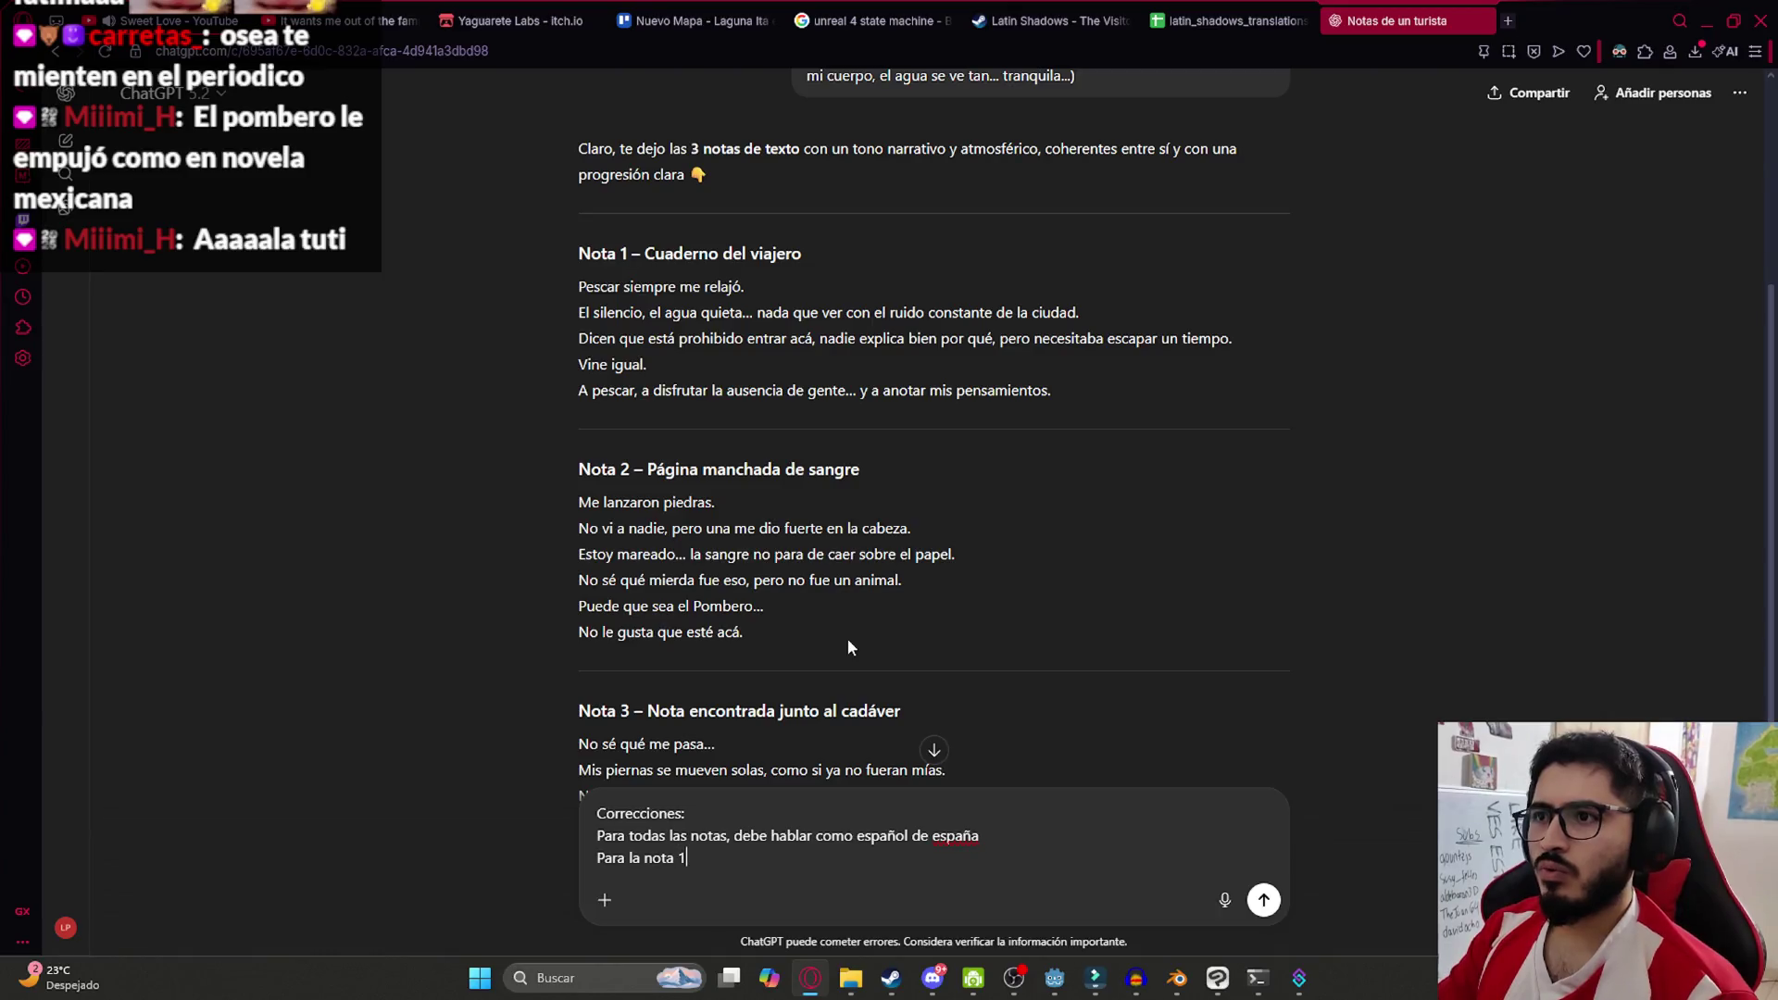
Ask ChatGPT for Spain-Spanish notes, with Nota 2 dropping the falling blood and the Pombero
key("BackSpace")
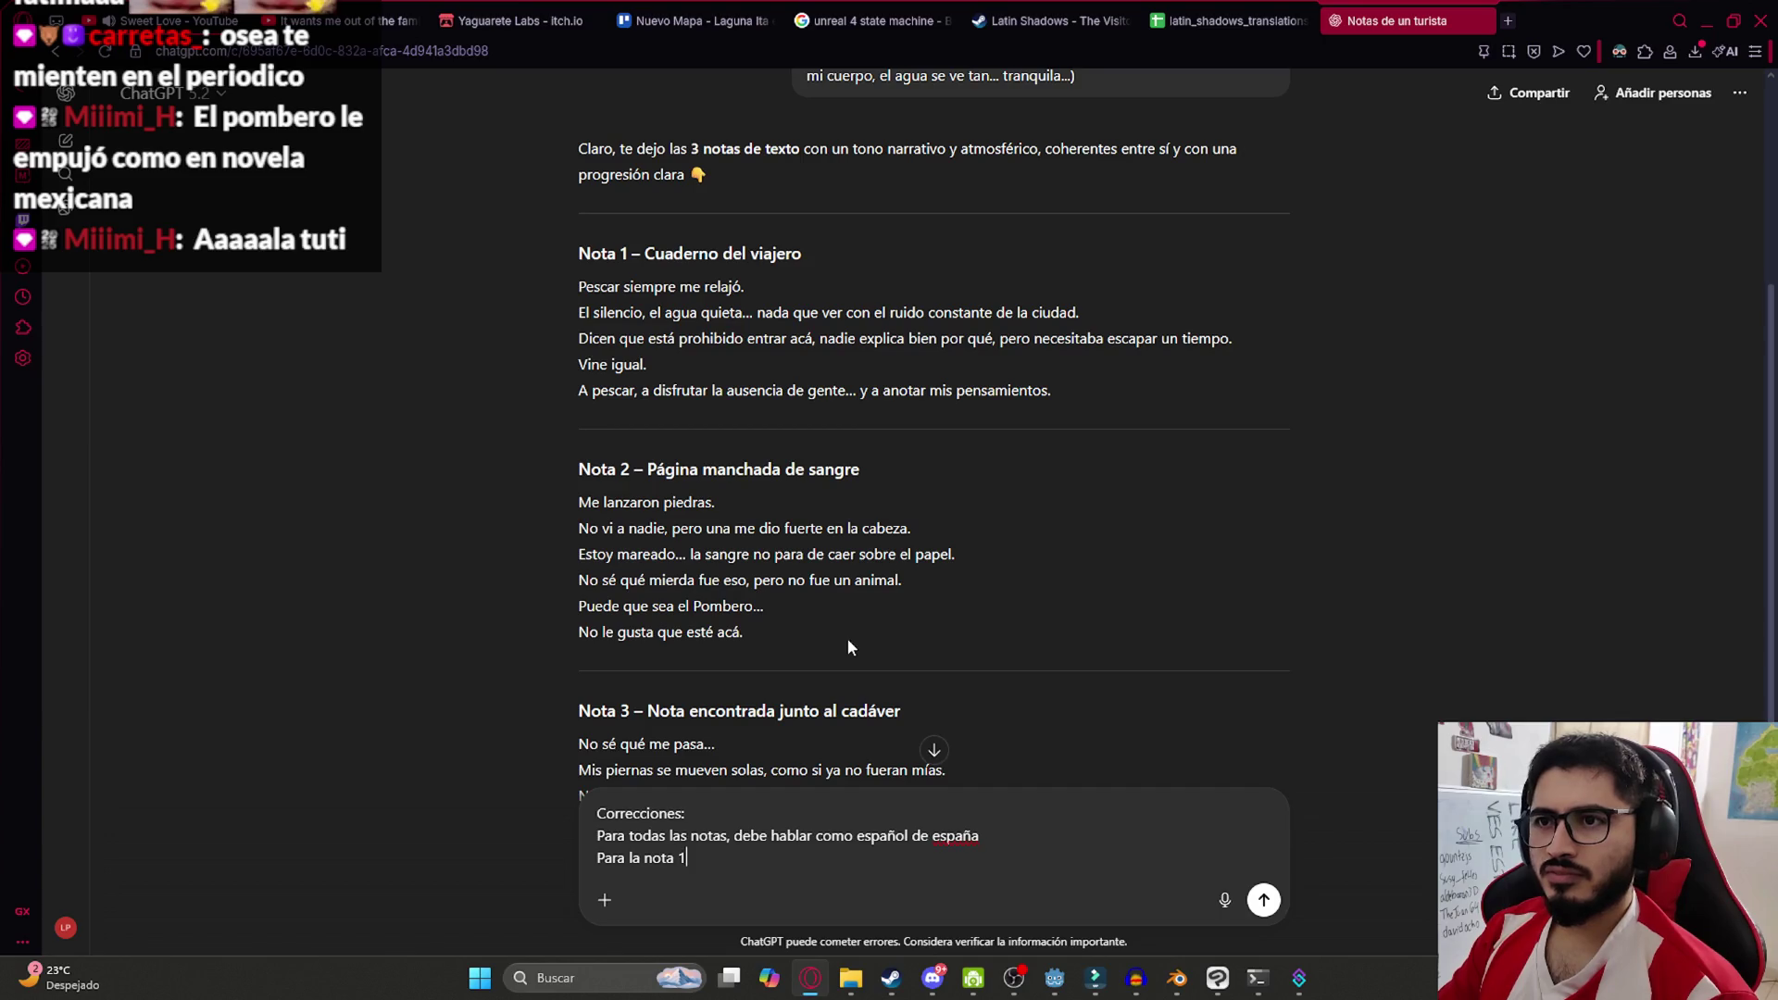
key("BackSpace")
key("BackSpace")
key("BackSpace")
key("BackSpace")
key("BackSpace")
key("BackSpace")
type("la nota 2: No decir que no para de caer la sangre sobre el papa")
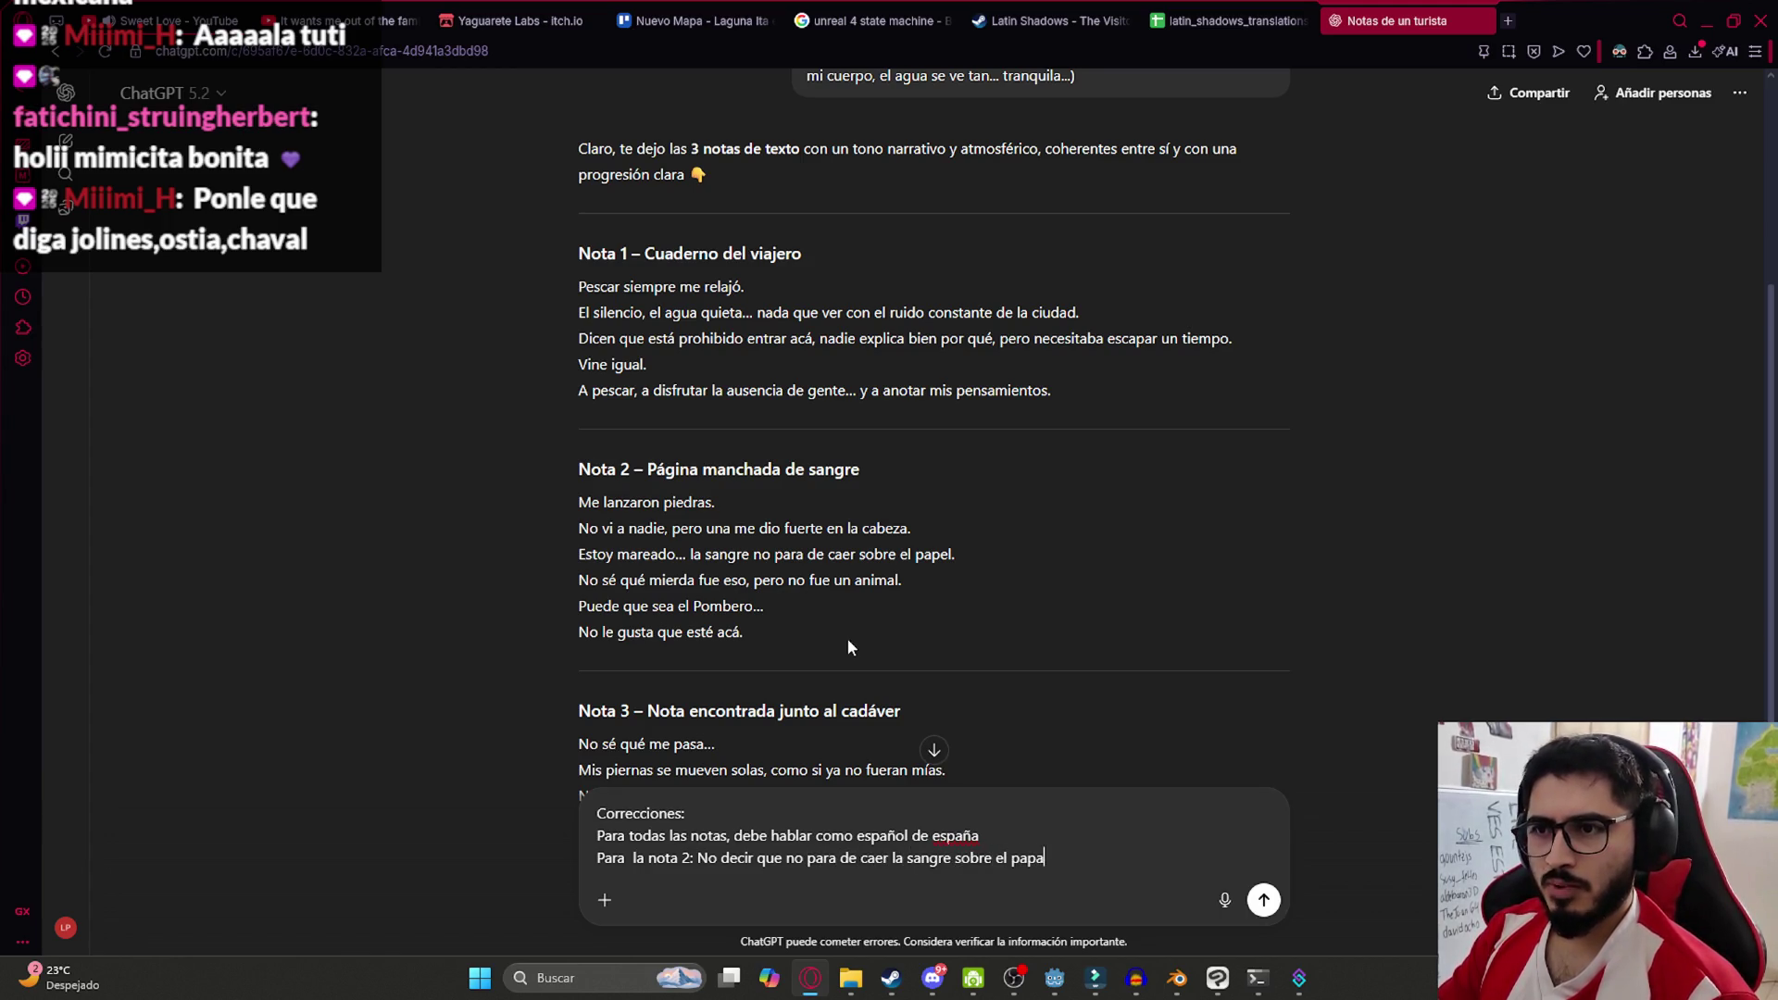
type("el, no menci")
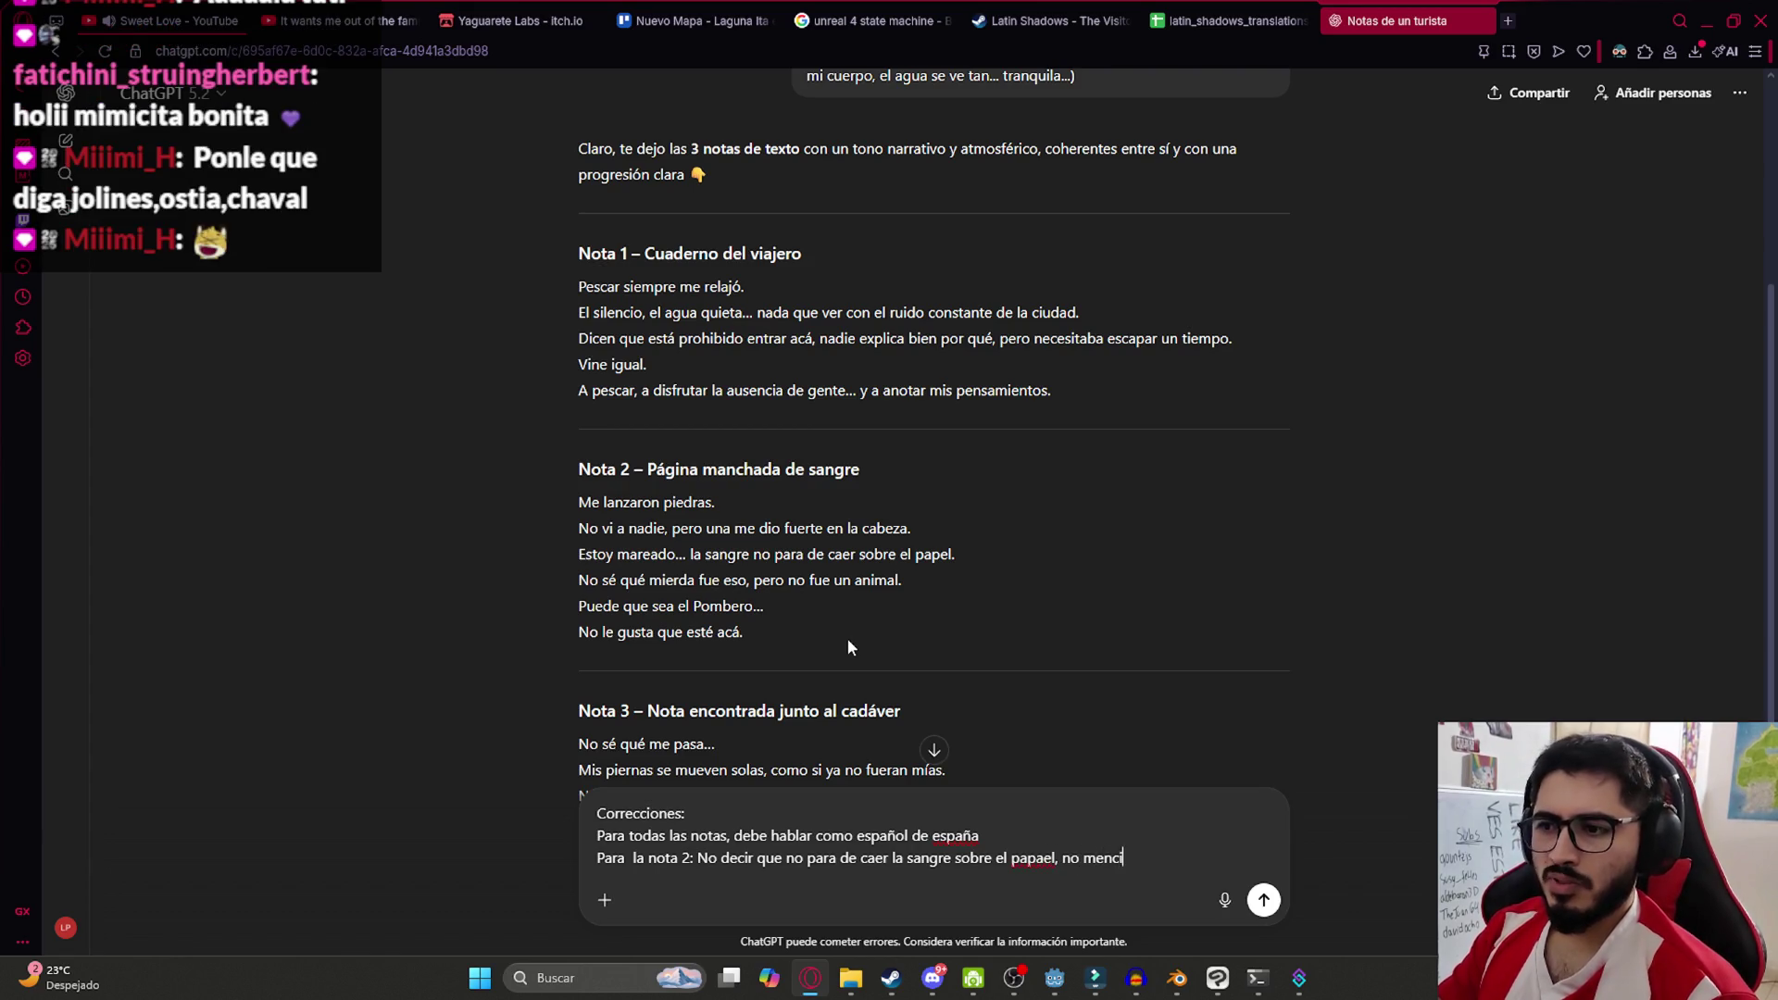
type("onar al pombero")
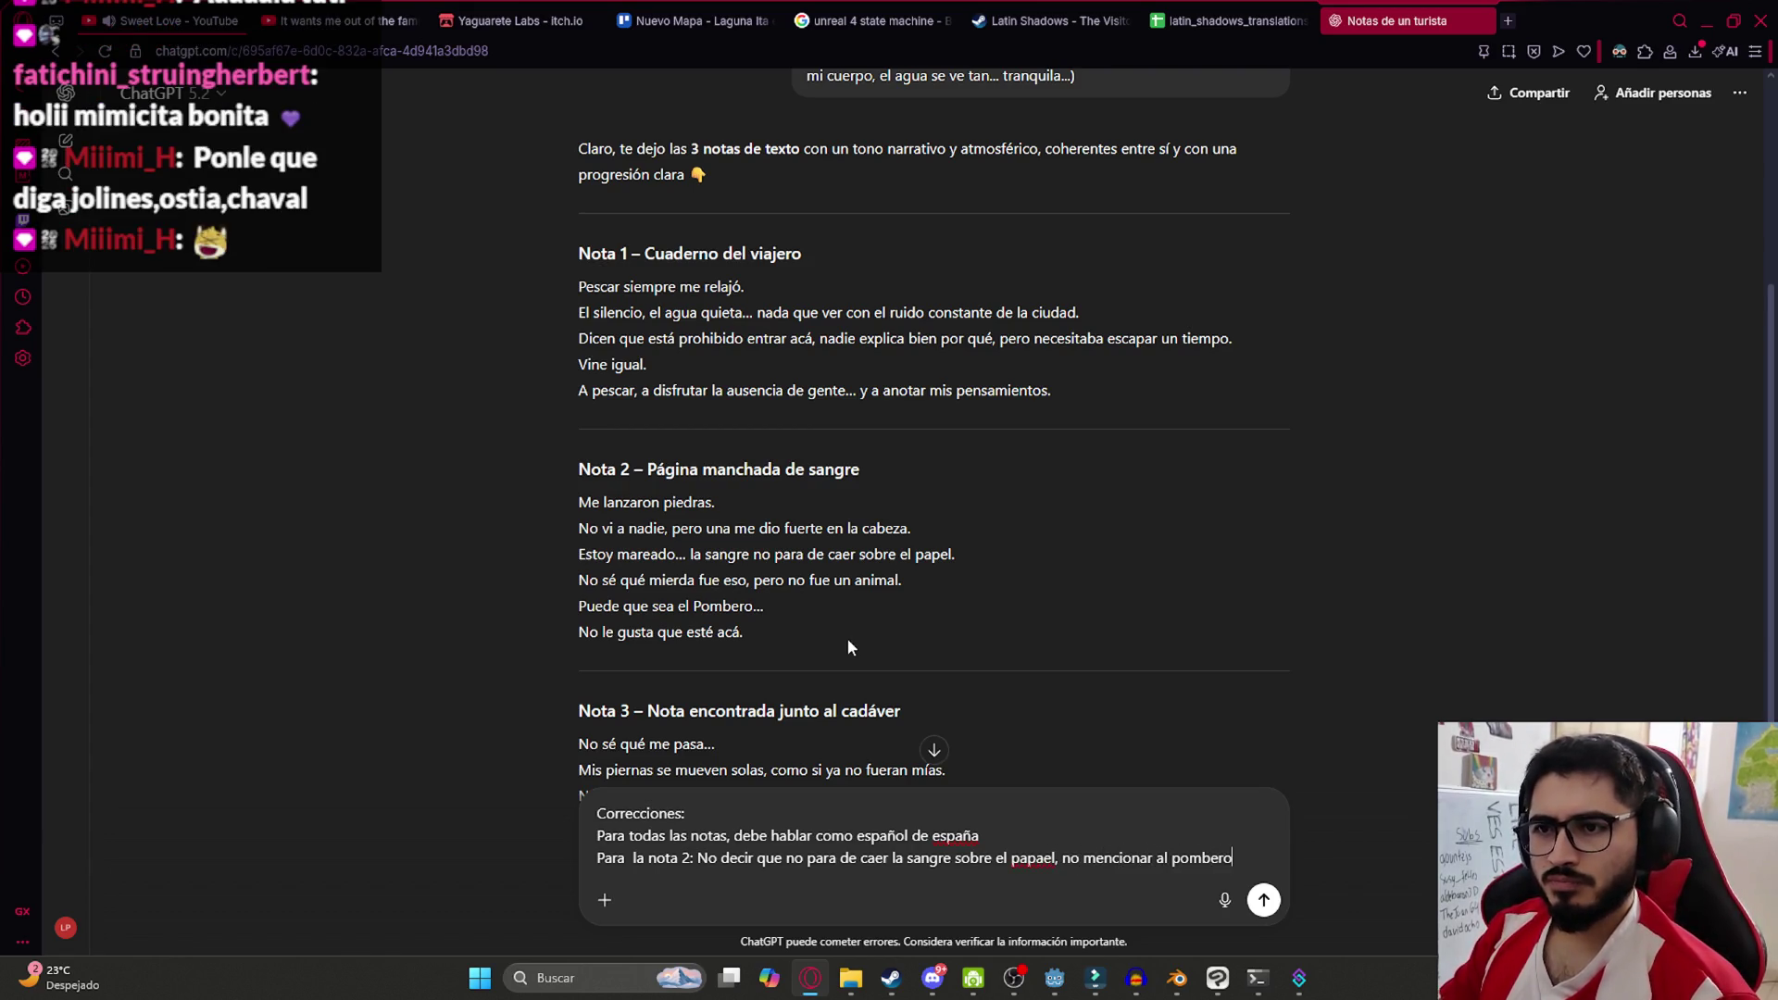
key("shift+Return")
key("BackSpace")
type("la nota 3")
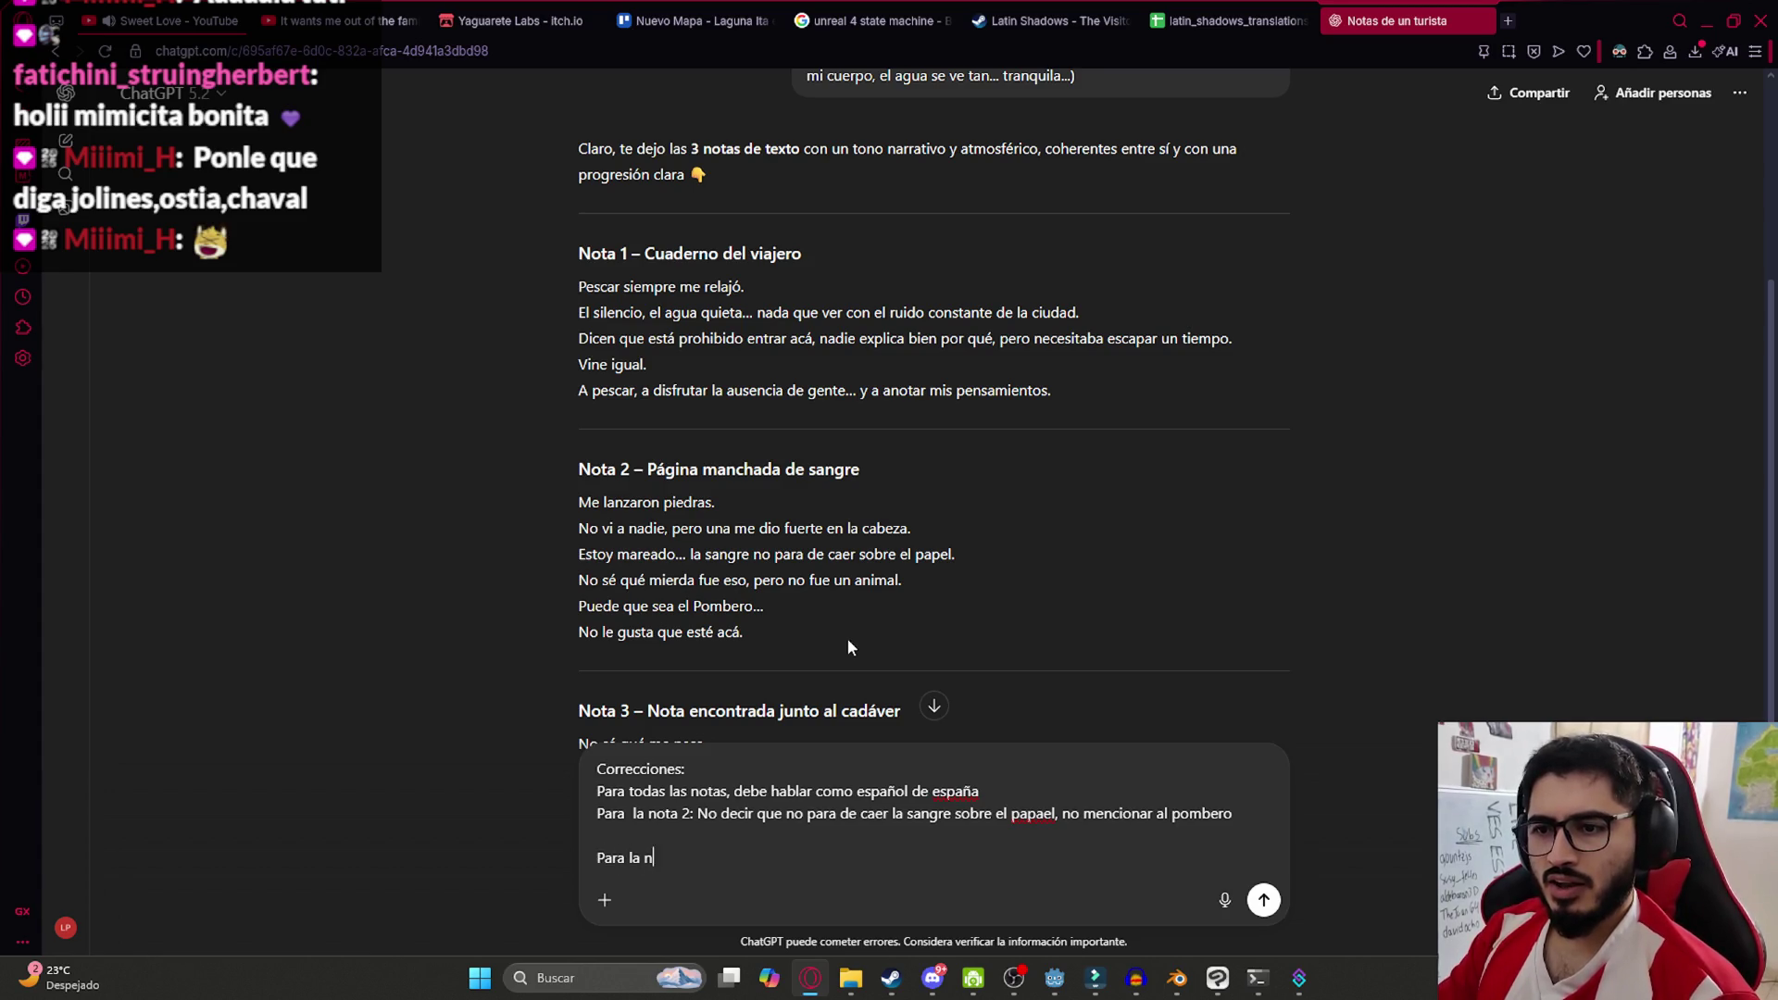
scroll(994, 413, "down", 2)
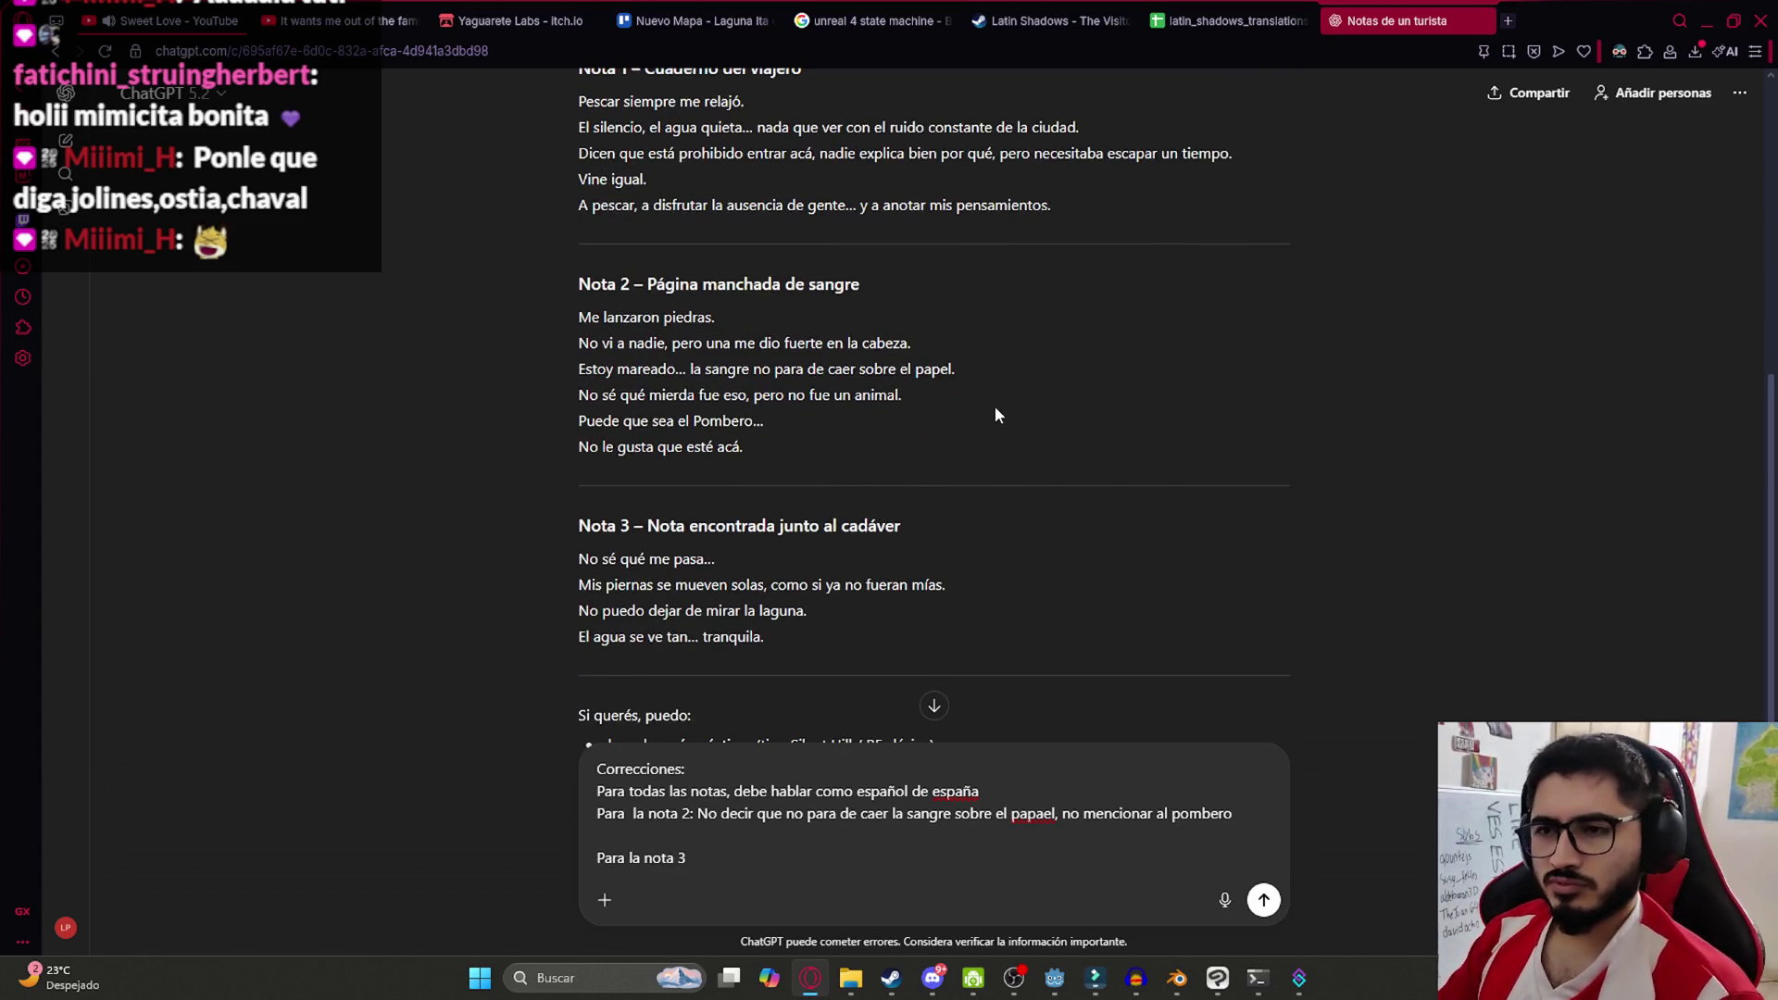
key("shift+Return")
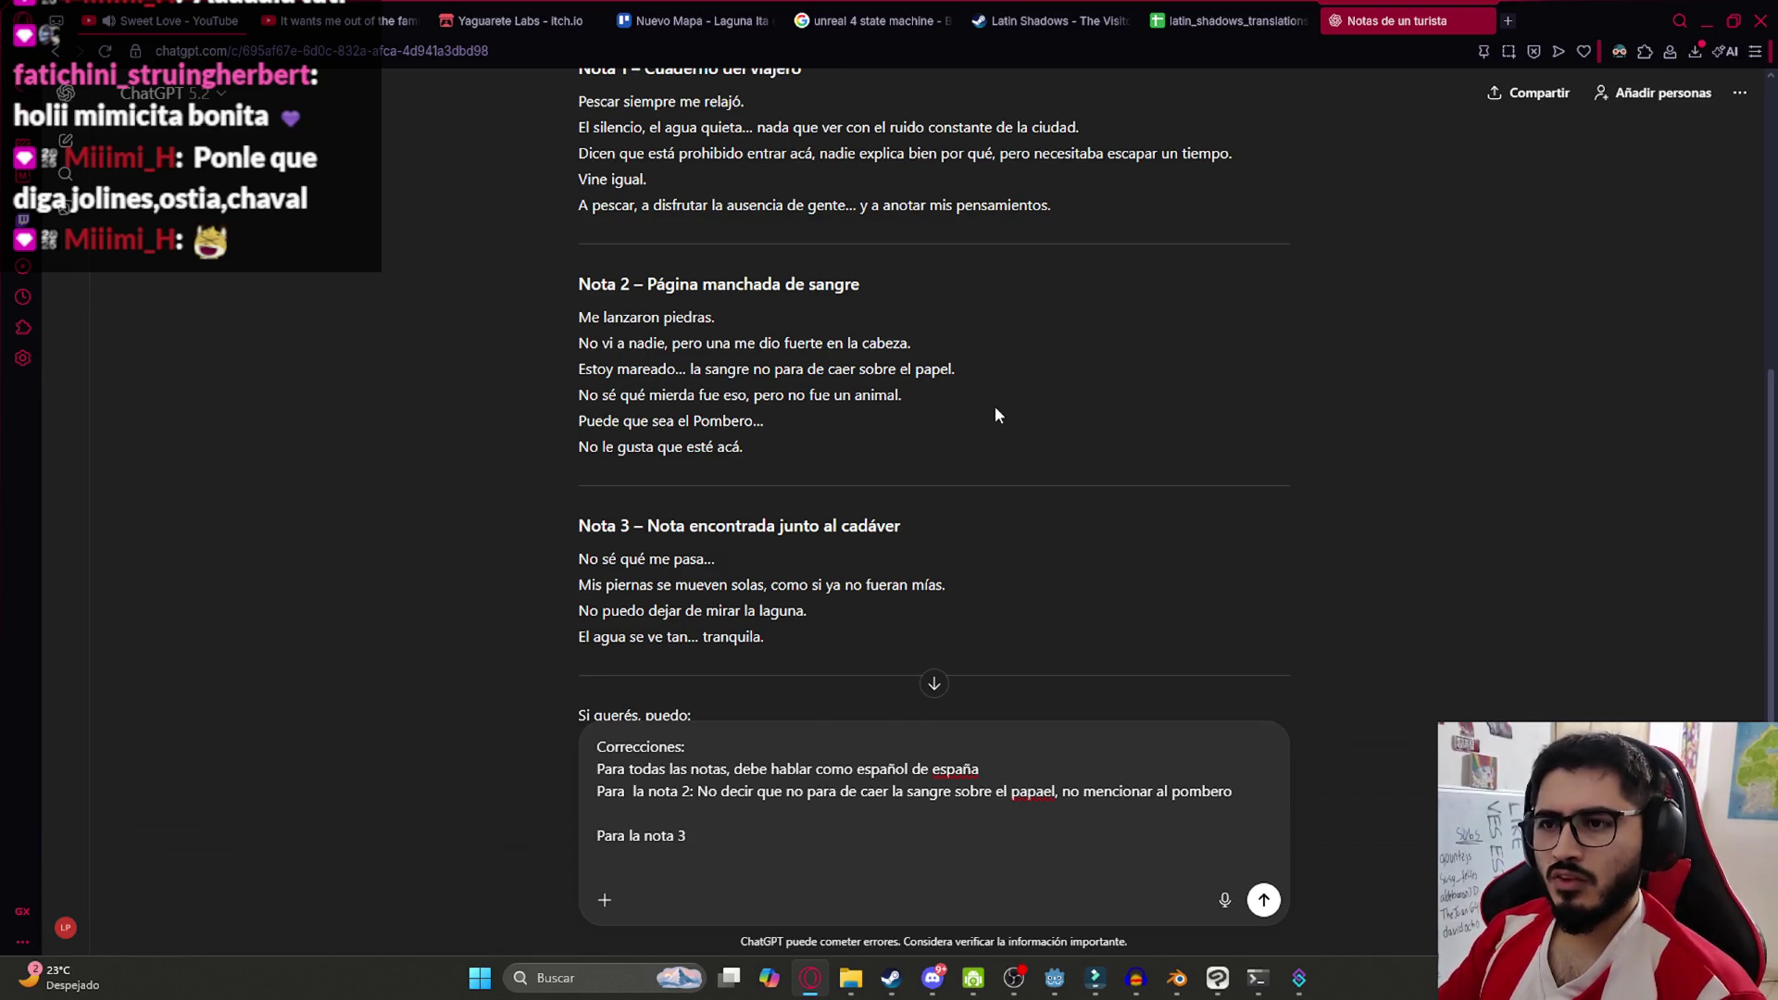
key("BackSpace")
key("BackSpace")
key("BackSpace")
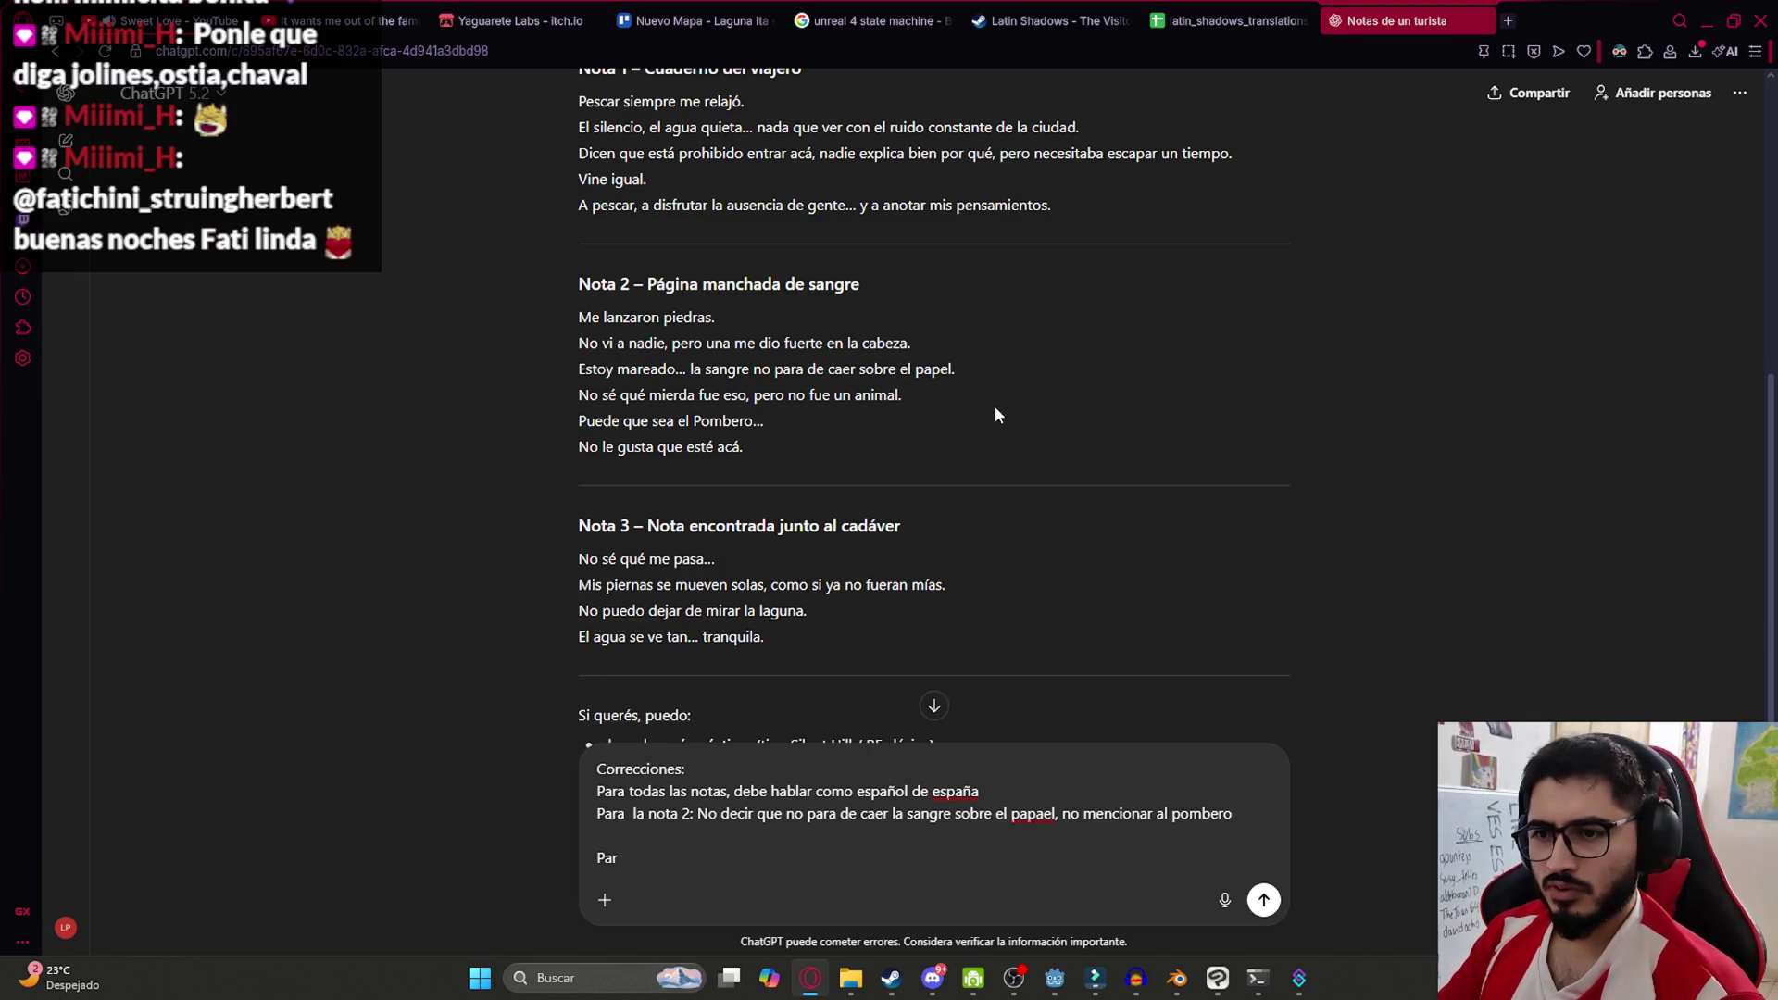
key("Return")
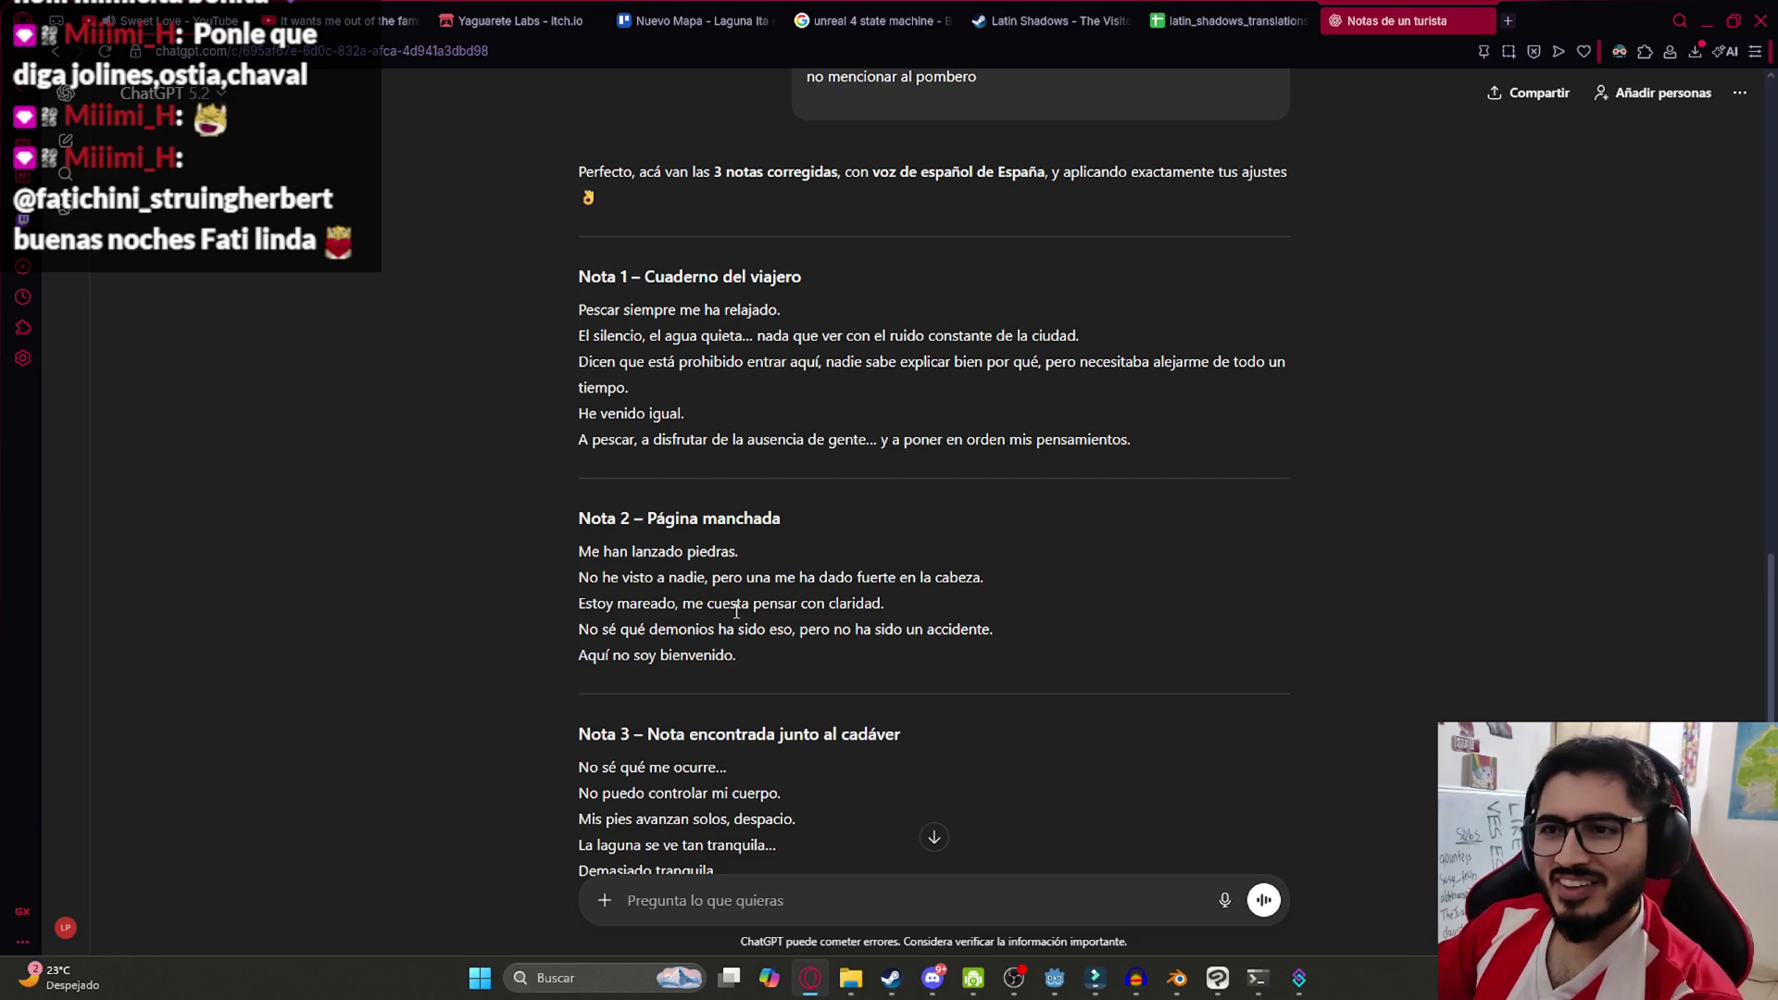
Review the corrected Nota 1 and Nota 2, selecting lines like 'He venido igual.' and 'cuesta pensar'
left_click_drag(1151, 448, 536, 389)
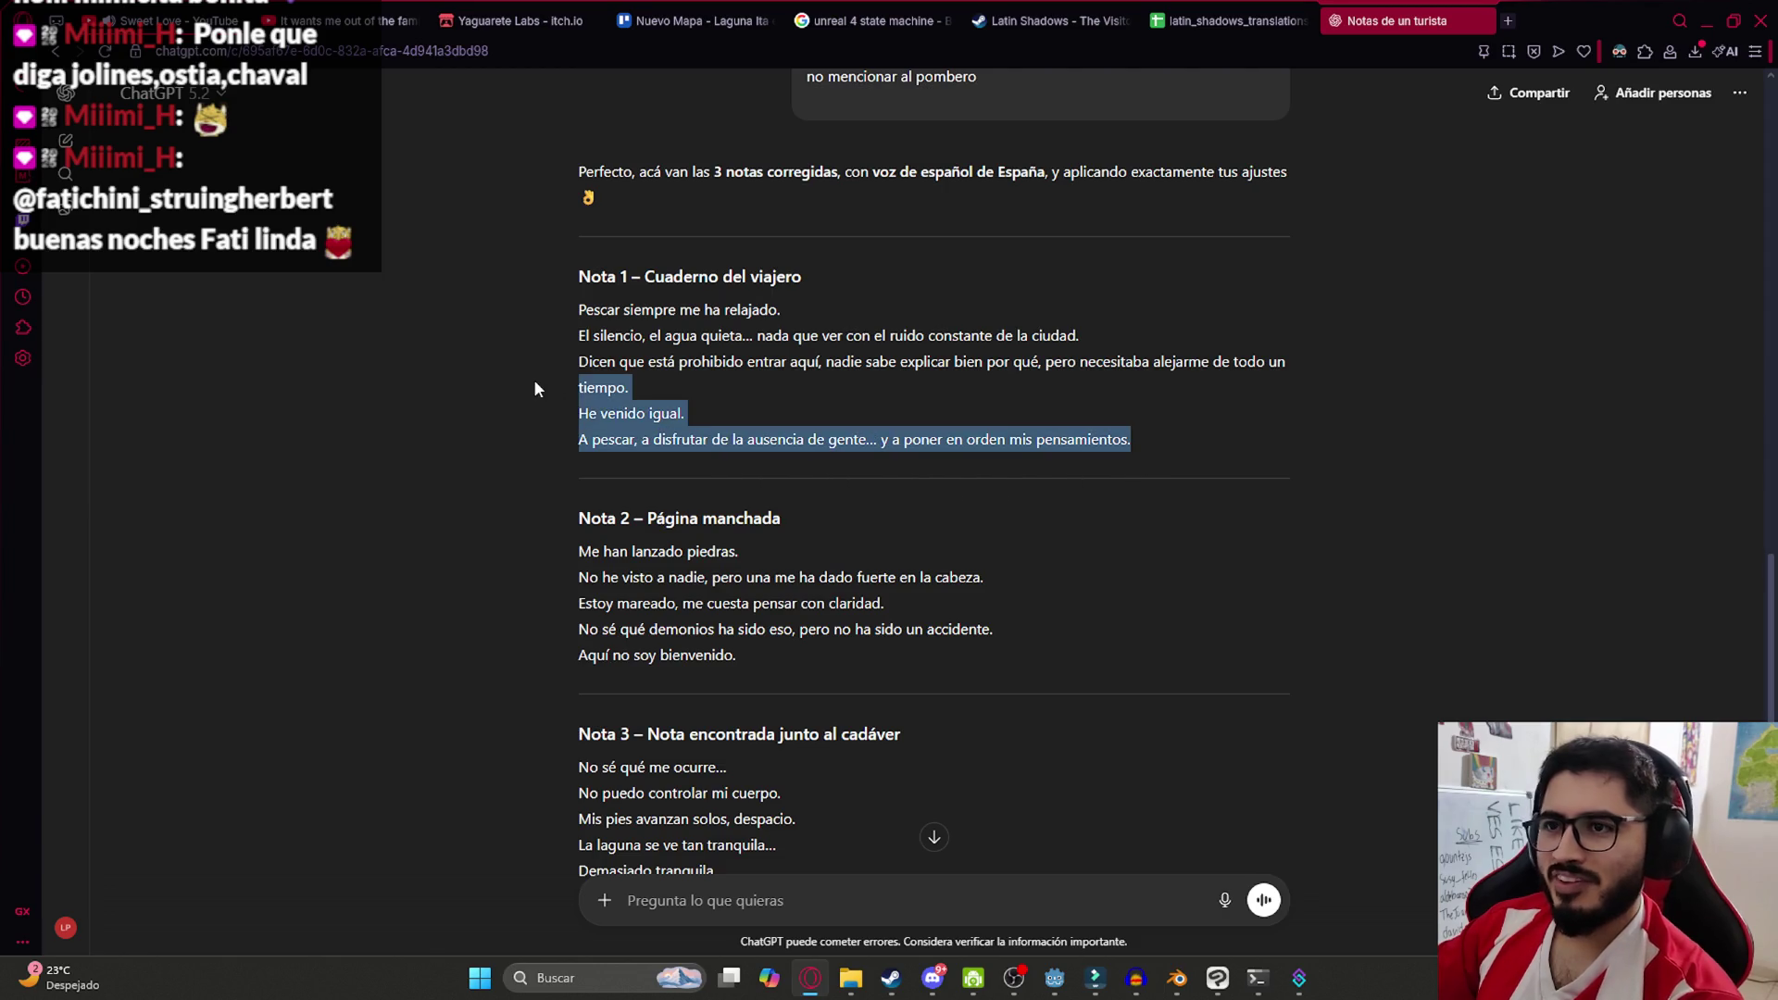
left_click(713, 407)
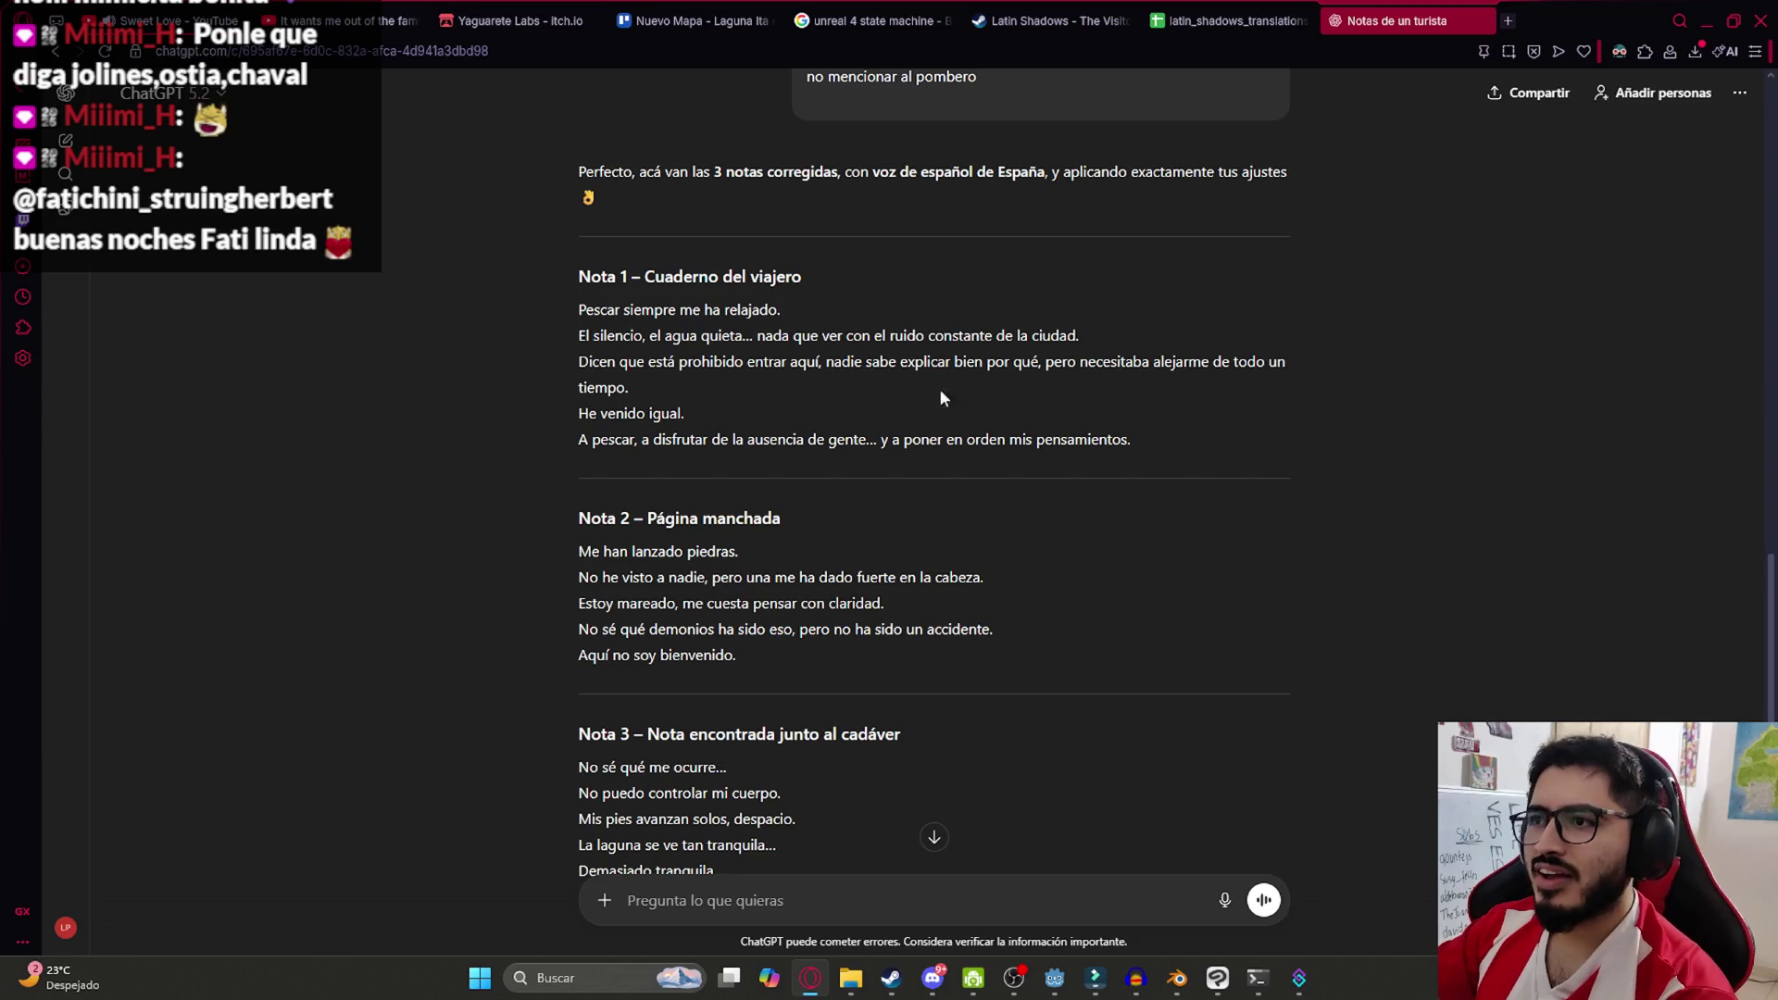
triple_click(583, 424)
left_click(708, 454)
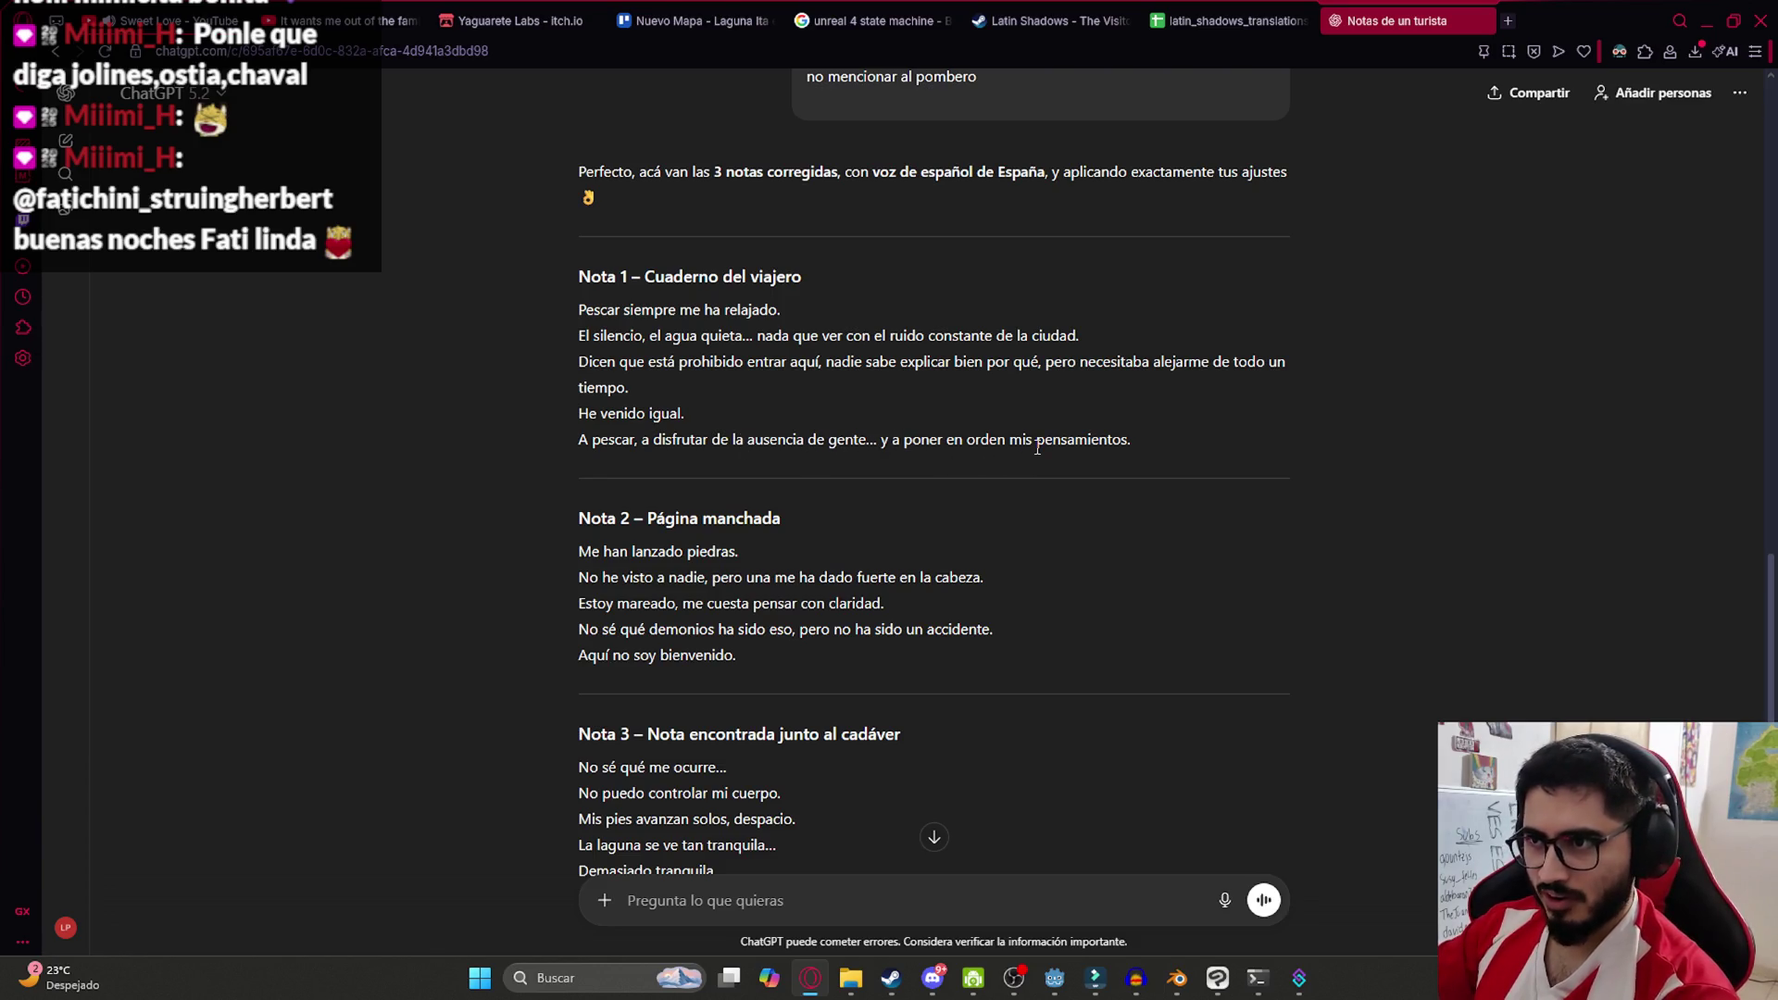
scroll(1153, 454, "down", 3)
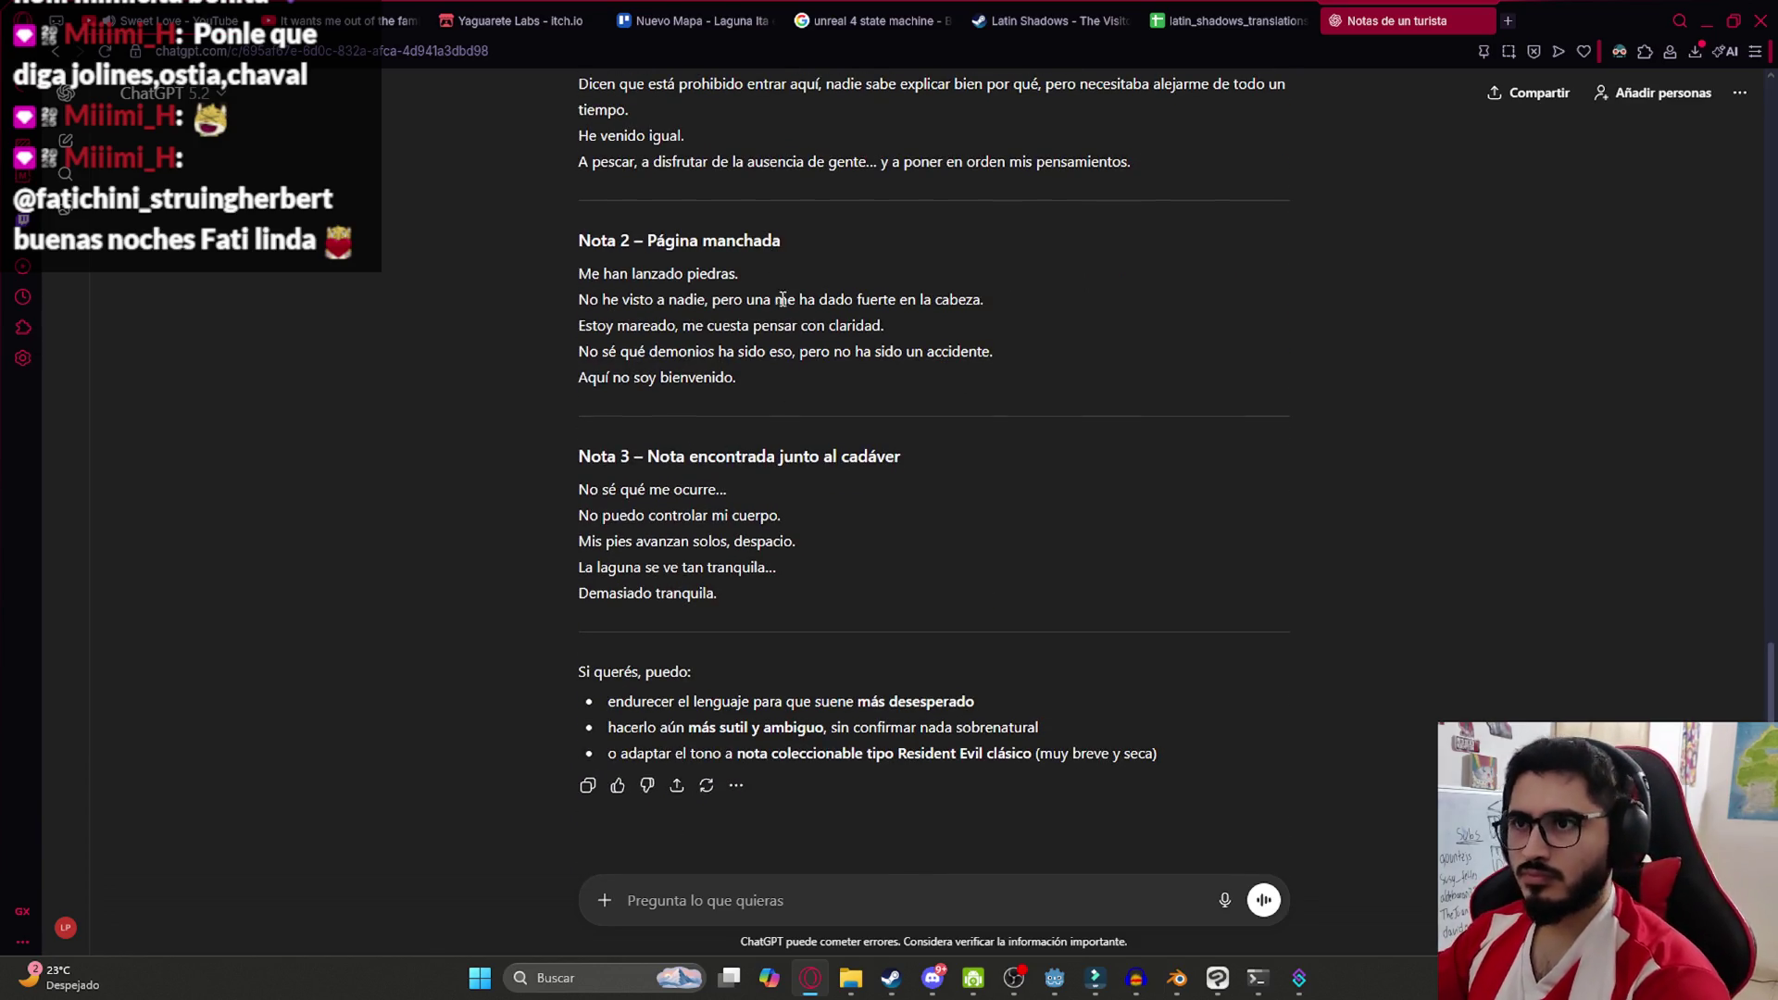
scroll(601, 343, "up", 2)
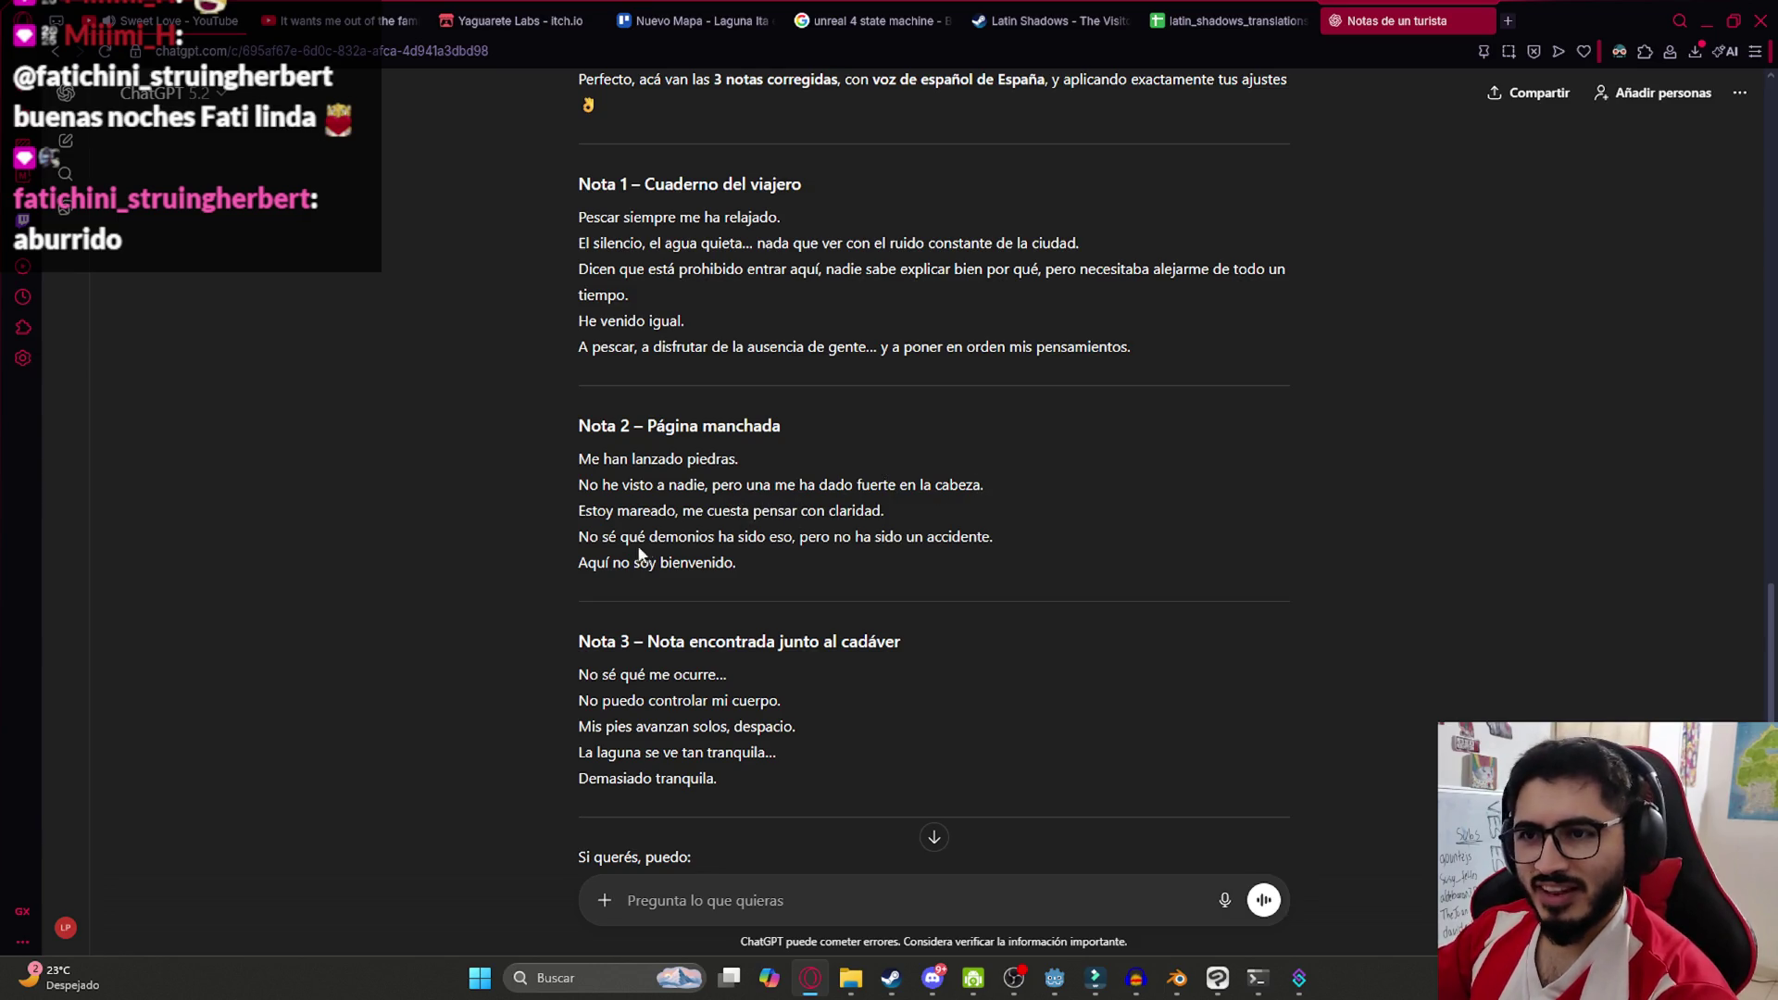
left_click_drag(791, 510, 708, 510)
left_click(727, 593)
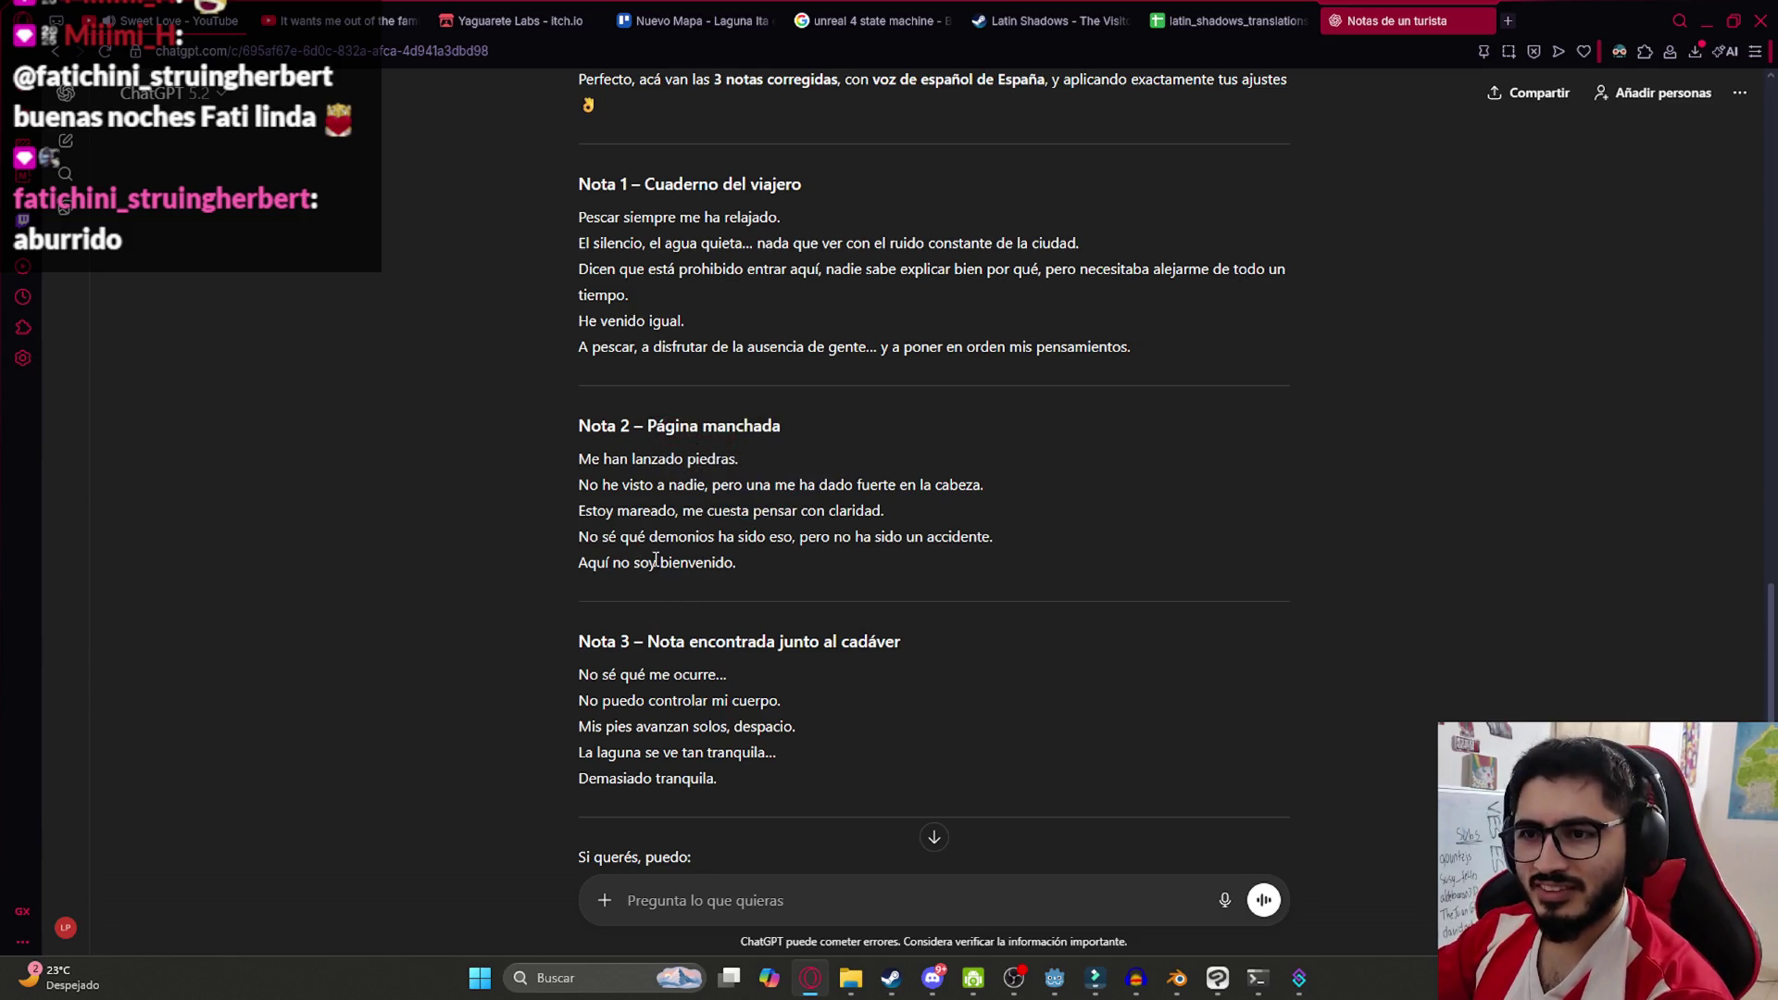
Review Nota 3 and the 'Nota 1 – Cuaderno del viajero' heading, then return to the translations spreadsheet
scroll(707, 489, "down", 2)
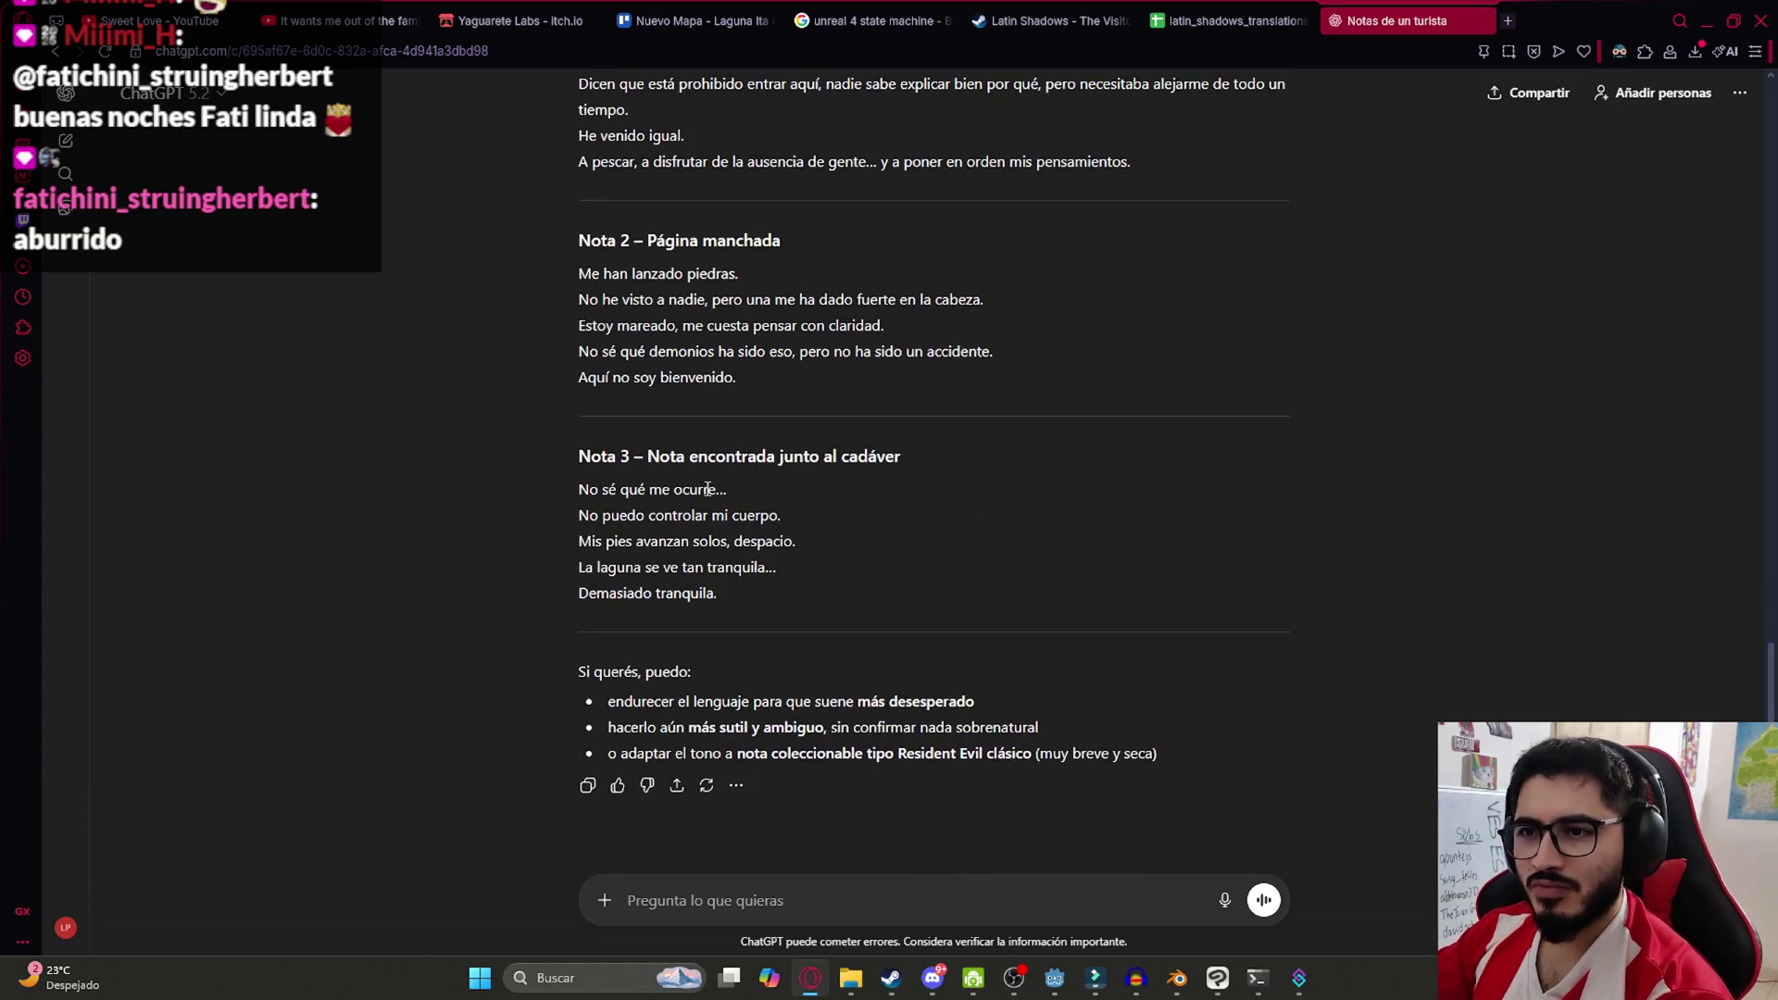
left_click_drag(936, 466, 648, 457)
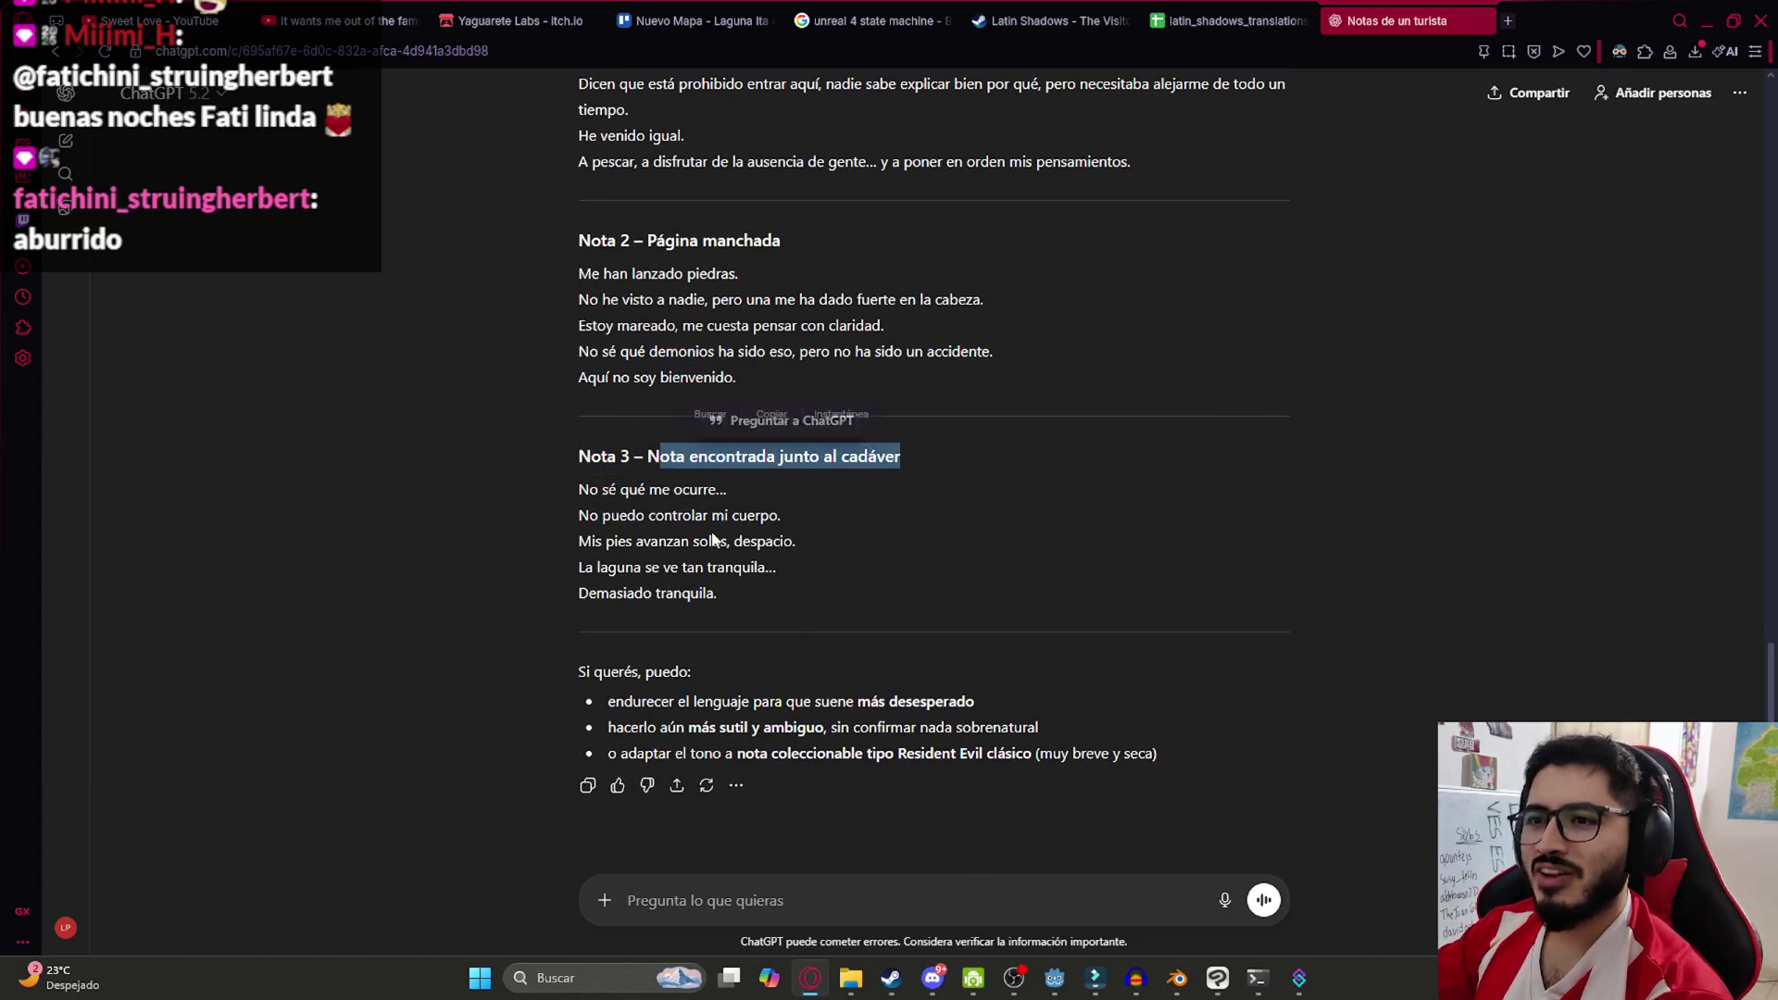
left_click(624, 513)
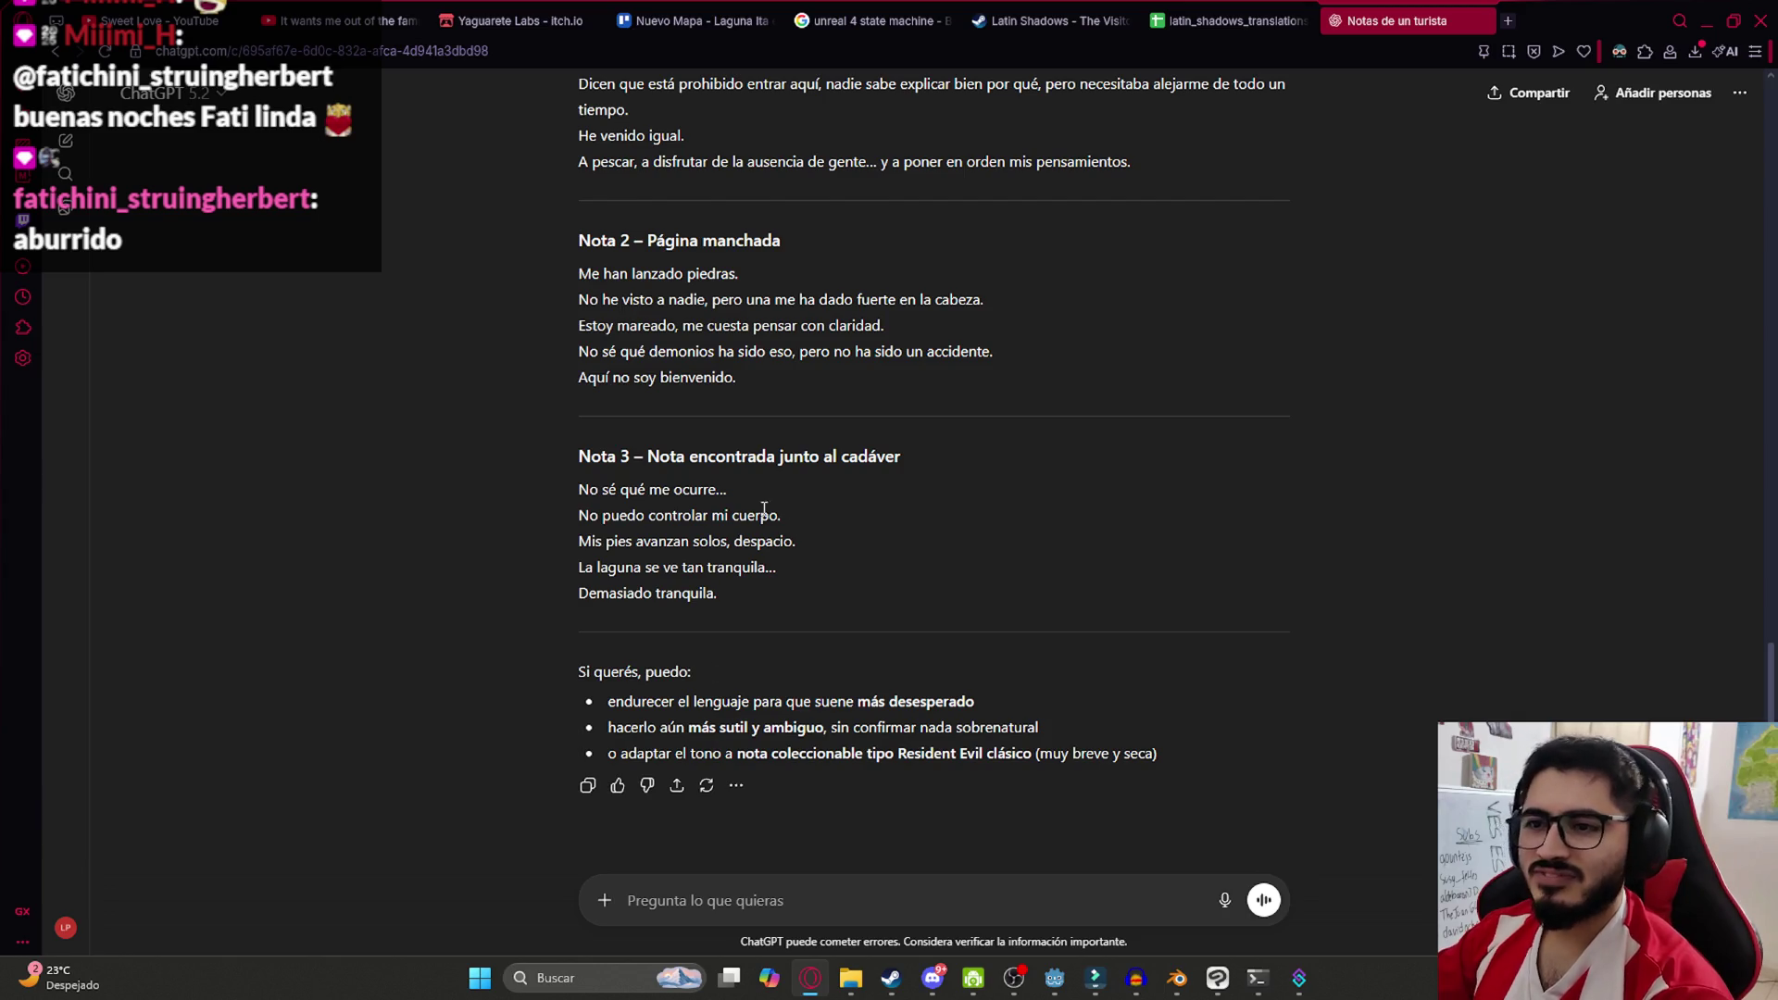
scroll(815, 487, "down", 1)
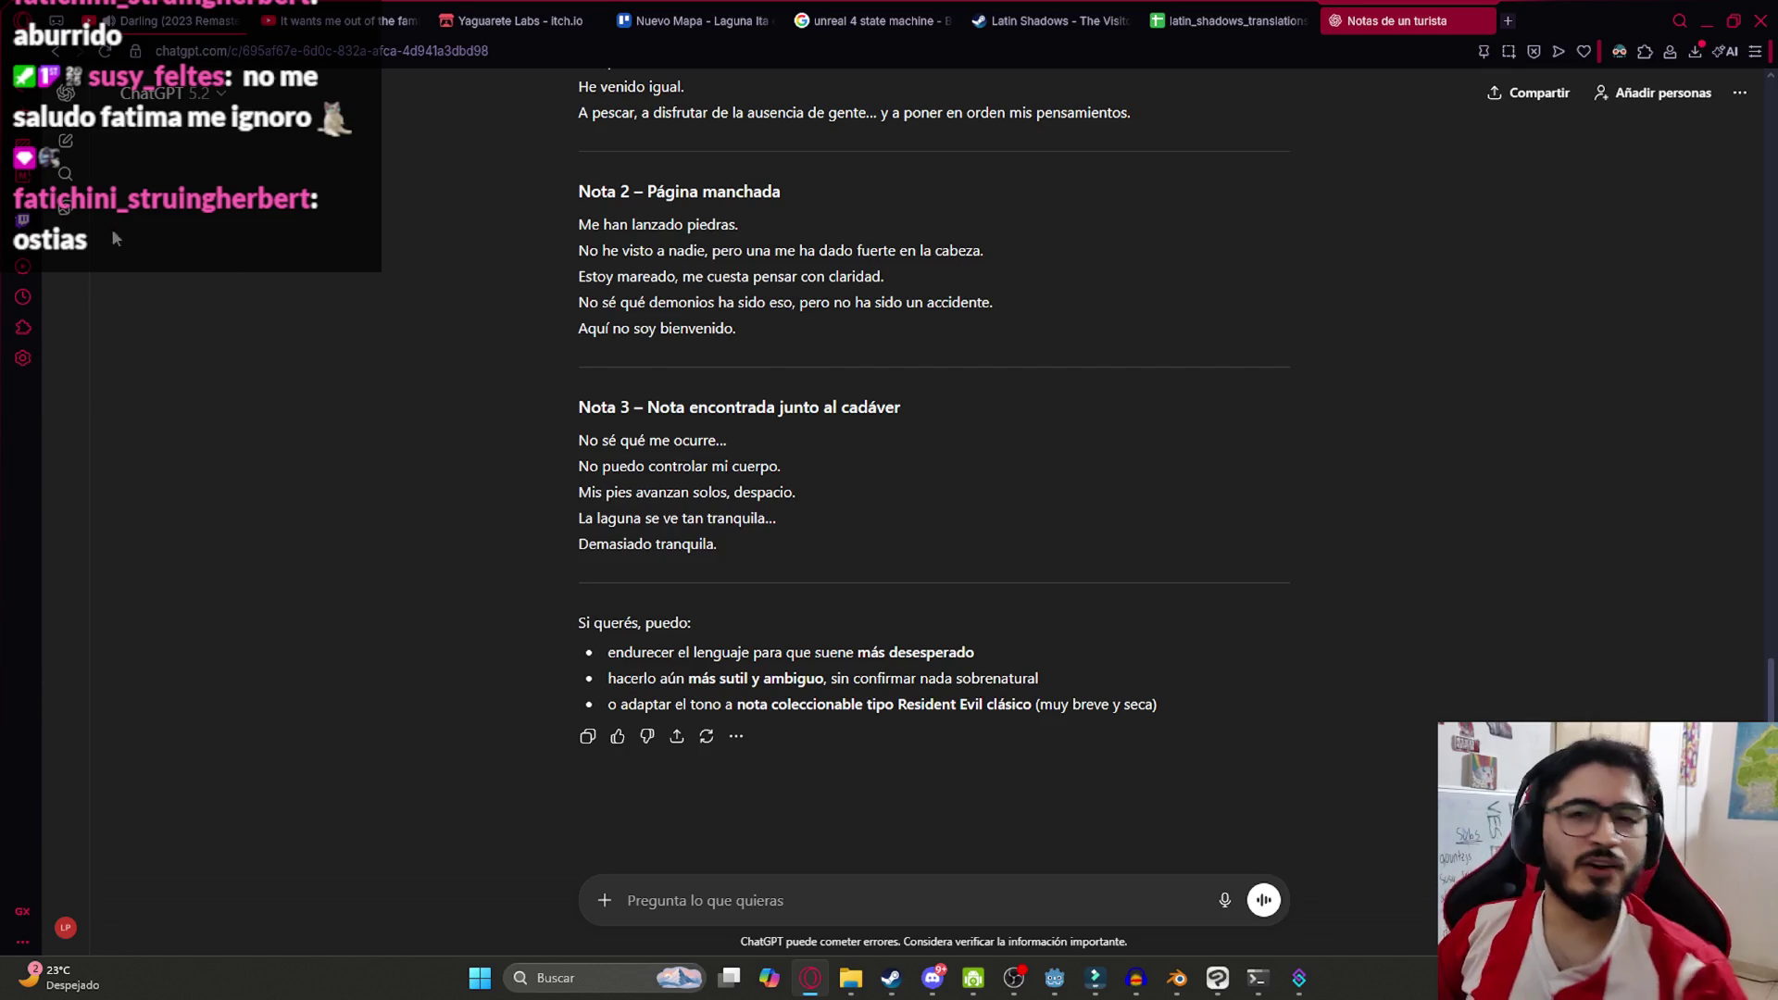
scroll(653, 537, "up", 4)
mouse_move(1085, 482)
left_mouse_down()
mouse_move(745, 404)
mouse_move(581, 317)
mouse_move(611, 319)
left_mouse_up()
left_click(847, 324)
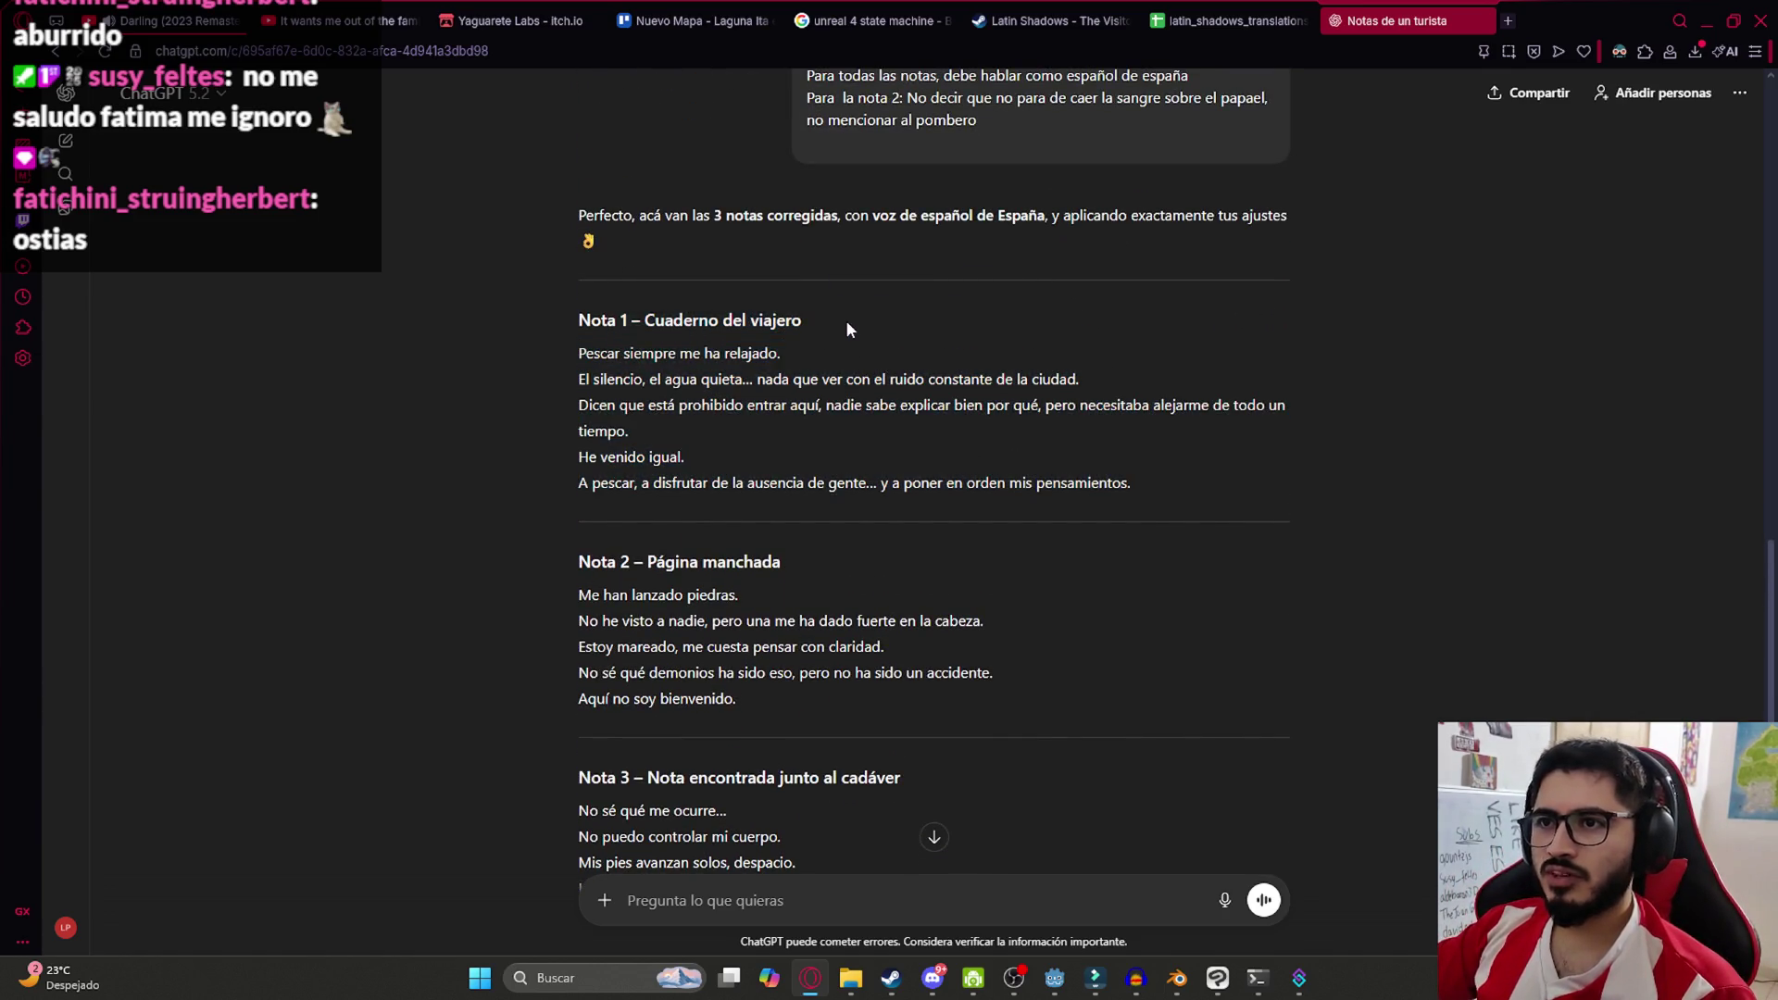
left_click_drag(846, 324, 558, 313)
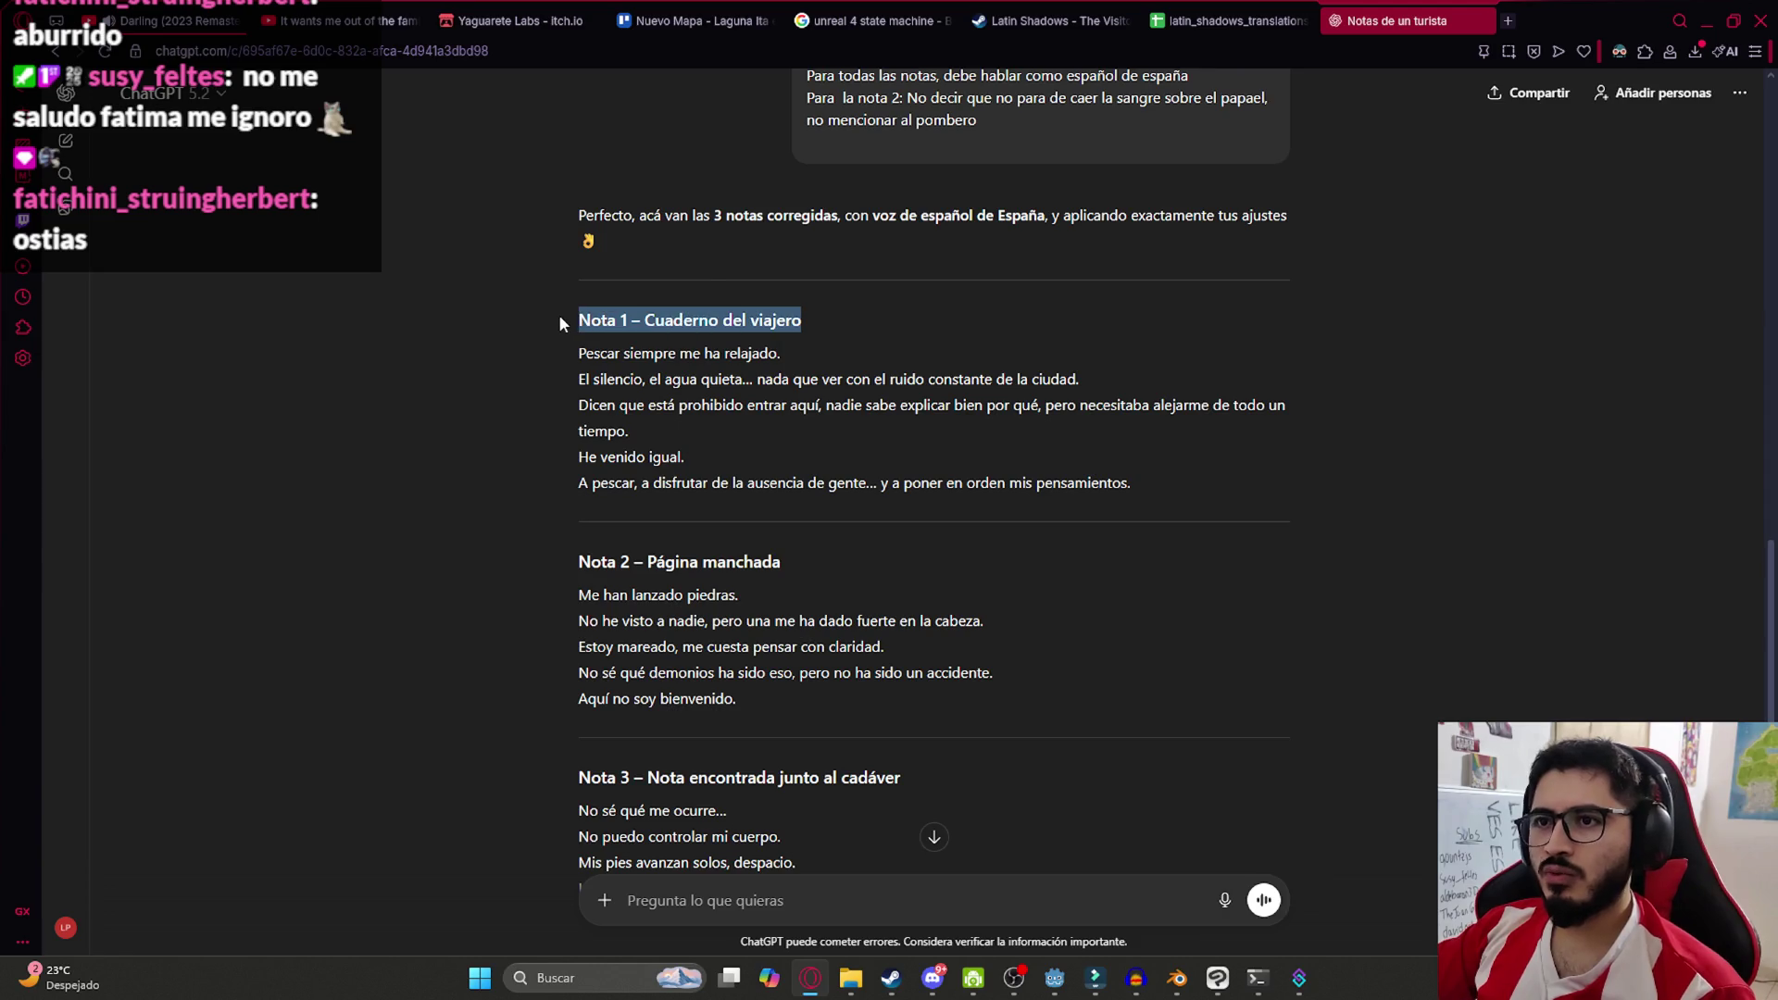
left_click(830, 609)
left_click_drag(818, 332, 532, 310)
left_click(1016, 364)
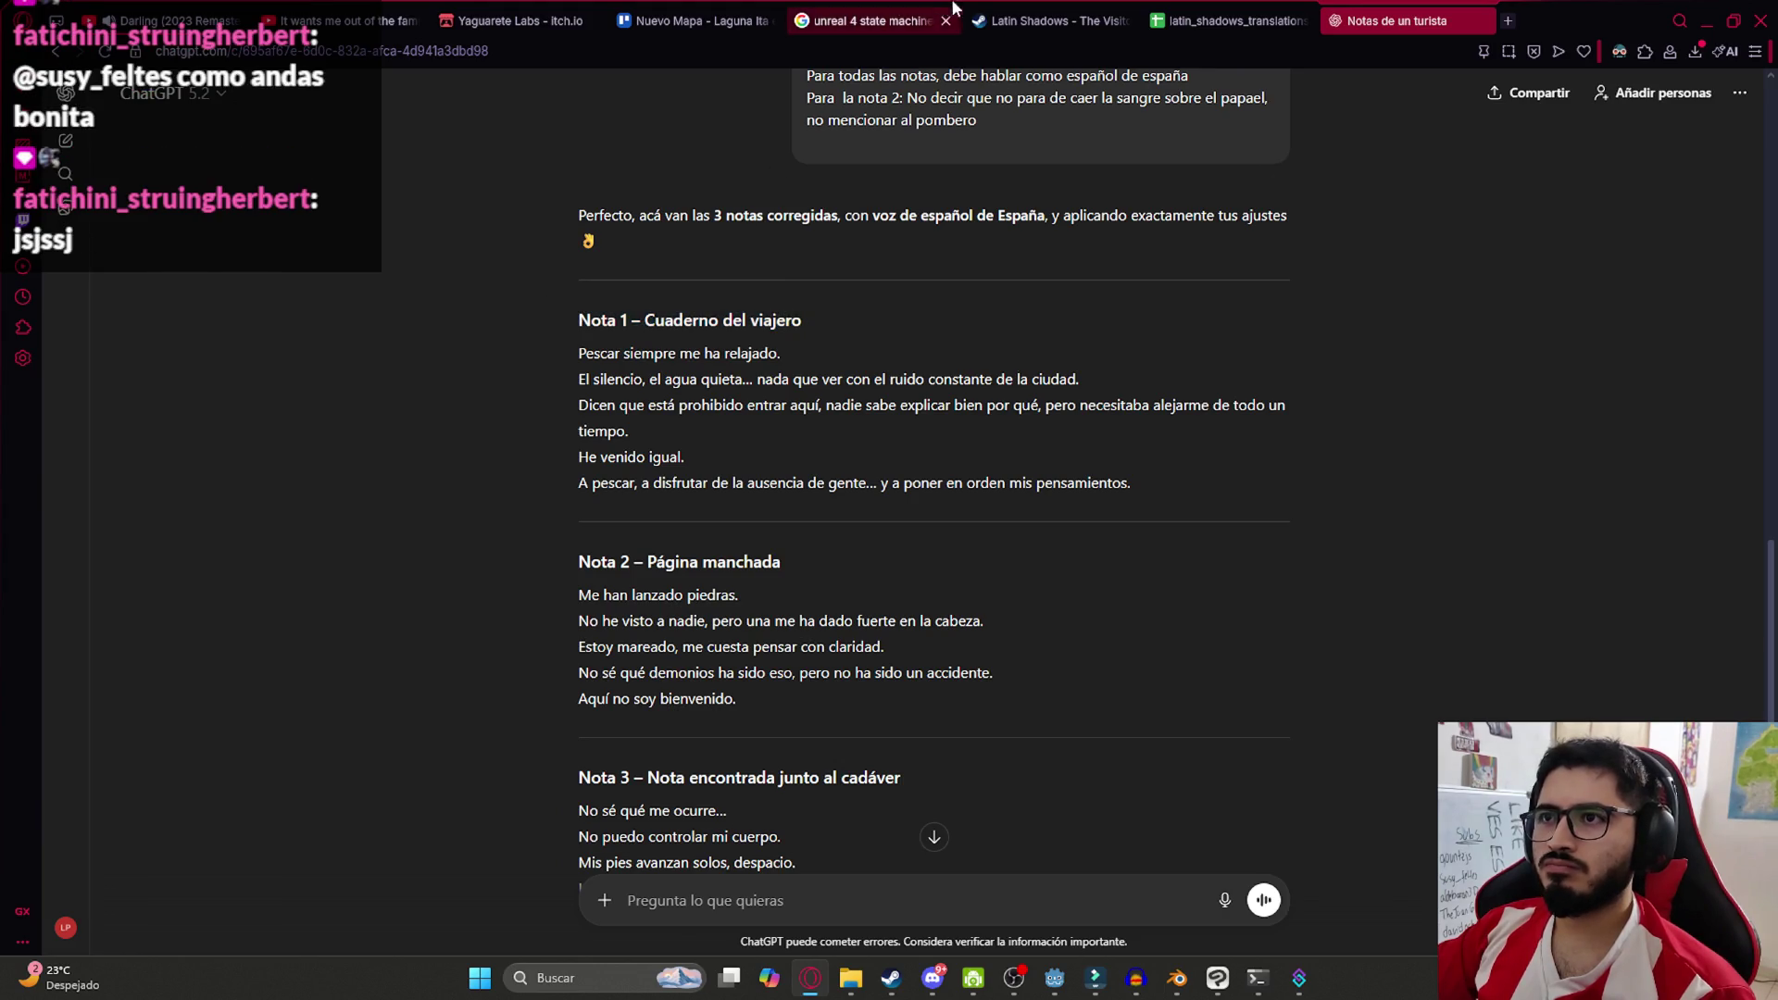
key("ctrl+shift+Tab")
scroll(336, 880, "down", 10)
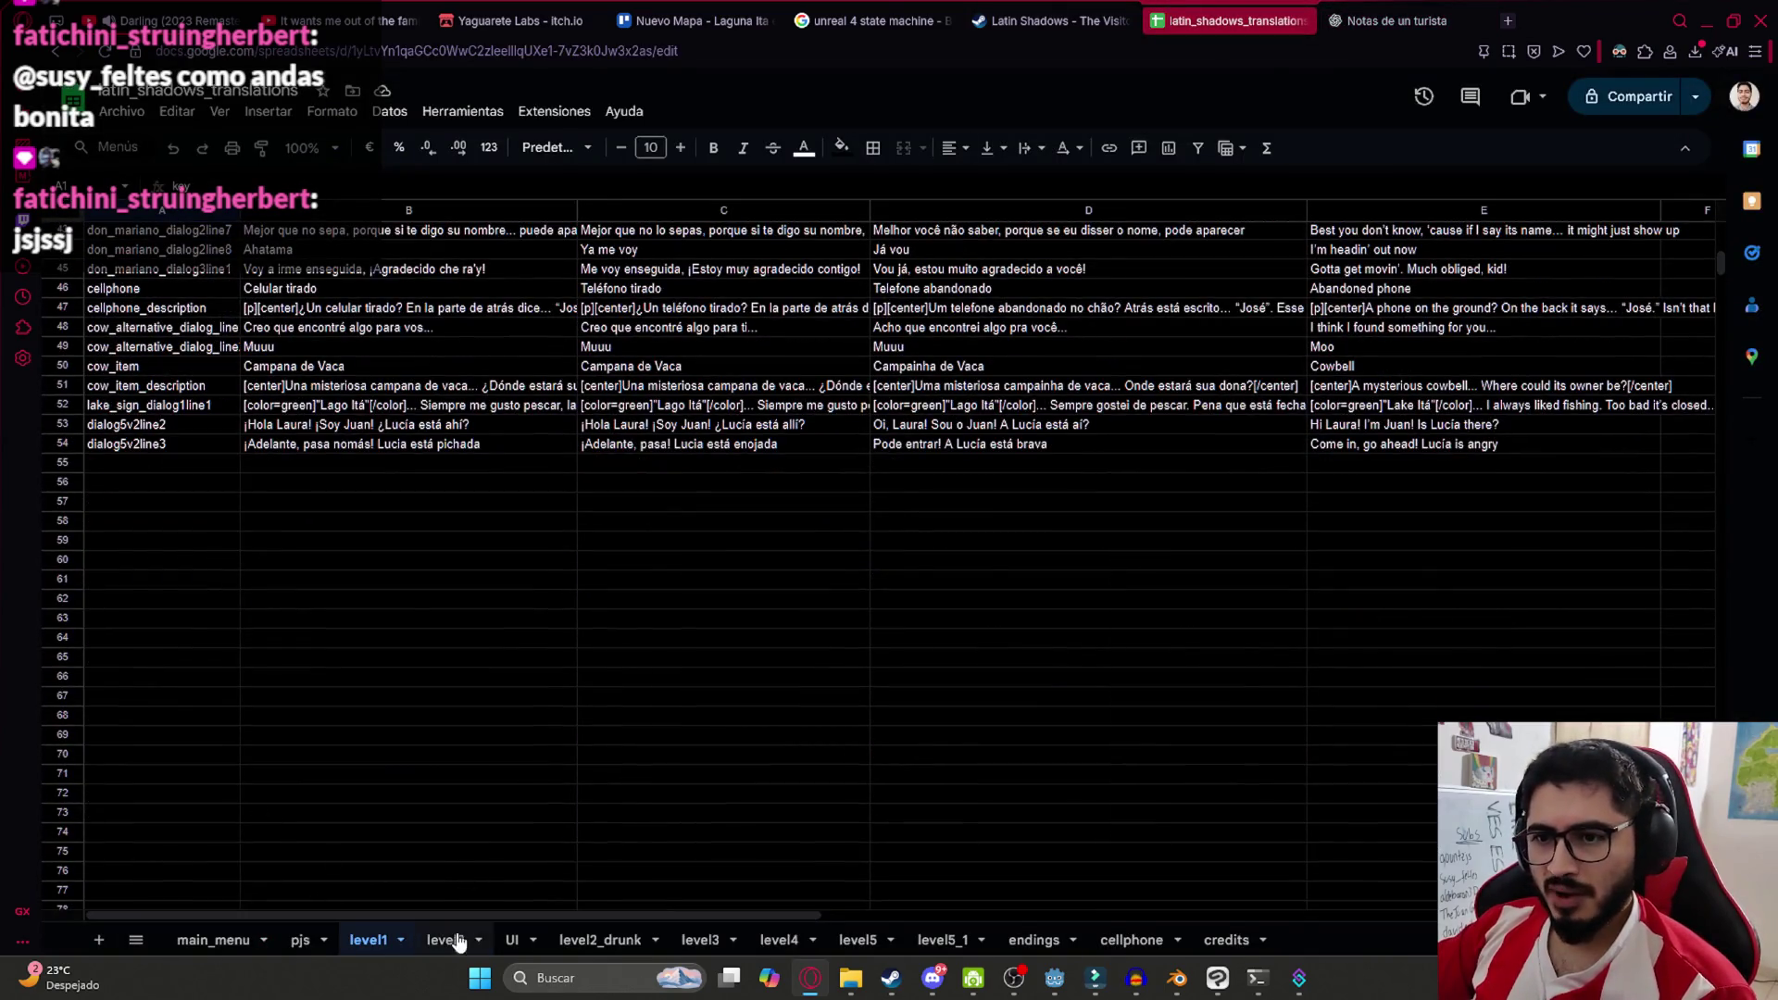
Add a new sheet named levellake
left_click(96, 941)
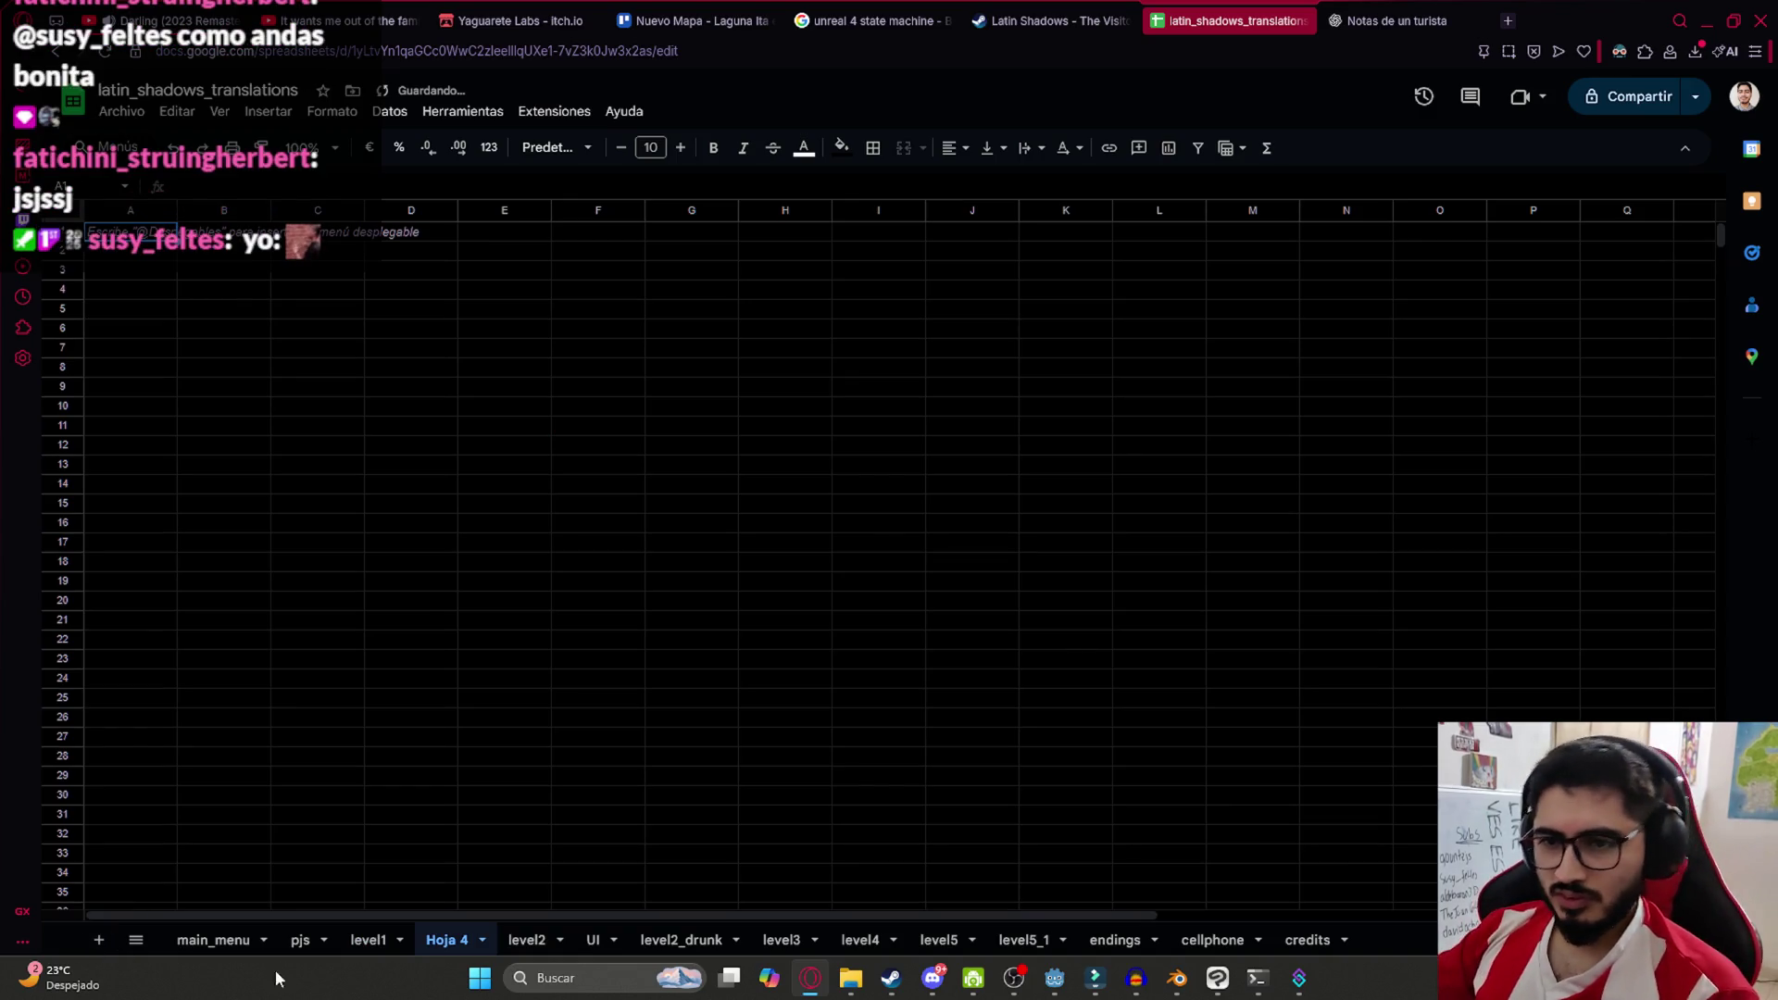
double_click(467, 942)
type("levellake")
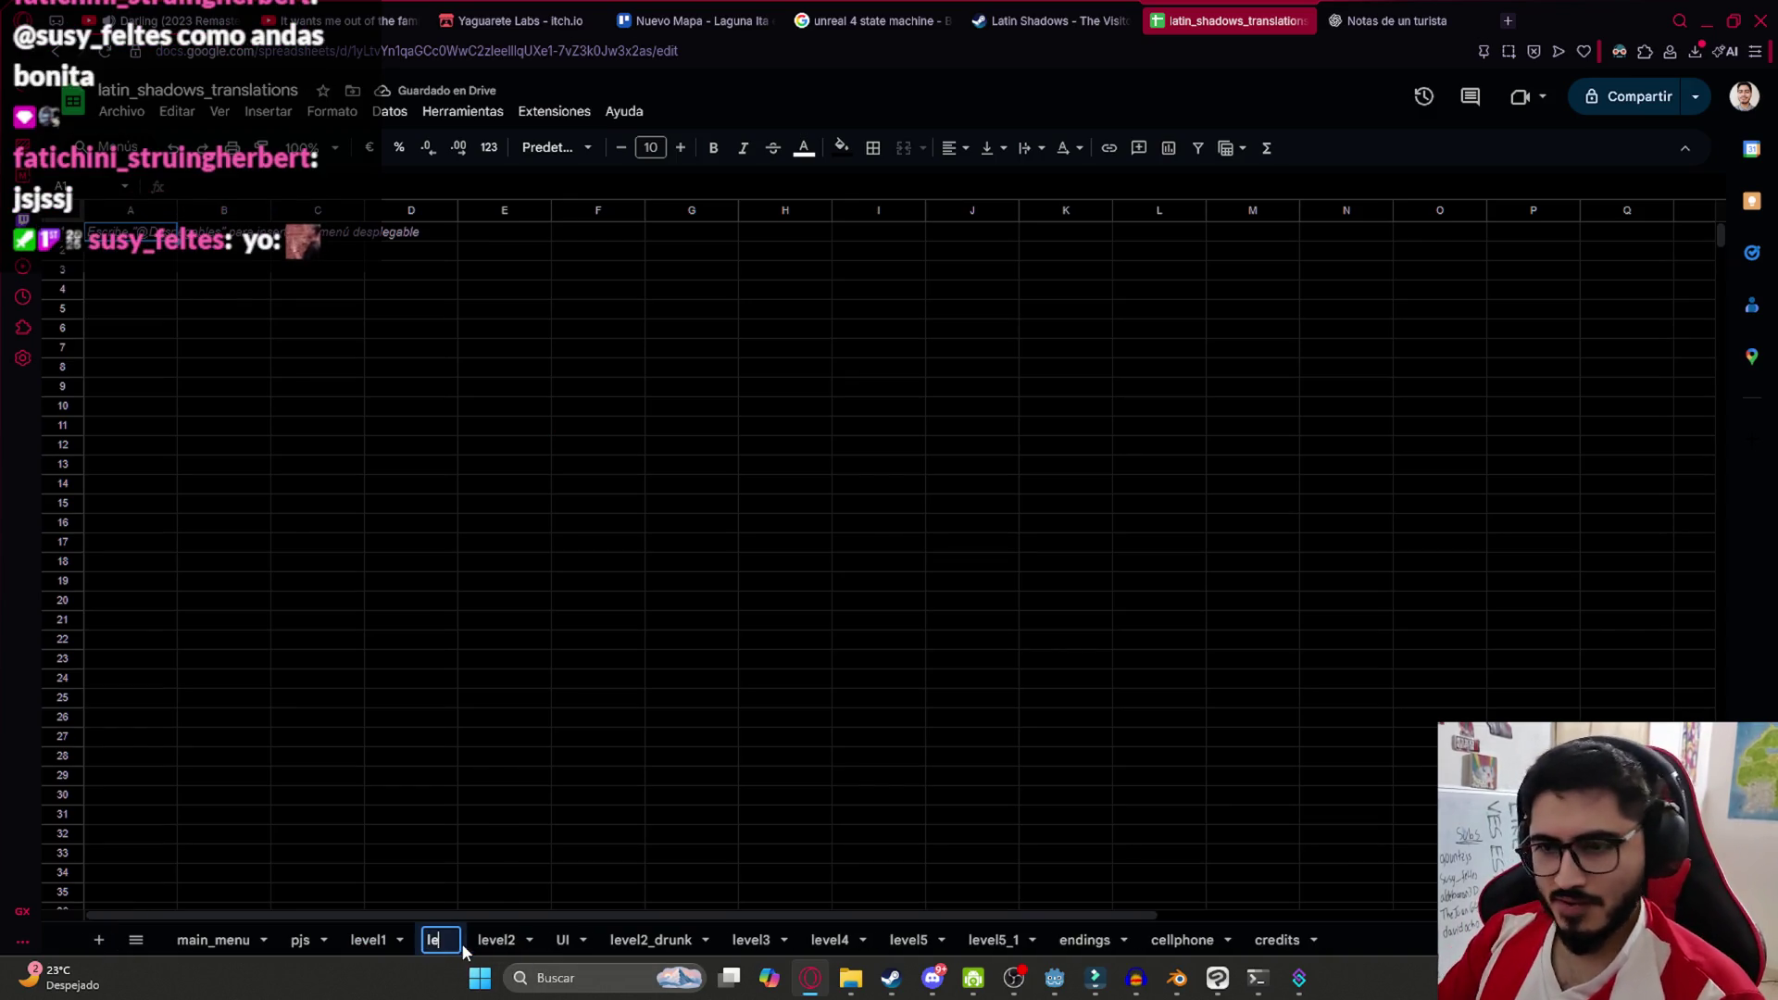
key("Return")
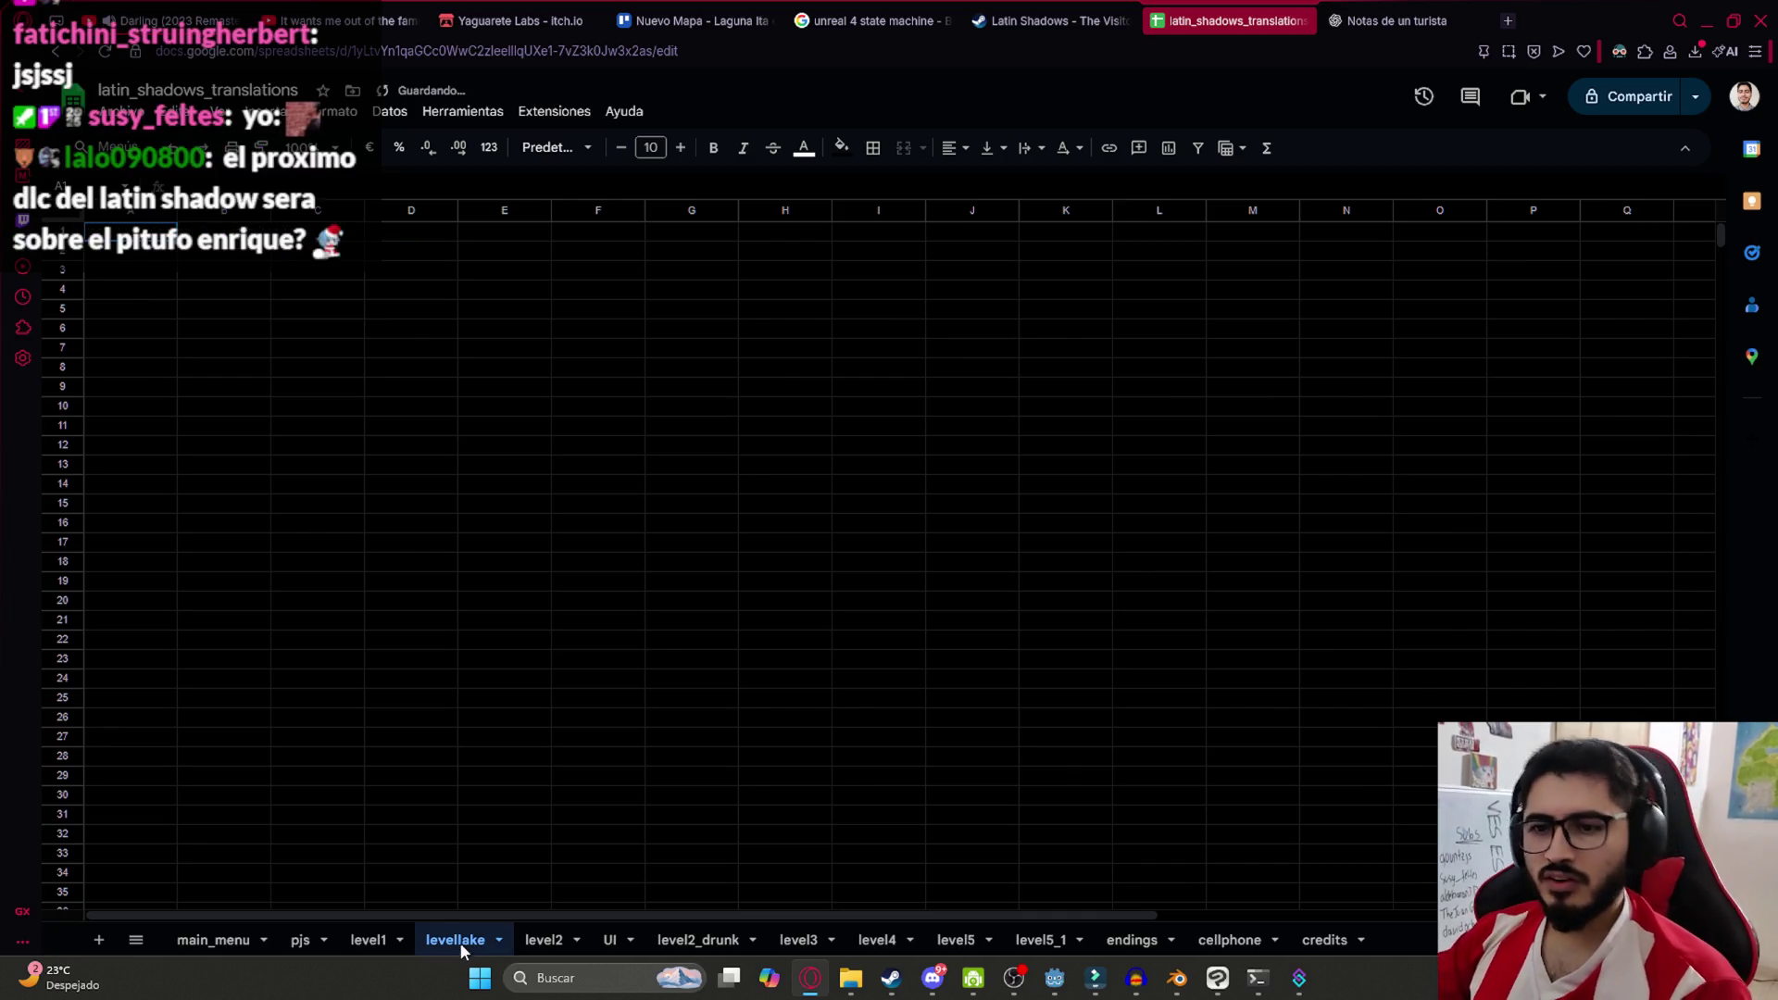
Copy the header rows A1:E3 from the level1 sheet into levellake
left_click(368, 940)
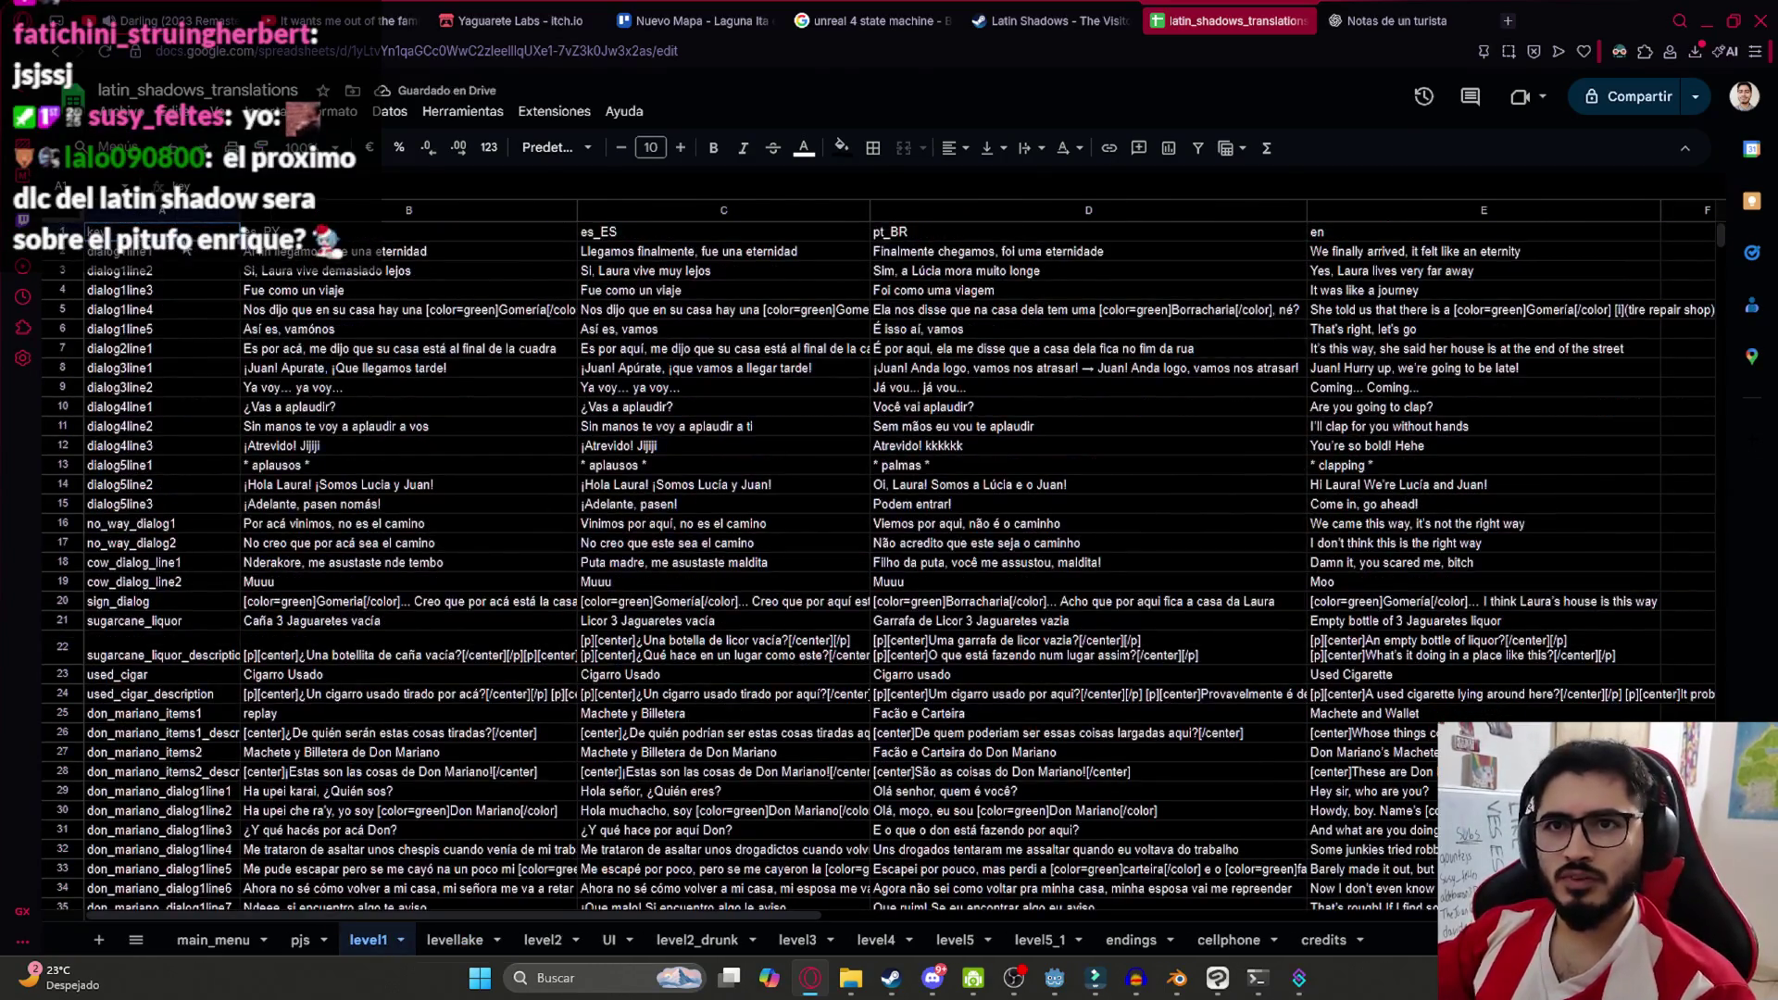
mouse_move(139, 231)
left_mouse_down()
mouse_move(1204, 290)
mouse_move(1563, 270)
left_mouse_up()
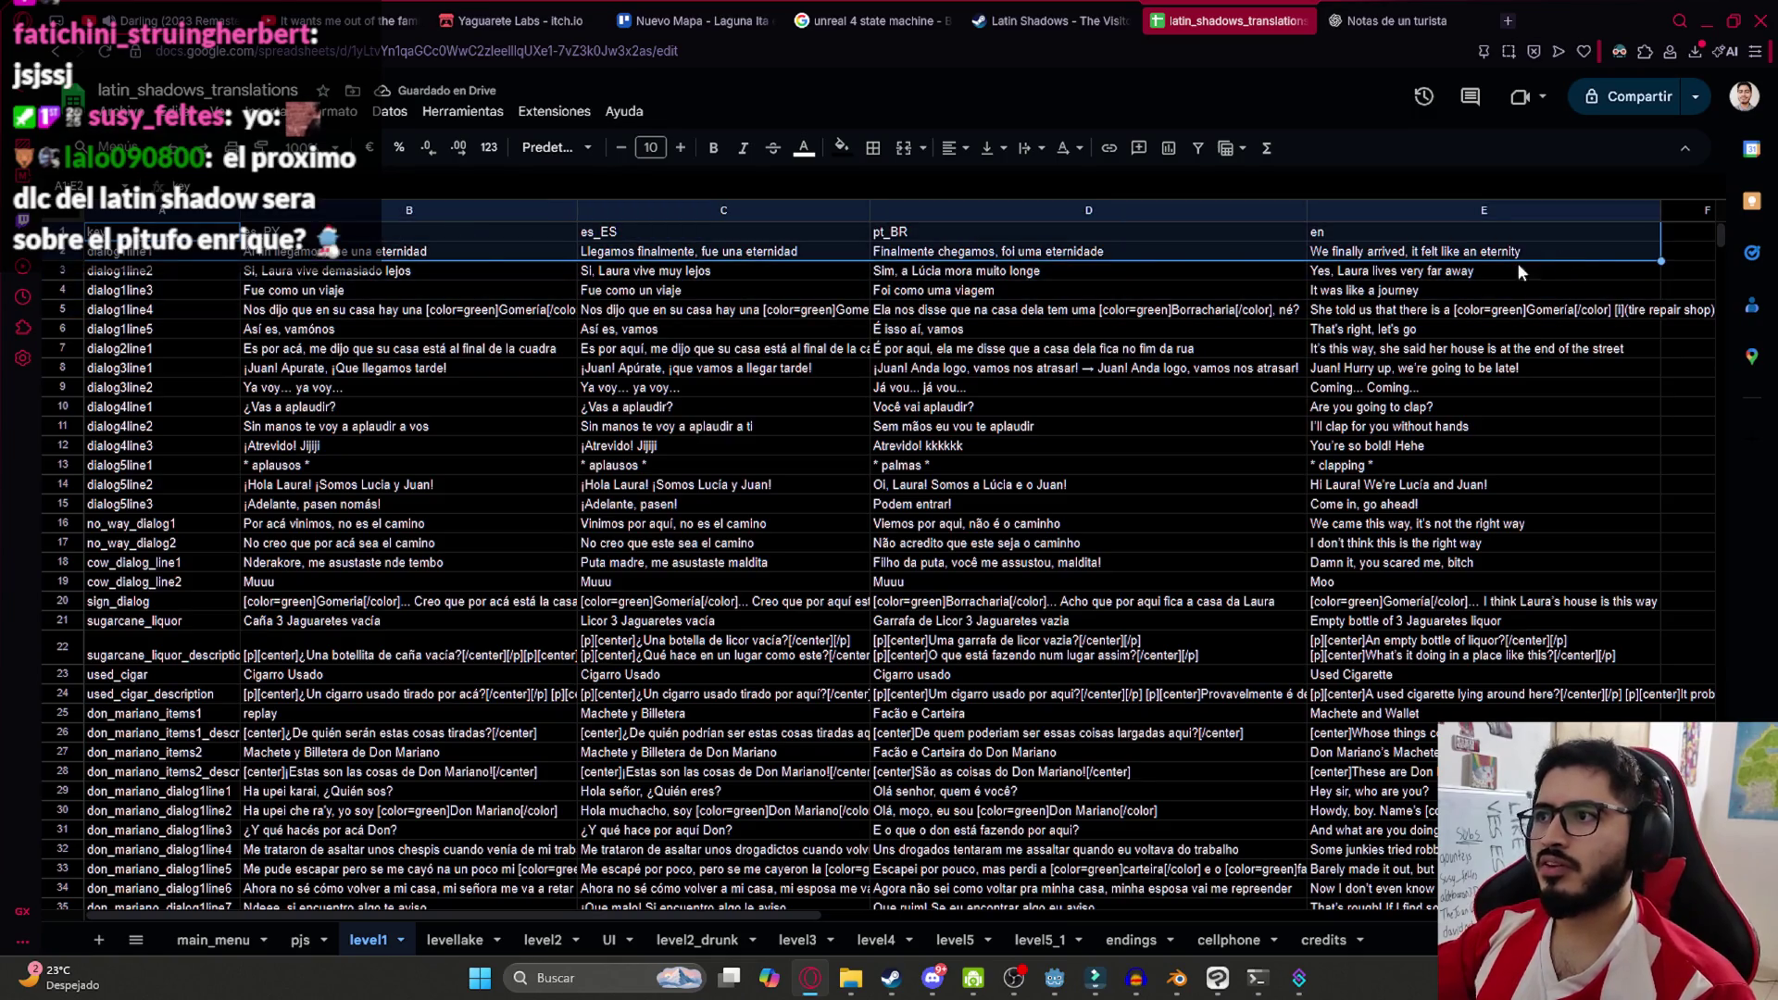
left_click(452, 940)
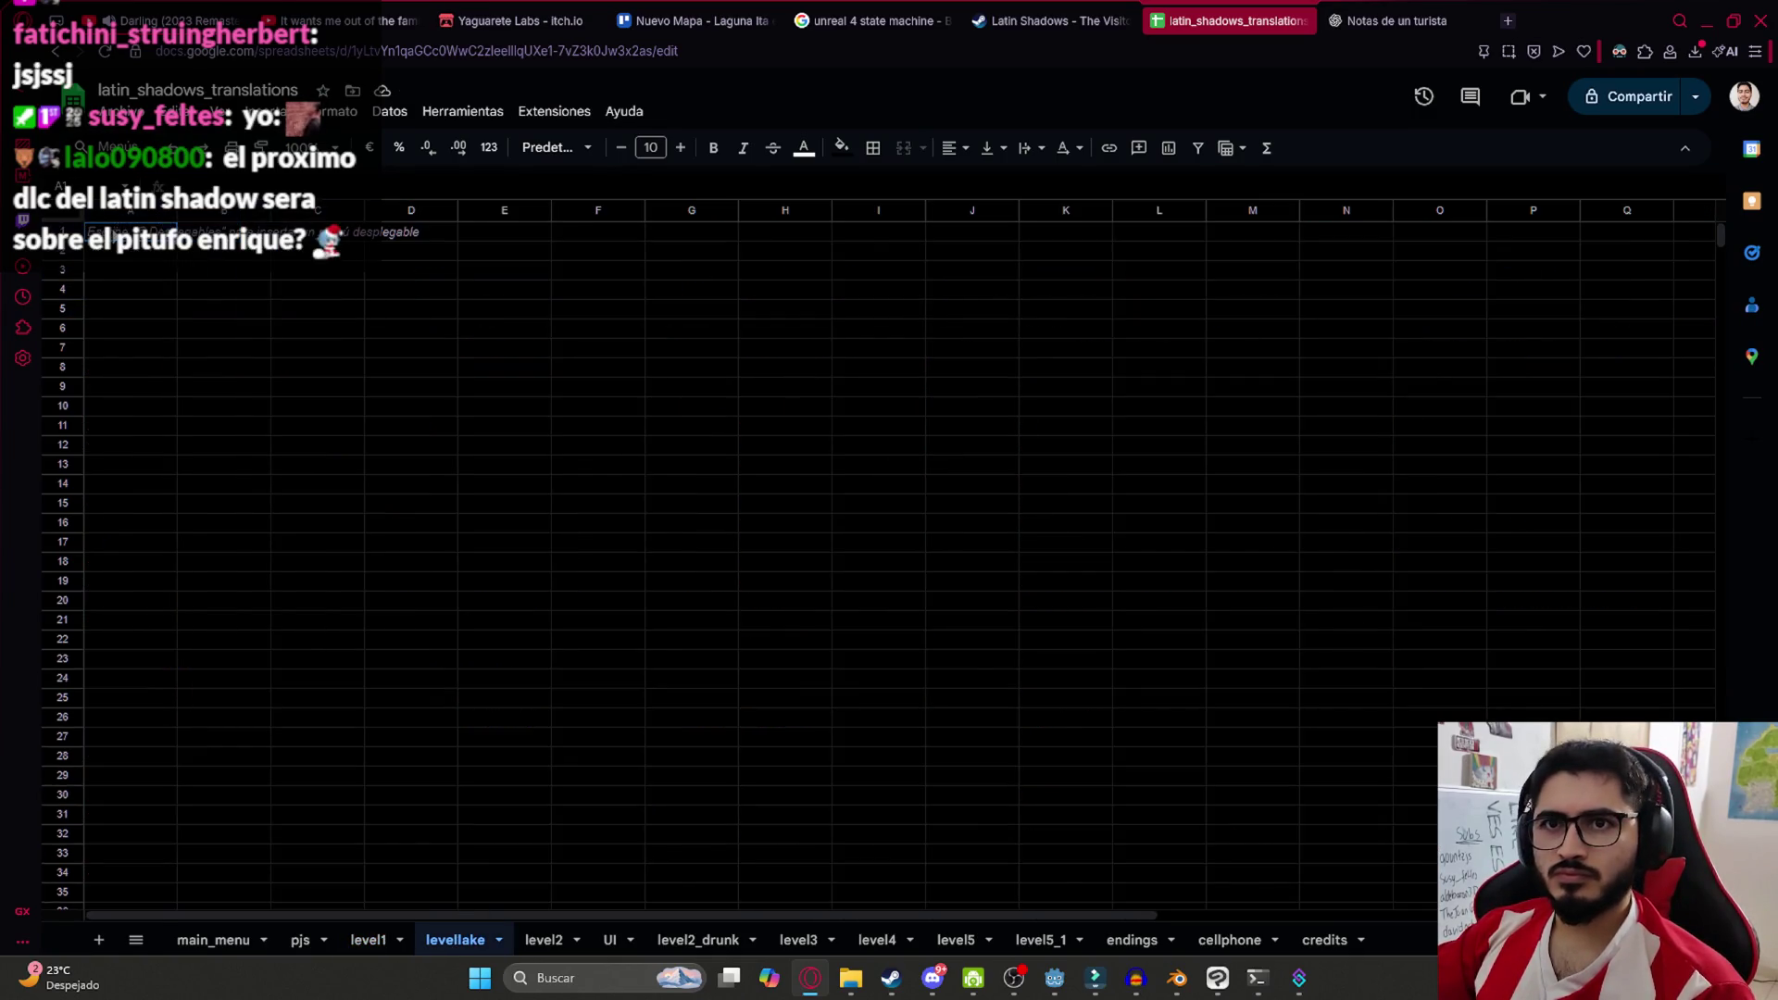
key("ctrl+v")
Widen columns B through F on the levellake sheet
left_click(223, 308)
left_click_drag(178, 211, 445, 211)
key("ctrl+z")
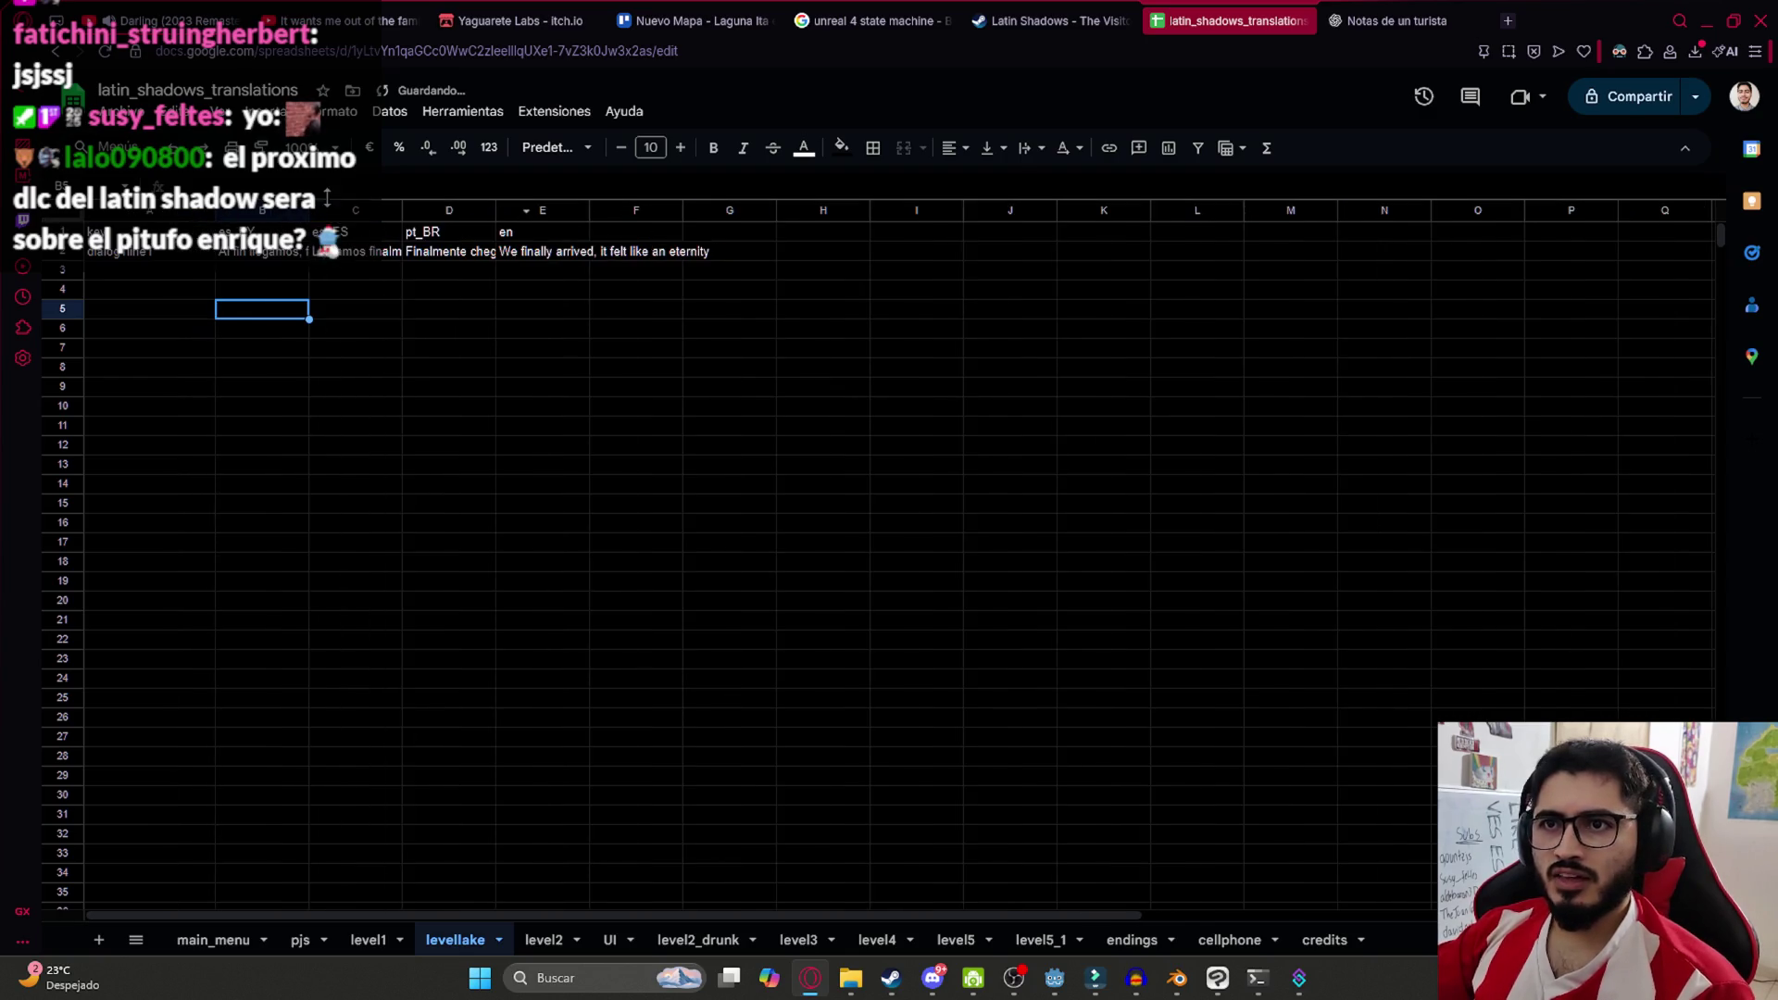
left_click_drag(278, 212, 639, 211)
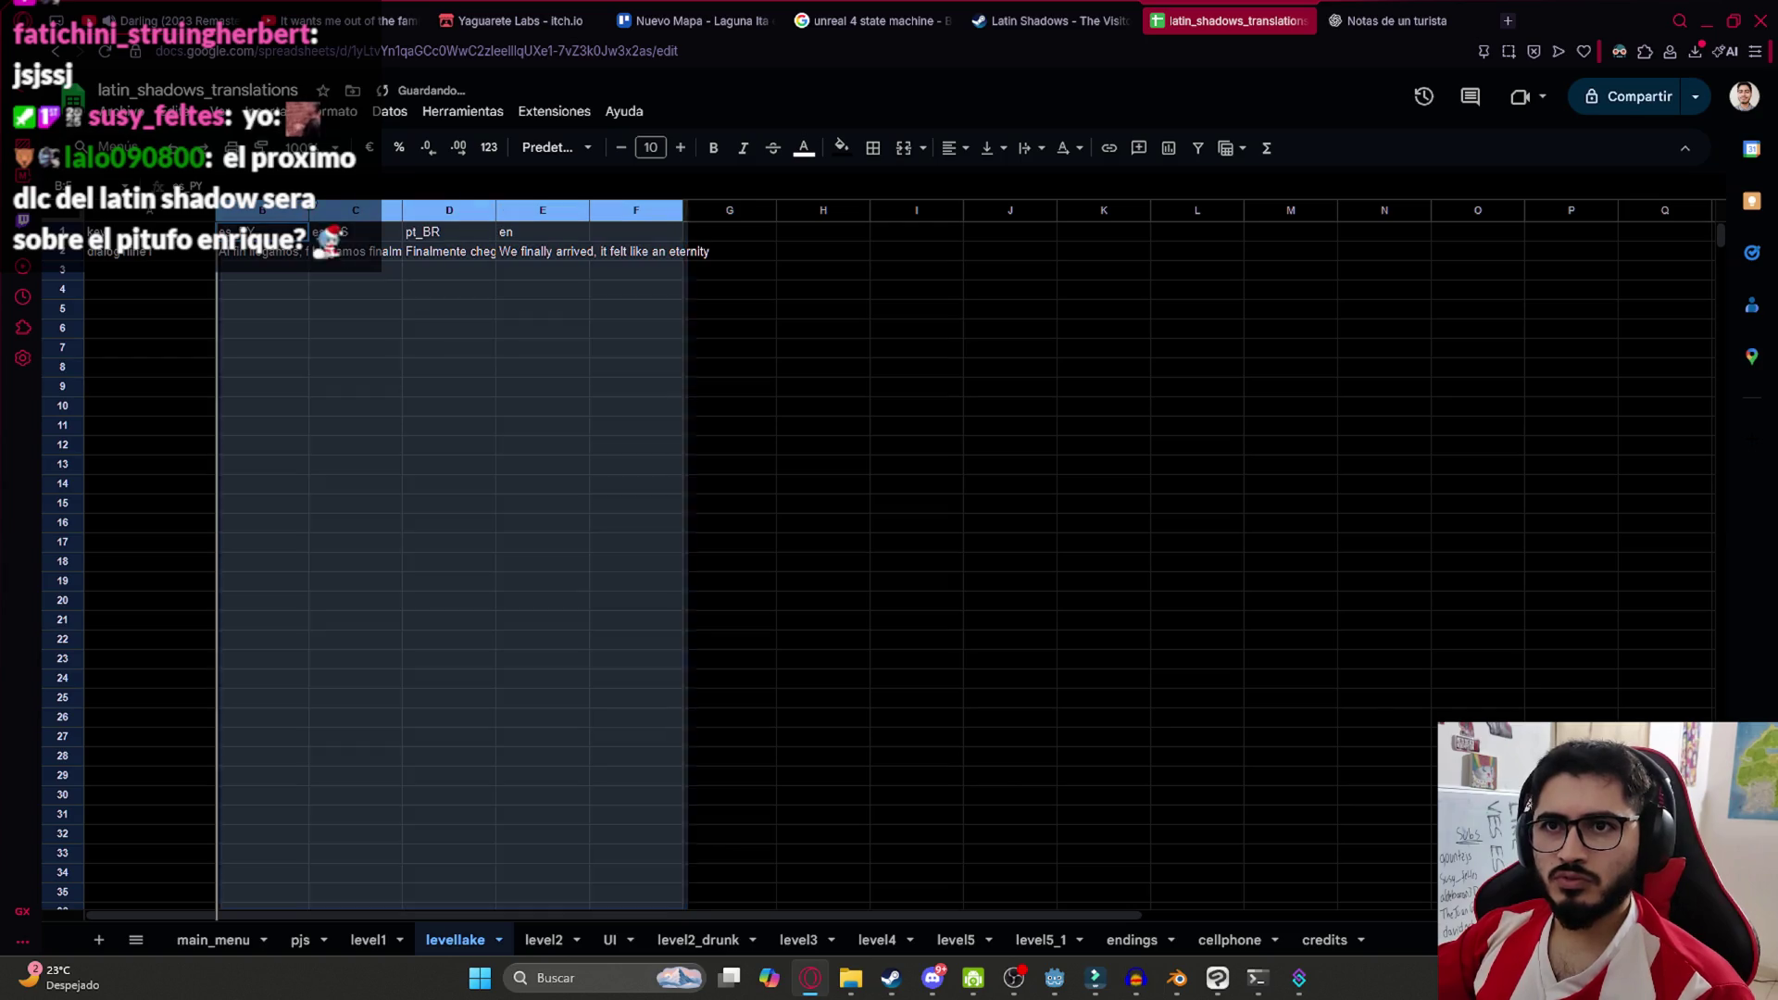
left_click_drag(308, 211, 399, 211)
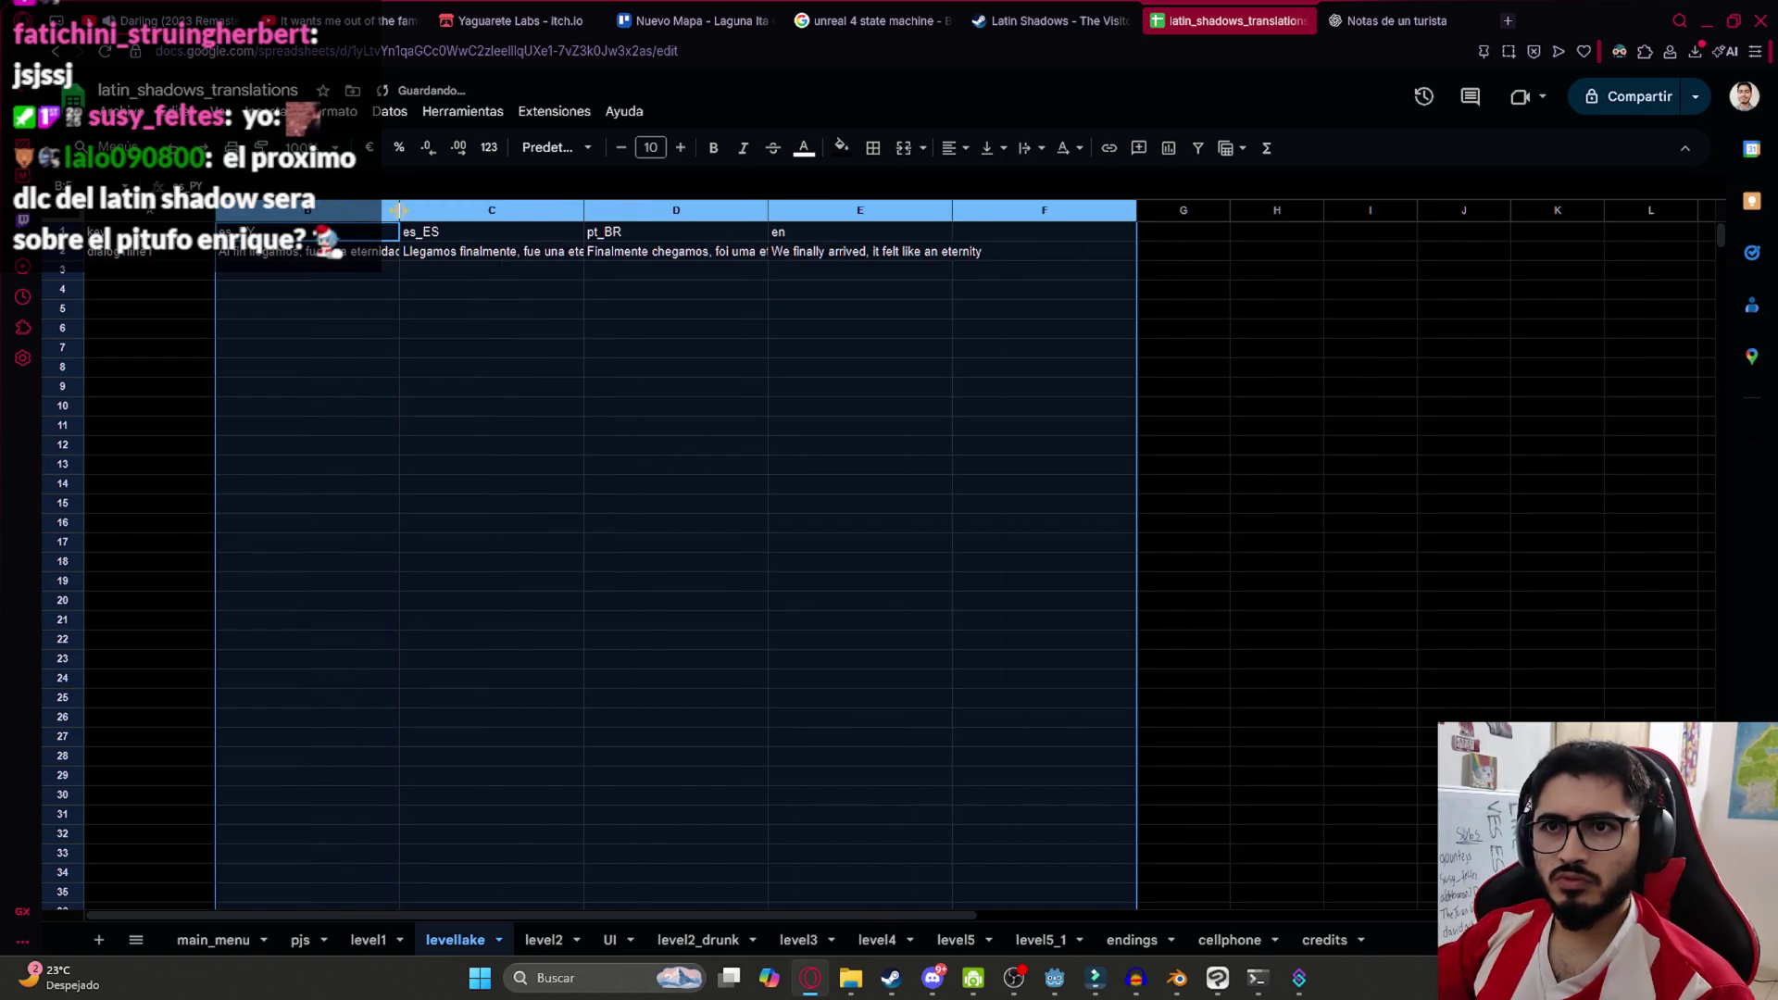
left_click(445, 308)
Clear the translations in row 2's cells B2 to E2
left_click(389, 252)
key("Delete")
left_click(454, 252)
key("Delete")
left_click(658, 252)
key("Delete")
left_click(794, 252)
key("Delete")
Rename the A2 key to note1dialog_line1
left_click(148, 252)
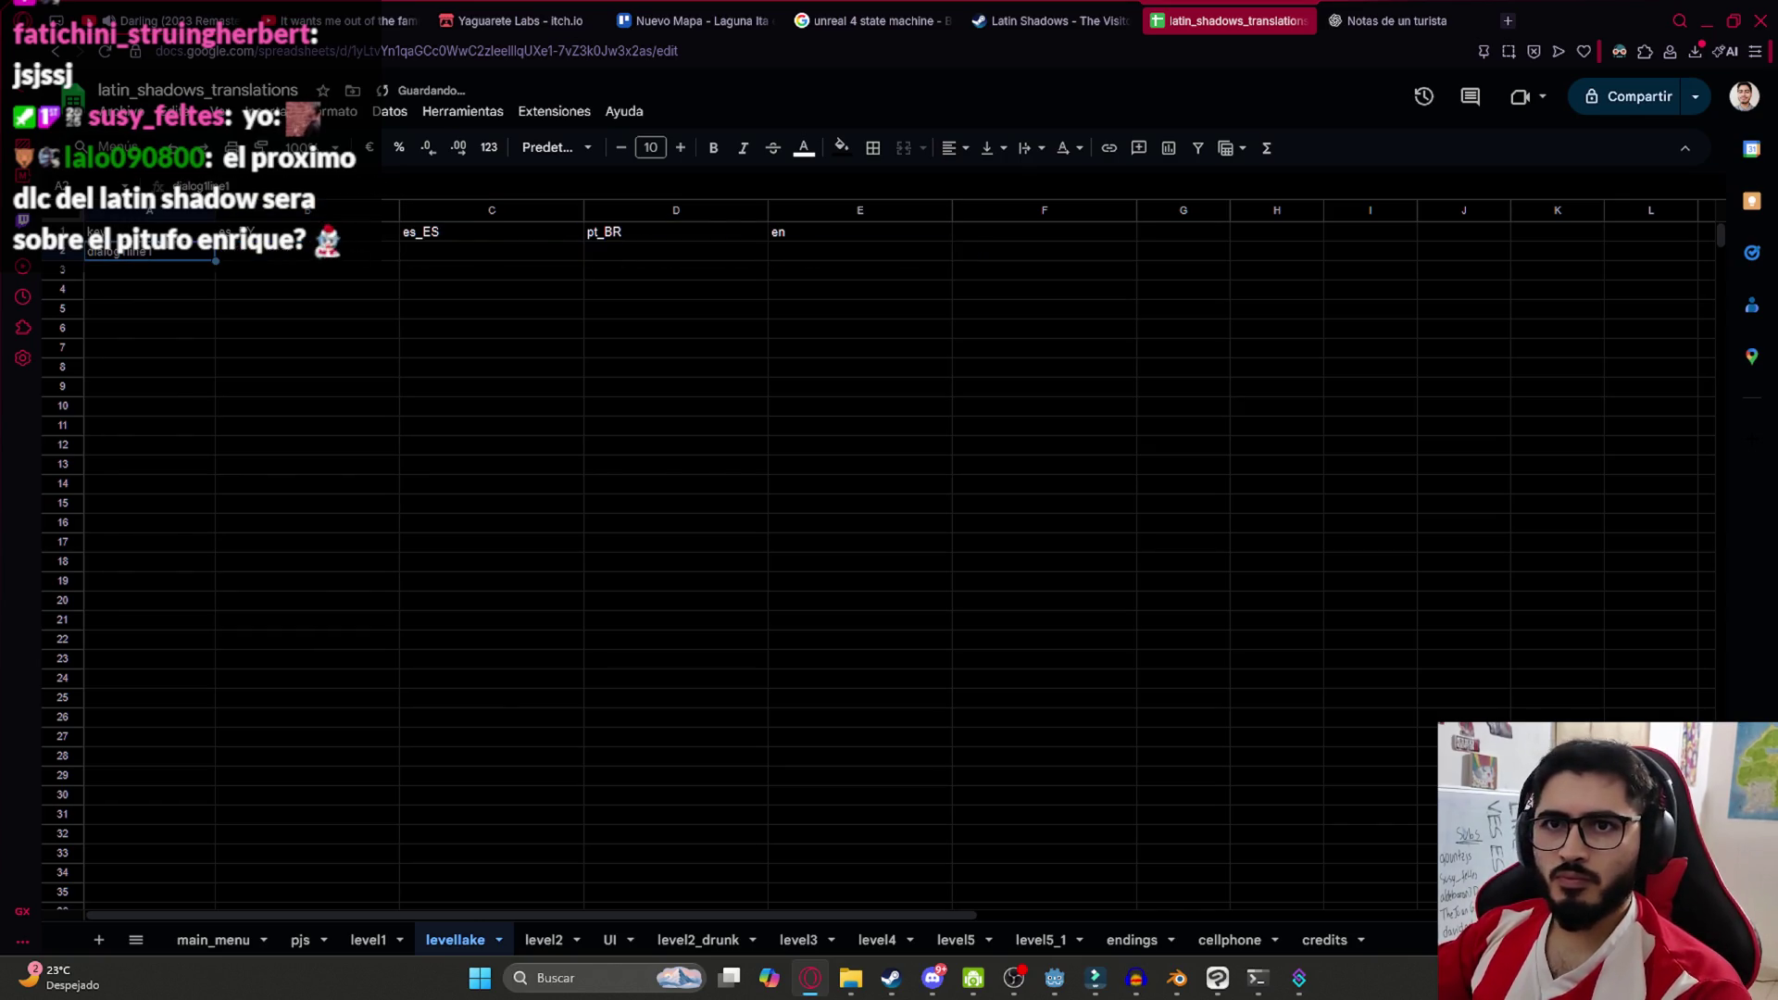
double_click(166, 252)
type("note1dialog_line1")
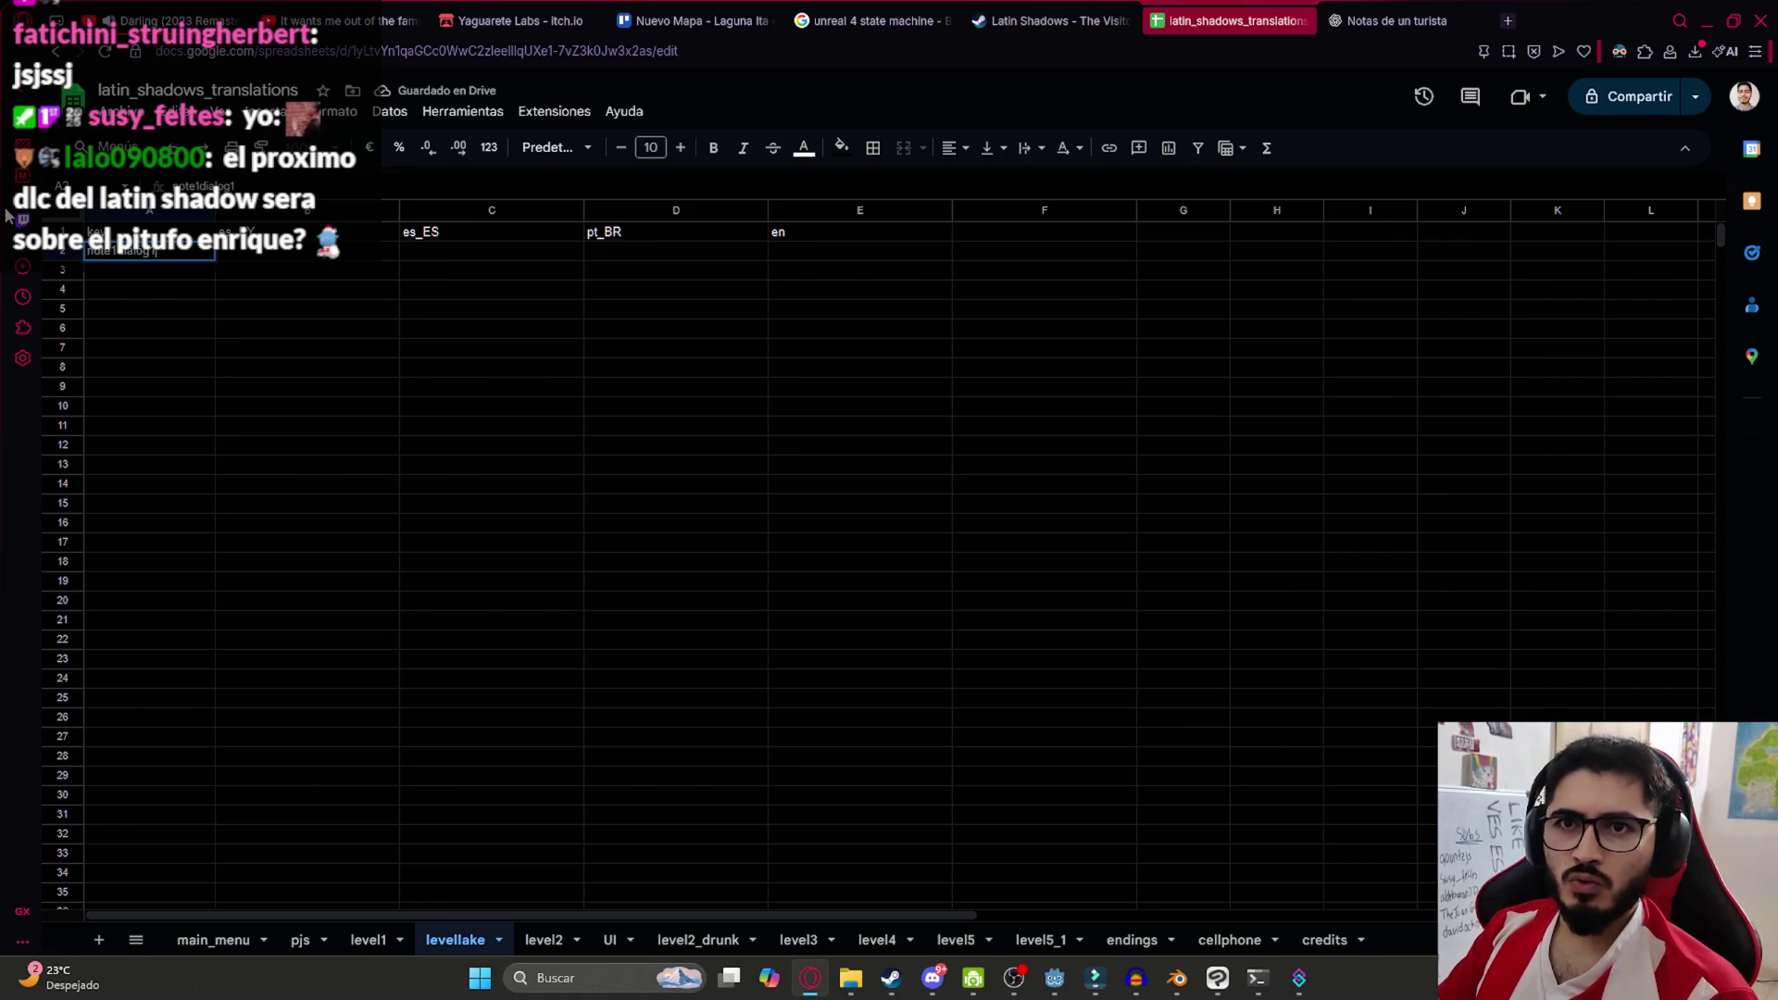
key("Return")
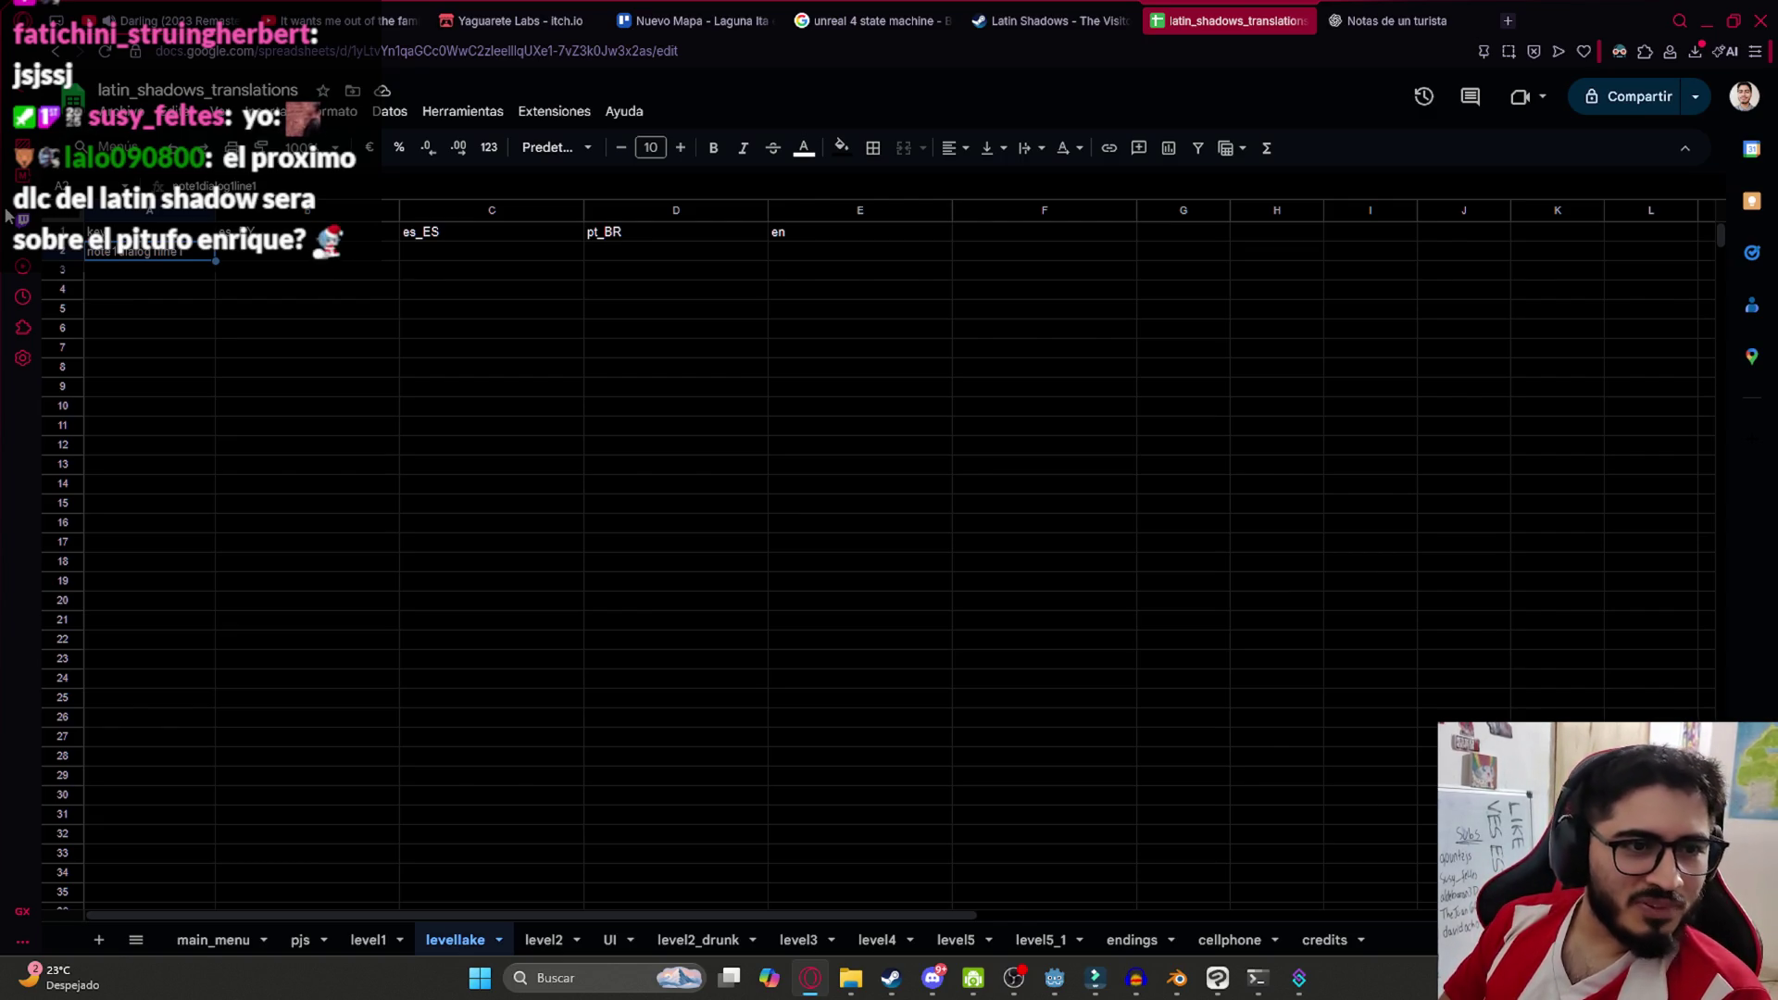
Duplicate the A2 key into A3 and change A2's key to a page1 version
key("Down")
key("Up")
key("ctrl+c")
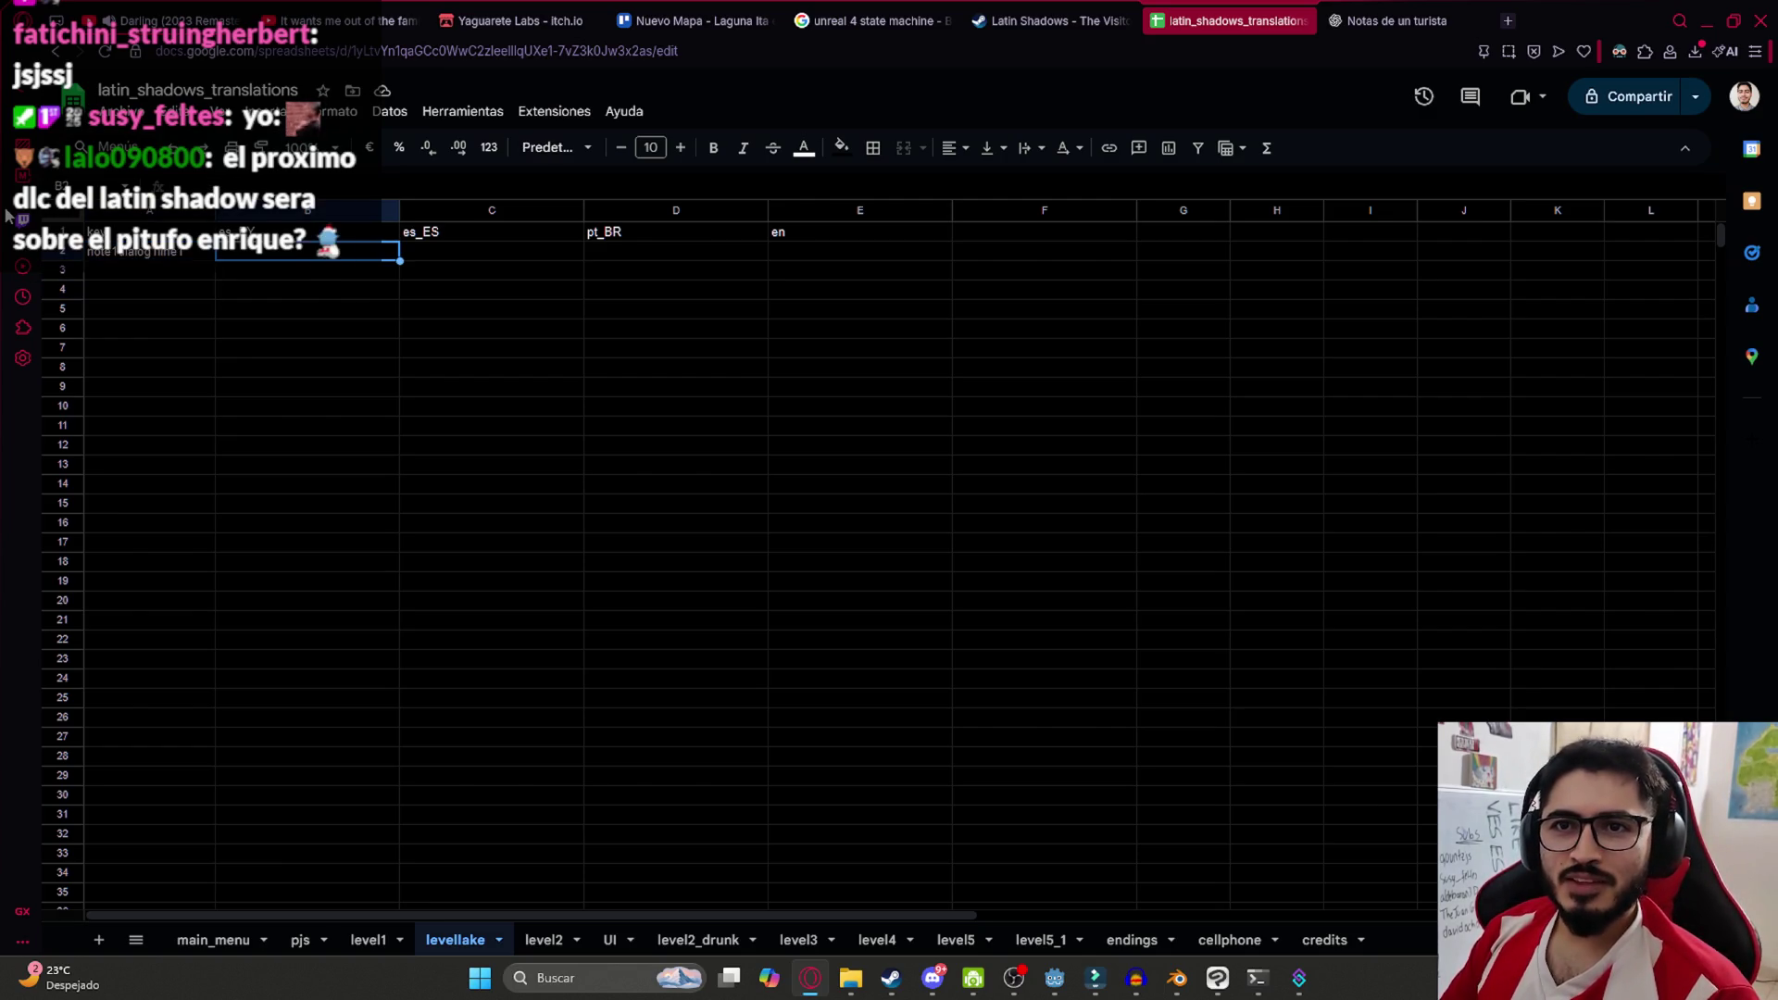
key("Down")
key("ctrl+v")
key("Up")
key("BackSpace")
key("BackSpace")
key("BackSpace")
Change the A3 key to its page 2 version
key("BackSpace")
type("page1")
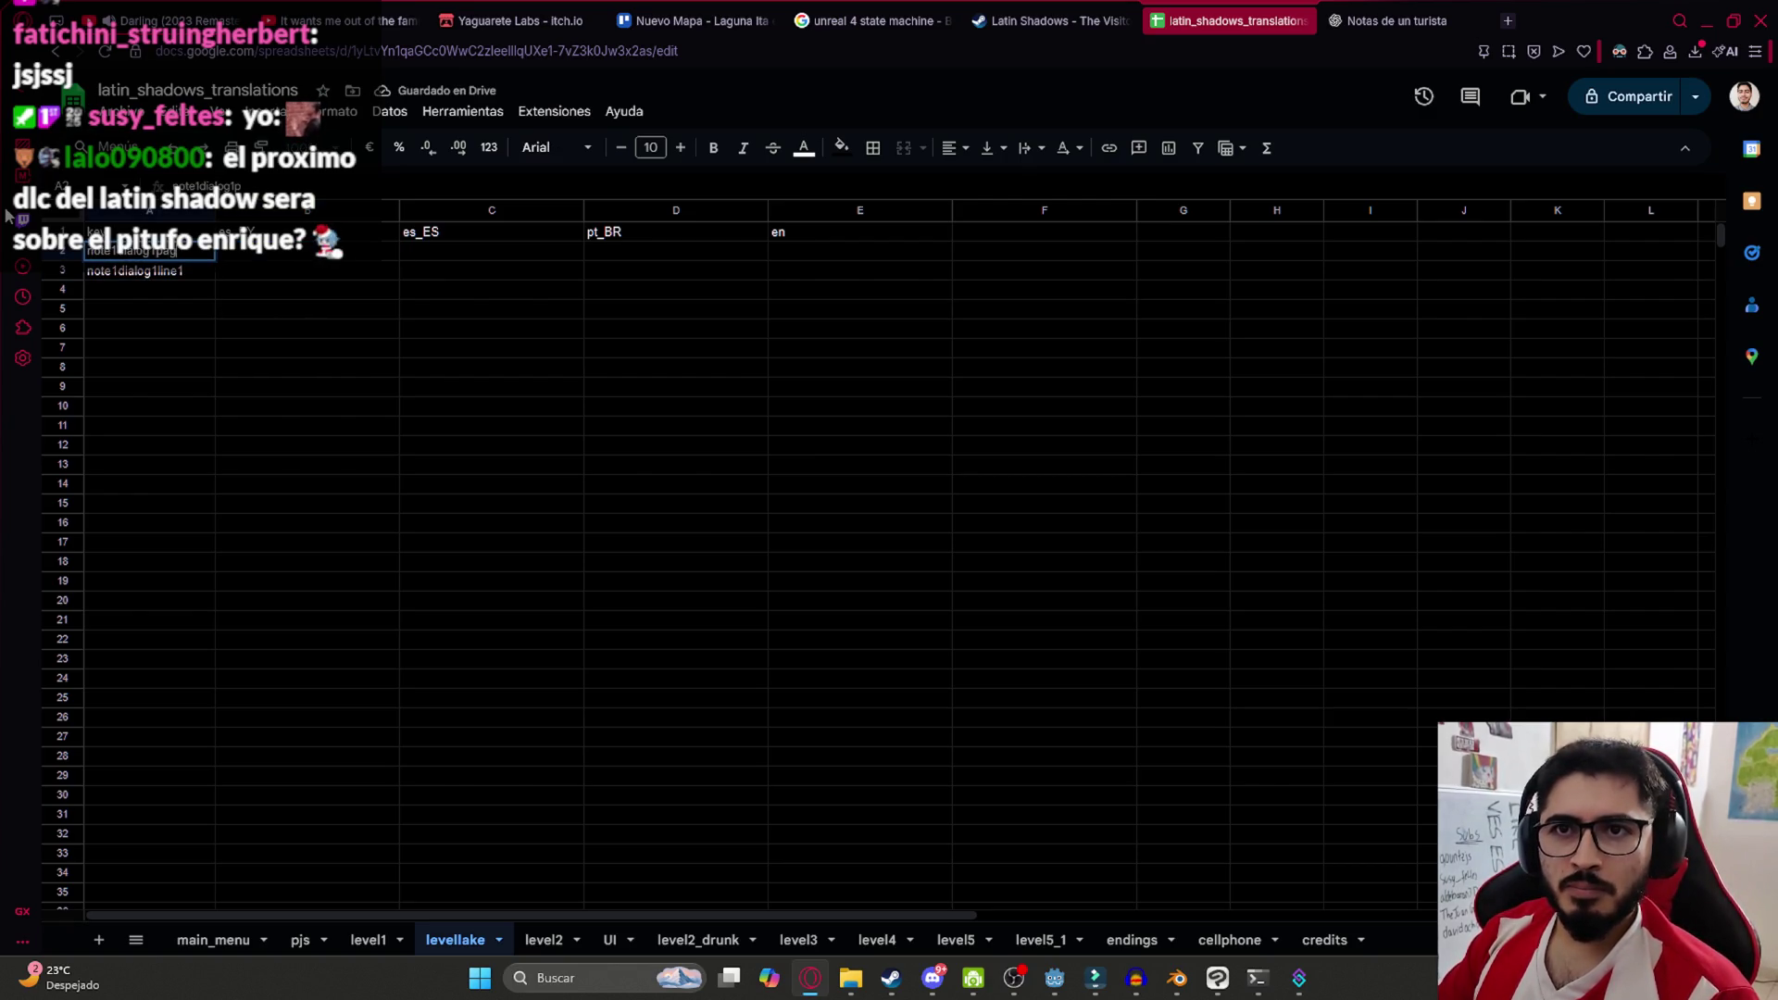
key("Return")
key("Up")
key("ctrl+c")
key("Down")
key("ctrl+v")
key("Return")
key("BackSpace")
type("2")
key("Return")
key("Up")
key("Up")
Move both page keys down one row and enter note1dialog1page1 in A2
left_click(171, 273)
key("ctrl+x")
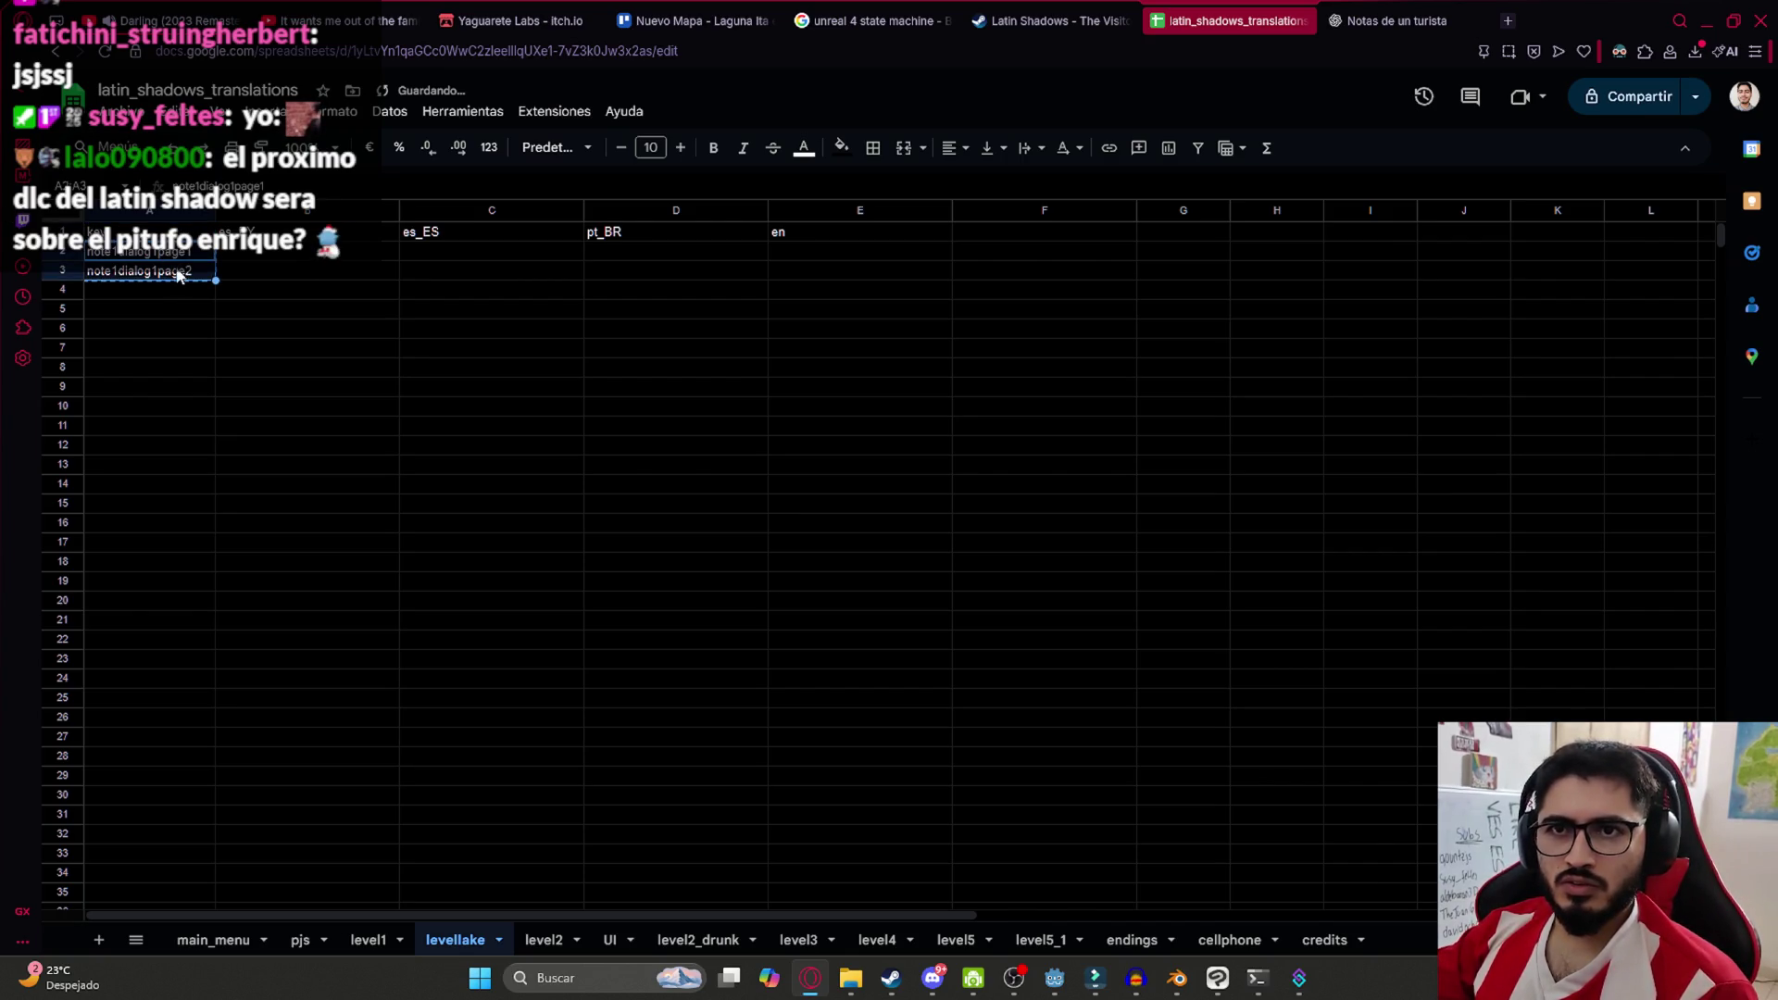
key("Down")
key("ctrl+v")
left_click(188, 259)
type("note1dialog1page1")
key("Return")
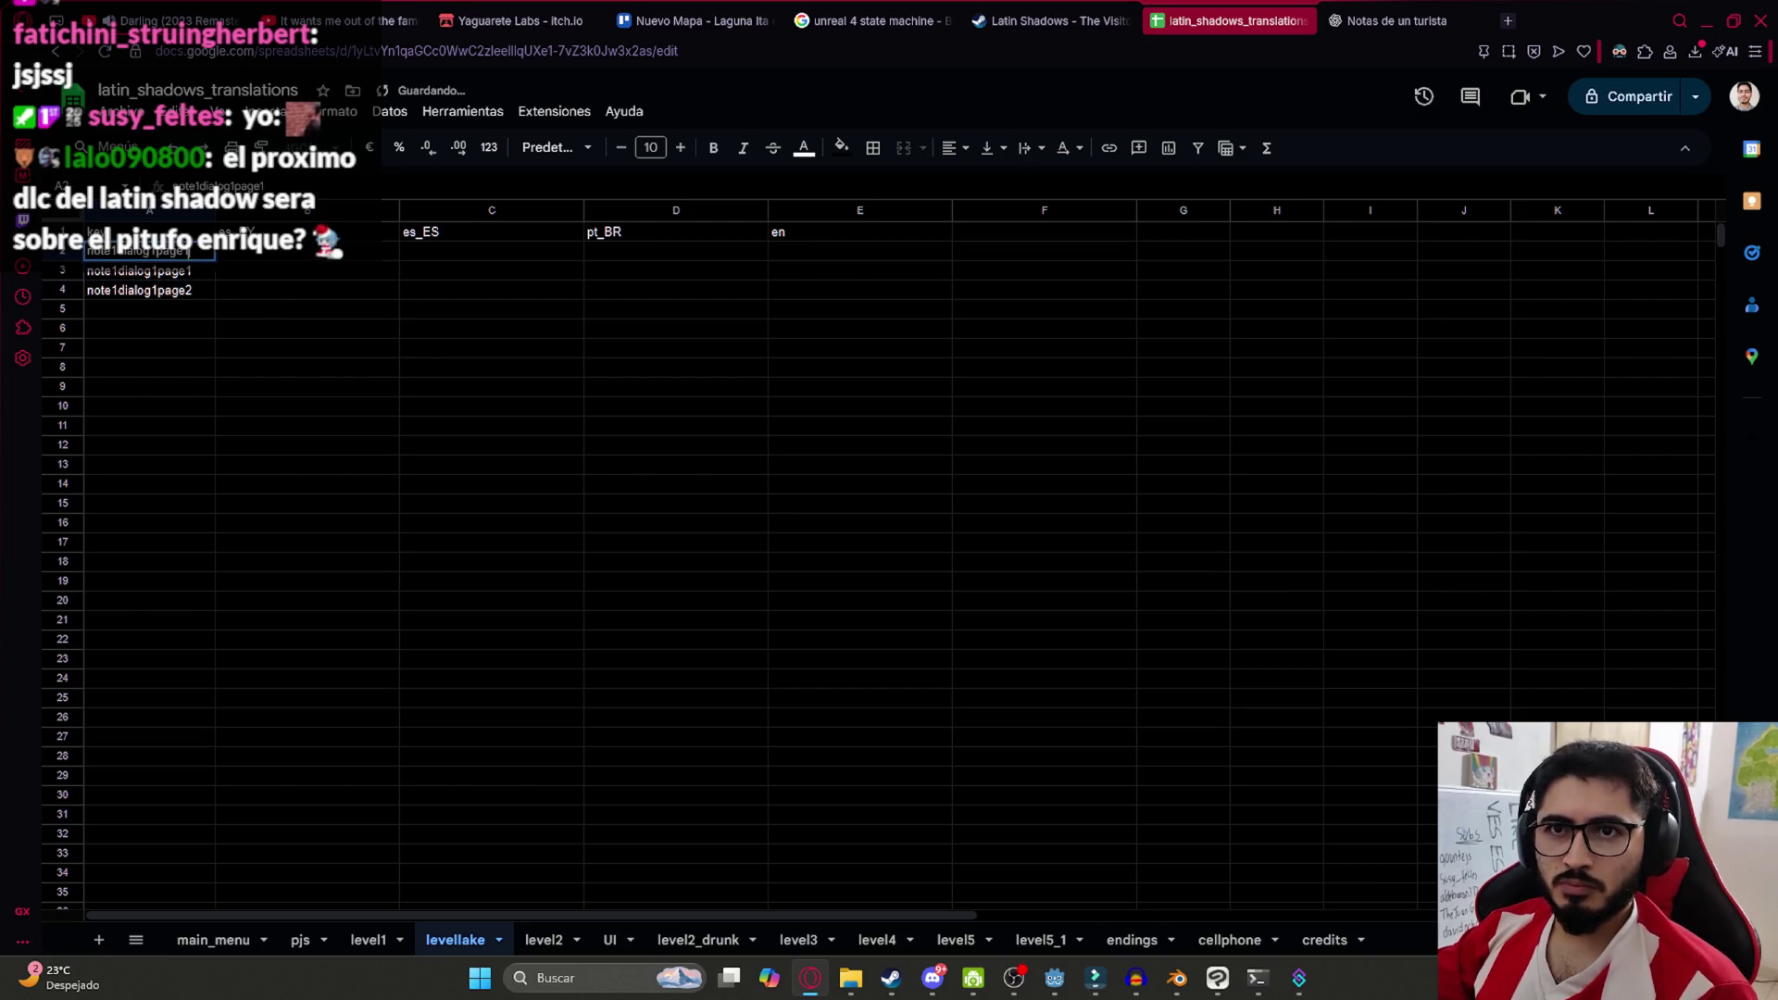
Add 'title' to the A2 key and 'text' to the A3 key
type("title")
key("Return")
key("F2")
type("text")
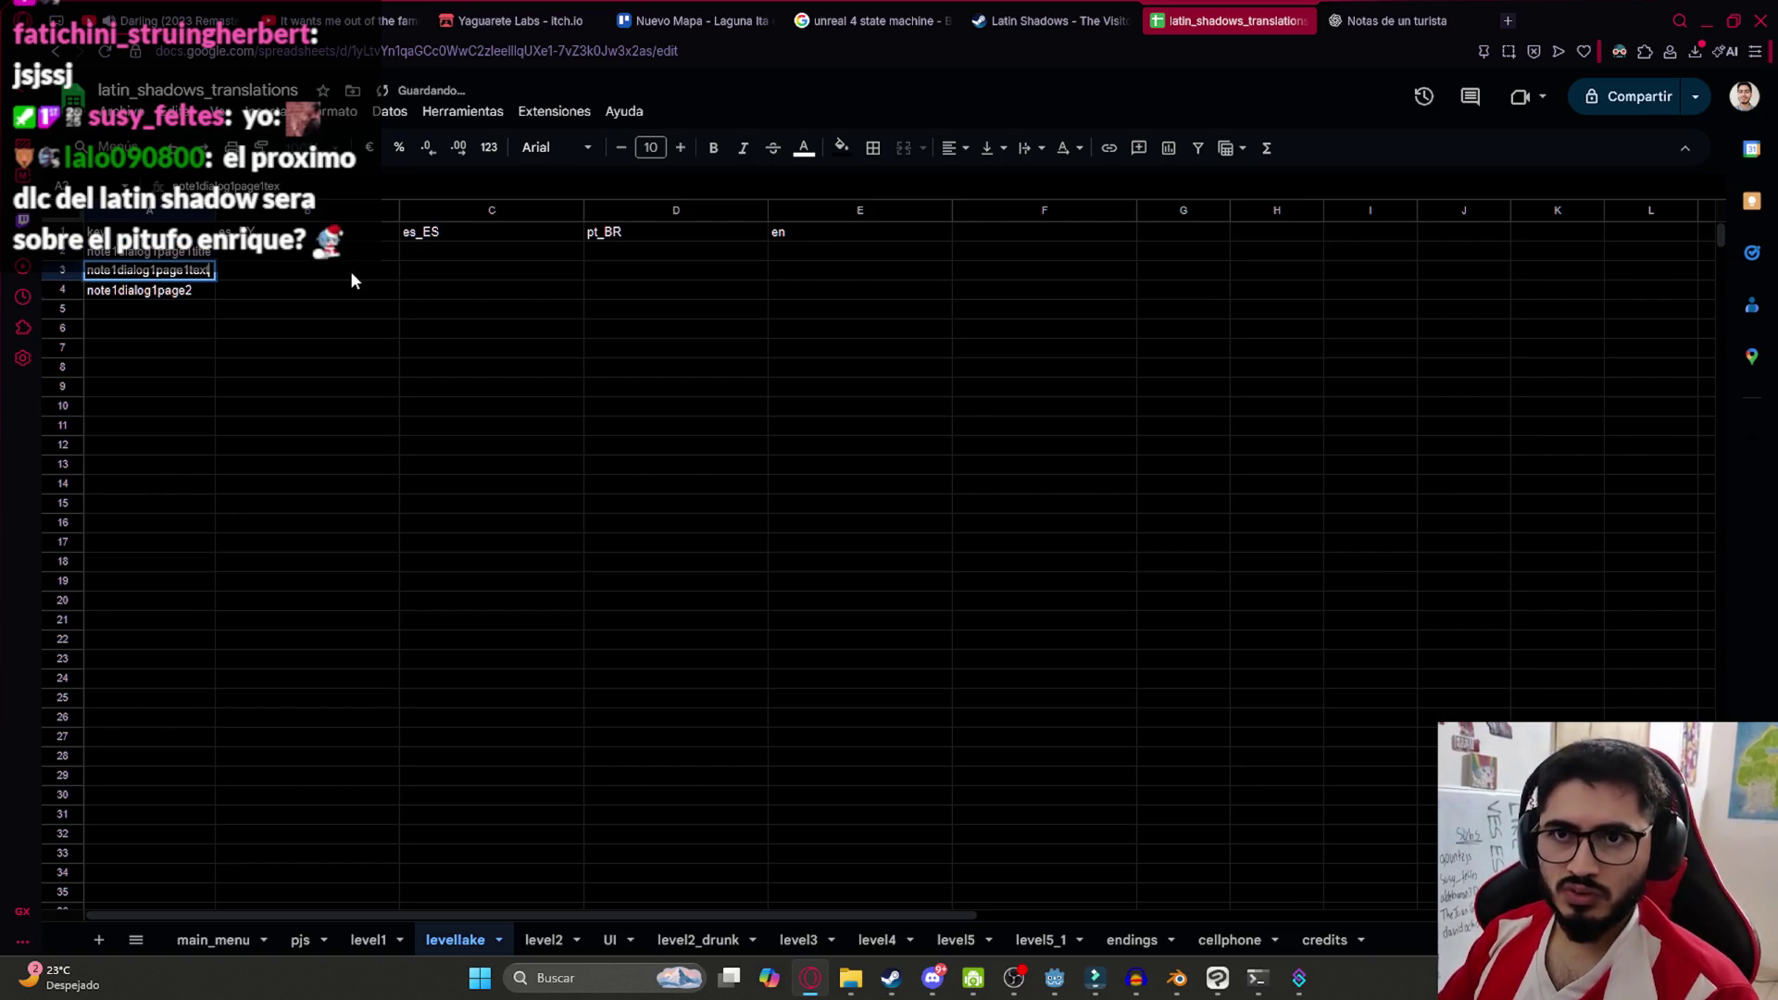
key("Return")
key("Escape")
key("Up")
key("Up")
key("Right")
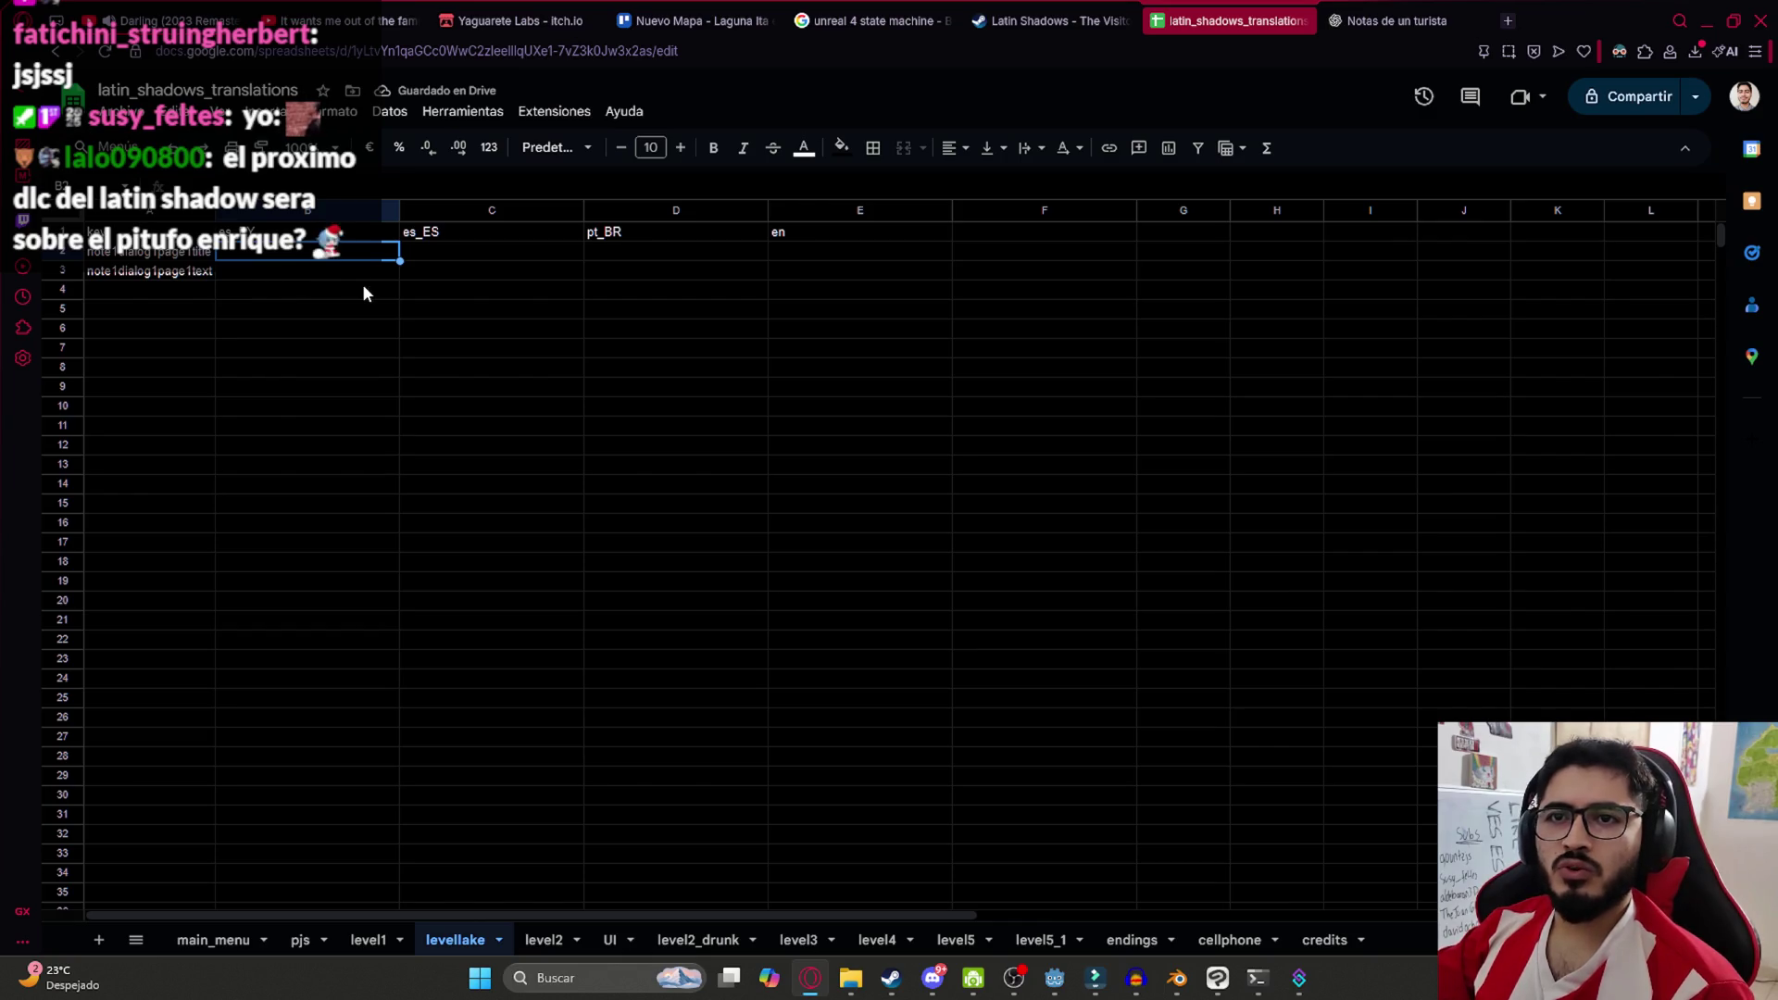
Enter the note title 'Nota Junto al campamento' in B2
type("Nota 1")
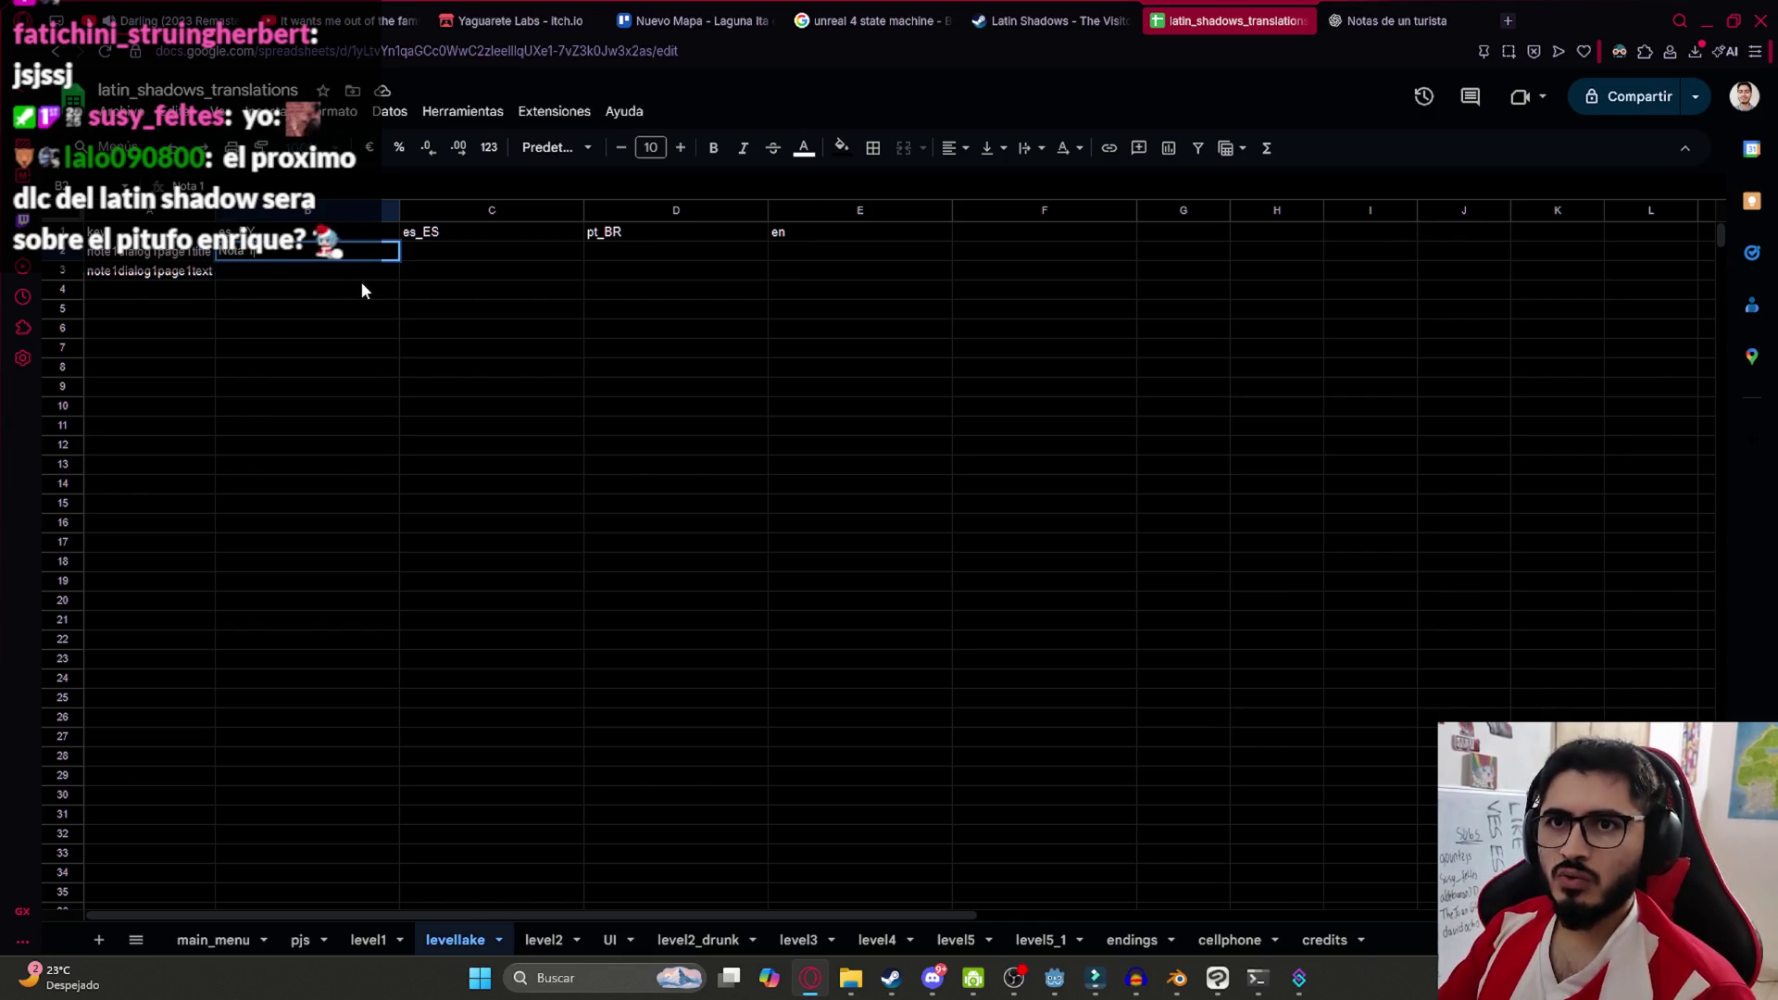
key("BackSpace")
type("En")
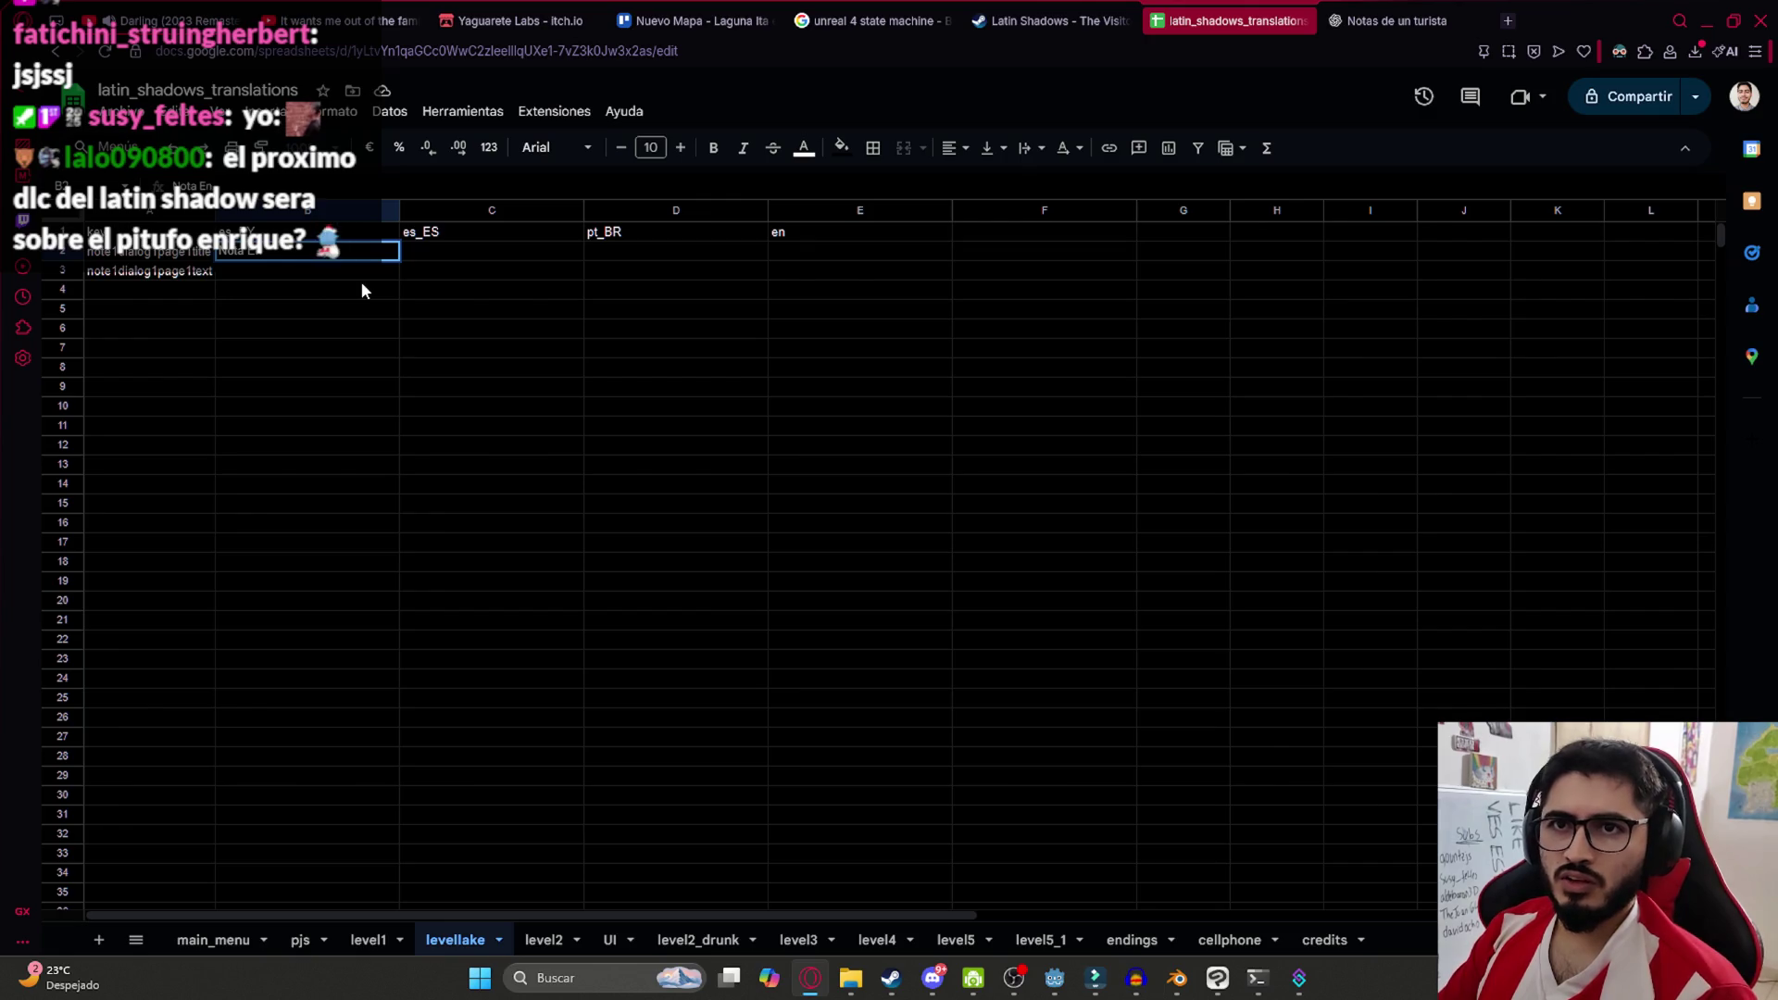
key("BackSpace")
key("BackSpace")
type("J")
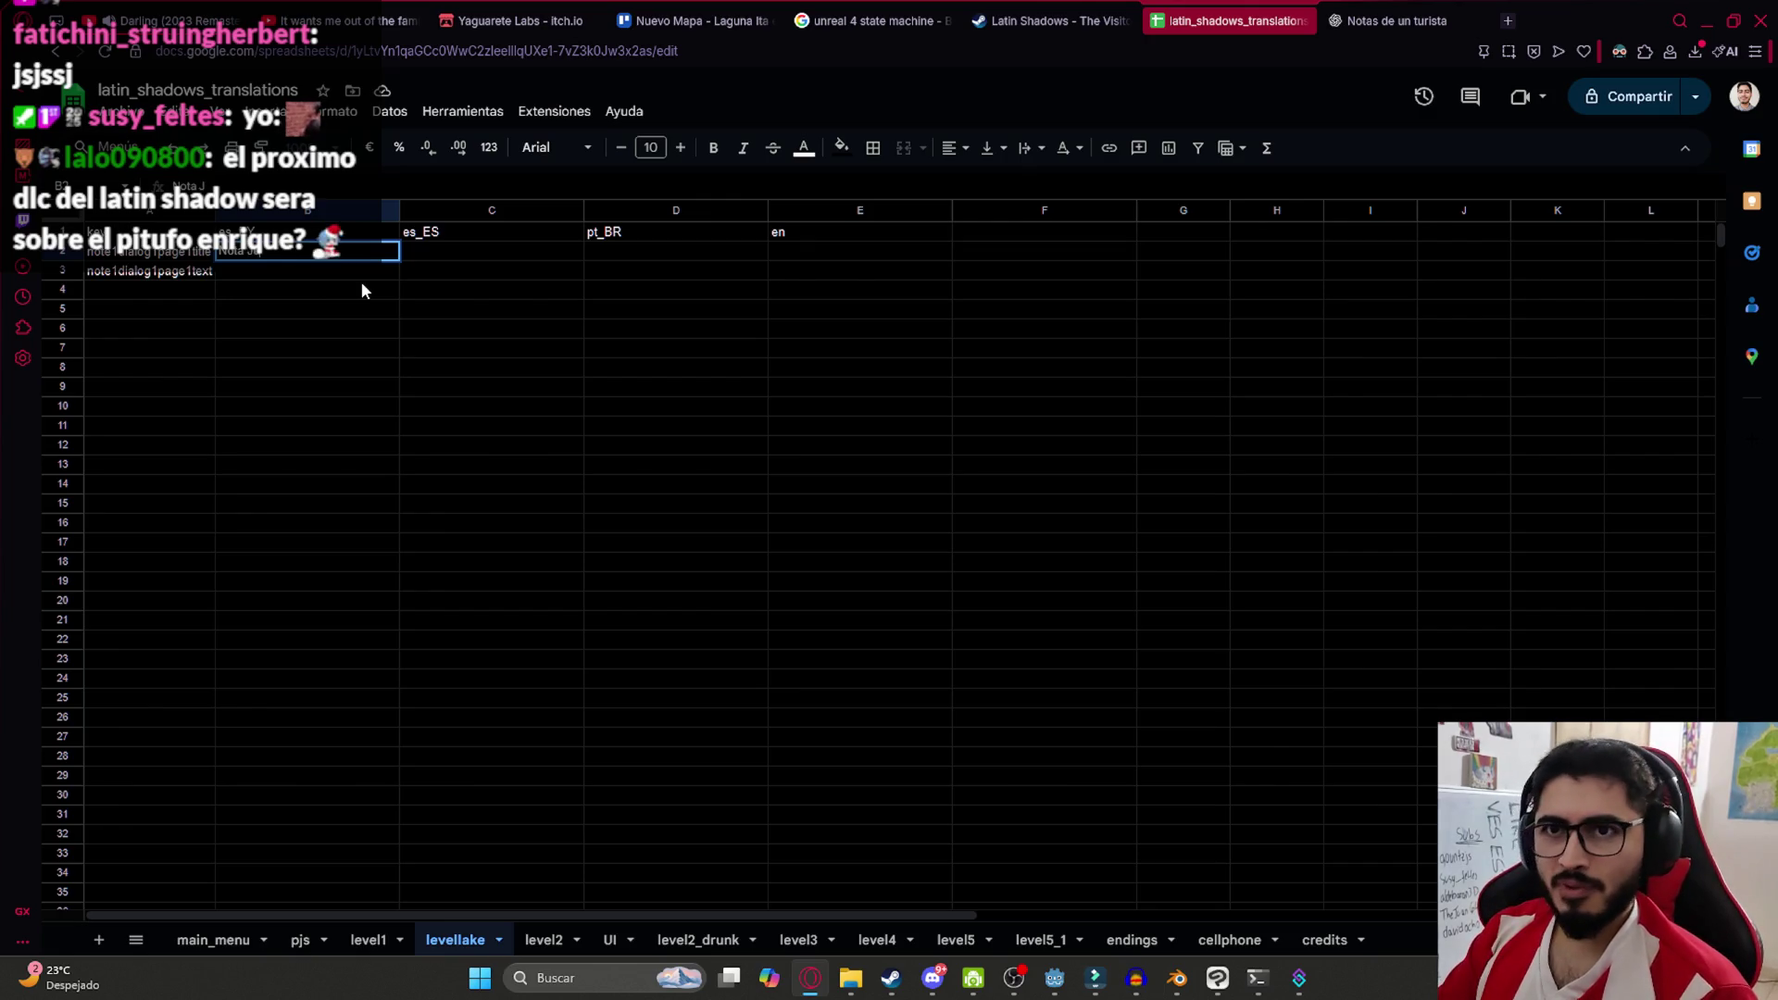
type("unto al campamento")
key("Return")
Copy row 3's key and text (A3:B3) into row 4
key("Up")
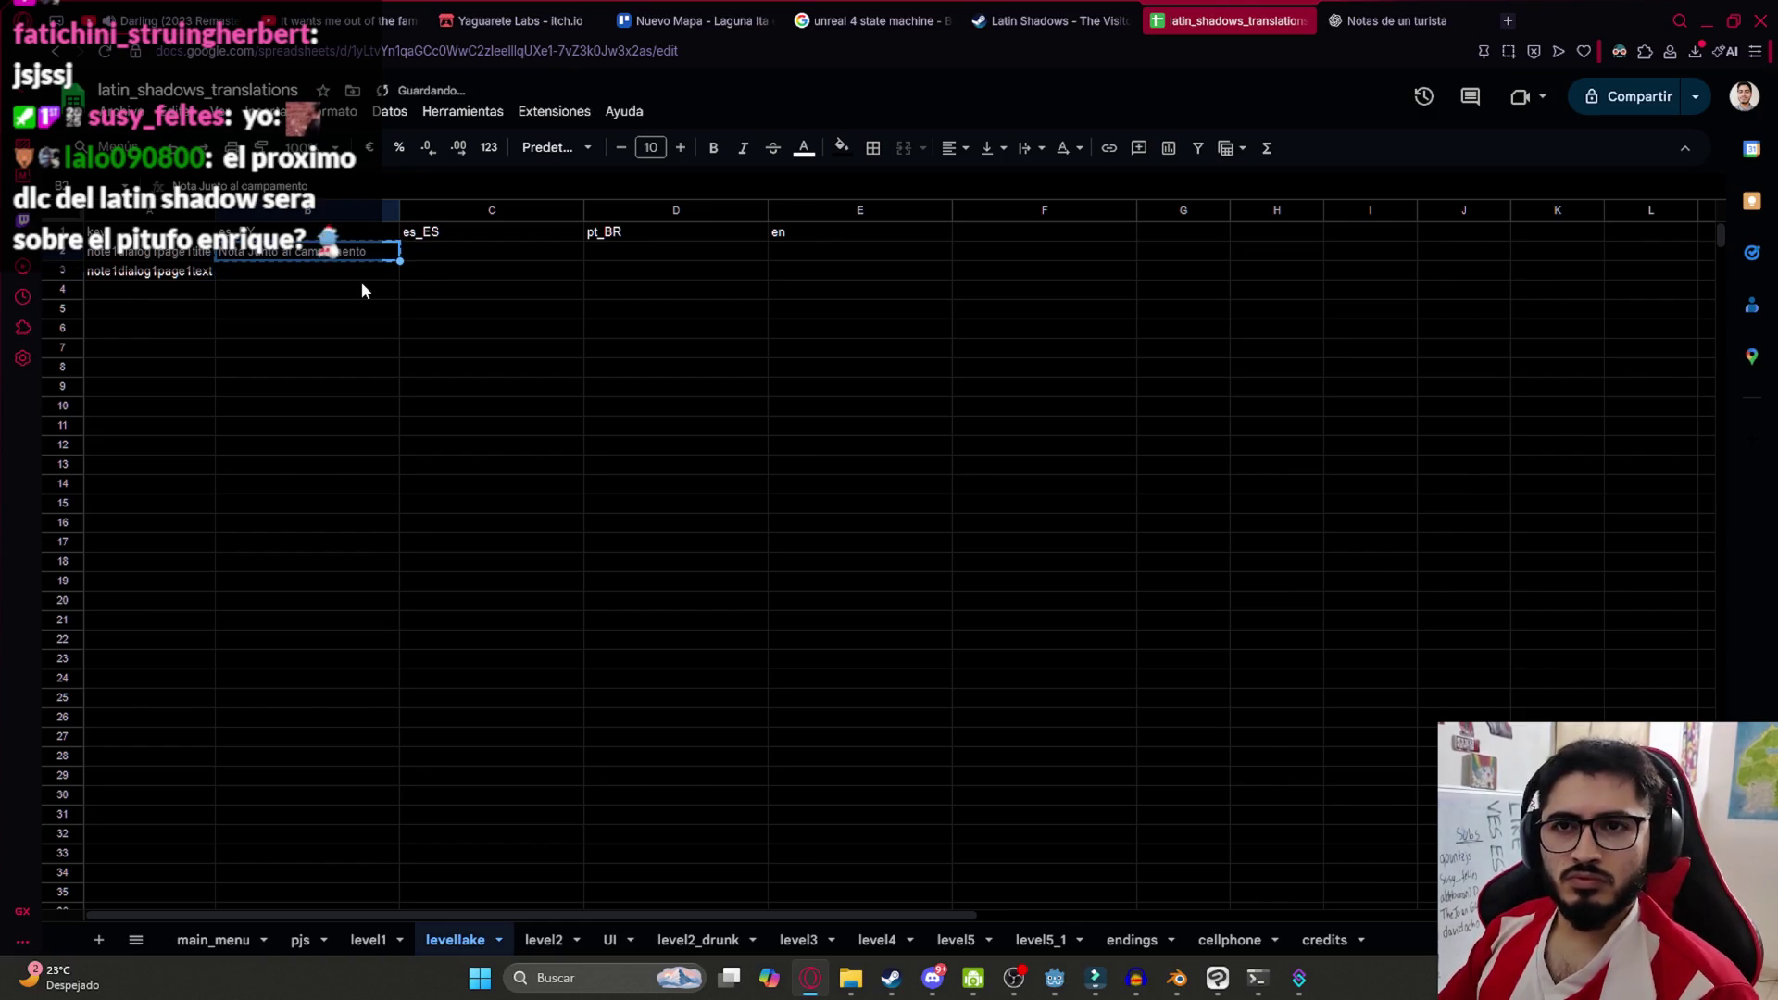
key("Down")
key("Down")
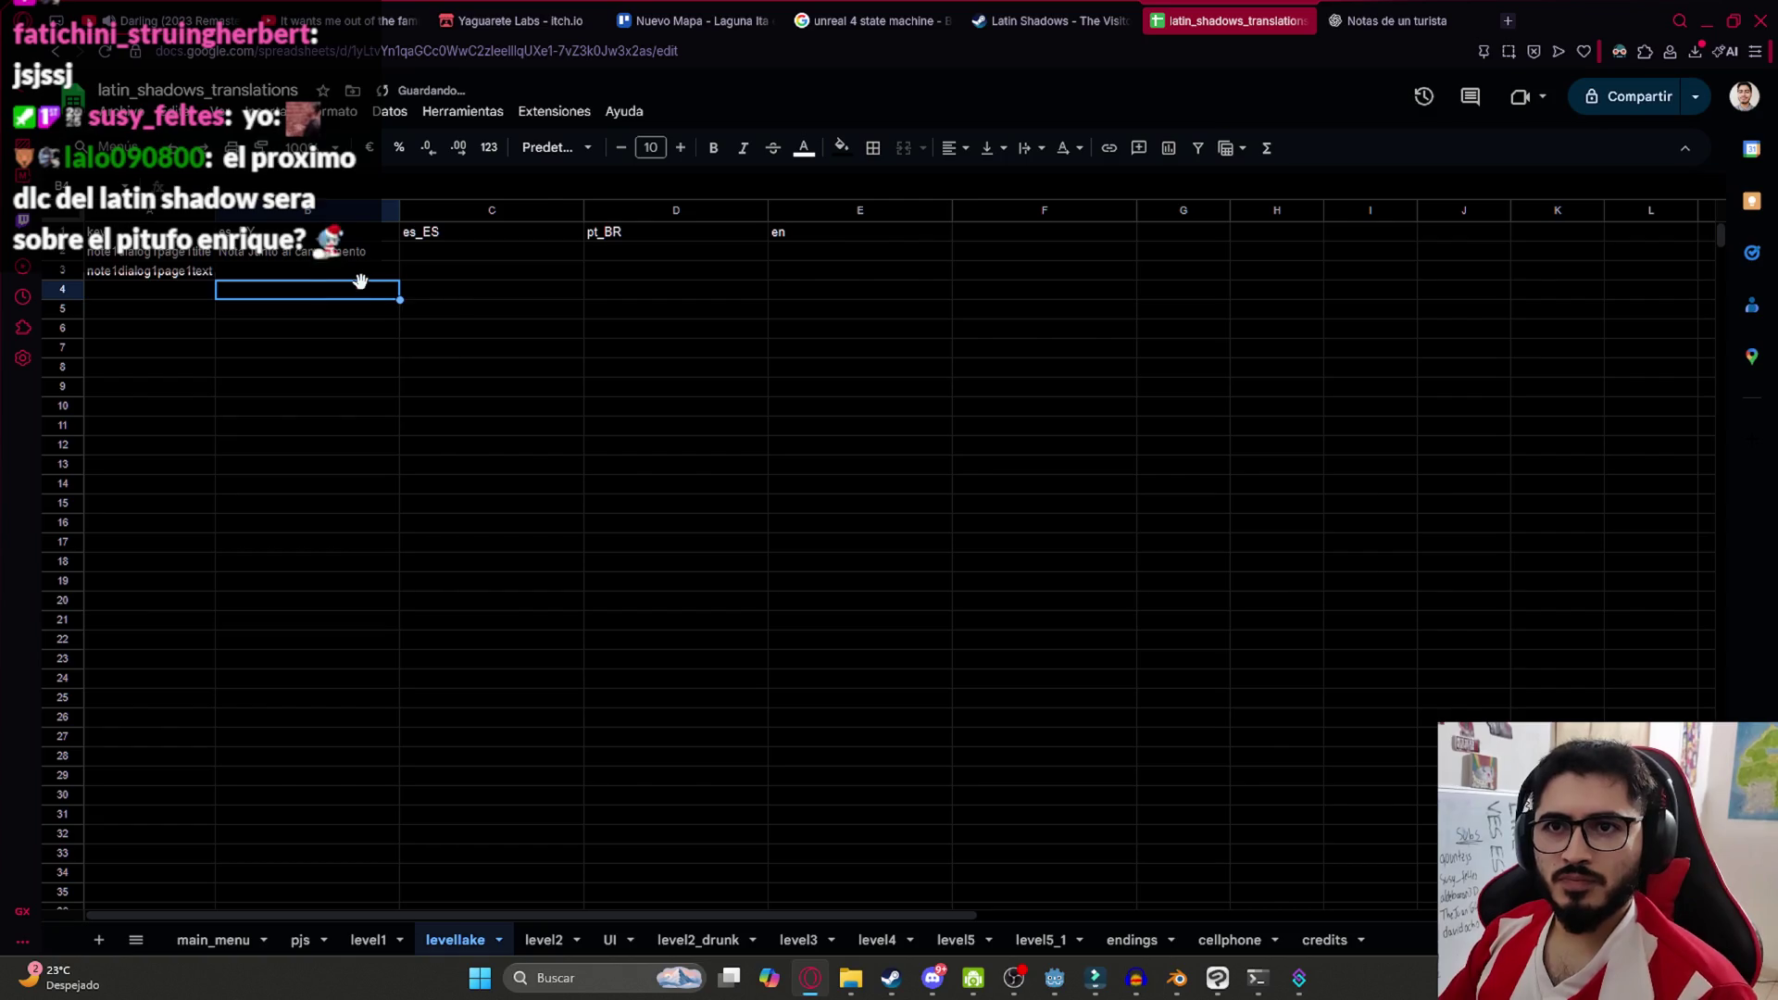
key("Up")
key("shift+Left")
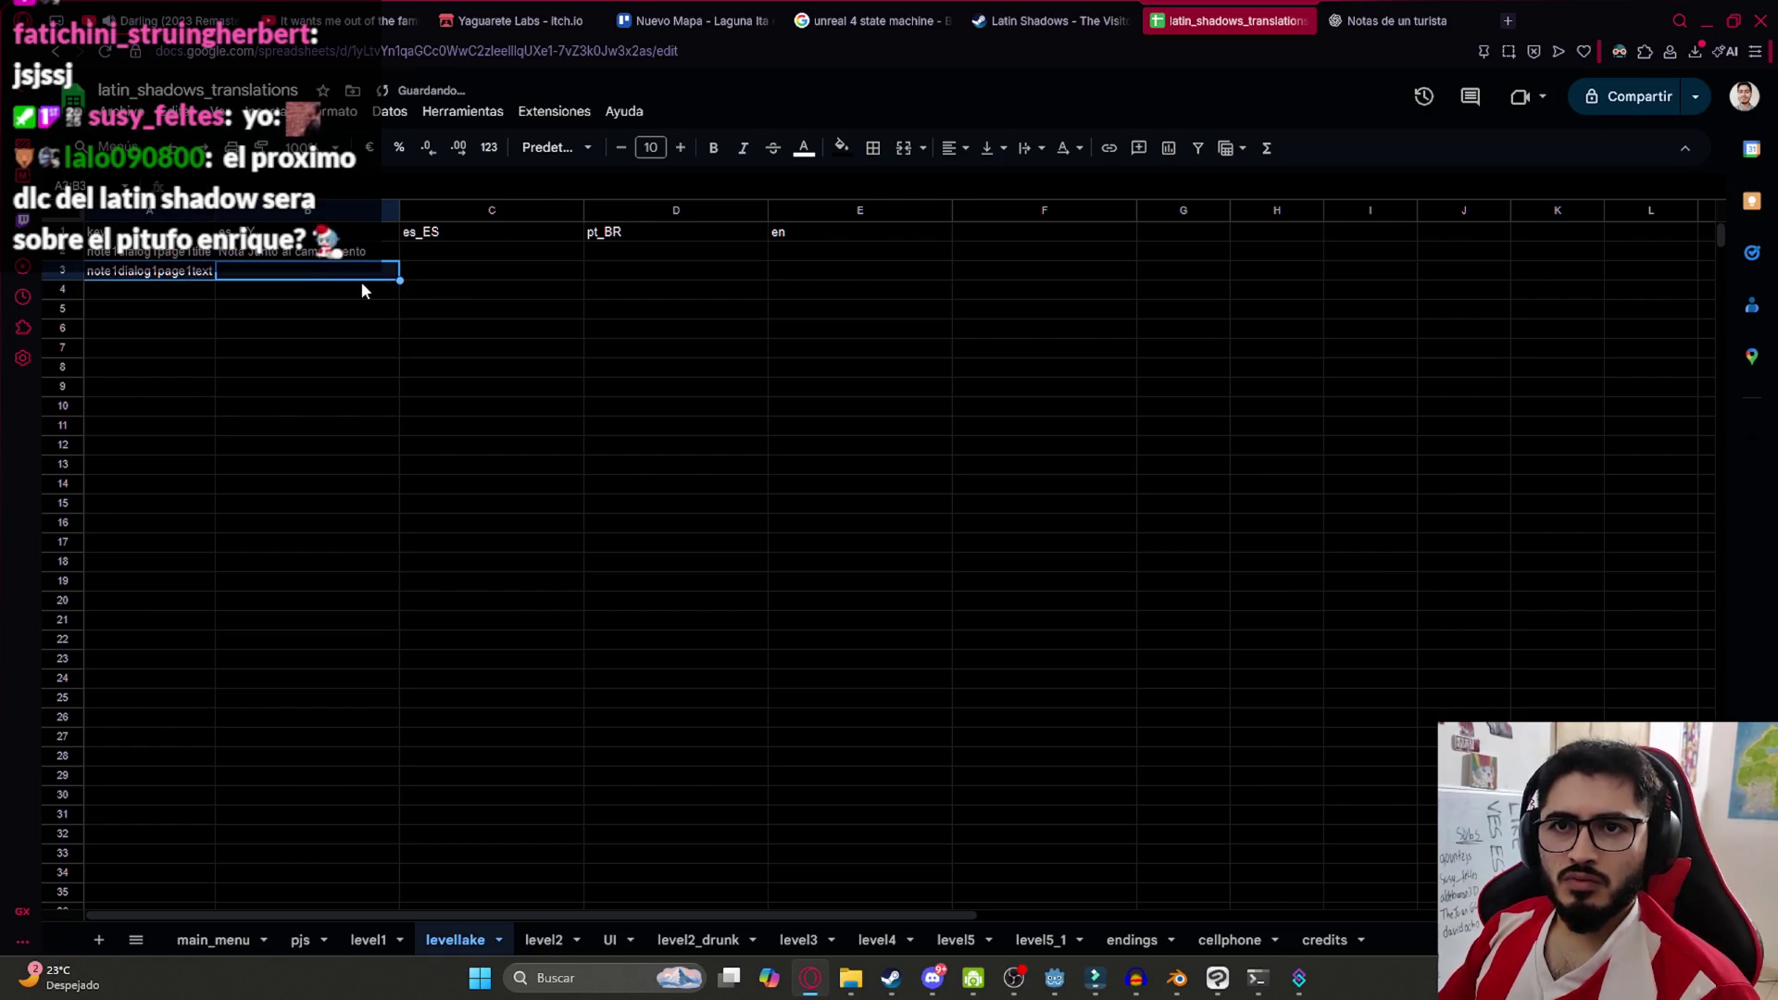
key("ctrl+c")
key("Down")
key("Left")
key("ctrl+v")
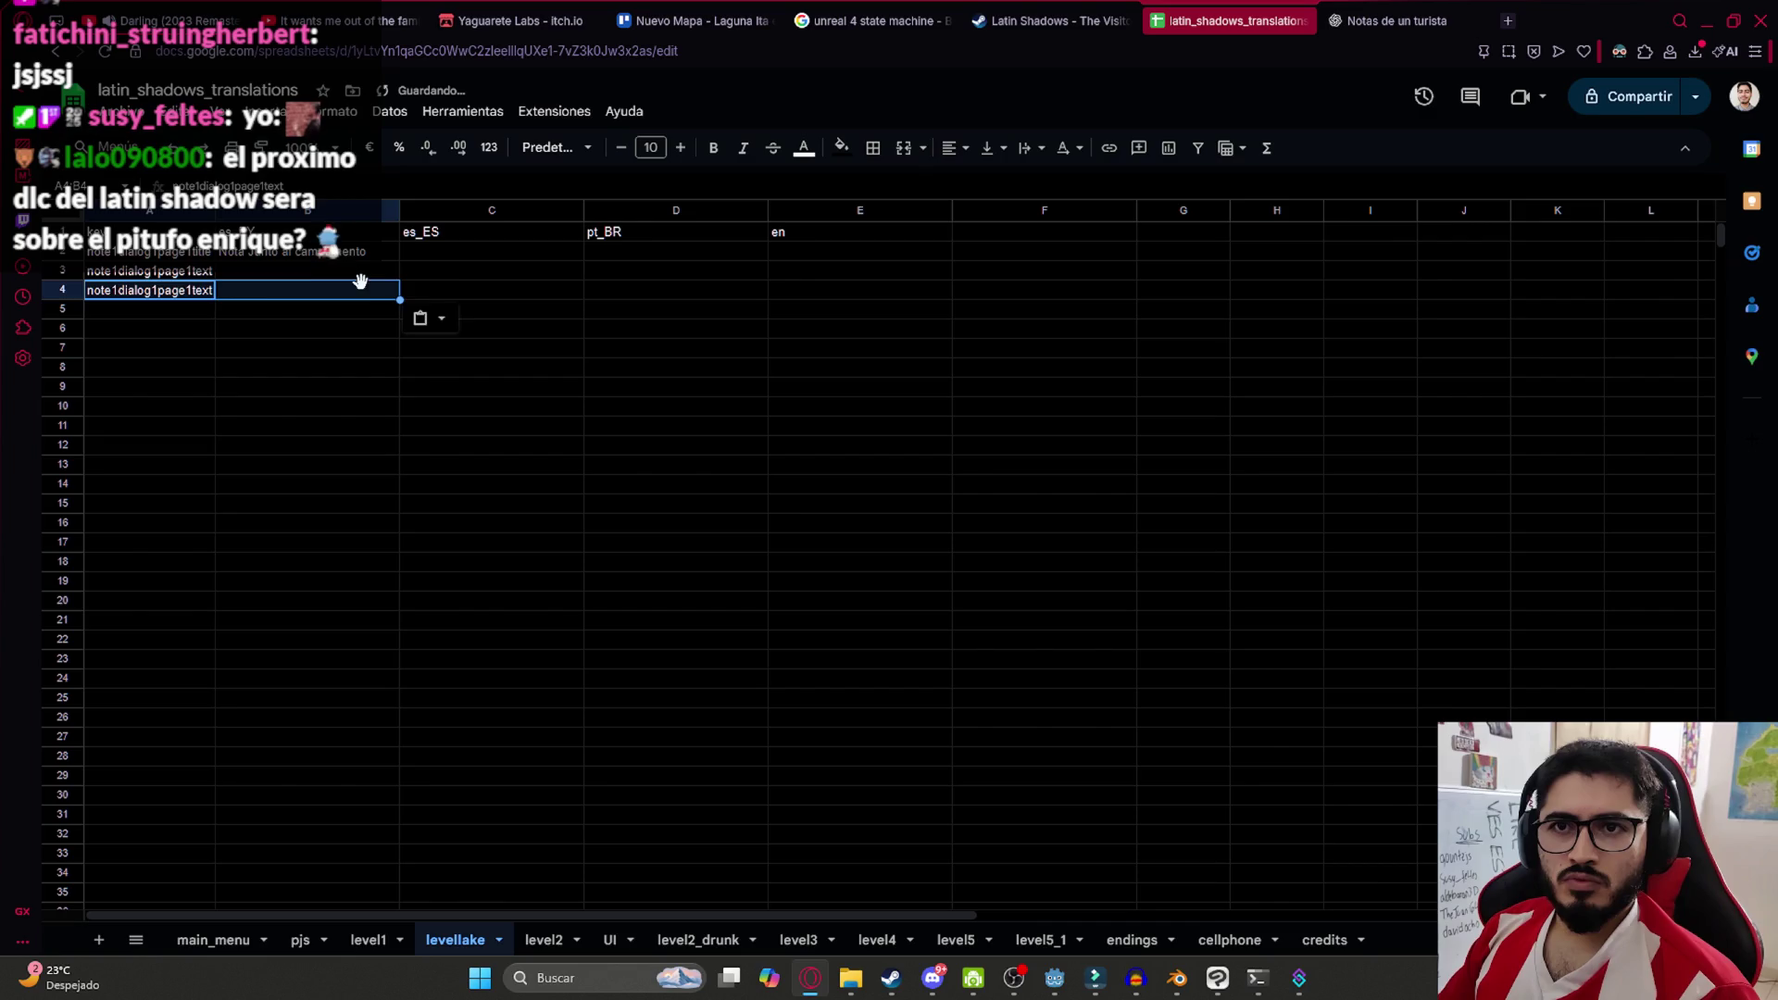
Remove the page number from the A2 title key
key("Up")
key("Up")
key("F2")
key("Left")
key("Left")
key("Left")
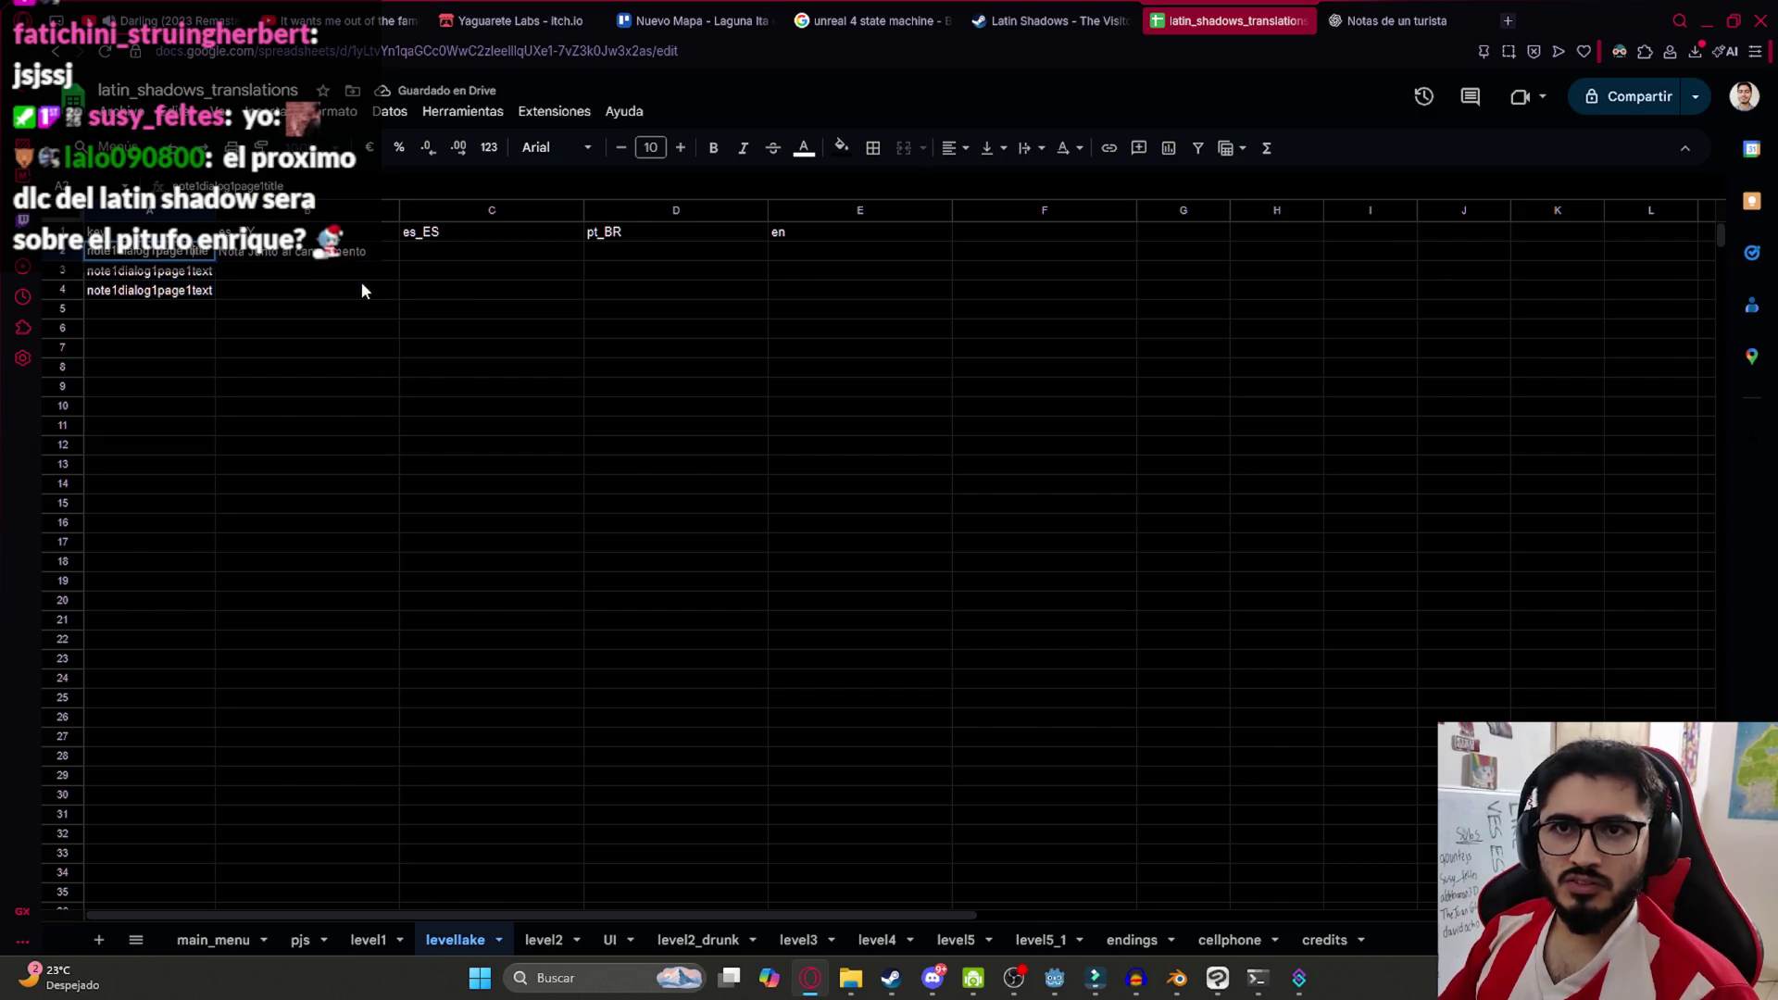
key("BackSpace")
key("Return")
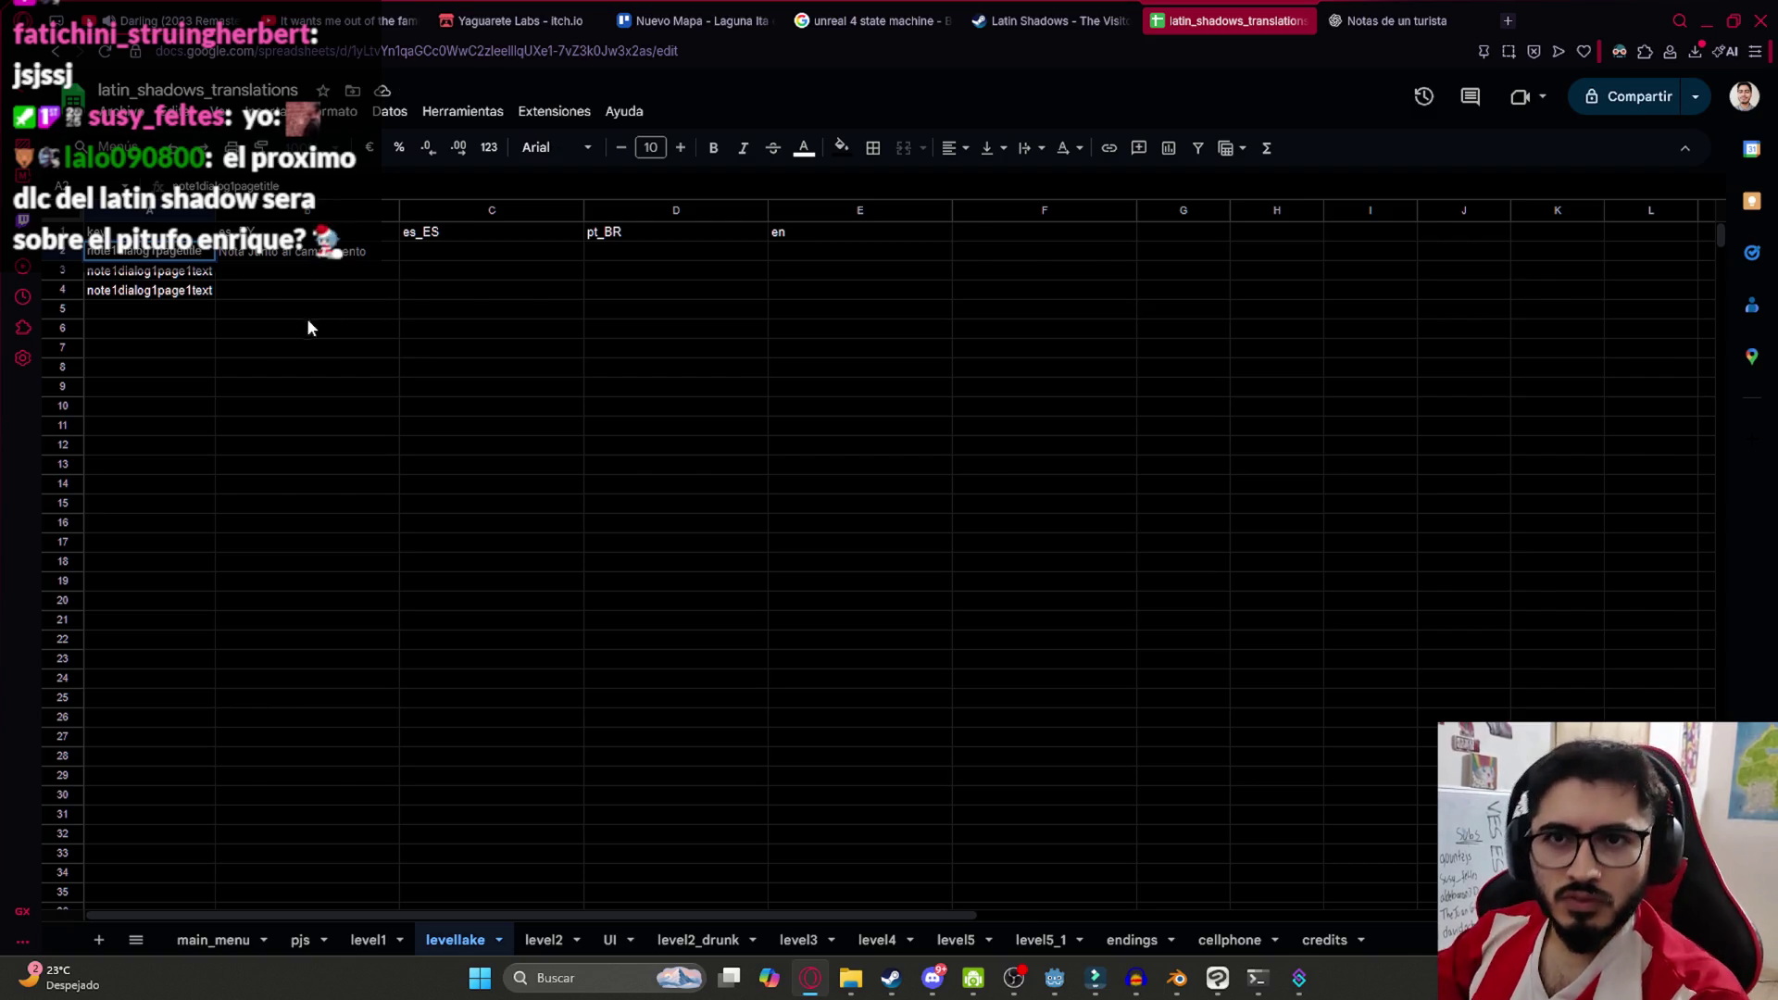
Shorten the A3 and A4 keys to note1page1text and note1page2text
left_click(160, 271)
double_click(157, 272)
key("BackSpace")
key("BackSpace")
key("BackSpace")
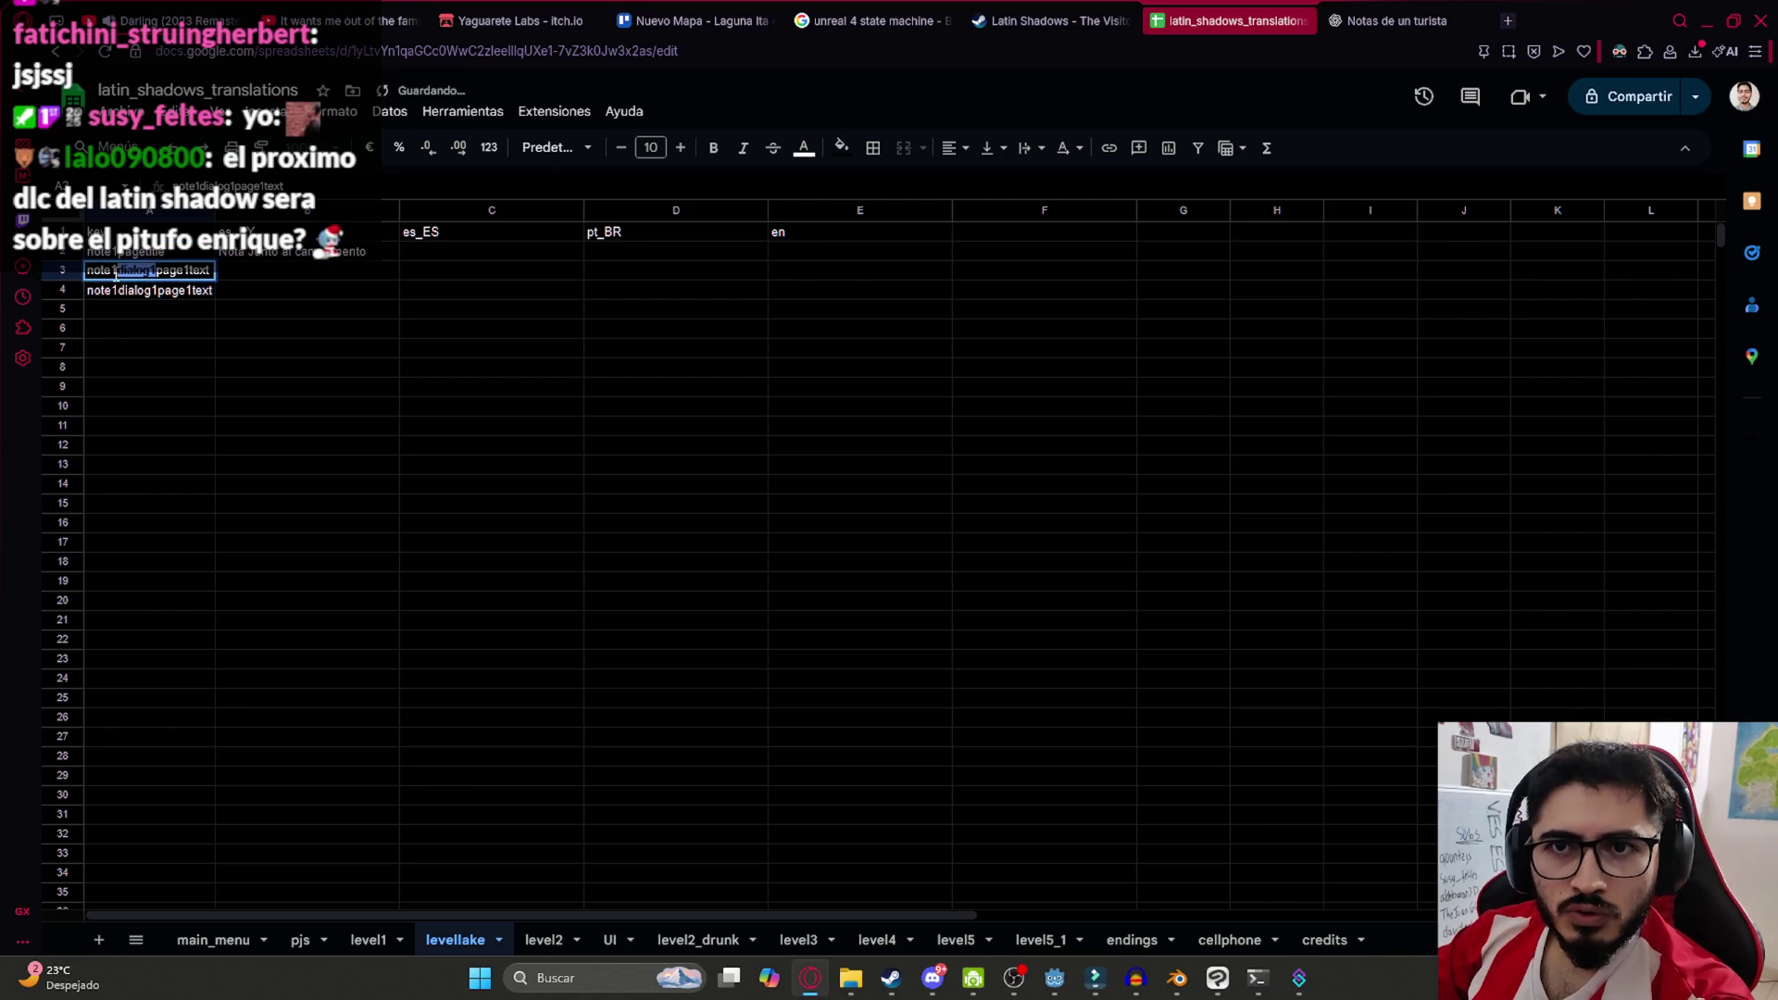
key("Return")
double_click(156, 290)
left_click_drag(155, 290, 116, 292)
key("BackSpace")
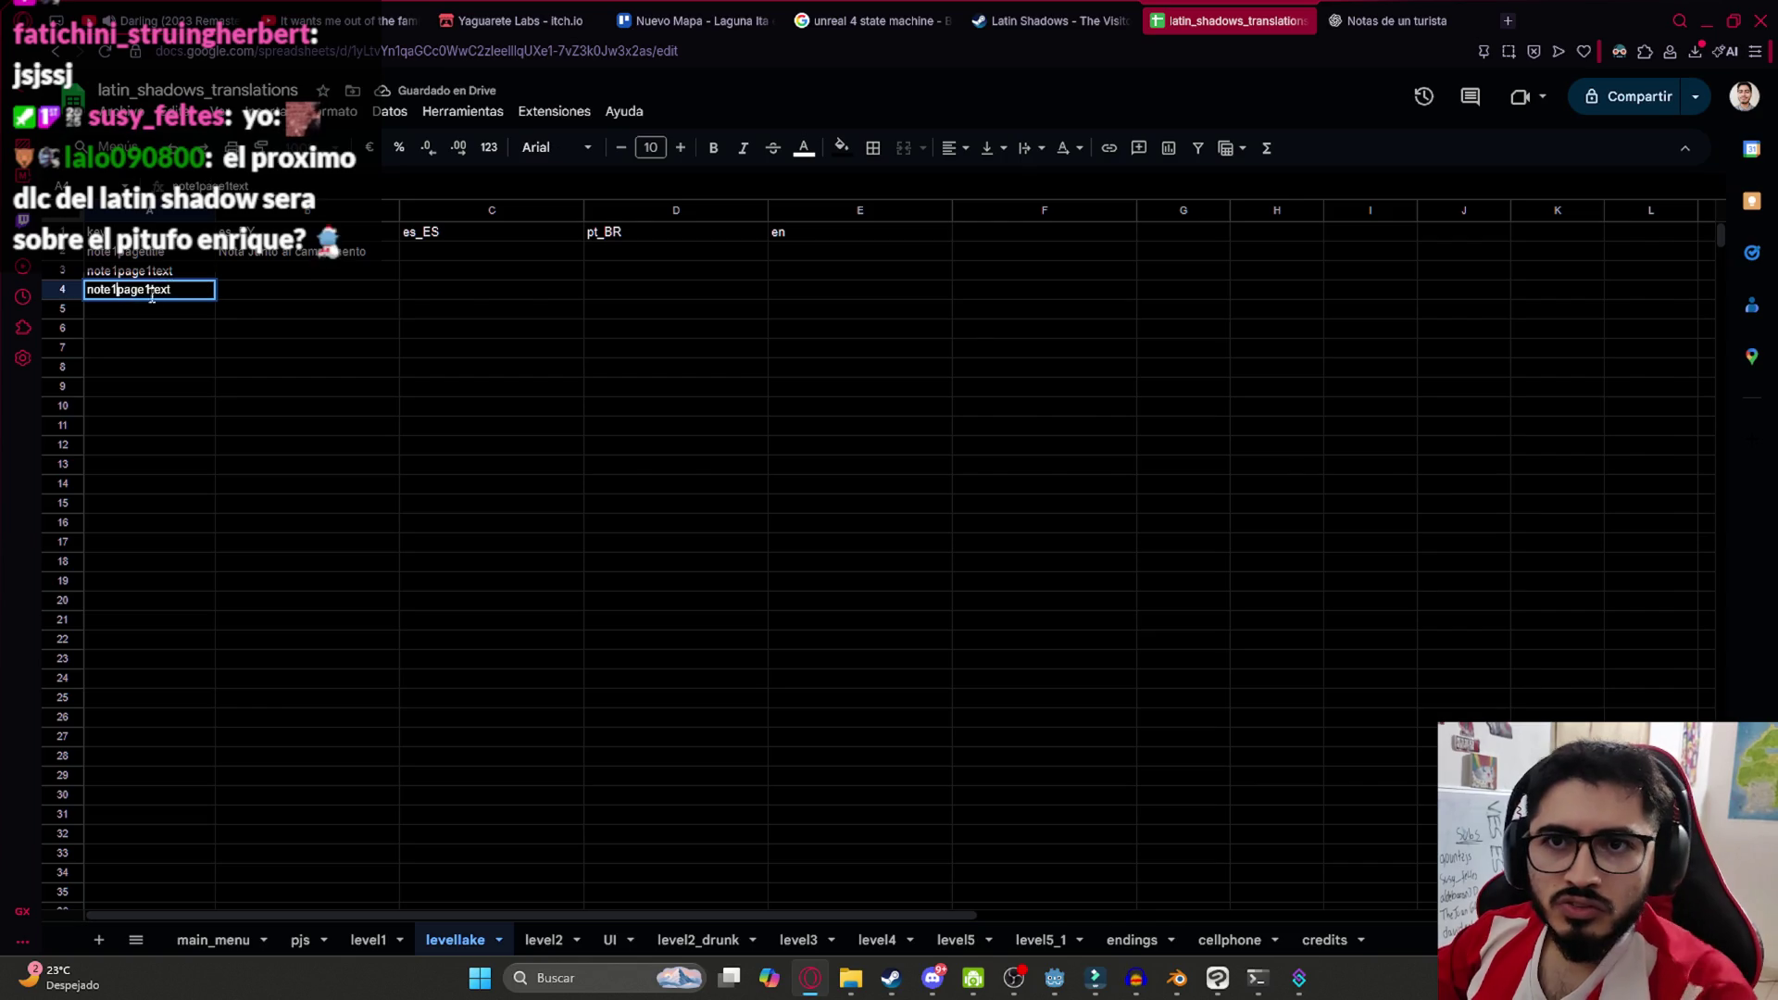
key("BackSpace")
type("2")
key("Return")
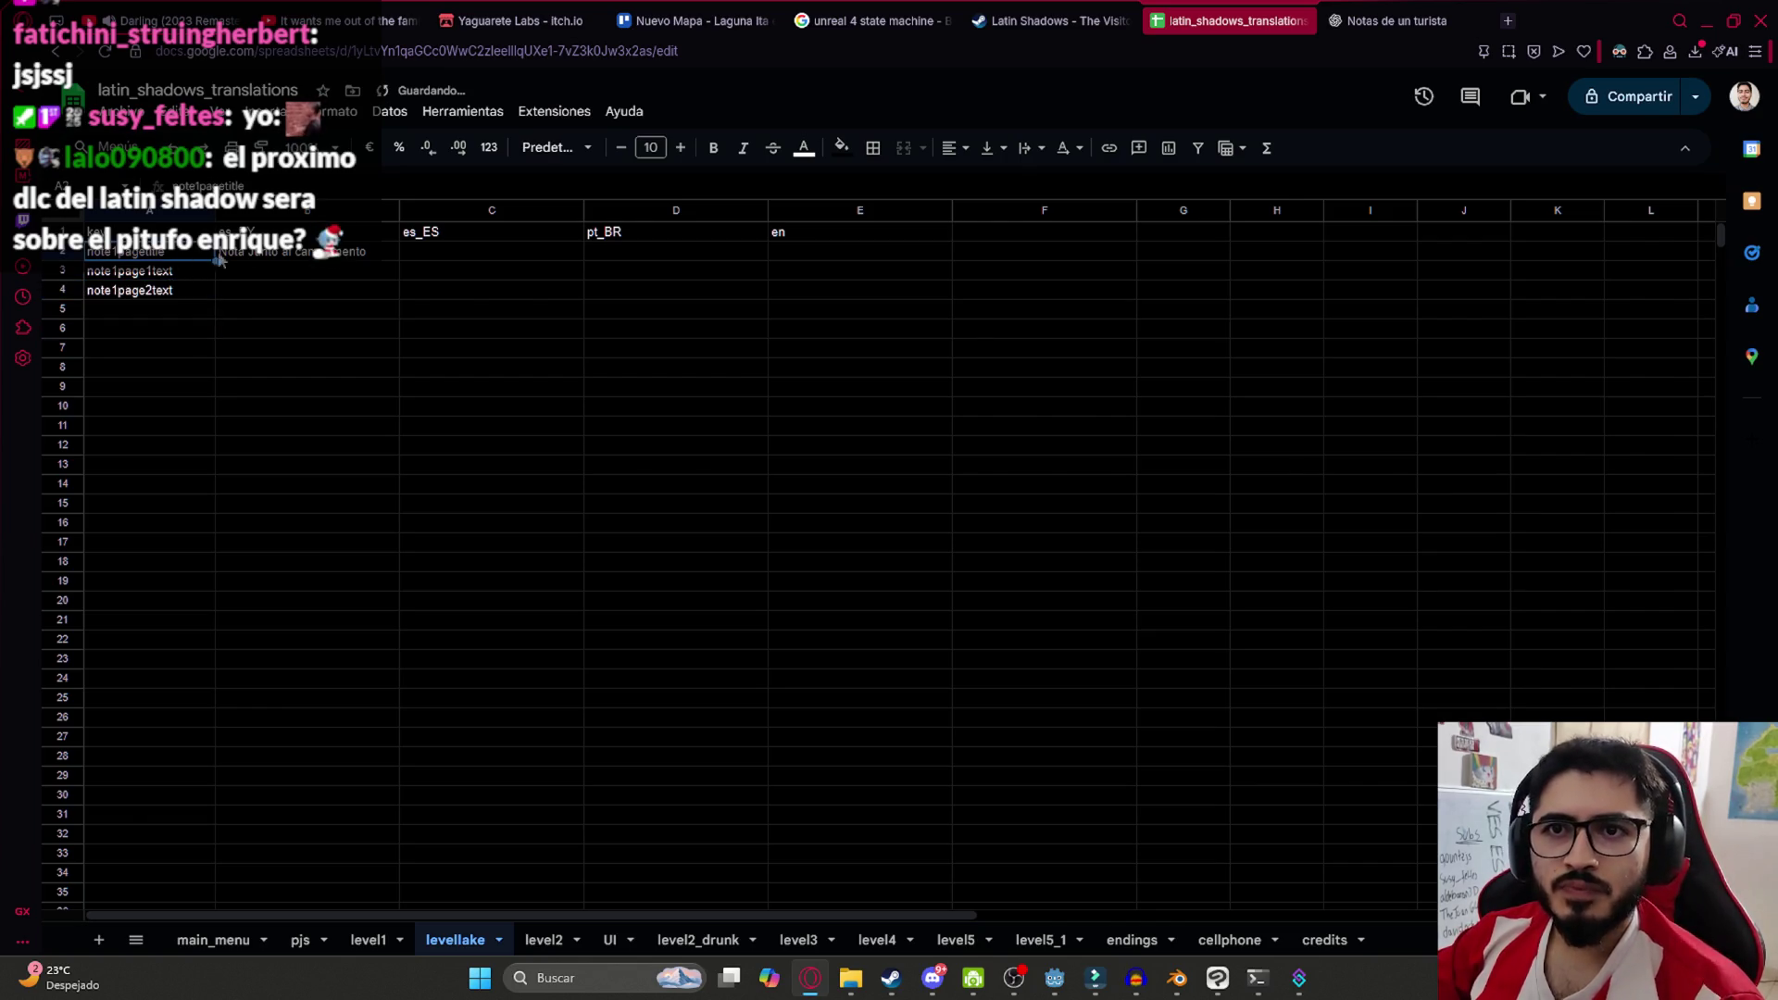
Copy the B2 note title, select B4, and switch to the Trello task board
left_click(309, 255)
key("ctrl+c")
left_click(321, 290)
left_click(694, 14)
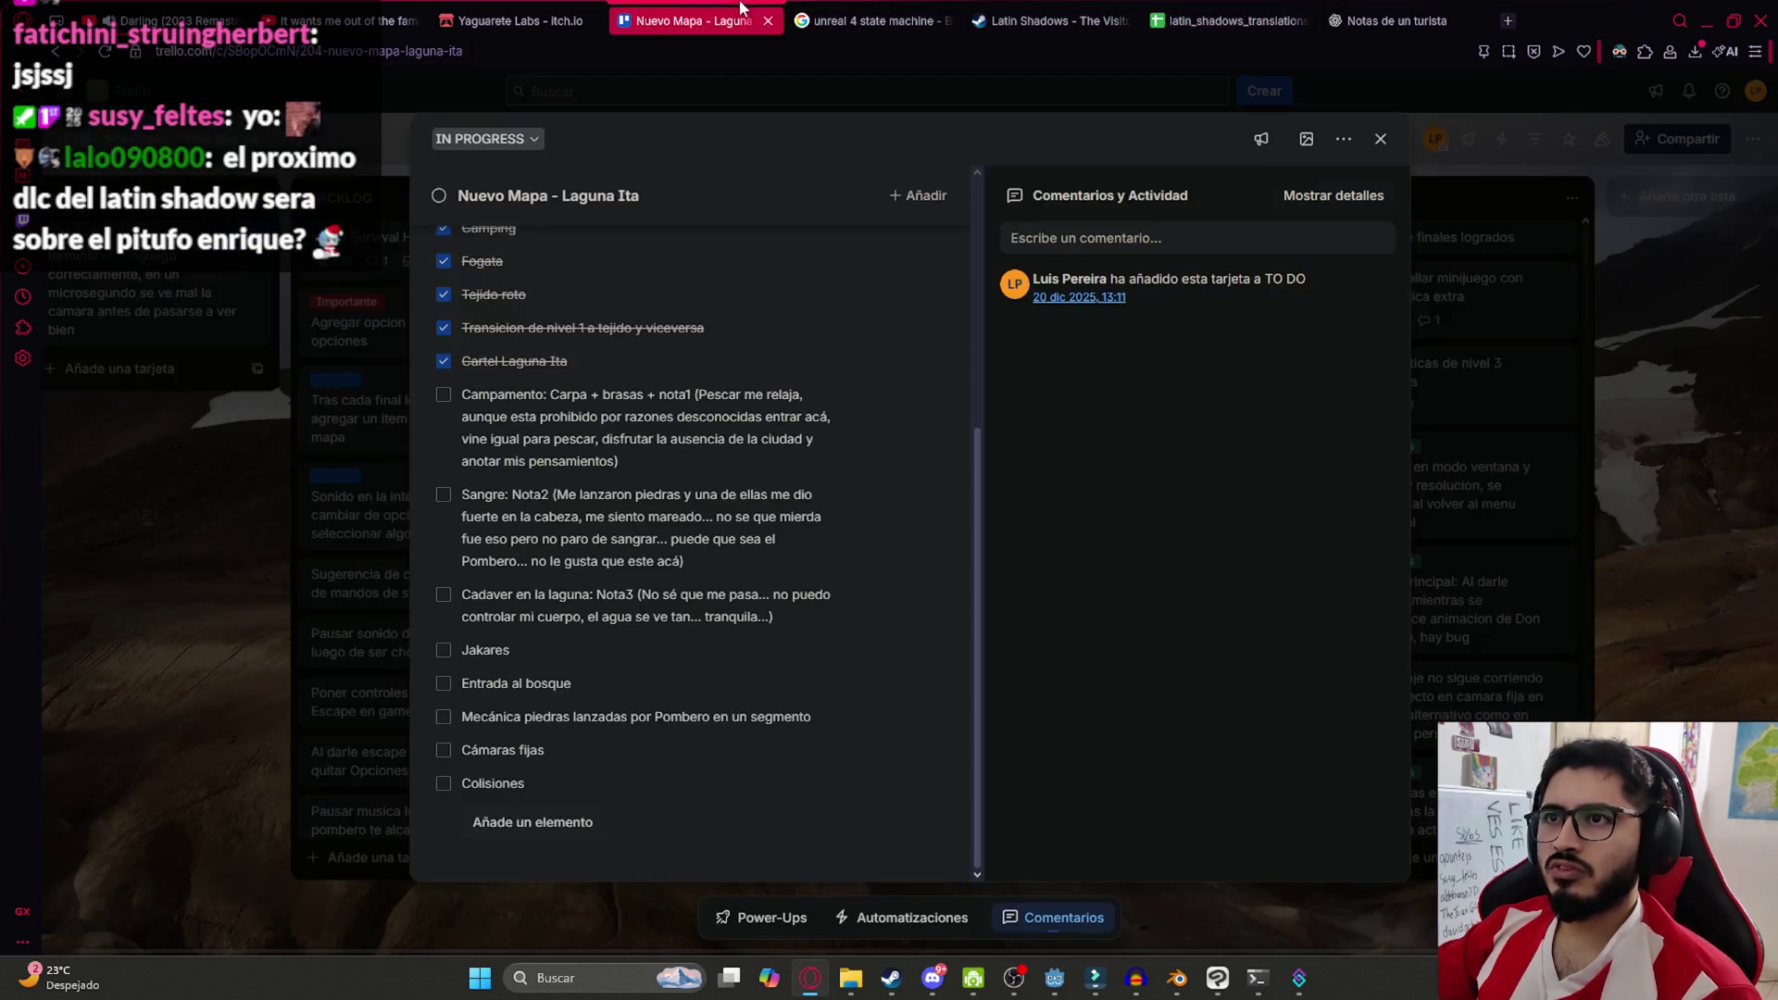
Copy the first three lines of Nota 1 from ChatGPT into cell B3 of levellake
left_click(1437, 9)
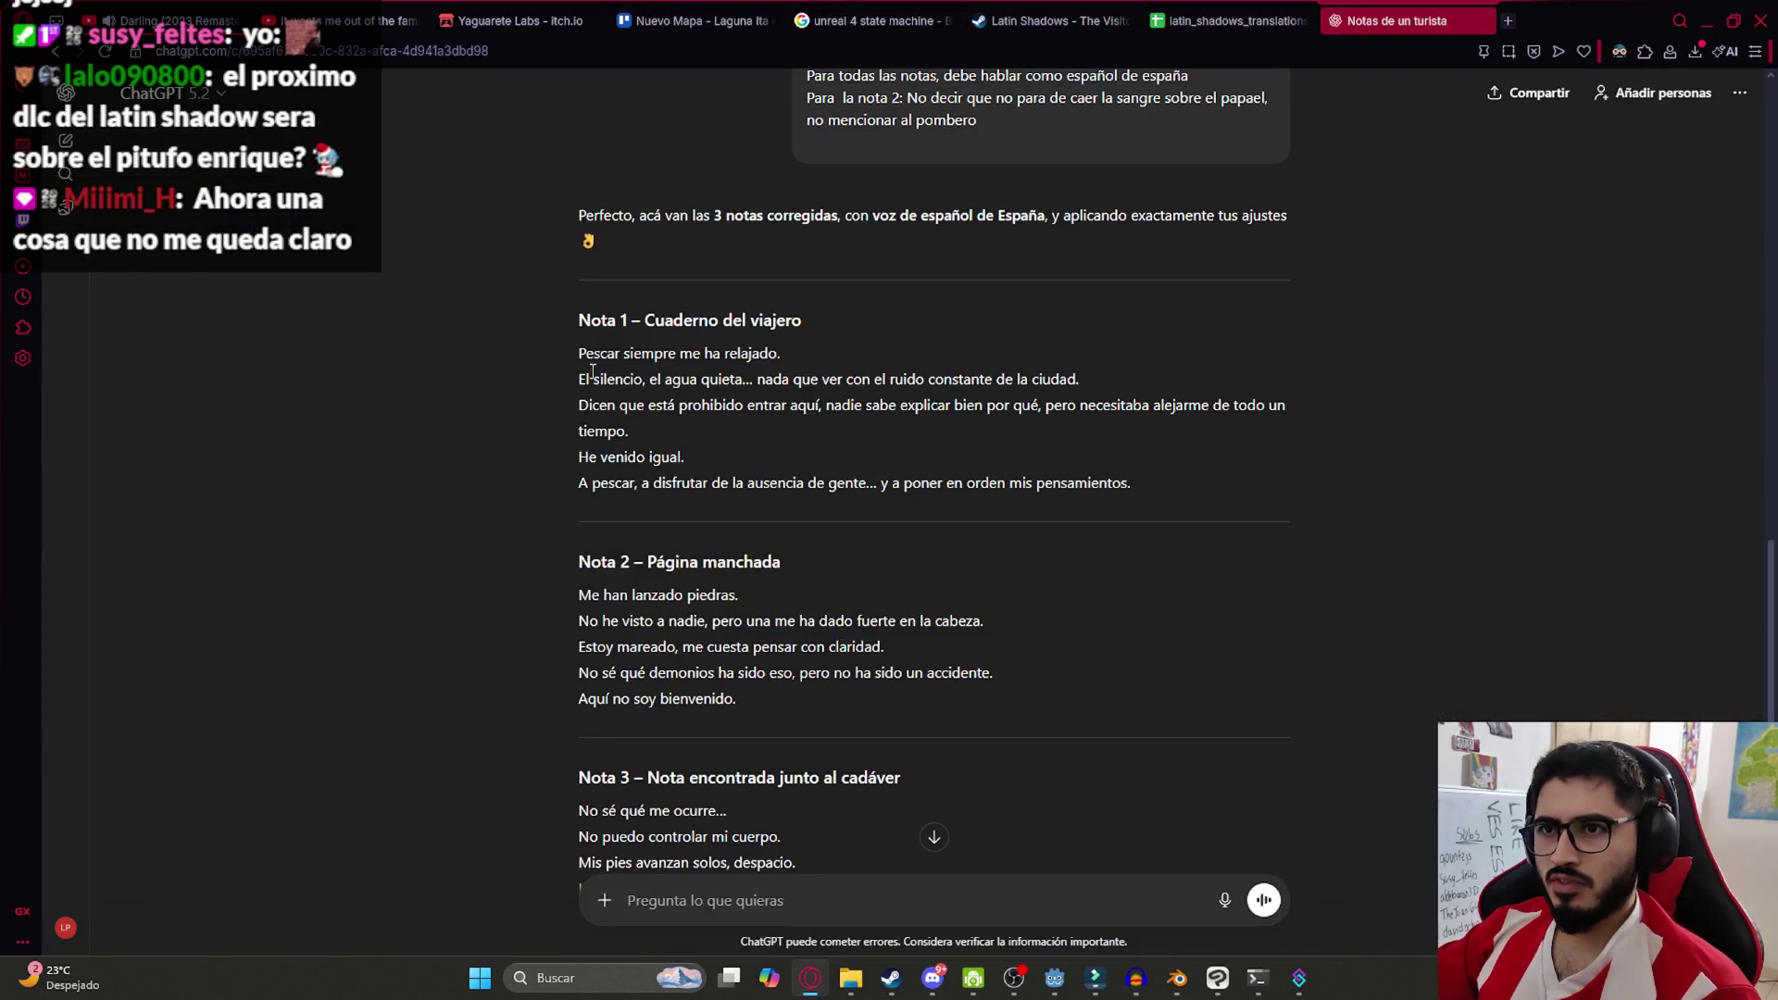
left_click_drag(579, 353, 628, 447)
key("ctrl+c")
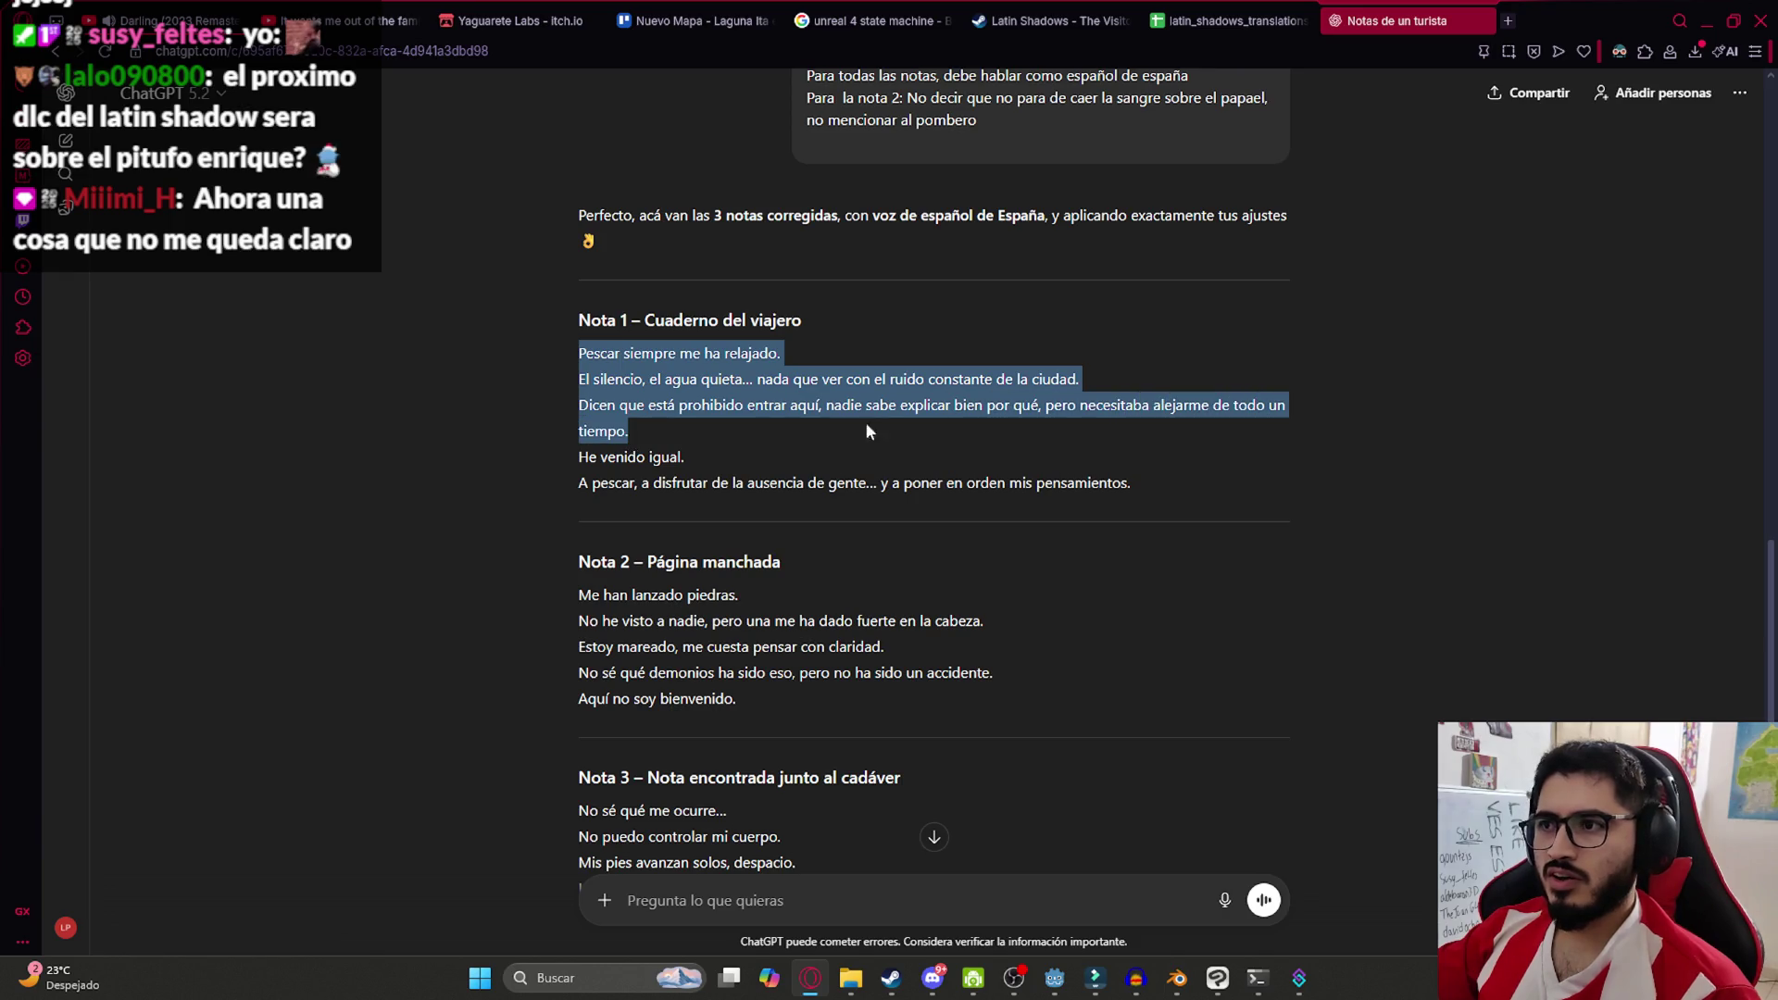
left_click(1183, 8)
double_click(309, 270)
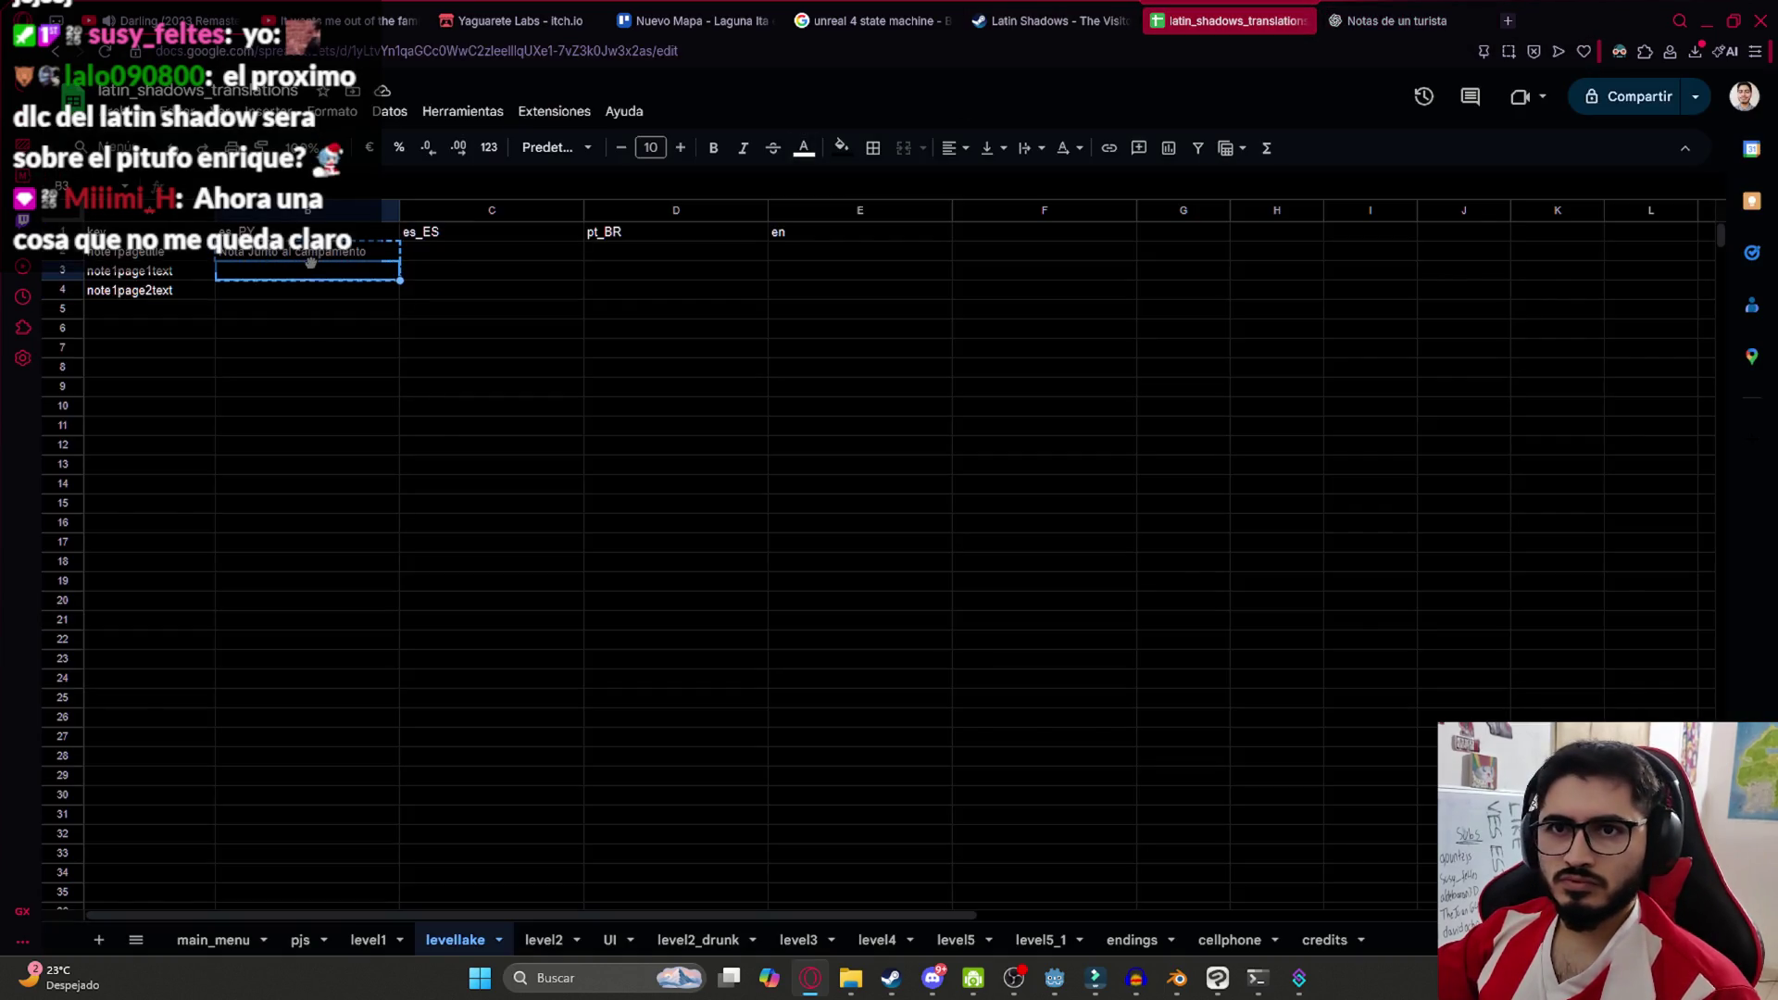
key("ctrl+v")
left_click(350, 323)
left_click(376, 296)
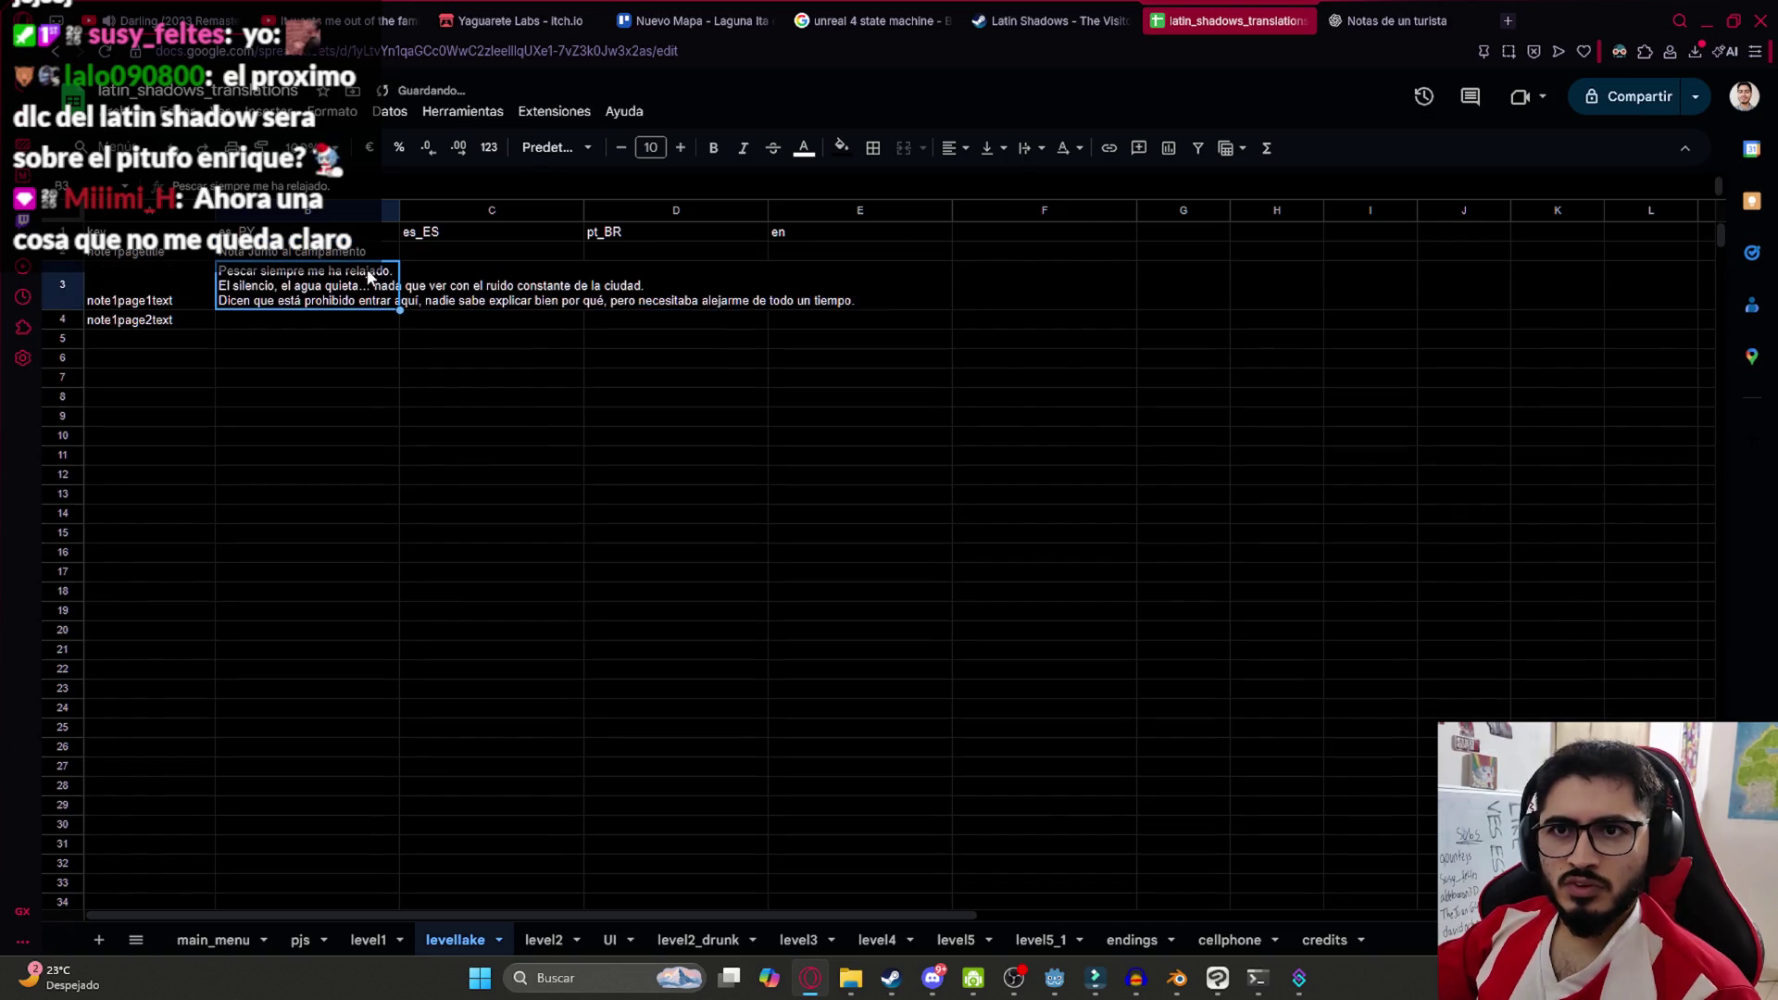
double_click(384, 271)
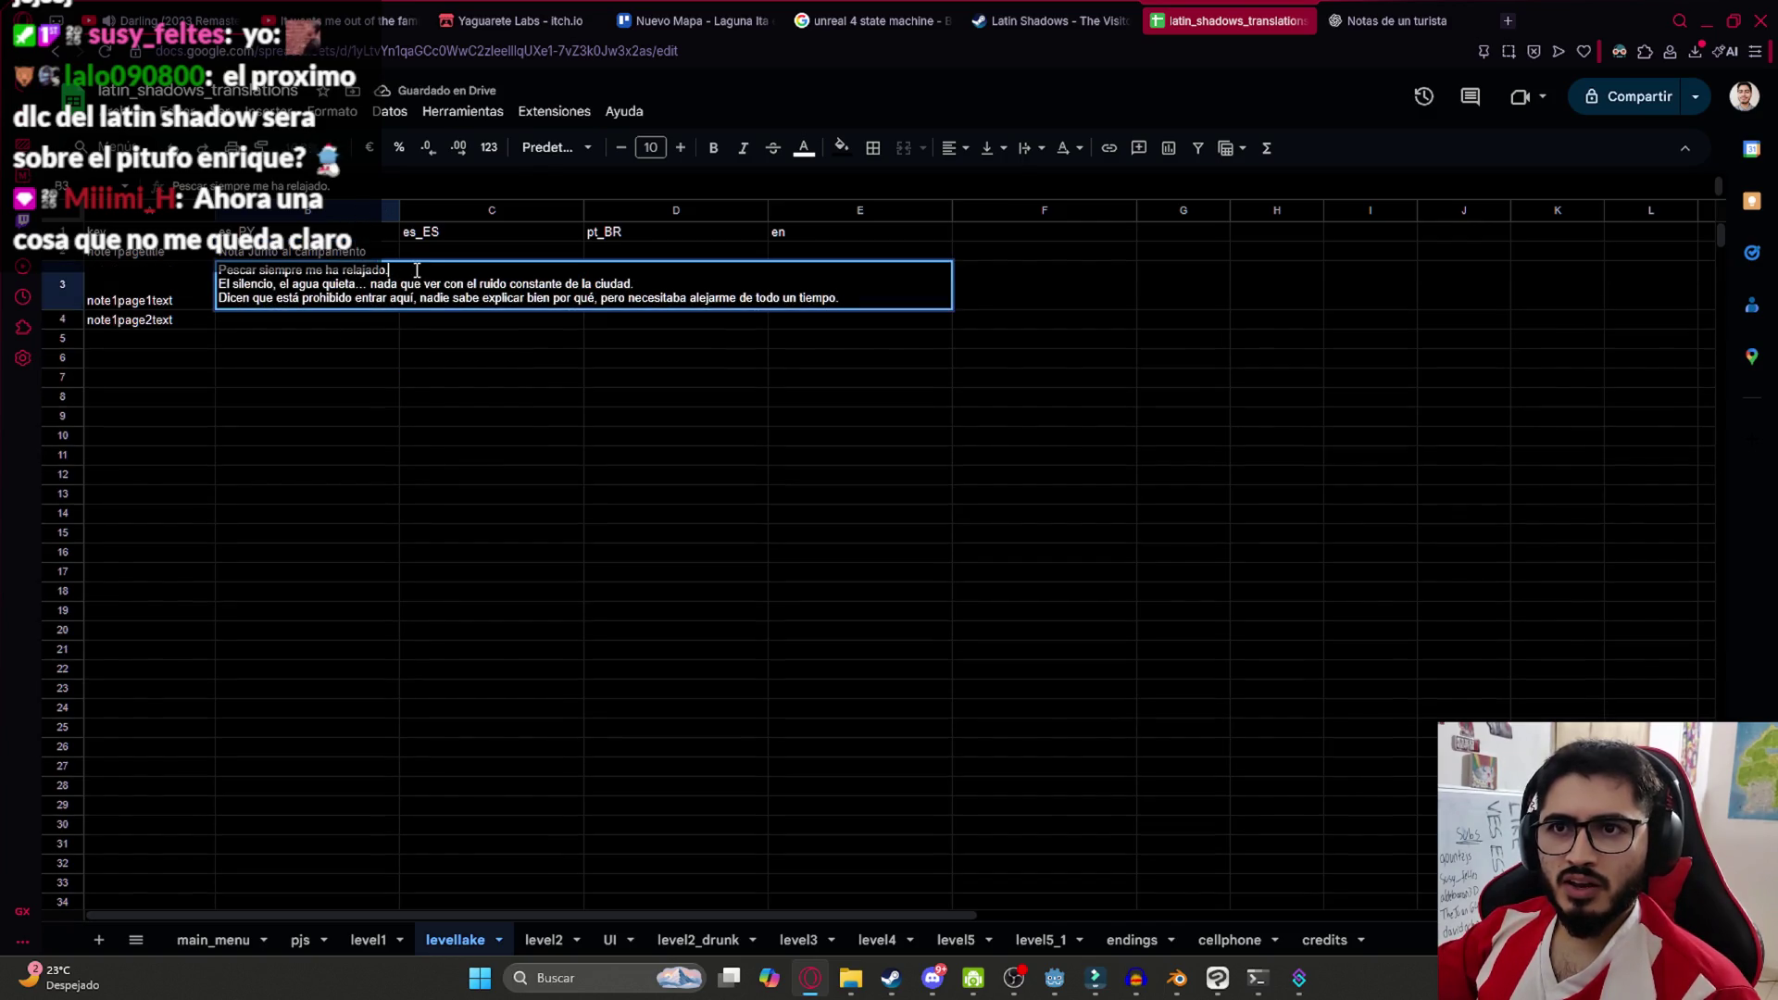
left_click(538, 259)
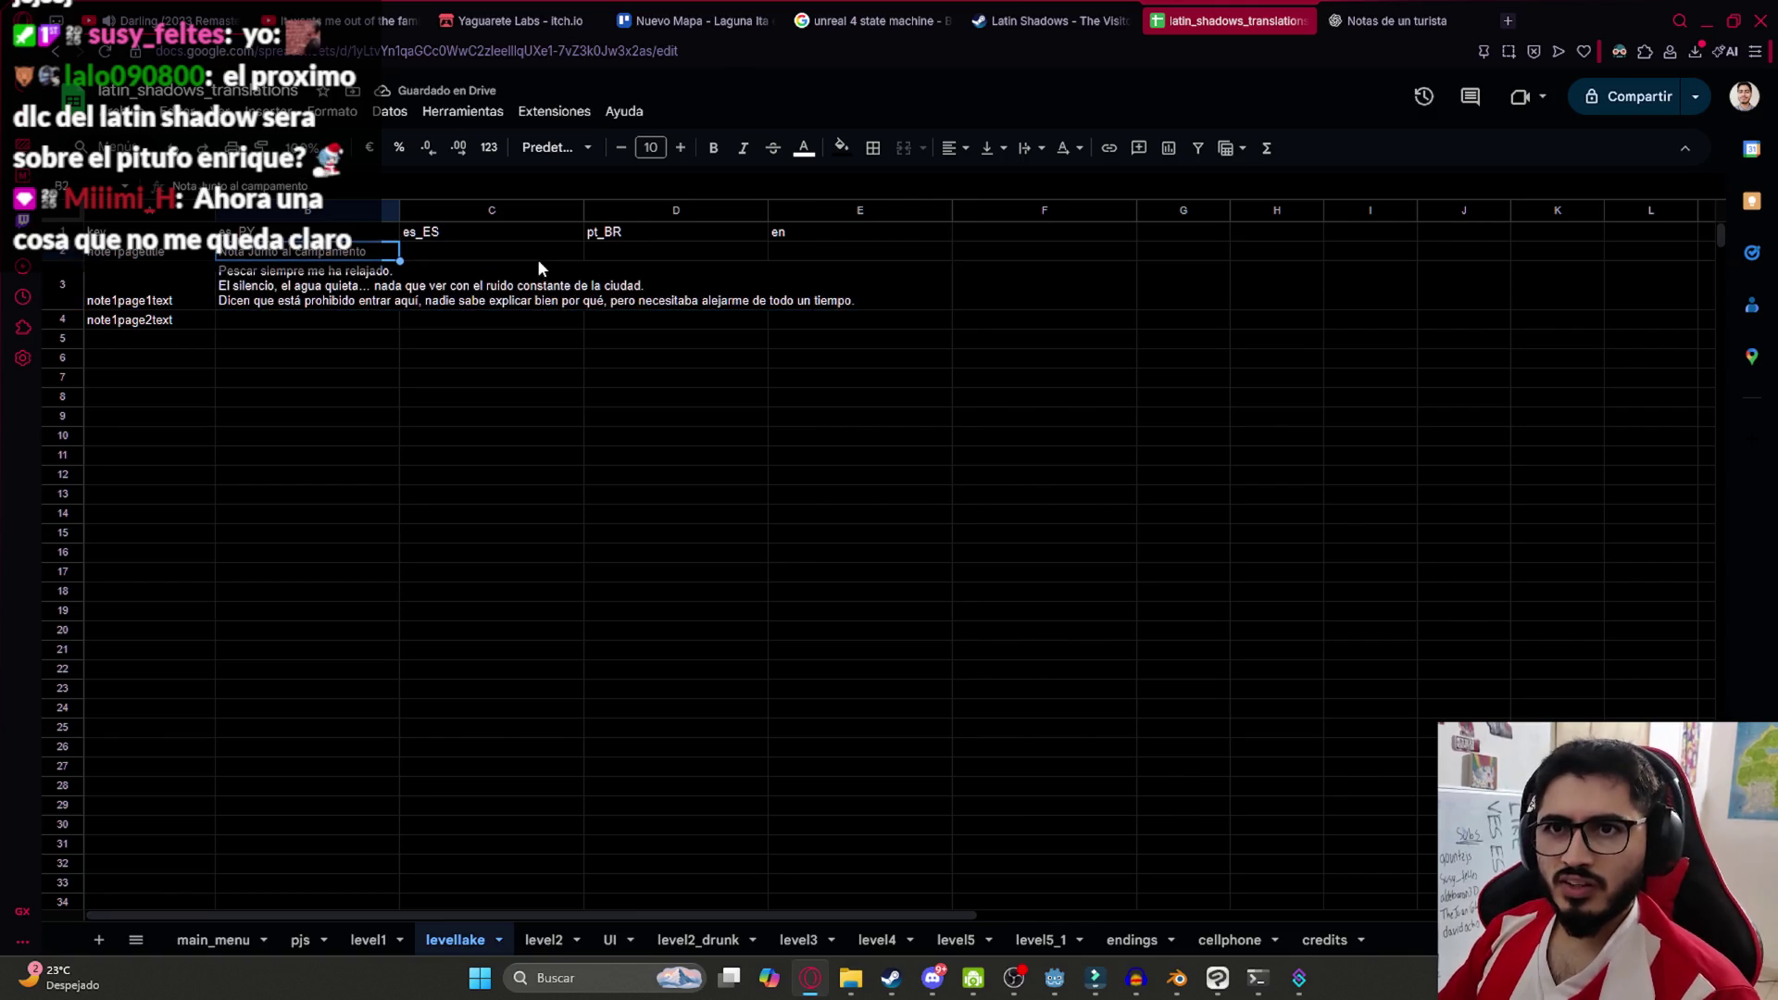
key("Down")
key("Left")
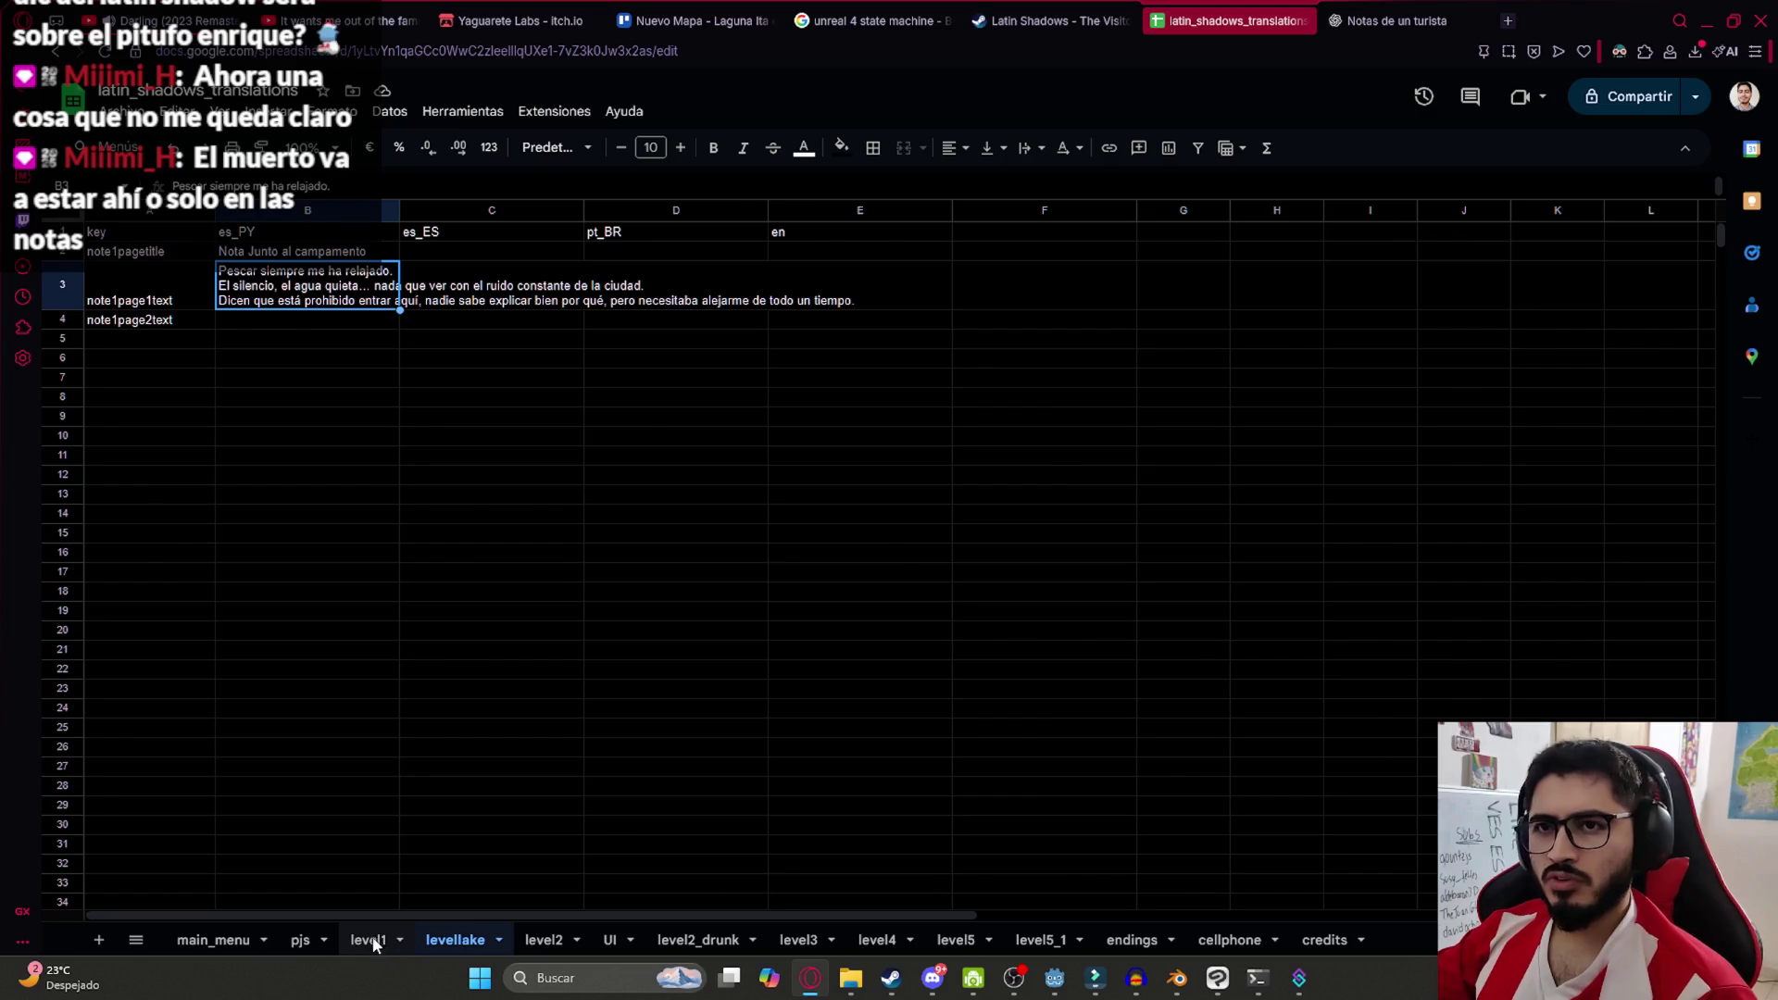
Look over the level1 sheet, then return to the levellake sheet
left_click(369, 939)
left_click(652, 733)
scroll(704, 741, "down", 7)
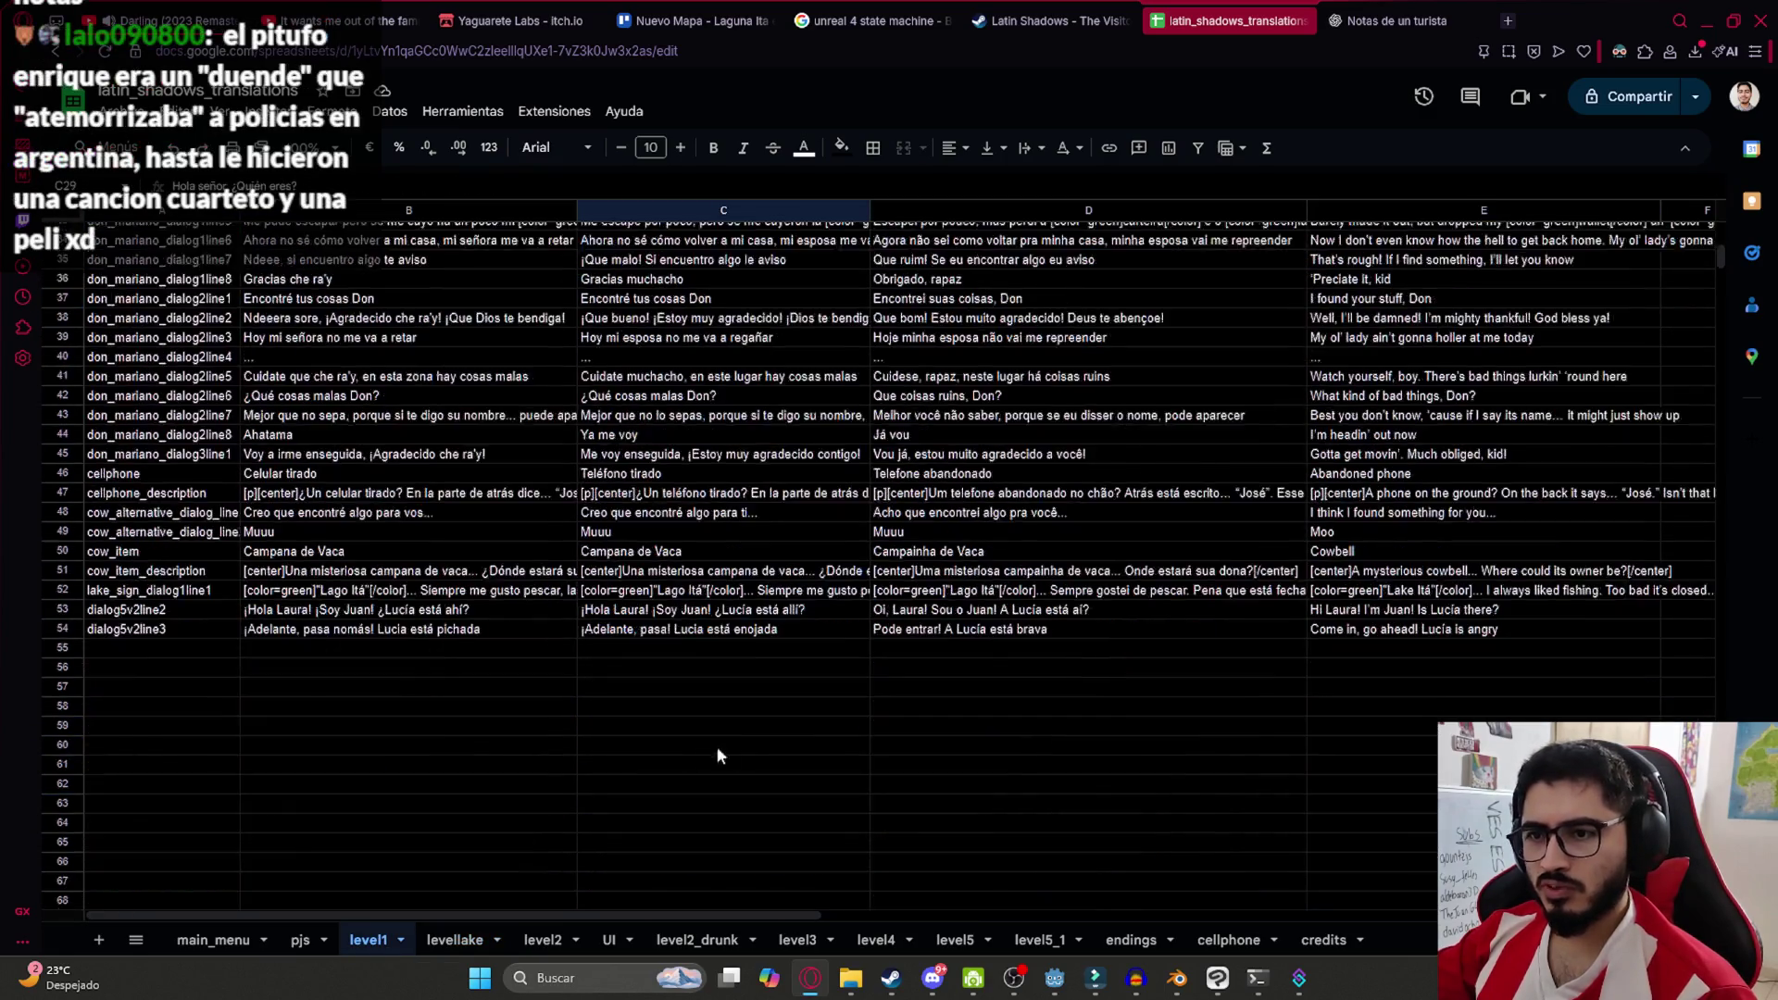
left_click(1018, 495)
left_click(944, 579)
left_click(435, 939)
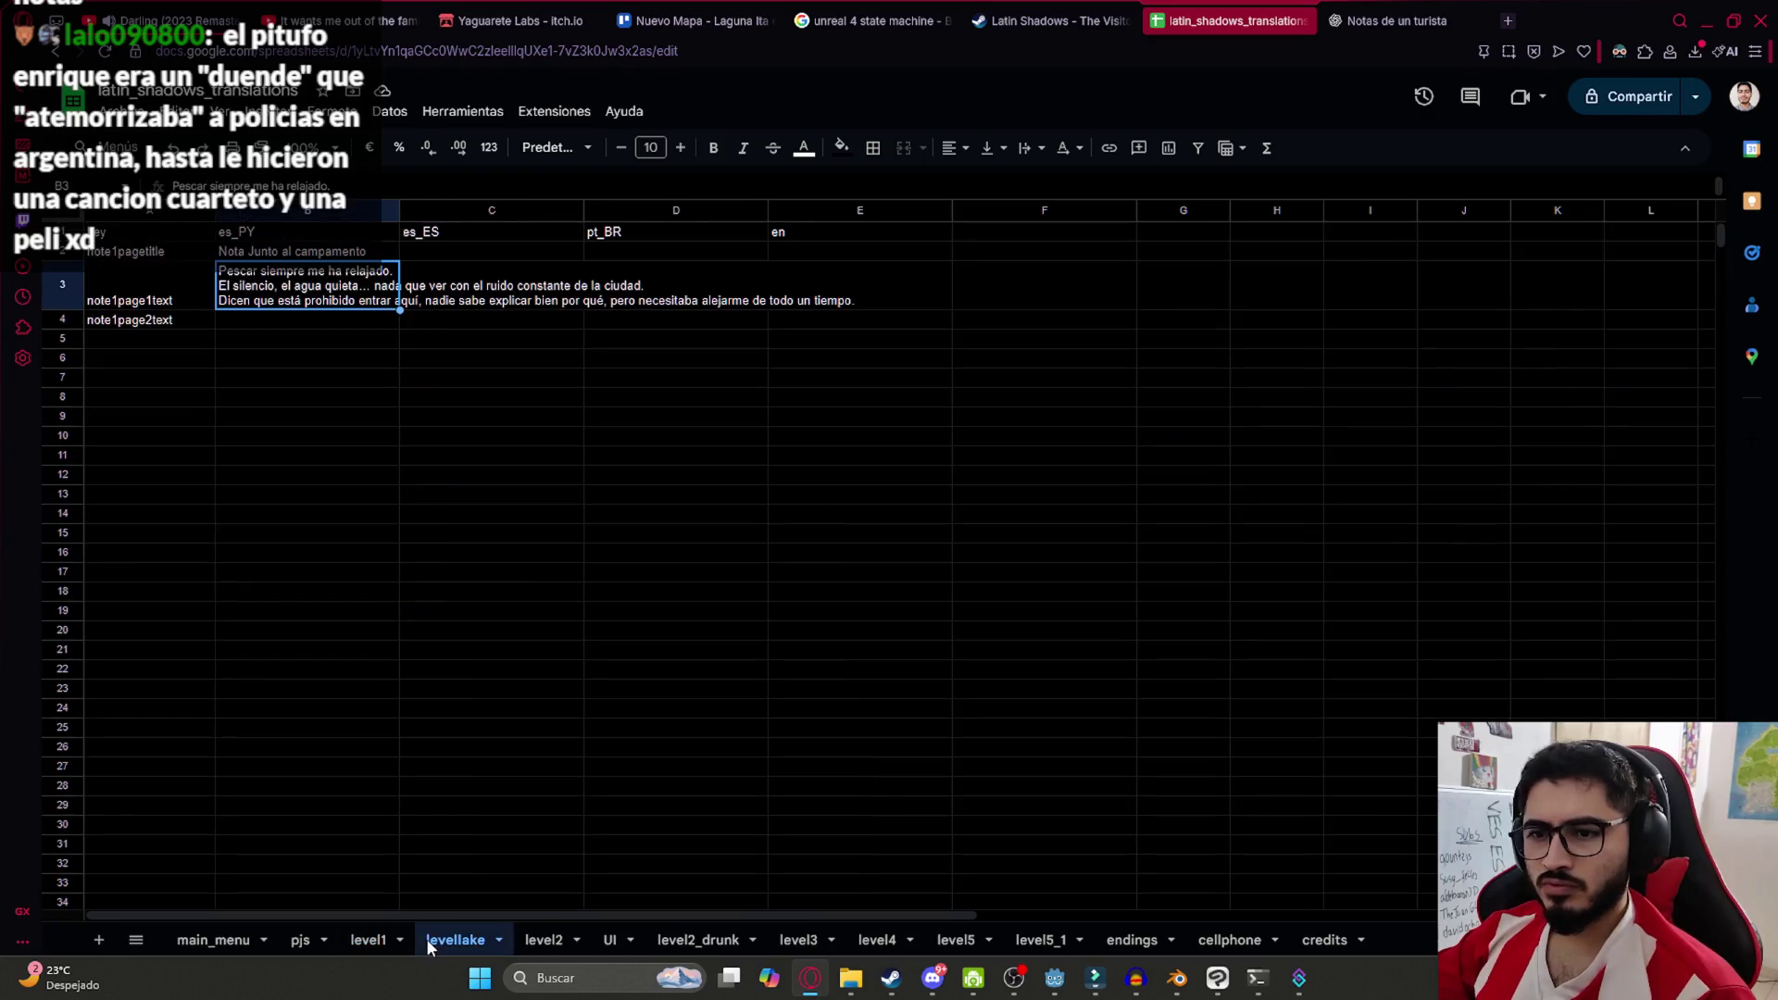
Paste the note's last two lines, starting 'He venido igual…', into cell B4
left_click(289, 324)
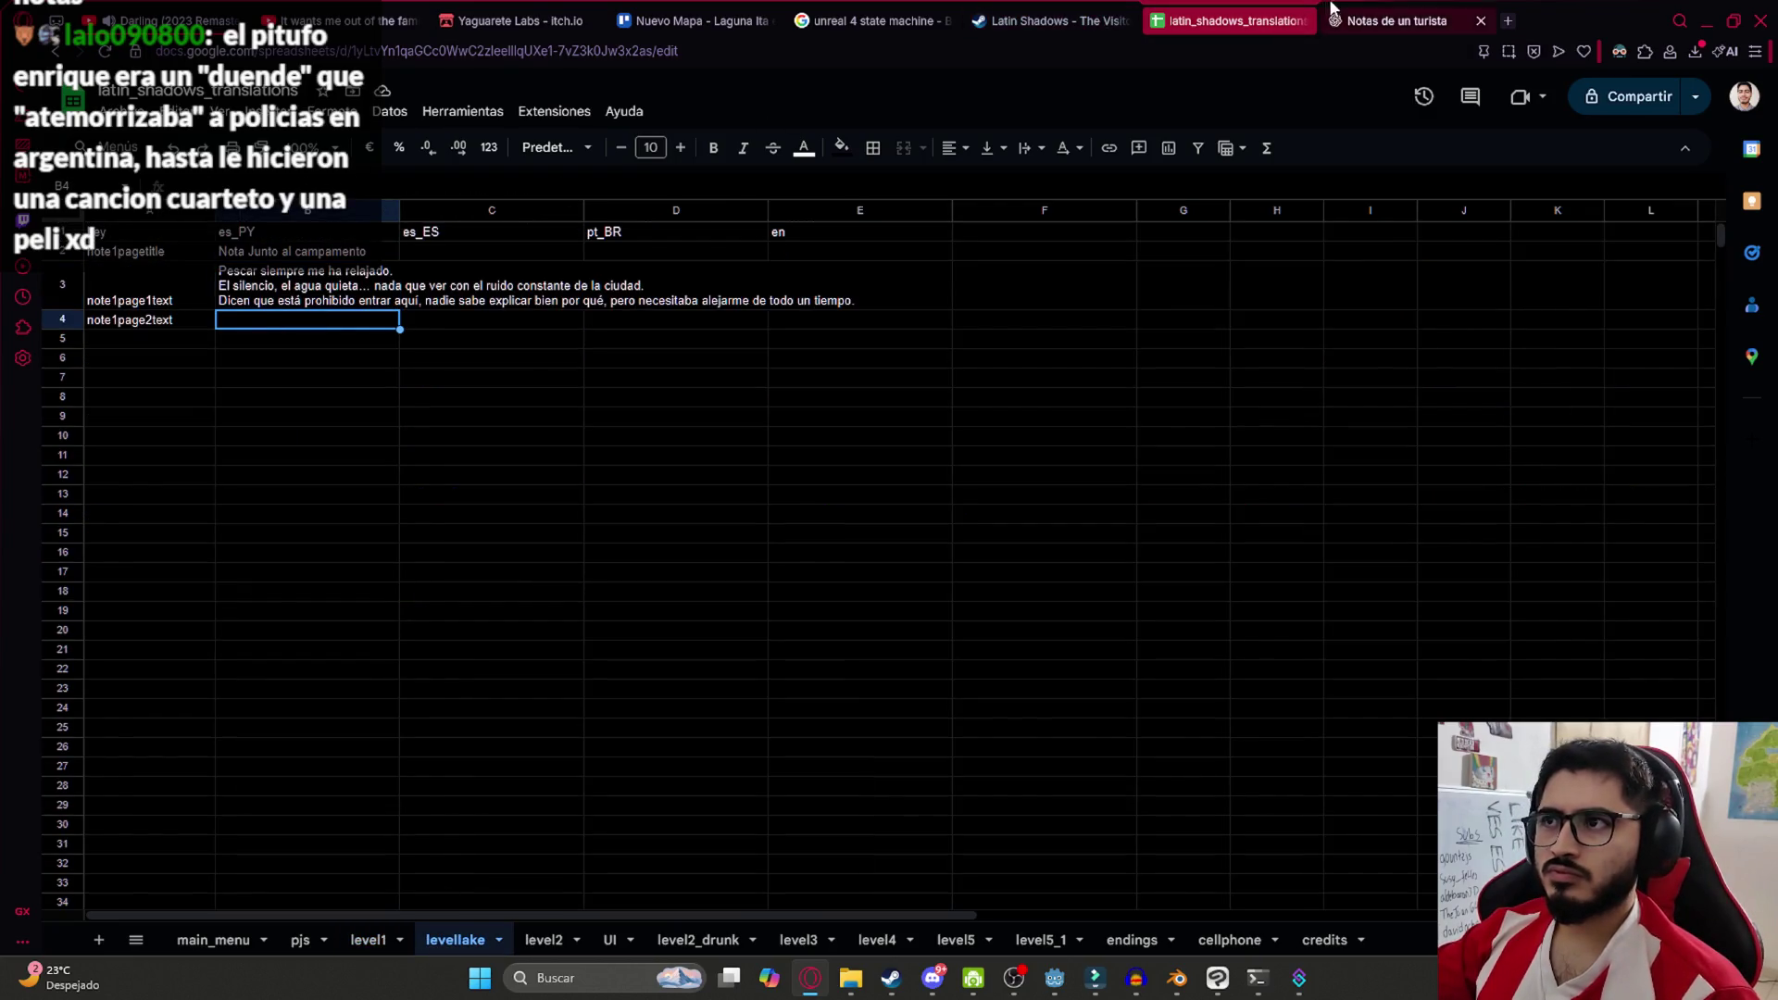
left_click(1400, 17)
left_click_drag(579, 457, 1306, 520)
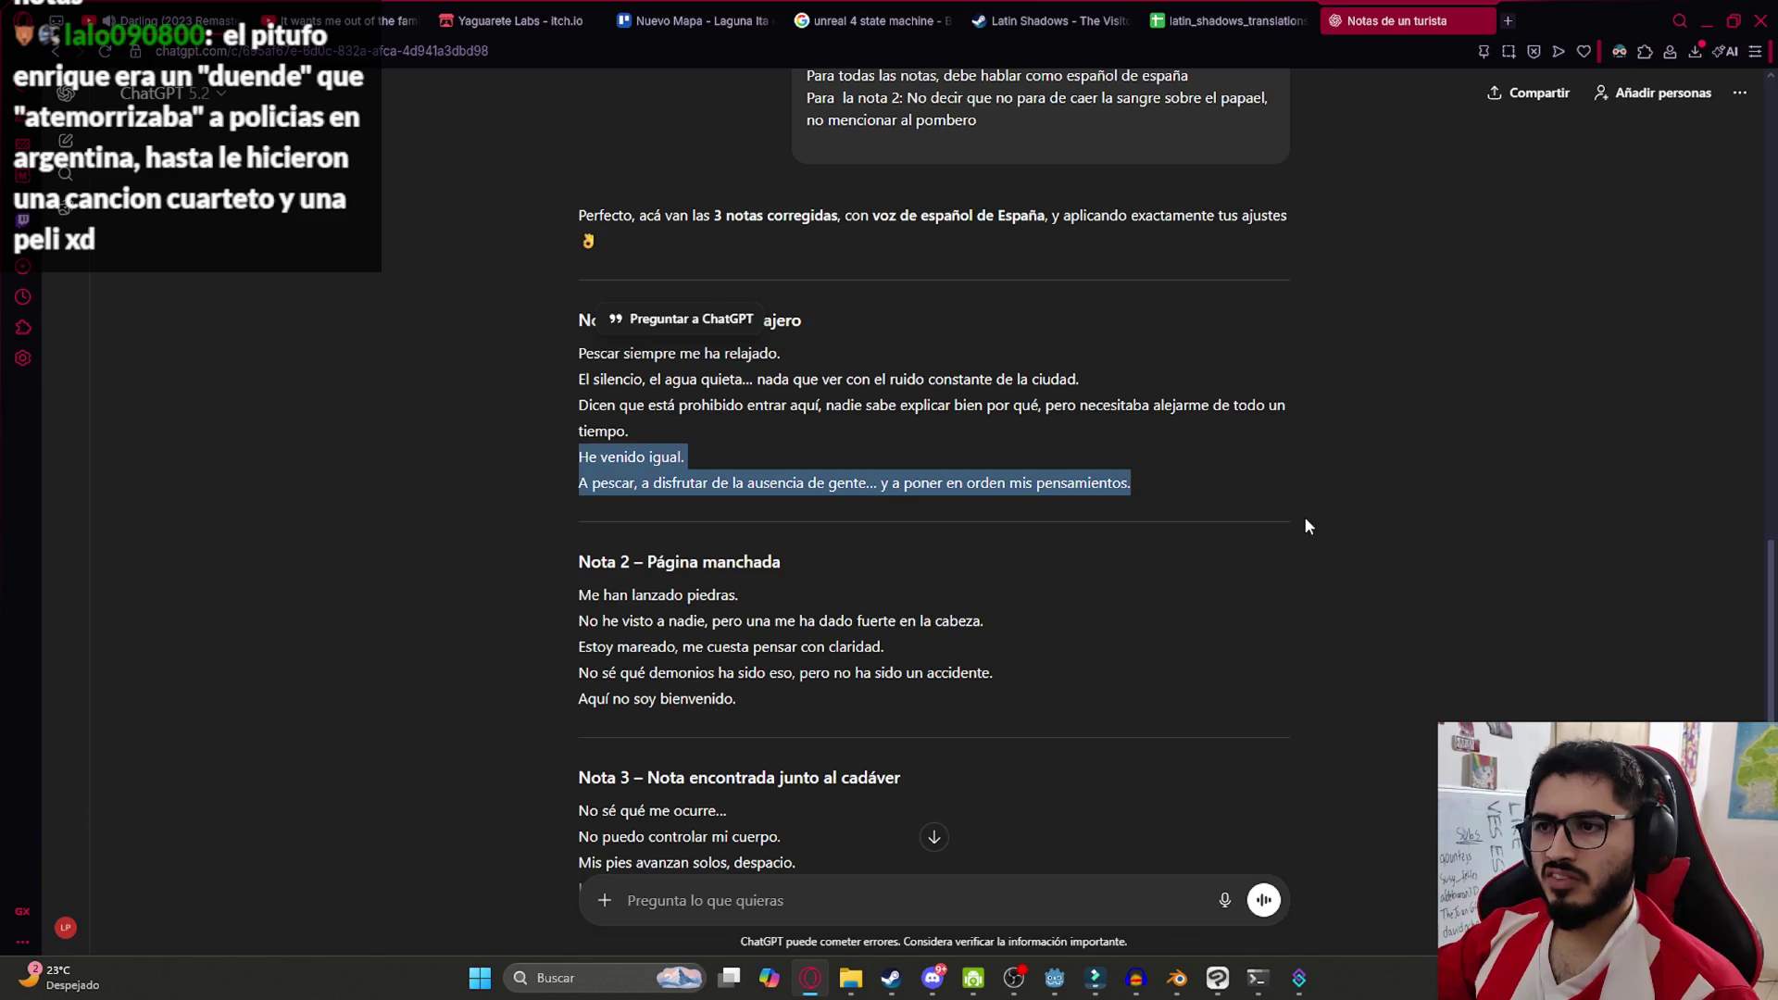
left_click(1231, 21)
type("He venido igual. A pescar, a disfrutar de la ausencia de gente… y a poner en orden mis pensamientos.")
key("Up")
key("Up")
left_click(295, 293)
left_click(280, 341)
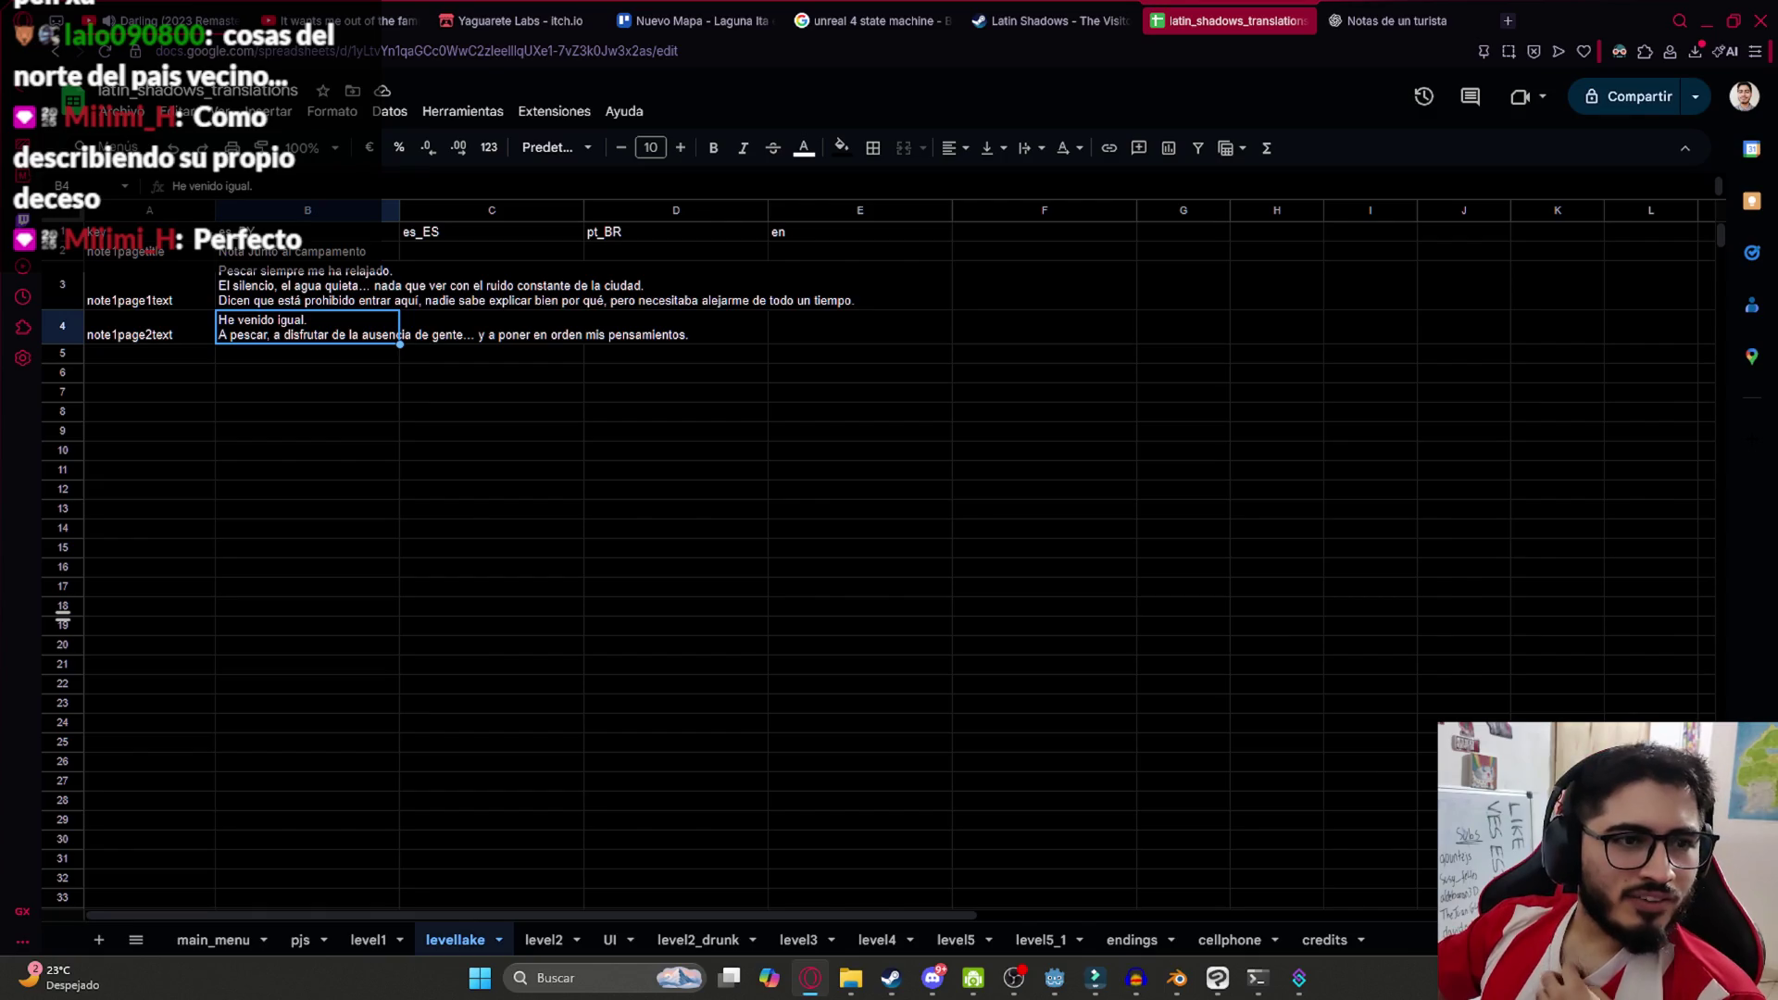
left_click(327, 393)
left_click(320, 336)
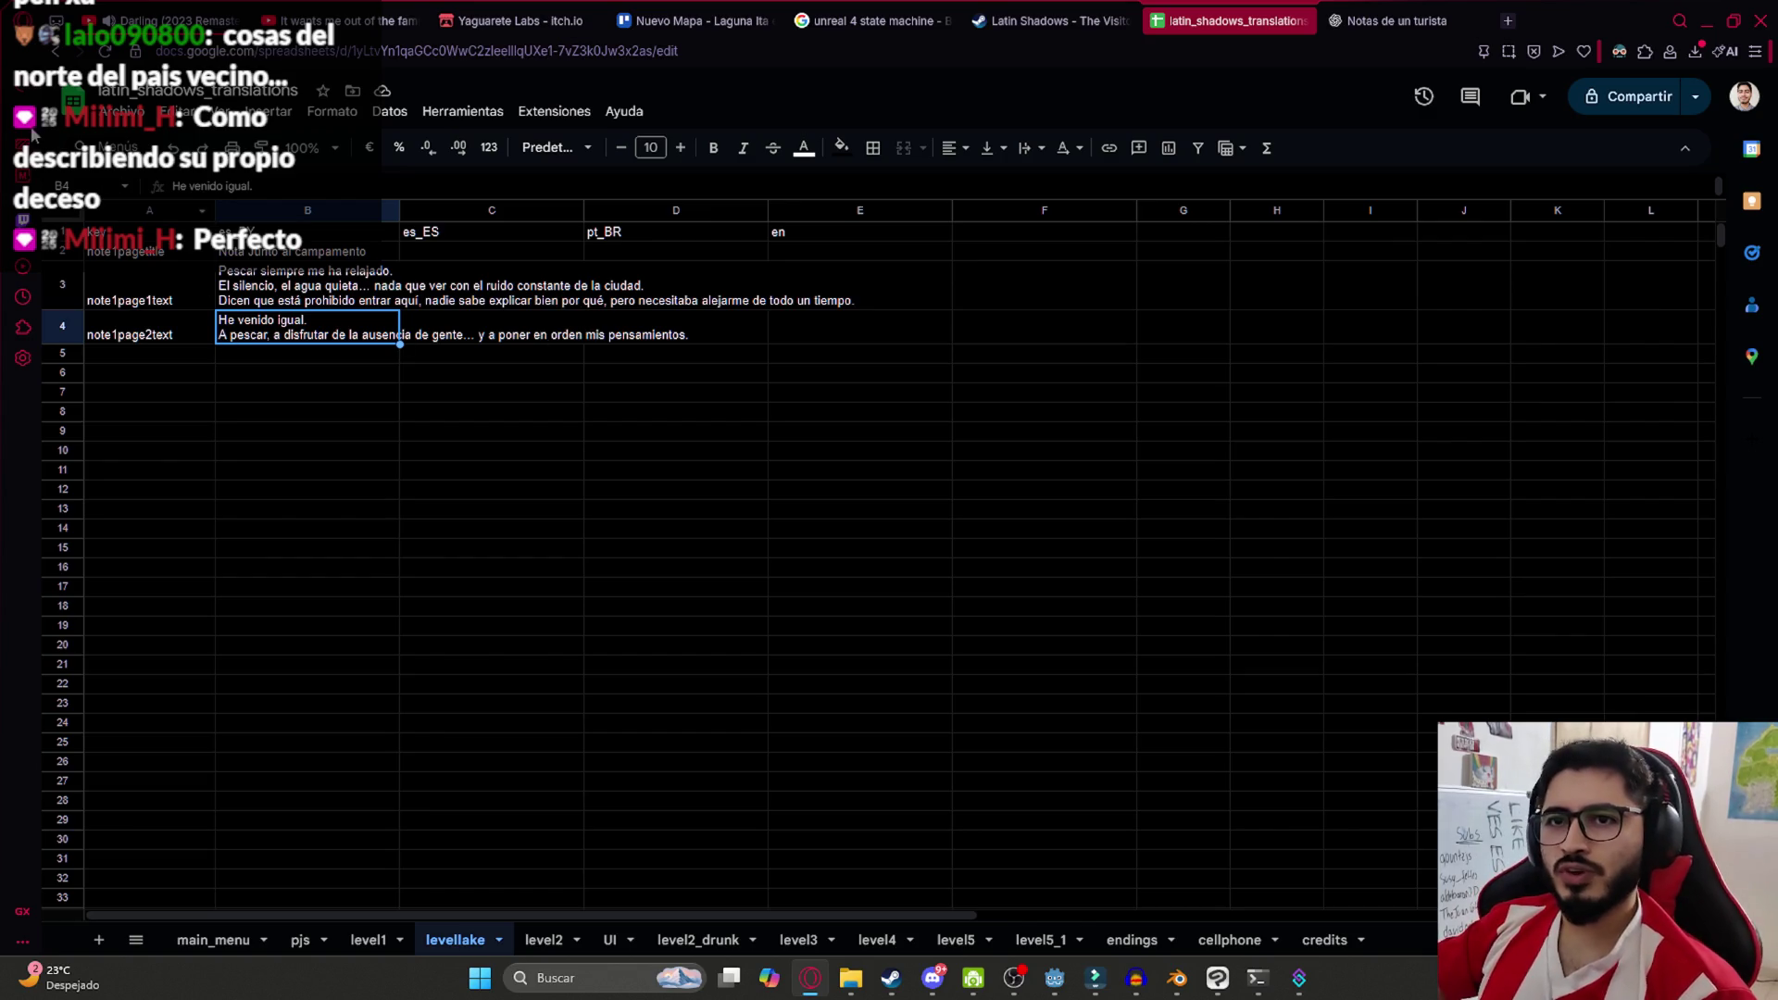
left_click(122, 118)
Download the levellake sheet as CSV, then delete that downloaded copy
mouse_move(320, 338)
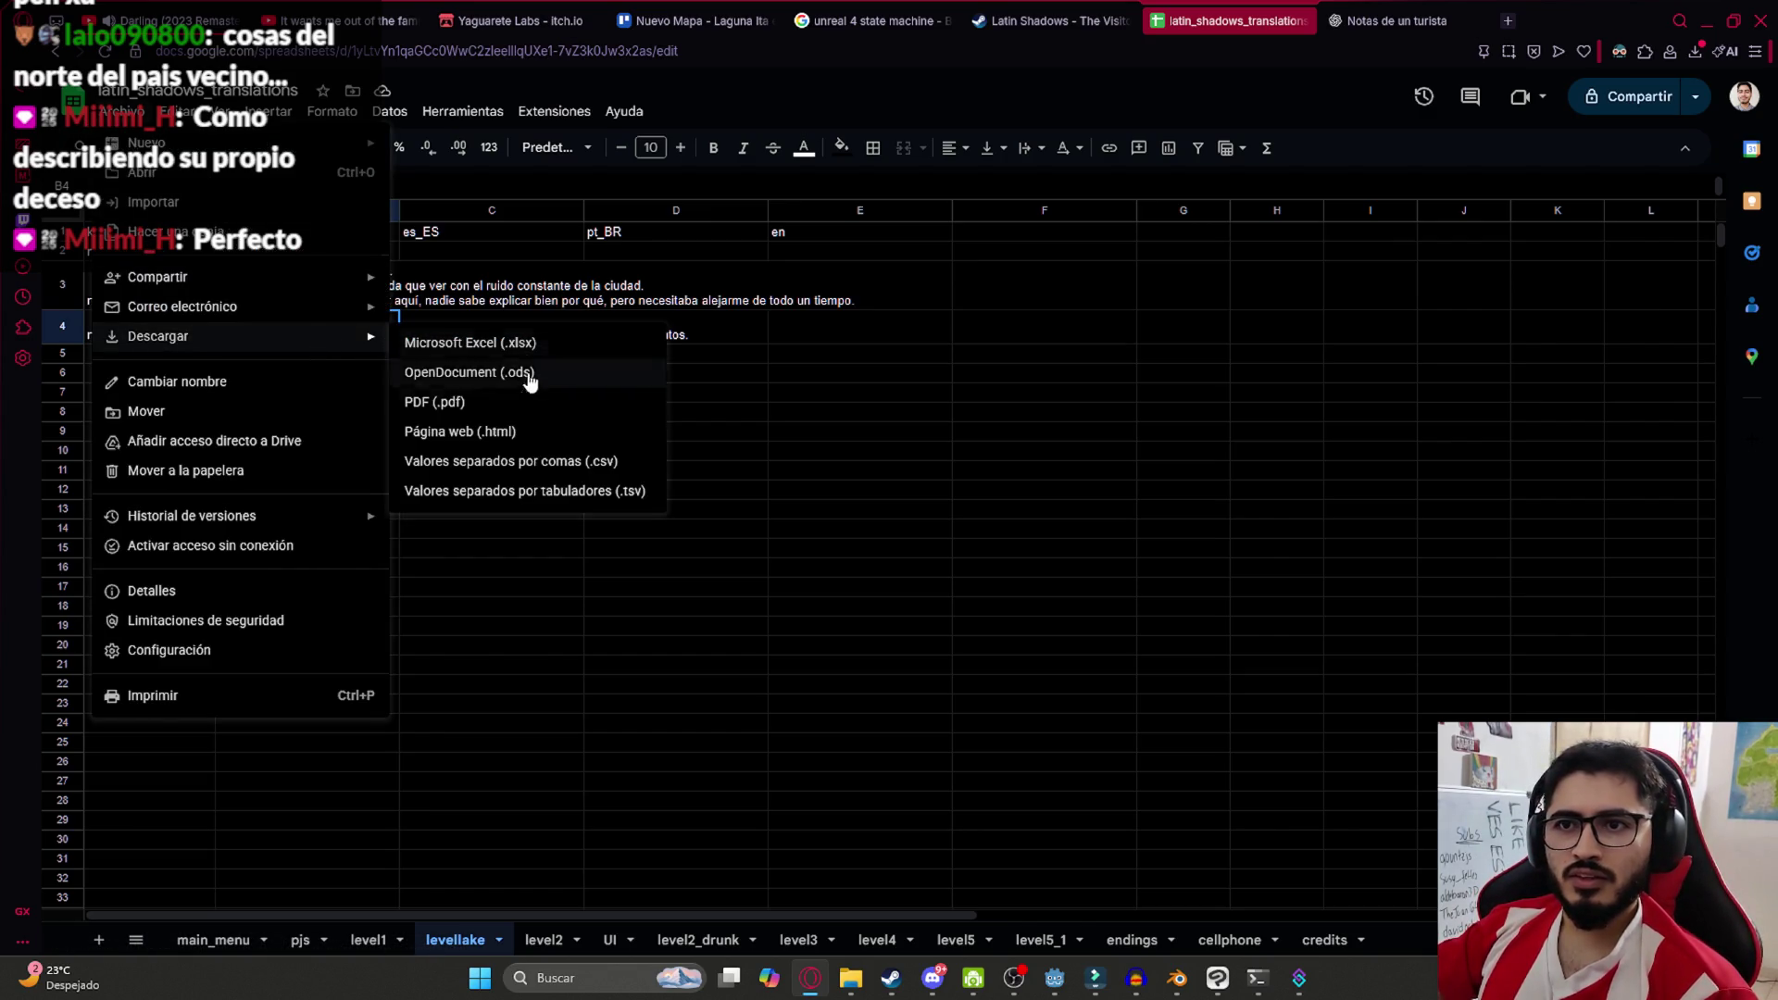
left_click(524, 461)
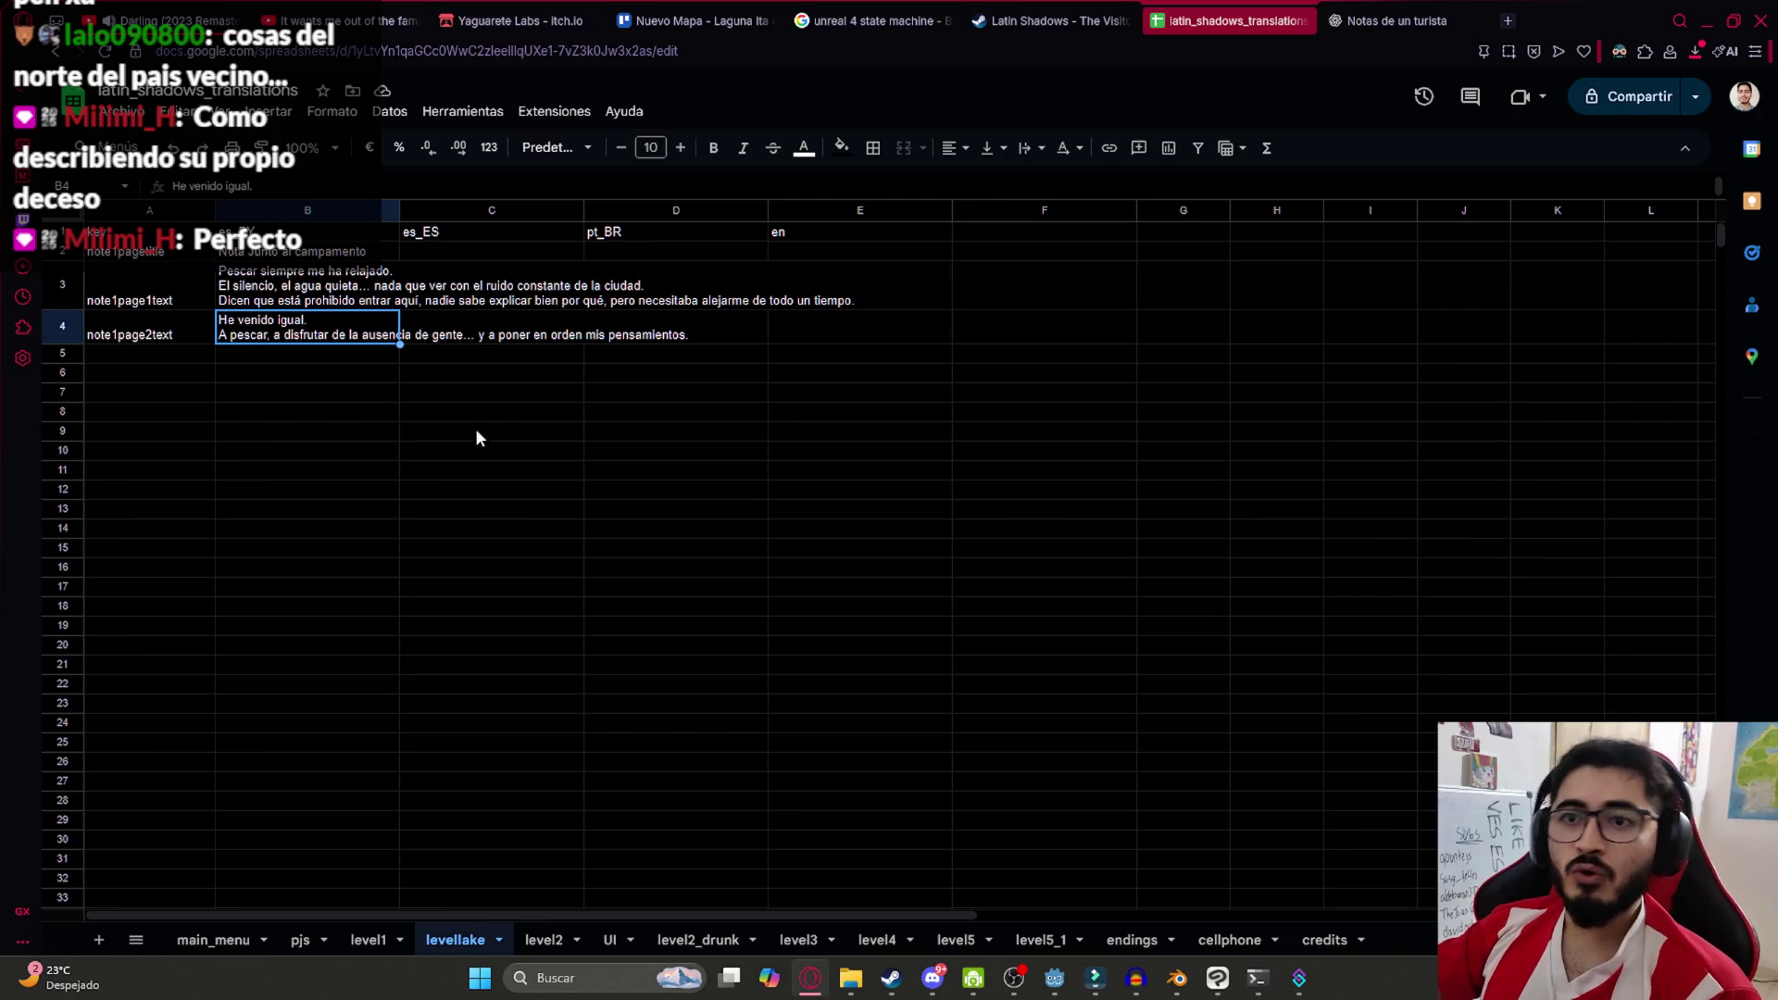
left_click(1696, 125)
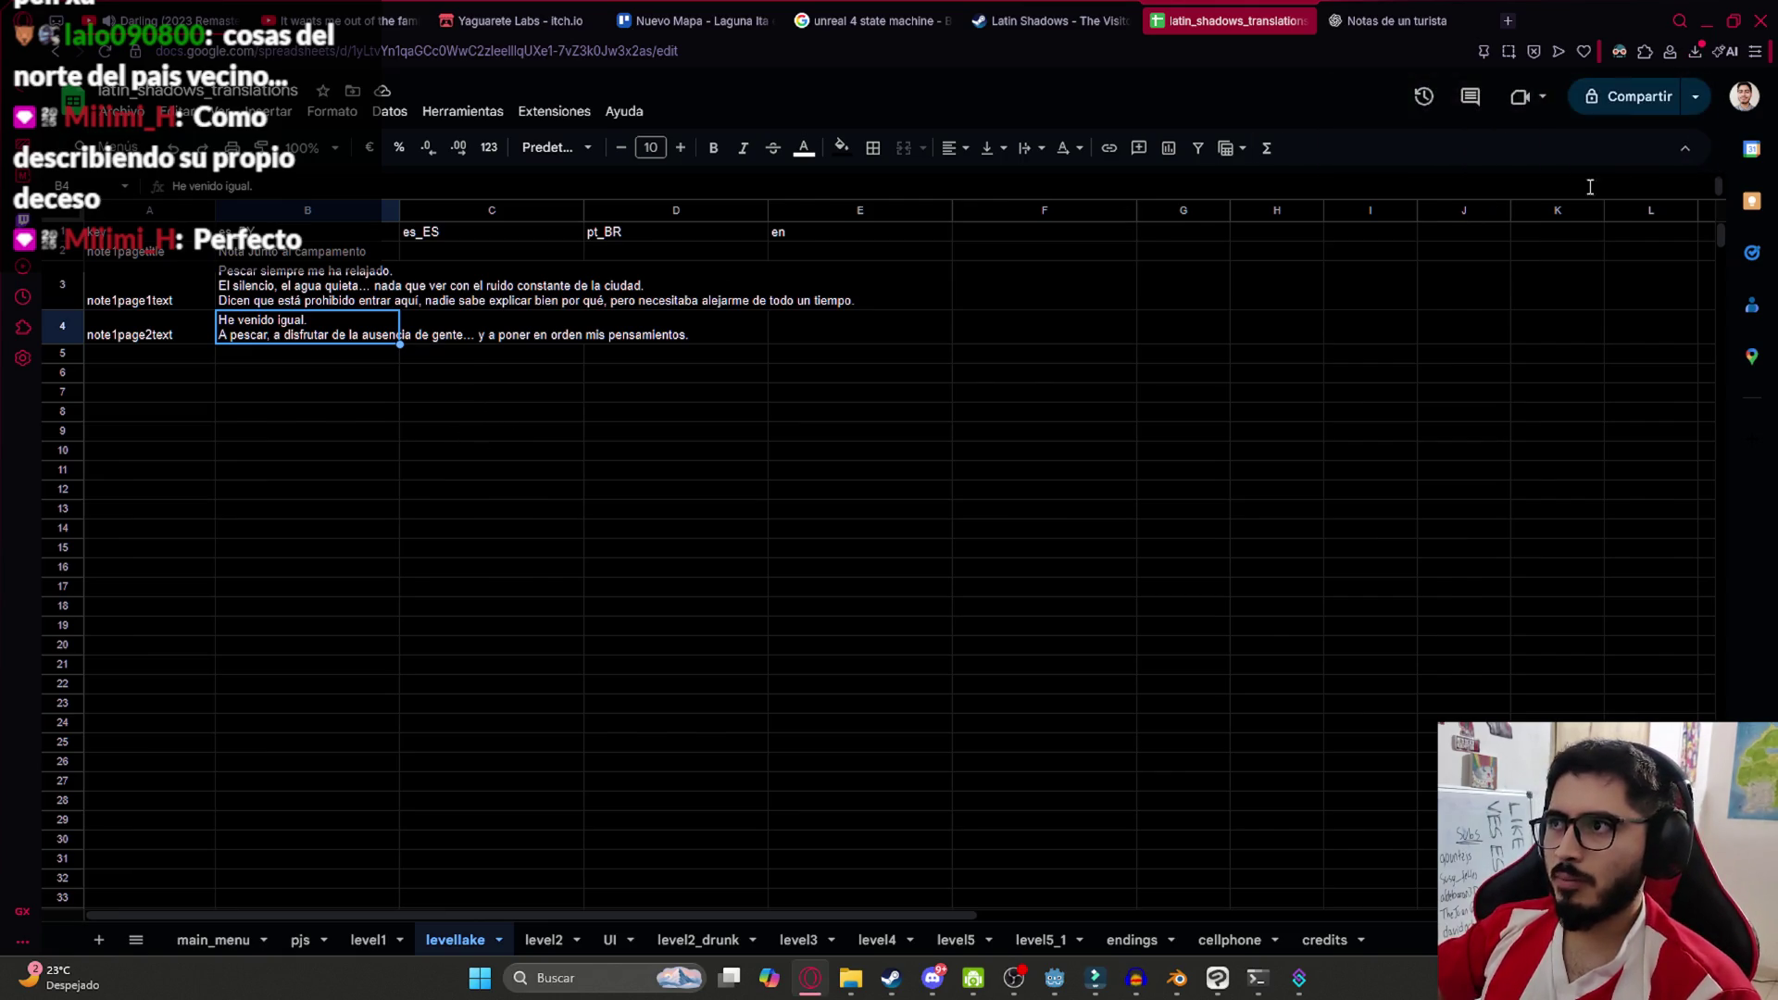
key("Delete")
left_click(287, 451)
left_click(370, 326)
left_click(390, 288)
Search the sheet for 'laguna', then re-download levellake as .csv and show it in Descargas
key("ctrl+f")
type("laguna")
key("BackSpace")
key("BackSpace")
key("BackSpace")
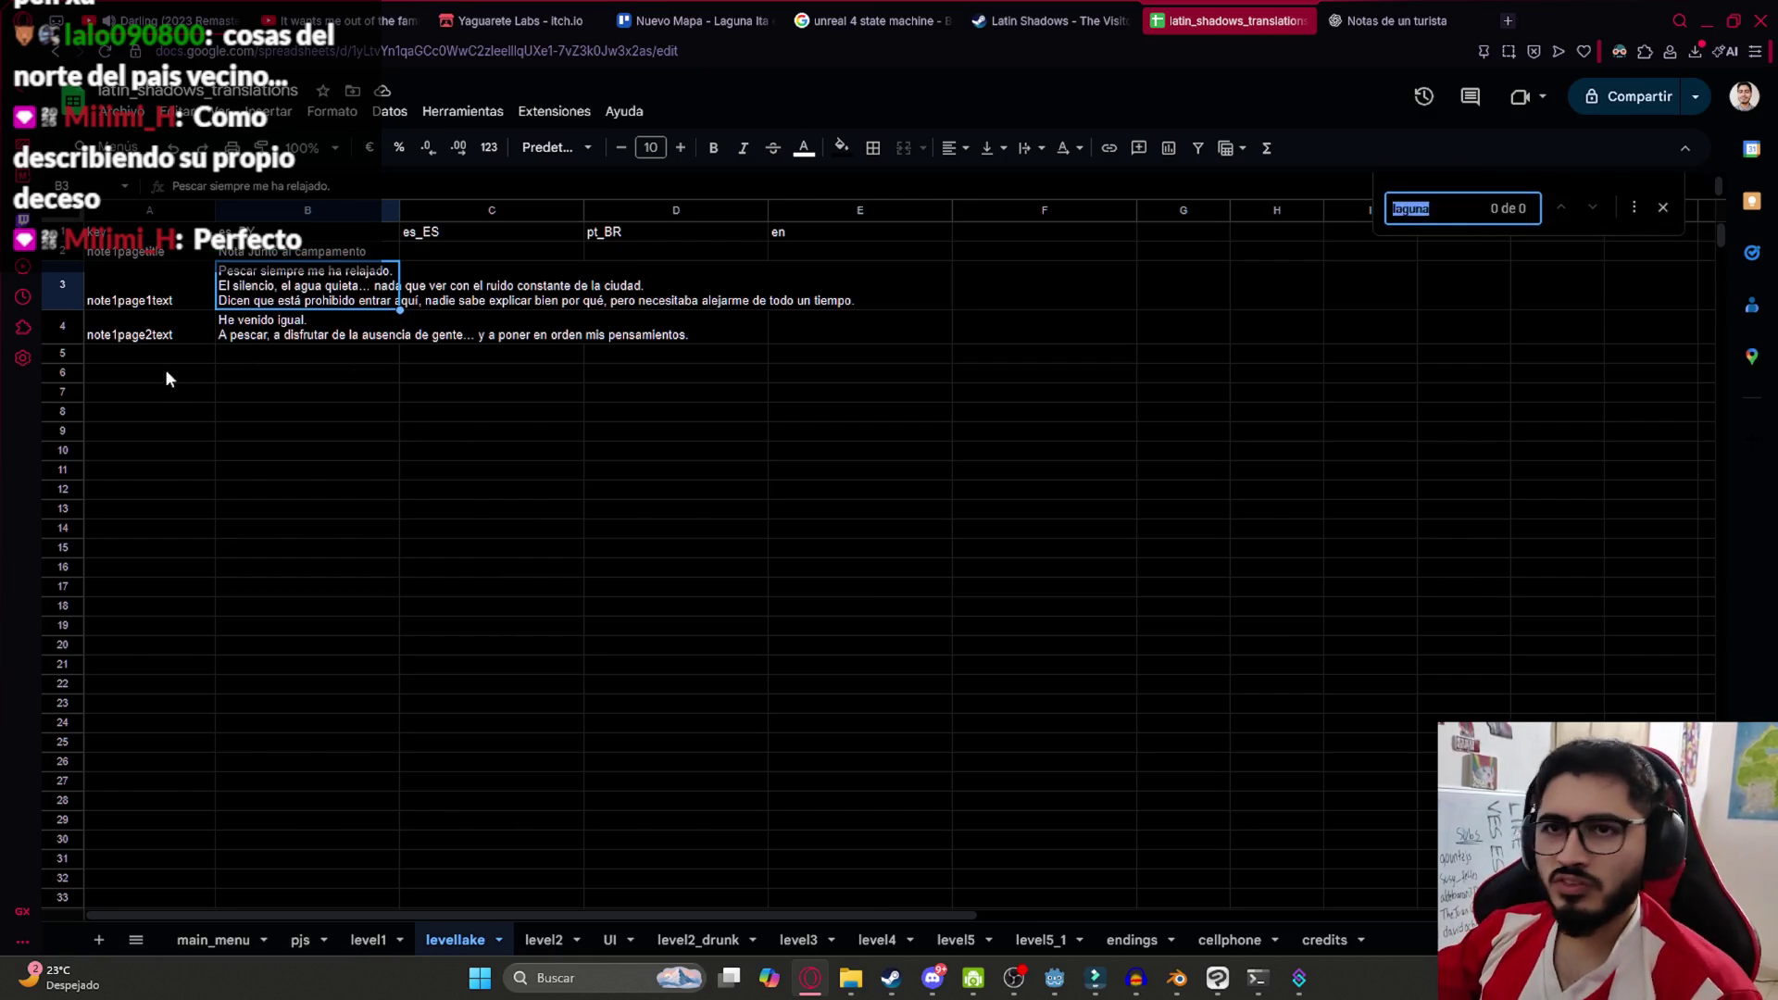
left_click(148, 392)
left_click(121, 111)
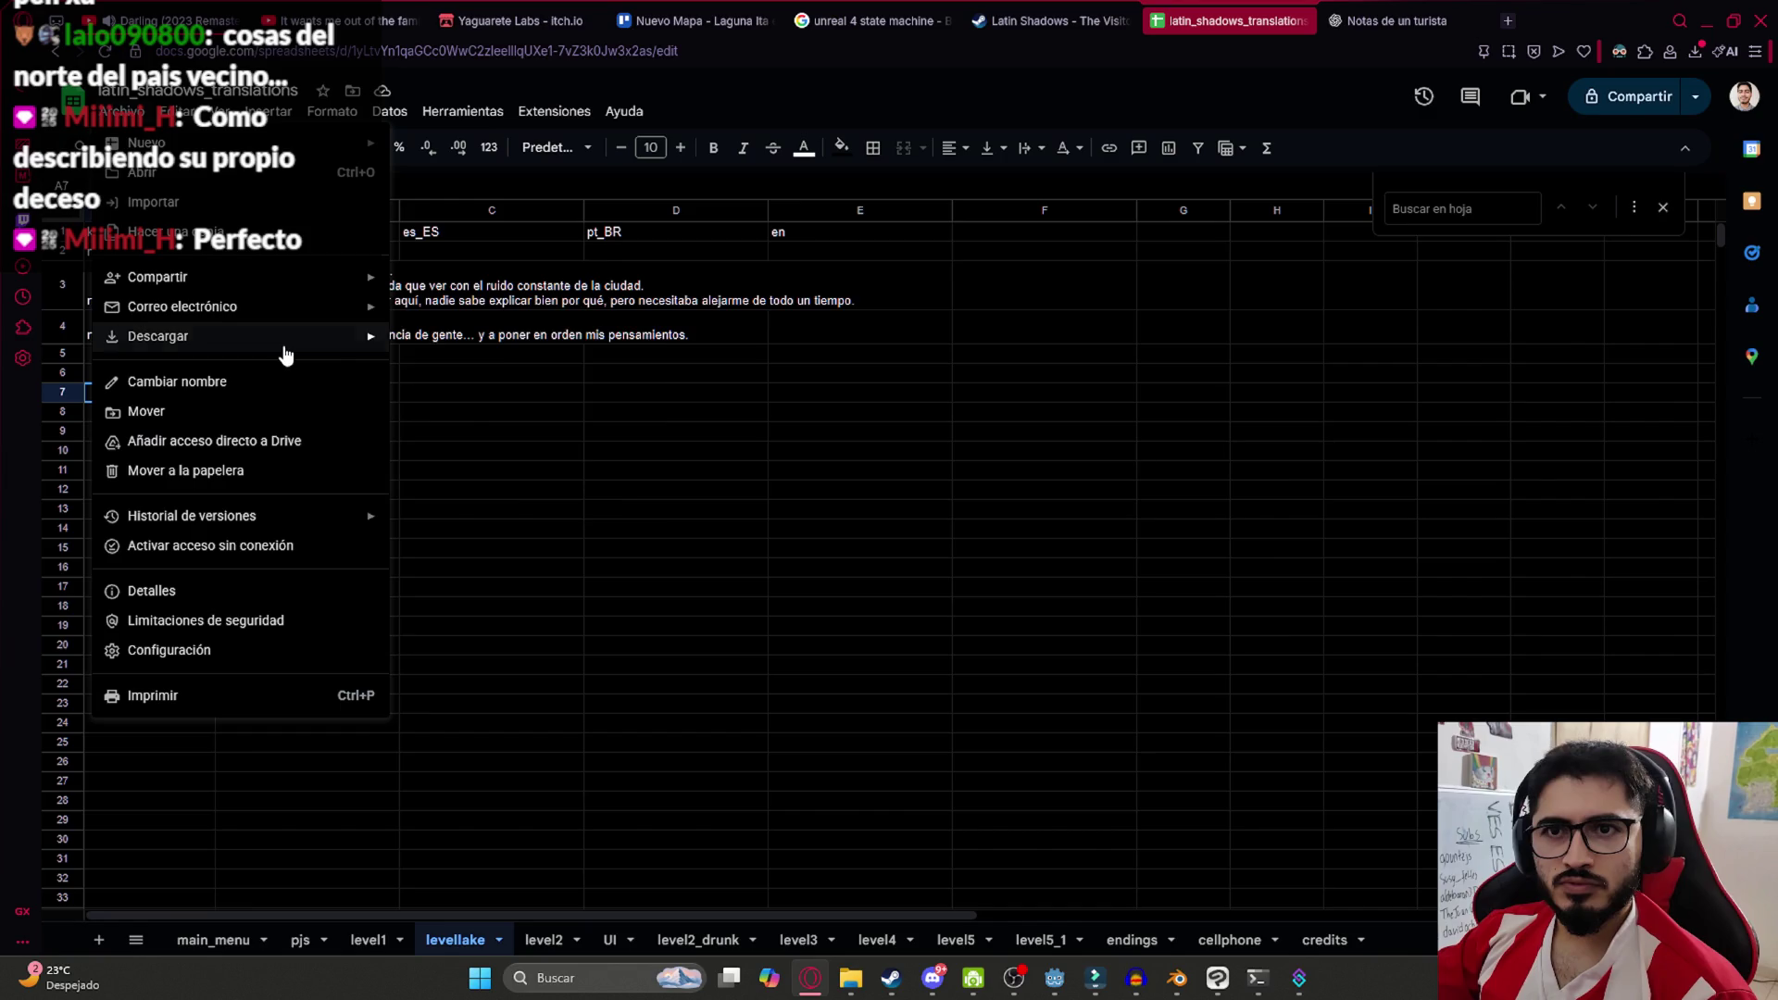
mouse_move(282, 339)
left_click(479, 462)
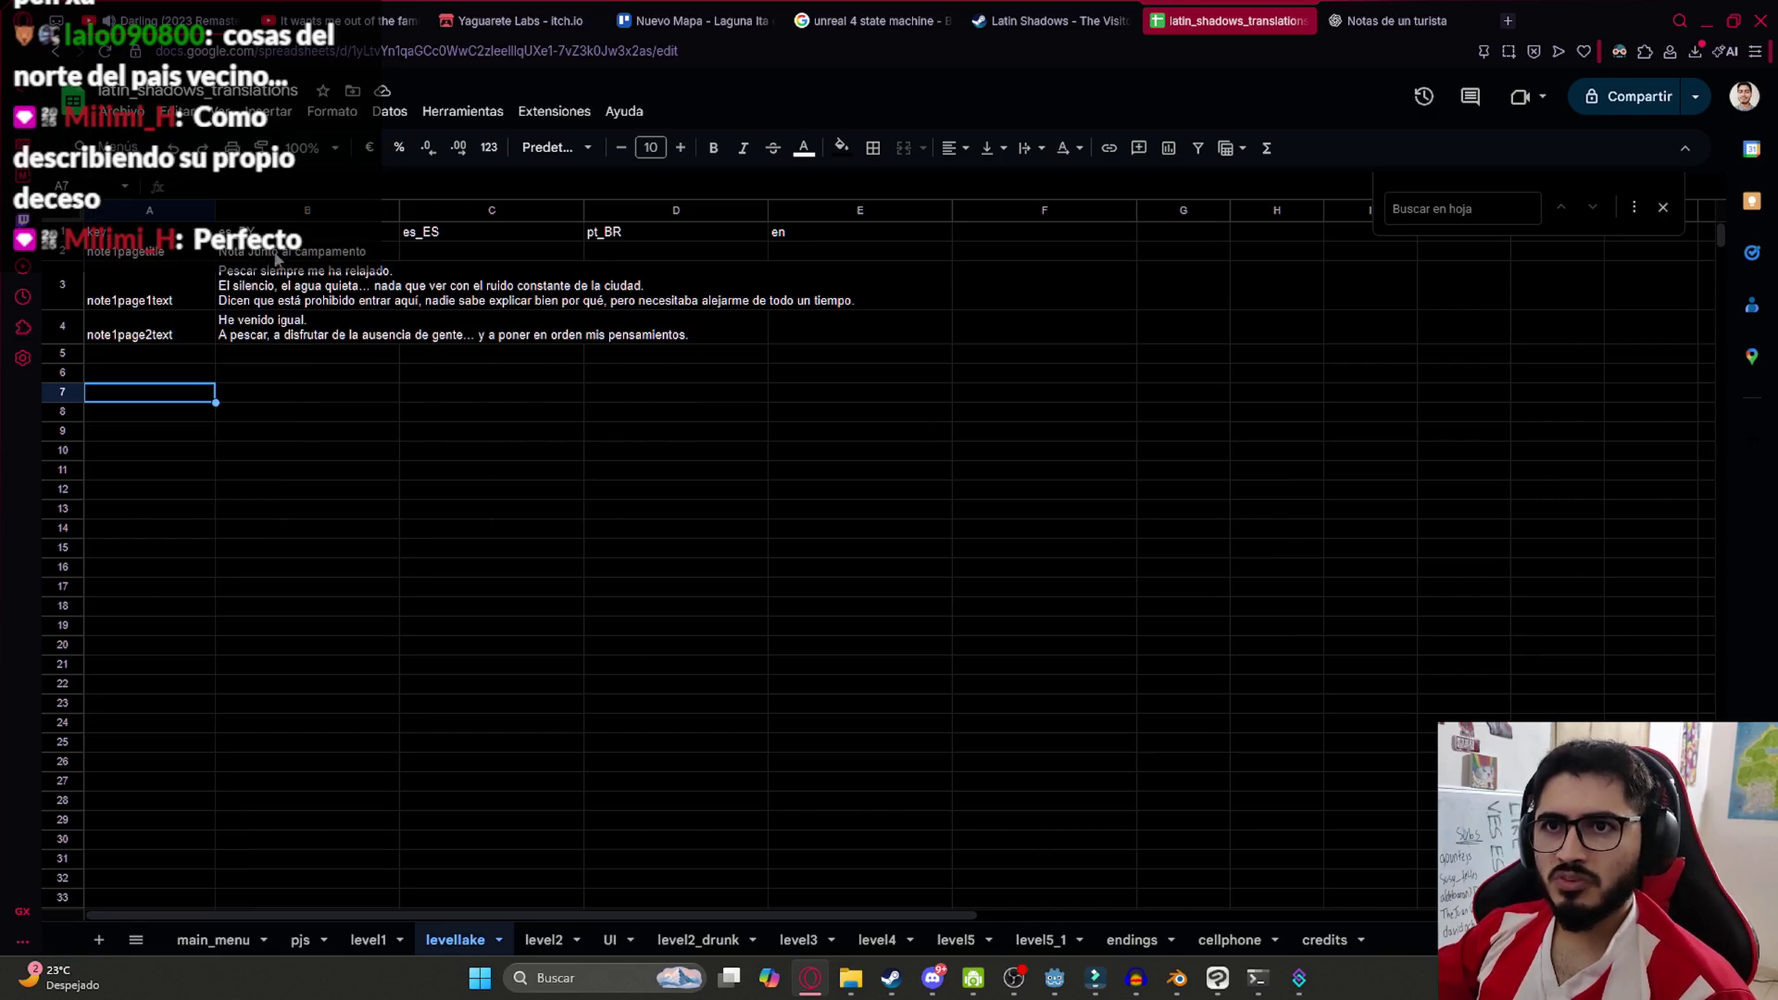
left_click(1697, 129)
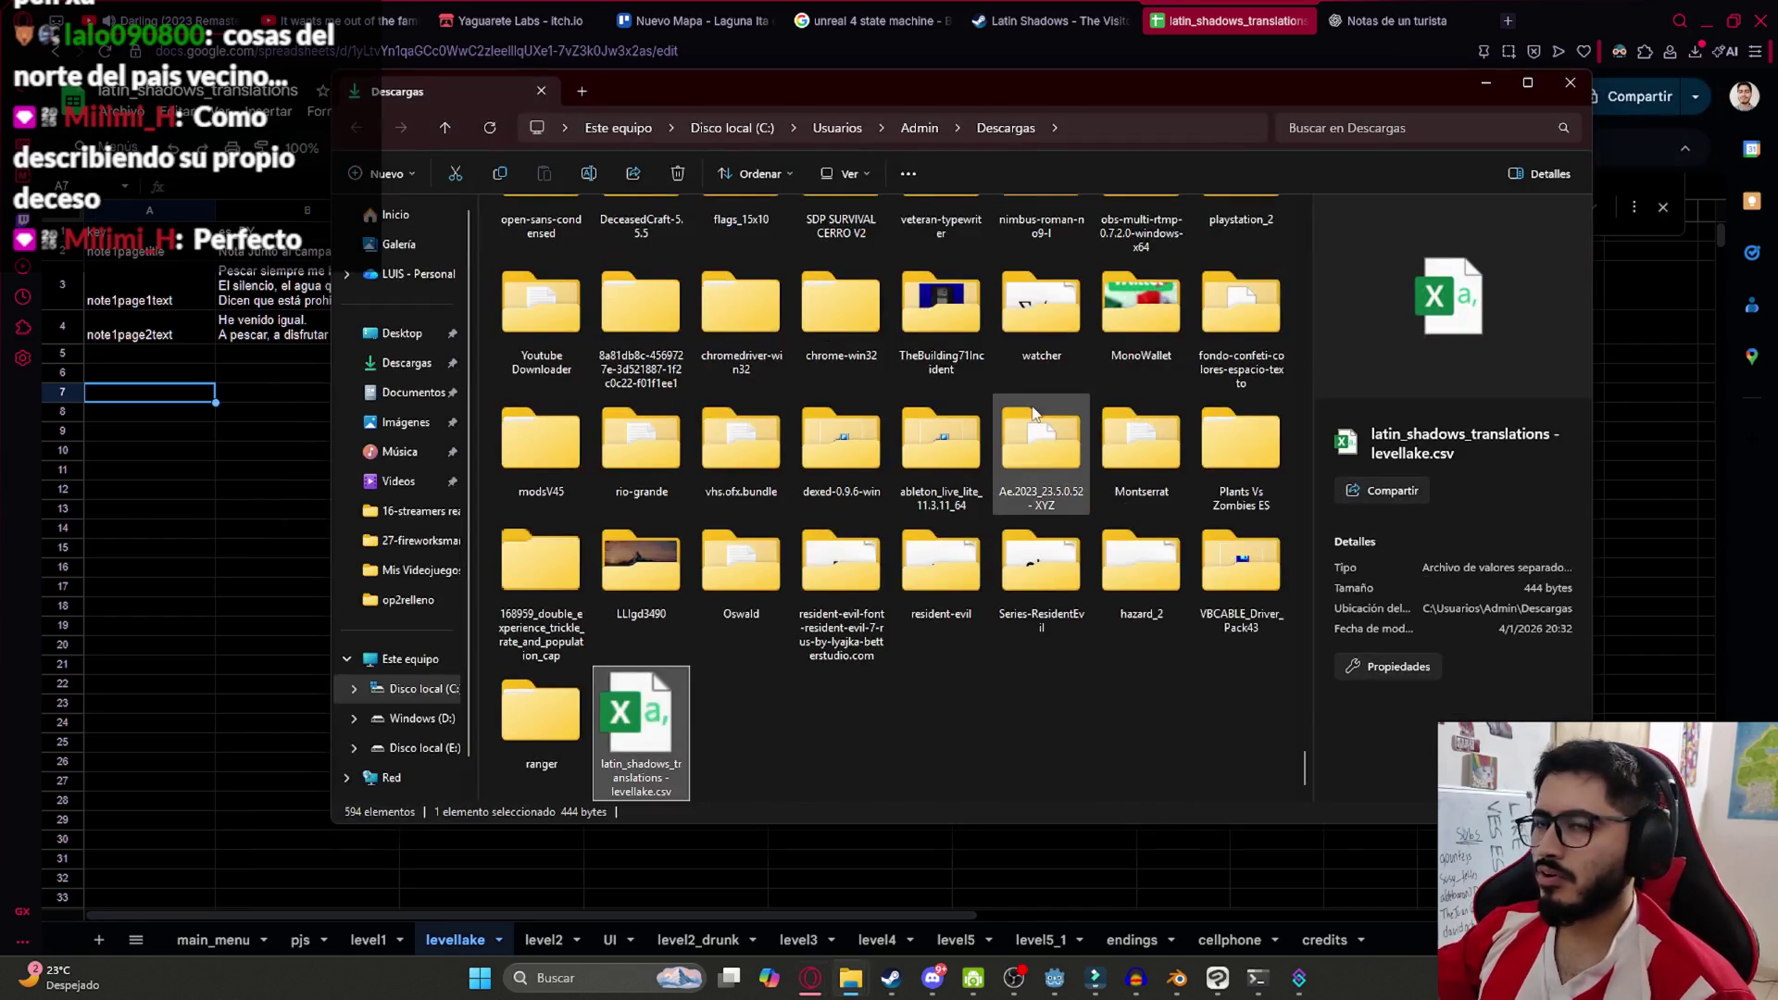
Paste latin_shadows_translations - levellake.csv into juegoterror1\translations, then bring Godot back up
left_click(854, 991)
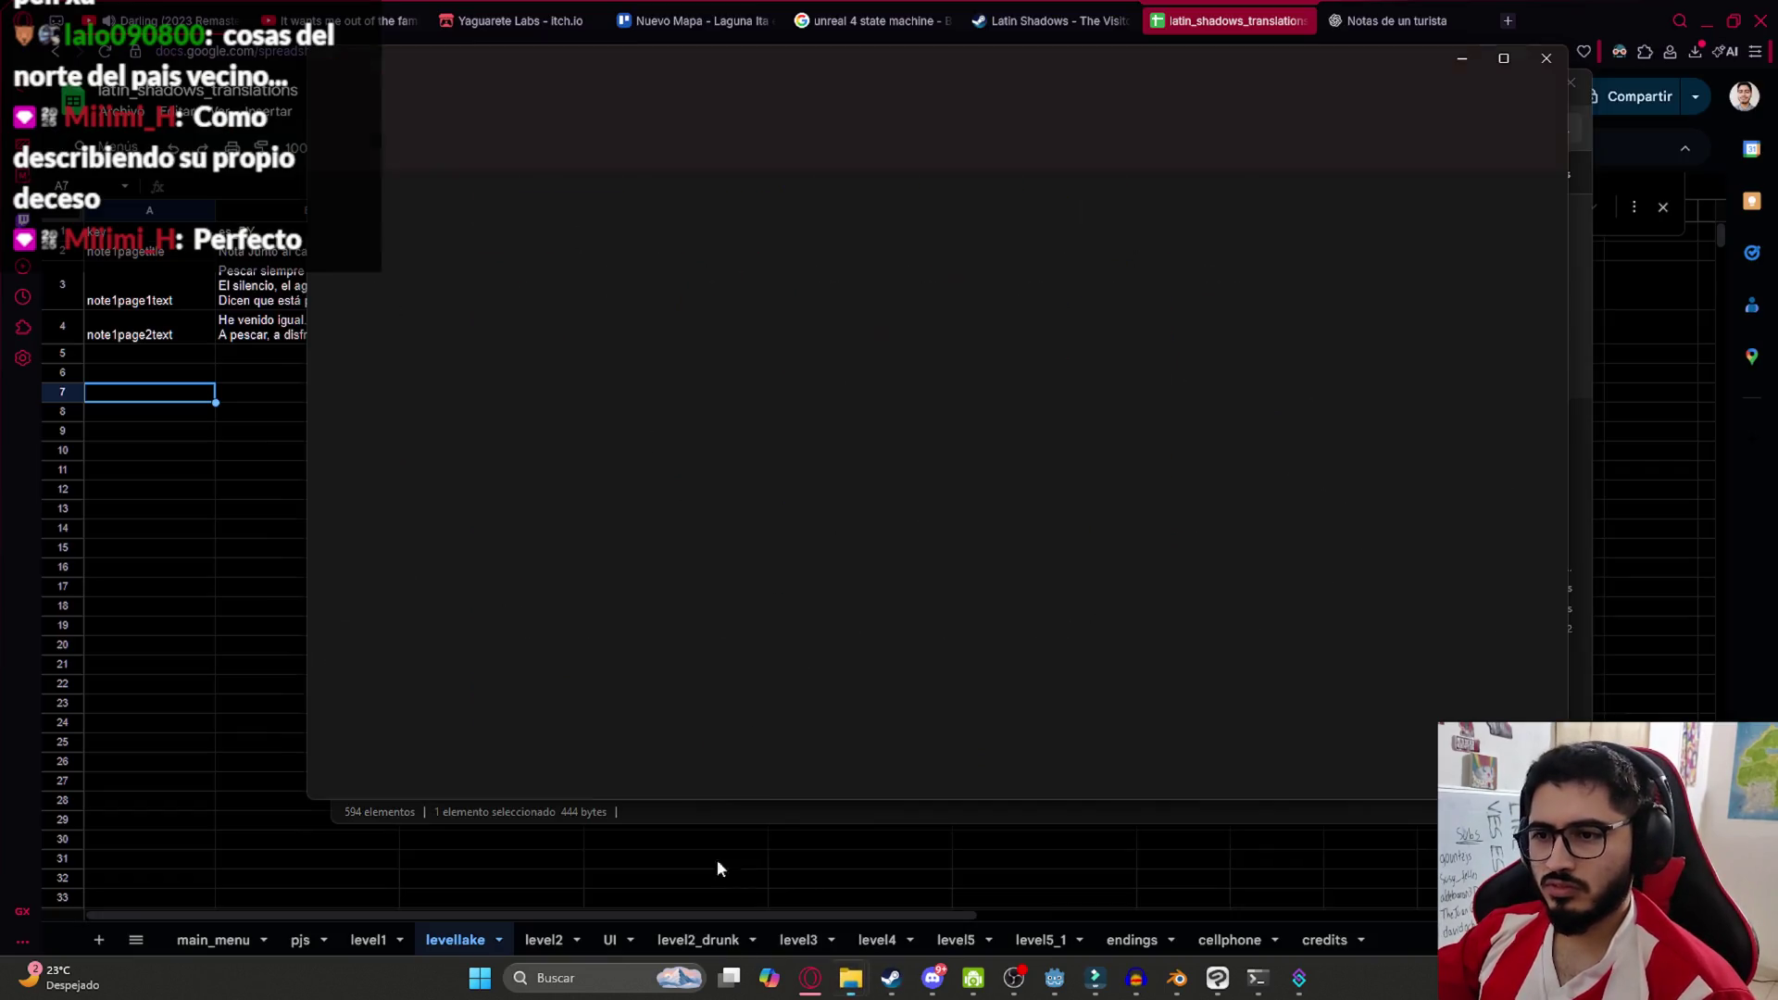
left_click(717, 859)
double_click(1116, 347)
key("ctrl+v")
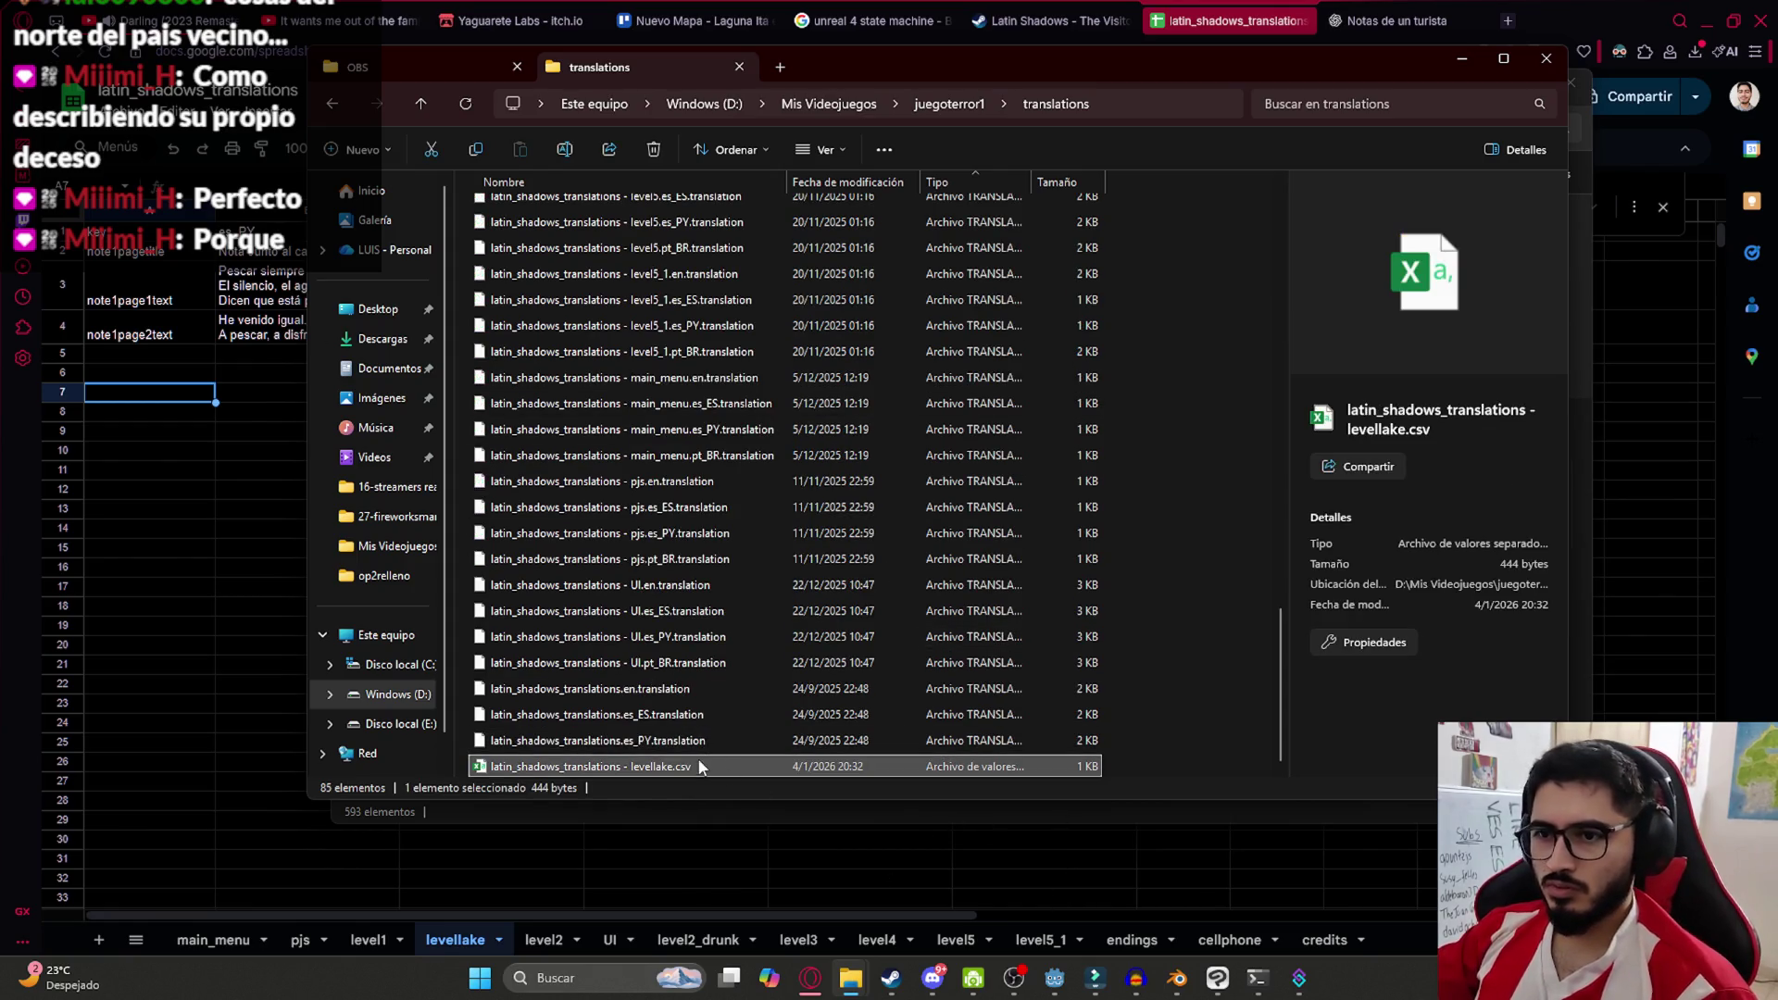
left_click(1055, 978)
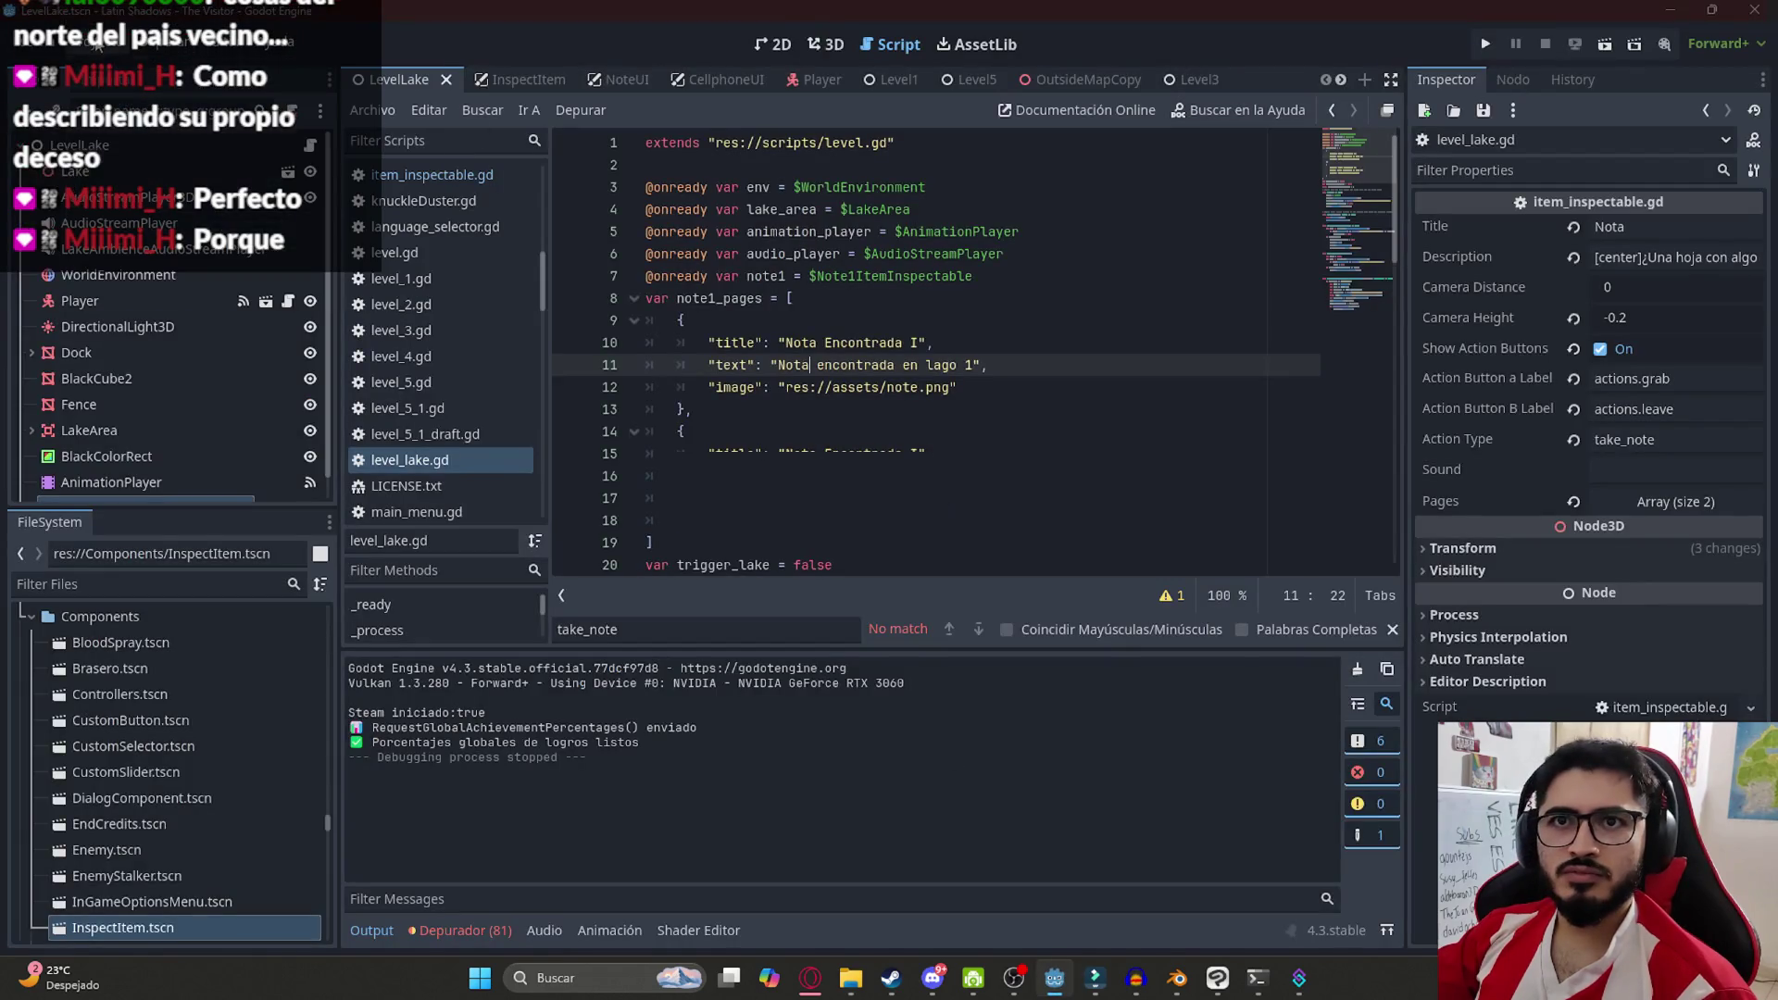
Open Project Settings on the Localization page
left_click(103, 53)
left_click(139, 74)
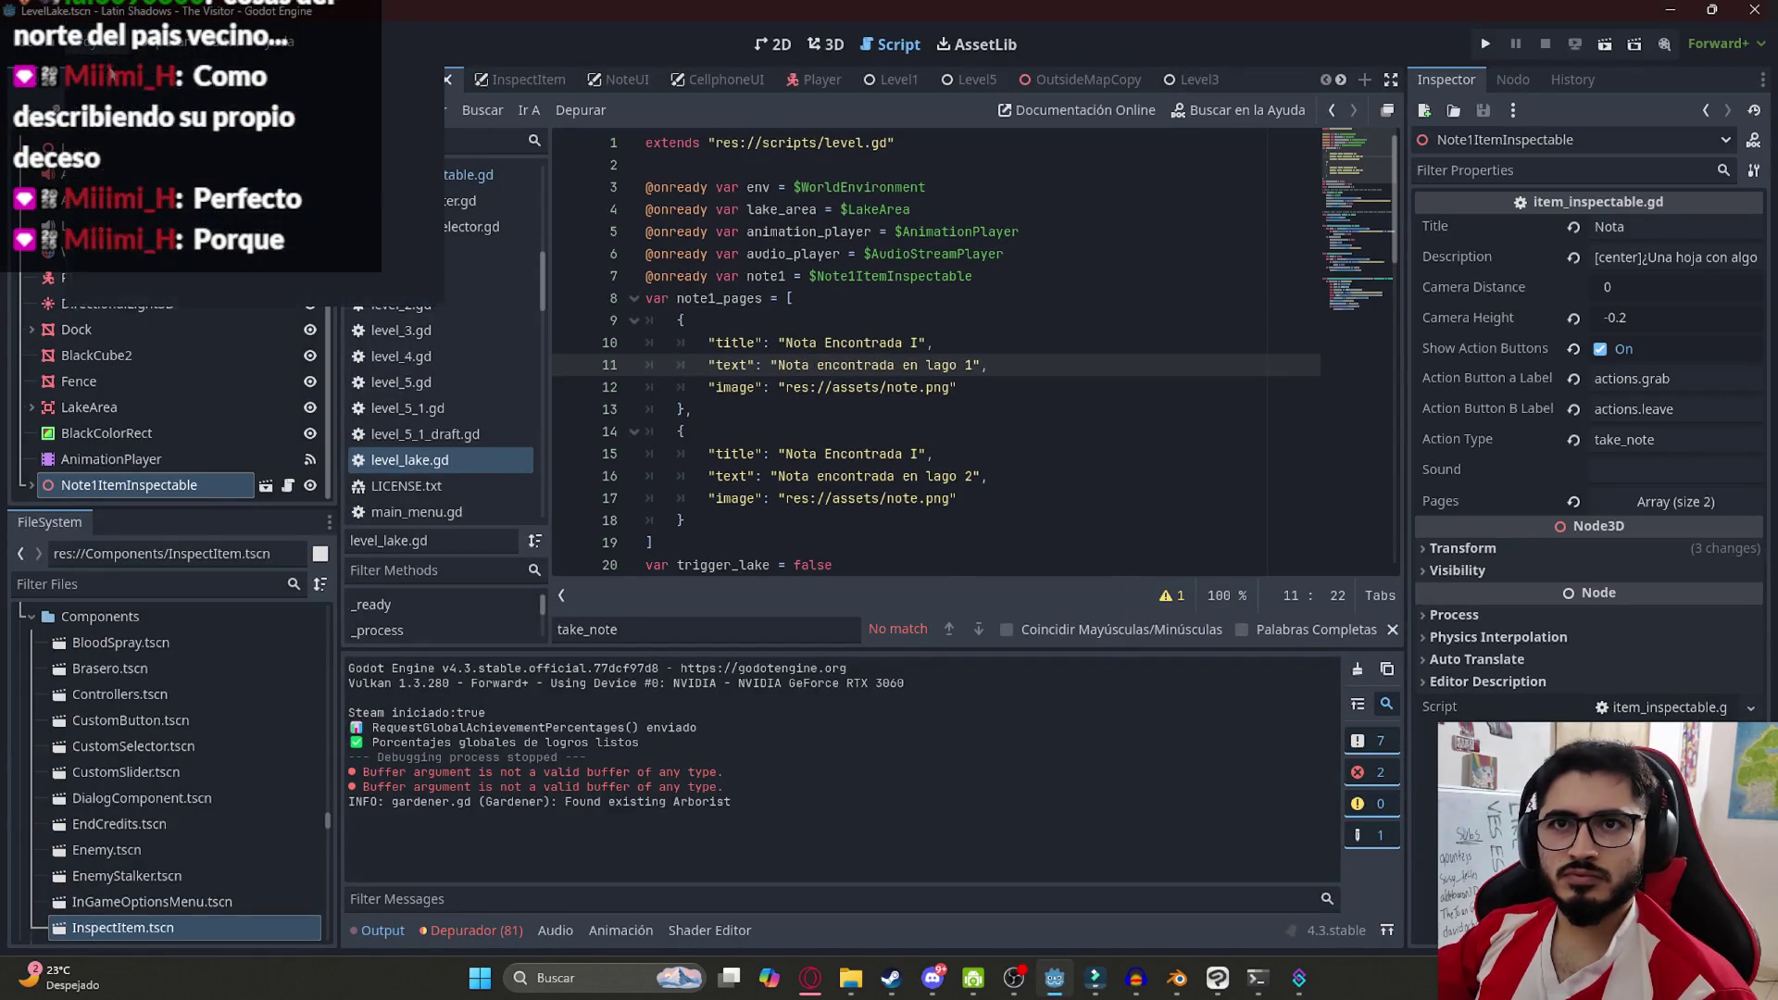
left_click(571, 180)
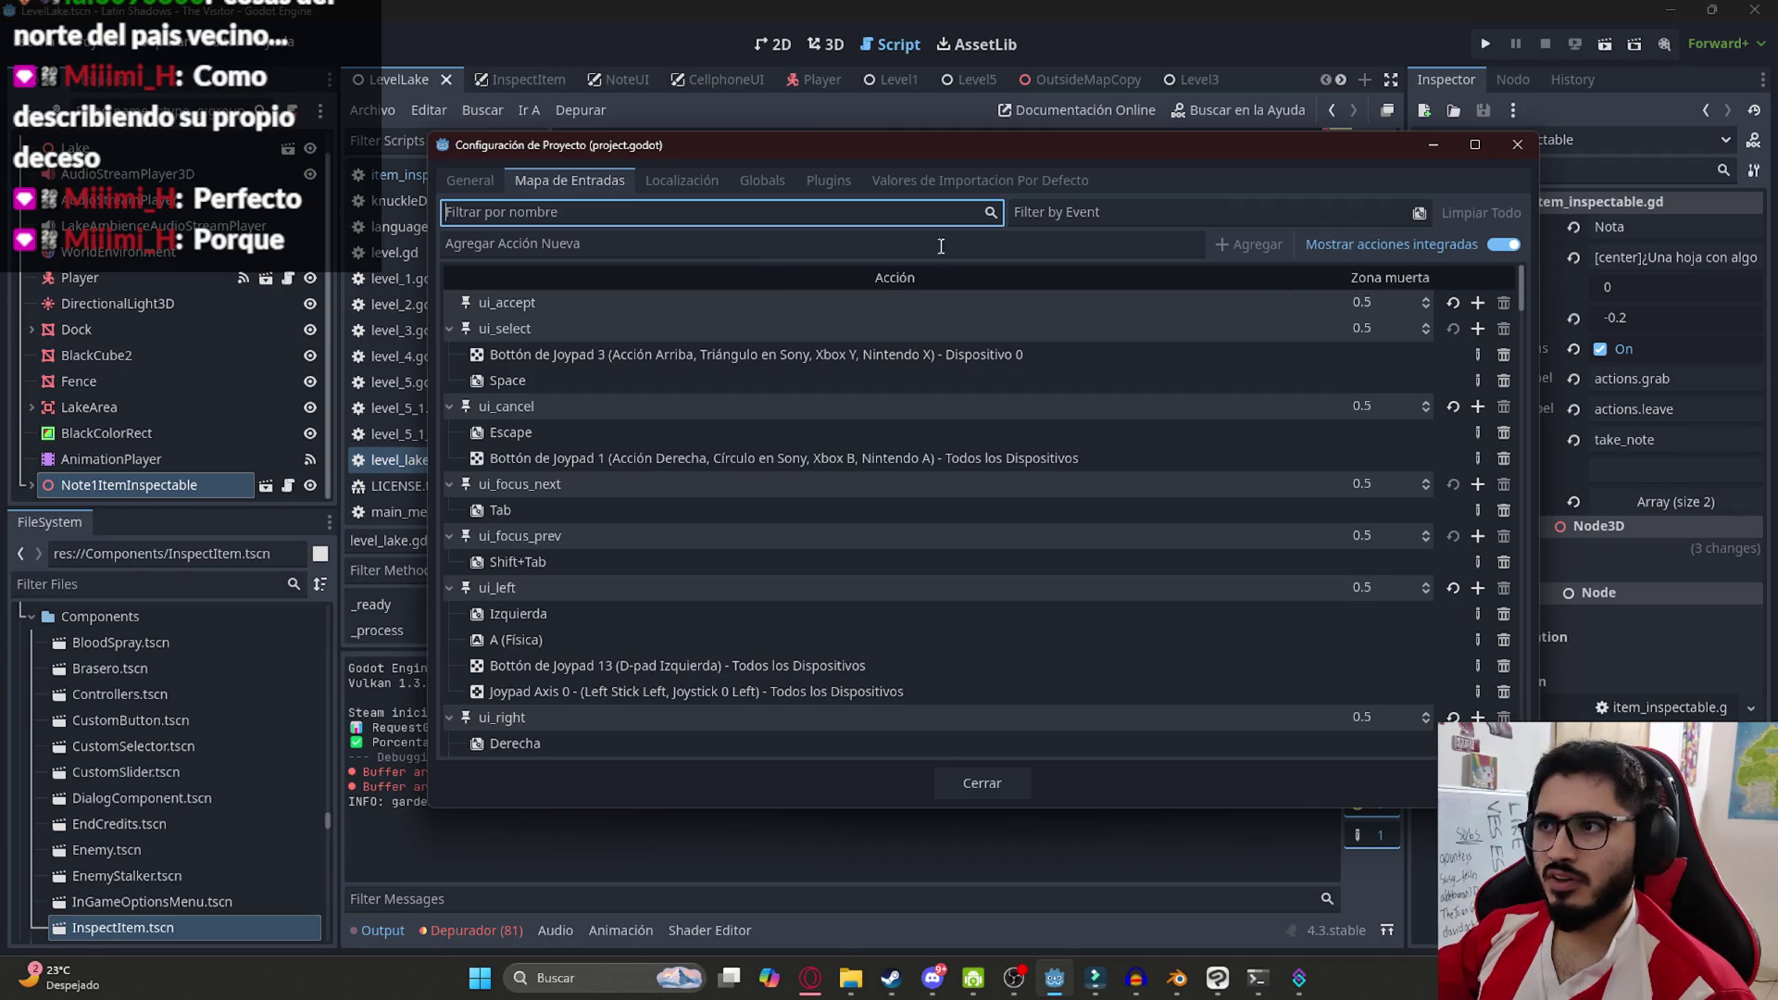
left_click(682, 181)
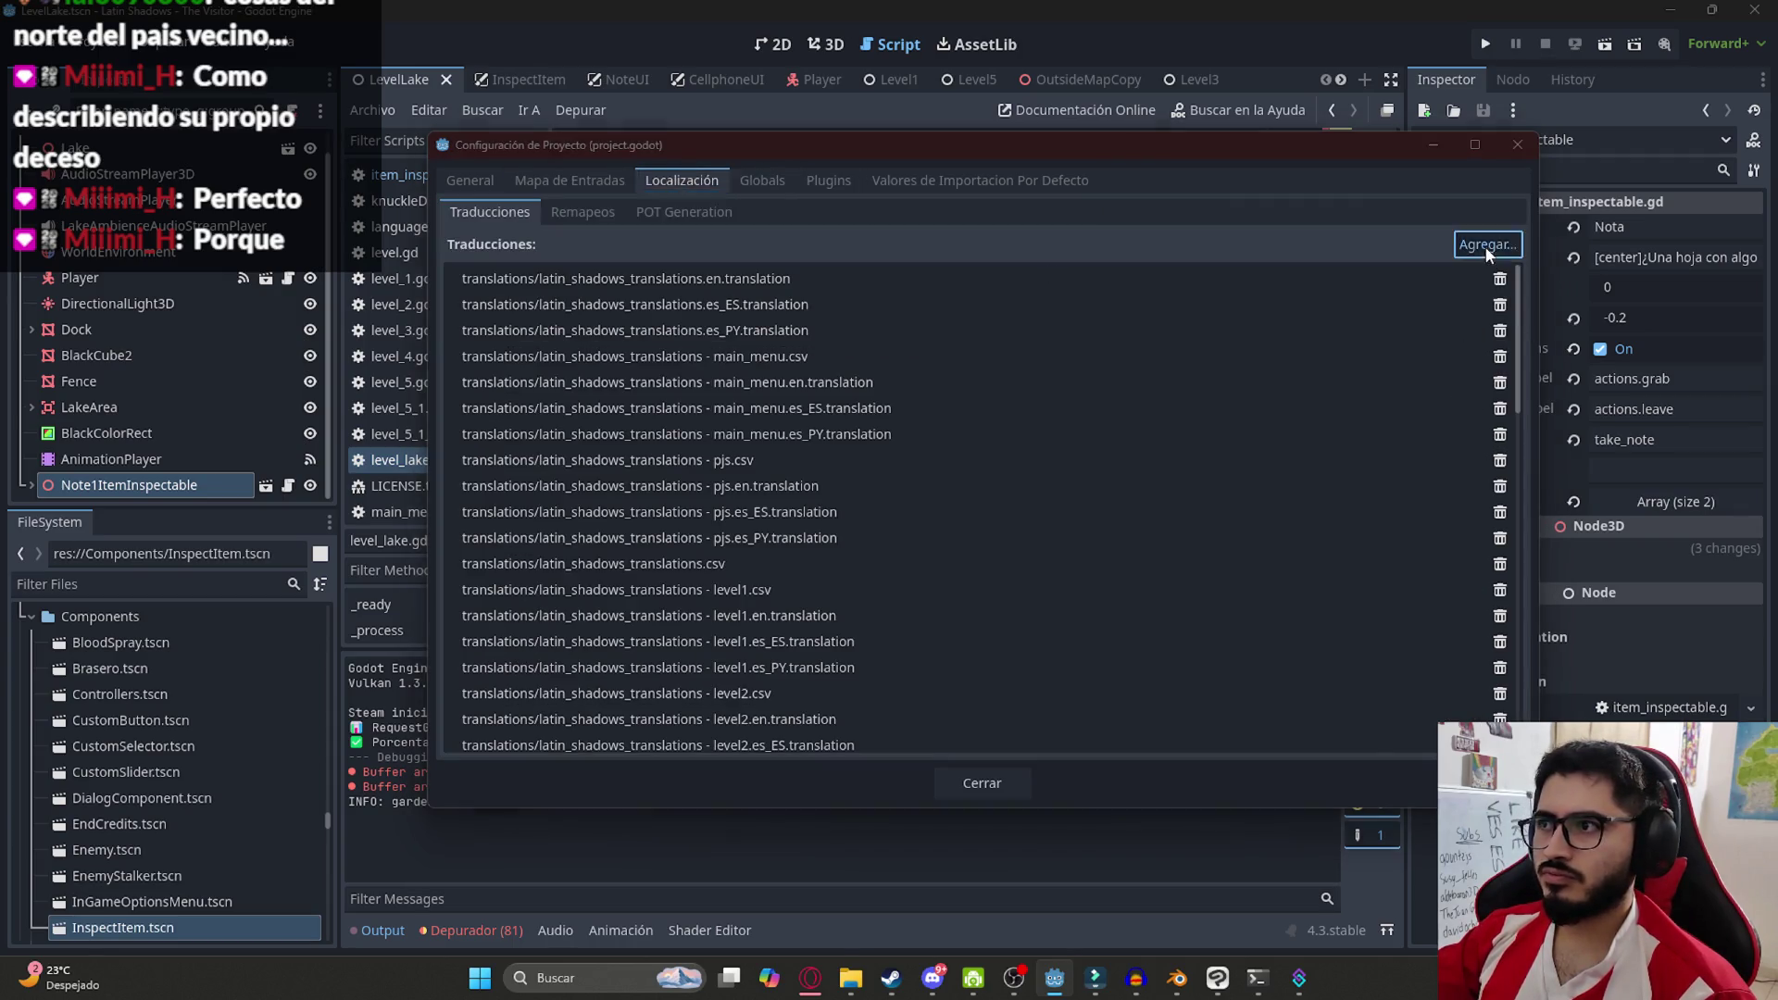
Add the five levellake files from the translations folder, close settings and save
left_click(1487, 245)
double_click(904, 425)
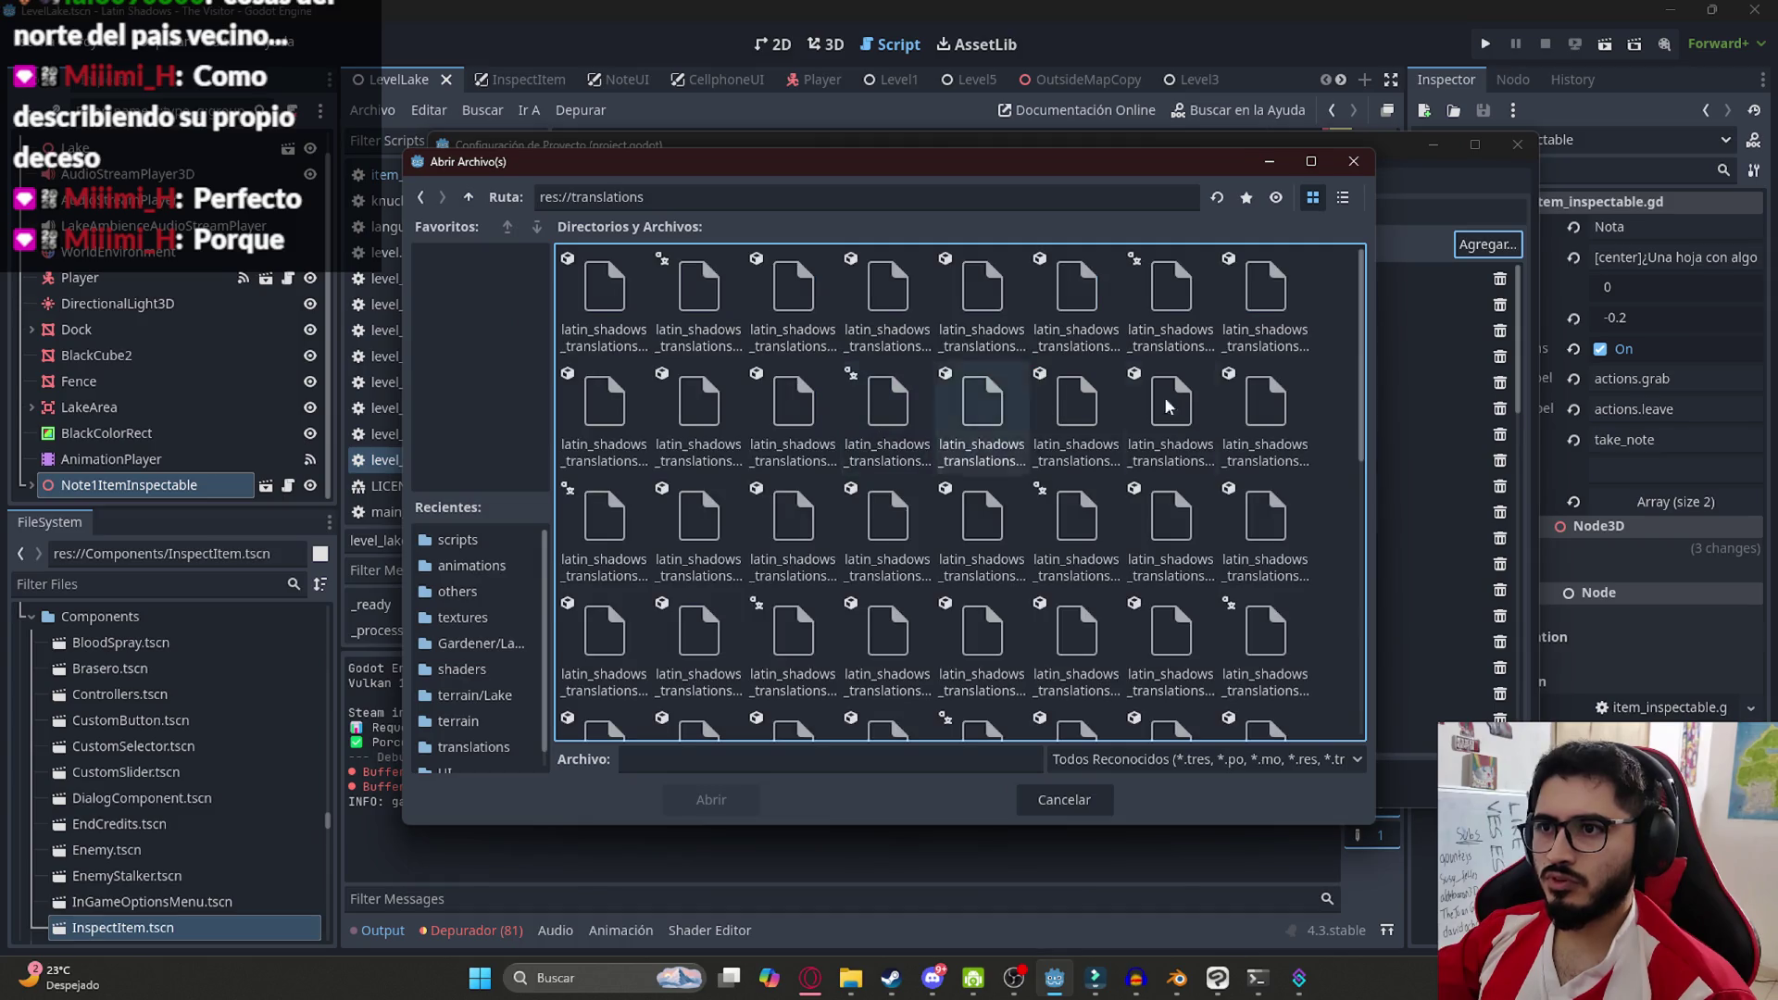
left_click(1343, 197)
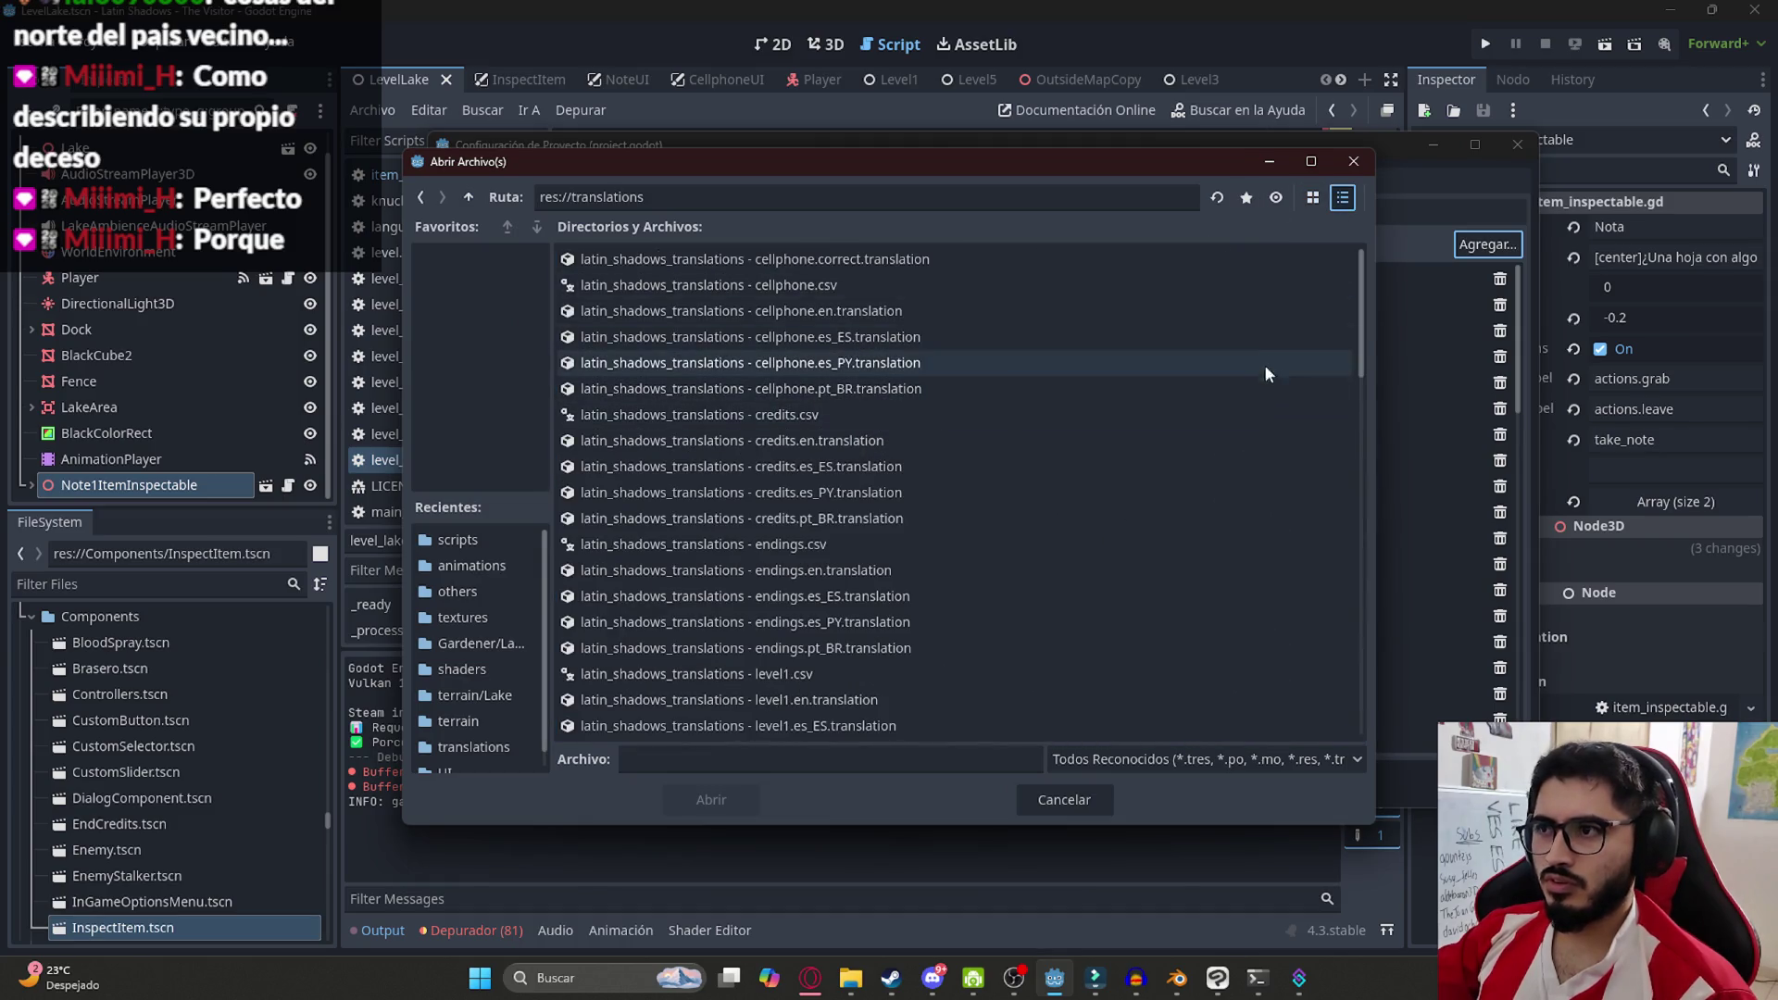
scroll(1362, 366, "down", 3)
left_click_drag(1362, 367, 1354, 727)
scroll(1354, 681, "up", 5)
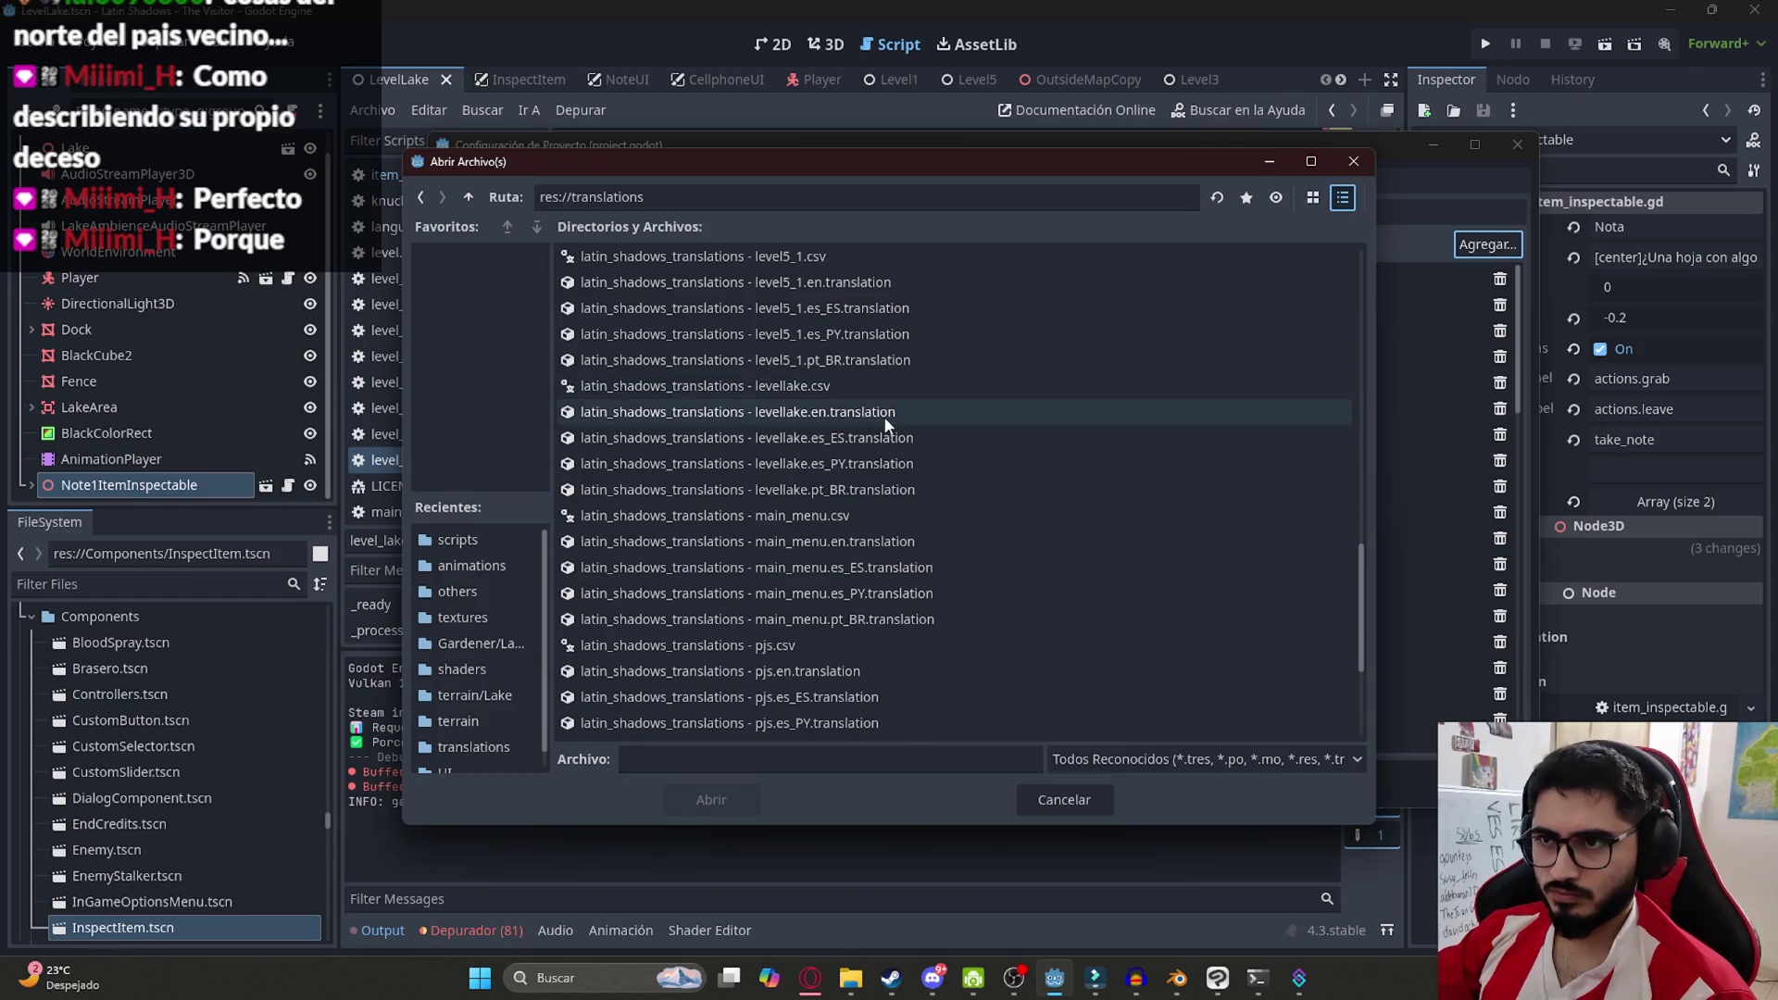
left_click(881, 412)
left_click(880, 387)
left_click(884, 490, "shift")
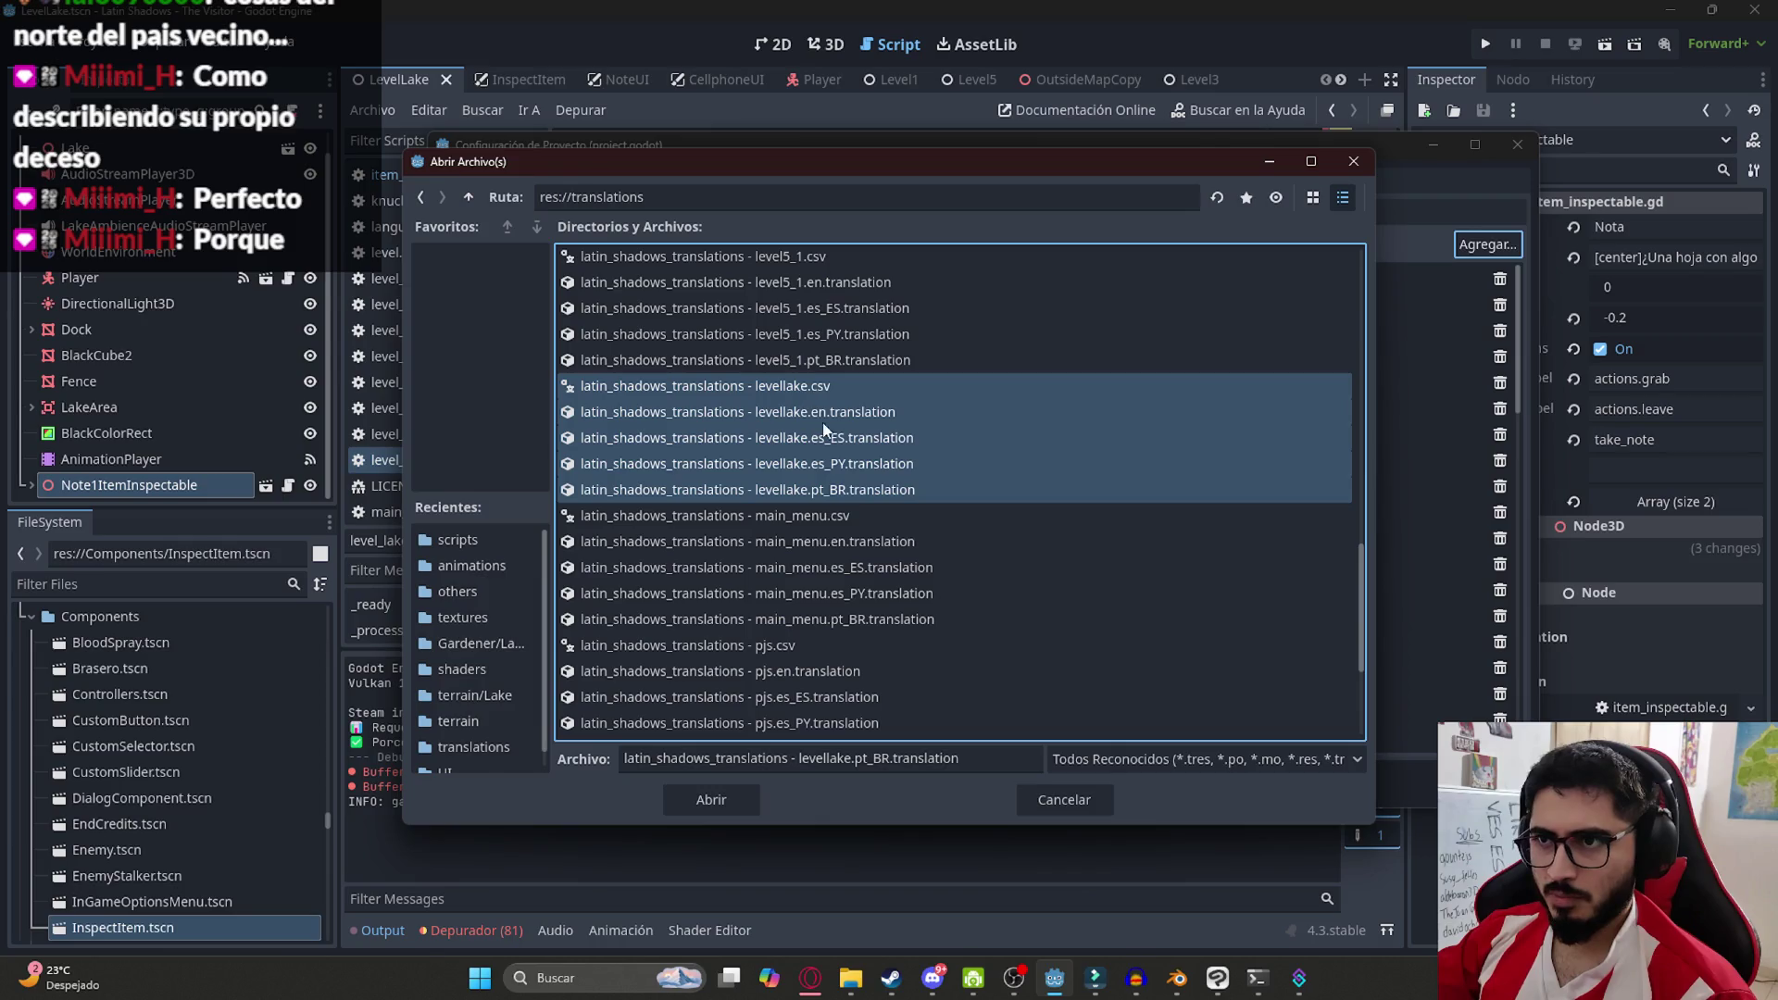
left_click(712, 799)
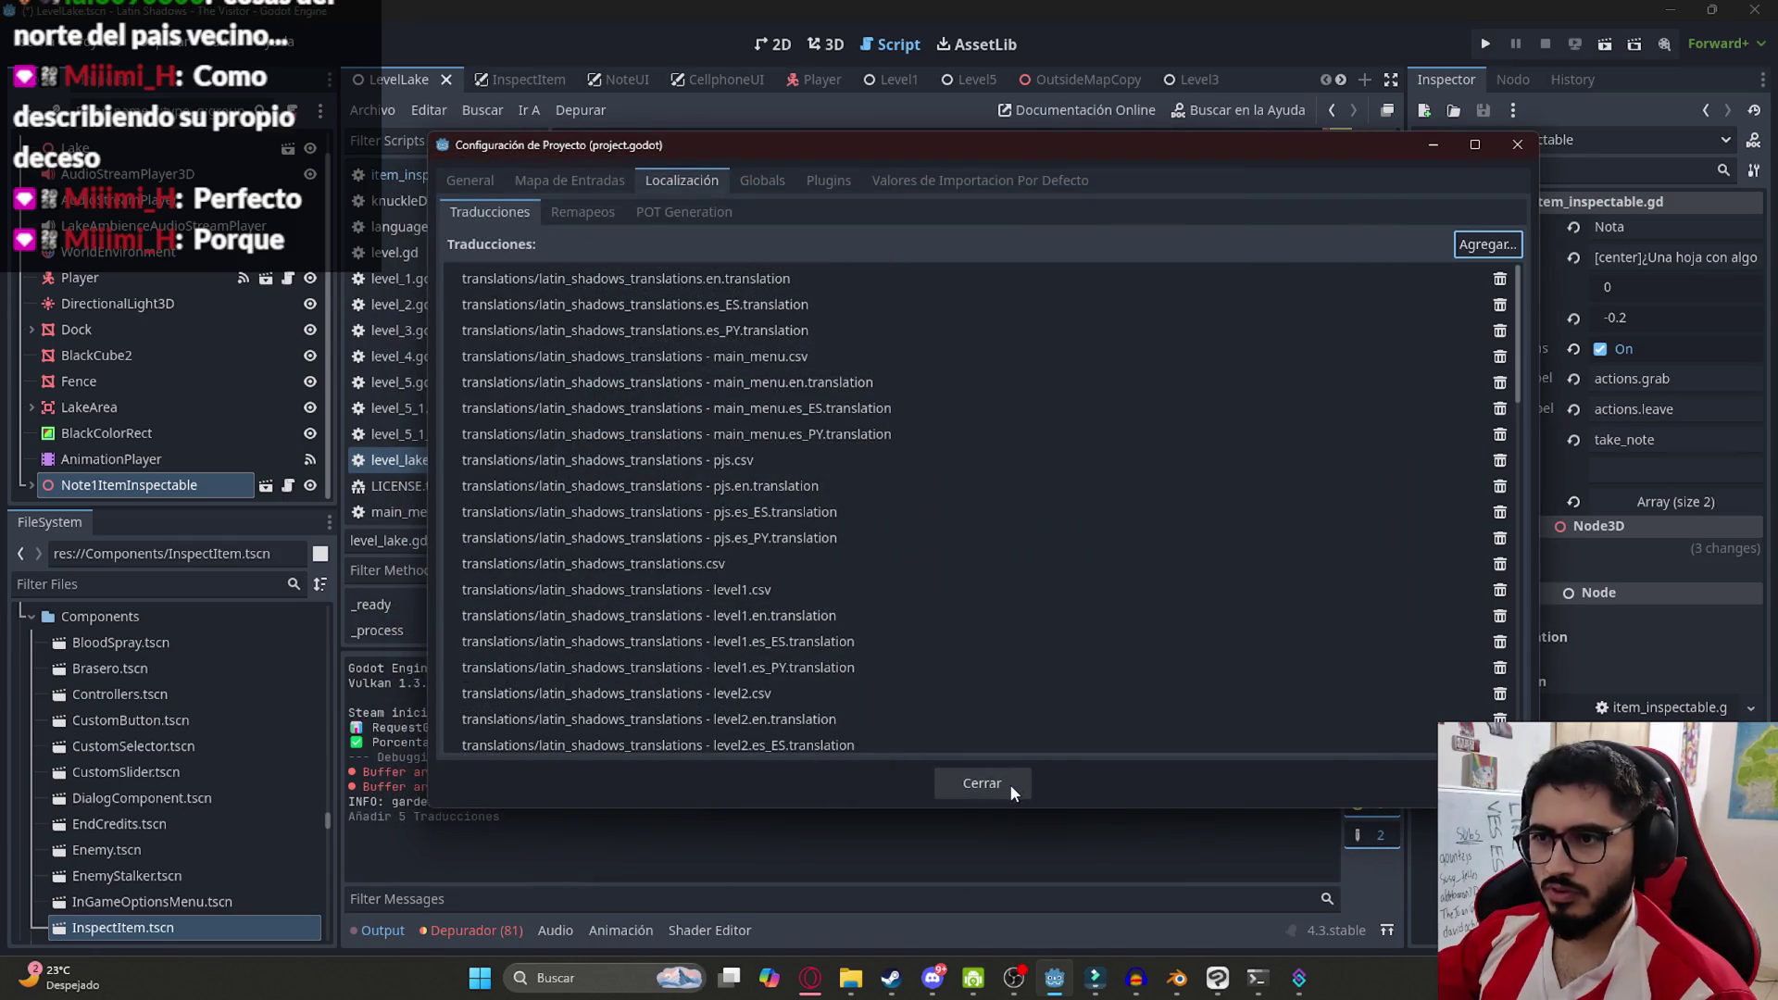
left_click(1009, 790)
key("ctrl+s")
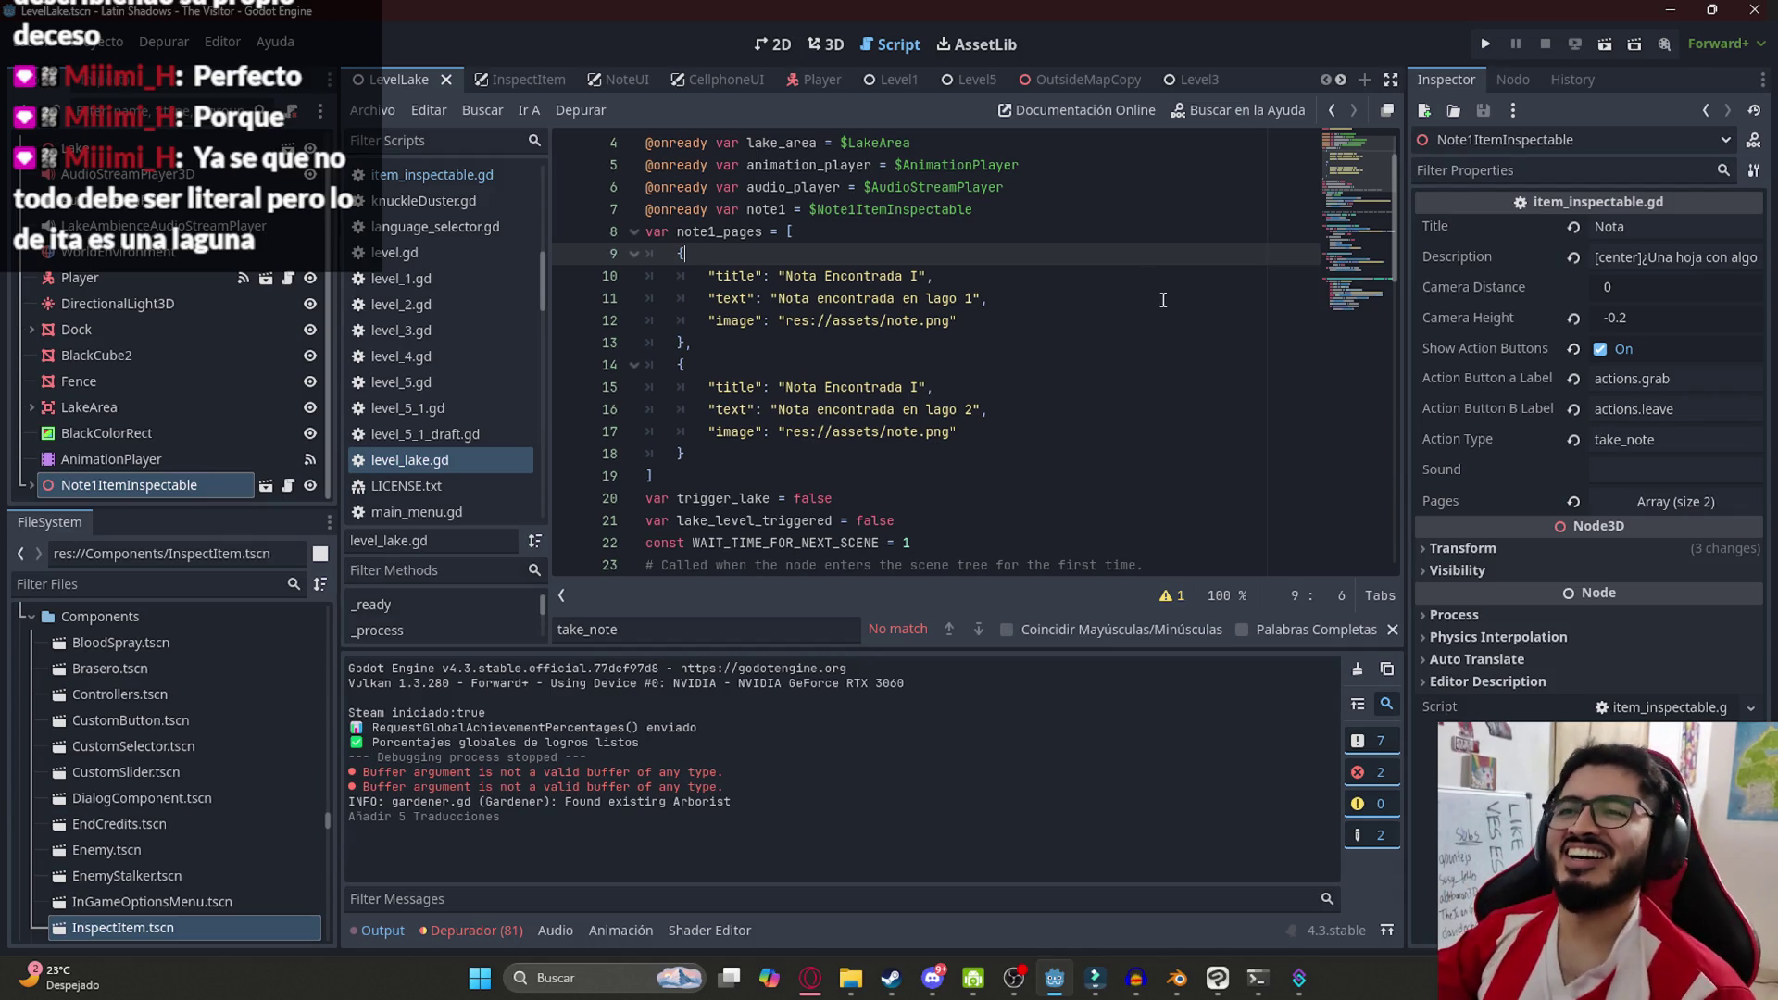
left_click(859, 495)
left_click(734, 463)
left_click(706, 477)
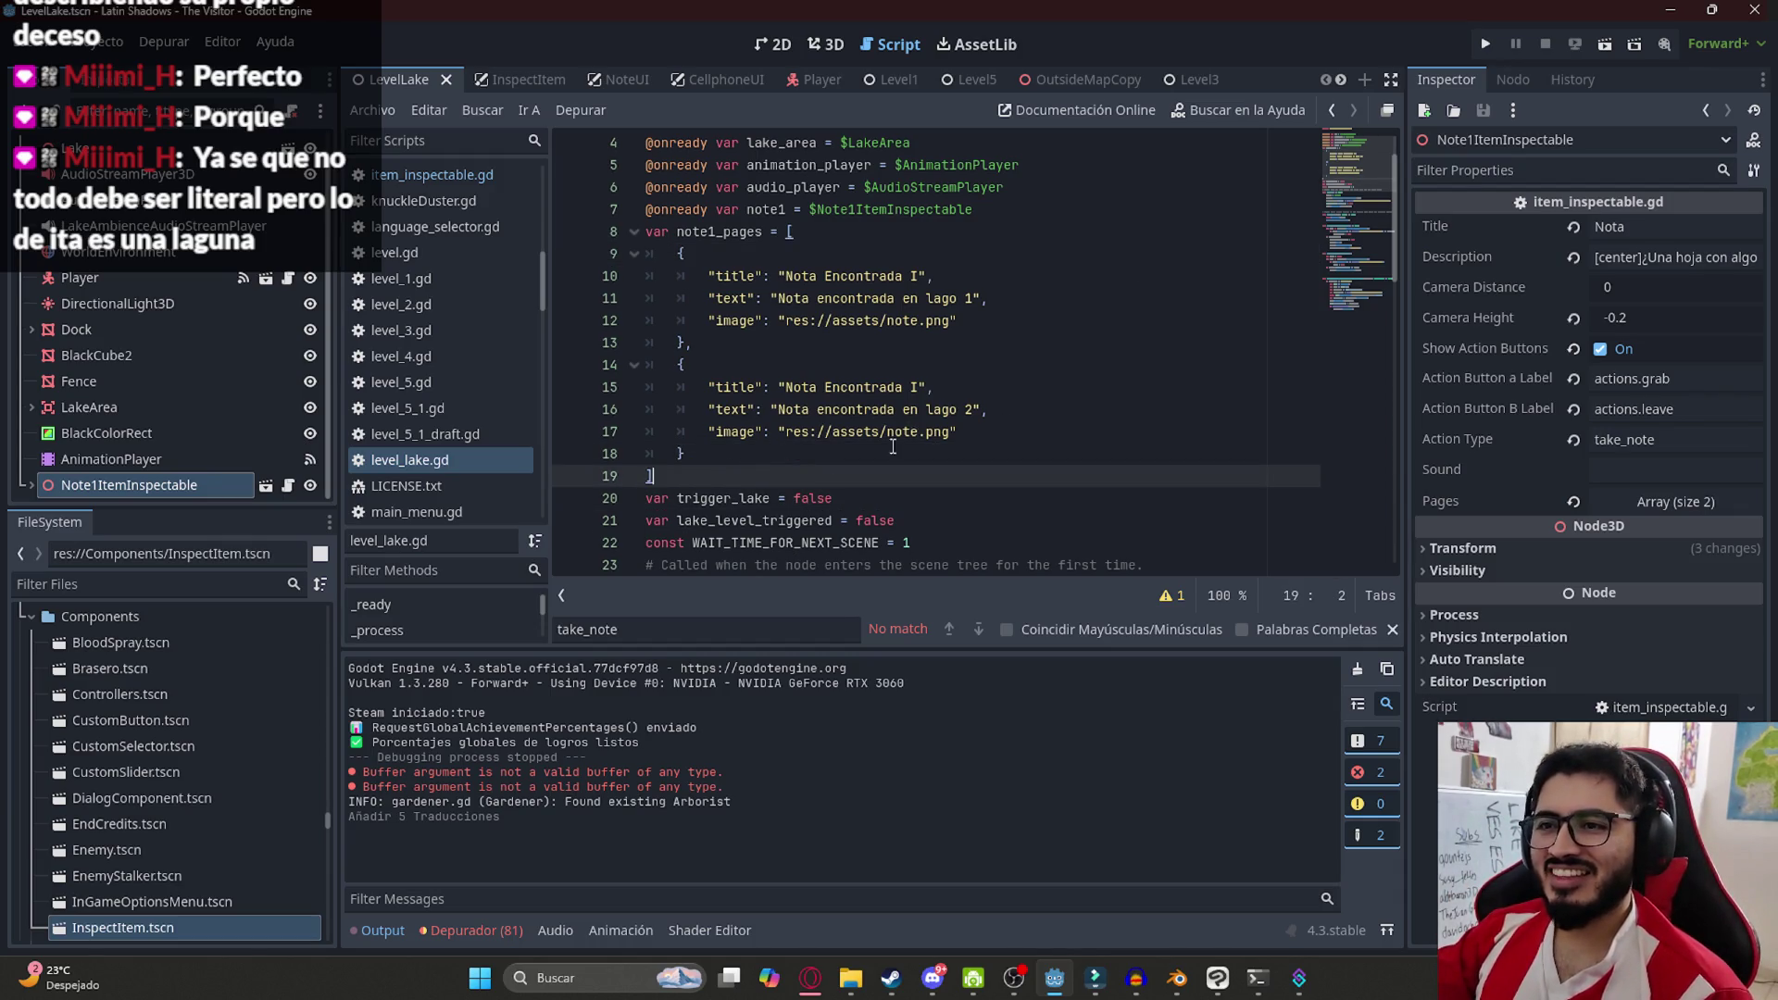
scroll(972, 352, "up", 1)
scroll(1061, 255, "down", 2)
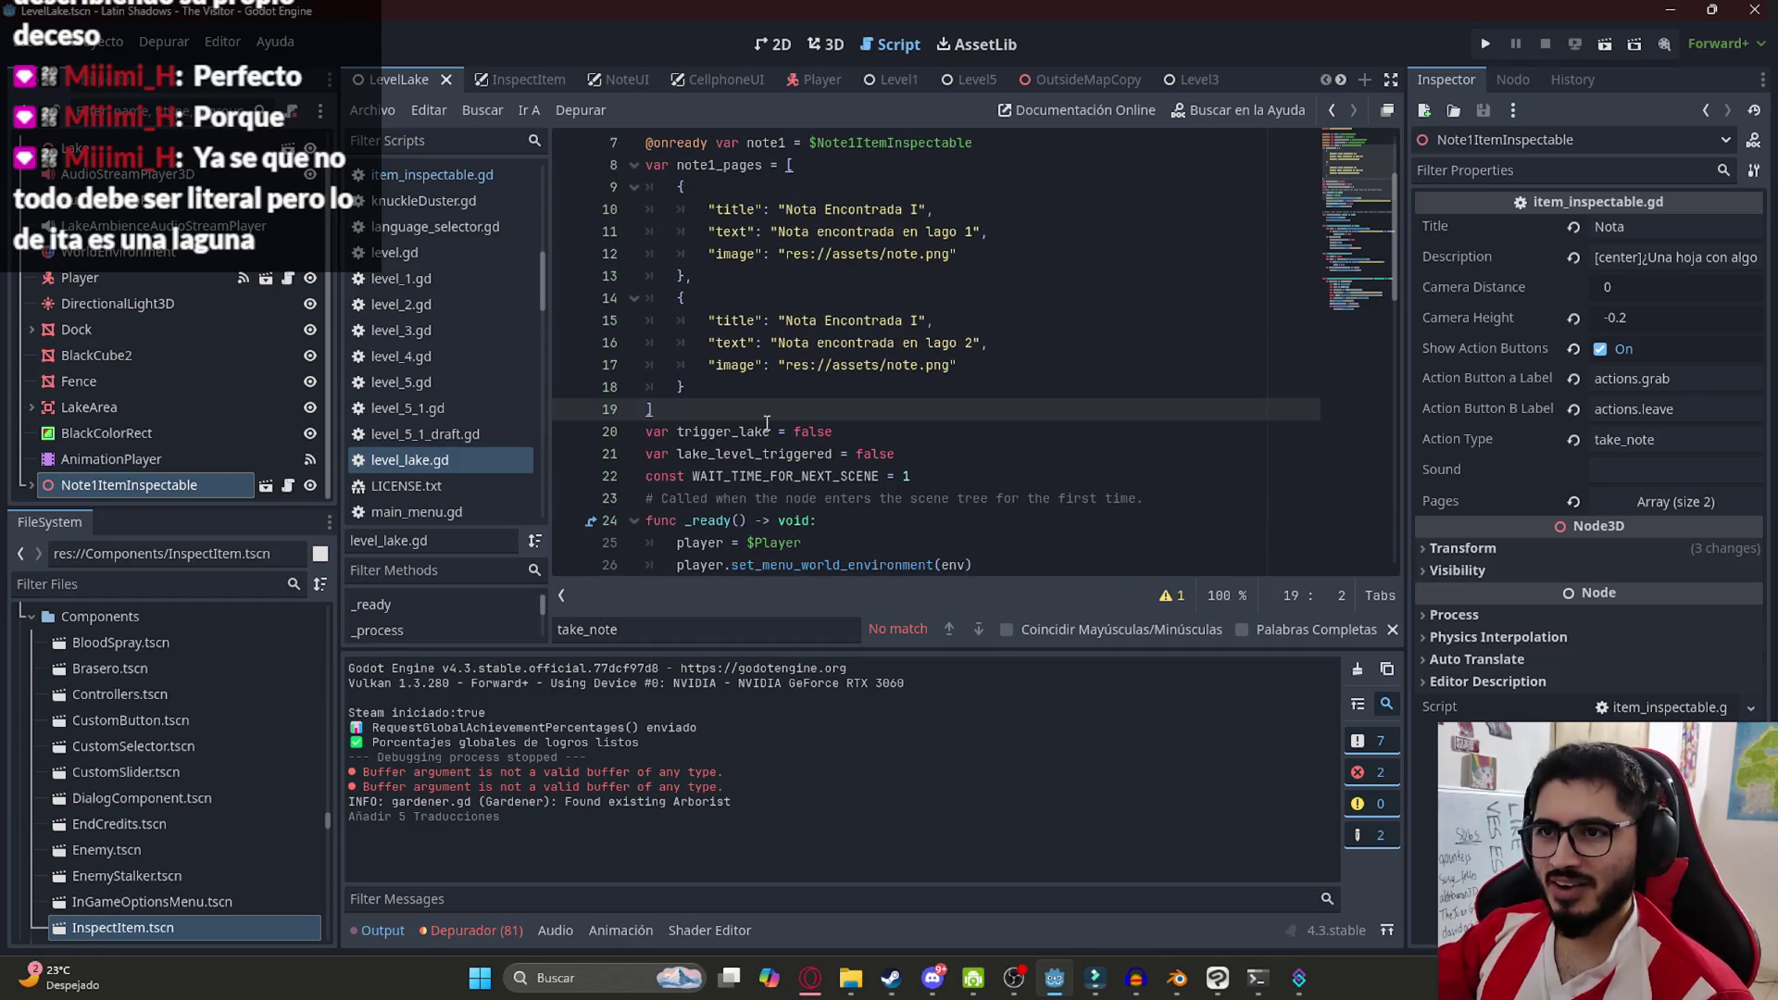
left_click(711, 385)
left_click(700, 297)
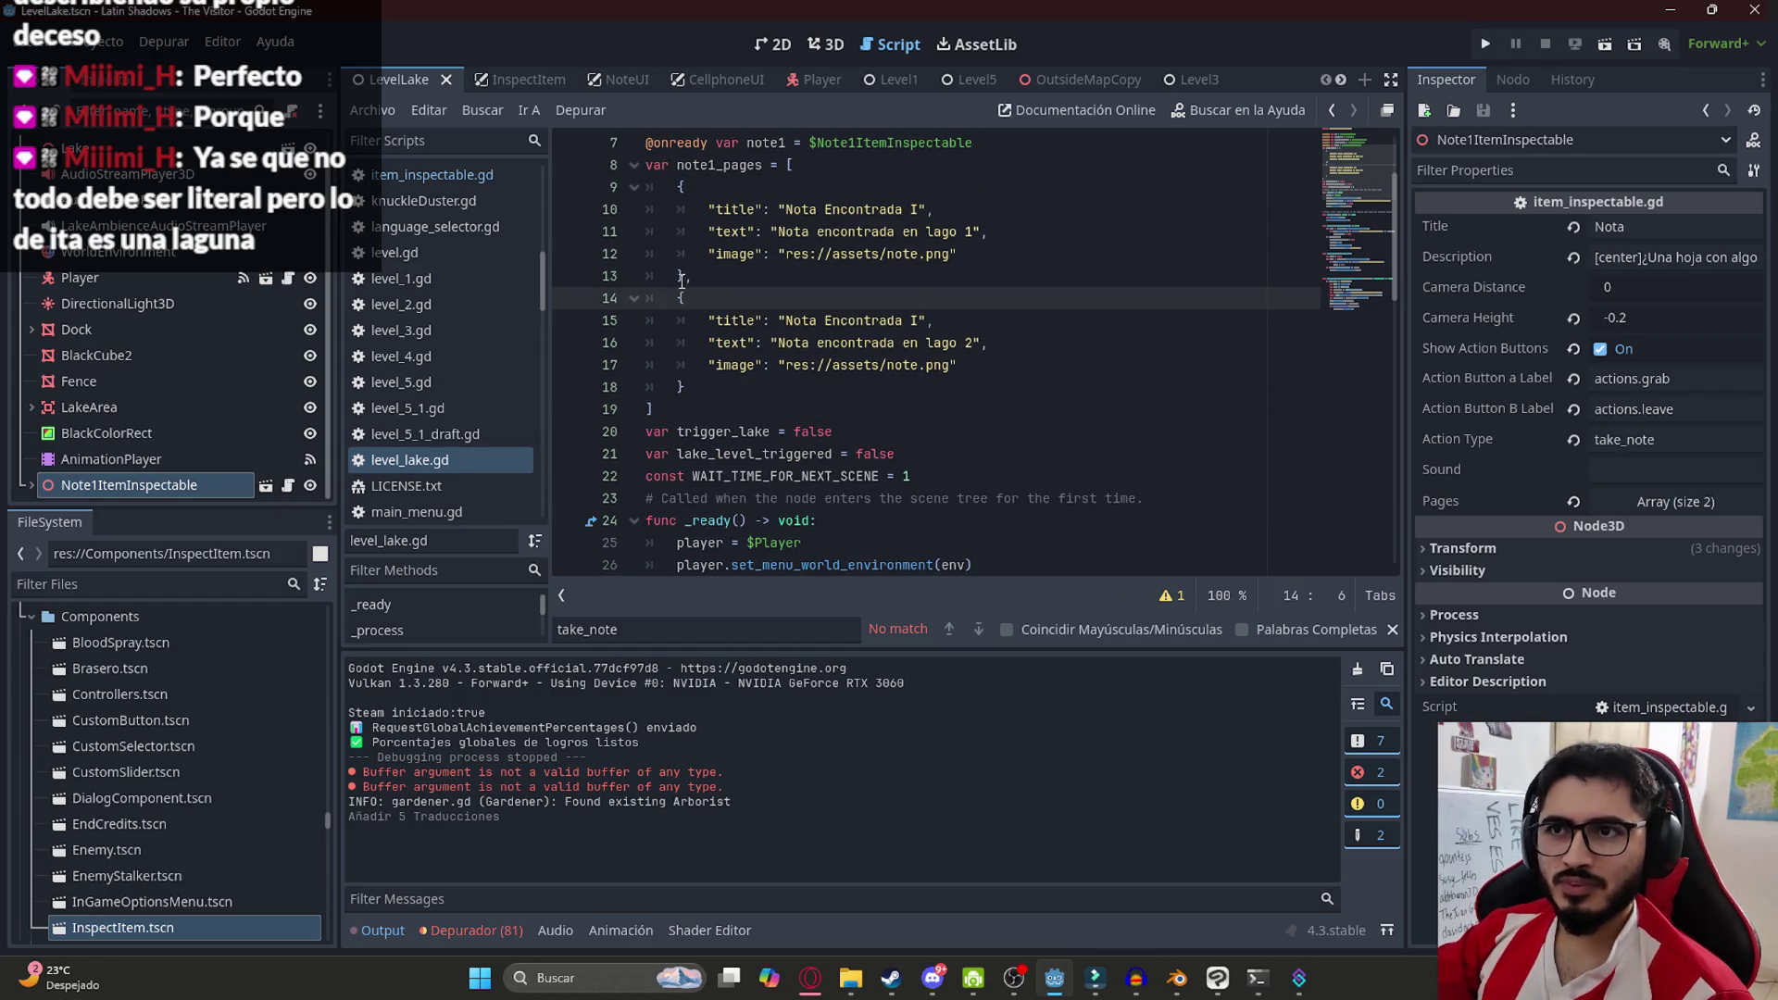
left_click(680, 277)
left_click(810, 978)
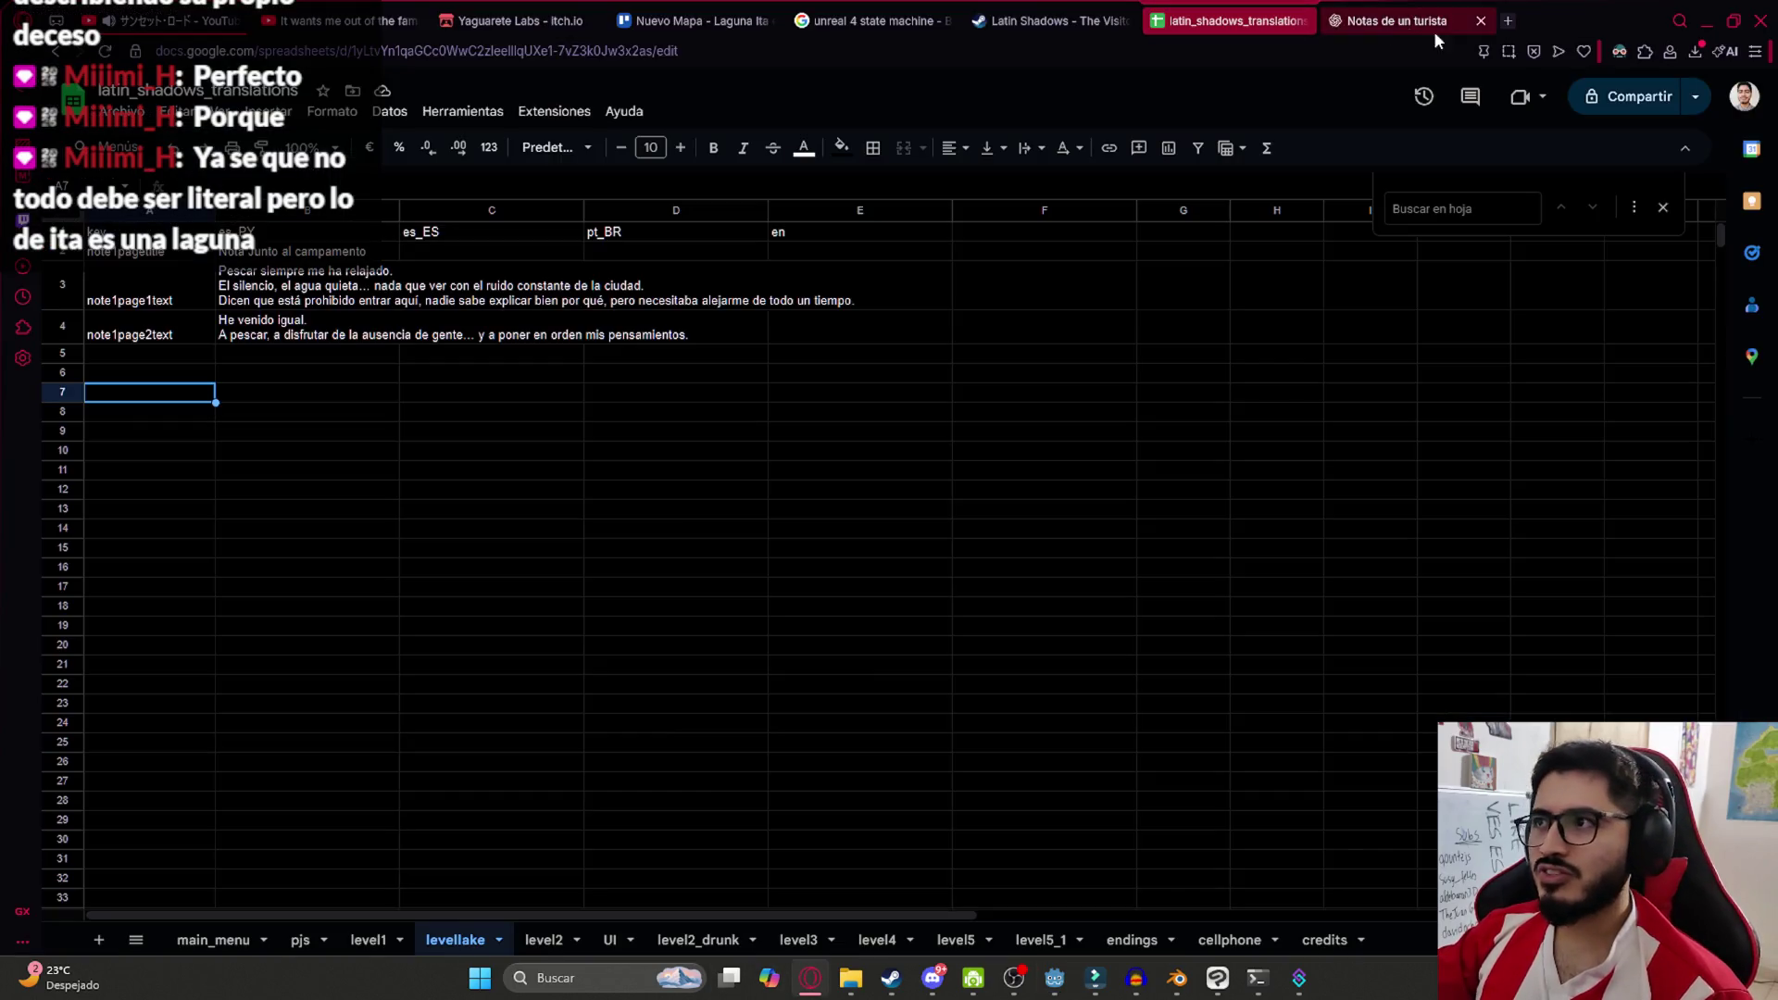
Search Google for 'lago ita' and expand the question about Paraguay's only lake
left_click(1513, 20)
type("lago ita")
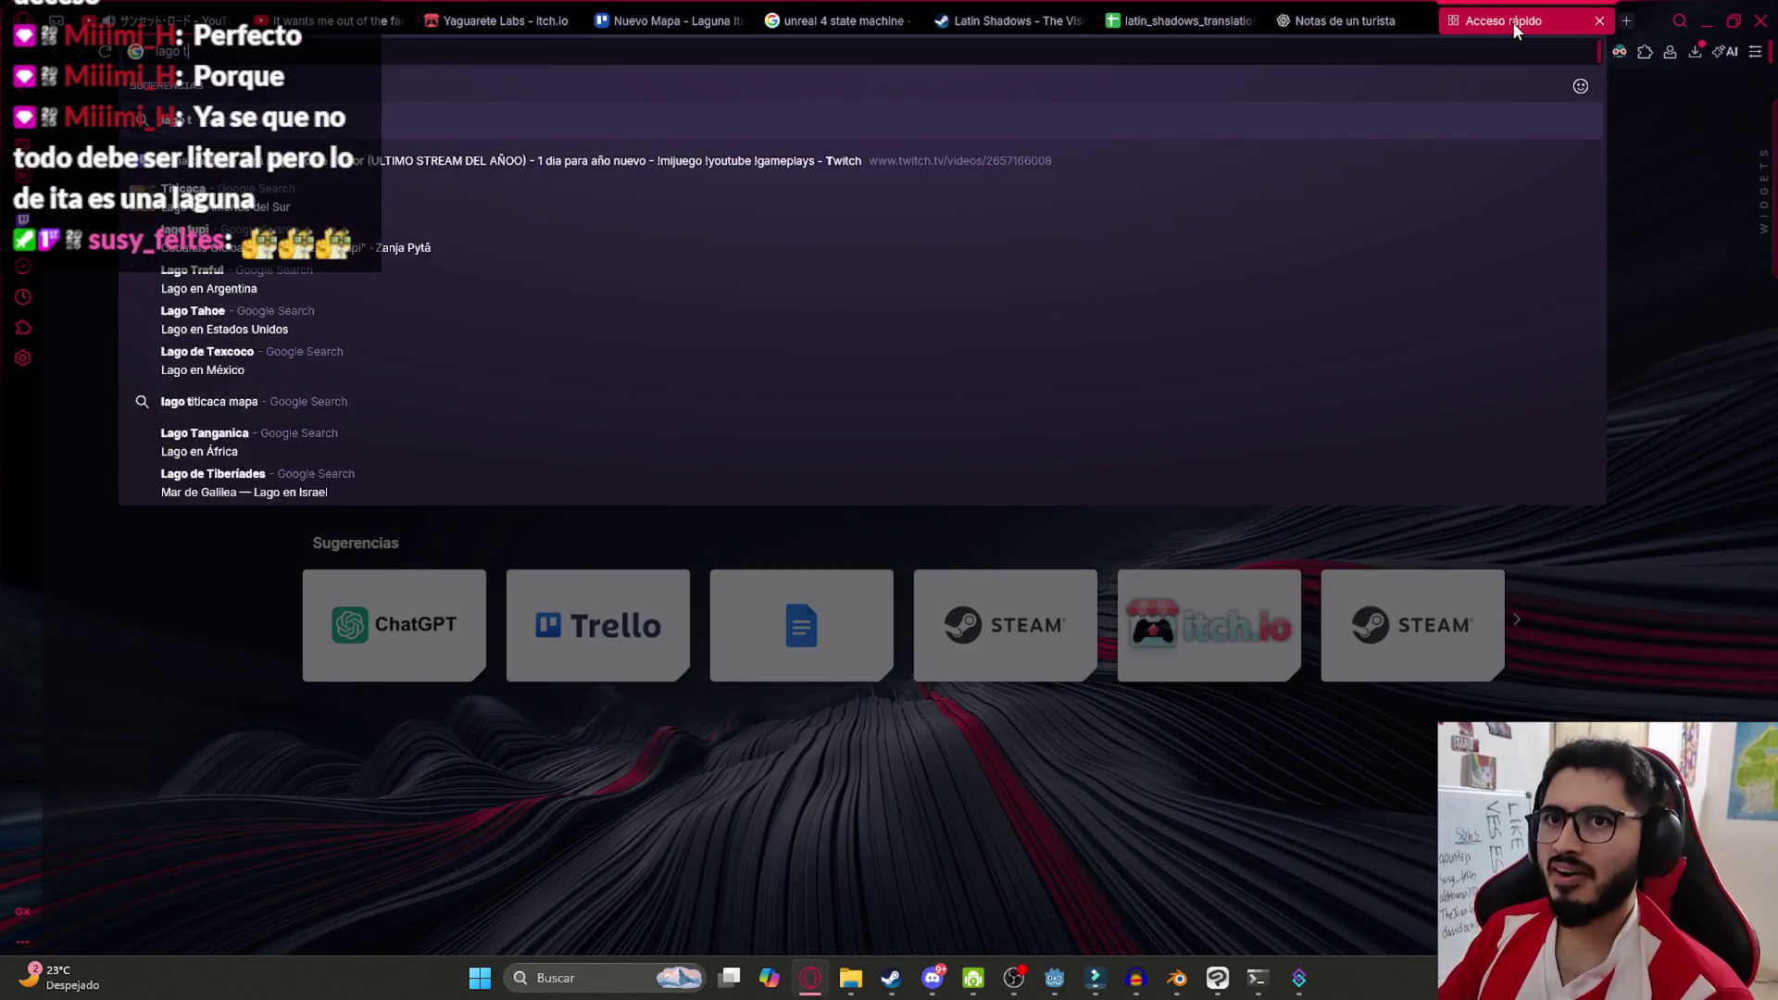
key("Return")
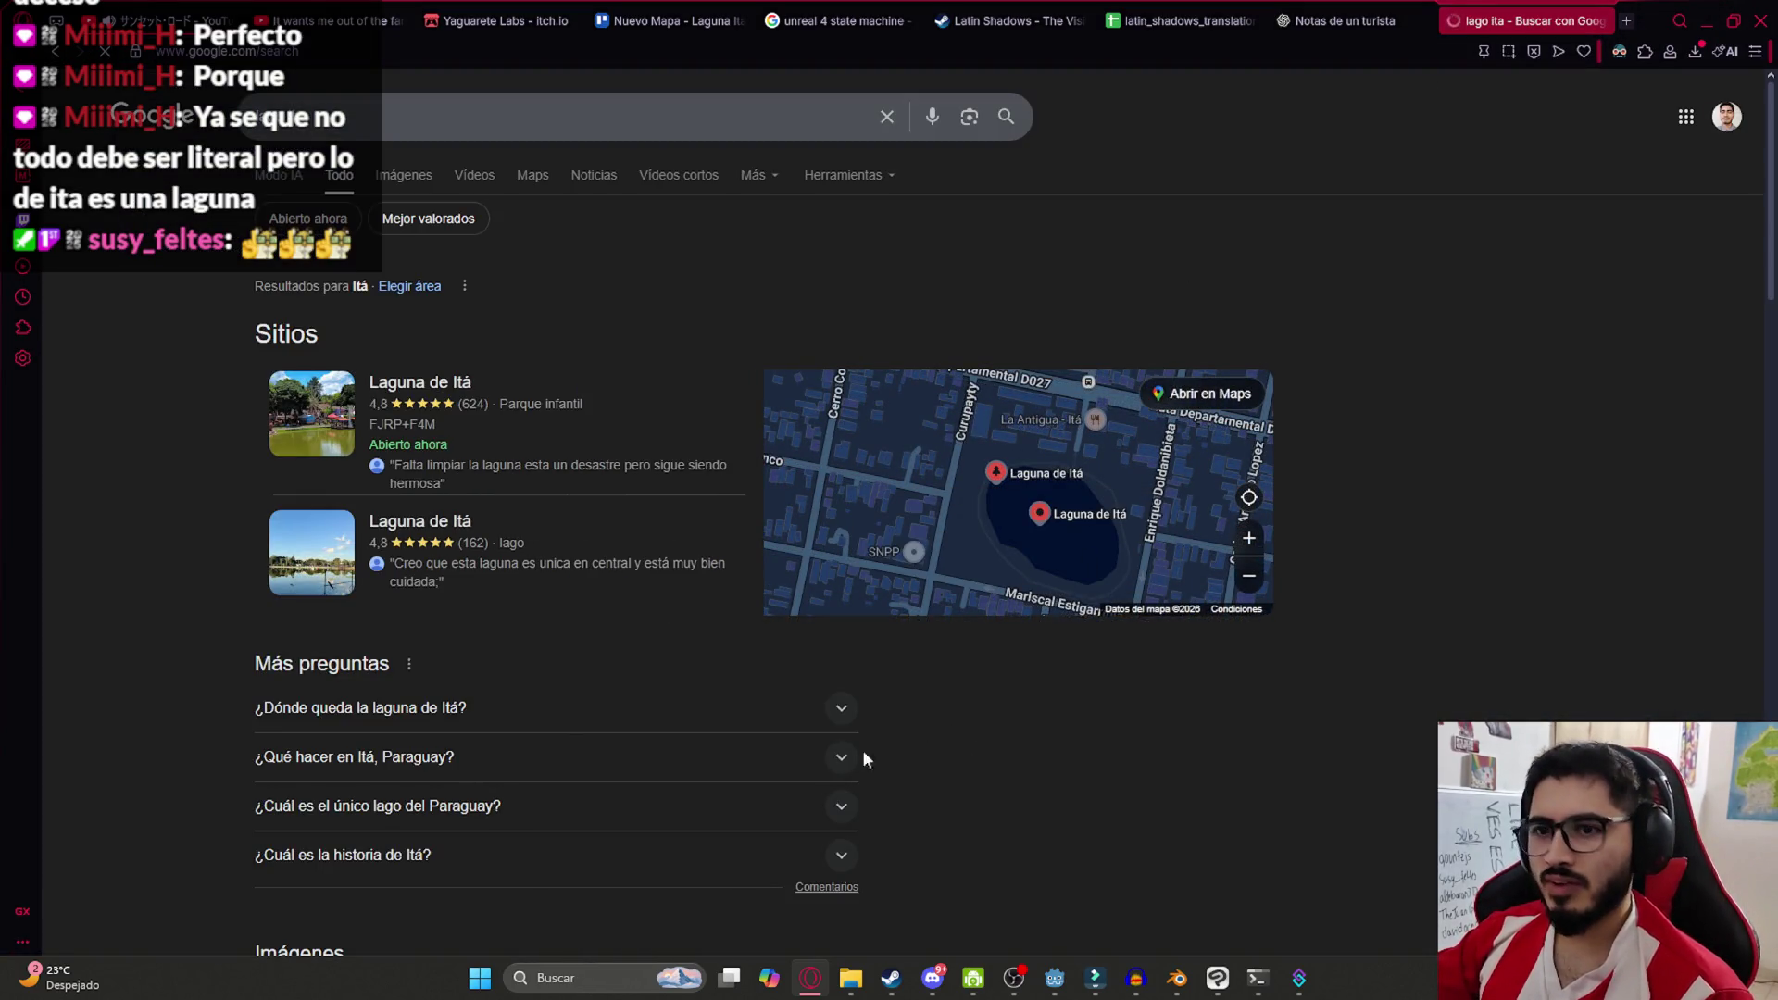
scroll(448, 750, "down", 6)
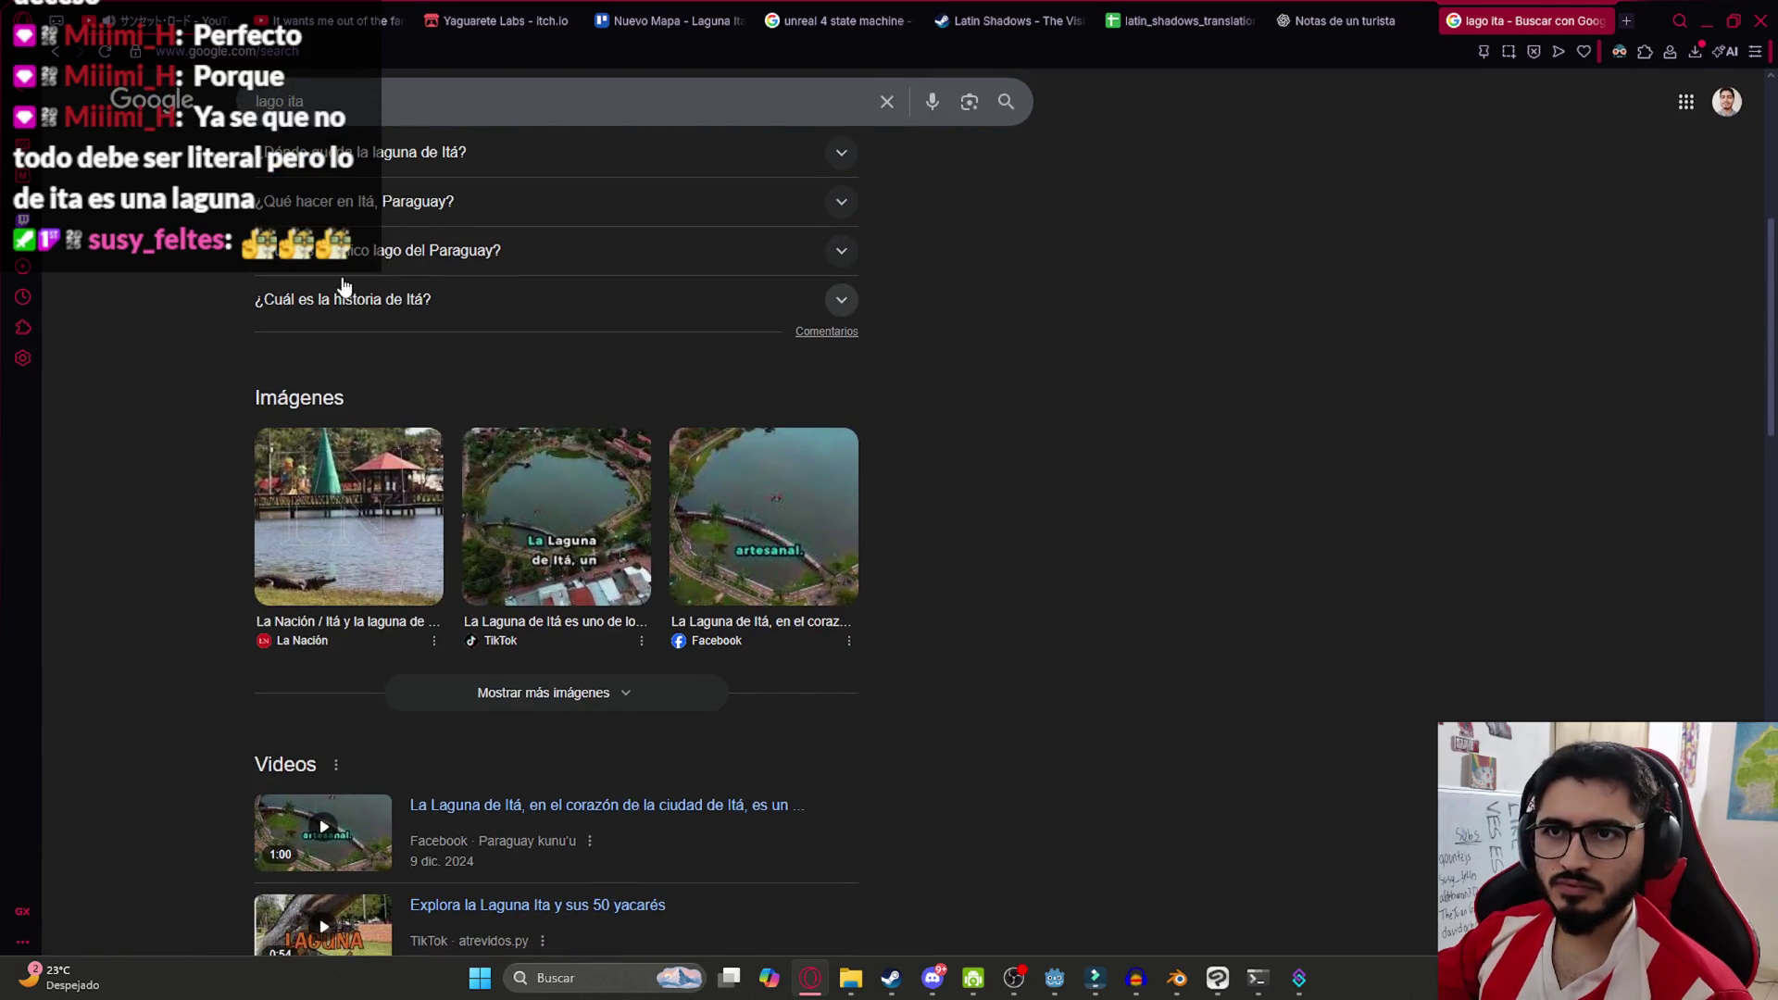
left_click(369, 264)
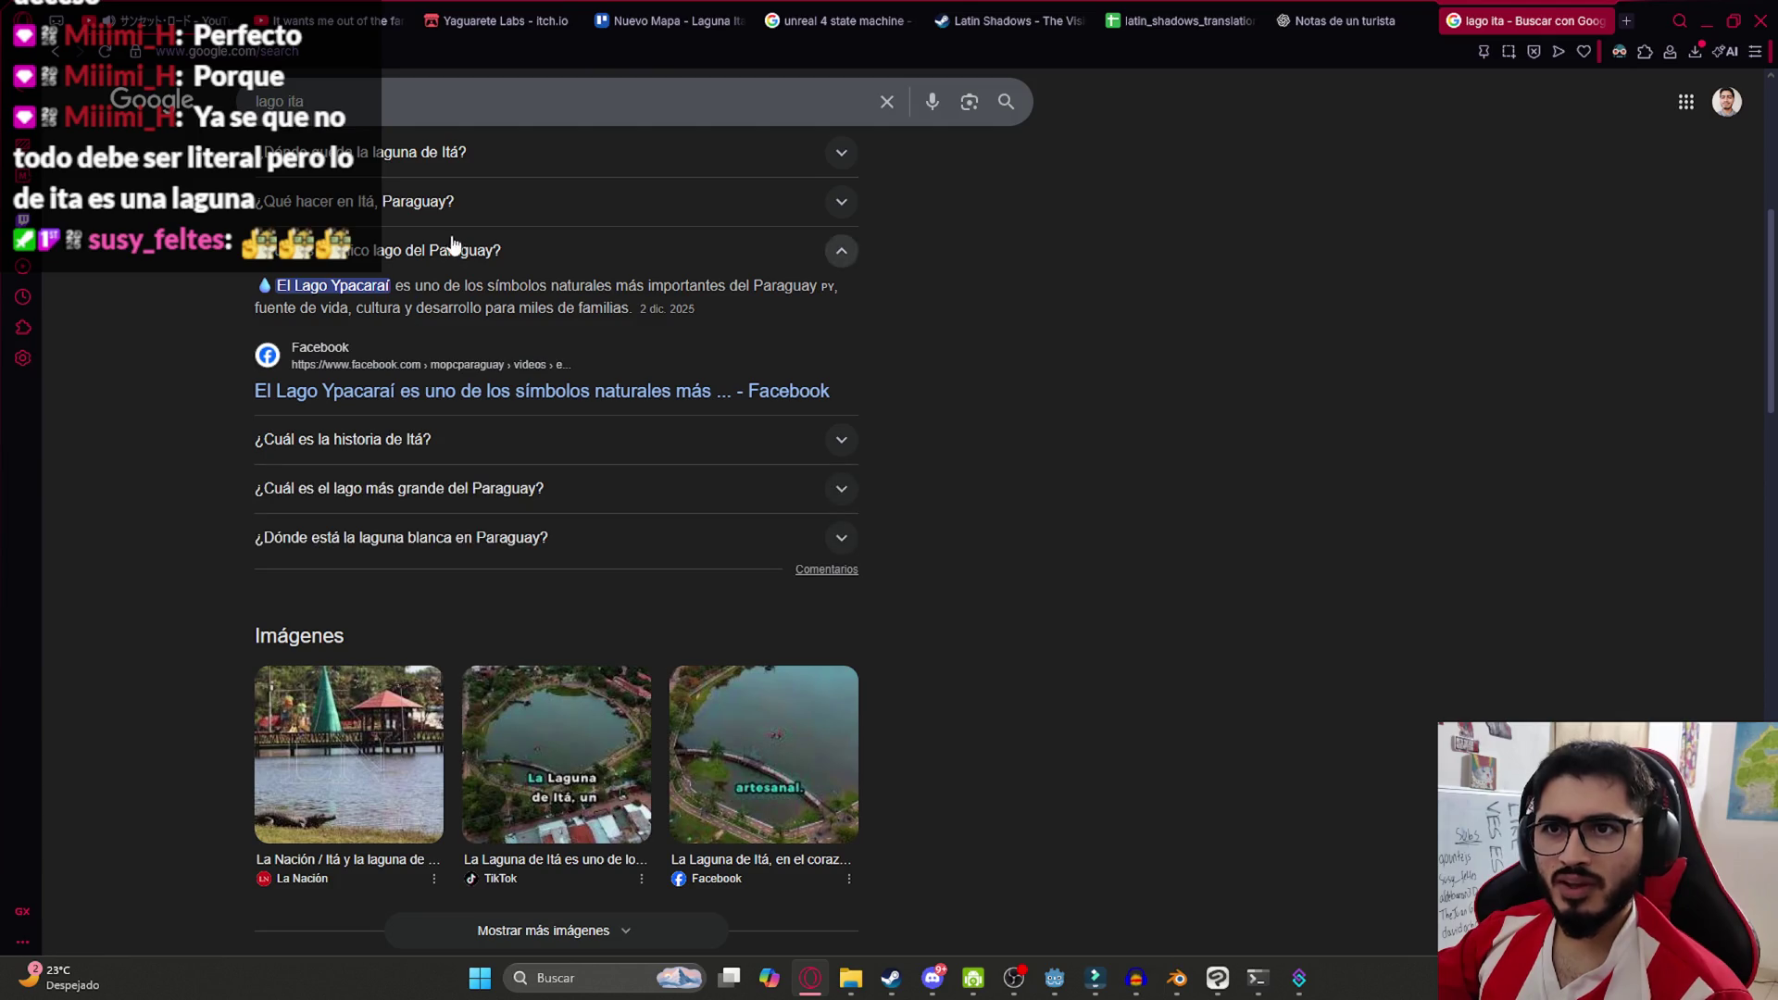
scroll(1426, 542, "up", 6)
mouse_move(1091, 537)
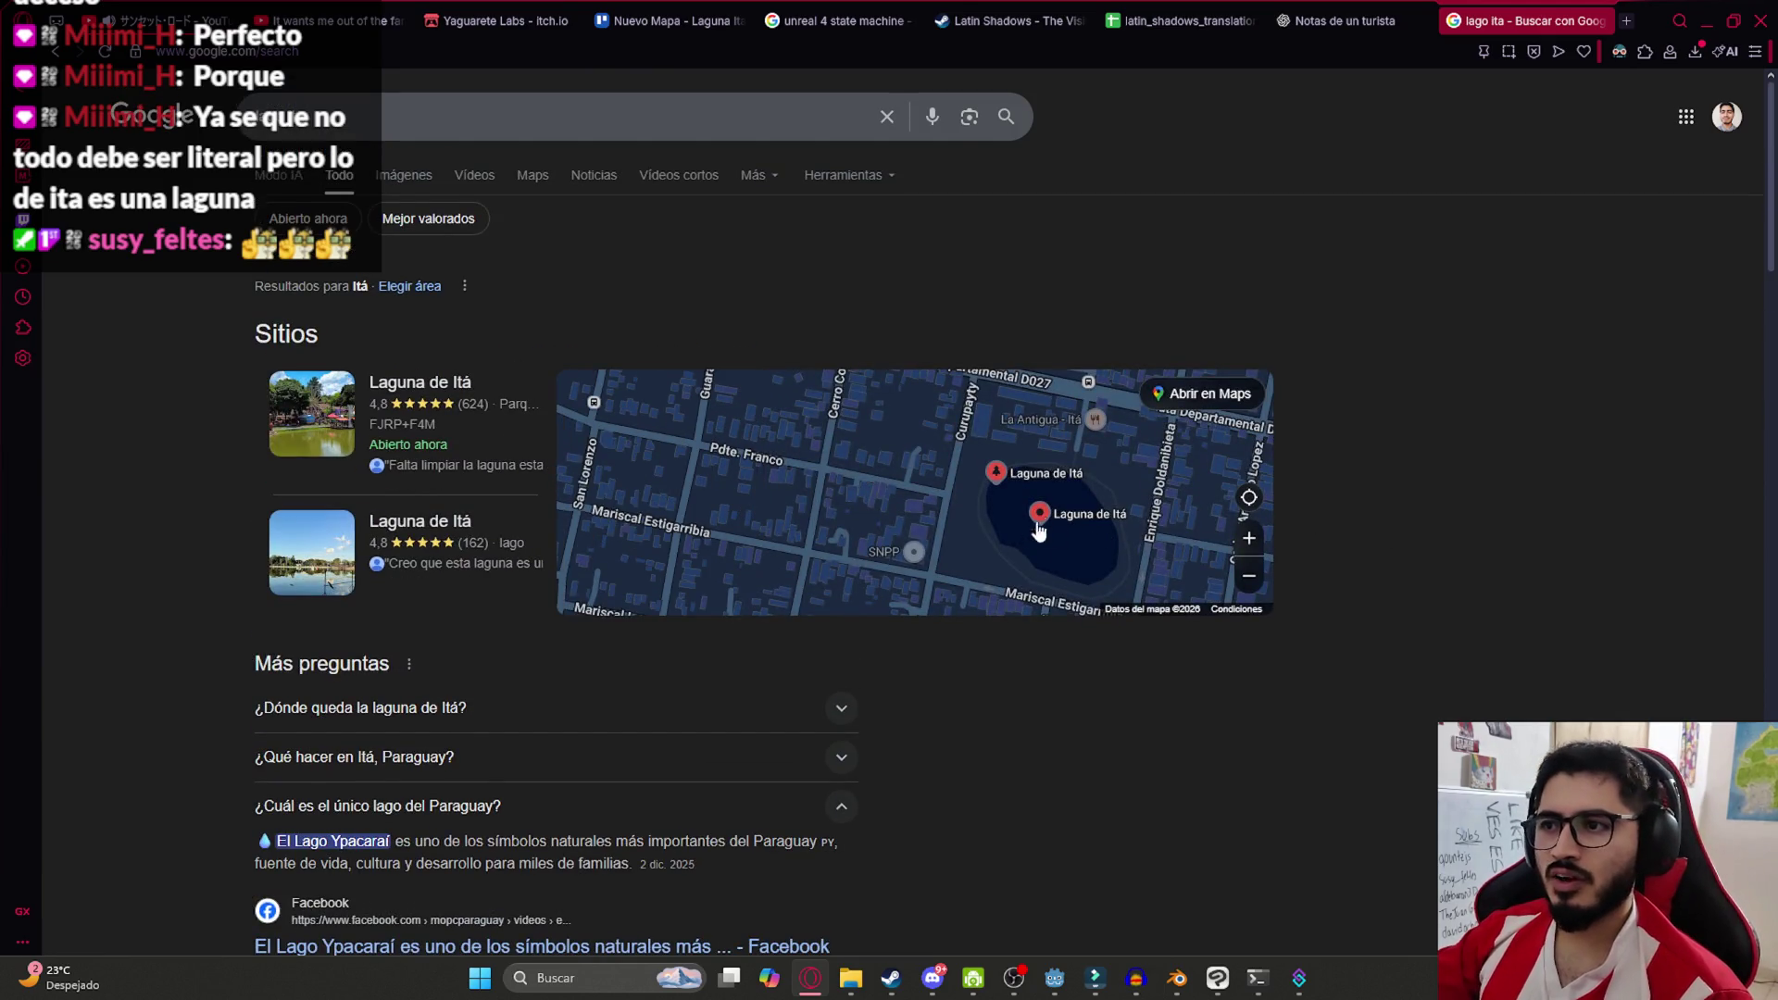
Go back to the translations spreadsheet tab in the browser
left_click(1707, 20)
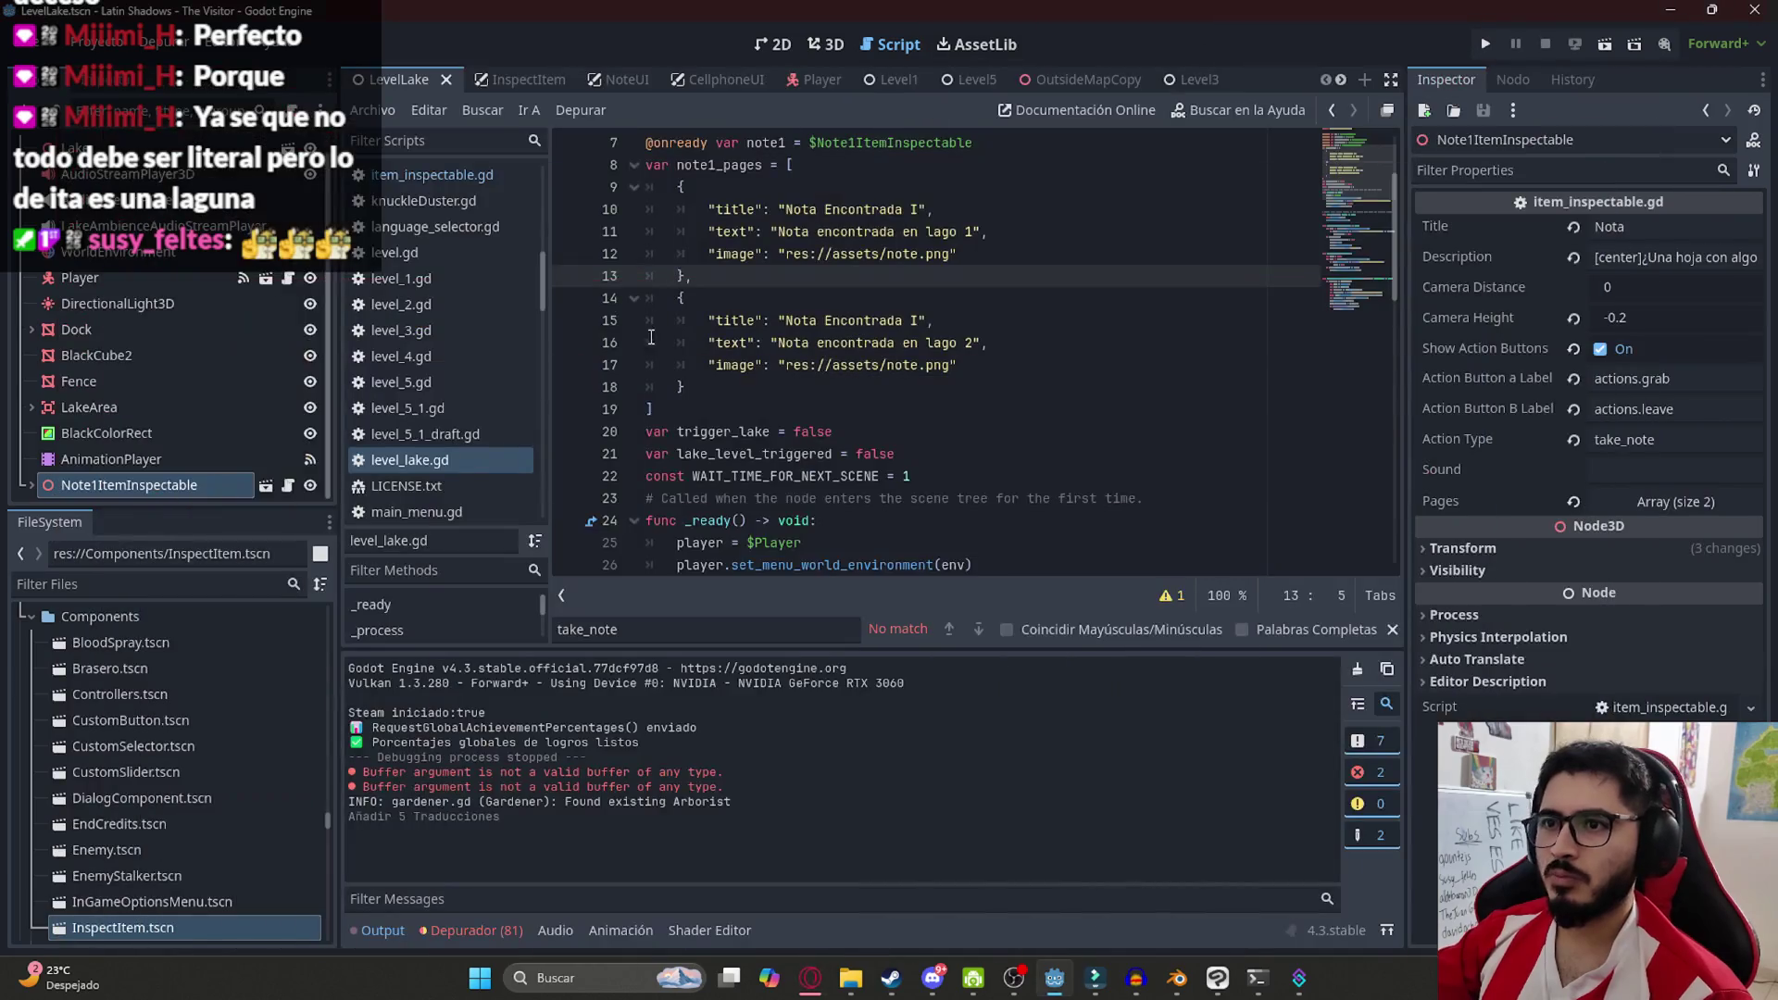
left_click(811, 977)
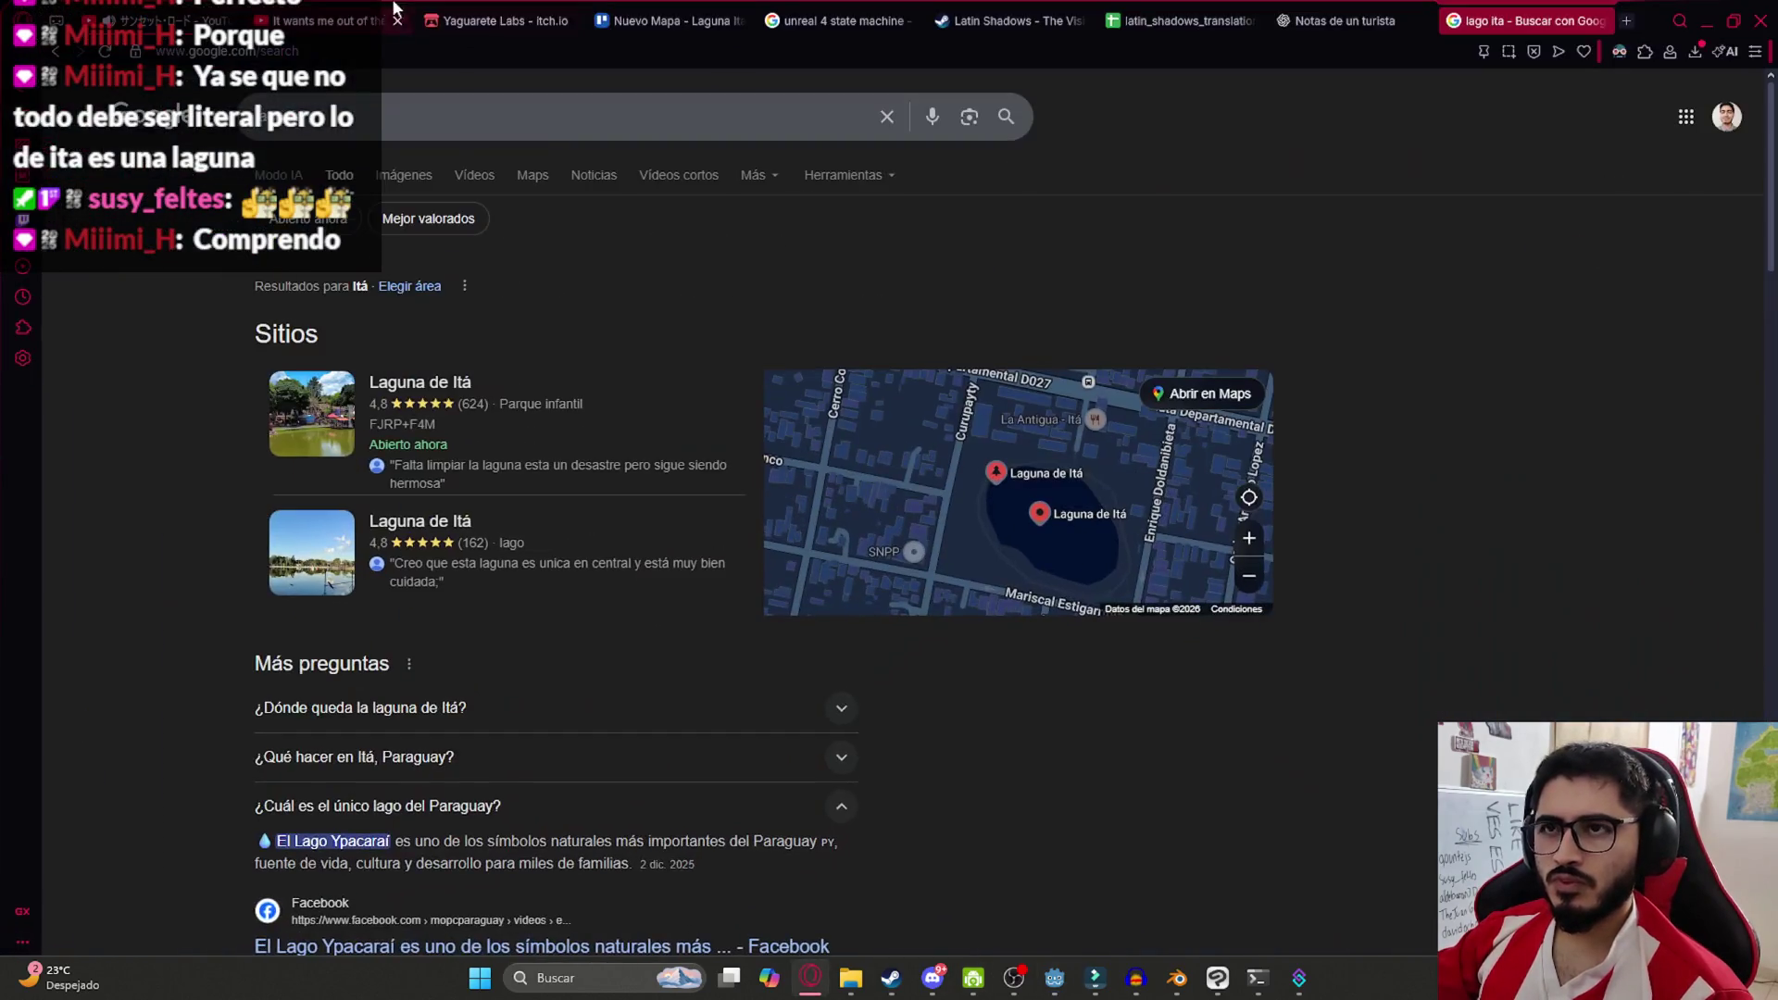
left_click(708, 11)
left_click(1185, 20)
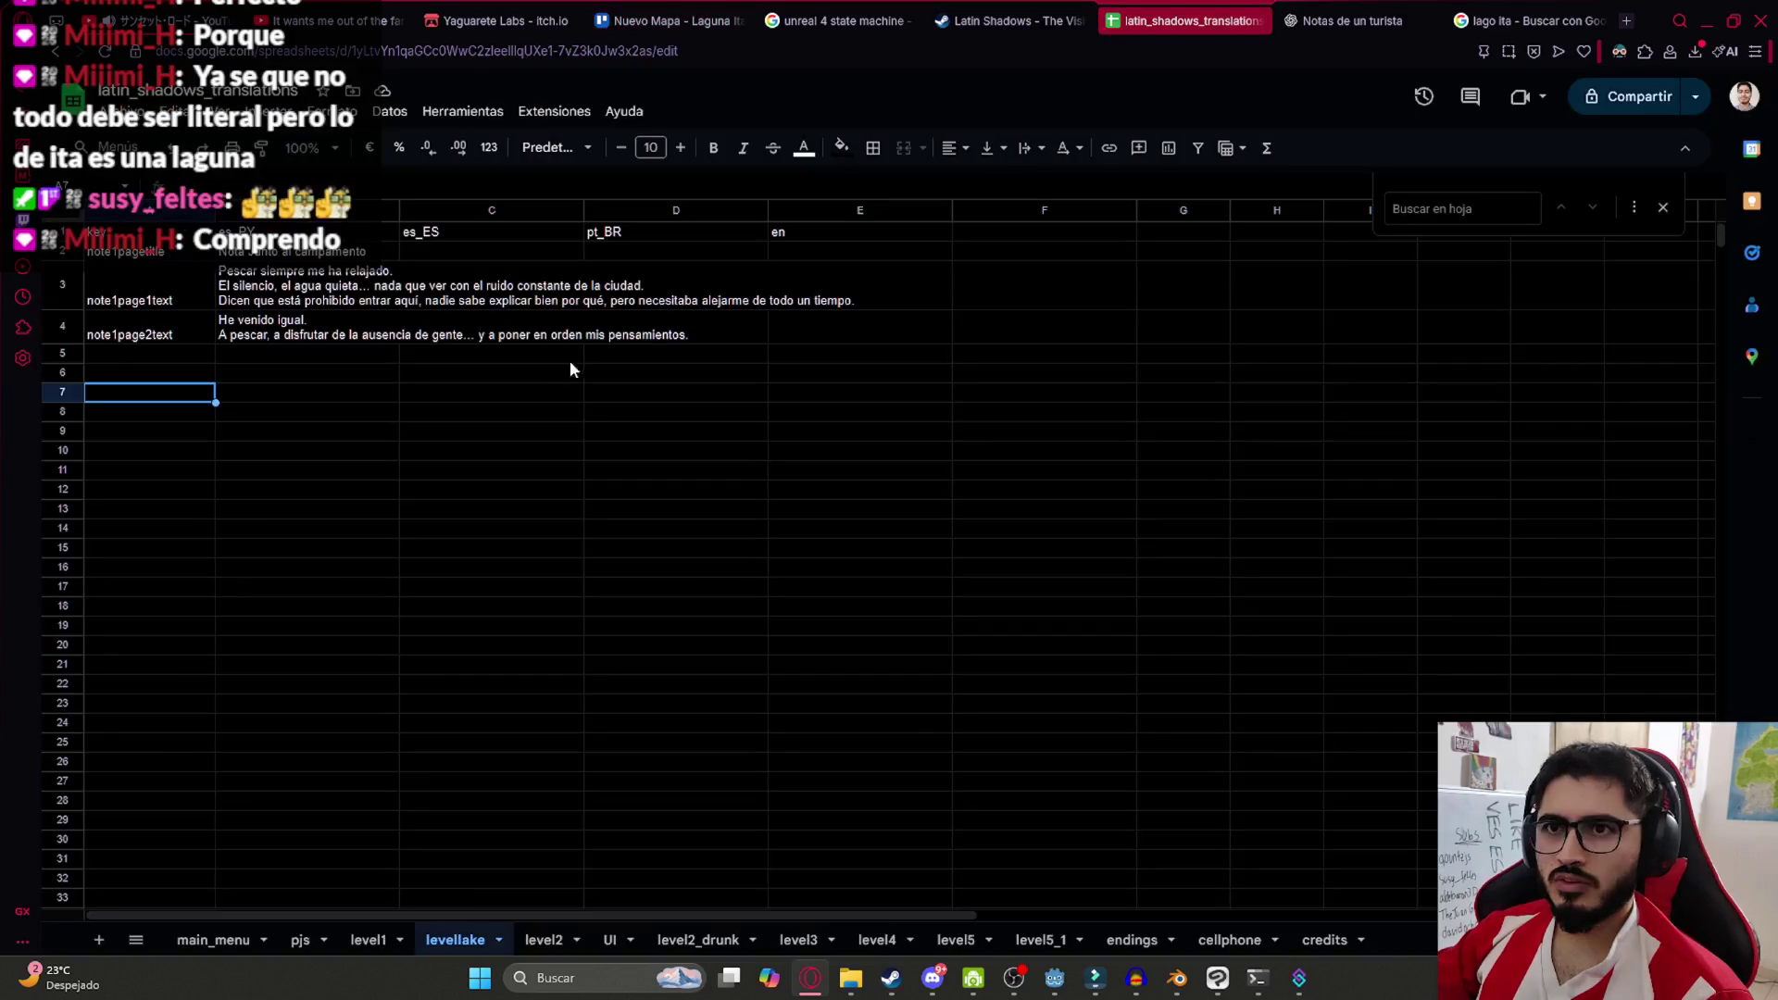
Check the note1pagetitle and note1page1text keys and B4's text, then return to level_lake.gd
left_click(241, 296)
left_click(148, 253)
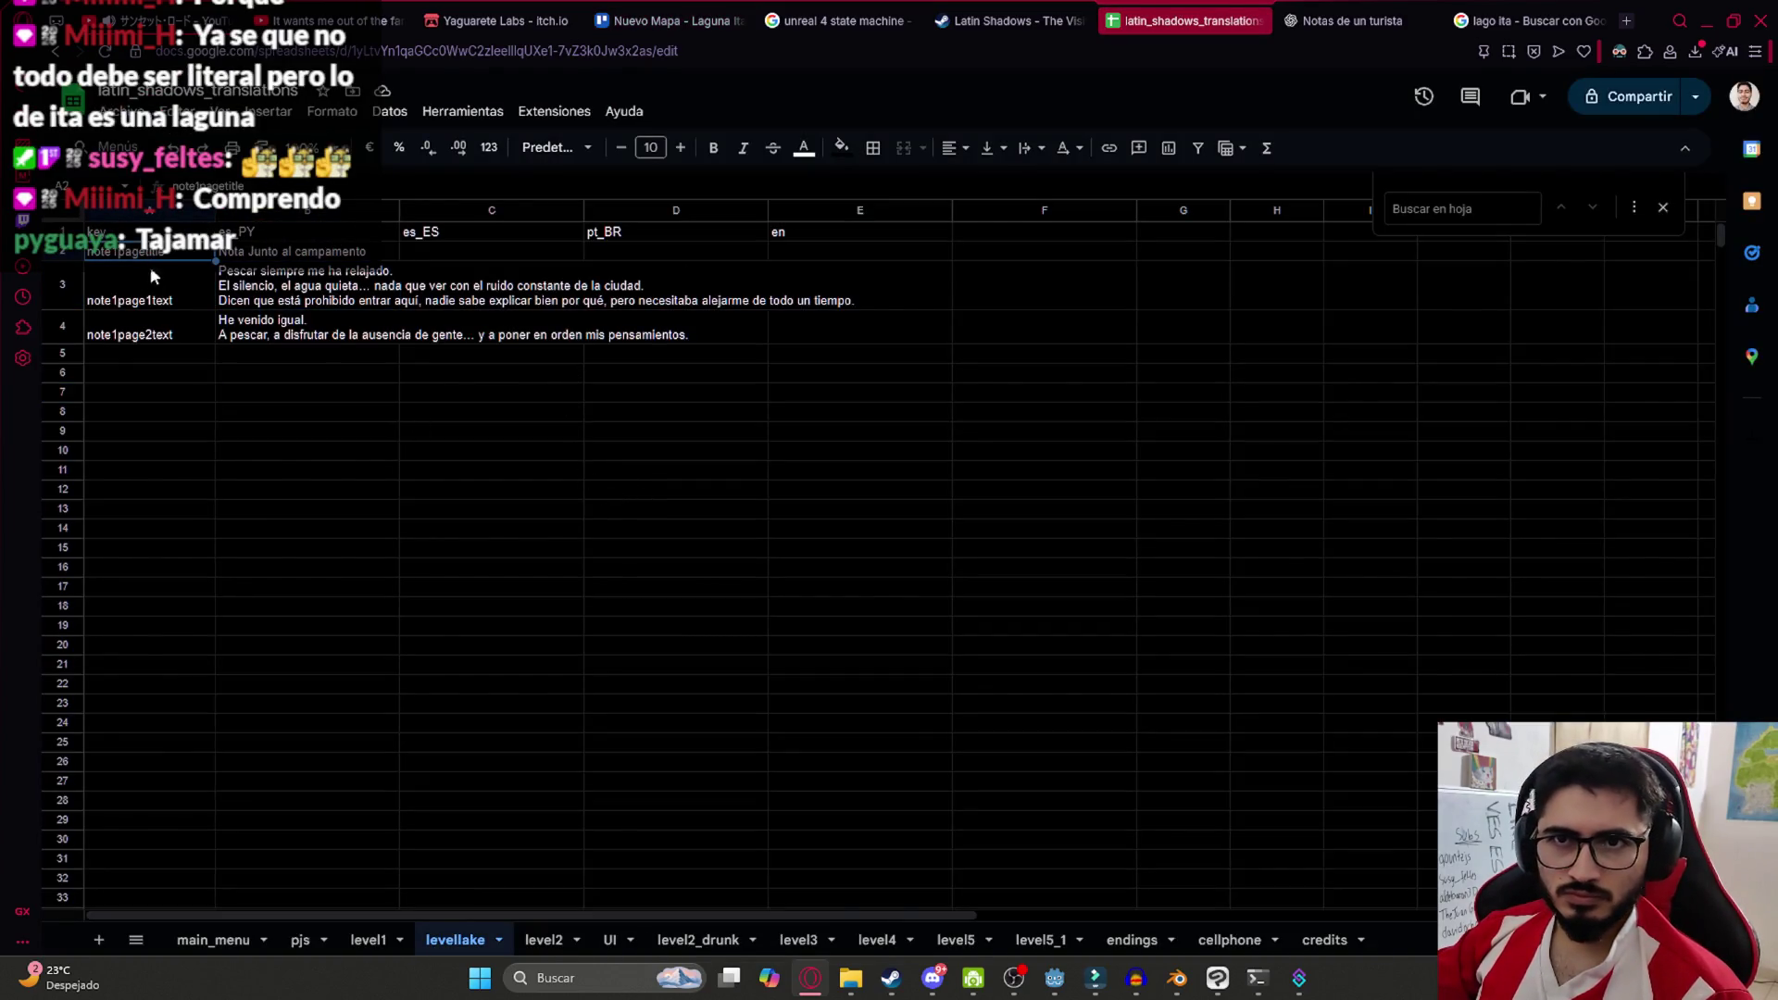
left_click(147, 306)
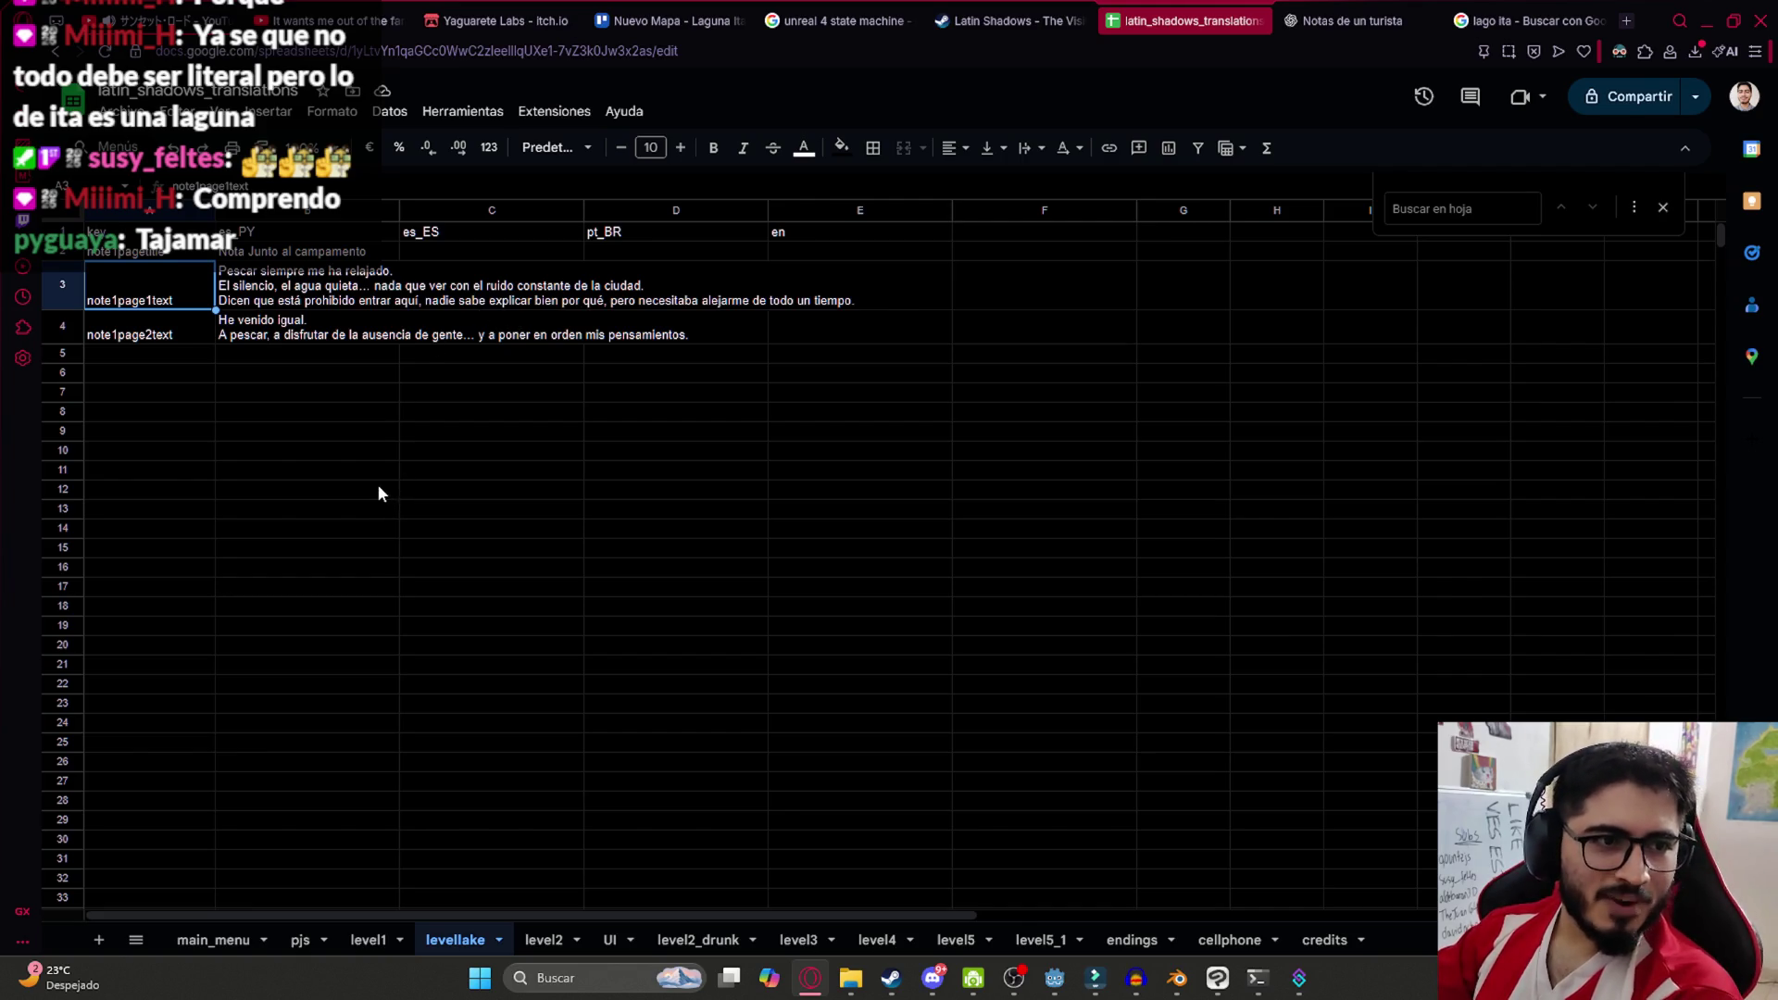
left_click(401, 338)
left_click(391, 407)
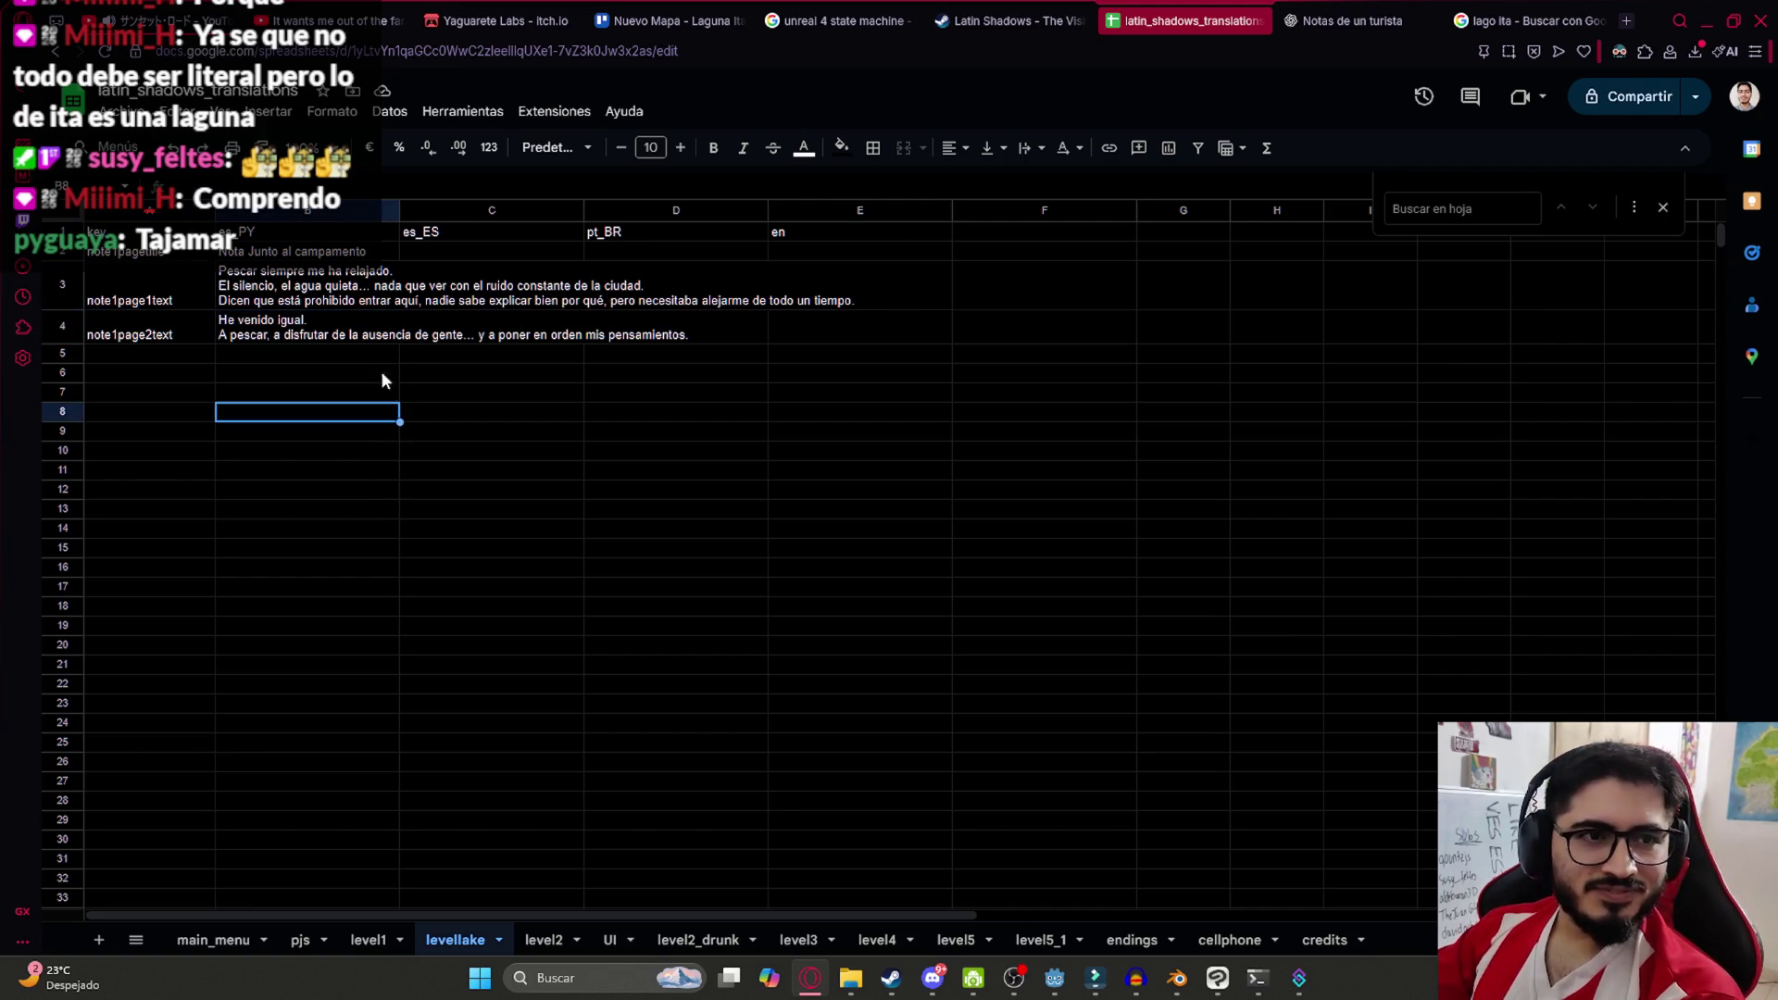
left_click(145, 259)
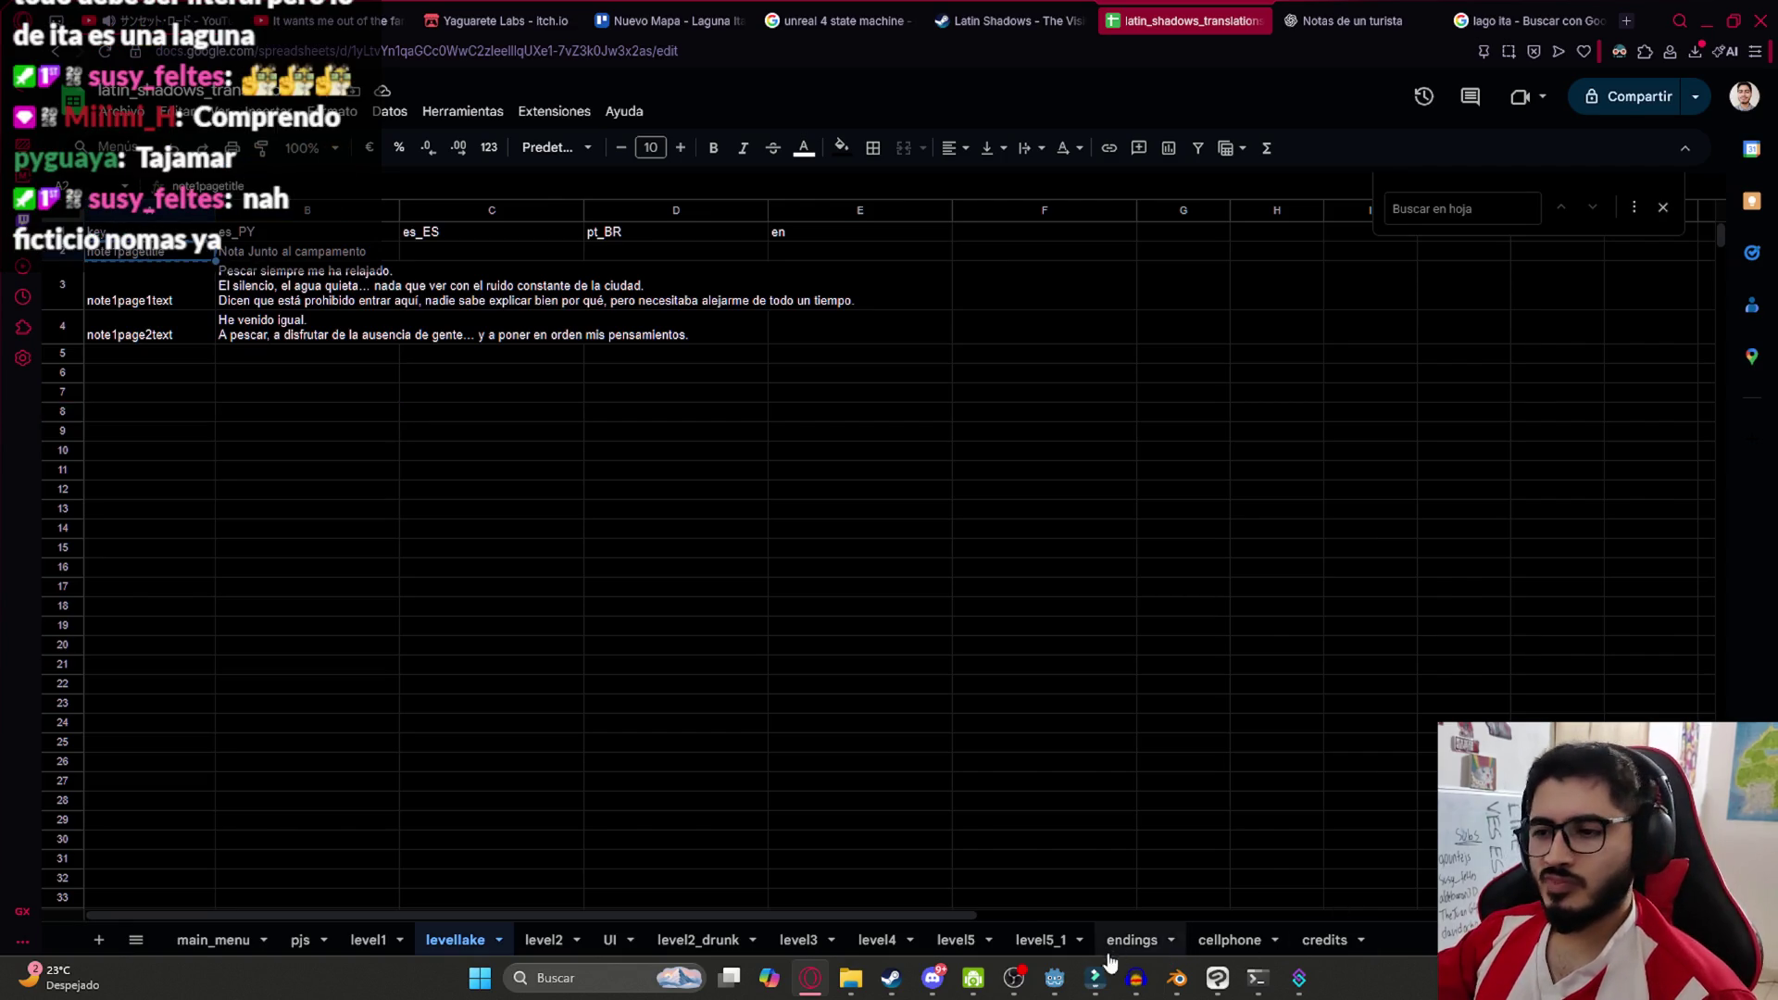
left_click(1055, 978)
left_click(843, 276)
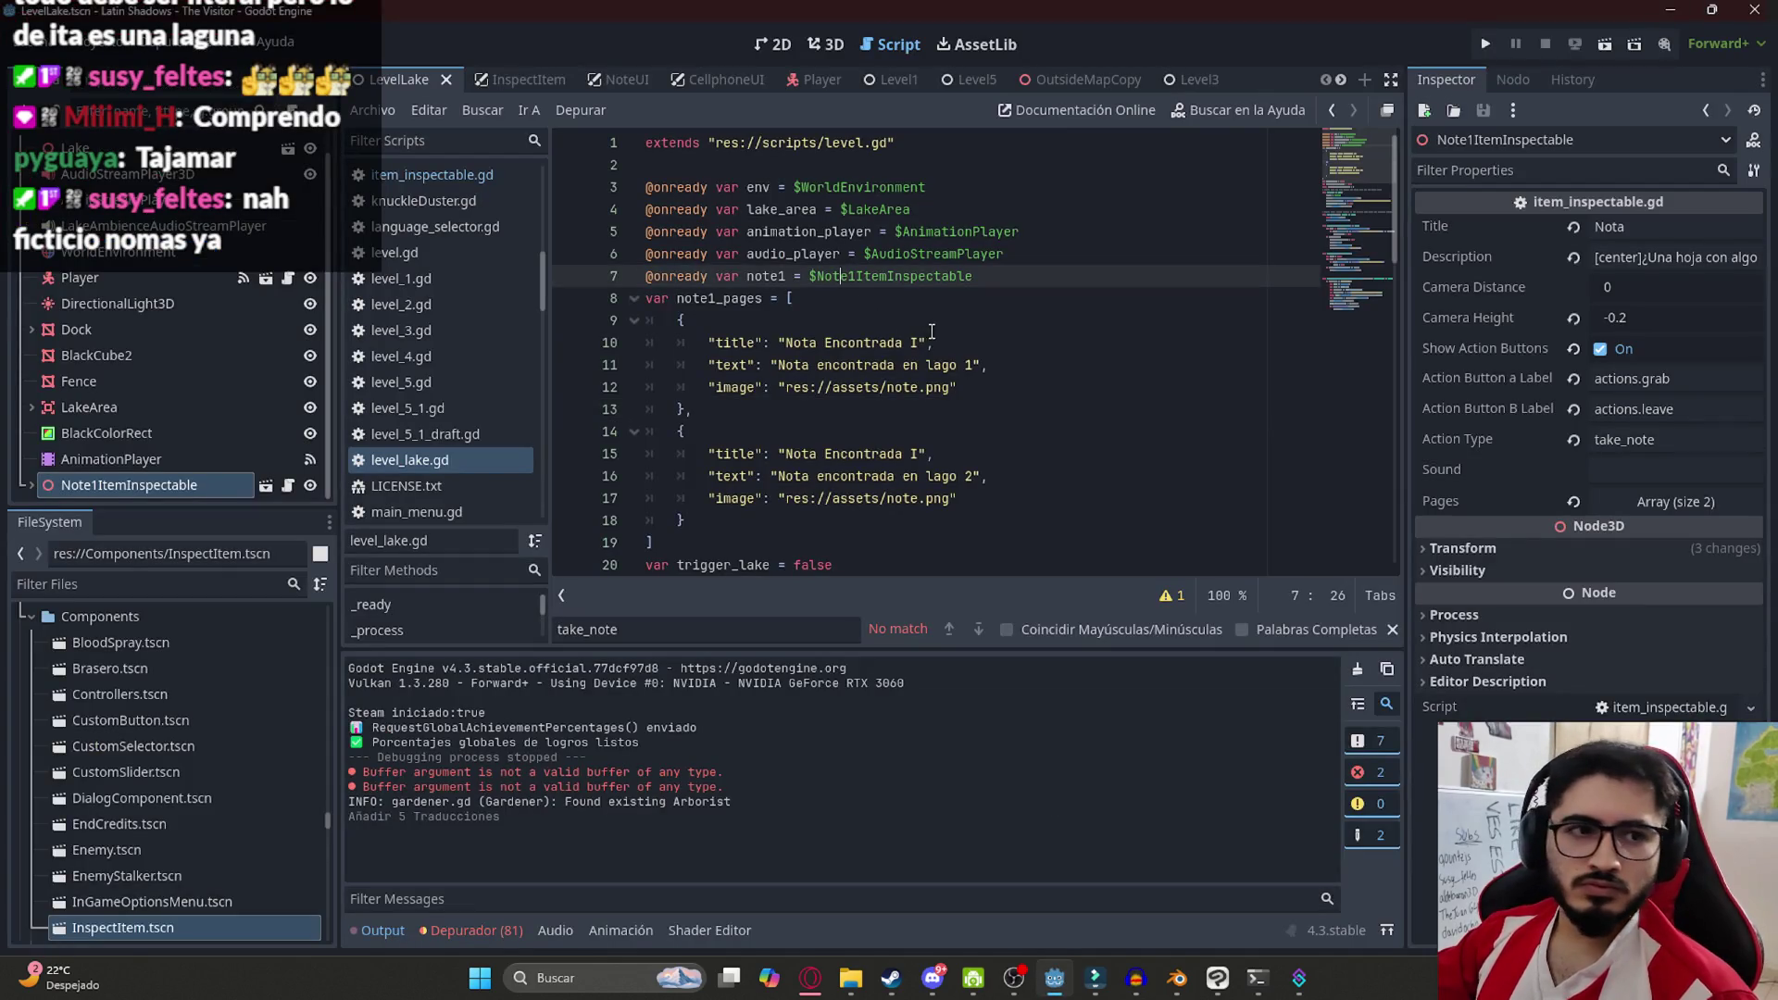
Replace page 1's title on line 10 with tr("note1pagetitle")
left_click_drag(926, 343, 778, 343)
type("tr")
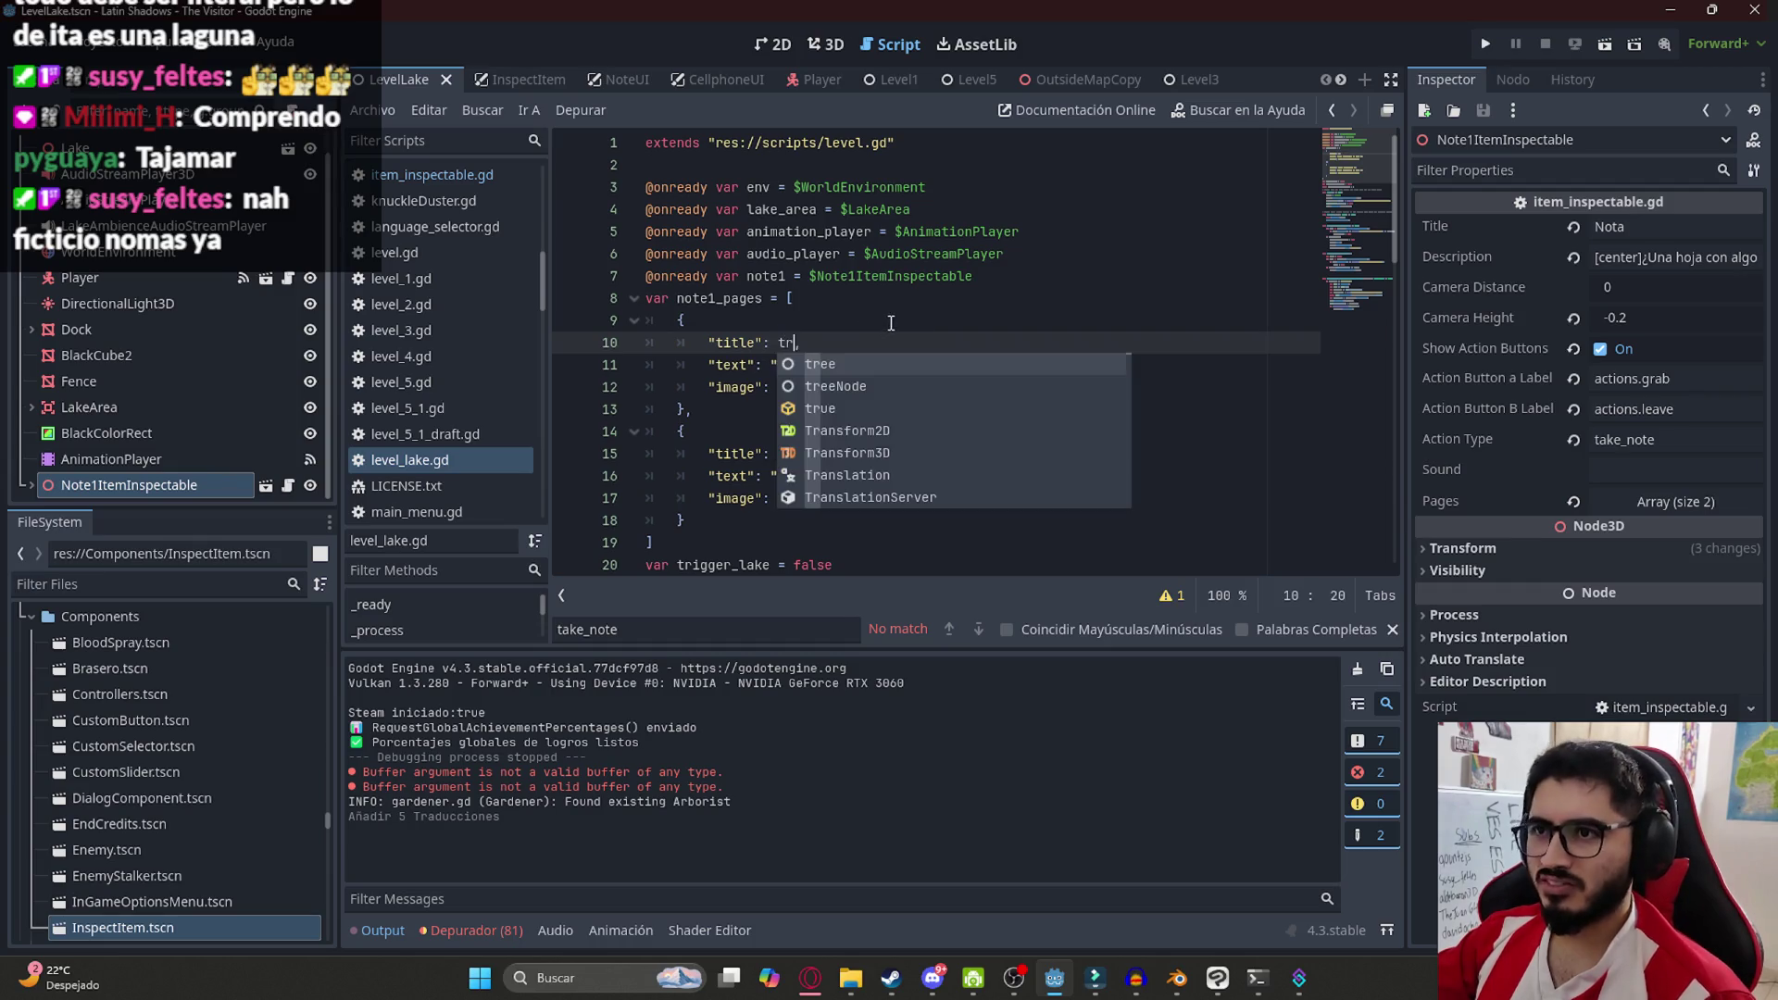
type("(")
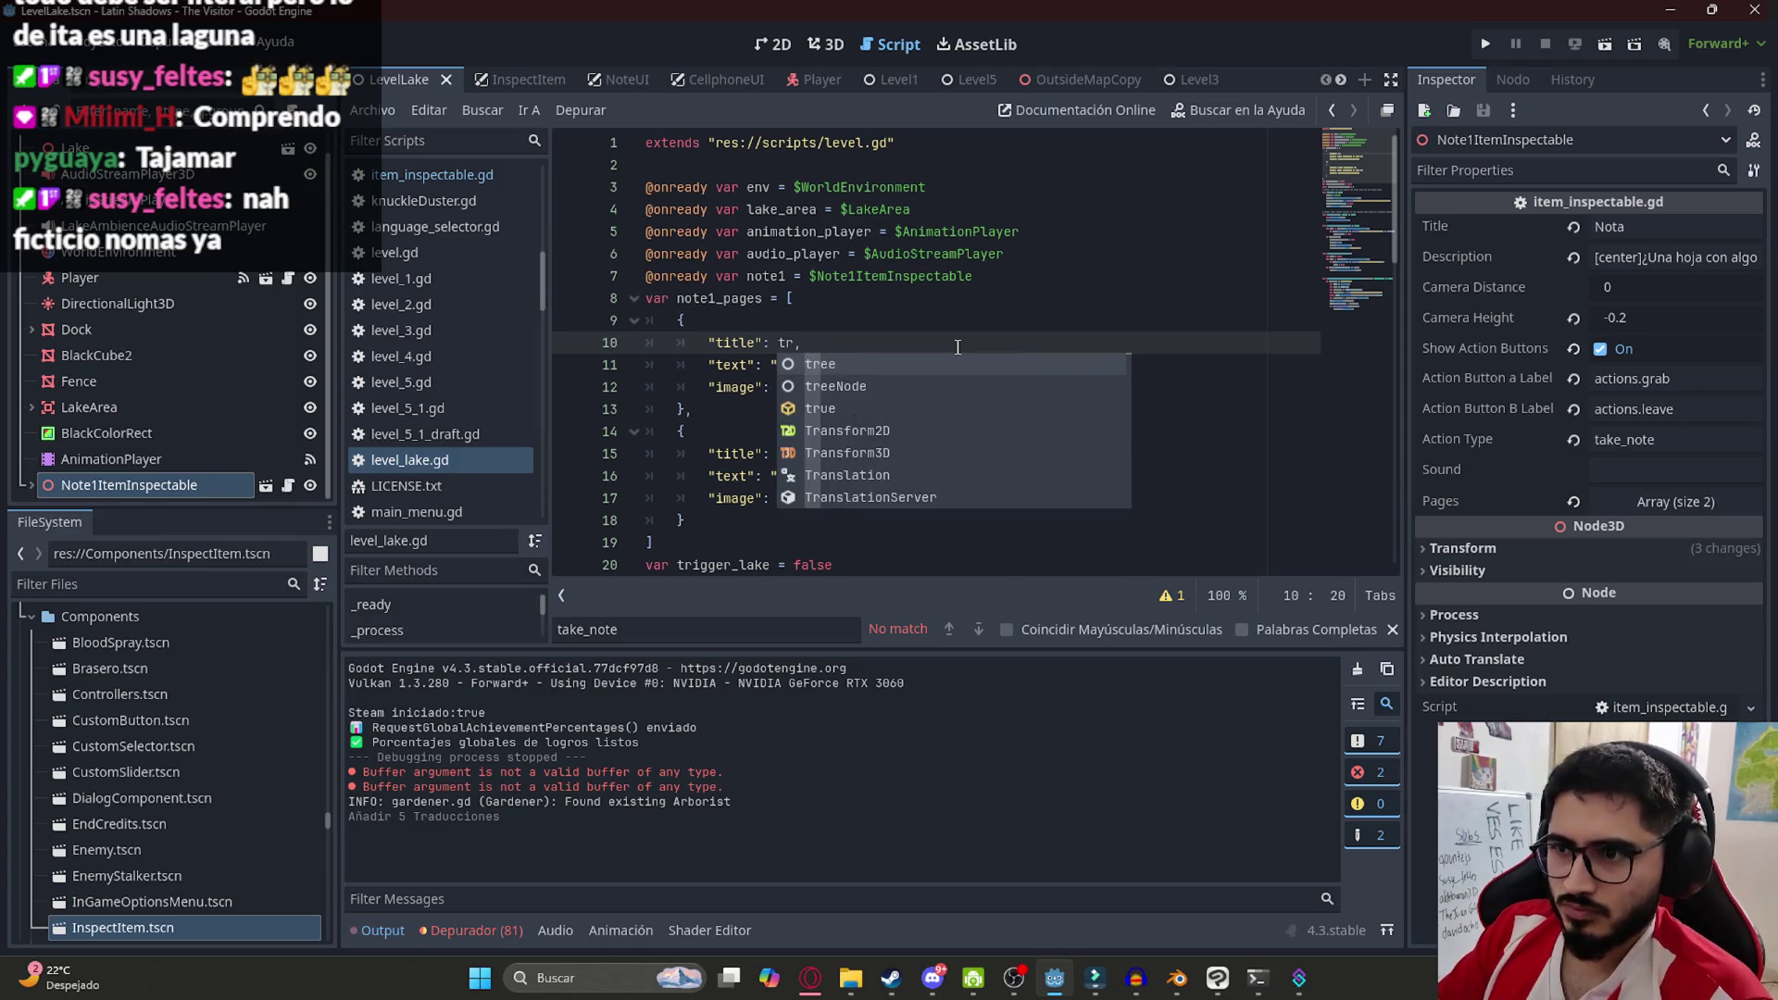
type("(")
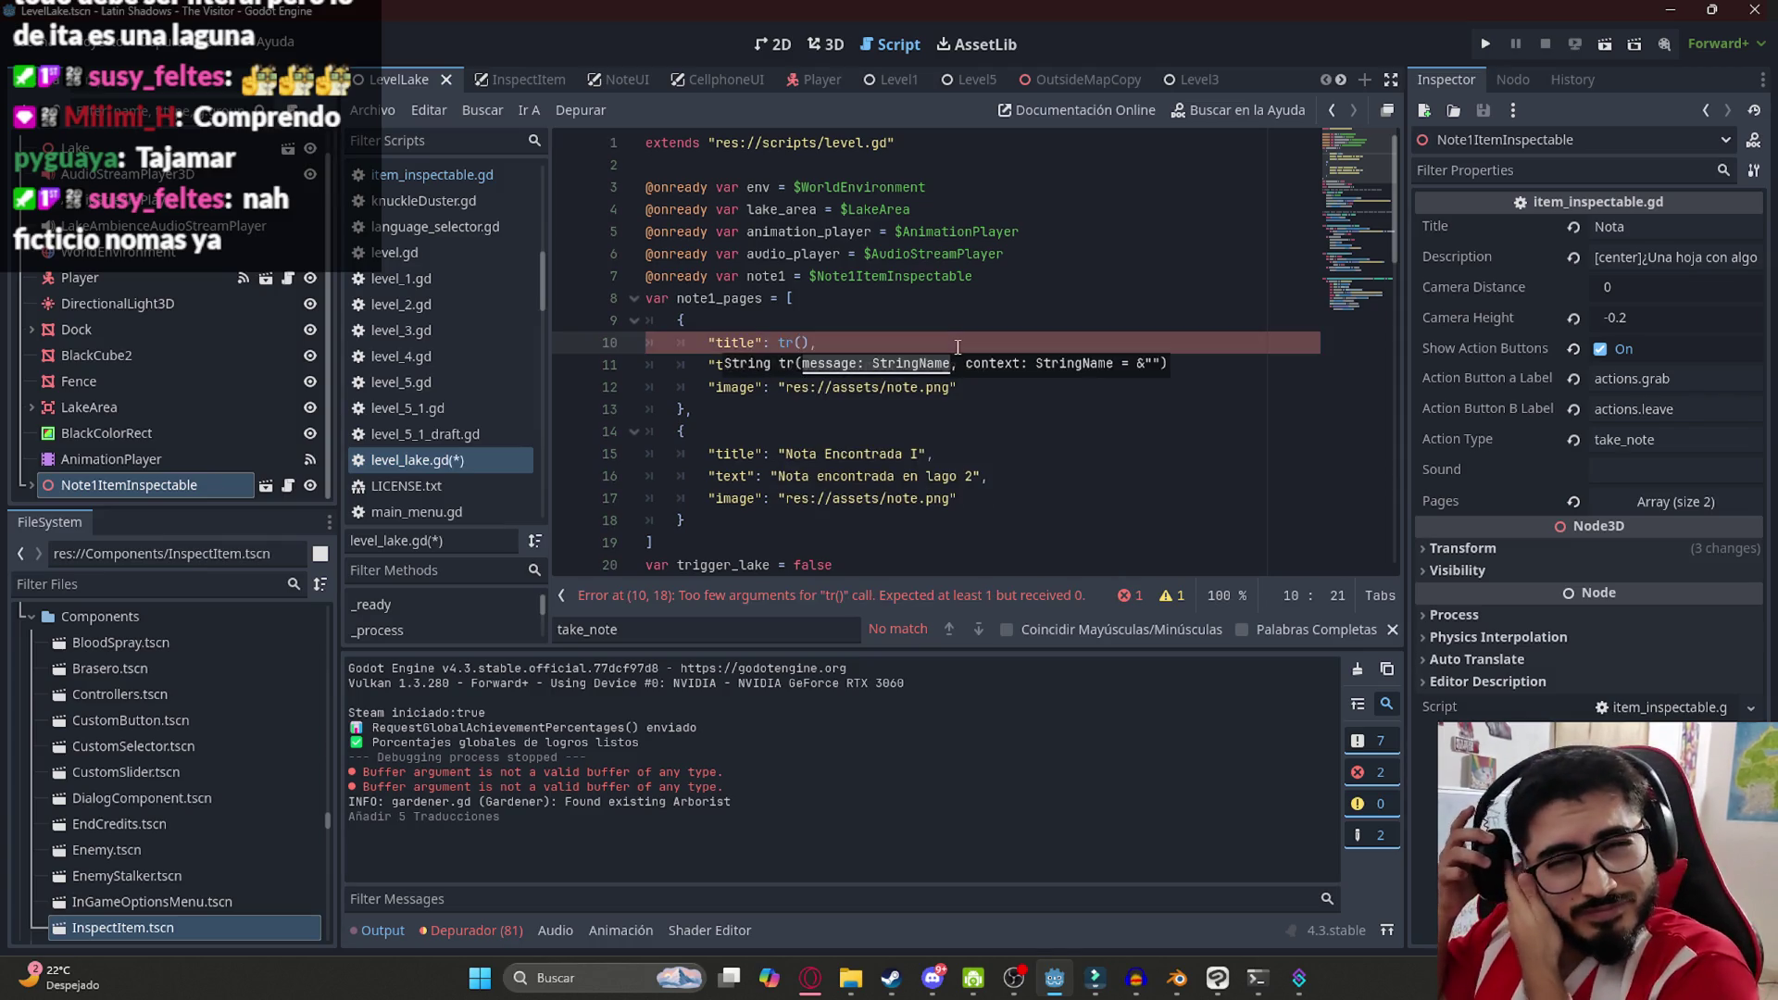
type("\"note1pagetitle\"")
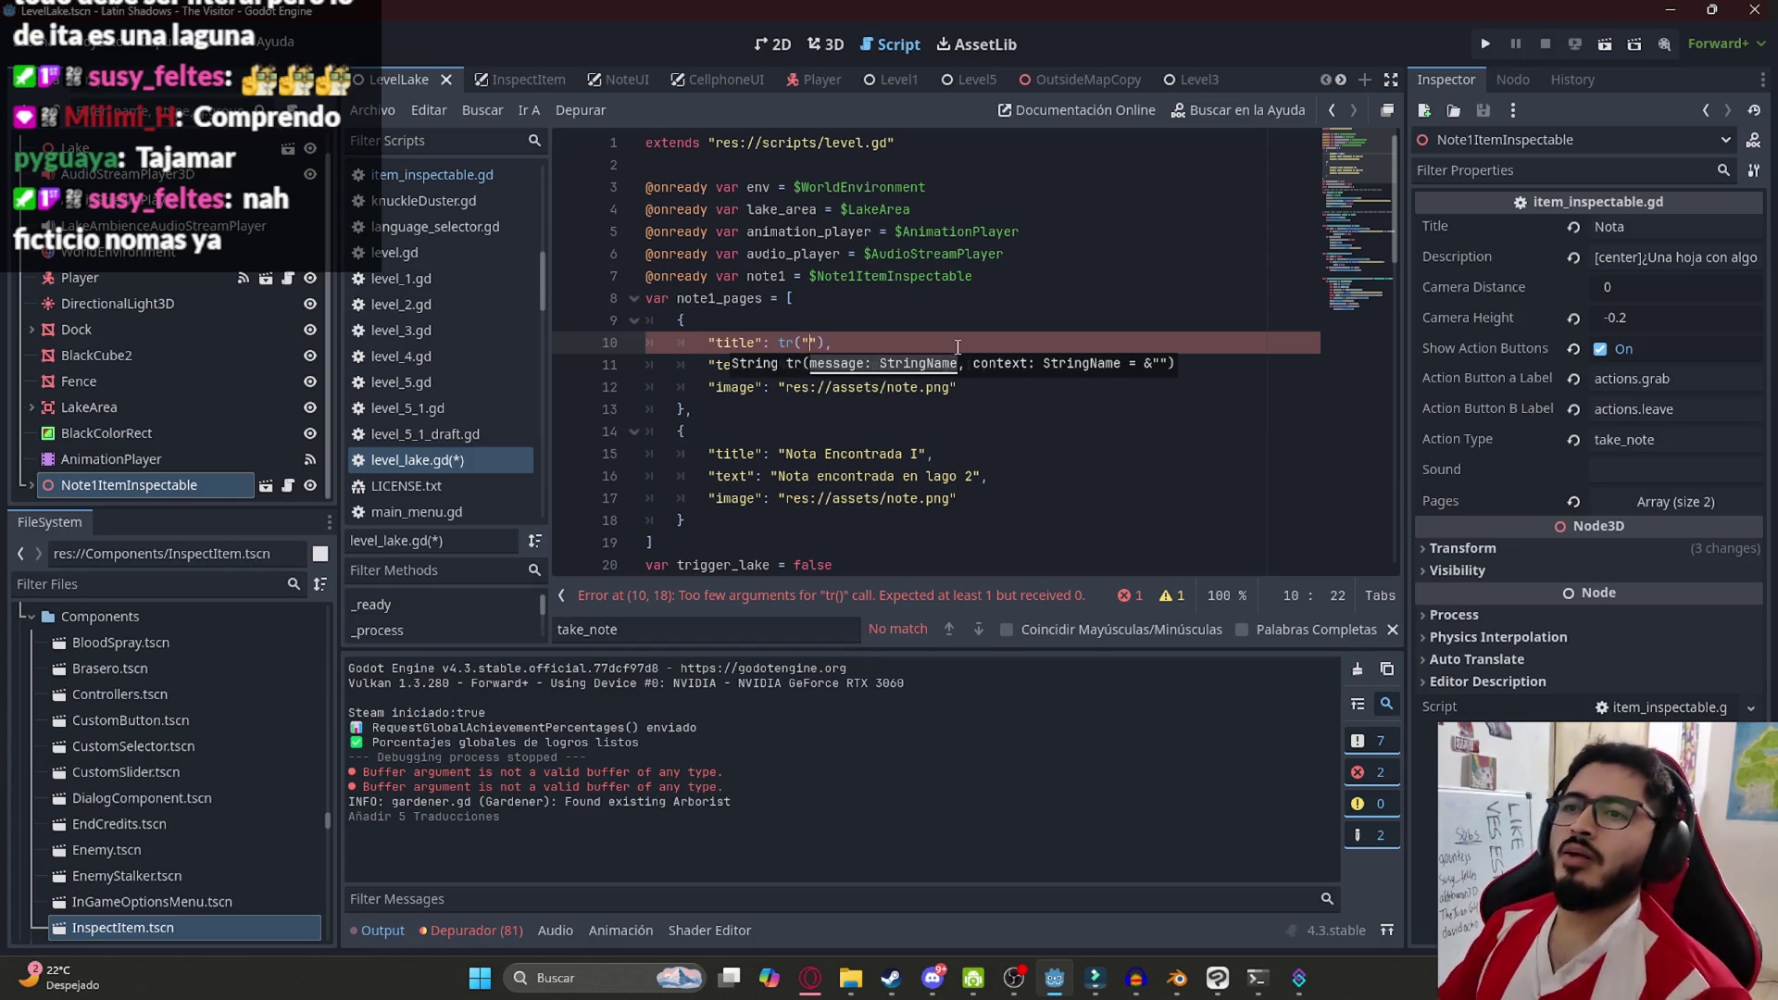
left_click(933, 322)
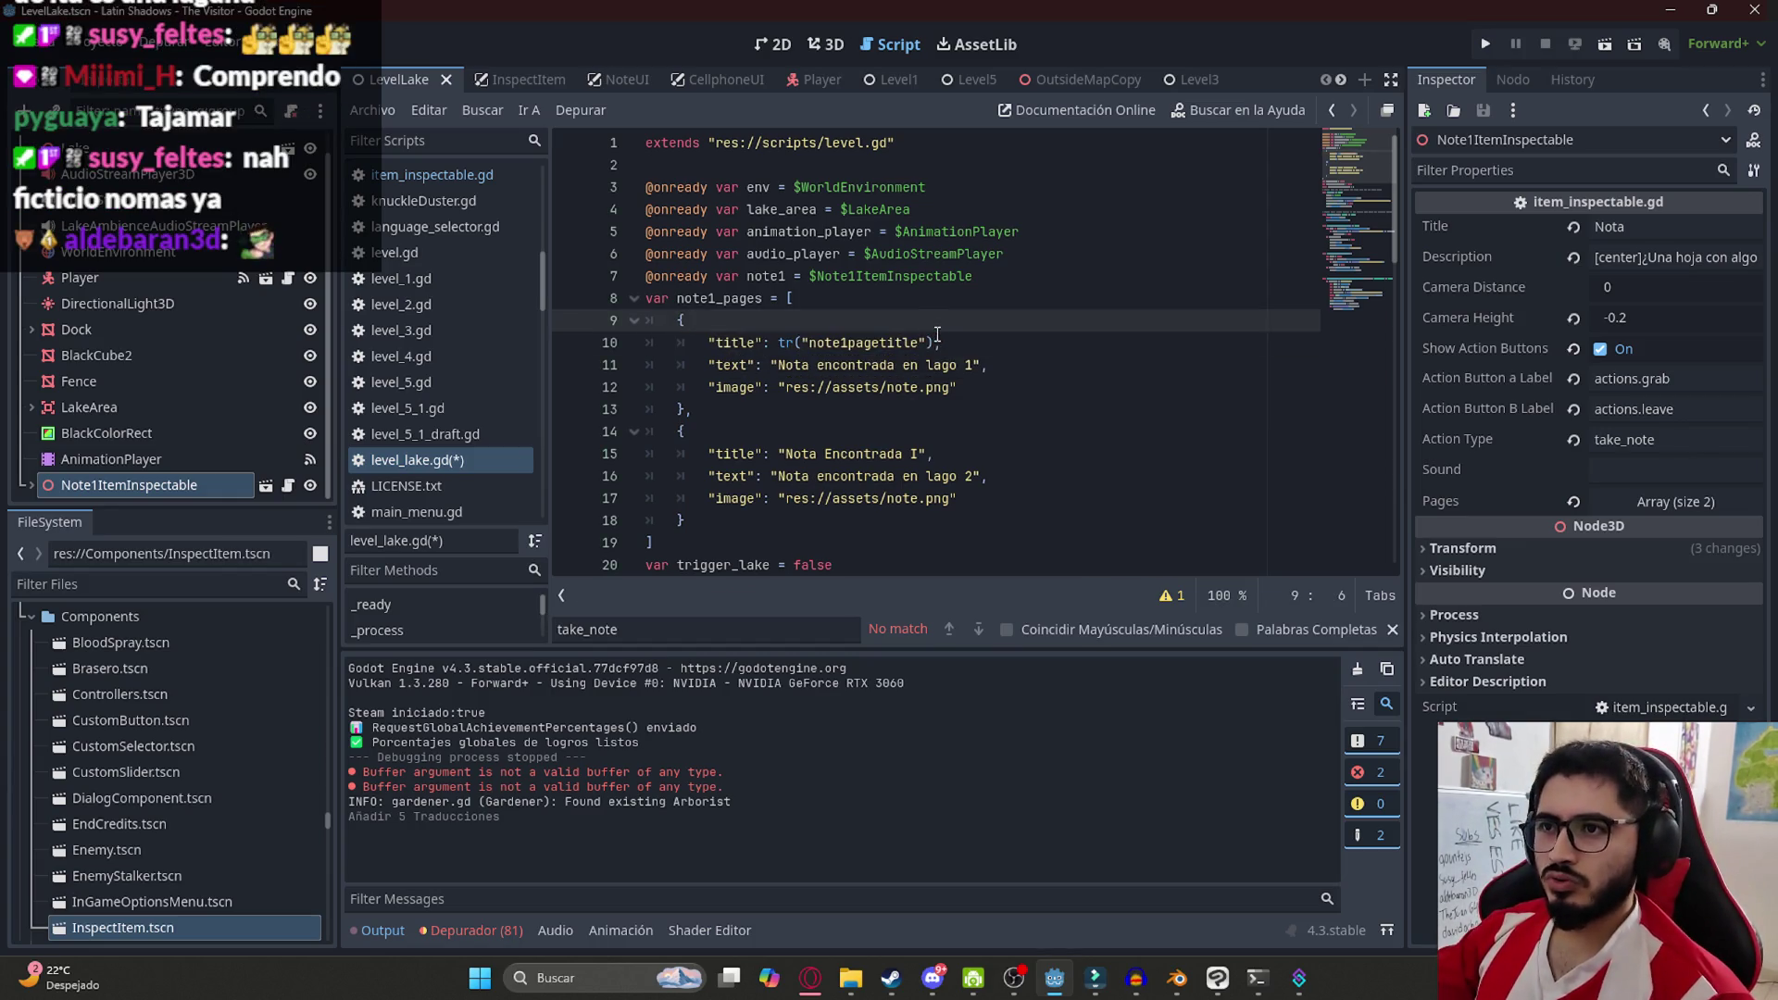
key("alt+Tab")
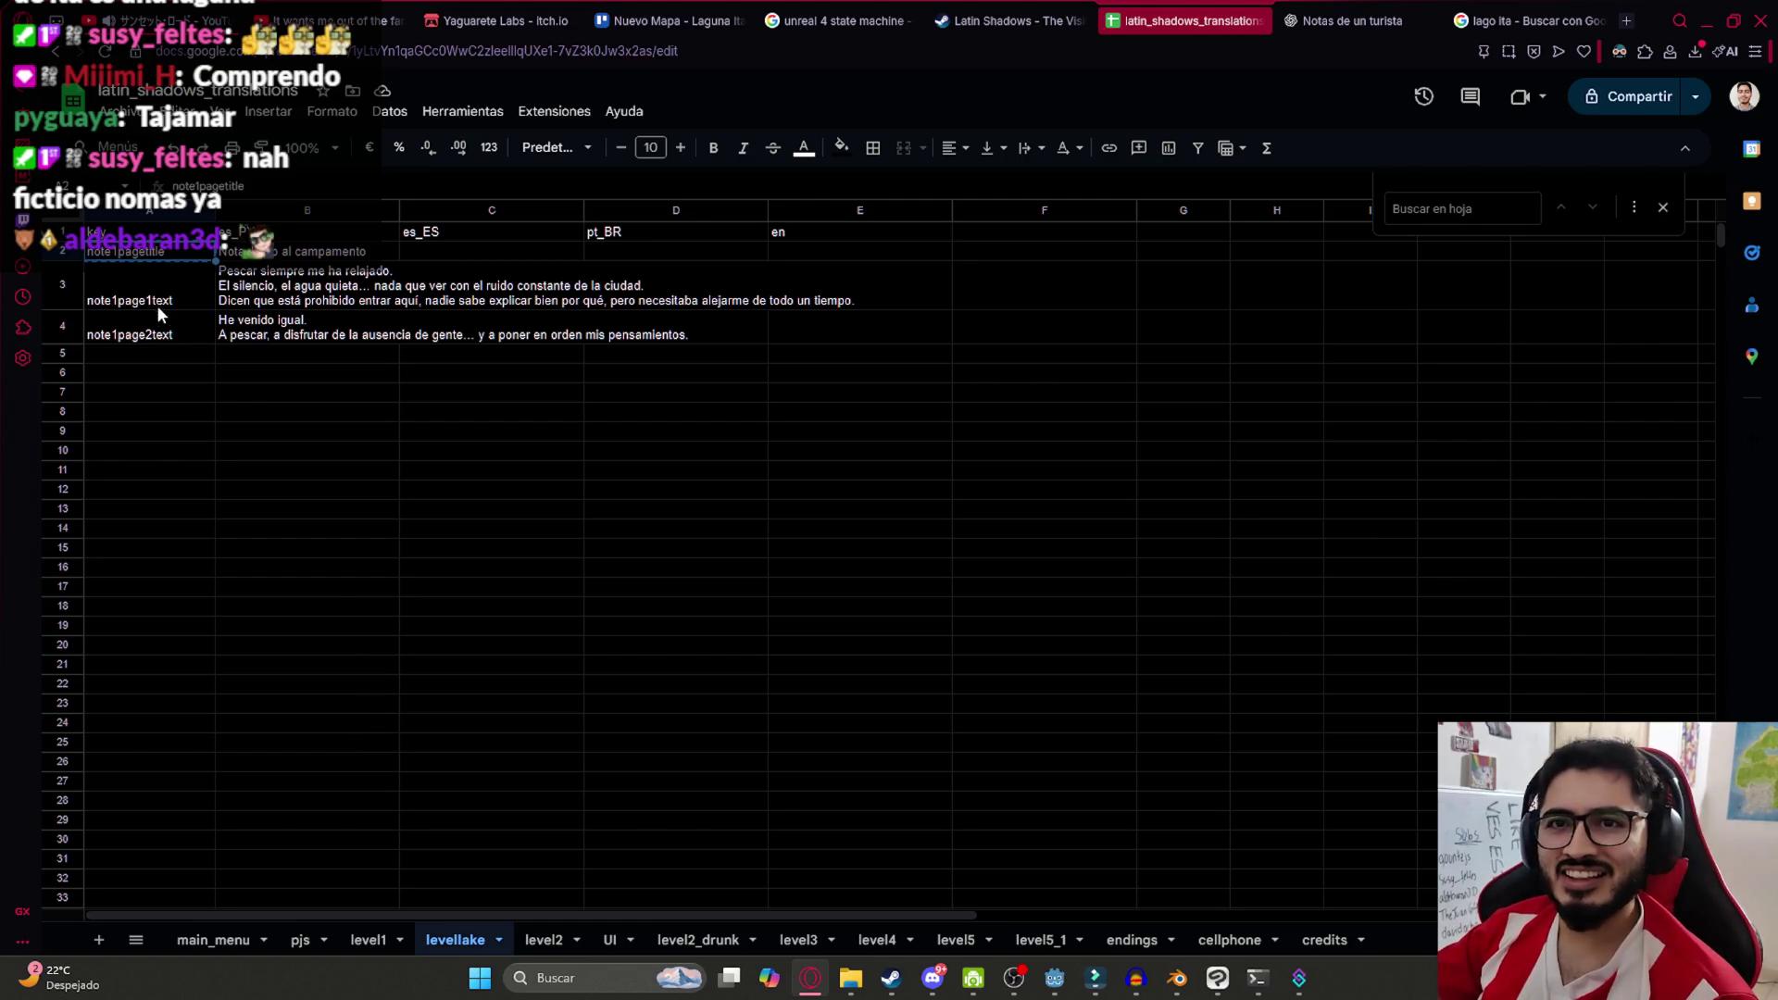
left_click(290, 288)
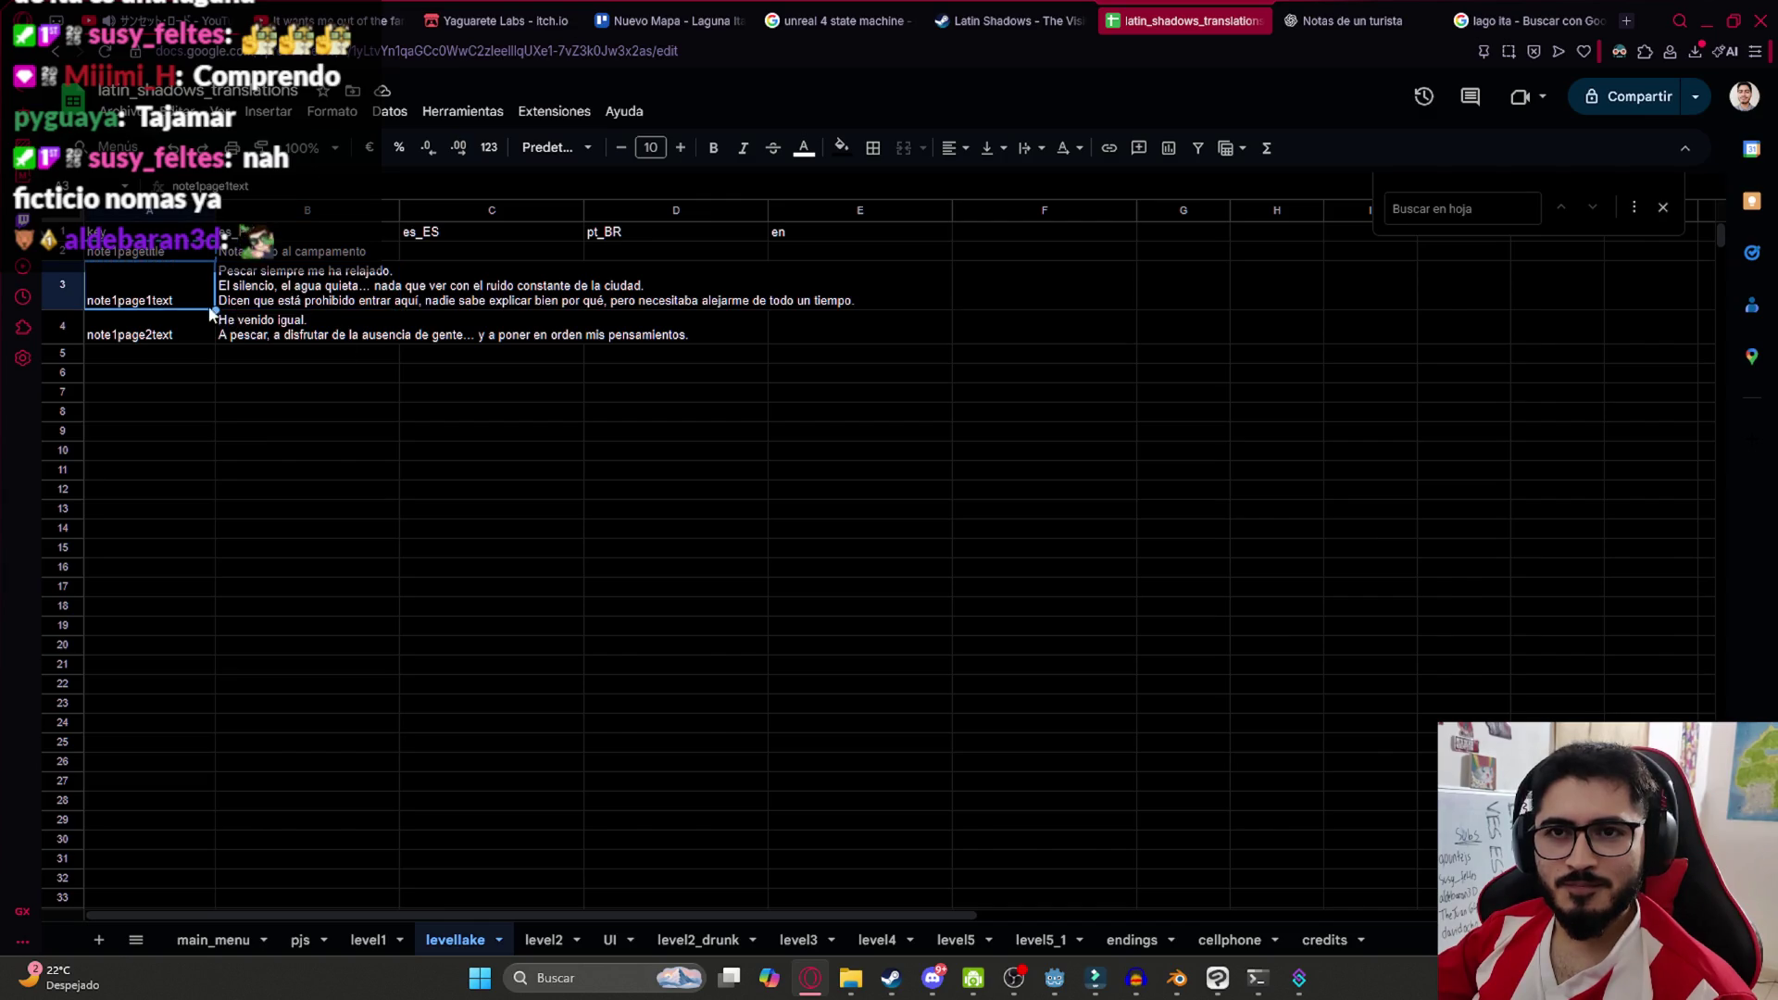
key("alt+Tab")
Use tr("note1page1text") on line 11 and tr("note1page2text") on line 16
left_click_drag(979, 365, 777, 367)
type("tr(")
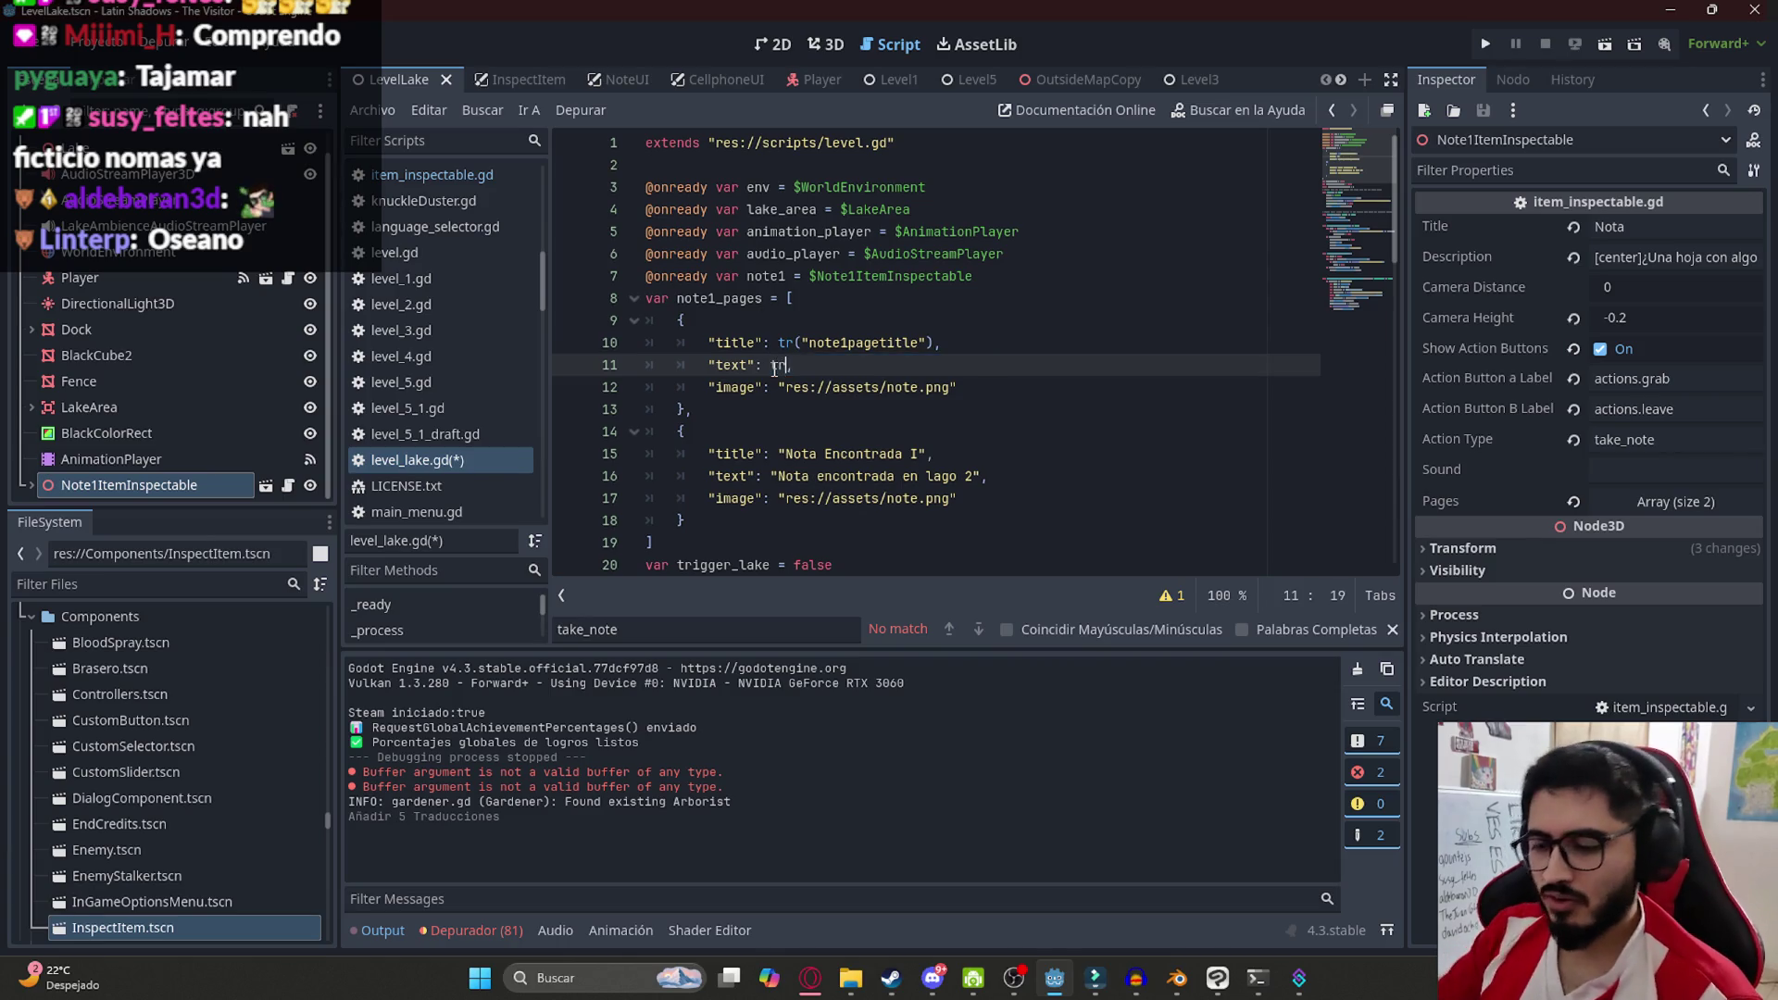
type("\"note1page1text")
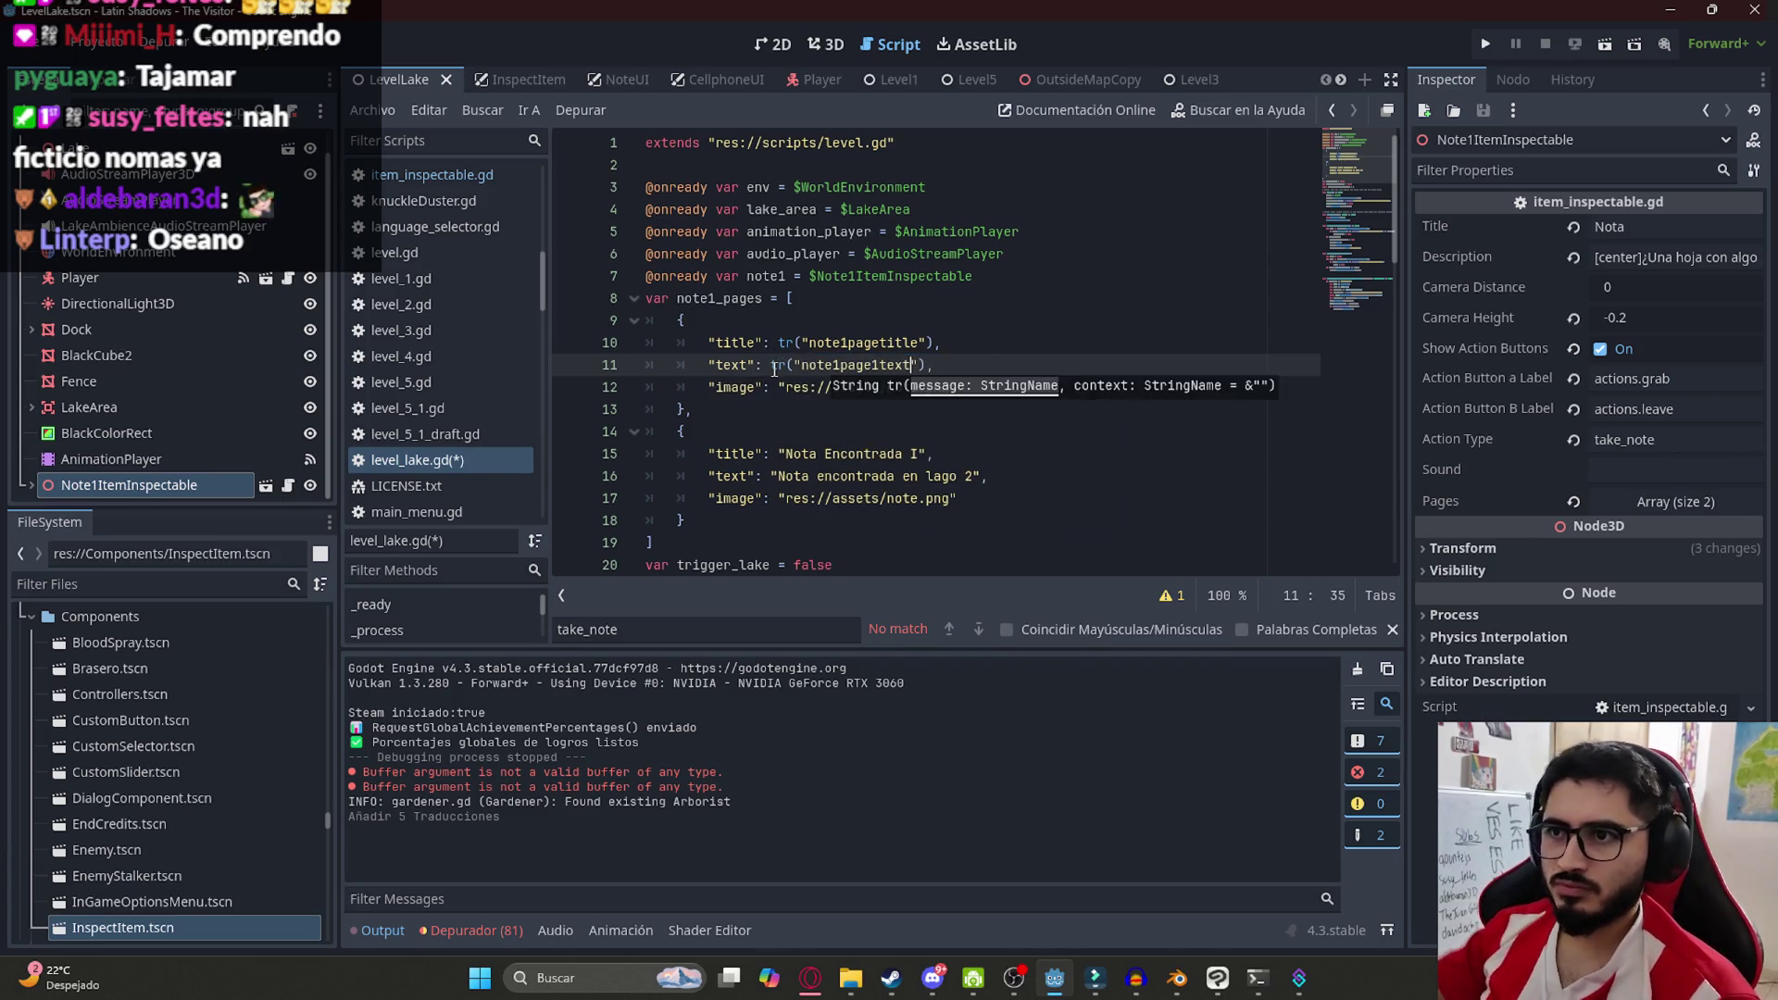
left_click_drag(926, 365, 761, 366)
key("ctrl+c")
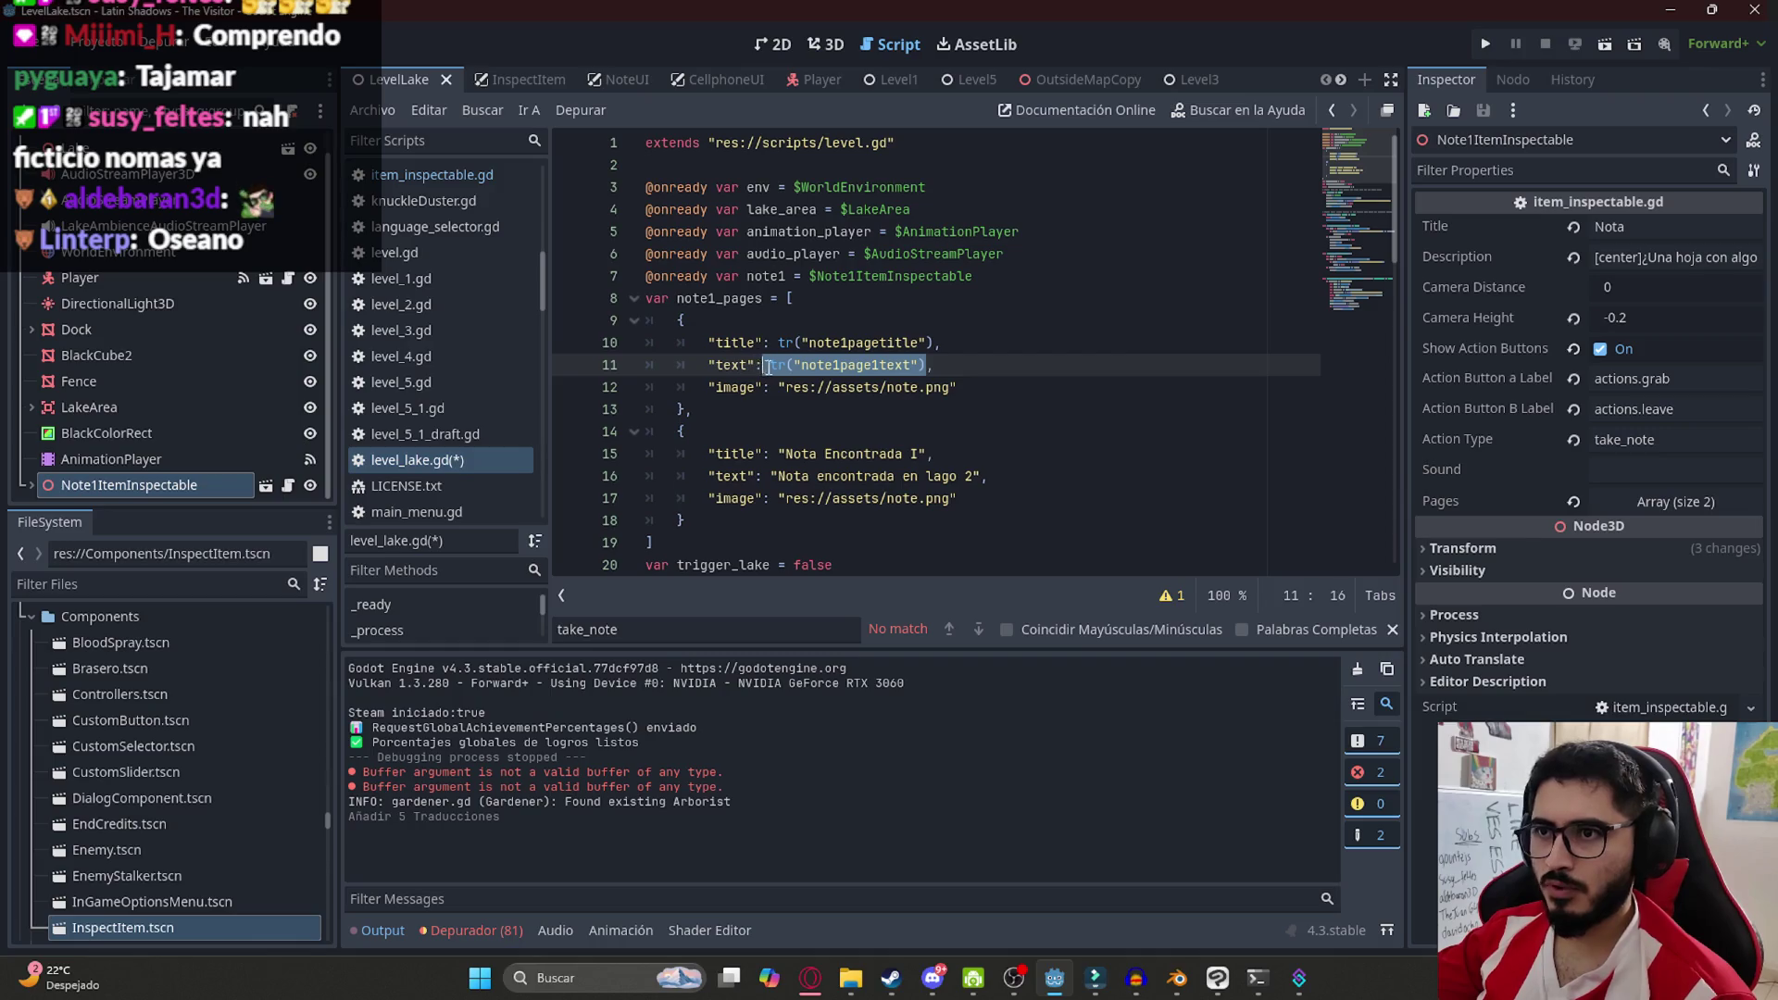
left_click_drag(772, 476, 959, 472)
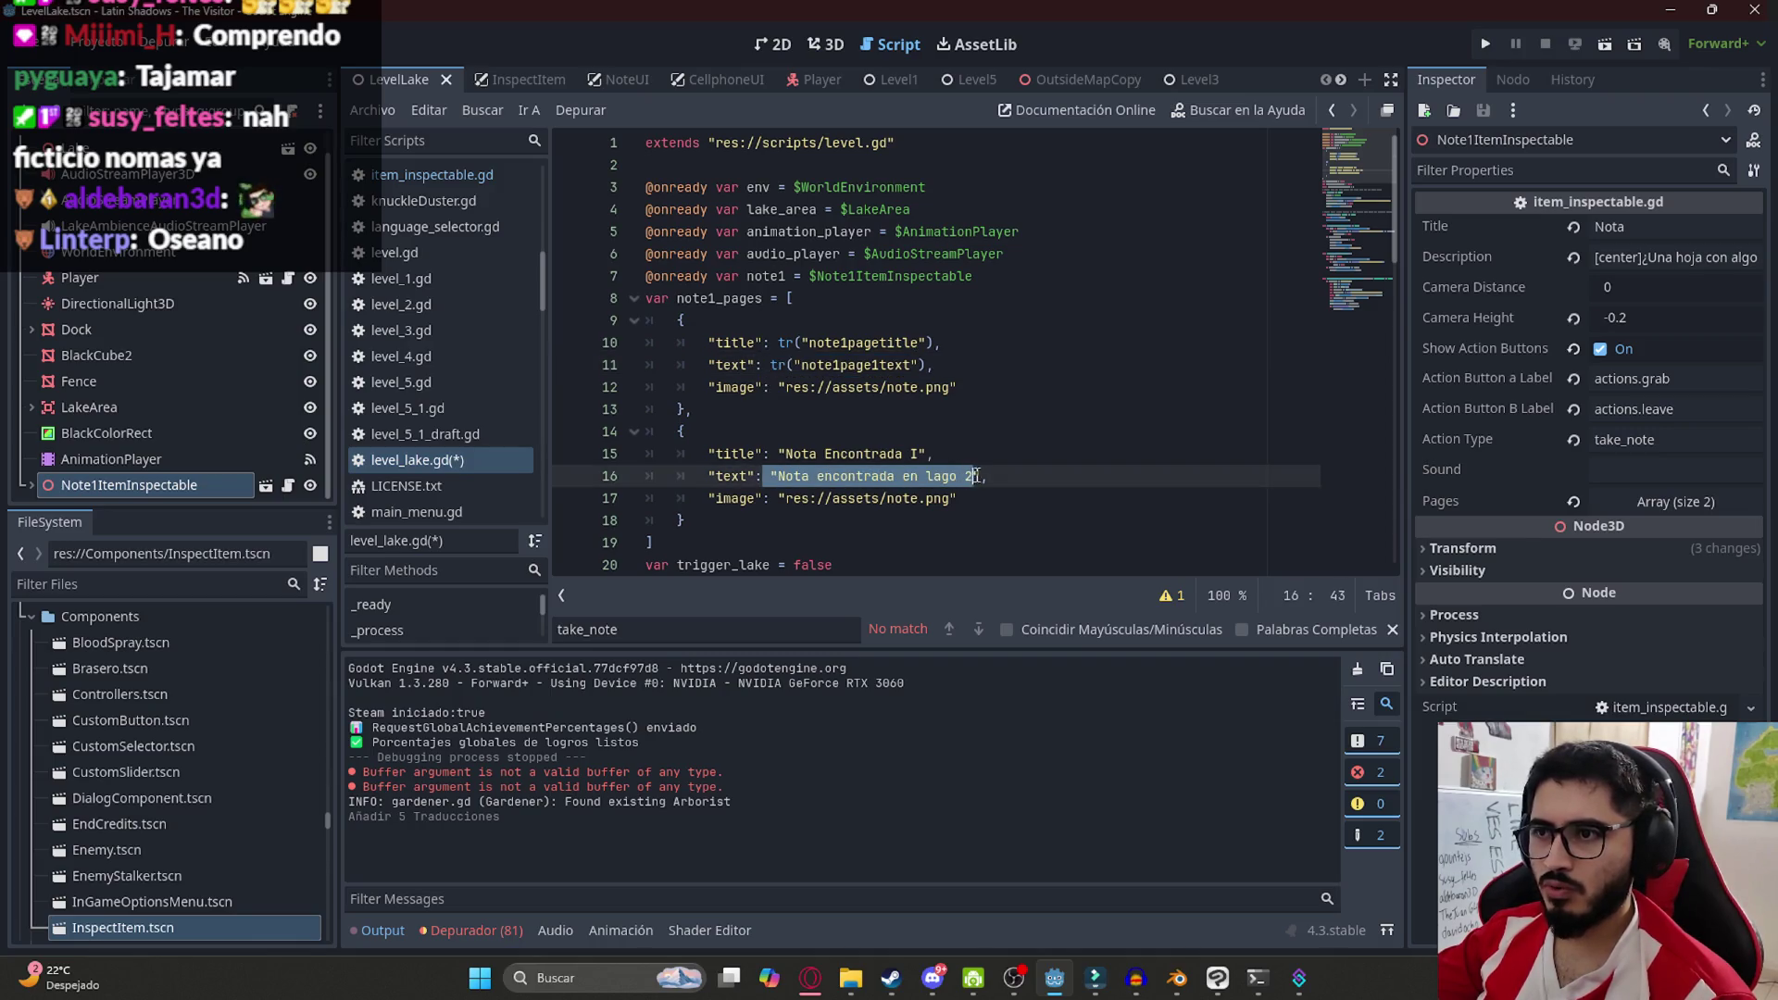
key("ctrl+v")
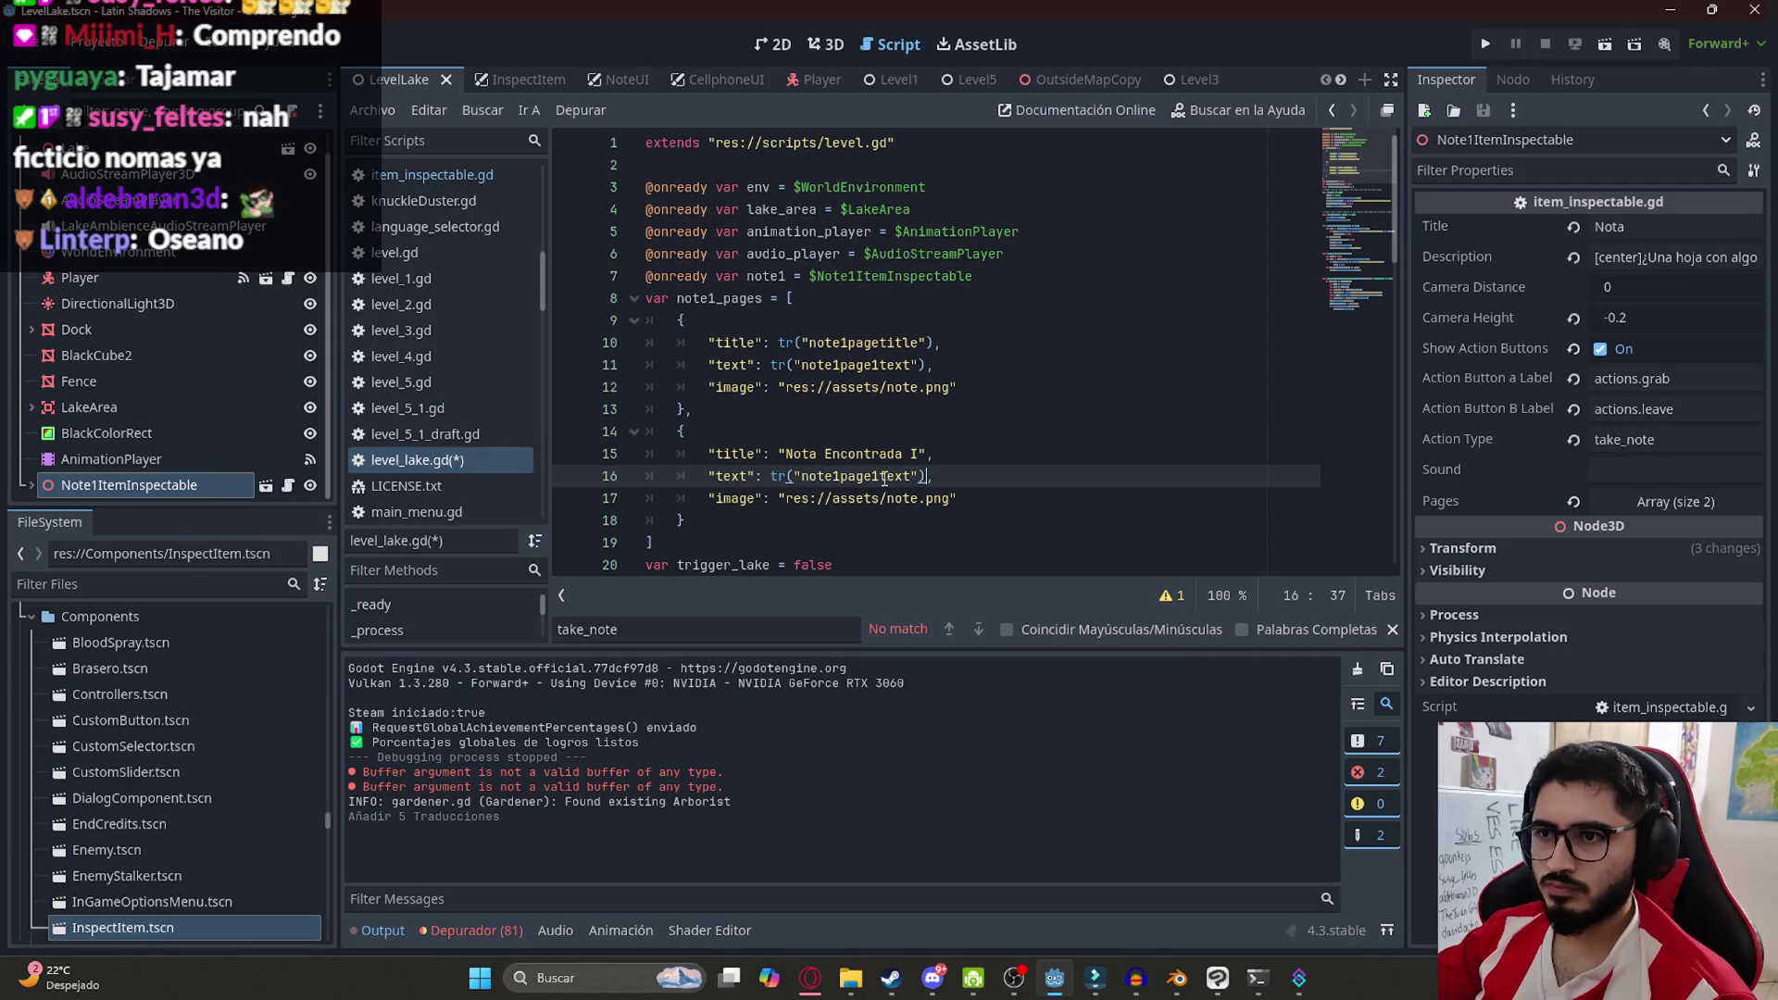
key("Delete")
type("2")
Replace page 2's title on line 15 with tr("note1pagetitle") and save the script
left_click_drag(935, 343, 767, 335)
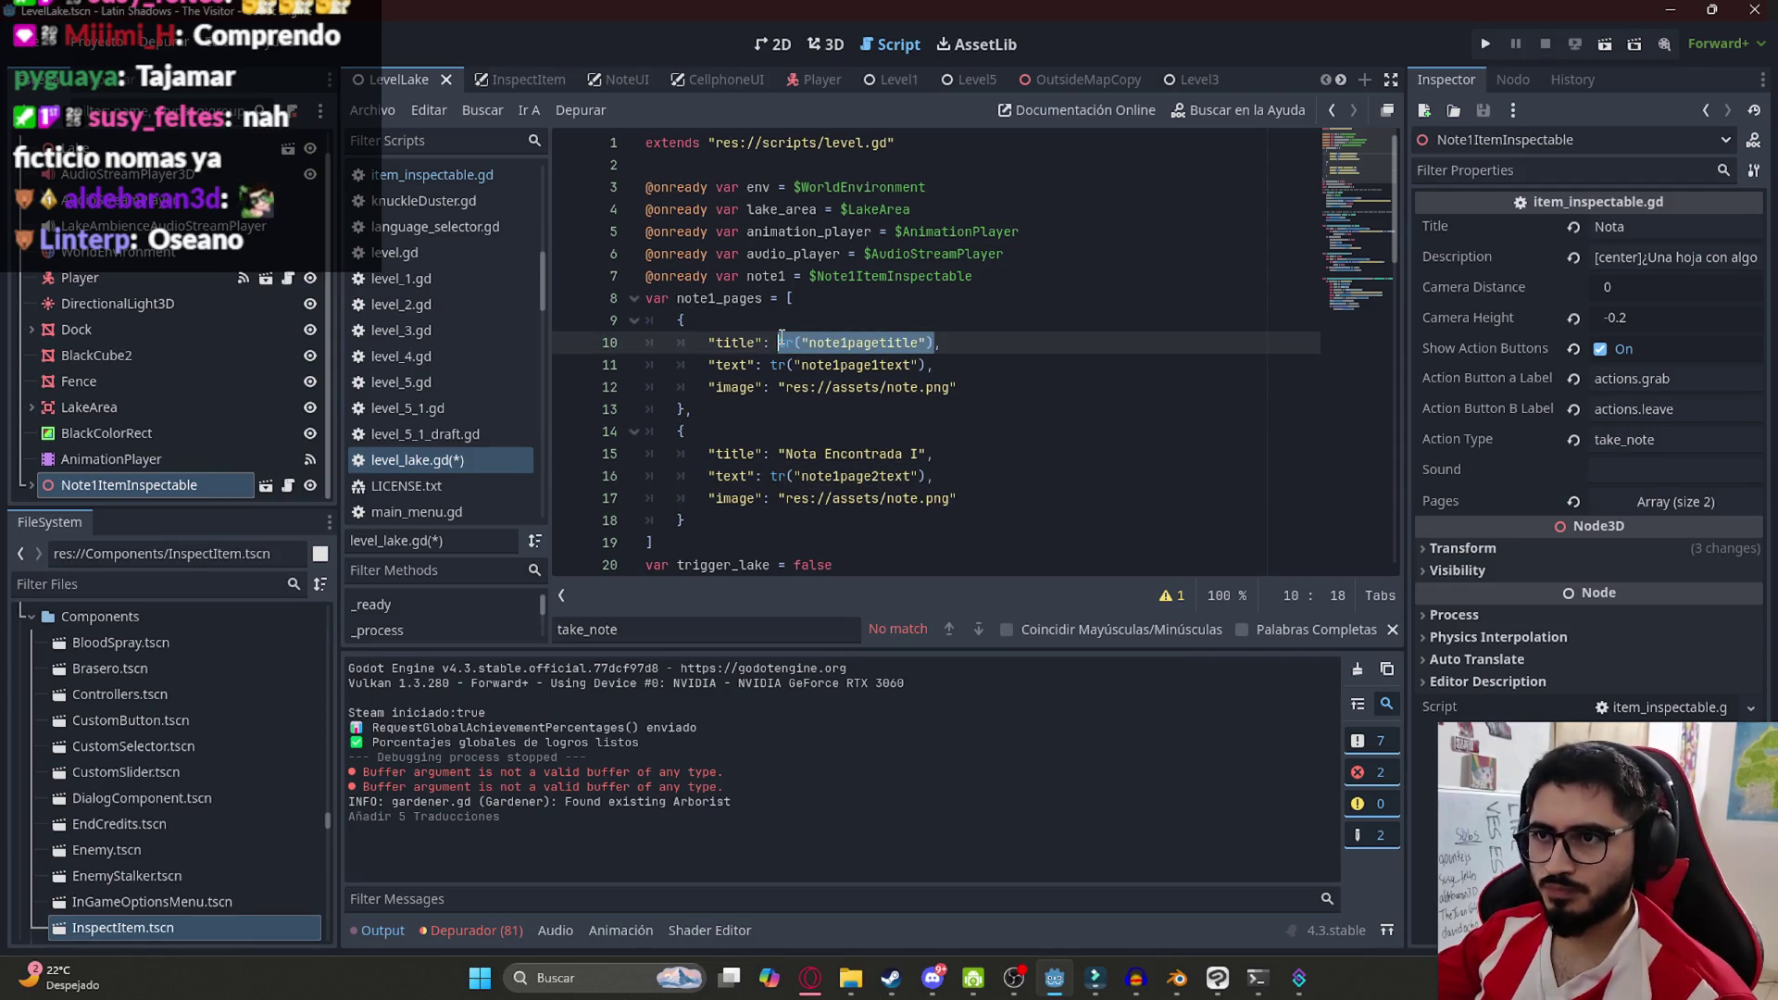
left_click_drag(780, 454, 929, 454)
type("tr(\"note1pagetitle\")")
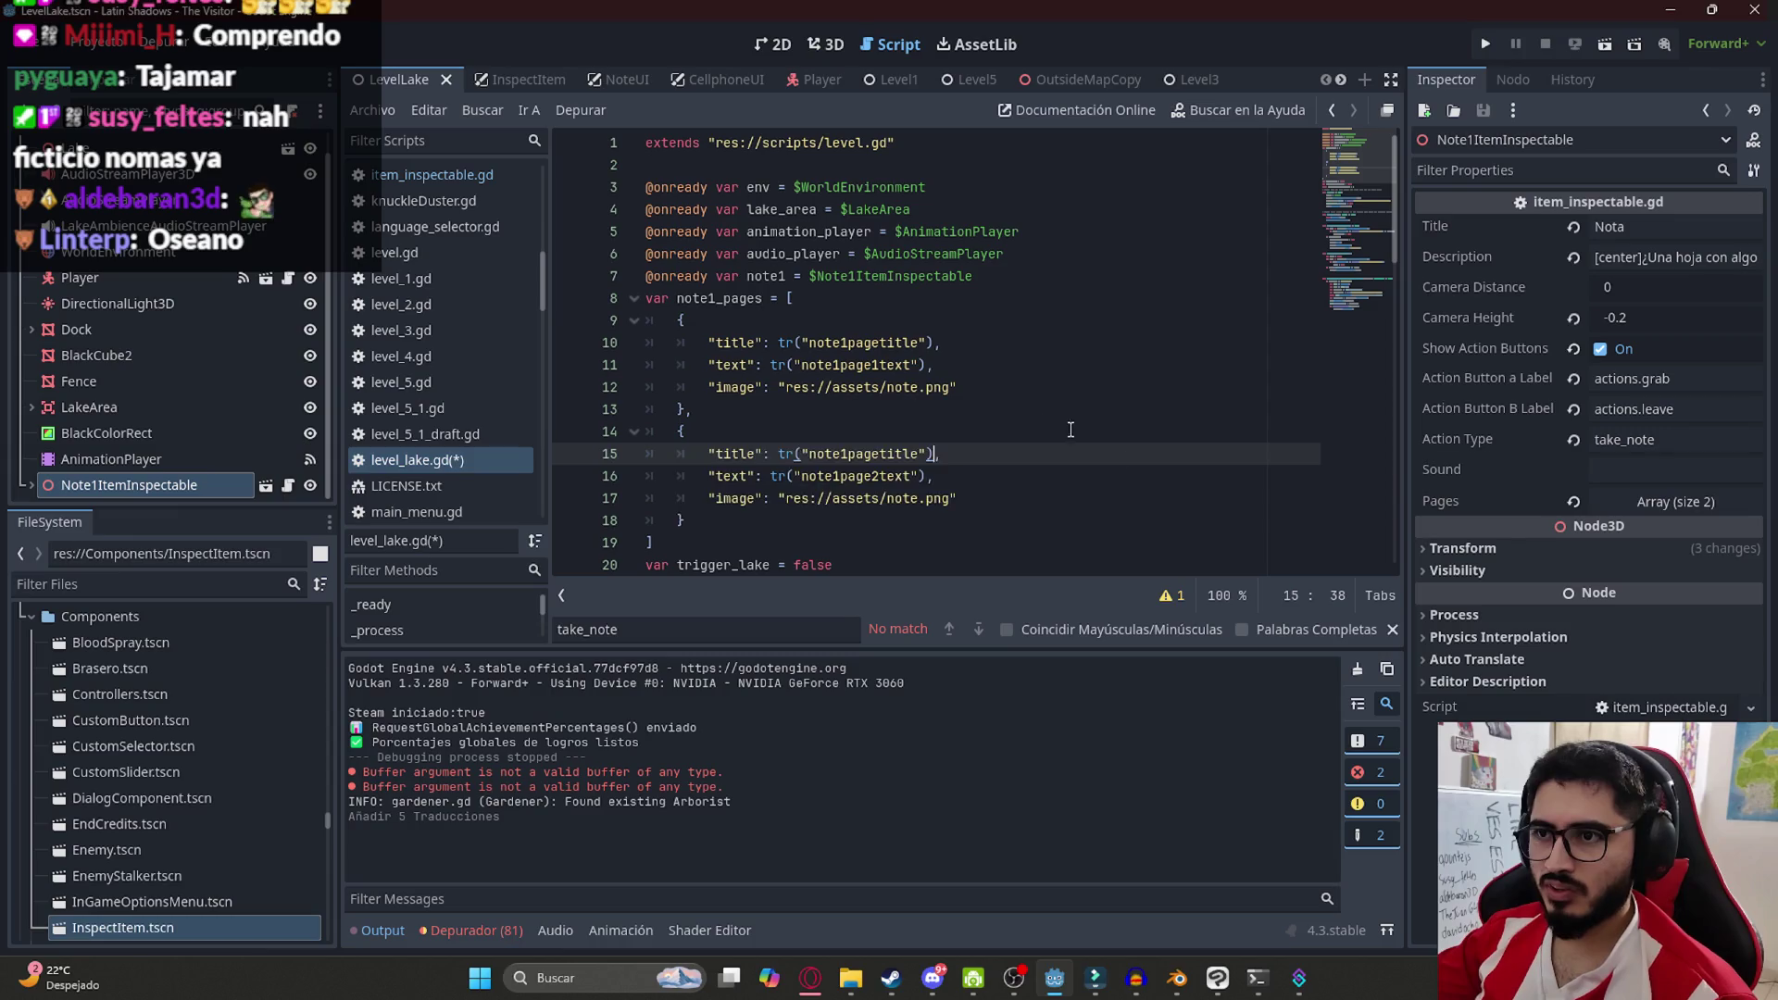
key("Up")
left_click(406, 108)
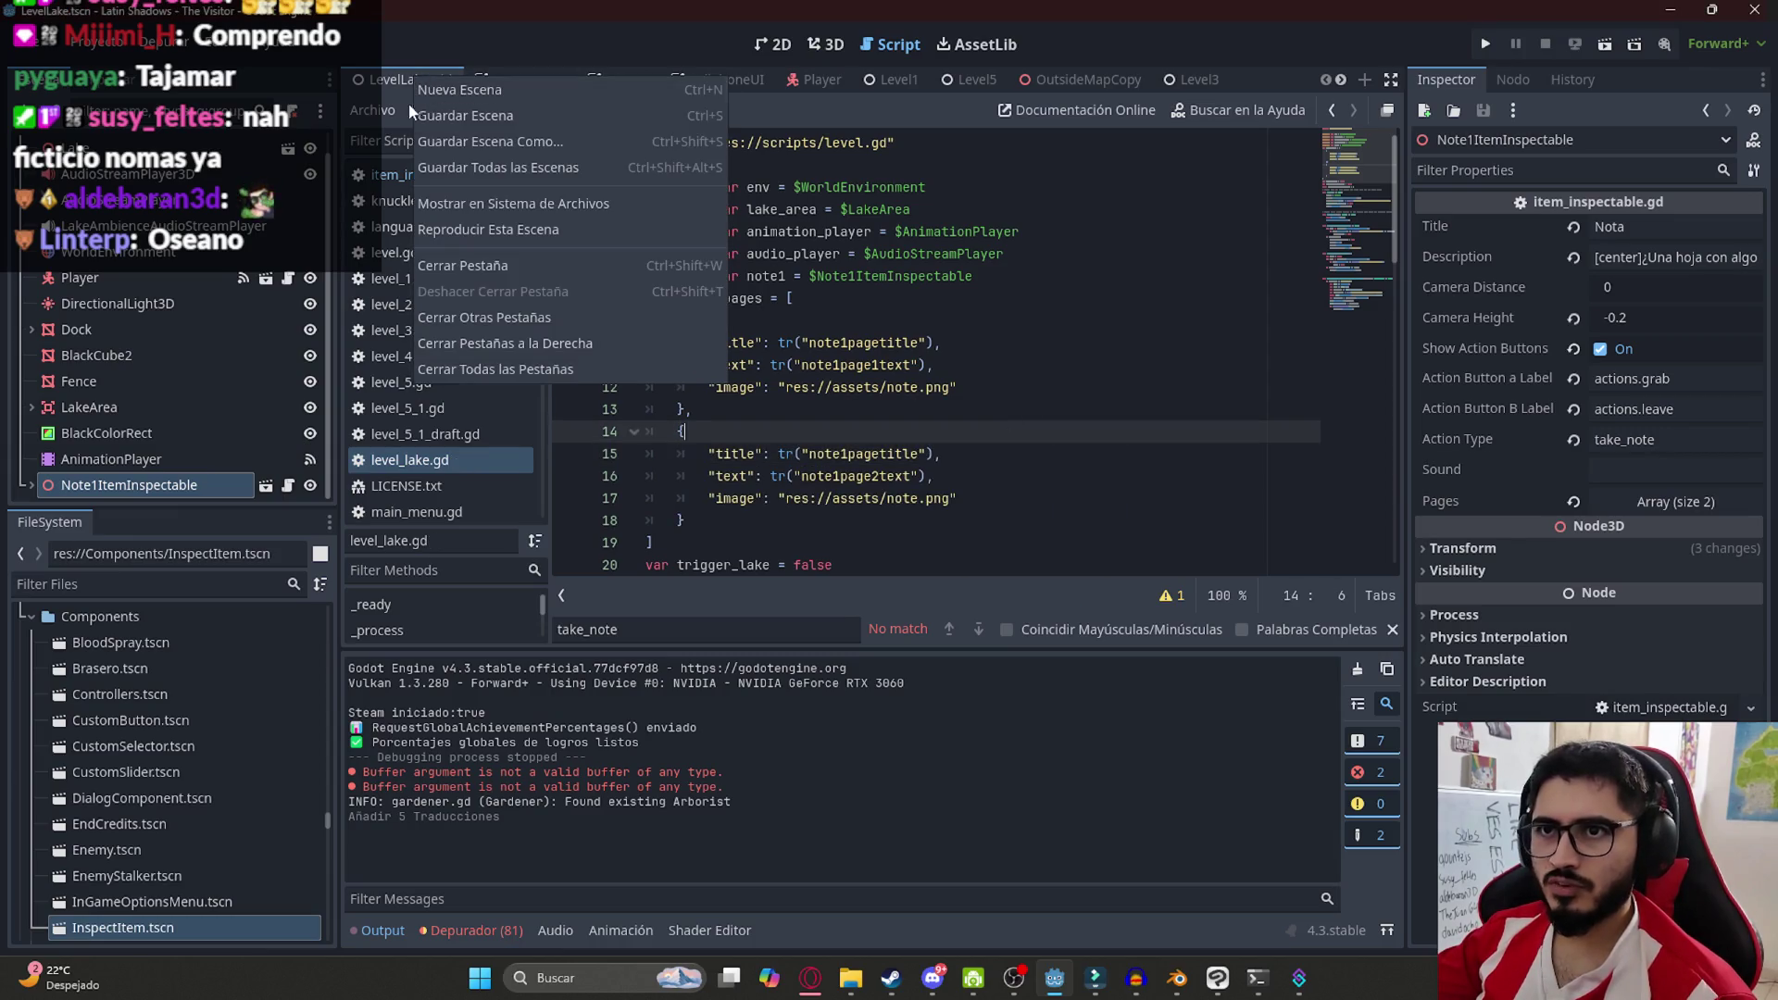
Save and run the scene, read both pages of the note by the tent, then quit
left_click(475, 224)
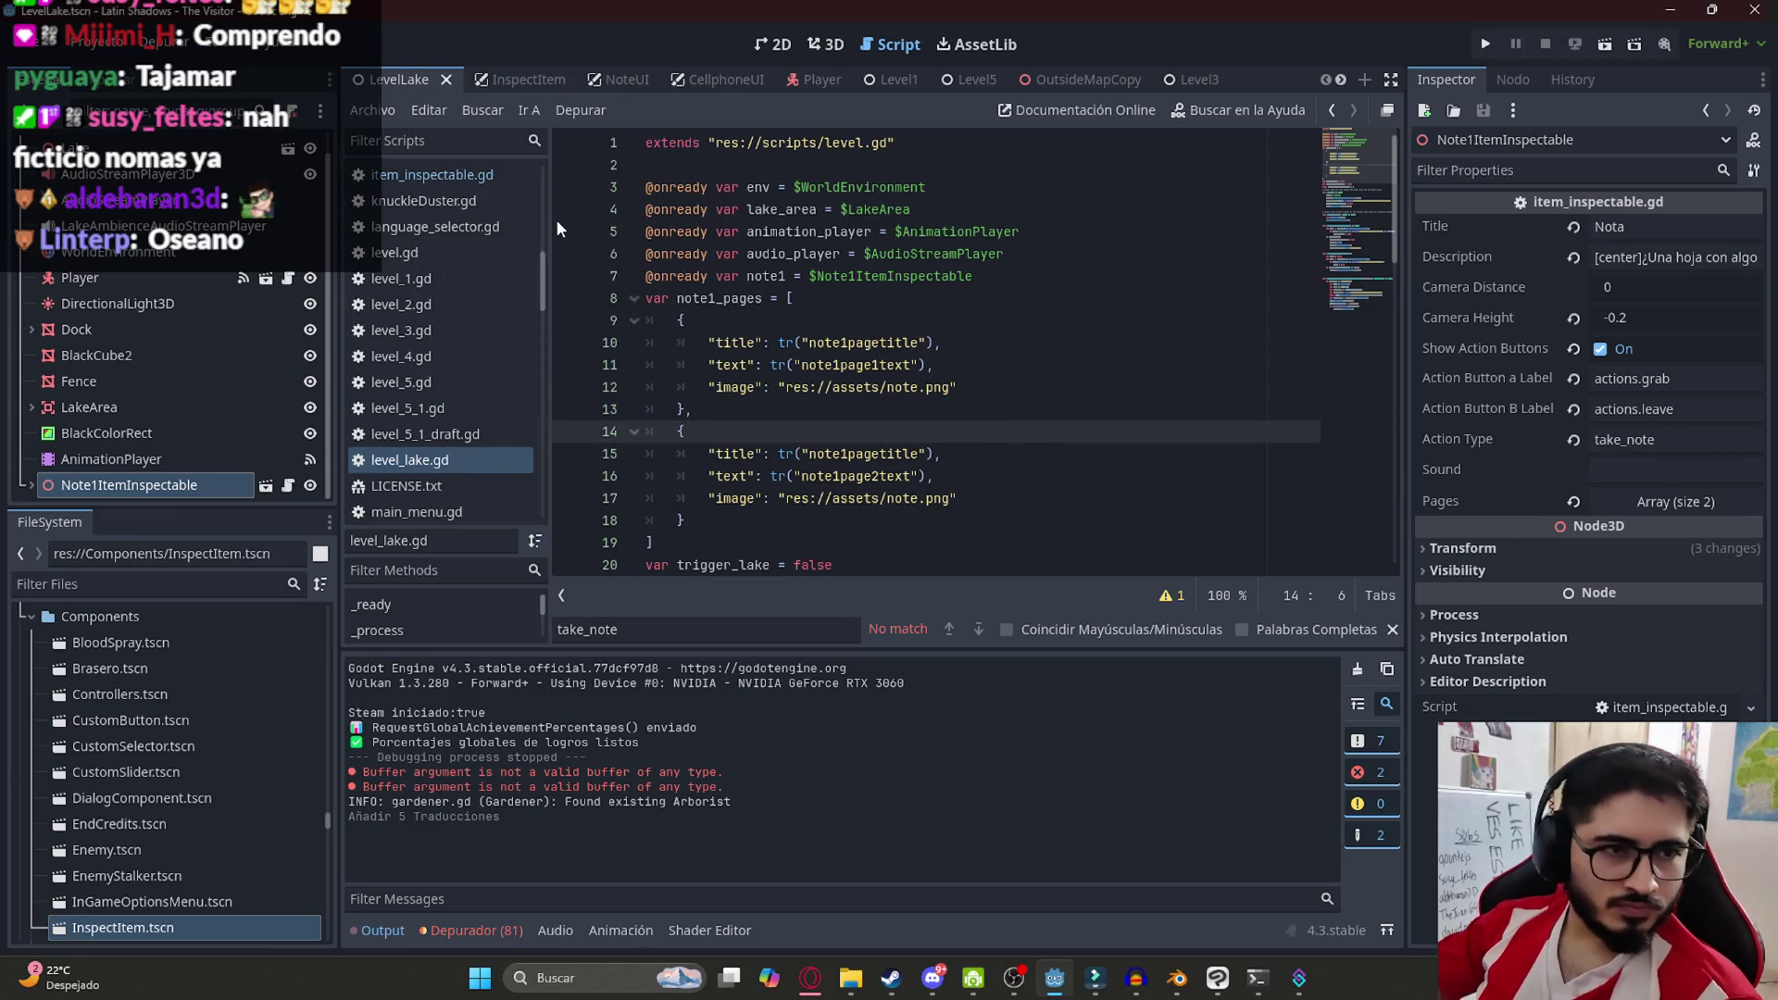
key("F5")
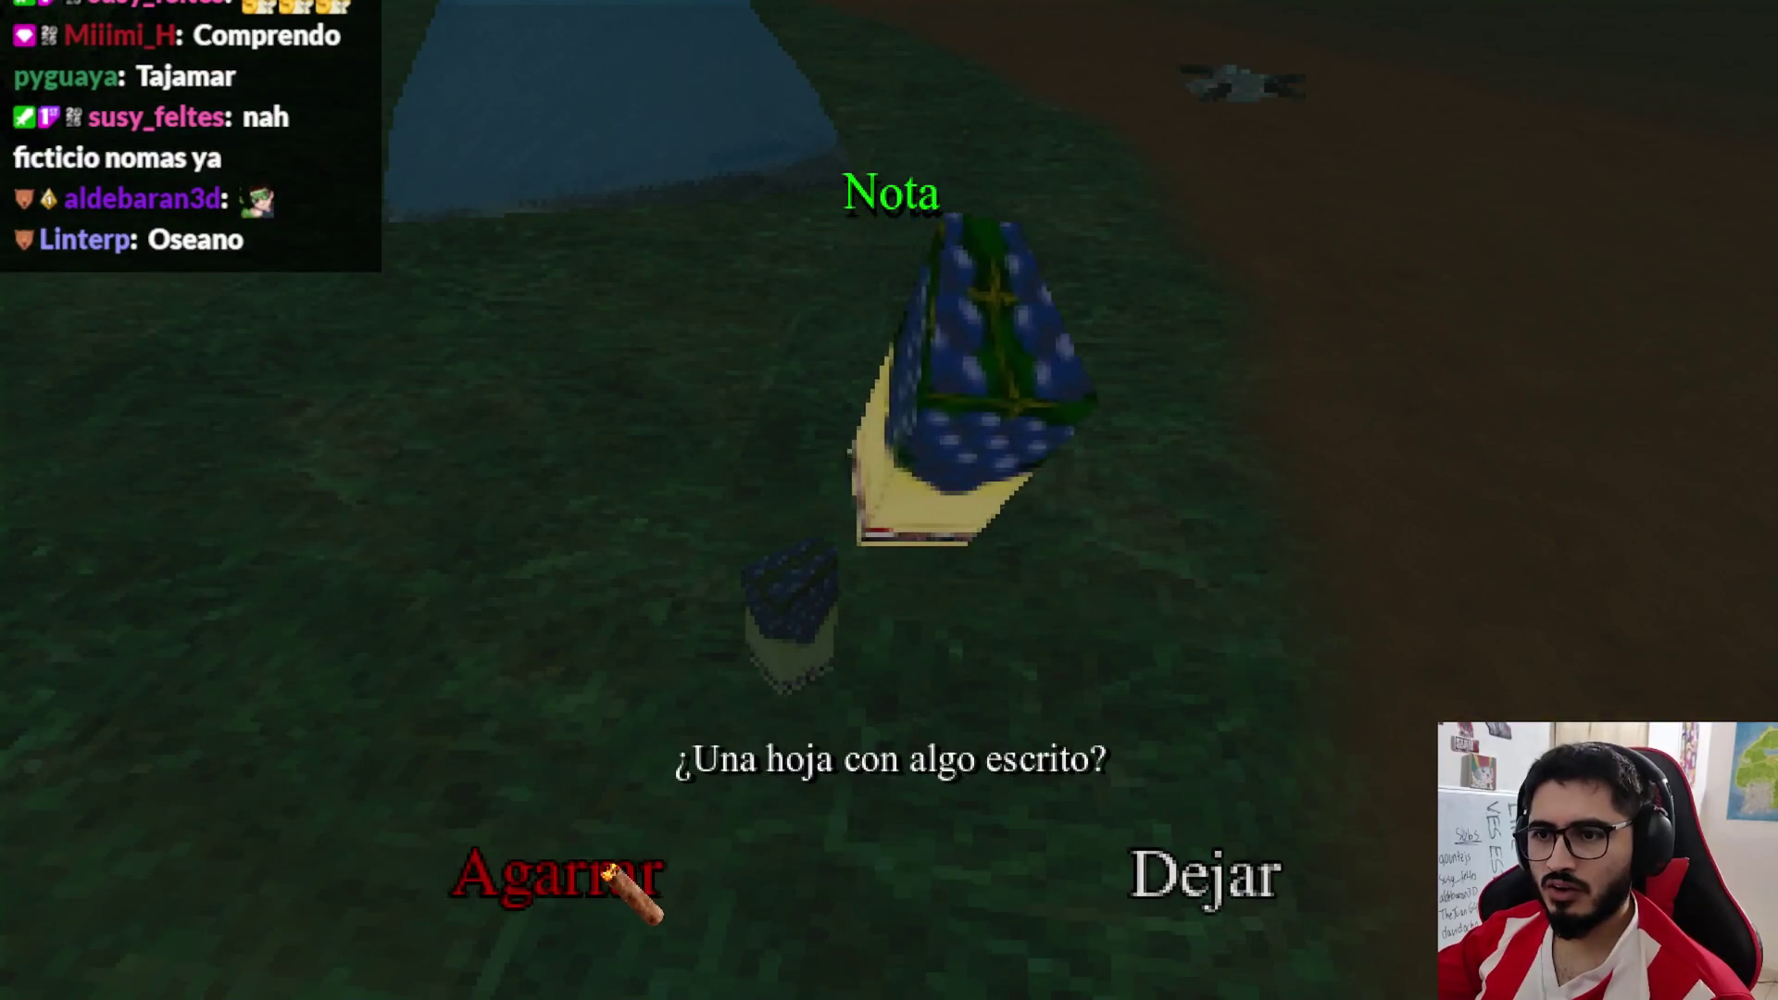
left_click(607, 871)
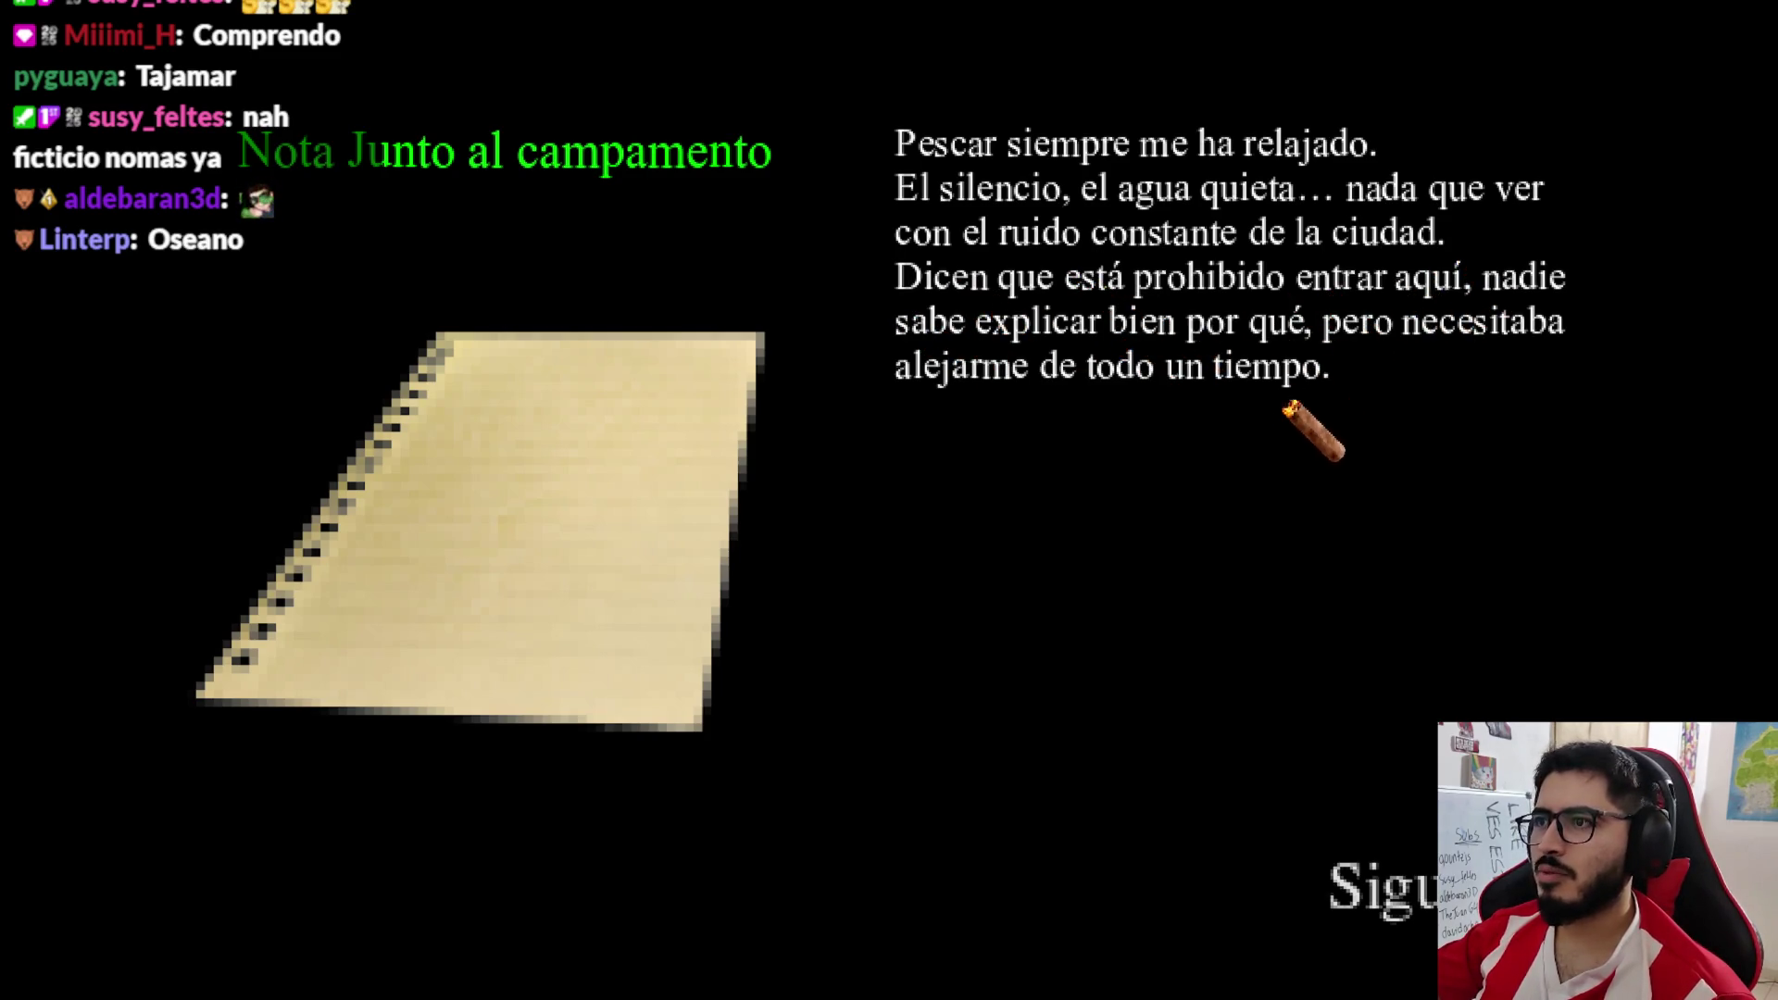
left_click(1339, 875)
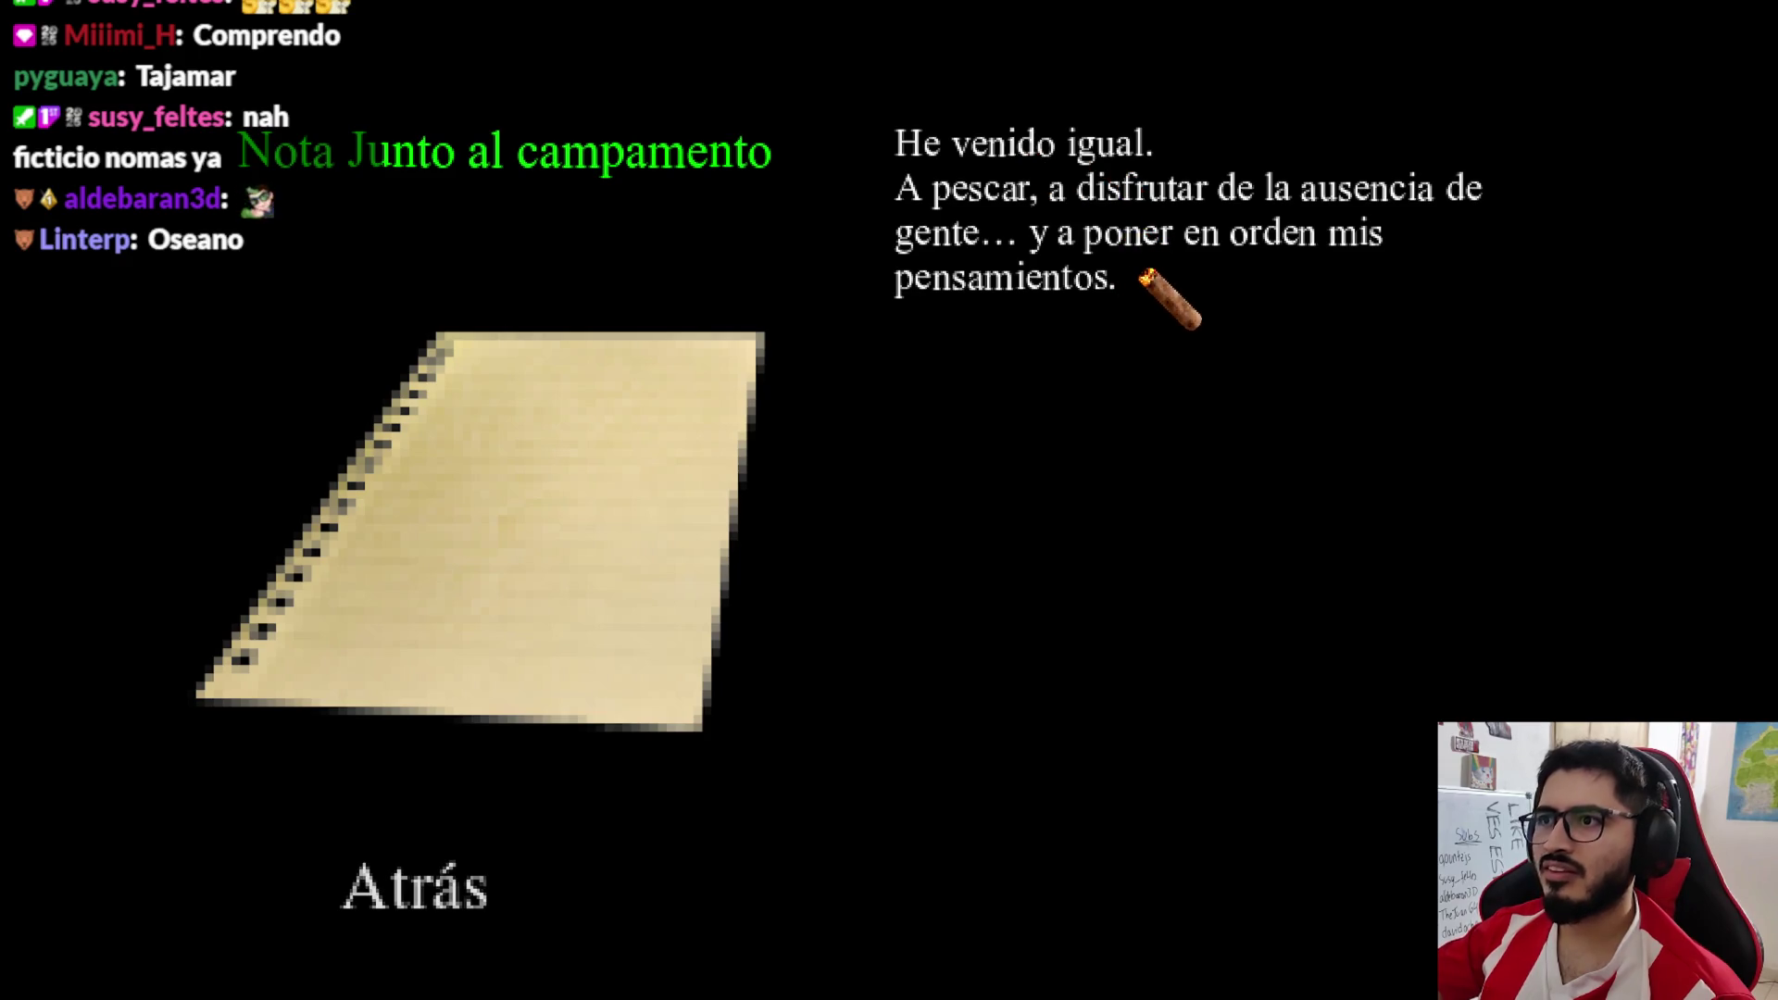
key("Escape")
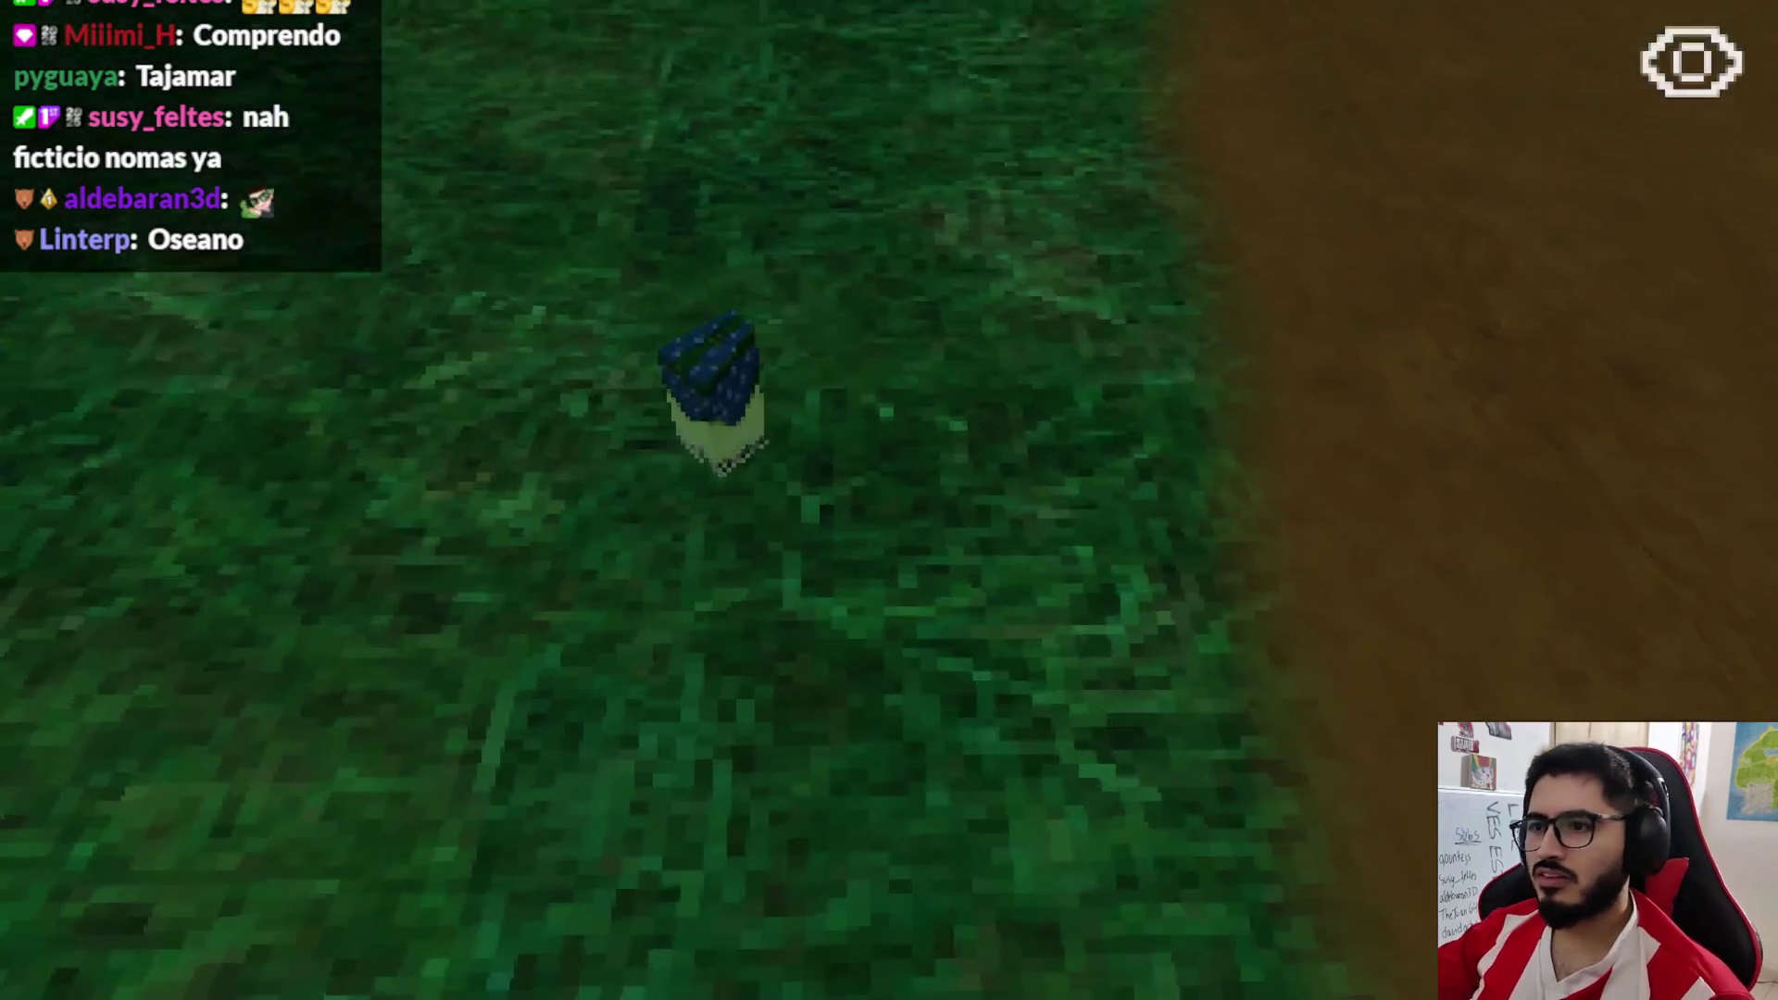
key("Escape")
left_click(906, 727)
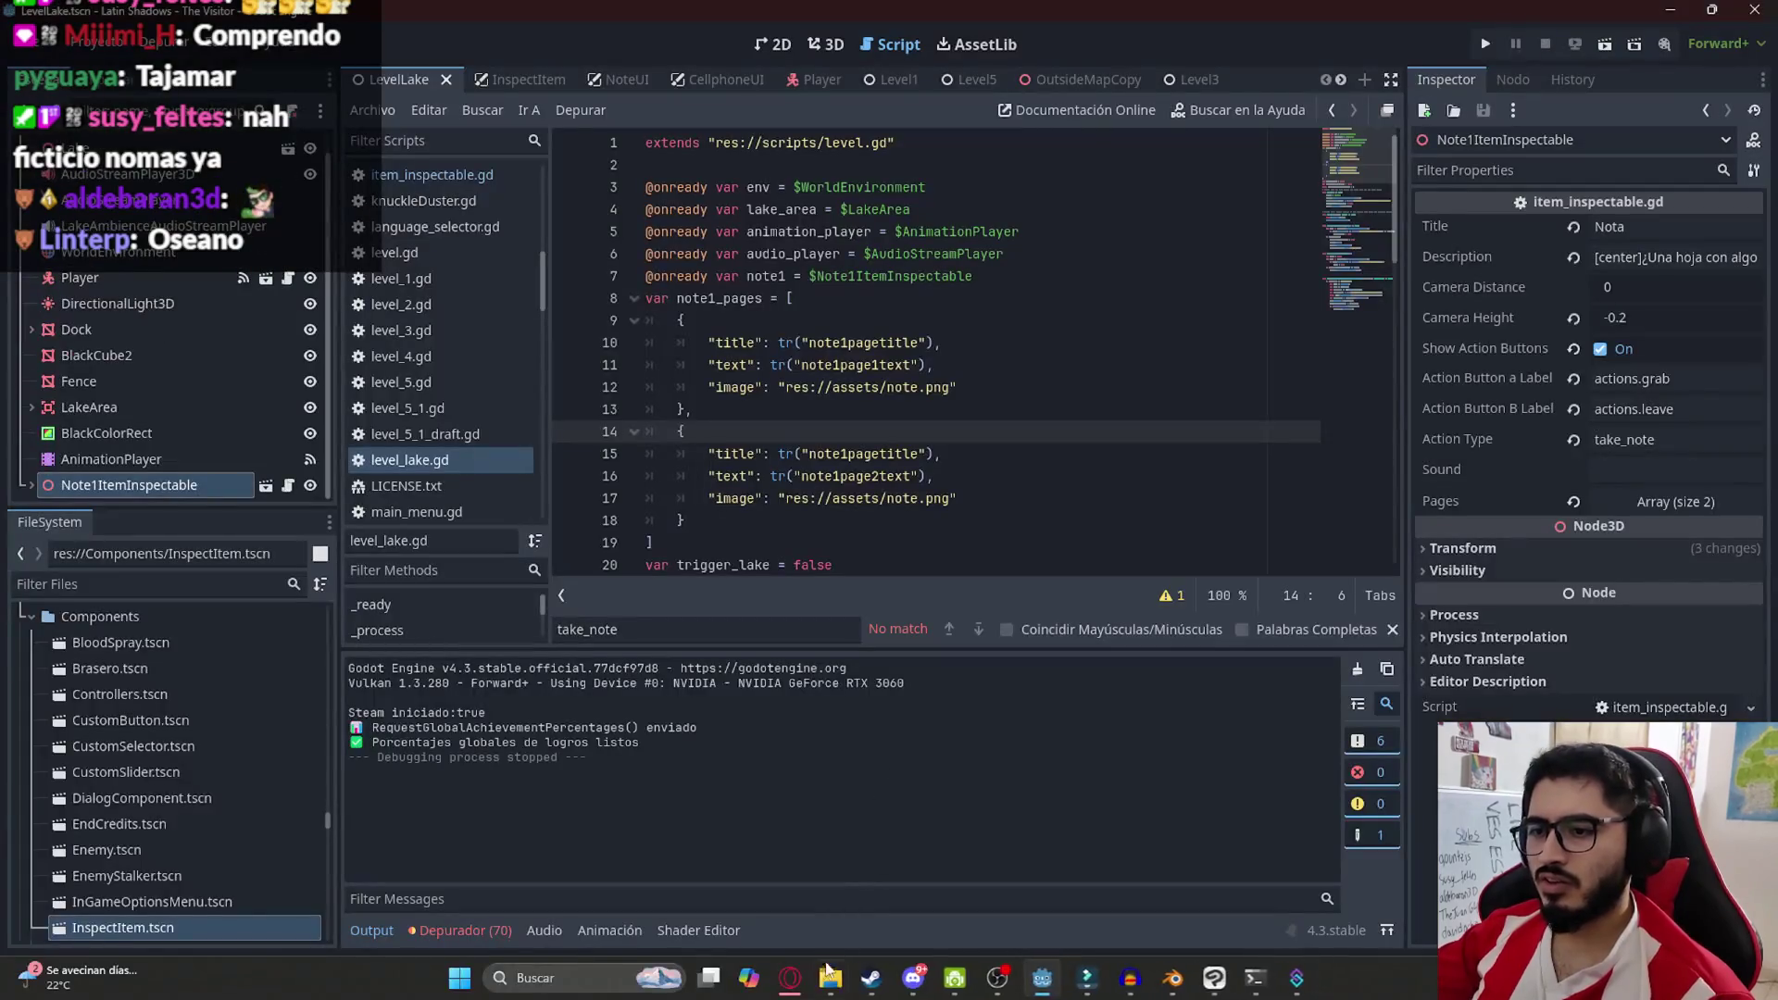
Insert blank lines in B3's page 1 text after 'relajado.' and 'ciudad.'
left_click(812, 980)
double_click(448, 269)
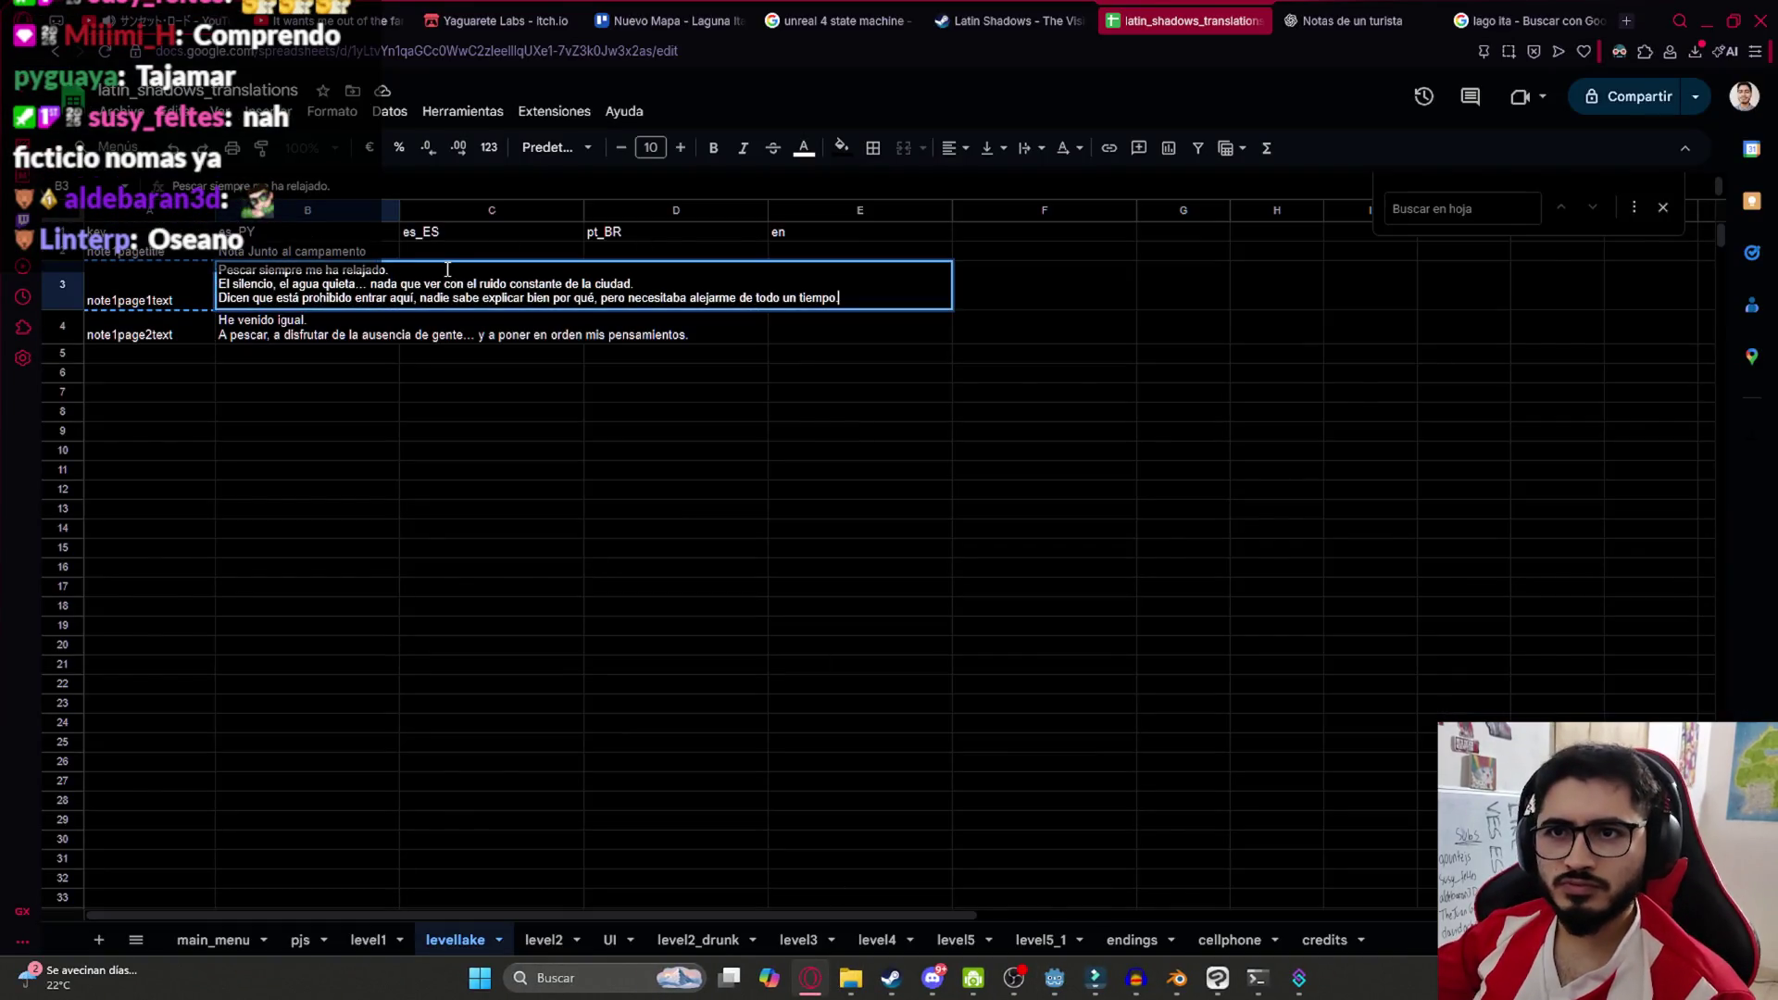
key("shift+Return")
left_click(358, 288)
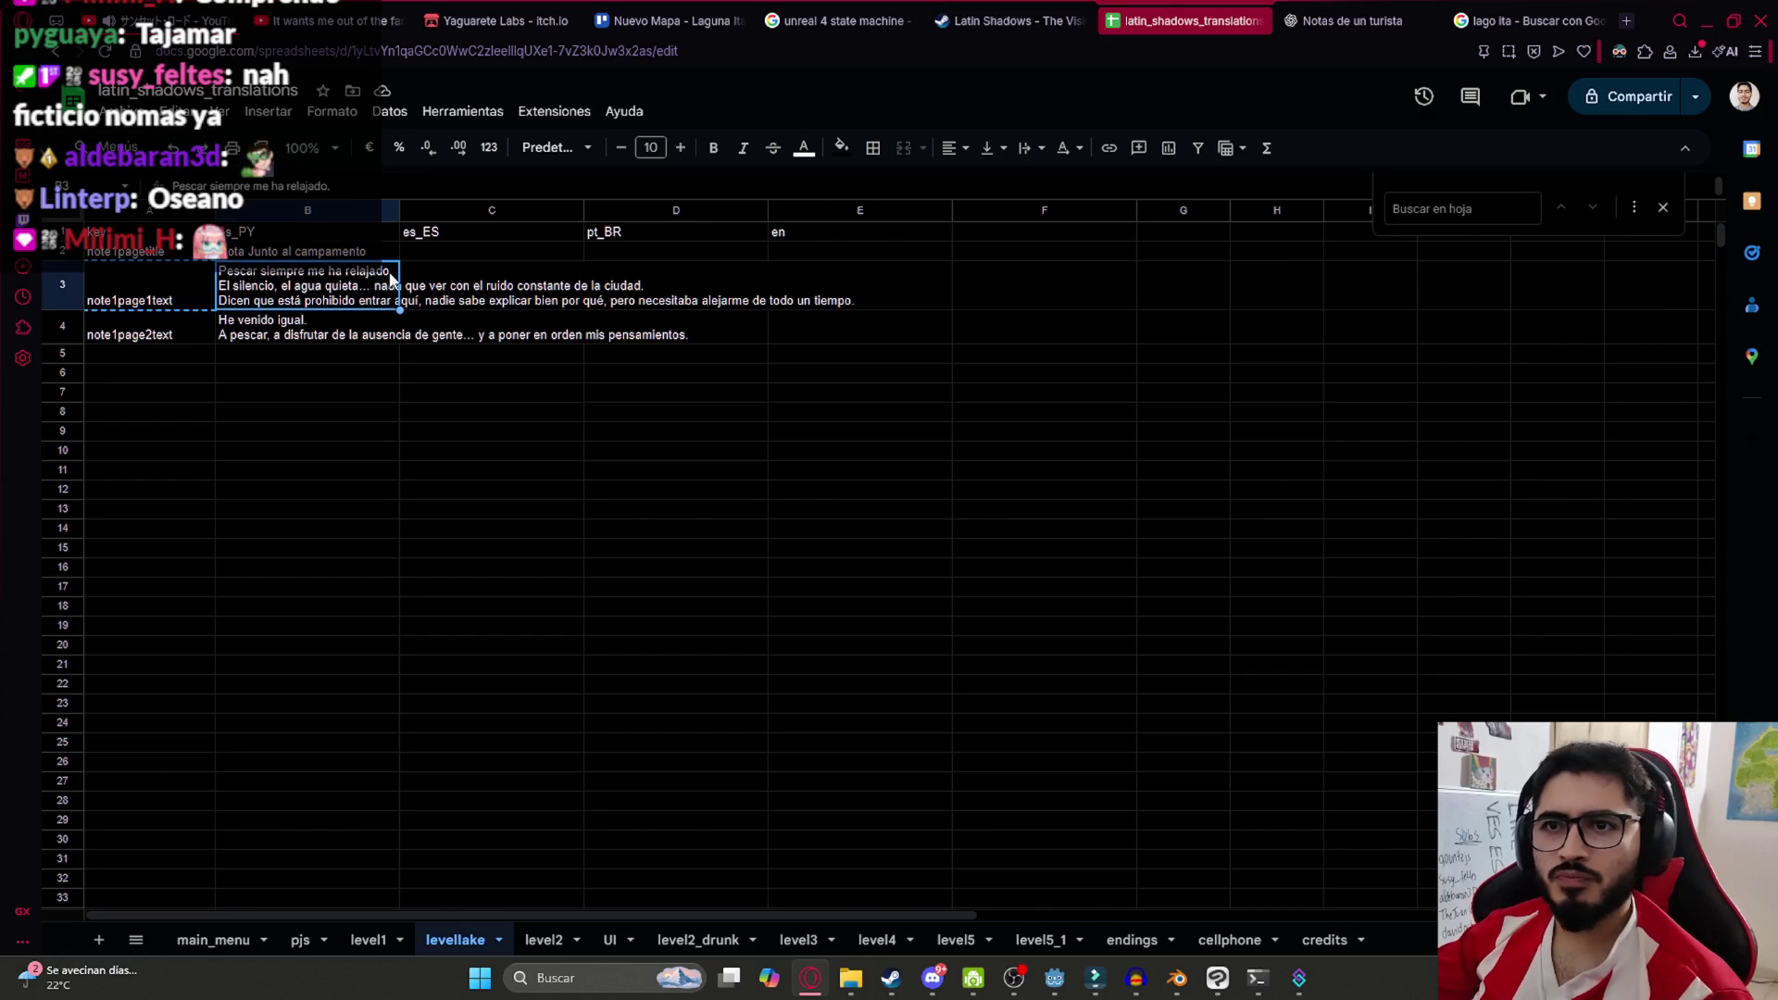
key("Return")
left_click_drag(388, 269, 224, 286)
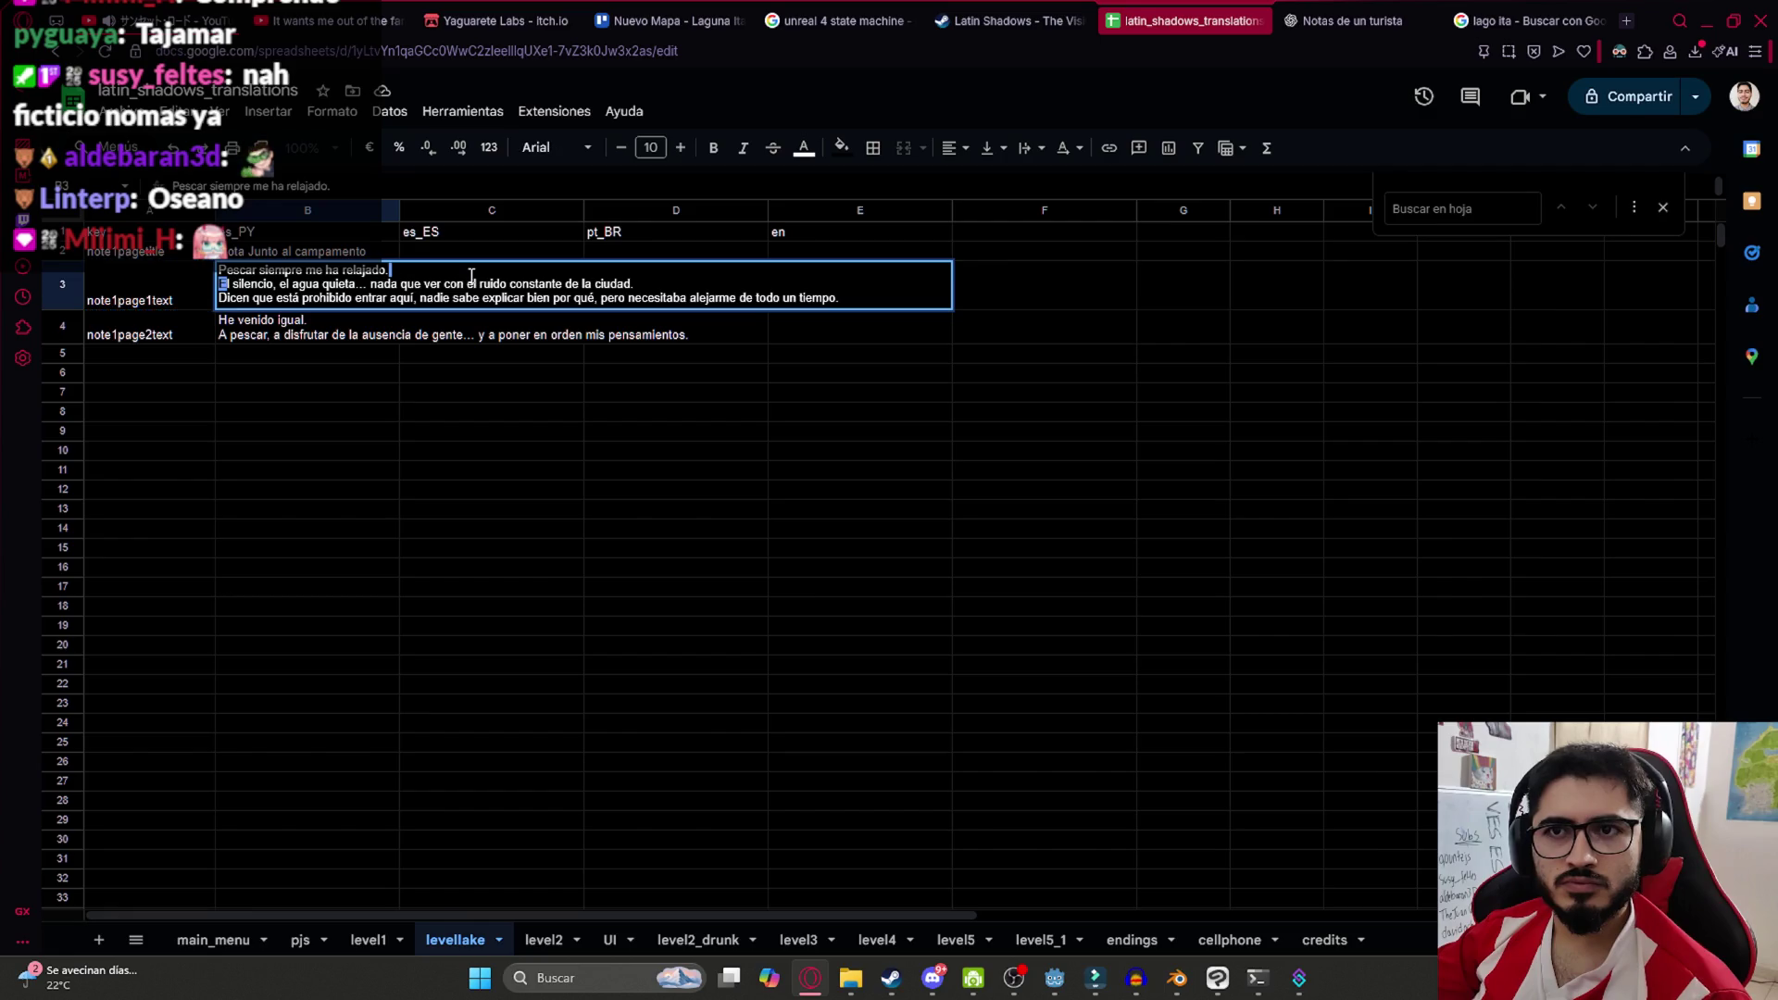
key("alt+Return")
type("E")
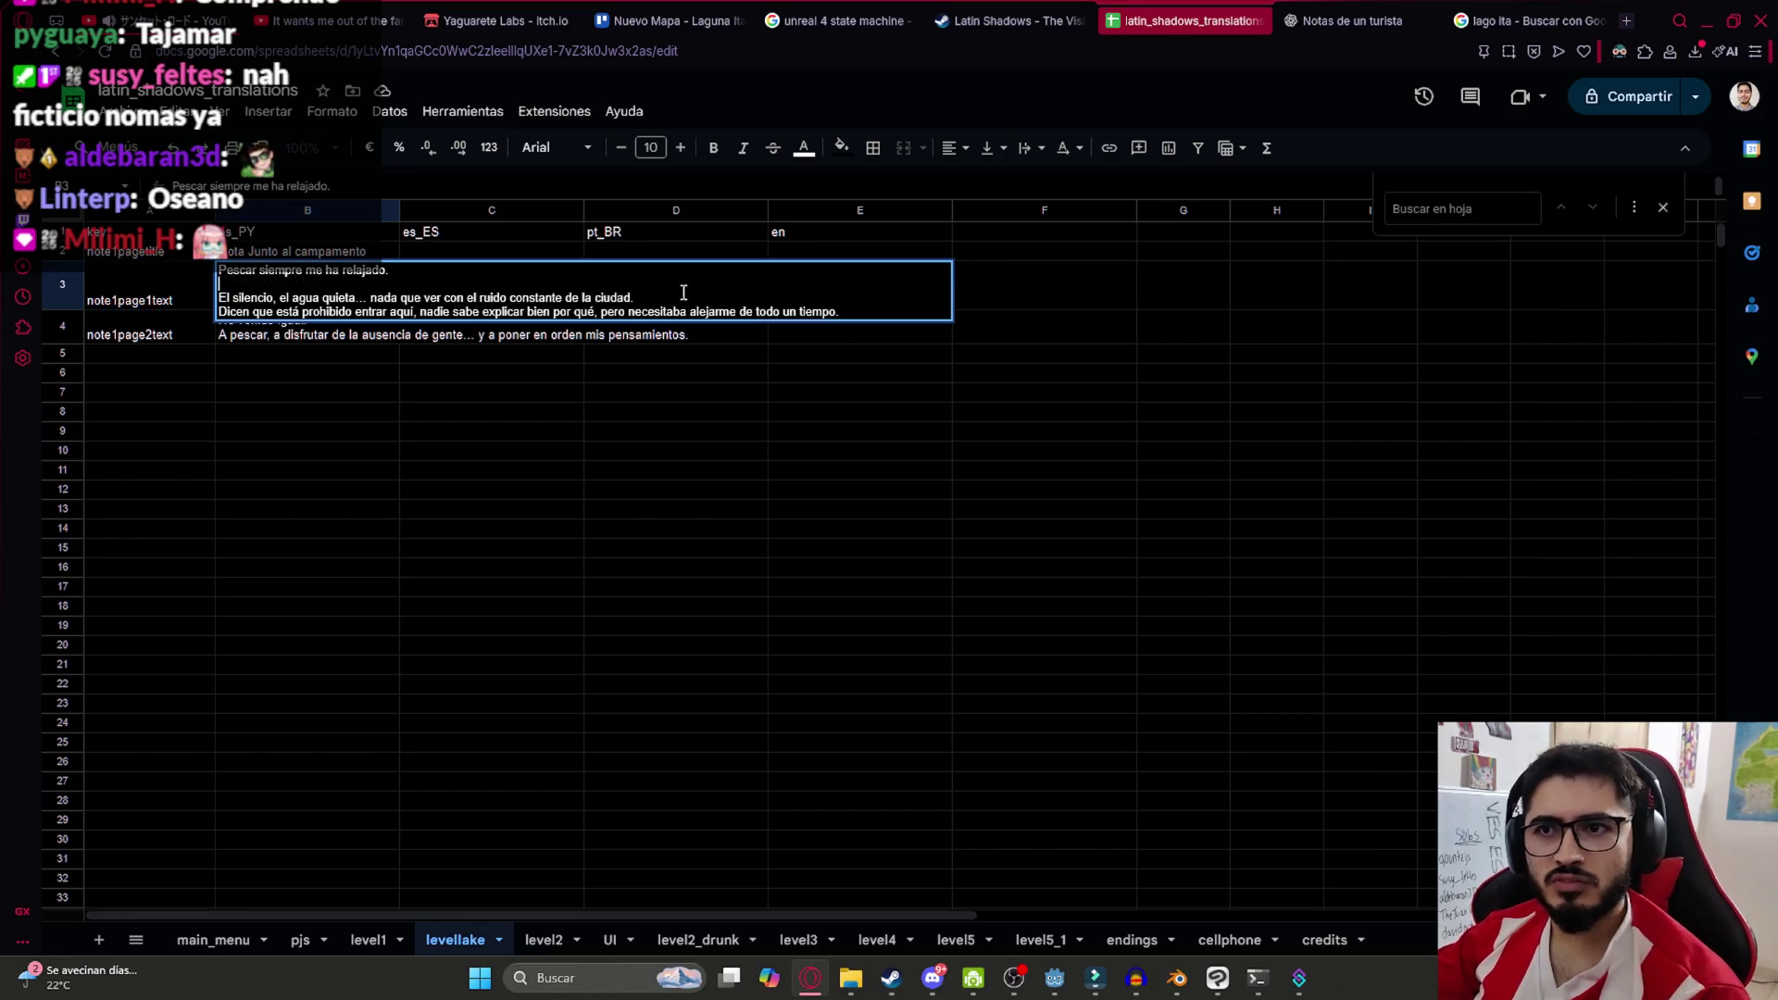
key("alt+Return")
type("E")
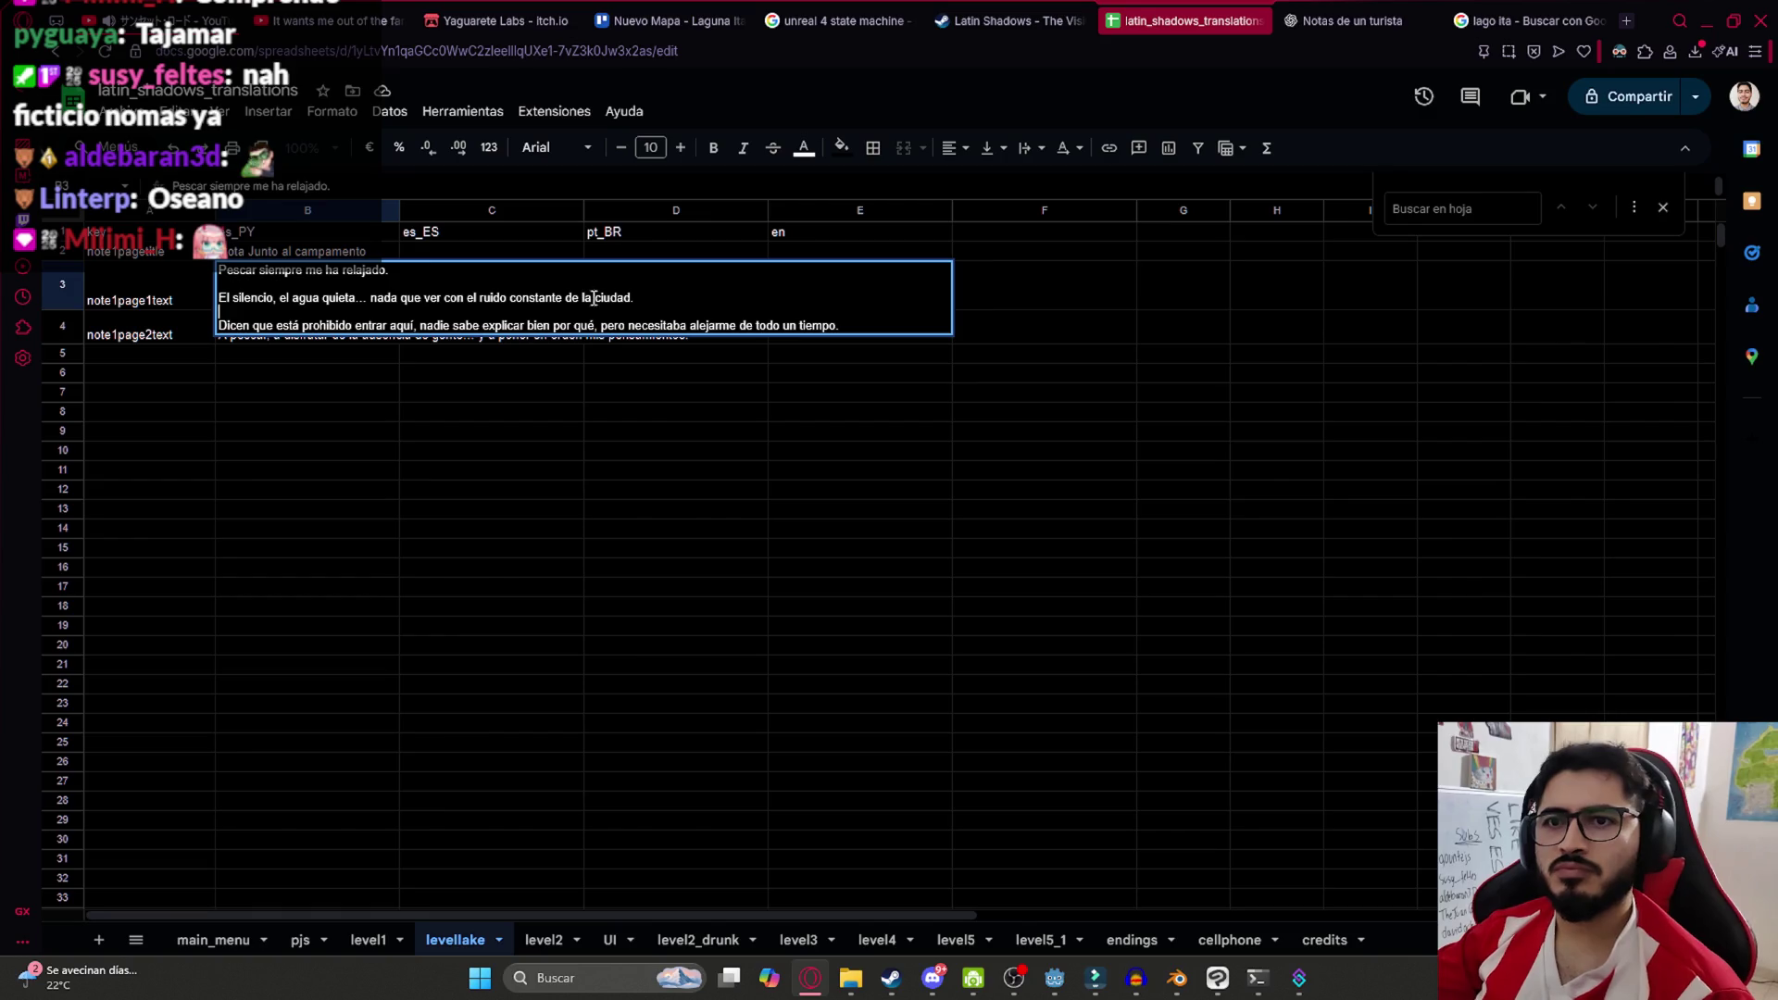
left_click(681, 413)
left_click(337, 302)
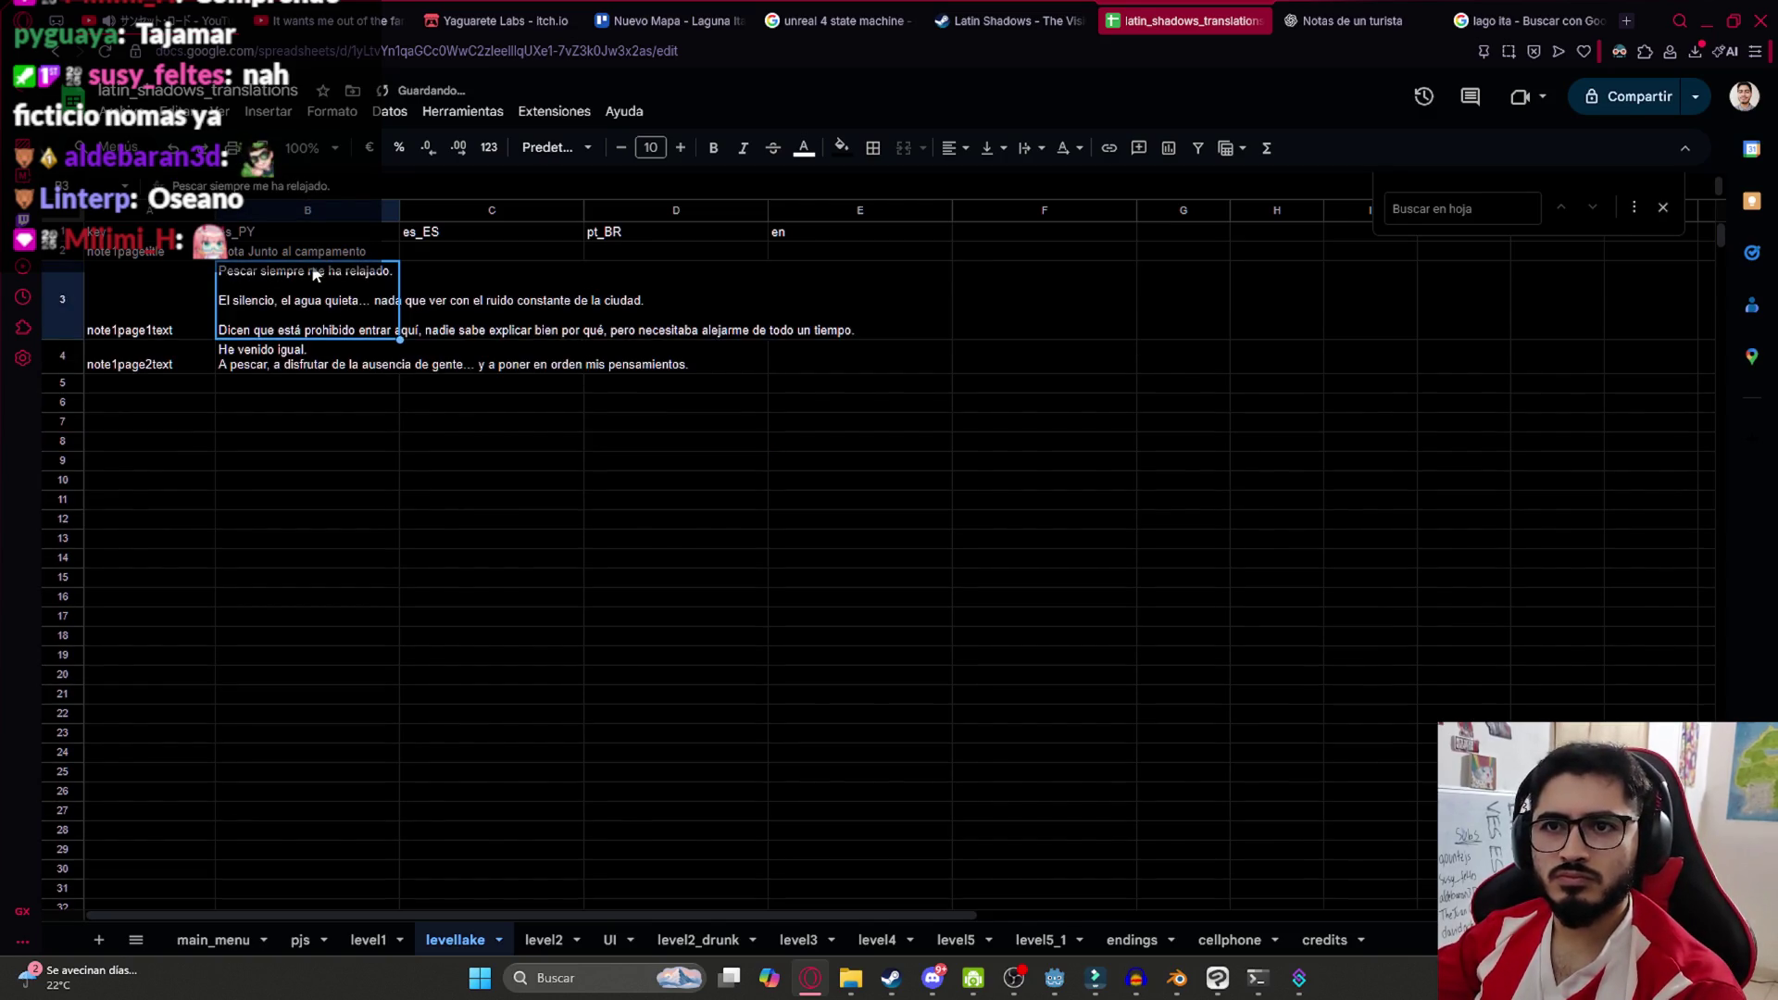
Add a blank line after 'He venido igual.' in B4 and review both note cells
left_click(321, 349)
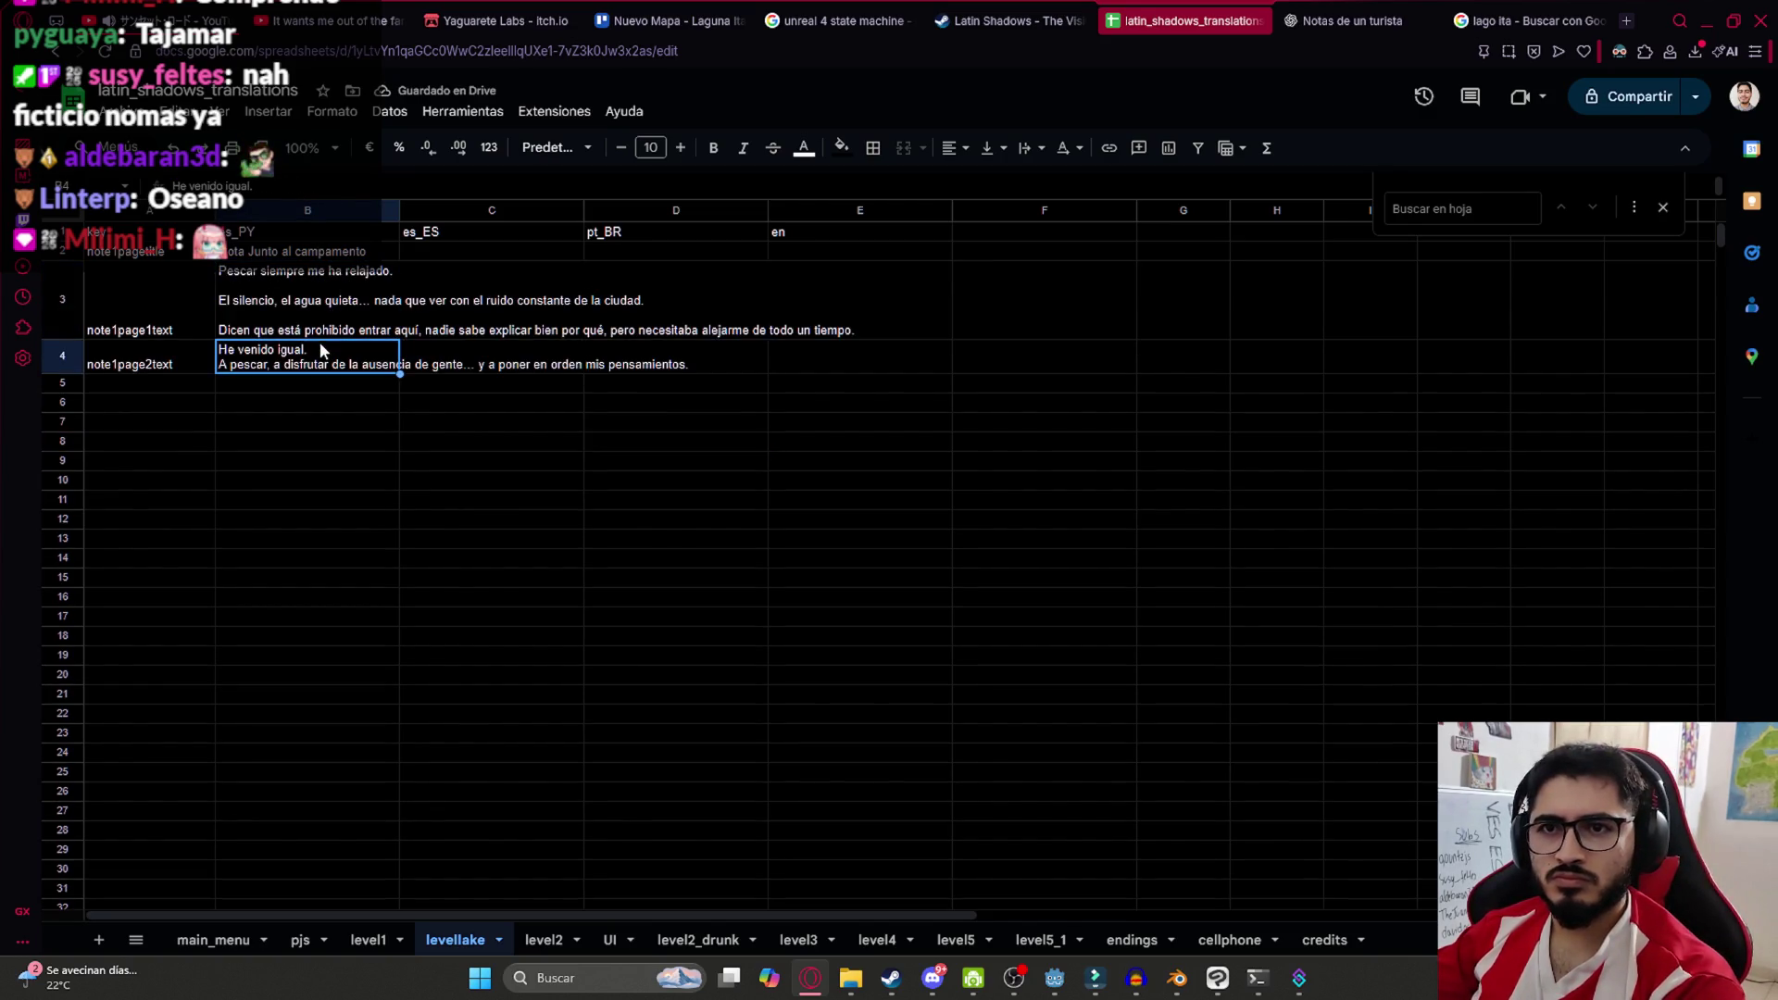
double_click(319, 349)
key("alt+Return")
type("E")
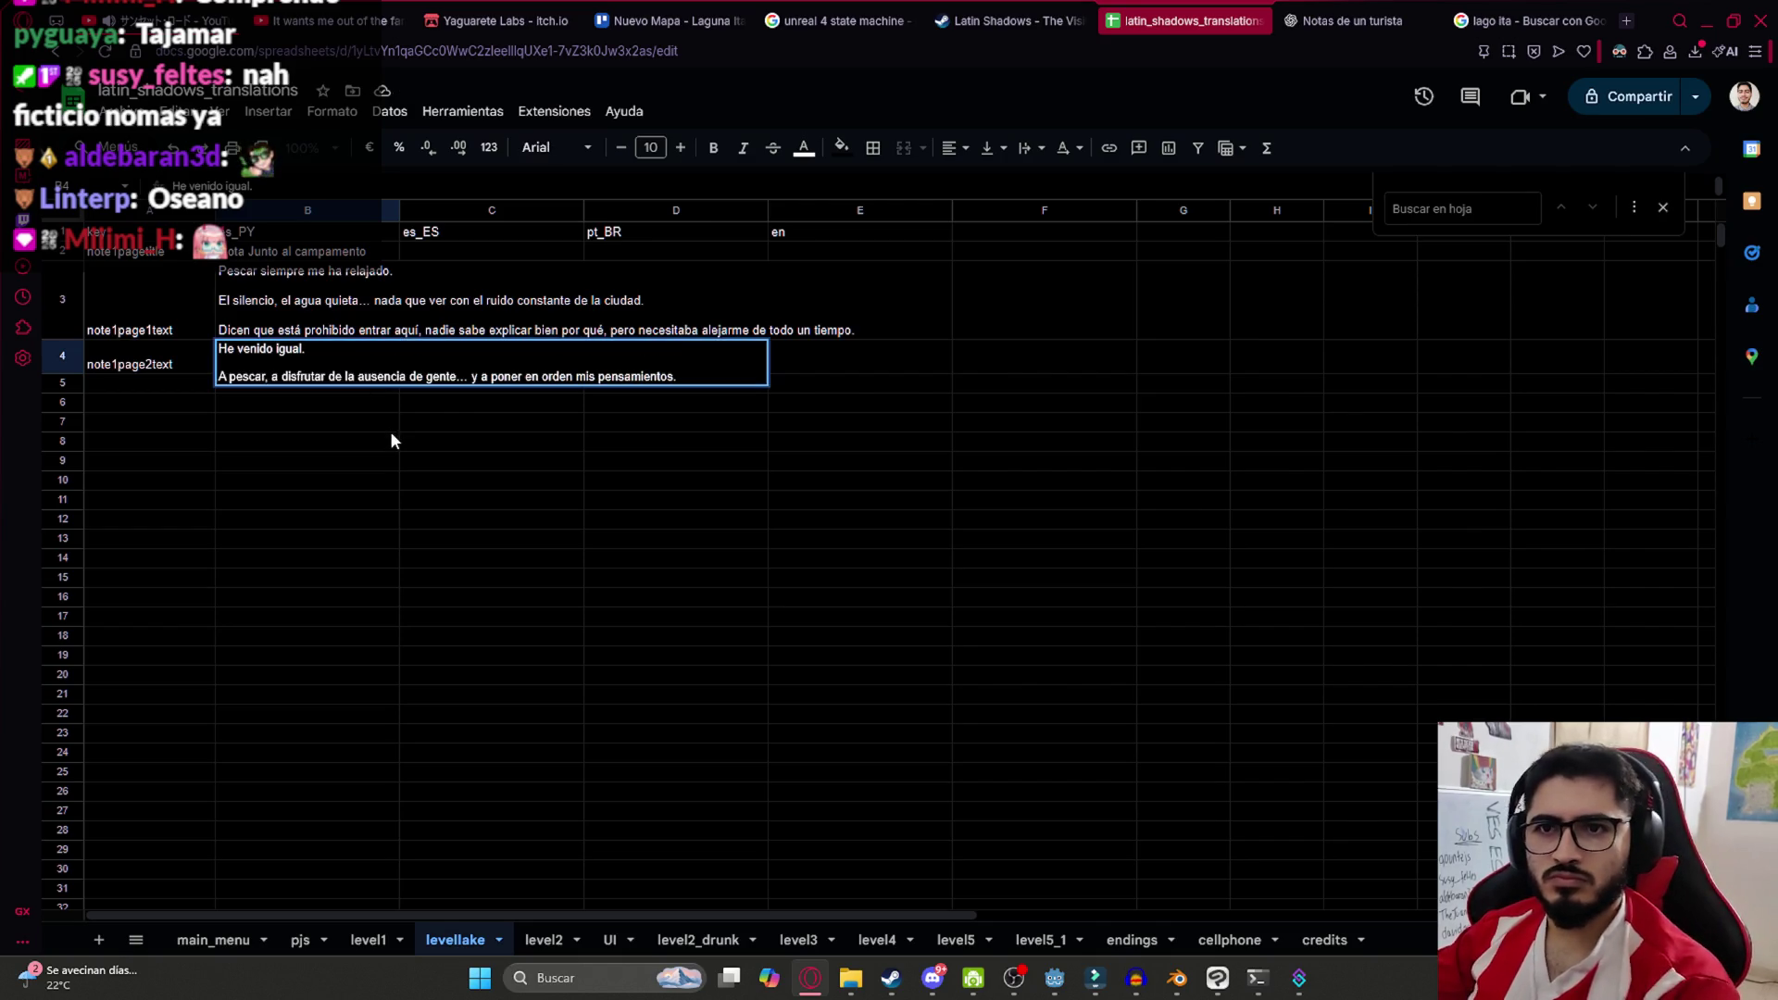
left_click(391, 441)
left_click(375, 384)
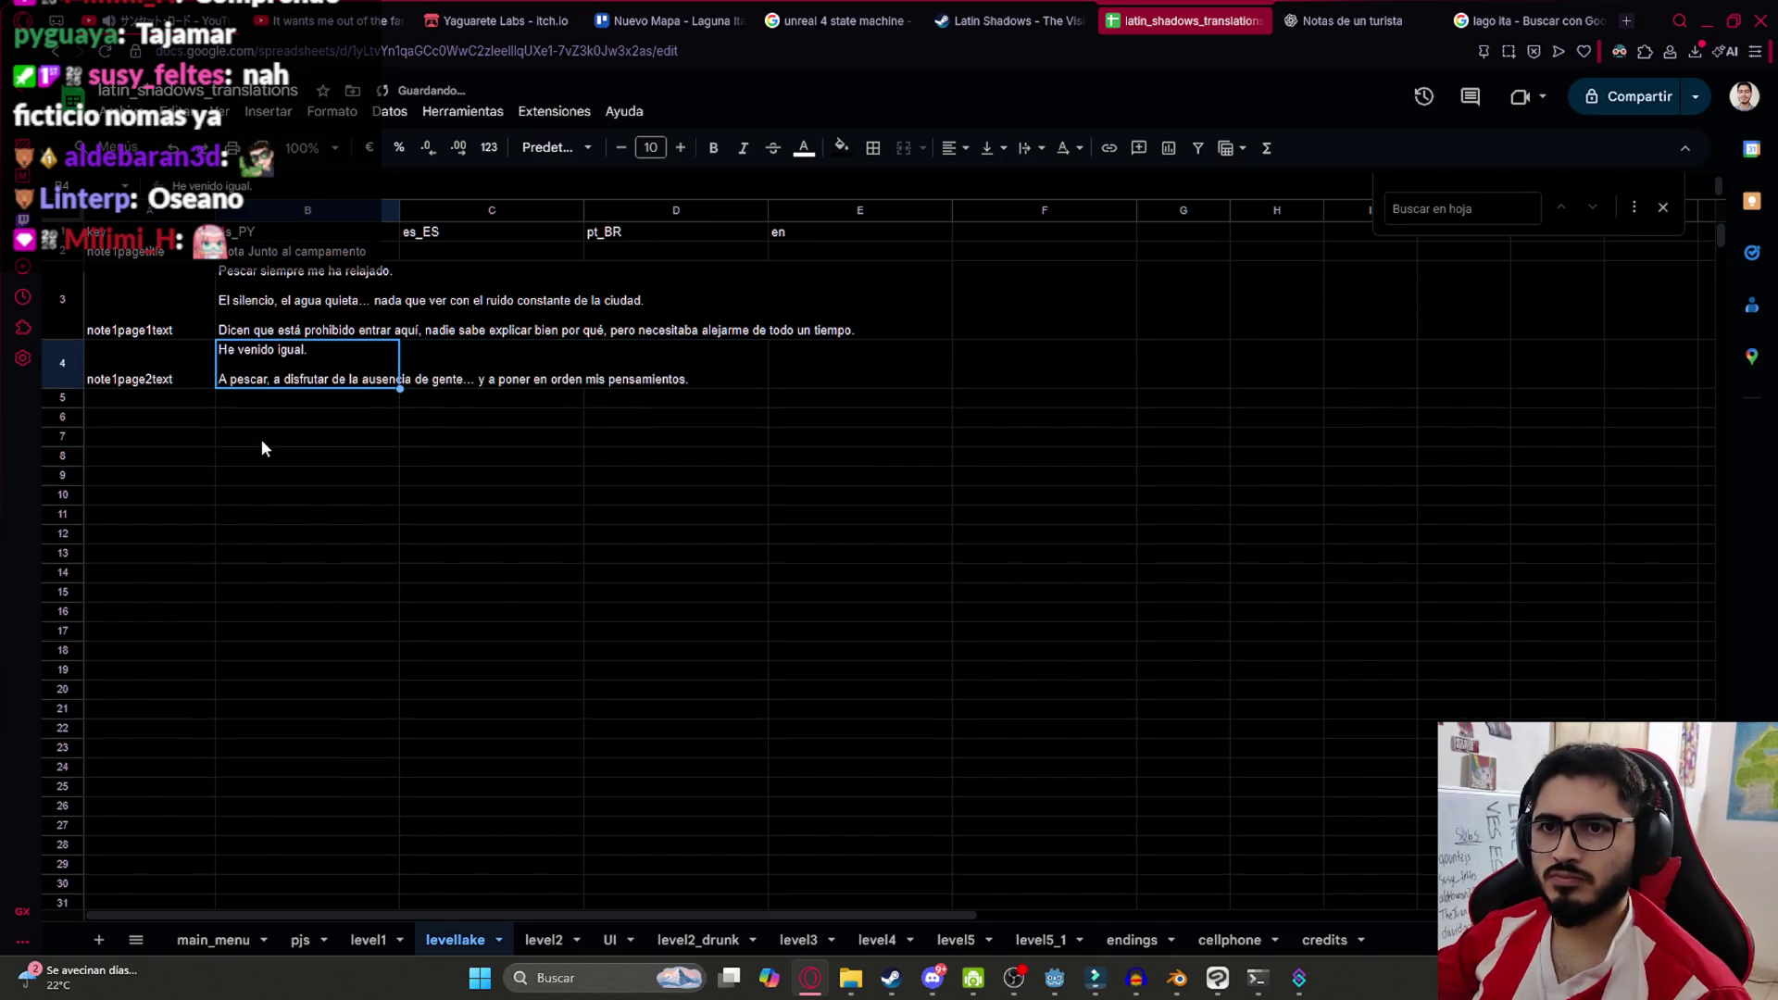
left_click(303, 301)
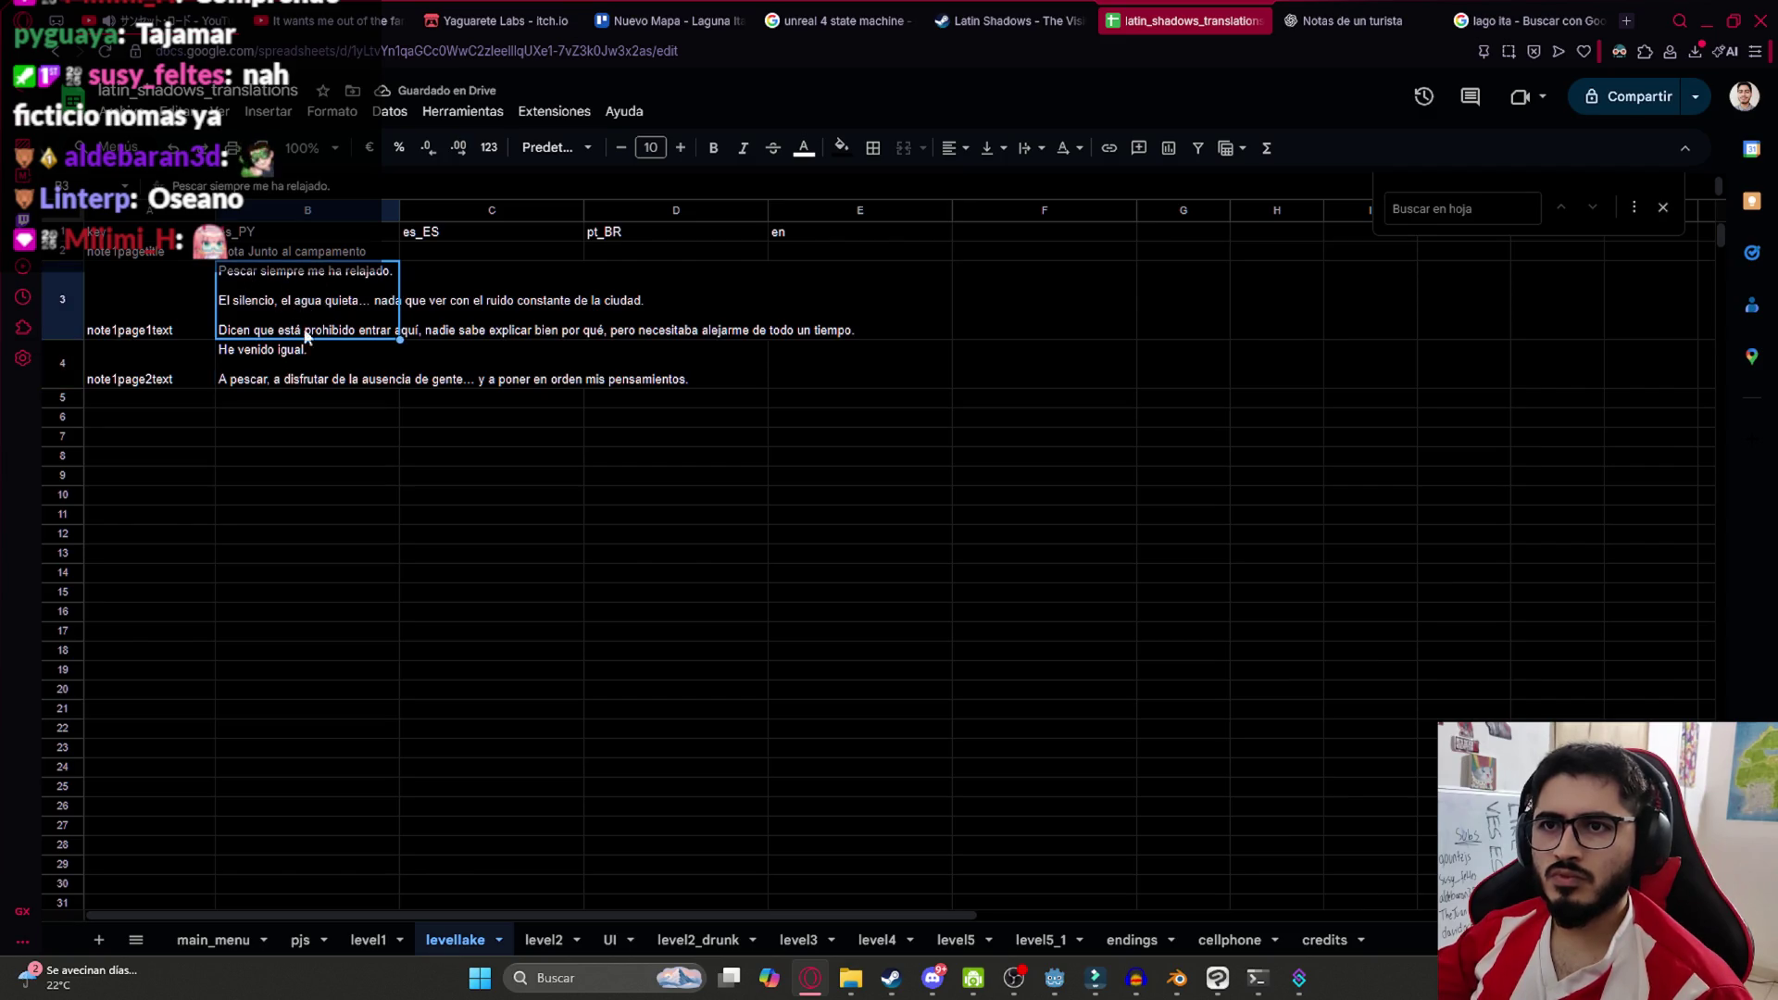
left_click(325, 400)
left_click(325, 357)
left_click(325, 352)
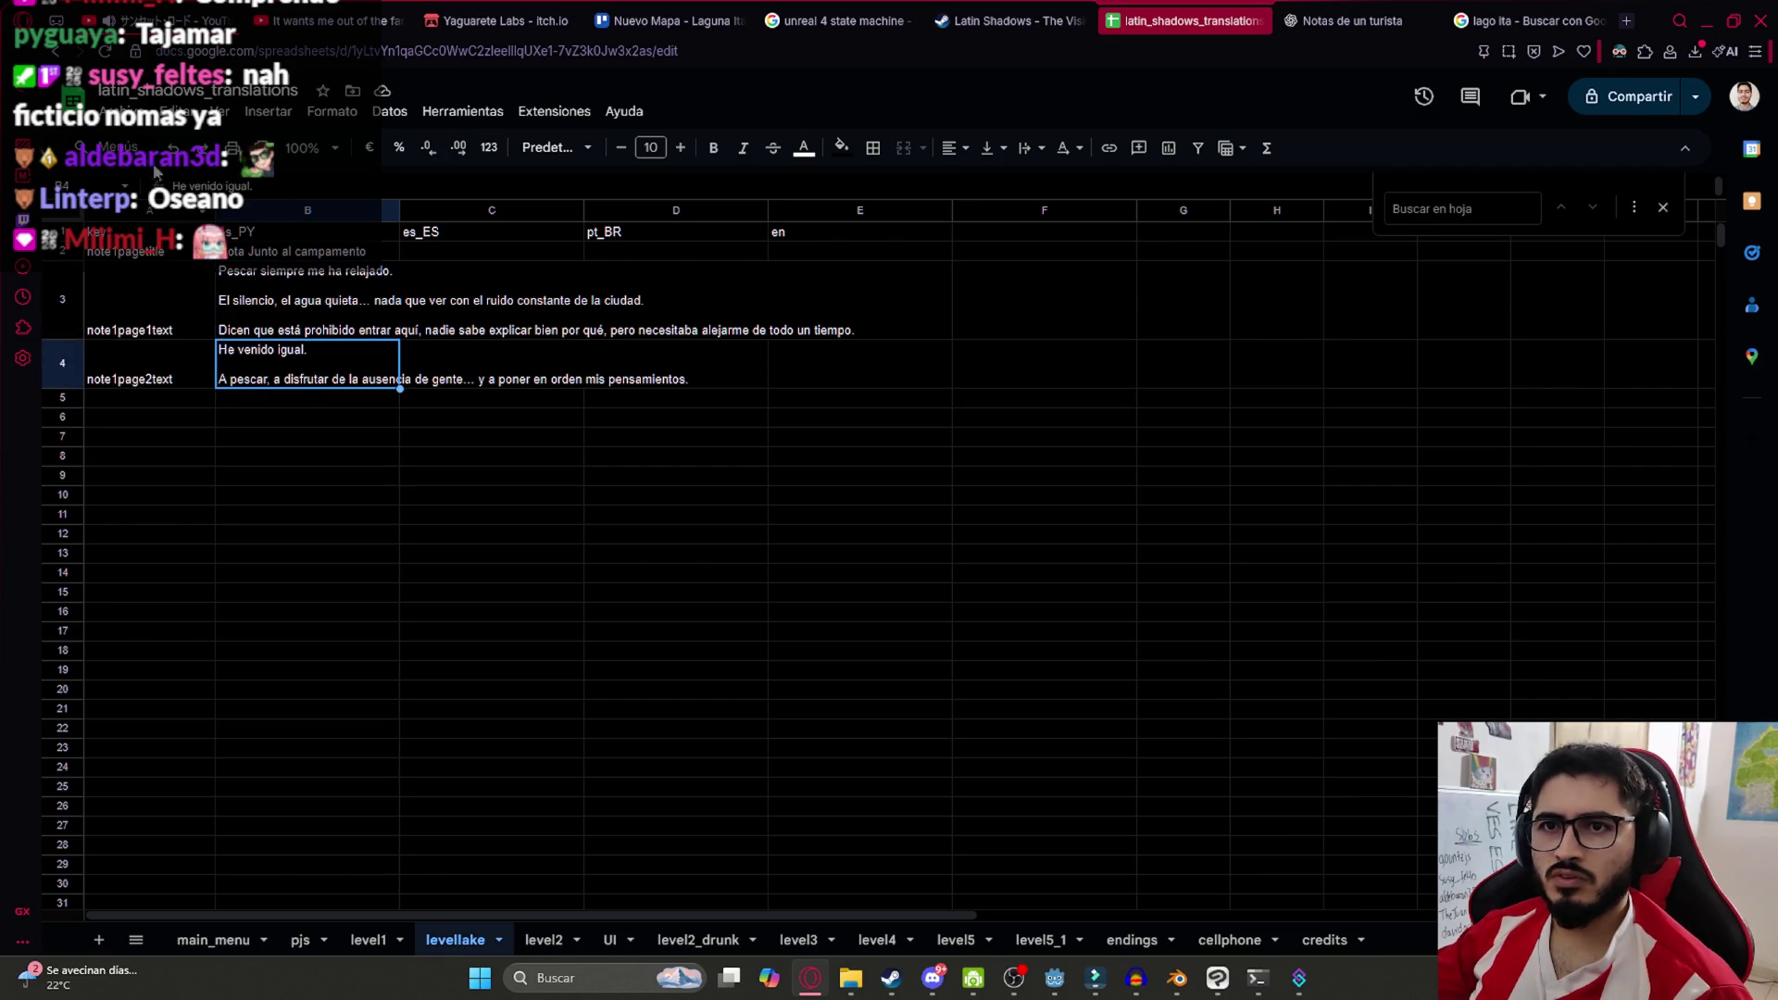
left_click(181, 112)
left_click(121, 111)
Download levellake as .csv and paste it into translations, replacing the old copy
mouse_move(227, 341)
left_click(593, 460)
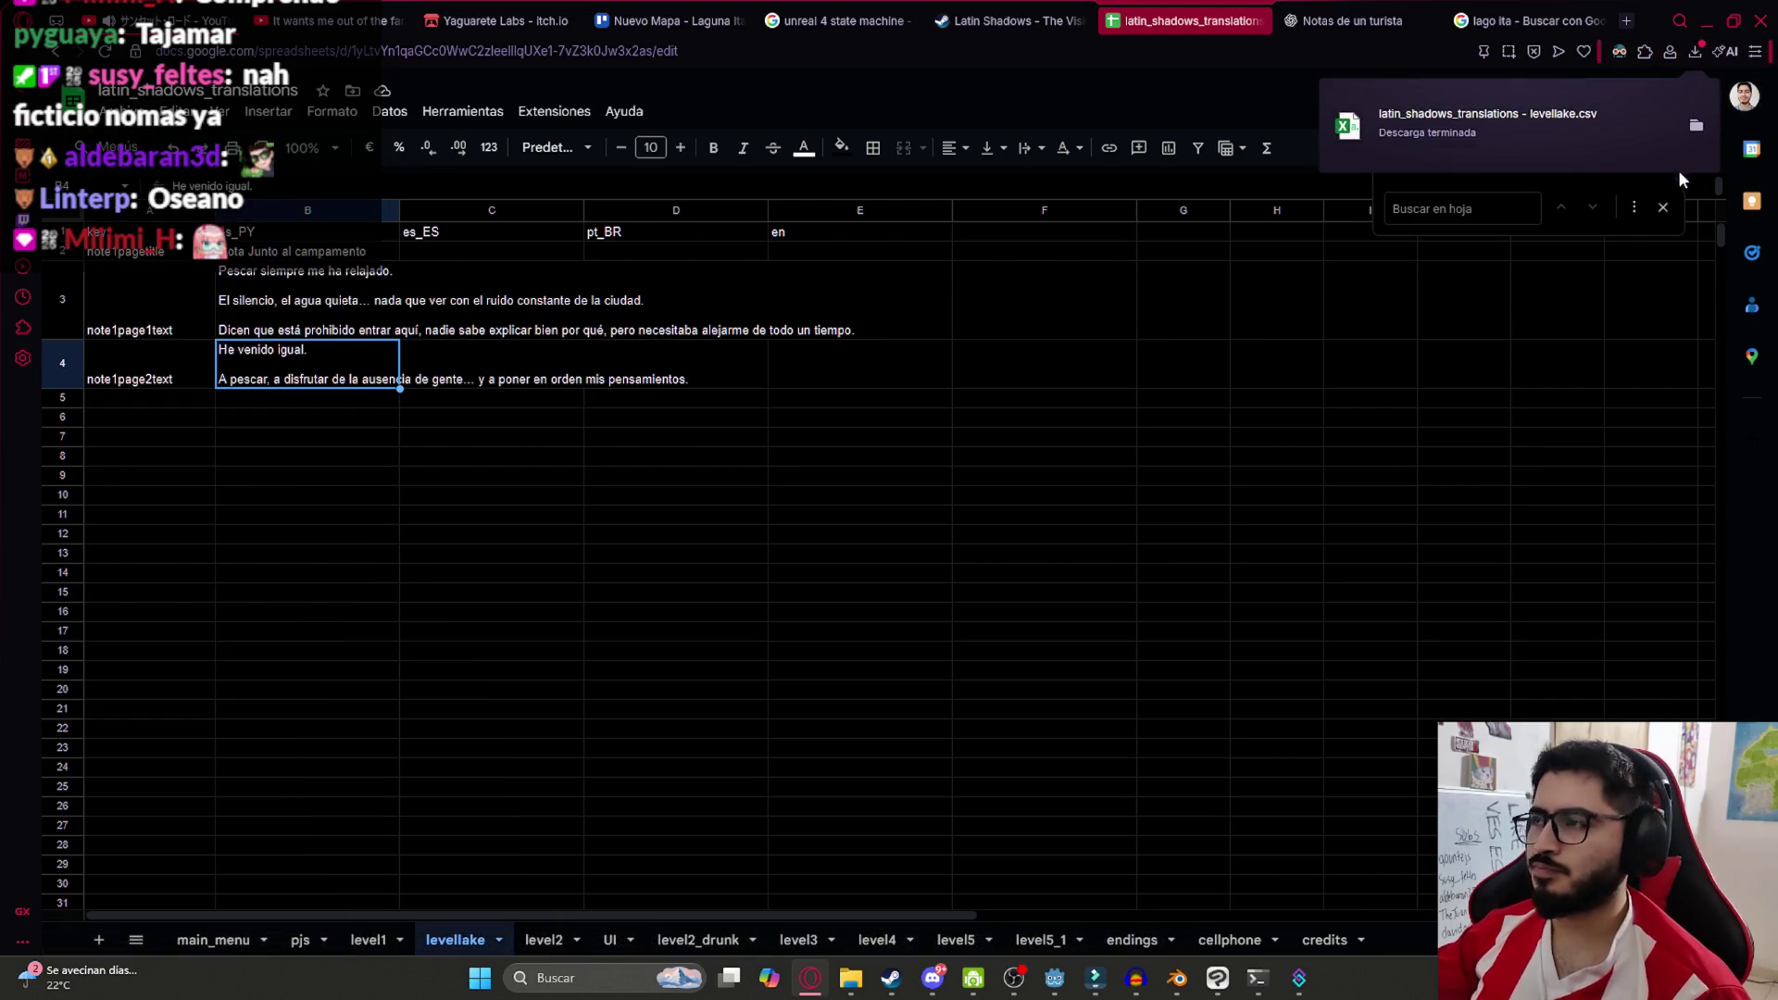
left_click(1691, 135)
mouse_move(850, 978)
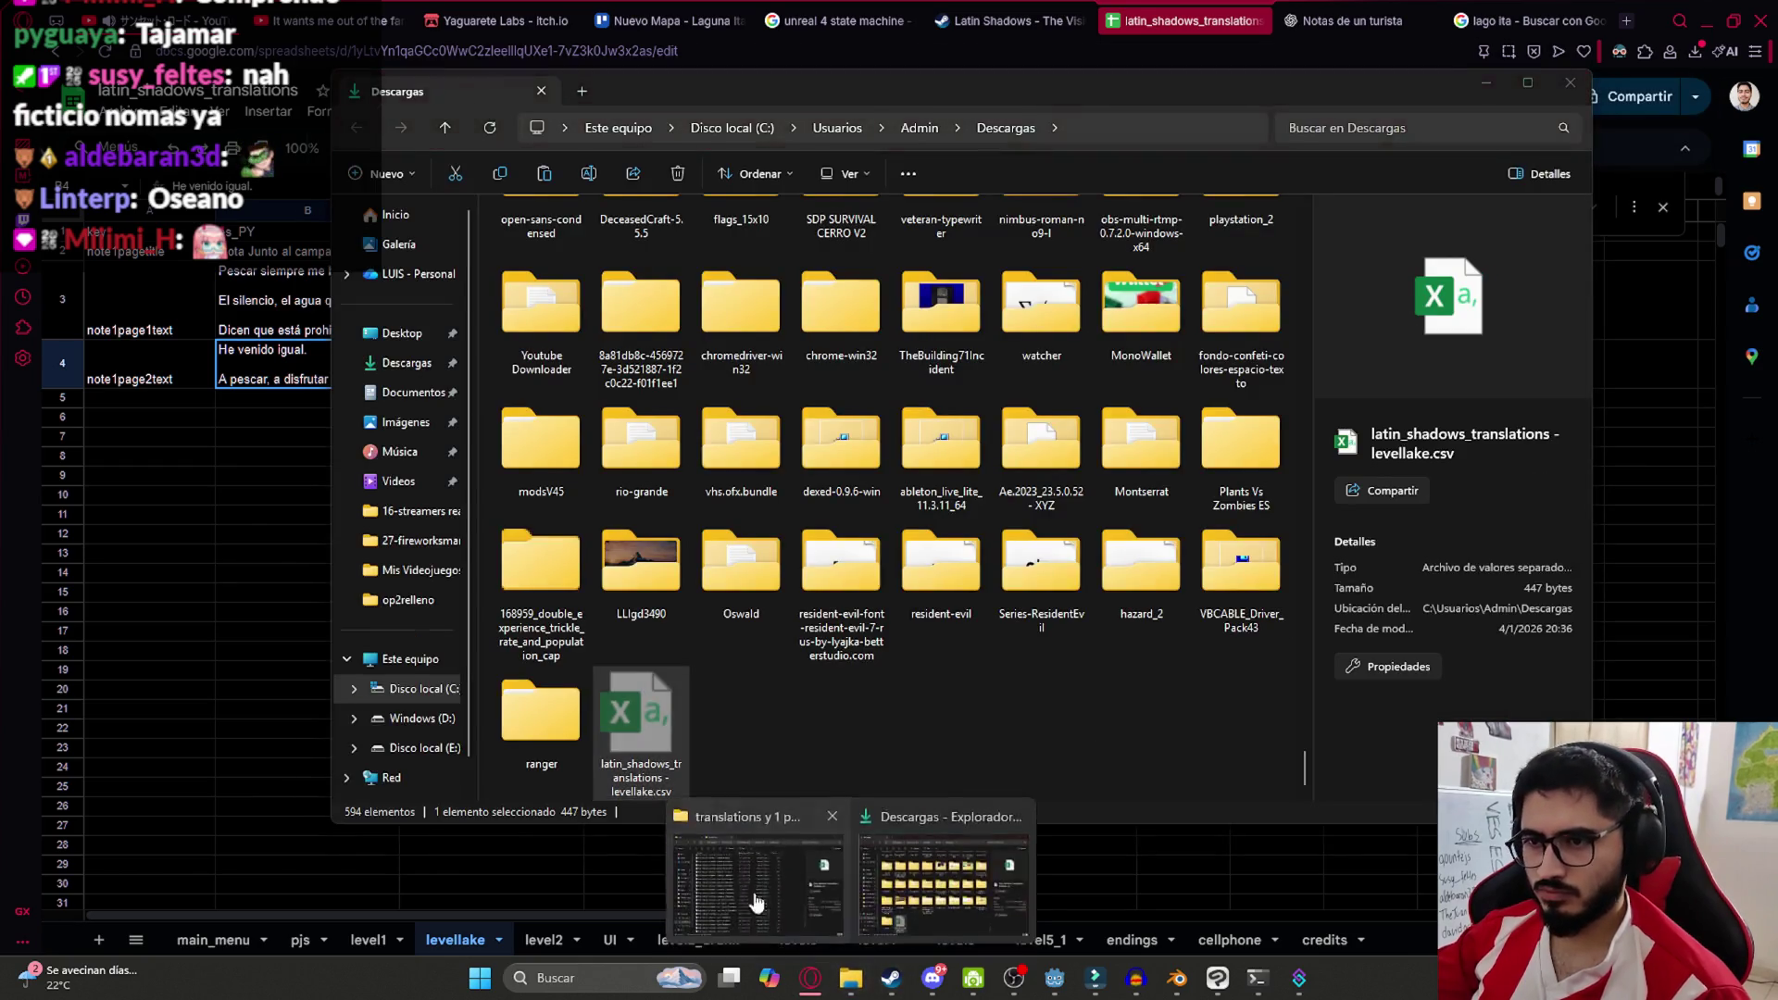
left_click(755, 903)
key("ctrl+v")
left_click(333, 335)
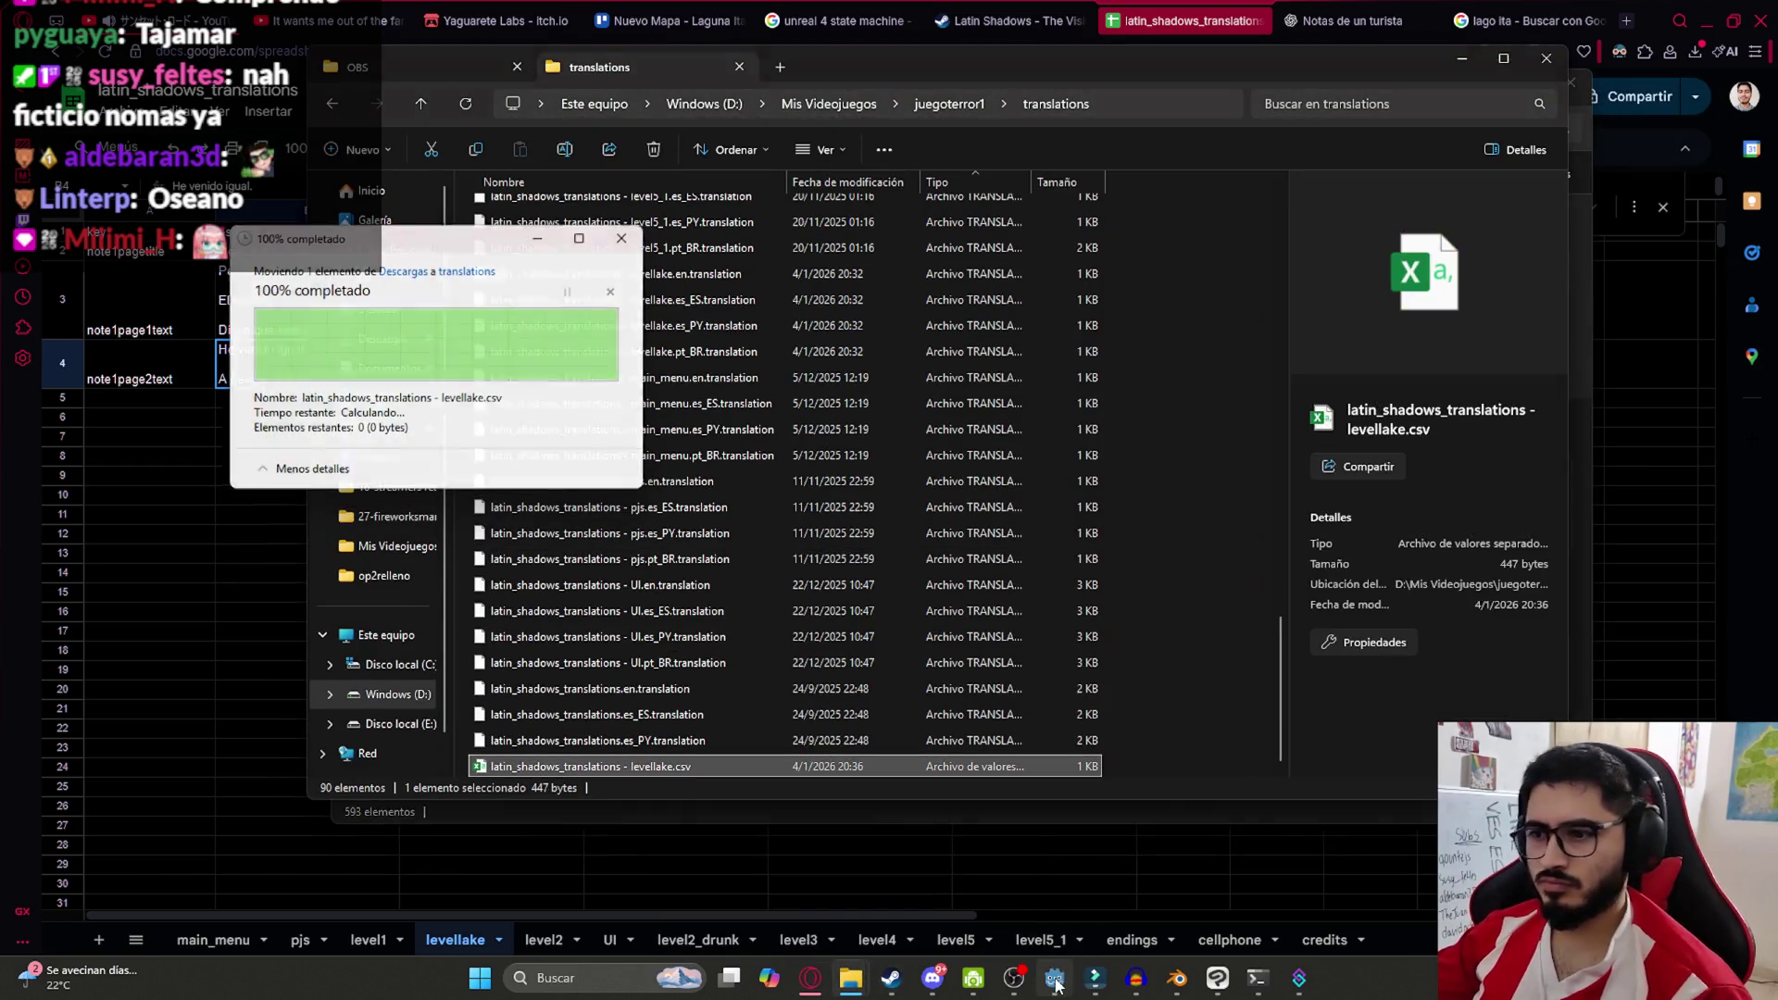
Play the LevelLake scene in Godot
left_click(1055, 978)
right_click(391, 72)
left_click(442, 224)
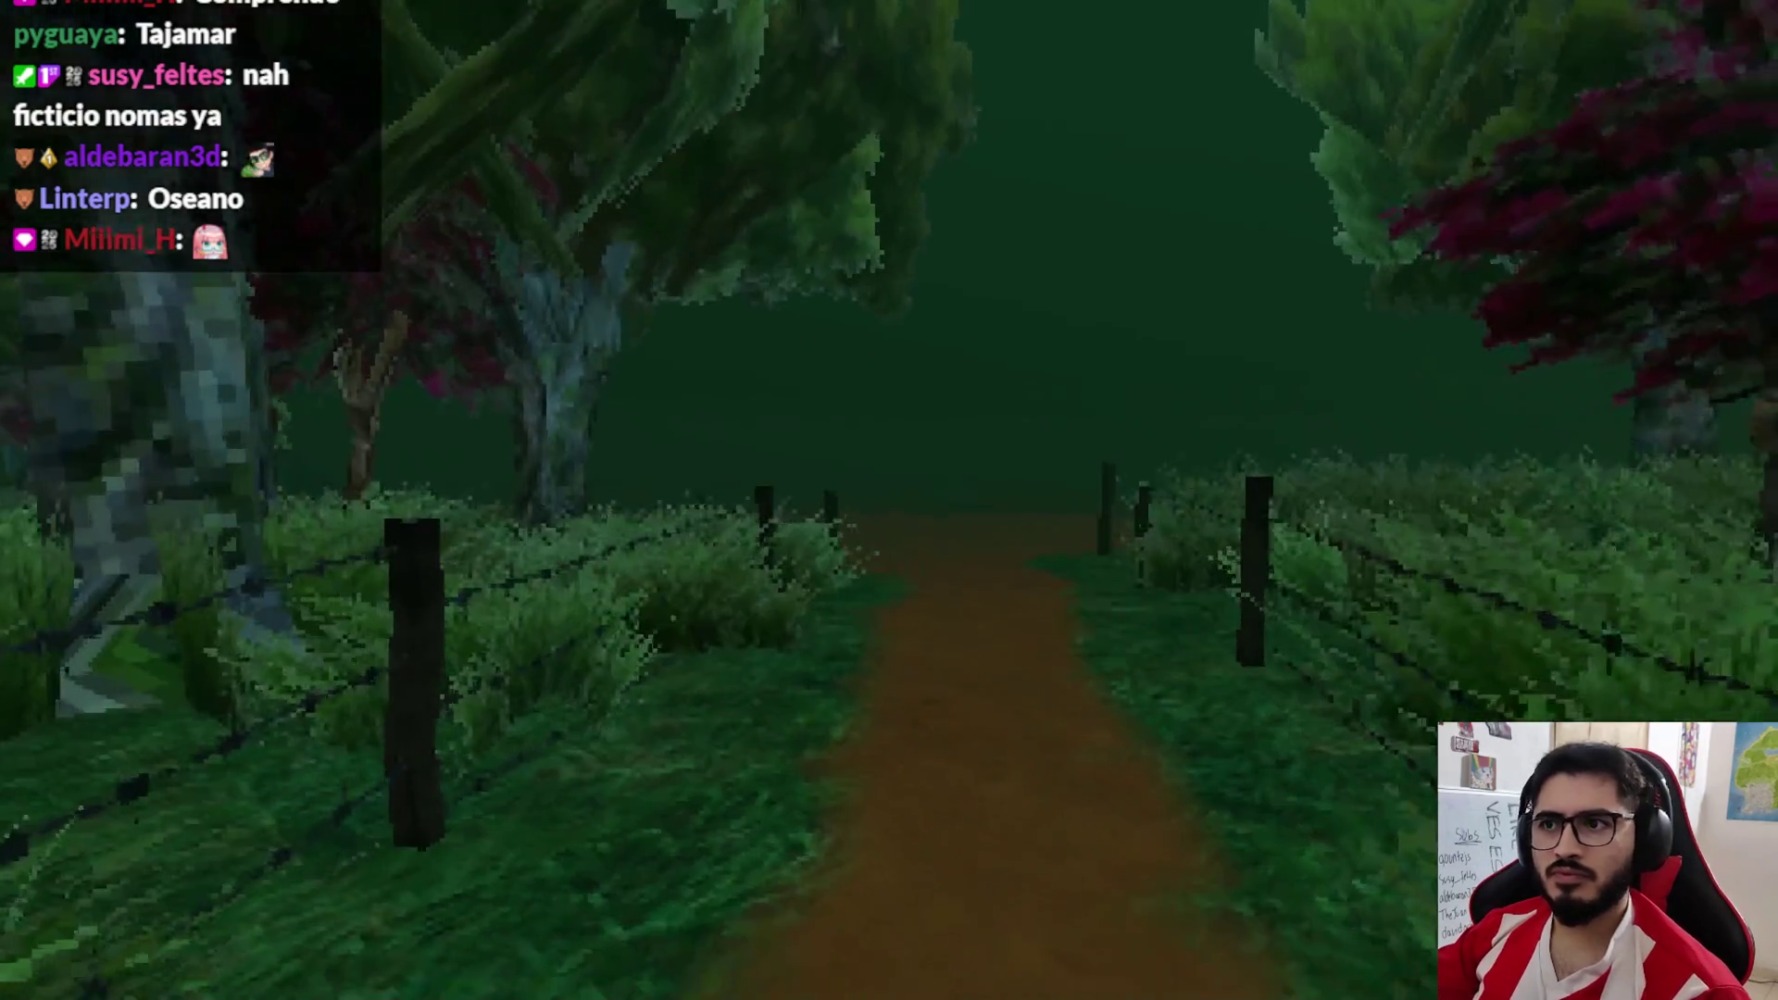
Walk to the tent, read both pages of the campsite note, close it and pause the game
key("w")
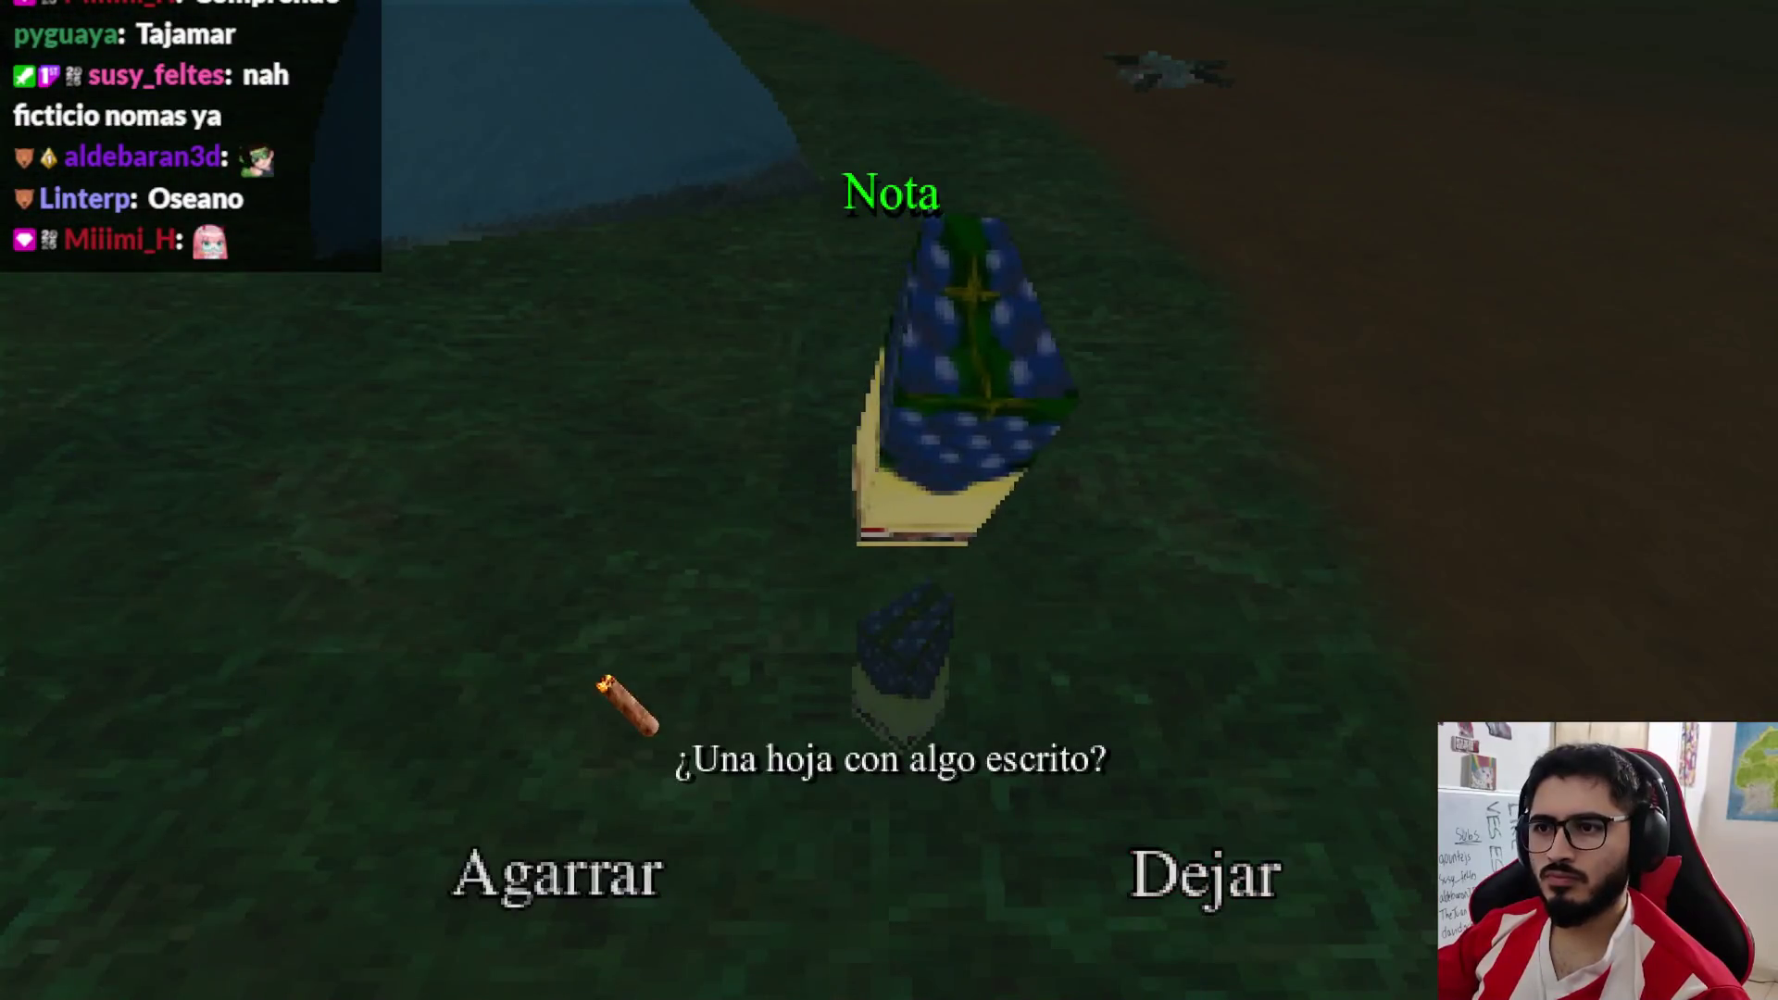
left_click(555, 870)
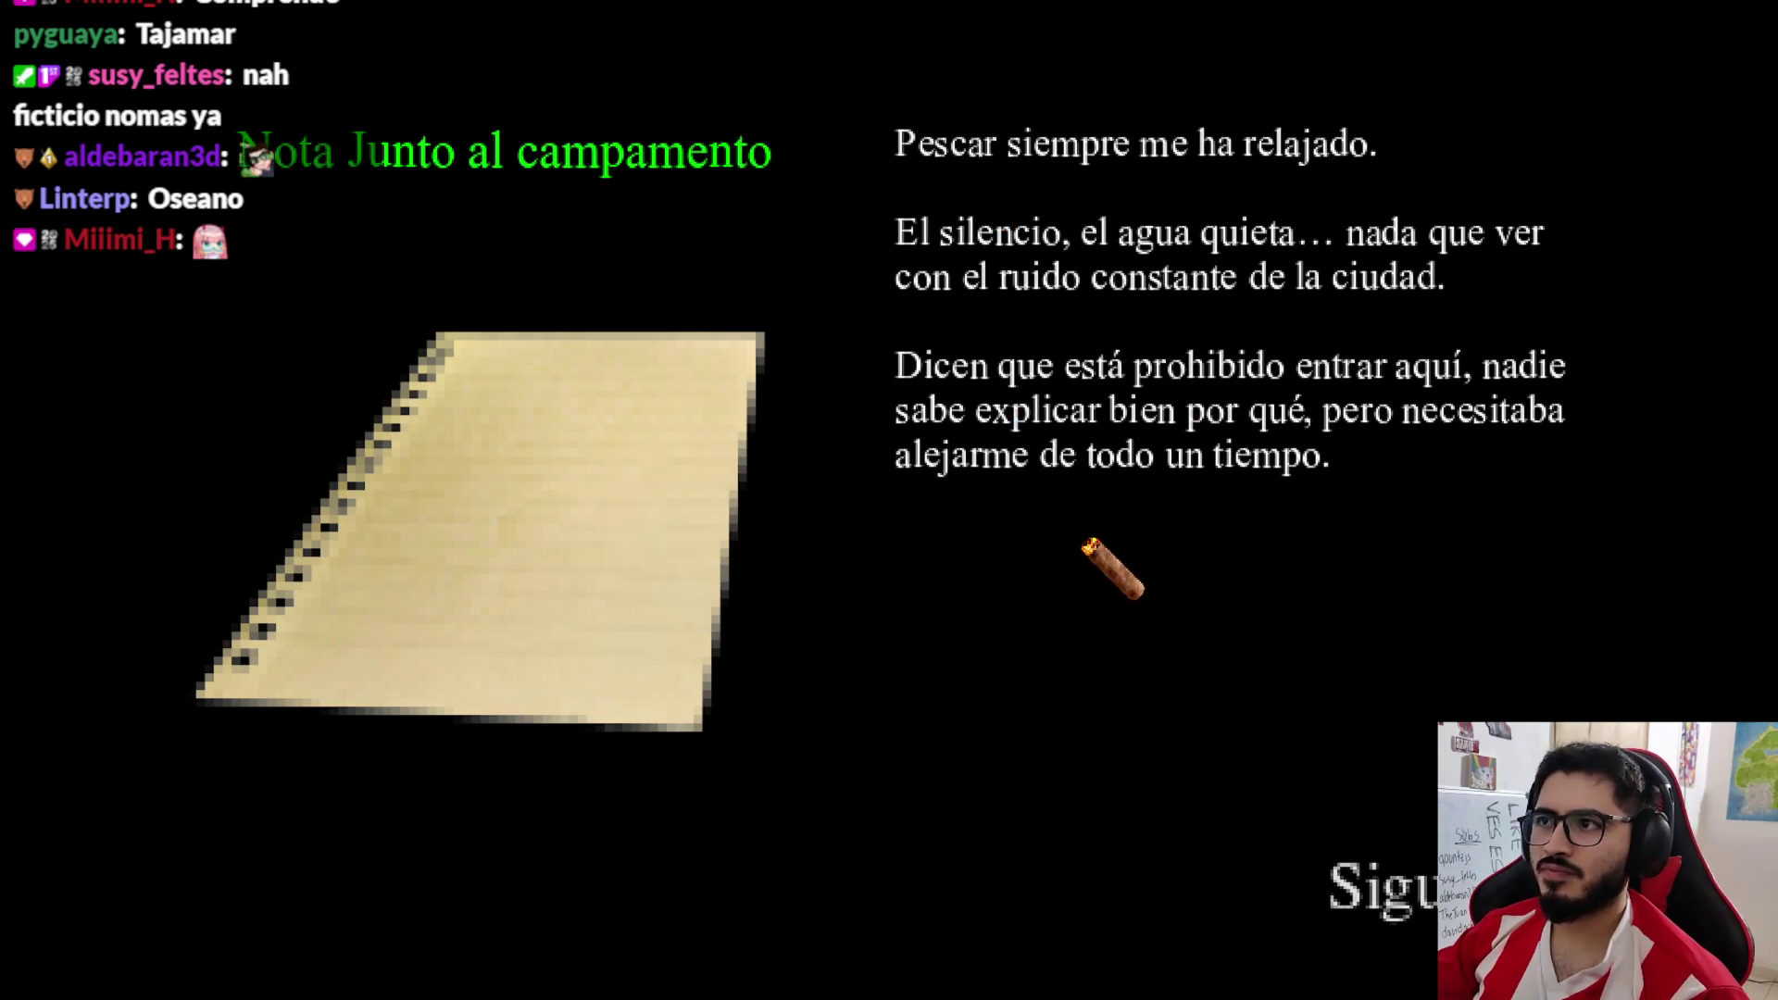
left_click(1398, 903)
left_click(1406, 917)
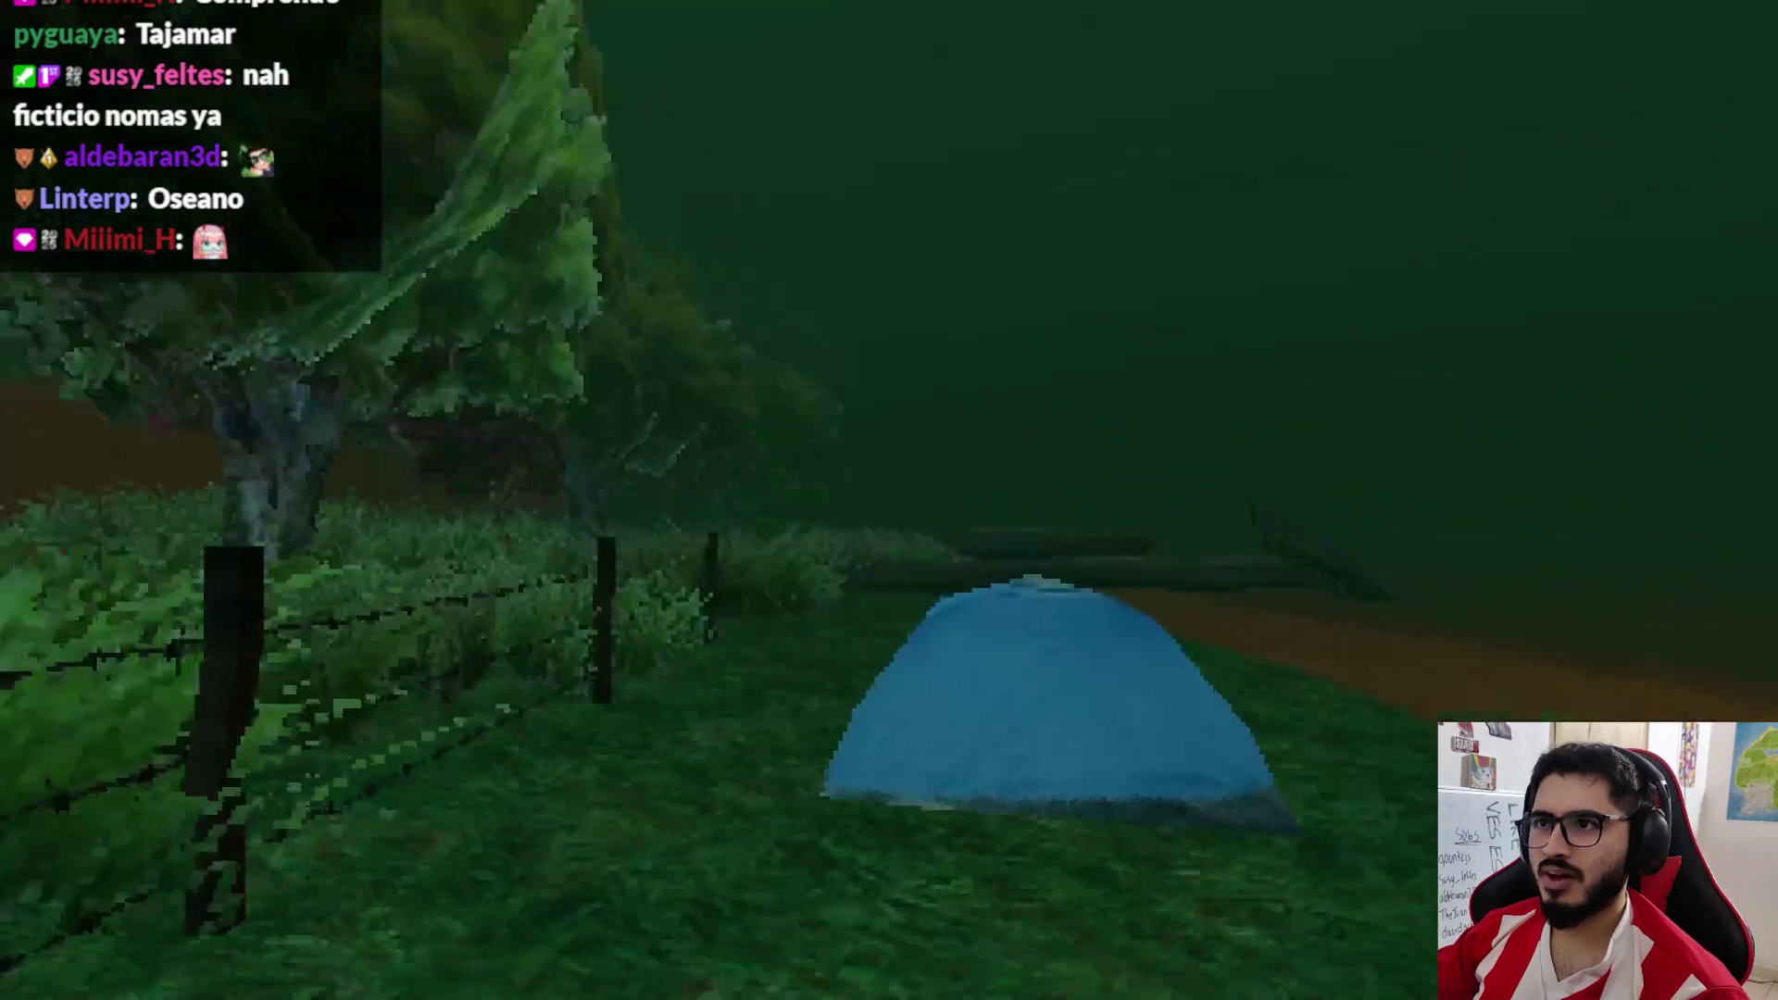
key("Escape")
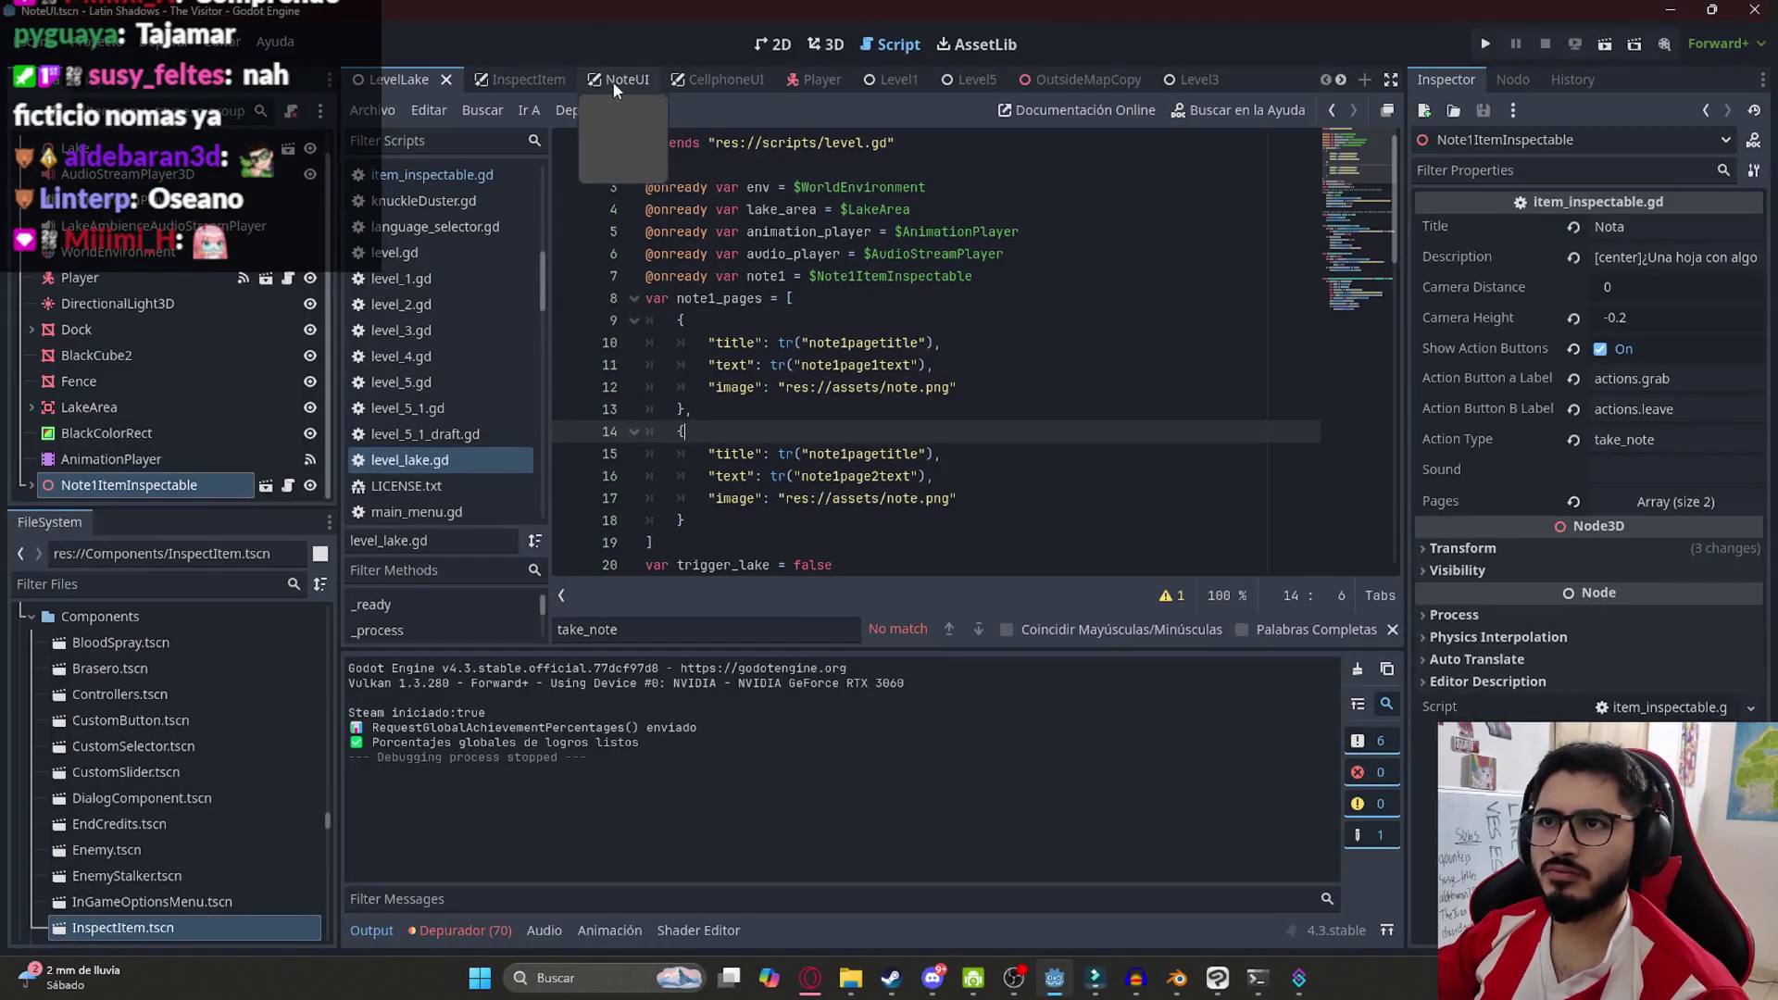
Show the NoteUI scene in 2D and lower the top of the description text box
left_click(611, 80)
left_click(776, 45)
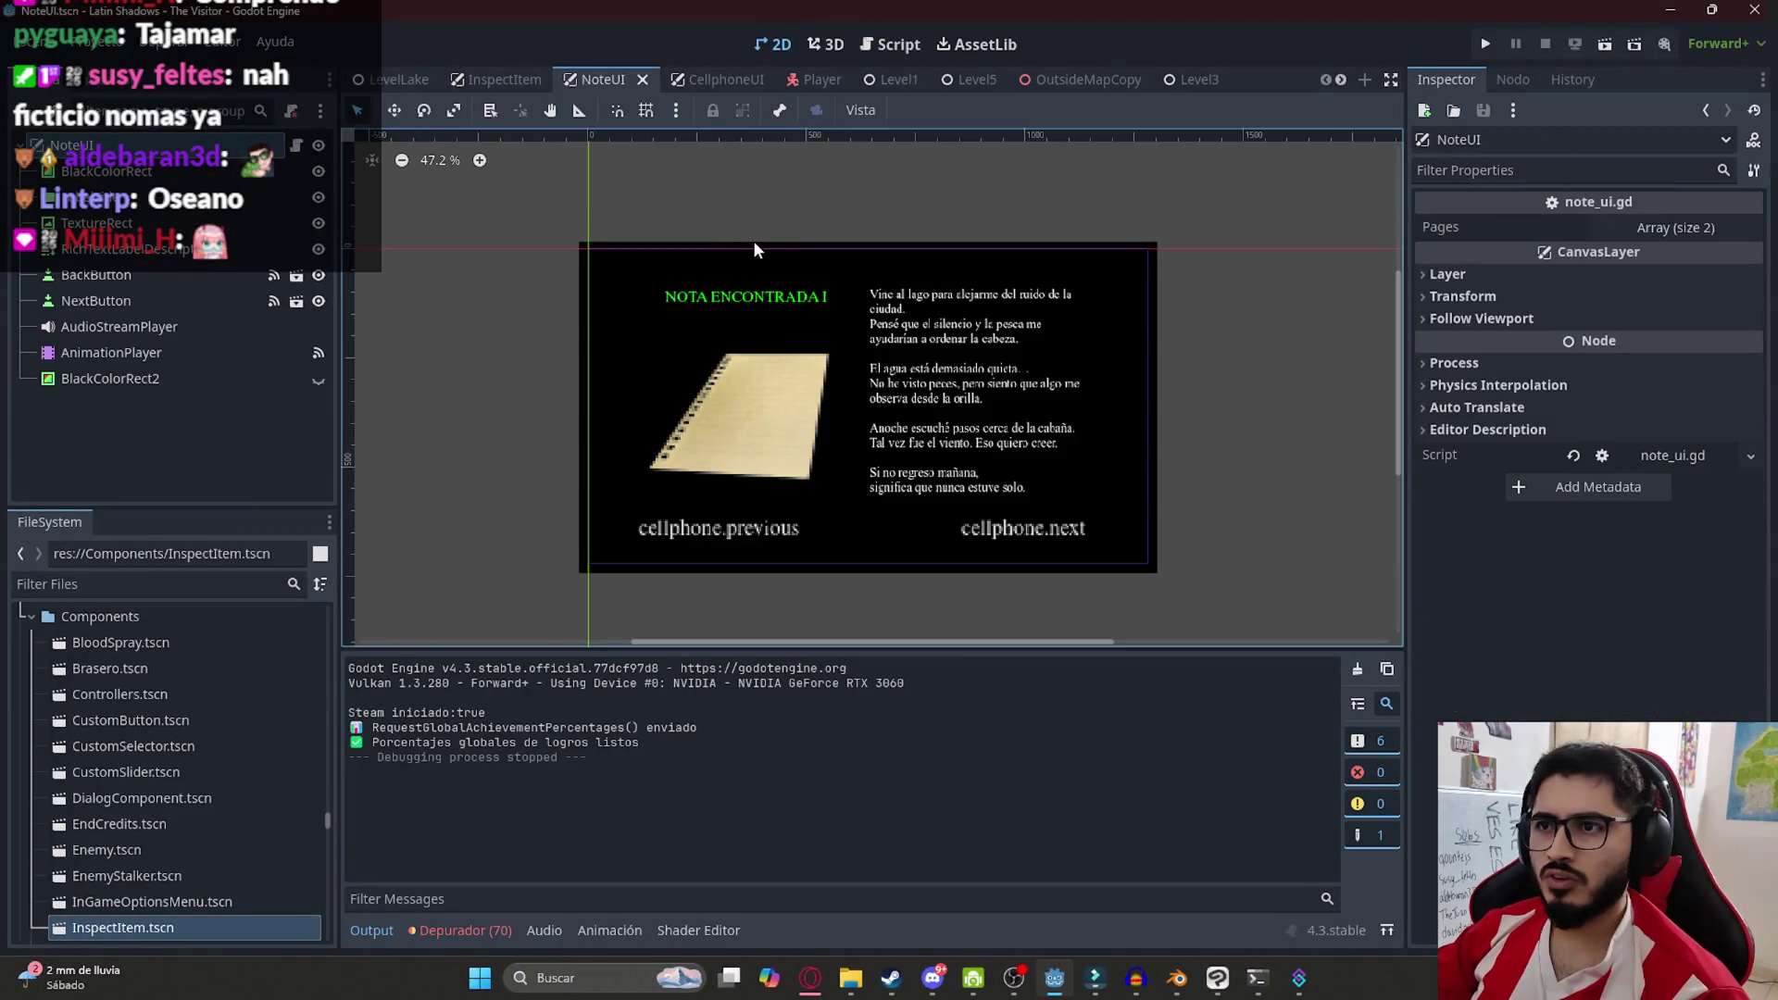
left_click(951, 315)
left_click_drag(981, 288, 998, 324)
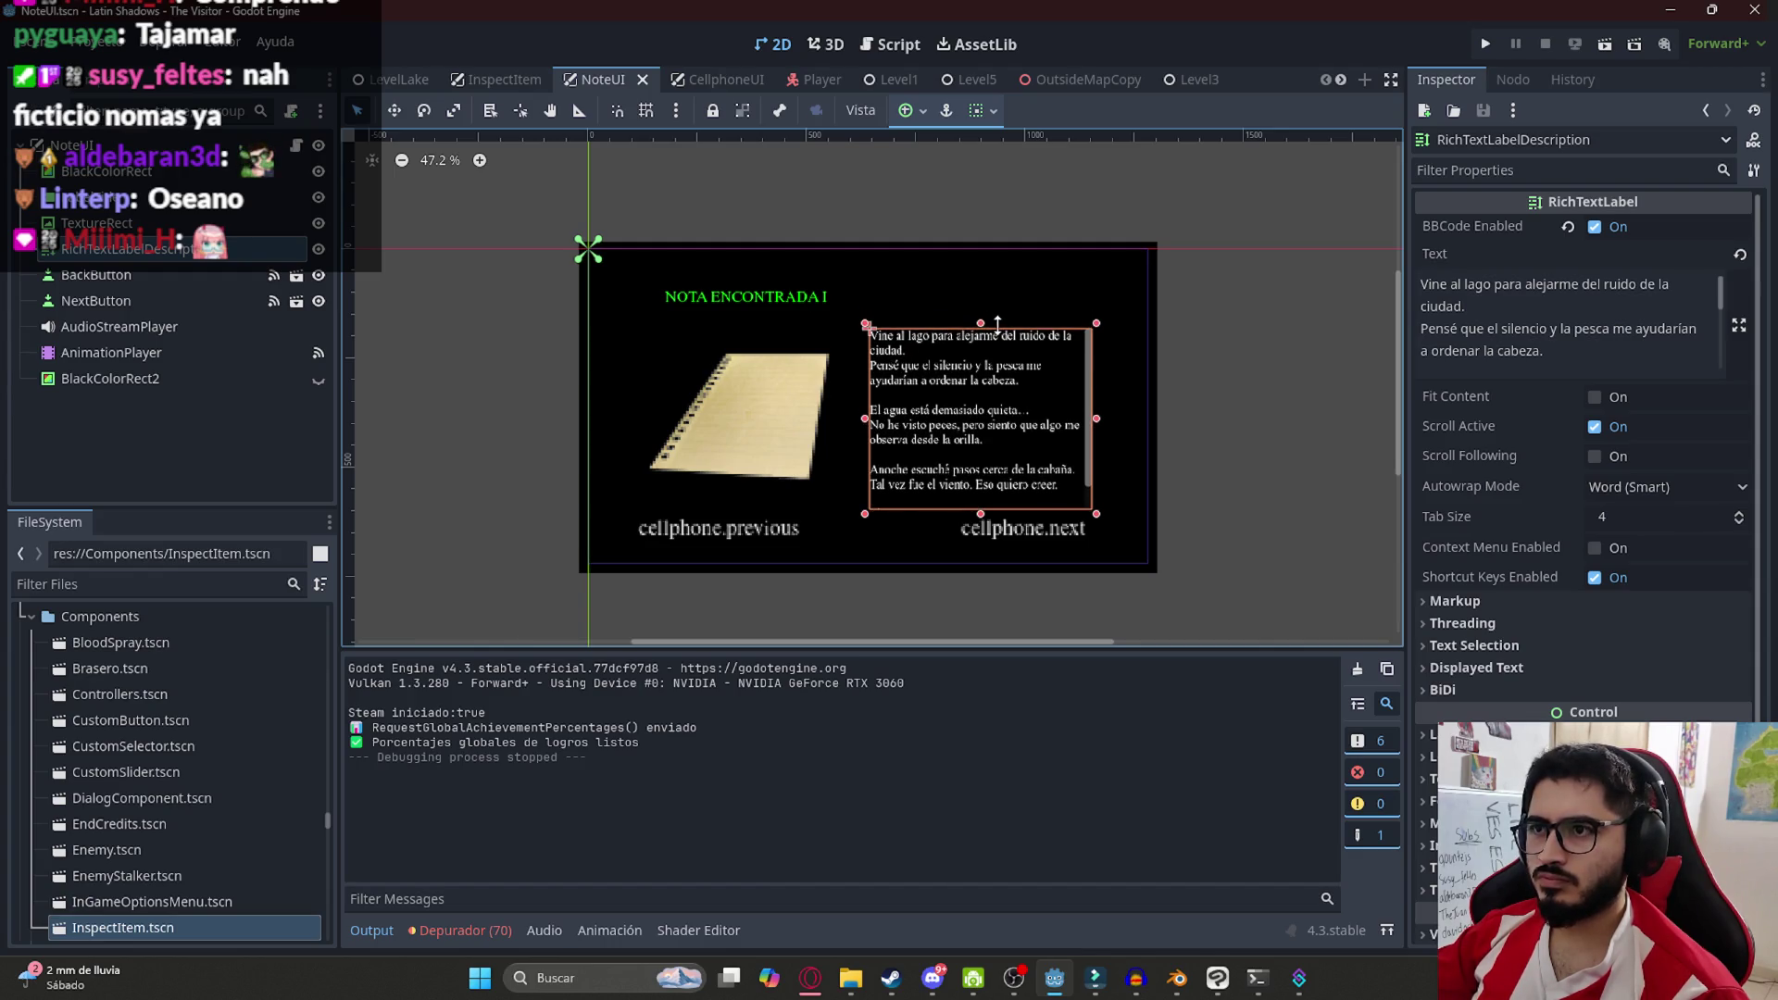
left_click_drag(997, 323, 988, 322)
Enlarge and reshape the note image, then raise the description box's top slightly
left_click(828, 352)
left_click_drag(741, 331, 756, 308)
left_click_drag(882, 504, 853, 482)
left_click(963, 417)
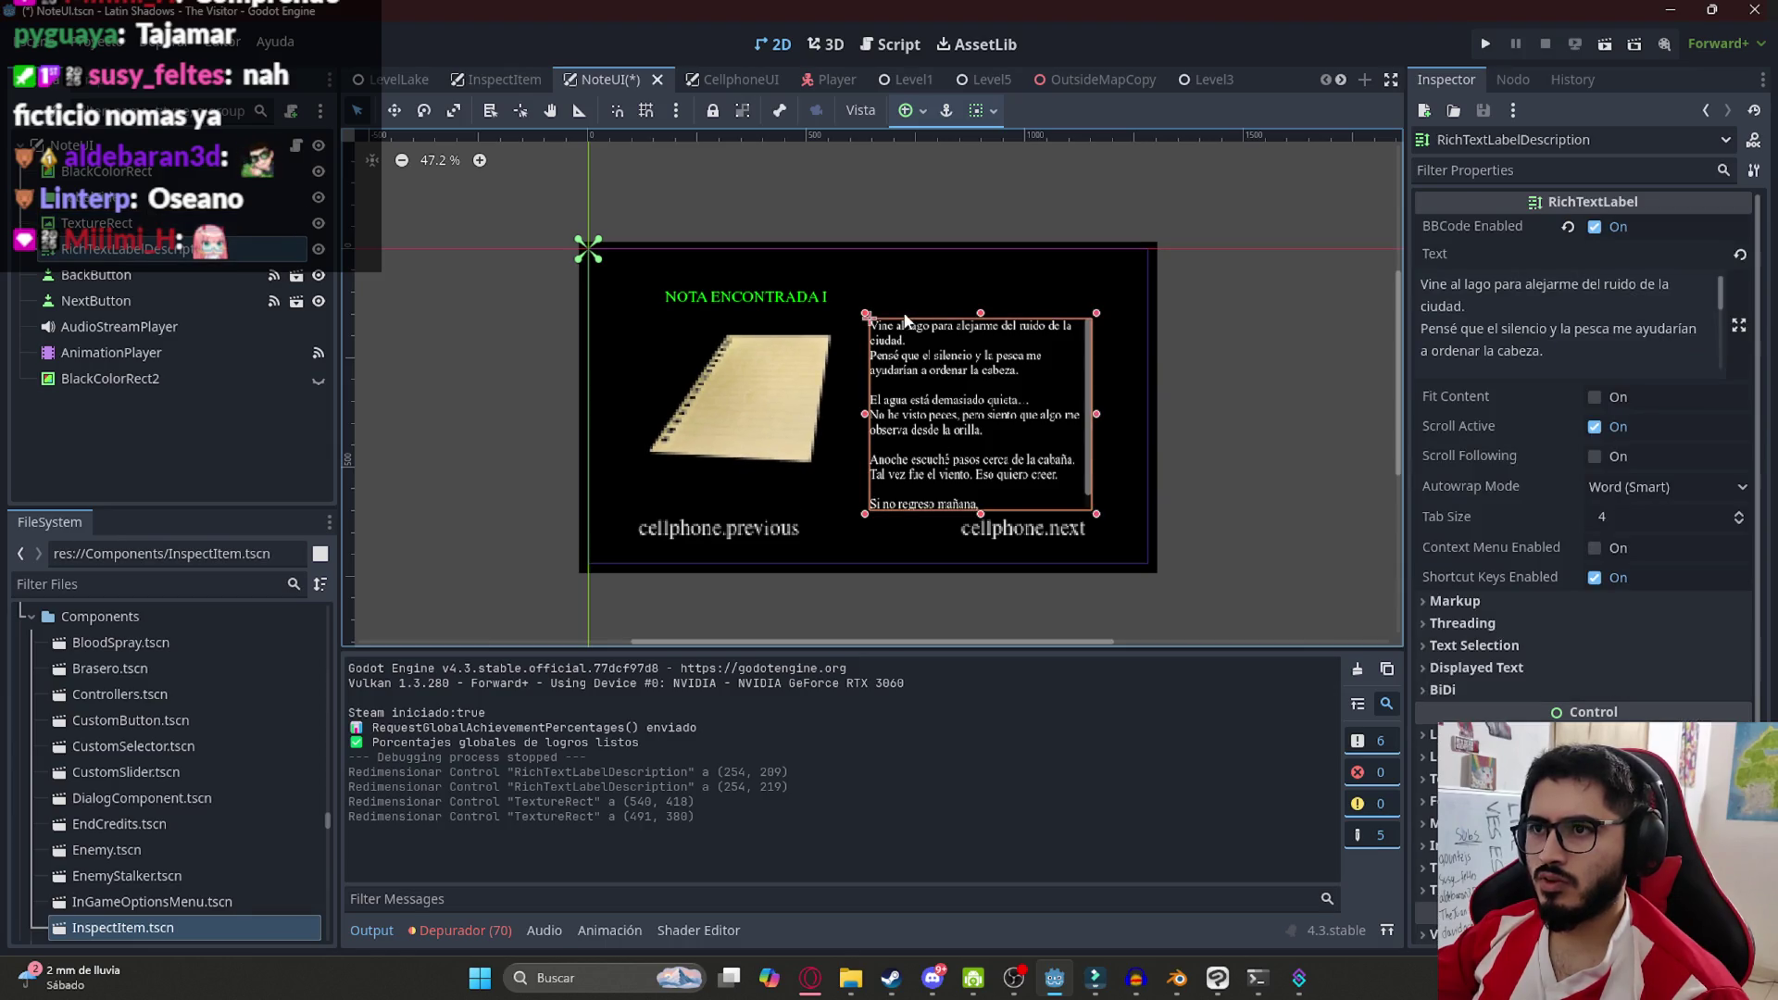
left_click_drag(979, 312, 979, 306)
left_click(822, 364)
left_click(931, 361)
Widen the note title to the right, undoing an accidental background rectangle move
left_click(759, 304)
left_click_drag(861, 298, 1092, 291)
key("ctrl+z")
left_click(792, 309)
left_click_drag(855, 296, 1097, 295)
left_click(1199, 320)
Lower the description text's top edge and shift the note image slightly down
scroll(880, 356, "up", 1)
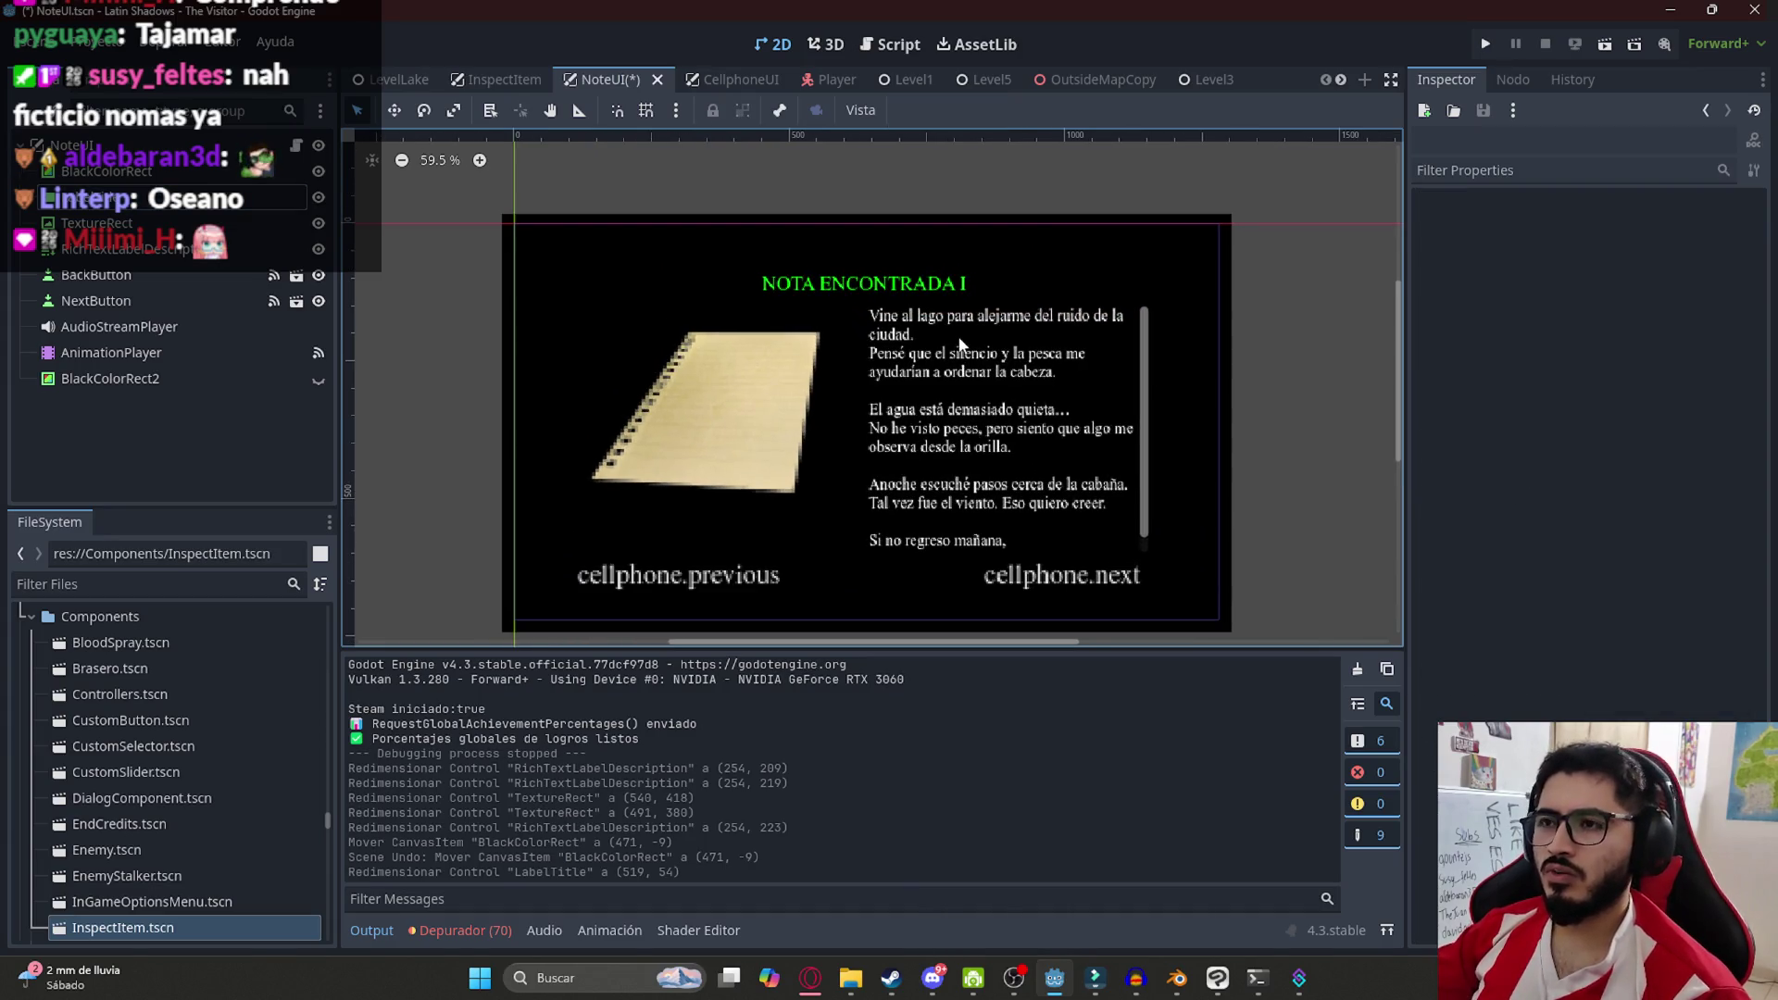
left_click(963, 322)
left_click_drag(1012, 308, 1010, 322)
left_click(680, 367)
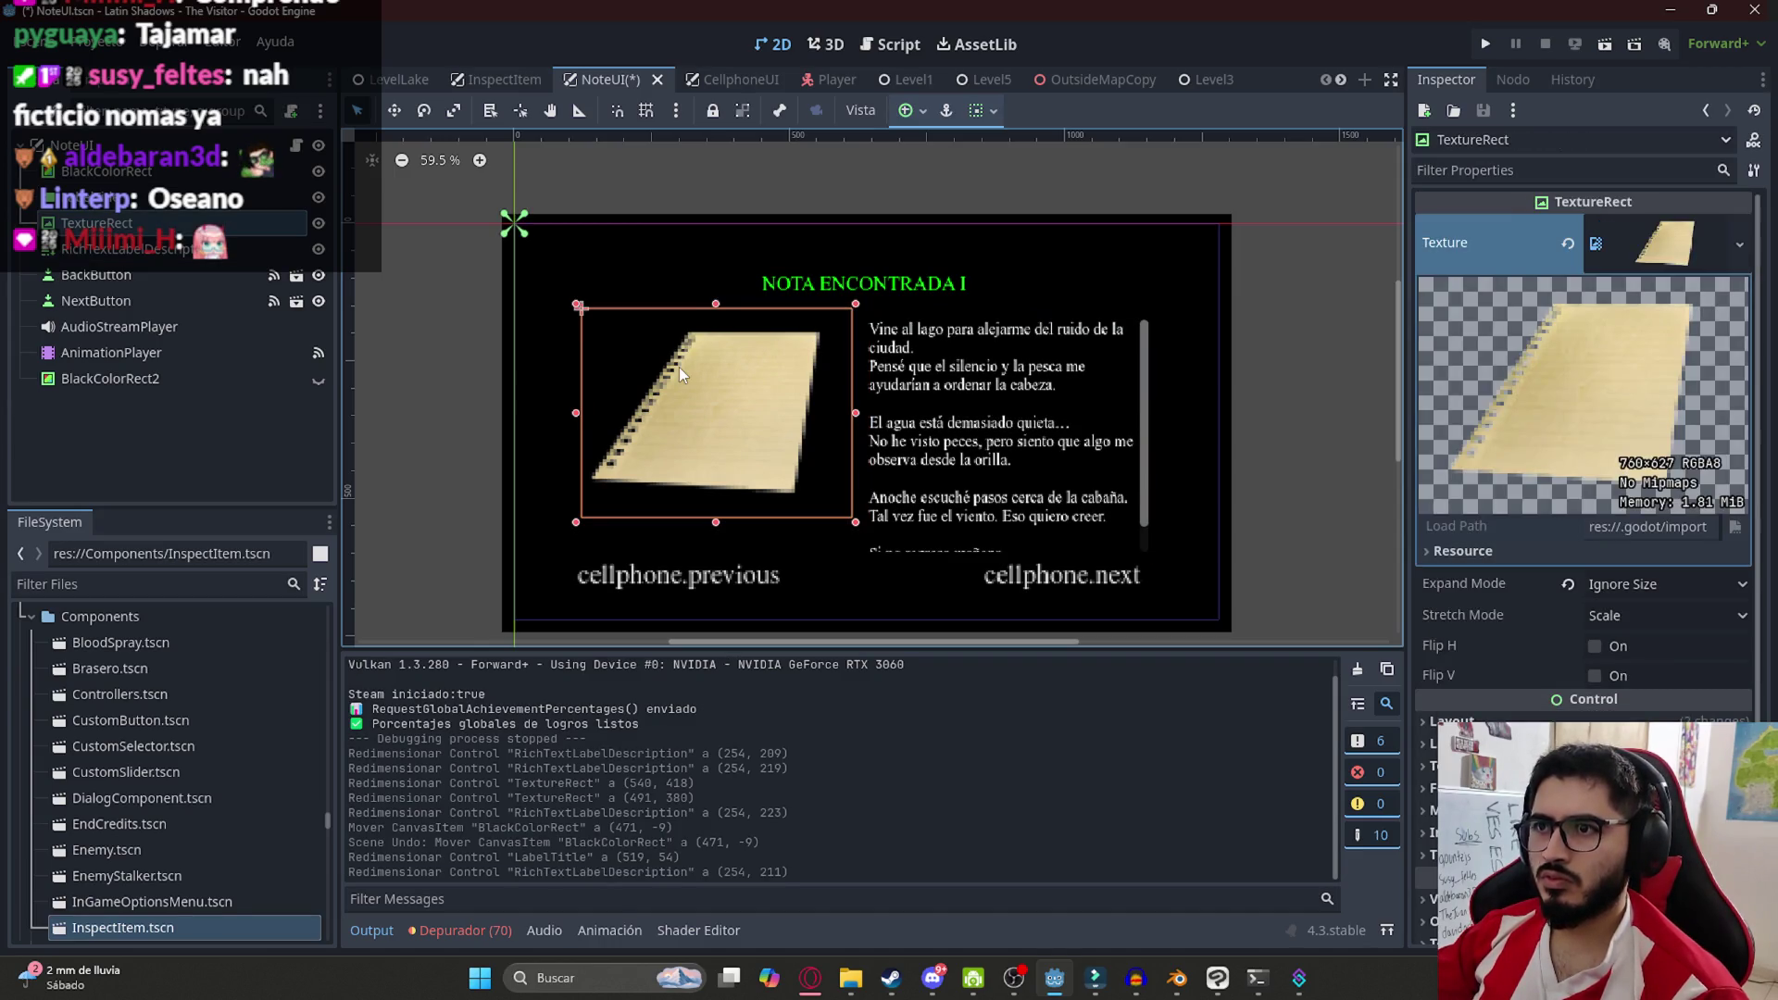
left_click_drag(680, 369, 759, 410)
key("Up")
key("Up")
left_click(1326, 341)
Save the NoteUI scene and play the LevelLake scene to test it
key("ctrl+s")
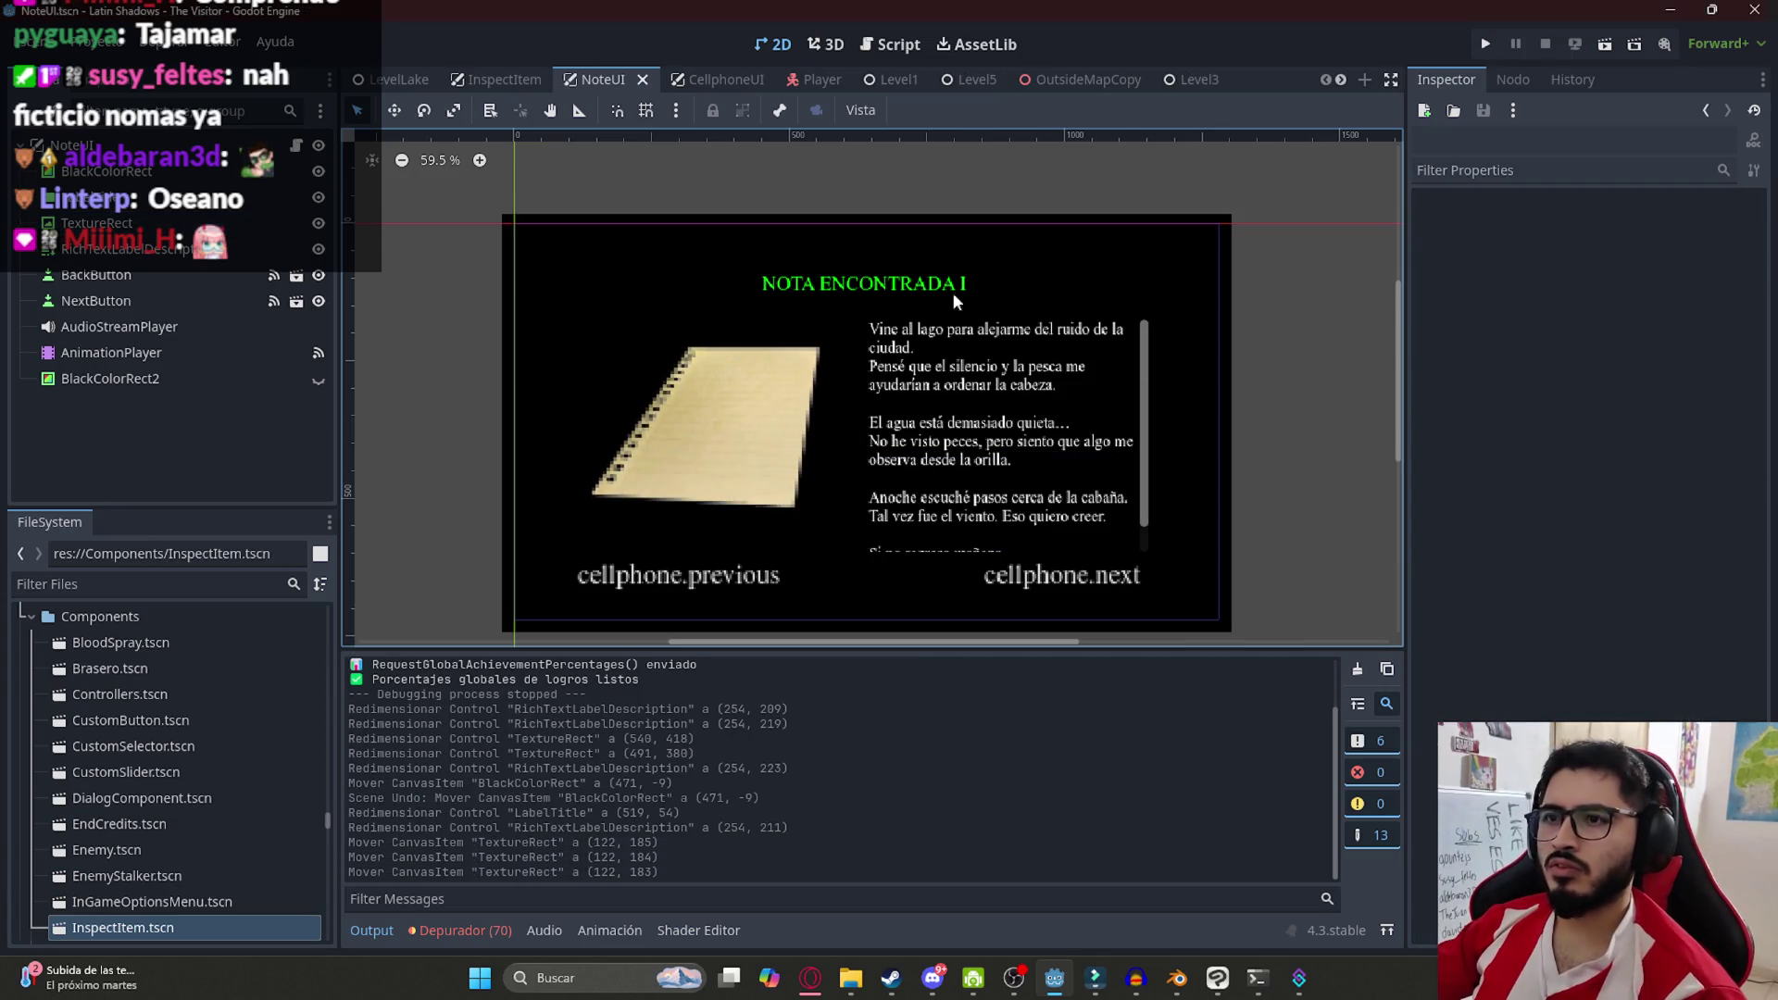
left_click(398, 79)
right_click(412, 81)
left_click(478, 229)
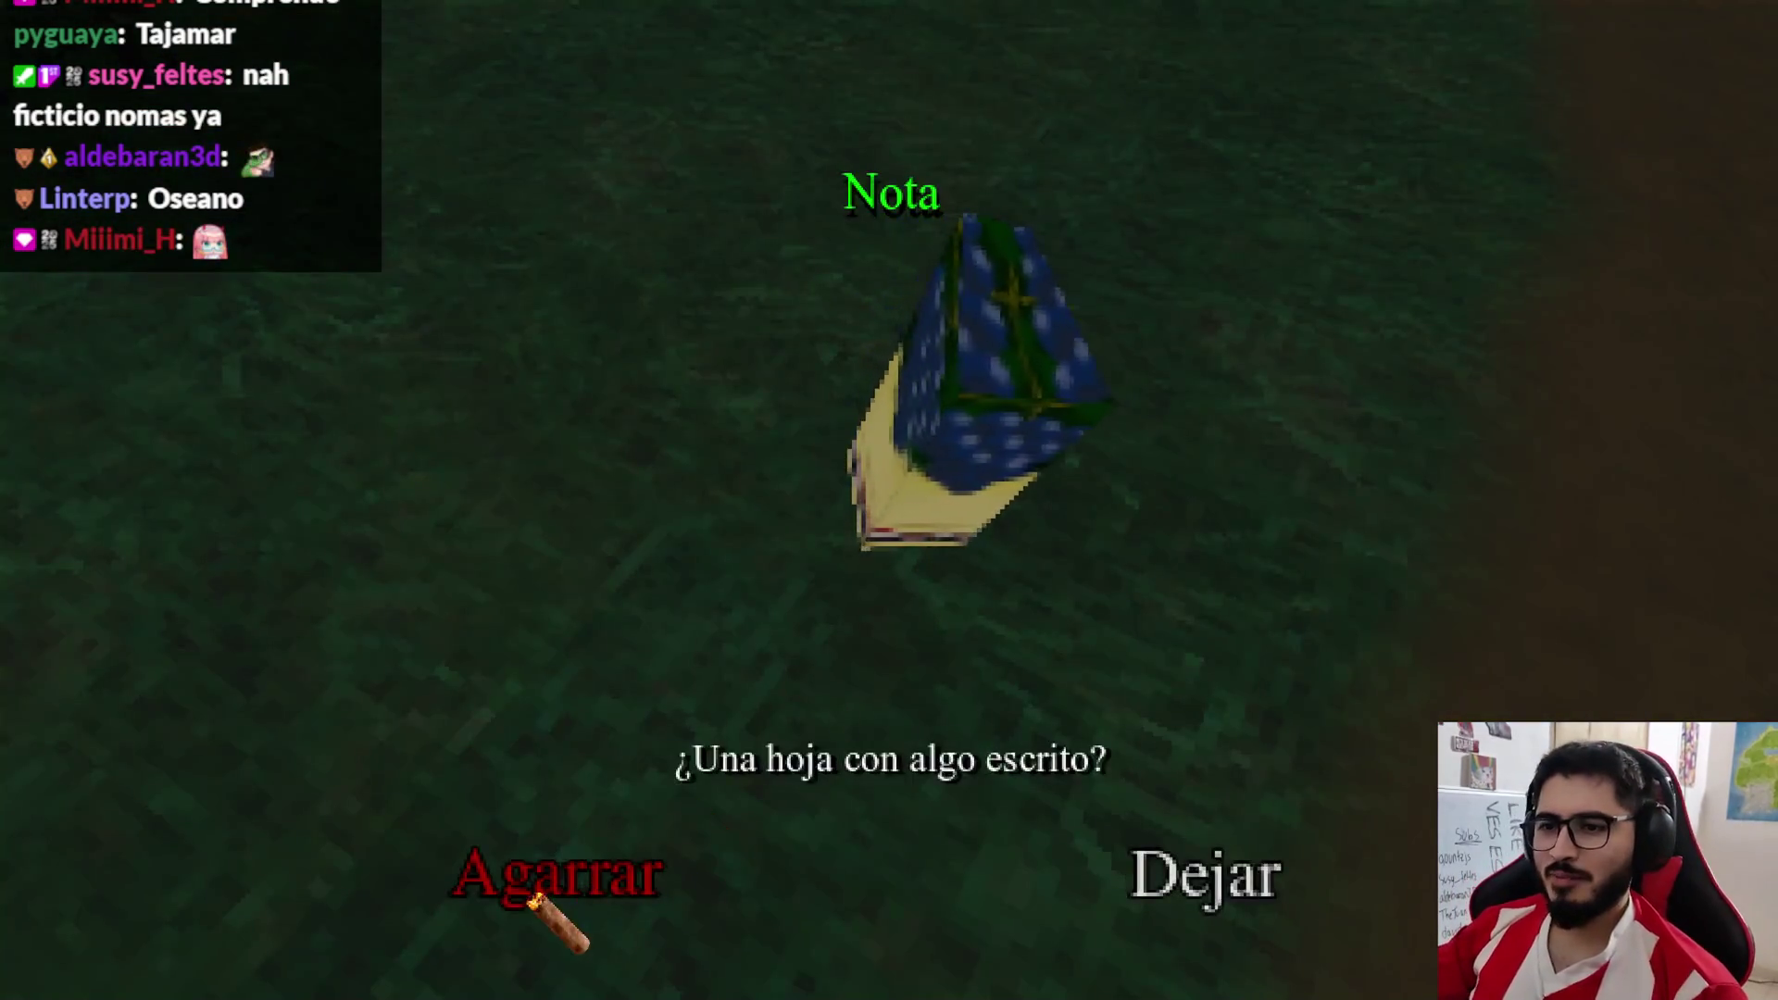
Pick up the note, read both pages in the new layout, then quit to the editor
left_click(620, 861)
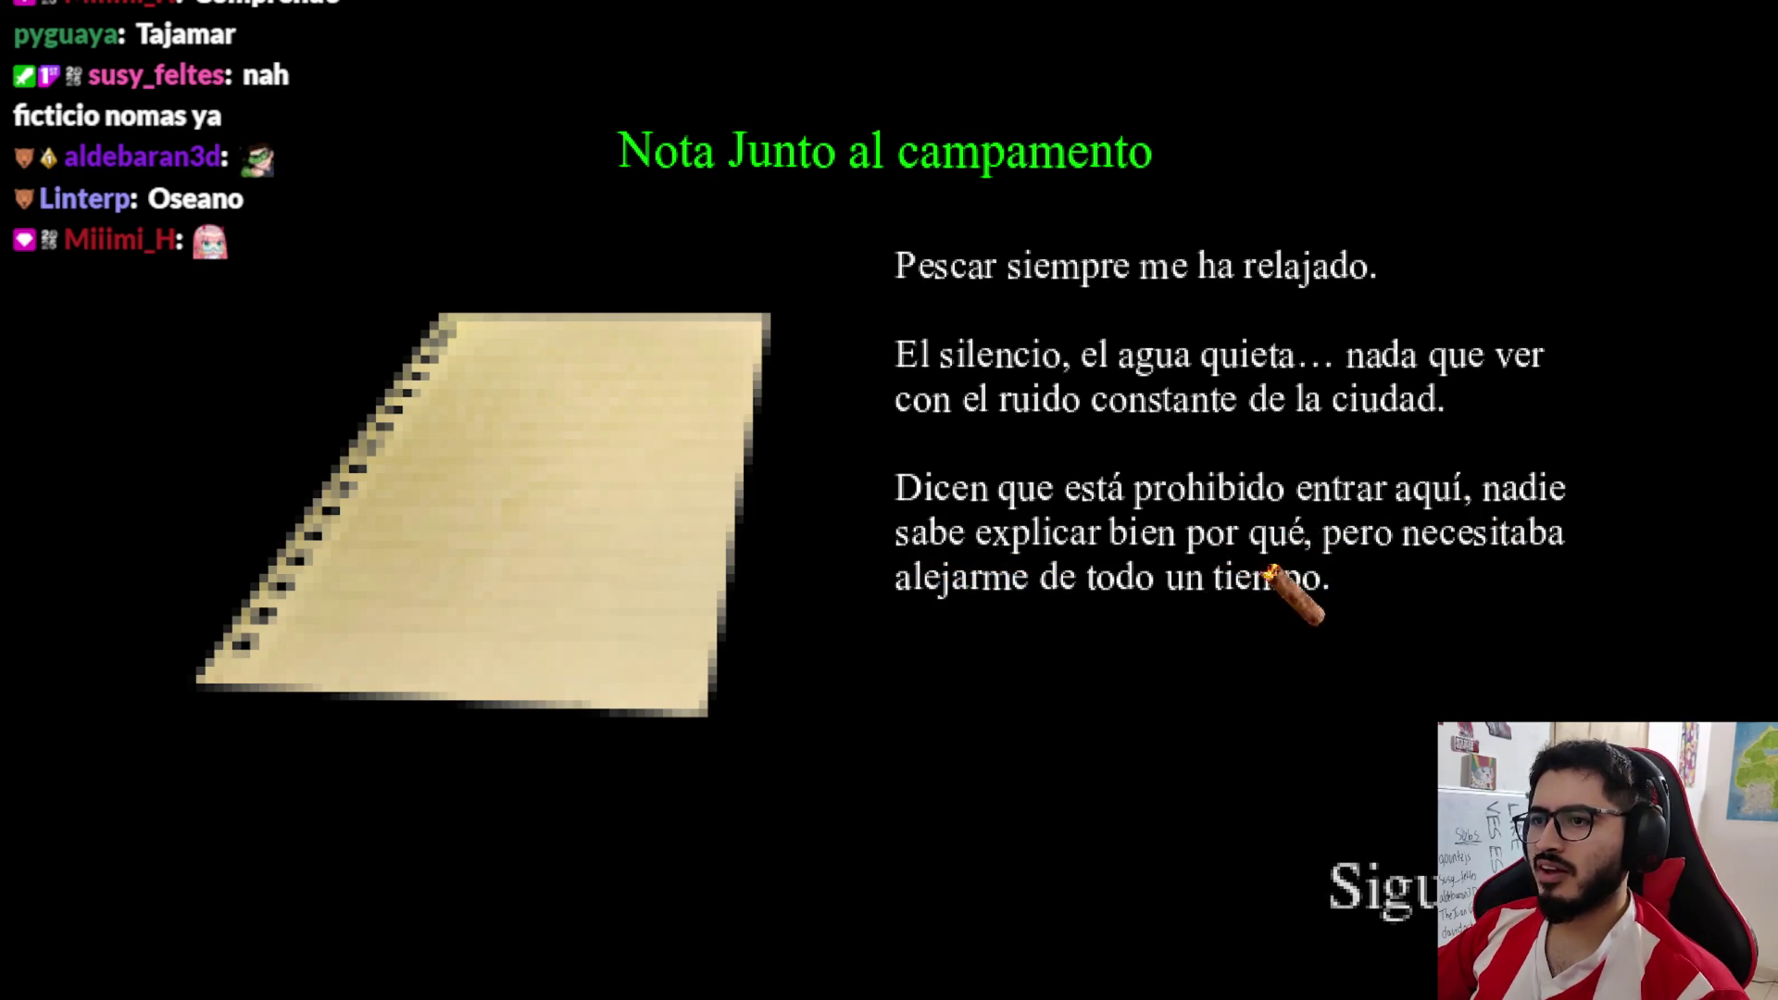
left_click(1336, 870)
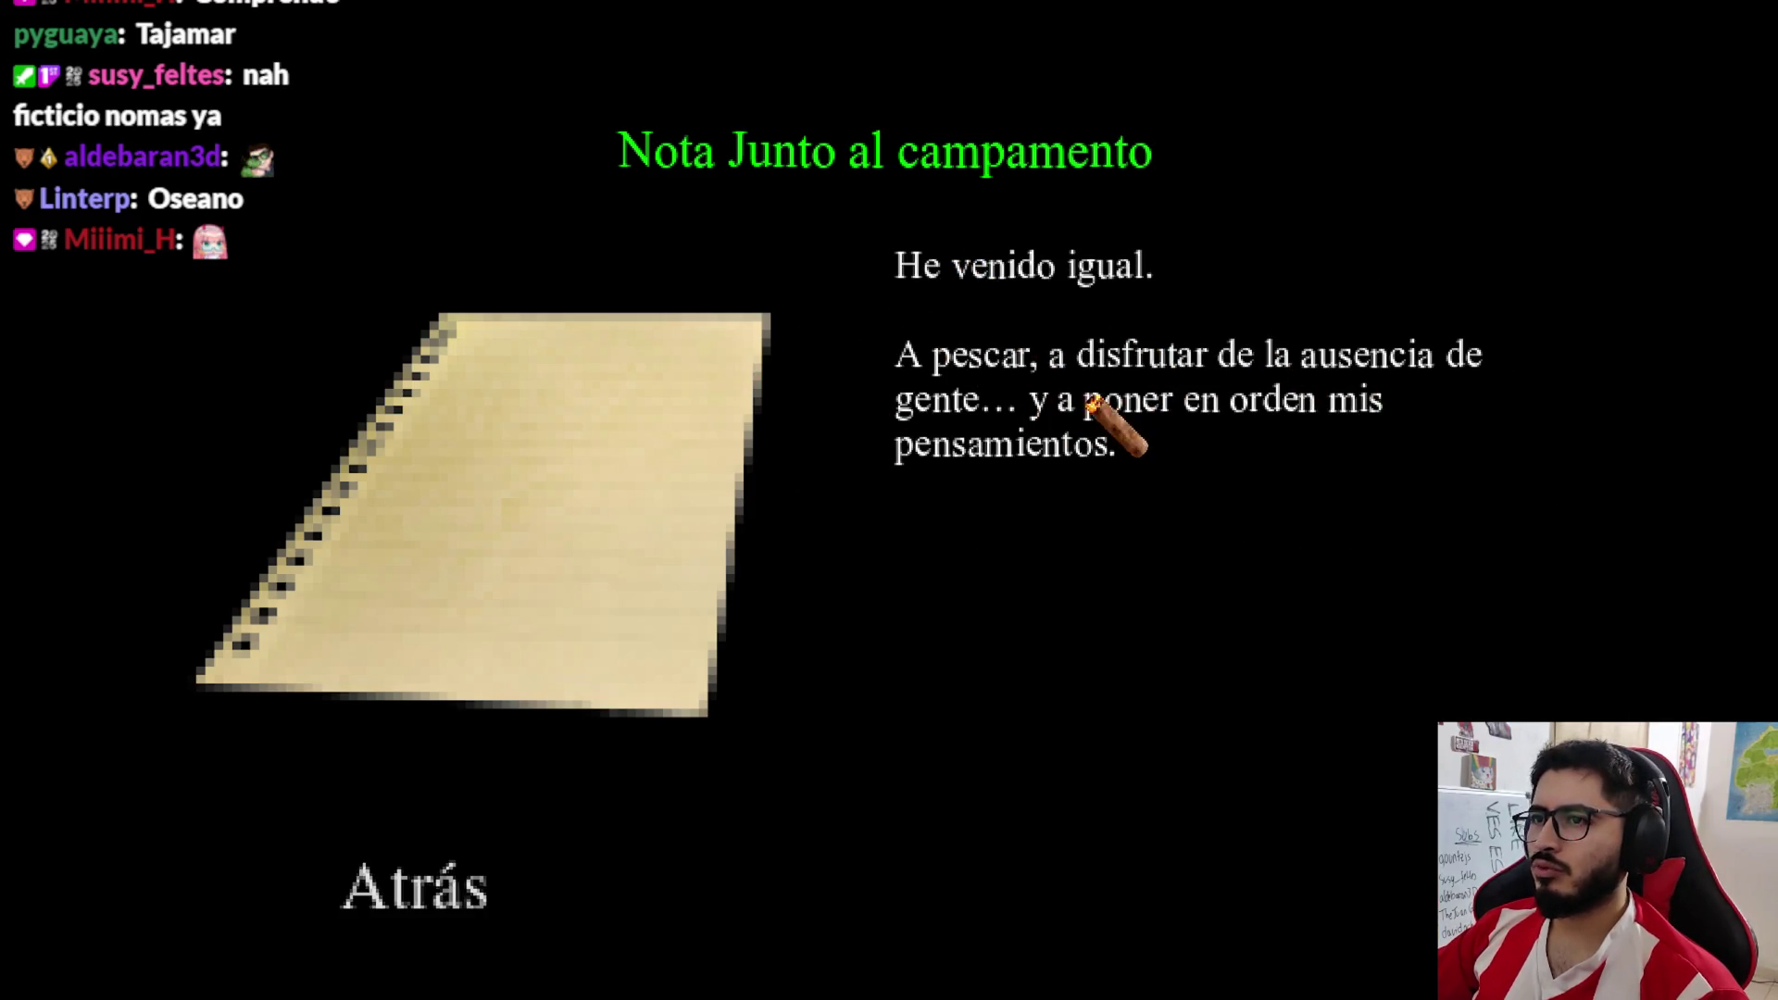
key("Escape")
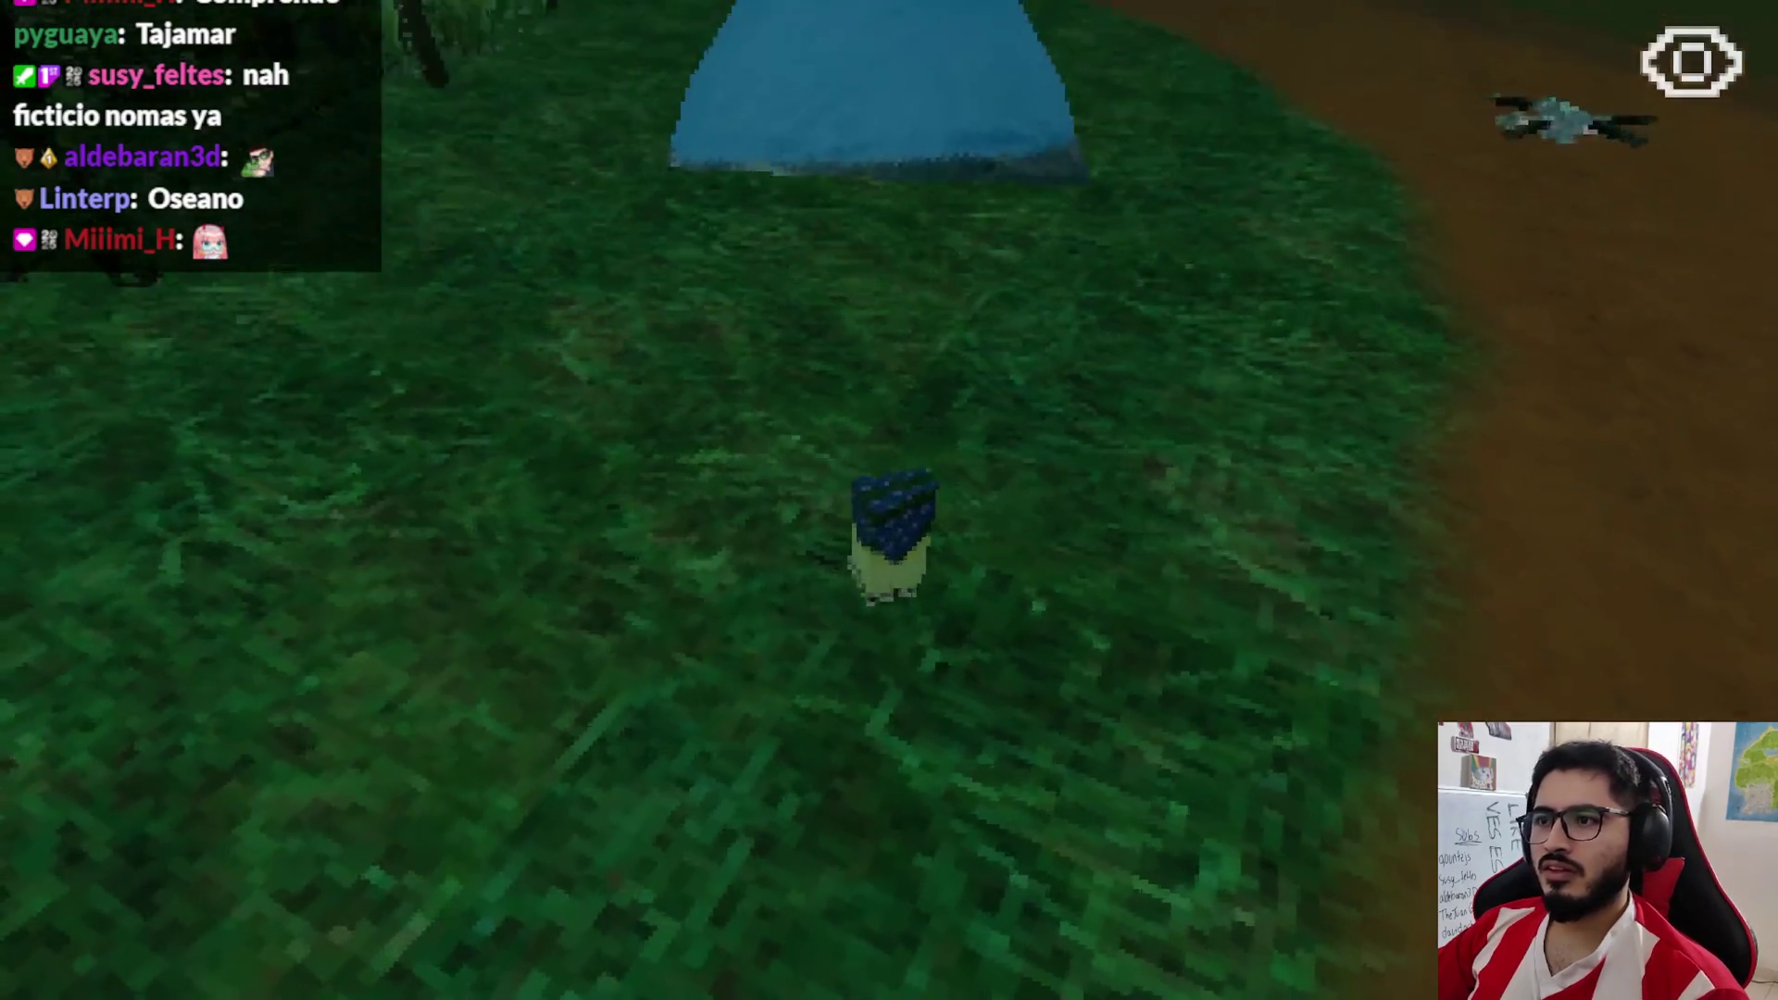
key("Escape")
left_click(876, 741)
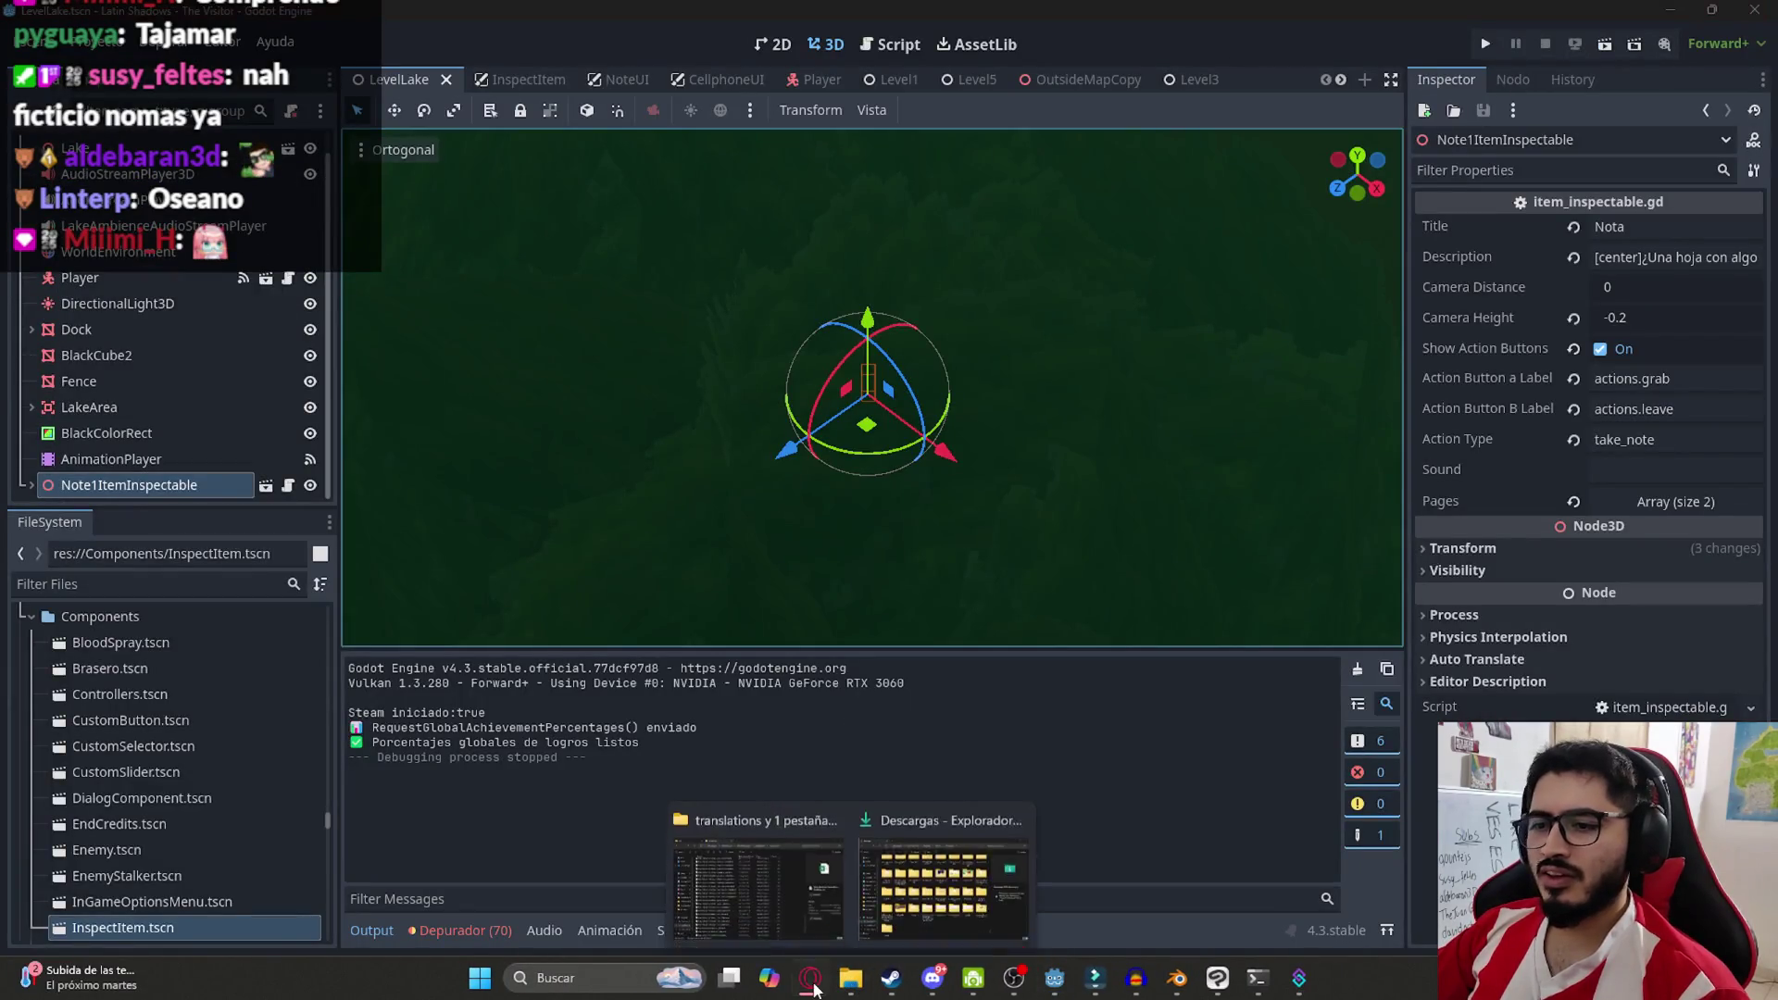
In cell B3, replace 'nada que ver con' with 'sin' and remove the extra space
left_click(813, 989)
left_click(560, 459)
left_click(251, 347)
left_click(295, 302)
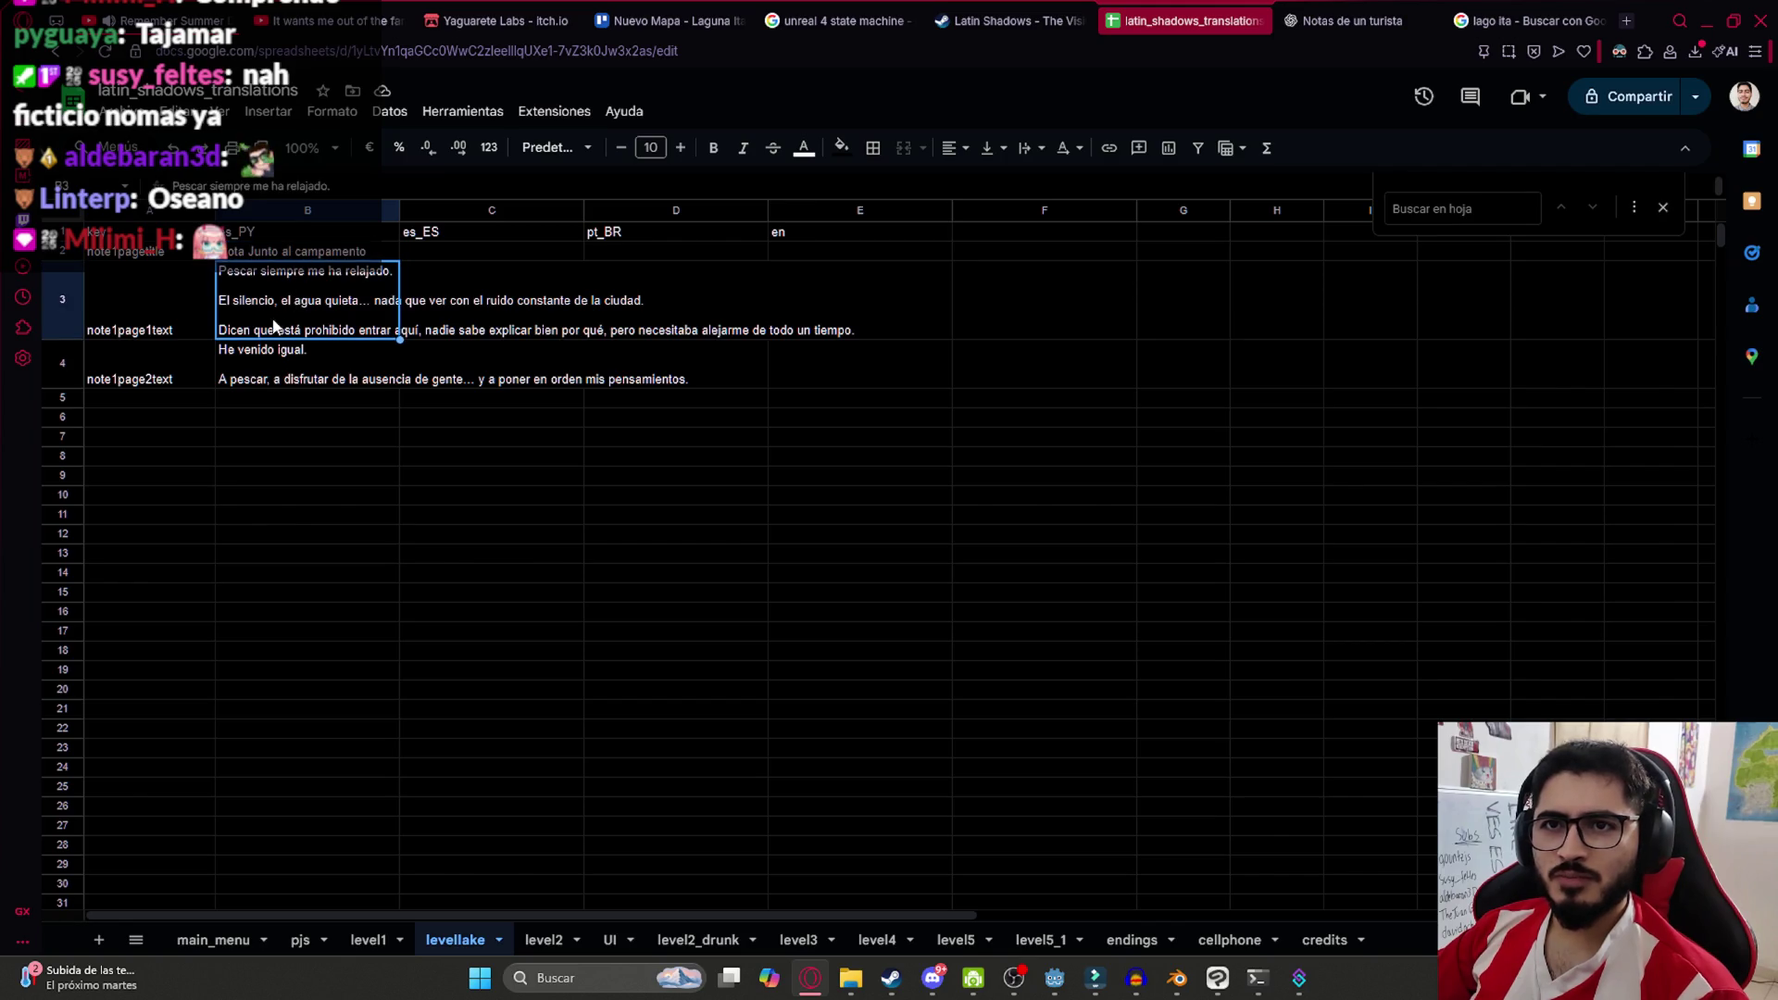
double_click(397, 270)
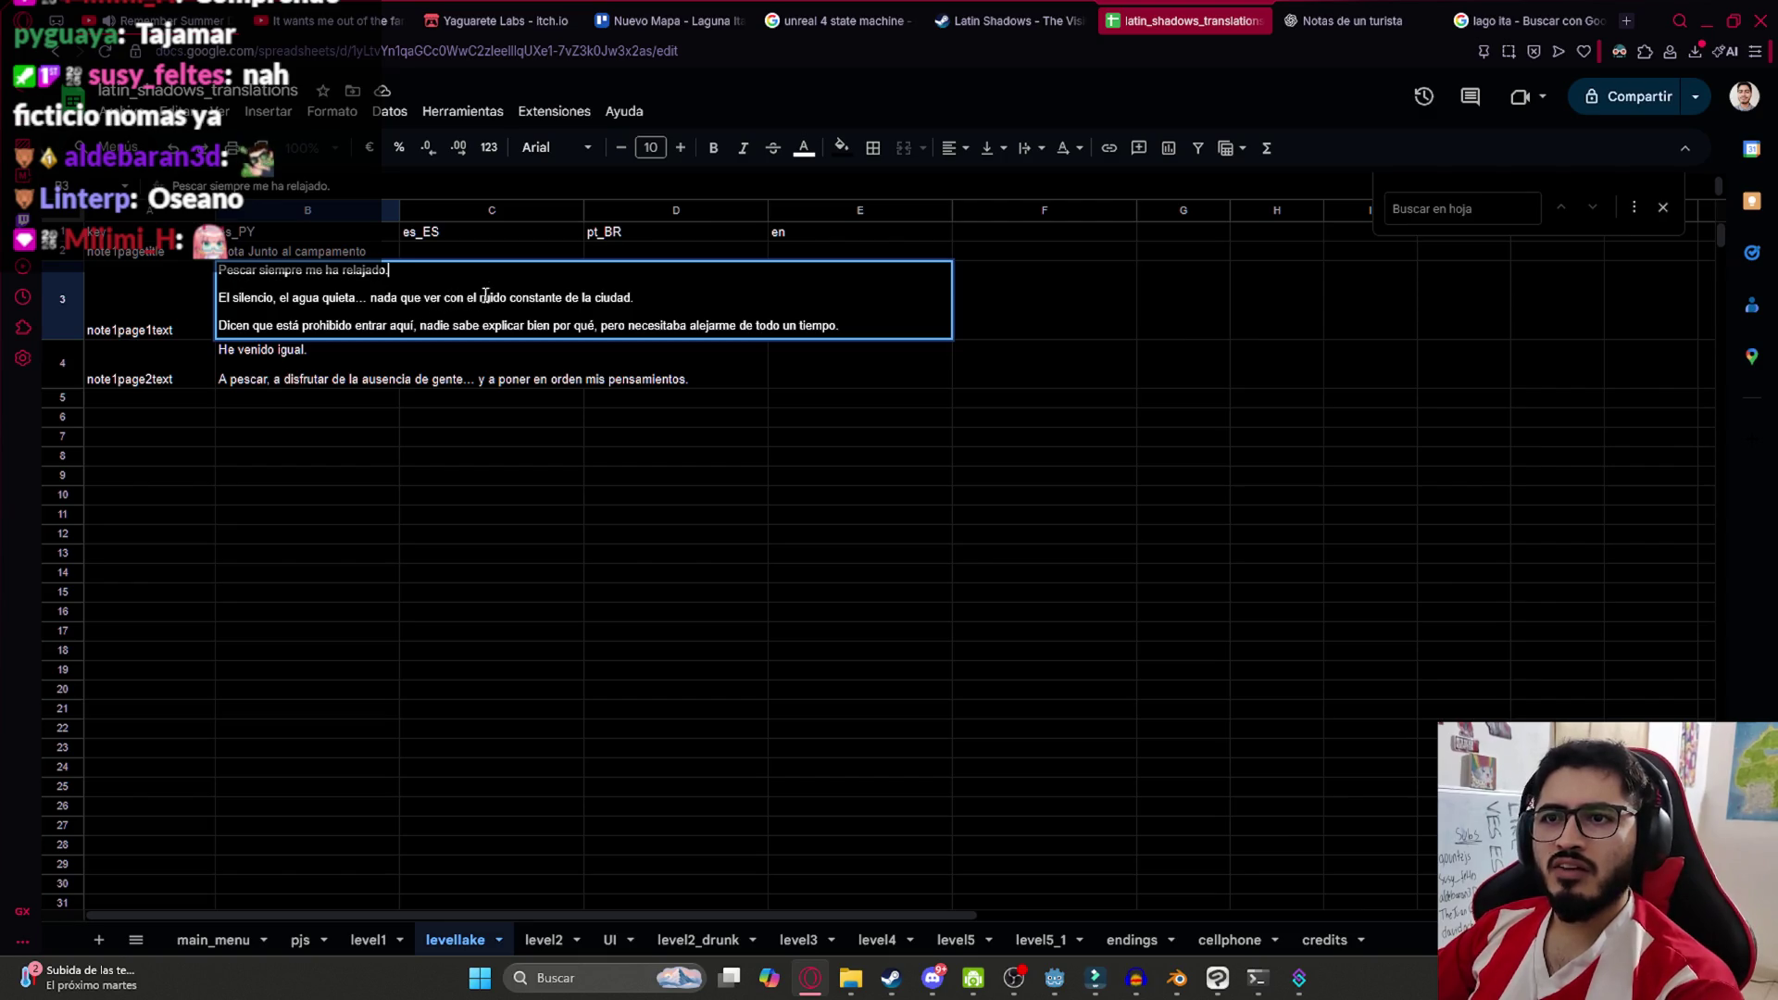
left_click_drag(371, 297, 445, 301)
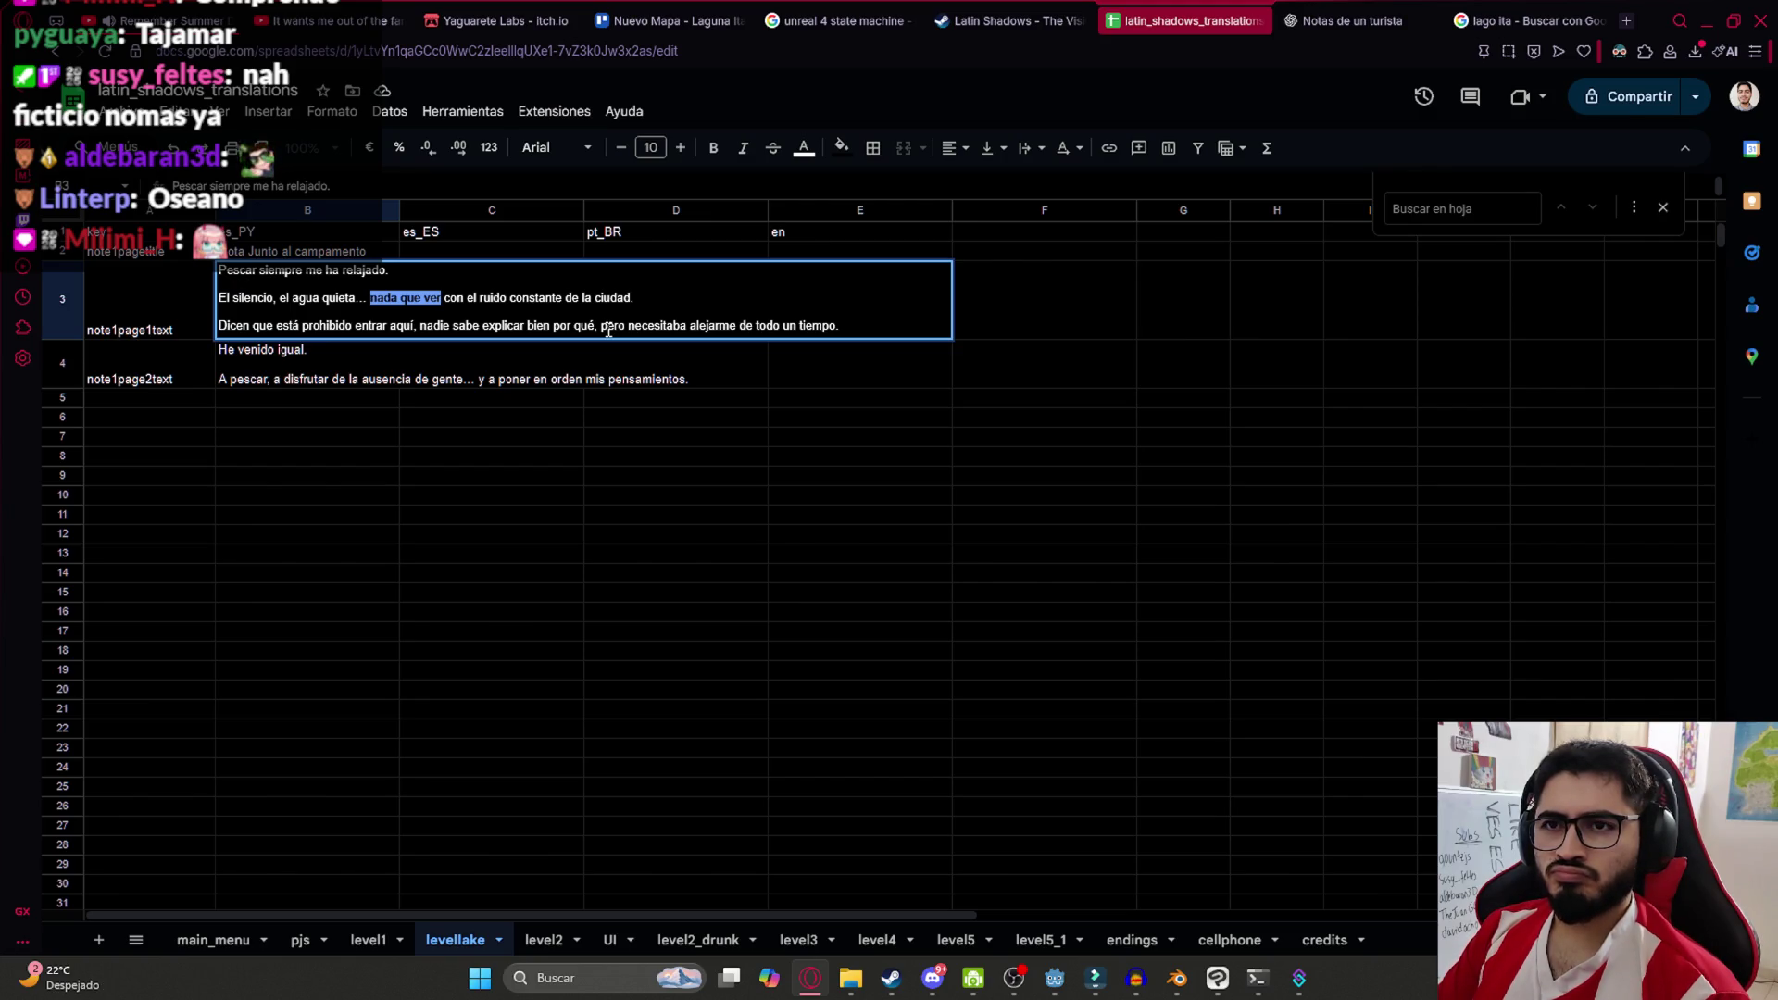
key("BackSpace")
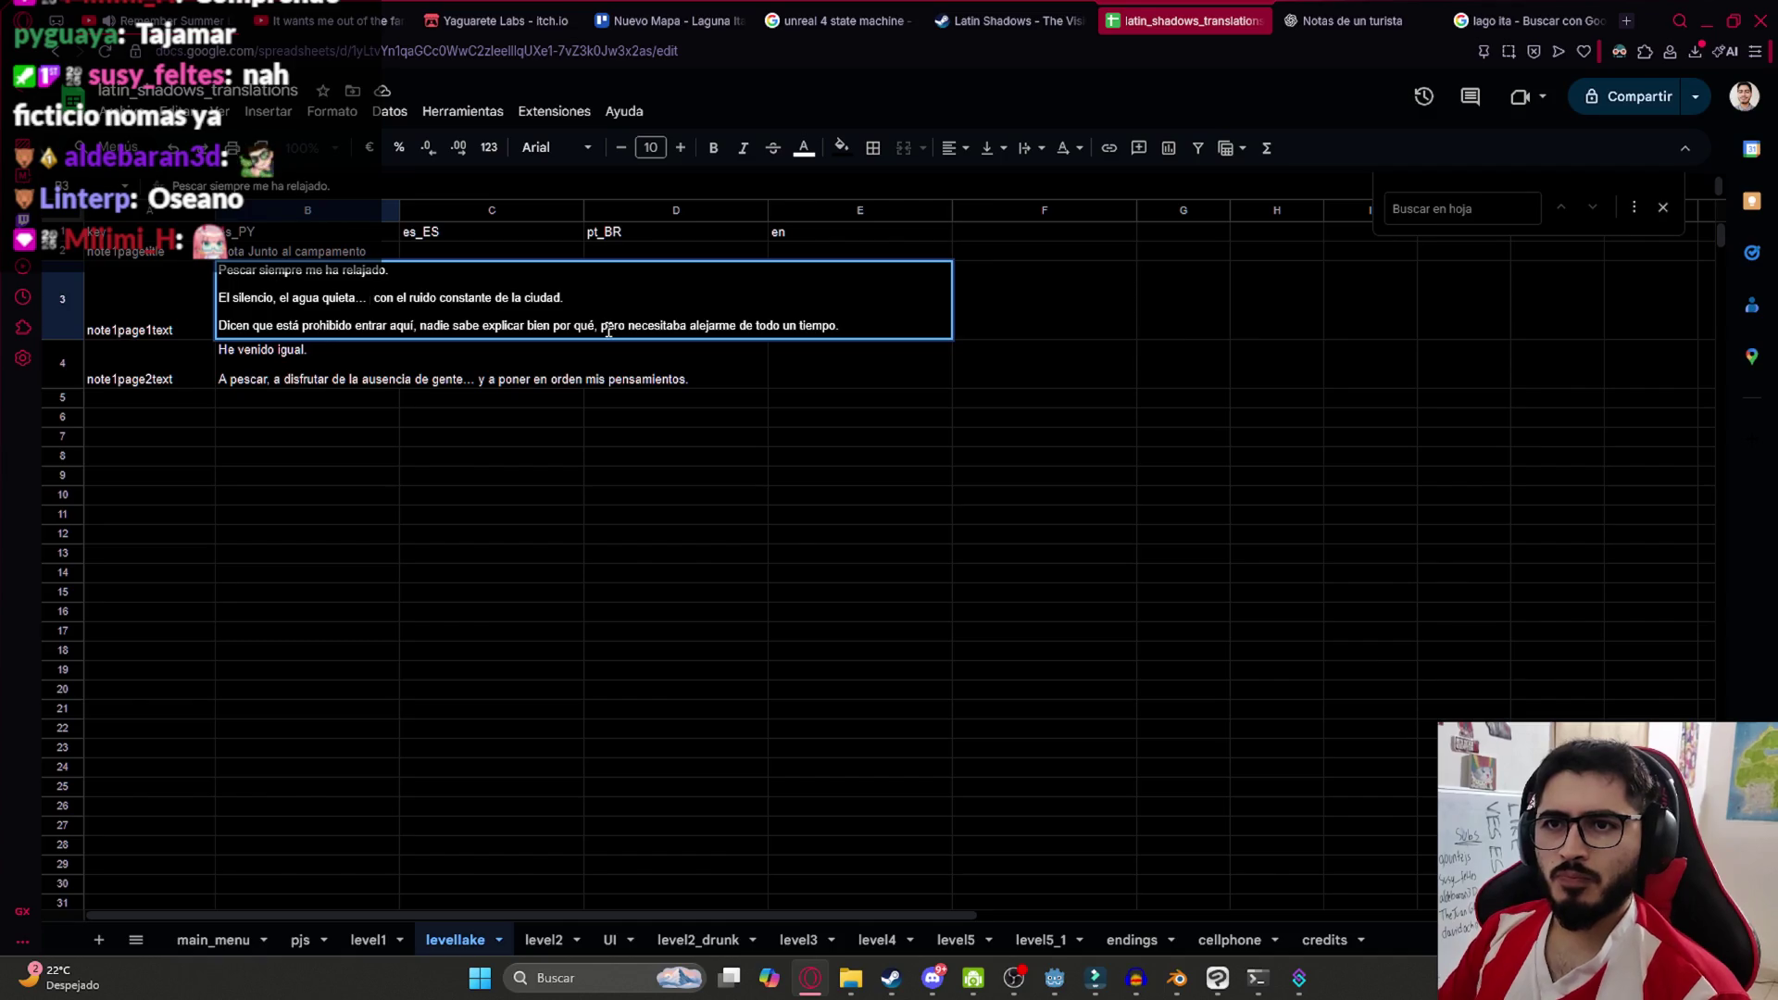
key("BackSpace")
key("BackSpace")
key("BackSpace")
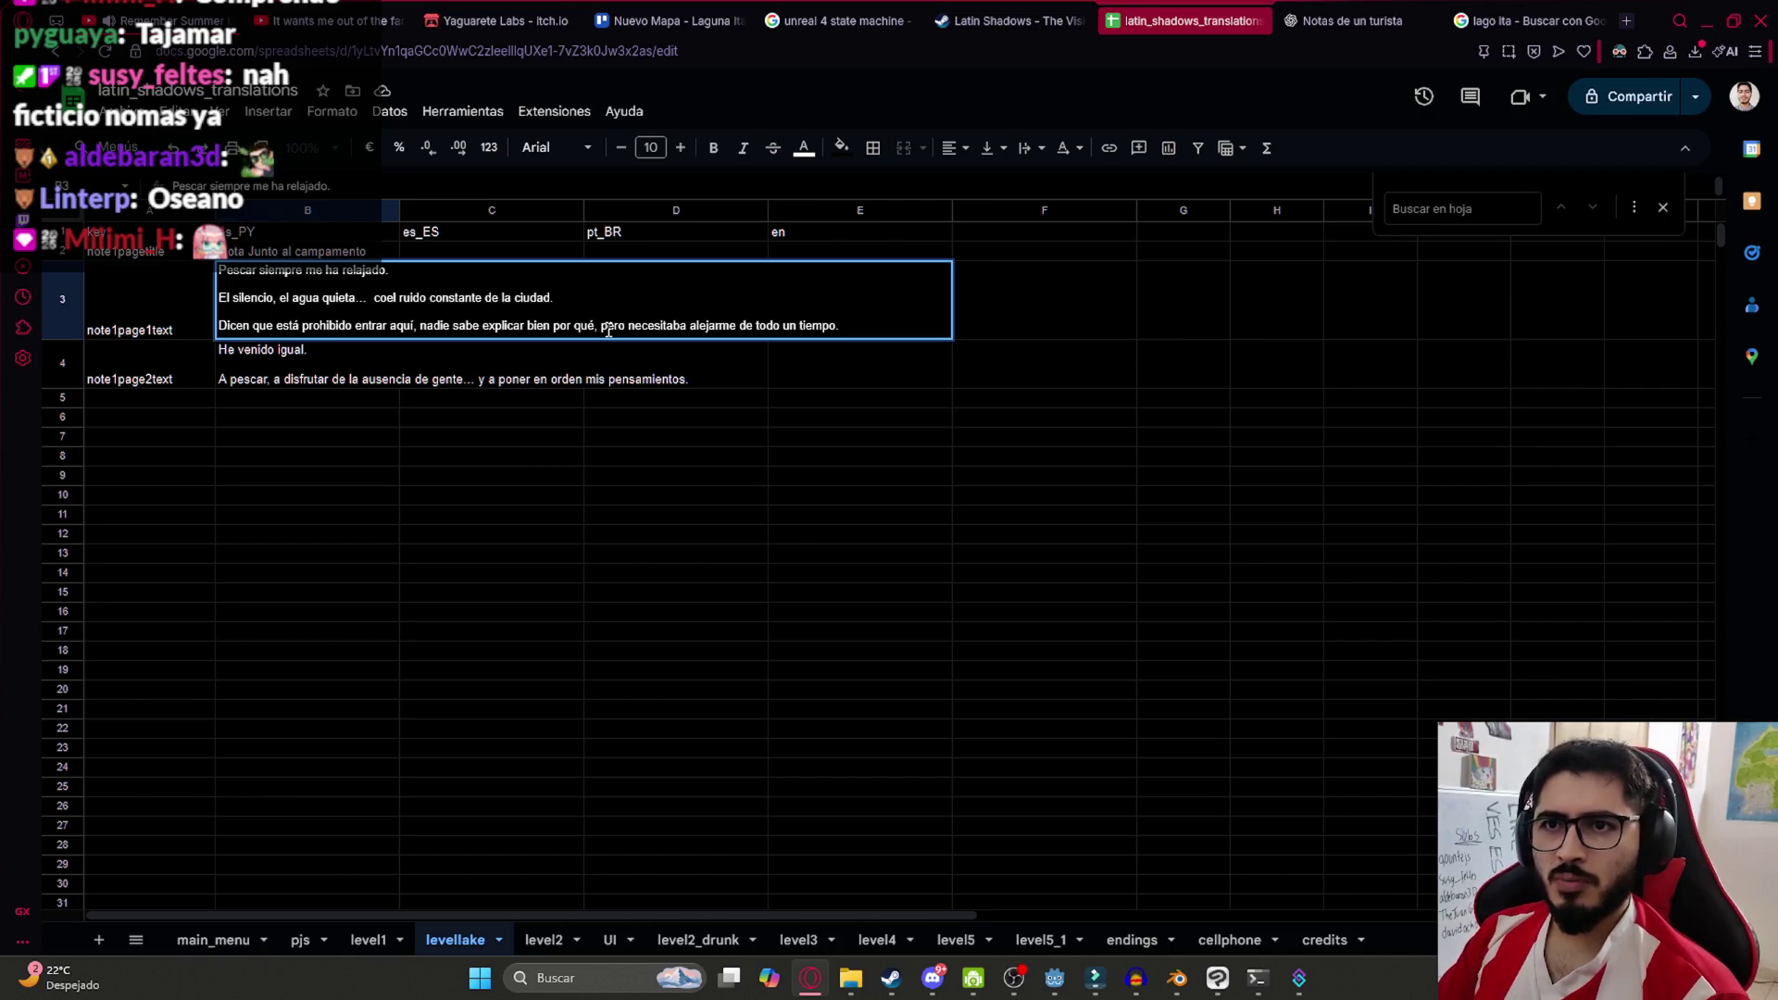
type("sin")
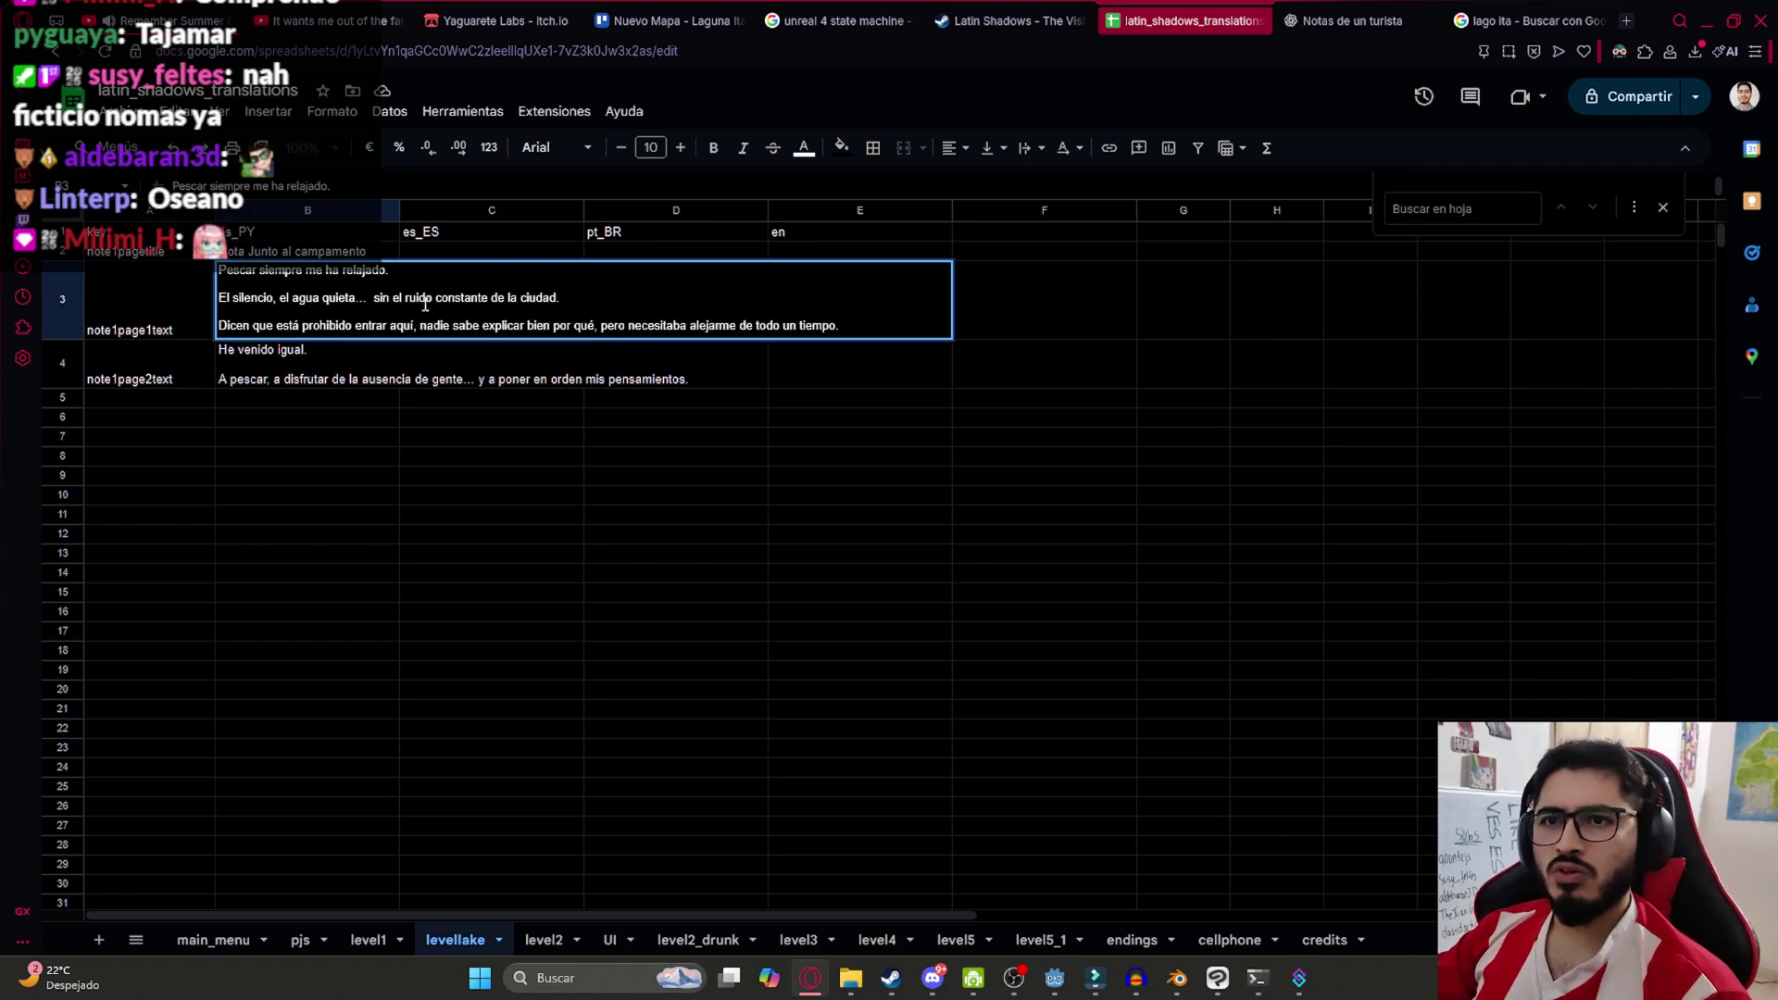
left_click(373, 297)
key("BackSpace")
End B3's city line with 'de Madrid', keeping the blank line after it
left_click(488, 297)
left_click(570, 300)
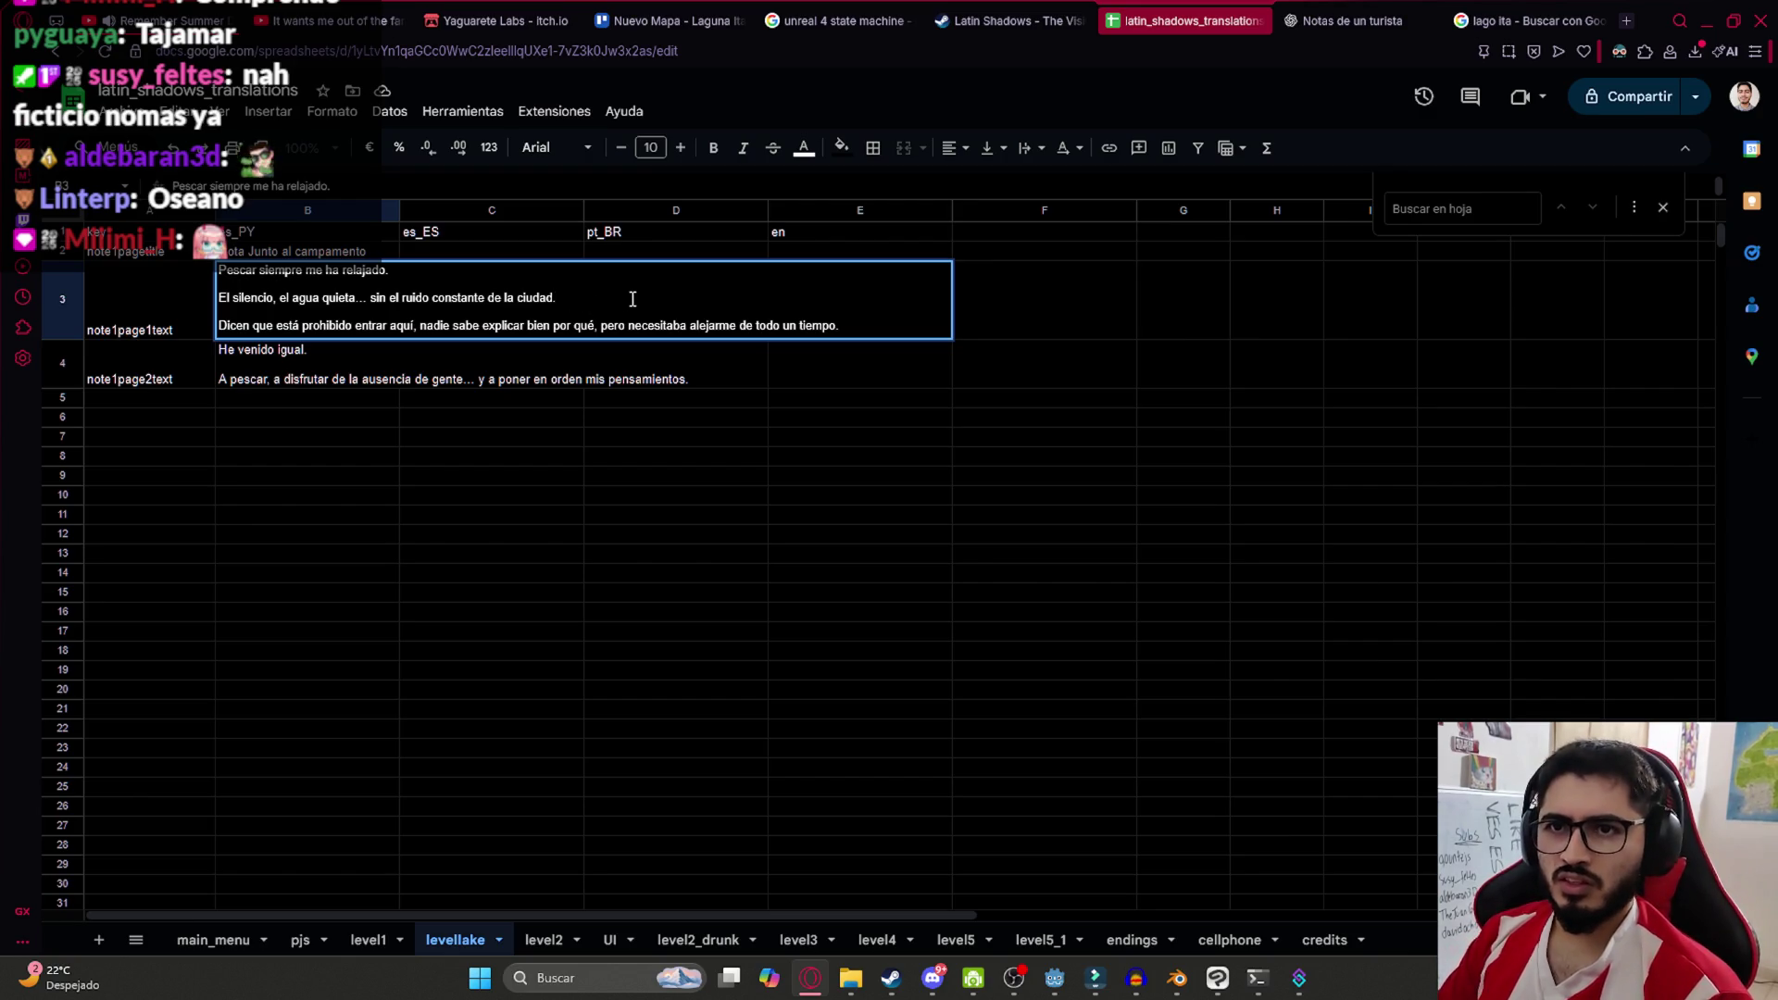
key("Return")
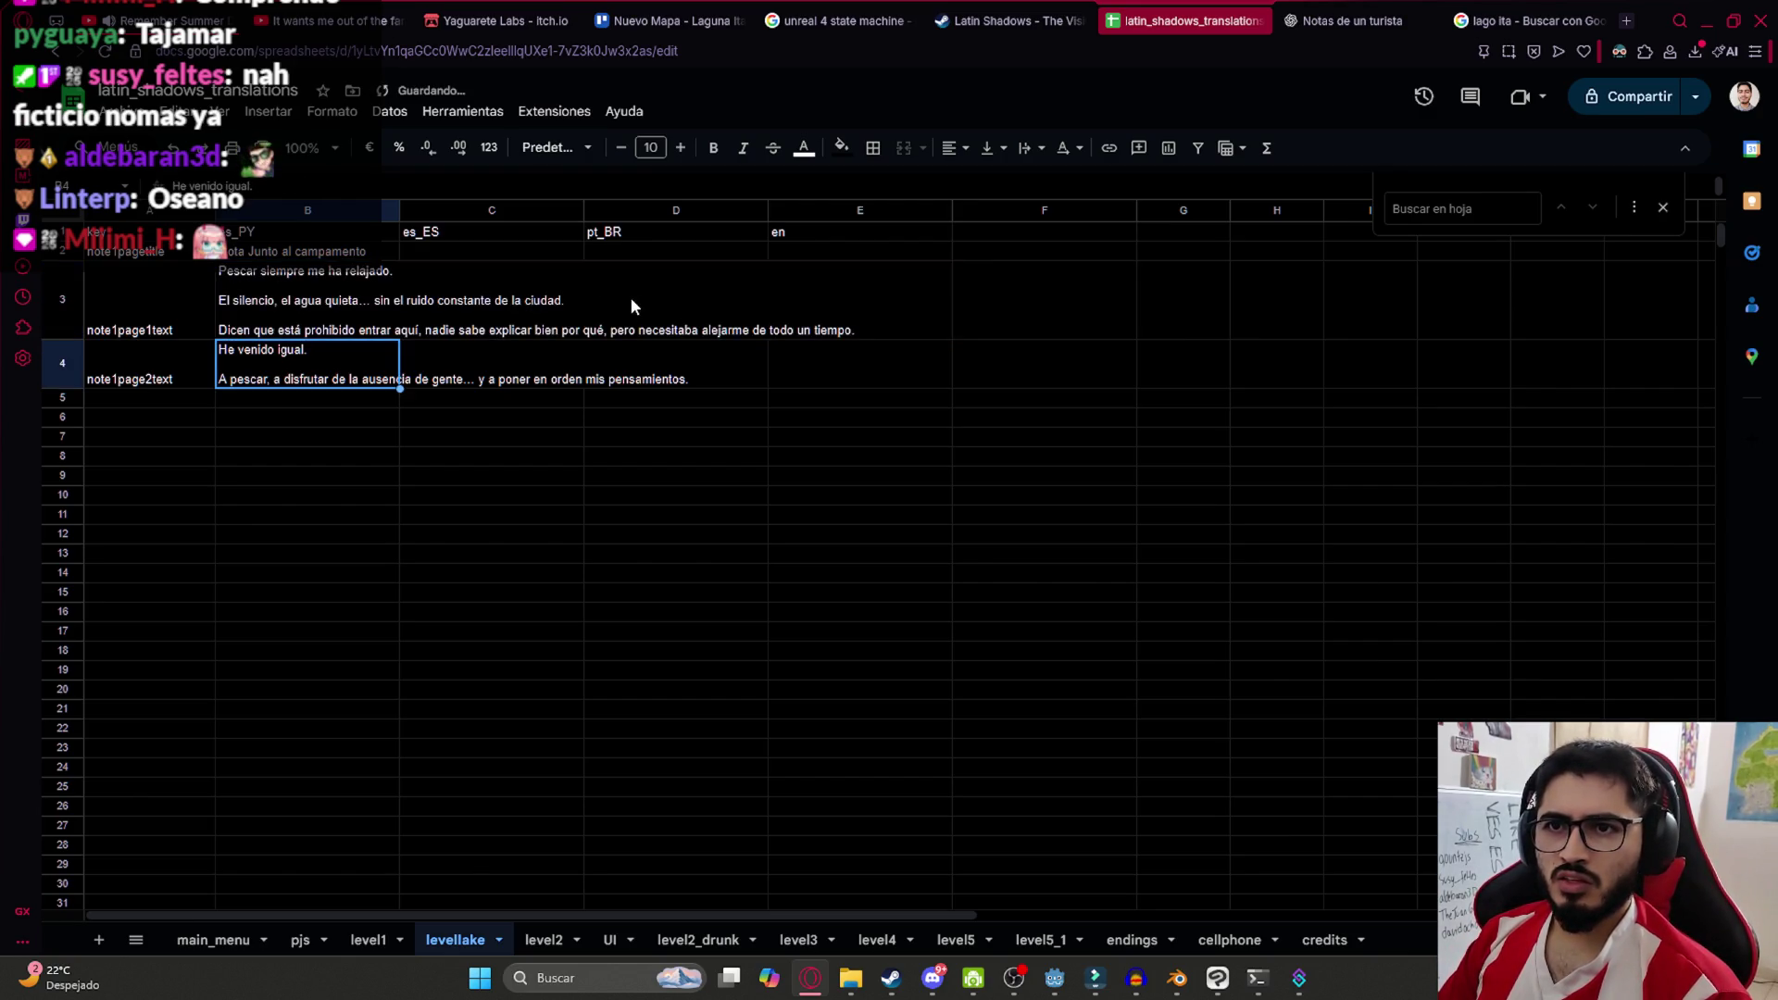
key("Up")
key("Return")
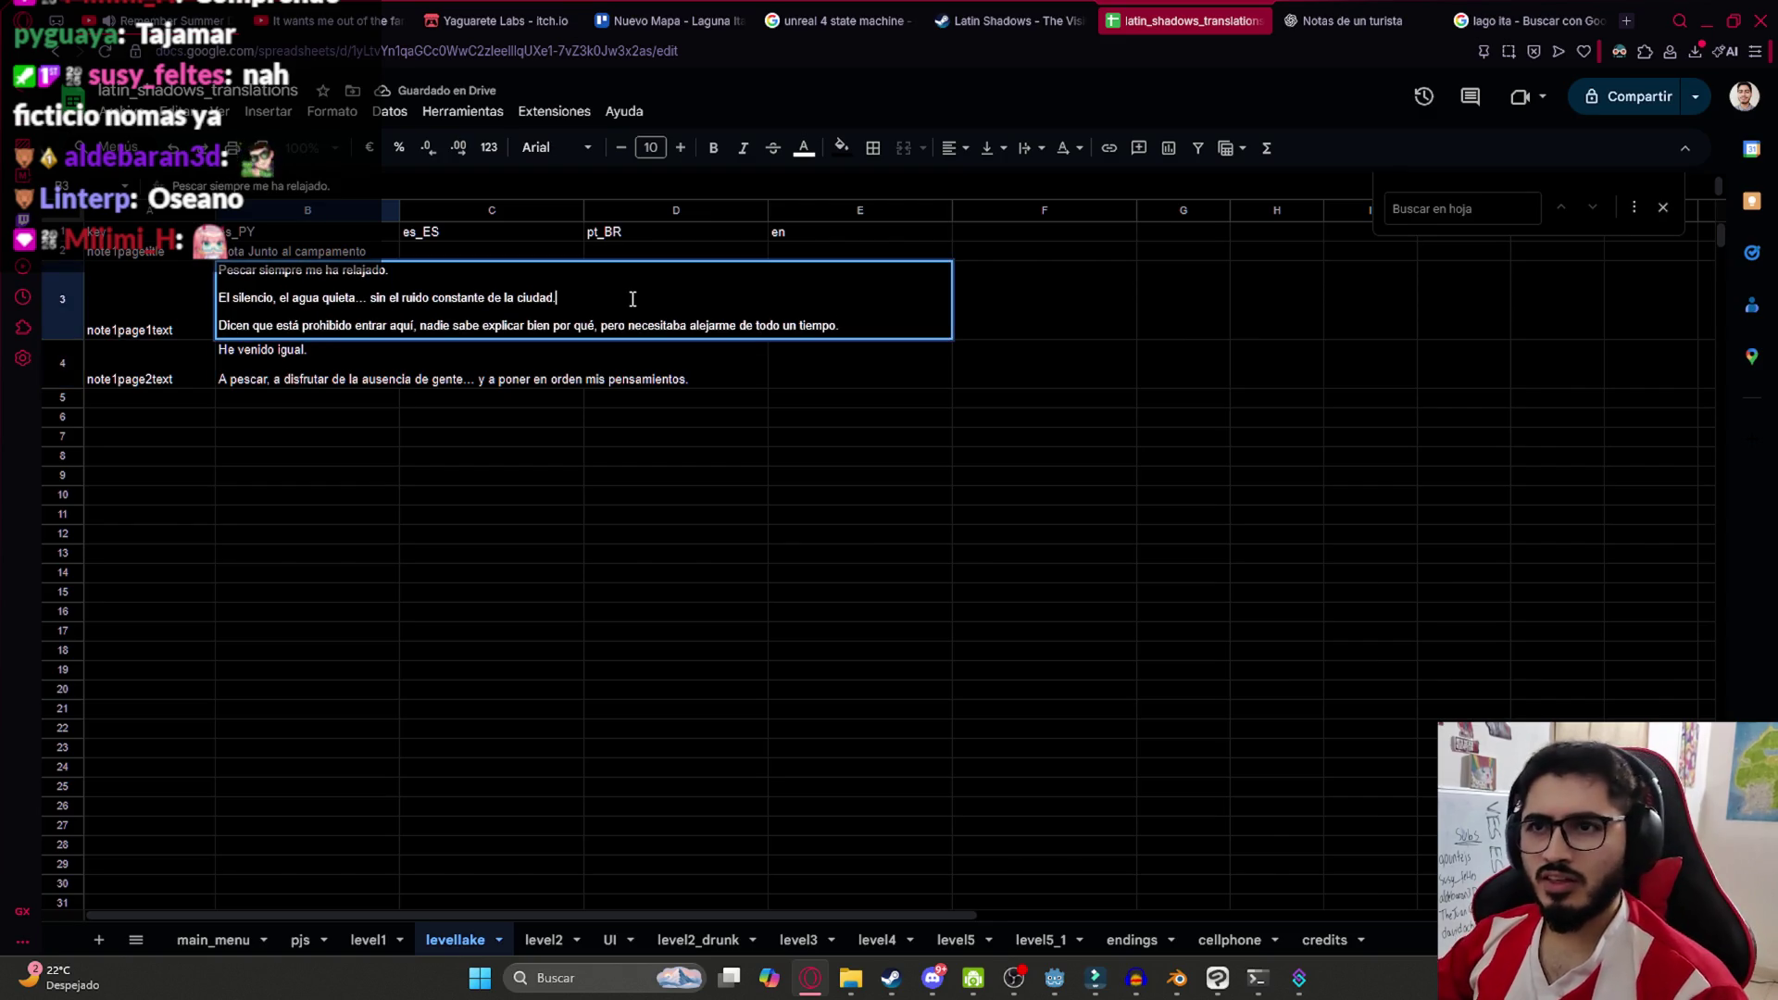
type(" de Madrid")
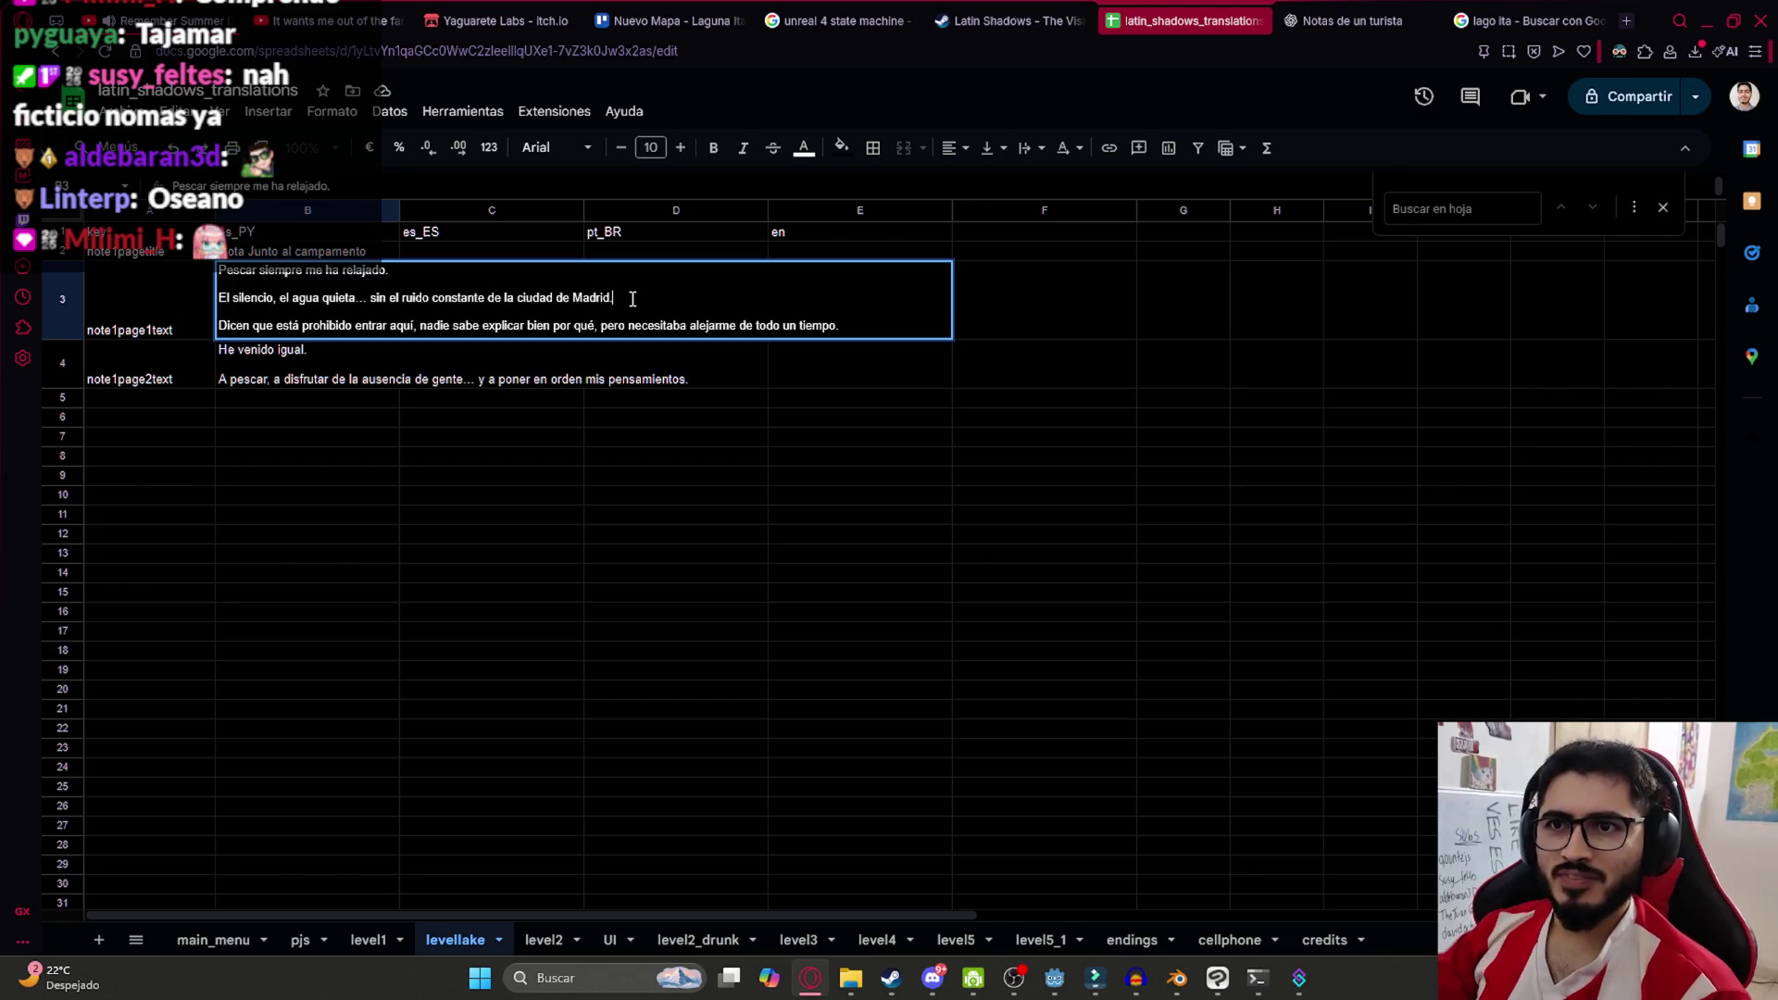
left_click(277, 375)
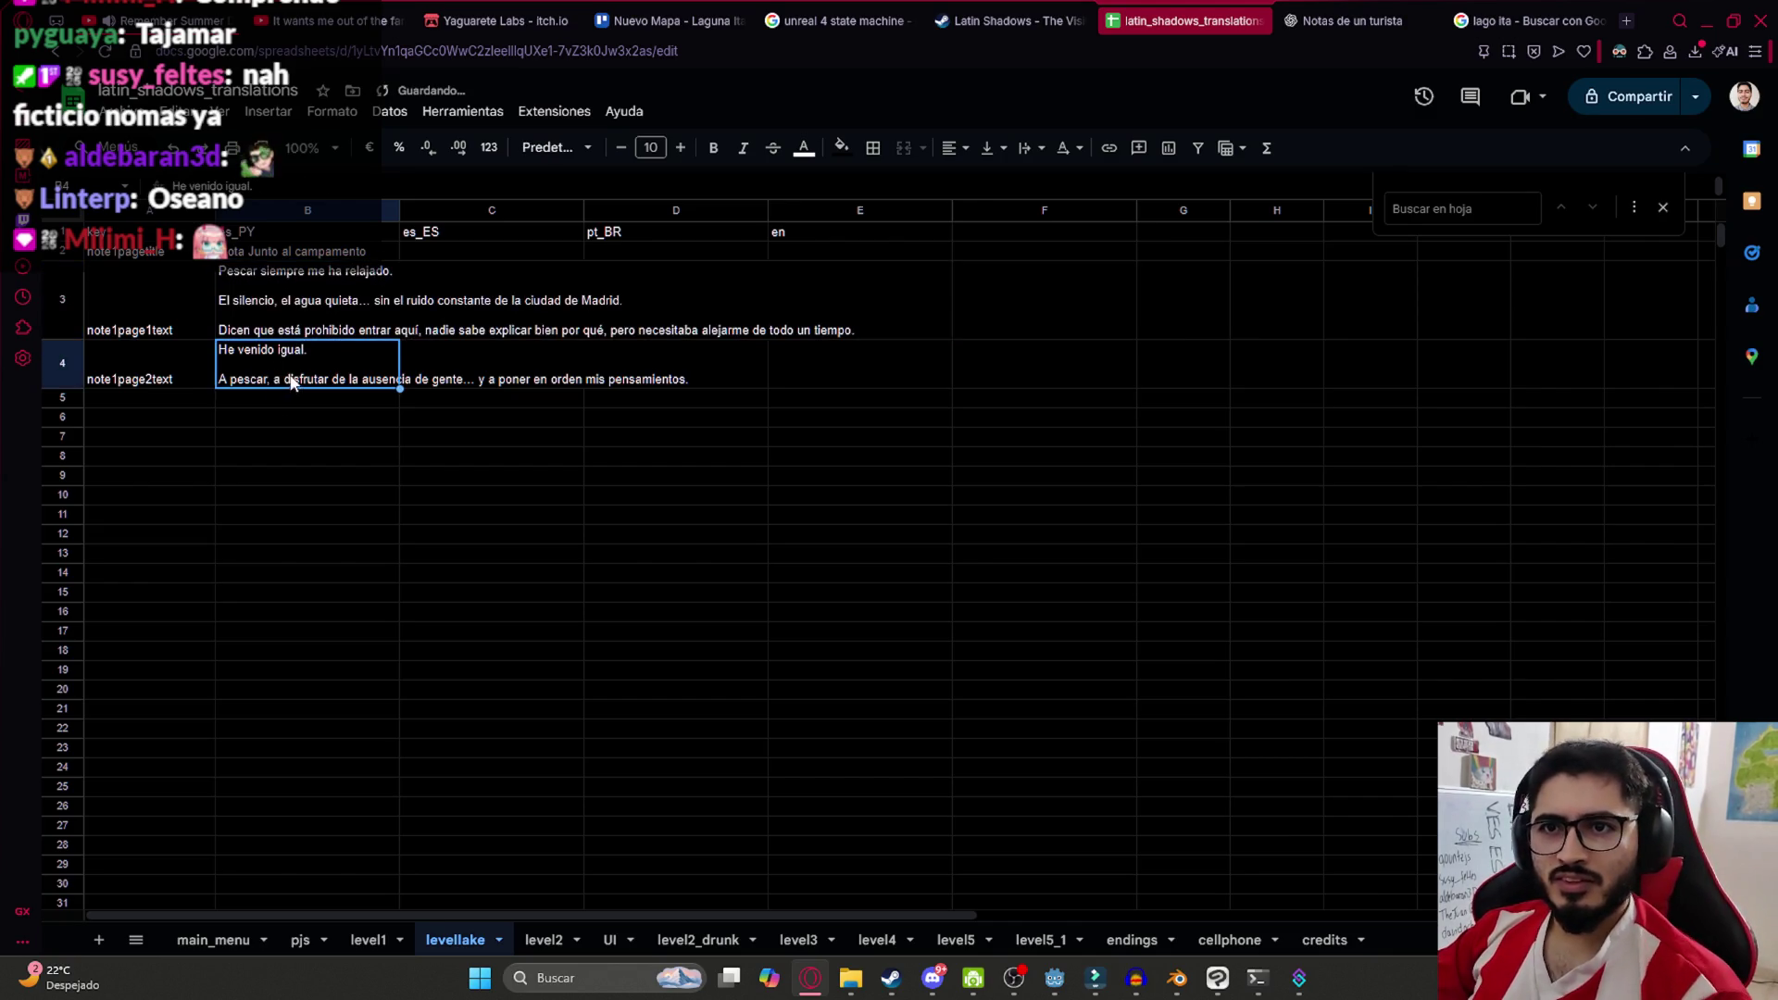
double_click(383, 284)
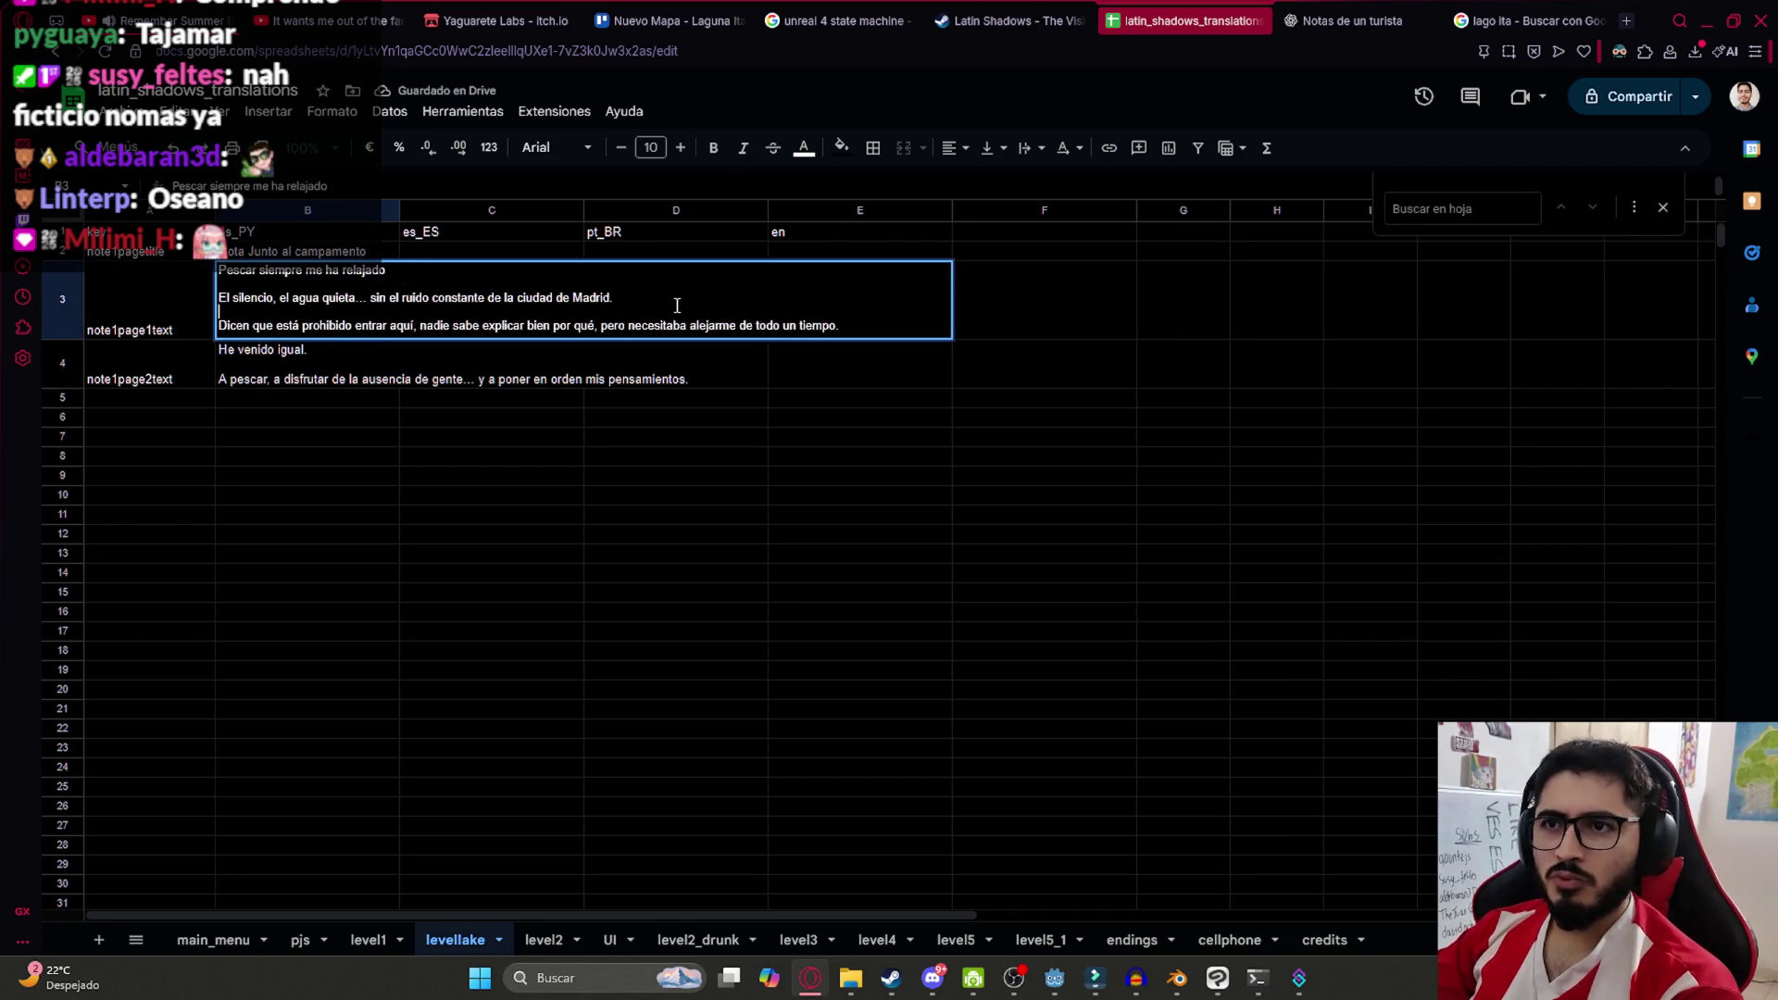
key("BackSpace")
key("ctrl+z")
Delete the trailing periods after 'igual' and 'pensamientos' in cells B3 and B4
left_click(883, 326)
double_click(447, 353)
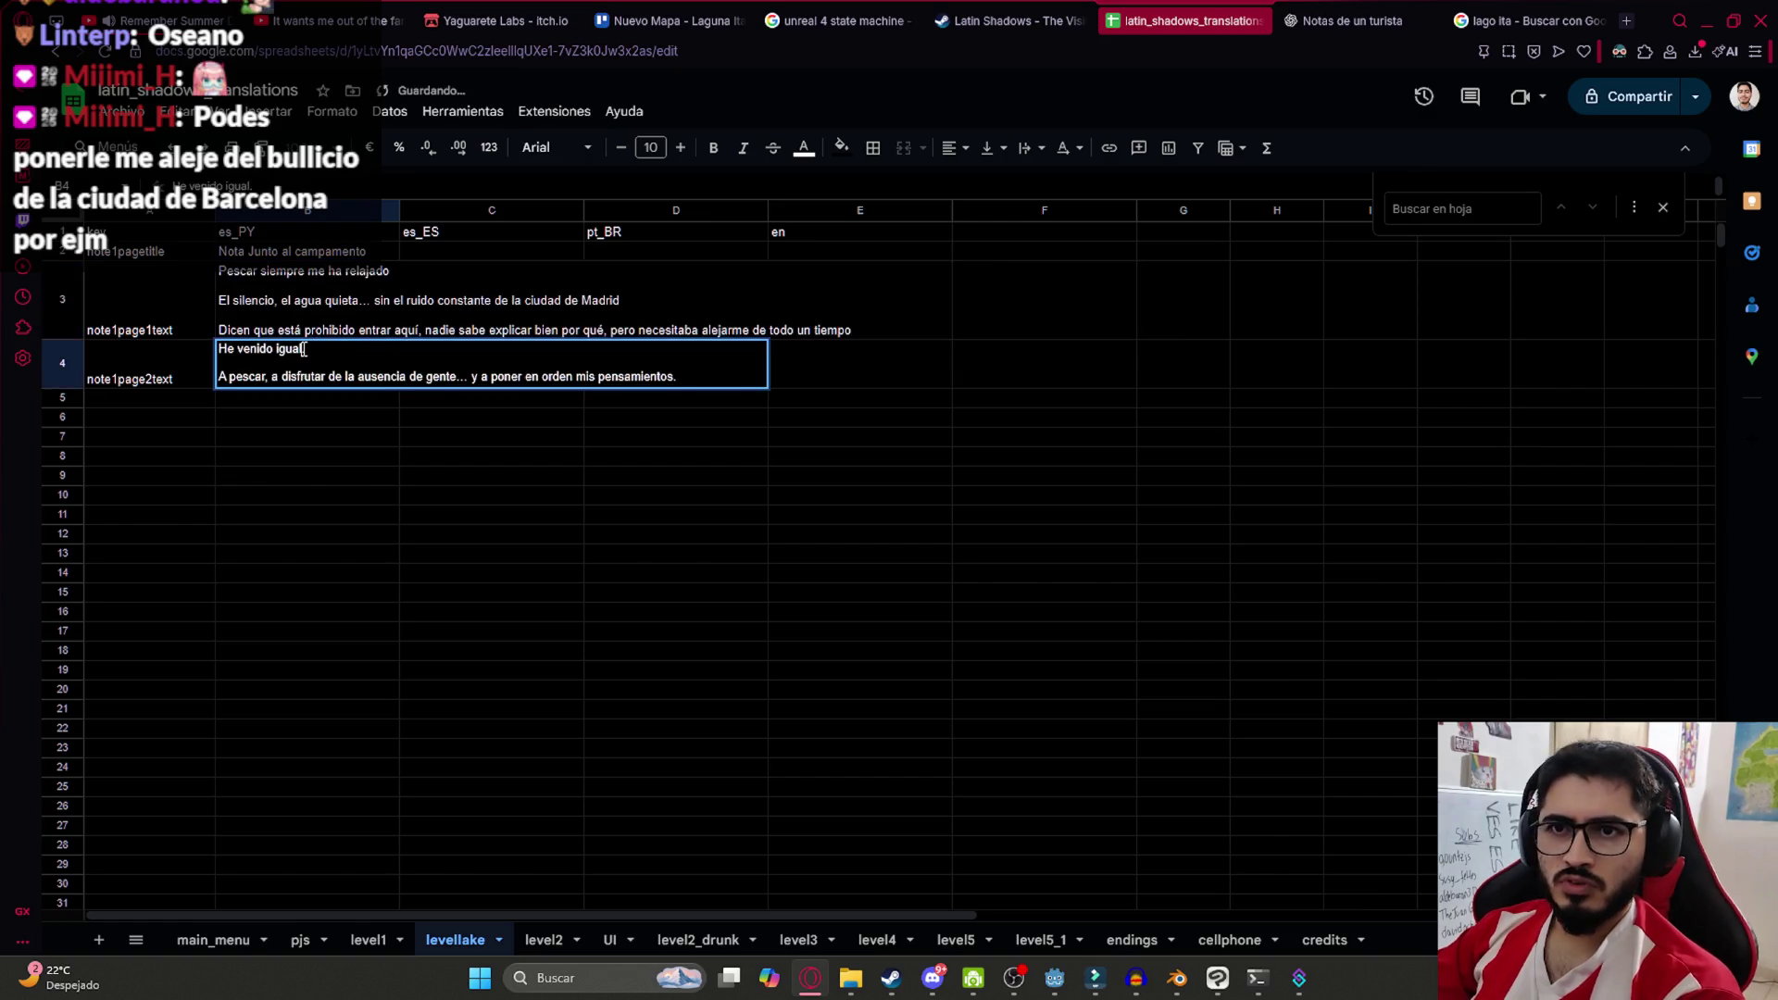
key("BackSpace")
left_click(679, 376)
key("BackSpace")
key("Return")
key("Up")
left_click(488, 513)
left_click(129, 139)
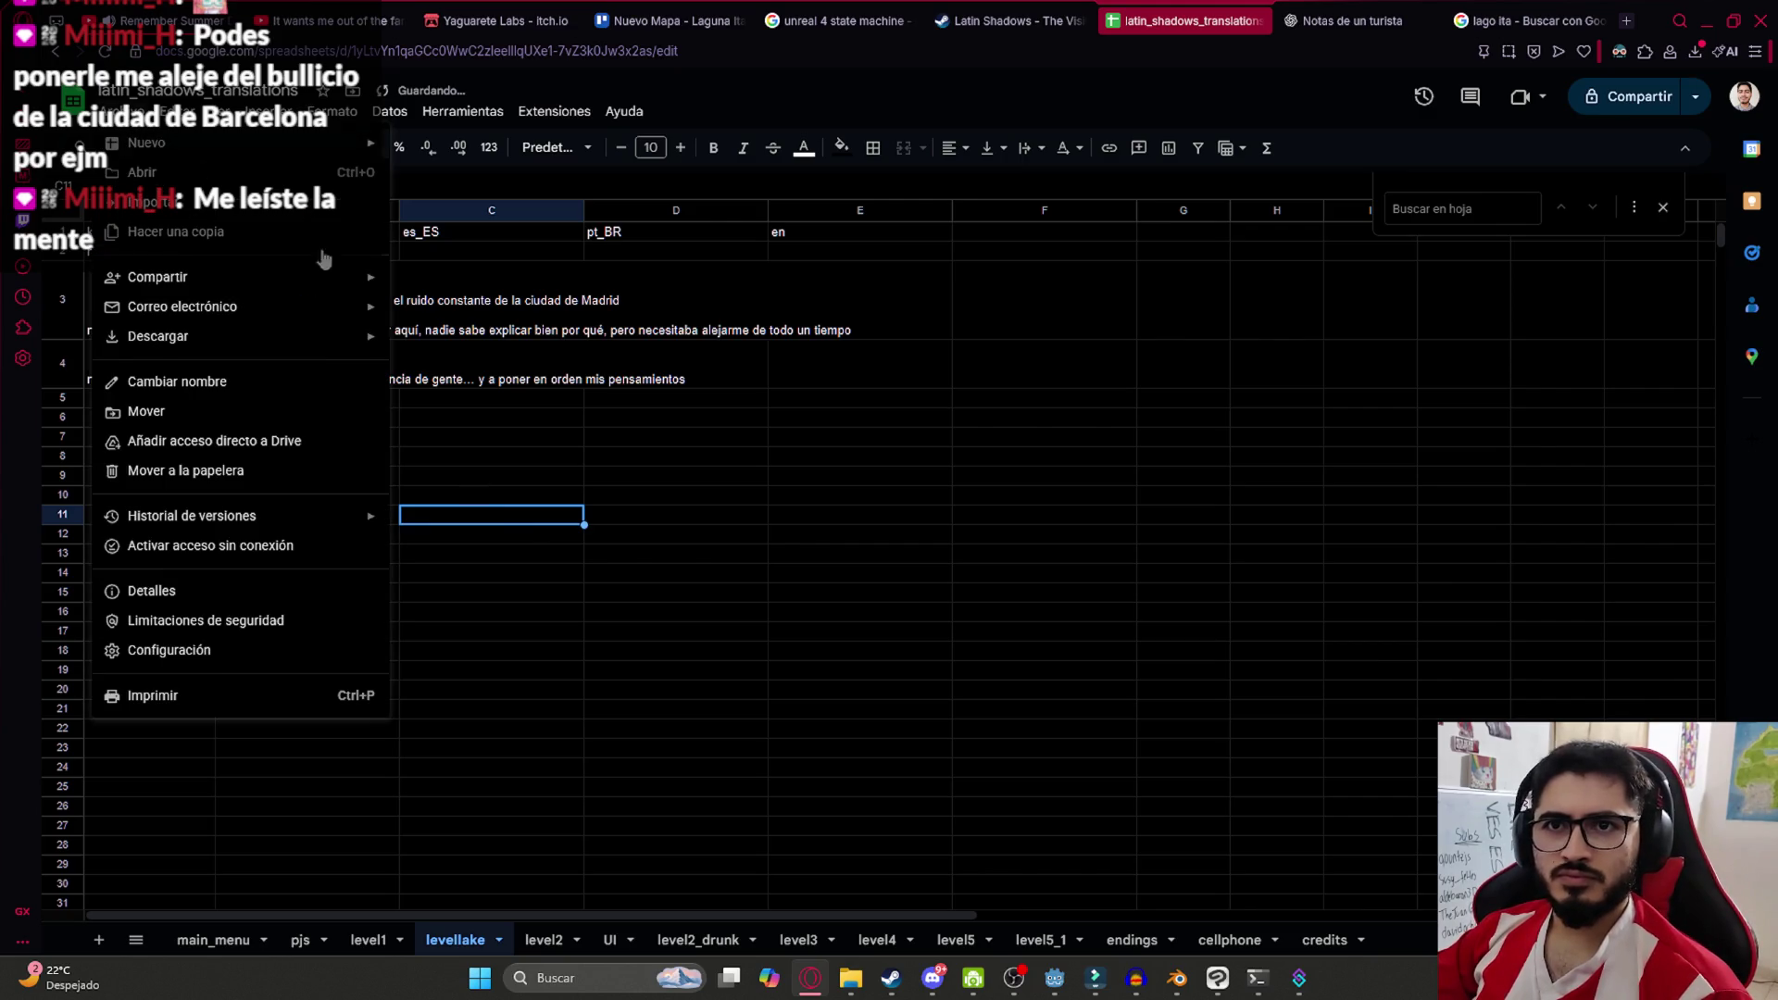
Download the levellake sheet as .csv and view the file in its Descargas folder
mouse_move(290, 349)
left_click(570, 455)
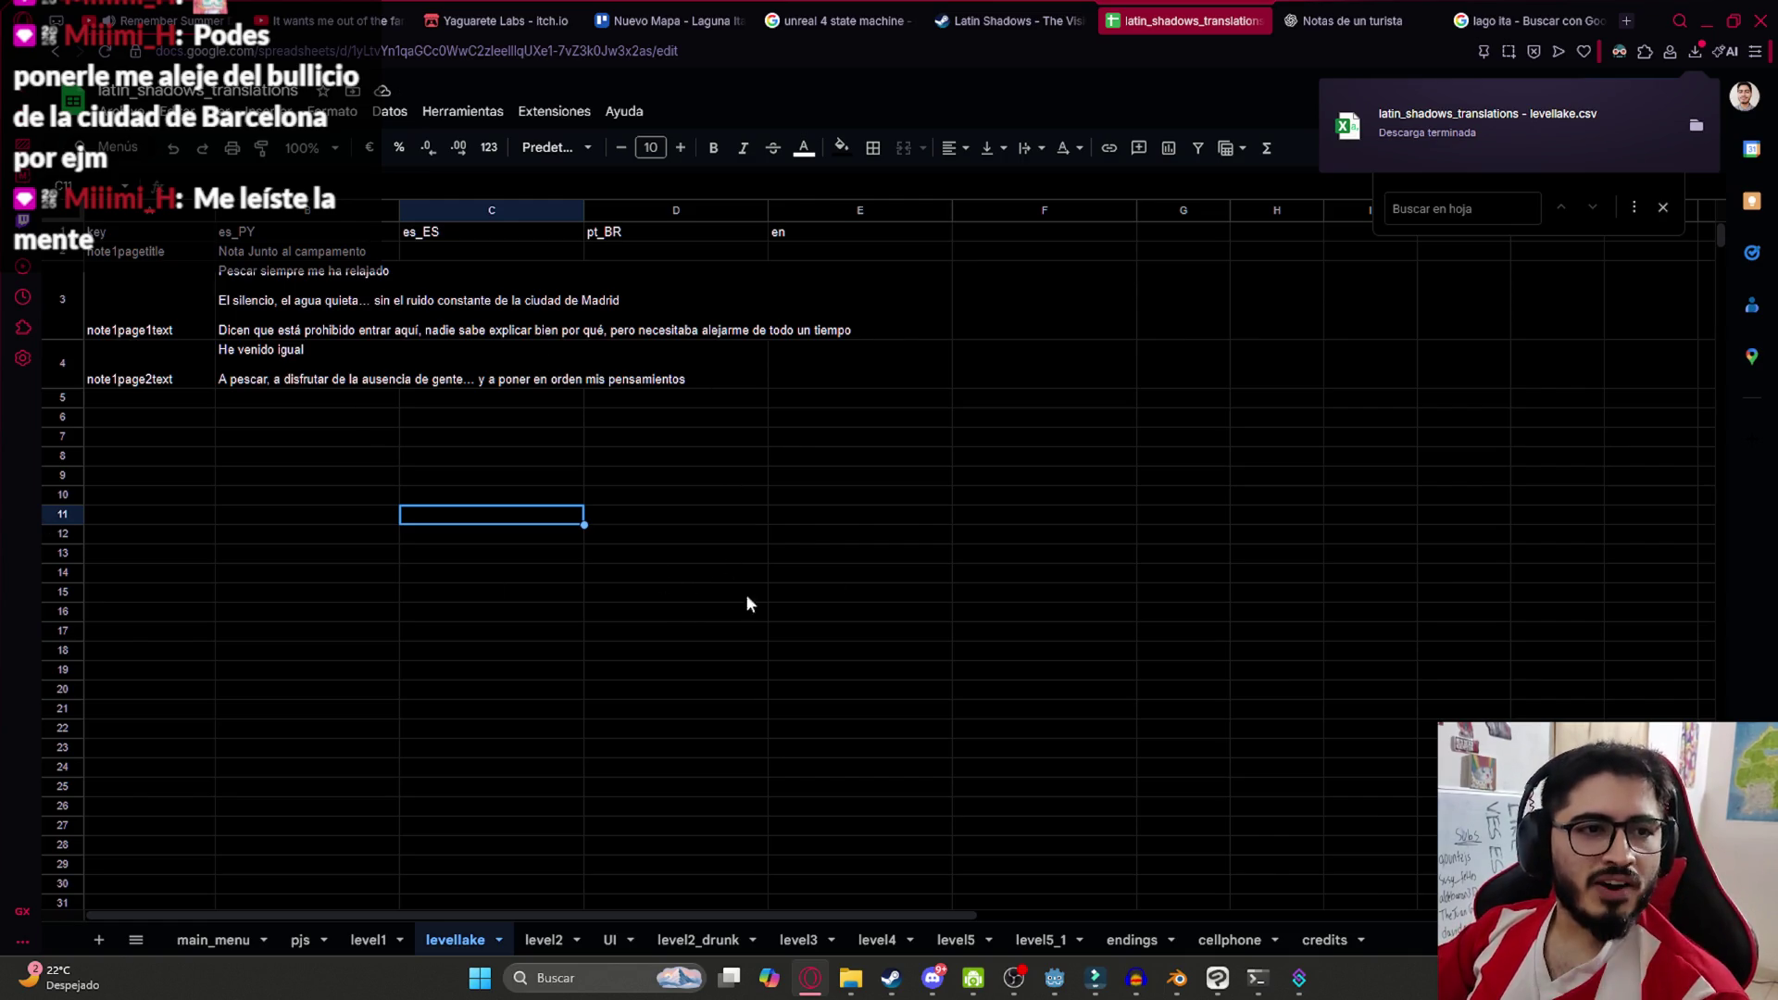
left_click(1696, 127)
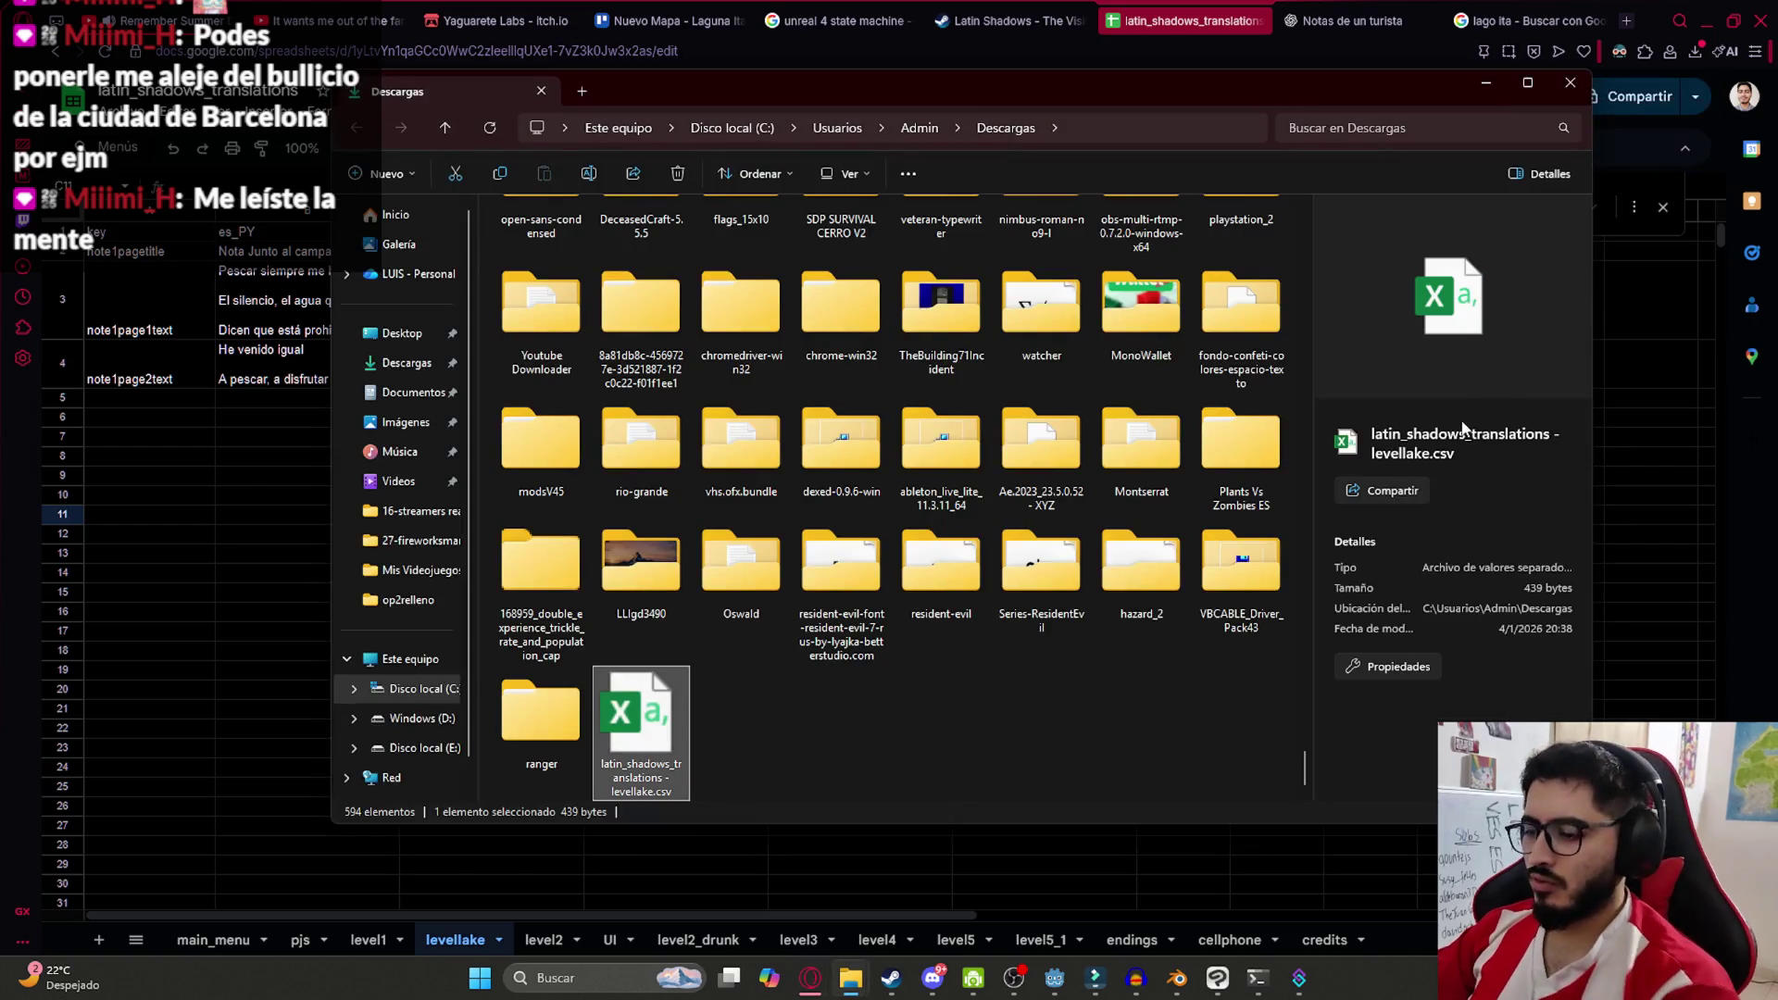
left_click(273, 476)
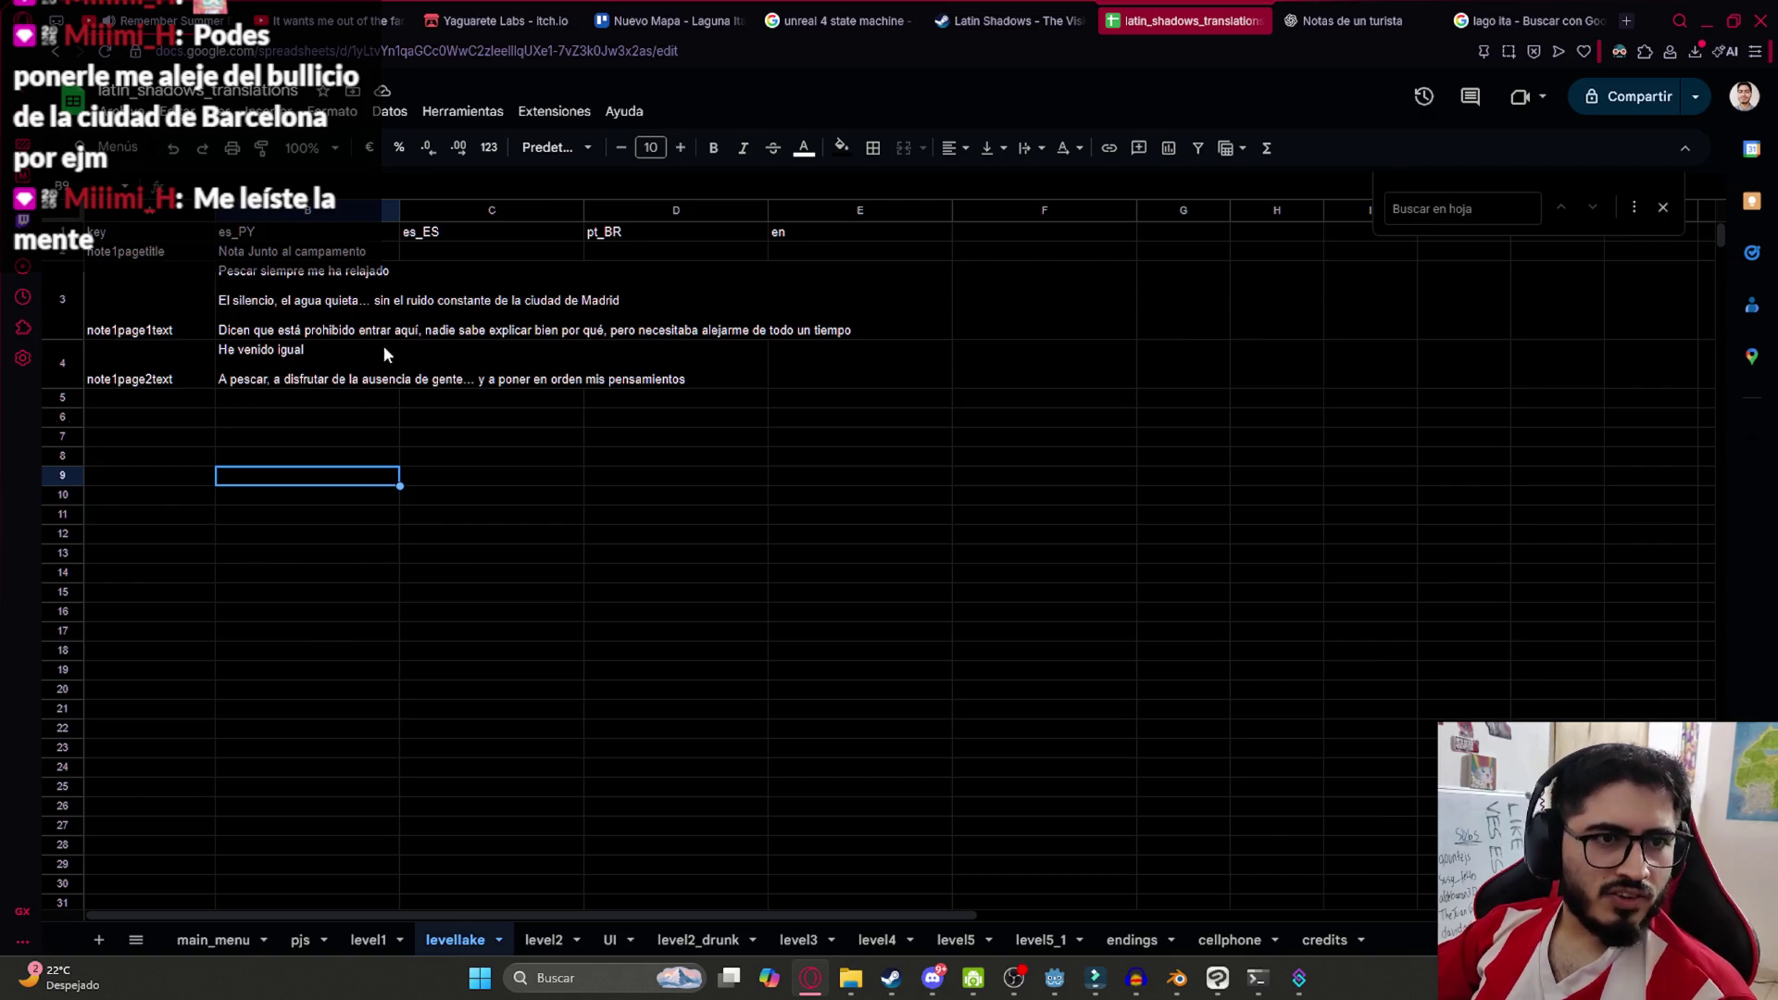
left_click(270, 304)
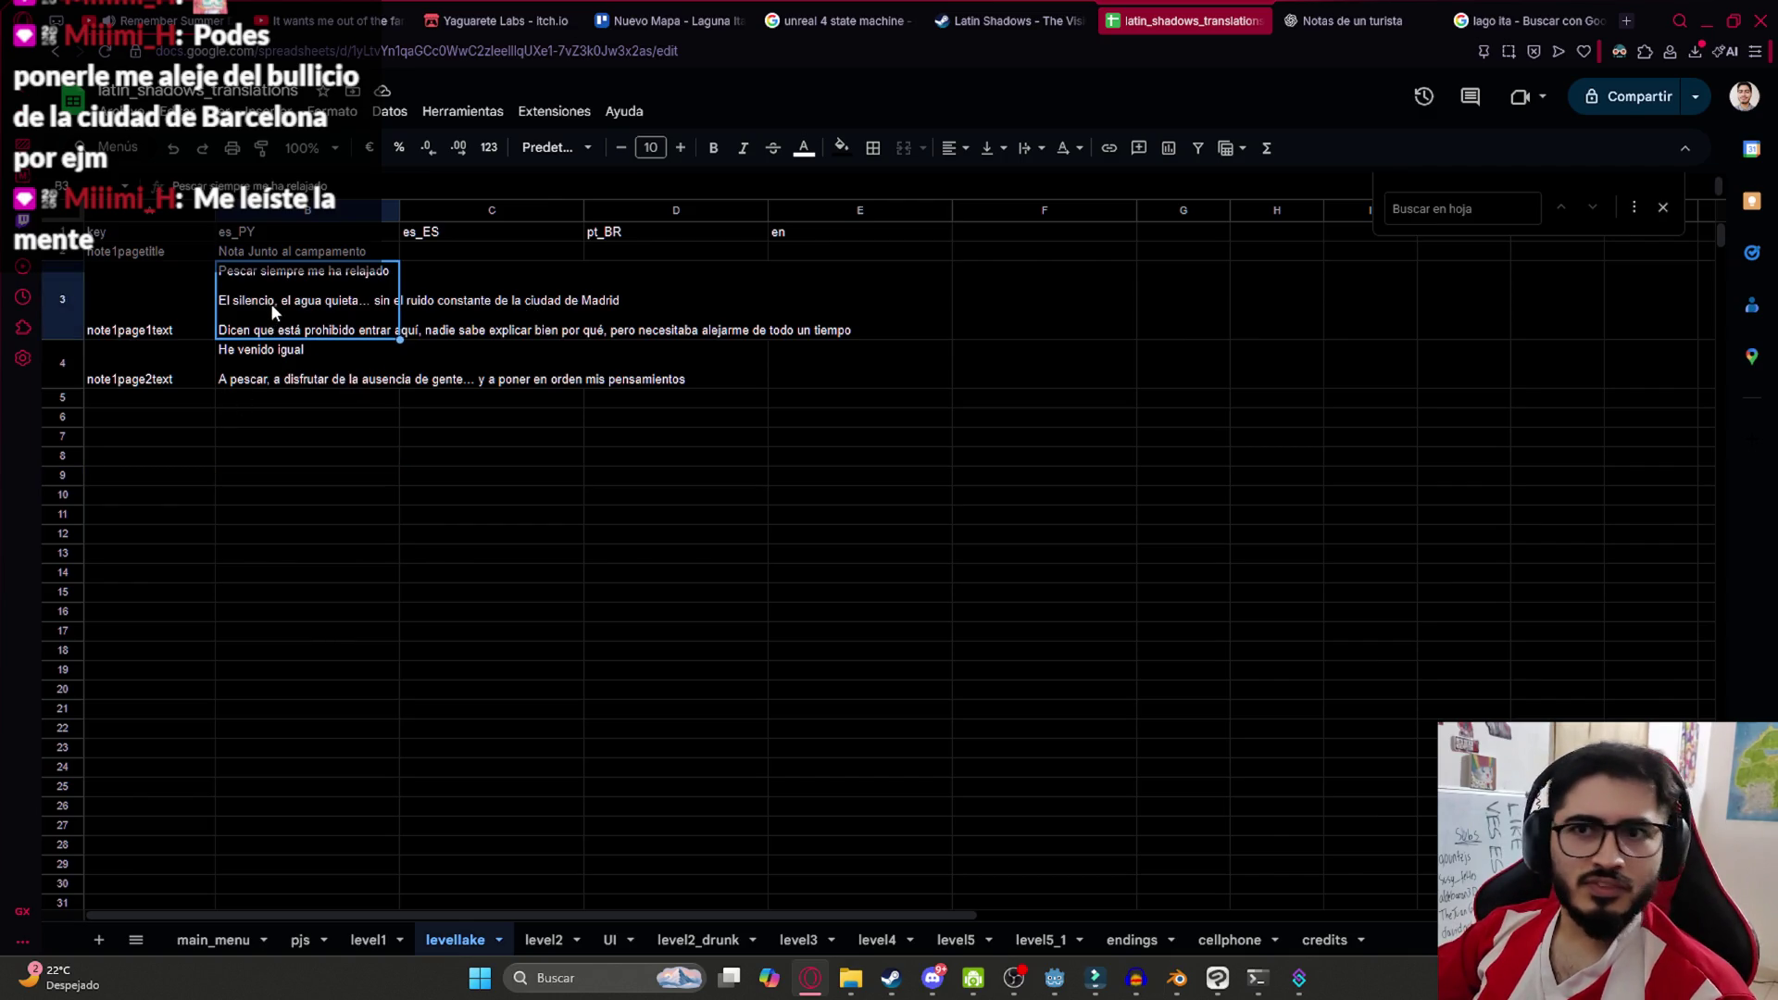
Reword B3's 'sin el ruido constante' to 'sin el bullicio'
double_click(361, 302)
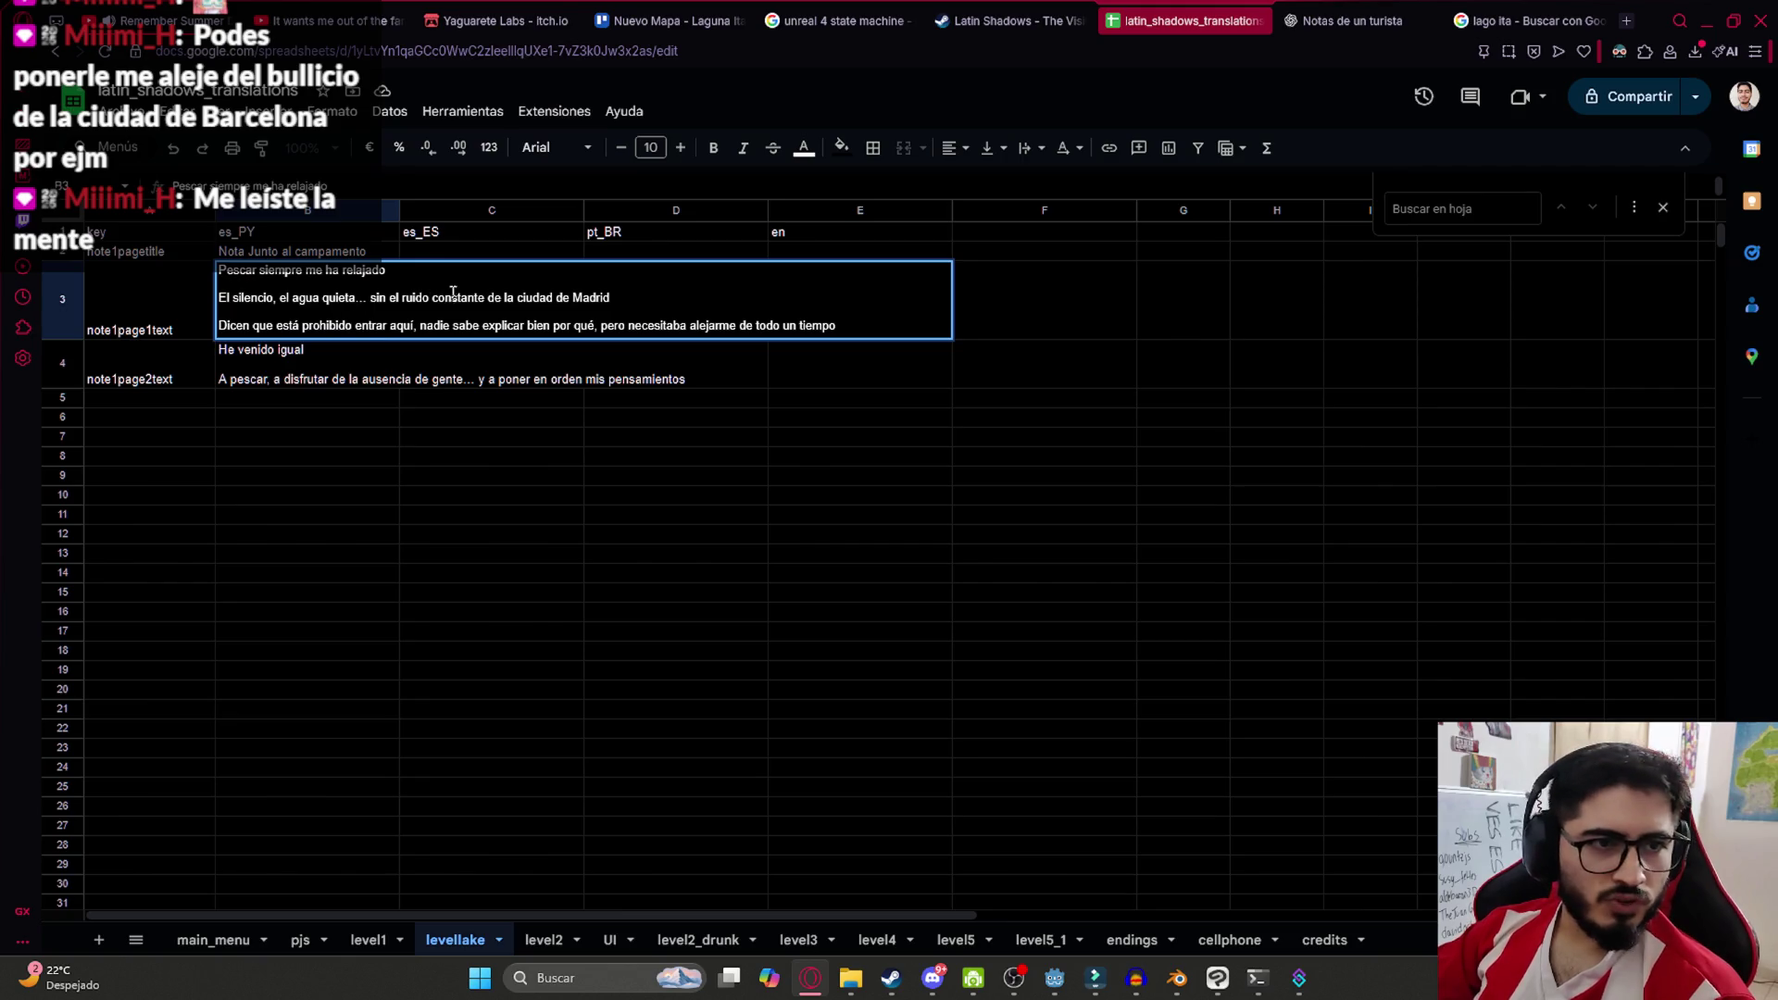
left_click_drag(373, 300, 485, 294)
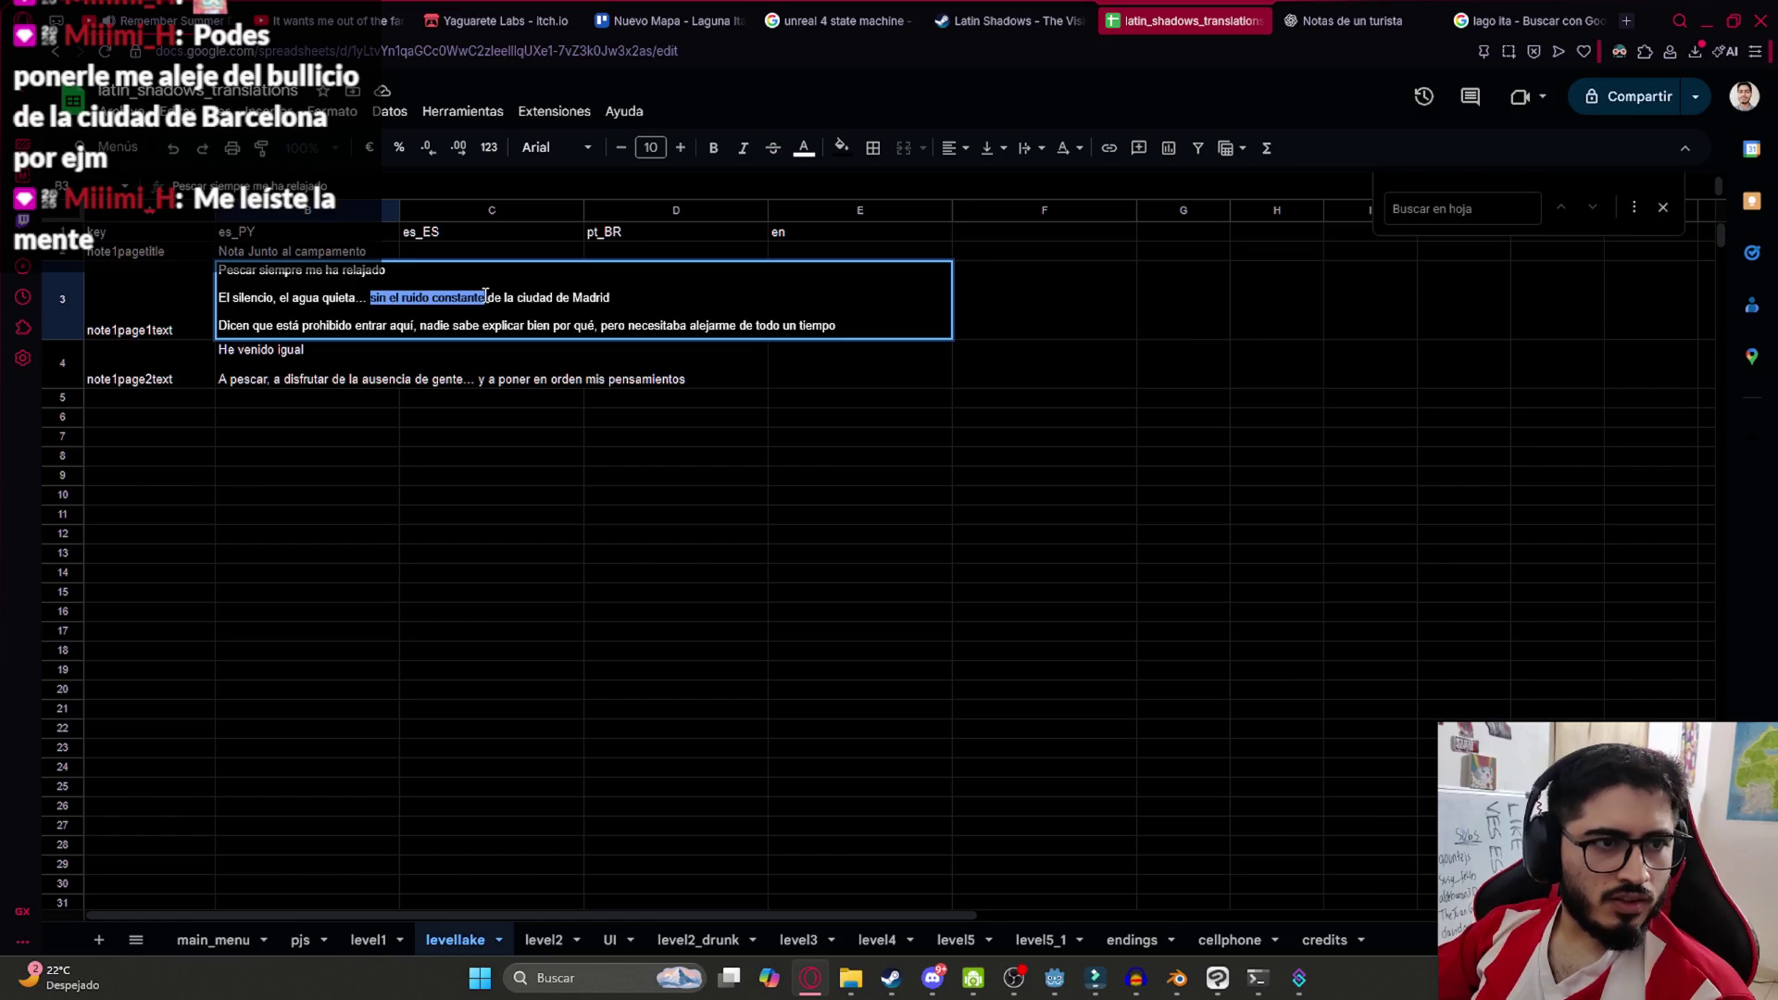
mouse_move(484, 294)
left_mouse_down()
mouse_move(422, 294)
mouse_move(489, 294)
left_mouse_up()
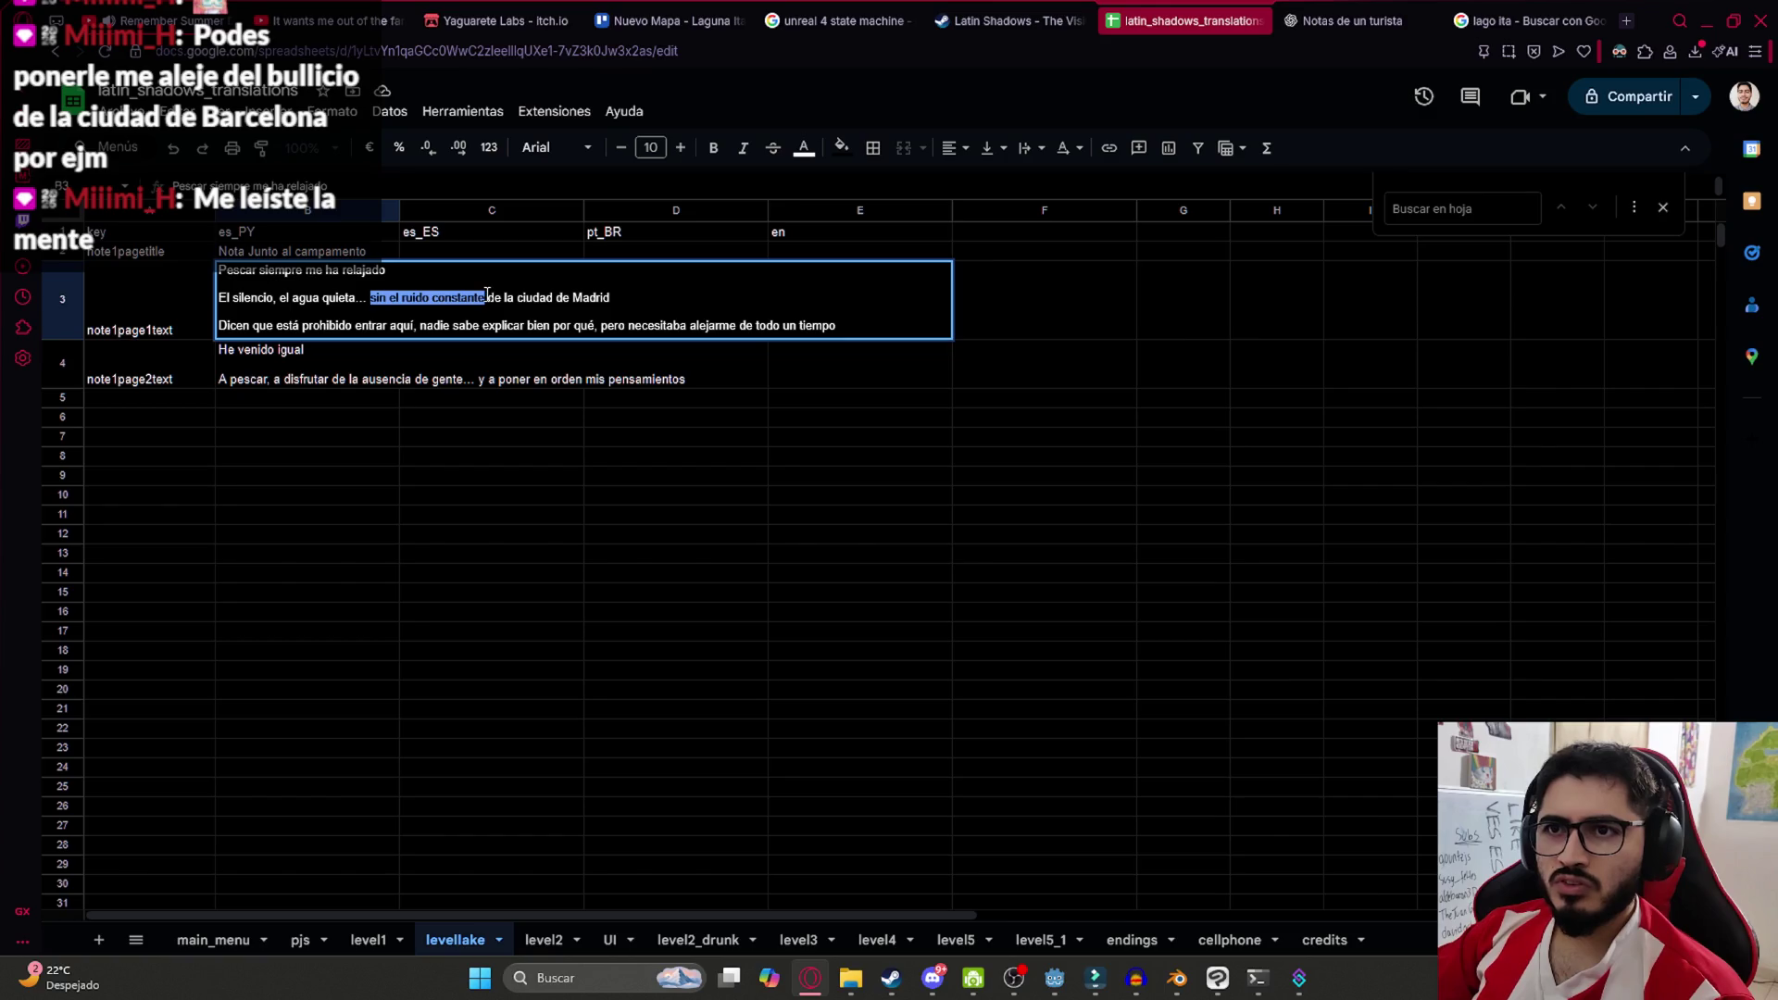
type("s")
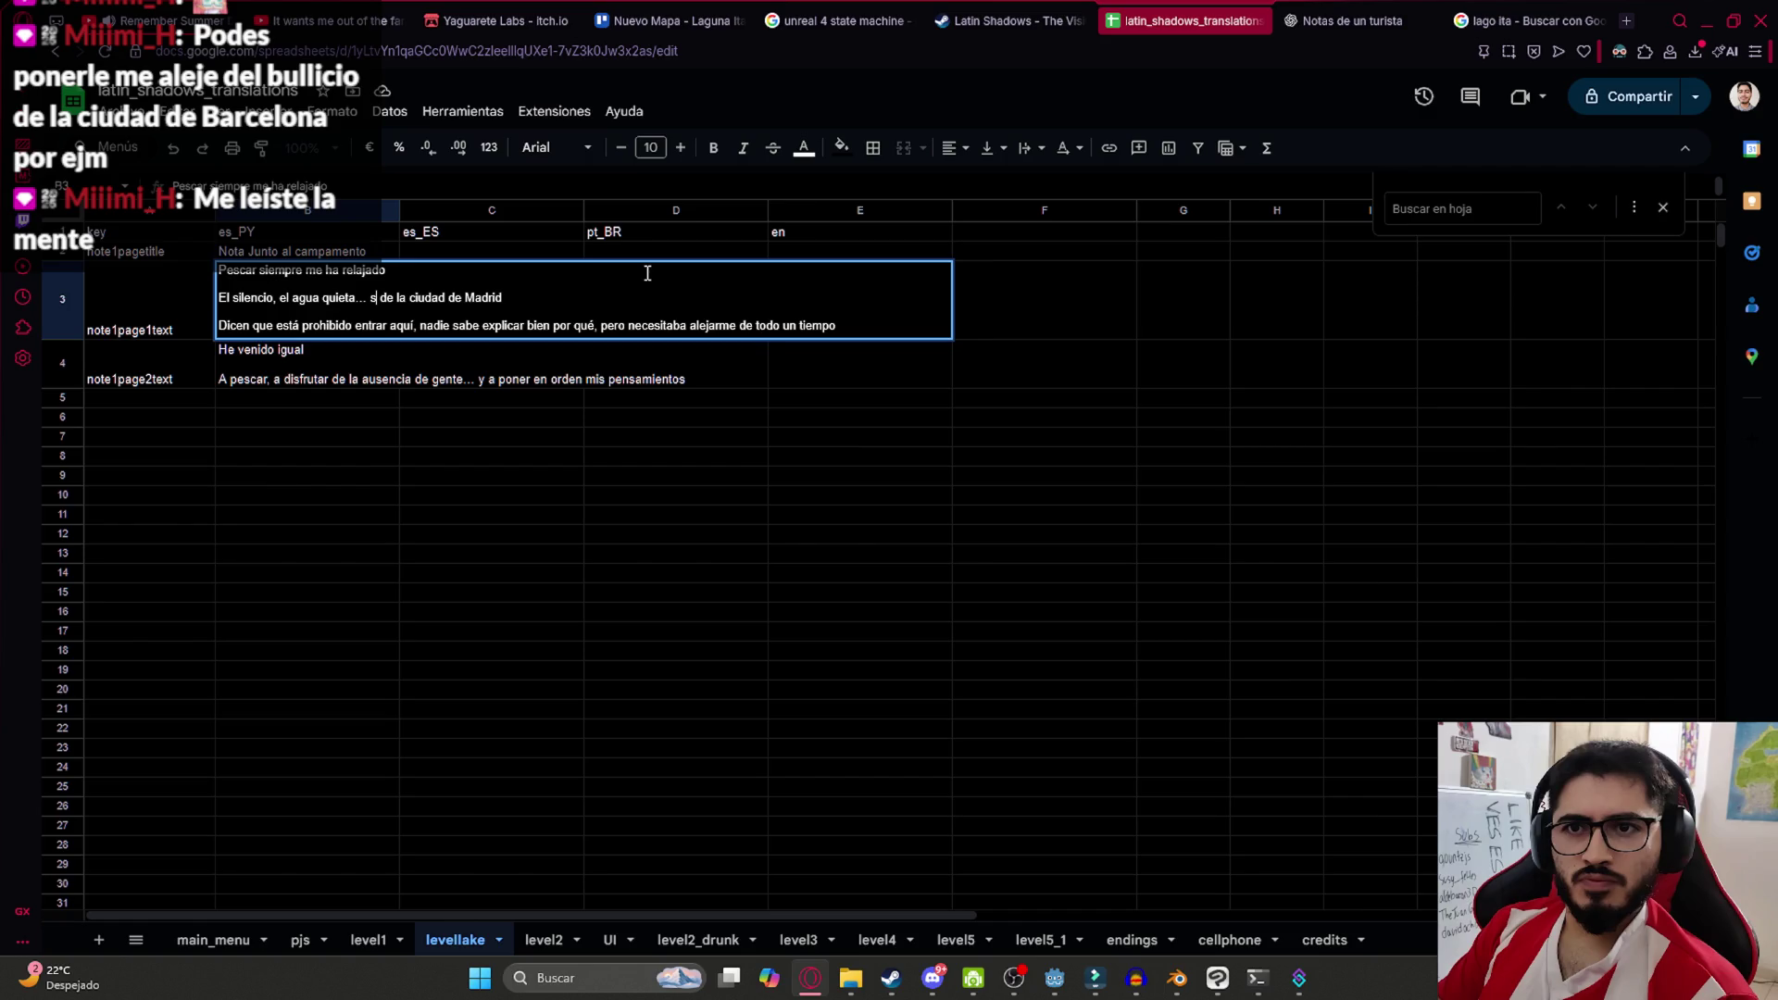
type("in el bullic")
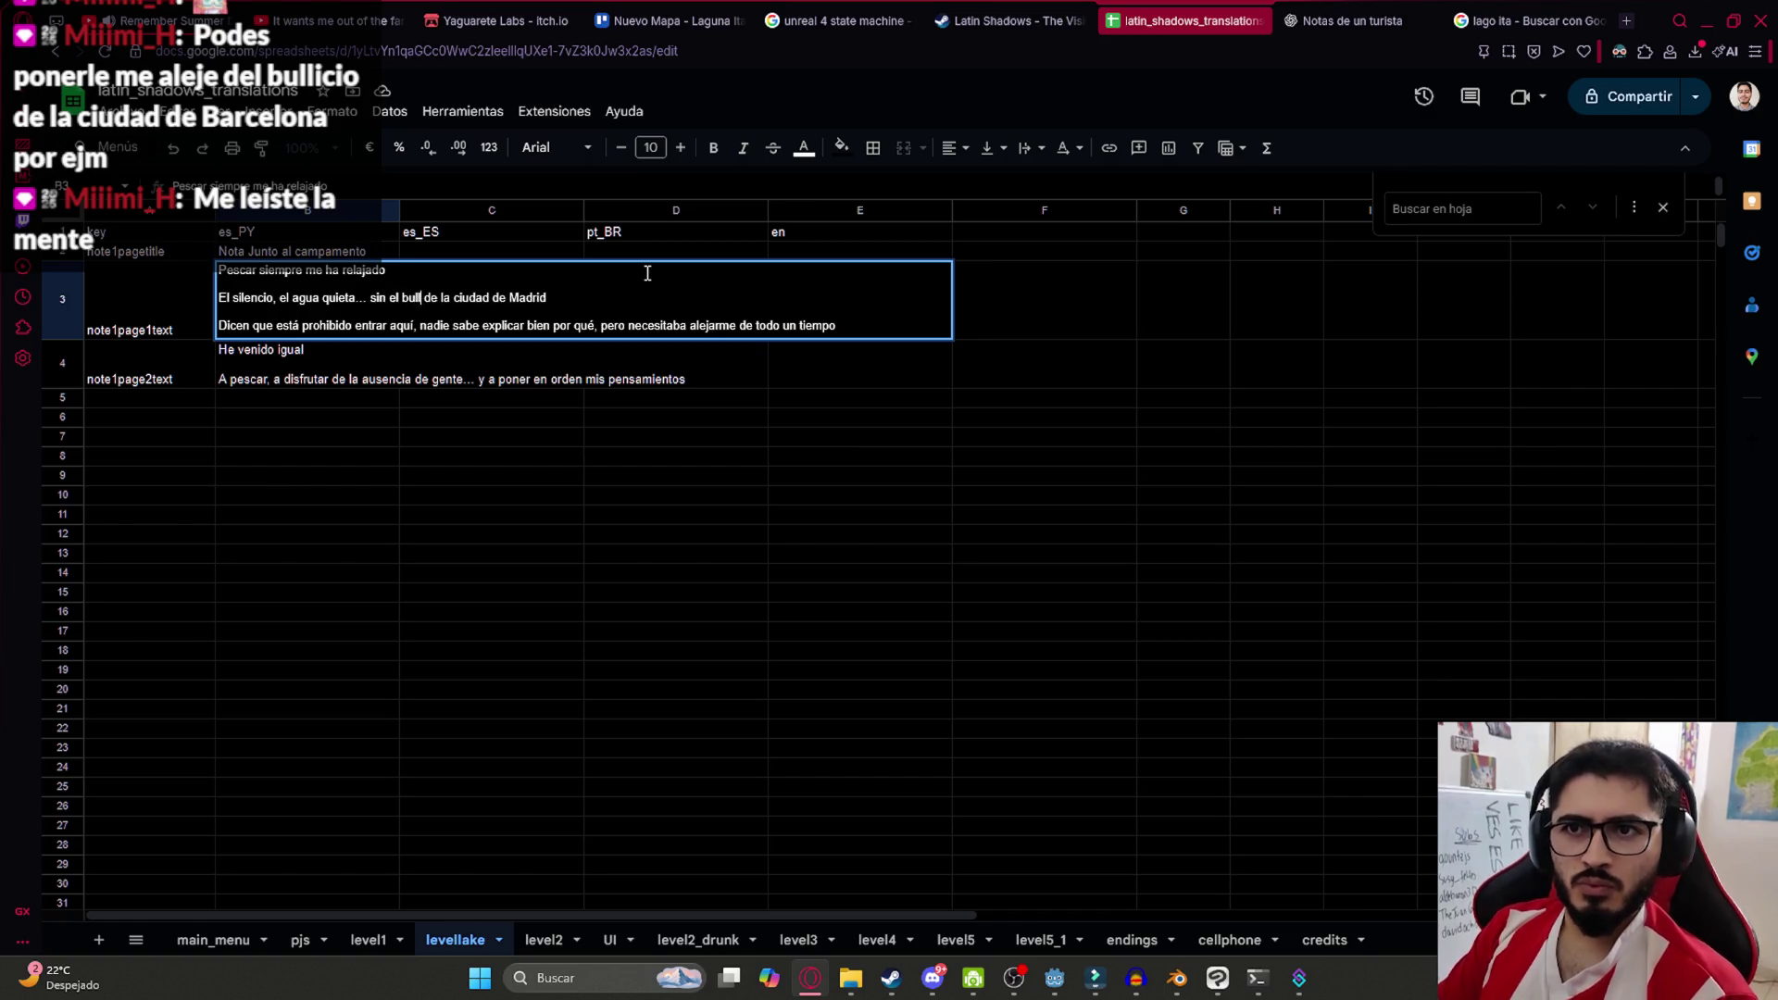
type("io")
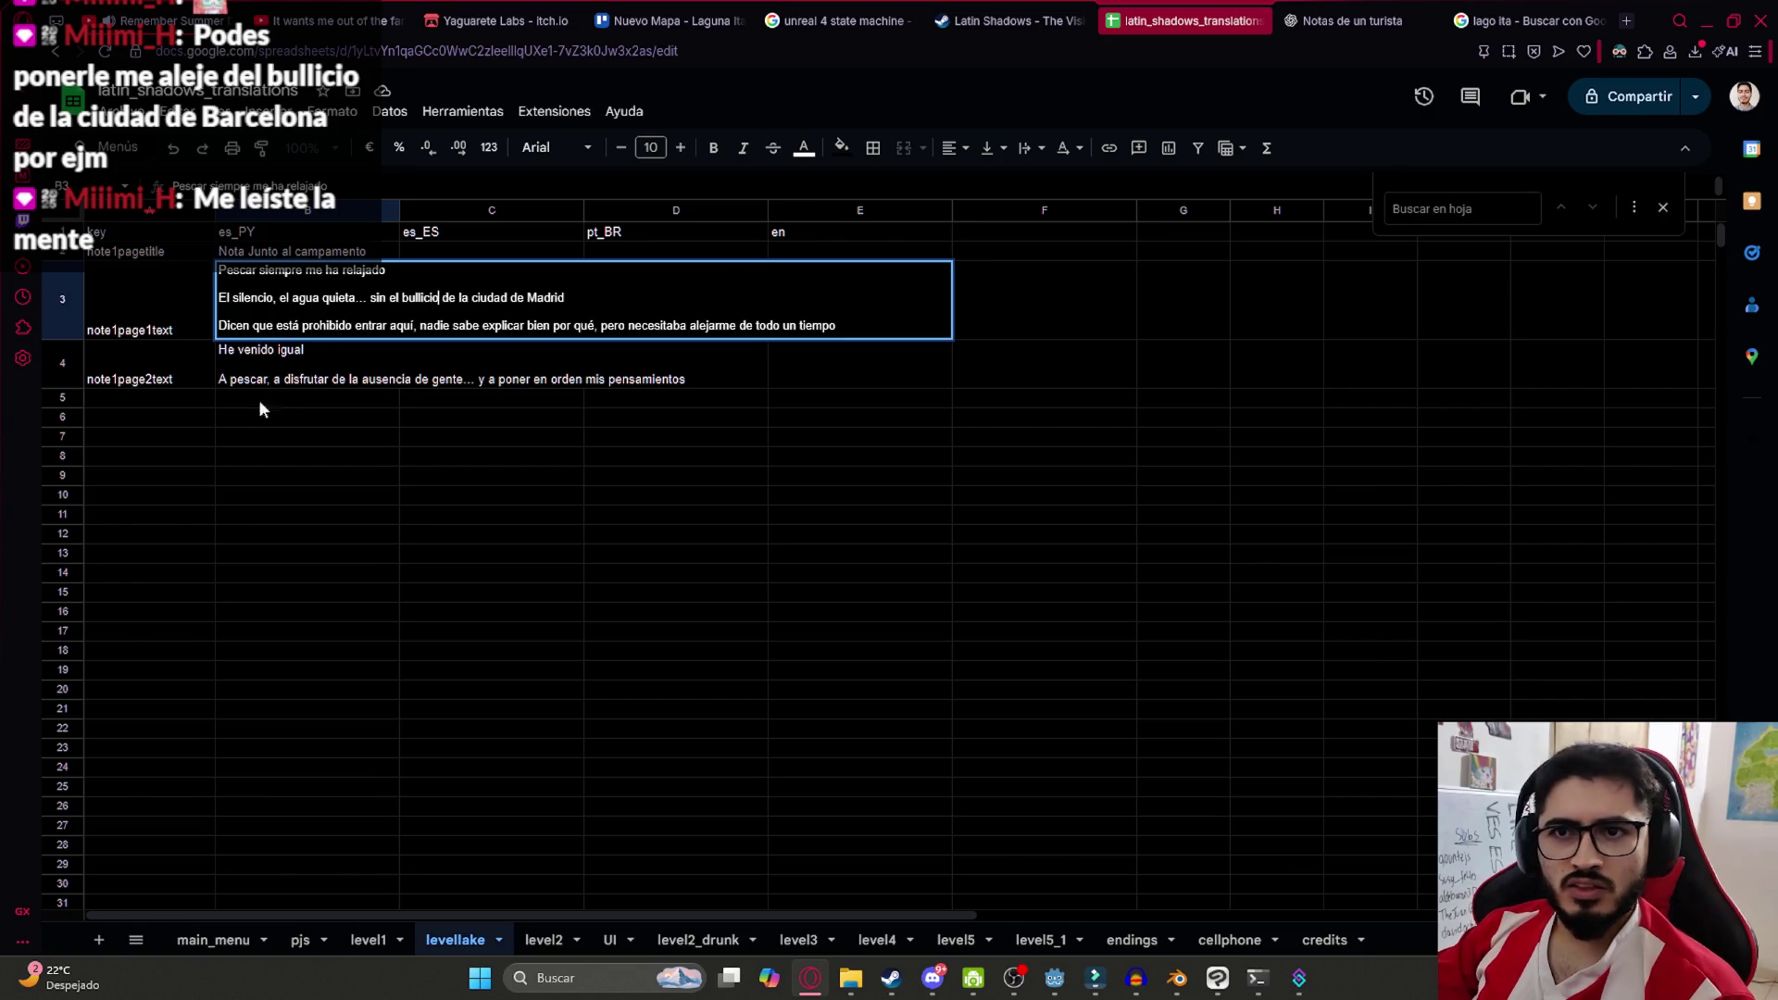
left_click(267, 463)
left_click(372, 330)
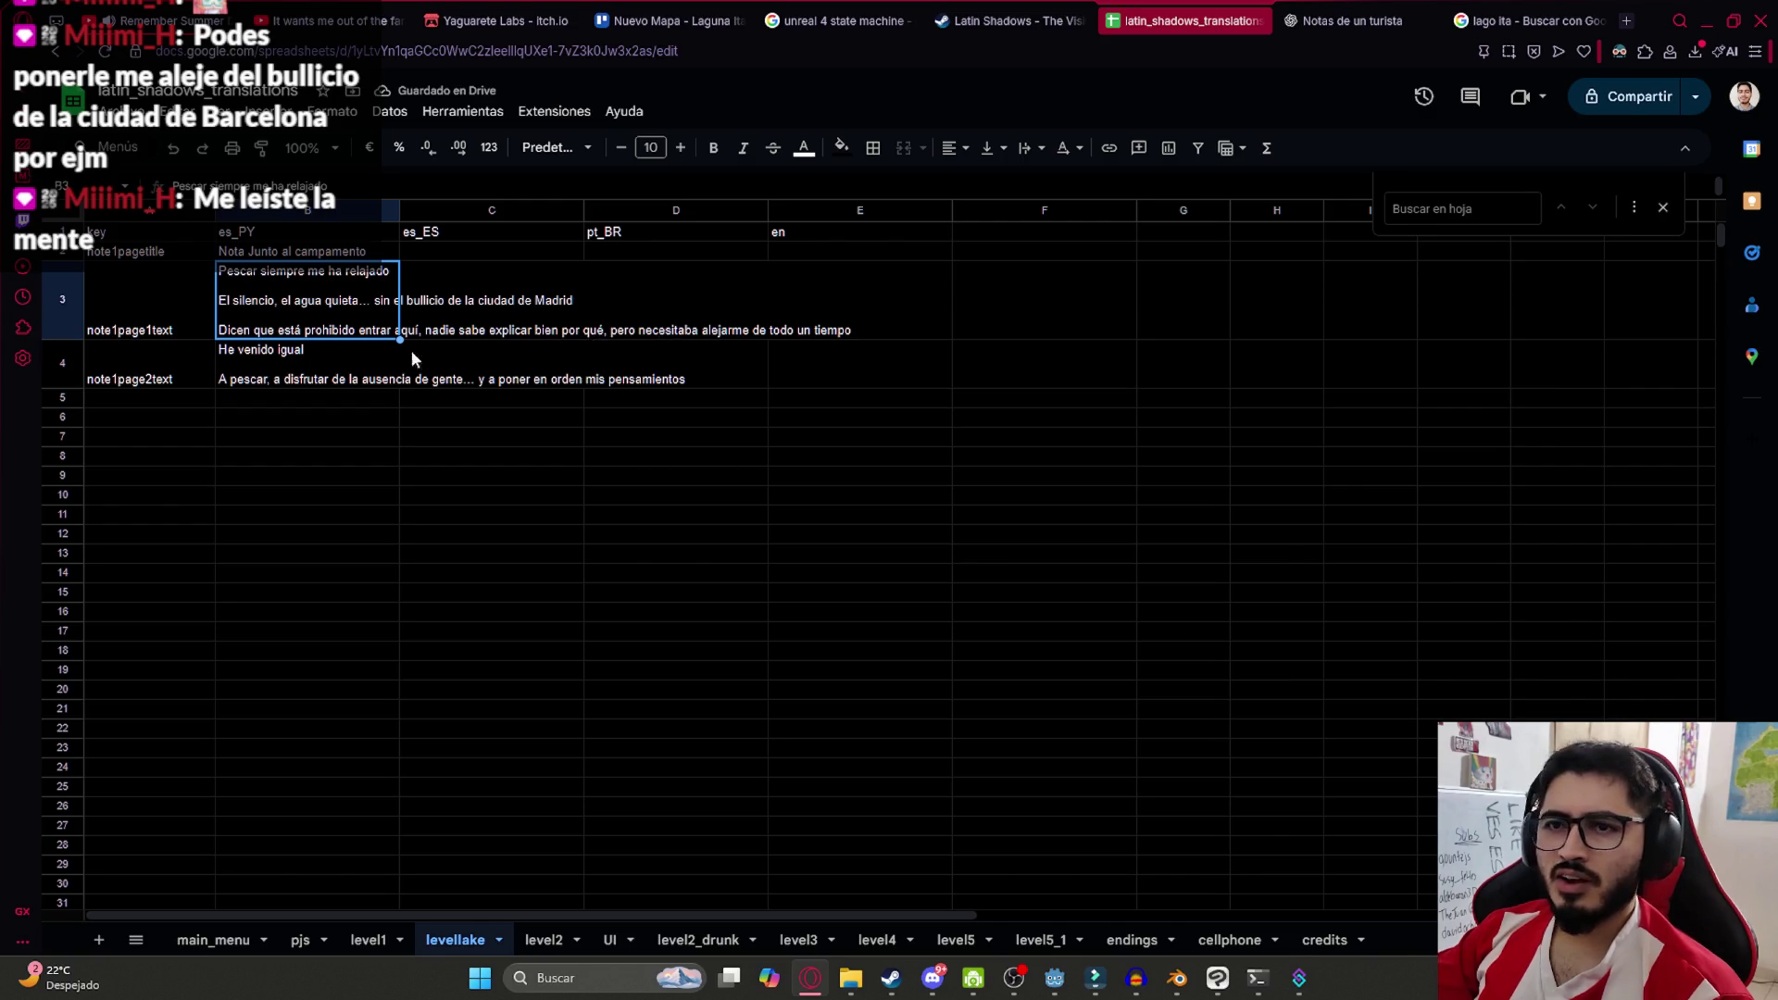
Add 'de las advertencias' after 'a pesar' in cell B4
left_click(305, 357)
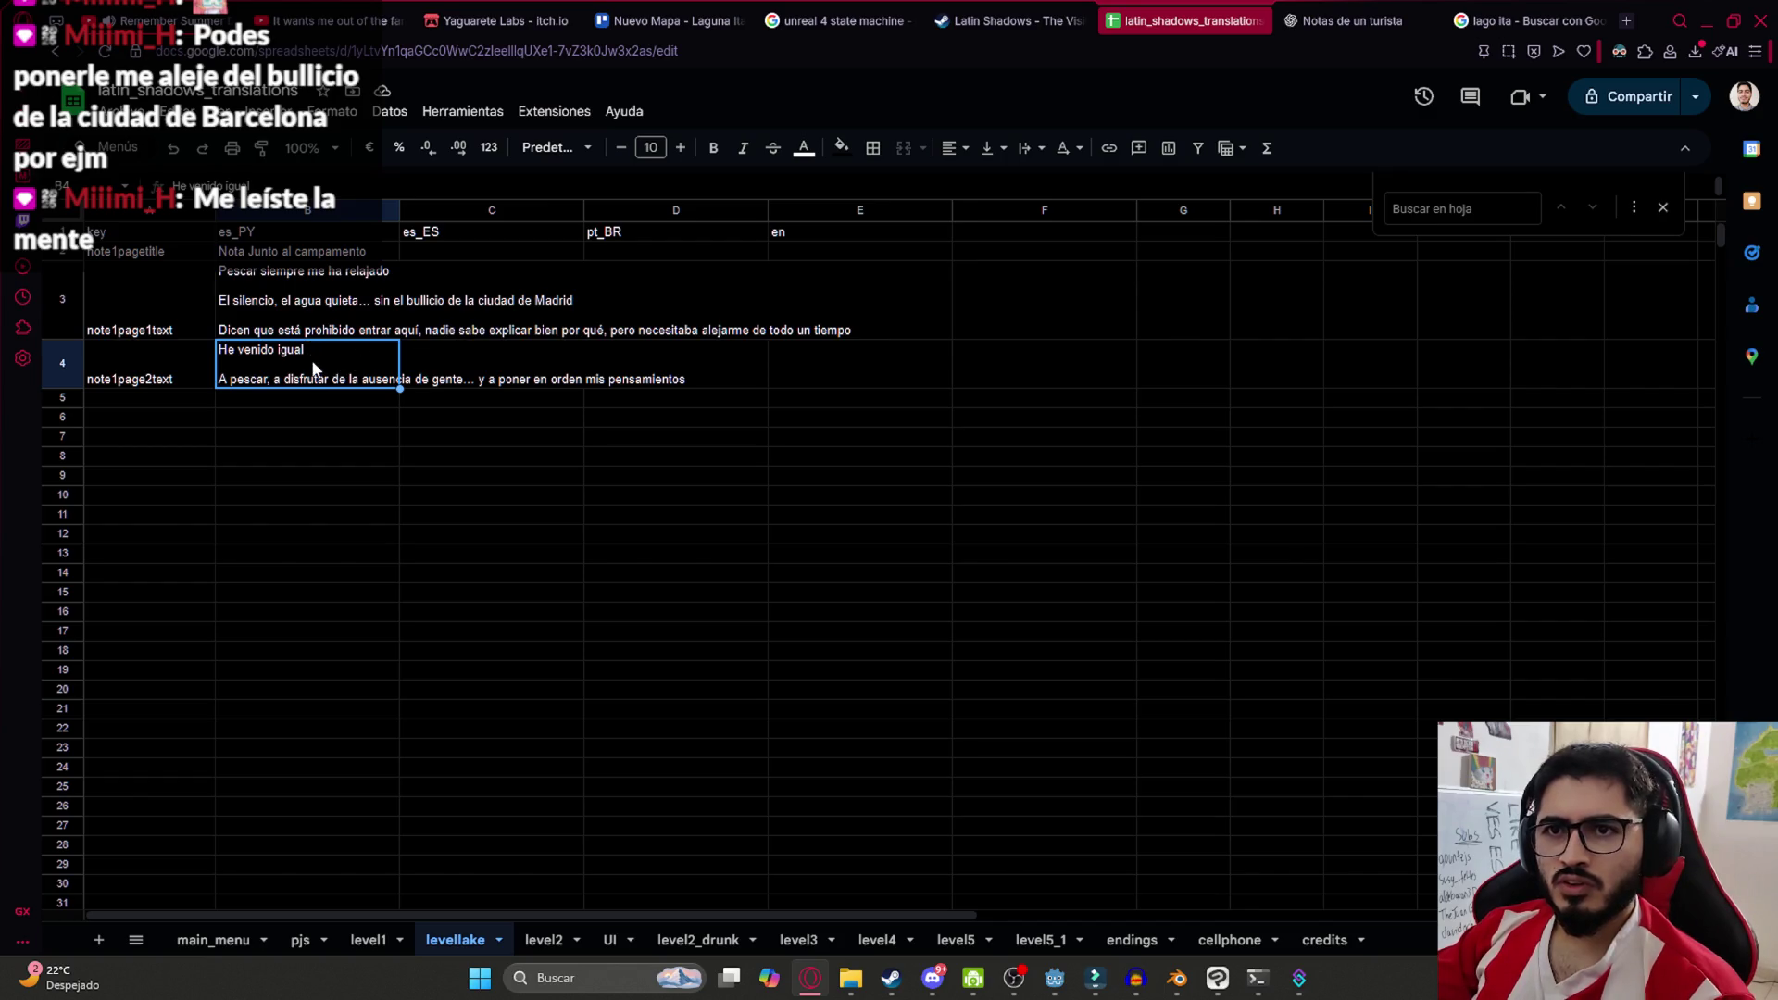
double_click(331, 369)
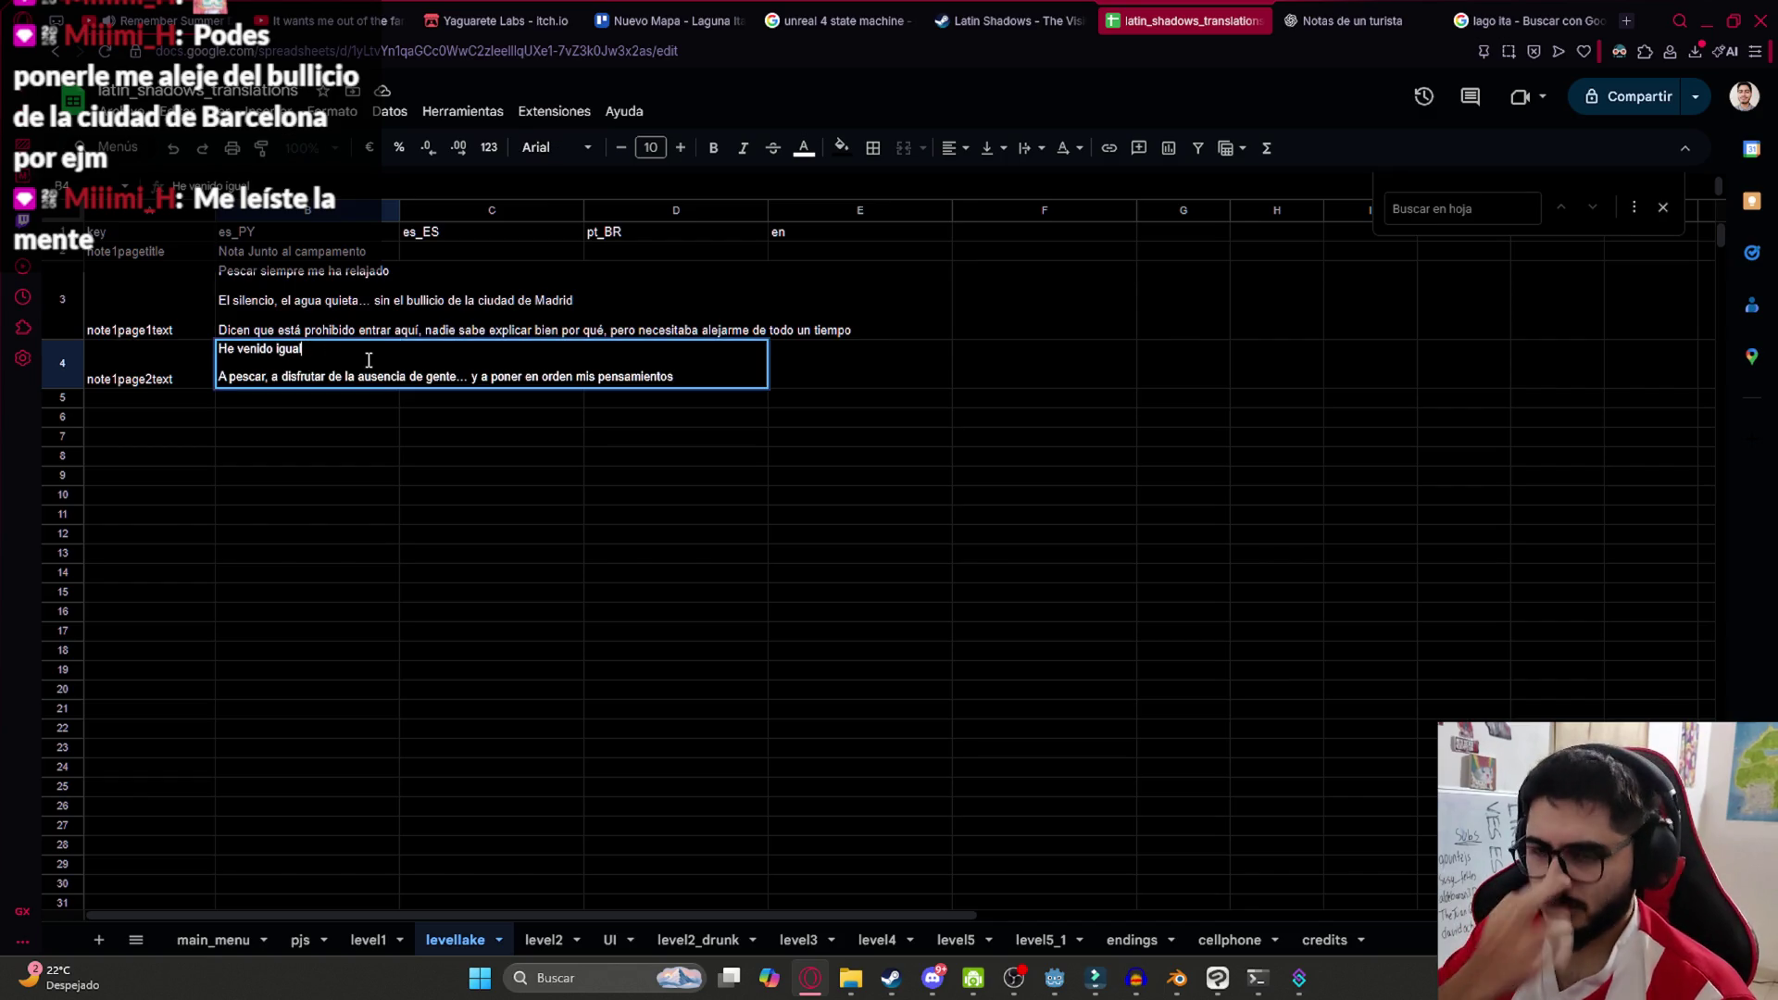
type("a pesarde las adver")
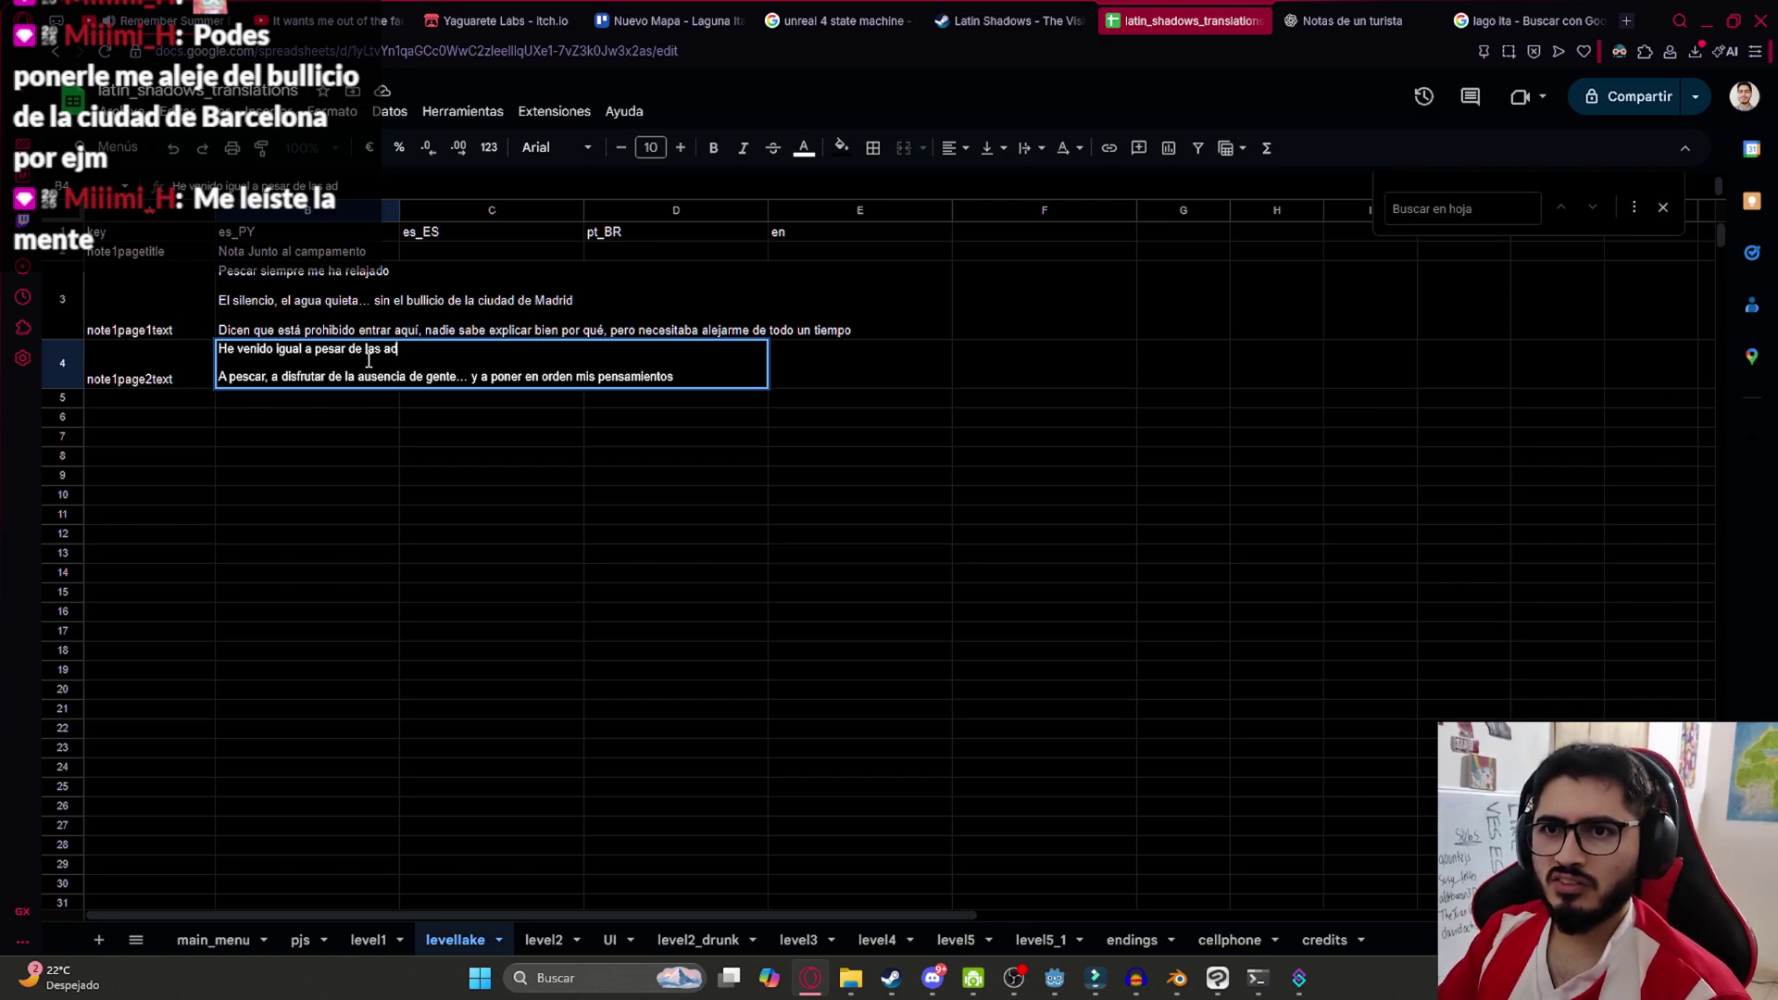
type("tencias")
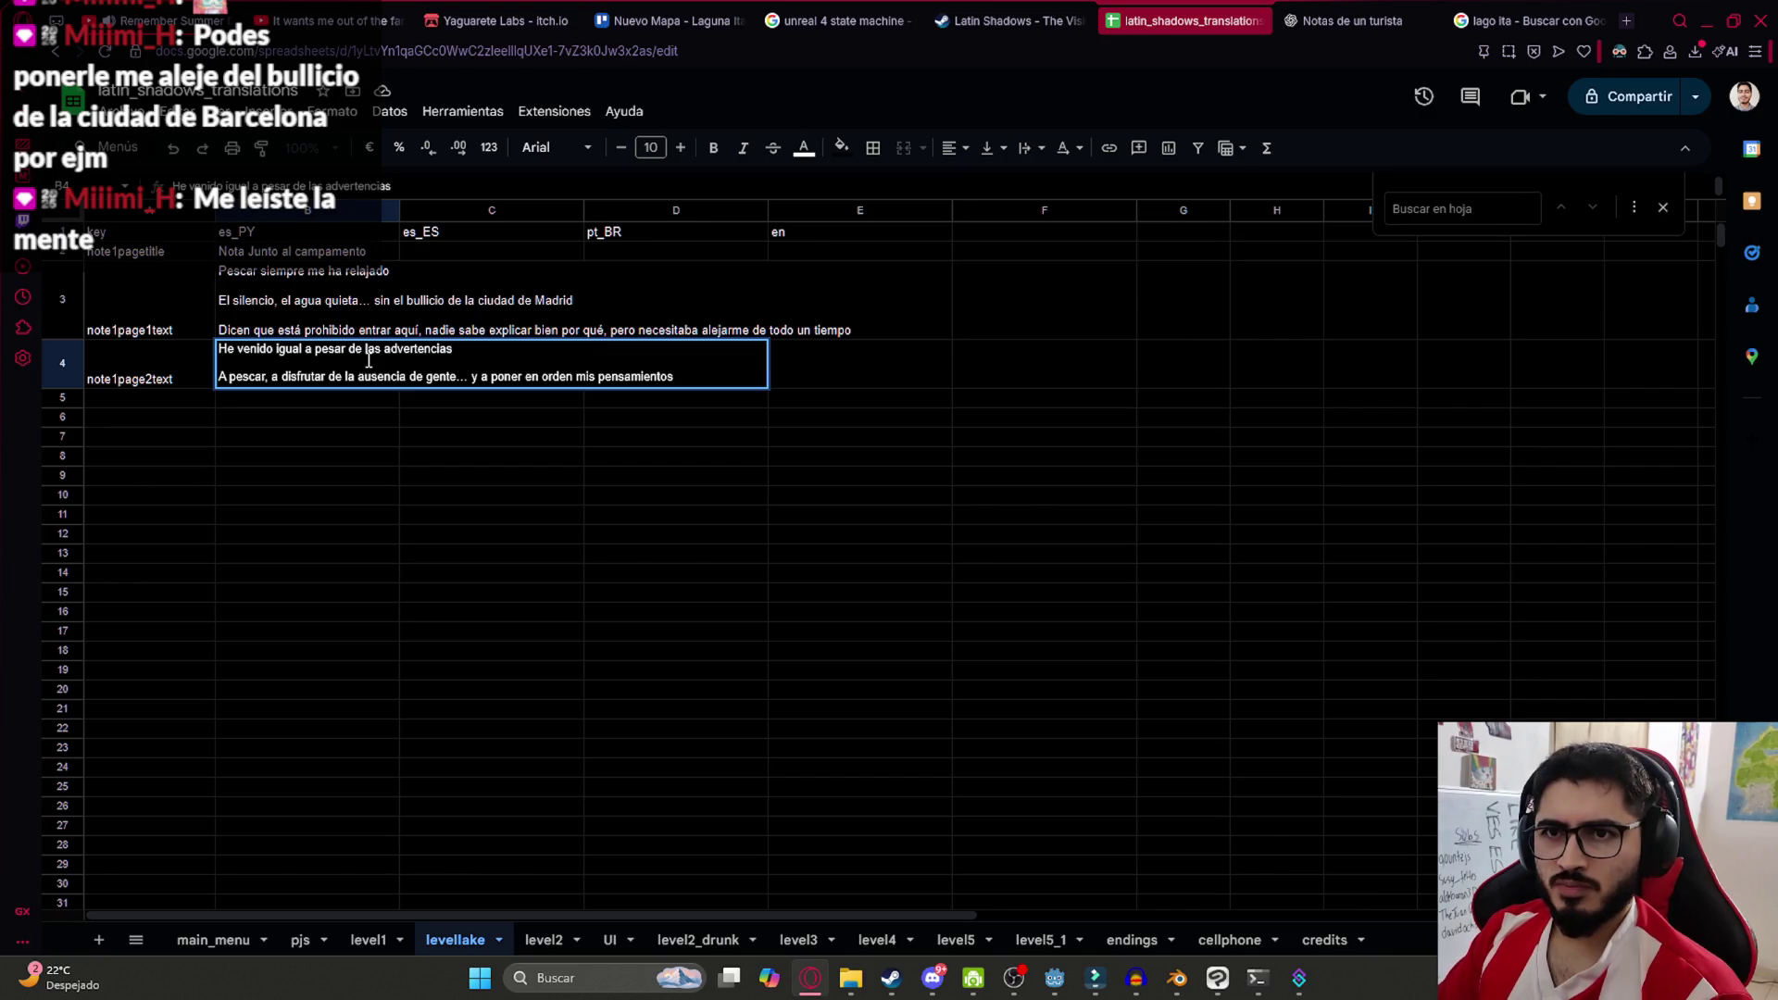
key("Return")
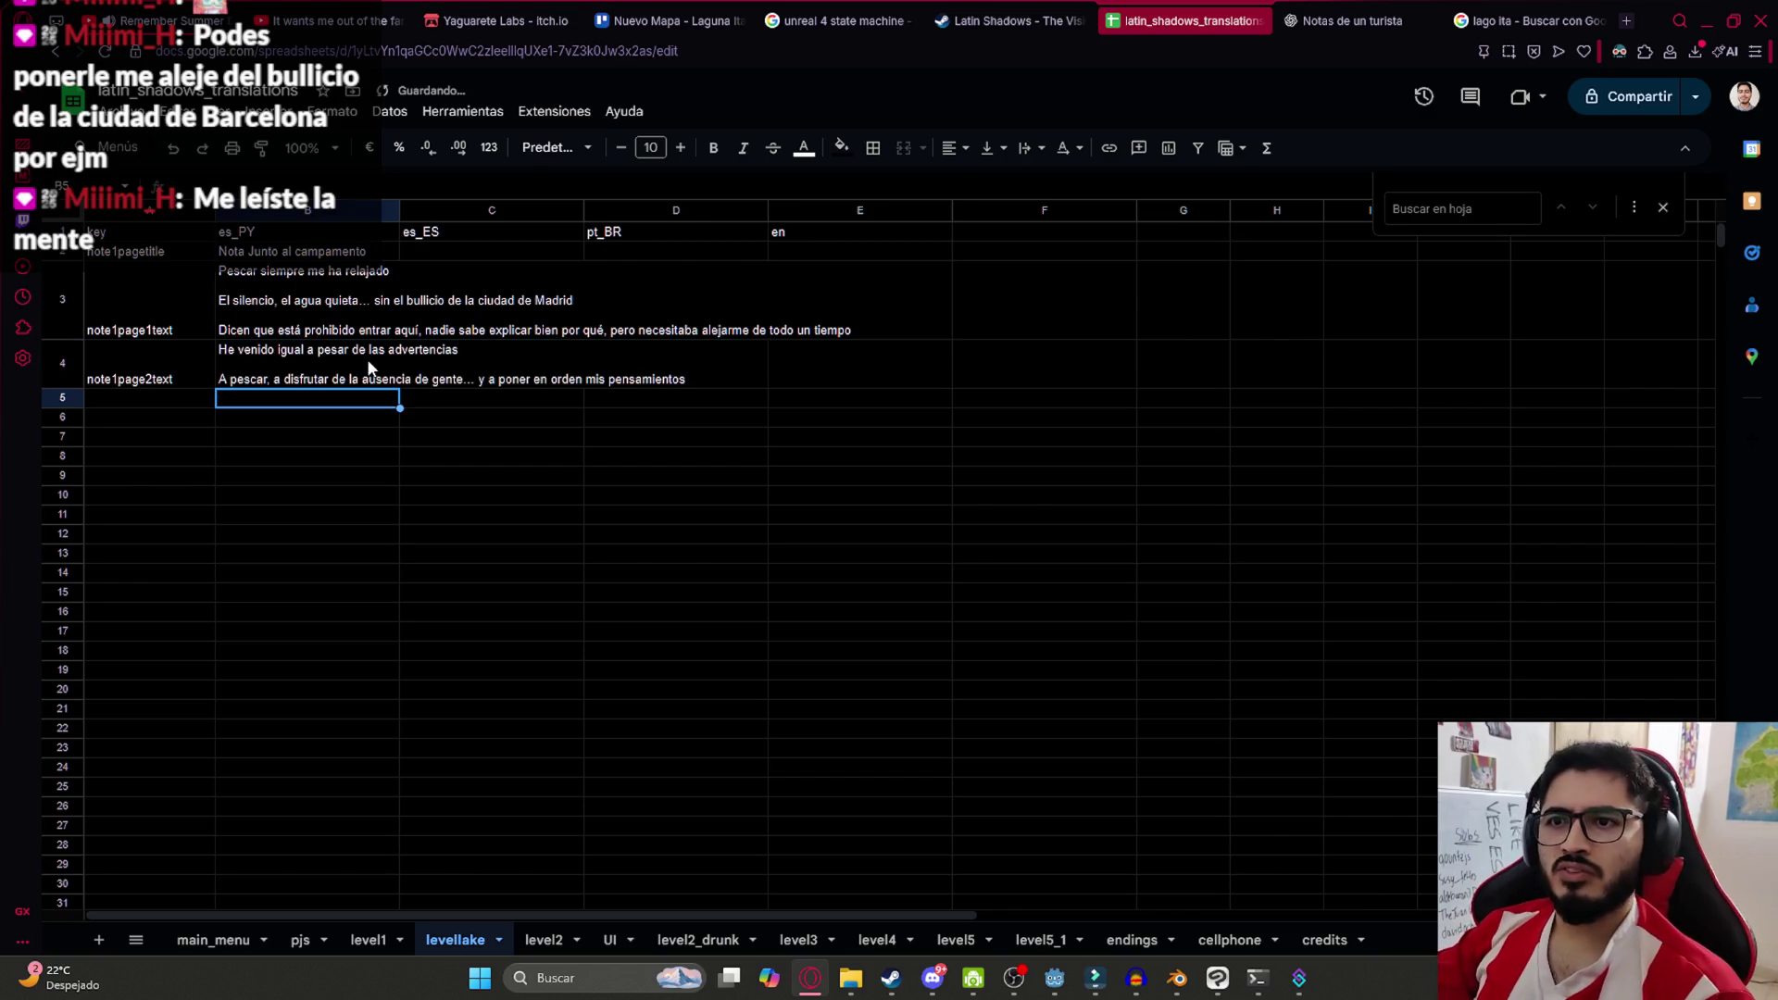
left_click(368, 368)
Download levellake as CSV and drag it from Descargas into the game's translations folder
left_click(126, 112)
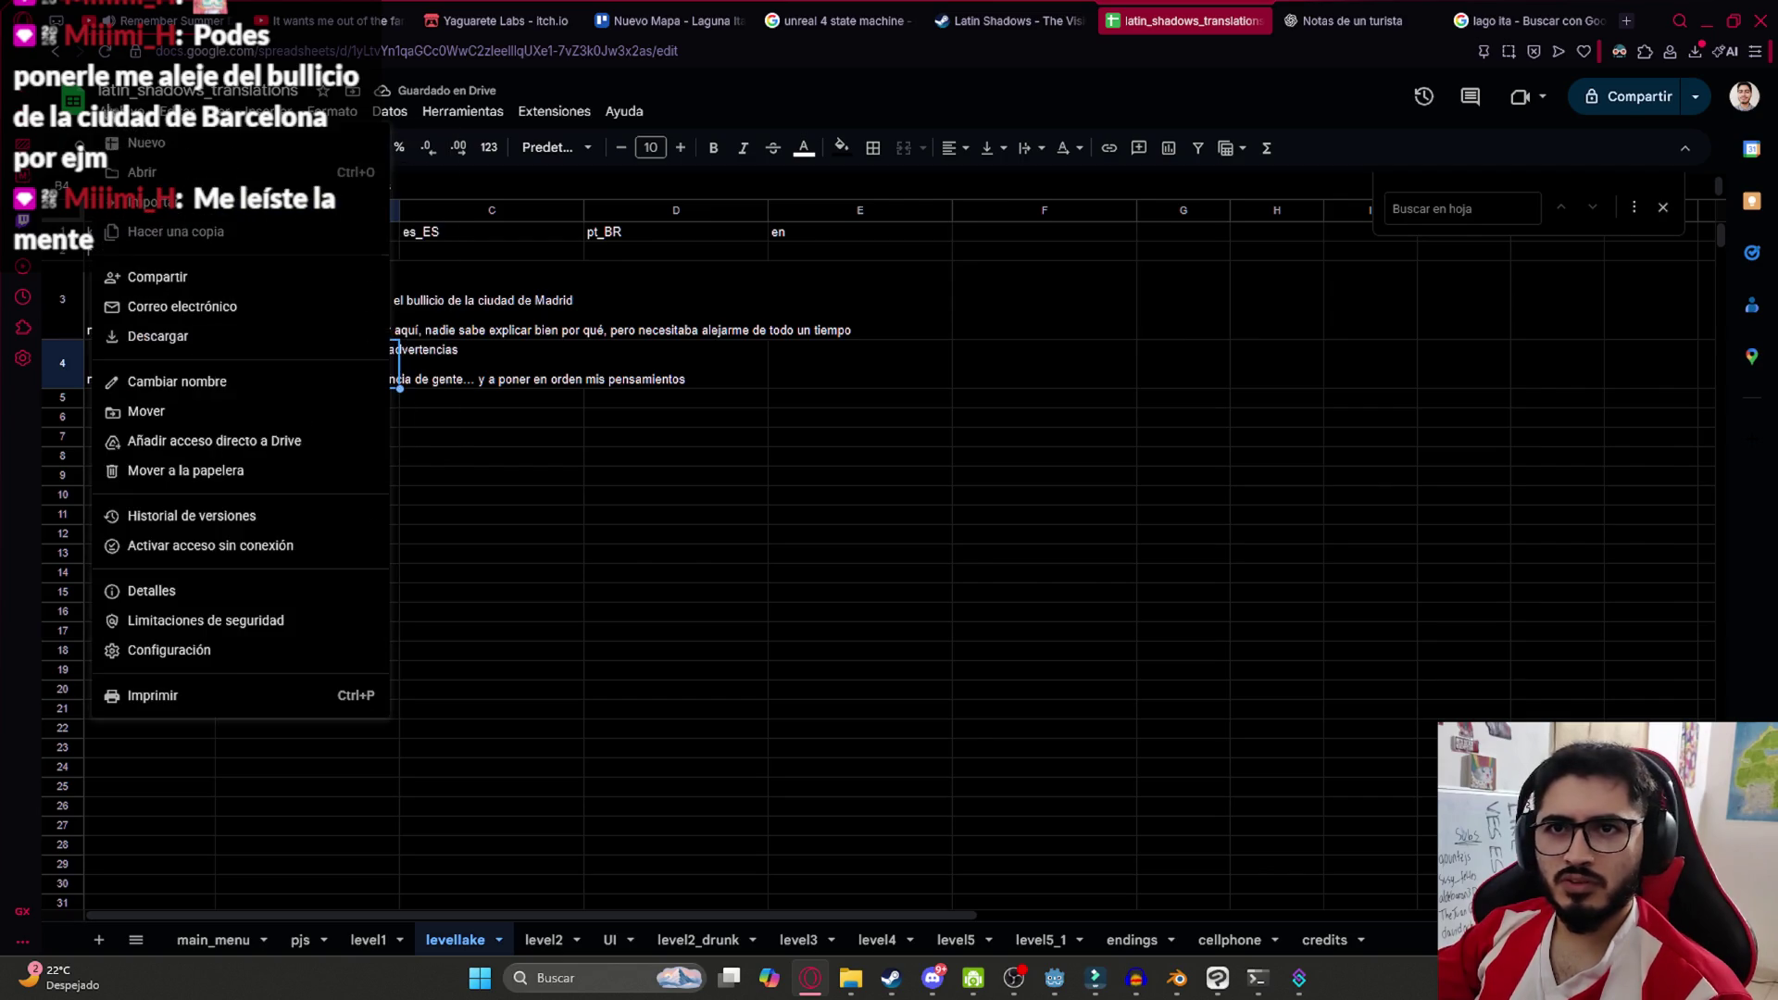
mouse_move(233, 343)
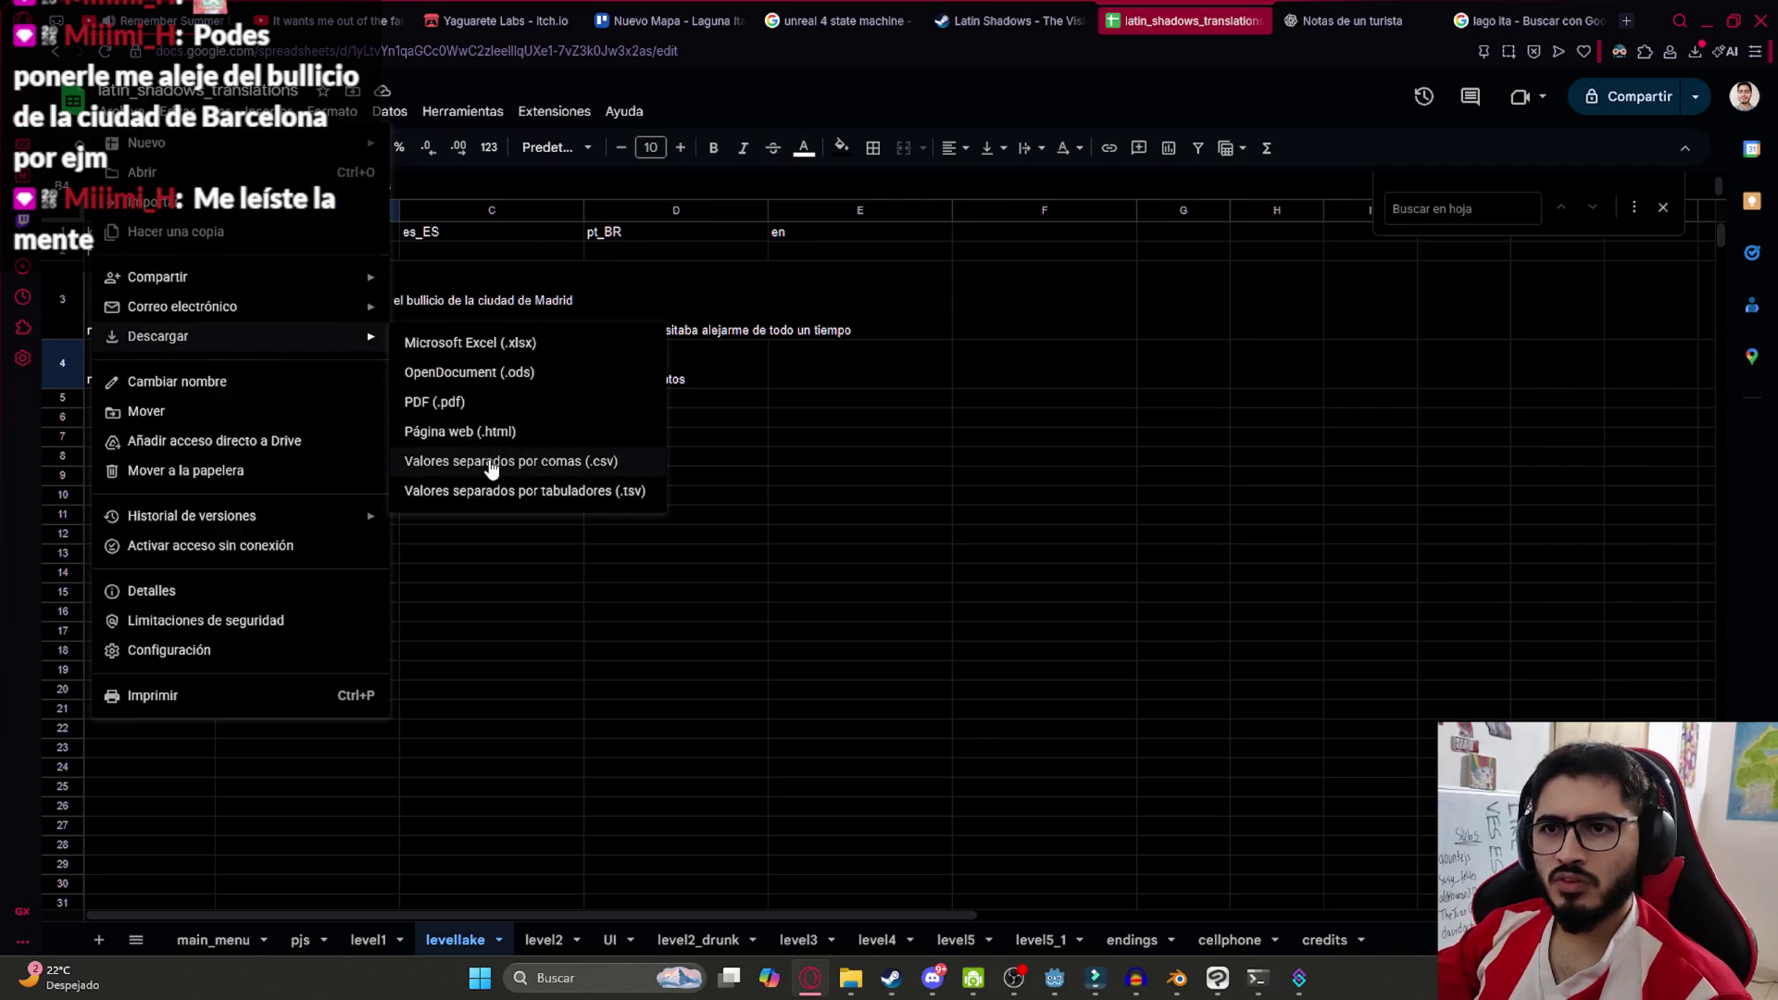
left_click(491, 467)
left_click(1697, 132)
mouse_move(641, 727)
left_mouse_down()
mouse_move(889, 978)
mouse_move(972, 833)
mouse_move(846, 537)
left_mouse_up()
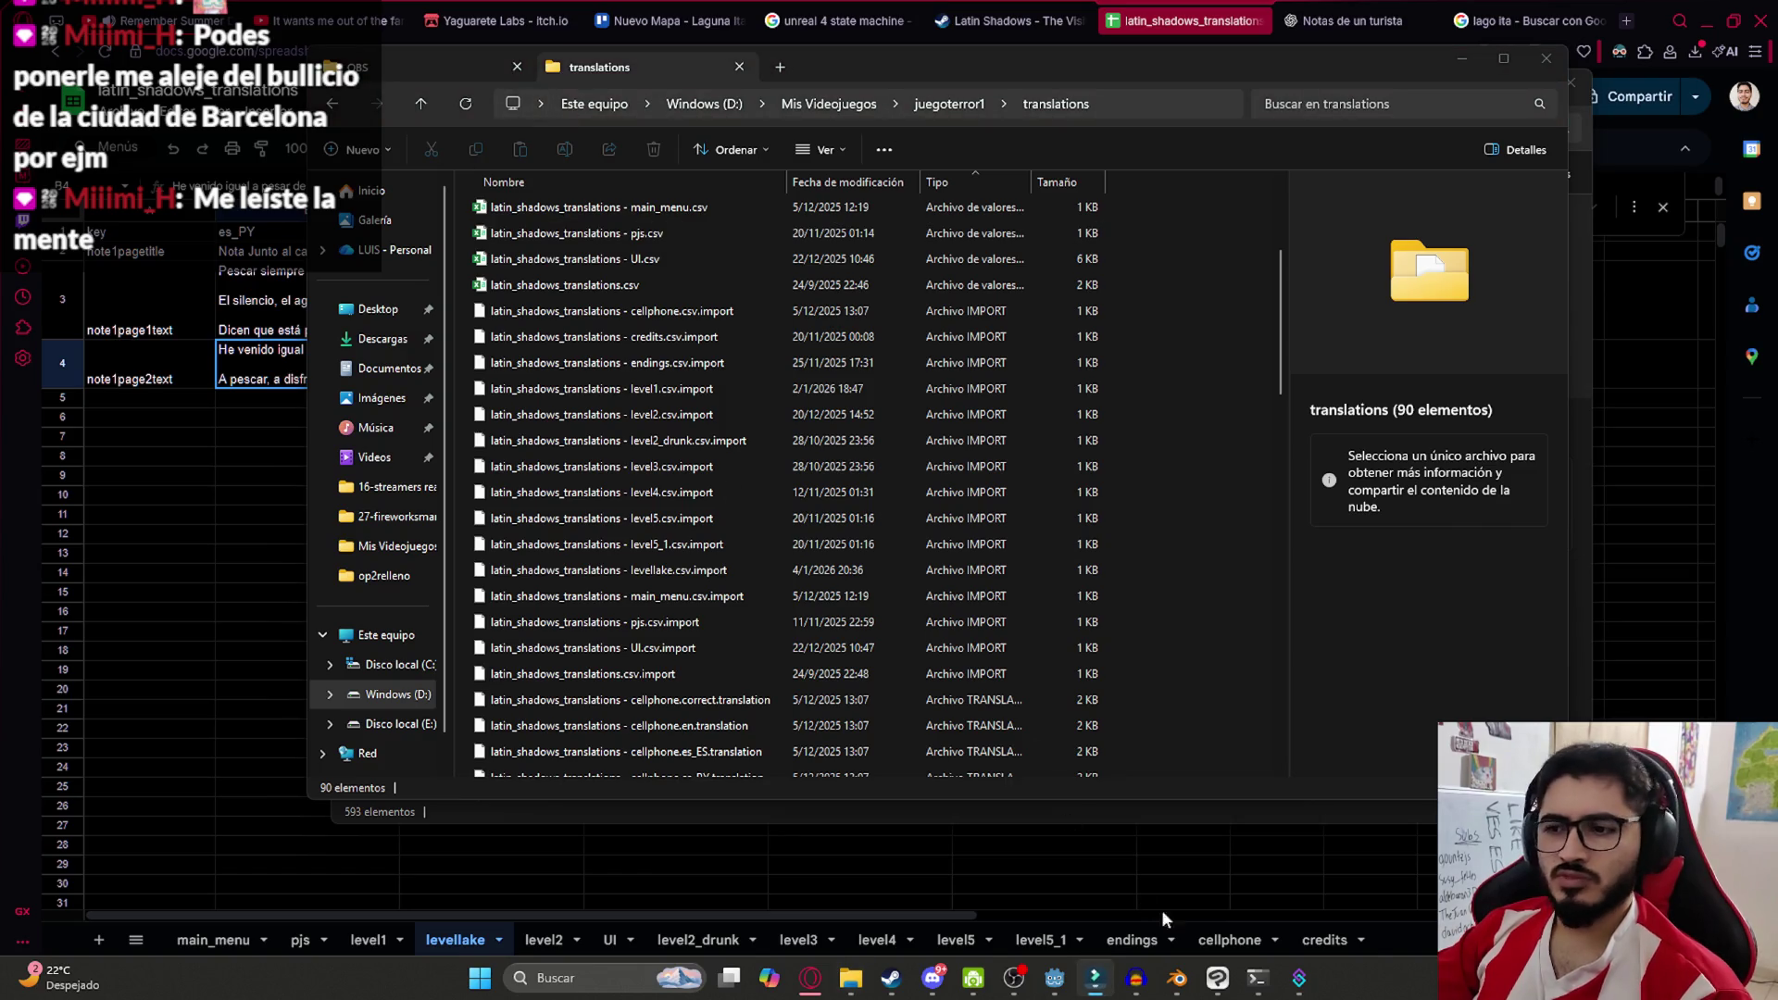
left_click(1055, 978)
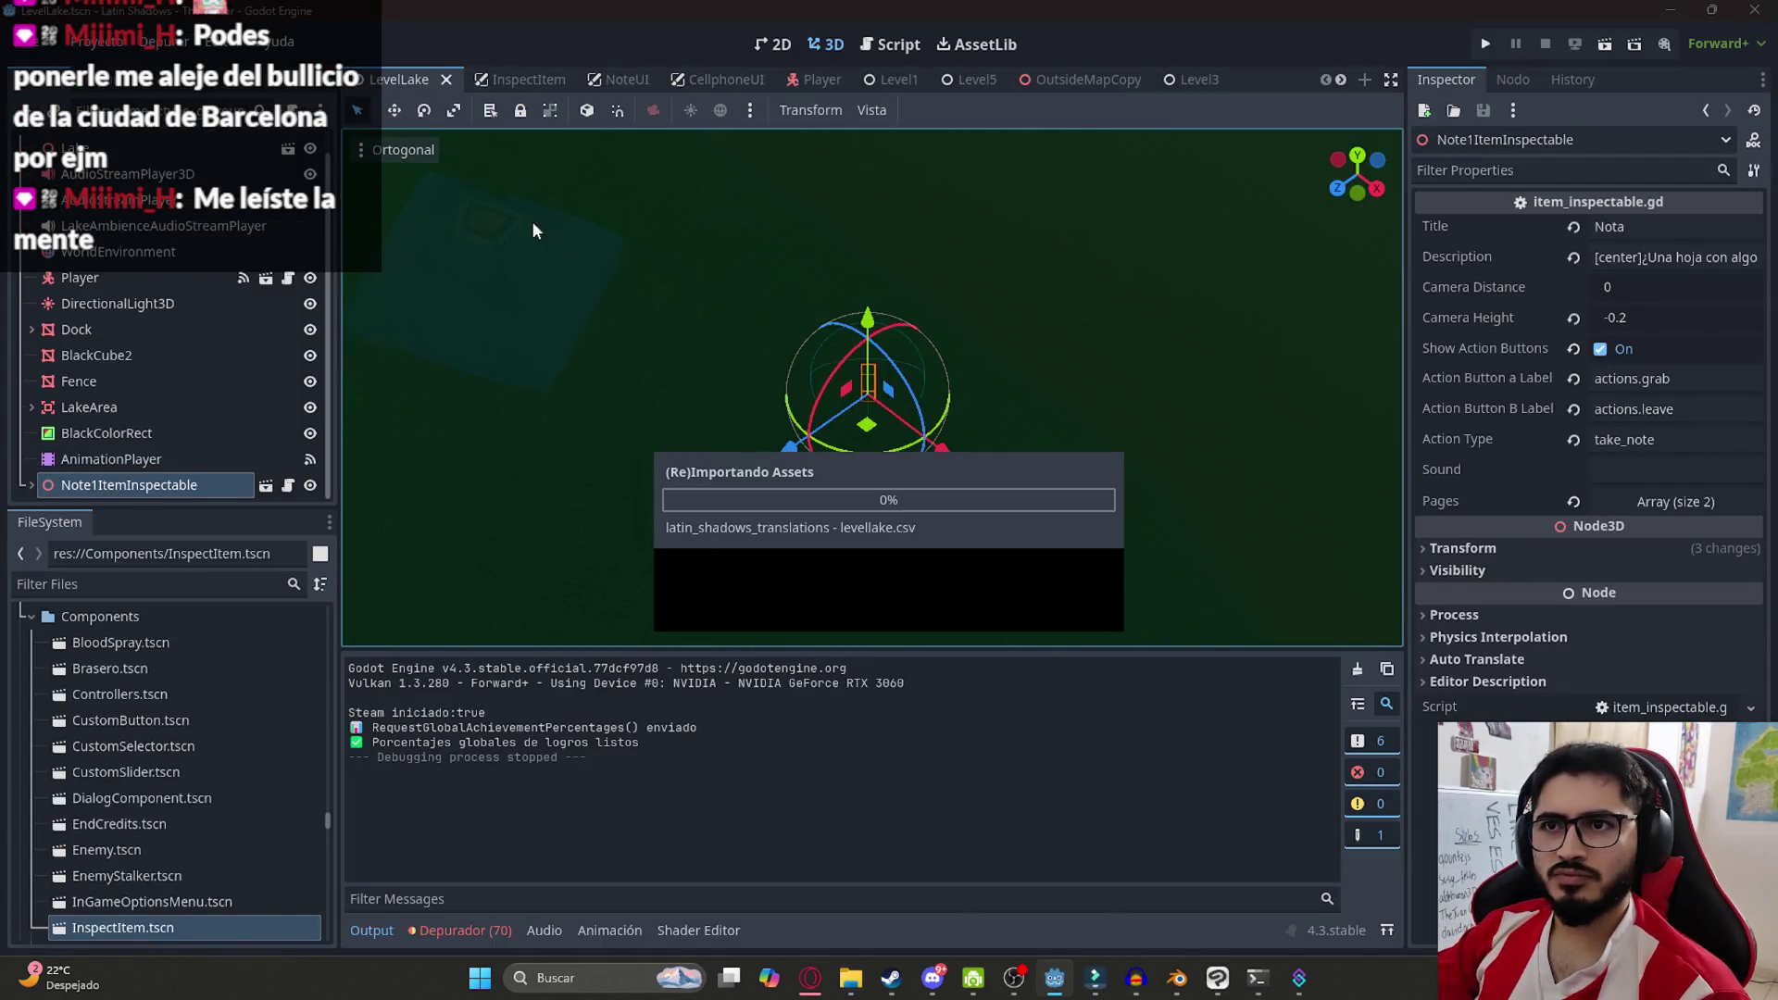
Run the LevelLake scene after the reimport and pick up the campsite note
right_click(384, 80)
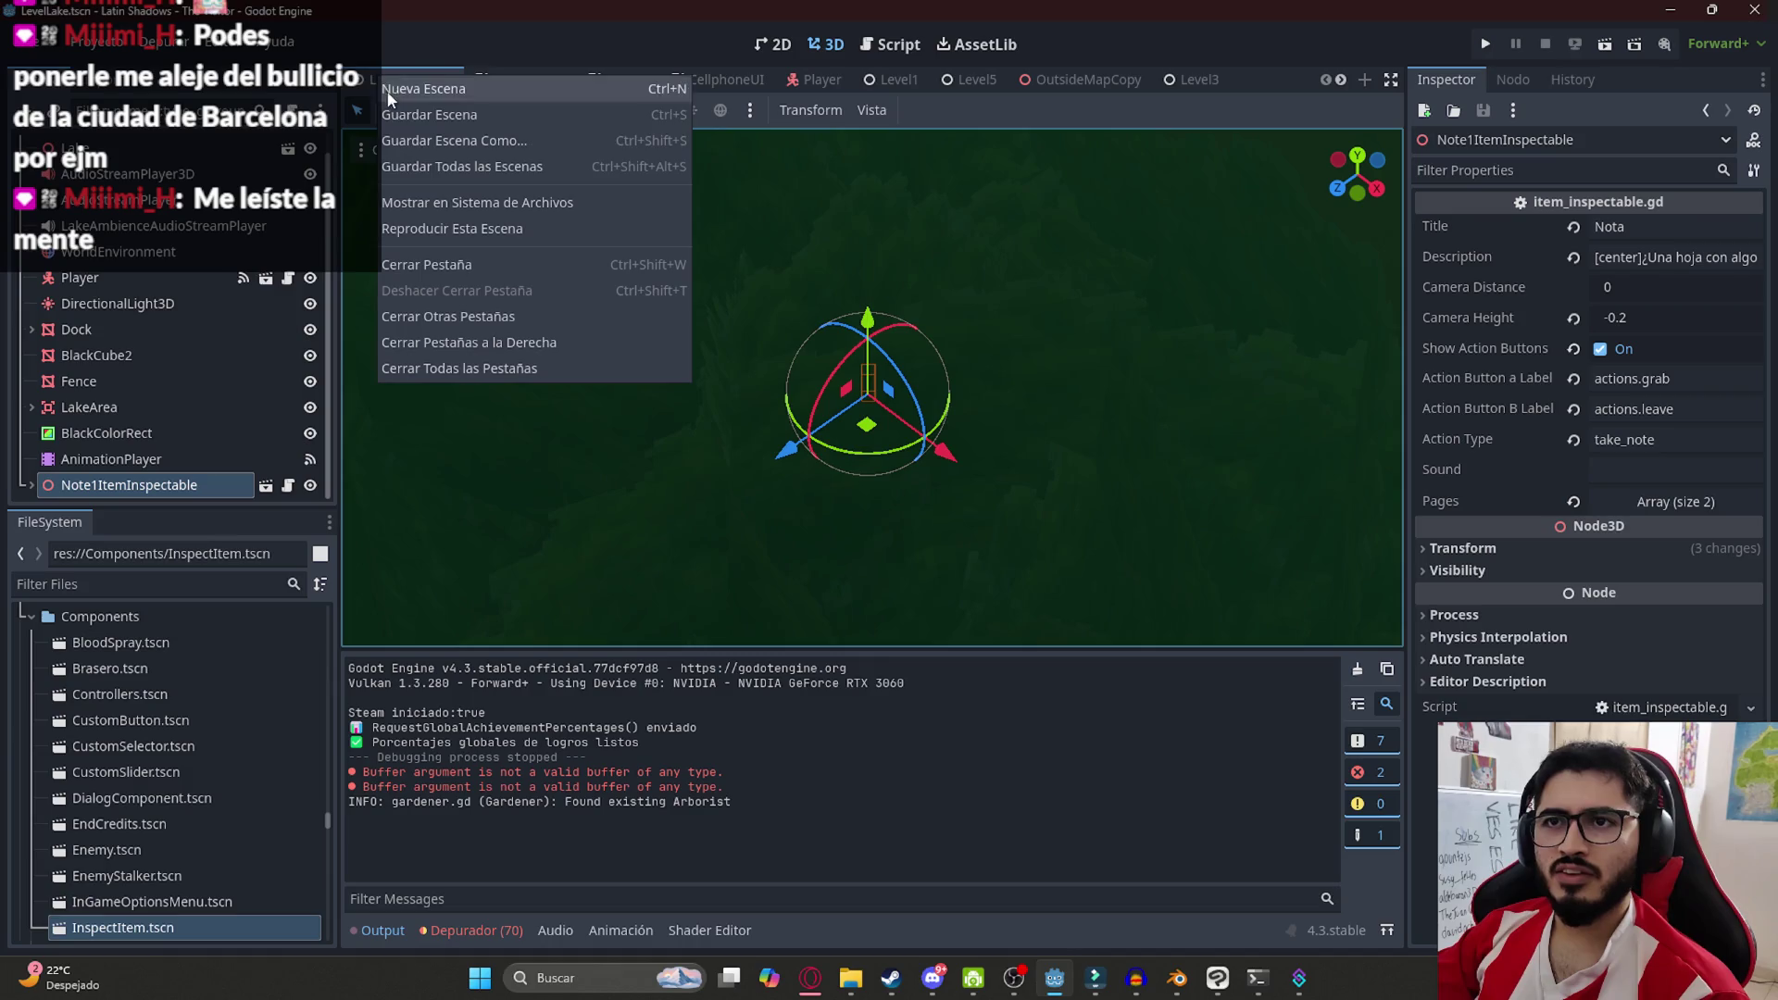
left_click(431, 232)
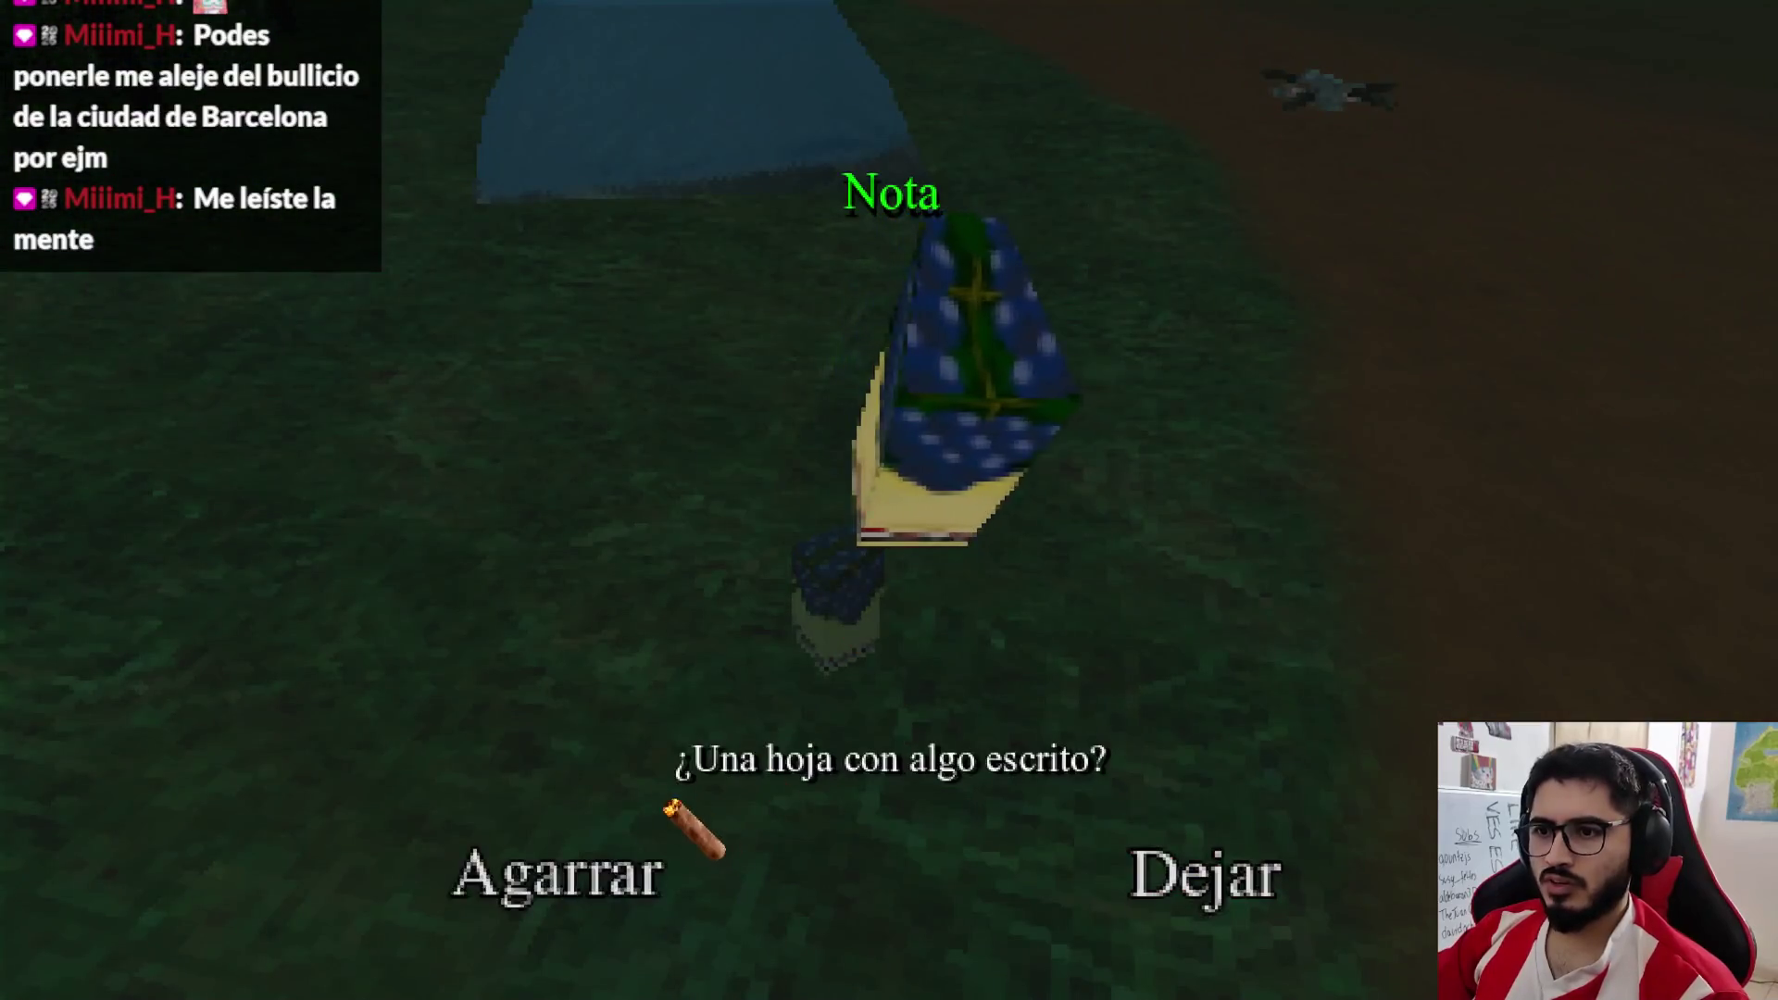
left_click(567, 866)
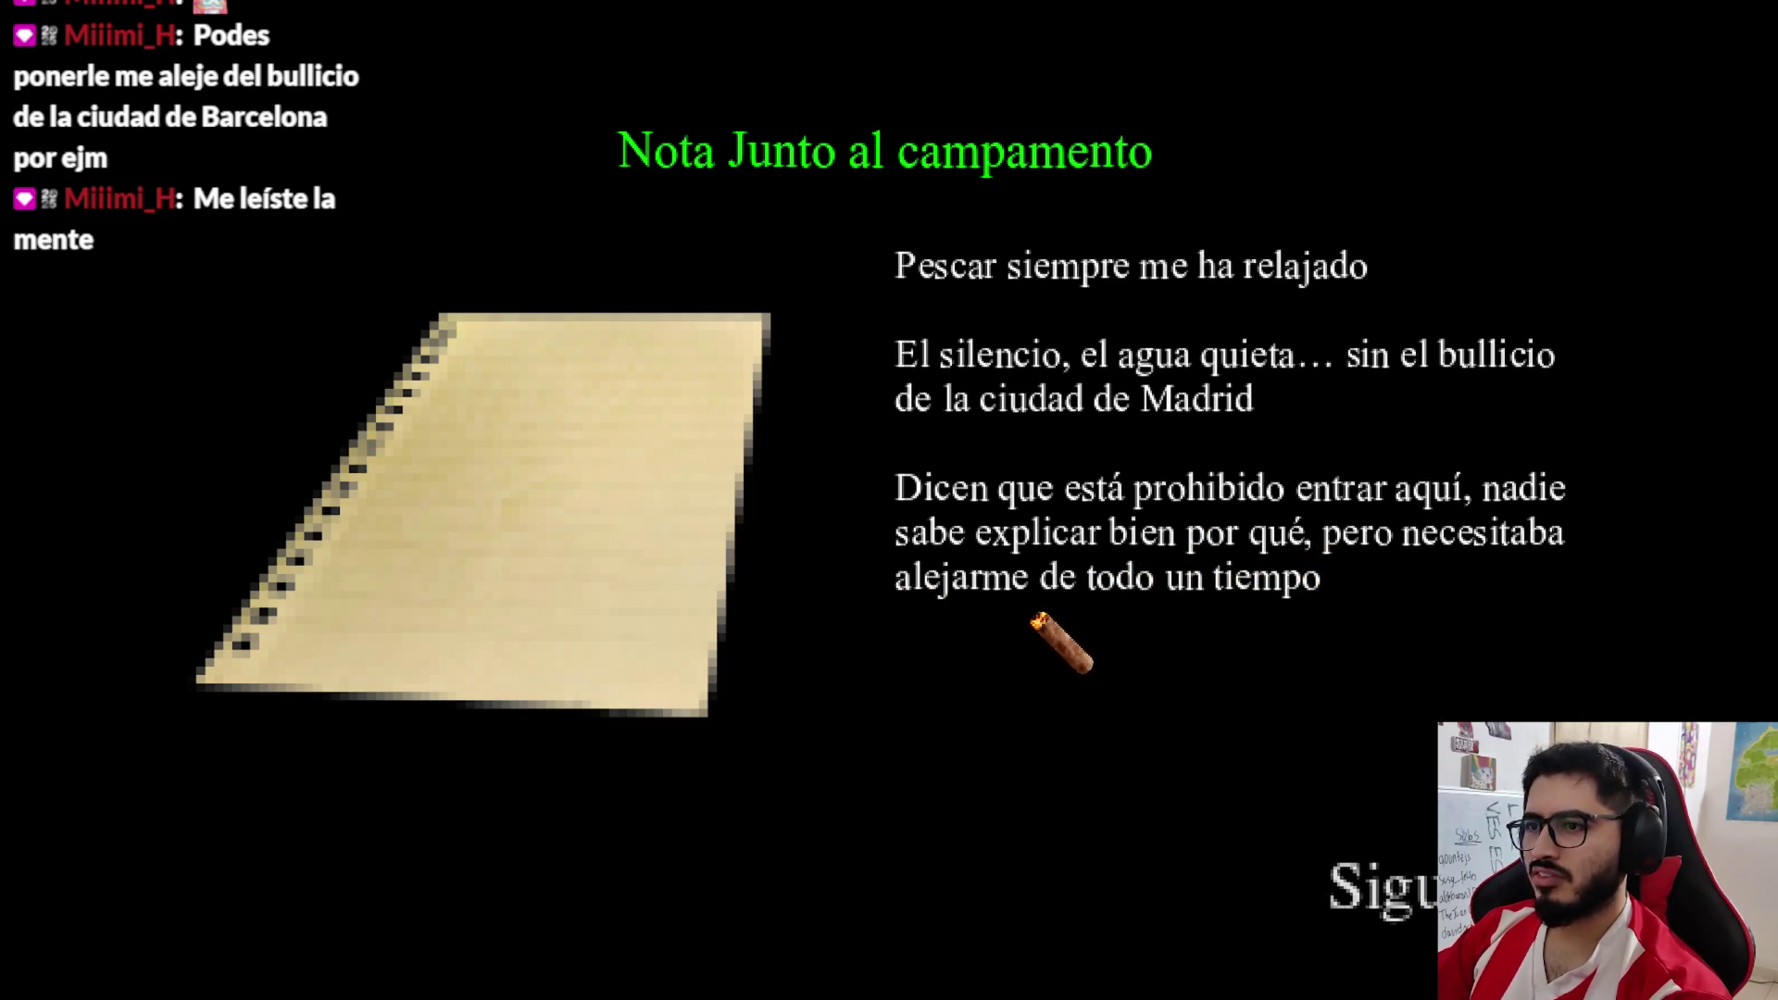
Read page two, 'He venido igual a pesar de las advertencias', then close the note
left_click(1378, 880)
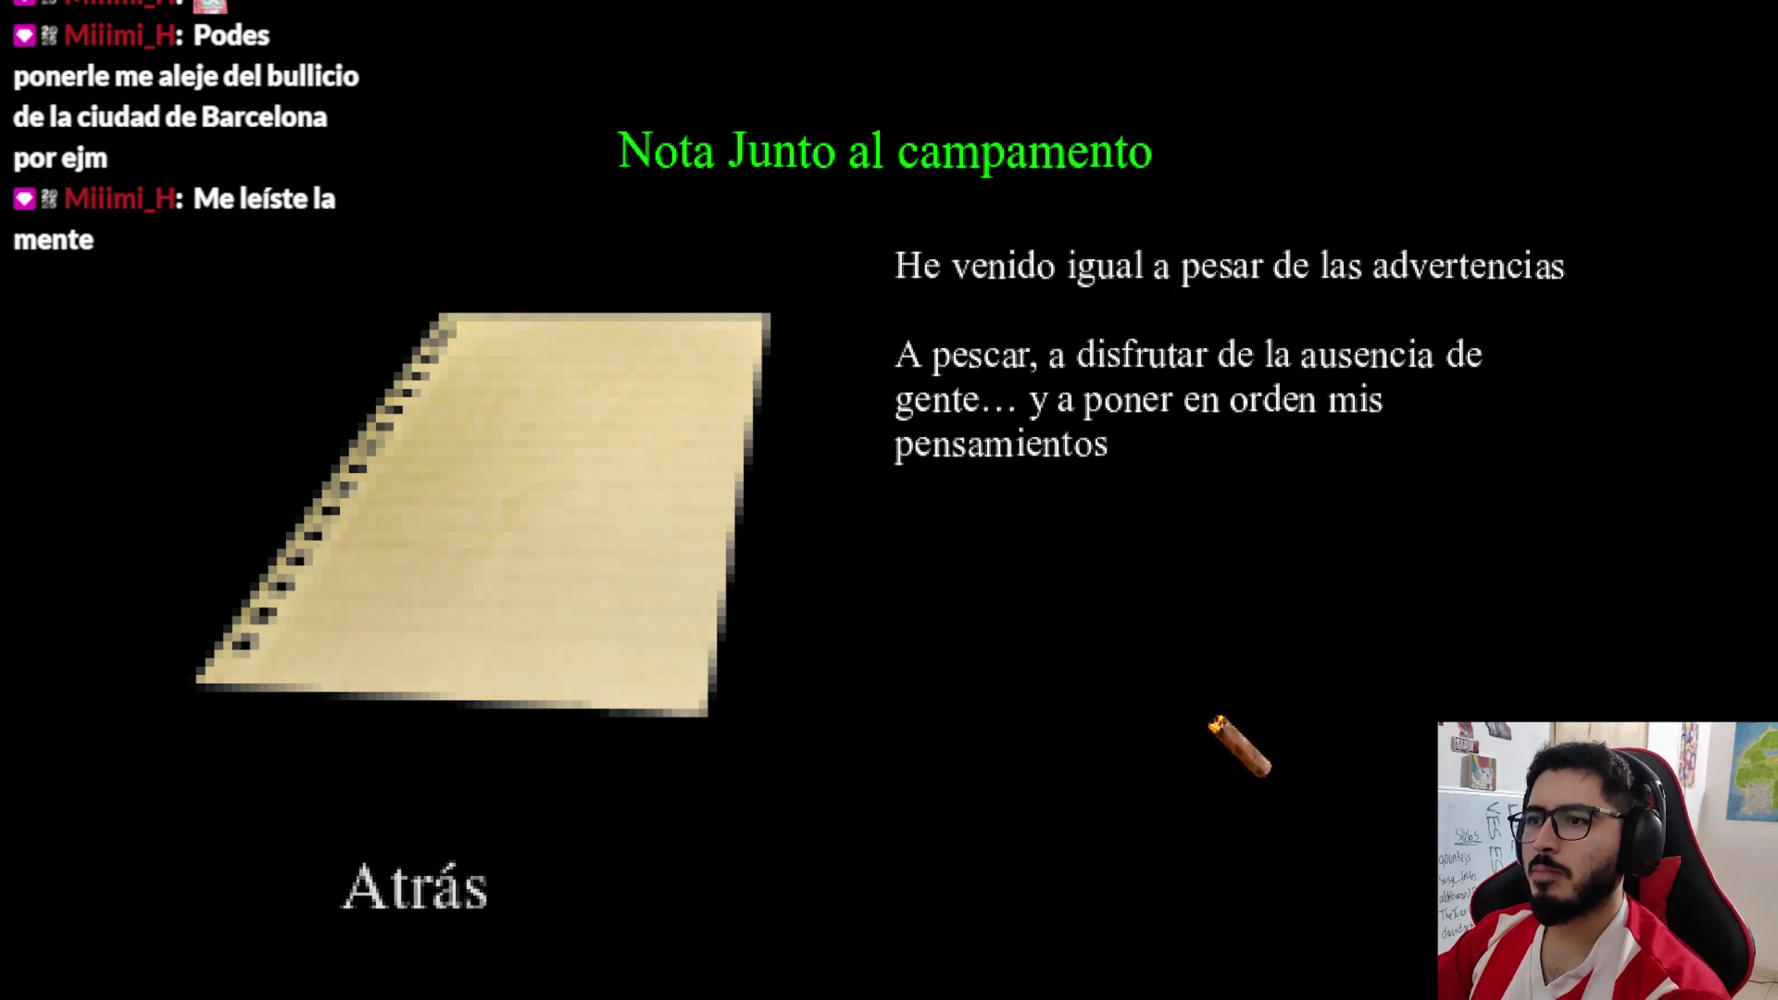
left_click(415, 886)
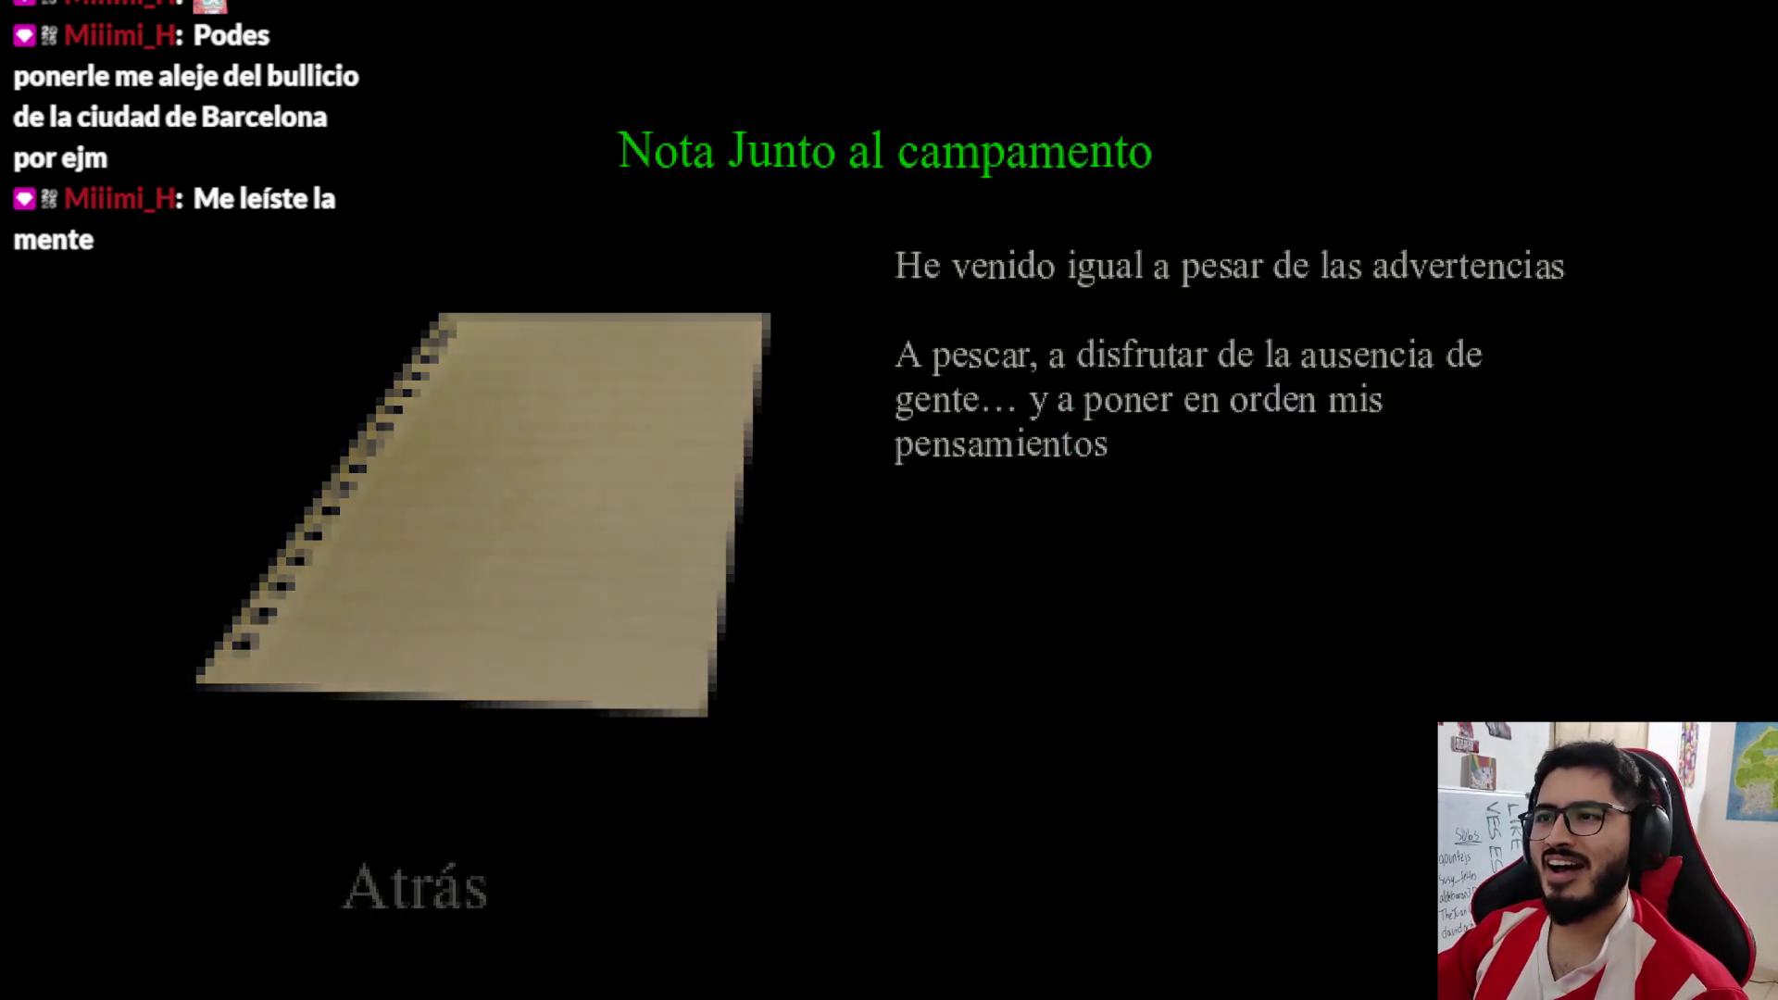
Walk the dirt path past the fence, across the grass toward the tree and slope
key("w")
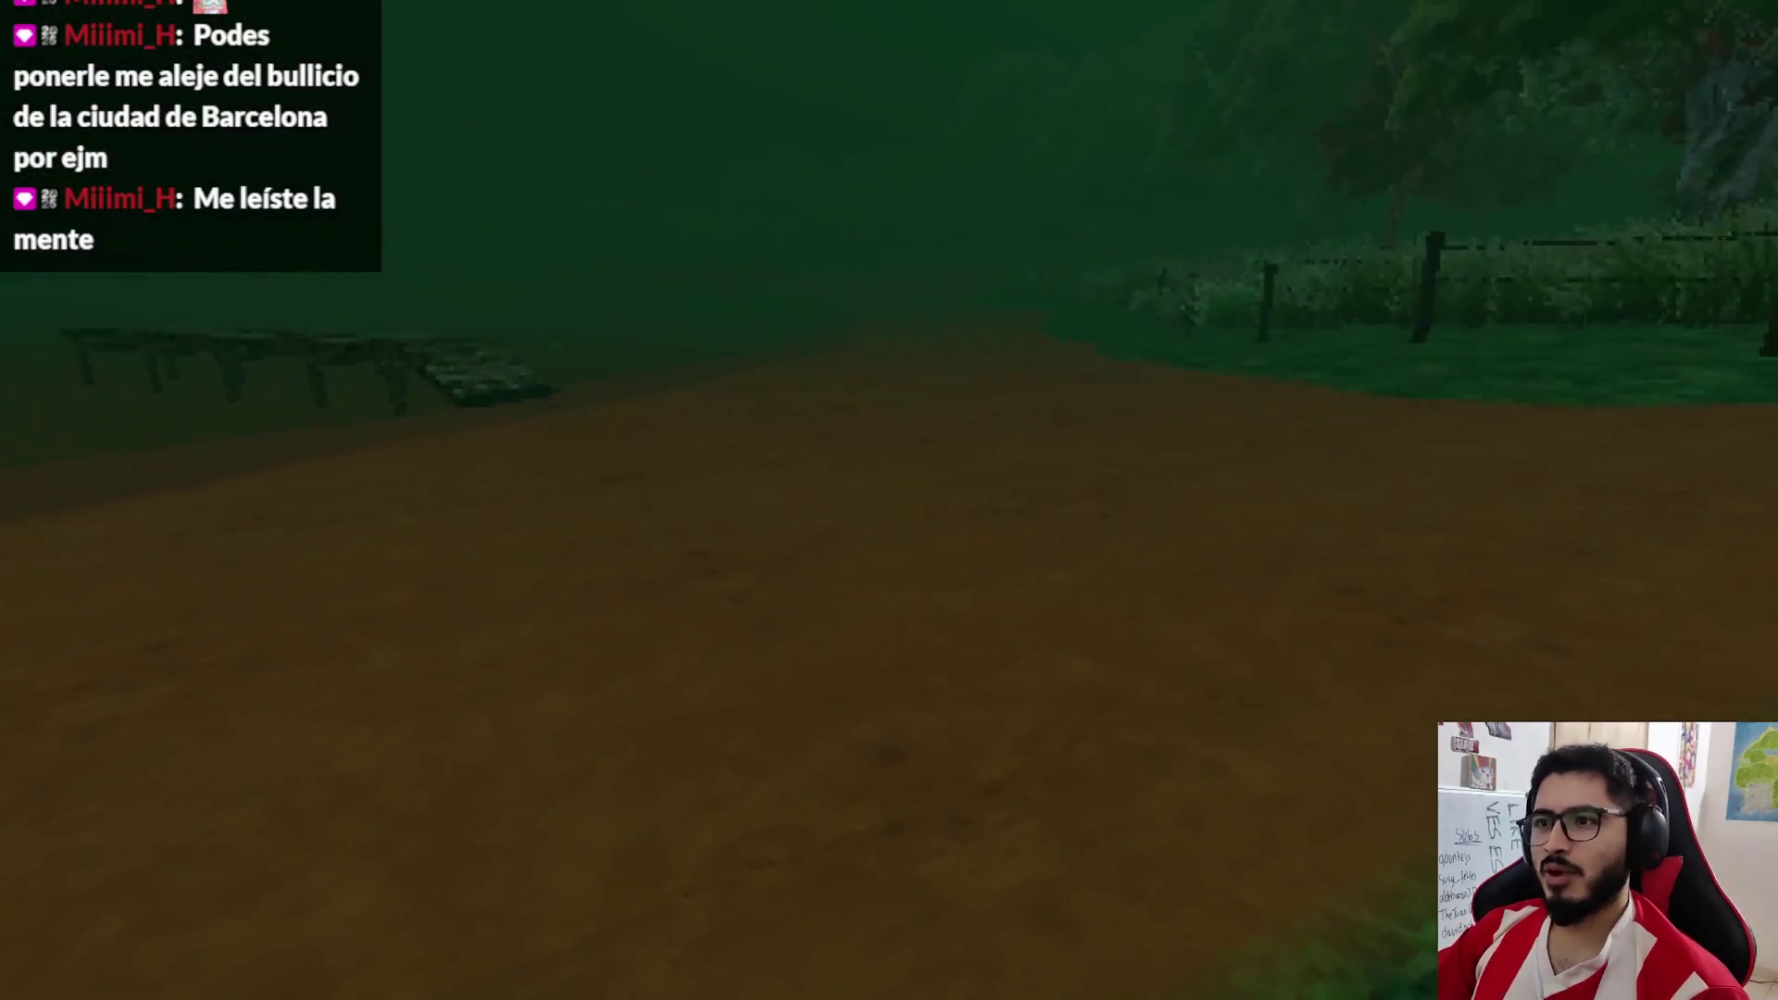
key("w")
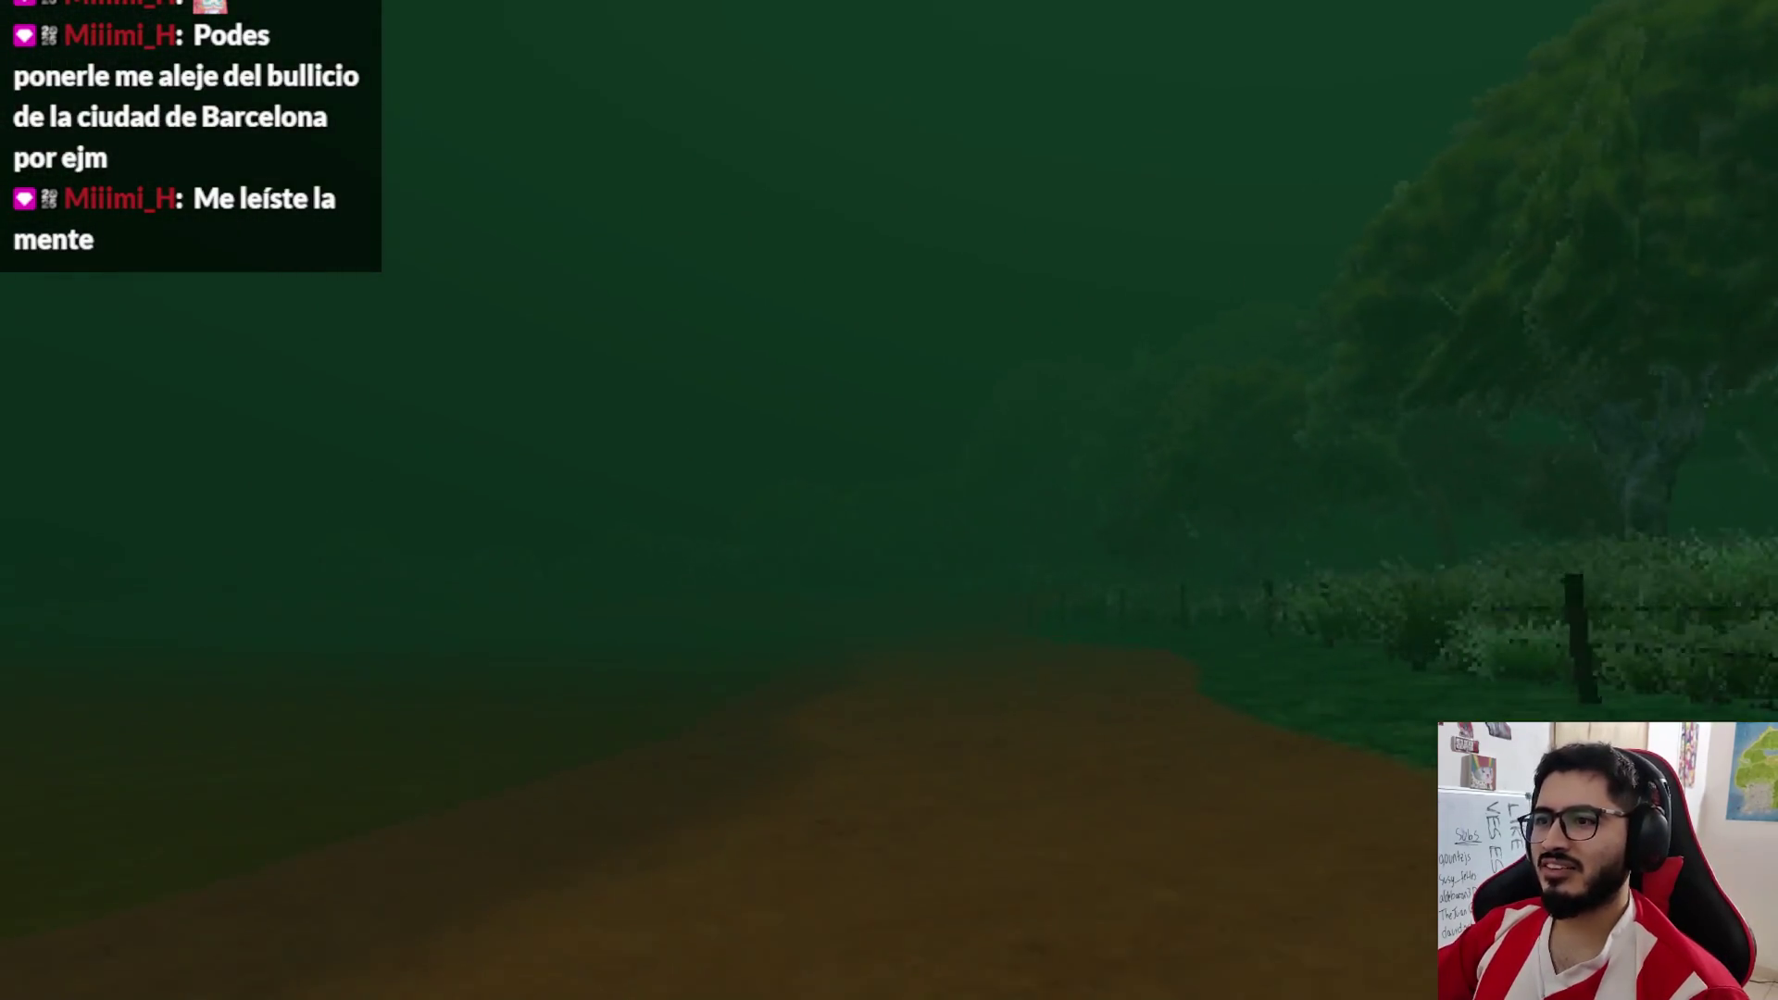
key("w")
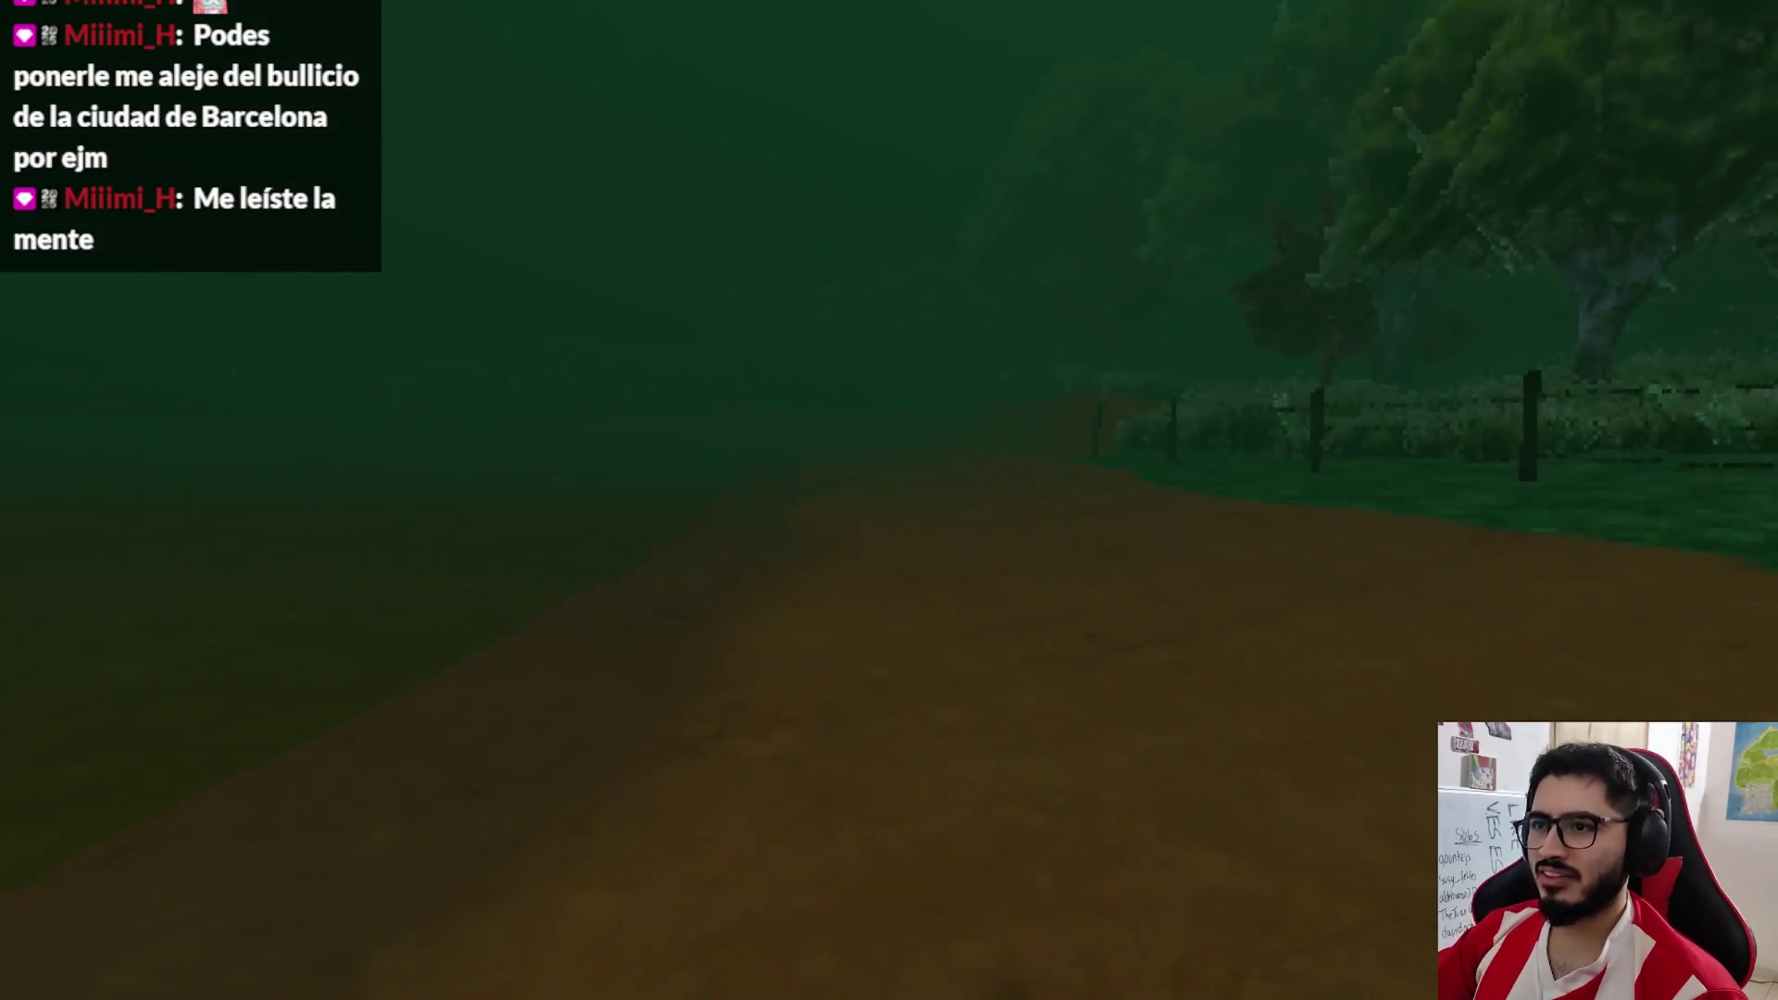
key("w")
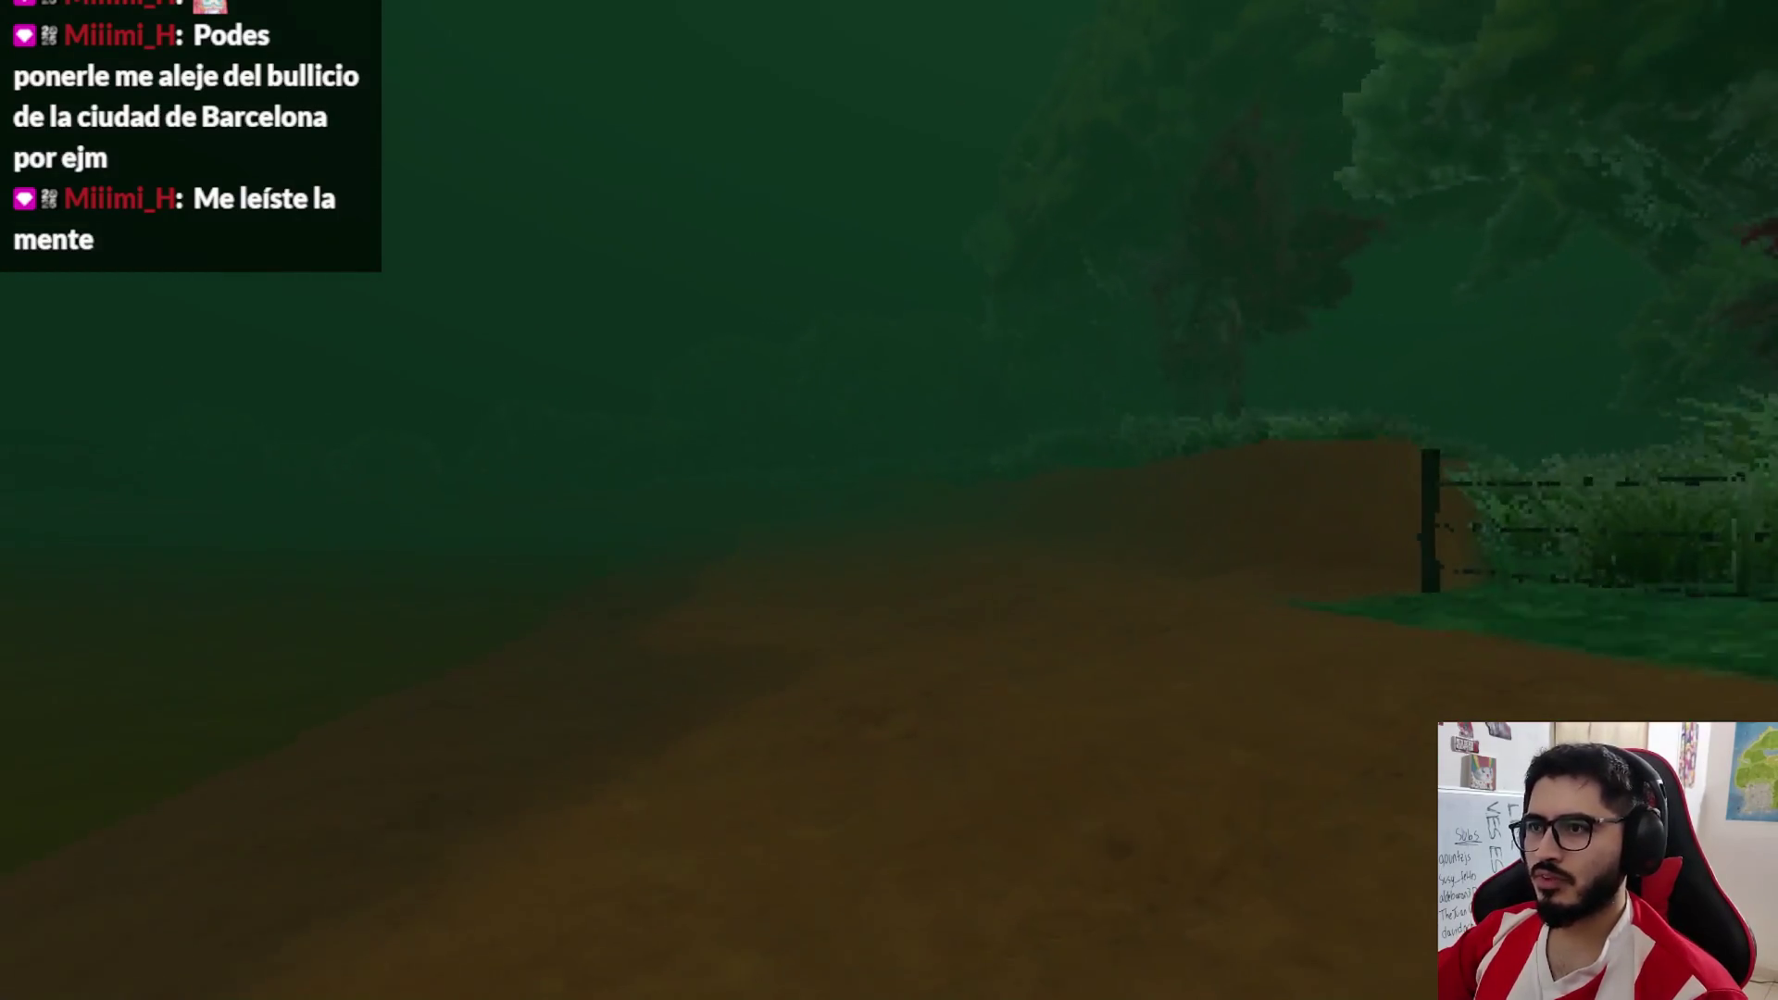
key("w")
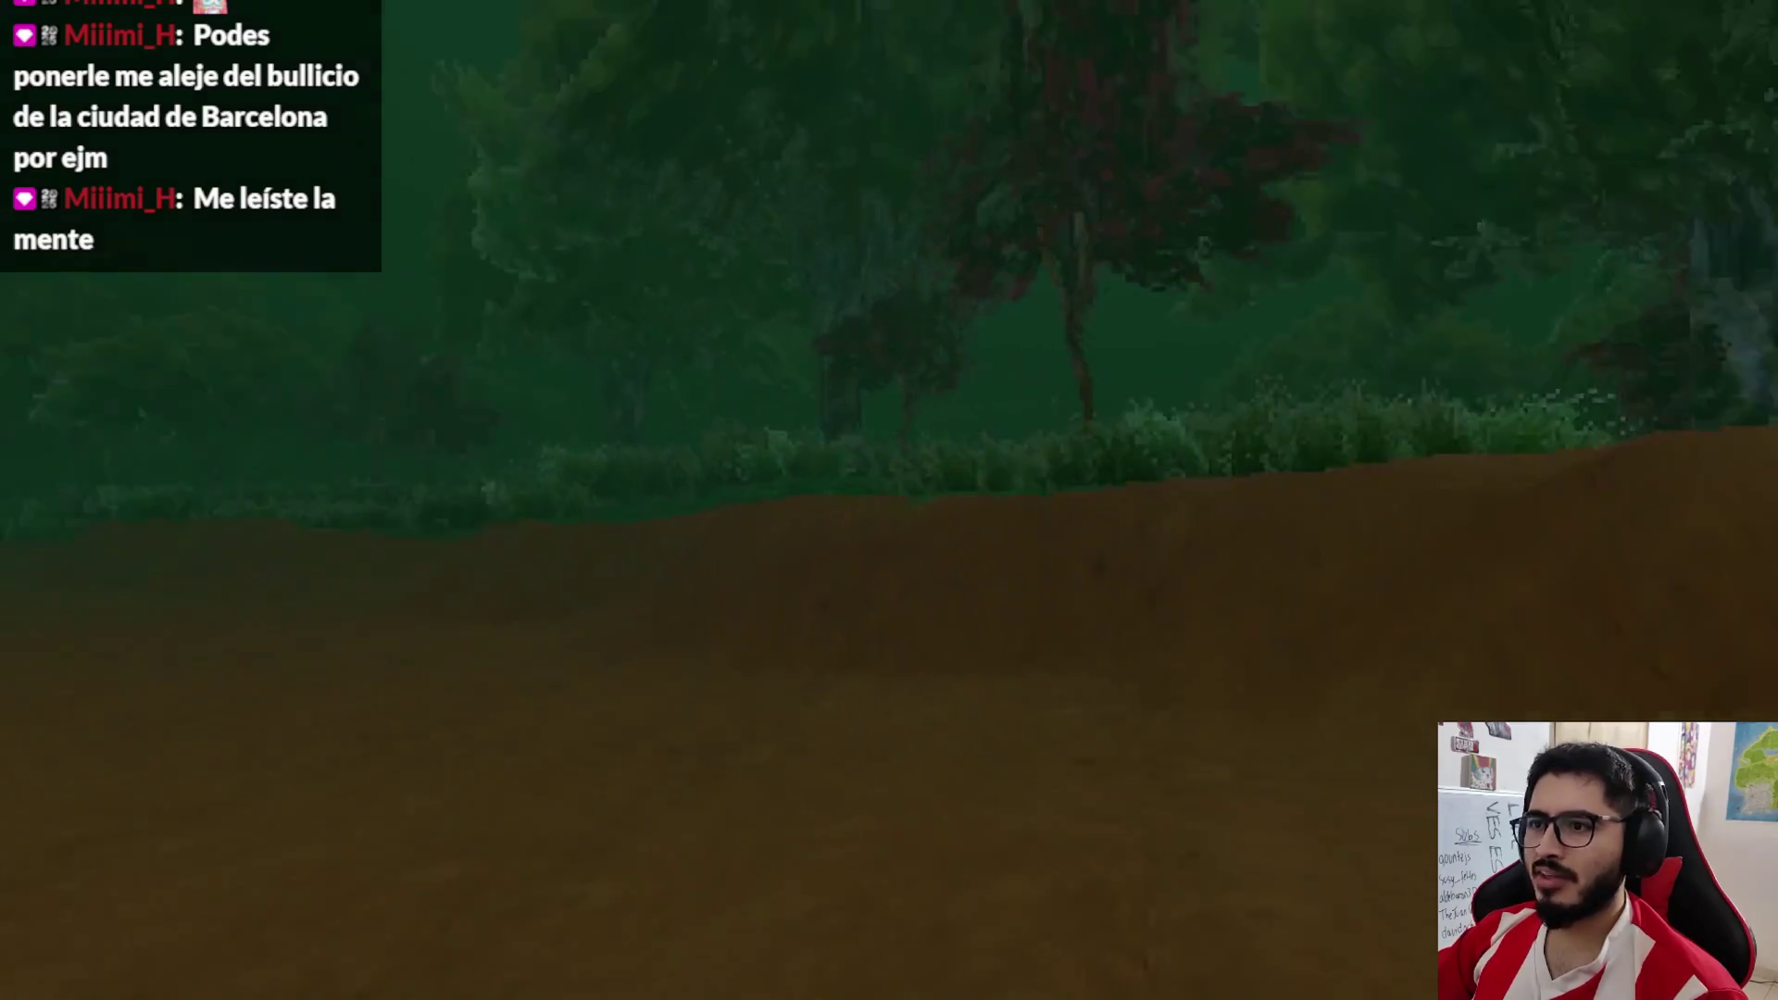
key("w")
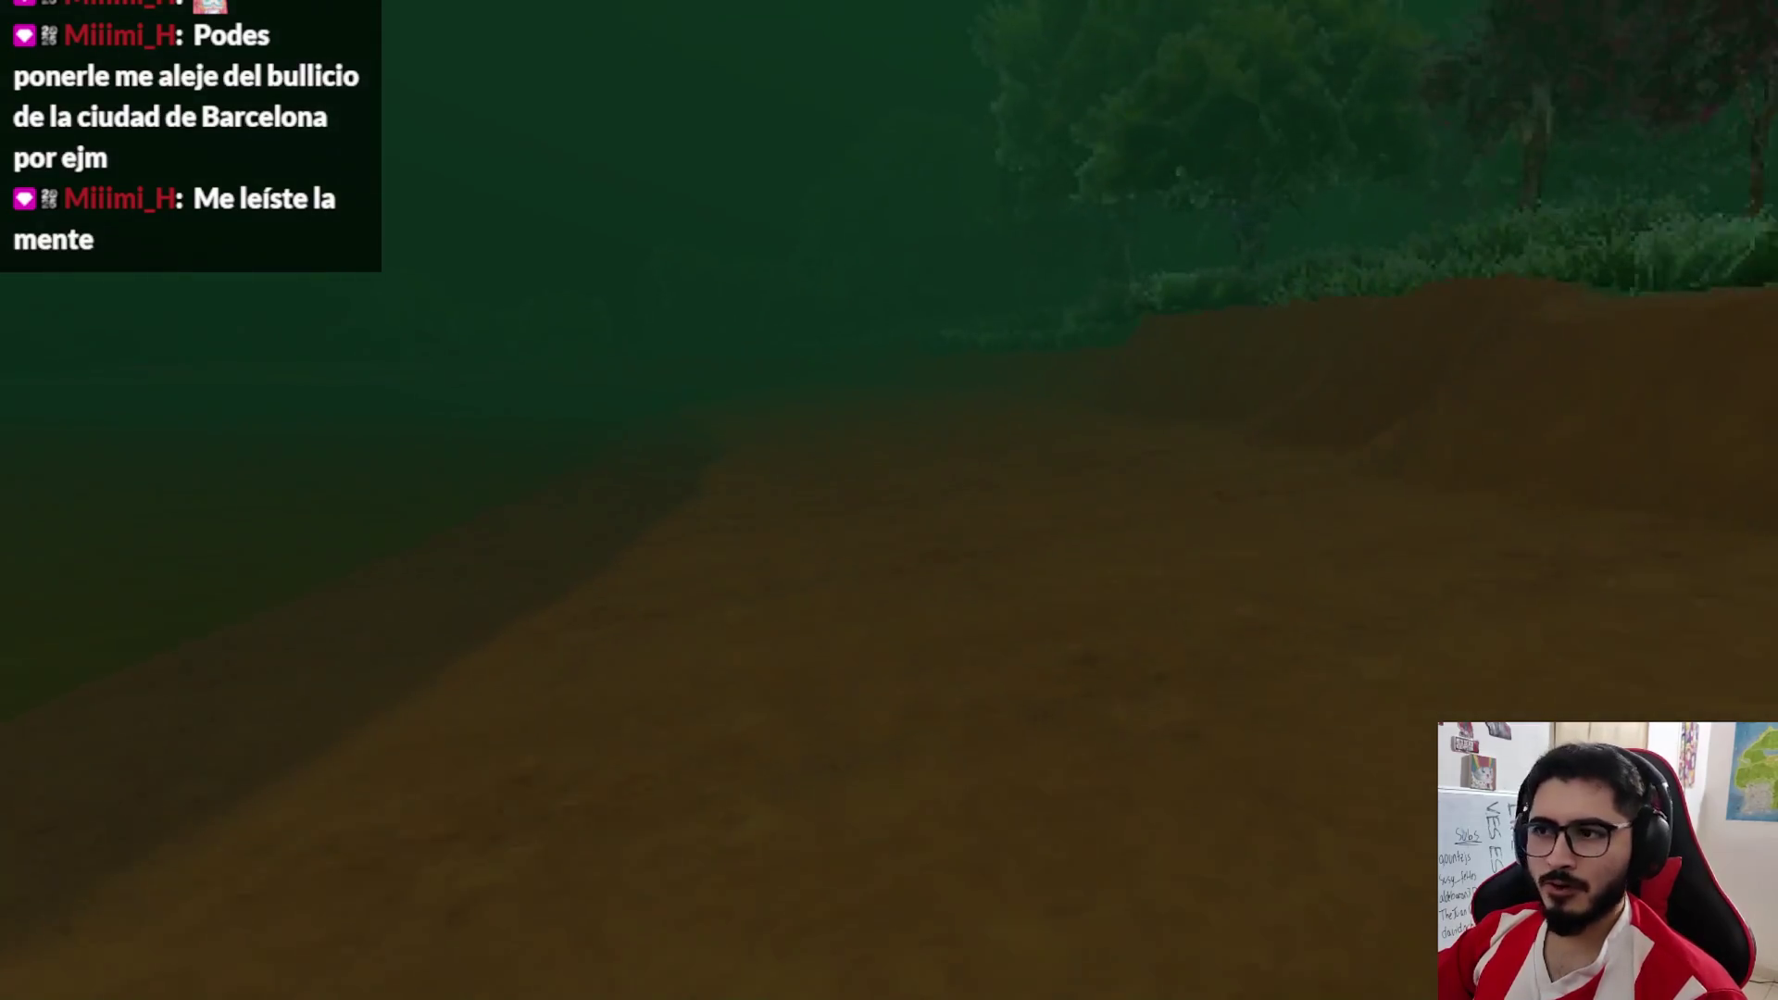
key("w")
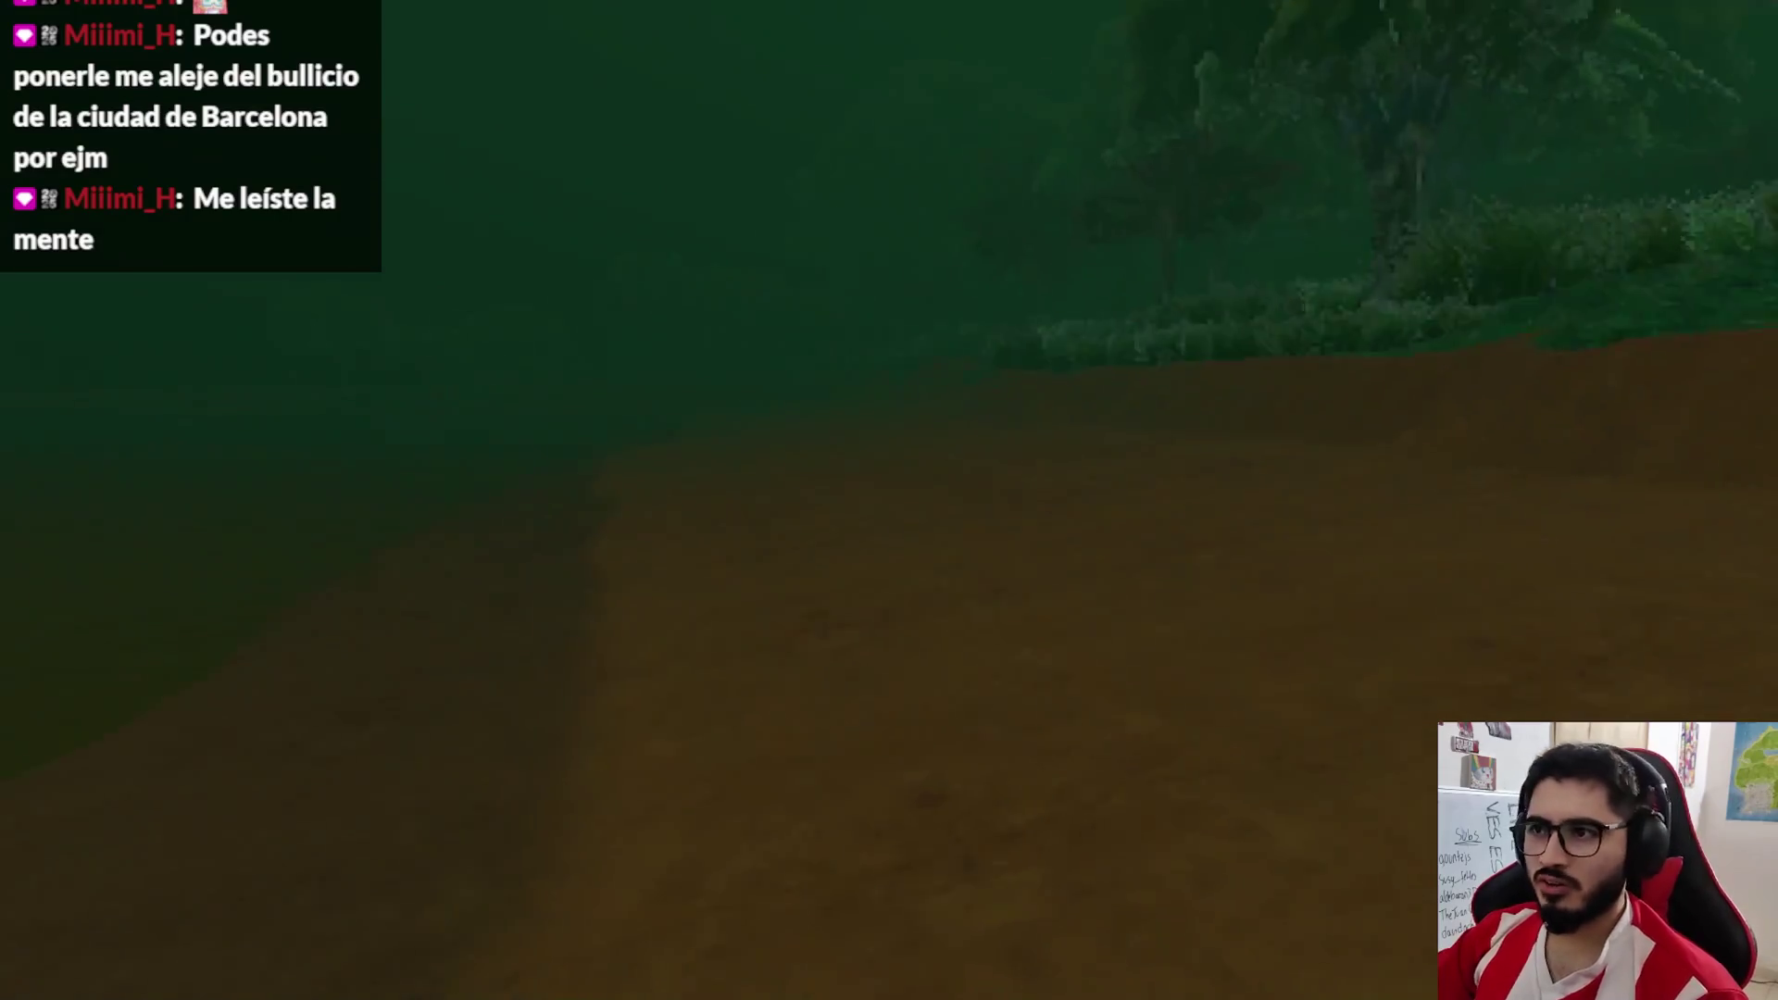
key("w")
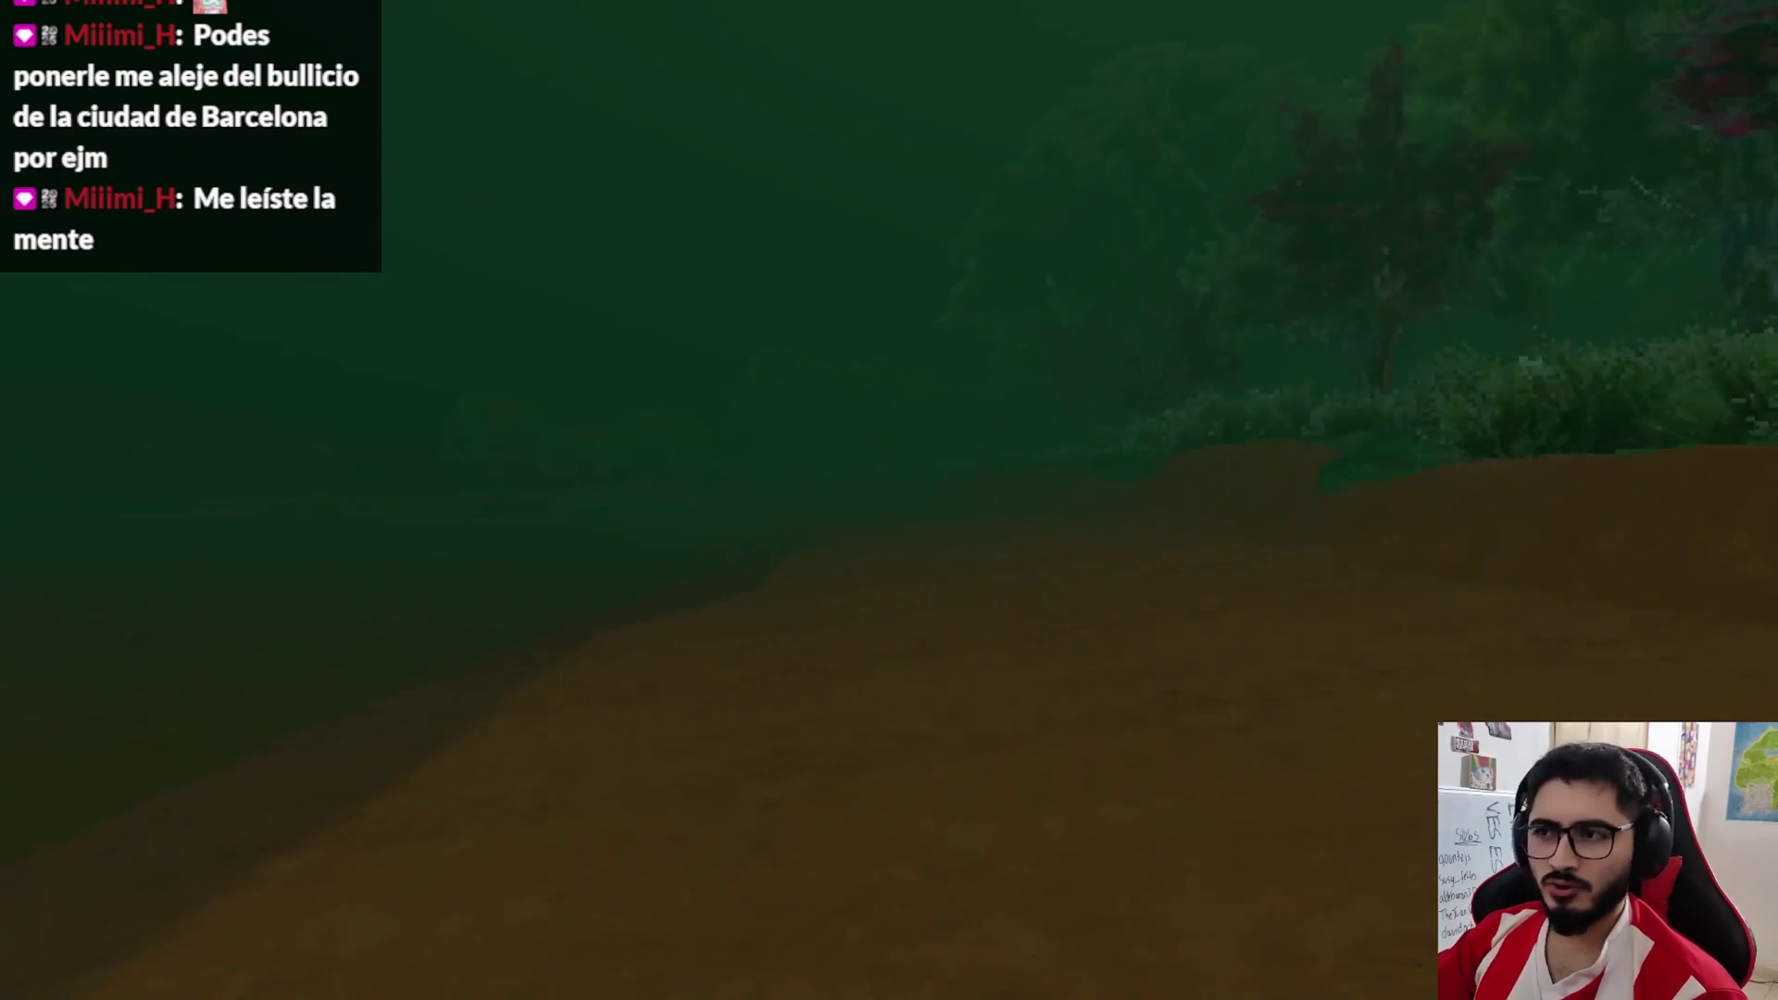
key("w")
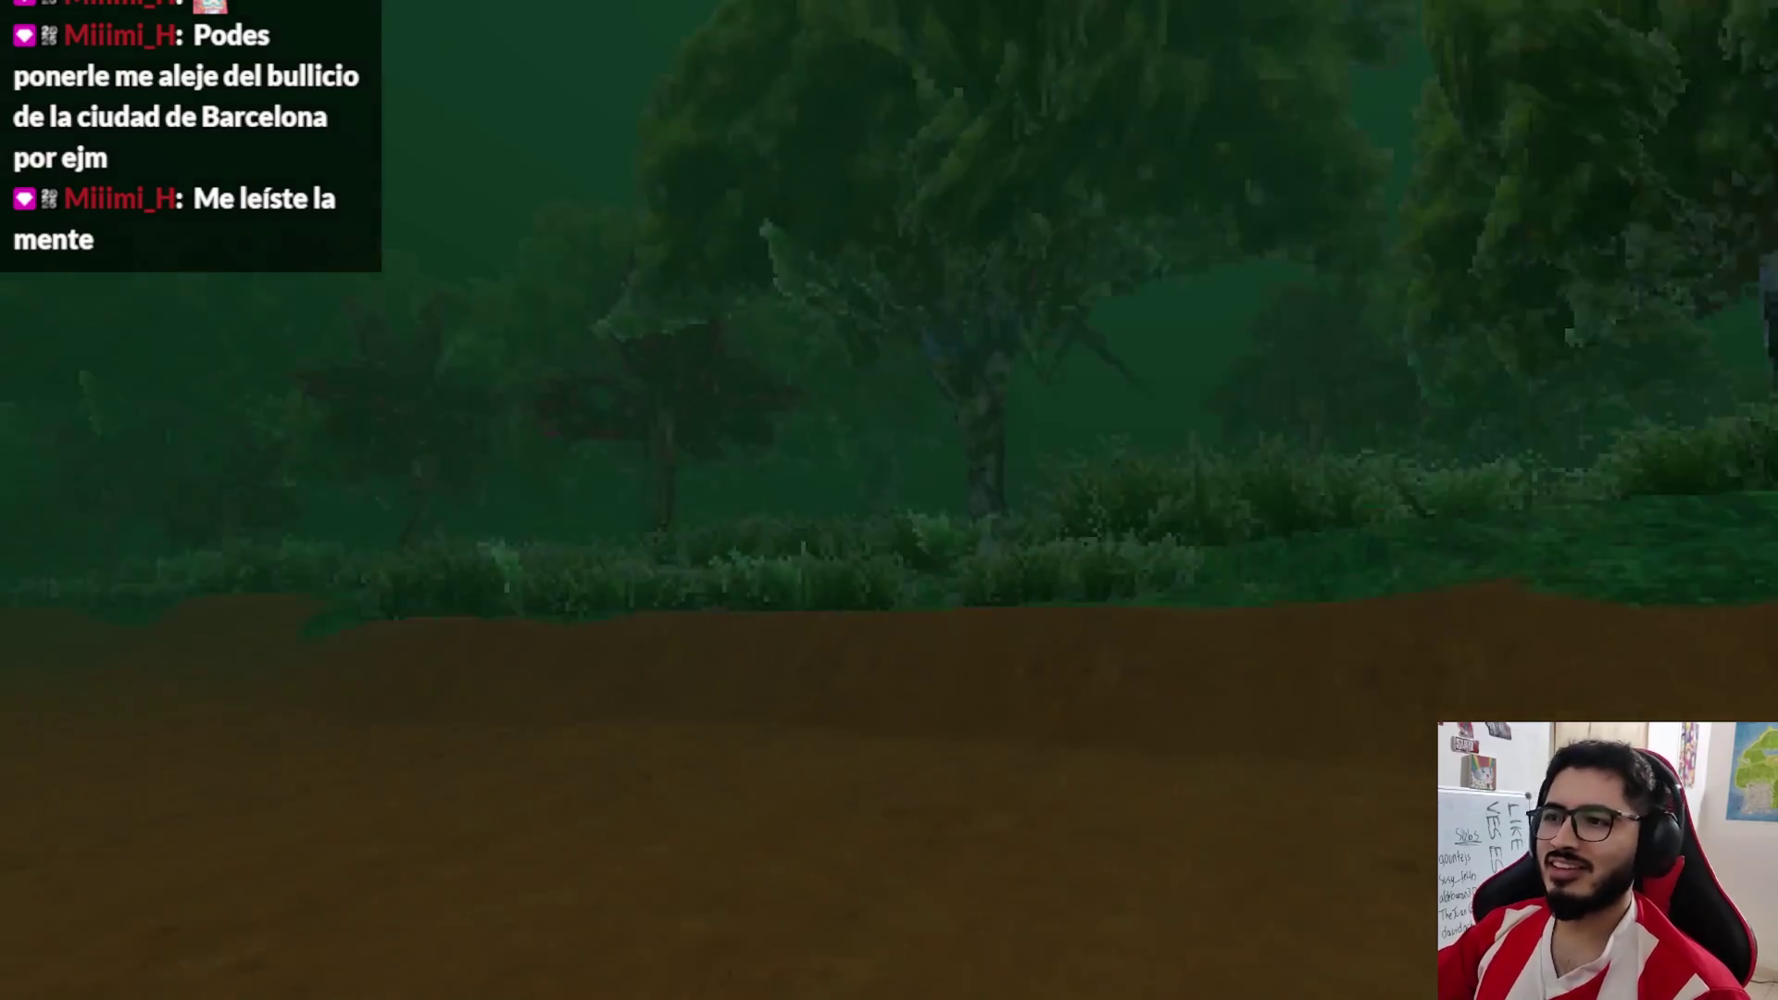
key("w")
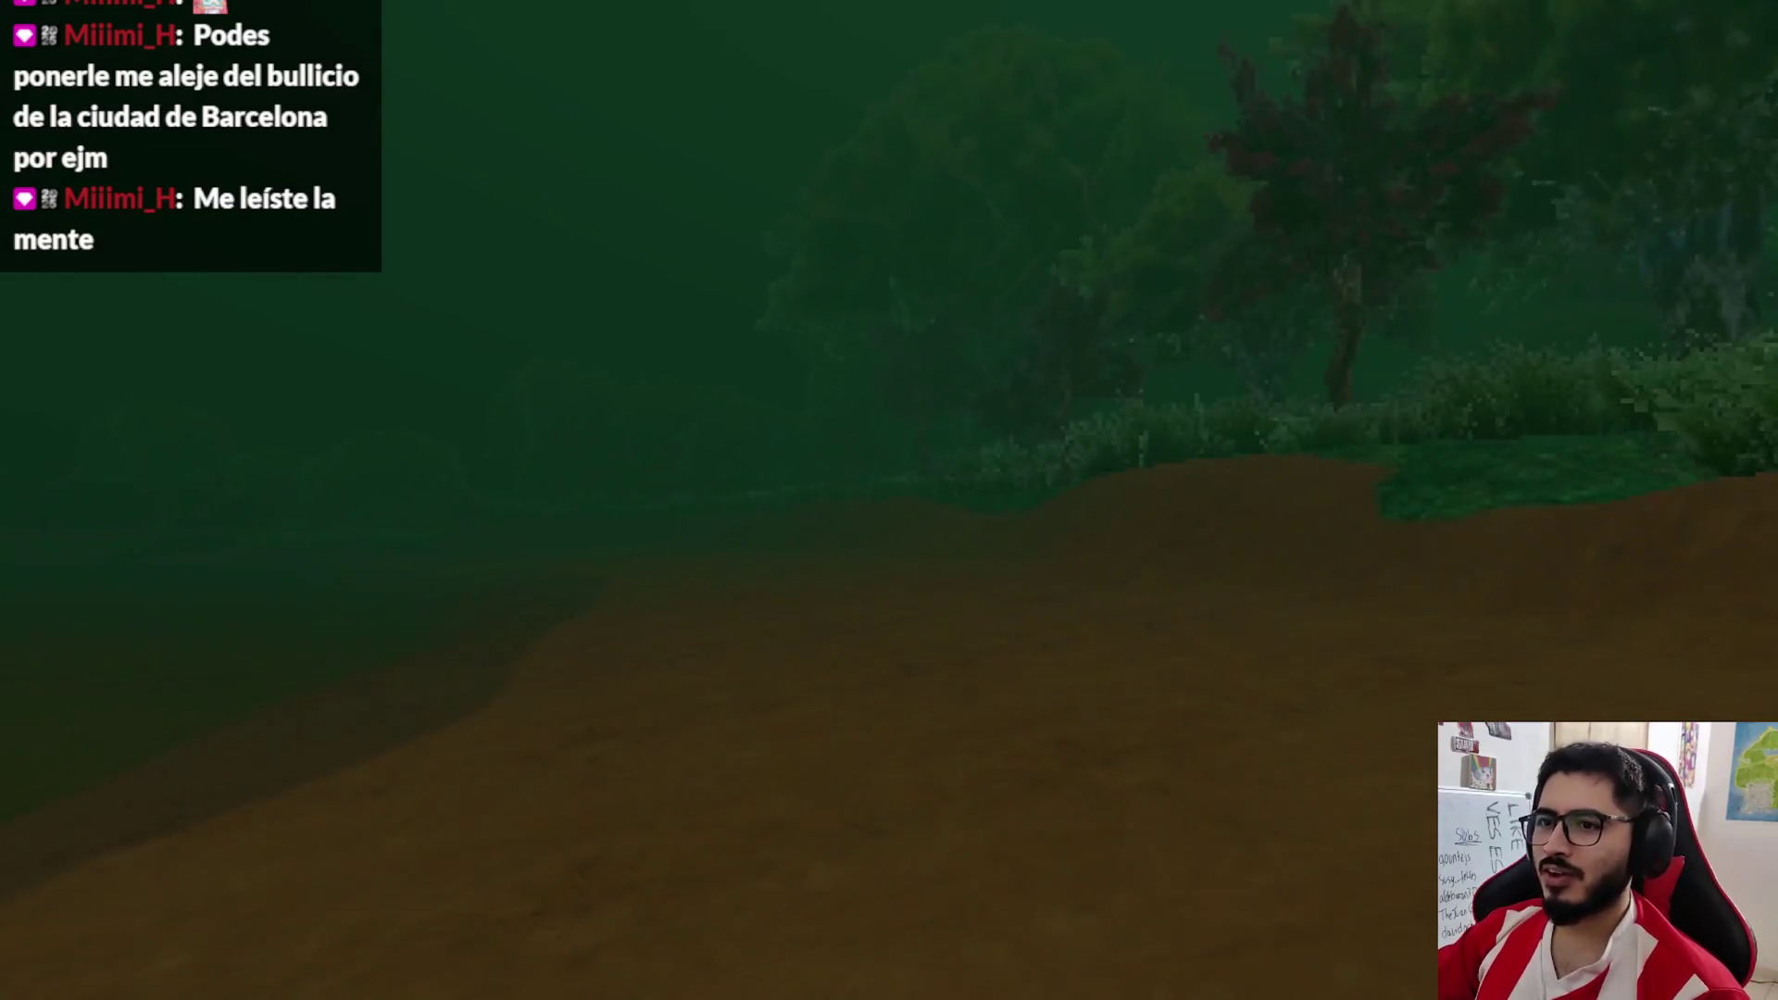
key("w")
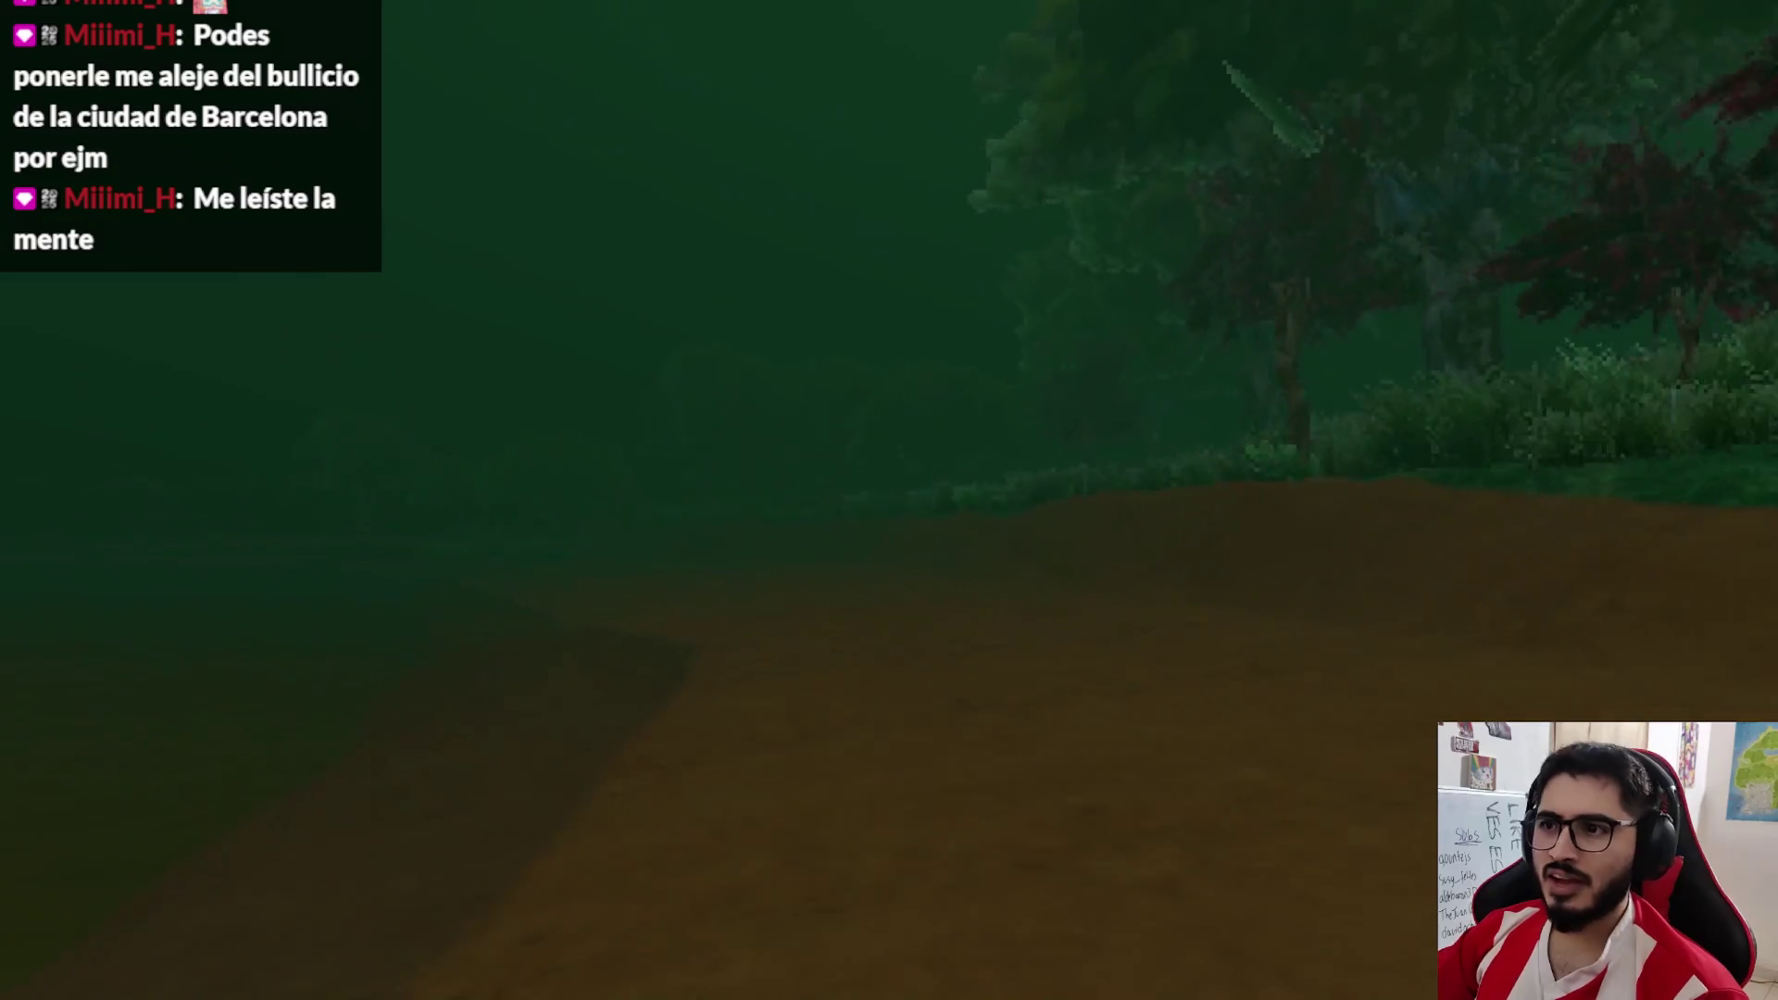
key("w")
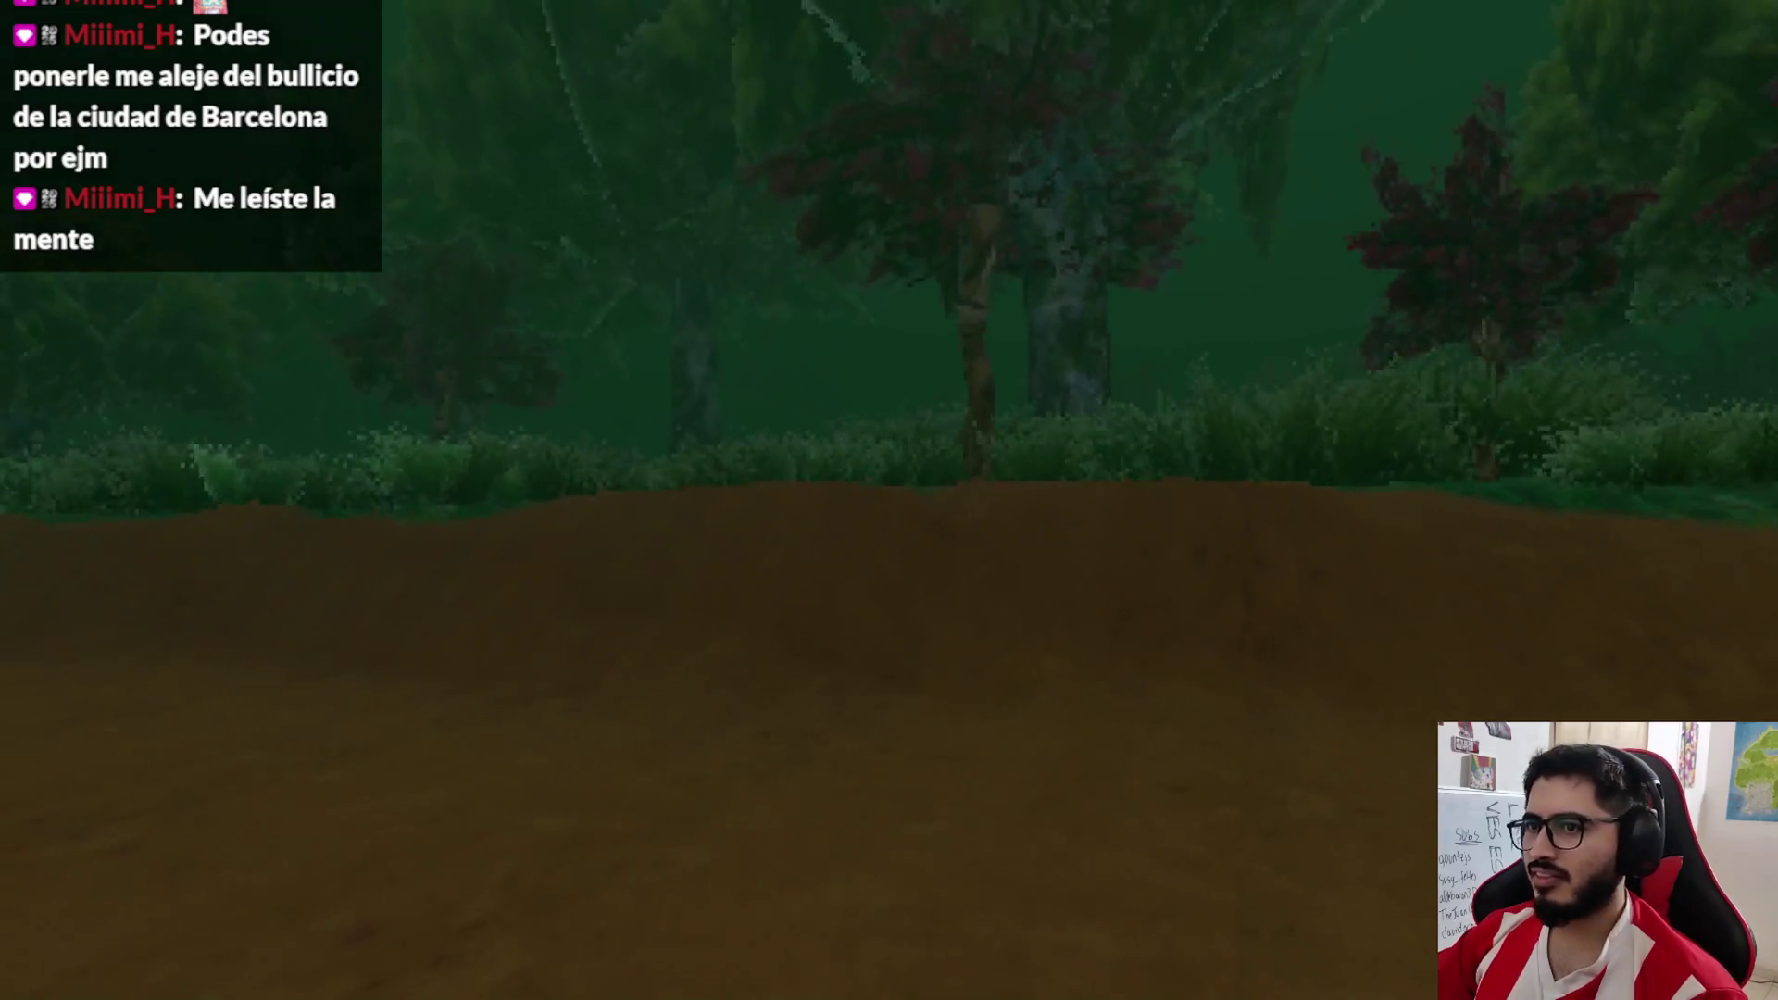
key("w")
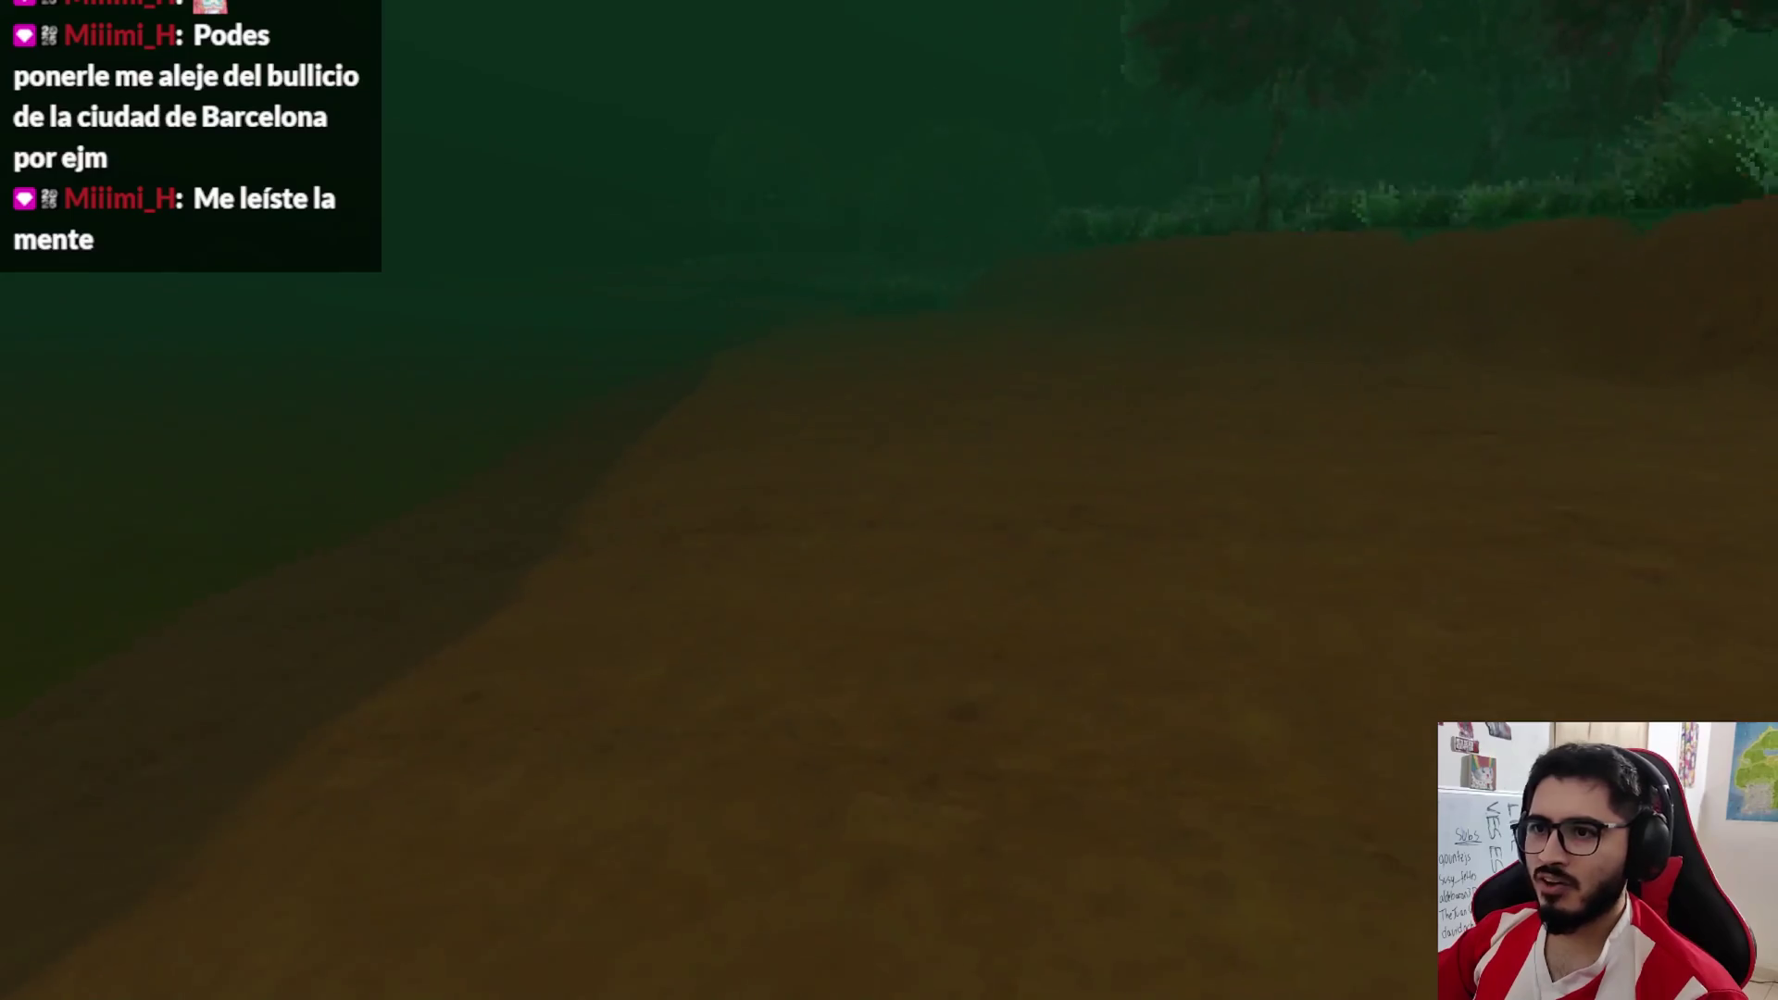
key("w")
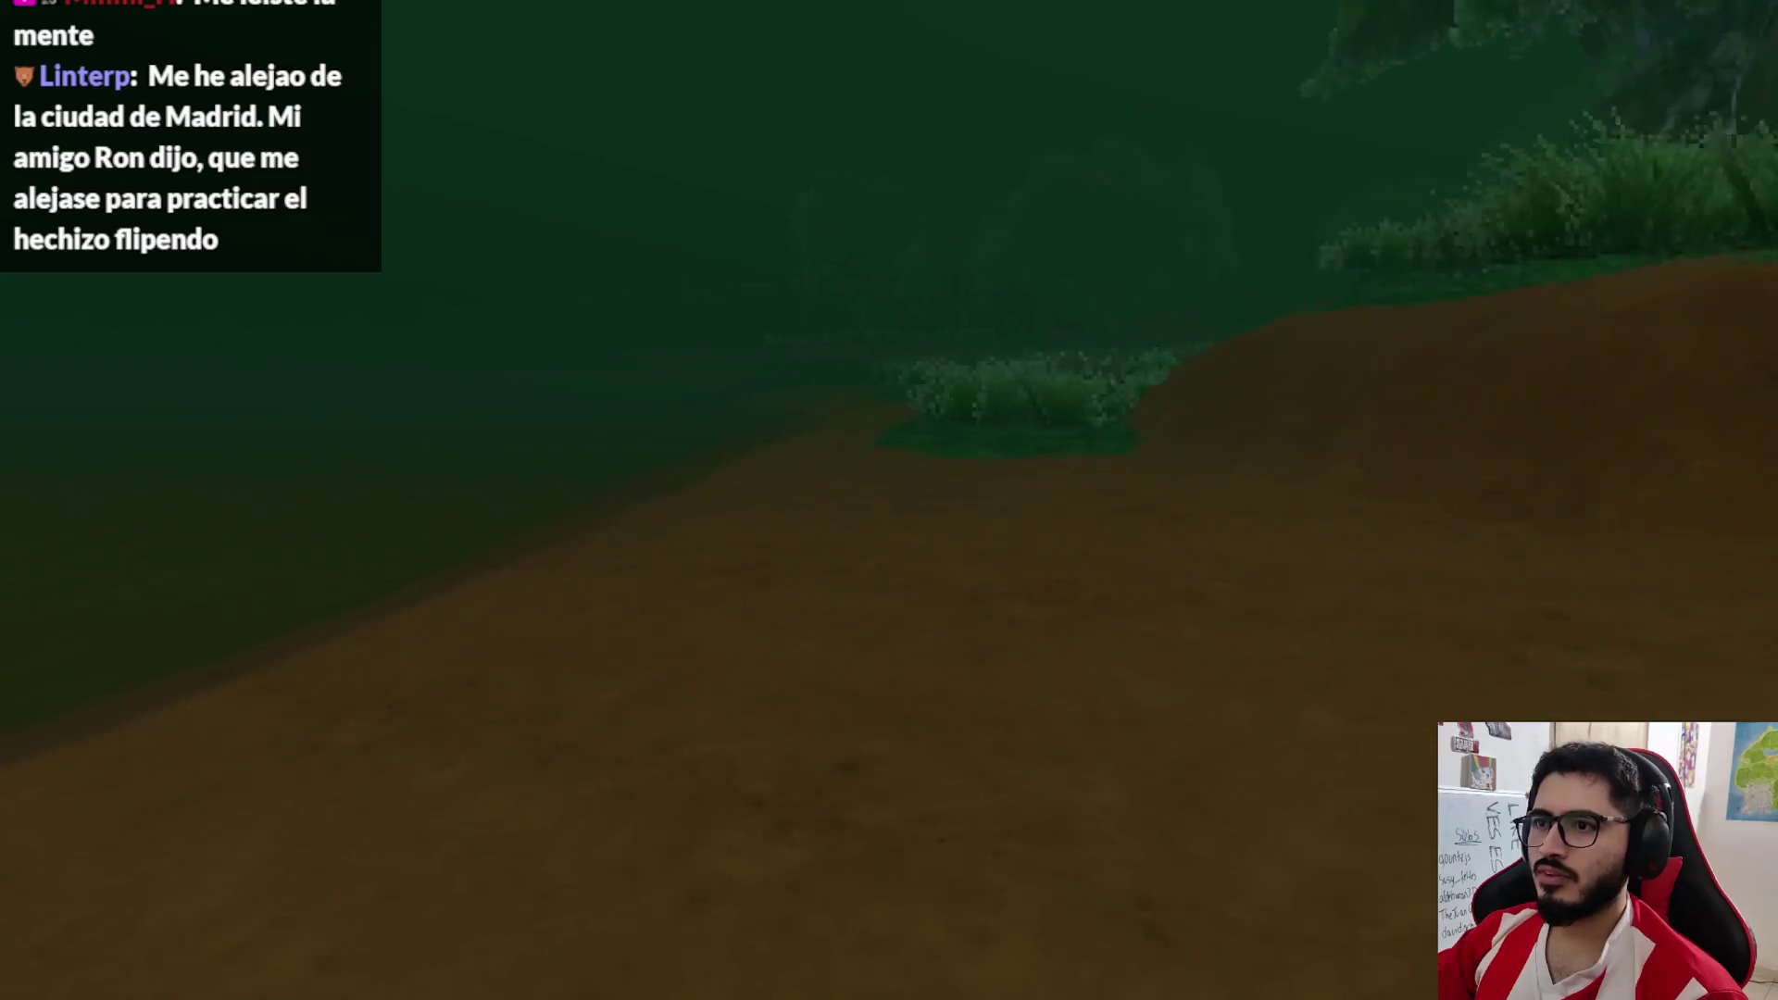
key("w")
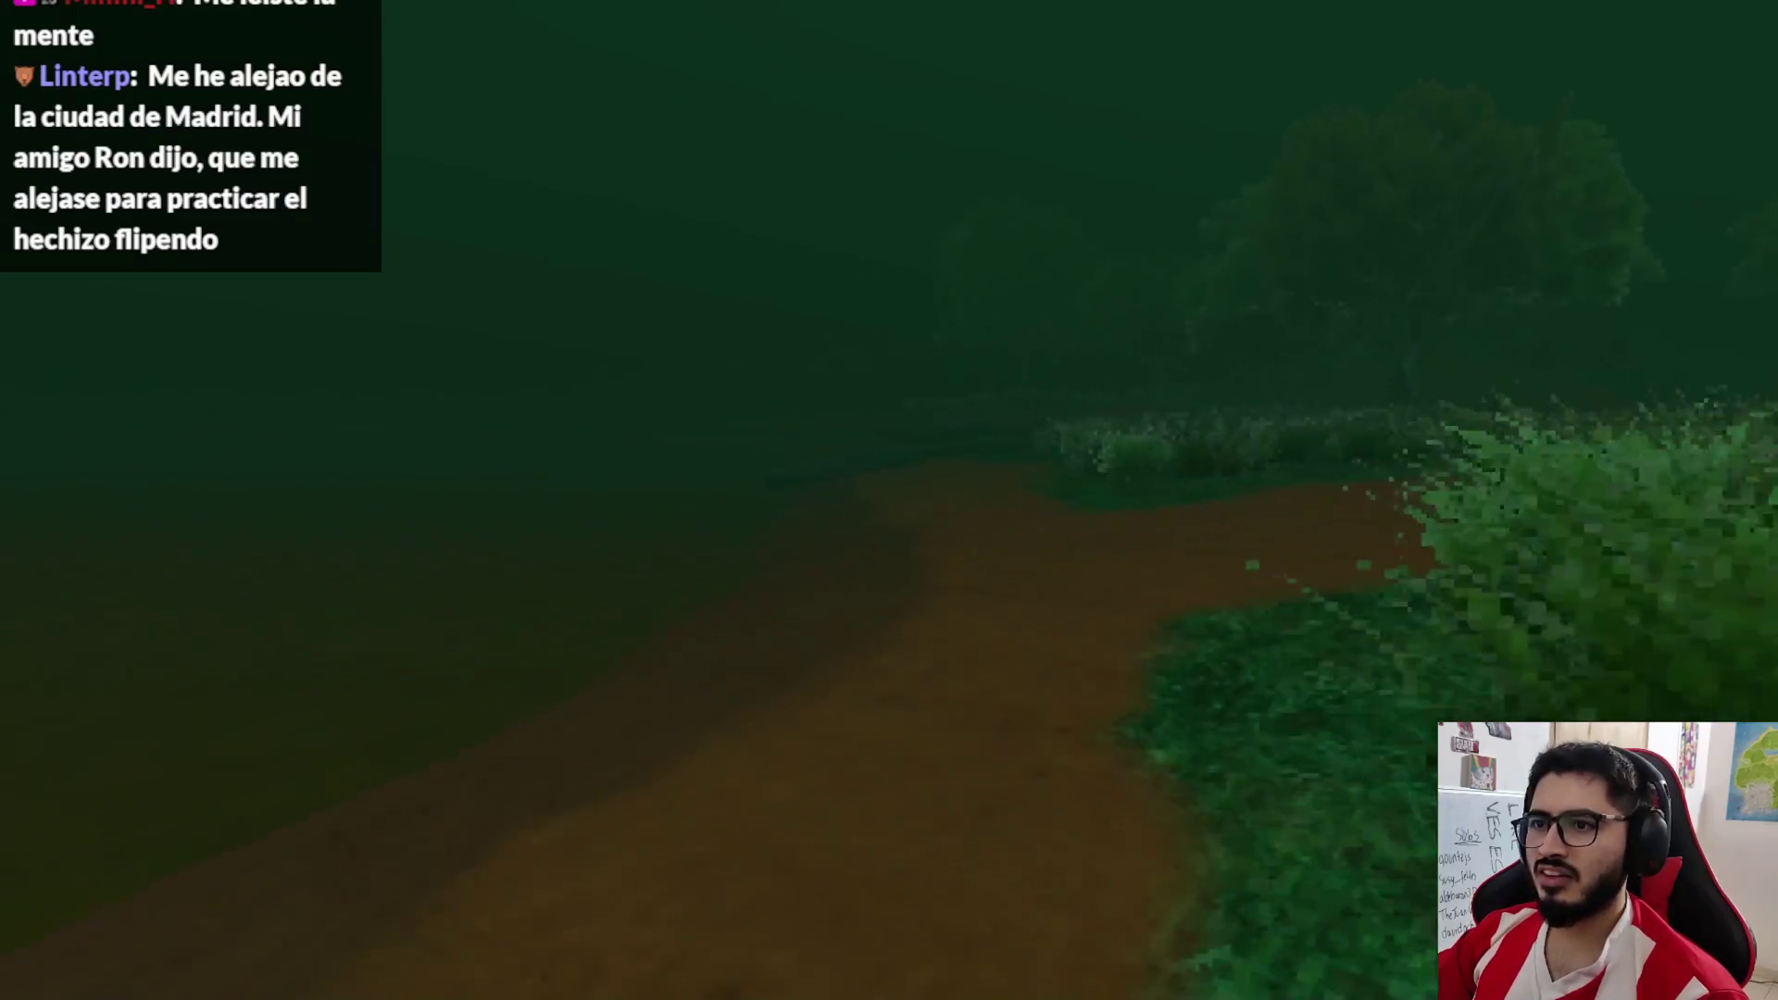
key("w")
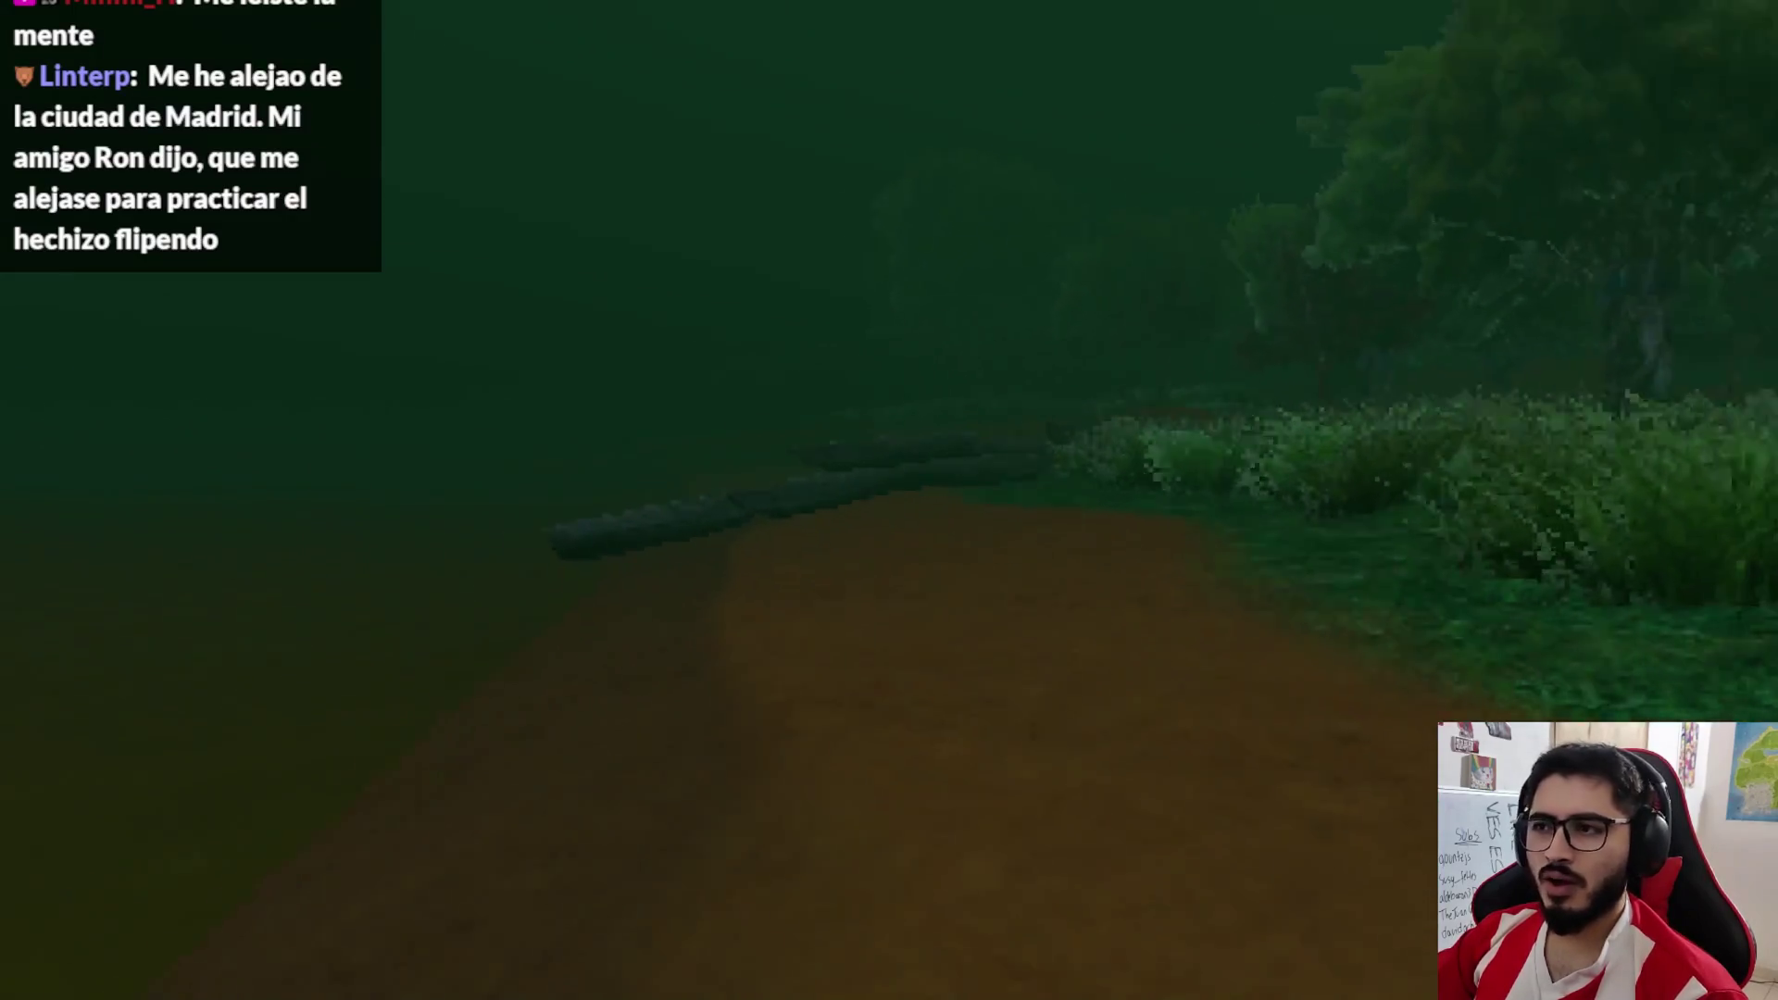
key("w")
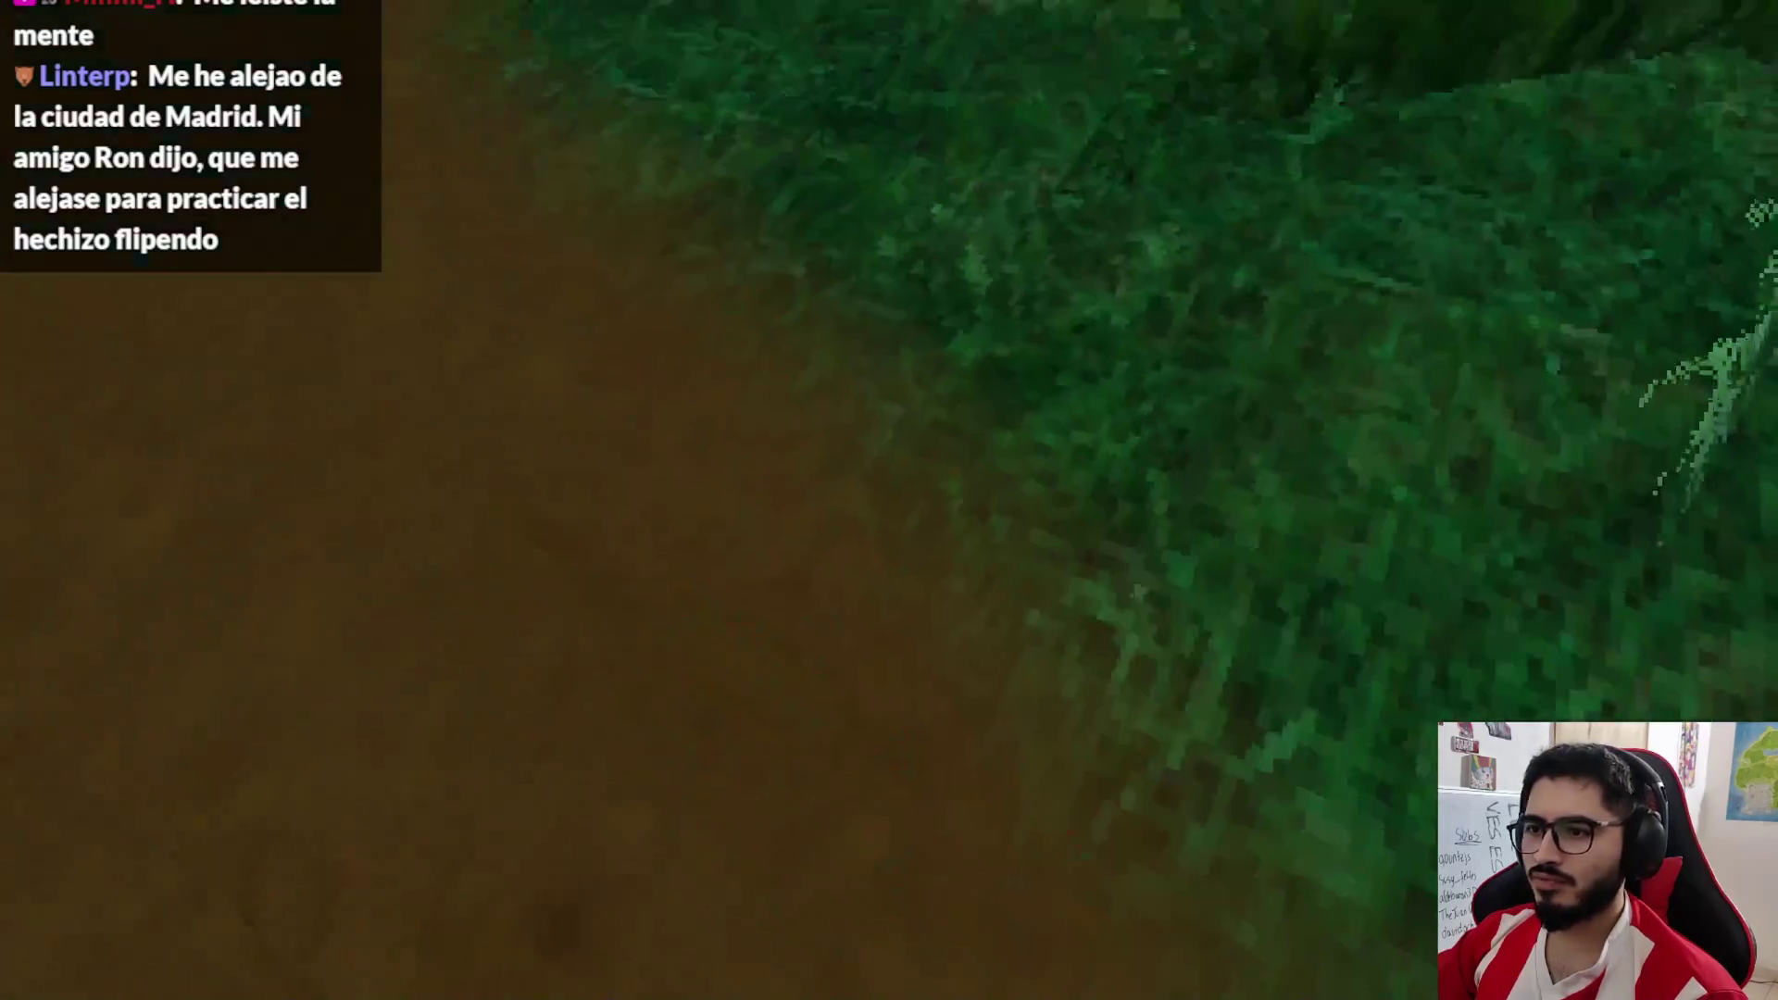
key("w")
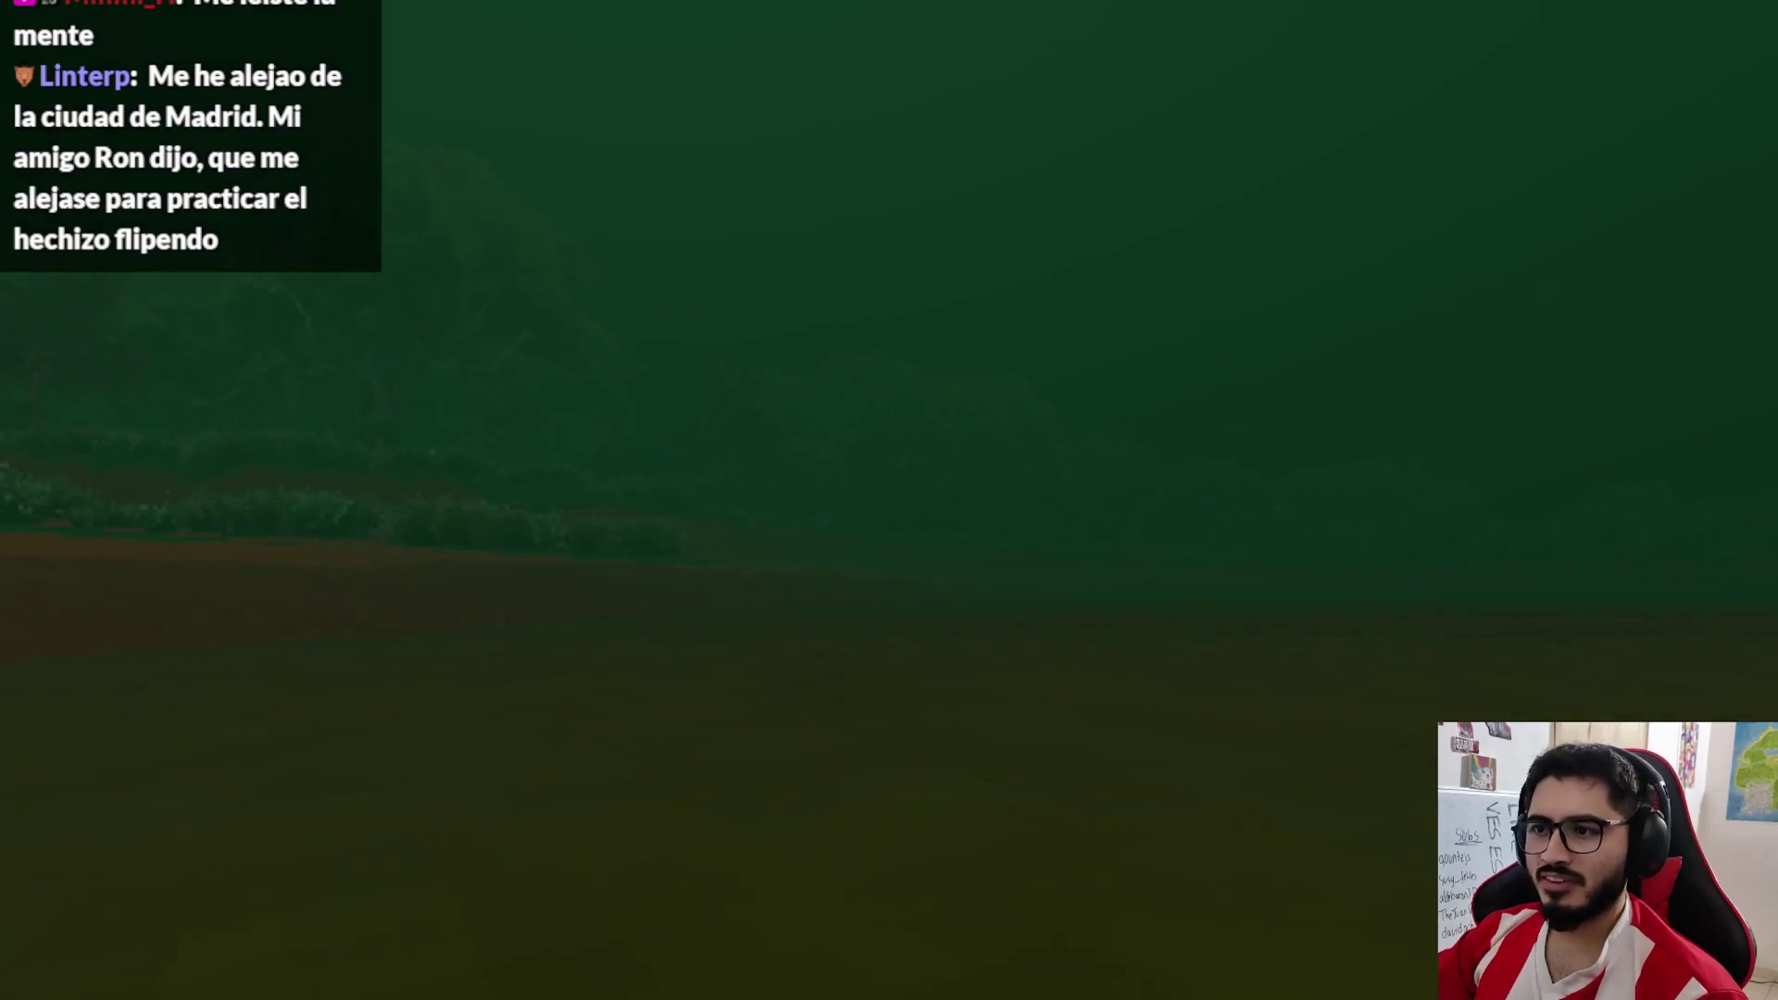
key("w")
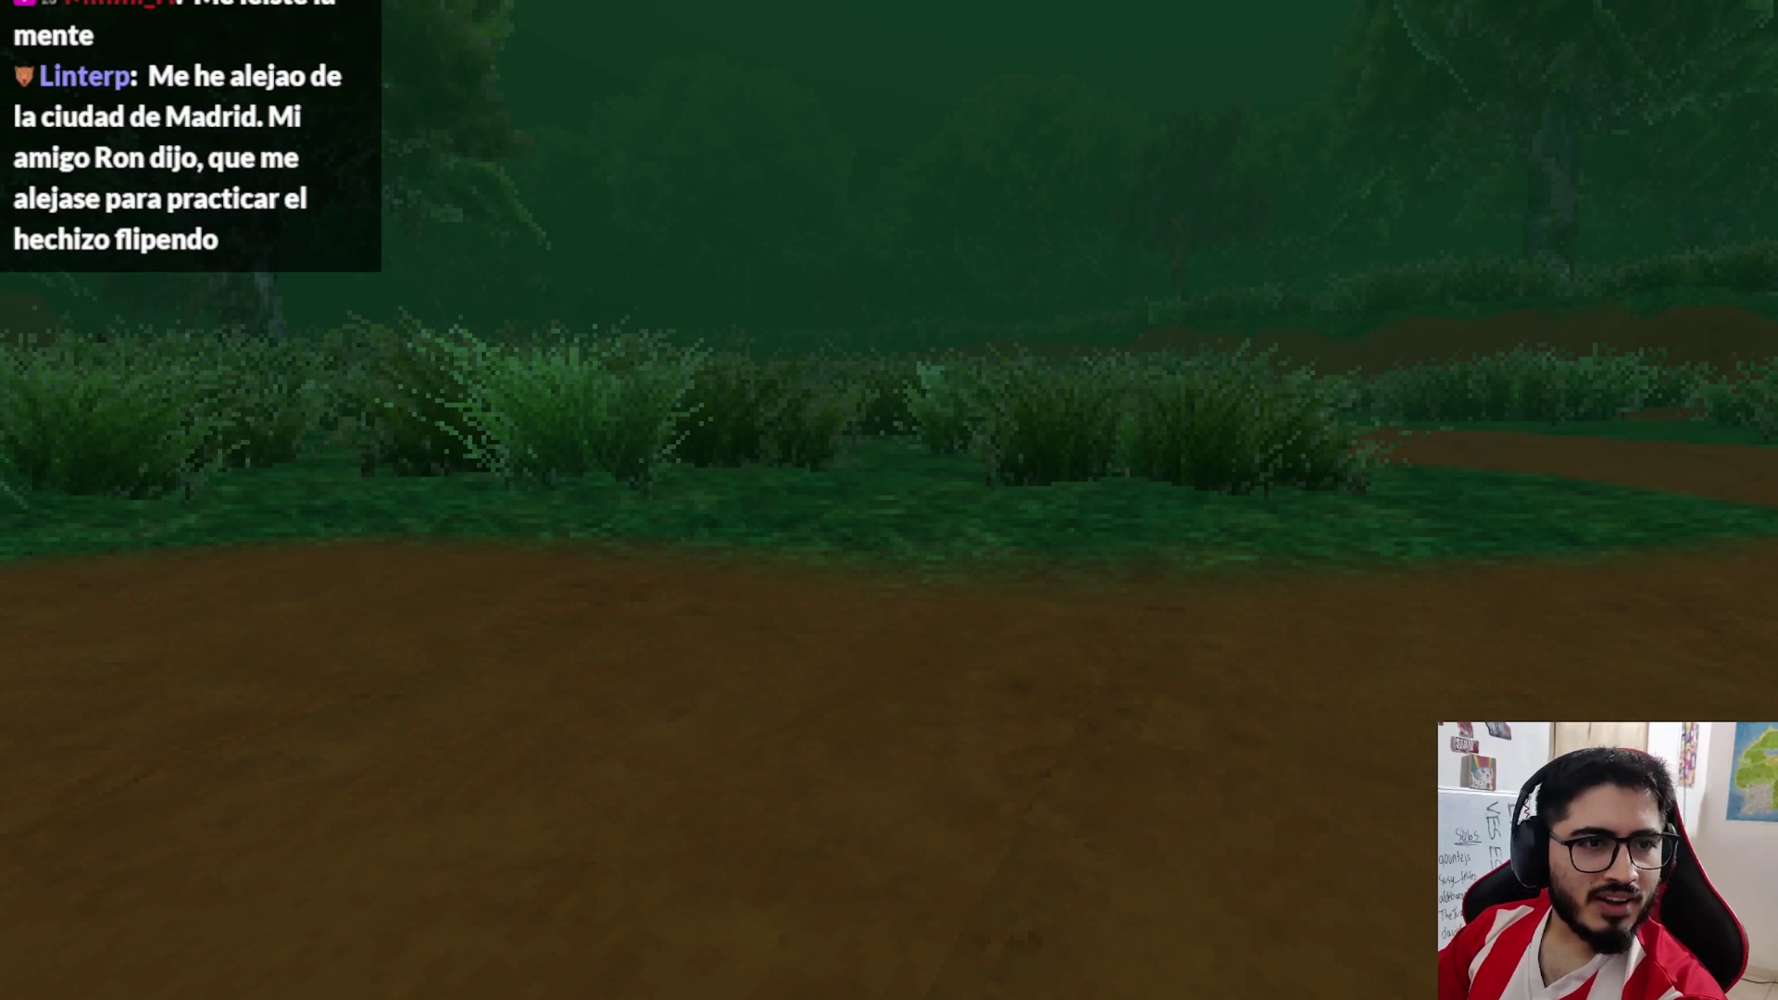
key("w")
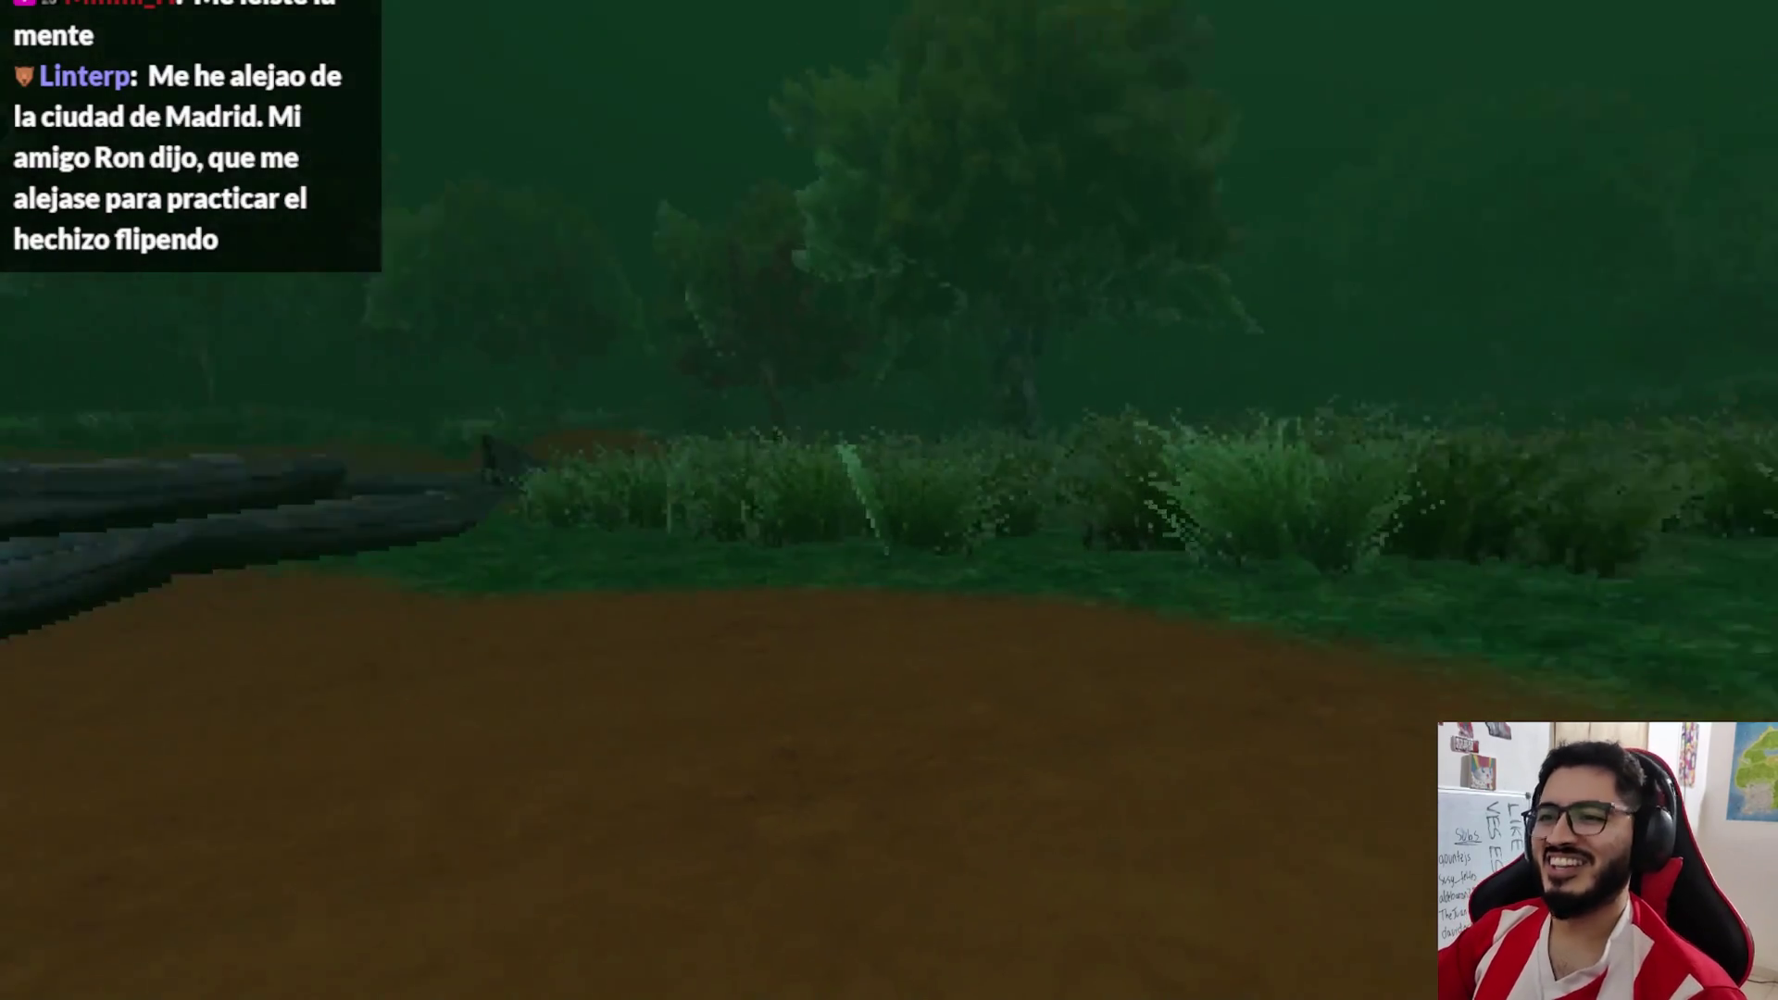
key("w")
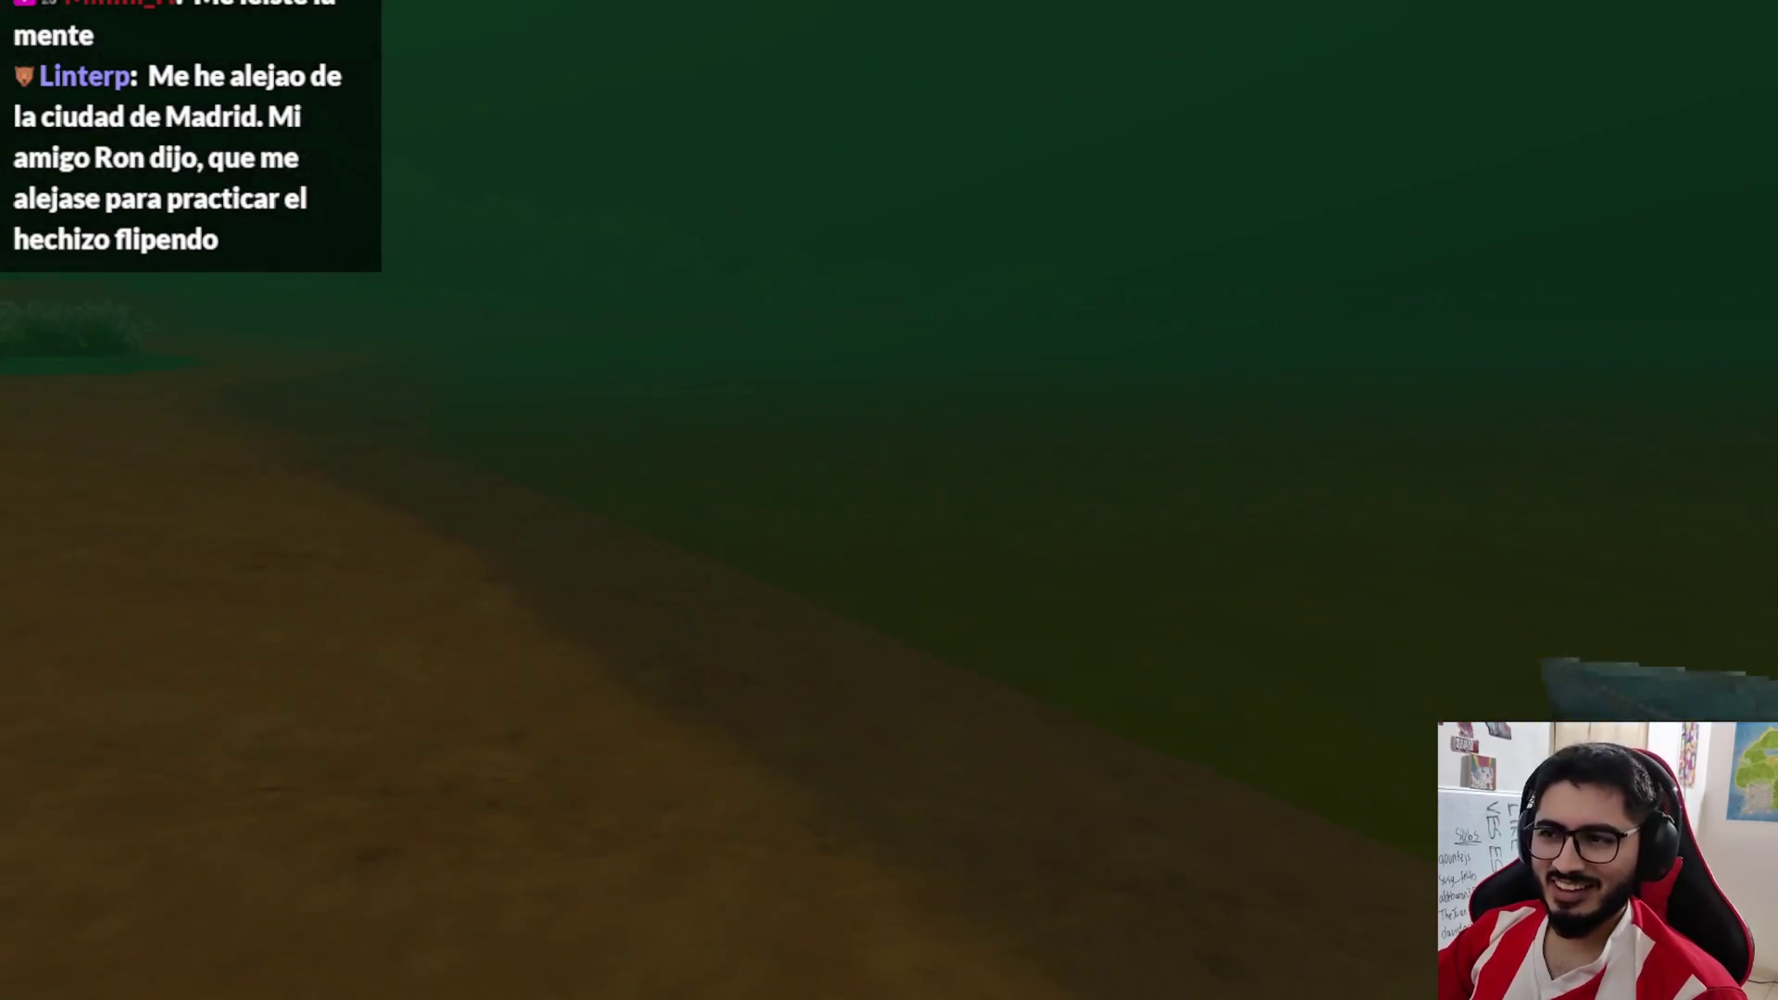
key("w")
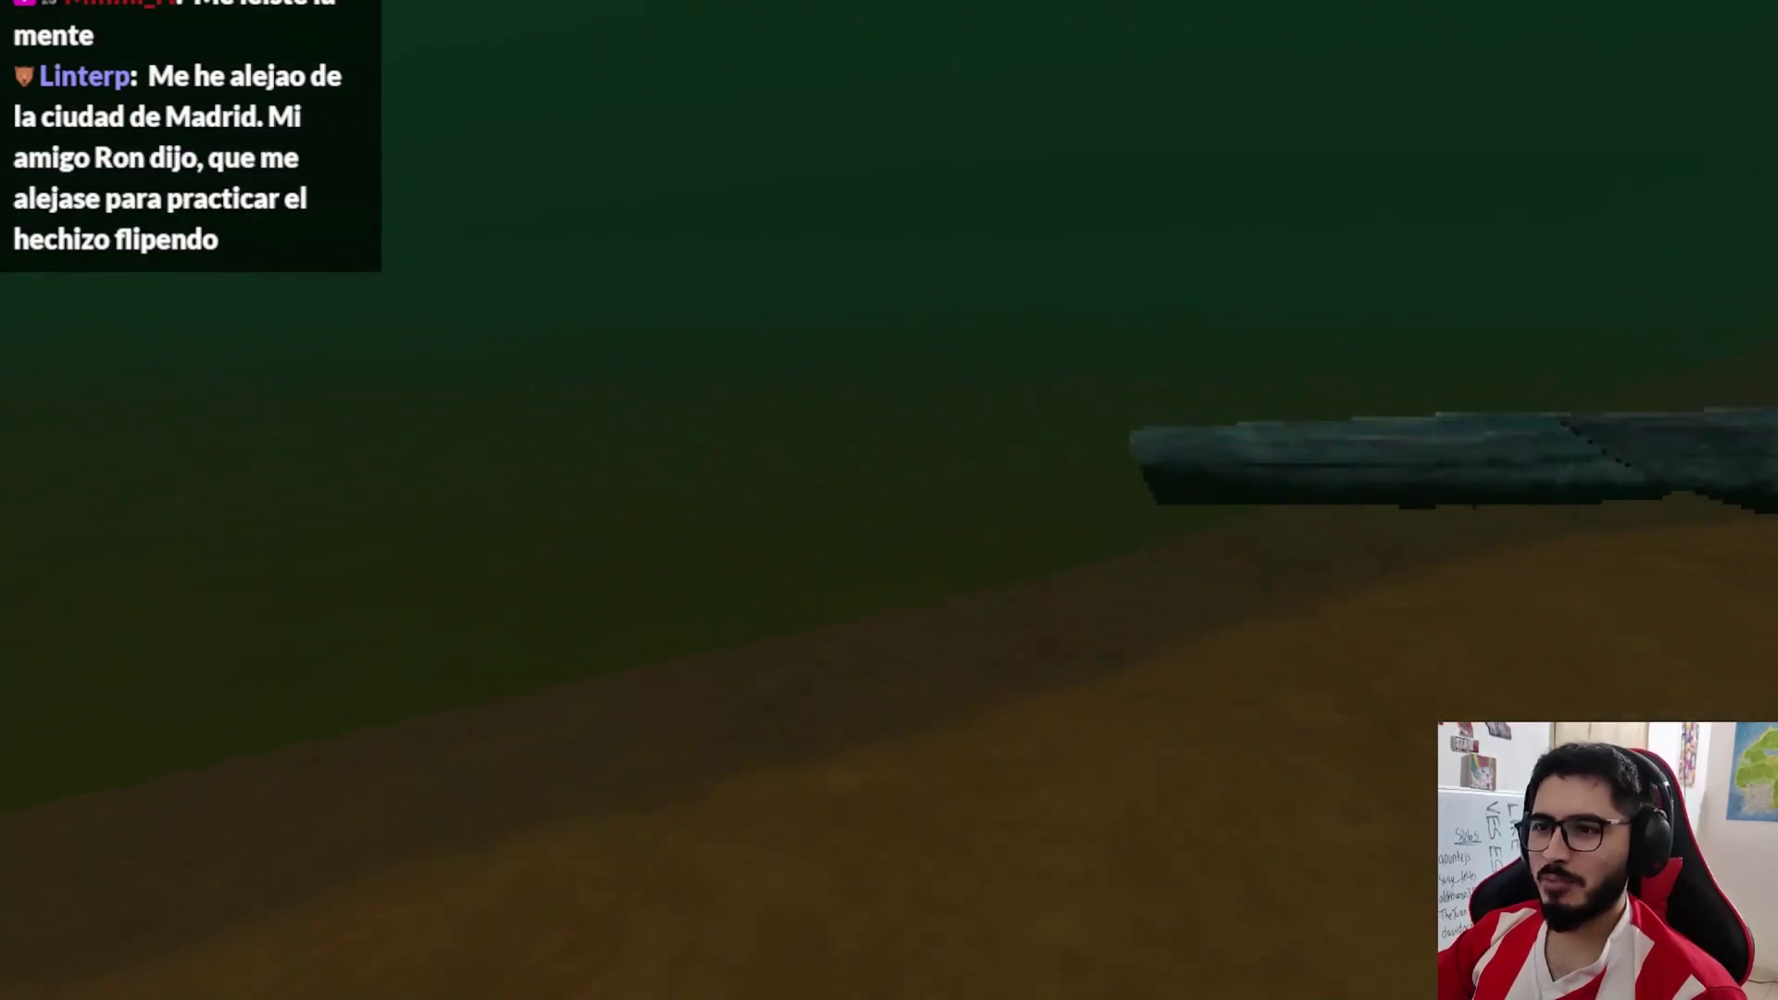
key("w")
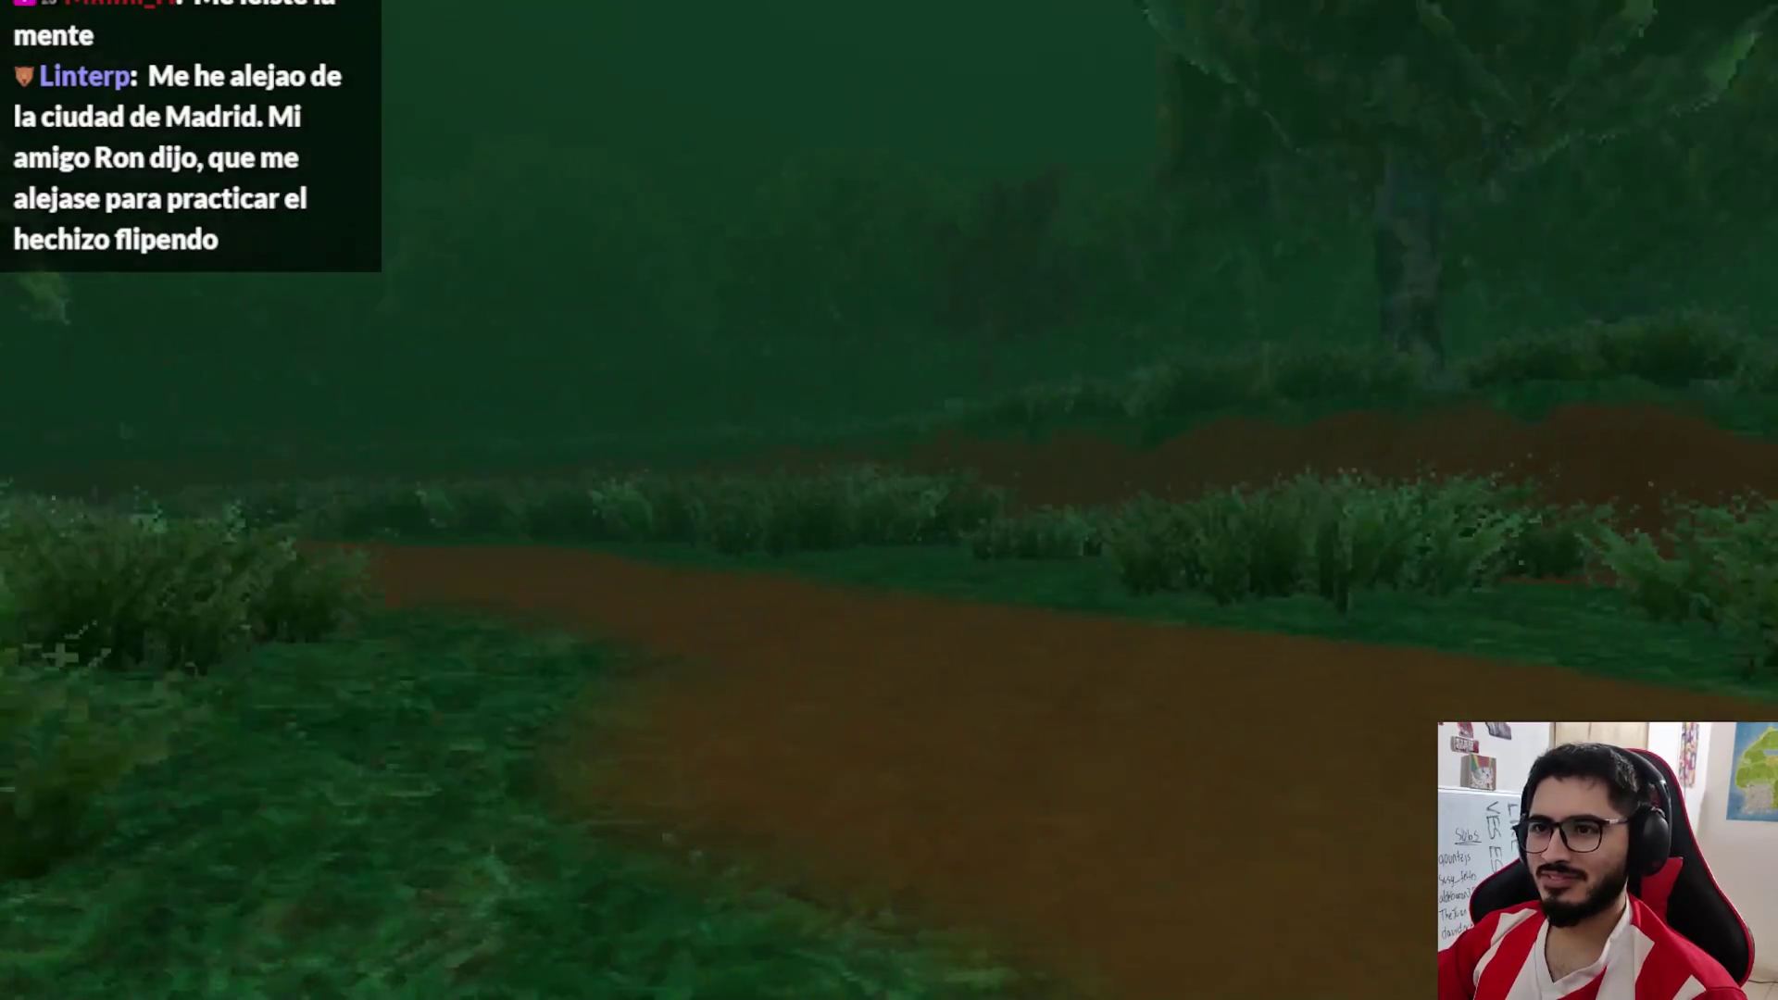
key("w")
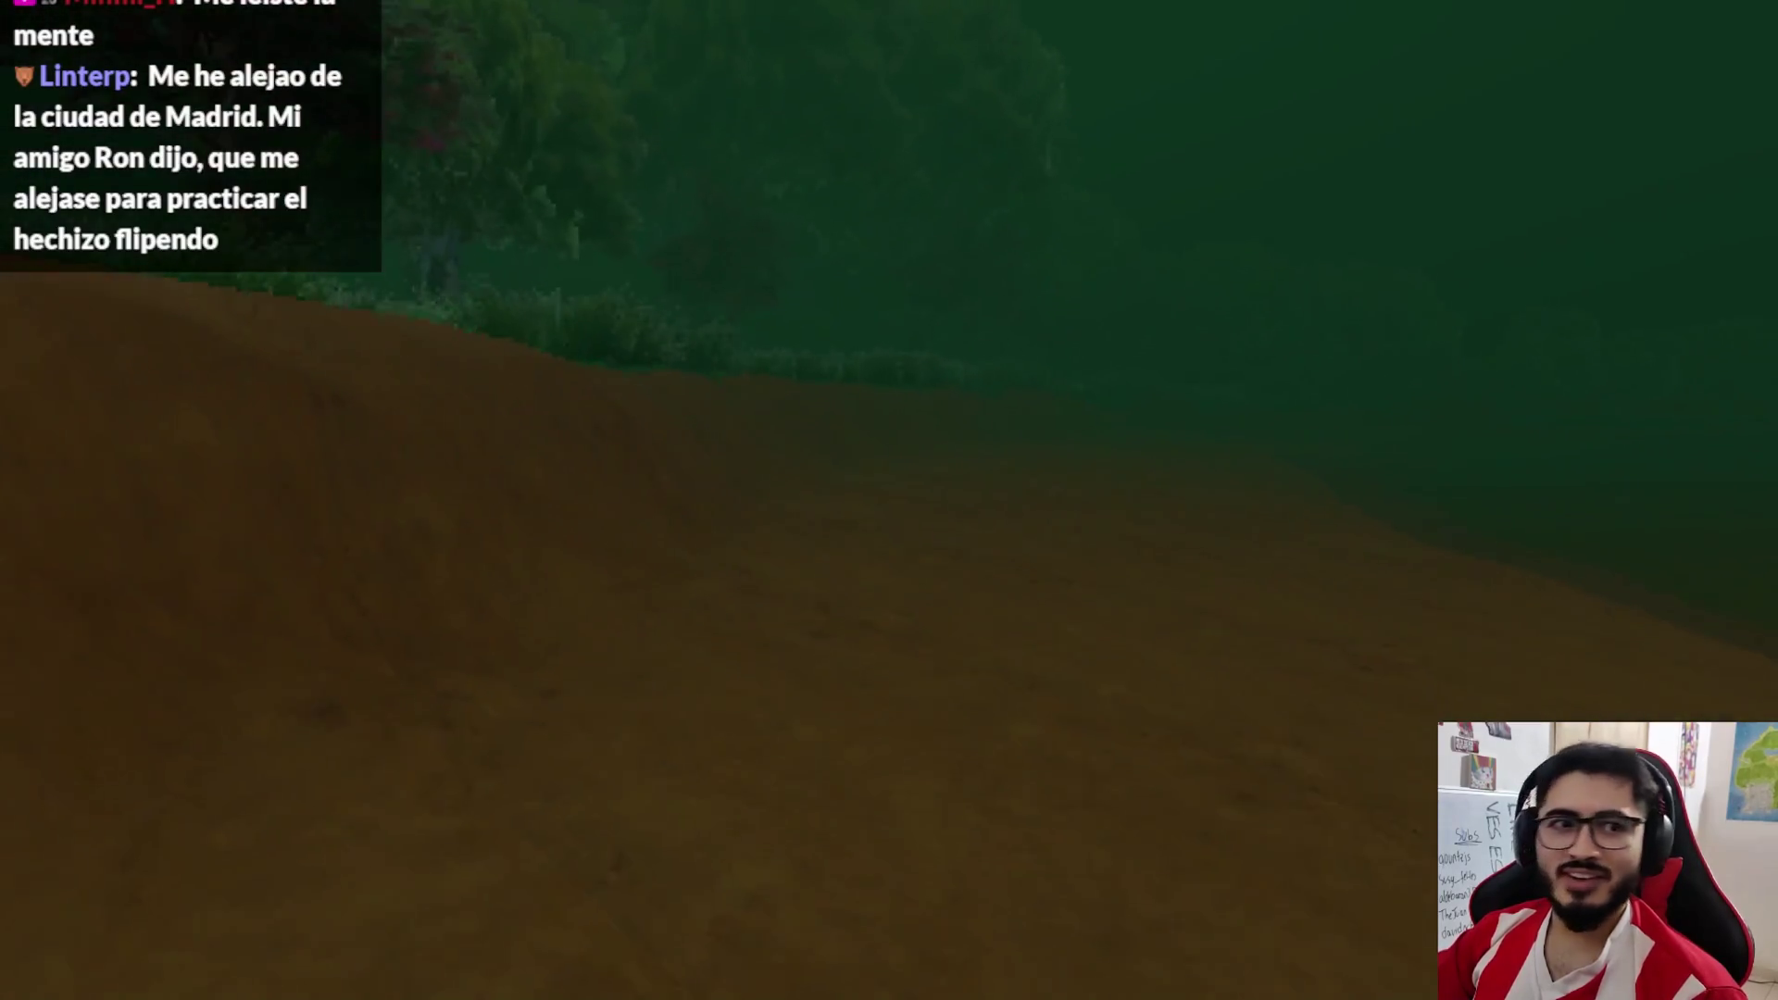
Quit the test run from the pause menu and switch to the dock scene in Blender
key("Escape")
left_click(825, 705)
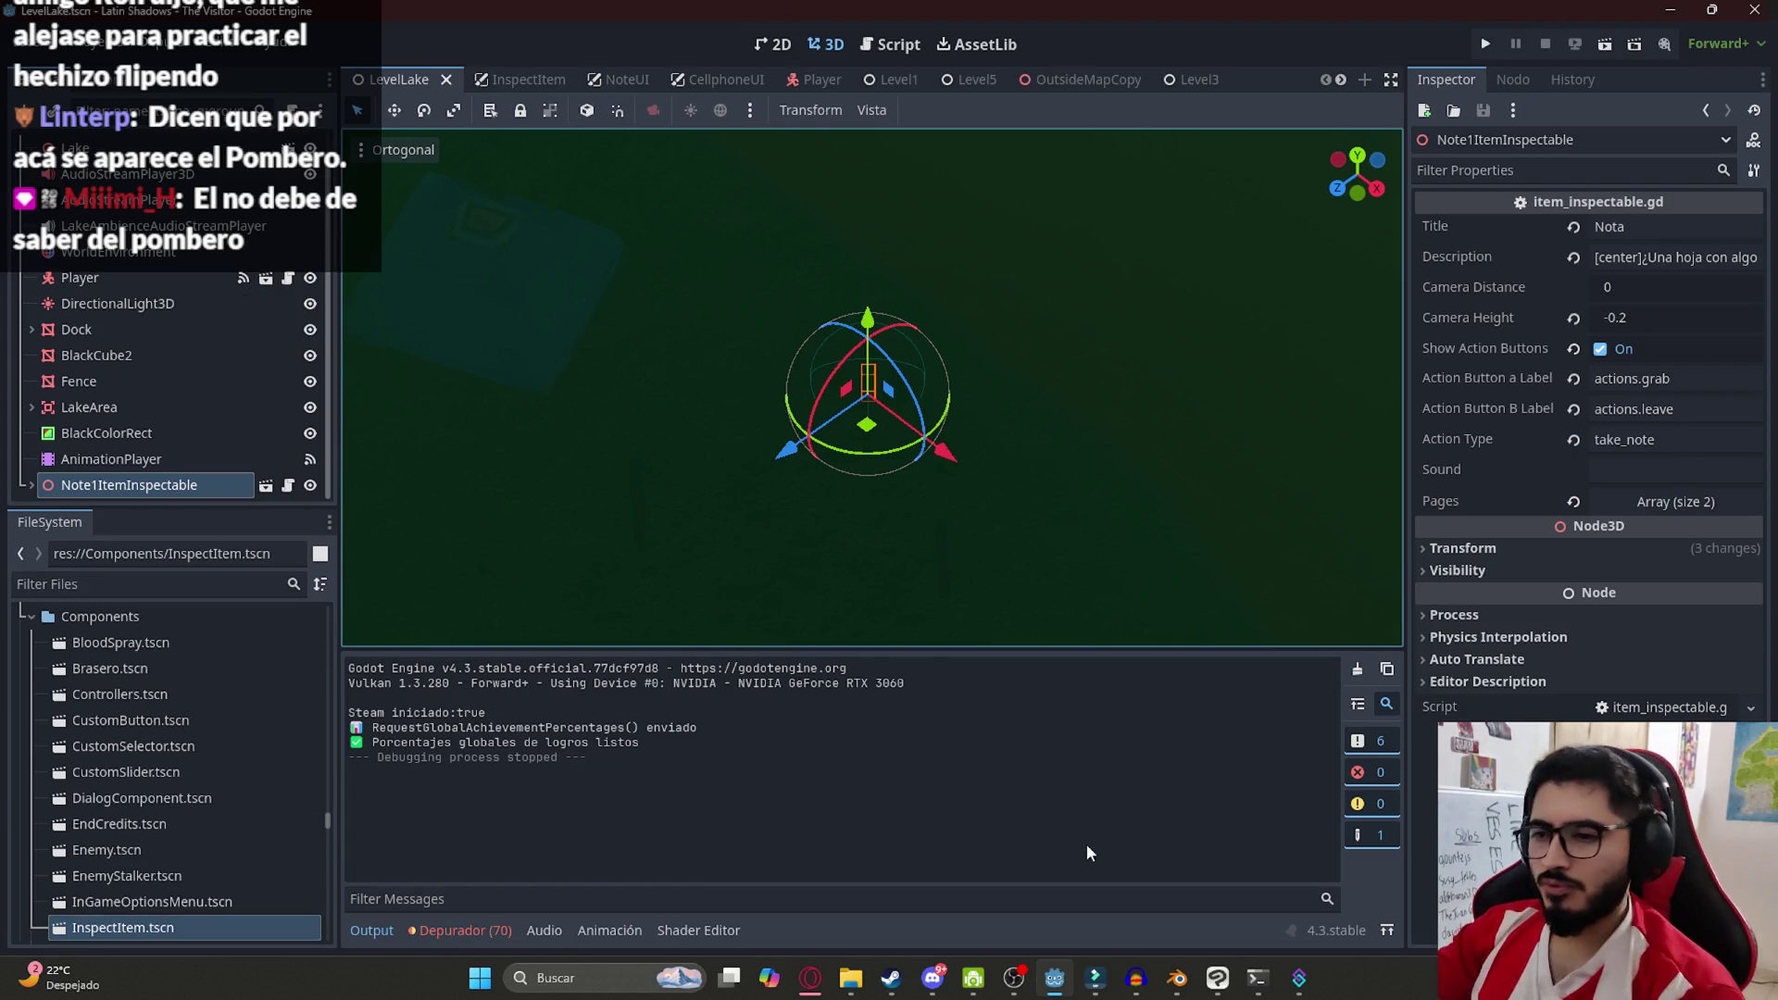
left_click(1176, 978)
Hide the blue tent, wooden walkway, chain-link fence, cow-patterned cloth and front boat seat
scroll(799, 413, "down", 3)
scroll(939, 440, "up", 2)
scroll(783, 465, "up", 4)
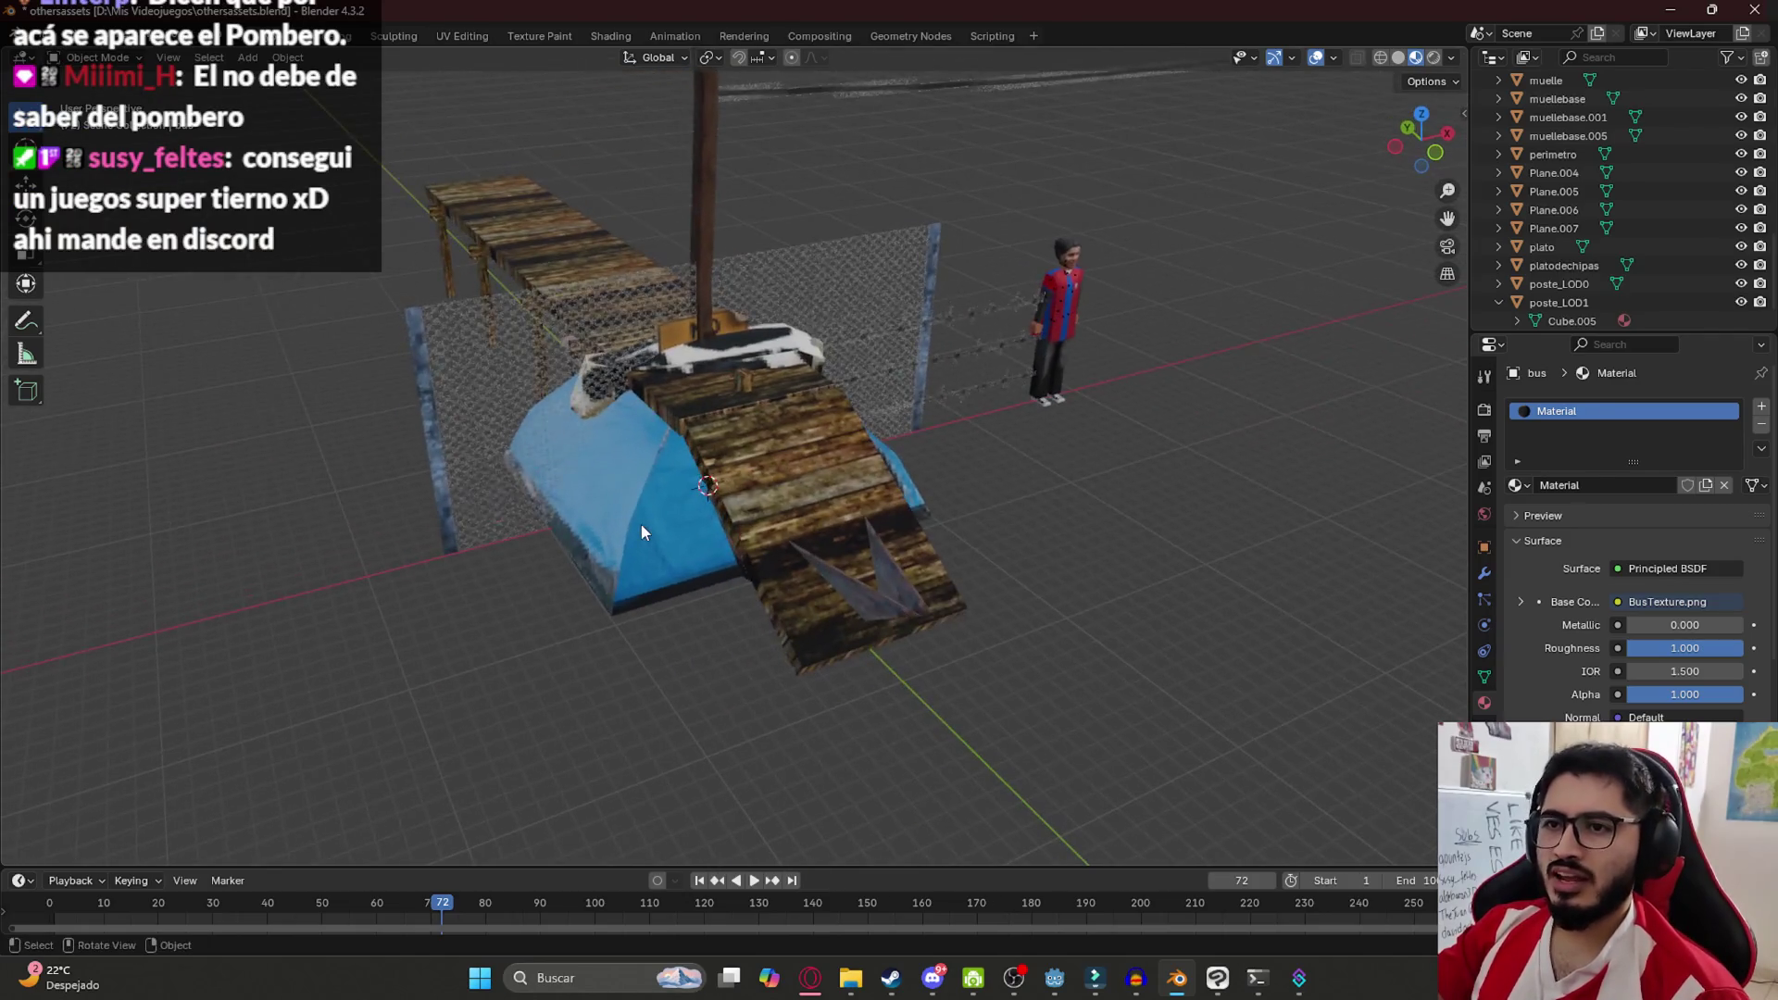
left_click(647, 534)
key("h")
left_click(667, 519)
key("h")
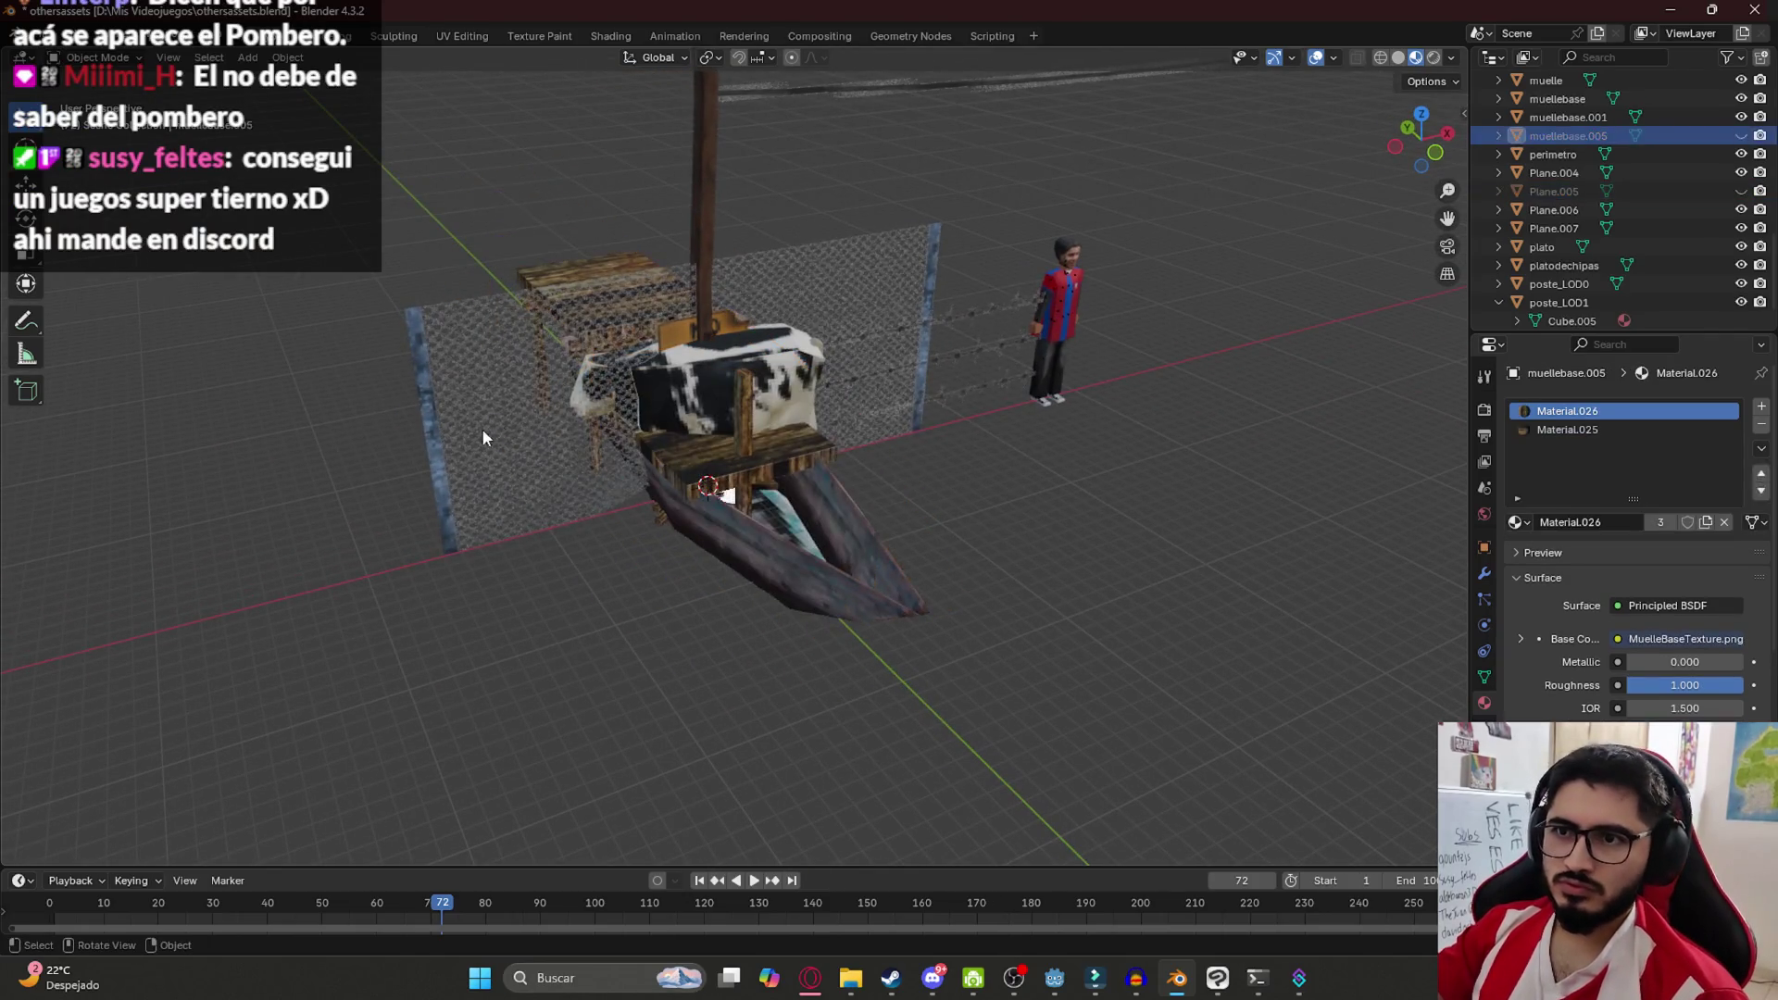
left_click(482, 428)
key("h")
key("h")
left_click(636, 409)
key("h")
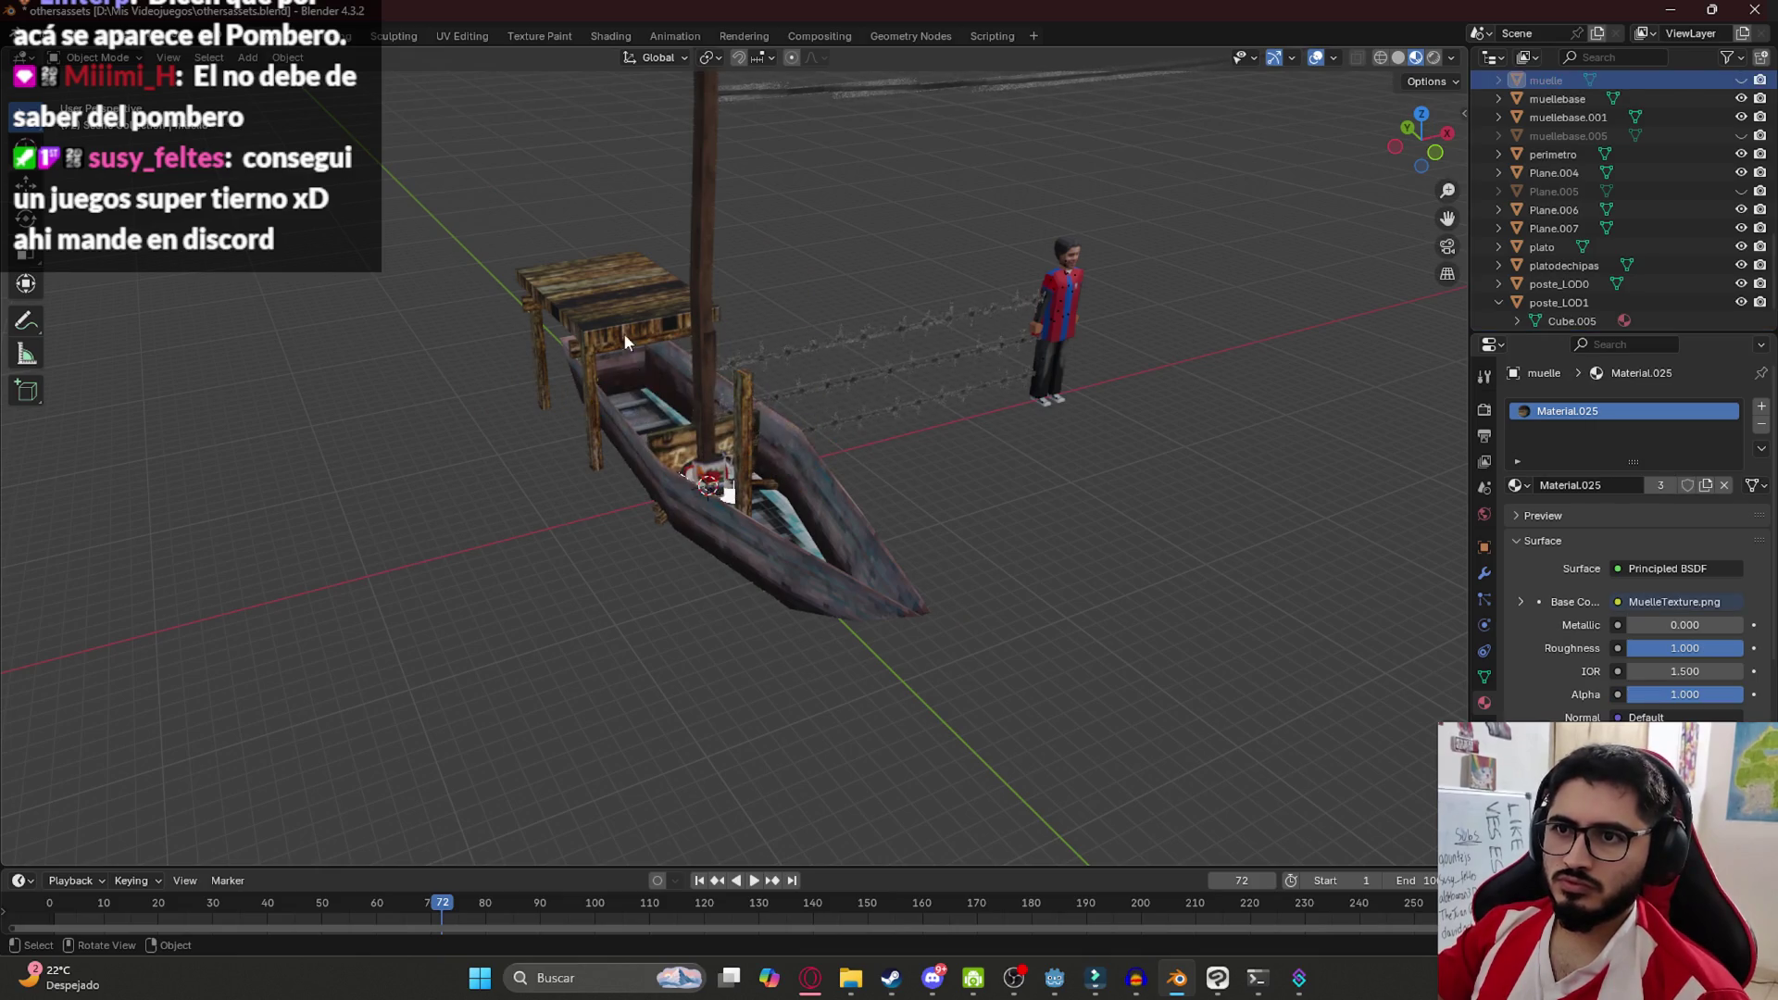
left_click(602, 335)
key("h")
Hide the boat, the dark pole and the perimeter object in the dock scene
left_click(691, 517)
key("KP_Decimal")
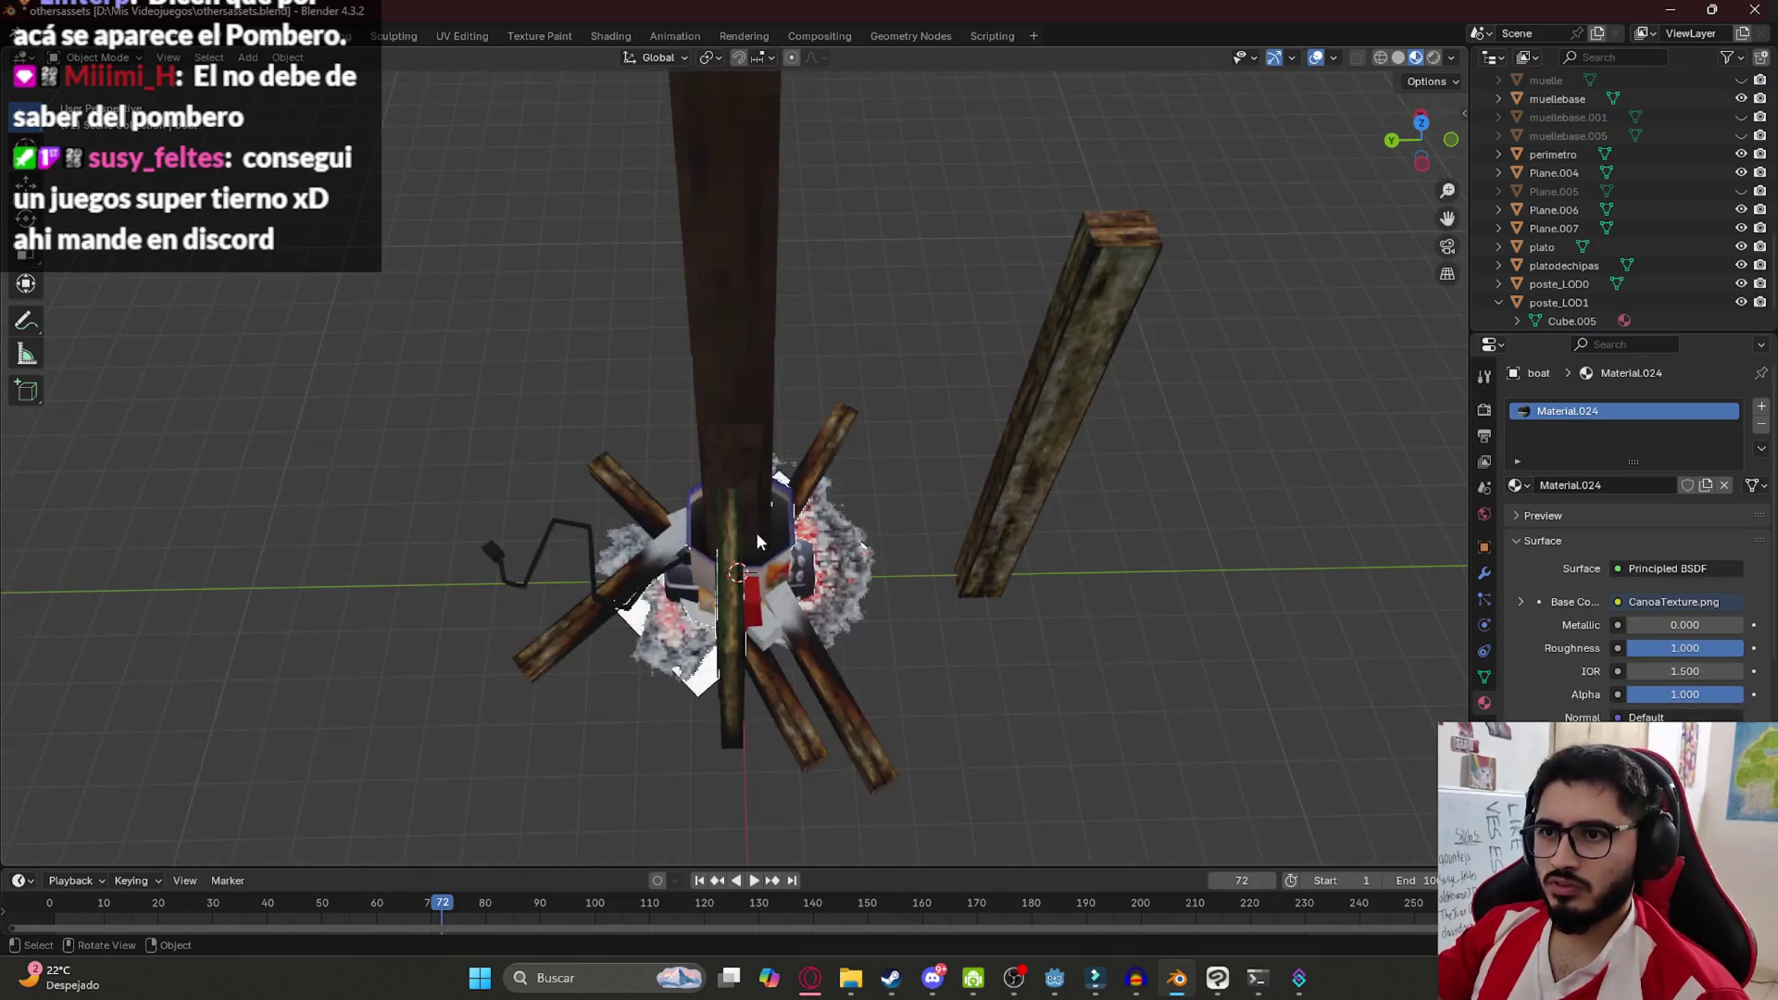
left_click(648, 250)
key("h")
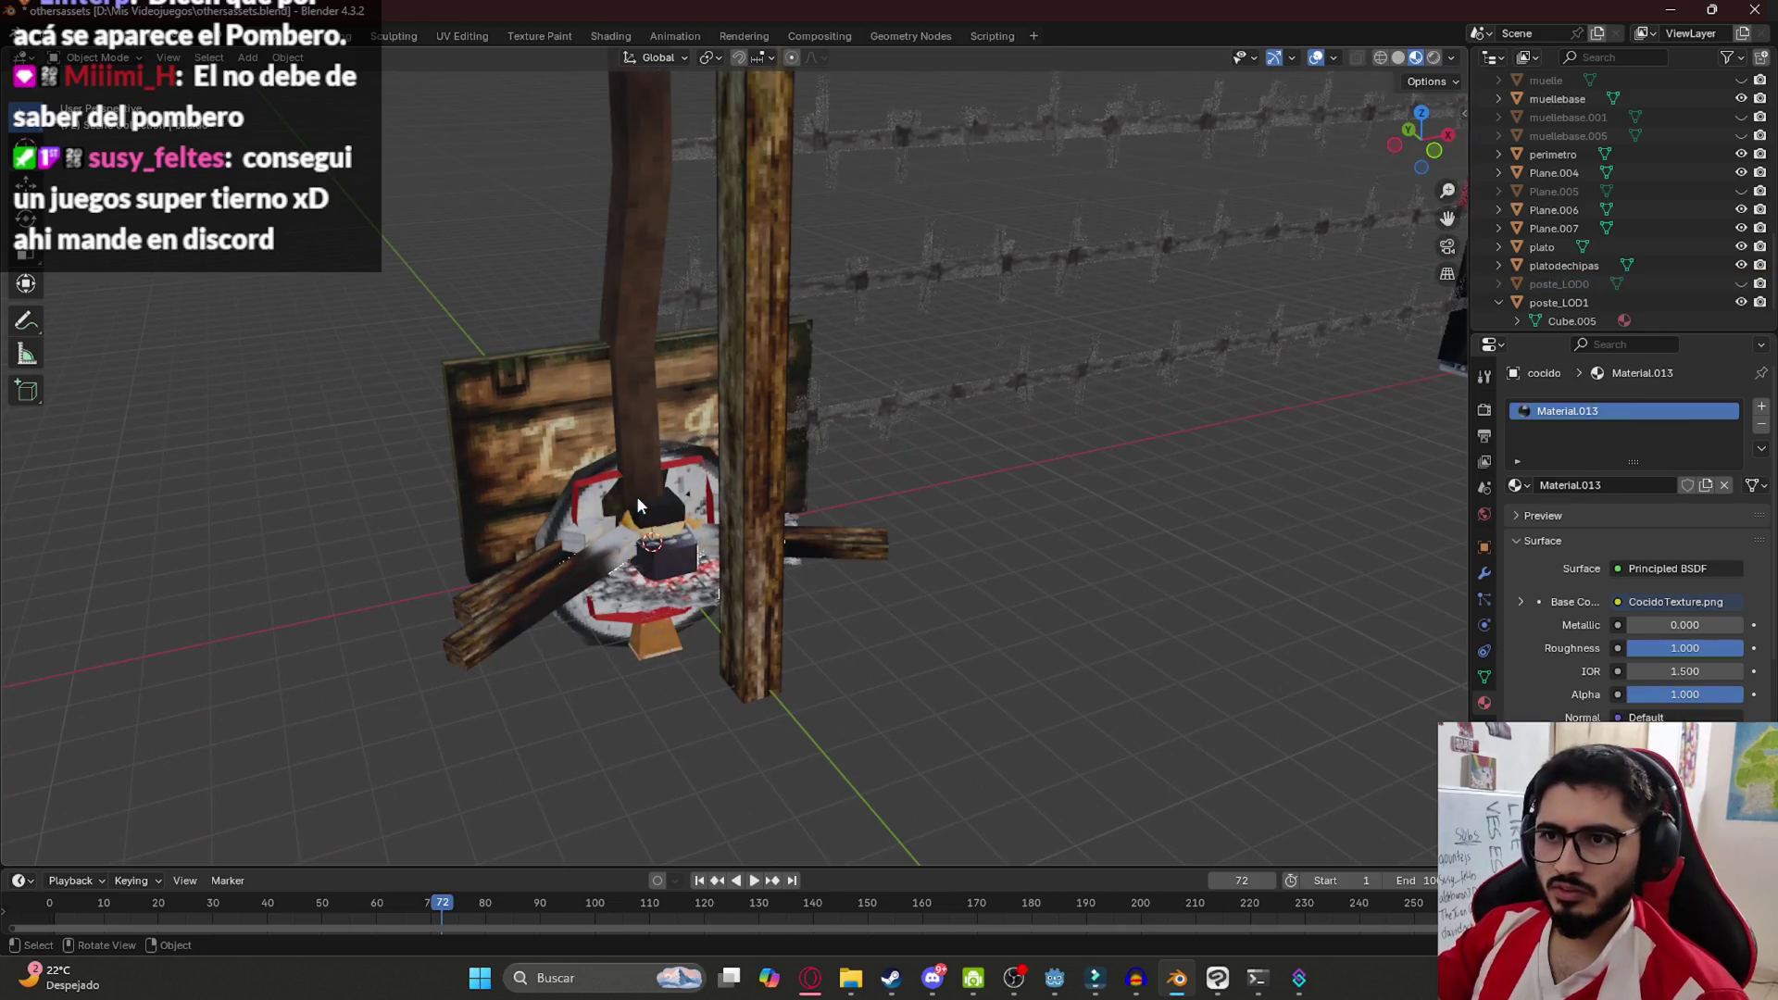
left_click(636, 501)
key("h")
left_click(638, 511)
left_click(591, 569)
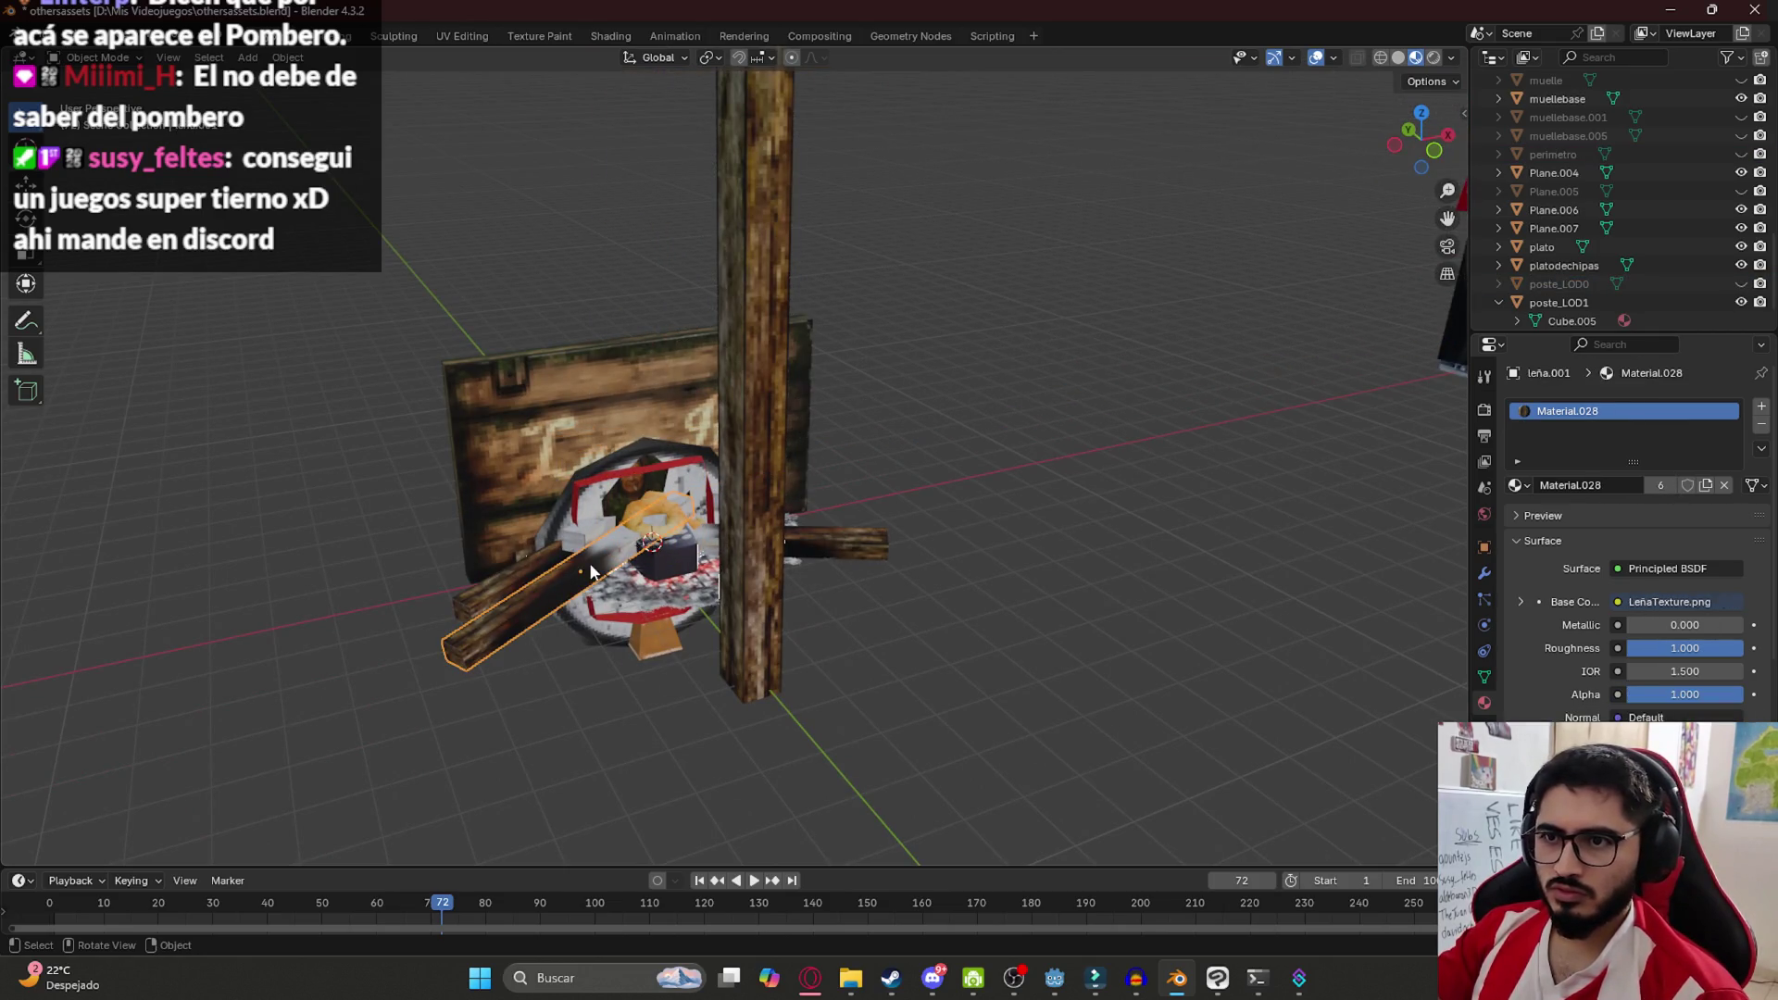
Isolate the ashes plane Plane.006 and view it from the front
left_click(623, 602)
key("shift+h")
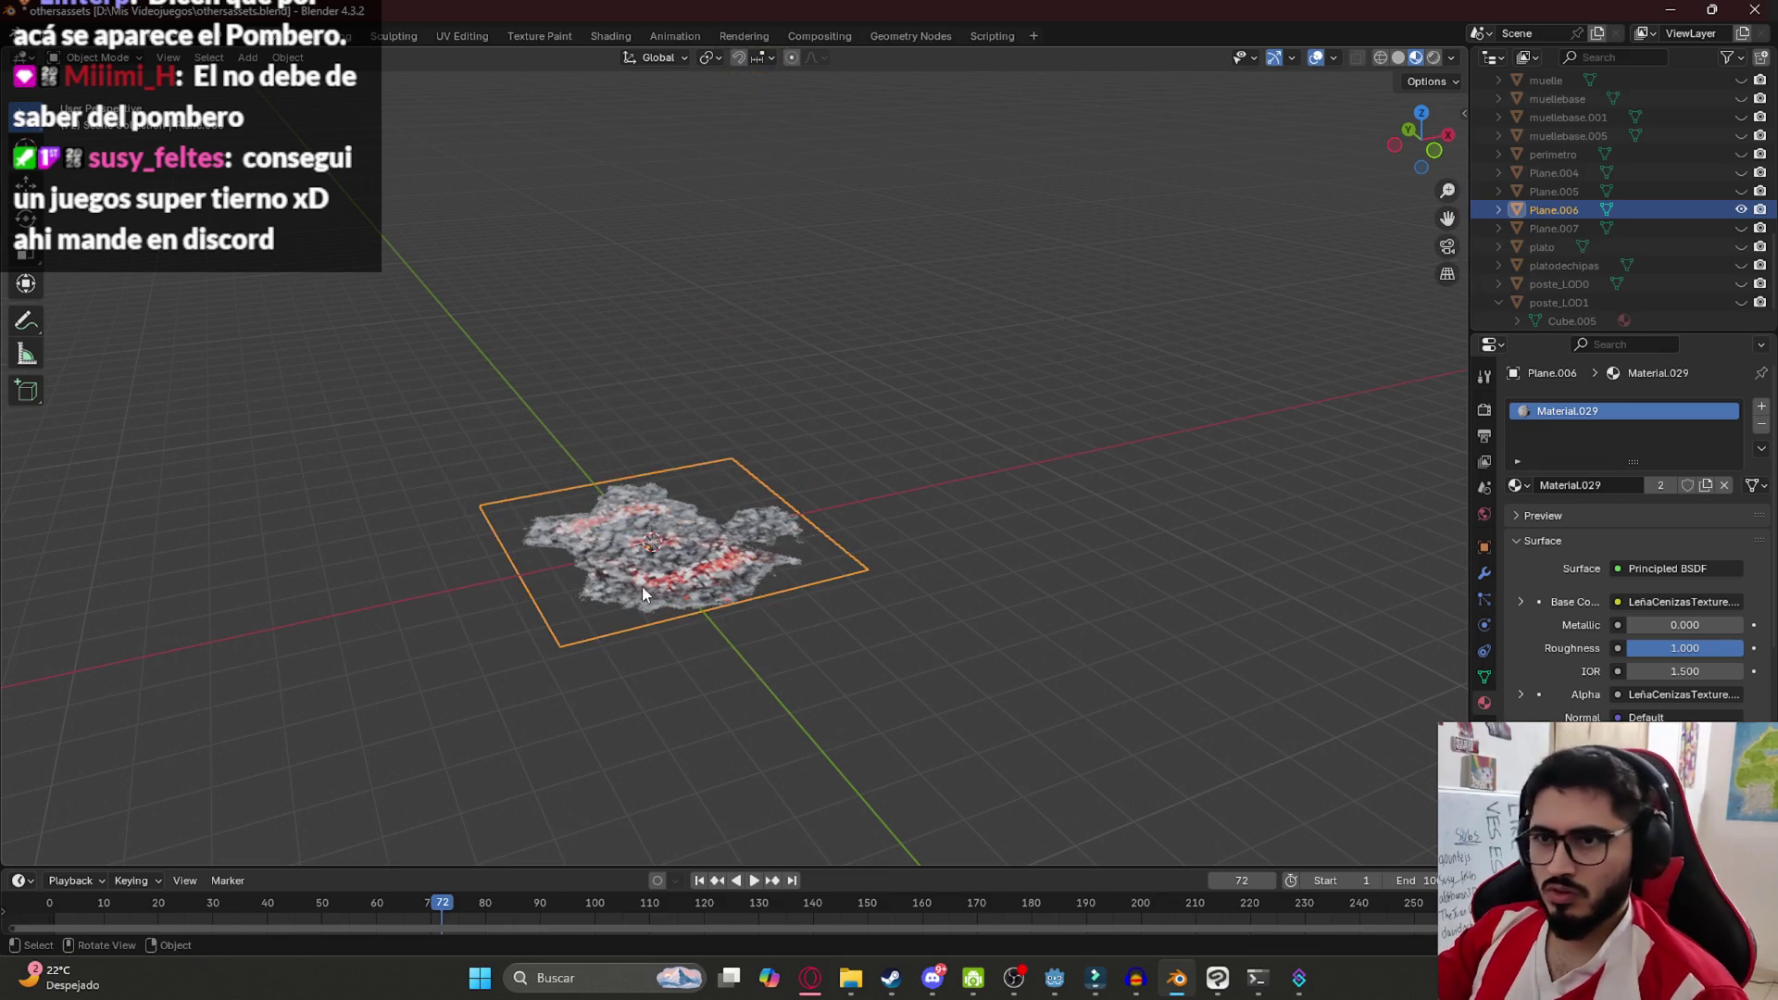
key("KP_1")
scroll(578, 546, "up", 3)
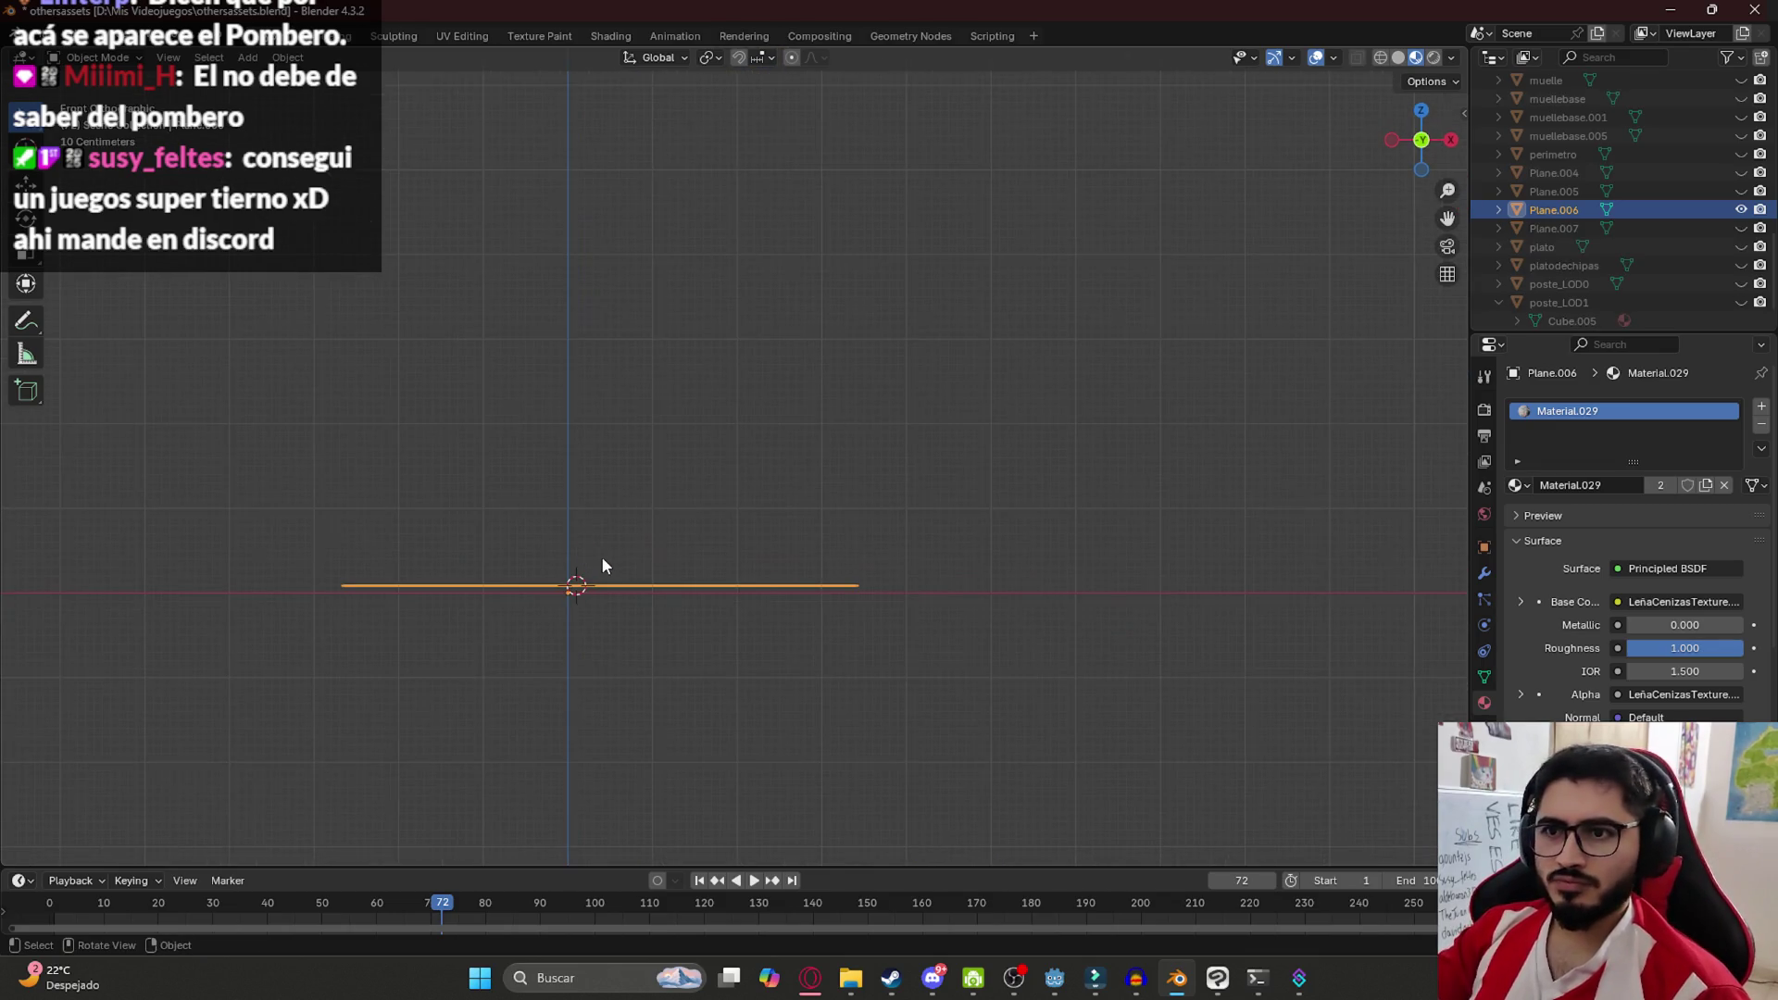
Add a new mesh plane, Plane.008, to the scene
mouse_move(584, 591)
left_mouse_down()
mouse_move(686, 482)
mouse_move(724, 505)
left_mouse_up()
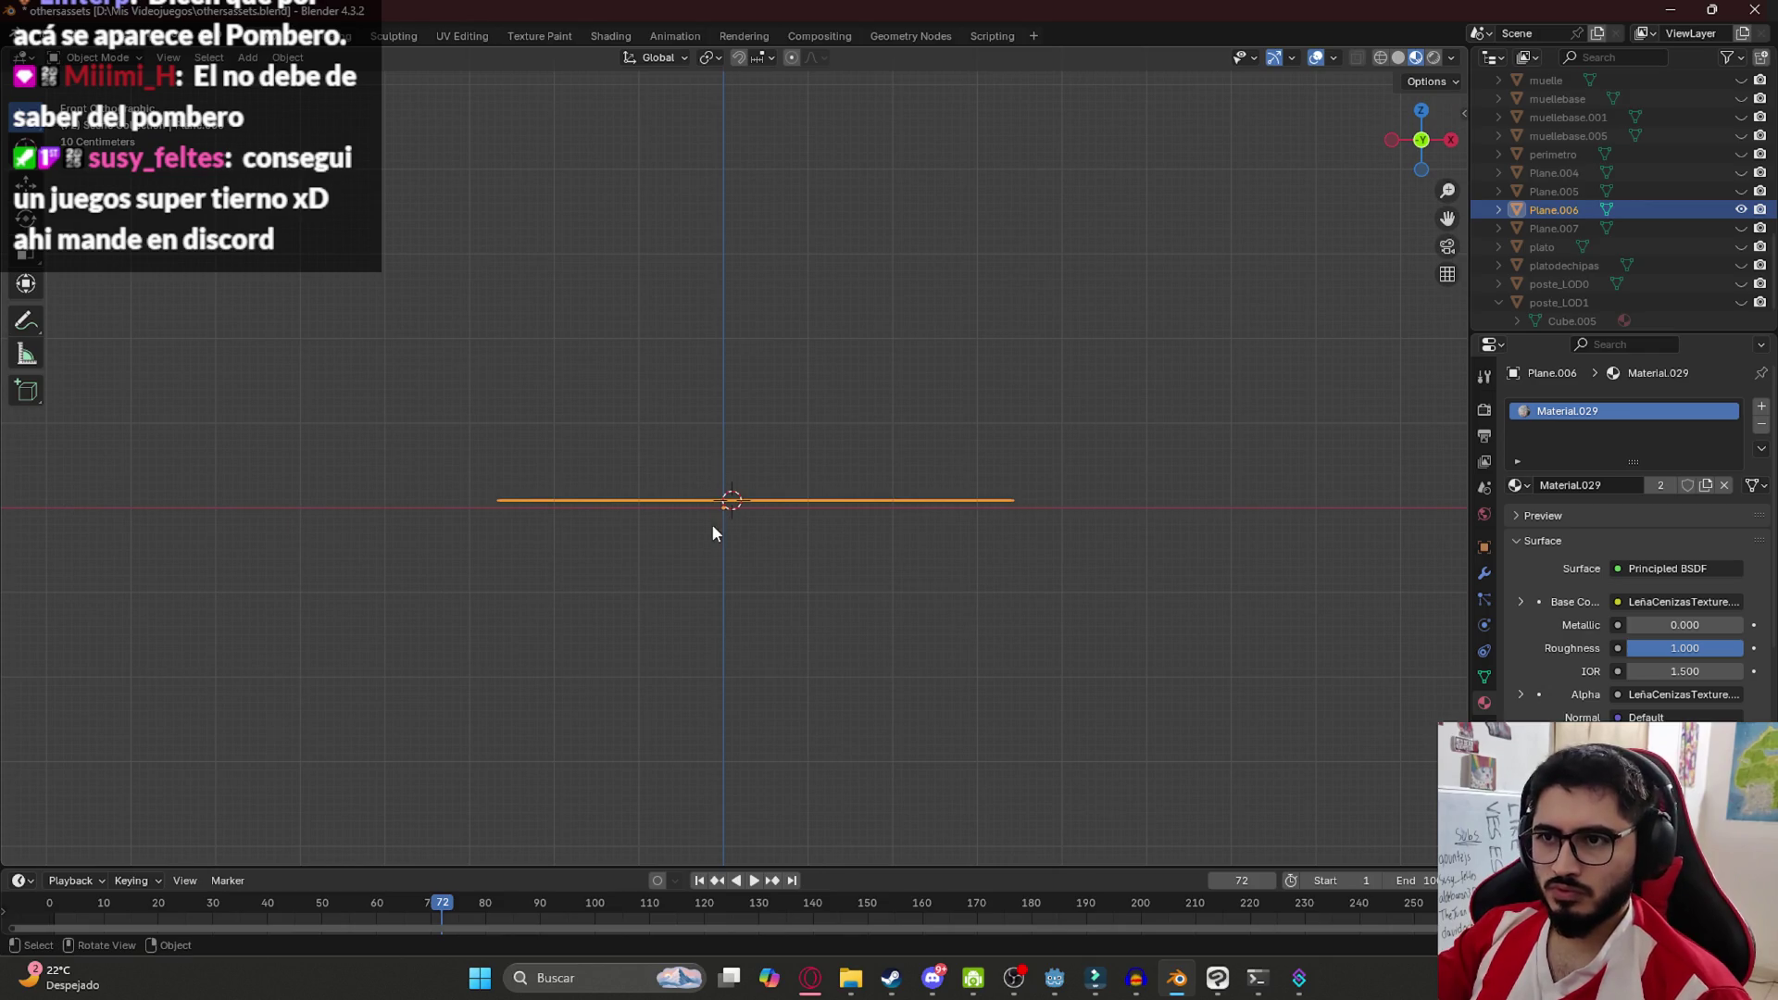
key("shift+a")
mouse_move(719, 552)
left_click(782, 555)
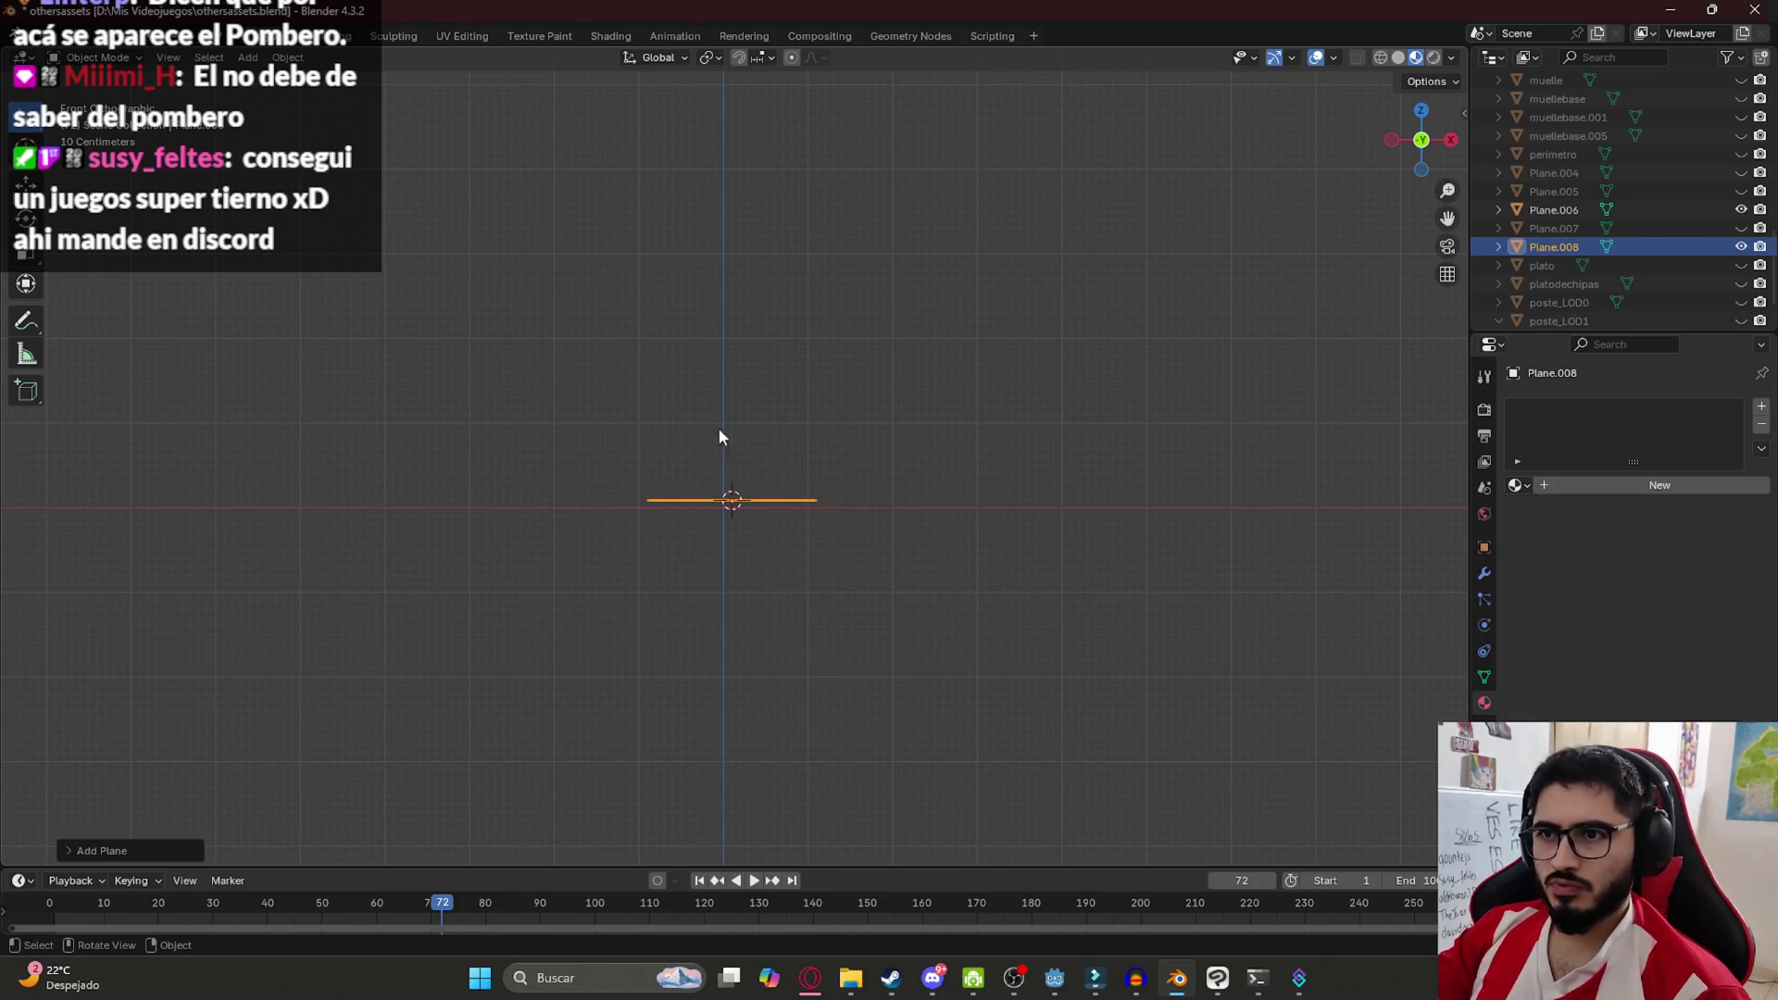
Scale Plane.008 along Y and X into a wide rectangle
left_click_drag(718, 436, 732, 530)
left_click(821, 617)
mouse_move(821, 616)
left_mouse_down()
mouse_move(691, 529)
mouse_move(725, 487)
mouse_move(811, 508)
left_mouse_up()
left_click(724, 487)
key("s")
key("y")
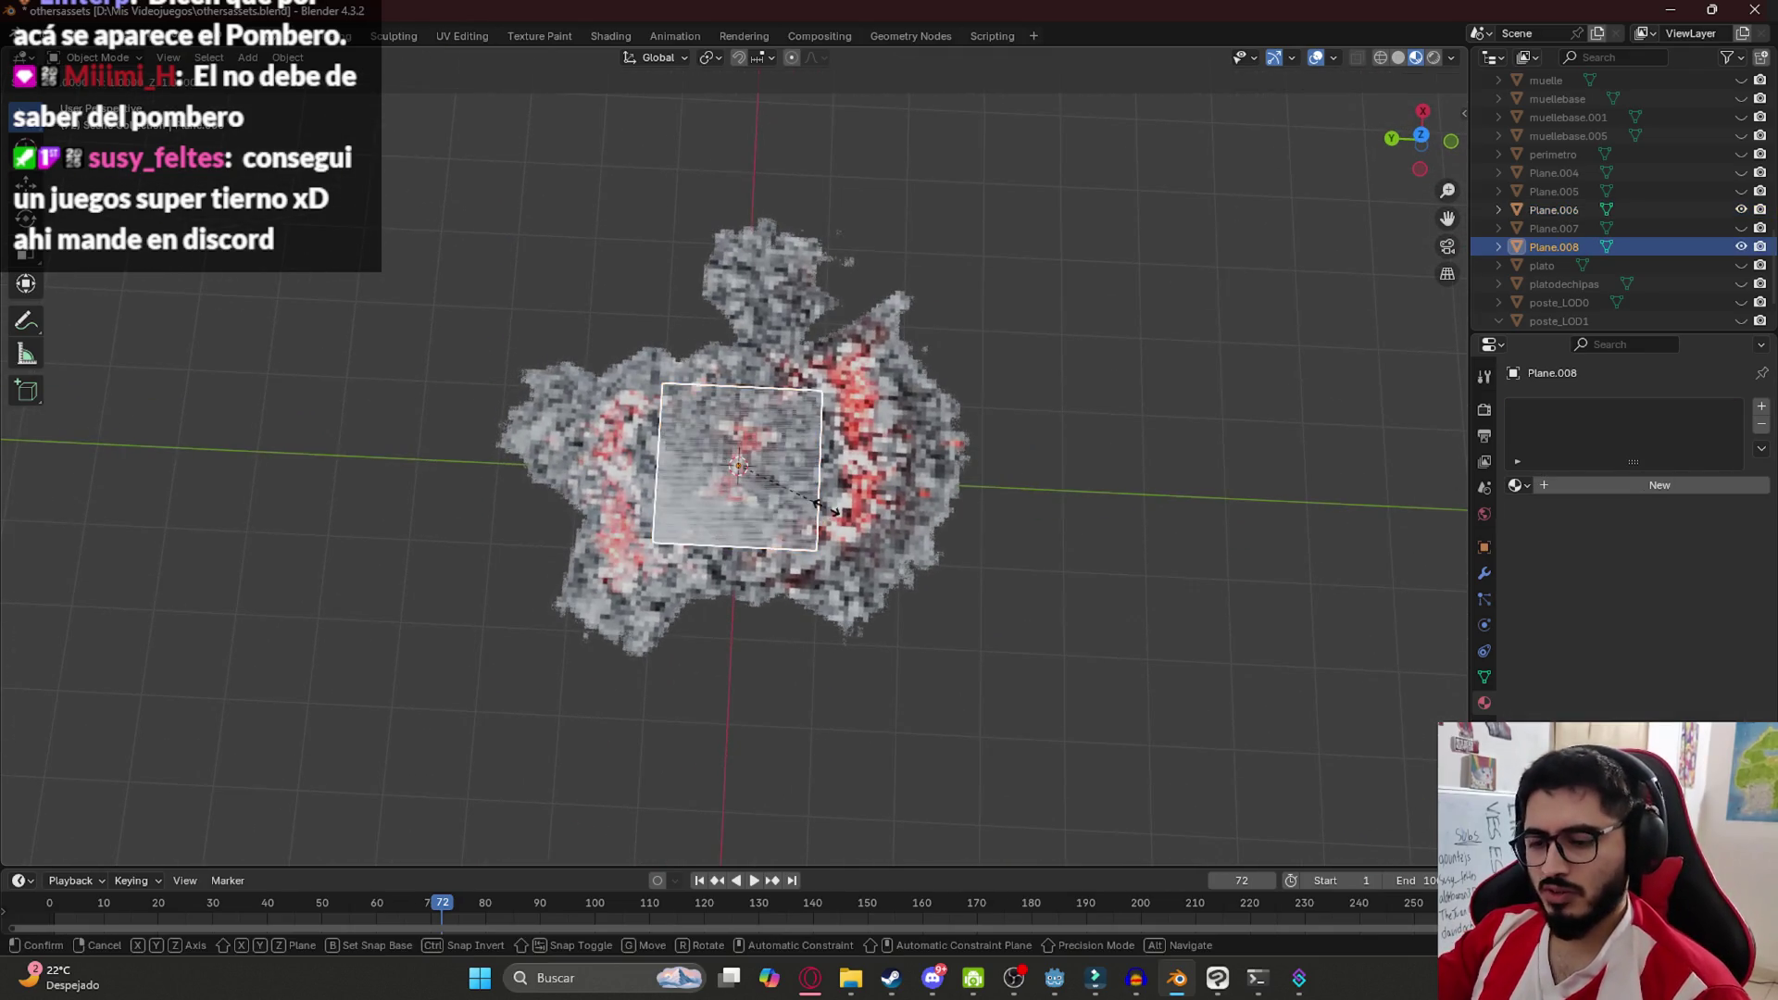
left_click(858, 521)
key("s")
key("x")
key("y")
left_click(911, 587)
Hide the terrain and view the new plane from the front
left_click(939, 542)
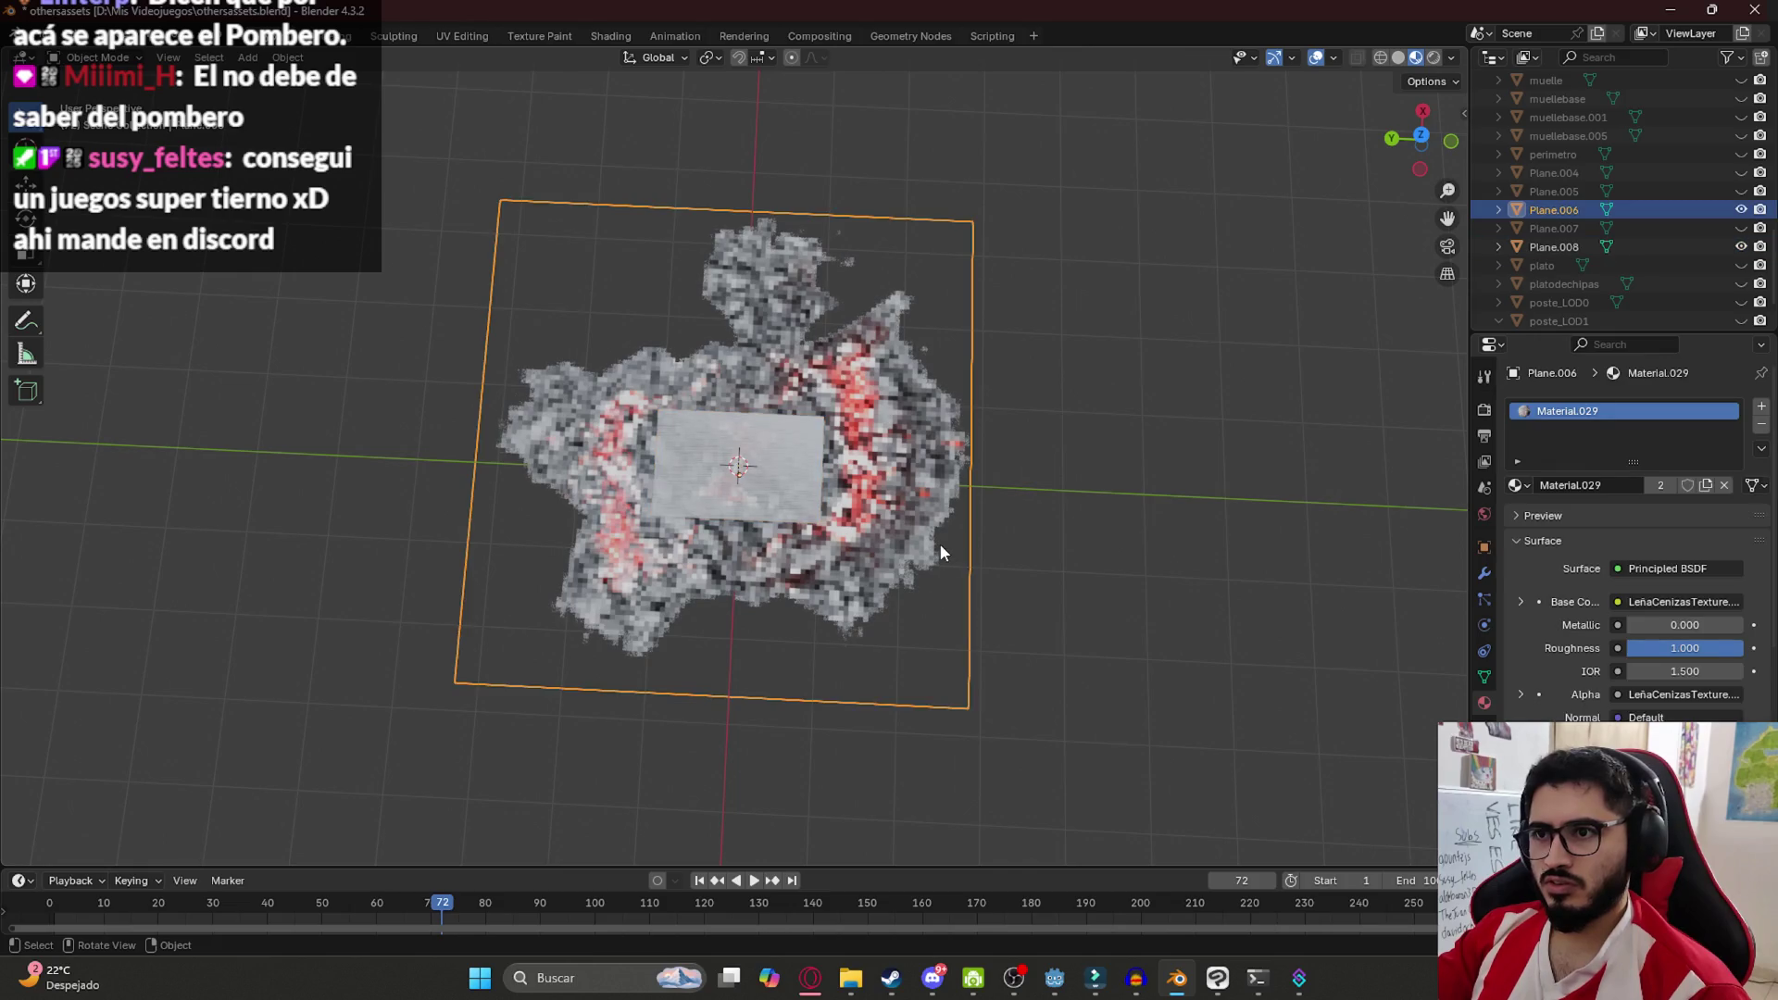
key("h")
left_click(704, 478)
key("KP_1")
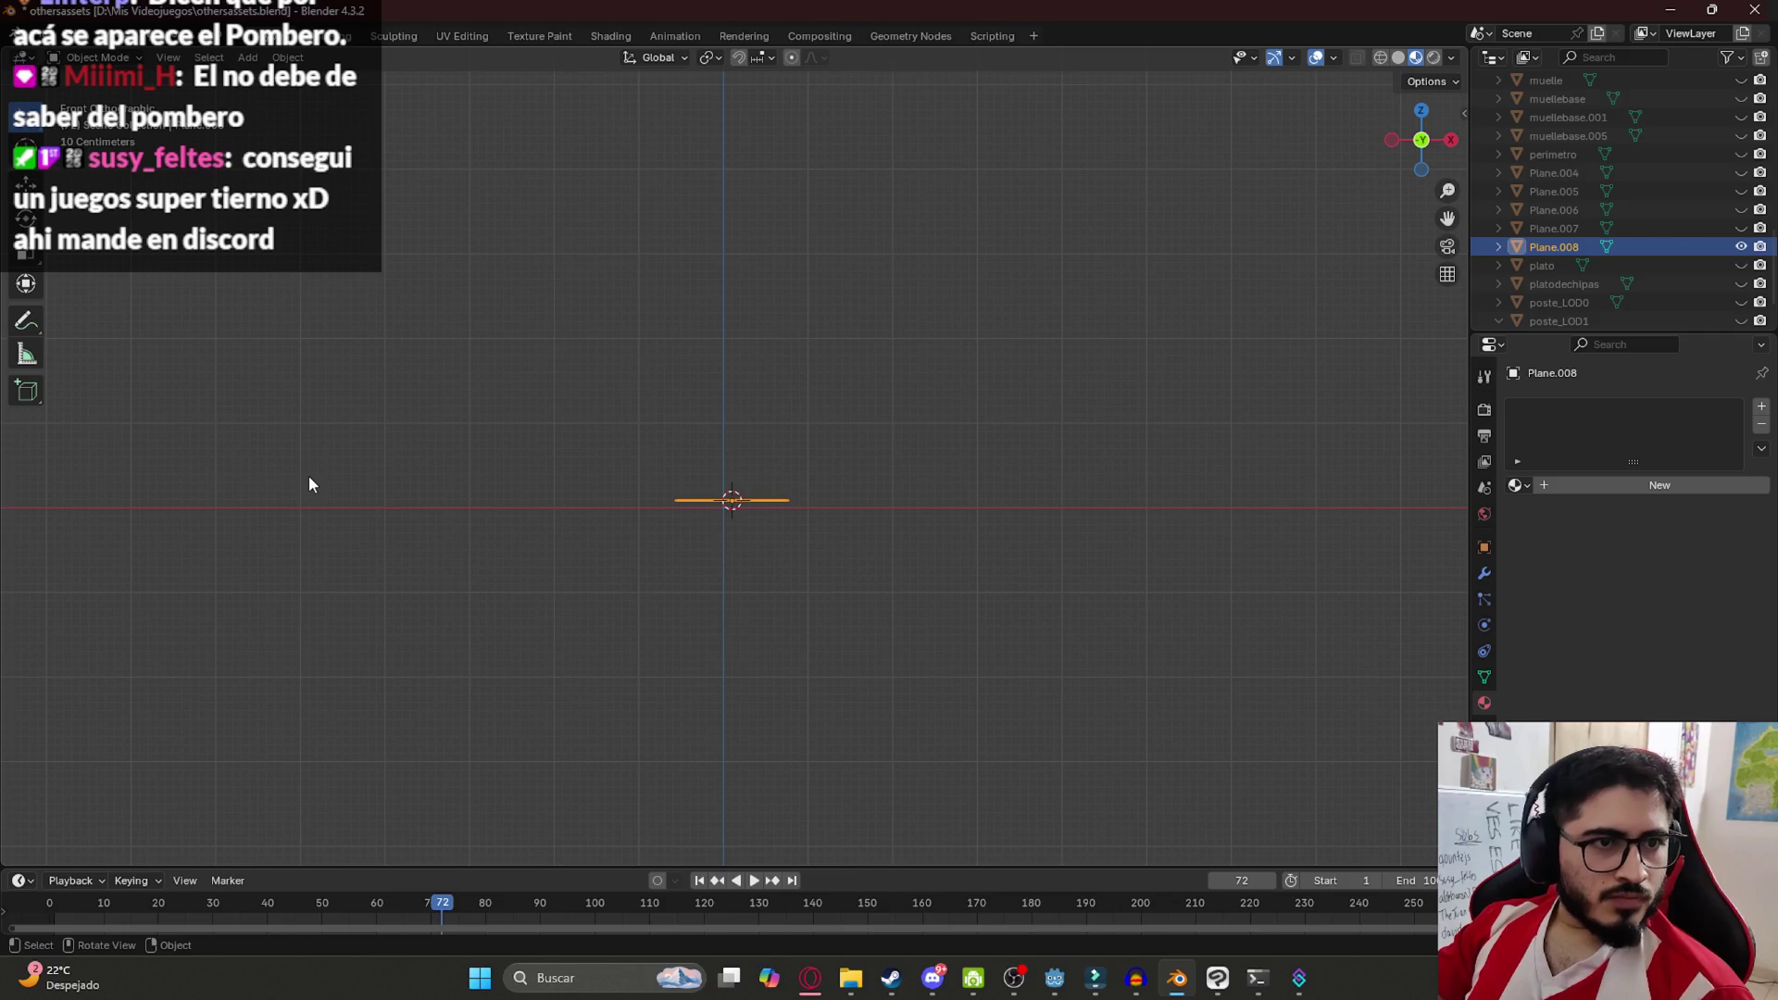
scroll(535, 431, "up", 8)
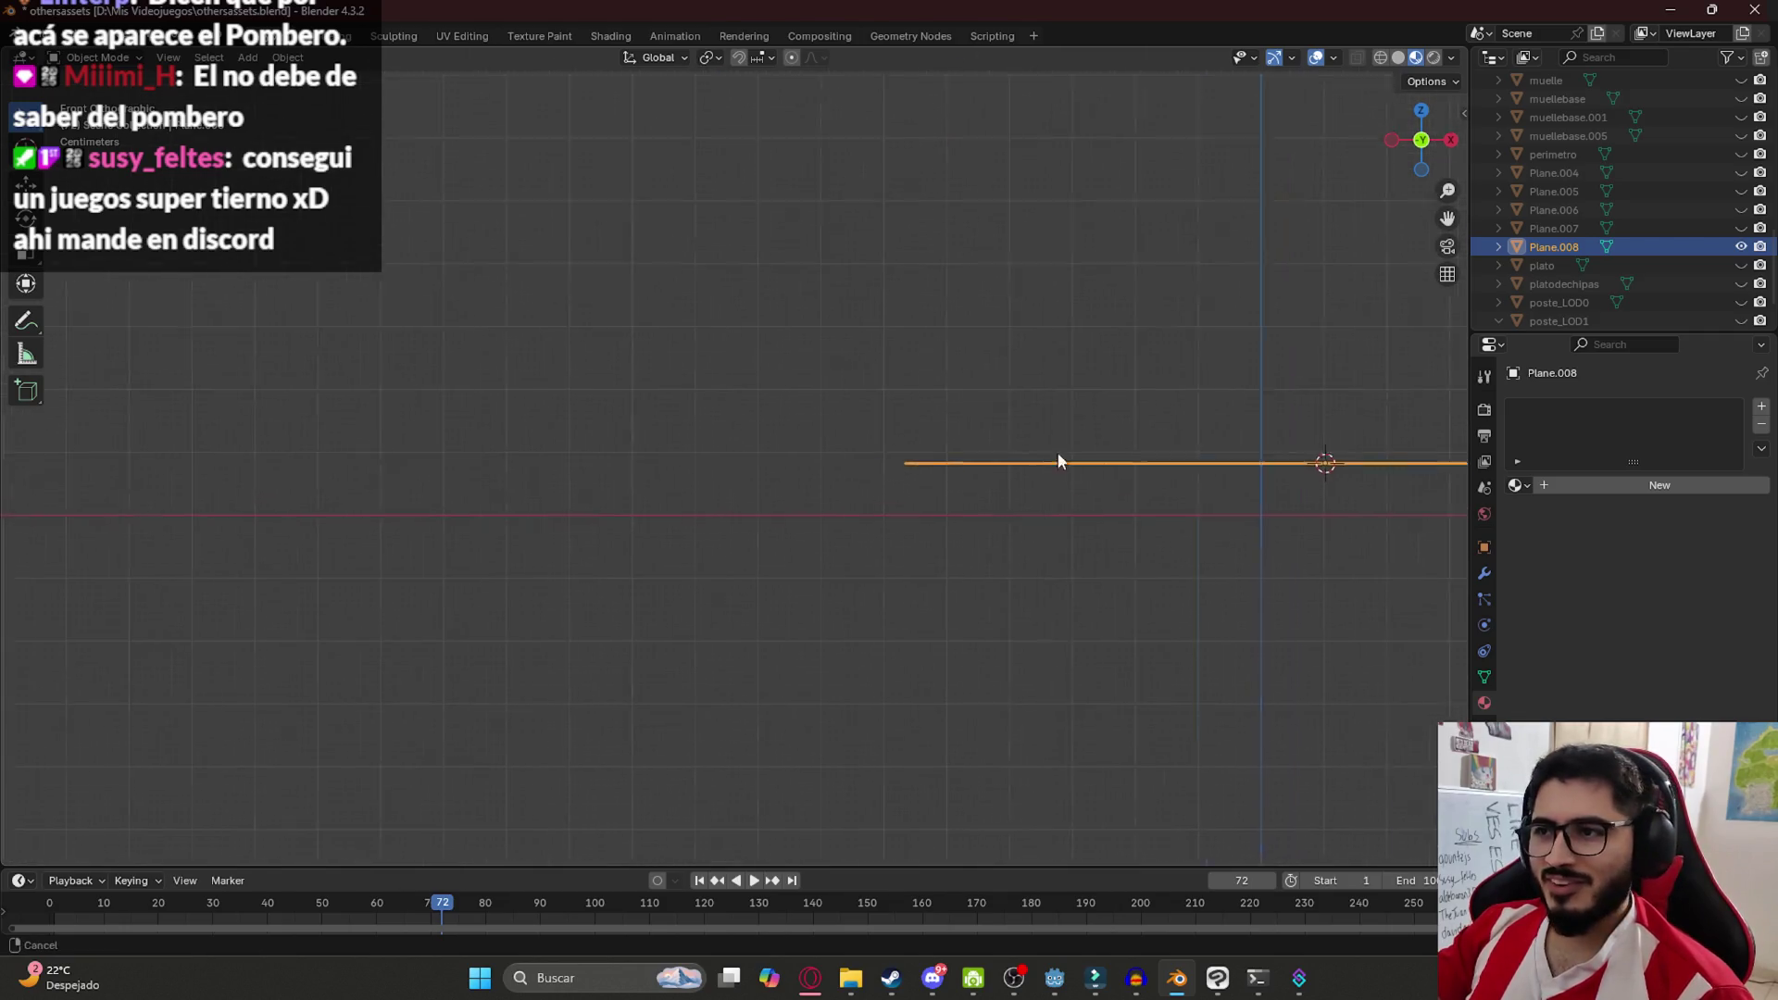
Raise Plane.008 slightly and apply its transforms
key("g")
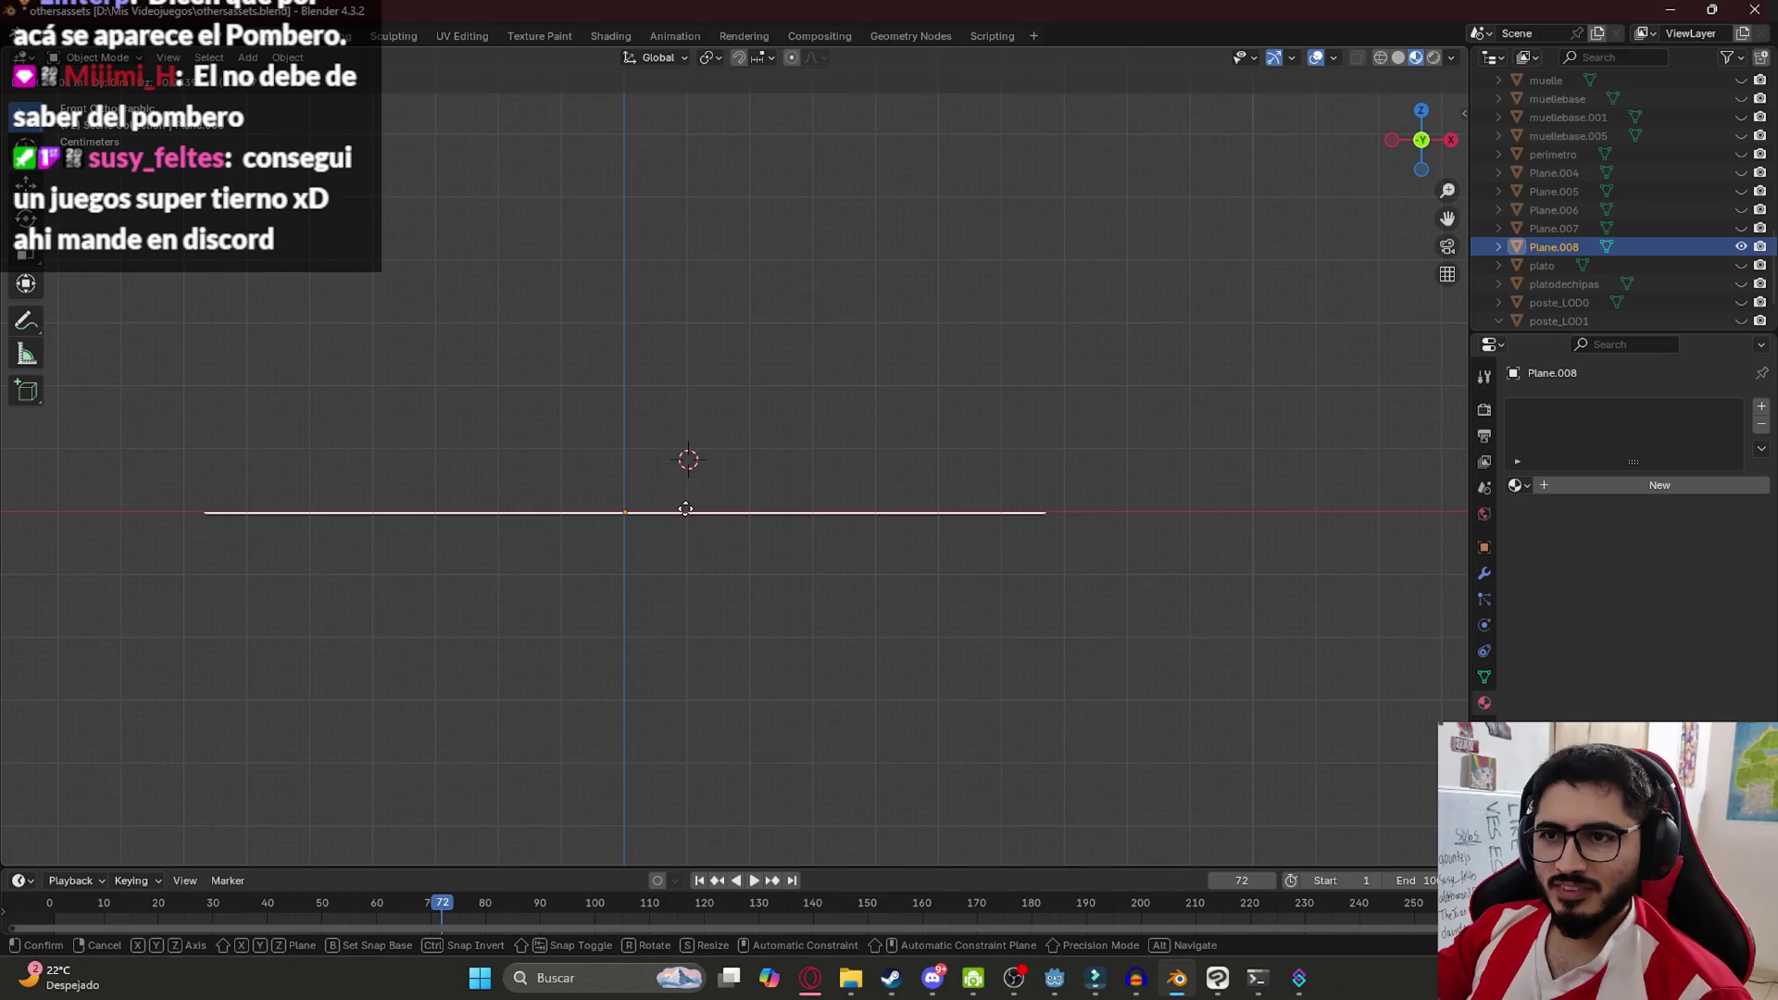
left_click(637, 506)
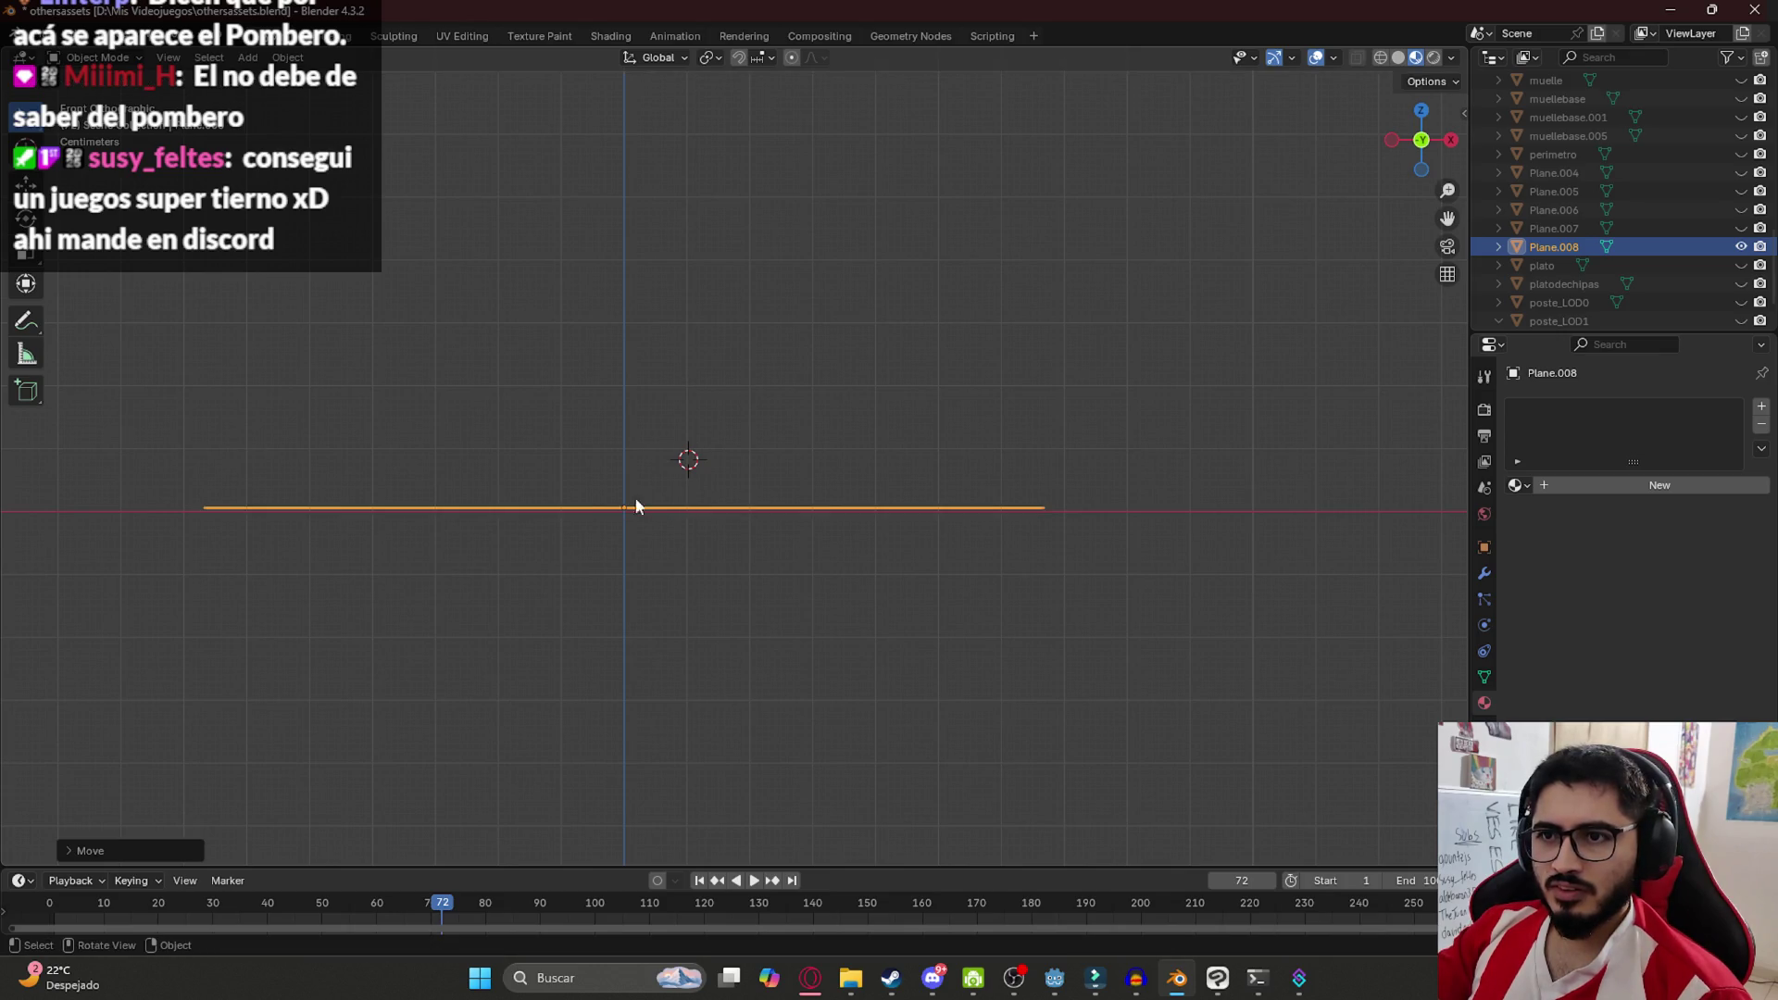
key("ctrl+a")
left_click(561, 553)
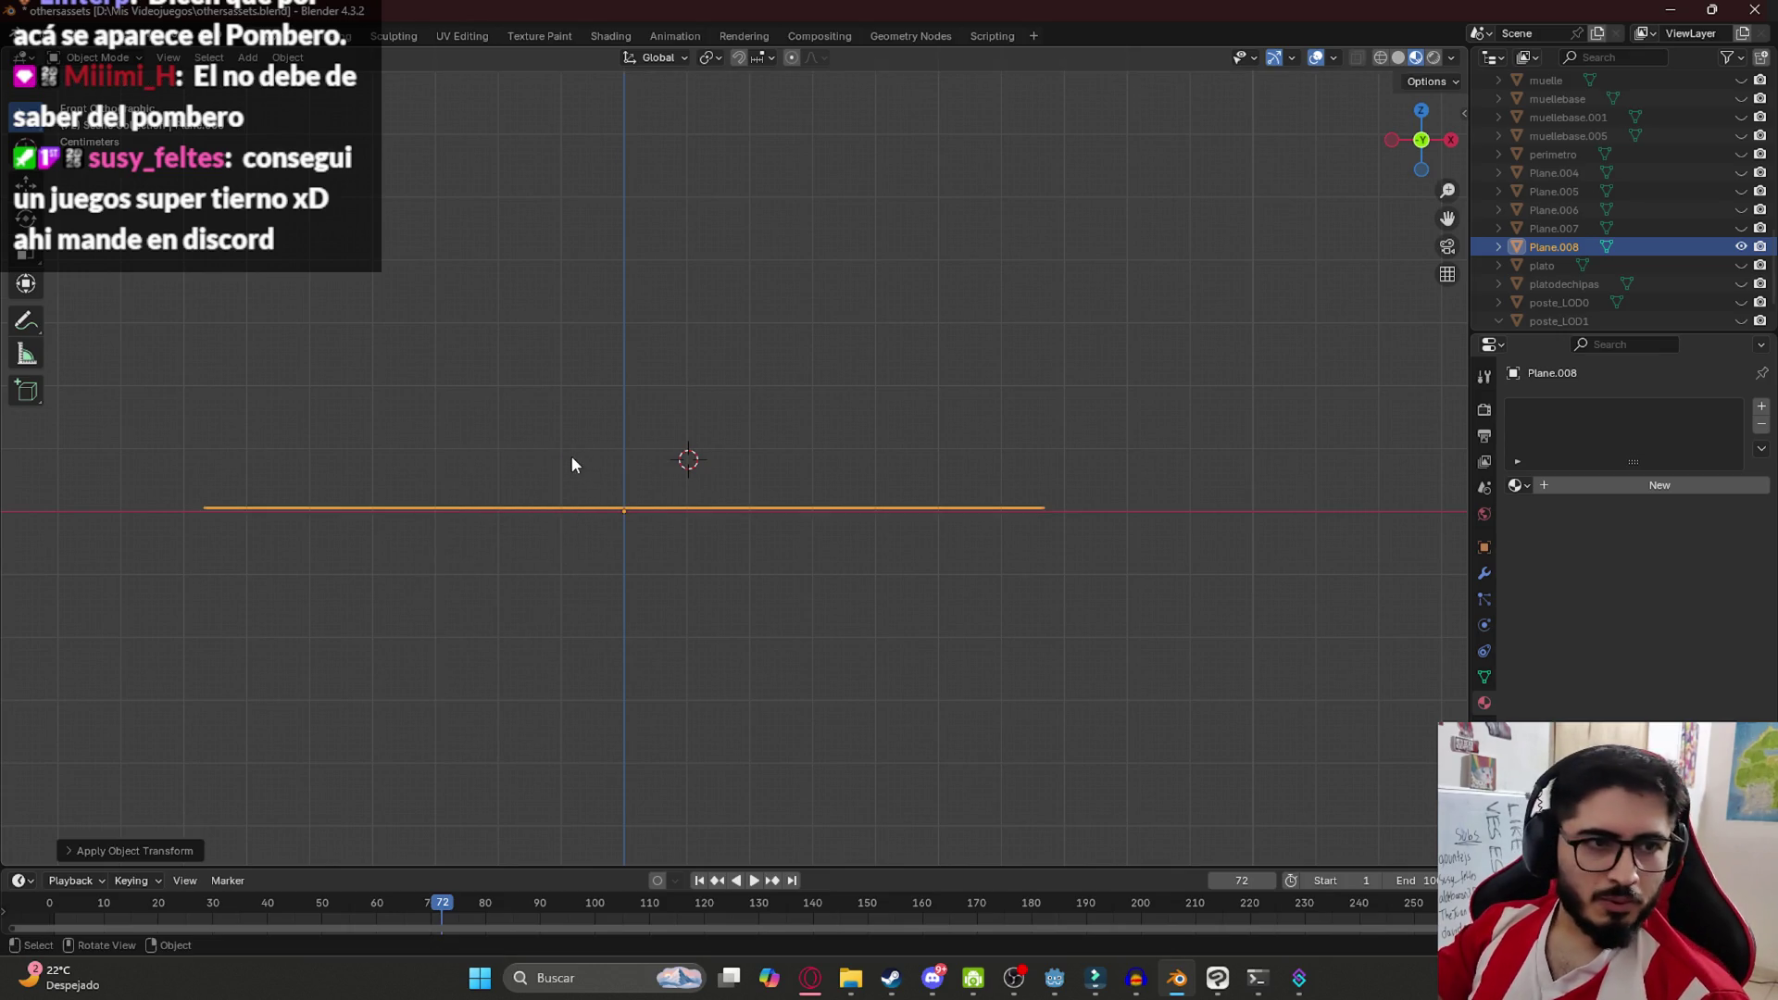
mouse_move(567, 449)
left_mouse_down()
mouse_move(654, 486)
mouse_move(701, 584)
left_mouse_up()
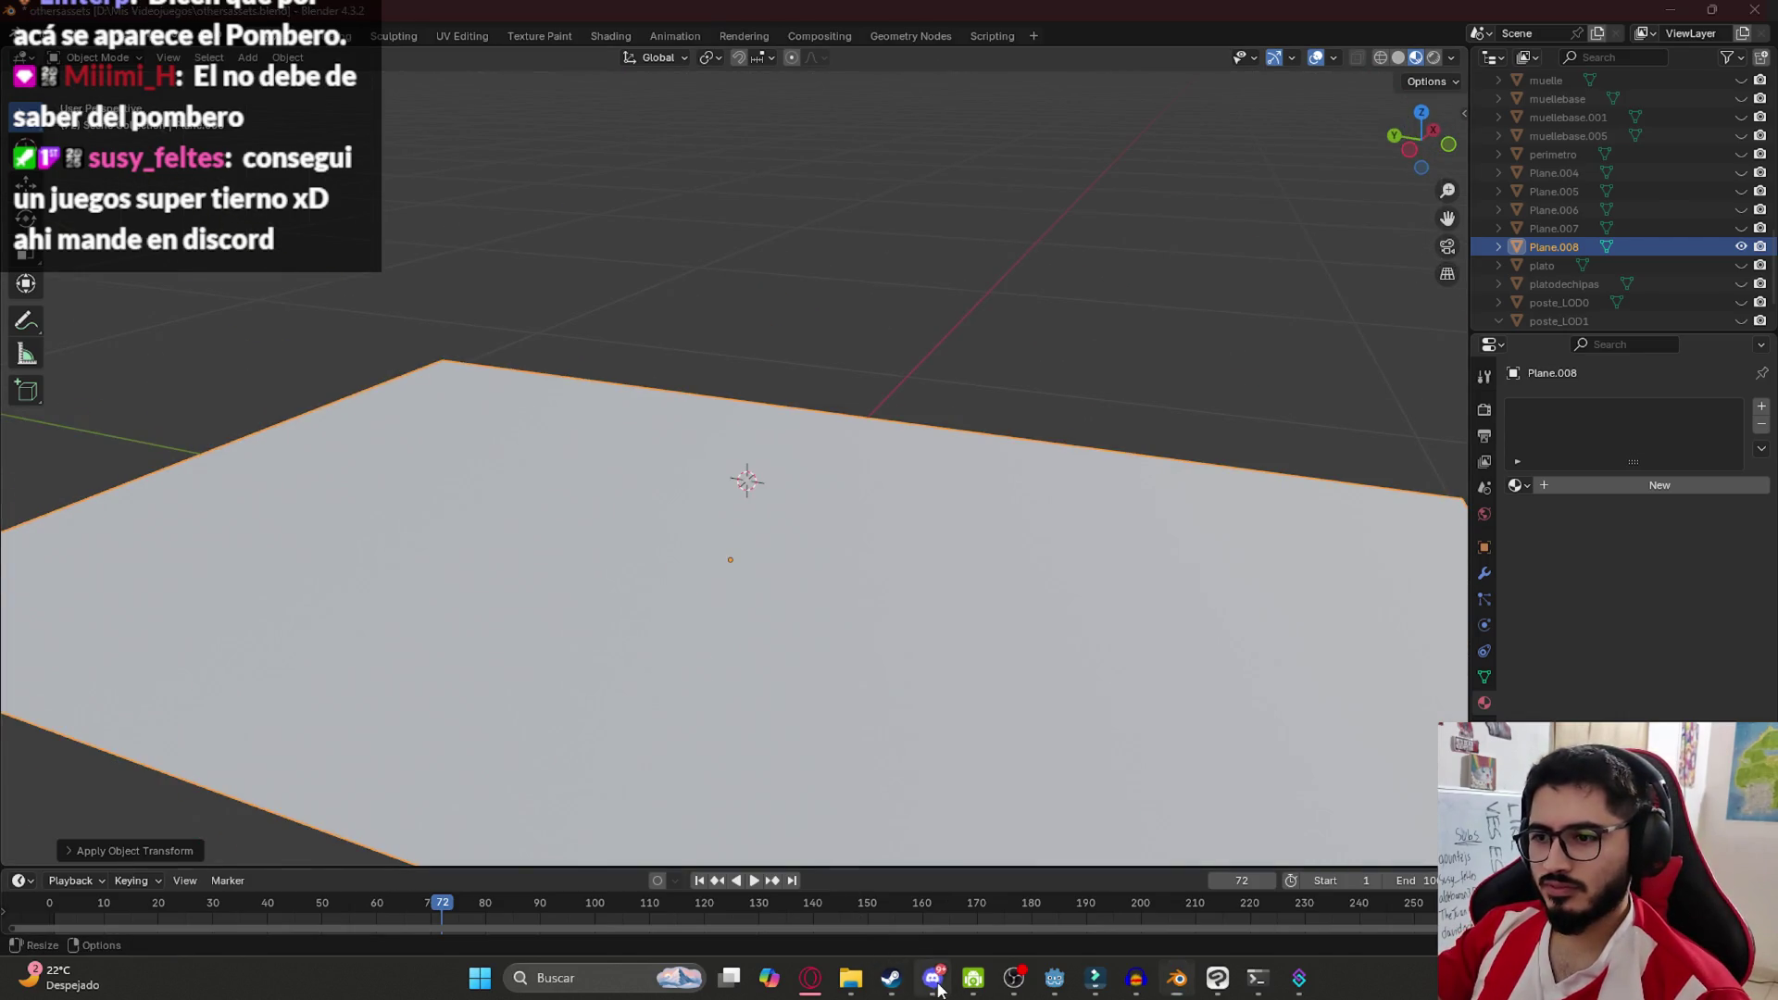
left_click(932, 978)
View the shared game screenshot in Discord's general channel, then return to Blender
left_click(213, 354)
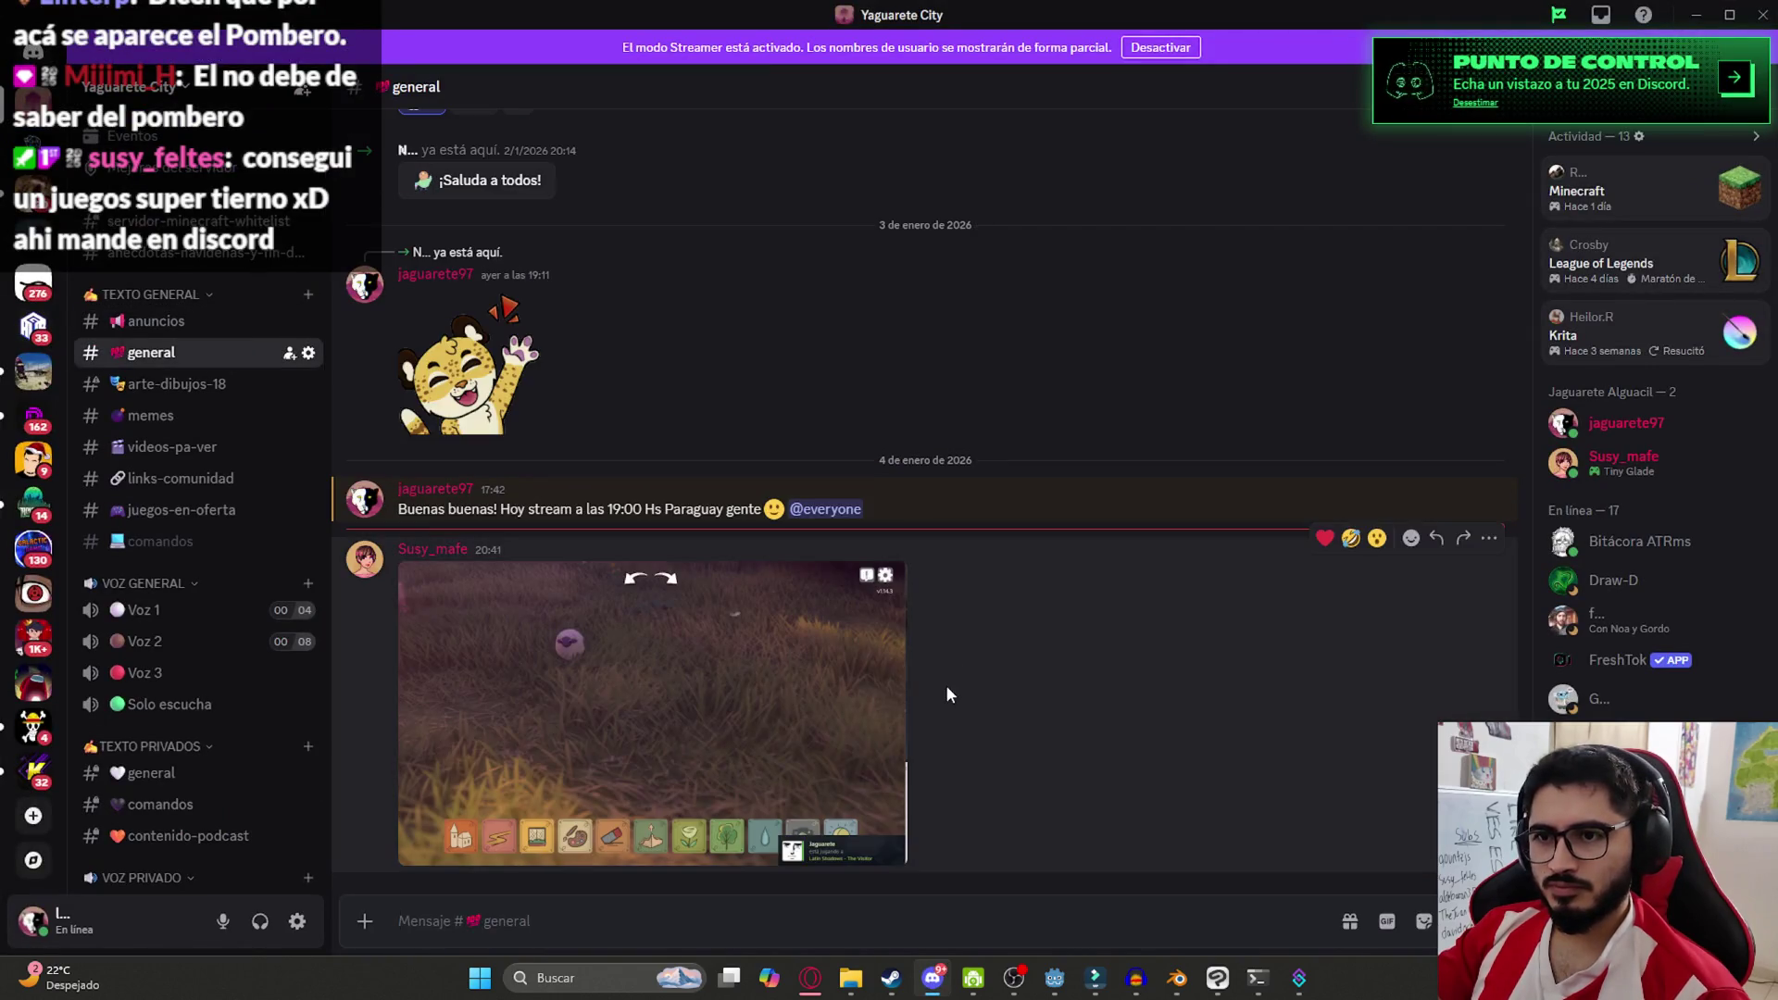
left_click(596, 670)
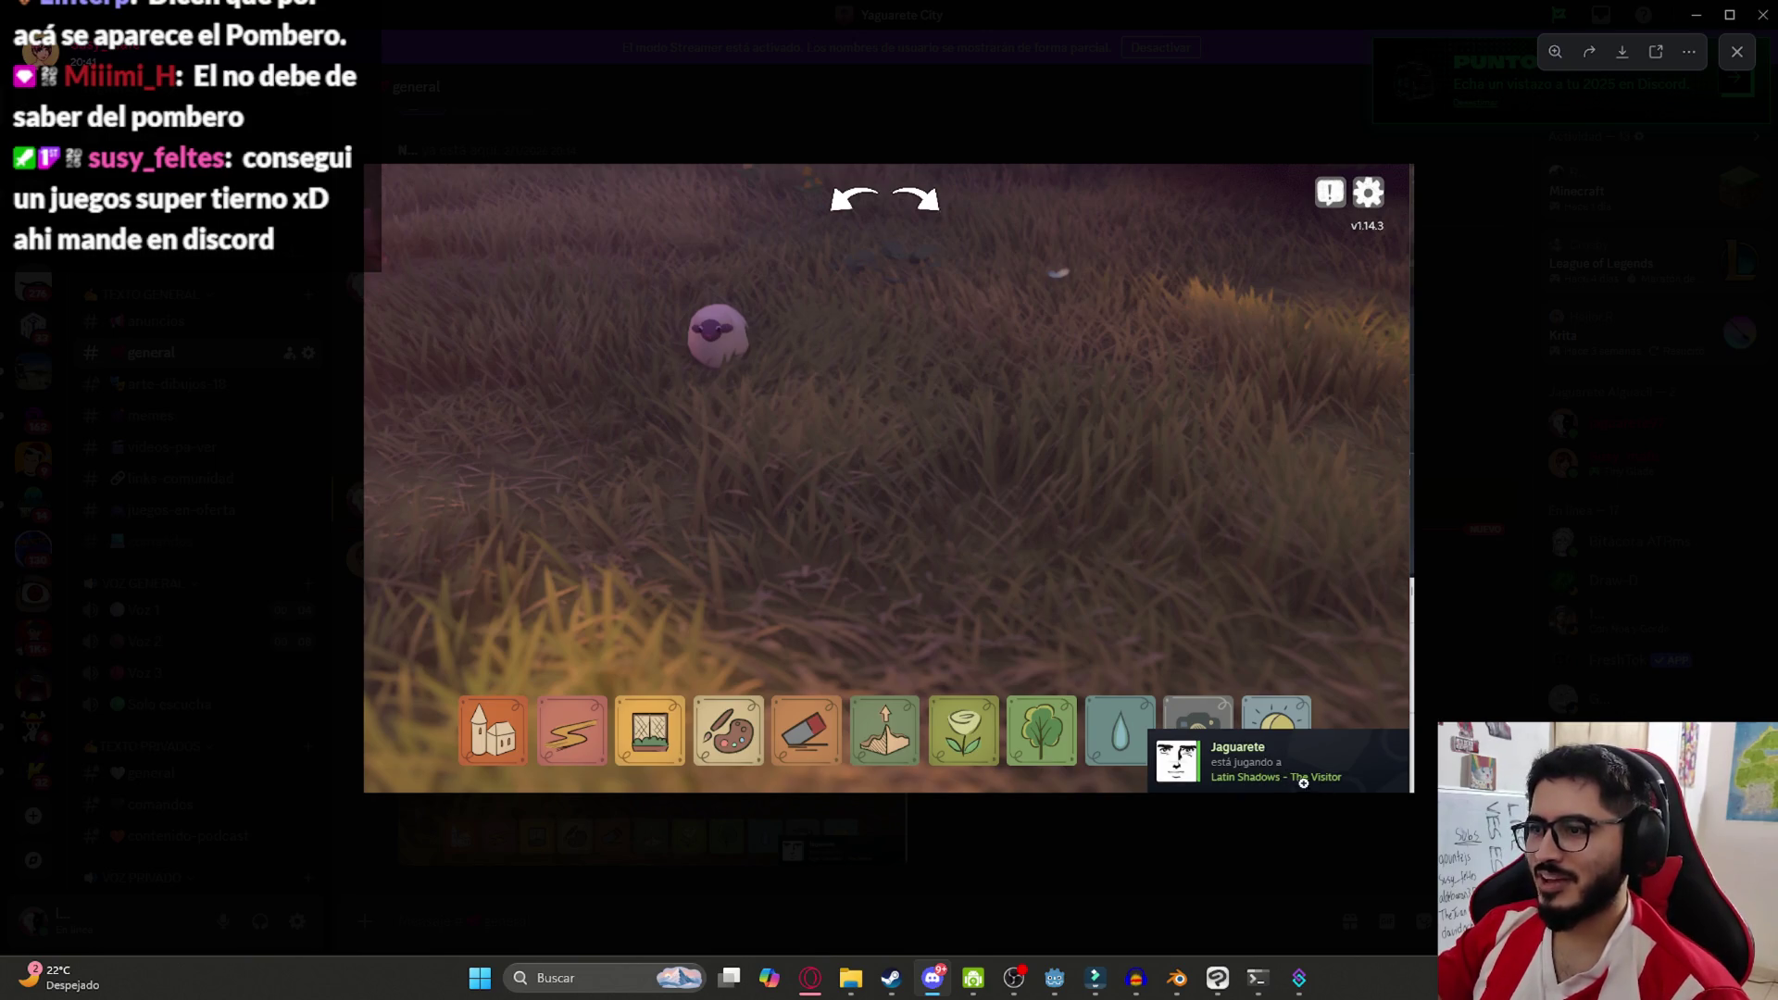
left_click(685, 320)
key("Escape")
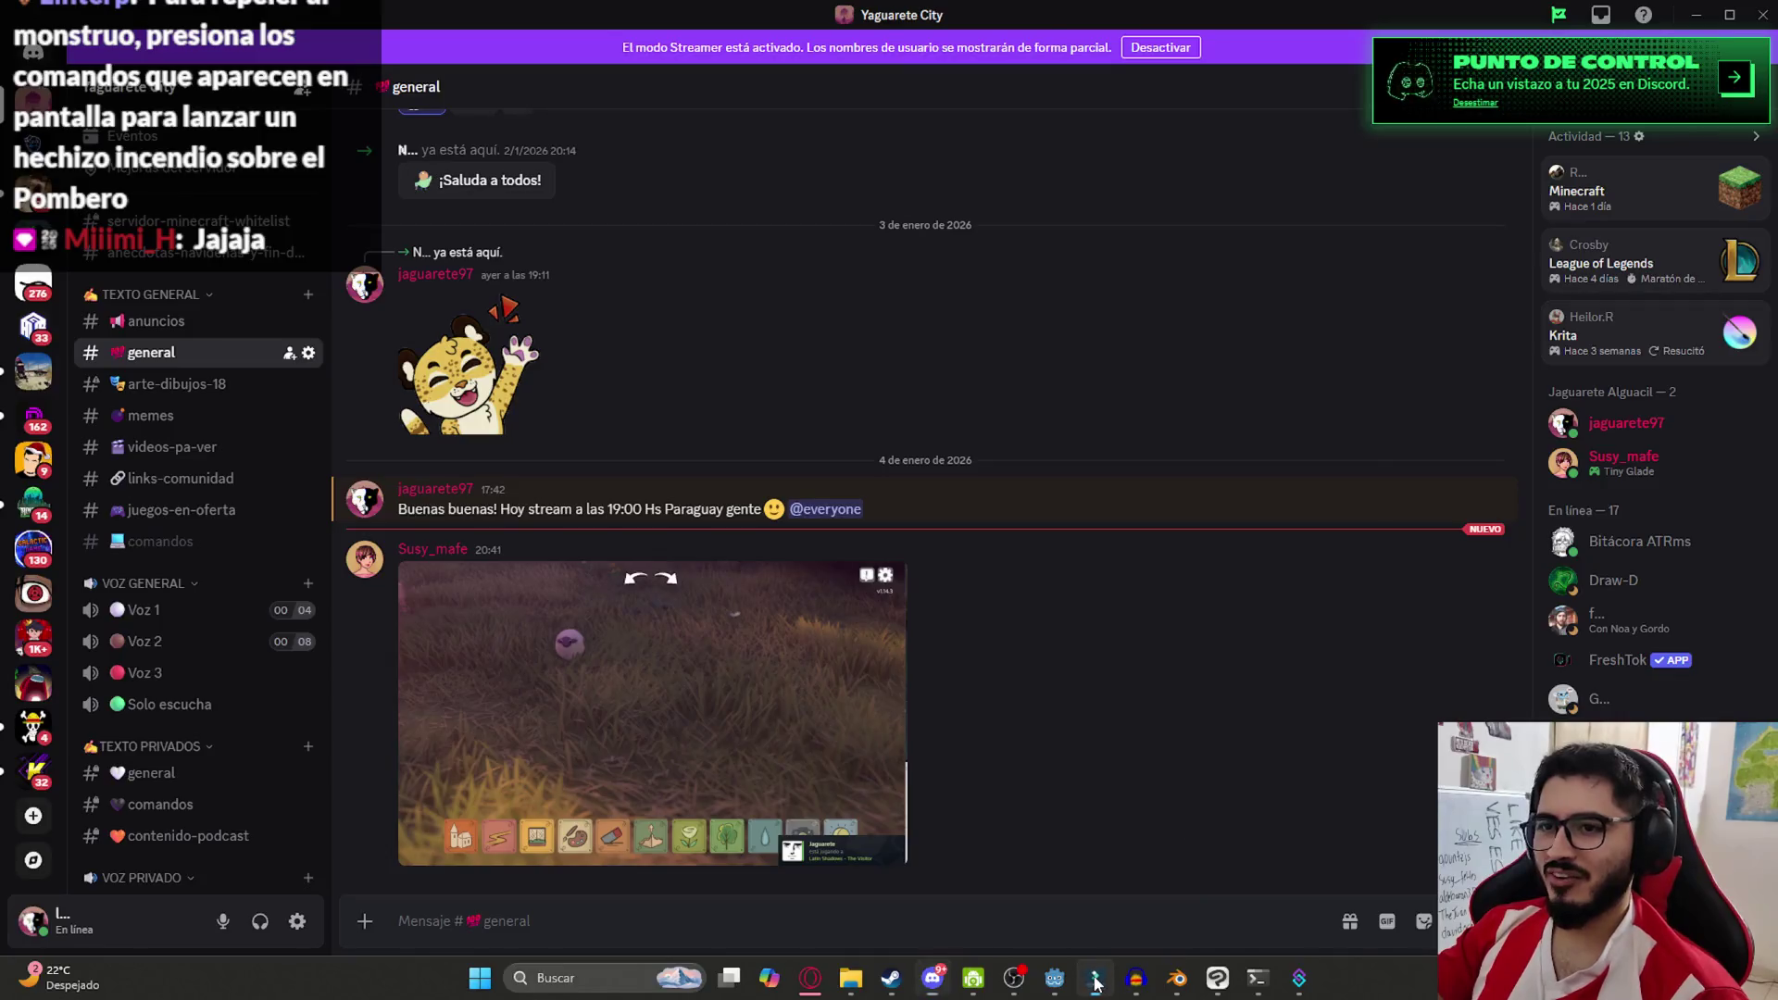
left_click(1061, 984)
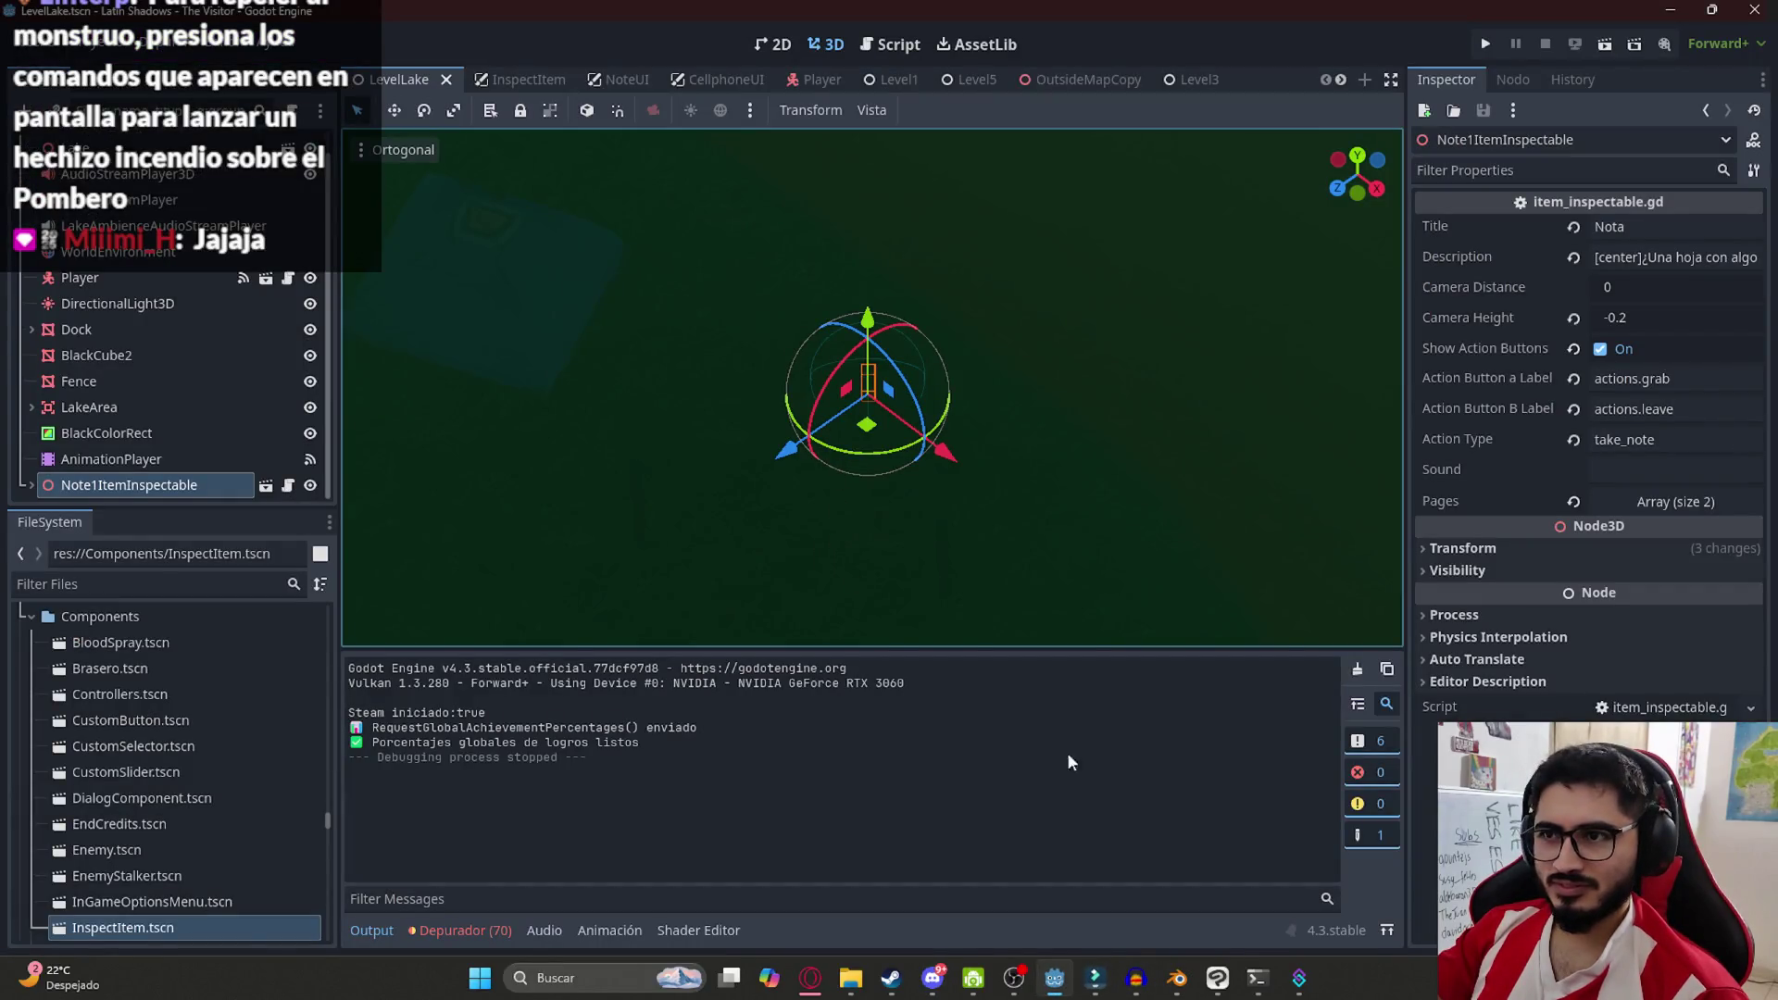
left_click(1176, 980)
scroll(763, 545, "down", 4)
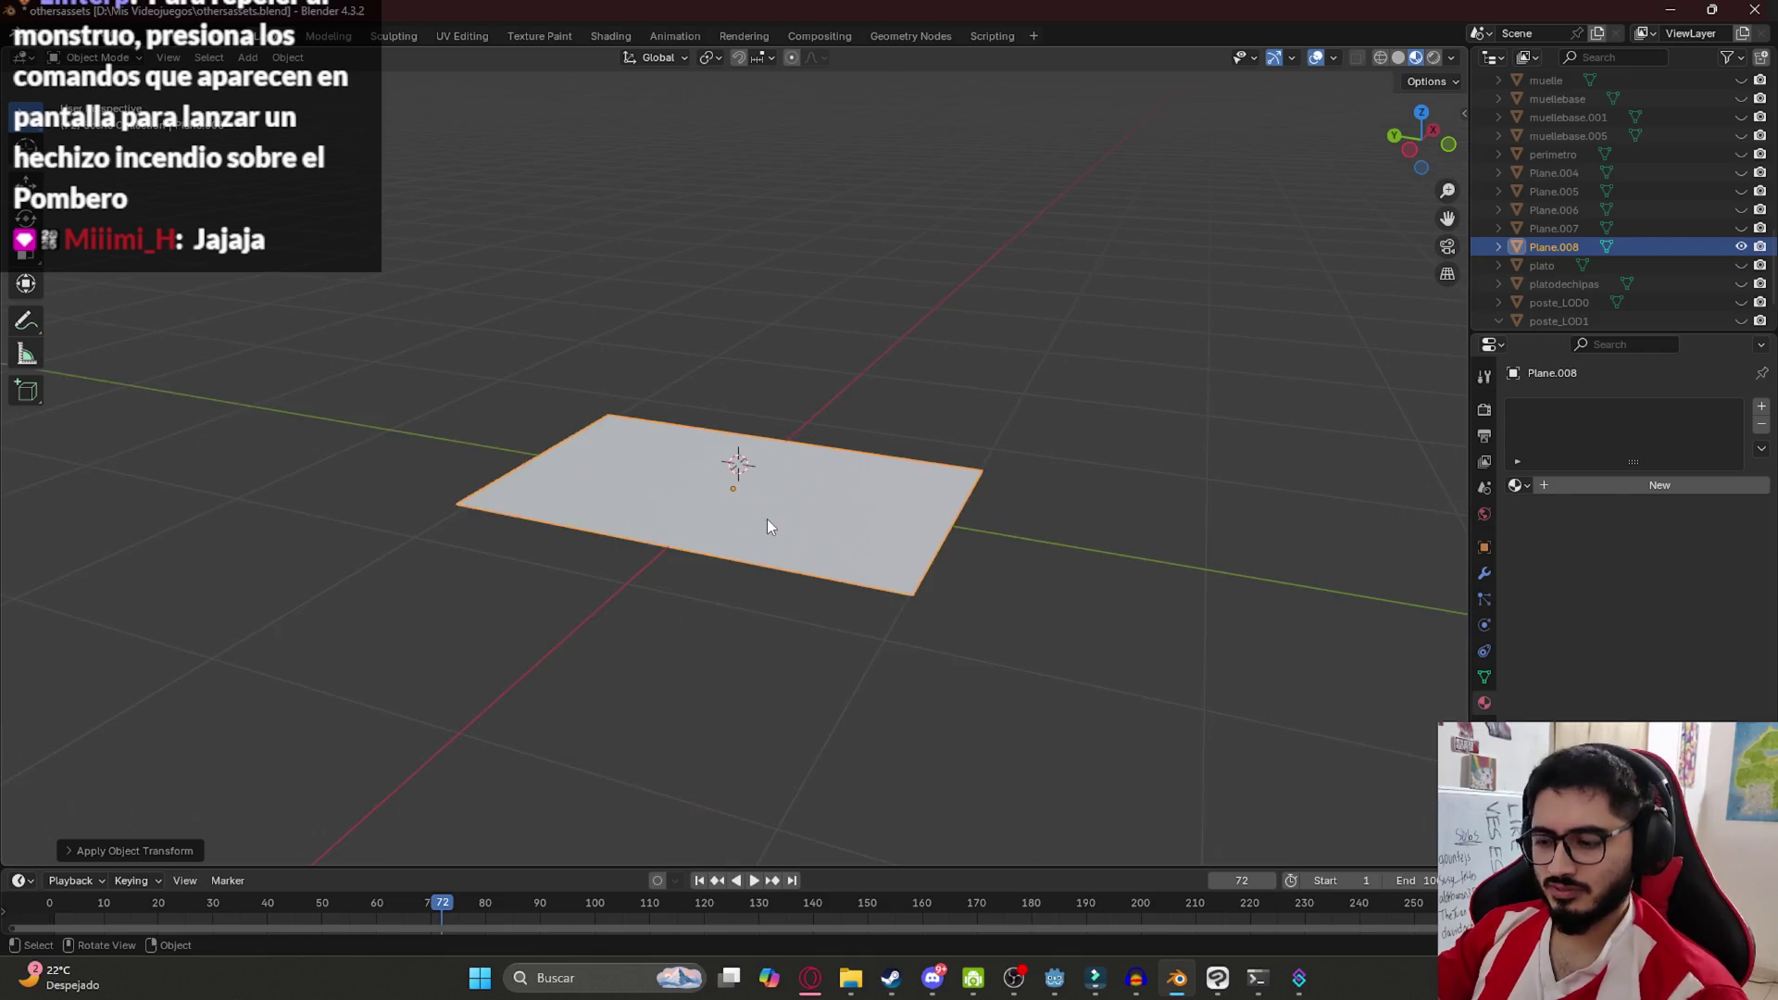
In edit mode, add a centred edge loop through the middle of Plane.008
key("KP_7")
key("KP_1")
mouse_move(758, 441)
left_mouse_down()
mouse_move(787, 623)
mouse_move(775, 560)
left_mouse_up()
mouse_move(719, 667)
left_mouse_down()
mouse_move(575, 564)
mouse_move(600, 601)
left_mouse_up()
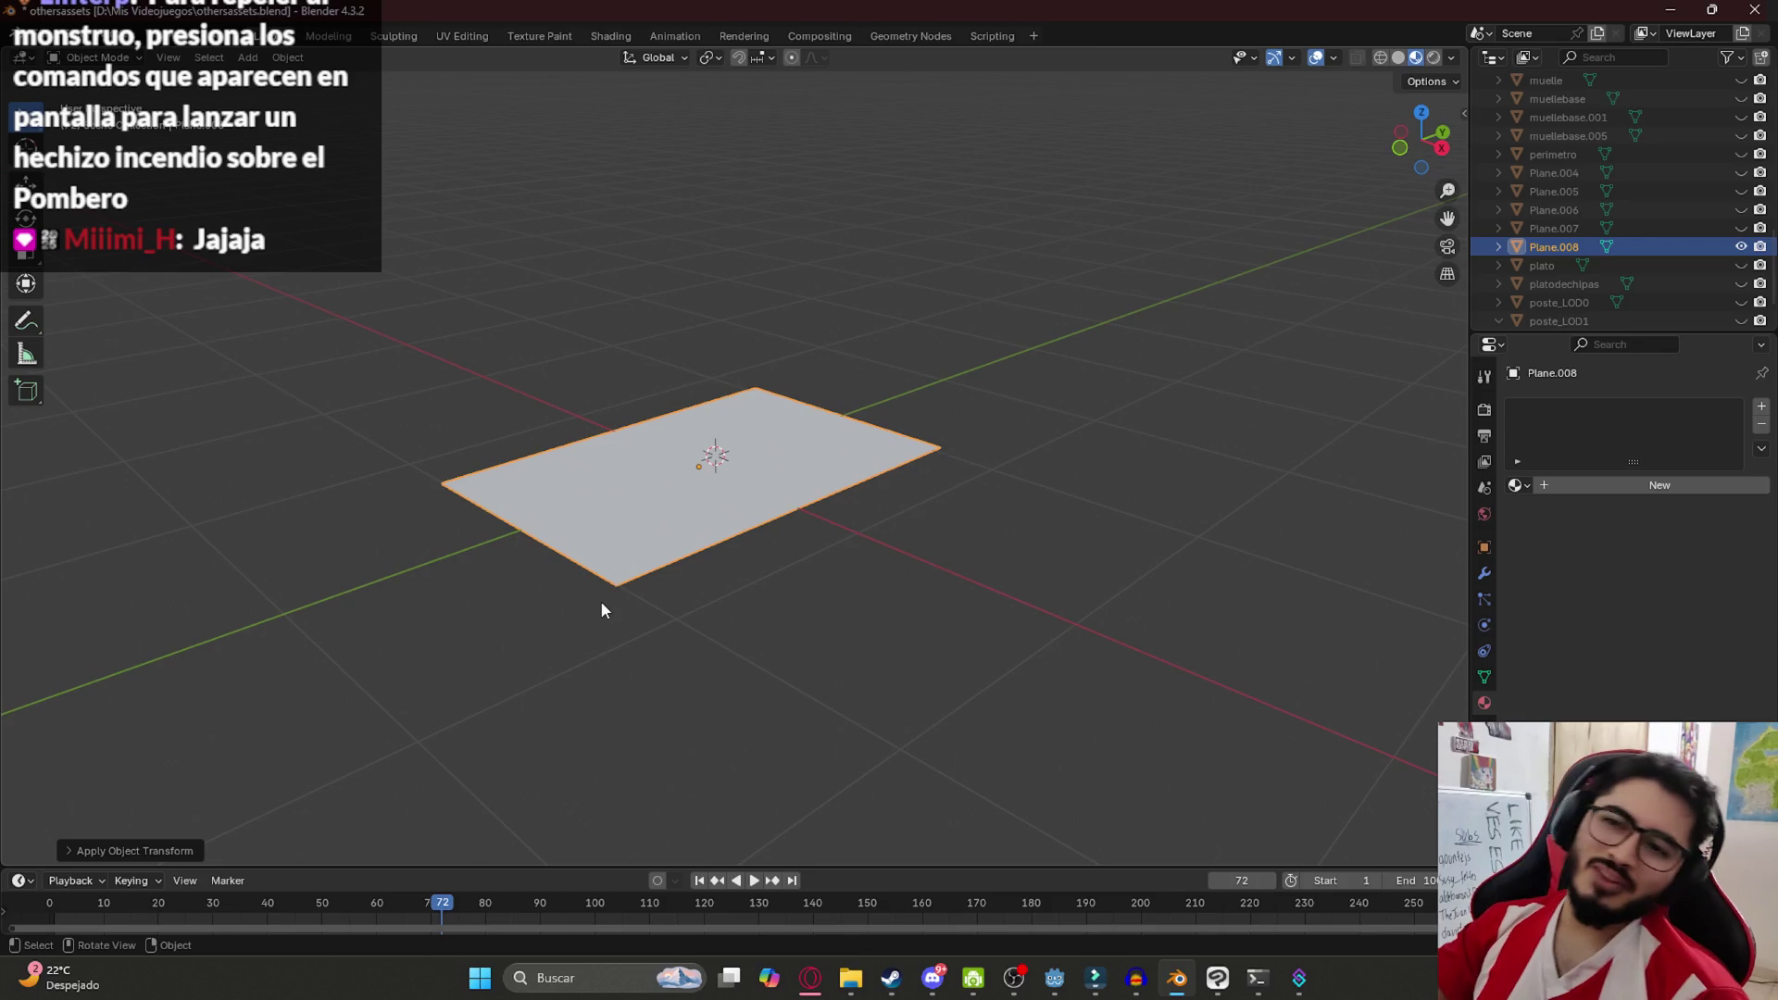
mouse_move(466, 557)
left_mouse_down()
mouse_move(595, 531)
mouse_move(611, 476)
mouse_move(646, 471)
left_mouse_up()
key("Tab")
left_click_drag(409, 488, 664, 474)
key("ctrl+r")
left_click(778, 311)
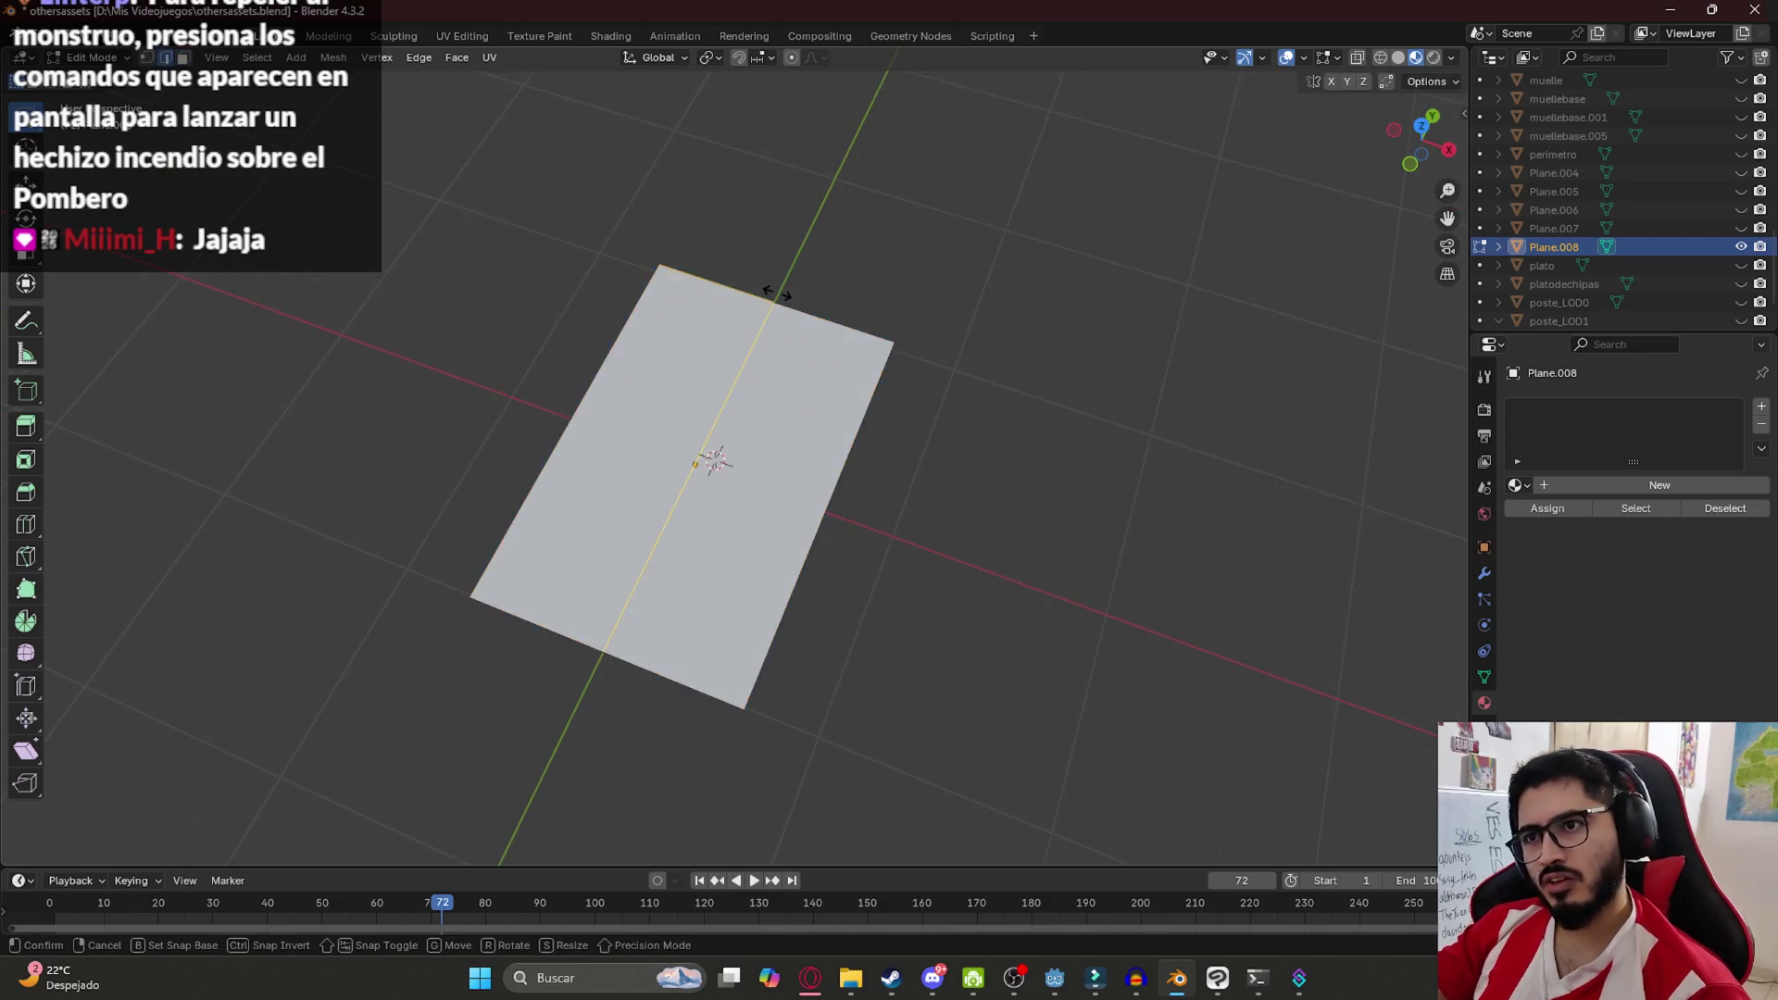
right_click(772, 299)
Add a second centred edge loop across the plane in the other direction
mouse_move(760, 354)
left_mouse_down()
mouse_move(777, 381)
mouse_move(706, 497)
mouse_move(892, 587)
left_mouse_up()
key("ctrl+r")
left_click(674, 488)
right_click(716, 473)
mouse_move(930, 500)
left_mouse_down()
mouse_move(746, 389)
mouse_move(567, 473)
left_mouse_up()
key("Tab")
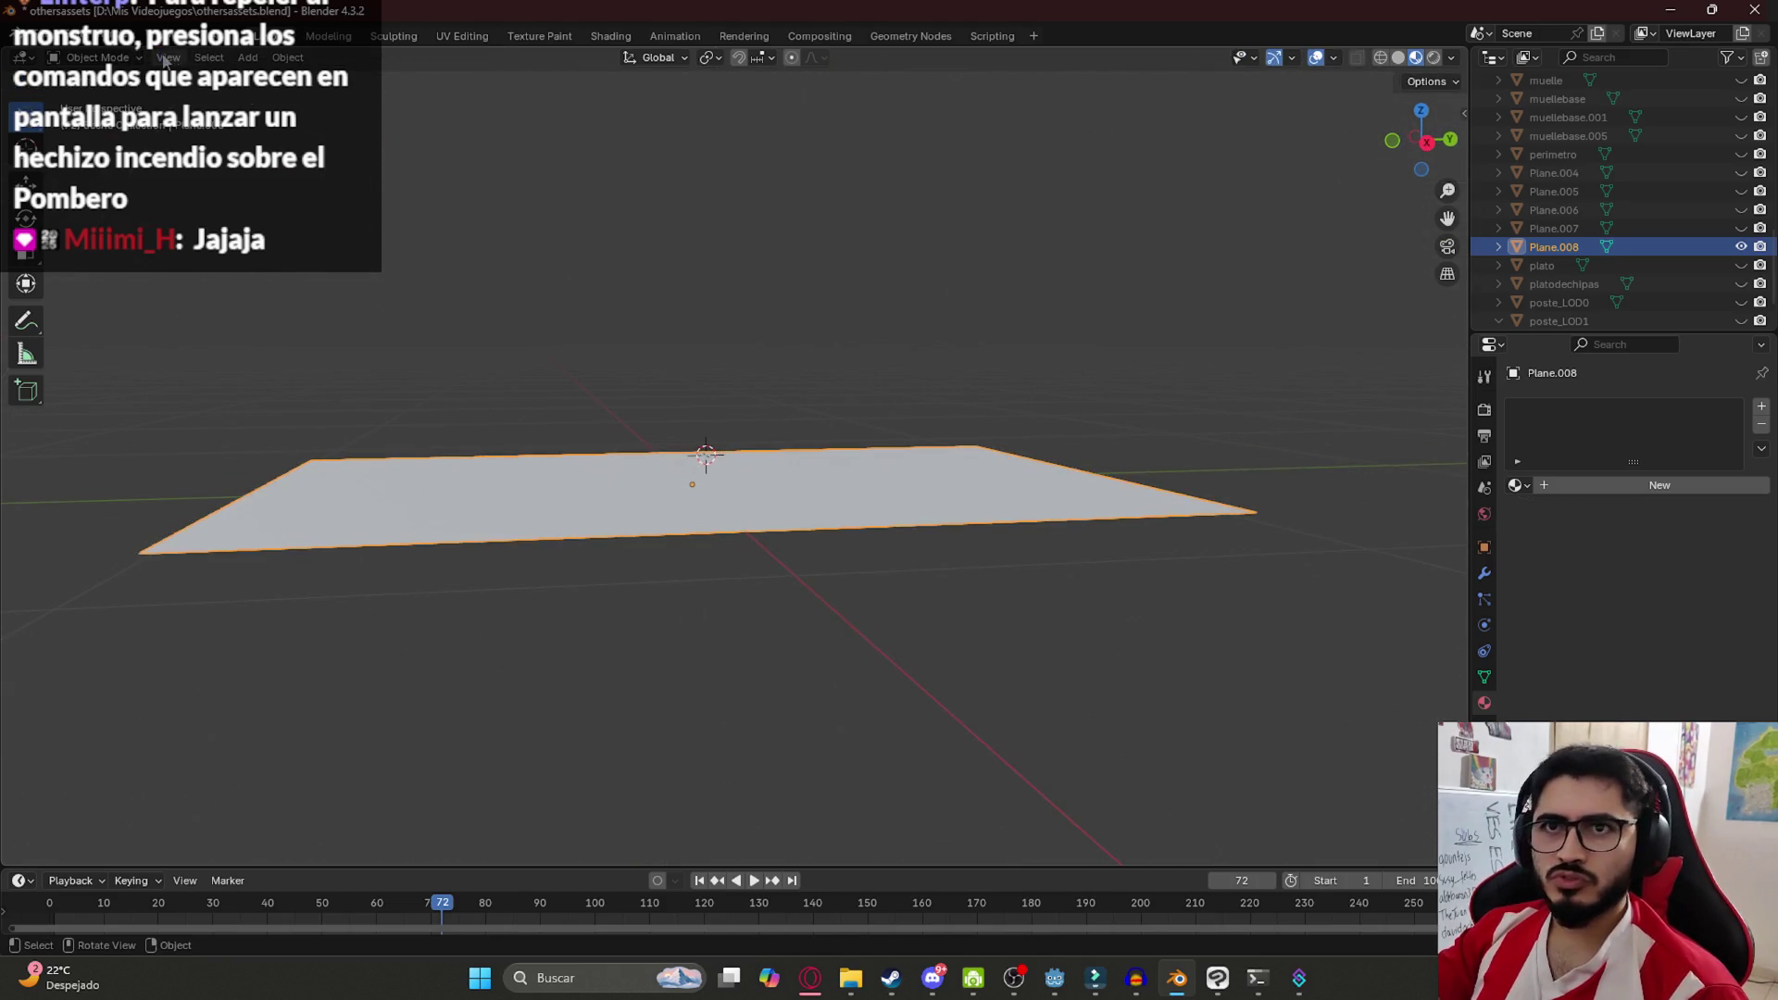
In vertex mode, move a selected vertex vertically along Z
key("Tab")
key("1")
key("g")
key("z")
left_click(691, 516)
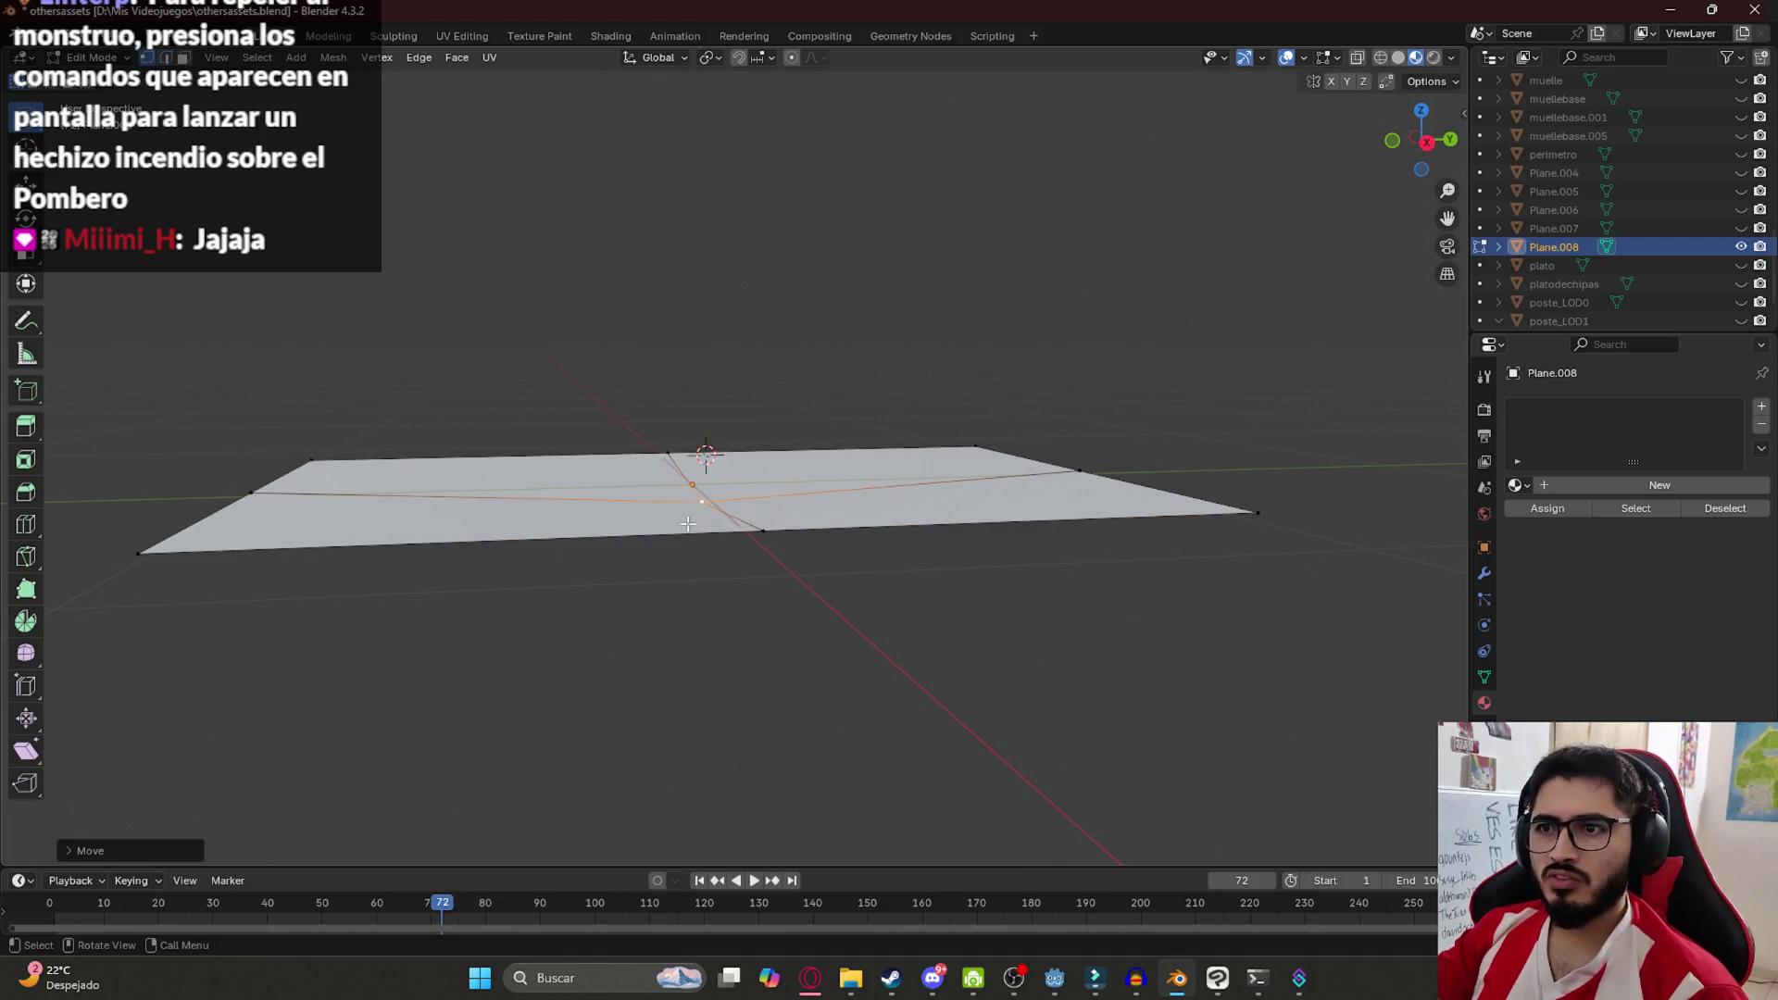
key("Tab")
key("Tab")
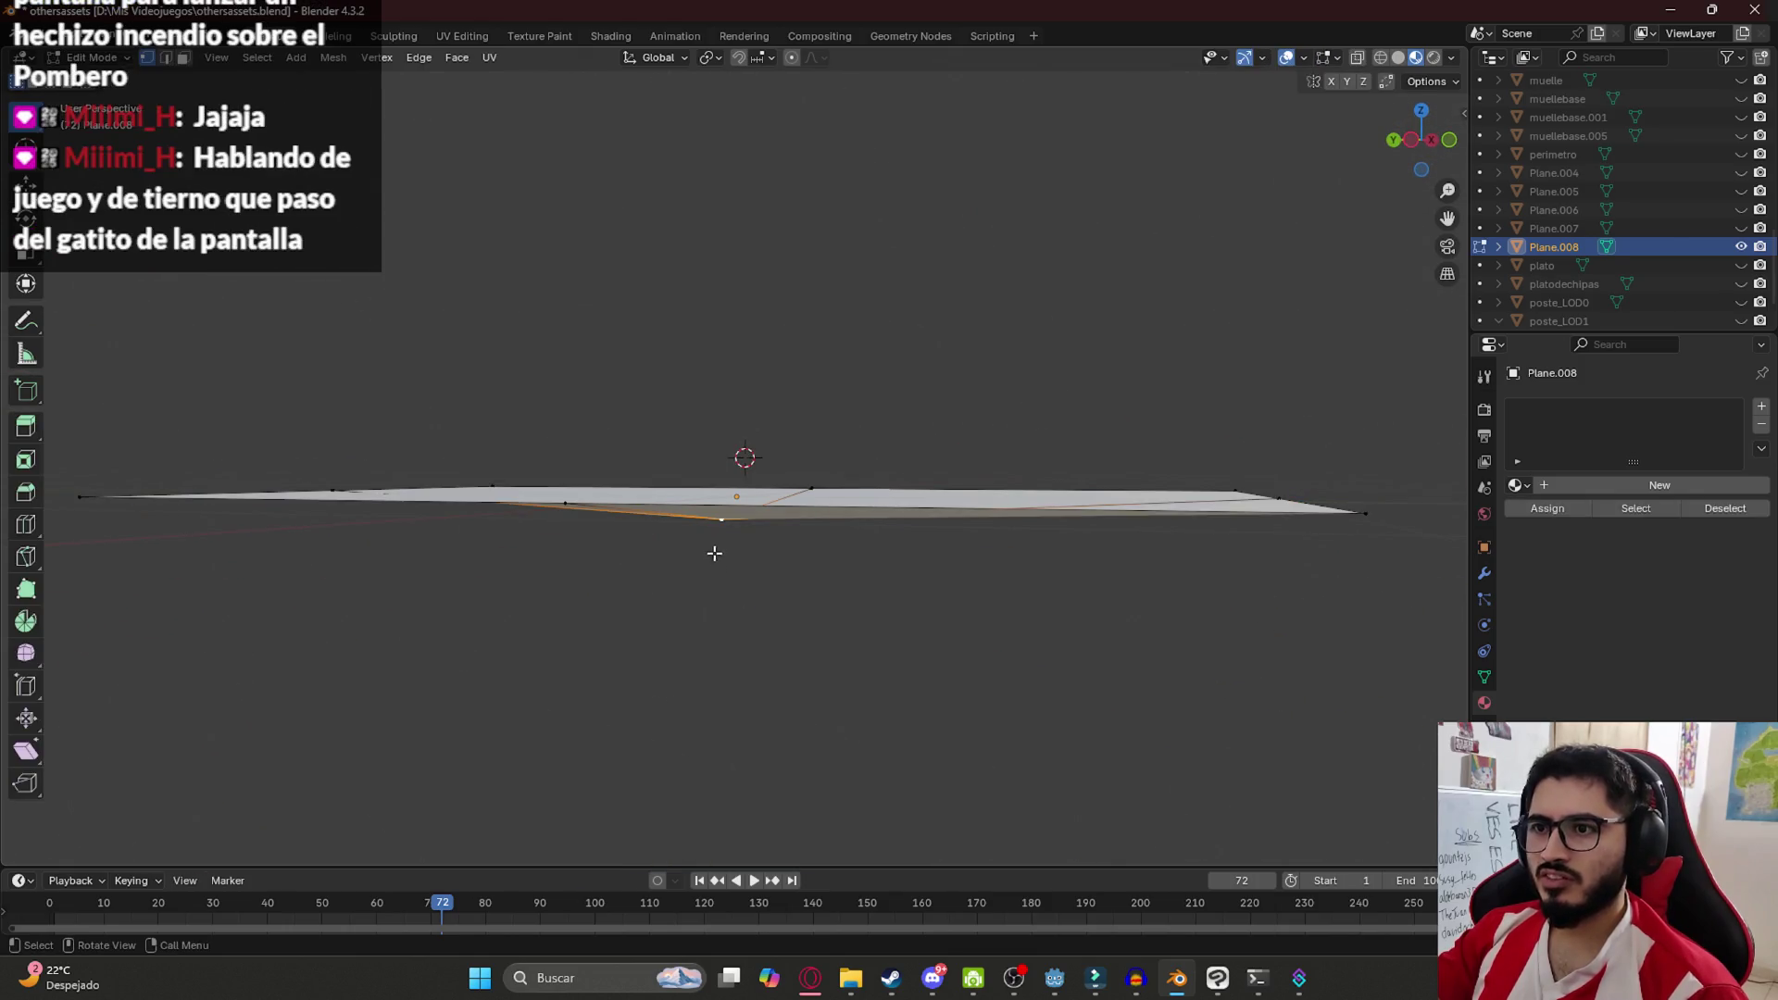
key("g")
key("z")
right_click(738, 558)
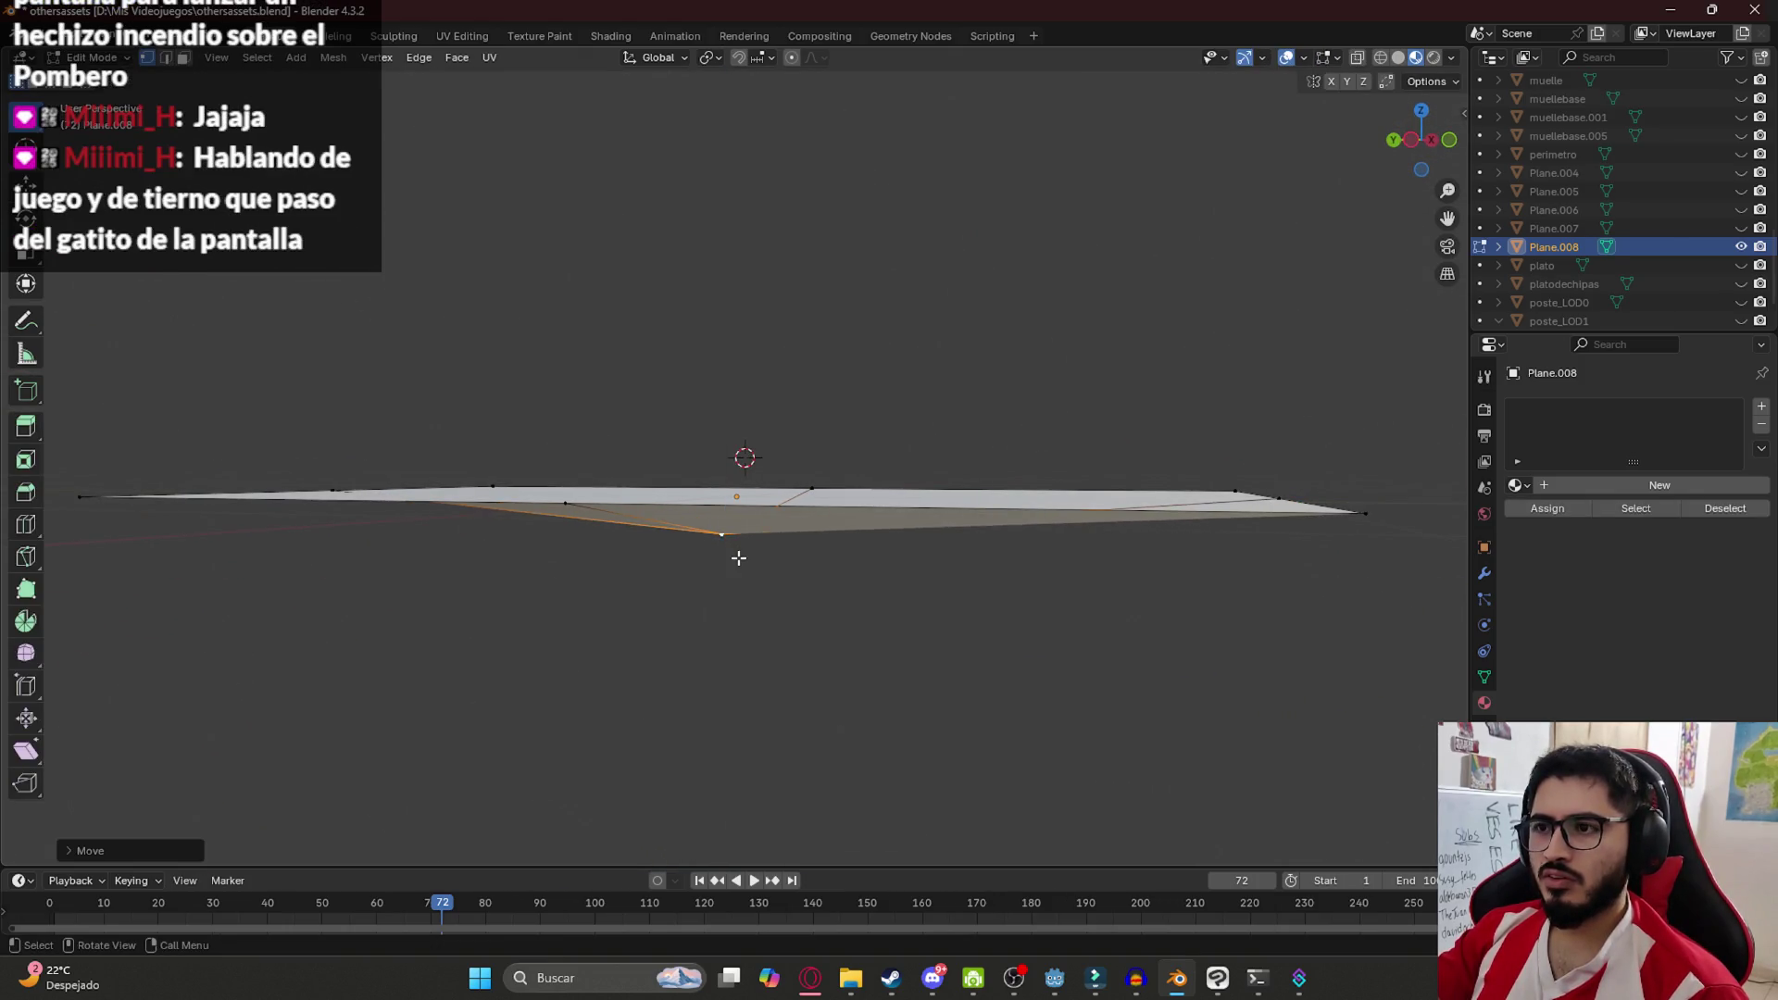
key("Tab")
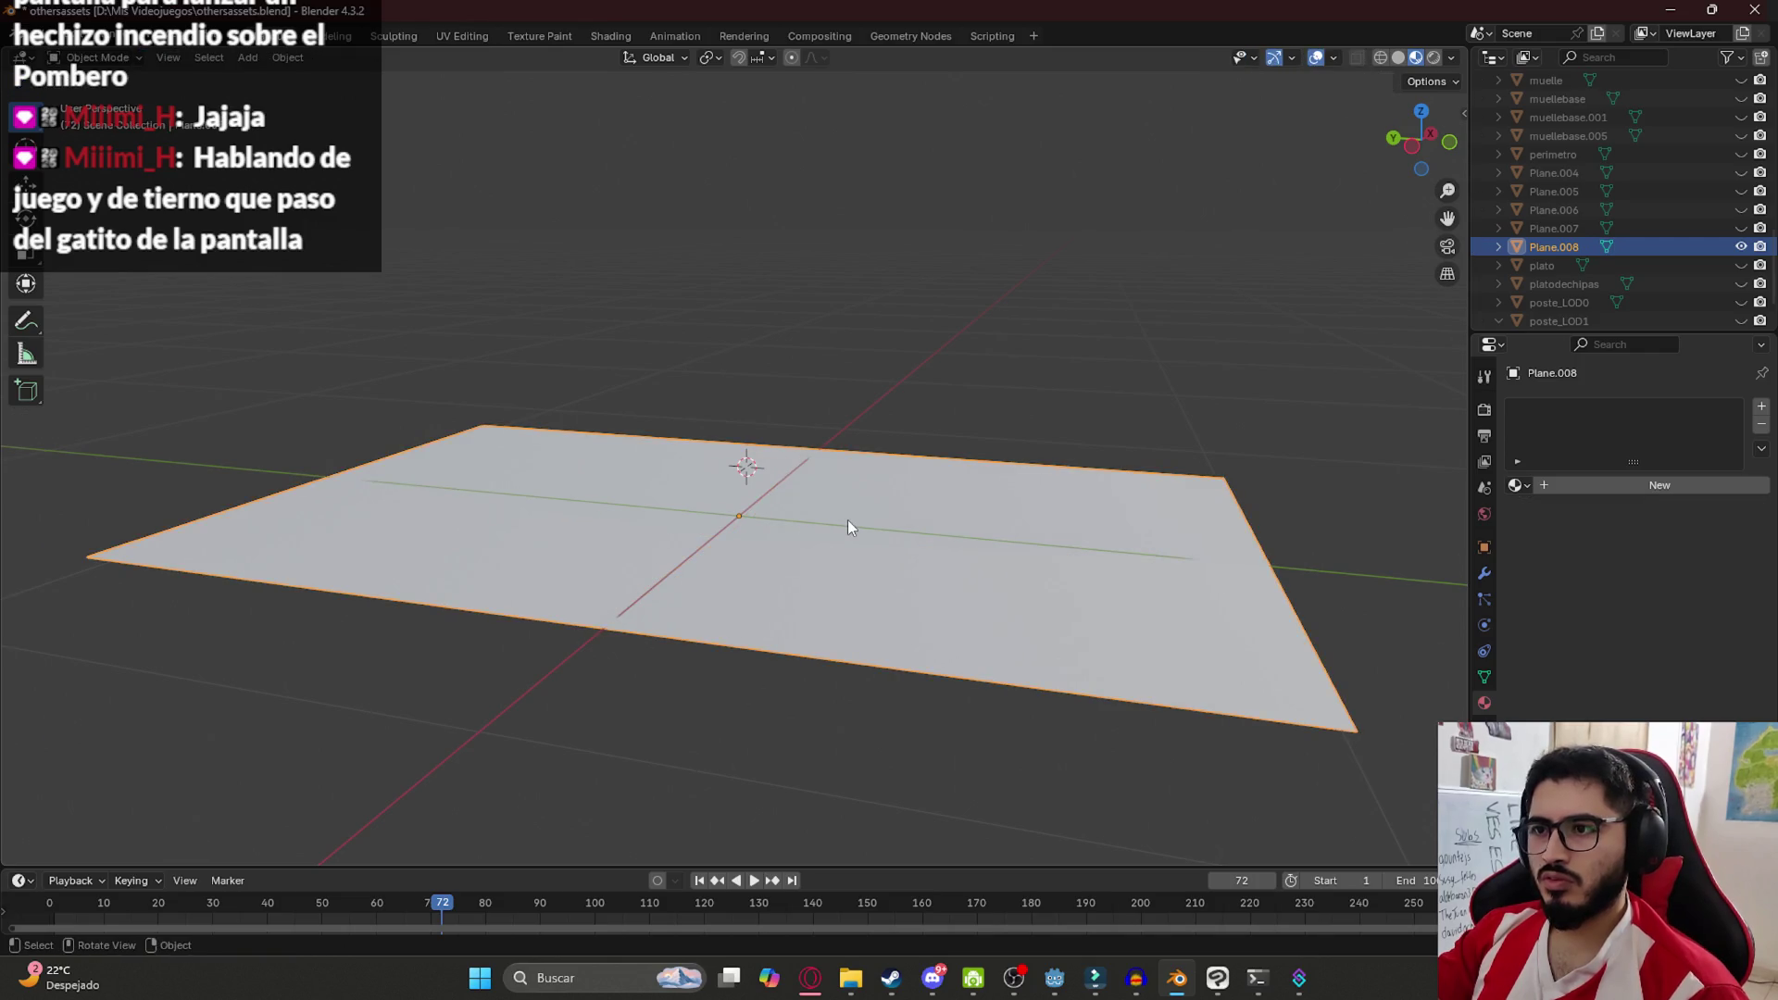
scroll(795, 540, "up", 3)
Shift the plane's centre vertex and its left-end vertices up or down along Z
key("Tab")
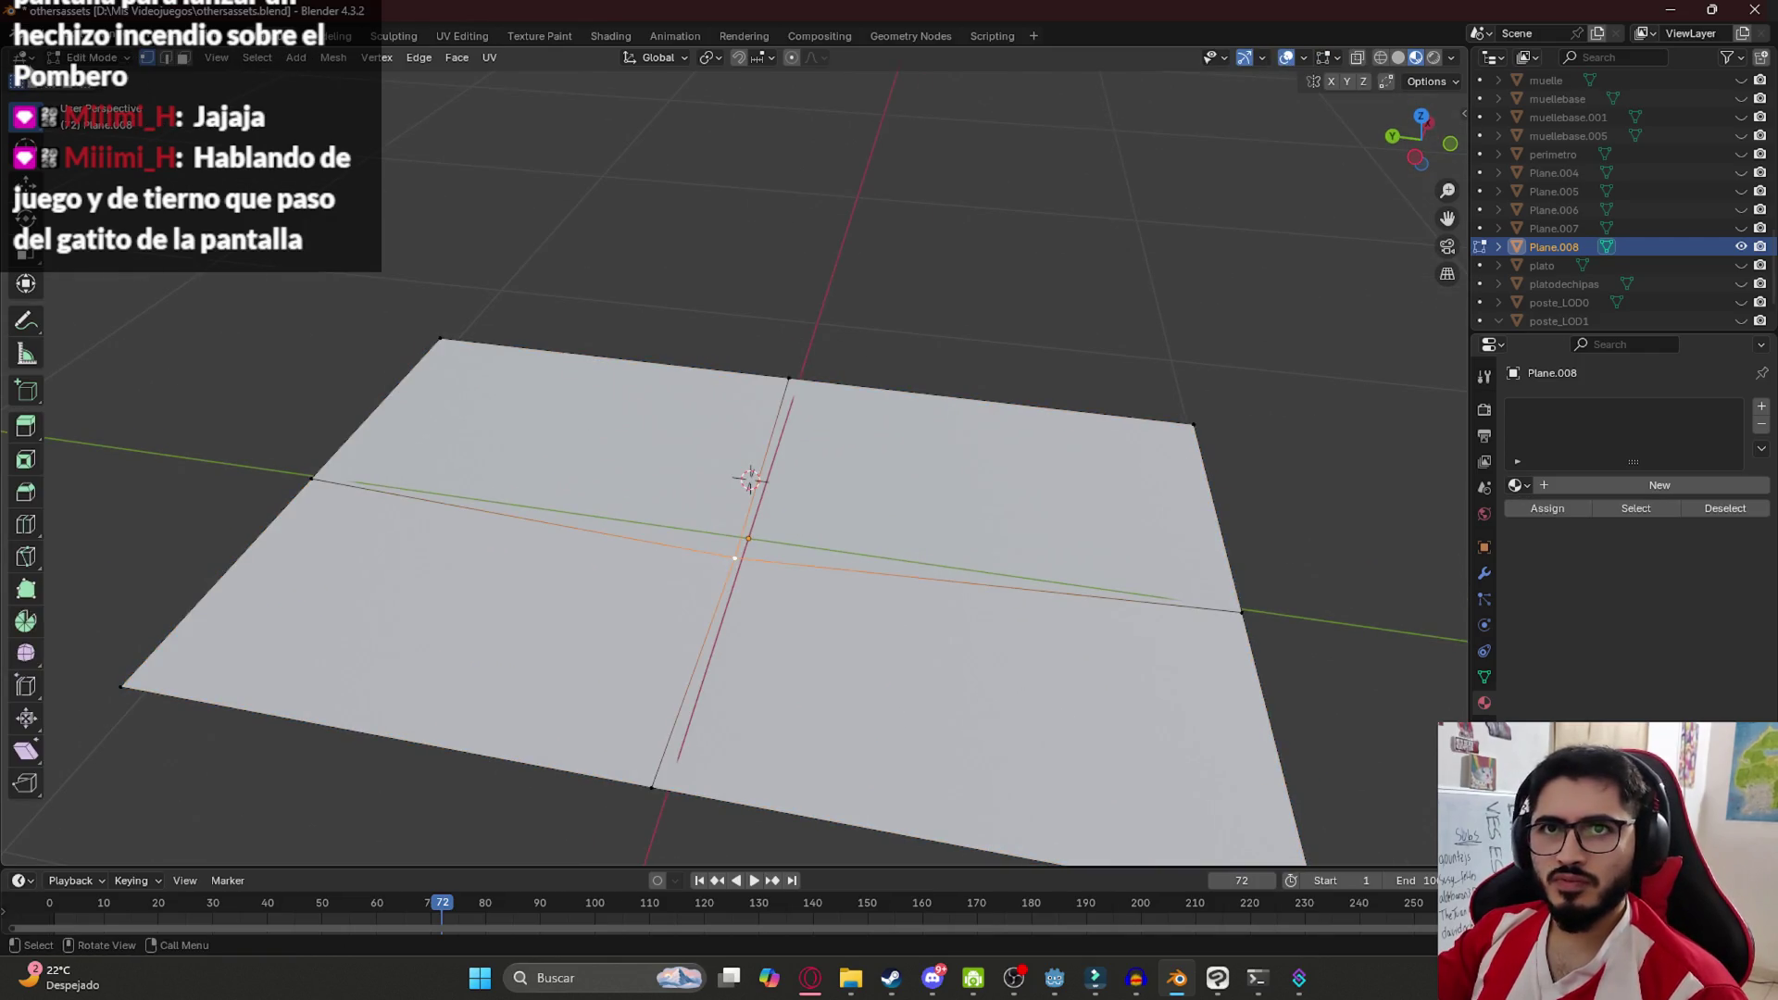
key("a")
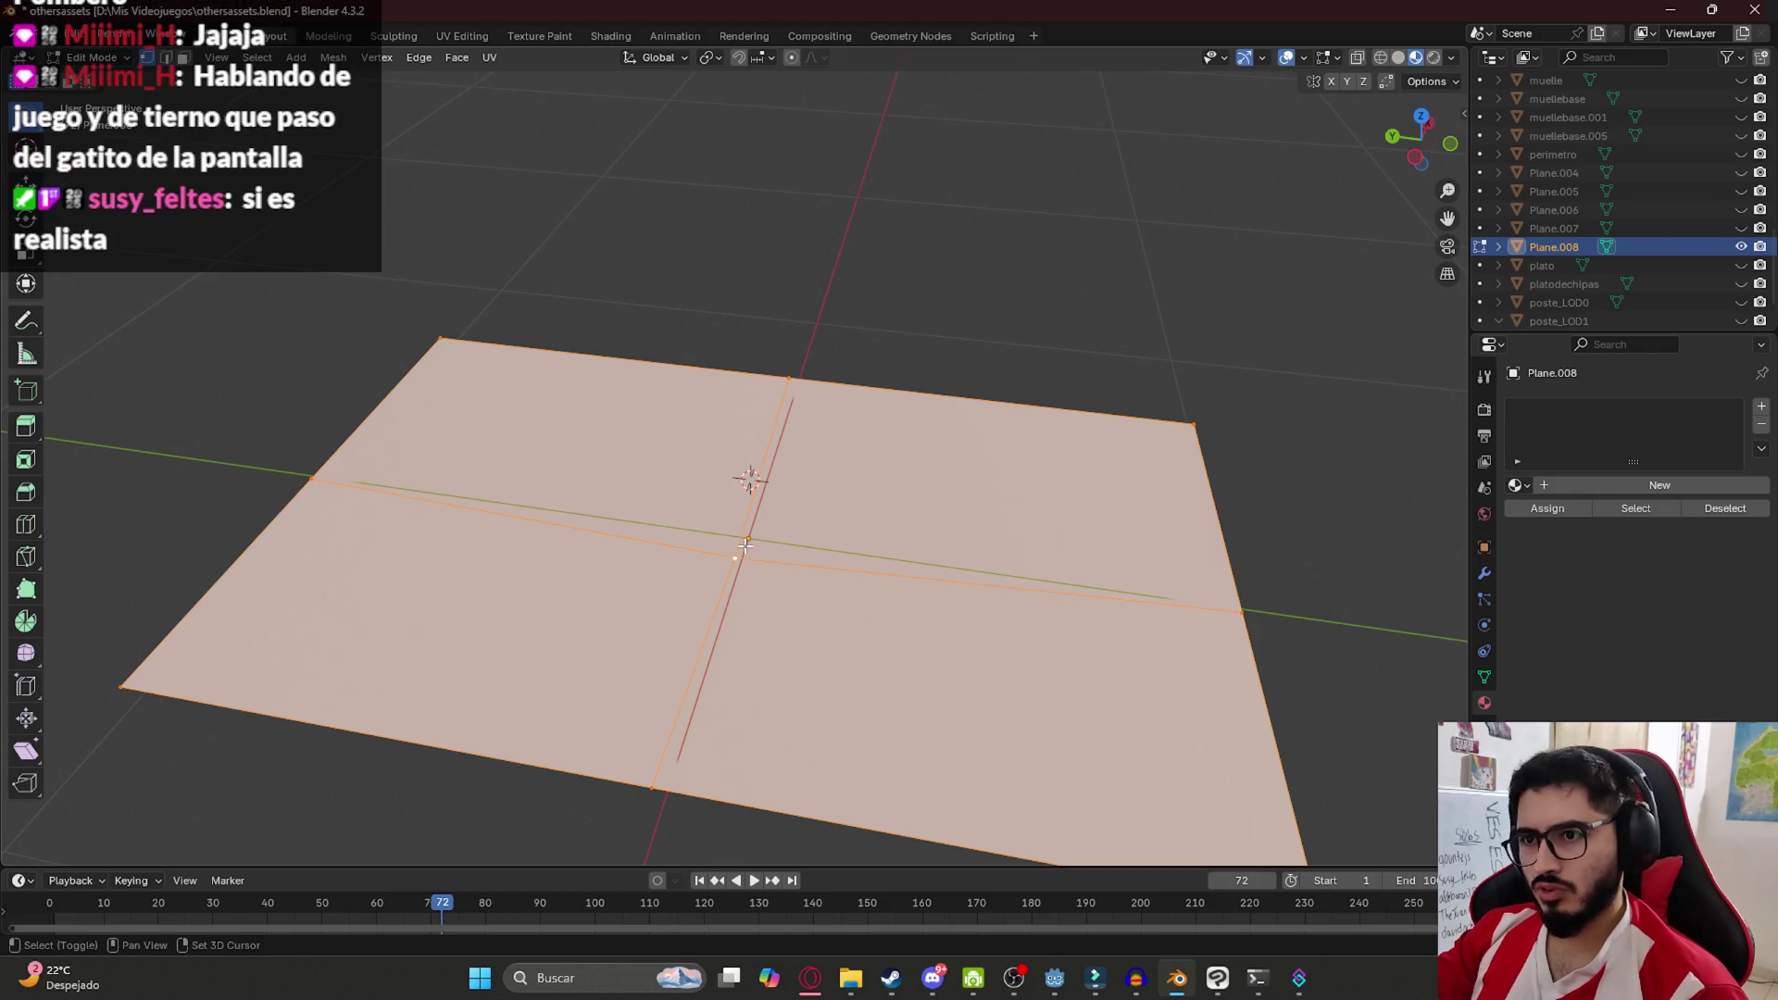
left_click(743, 554)
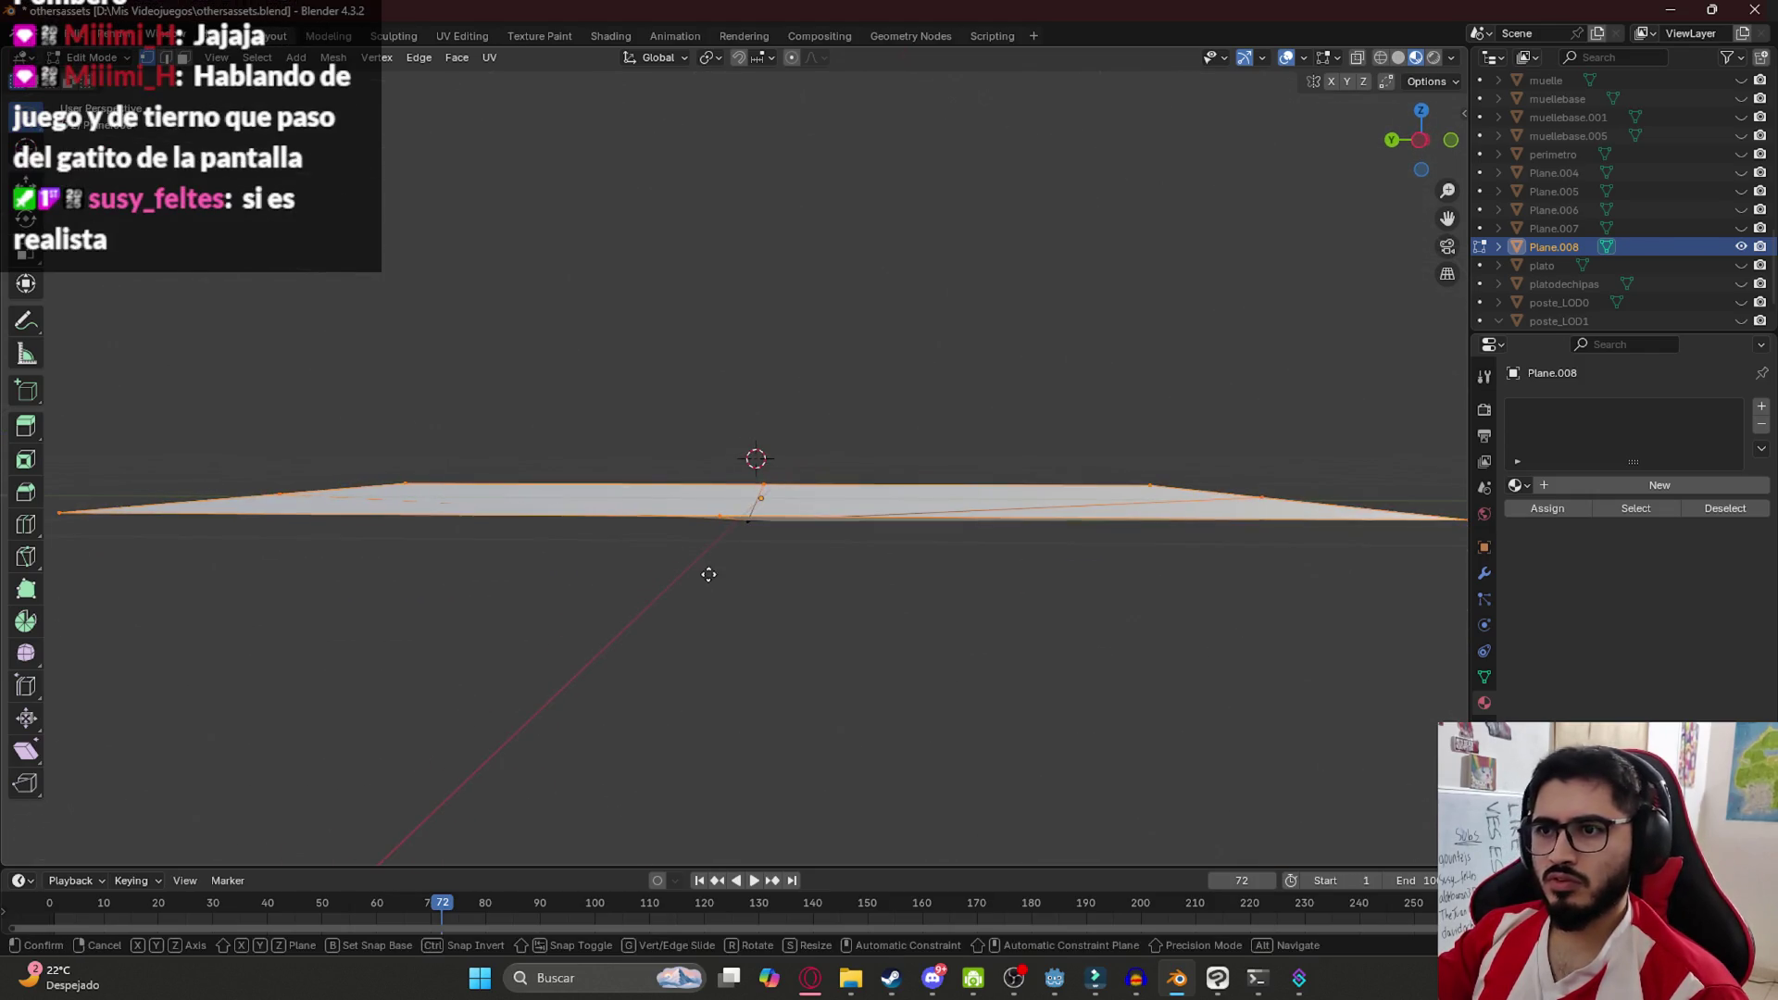
key("g")
key("z")
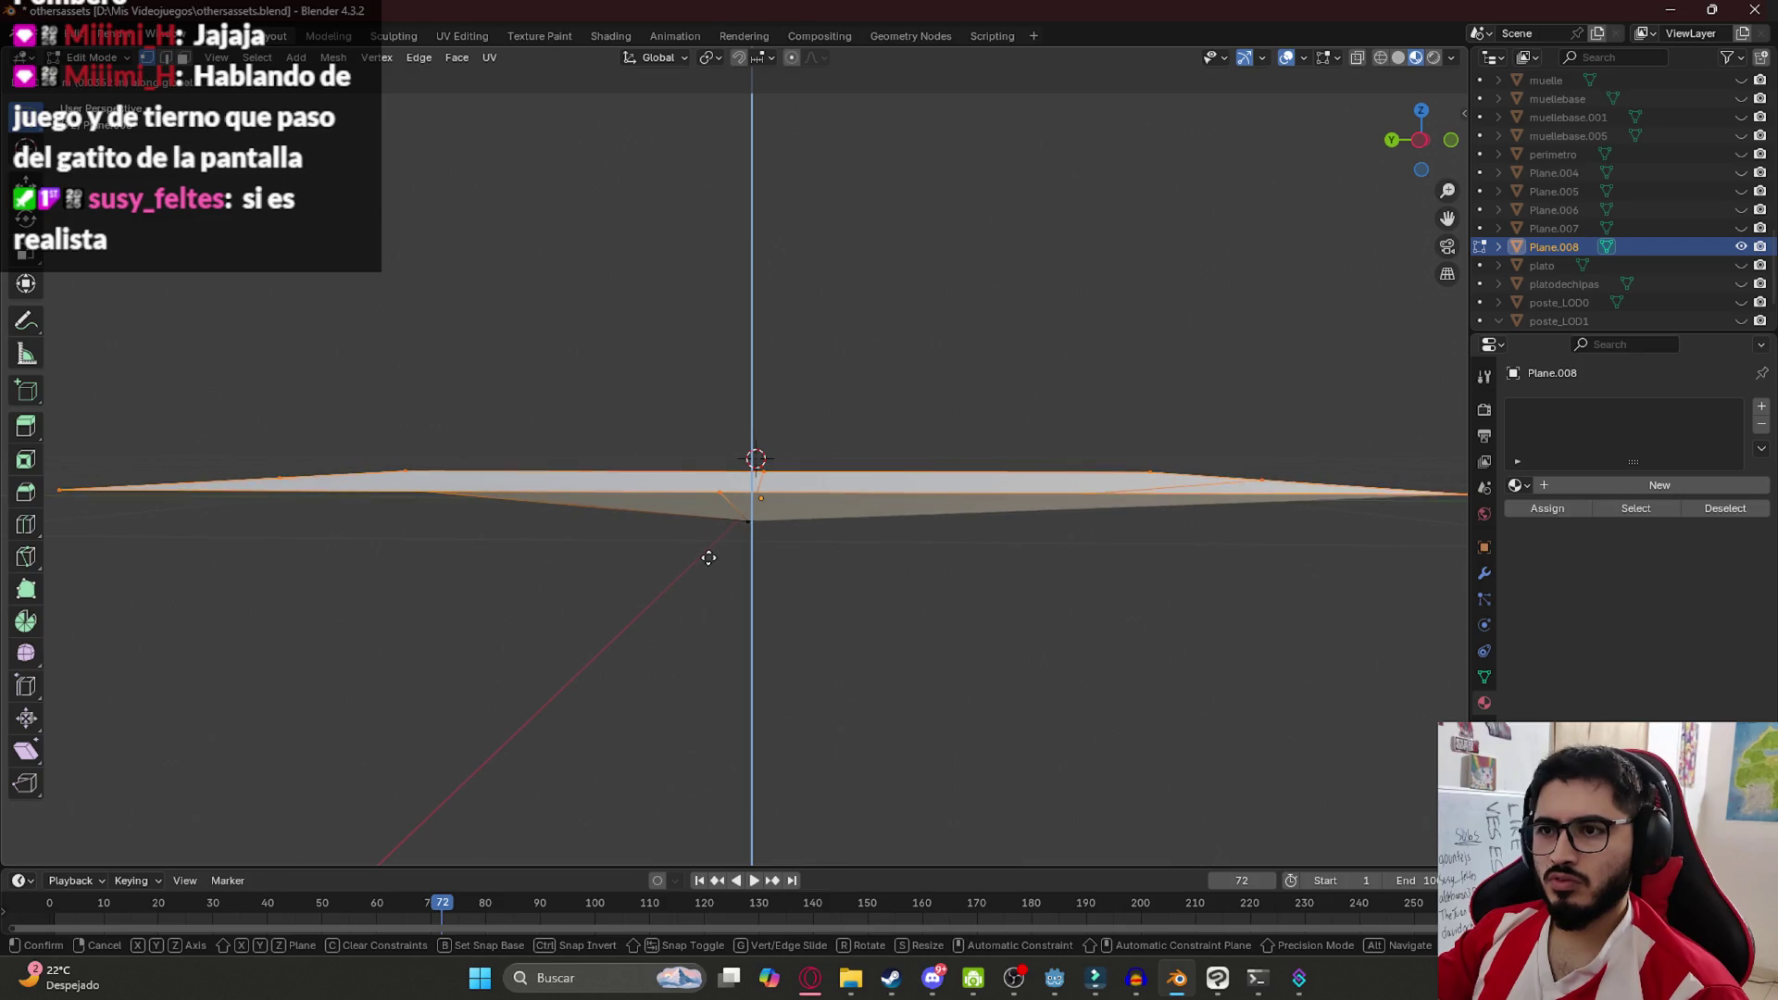
left_click(708, 552)
mouse_move(163, 469)
left_mouse_down()
mouse_move(436, 491)
mouse_move(282, 438)
left_mouse_up()
key("g")
key("z")
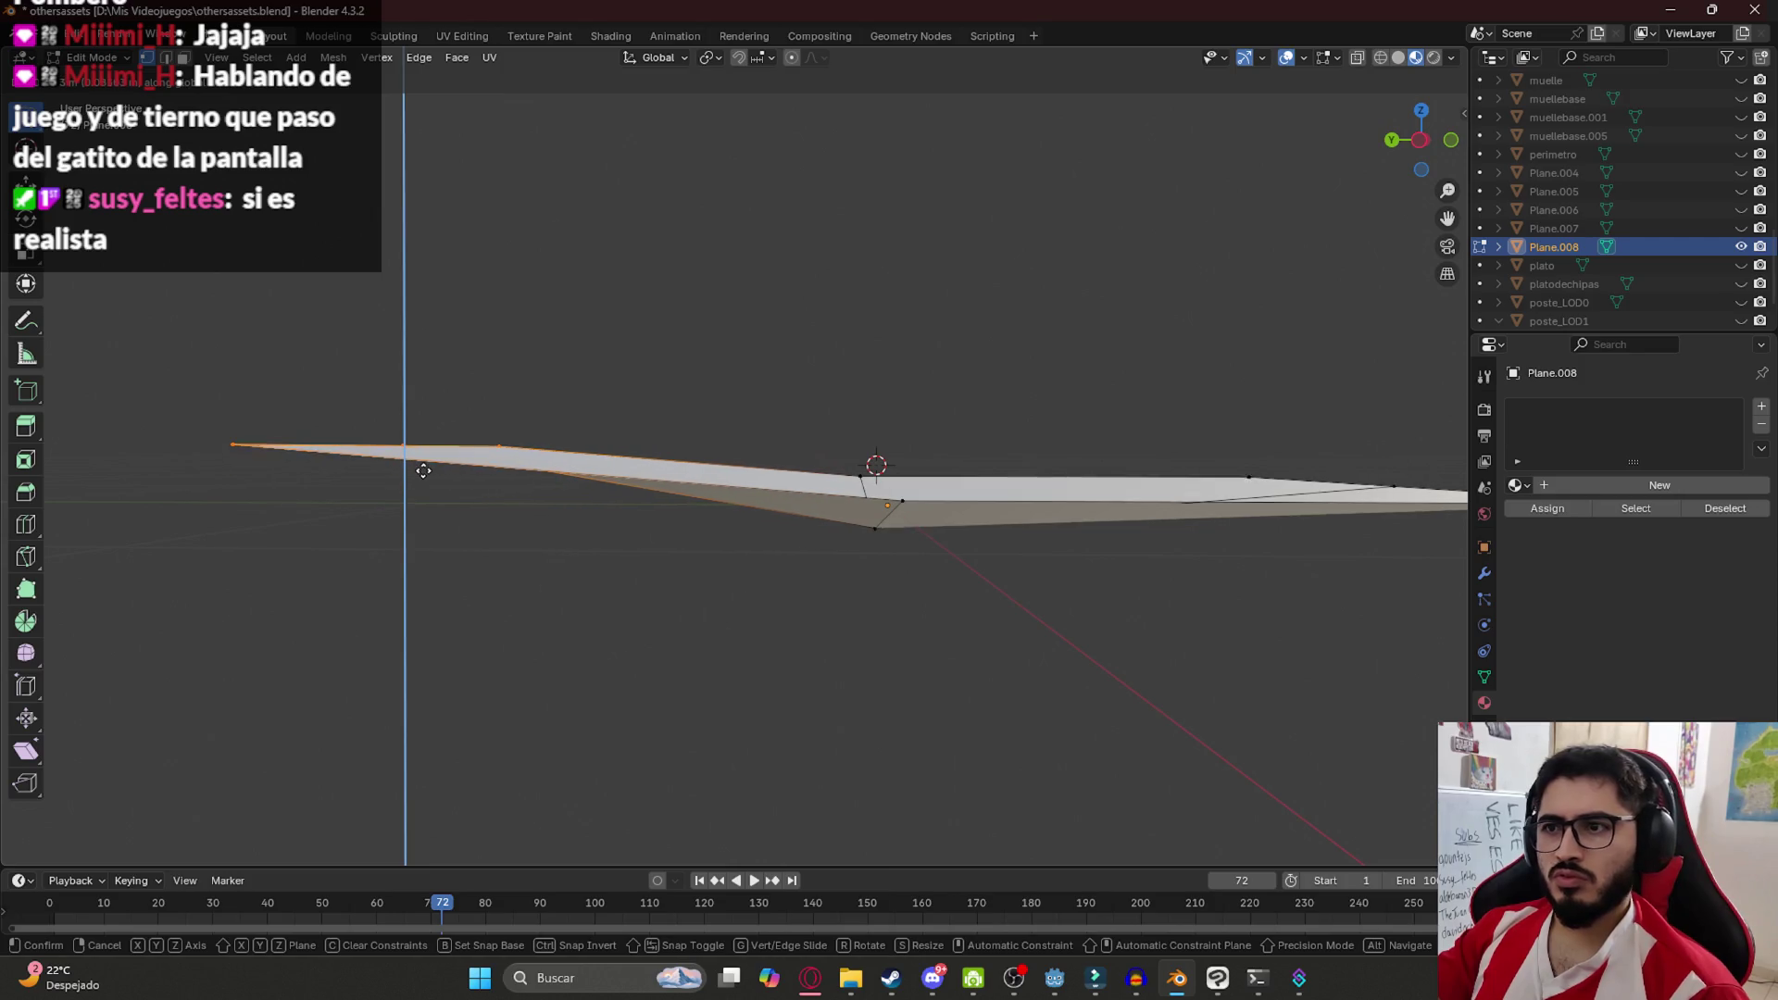
left_click(946, 452)
Lift the bottom-left corner vertex, leave edit mode and save othersassets.blend
mouse_move(946, 452)
left_mouse_down()
mouse_move(739, 476)
mouse_move(798, 475)
mouse_move(847, 427)
left_mouse_up()
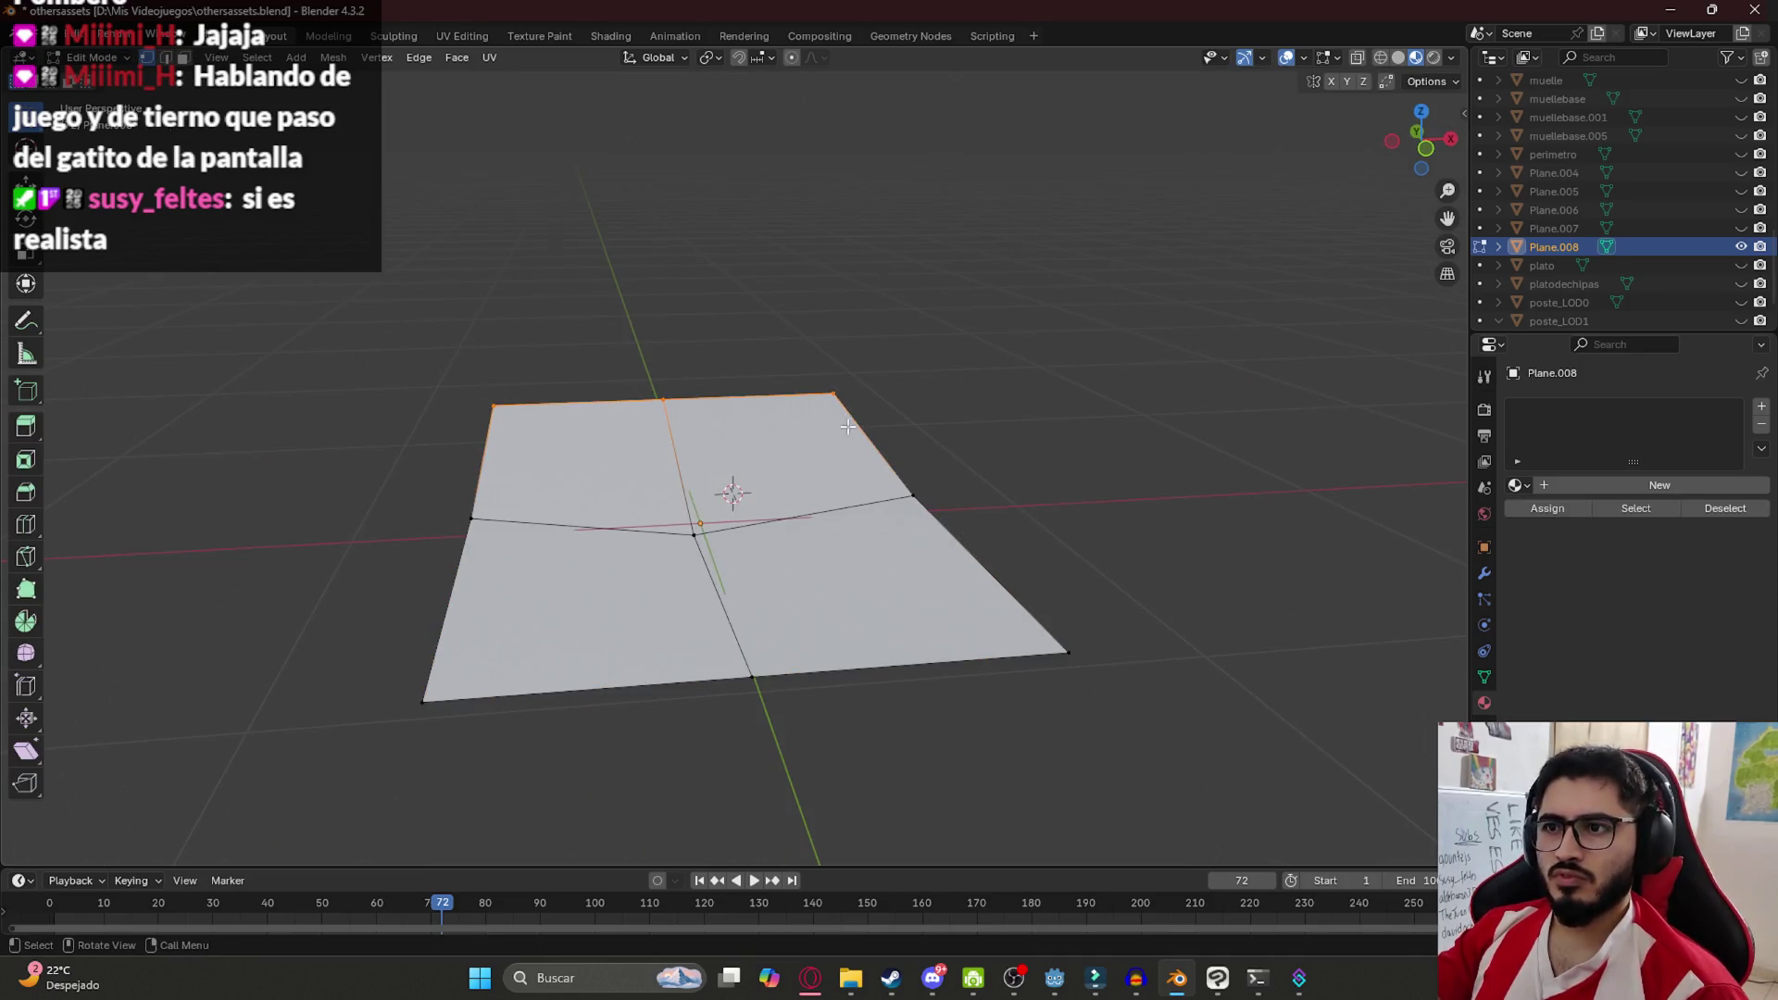
key("g")
key("z")
left_click(423, 669)
key("Tab")
mouse_move(658, 612)
left_mouse_down()
mouse_move(847, 555)
mouse_move(804, 535)
mouse_move(829, 561)
mouse_move(992, 559)
mouse_move(1000, 615)
left_mouse_up()
scroll(834, 567, "down", 5)
key("ctrl+s")
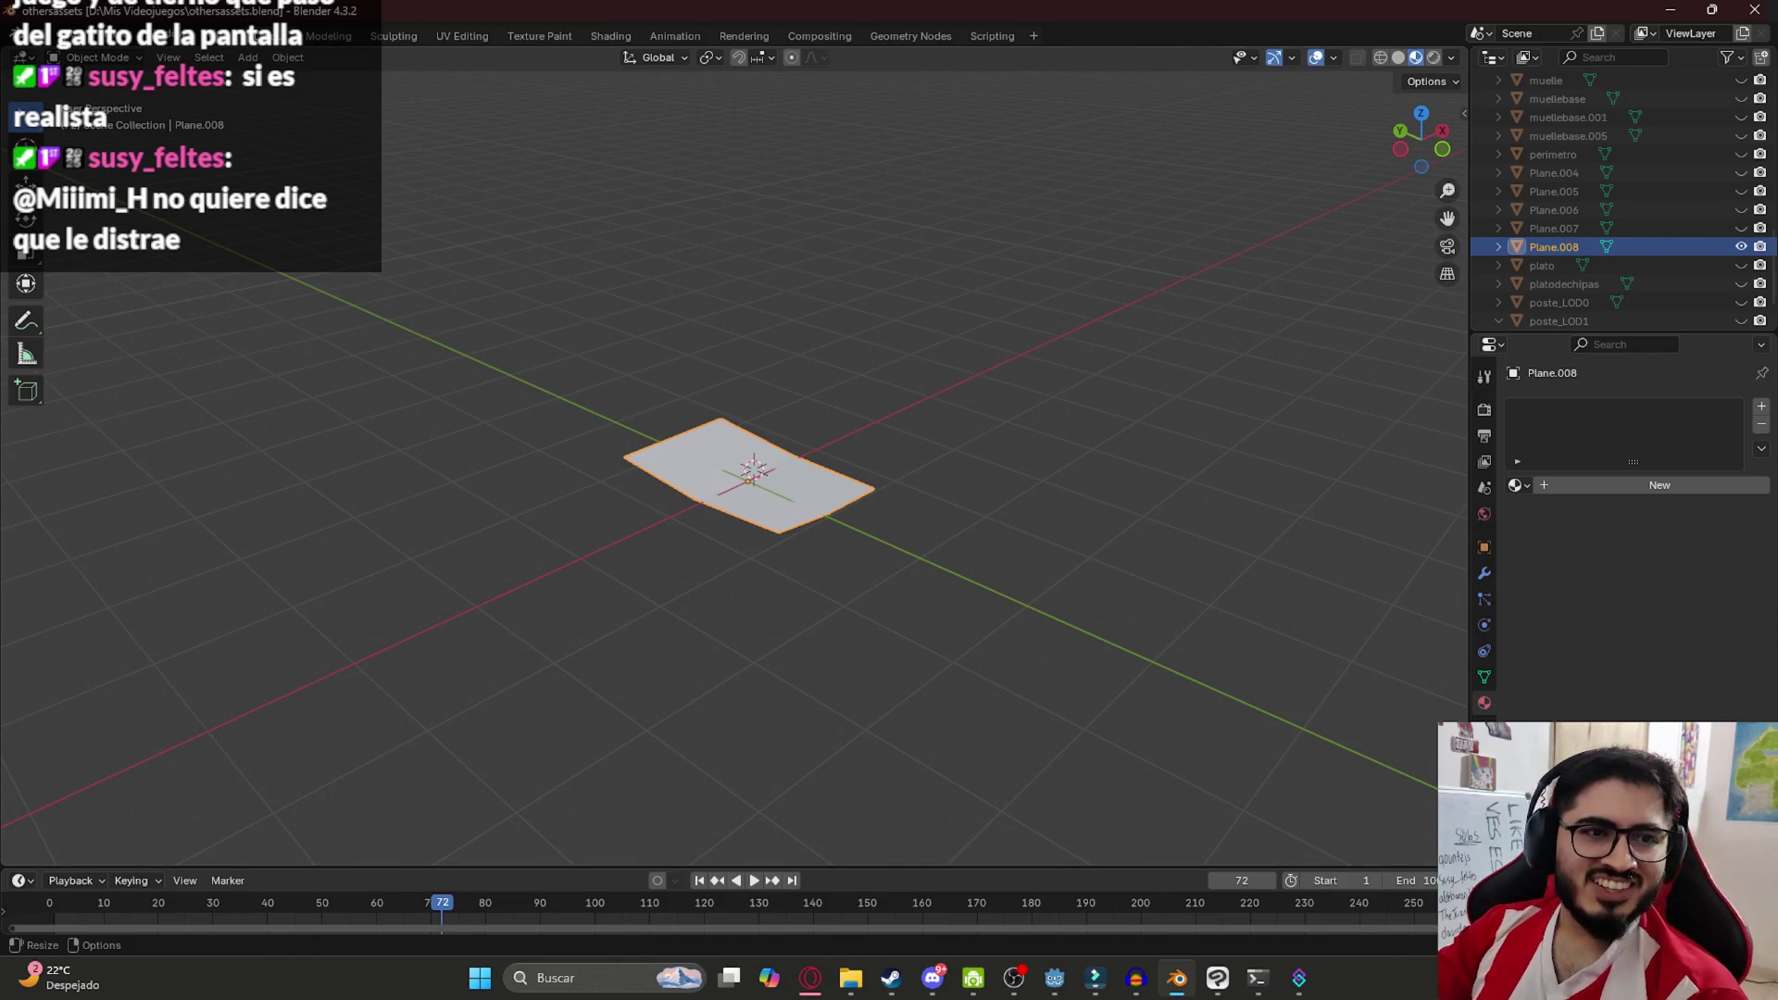
Open OtherAssets.clip from the Mis Videojuegos folder in Clip Studio Paint
left_click(1176, 978)
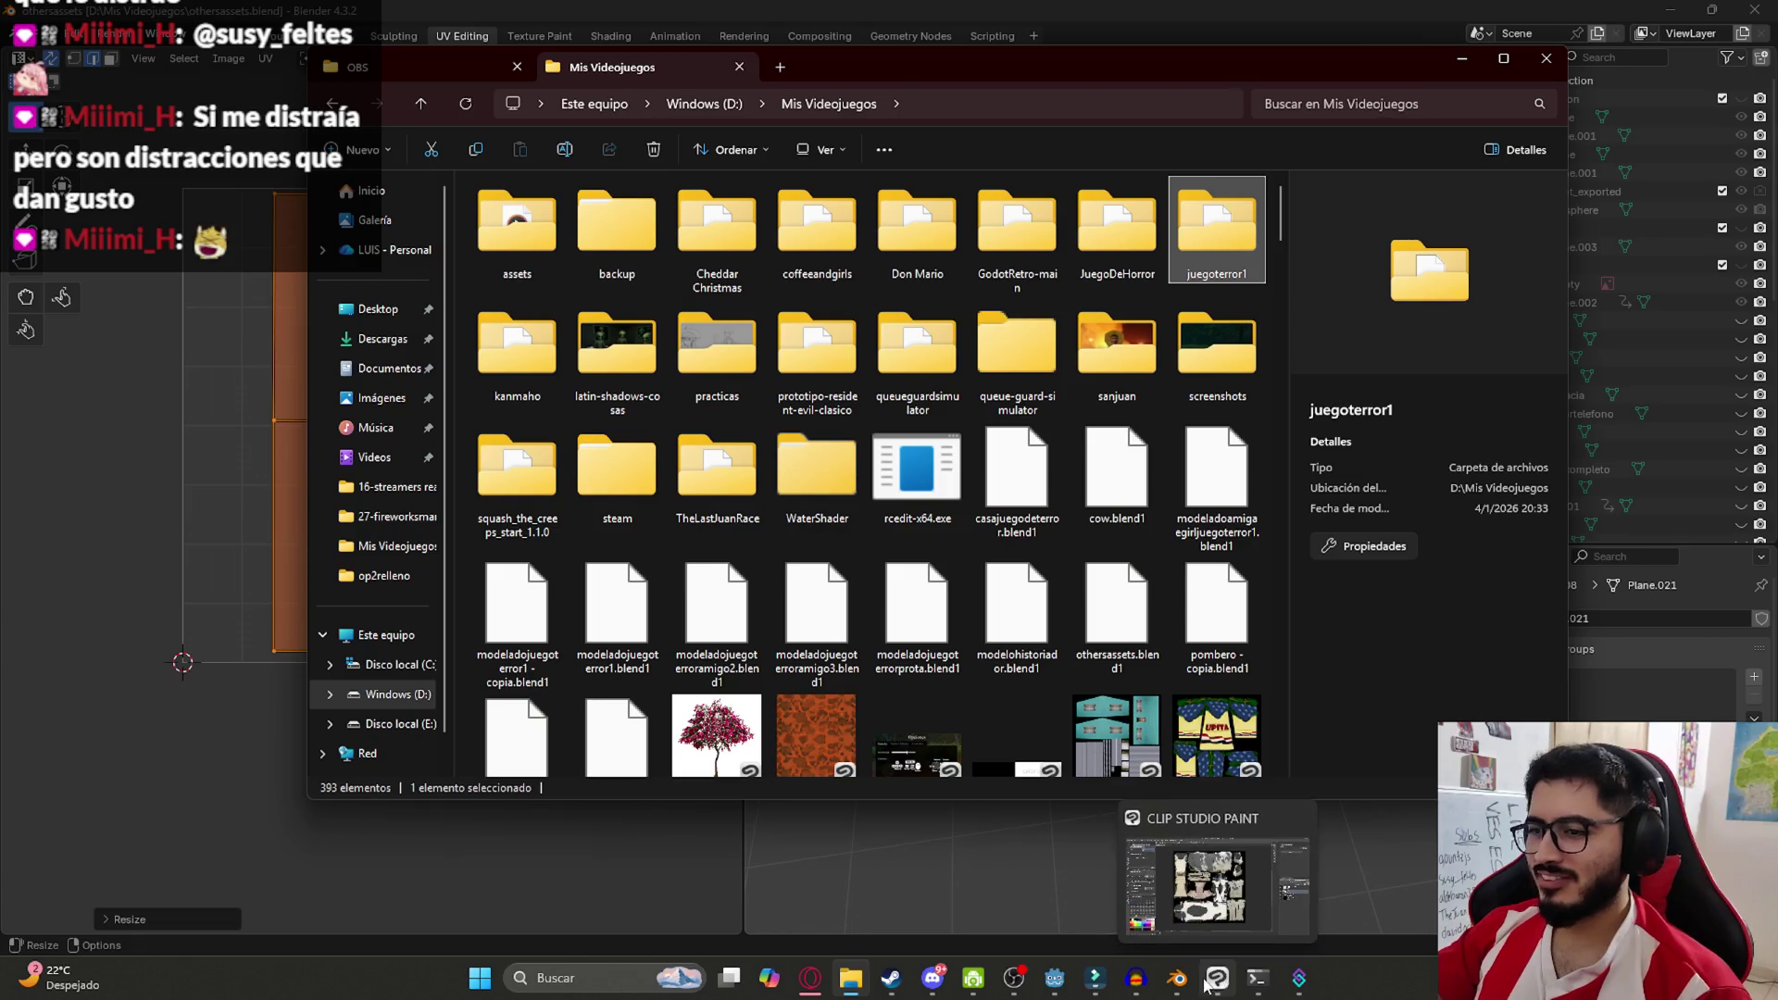
left_click(1218, 978)
left_click(850, 978)
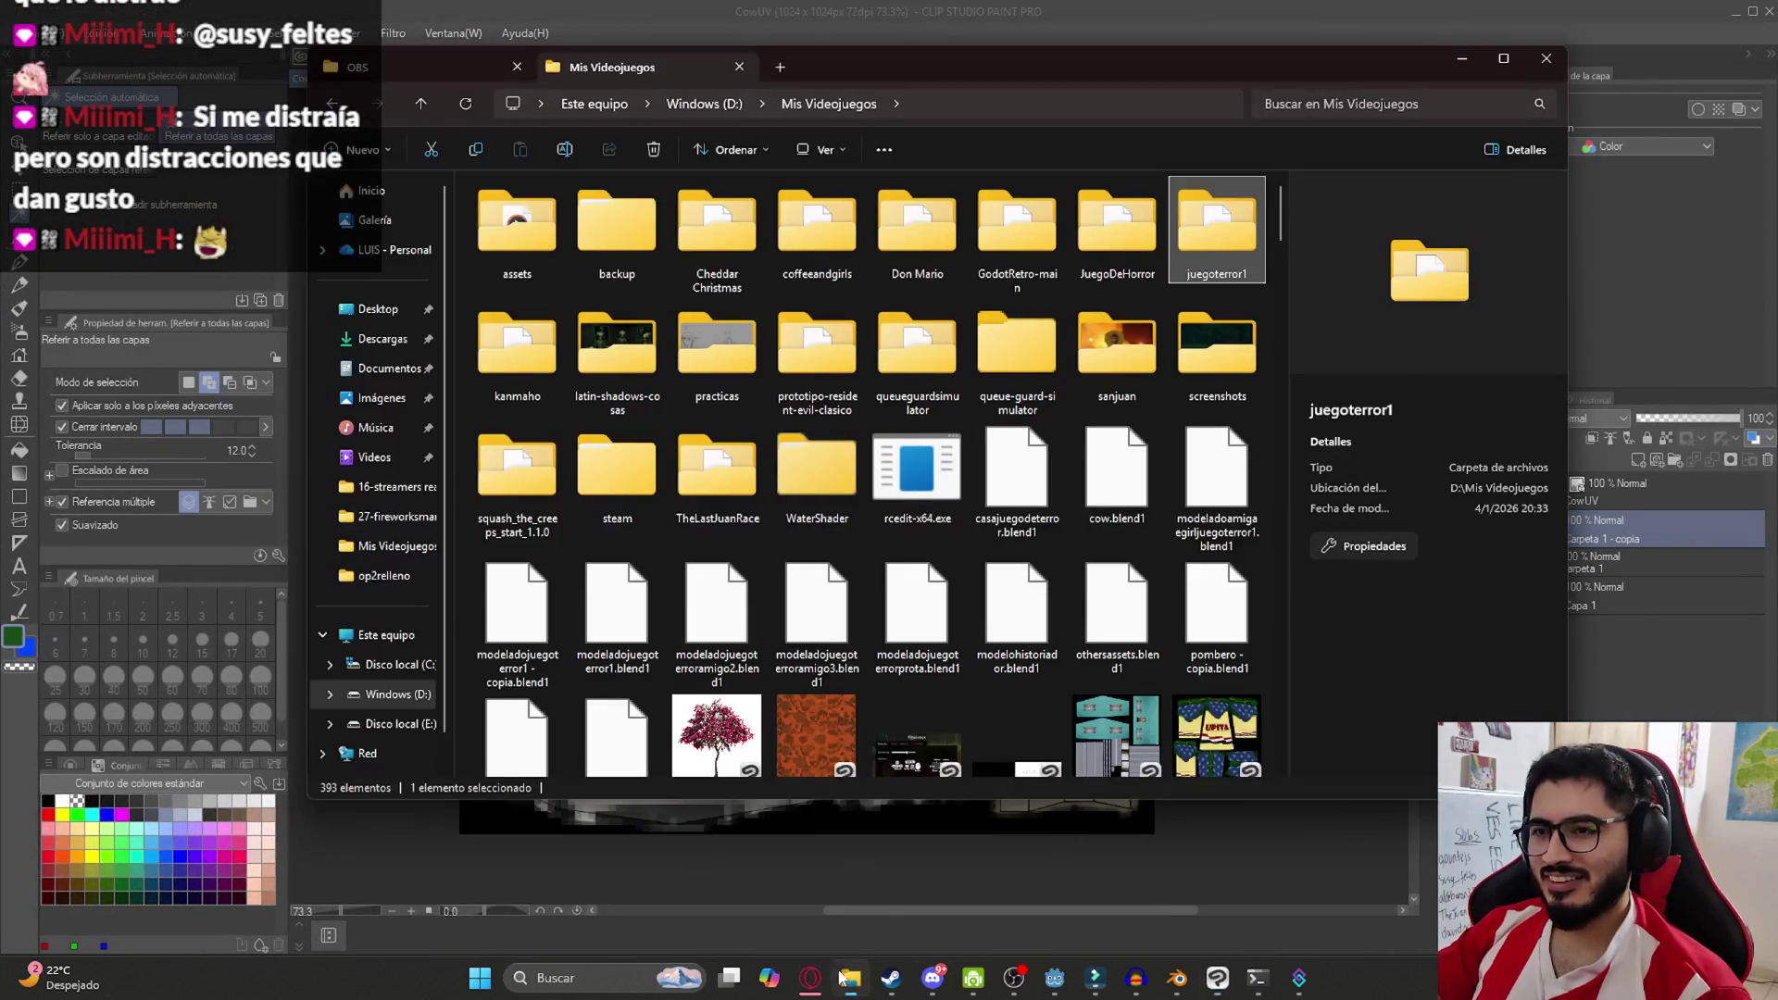
scroll(855, 498, "down", 5)
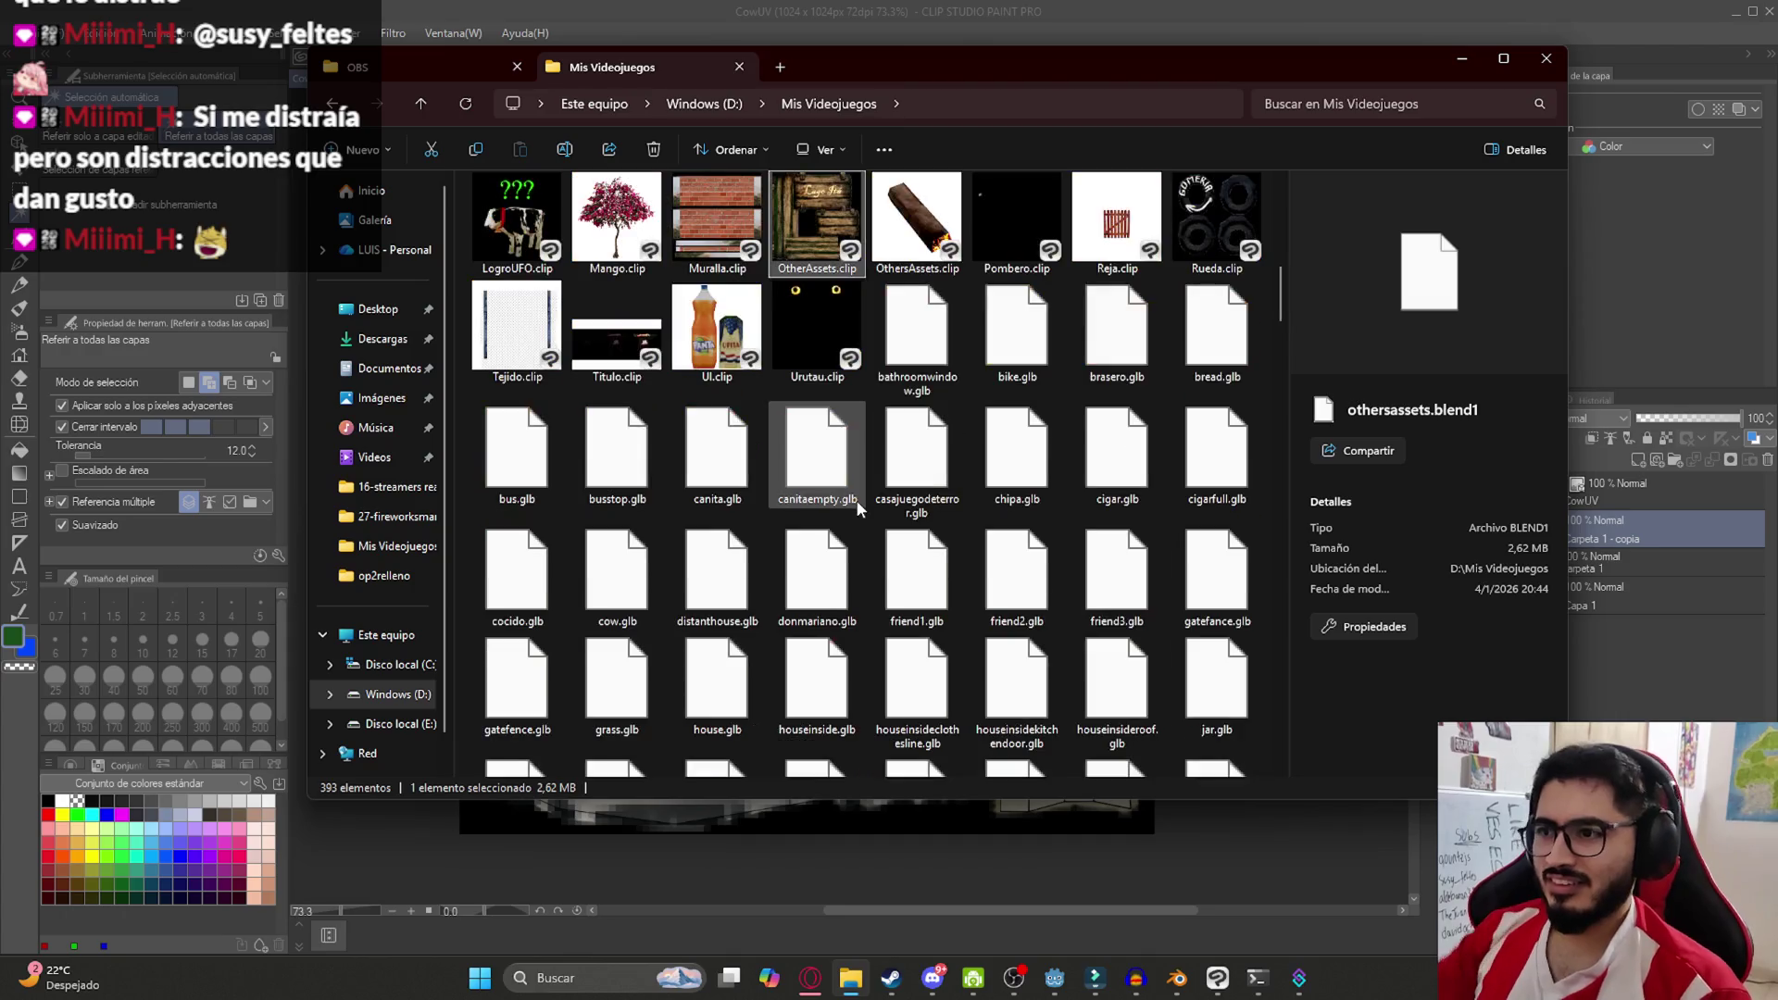
left_click(797, 232)
double_click(797, 232)
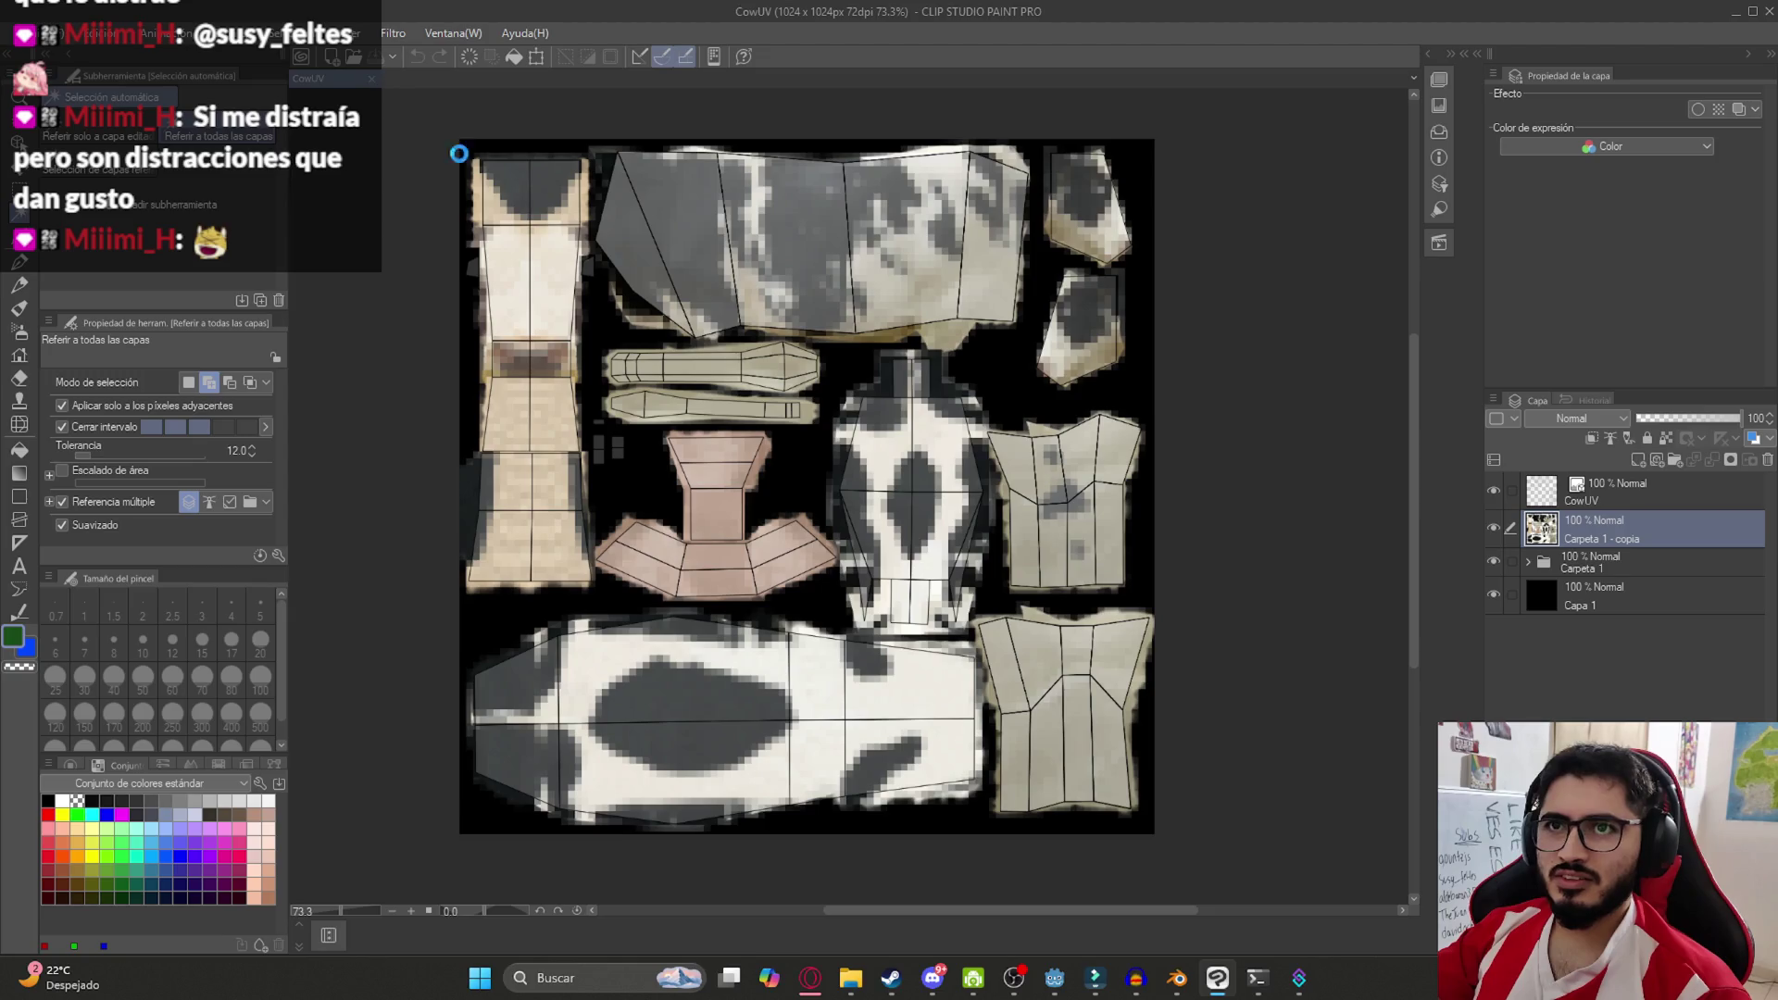
mouse_move(852, 982)
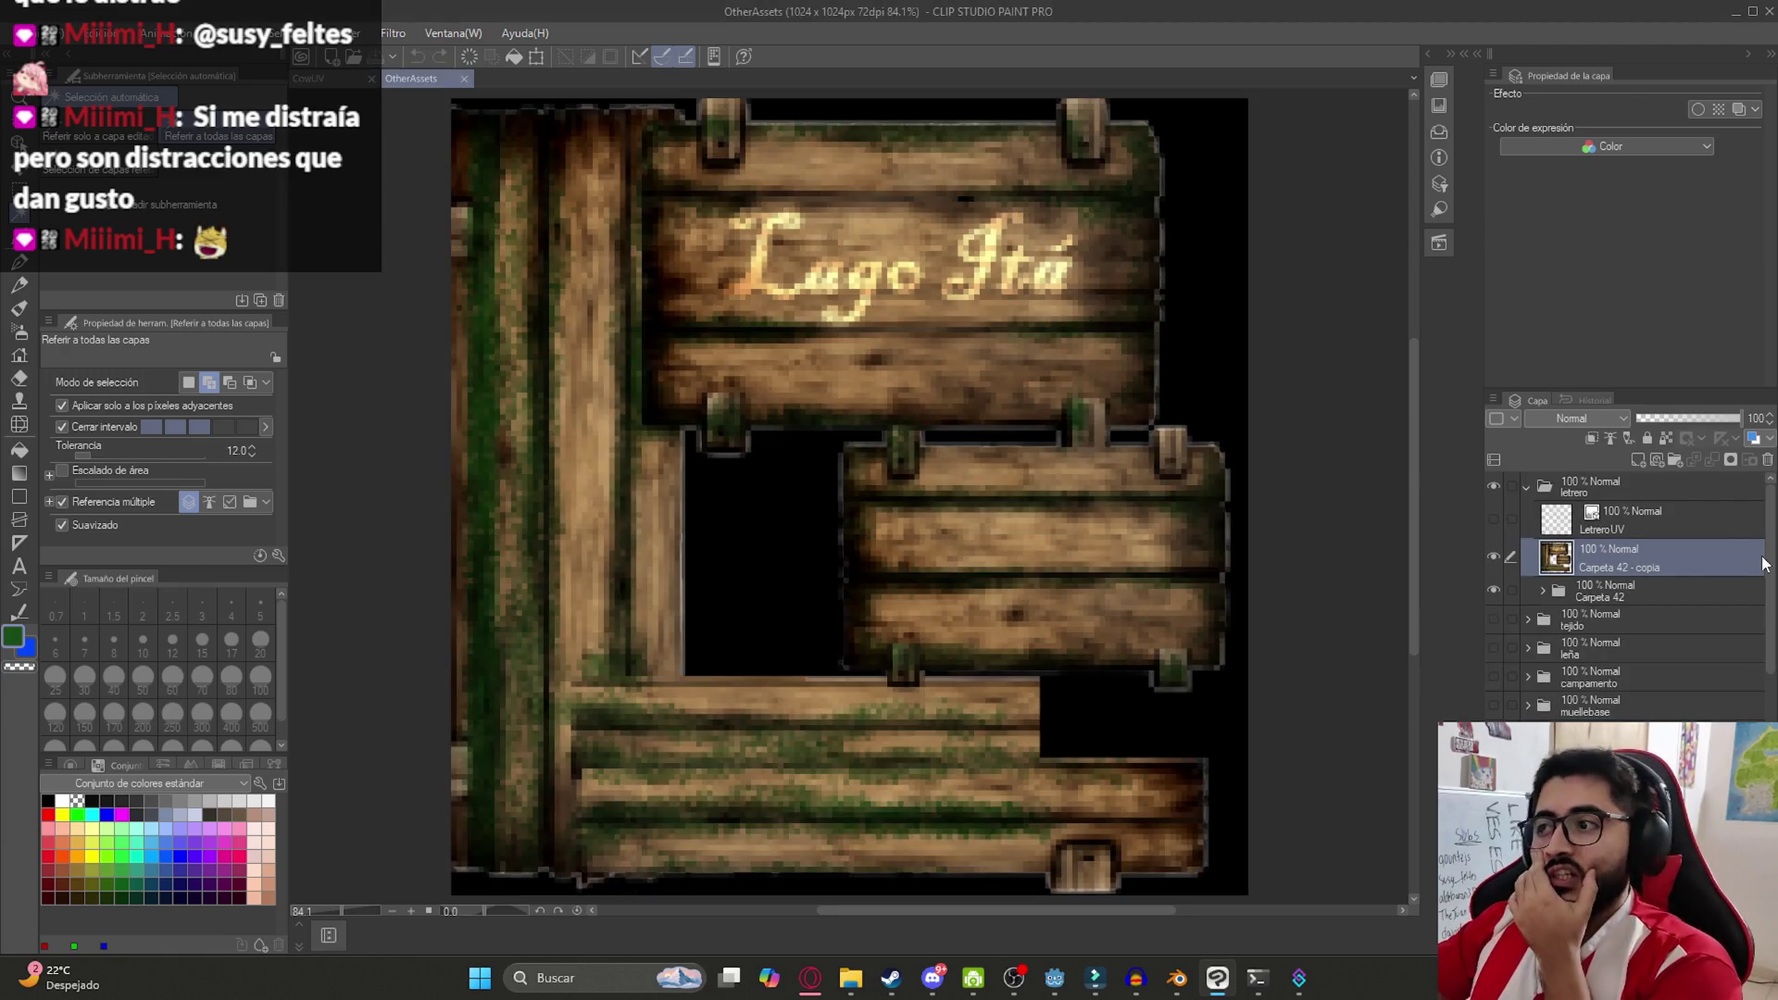
Collapse the letrero folder and hide it in the Layer panel
left_click(1588, 491)
left_click(1528, 488)
left_click(1493, 486)
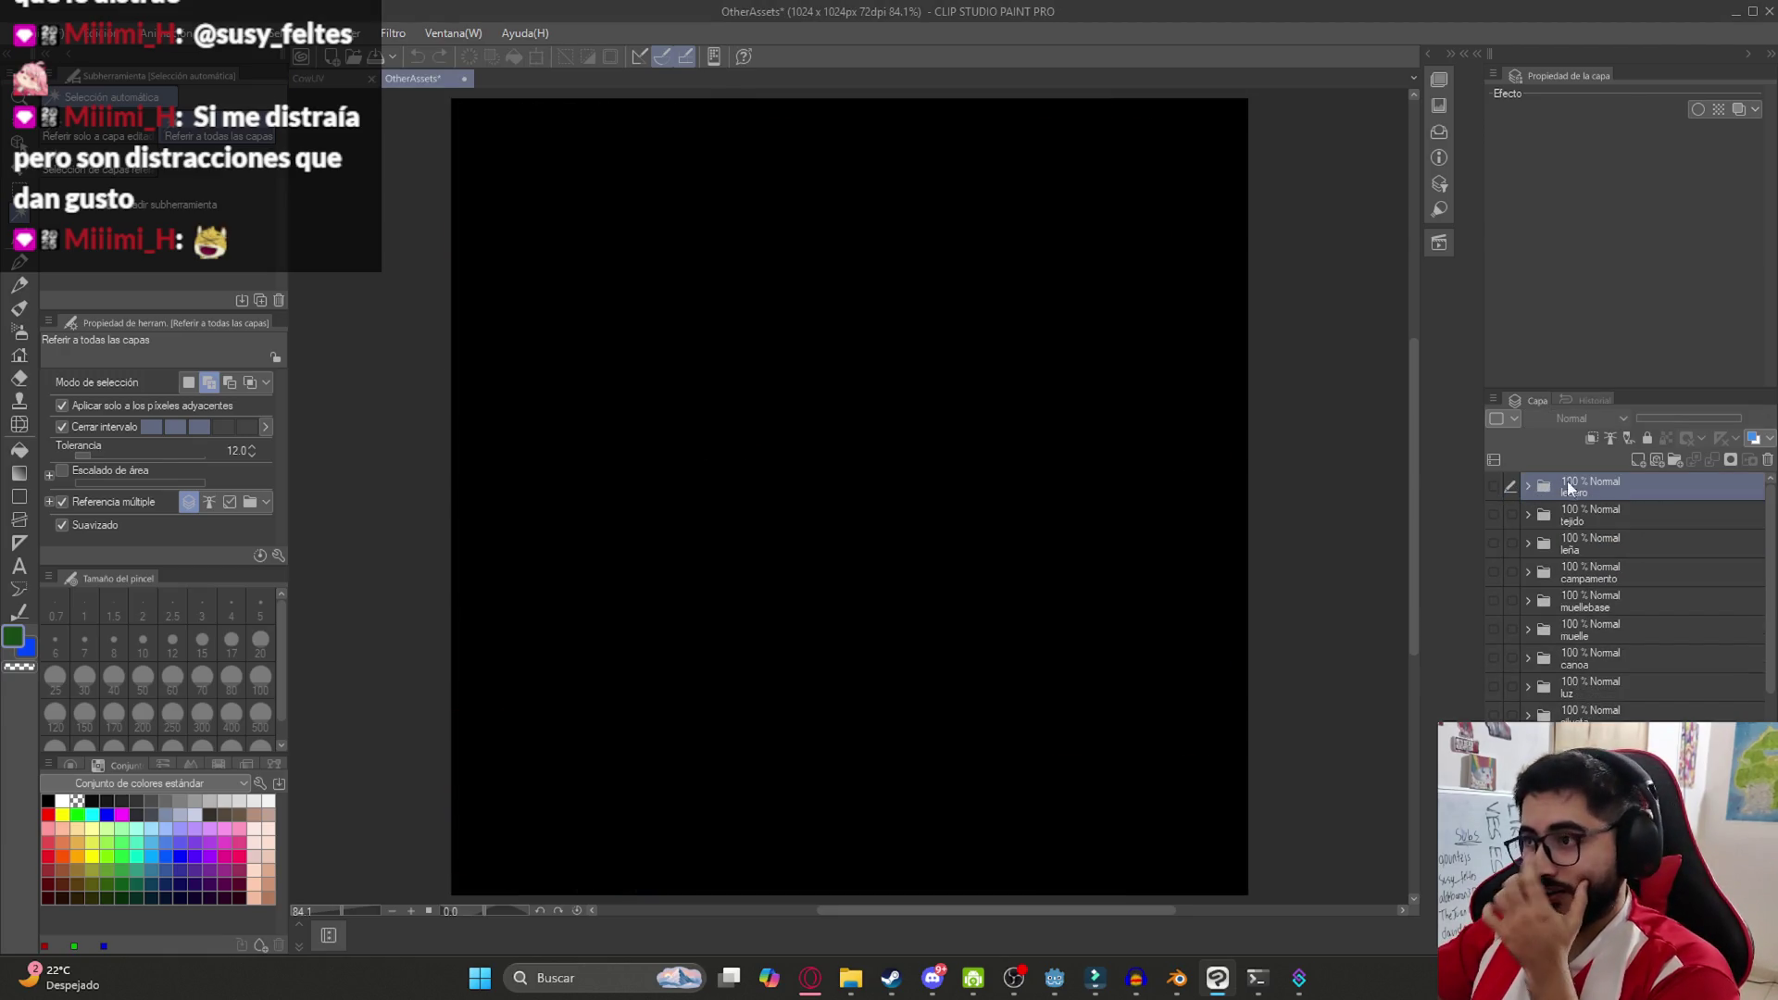
Create a folder named notanormal and import NotaNormalUV.png into it
left_click(1674, 460)
double_click(1591, 489)
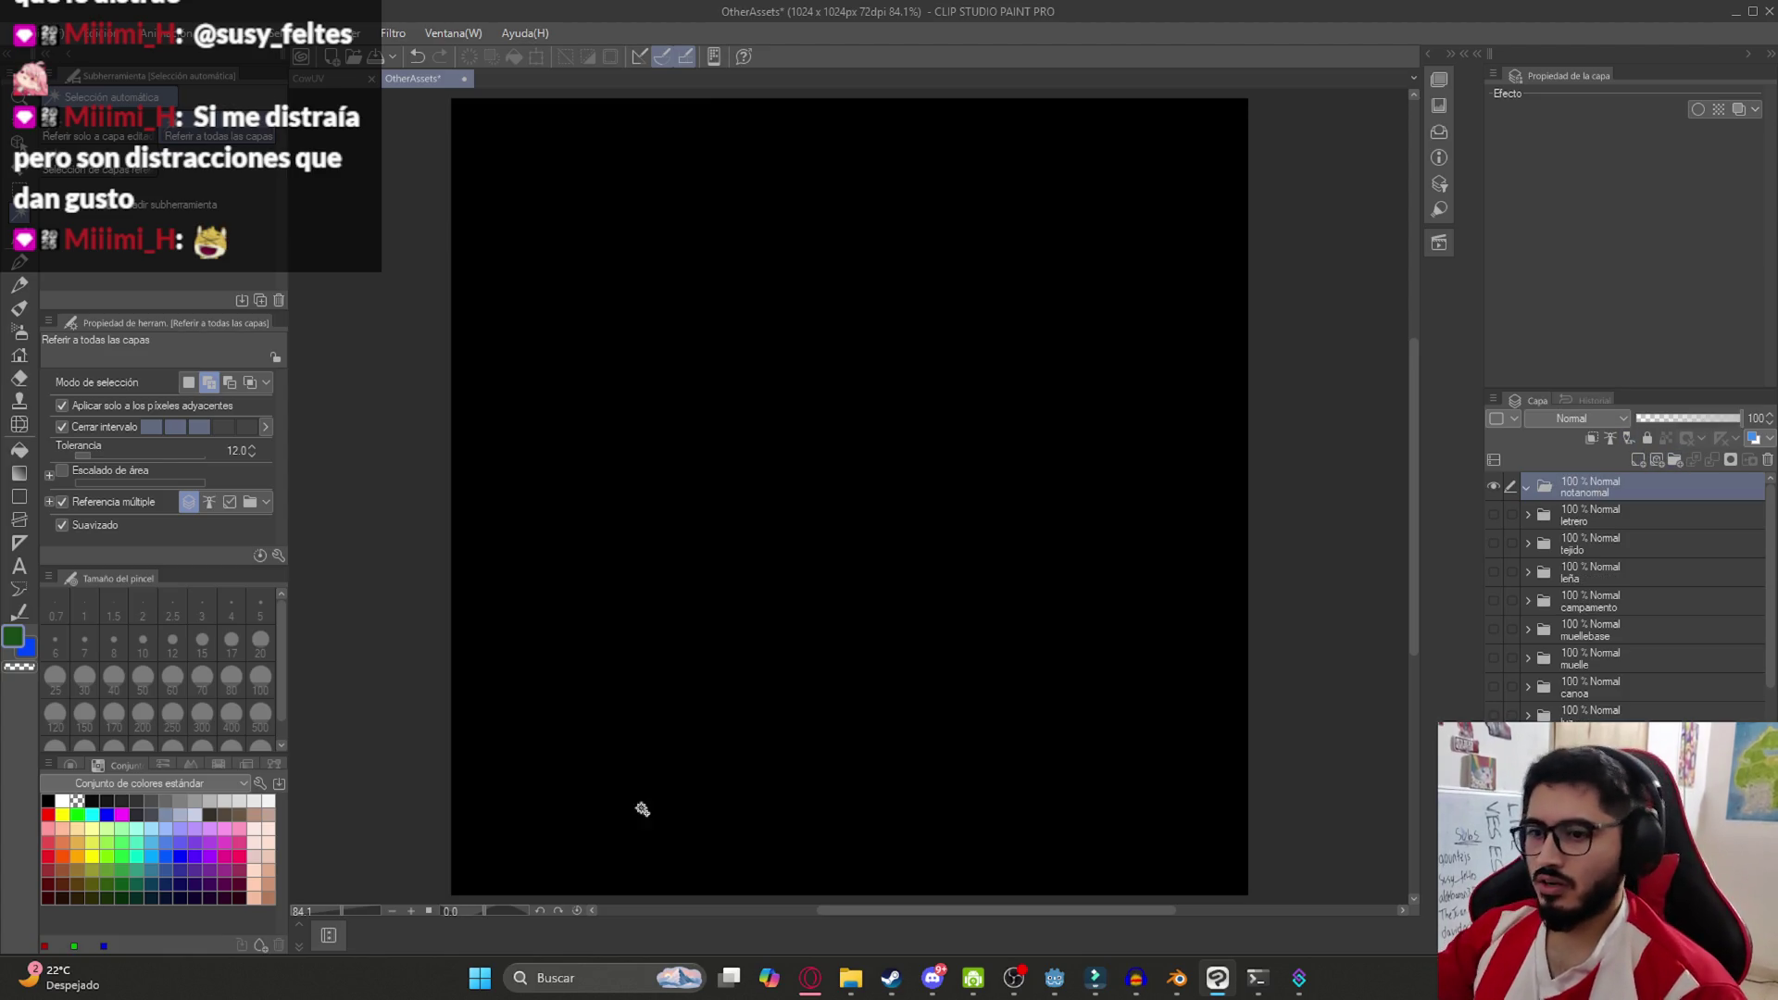
left_click(852, 968)
left_click(802, 618)
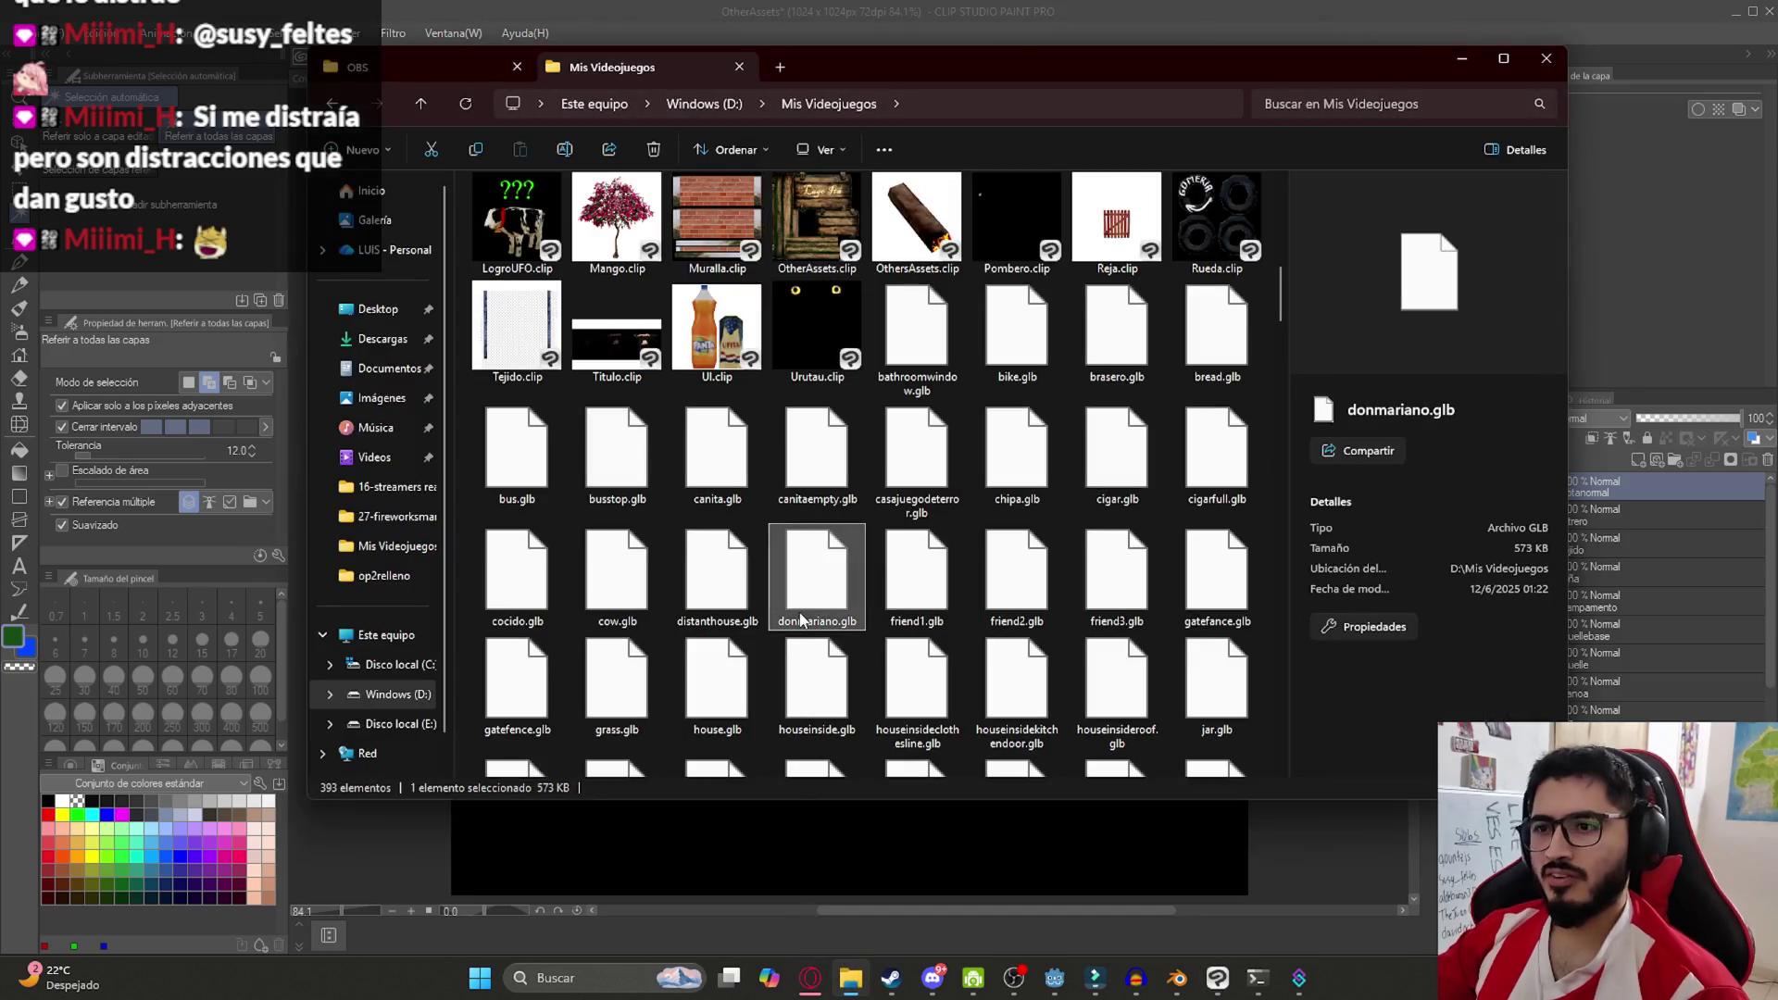
type("nota")
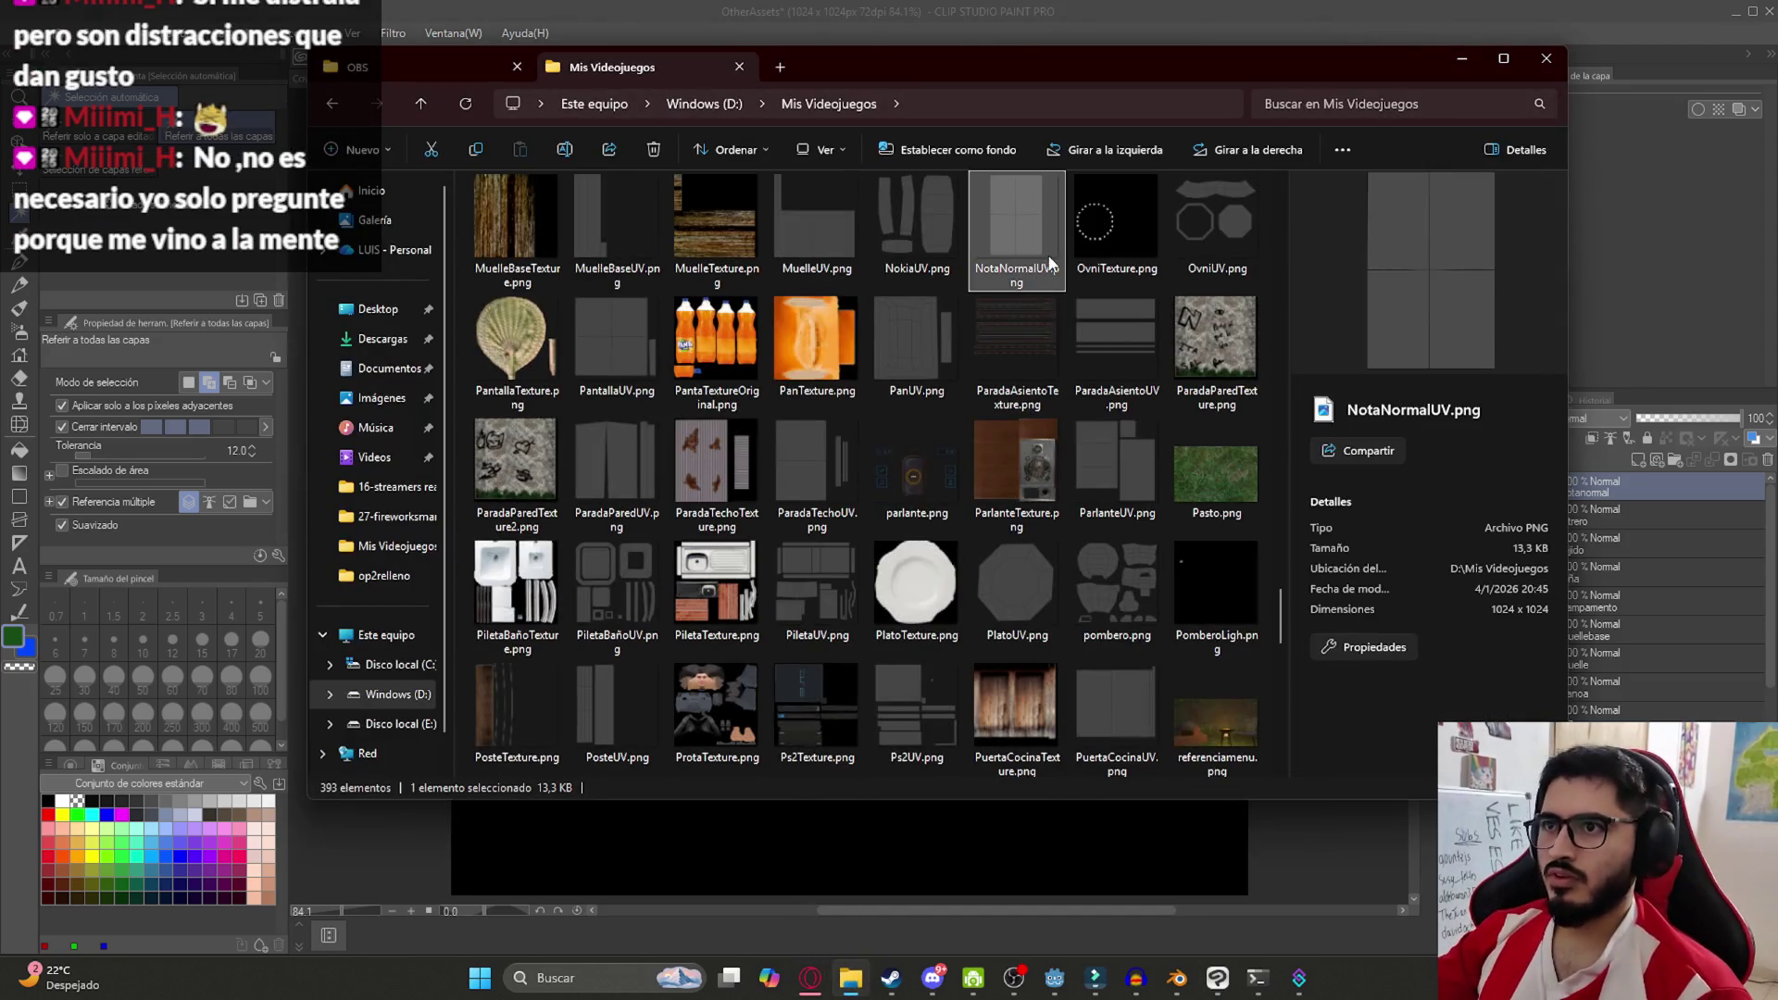
left_click_drag(1667, 465, 1649, 520)
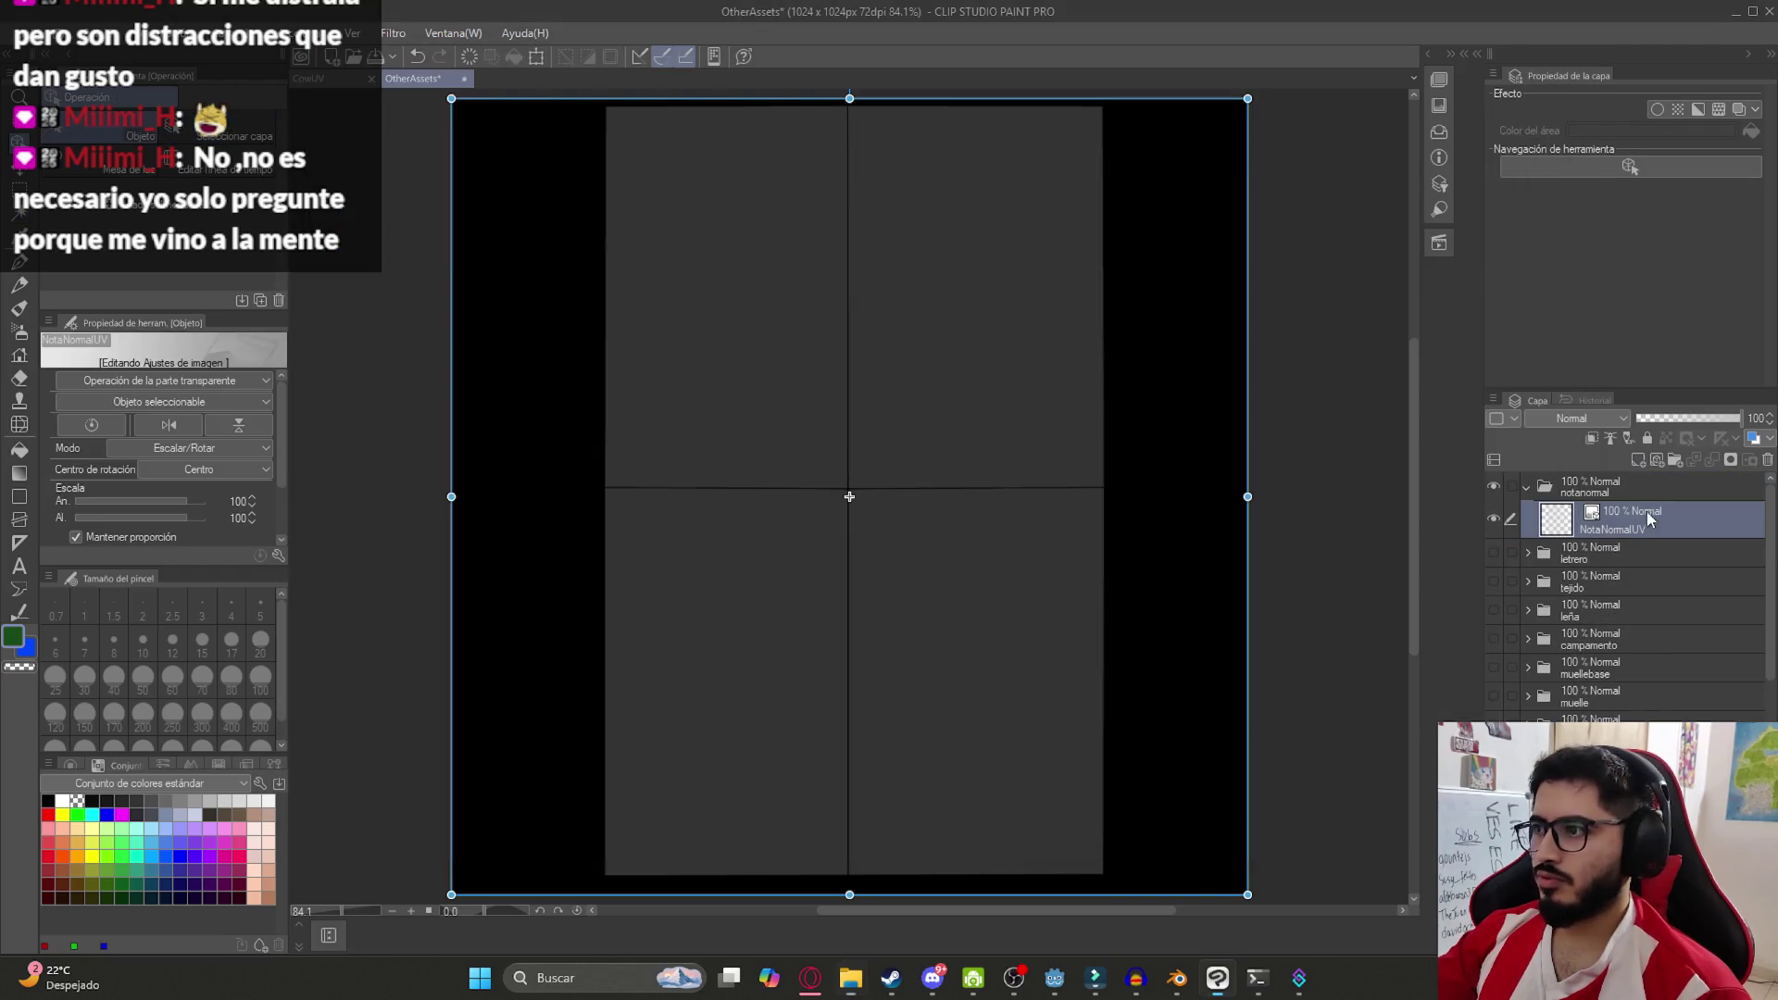
Add an empty folder below the note layout, then return to the translations spreadsheet
left_click(1674, 461)
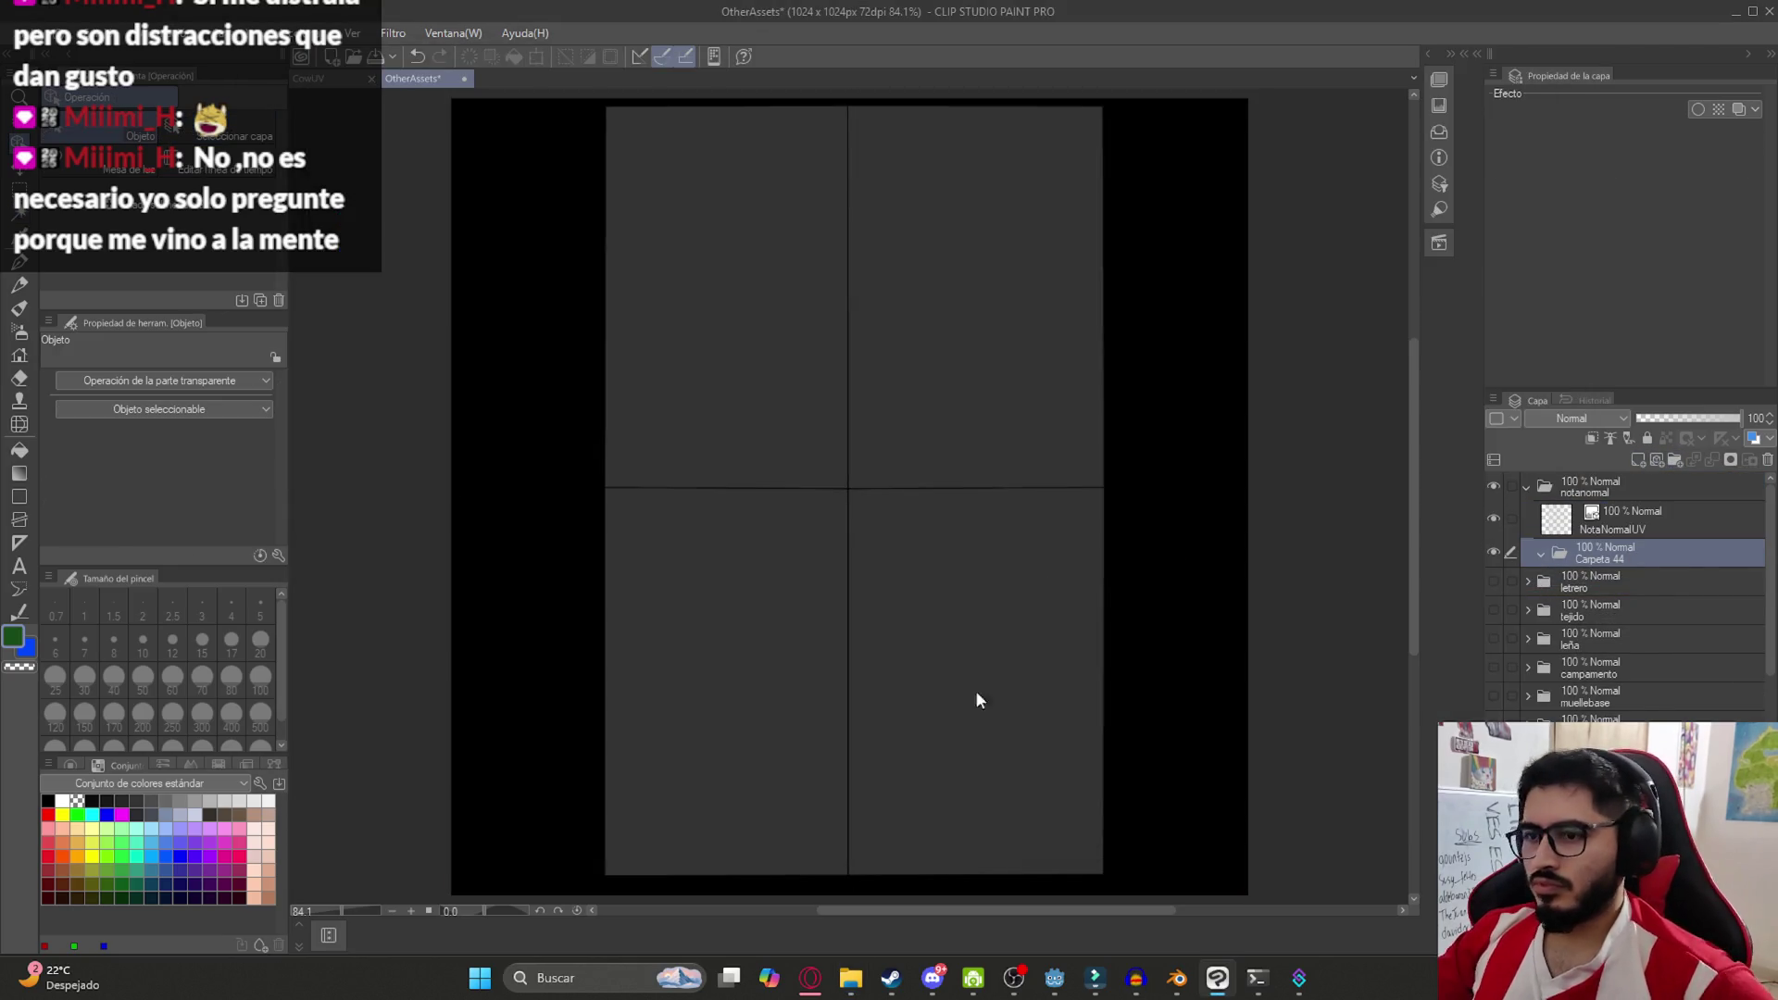
scroll(927, 788, "down", 1)
left_click(850, 978)
scroll(1071, 581, "down", 2)
scroll(1070, 639, "down", 3)
scroll(1070, 639, "up", 5)
key("alt+Tab")
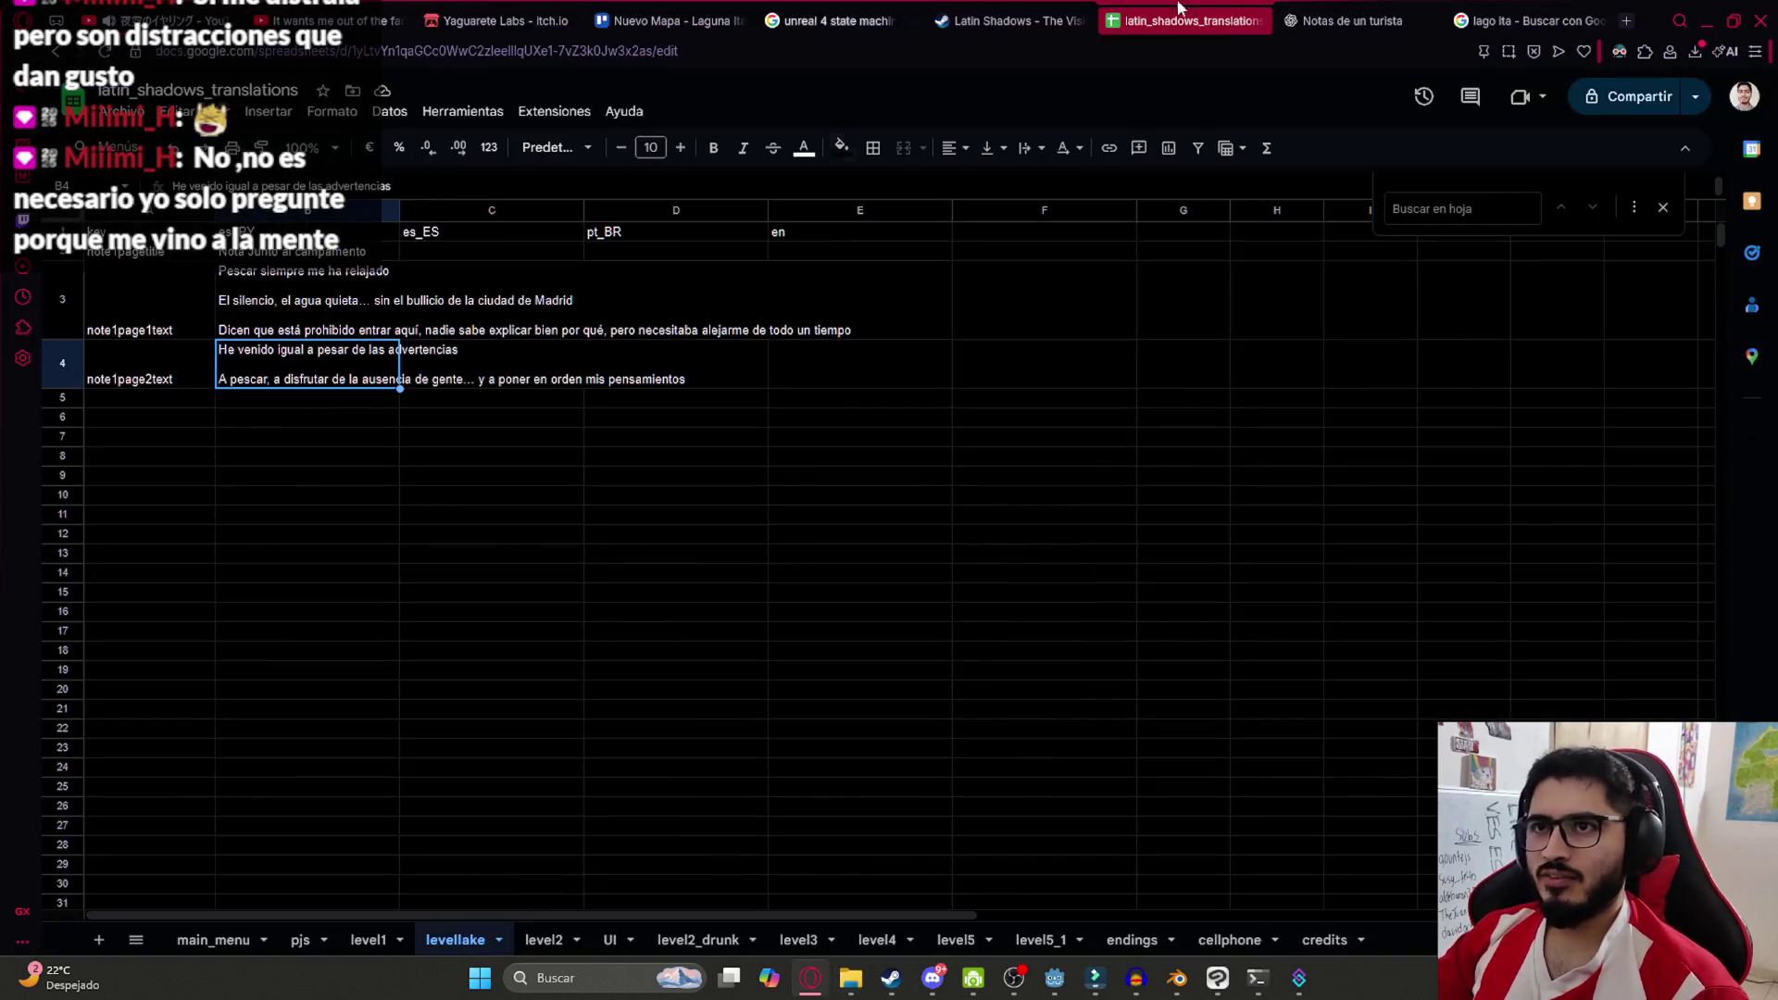
Search Google for 'nota' and browse its image results
left_click(1528, 21)
left_click(549, 107)
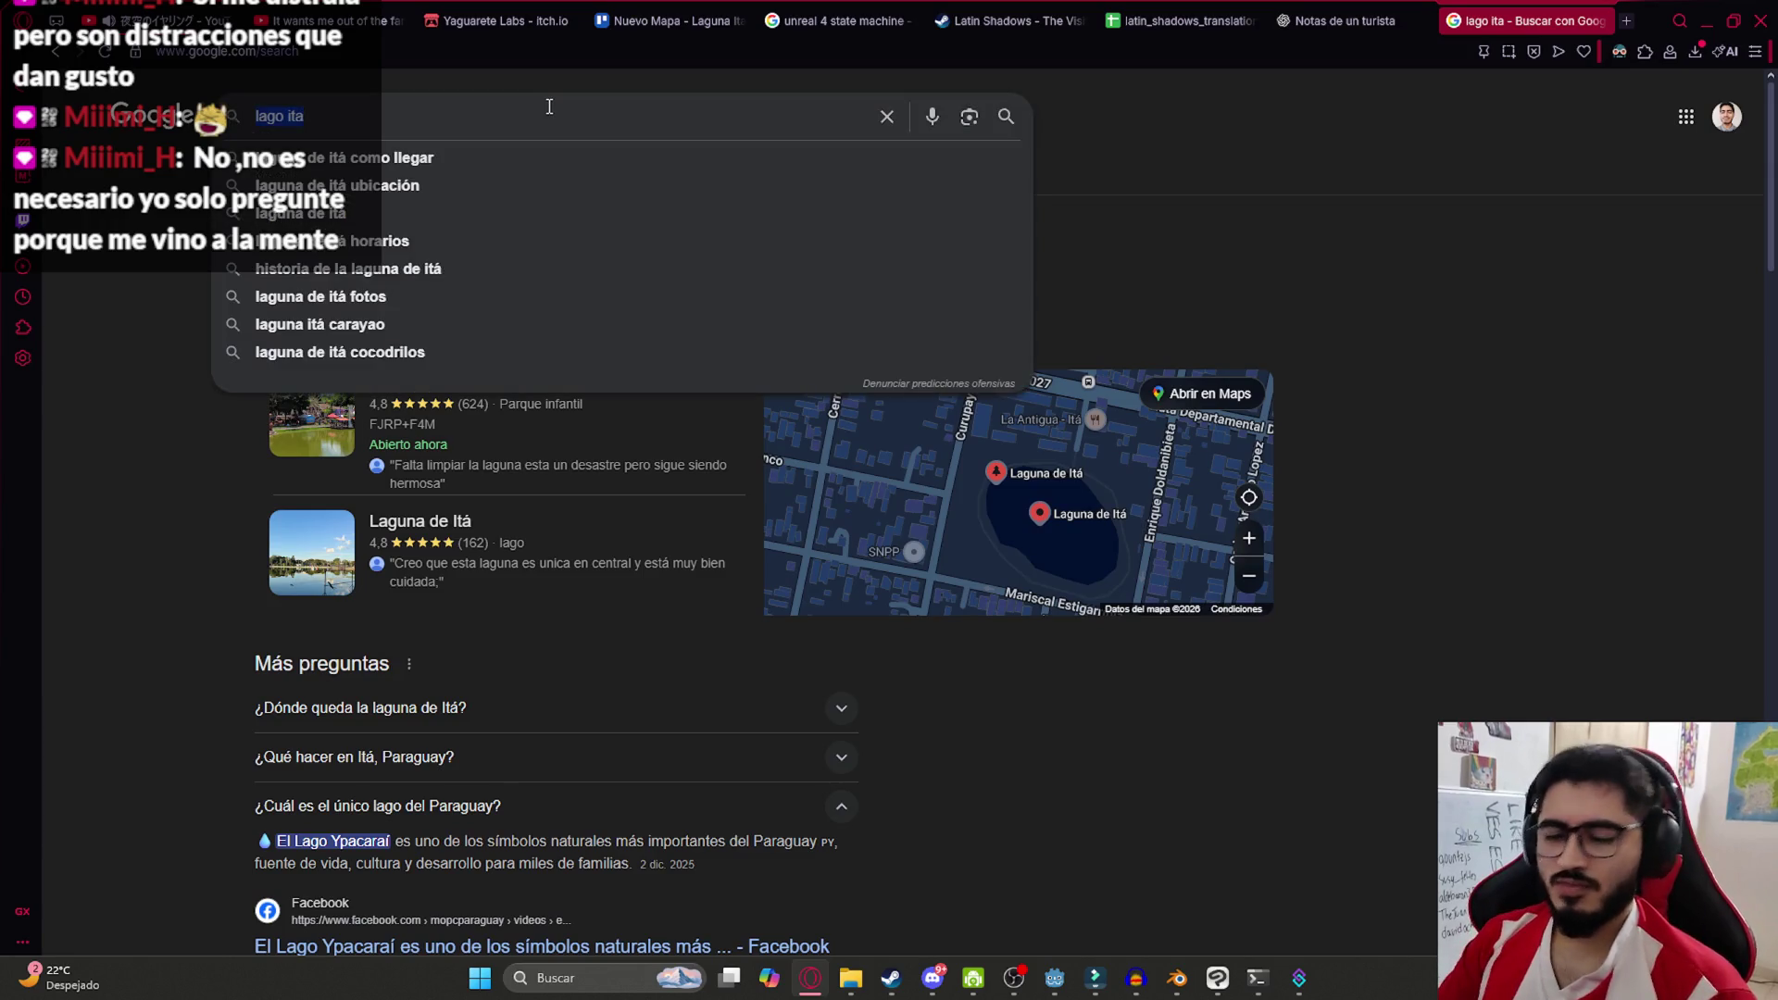
type("nota")
key("Return")
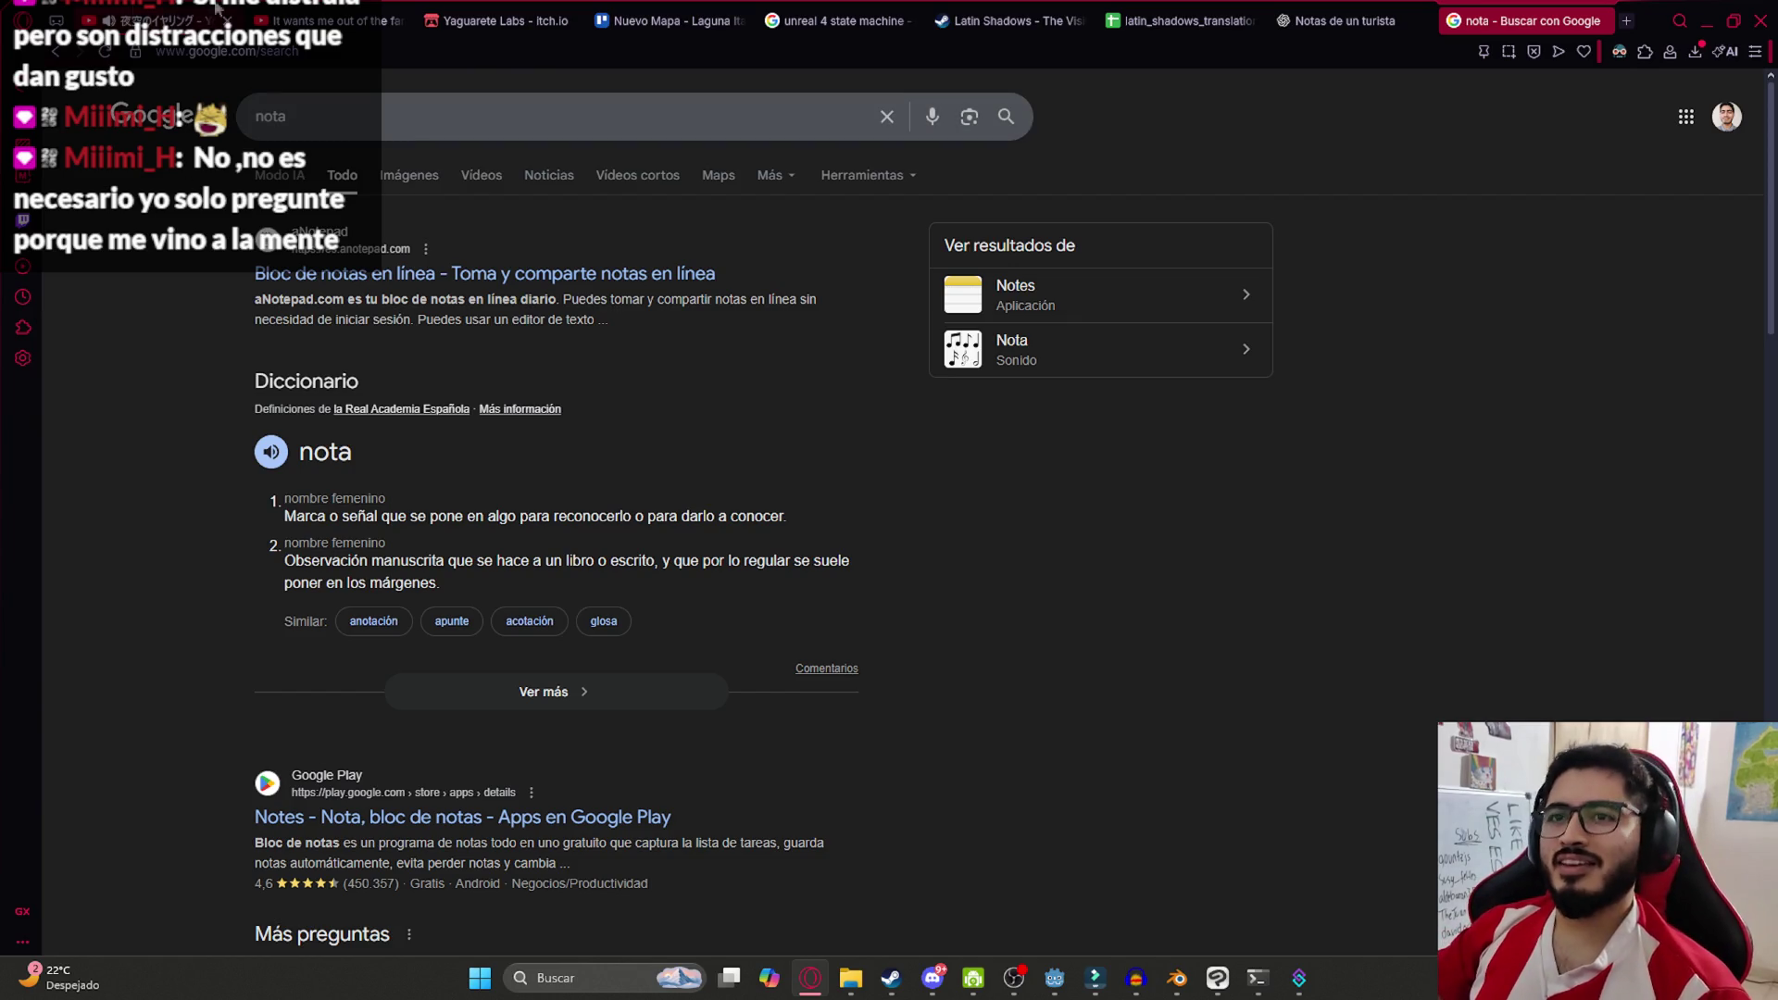
left_click(409, 175)
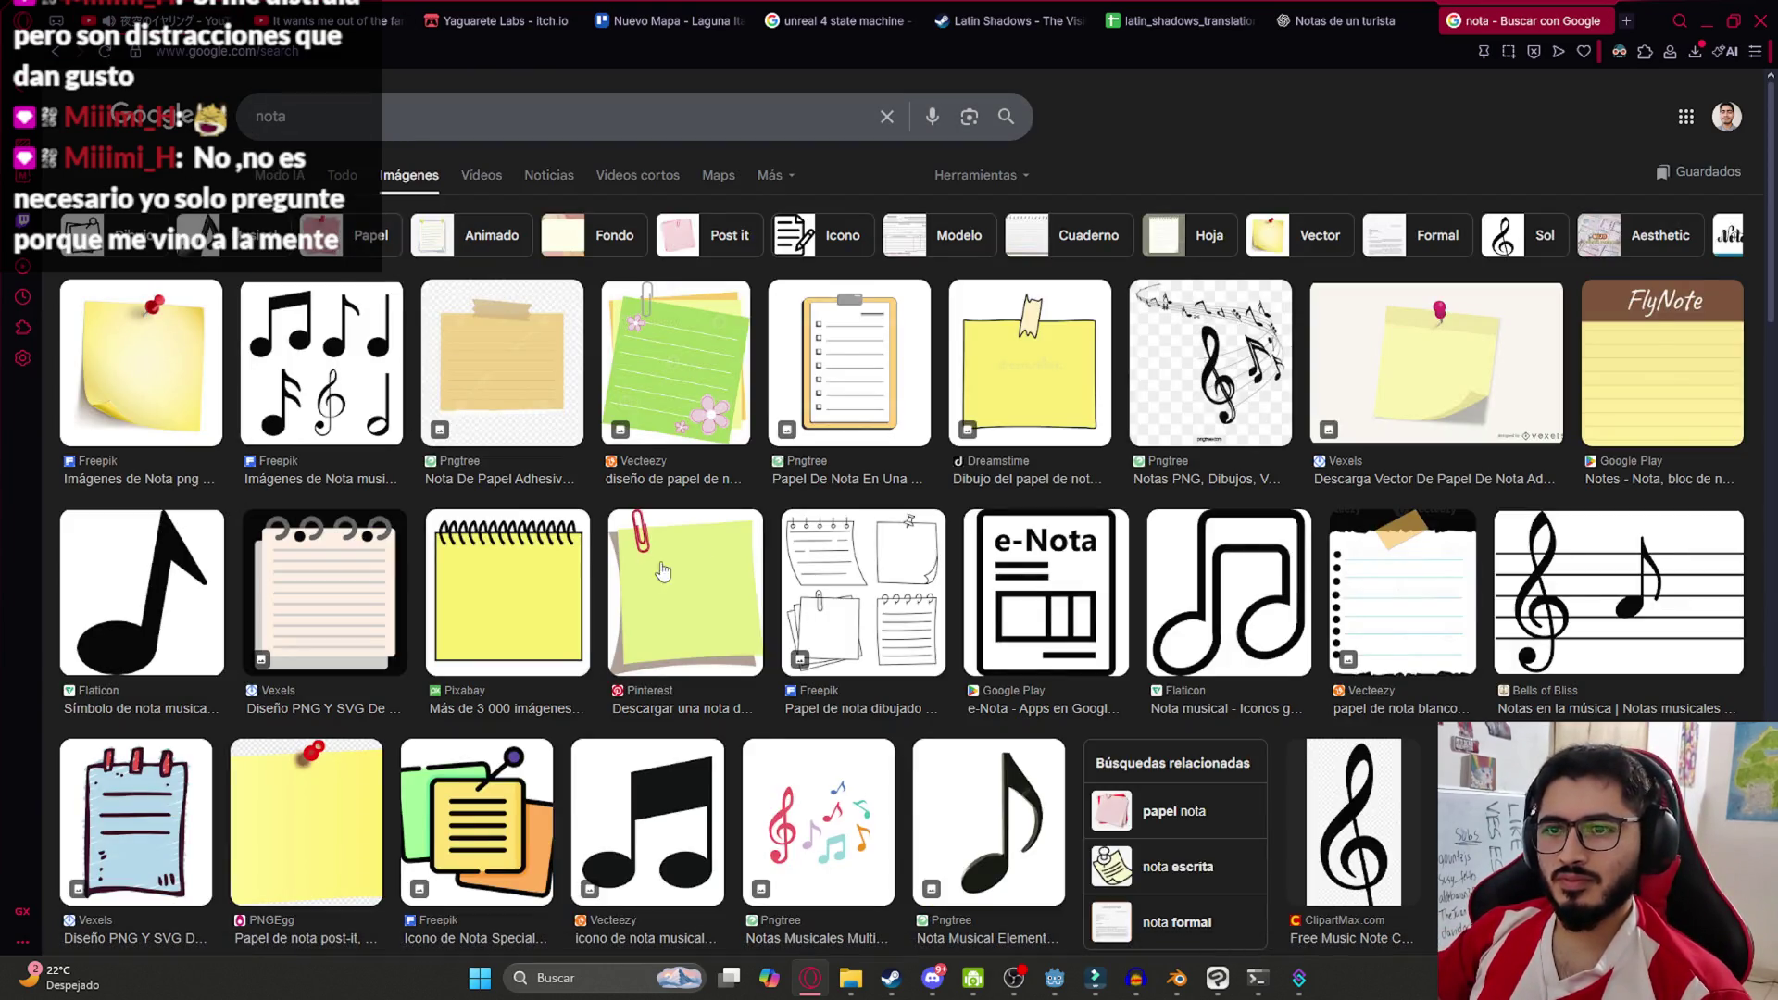
scroll(619, 611, "down", 1)
scroll(618, 611, "down", 3)
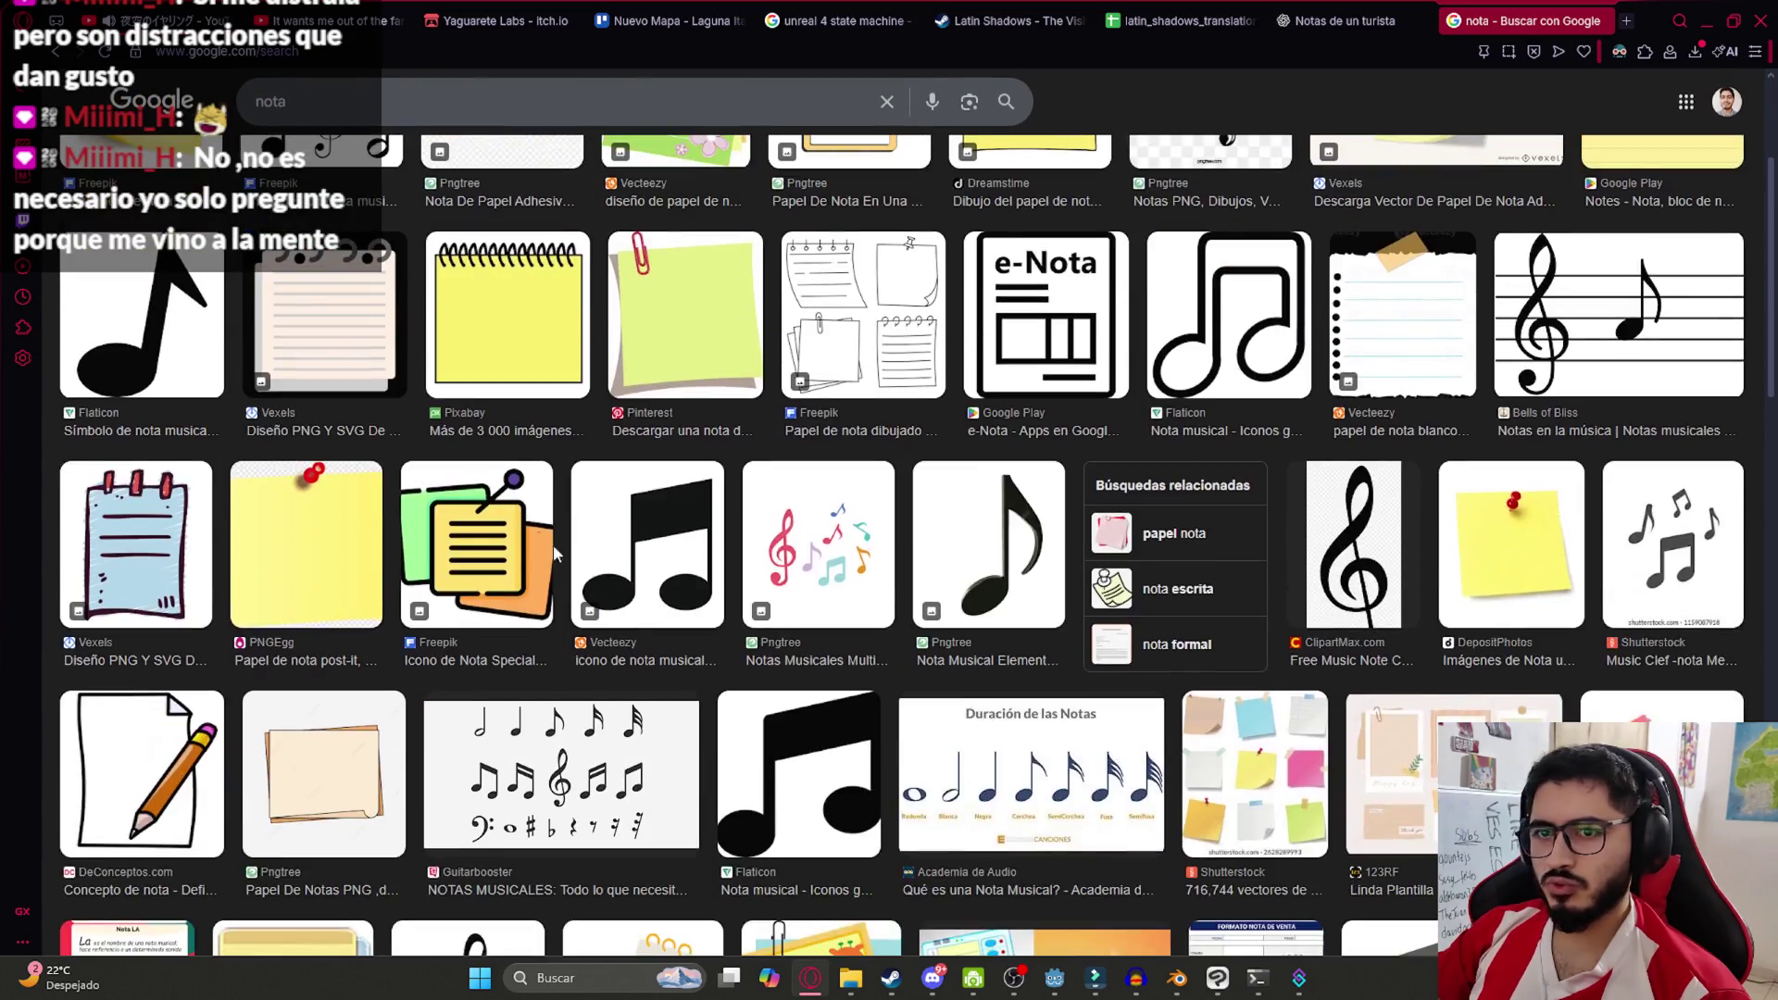
scroll(618, 611, "up", 5)
Refine the search to 'nota ps1', then to 'nota para leer ps1'
left_click(433, 120)
type("ps1")
key("Return")
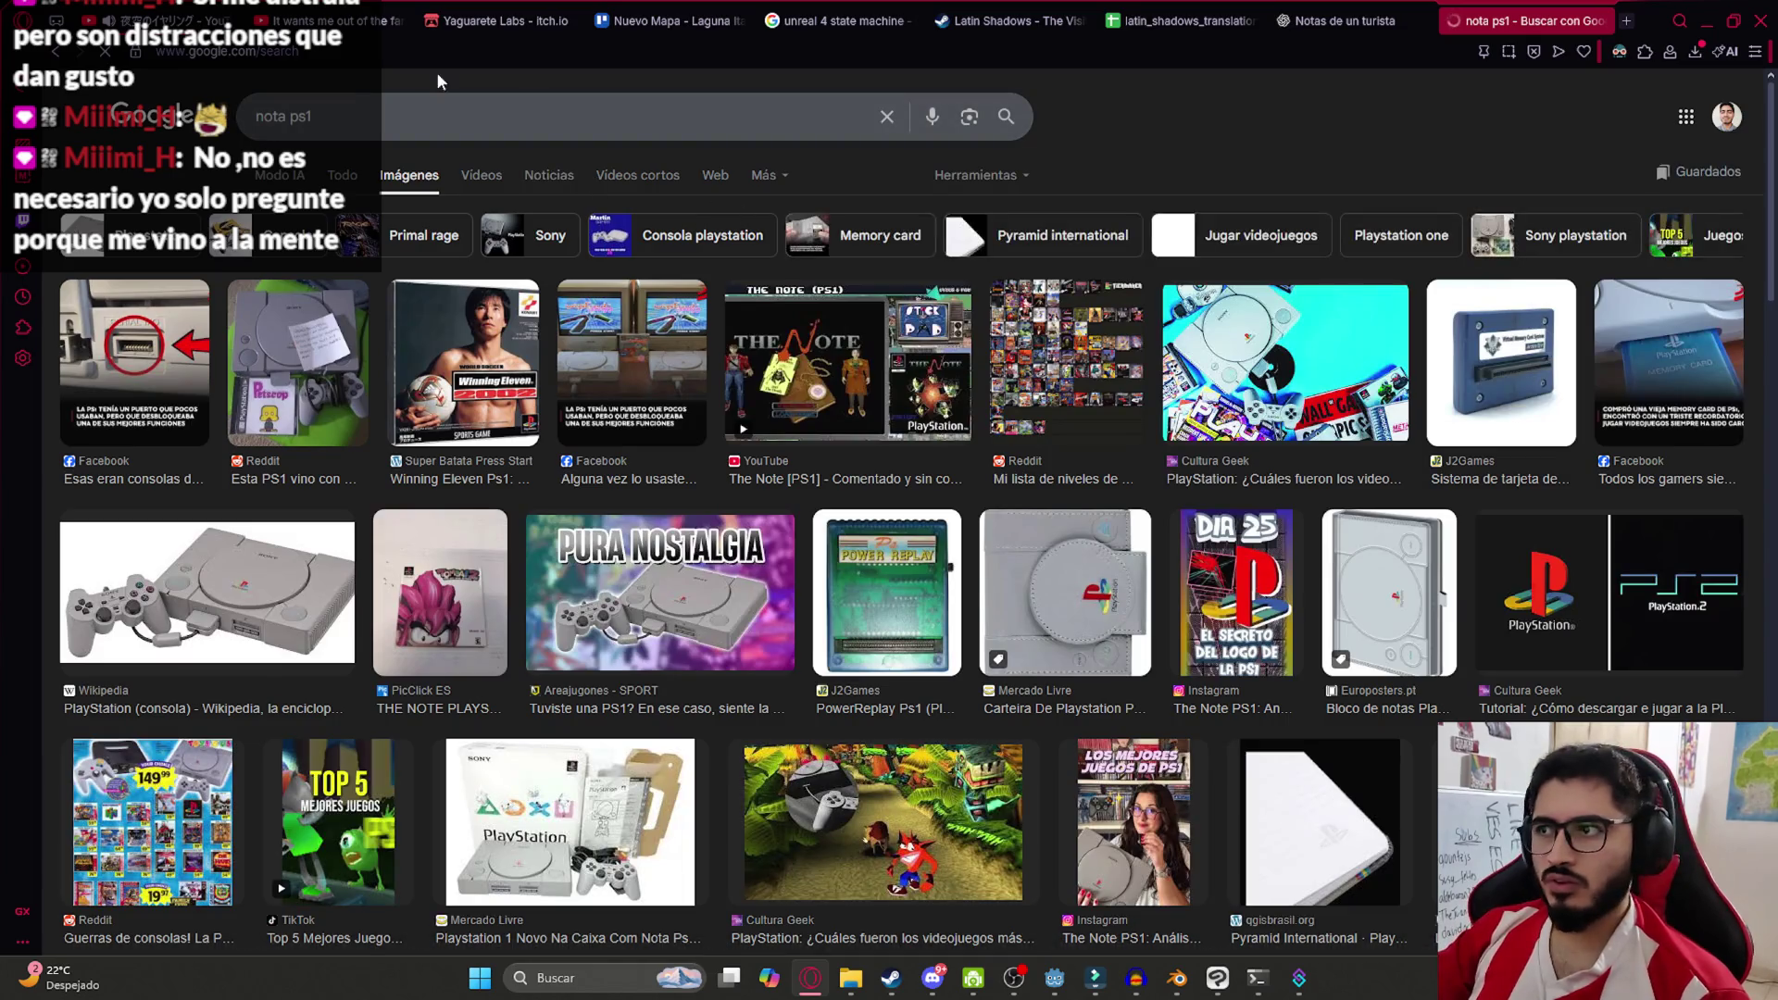
left_click(290, 121)
type("para leer")
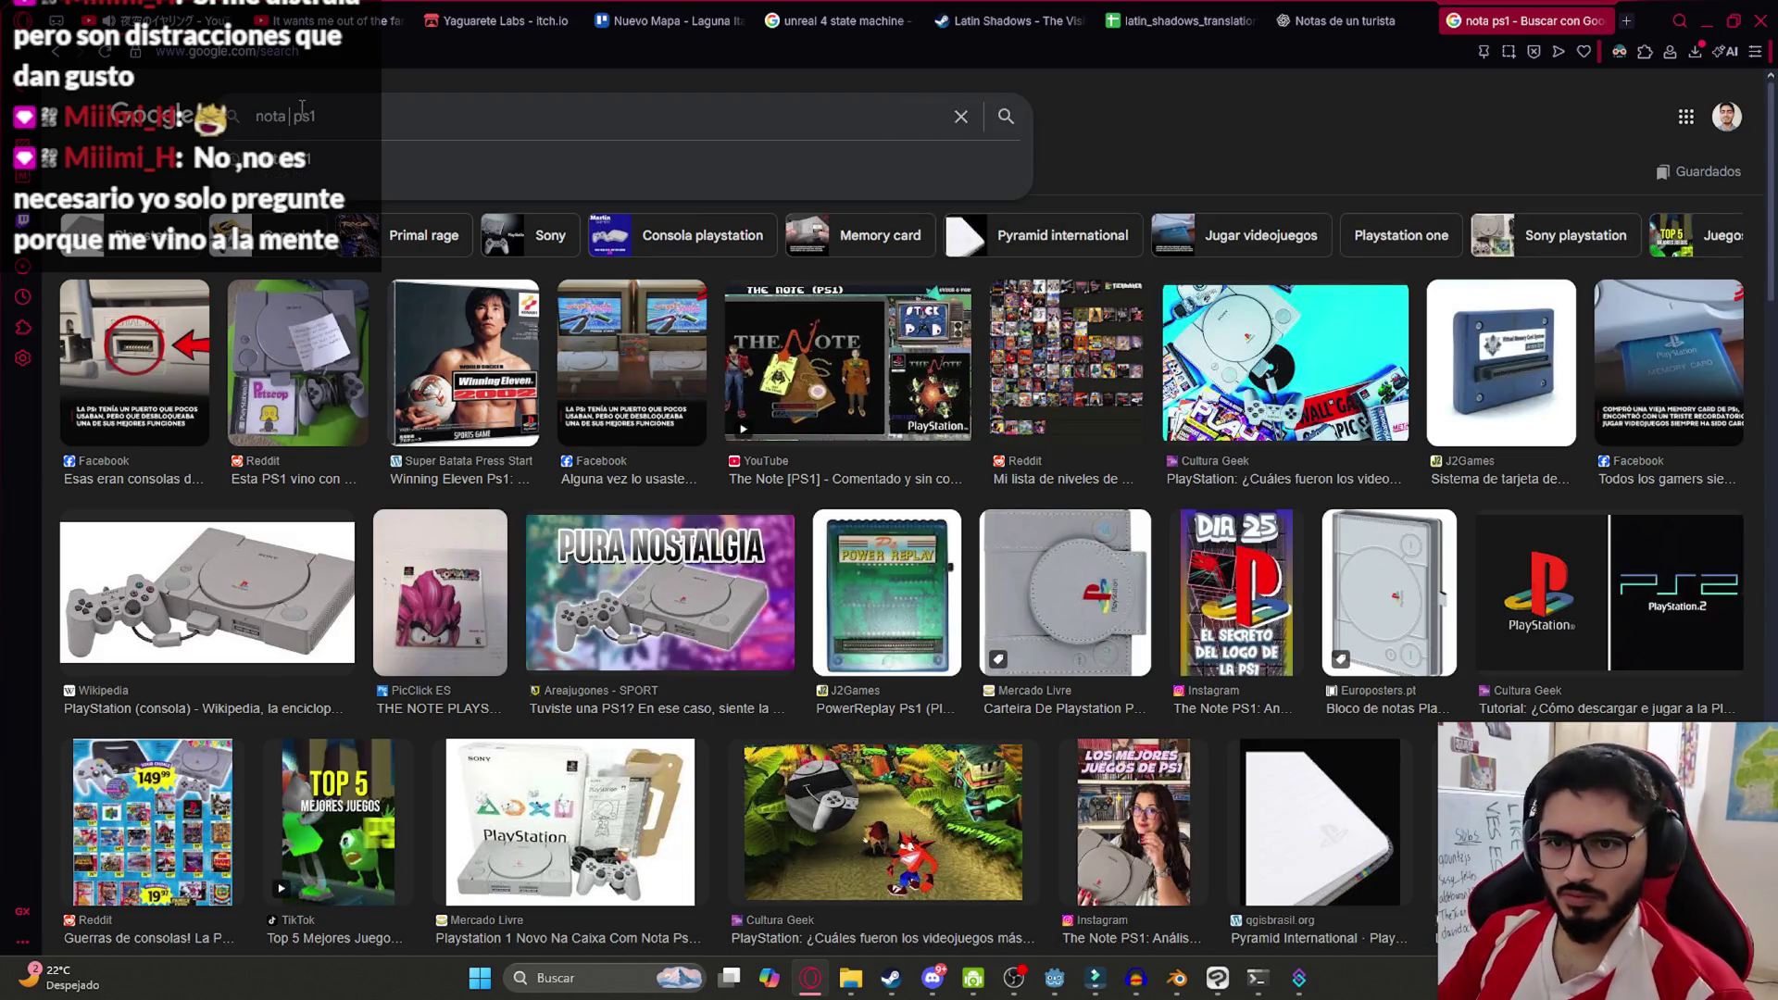
key("Return")
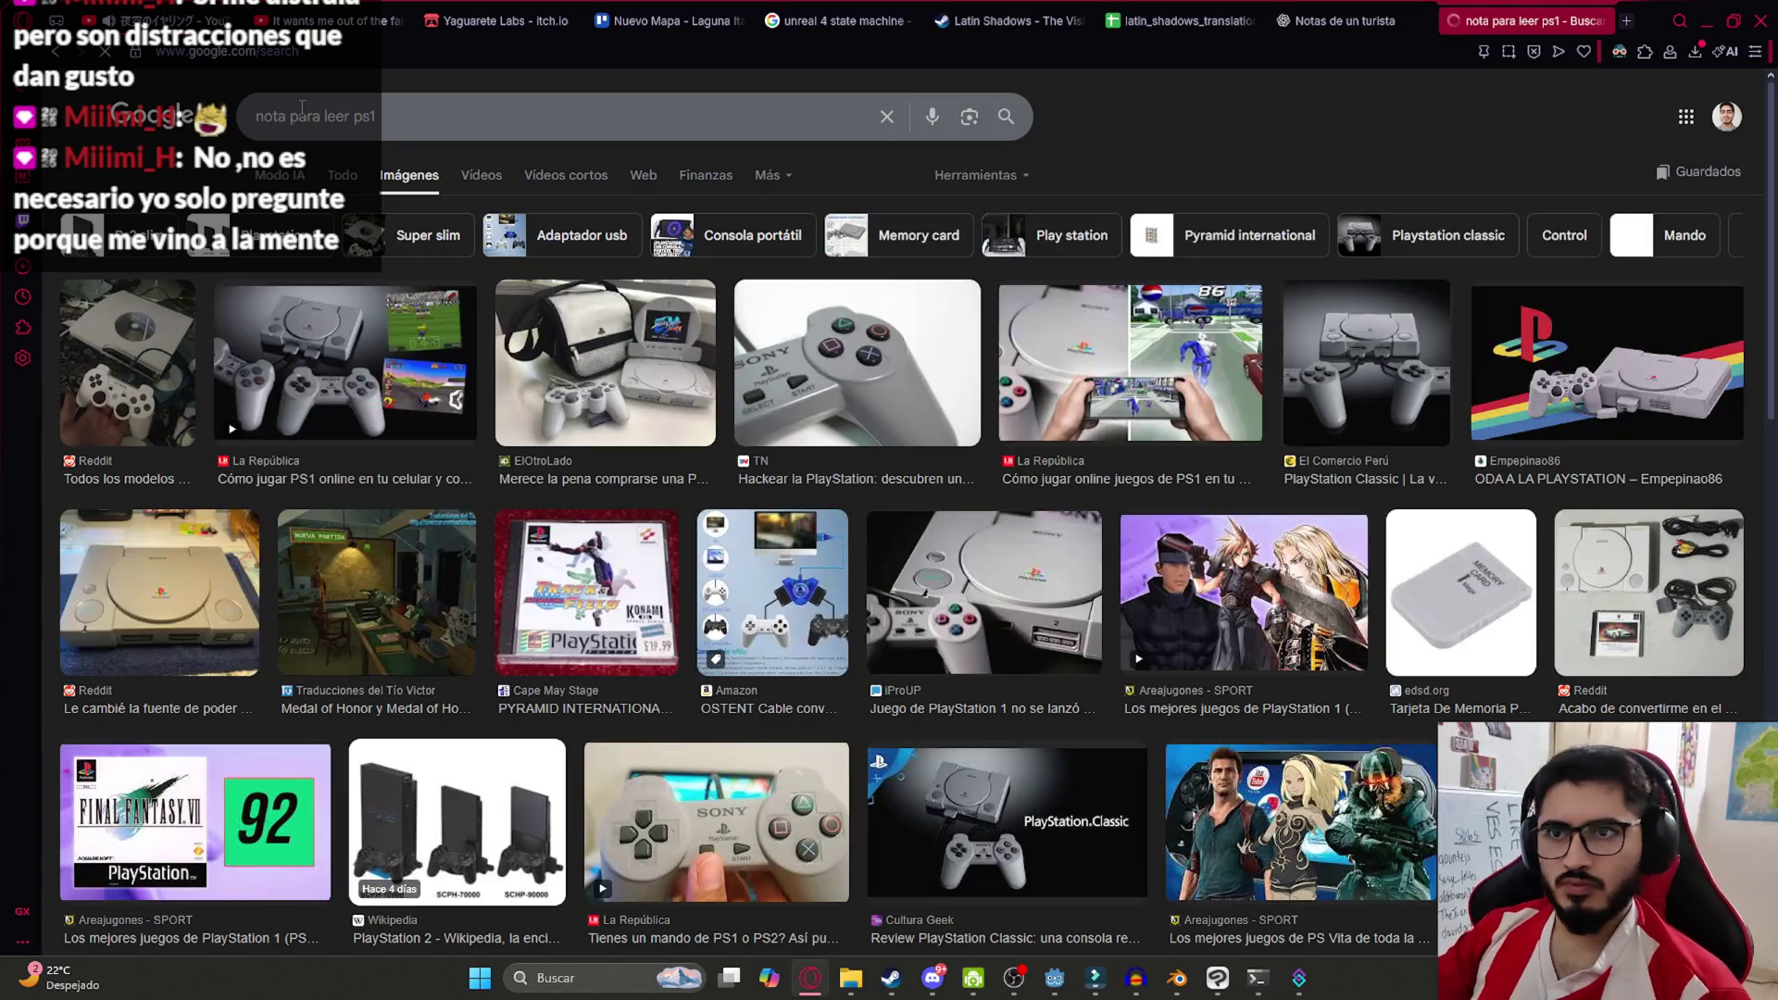
Search 'notas en videojuegos' and preview the TikTok note video result
left_click(347, 133)
key("BackSpace")
key("BackSpace")
key("BackSpace")
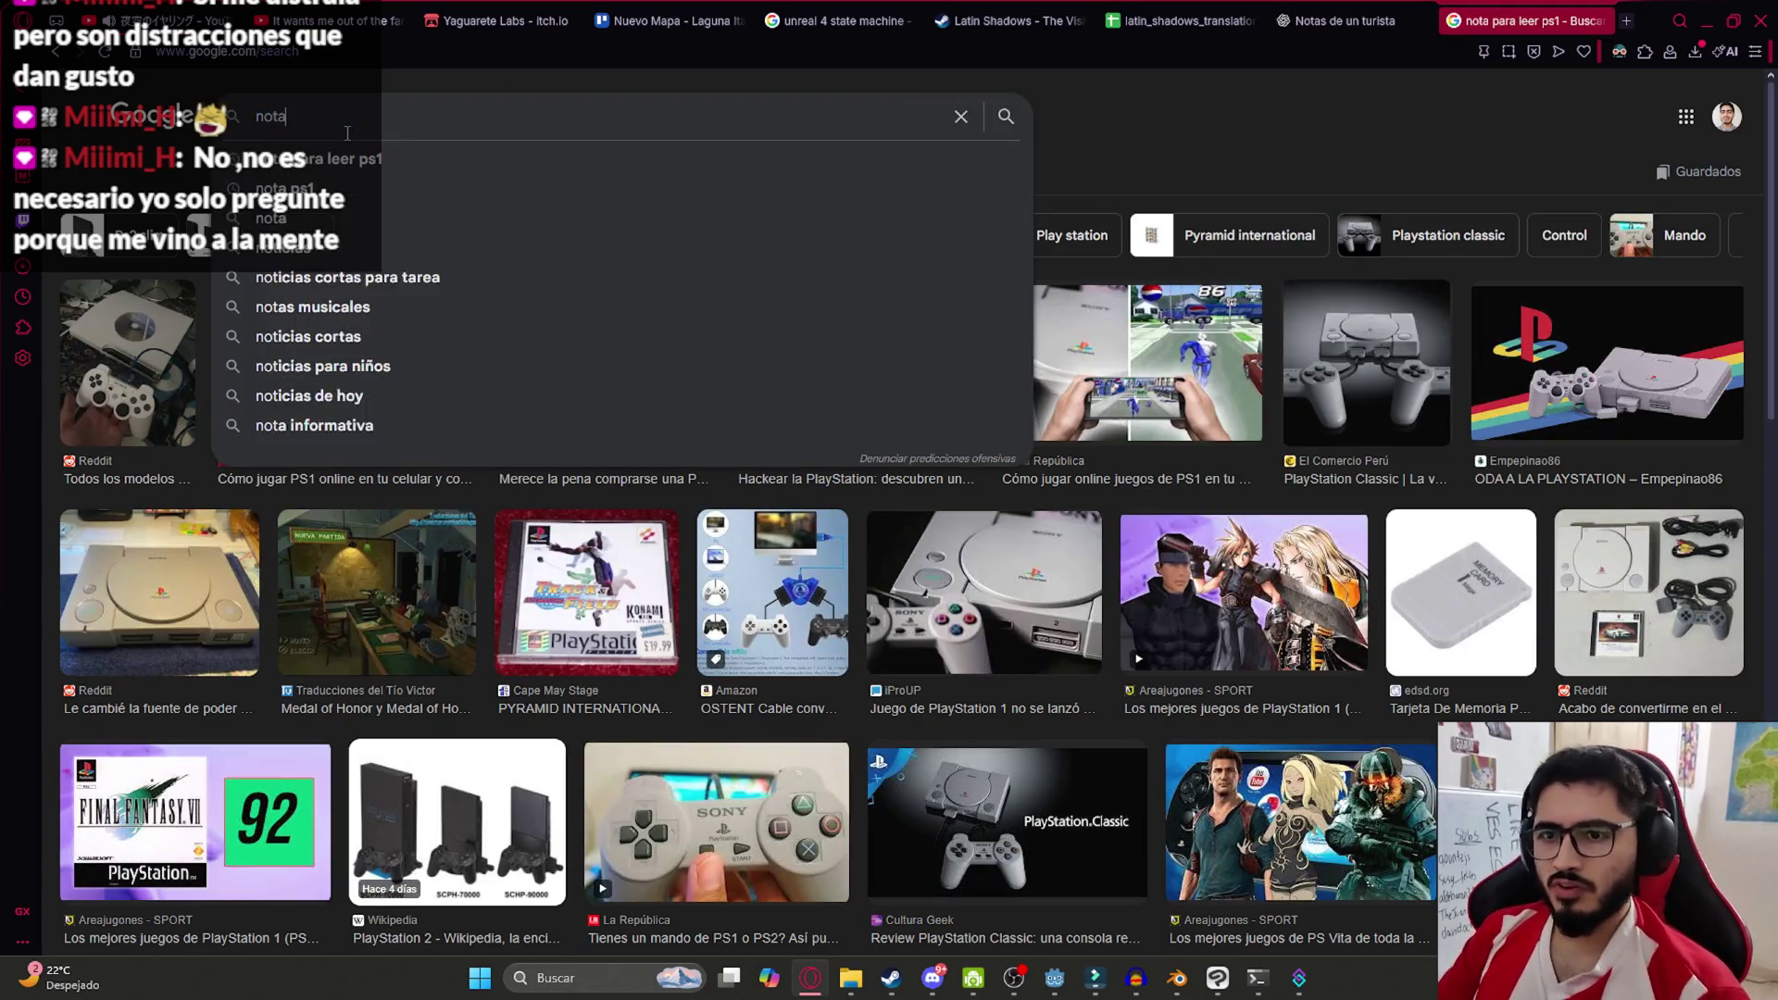
type("s en videojuegos")
key("Return")
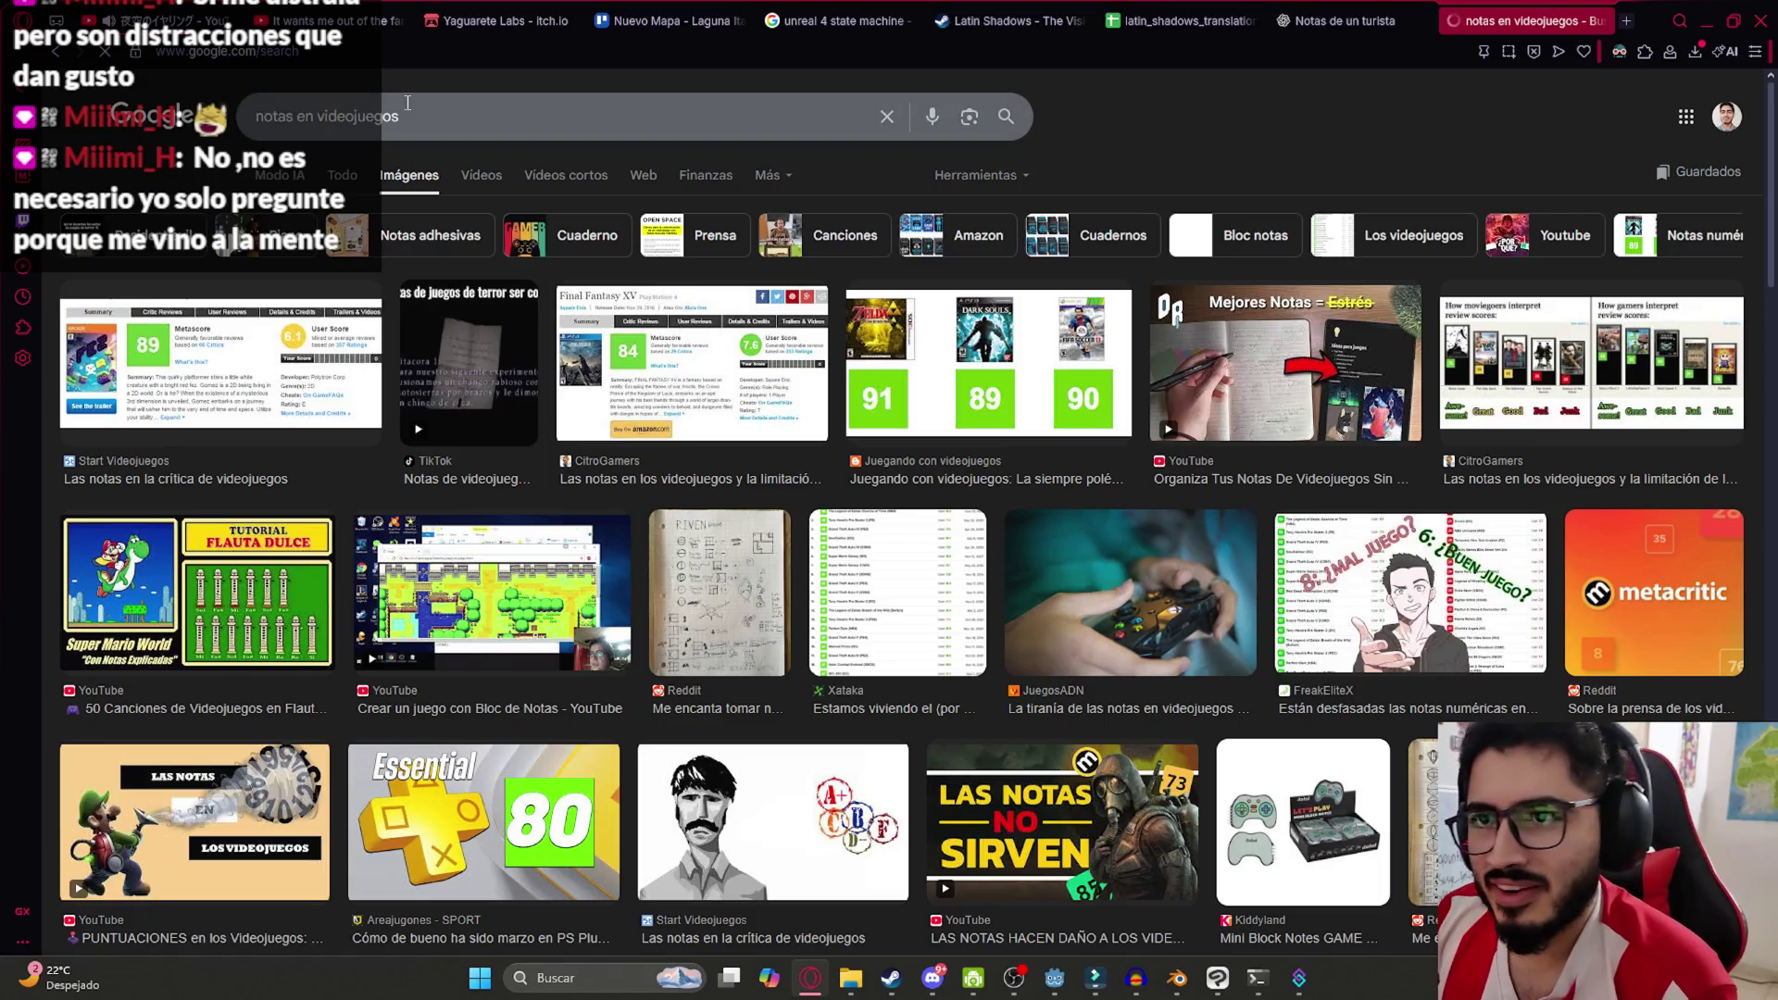
left_click(476, 401)
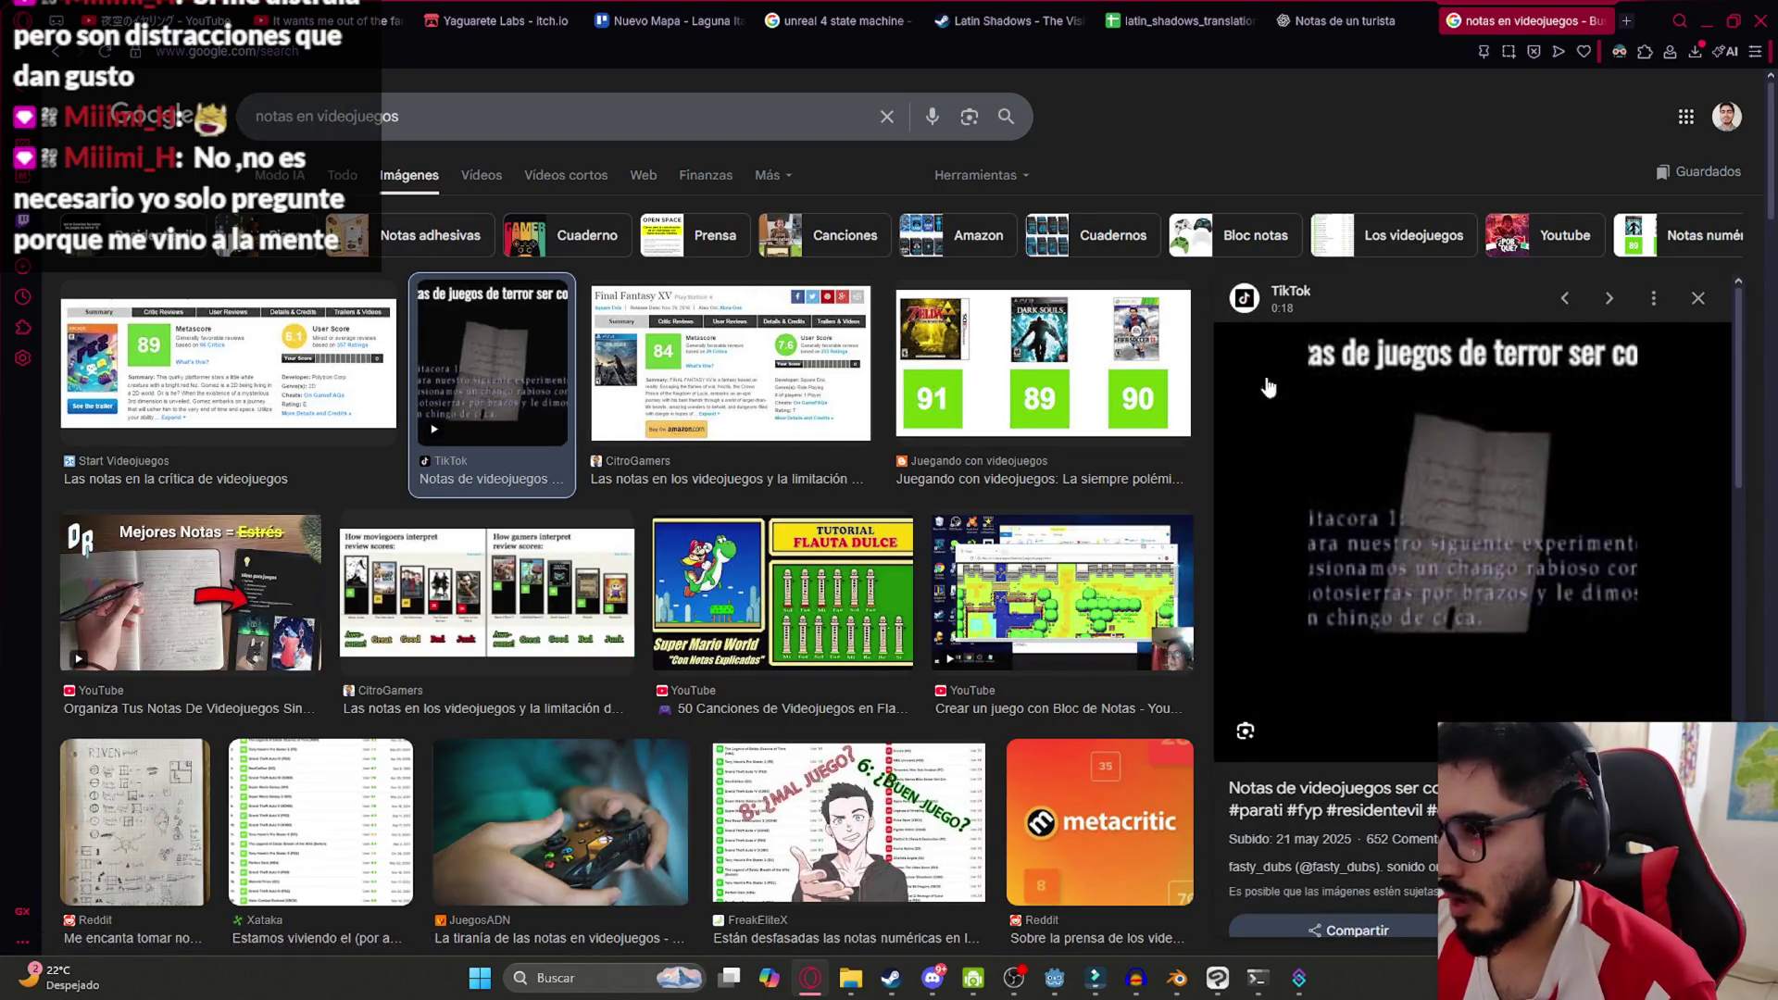
Search images for 'papel', preview a plain sheet, then search 'papel arrugado'
triple_click(555, 116)
type("papel")
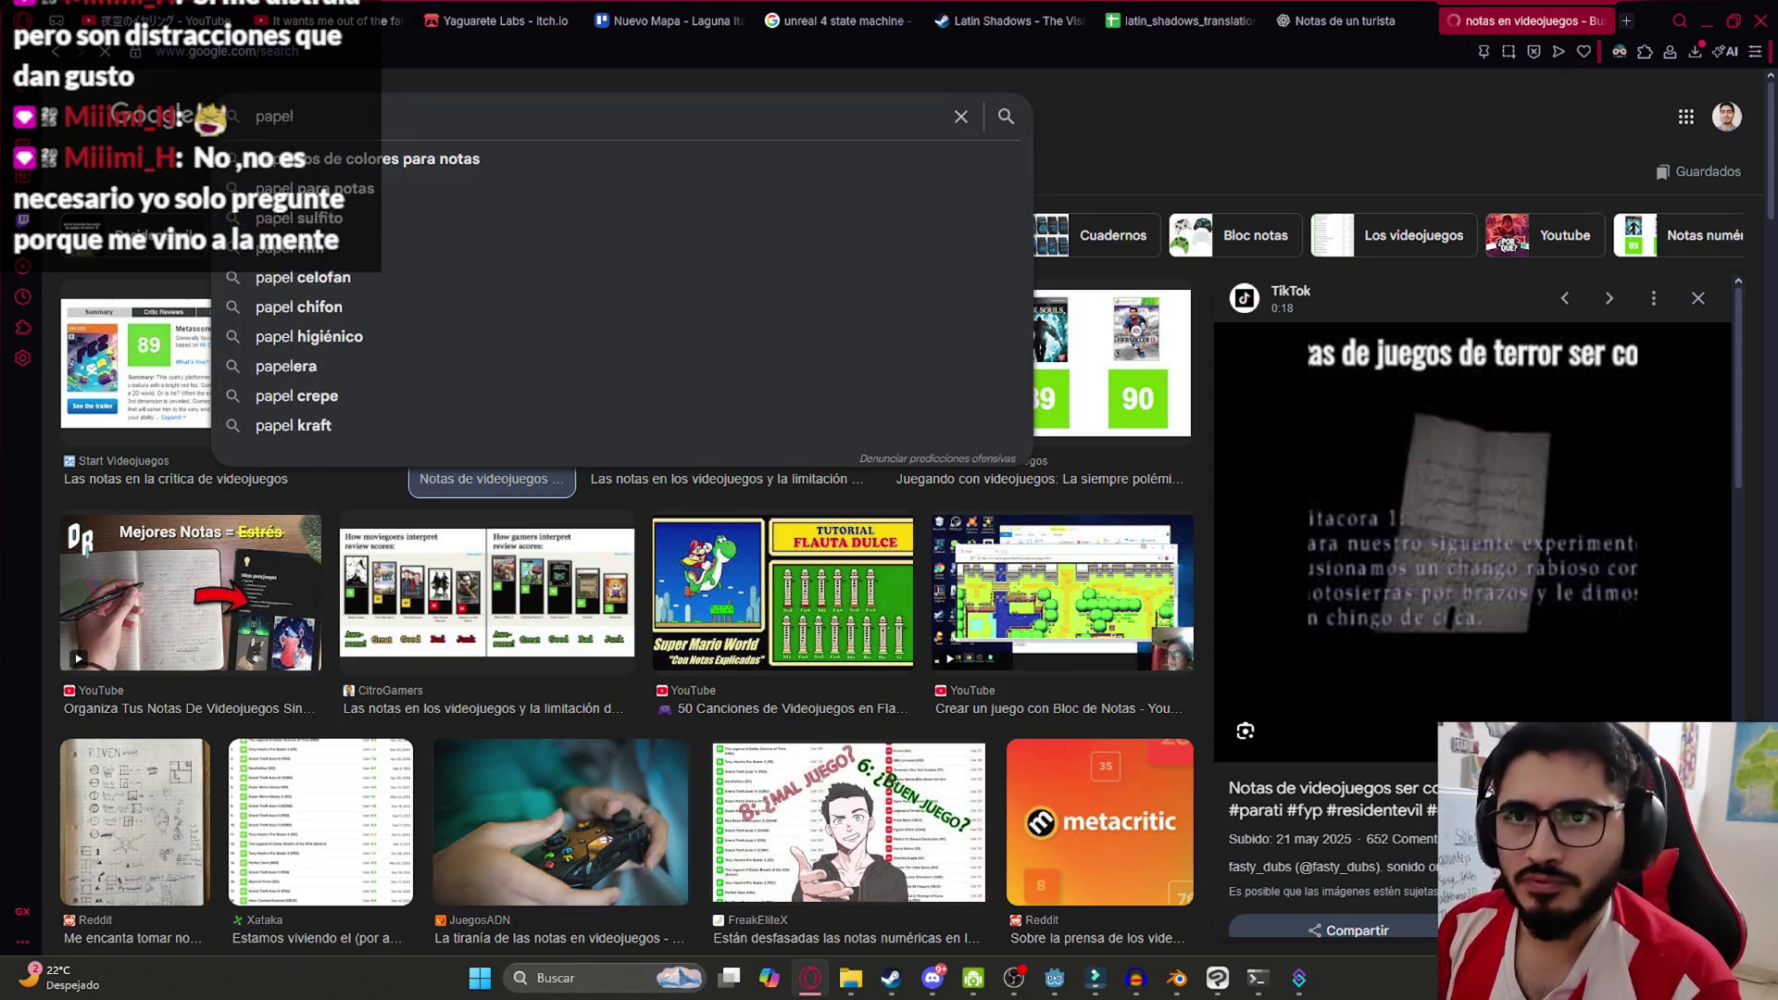
key("Return")
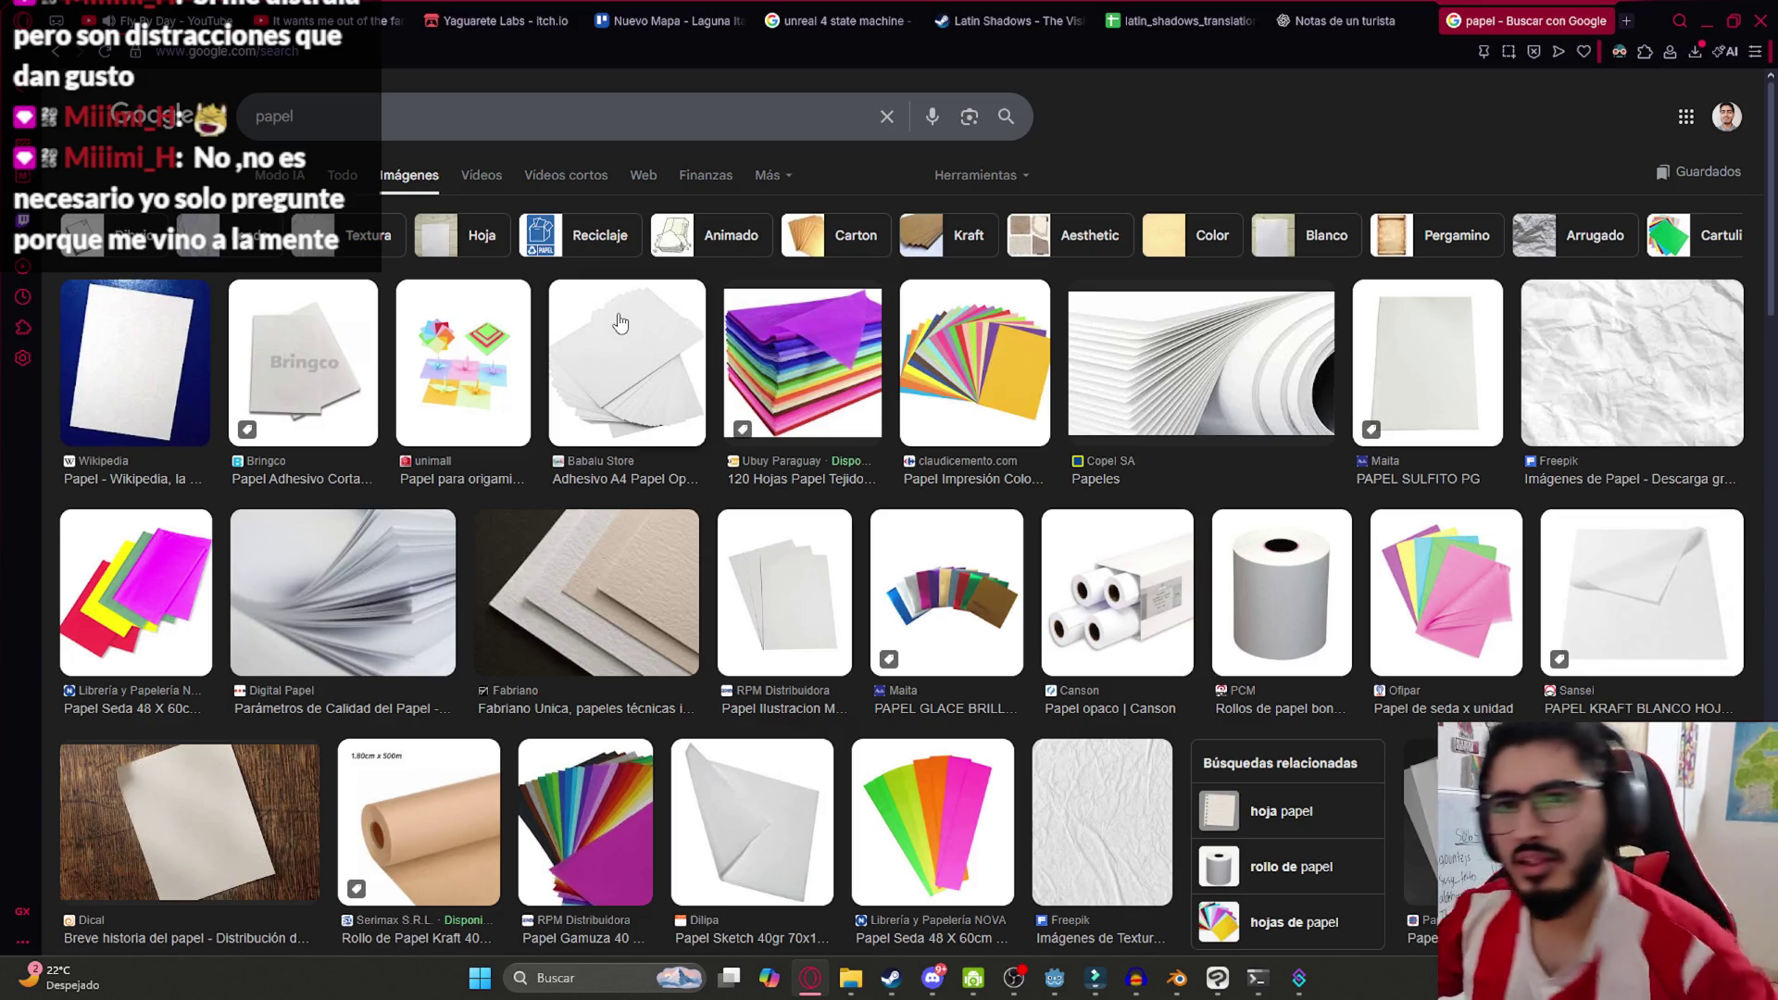
left_click(201, 775)
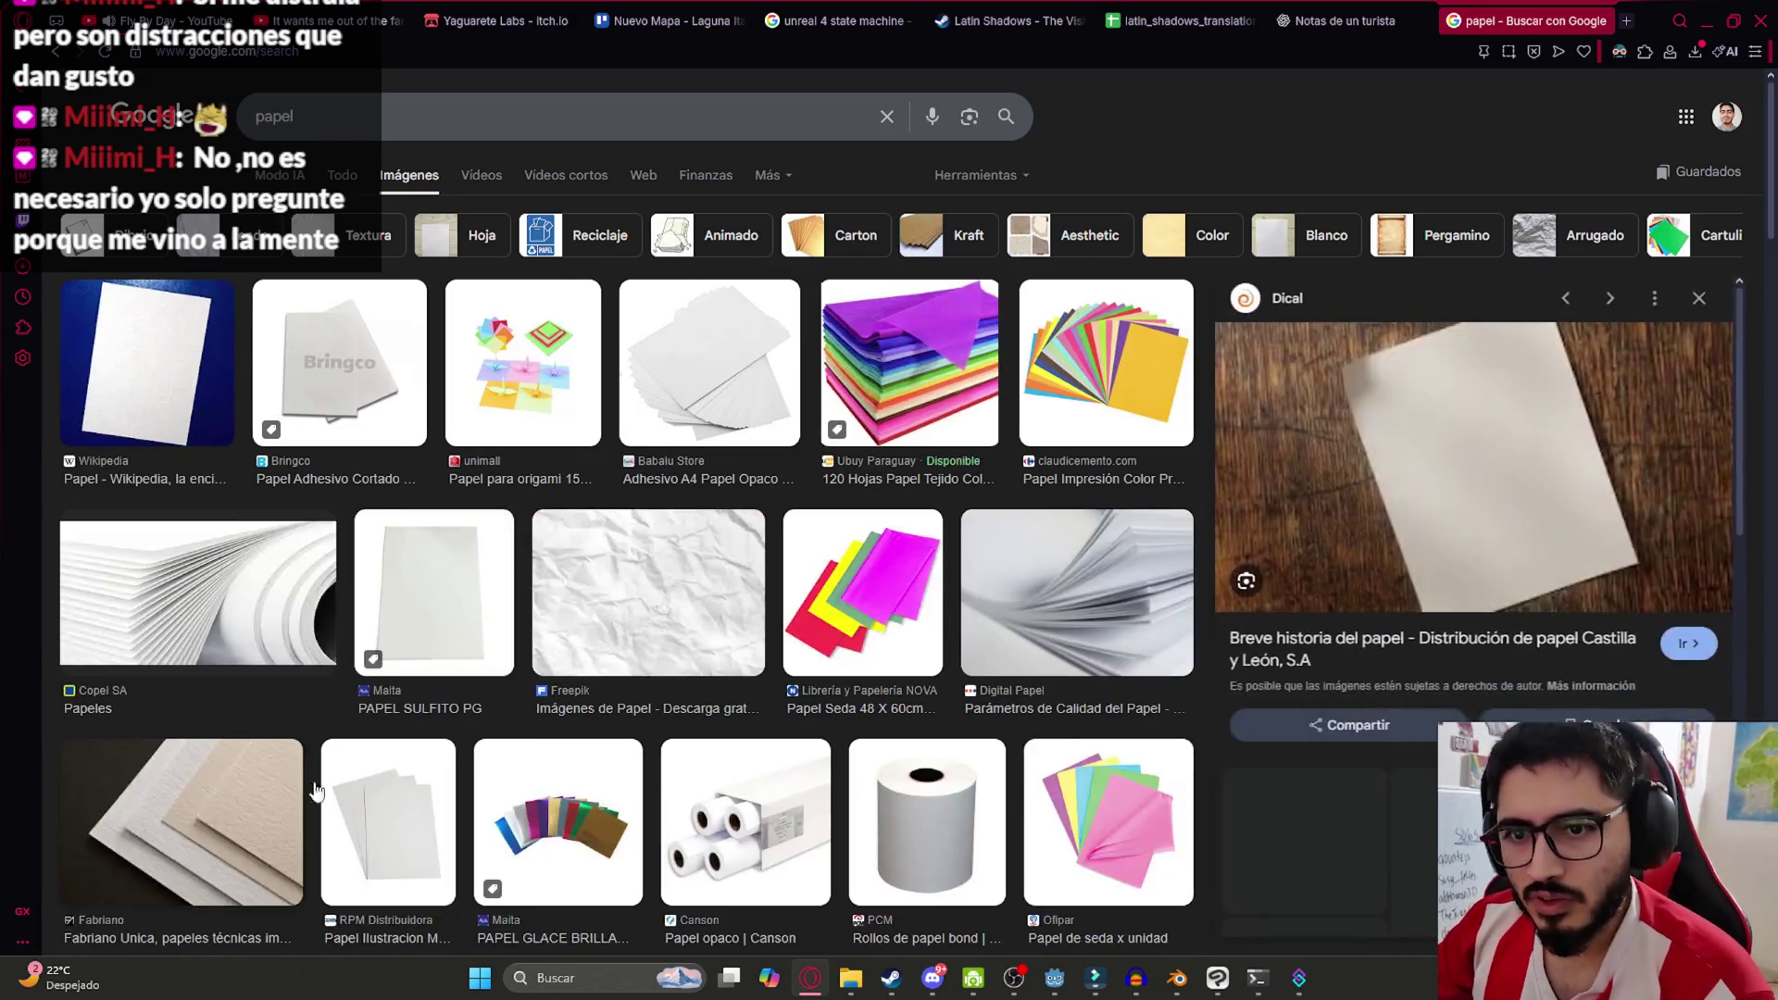
scroll(1217, 567, "down", 3)
left_click(351, 111)
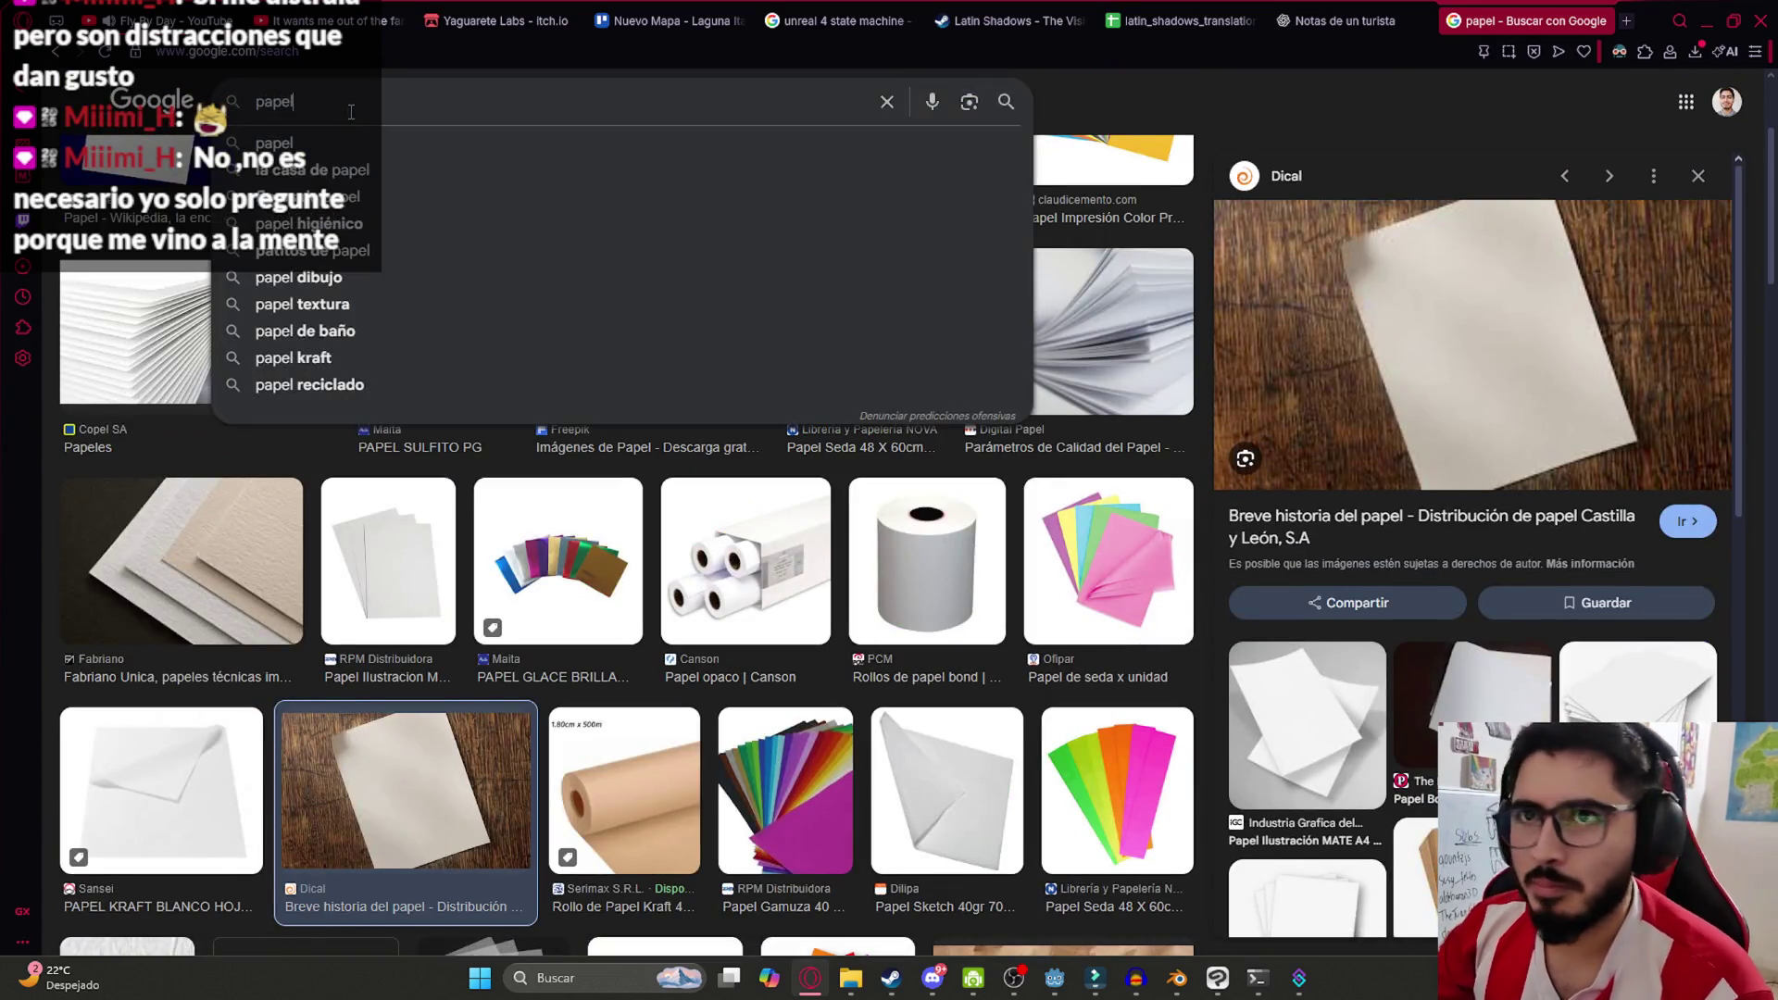
type("arre")
type("ugado")
key("Return")
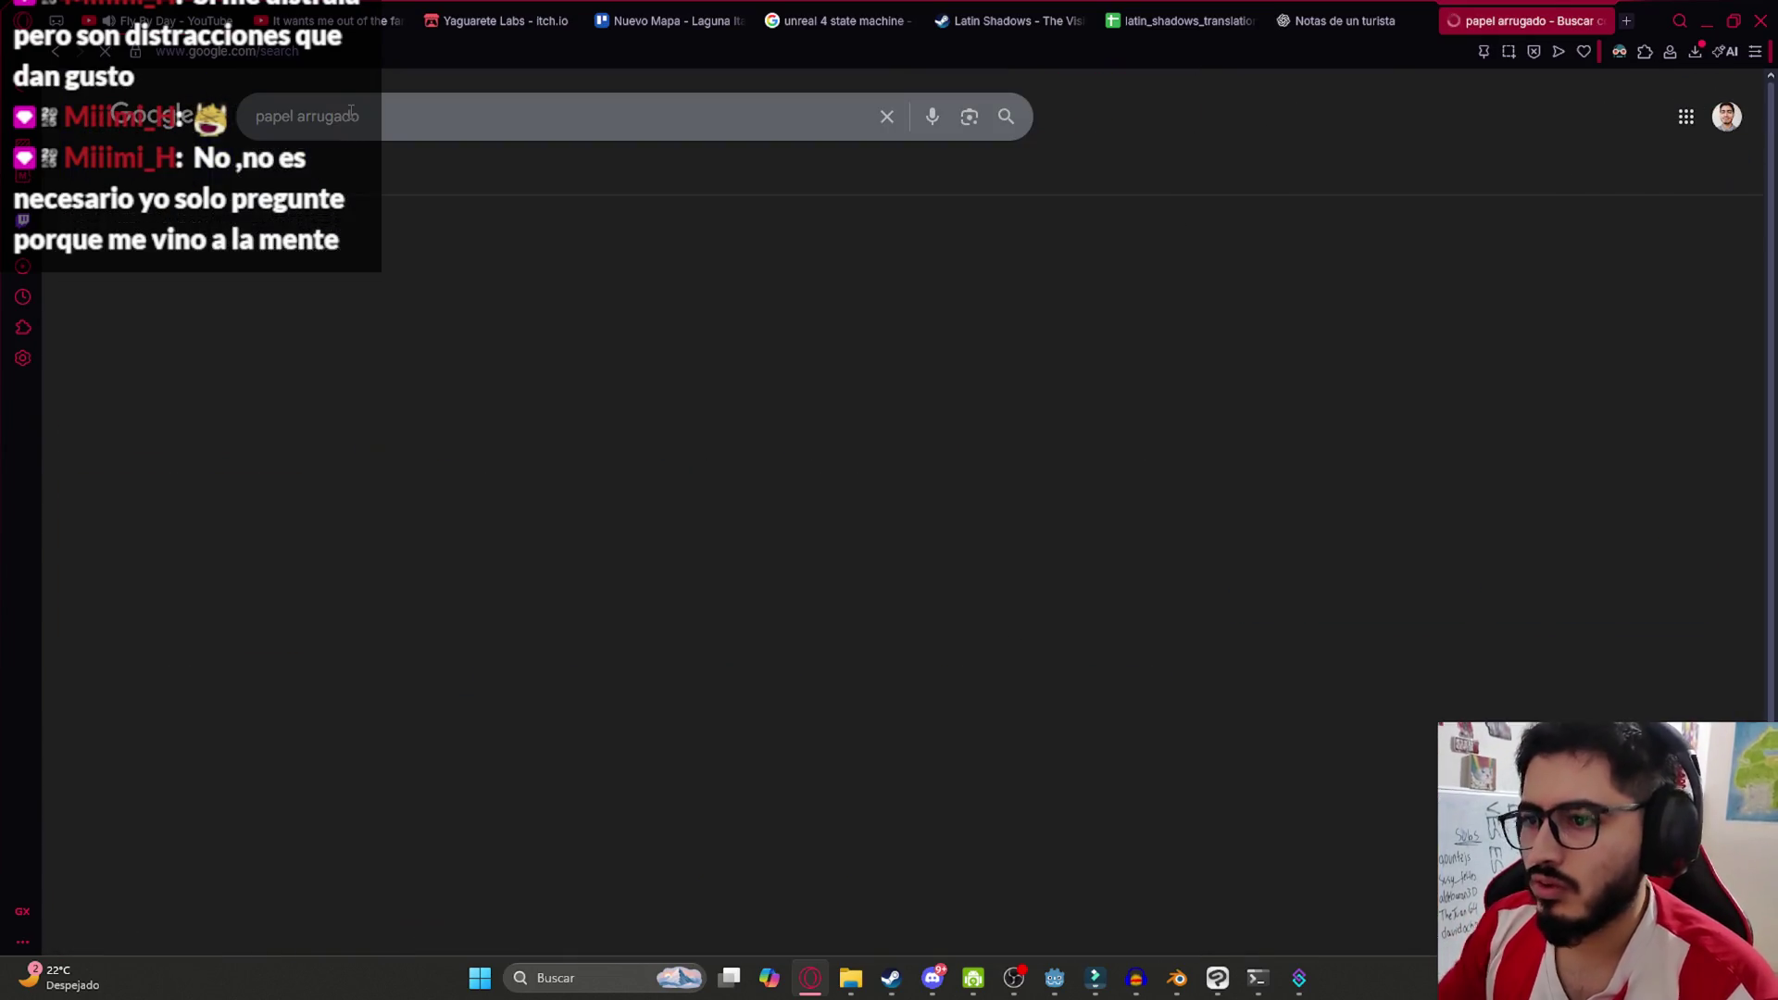
Preview a white crumpled paper texture from the 'papel arrugado' results
scroll(1032, 435, "down", 5)
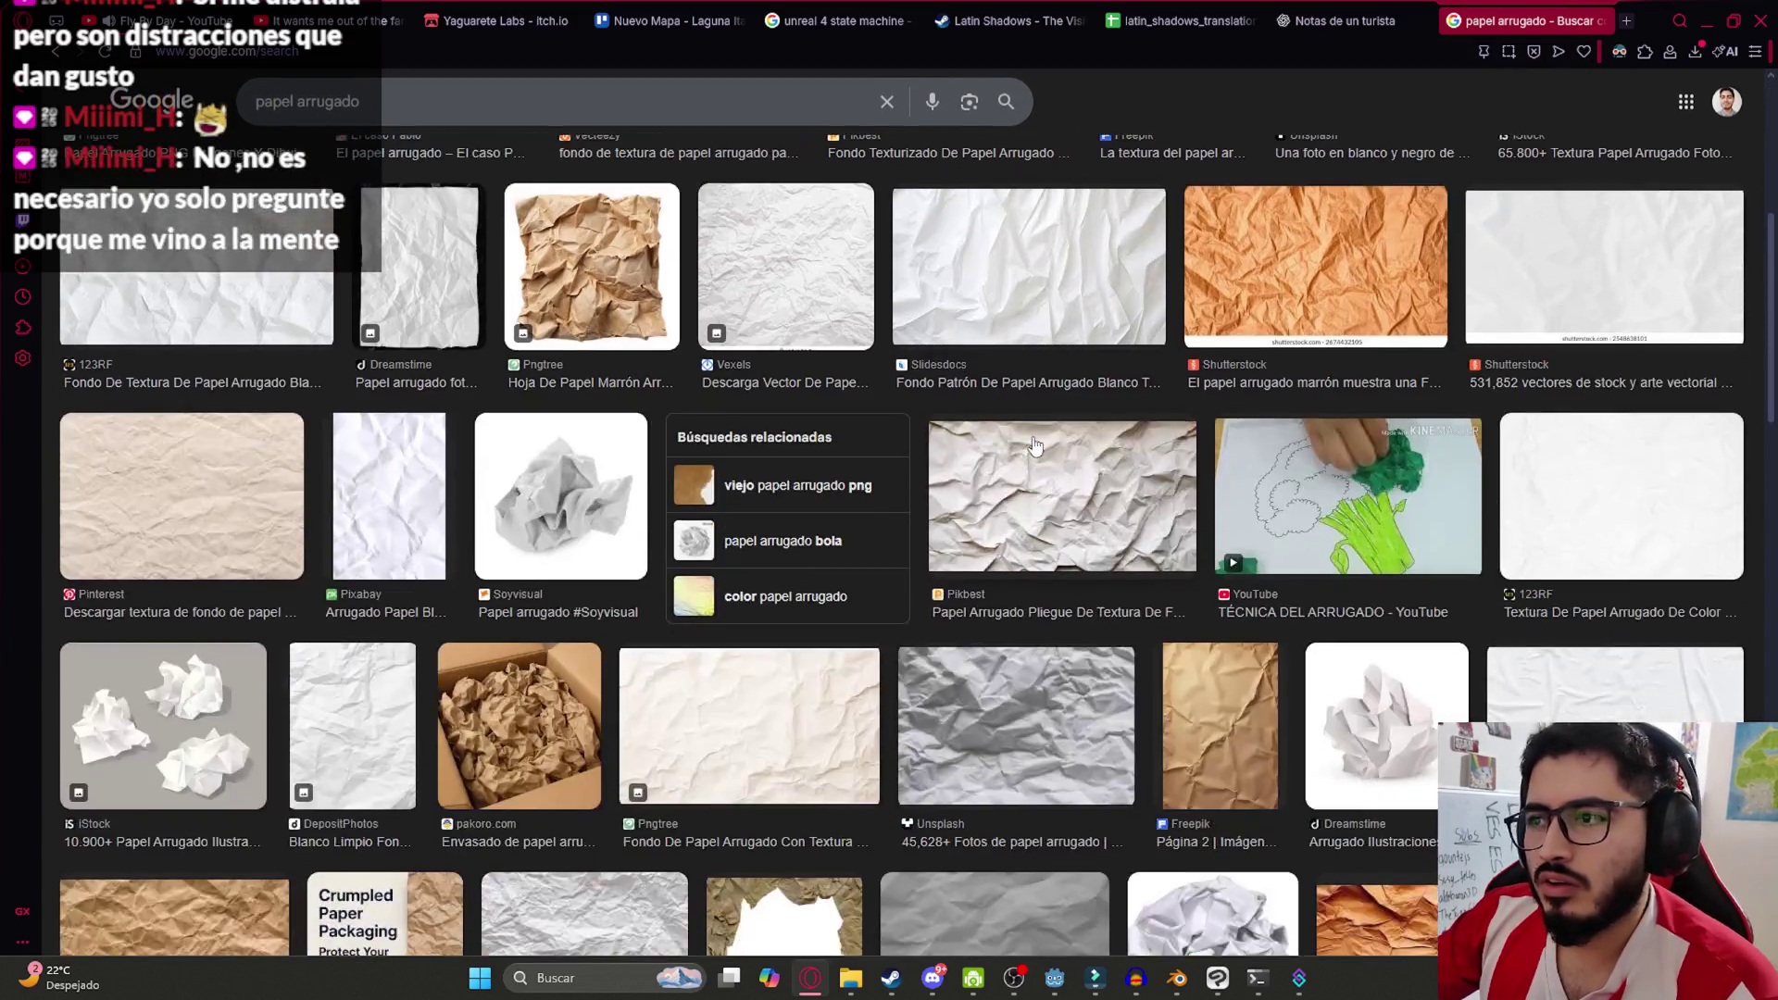
scroll(1001, 467, "down", 5)
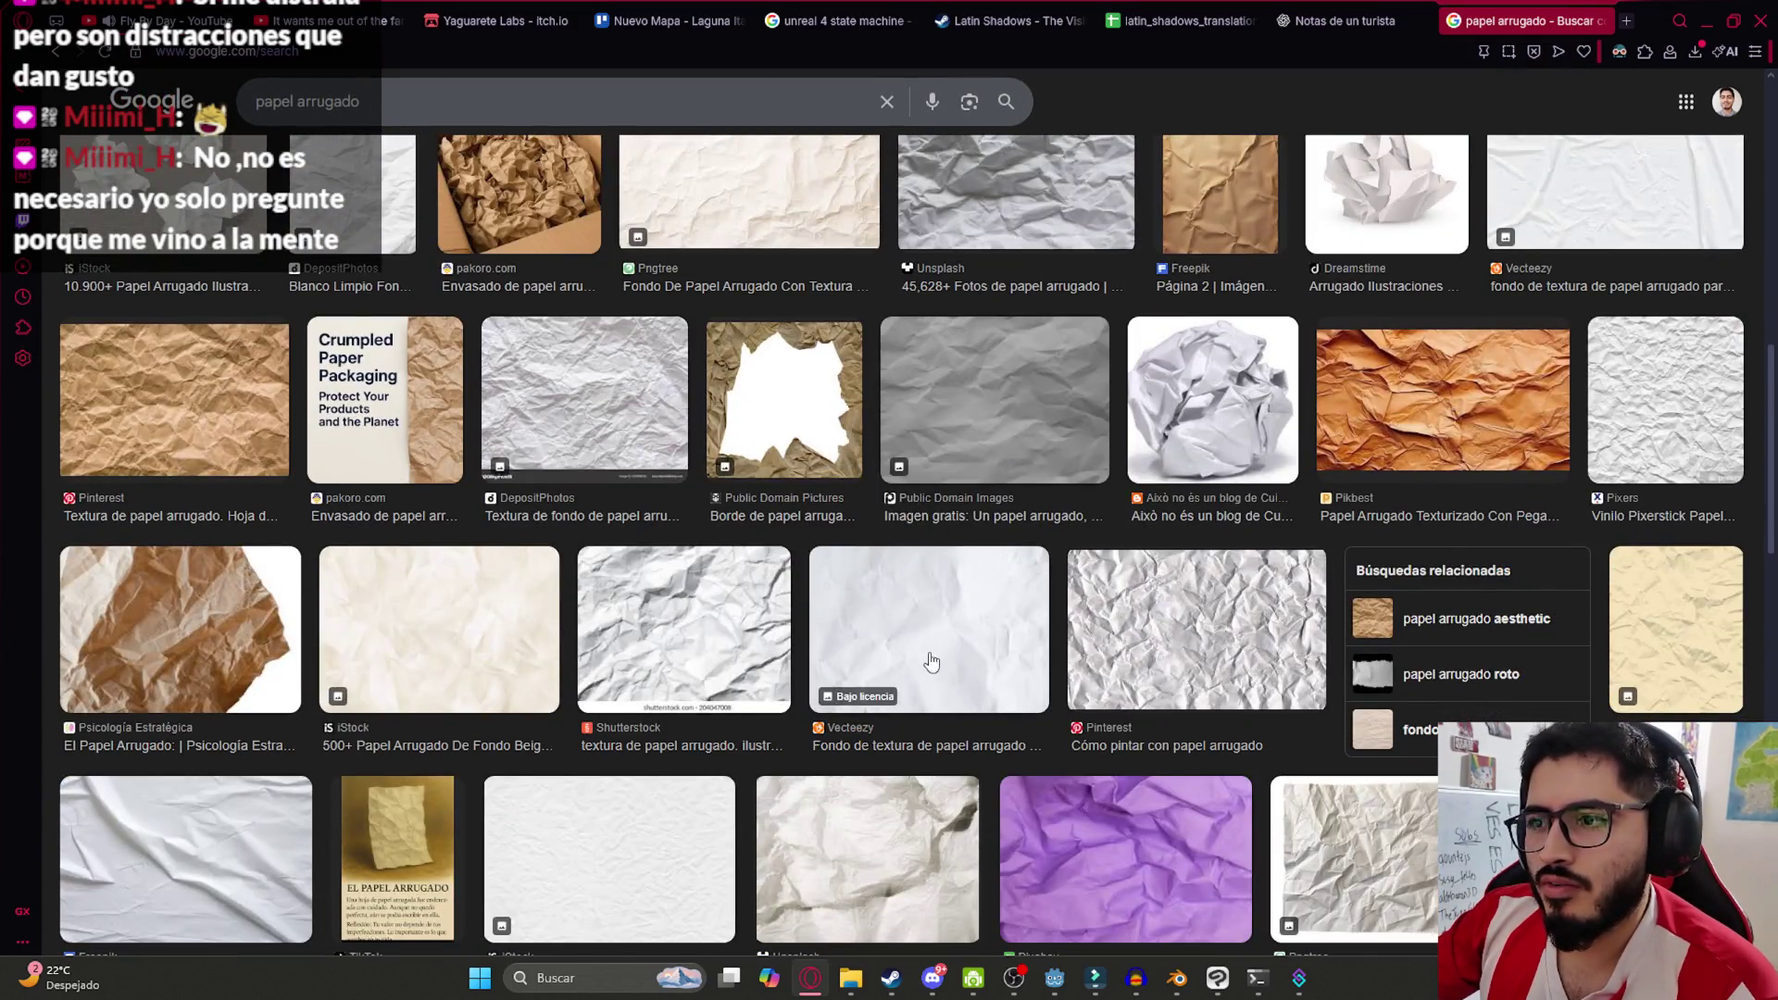
left_click(953, 635)
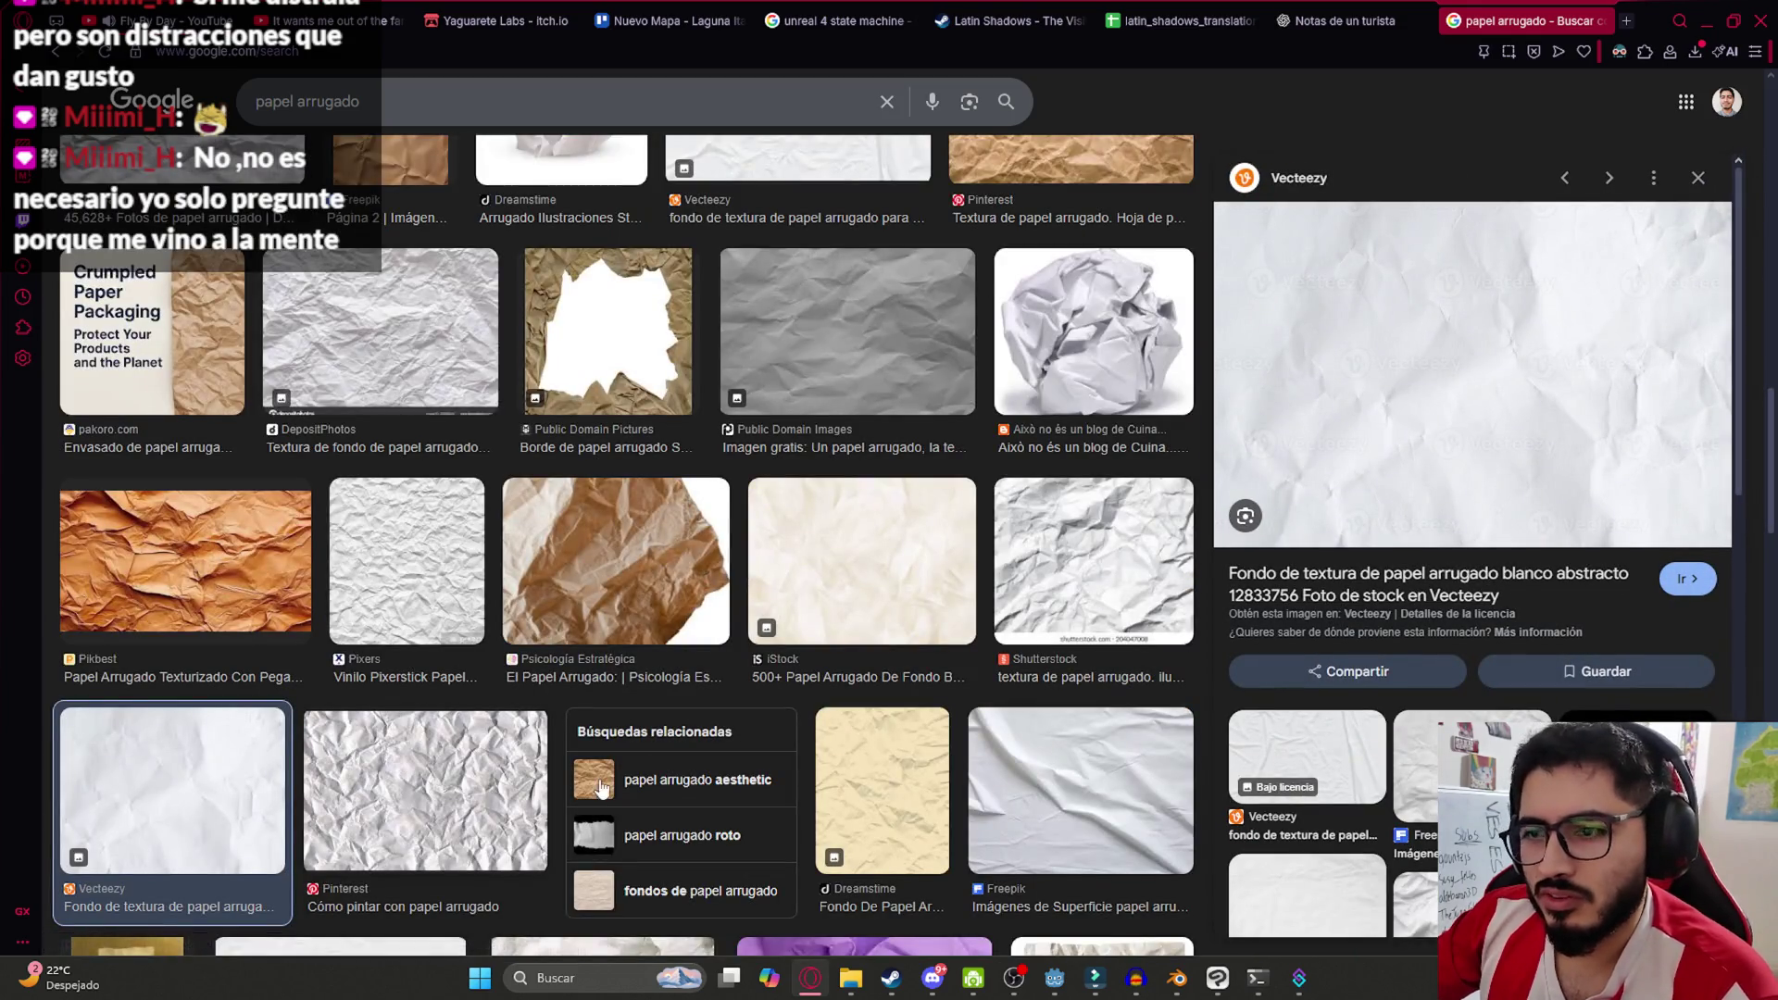
scroll(1087, 711, "down", 5)
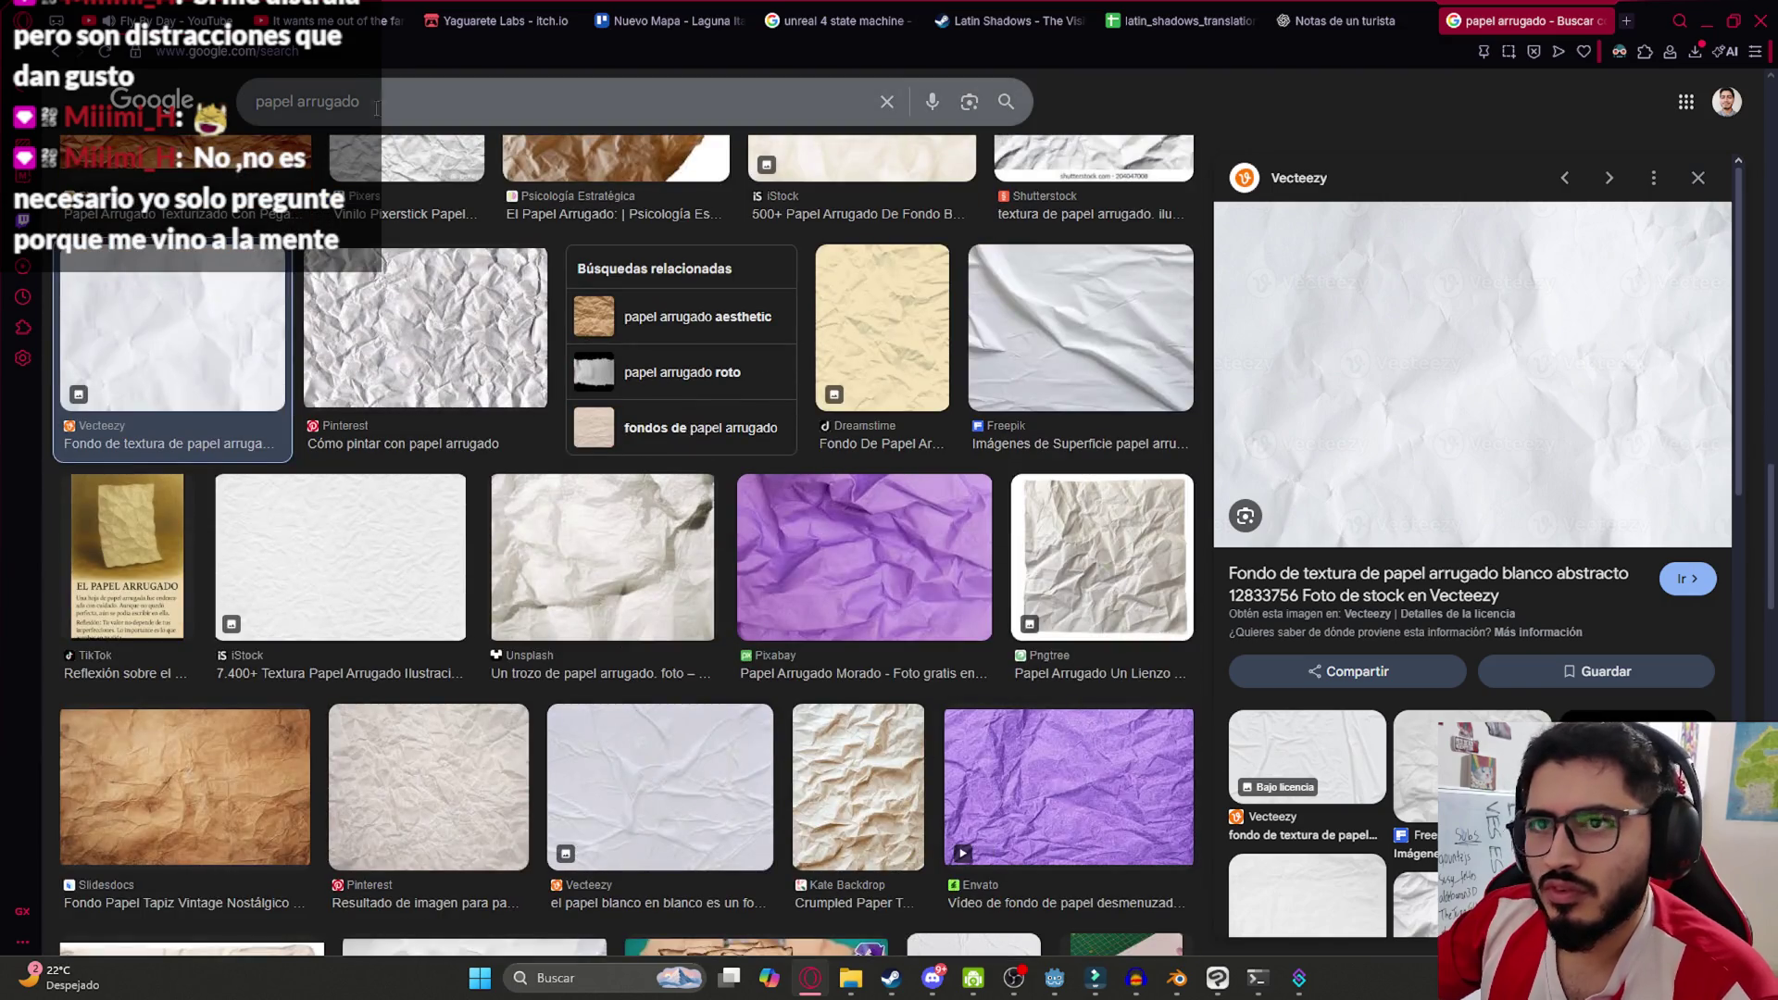
Search 'papel arrugado nota' and open options for the first crumpled note image
left_click(376, 86)
type("nota")
key("Return")
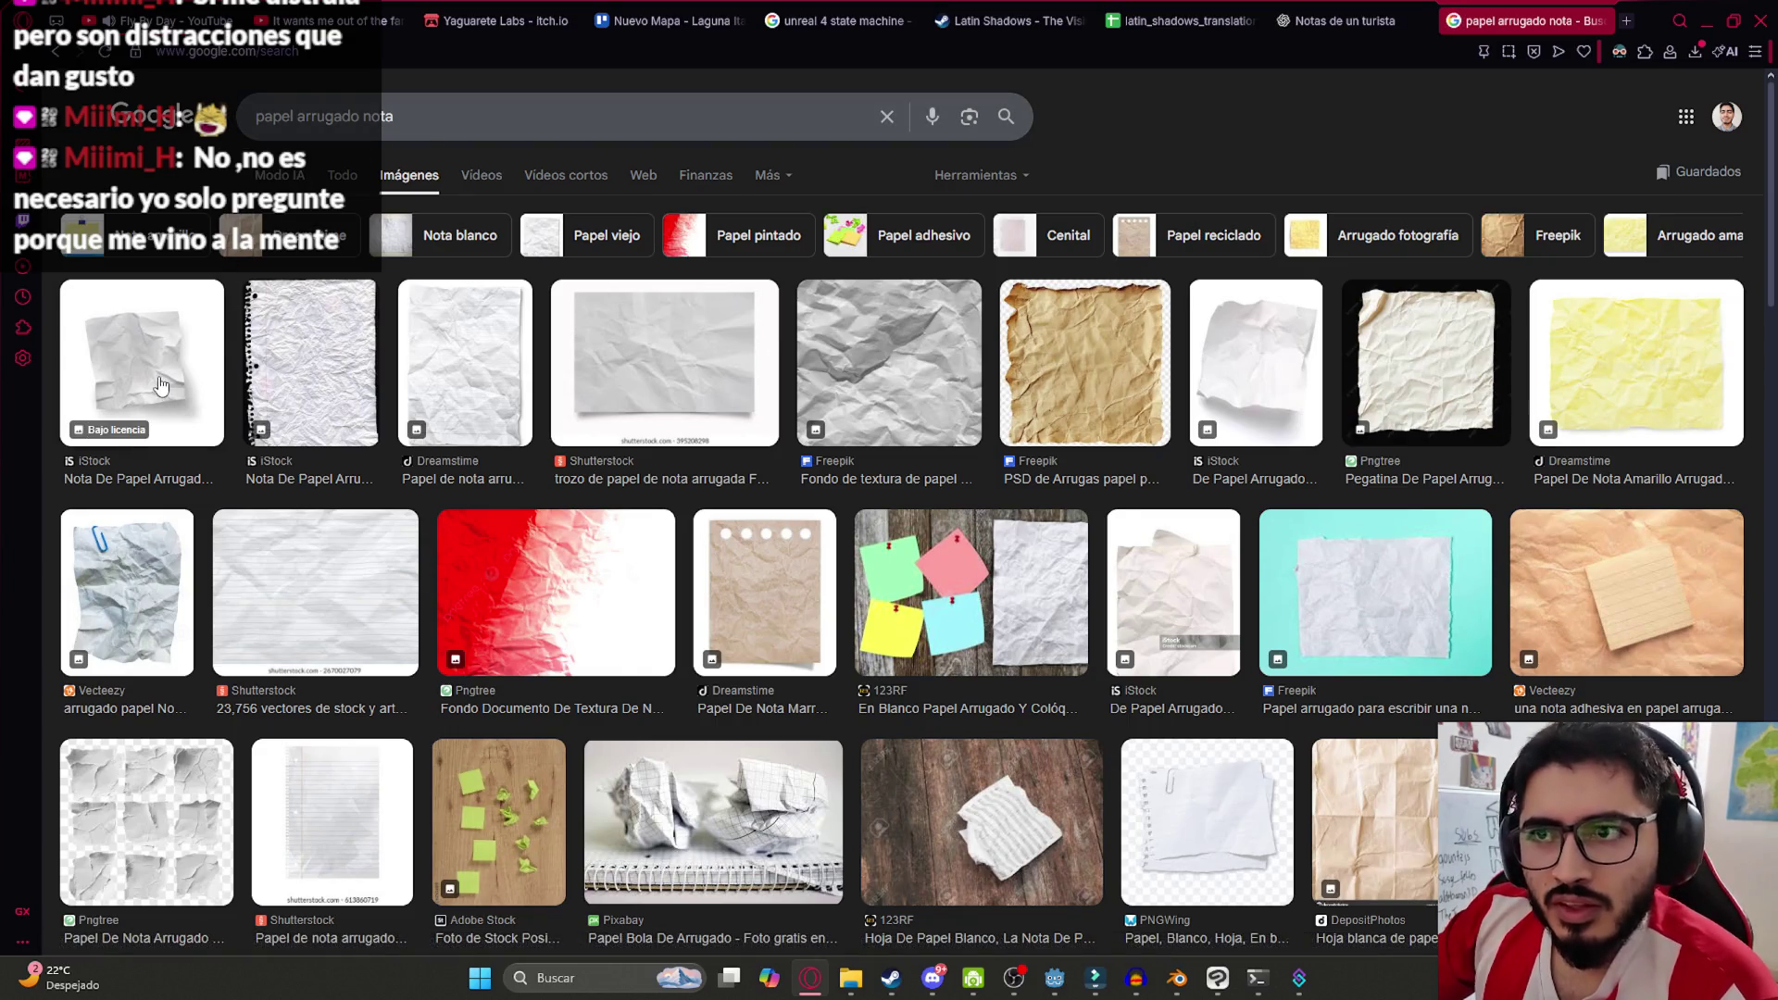
left_click(174, 396)
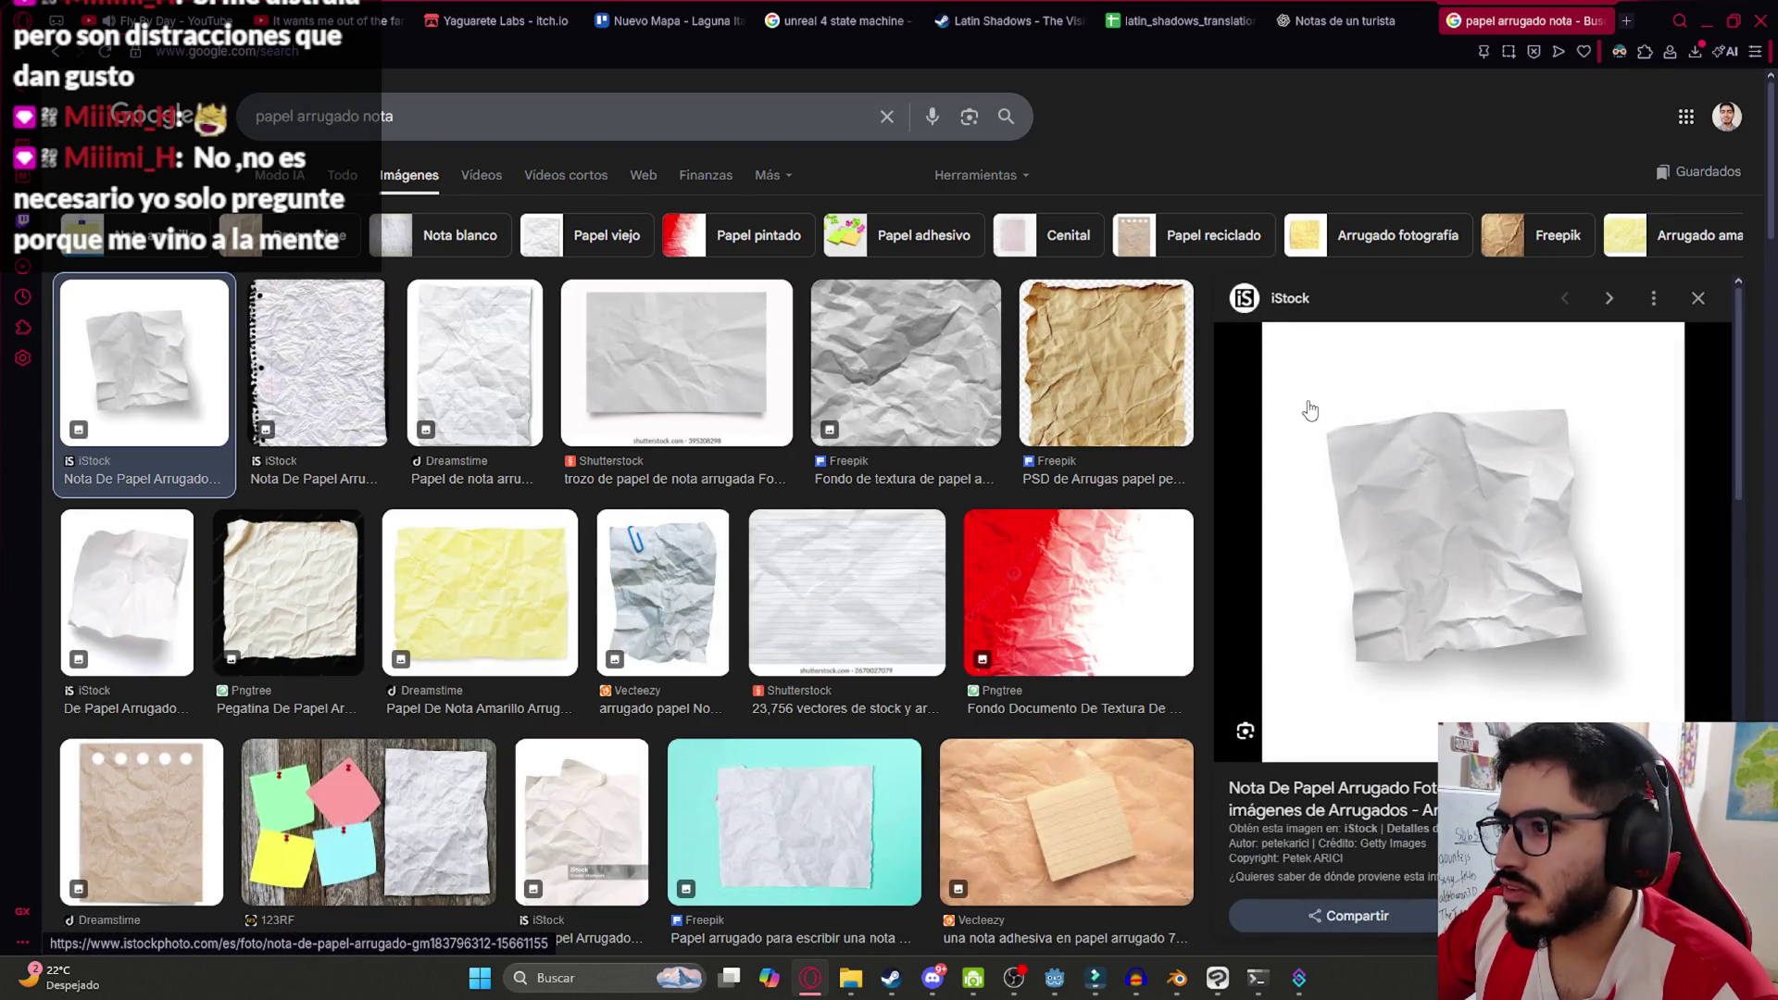
right_click(1359, 446)
left_click(1418, 568)
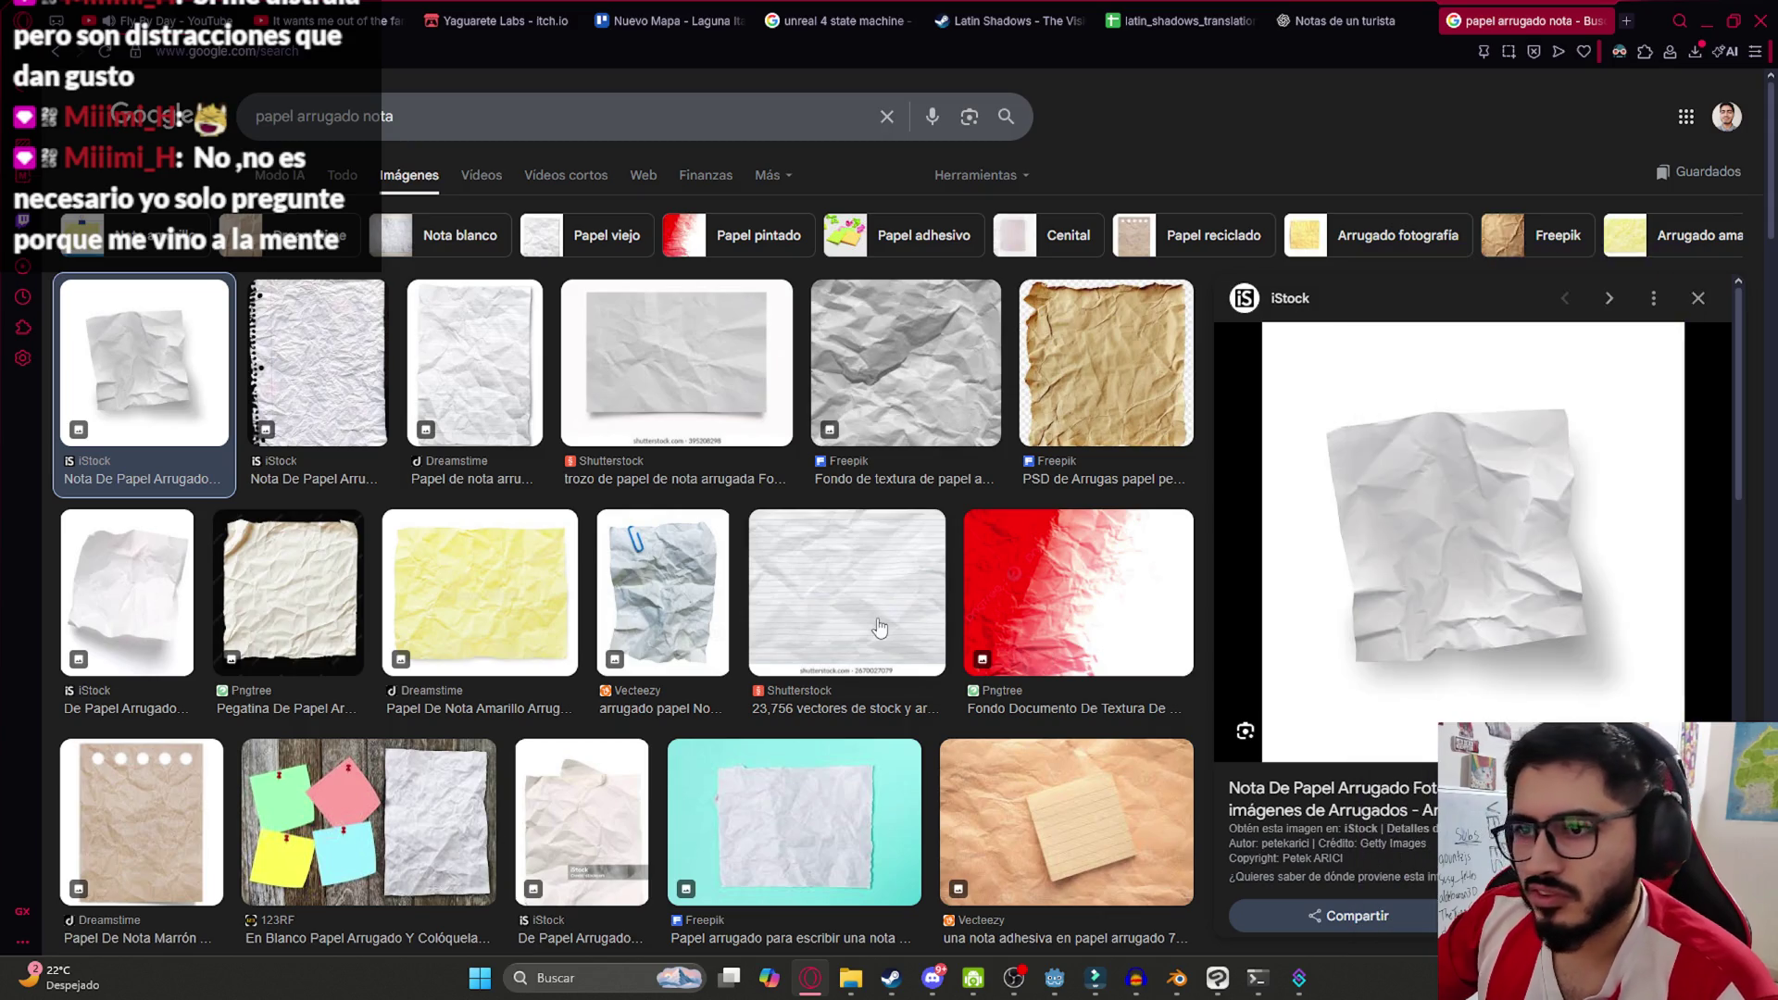
Preview more crumpled paper sheets, including a crumpled note on white
scroll(1478, 601, "down", 2)
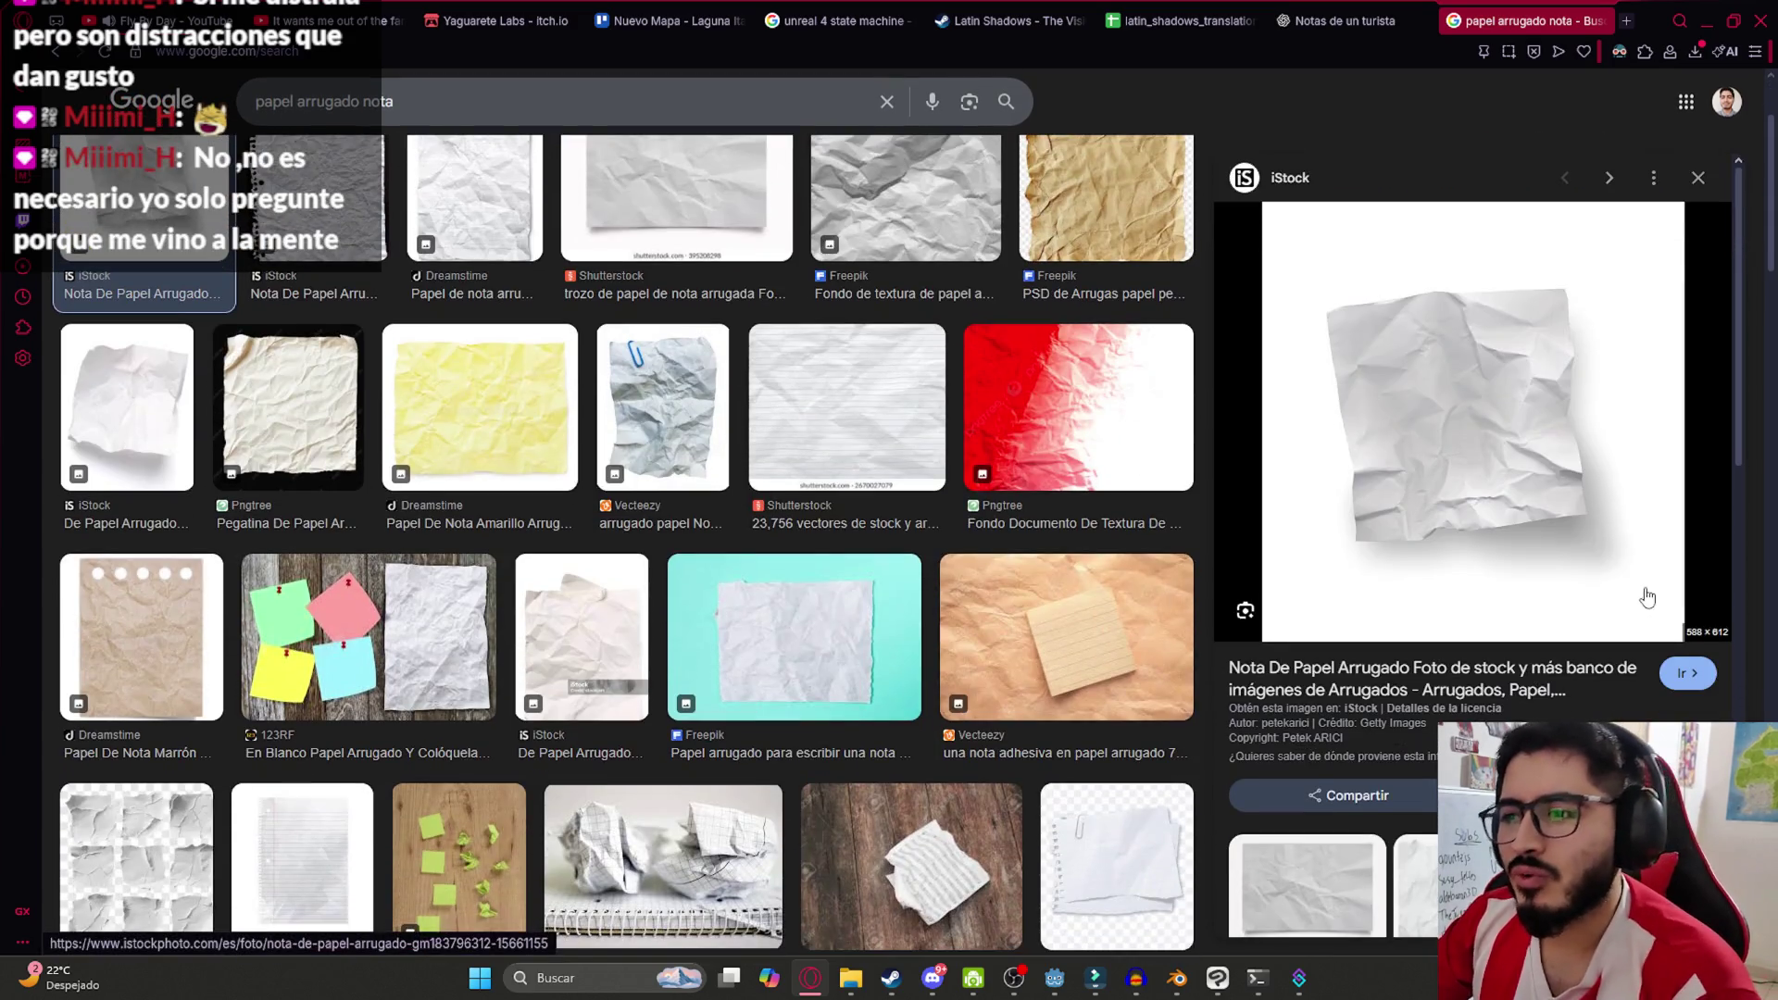
scroll(1623, 595, "down", 2)
scroll(1464, 644, "down", 1)
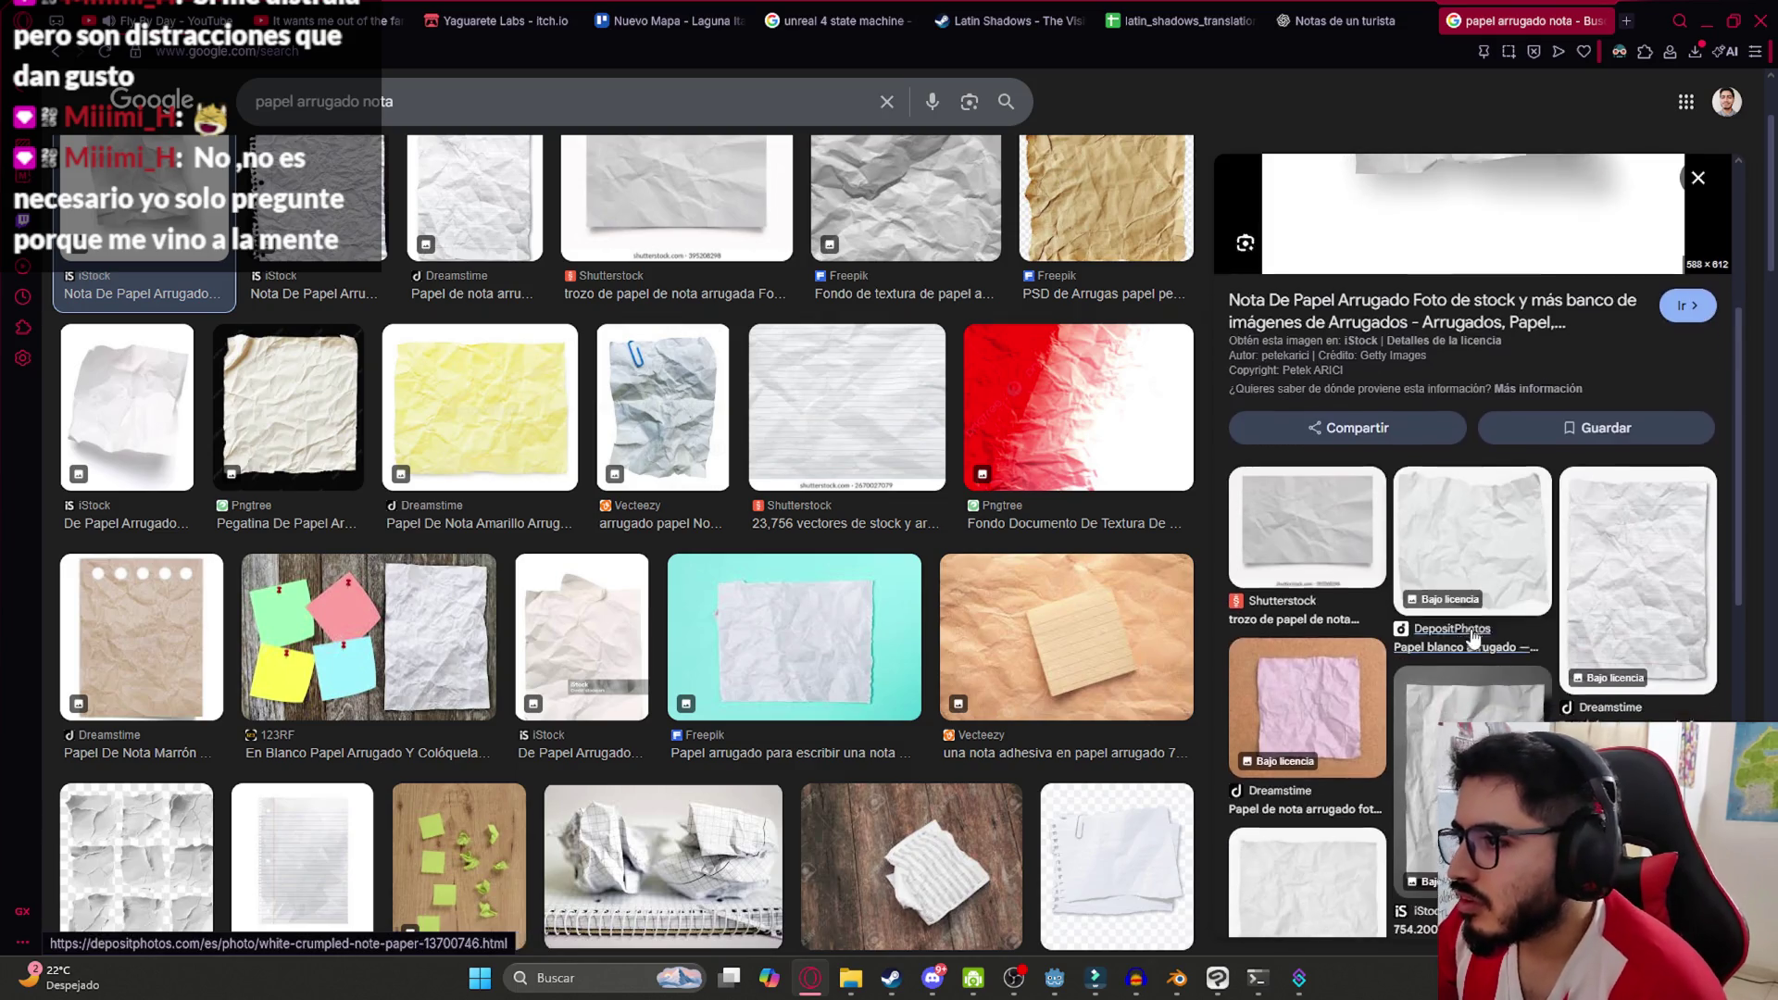
left_click(1502, 722)
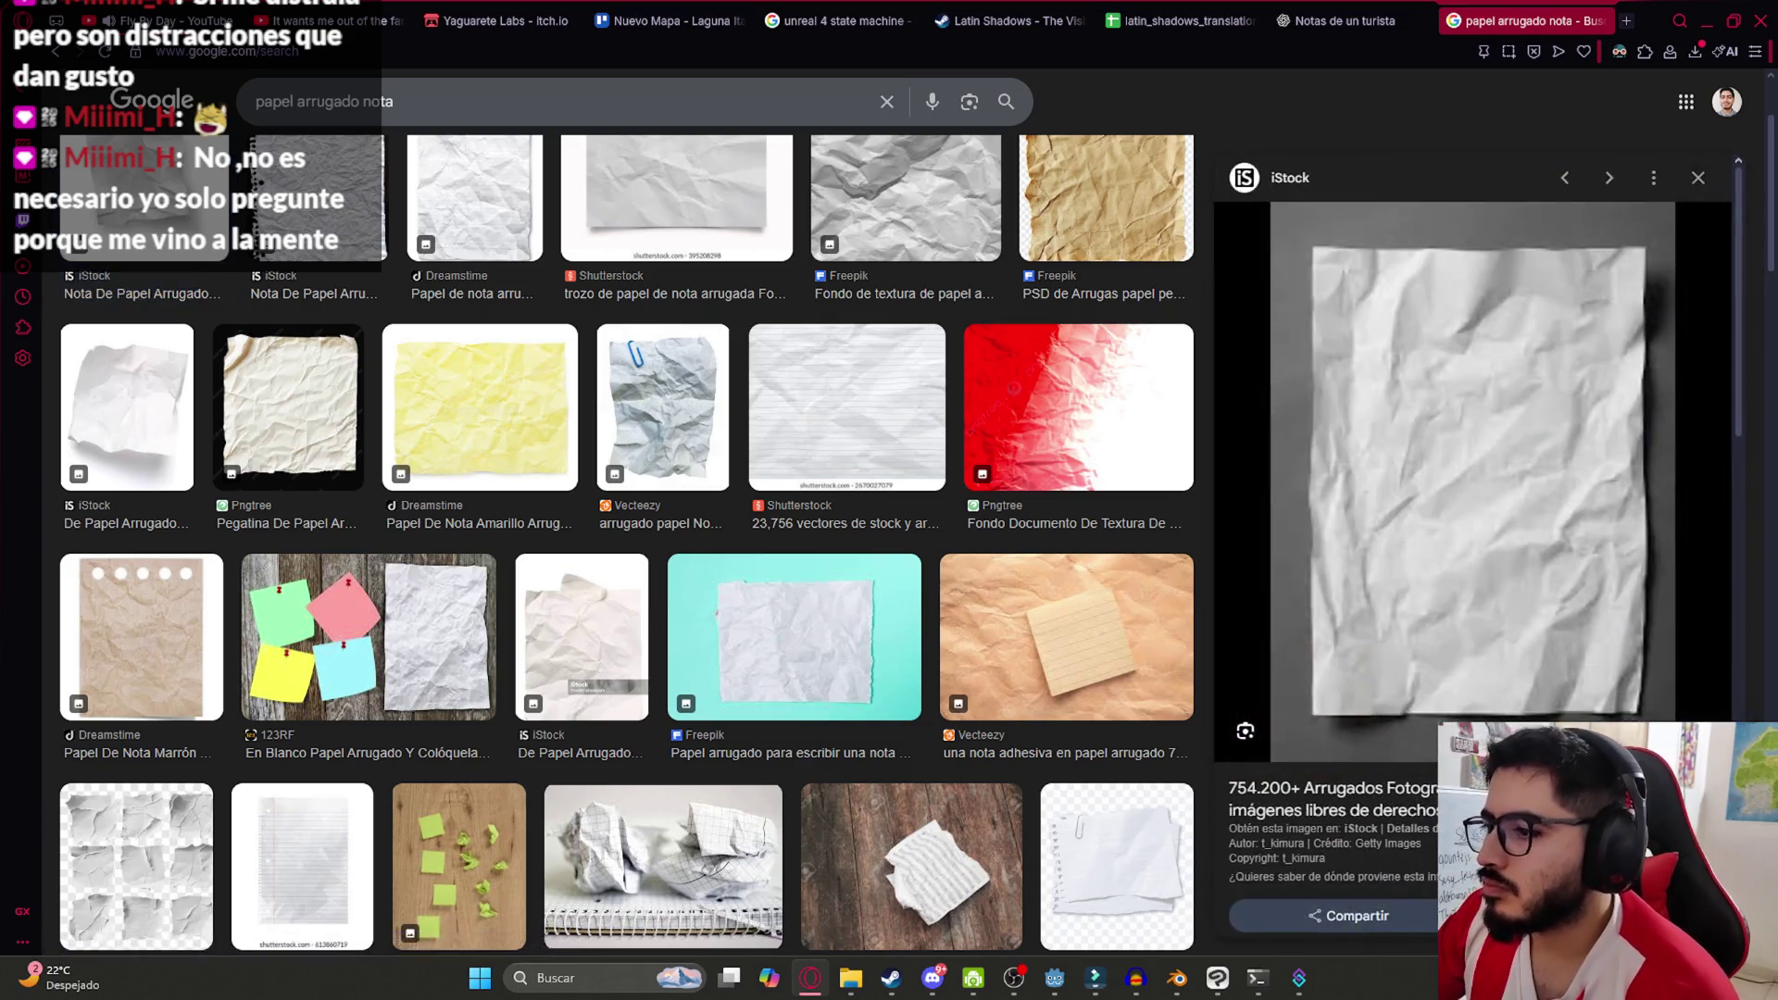
scroll(1504, 696, "down", 3)
left_click(1302, 663)
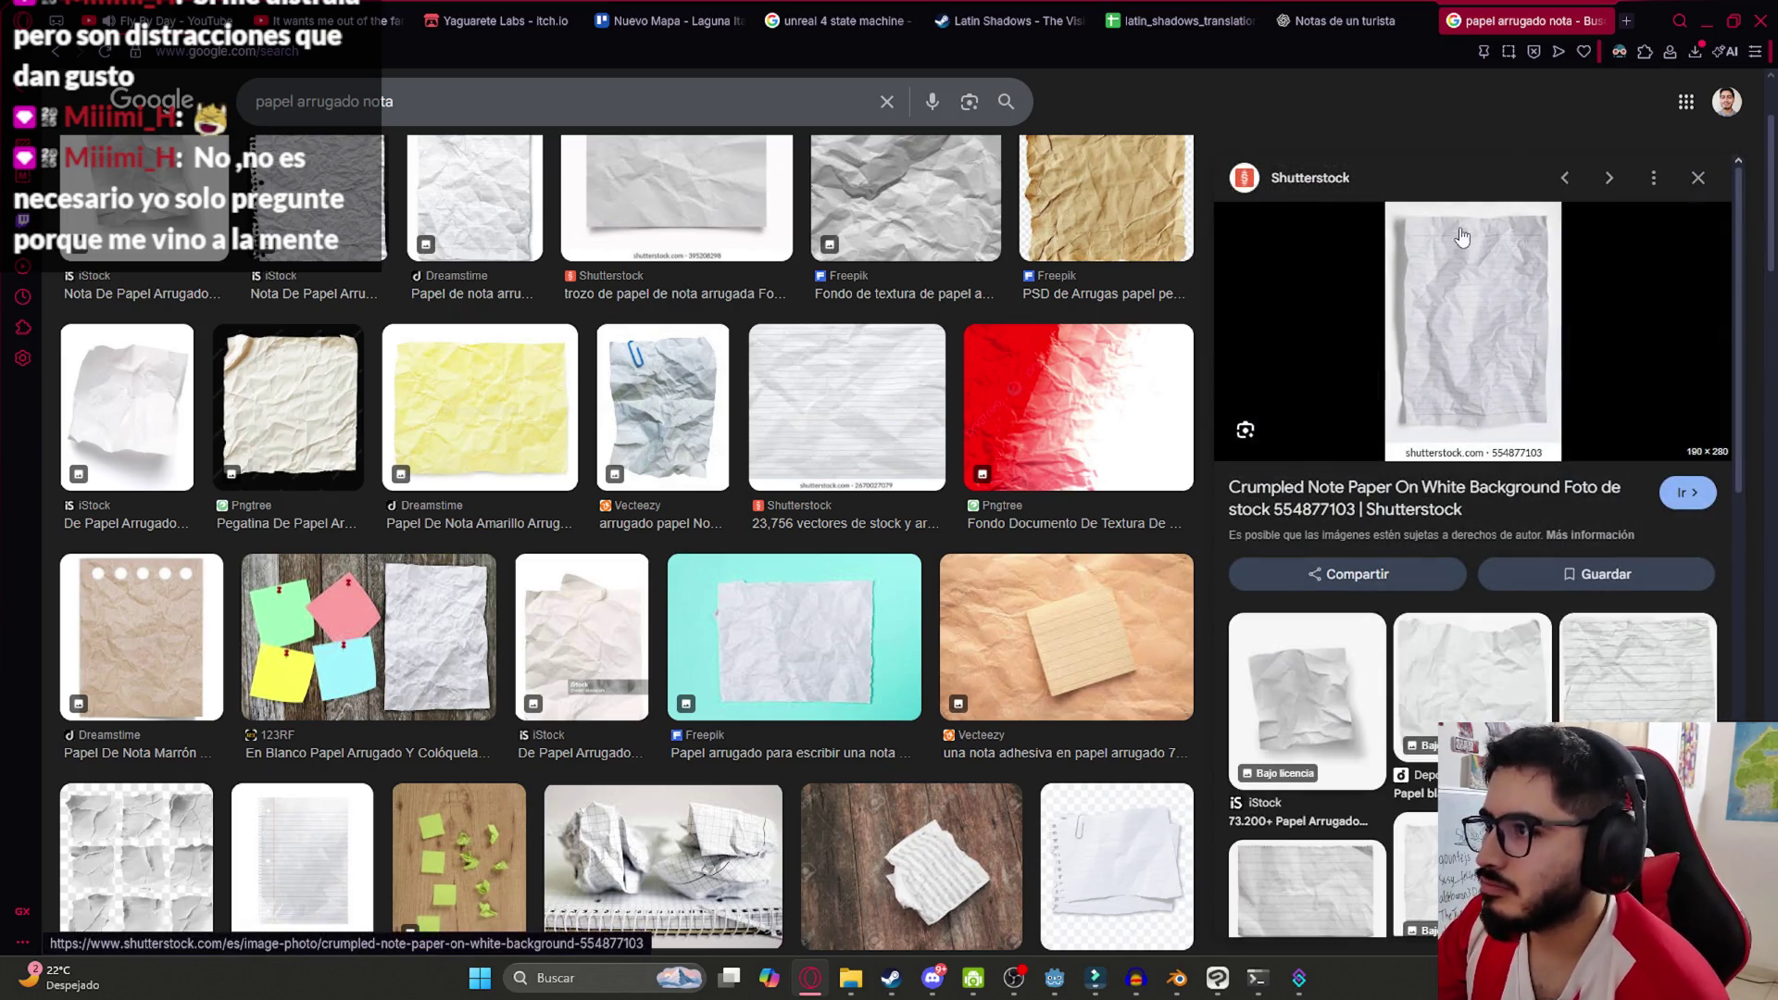
triple_click(384, 102)
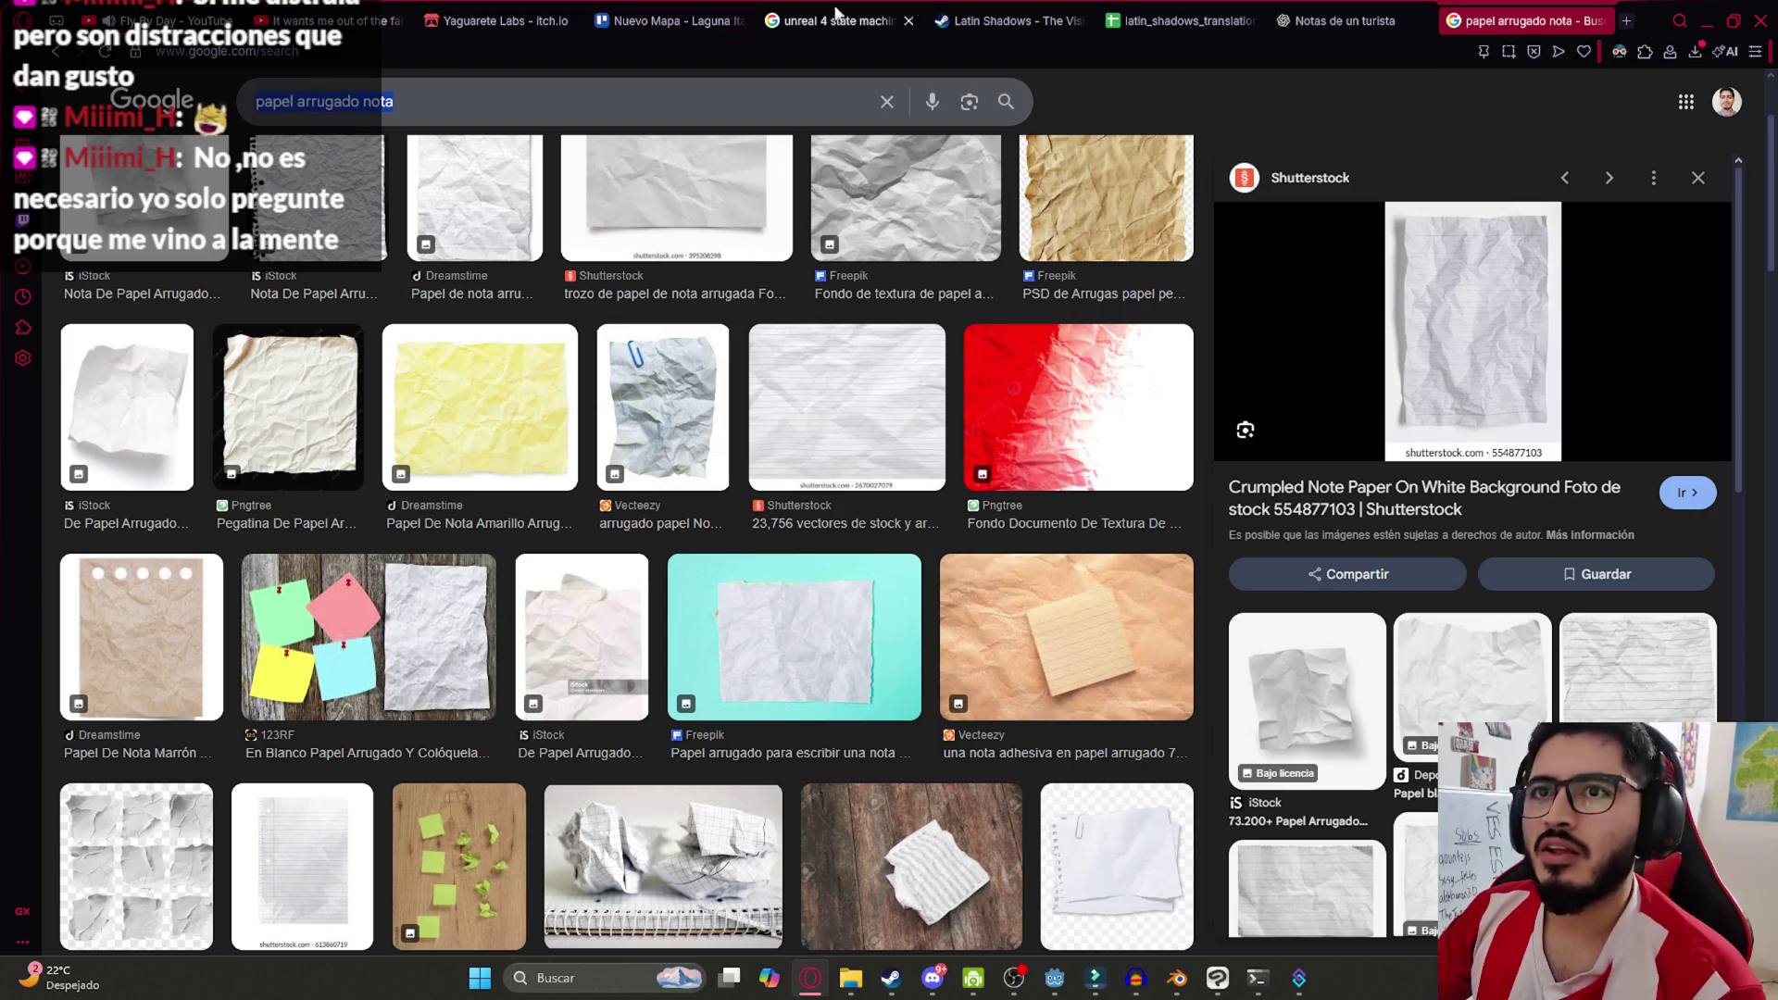
left_click(1627, 21)
In Gemini, request an image with the prompt 'Hazme una papel arrugado nota'
type("gemini.google.com/app?hl=es")
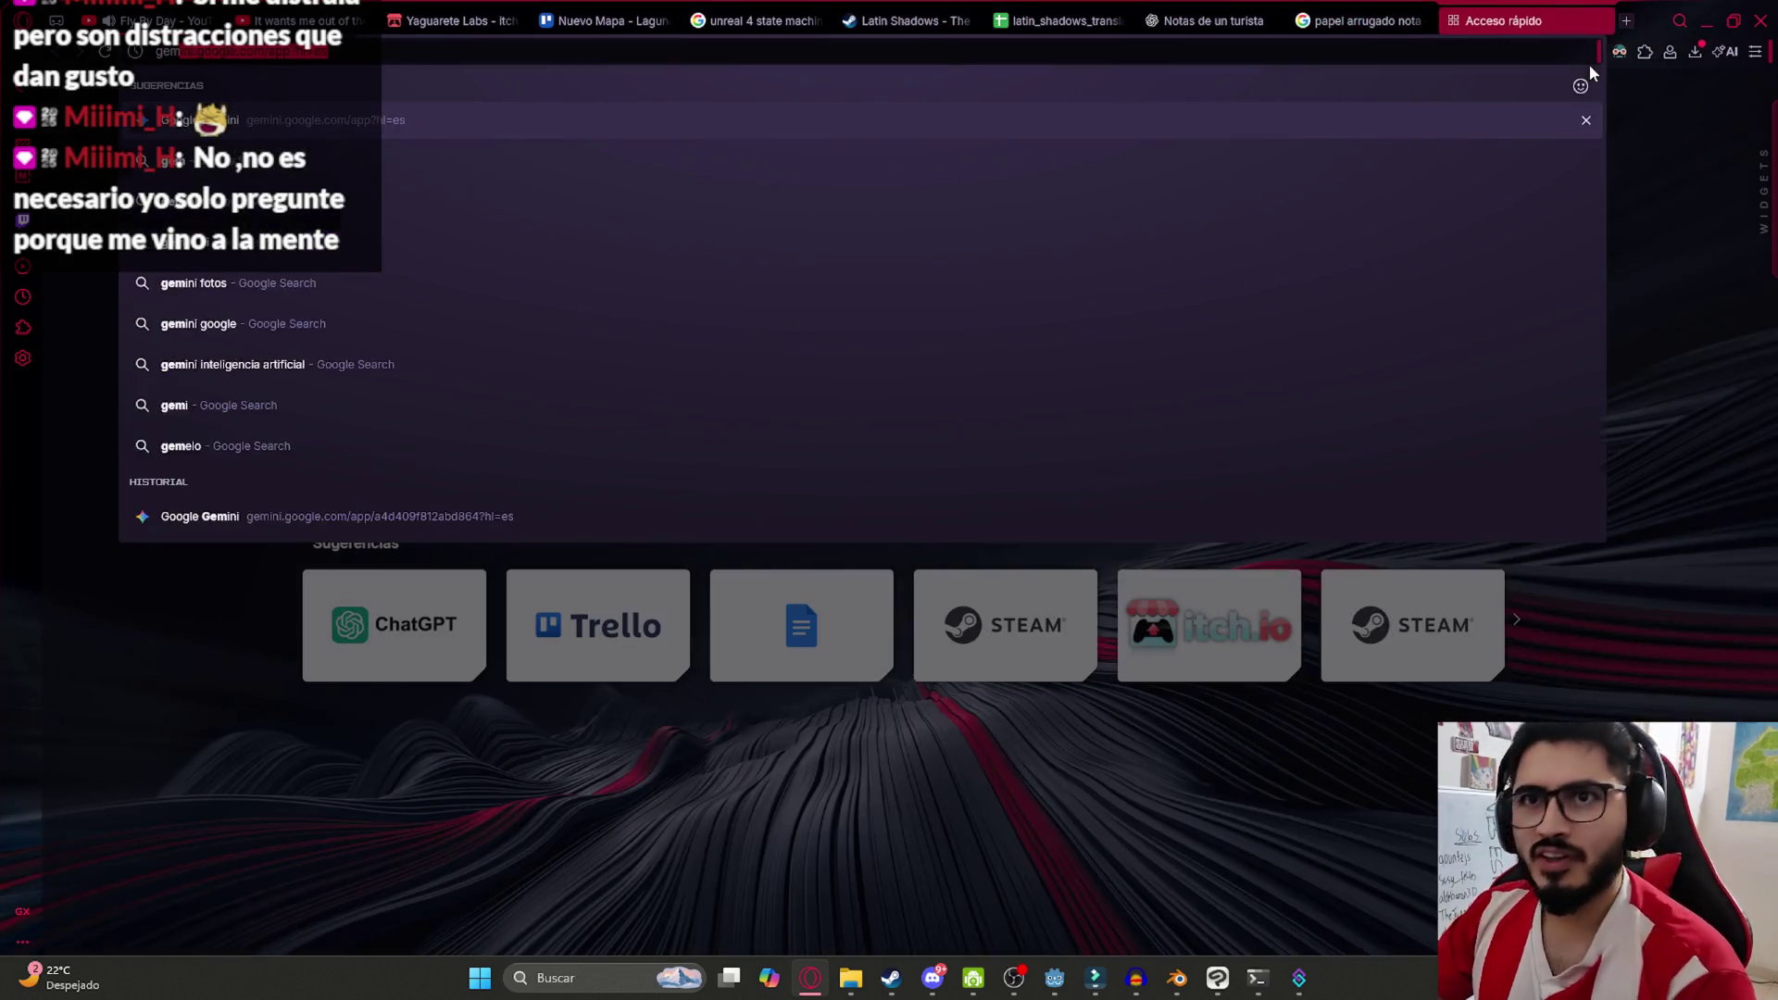
key("Return")
type("Hazme una papel arrugado nota")
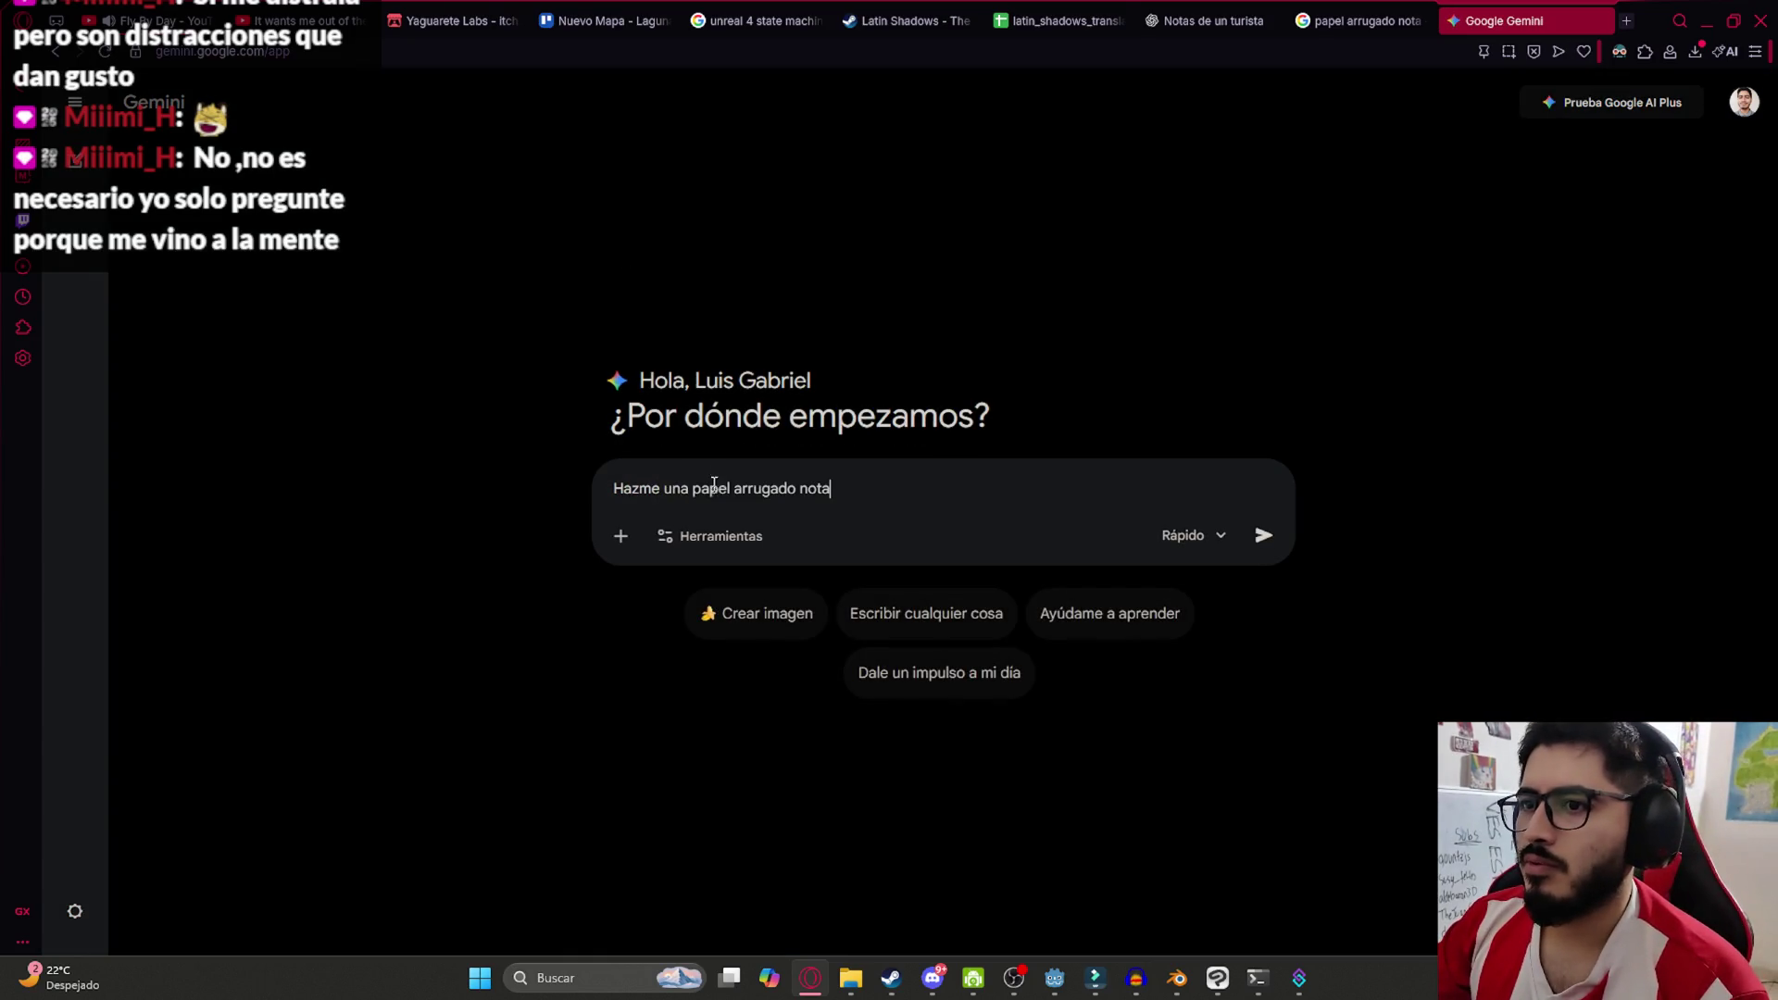
left_click(749, 610)
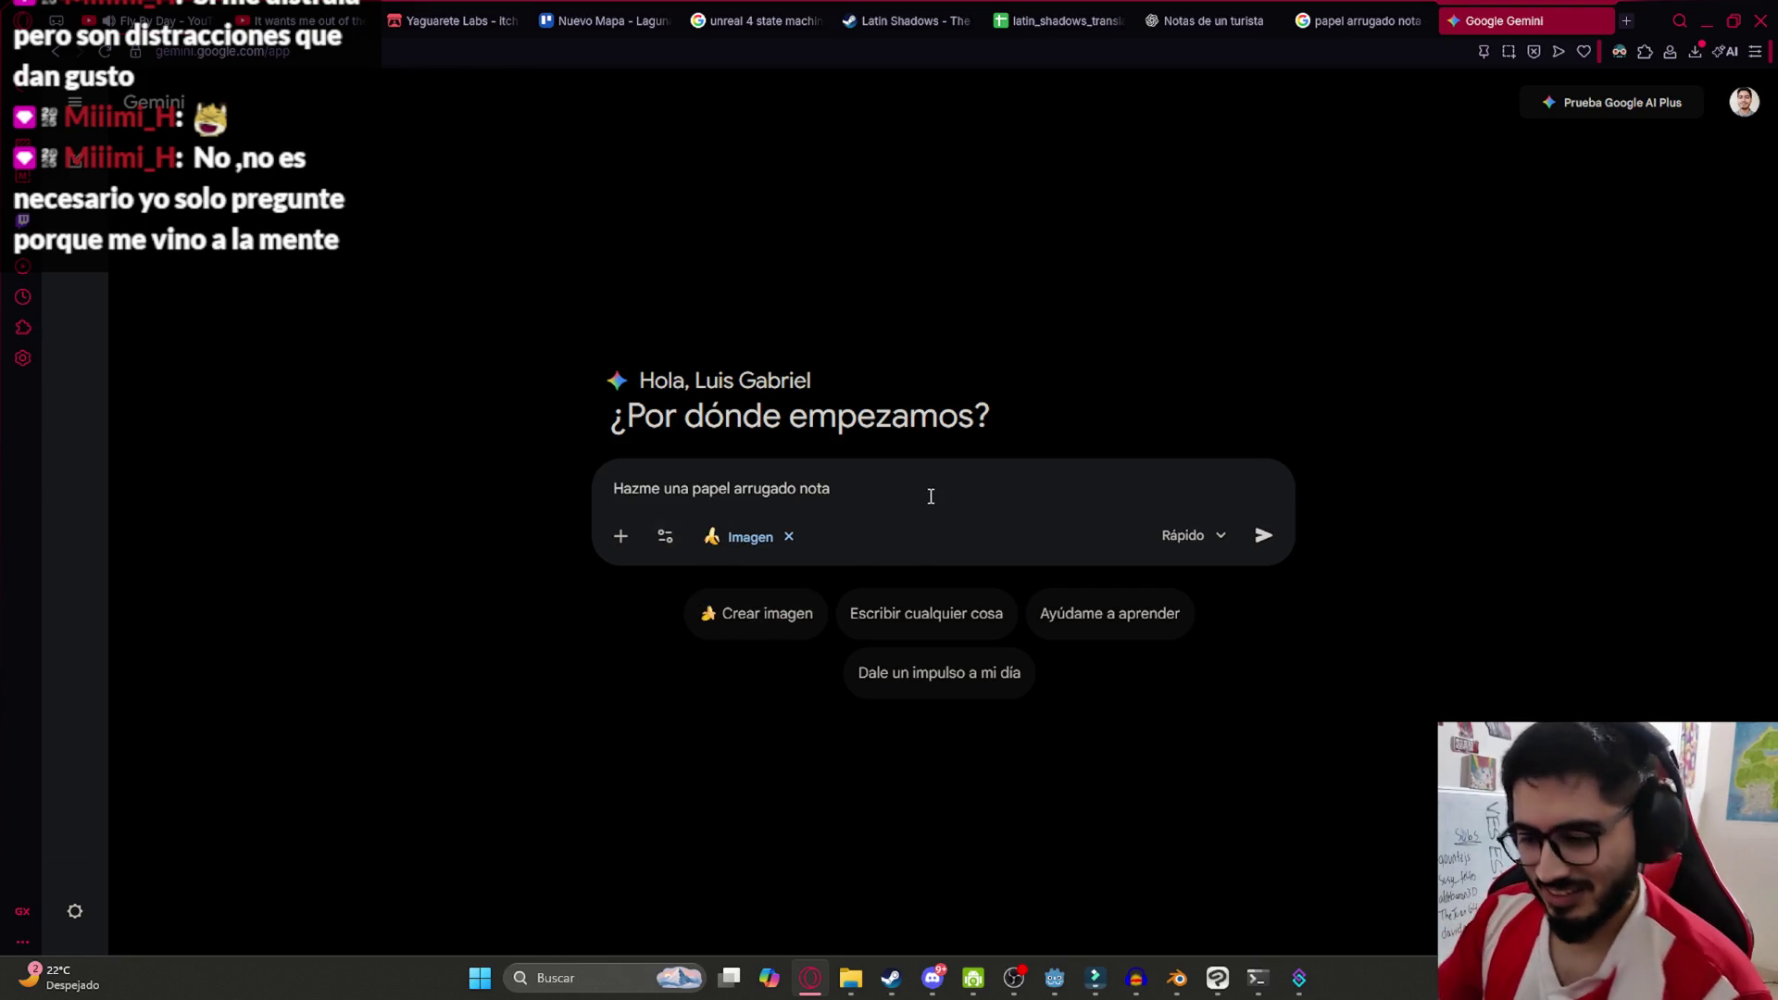
key("Return")
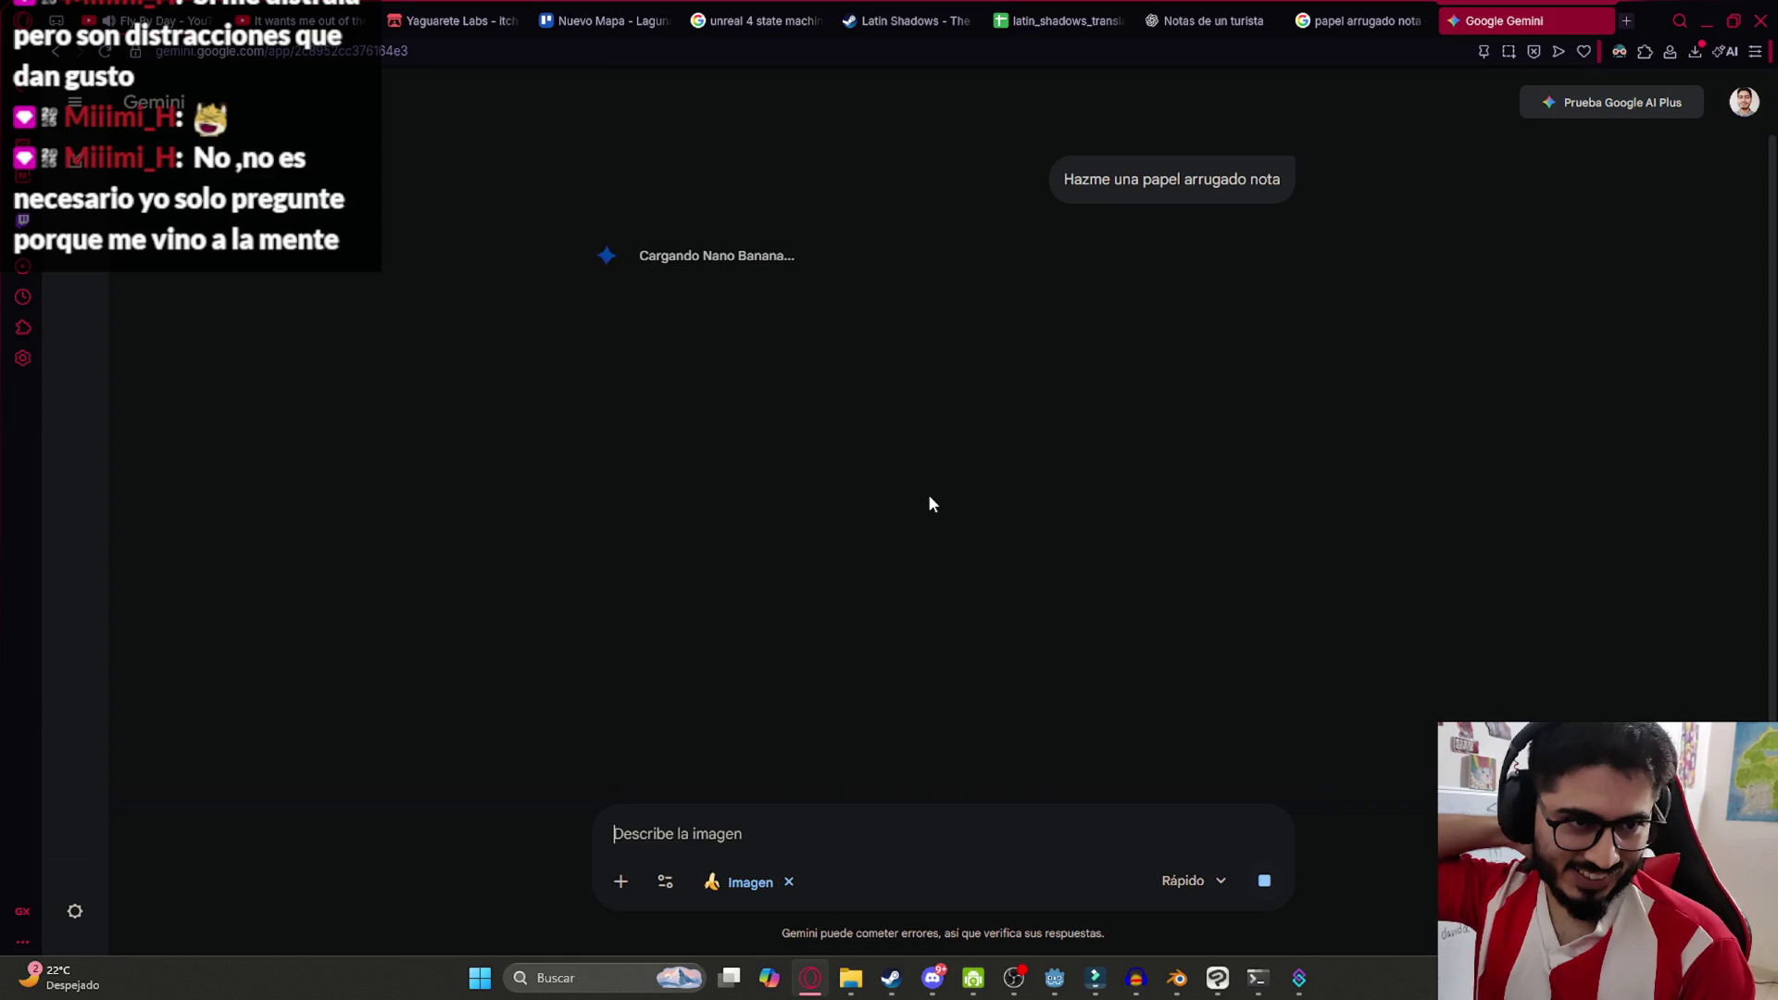
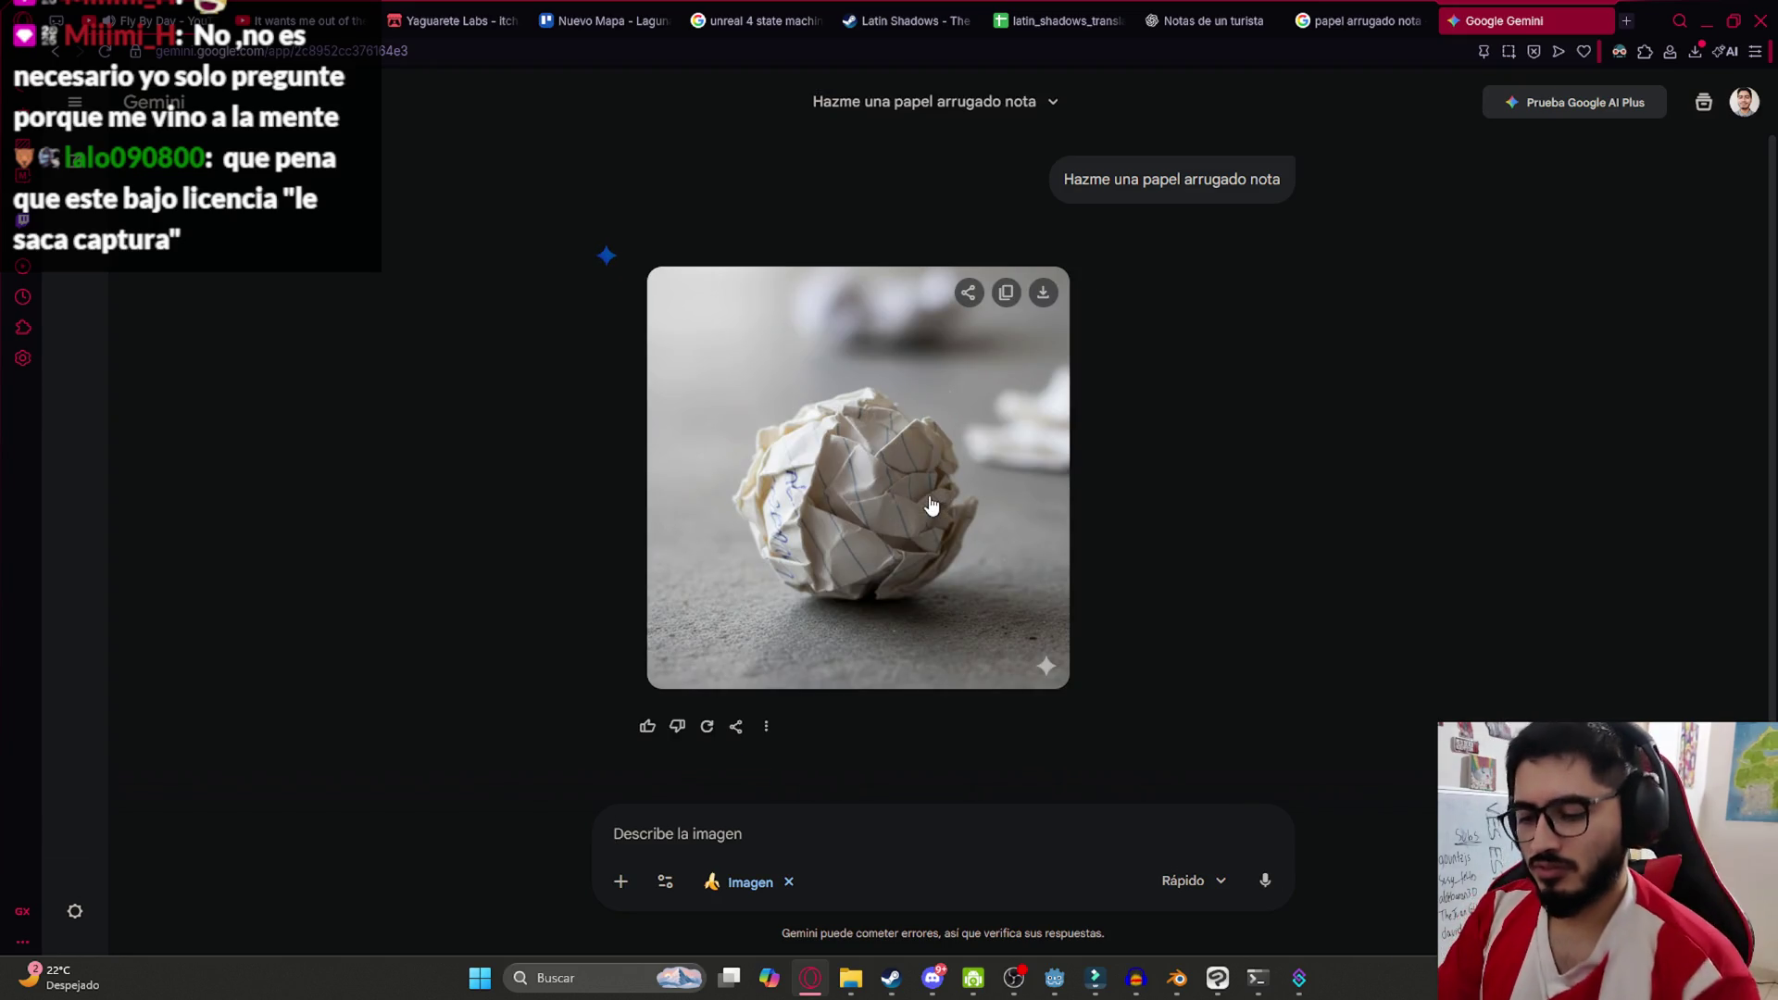
Ask Gemini 'que sea para una nota para un juego', preview the result, then return to 'papel arrugado nota' results
type("que sea para una nota para un juego")
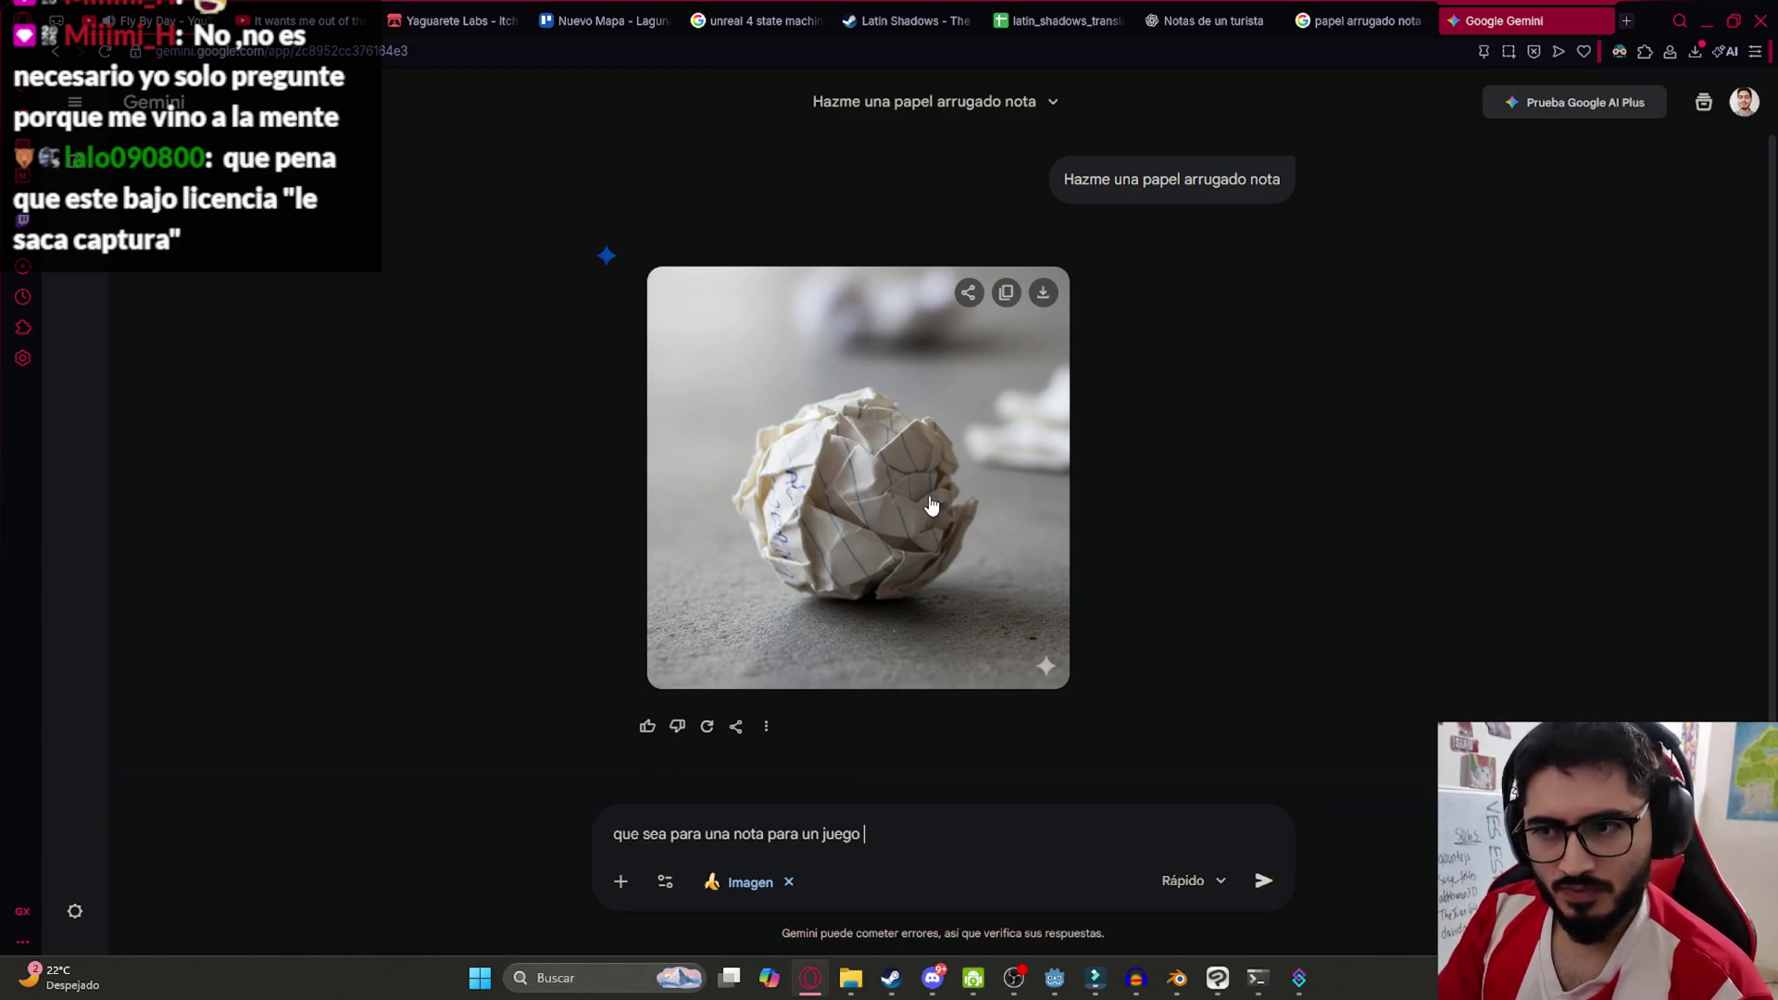
key("Return")
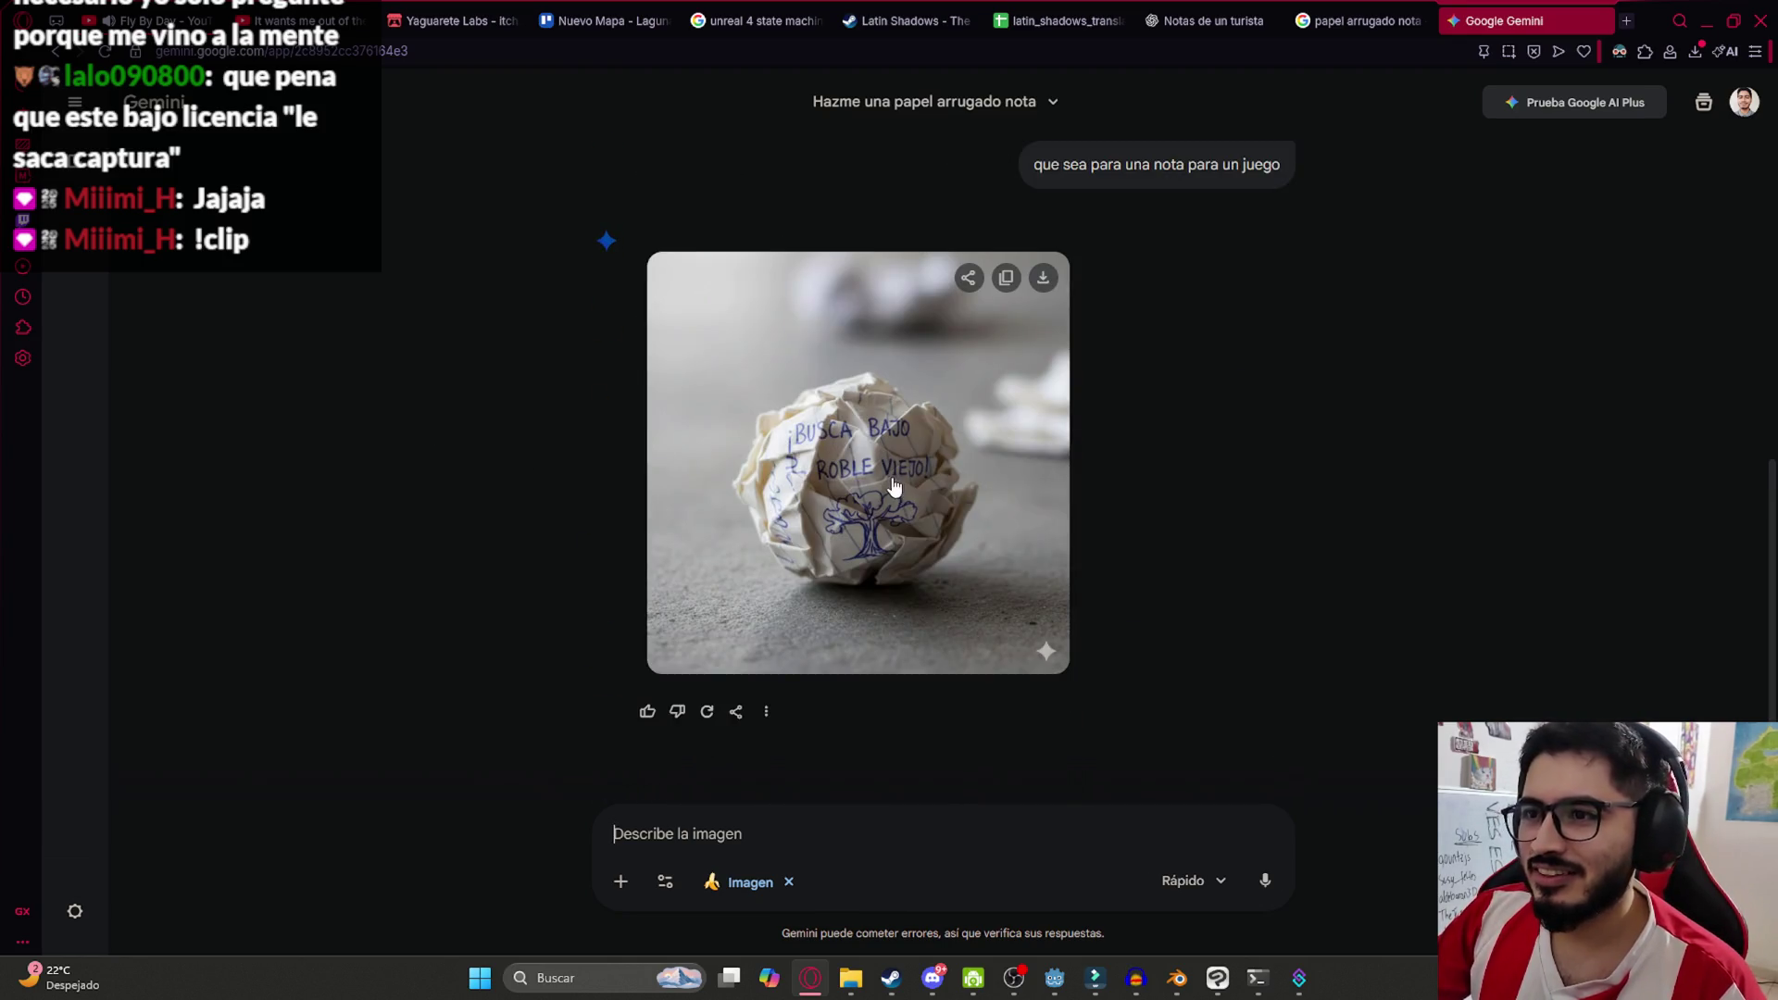
left_click(908, 561)
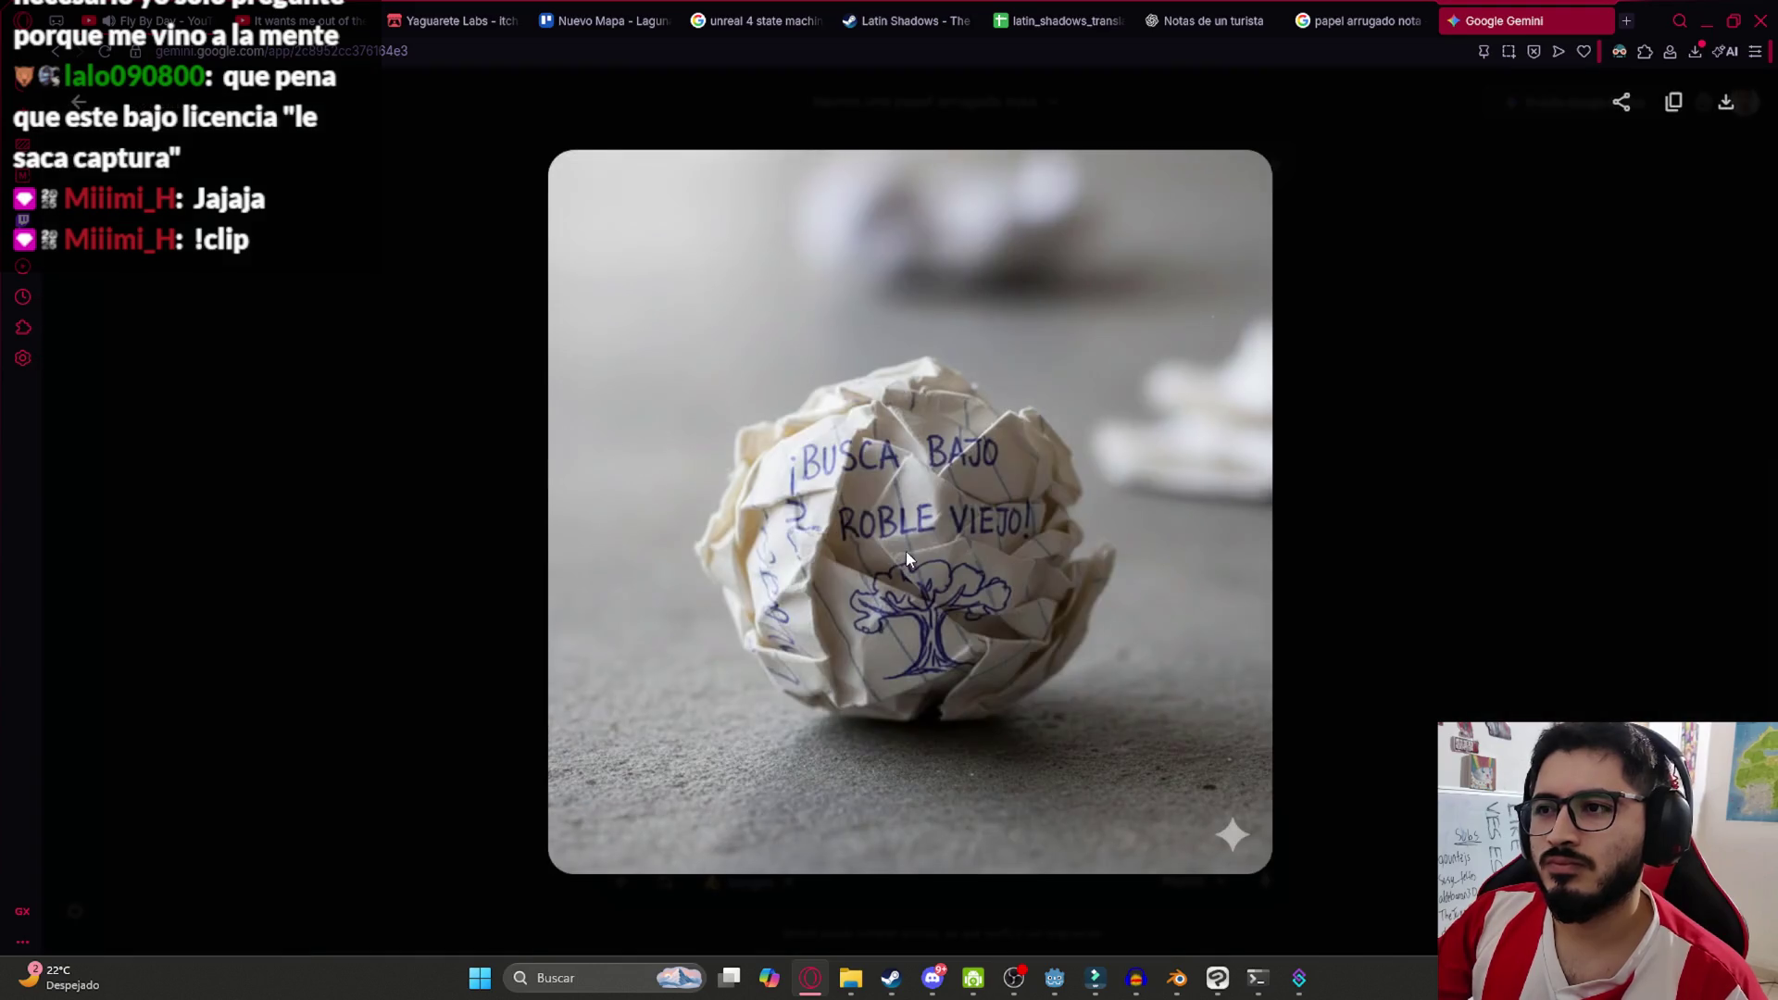
left_click(1464, 361)
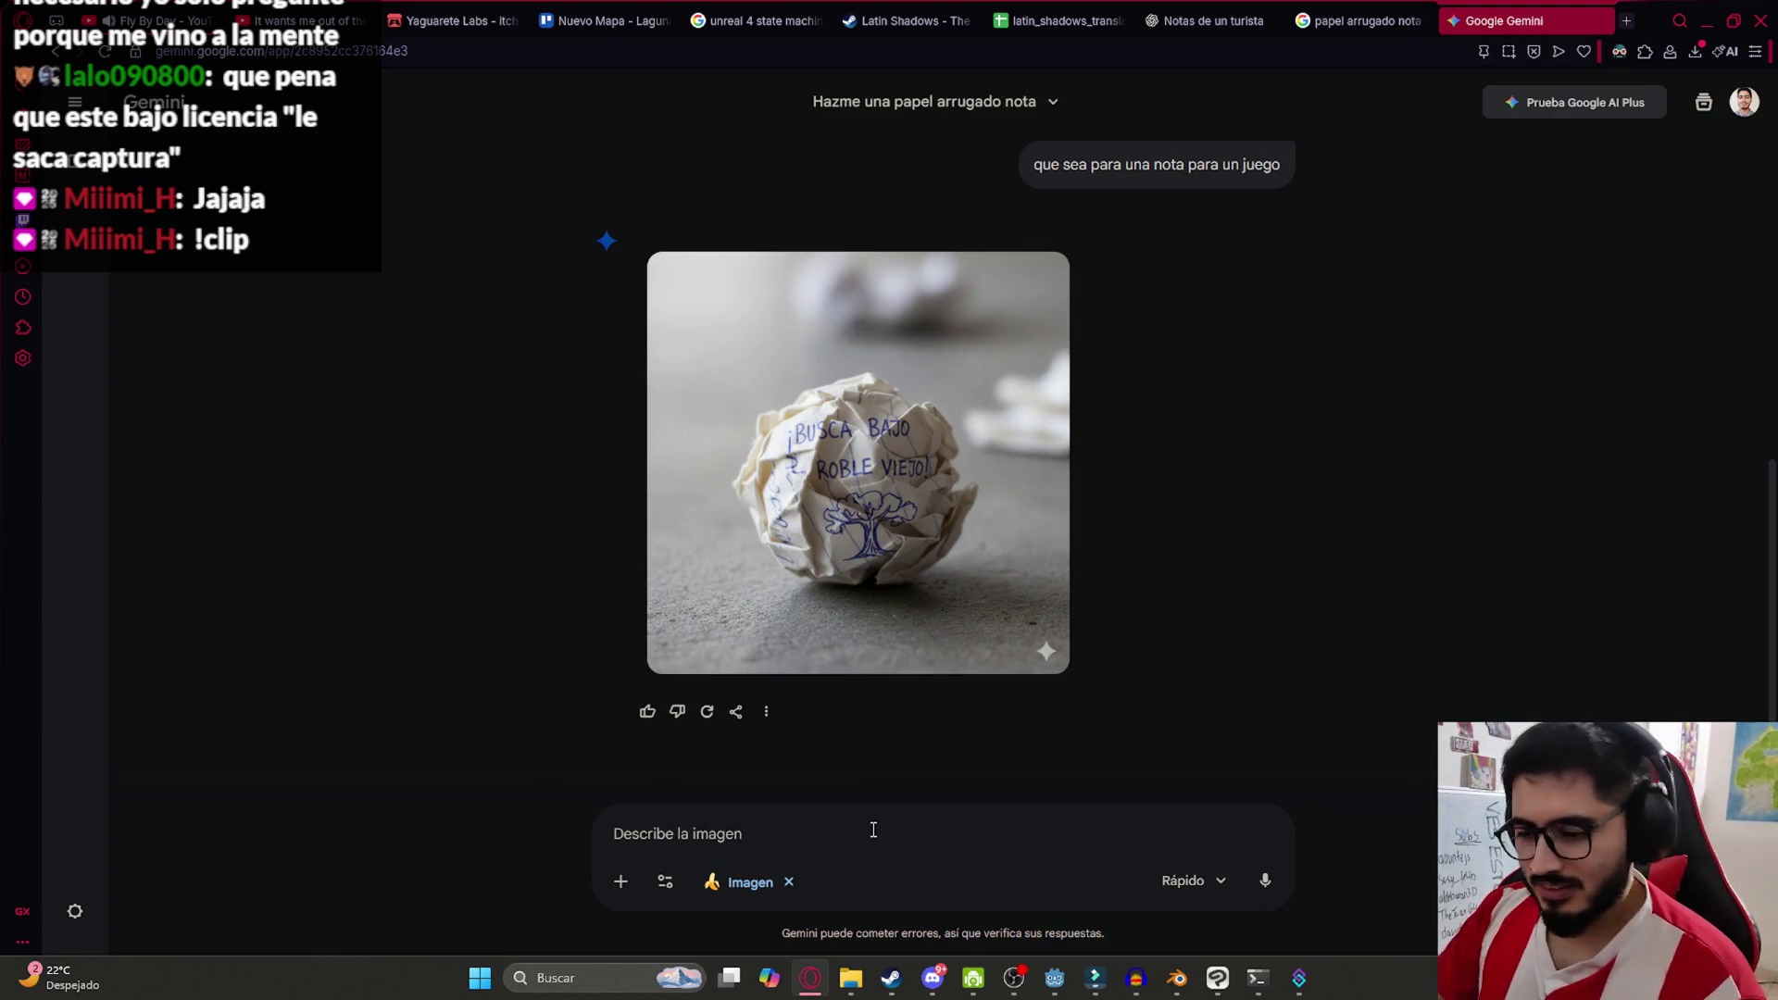
left_click(1358, 20)
scroll(1463, 417, "up", 2)
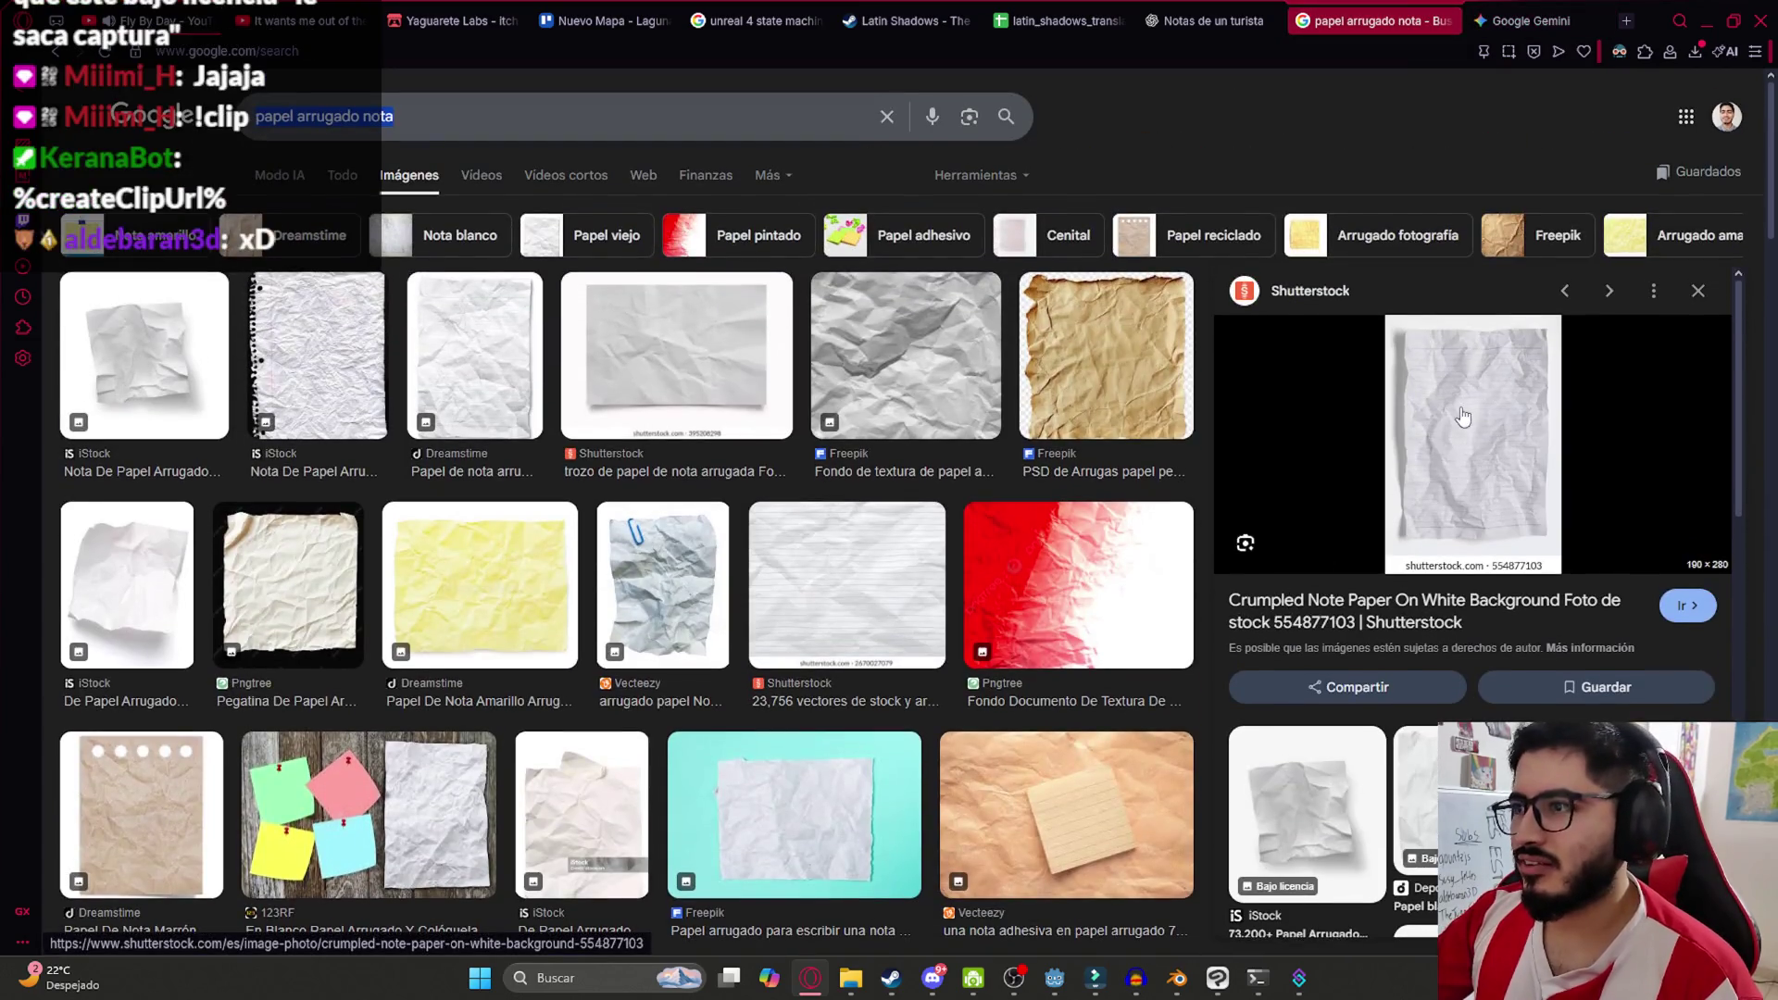
Paste the reference paper photo into Gemini with 'parecido a este', then begin the next prompt
right_click(1464, 416)
left_click(1232, 567)
left_click(1519, 22)
key("ctrl+v")
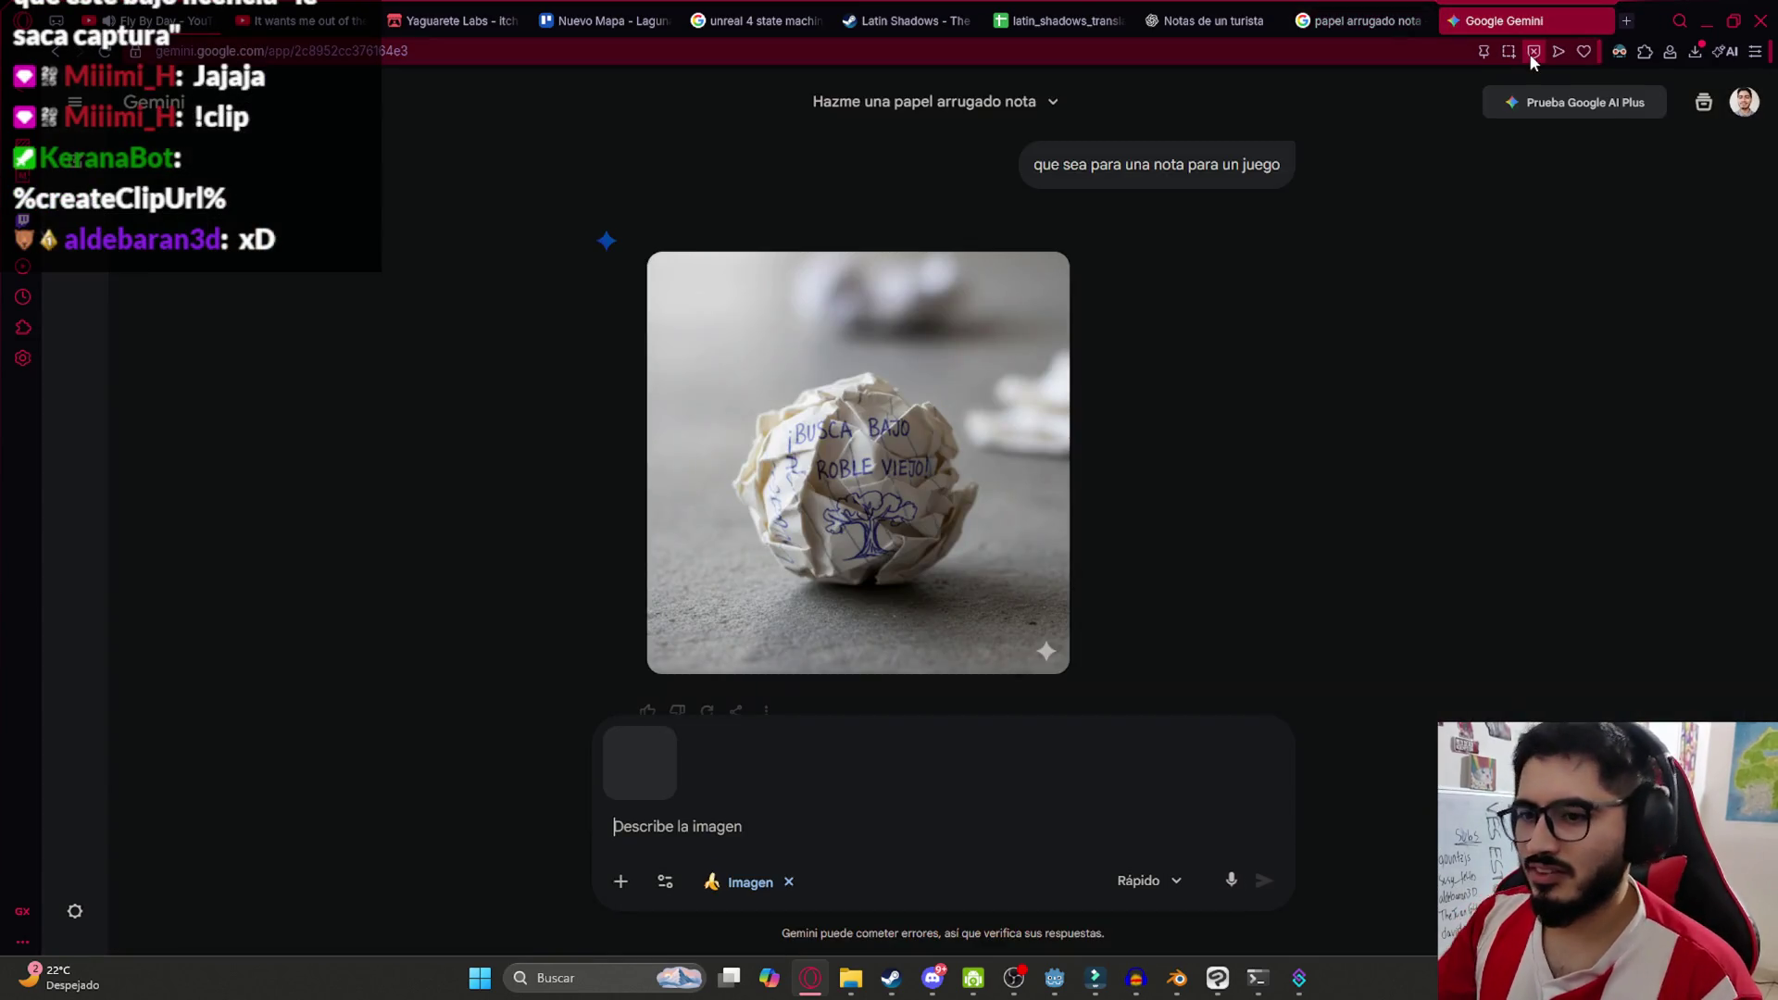
type("parecido a este")
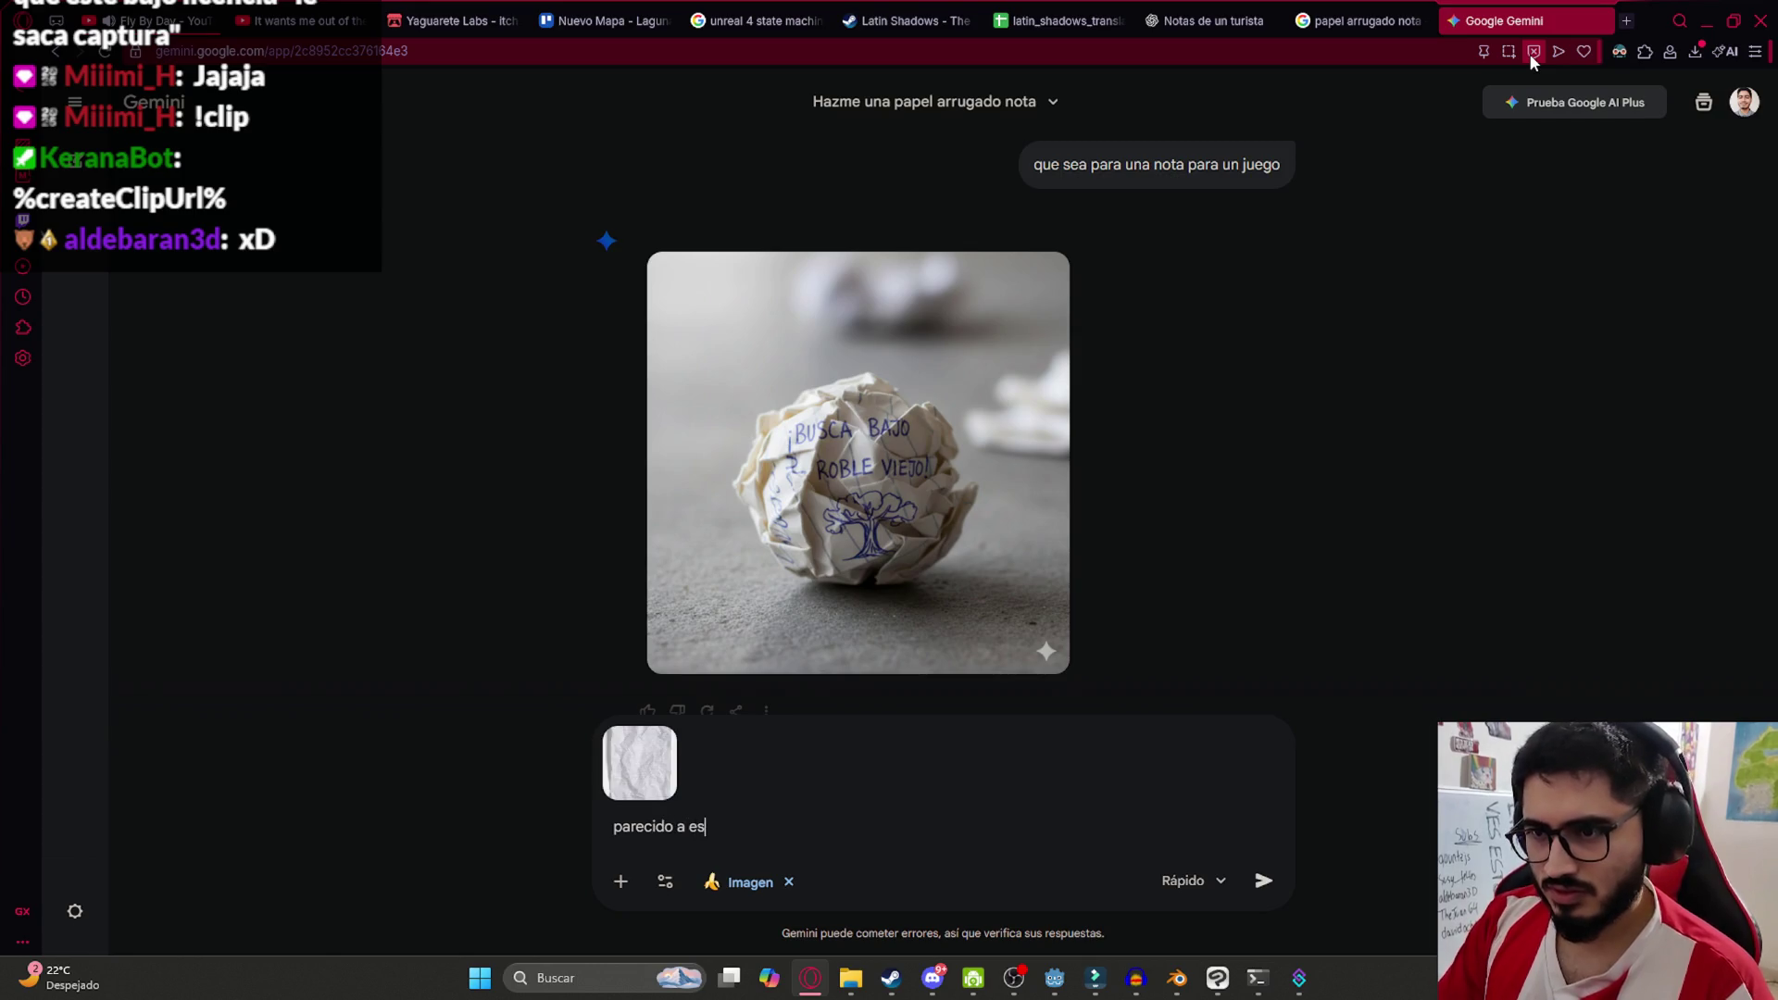
key("Return")
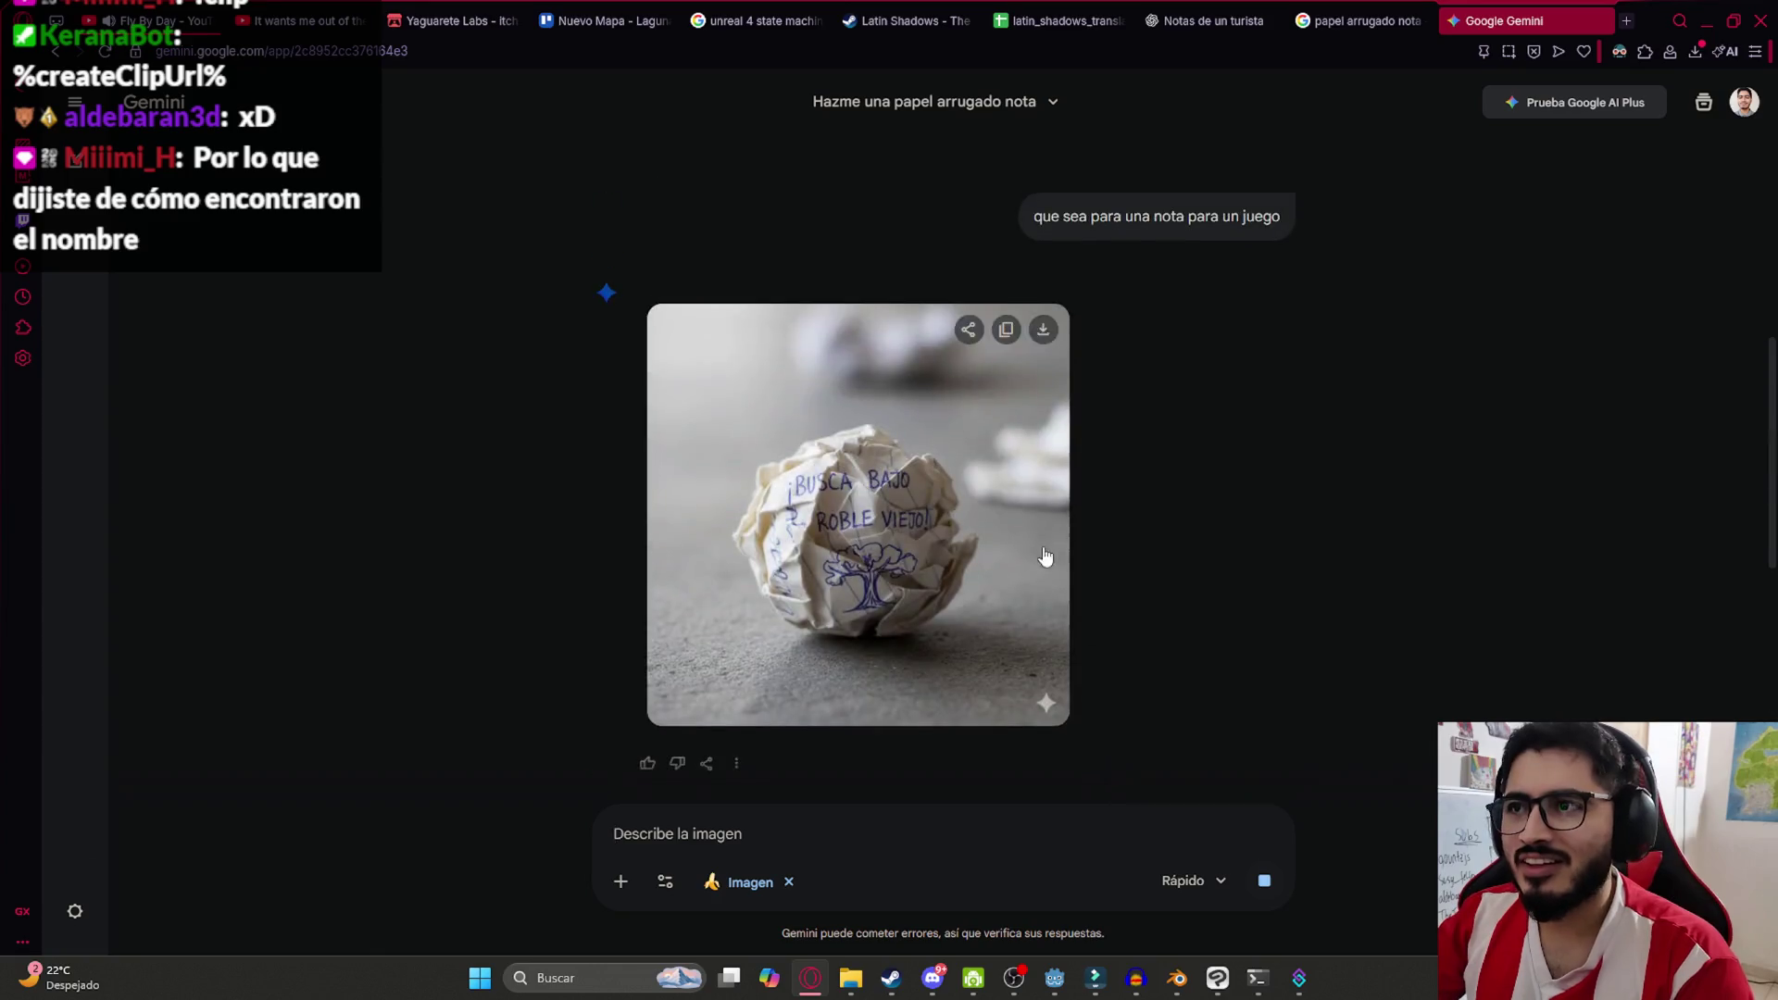
scroll(1056, 519, "up", 5)
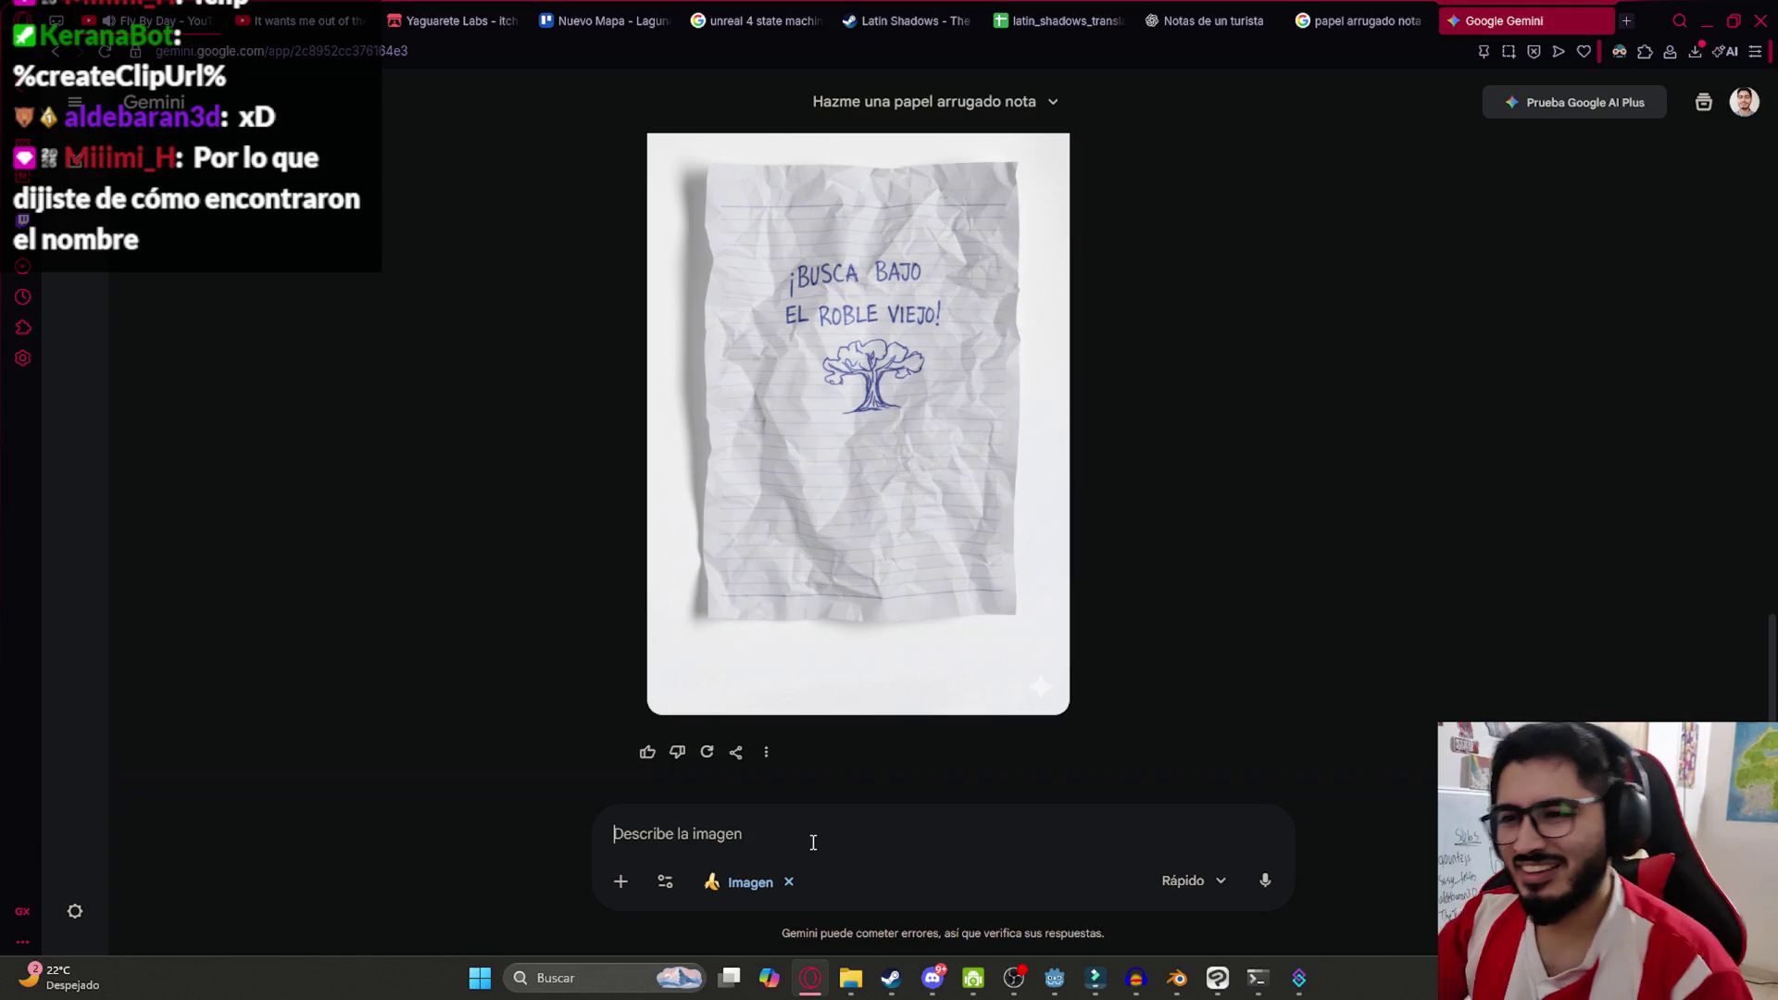
type("que no dig")
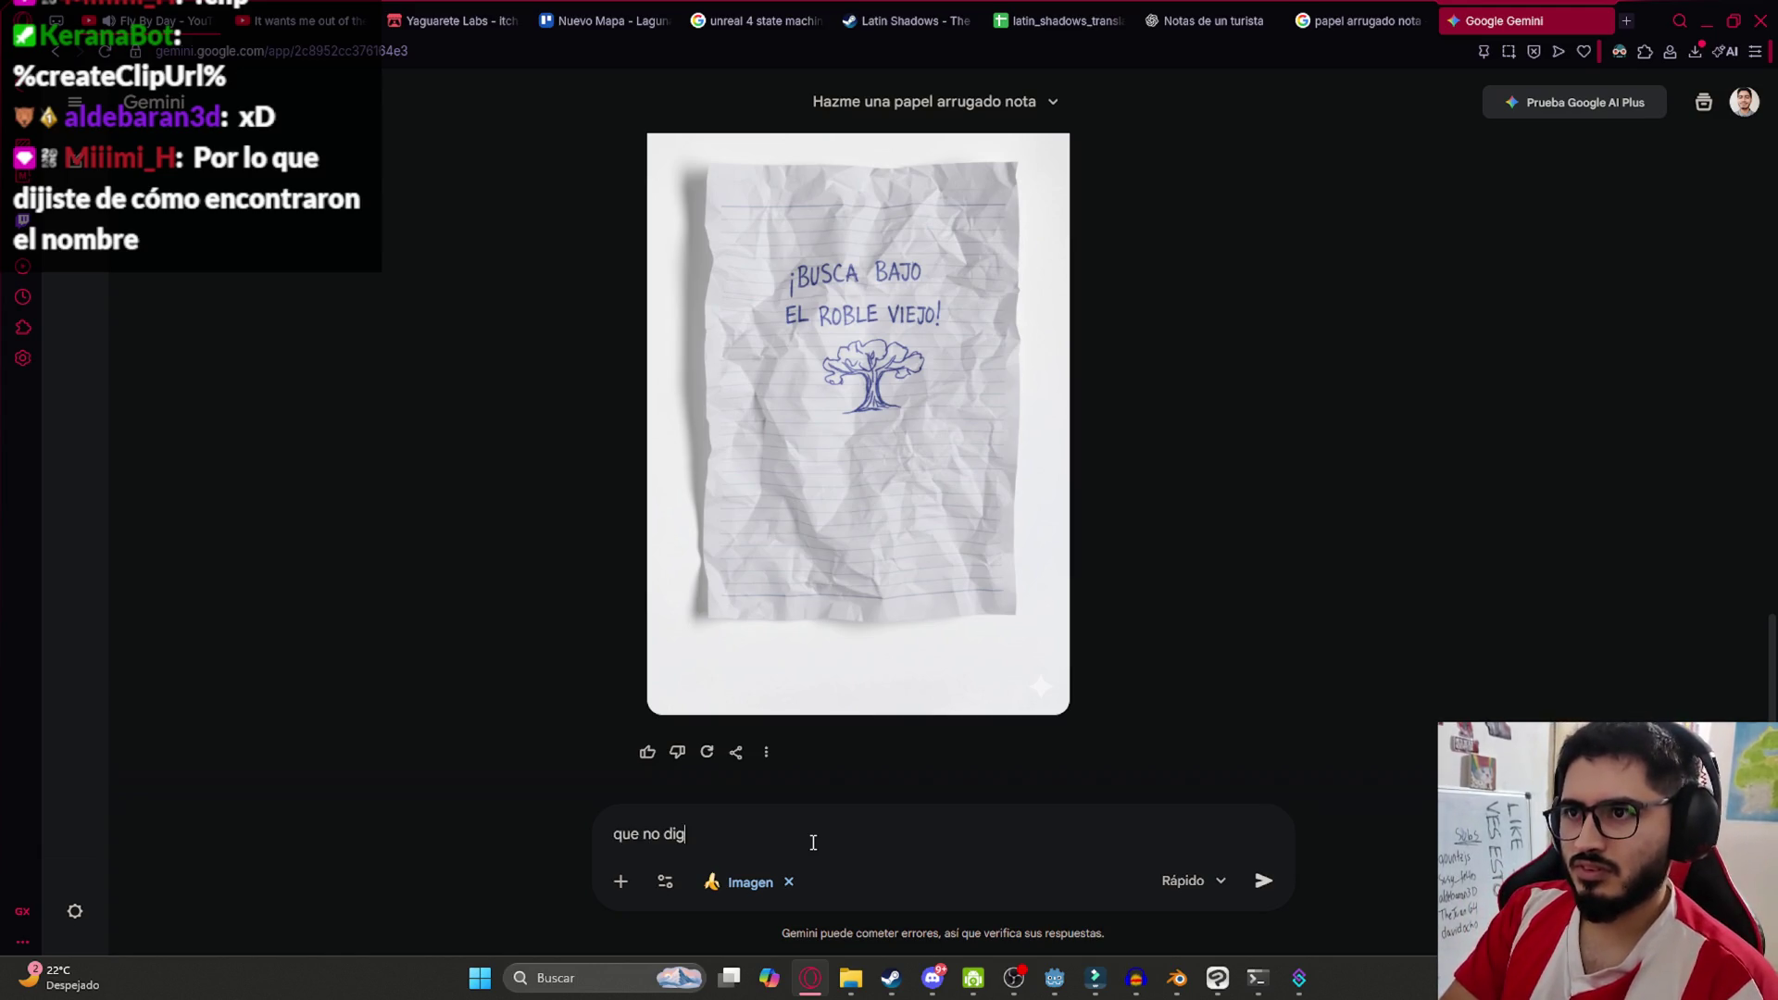
type("ero que tenga mucho texto")
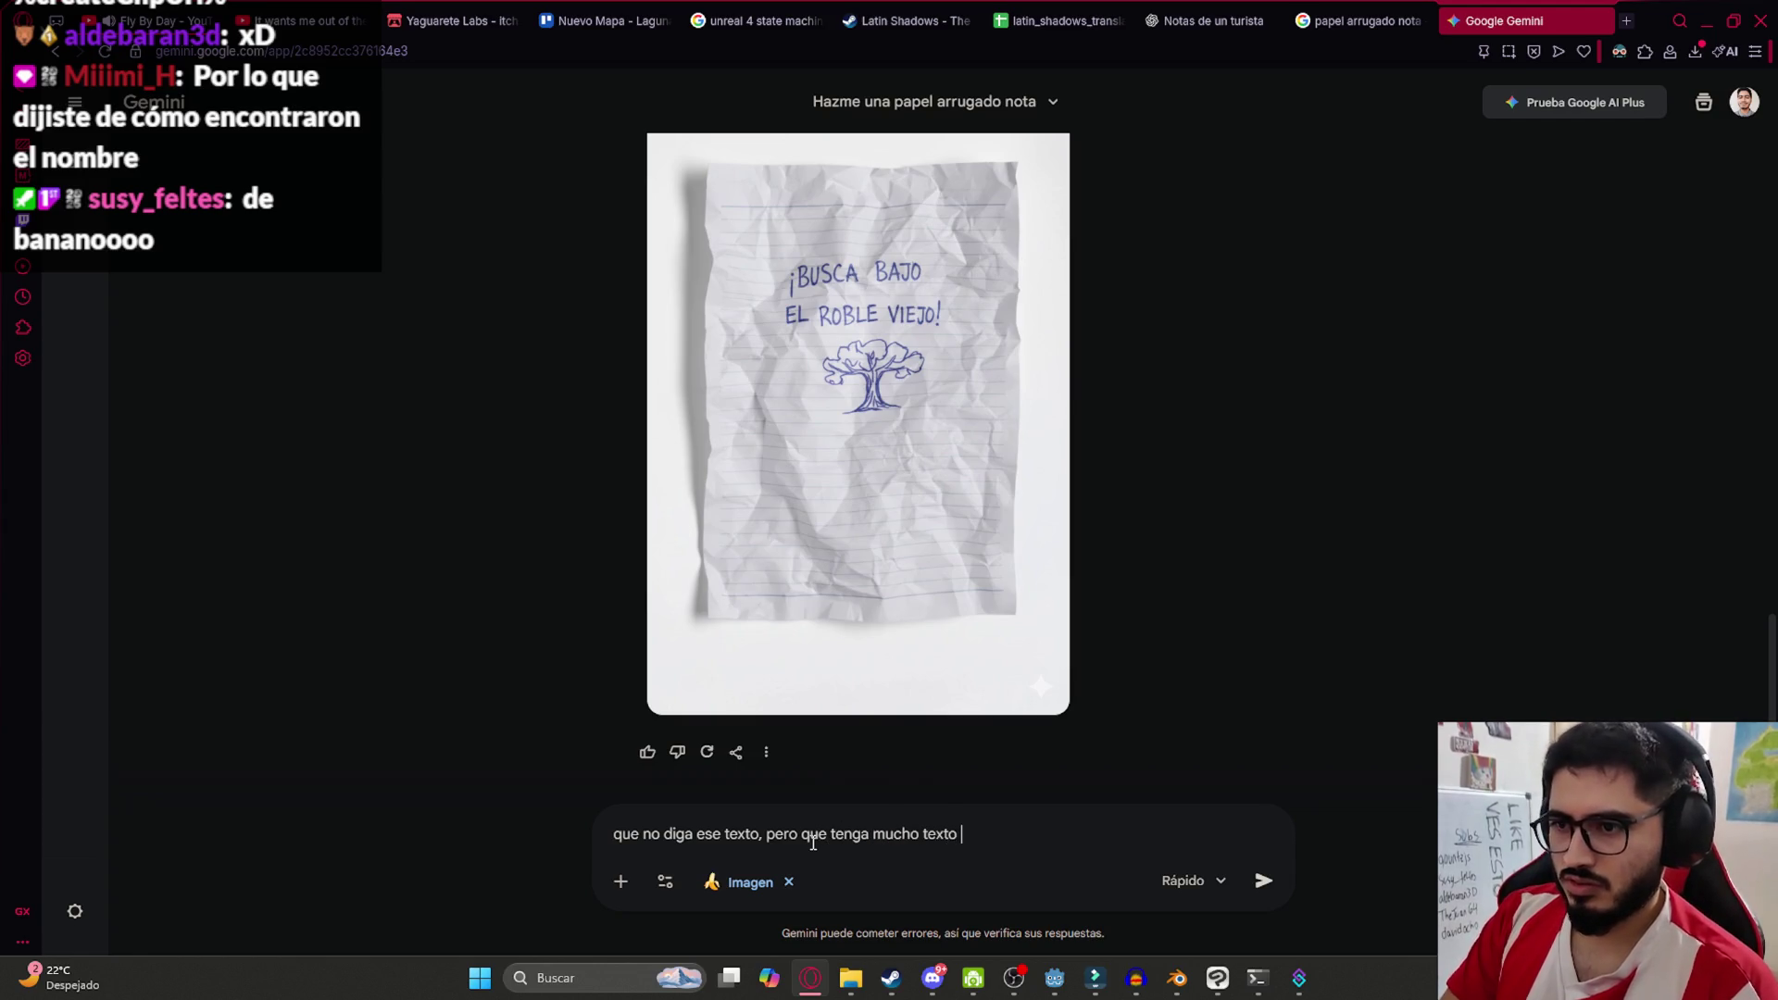
type("inentendible para para")
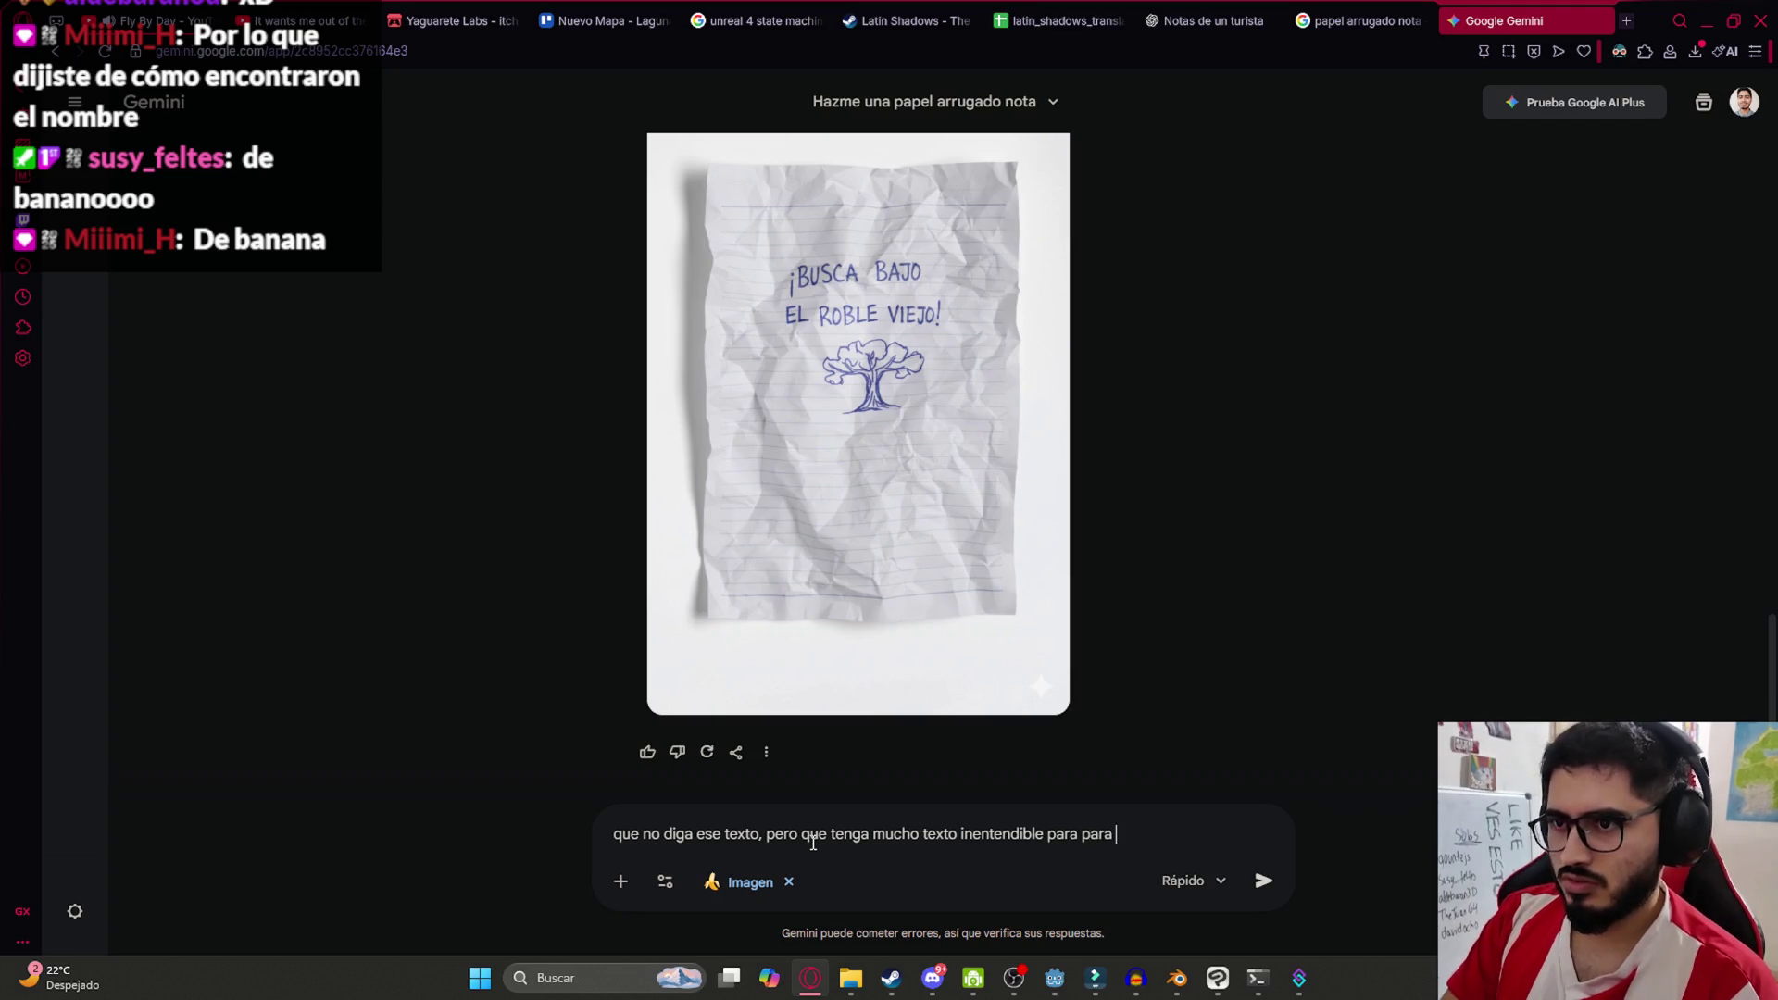
type("z")
Send the request for a note filled with unreadable scribbled text and review the result
key("Return")
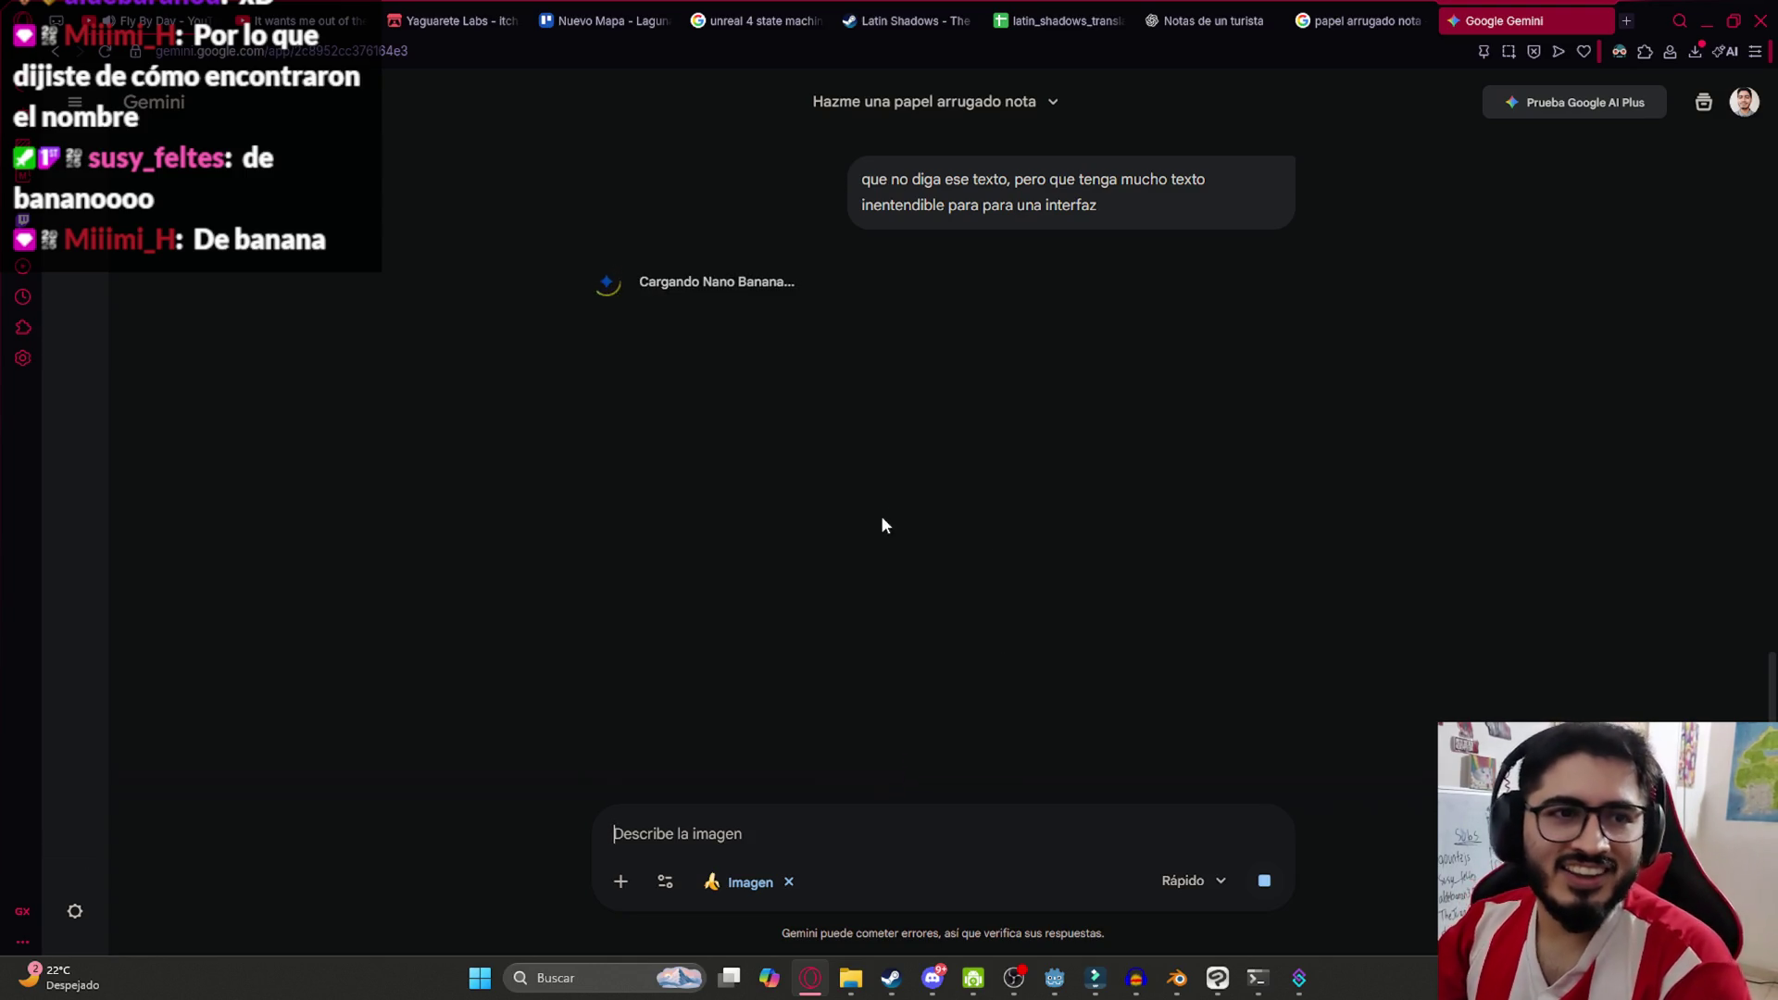
scroll(1018, 649, "up", 10)
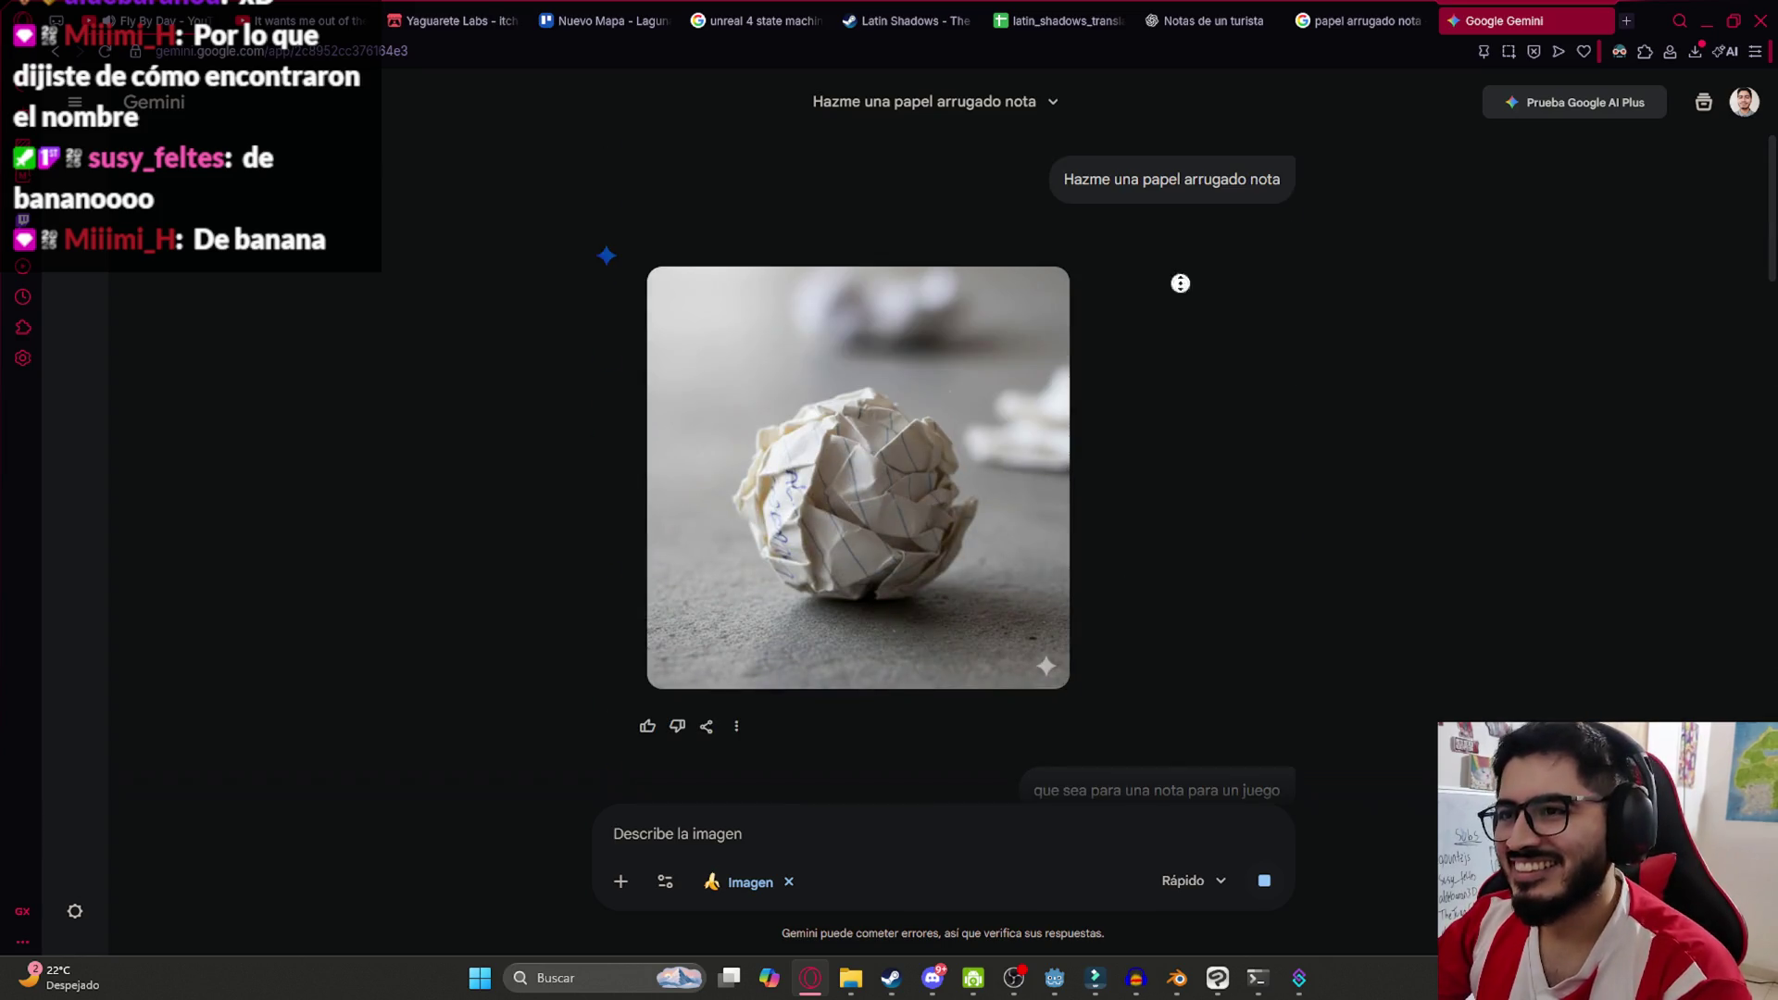
scroll(1276, 647, "down", 10)
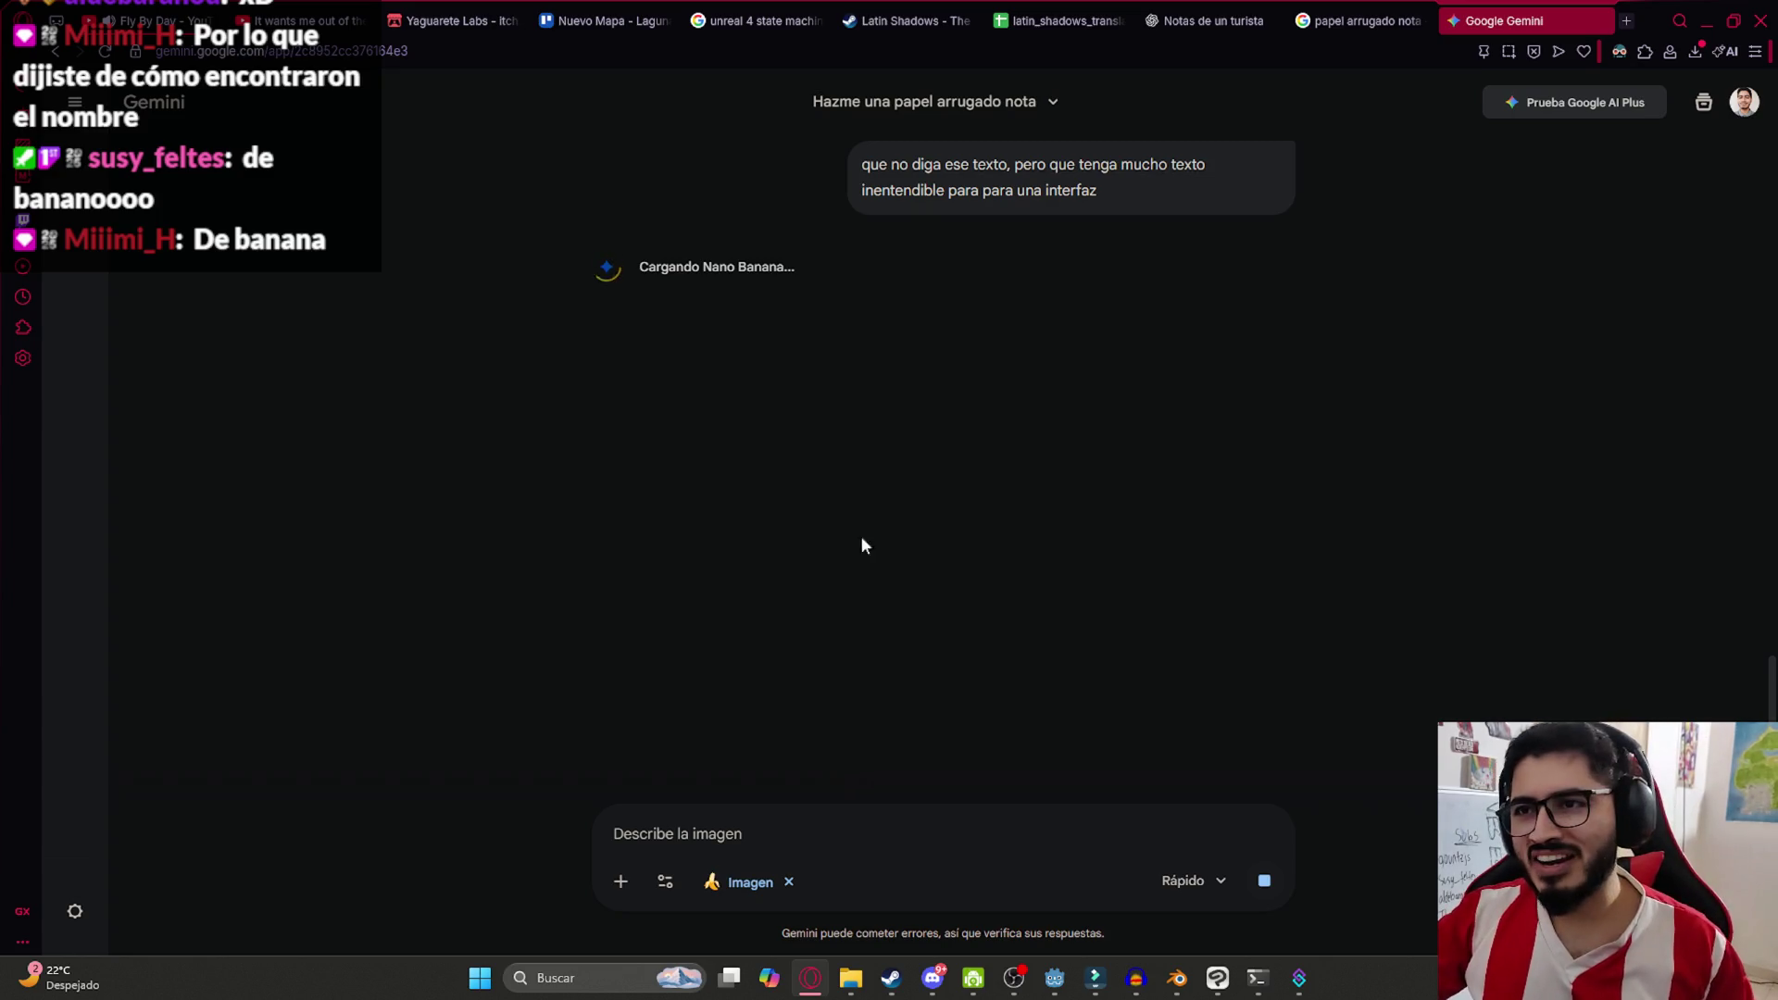
scroll(861, 545, "up", 10)
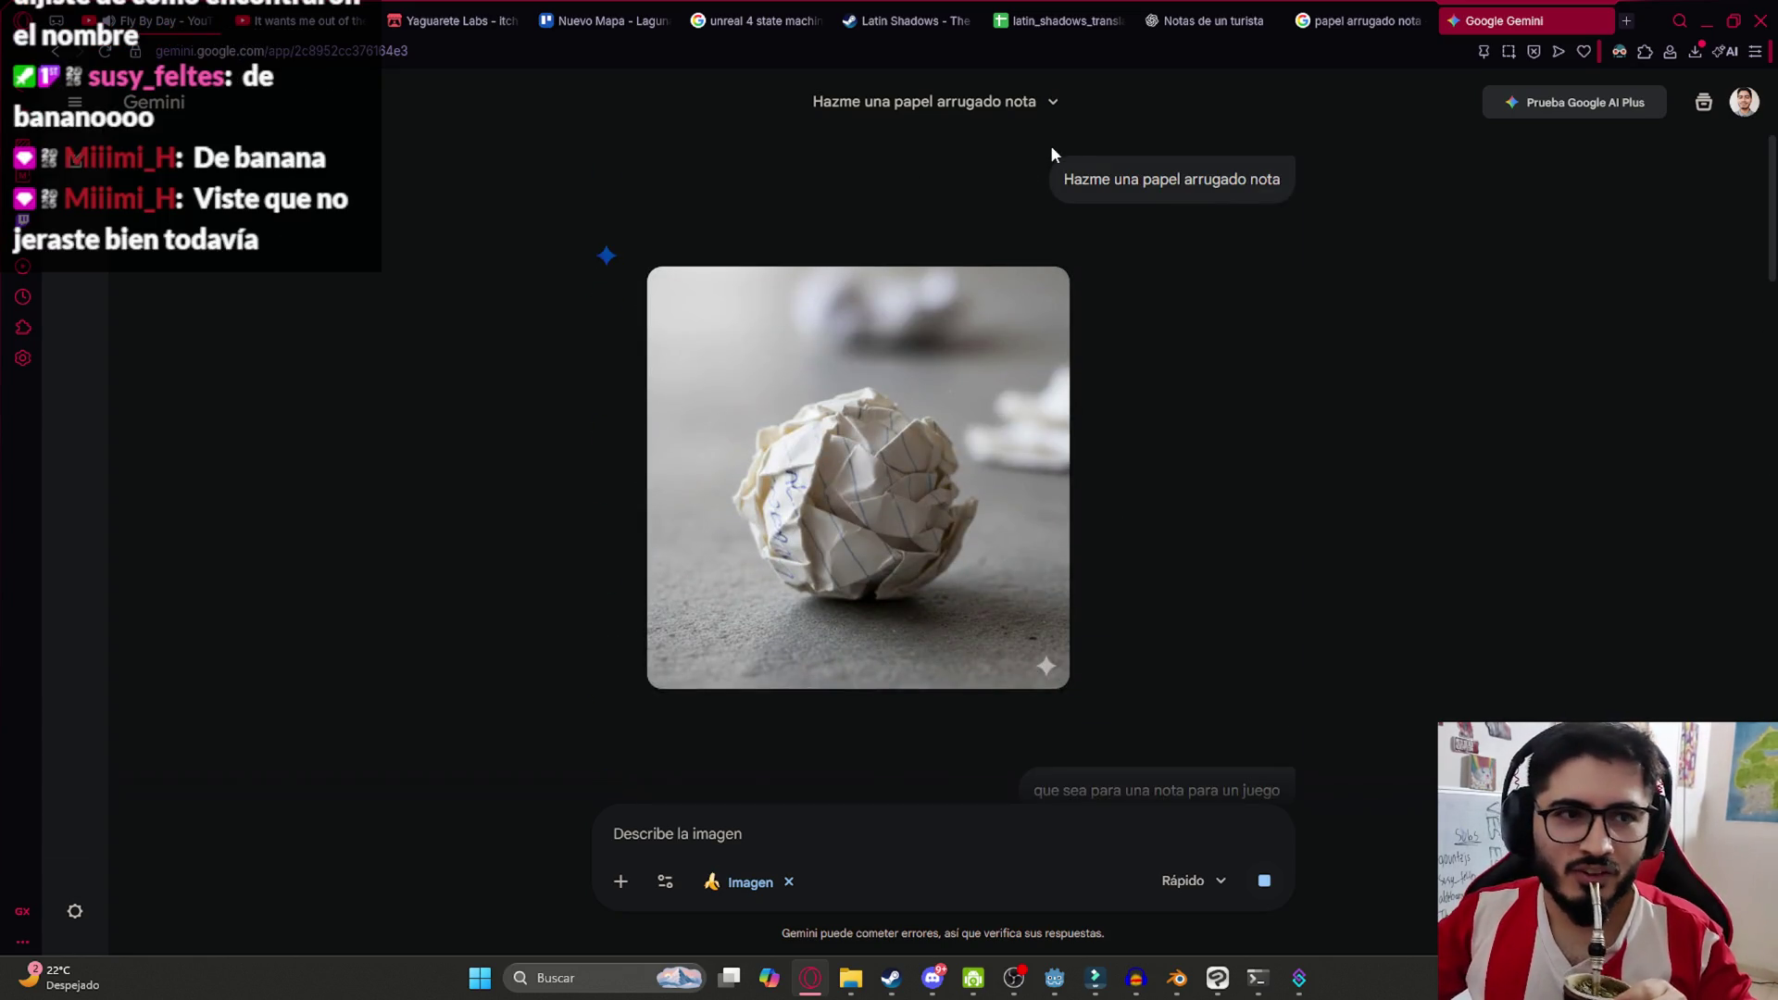
scroll(865, 401, "down", 10)
scroll(912, 478, "down", 8)
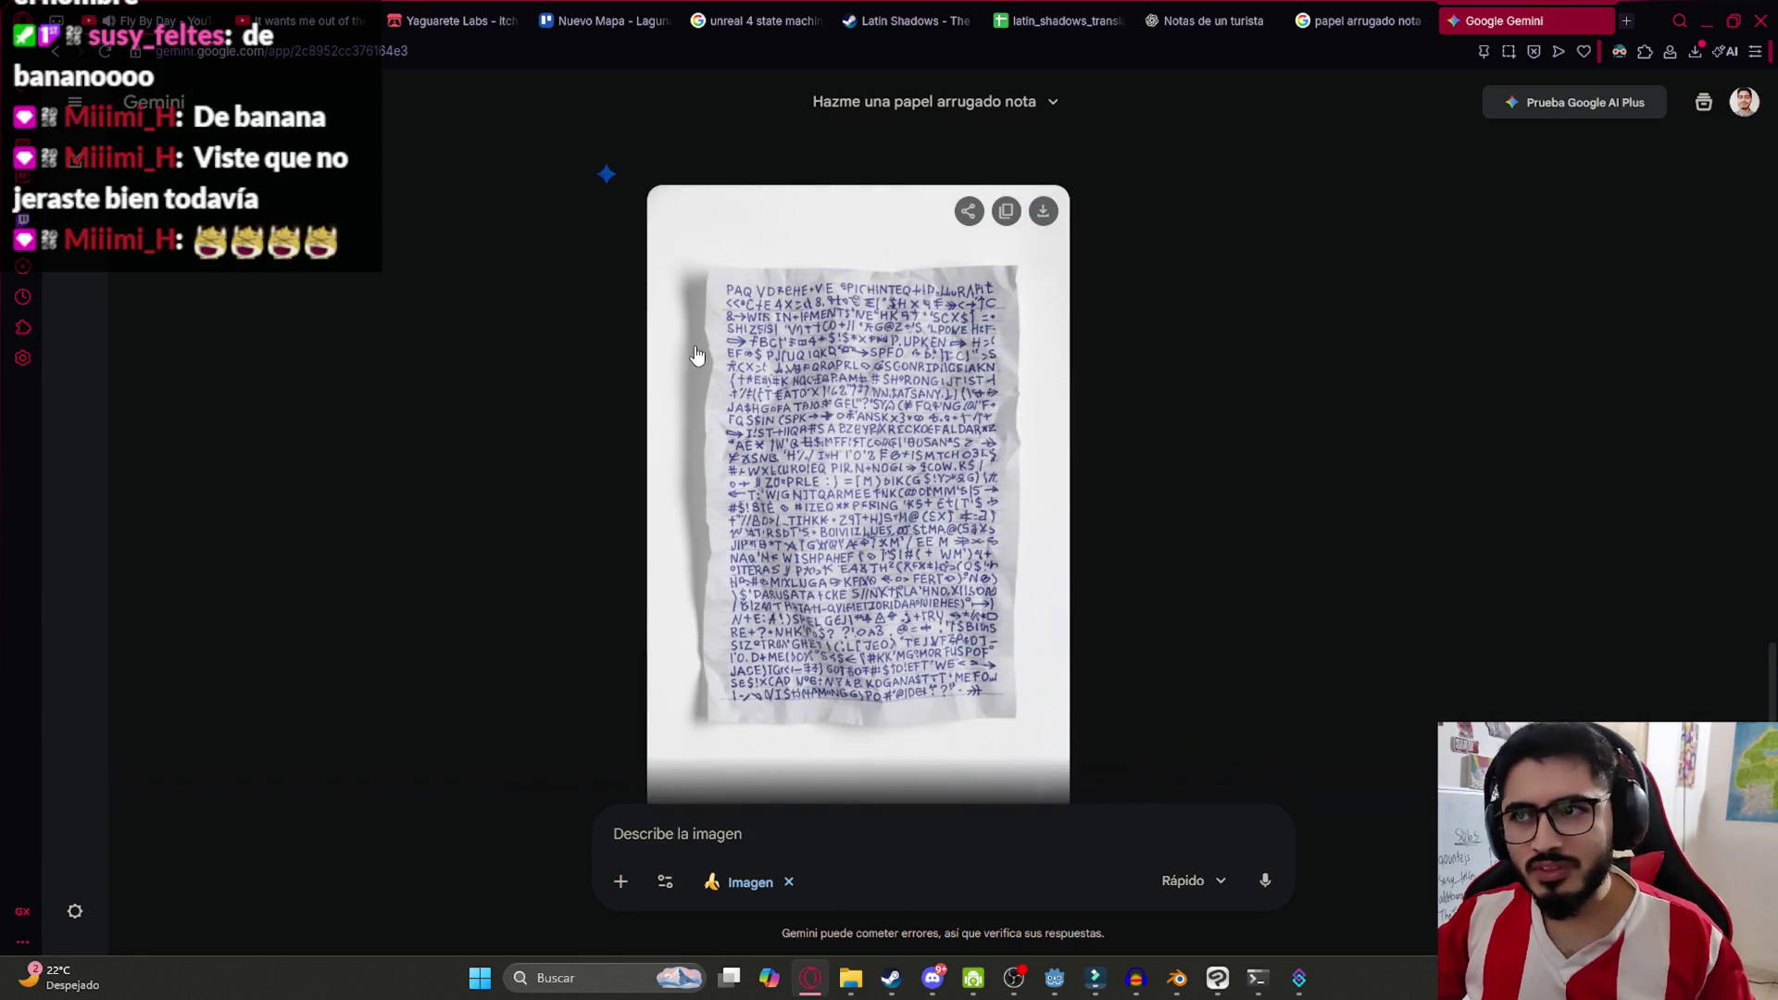
Copy the dense-text note image and bring Clip Studio Paint to the front
left_click(800, 343)
right_click(793, 333)
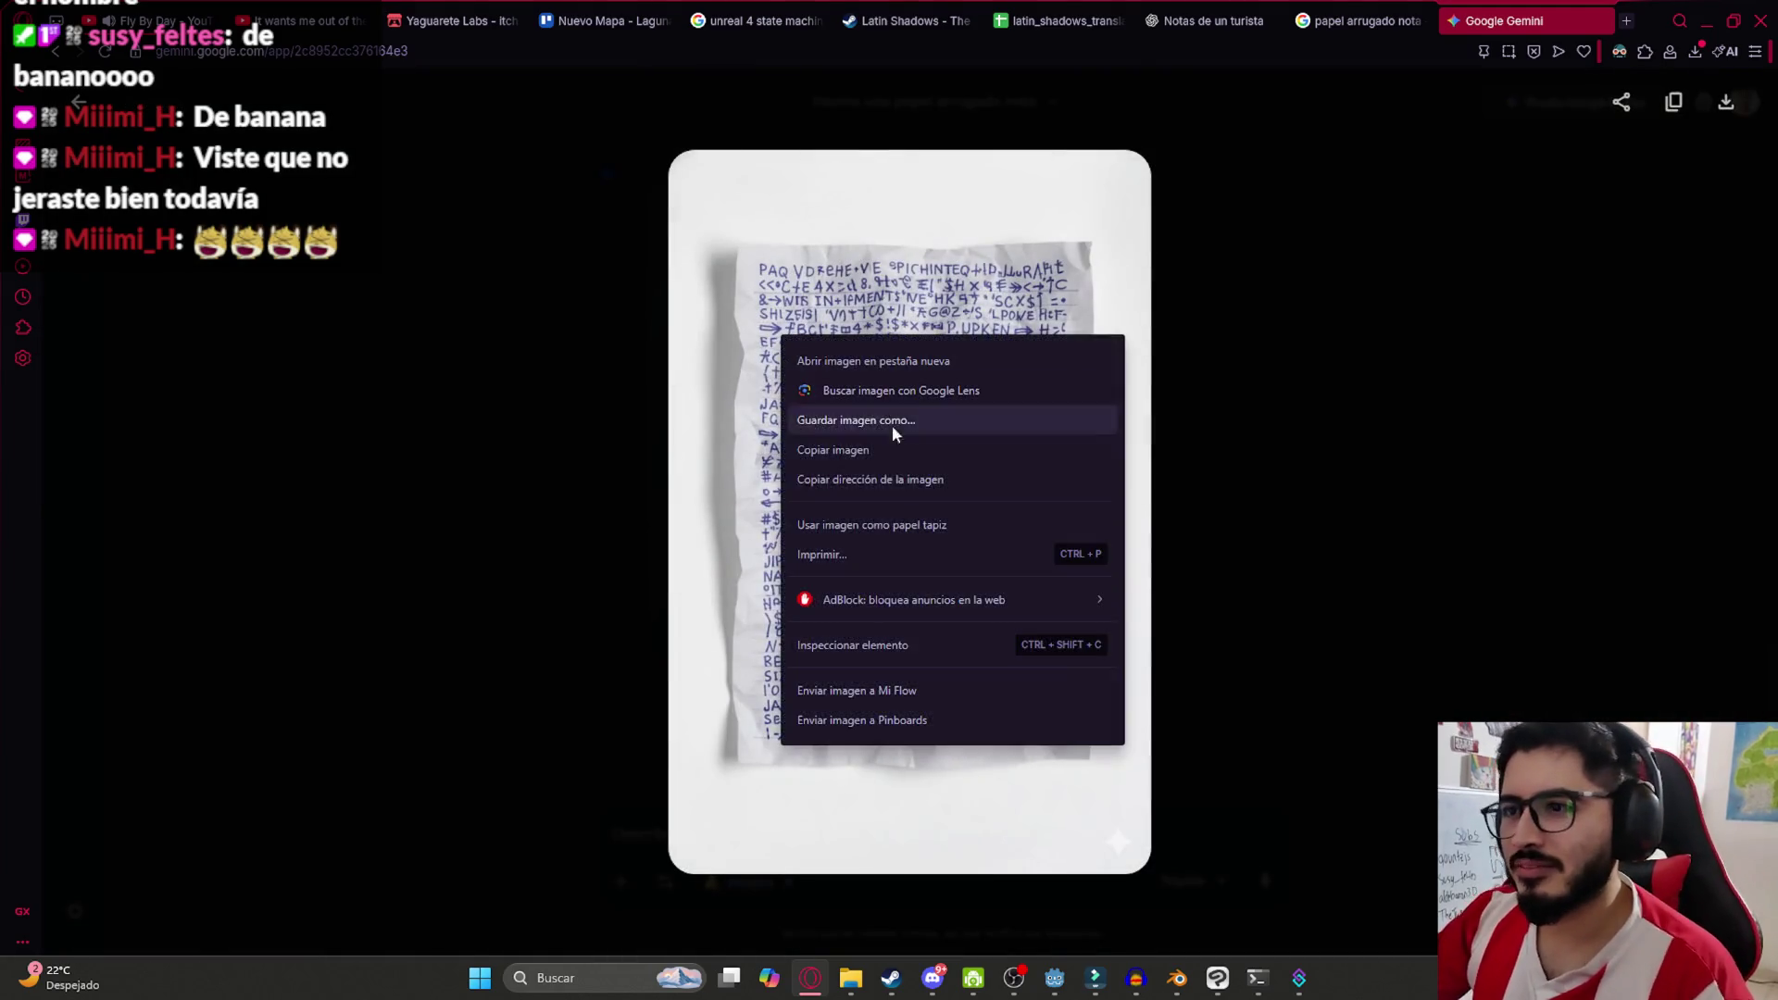
left_click(926, 451)
mouse_move(1237, 969)
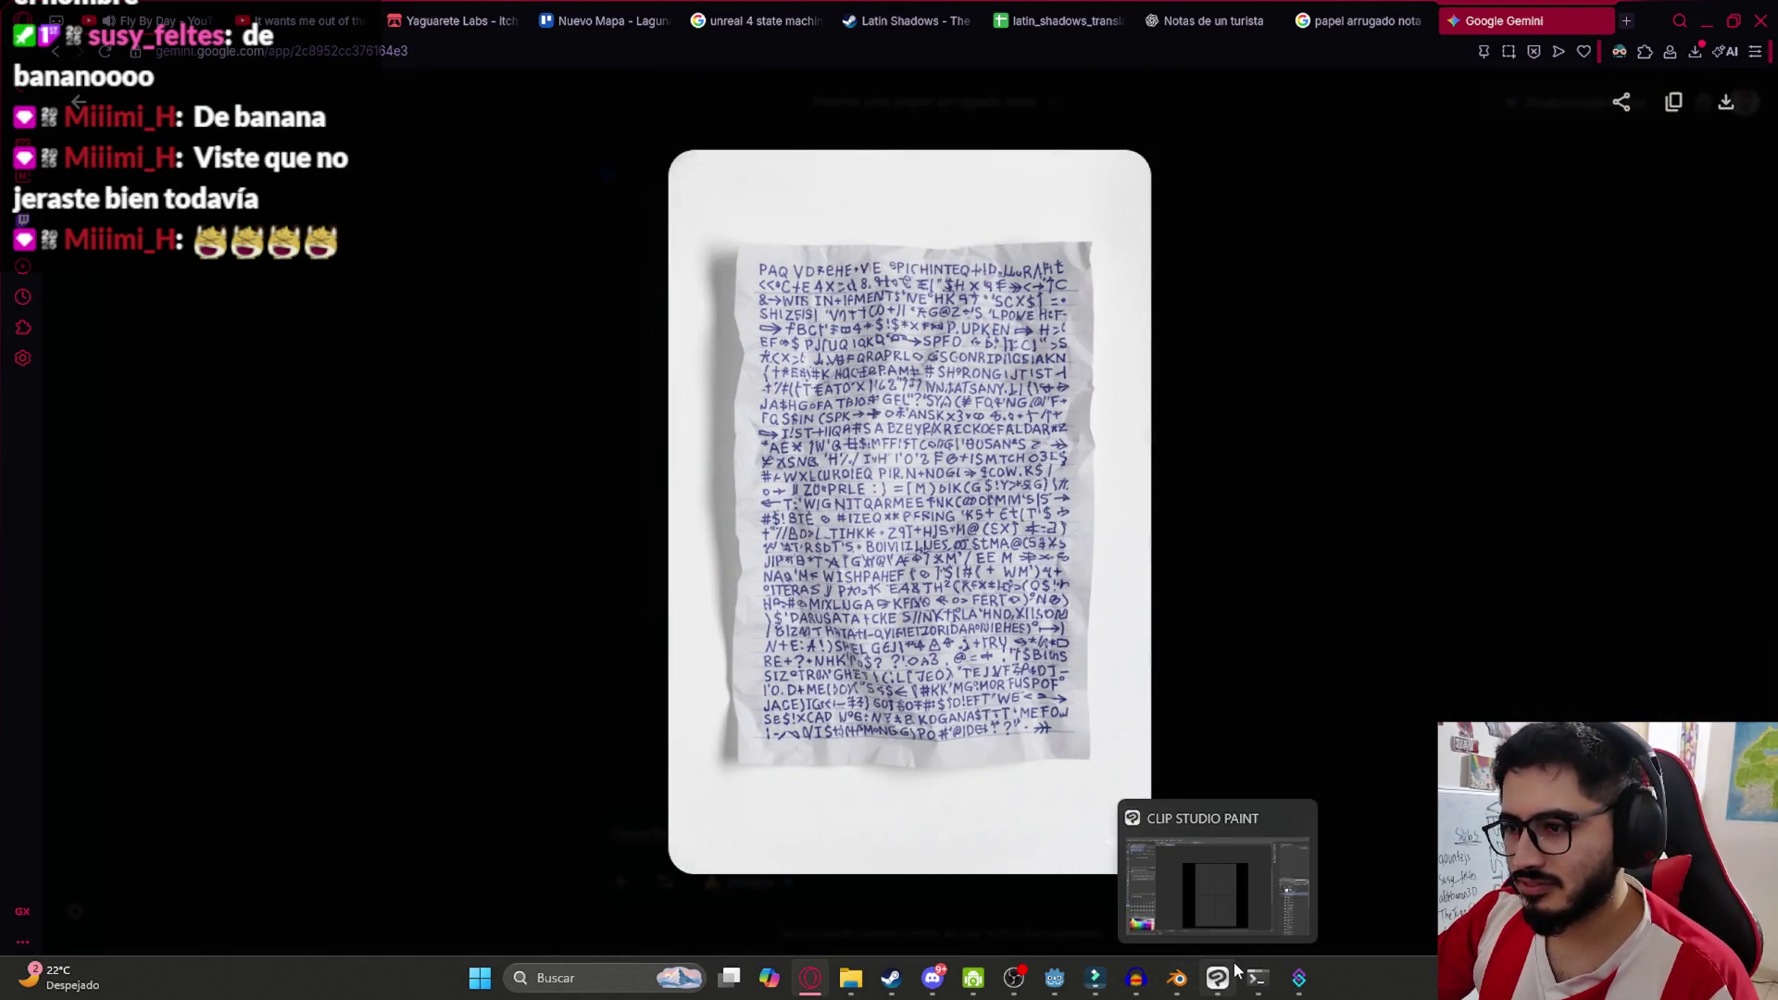
left_click(1220, 983)
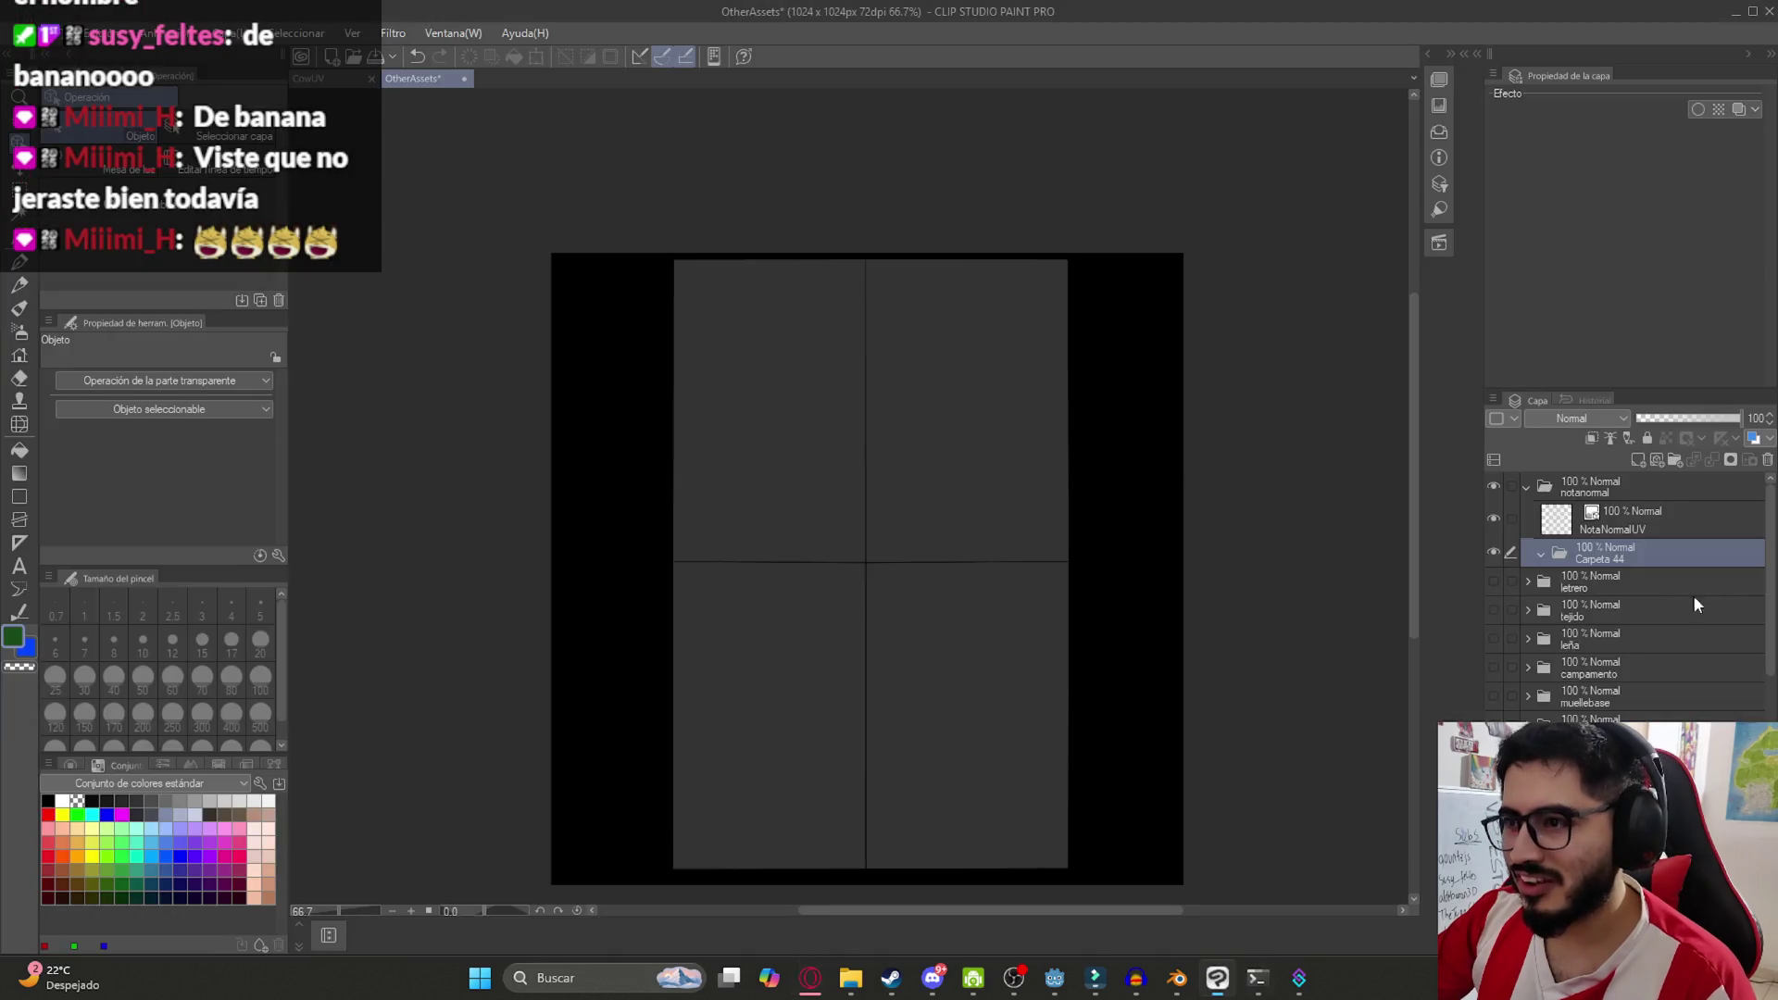
Paste the dense-text note onto the canvas as a new layer and test an auto-selection on it
key("ctrl+v")
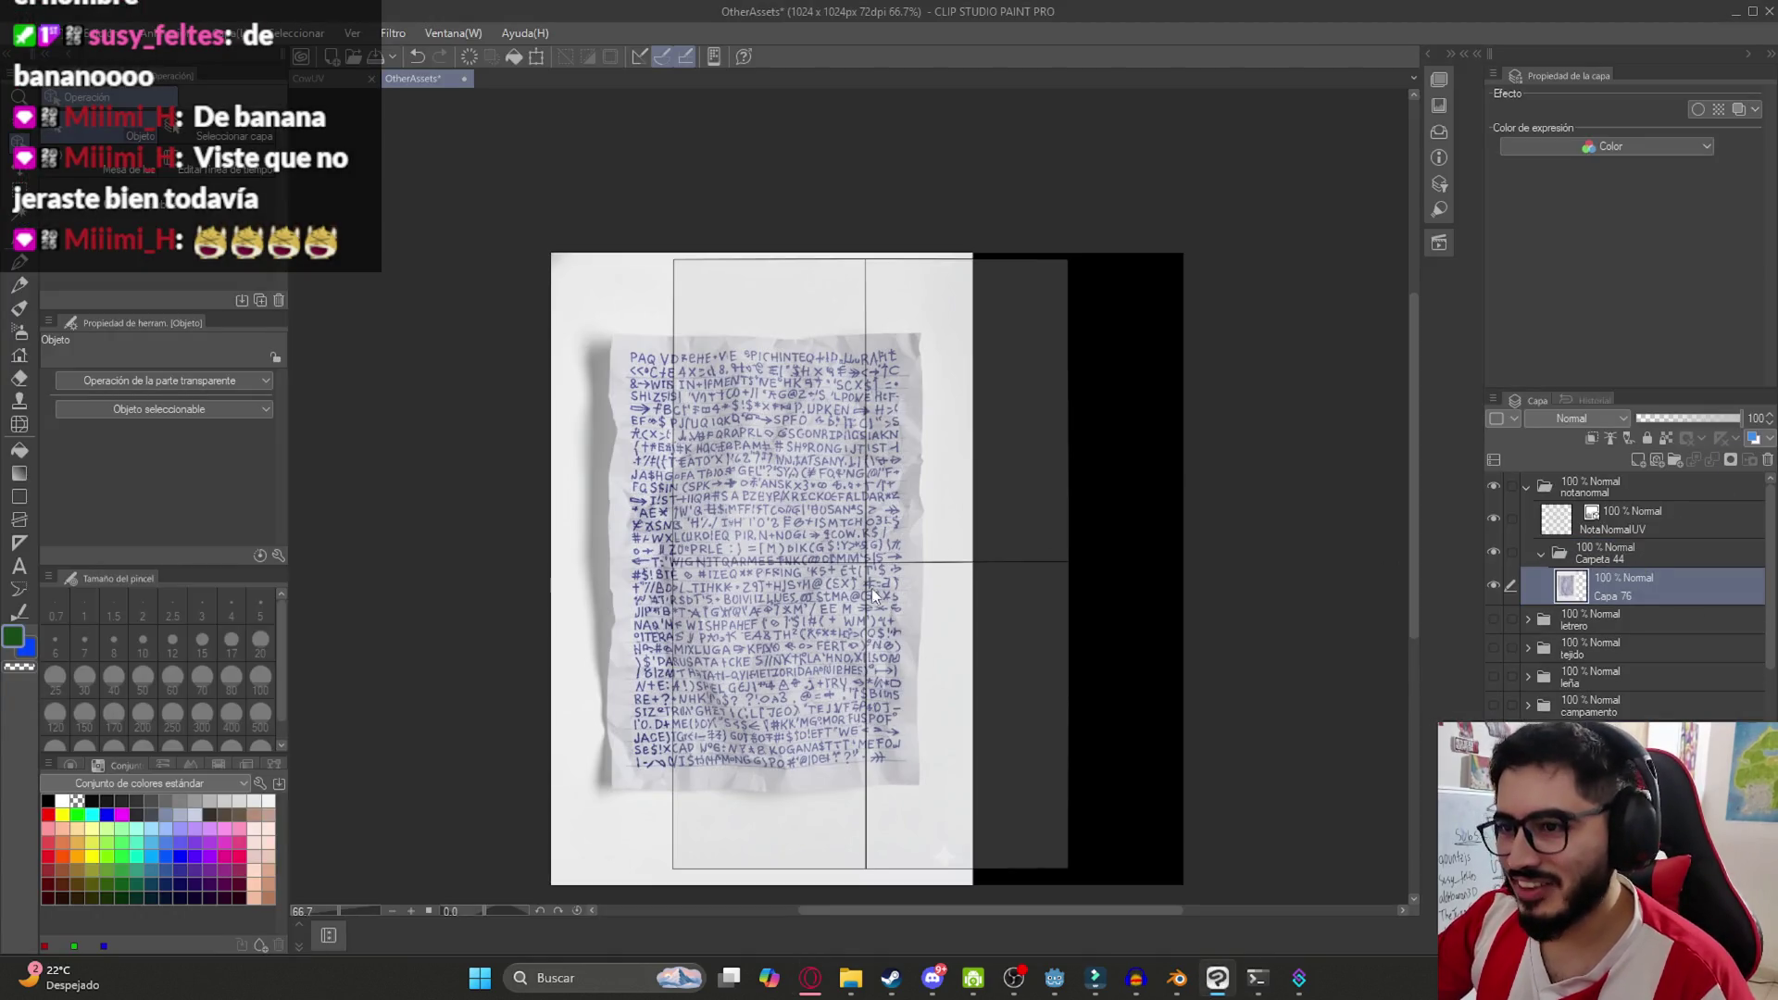
key("w")
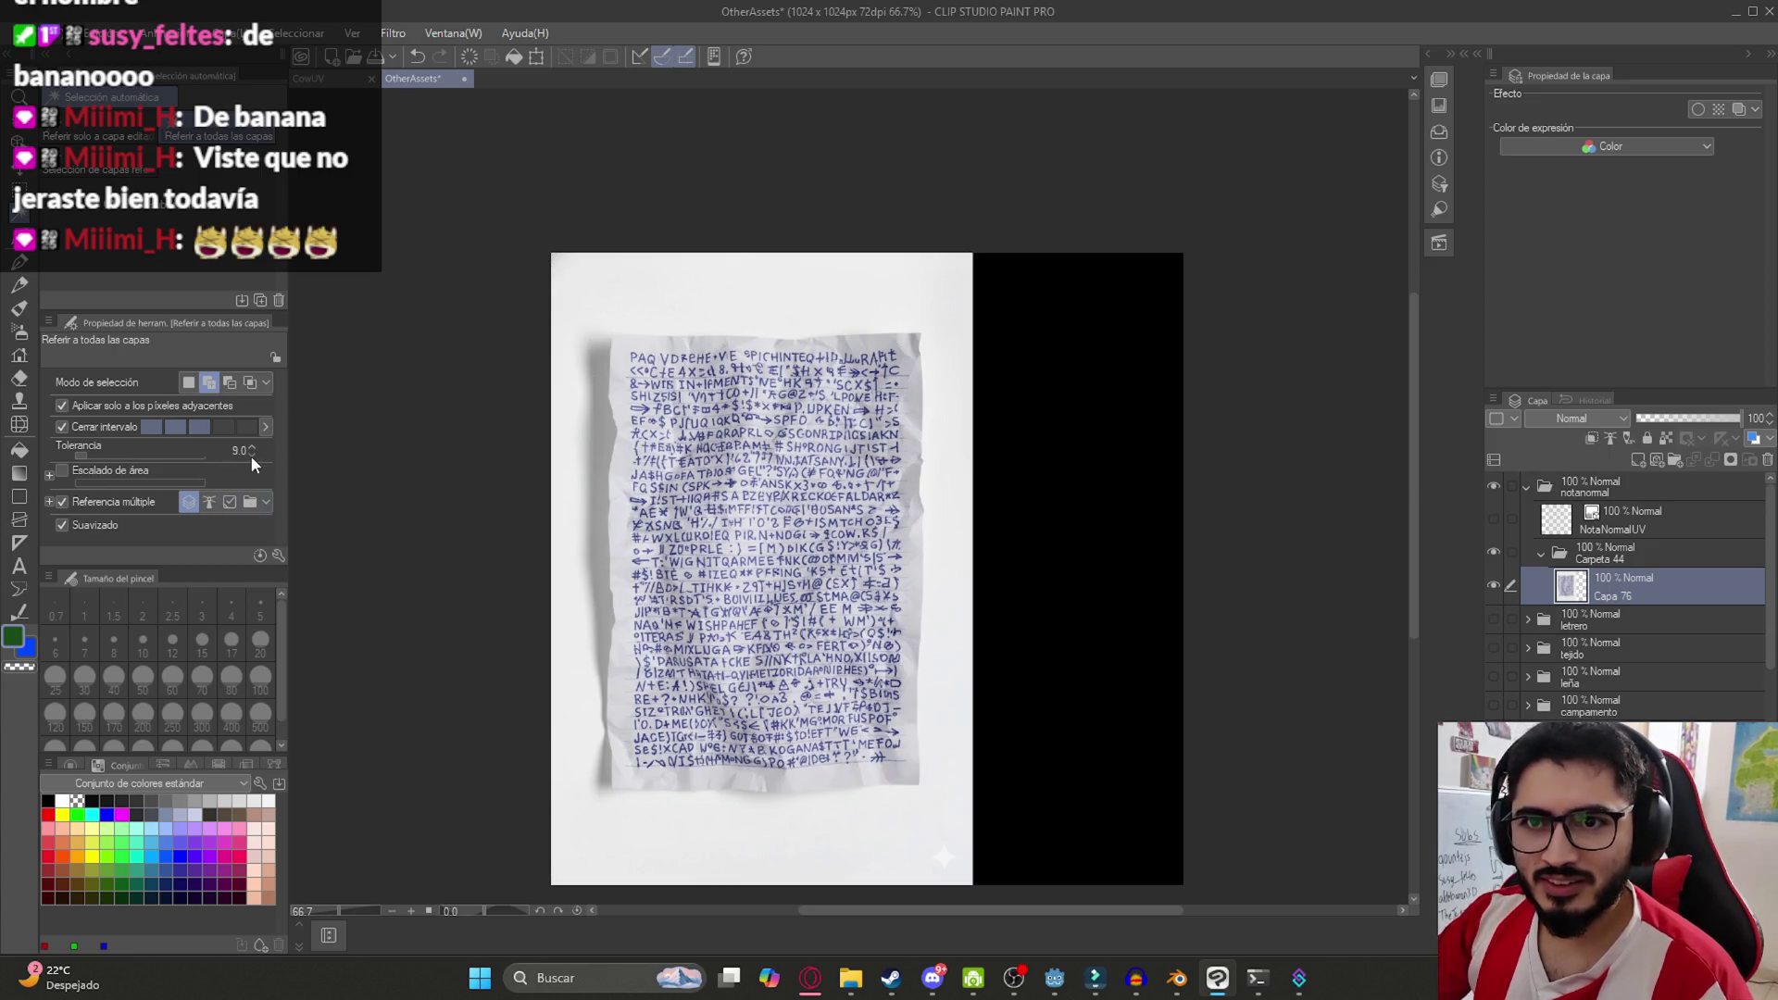
left_click(756, 312)
key("ctrl+d")
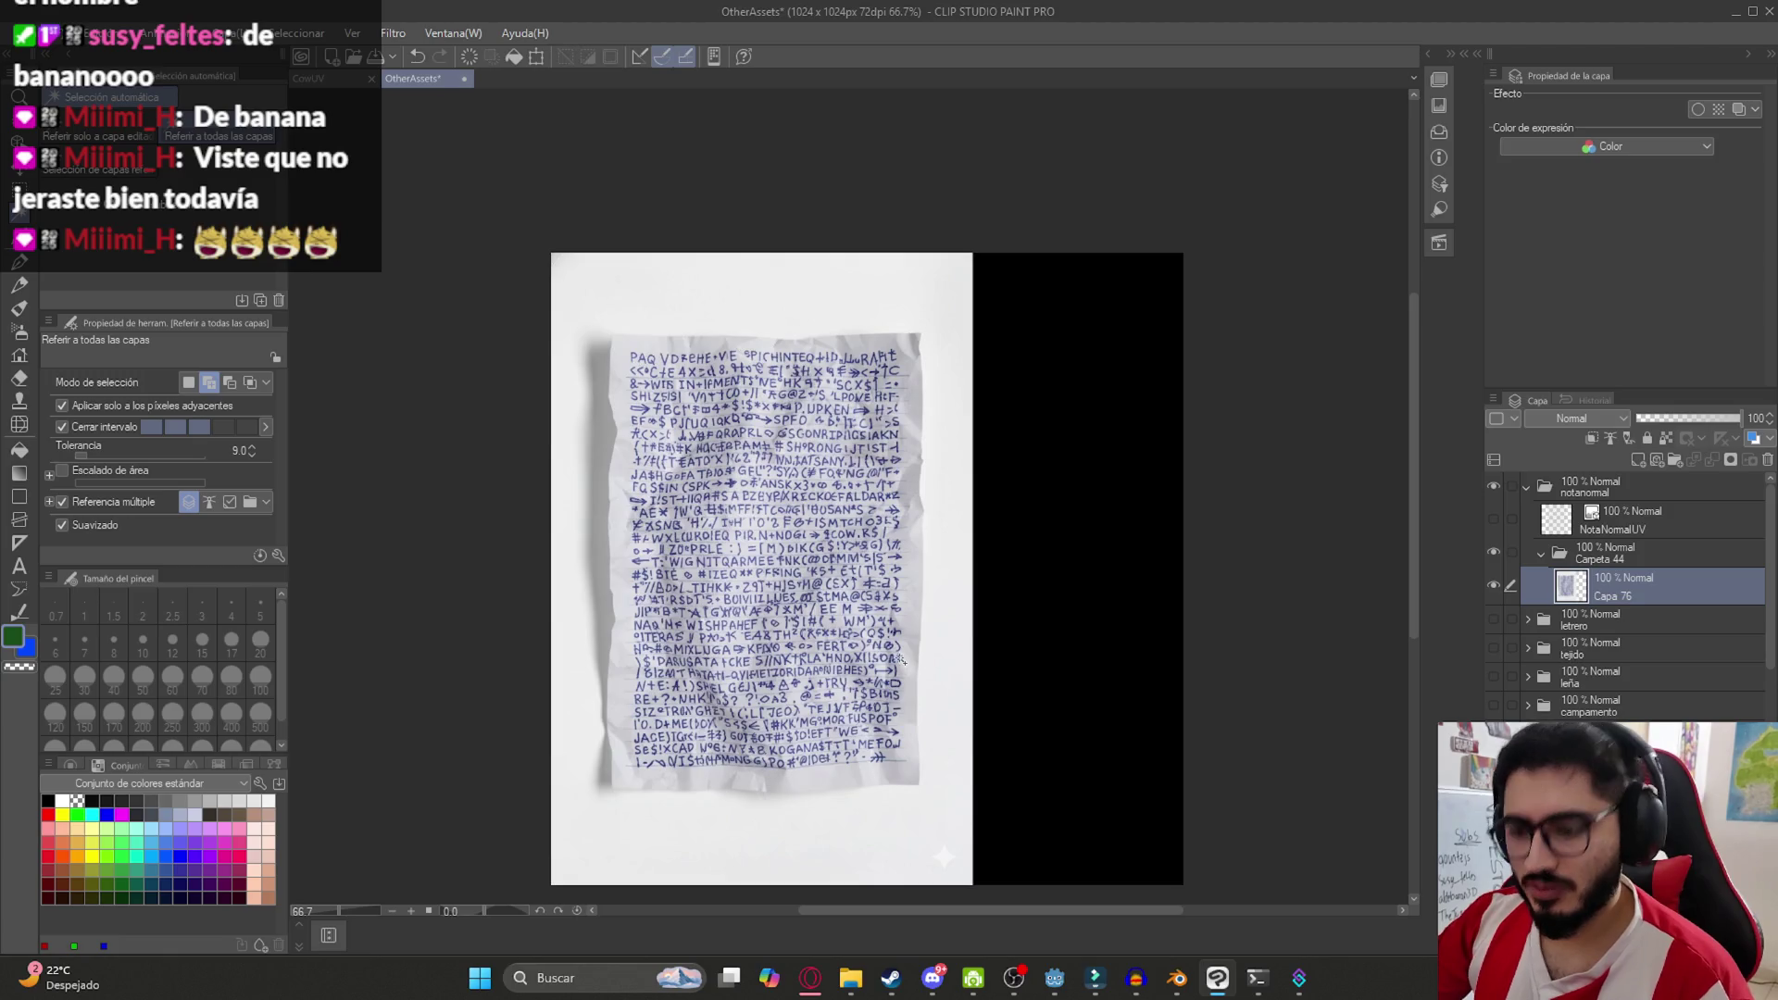
Try the rectangle and polyline selection tools, then return to the Gemini note image
key("m")
scroll(888, 729, "up", 5)
key("m")
key("m")
key("m")
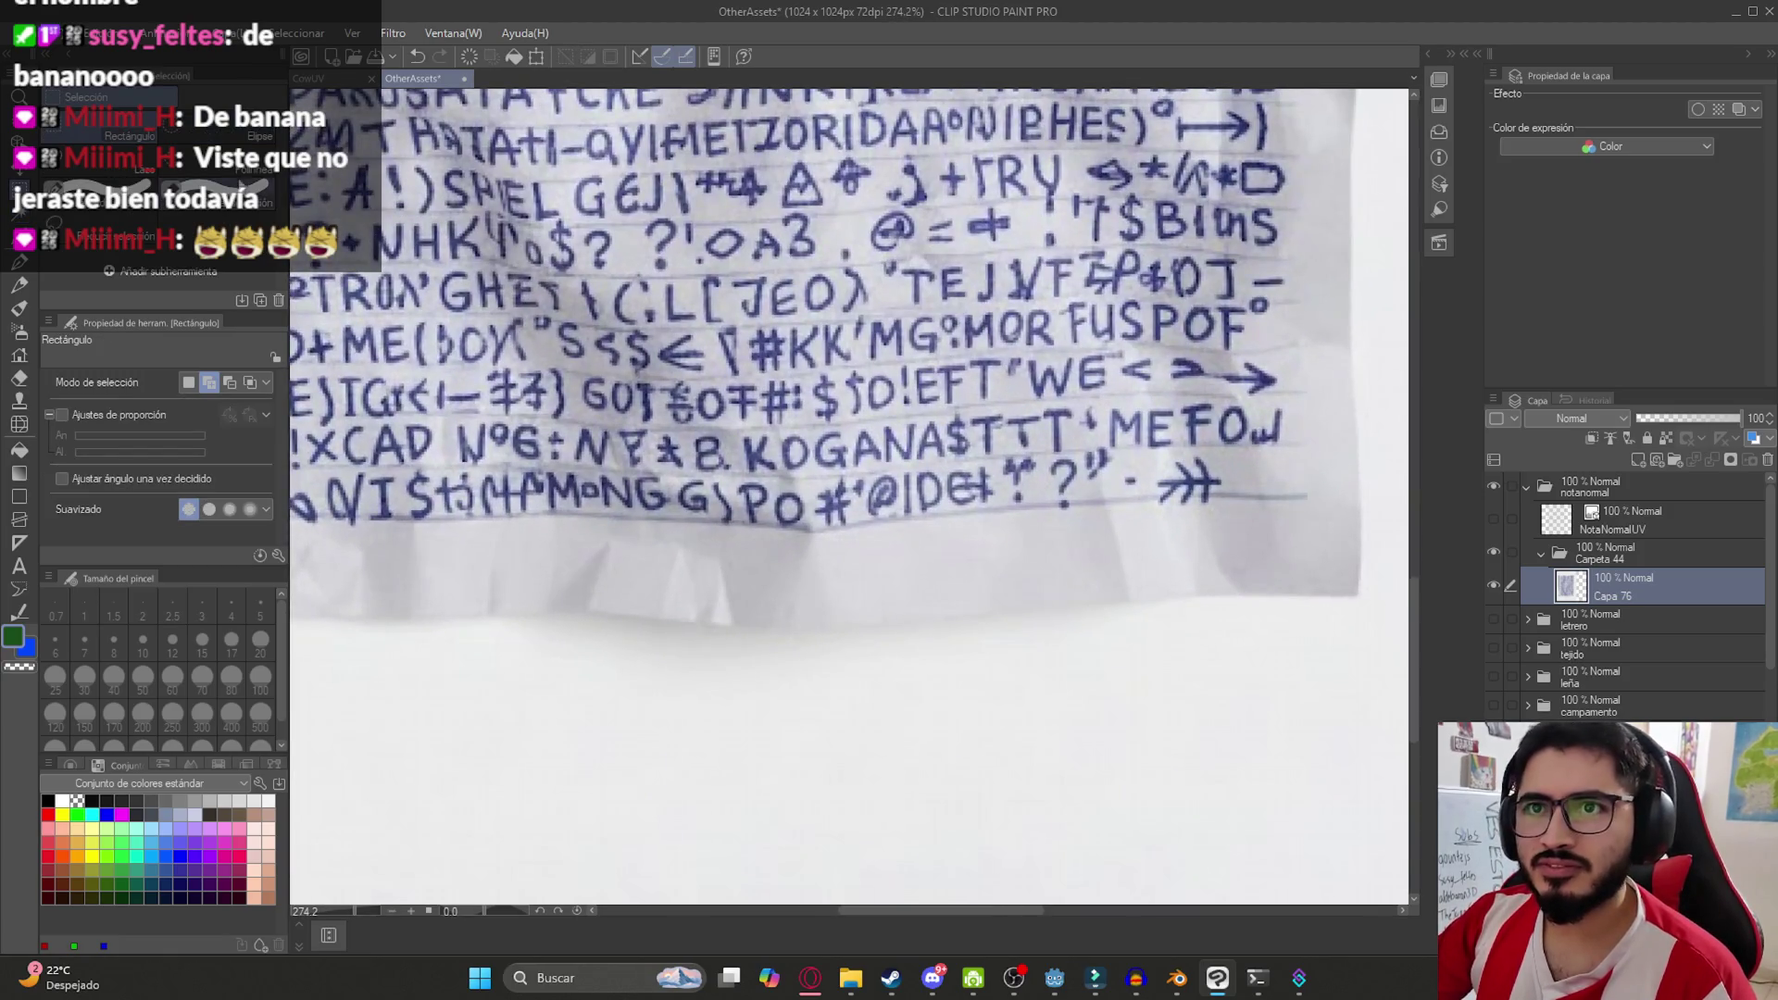
scroll(958, 418, "down", 5)
scroll(1123, 683, "up", 5)
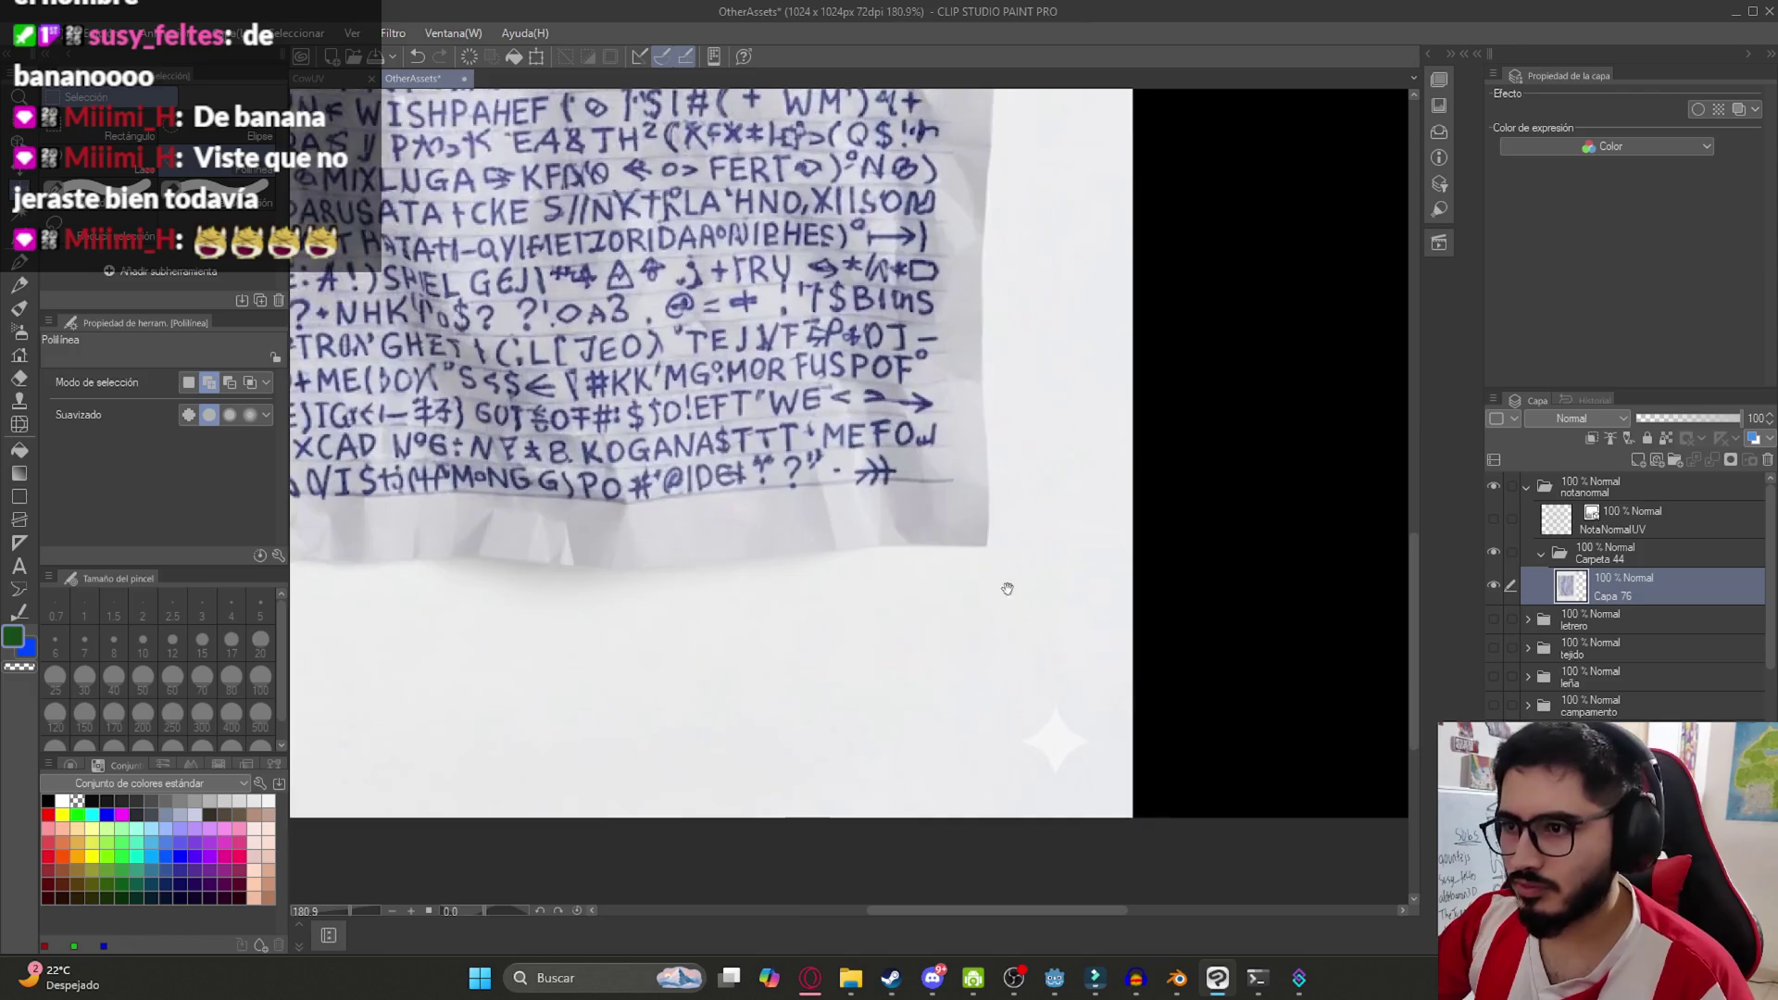
left_click(891, 978)
left_click(810, 978)
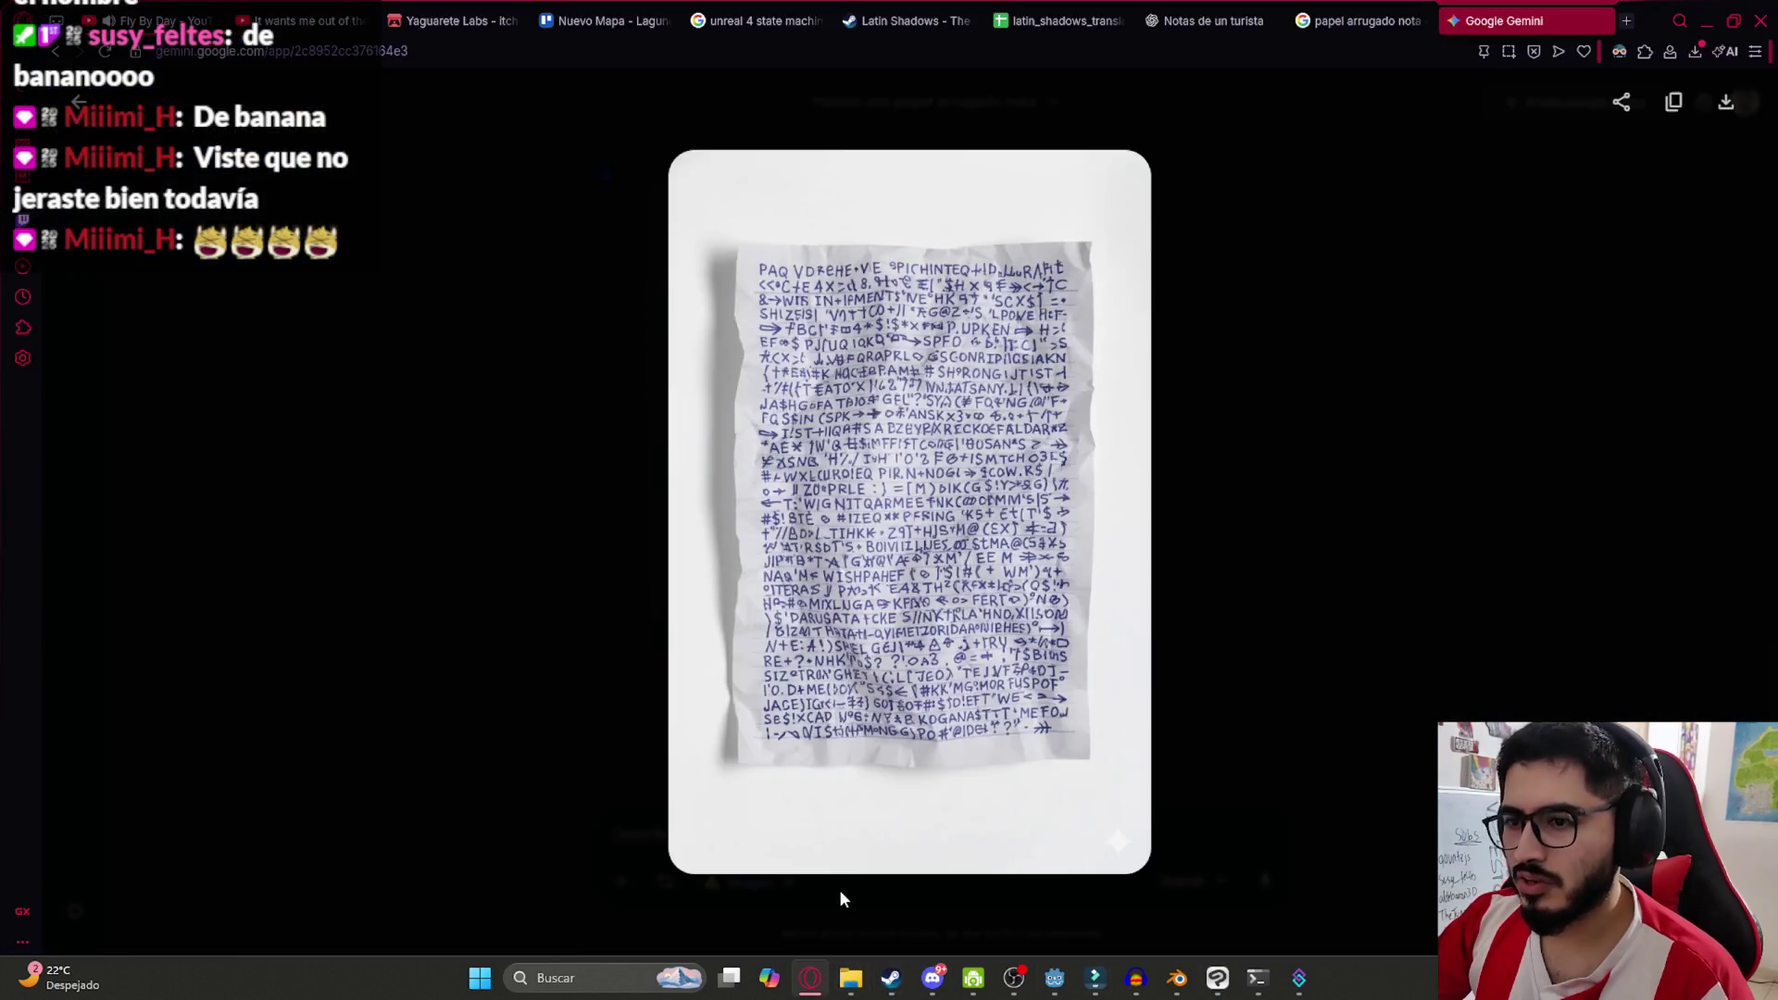
Ask Gemini for the same note on a black background ('fondo negro') and enlarge the new image
left_click(813, 845)
type("quit")
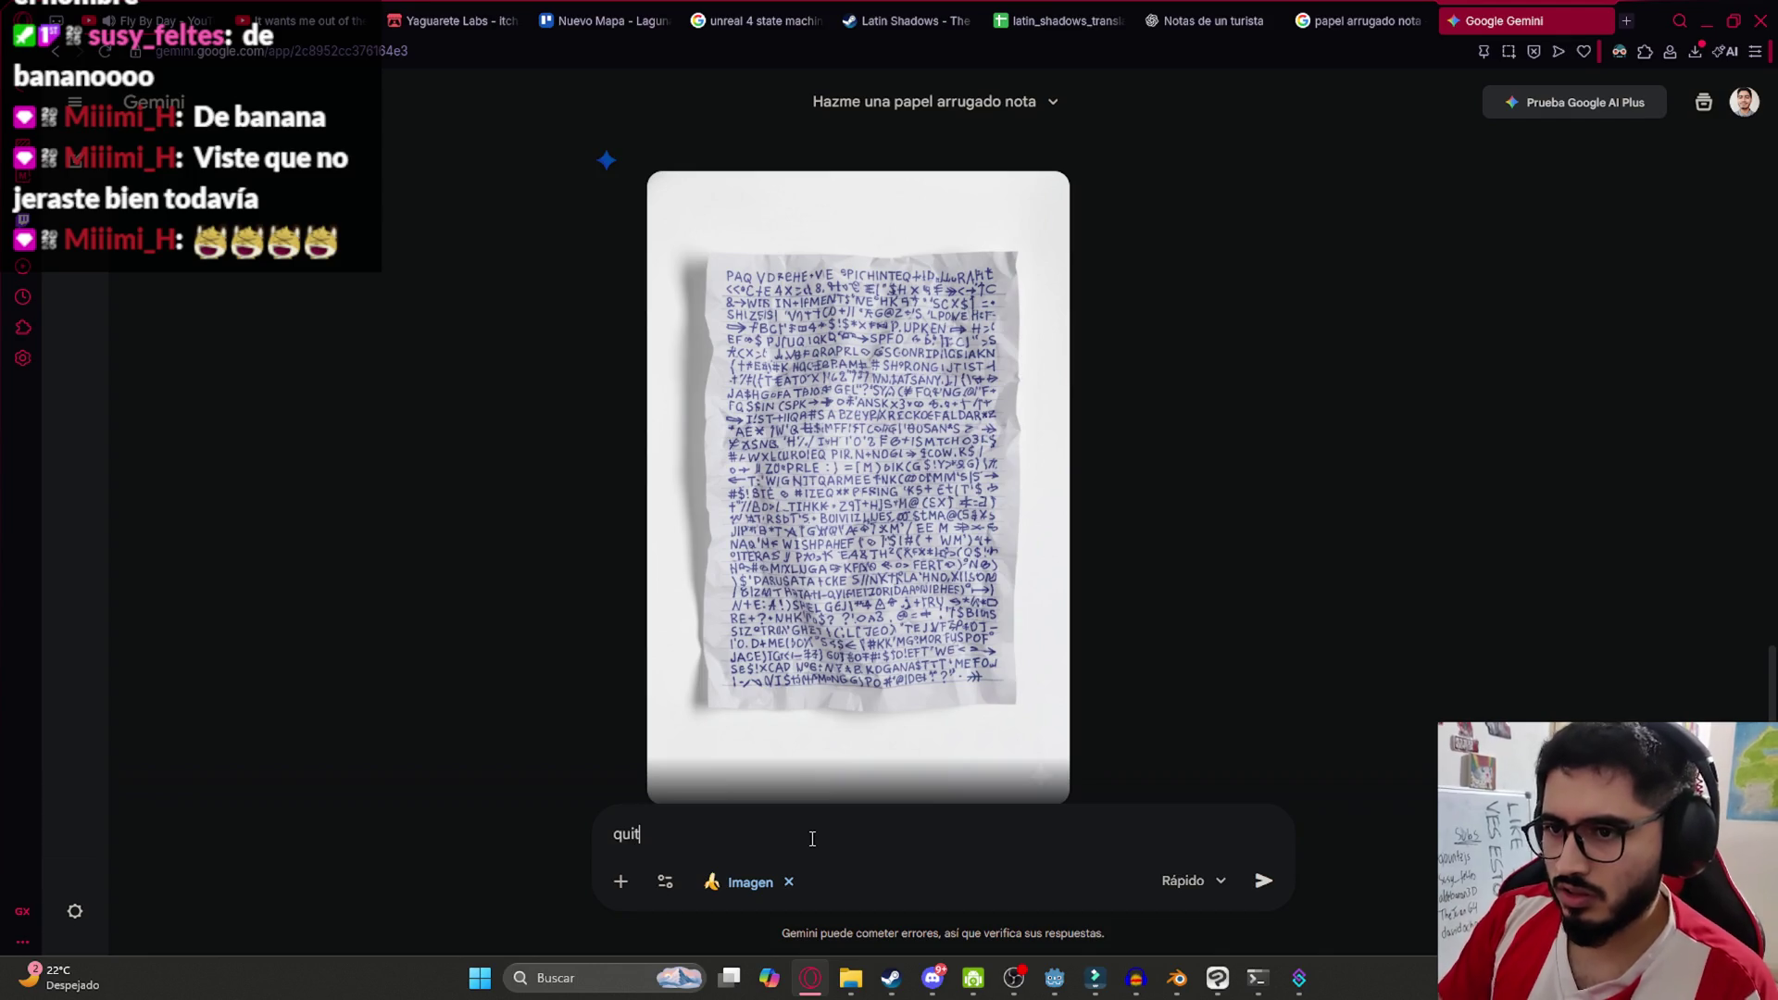
key("ctrl+a")
type("fon")
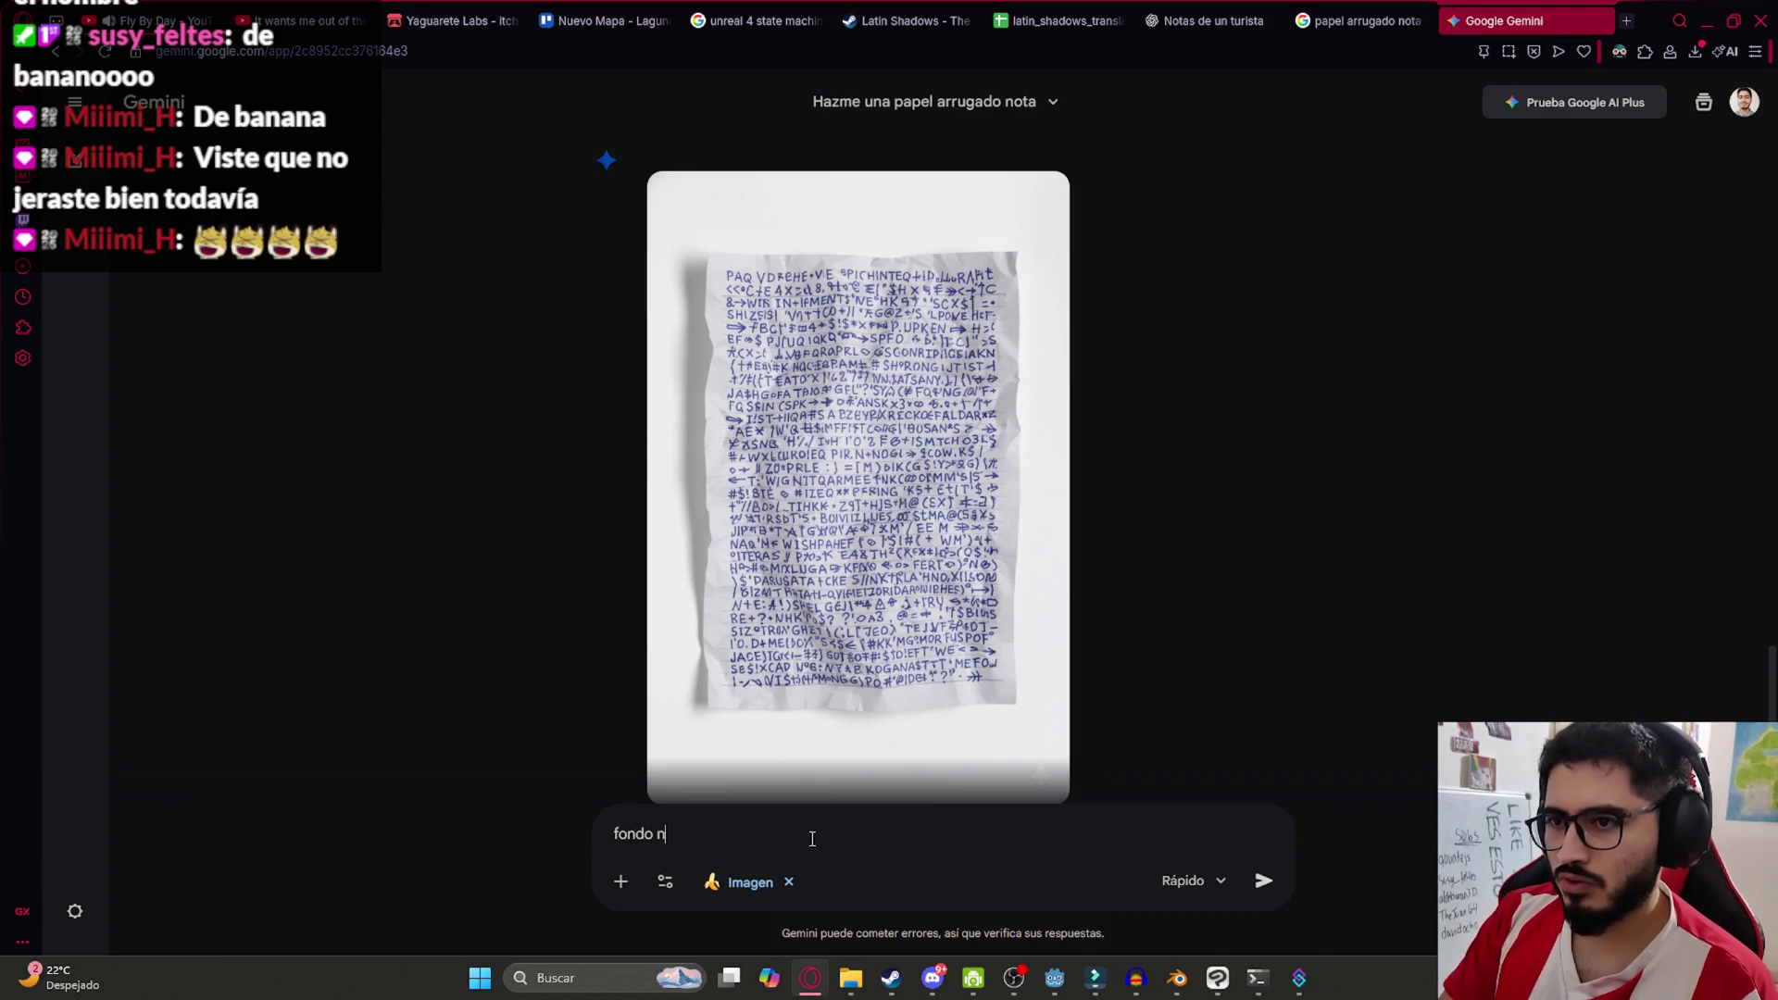
key("Return")
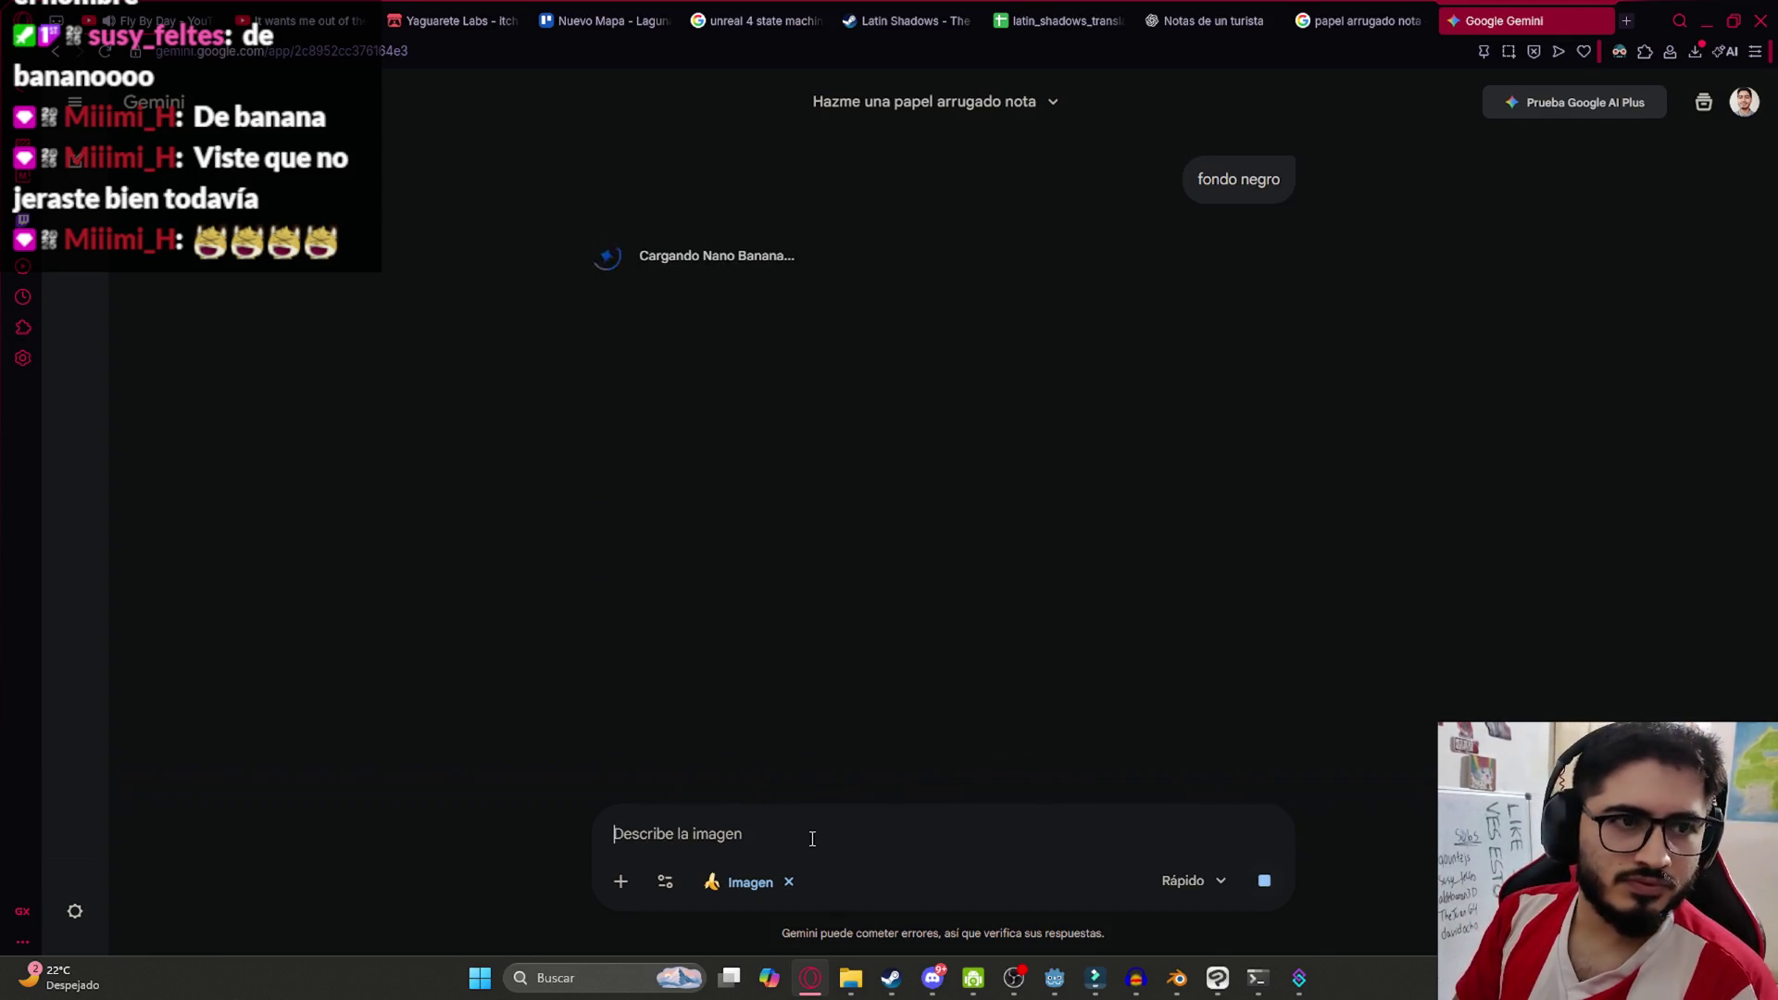
scroll(1062, 528, "up", 5)
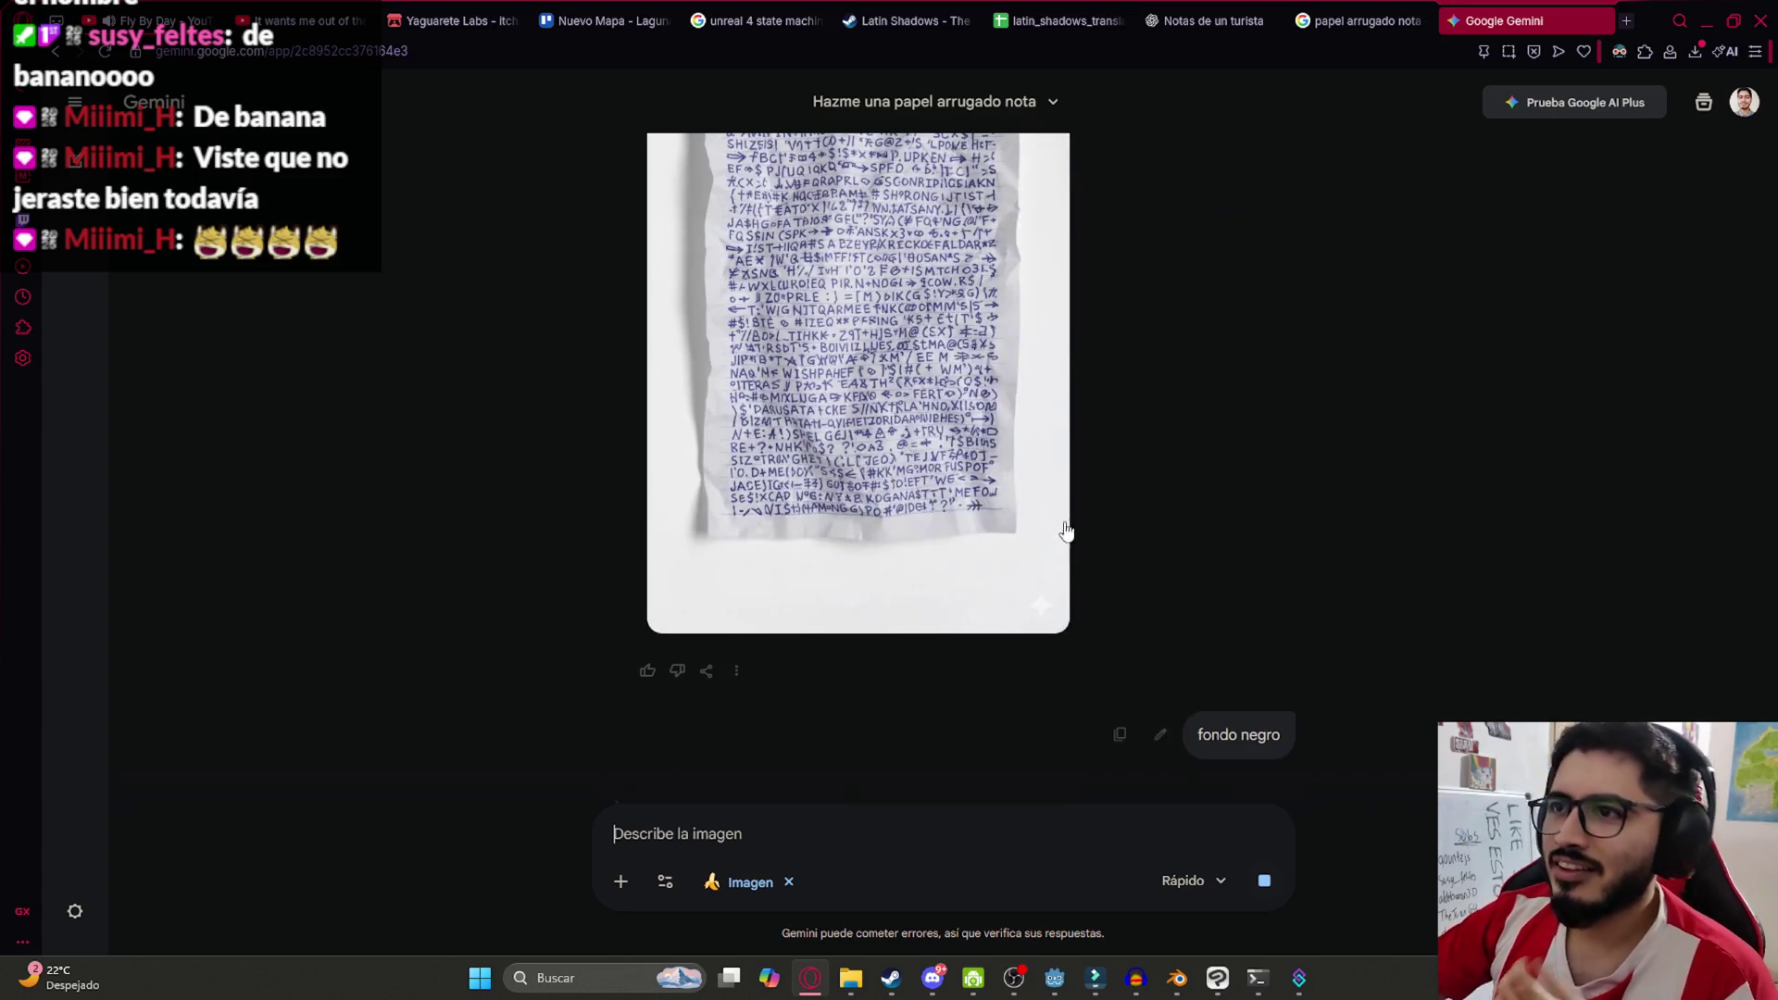
scroll(1112, 500, "down", 5)
scroll(964, 557, "up", 5)
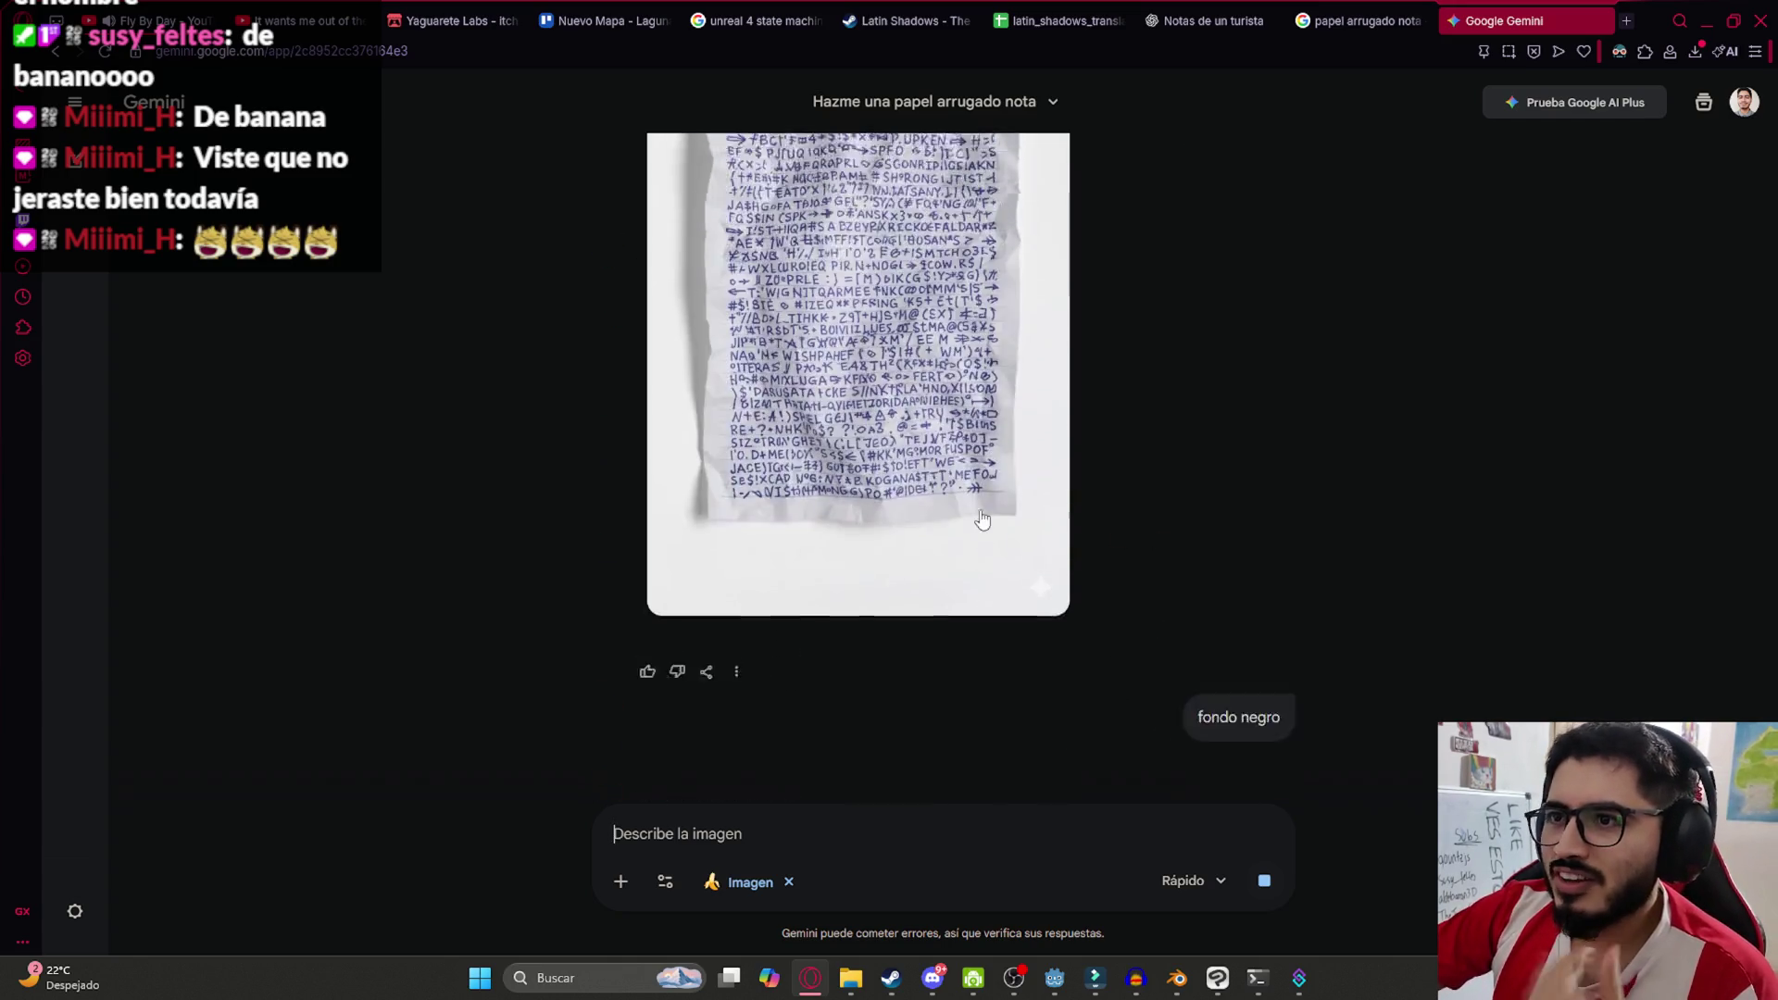
scroll(981, 515, "down", 6)
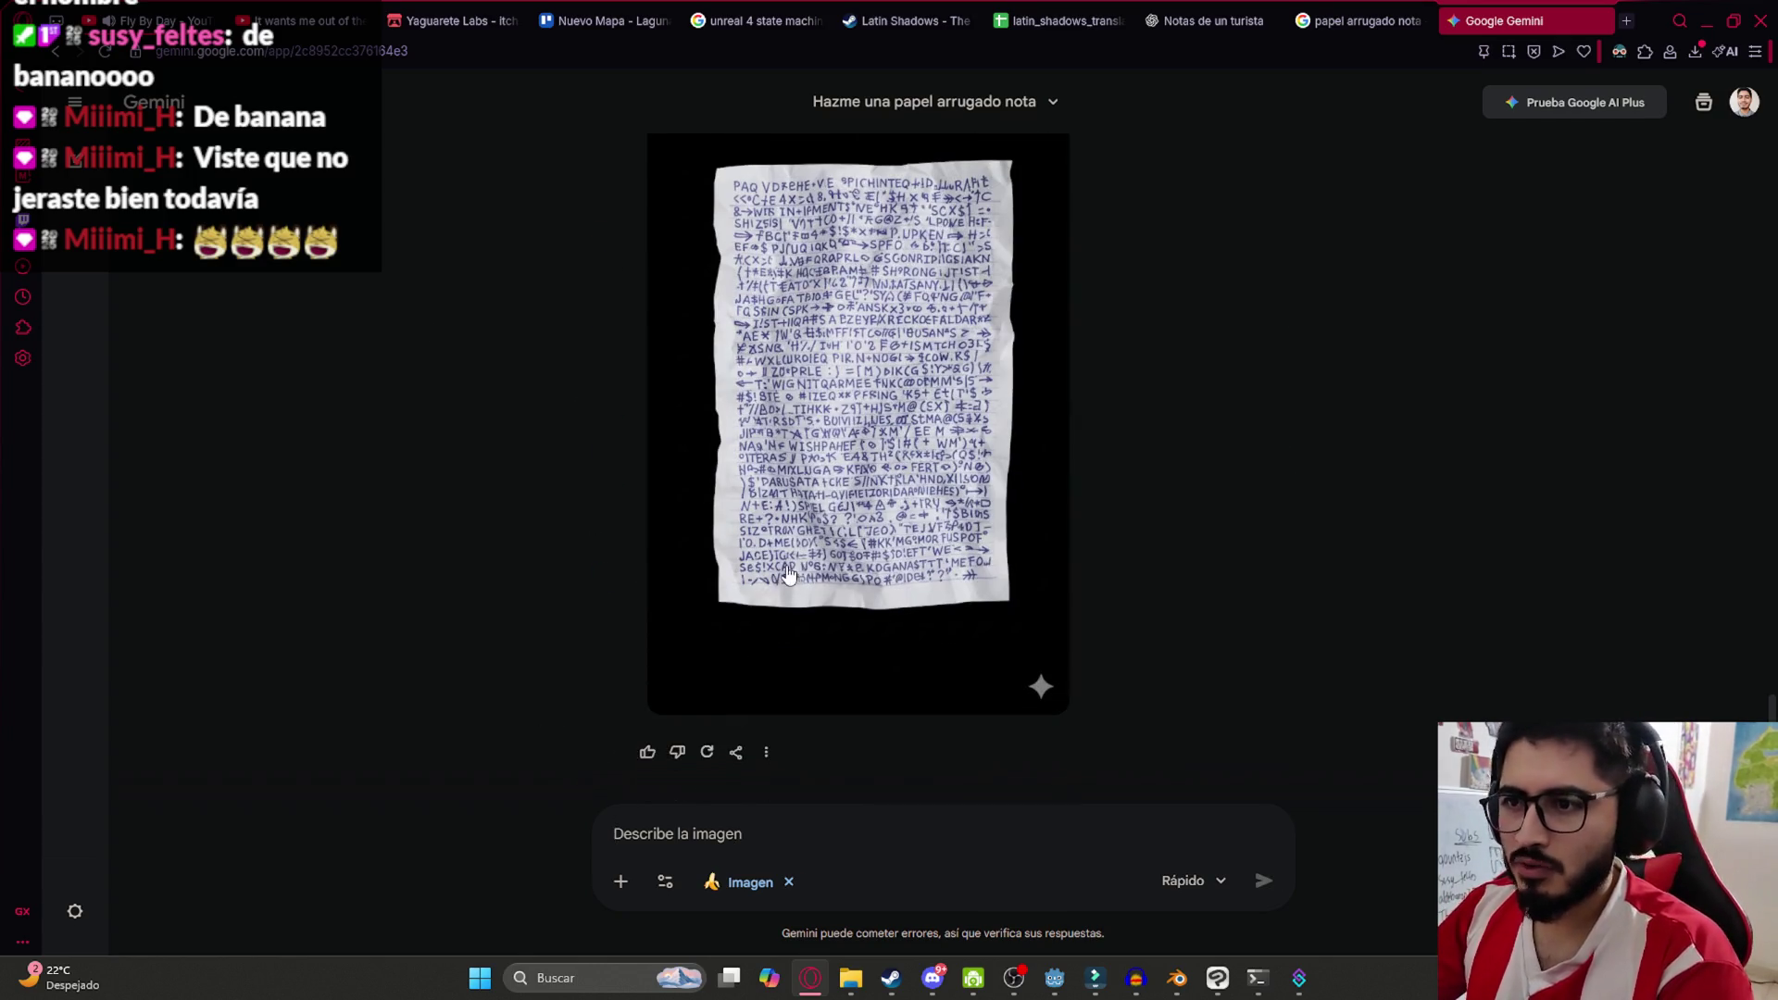
left_click(787, 571)
Copy the black-background note from Gemini and bring Clip Studio Paint Pro forward
right_click(829, 358)
left_click(920, 465)
key("alt+Tab")
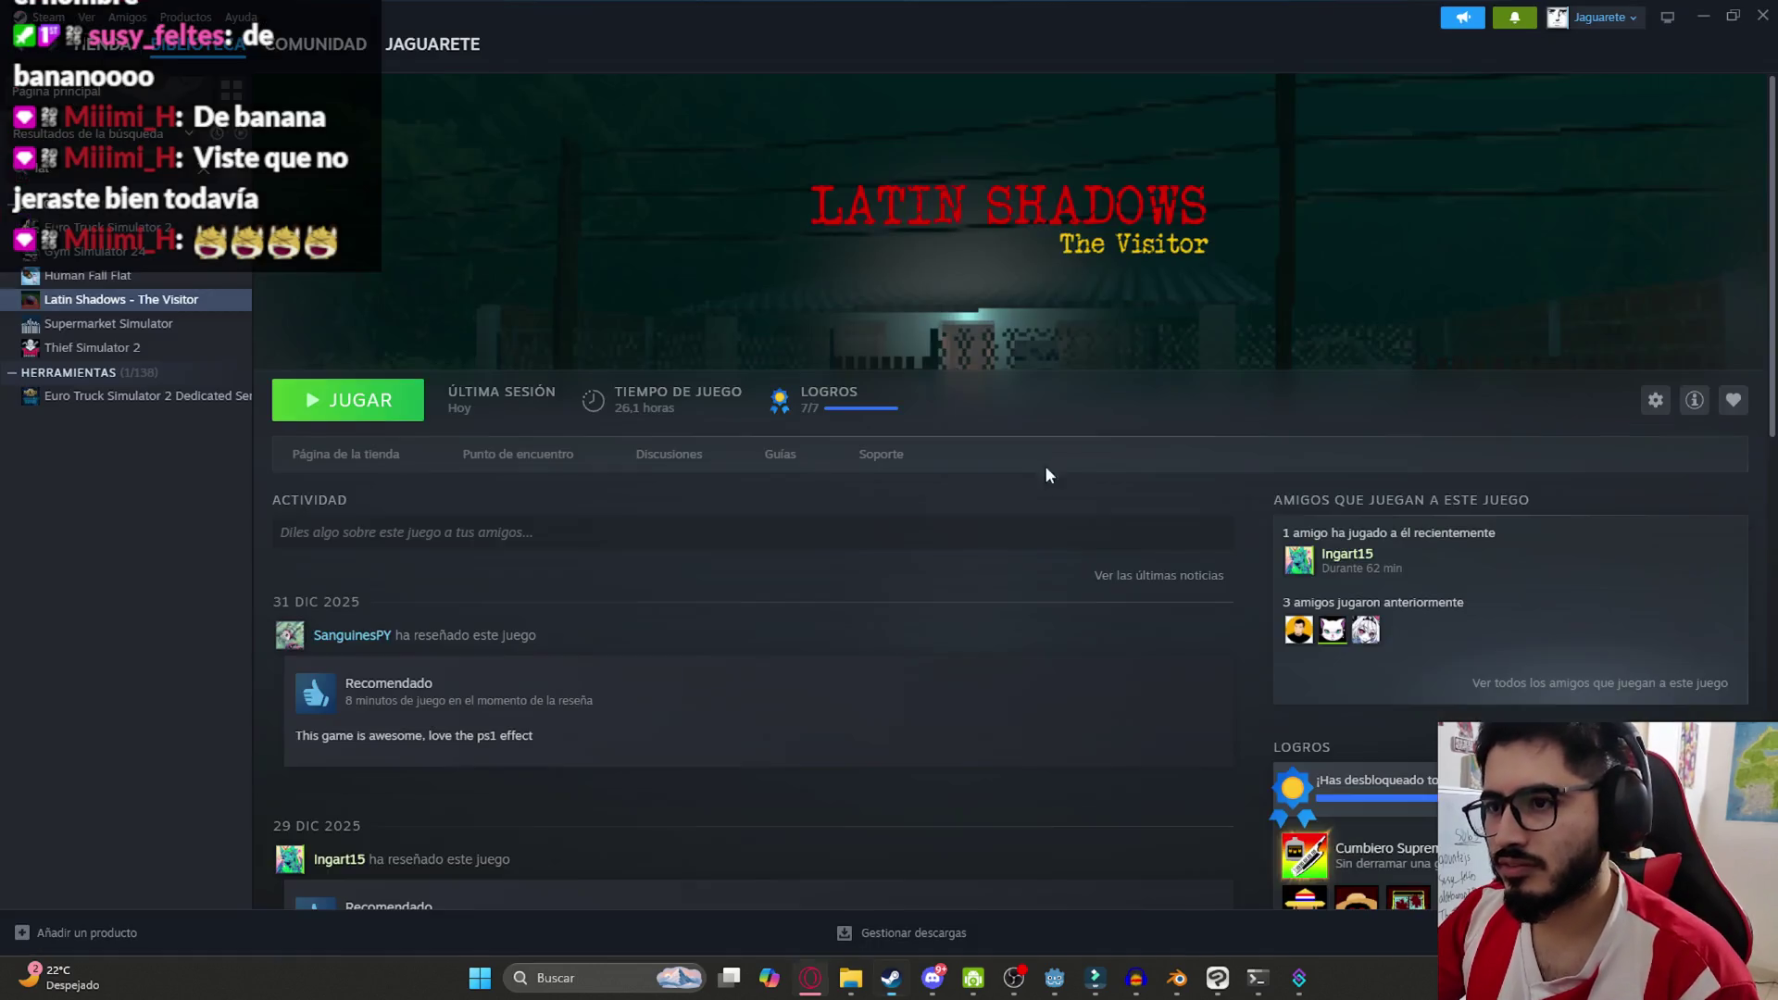
left_click(1217, 978)
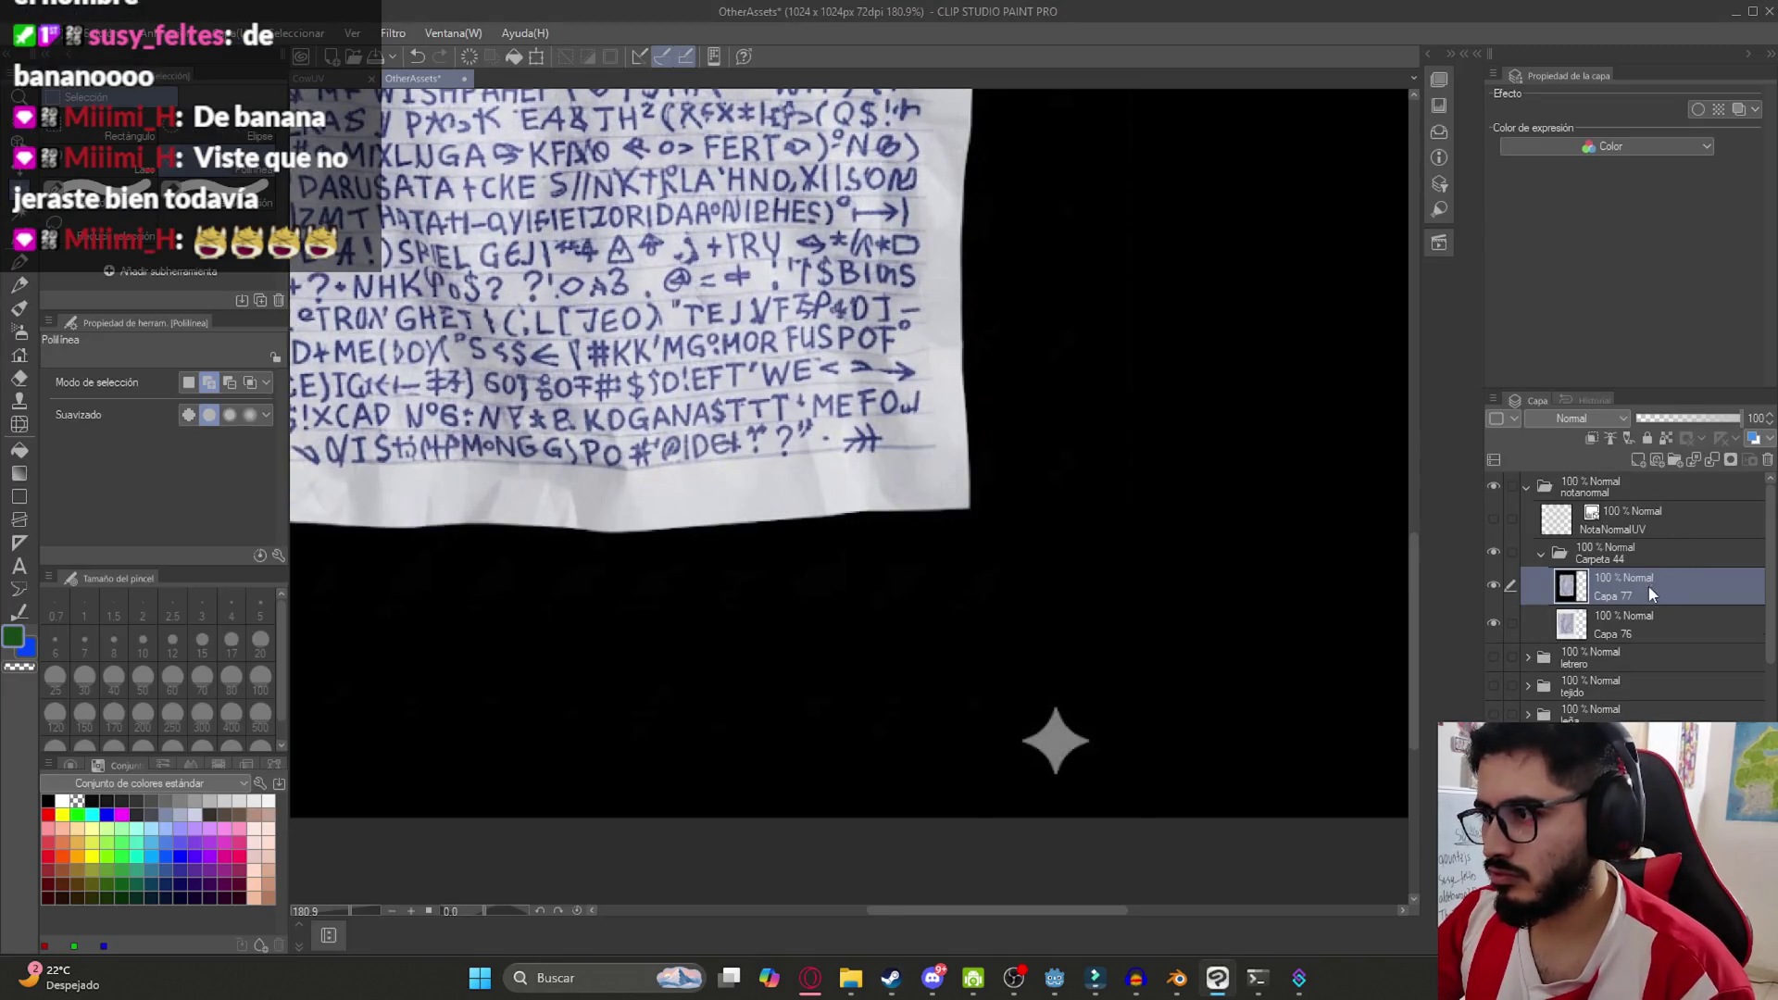
Delete the old paper layer and shift the new note slightly right and down
right_click(1627, 629)
left_click(1610, 309)
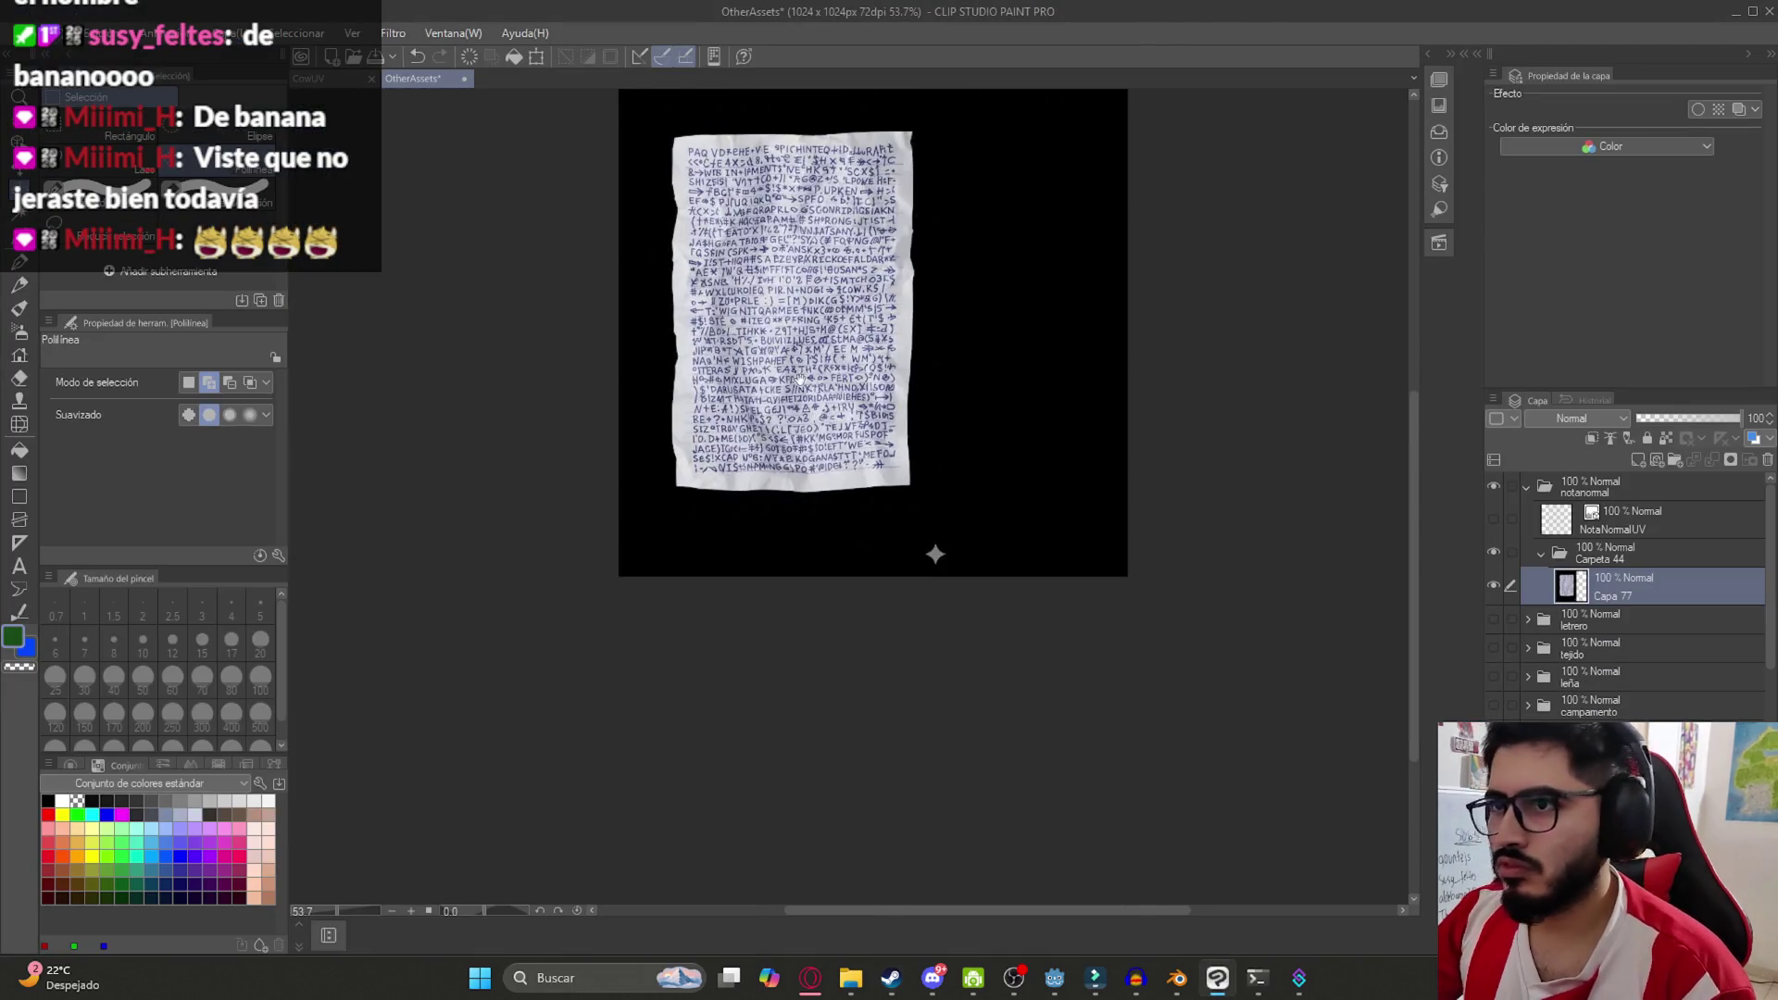
scroll(743, 334, "down", 5)
key("w")
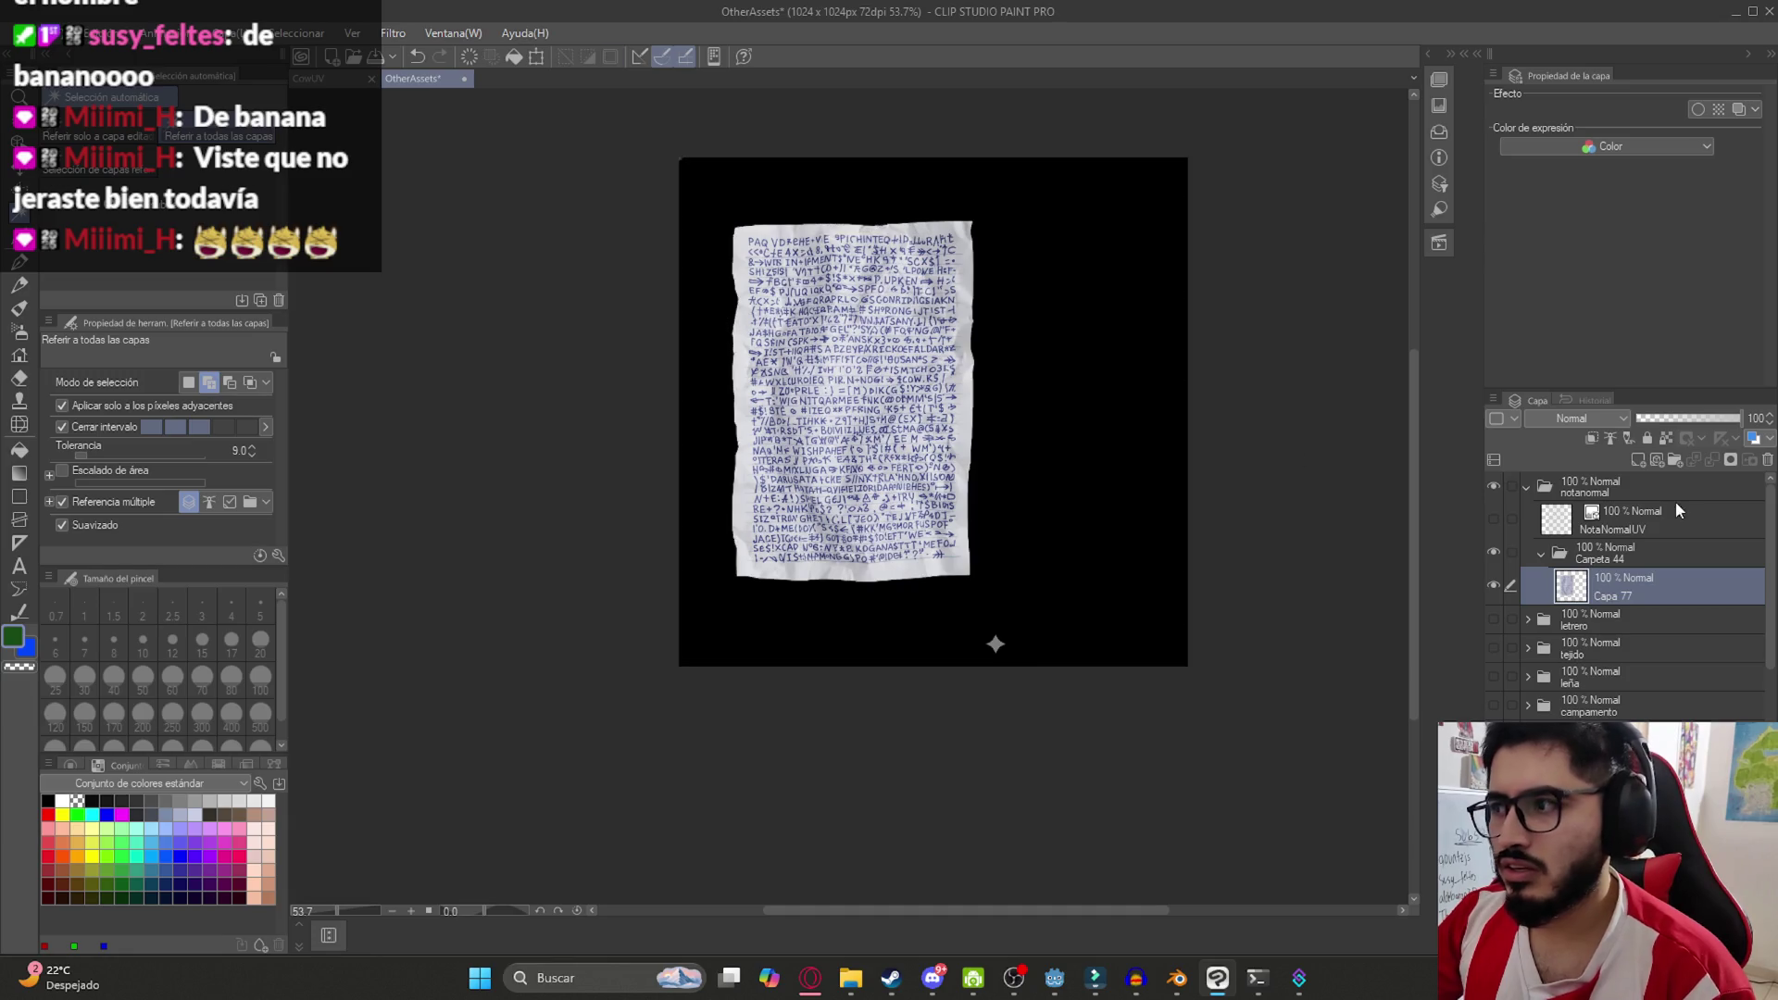
key("k")
mouse_move(697, 370)
left_mouse_down()
mouse_move(881, 463)
mouse_move(718, 376)
left_mouse_up()
Try a polyline selection, then show NotaNormalUV and move the note up-right over its layout
key("m")
left_click(1018, 639)
left_click(1075, 727)
double_click(1009, 629)
key("ctrl+d")
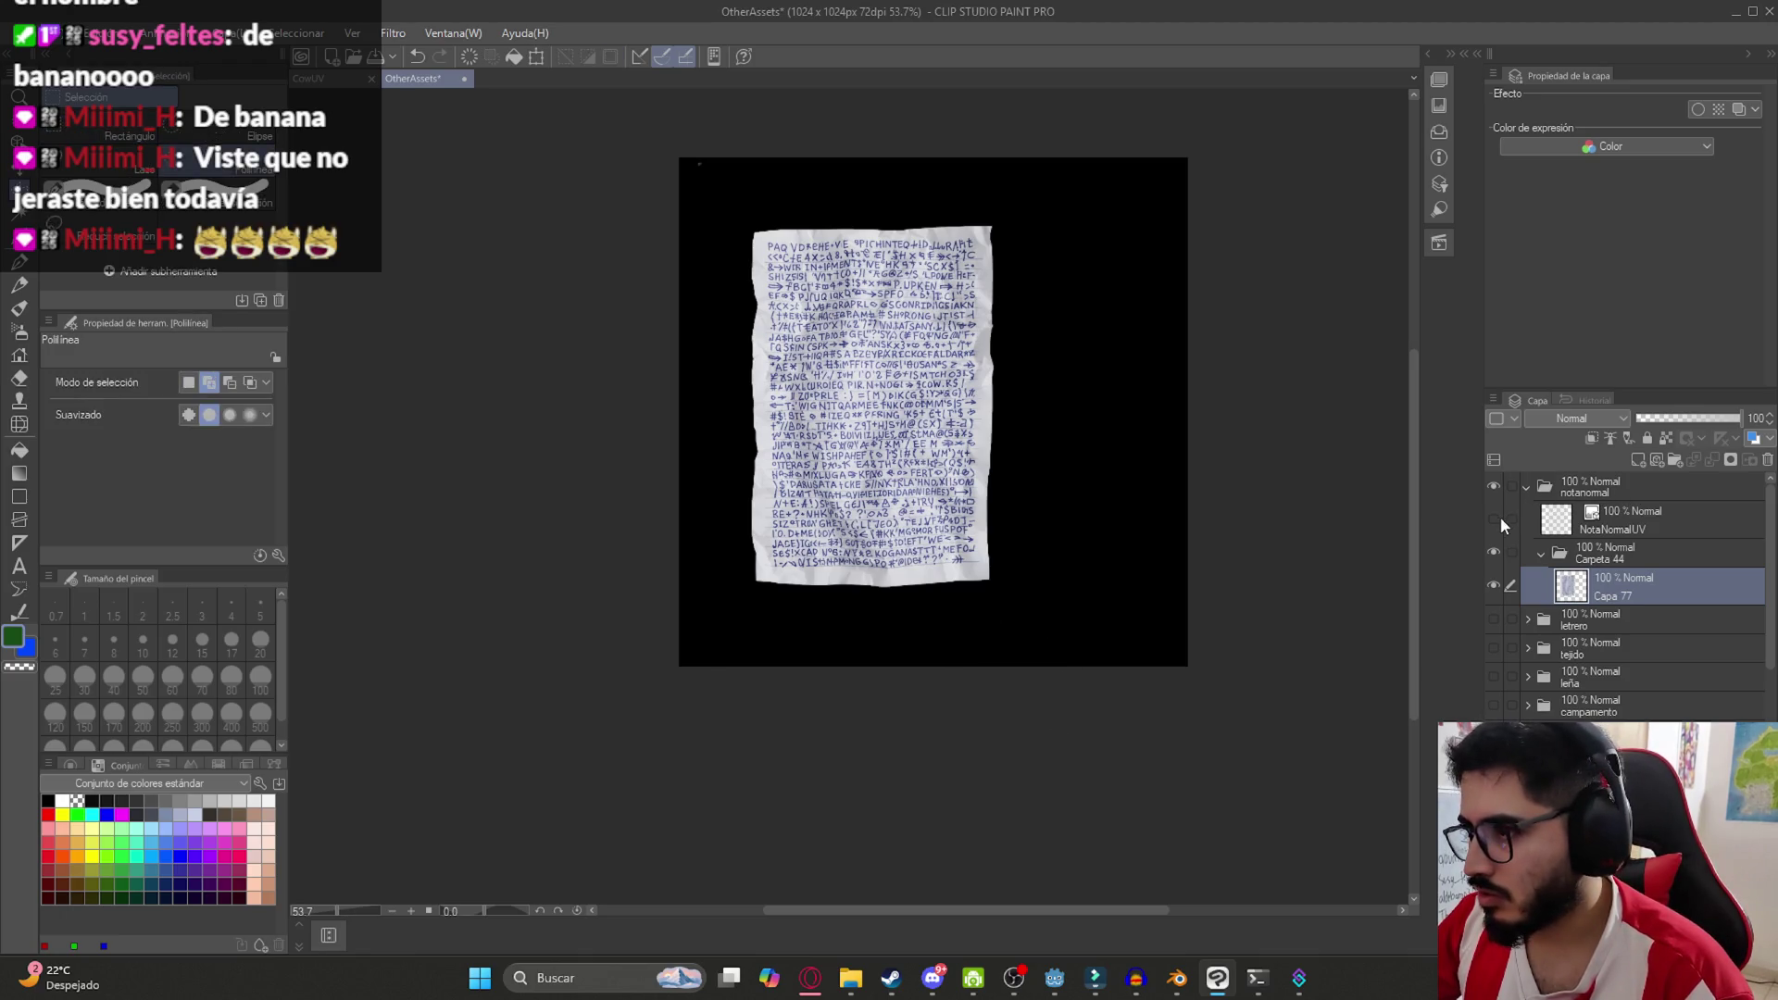
left_click(1498, 519)
key("k")
left_click_drag(838, 393, 902, 375)
Duplicate the note layer with copy-paste and confirm a transform on the copy
key("ctrl+c")
key("ctrl+v")
key("ctrl+t")
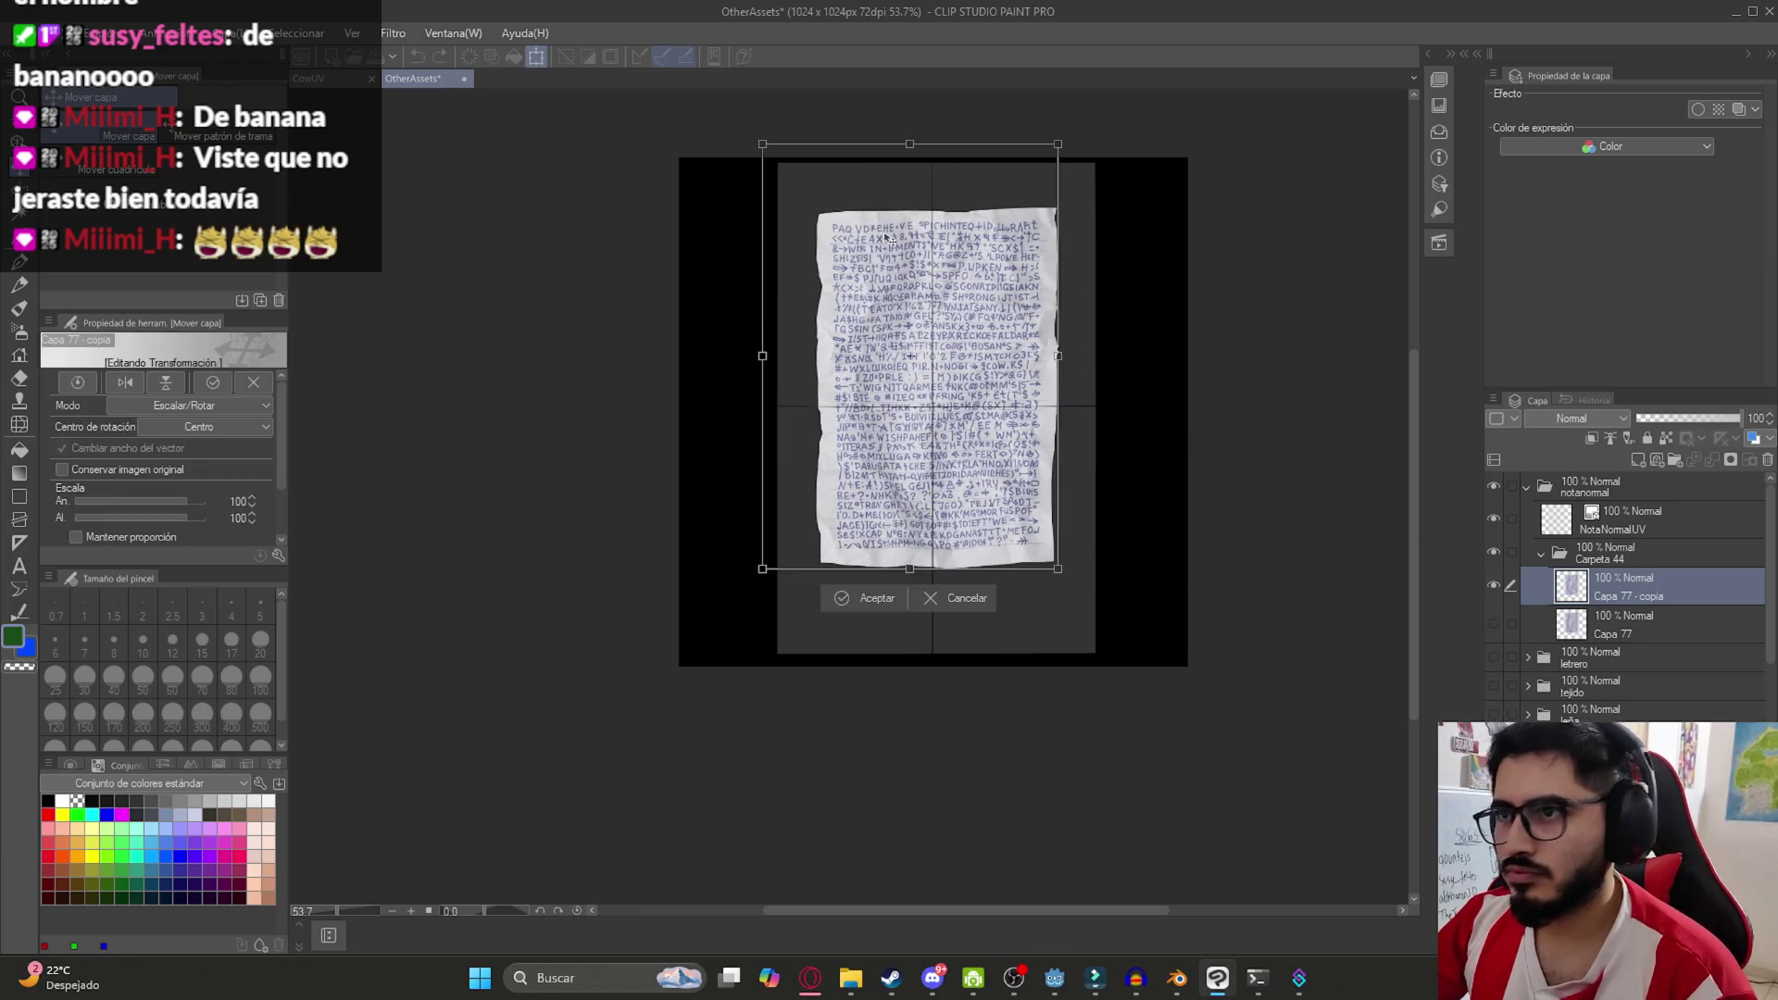
scroll(1059, 887, "up", 1)
key("Return")
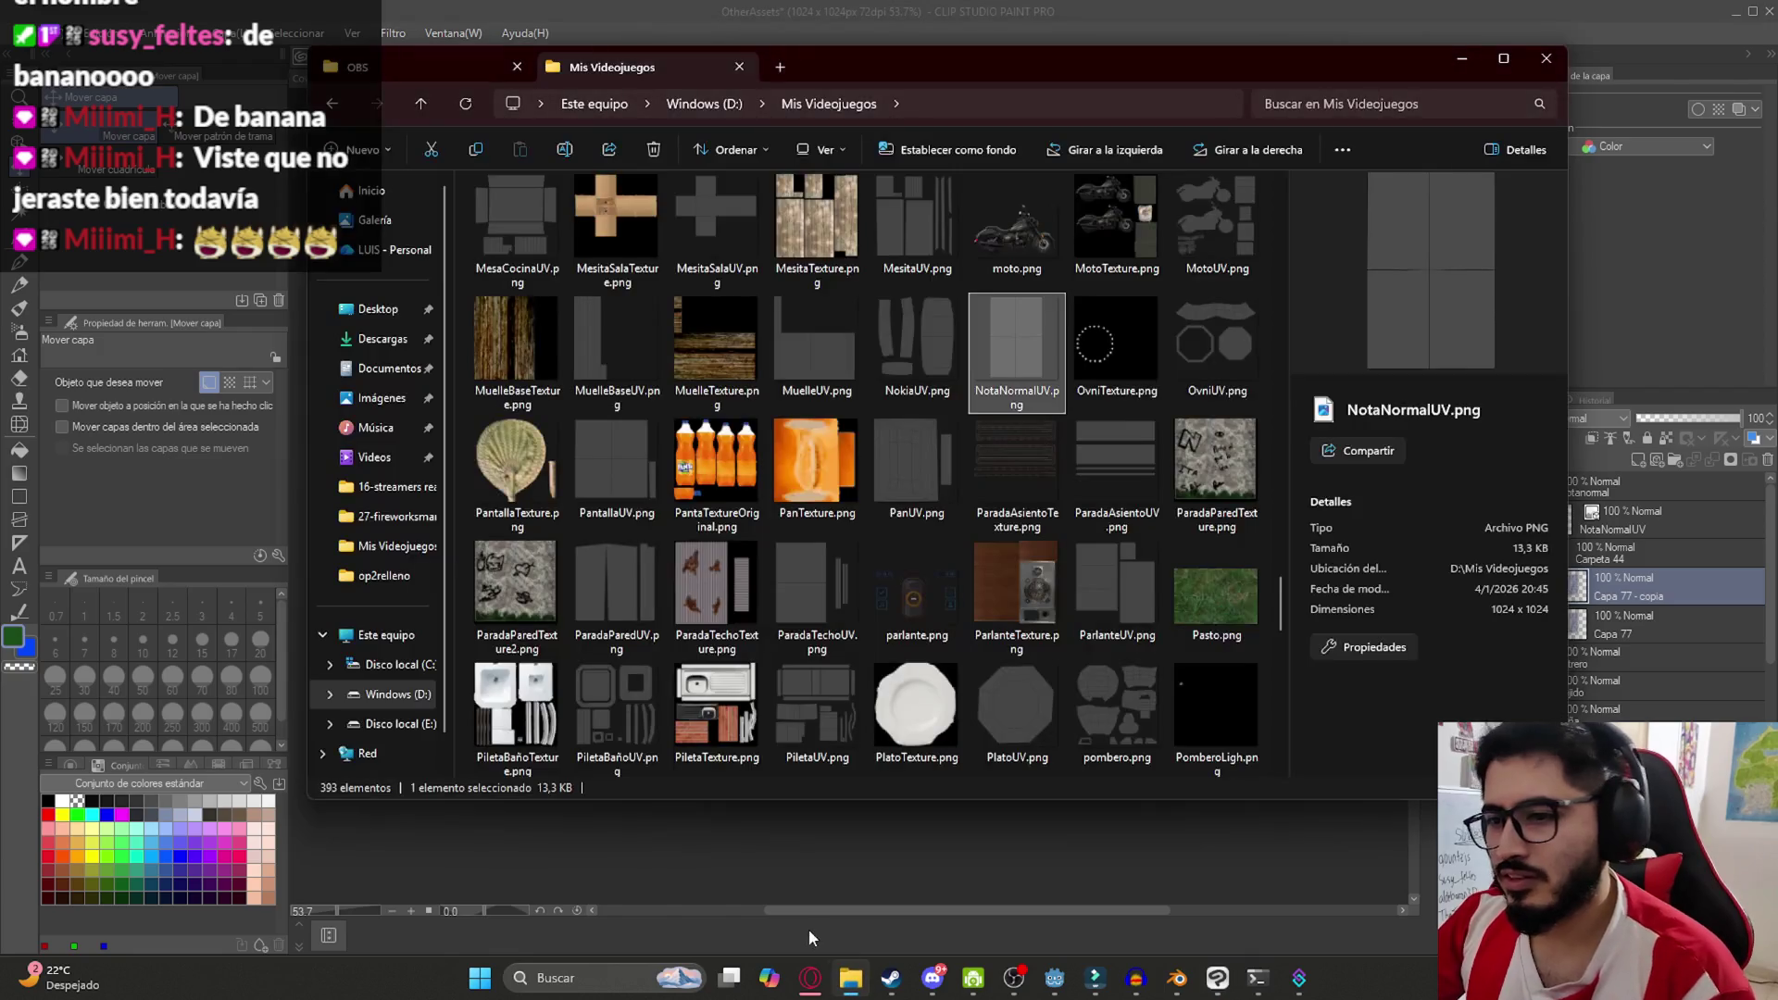
Ask Gemini for a note whose text is better distributed and doesn't fill the whole sheet
left_click(811, 980)
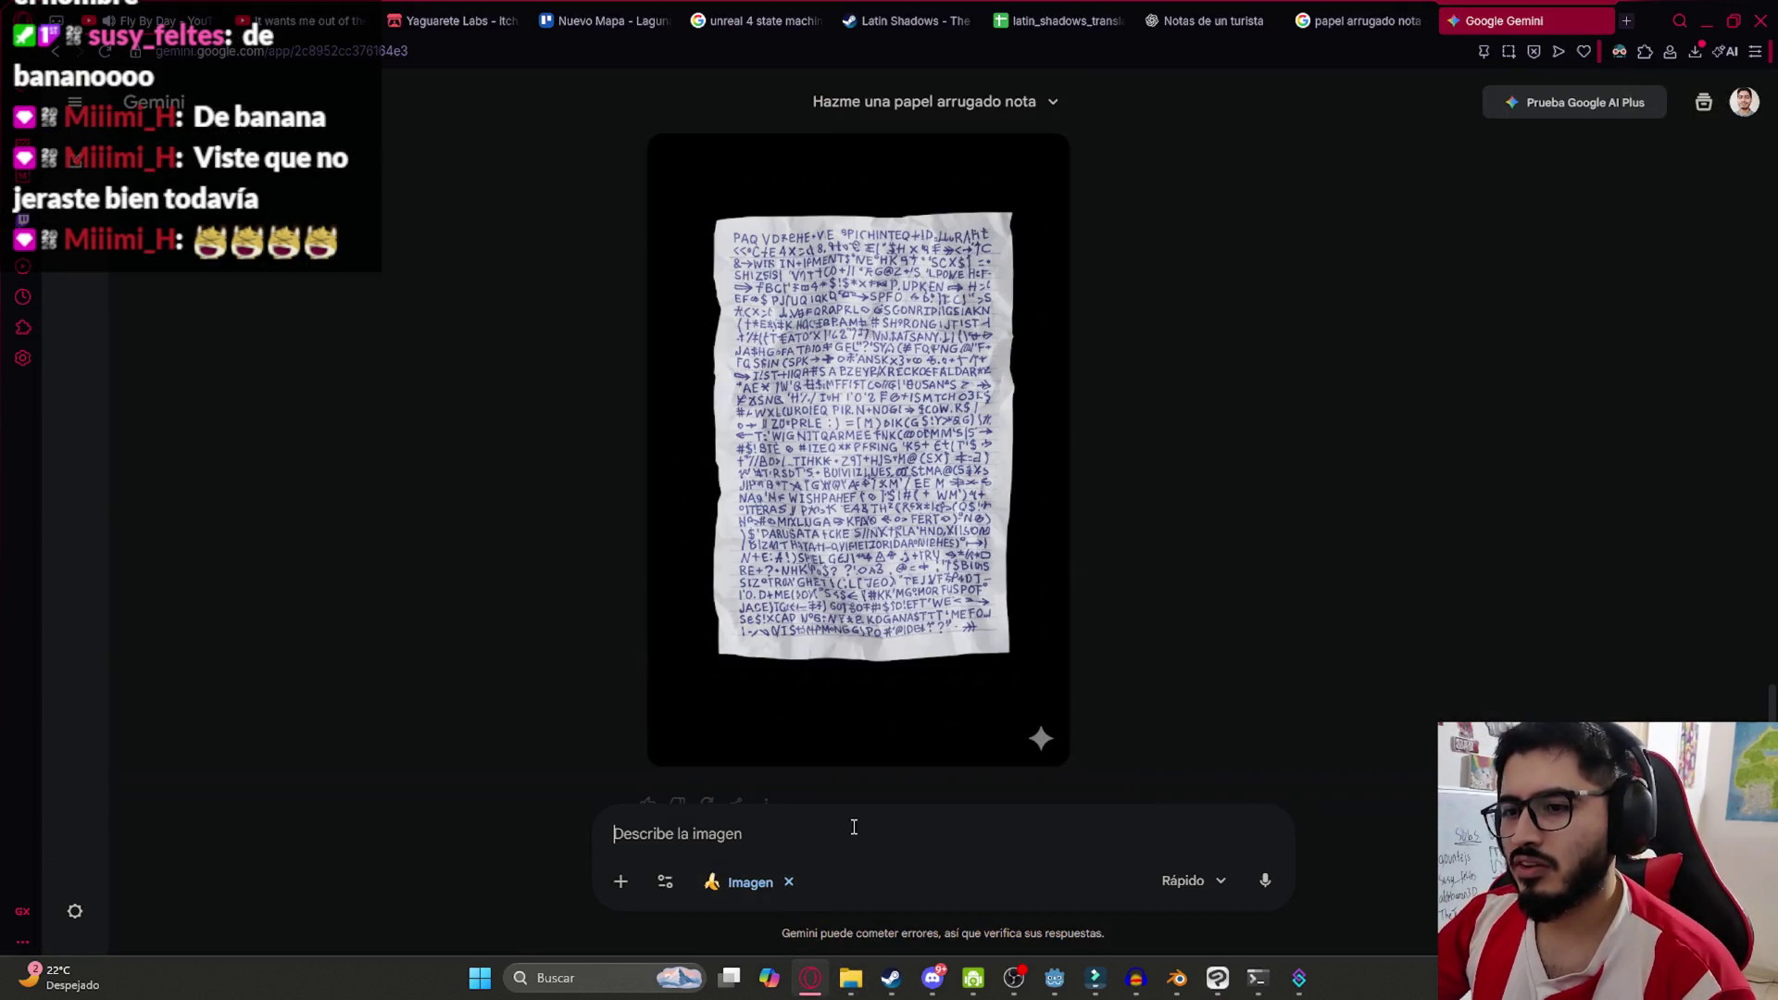
type("que tenga texto mejor distribuido y que no ocu")
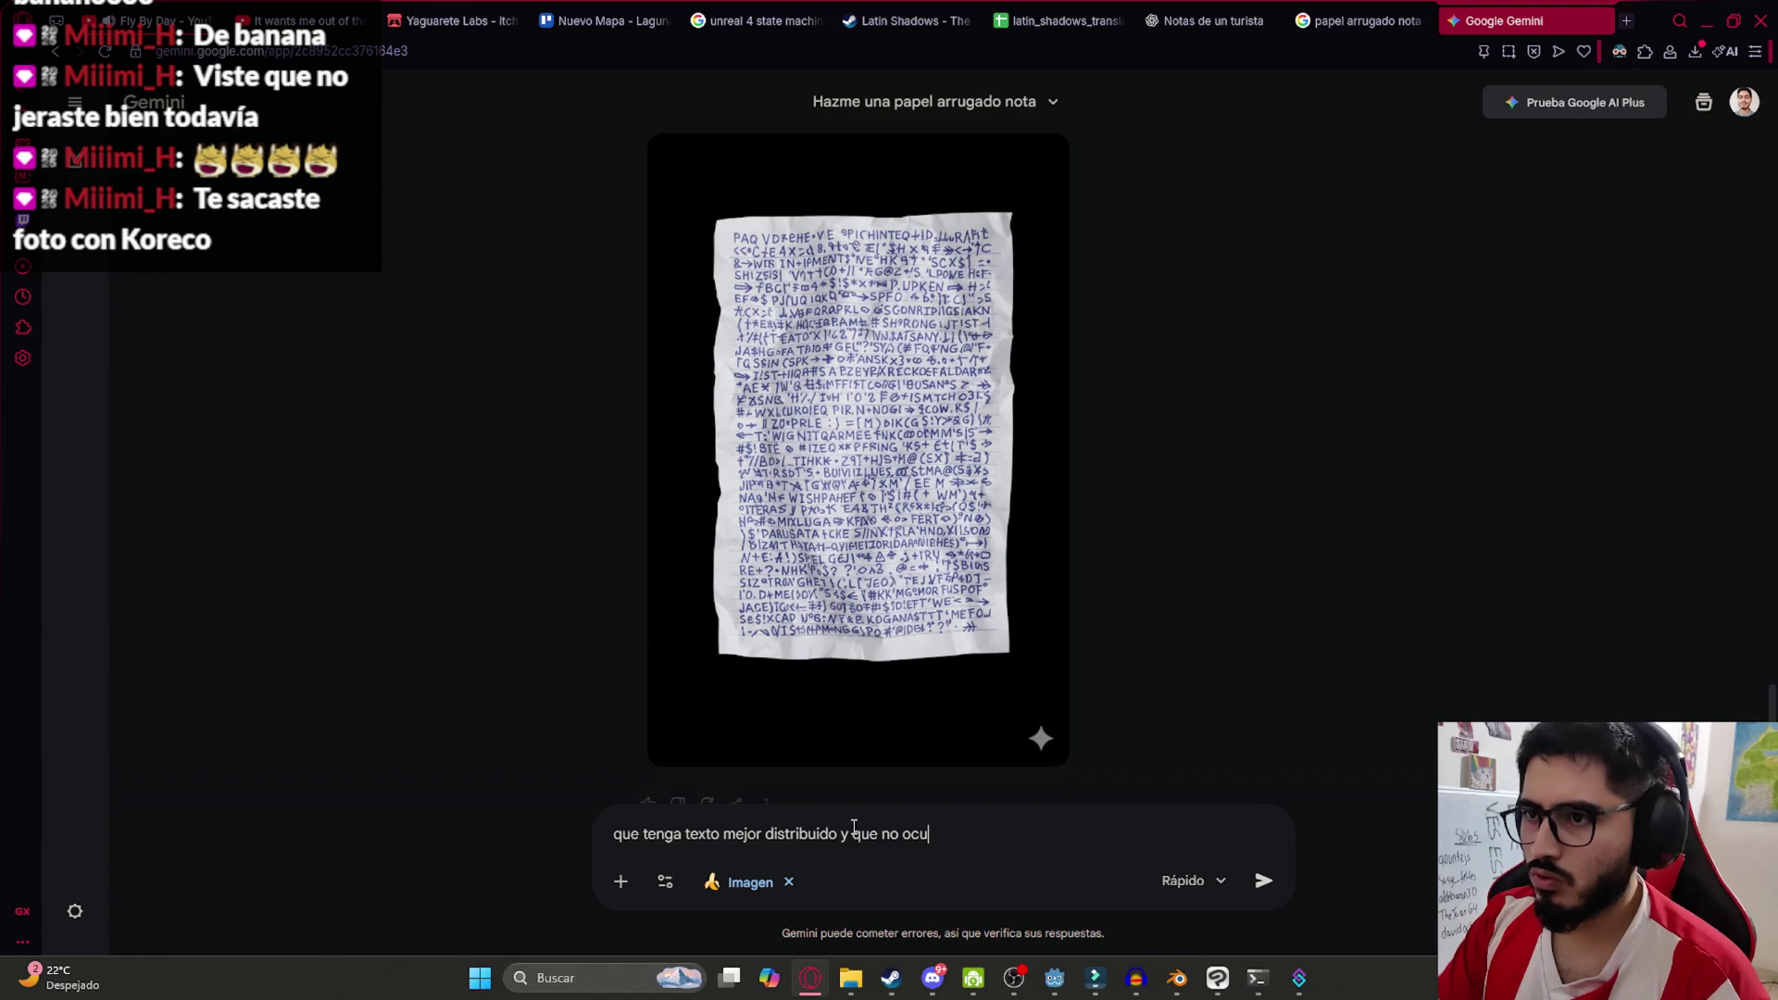
type("hoja")
key("Return")
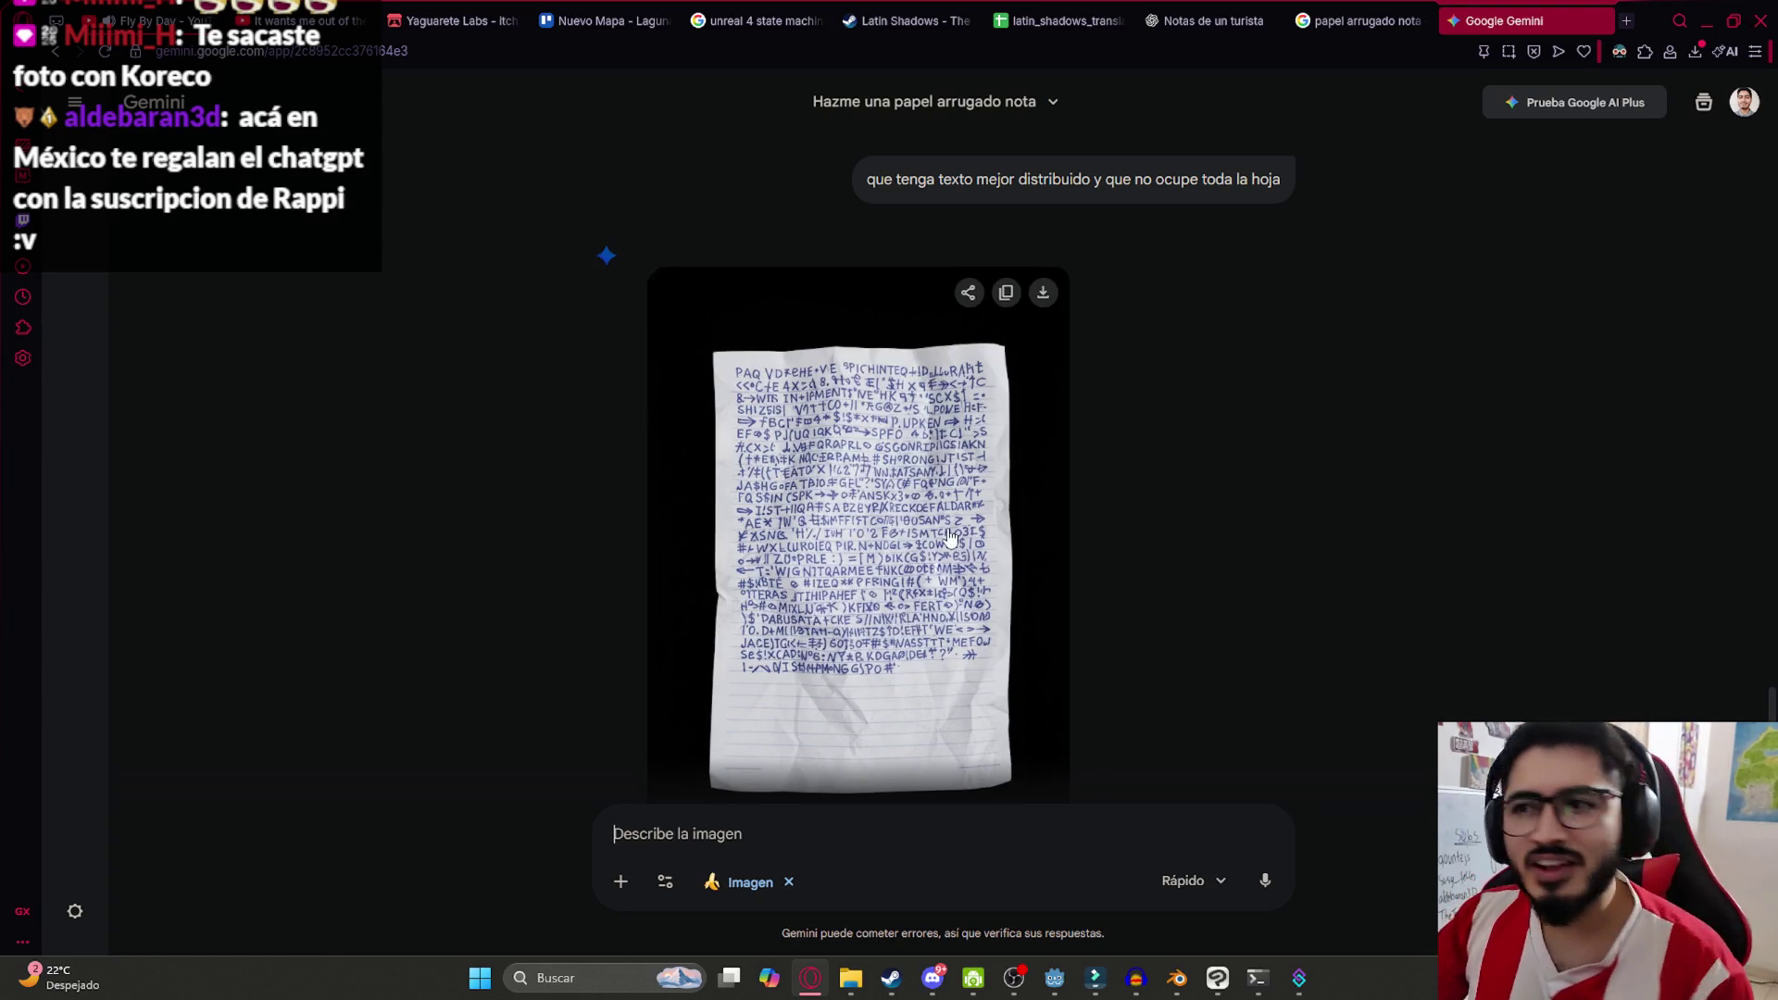
Copy the revised note image and bring Clip Studio Paint back to the front
scroll(833, 417, "down", 1)
left_click(792, 315)
right_click(792, 314)
left_click(834, 423)
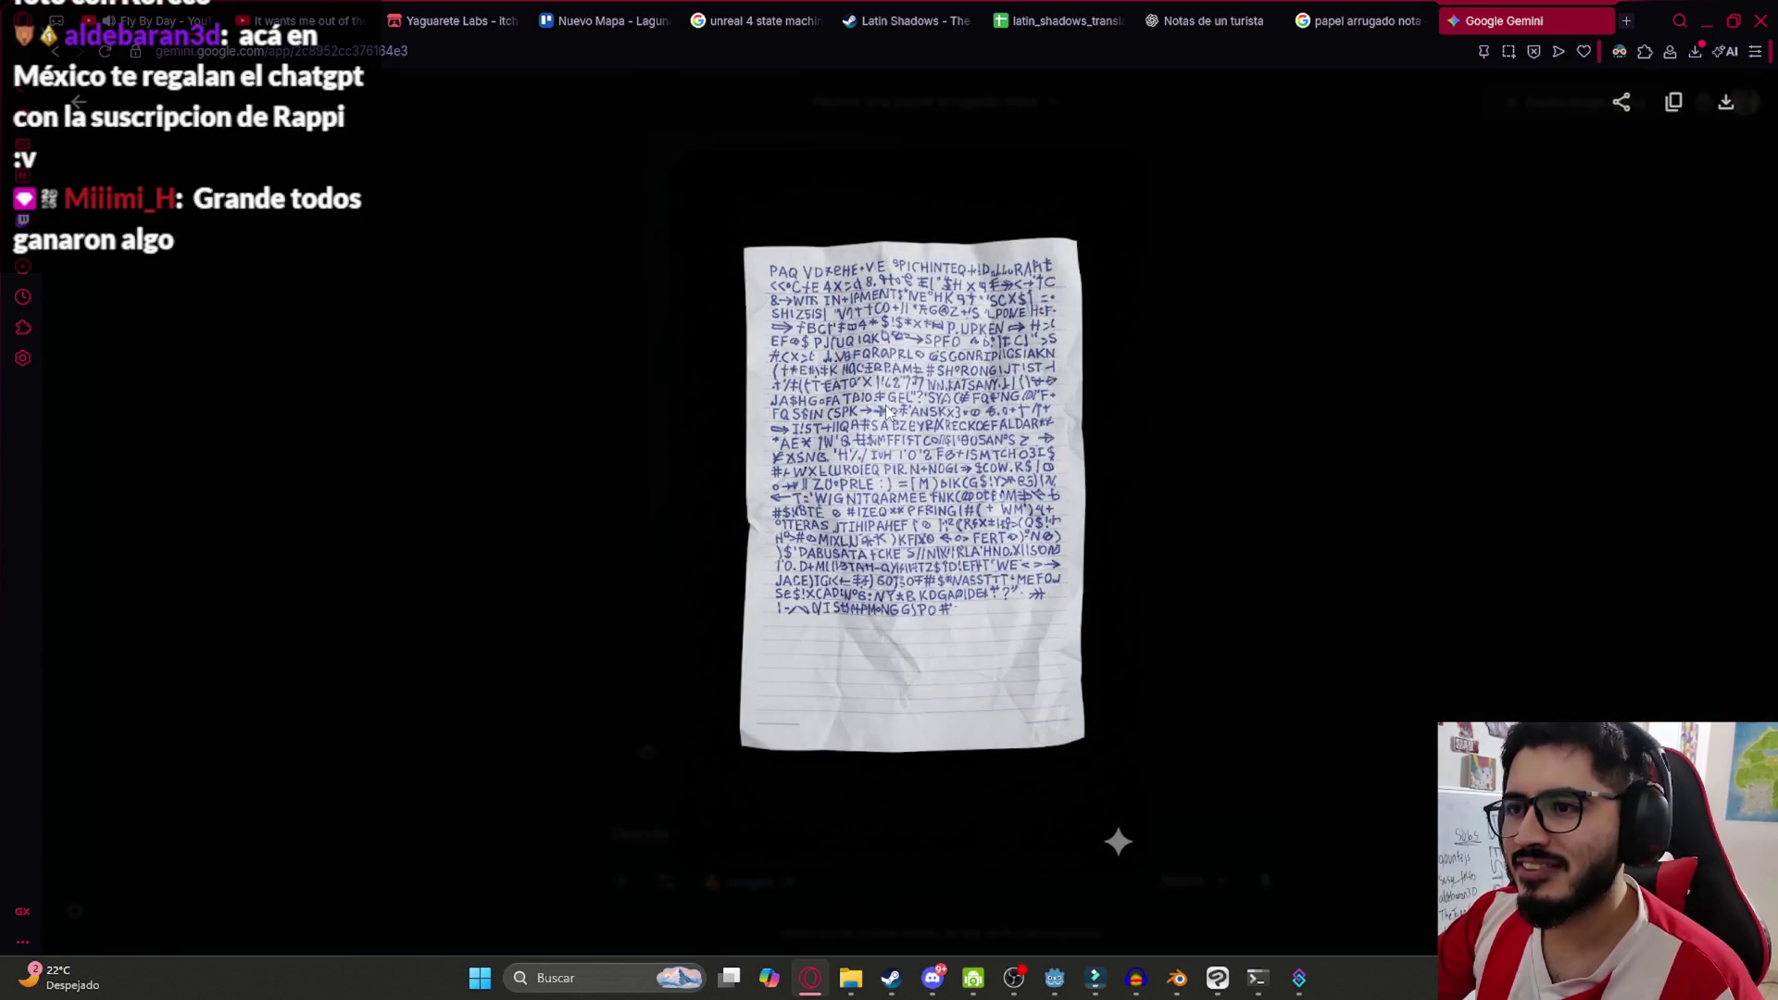
key("alt+Tab")
left_click(1218, 978)
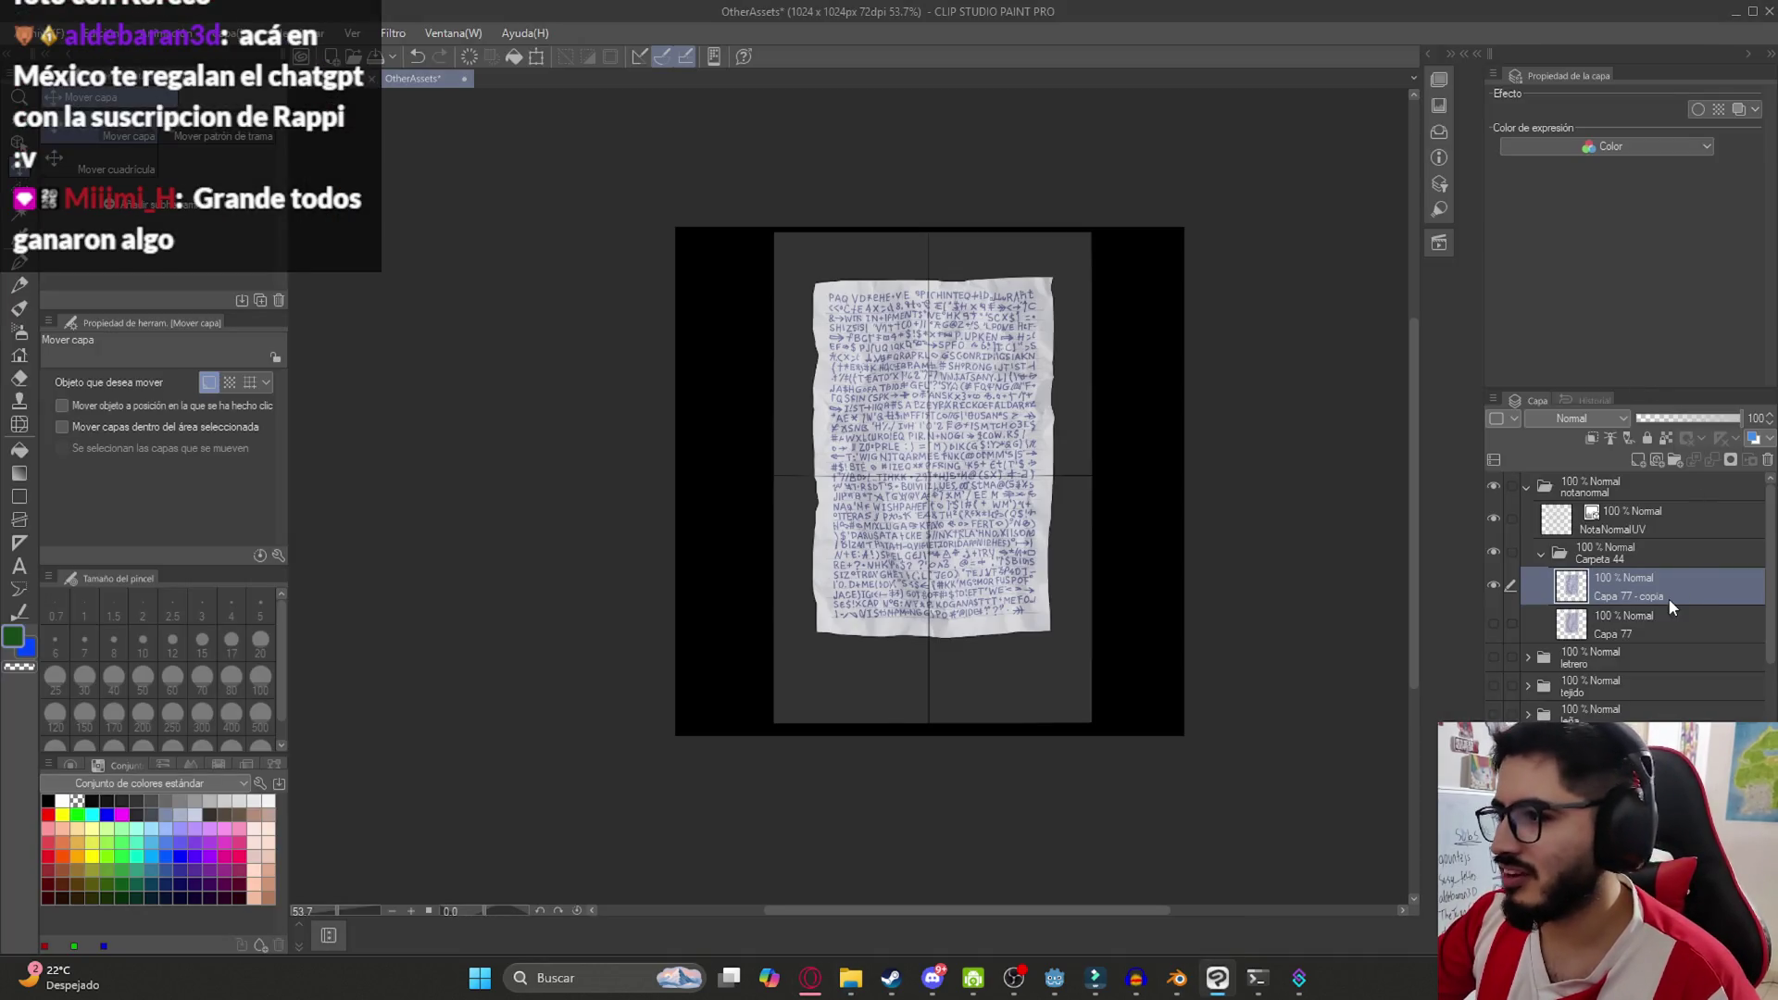
Delete the old paper layer and test colour and rectangle selections on the new note
right_click(1656, 625)
left_click(1659, 305)
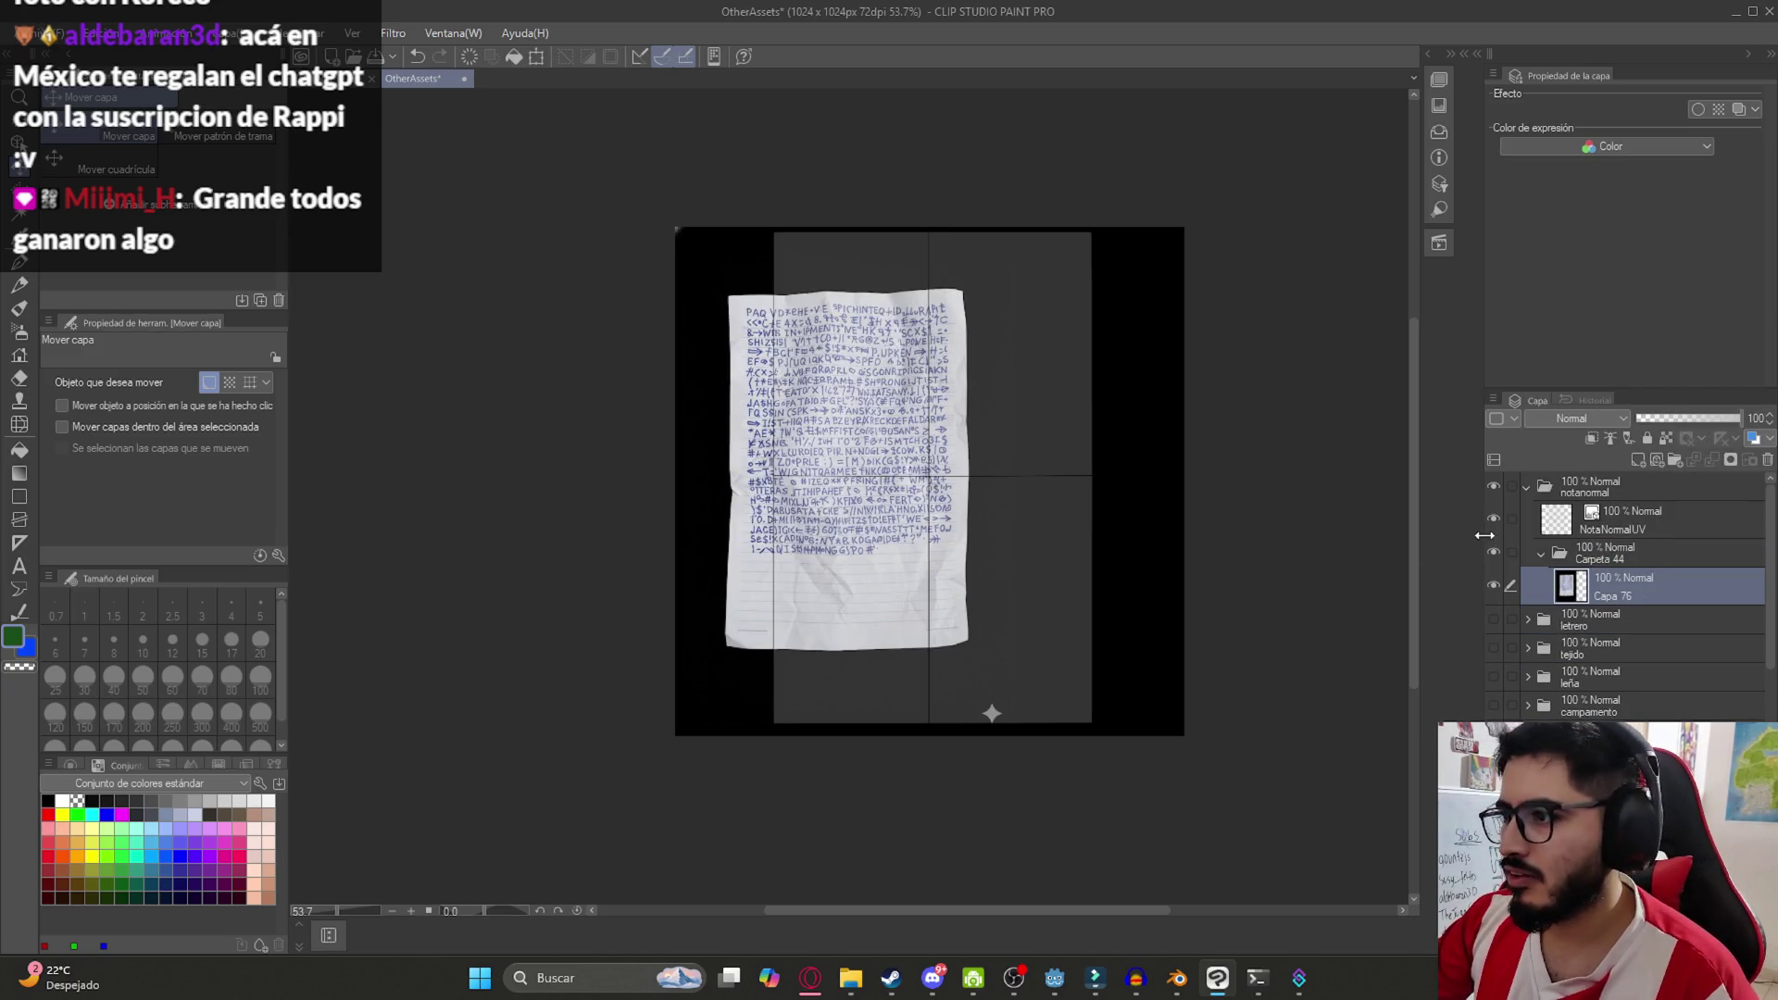
key("w")
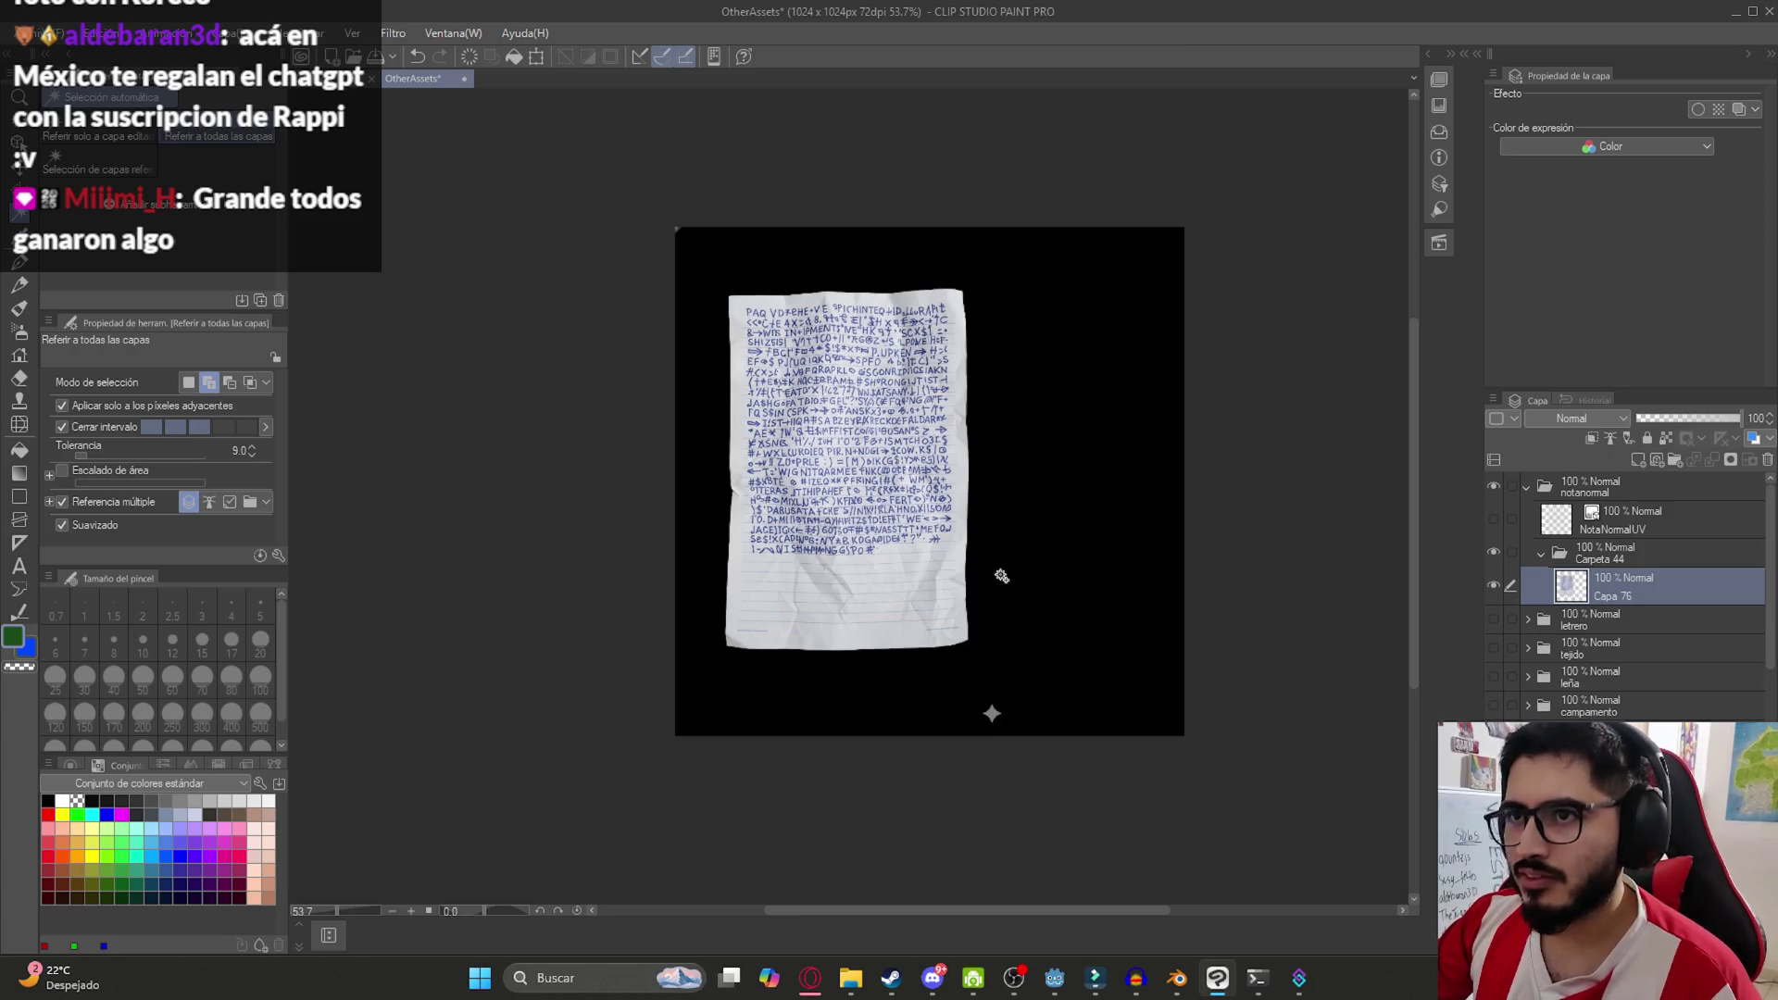
key("w")
left_click(975, 697)
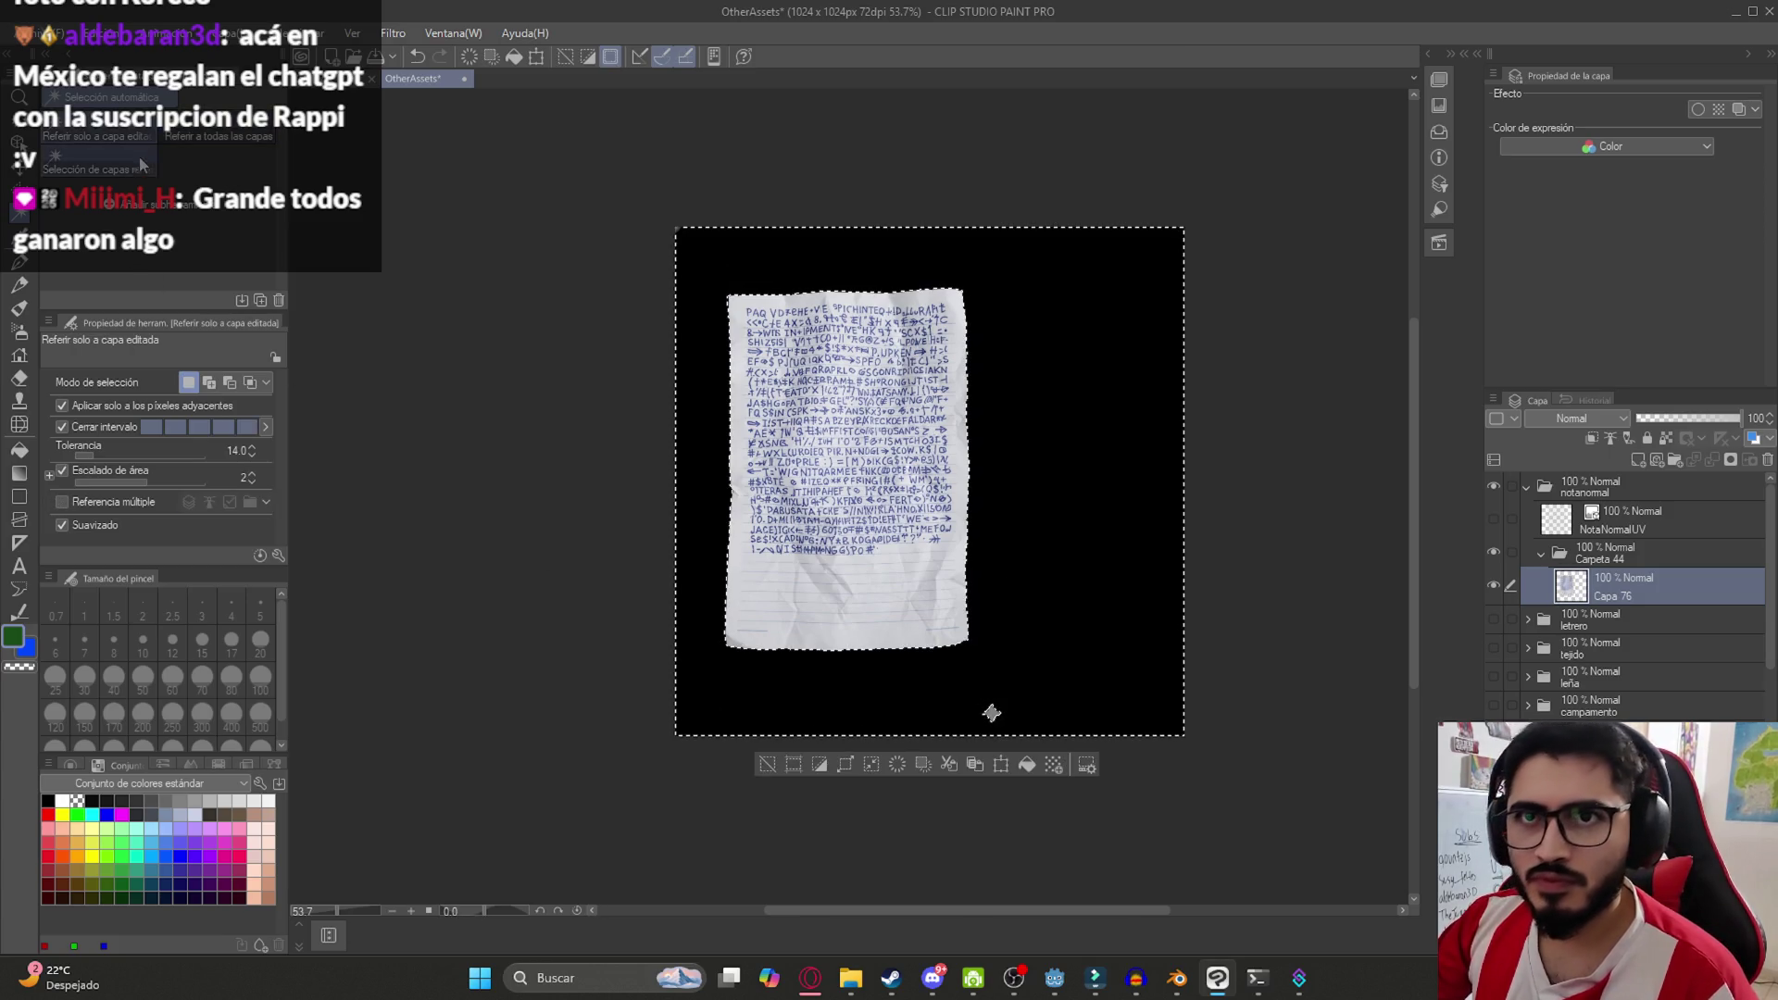
key("ctrl+d")
key("m")
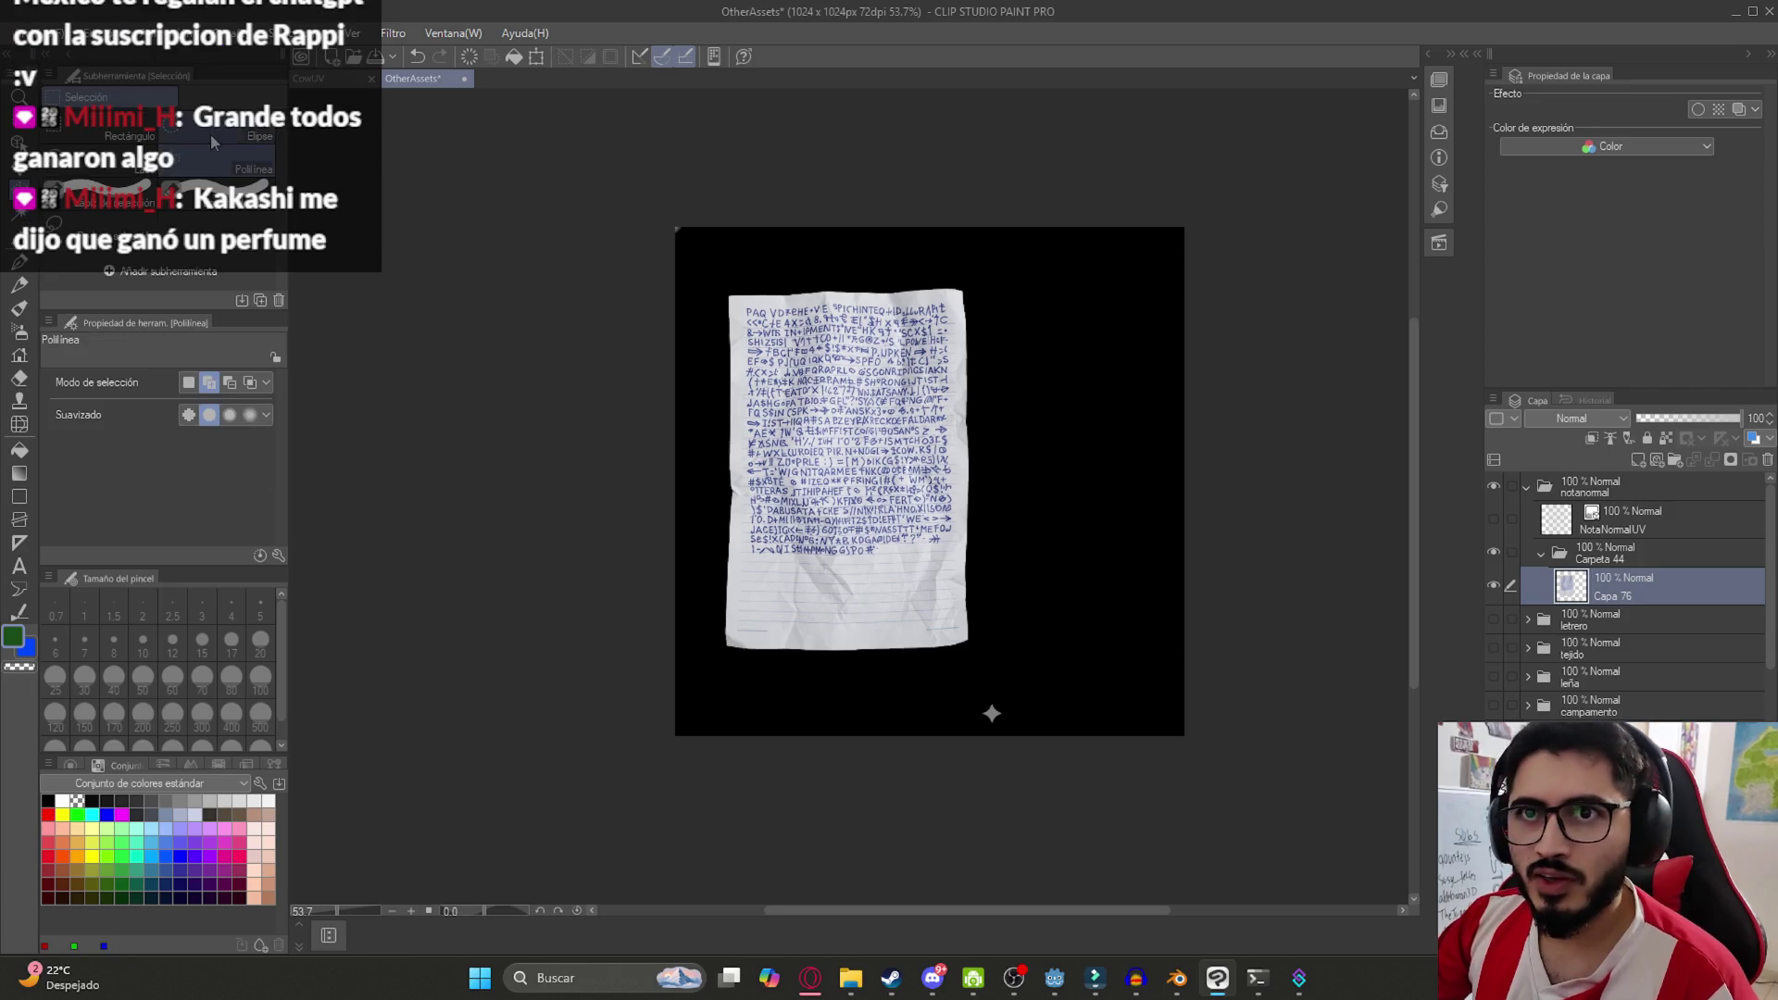
left_click_drag(612, 127, 731, 261)
key("ctrl+d")
Centre the lined note on the canvas, duplicate its layer and nudge it into place
left_click_drag(845, 463, 924, 463)
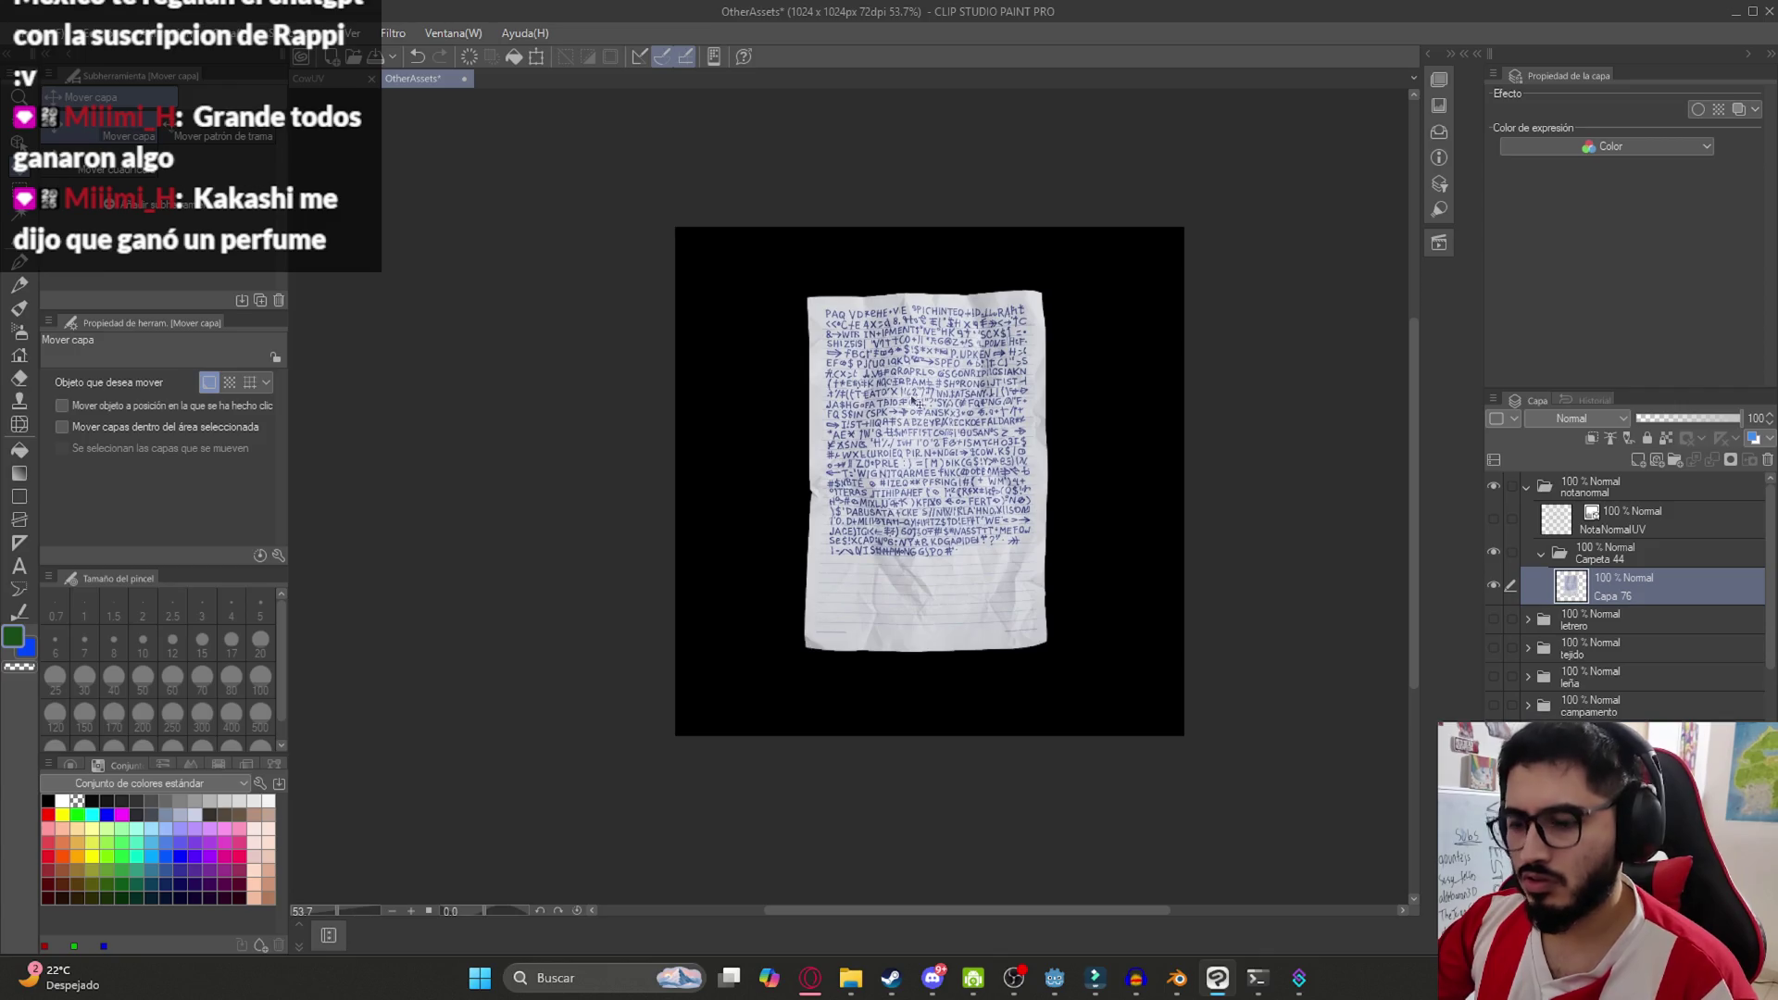
left_click_drag(785, 284, 1080, 663)
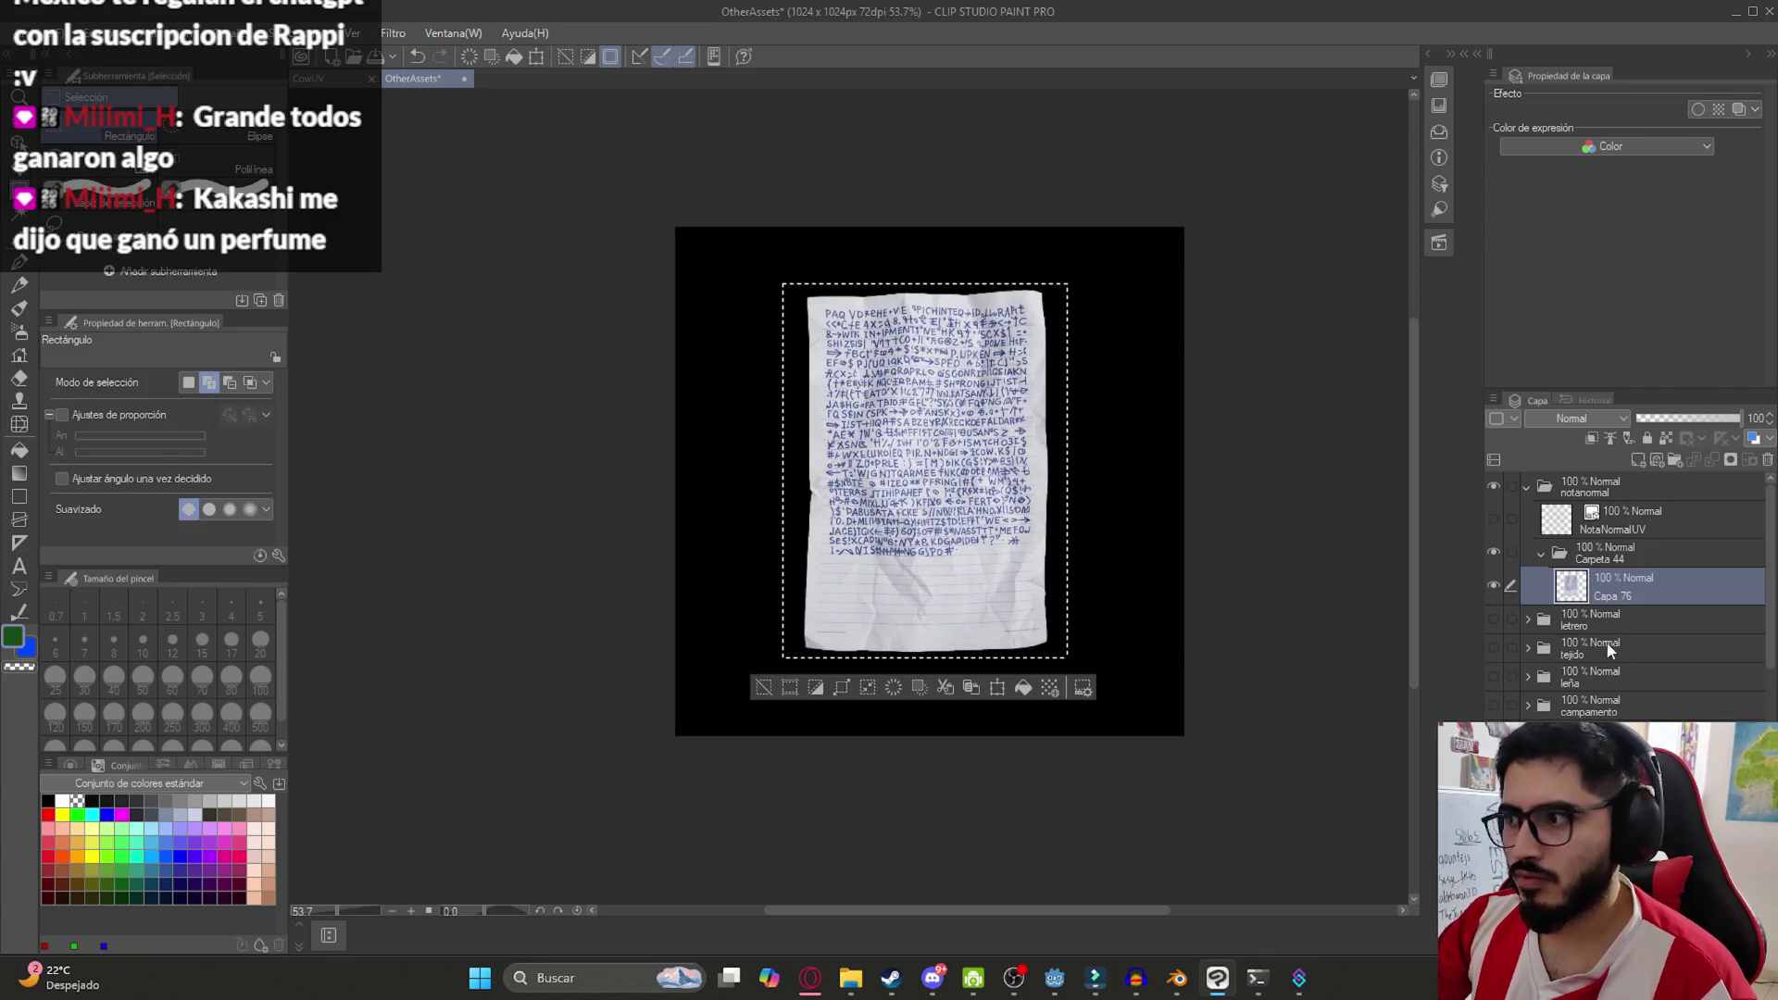
right_click(1650, 619)
left_click(1602, 300)
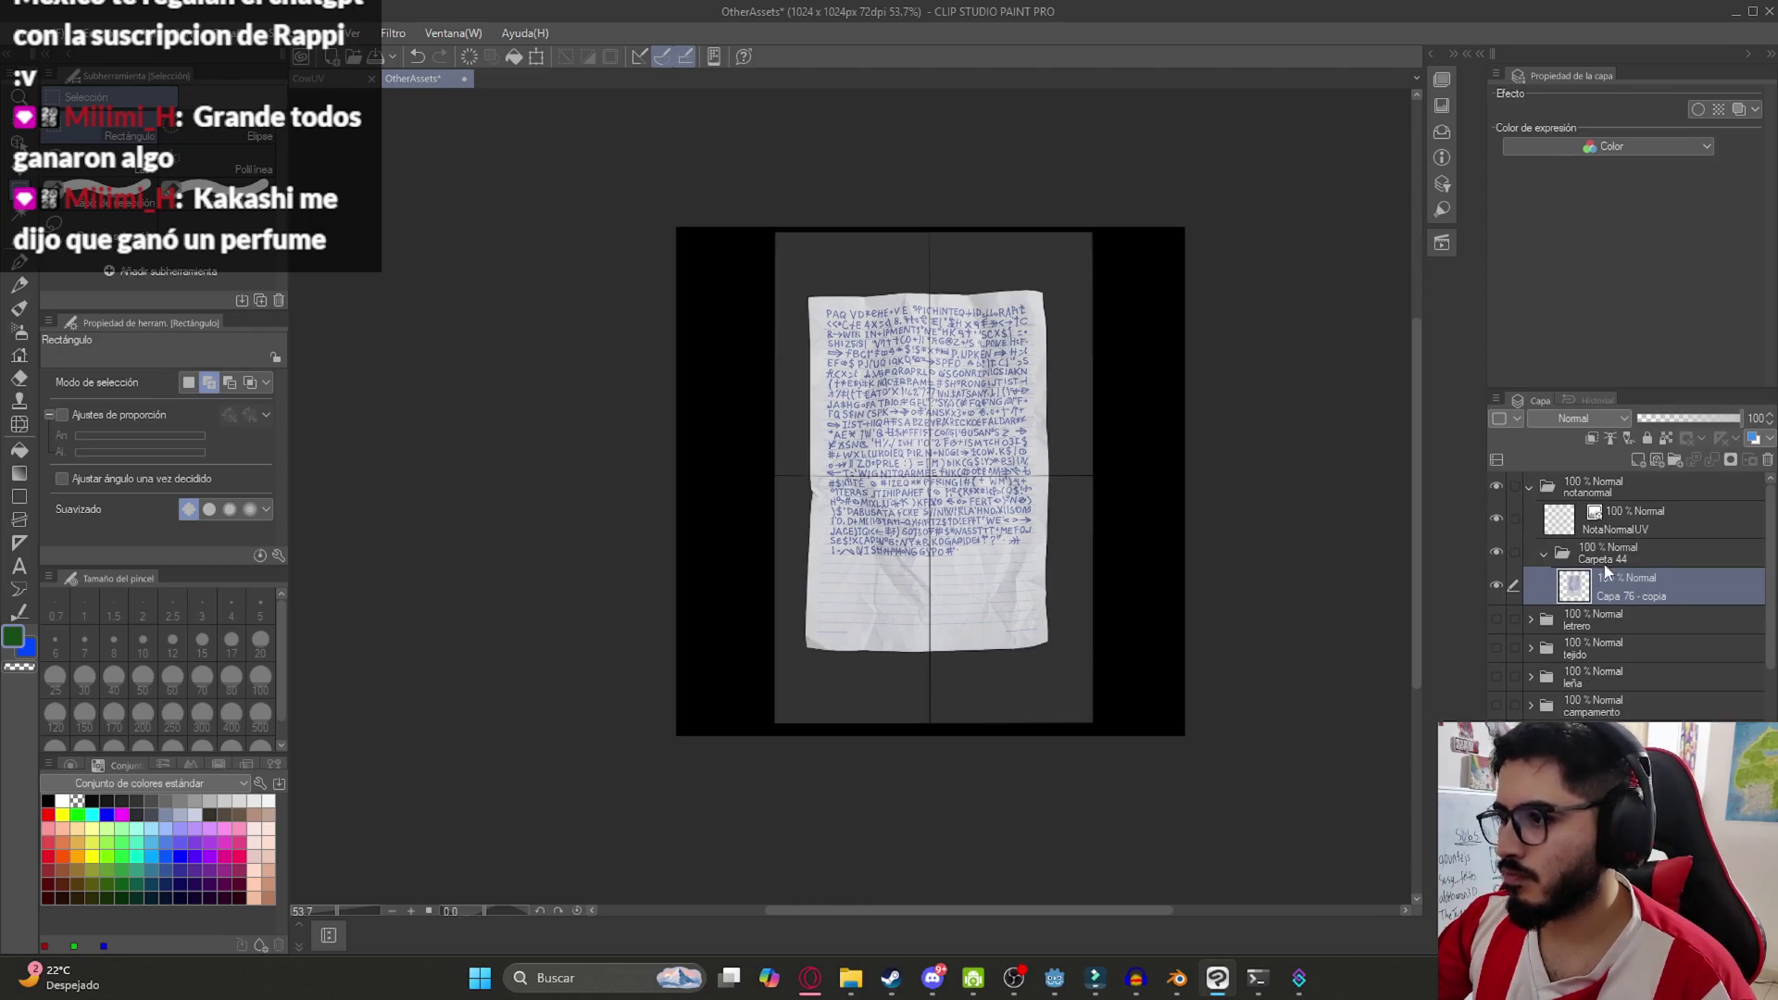
key("k")
left_click_drag(953, 449, 954, 451)
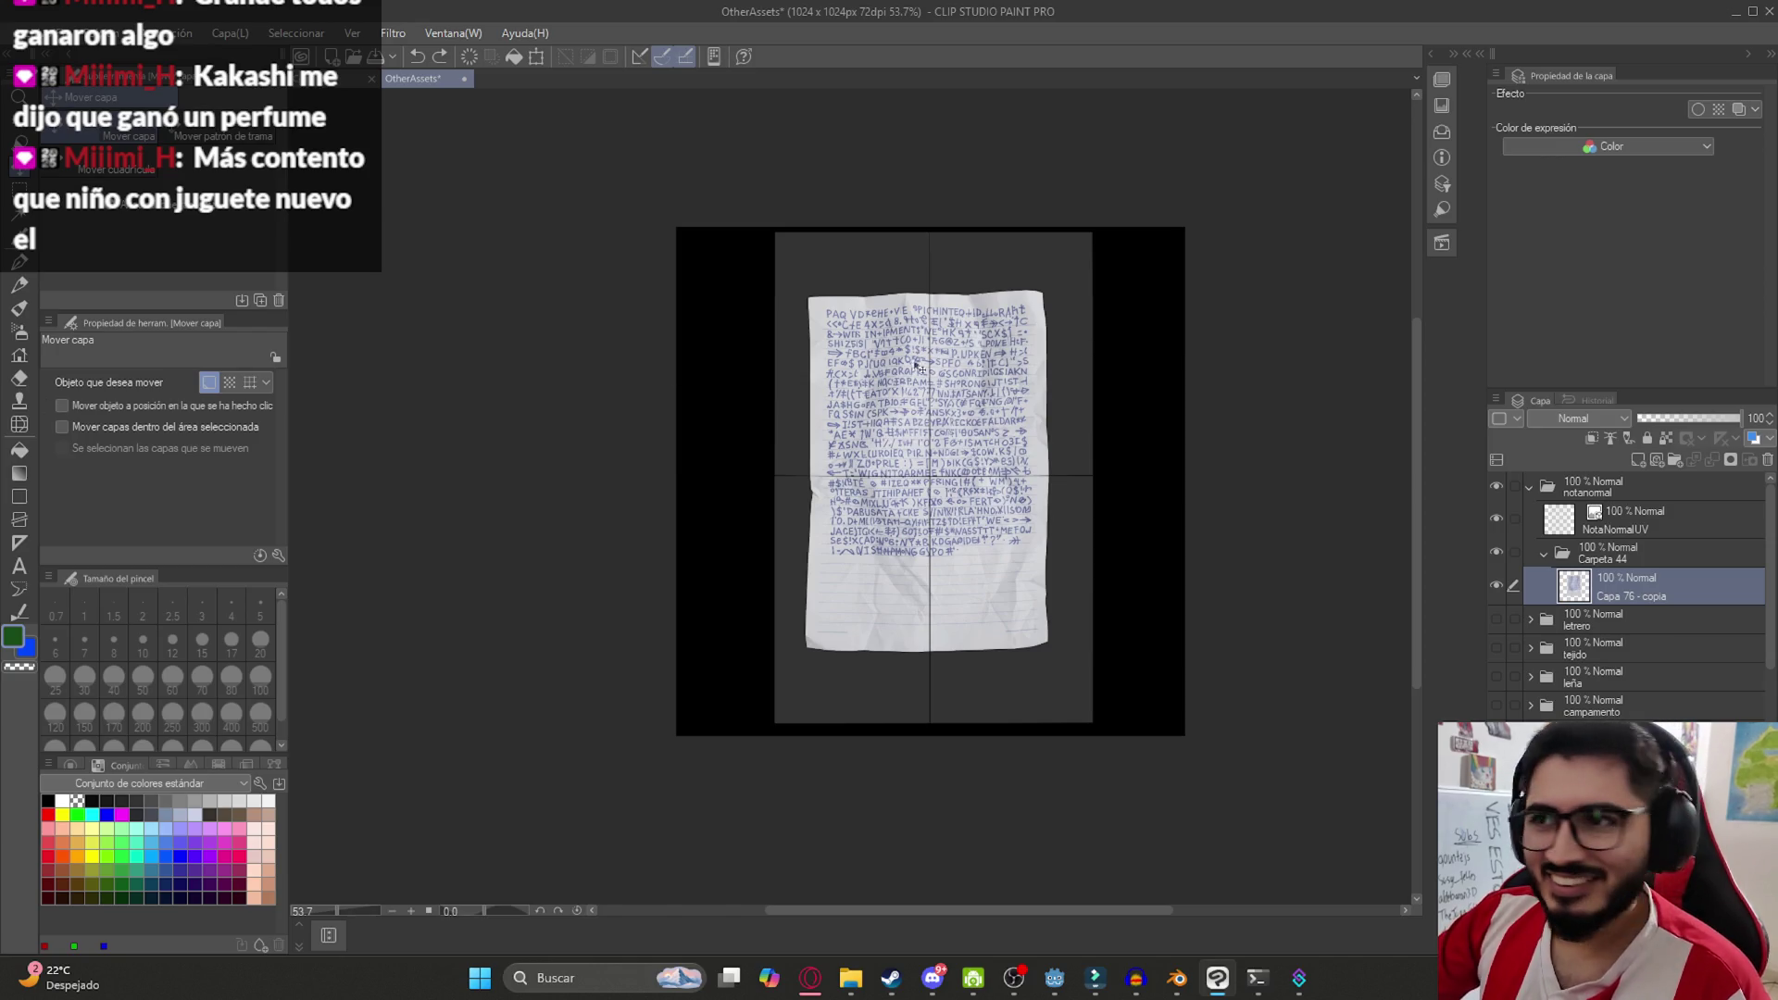
Move the note down and stretch it taller and wider to nearly fill the canvas height
left_click_drag(919, 369, 923, 388)
key("ctrl+t")
left_click_drag(928, 291, 928, 224)
left_click_drag(926, 679, 928, 735)
left_click_drag(1061, 502, 1108, 500)
left_click_drag(802, 474, 768, 475)
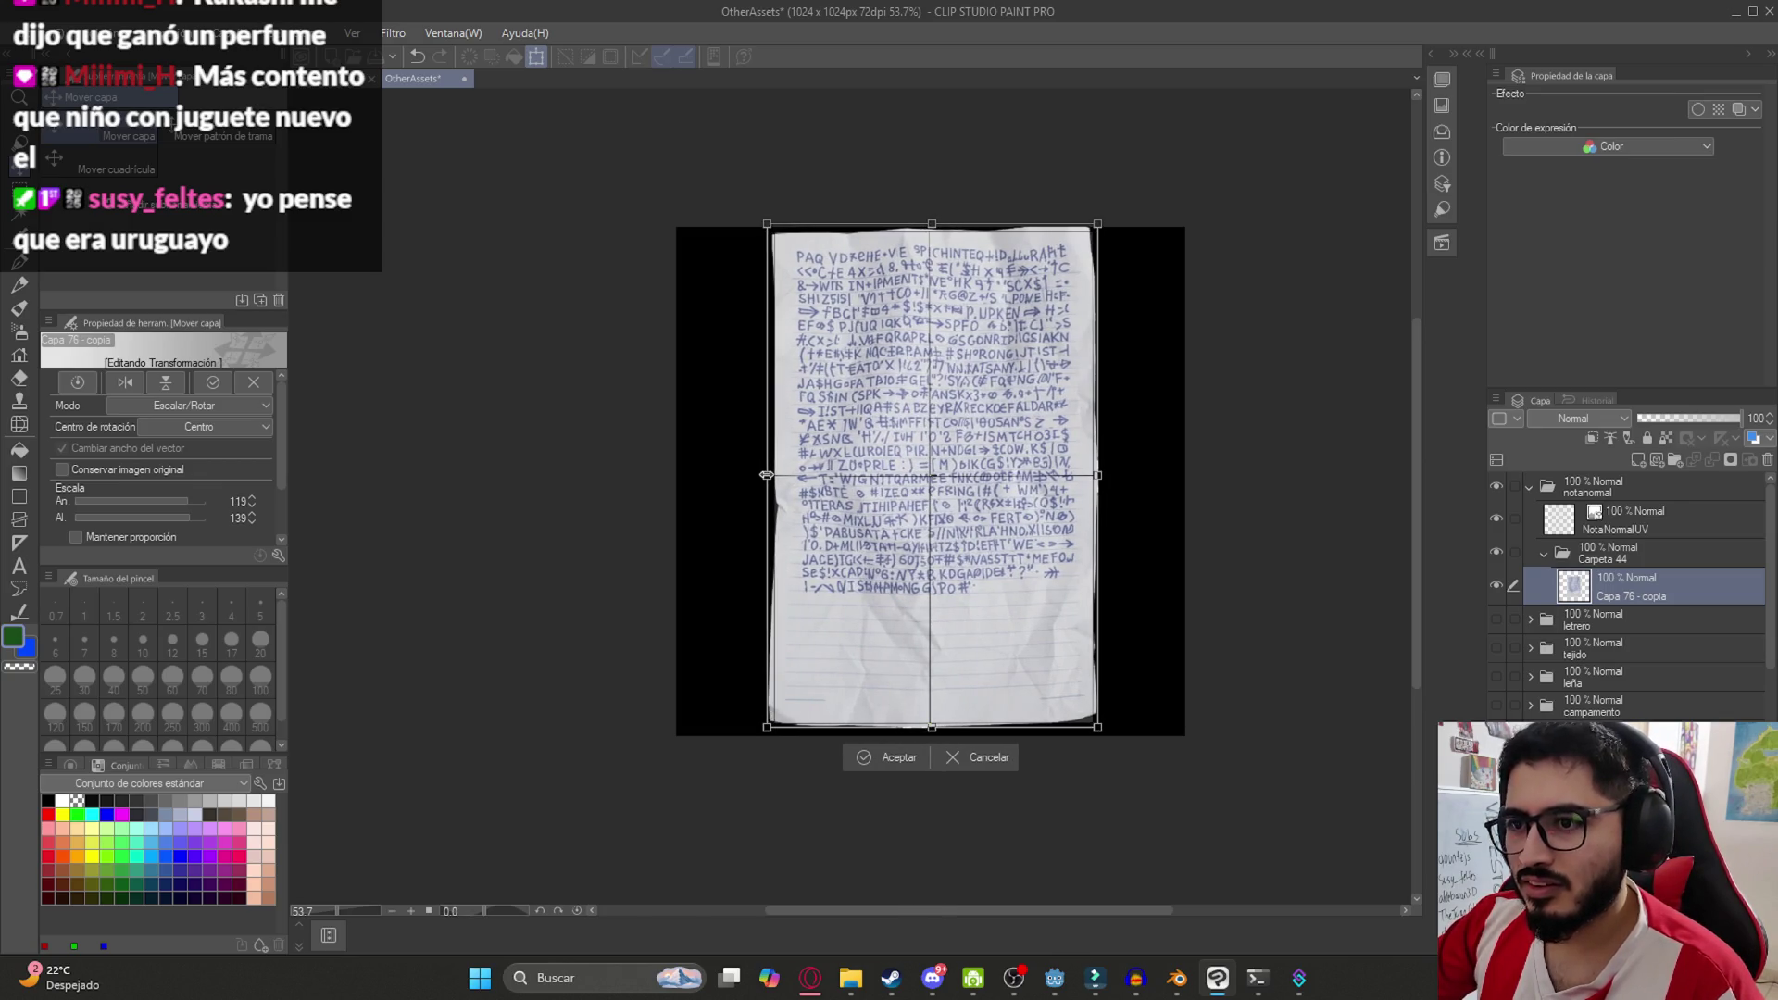
key("Return")
scroll(868, 524, "up", 2)
scroll(682, 480, "up", 2)
Pull the note's left edge slightly further out
key("ctrl+t")
left_click_drag(724, 303, 712, 303)
key("Return")
scroll(1070, 454, "down", 2)
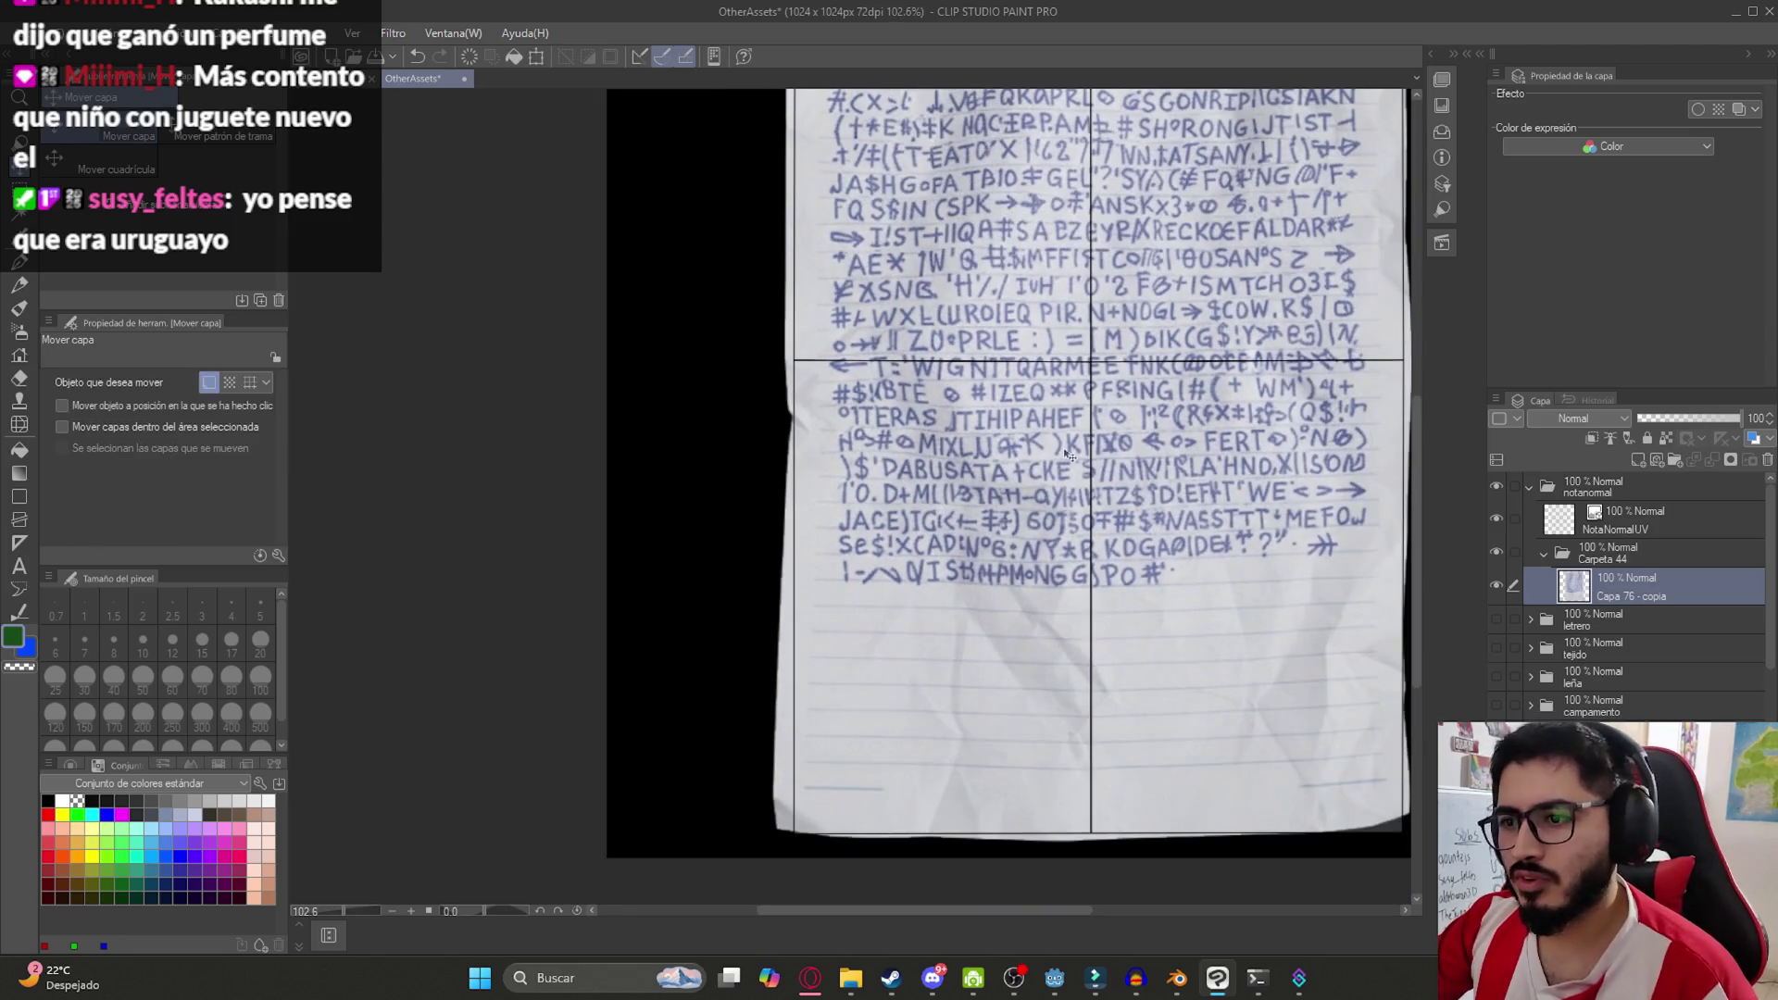
left_click_drag(1070, 454, 854, 417)
Skew the note's corners into a slight perspective distortion
key("ctrl+t")
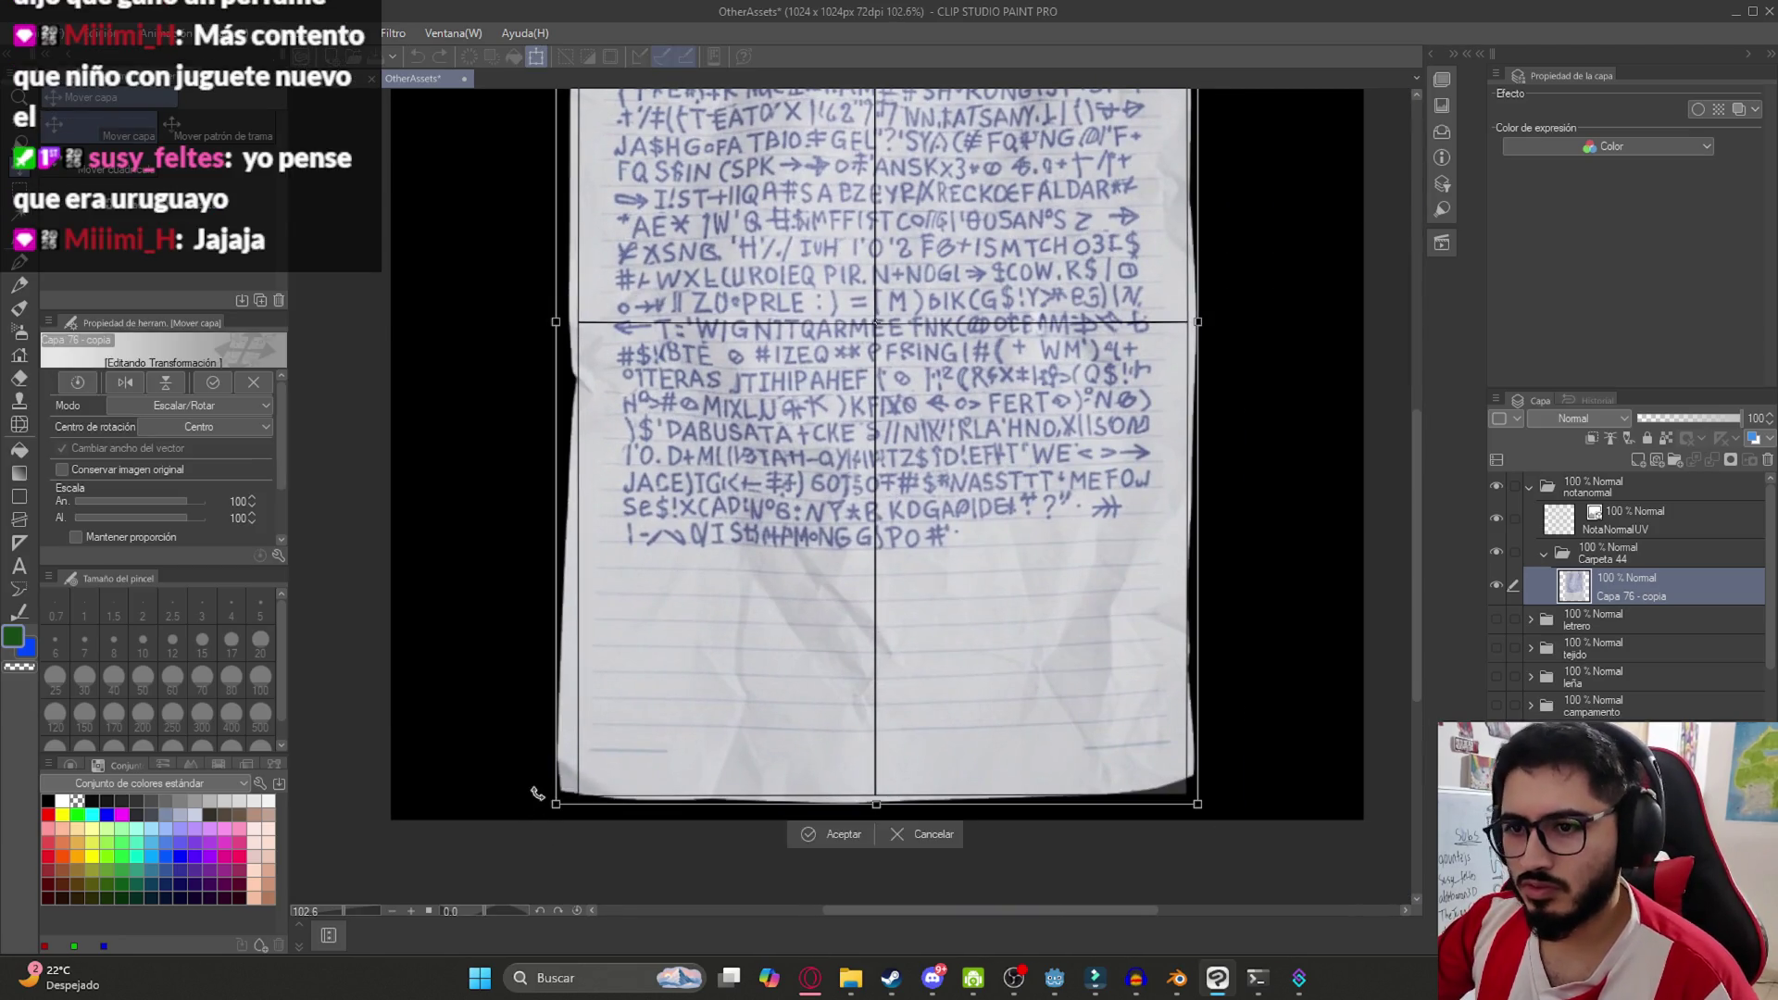
left_click_drag(556, 808, 567, 816)
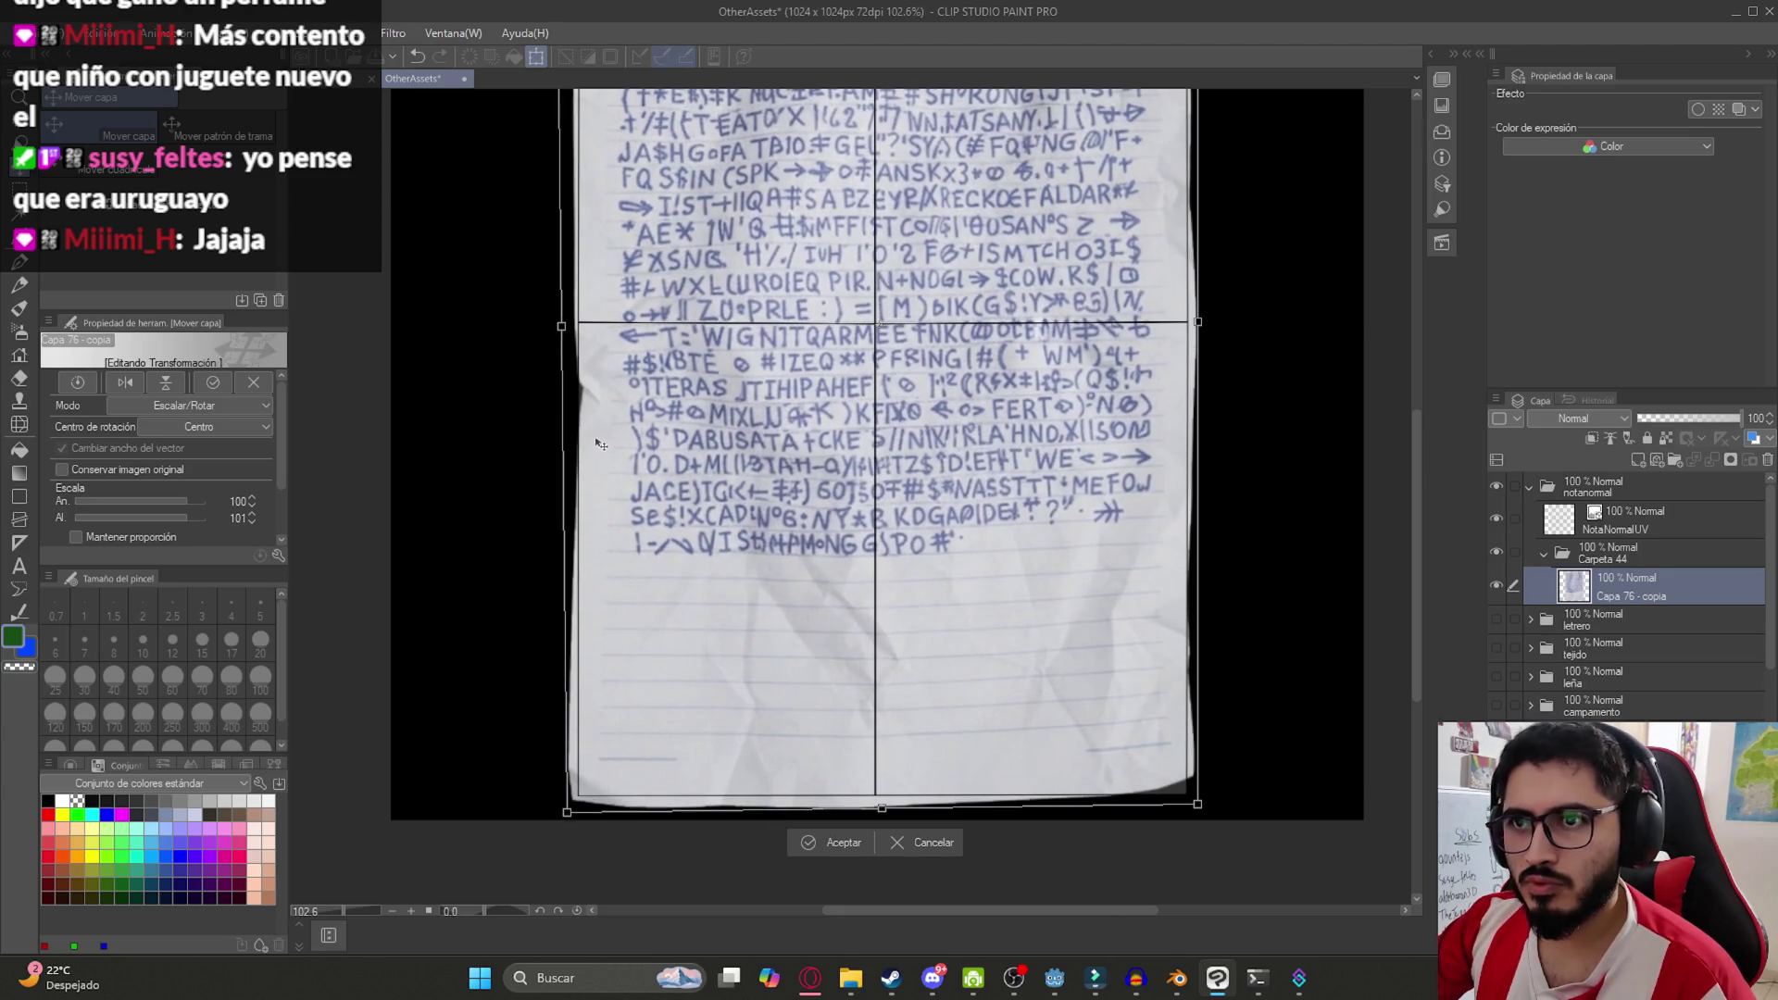
left_click_drag(564, 328, 555, 326)
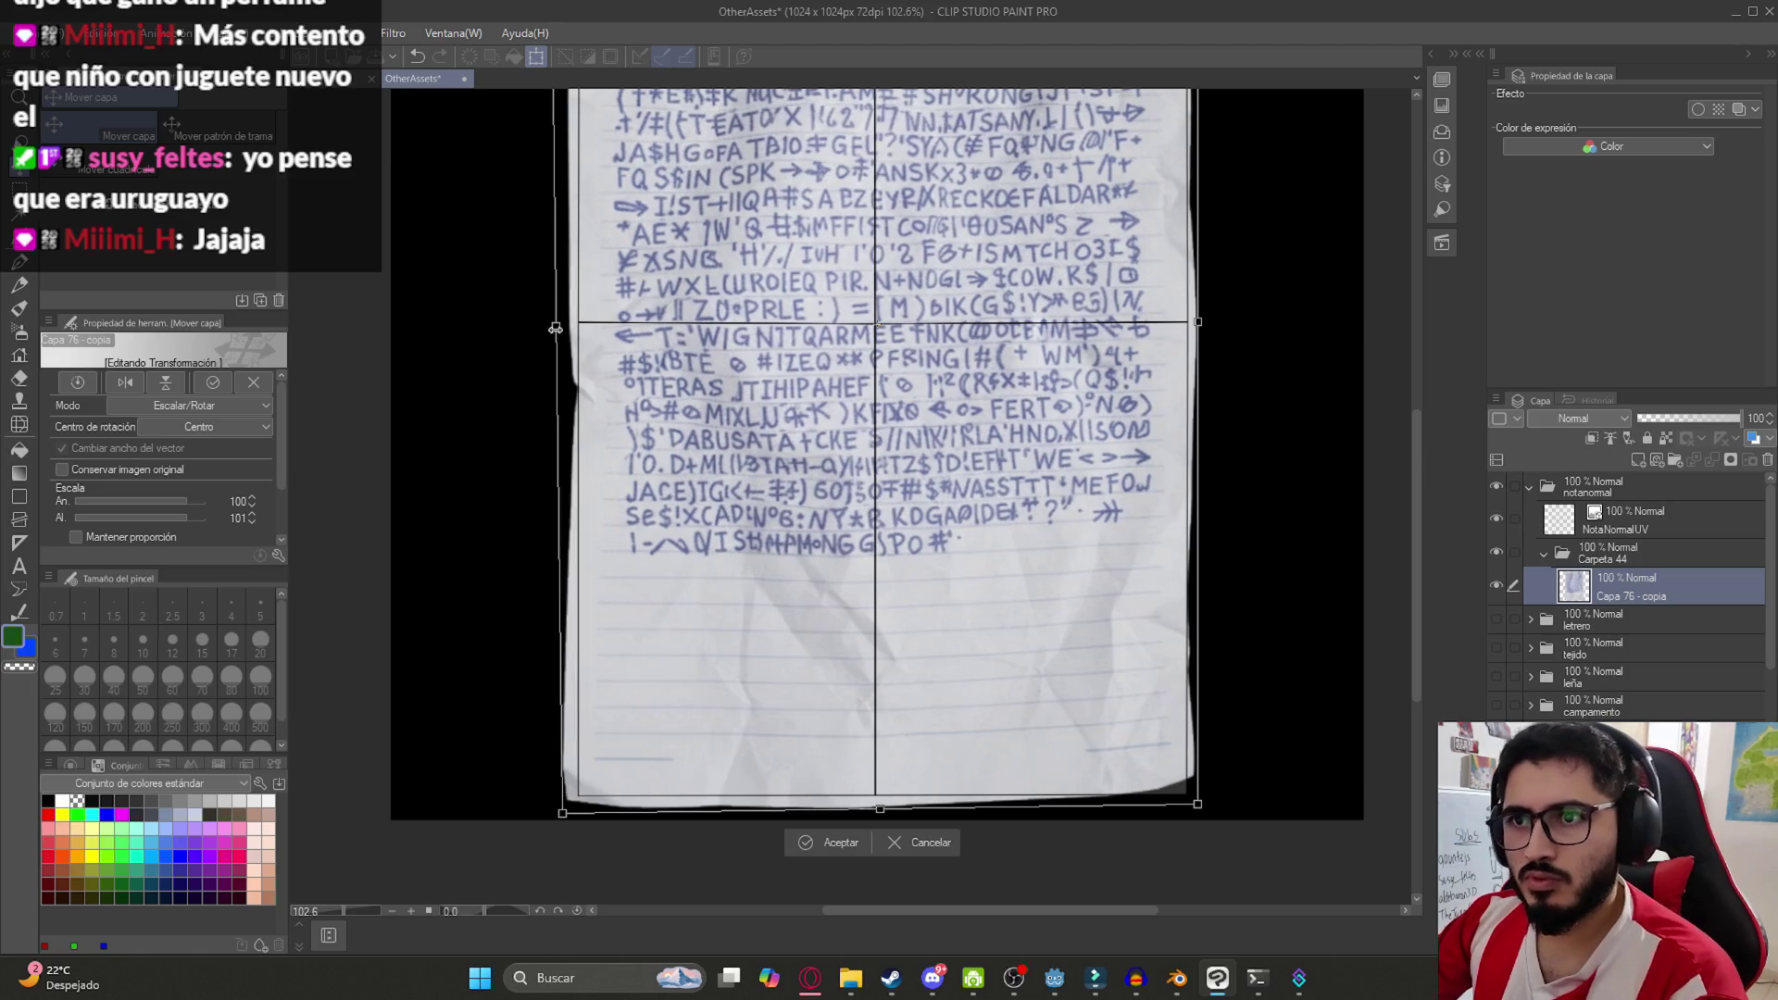
key("ctrl+z")
left_click_drag(1200, 812, 1204, 839)
scroll(1222, 528, "up", 5)
left_click_drag(1169, 284, 1173, 276)
left_click_drag(524, 282, 528, 274)
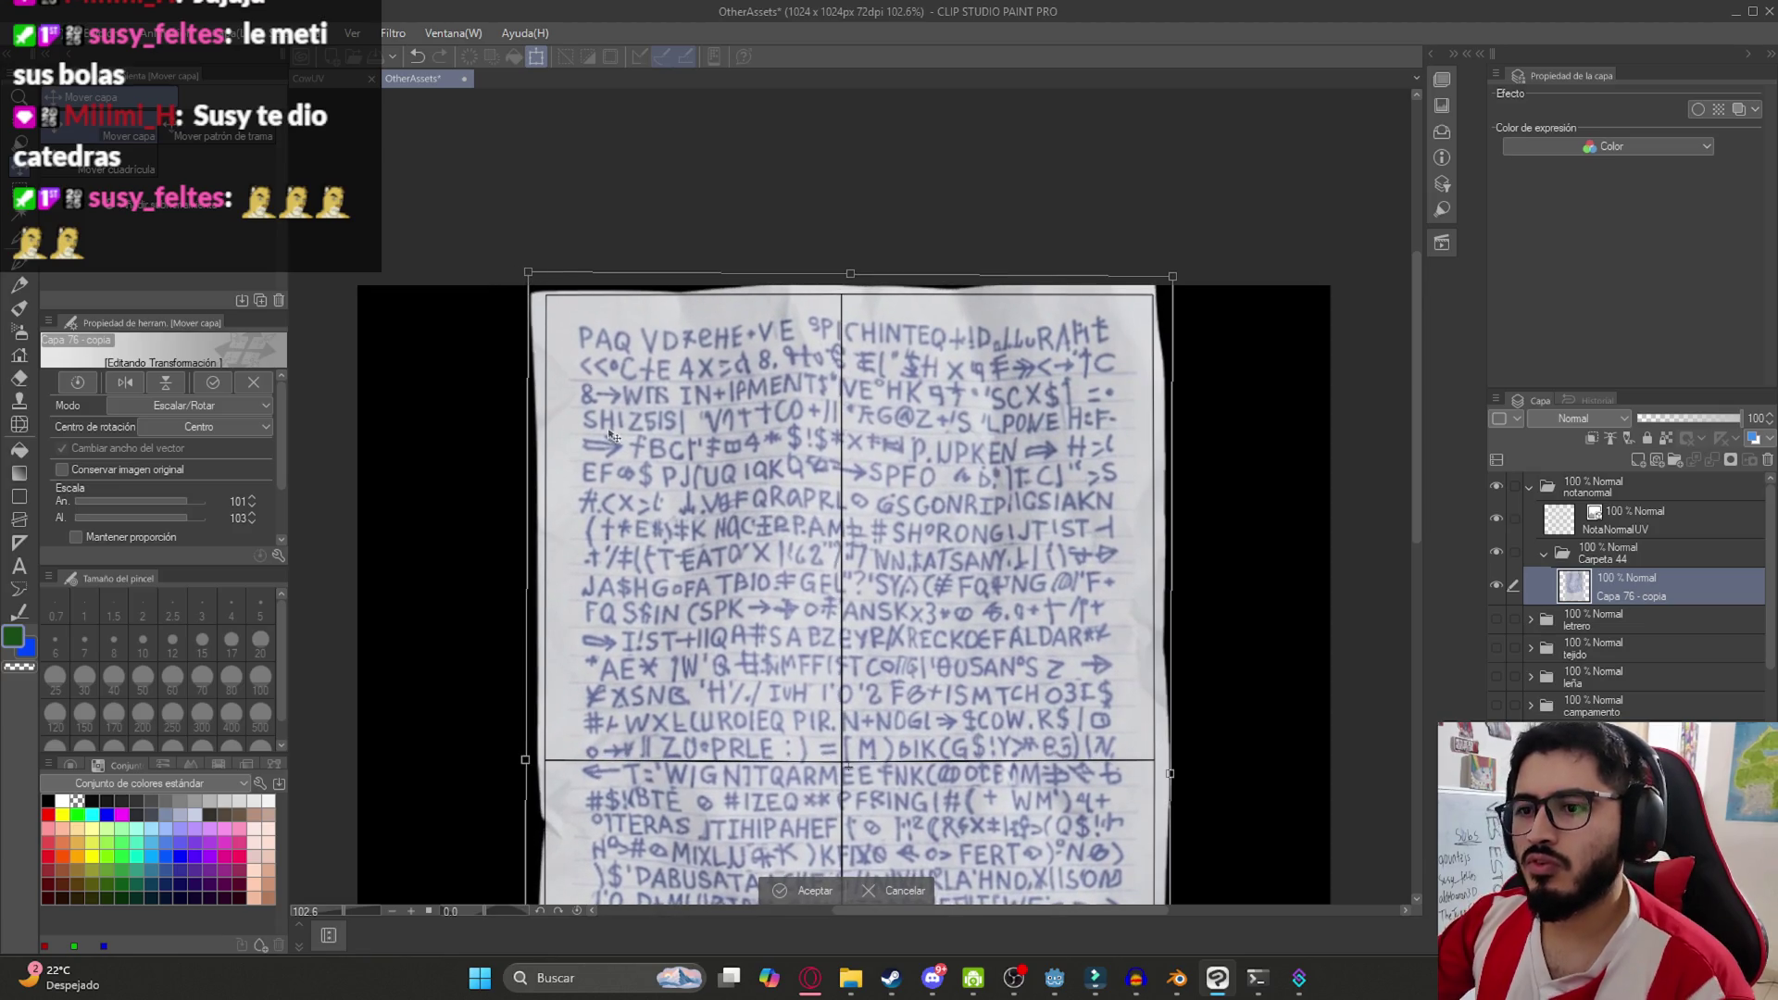
key("Return")
scroll(612, 435, "down", 3)
scroll(608, 584, "up", 1)
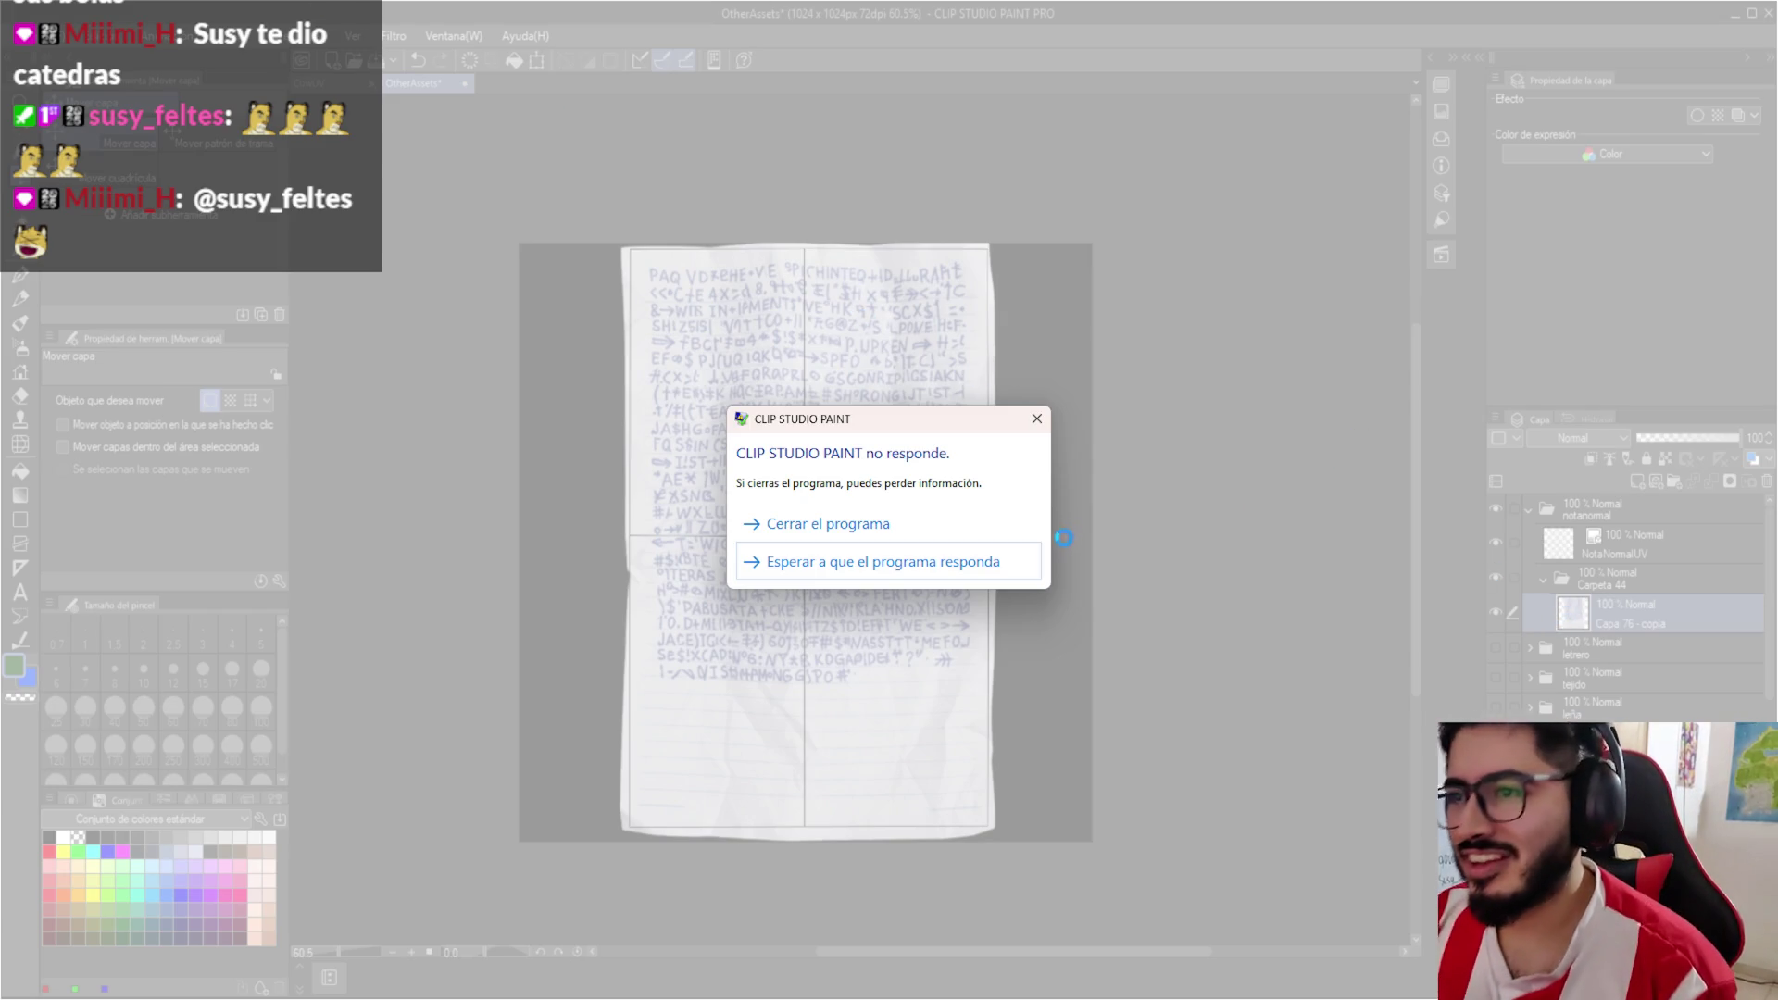
Save the artwork and collapse the Carpeta 44 layer folder
left_click(945, 555)
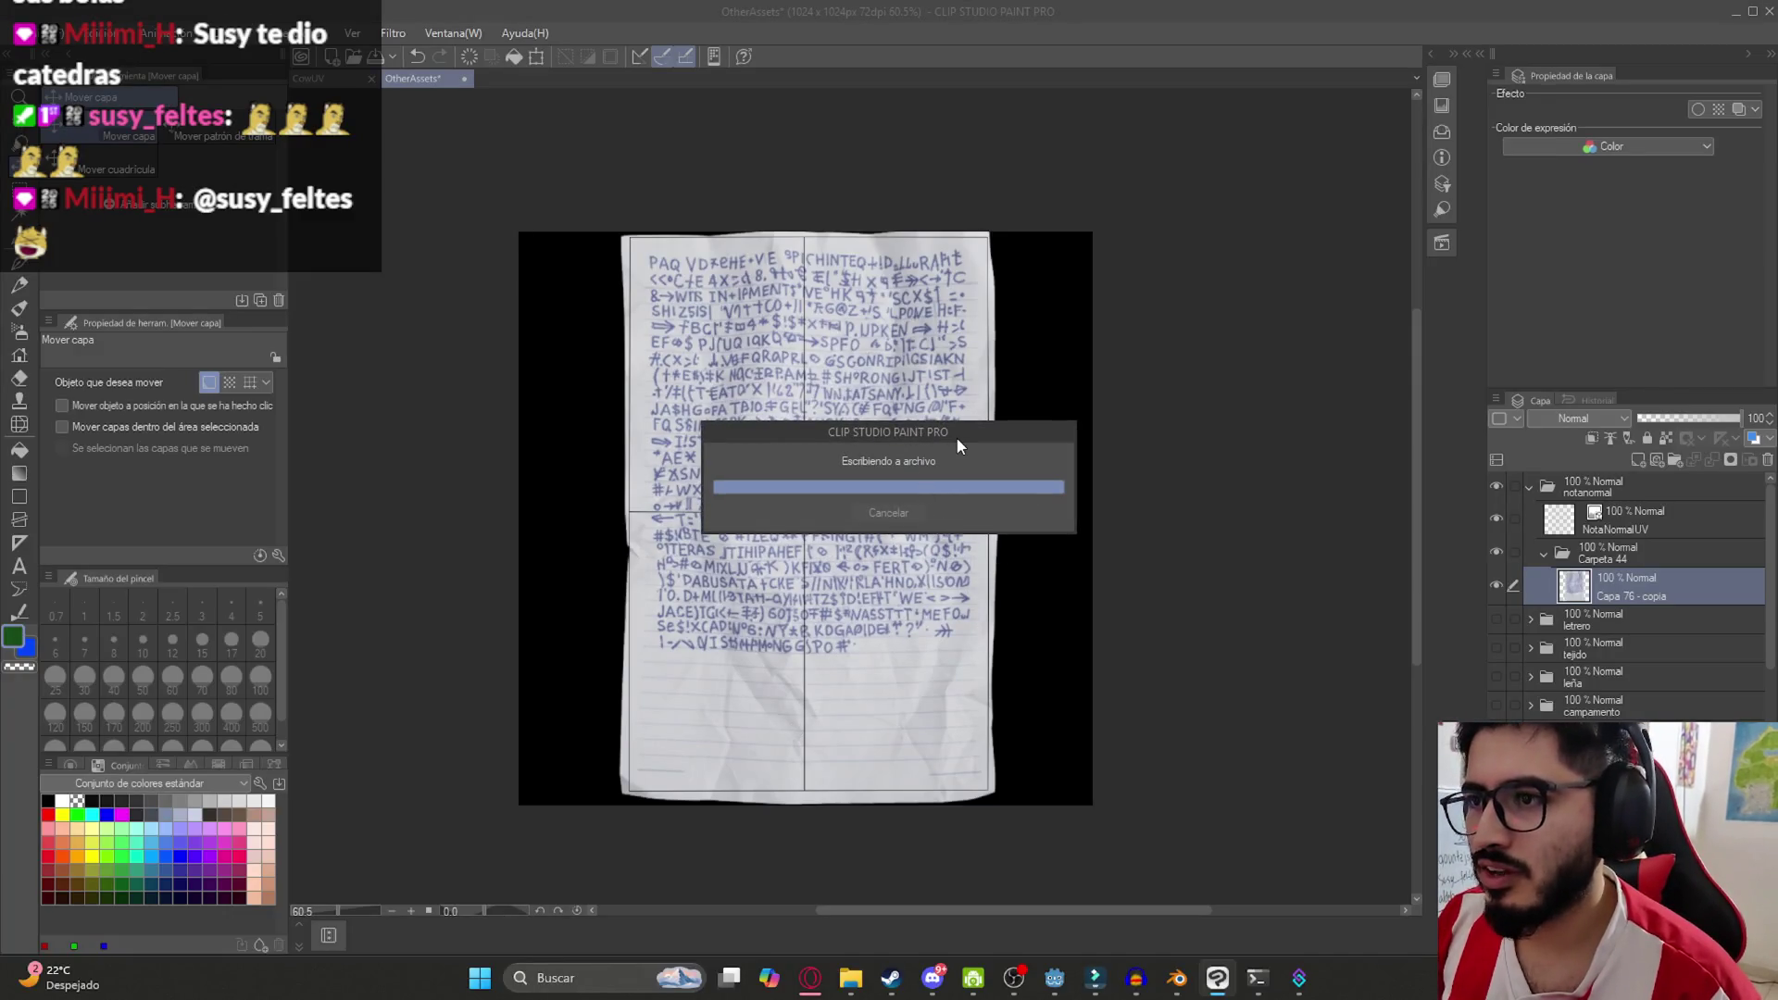
scroll(887, 580, "up", 1)
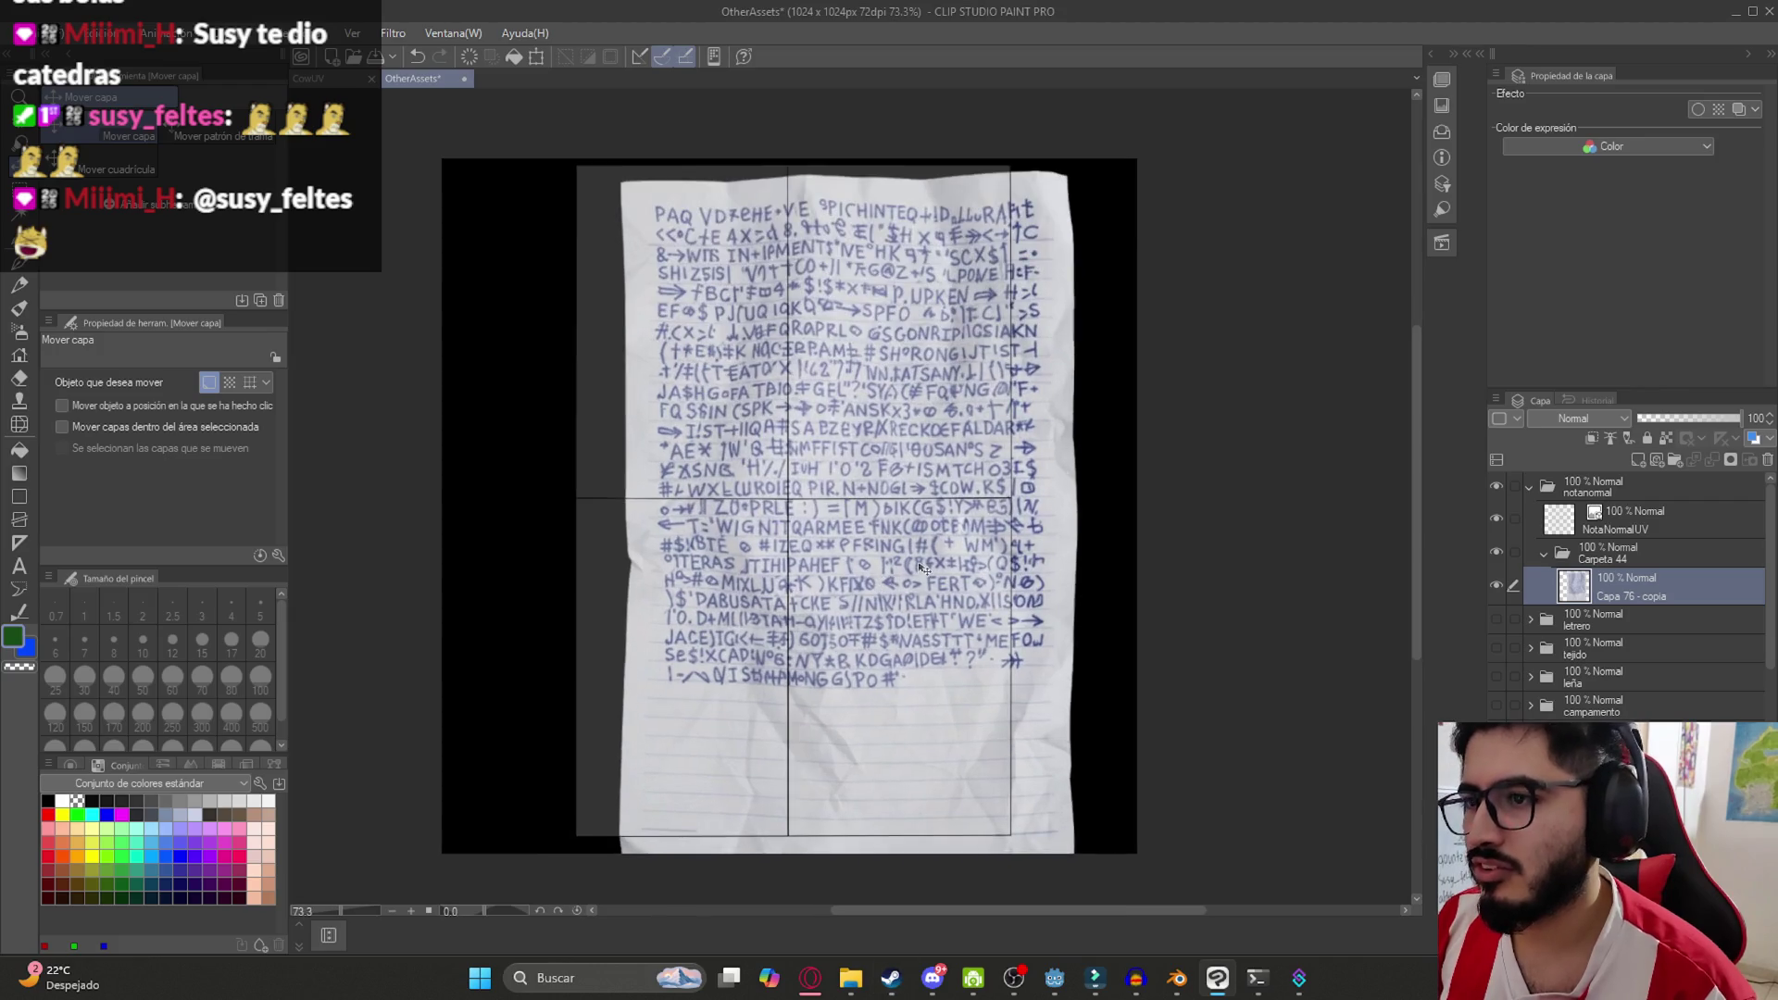
left_click(1538, 548)
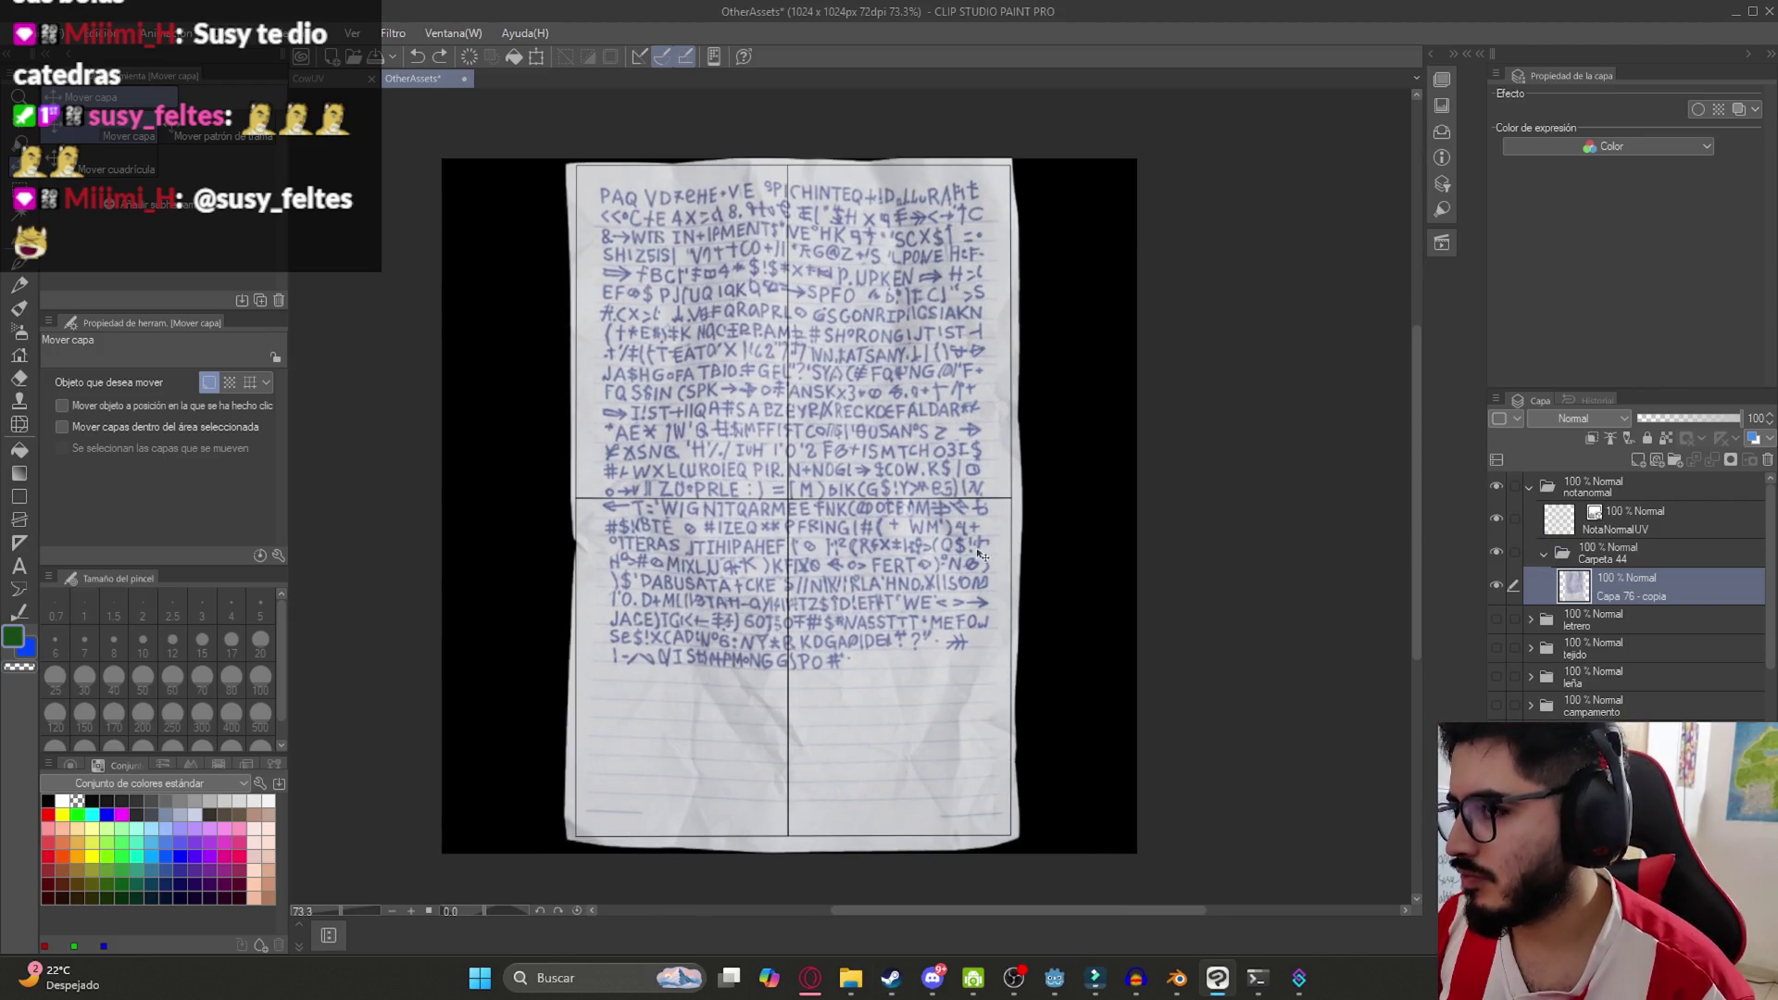
key("ctrl+s")
scroll(1088, 519, "down", 2)
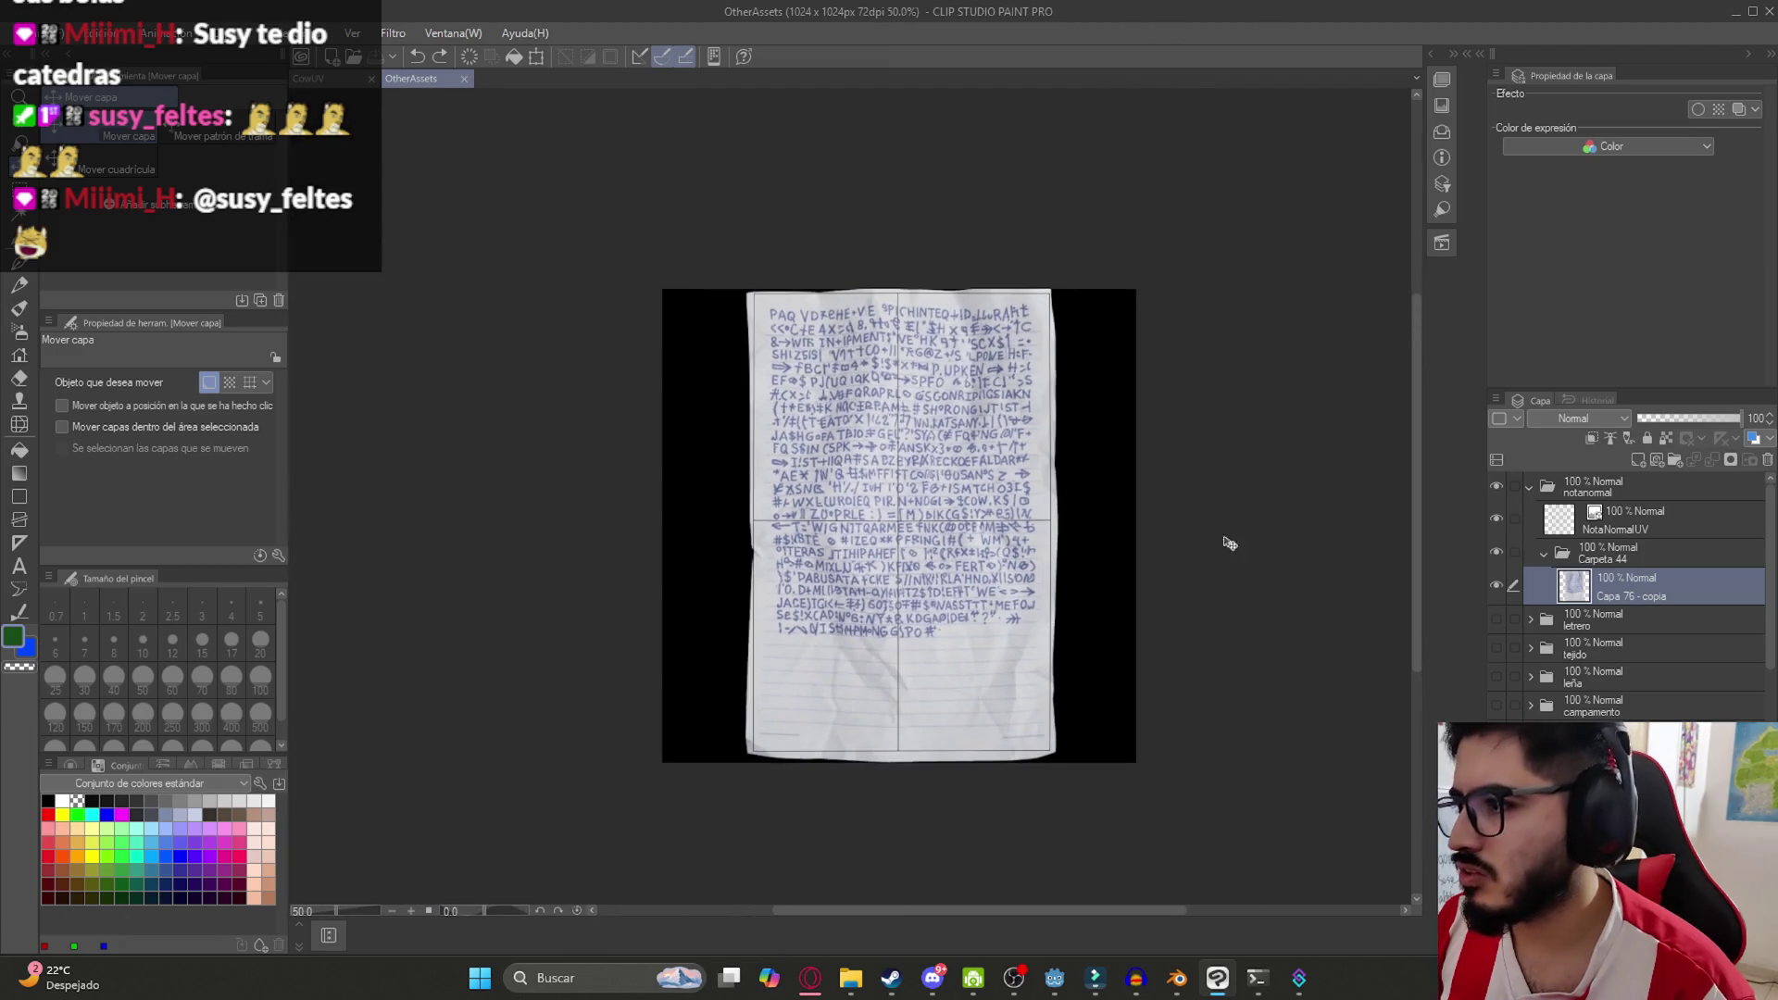
left_click(1545, 560)
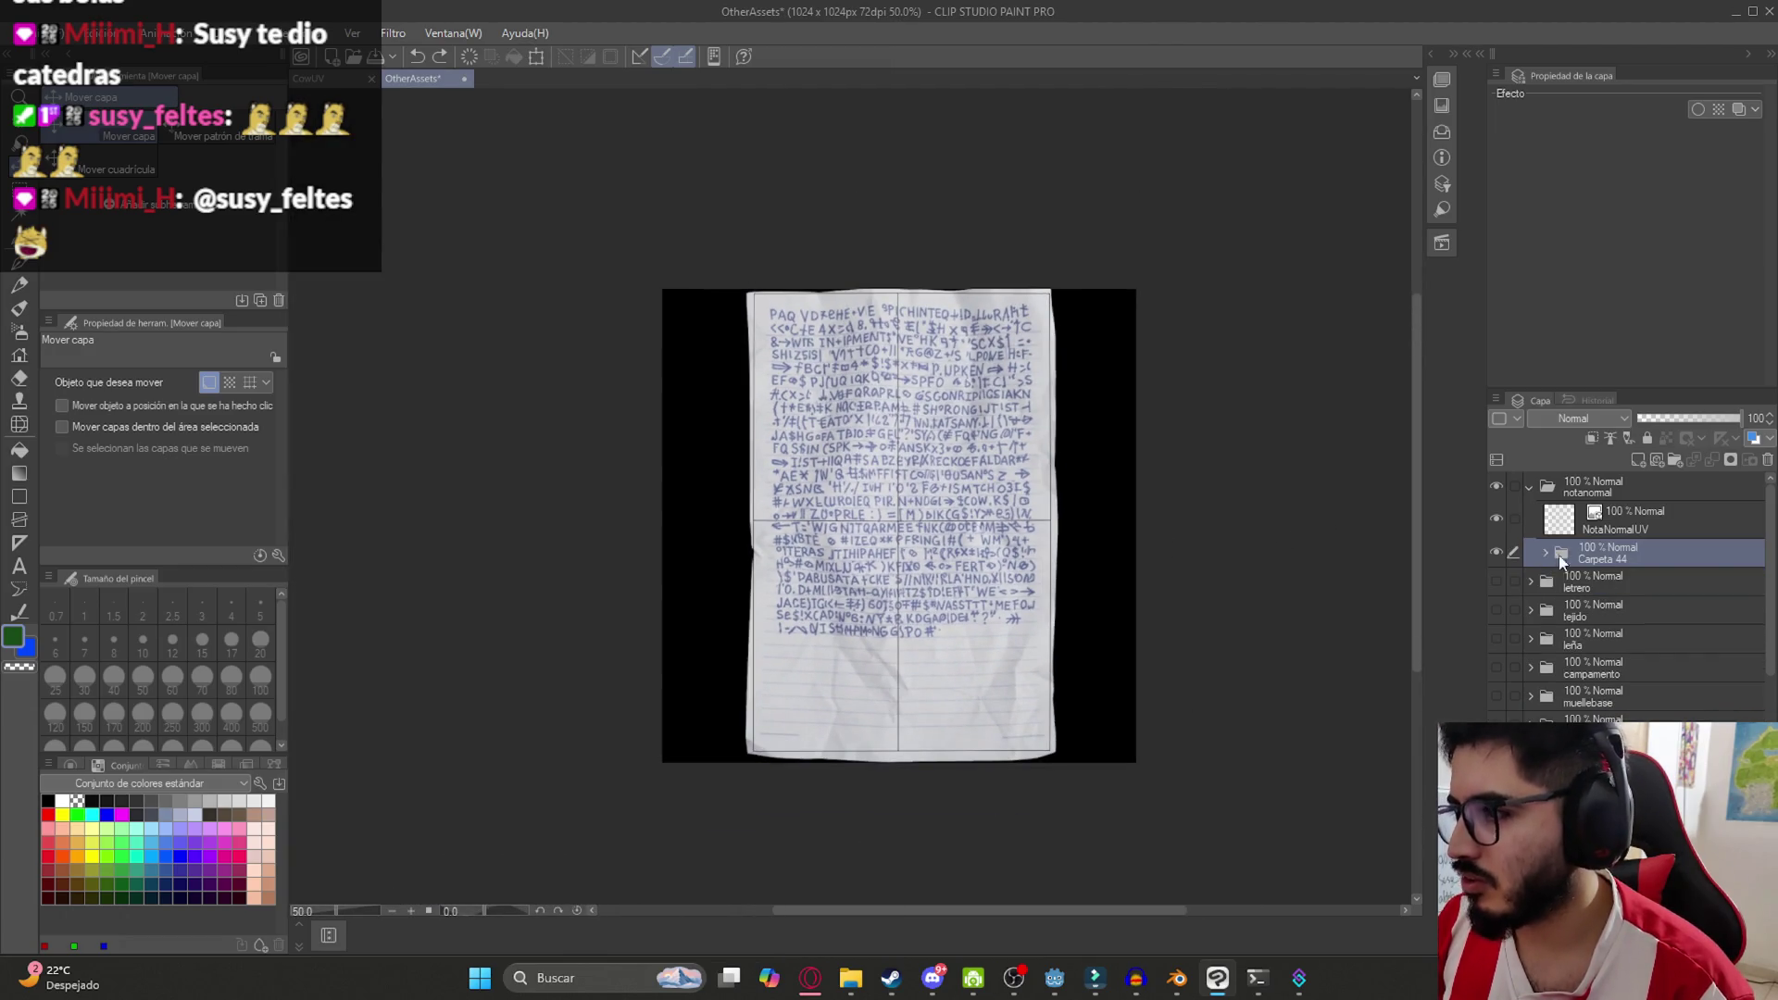
right_click(1563, 555)
Make a raster copy of Carpeta 44, hide NotaNormalUV, and apply a size-5 mosaic
left_click(1532, 515)
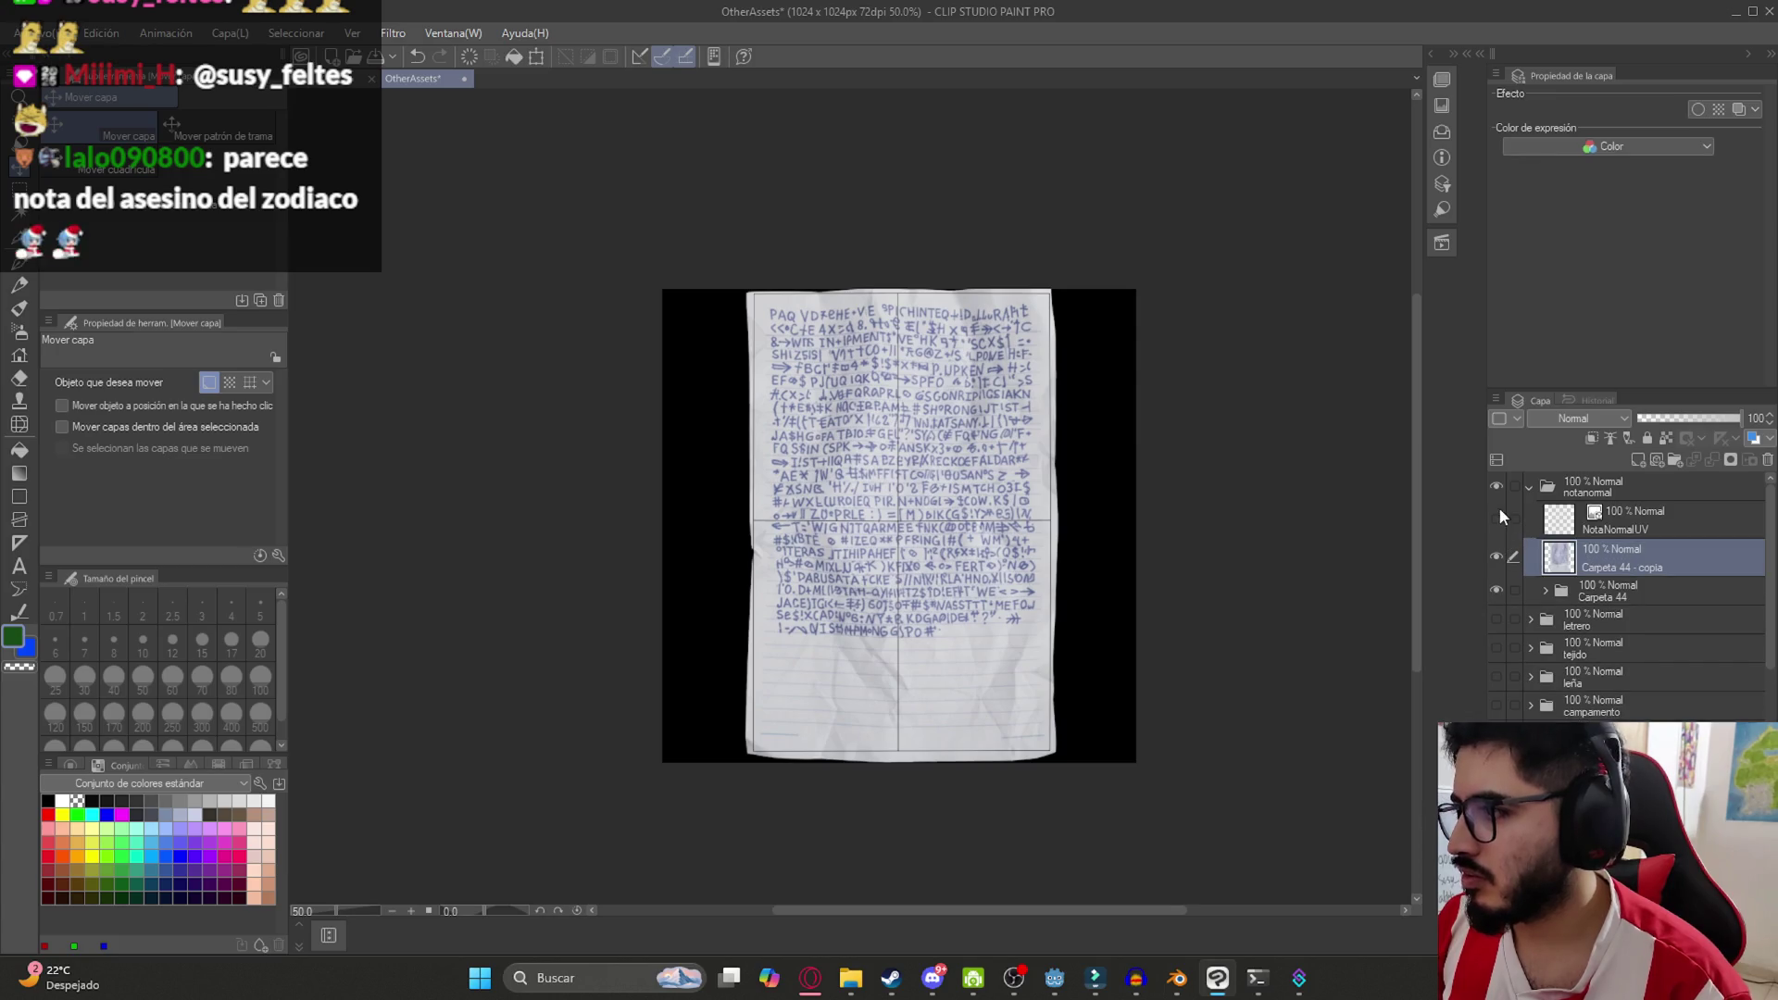
left_click(1498, 516)
left_click(398, 33)
mouse_move(458, 123)
left_click(575, 152)
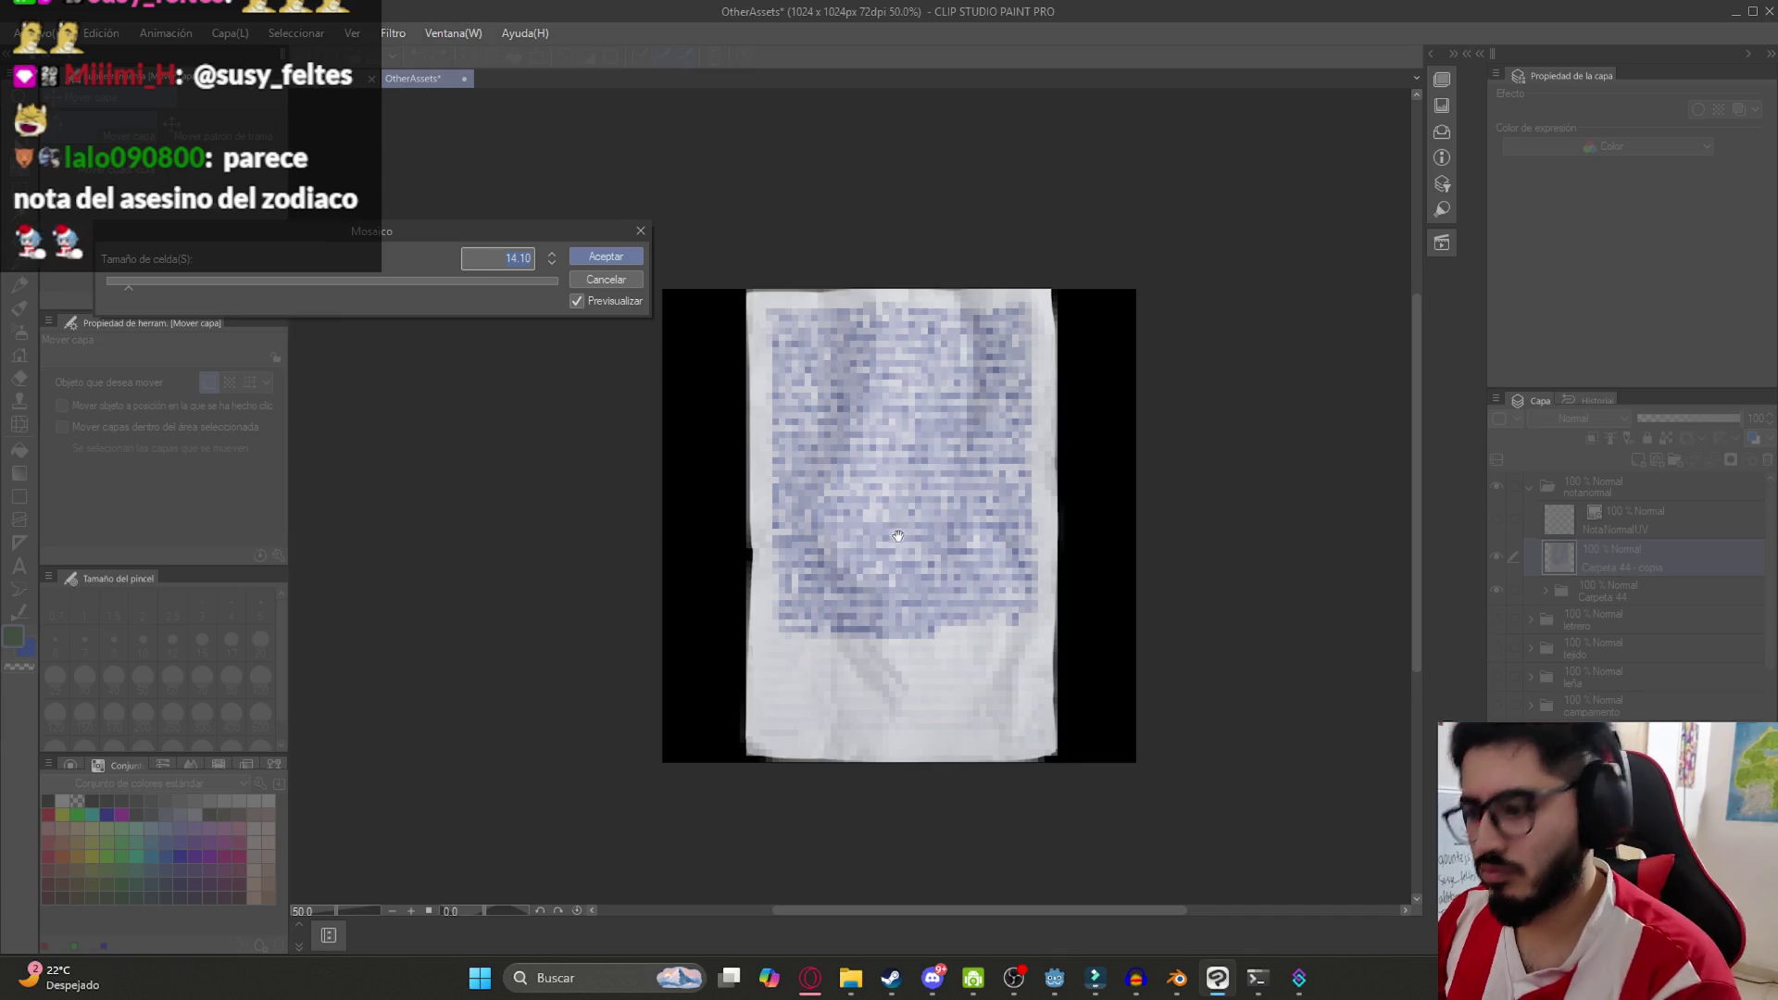
type("5")
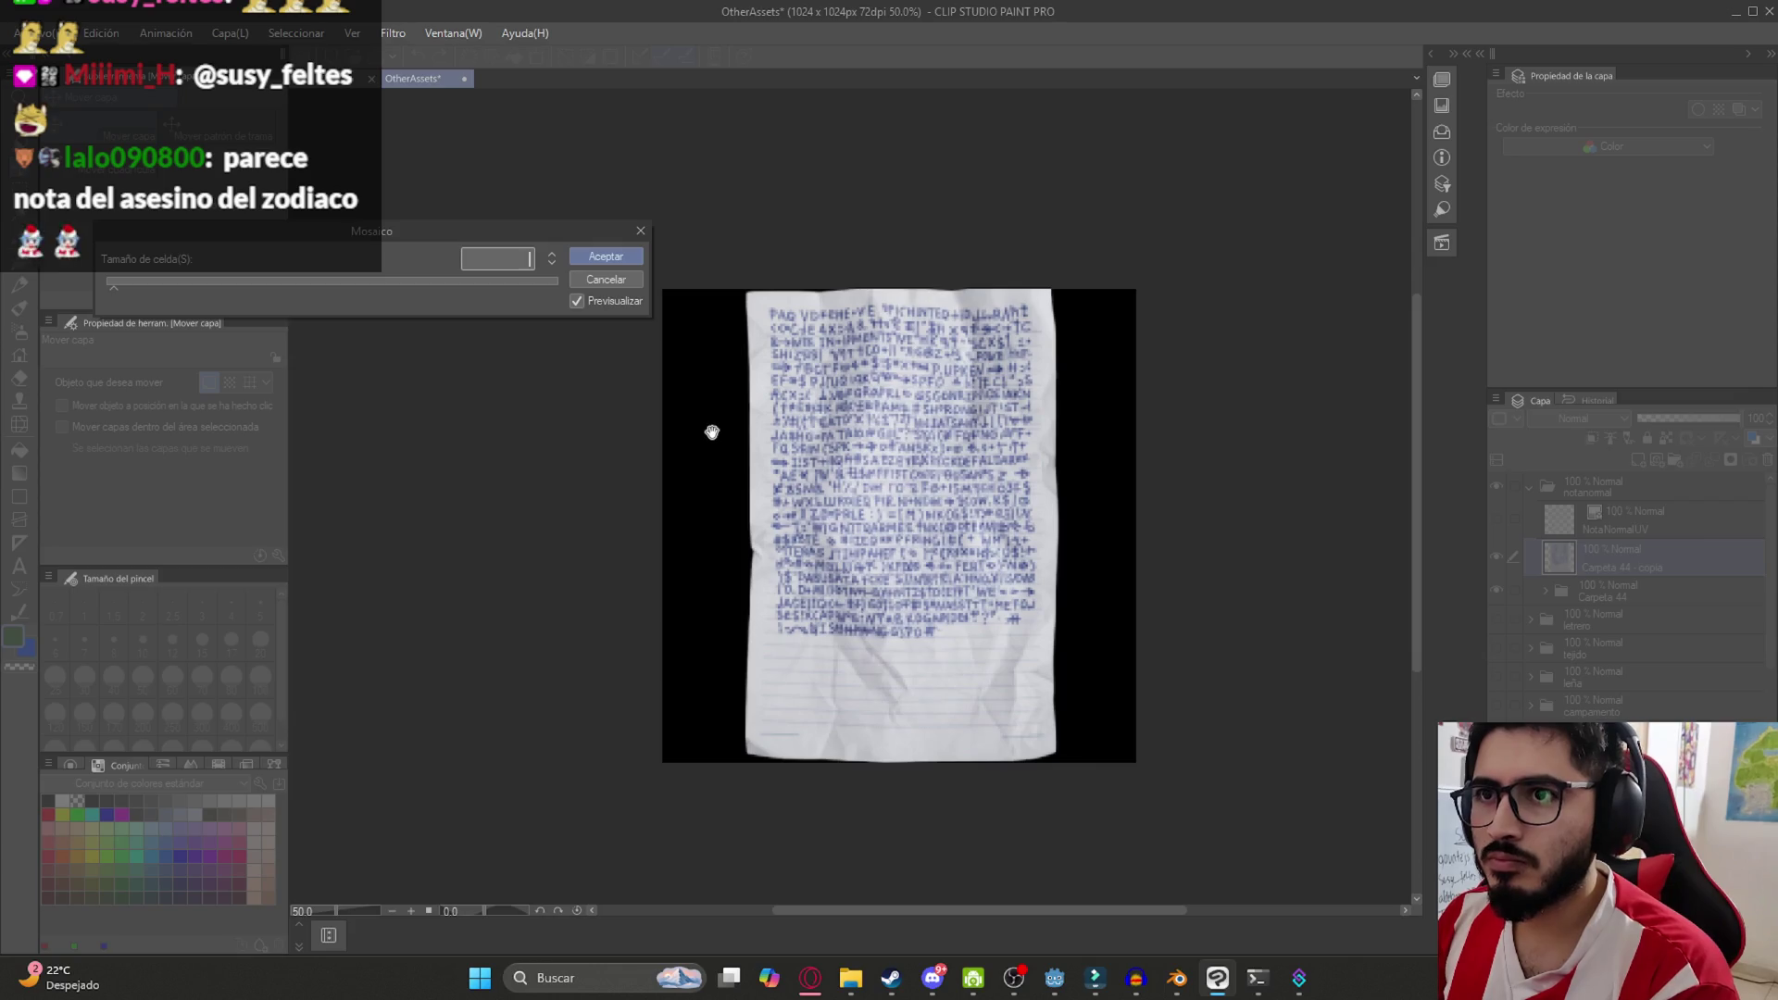
type("8")
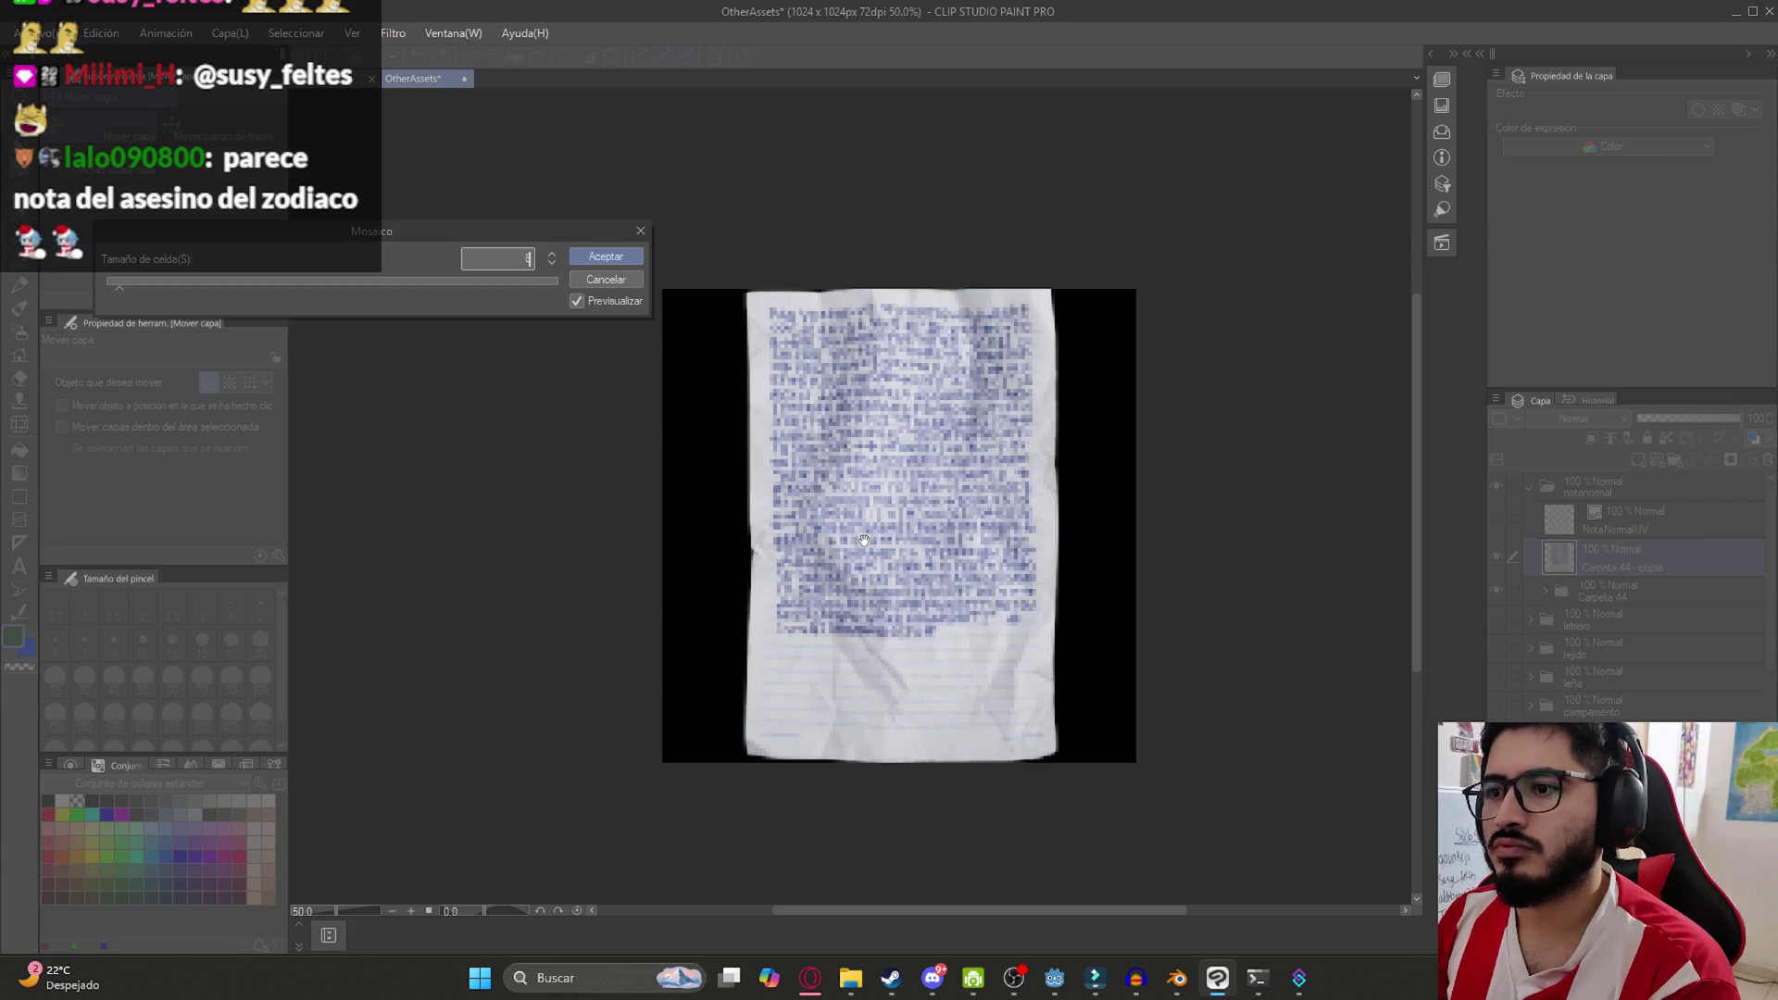
type("10")
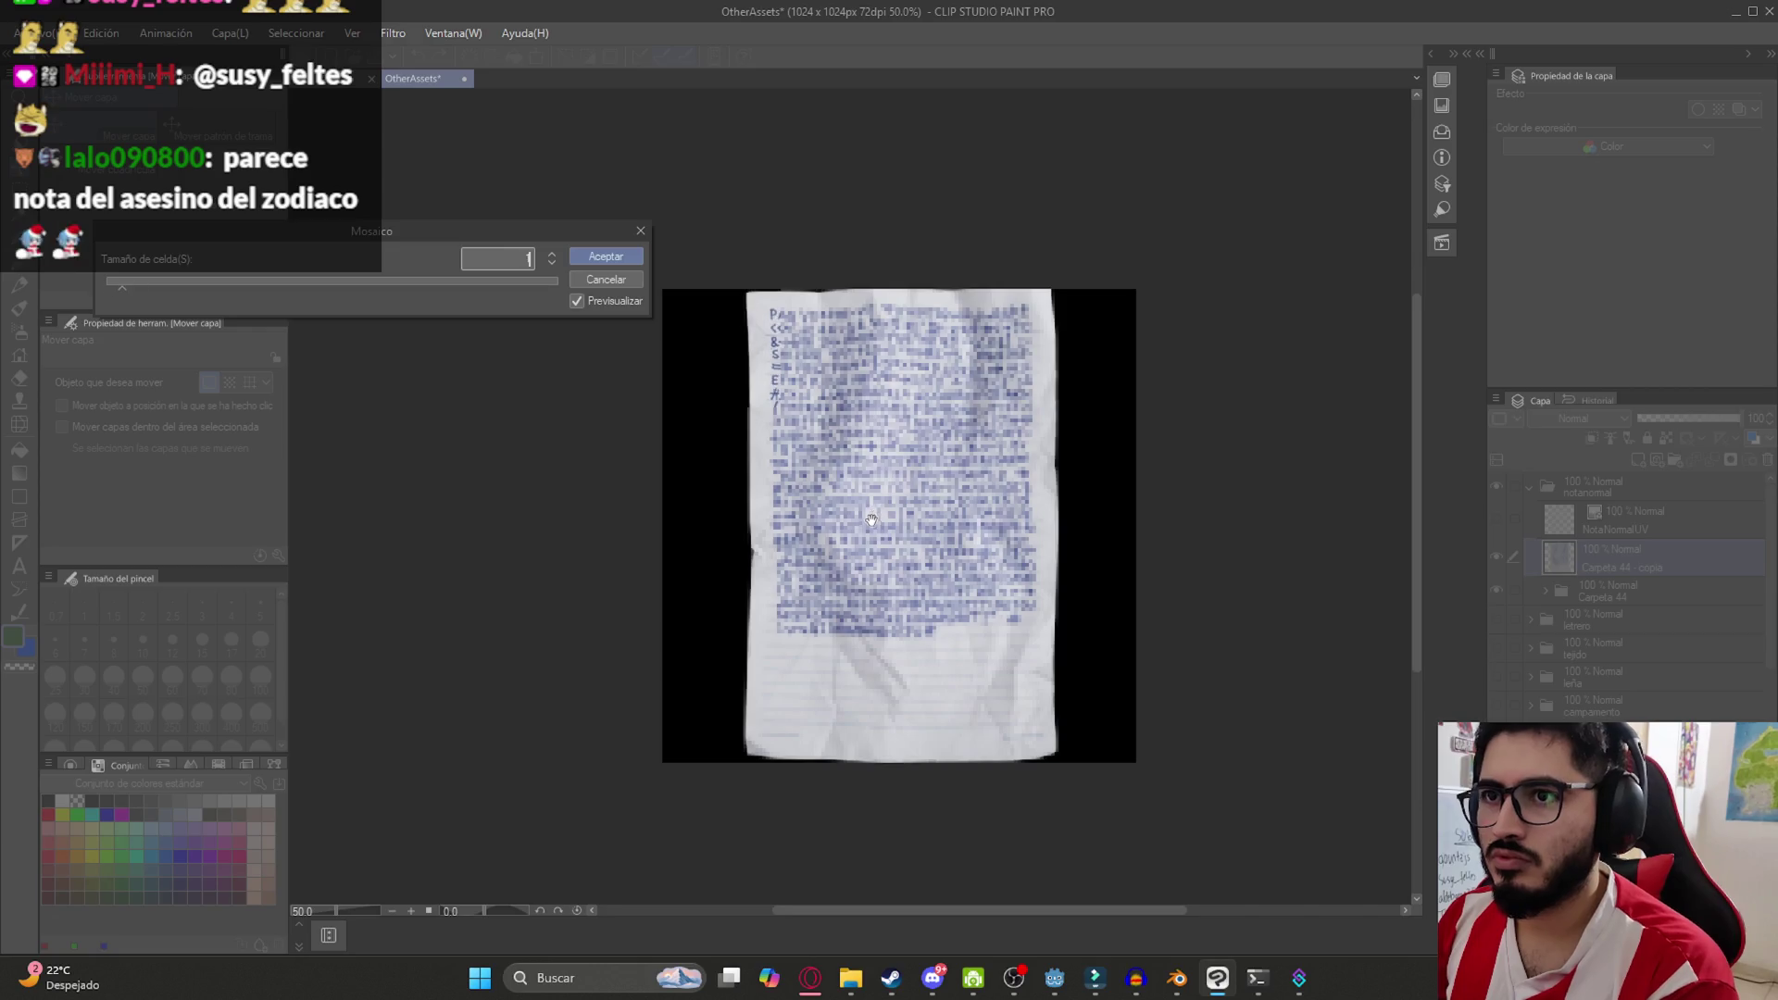
key("Return")
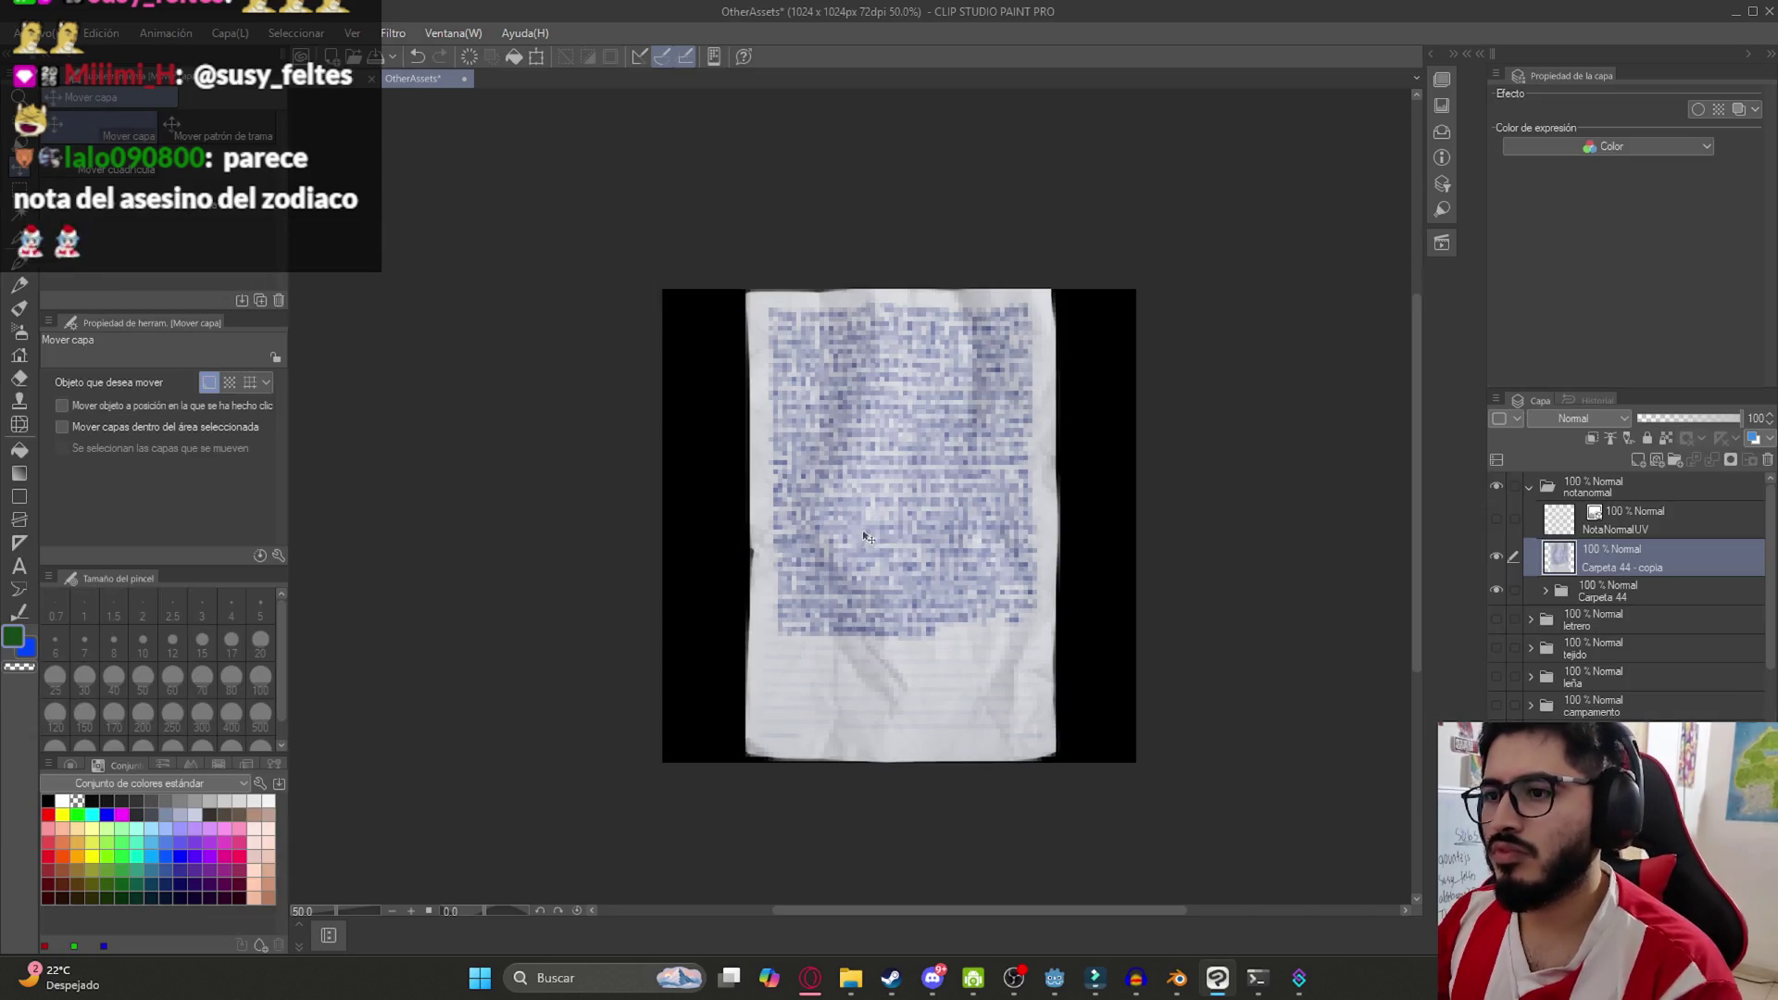
Export the layer as a PNG named 'NotaNormalUV'
left_click(28, 32)
mouse_move(298, 279)
left_click(416, 314)
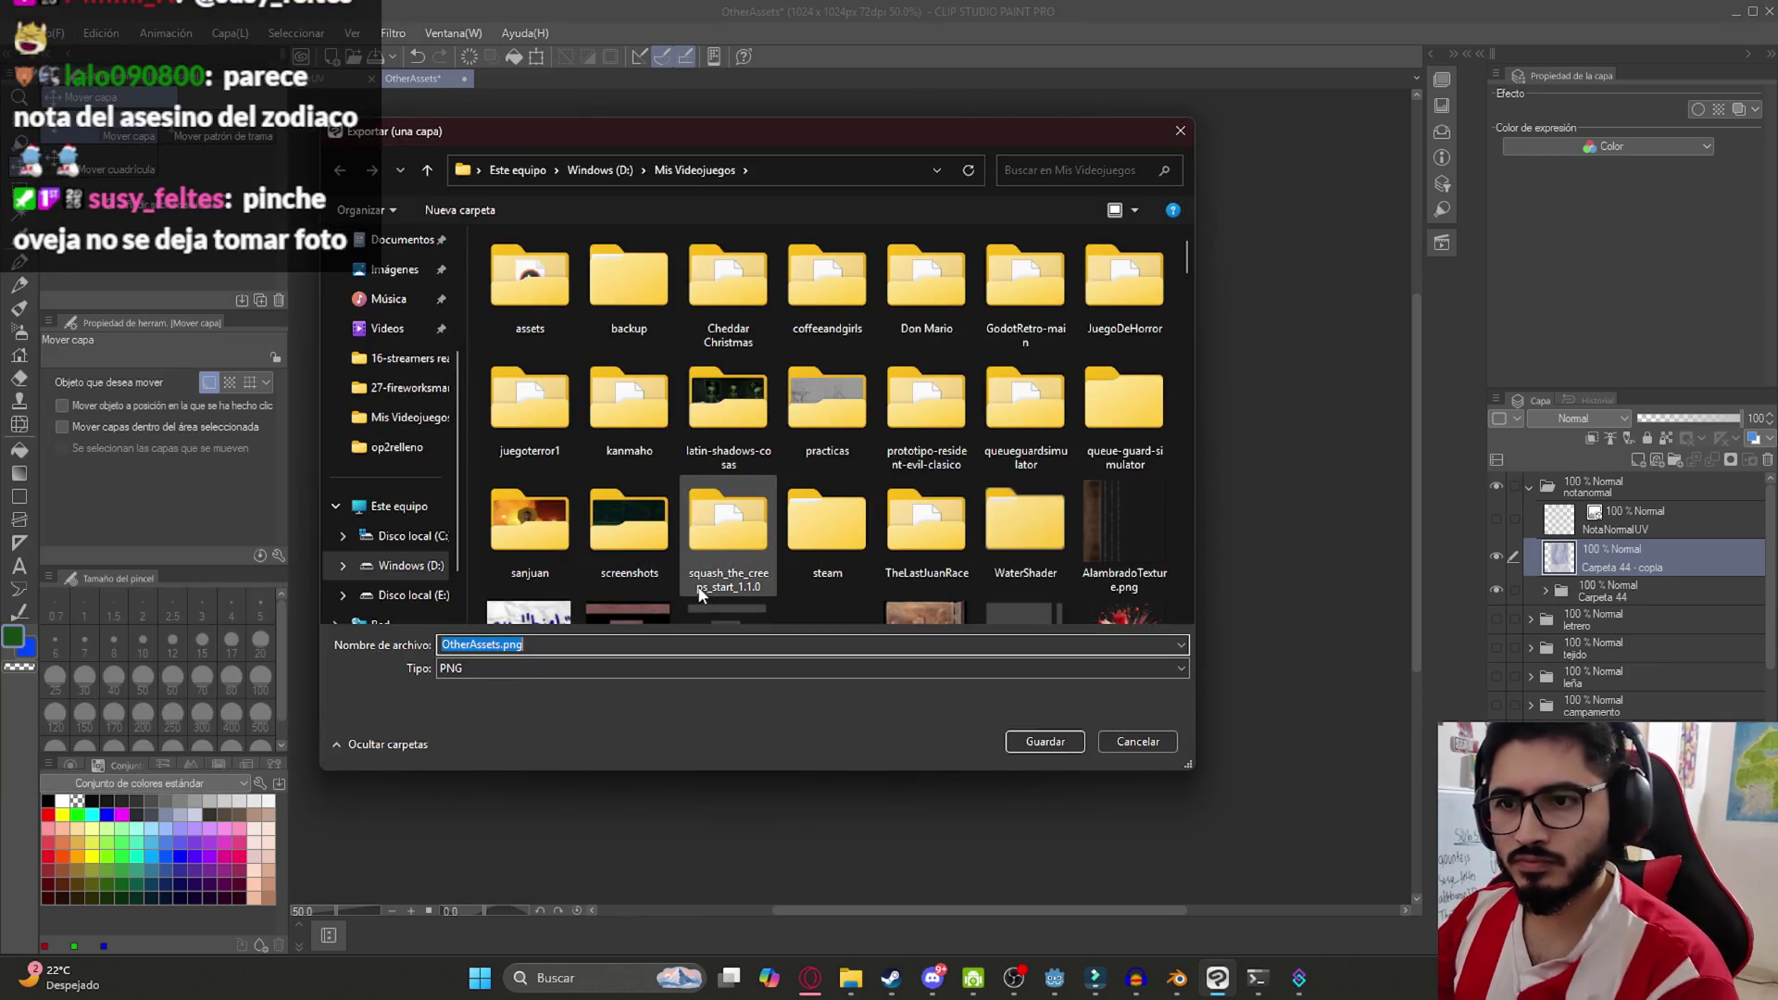
type("NotaNormal")
type("UV")
key("Return")
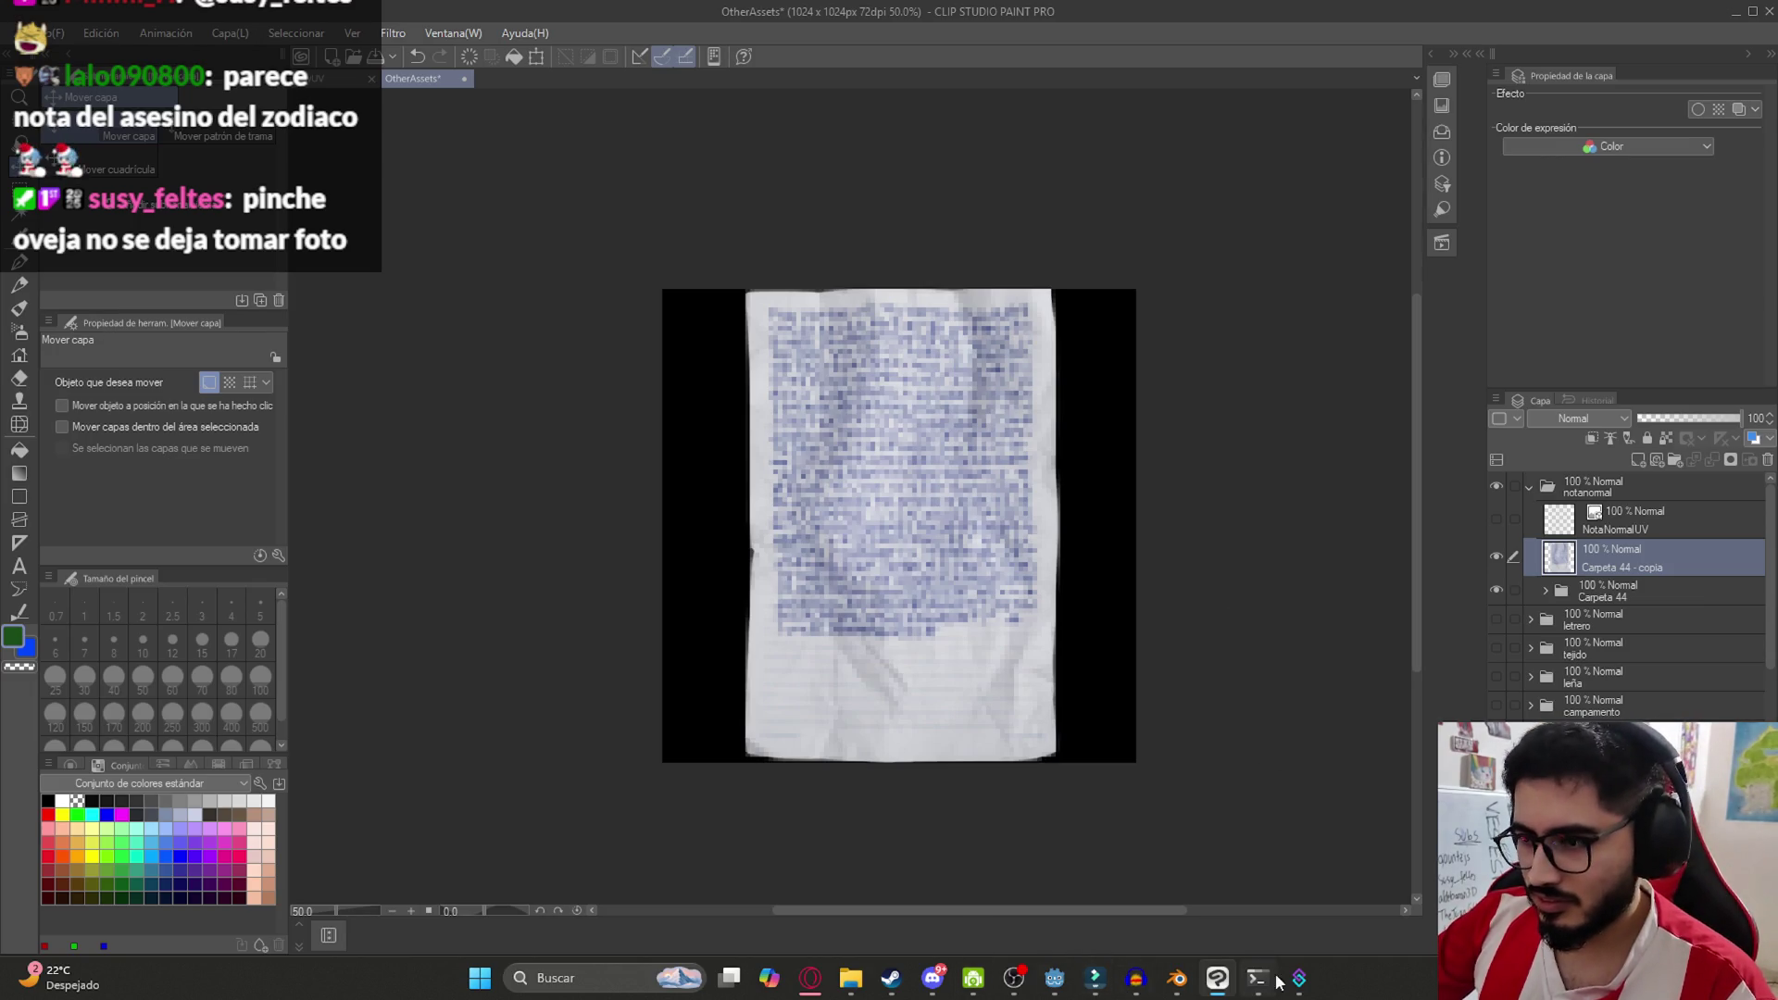
In Blender's Shading workspace, create a new material for the paper plane
left_click(1055, 978)
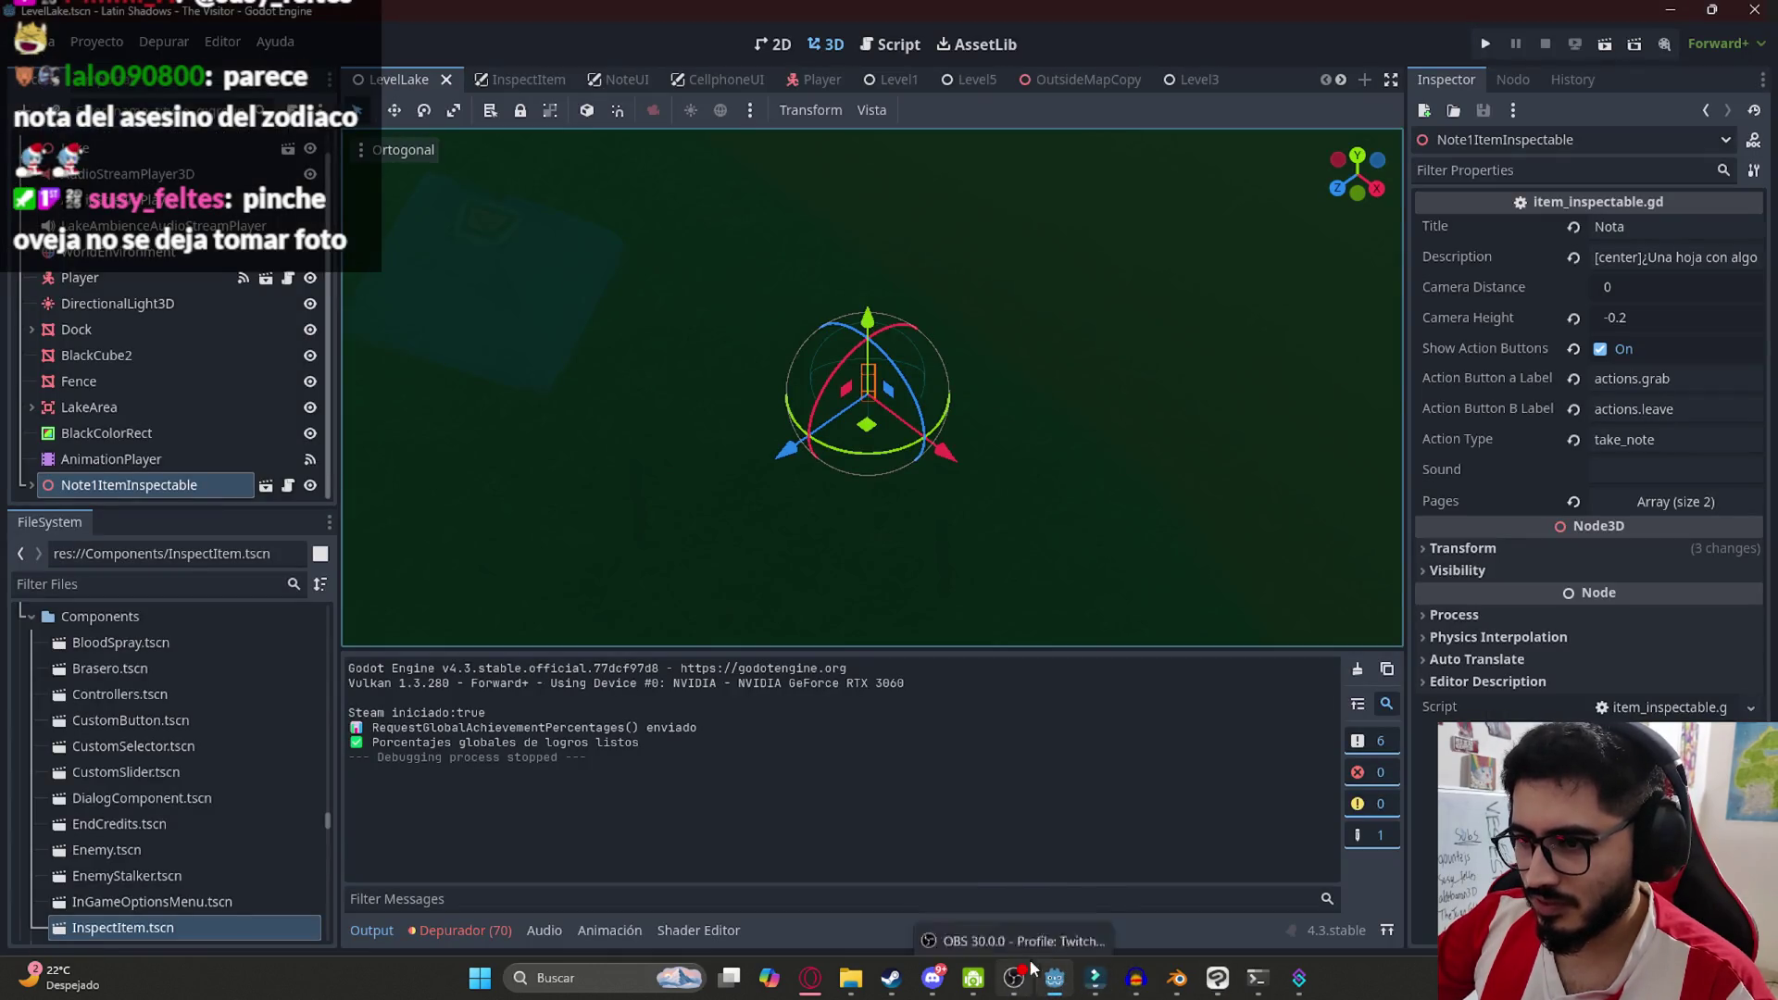
left_click(1177, 978)
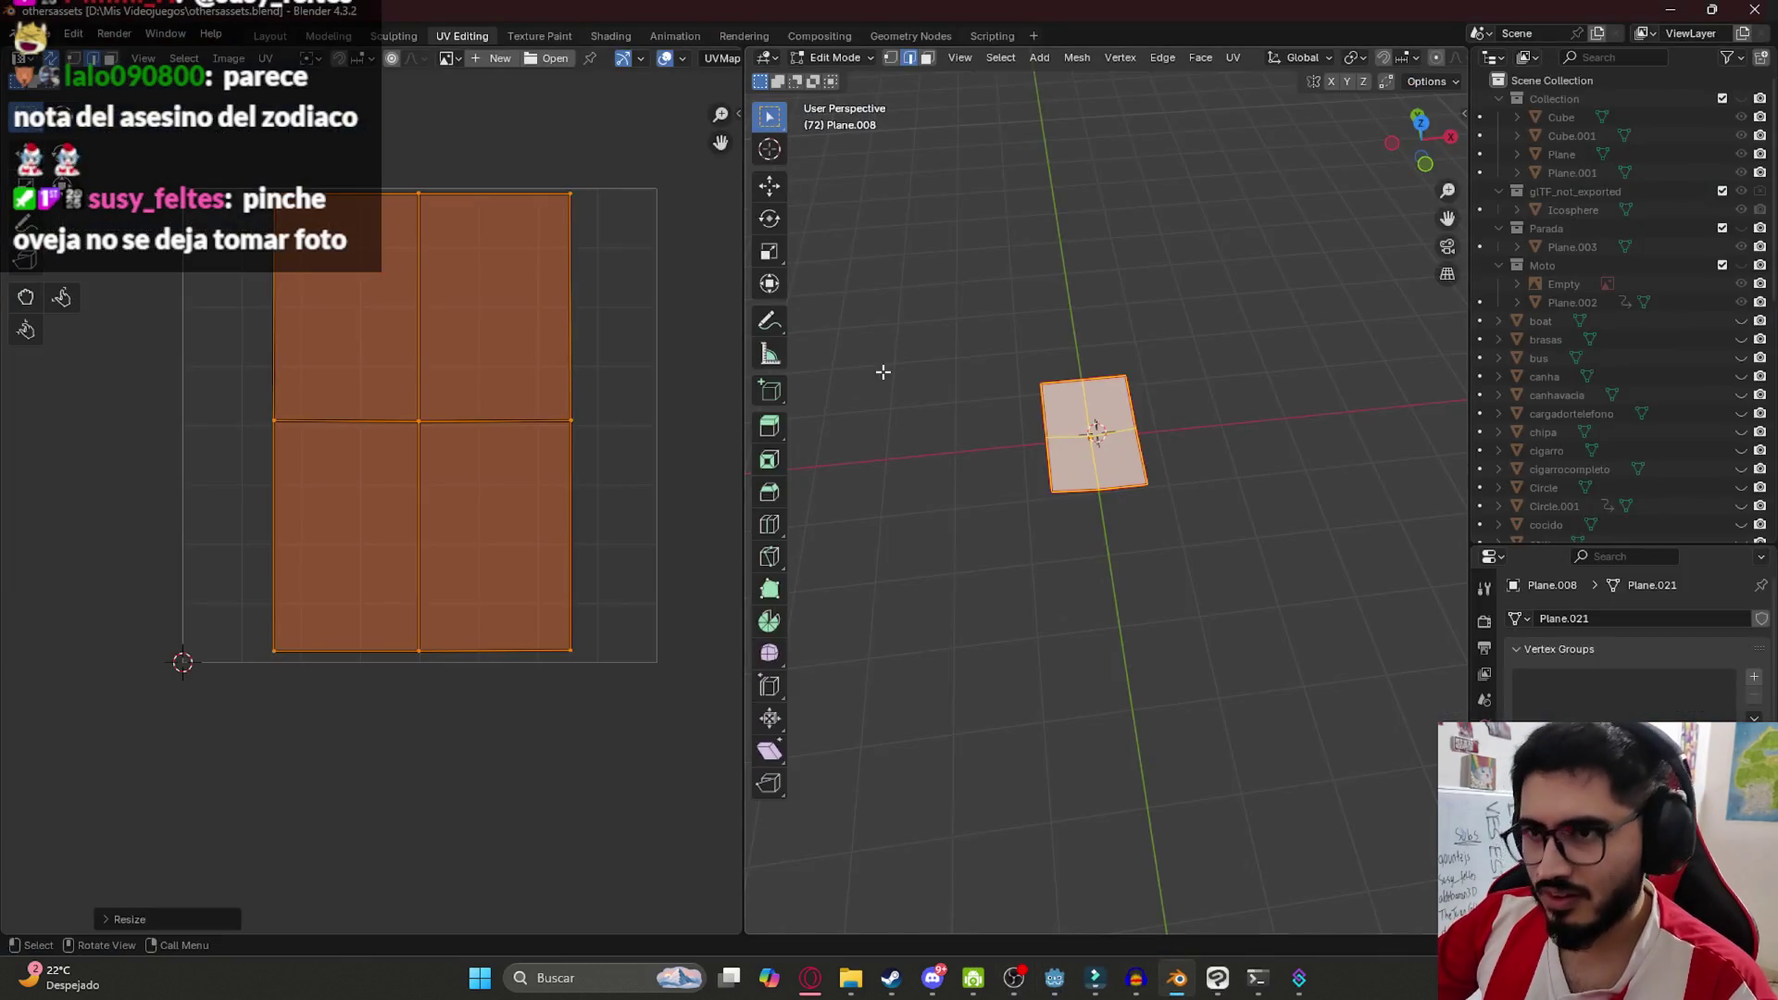
left_click(597, 36)
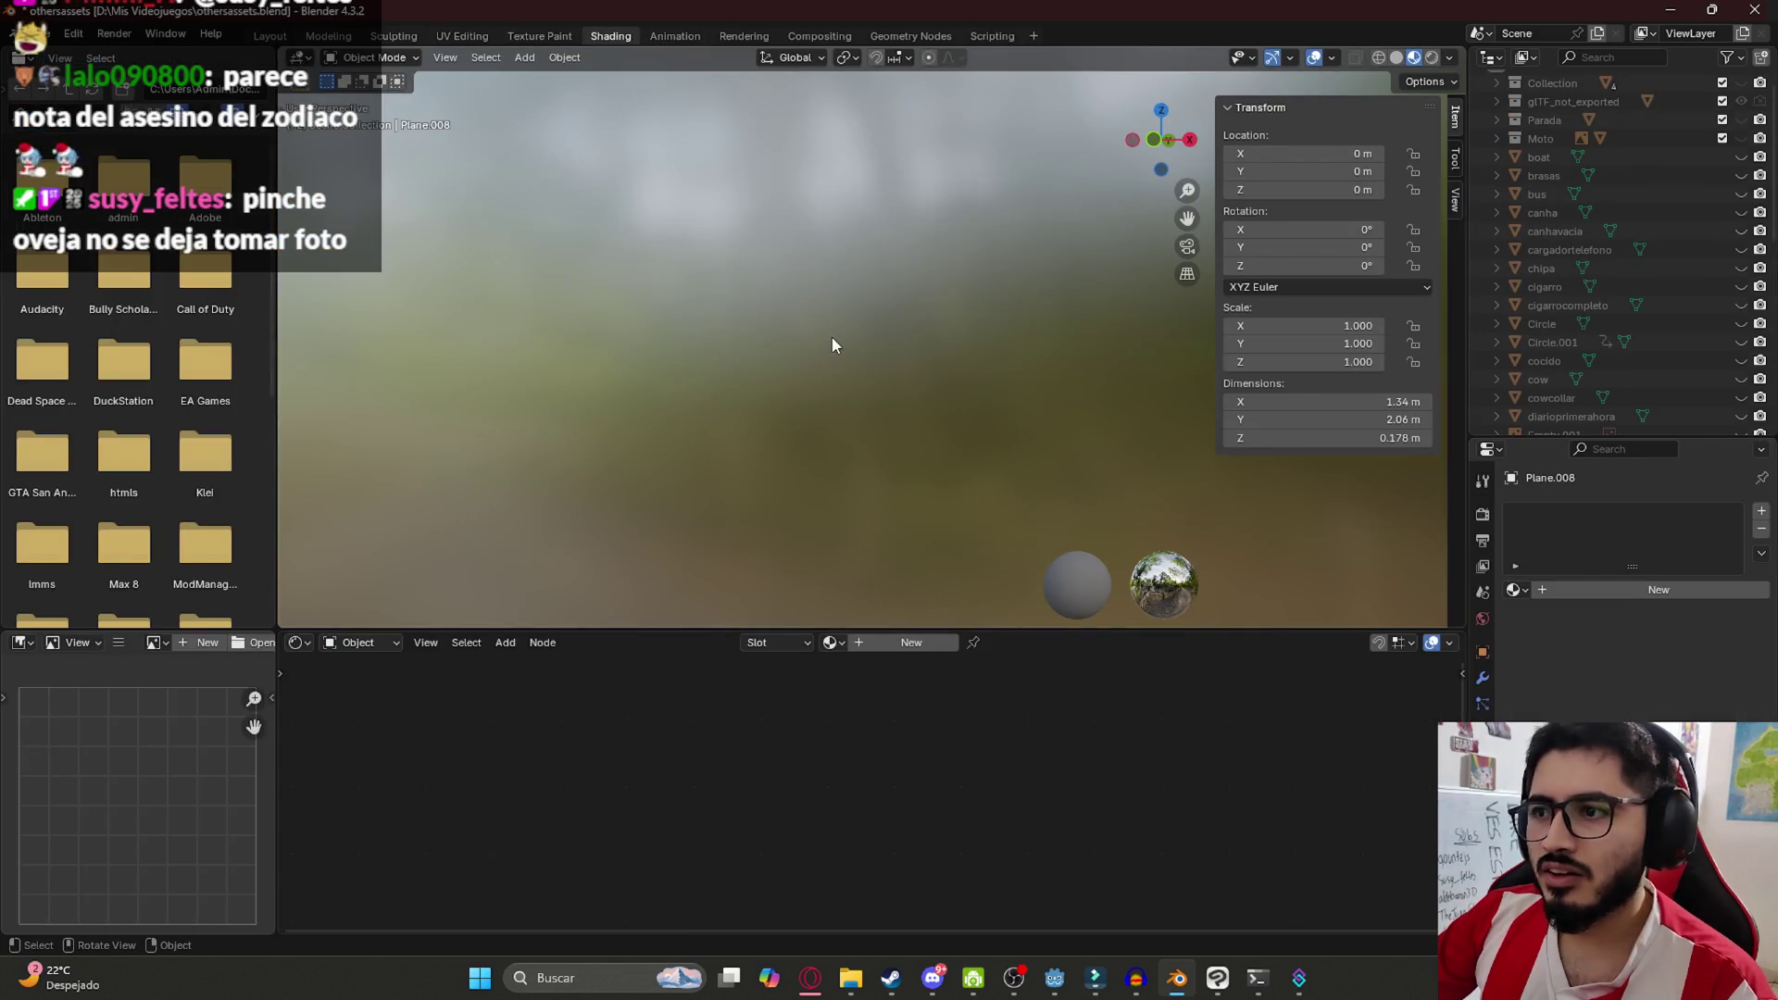
scroll(895, 525, "up", 5)
left_click_drag(937, 163, 1041, 331)
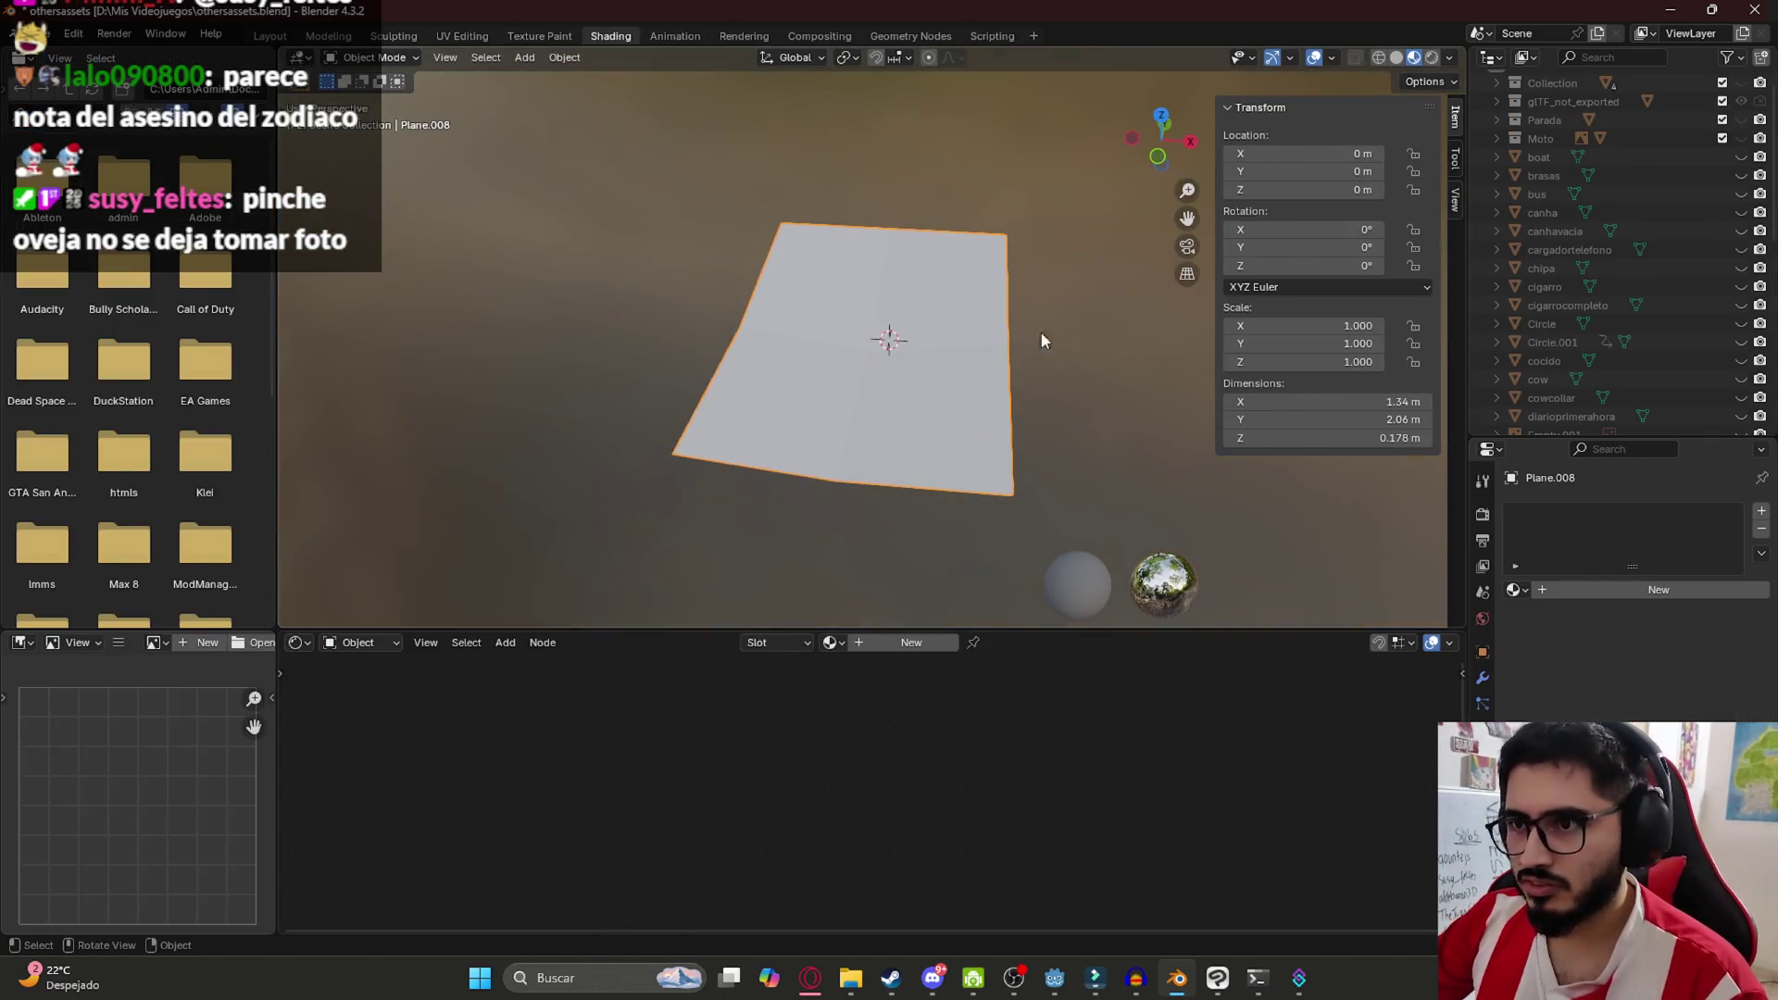
left_click(879, 647)
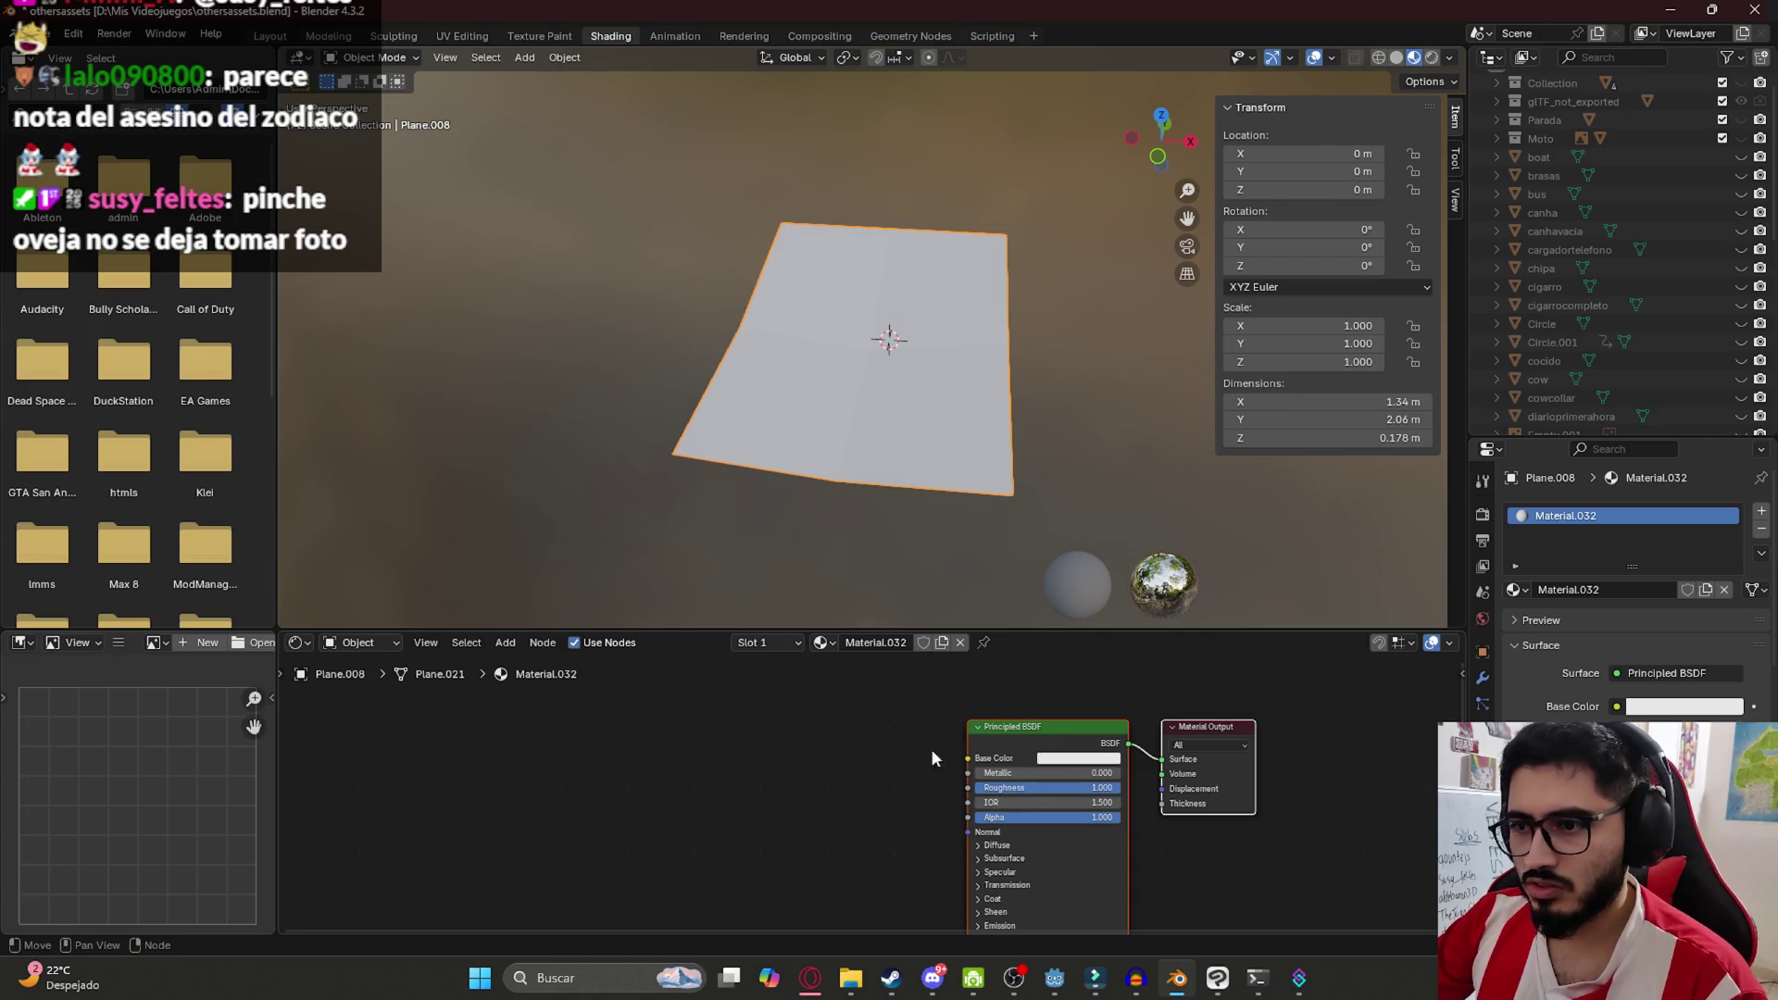
Add an Image Texture node into Base Color, loaded with NotaNormalTexture.png
left_click_drag(968, 758, 630, 662)
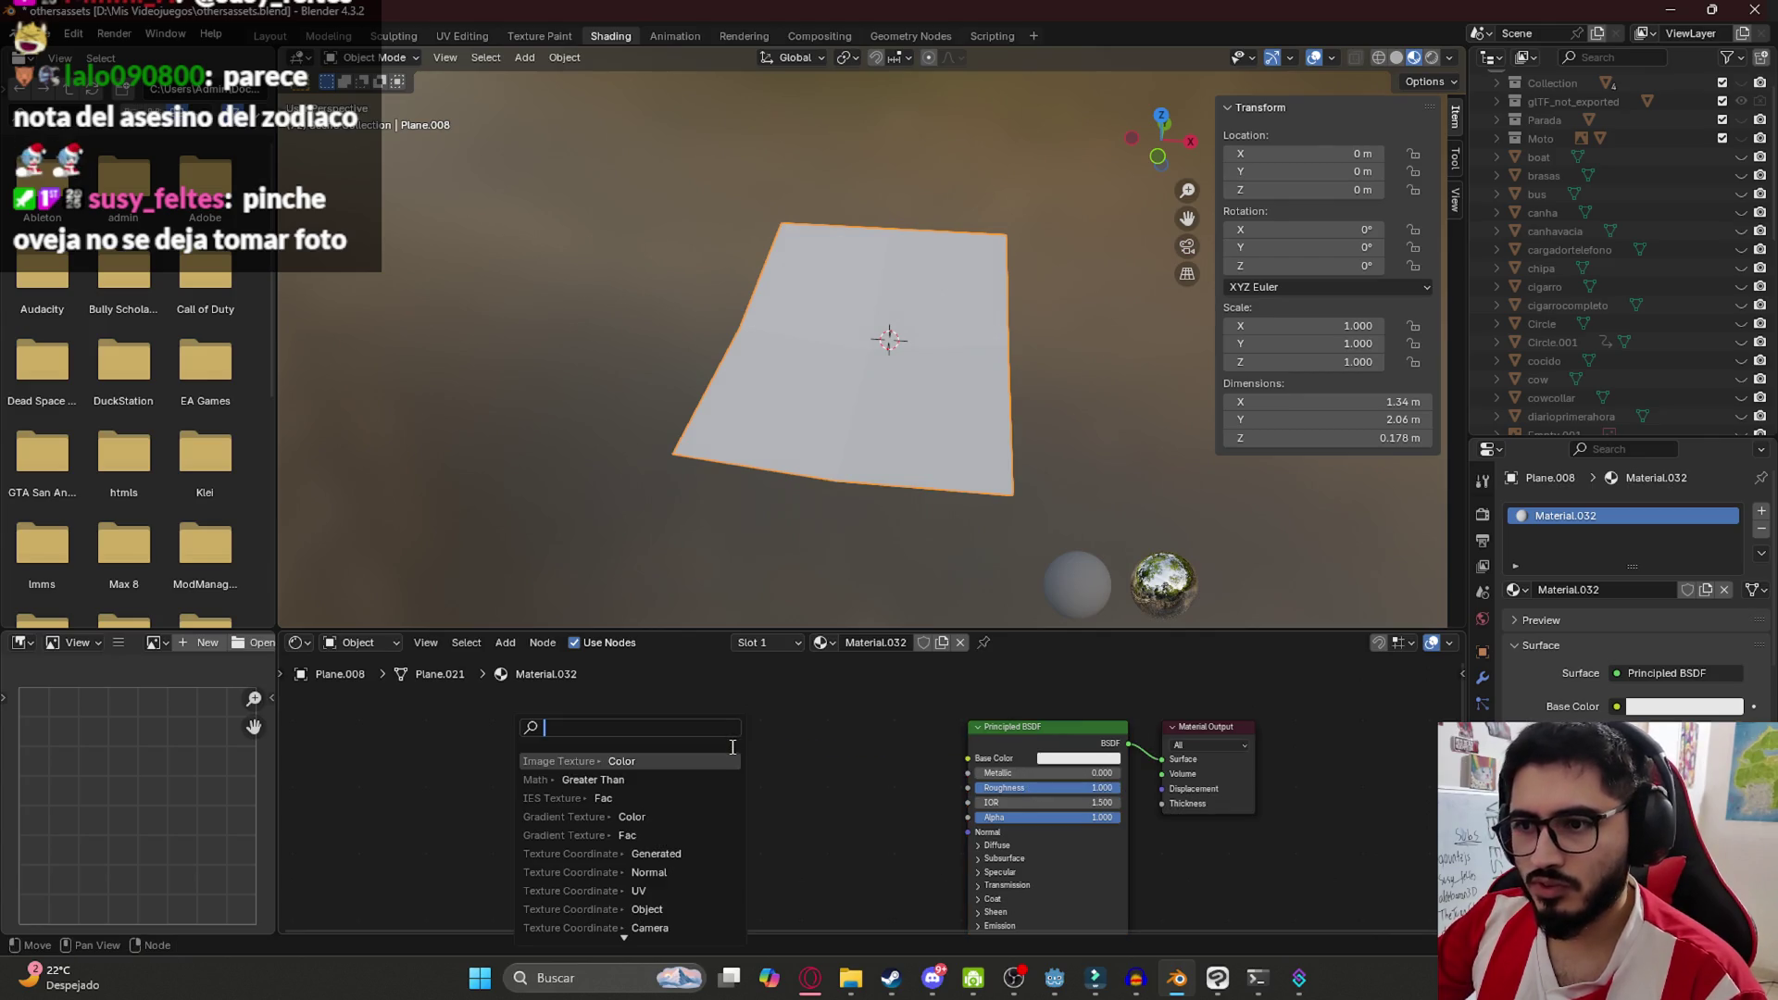
left_click(626, 772)
left_click(629, 773)
mouse_move(1374, 328)
left_mouse_down()
mouse_move(1393, 730)
mouse_move(1409, 600)
mouse_move(1367, 330)
mouse_move(1403, 773)
mouse_move(1364, 702)
mouse_move(1353, 586)
mouse_move(1364, 654)
left_mouse_up()
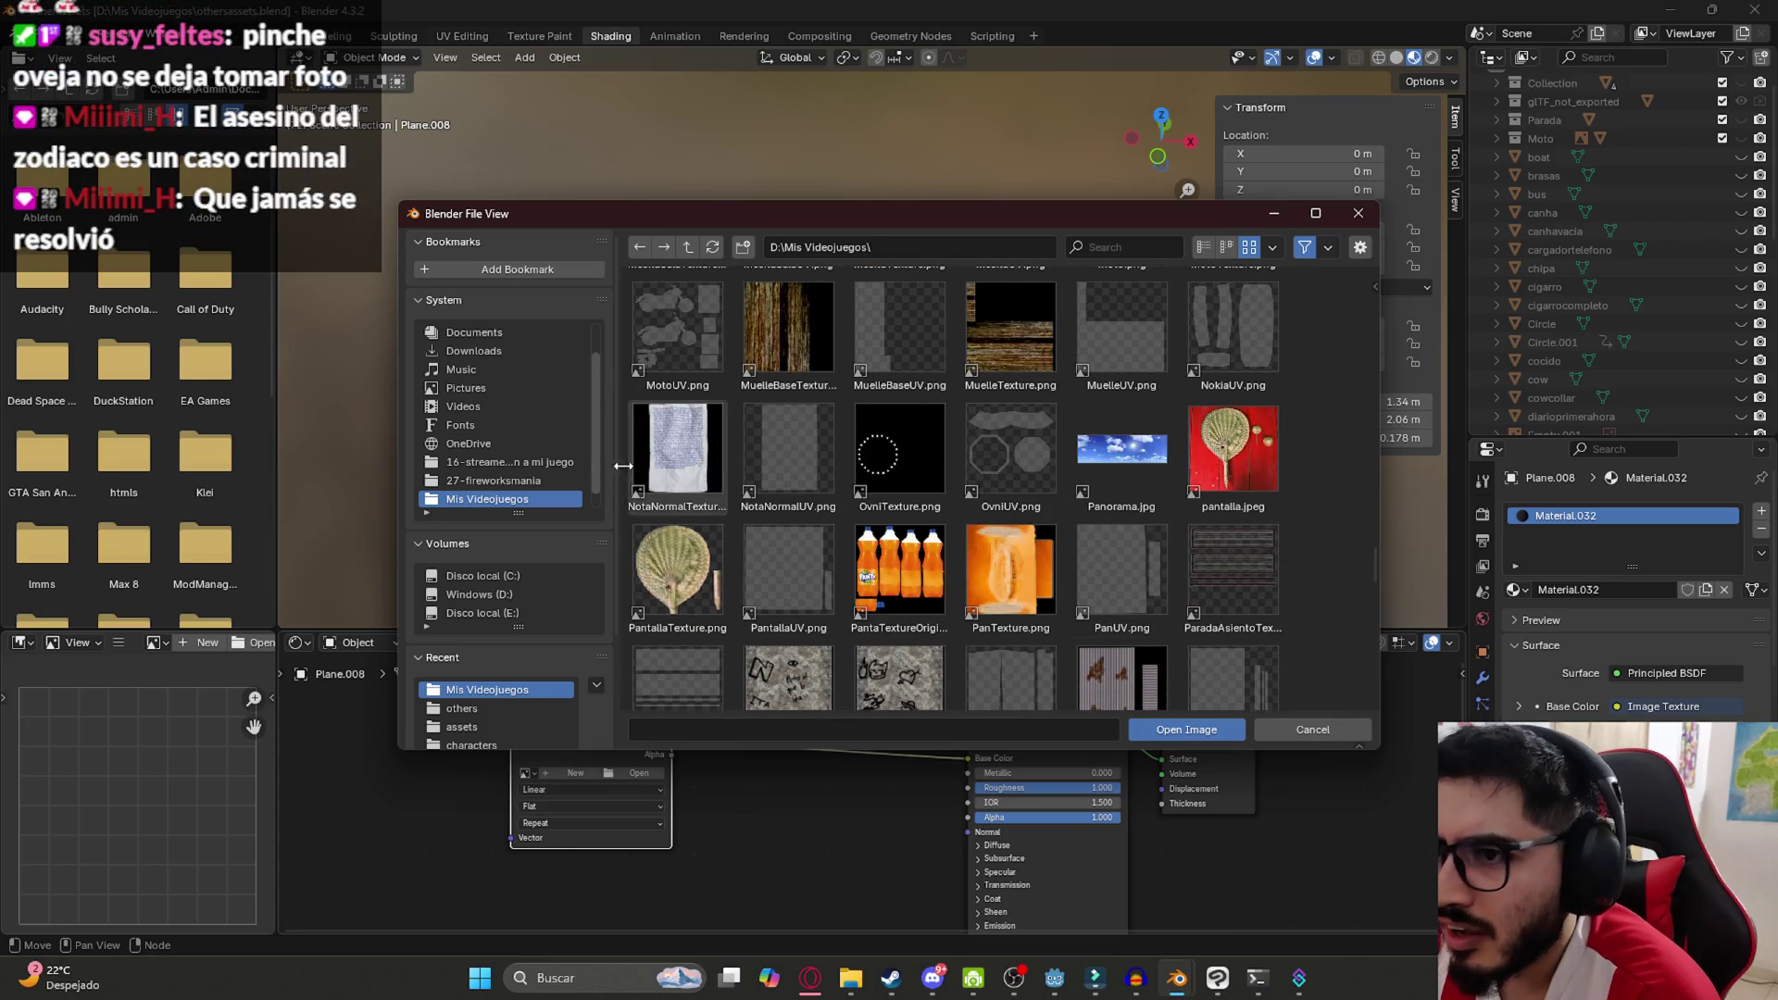
double_click(673, 417)
Save othersassets.blend and orbit to view the whole textured plane
mouse_move(980, 242)
left_mouse_down()
mouse_move(902, 313)
mouse_move(995, 451)
mouse_move(946, 157)
mouse_move(971, 161)
mouse_move(1082, 356)
mouse_move(1138, 405)
mouse_move(964, 386)
mouse_move(1028, 313)
mouse_move(796, 342)
left_mouse_up()
key("ctrl+s")
scroll(950, 285, "up", 6)
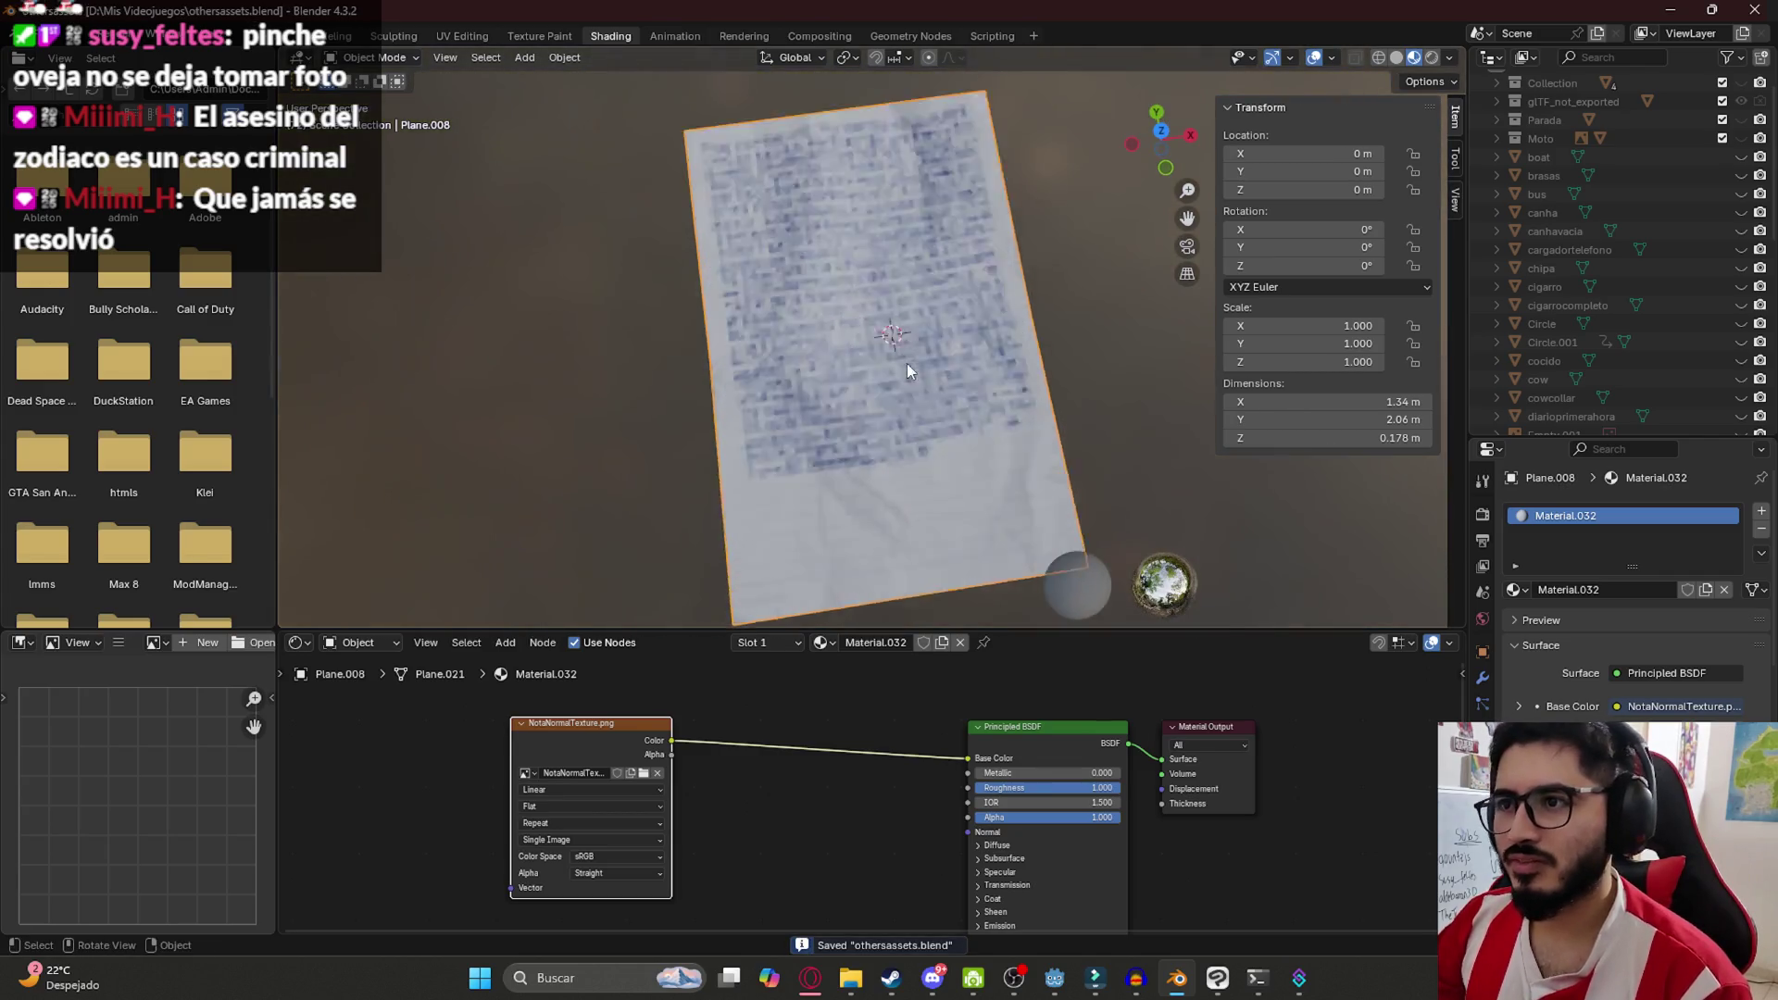
scroll(917, 298, "down", 5)
left_click_drag(941, 353, 963, 371)
left_click(35, 35)
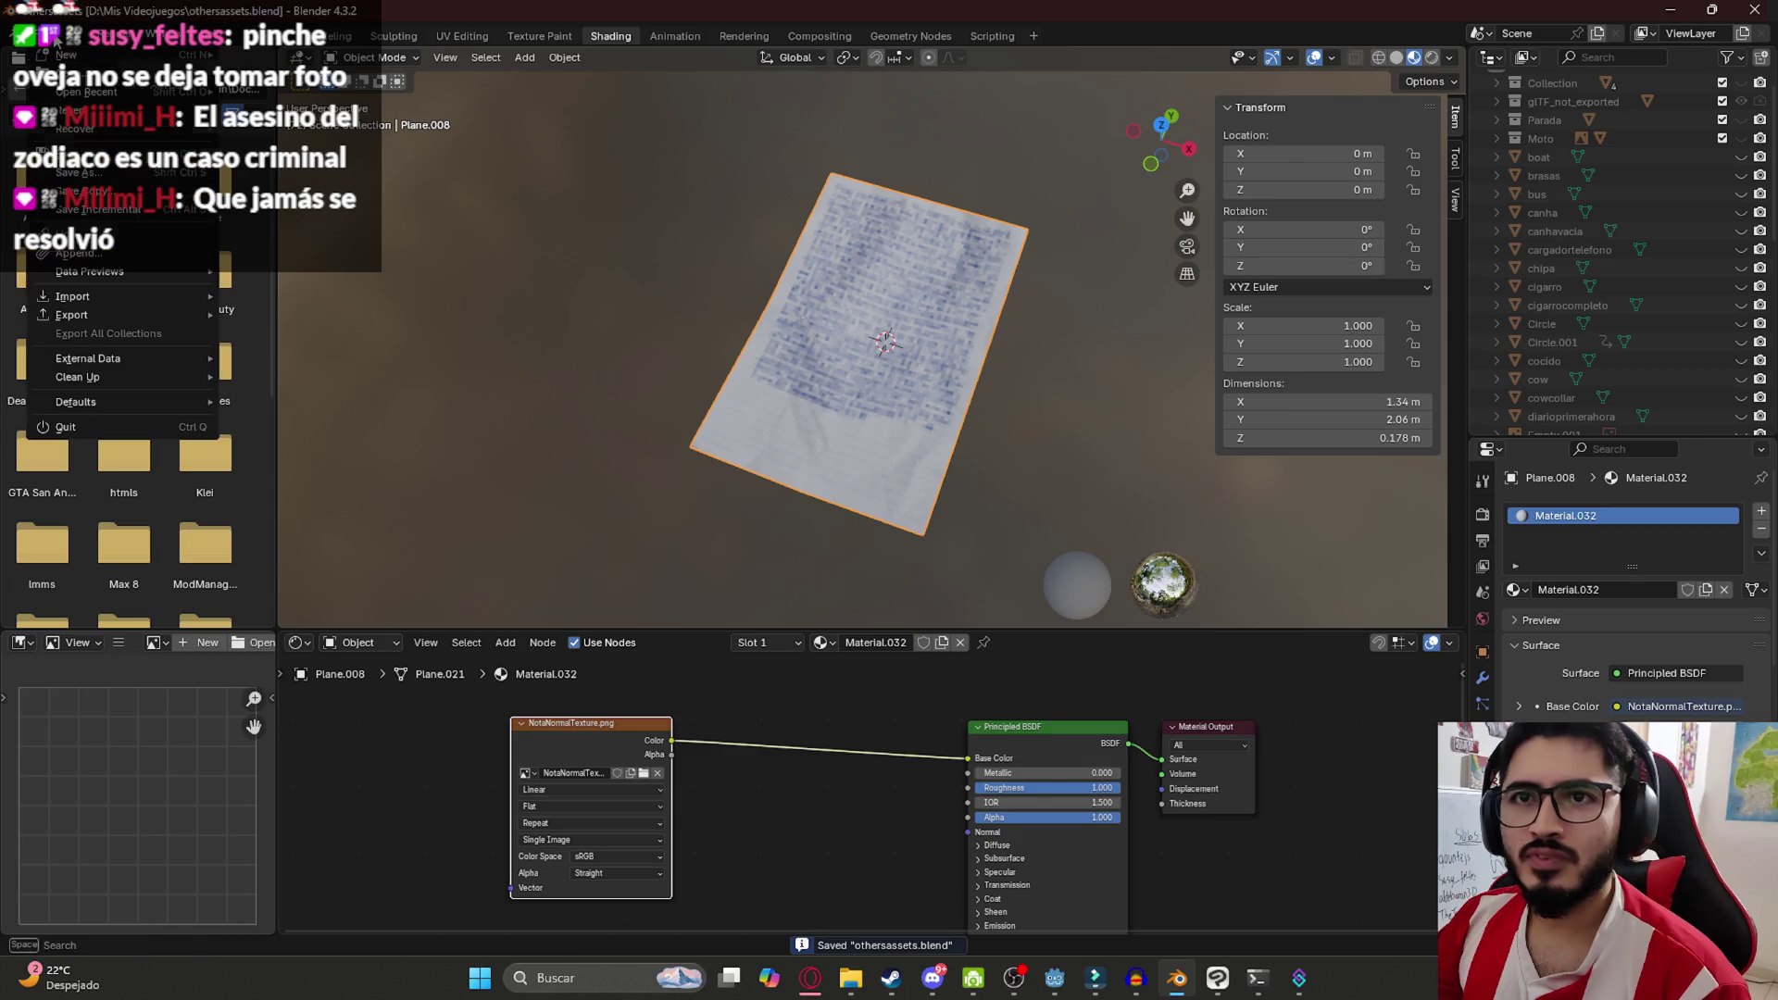
Export the plane as glTF 2.0 notenormal.glb into juegoterror1/assets/others, then return to Godot
mouse_move(167, 316)
left_click(358, 497)
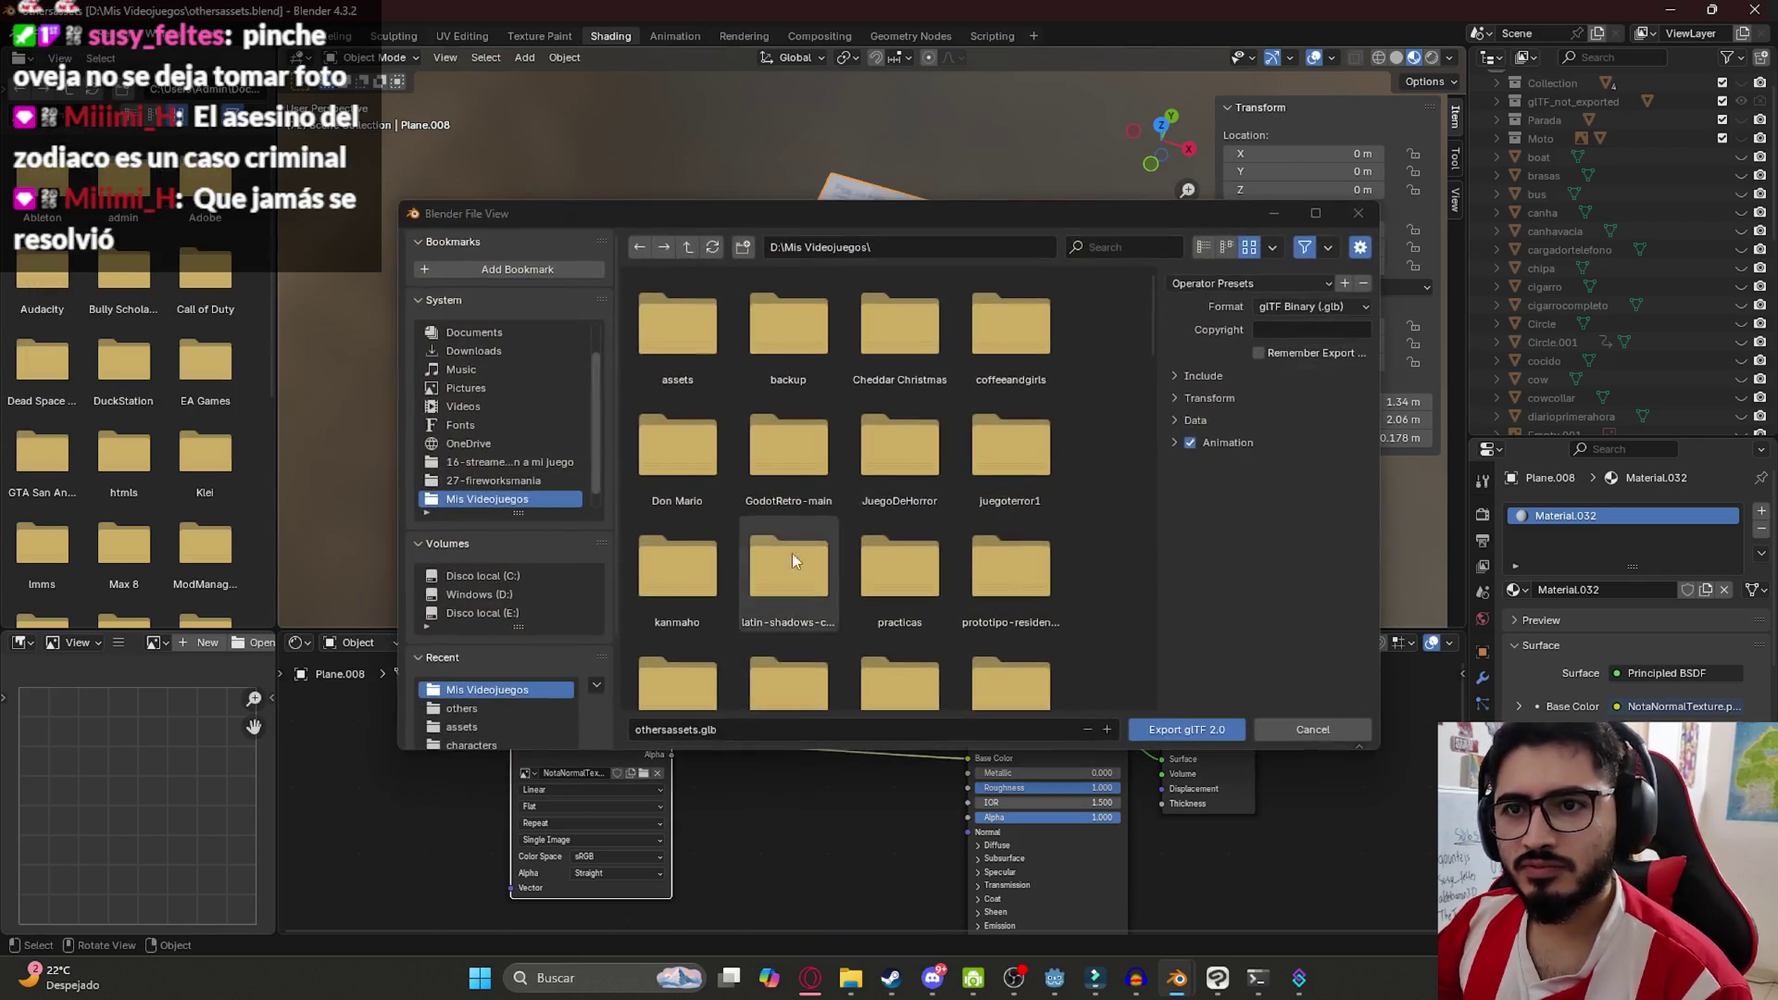
type("notenormal")
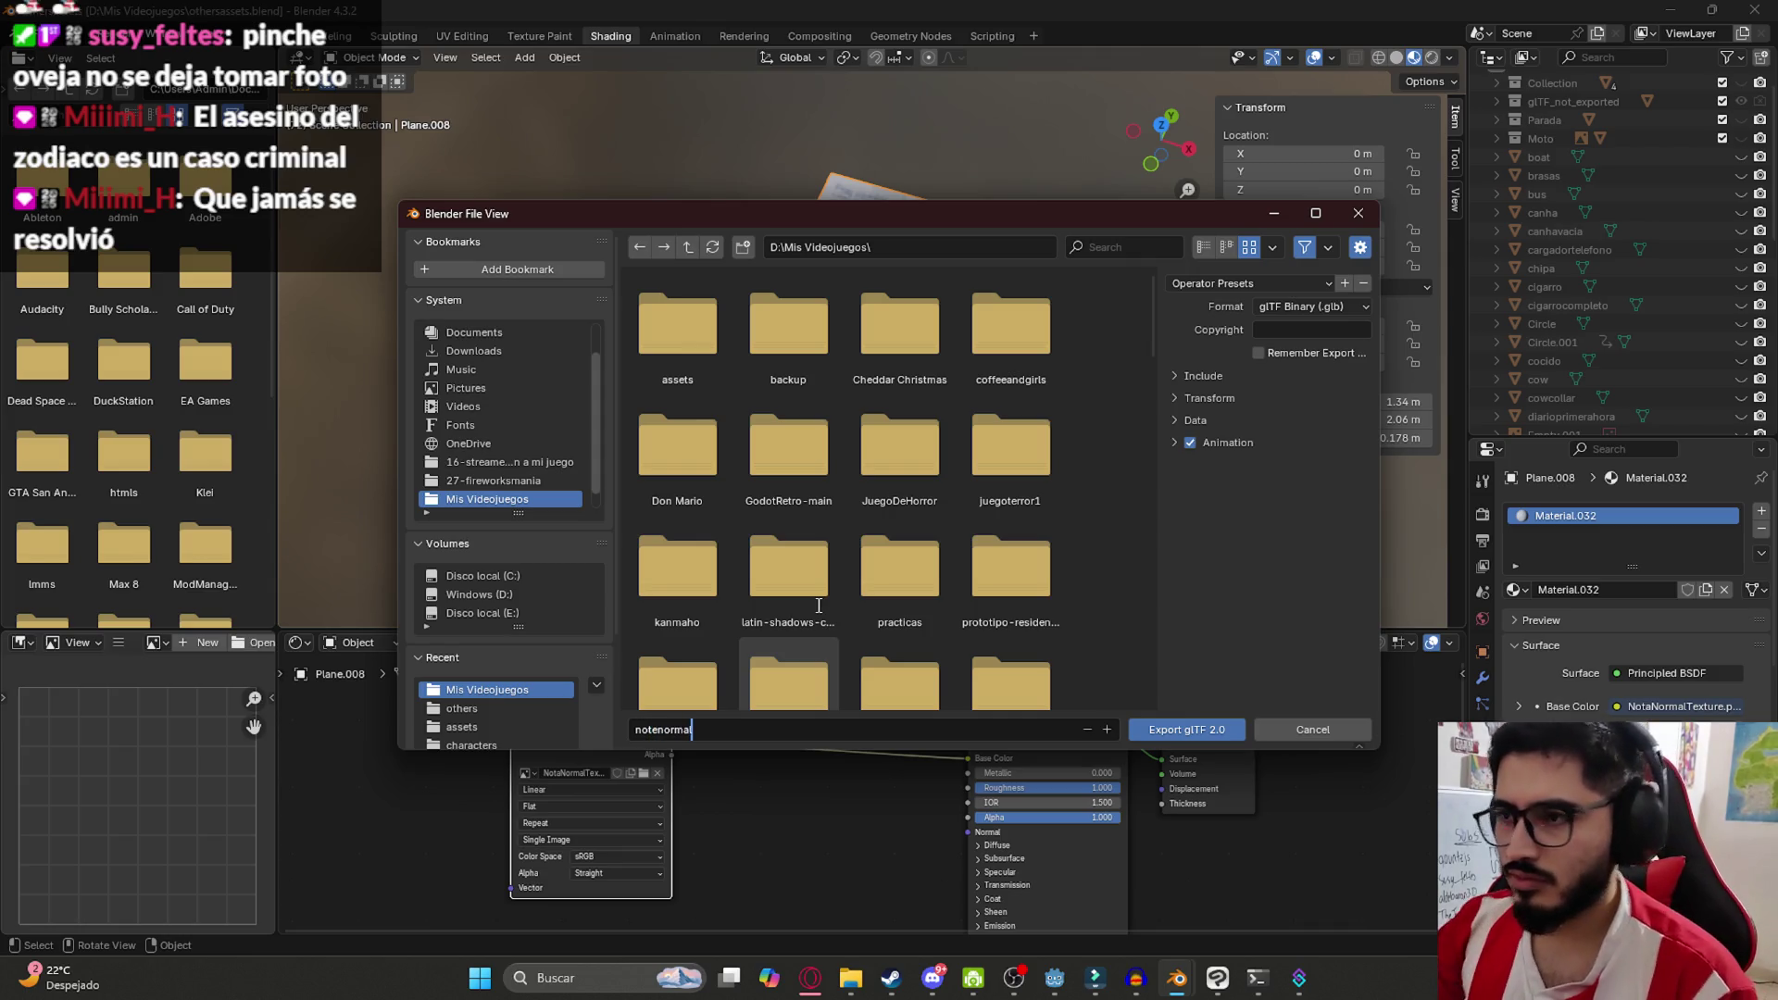
left_click(1005, 435)
left_click(680, 449)
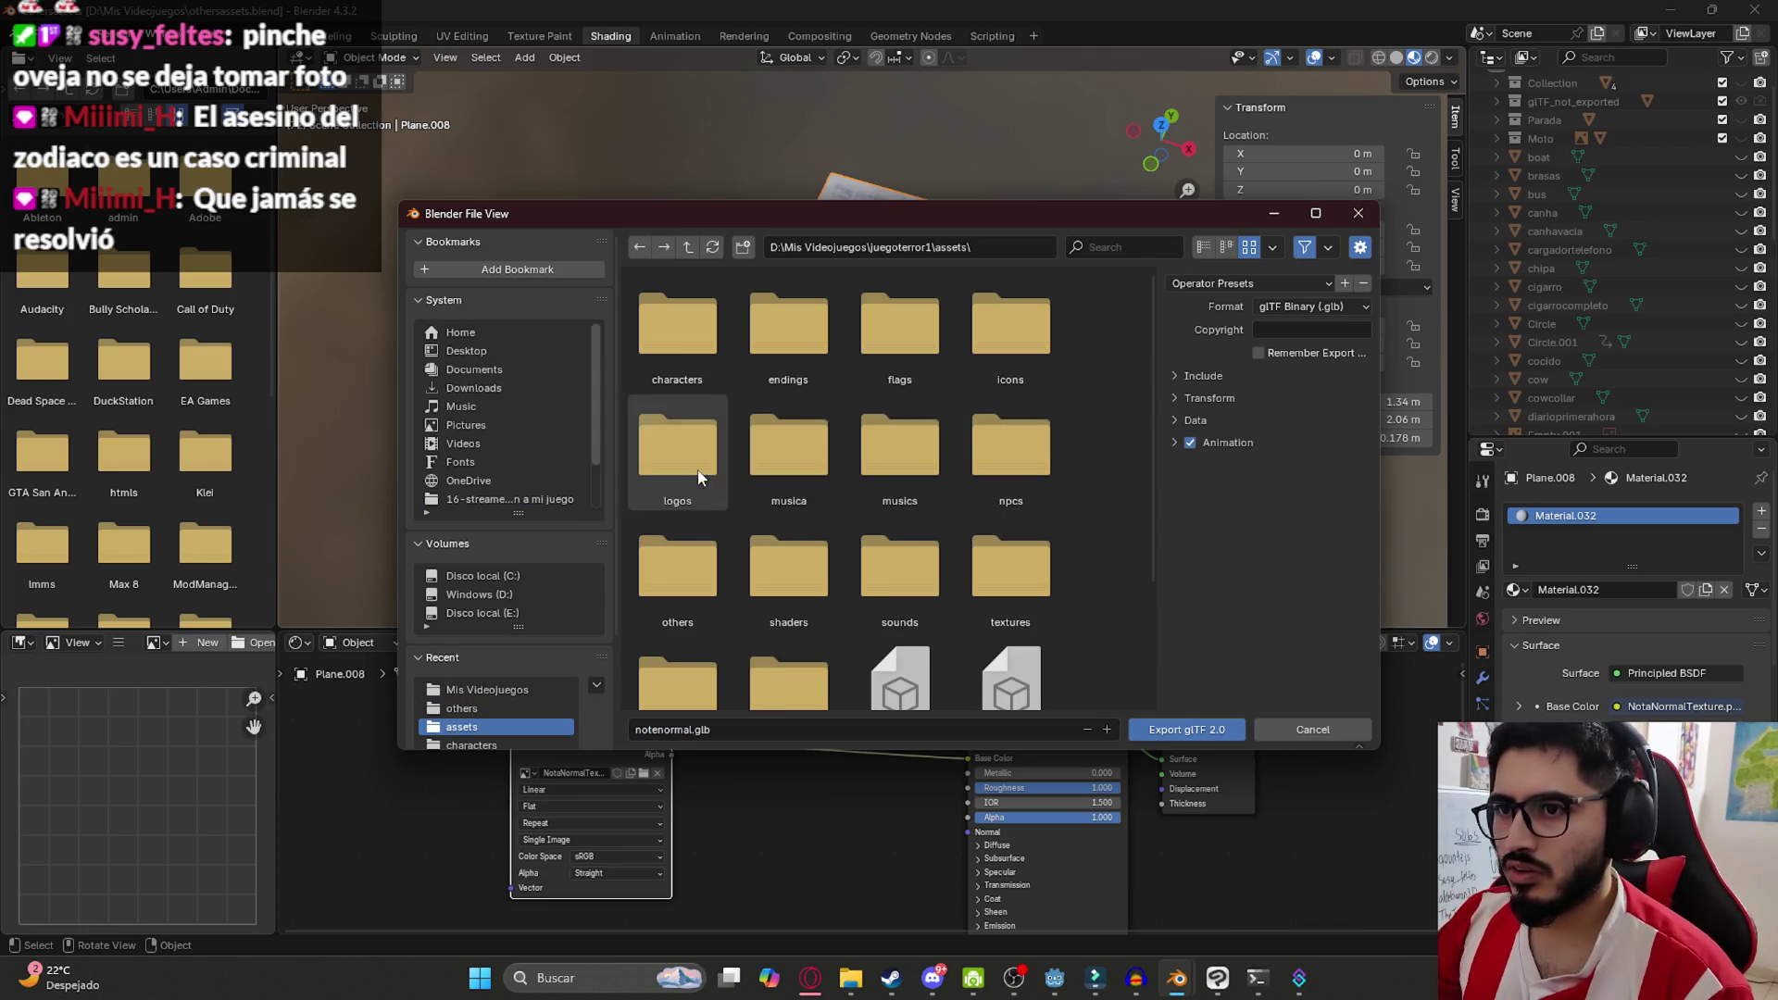
scroll(741, 555, "down", 1)
double_click(672, 542)
left_click(1204, 376)
left_click(1199, 728)
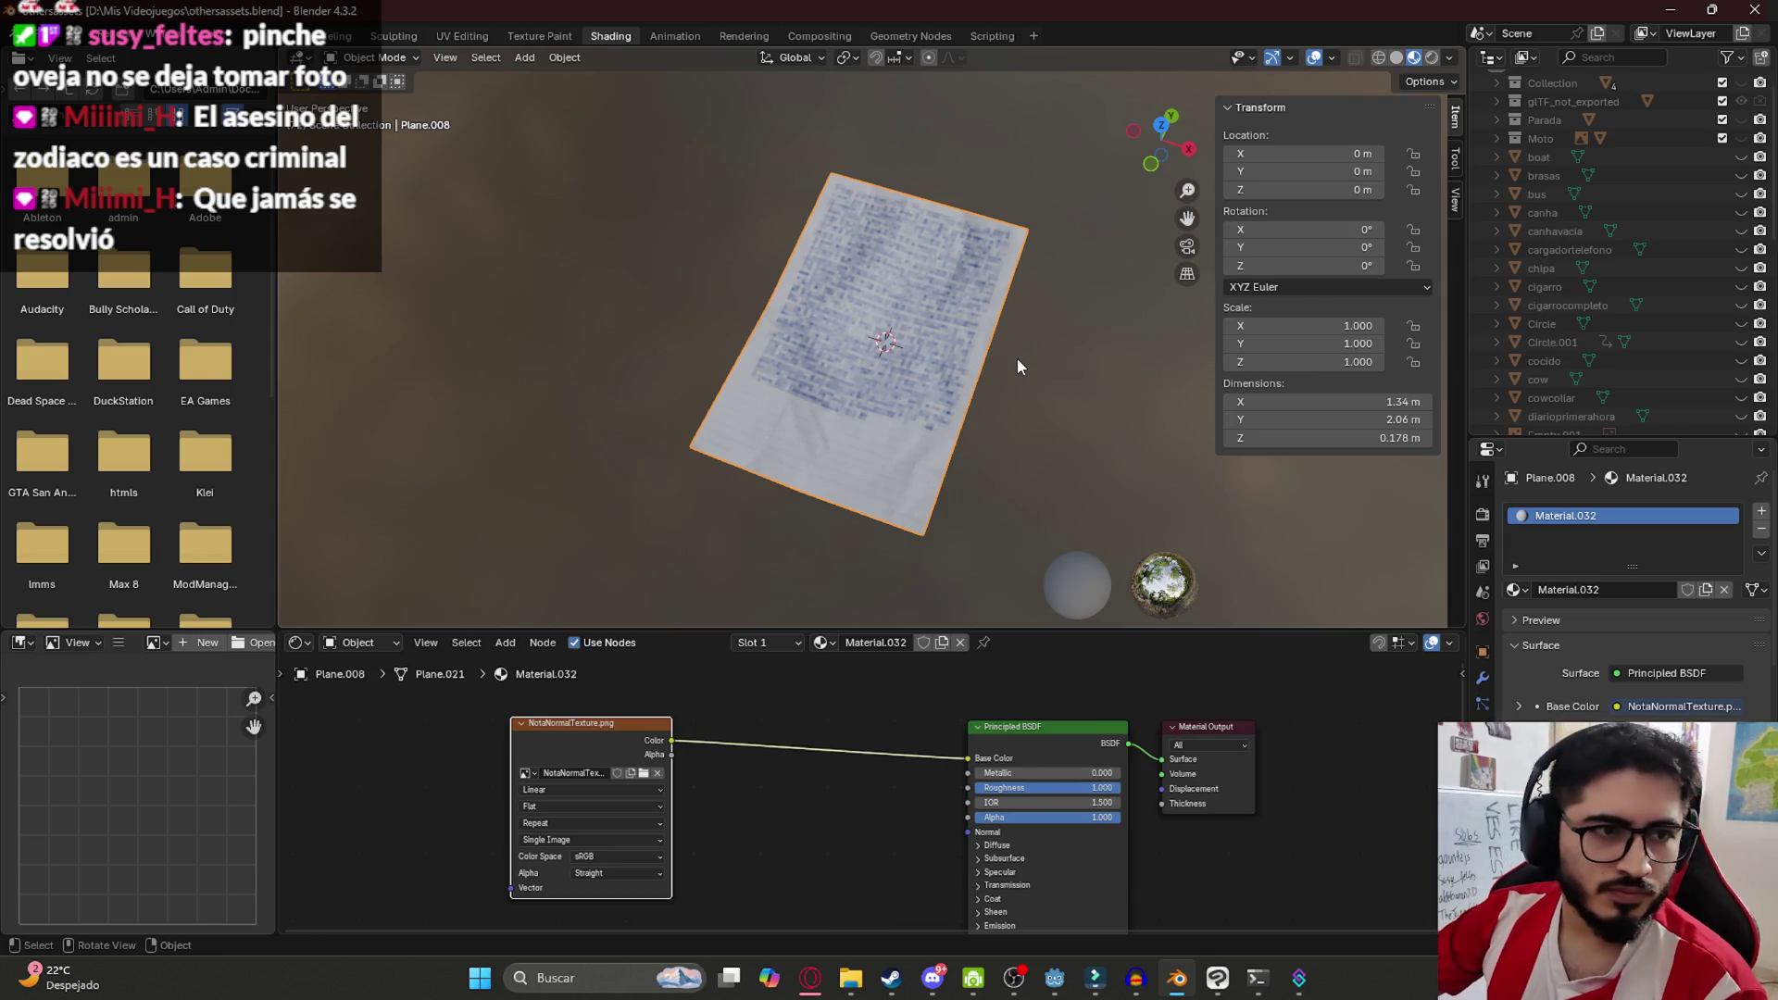
scroll(1010, 370, "down", 10)
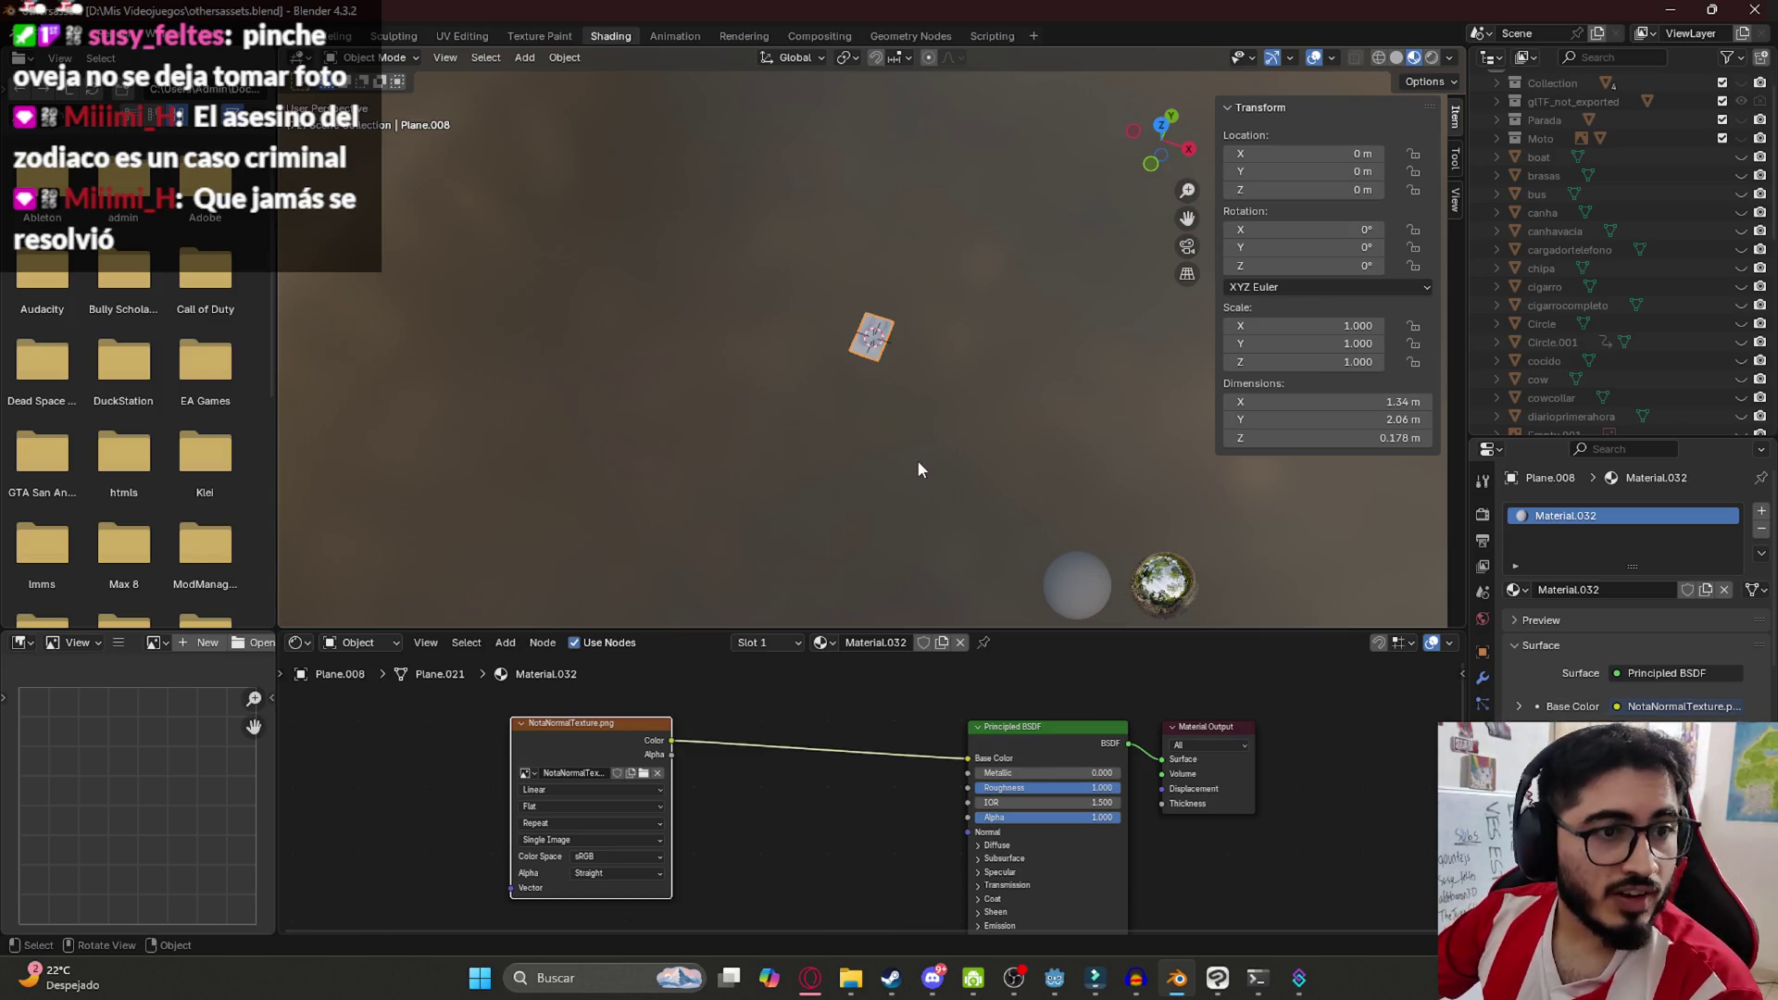
left_click(1055, 978)
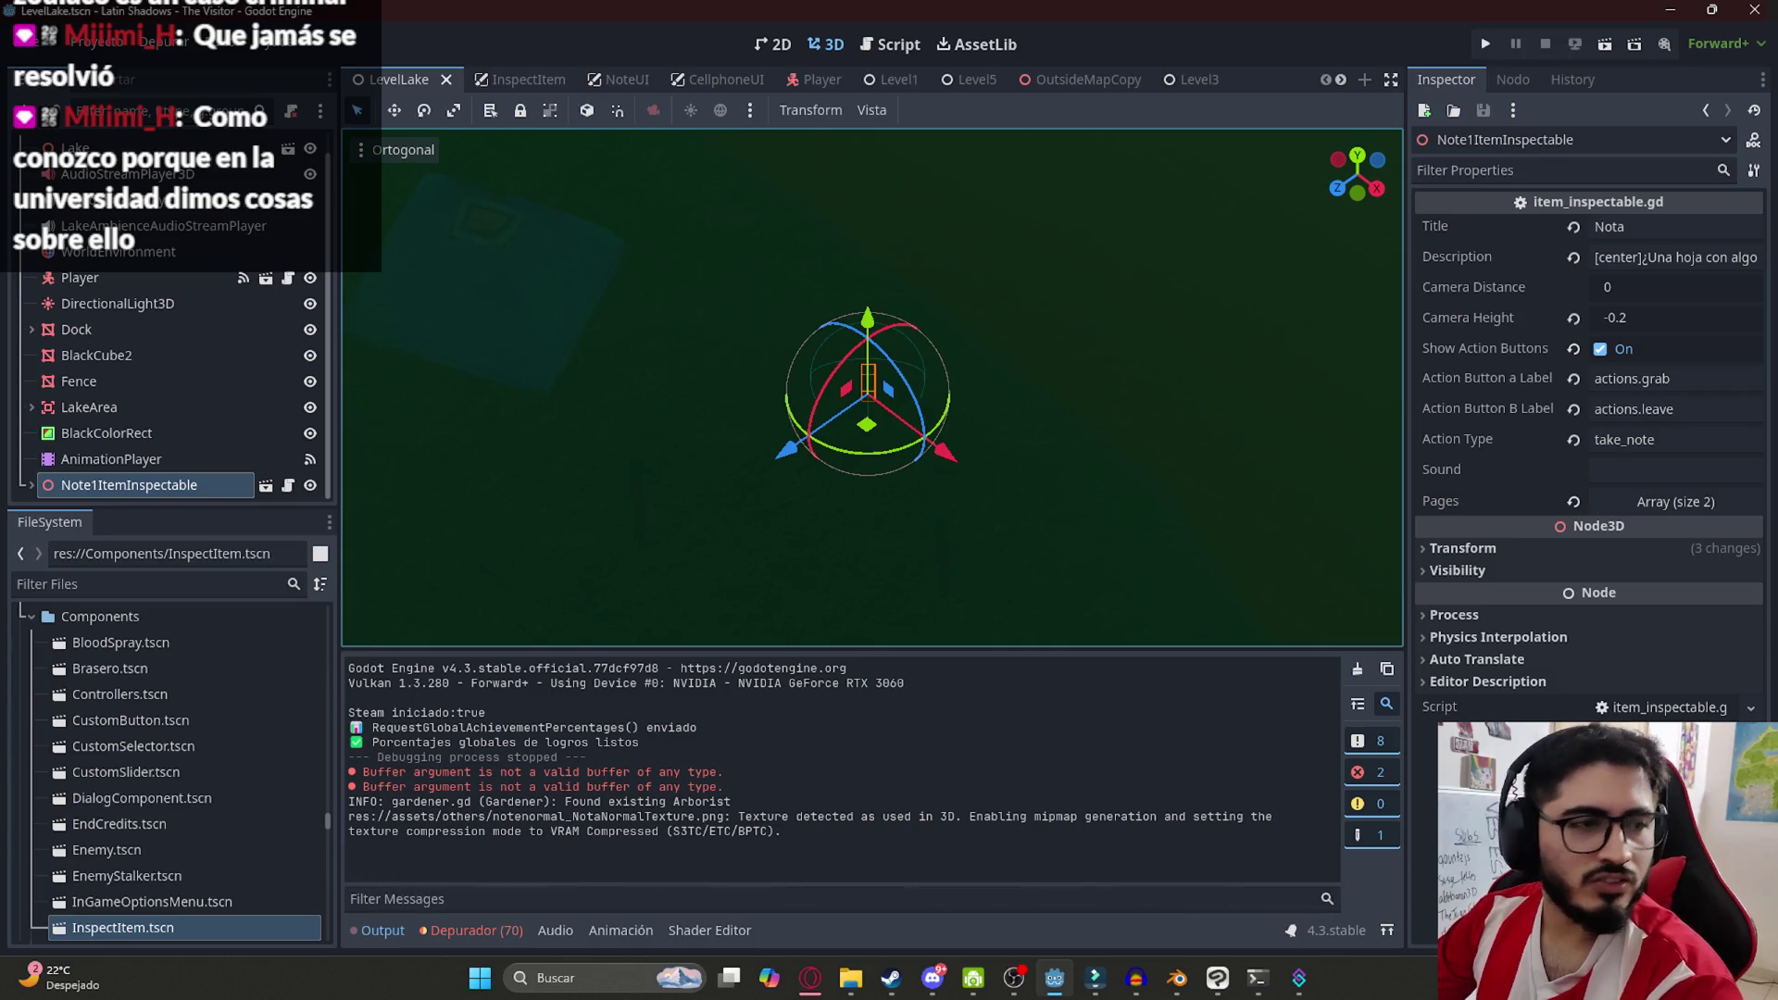
Clear the WorldEnvironment's environment resource and centre the view on upita
left_click_drag(738, 380, 855, 353)
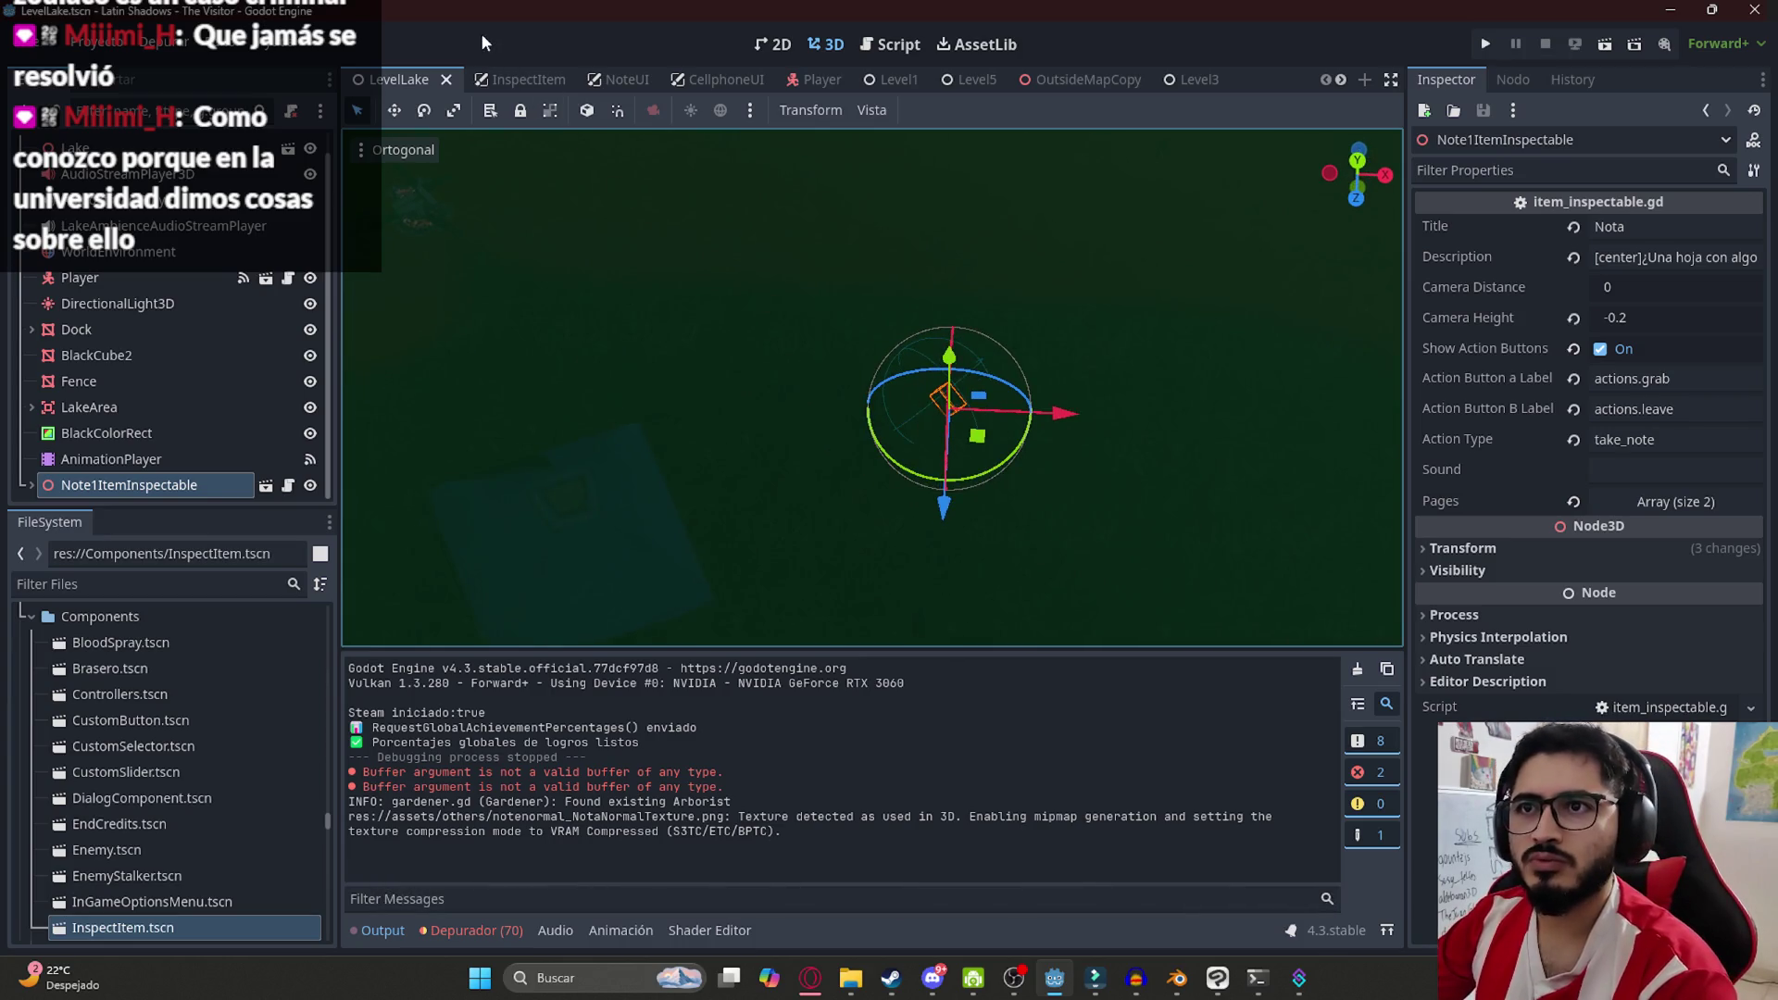
left_click(121, 252)
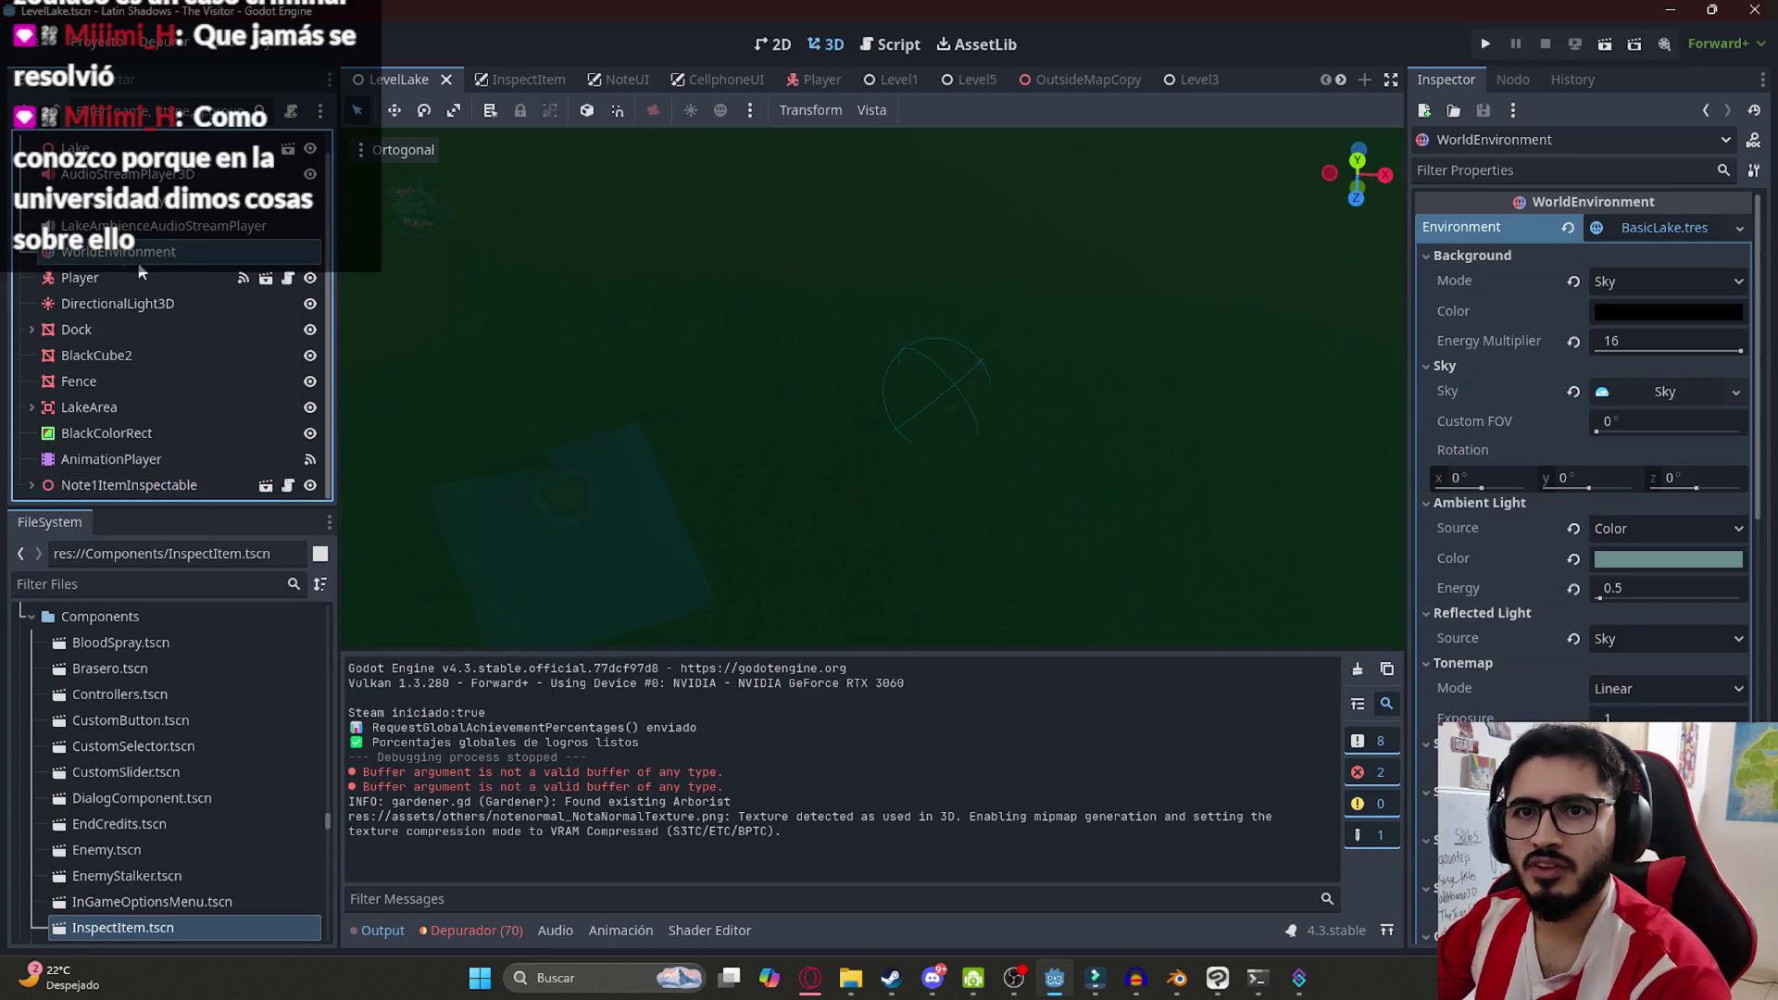
left_click(1751, 267)
mouse_move(996, 362)
left_mouse_down()
mouse_move(798, 401)
mouse_move(806, 468)
mouse_move(803, 408)
mouse_move(837, 413)
mouse_move(616, 371)
left_mouse_up()
scroll(794, 449, "up", 5)
left_click(837, 374)
key("f")
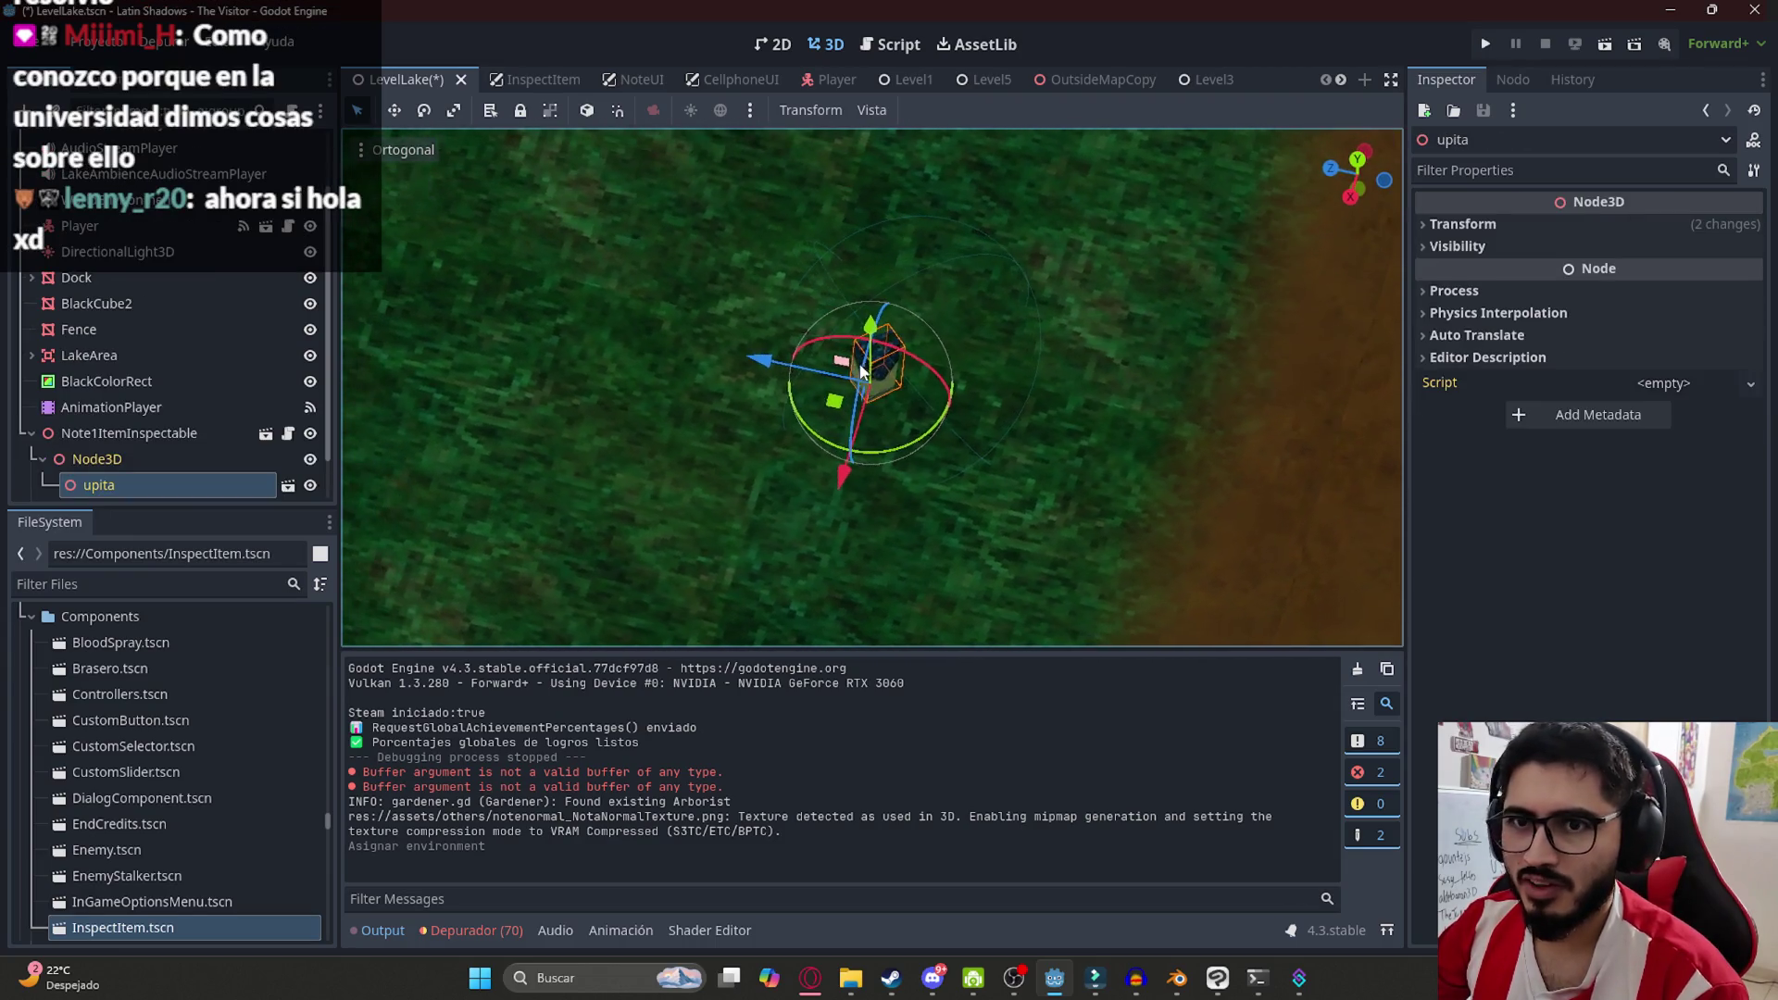
scroll(127, 435, "down", 1)
Filter the project files by 'notenor' and open notenormal.glb's import settings
left_click(150, 583)
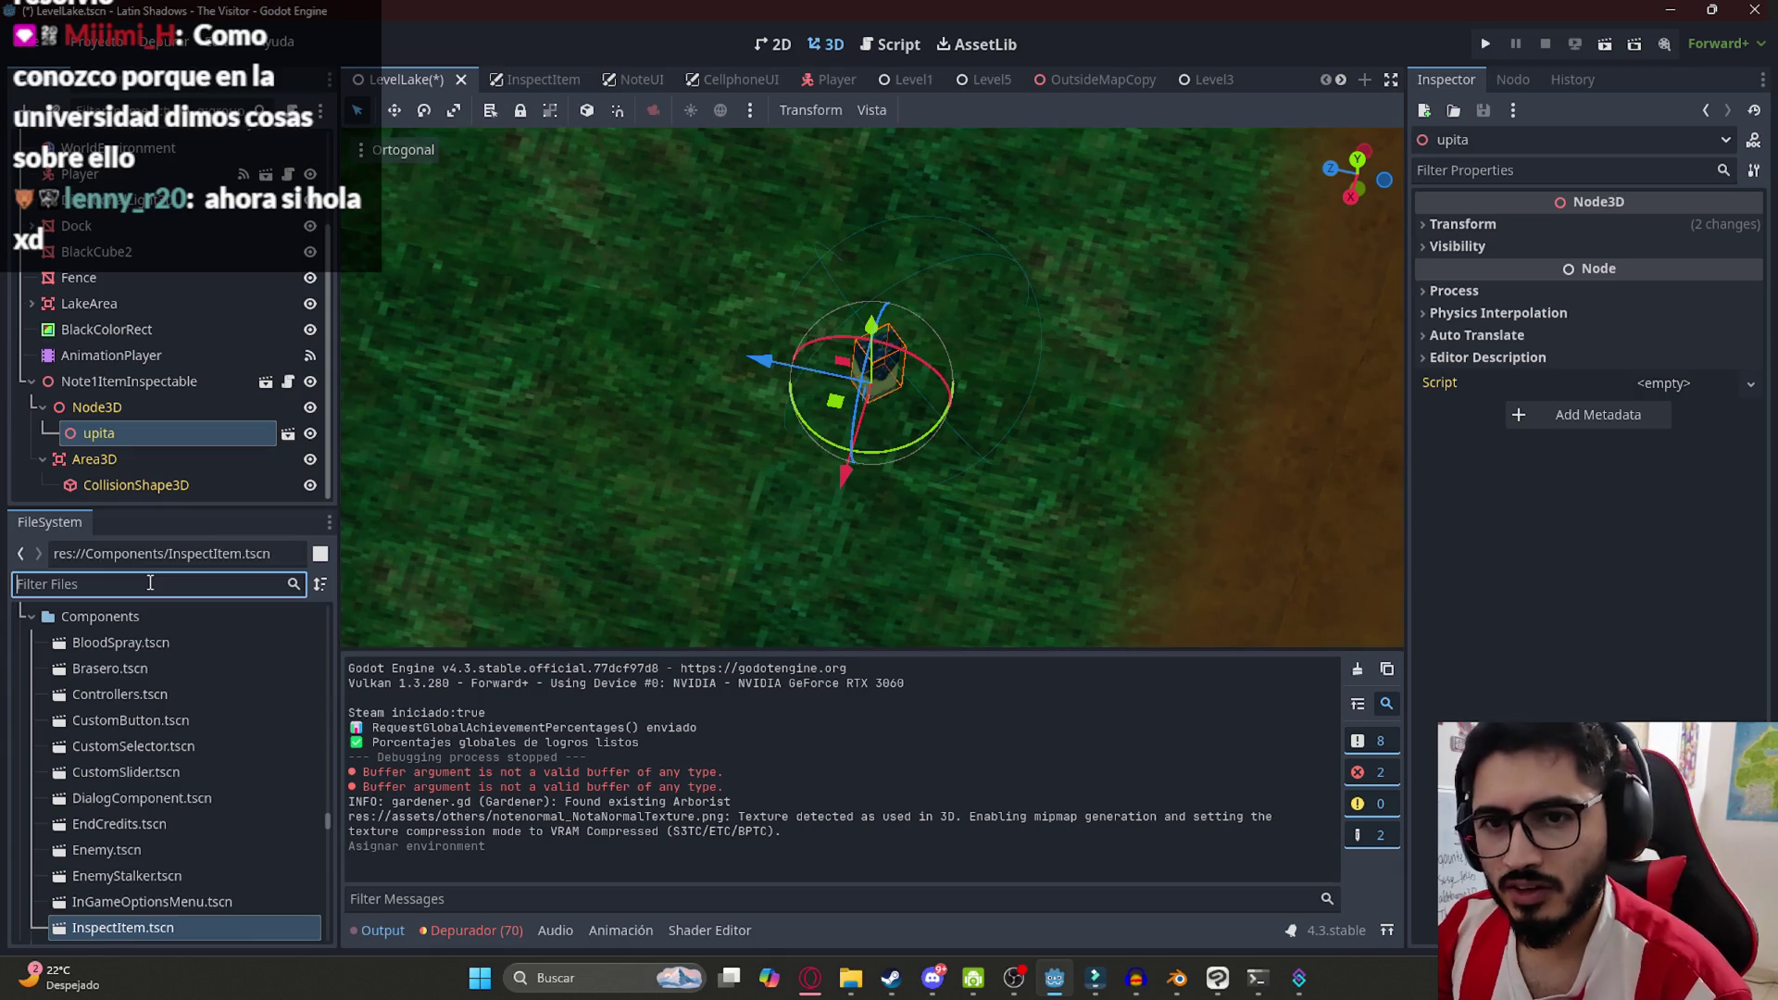
type("note")
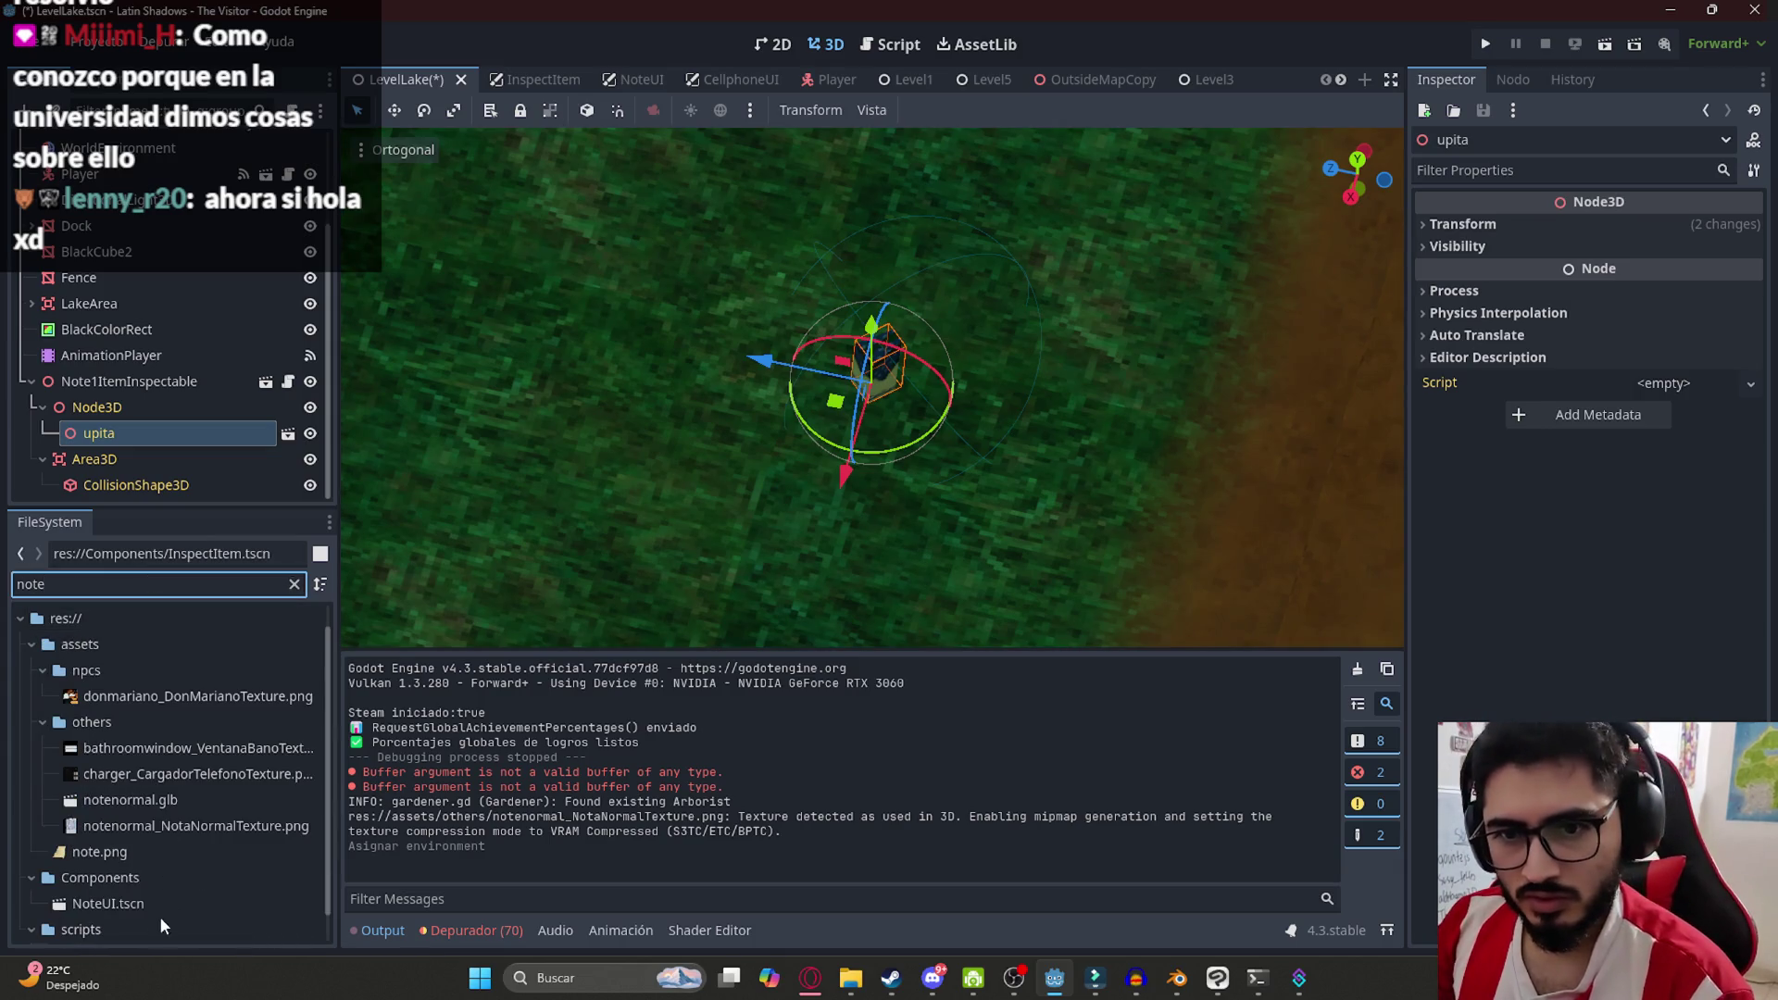
type("norm")
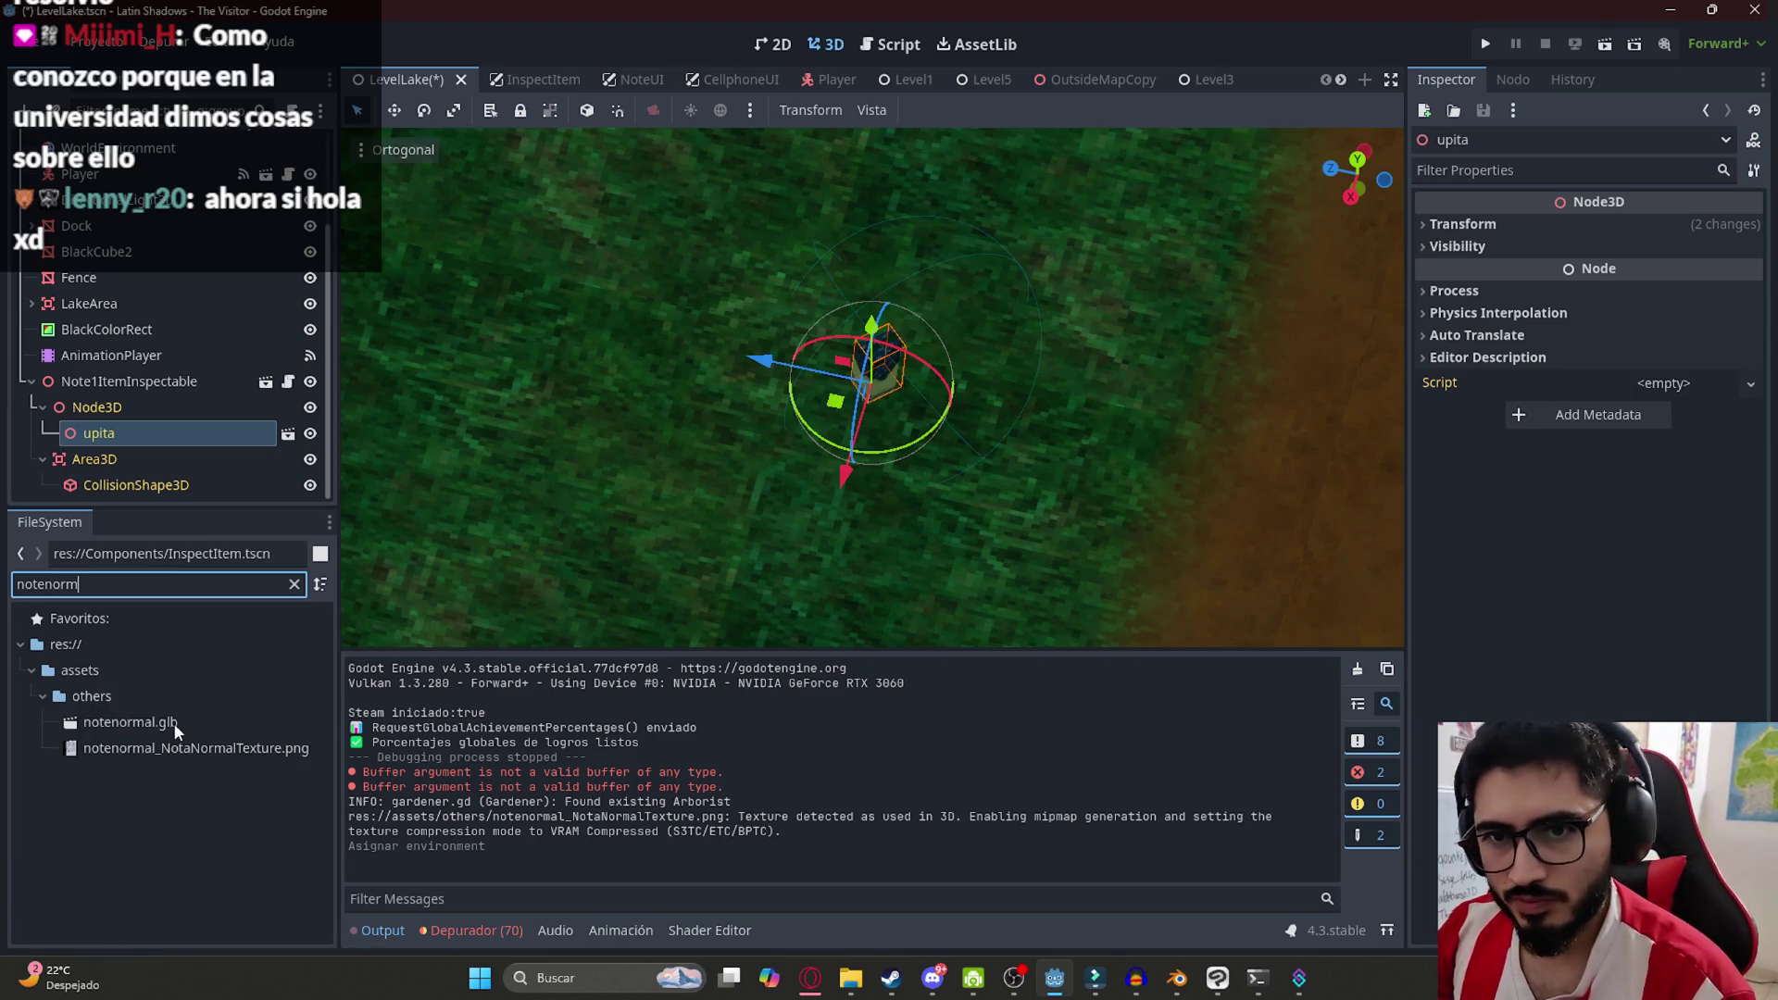
right_click(176, 729)
left_click(139, 727)
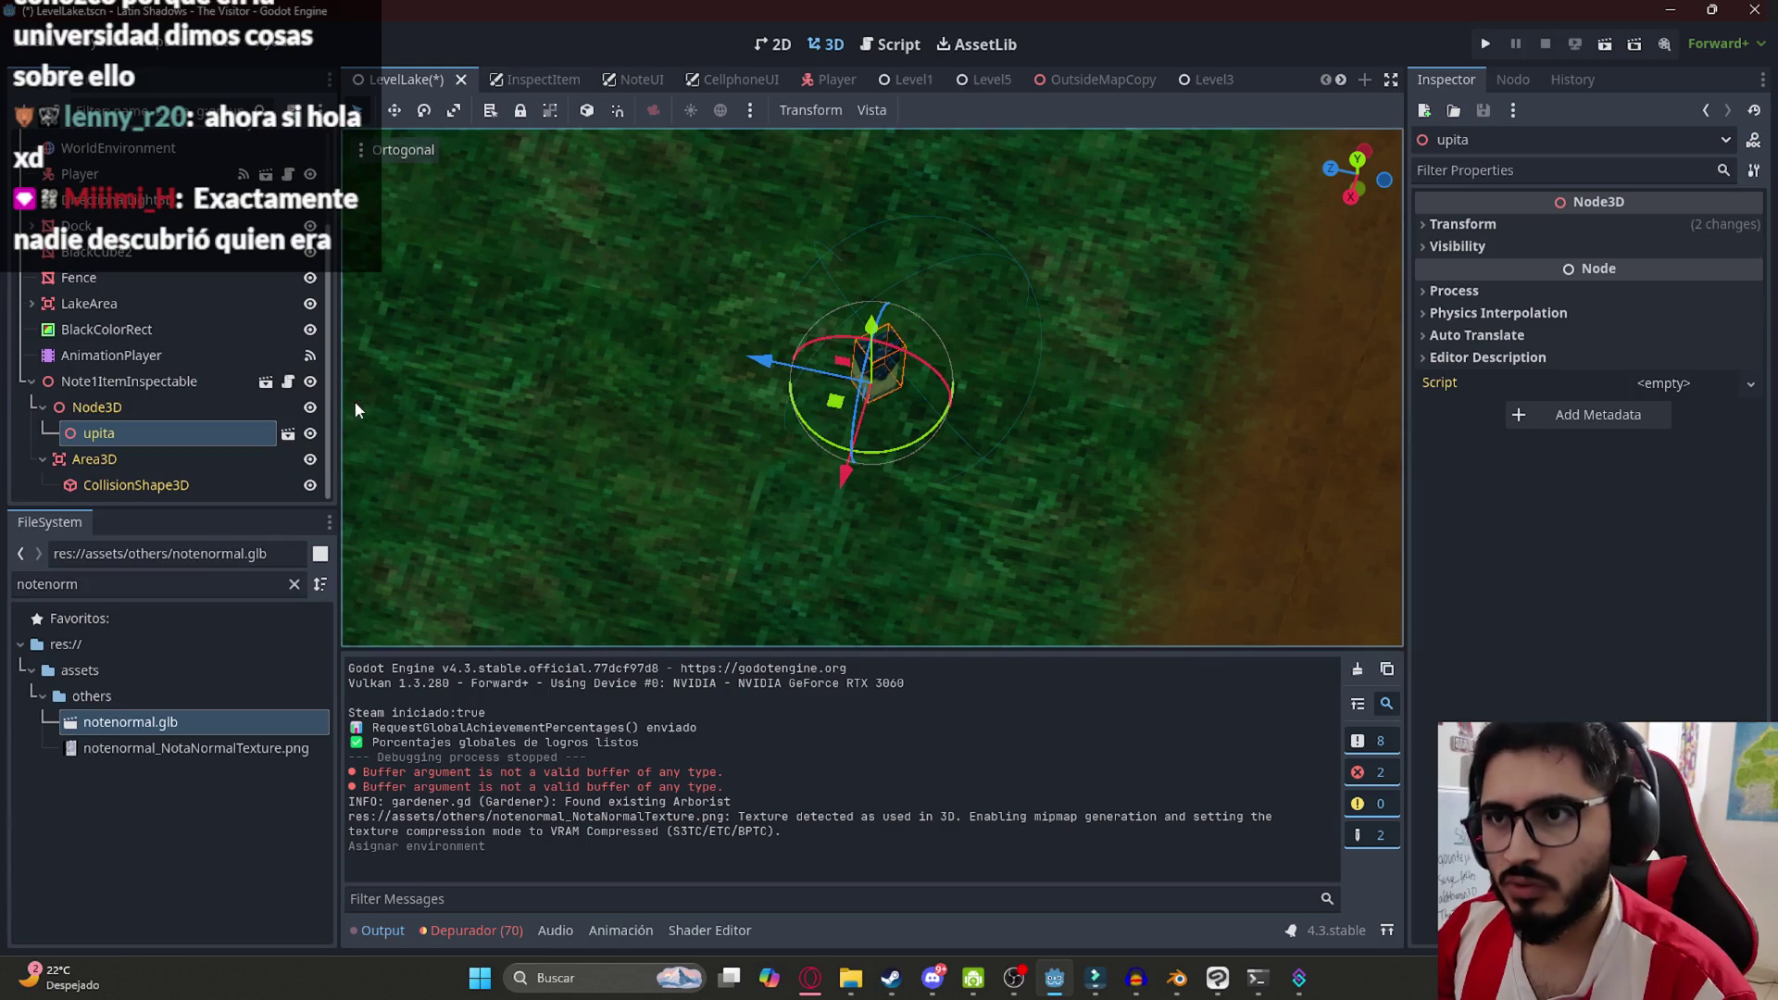
double_click(222, 724)
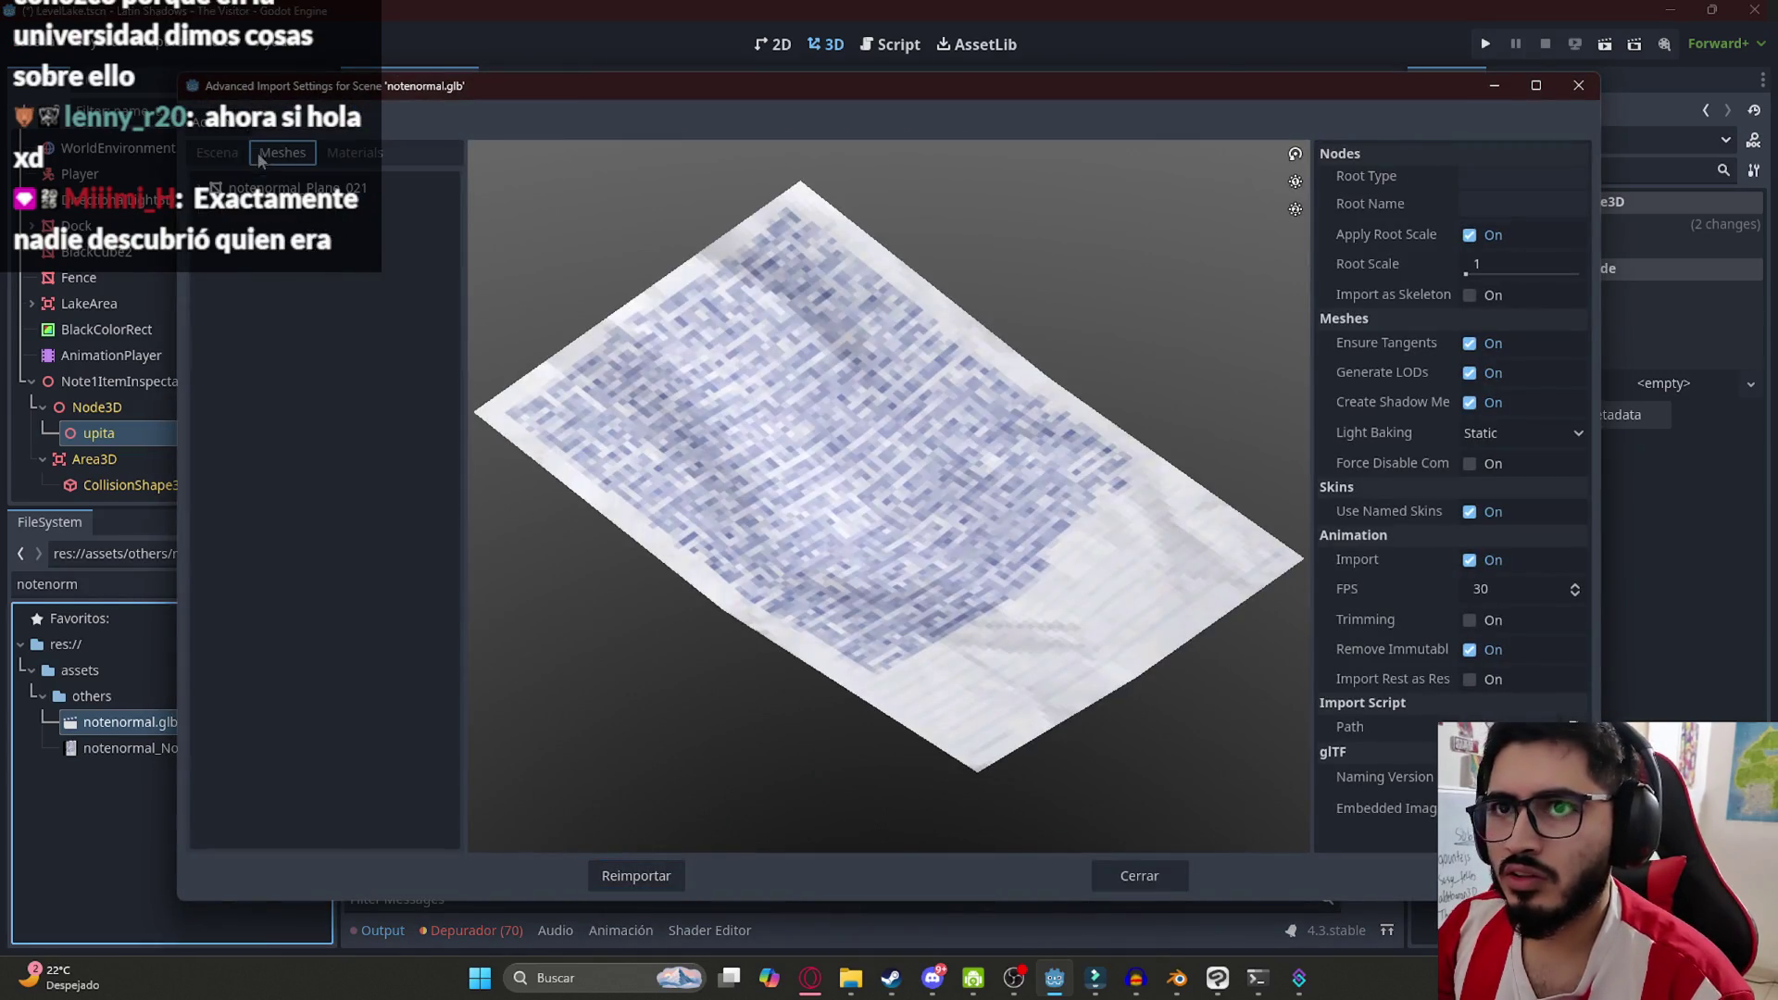
Enable Save to File for the note mesh at res://assets/others/notenormal.res and reimport
left_click(1482, 178)
left_click(1511, 321)
left_click(1501, 366)
left_click(1575, 208)
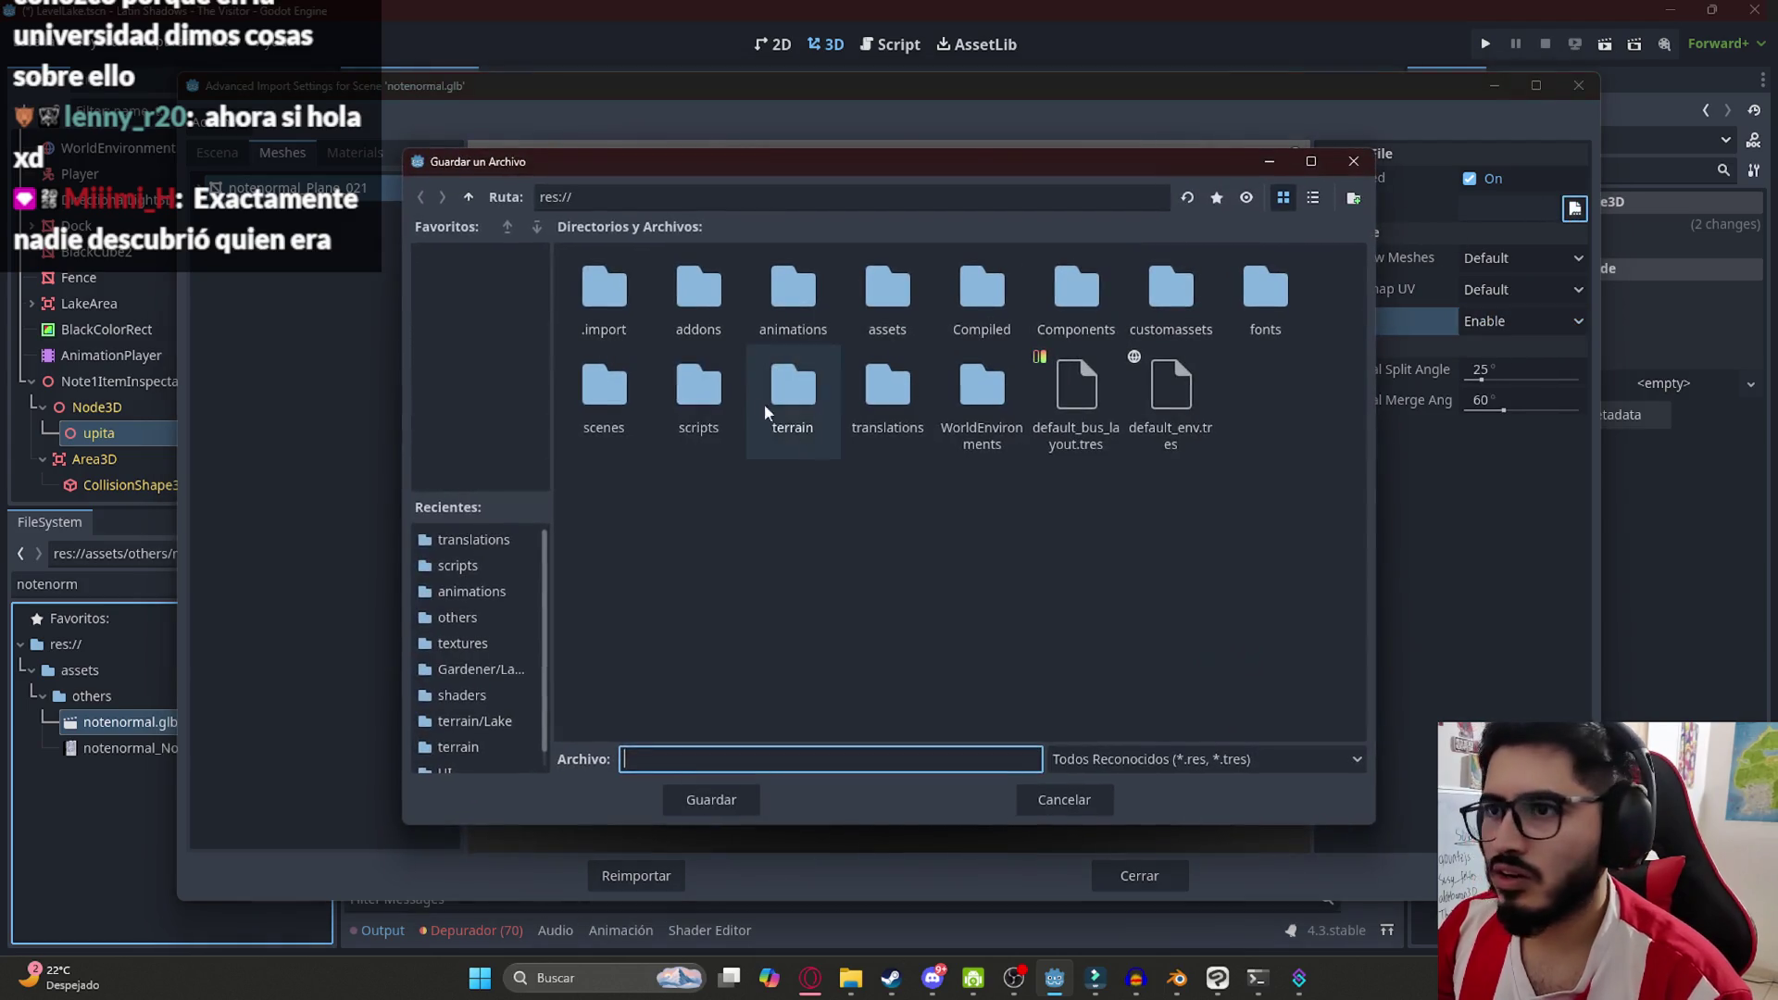
double_click(887, 294)
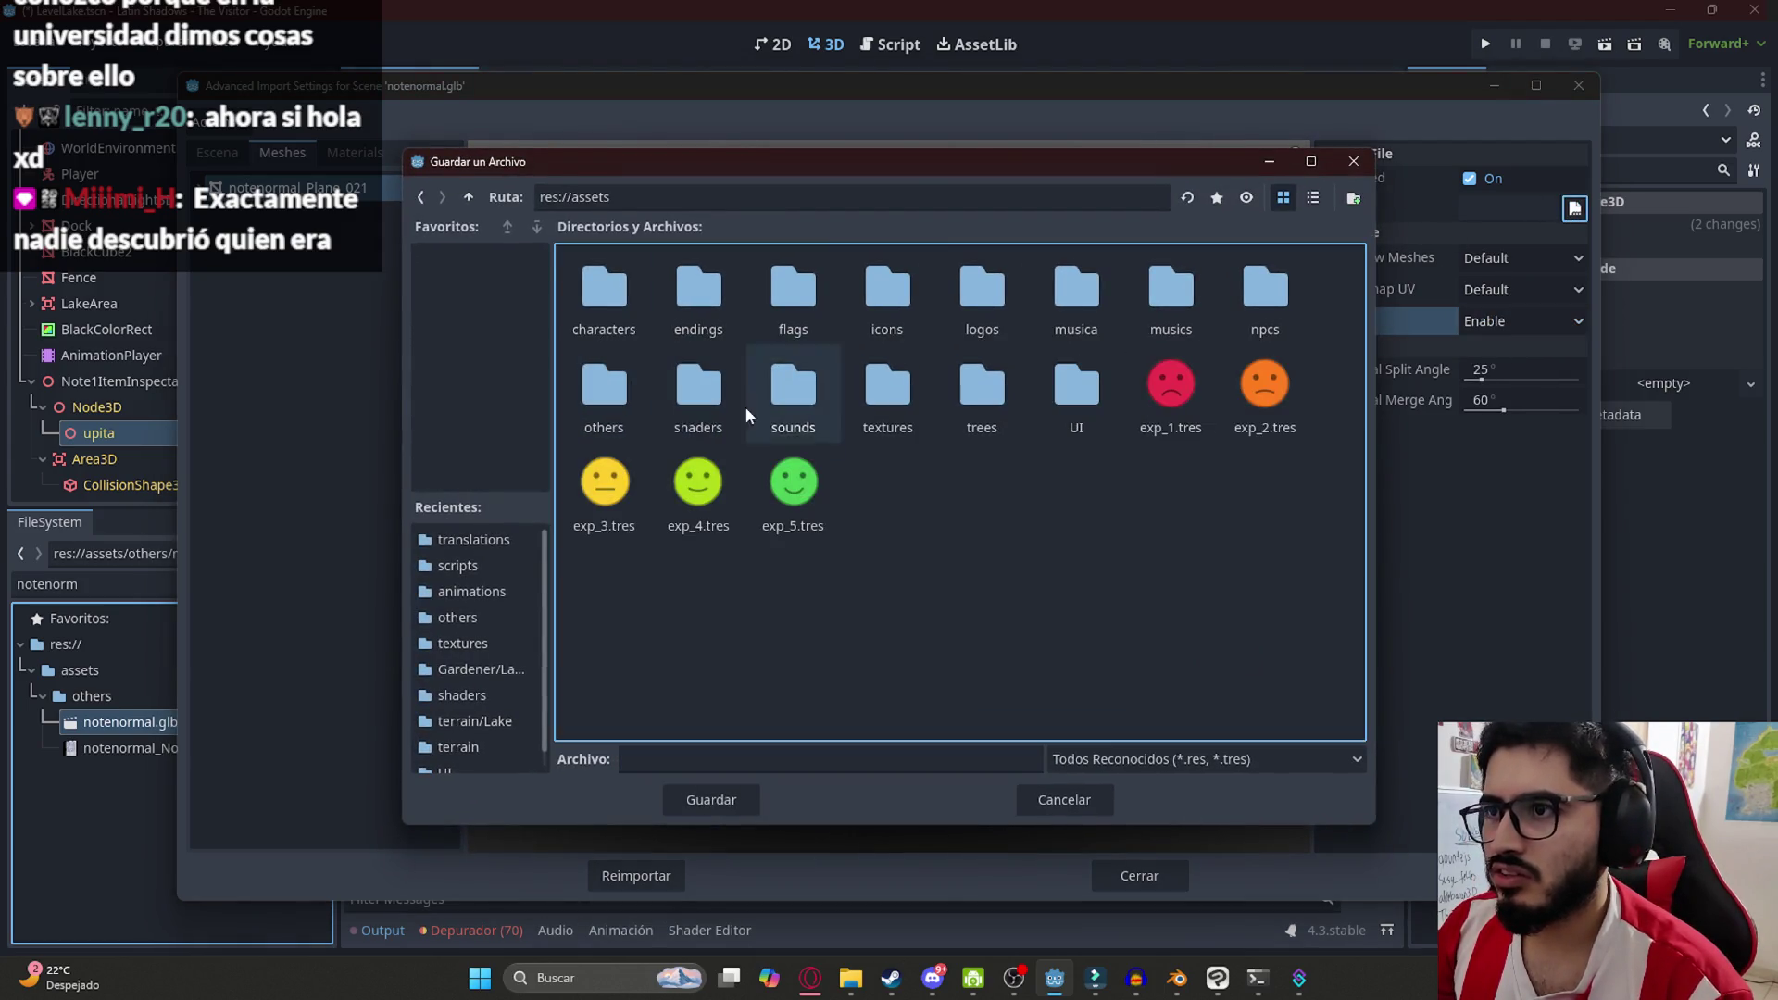
double_click(606, 398)
left_click(677, 759)
type("normal")
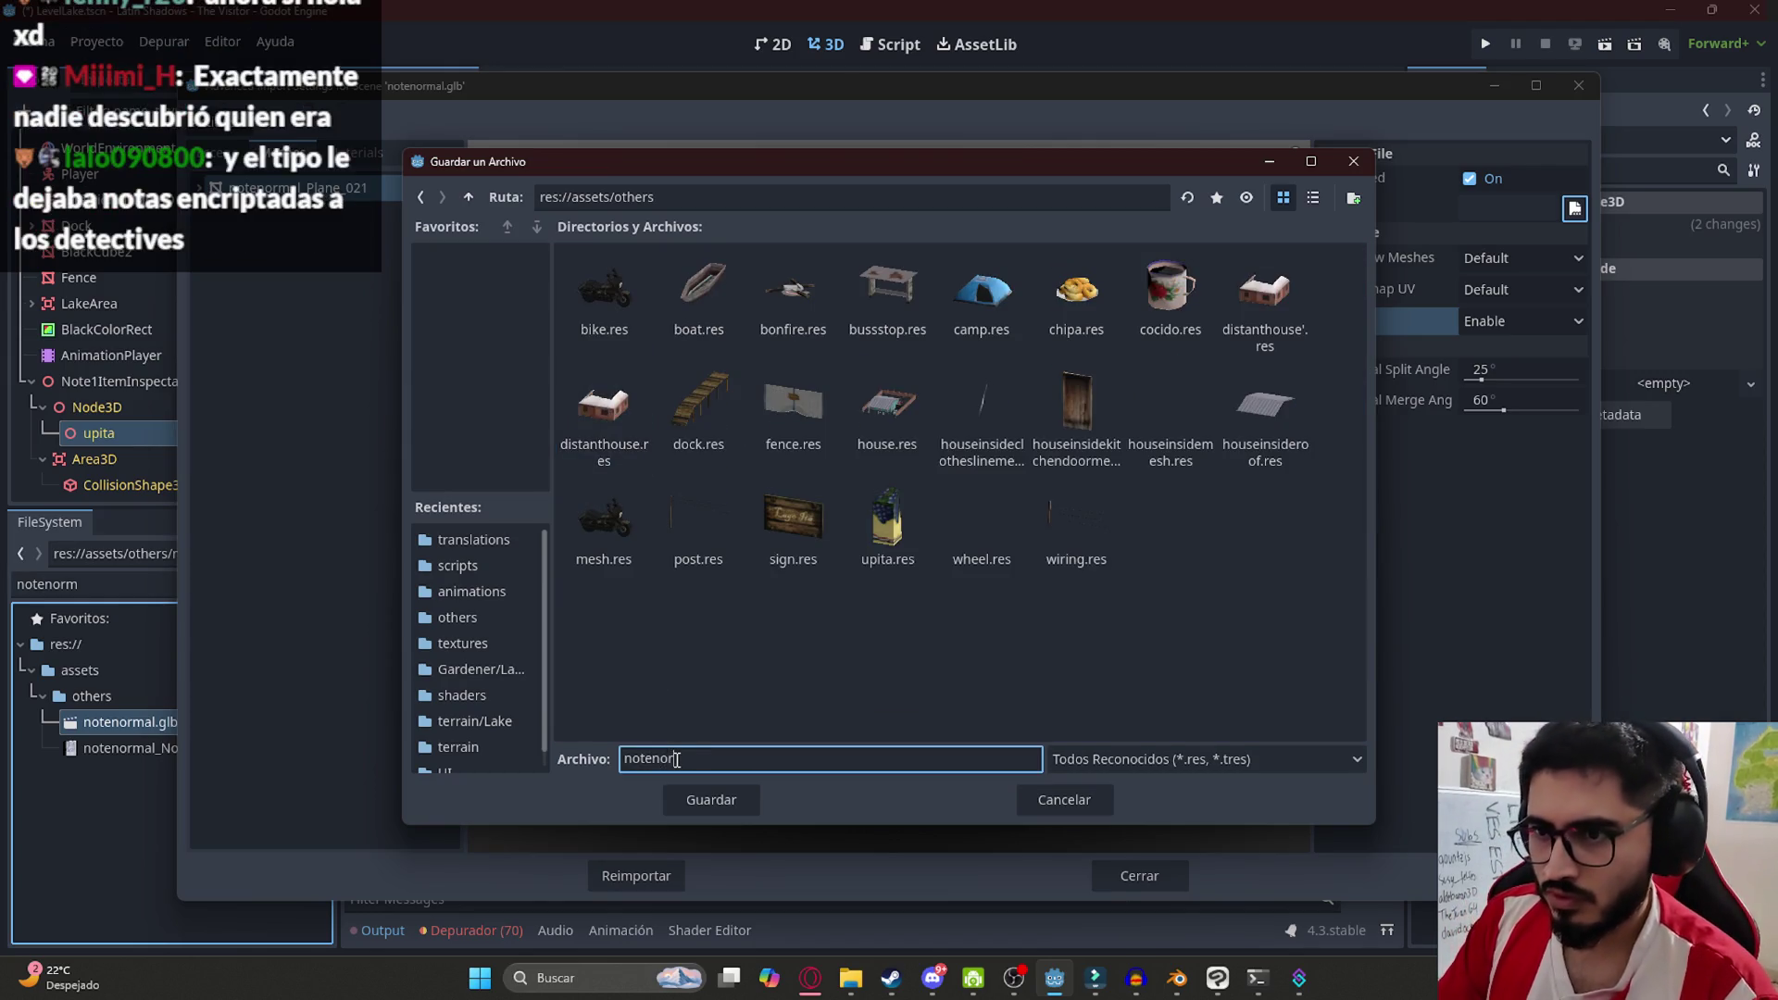
key("Return")
left_click(648, 877)
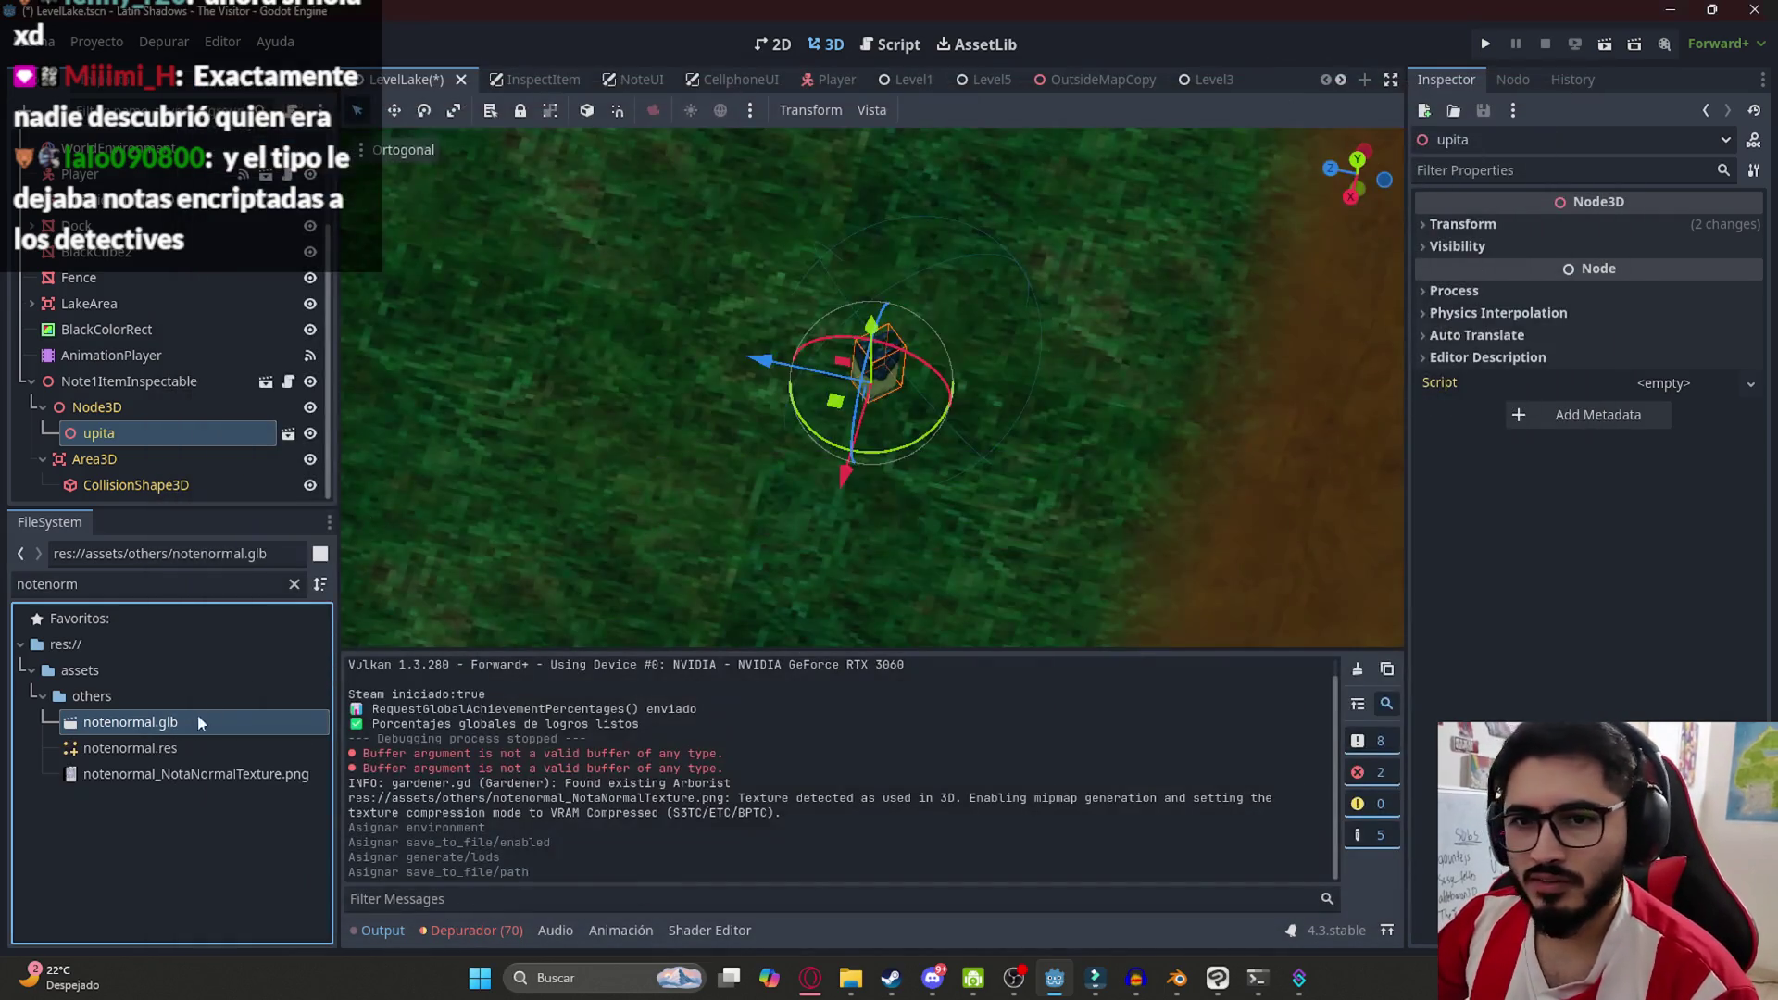
Add notenormal.res under Node3D, scale it down and lay it flat on the dark cube
mouse_move(169, 753)
left_mouse_down()
mouse_move(135, 421)
mouse_move(139, 443)
left_mouse_up()
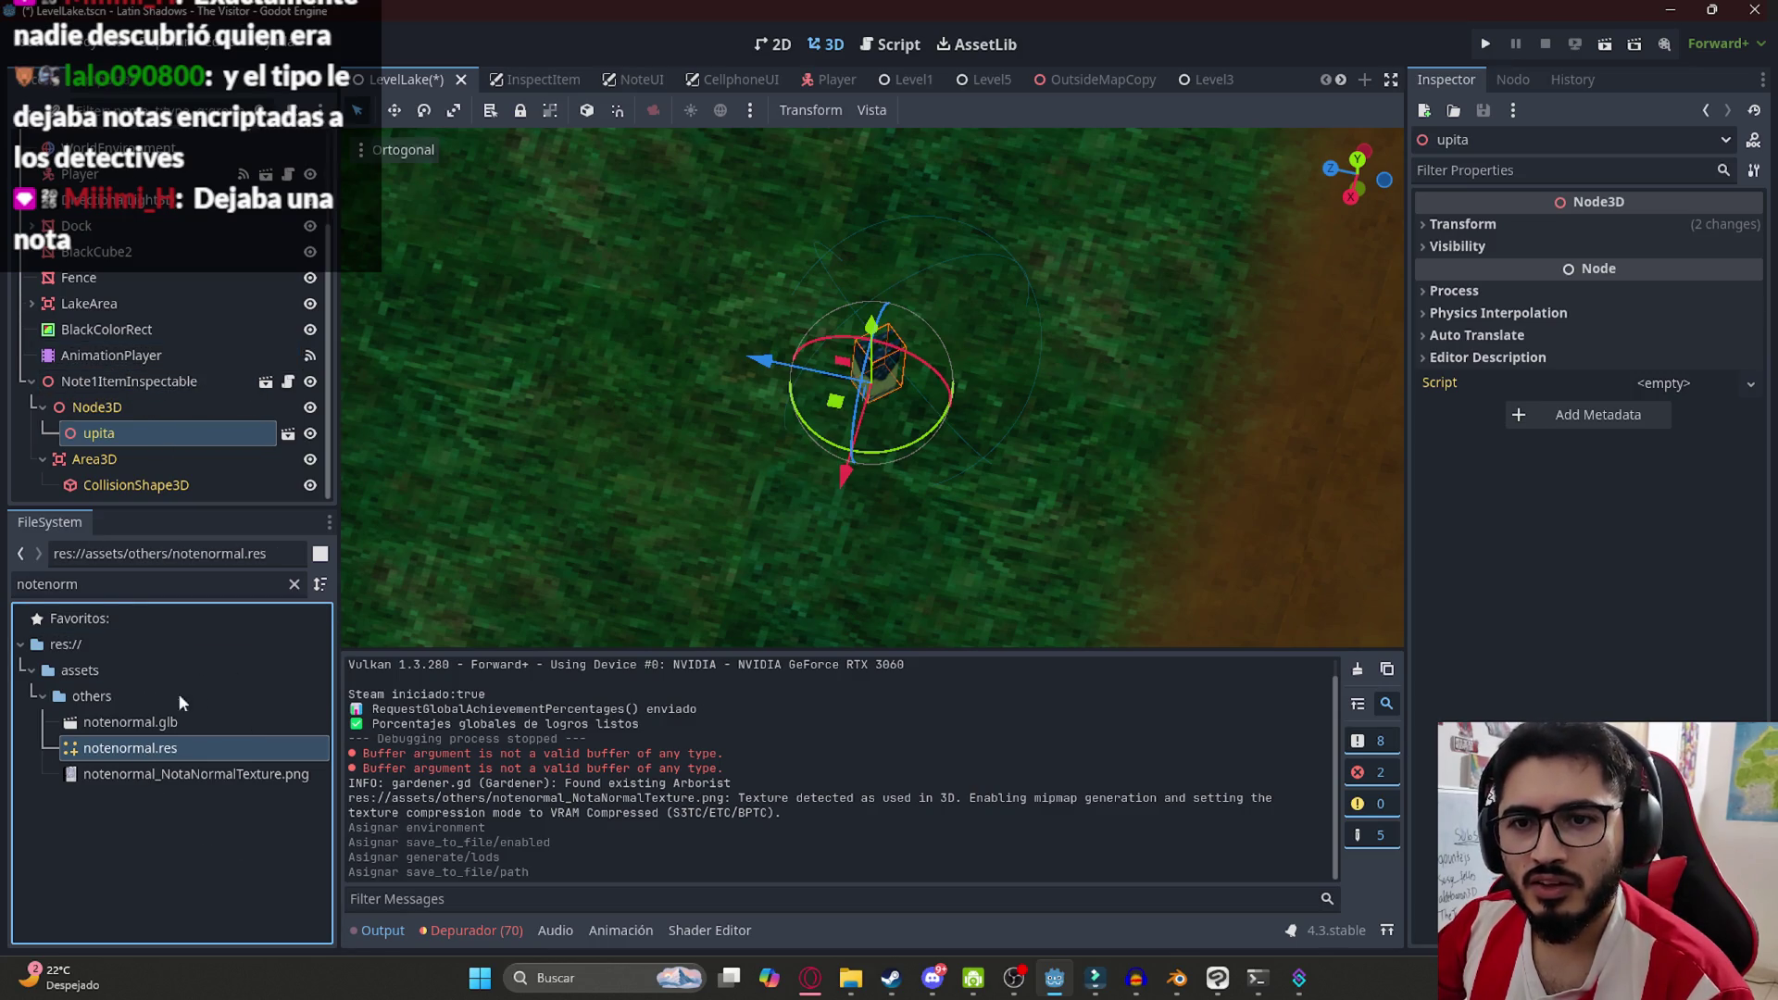
mouse_move(152, 748)
left_mouse_down()
mouse_move(796, 412)
mouse_move(755, 421)
left_mouse_up()
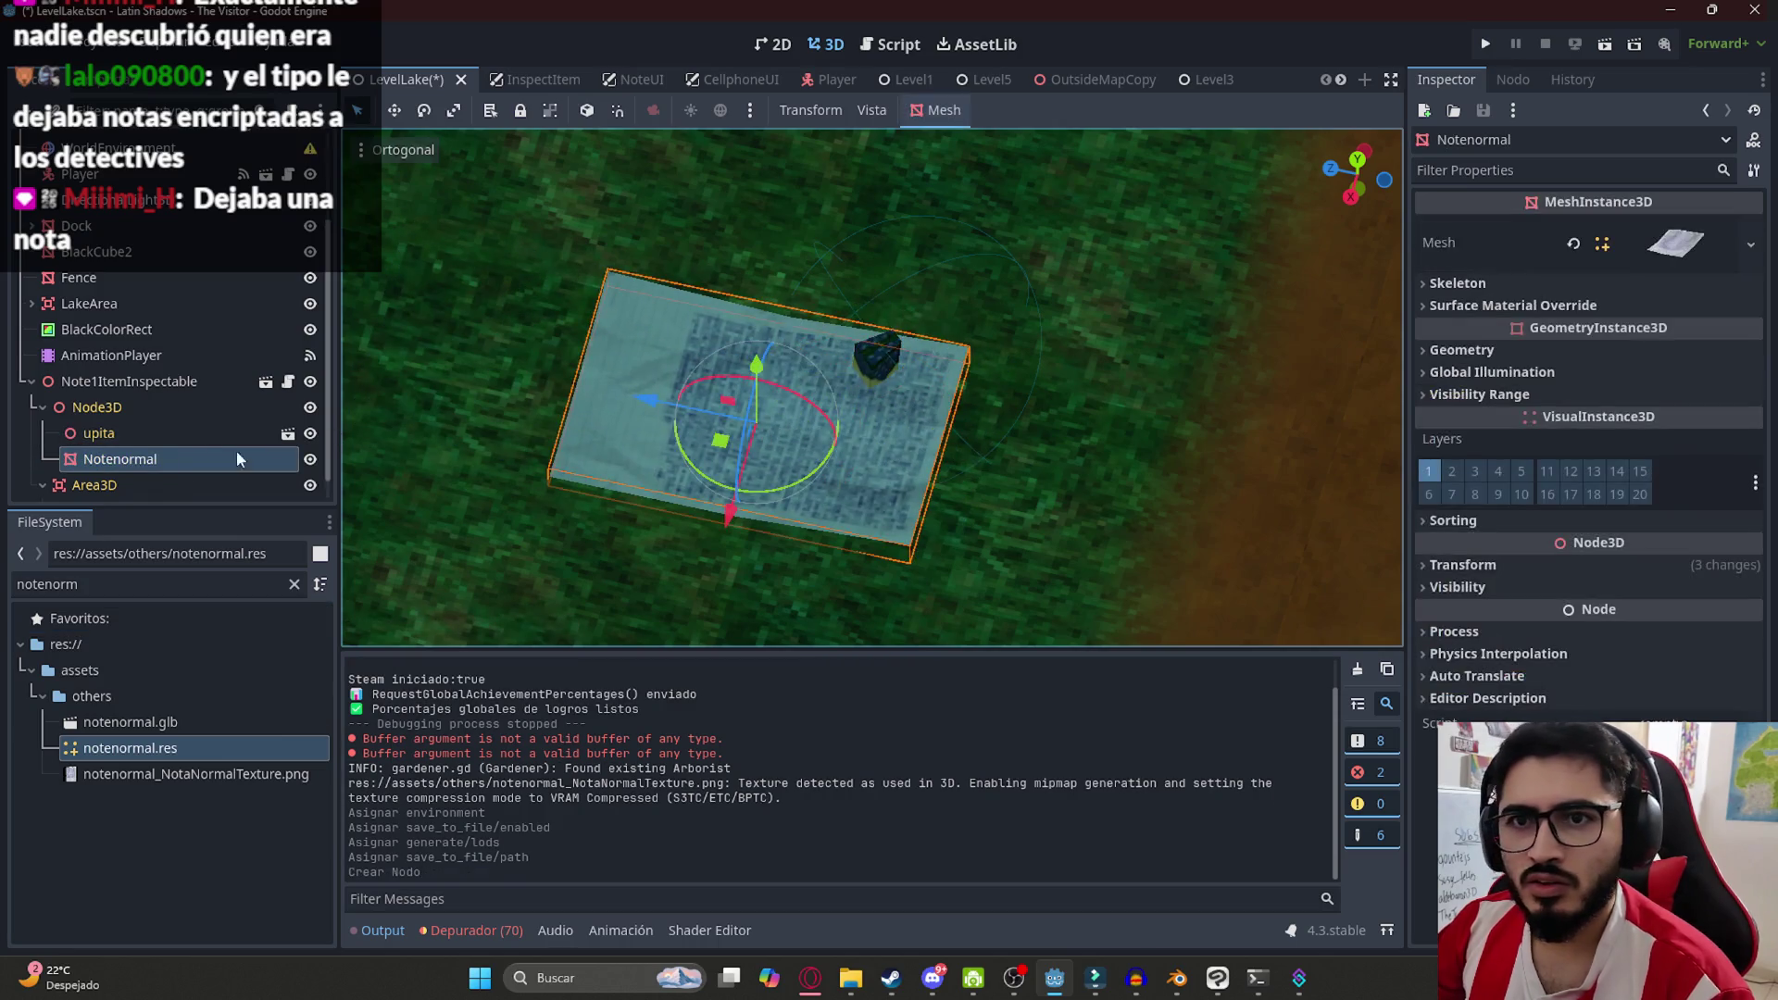
scroll(728, 429, "up", 3)
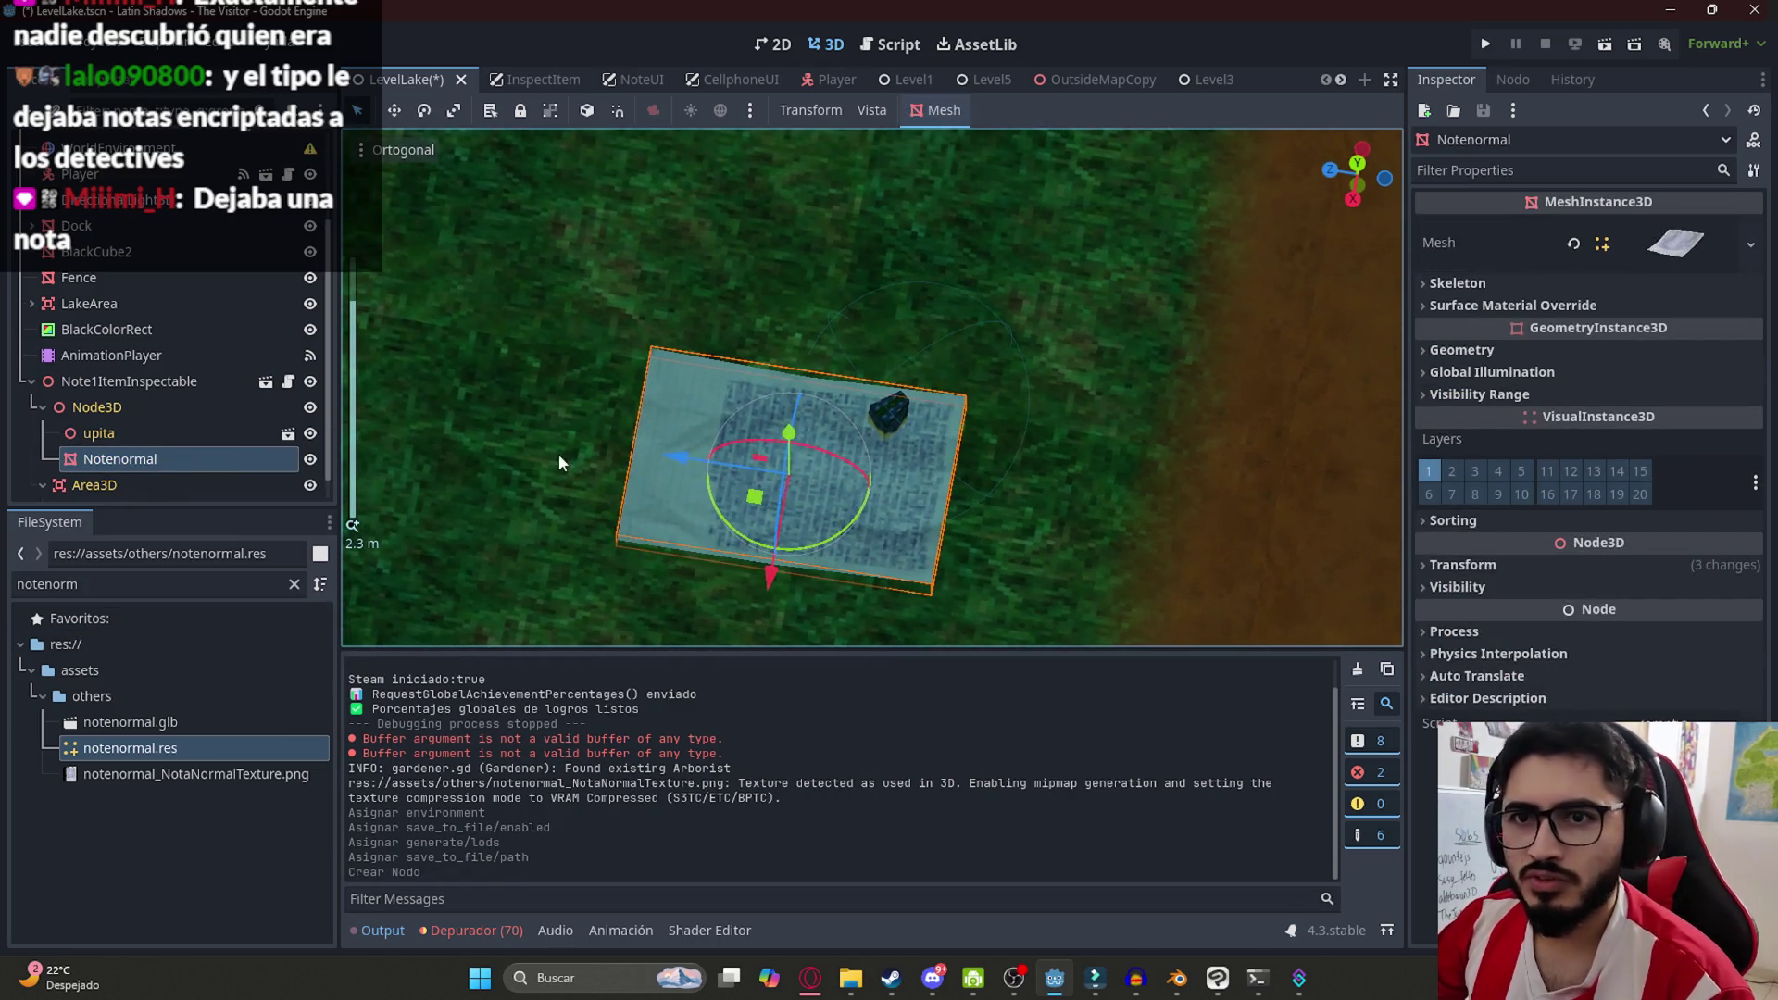
mouse_move(676, 580)
left_mouse_down()
mouse_move(1260, 519)
mouse_move(906, 468)
left_mouse_up()
left_click(1519, 566)
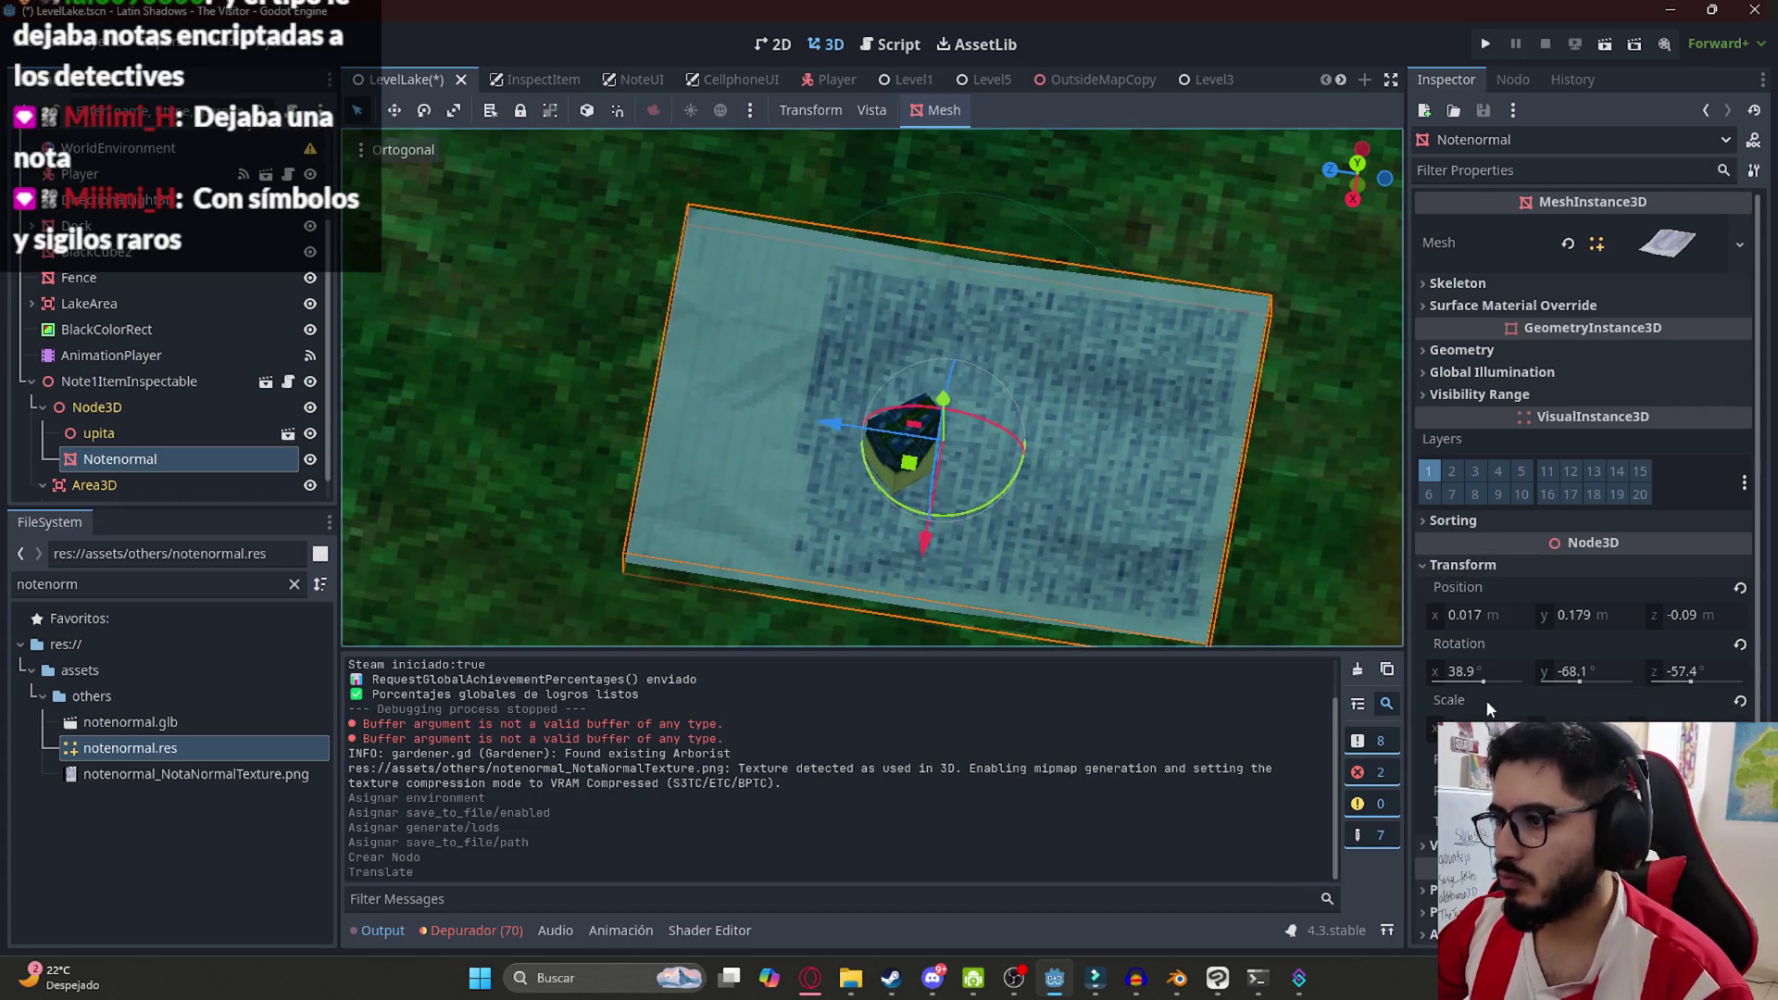
left_click(1487, 726)
key("Return")
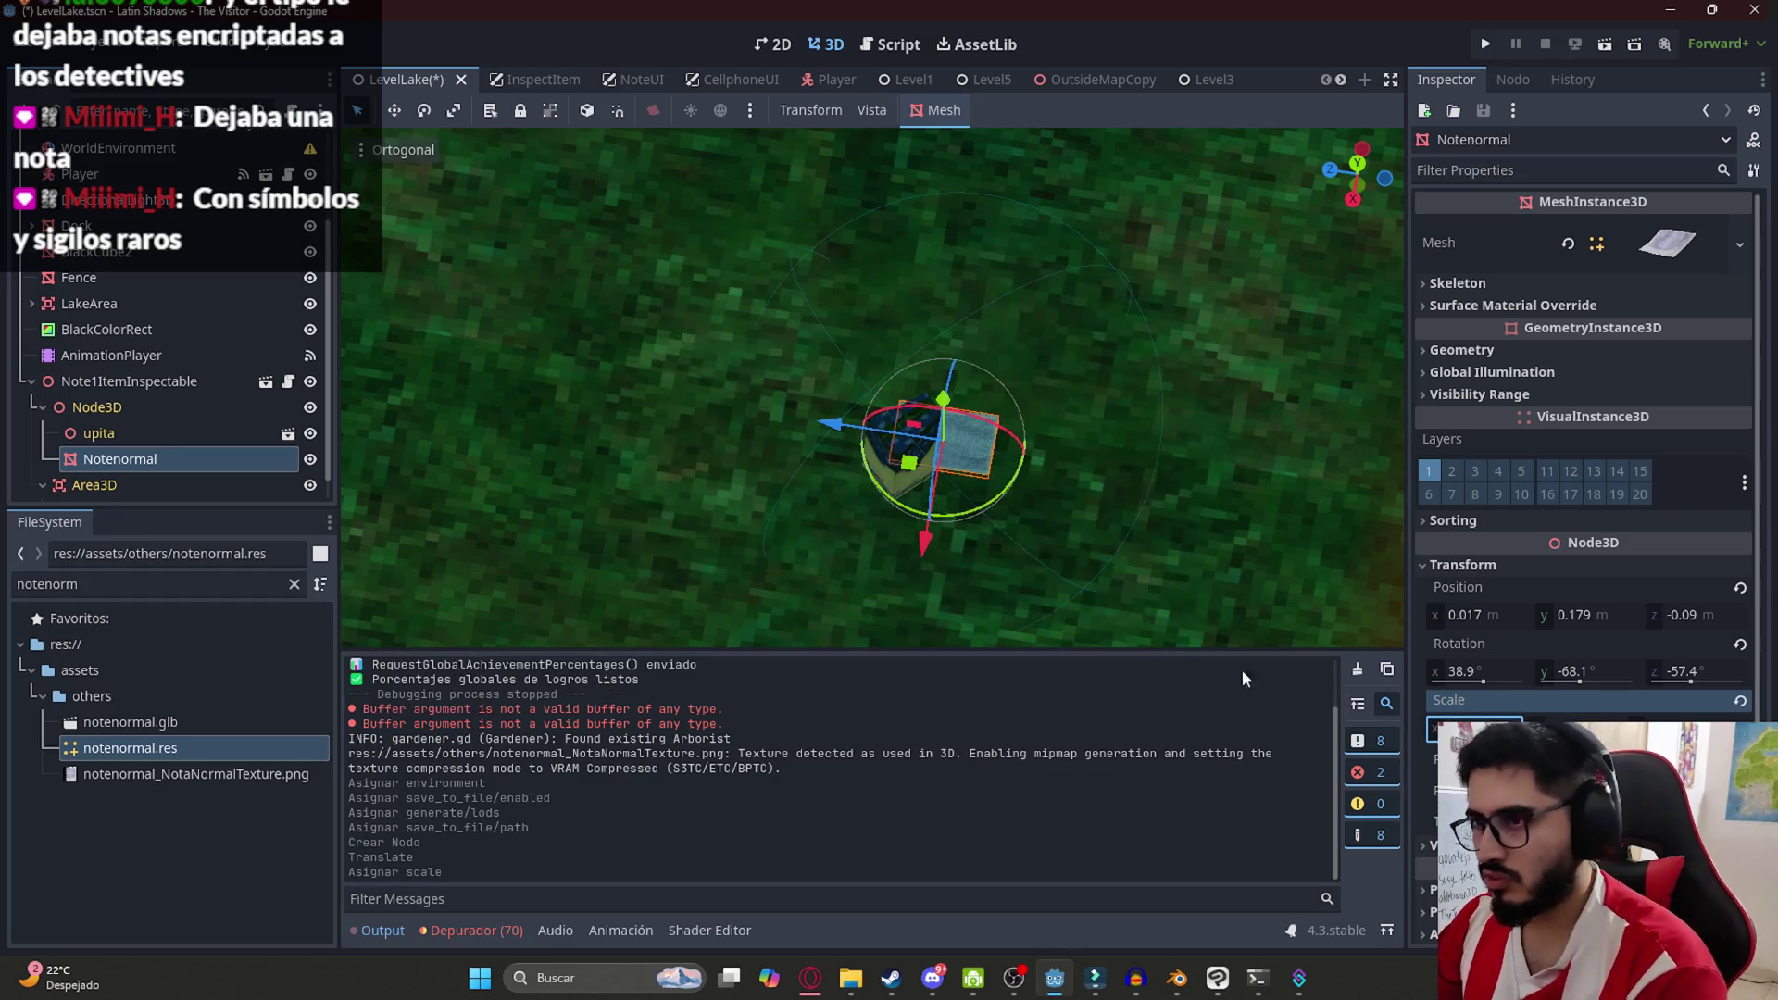
mouse_move(983, 525)
left_mouse_down()
mouse_move(931, 535)
mouse_move(741, 393)
left_mouse_up()
left_click_drag(909, 463, 875, 483)
Hide the upita model and save the lake level scene
left_click(149, 441)
left_click(311, 432)
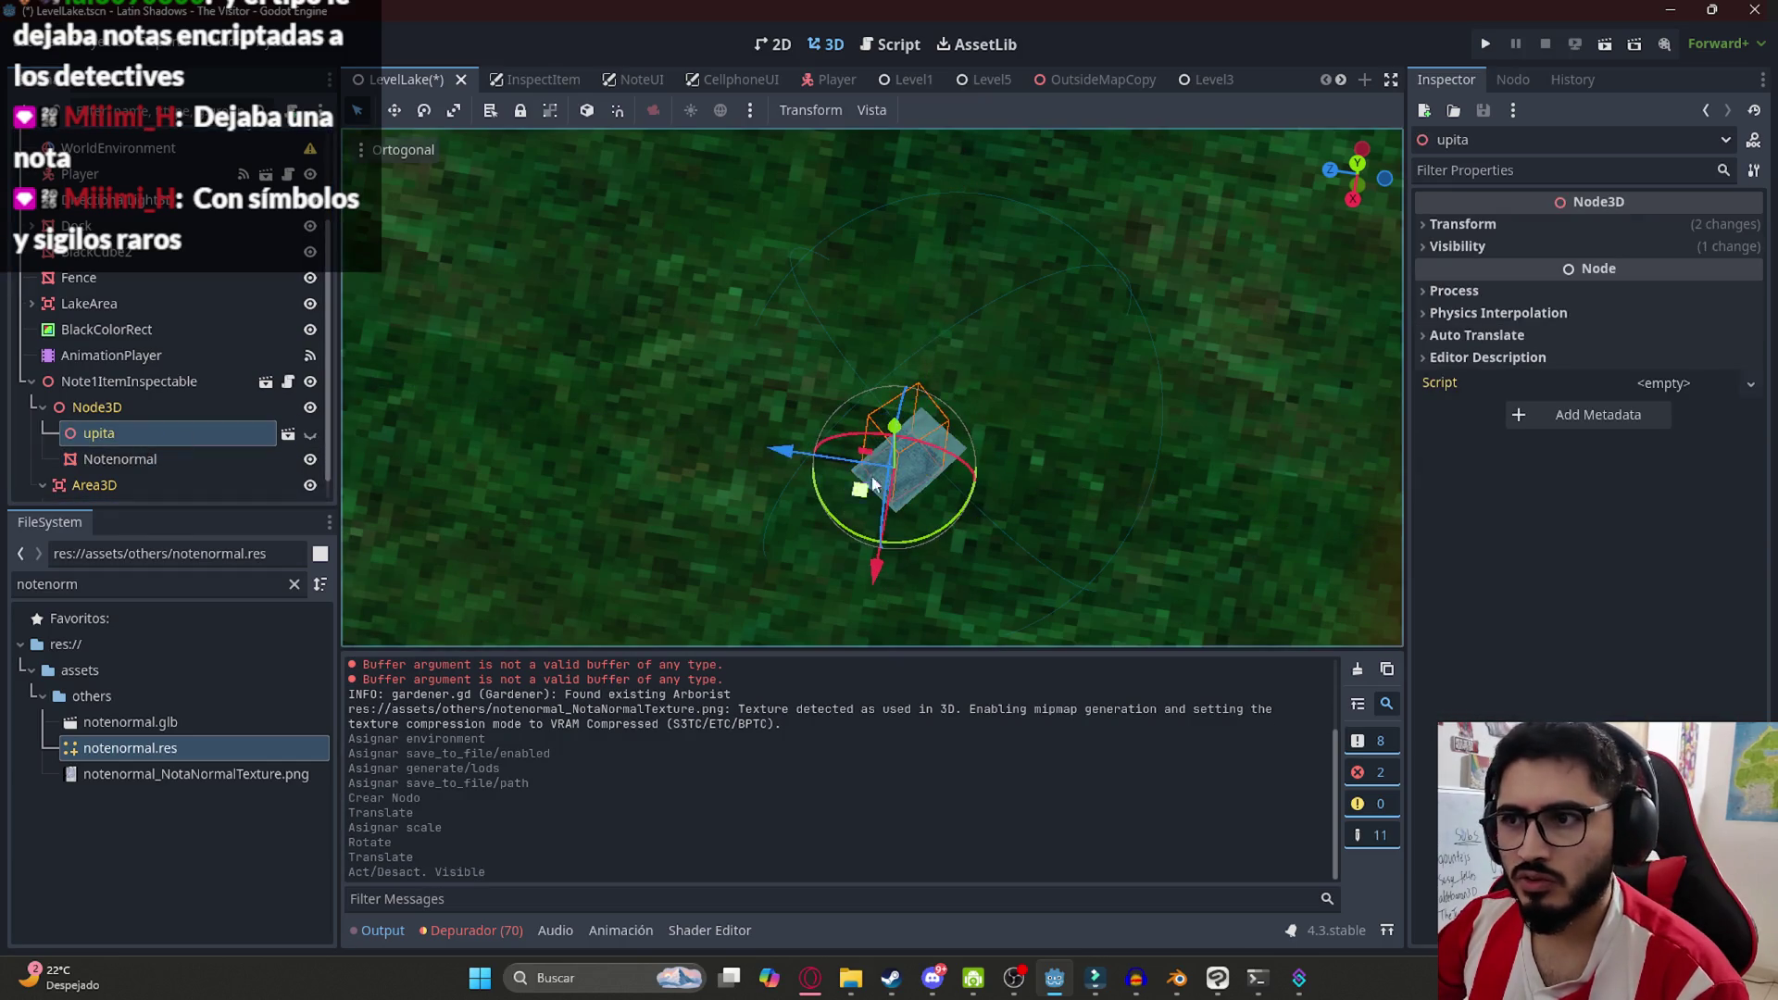
left_click(1252, 526)
key("ctrl+s")
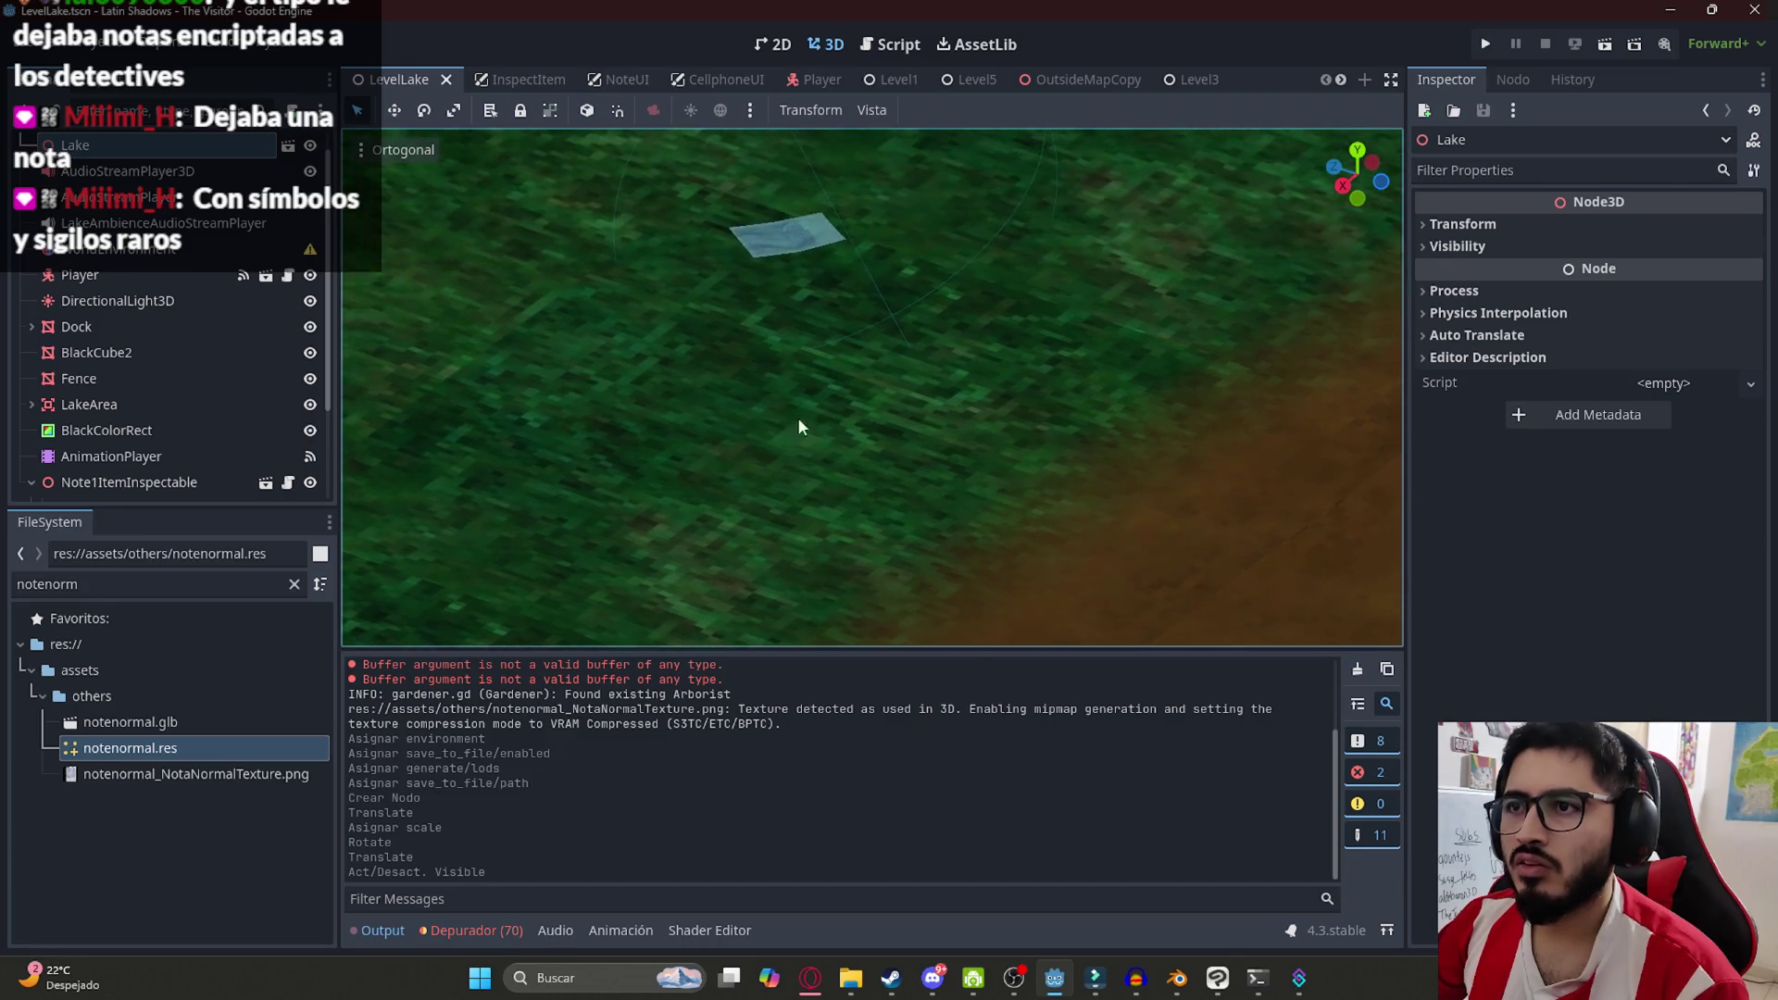
scroll(792, 454, "up", 2)
scroll(789, 447, "up", 3)
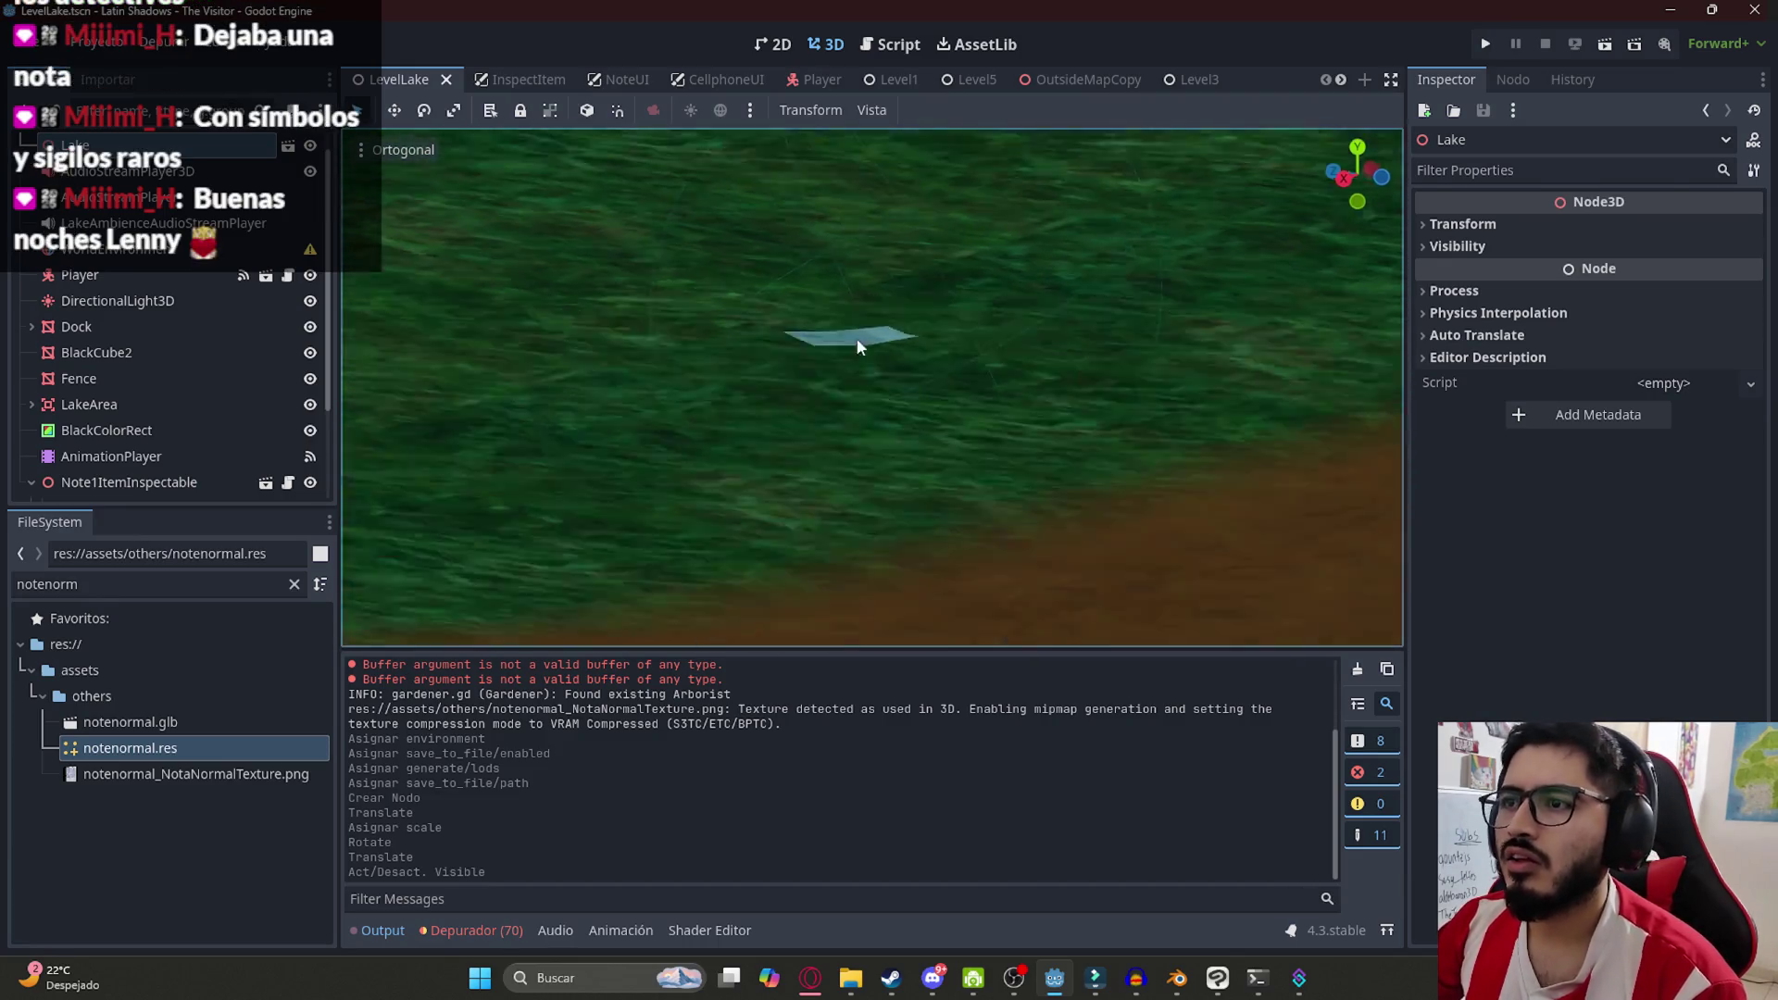
scroll(792, 423, "down", 2)
scroll(956, 402, "up", 4)
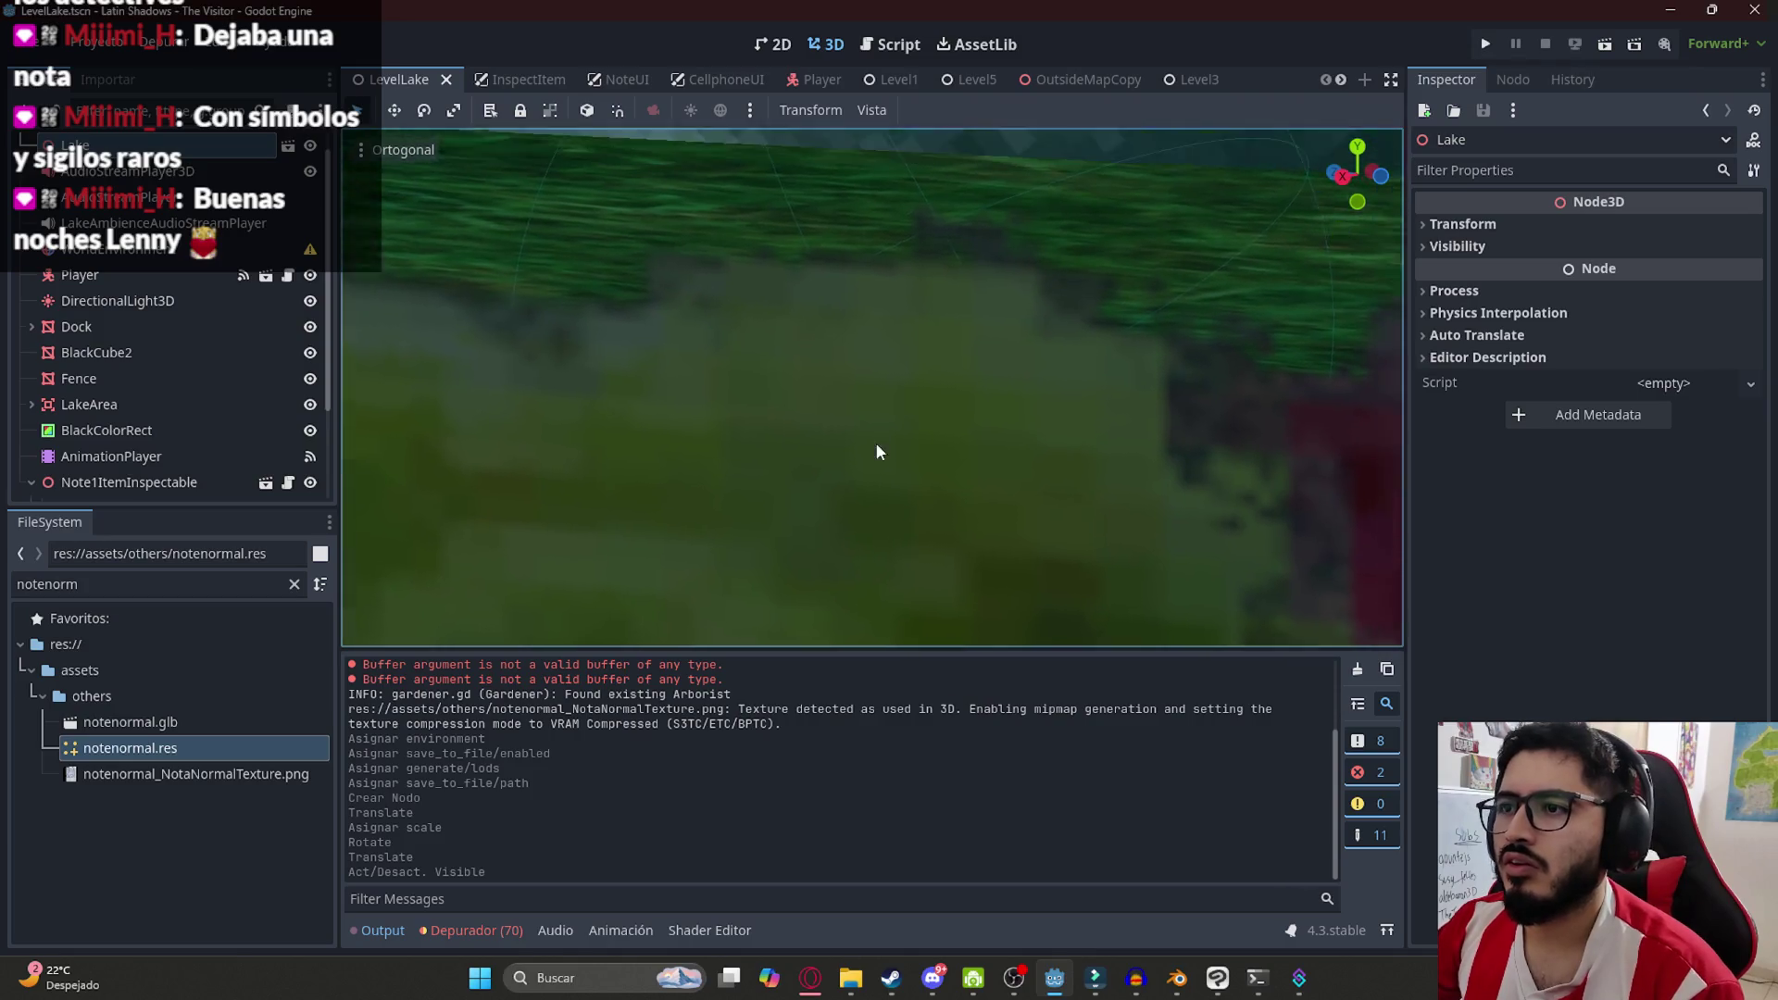
scroll(875, 442, "down", 3)
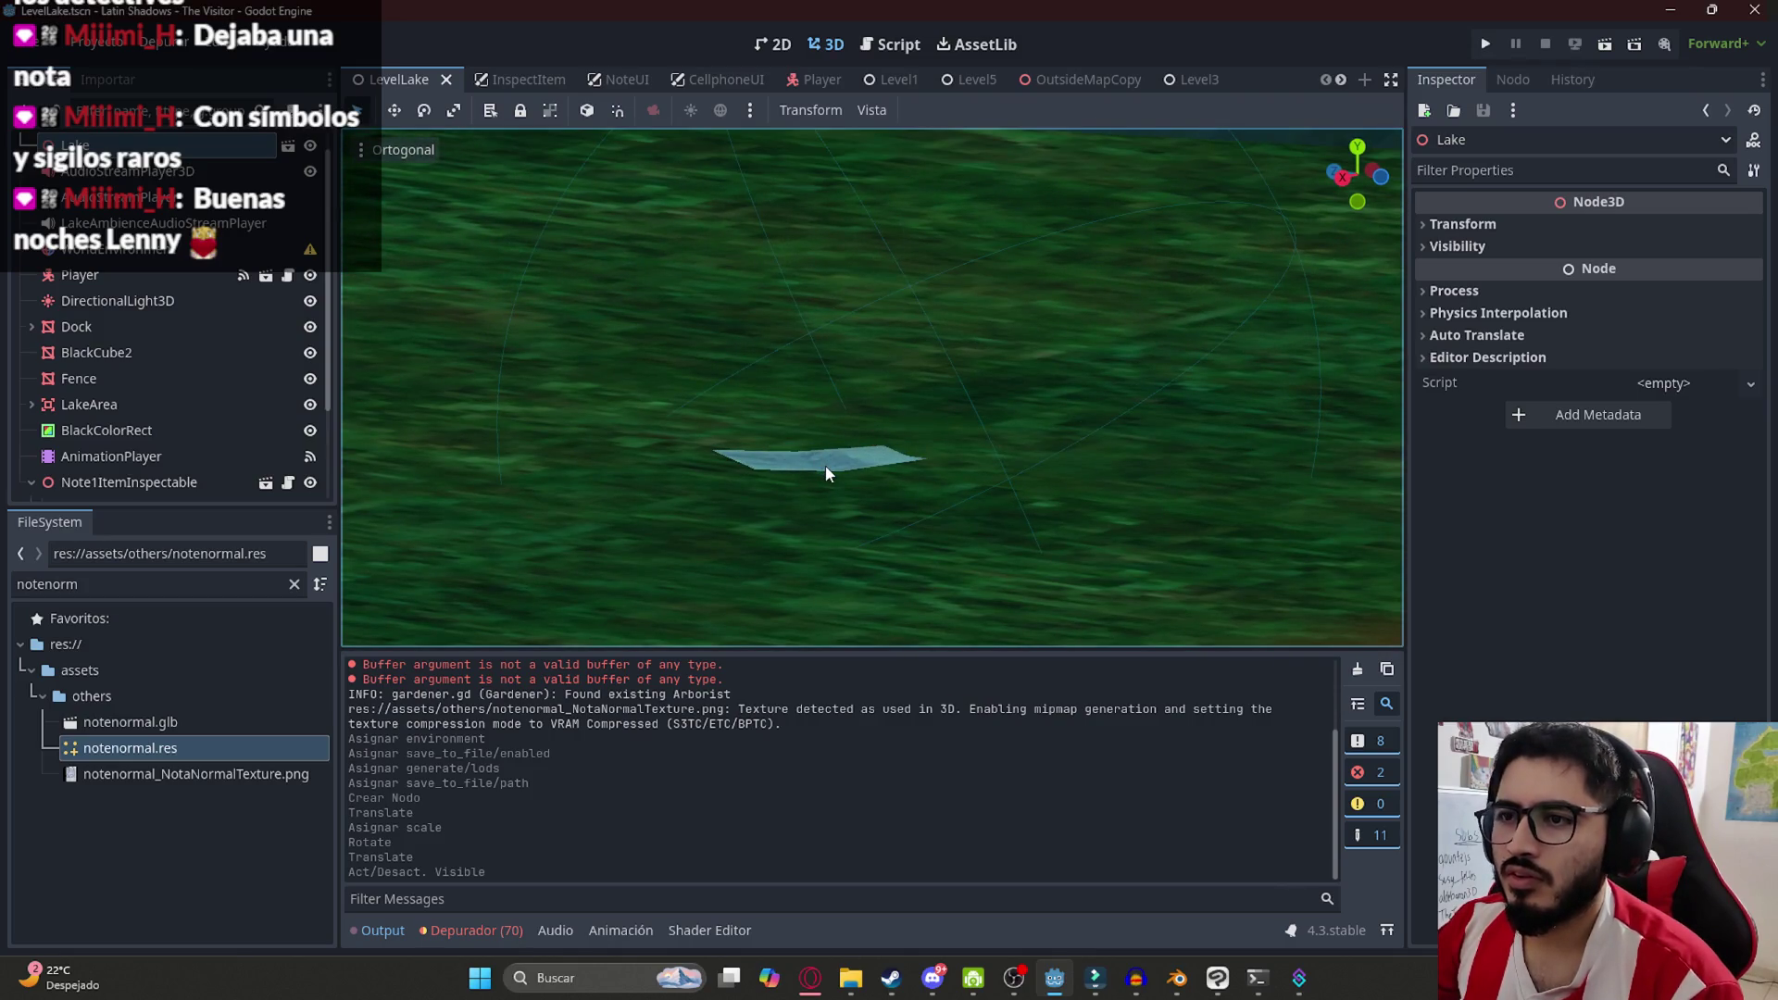
scroll(163, 350, "down", 3)
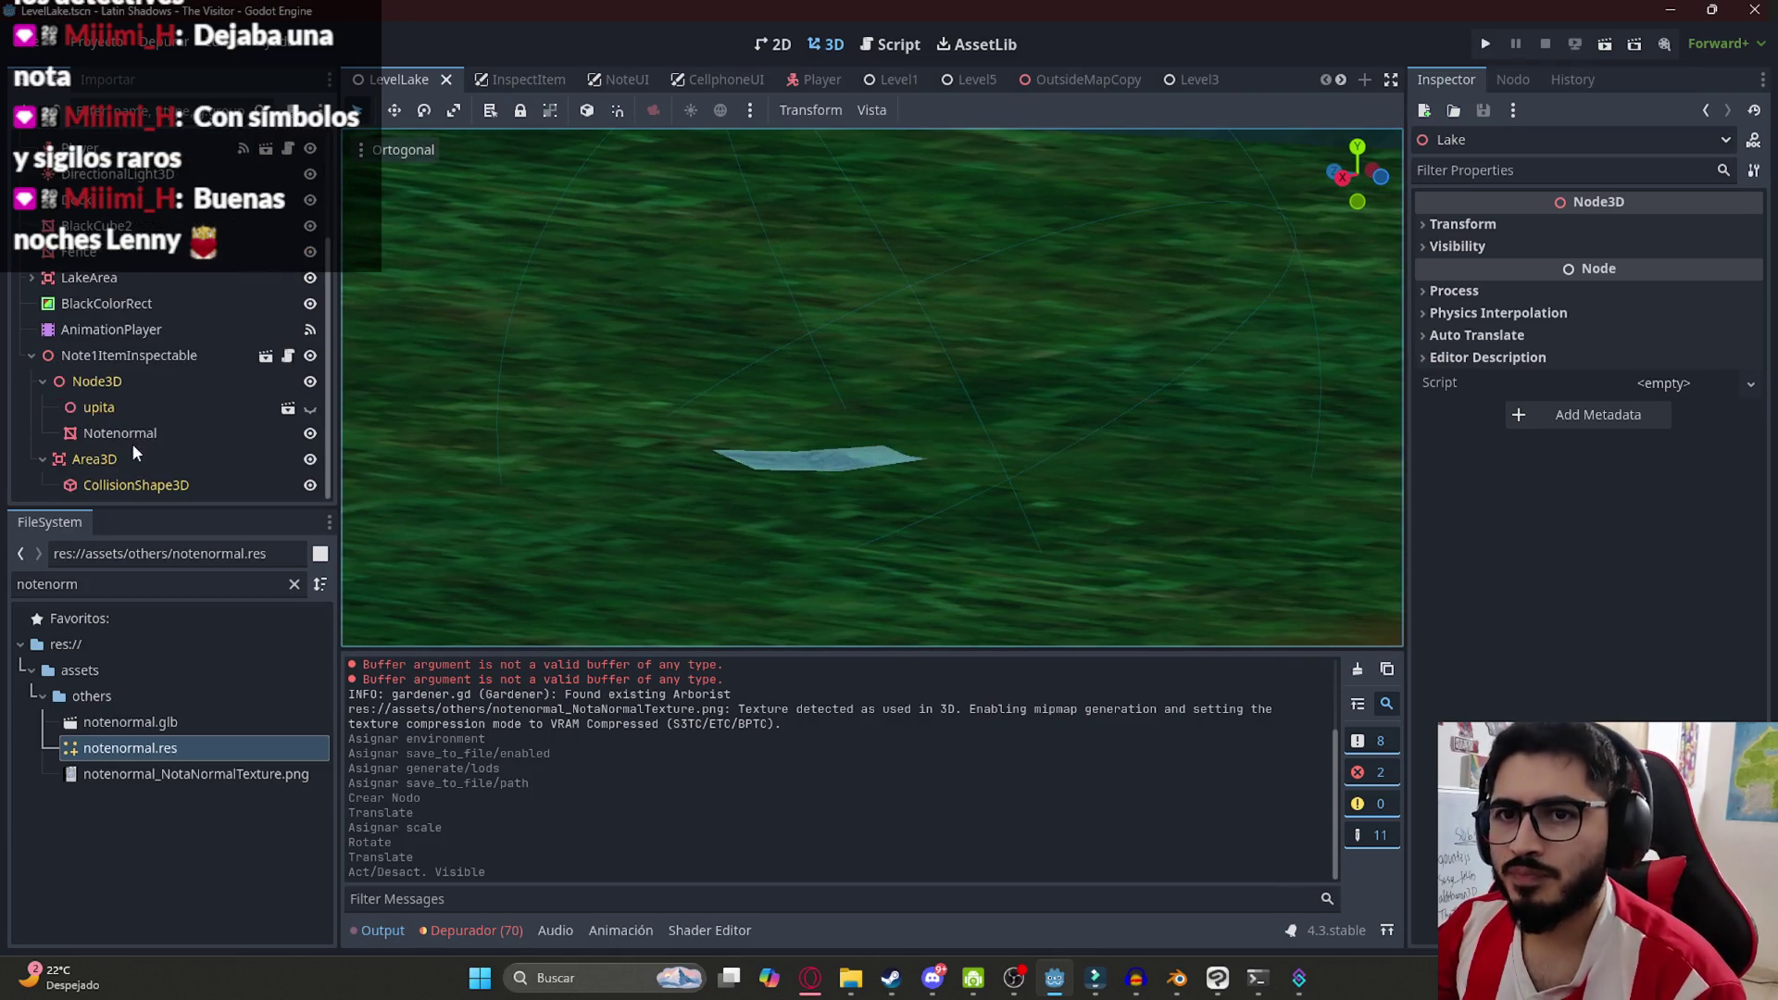
Raise Note1ItemInspectable slightly, save, and run only the lake level
left_click(139, 356)
left_click_drag(792, 372, 793, 370)
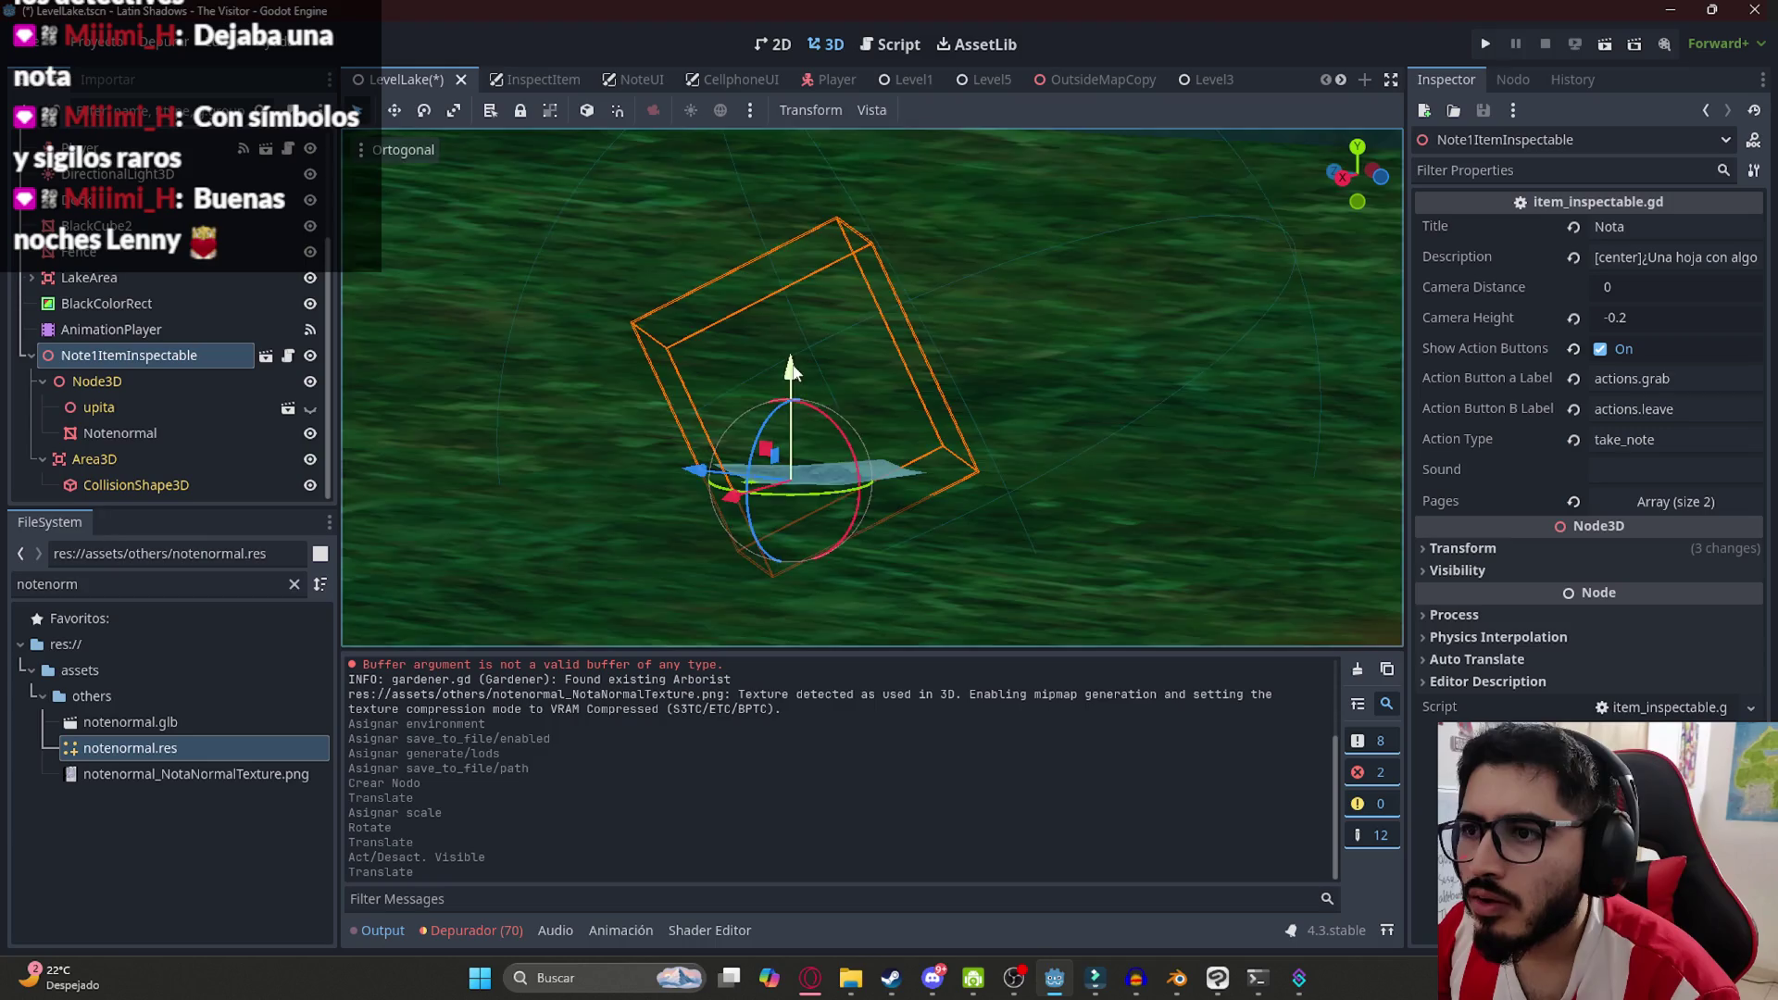
scroll(788, 454, "up", 5)
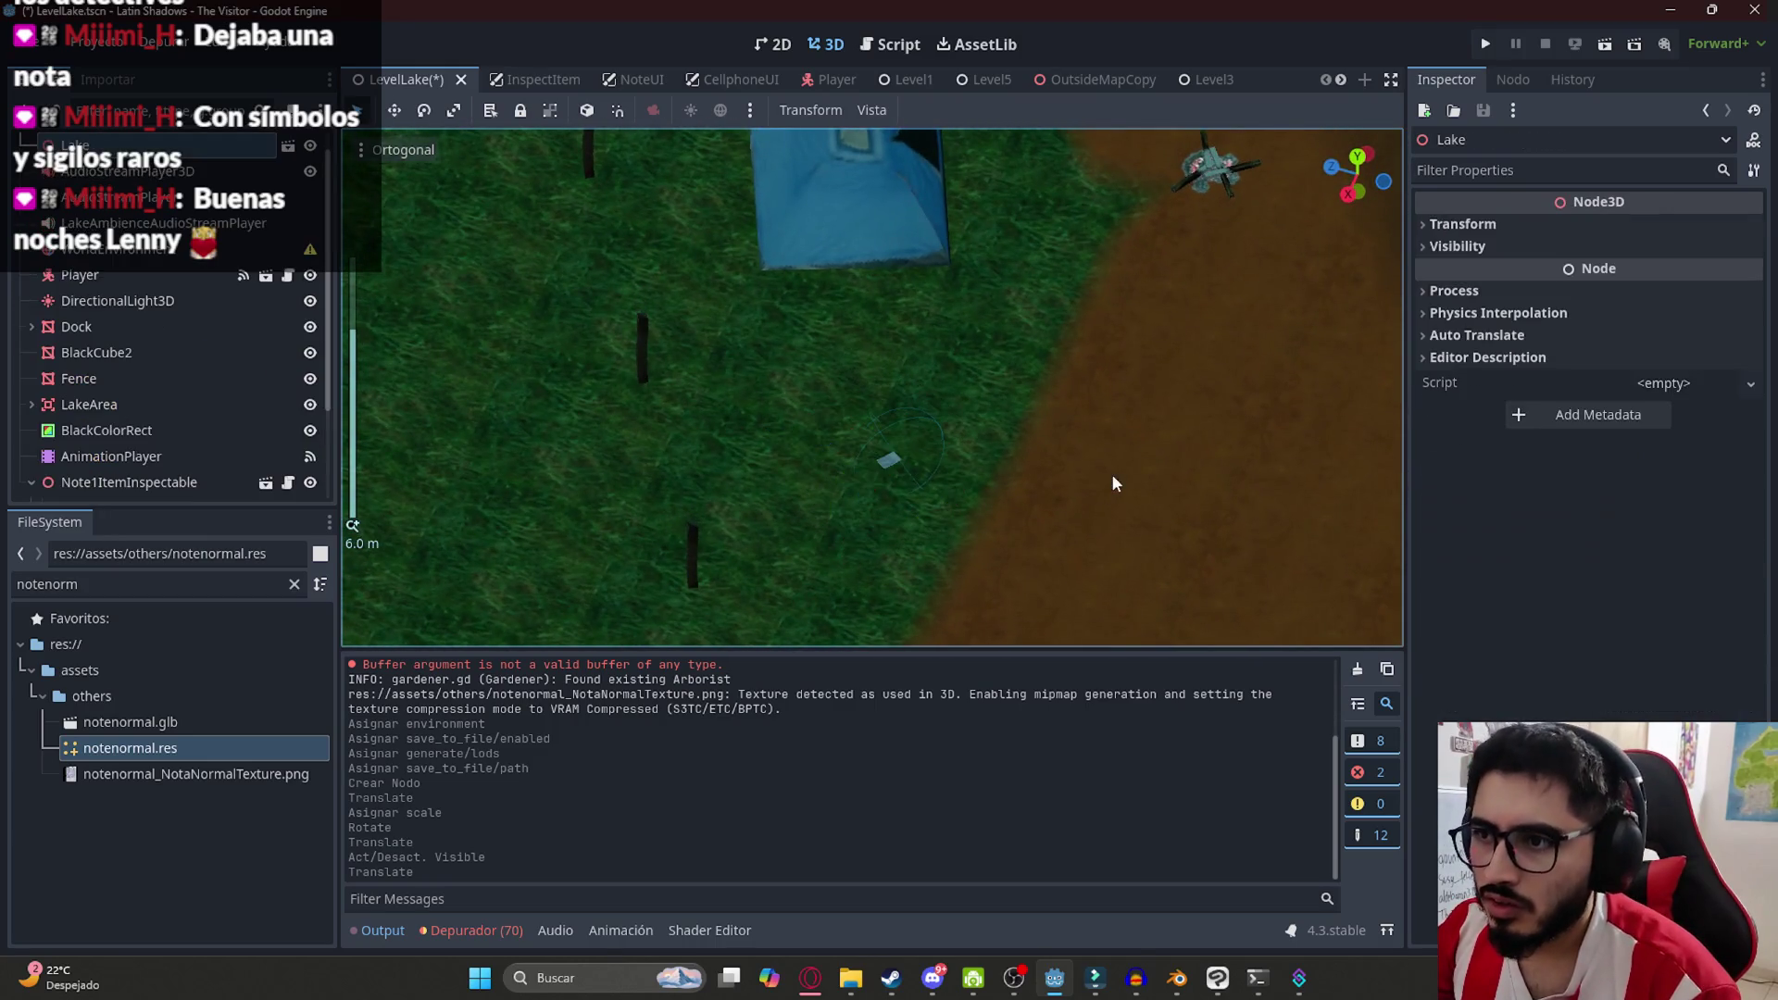
key("ctrl+s")
right_click(400, 80)
left_click(489, 235)
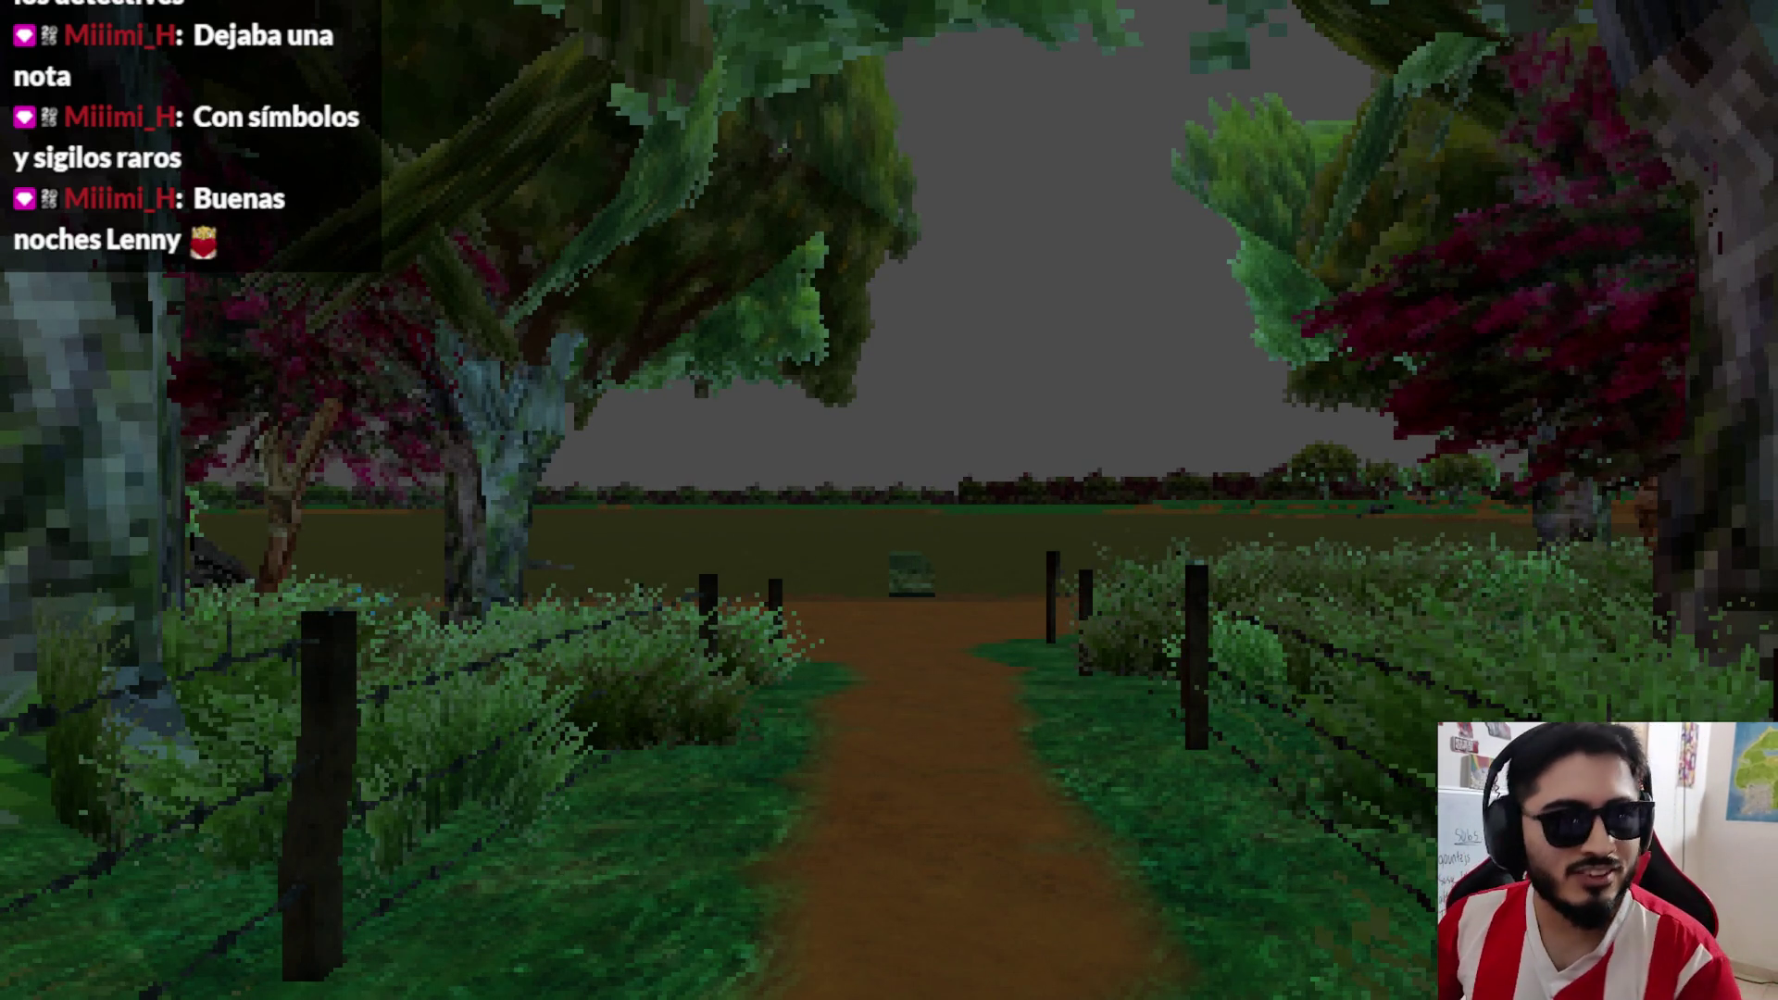
key("Escape")
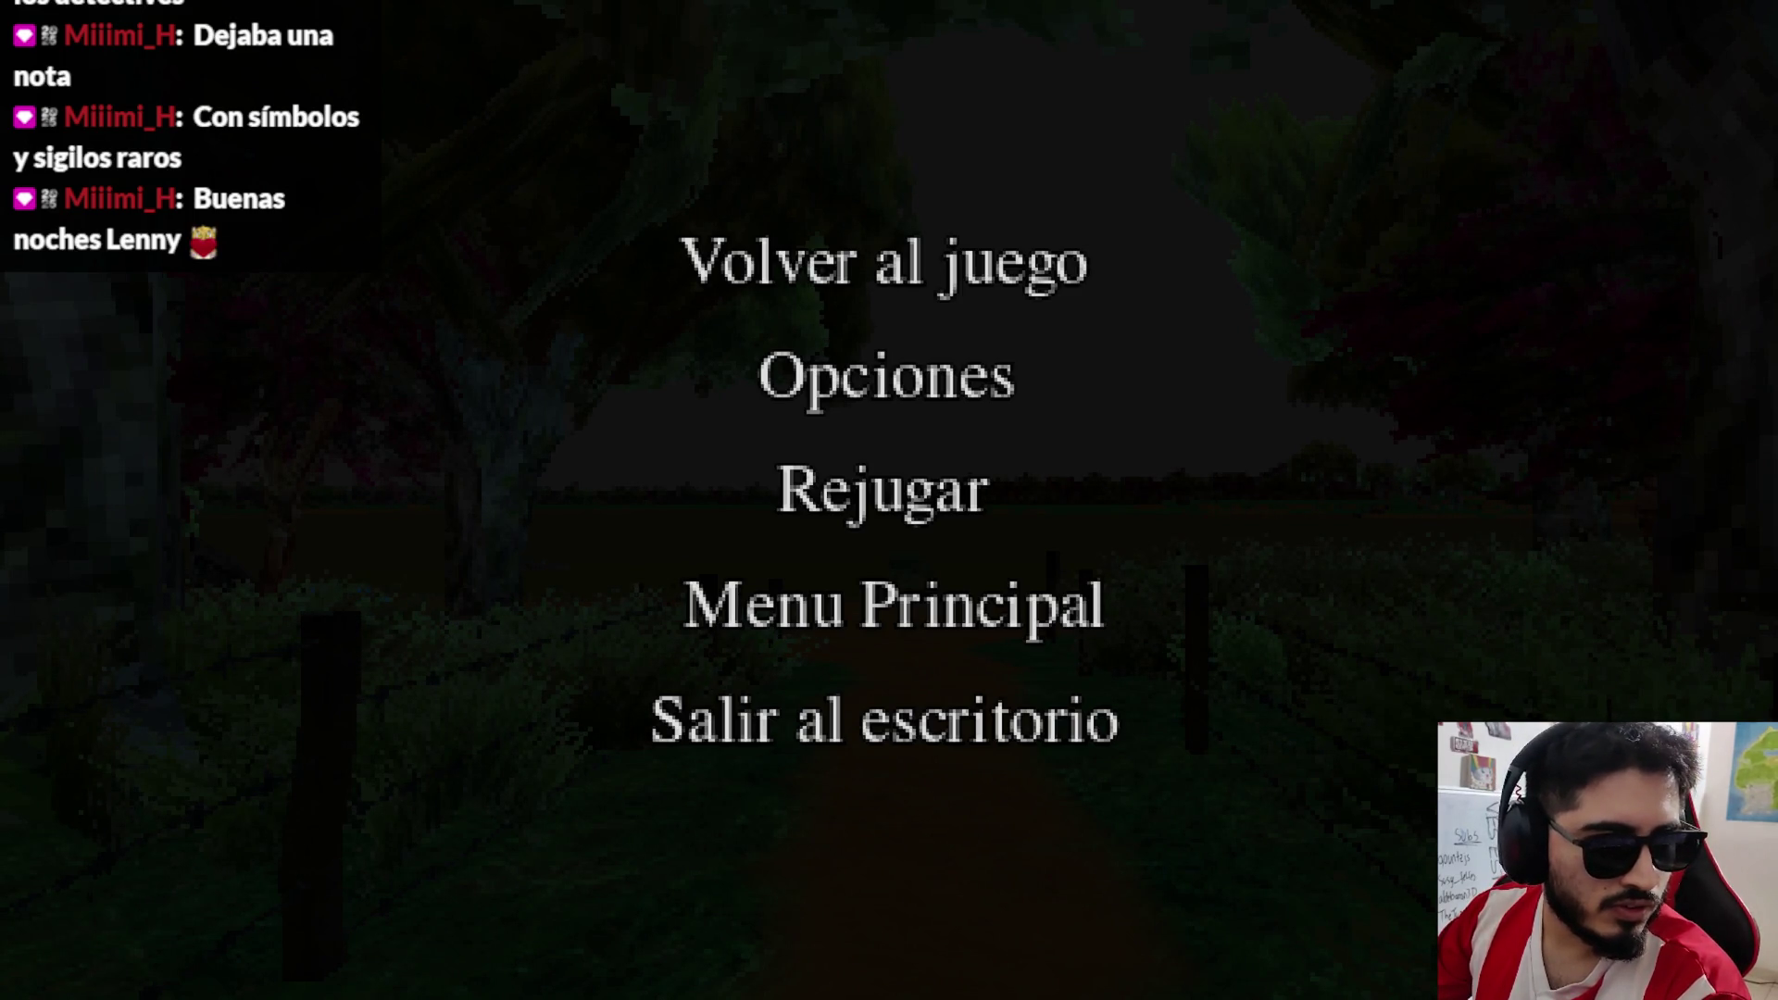
left_click(764, 293)
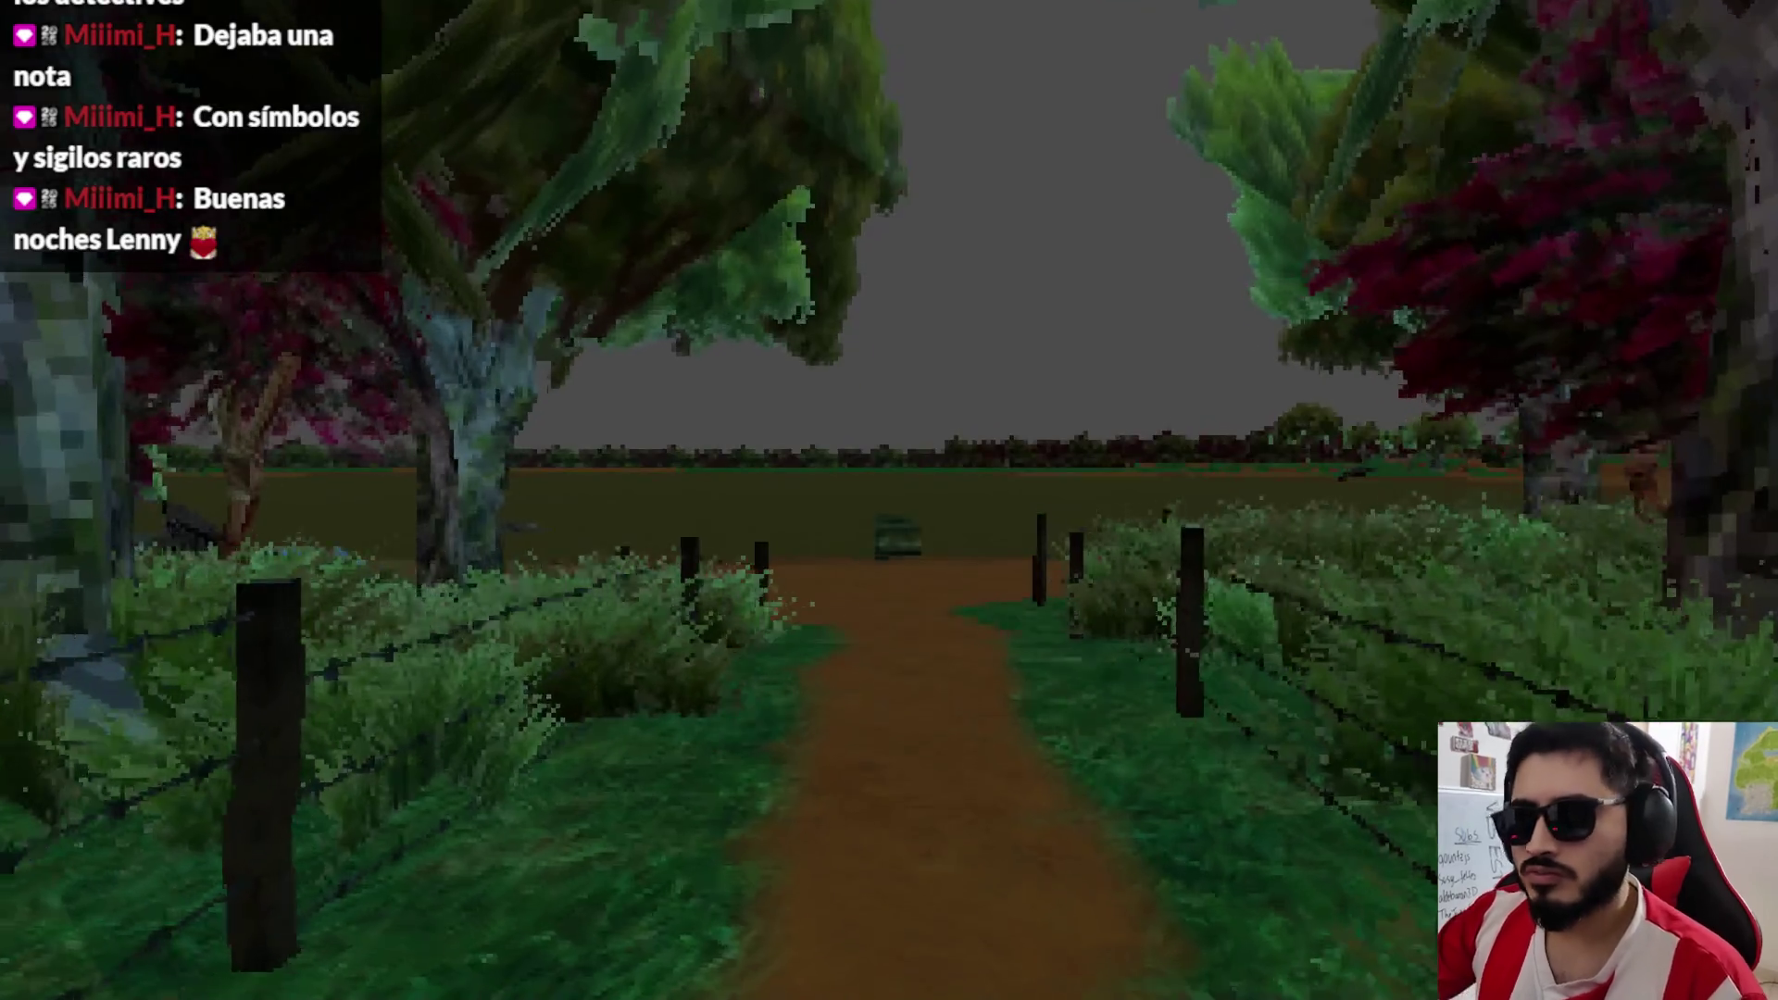
key("w")
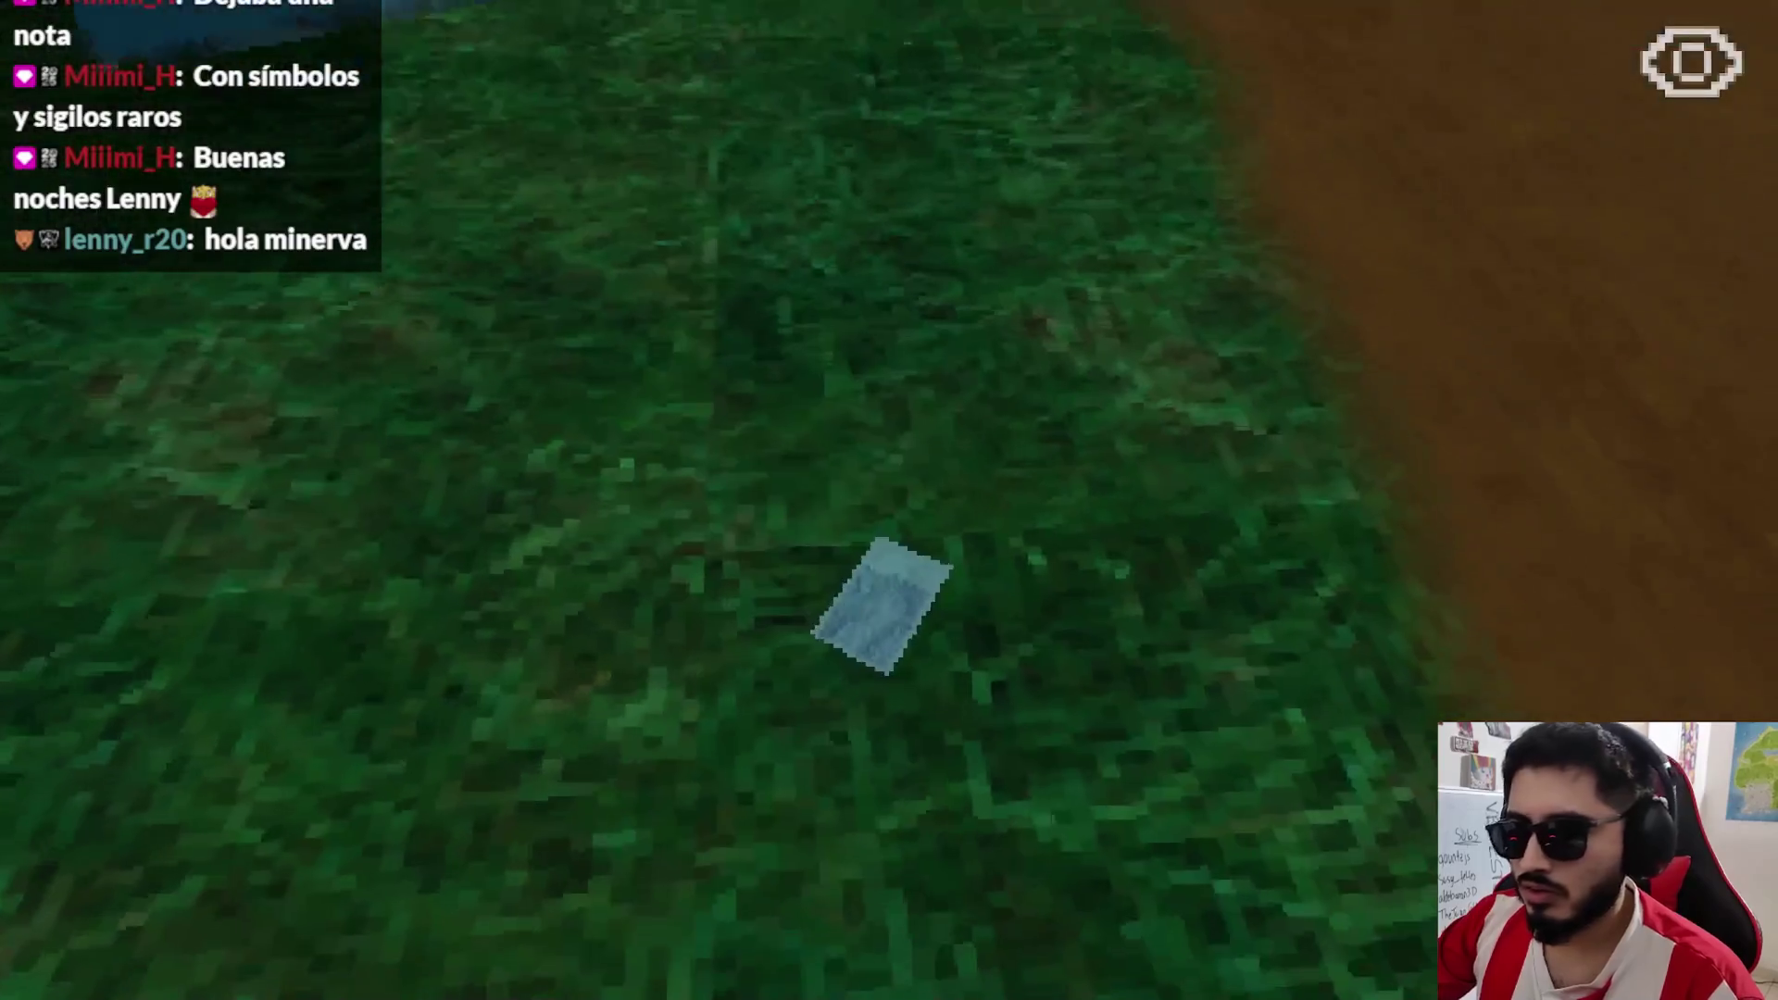
key("e")
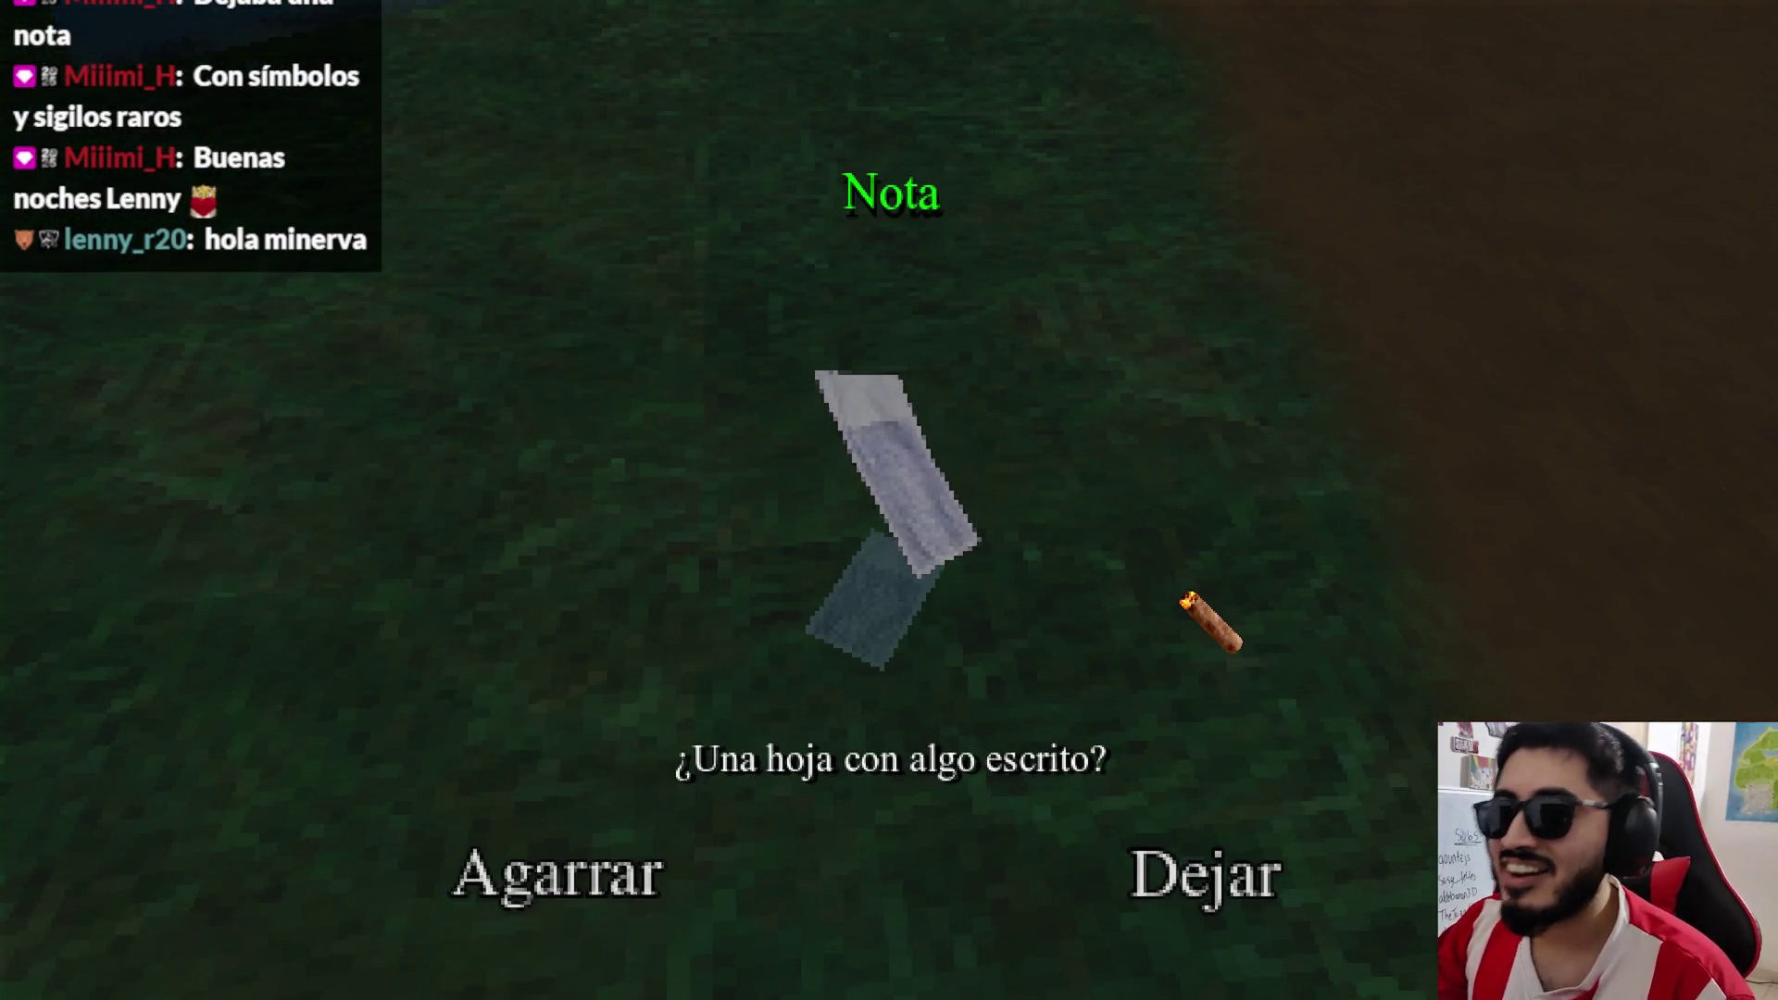
left_click(1167, 898)
key("Escape")
key("F8")
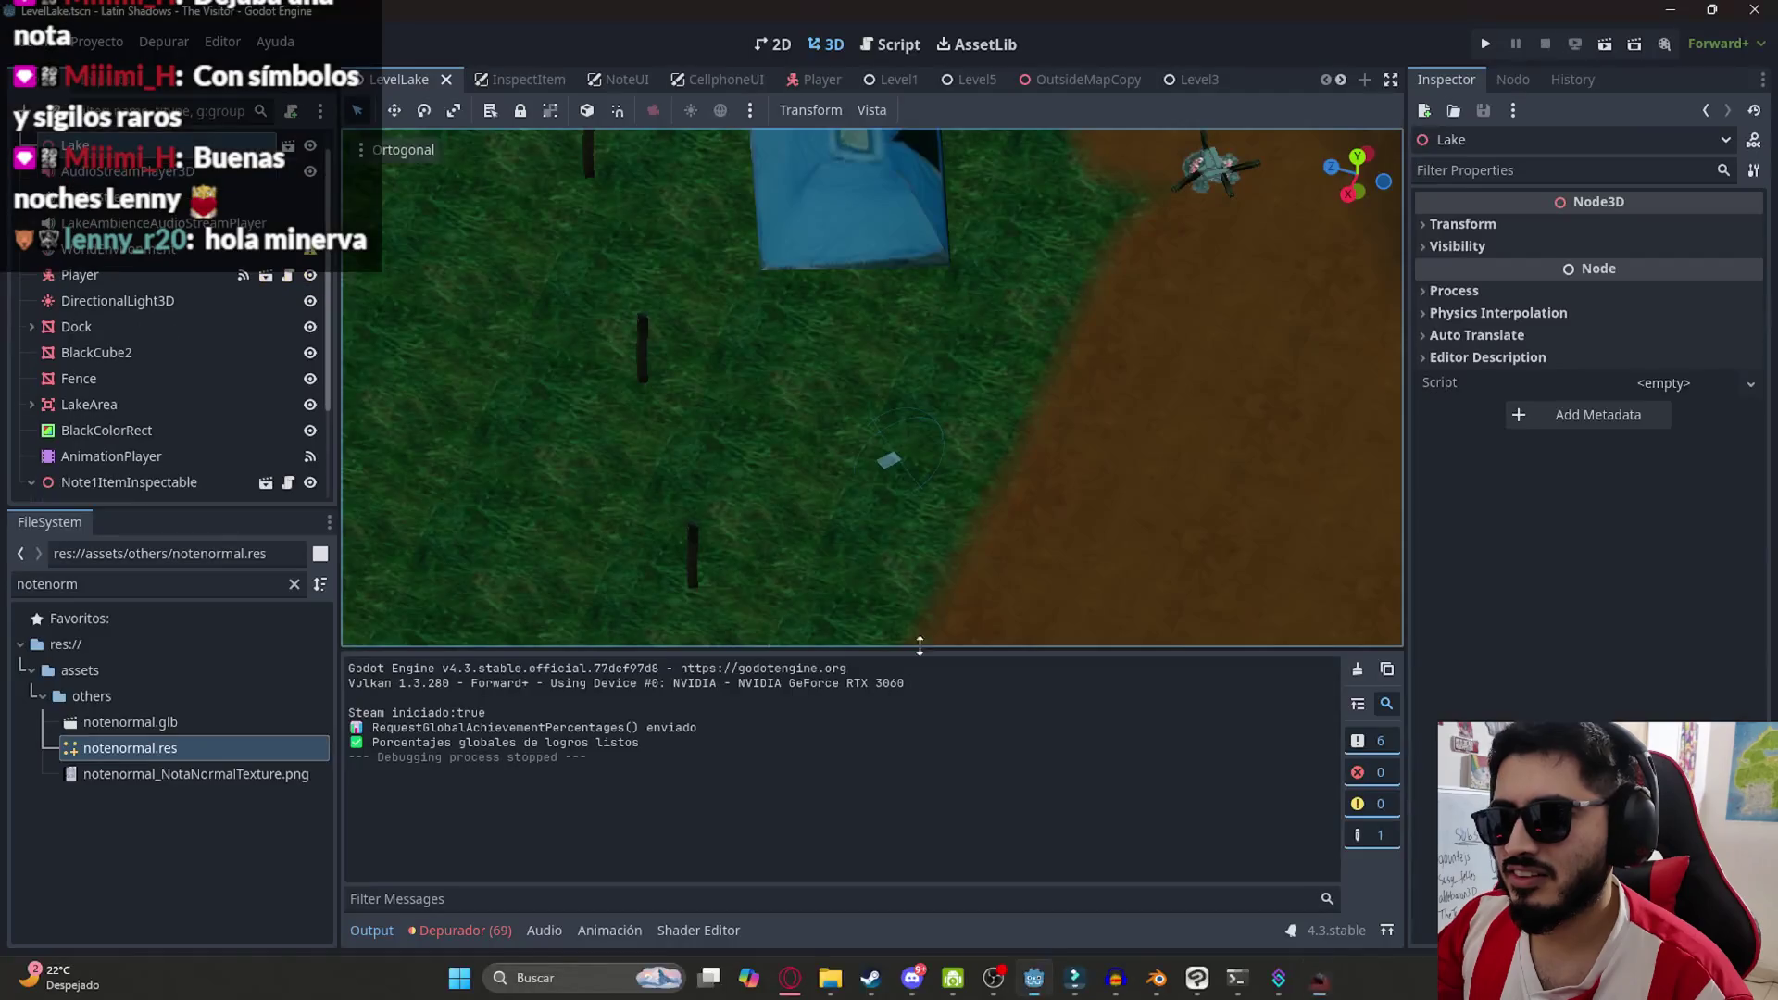
Rotate the Notenormal mesh to a new tilt, save LevelLake, and play the scene
scroll(926, 538, "up", 6)
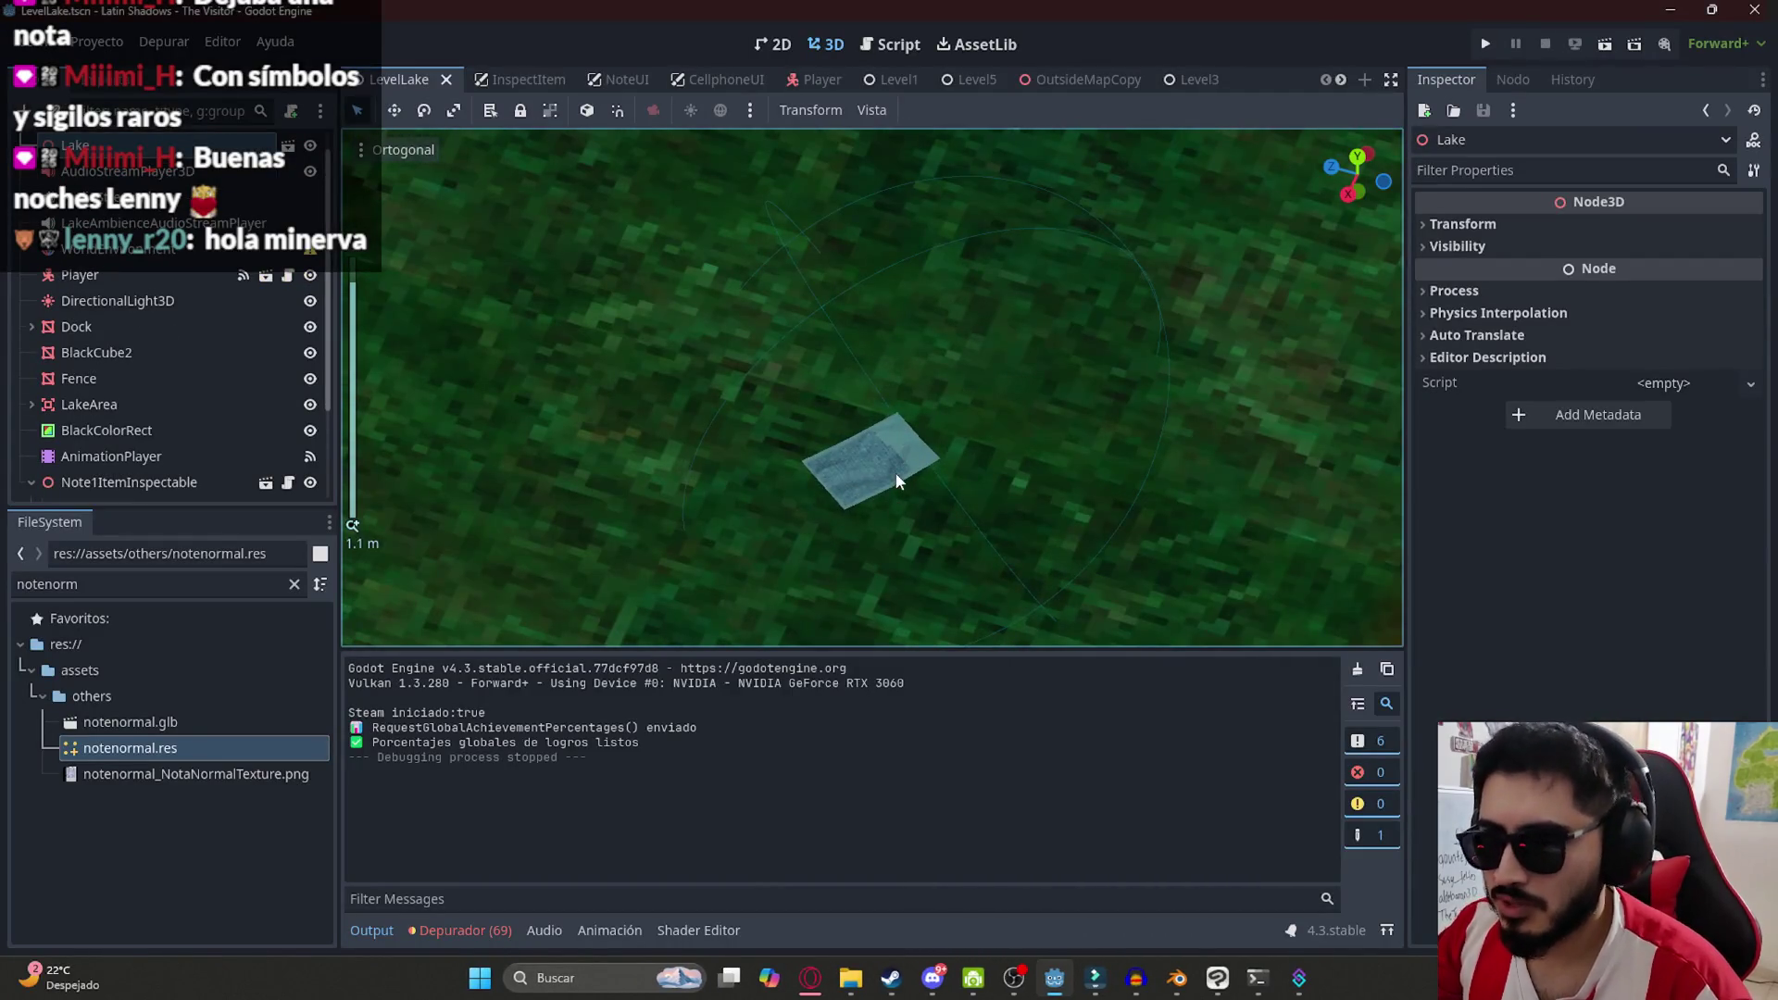
left_click(897, 481)
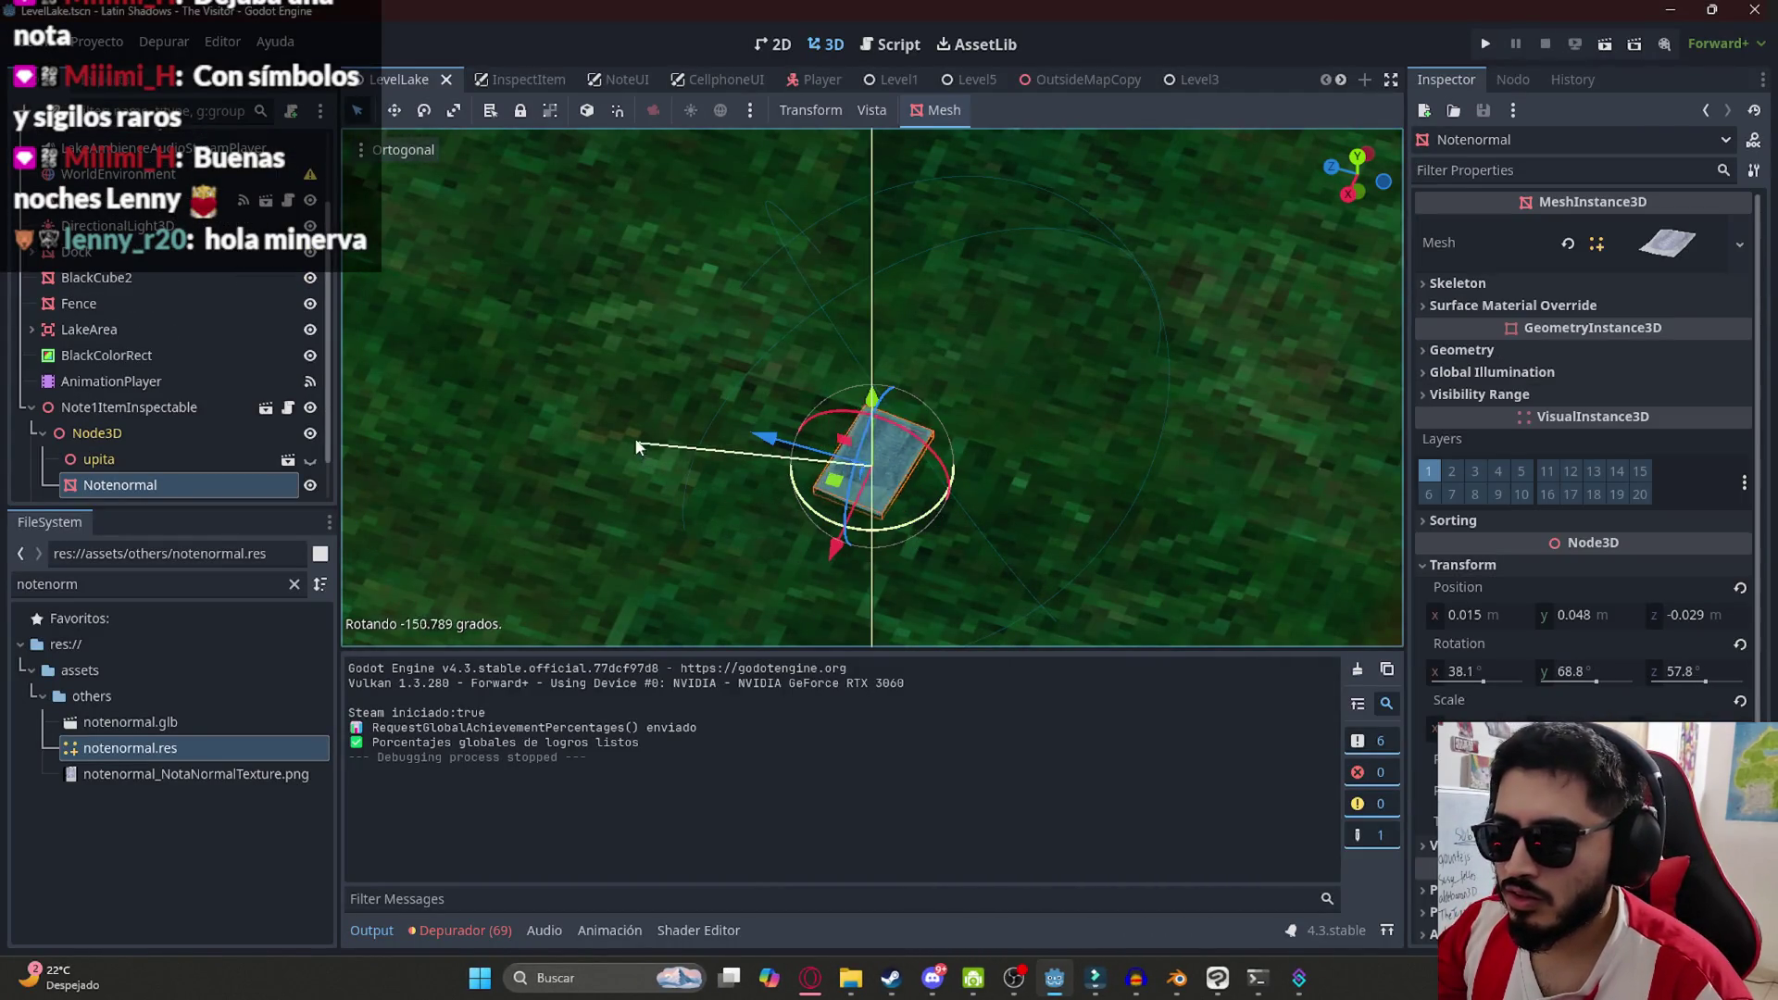
left_click_drag(629, 394, 629, 394)
key("ctrl+s")
right_click(414, 78)
left_click(553, 233)
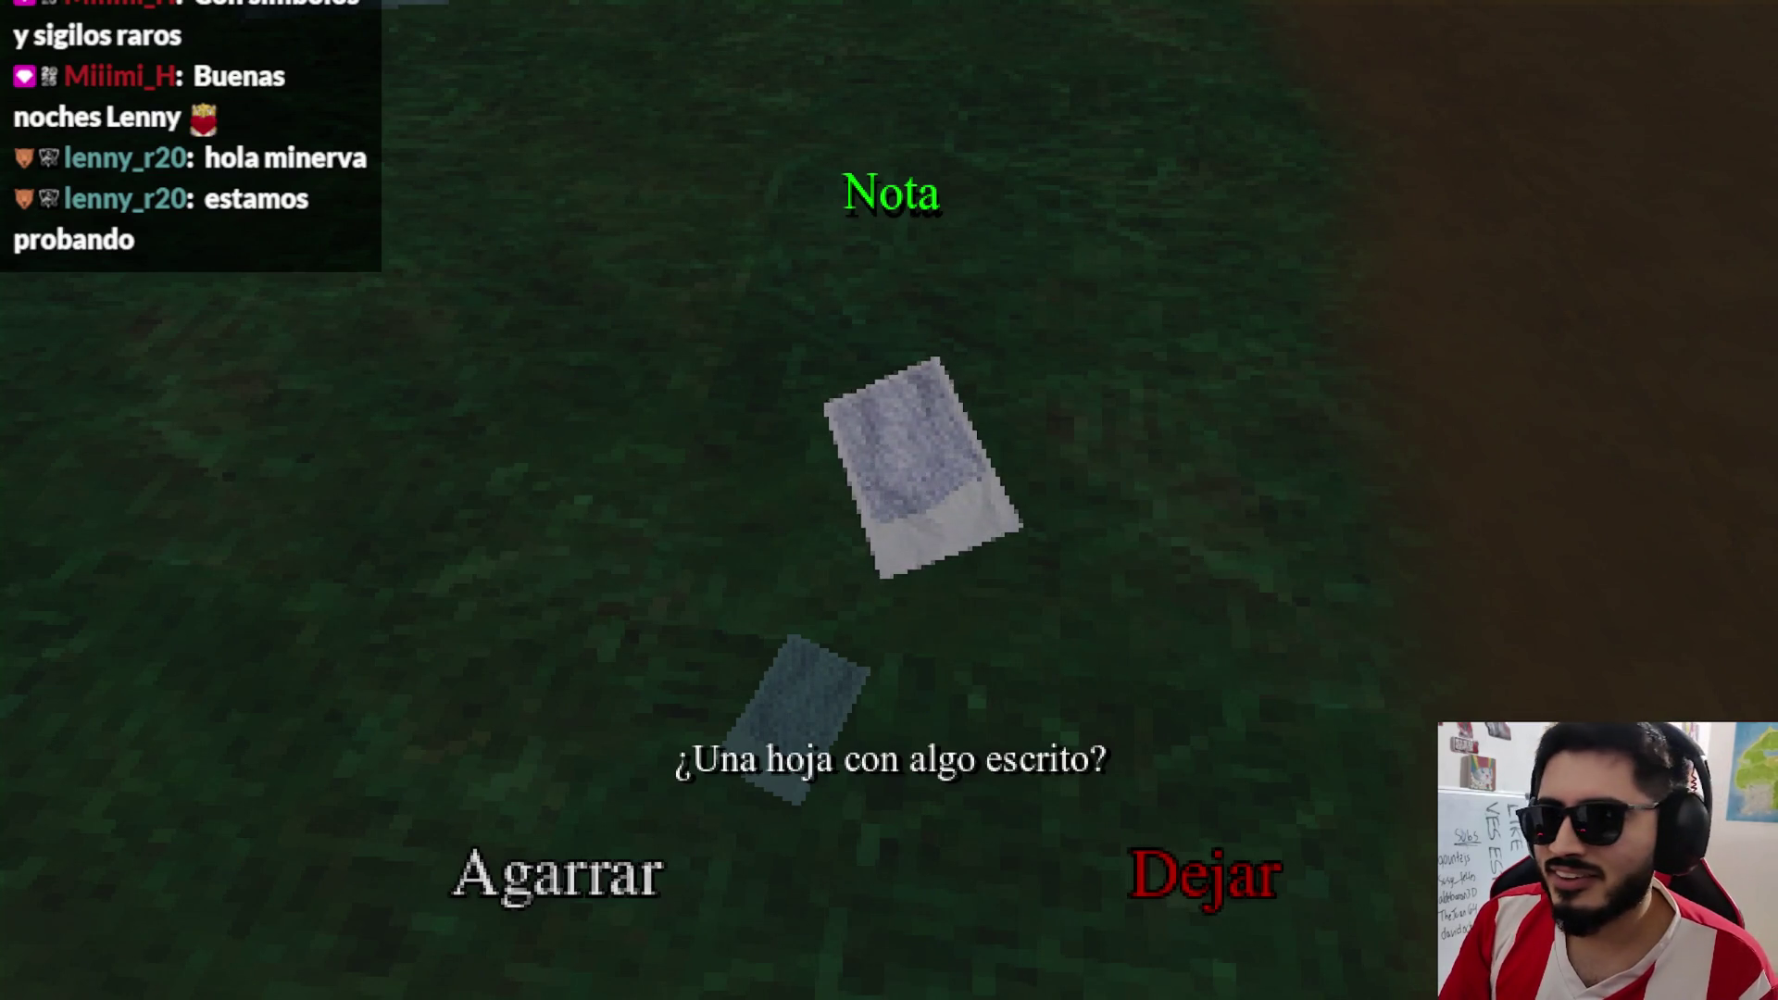
Choose Dejar to leave the note on the grass, then open the pause menu
left_click(1232, 880)
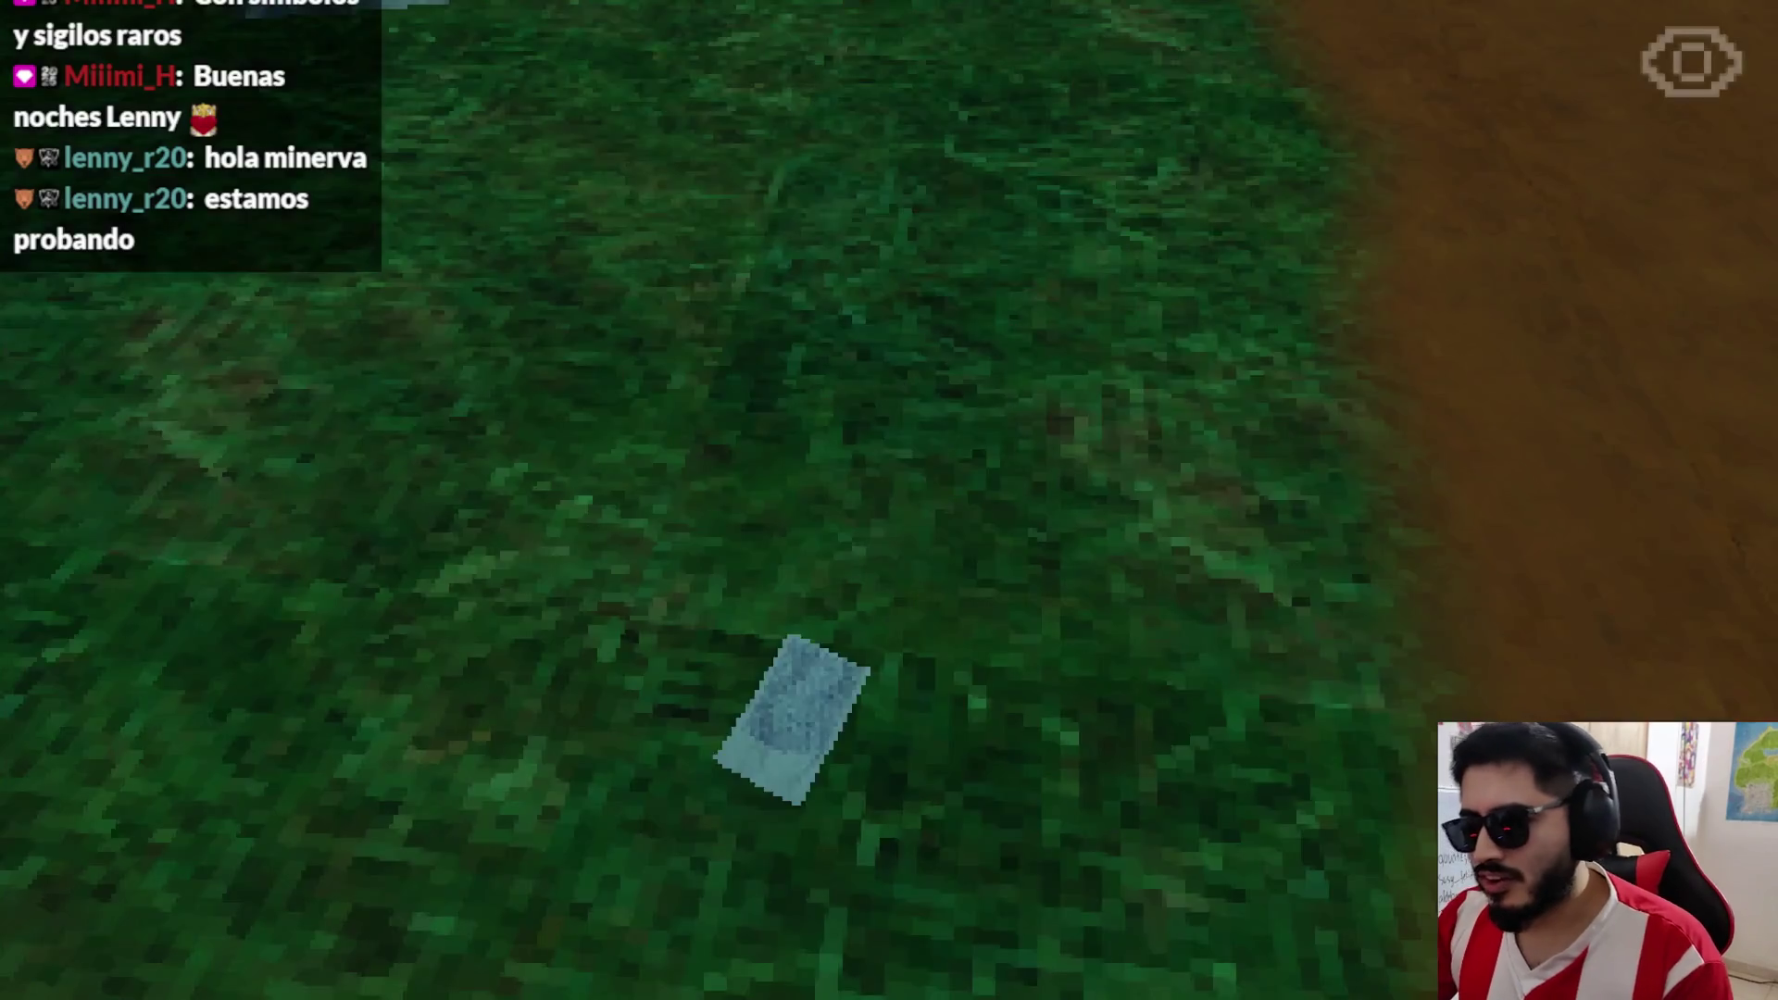
key("Escape")
Quit the game to desktop and play the YouTube gameplay video fullscreen in Opera
left_click(950, 726)
left_click(815, 982)
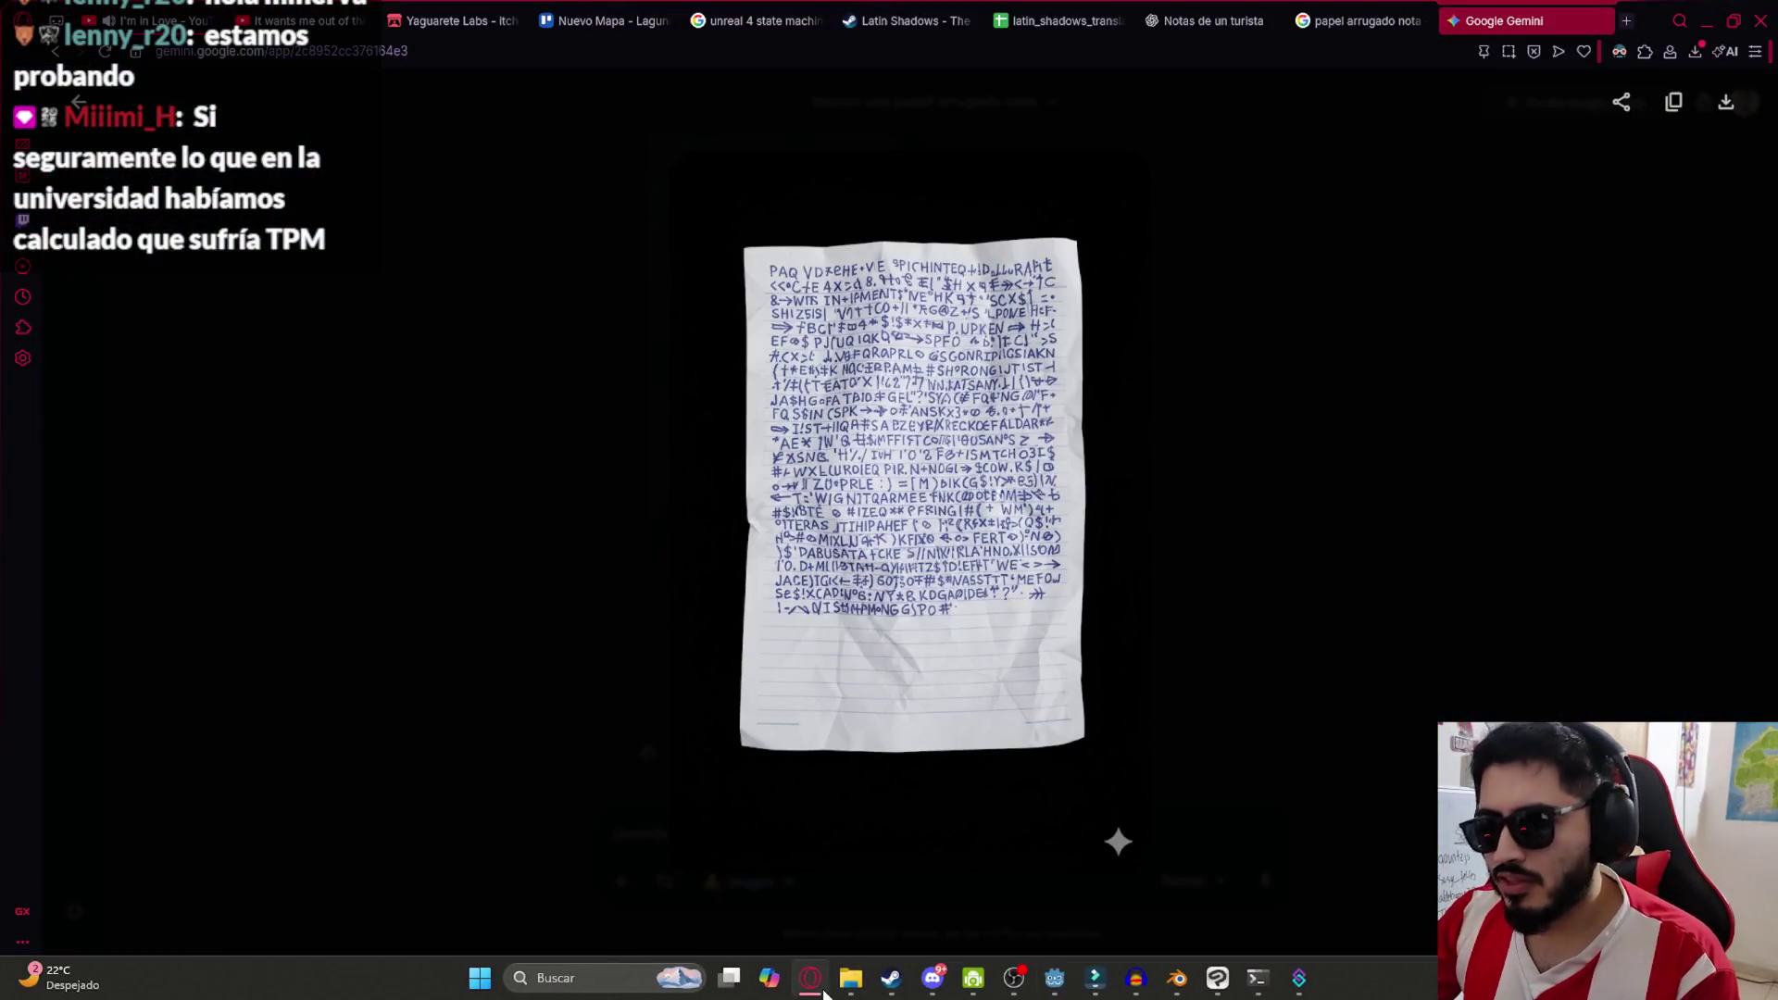
left_click(296, 21)
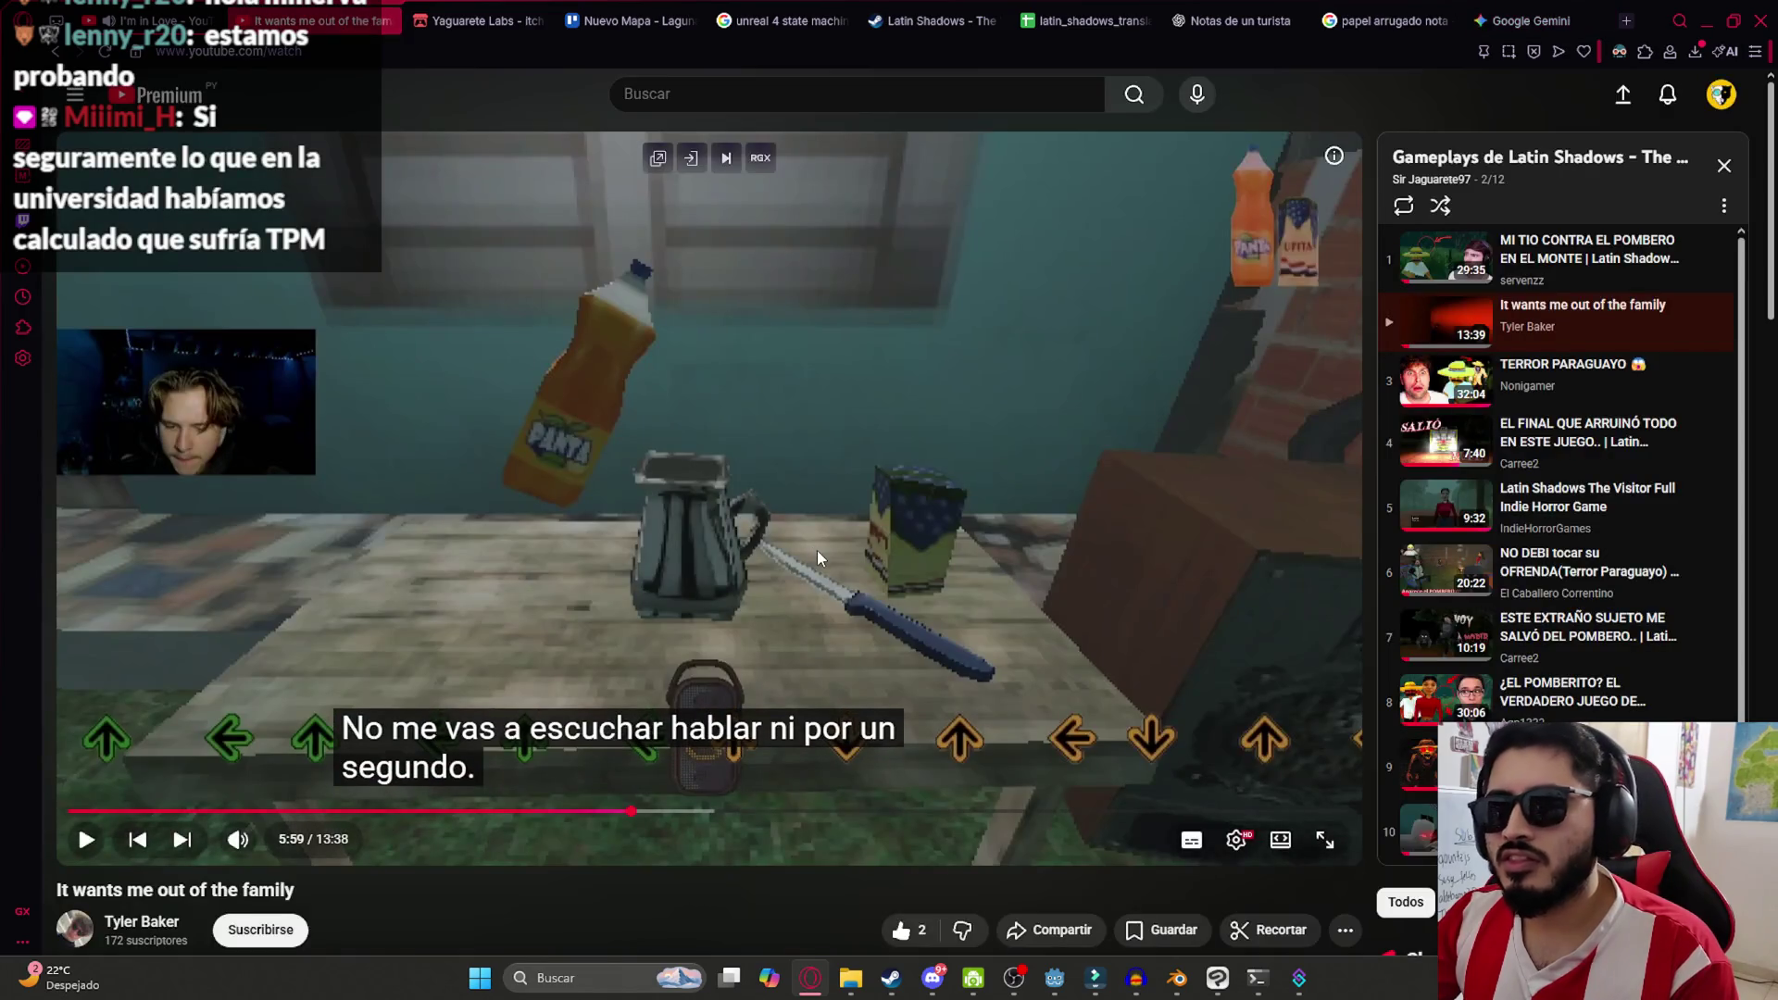
double_click(817, 550)
double_click(212, 215)
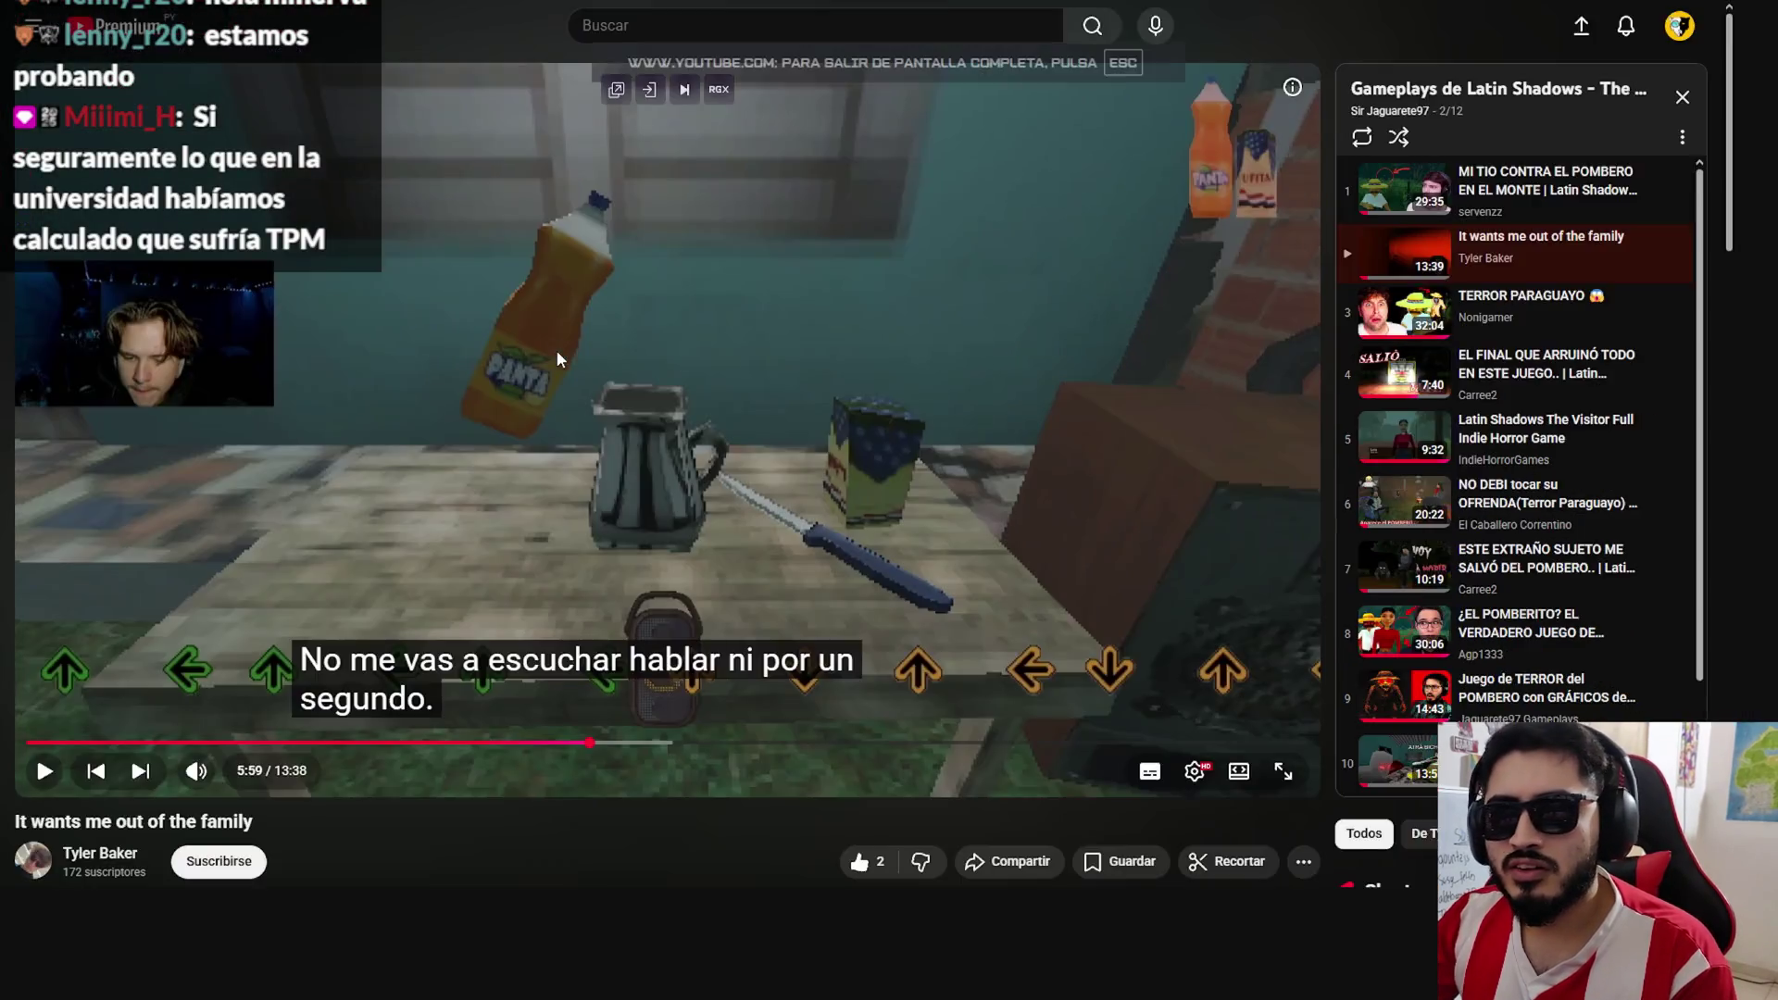
double_click(555, 348)
left_click(573, 462)
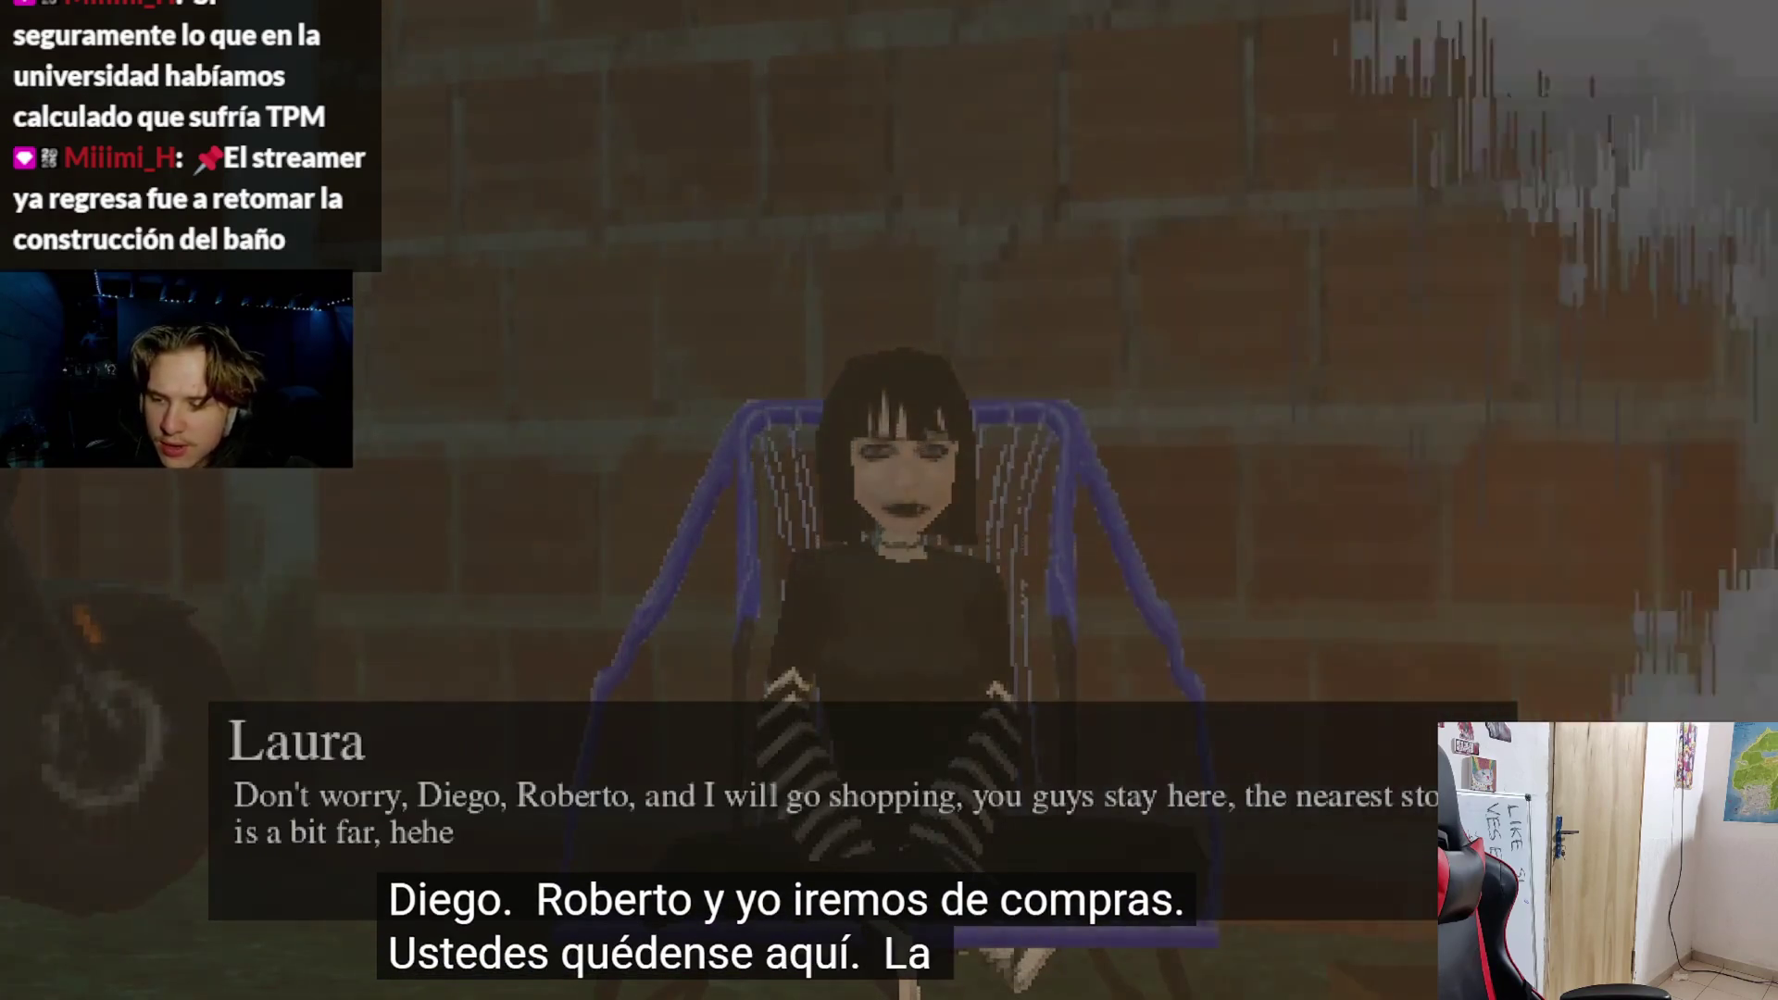
Pause and resume the video several times, then leave fullscreen at 8:37
key("space")
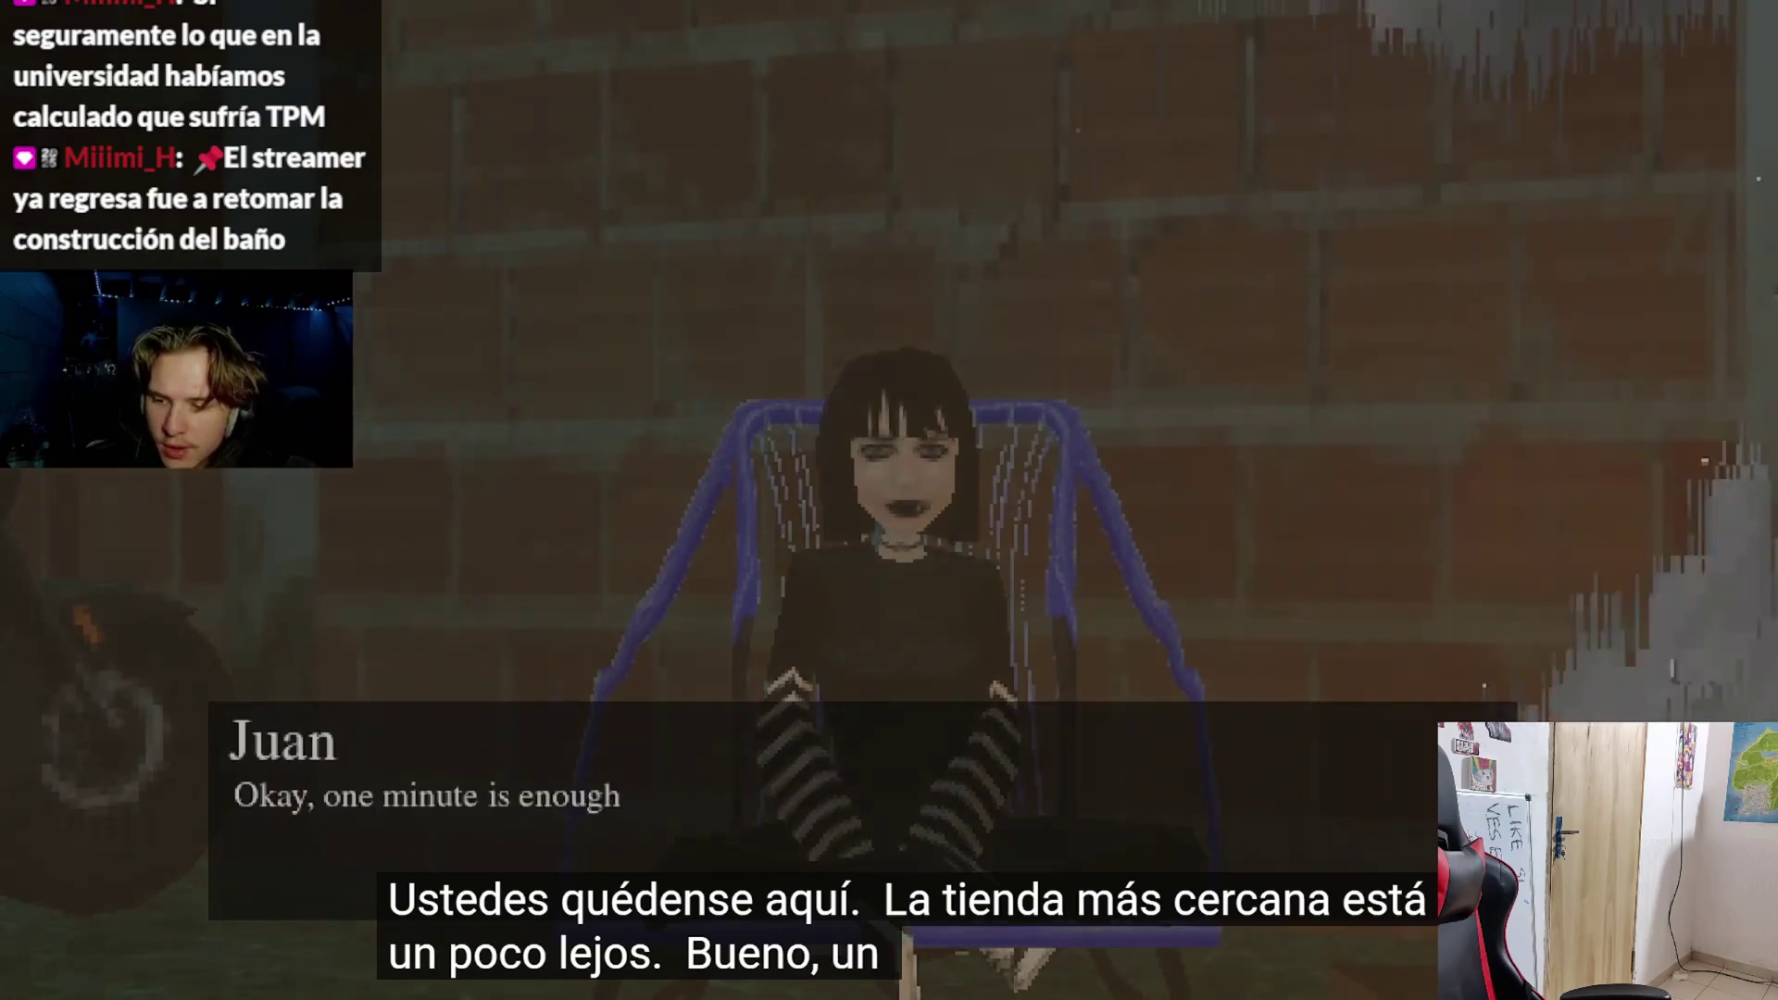
key("space")
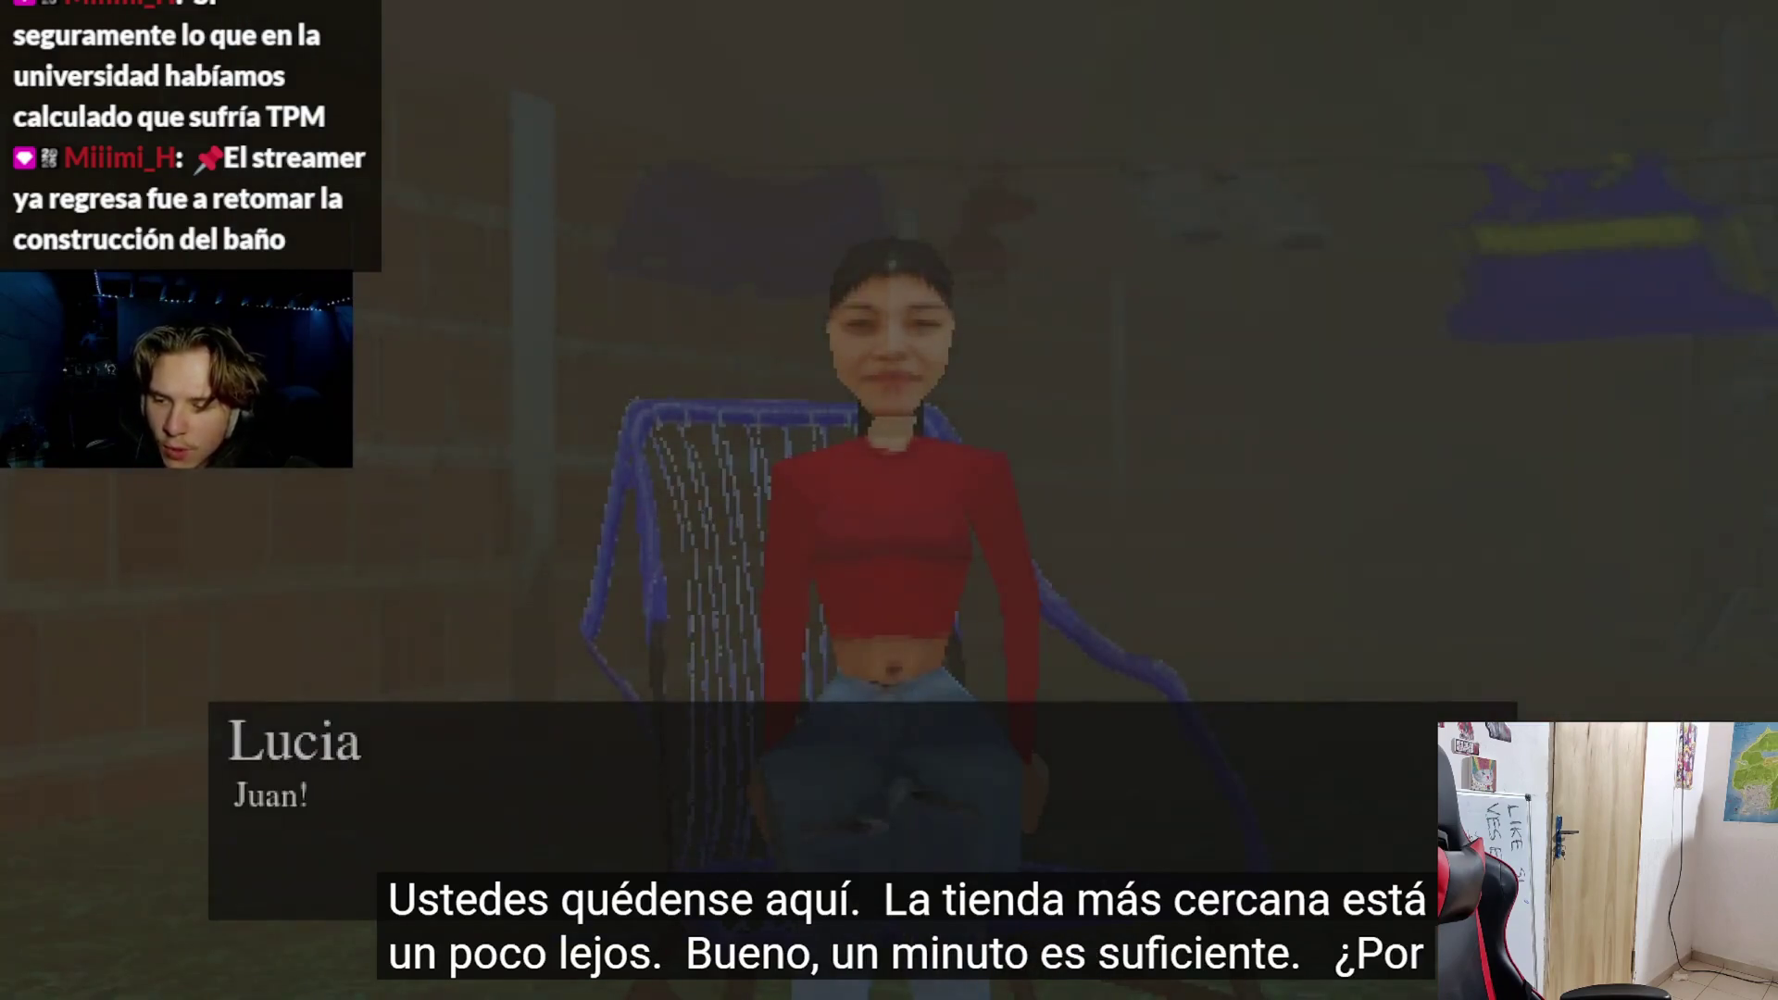
key("space")
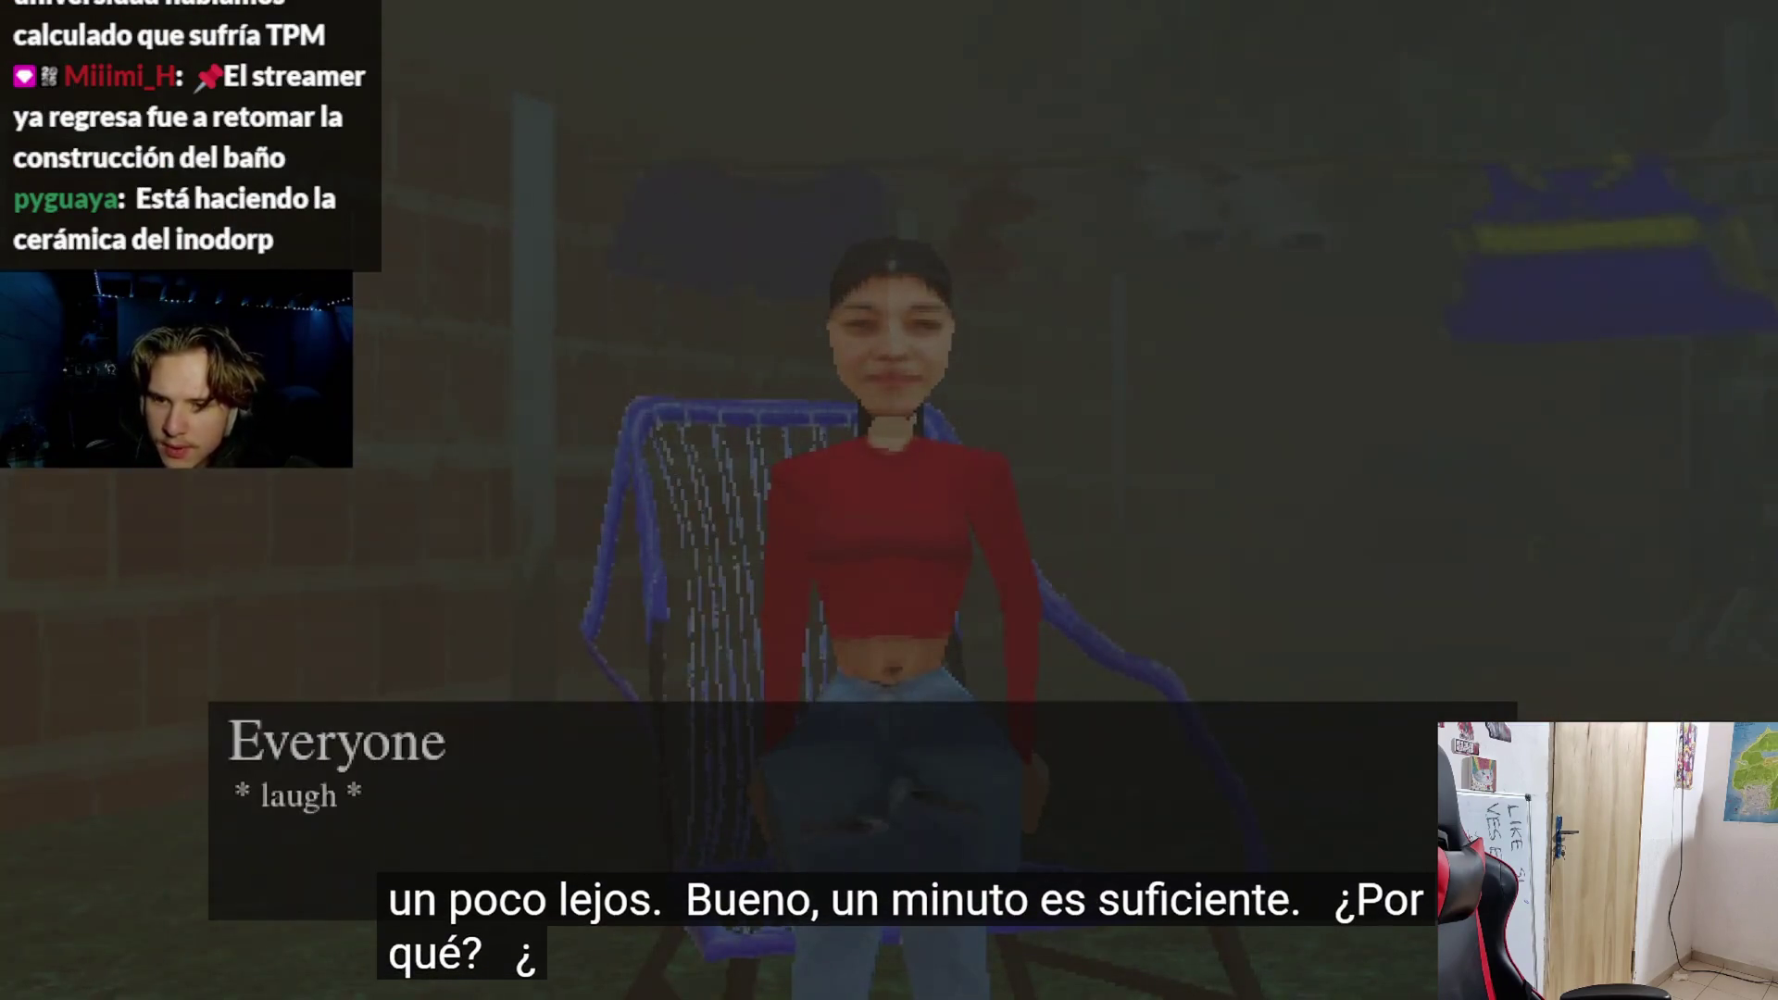
key("space")
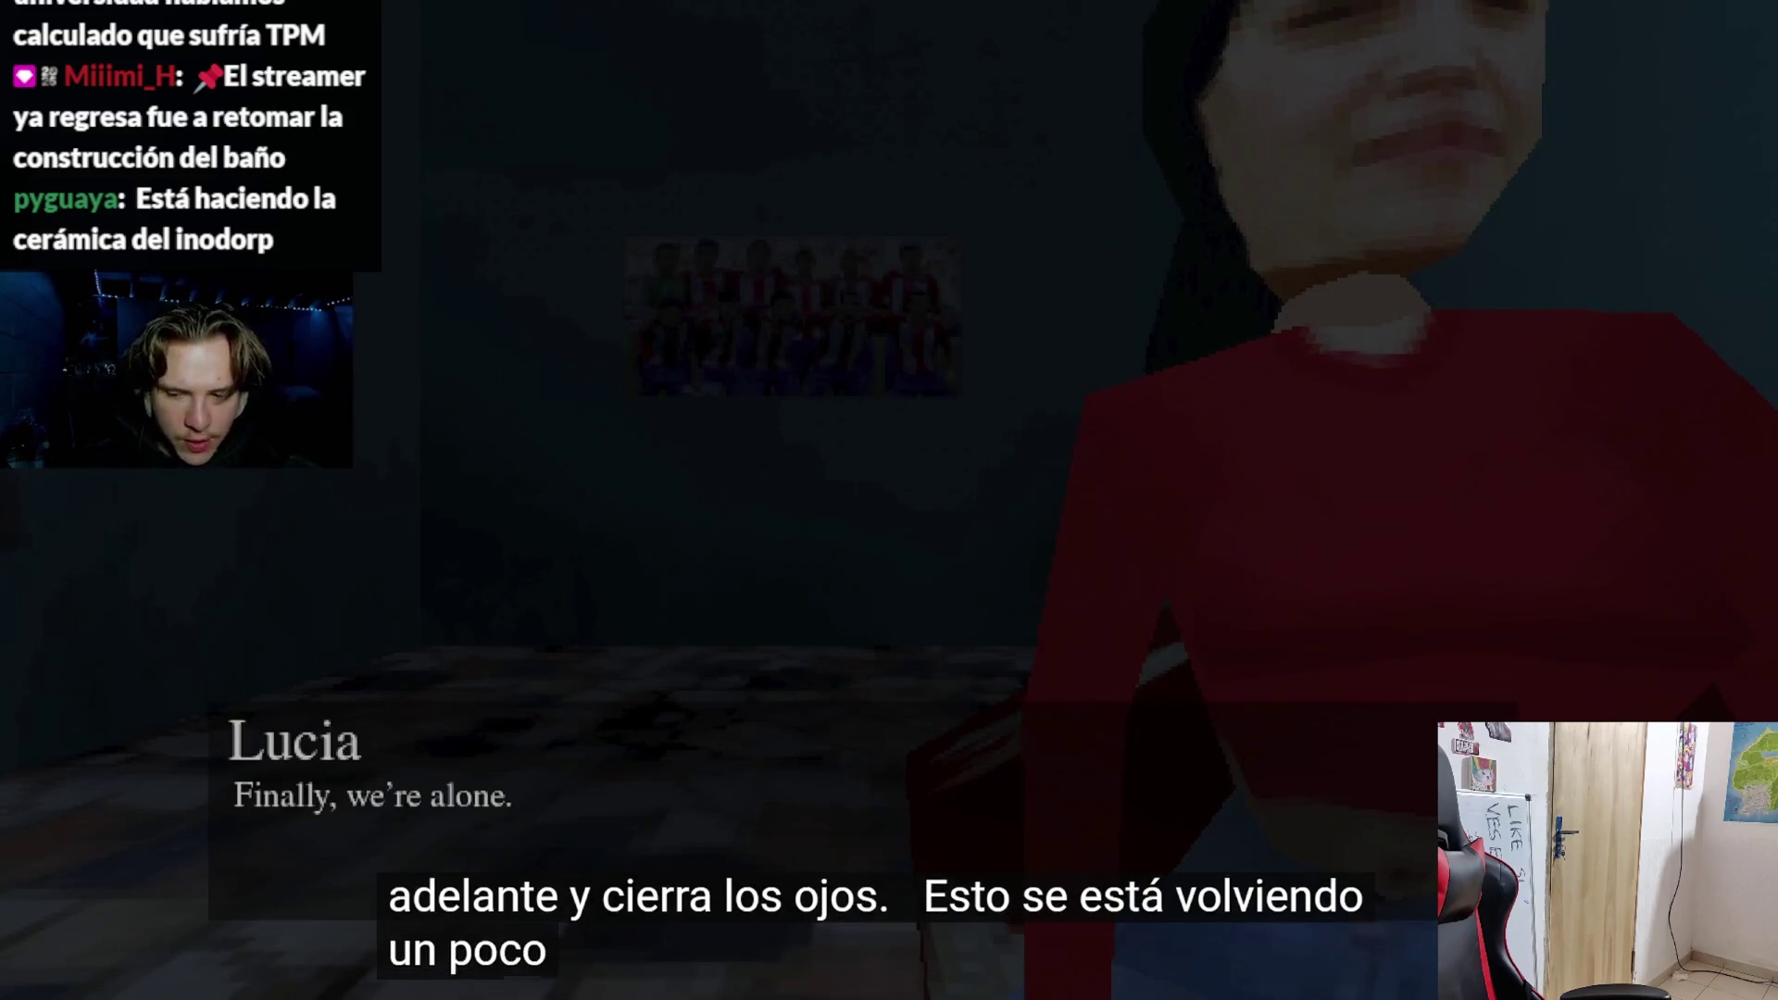
key("space")
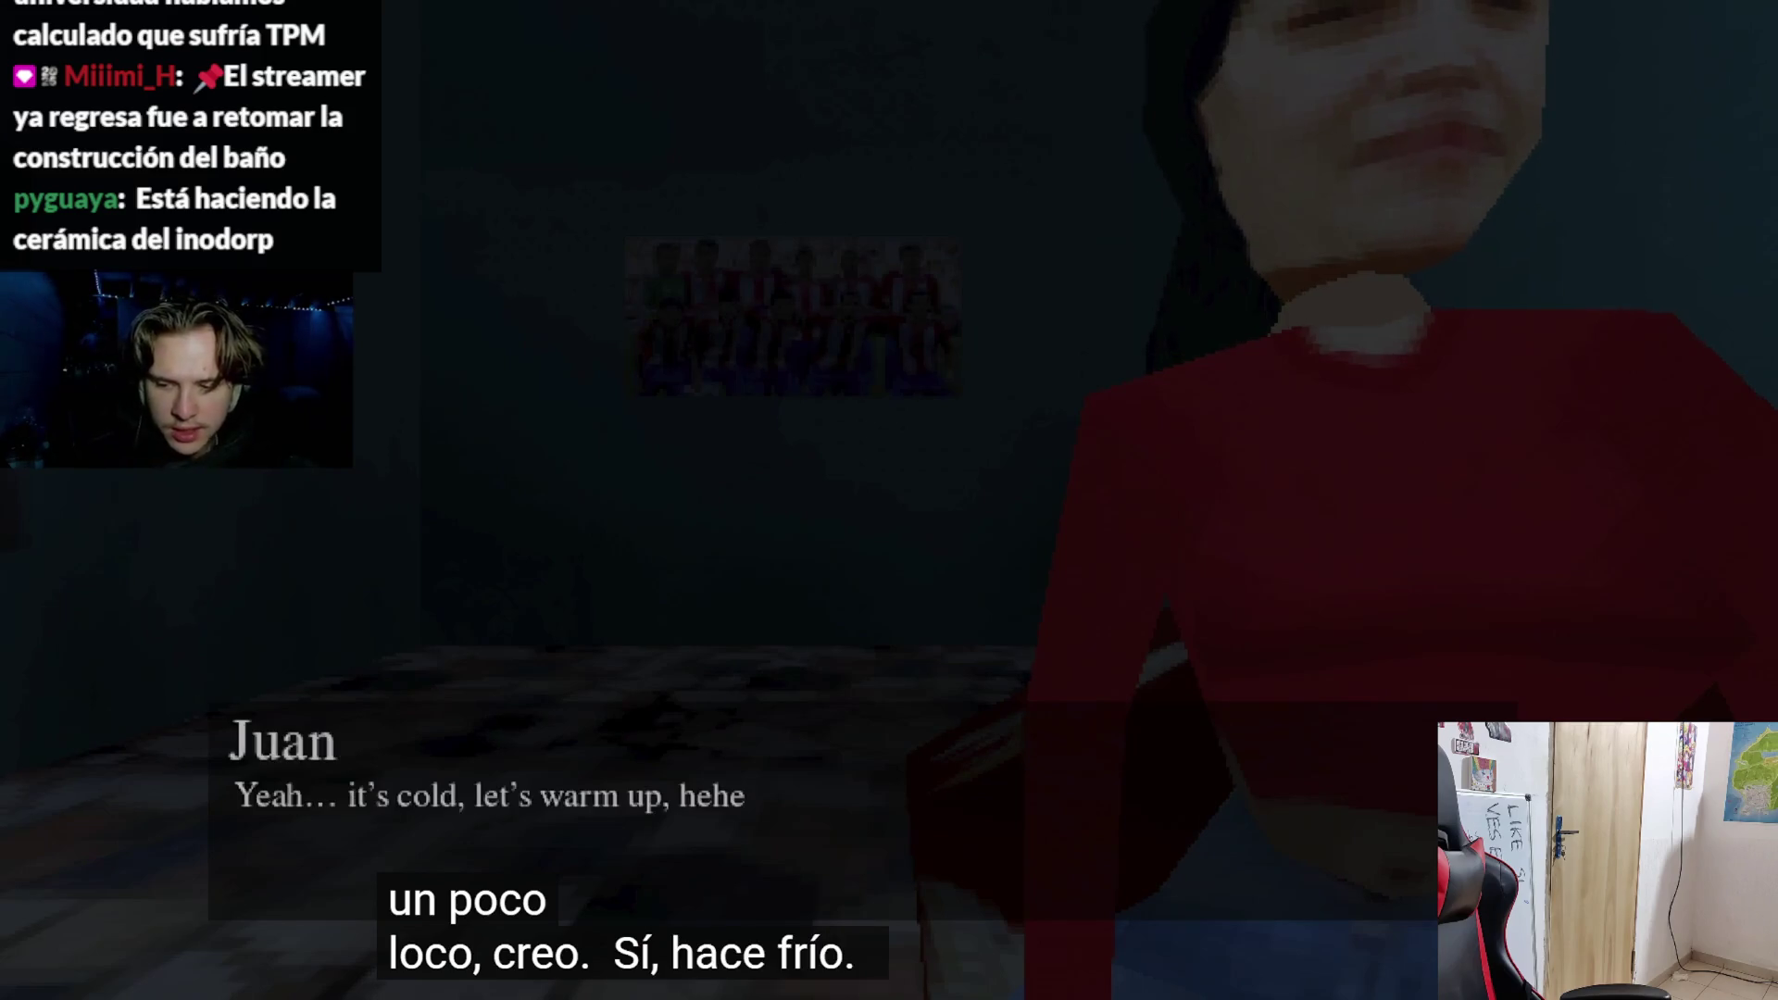
key("space")
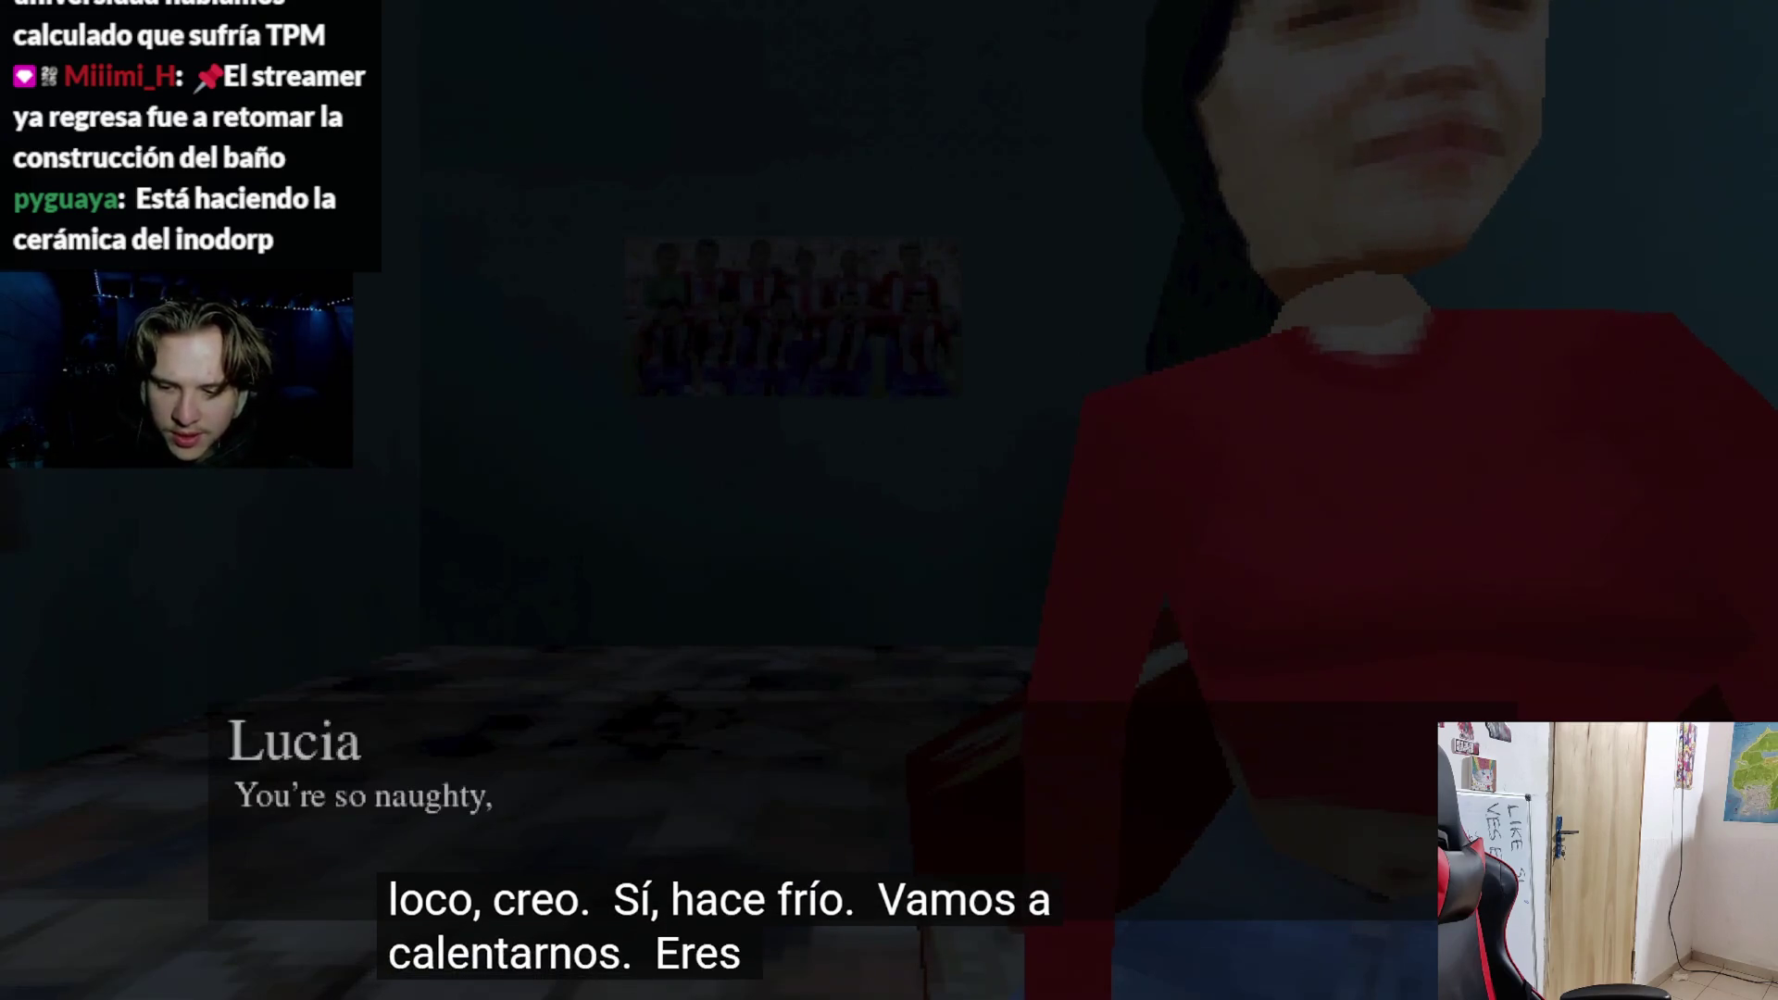
key("space")
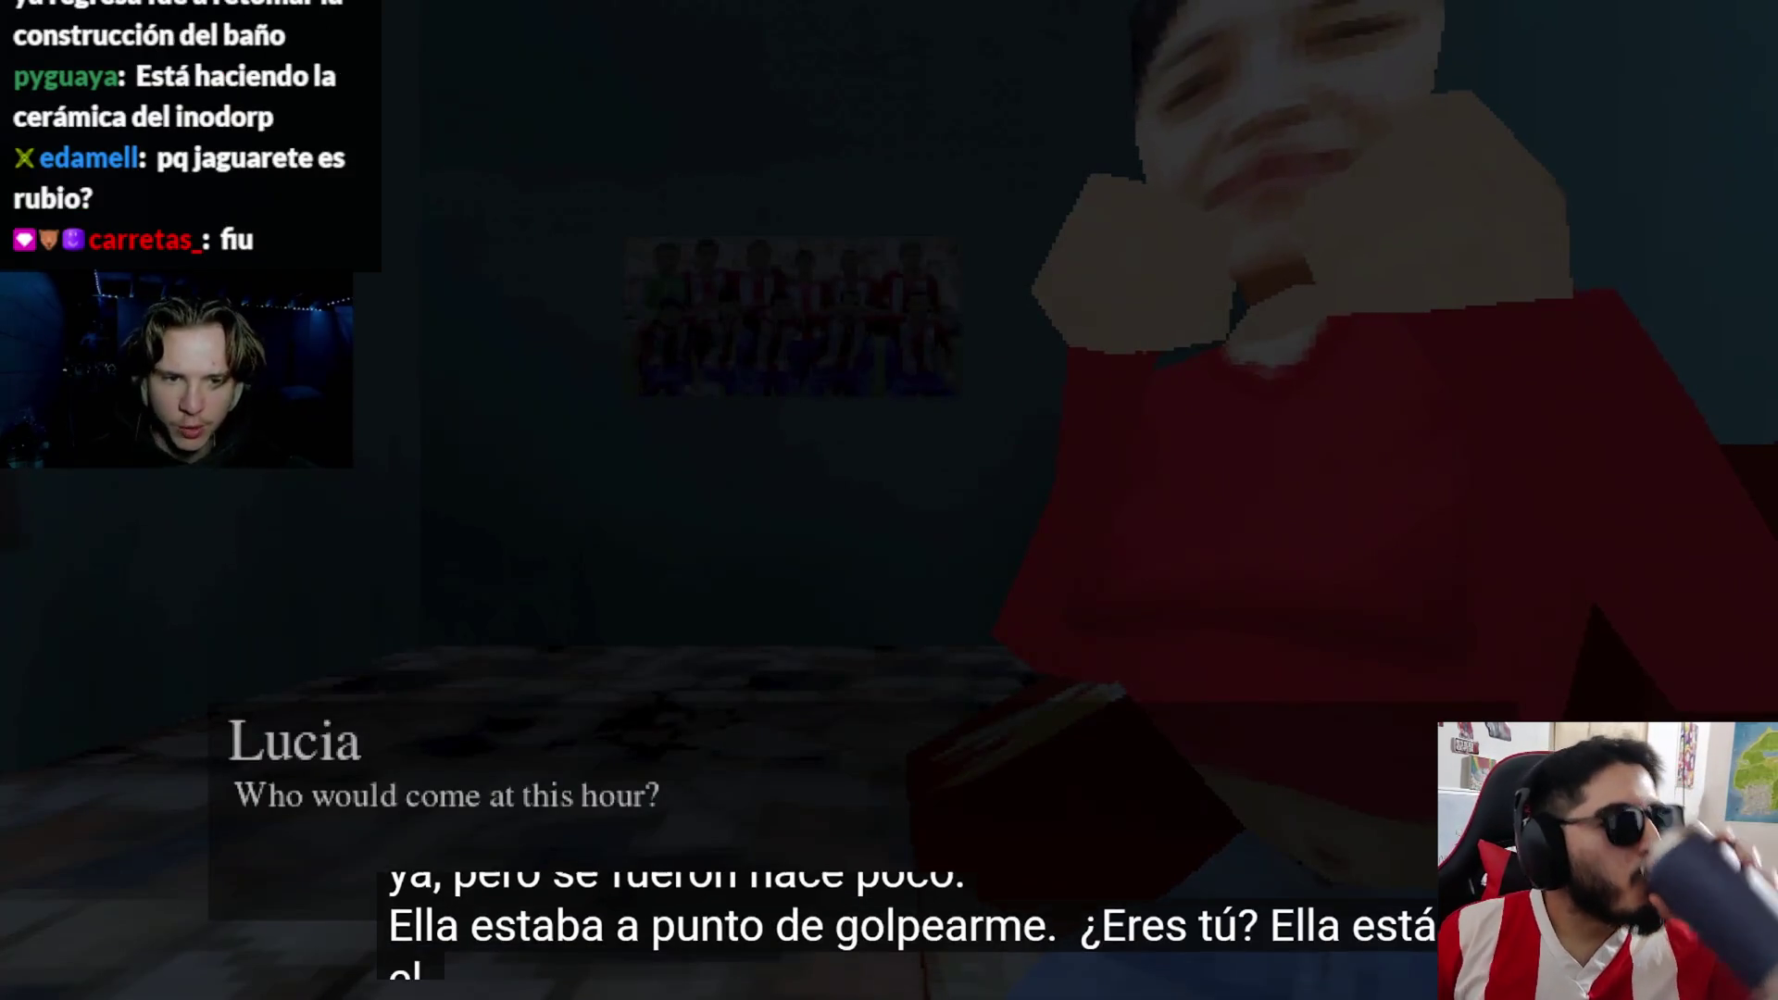
key("Escape")
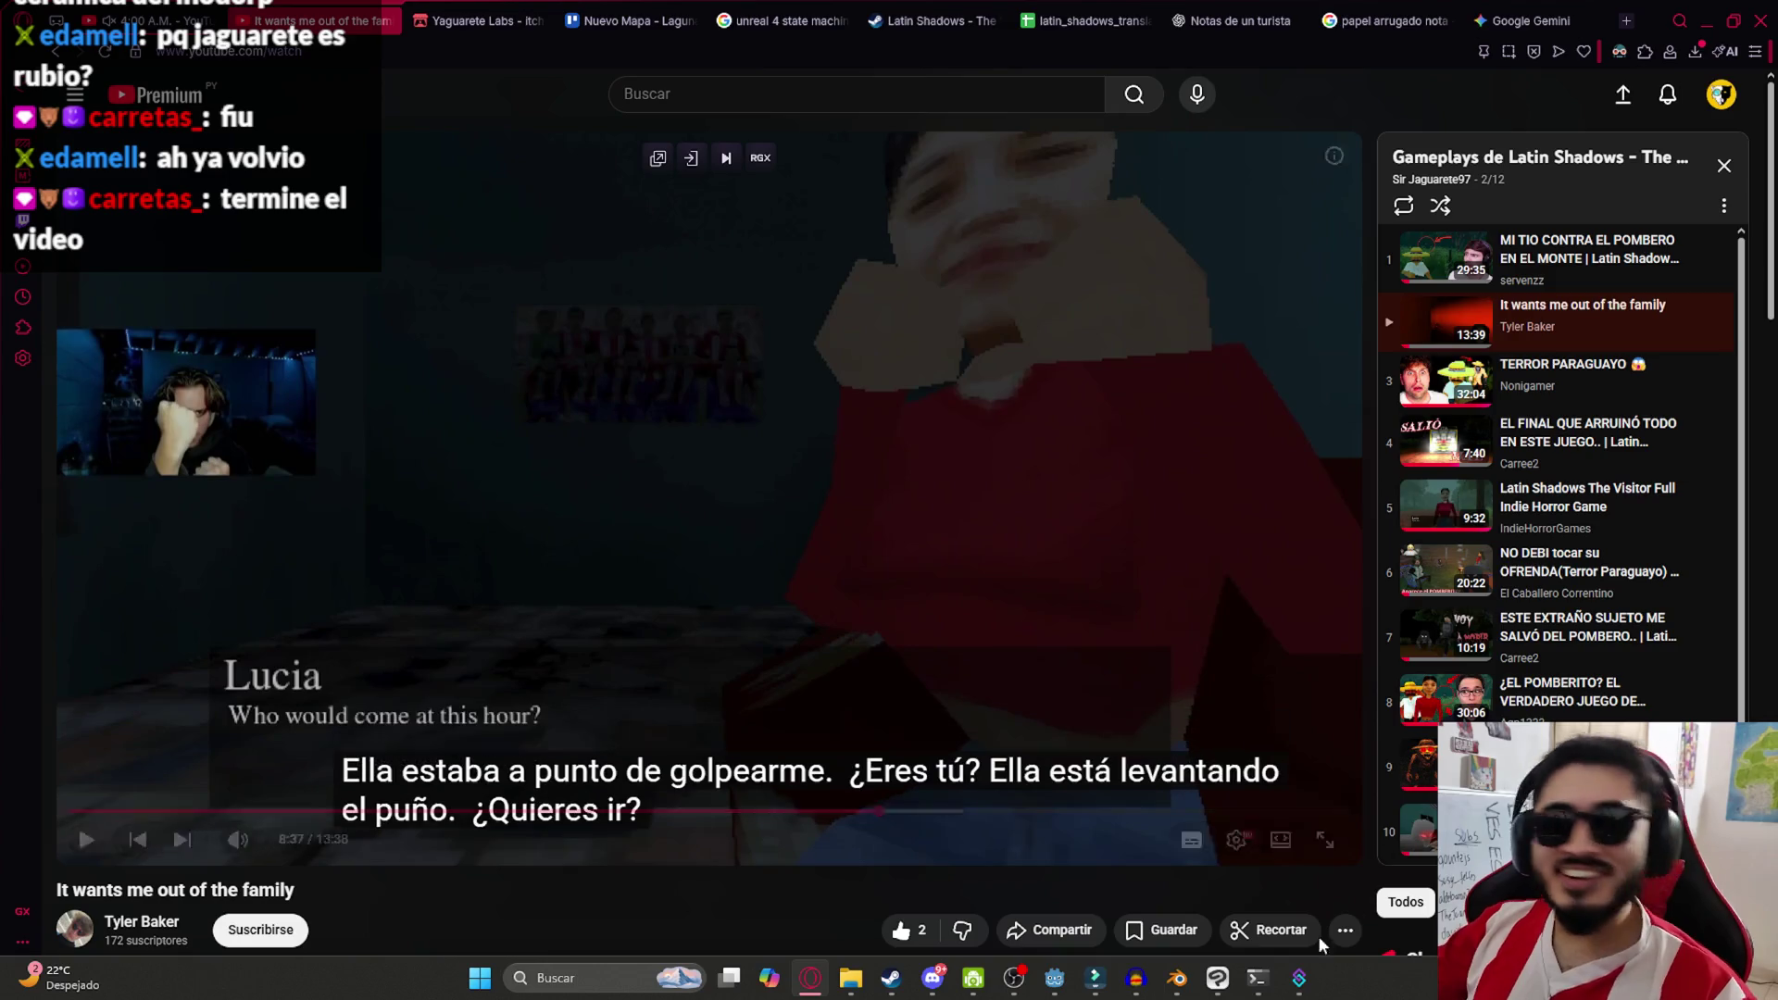
mouse_move(1044, 988)
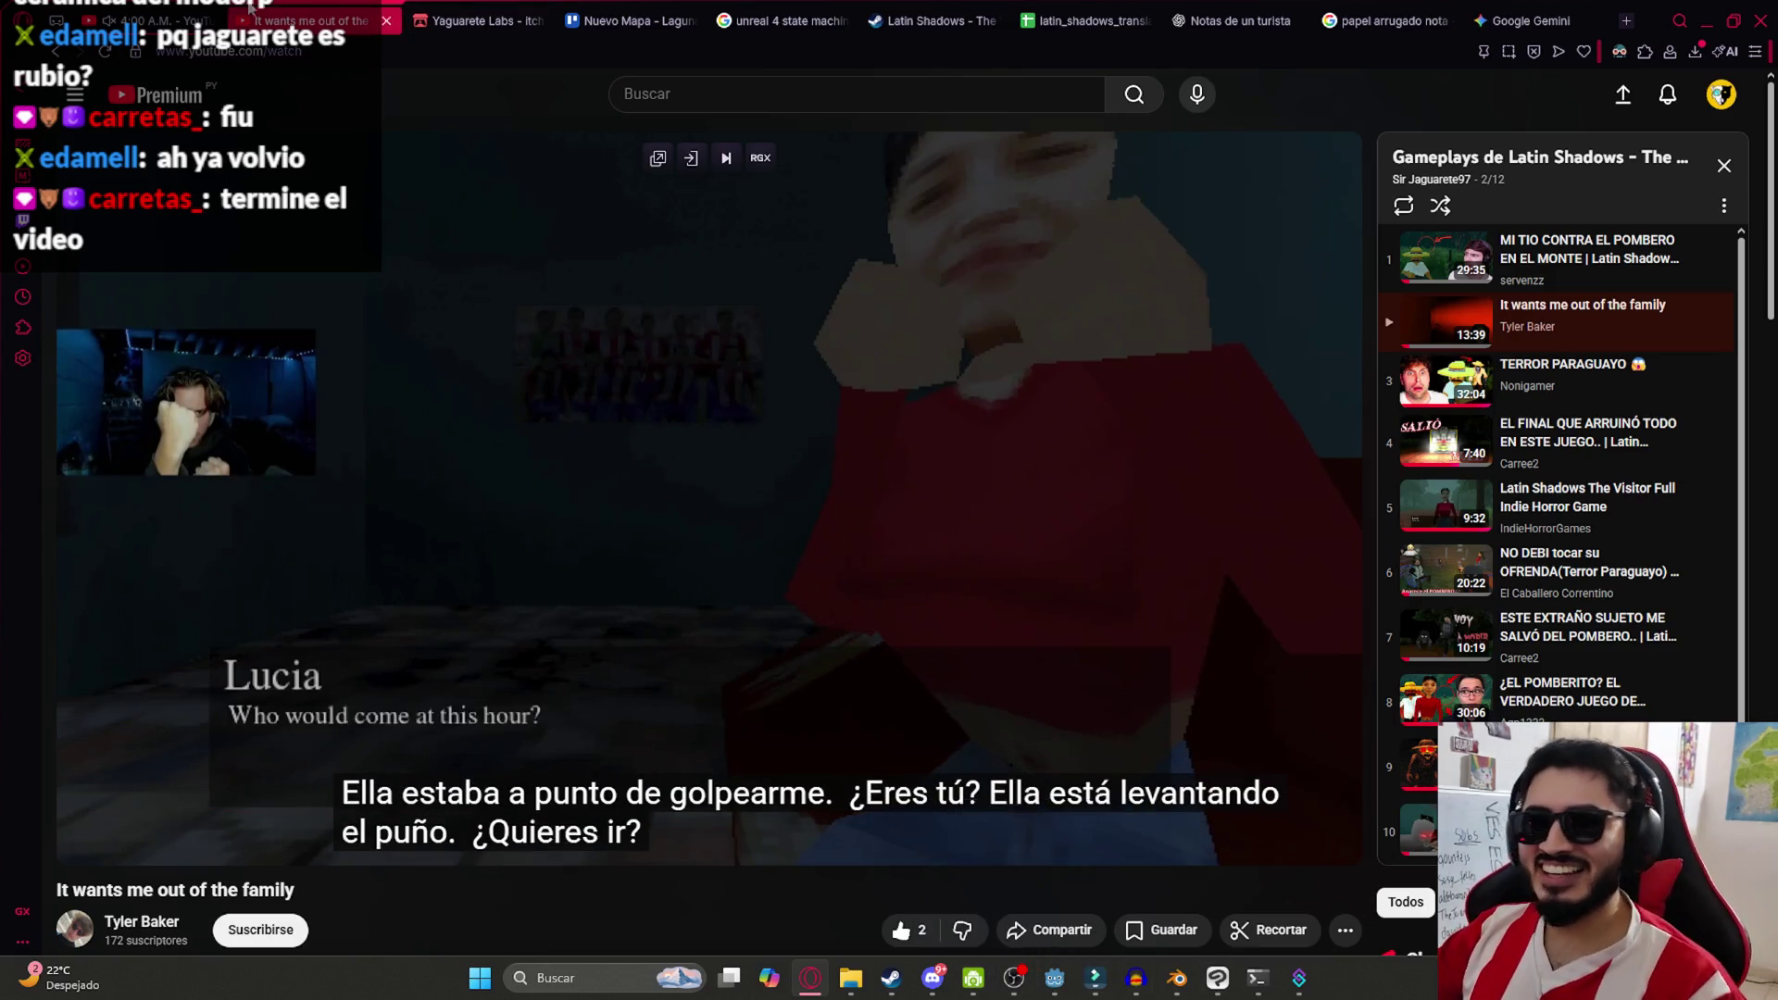
Set Note1ItemInspectable's Camera Height to -0.1 and save the lake scene
left_click(1049, 993)
mouse_move(1014, 578)
left_mouse_down()
mouse_move(865, 568)
mouse_move(1091, 397)
mouse_move(982, 352)
left_mouse_up()
scroll(1091, 396, "up", 3)
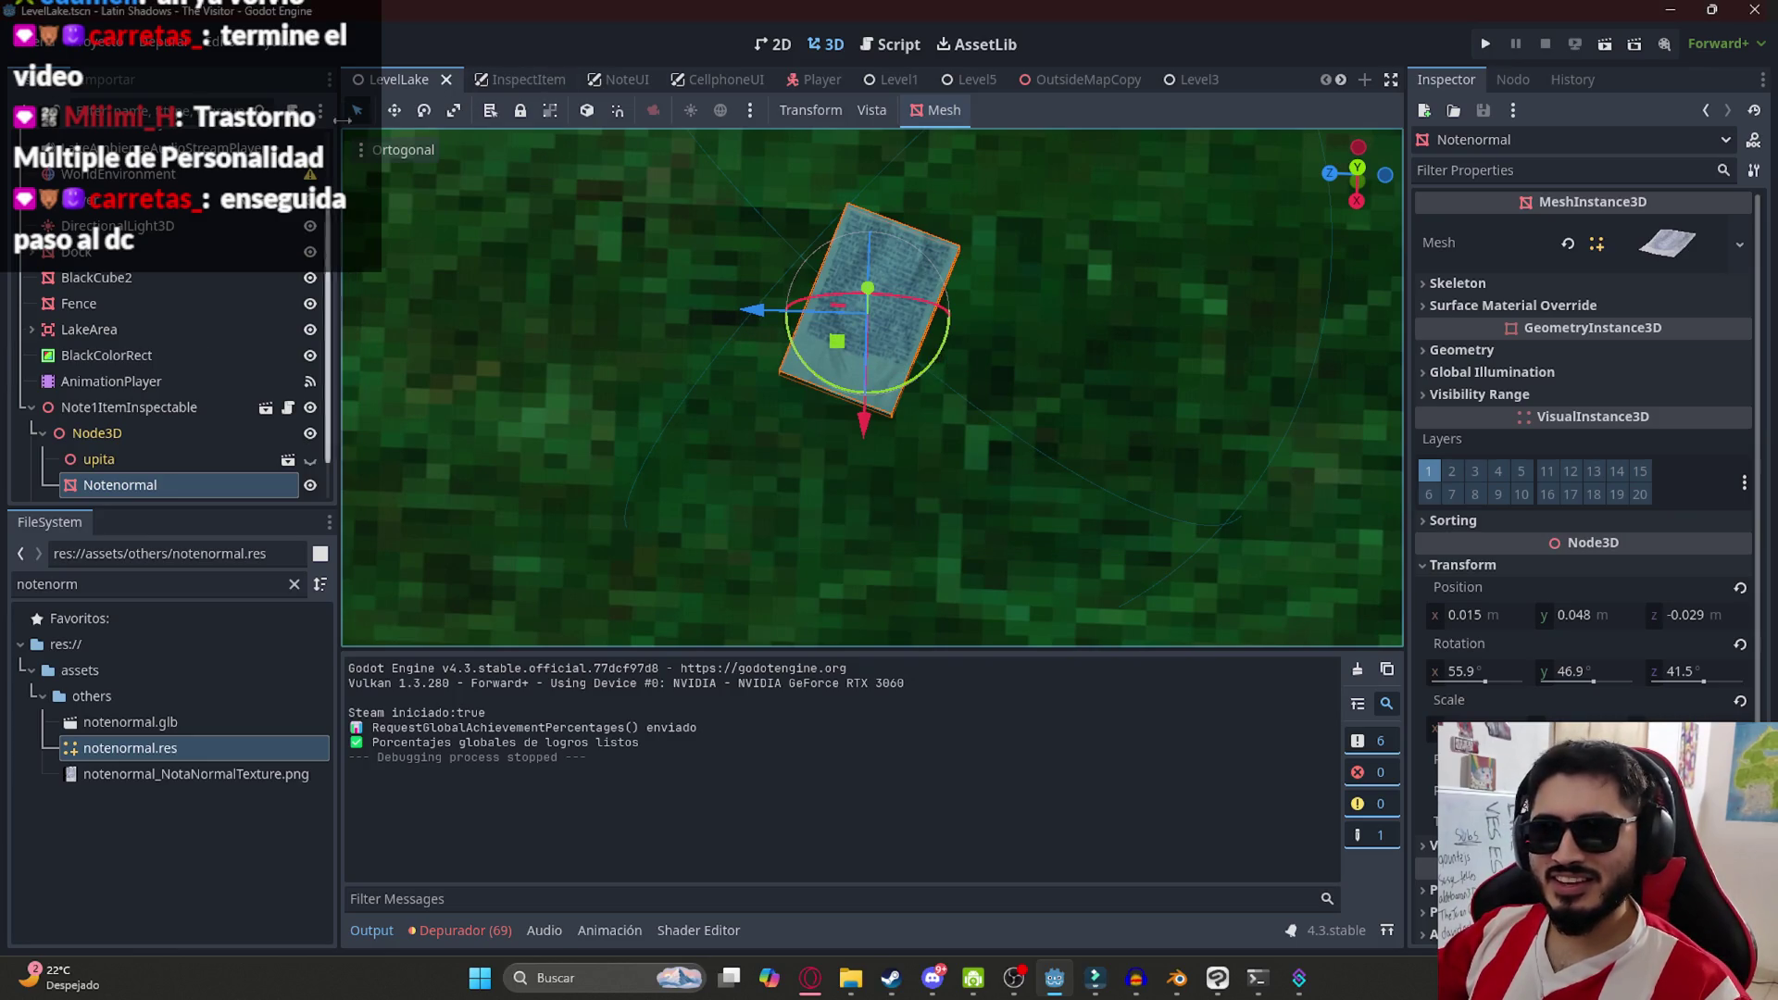
left_click(130, 409)
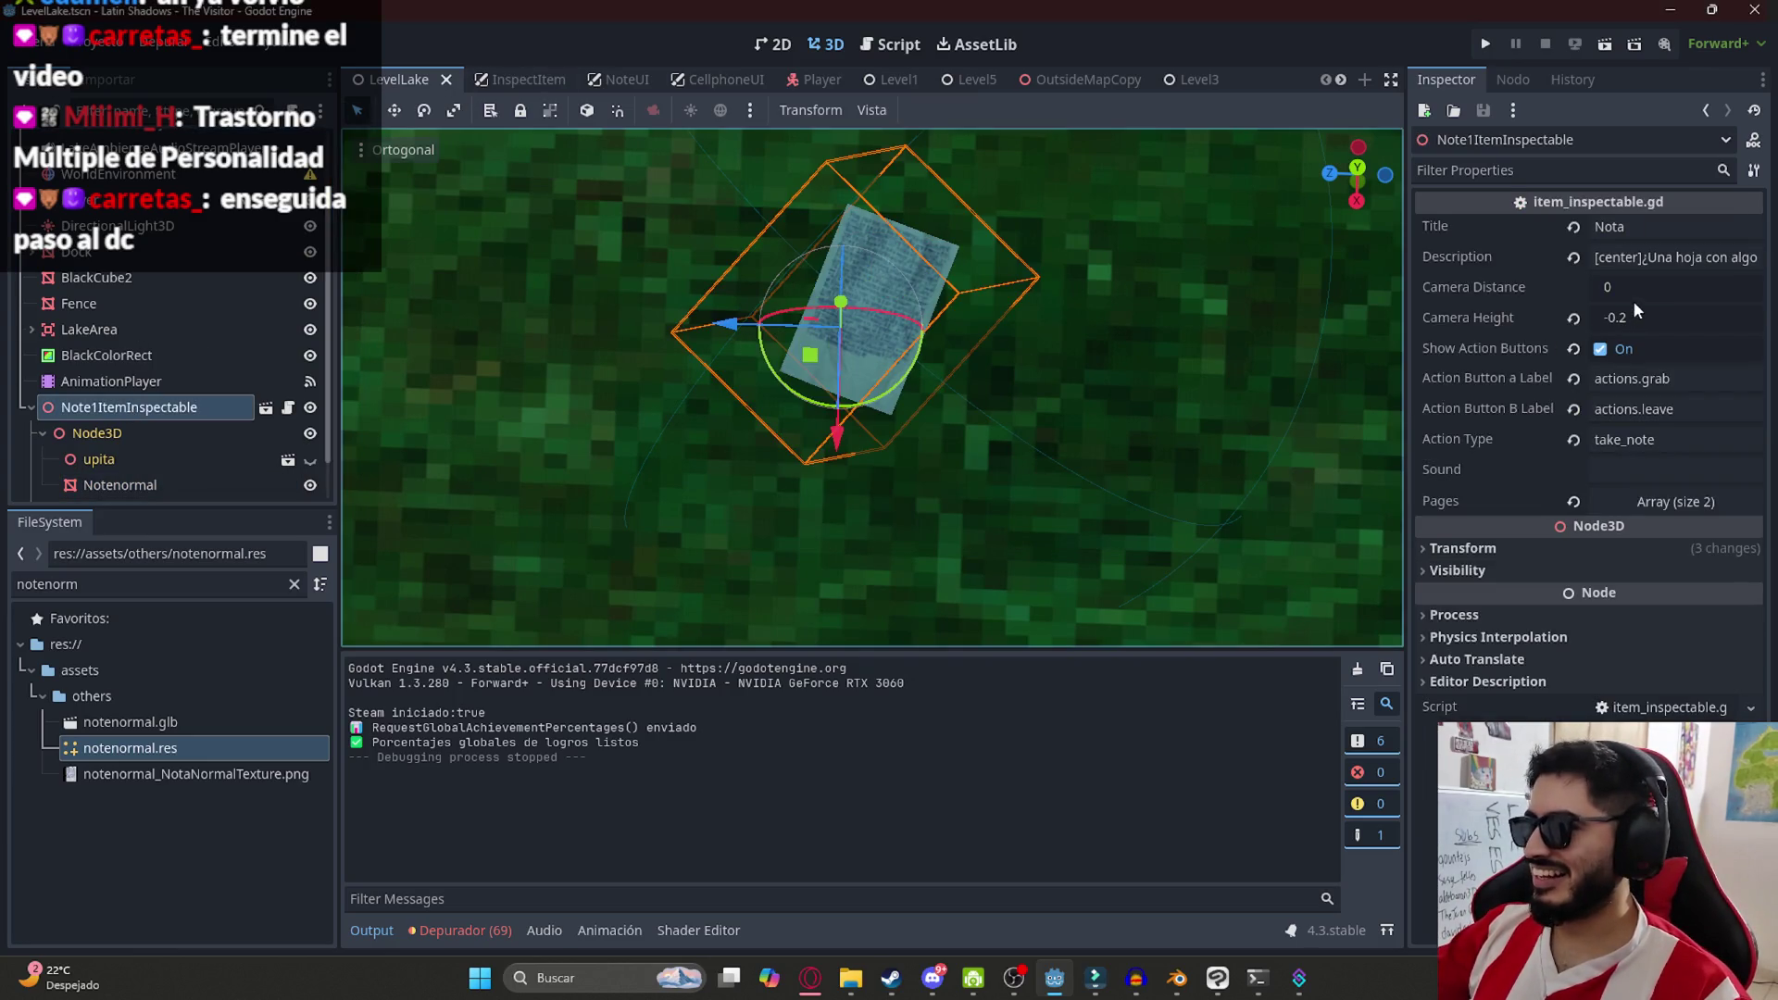
left_click(1658, 318)
key("BackSpace")
type("1")
key("Return")
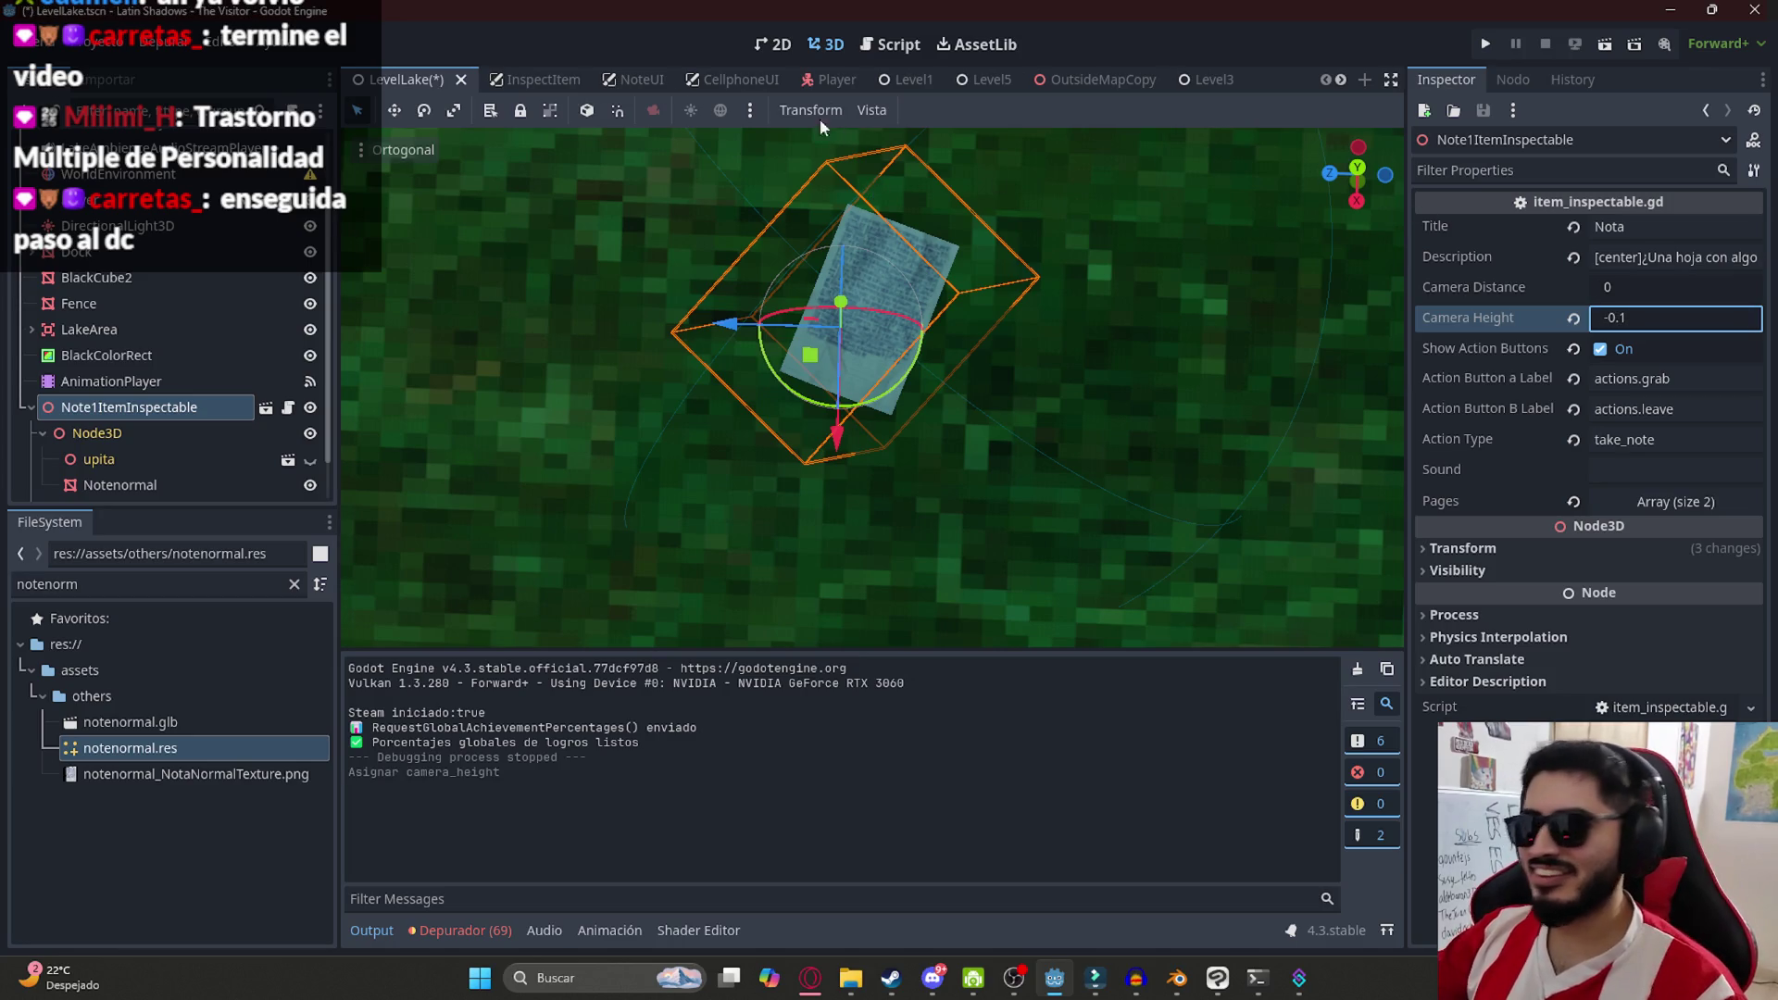
right_click(380, 78)
left_click(417, 206)
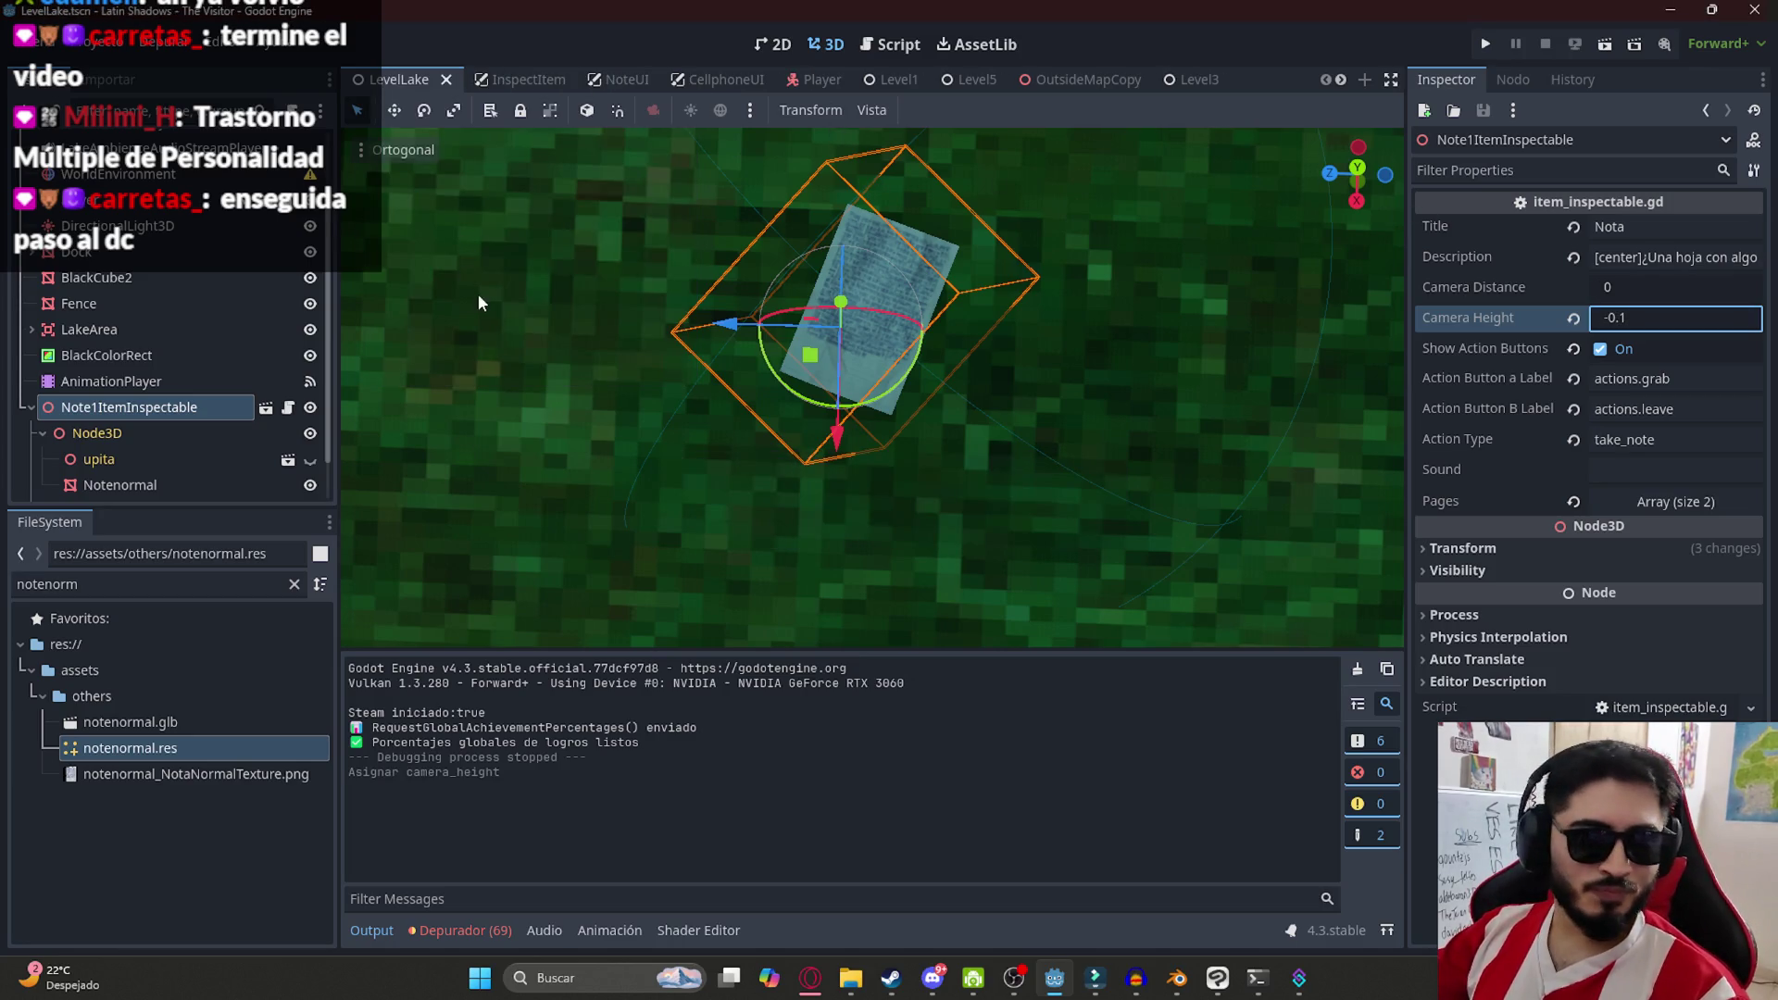
Run the scene, walk to the note by the tent, inspect it, then stop the game
key("F6")
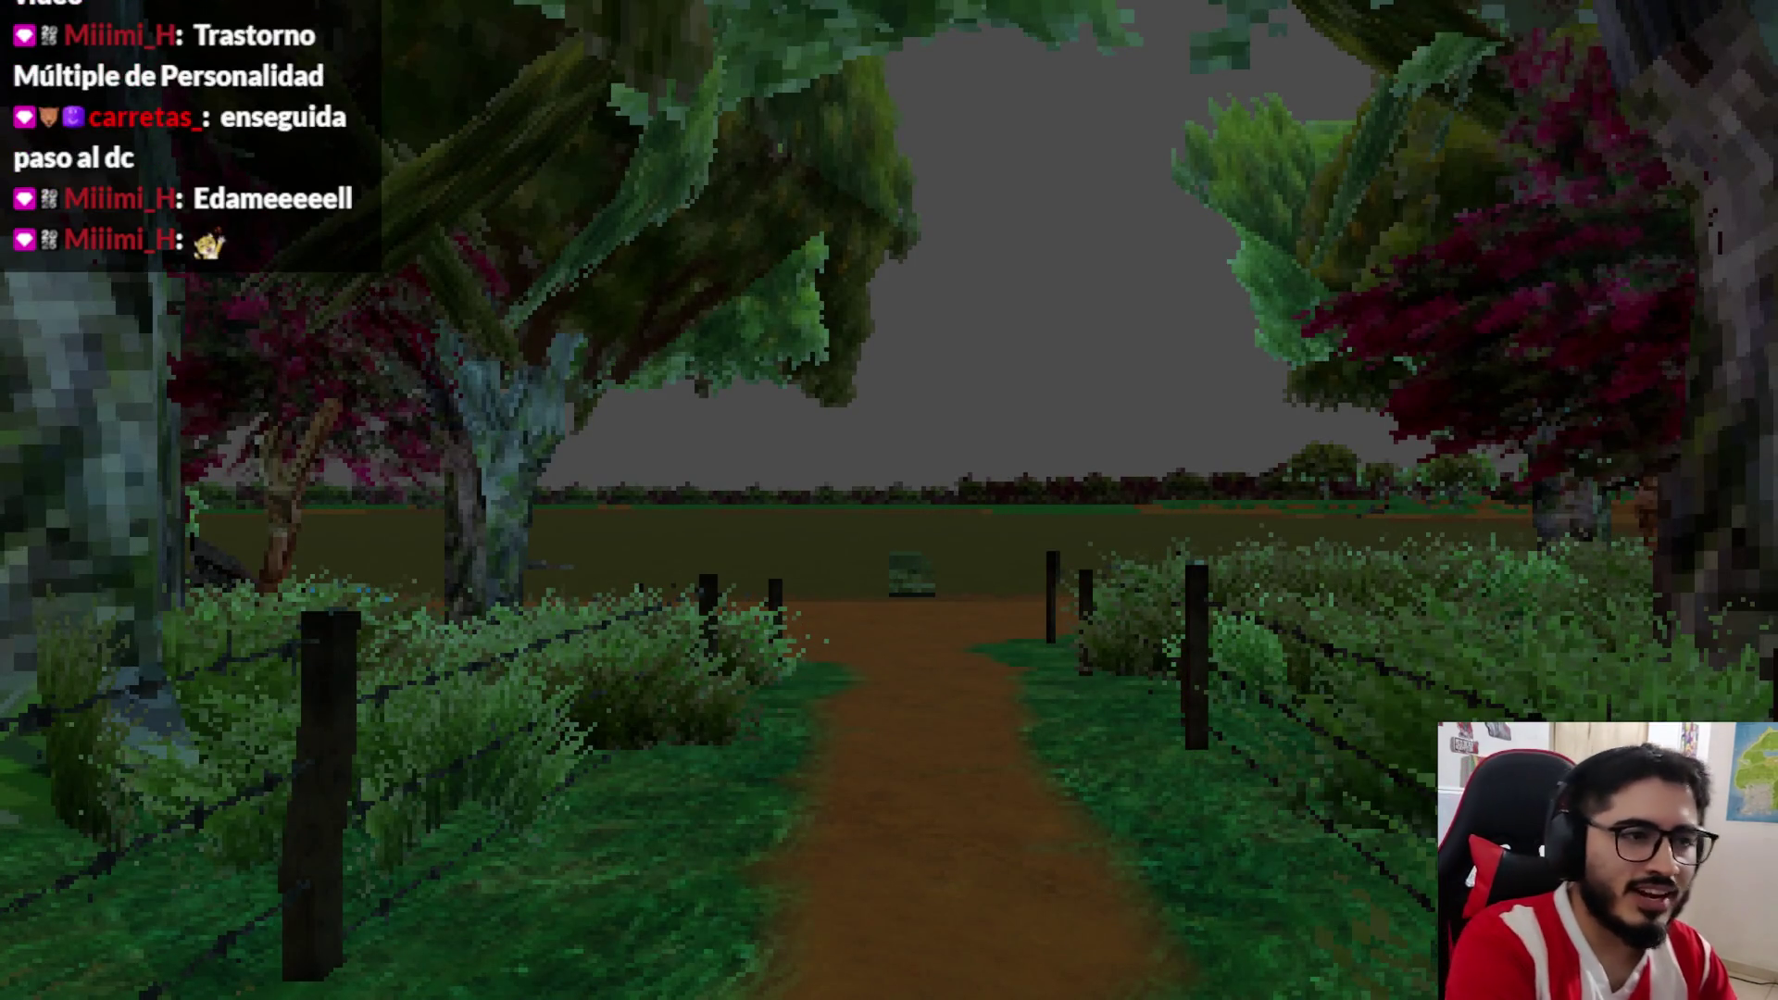
key("w")
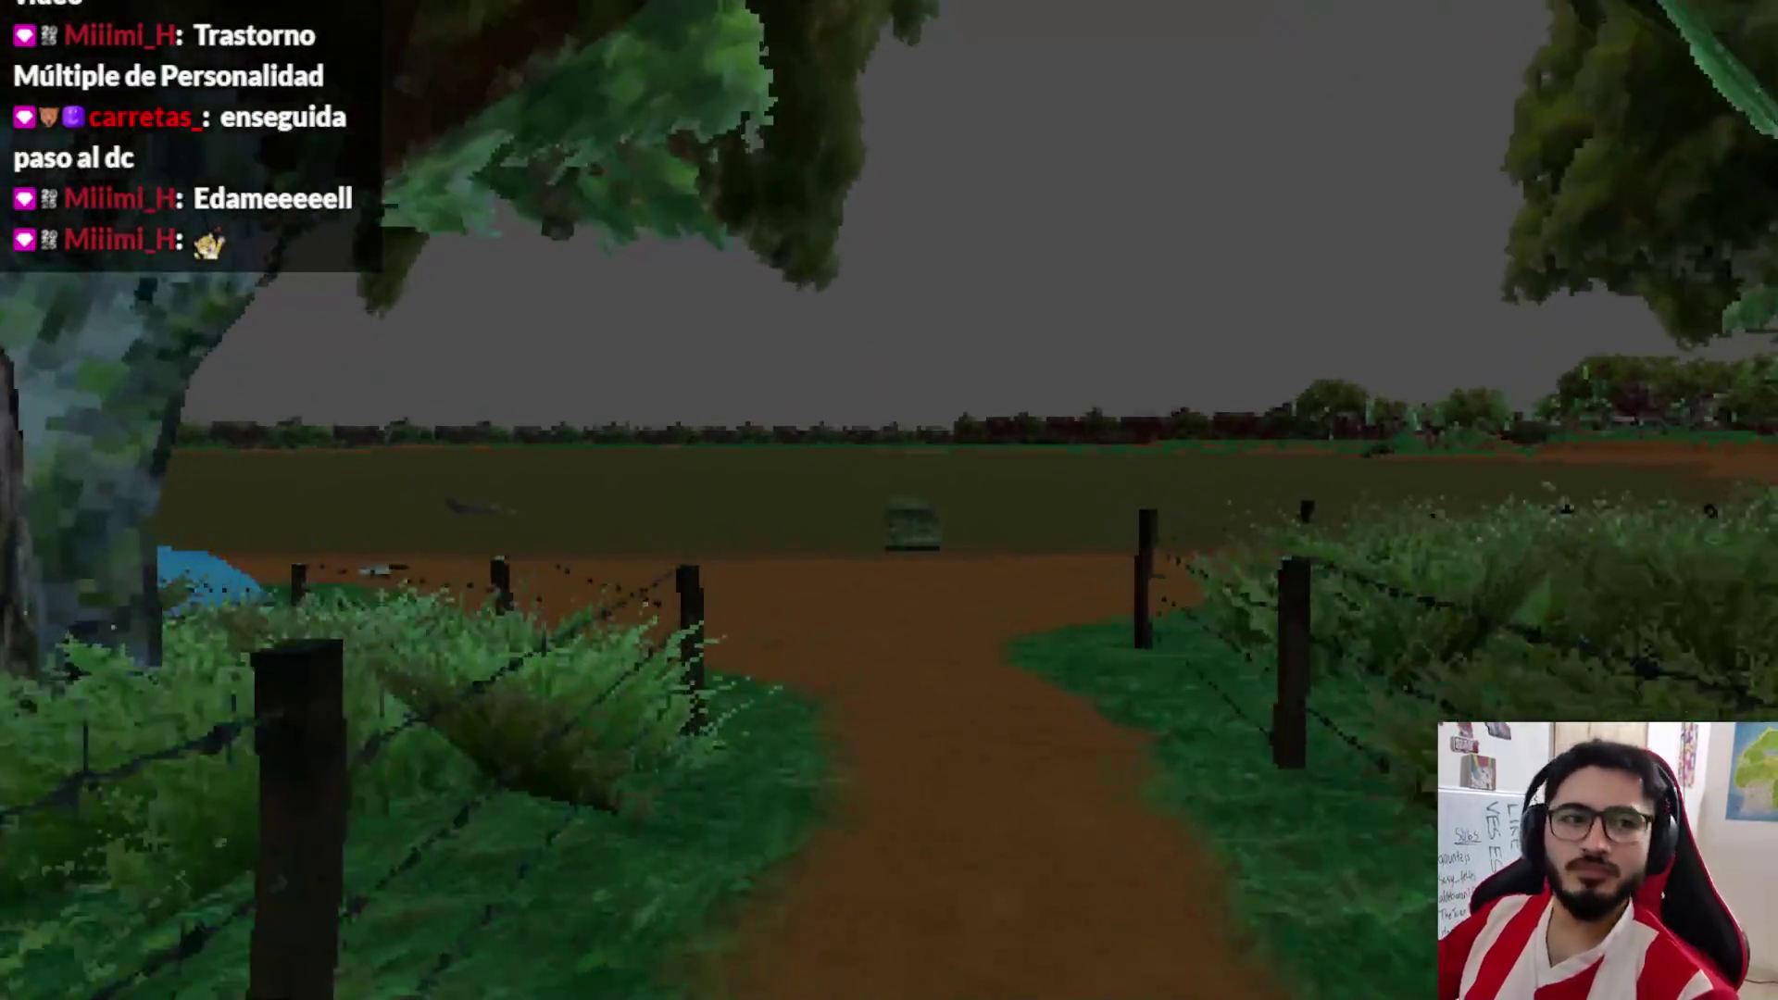
key("w")
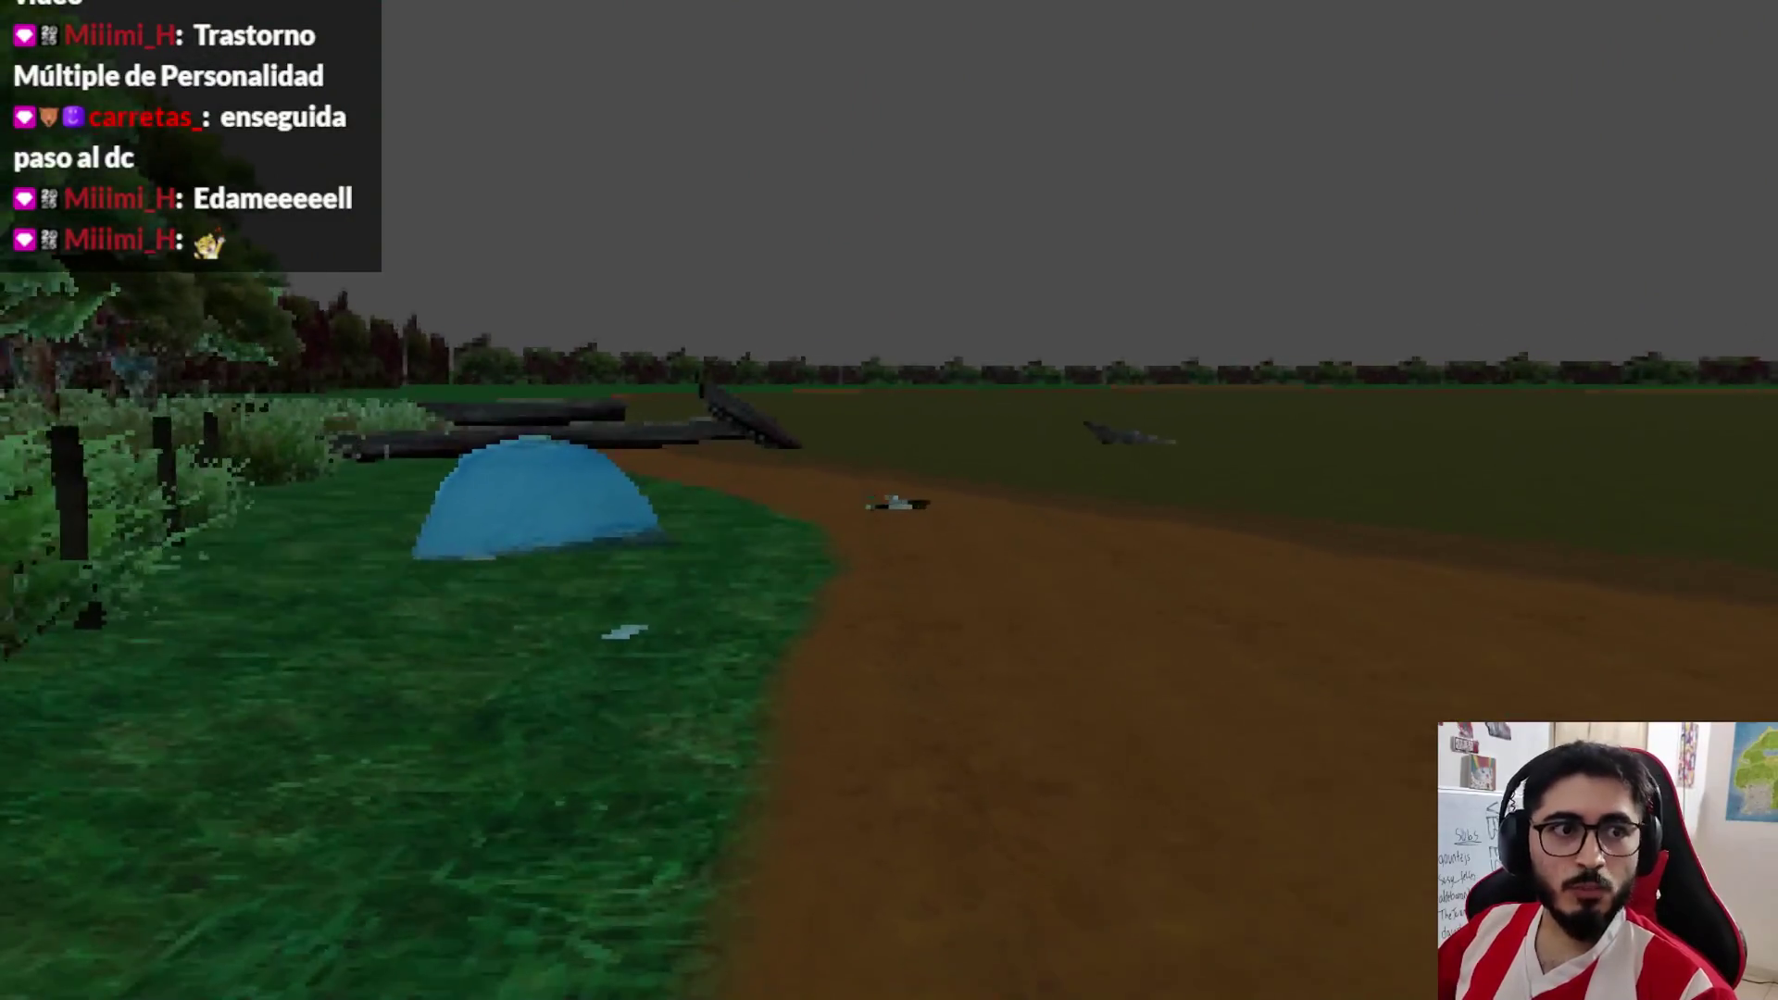
key("w")
key("w")
key("e")
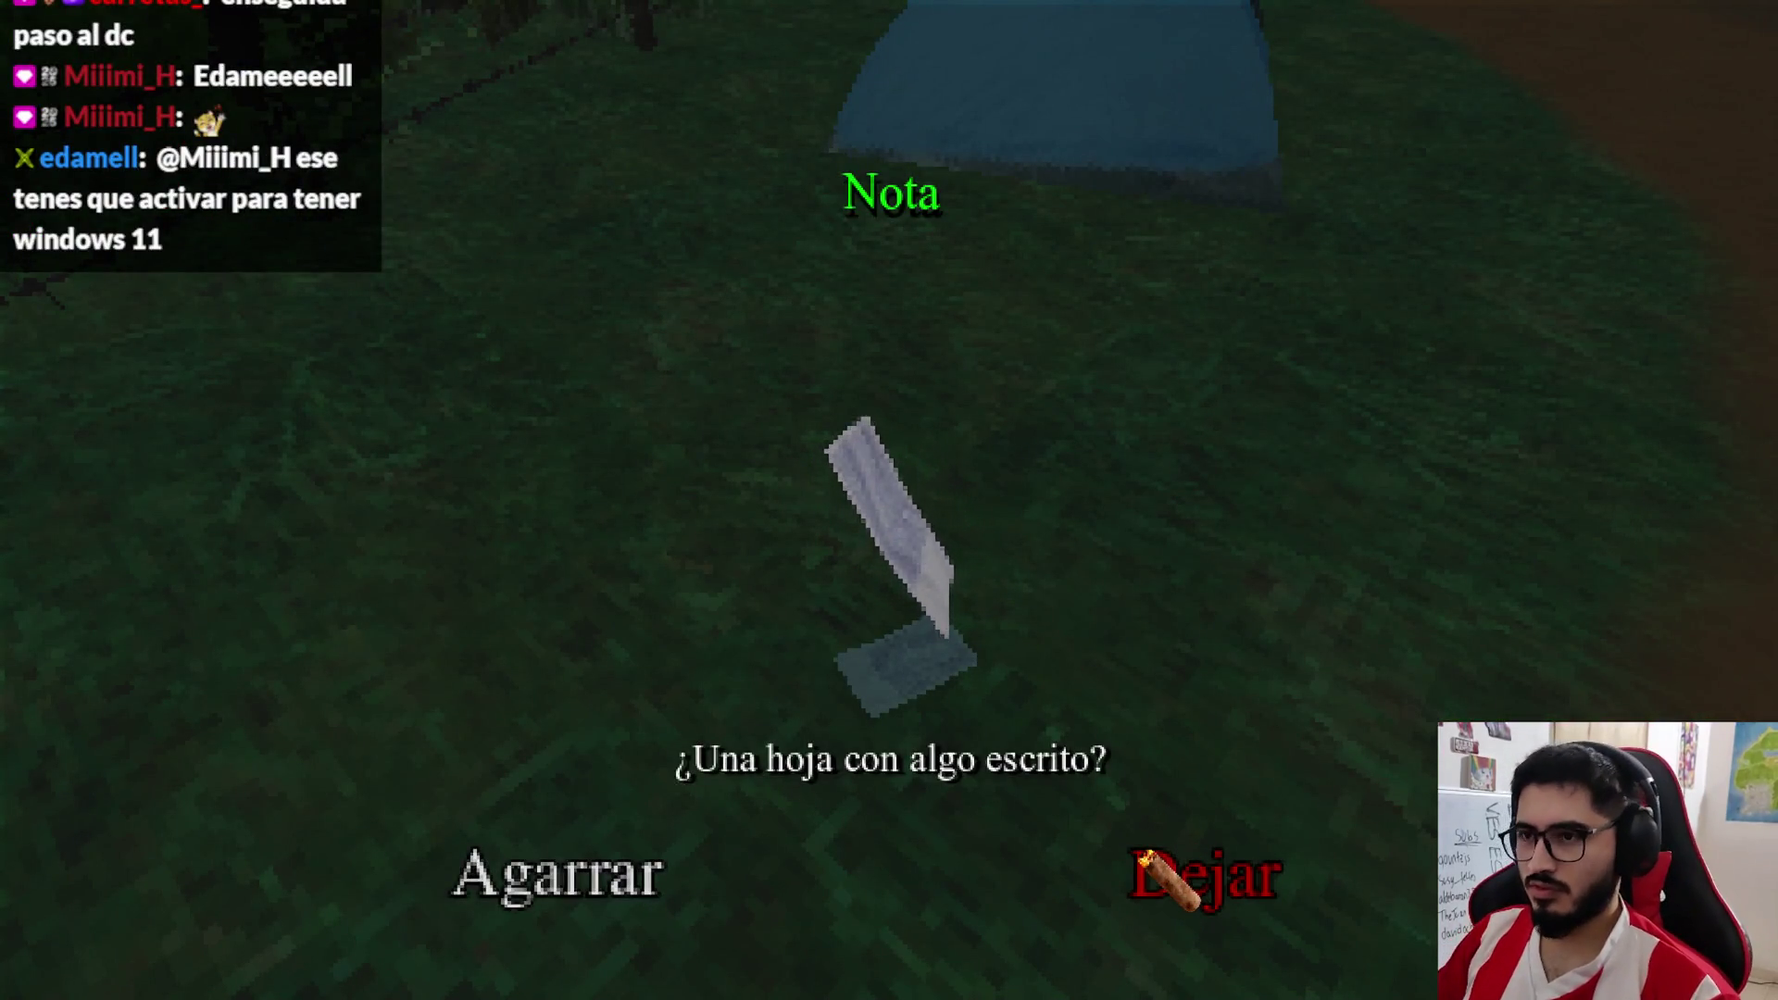
key("F8")
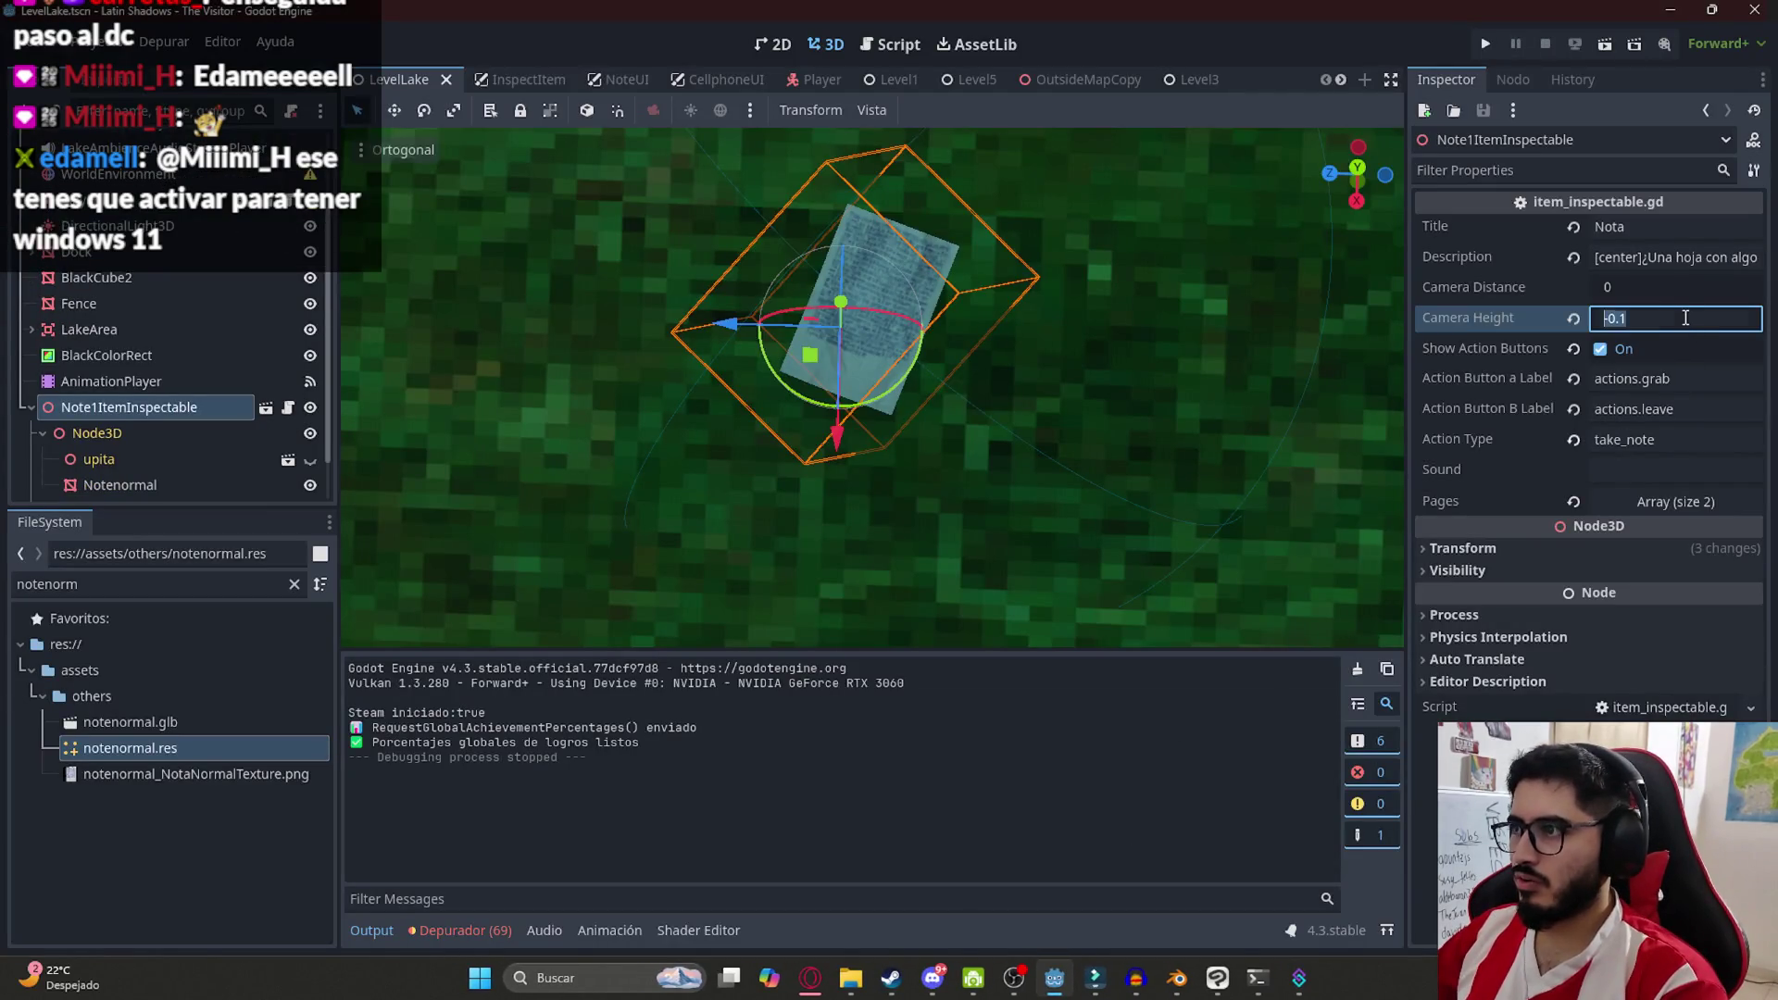
Set Camera Height to -0.15, run only the lake scene, and inspect the note
key("Return")
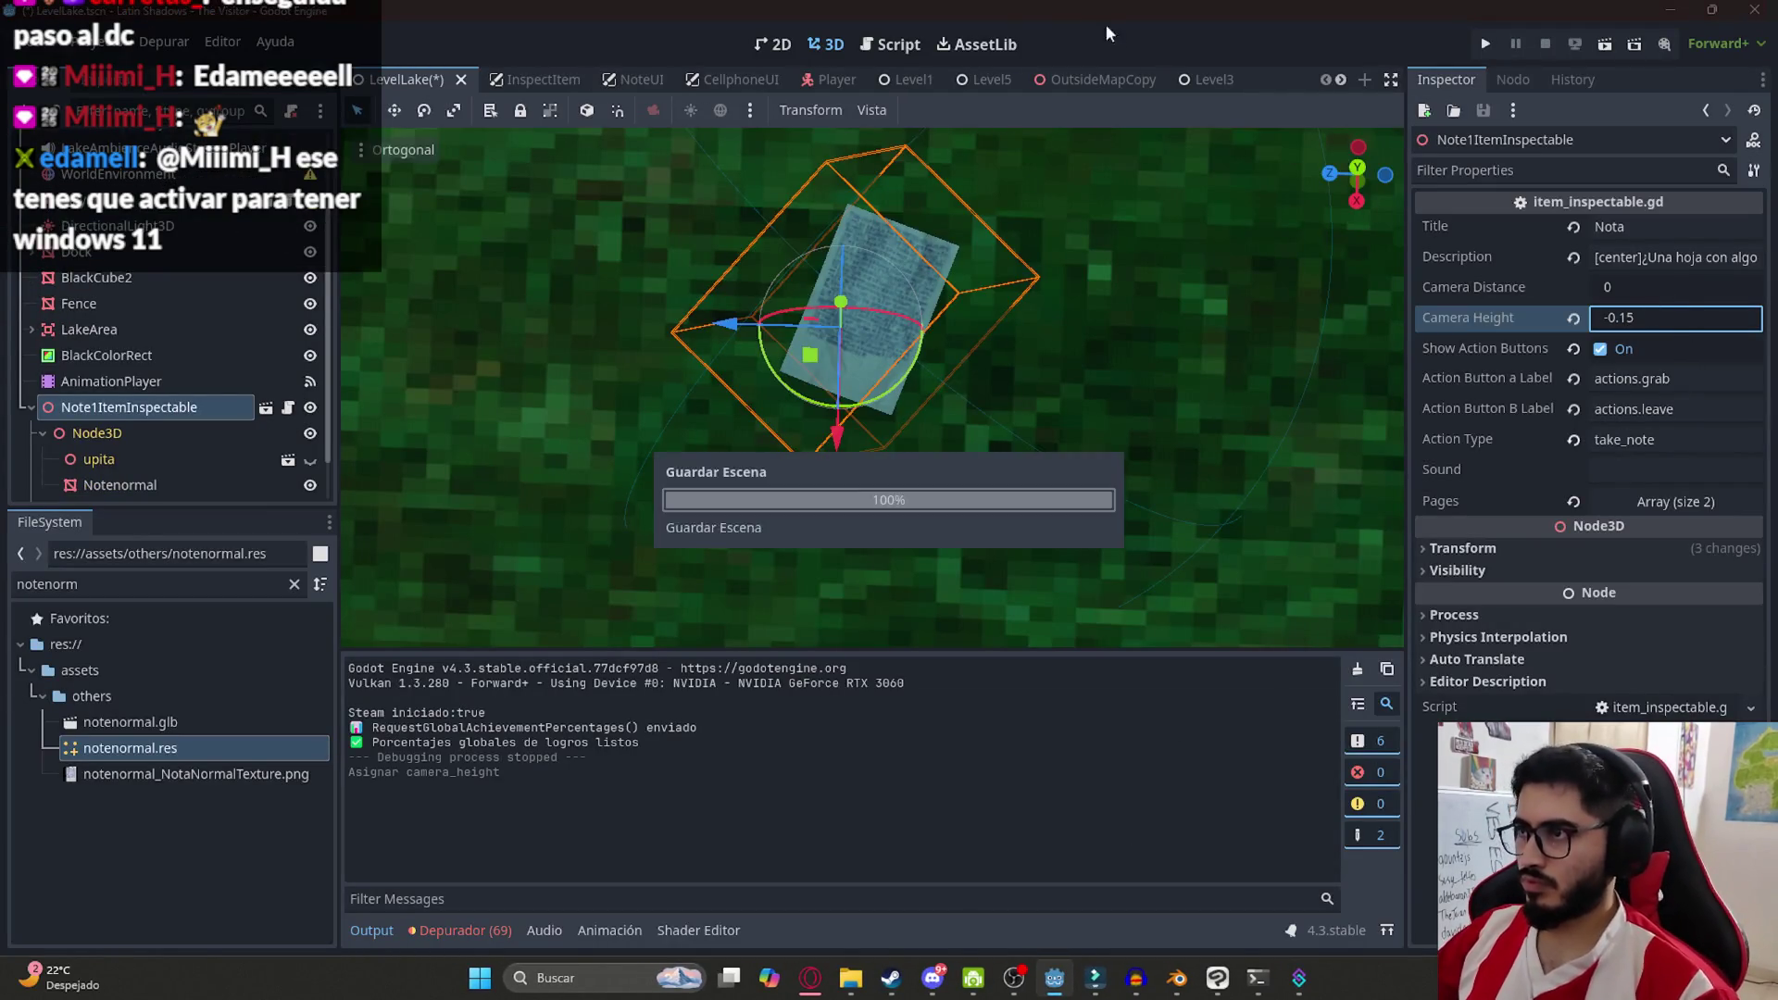
right_click(380, 79)
left_click(507, 222)
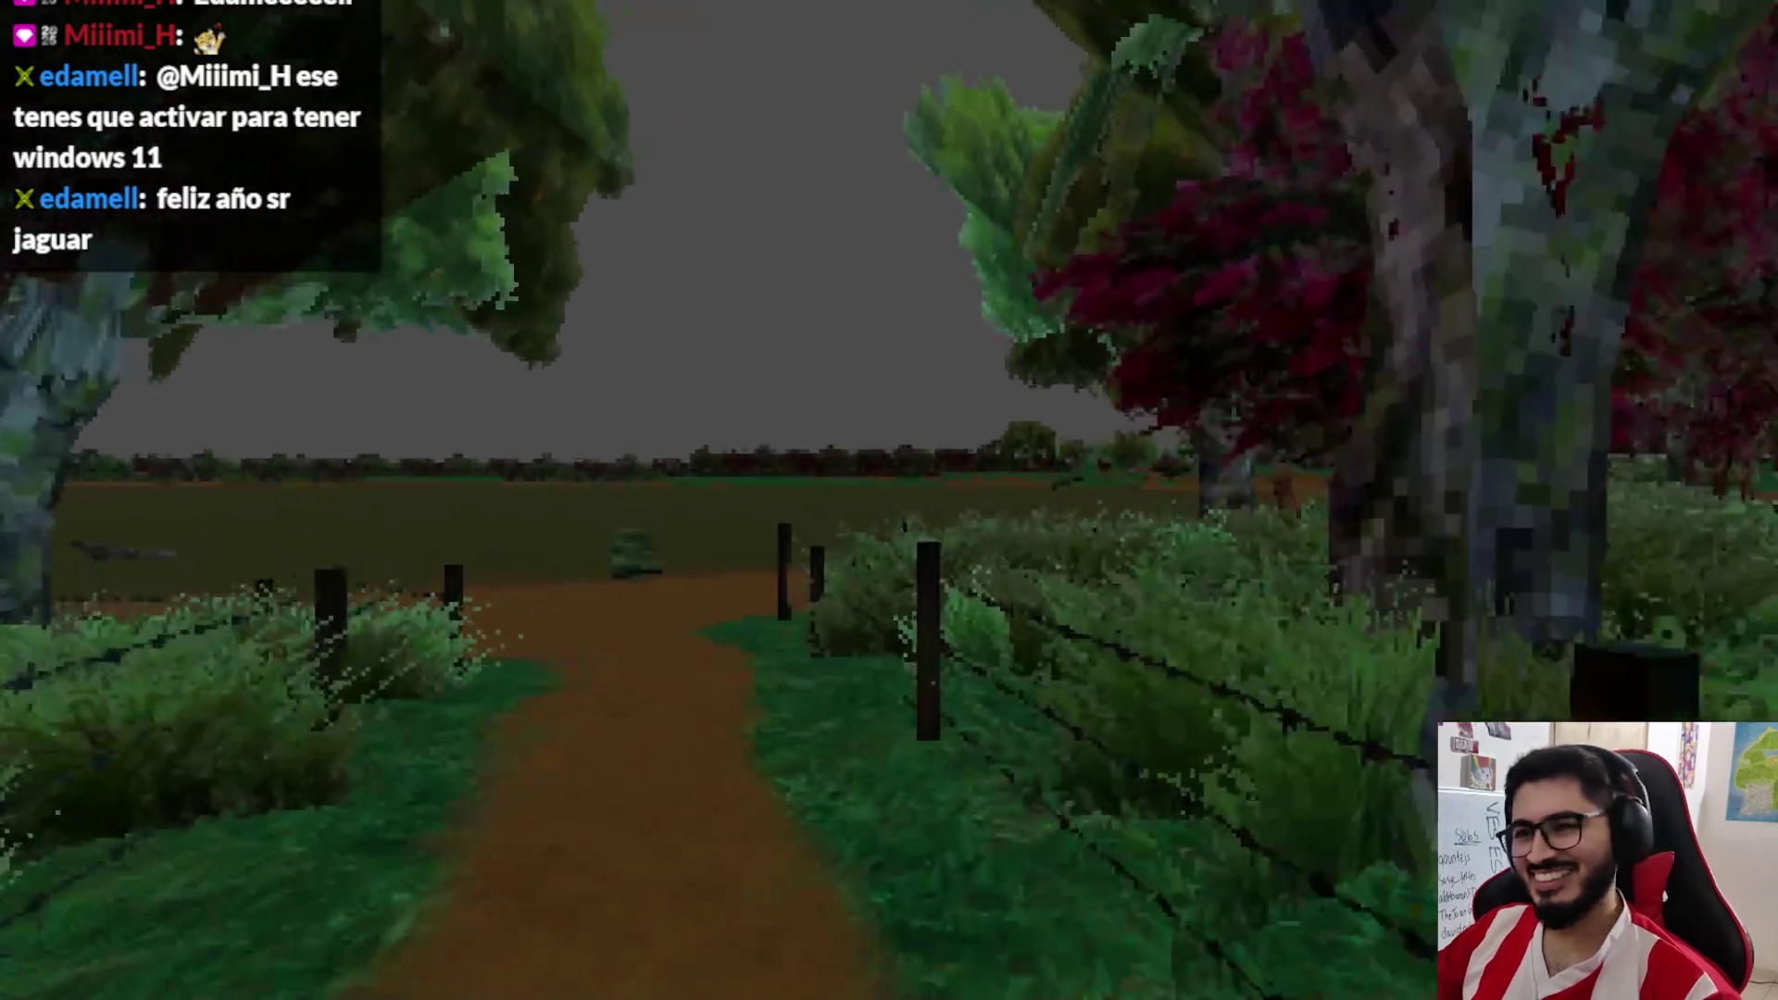
key("w")
key("w")
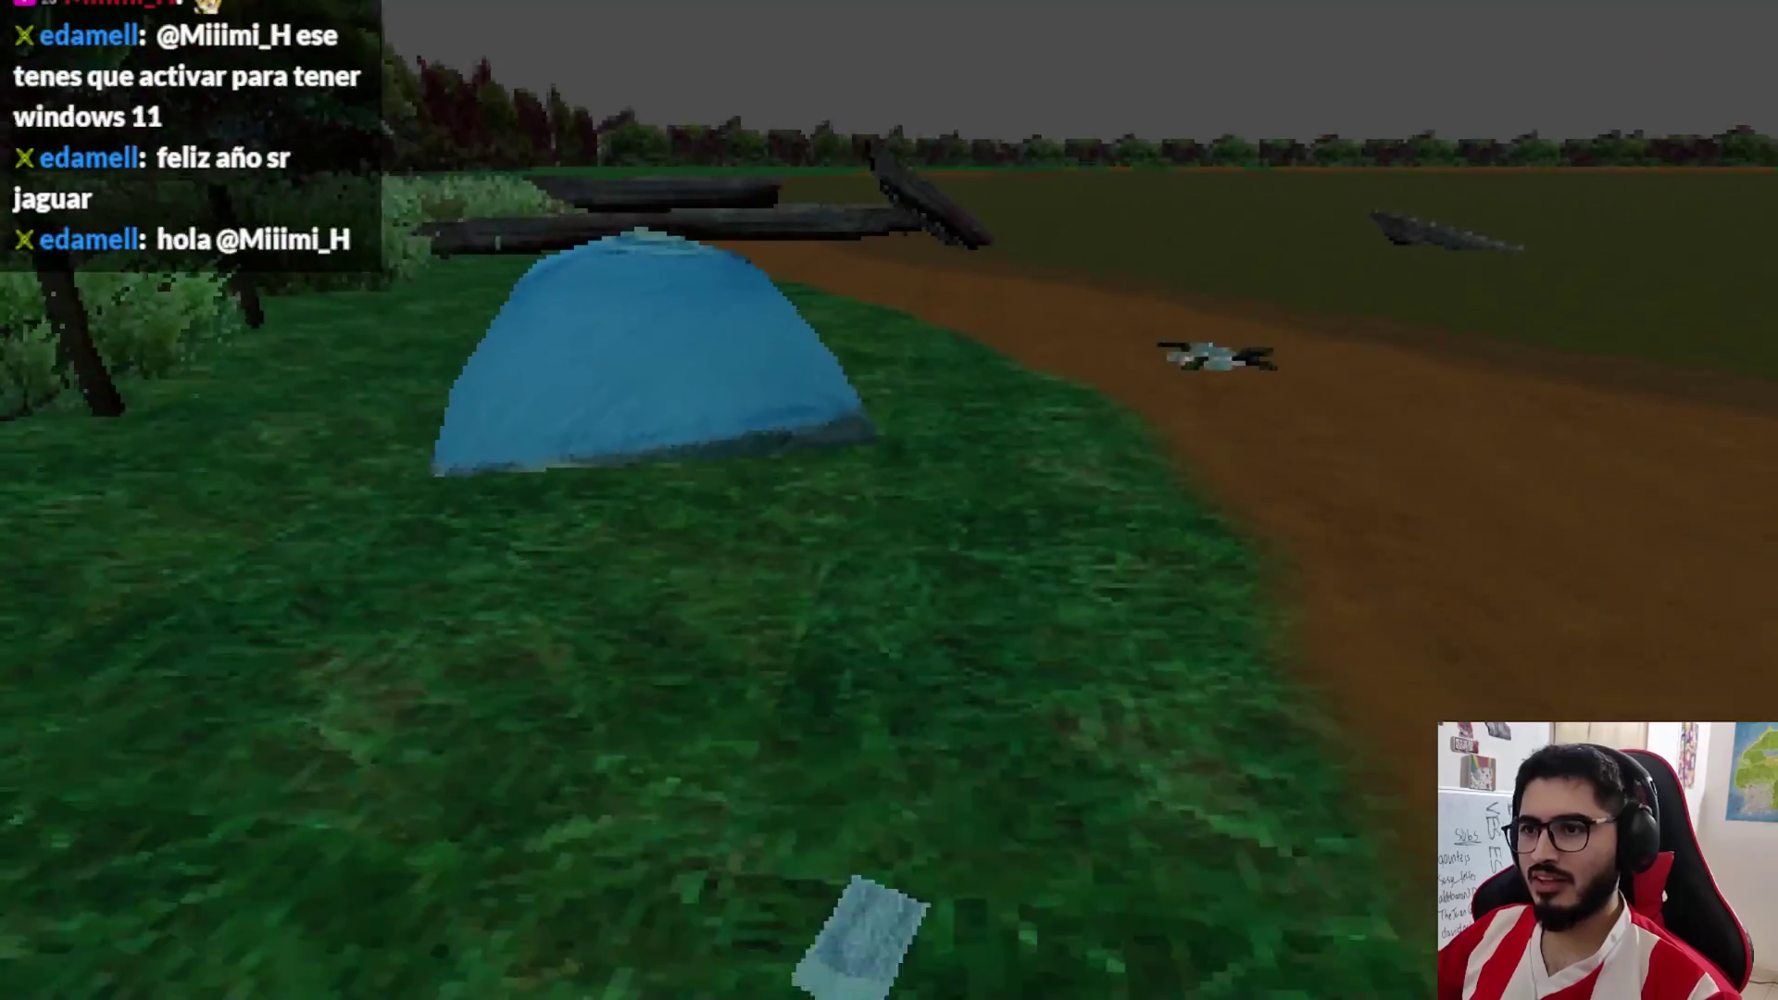
key("e")
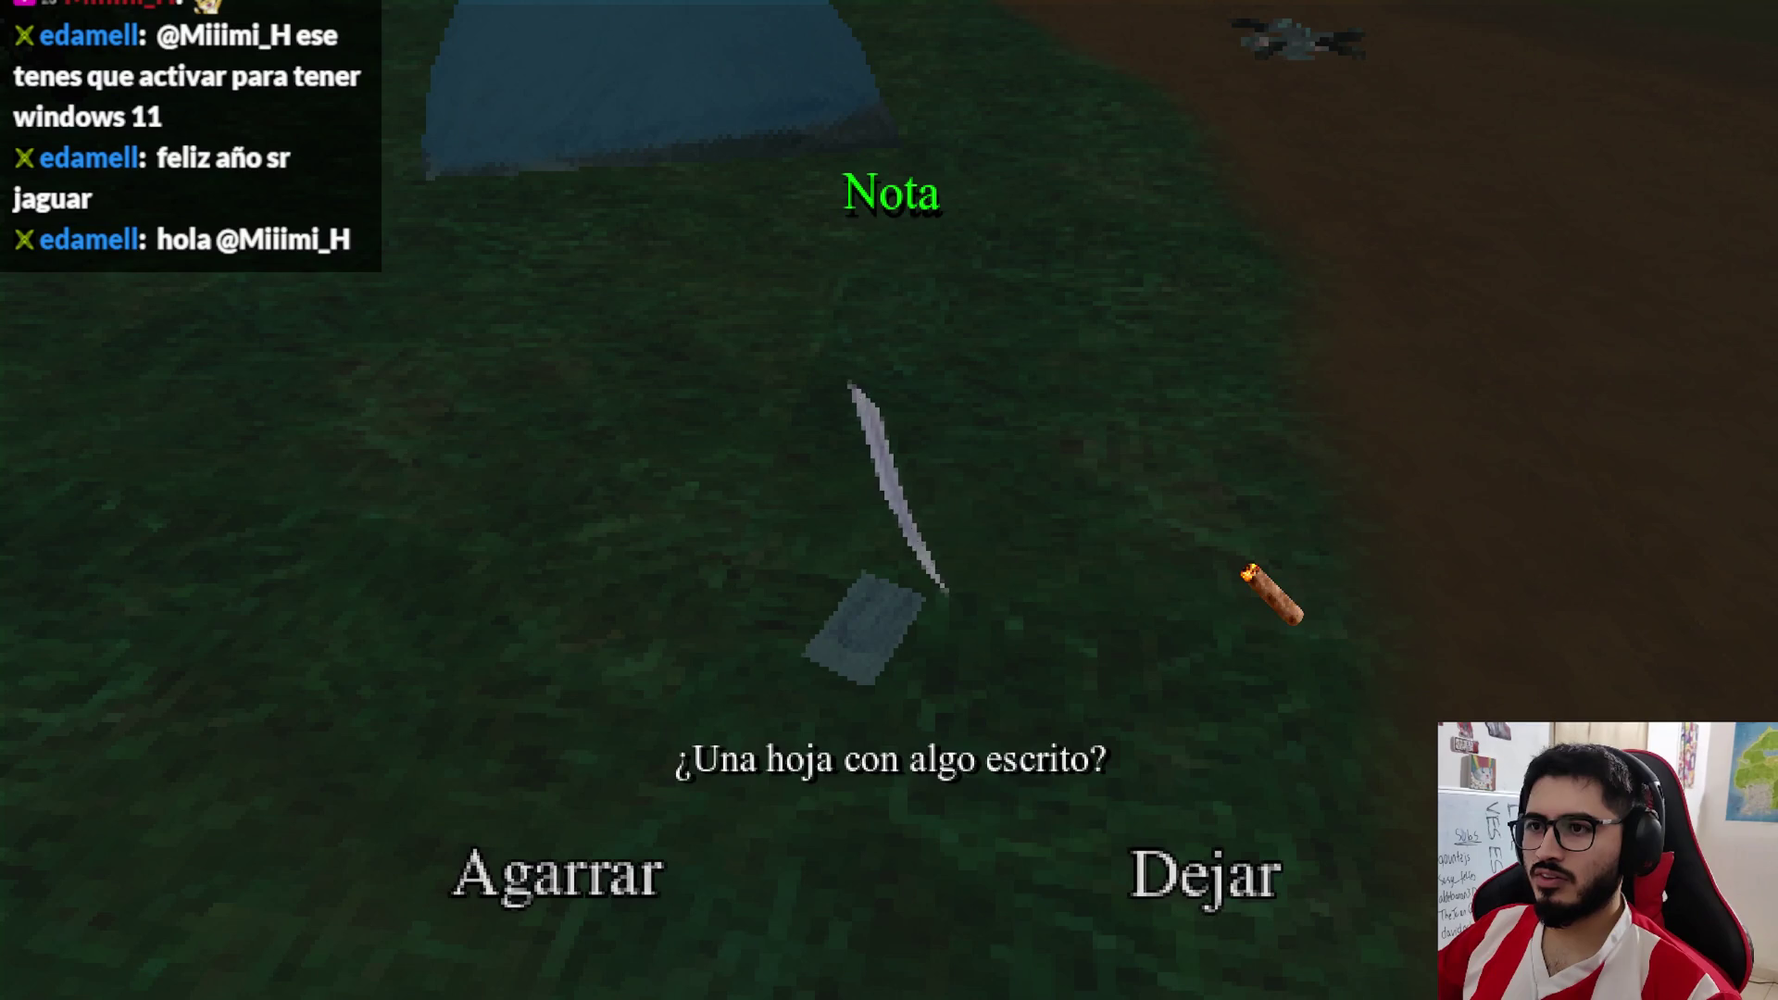
Read the note to its next page, quit the game, and switch to Clip Studio Paint
left_click(731, 901)
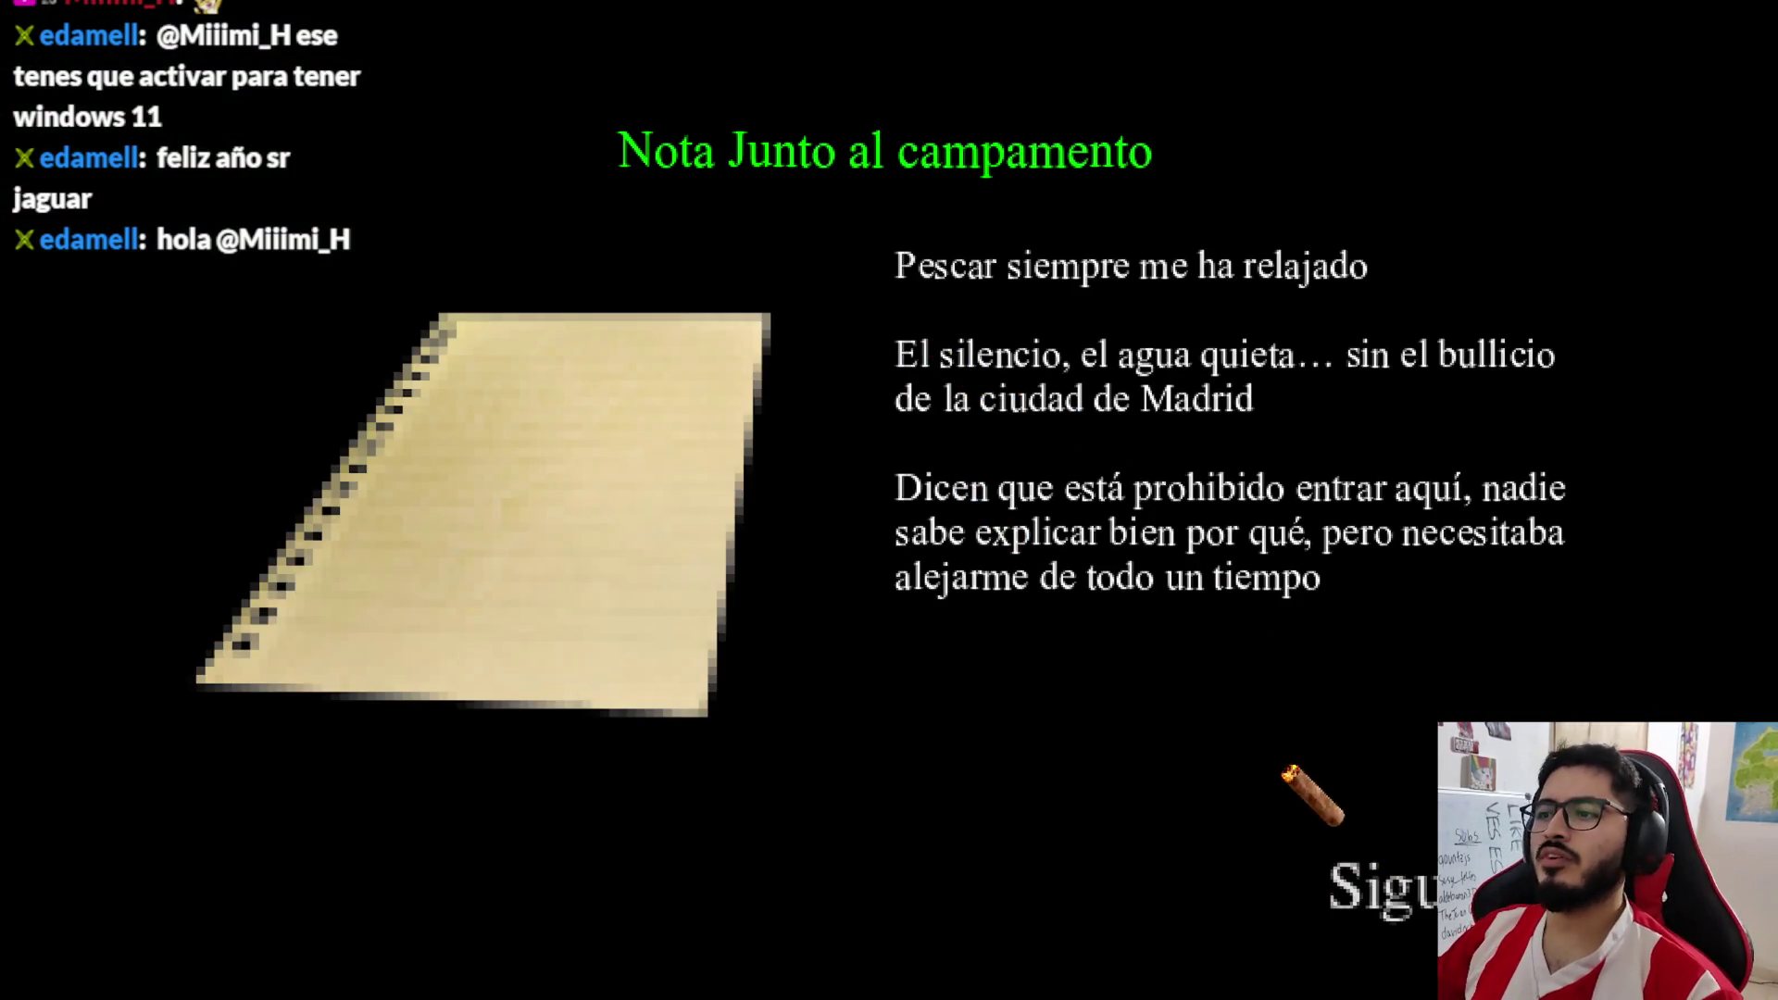
left_click(1491, 889)
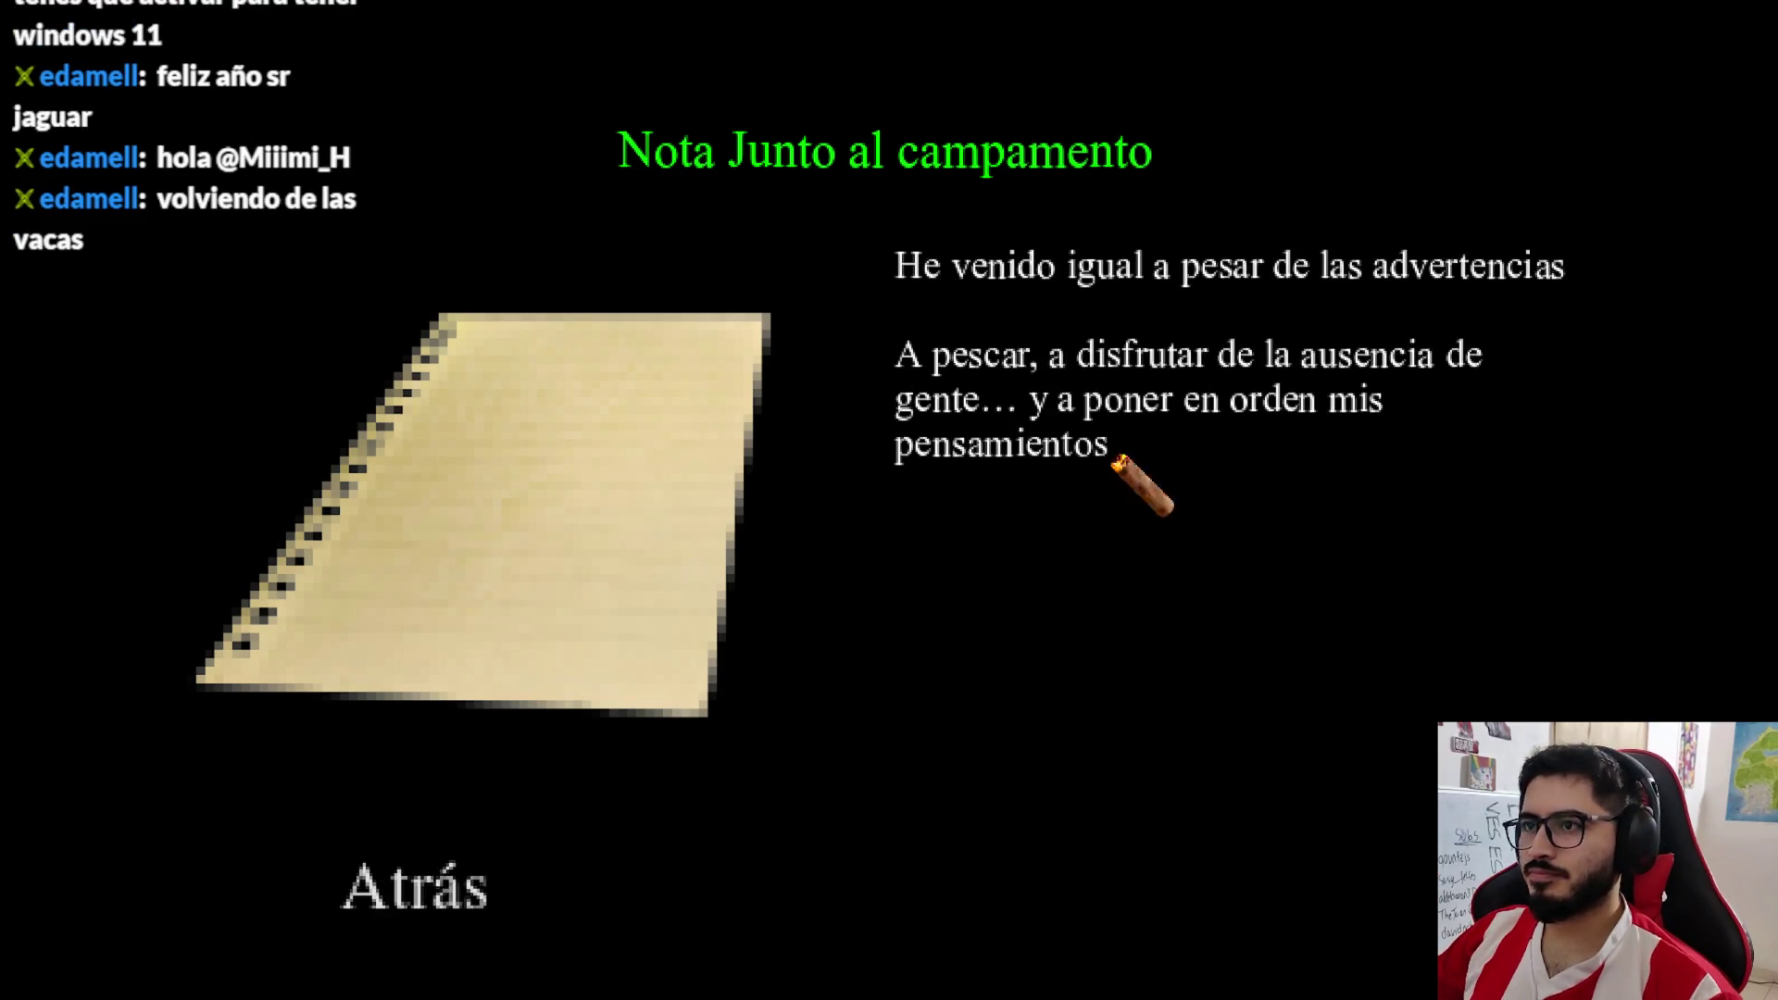
key("Escape")
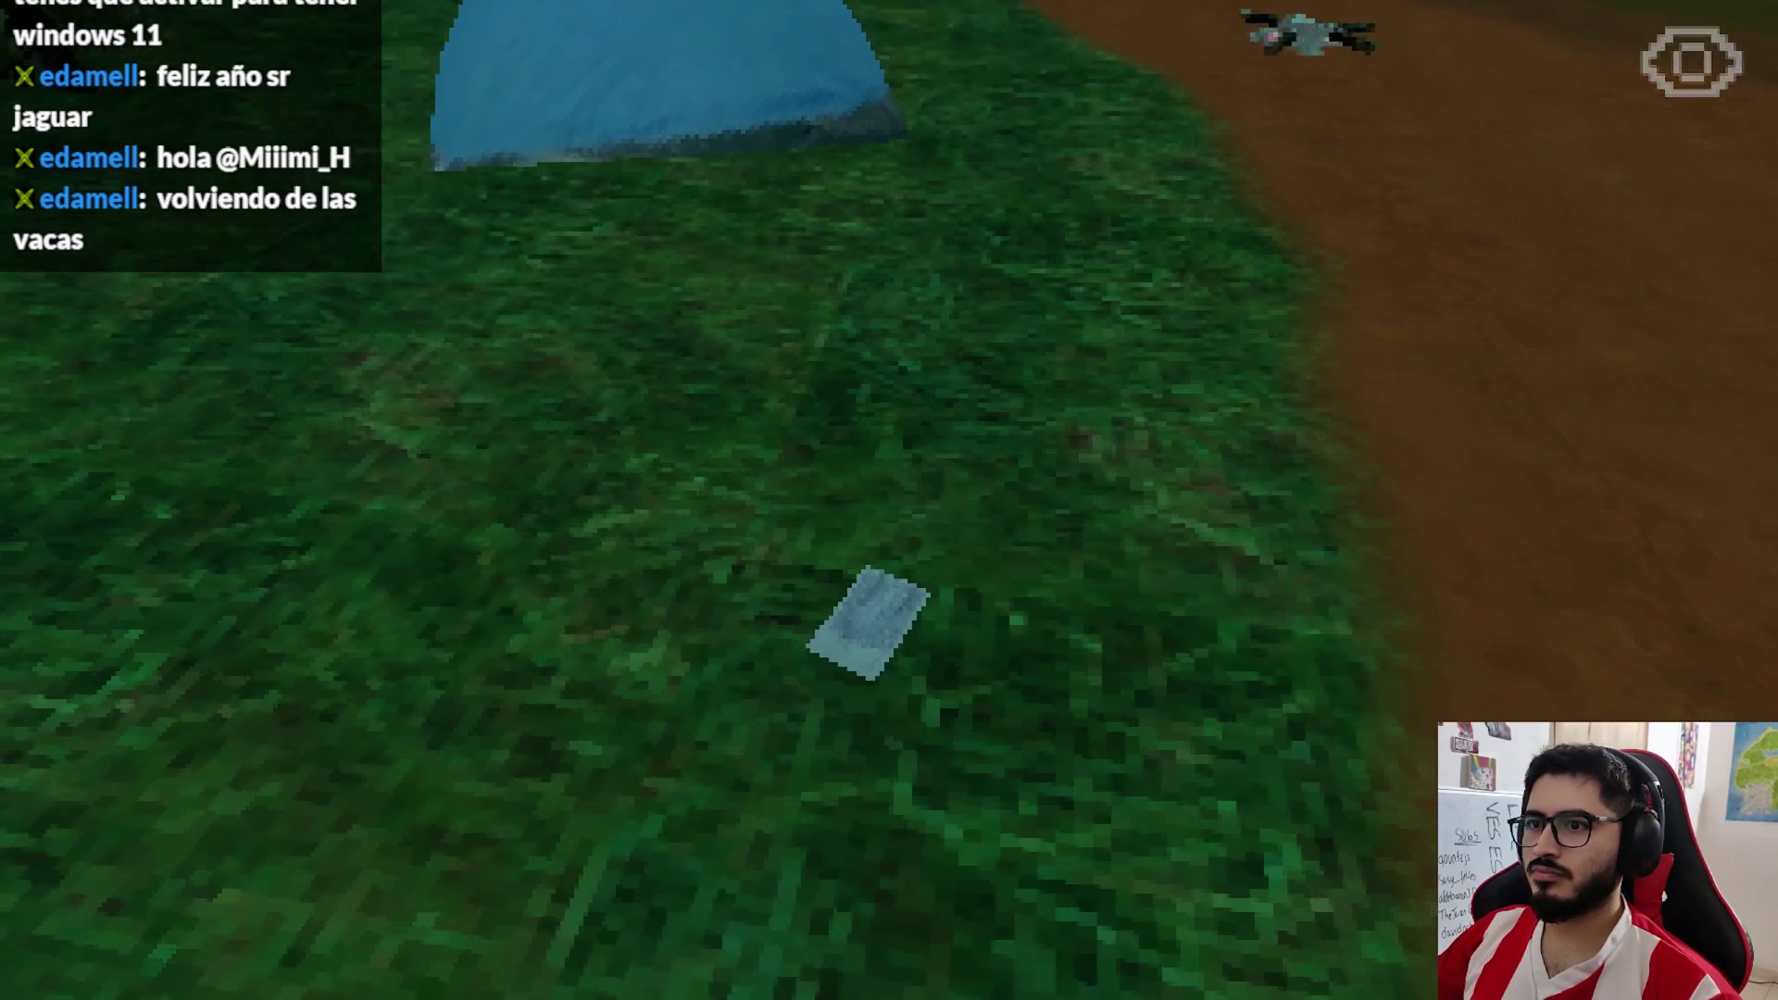
key("Escape")
left_click(923, 722)
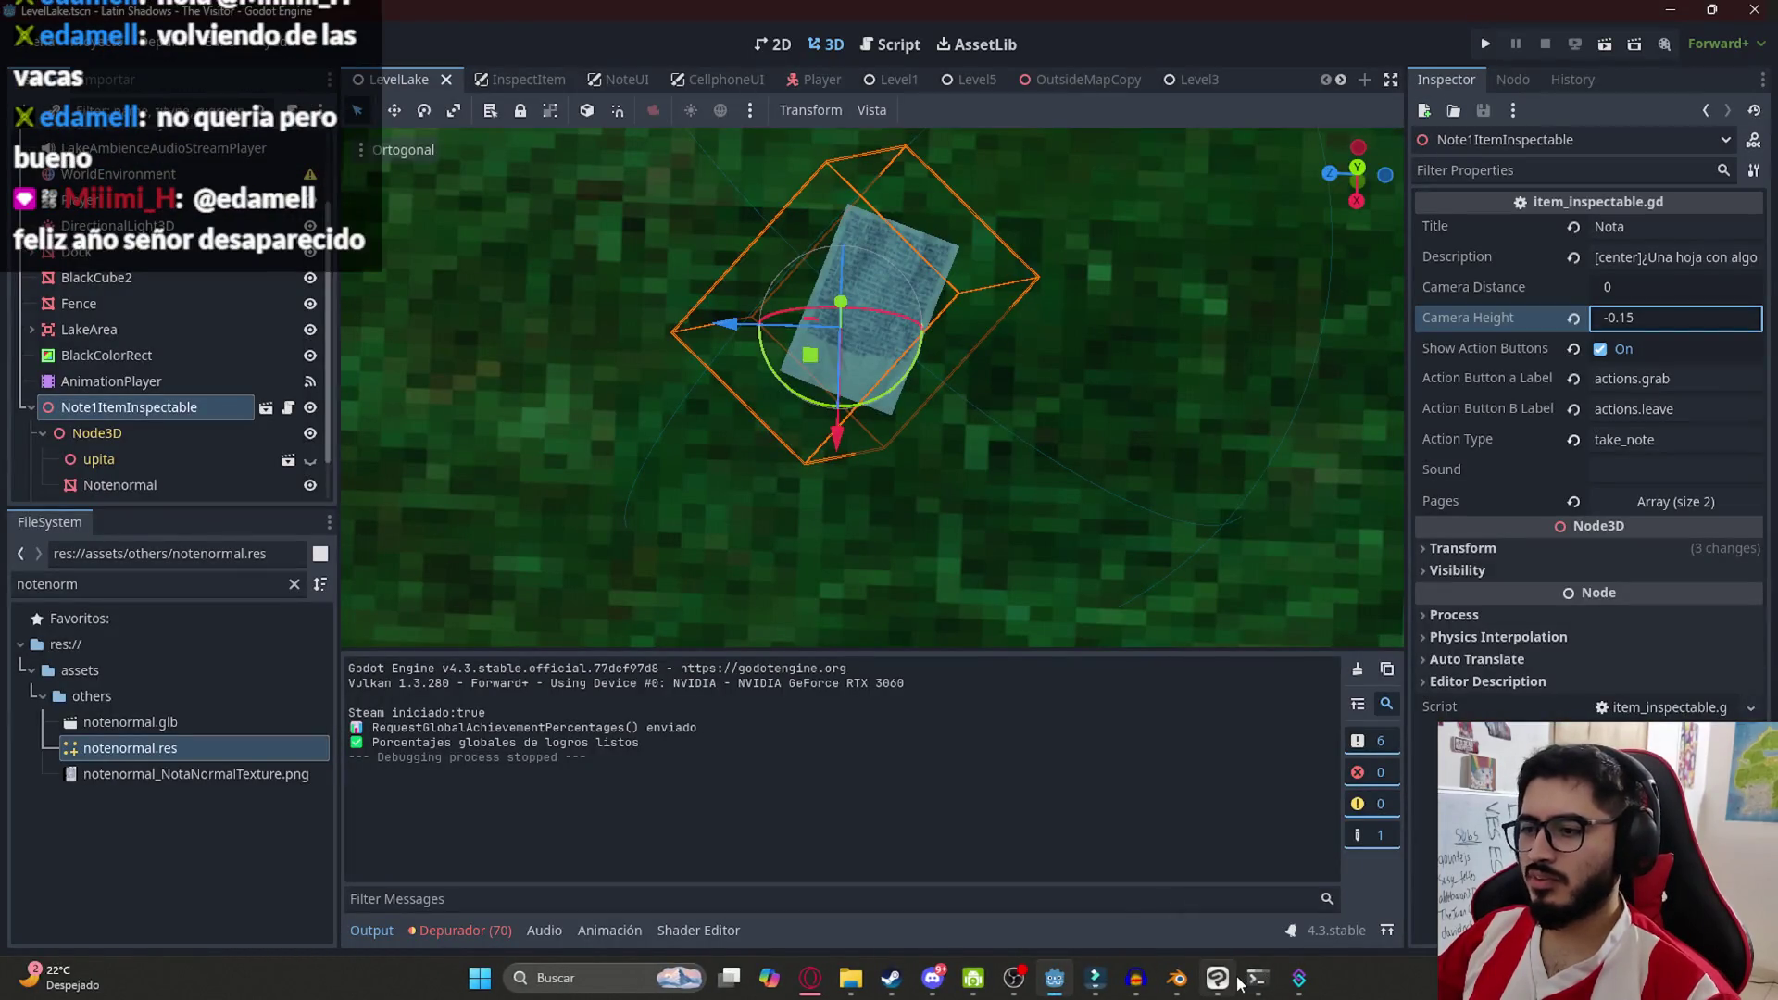
left_click(1178, 981)
Zoom around the pixelated note texture in OtherAssets, then bring up the Mis Videojuegos folder
left_click(1218, 978)
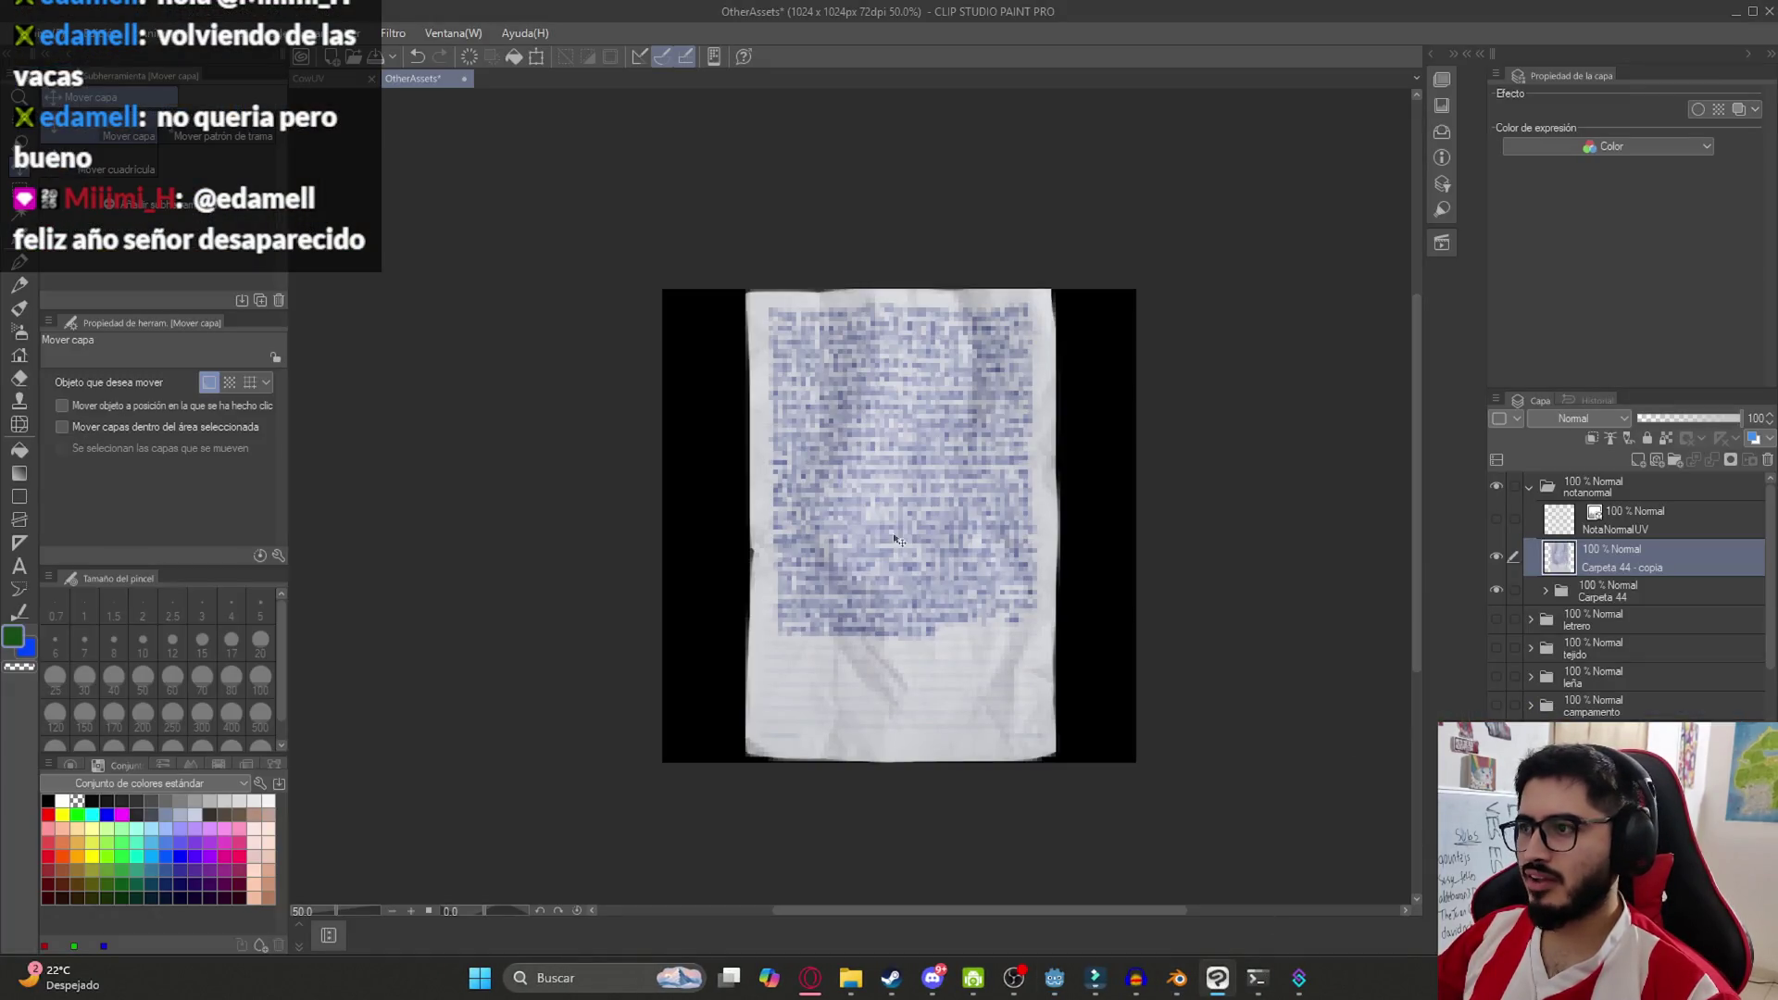
scroll(960, 505, "down", 1)
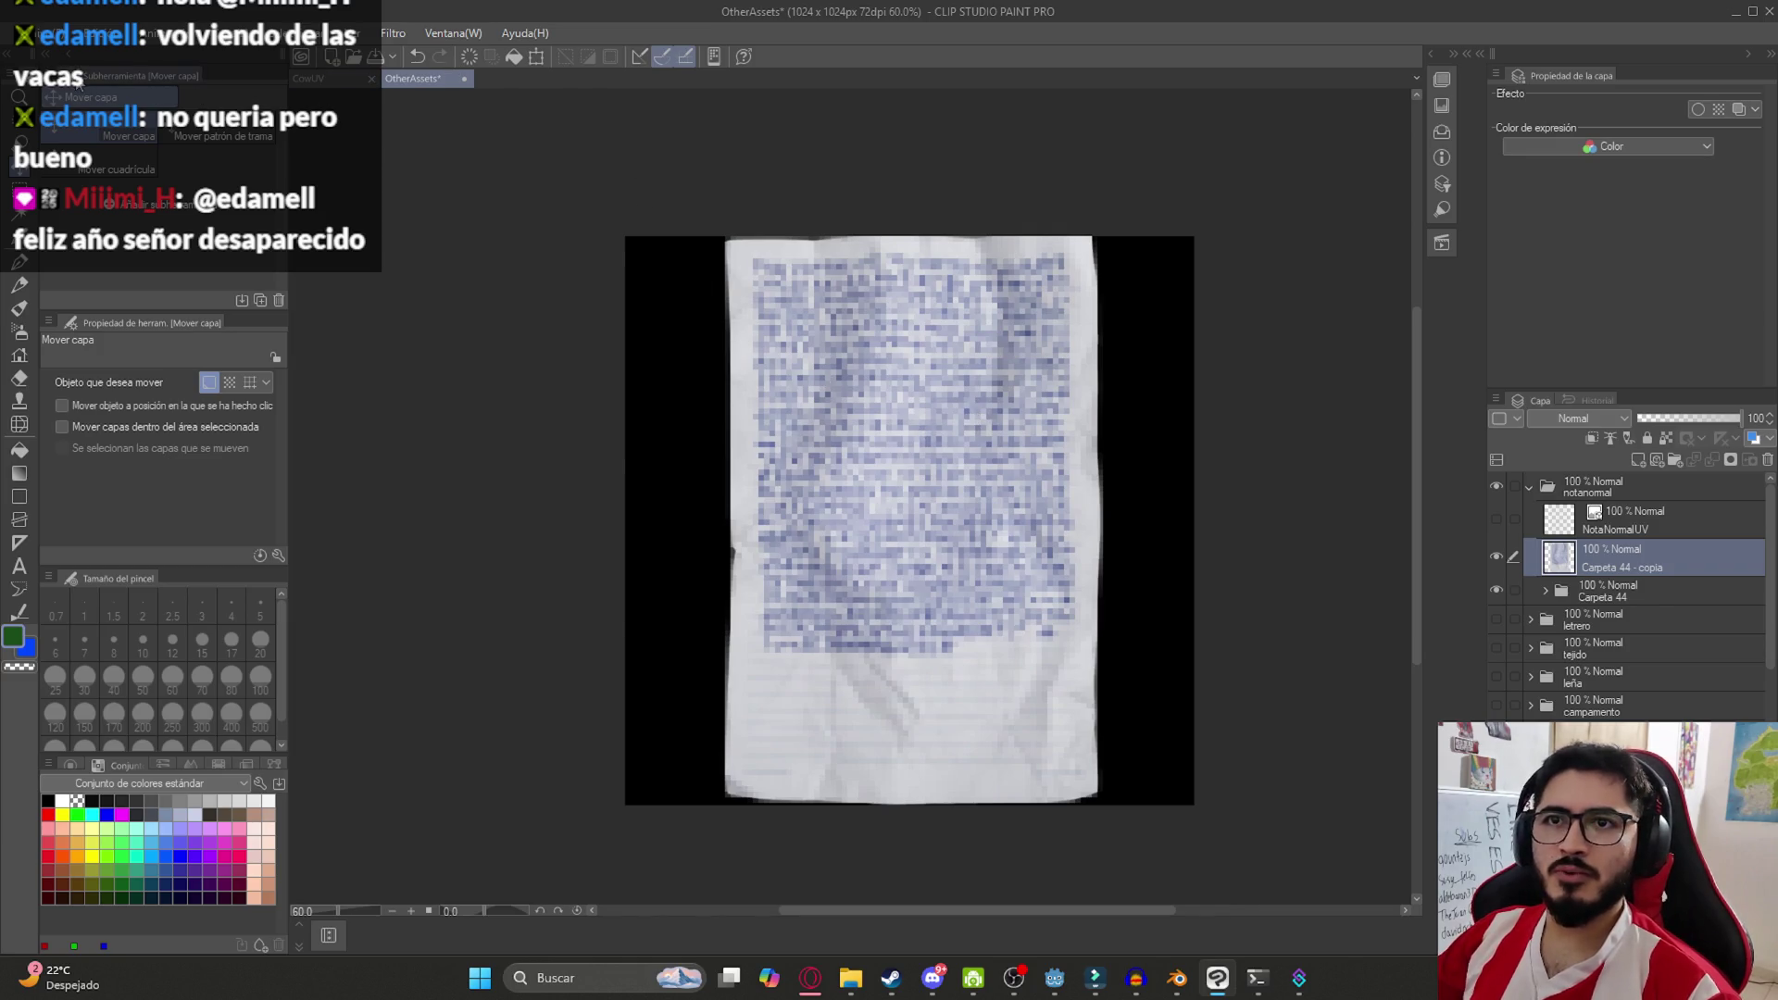
scroll(764, 419, "up", 1)
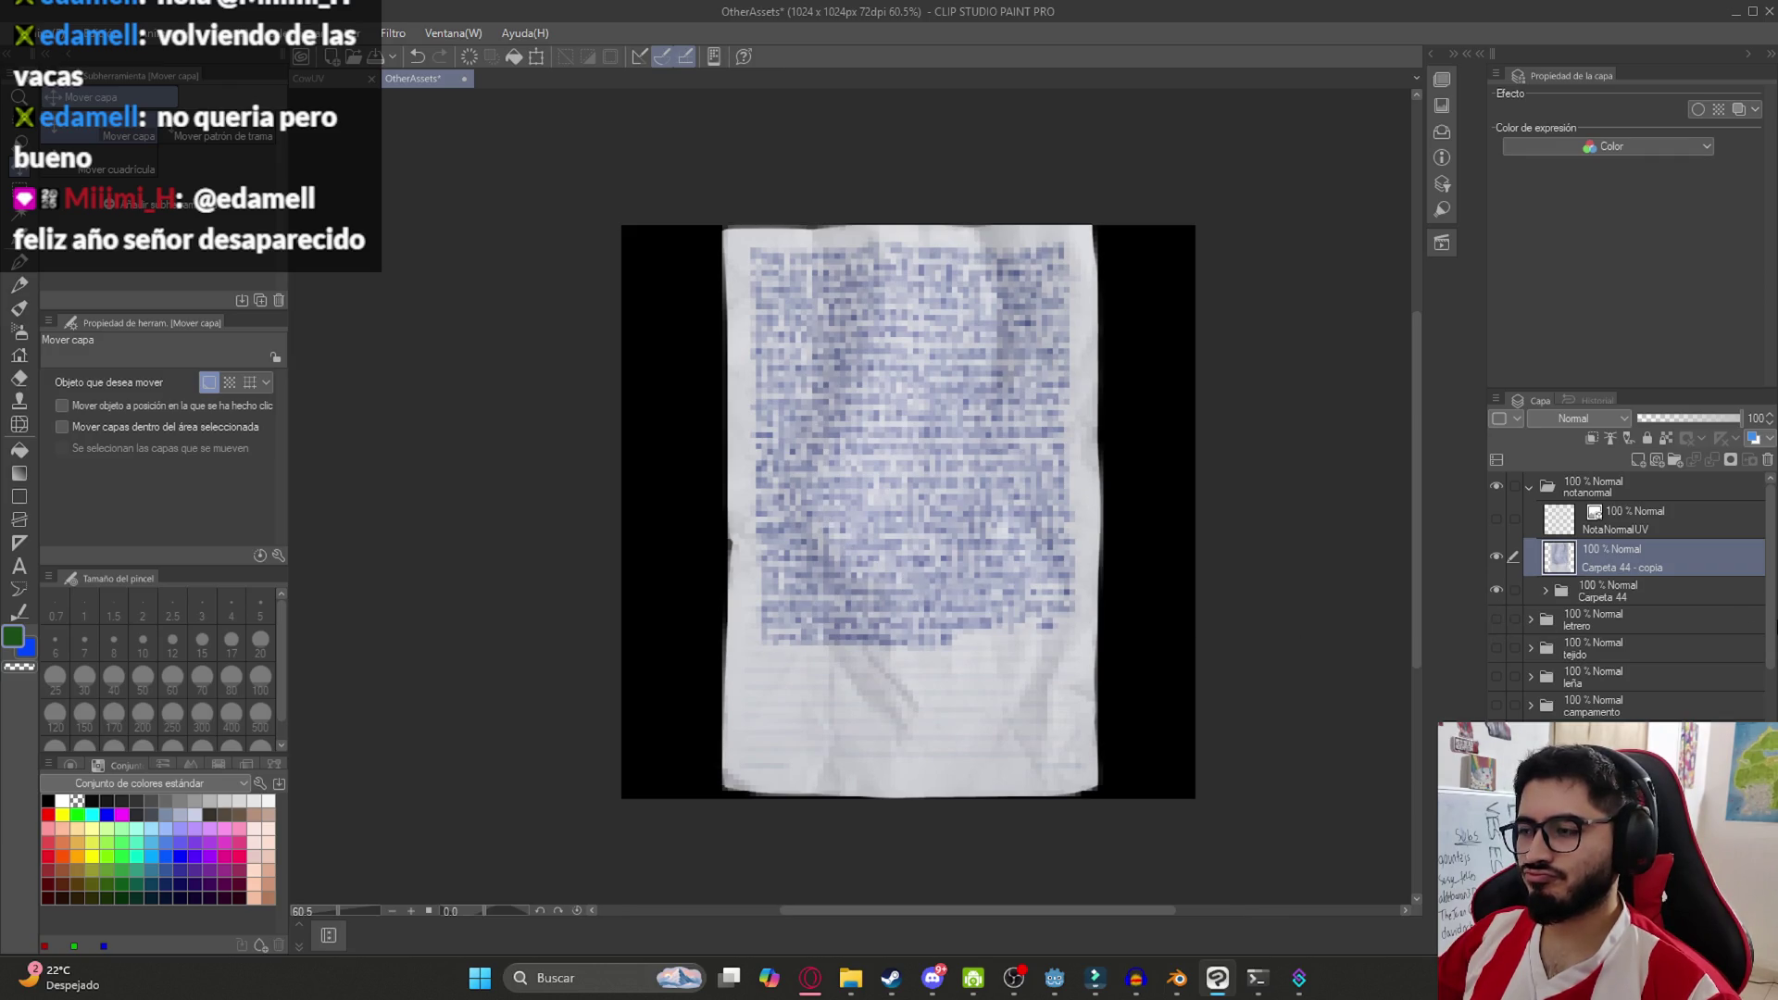
scroll(1744, 476, "down", 1)
scroll(1744, 476, "up", 1)
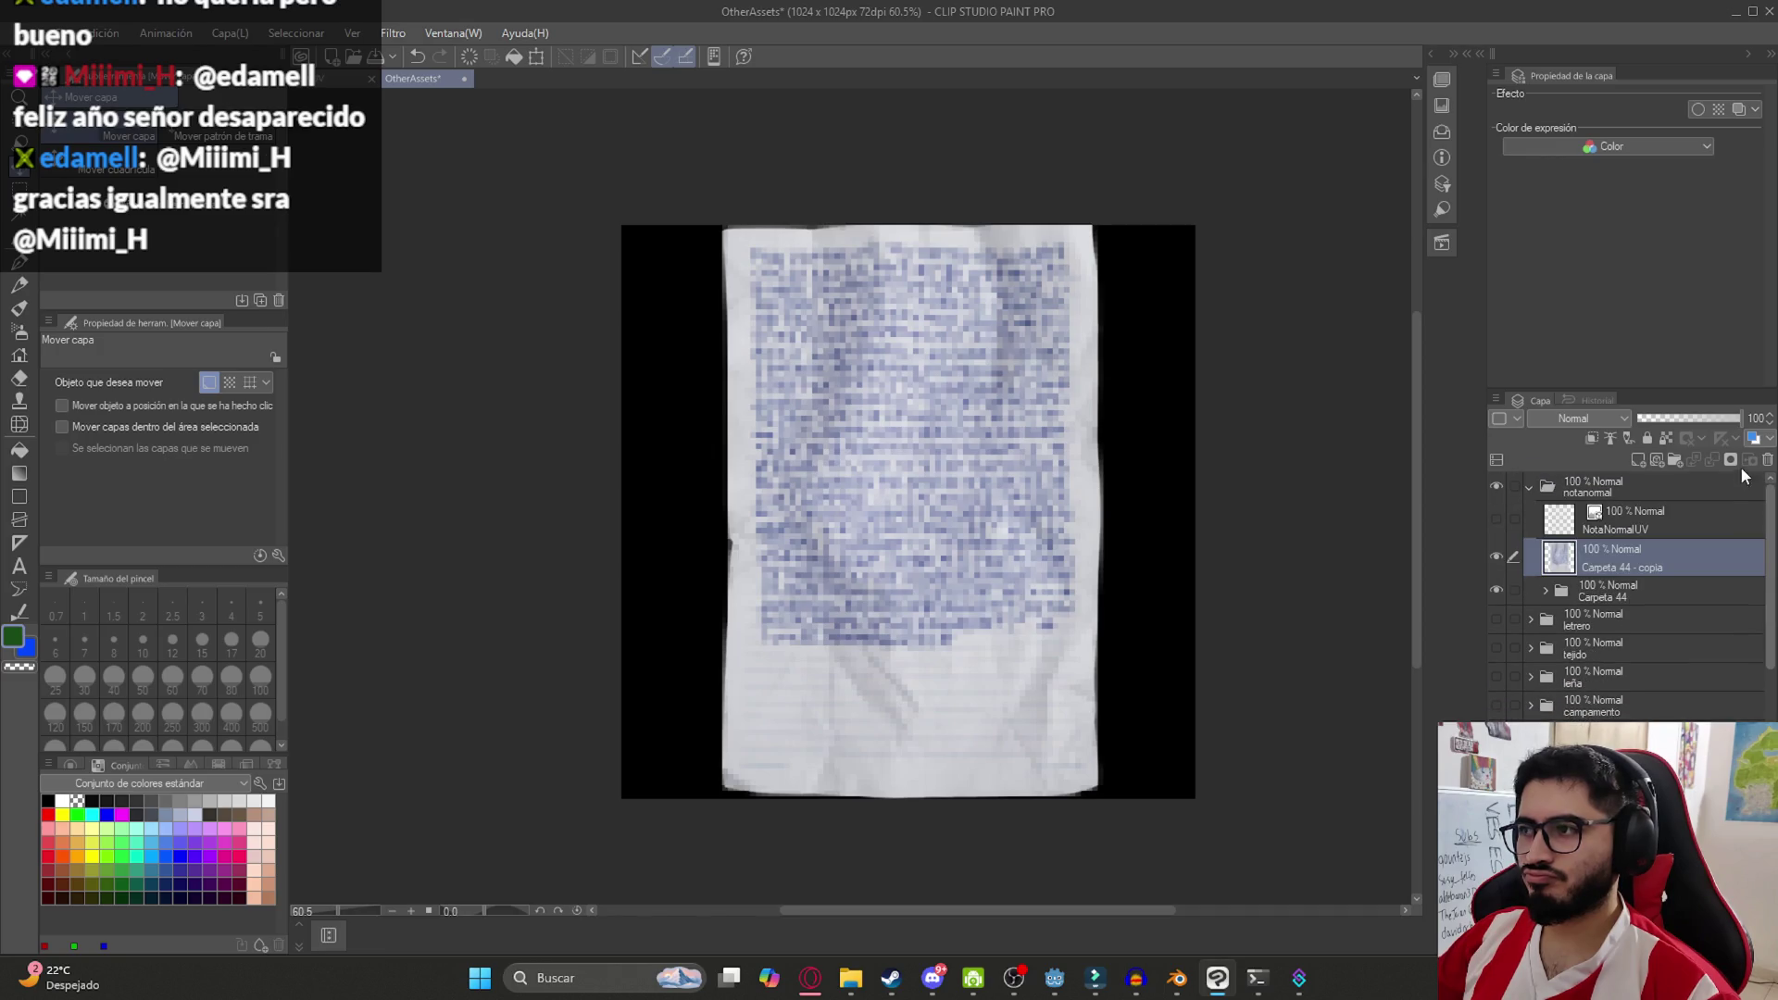
left_click(841, 989)
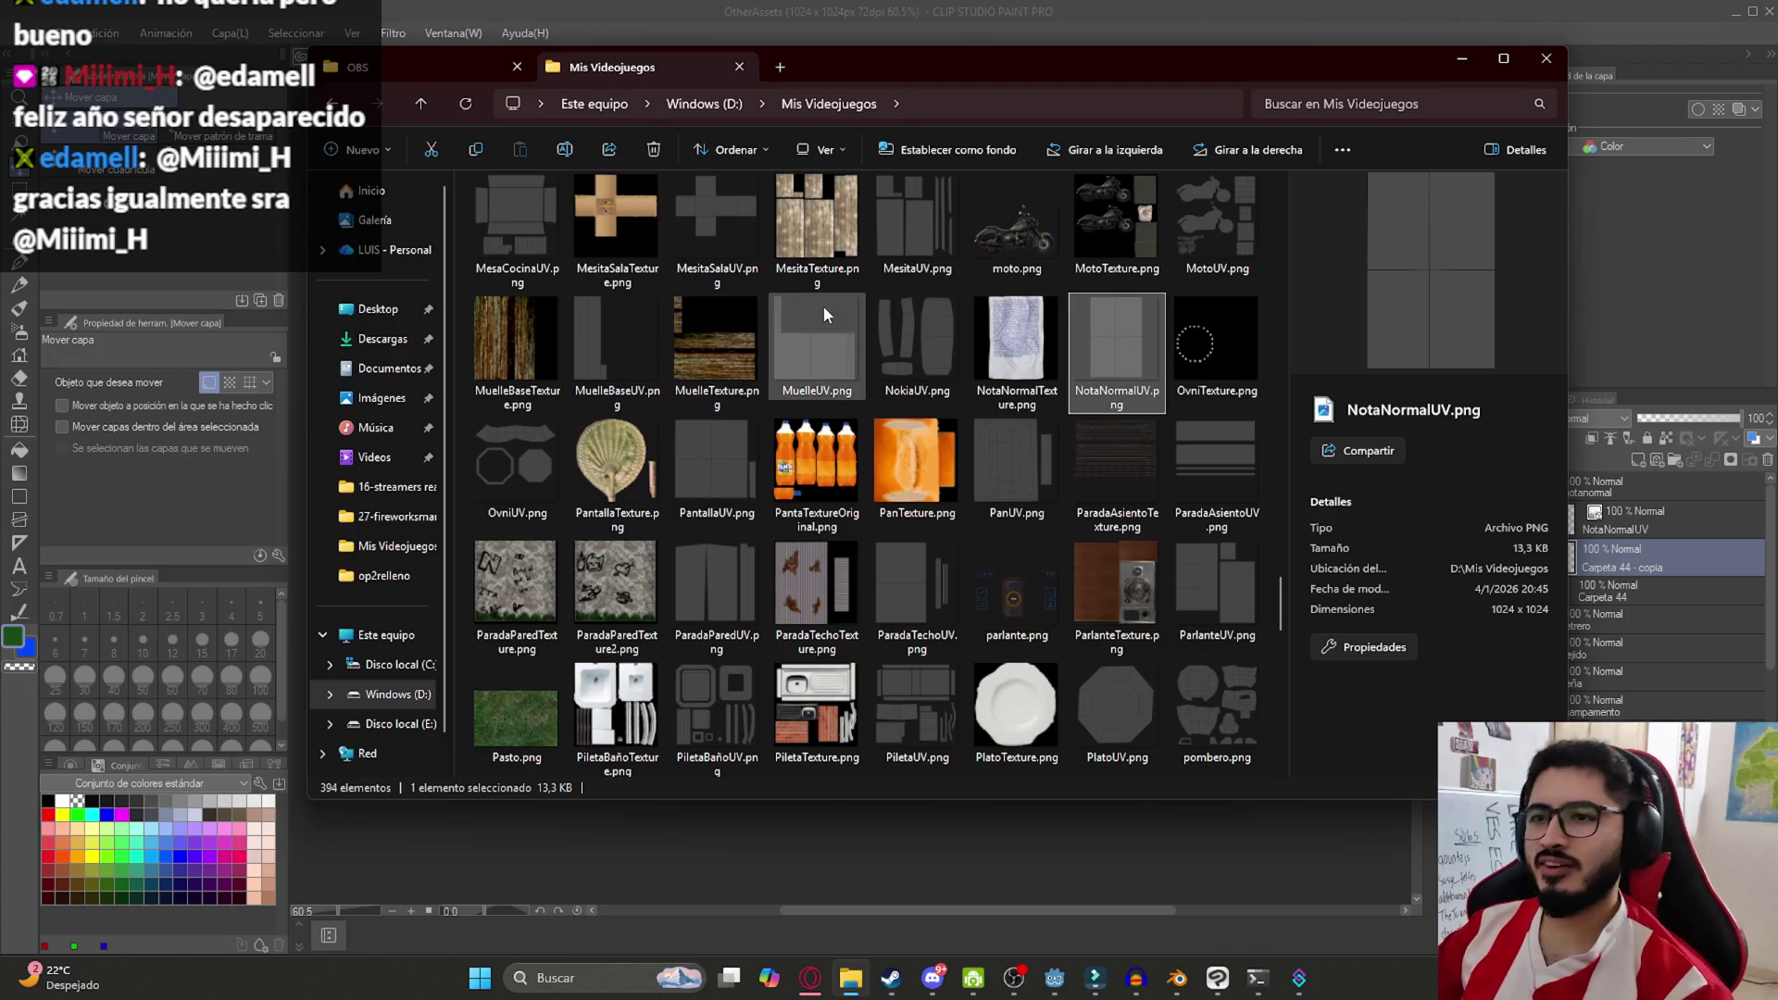
Look inside the juegoterror1 project folder, then go back up to Mis Videojuegos
scroll(801, 347, "up", 15)
scroll(796, 348, "up", 10)
left_click(887, 348)
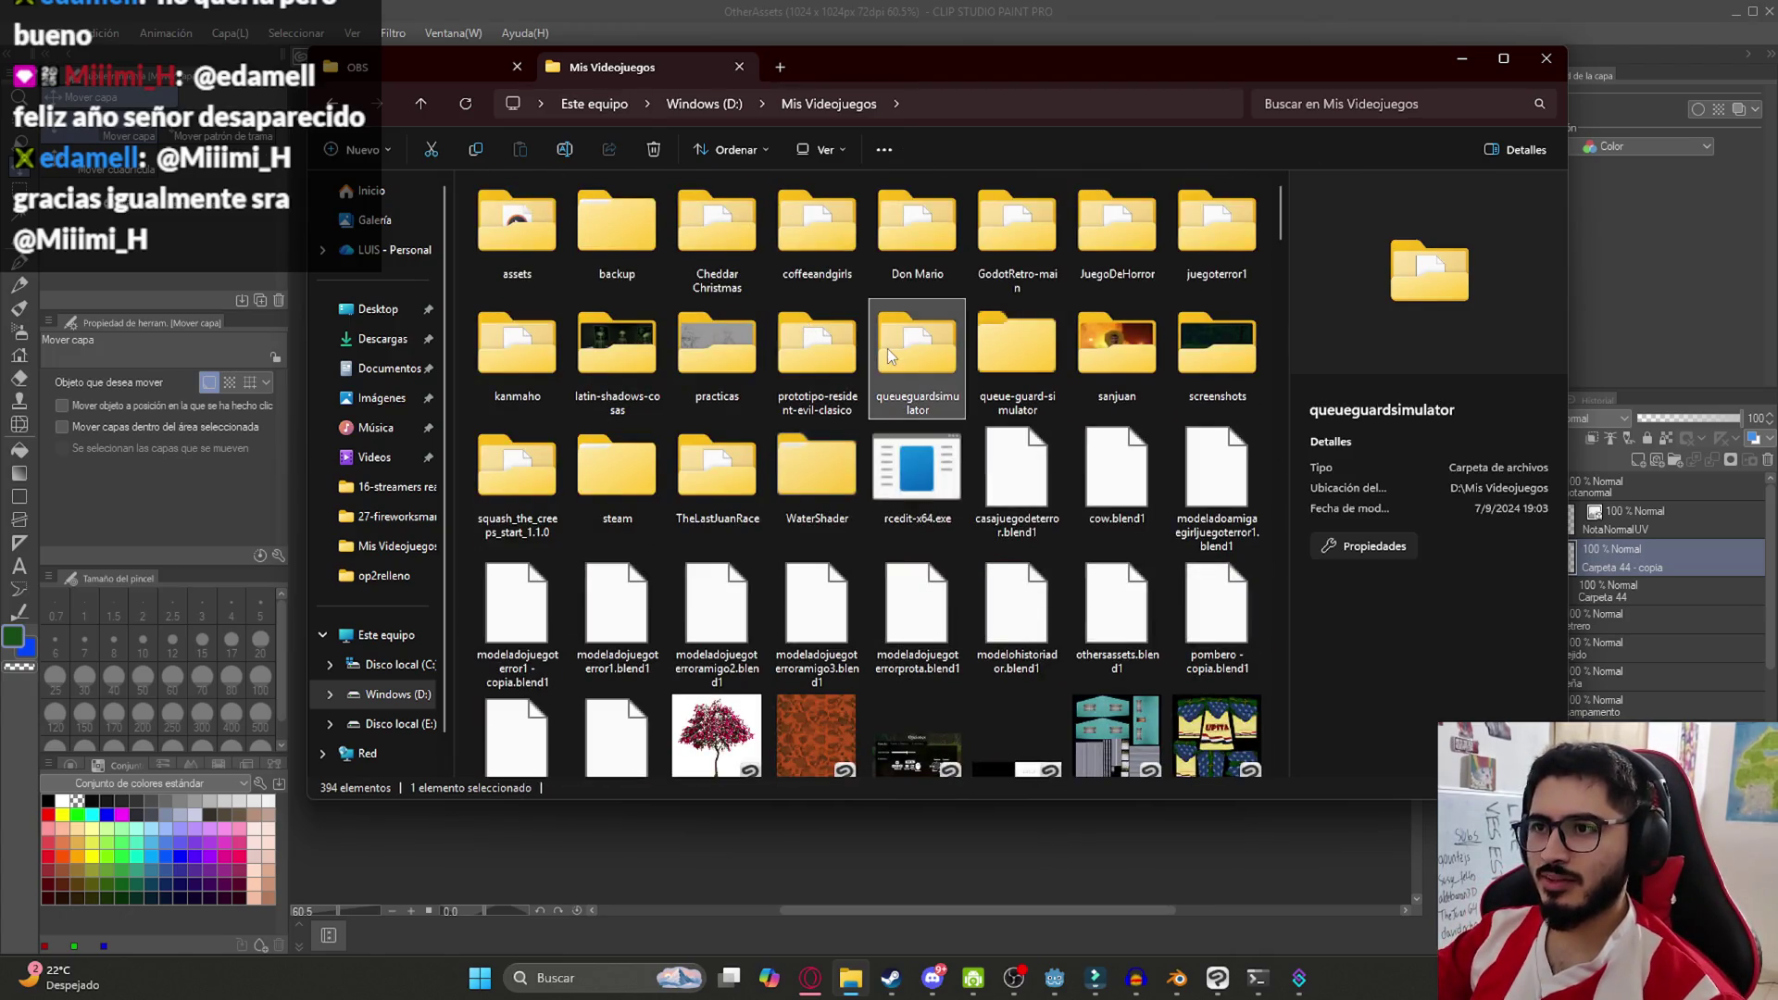
double_click(1209, 254)
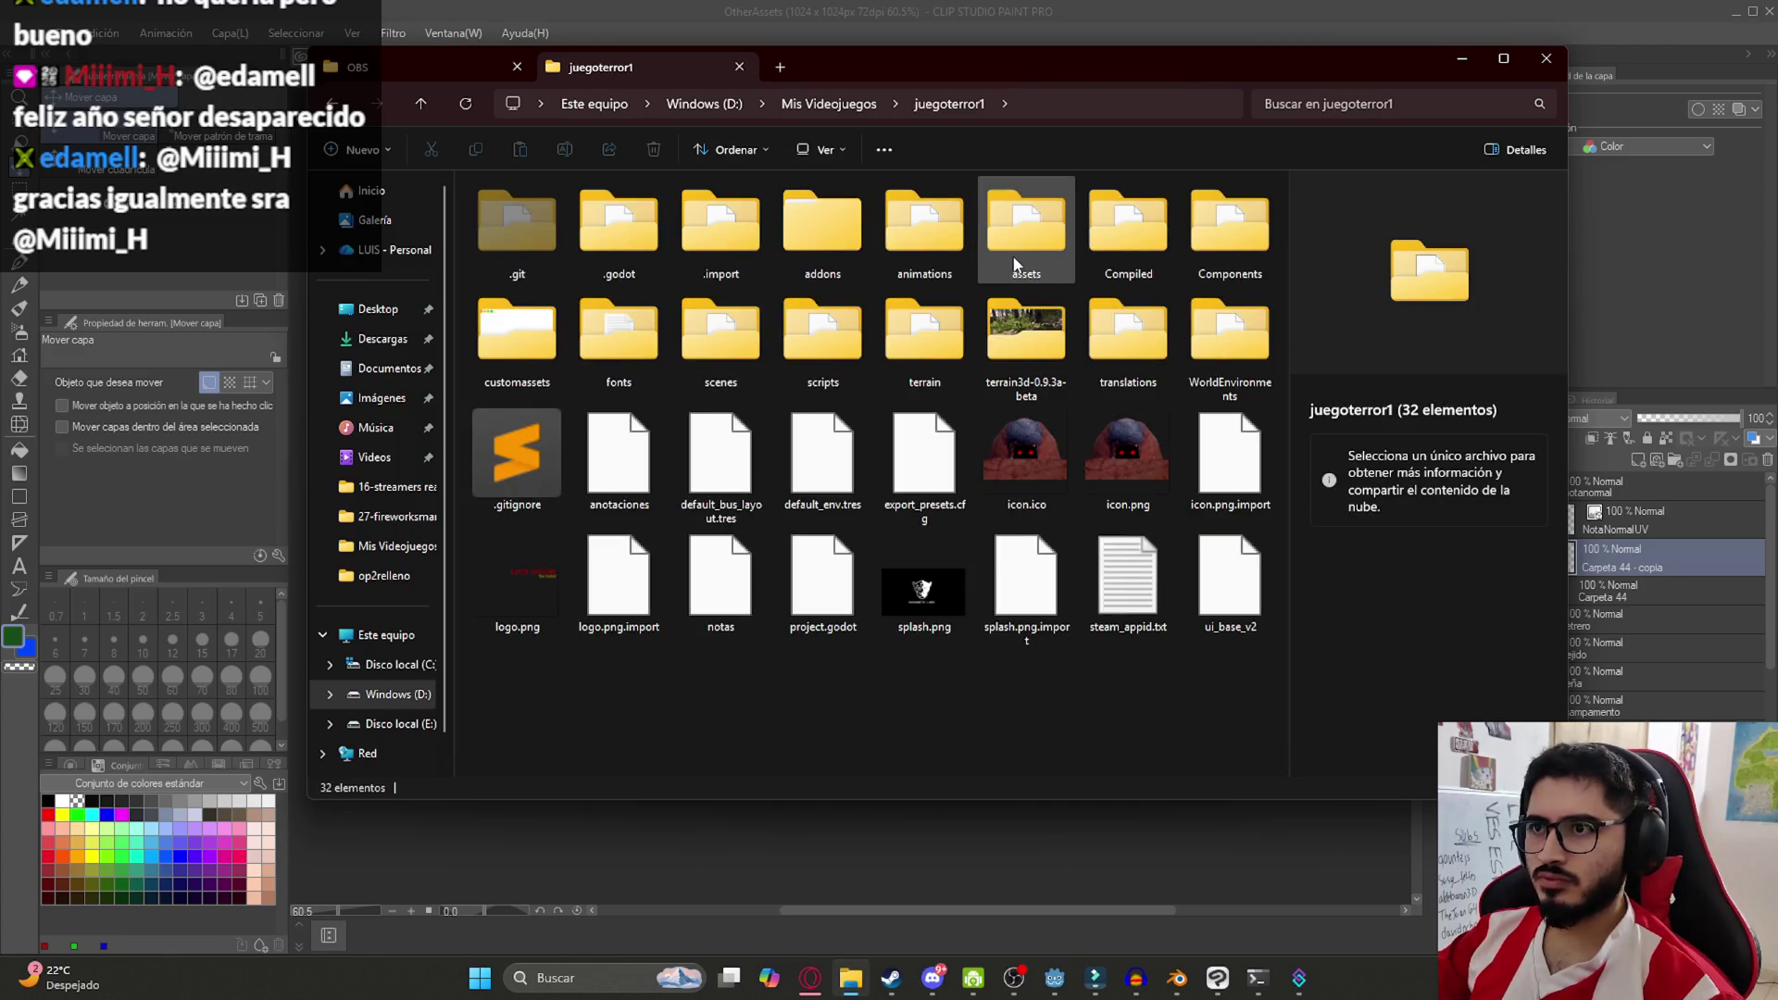
left_click(863, 109)
key("Escape")
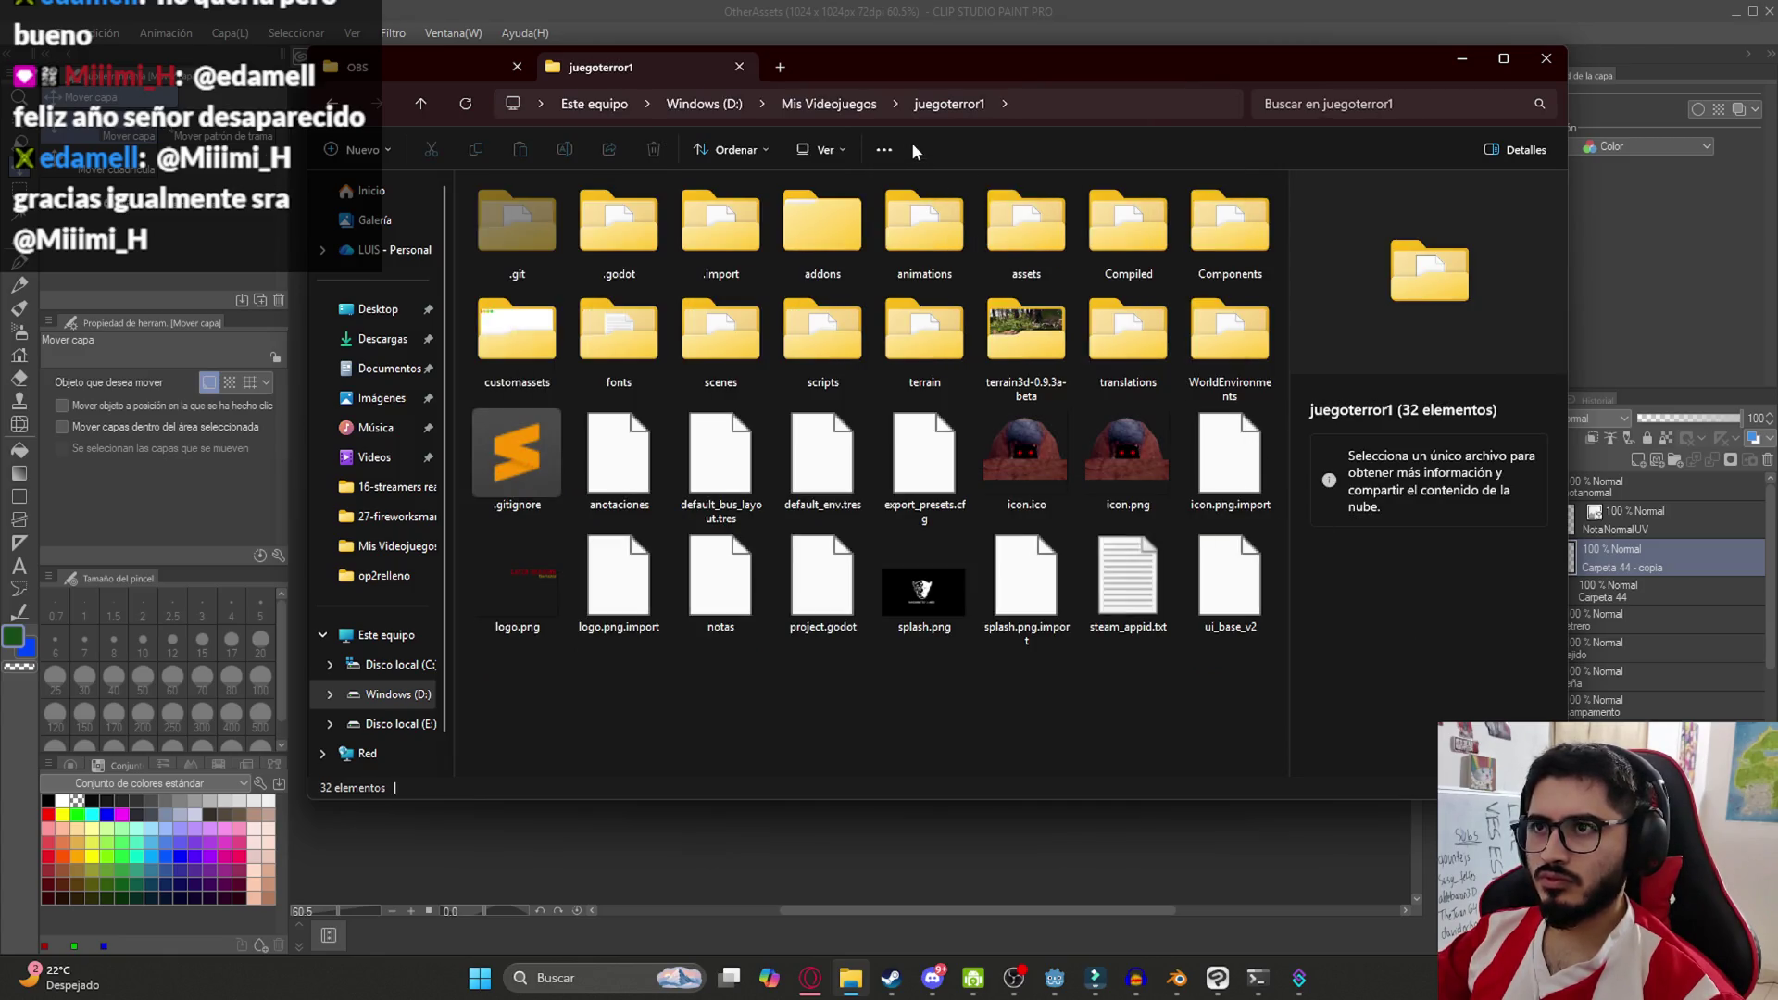
left_click(829, 104)
Jump to UI.clip by typing 'ui' and open it in Clip Studio Paint
left_click(886, 441)
type("ui")
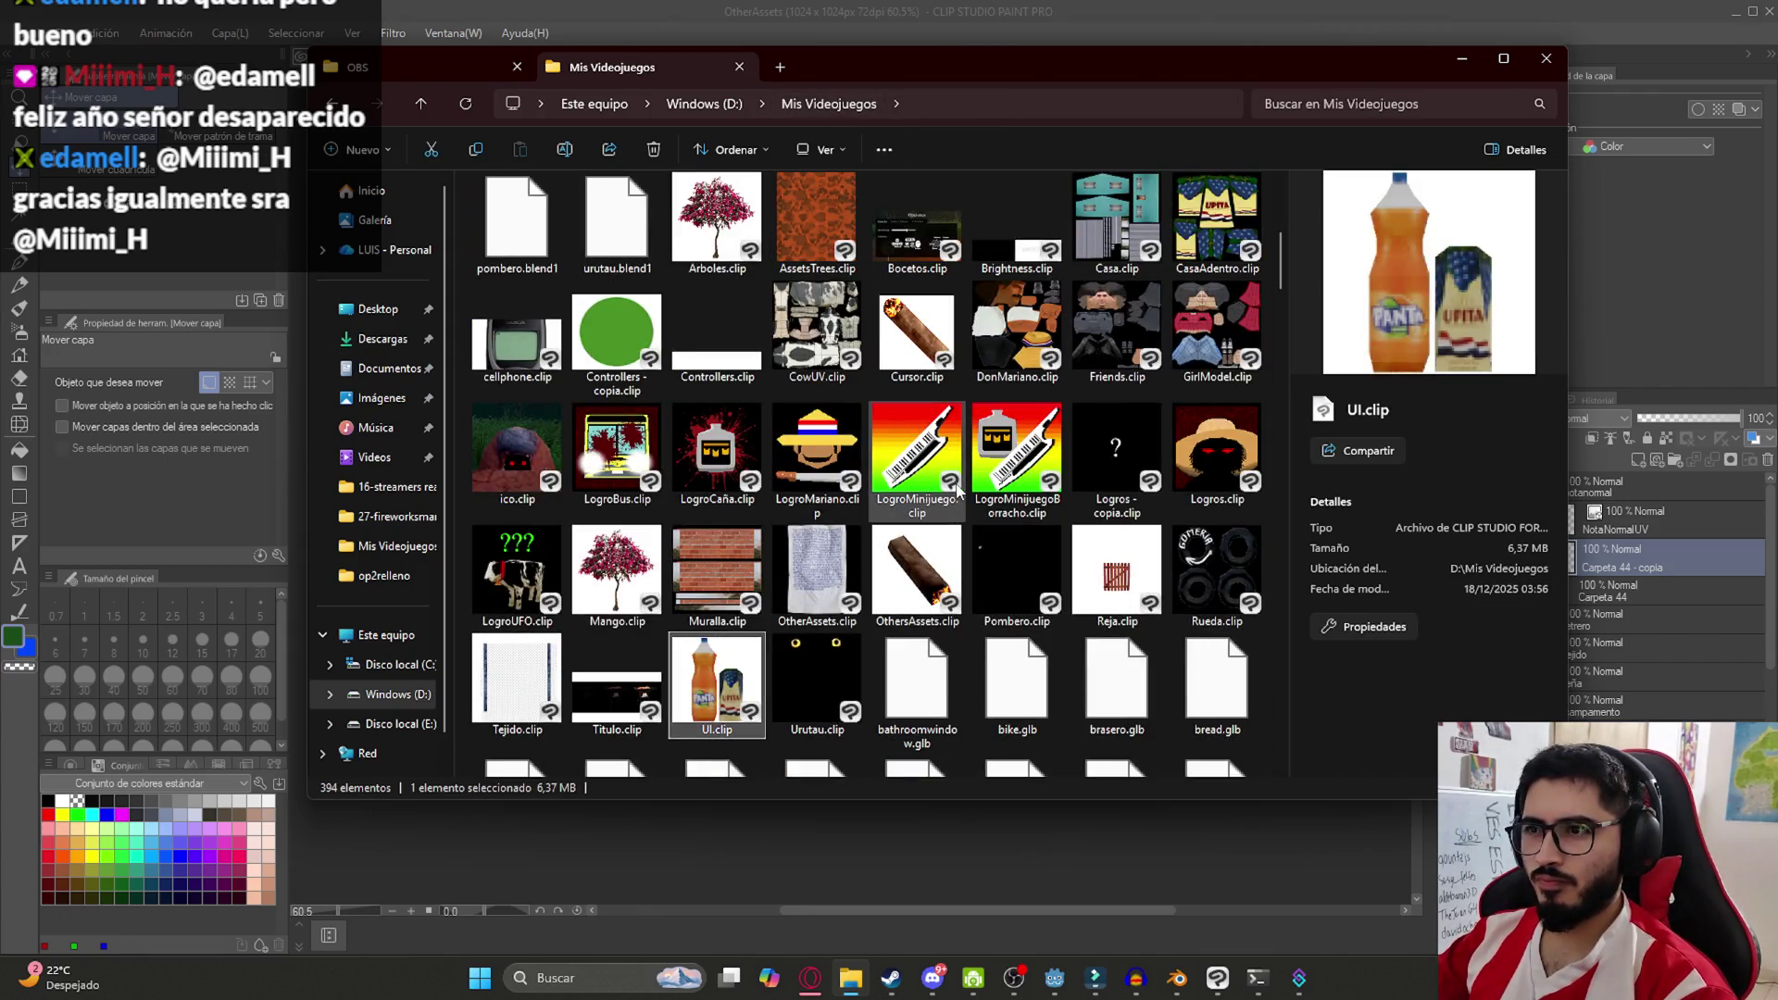
left_click(817, 331)
double_click(685, 692)
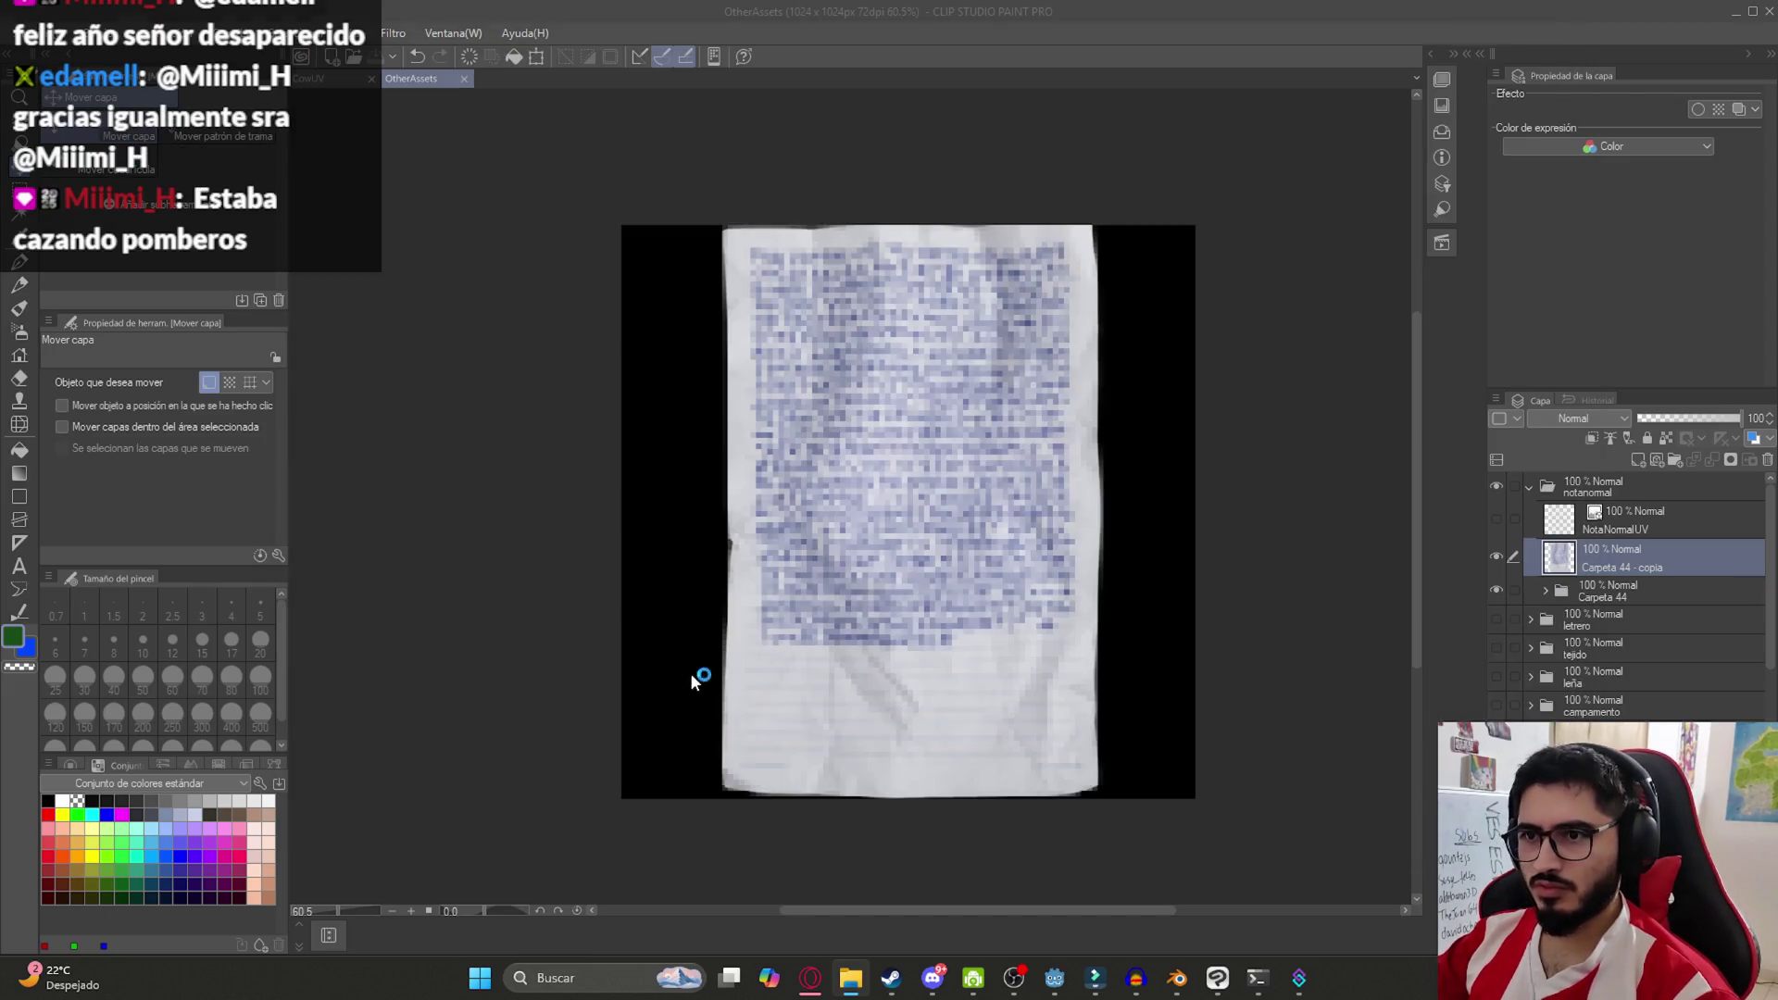
Toggle Carpeta 1, paste the note image into UI.clip and undo it, then select OtherAssets.clip
scroll(981, 482, "up", 2)
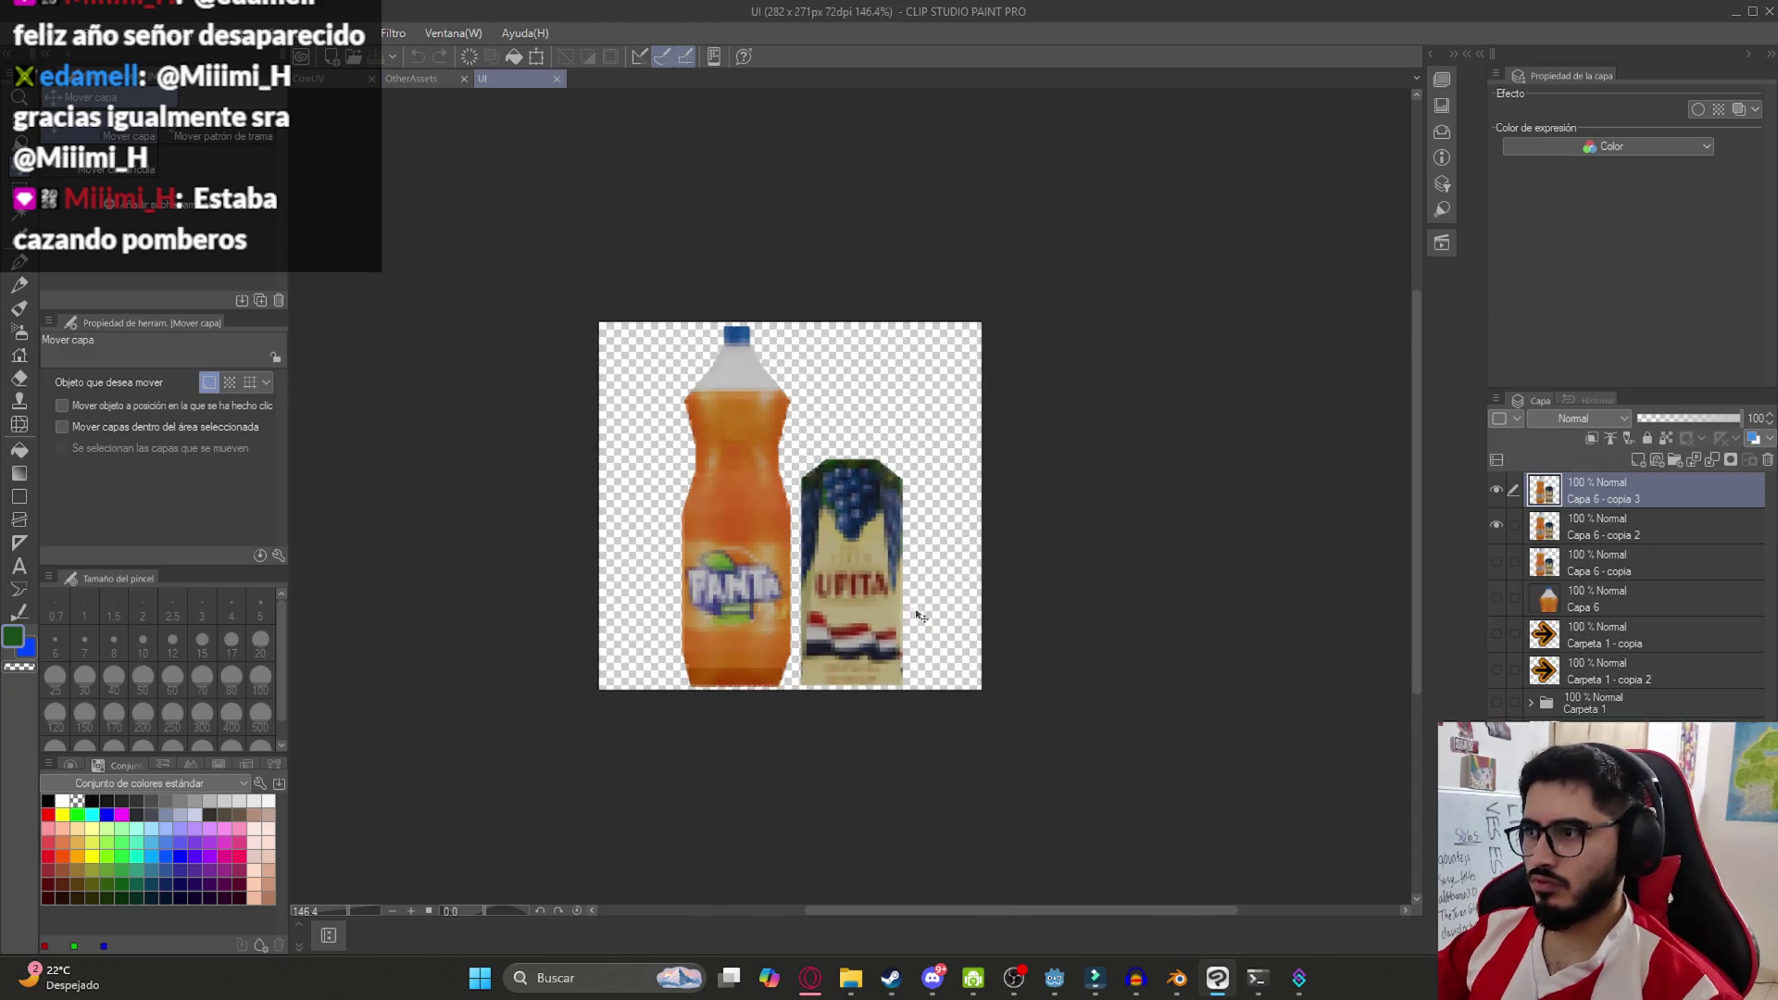
left_click(1496, 703)
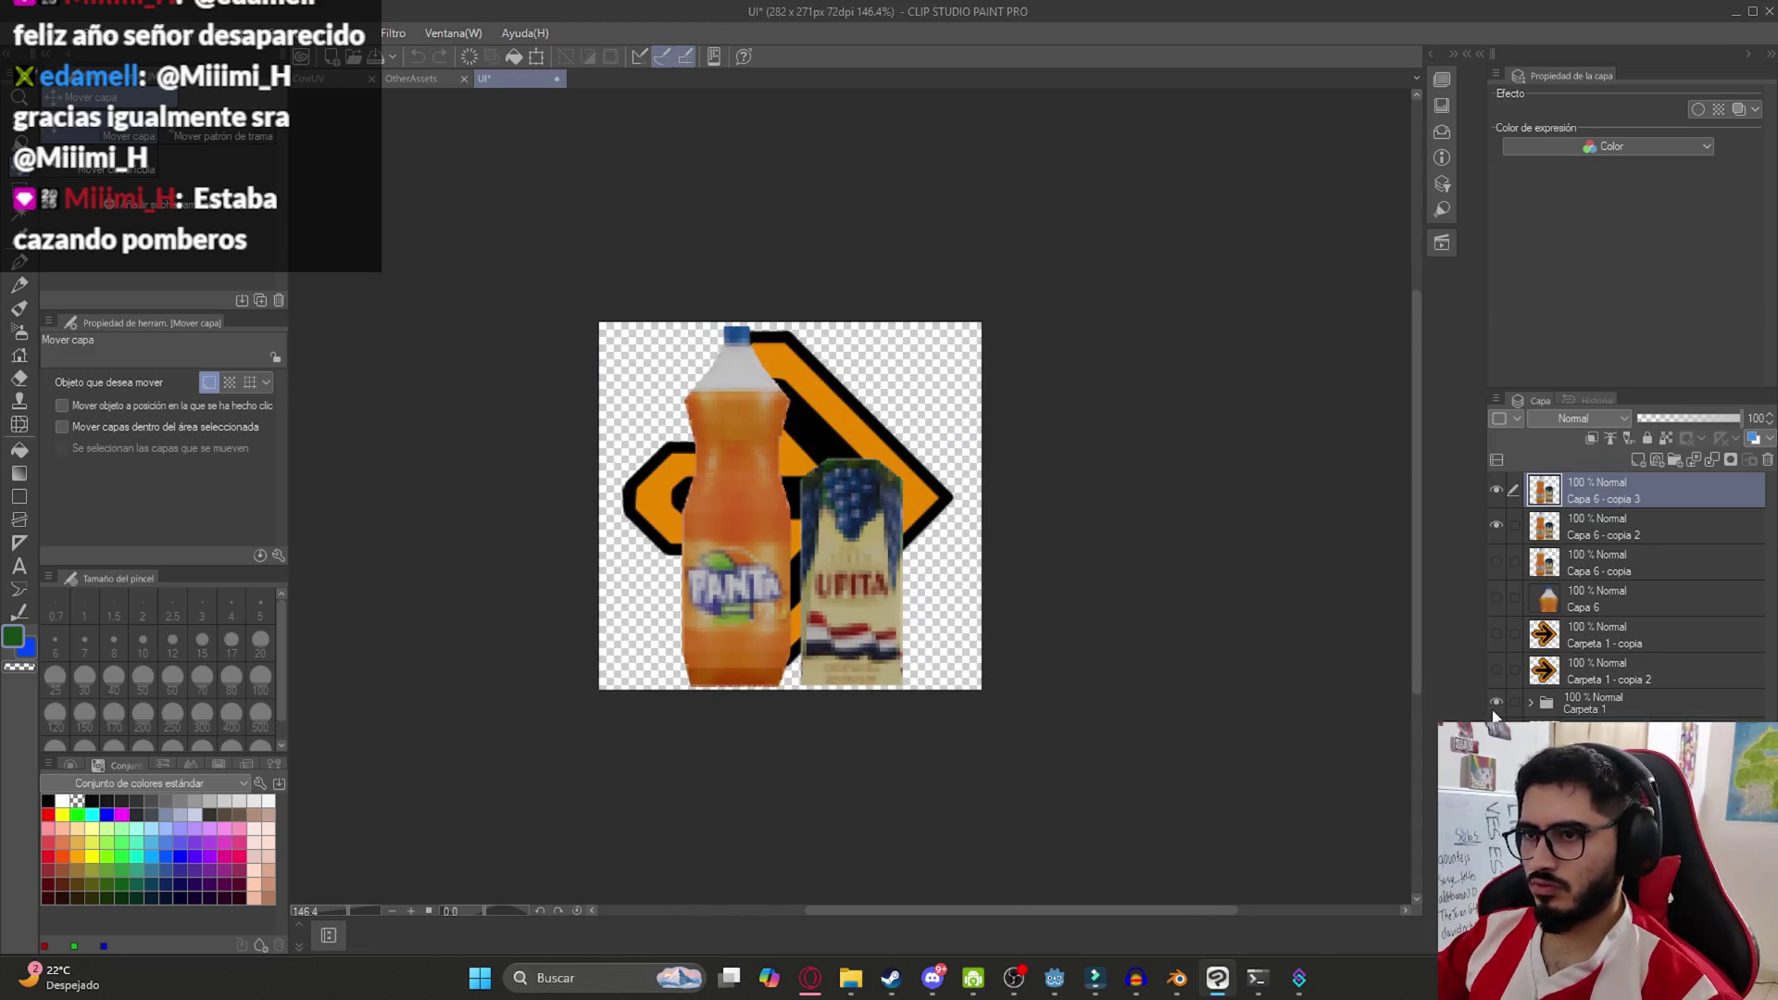
left_click(1495, 709)
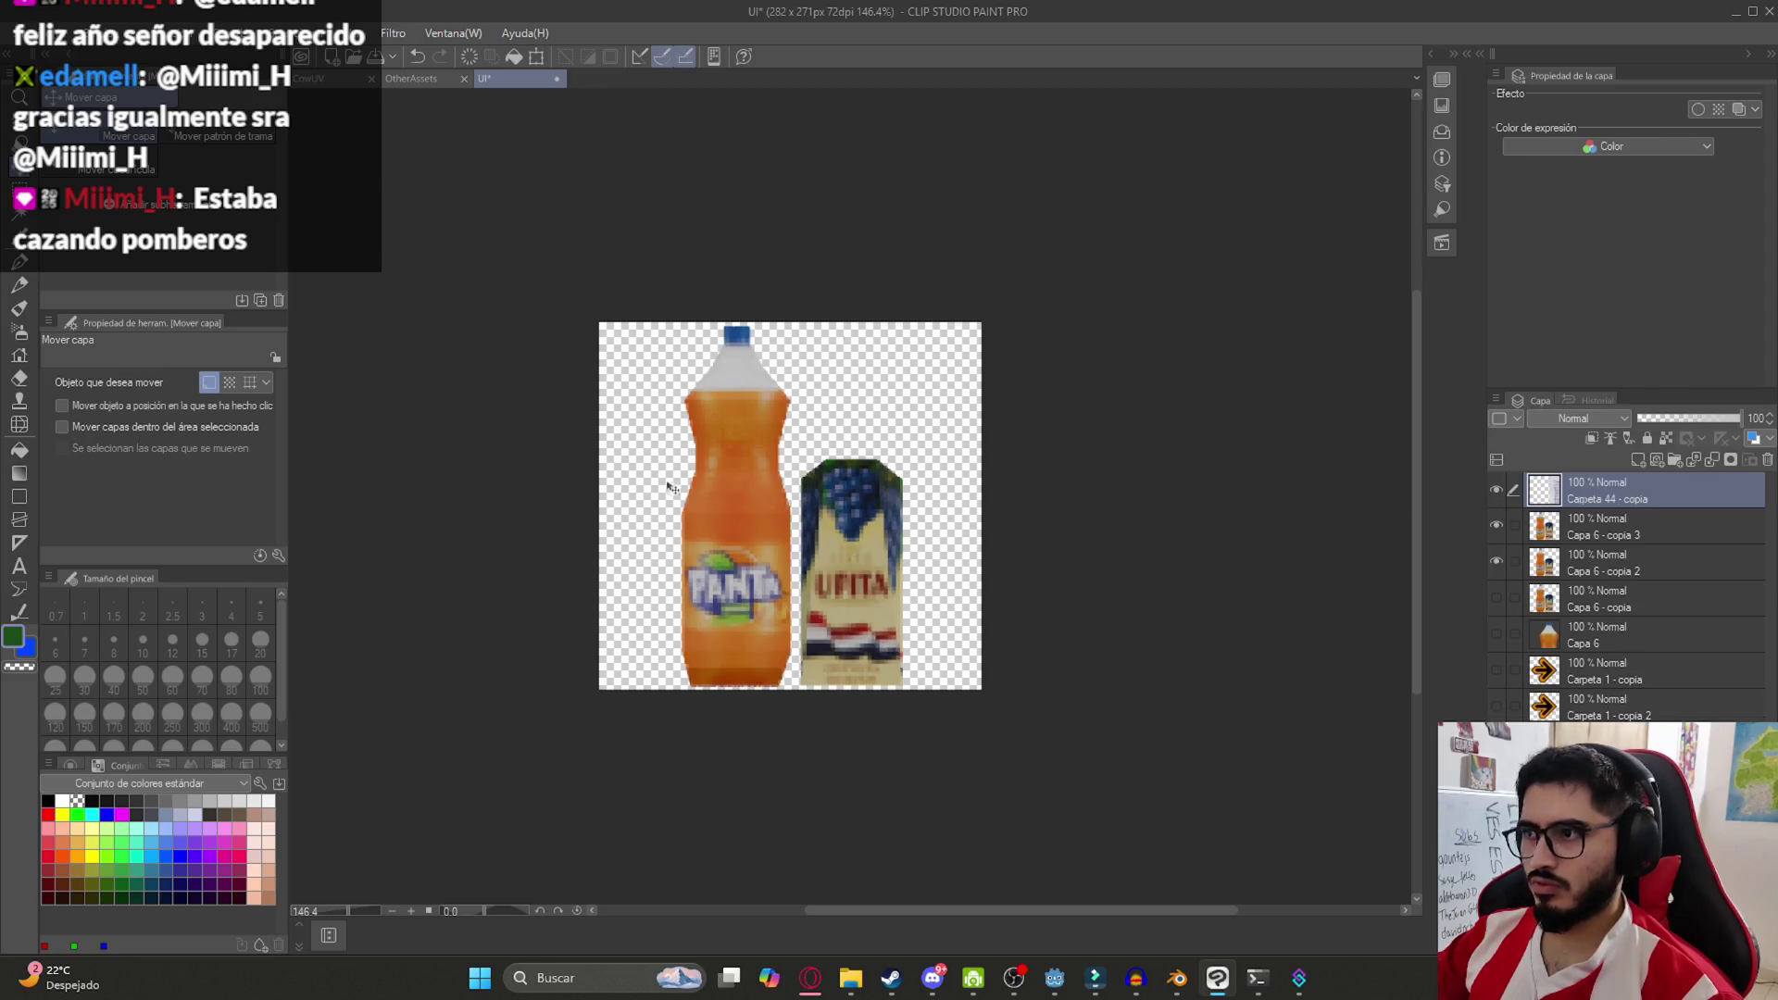
key("ctrl+v")
scroll(834, 544, "down", 2)
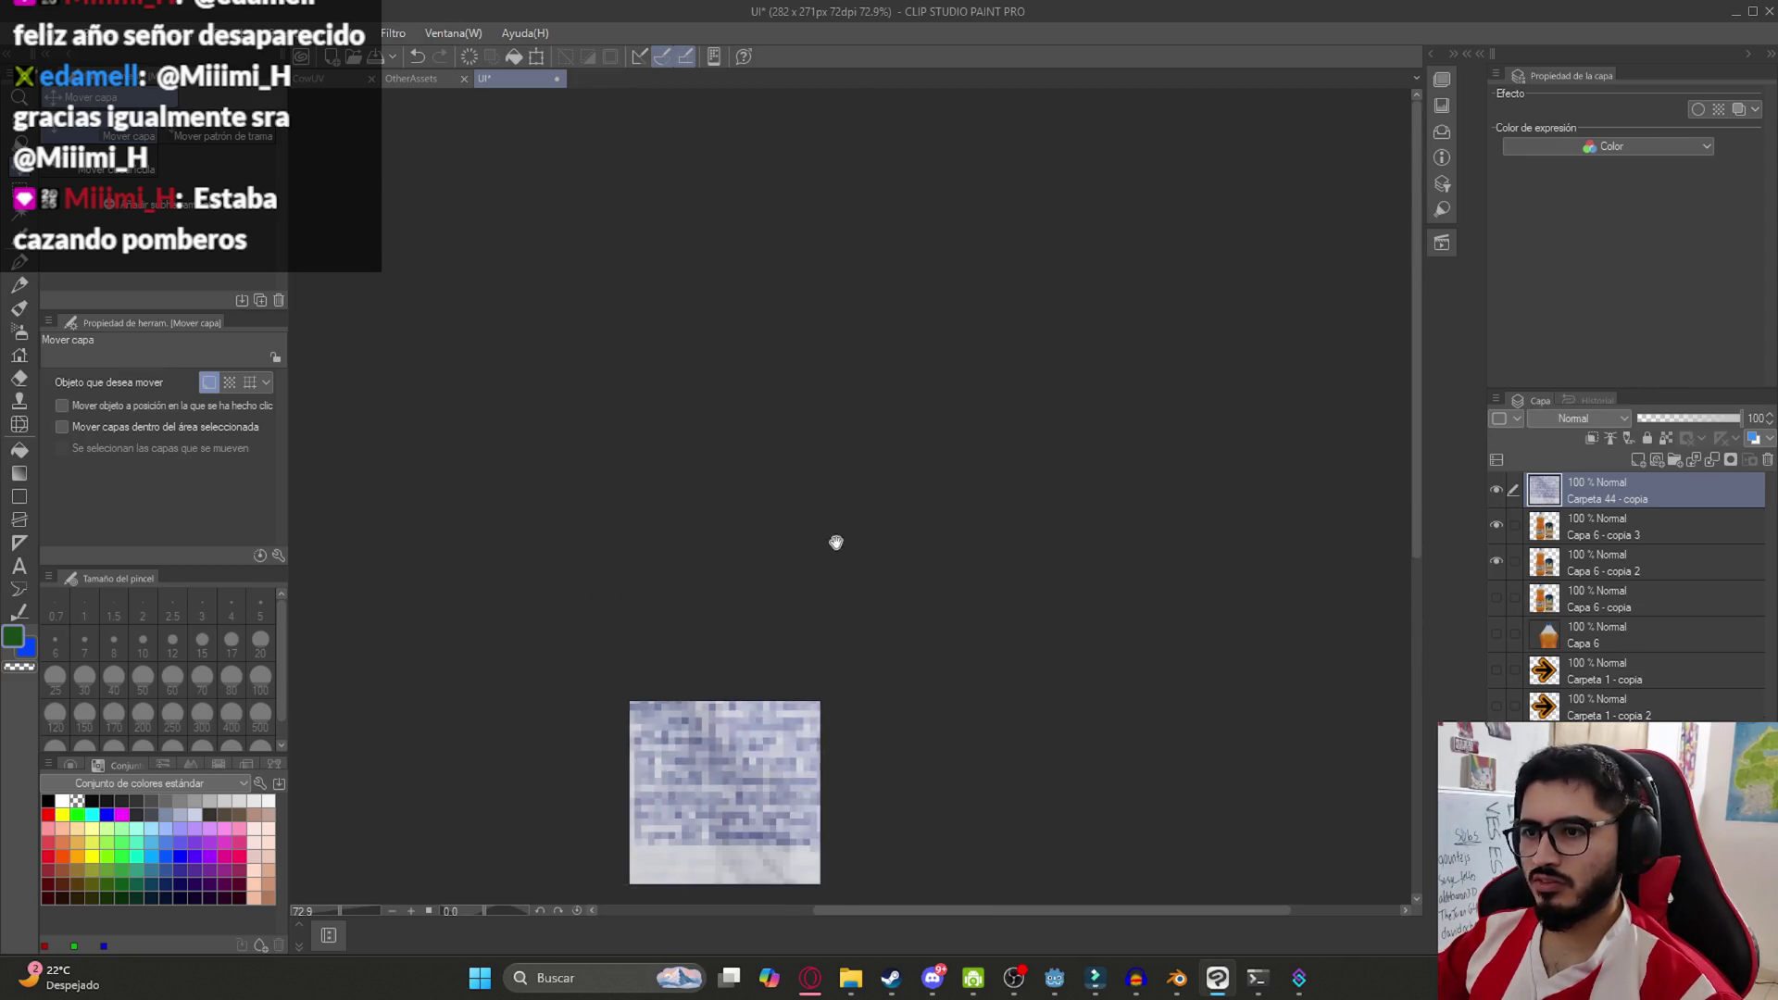
key("ctrl+z")
left_click(837, 977)
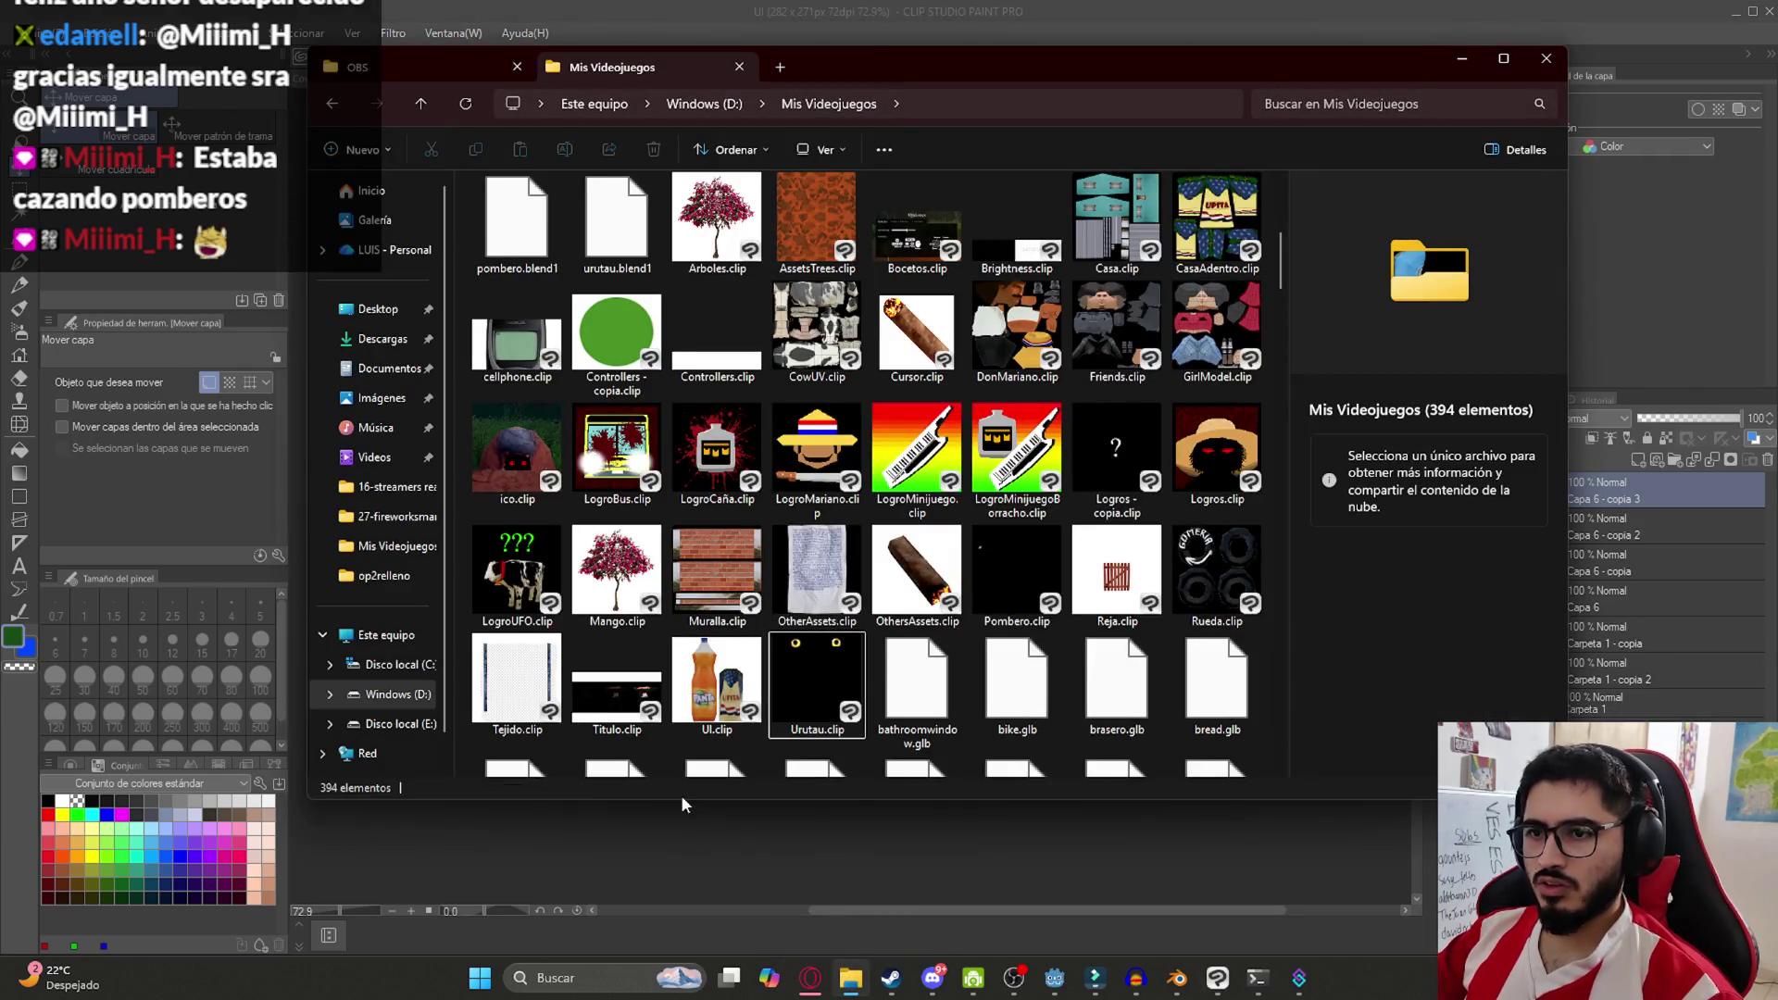
left_click(824, 579)
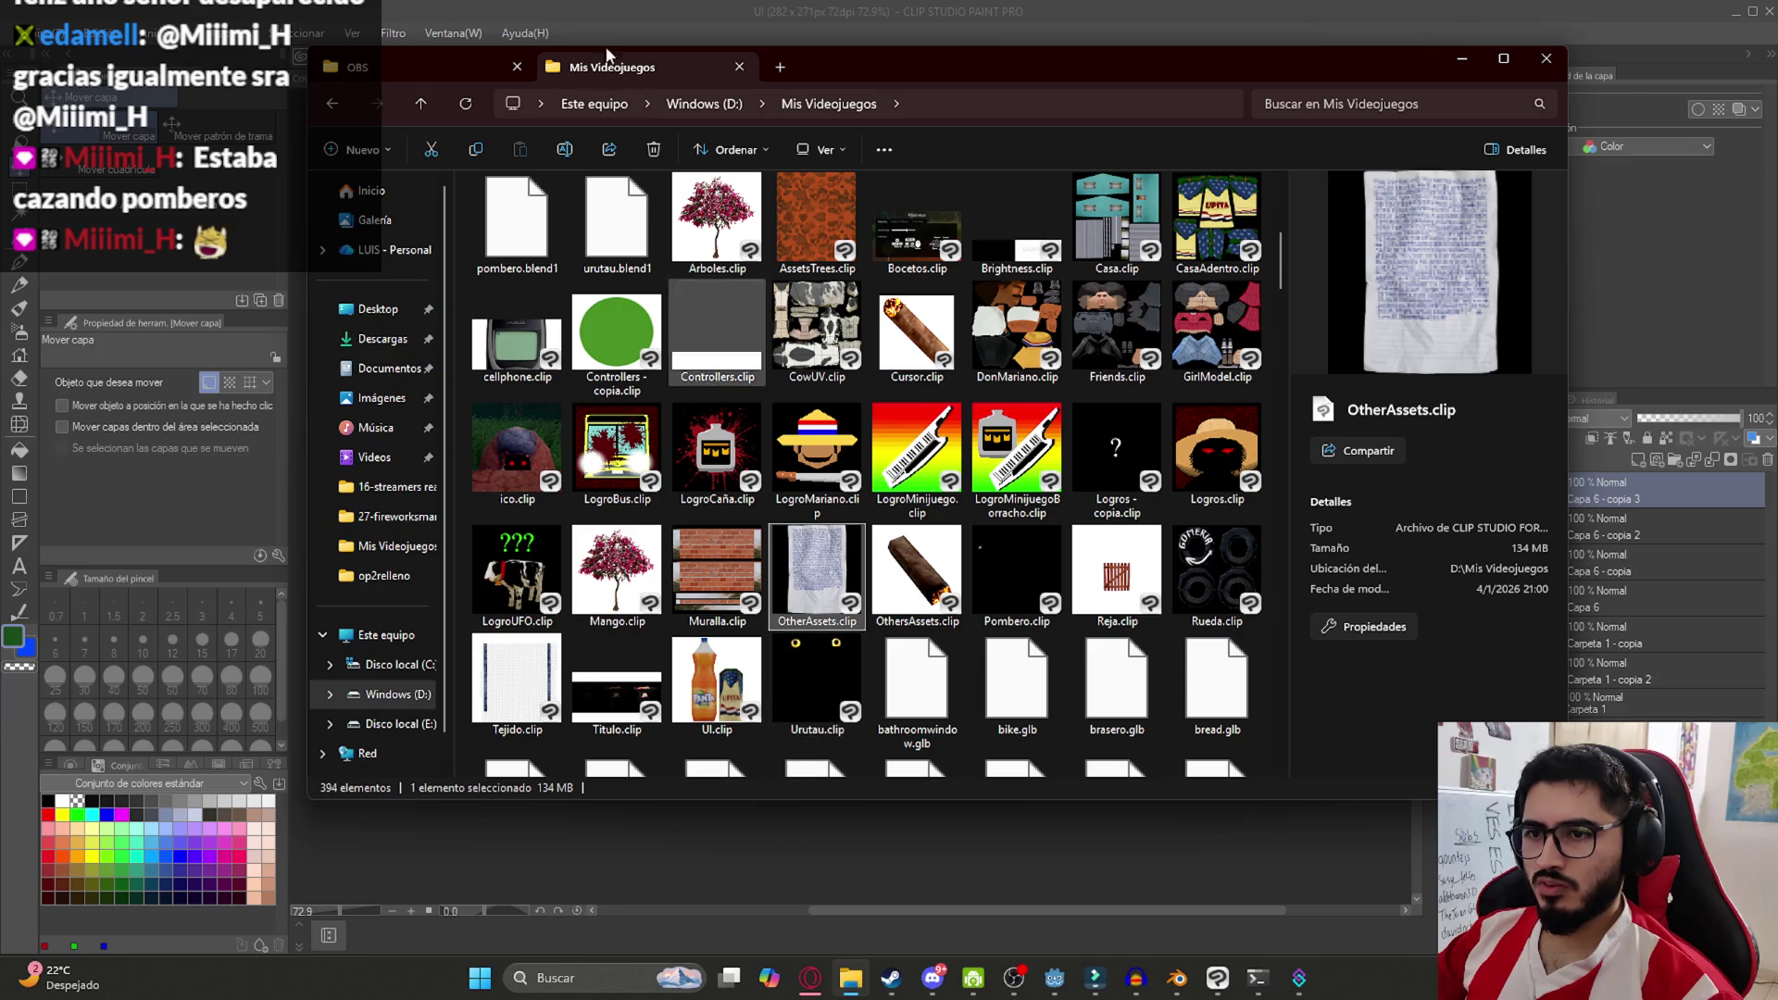
In OtherAssets, create and name a notaUI layer folder, delete it, and return to UI
key("alt+Tab")
left_click(1623, 486)
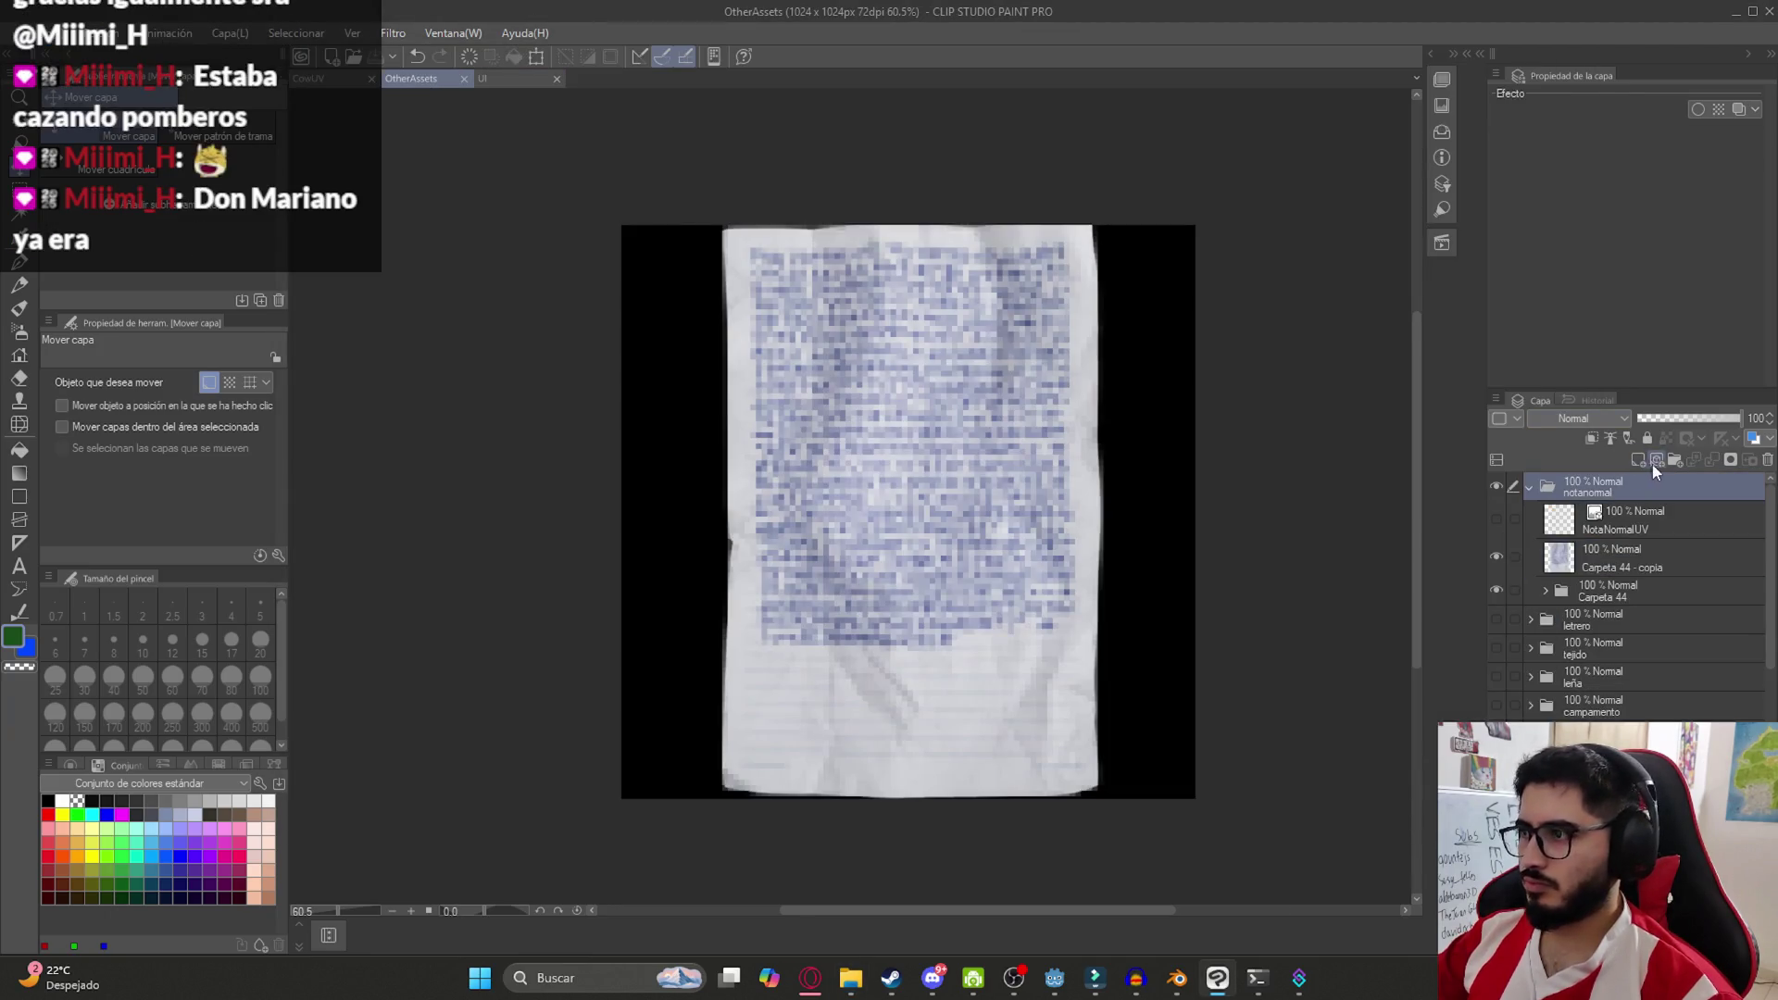
left_click(1674, 459)
double_click(1605, 486)
type("notaUI")
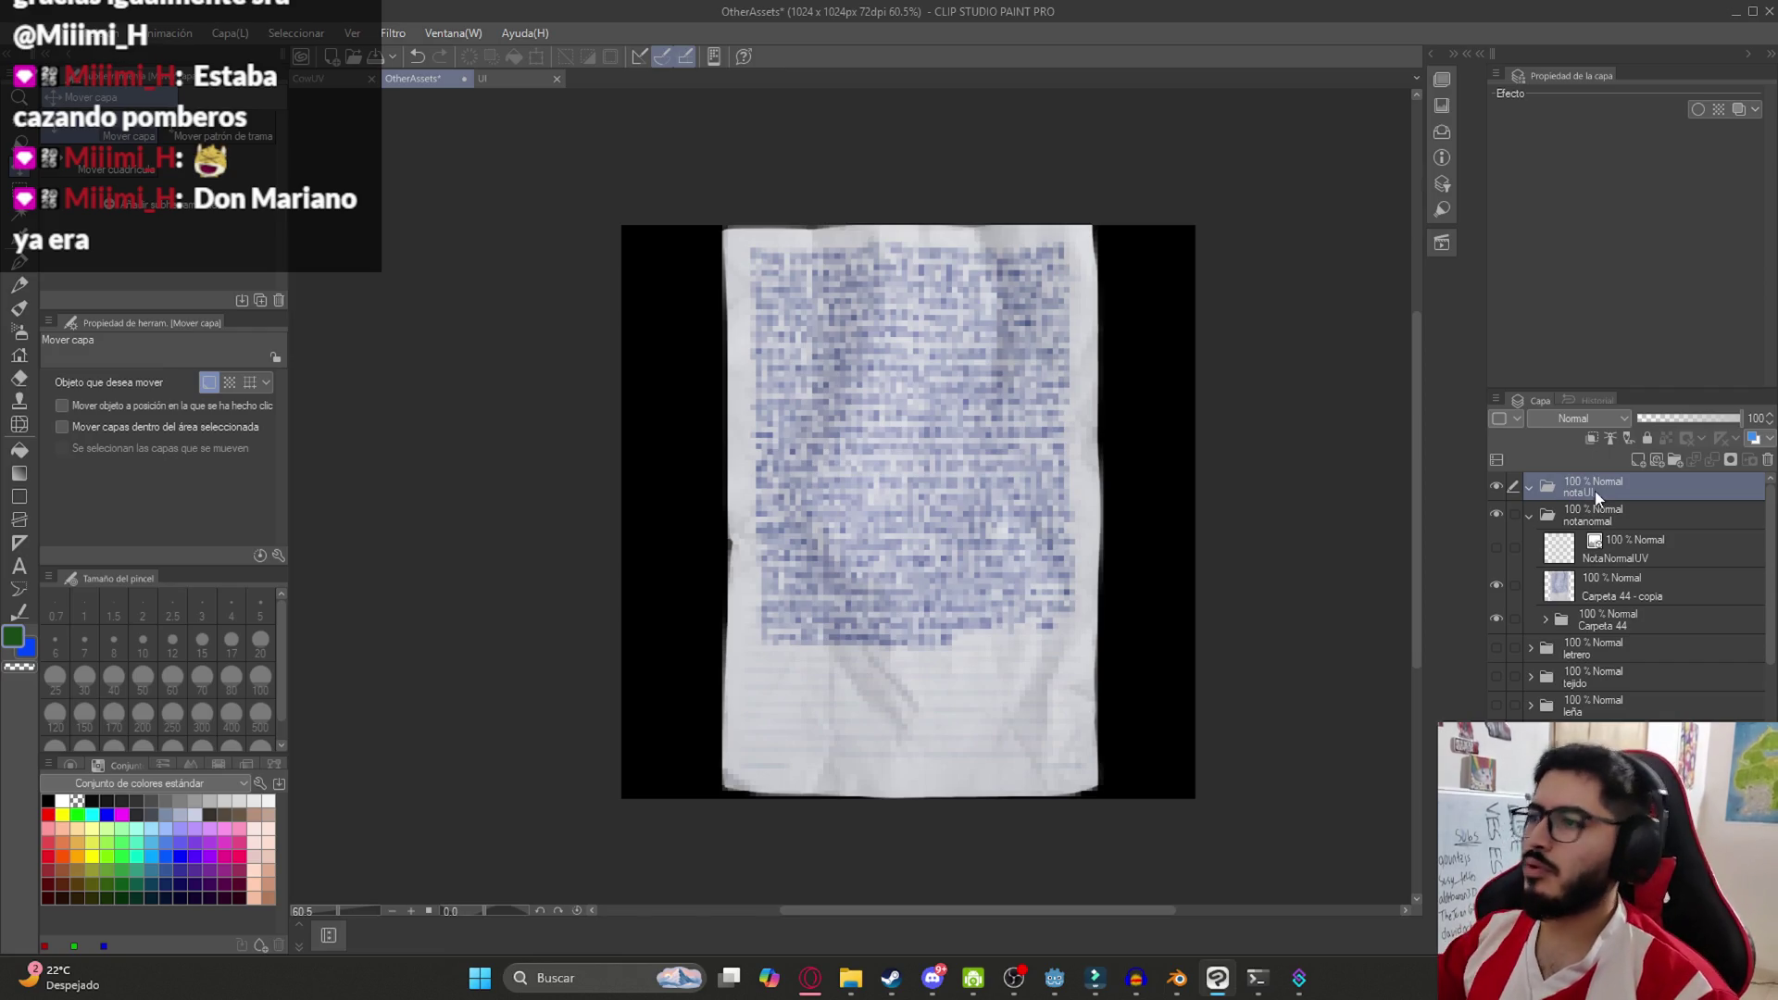
right_click(1594, 491)
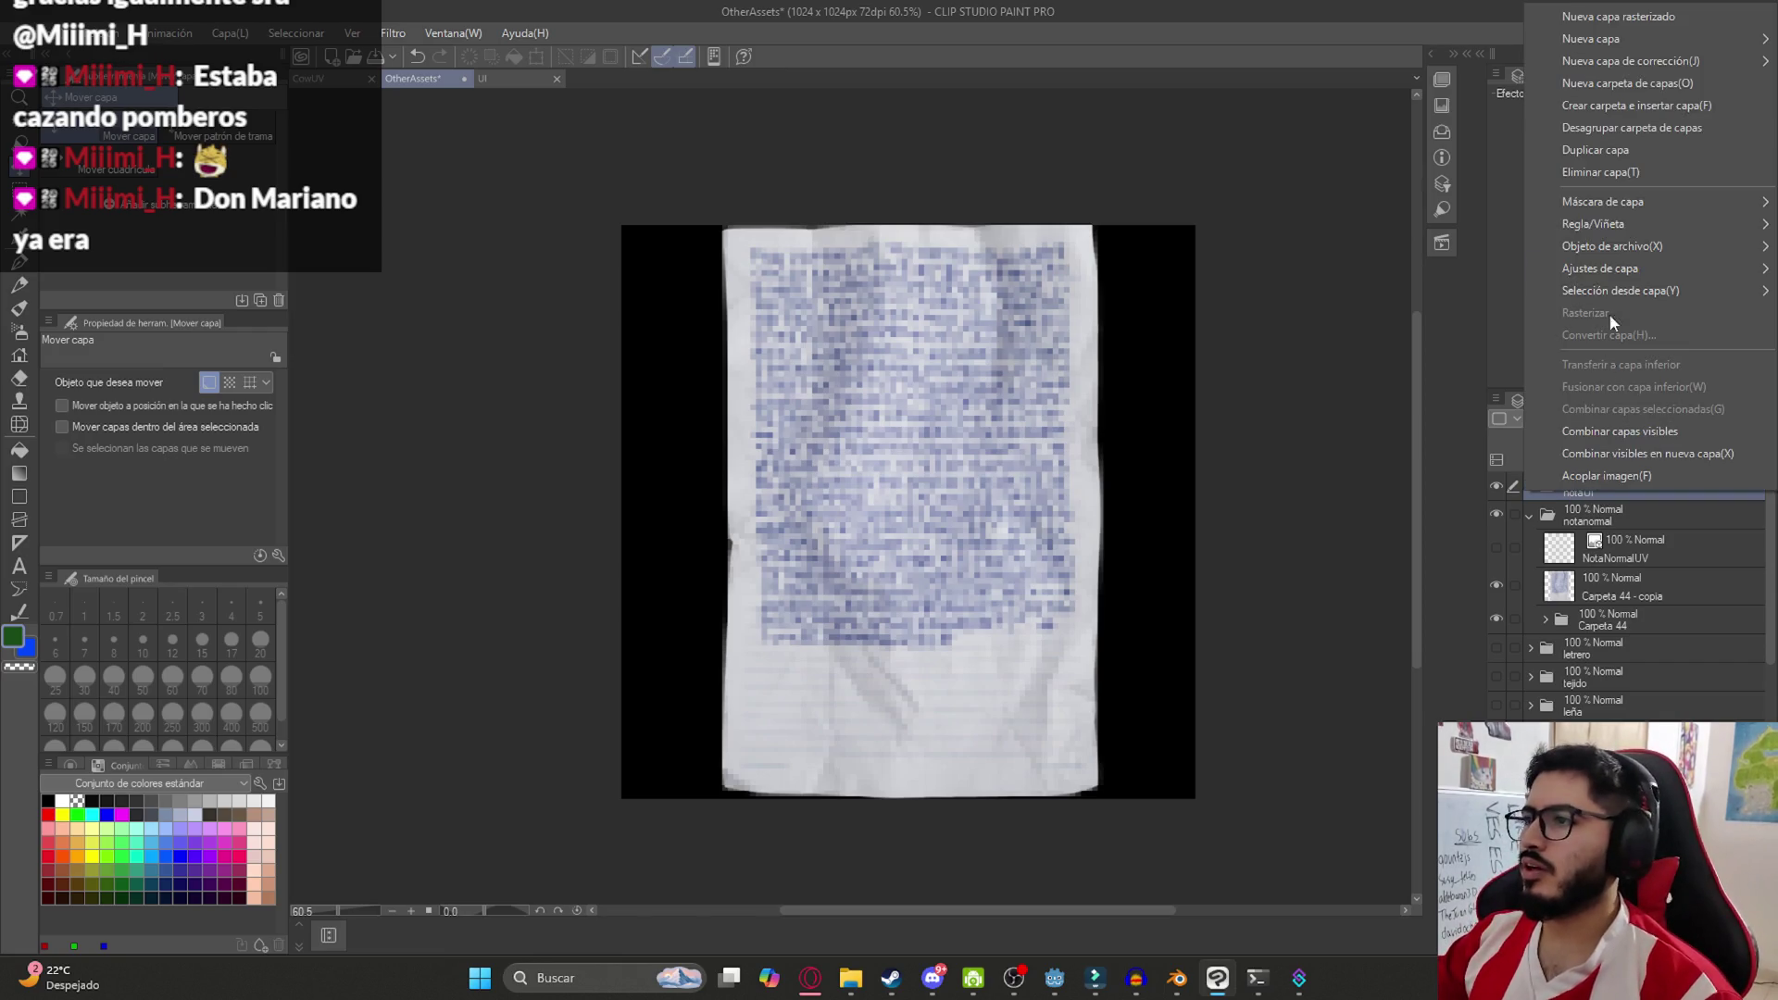
left_click(1638, 177)
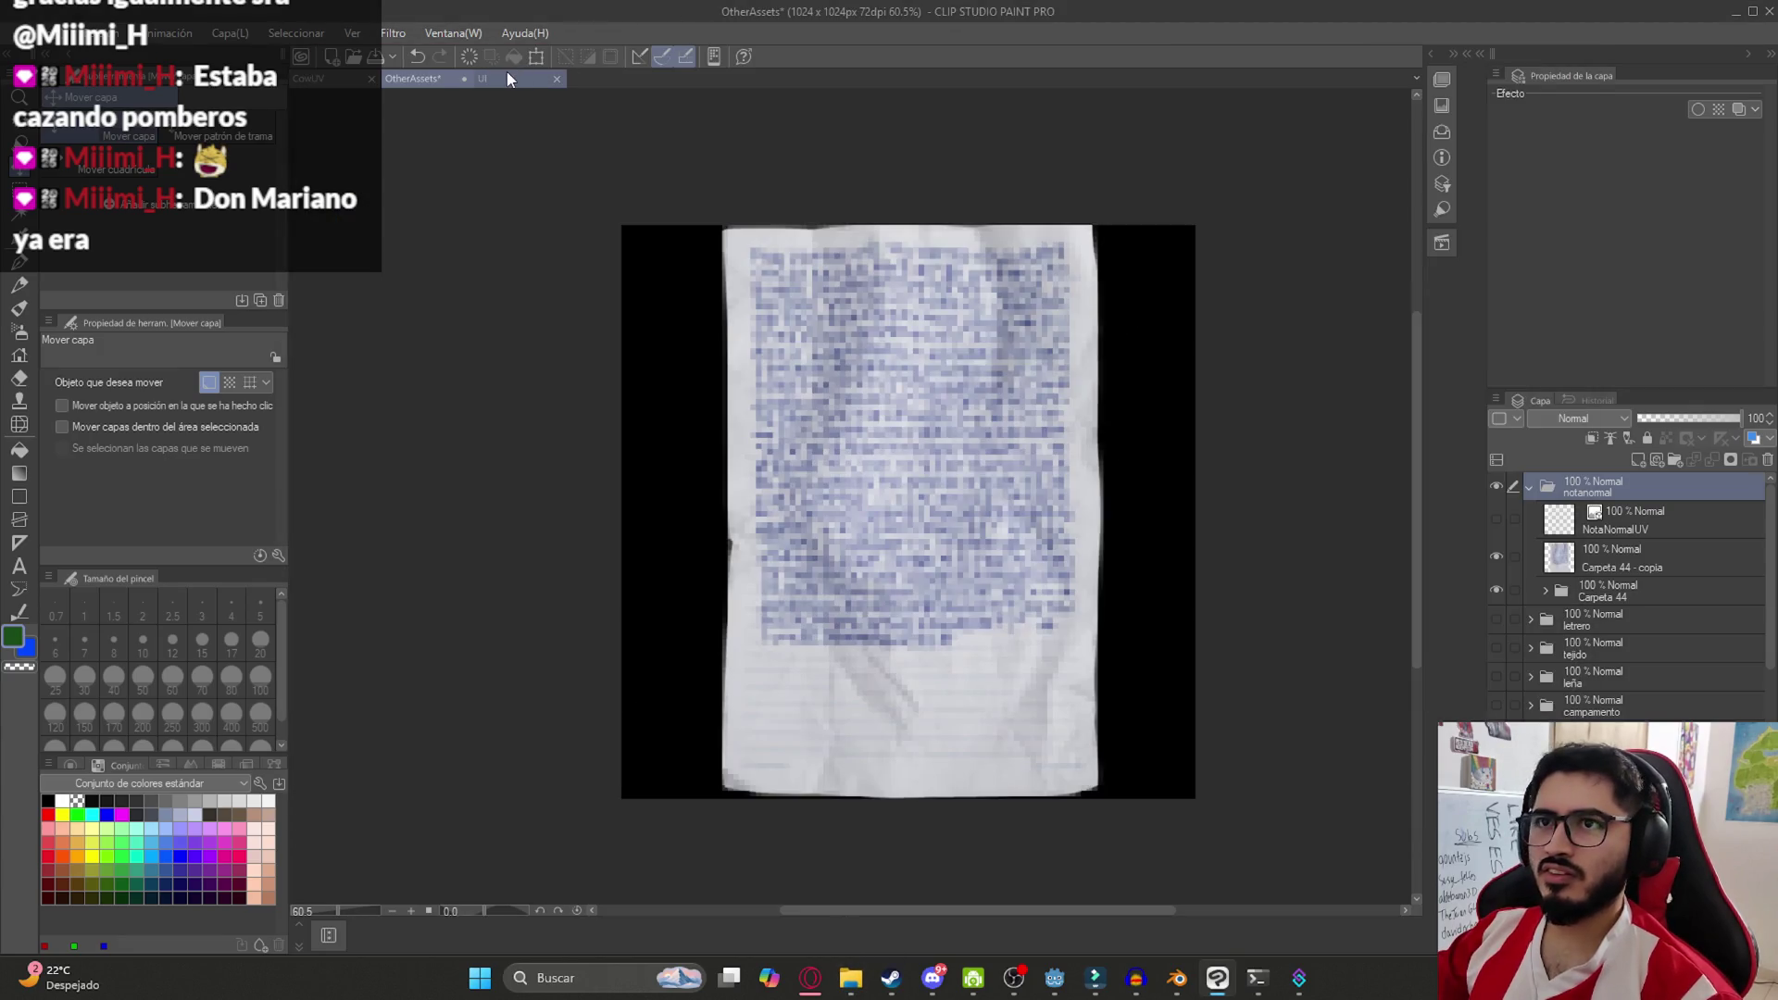
left_click(503, 76)
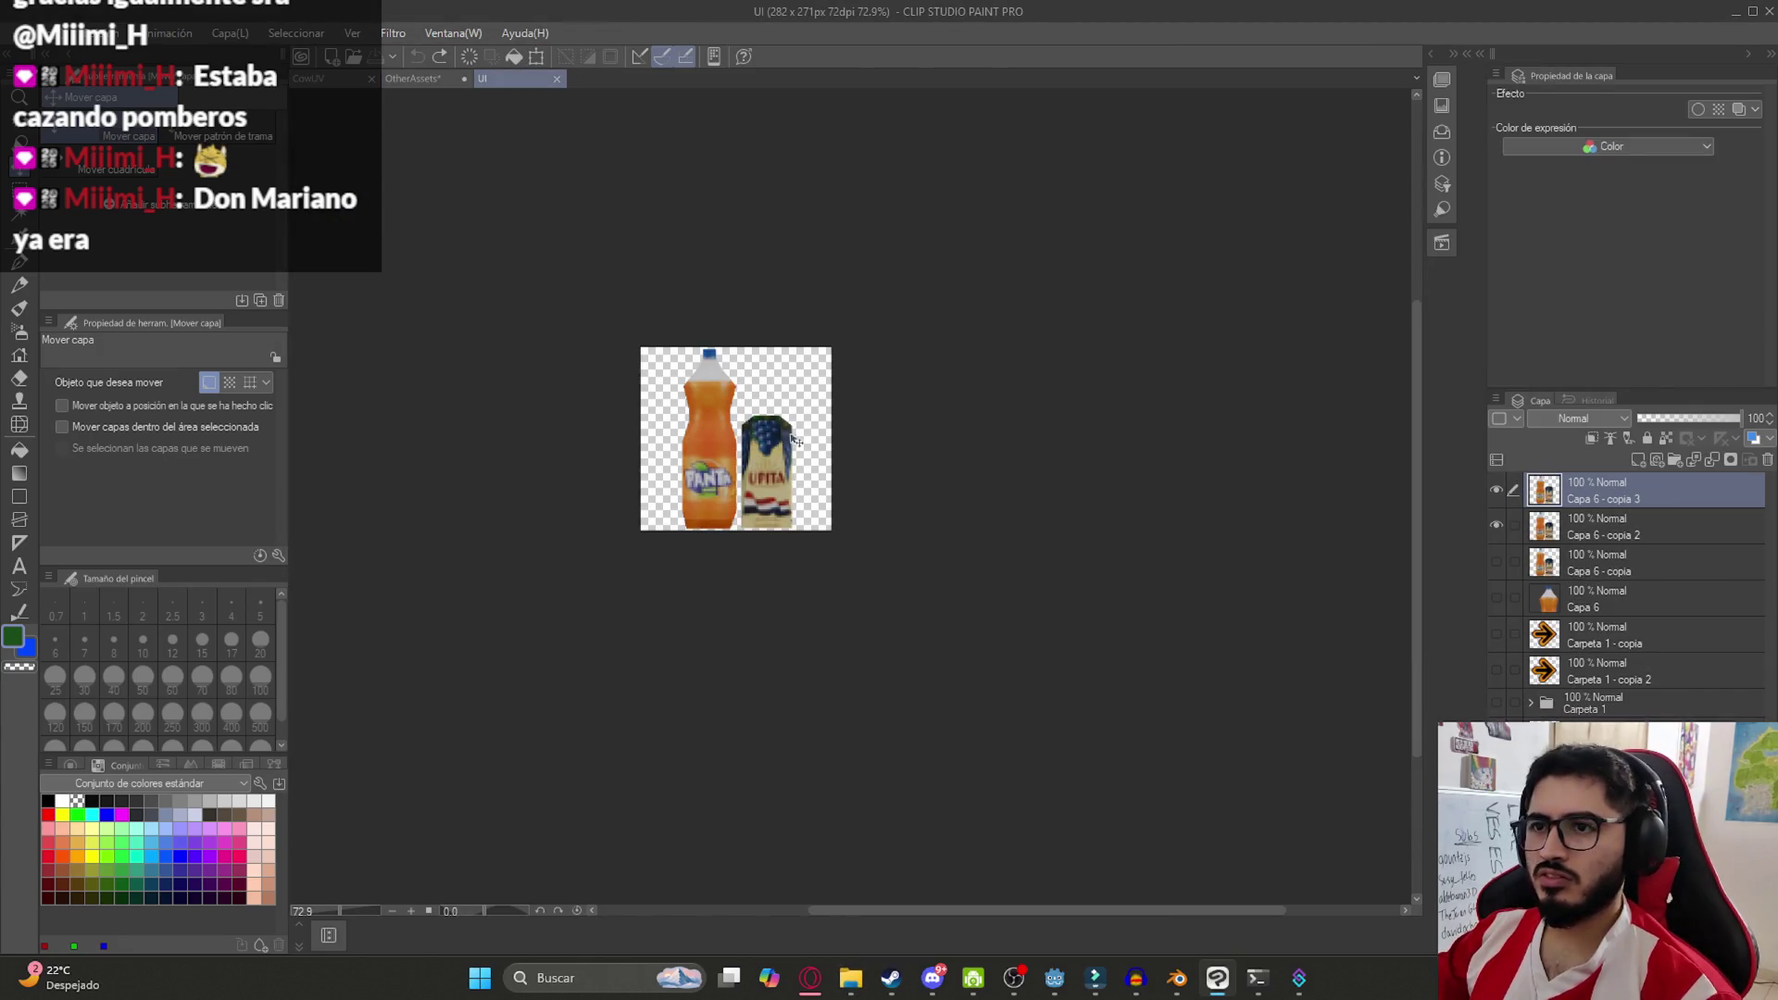
scroll(623, 464, "up", 2)
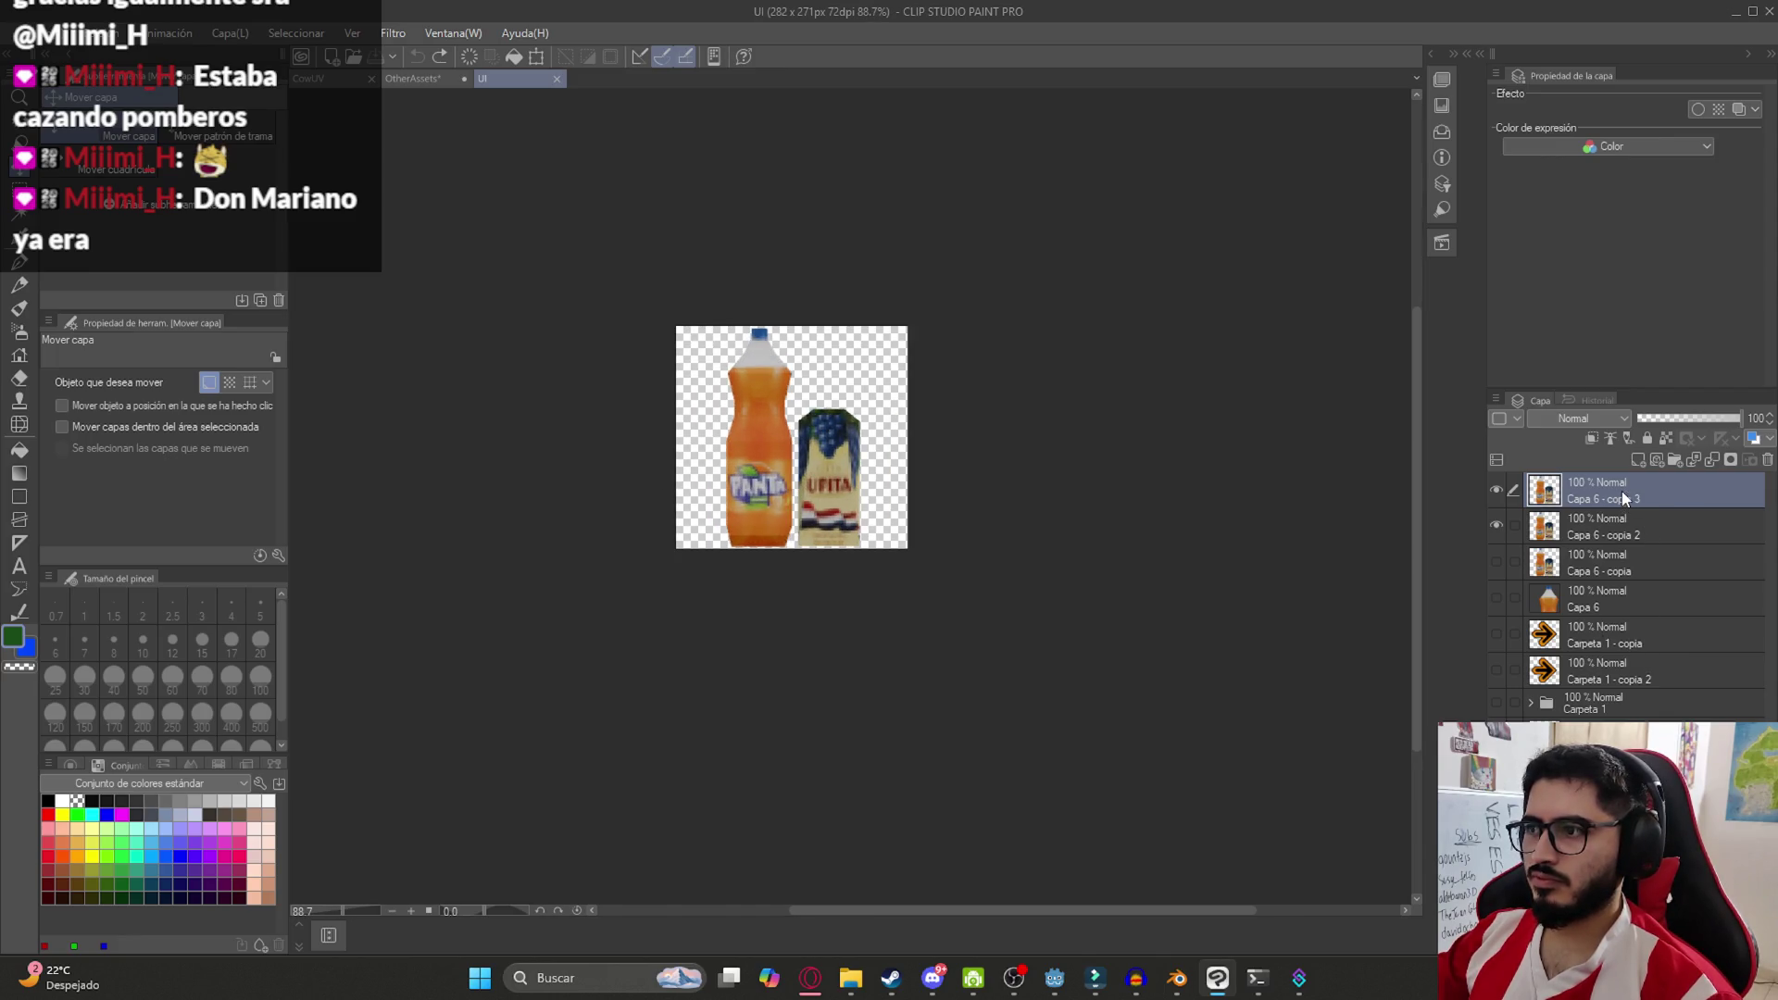
Copy-paste UI.clip in Mis Videojuegos, rename the duplicate NotesUI, and open it
left_click(847, 976)
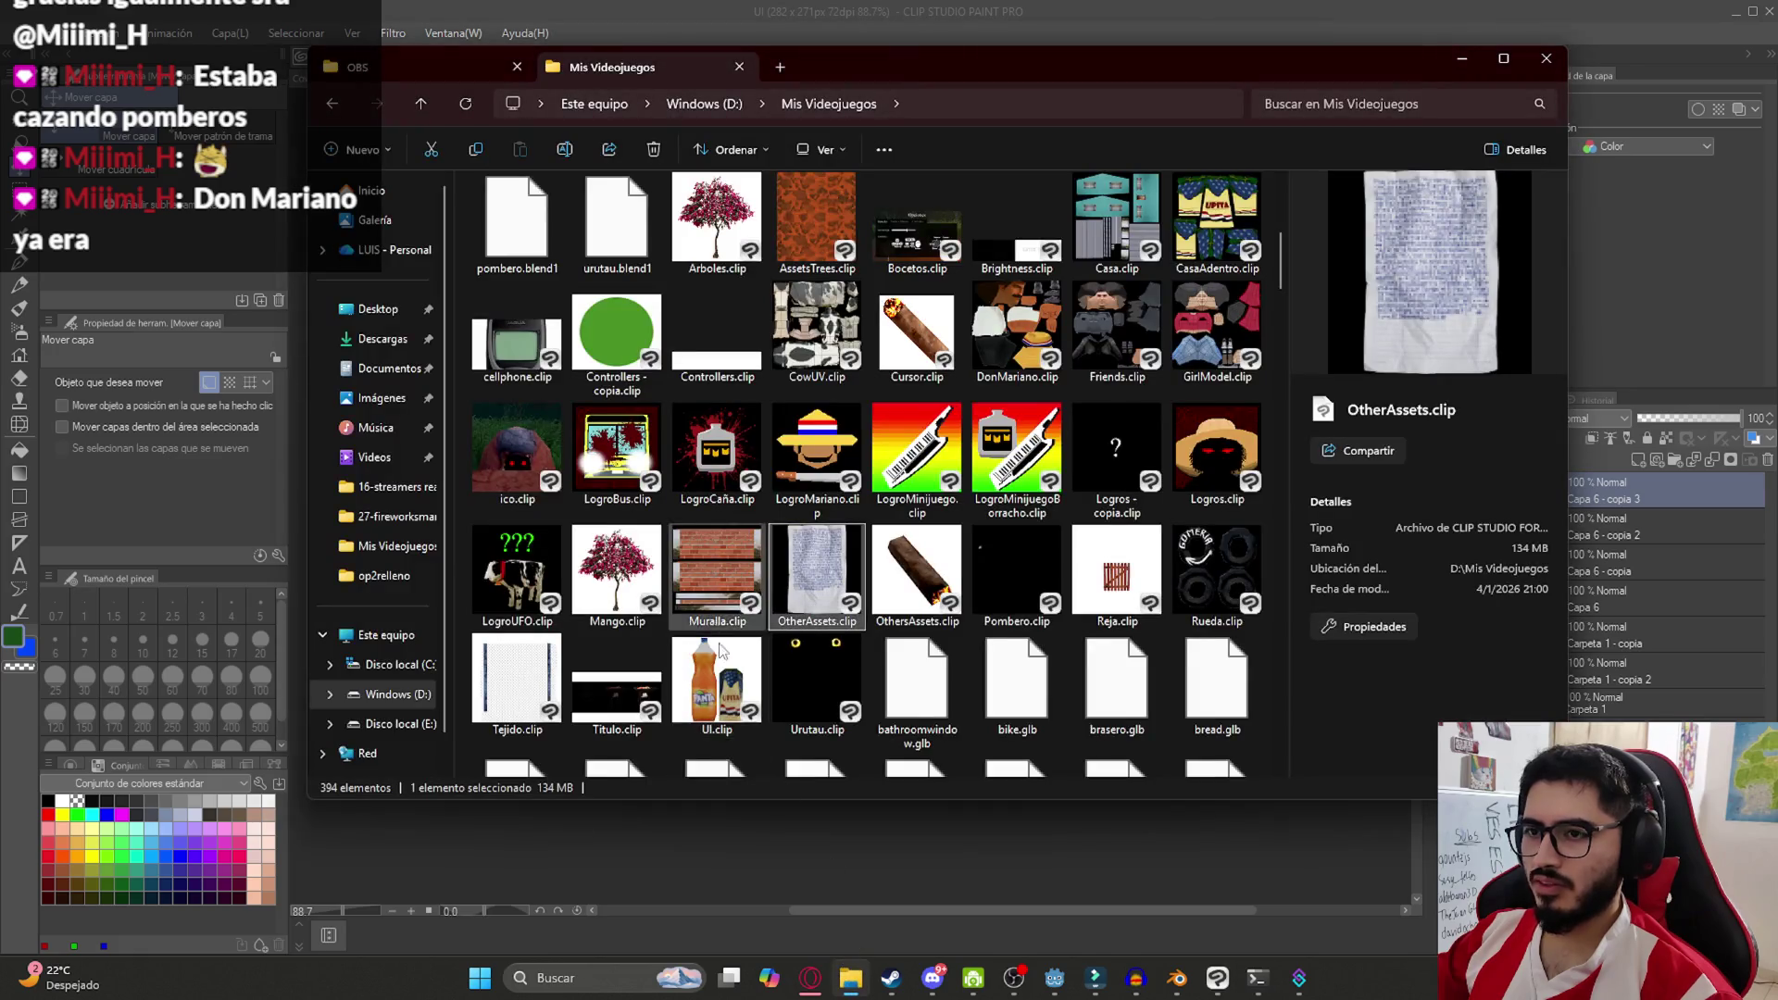
left_click(727, 708)
key("ctrl+c")
key("ctrl+v")
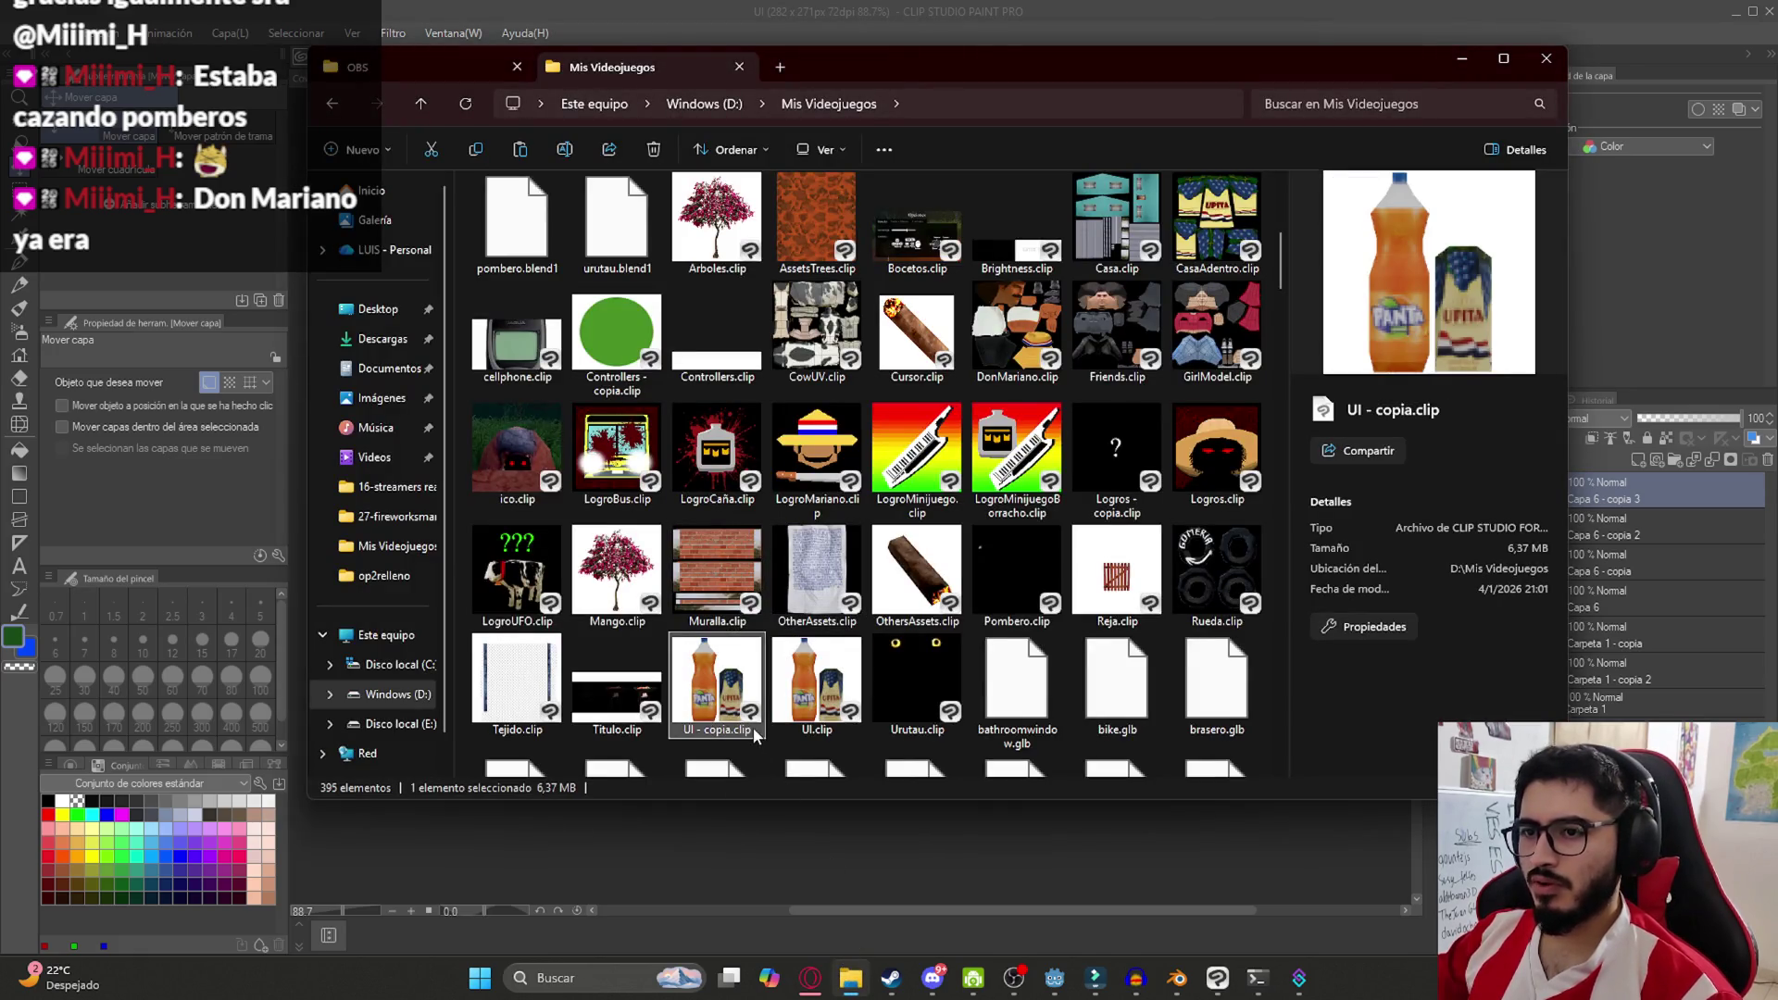
key("F2")
type("NotesUI")
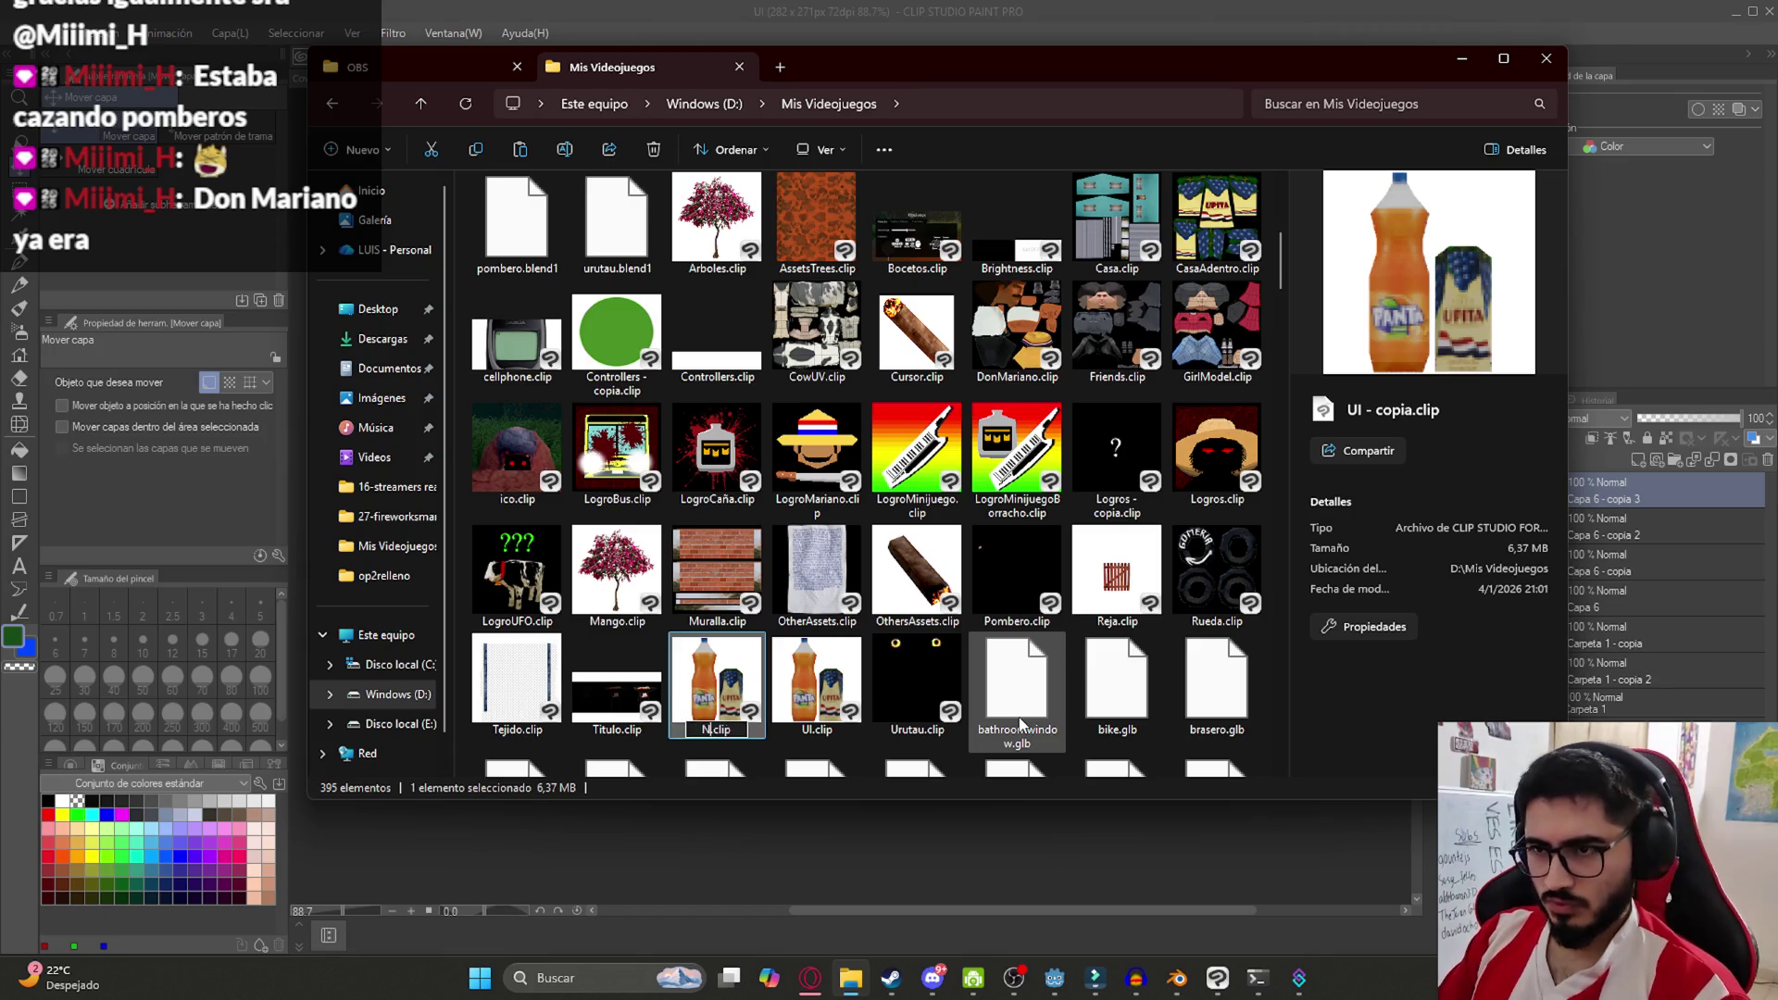
key("Return")
key("Return")
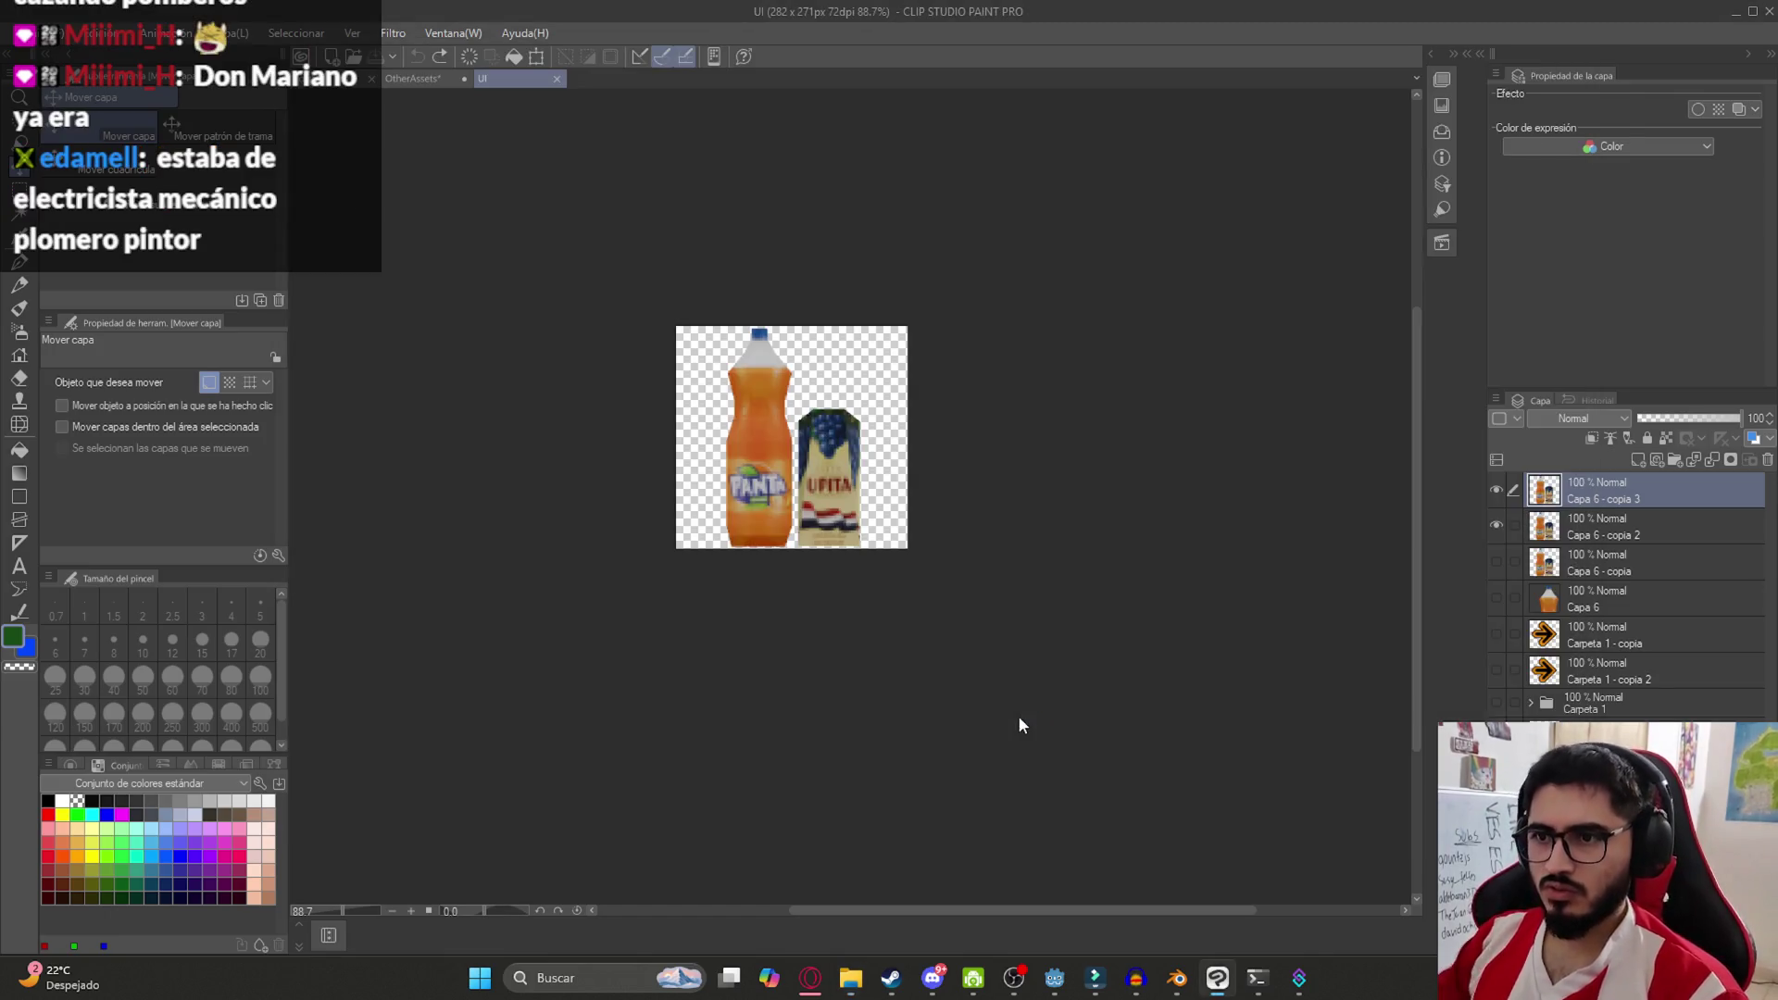
Delete the bottle and sign layers in NotesUI, keeping only a visible Capa 1
left_click(1593, 703, "shift")
right_click(1593, 703)
left_click(1602, 378)
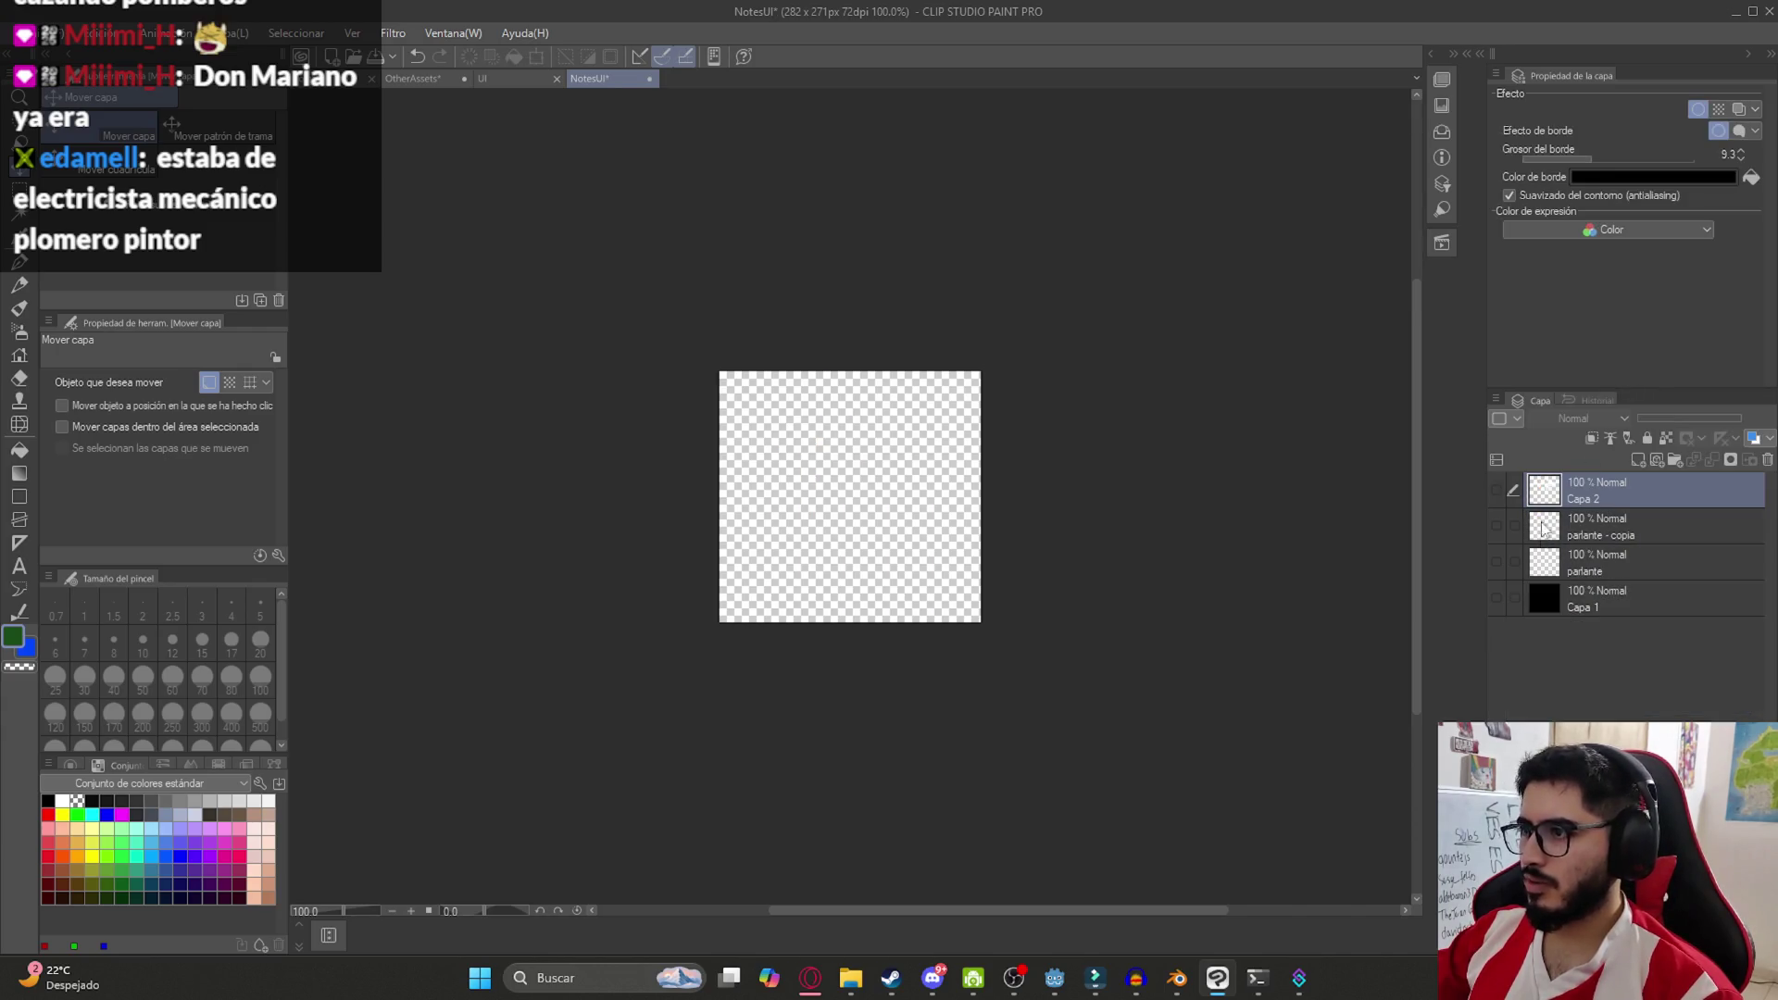
right_click(1647, 589)
left_click(1584, 593)
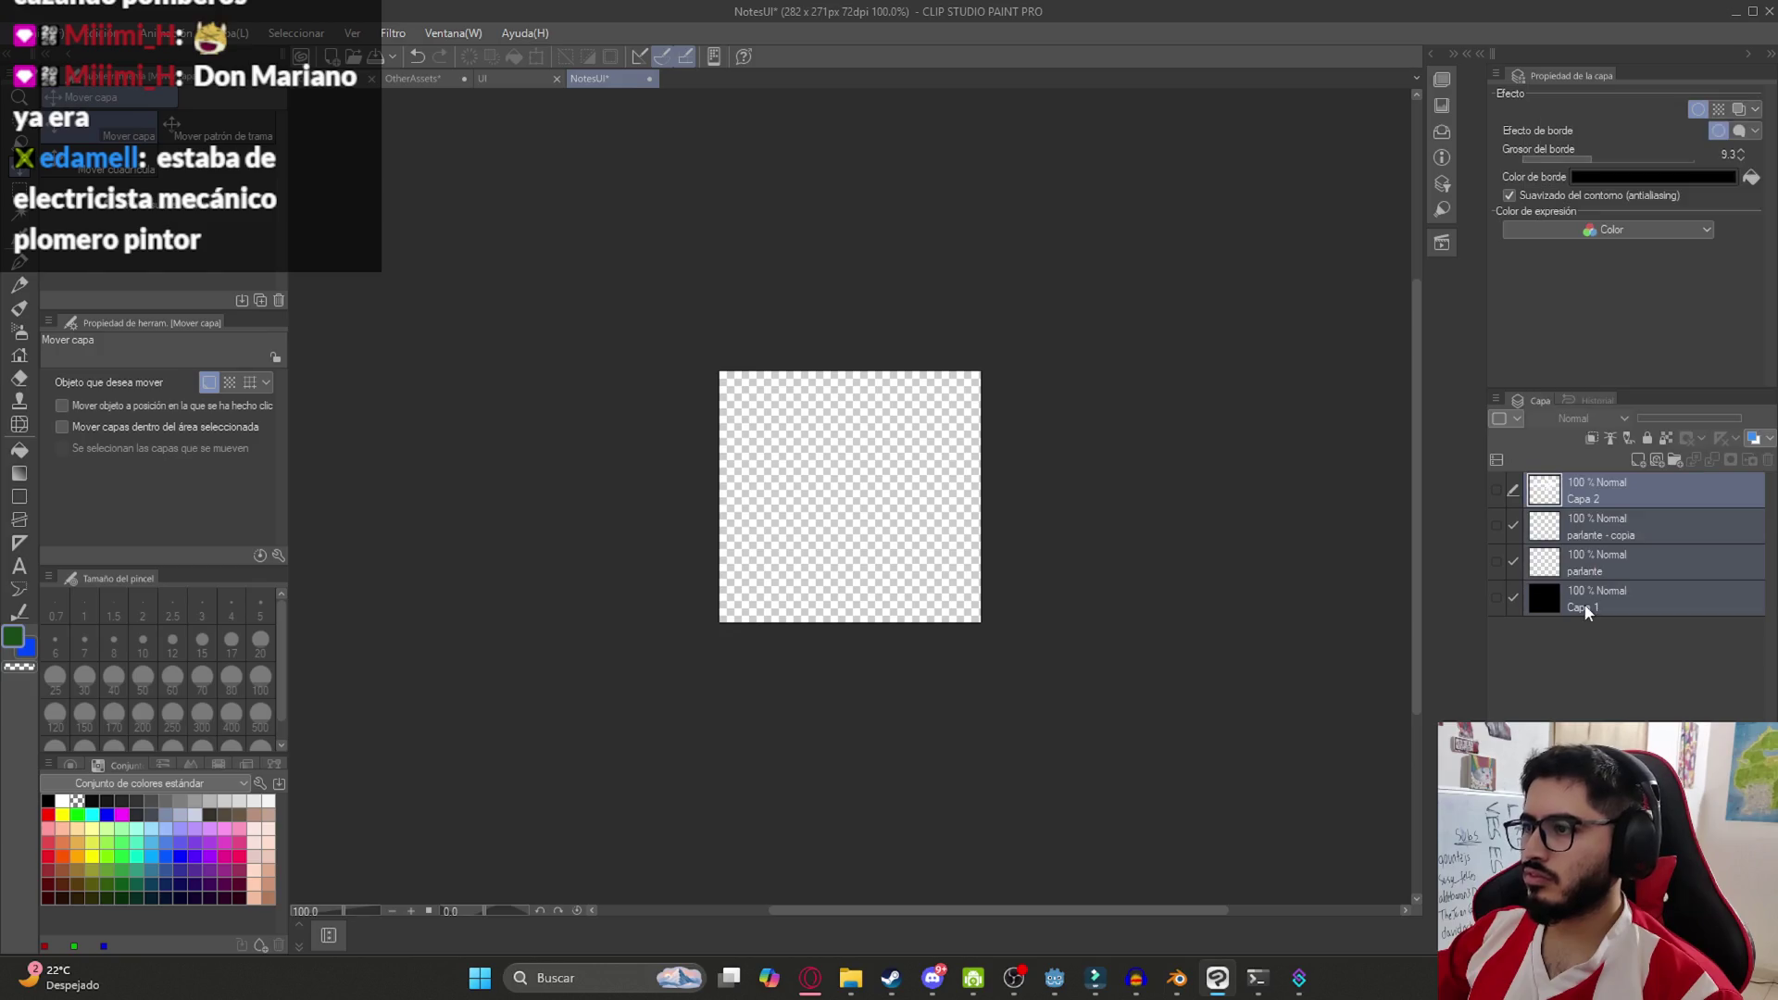
right_click(1609, 593)
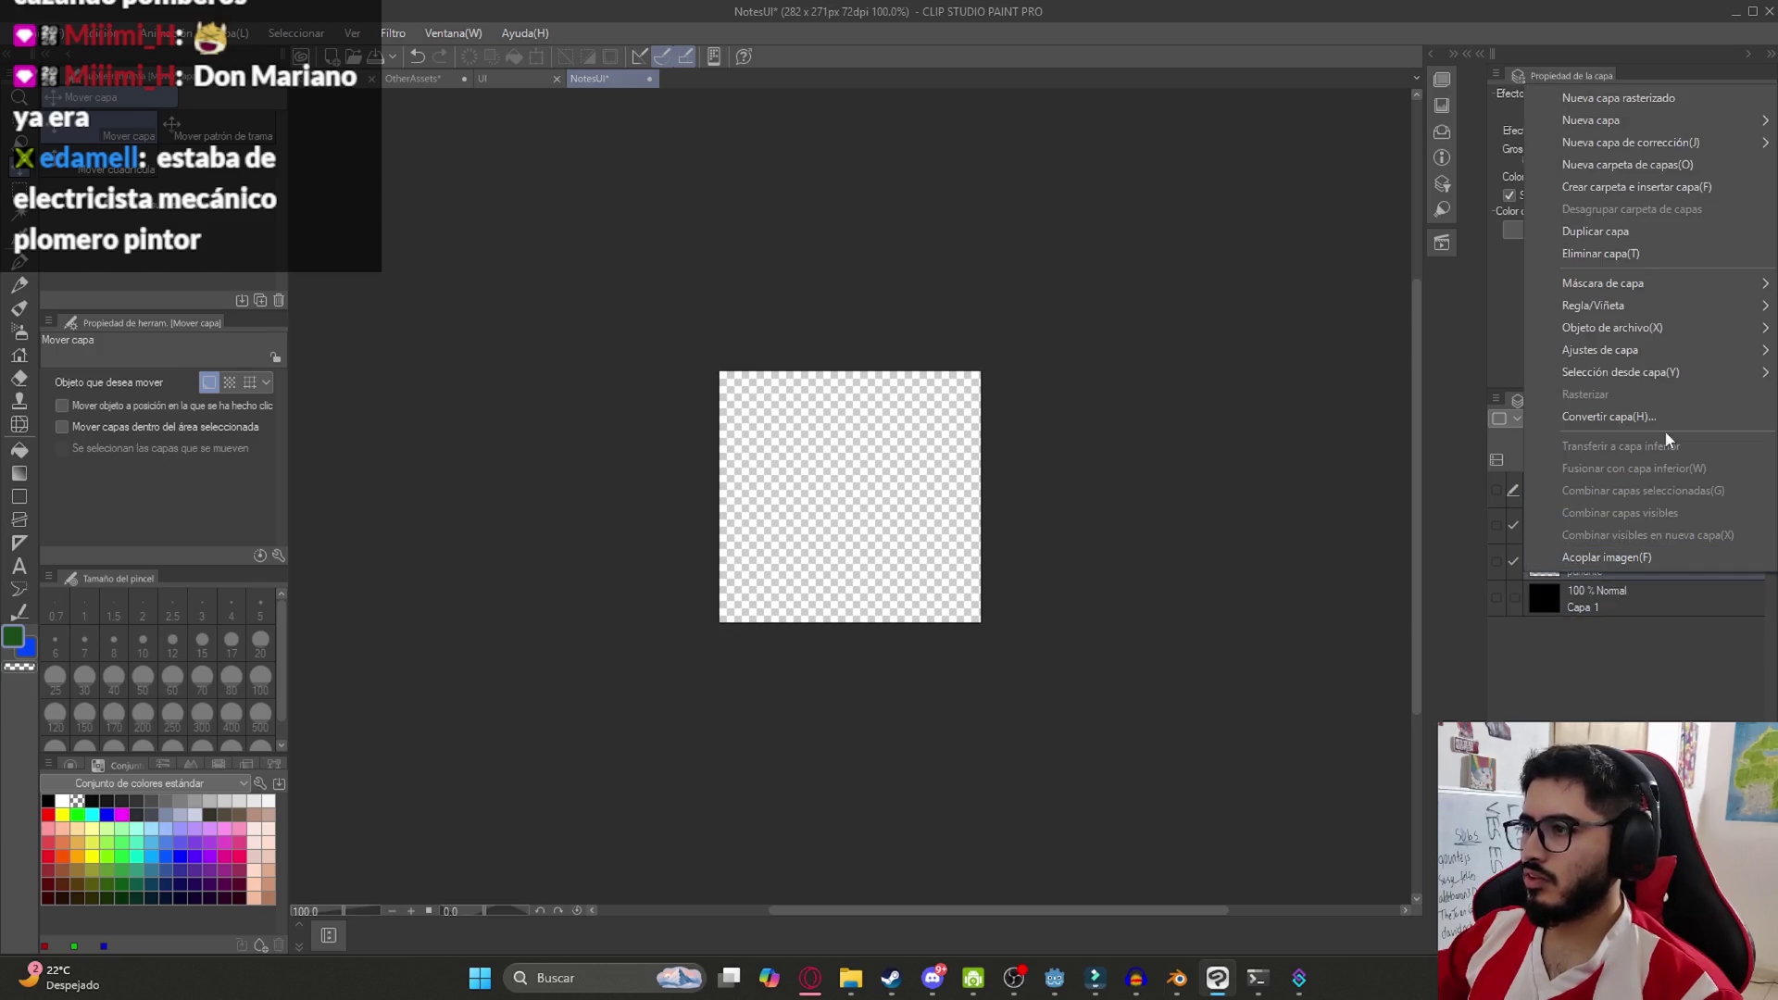
left_click(1626, 326)
left_click(1498, 489)
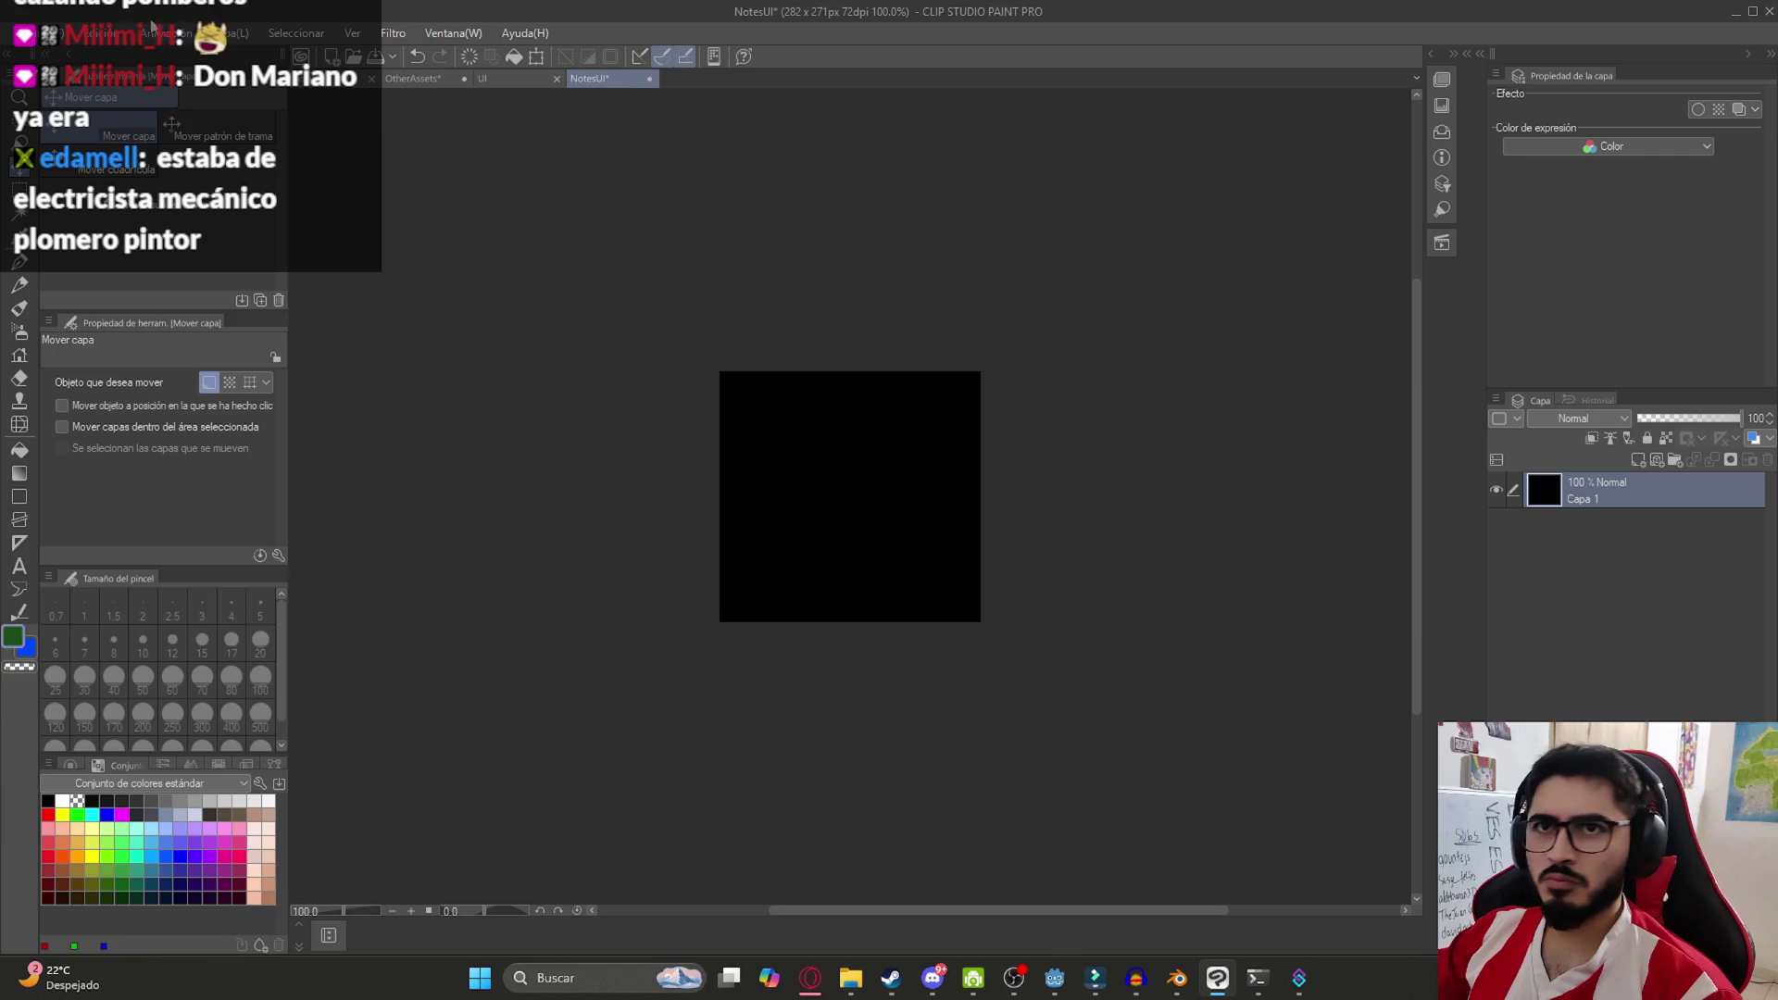
Close the UI document and save OtherAssets with Ctrl+S
left_click(103, 32)
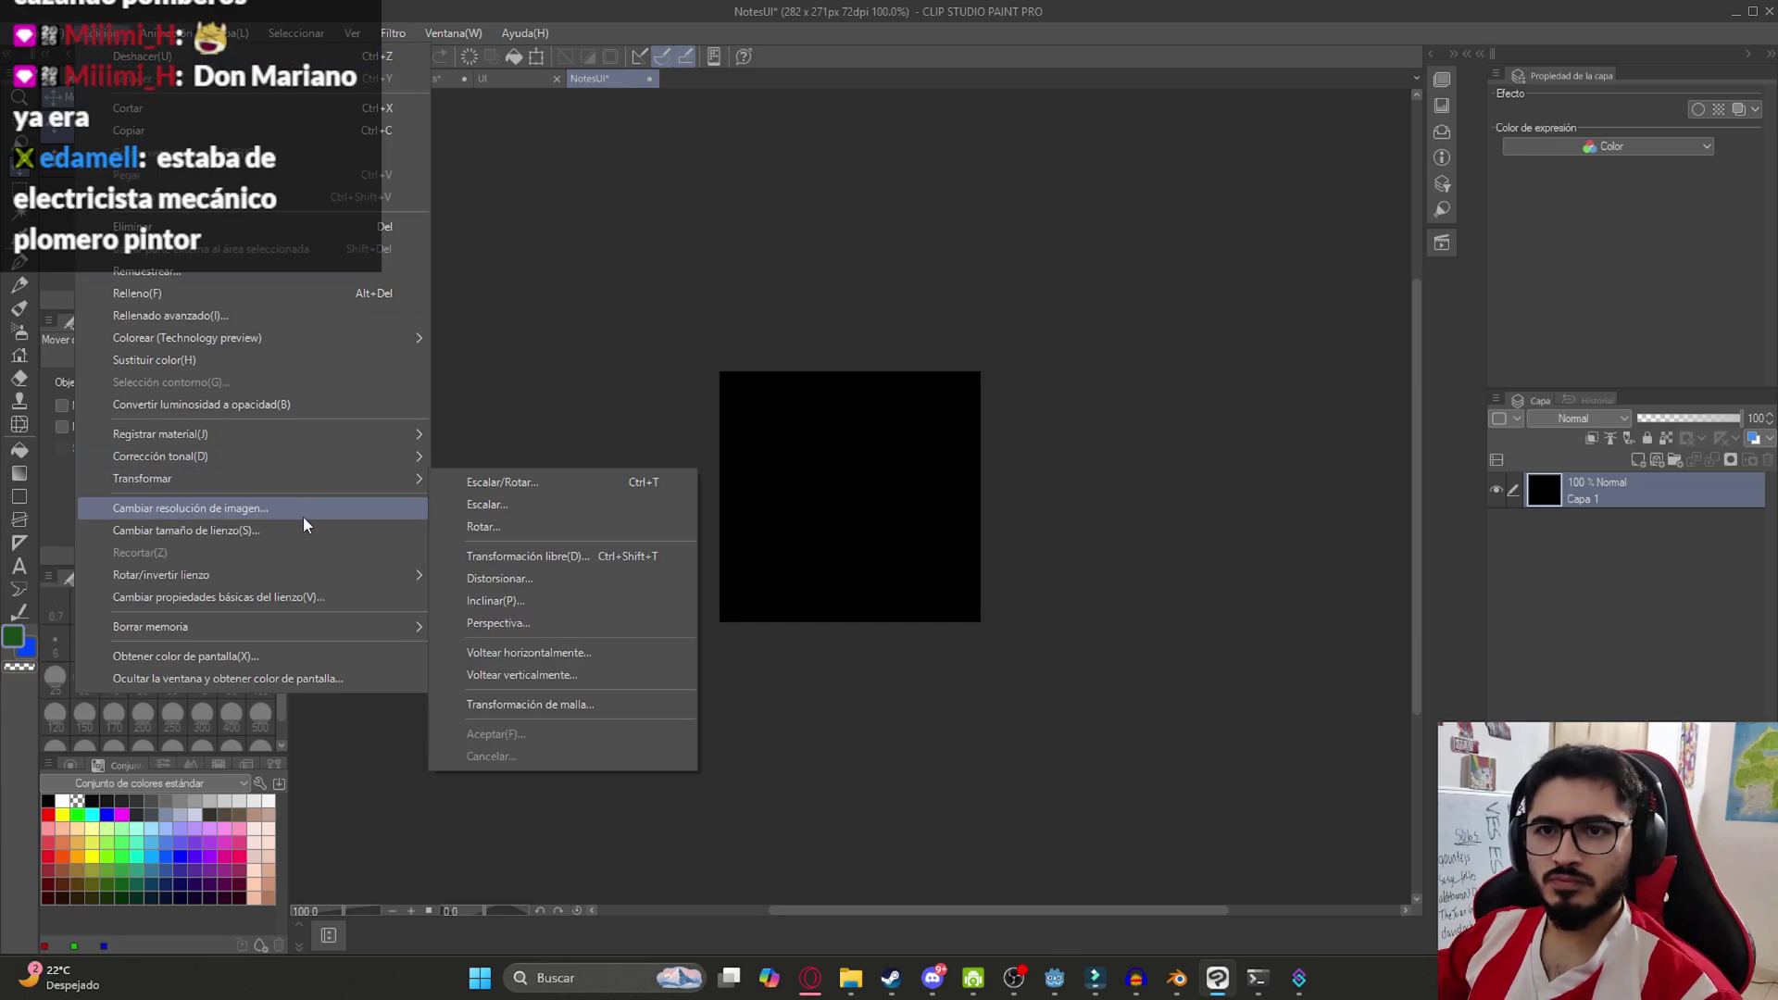
left_click(525, 80)
left_click(526, 79)
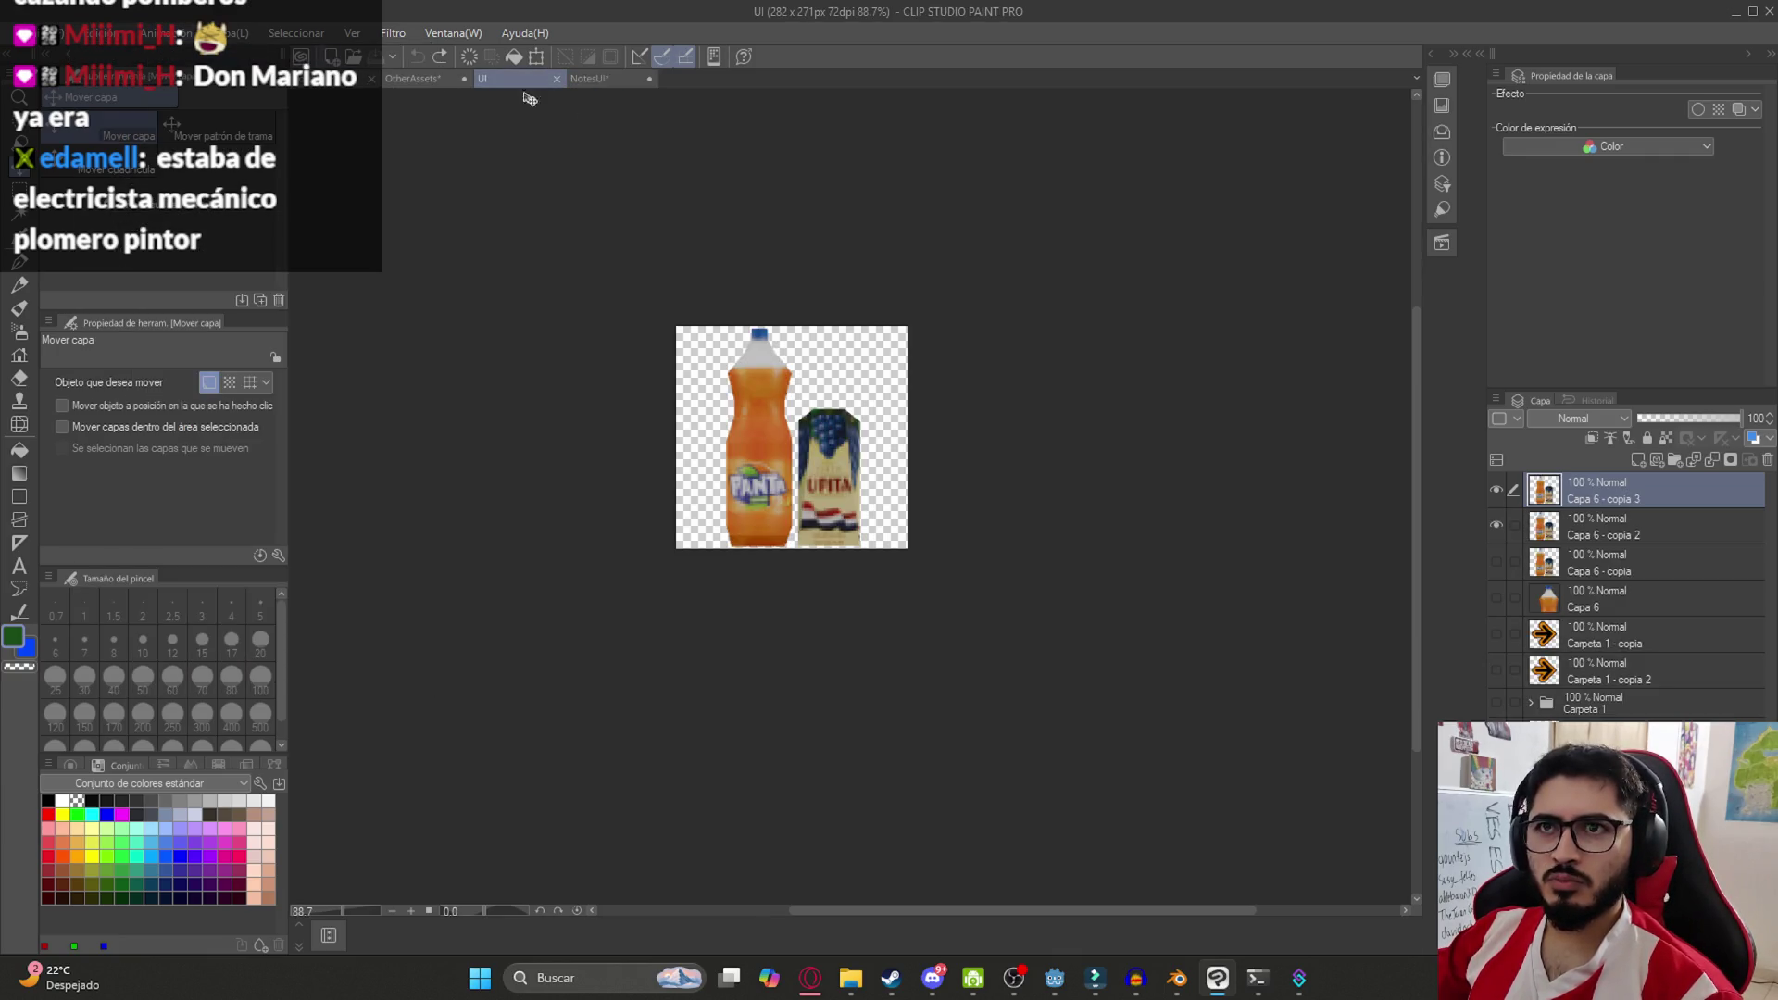
left_click(554, 79)
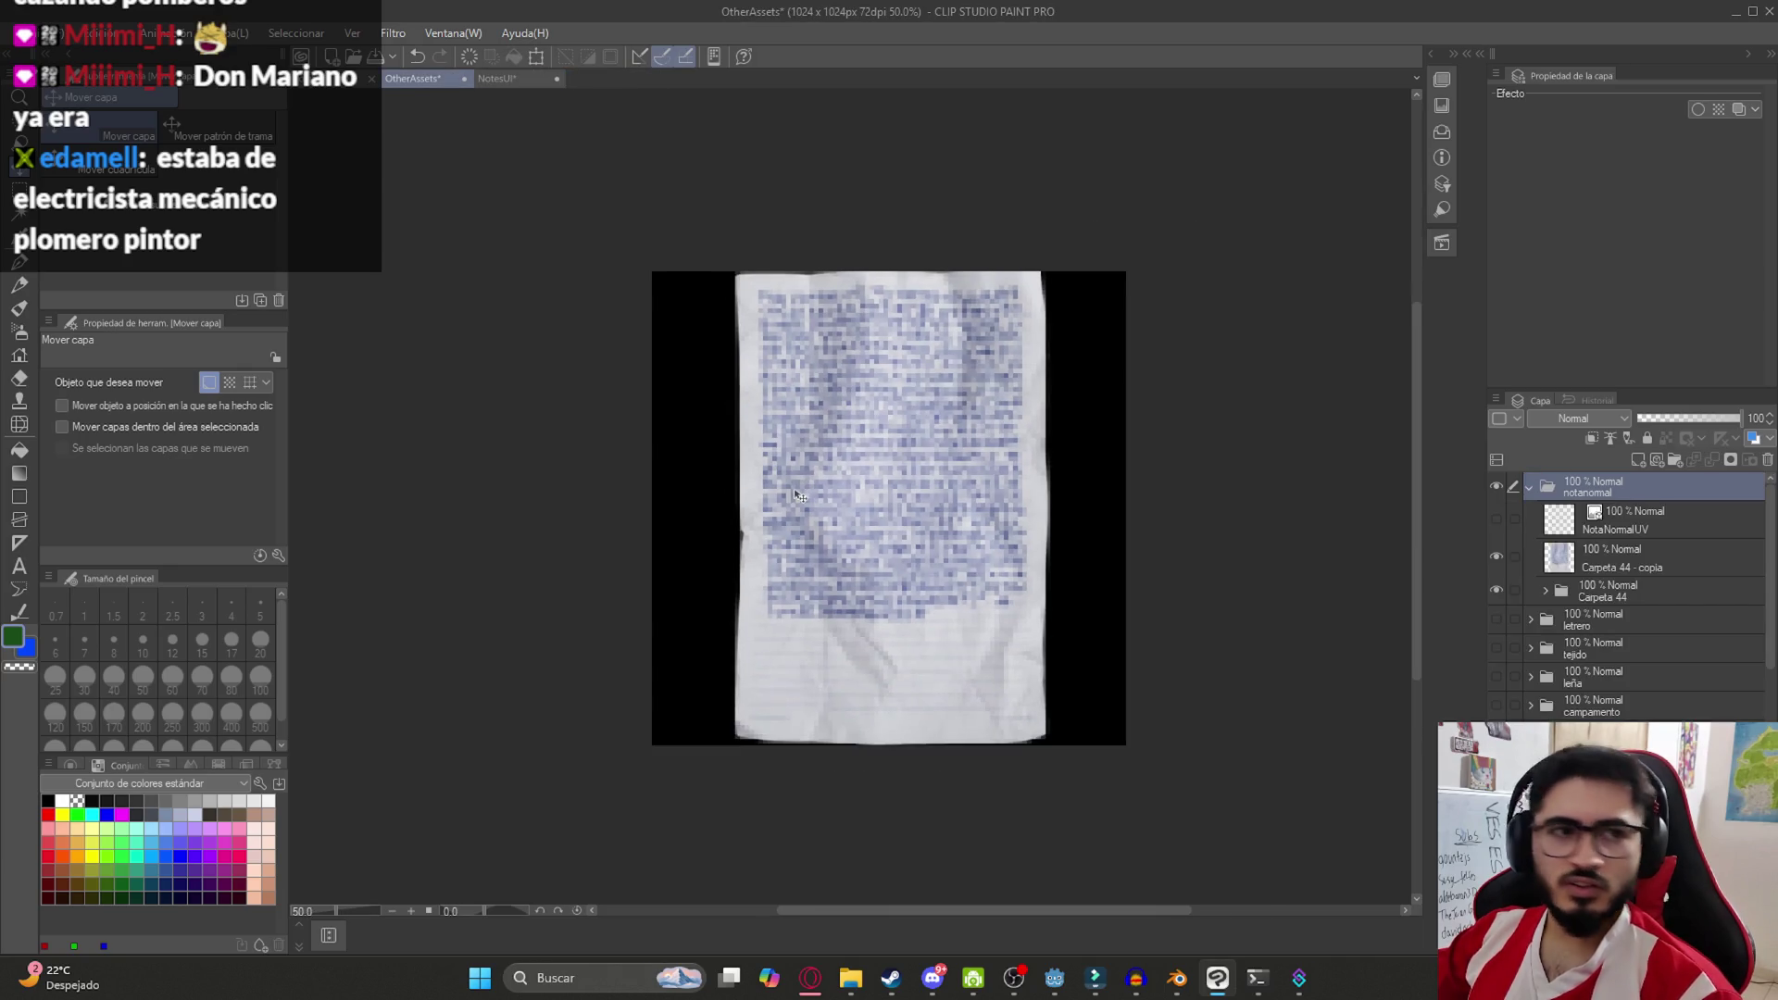
key("ctrl+s")
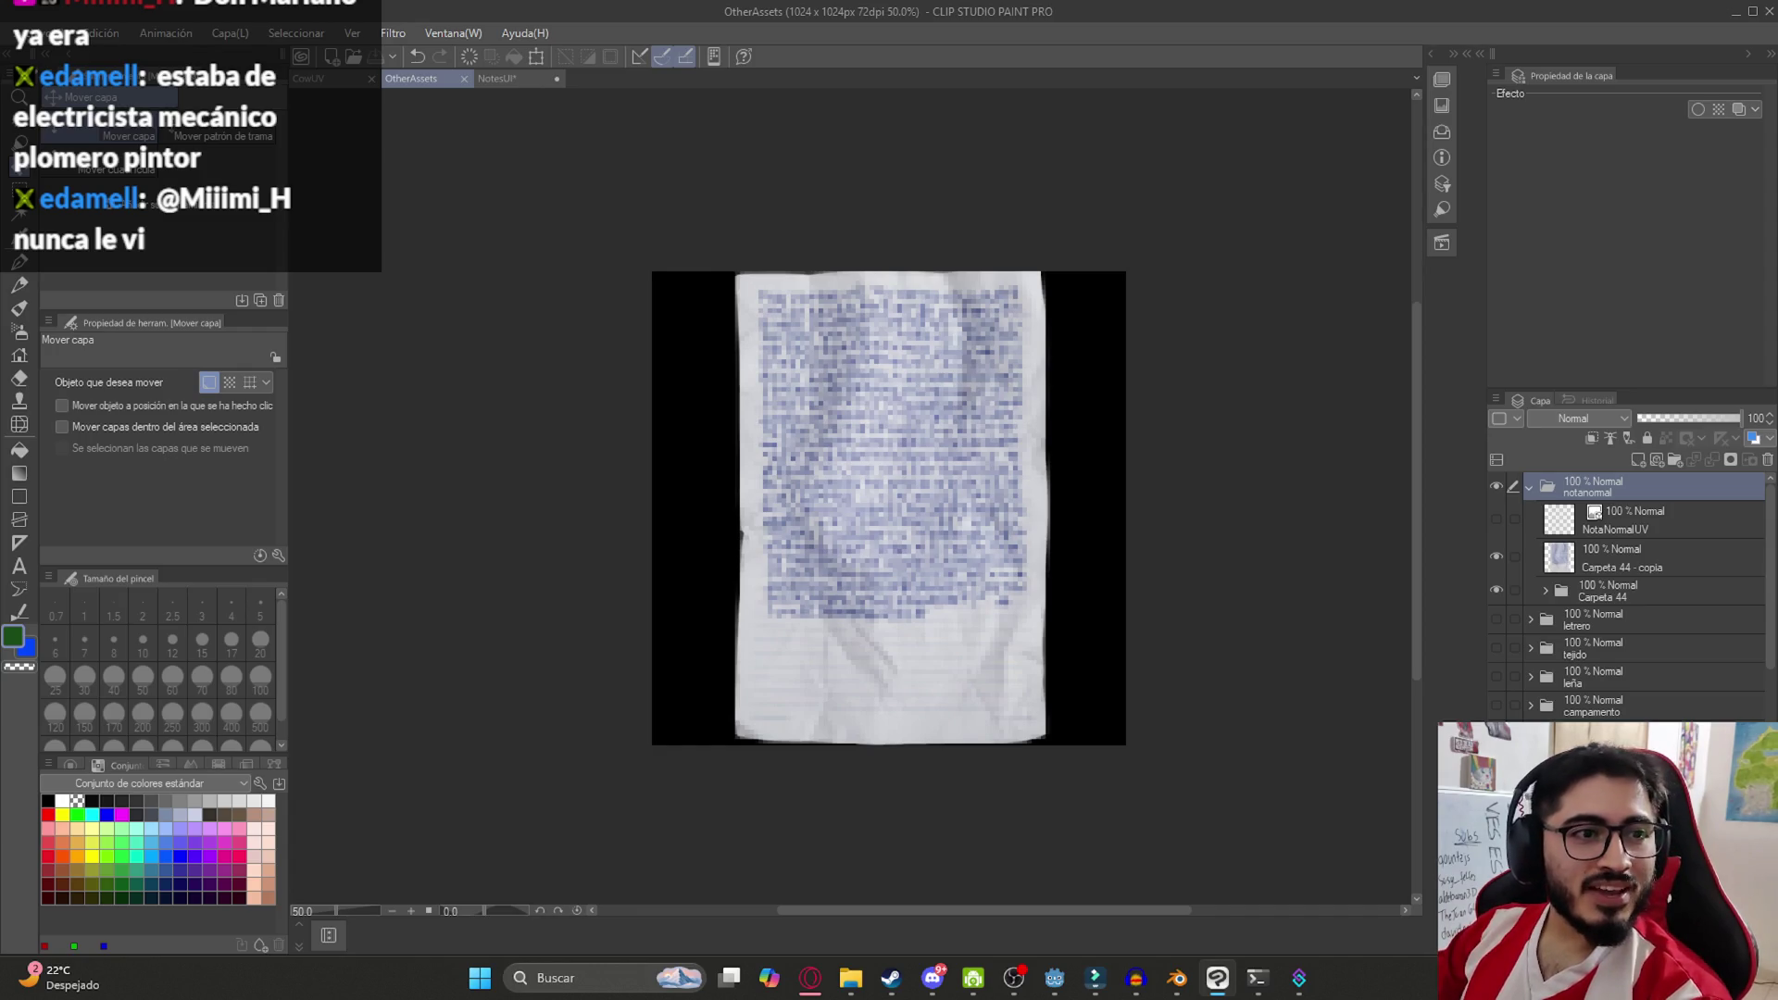
Select the paper layer Carpeta 44 - copia in OtherAssets, cancelling a canvas size change there
left_click(918, 449)
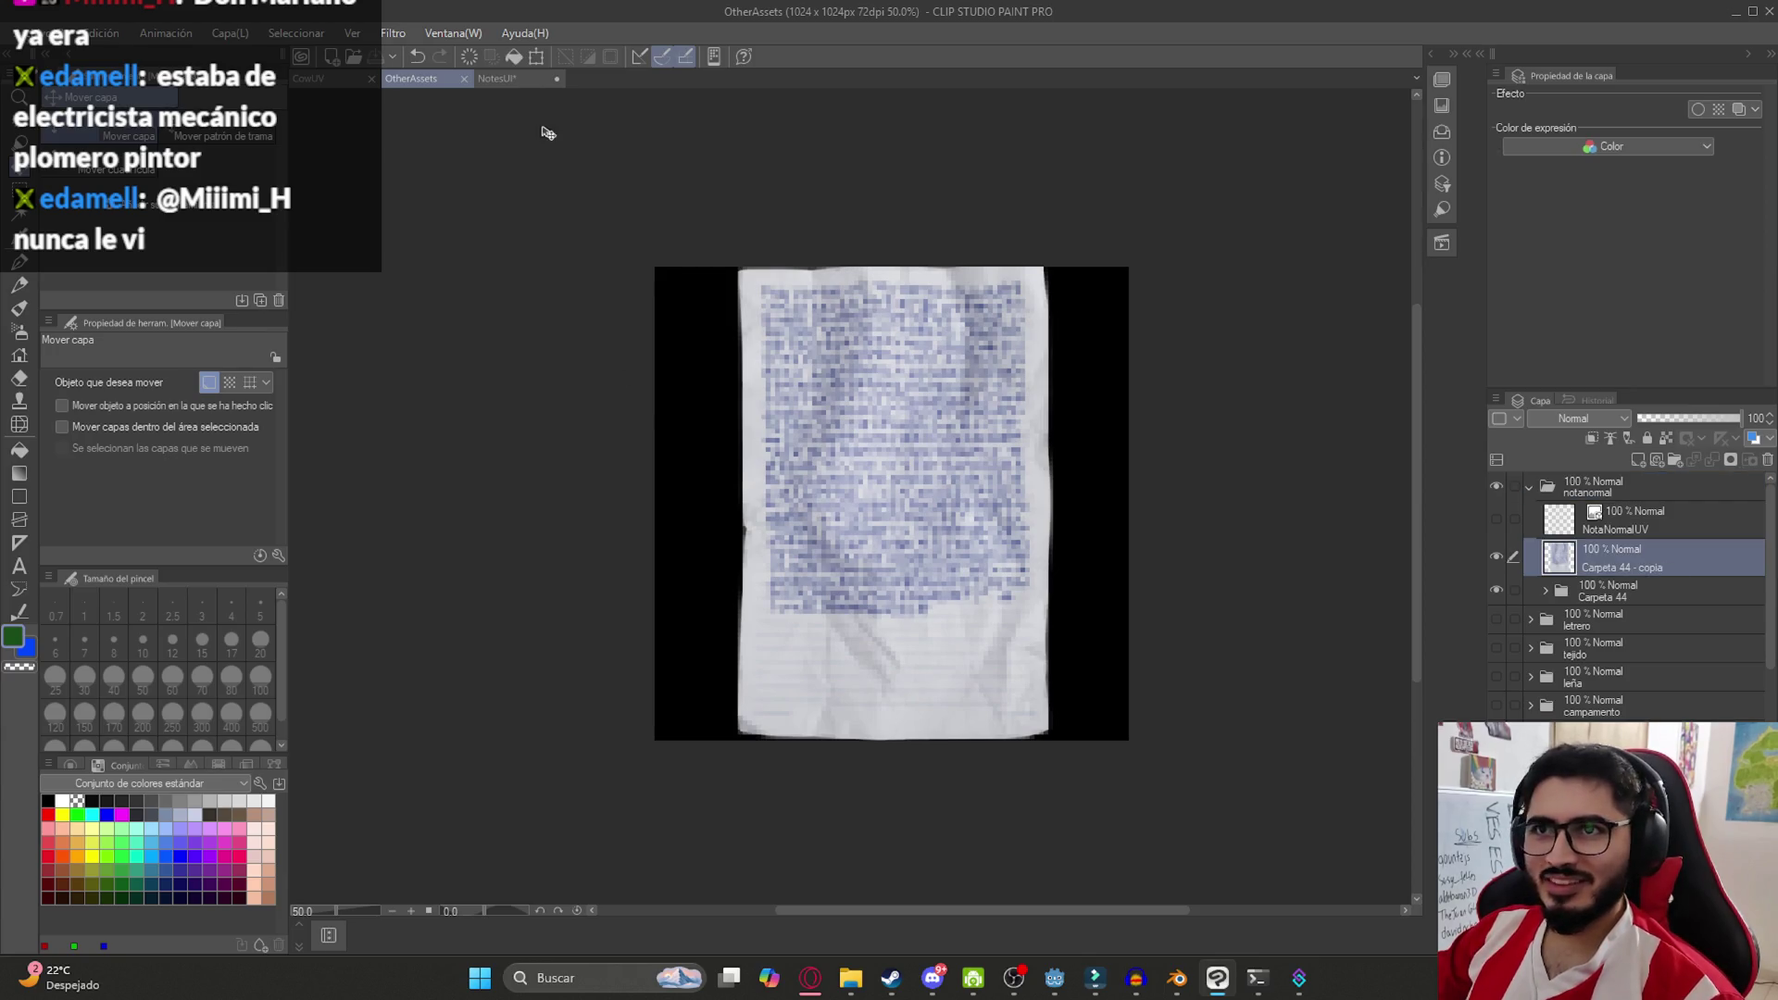
left_click(517, 83)
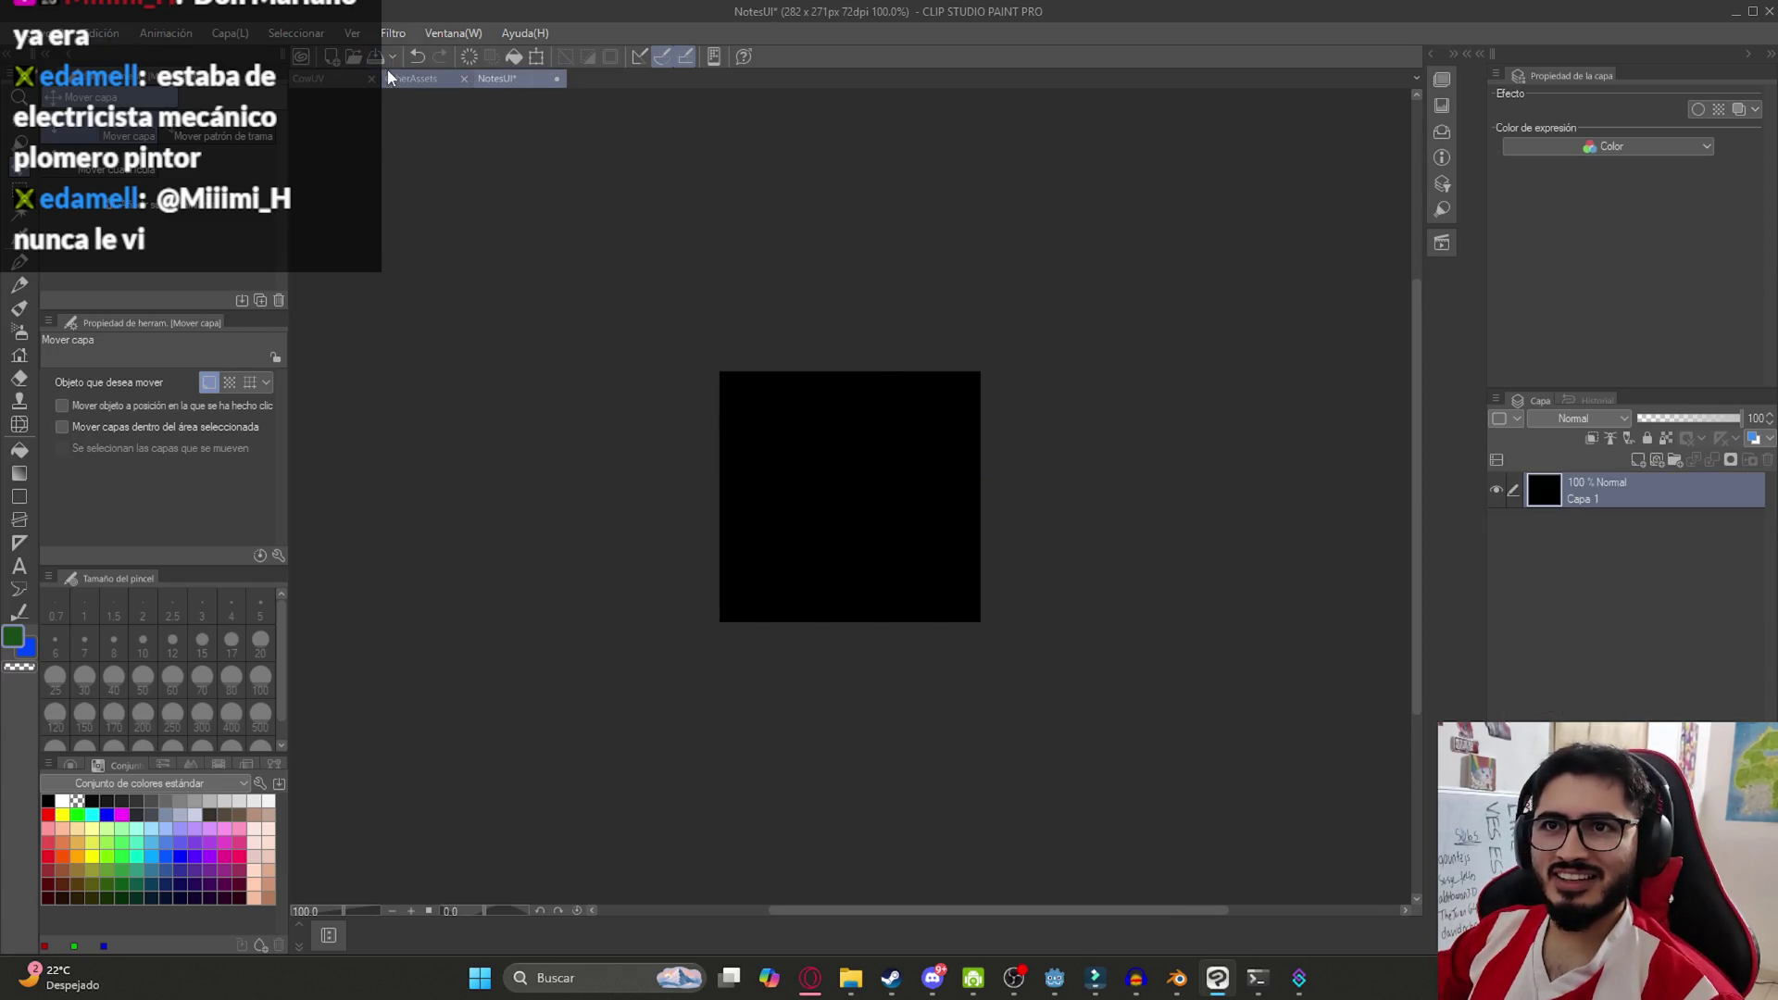
left_click(408, 77)
left_click(92, 35)
left_click(214, 529)
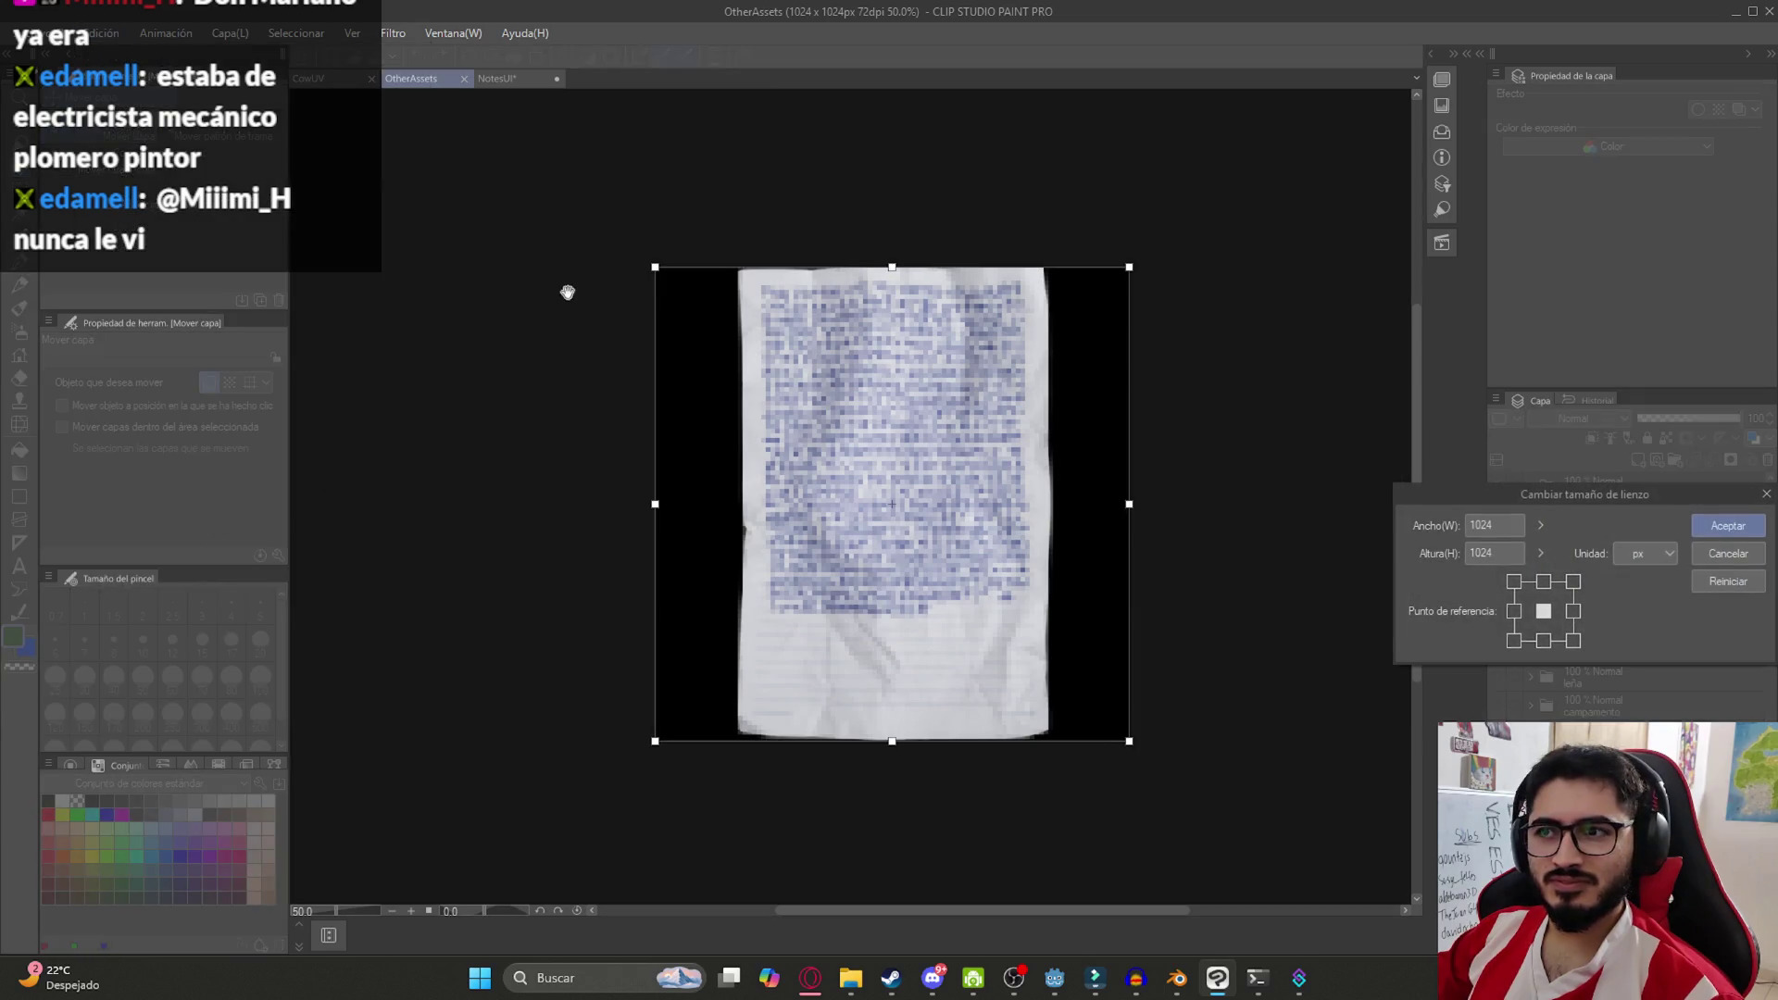
left_click(1728, 553)
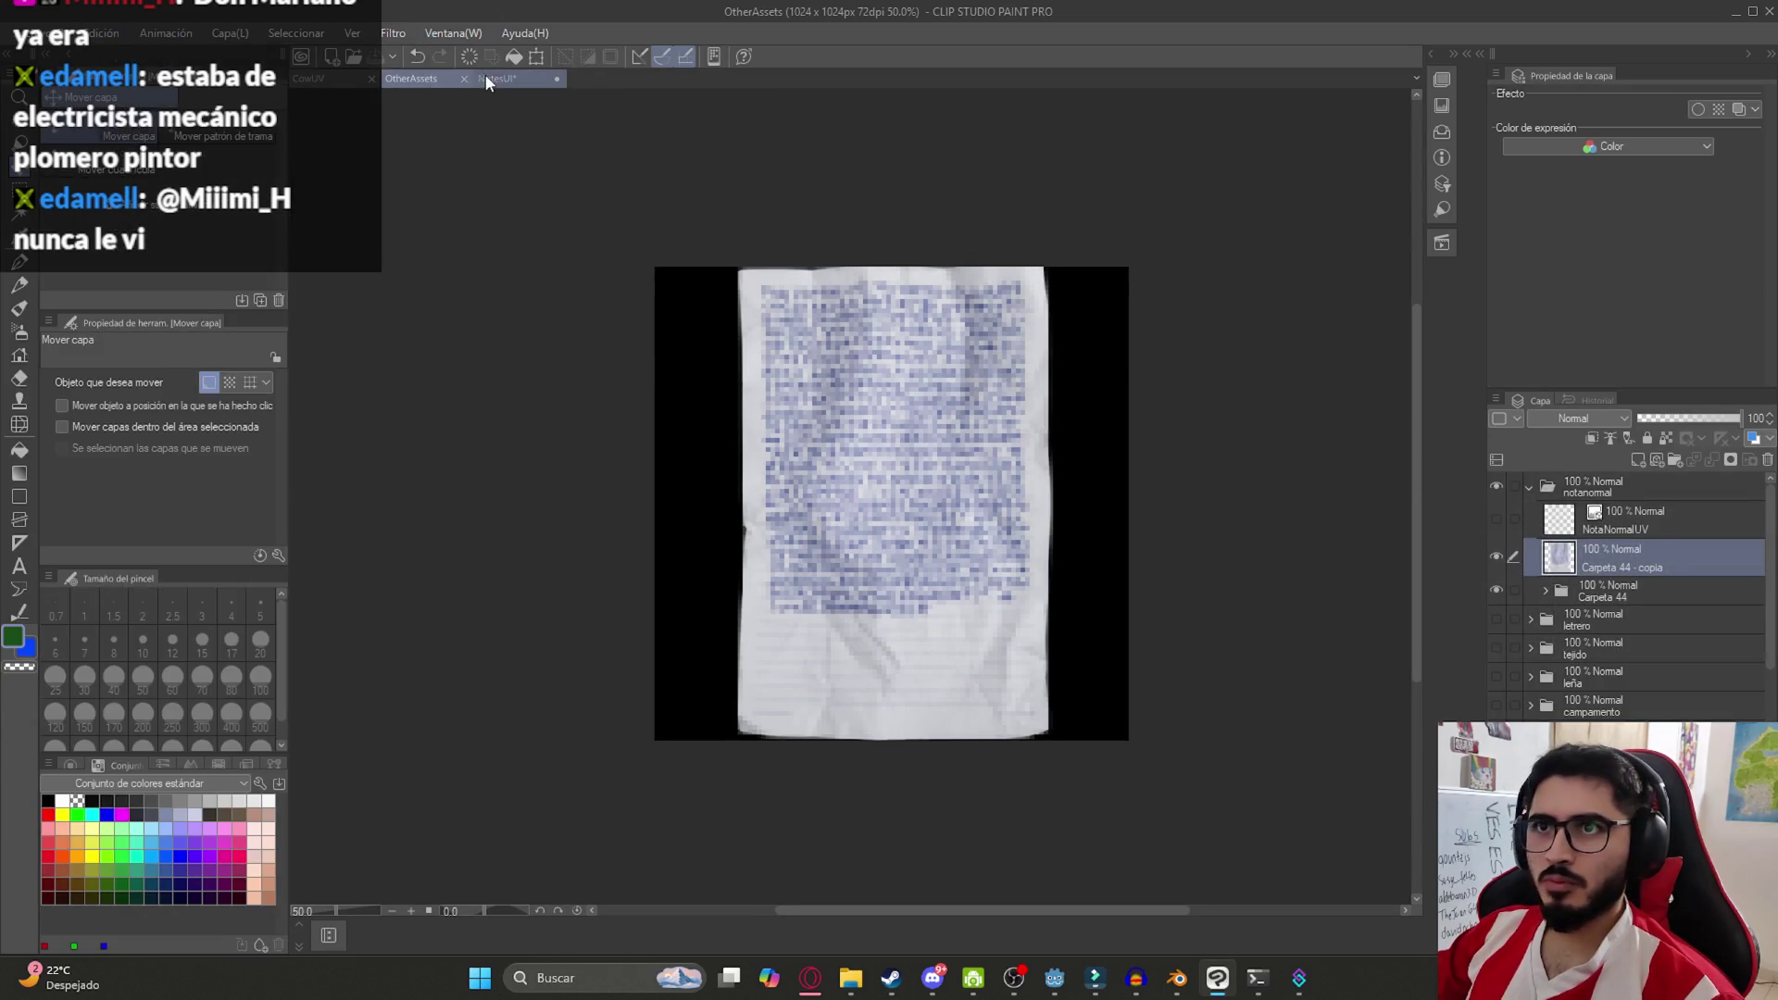
Resize the NotesUI canvas to 1024 x 1024 px and paste the paper image as a layer
left_click(500, 78)
left_click(93, 34)
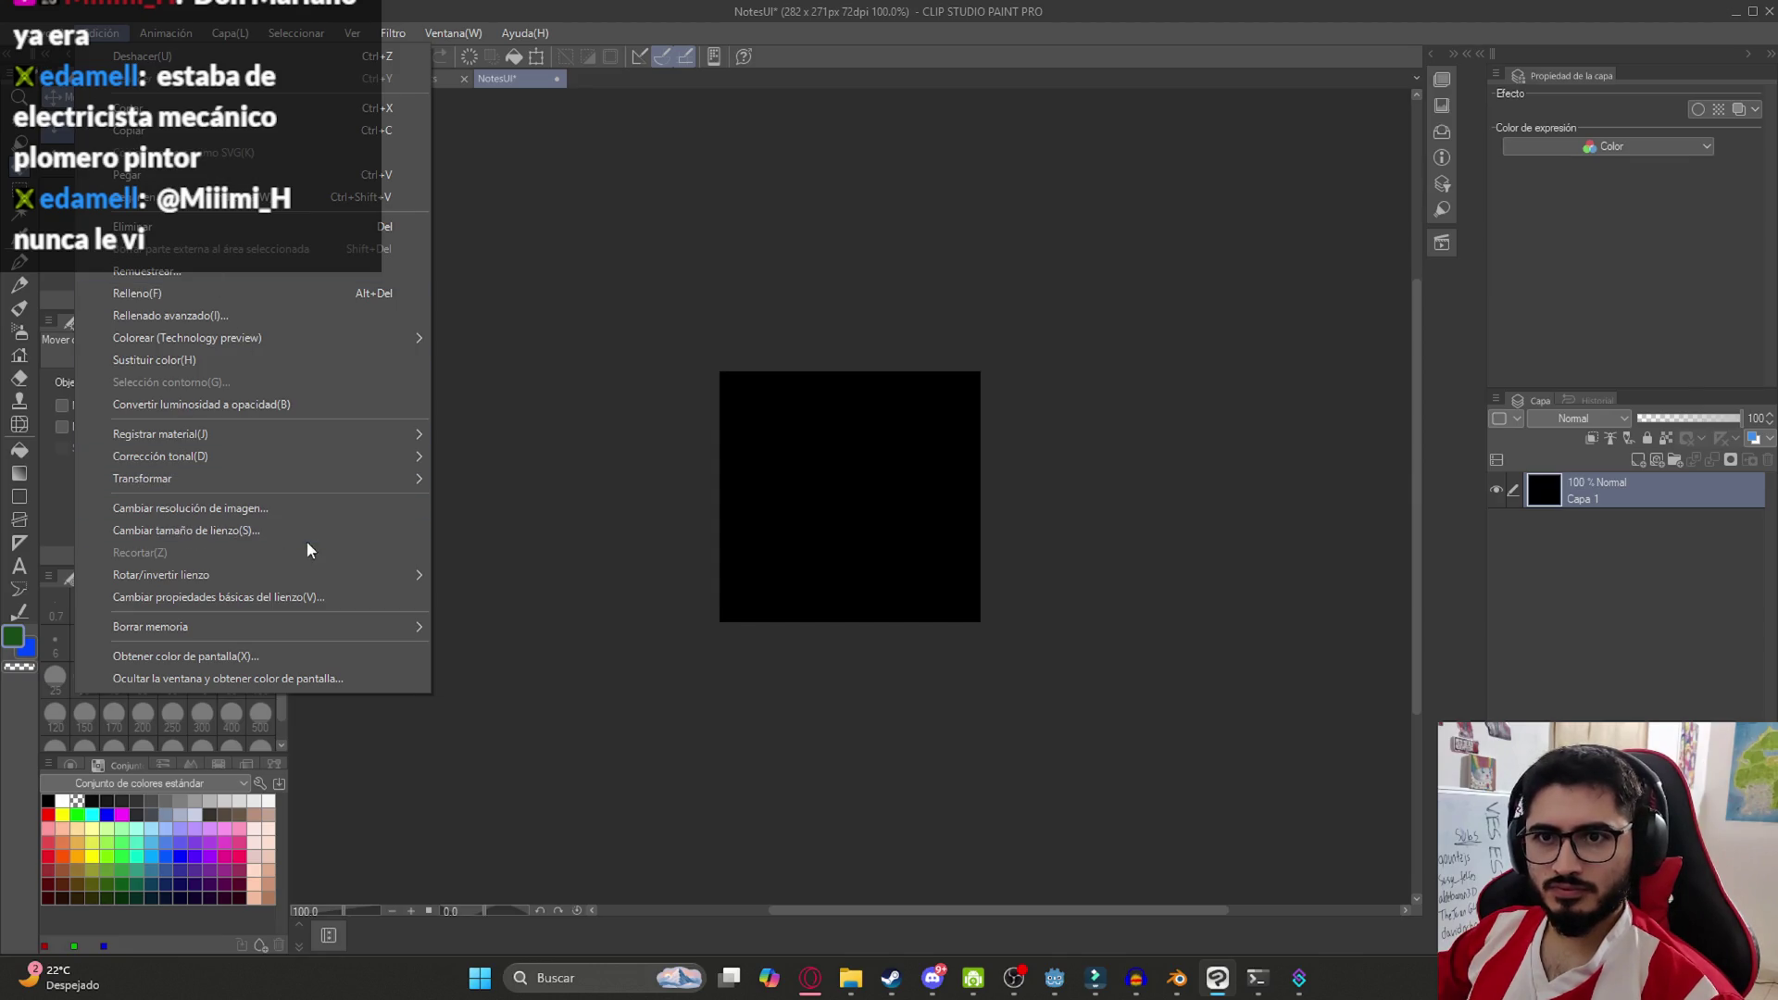
left_click(308, 531)
double_click(1510, 525)
type("1024")
key("Tab")
type("1024")
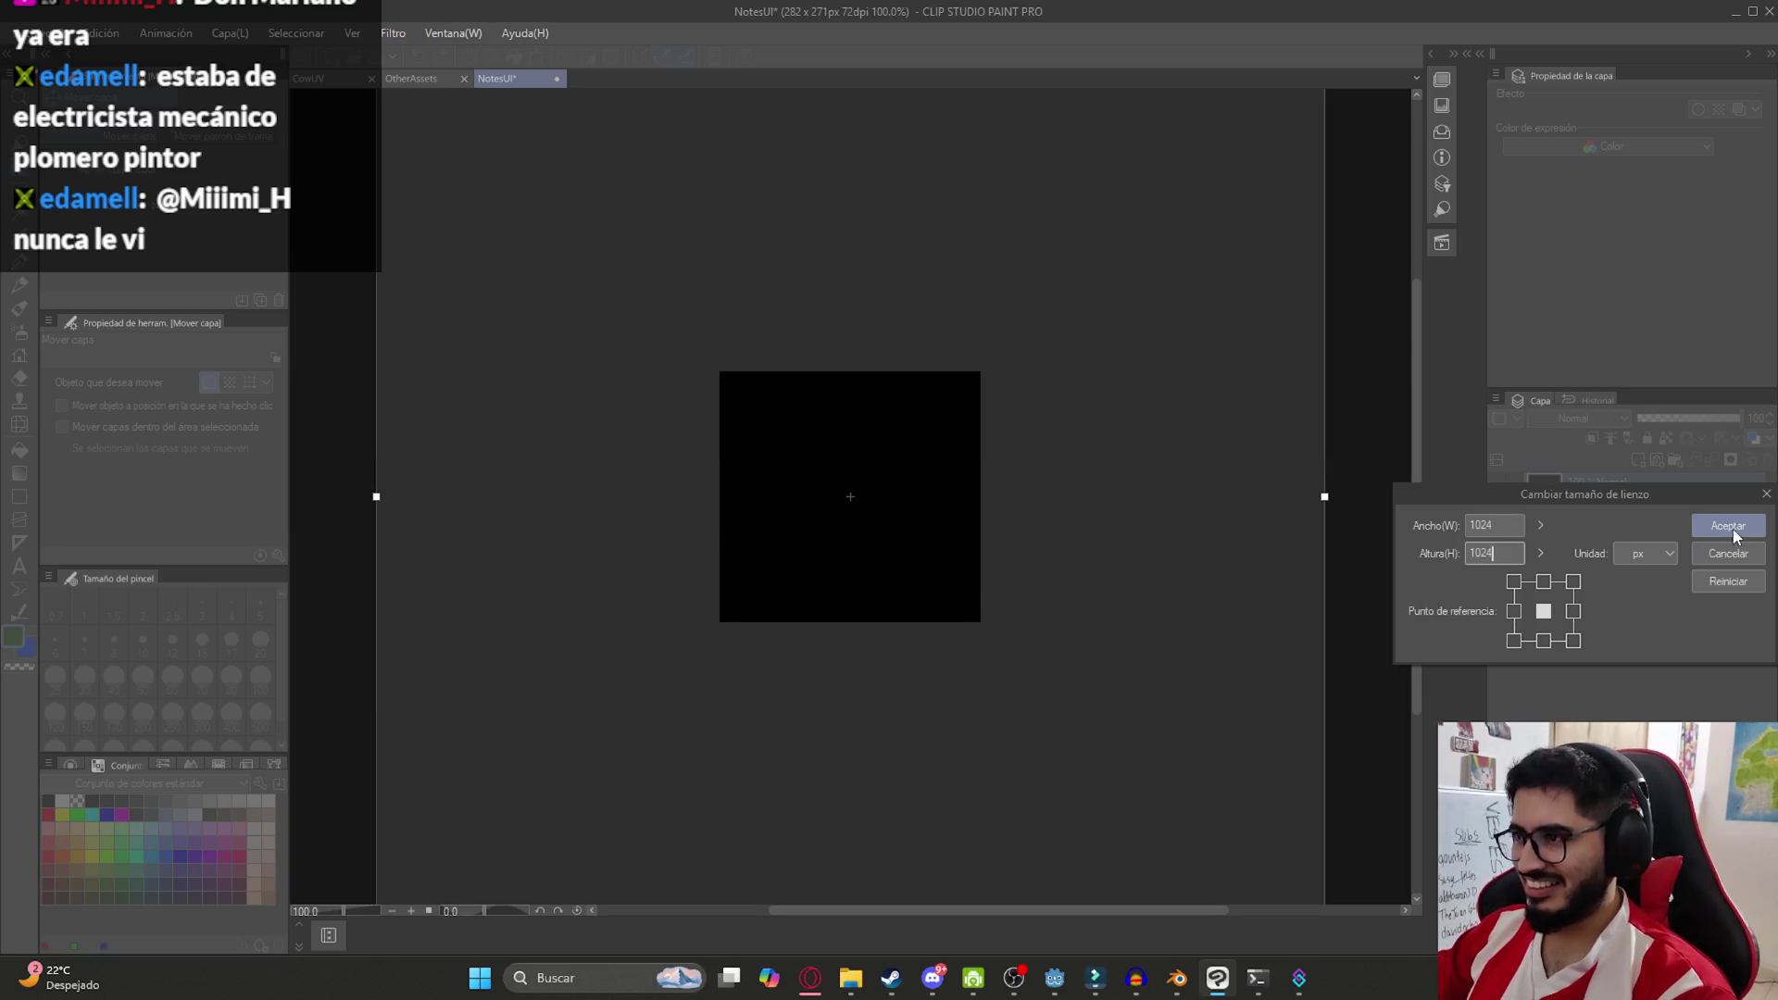
left_click(1728, 525)
scroll(1118, 425, "down", 3)
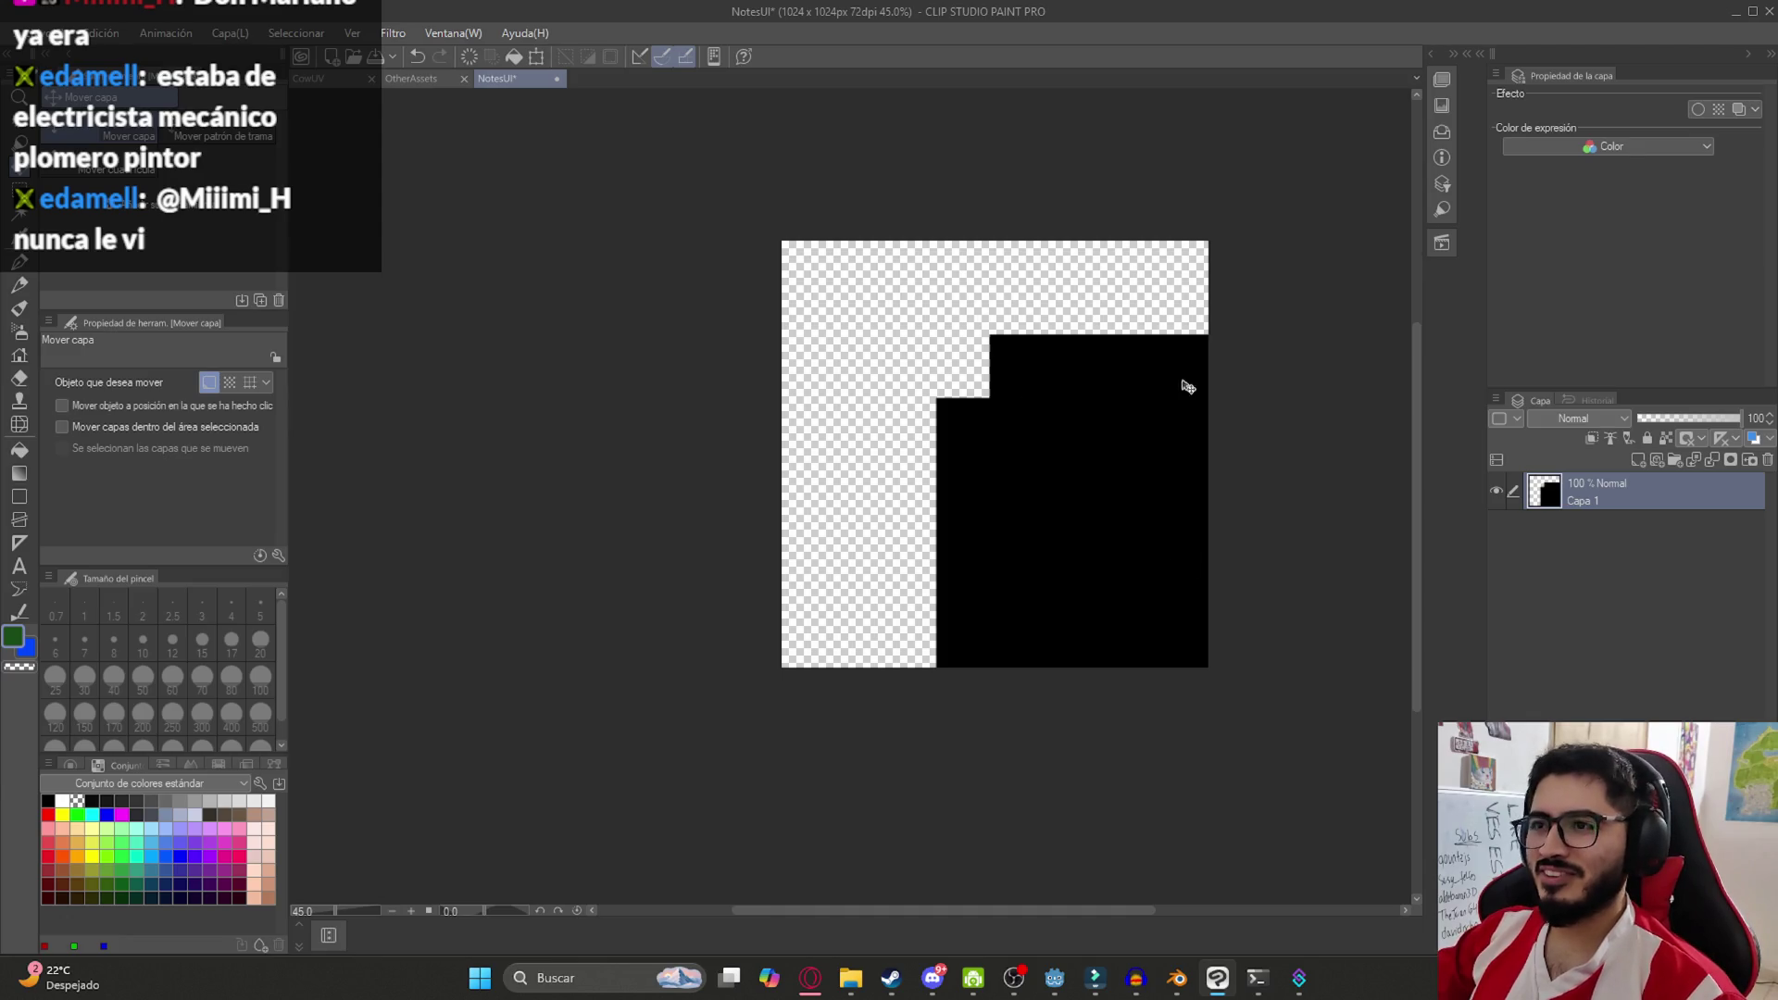
key("ctrl+v")
Fill Capa 1 with black across the whole canvas using the rectangle tool
left_click(1653, 531)
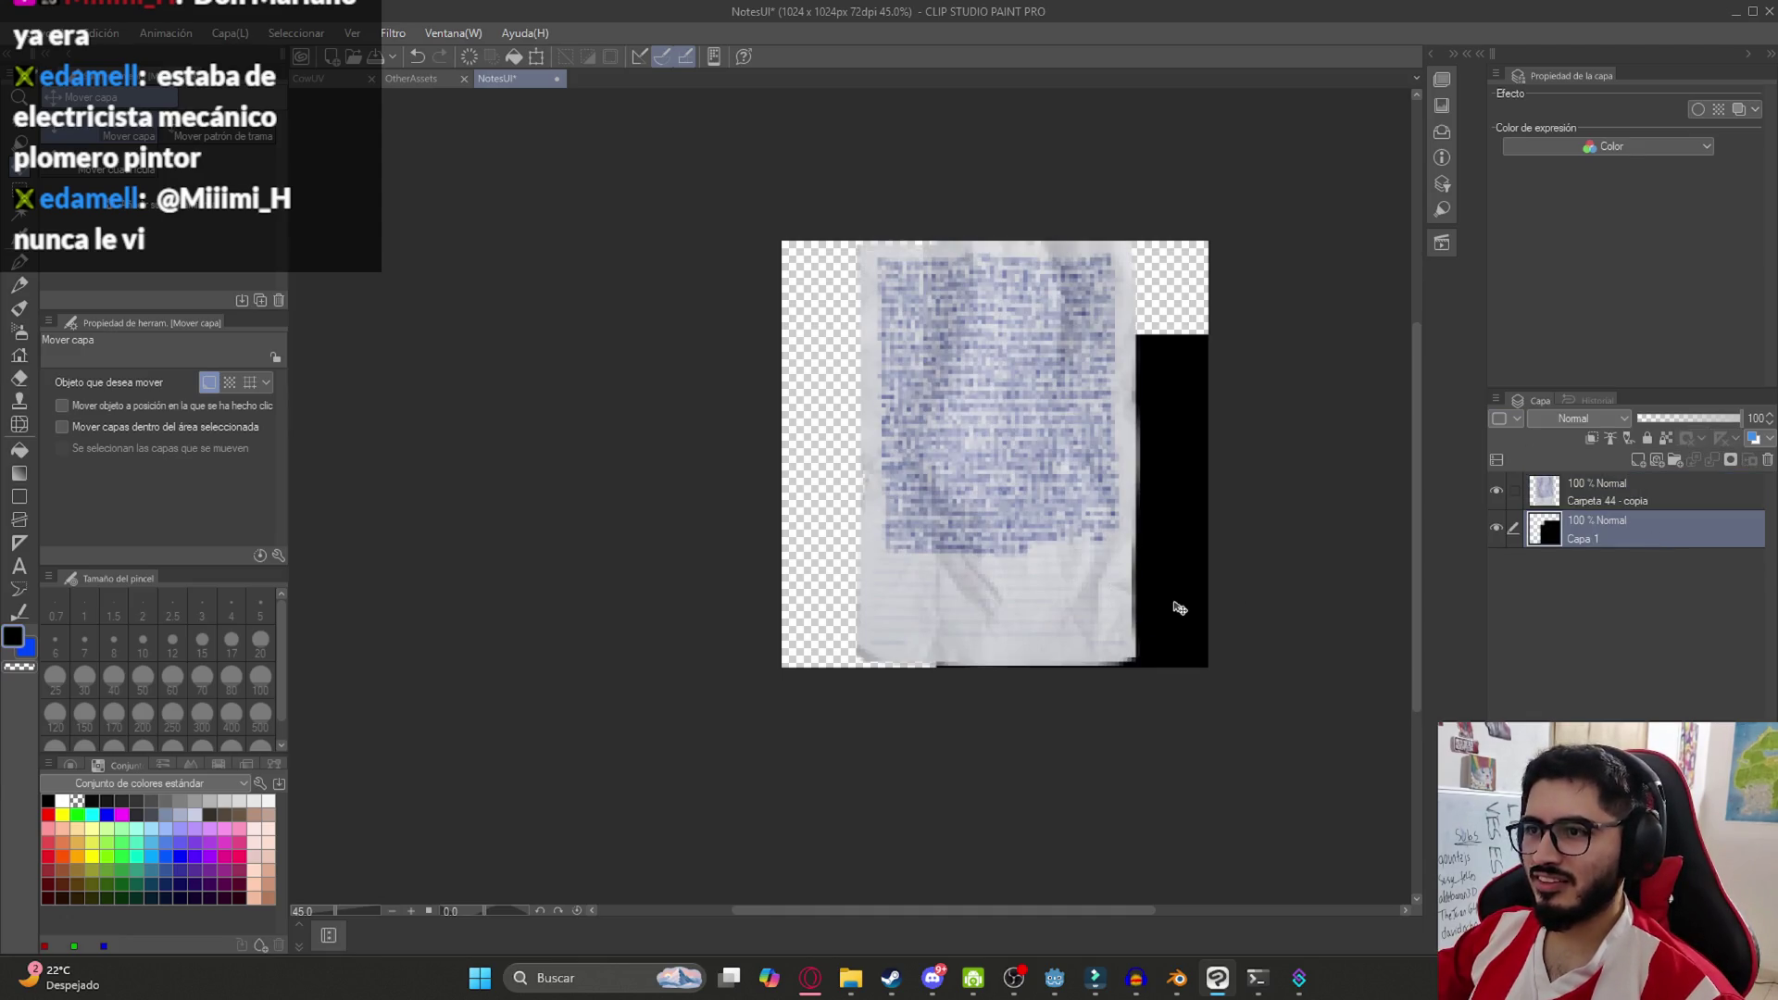
key("u")
left_click_drag(565, 153, 1150, 756)
mouse_move(1166, 384)
left_mouse_down()
mouse_move(1107, 383)
mouse_move(892, 482)
left_mouse_up()
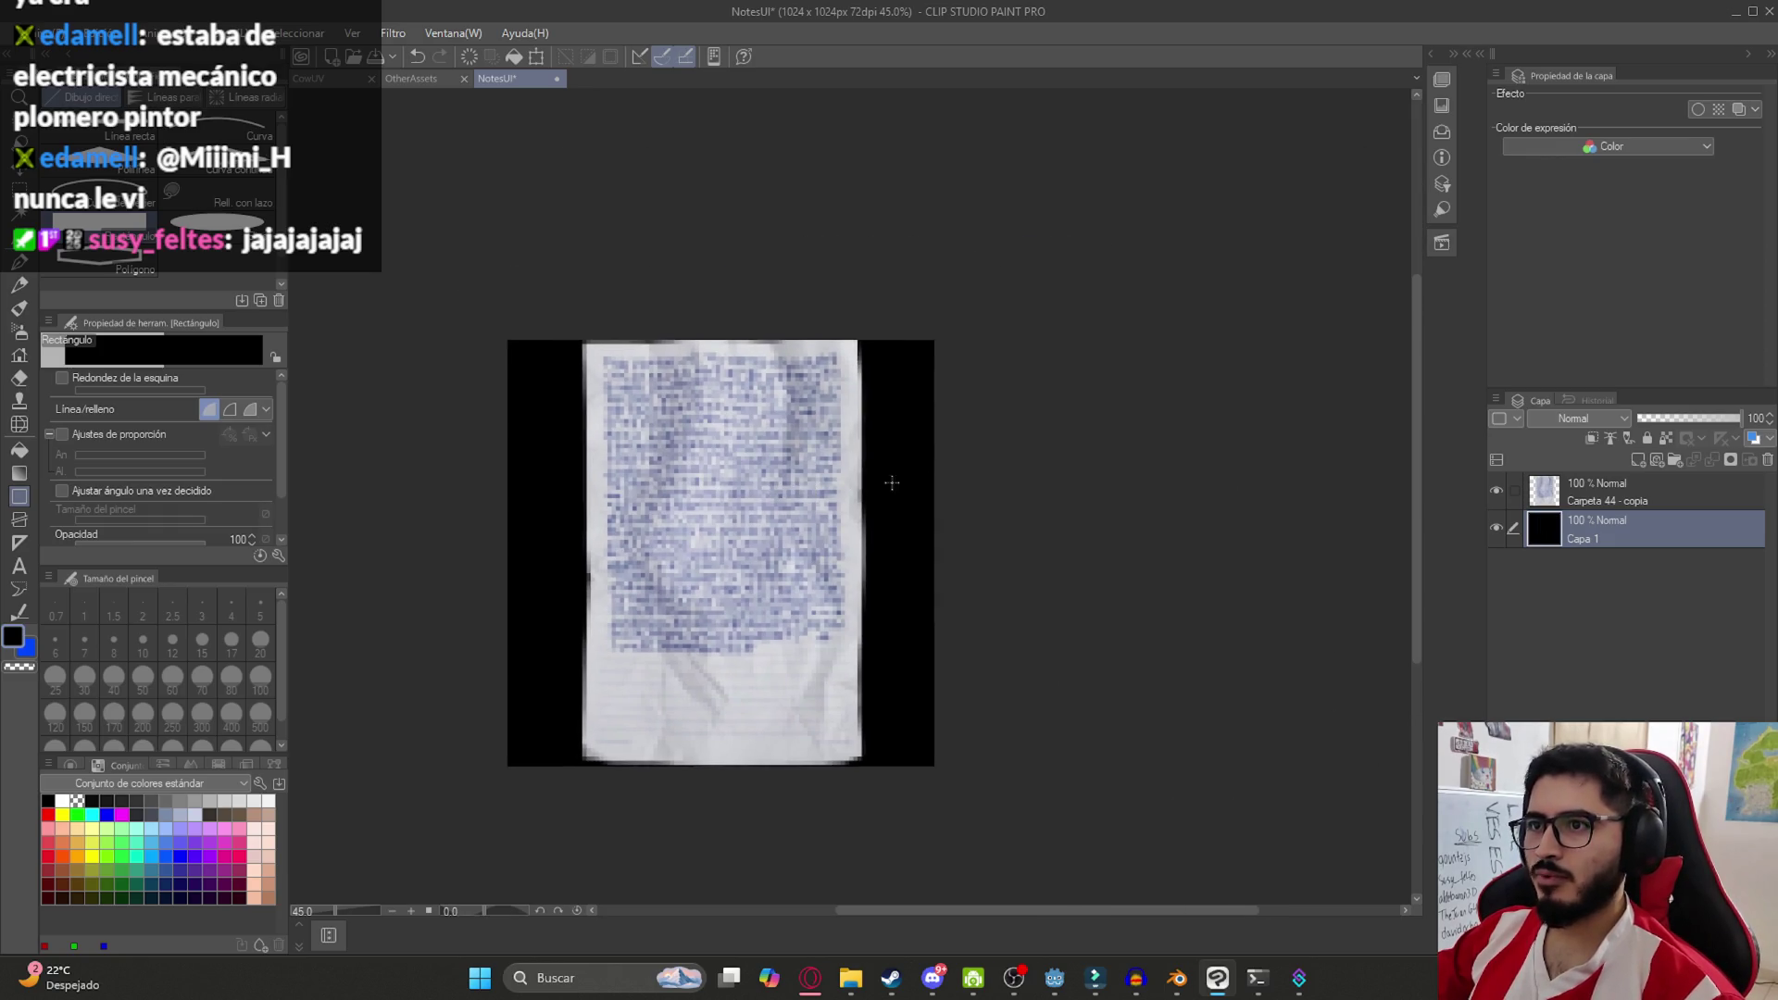
Select the paper layer, undo its last change, and hide the black Capa 1 background
left_click(1592, 500)
scroll(689, 654, "up", 3)
key("k")
key("ctrl+z")
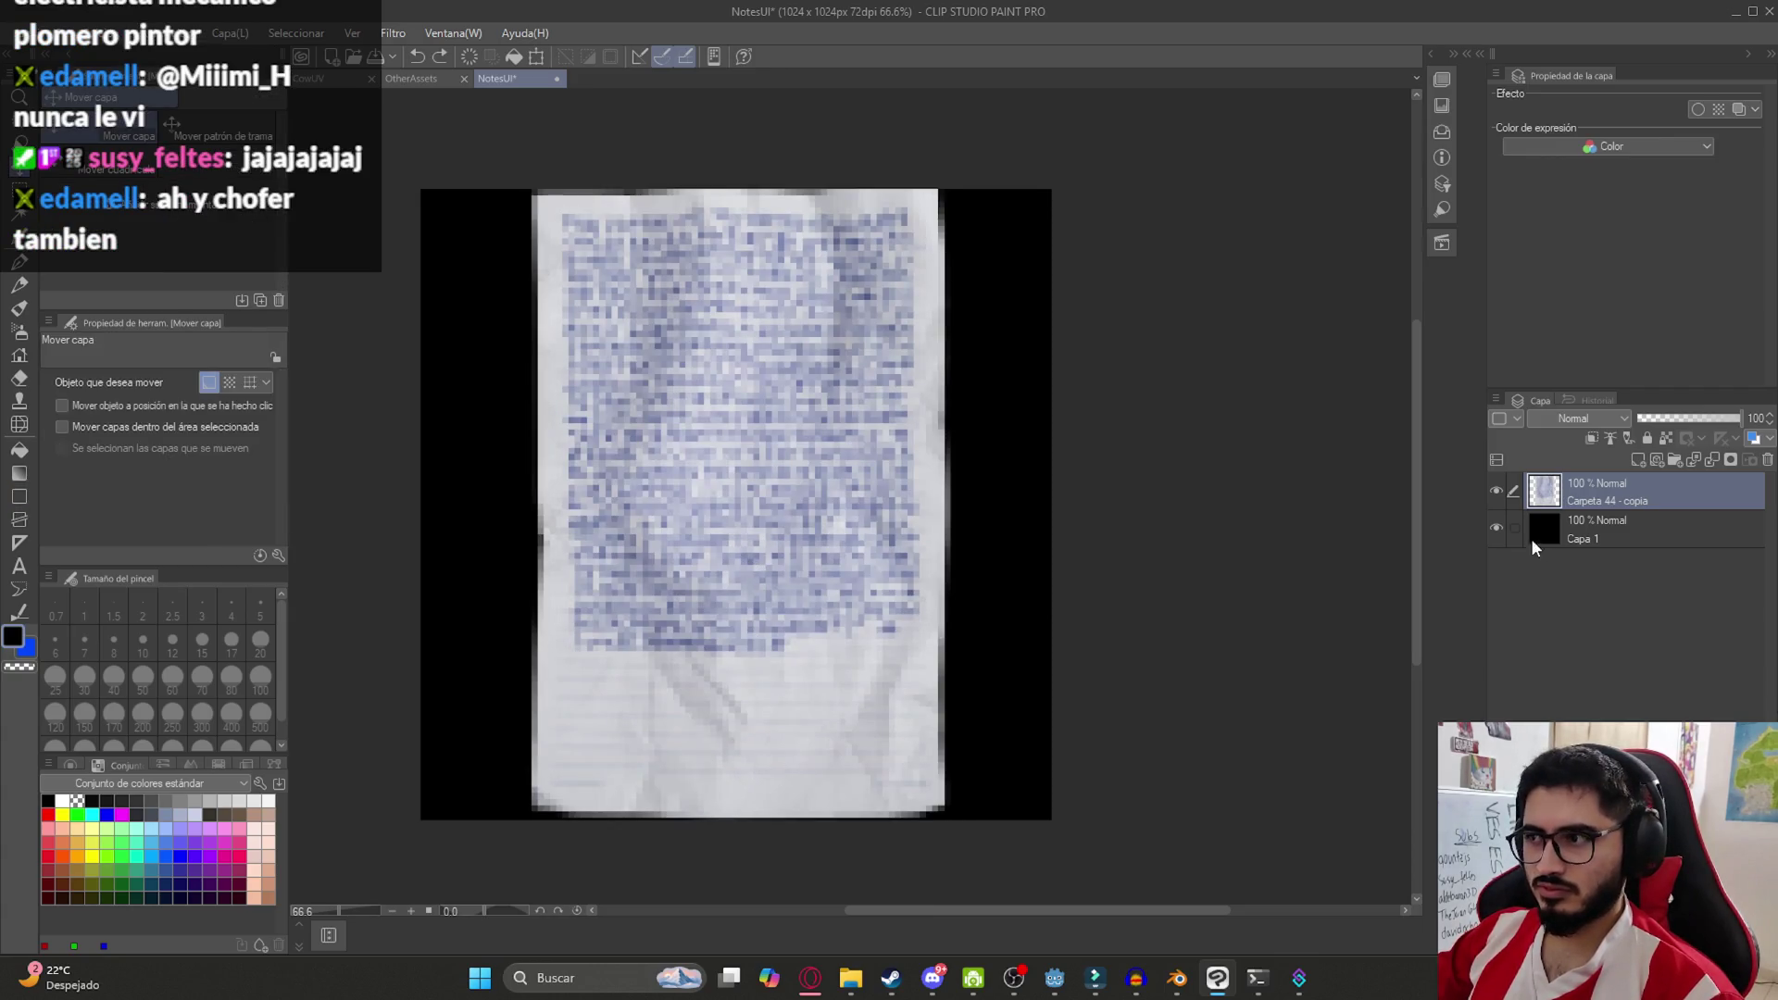
left_click(1497, 526)
Shrink the paper to 97 percent and drag its corners into a first perspective skew
key("ctrl+t")
left_click_drag(728, 825, 1161, 421)
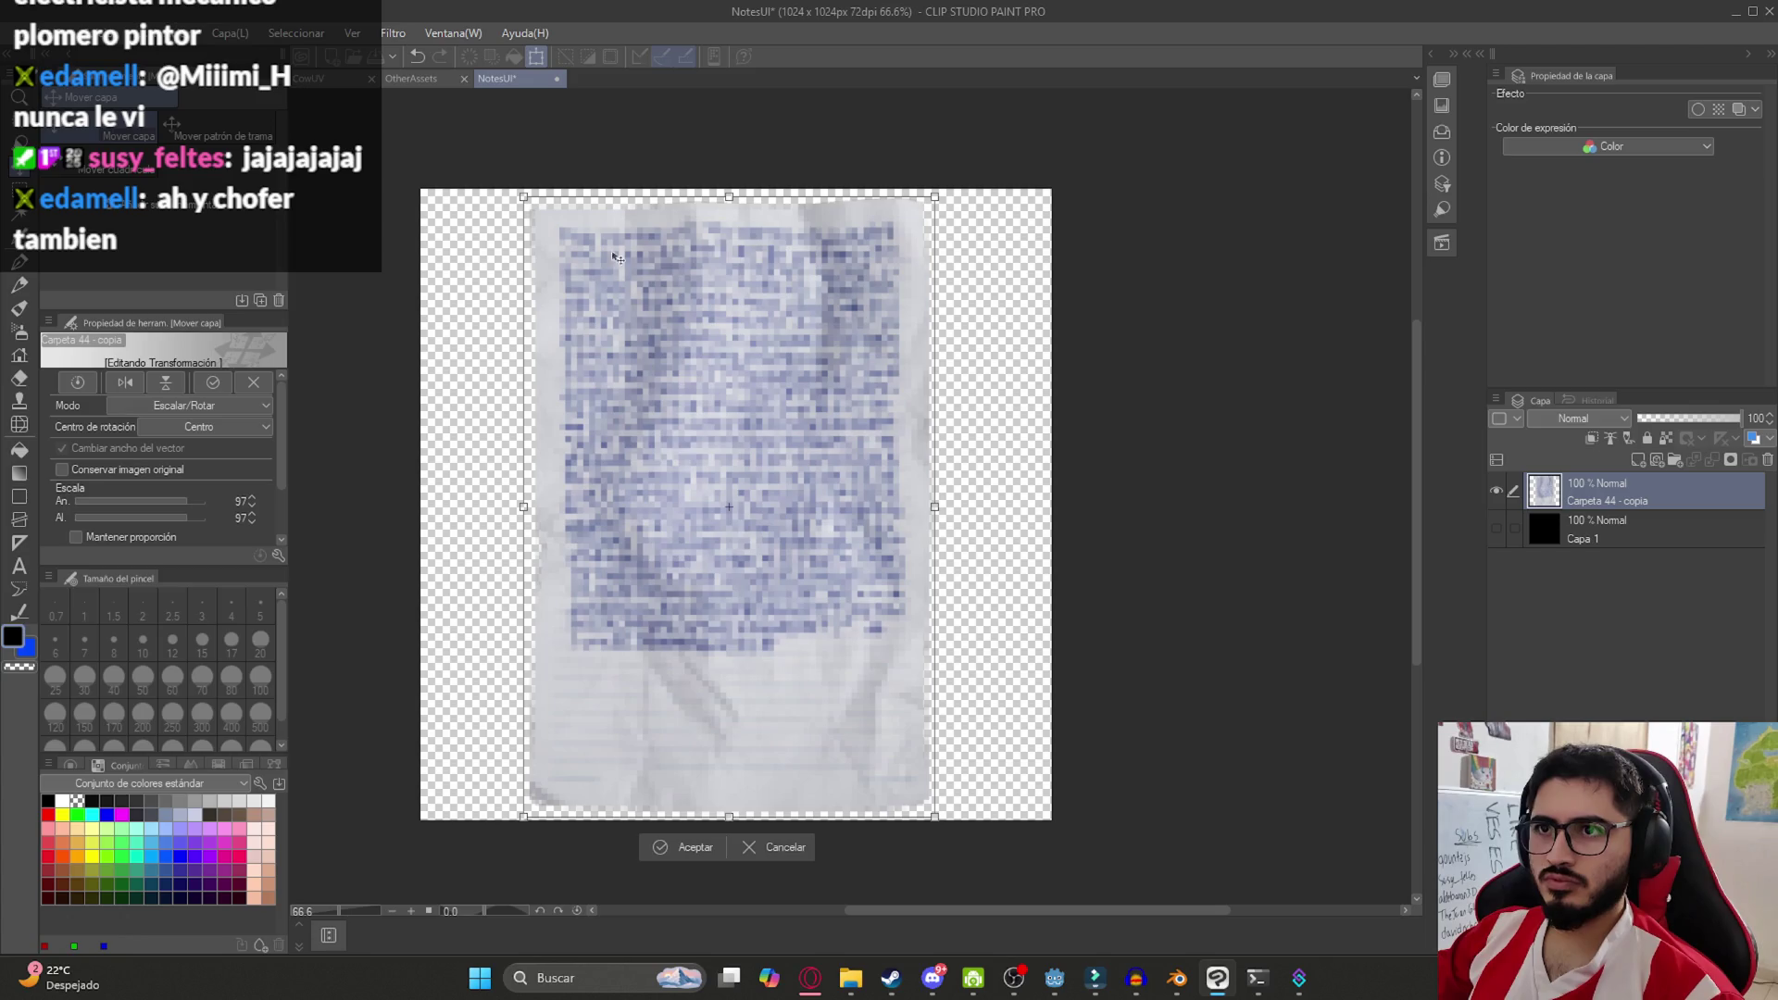
mouse_move(936, 197)
left_mouse_down()
mouse_move(1019, 255)
mouse_move(986, 237)
mouse_move(1002, 206)
left_mouse_up()
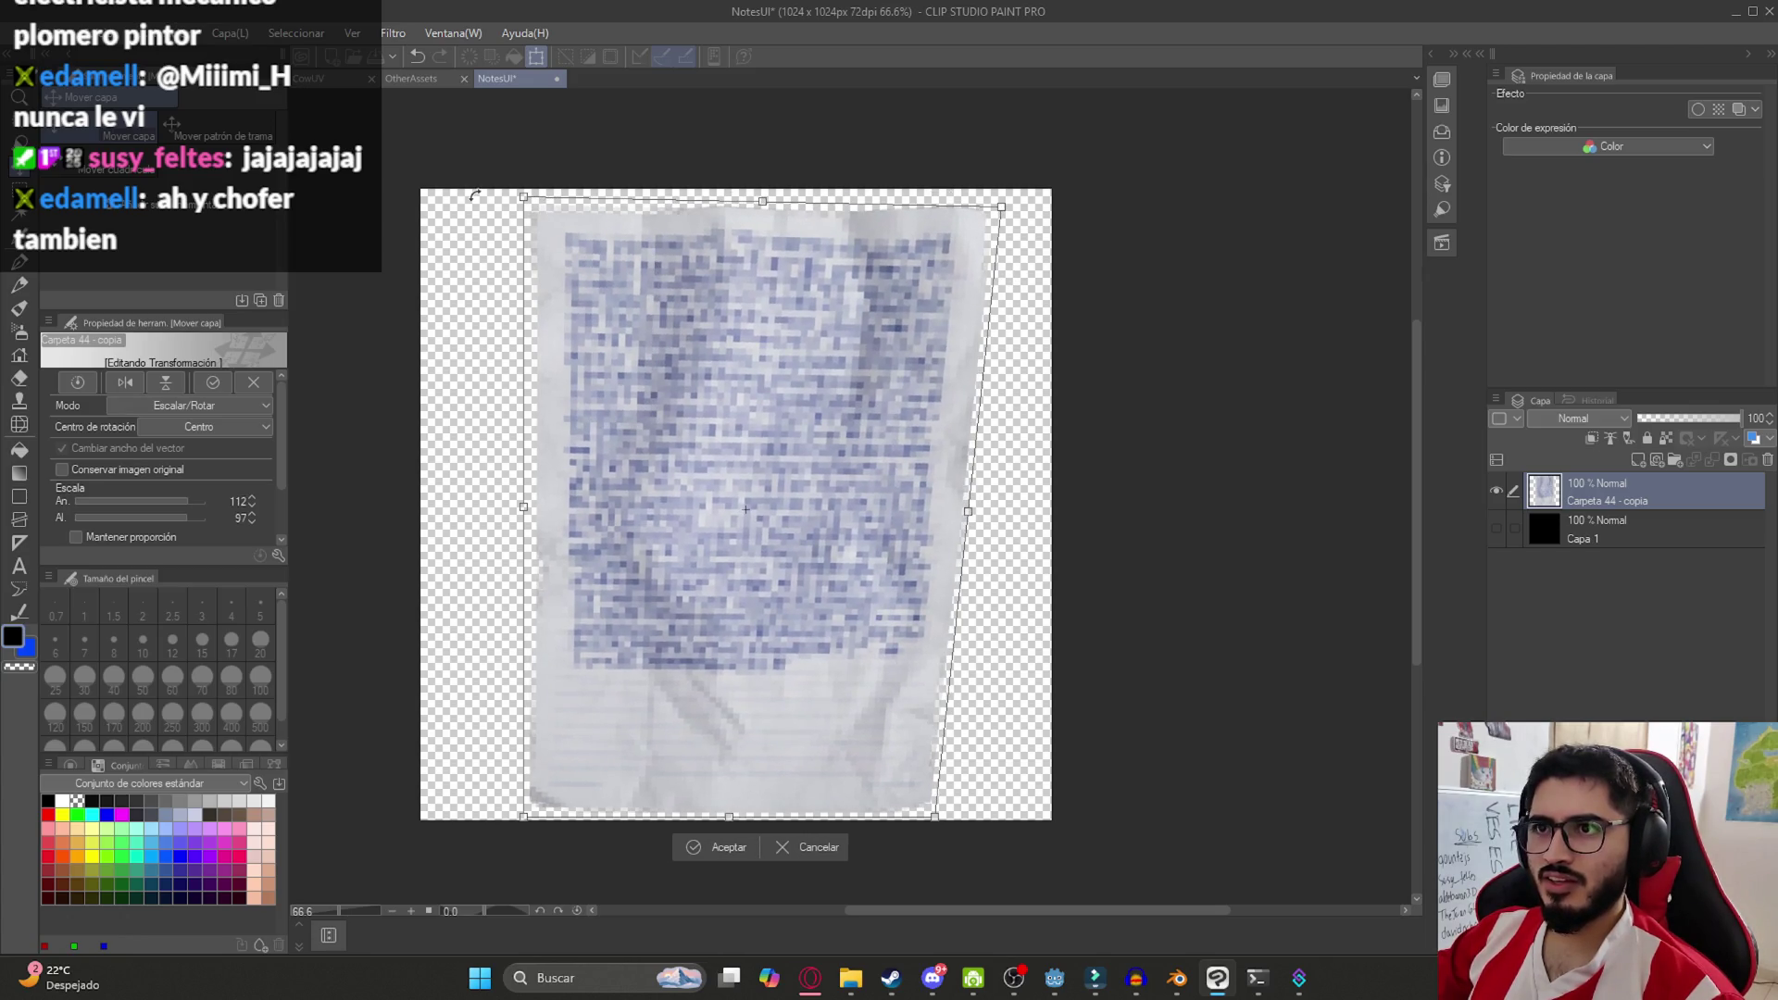
left_click_drag(524, 200, 688, 203)
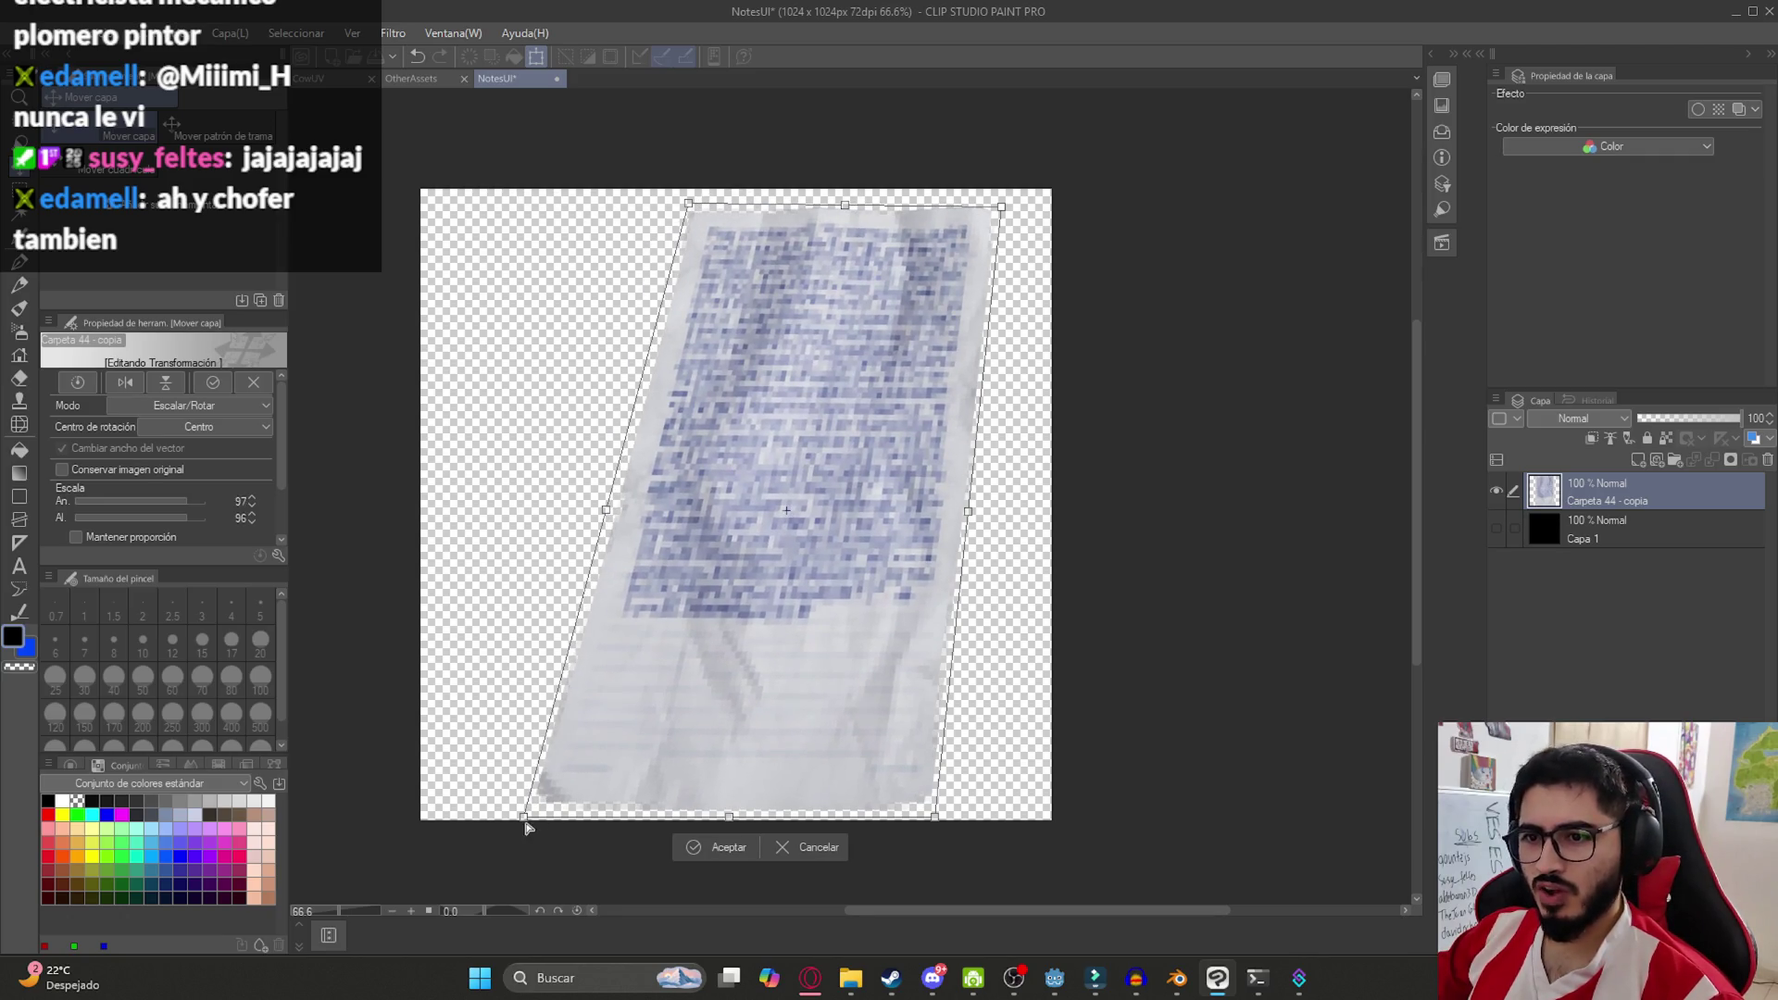
left_click_drag(530, 817, 429, 784)
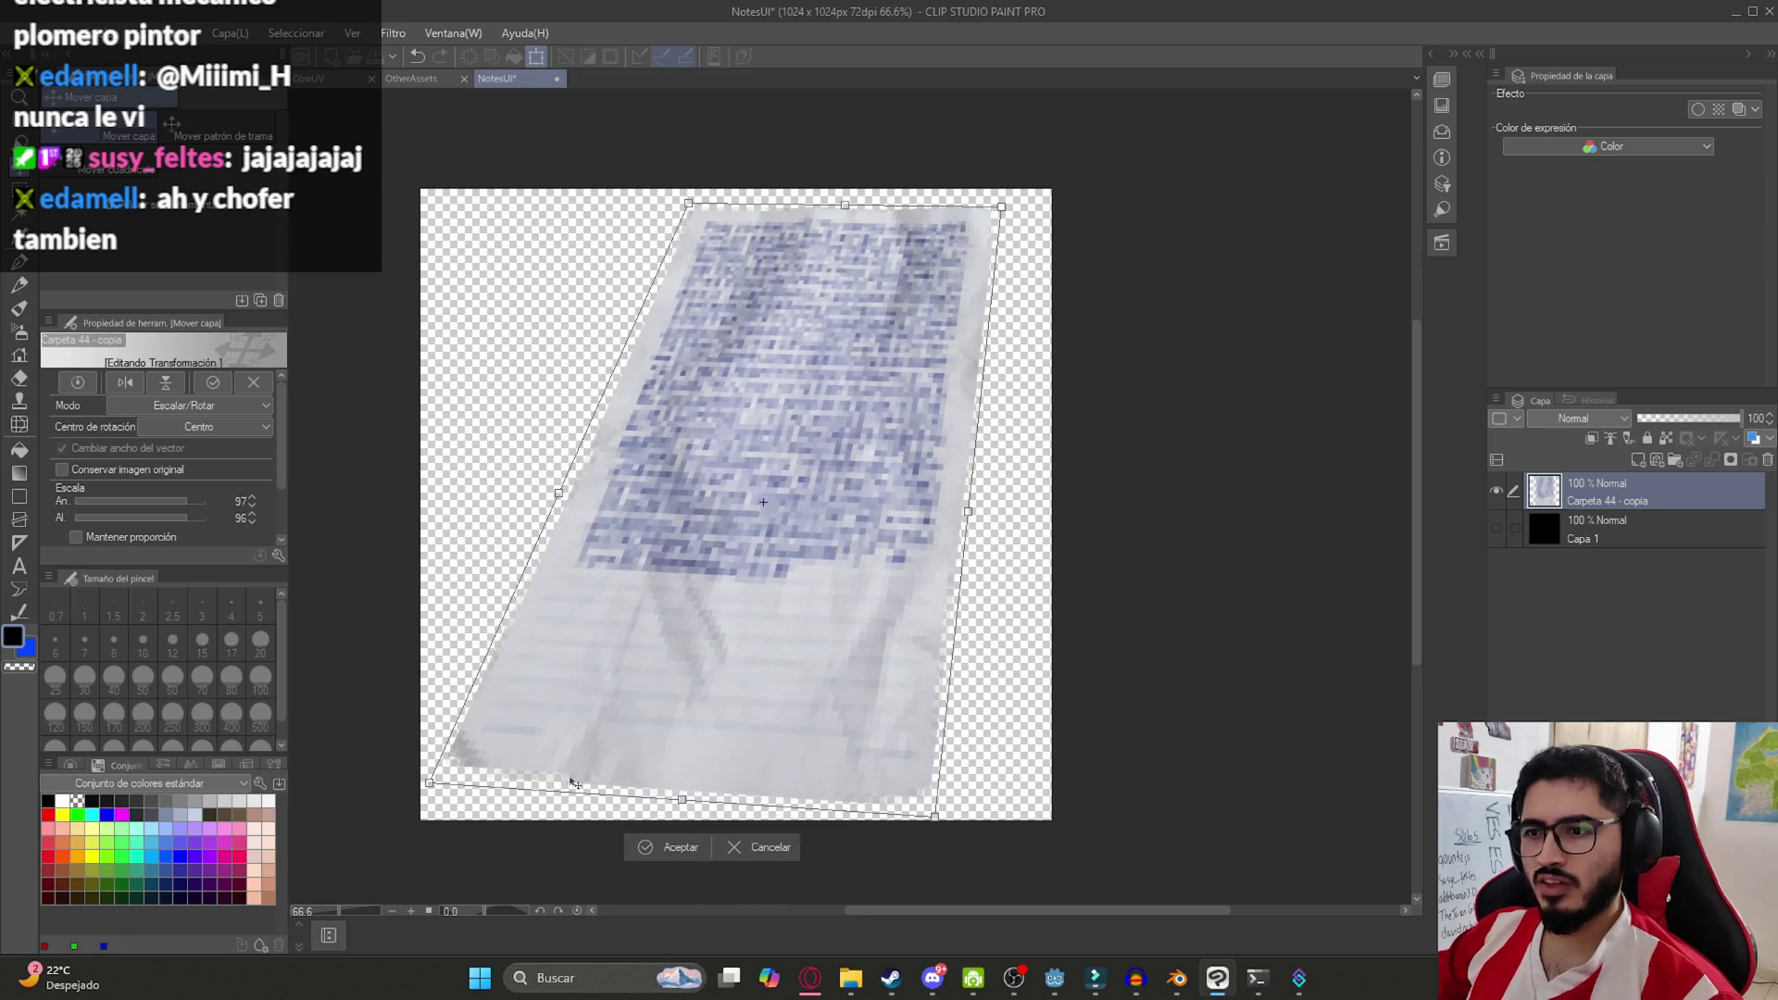
mouse_move(934, 815)
left_mouse_down()
mouse_move(889, 785)
mouse_move(958, 770)
mouse_move(949, 787)
left_mouse_up()
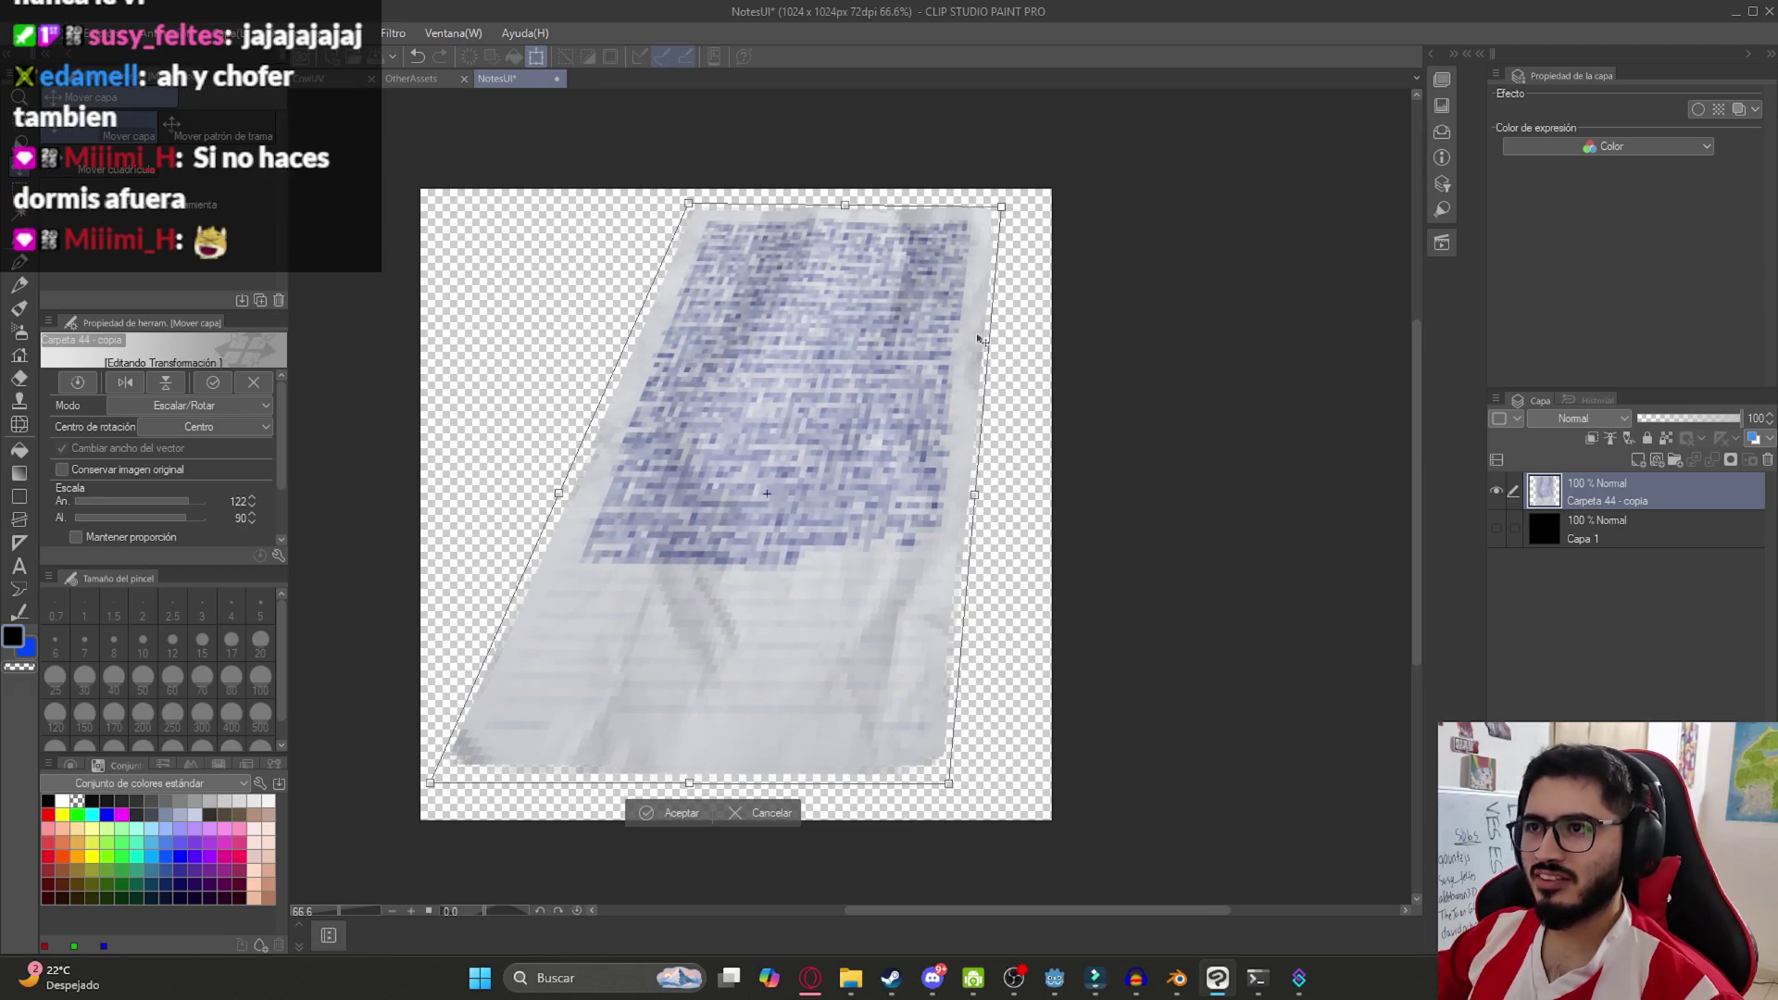
mouse_move(995, 198)
left_mouse_down()
mouse_move(1019, 205)
mouse_move(963, 268)
mouse_move(921, 281)
left_mouse_up()
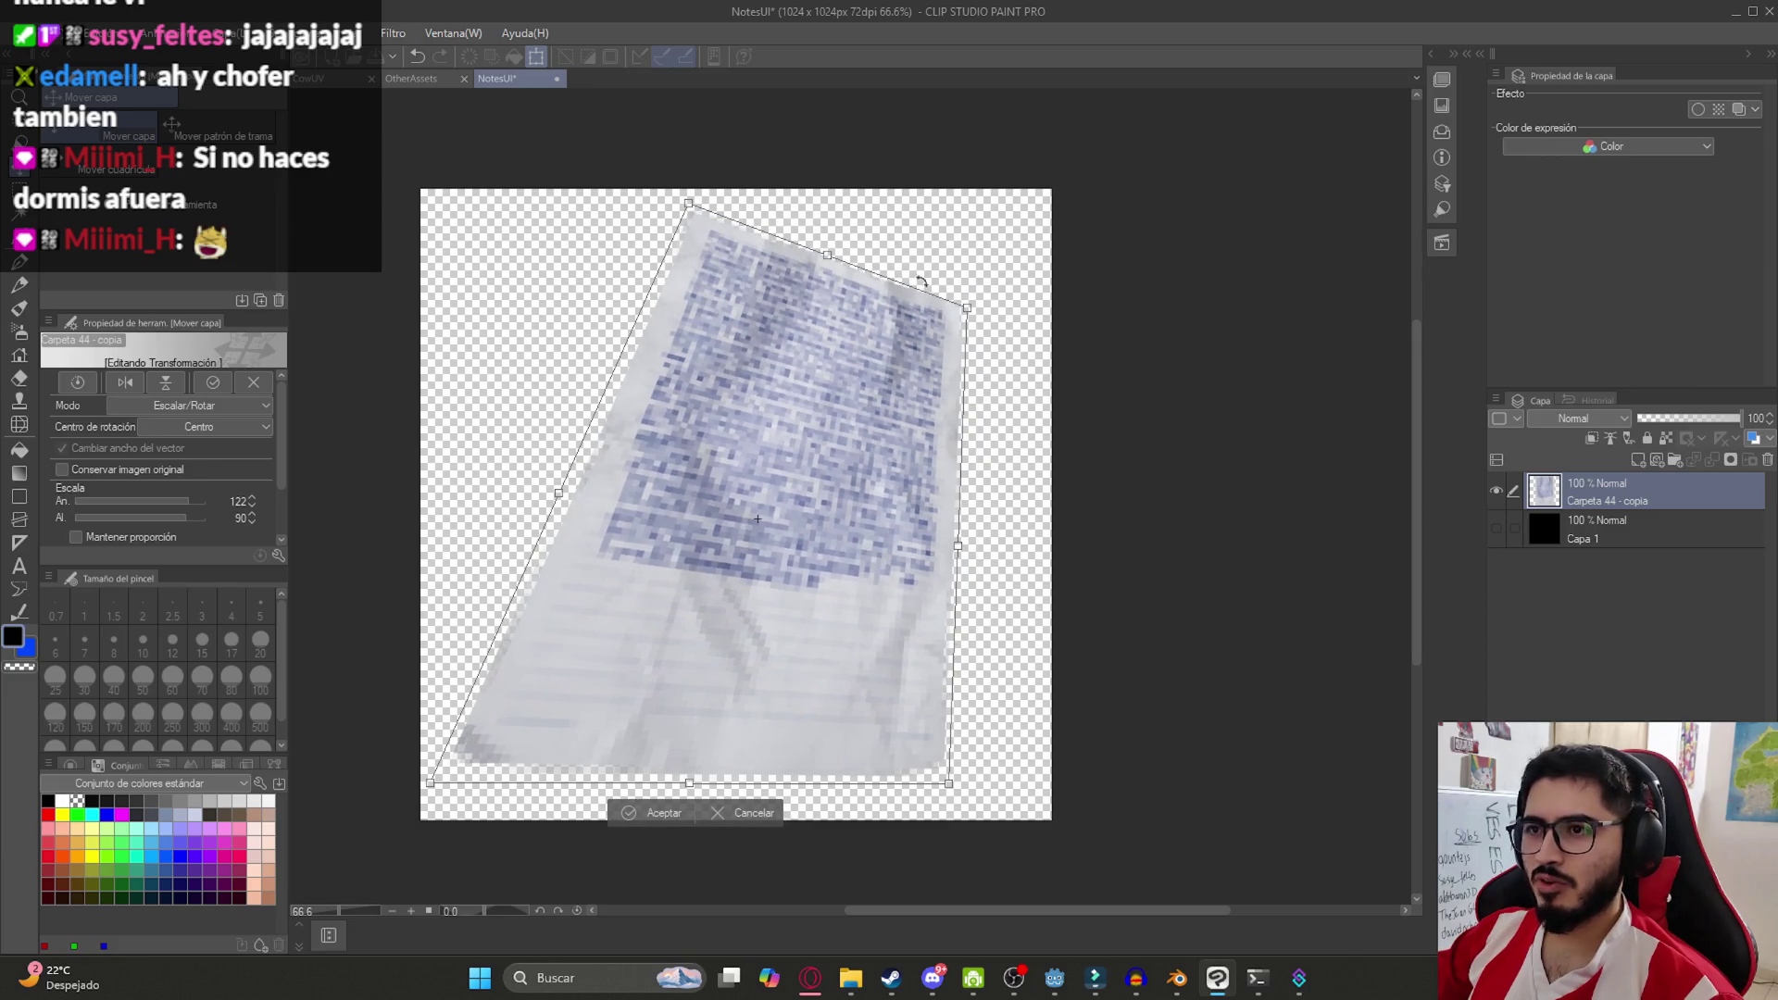
mouse_move(692, 209)
left_mouse_down()
mouse_move(519, 200)
mouse_move(596, 252)
mouse_move(618, 315)
mouse_move(627, 303)
left_mouse_up()
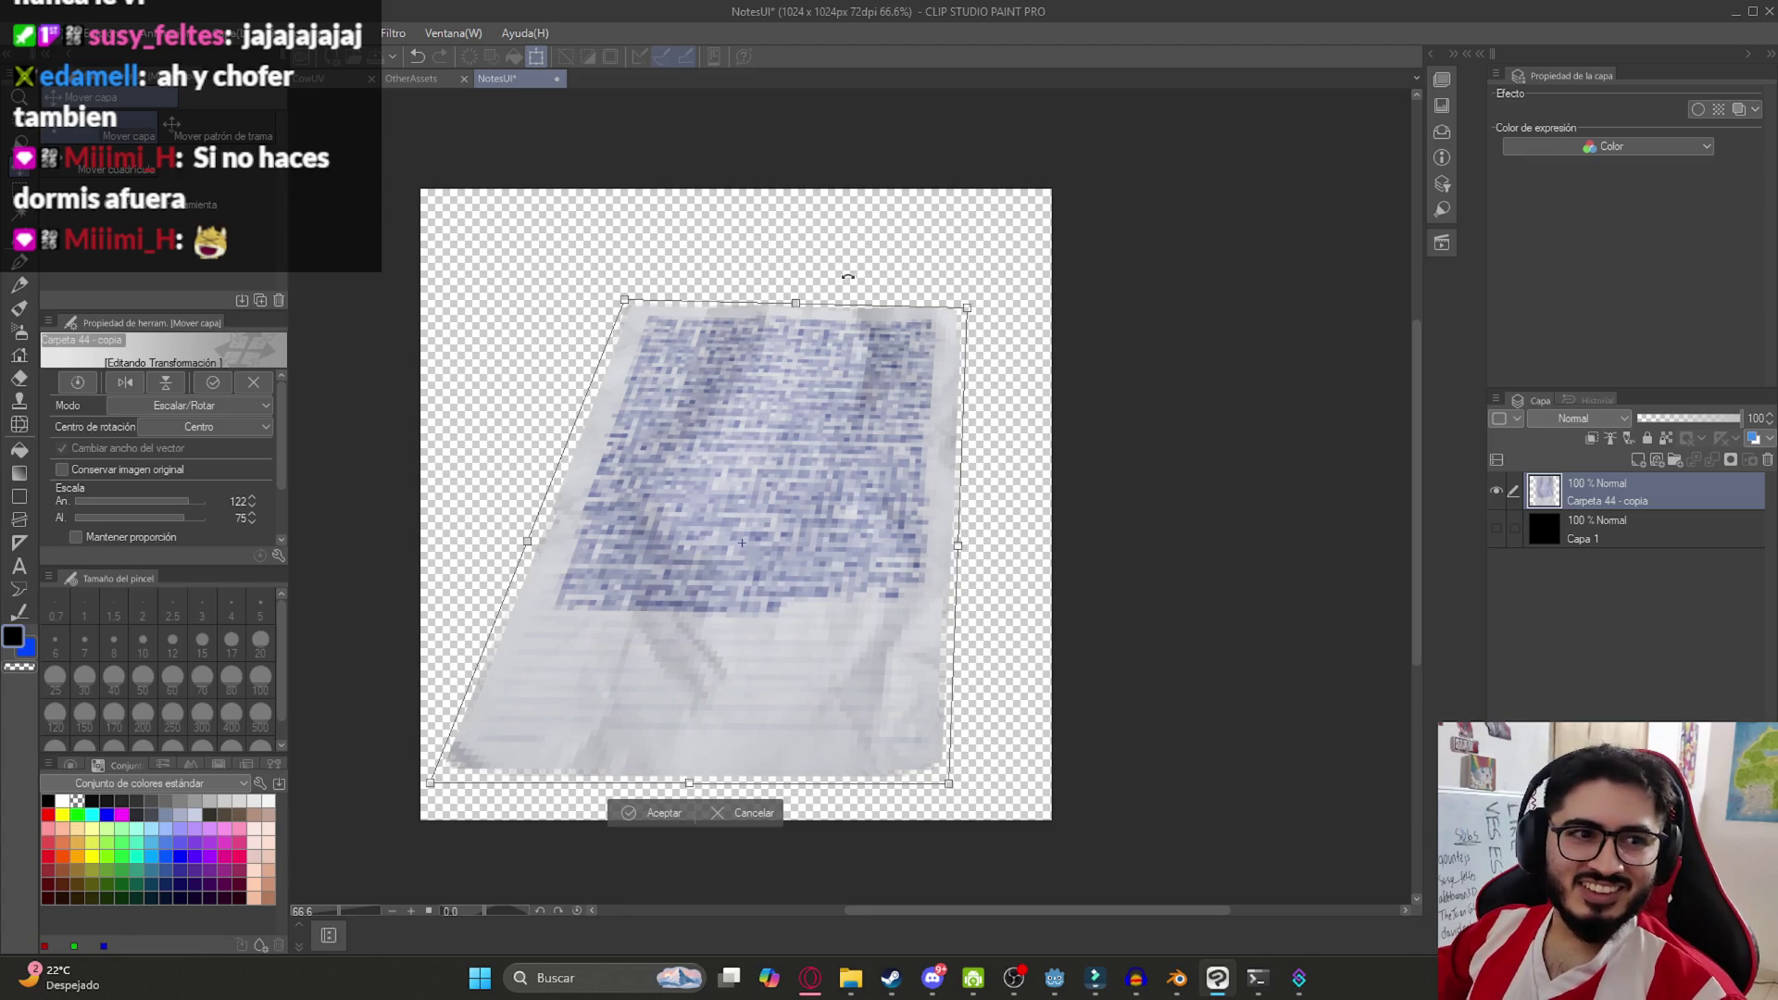
Refine the skewed paper—taller top, wider right side, lower bottom—and commit the transform
mouse_move(796, 302)
left_mouse_down()
mouse_move(794, 229)
mouse_move(794, 258)
left_mouse_up()
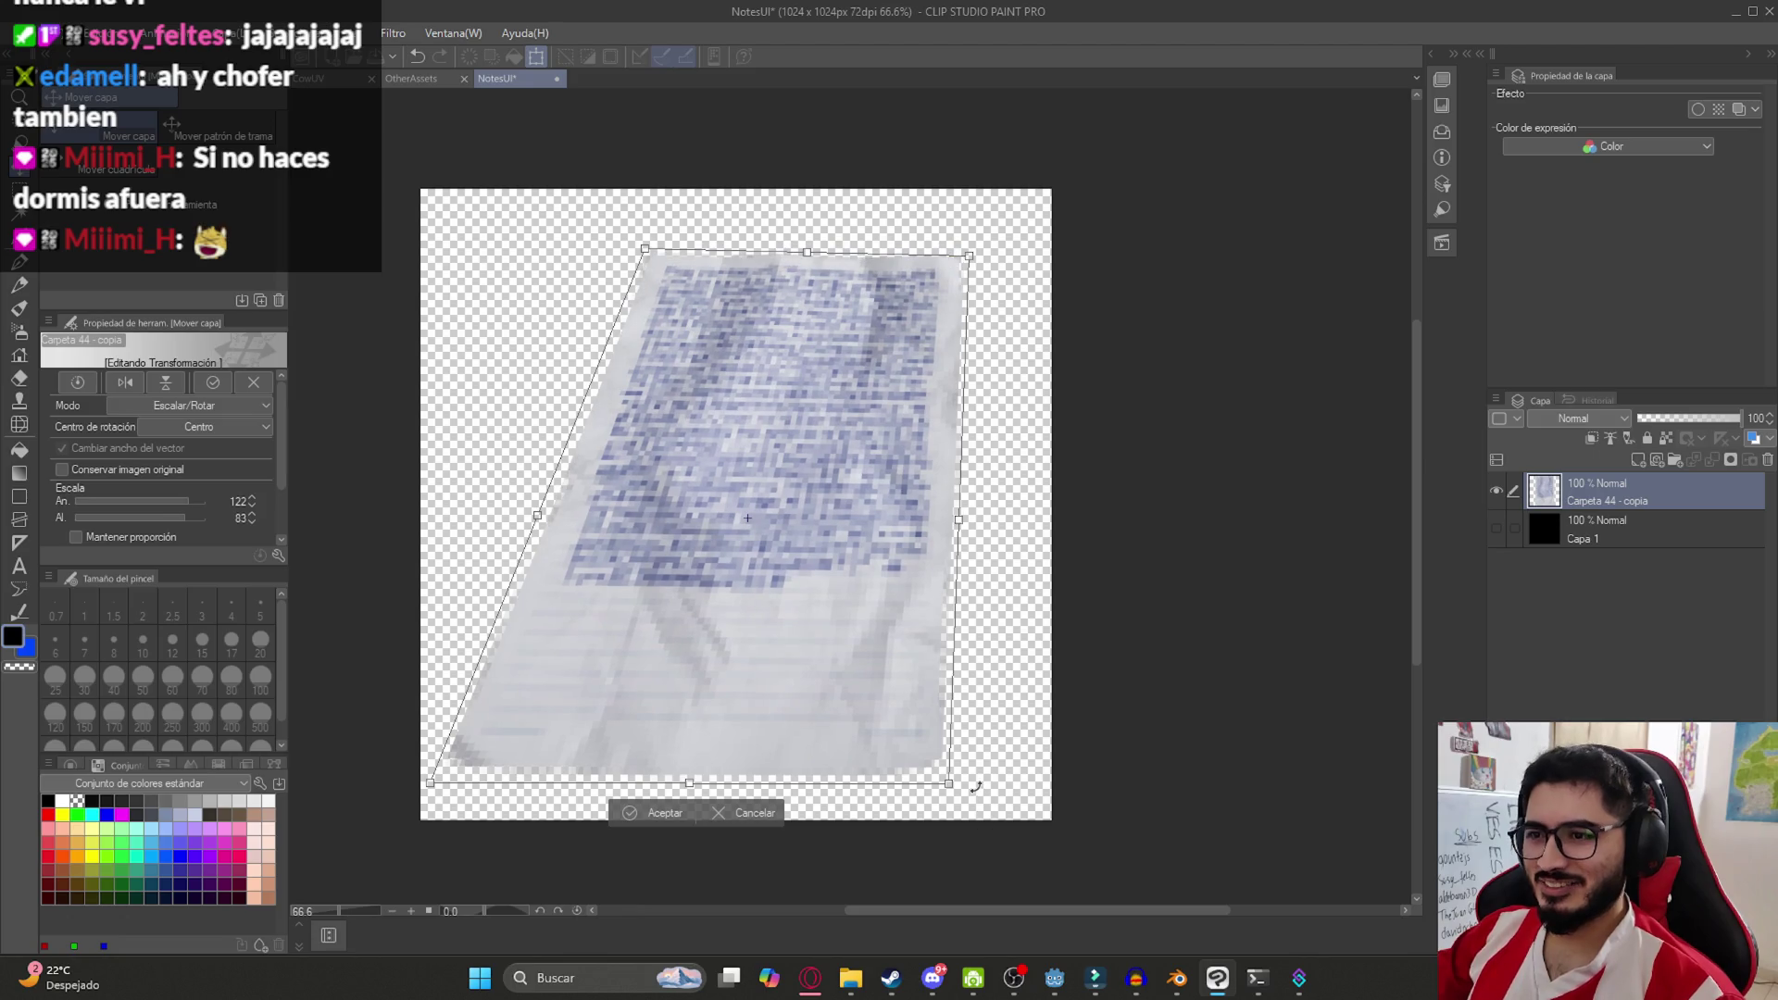
left_click_drag(955, 789, 968, 787)
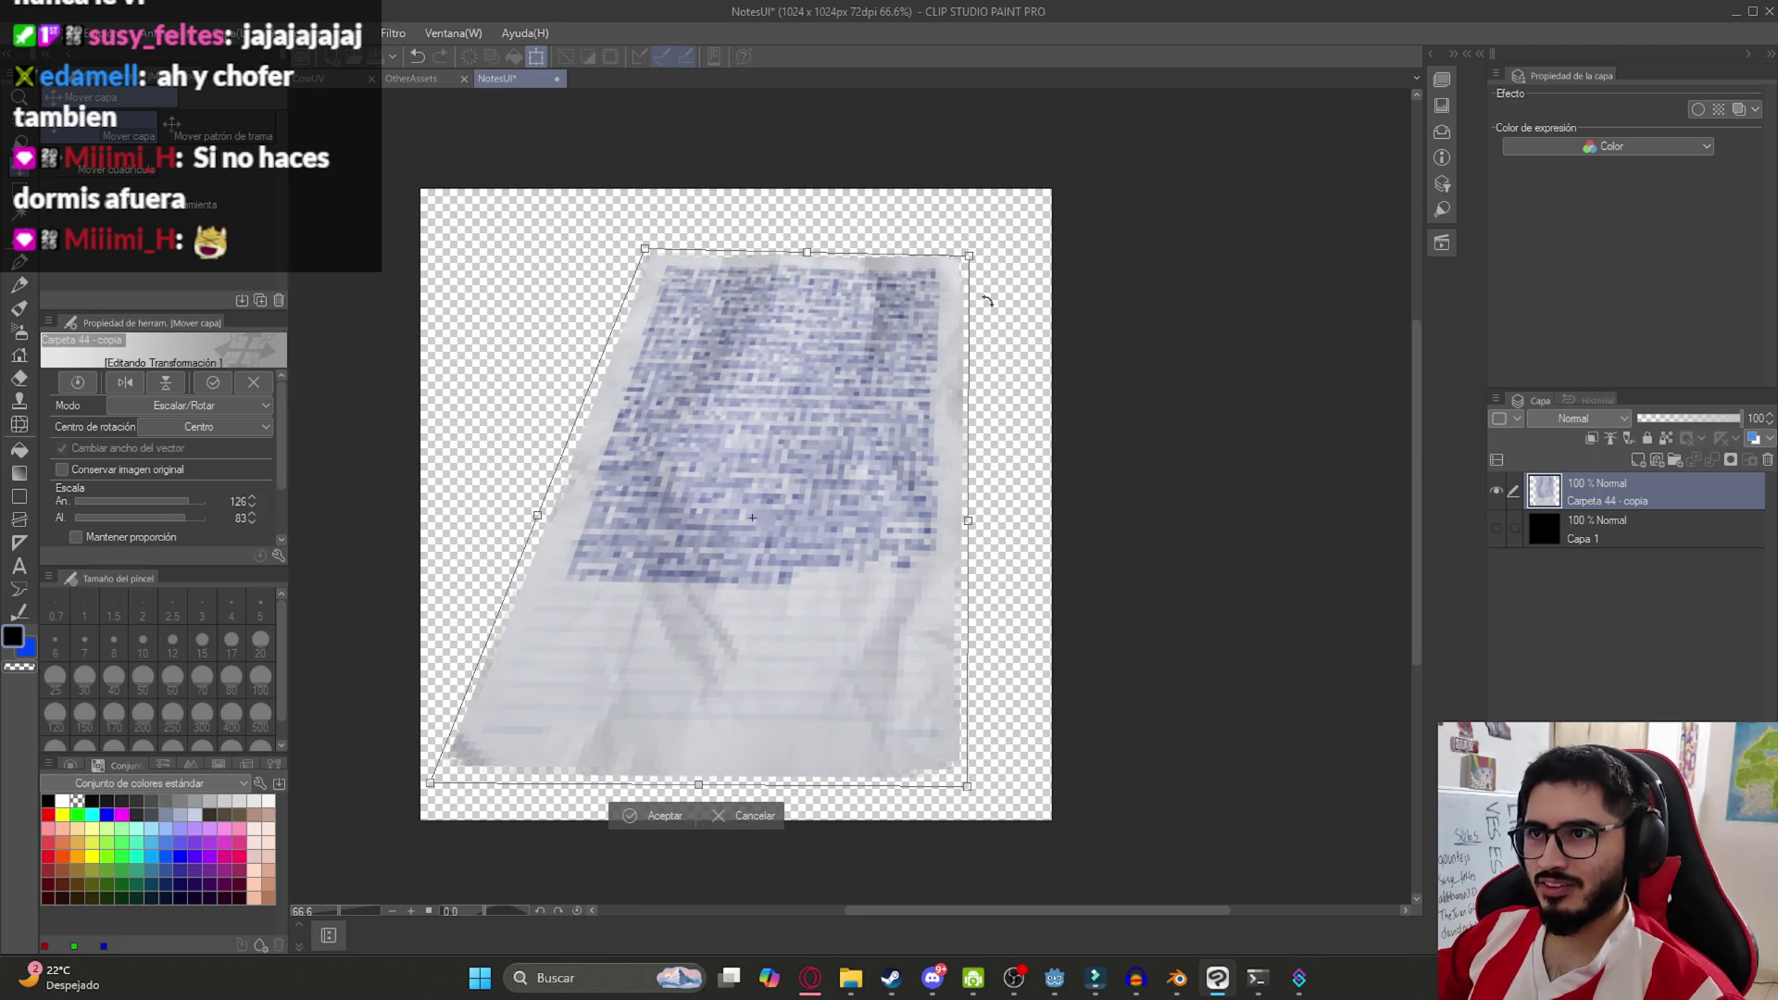
left_click_drag(972, 258, 970, 249)
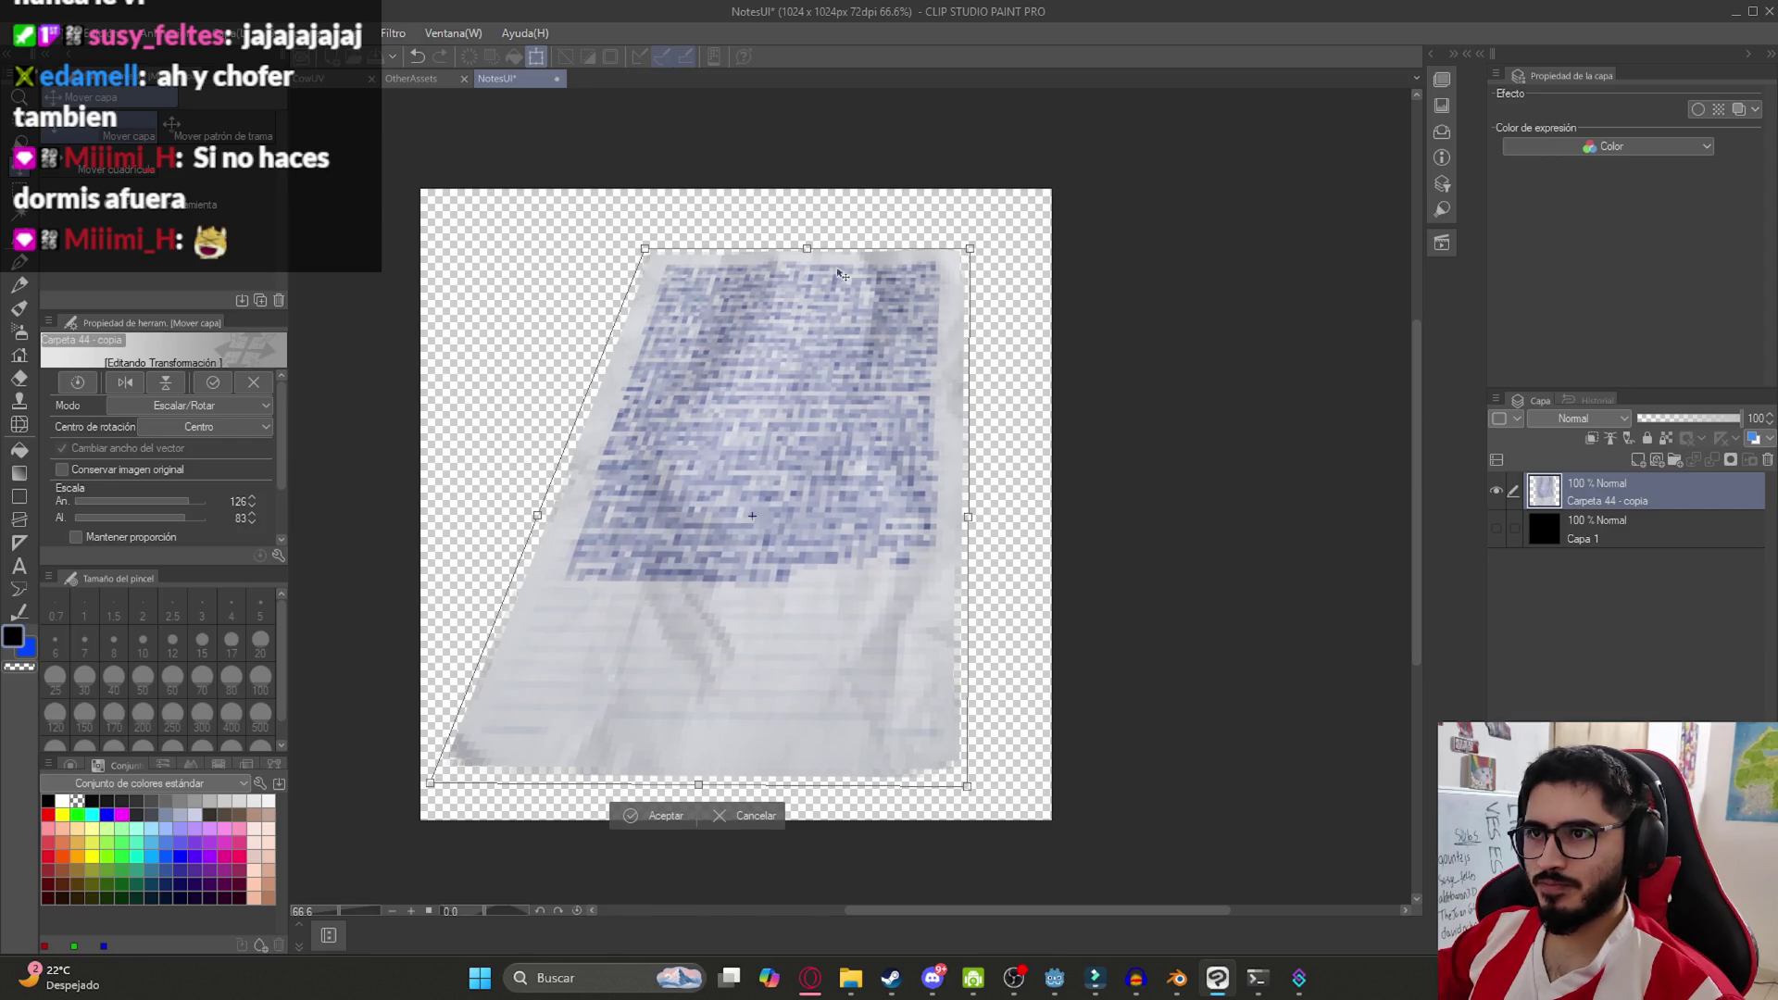
left_click_drag(968, 516, 1036, 515)
left_click_drag(840, 248, 846, 212)
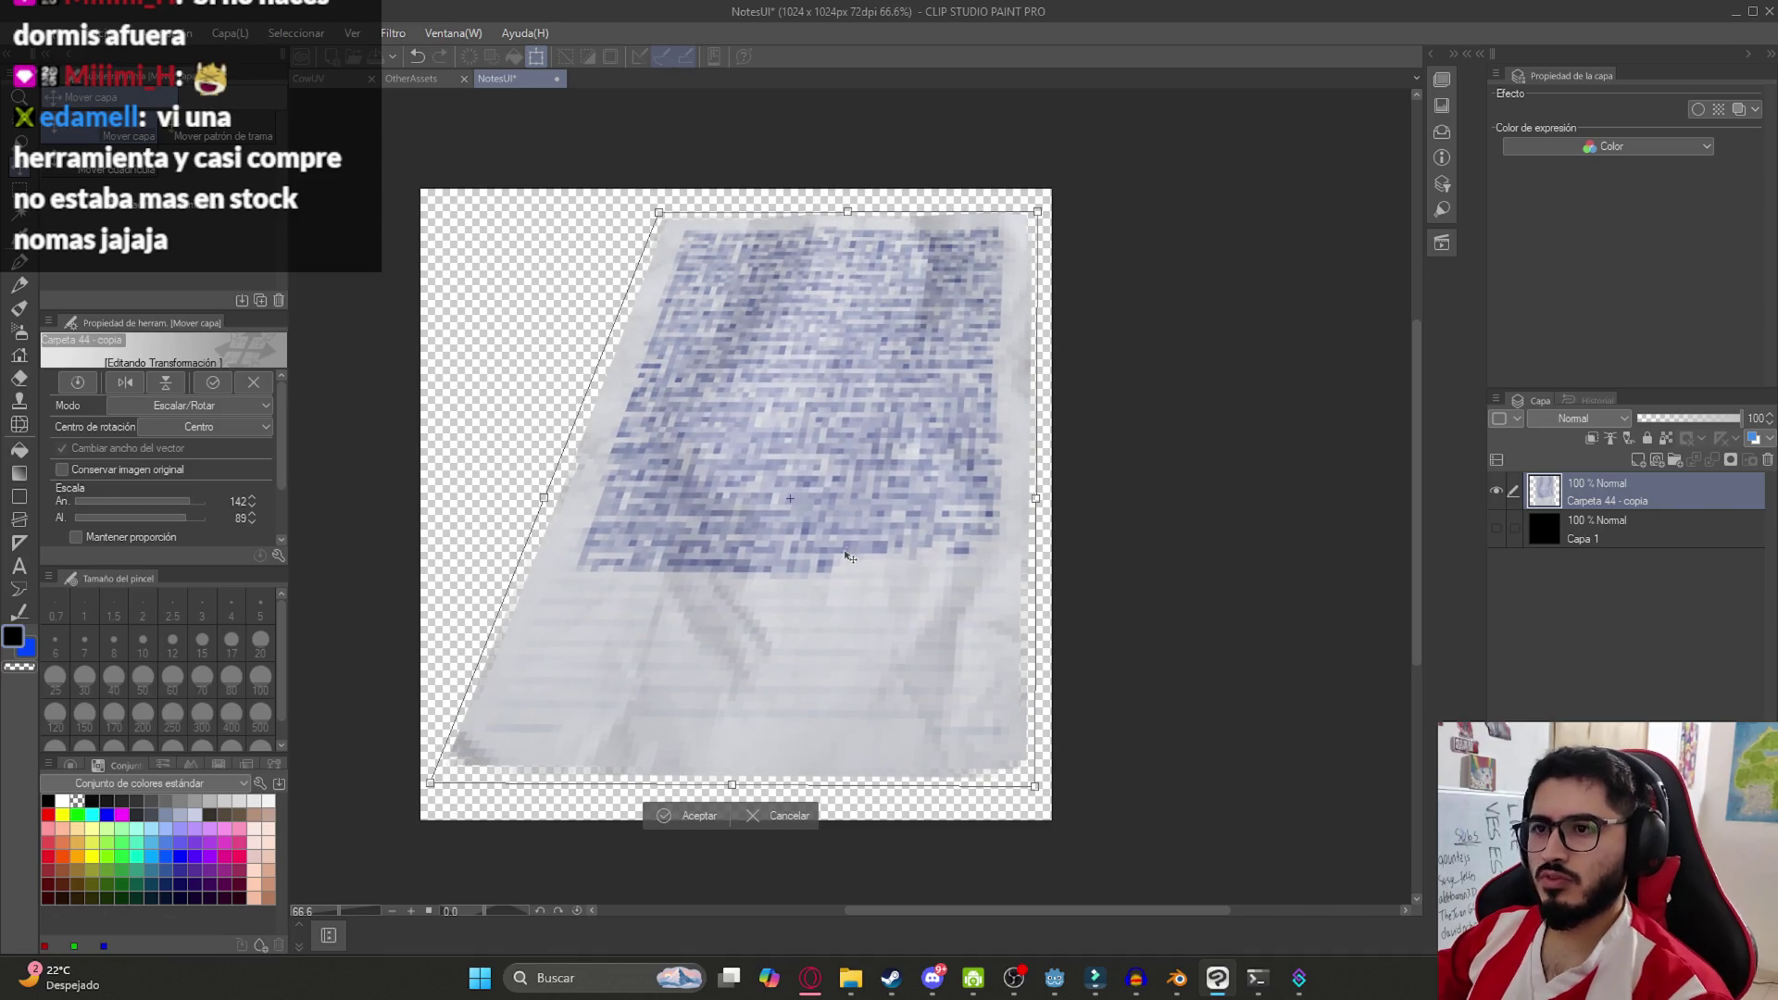
left_click_drag(732, 786, 730, 800)
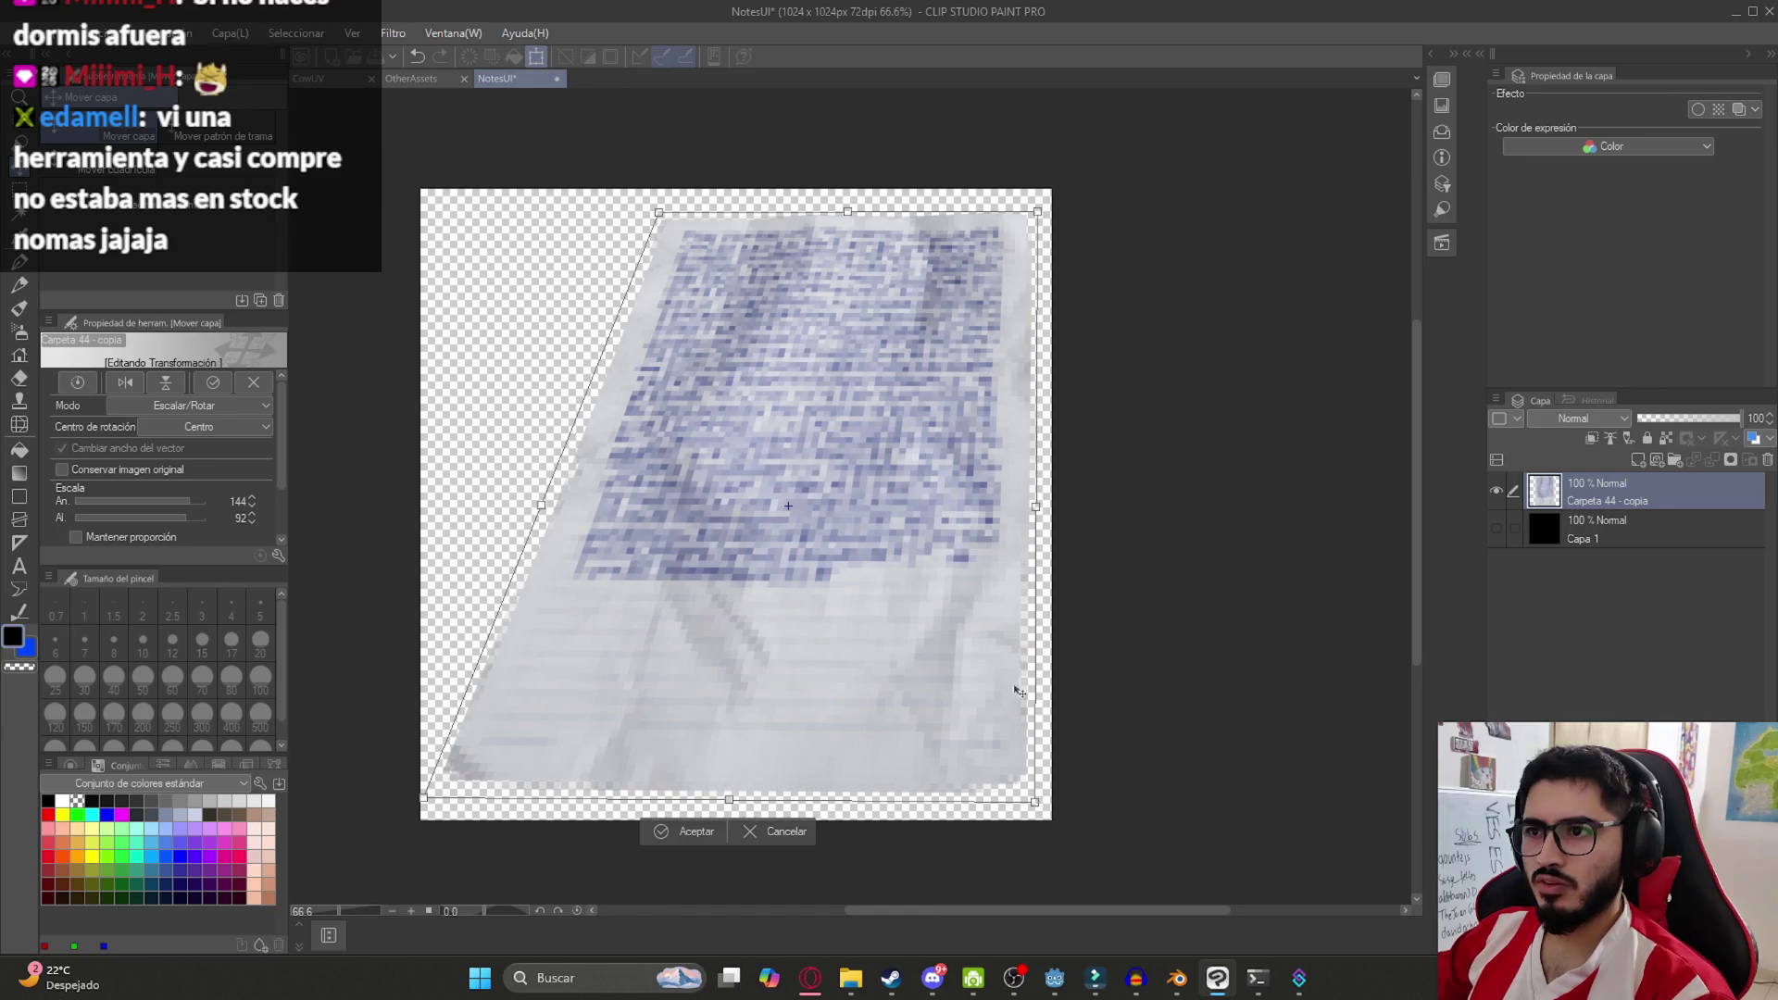
key("Return")
Try a horizontal mirror of the paper, then back out and revert the note upright
key("ctrl+t")
left_click(132, 385)
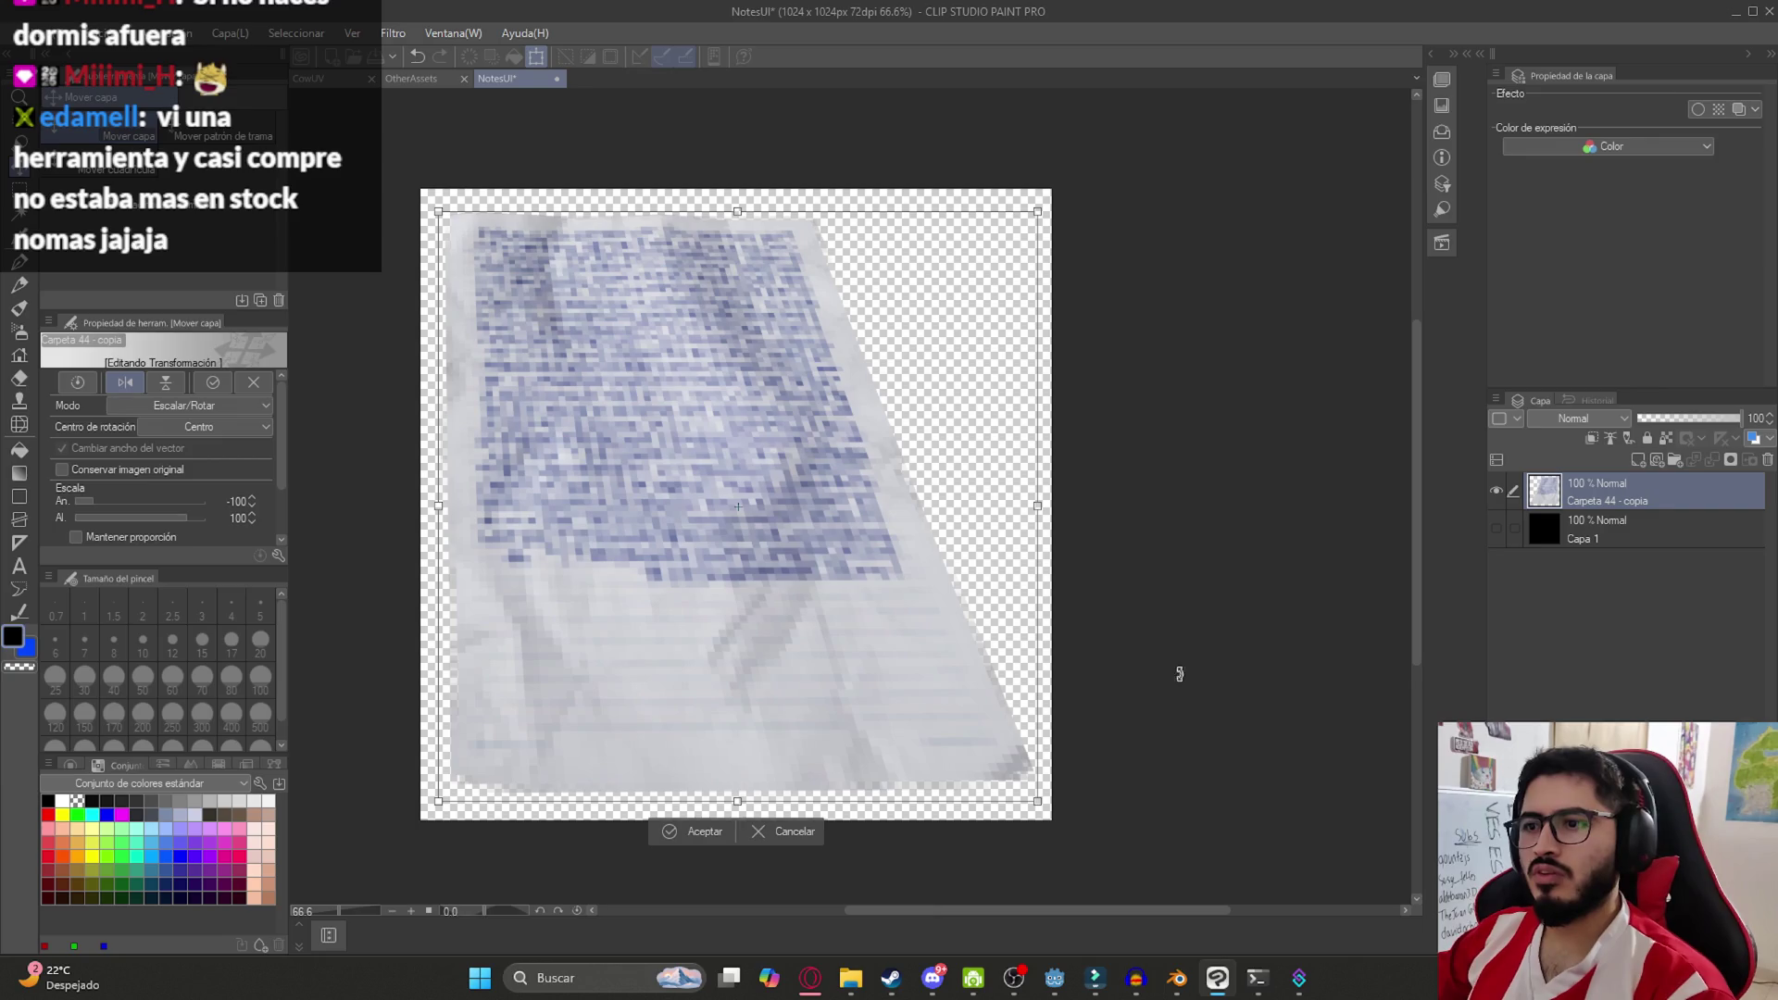
key("Escape")
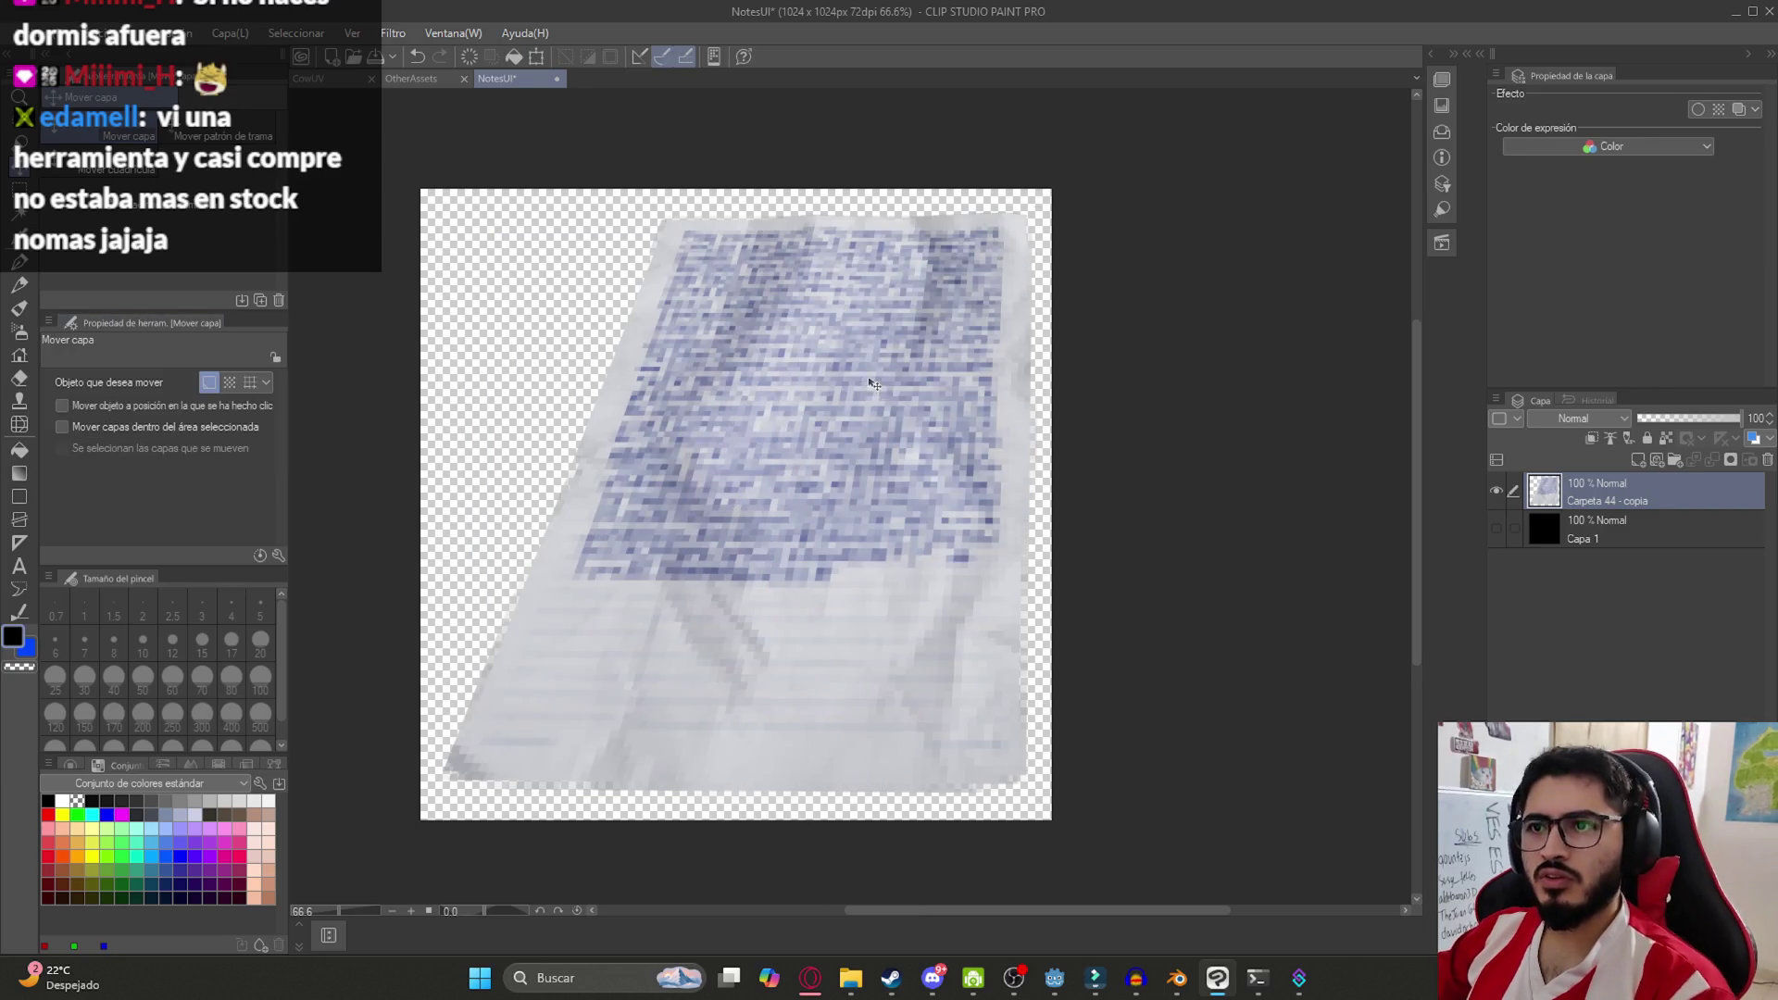
key("ctrl+t")
key("Escape")
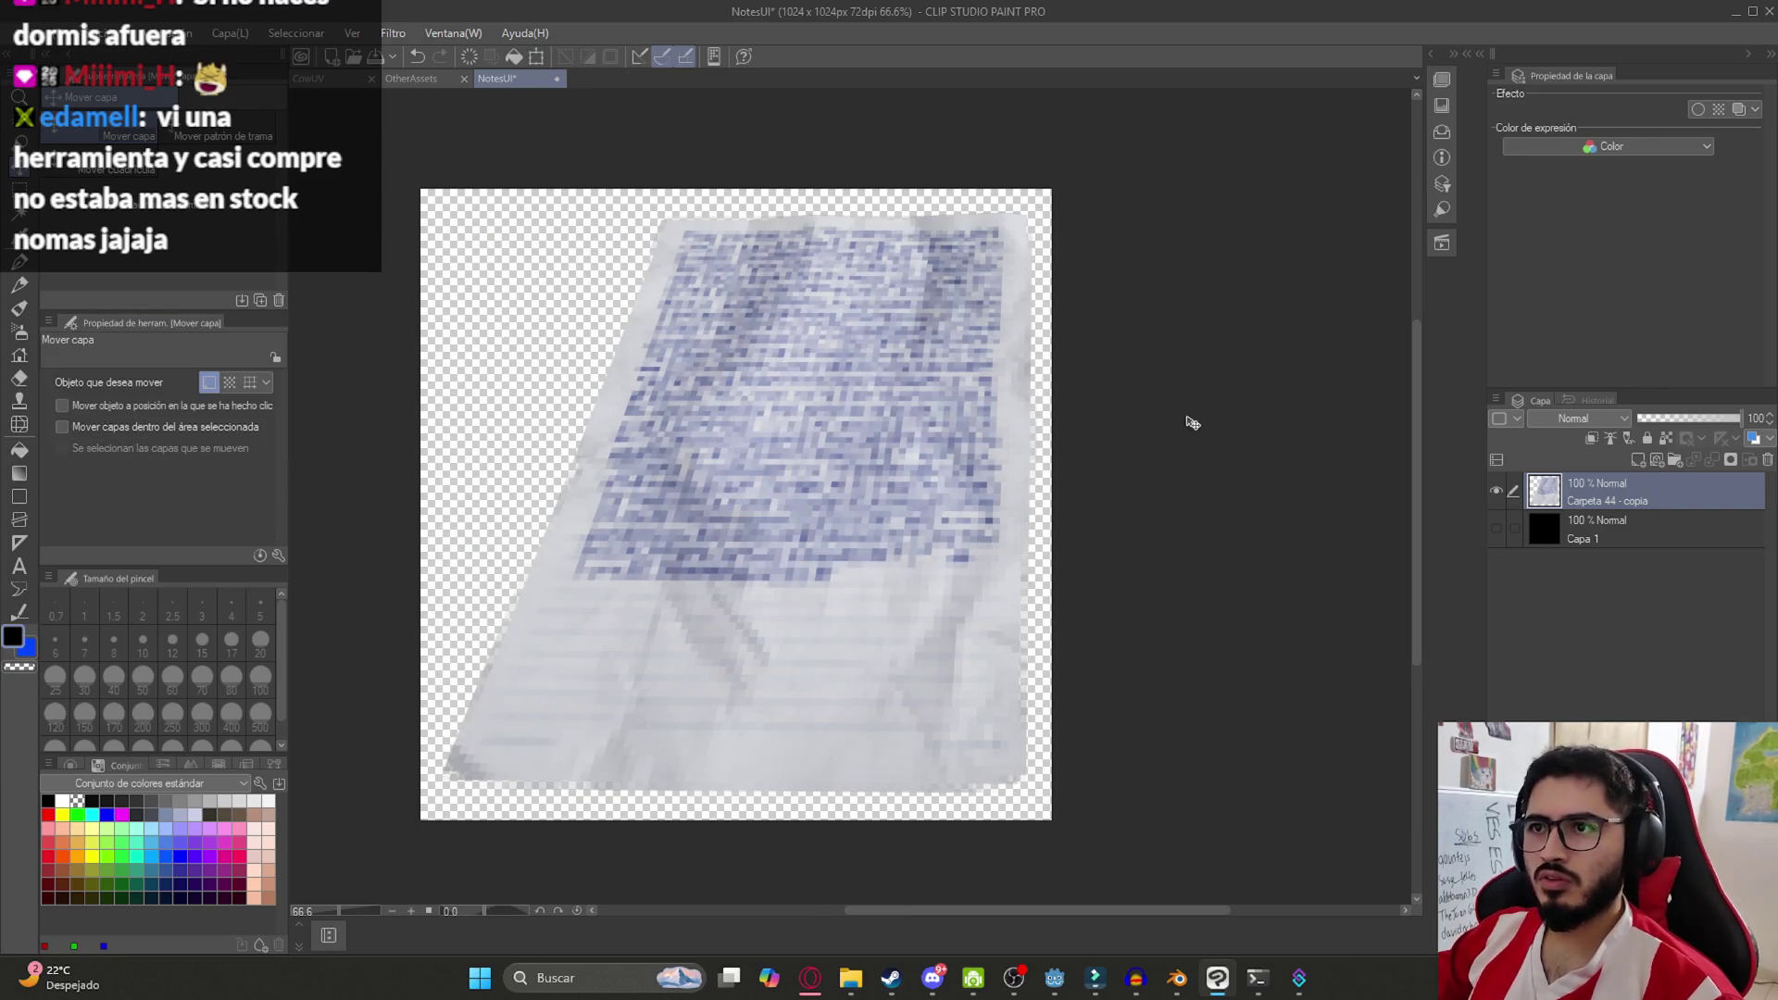
key("ctrl+z")
key("ctrl+t")
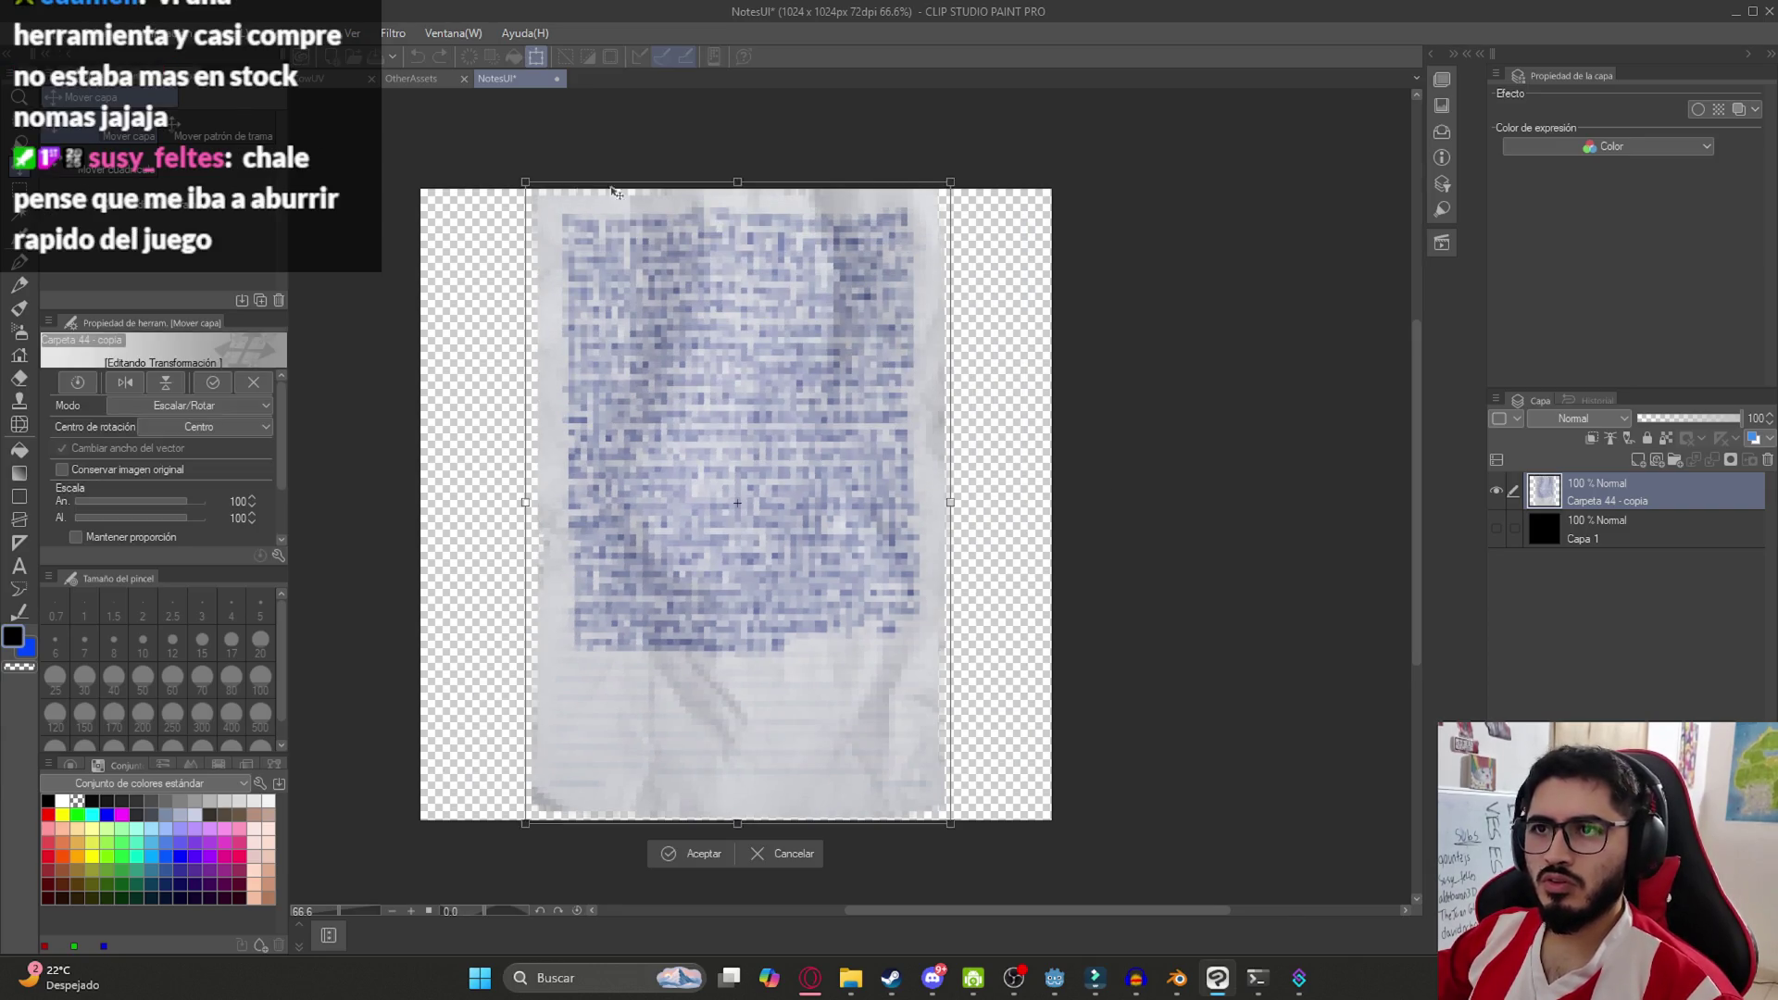
Squash the note's top, slant its top-right inward and pull the lower corners outward
left_click_drag(737, 181, 737, 201)
left_click_drag(525, 203, 445, 204)
key("ctrl+z")
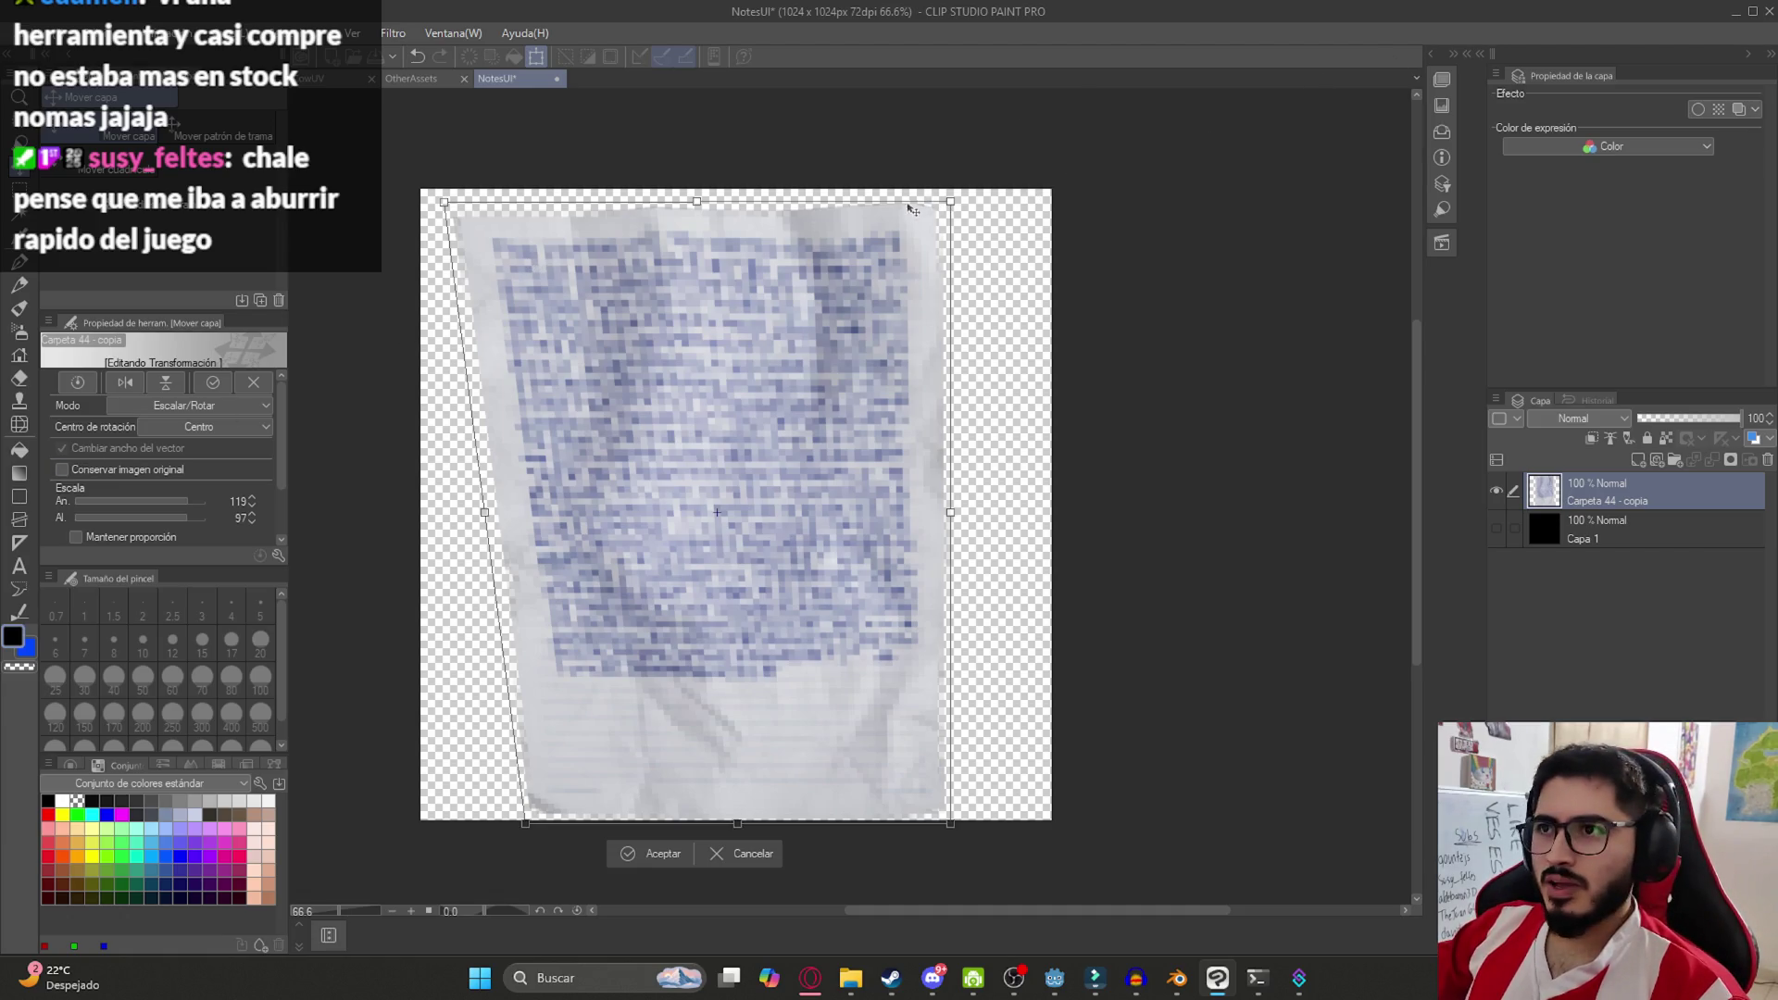
left_click_drag(951, 206, 813, 207)
left_click_drag(954, 832, 1048, 818)
mouse_move(533, 824)
left_mouse_down()
mouse_move(449, 821)
mouse_move(520, 820)
left_mouse_up()
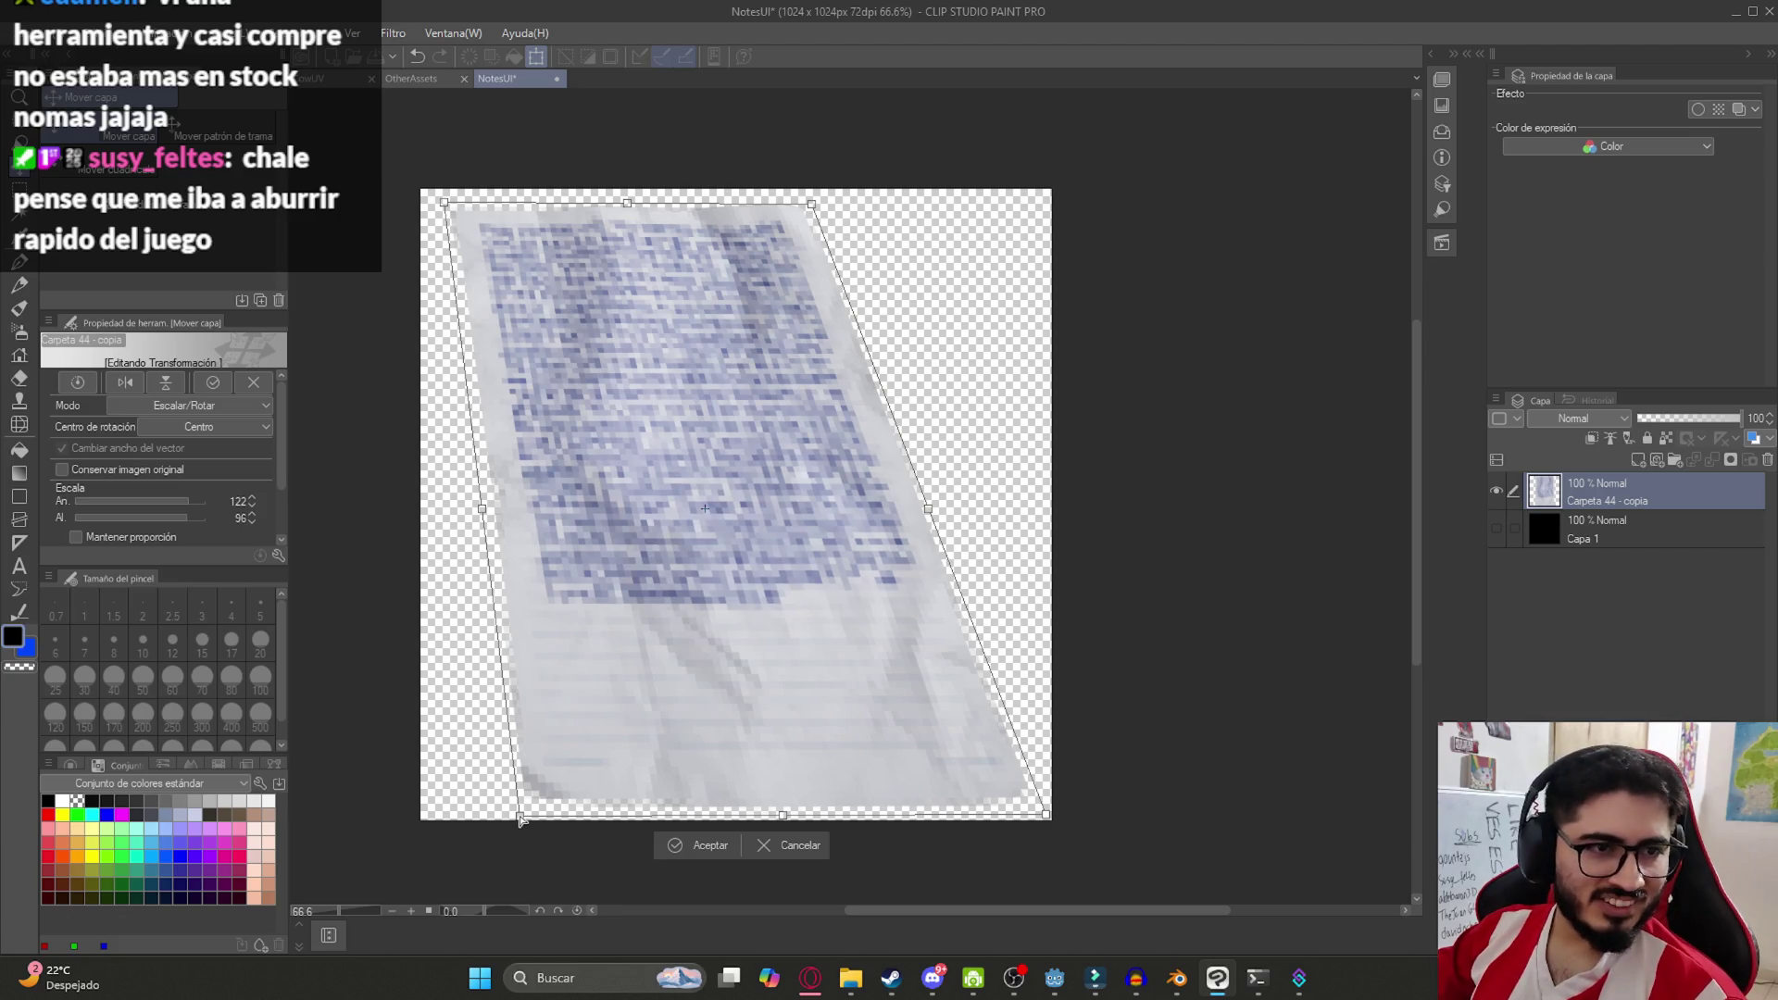
left_click_drag(520, 820, 495, 826)
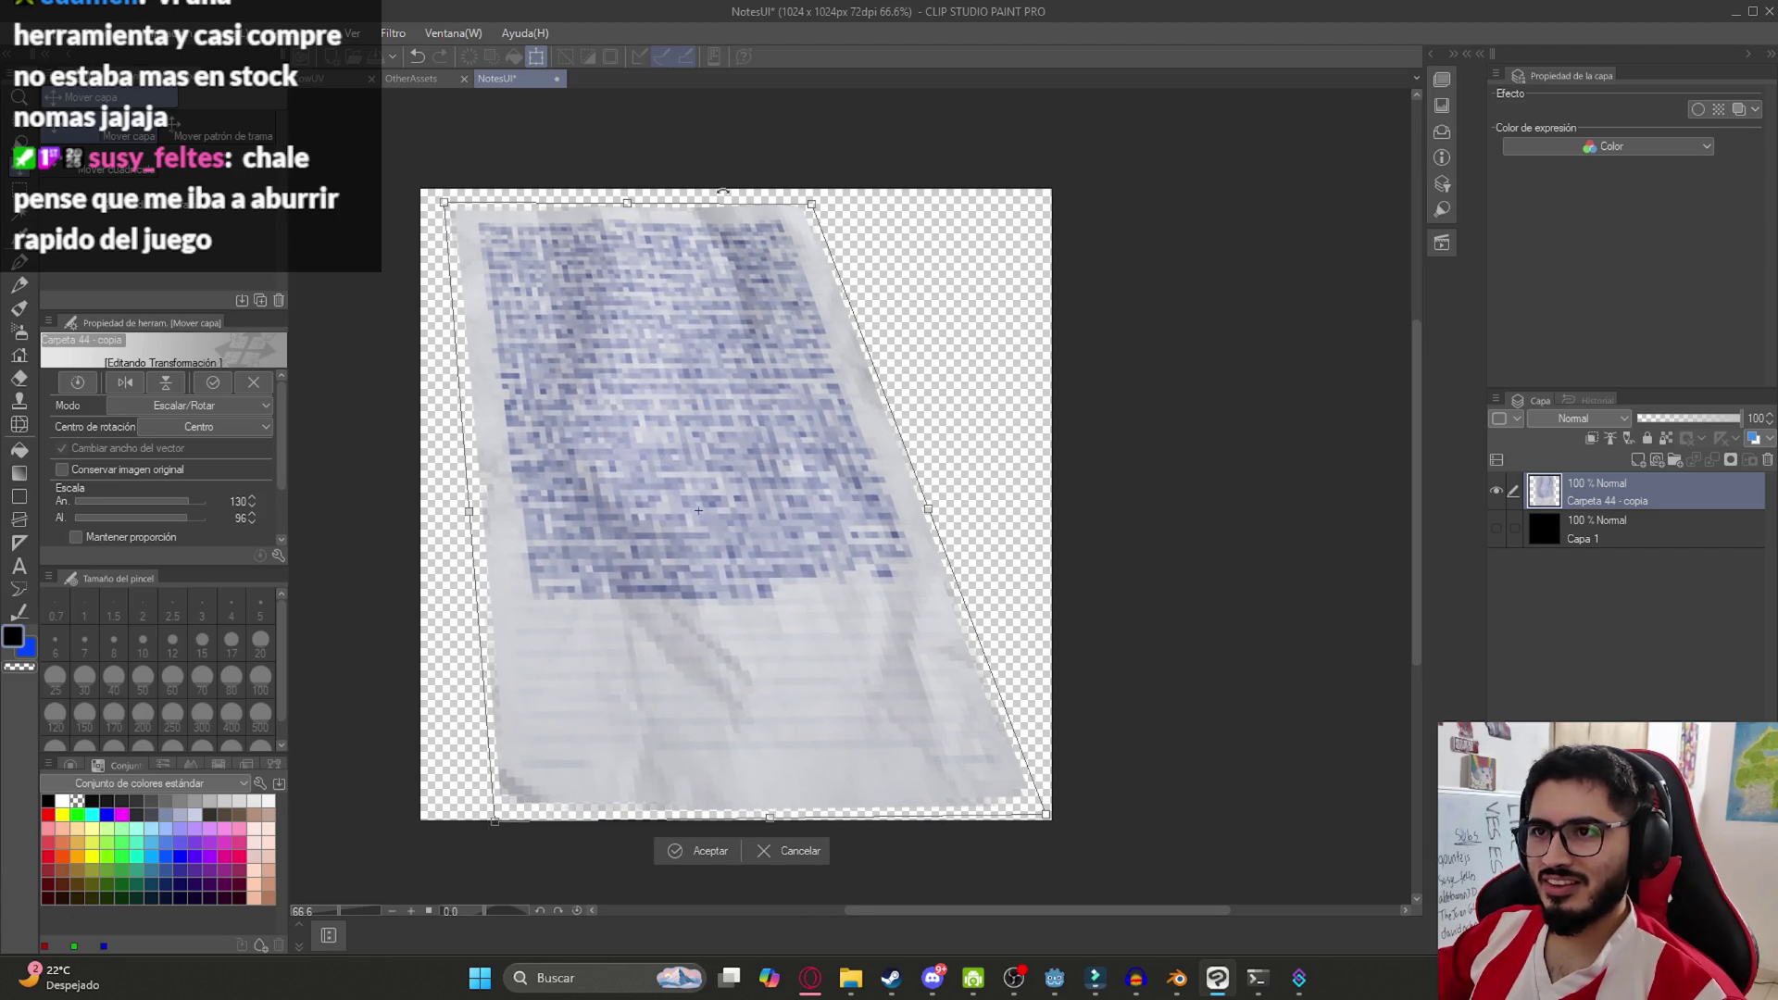
Fine-tune the note's top corners and push its lower-right corner further out
left_click_drag(795, 210, 779, 208)
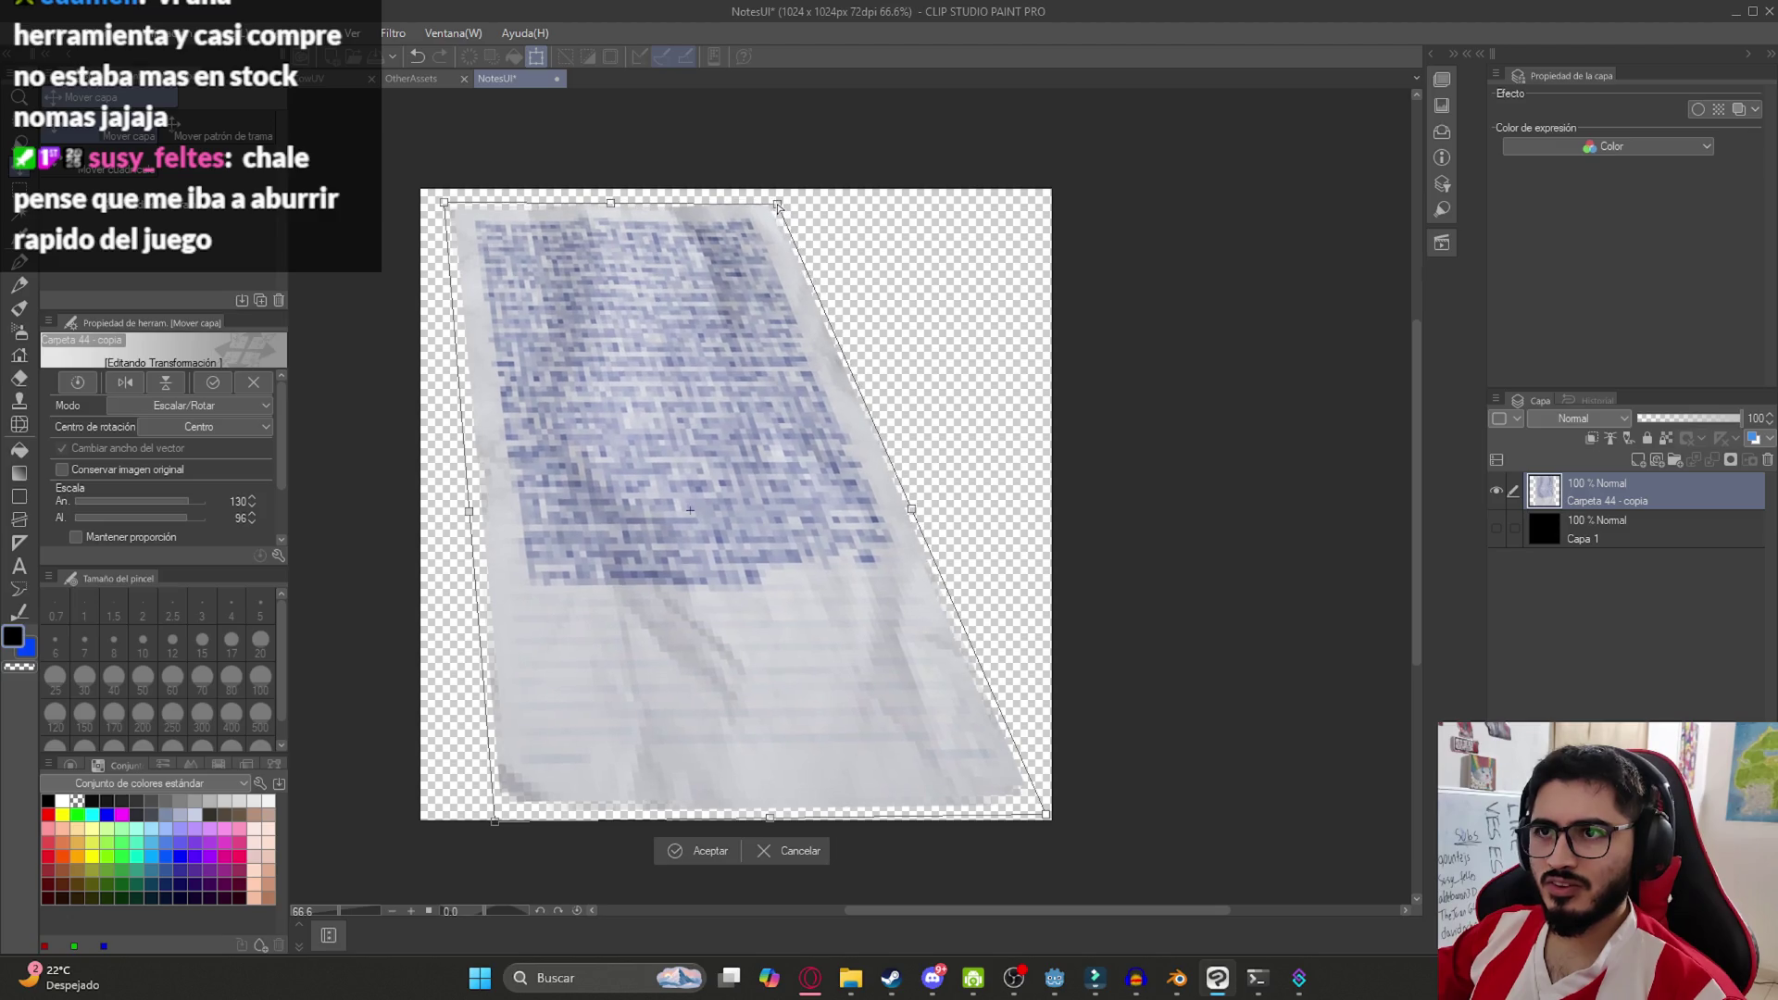
left_click_drag(444, 203, 433, 201)
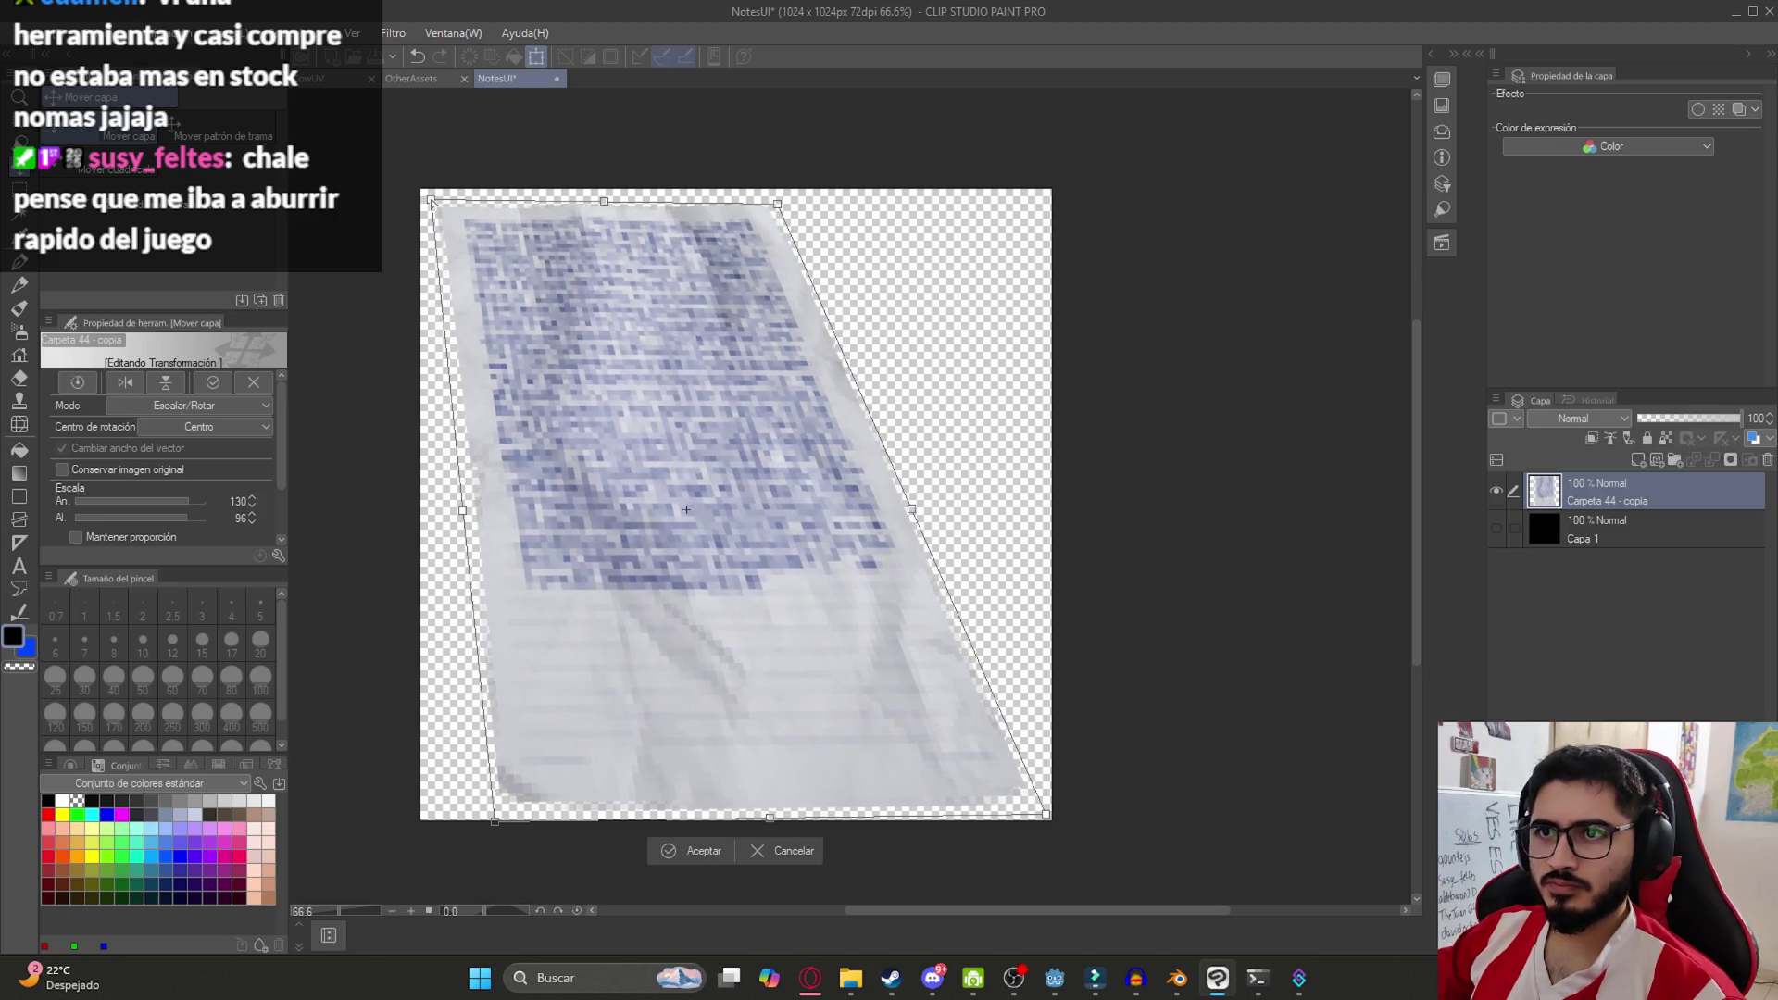
left_click_drag(1047, 820, 1067, 813)
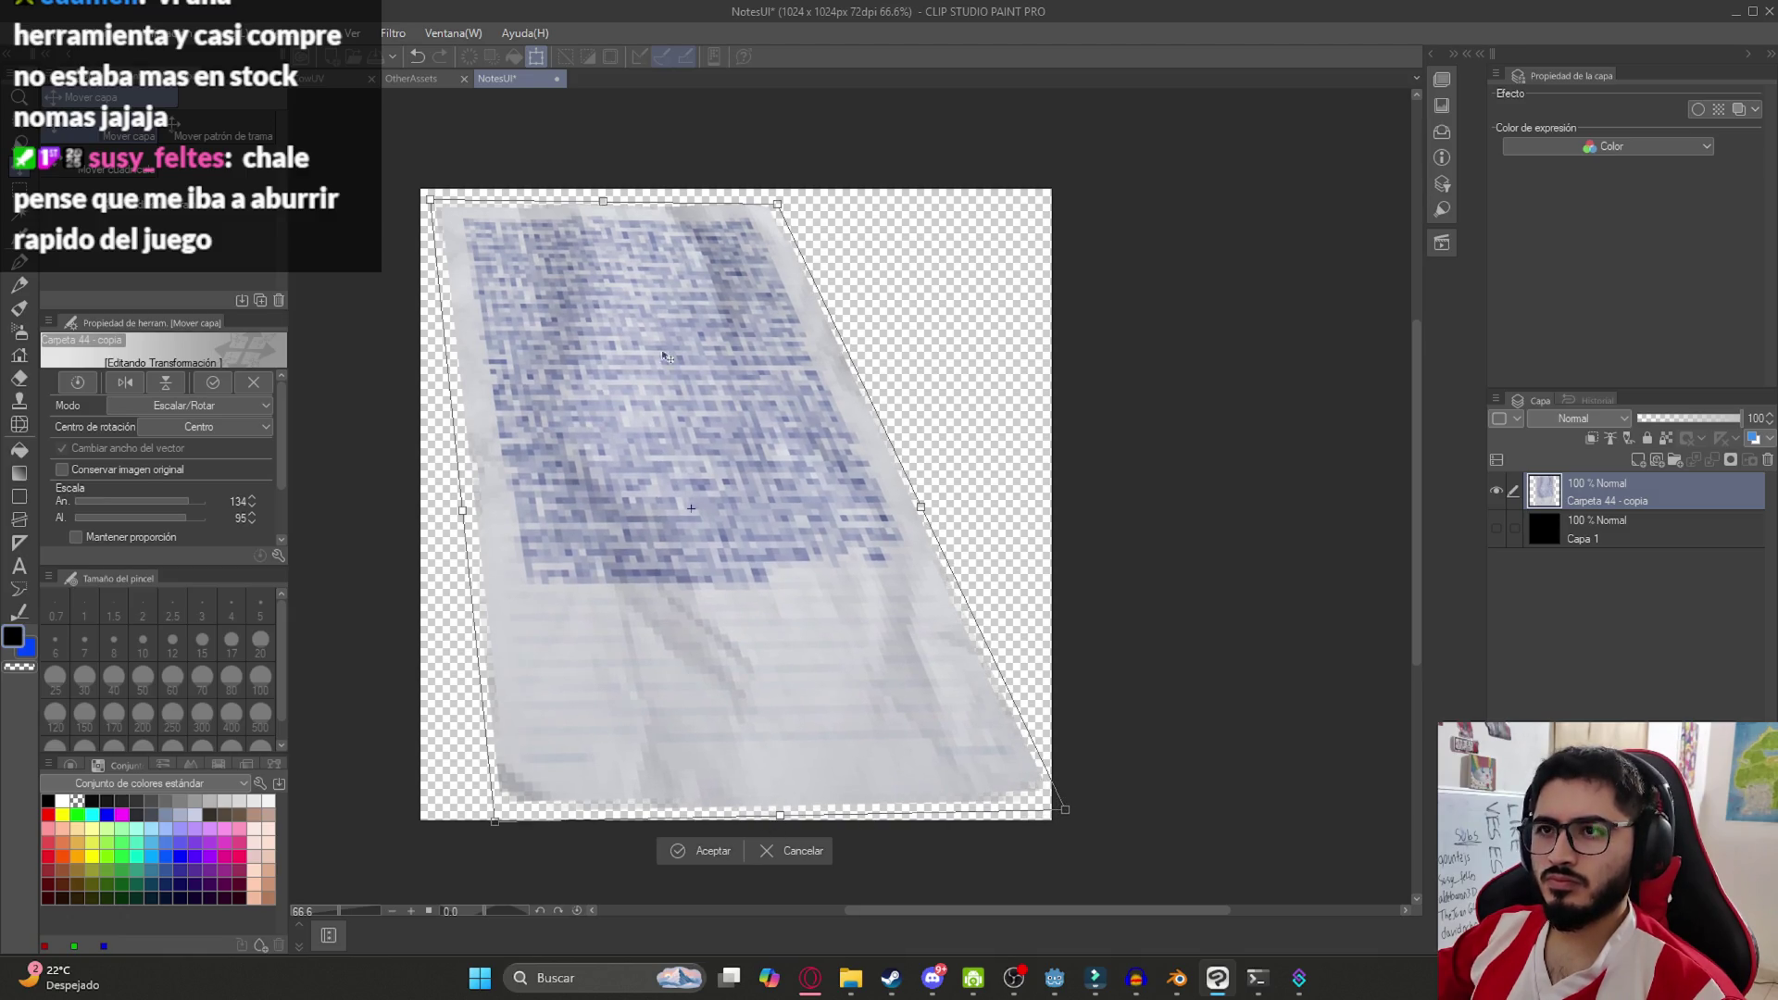
left_click_drag(781, 204, 824, 207)
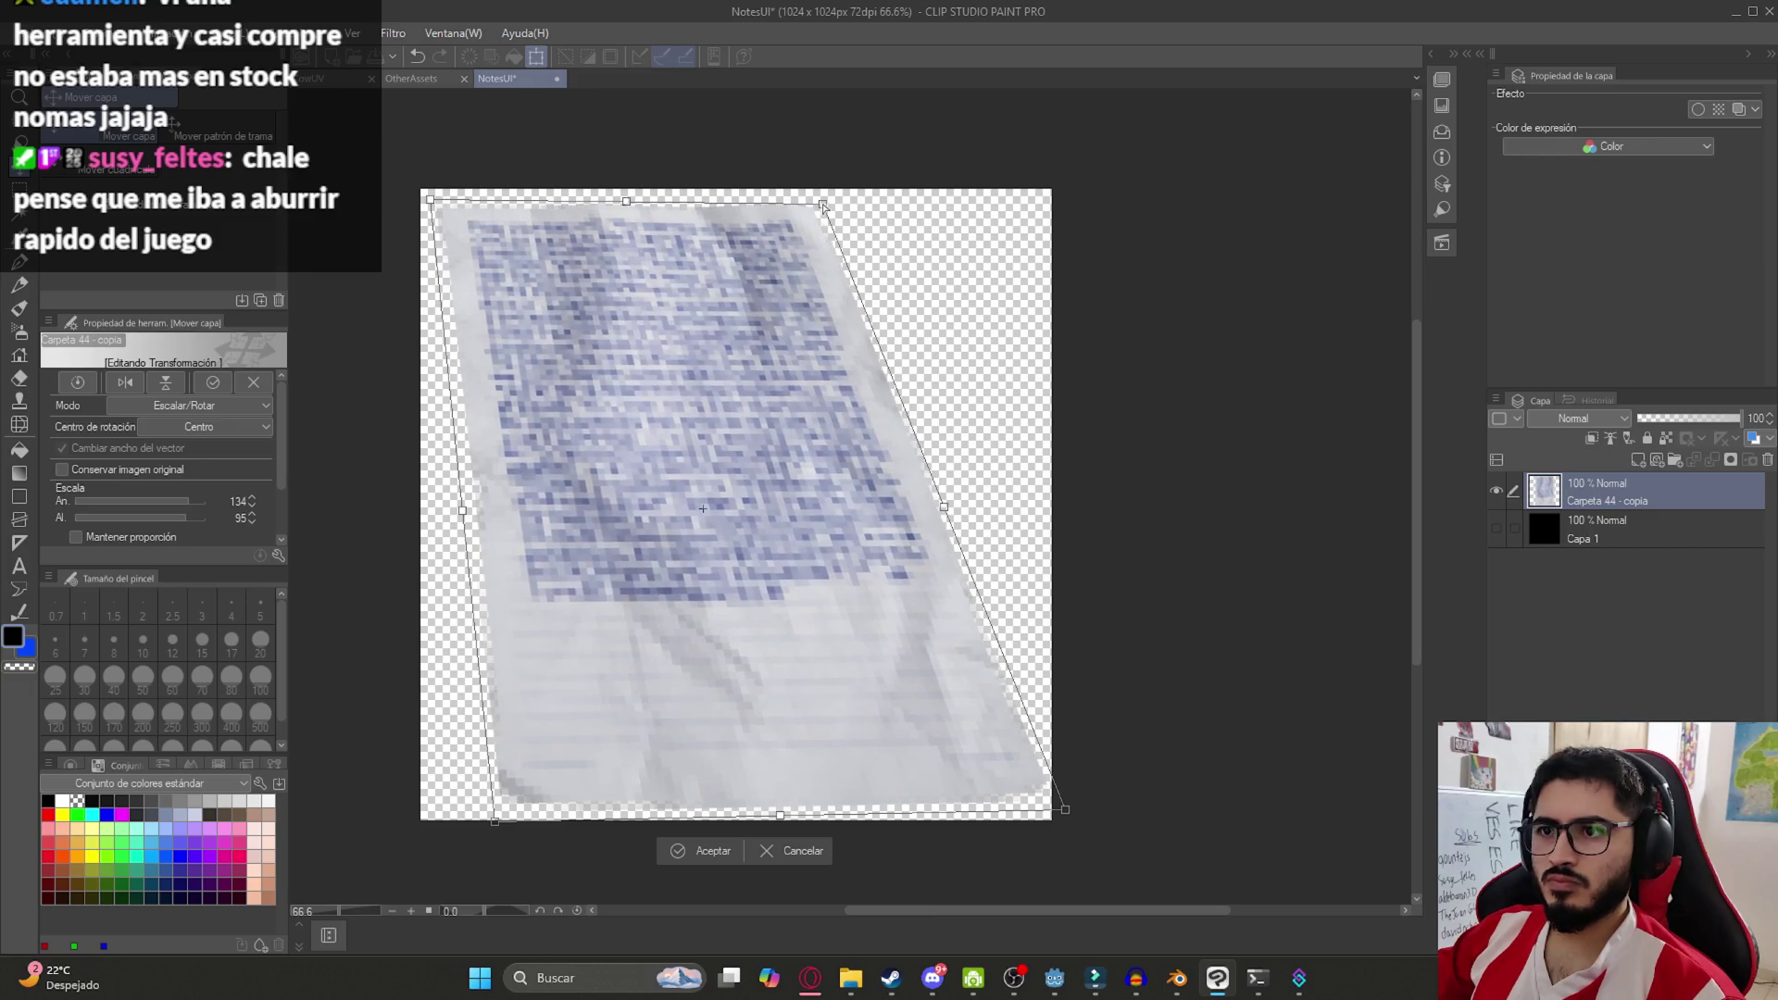
left_click(1065, 995)
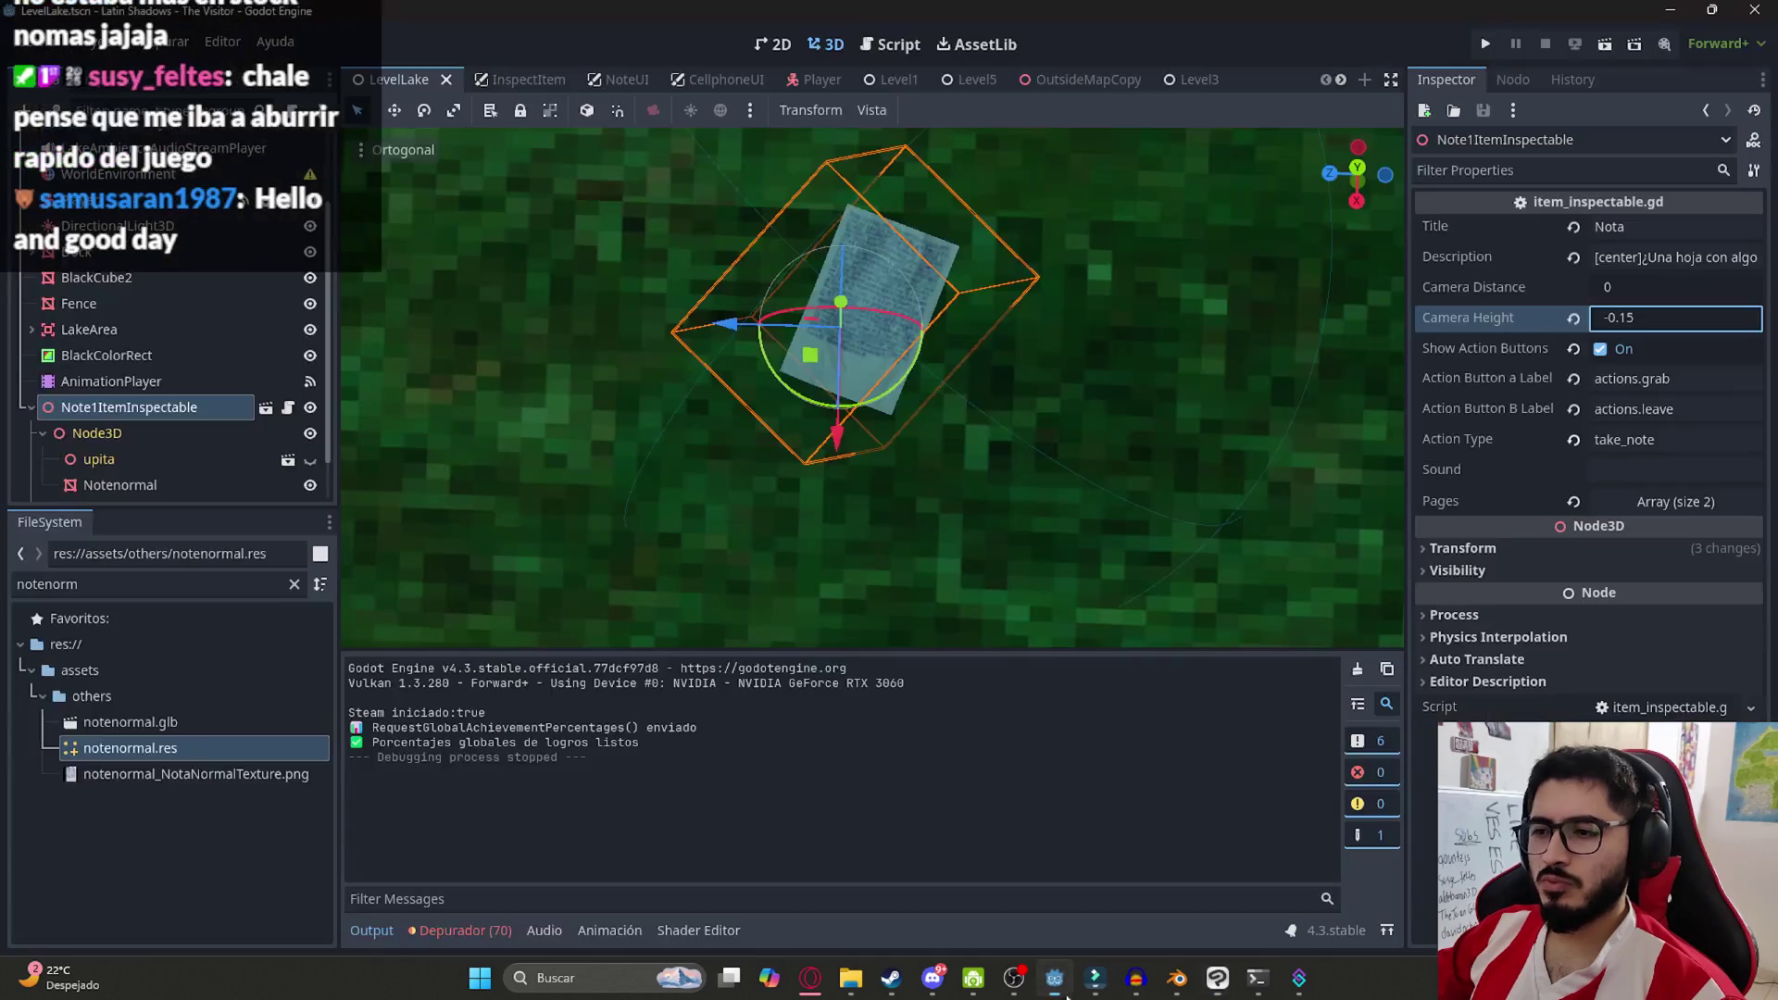
View Godot's NoteUI scene, then compare and undo the note skew so it stands upright
left_click(603, 79)
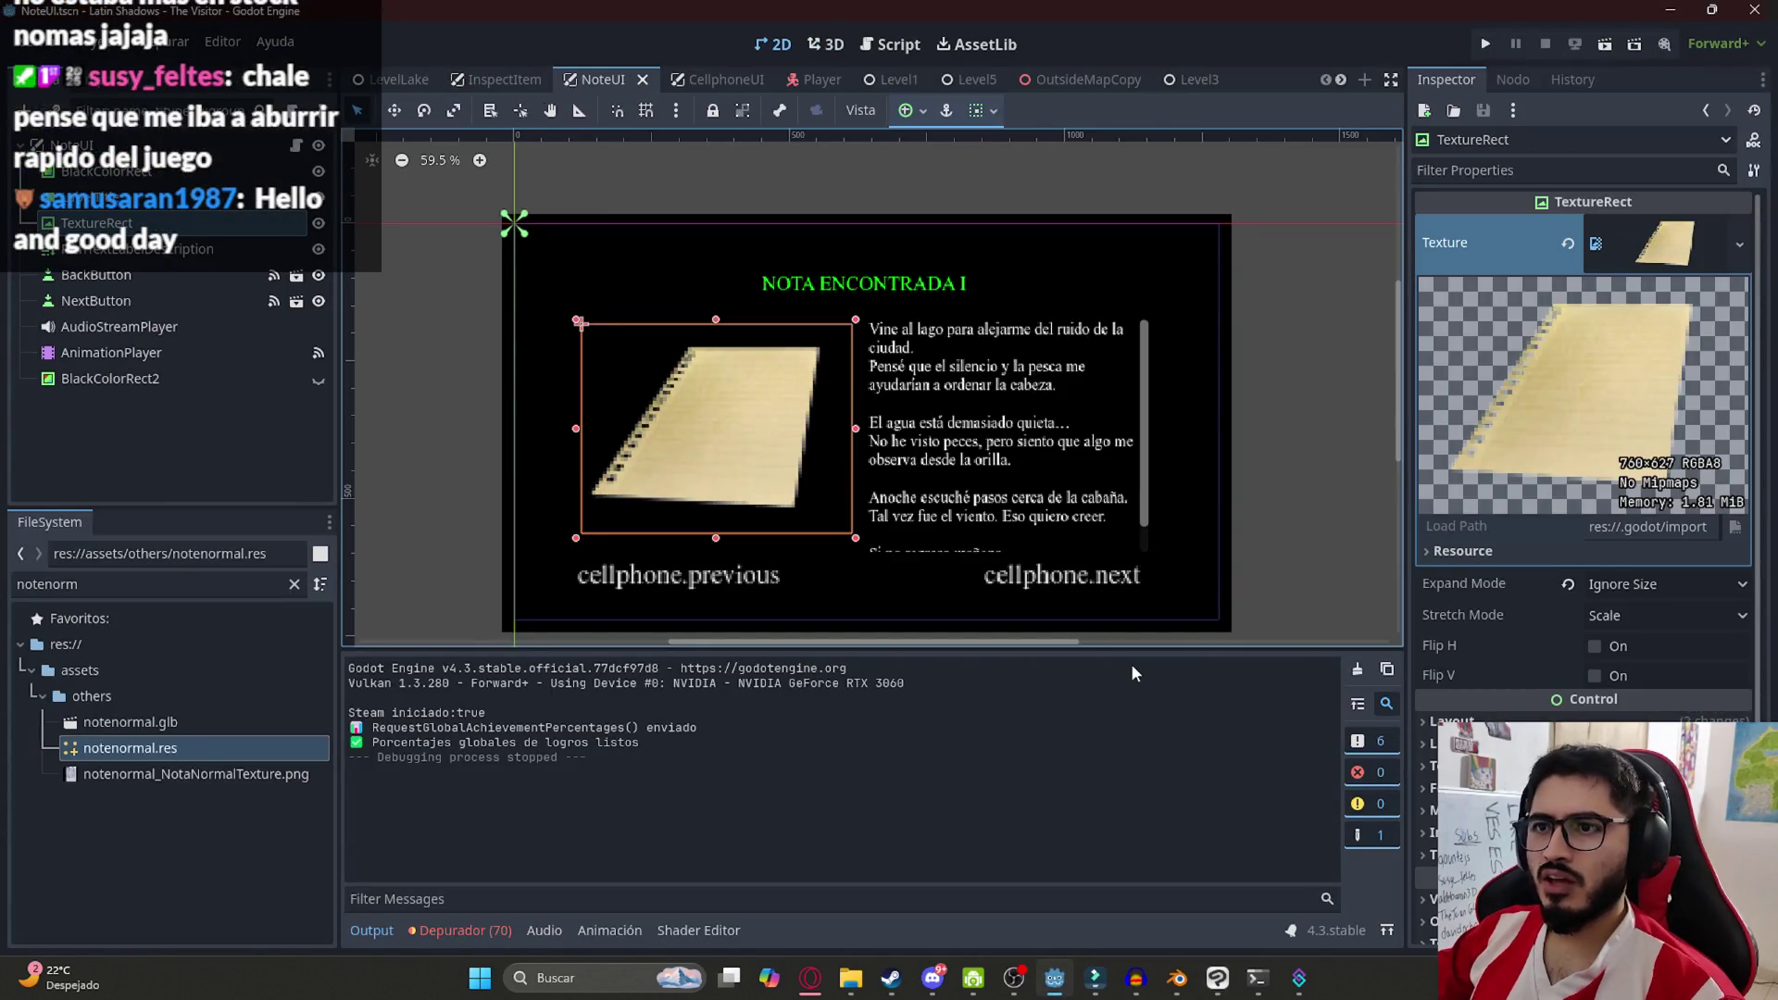
key("alt+Tab")
key("Return")
key("ctrl+z")
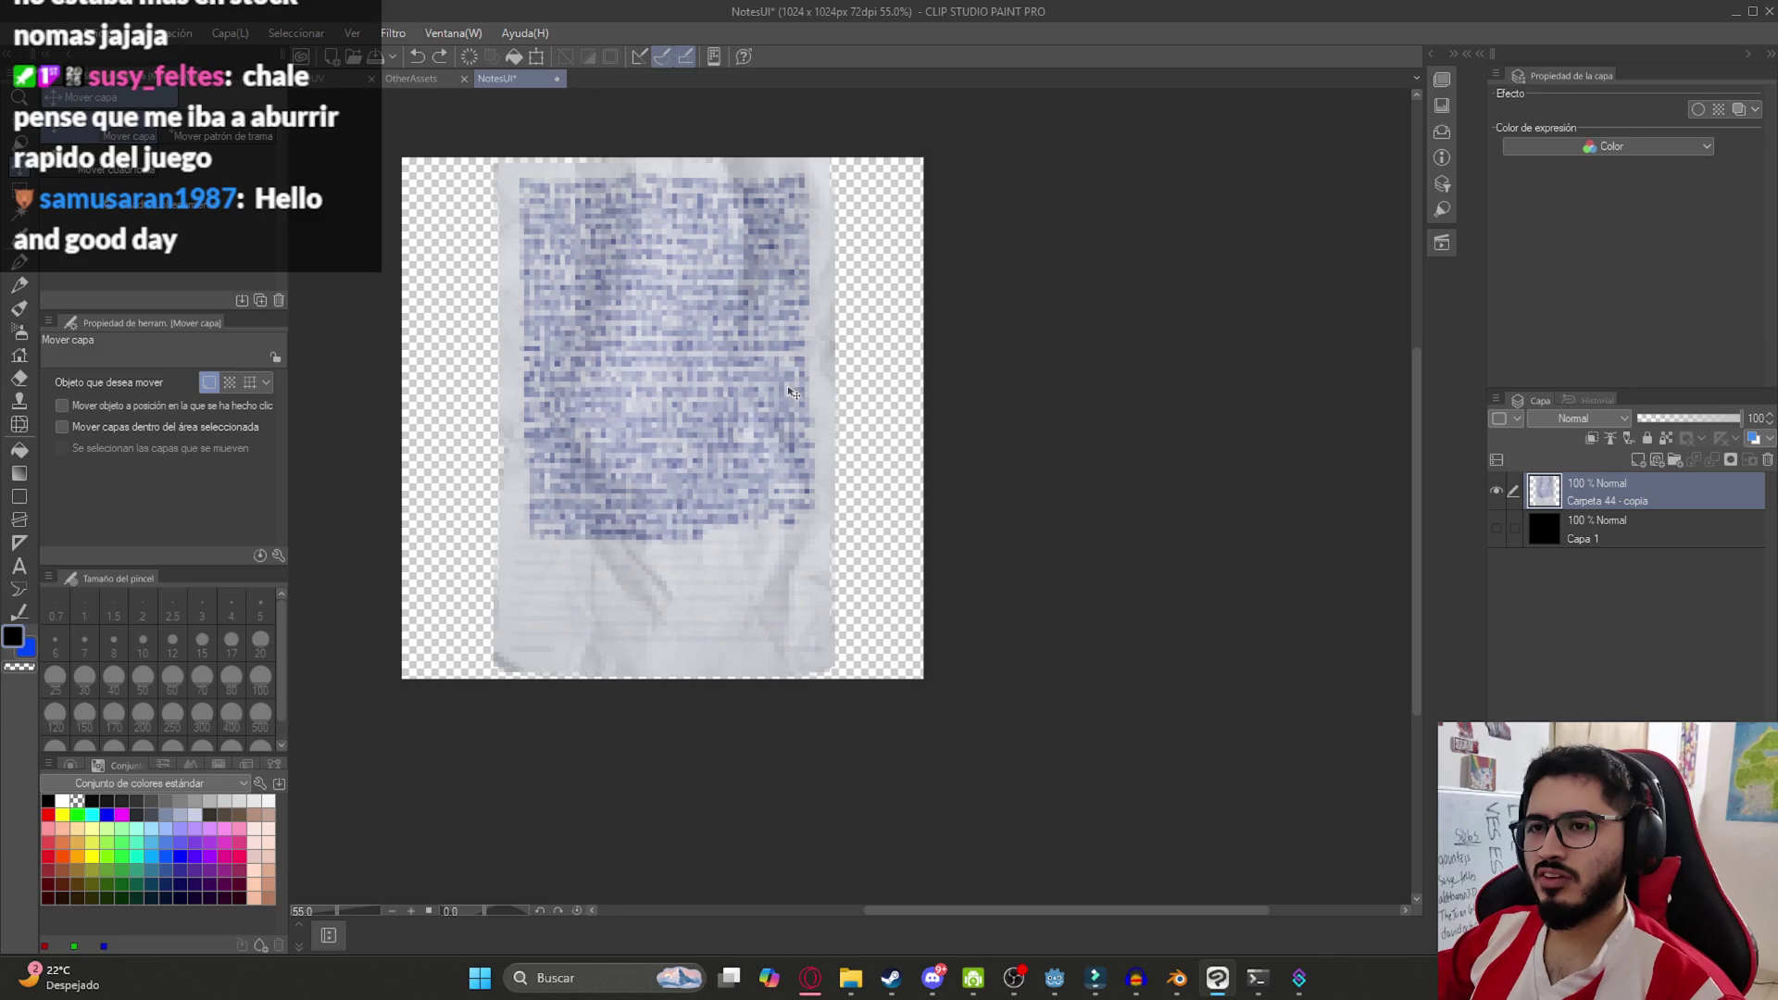
key("ctrl+y")
key("ctrl+z")
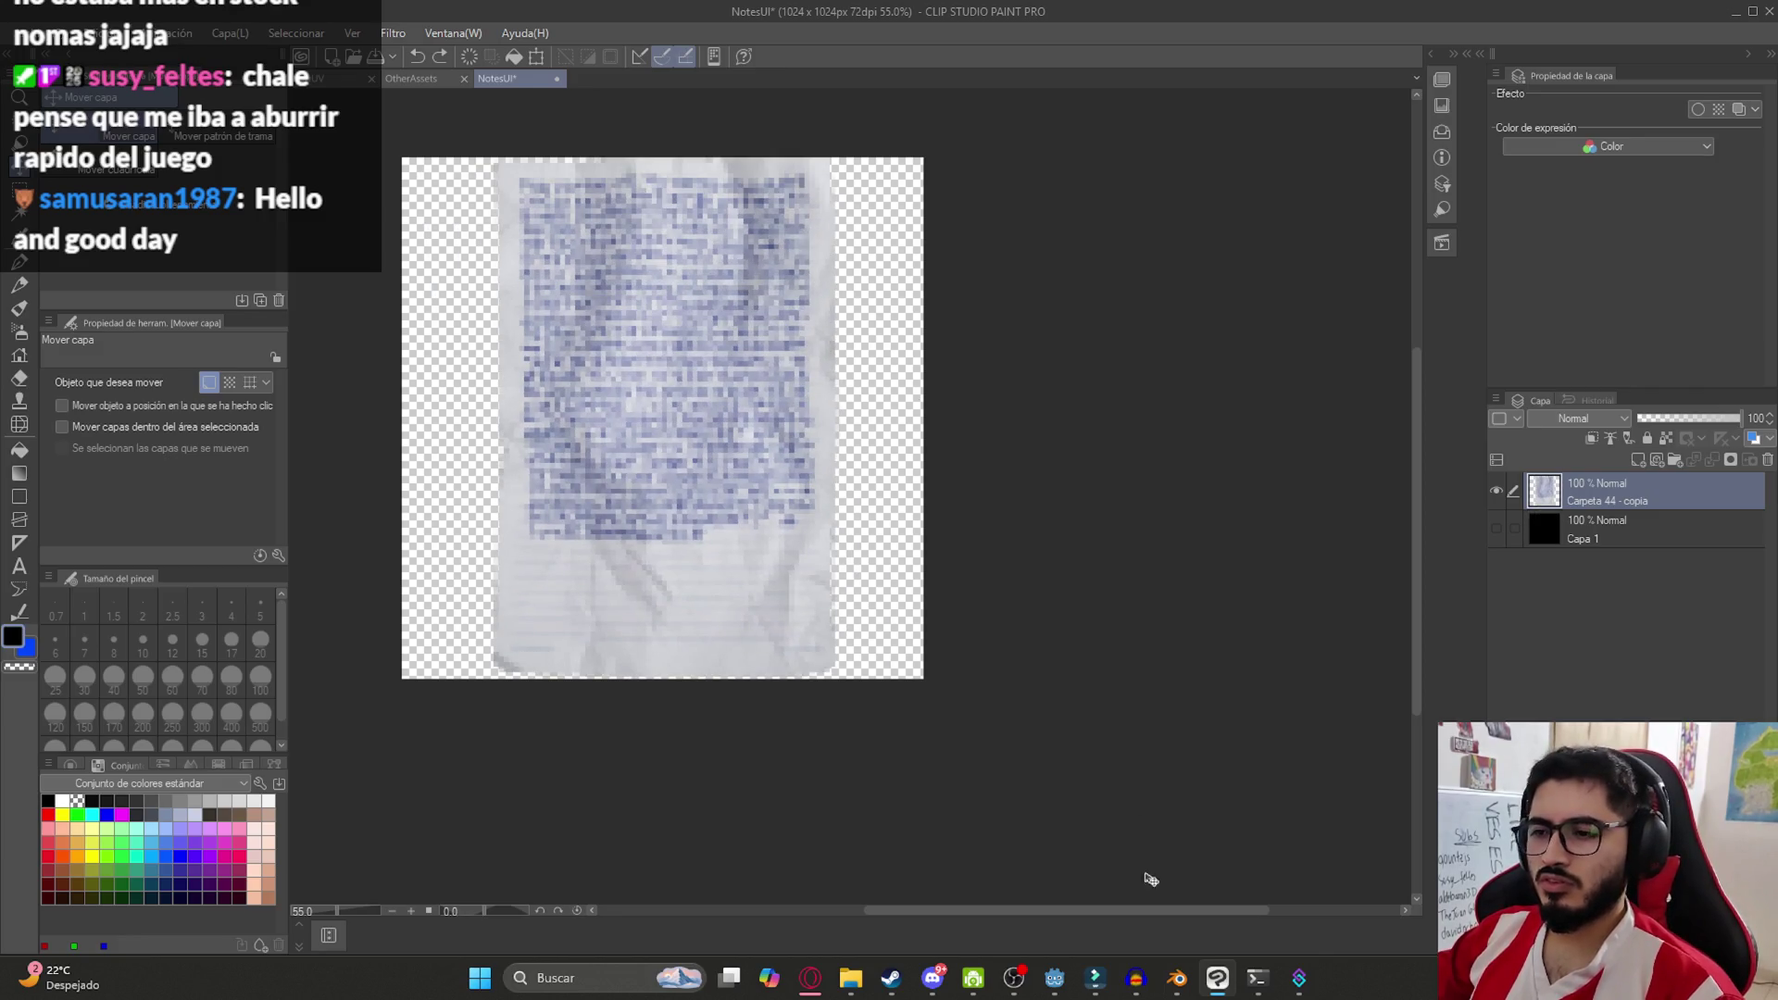
left_click(1221, 984)
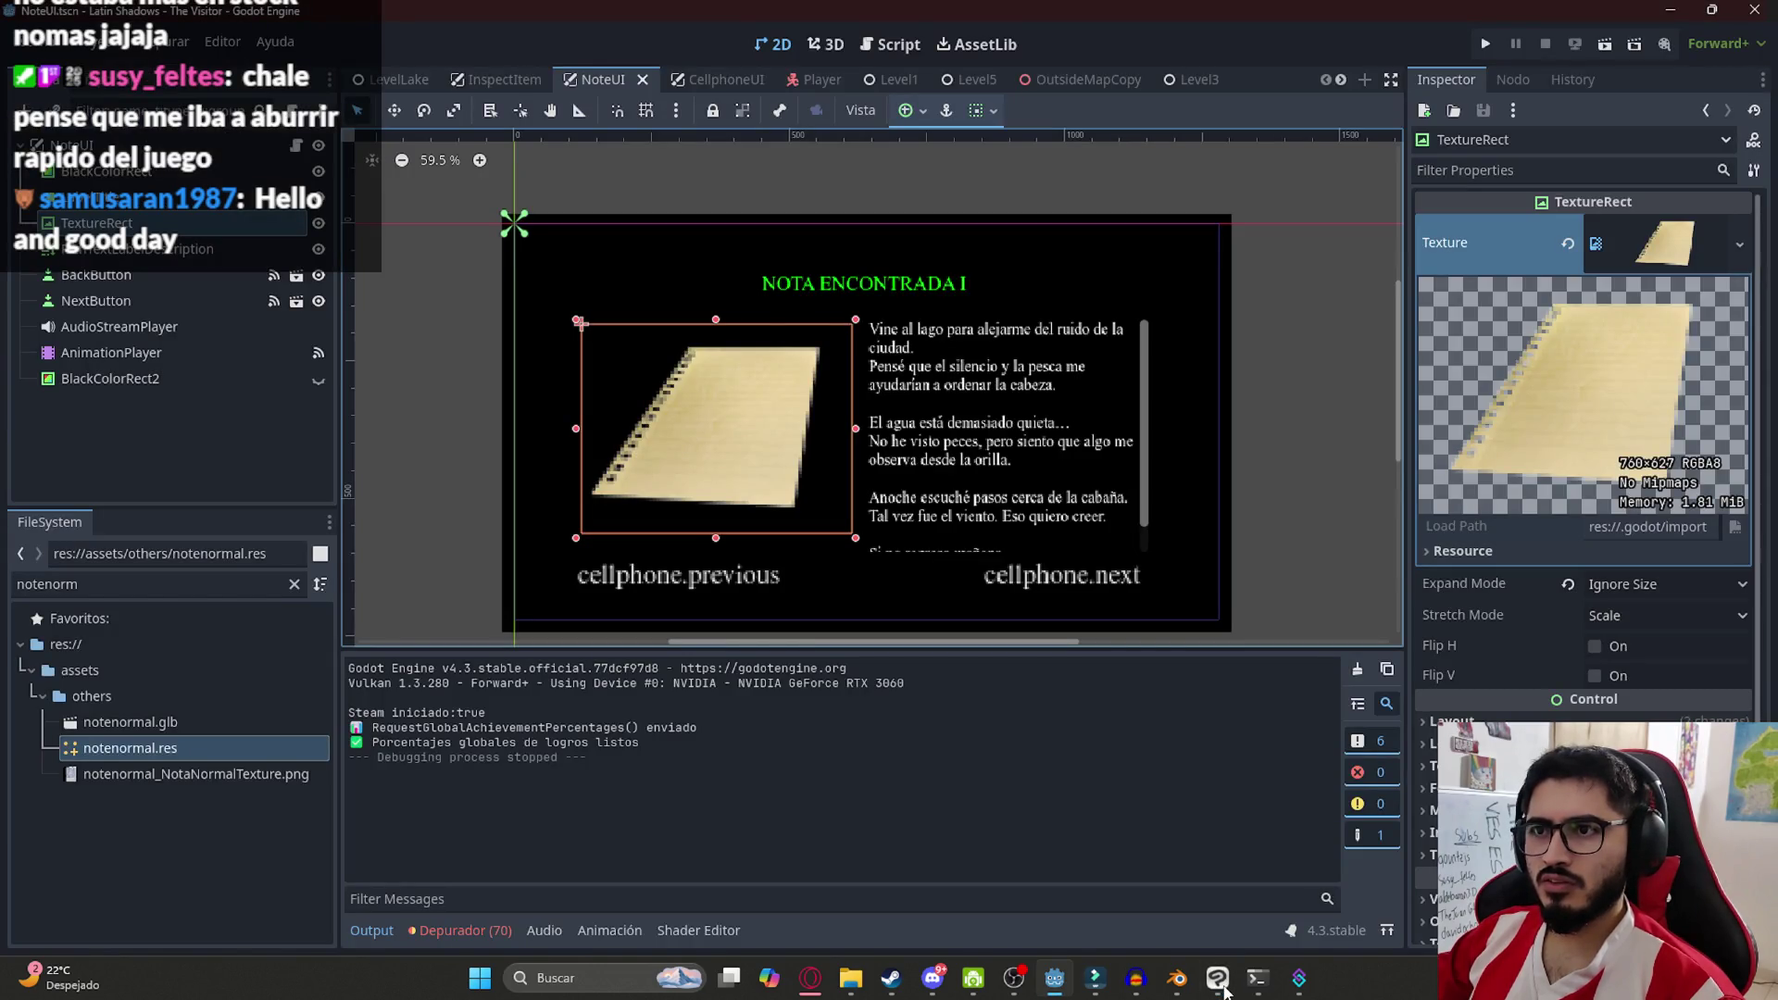
left_click(1220, 984)
key("ctrl+t")
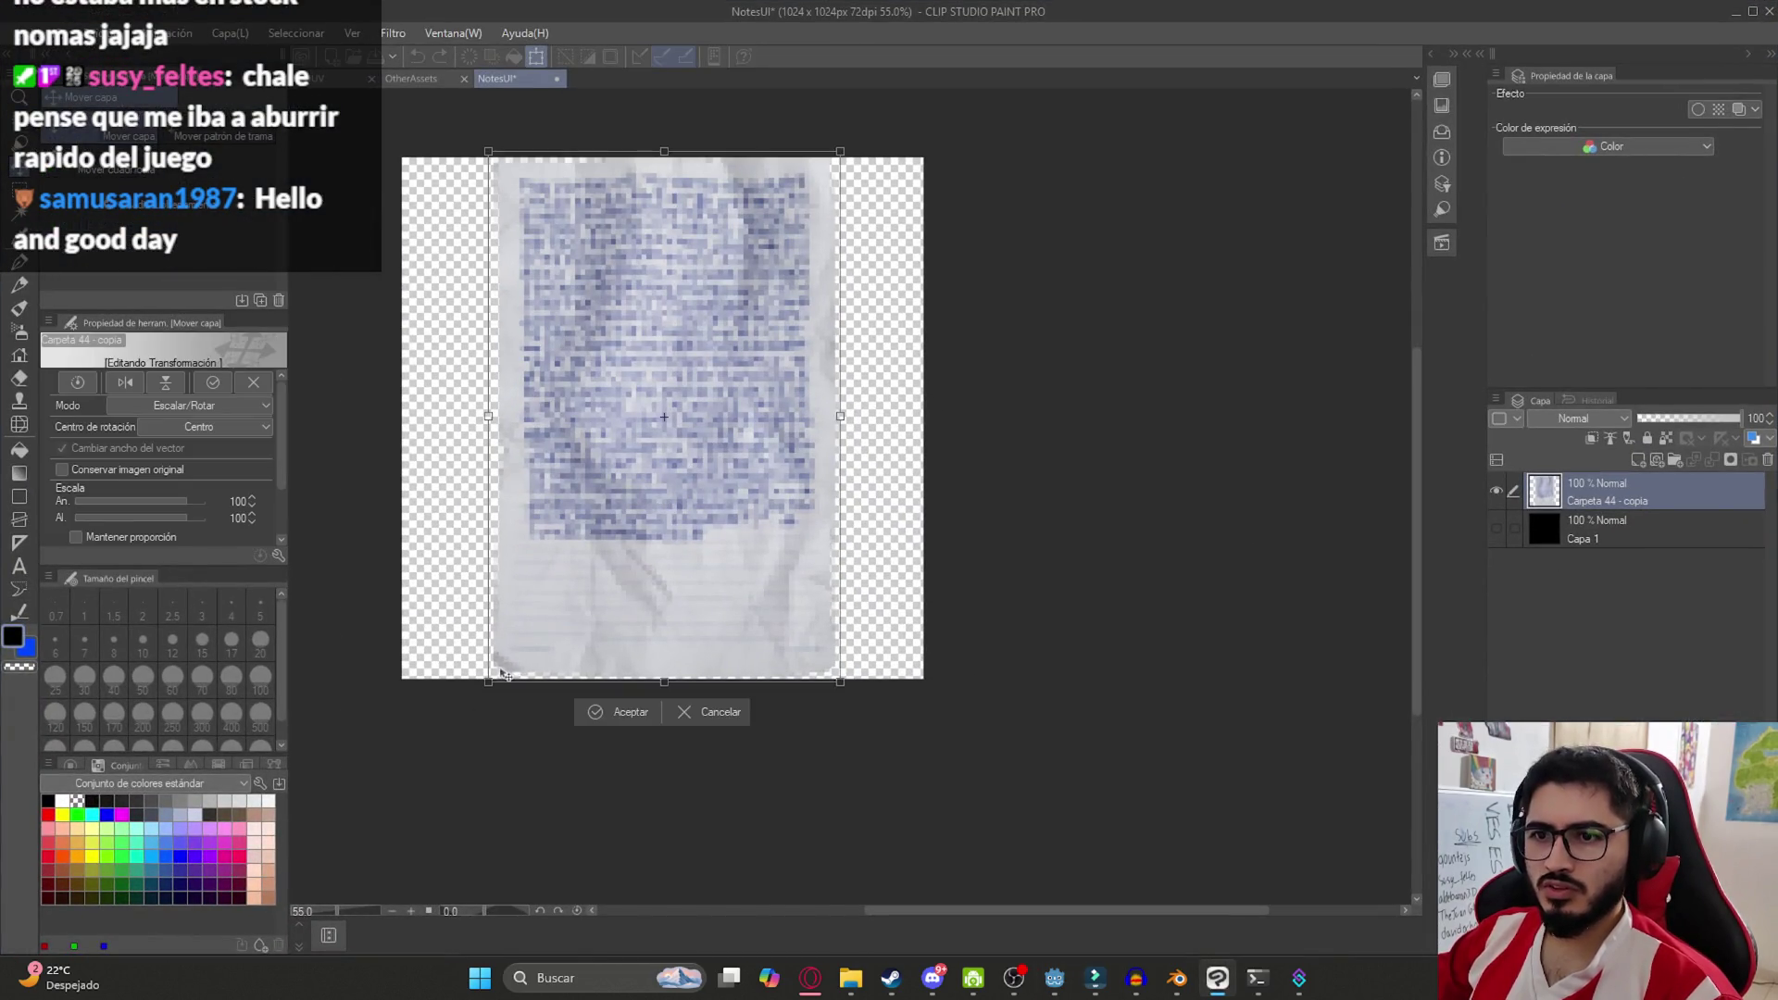
Drag the note's corners into a perspective skew, narrowing the top and shortening it
left_click_drag(486, 681, 416, 684)
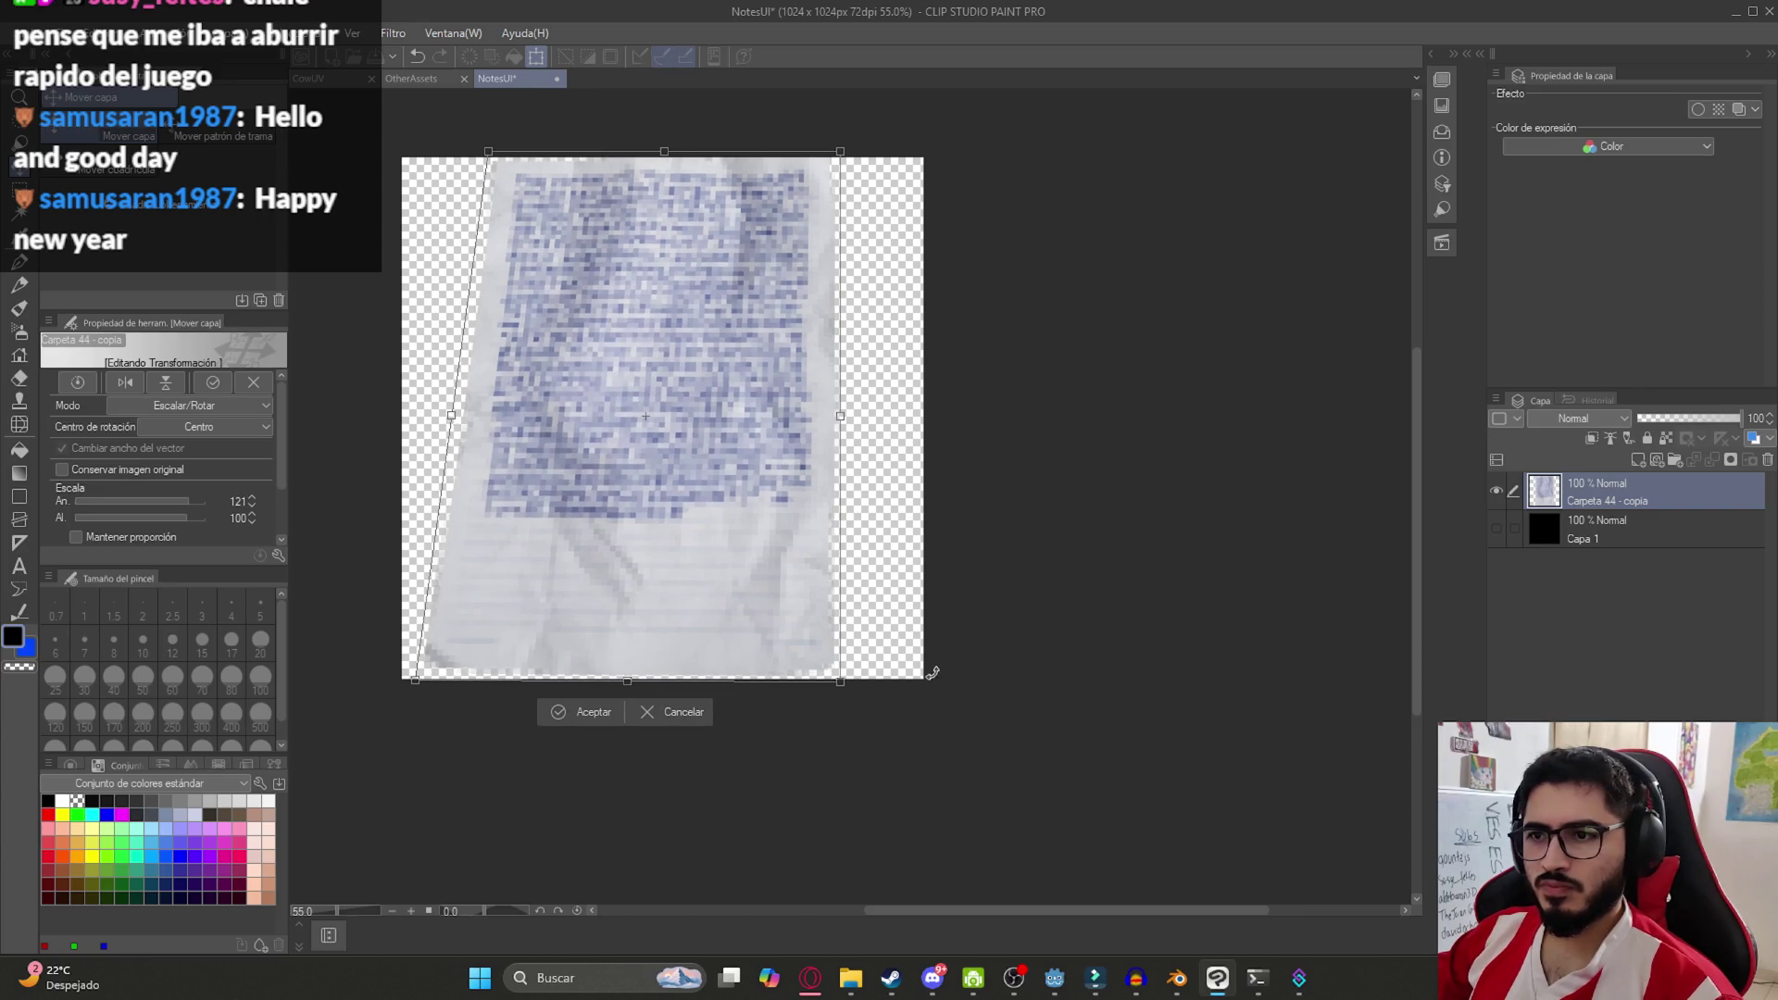
left_click_drag(847, 685, 830, 677)
left_click_drag(840, 151, 875, 185)
left_click_drag(488, 151, 582, 188)
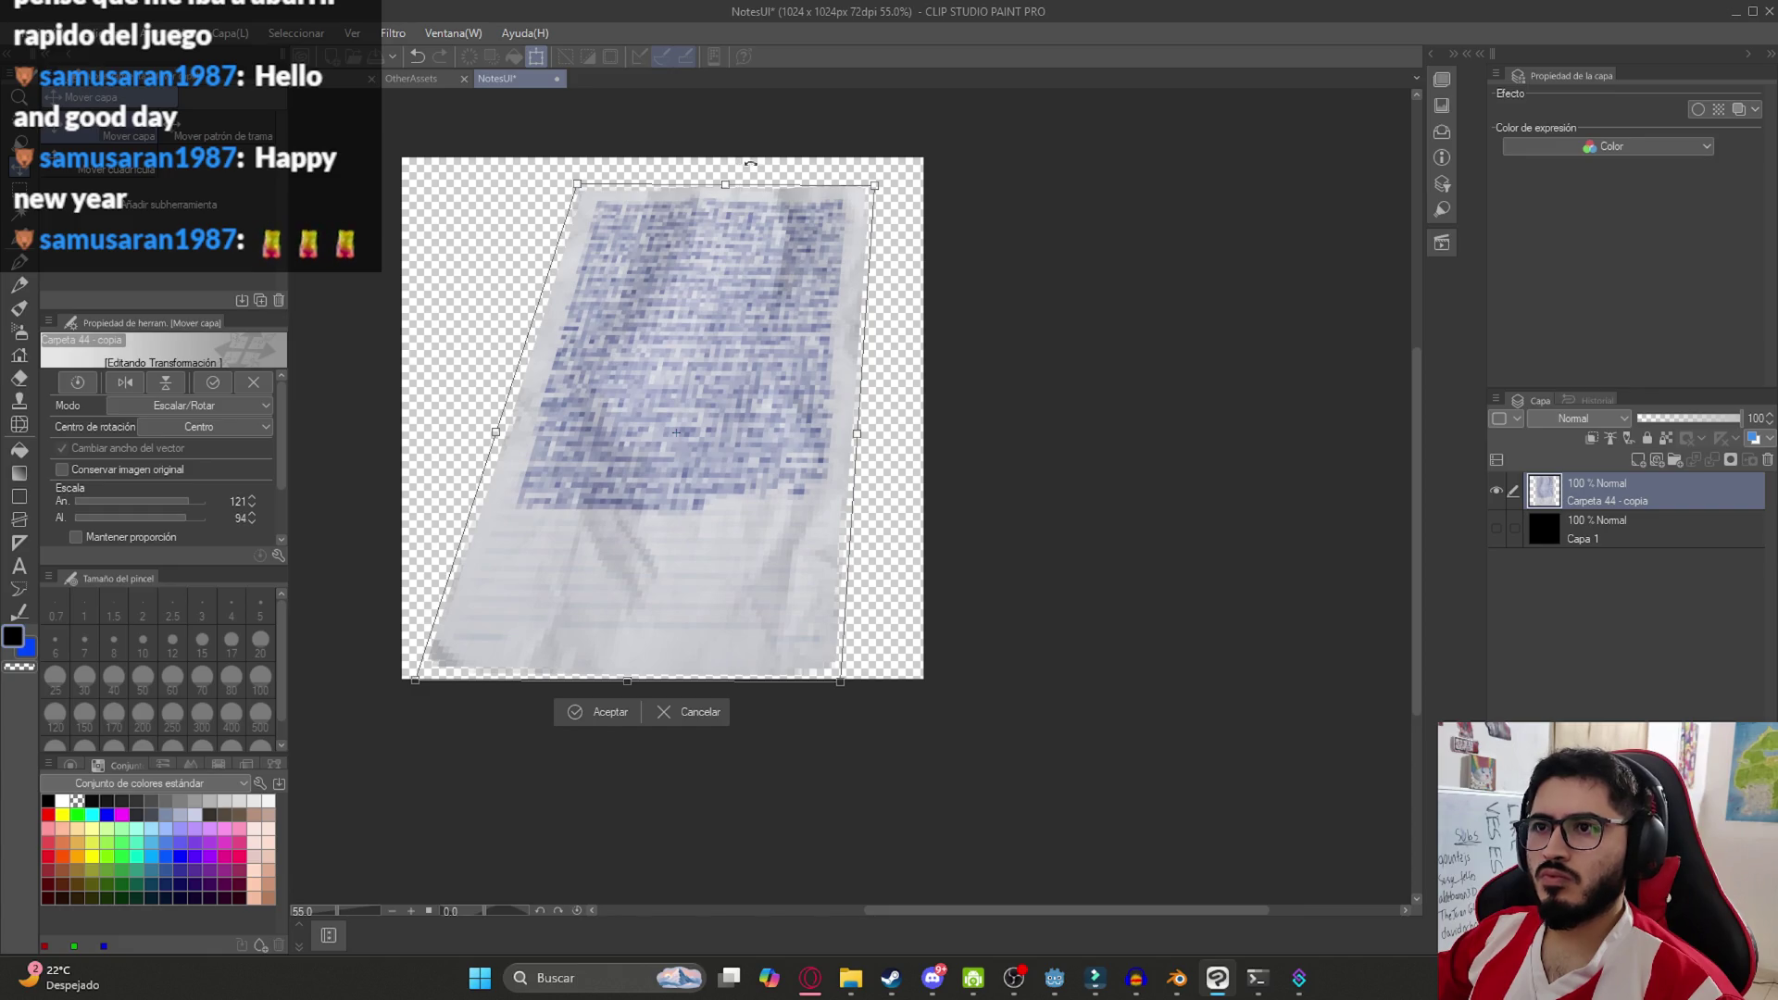
left_click_drag(706, 186, 706, 214)
left_click_drag(713, 352, 724, 313)
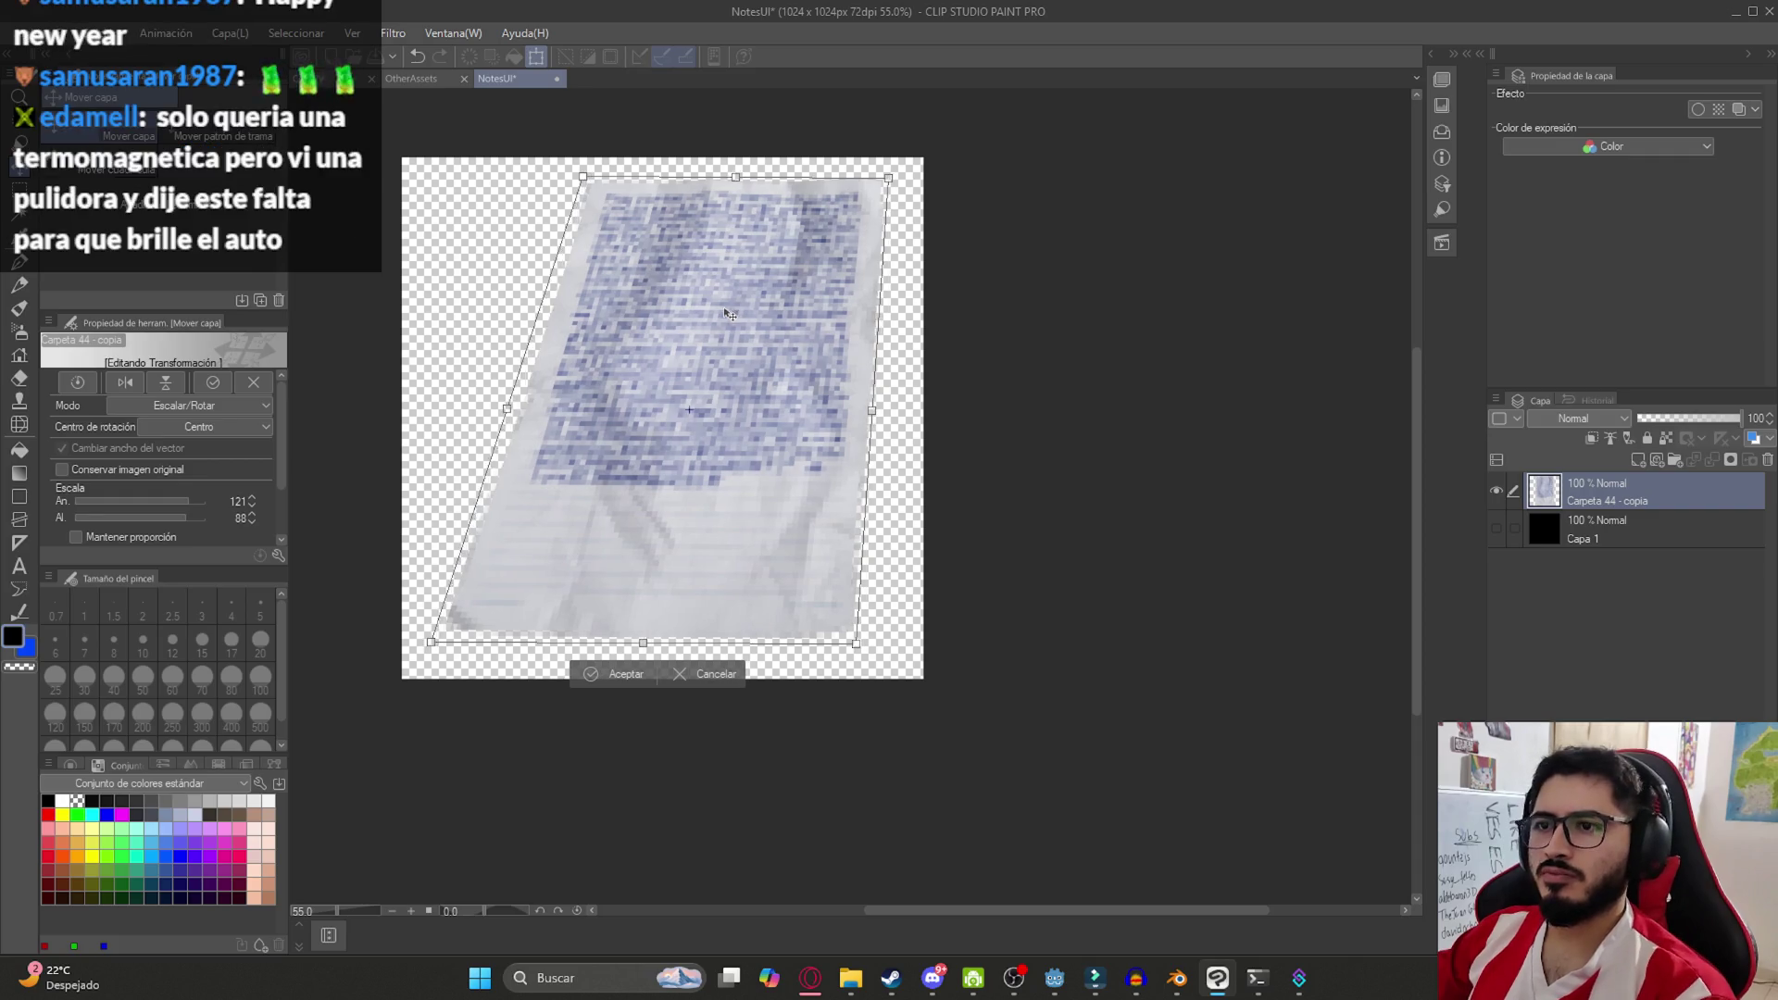
left_click_drag(884, 178, 885, 183)
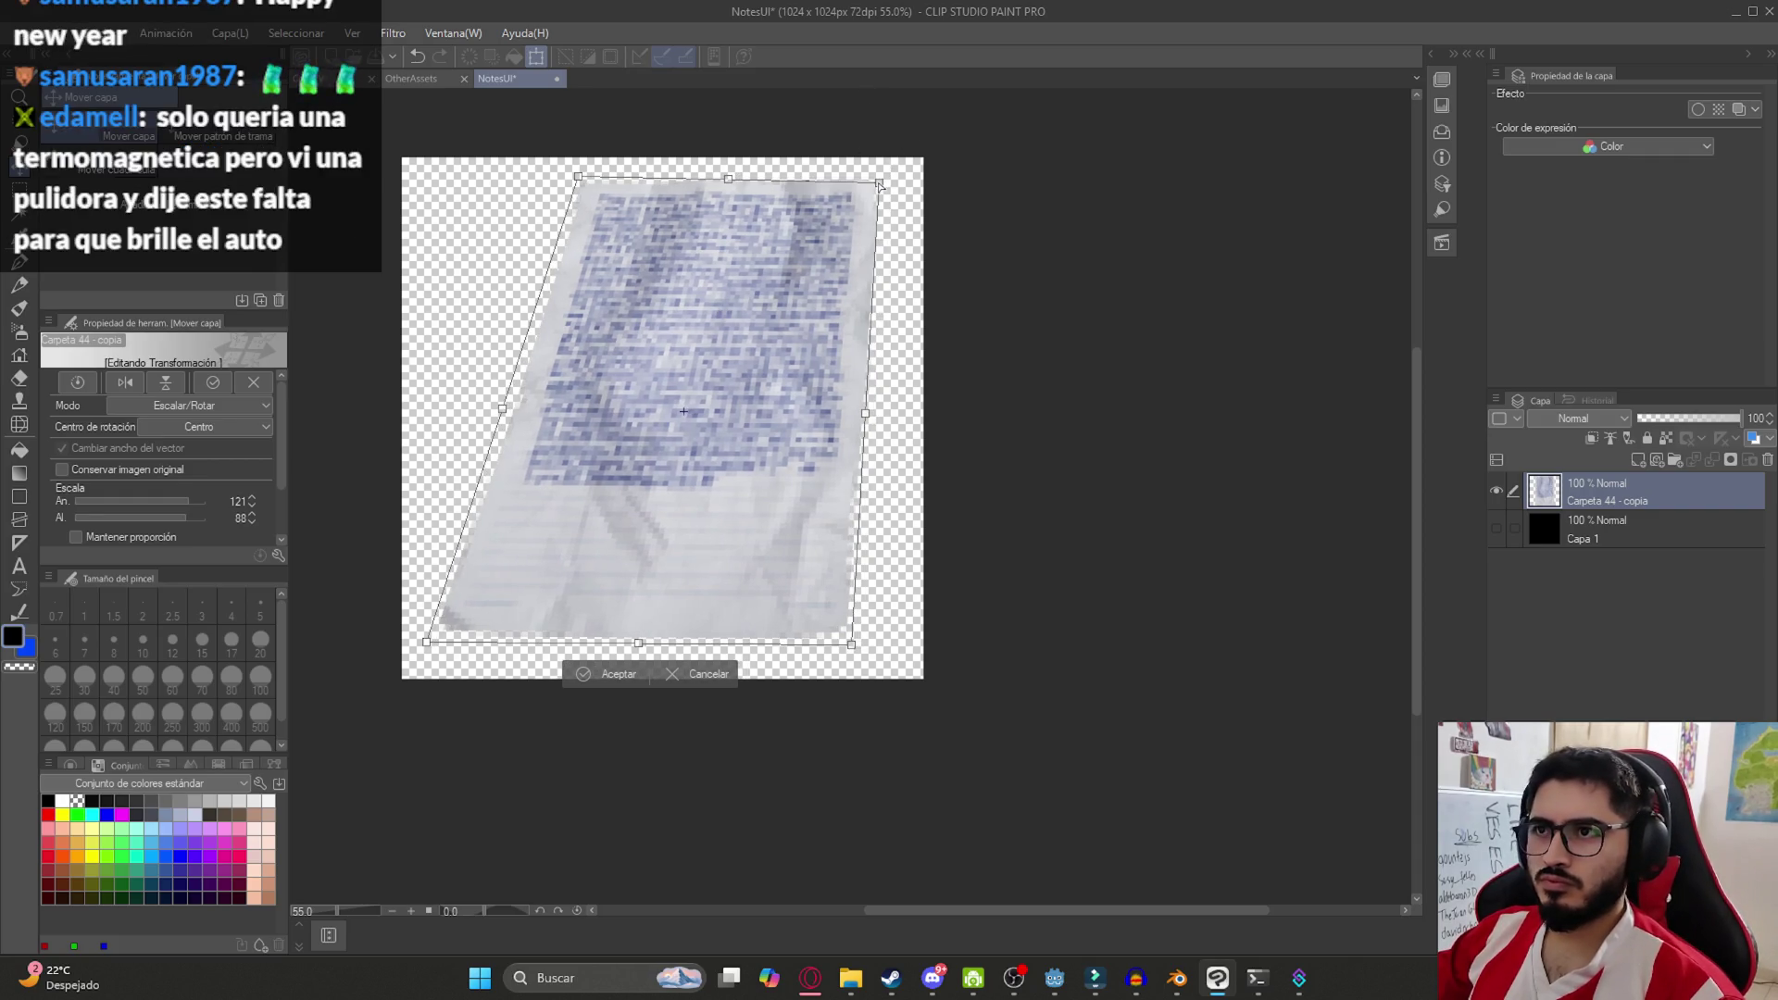
left_click_drag(903, 178, 912, 180)
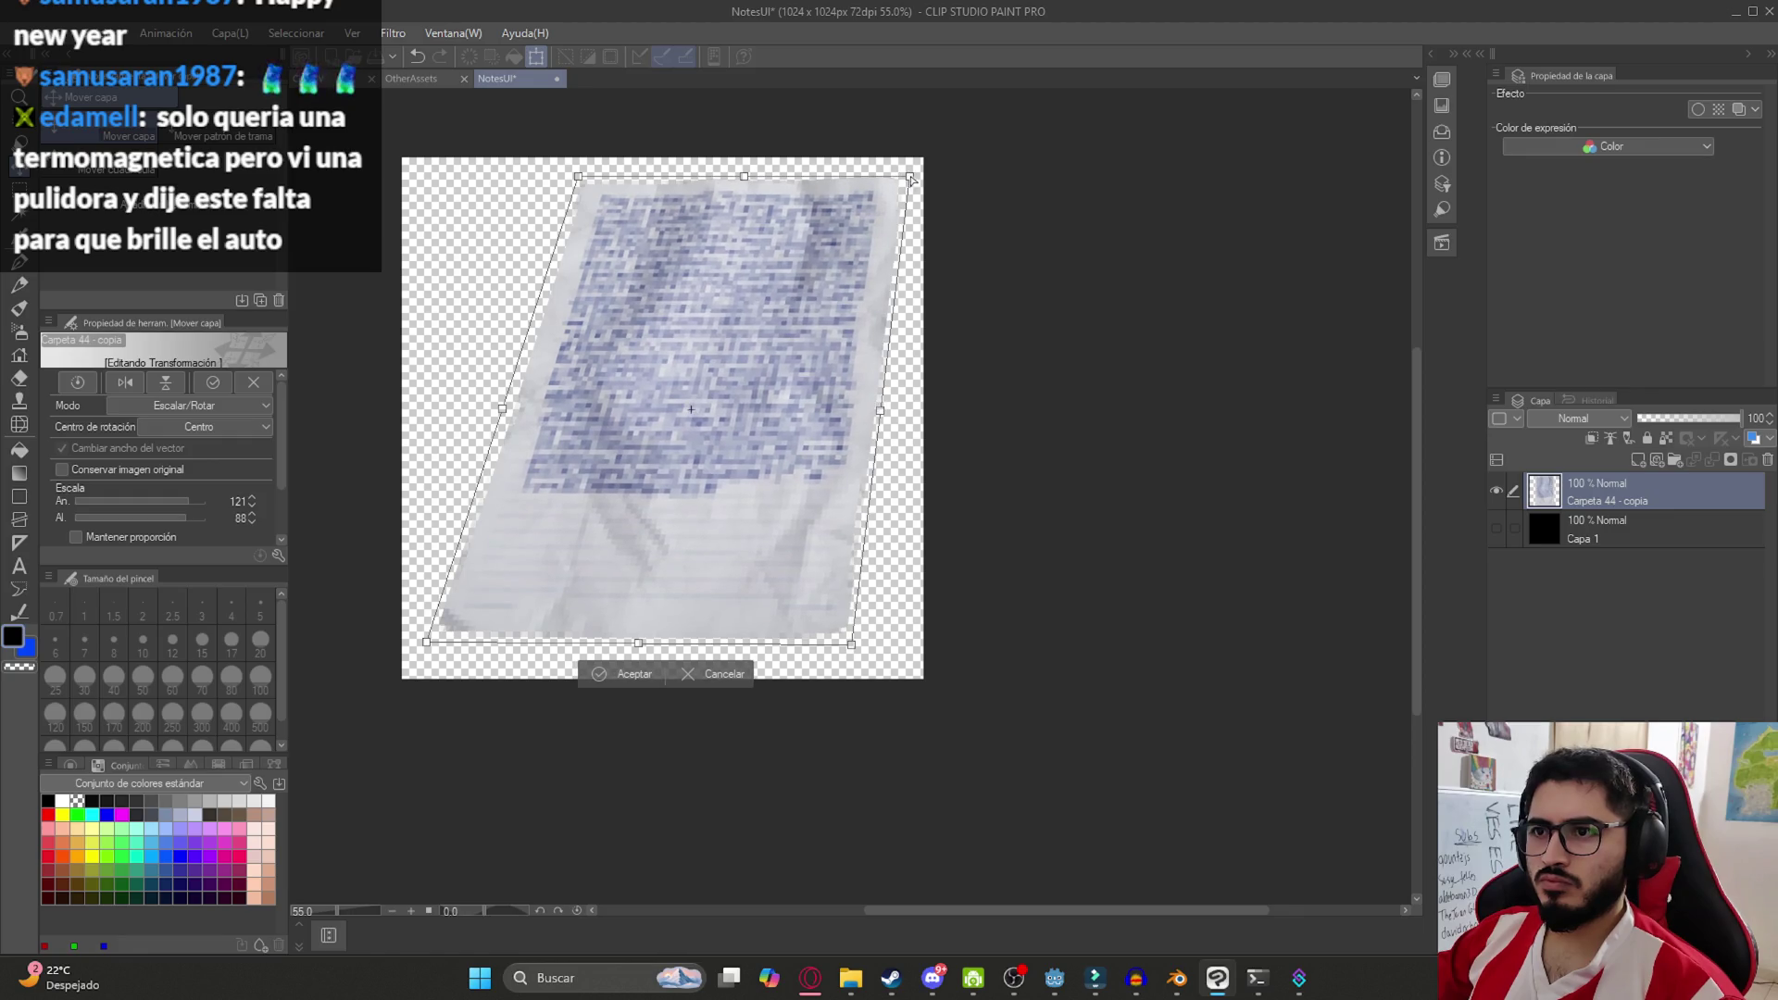
key("alt+Tab")
key("alt+Tab")
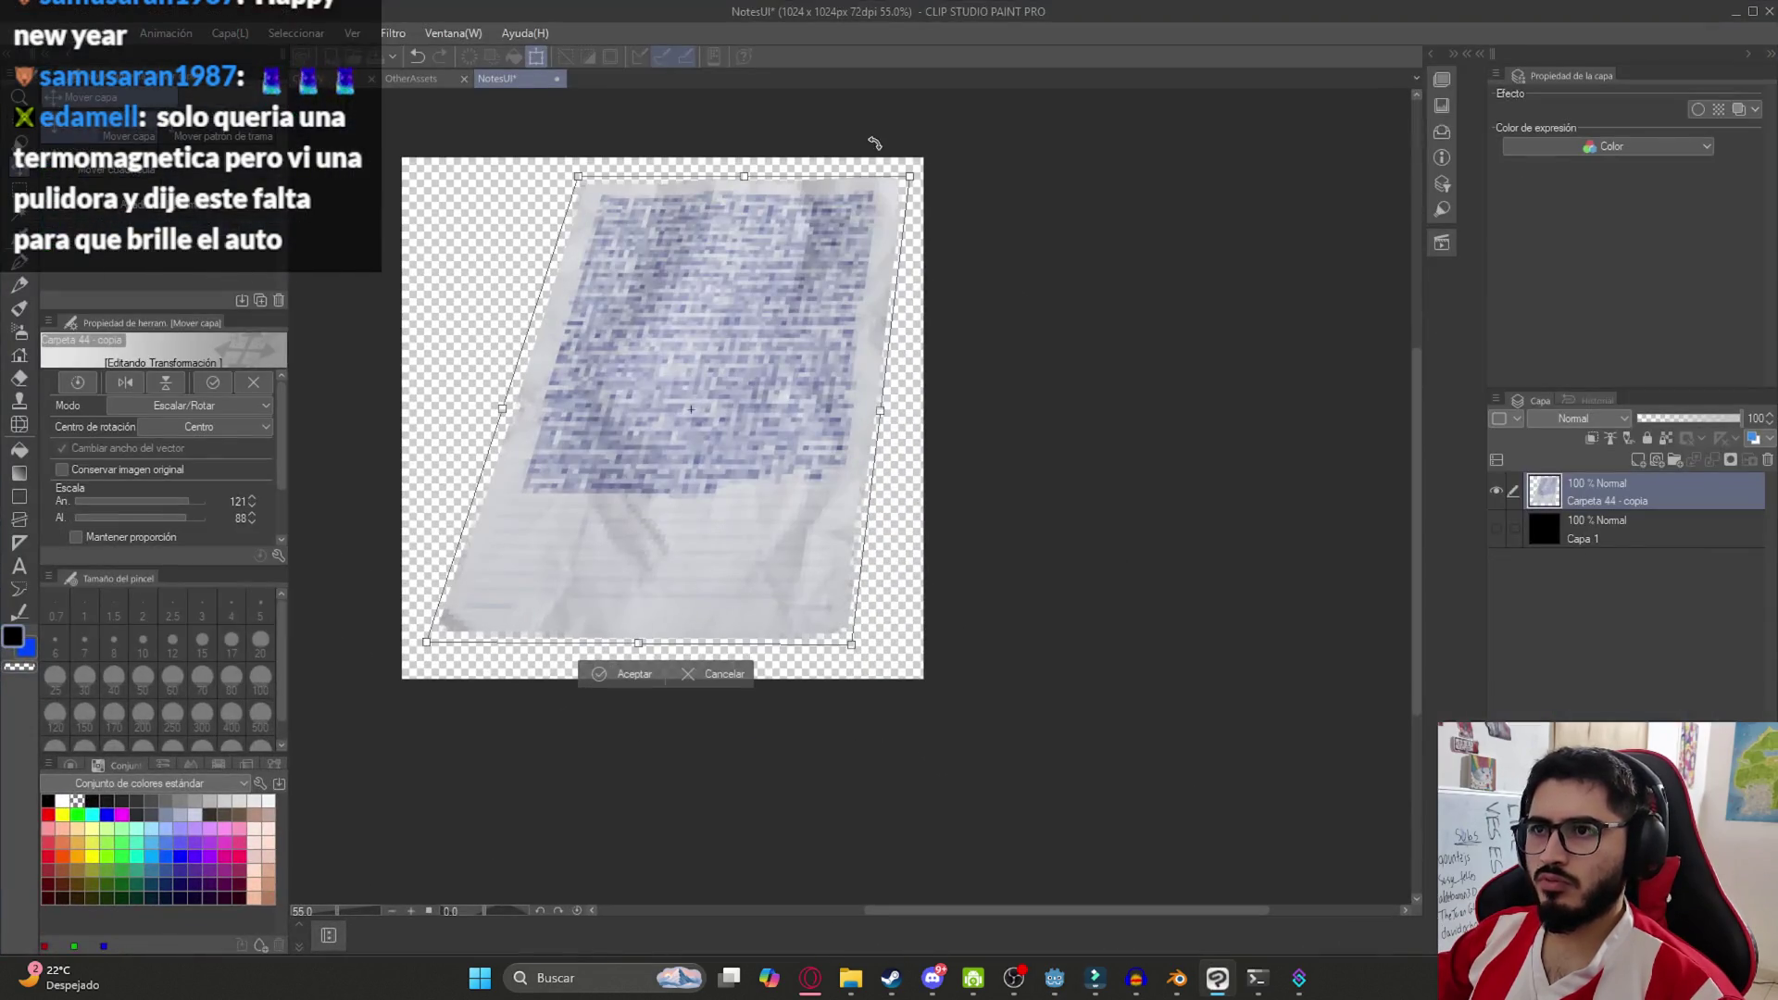
left_click_drag(910, 177, 900, 181)
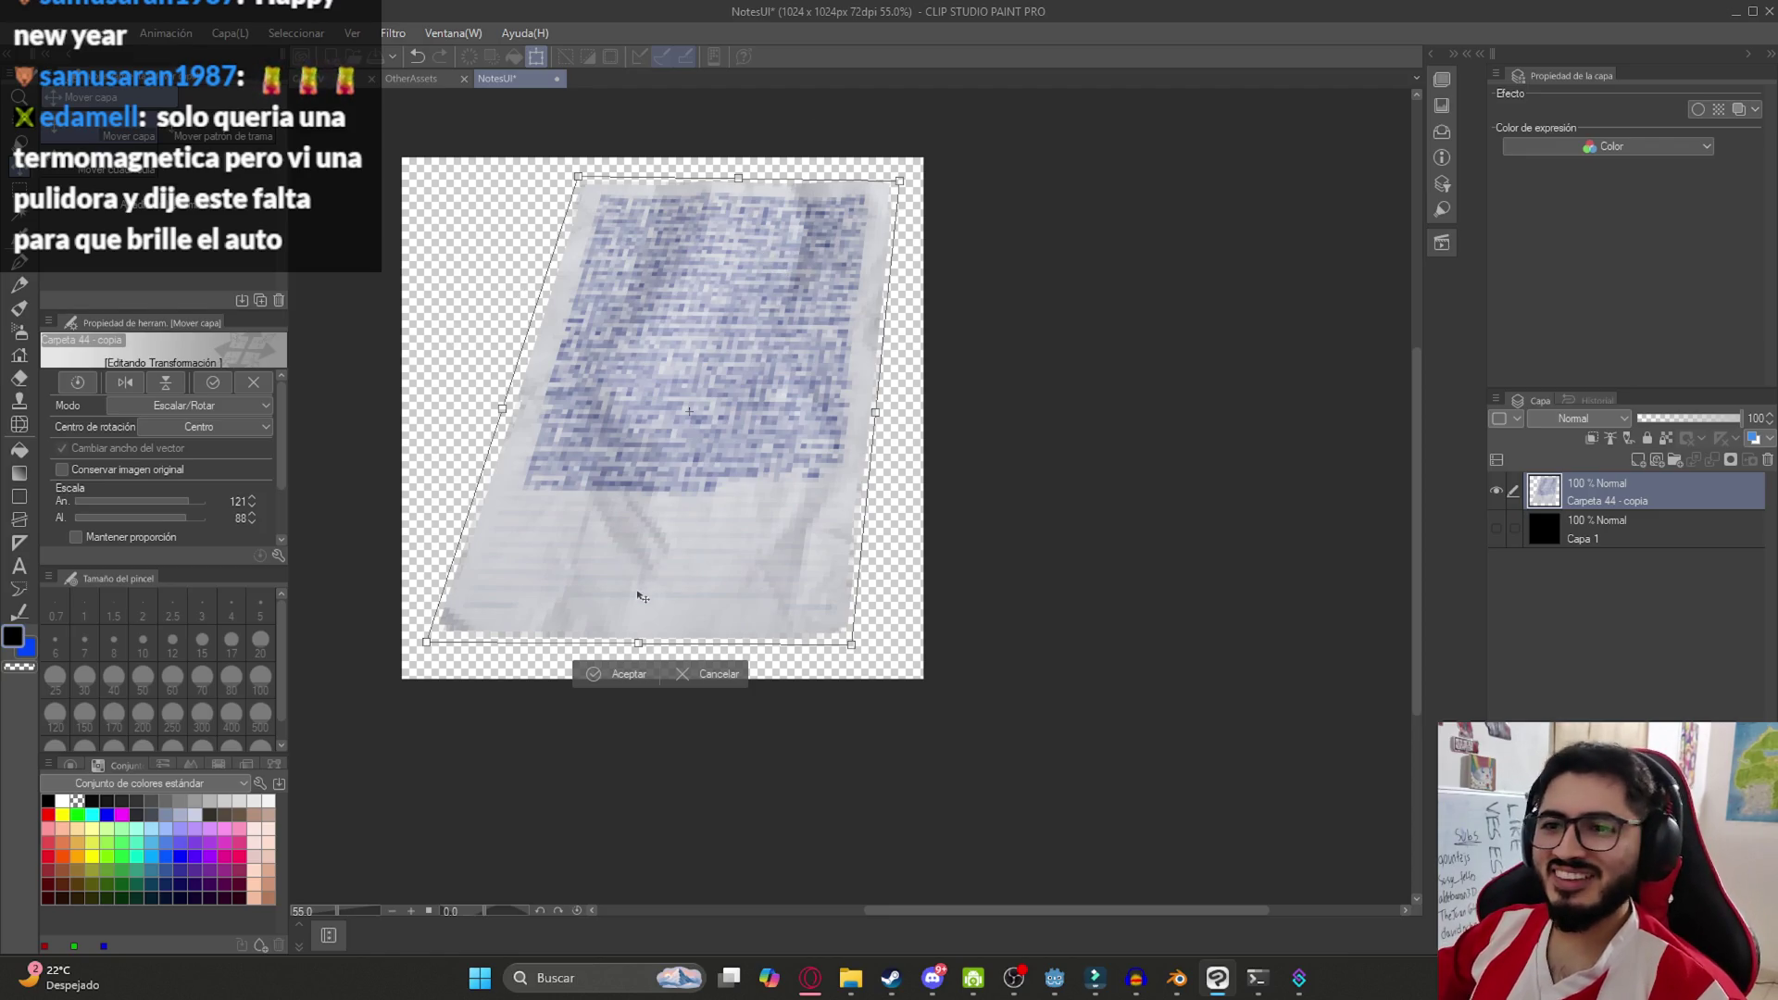
Fine-tune the bottom and top corners of the skew and commit the distortion
mouse_move(638, 642)
left_mouse_down()
mouse_move(636, 672)
mouse_move(665, 659)
left_mouse_up()
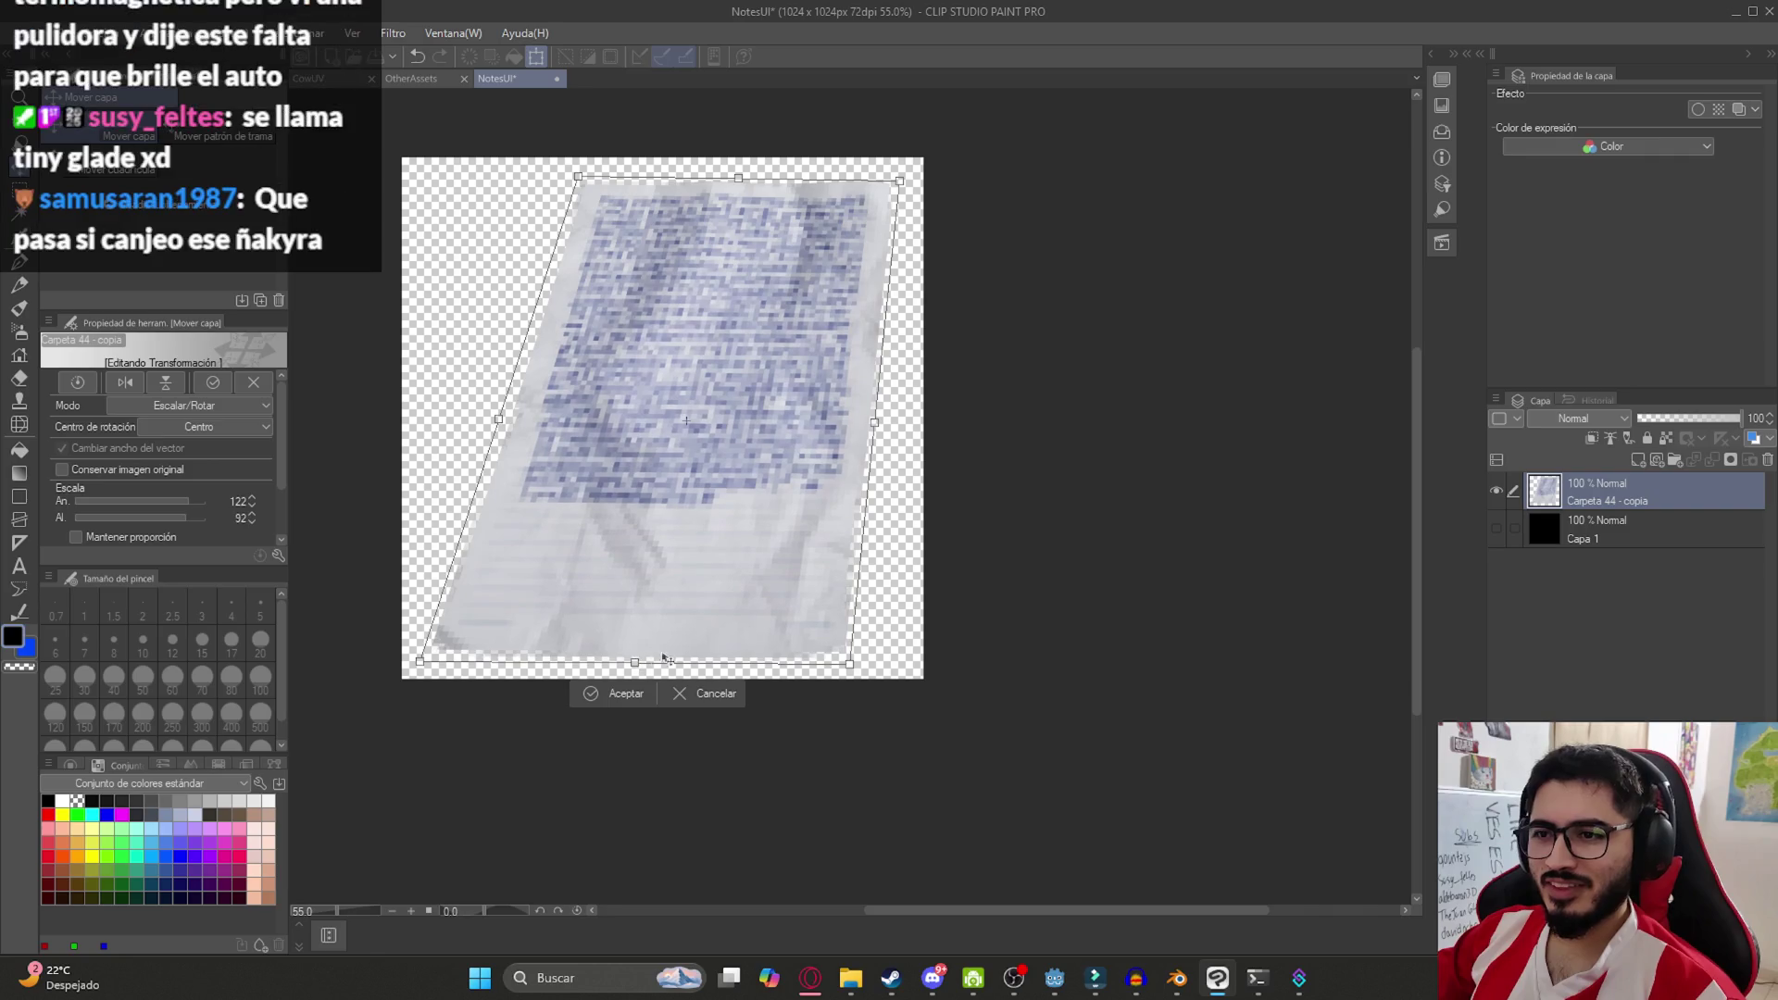
left_click_drag(856, 664, 856, 656)
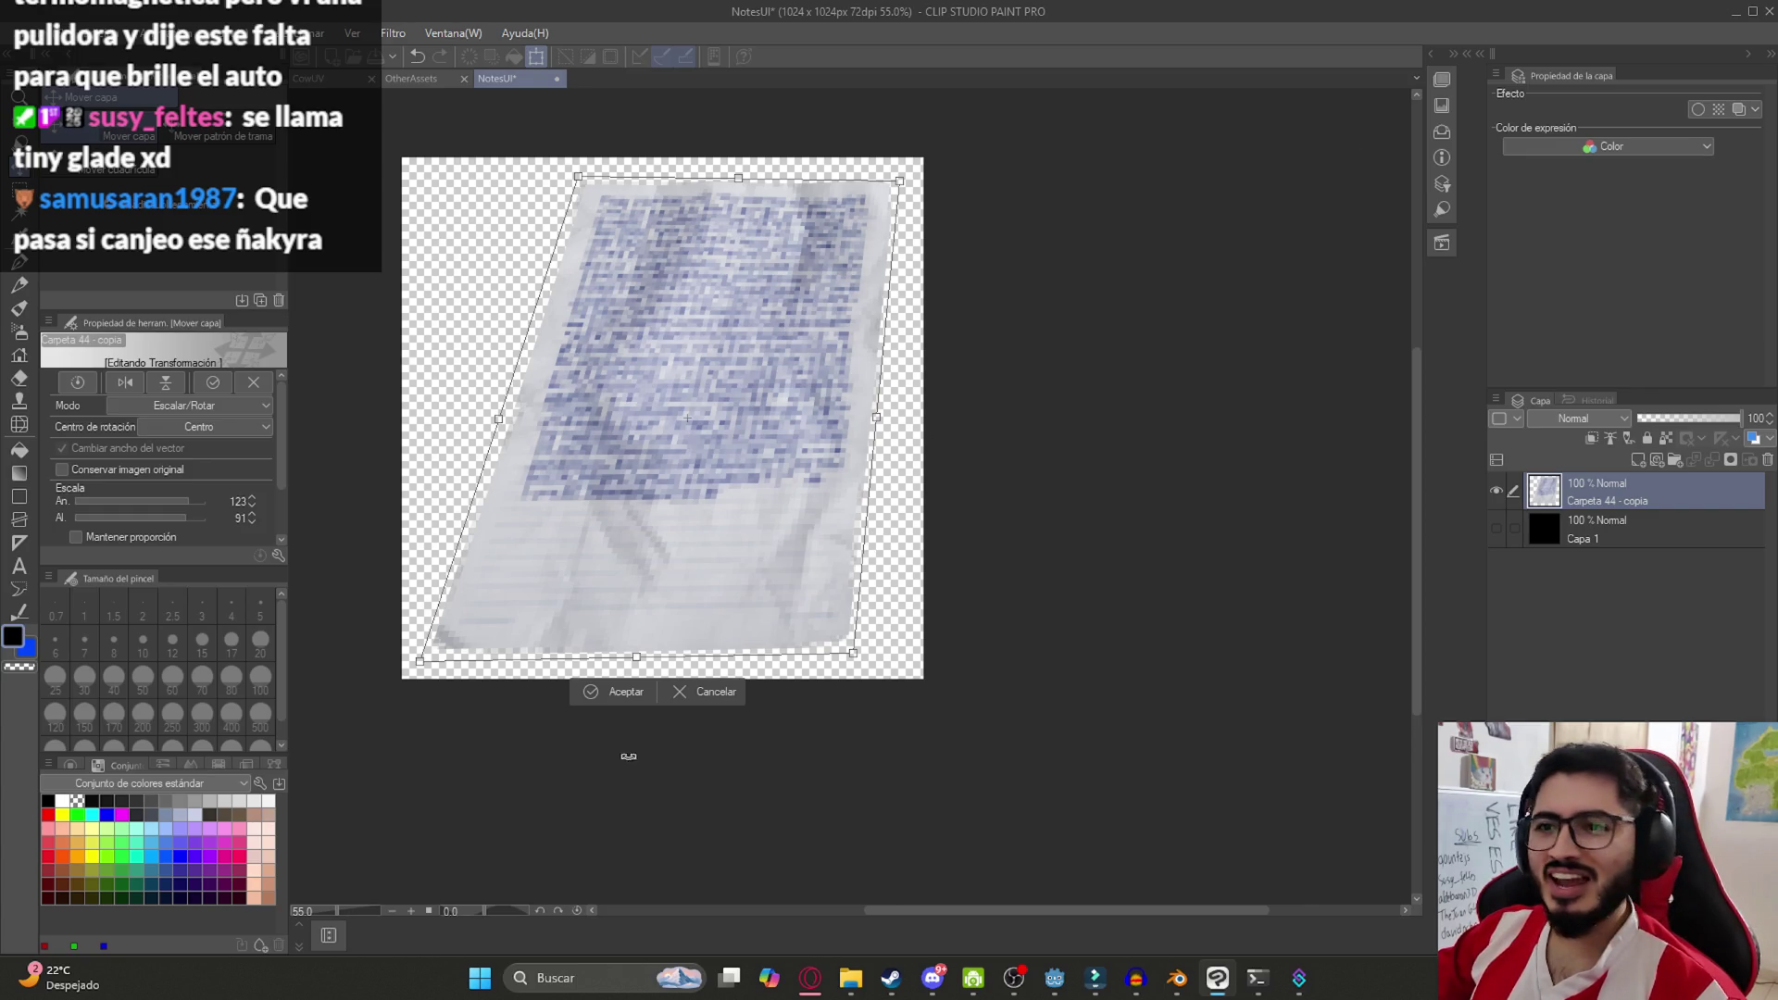
left_click_drag(859, 662, 863, 663)
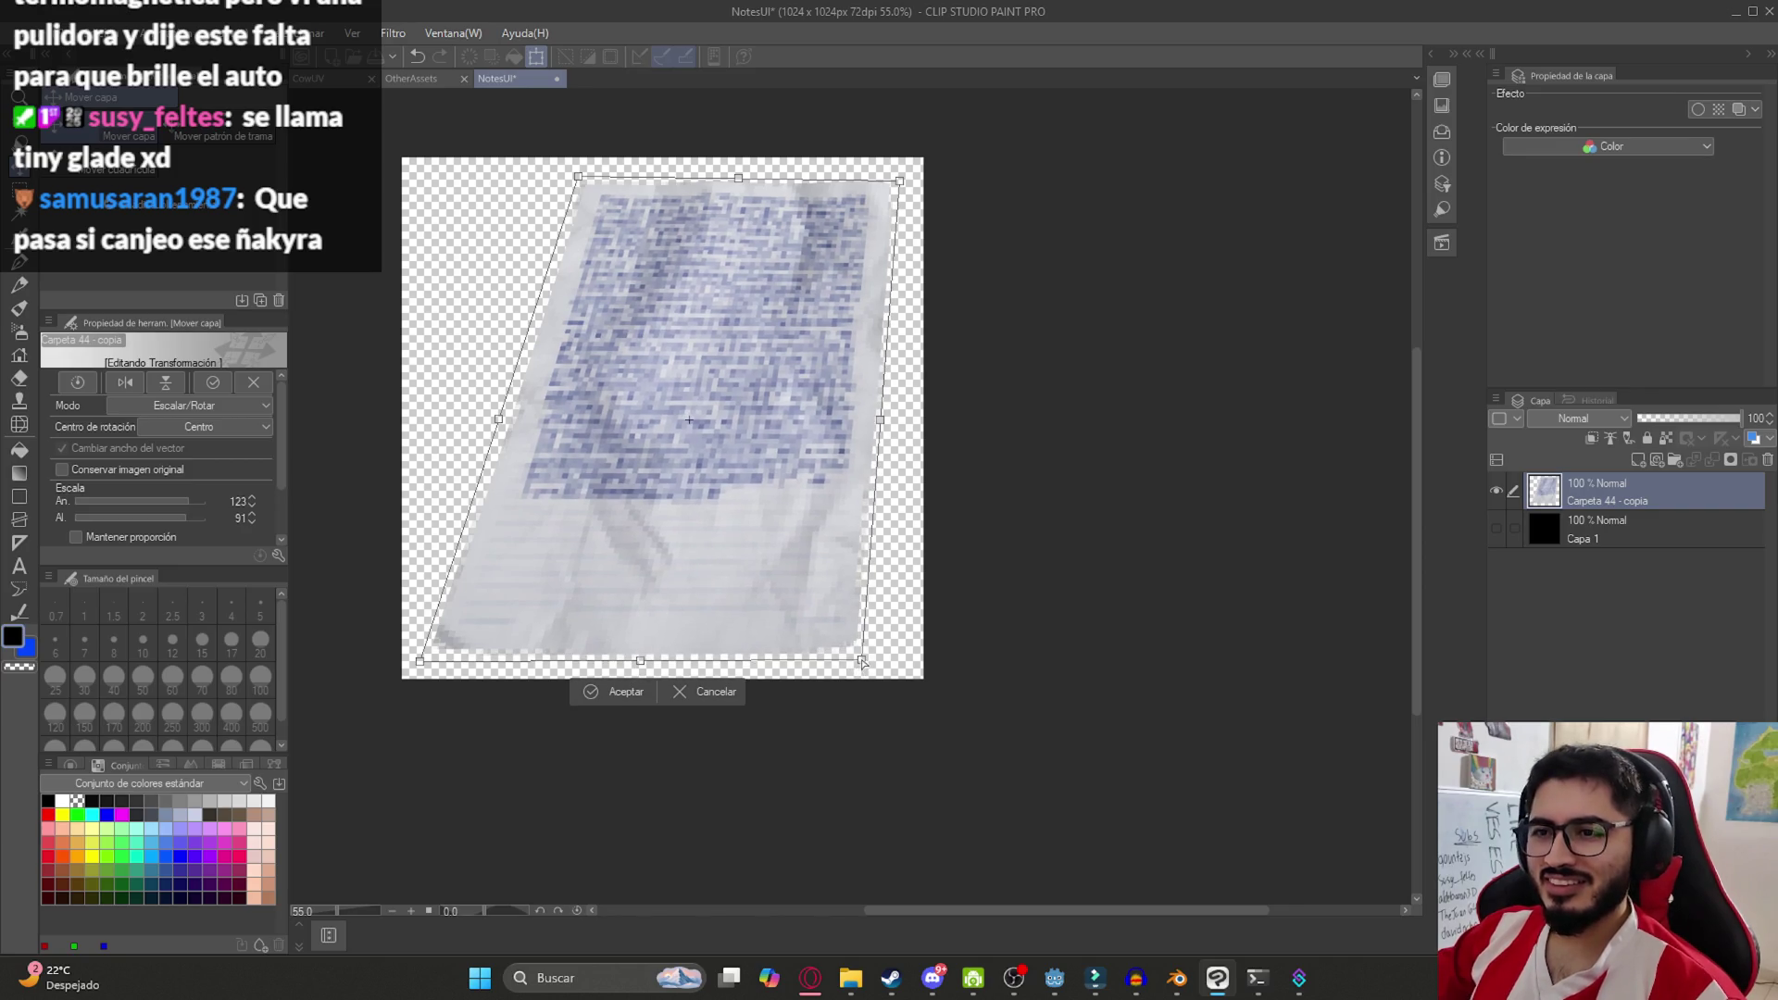
left_click_drag(895, 187, 904, 177)
left_click_drag(575, 181, 578, 182)
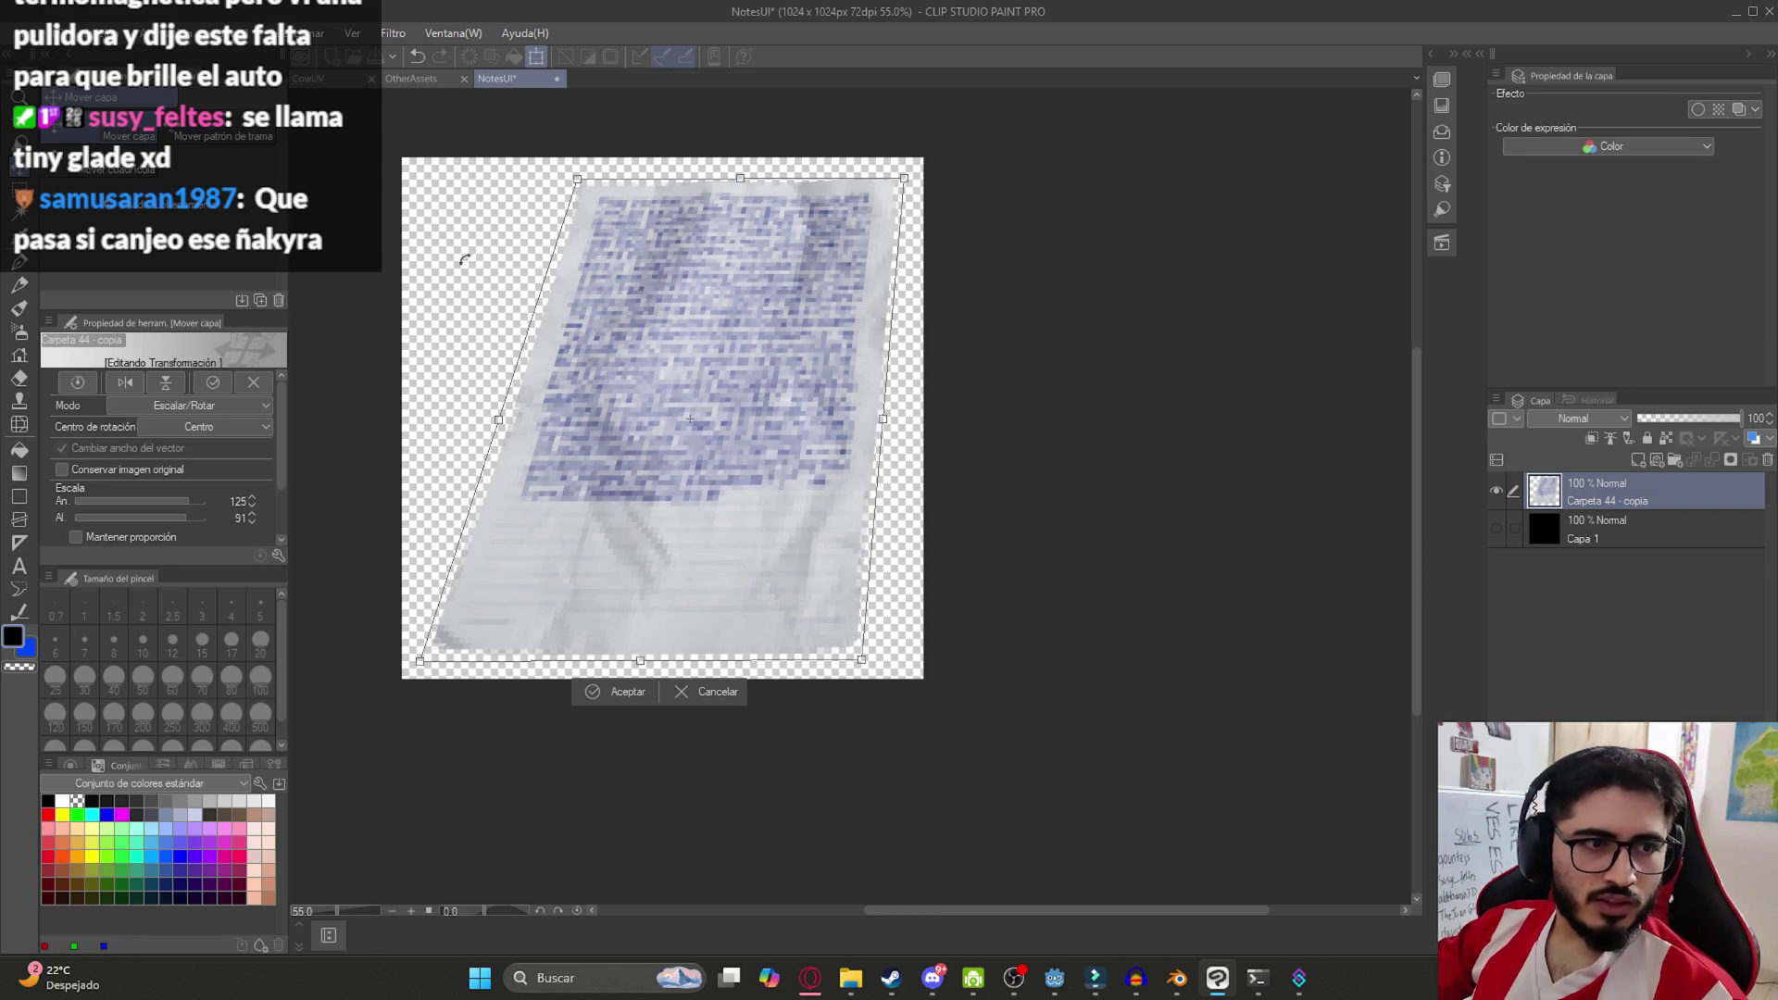
left_click_drag(421, 665, 408, 667)
left_click_drag(862, 663, 867, 669)
key("Return")
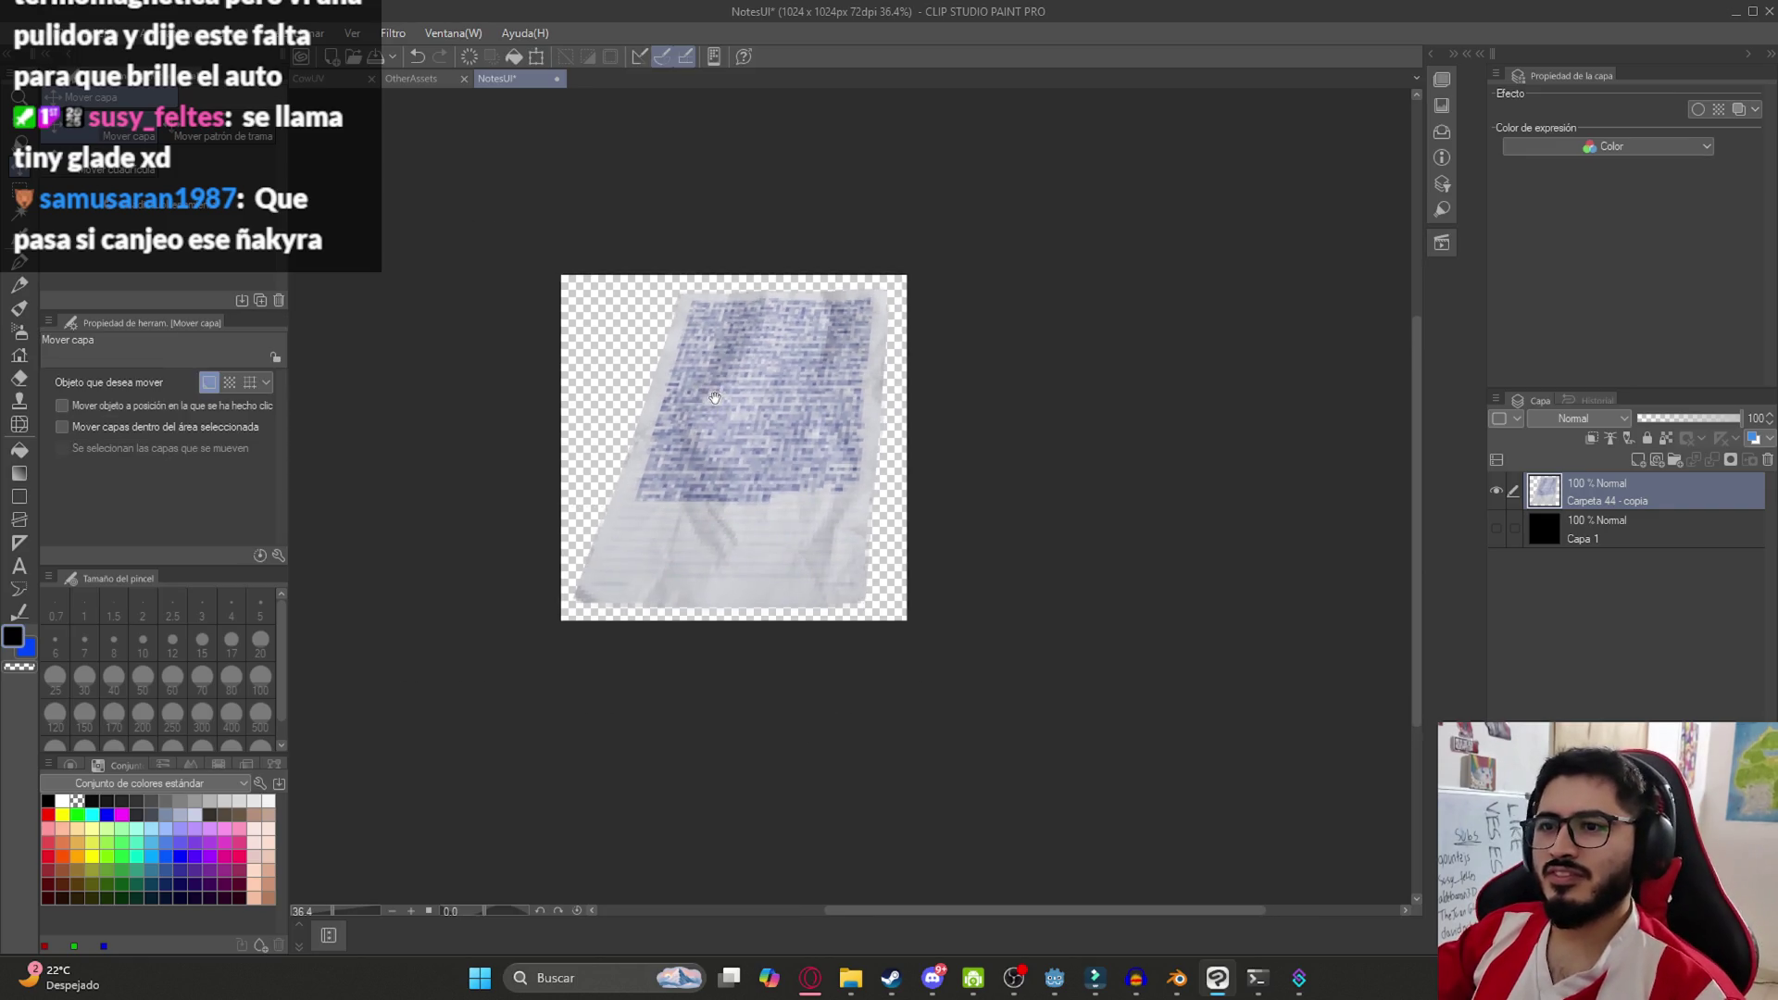
Transform the note again, squashing its height to 96%
scroll(831, 206, "up", 1)
key("ctrl+t")
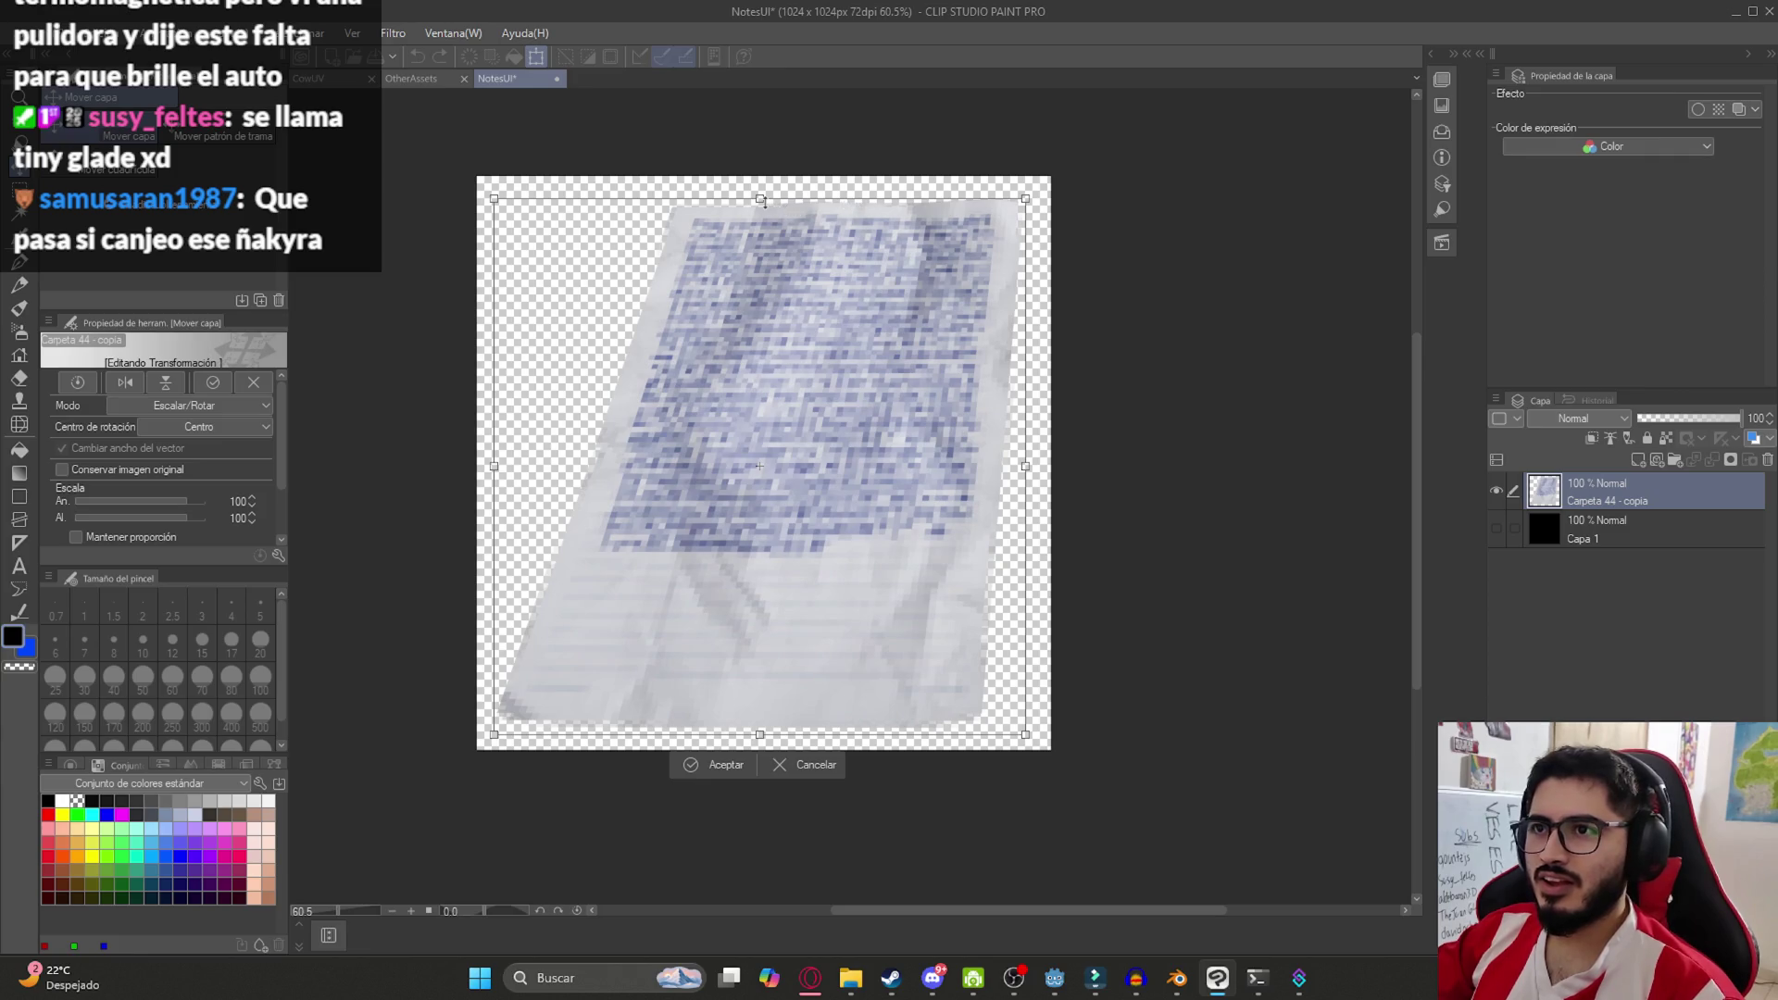
left_click_drag(763, 201, 762, 213)
left_click_drag(796, 507, 795, 491)
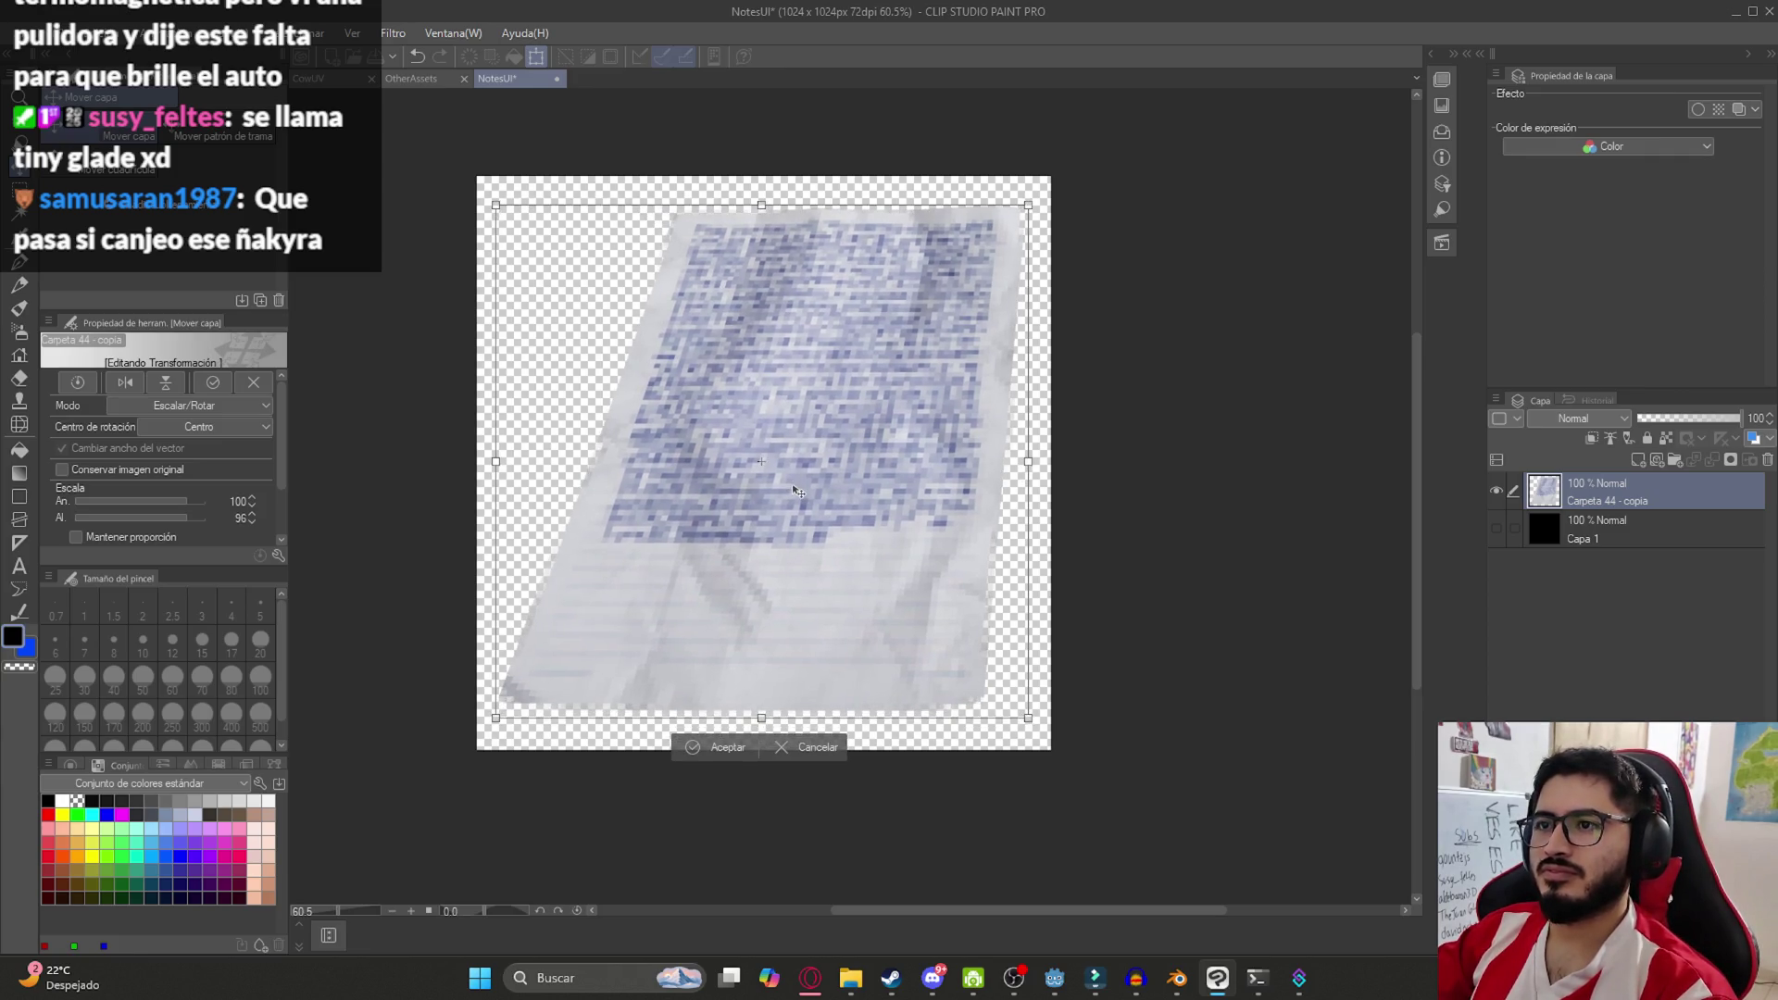
key("Return")
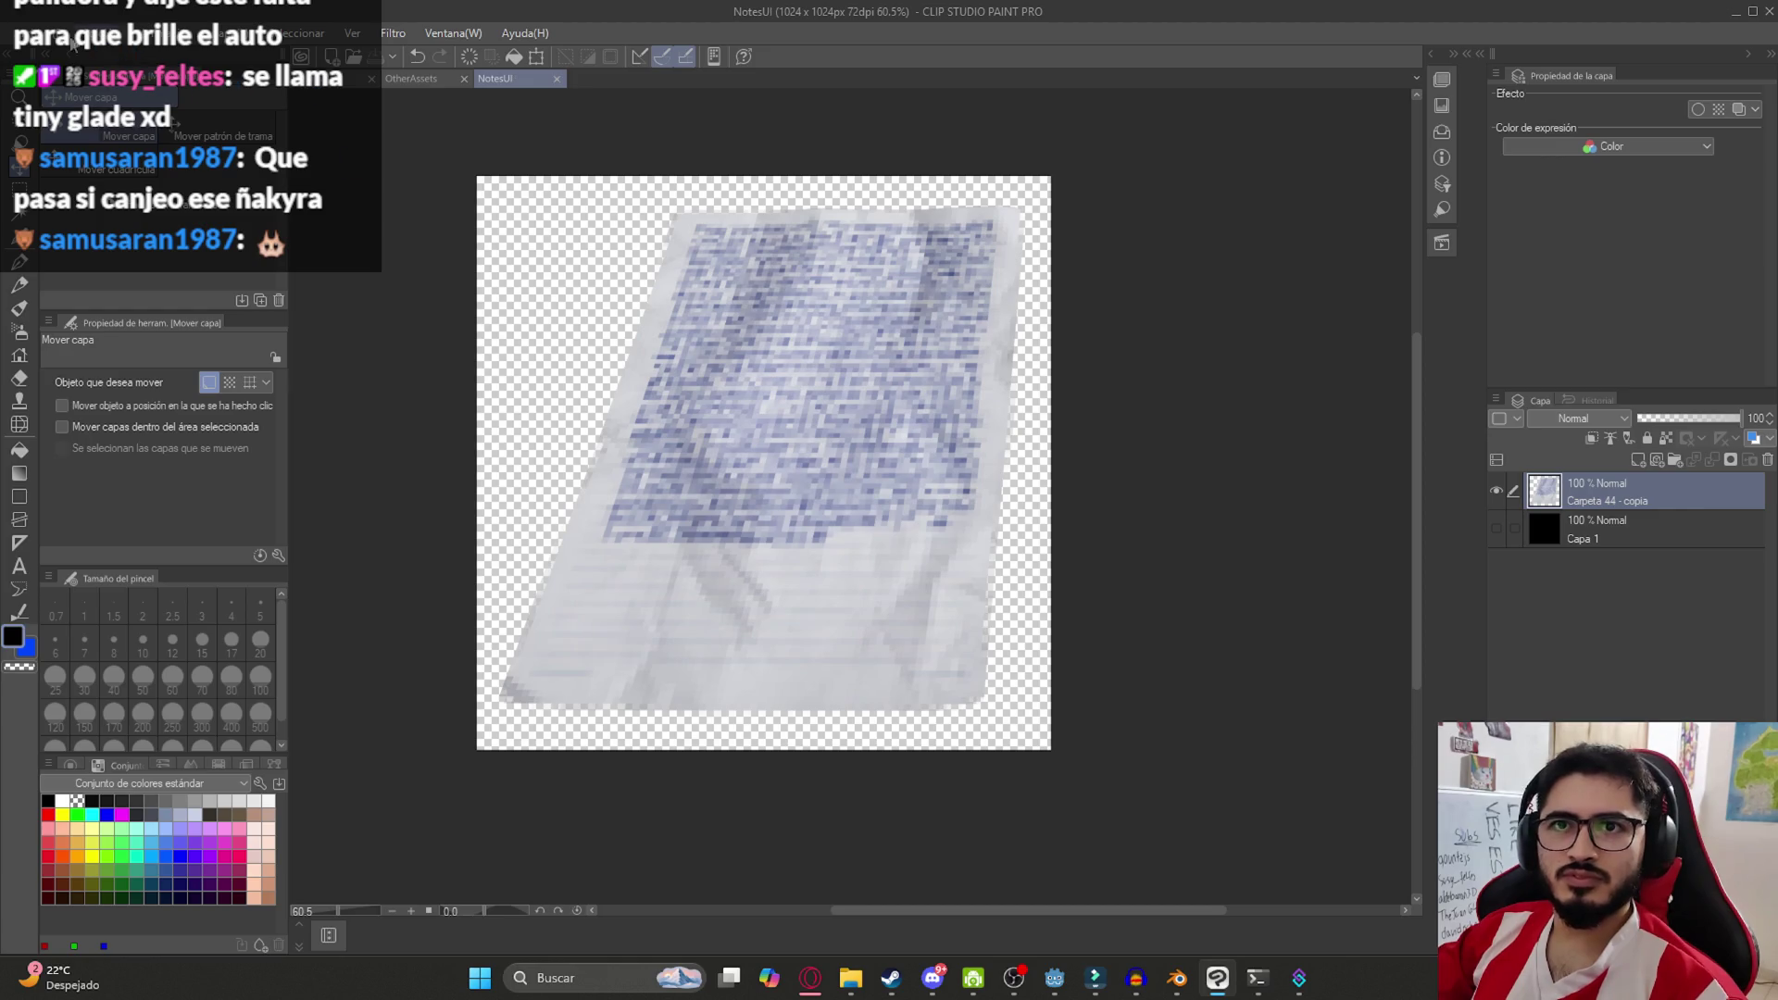
Export the single layer as a PNG named NoteNormalImage
left_click(26, 32)
mouse_move(278, 270)
left_click(451, 318)
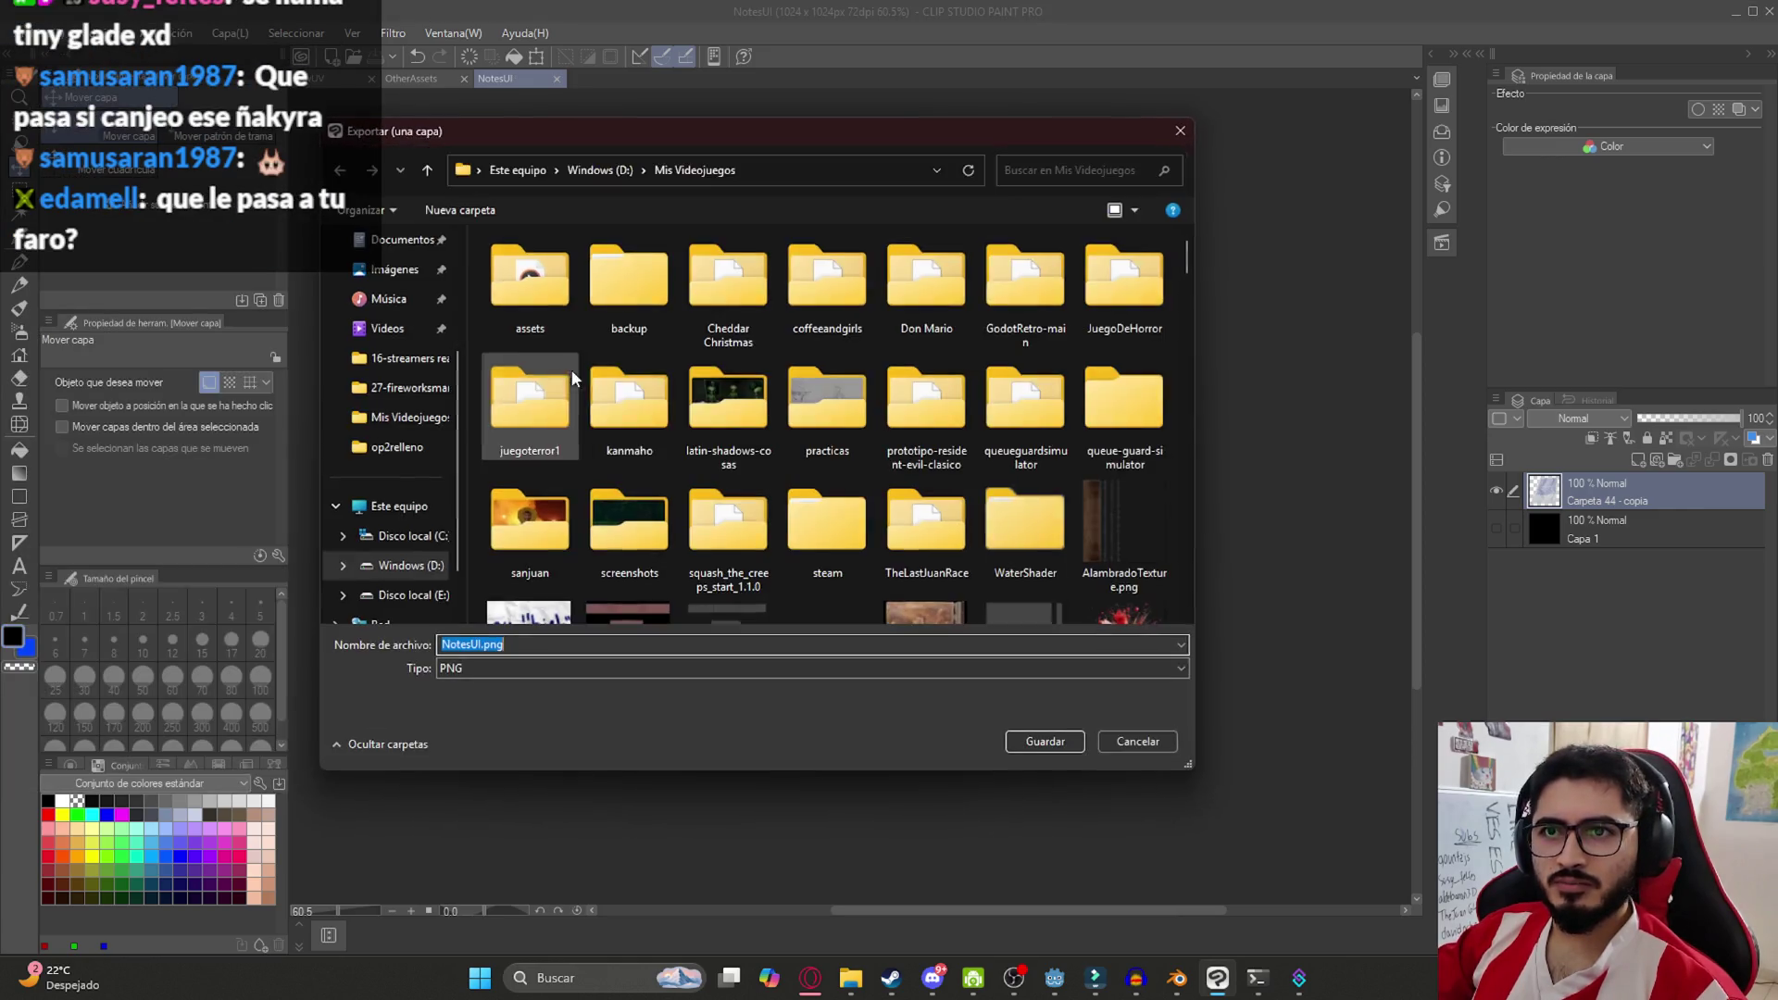
type("NB")
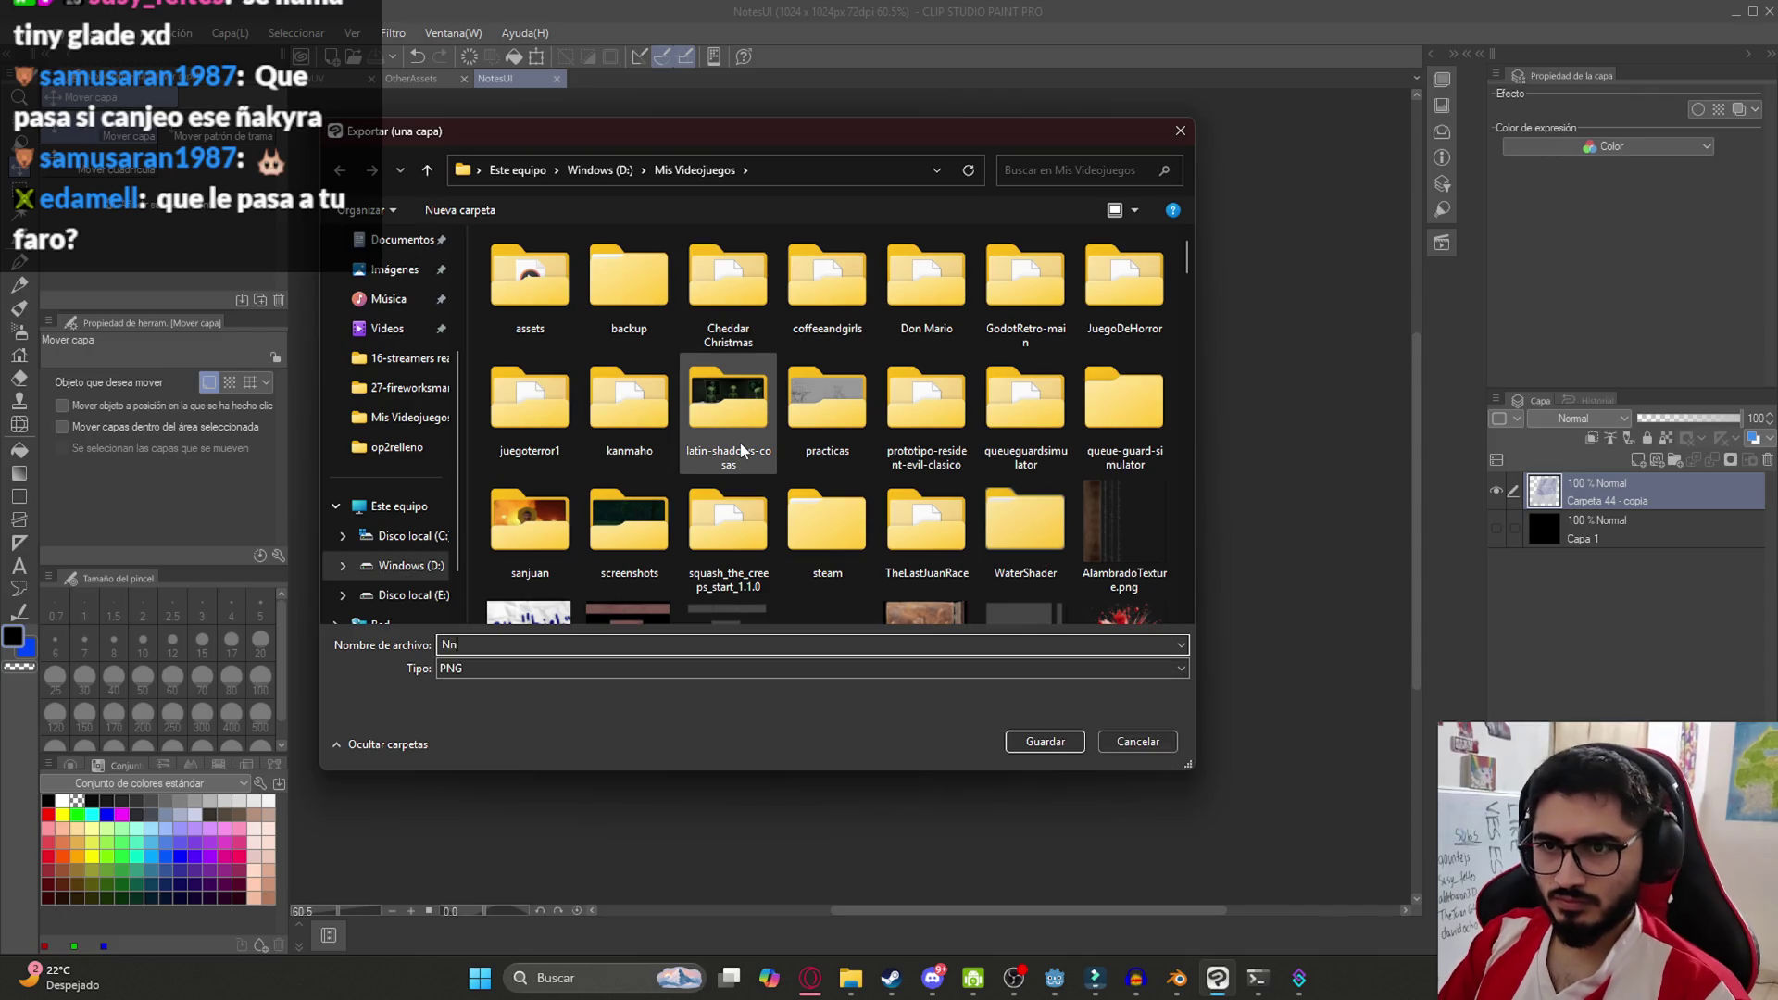
key("BackSpace")
key("BackSpace")
key("BackSpace")
type("ote")
type("Ima")
key("BackSpace")
key("BackSpace")
key("BackSpace")
type("No")
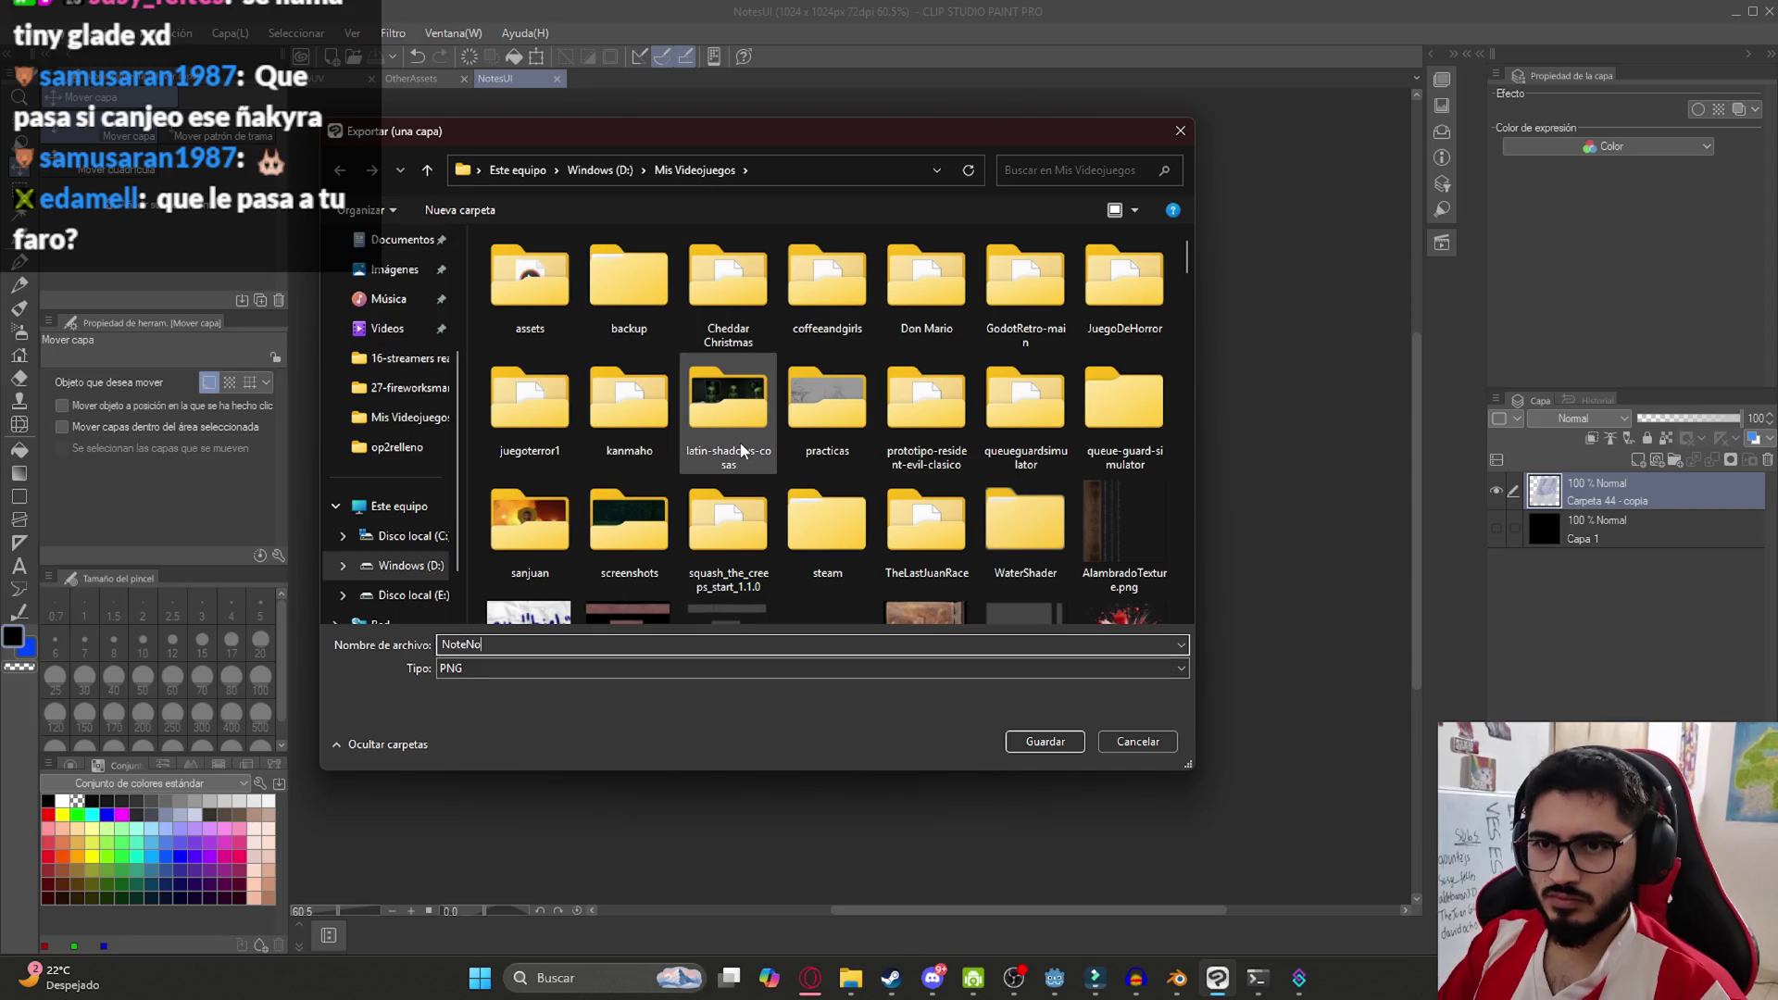
type("rmalImage")
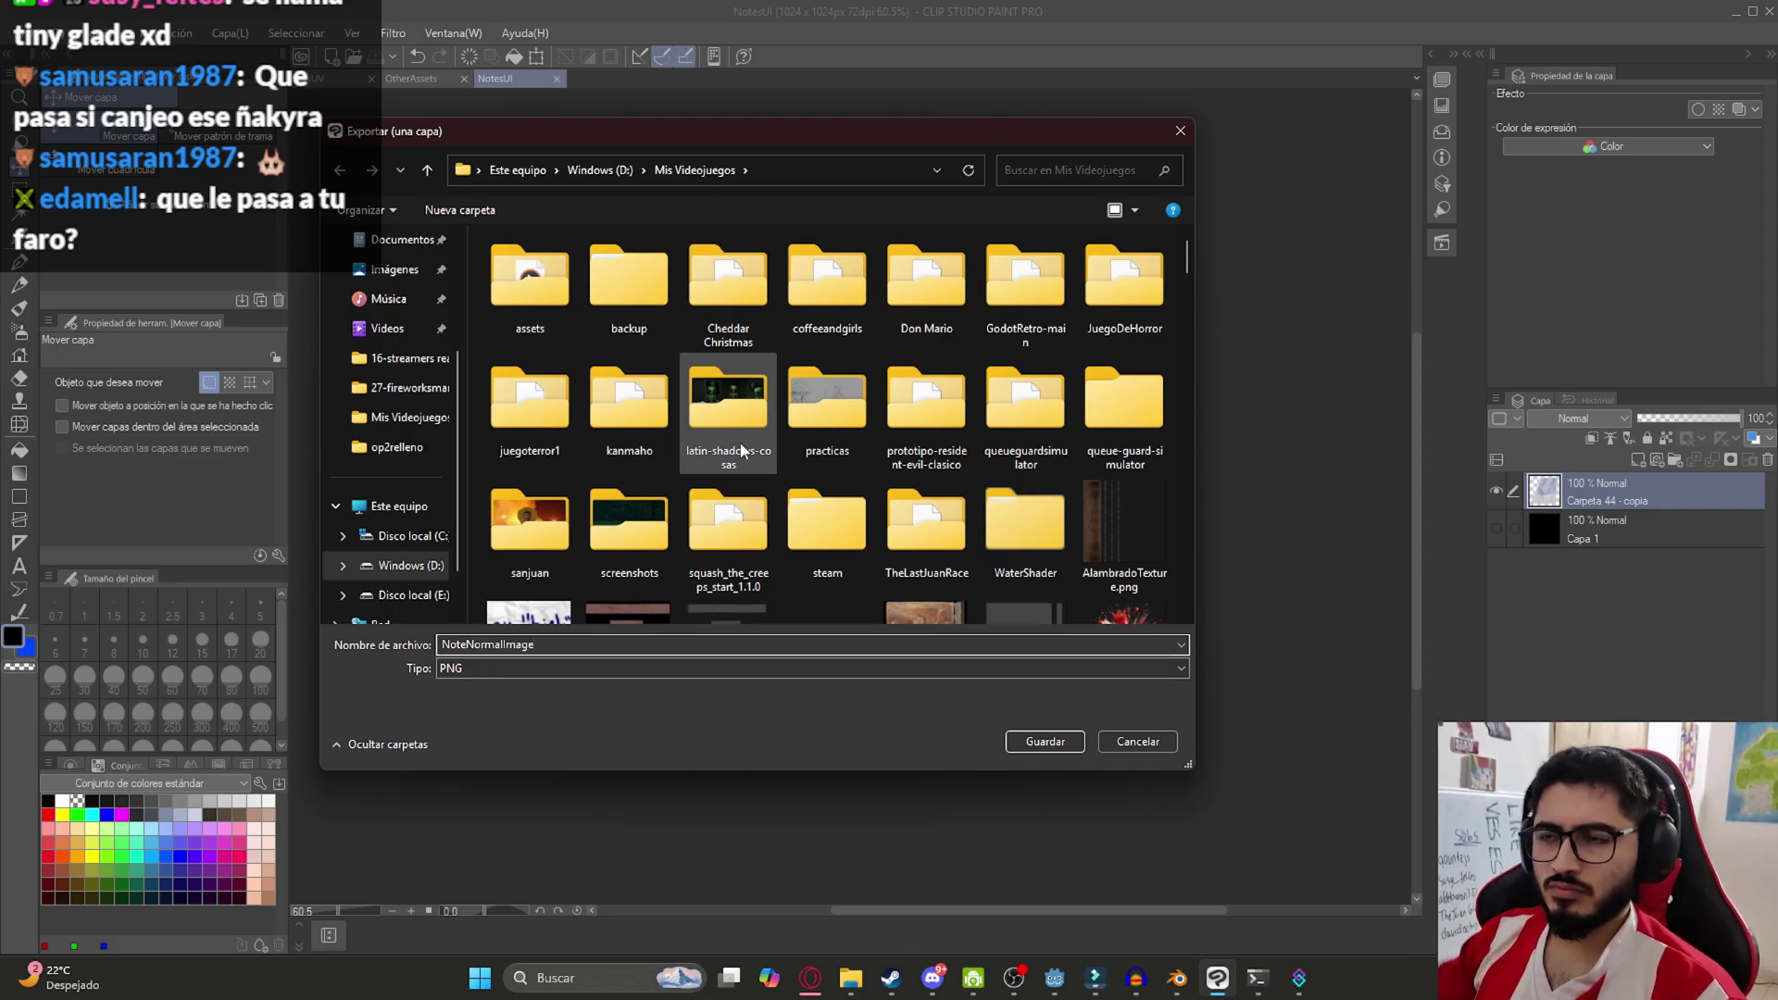
Save the PNG into juegoterror1/assets/UI and accept the export settings
left_click(563, 431)
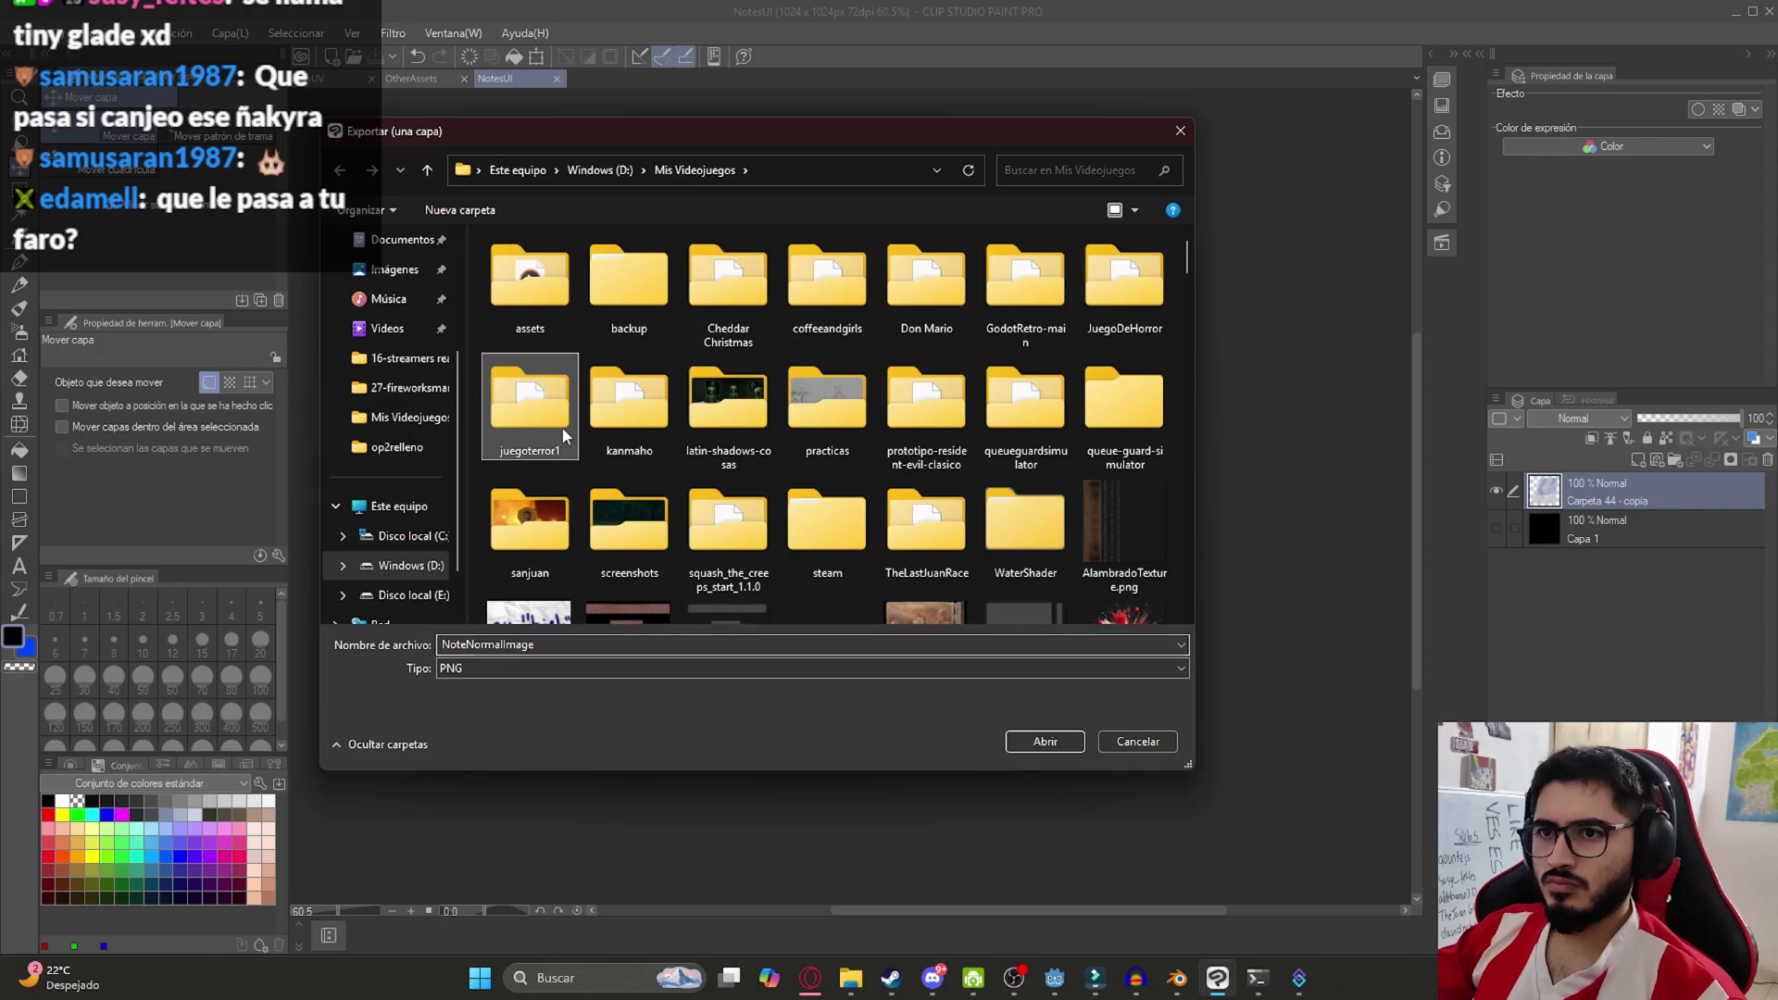
double_click(563, 432)
double_click(545, 400)
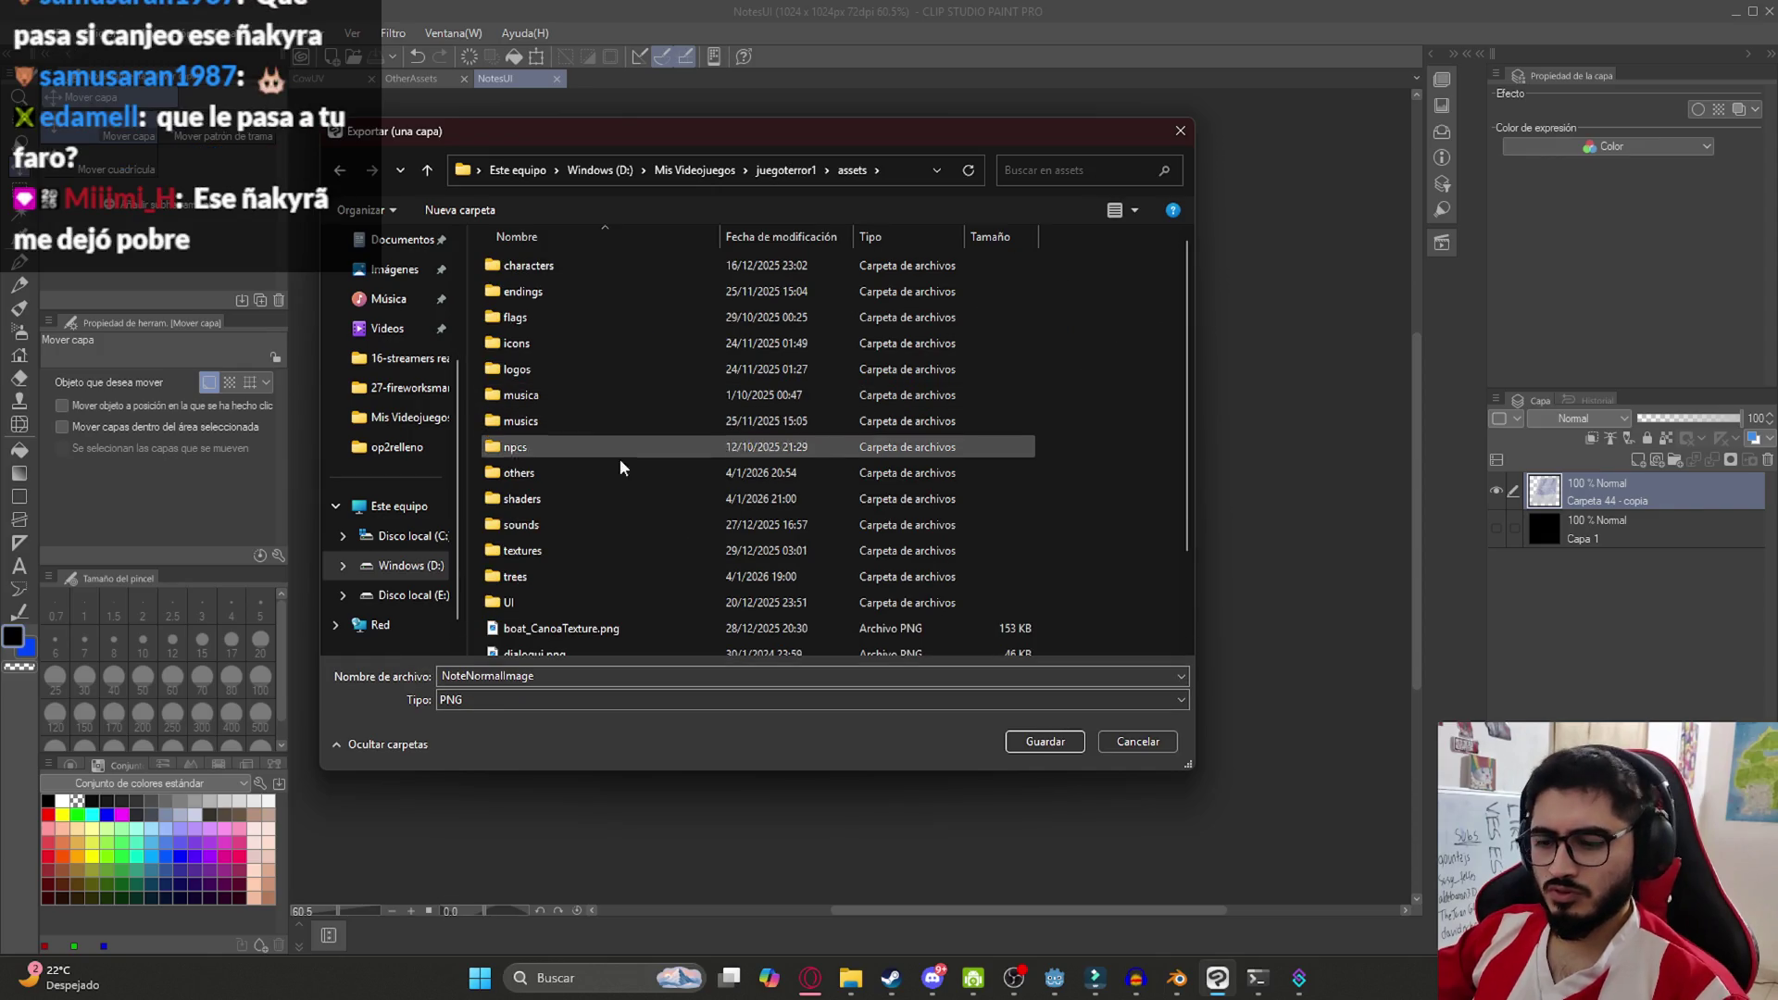
double_click(667, 602)
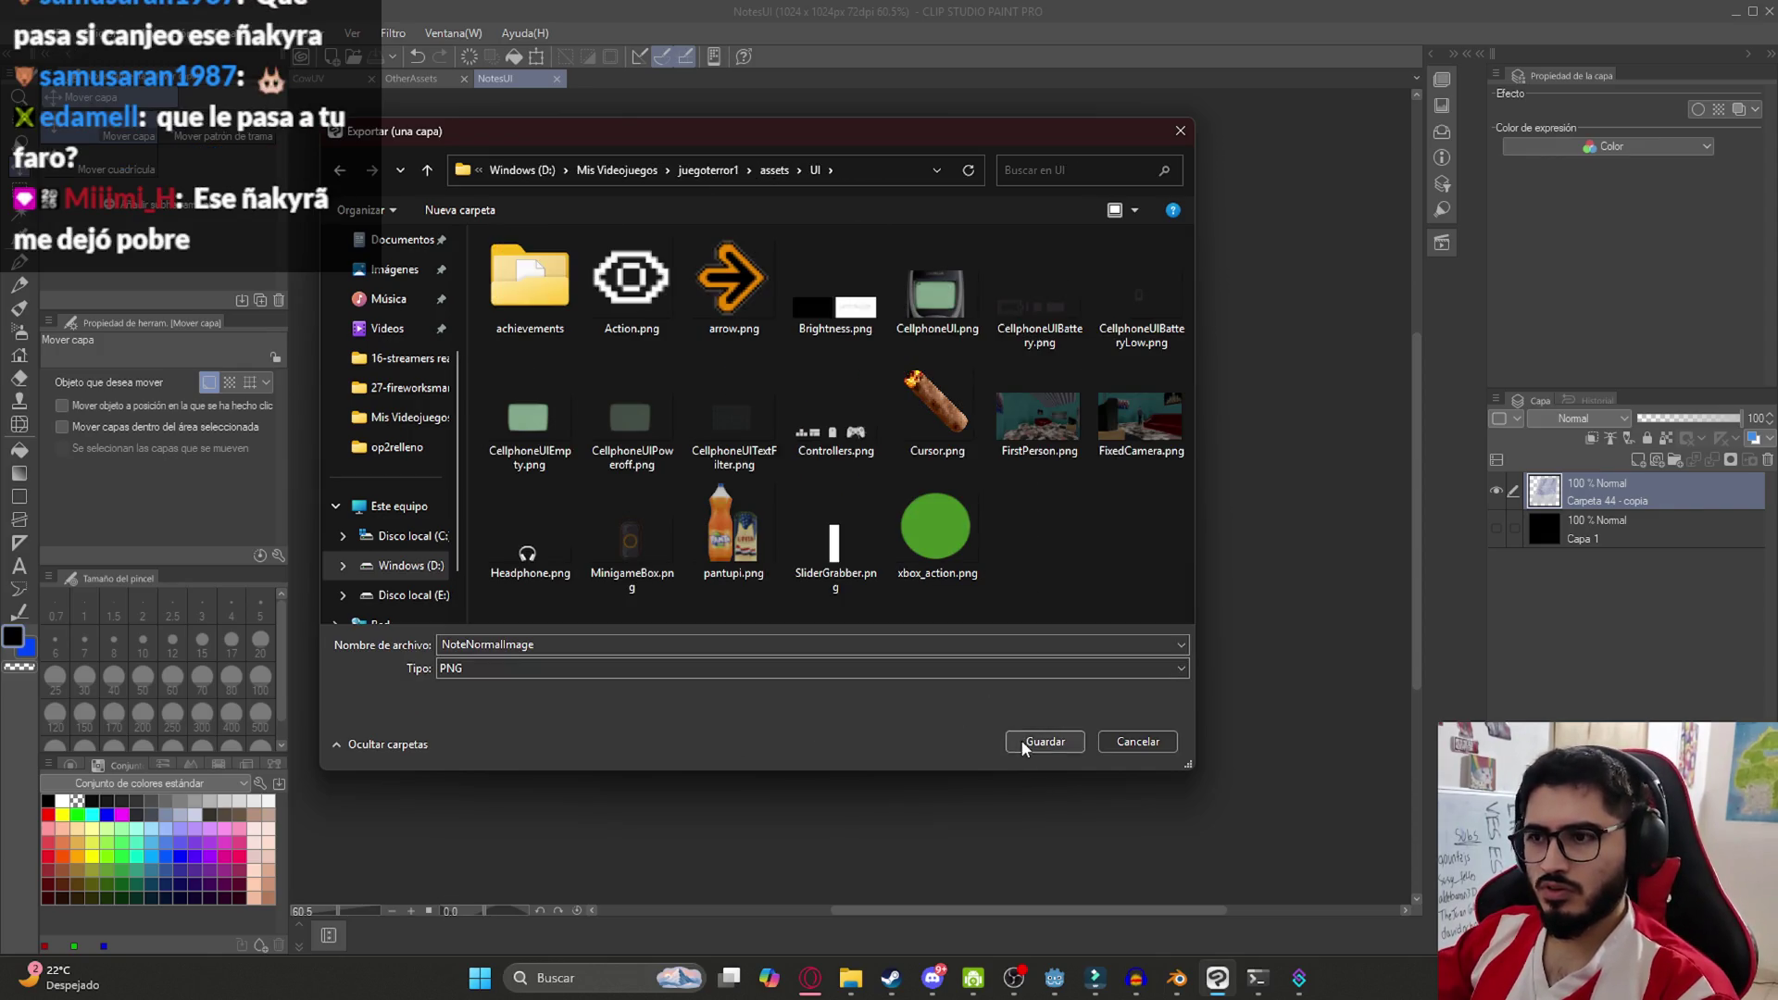
left_click(1025, 746)
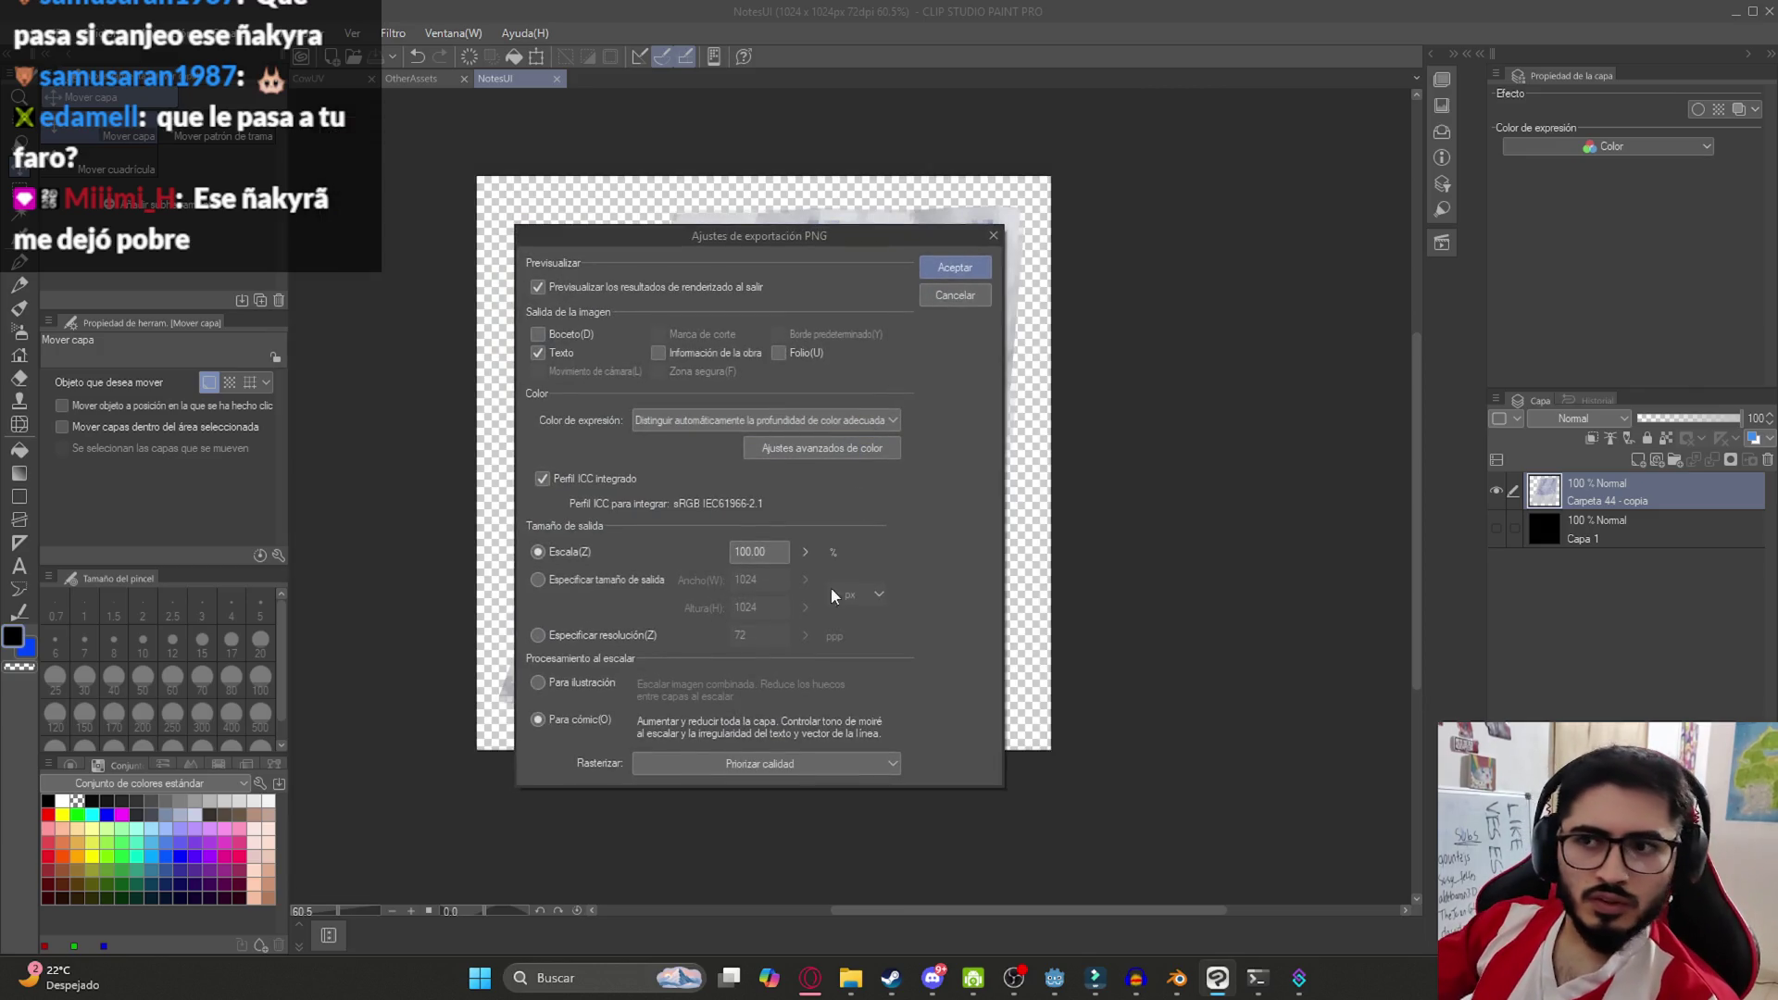
key("Return")
key("Return")
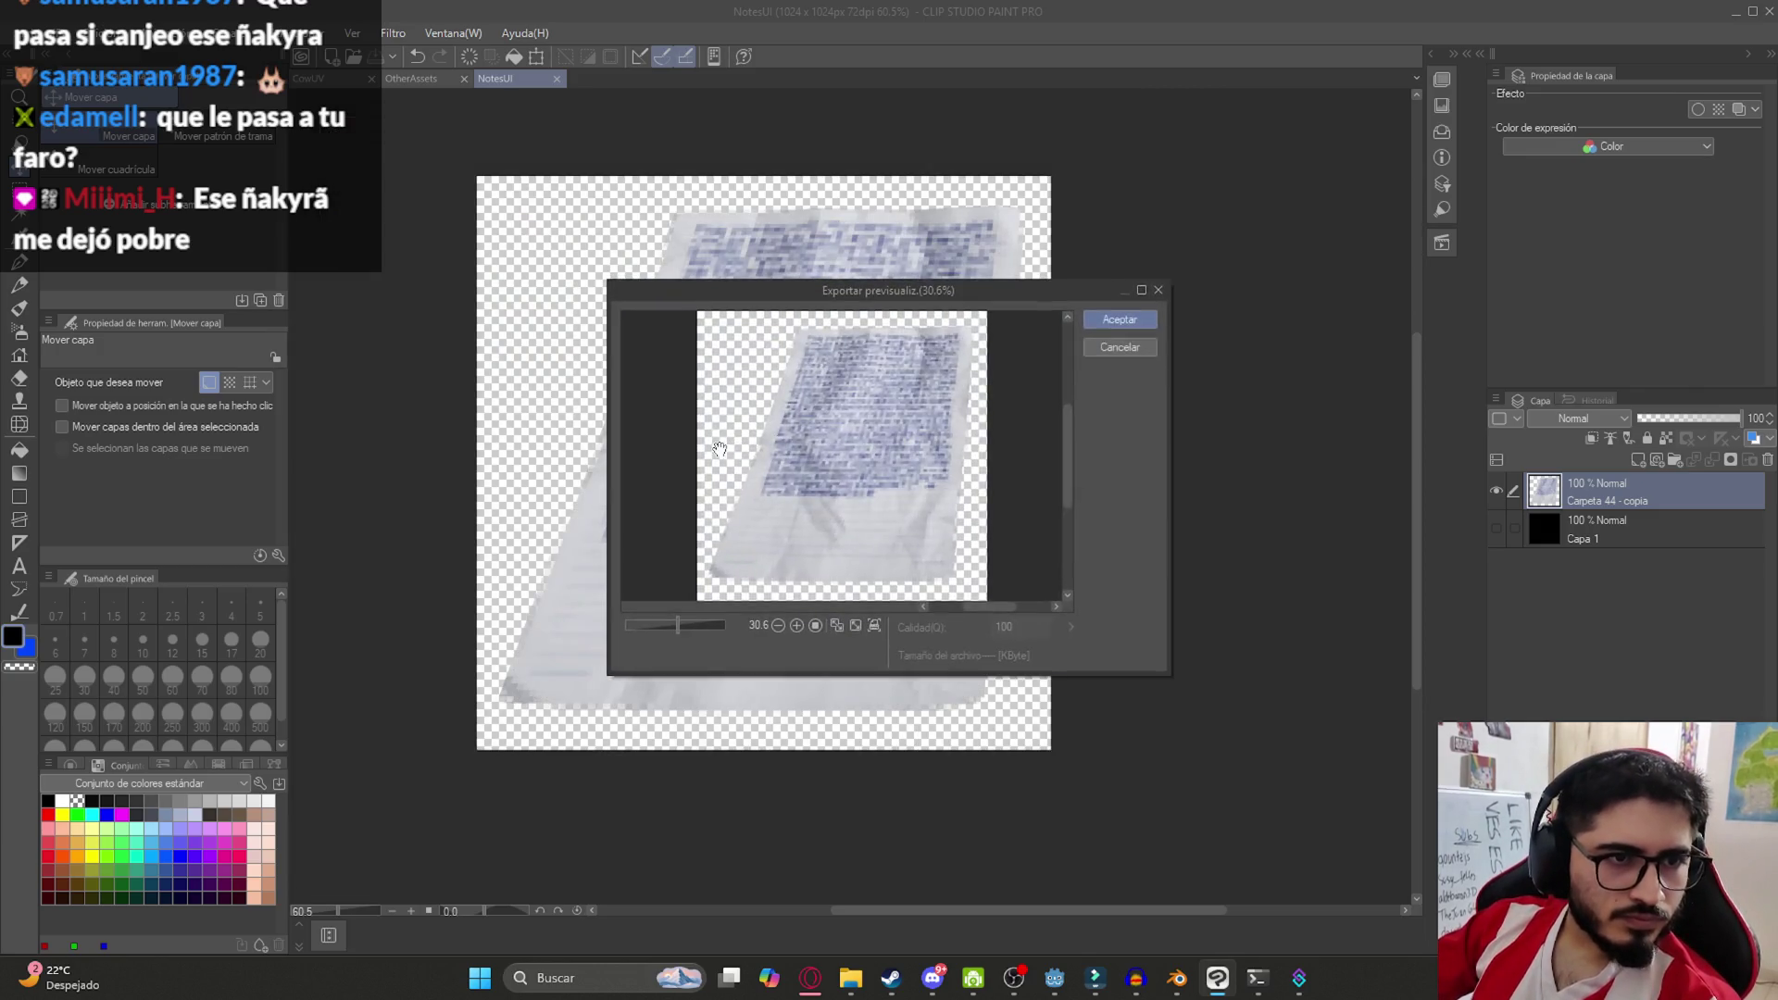
Look over the note drawing, then bring the Godot editor to the front
scroll(713, 523, "down", 1)
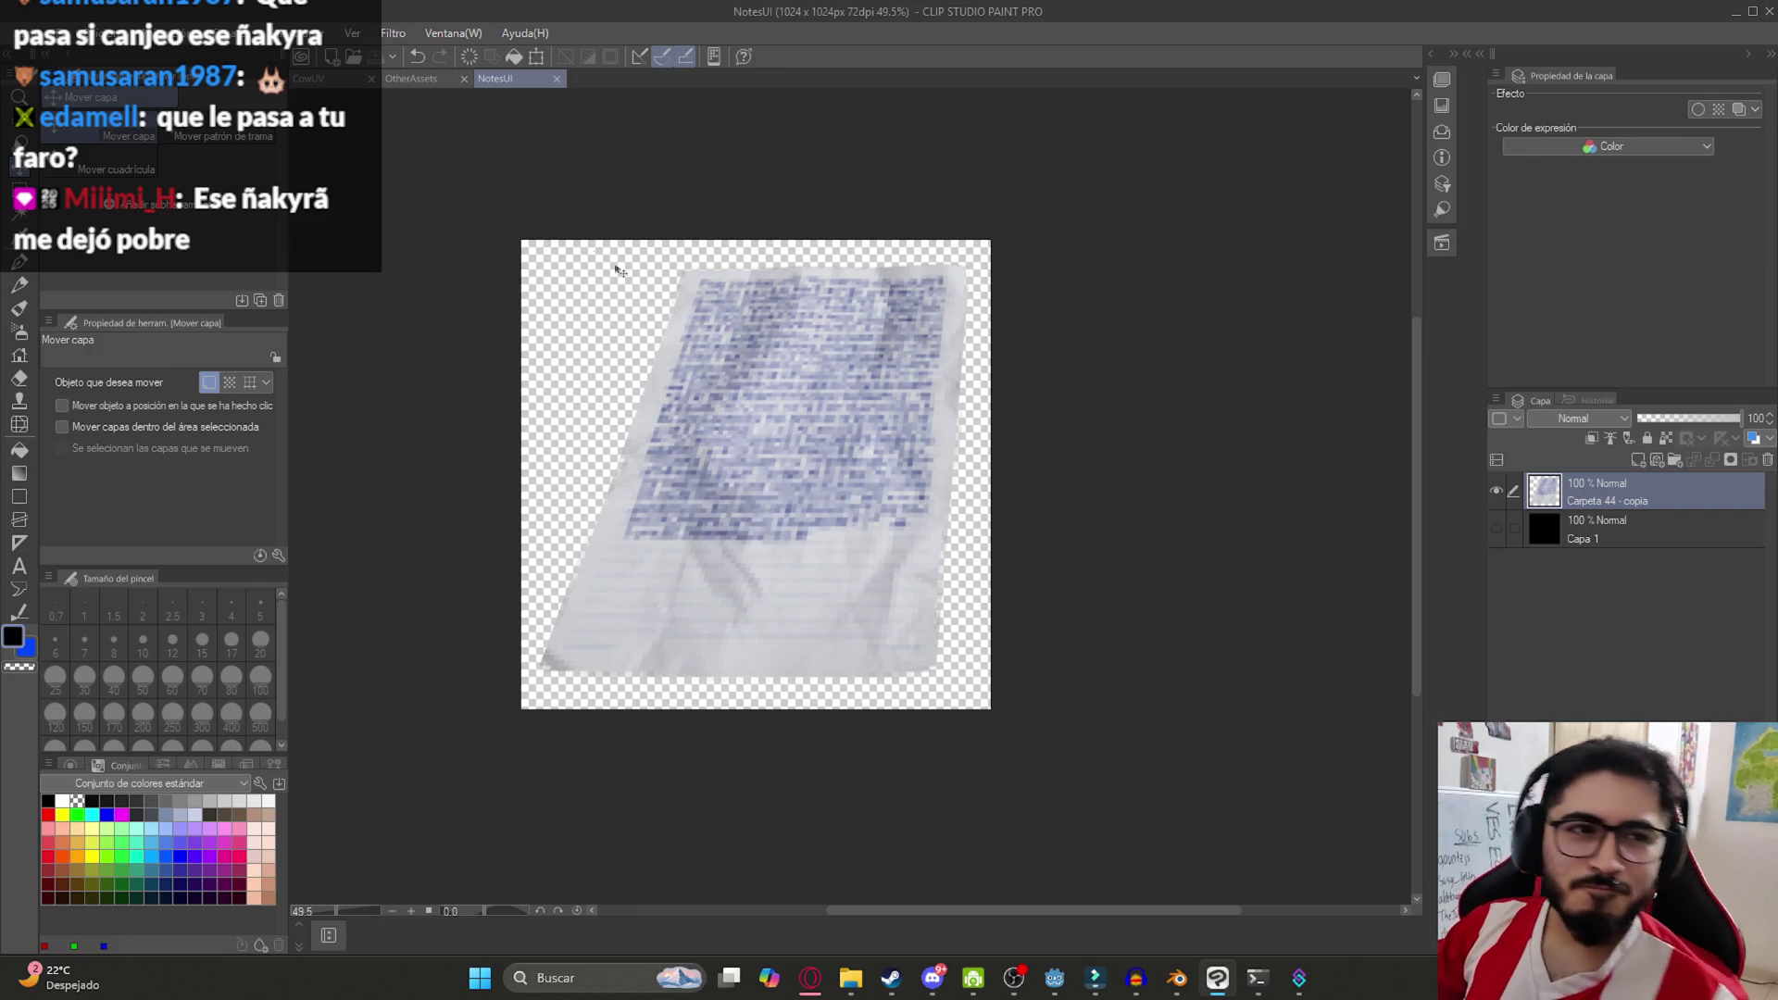
left_click(1092, 980)
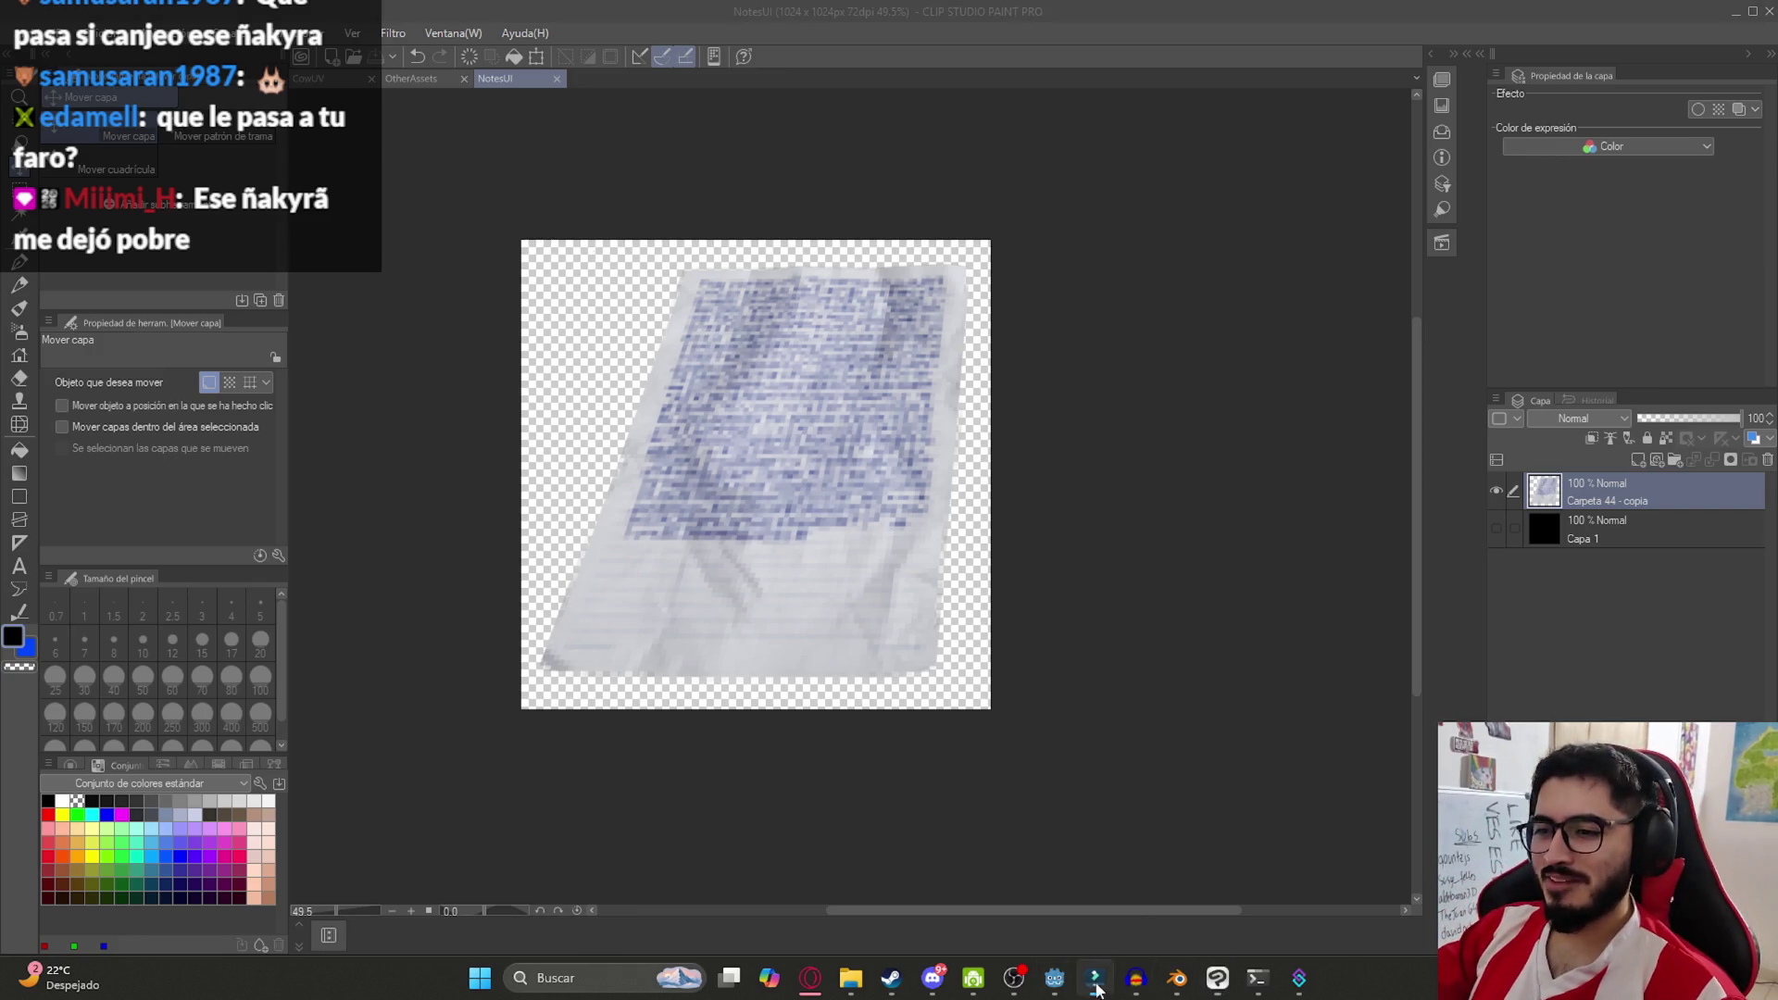
left_click(1136, 862)
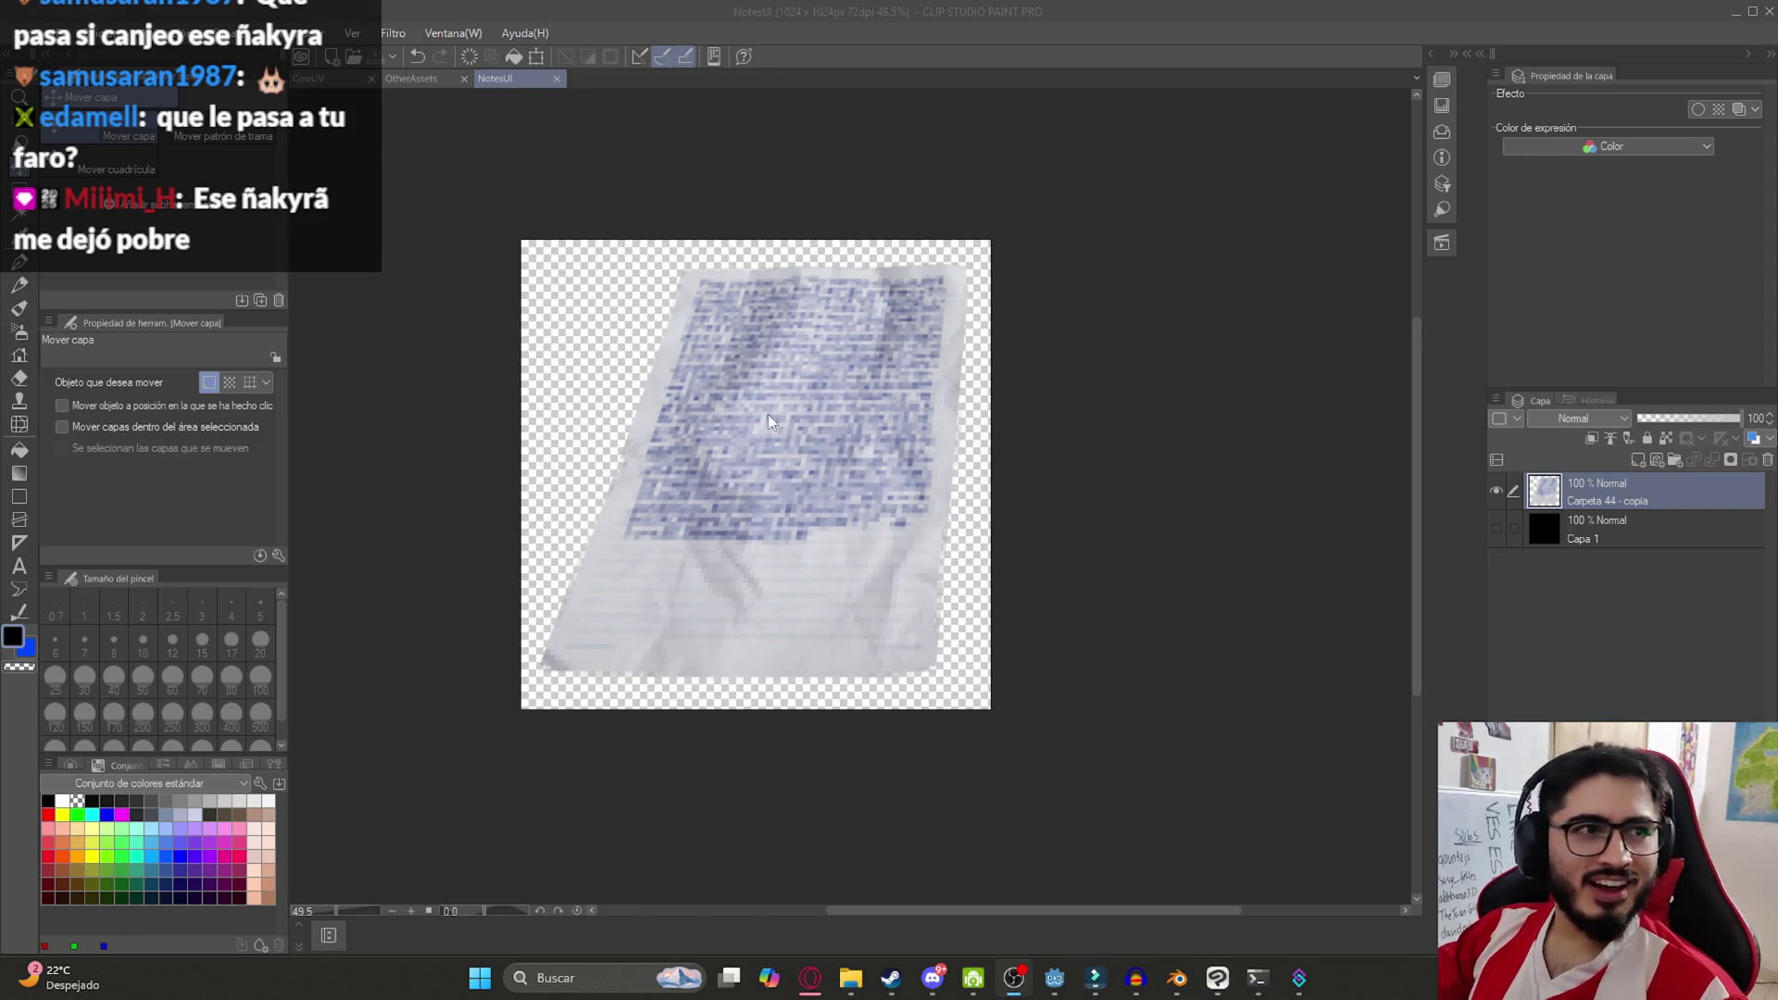
scroll(1069, 774, "up", 1)
scroll(972, 796, "left", 5)
scroll(868, 830, "down", 3)
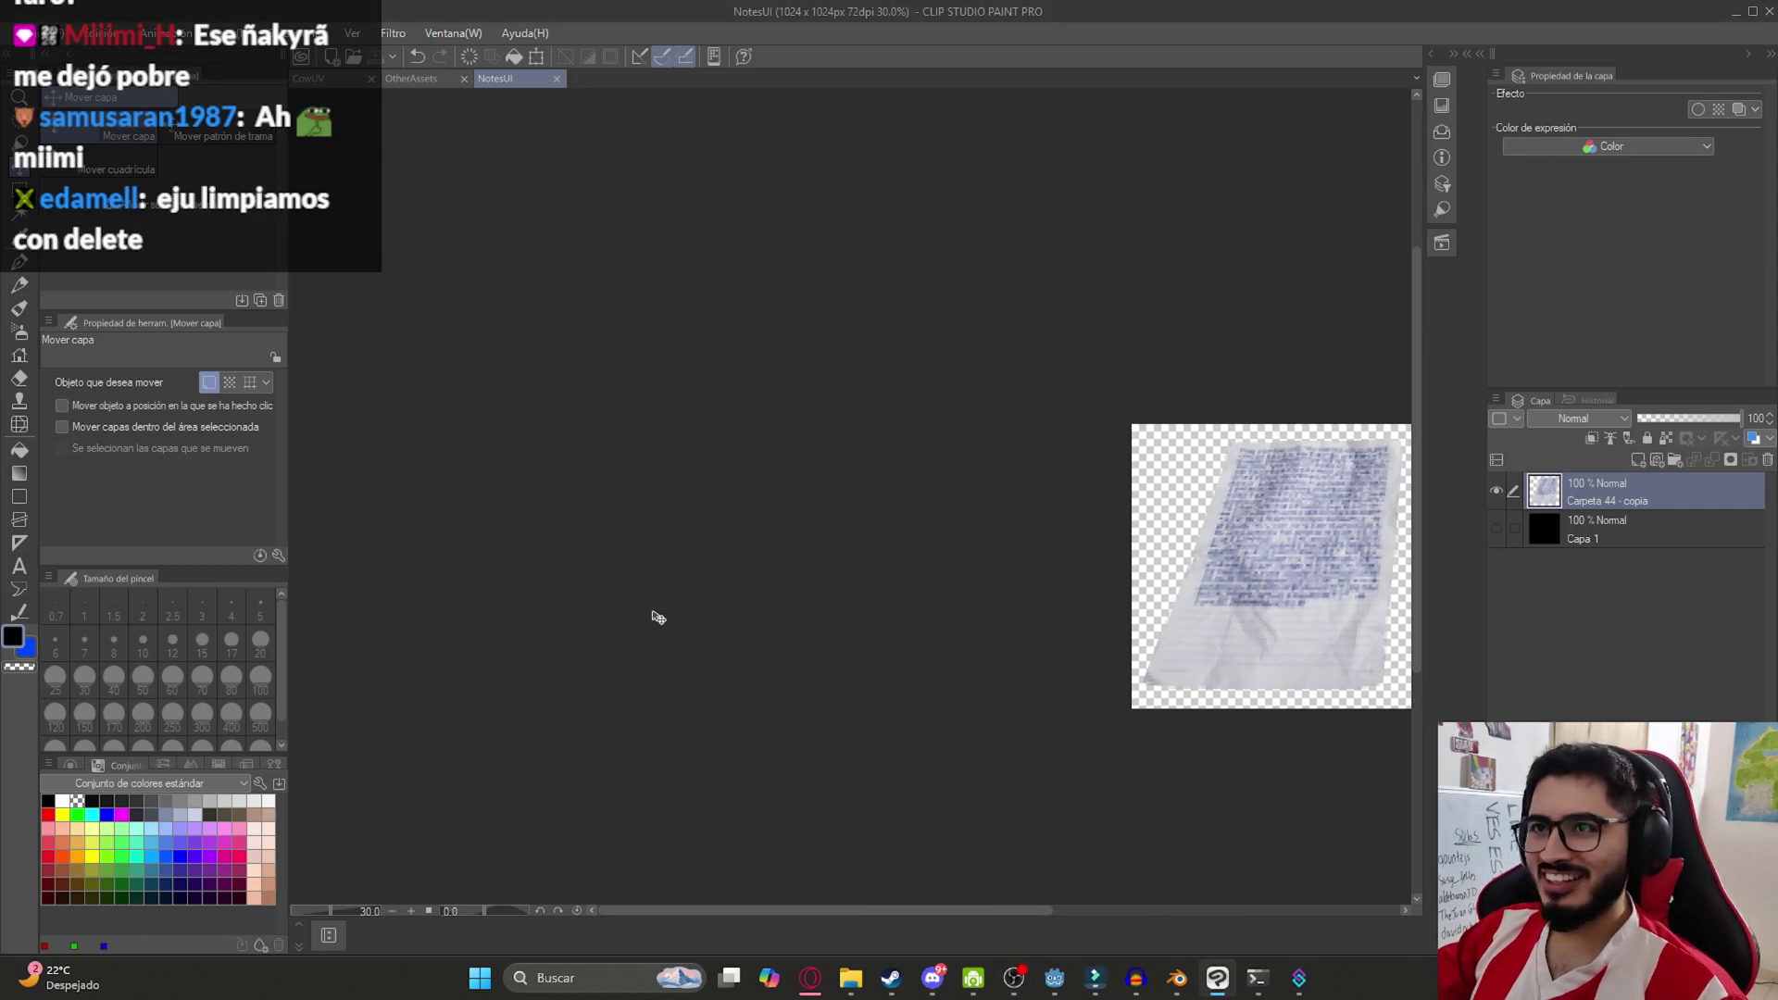
scroll(1090, 707, "left", 5)
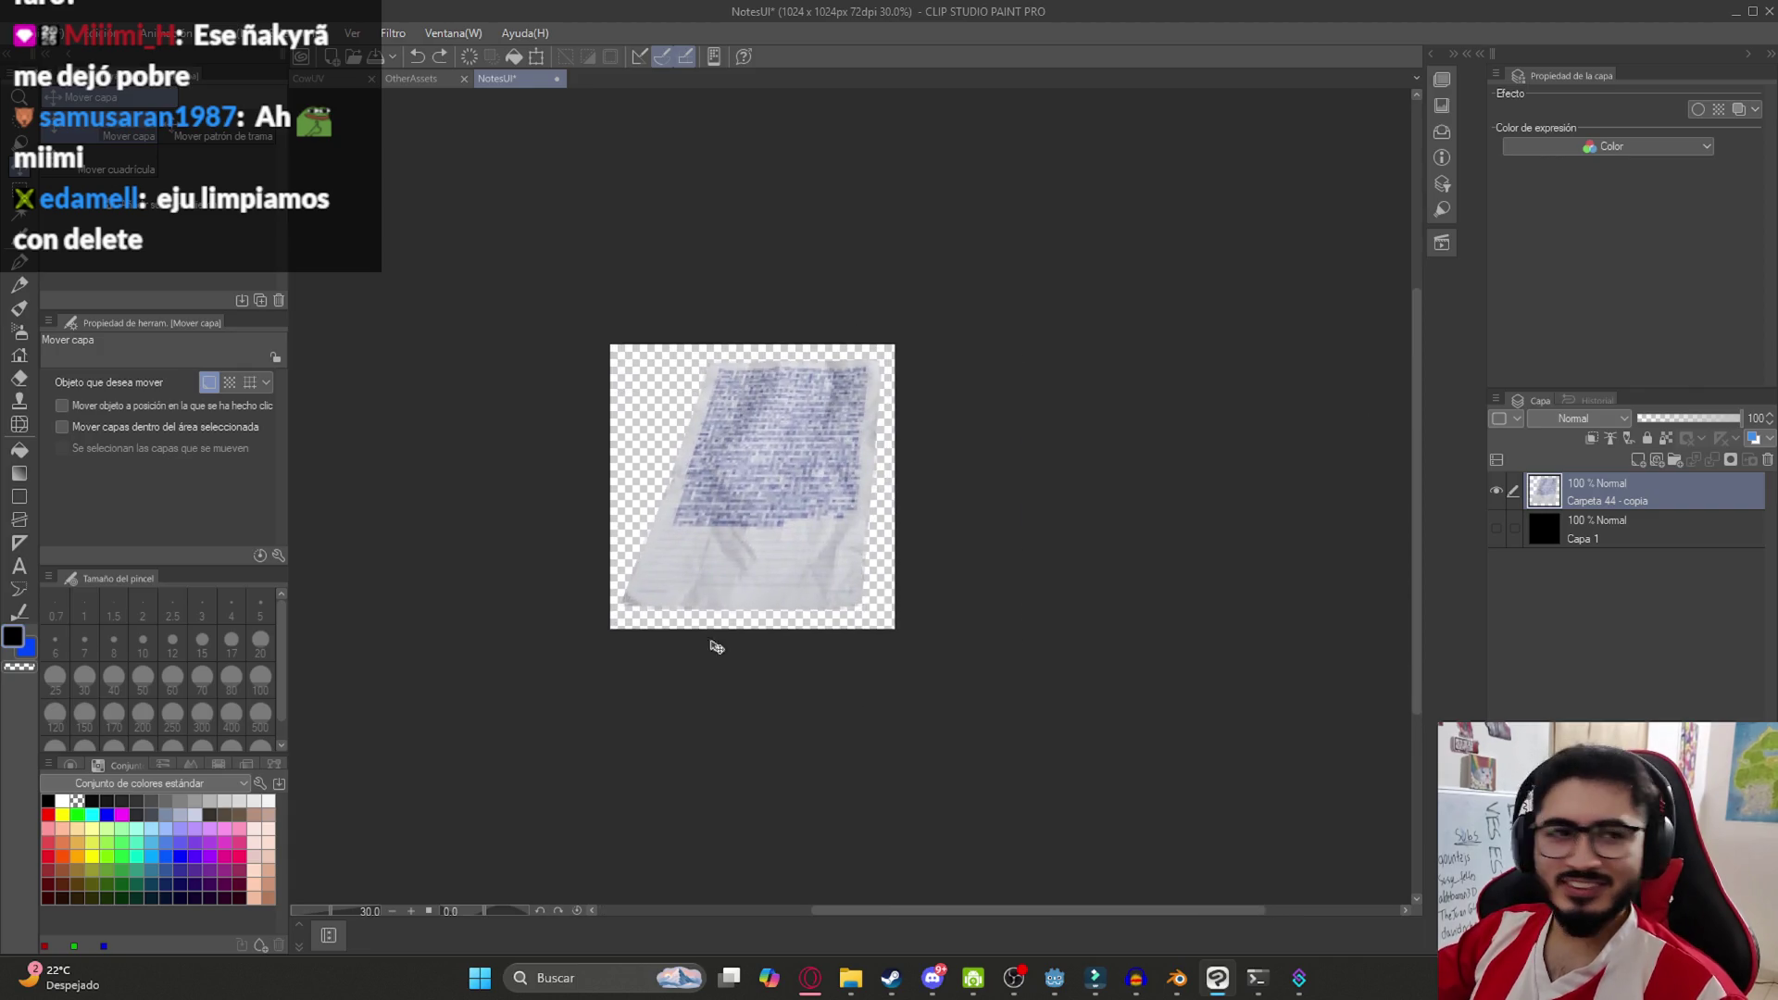
scroll(706, 623, "up", 2)
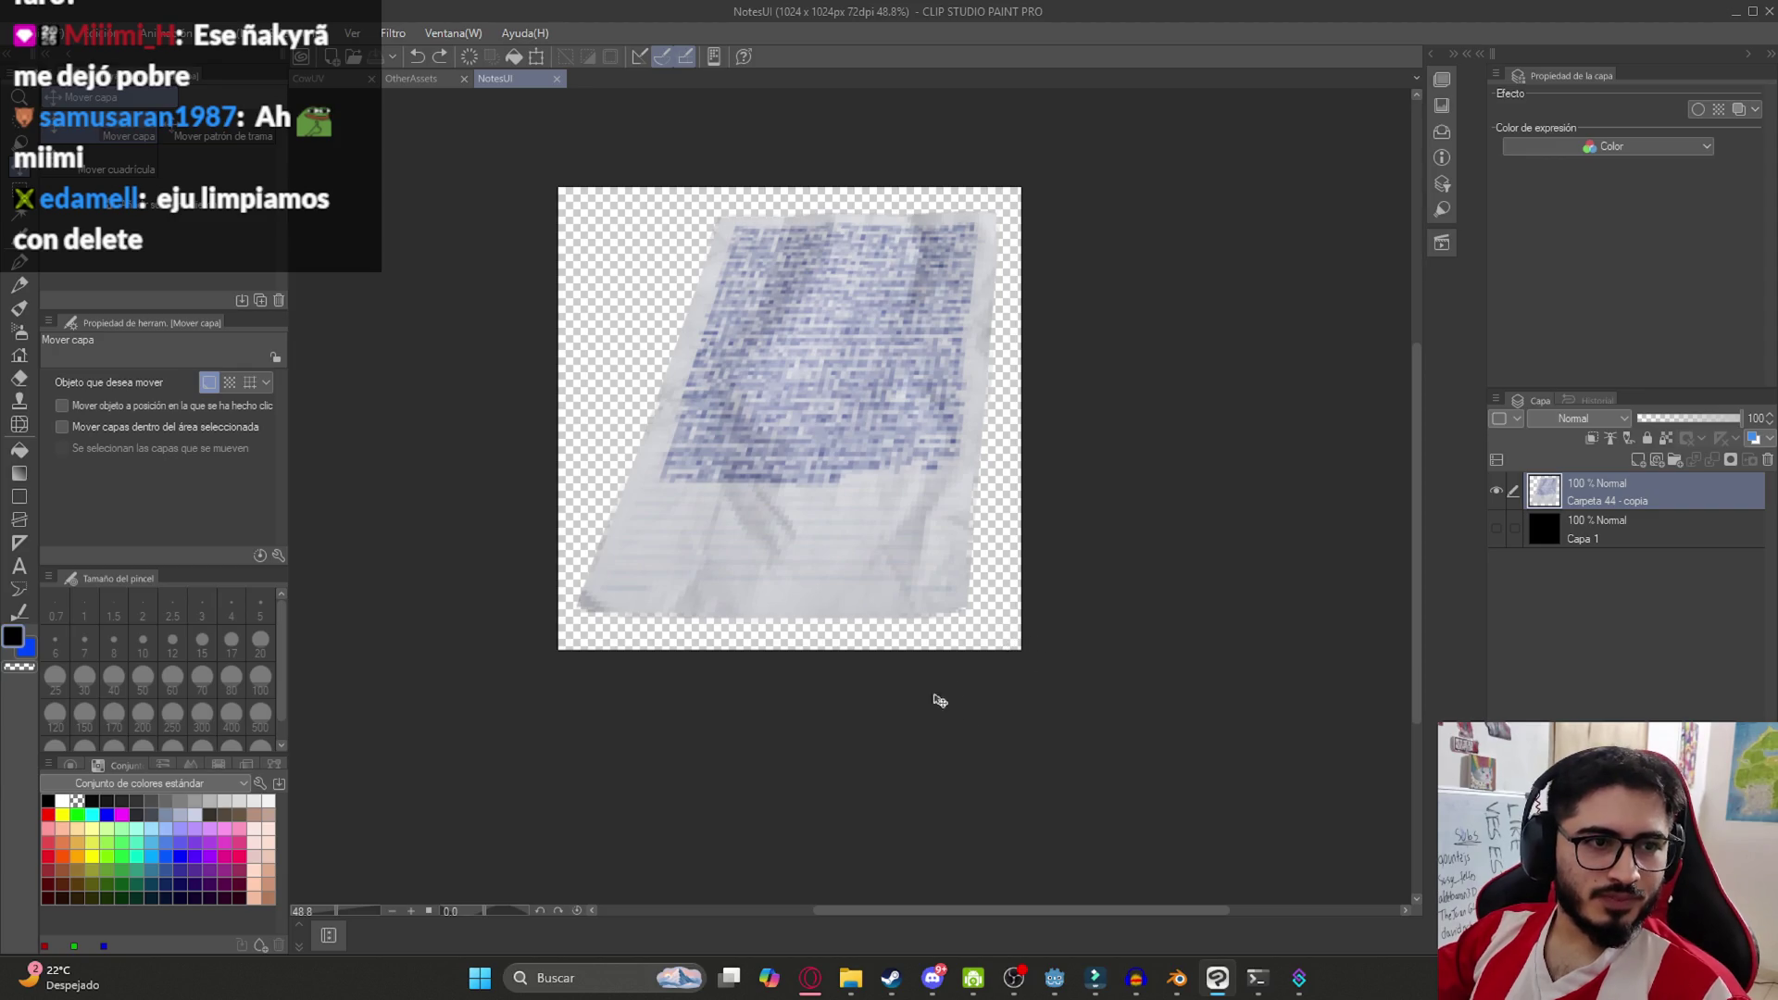
scroll(836, 553, "down", 2)
scroll(834, 560, "up", 4)
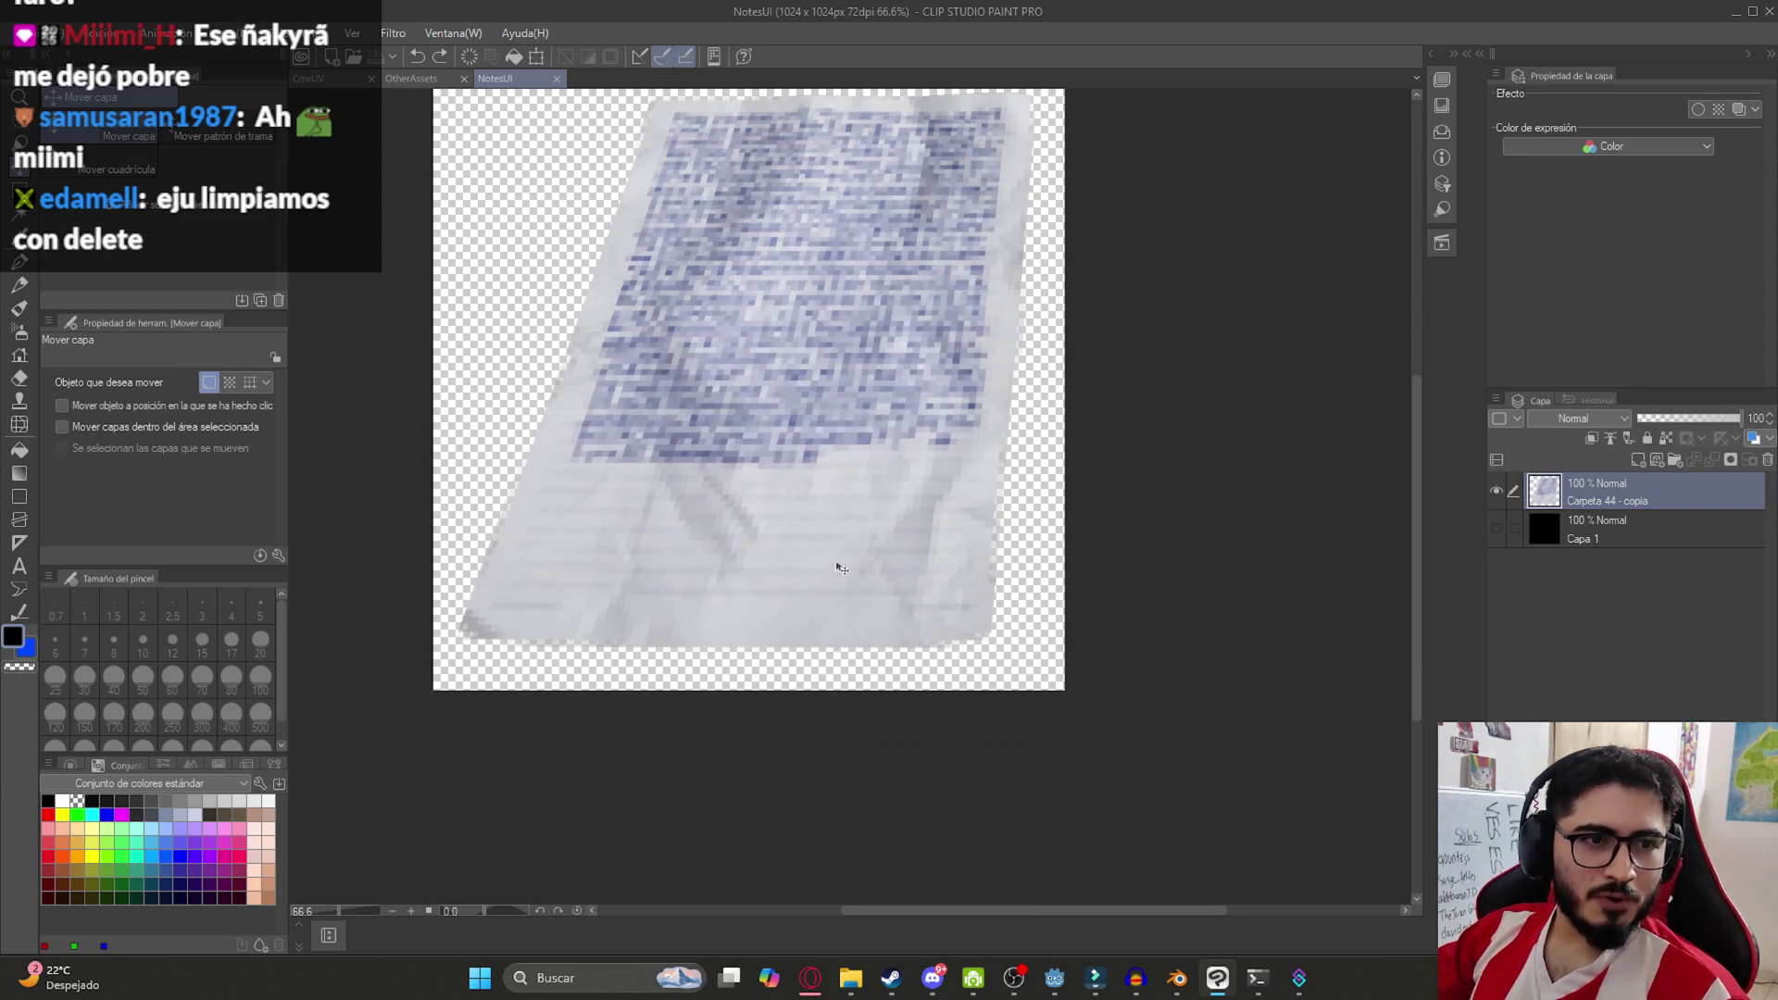
left_click(1054, 977)
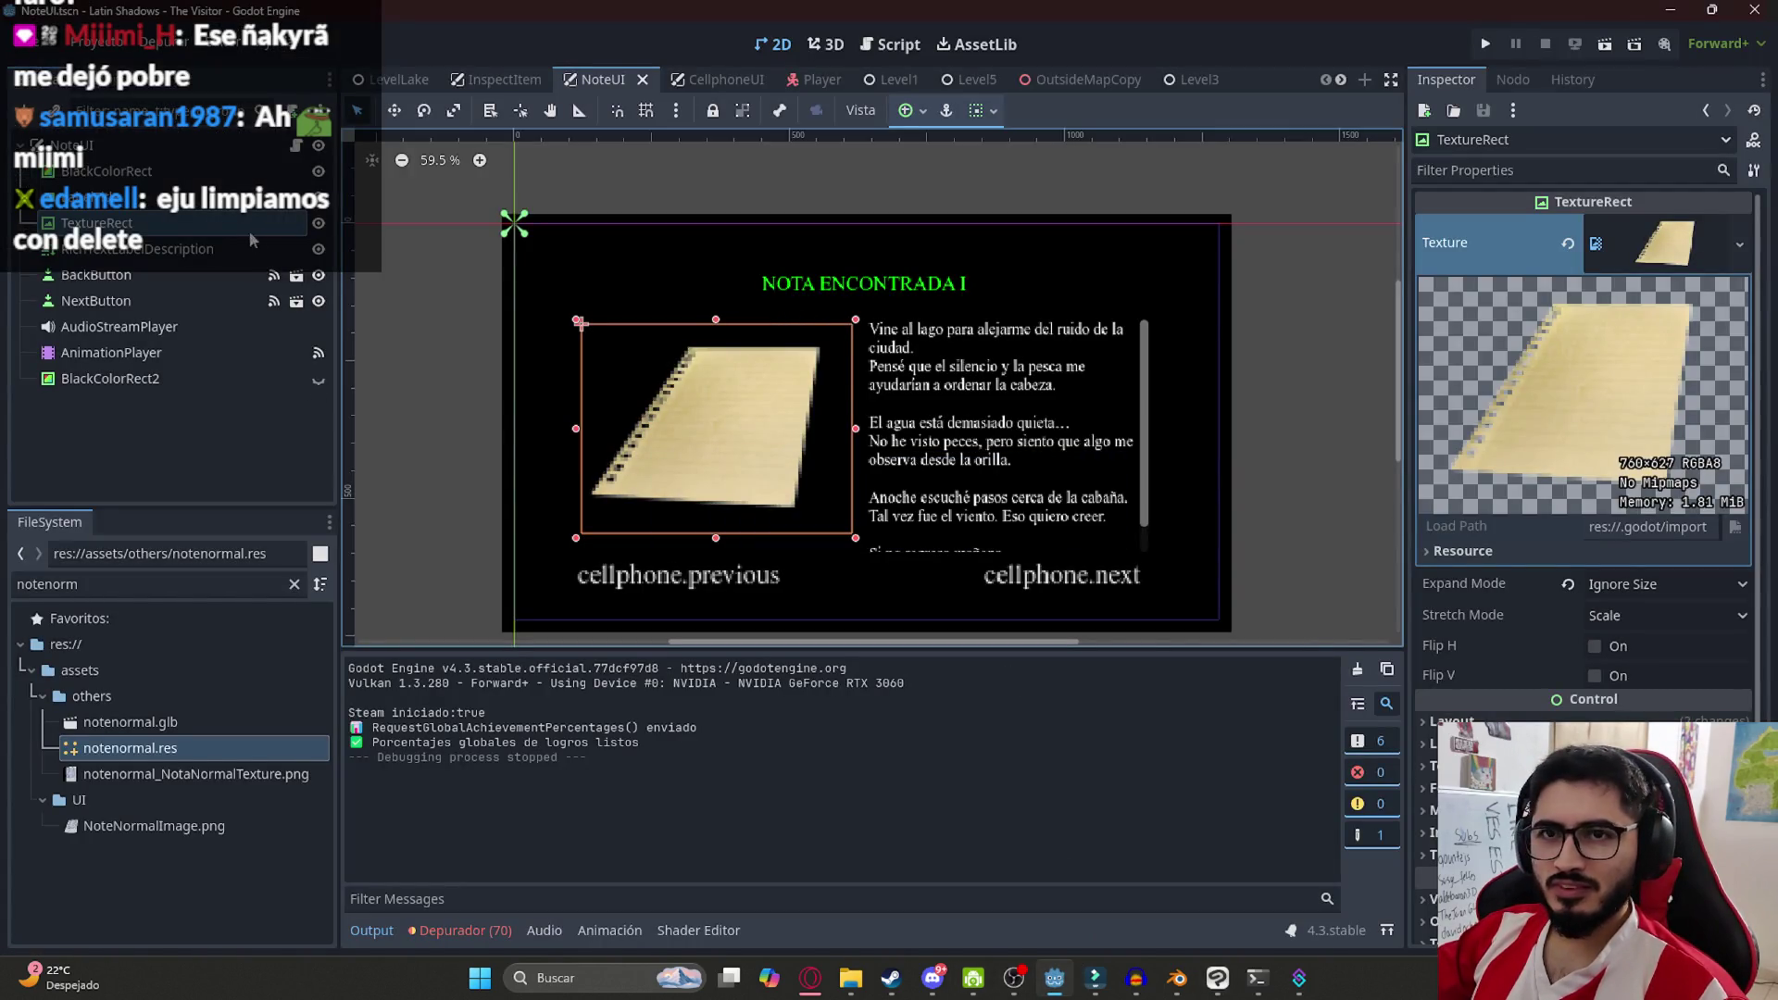
Assign NoteNormalImage.png as the TextureRect note picture's texture
mouse_move(144, 835)
left_mouse_down()
mouse_move(259, 501)
mouse_move(170, 248)
left_mouse_up()
key("ctrl+z")
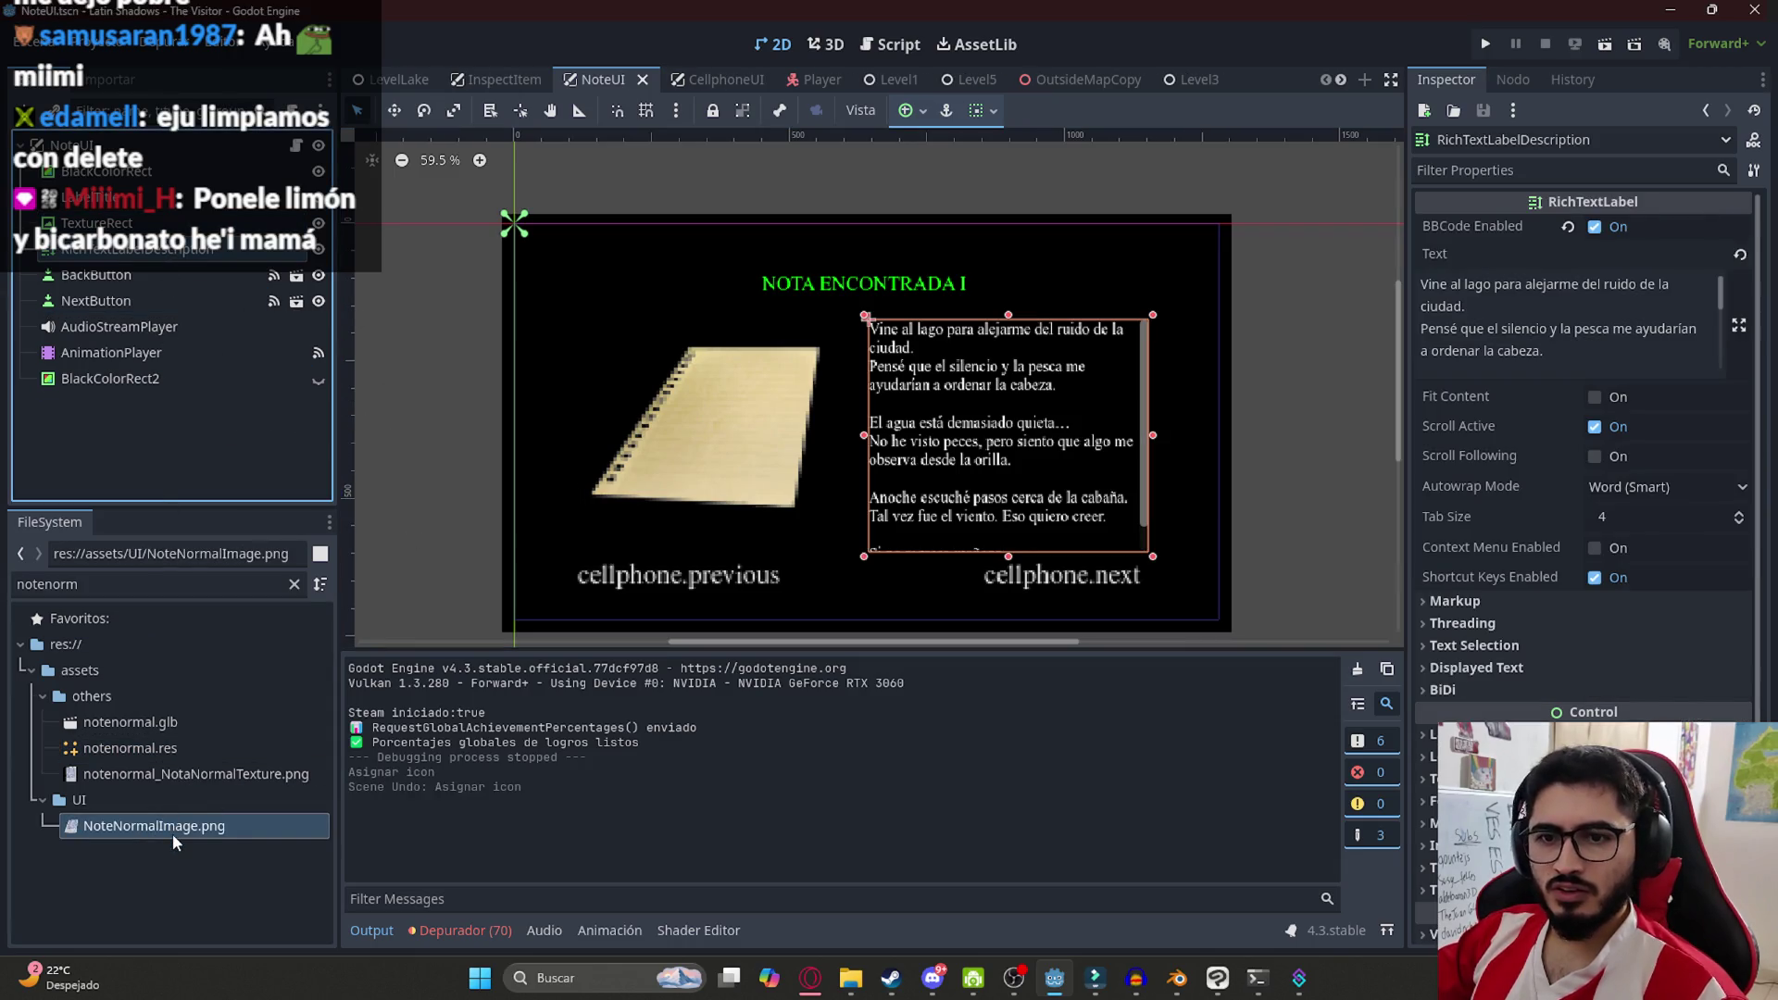
key("ctrl+shift+z")
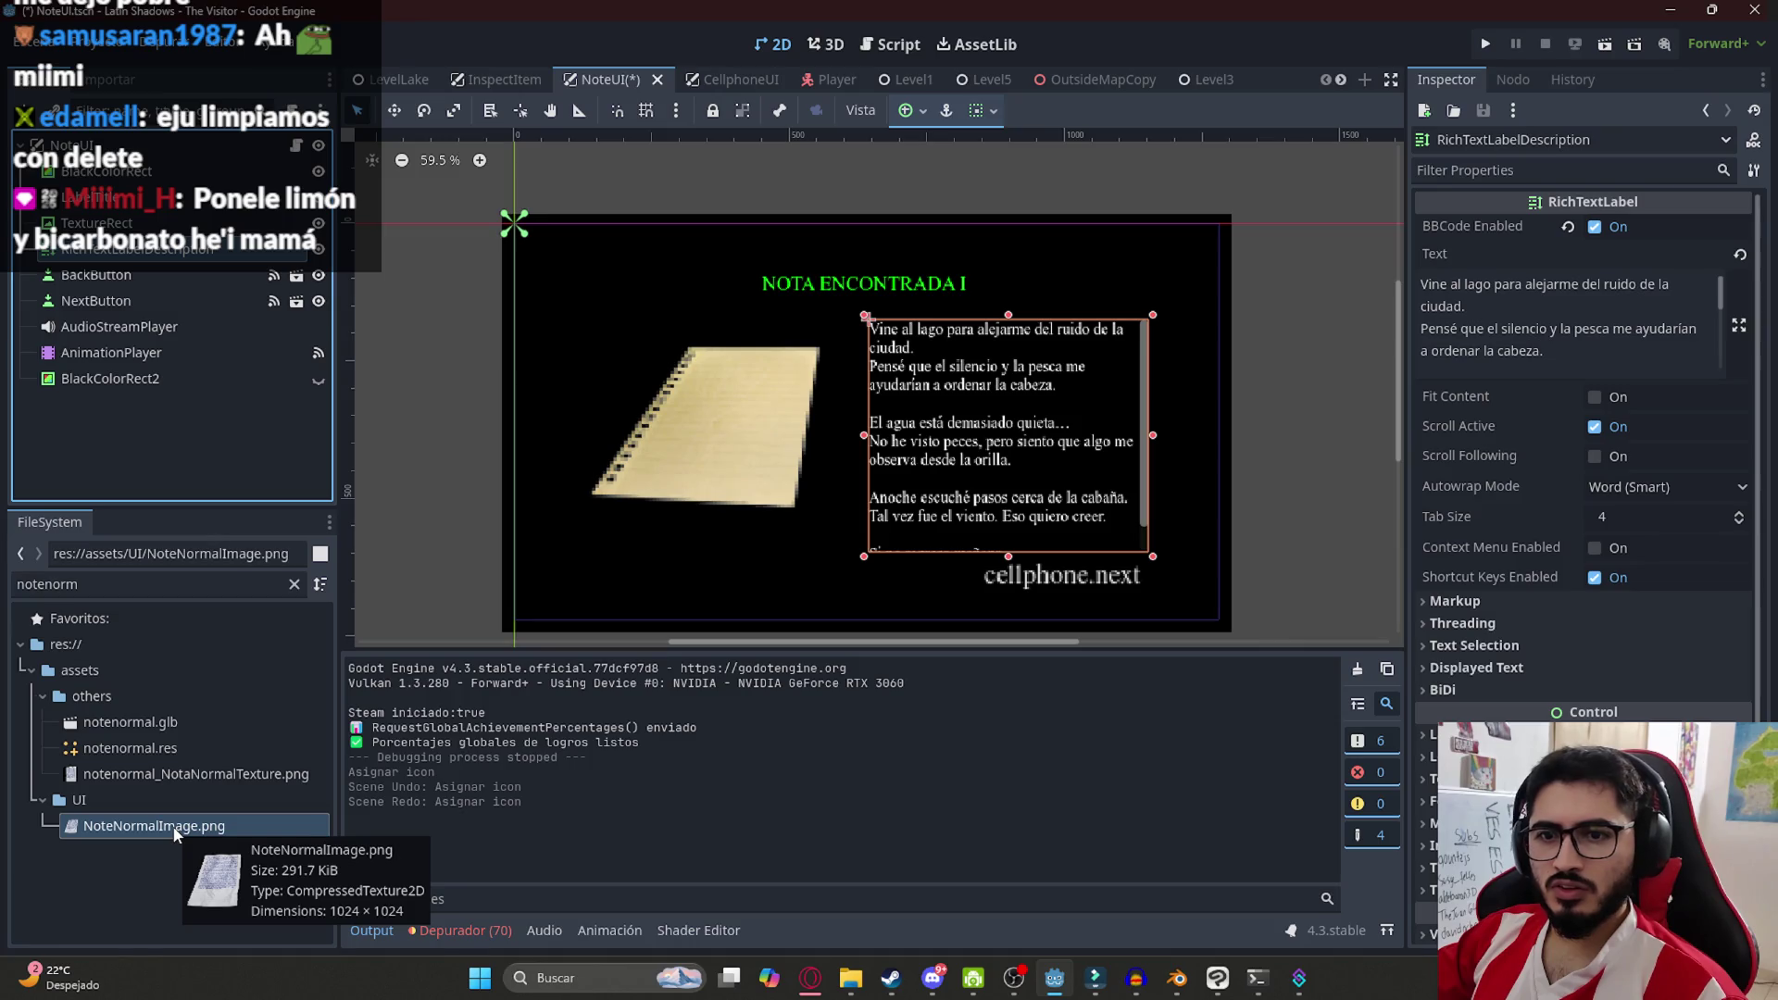
mouse_move(175, 835)
left_mouse_down()
mouse_move(171, 252)
mouse_move(744, 443)
mouse_move(124, 329)
mouse_move(98, 223)
left_mouse_up()
left_click(769, 461)
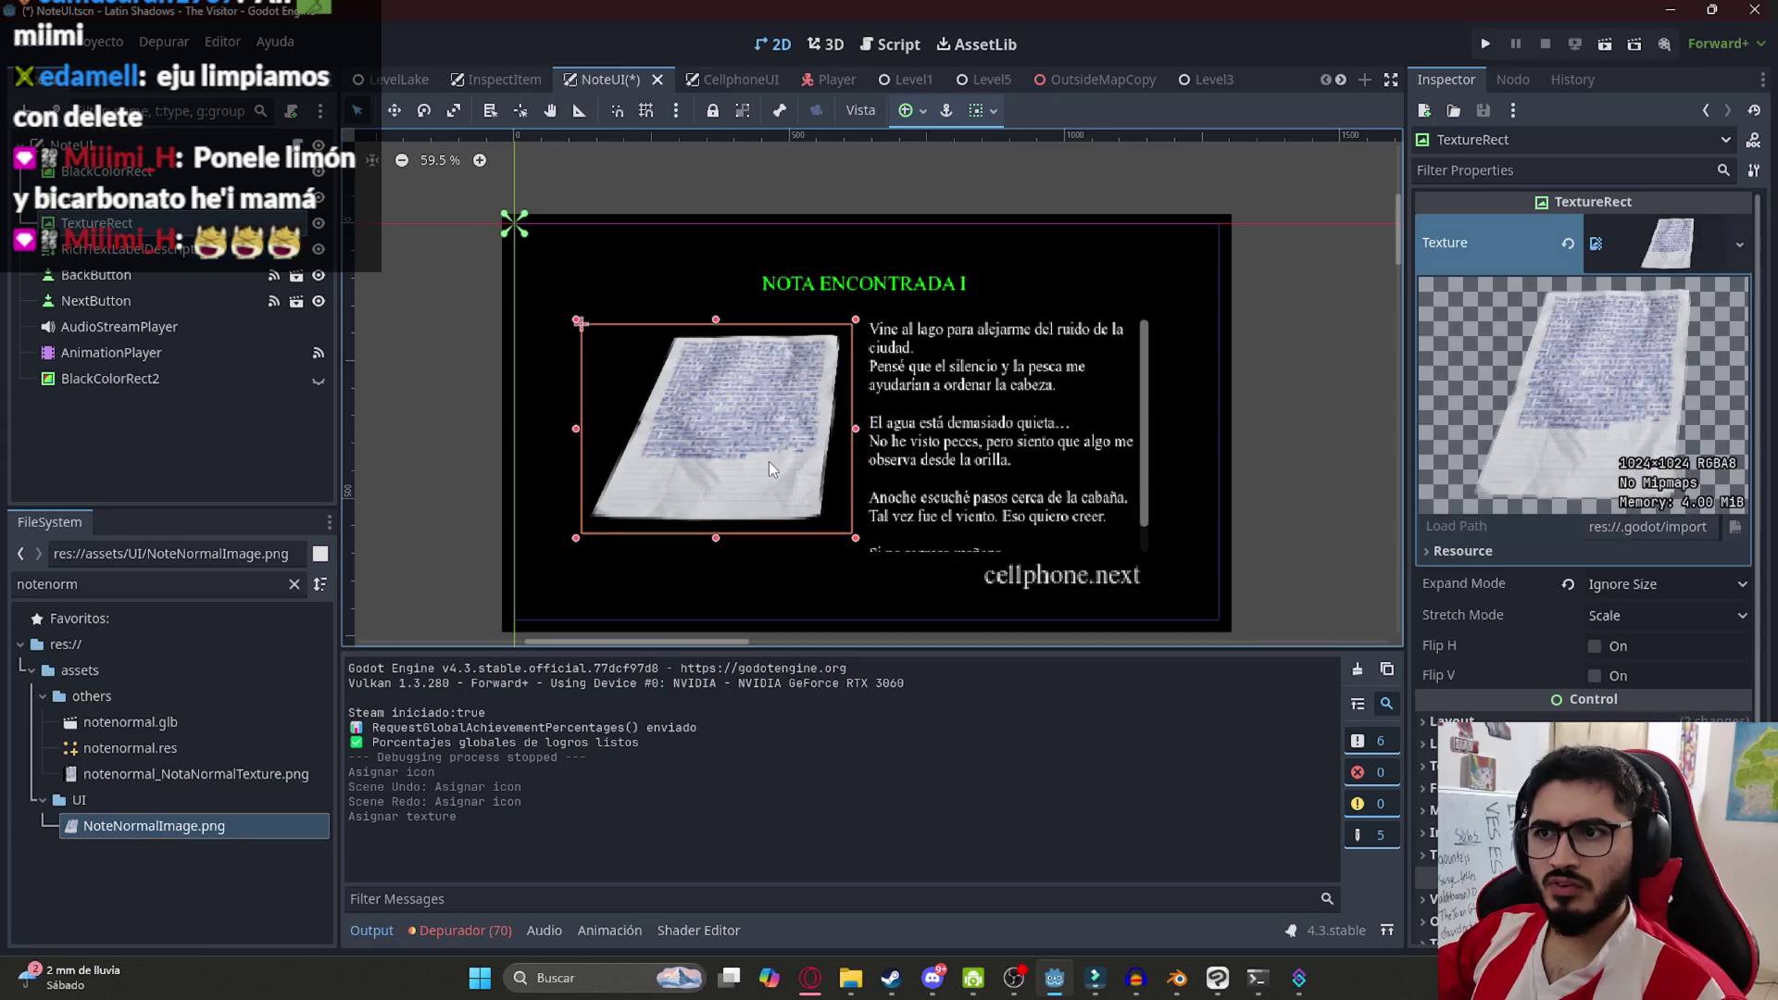
scroll(721, 496, "up", 2)
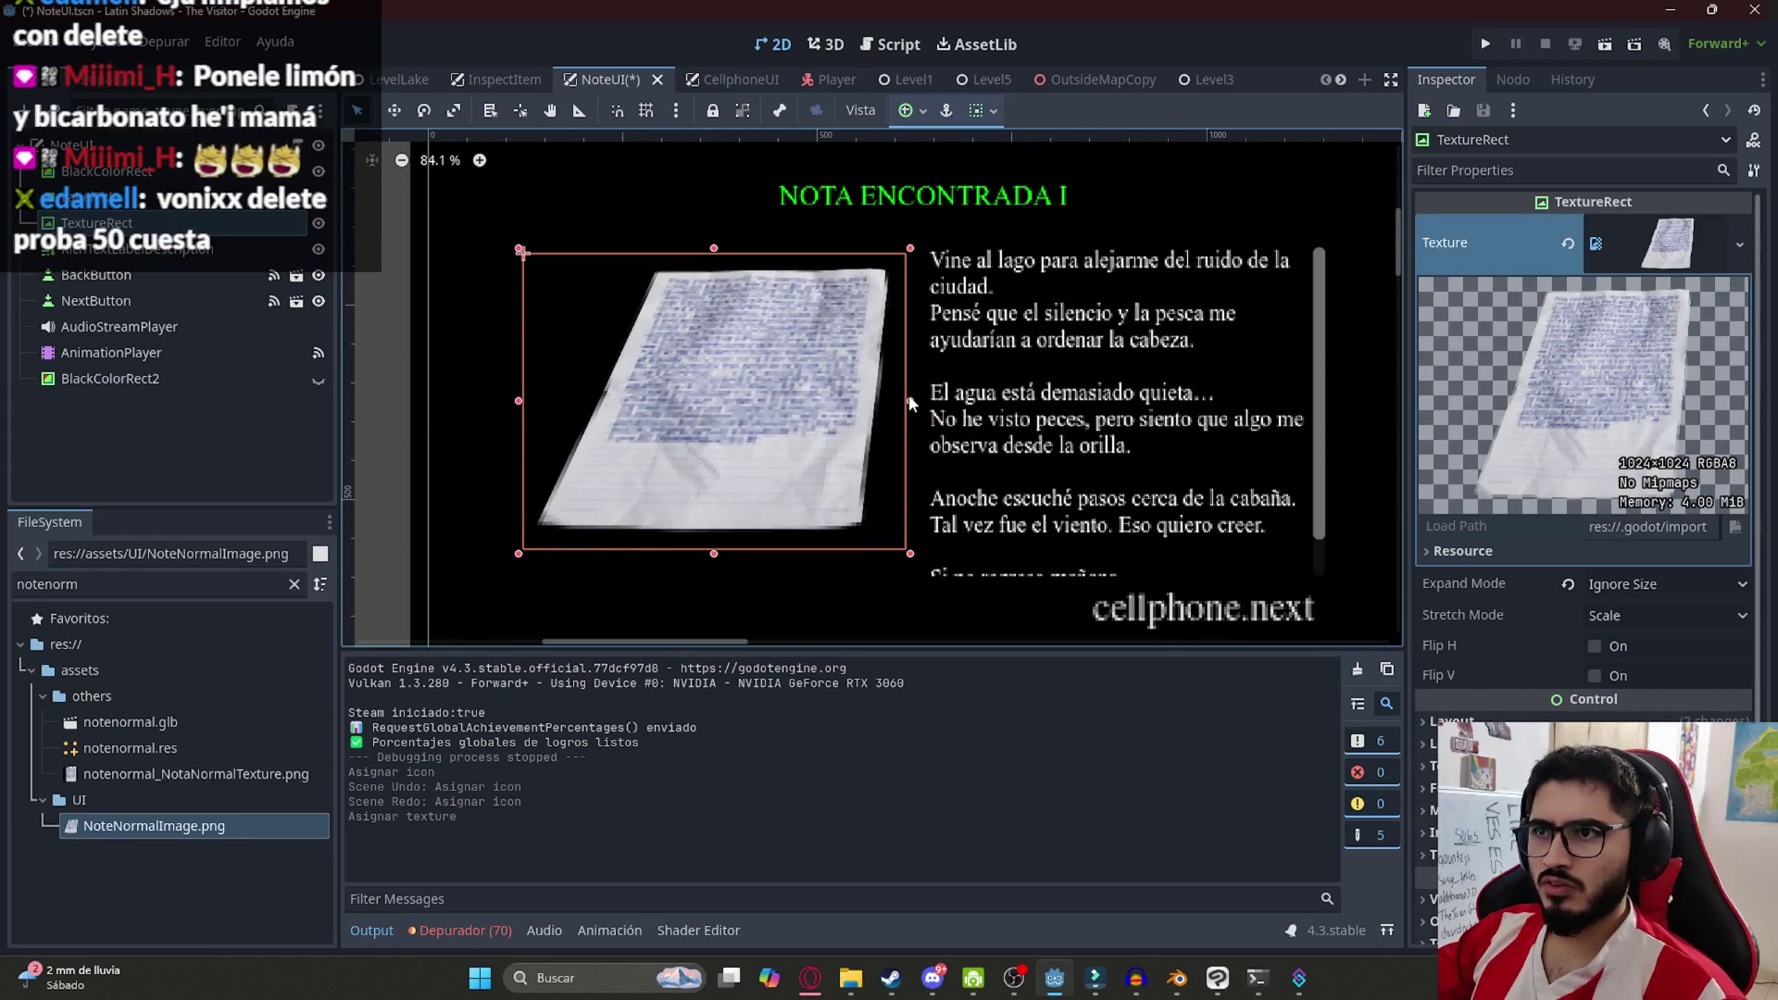
scroll(868, 426, "down", 2)
left_click(1314, 381)
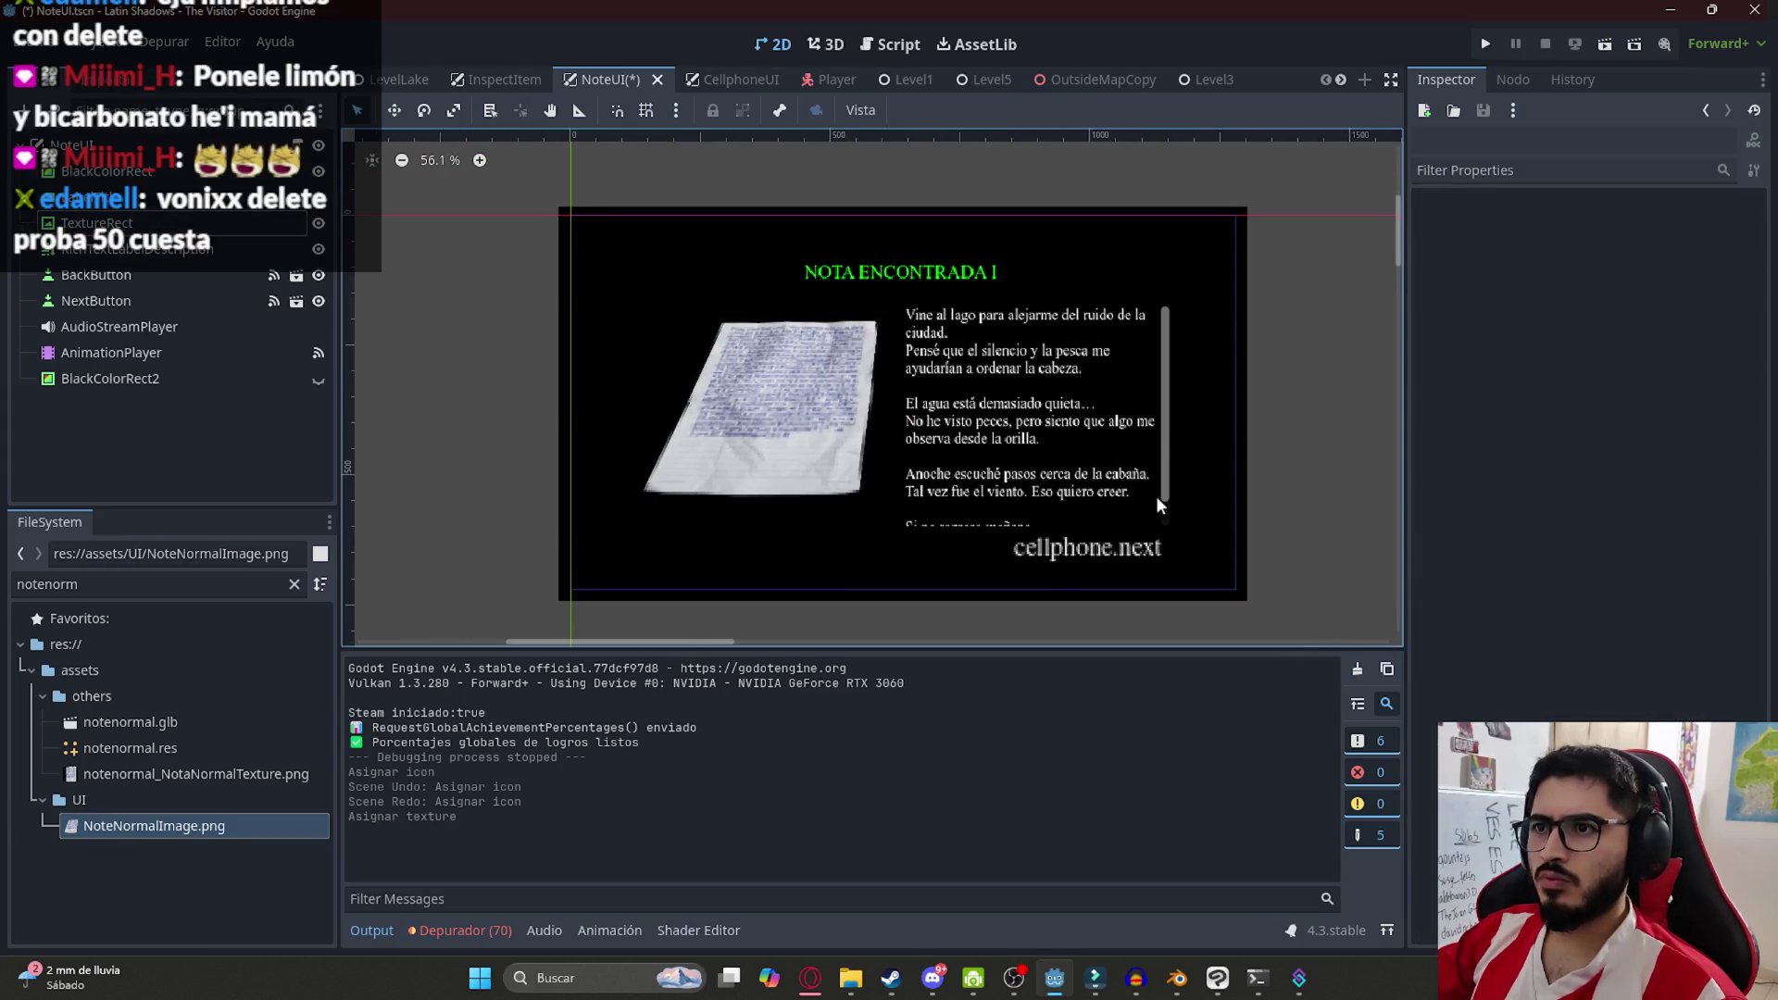
Try resizing the note picture, undo the resize, and save the NoteUI scene
left_click(686, 315)
scroll(850, 506, "up", 1)
mouse_move(865, 491)
left_mouse_down()
mouse_move(786, 414)
mouse_move(815, 474)
left_mouse_up()
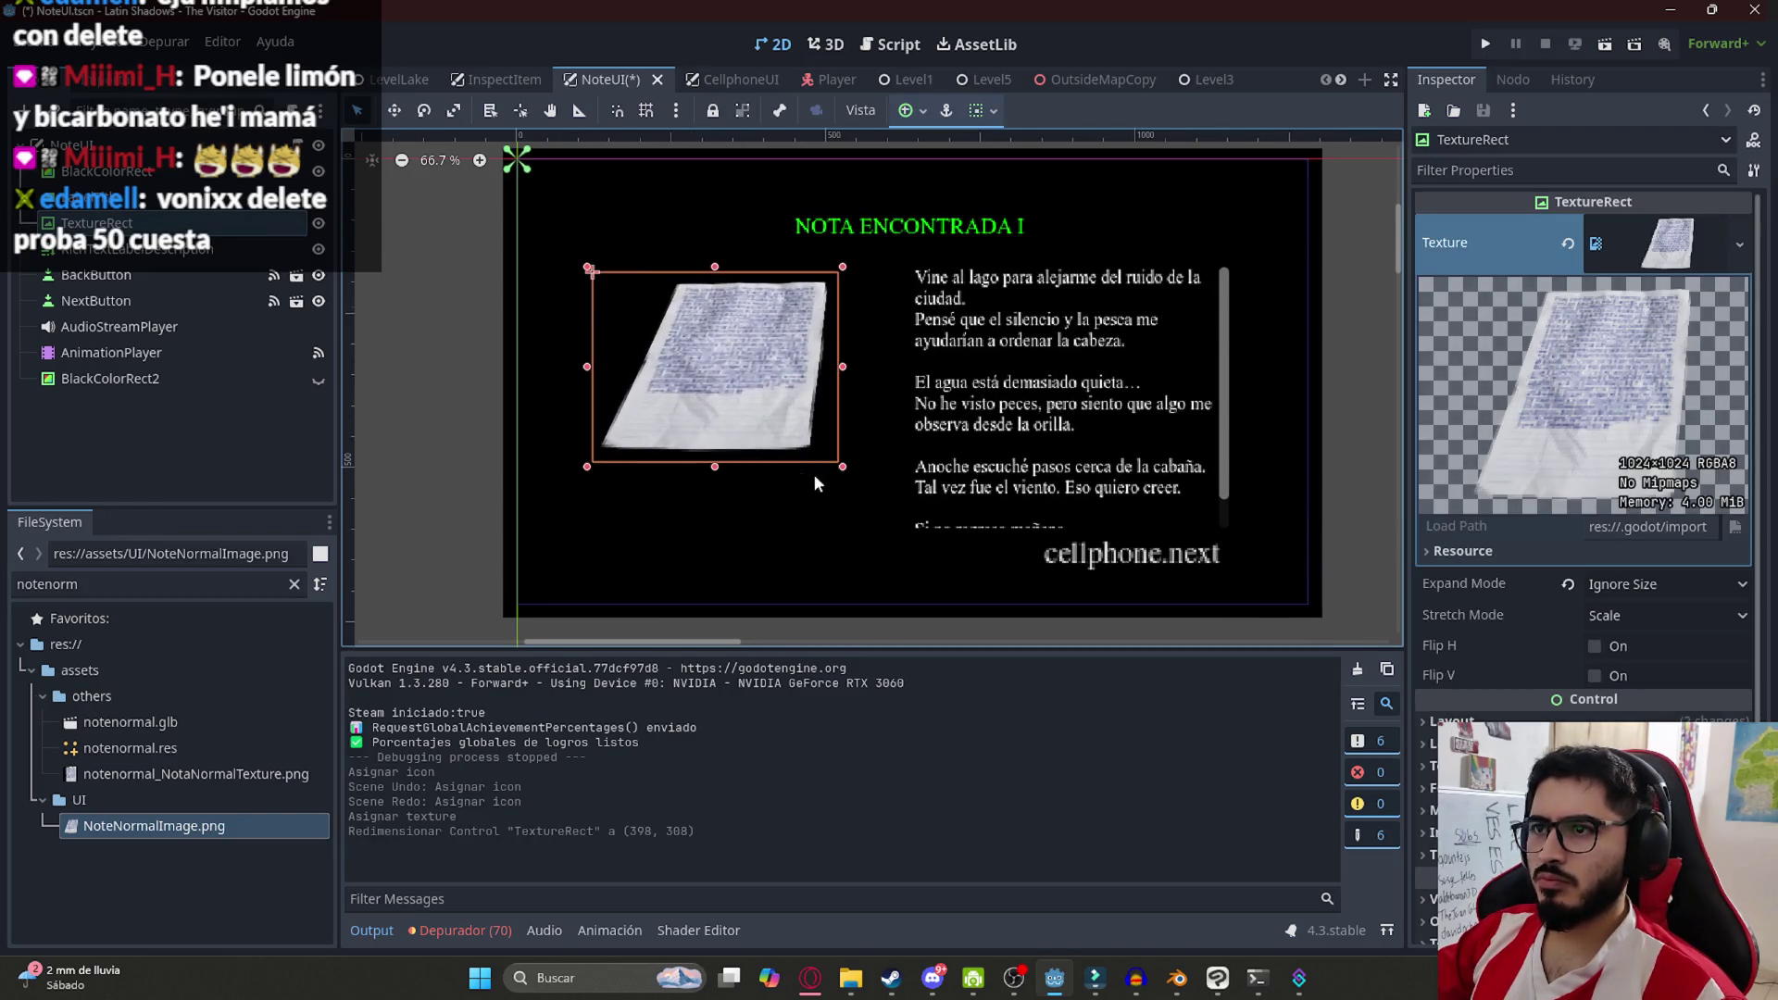
key("ctrl+z")
left_click(1291, 400)
scroll(982, 416, "down", 1)
key("ctrl+s")
Delete the last two lines of RichTextLabelDescription's text and save the scene
left_click(908, 421)
scroll(1586, 353, "down", 3)
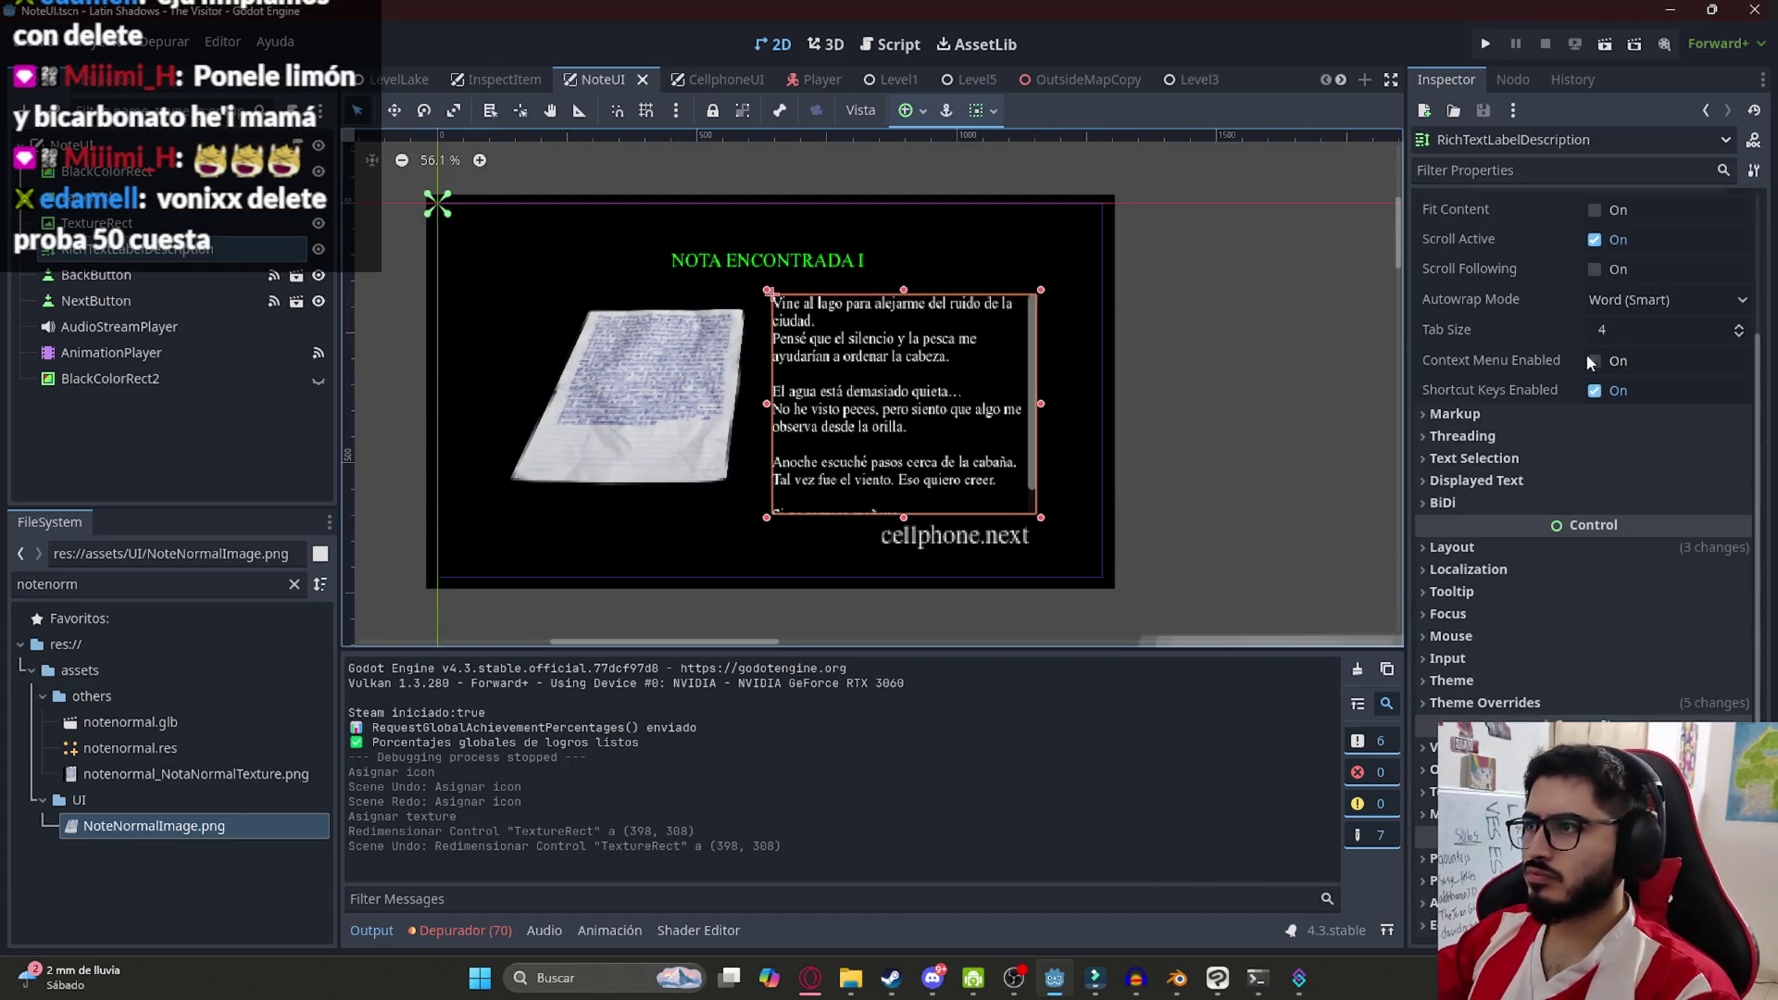
scroll(1661, 469, "up", 3)
scroll(1631, 339, "down", 2)
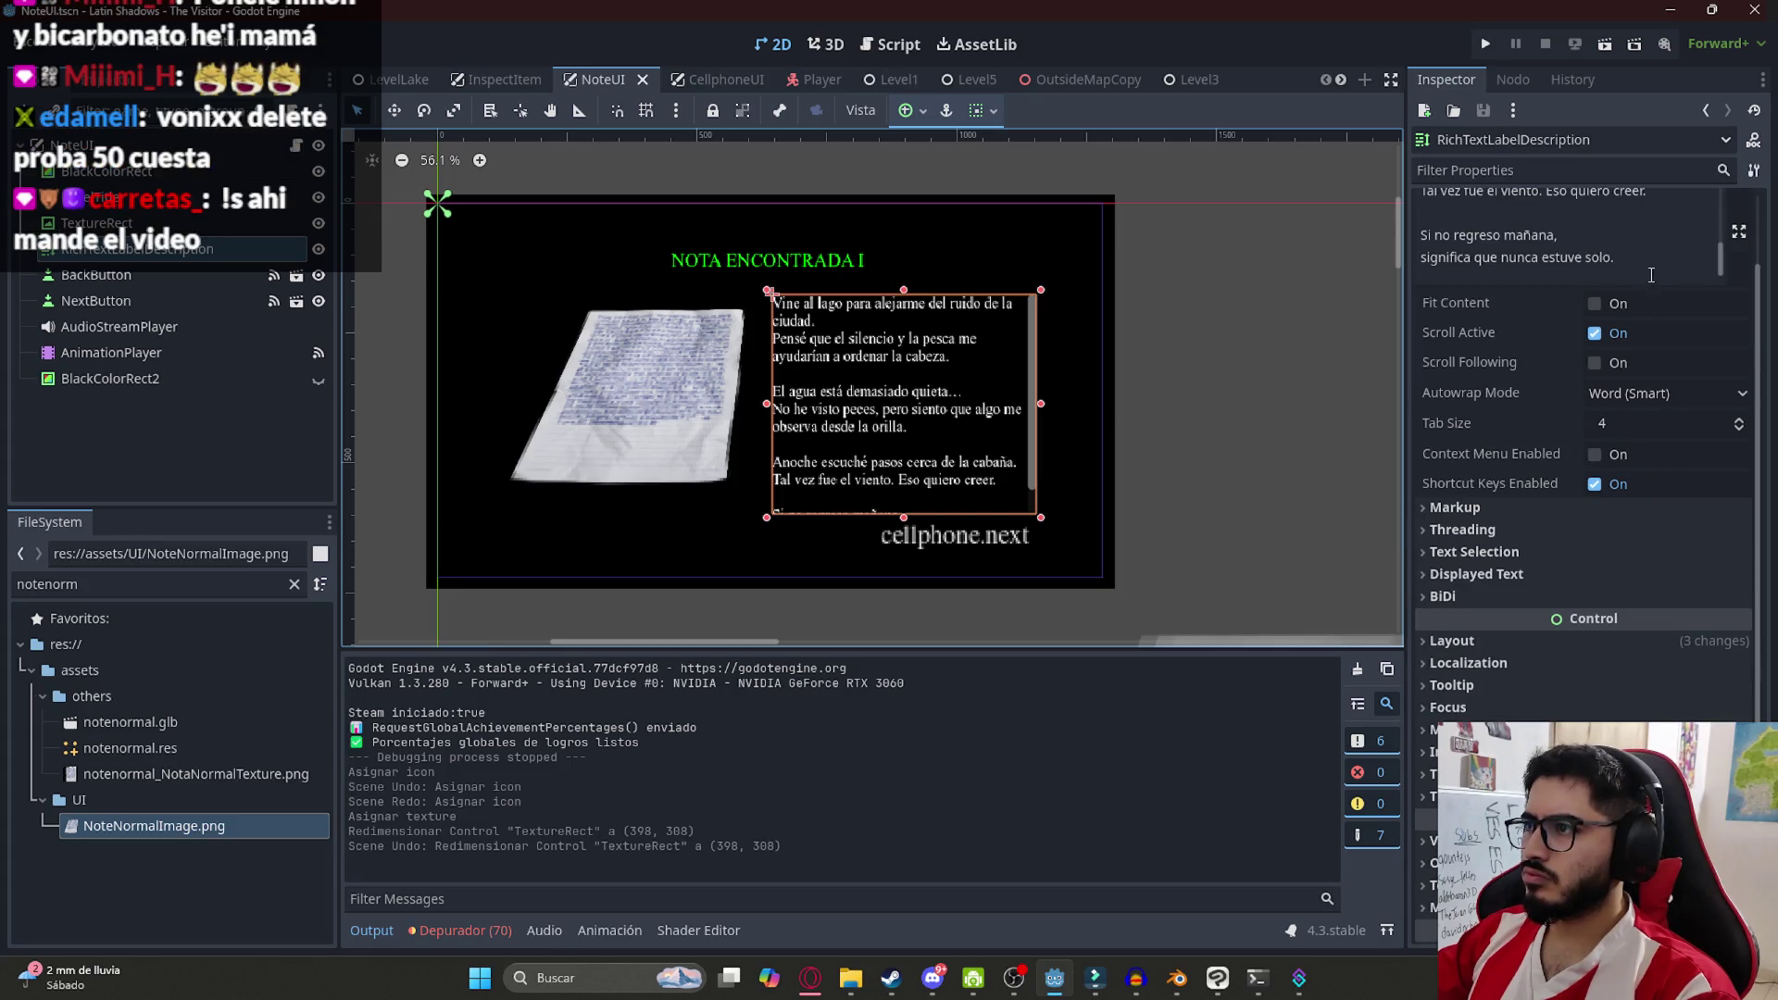
left_click_drag(1651, 275, 1420, 235)
key("BackSpace")
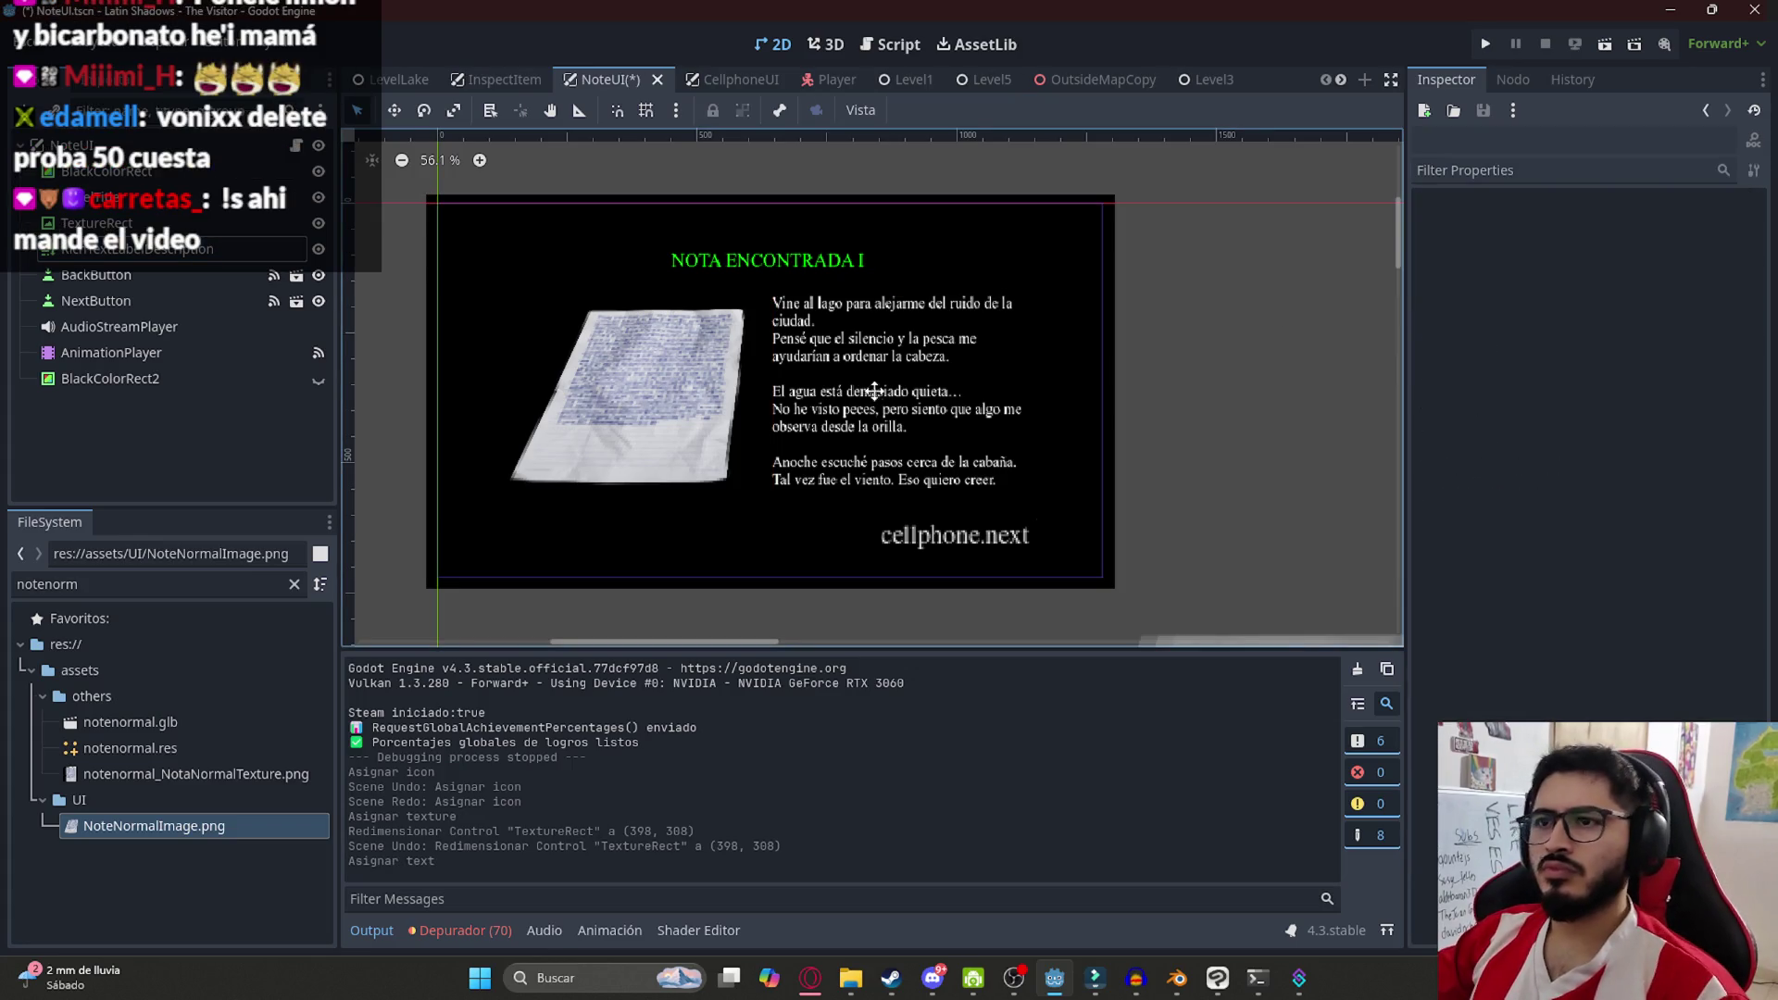
scroll(866, 389, "left", 2)
left_click(862, 408)
key("ctrl+s")
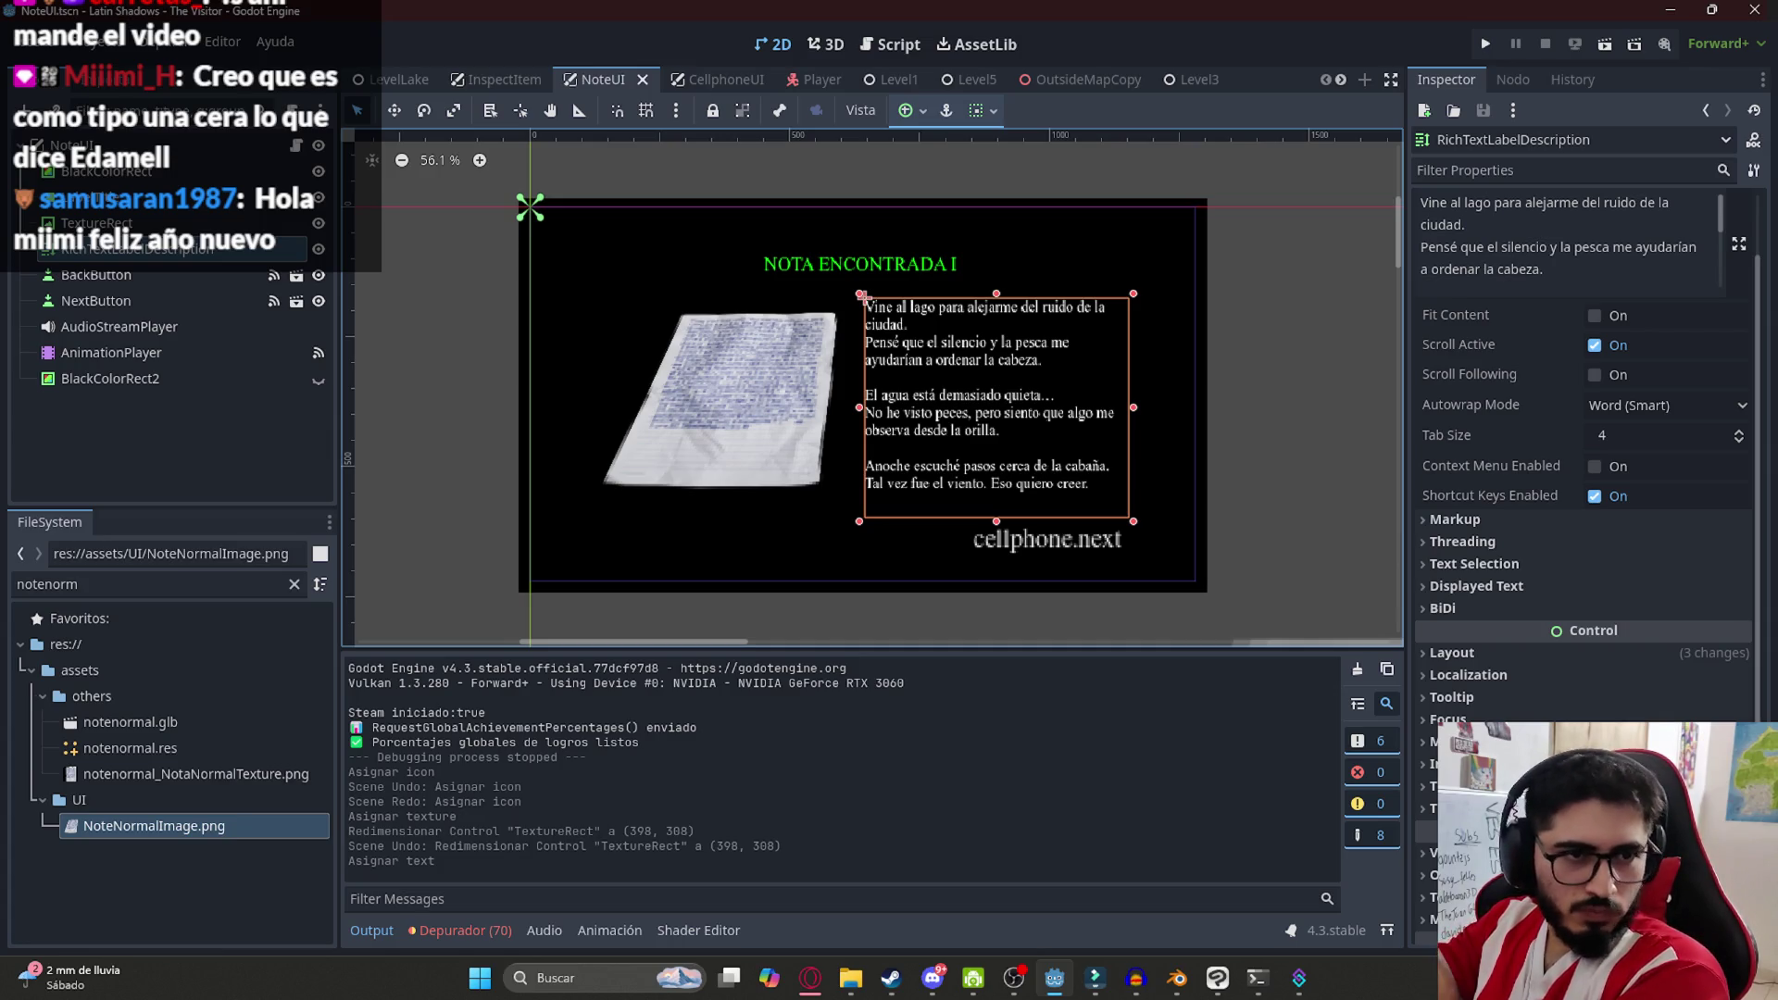
Narrow the note picture from its right edge and recentre the view
left_click(1309, 359)
scroll(820, 460, "up", 1)
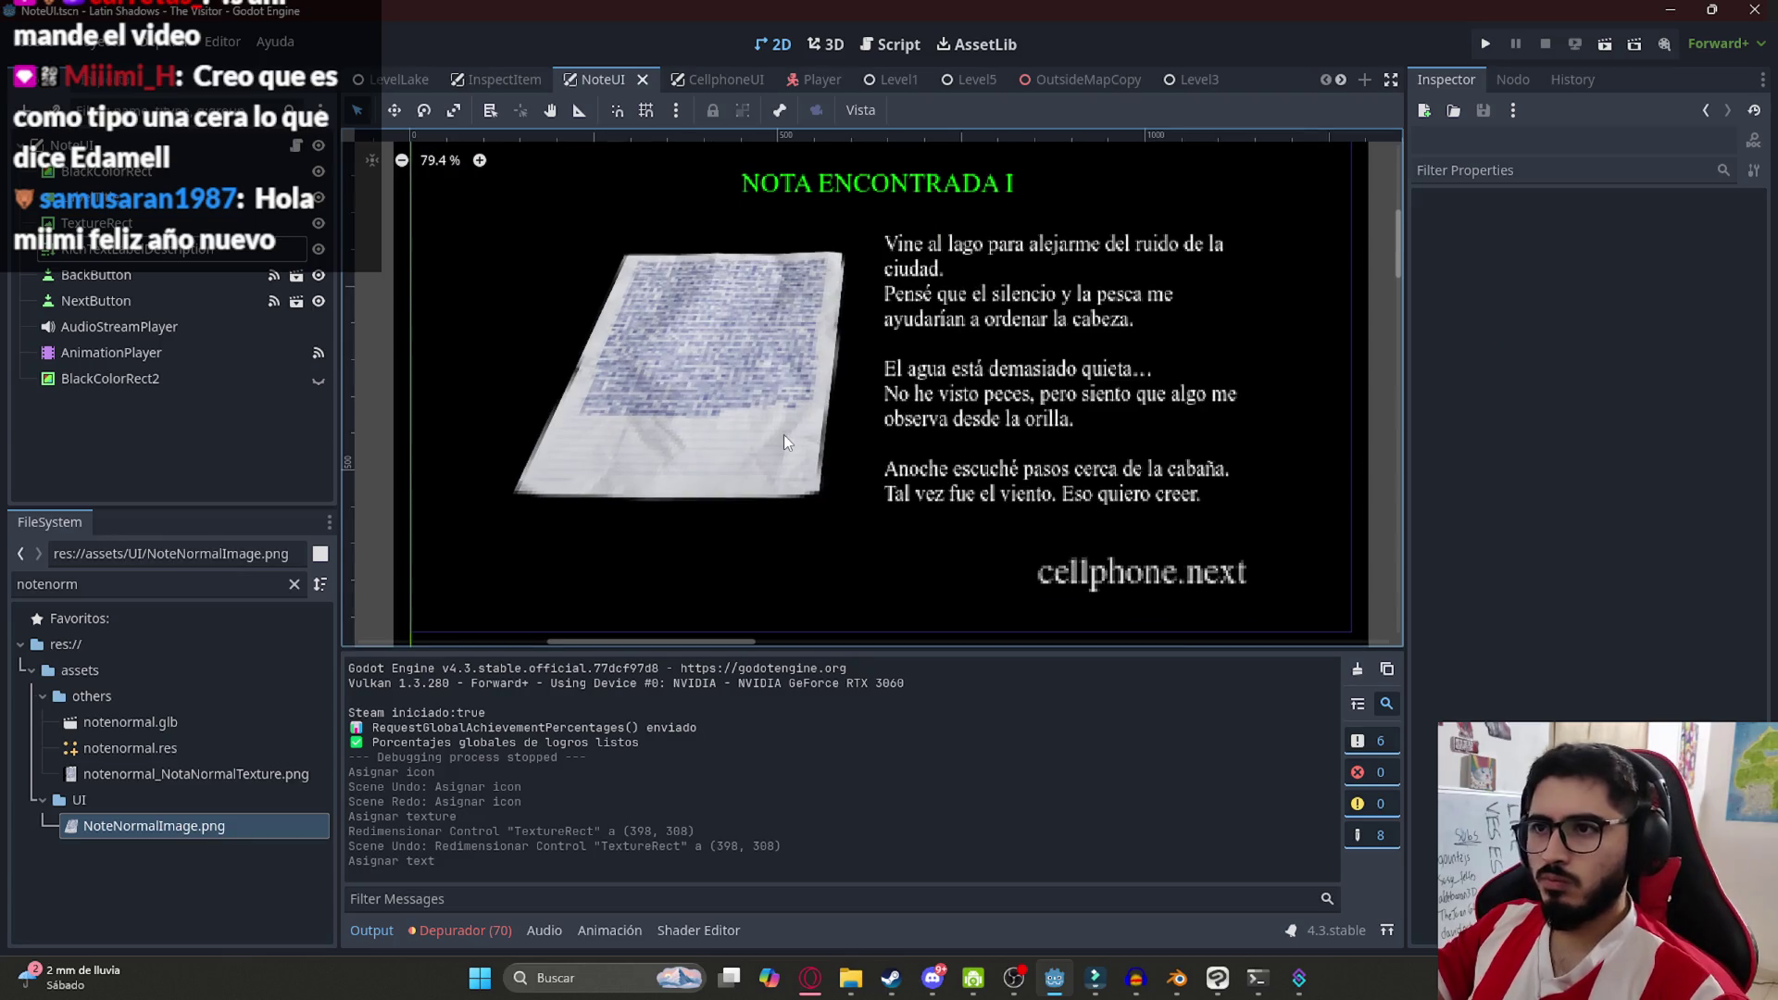
left_click(784, 435)
left_click_drag(865, 384, 826, 401)
scroll(826, 401, "down", 1)
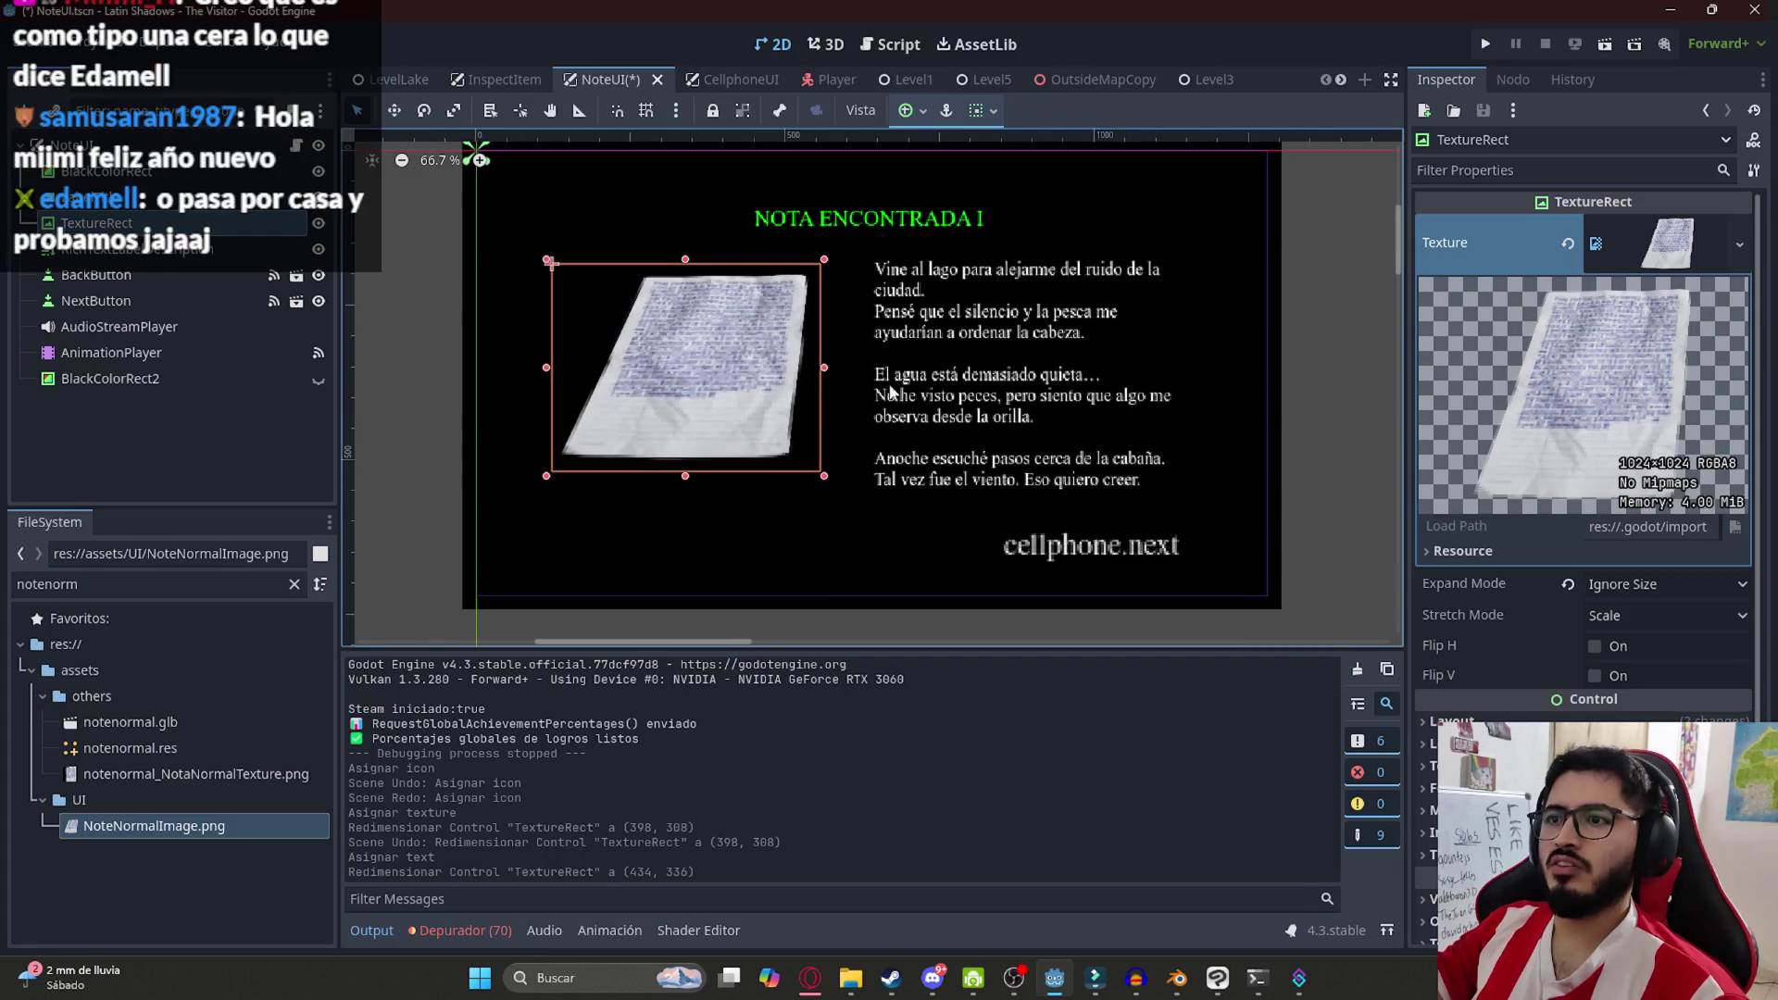
left_click(1326, 350)
left_click_drag(763, 381, 660, 419)
Save the NoteUI scene, inspect the TextureRect's Texture options, and switch to LevelLake
left_click(615, 415)
left_click(1275, 400)
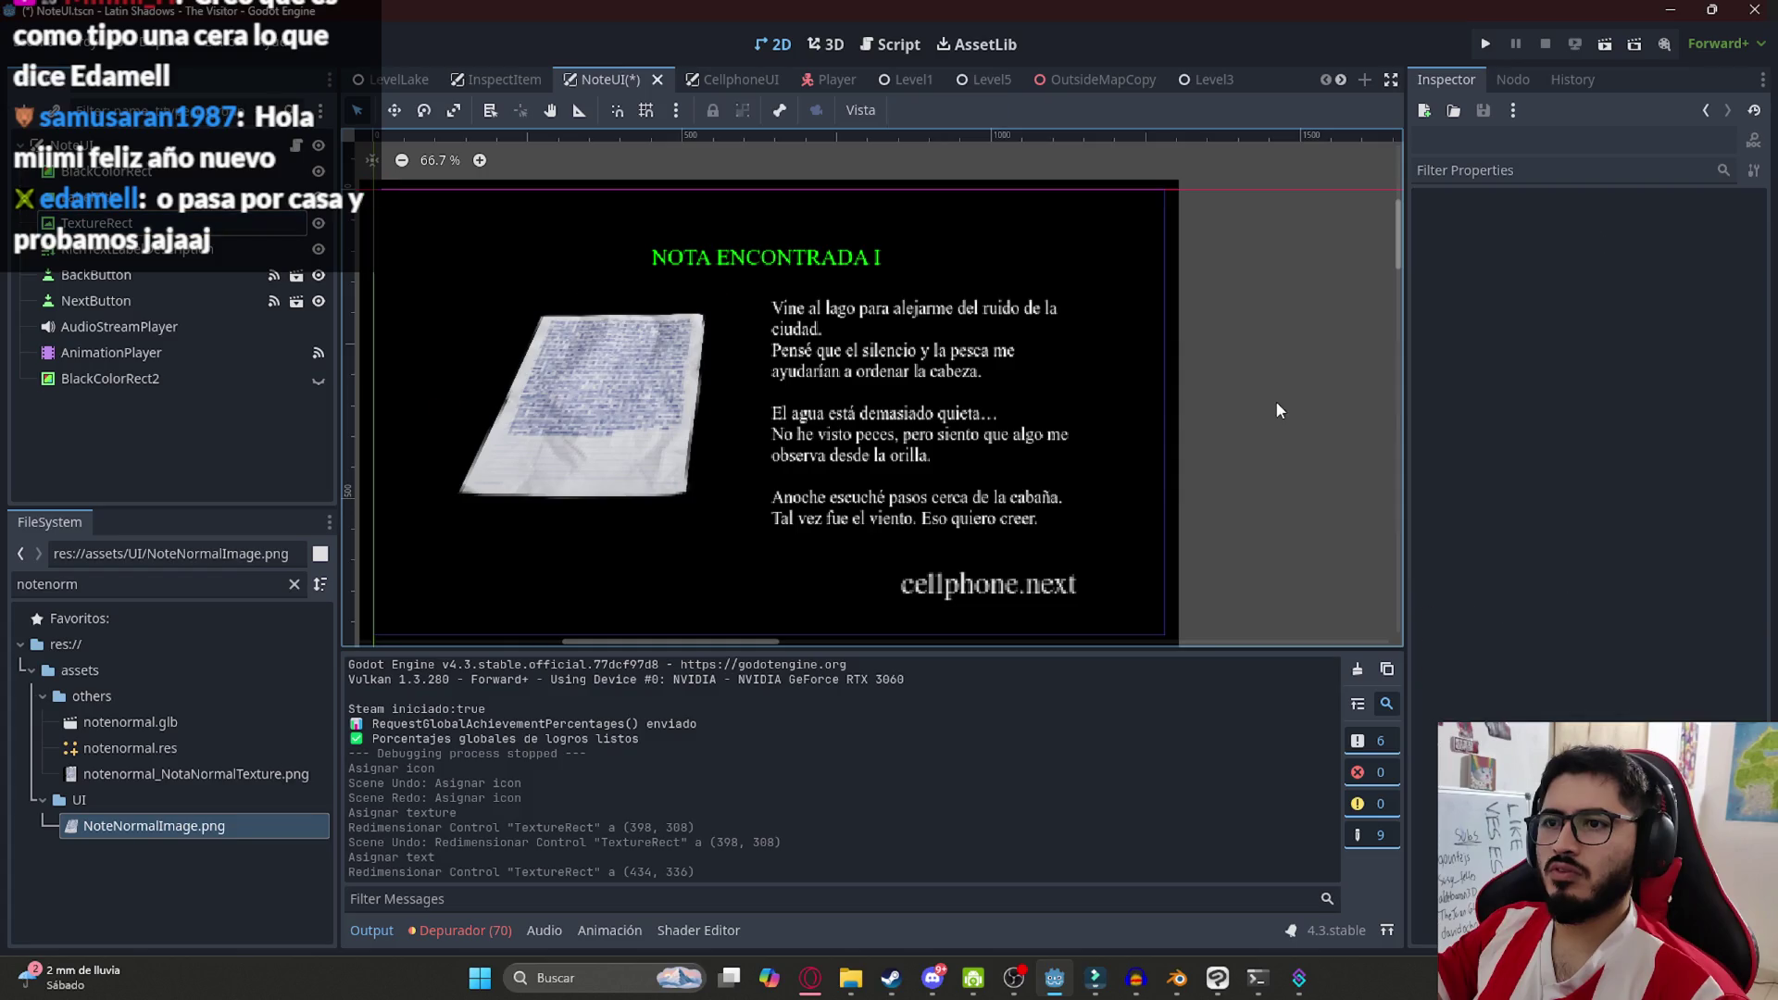
scroll(985, 396, "down", 2)
key("ctrl+s")
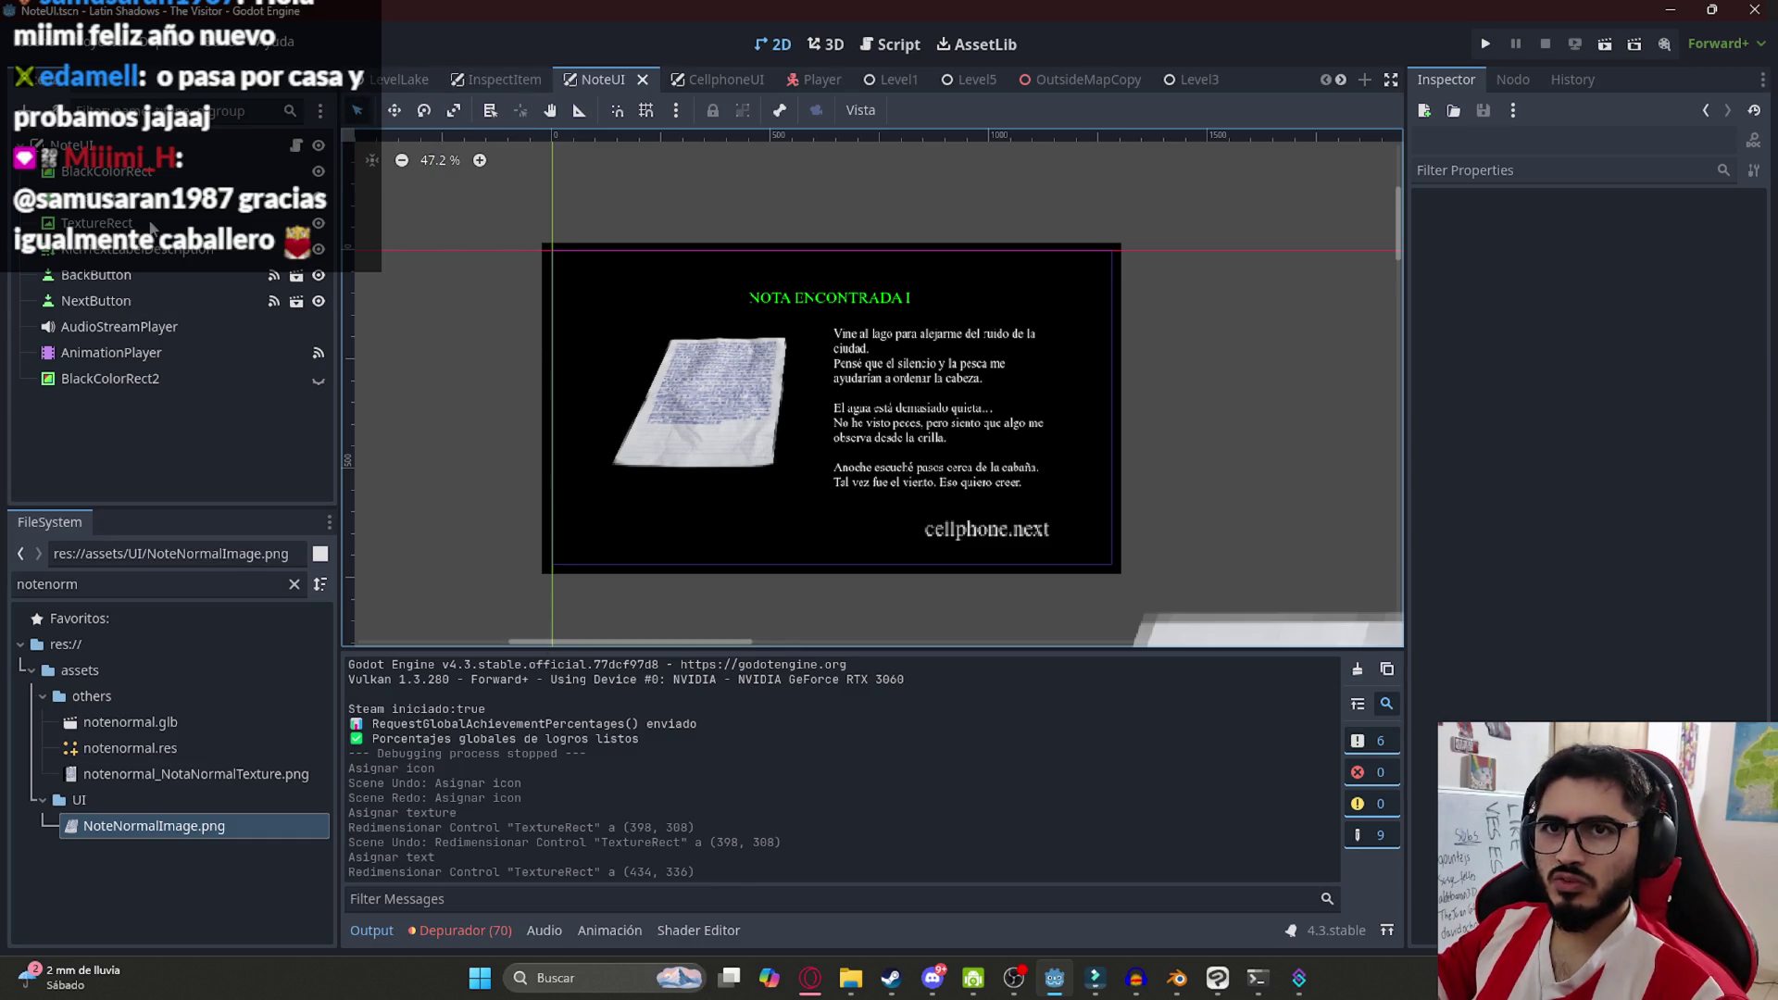
left_click(151, 228)
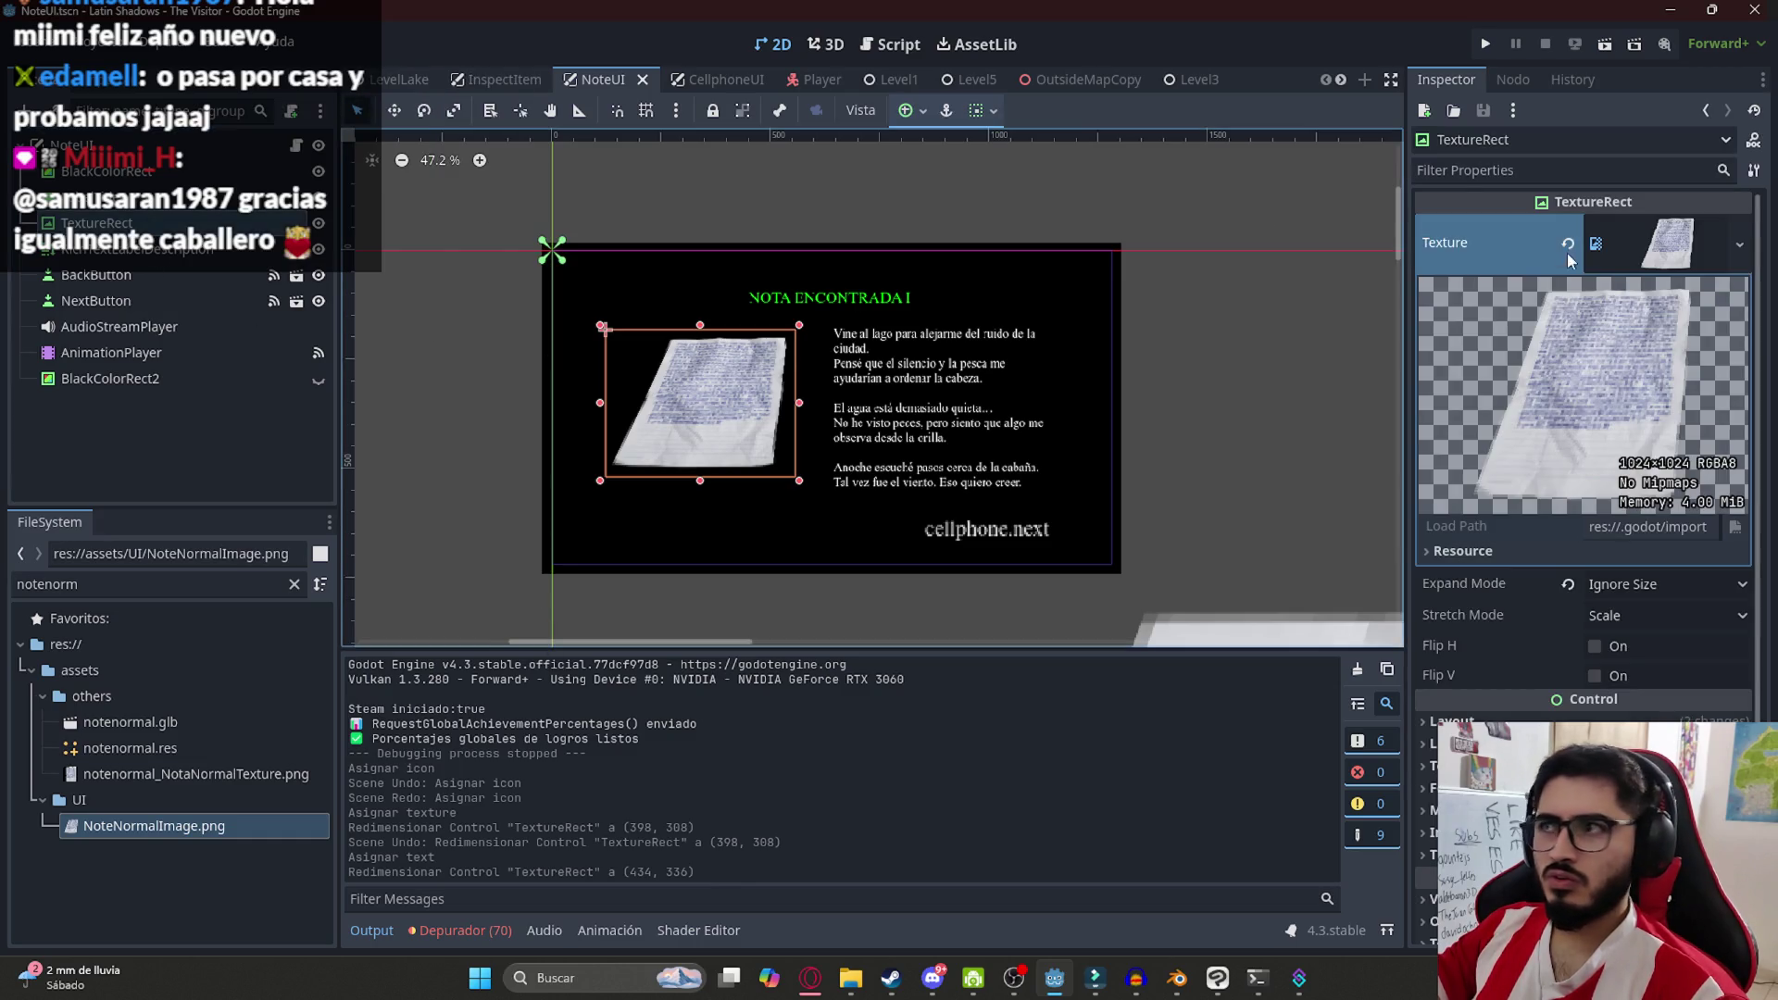
right_click(1619, 247)
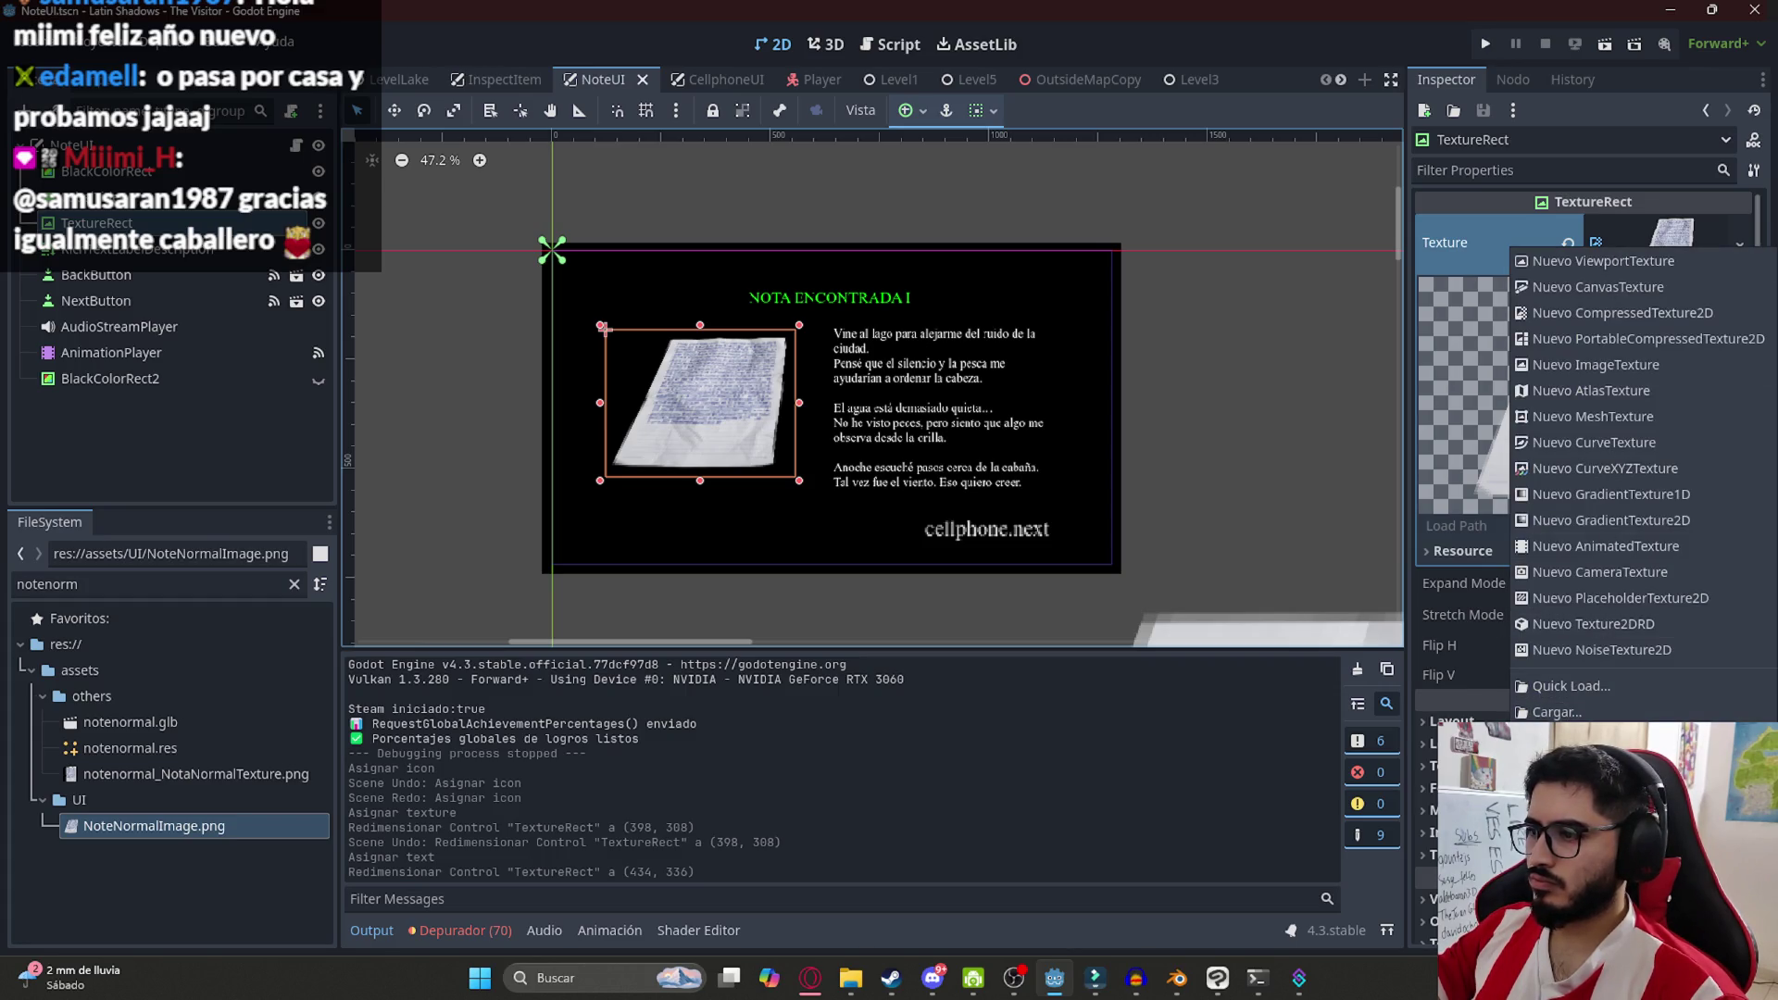
key("Escape")
left_click(417, 81)
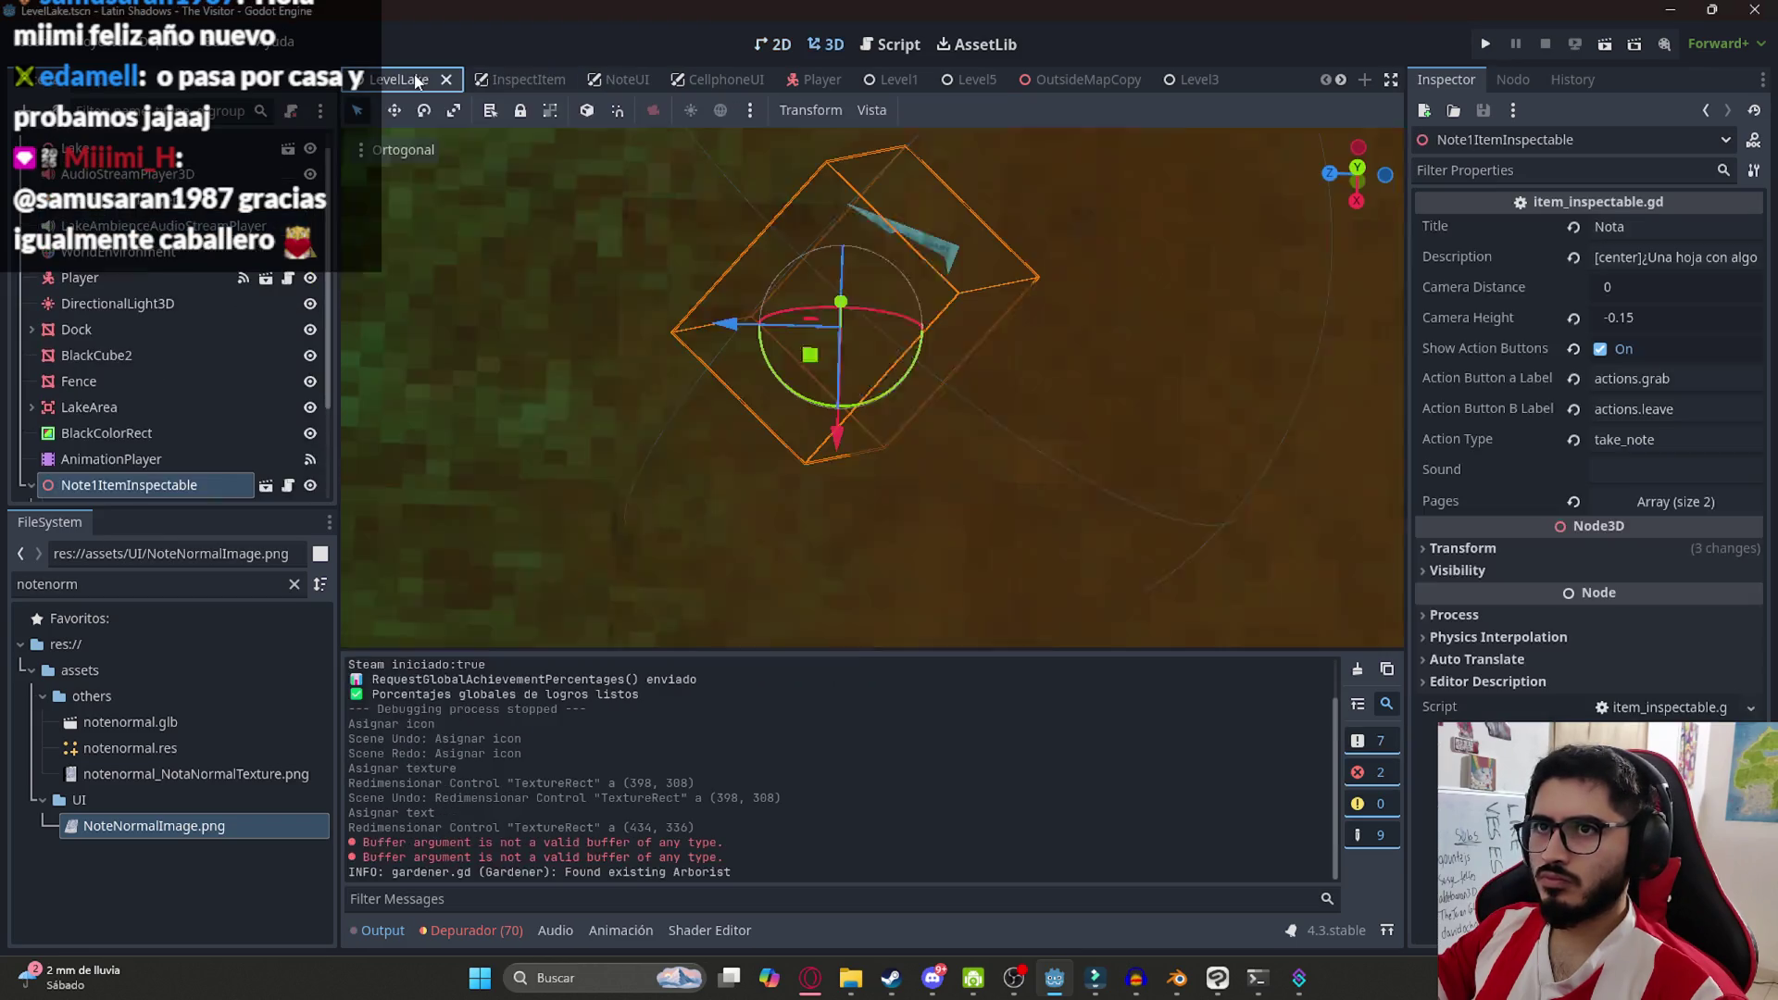
In level_lake.gd, change the first page's image path to res://assets/UI/NoteNormalImage.png
scroll(315, 158, "up", 1)
left_click(310, 145)
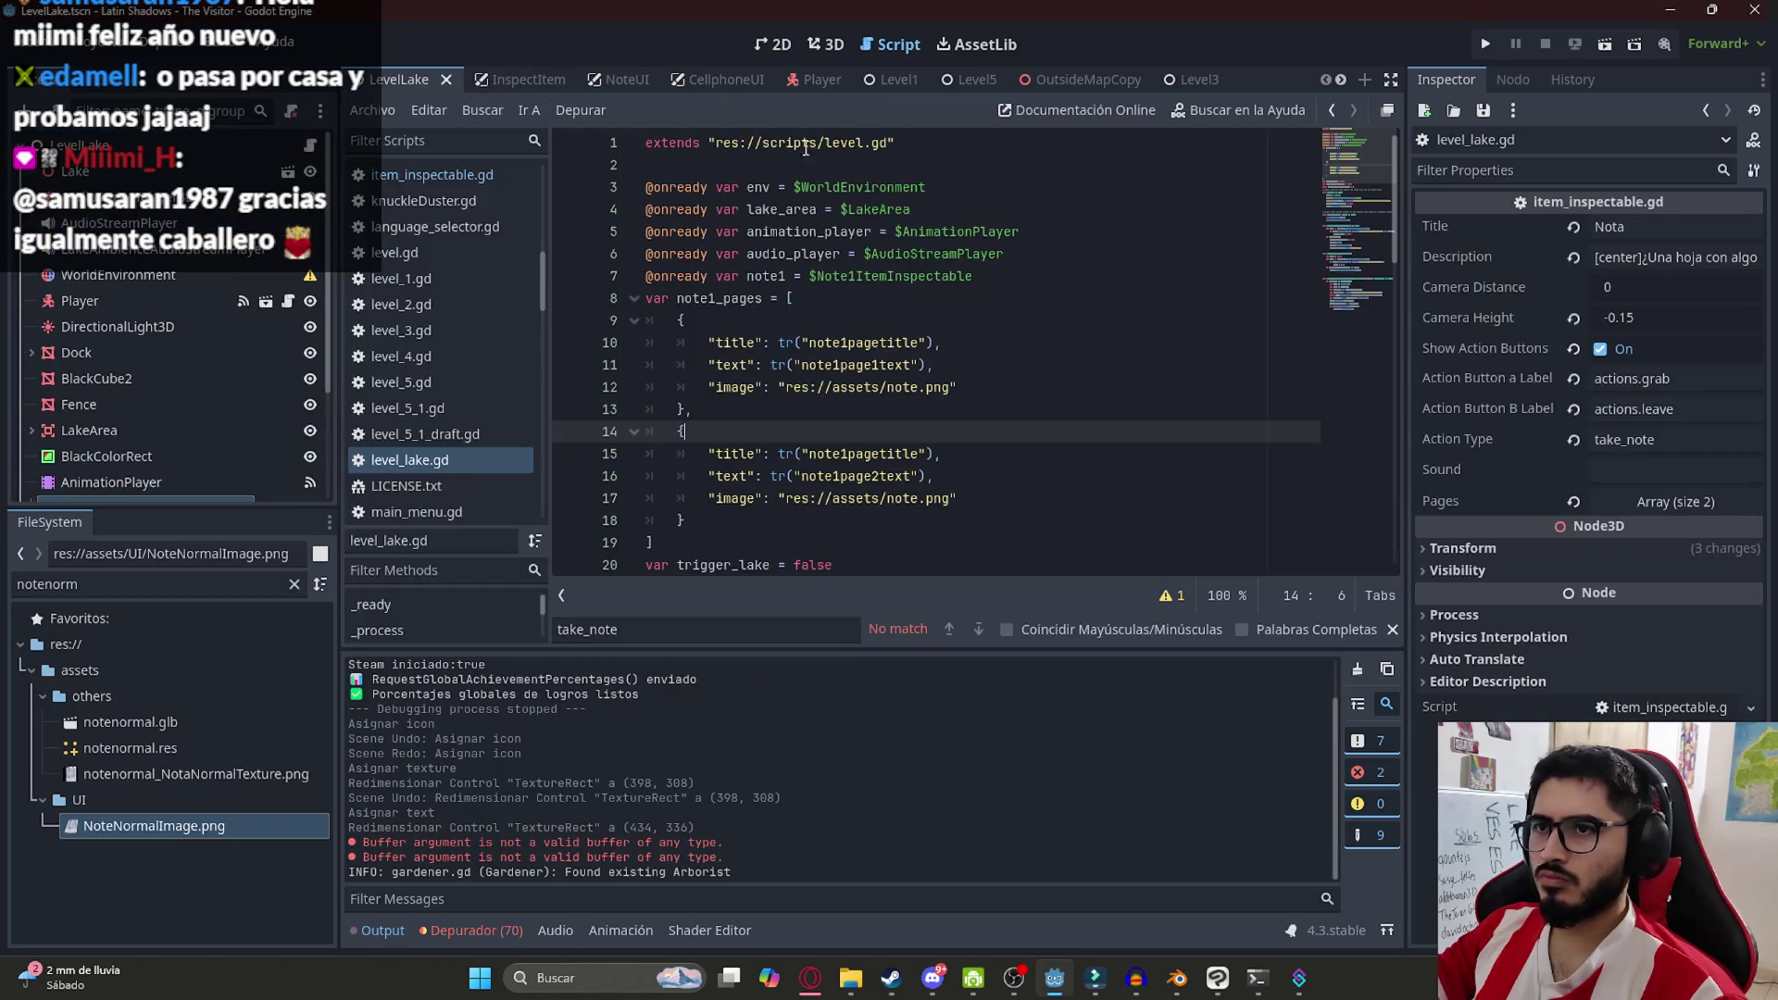
left_click(923, 368)
left_click_drag(788, 390, 951, 390)
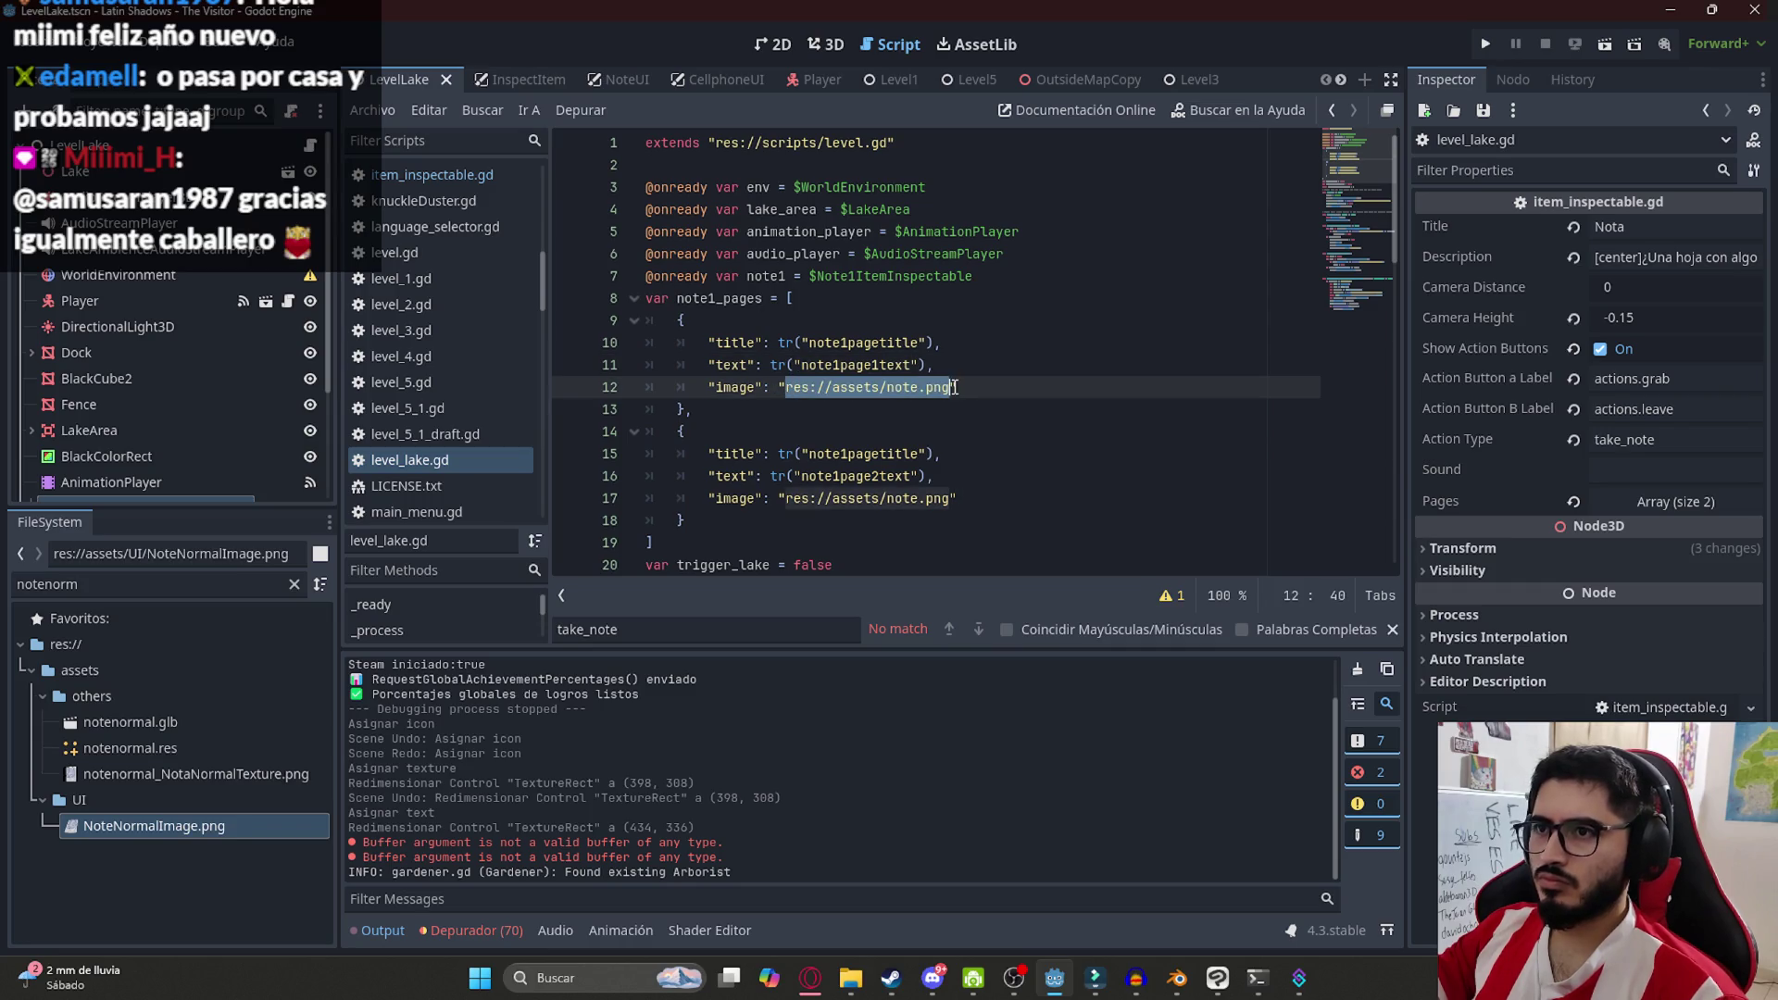
left_click(887, 389)
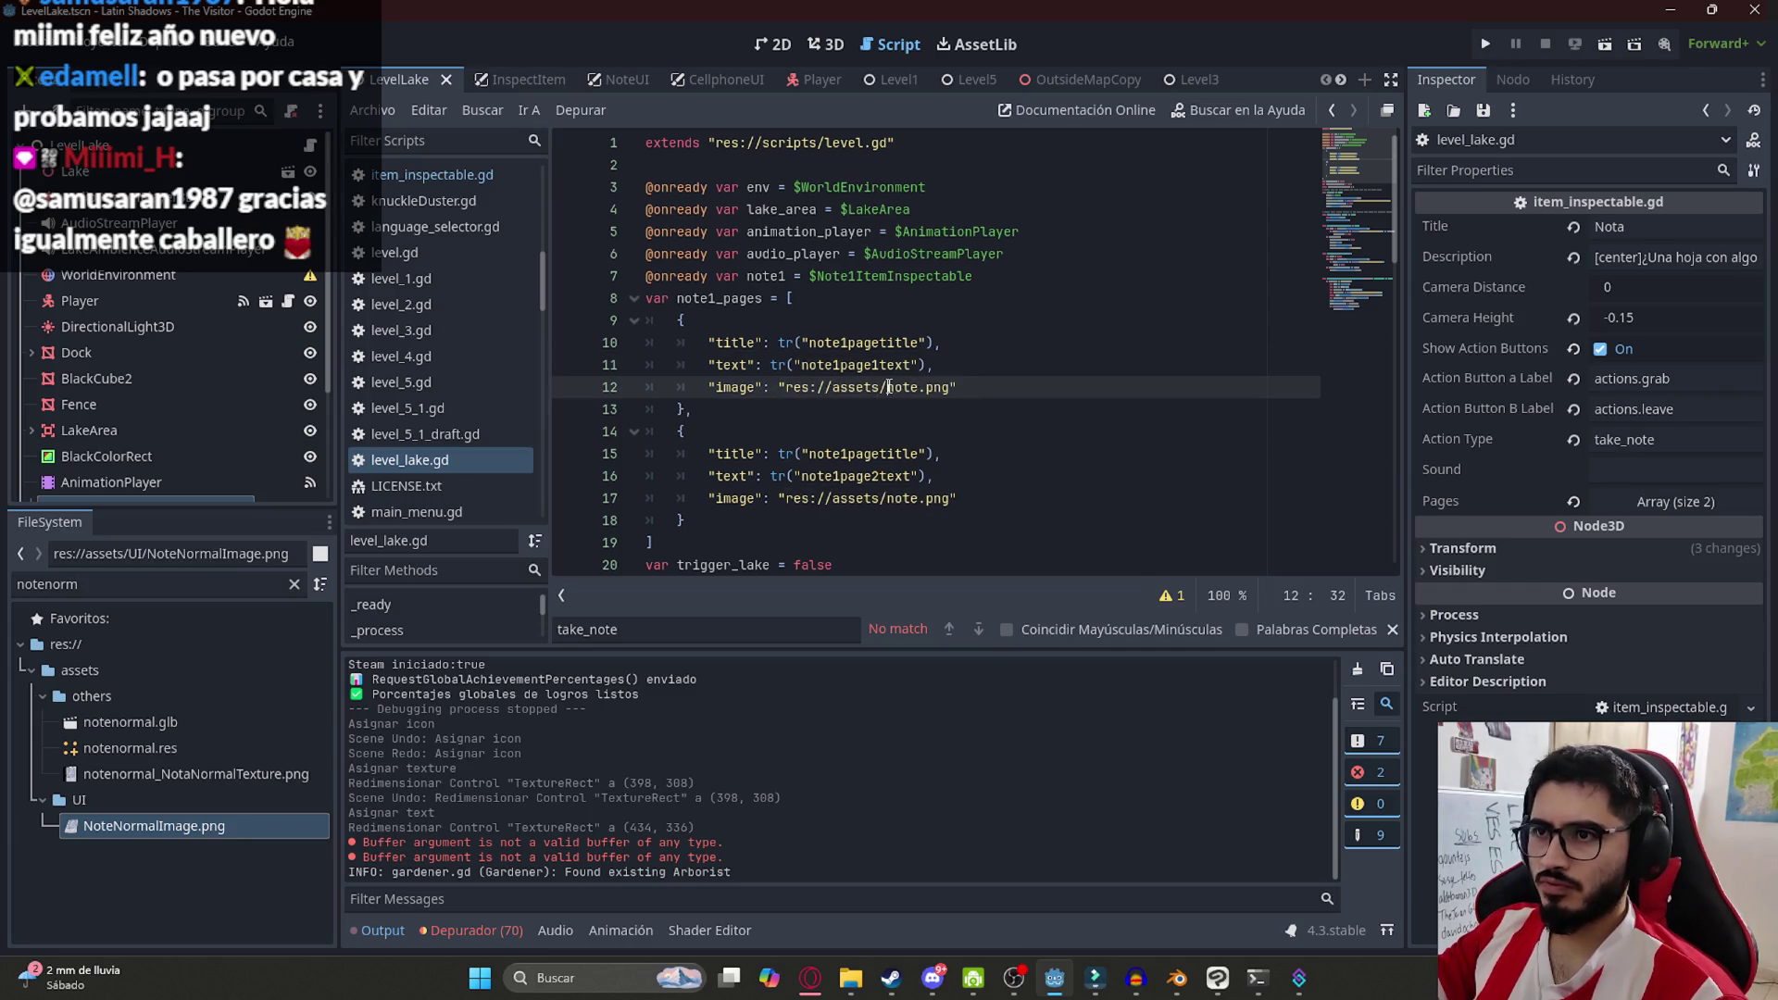
type("UI/")
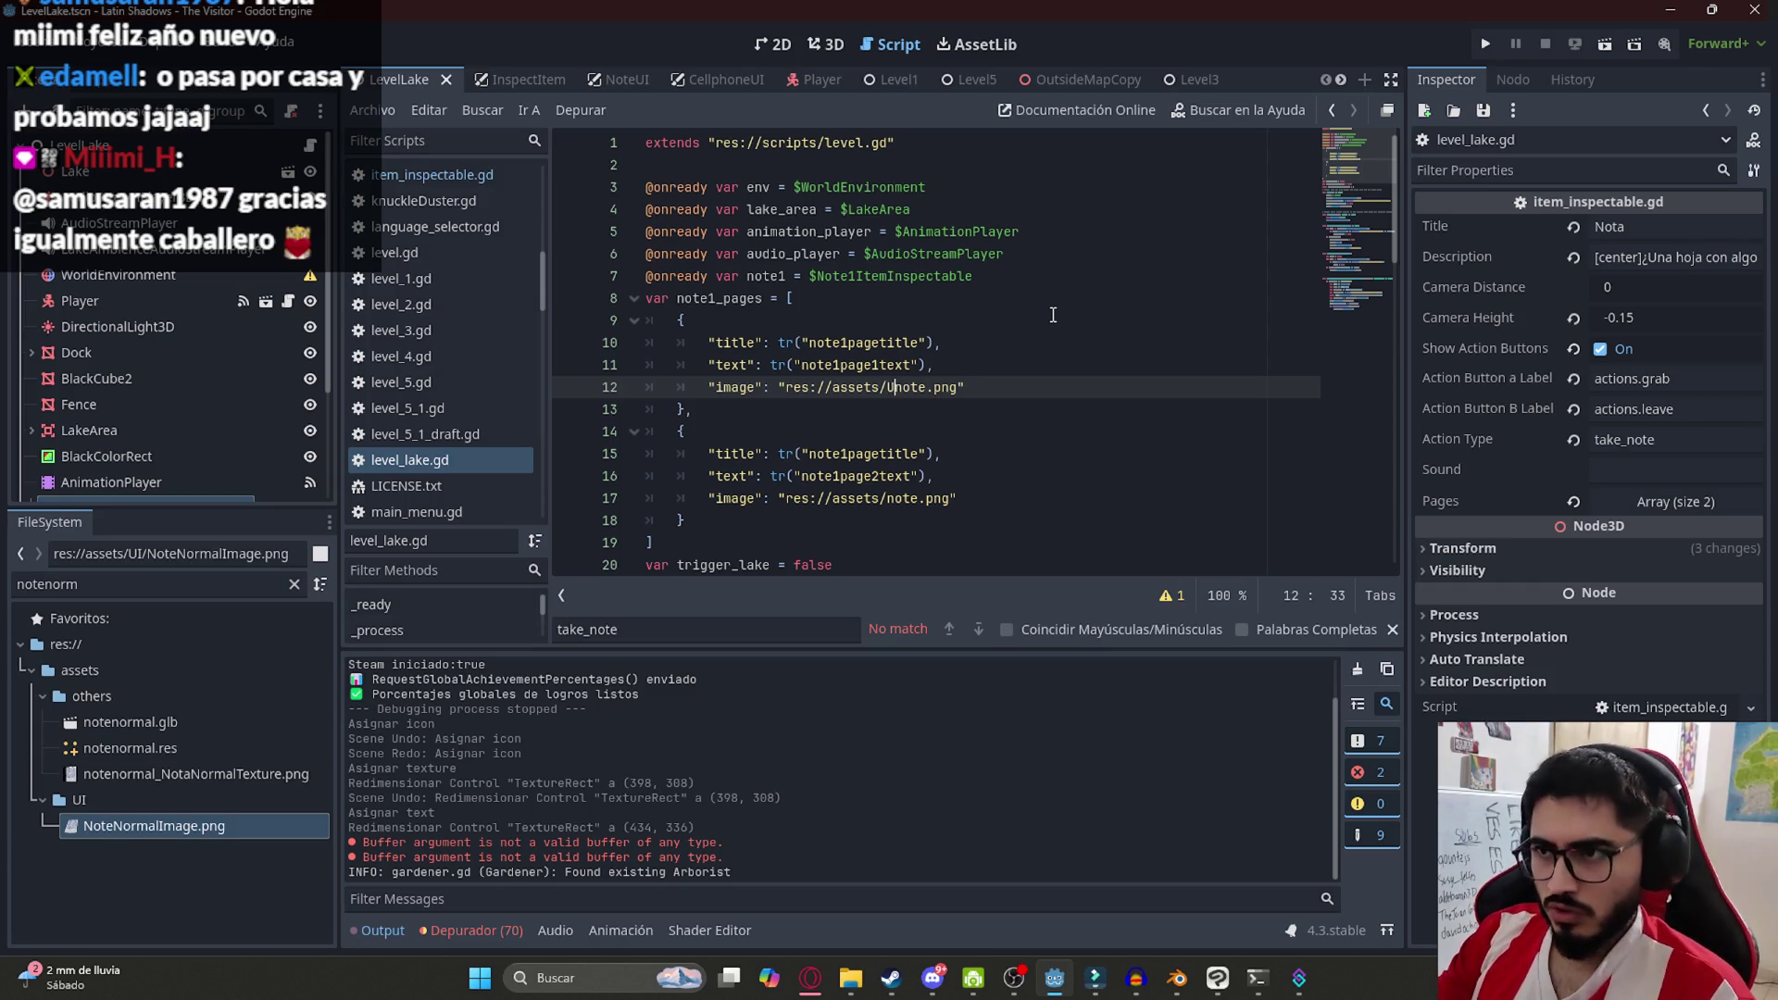
left_click(176, 829)
left_click(912, 389)
double_click(913, 389)
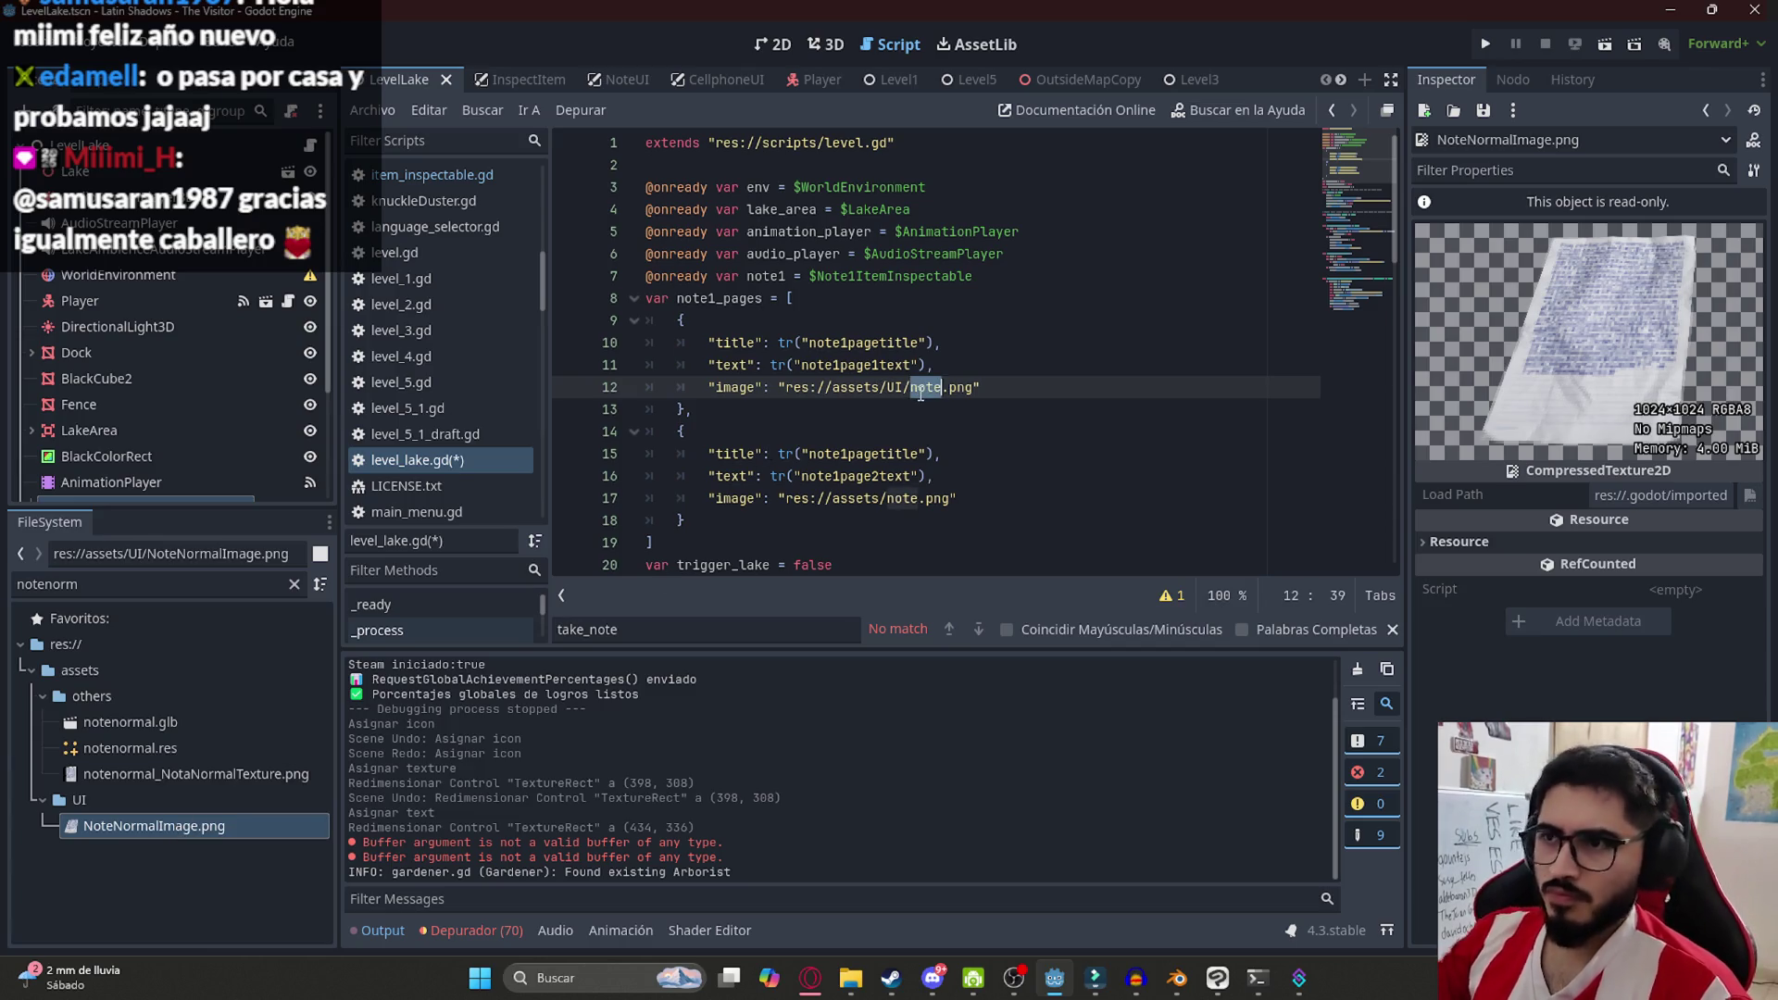
type("NoteNormalImage")
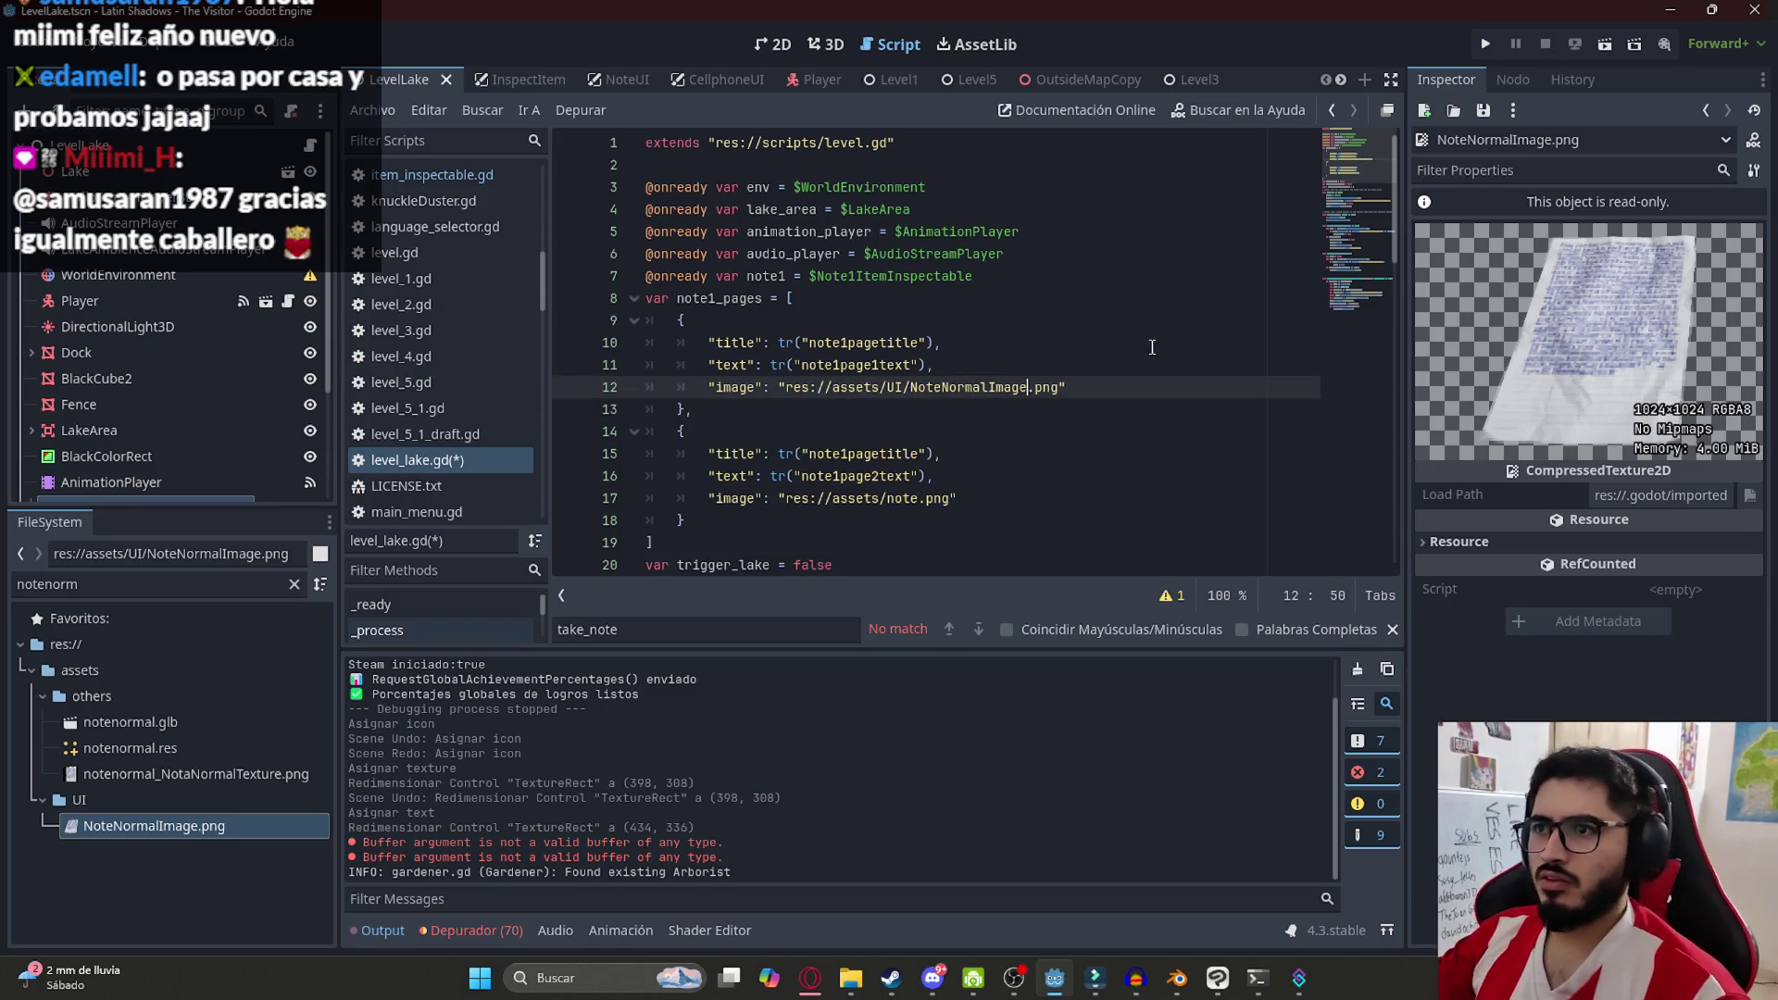
Paste the same image path into the second page's line, then run the lake level
left_click_drag(1109, 379, 708, 387)
key("ctrl+c")
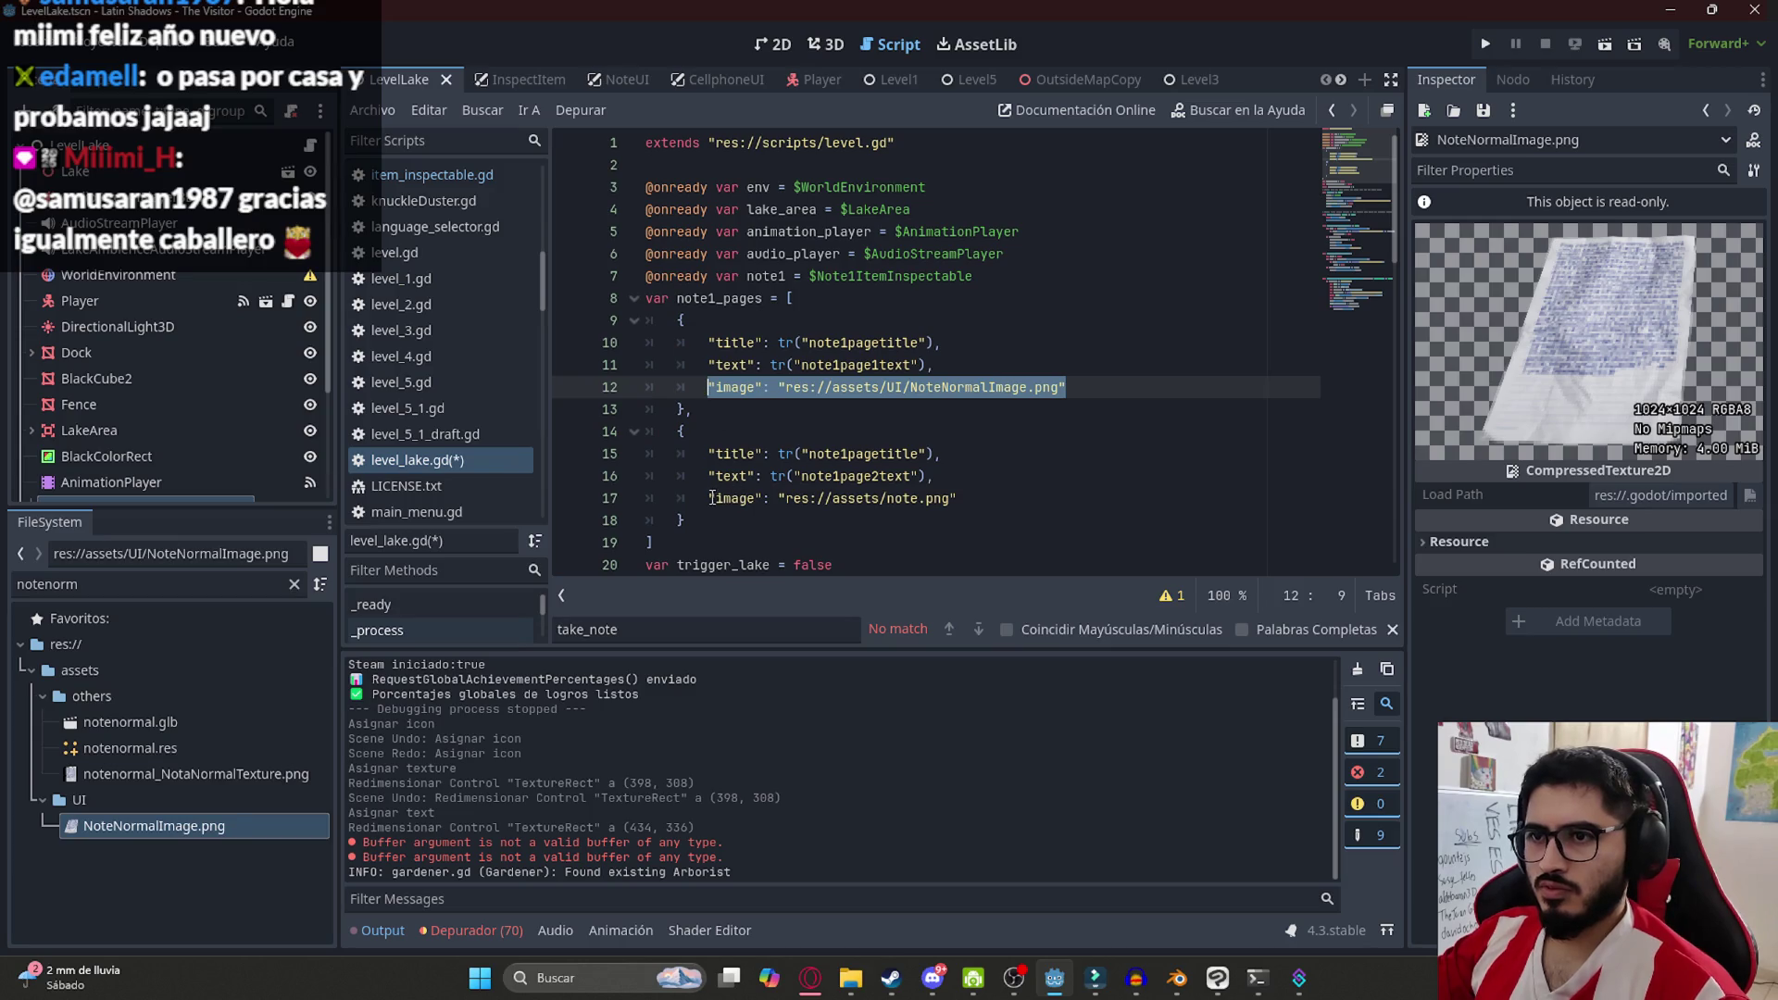
left_click_drag(709, 497, 958, 499)
key("ctrl+v")
left_click(704, 431)
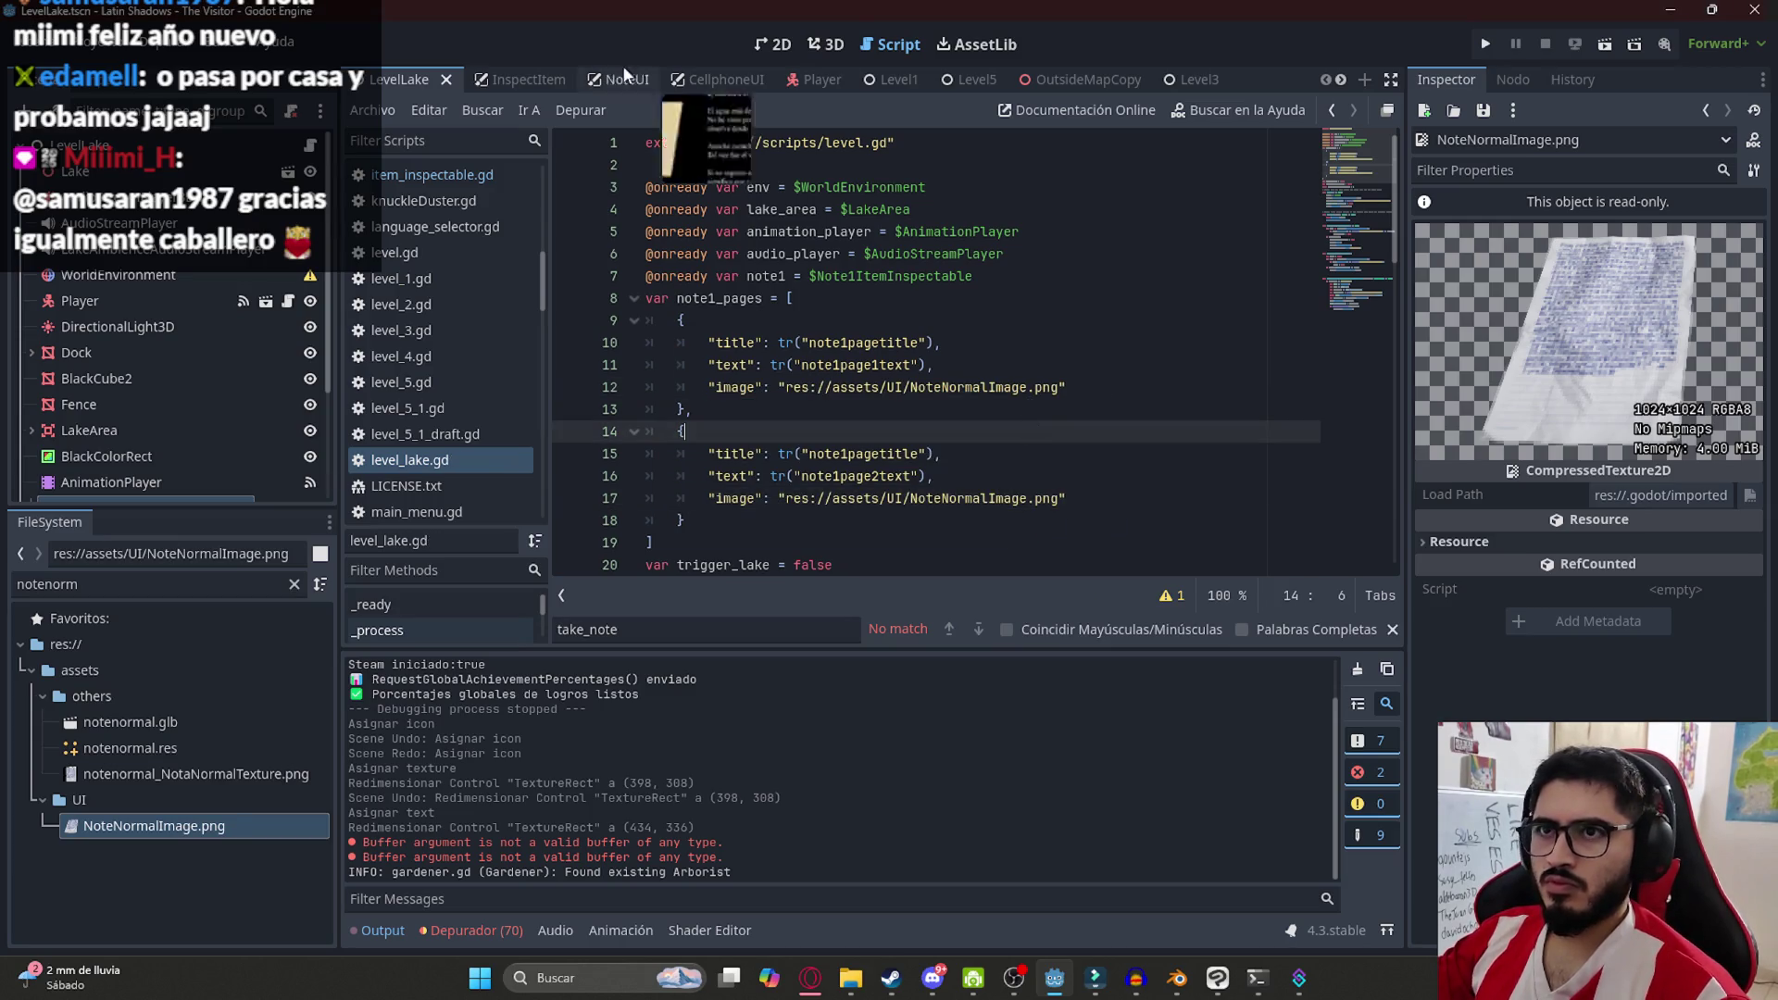
left_click(542, 238)
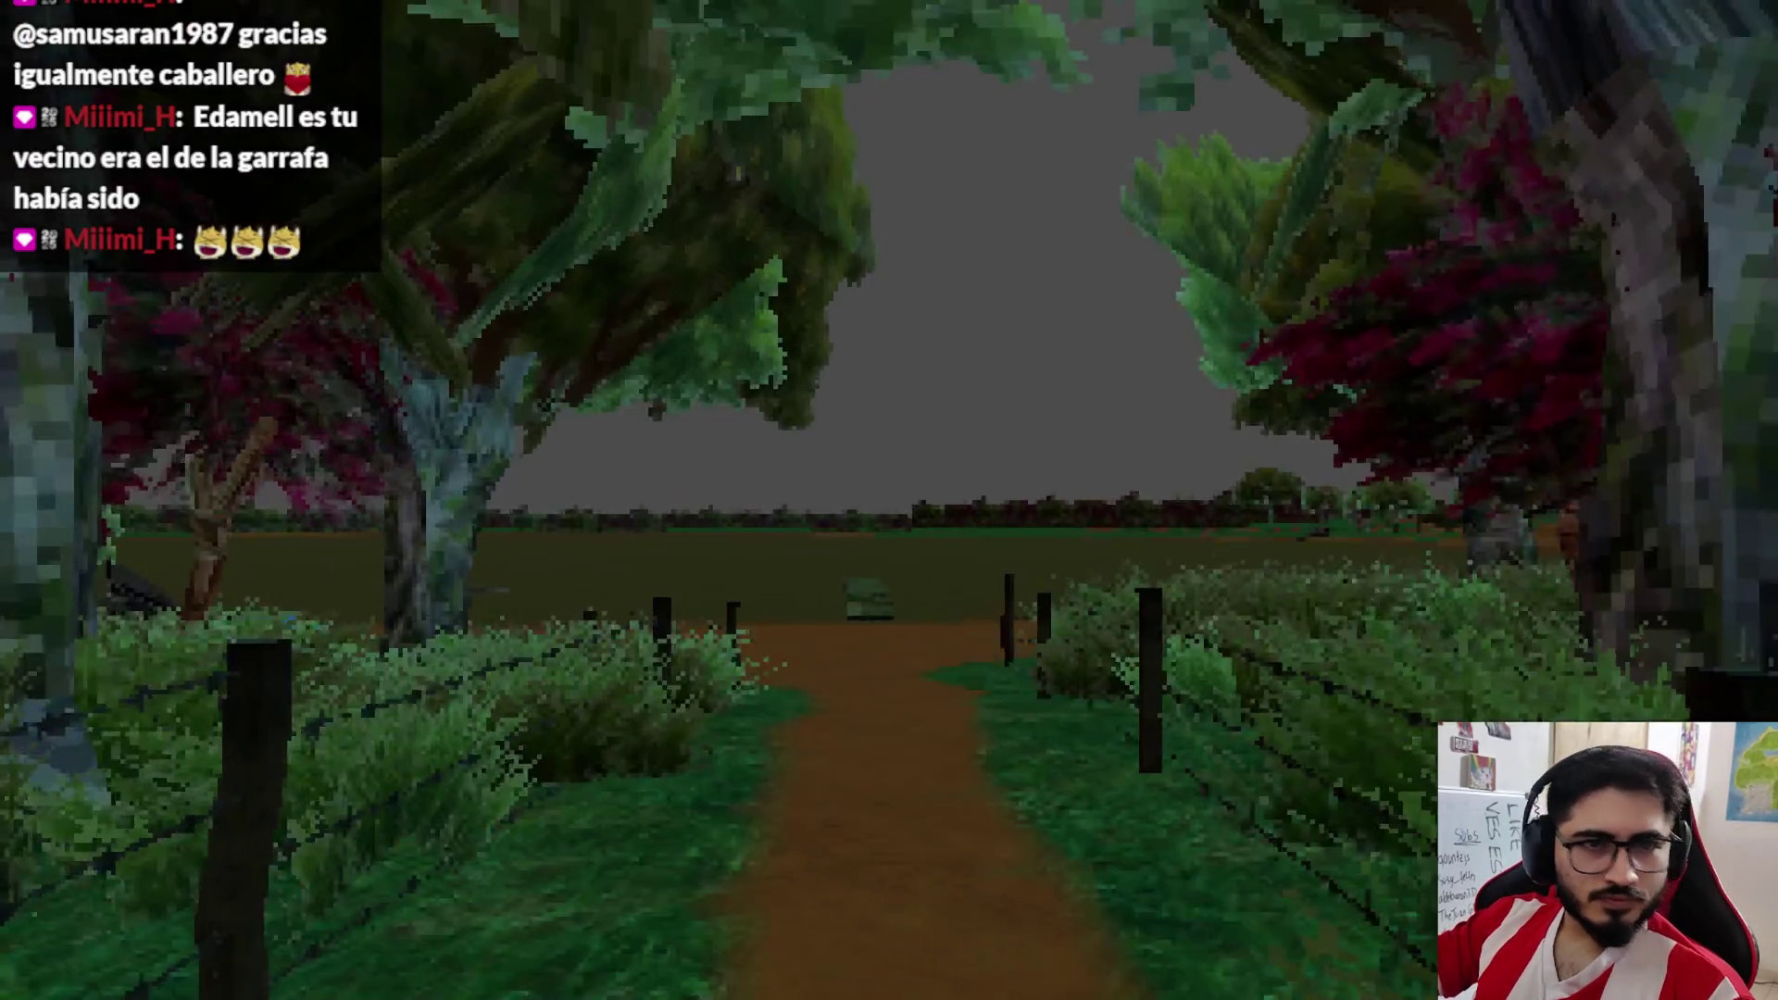
Walk to the campsite note, read both pages, close it, and quit to the editor
key("w")
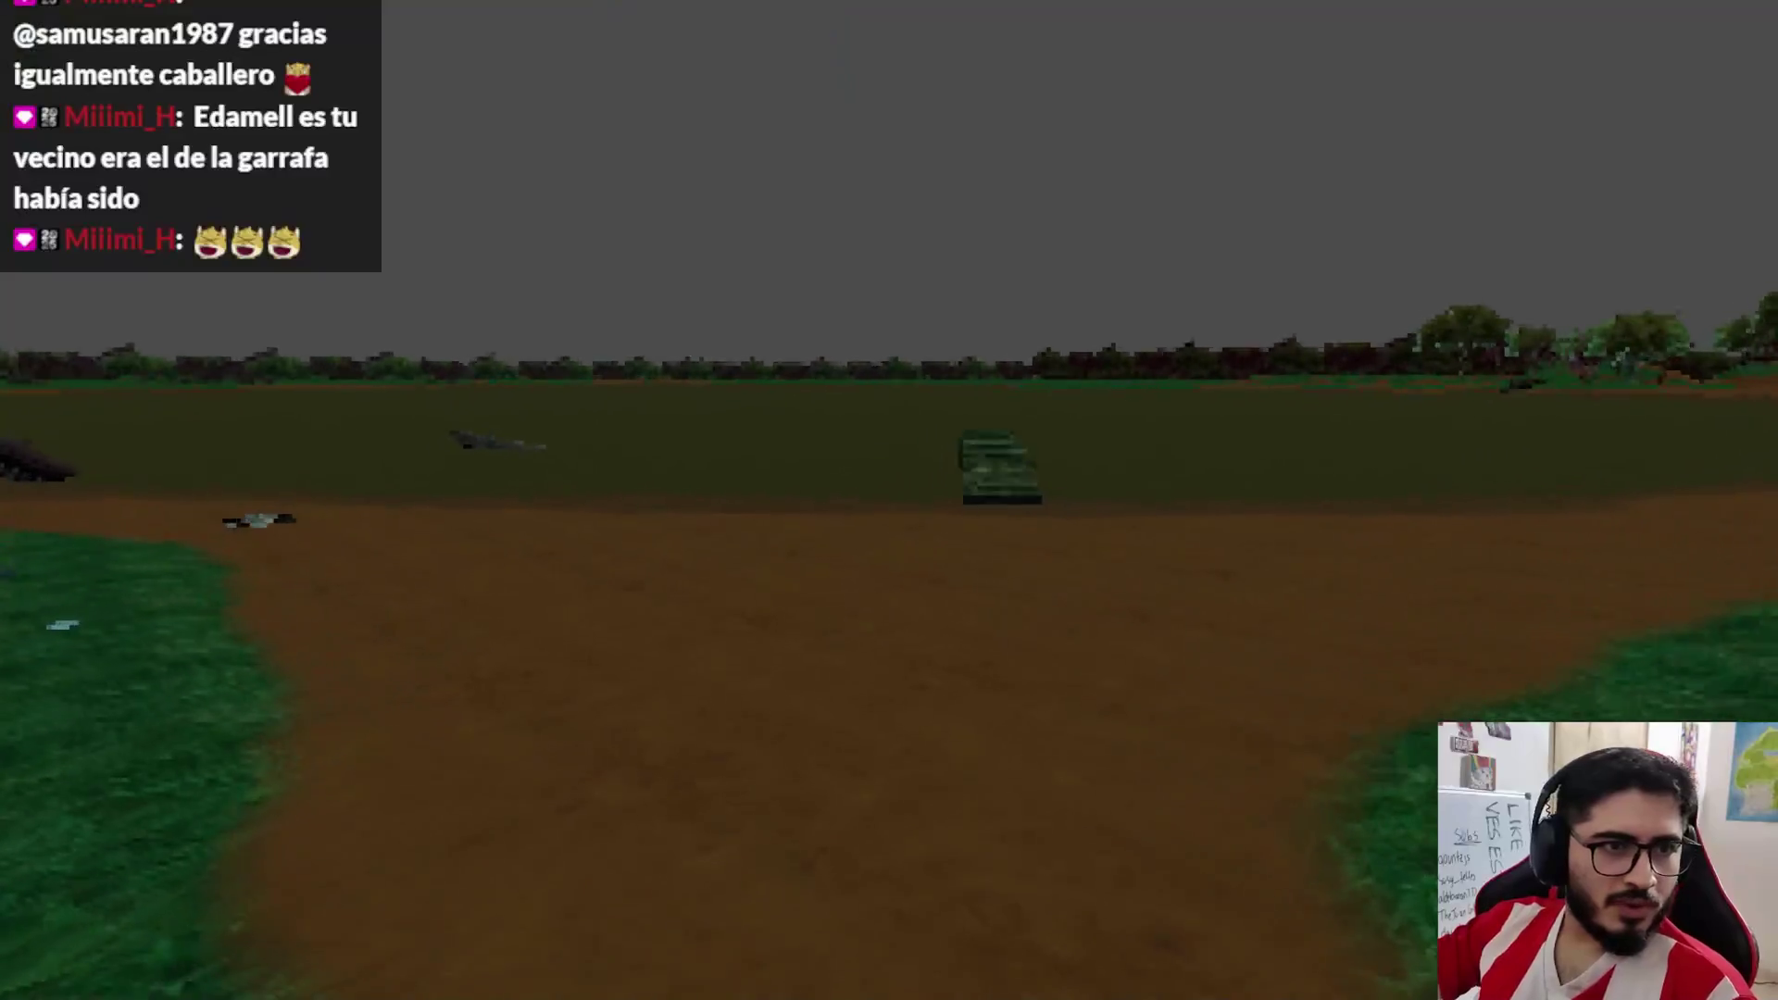
key("w")
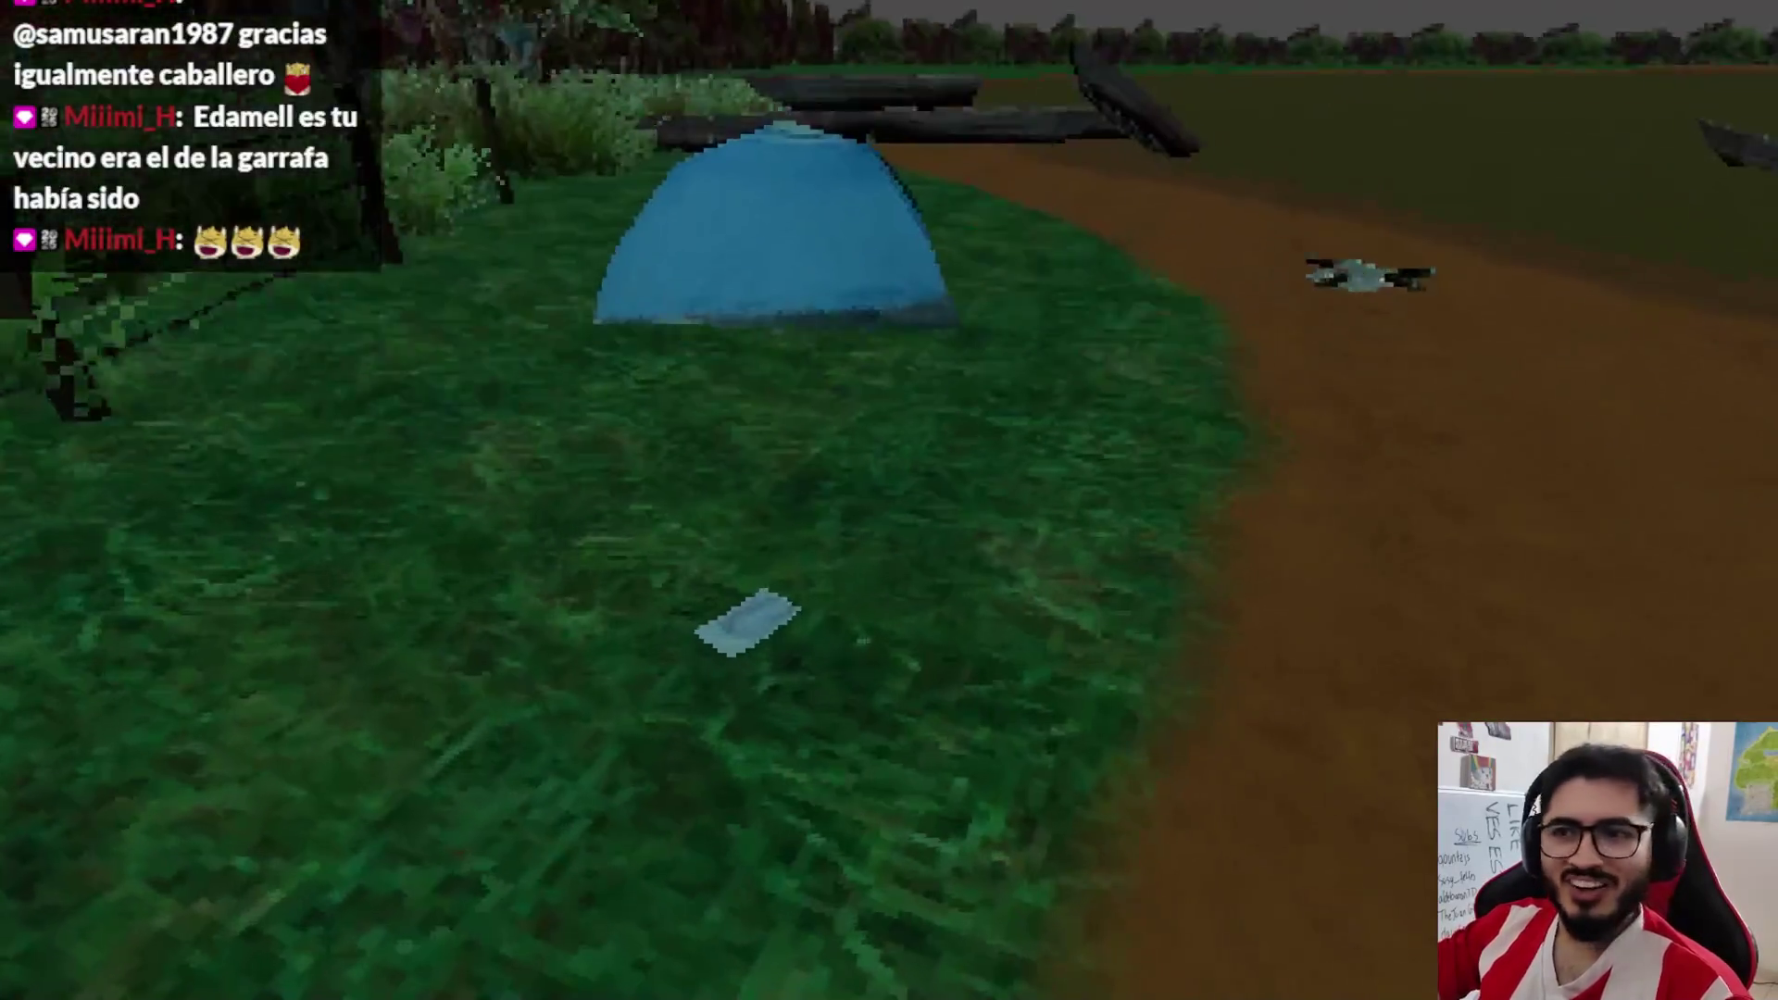
key("e")
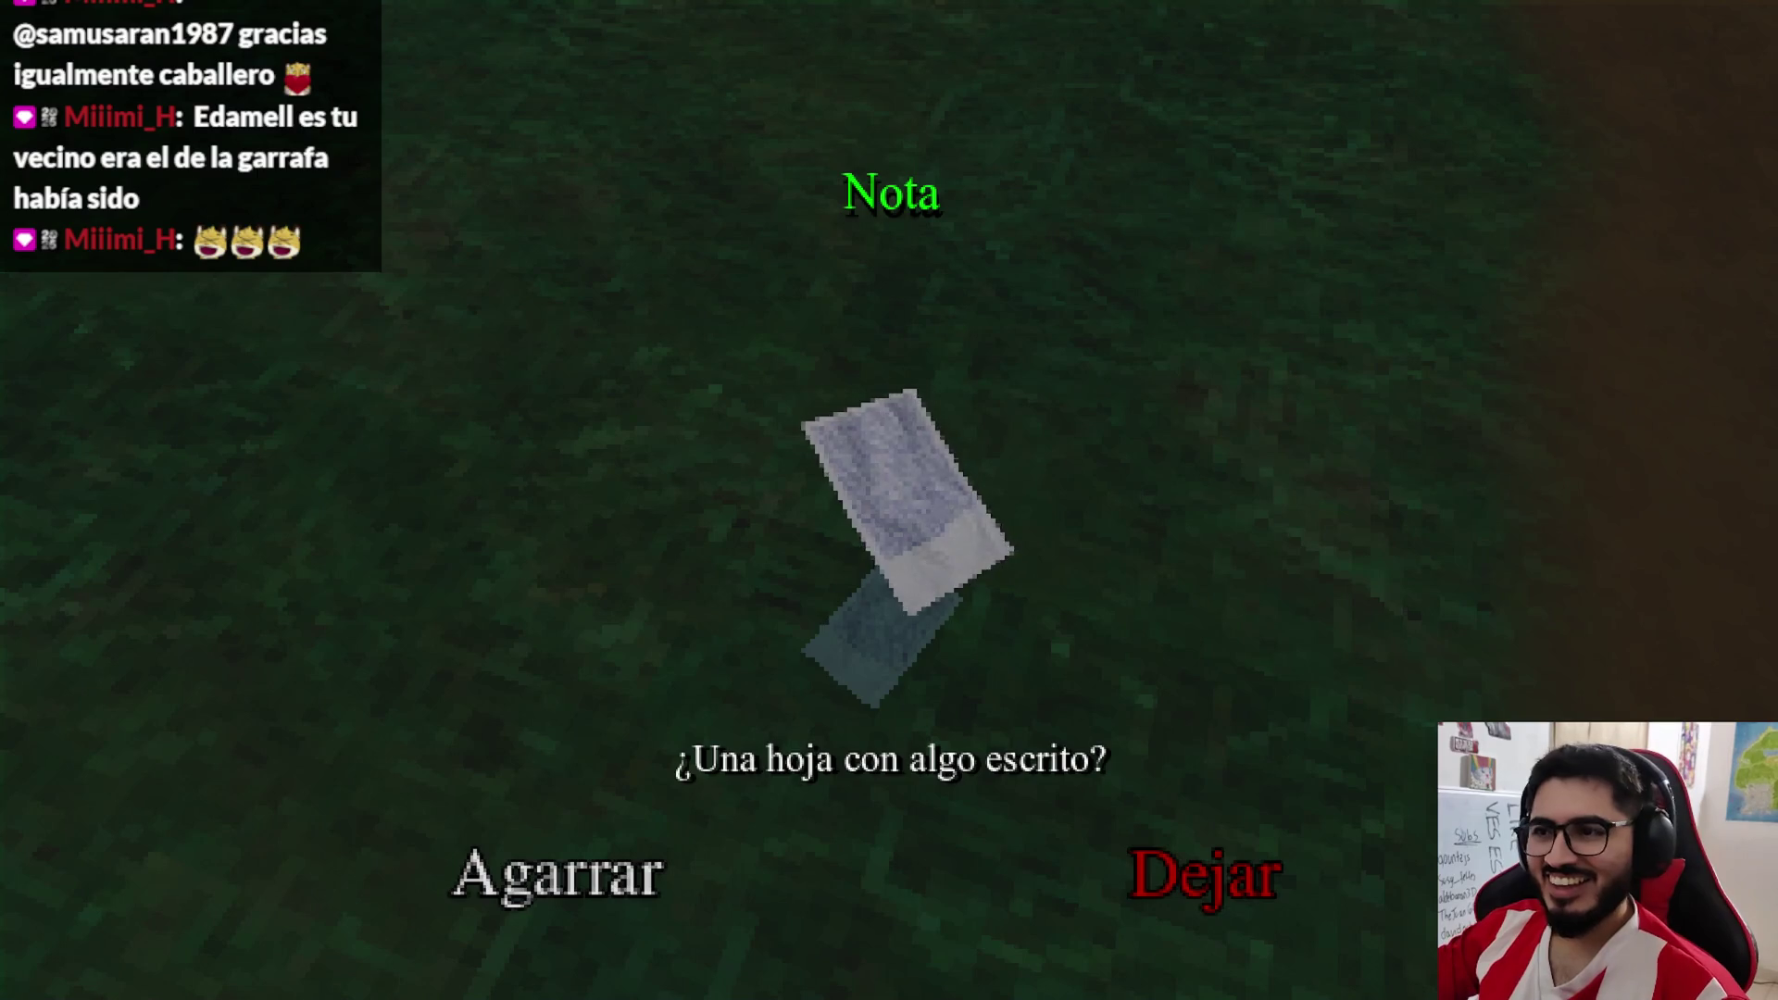
left_click(576, 895)
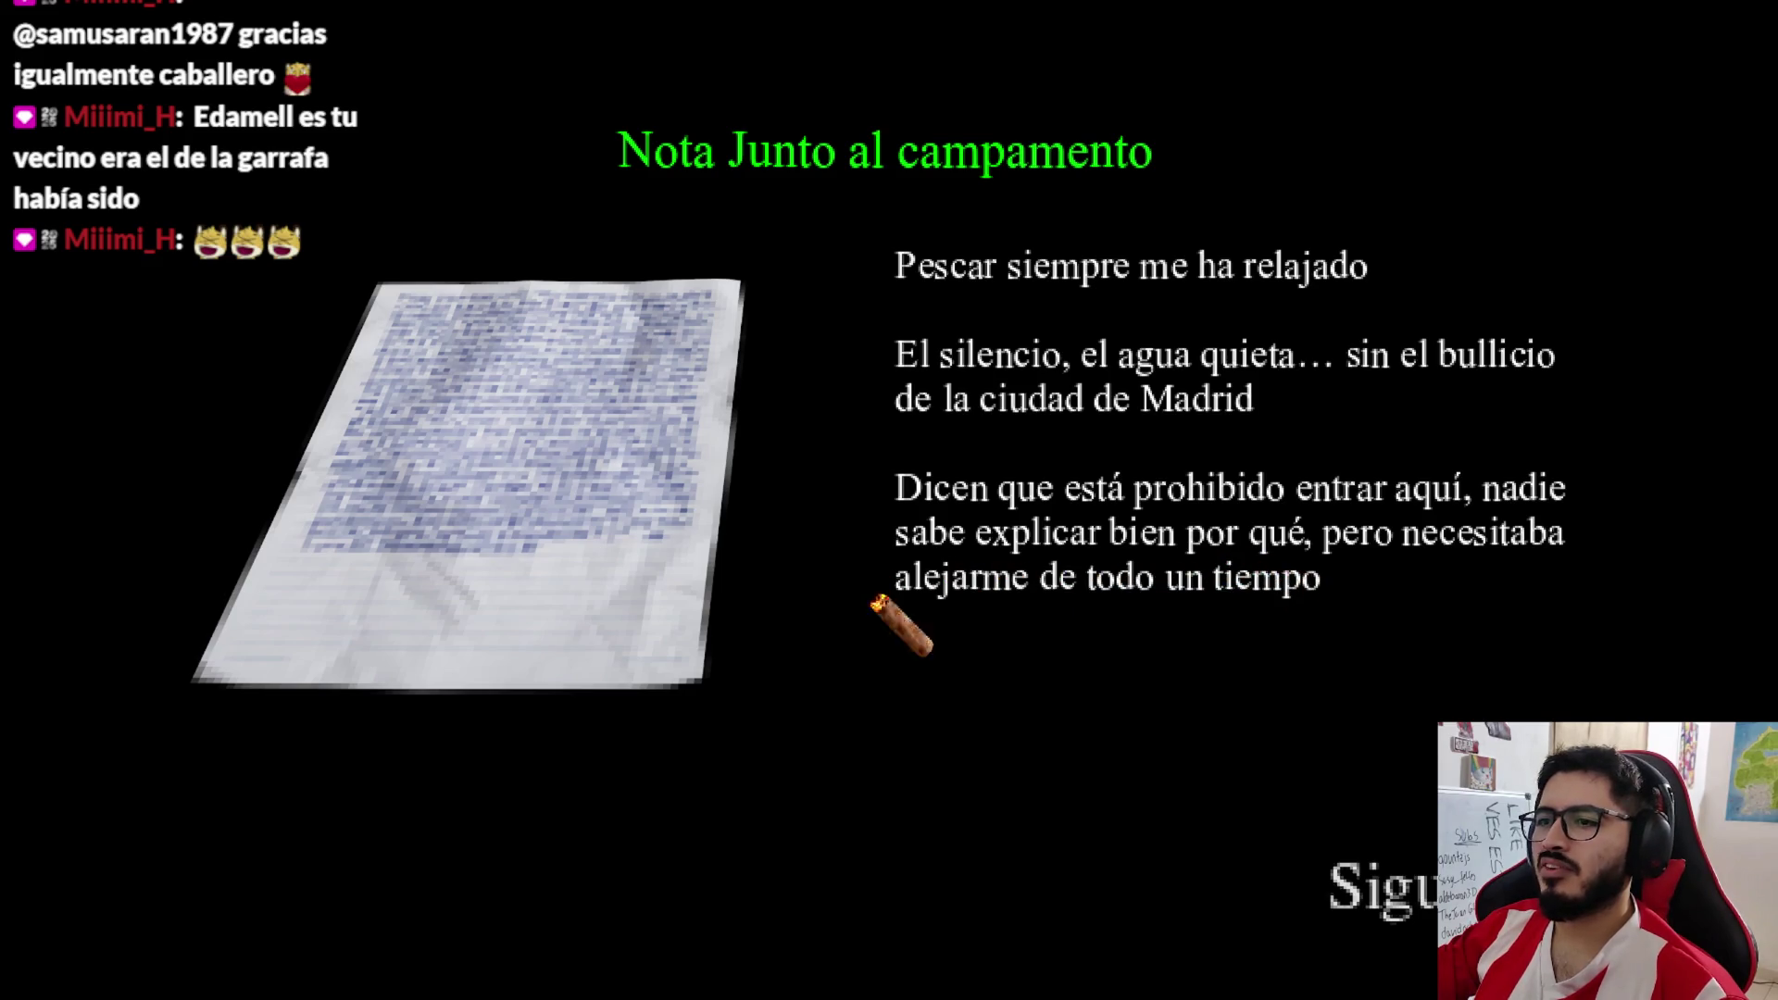
left_click(1391, 894)
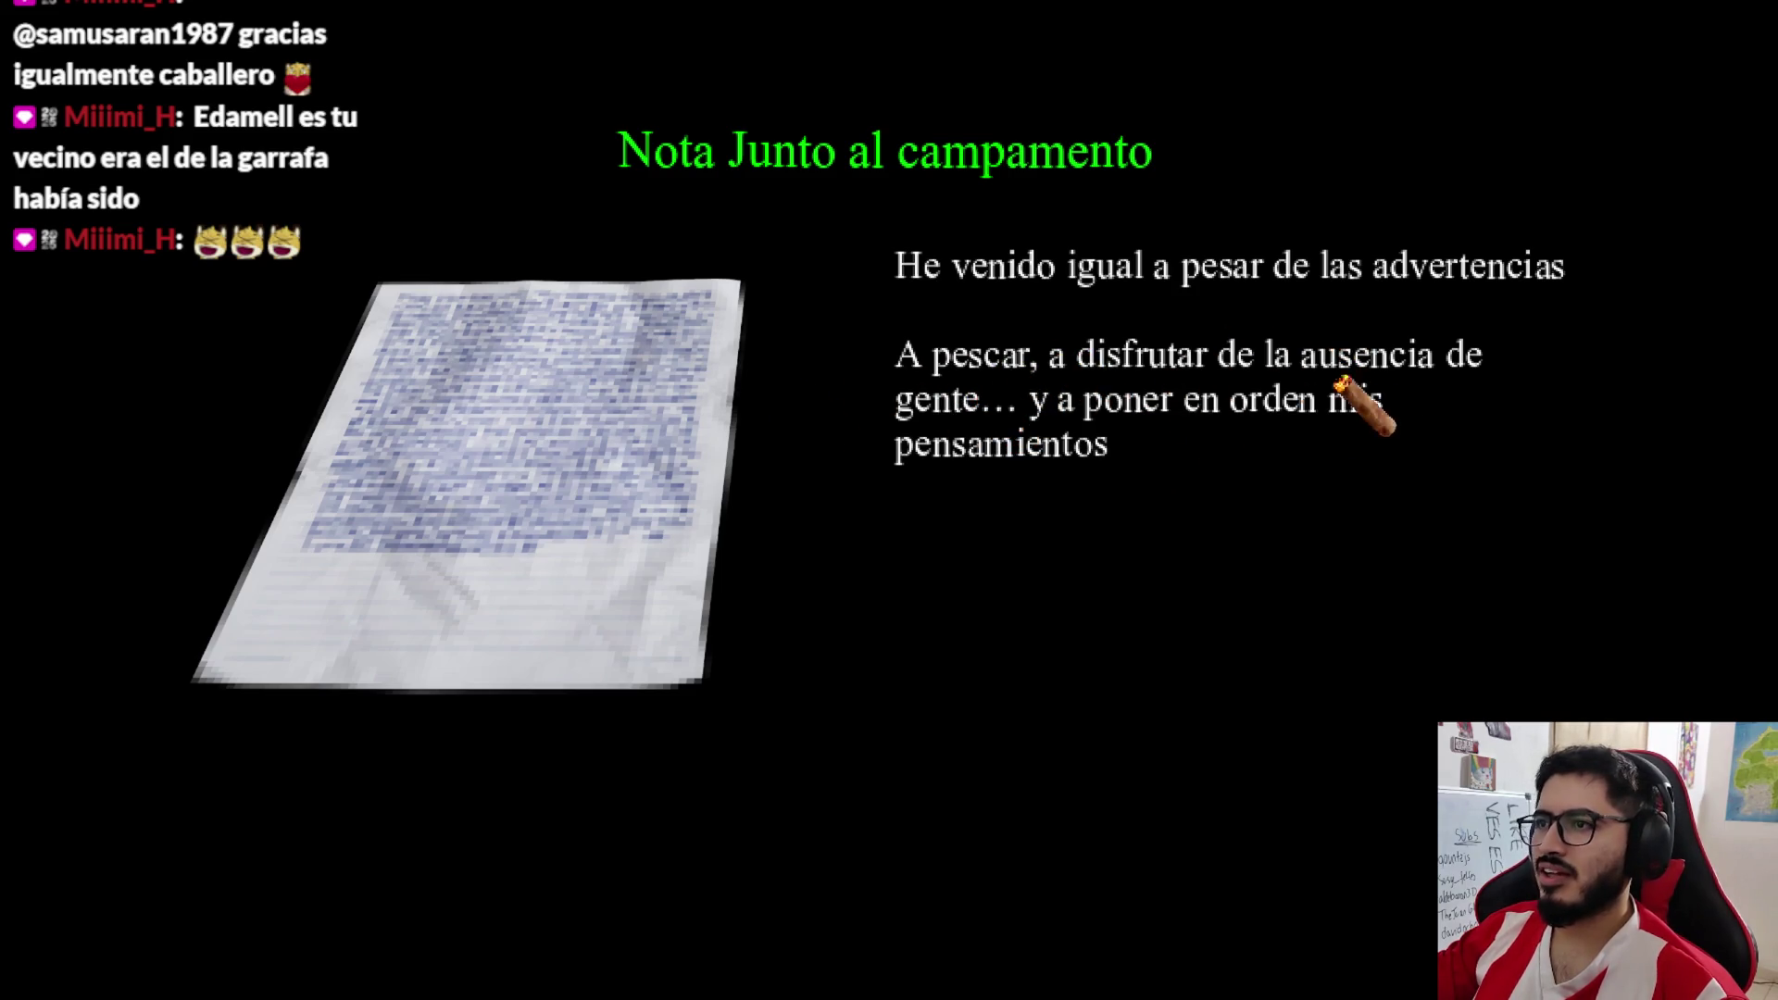
left_click(1354, 575)
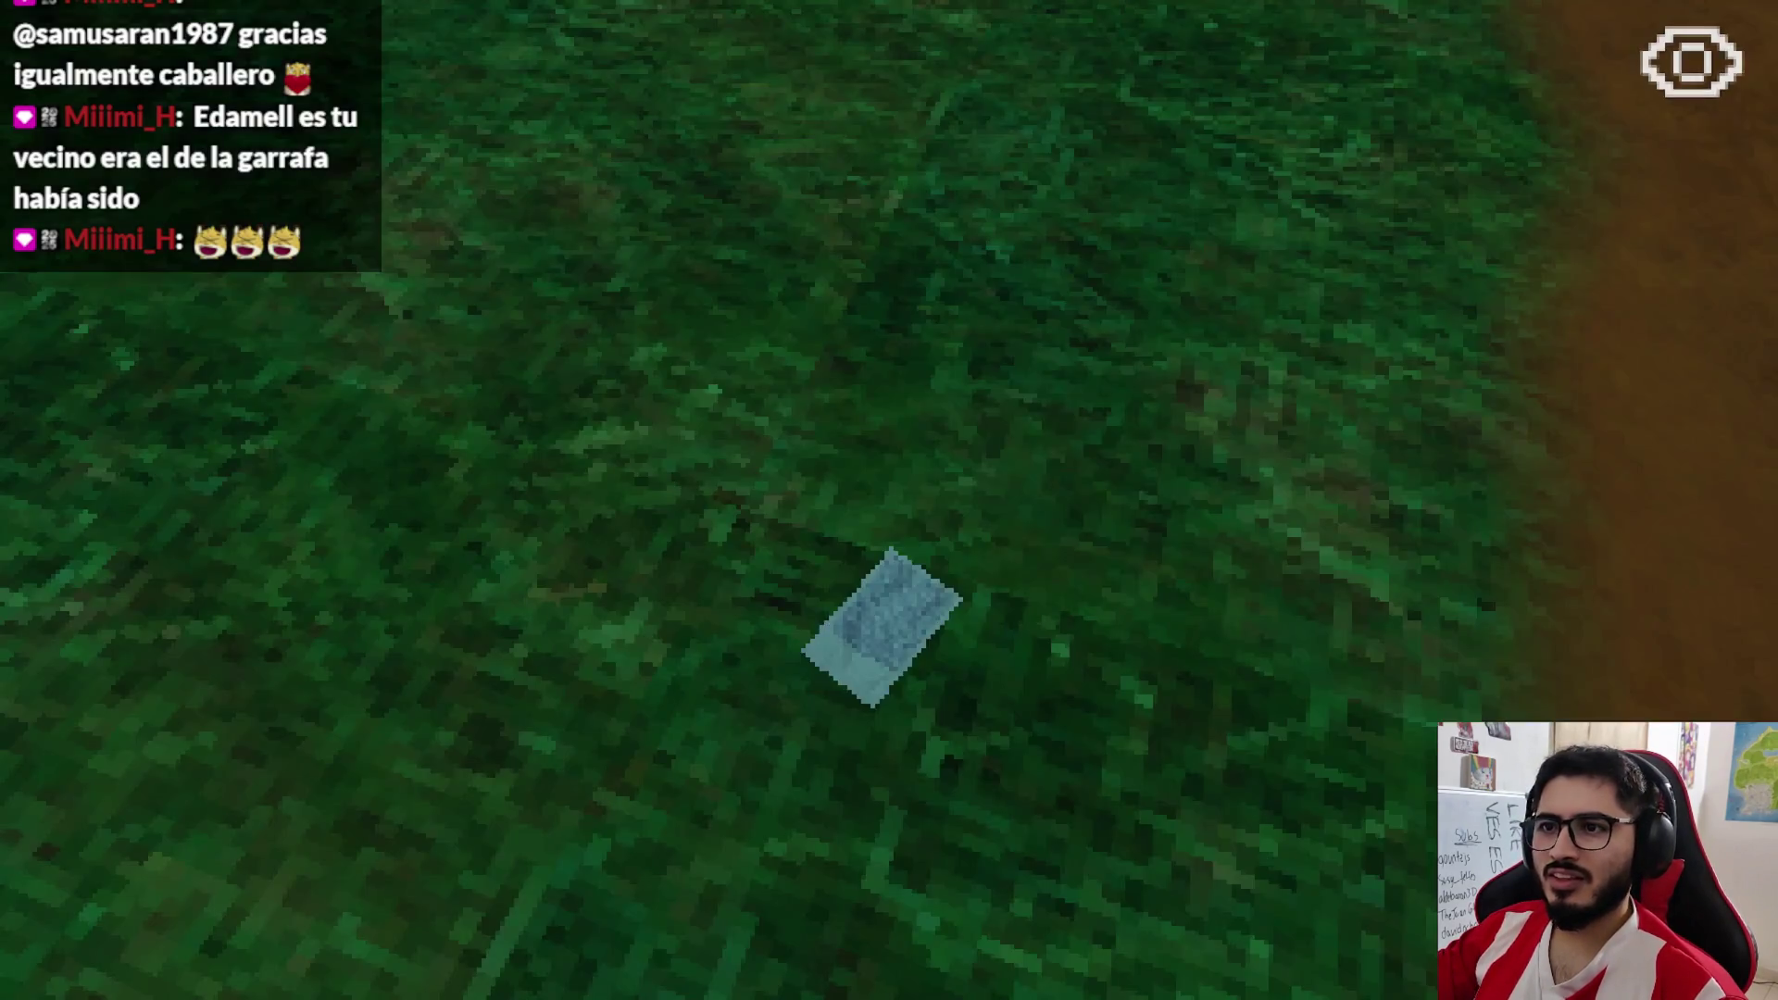
key("Escape")
left_click(838, 727)
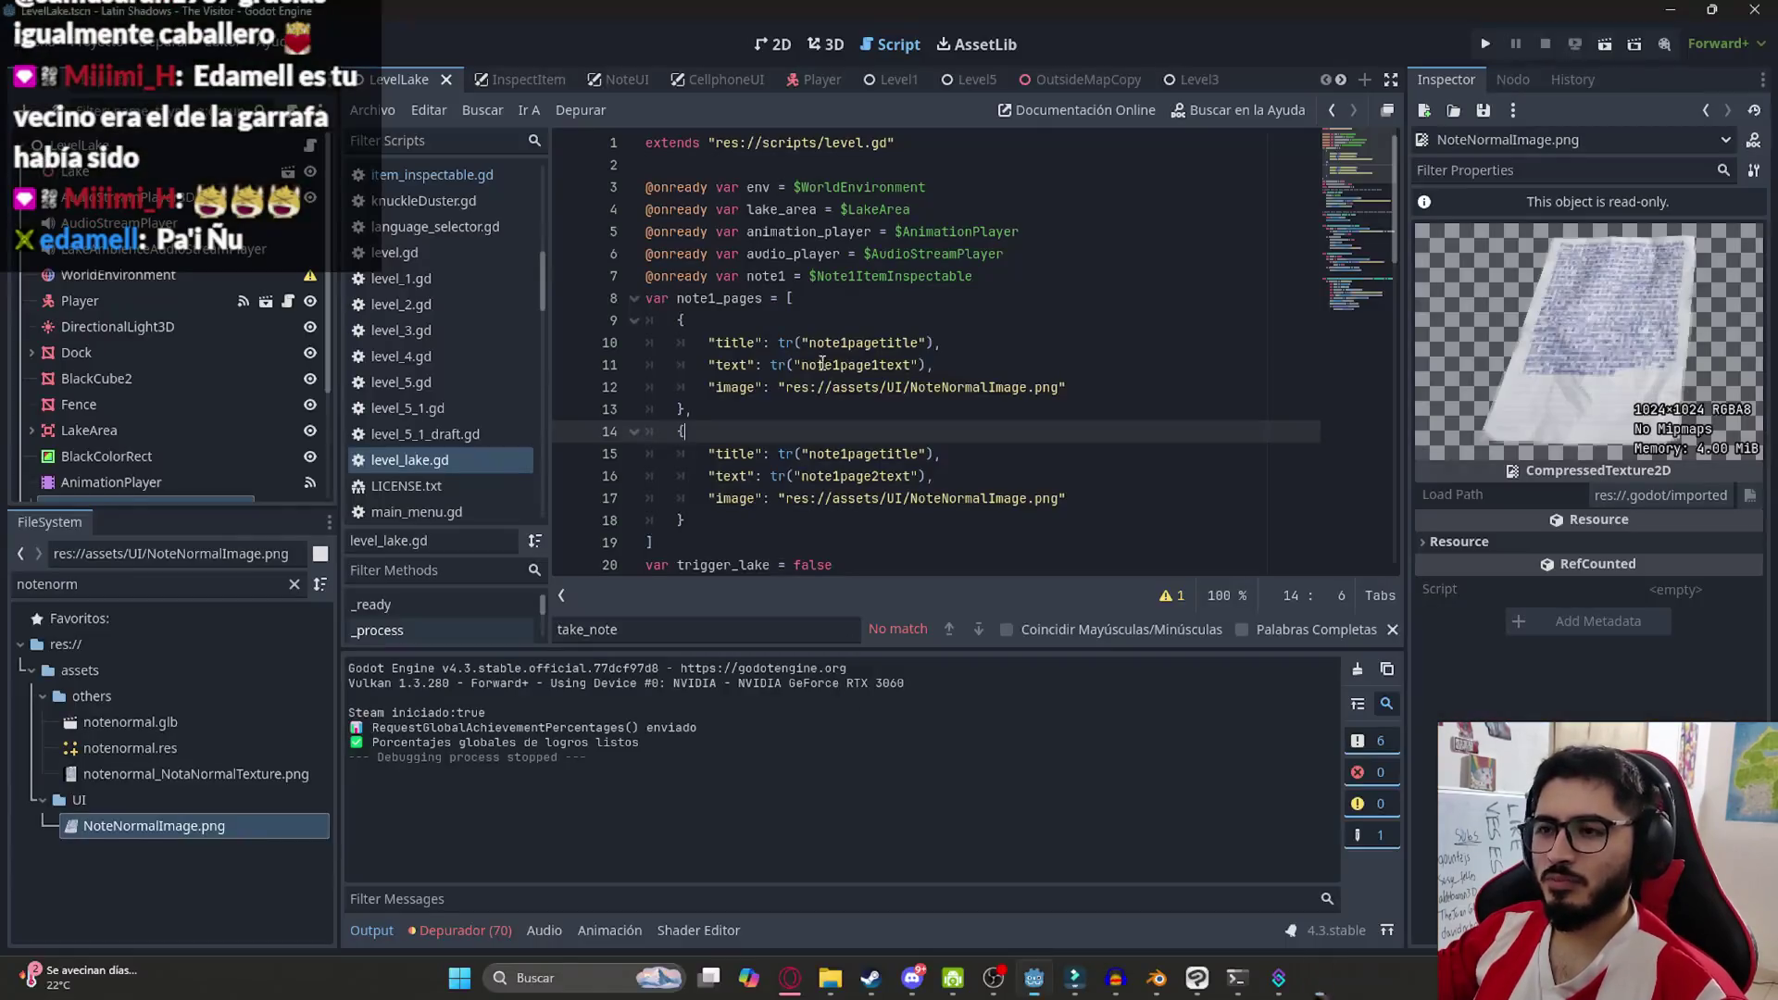
Return Godot to the 3D view, then switch to the Midnight Pretenders tab and pause it
left_click(826, 43)
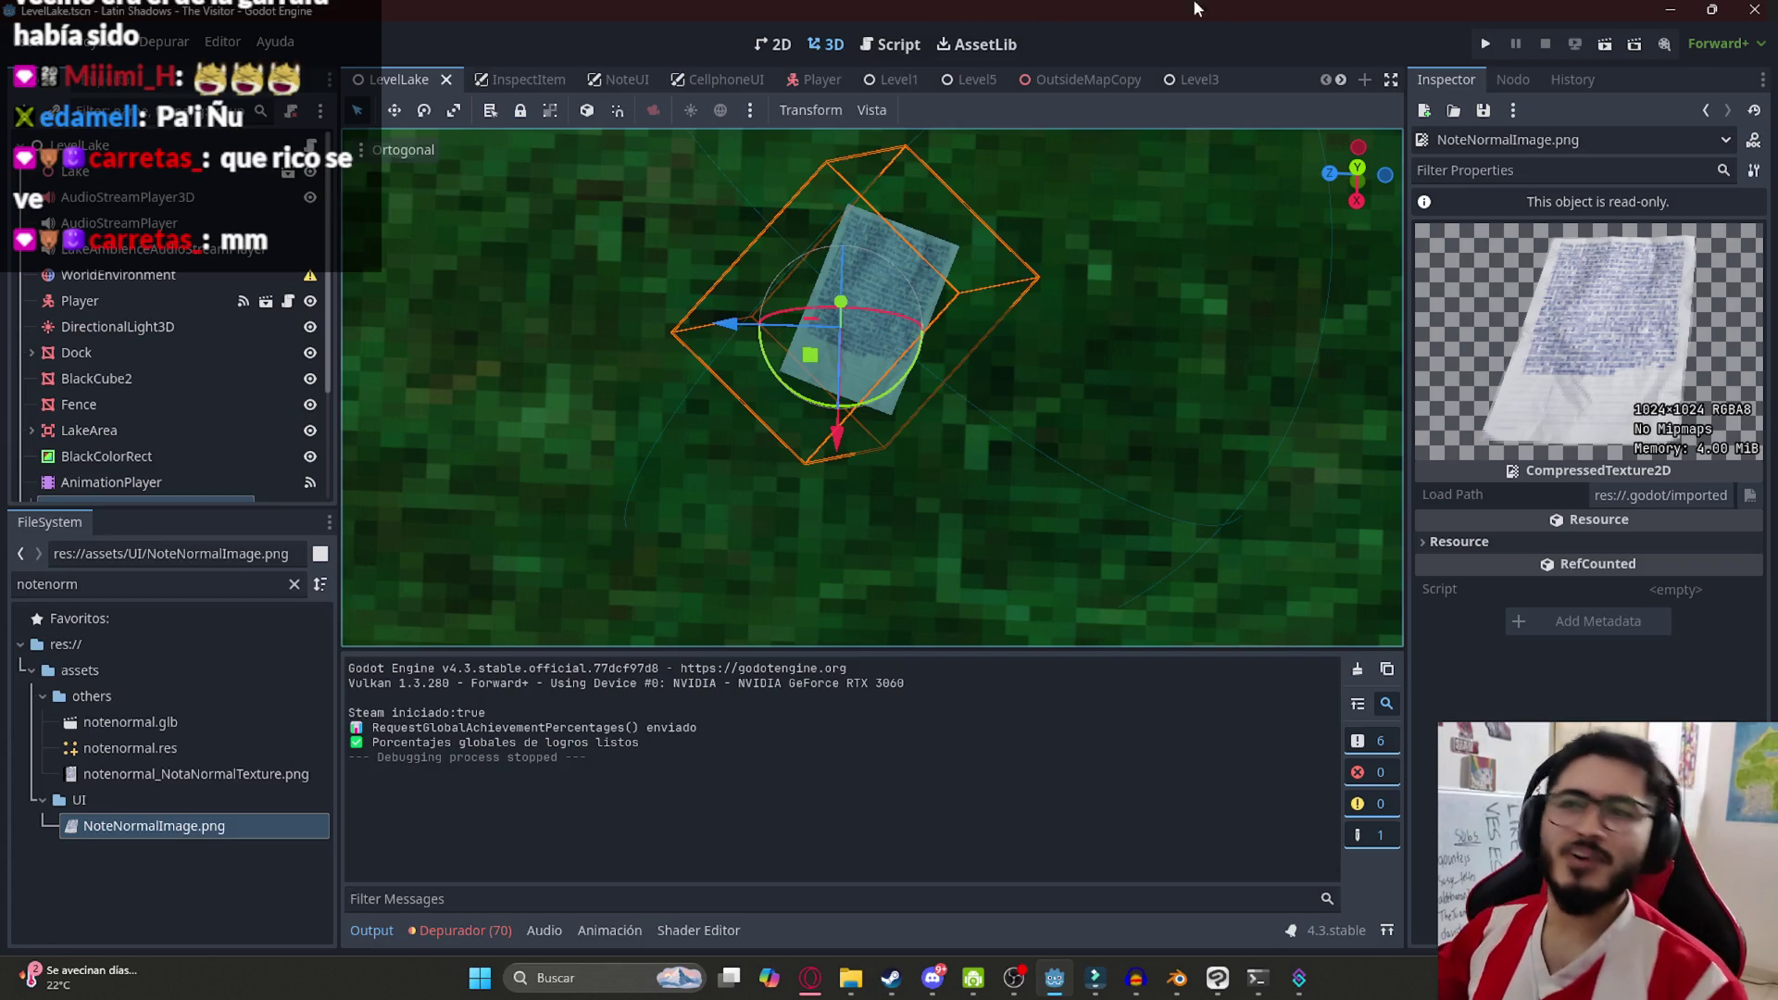
key("alt+Tab")
key("ctrl+Tab")
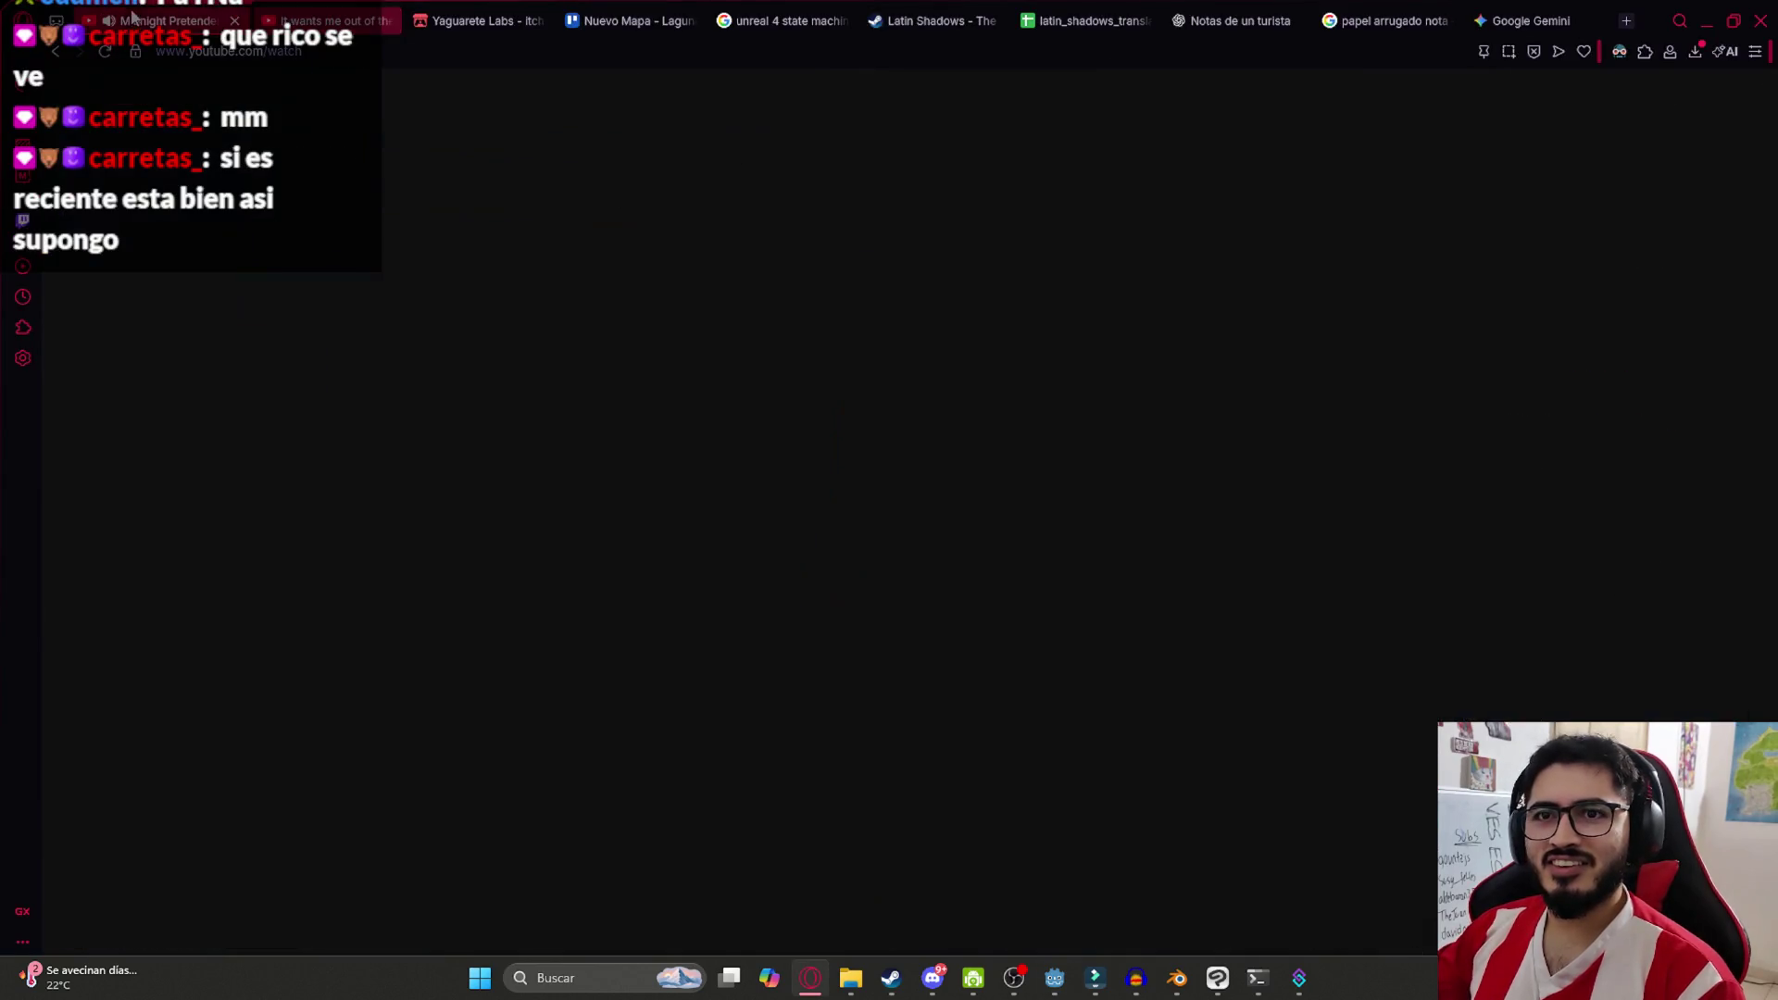
left_click(1060, 718)
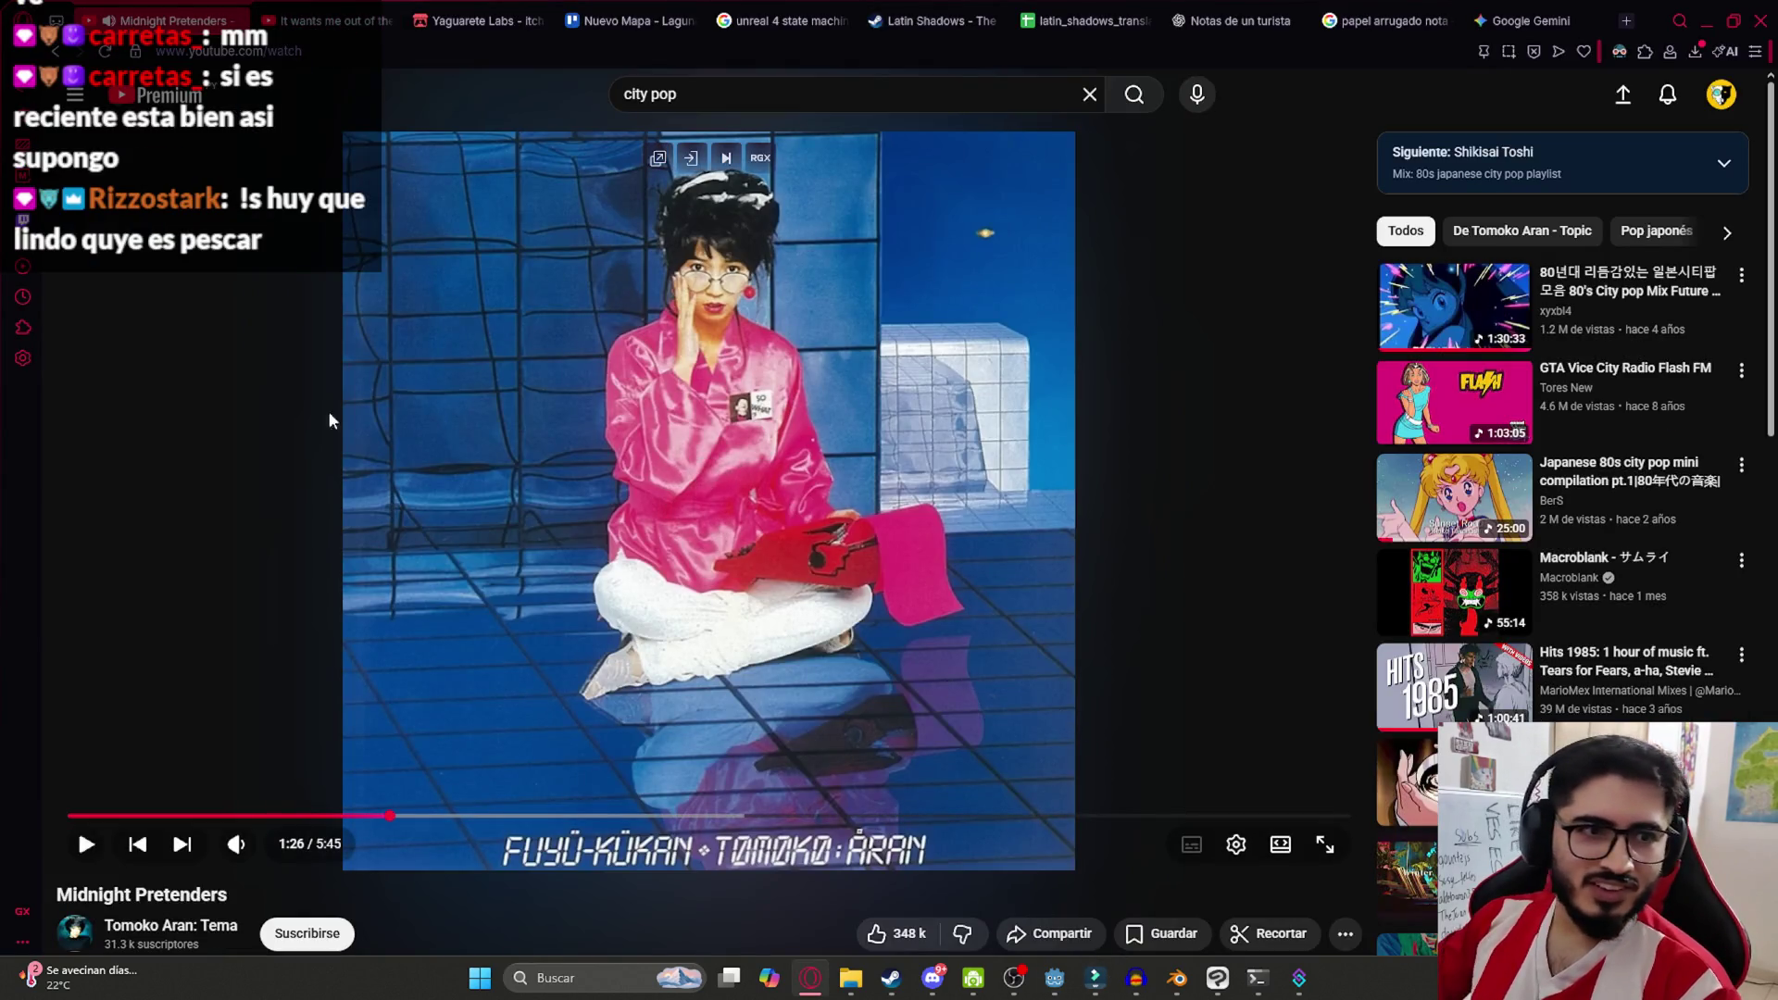
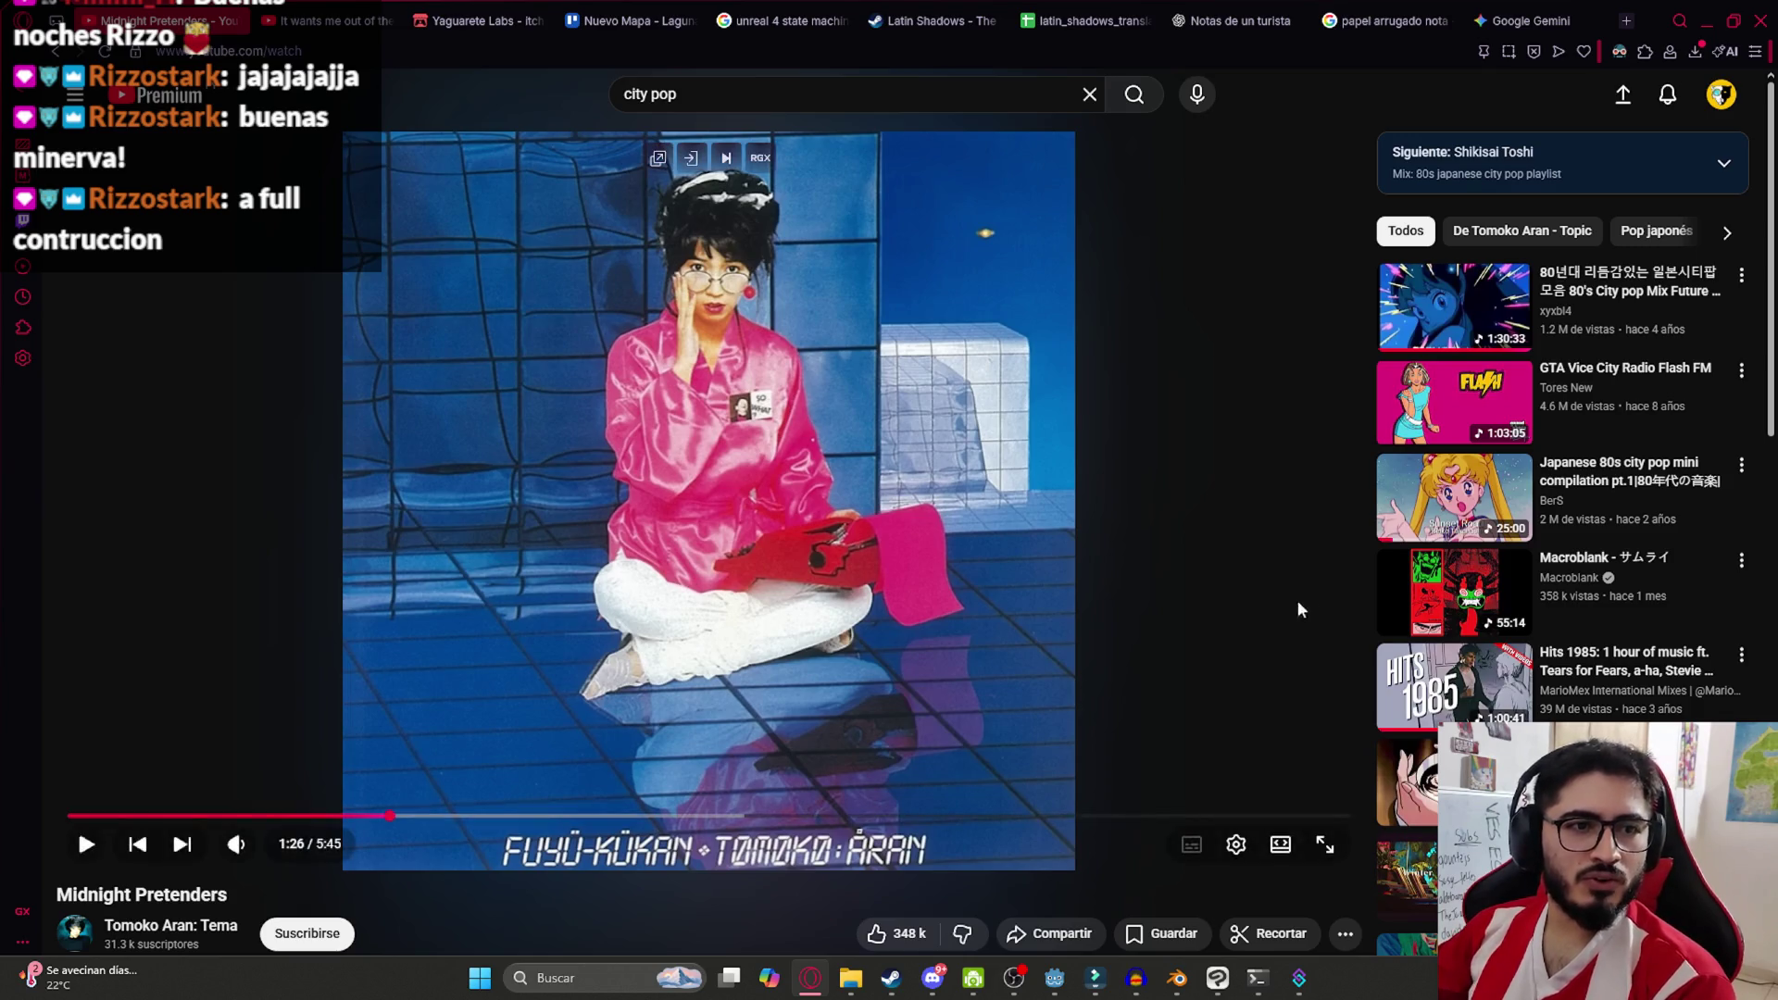
Download YTPH JAGUARETE.mp4 from the MediaFire link shared in Discord and show it in Downloads
left_click(932, 984)
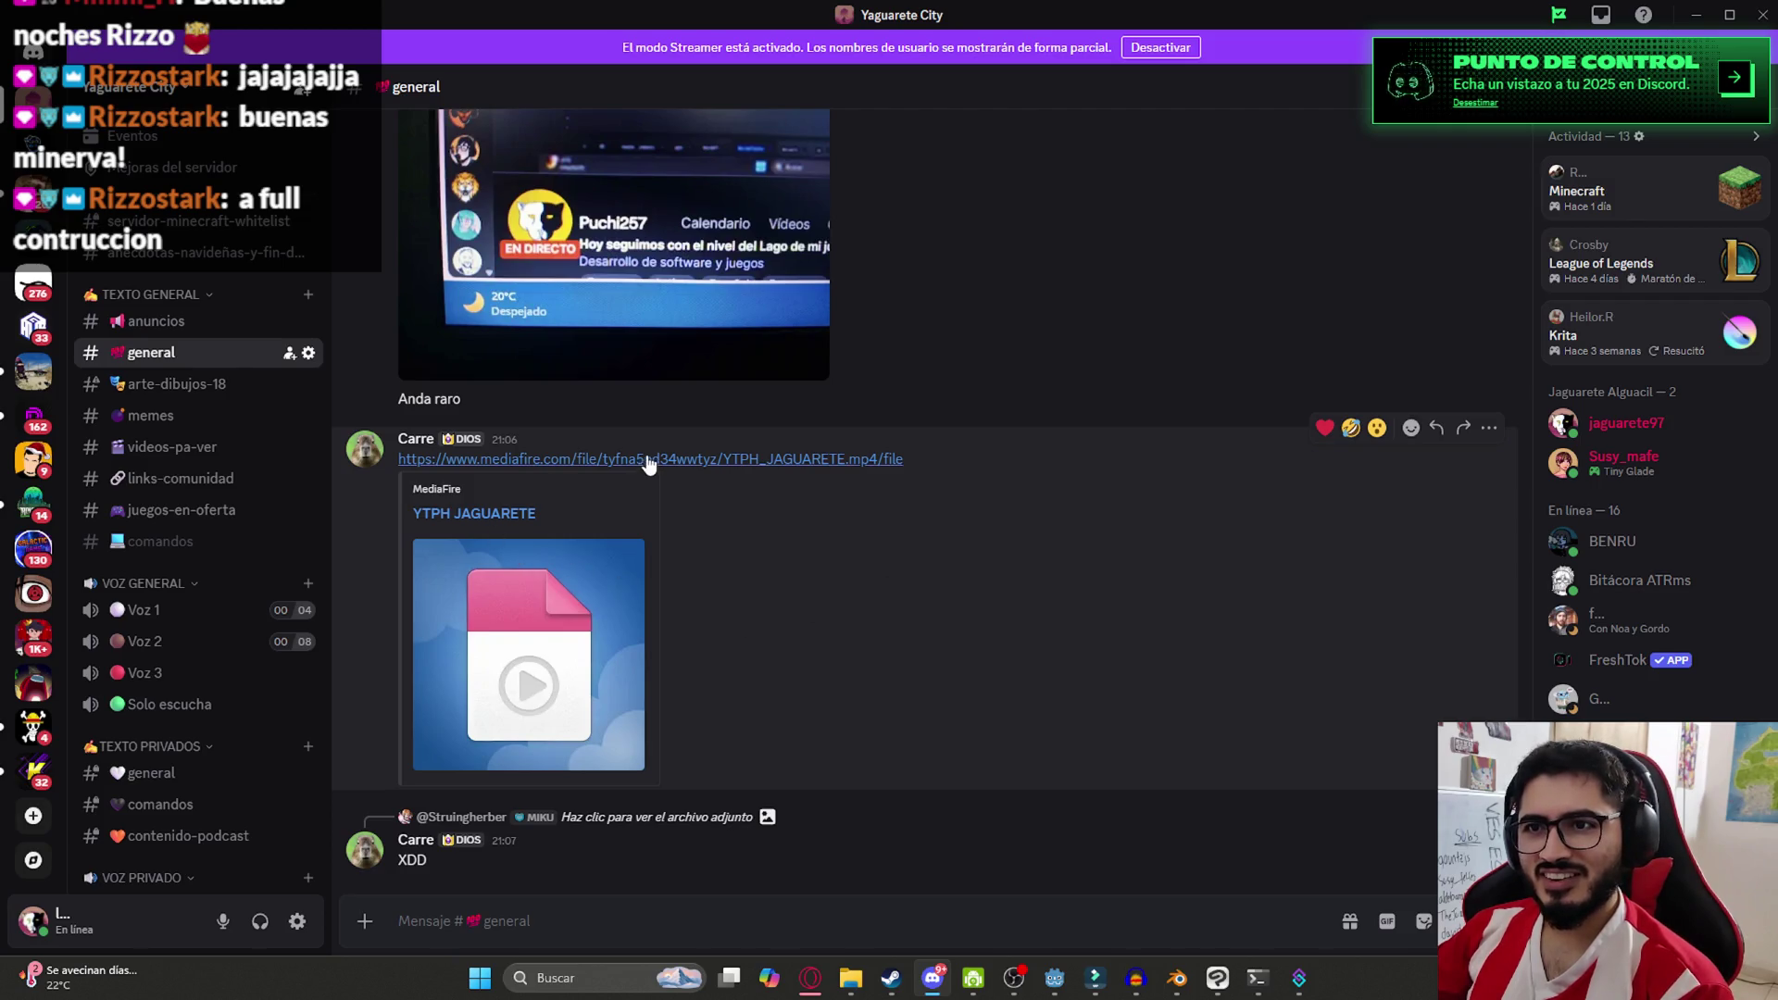
left_click(508, 508)
left_click(1004, 597)
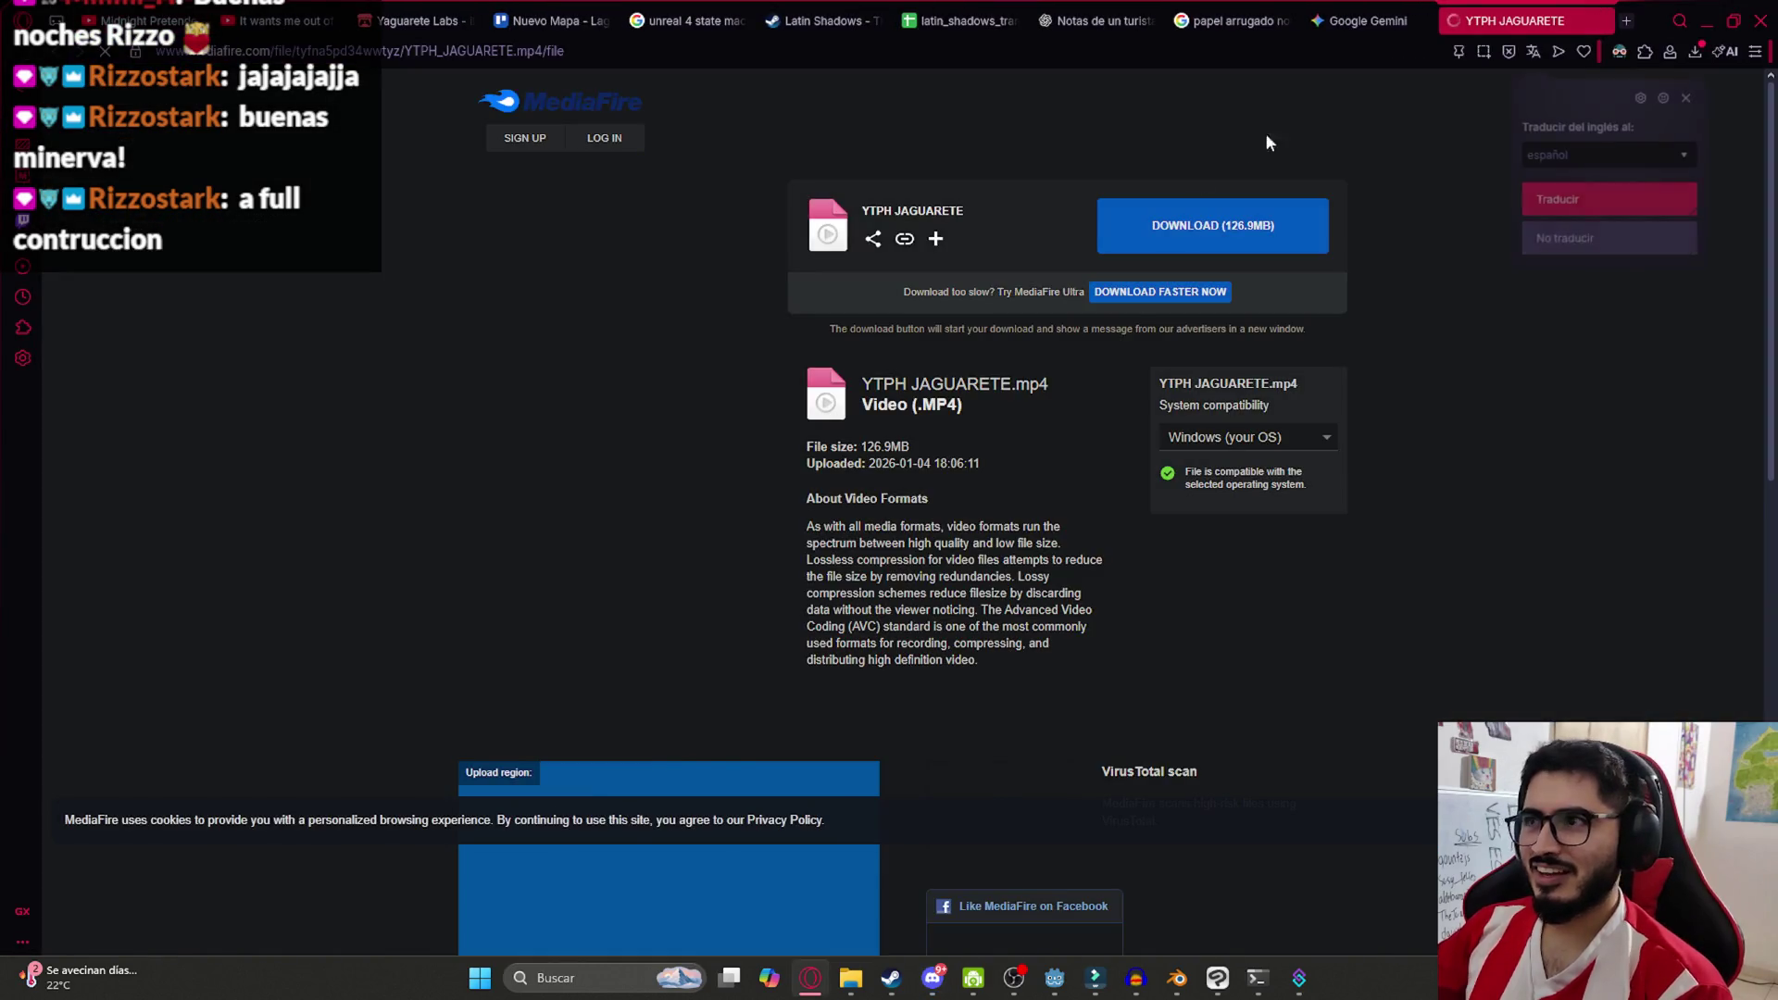
left_click(1255, 241)
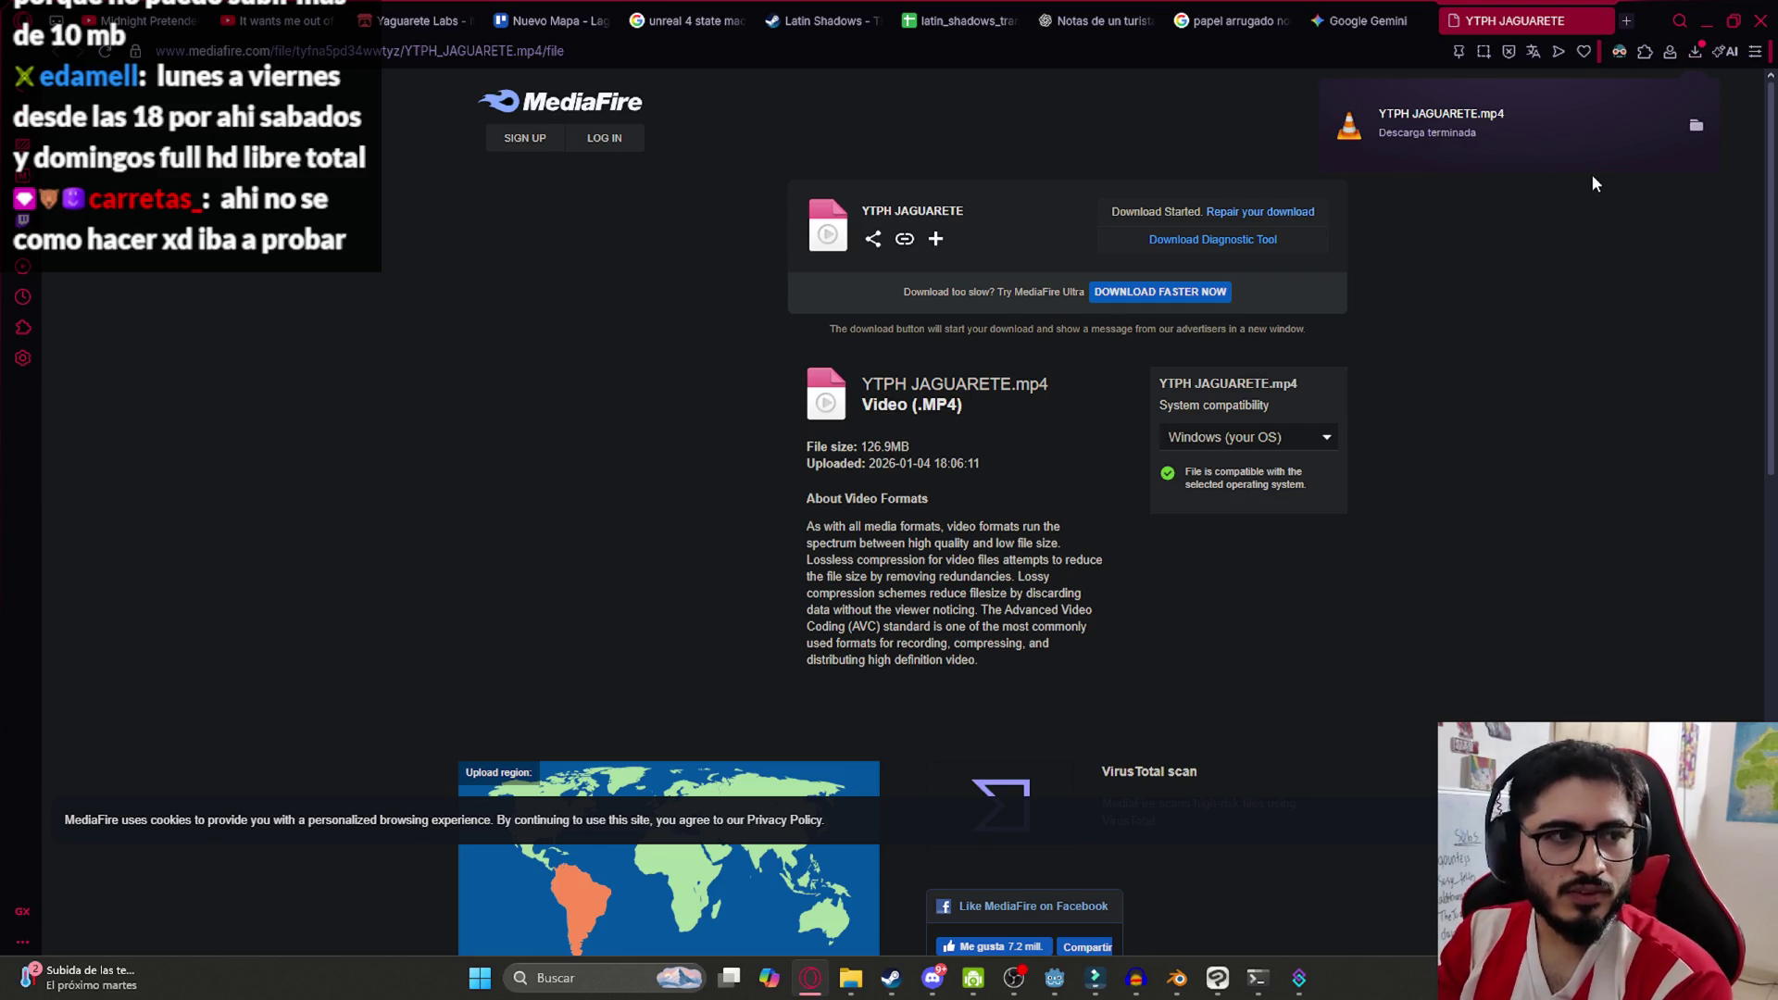
left_click(1696, 124)
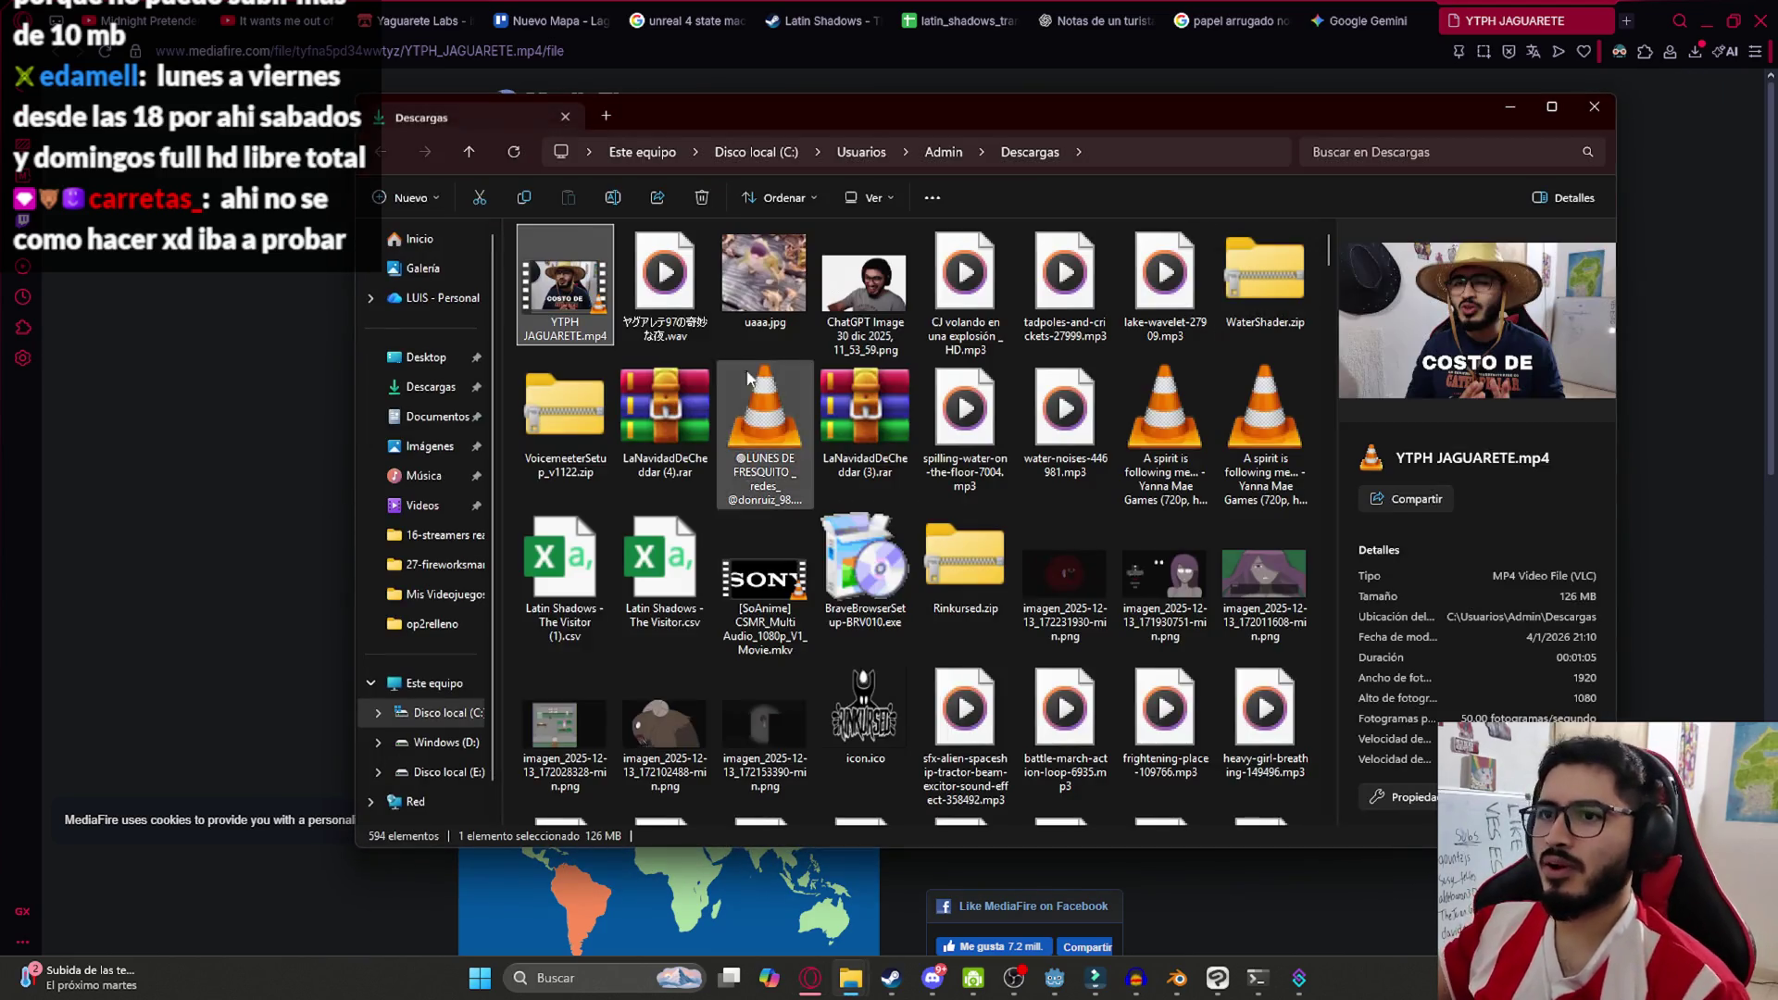
Open YTPH JAGUARETE.mp4 in VLC full screen and play it from just after the start
double_click(583, 301)
key("space")
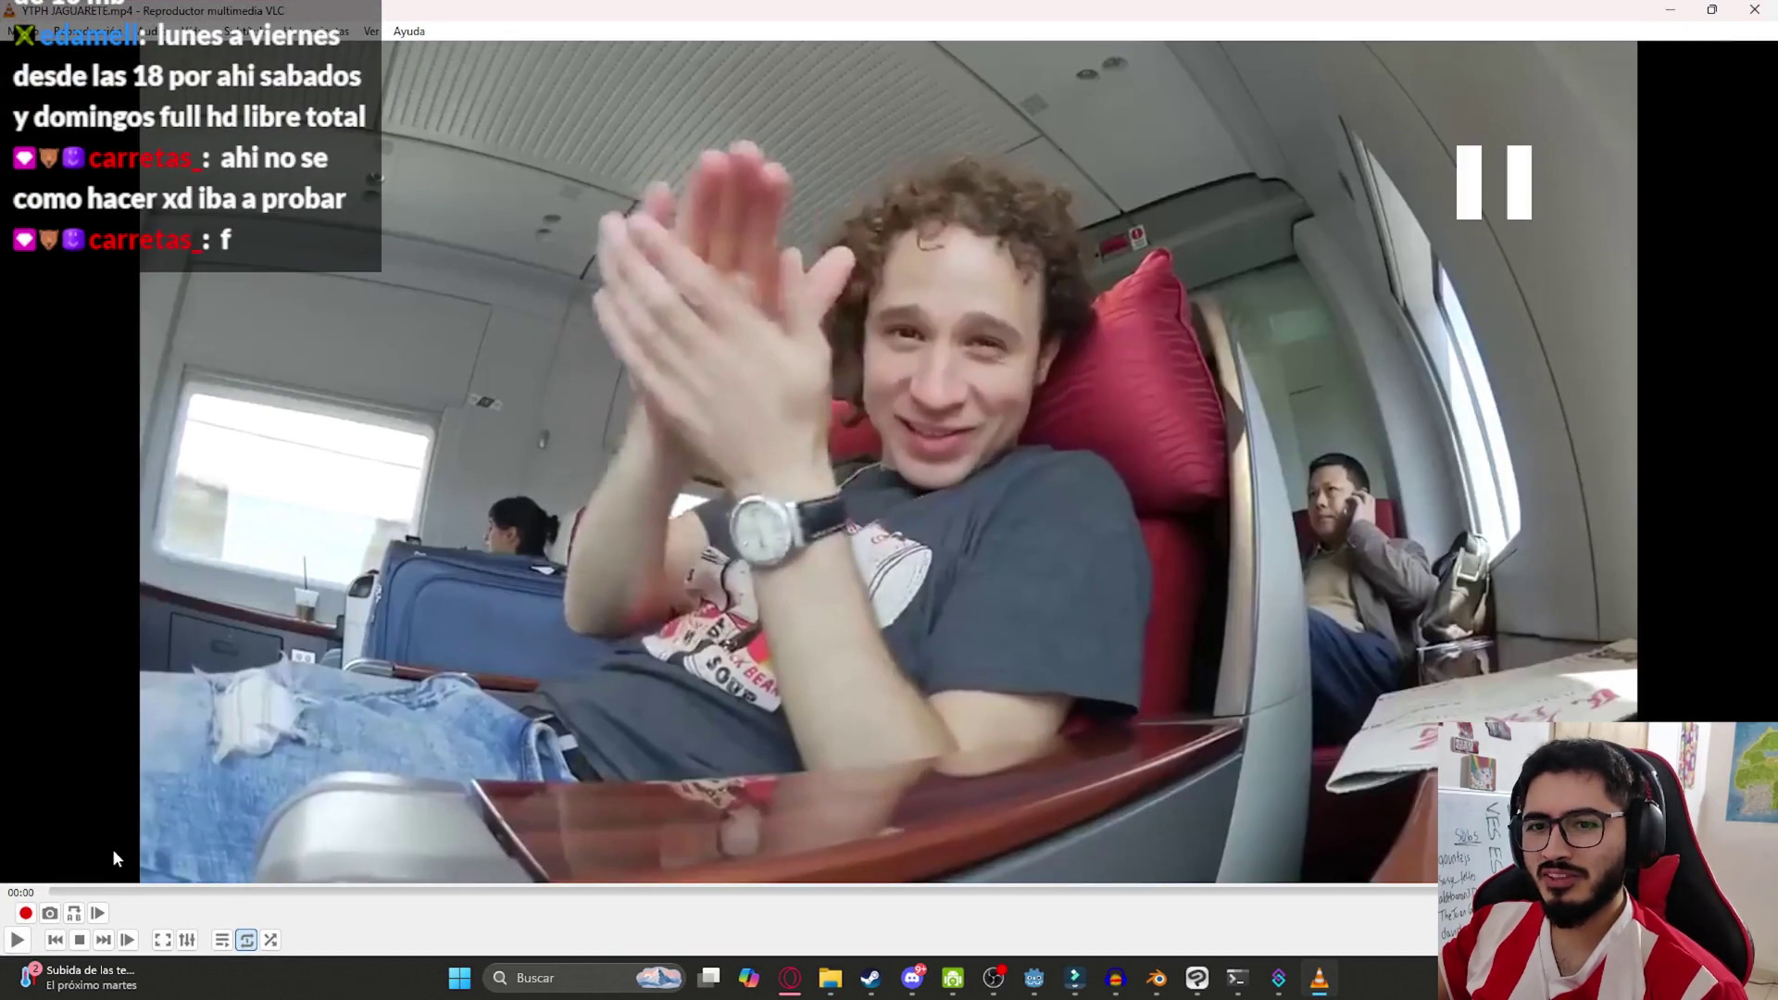
double_click(116, 858)
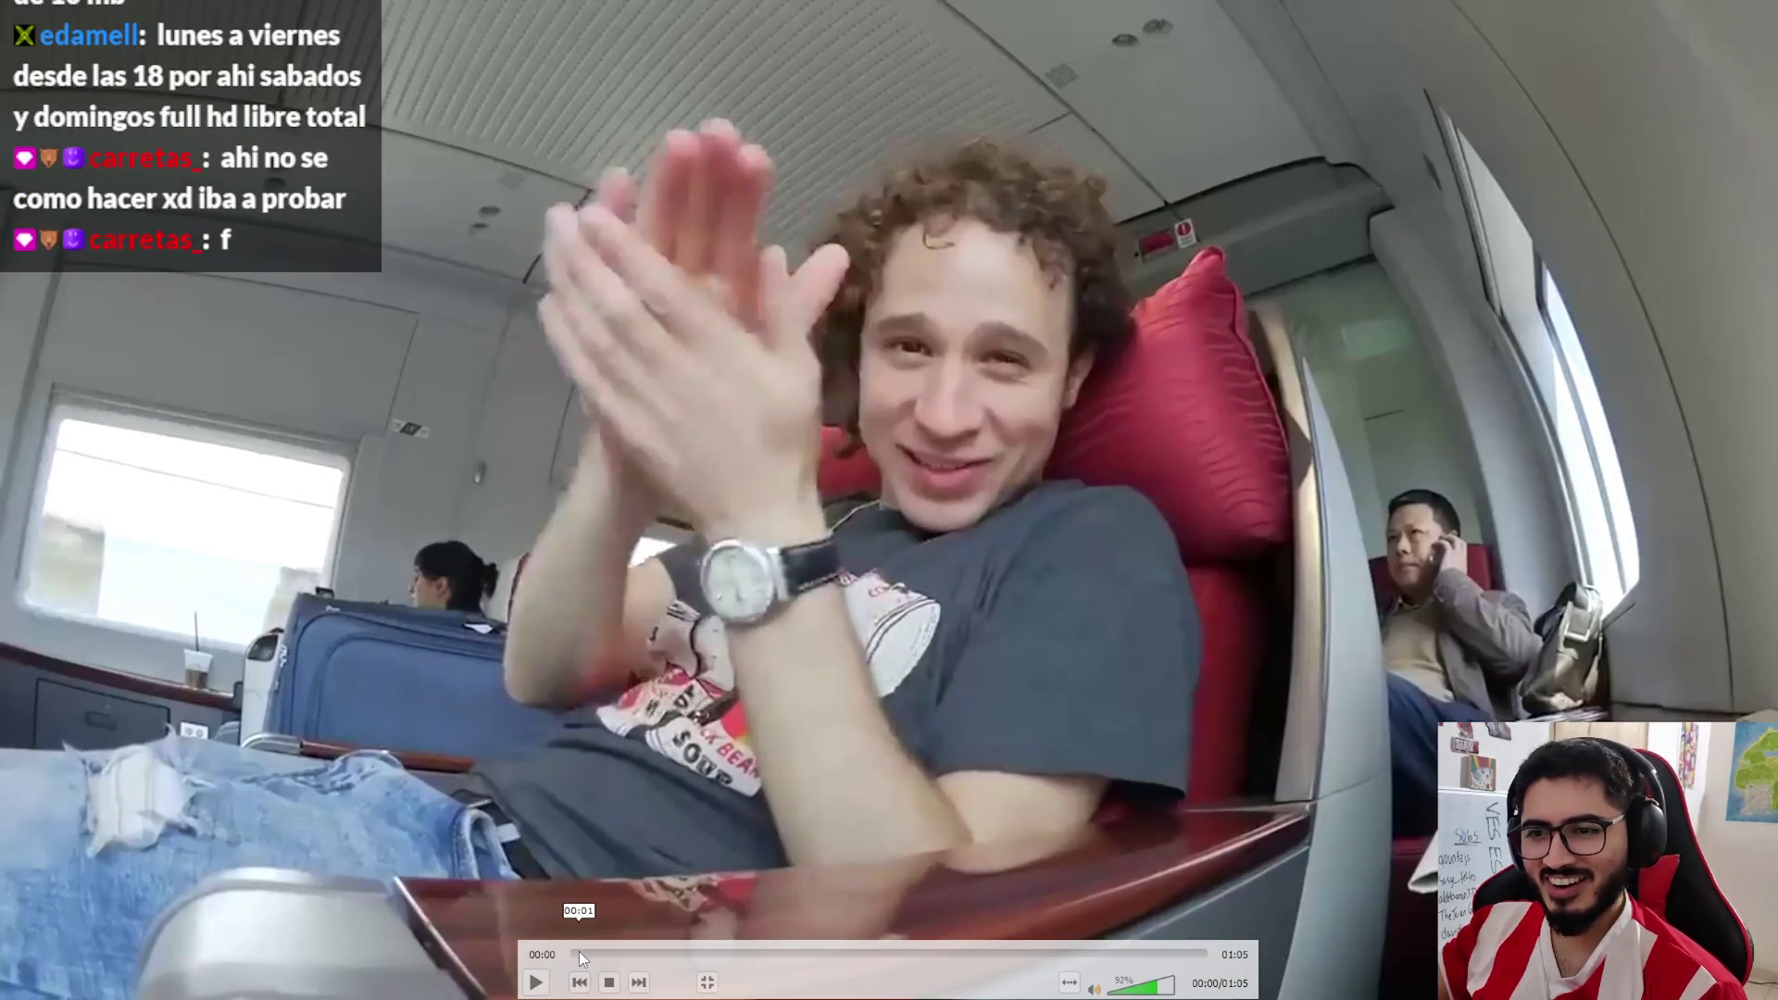
left_click(580, 957)
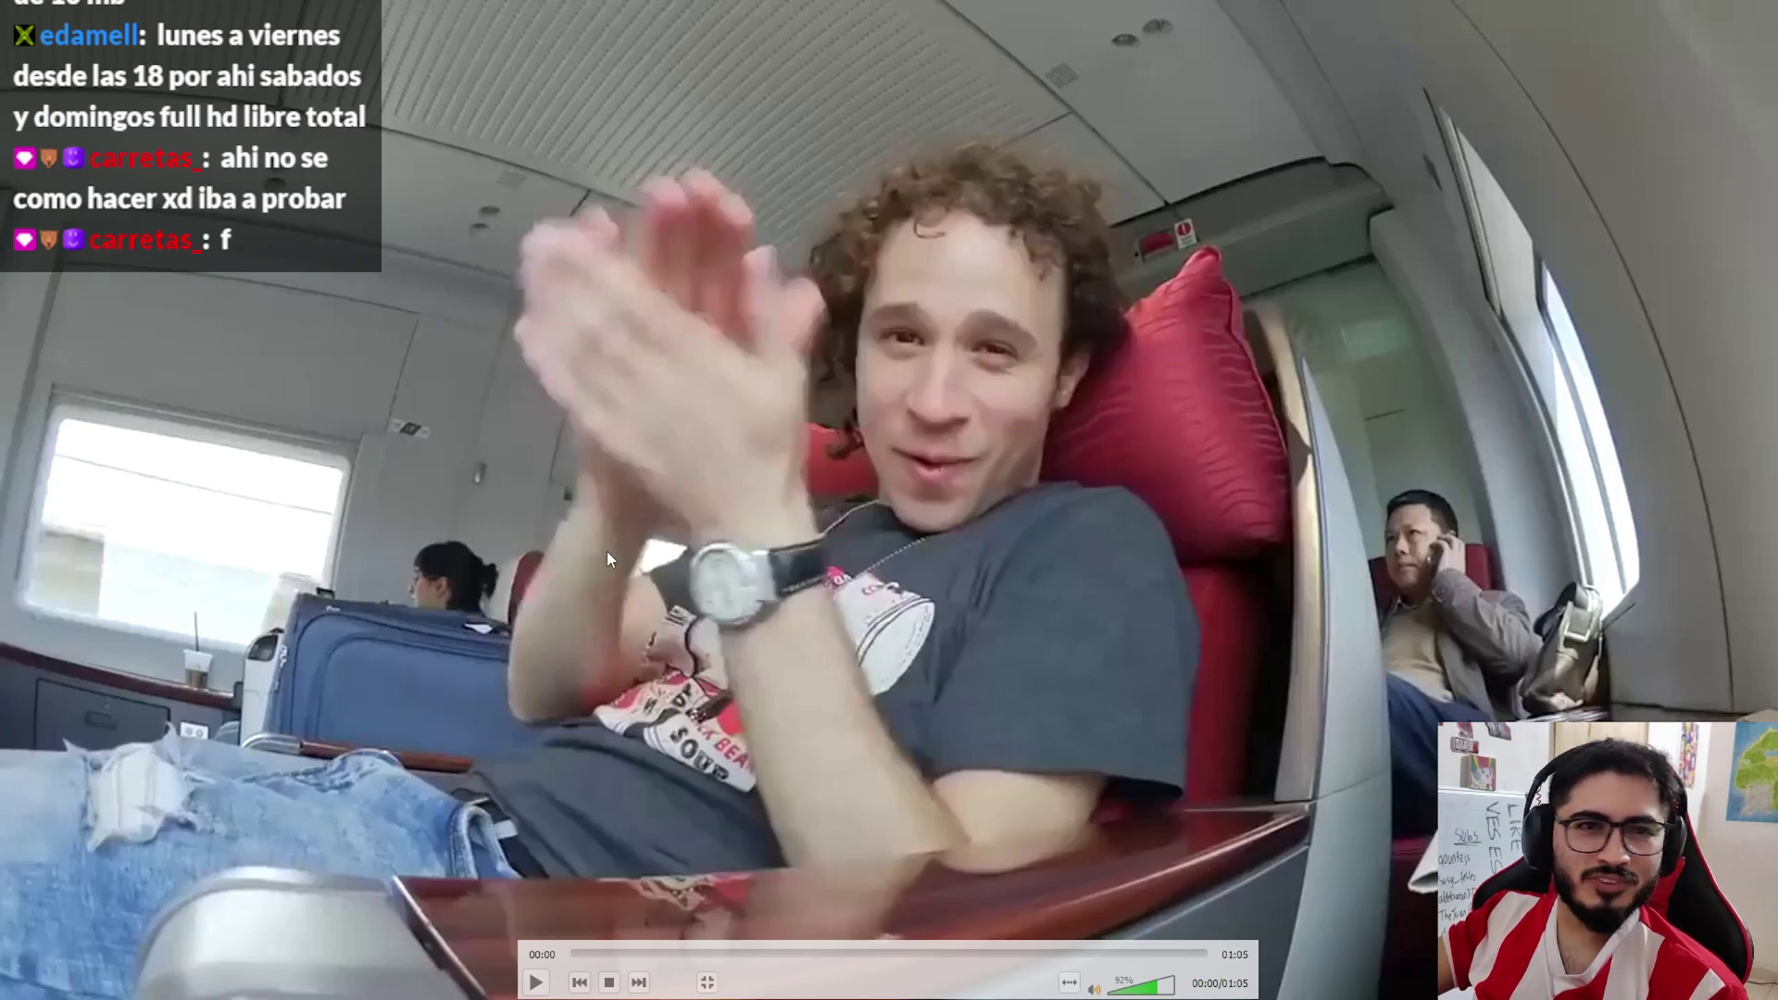
left_click(574, 589)
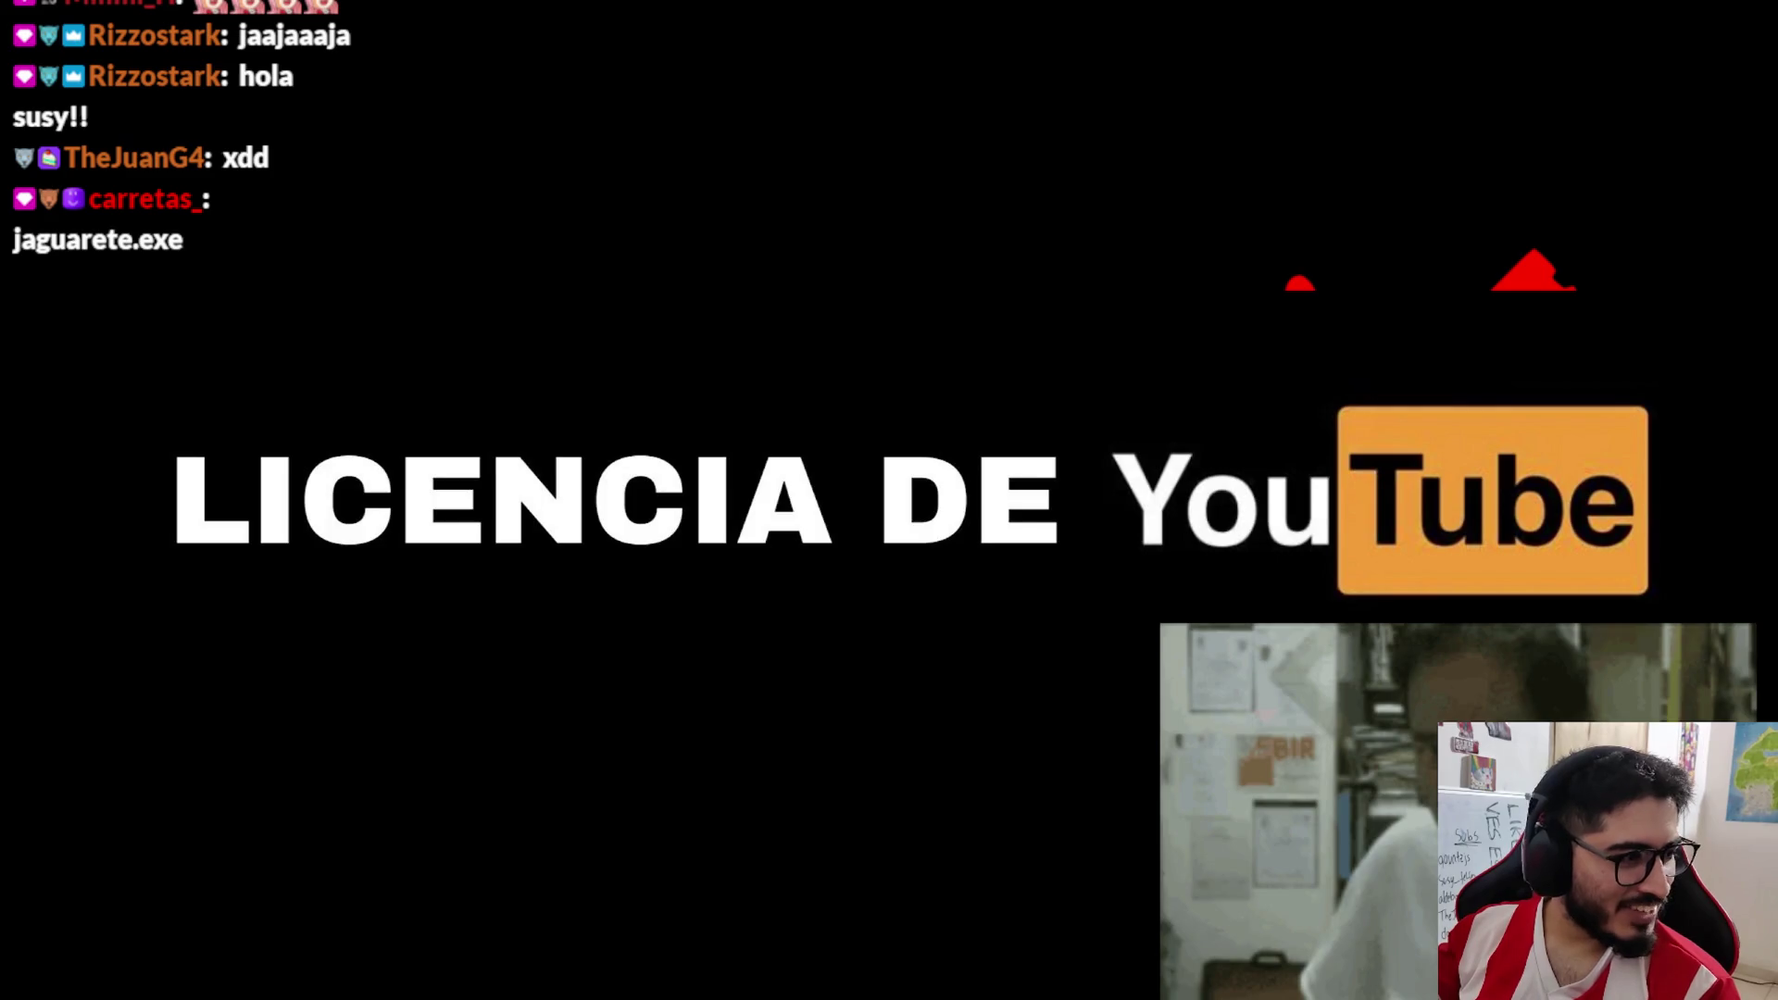
mouse_move(592, 843)
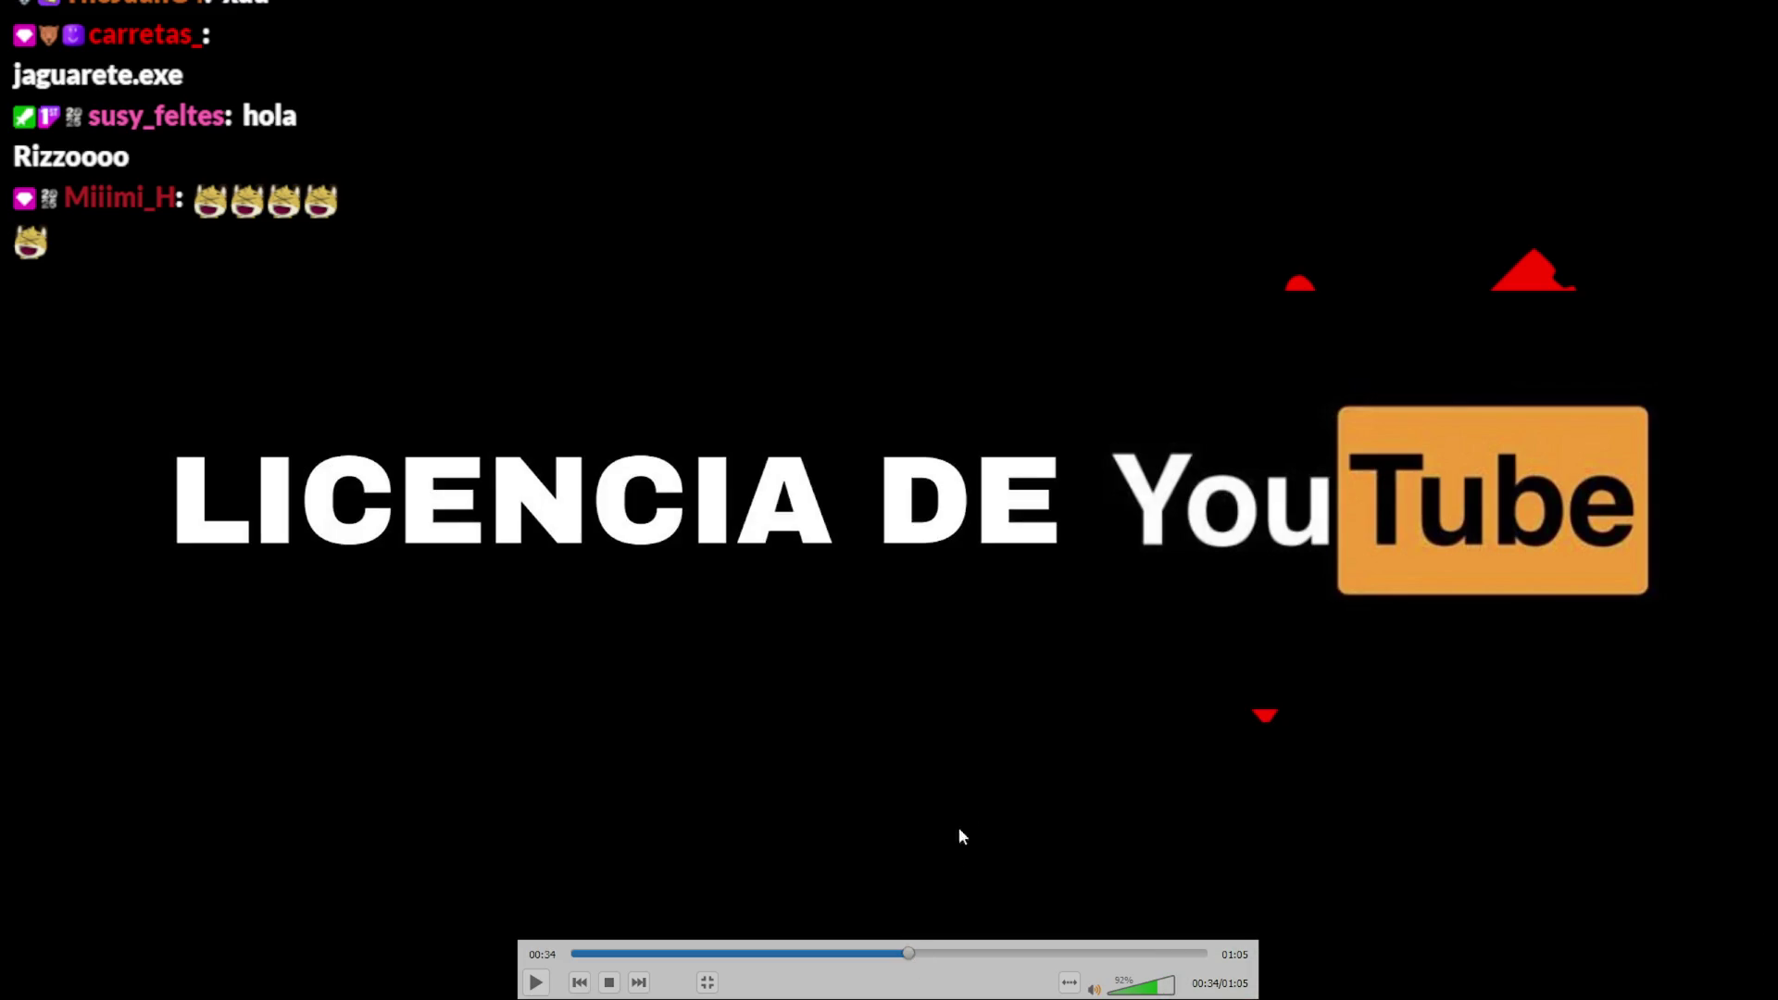
Watch the video to its 01:05 end, exit full screen, and pause it at 00:01
key("space")
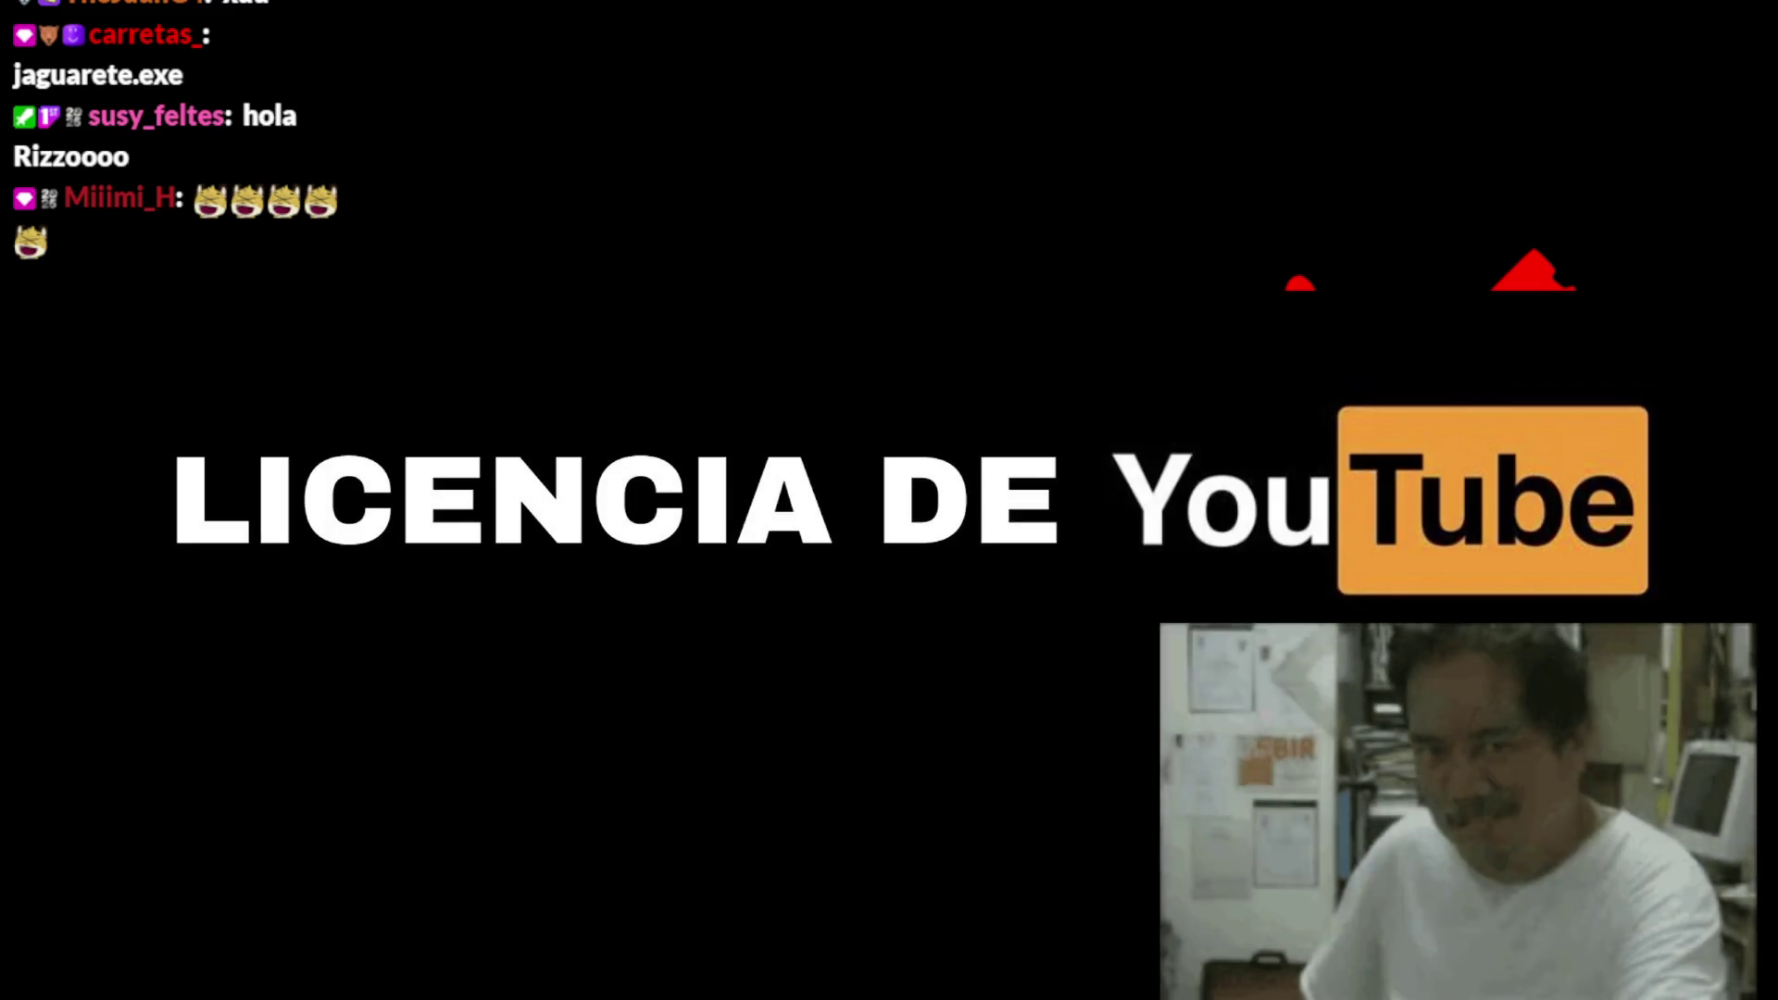
key("space")
key("Right")
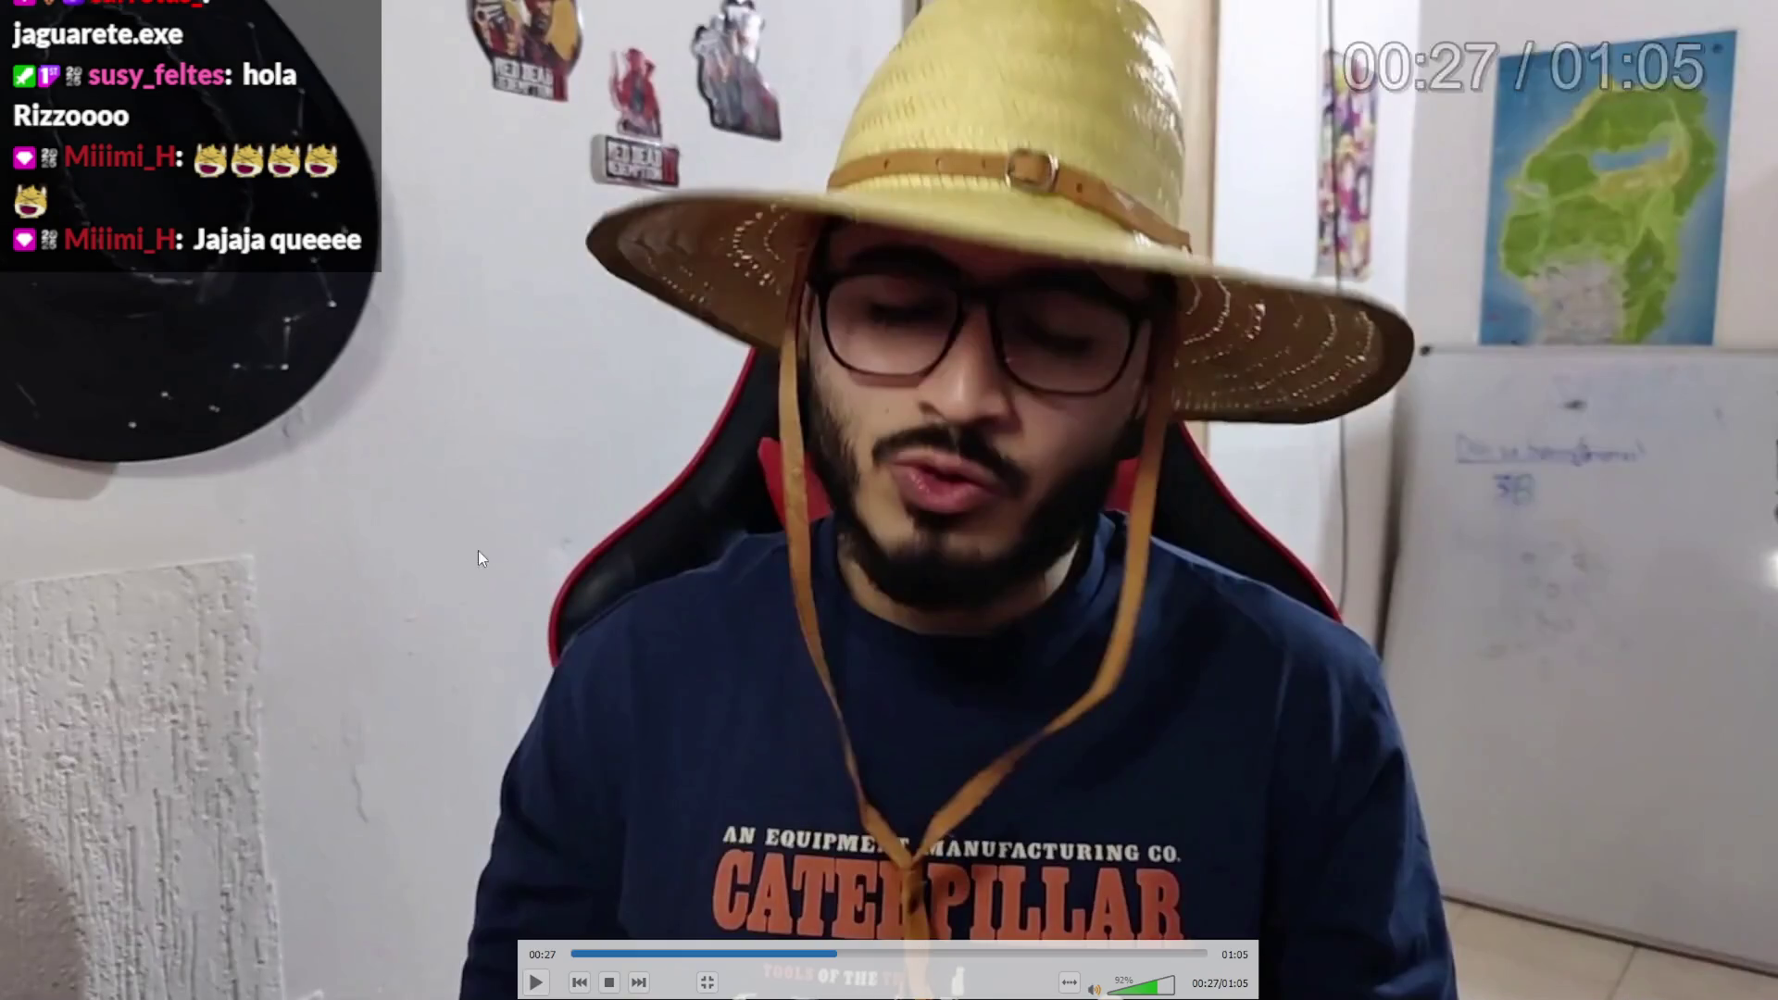
key("space")
key("space")
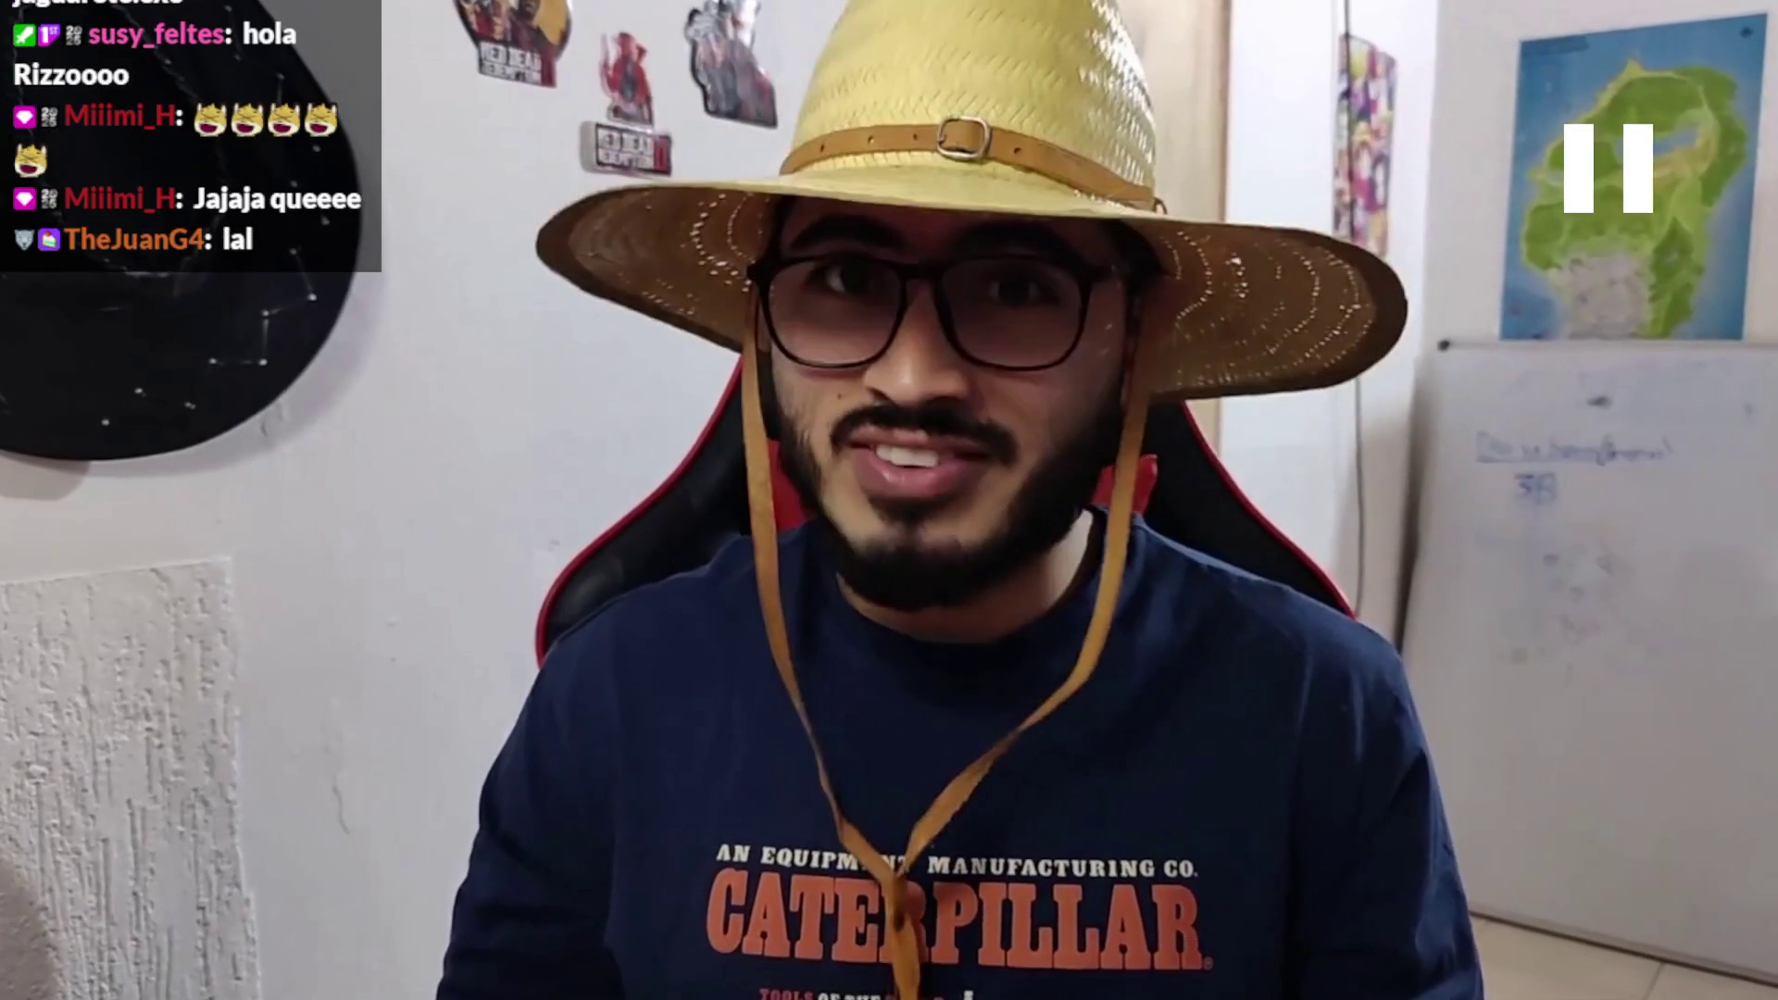
key("space")
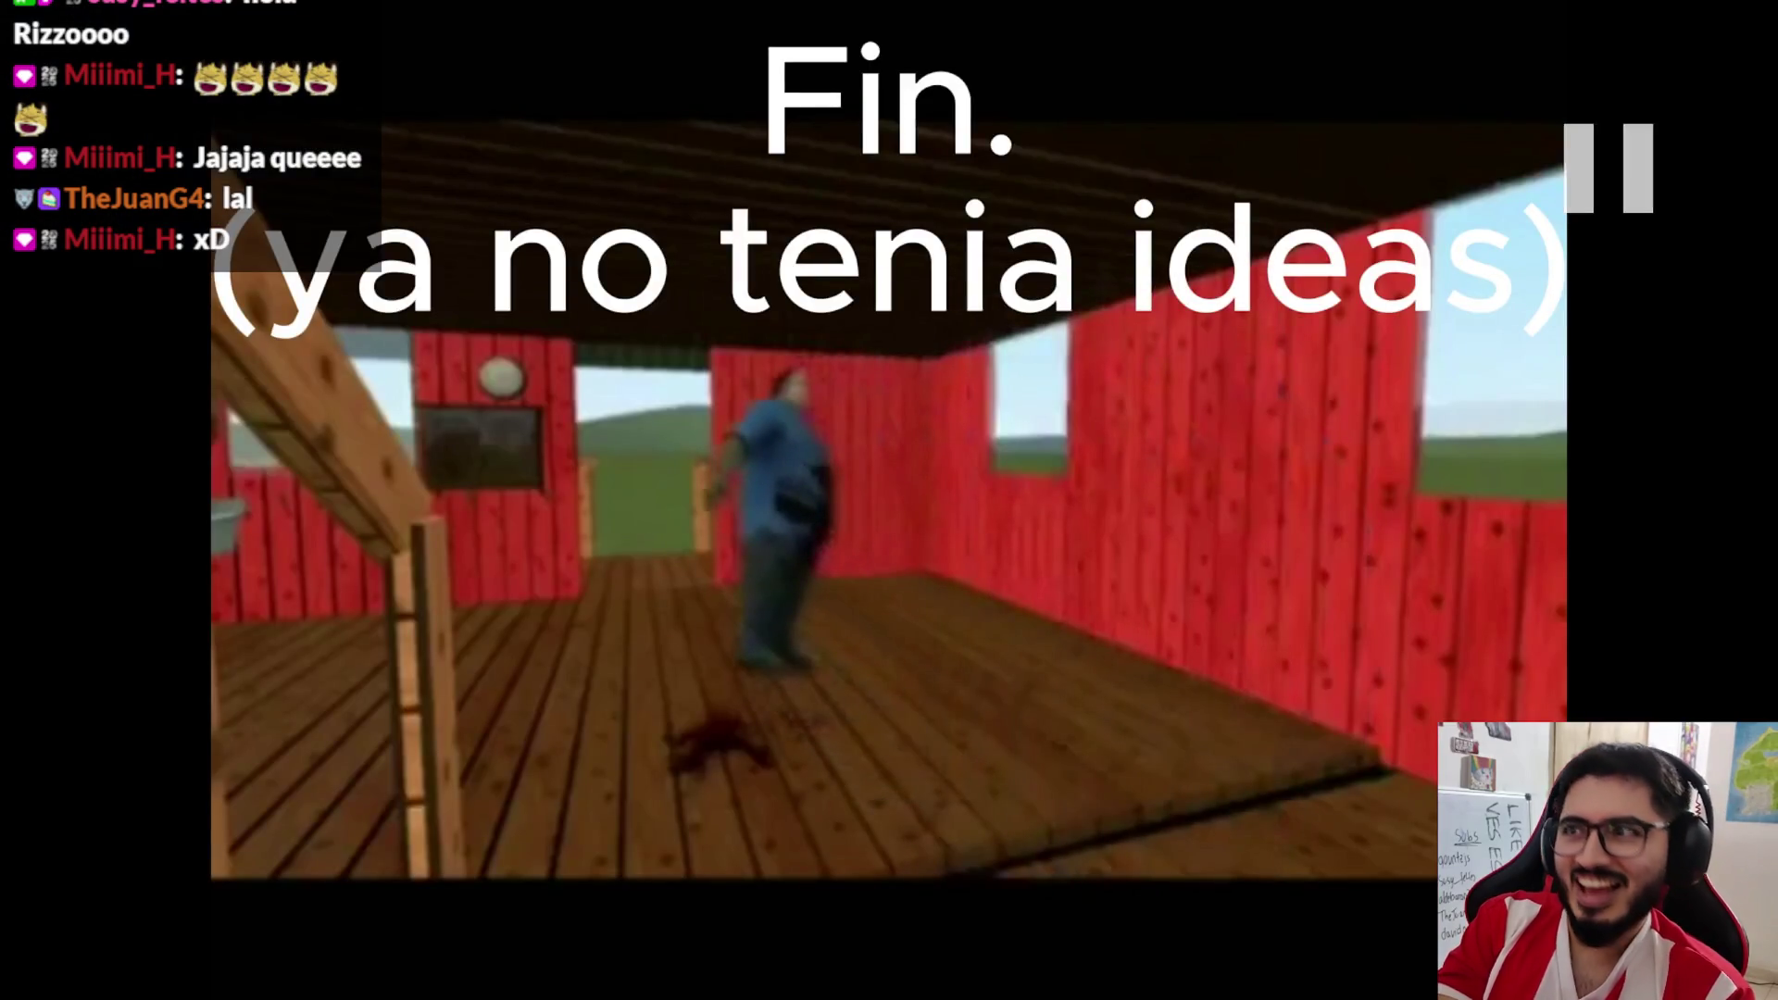
key("space")
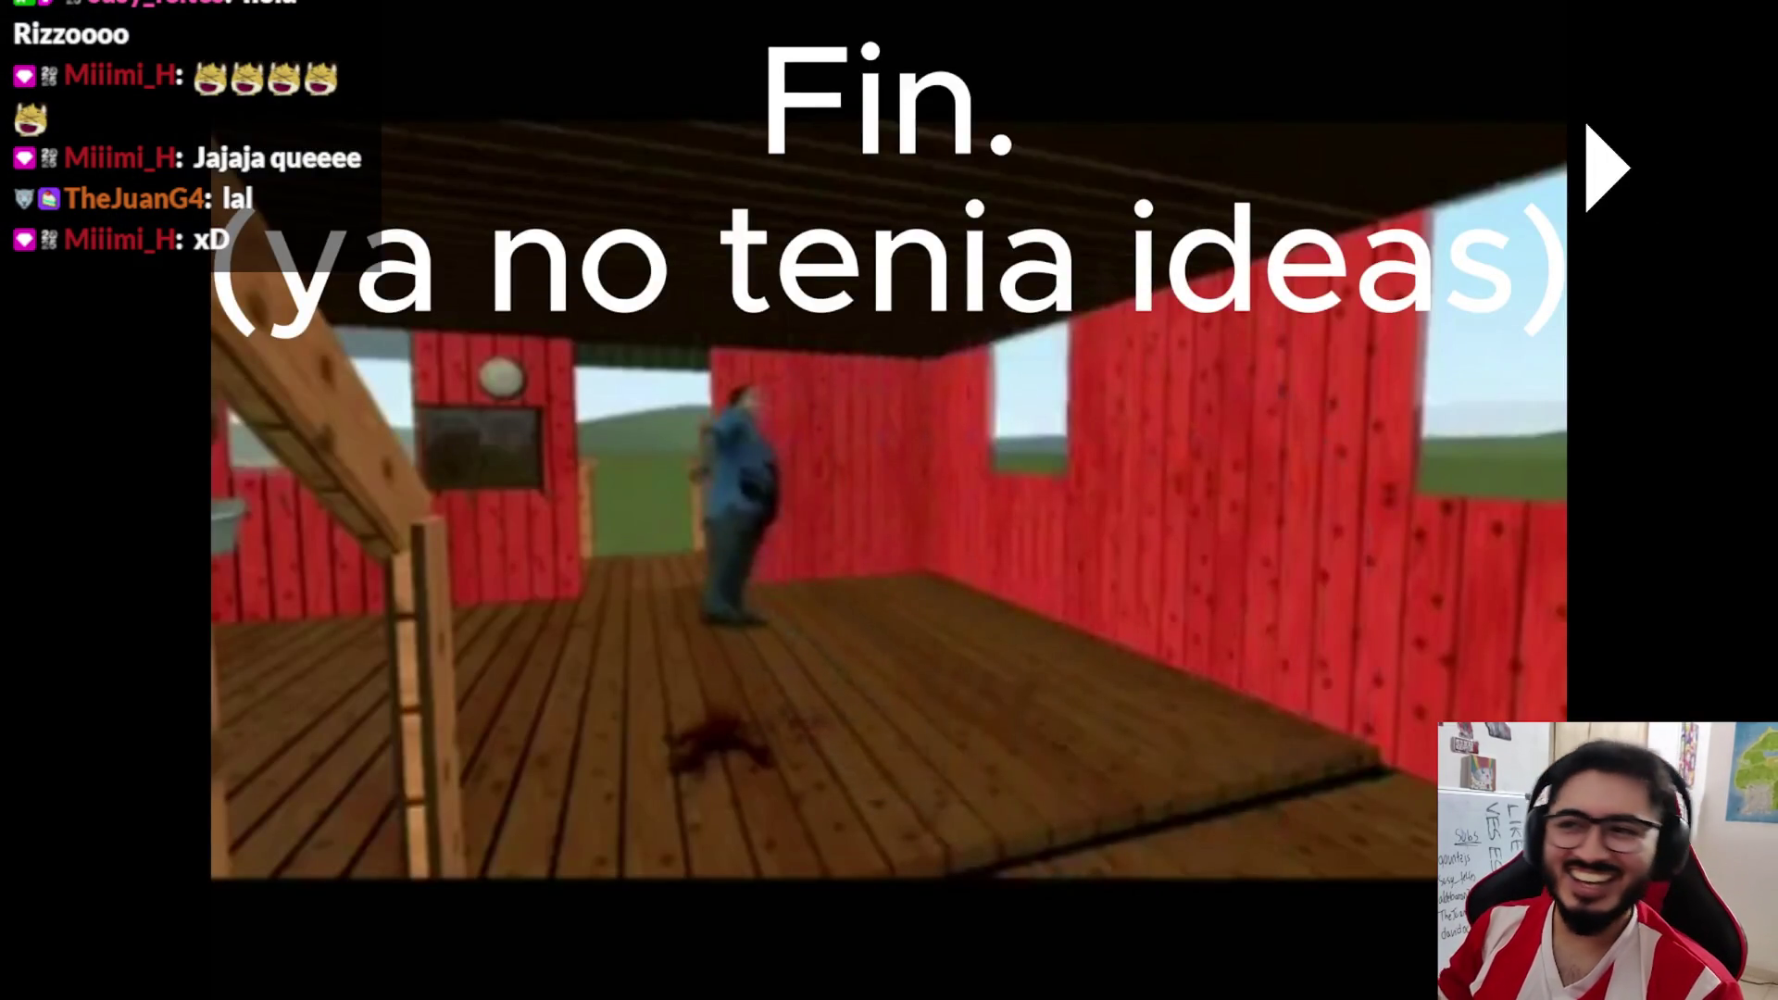
key("Escape")
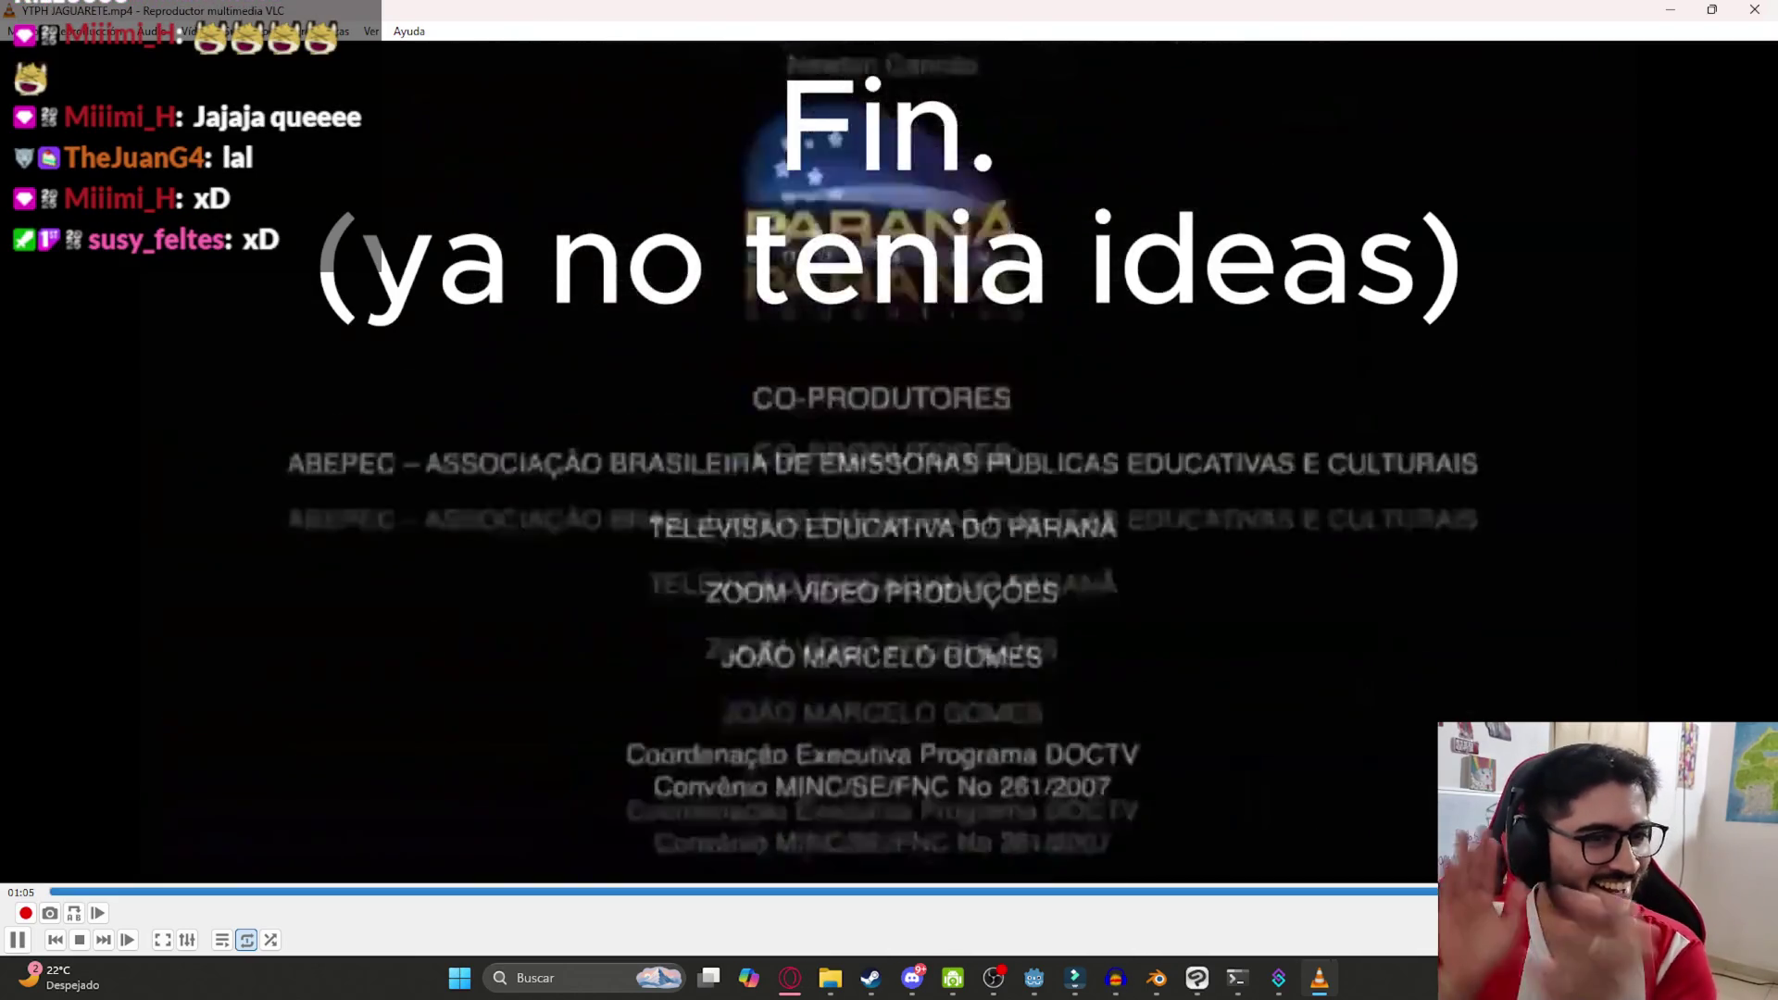
key("space")
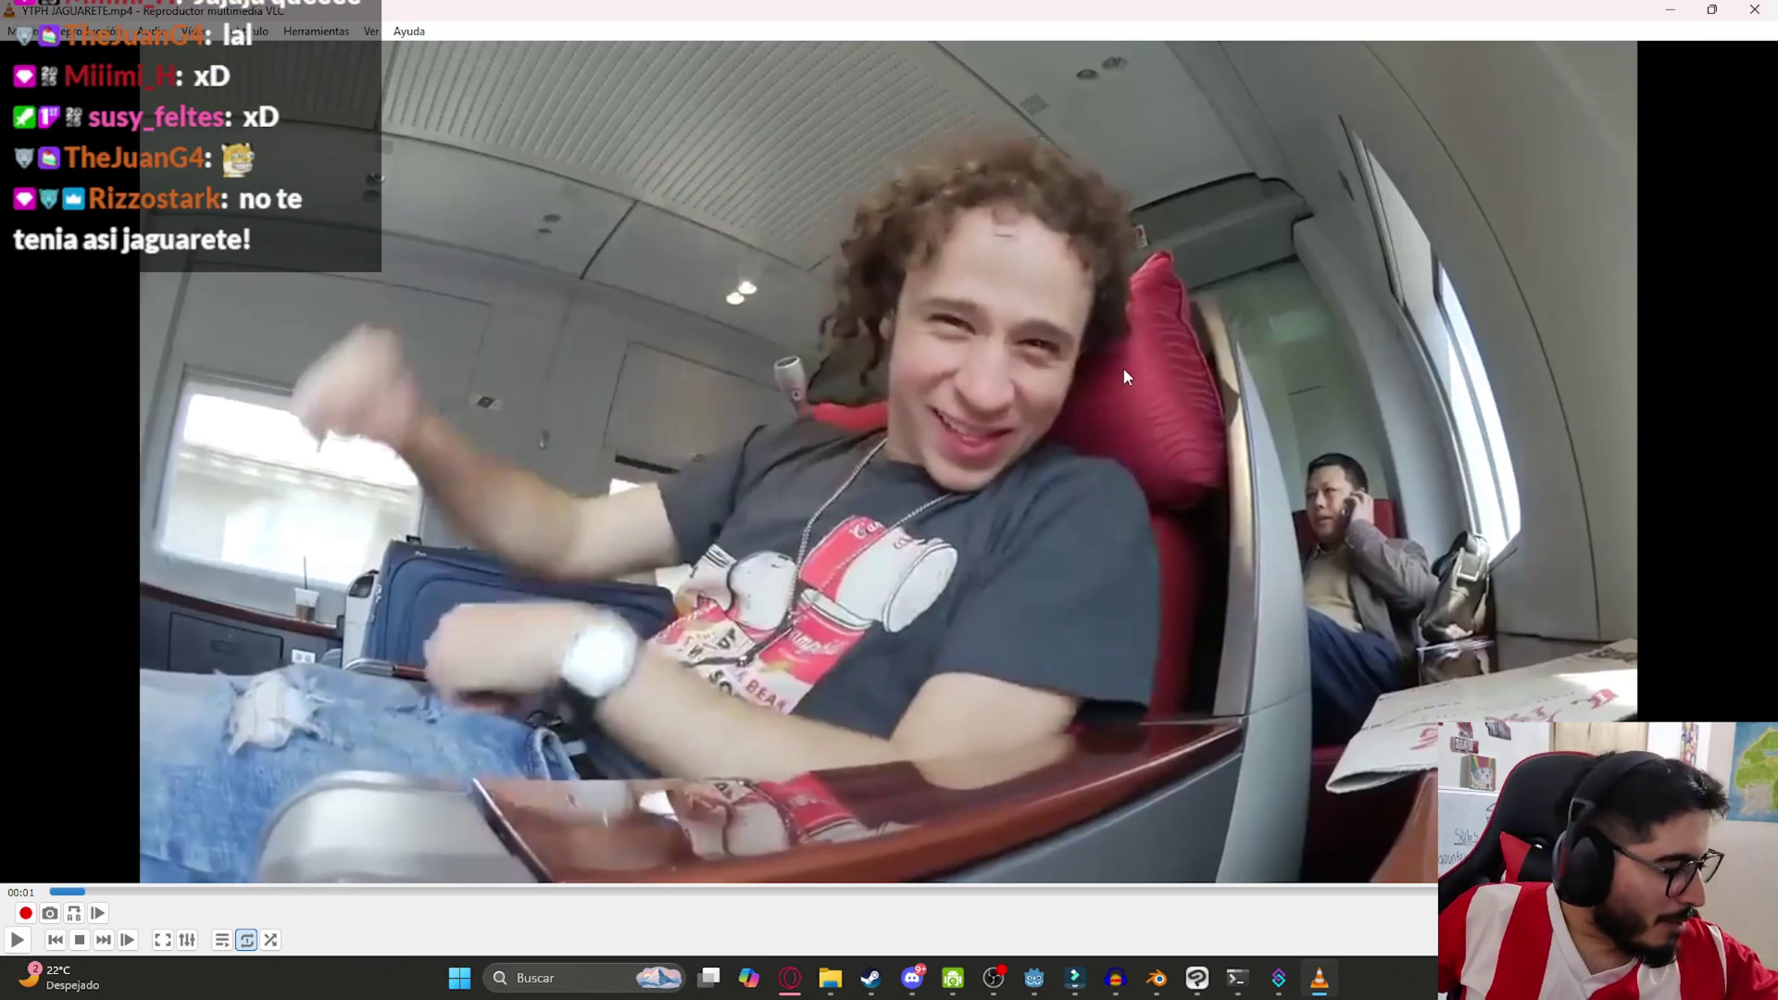
Replay the Don Mariano part from 00:41, pause at 00:50, and close VLC
left_click(1126, 889)
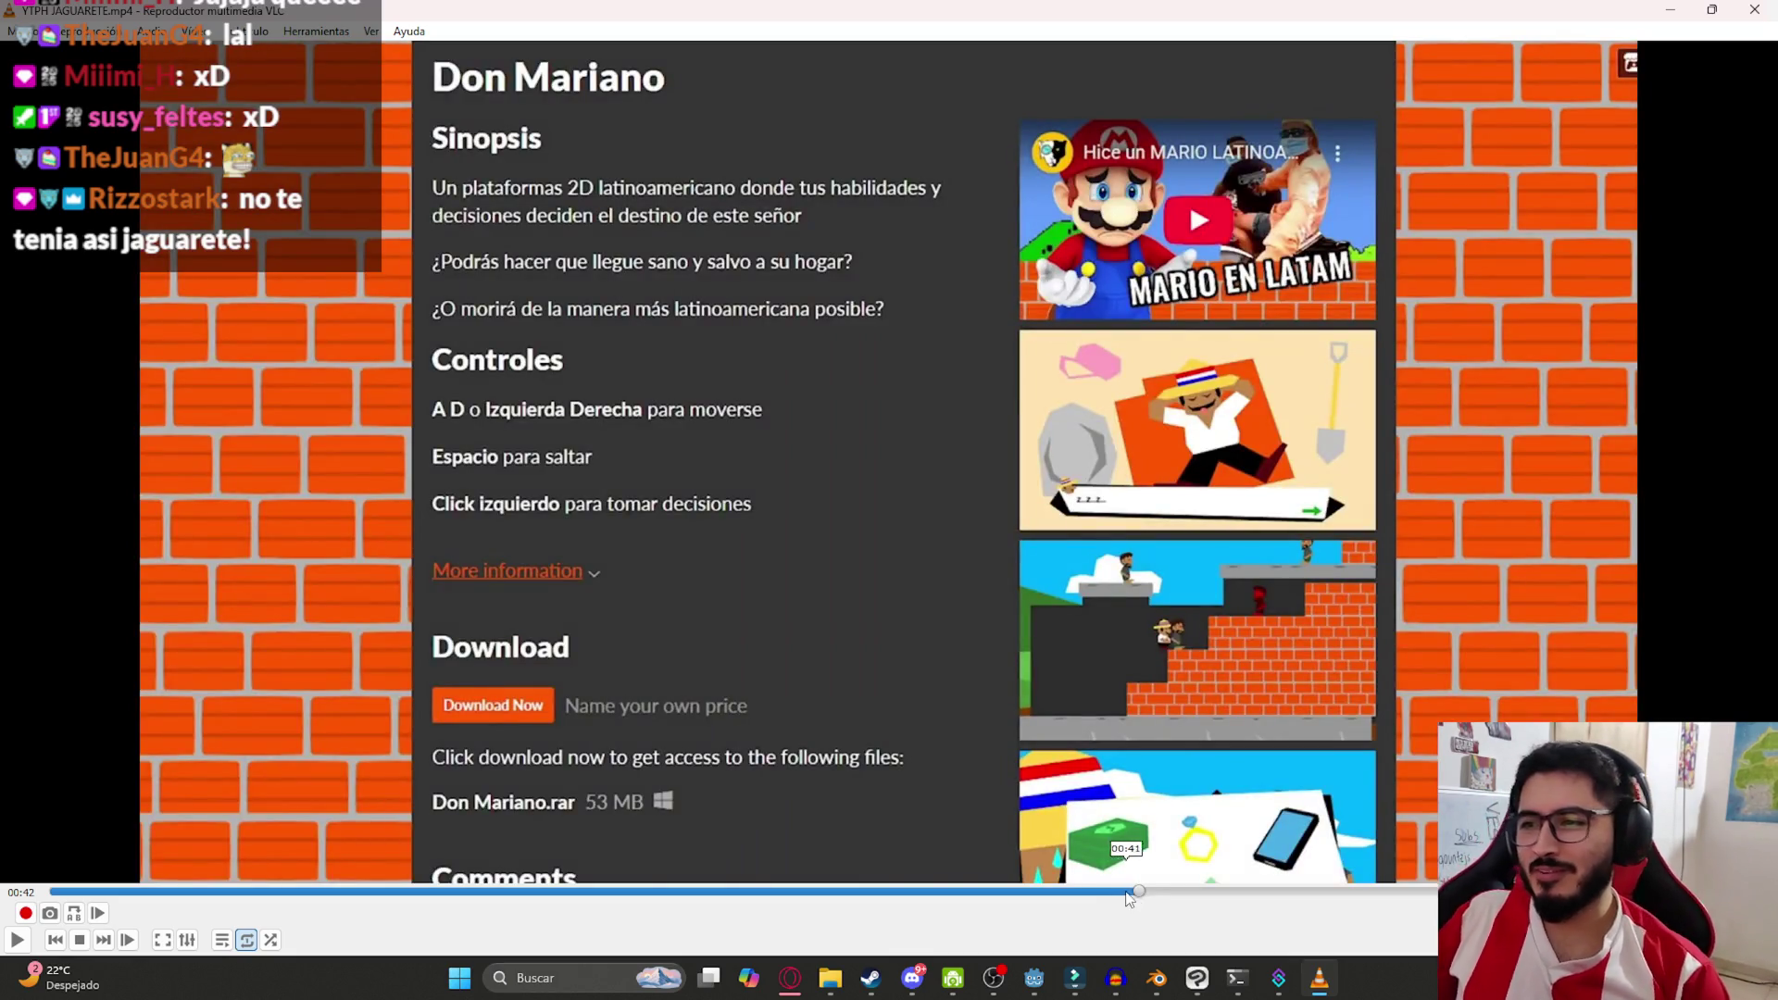
left_click(1131, 889)
key("space")
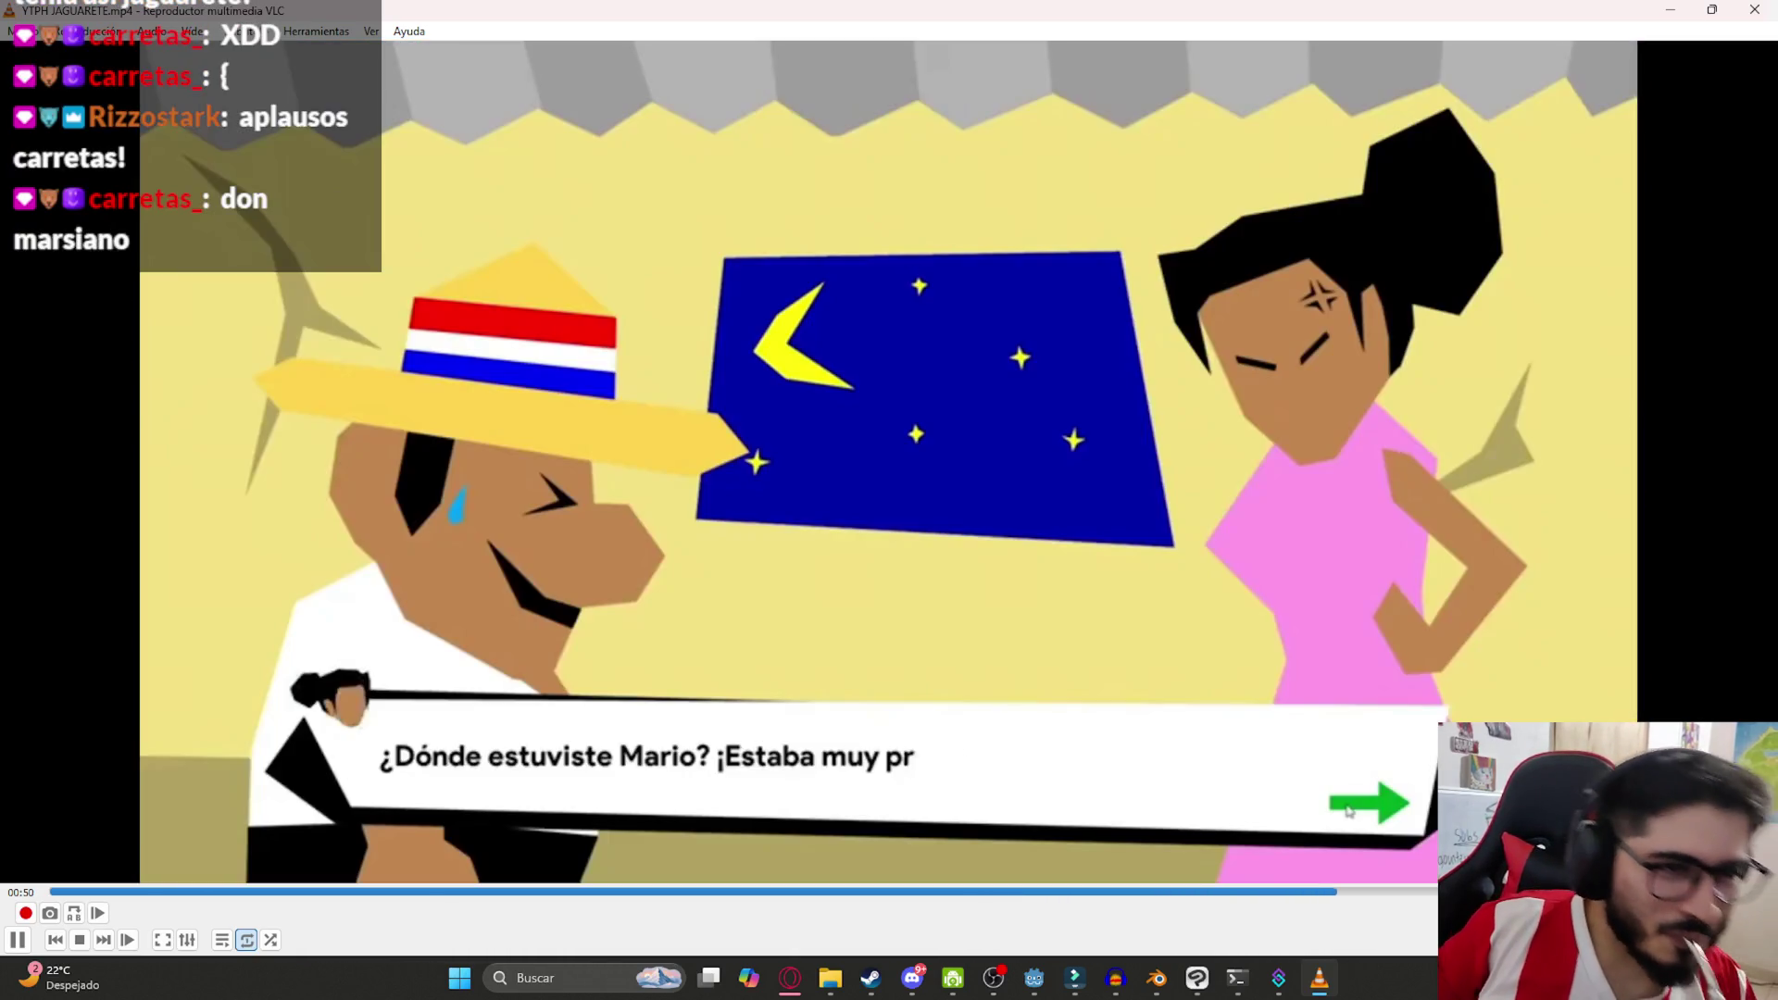
left_click(1348, 811)
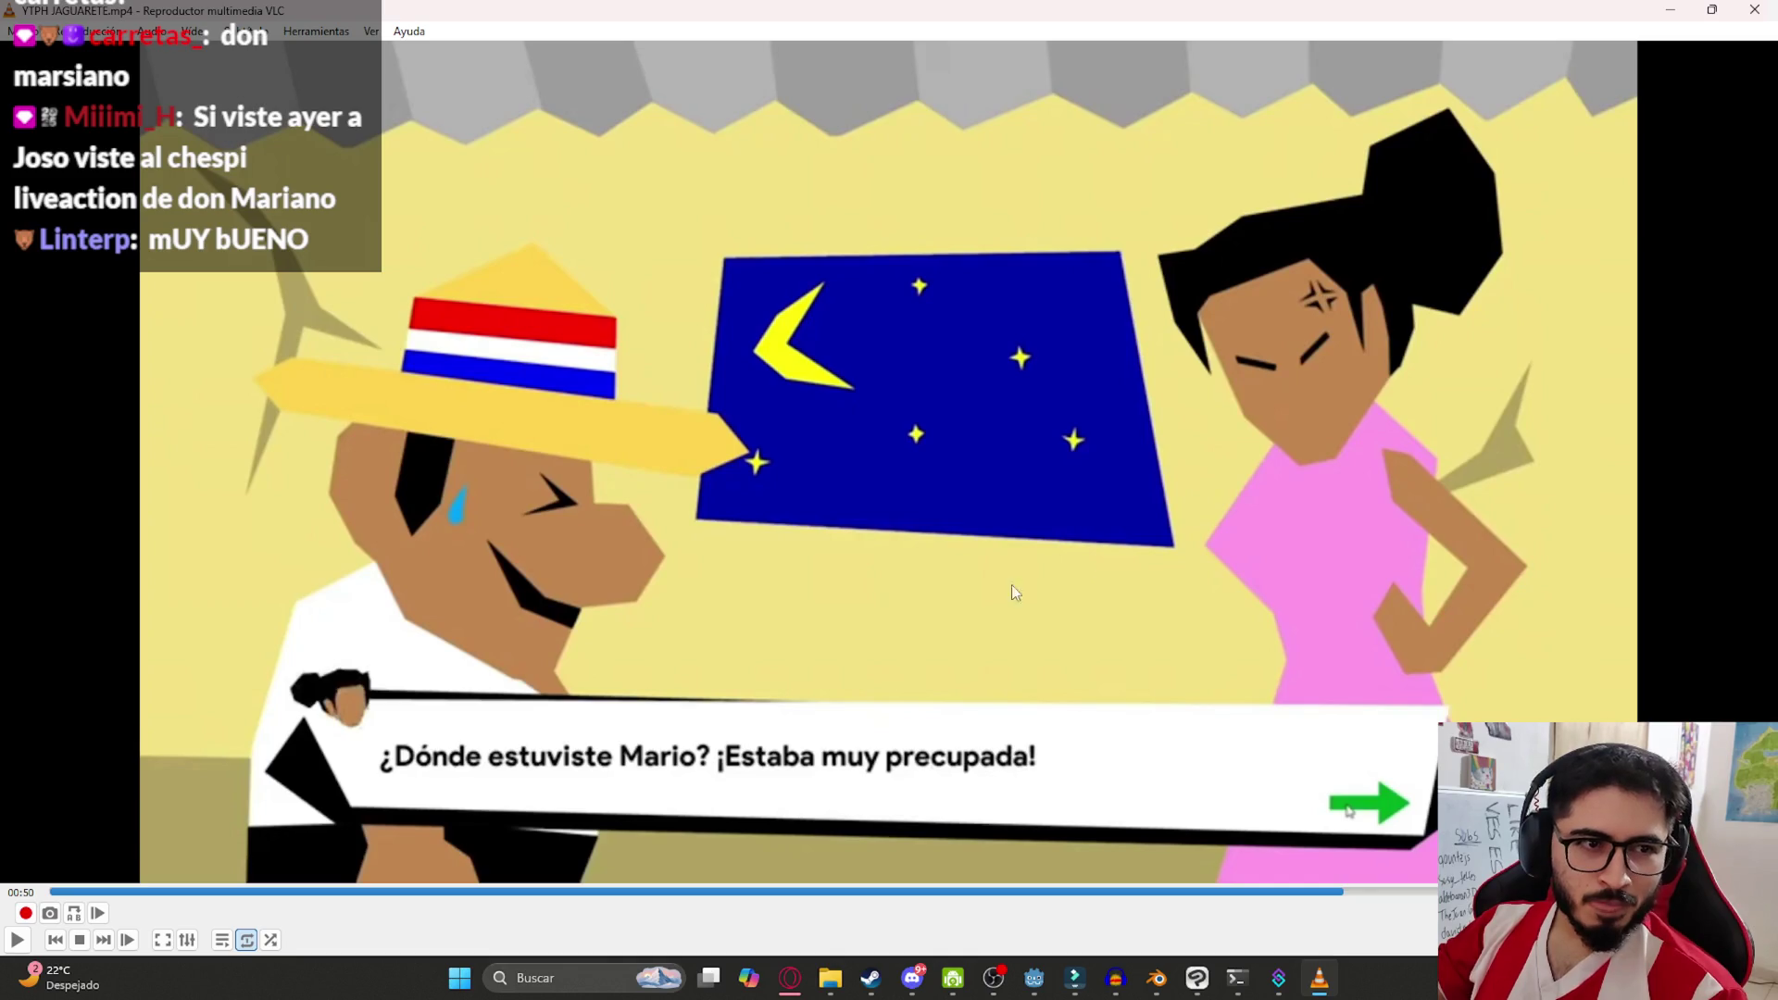
key("alt+F4")
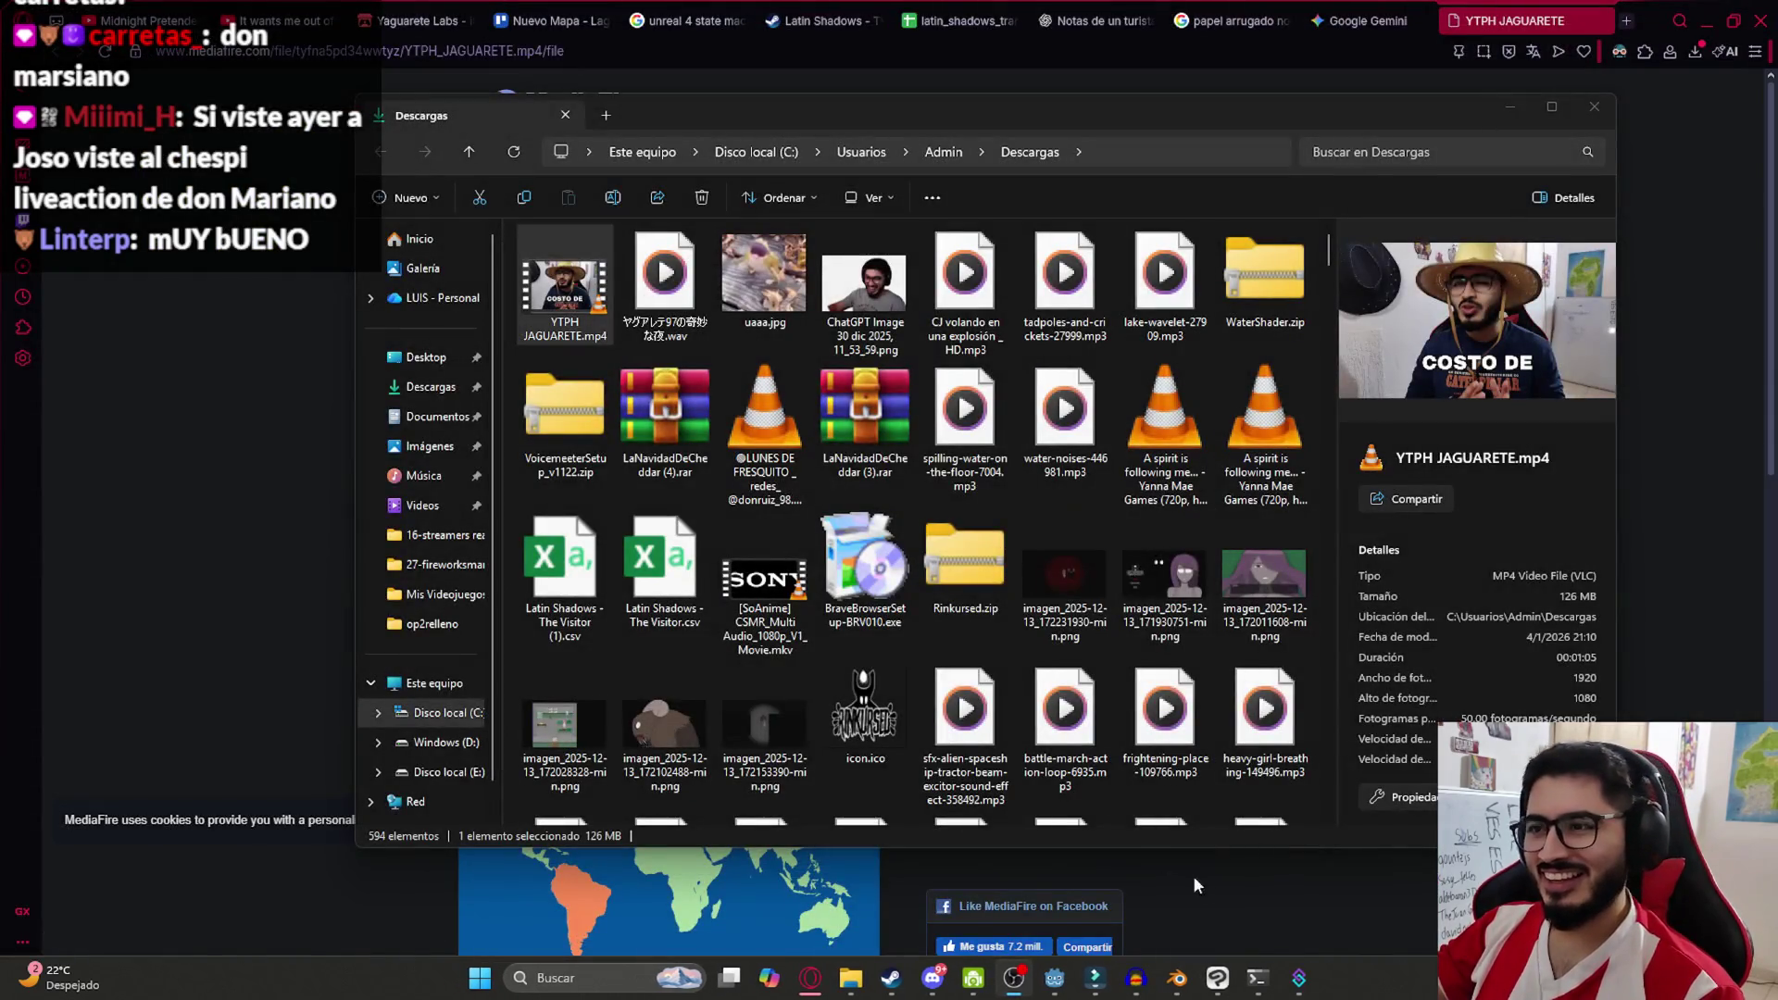
Switch to the Gemini chat and close the full-screen preview of the crumpled note image
left_click(1269, 903)
left_click(174, 21)
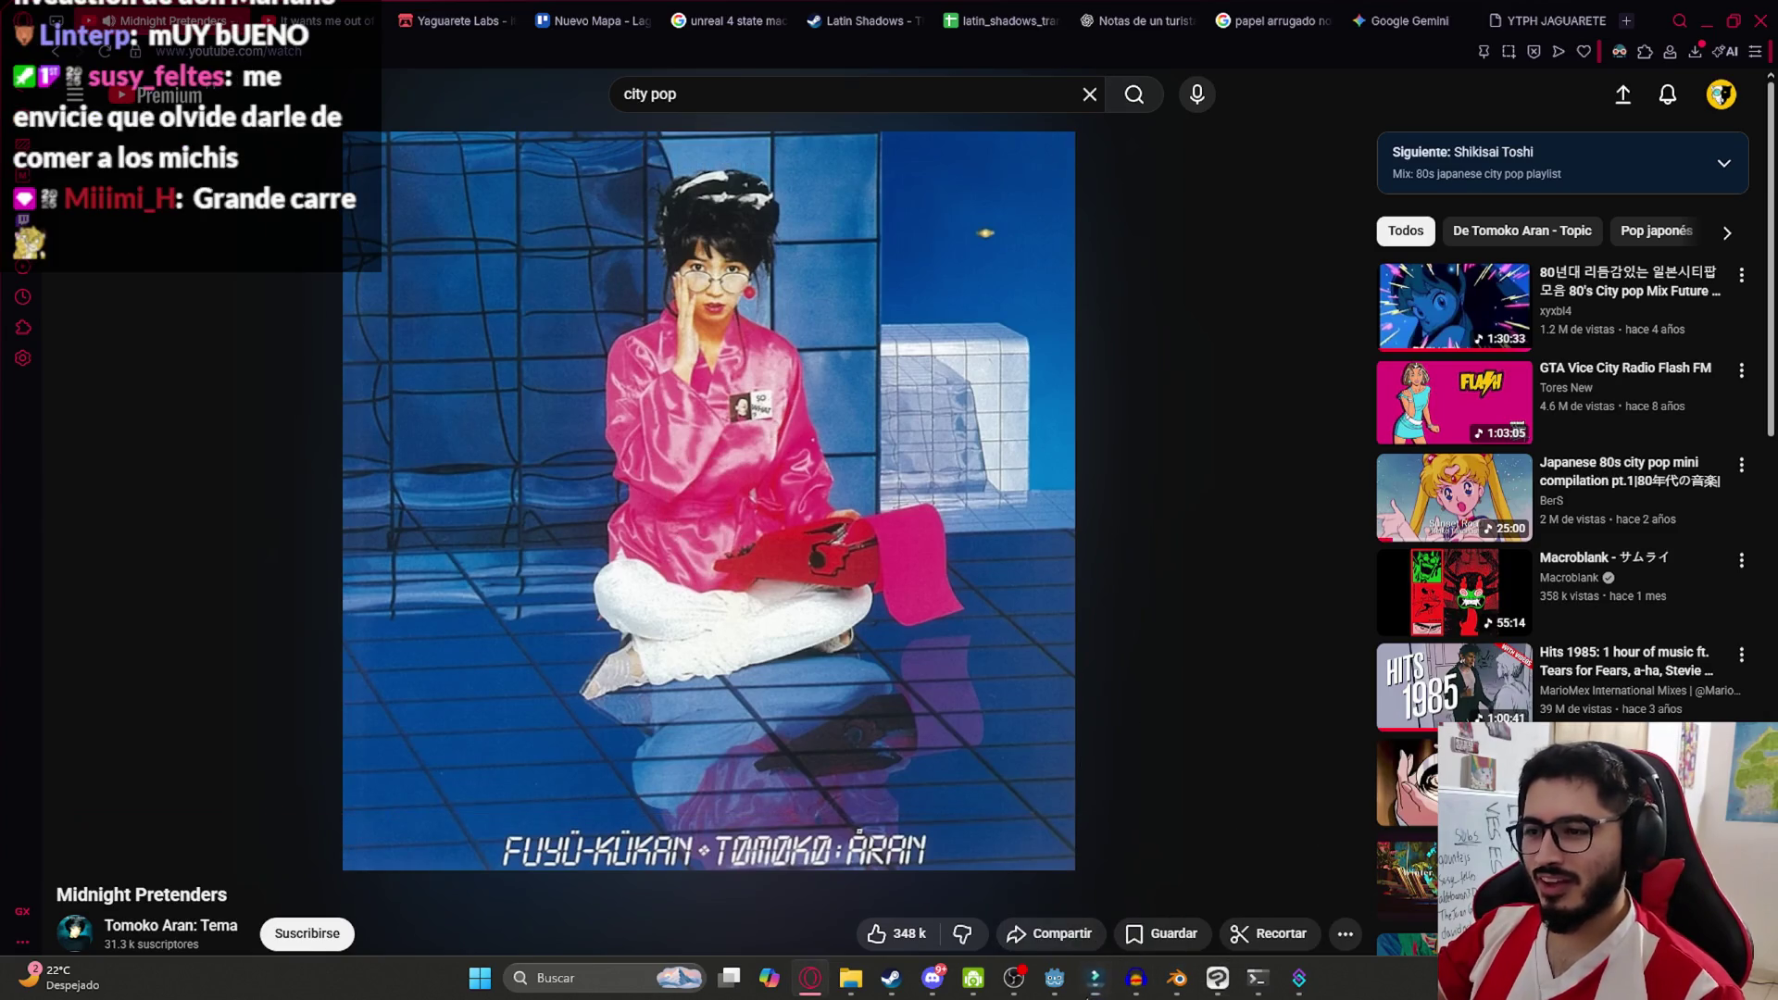
left_click(1052, 987)
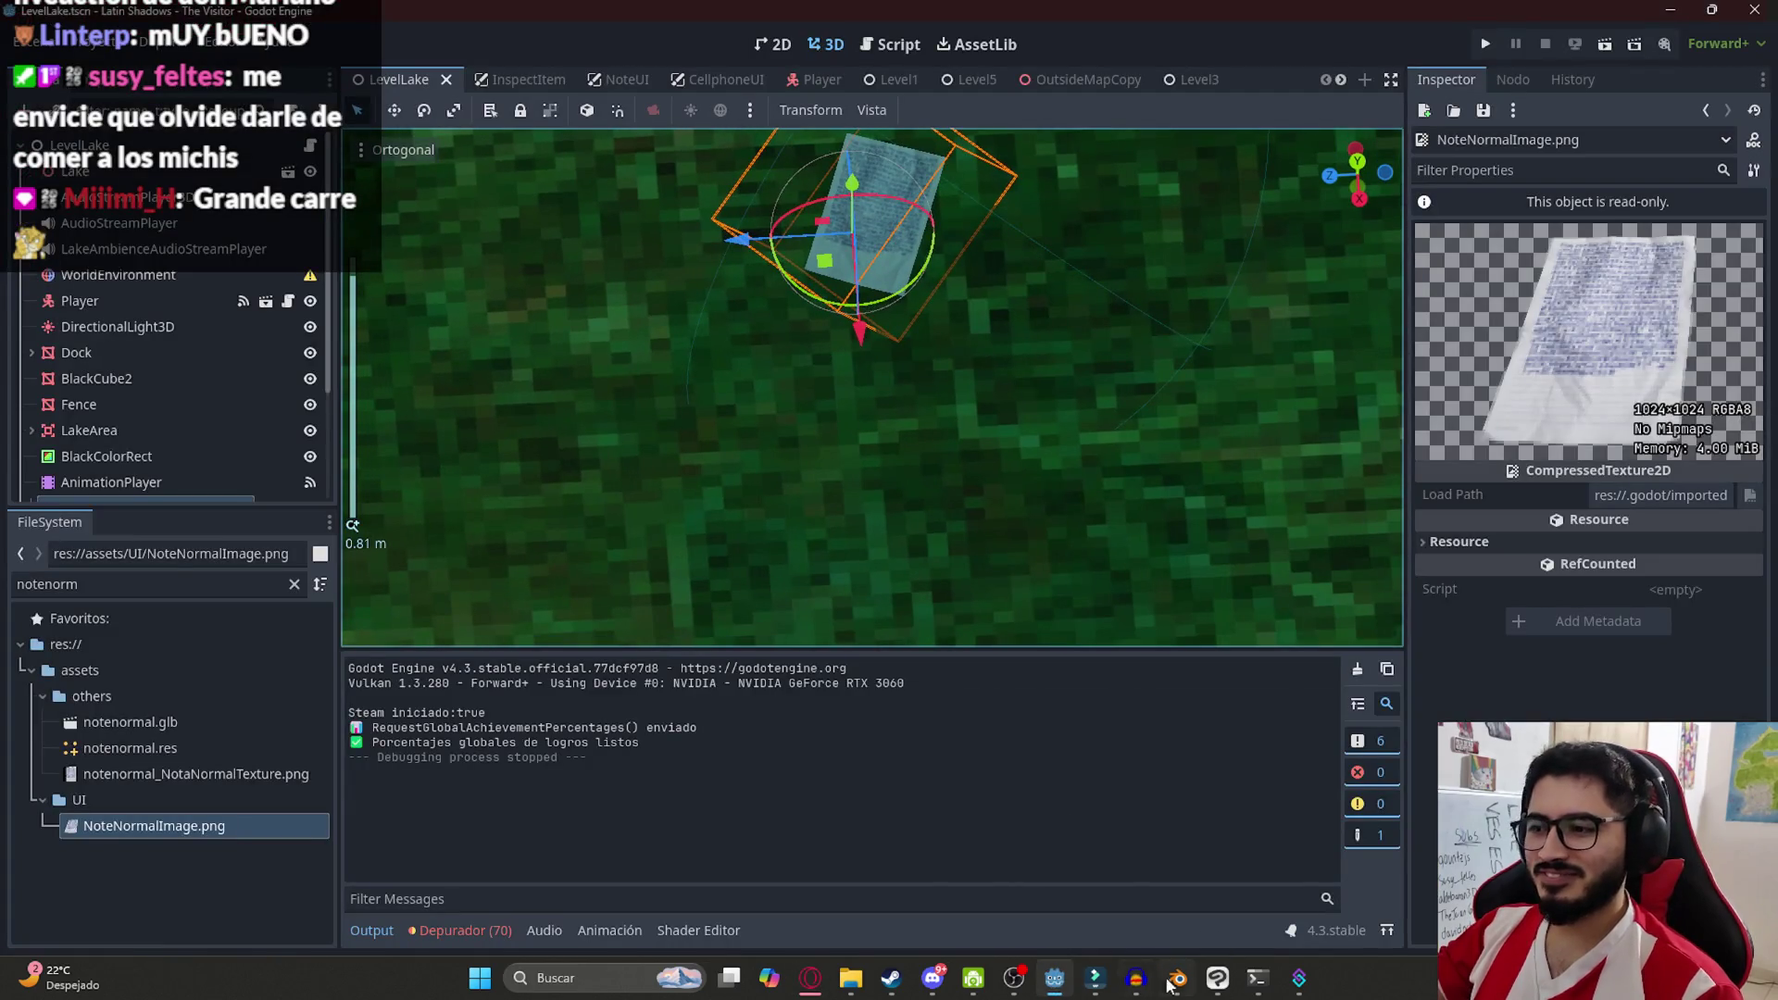
left_click(810, 985)
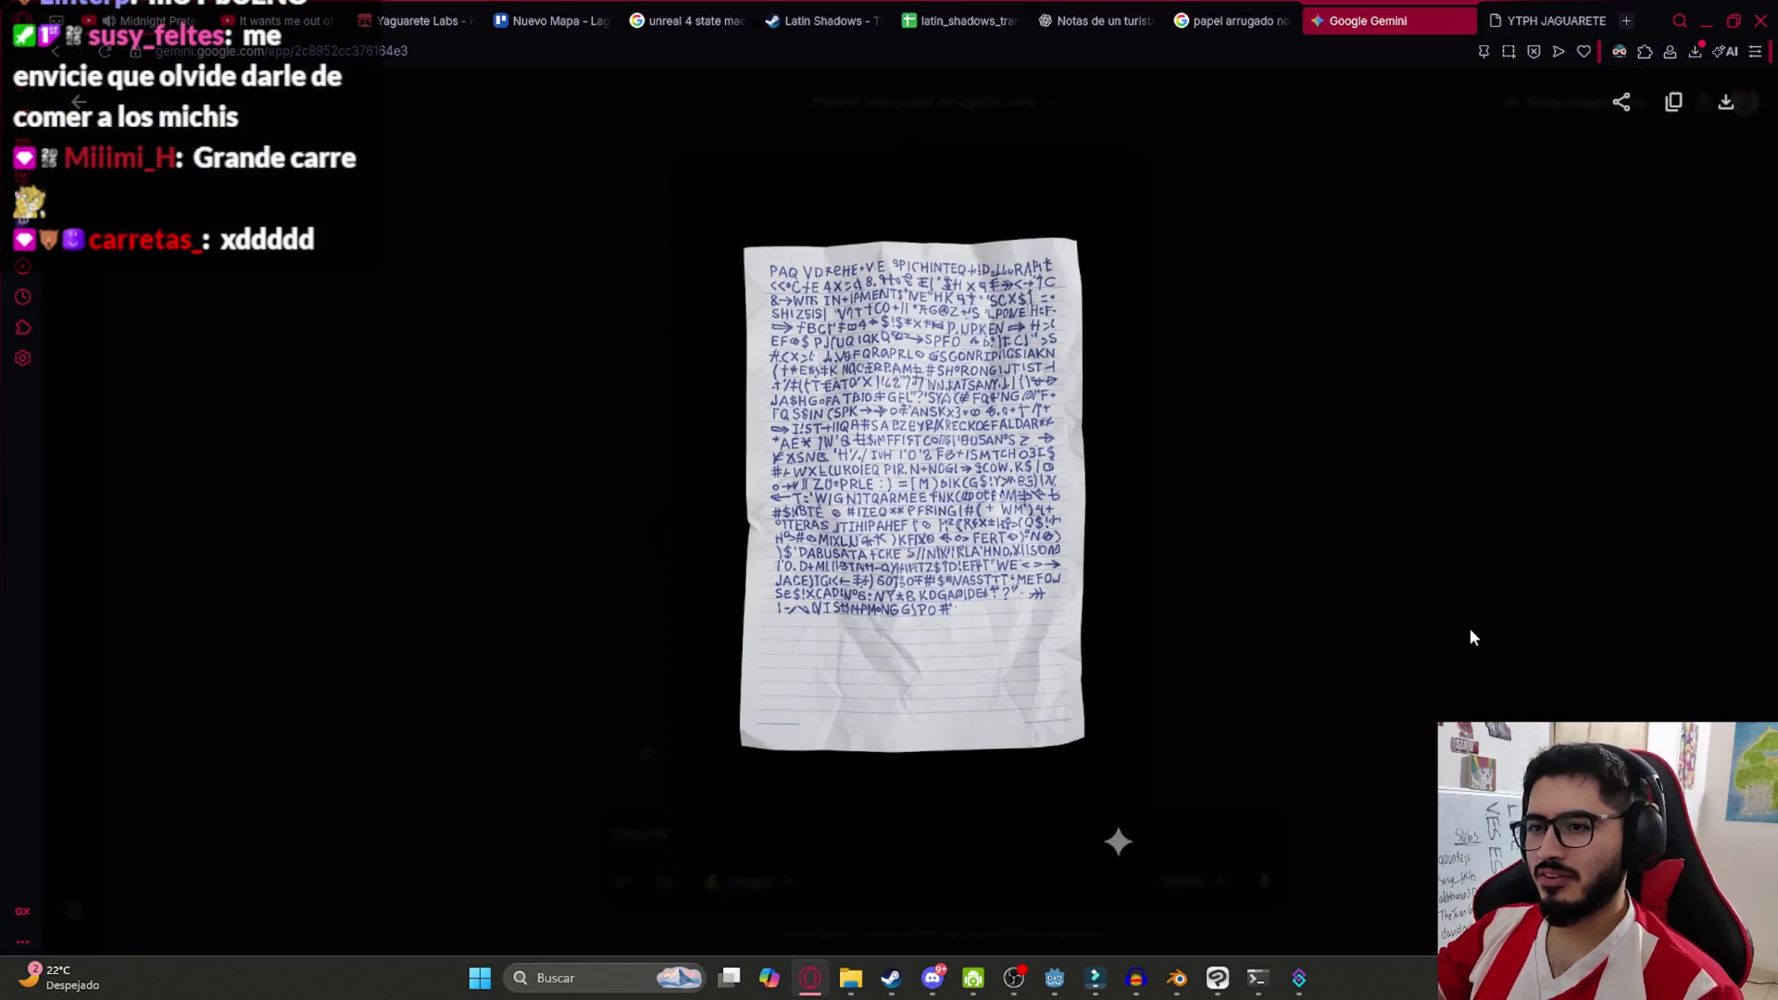
left_click(1473, 638)
scroll(922, 682, "down", 1)
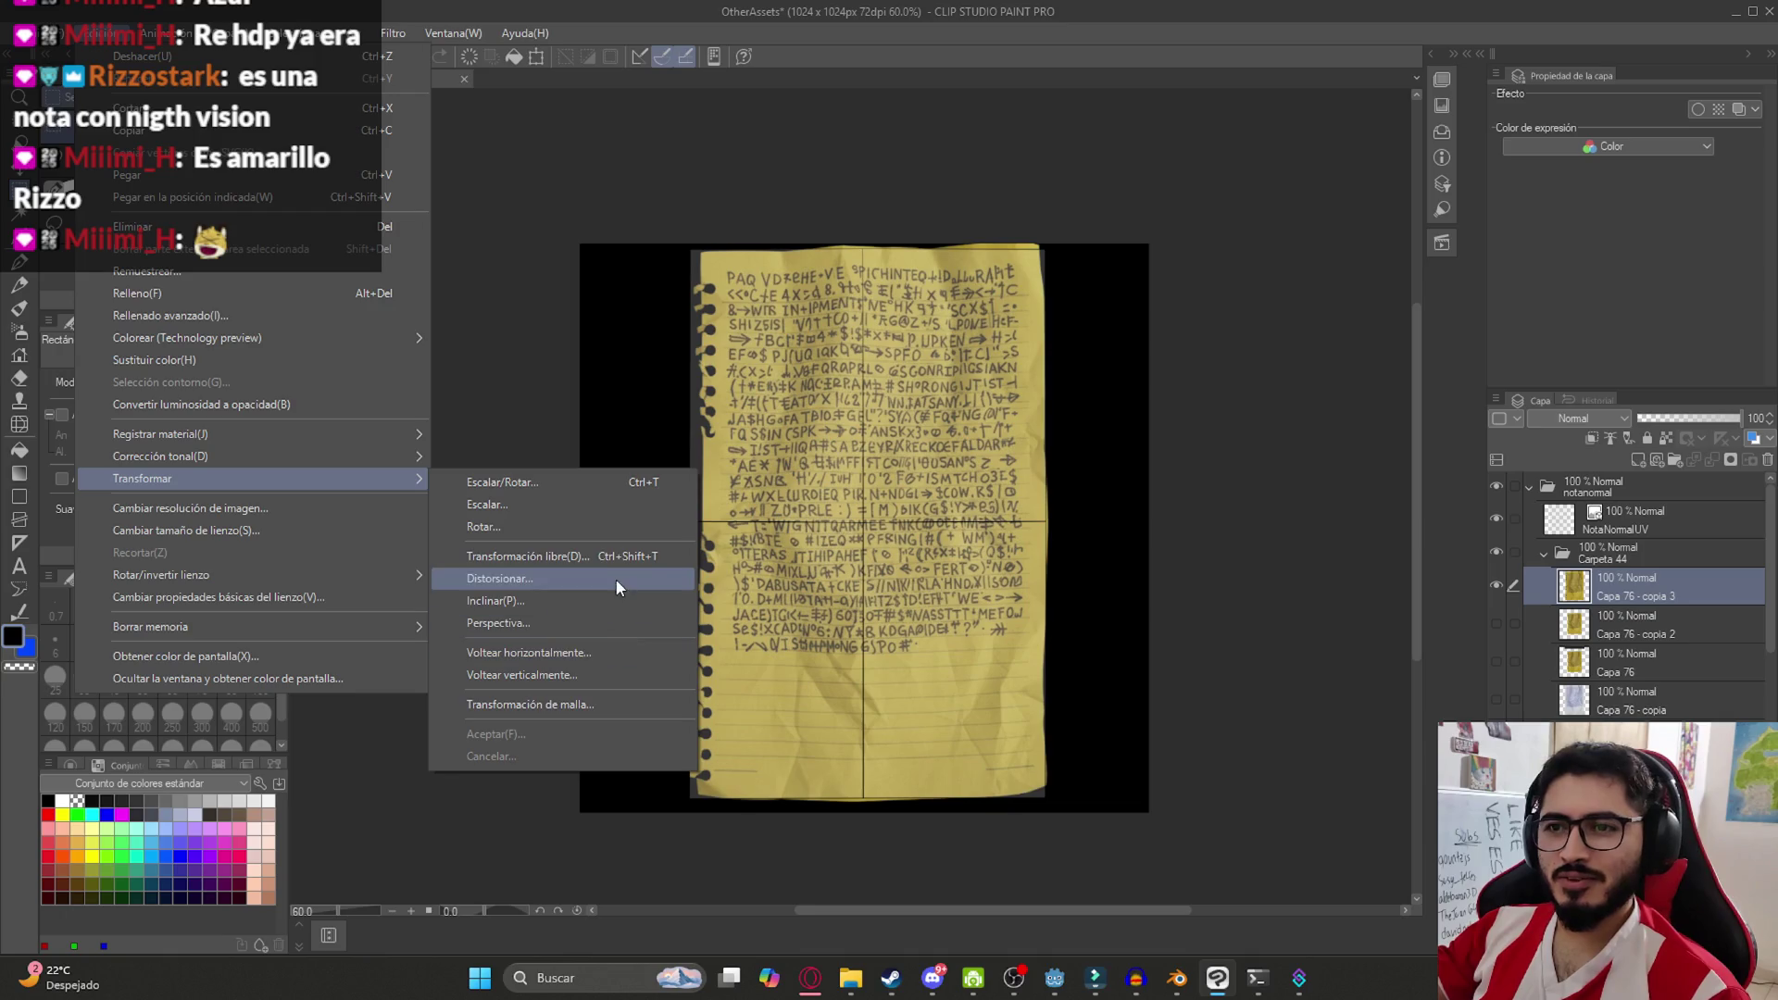
Mesh-warp the note, pushing its left edge outward and flattening the top edge and top corners
left_click(587, 705)
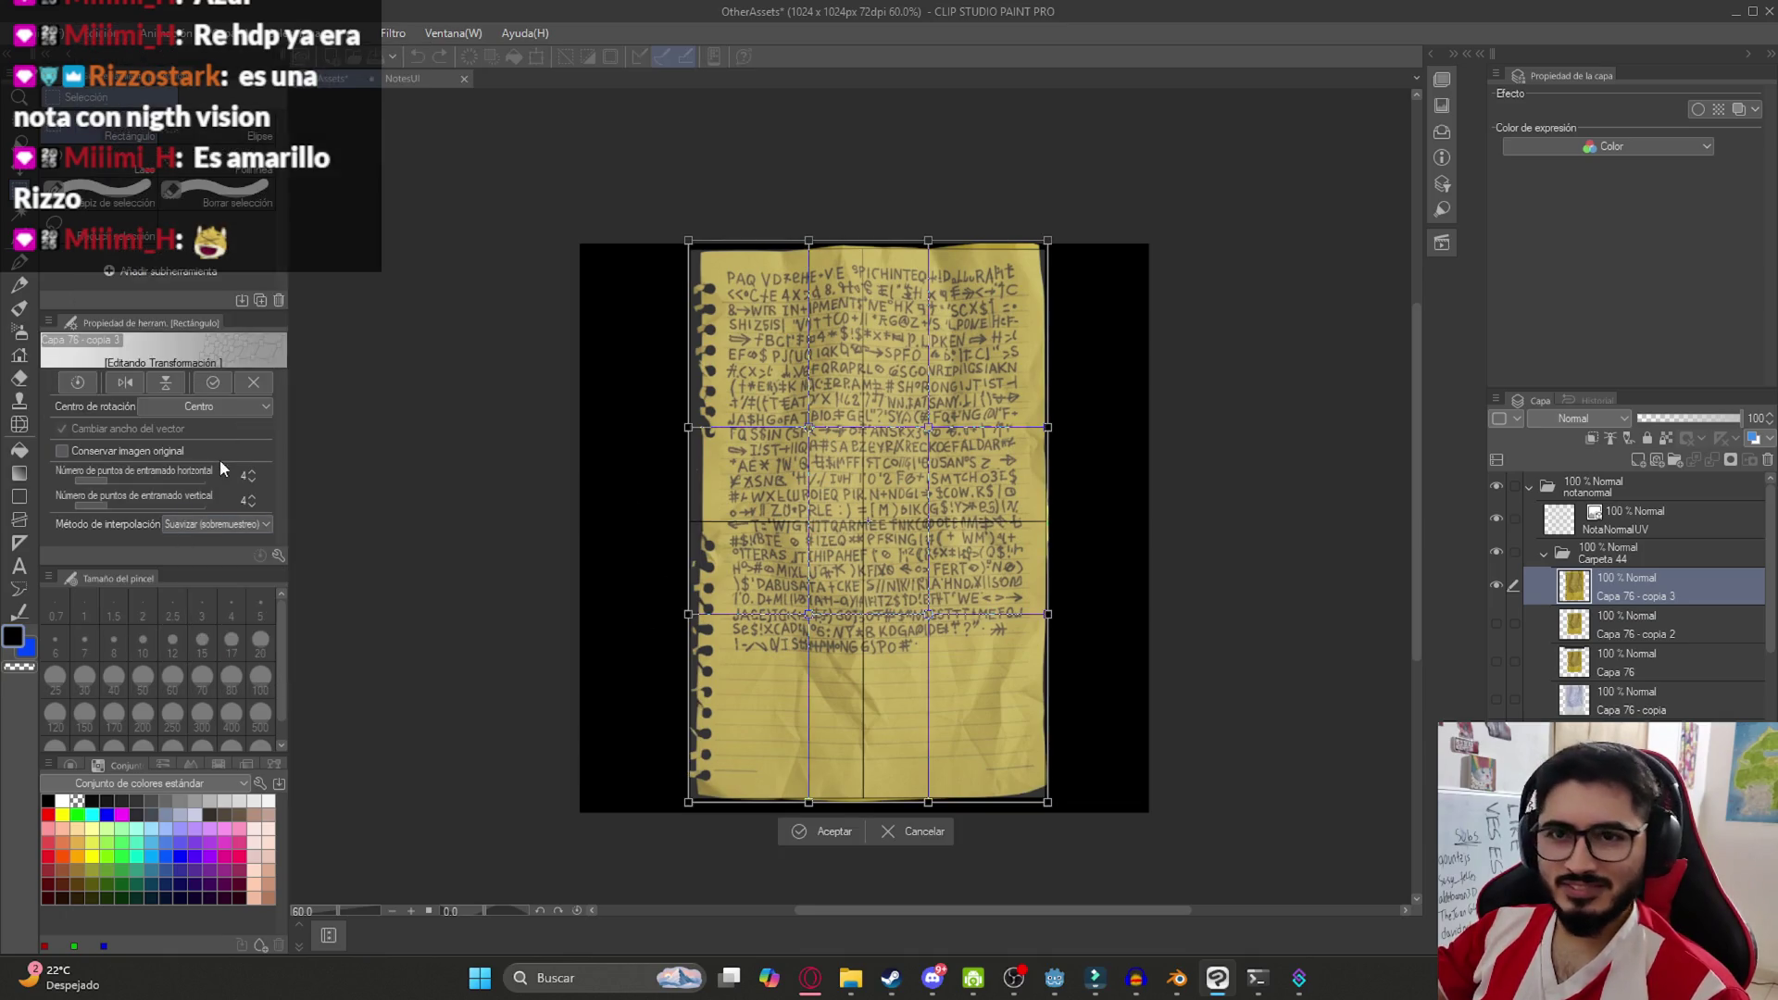
scroll(256, 476, "up", 2)
scroll(252, 500, "up", 2)
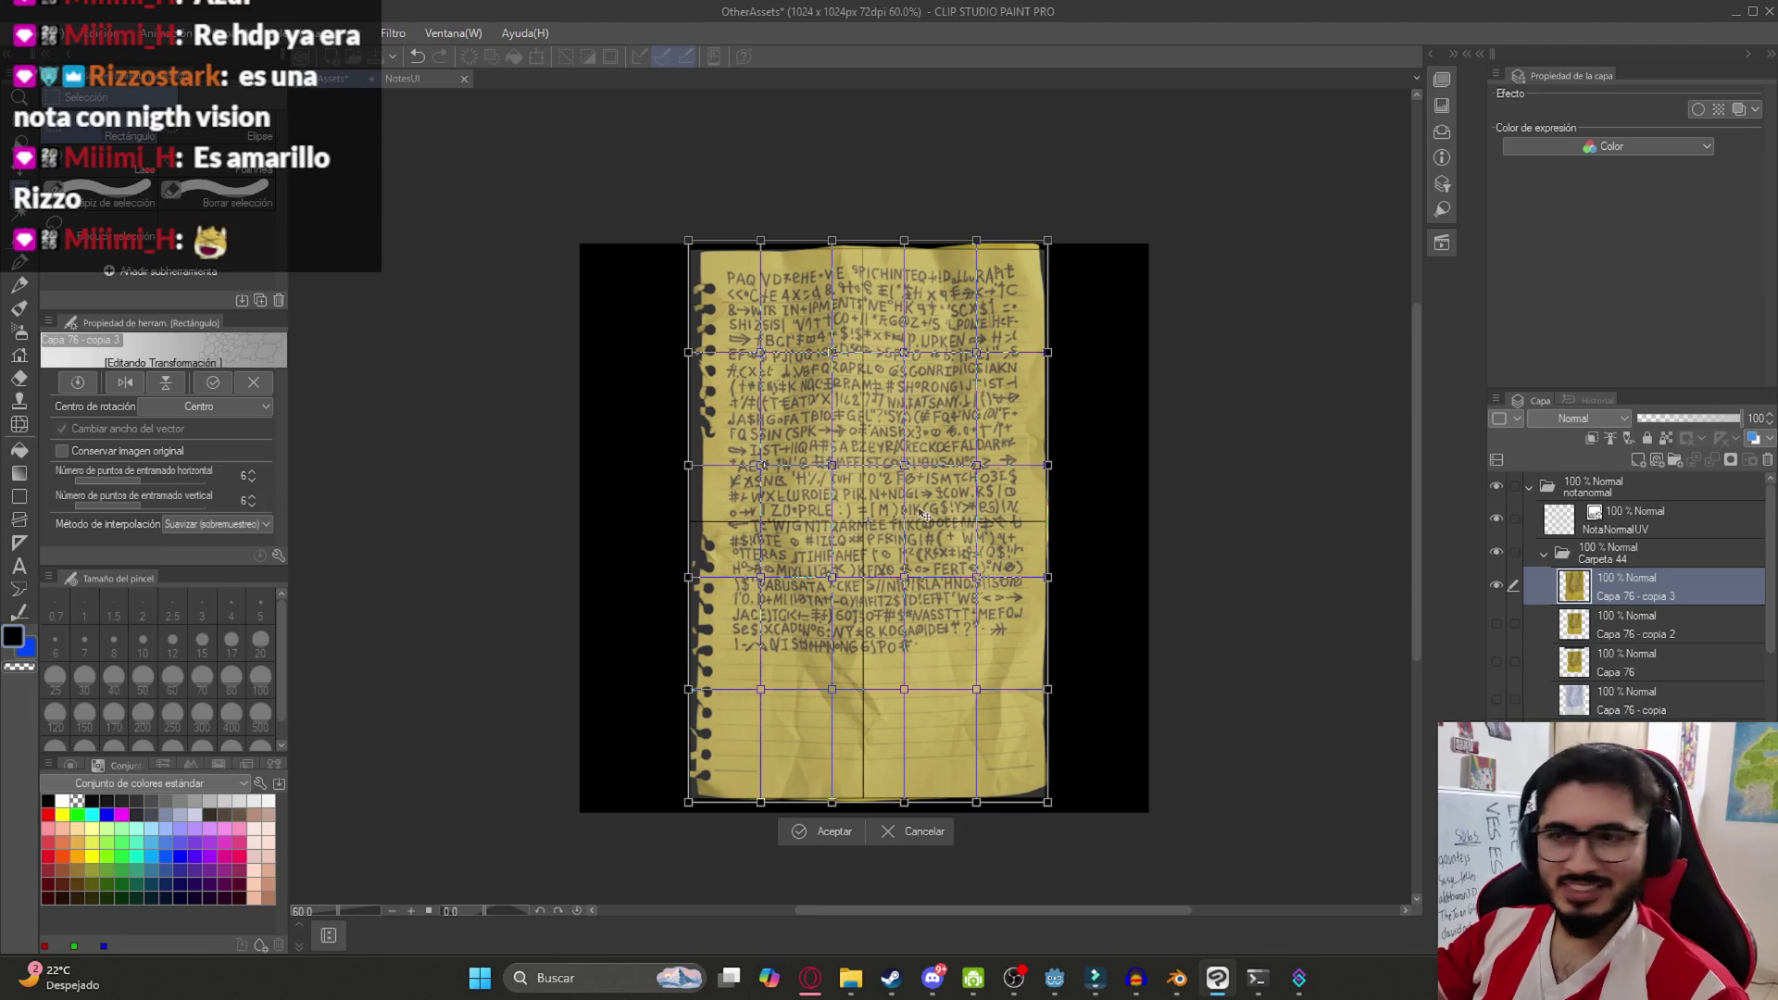
scroll(731, 497, "up", 2)
left_click_drag(674, 609, 668, 606)
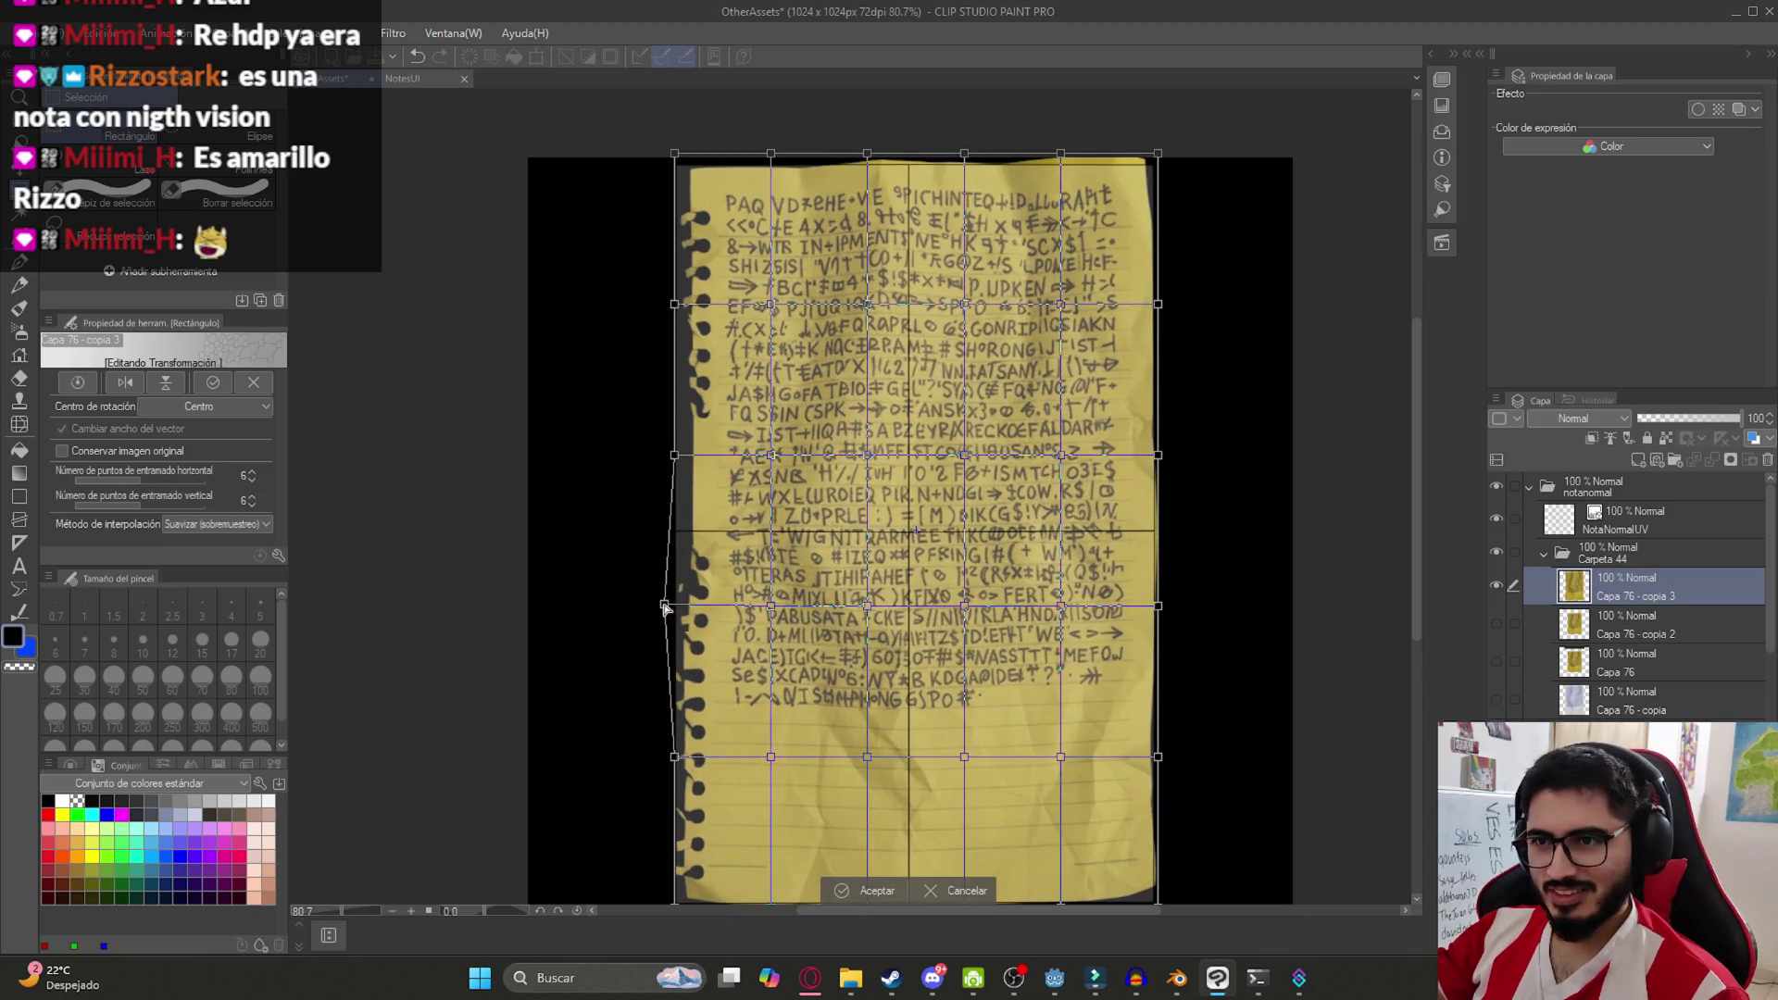
left_click_drag(673, 455, 664, 457)
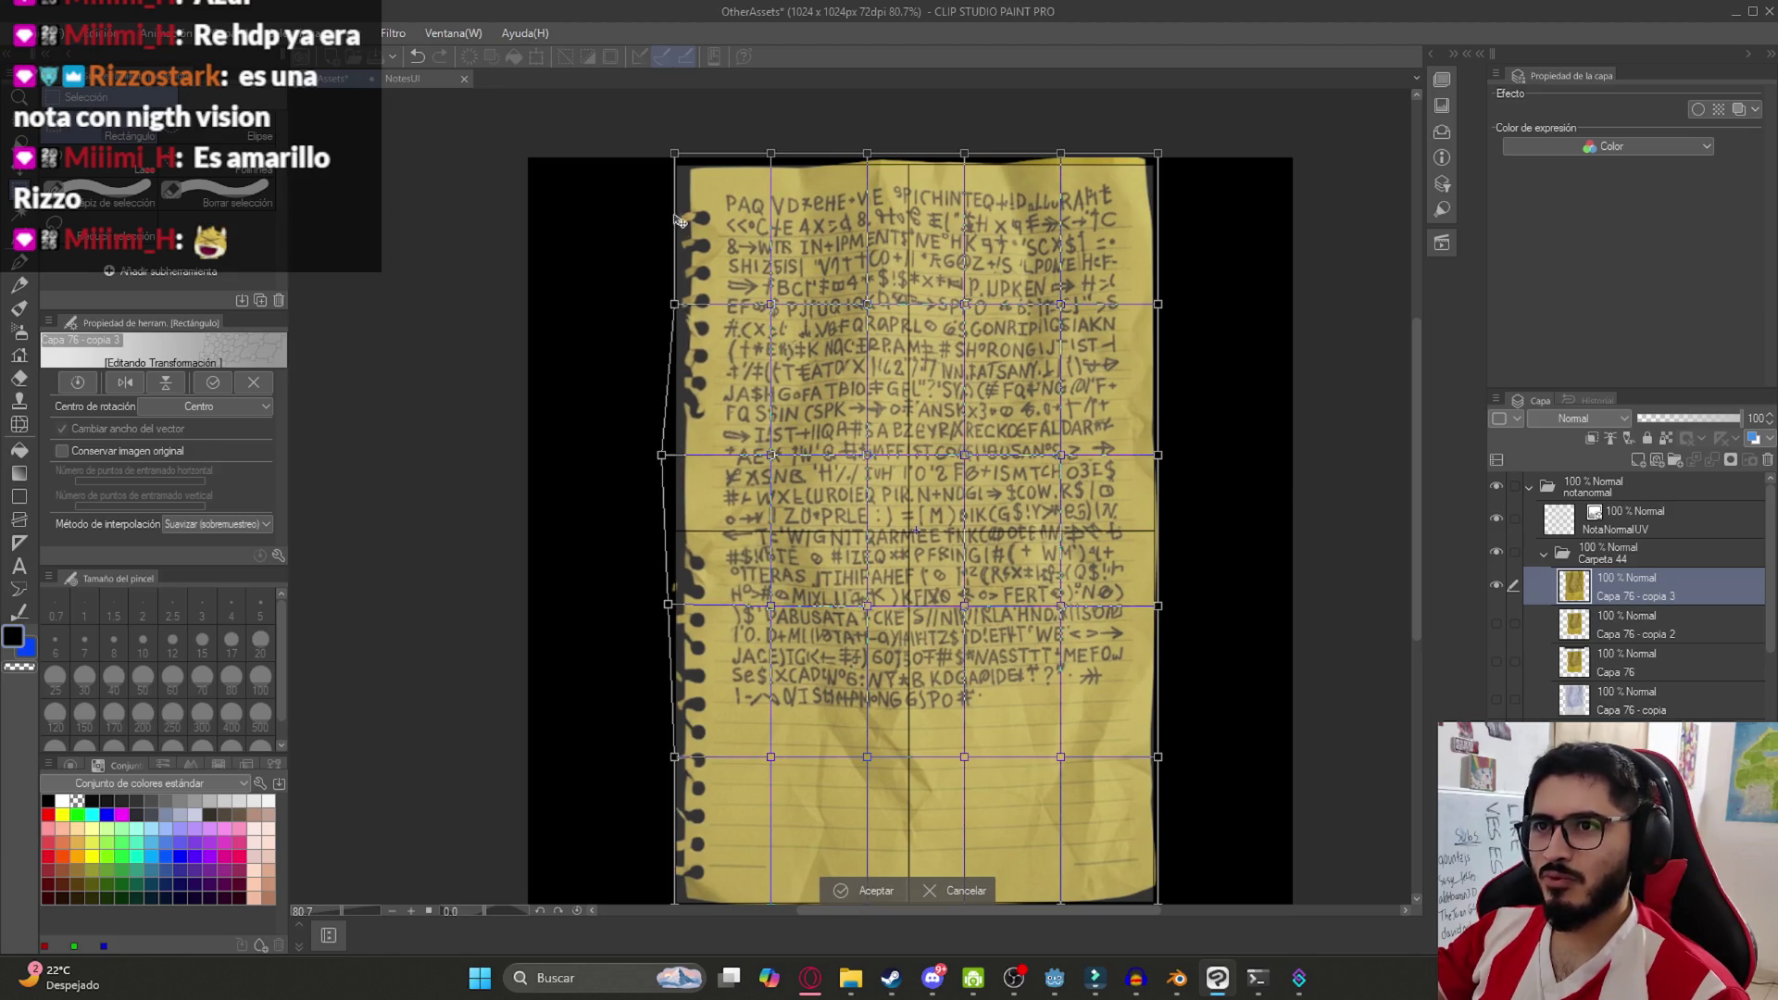
left_click_drag(672, 155, 774, 146)
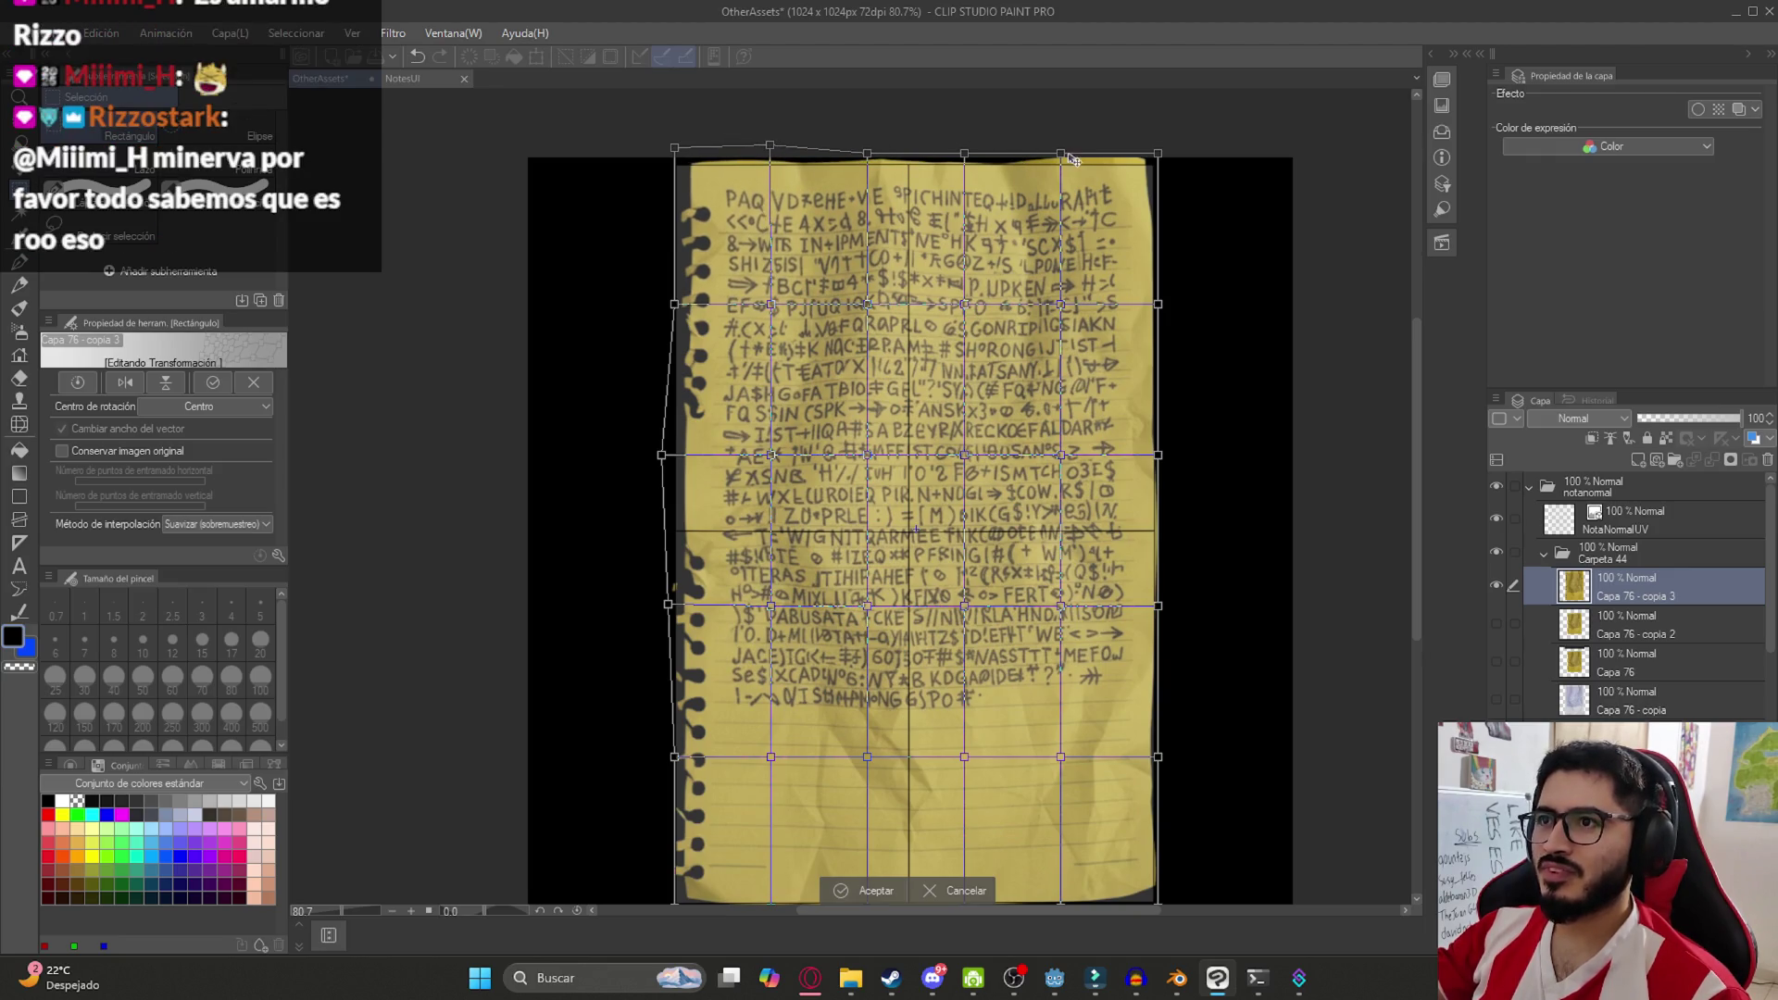
left_click_drag(1060, 148, 1175, 160)
left_click_drag(1160, 308, 1166, 307)
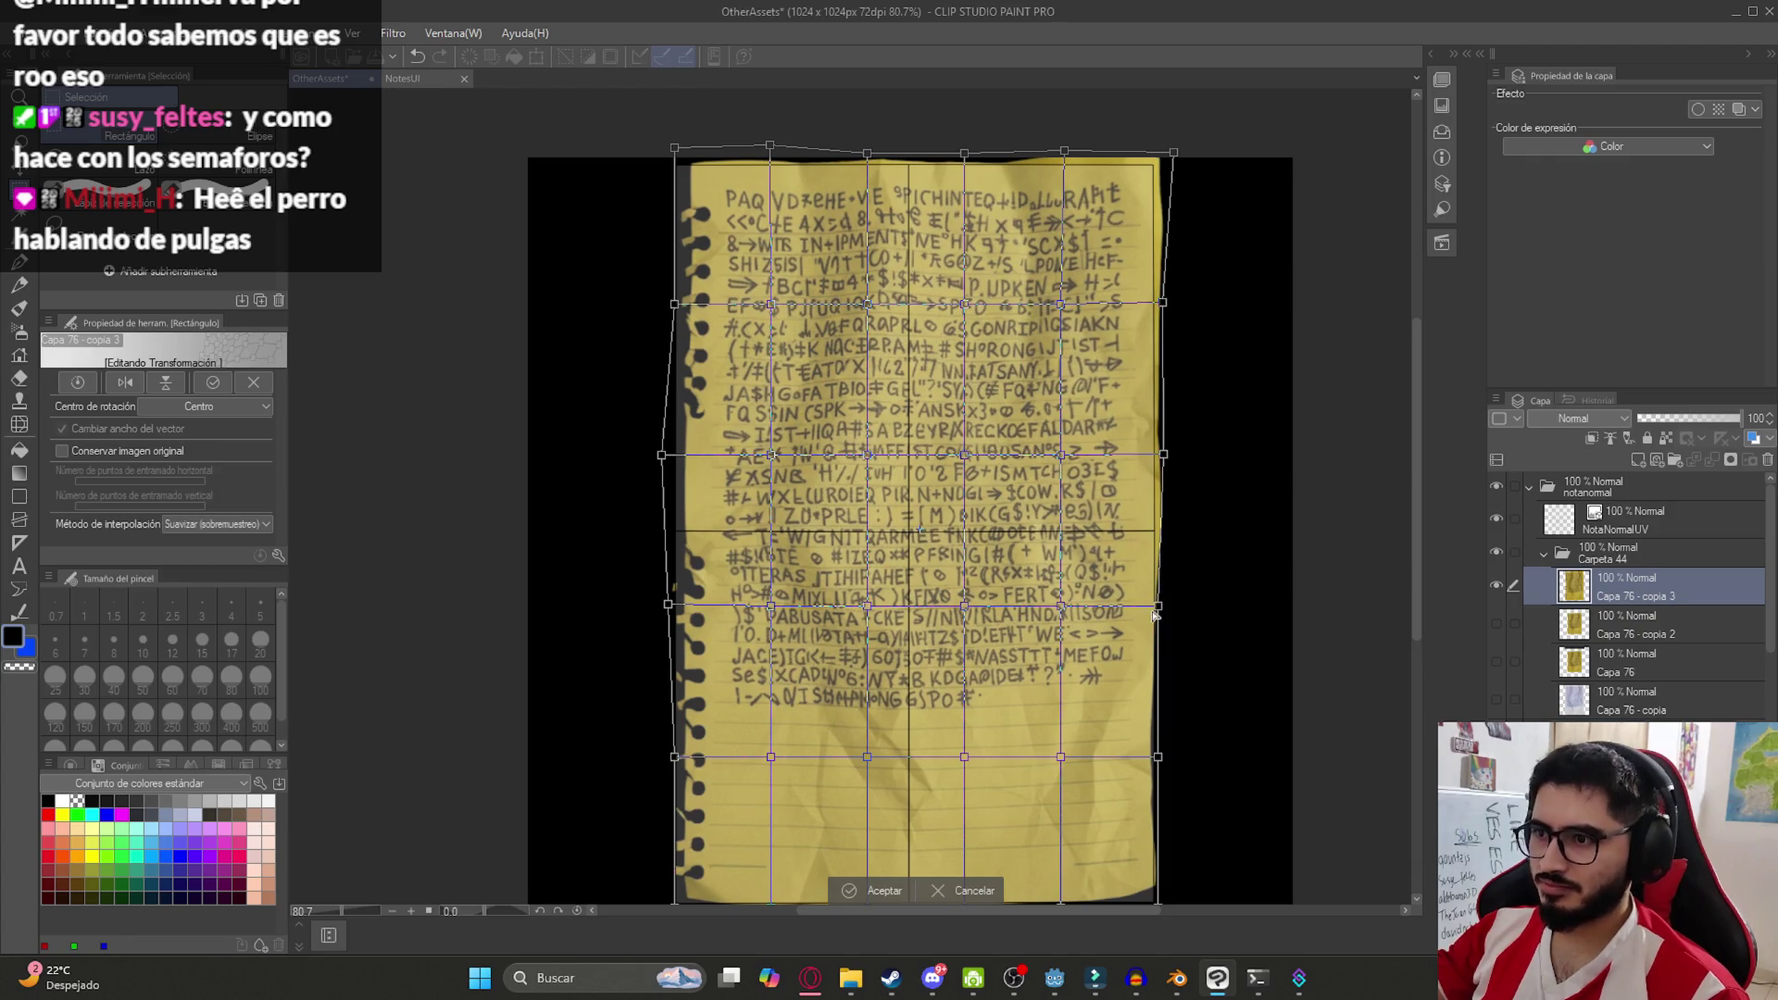
Straighten the right edge, bottom edge and bottom corners, then commit the mesh warp
scroll(1170, 627, "down", 2)
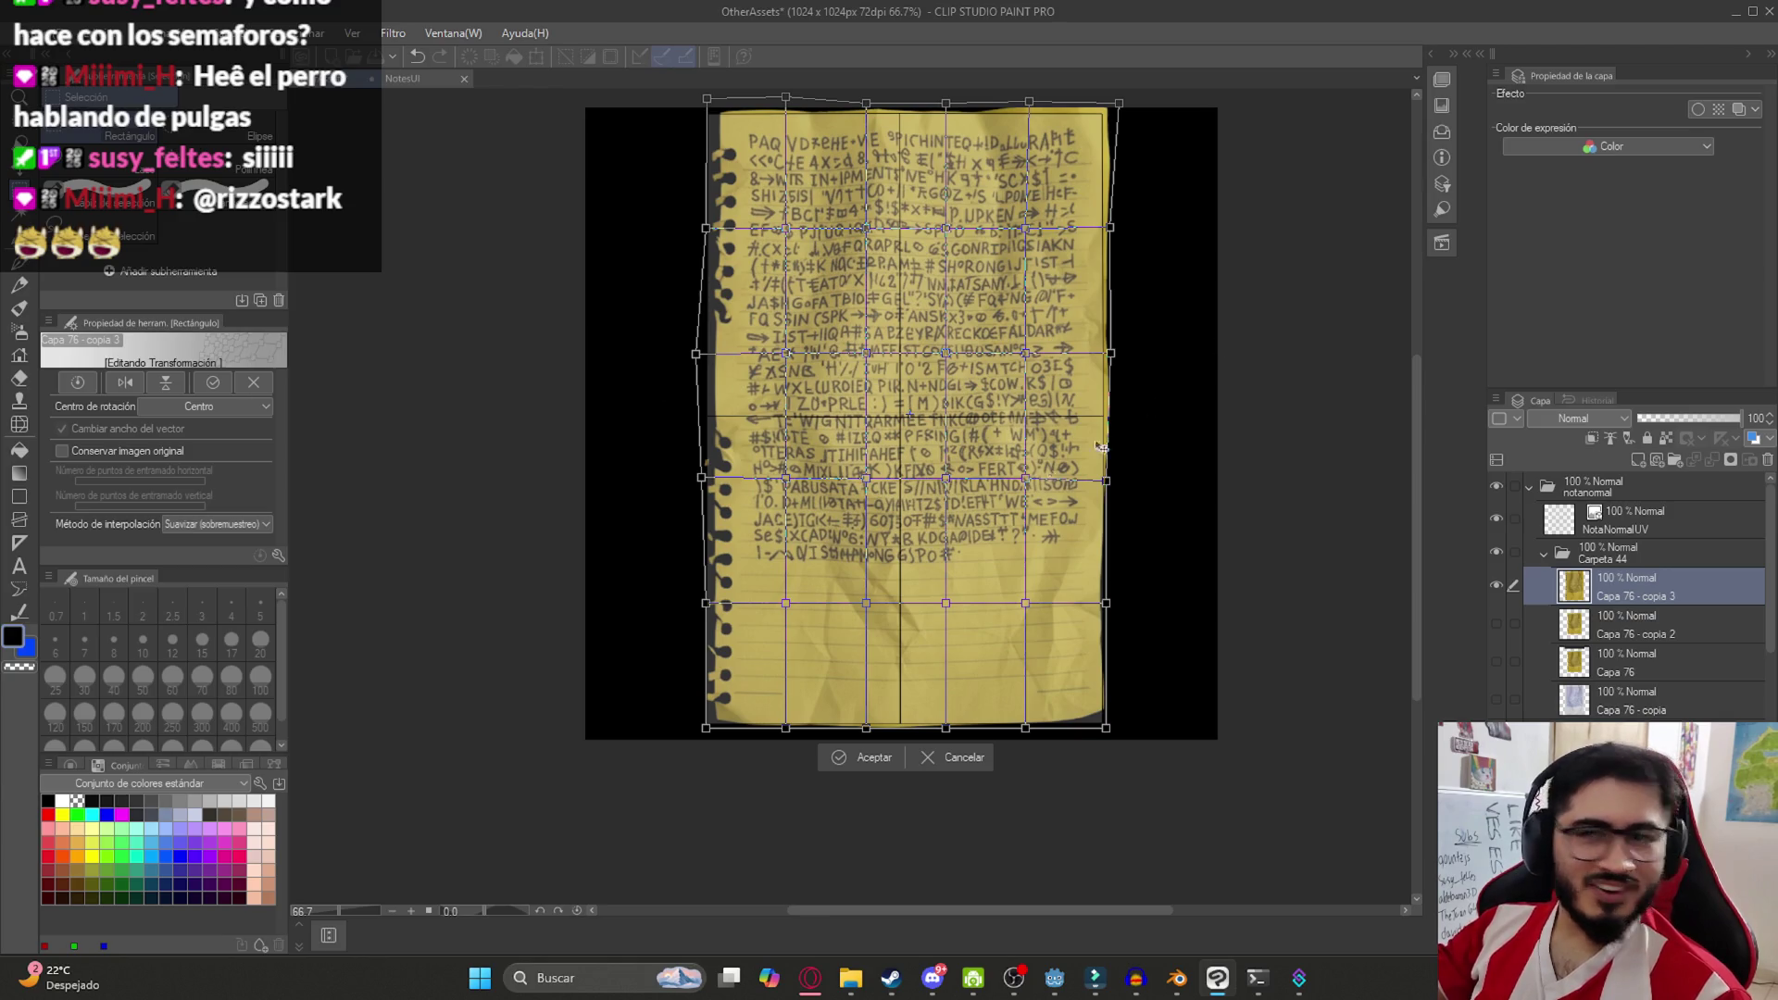
scroll(1071, 700, "up", 3)
left_click_drag(1147, 771, 1157, 803)
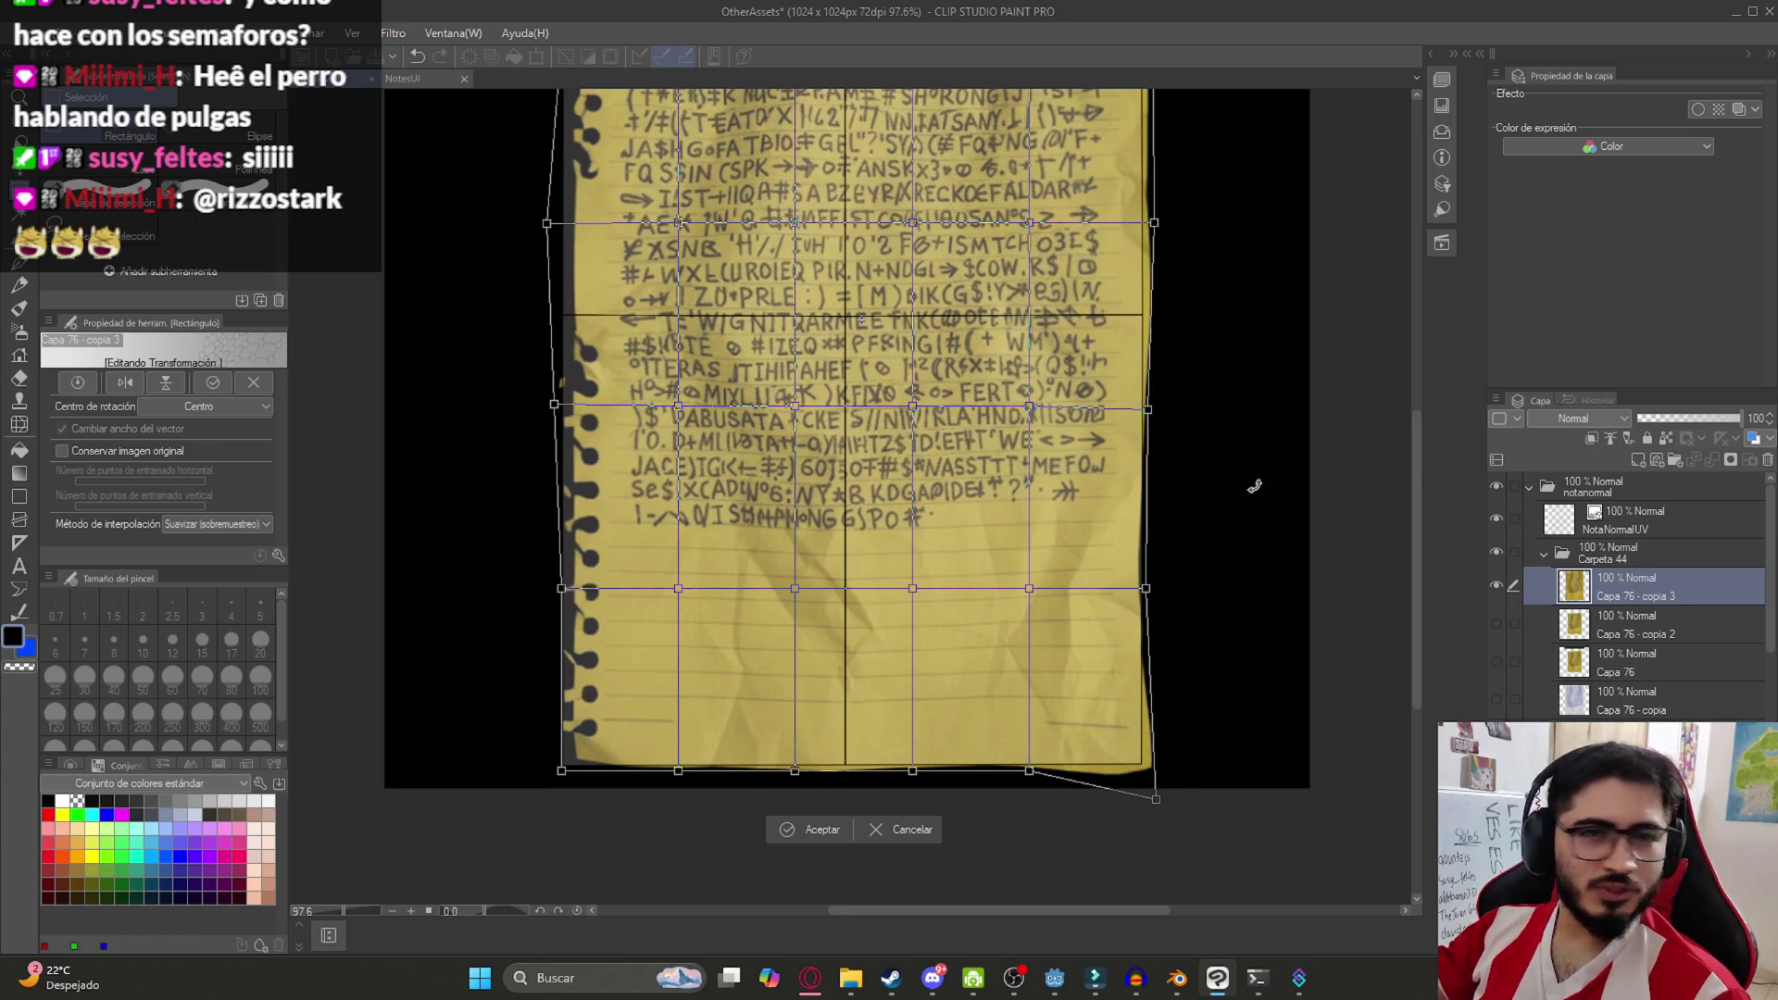
left_click_drag(1149, 593, 1162, 592)
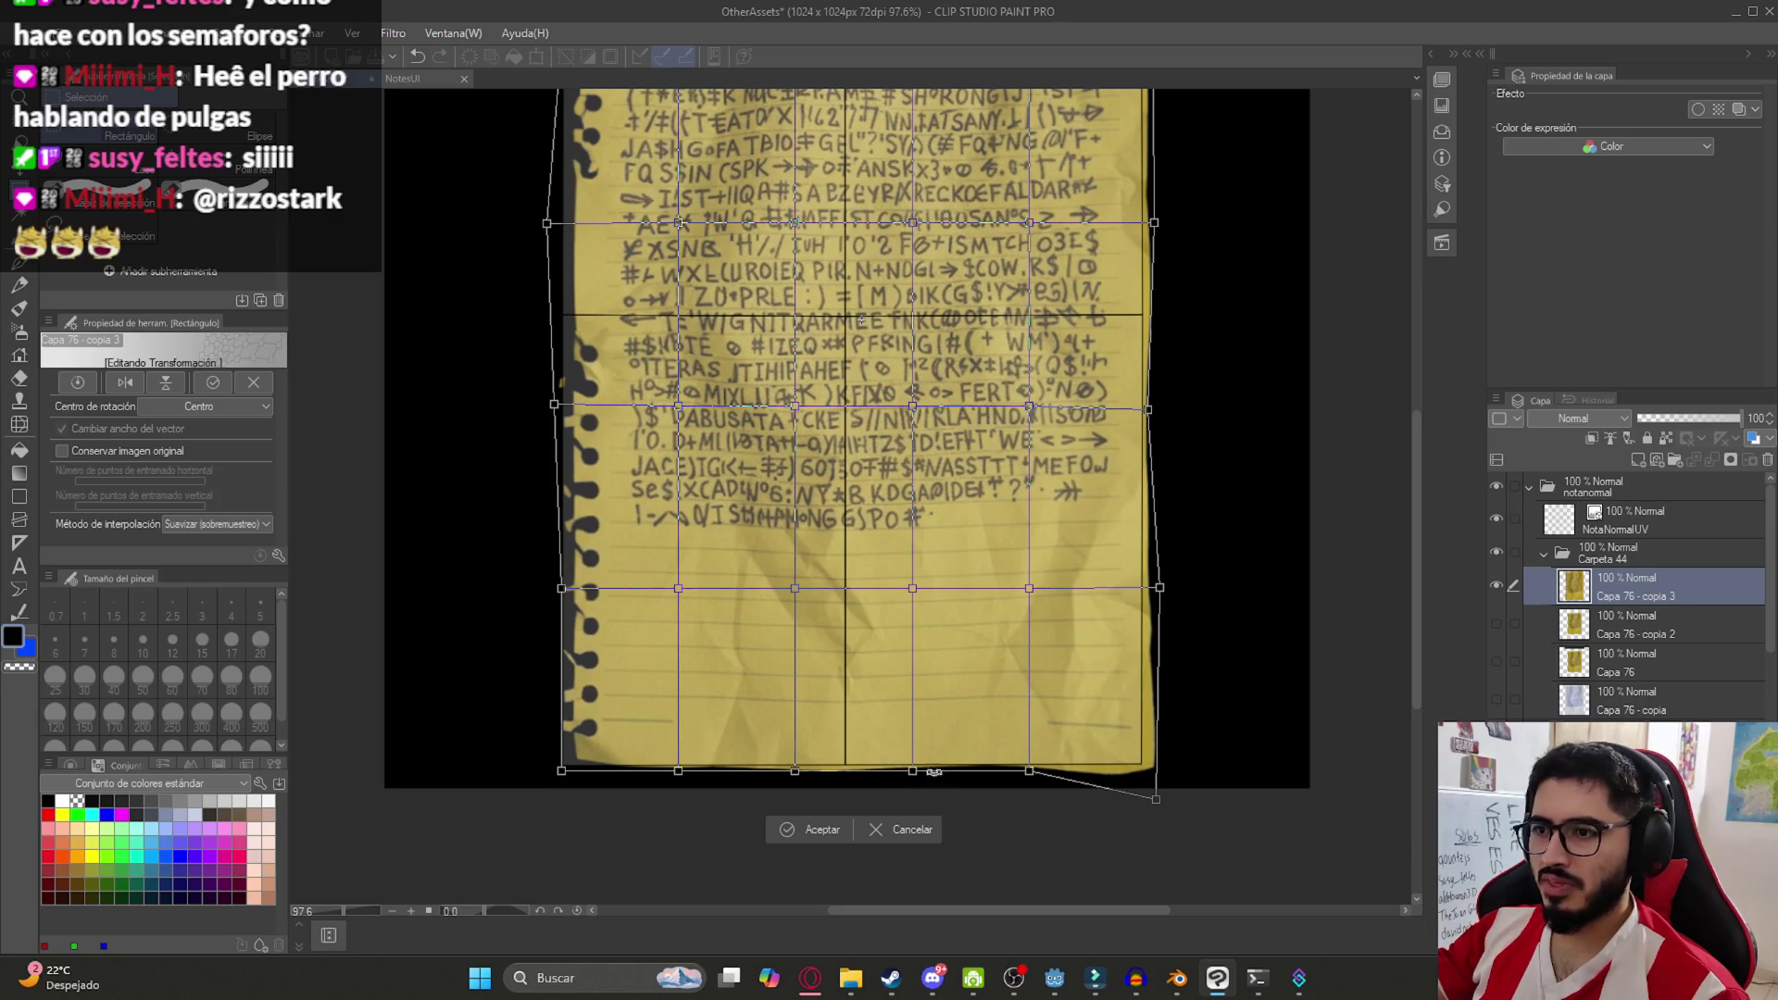
left_click_drag(909, 778, 908, 777)
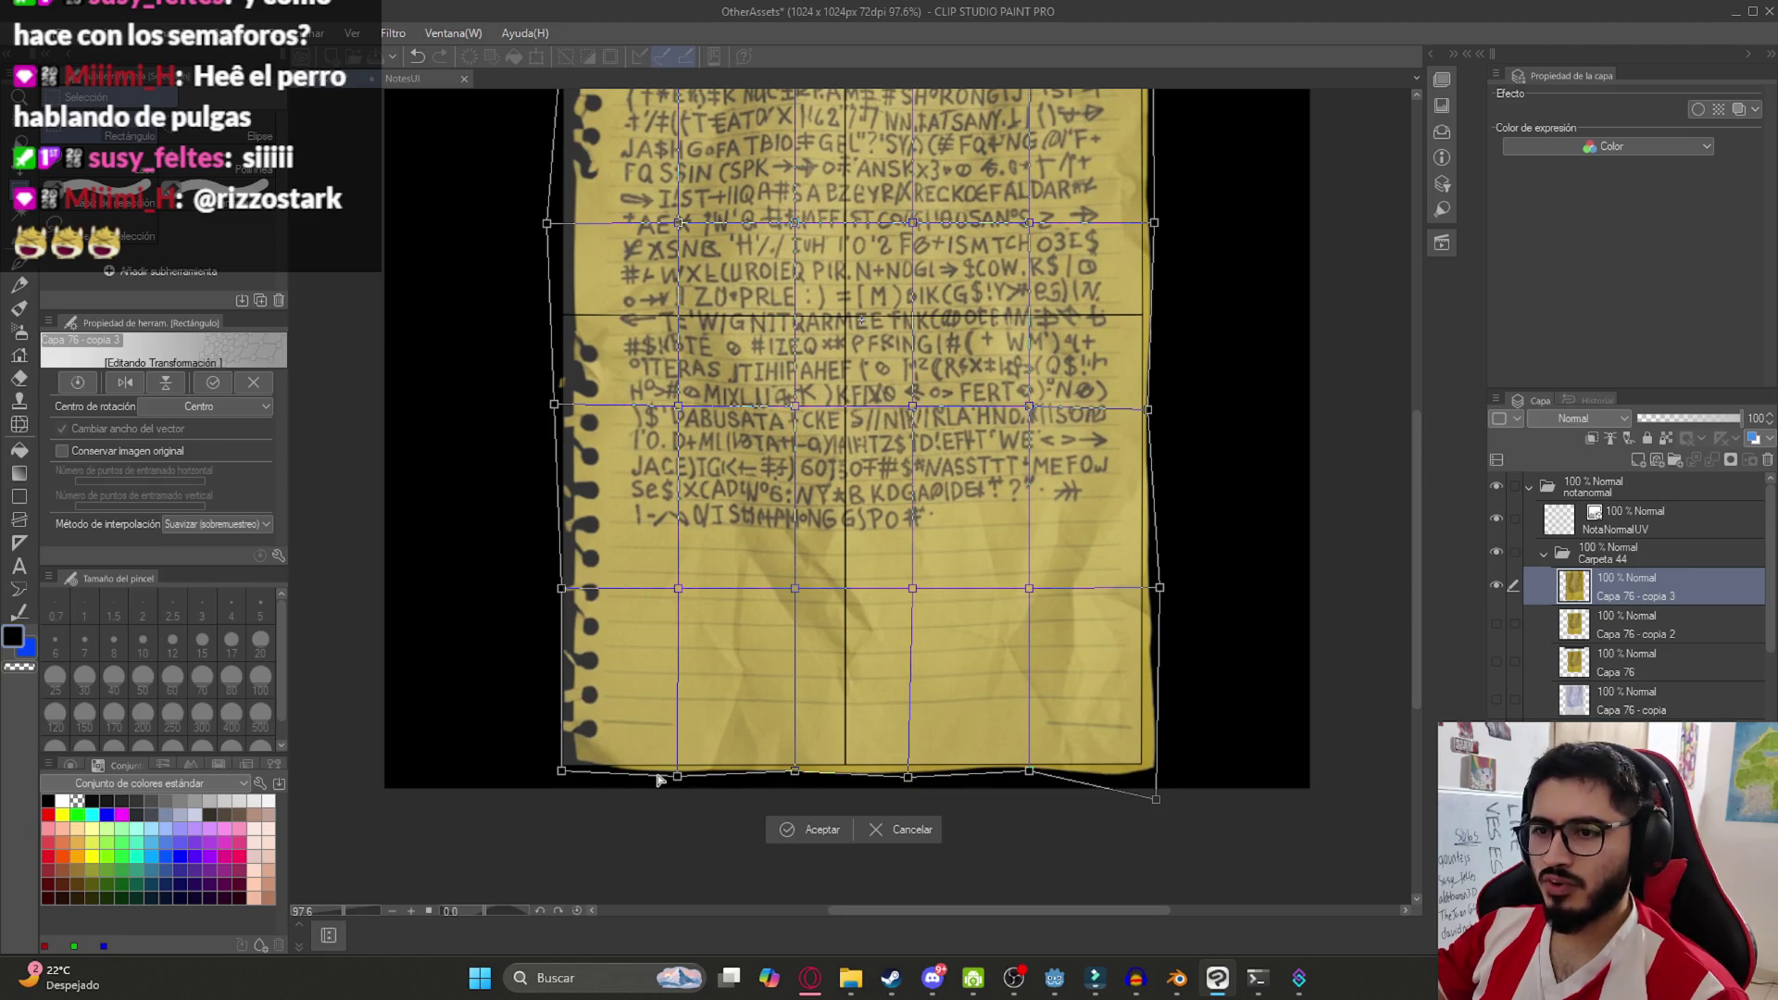
mouse_move(563, 775)
left_mouse_down()
mouse_move(532, 782)
mouse_move(570, 784)
left_mouse_up()
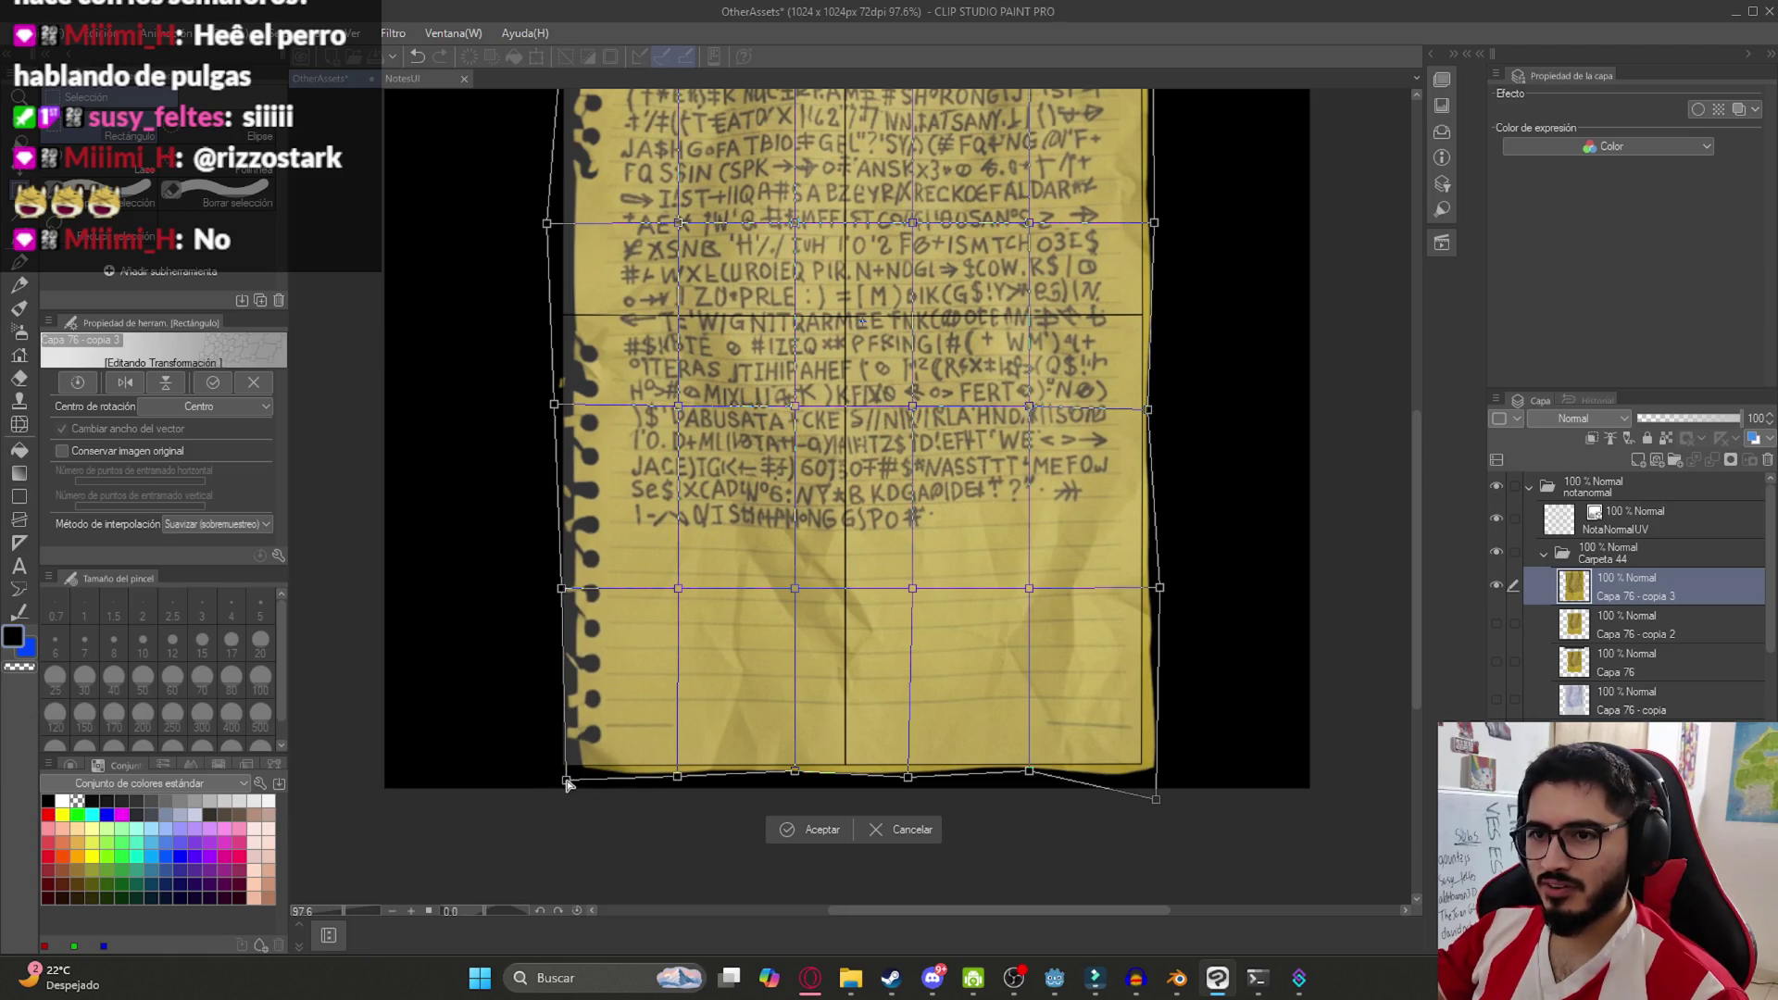
scroll(652, 500, "down", 4)
key("Return")
scroll(765, 309, "up", 2)
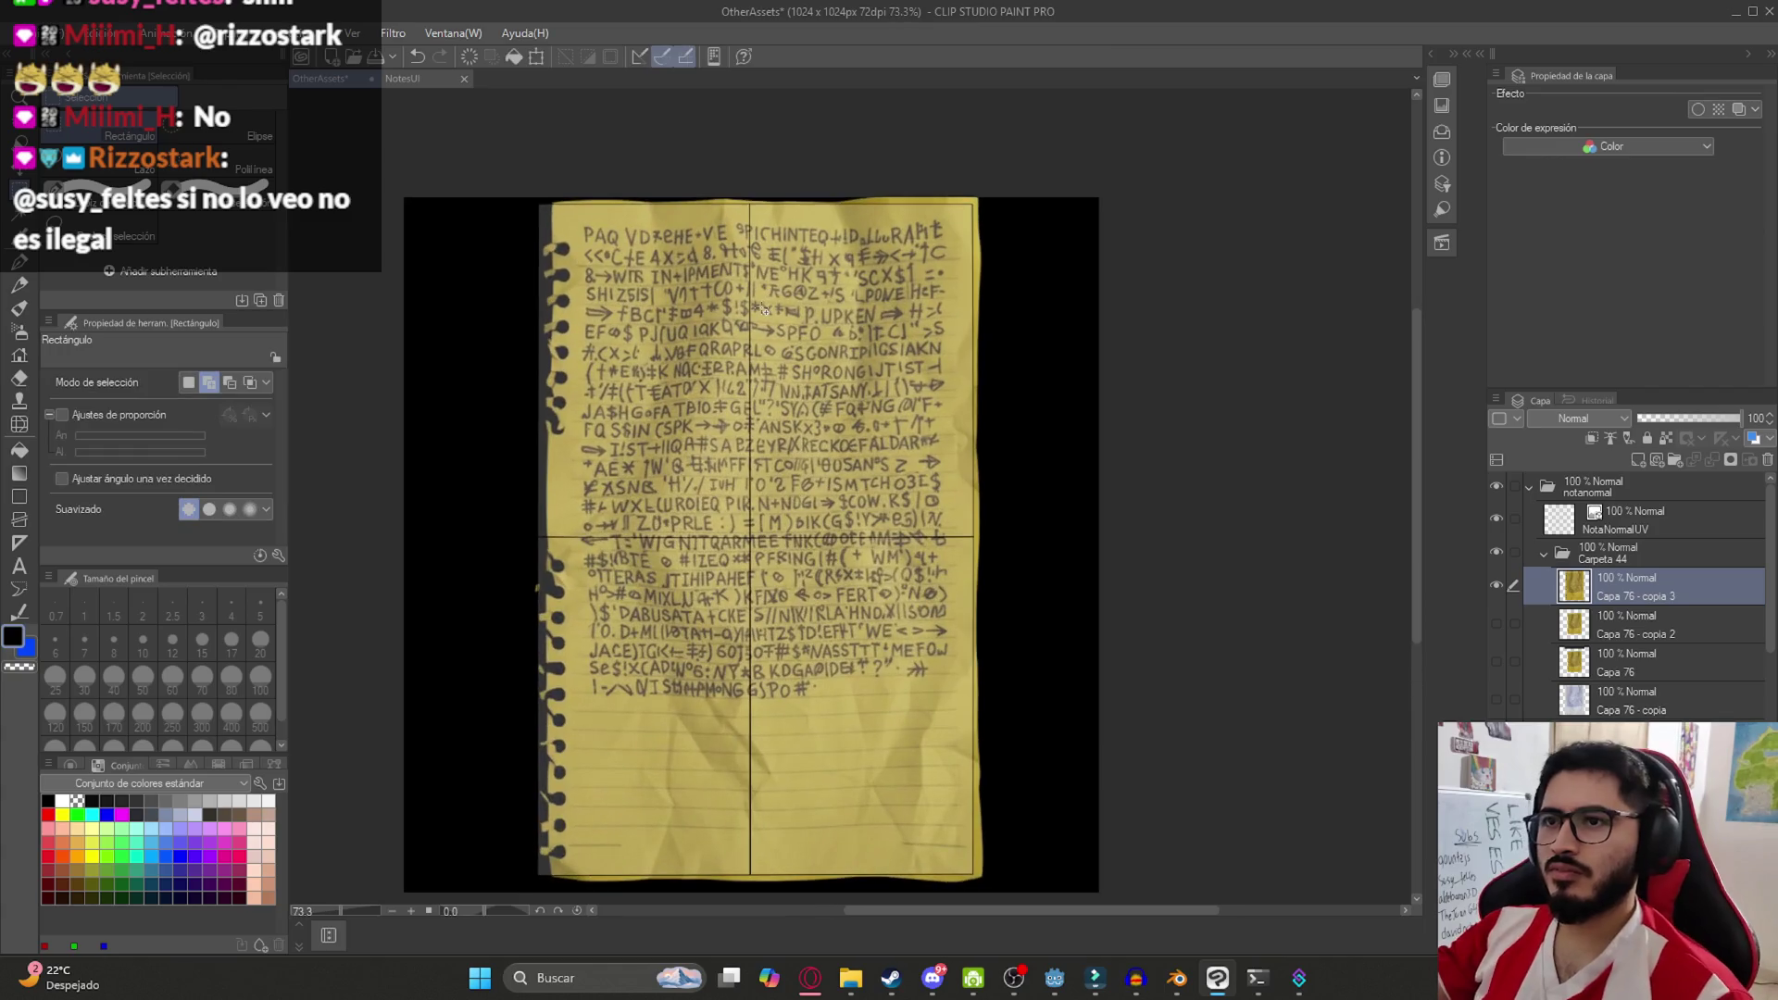
Merge Carpeta 44 - copia, hide NotaNormalUV, and apply a Mosaico filter of size 10
left_click(1544, 557)
right_click(1610, 548)
left_click(1565, 511)
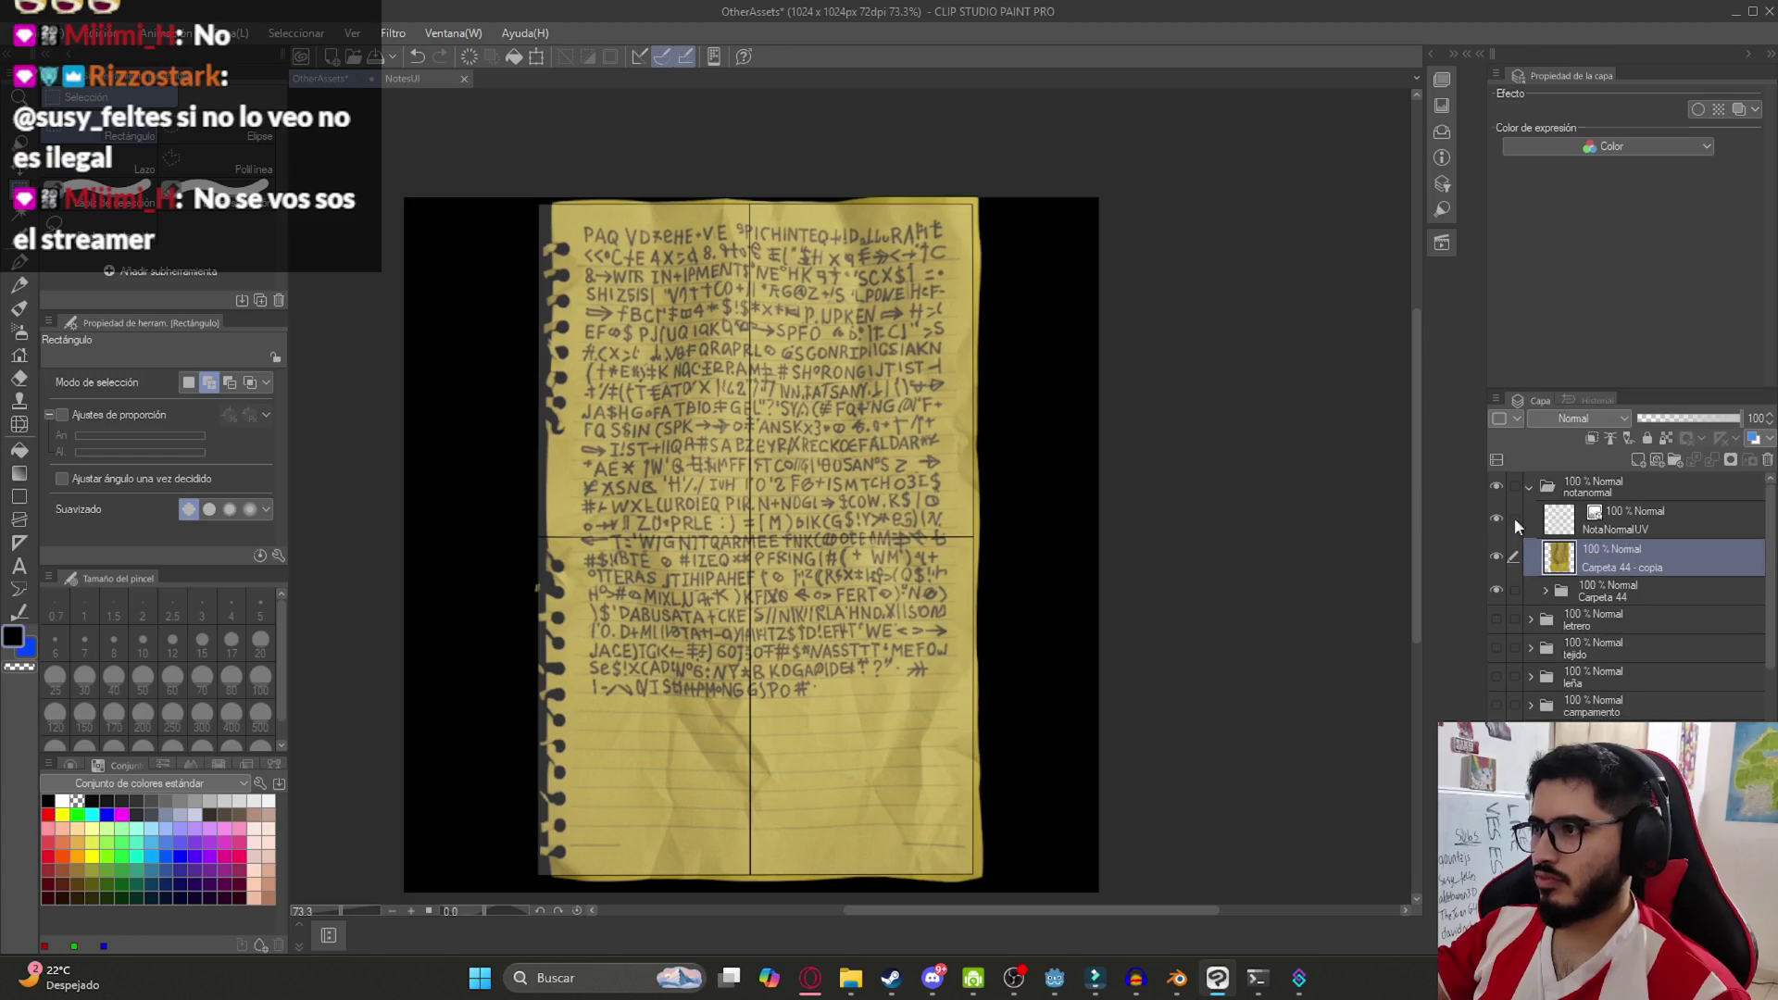
left_click(1496, 518)
left_click(393, 32)
mouse_move(479, 124)
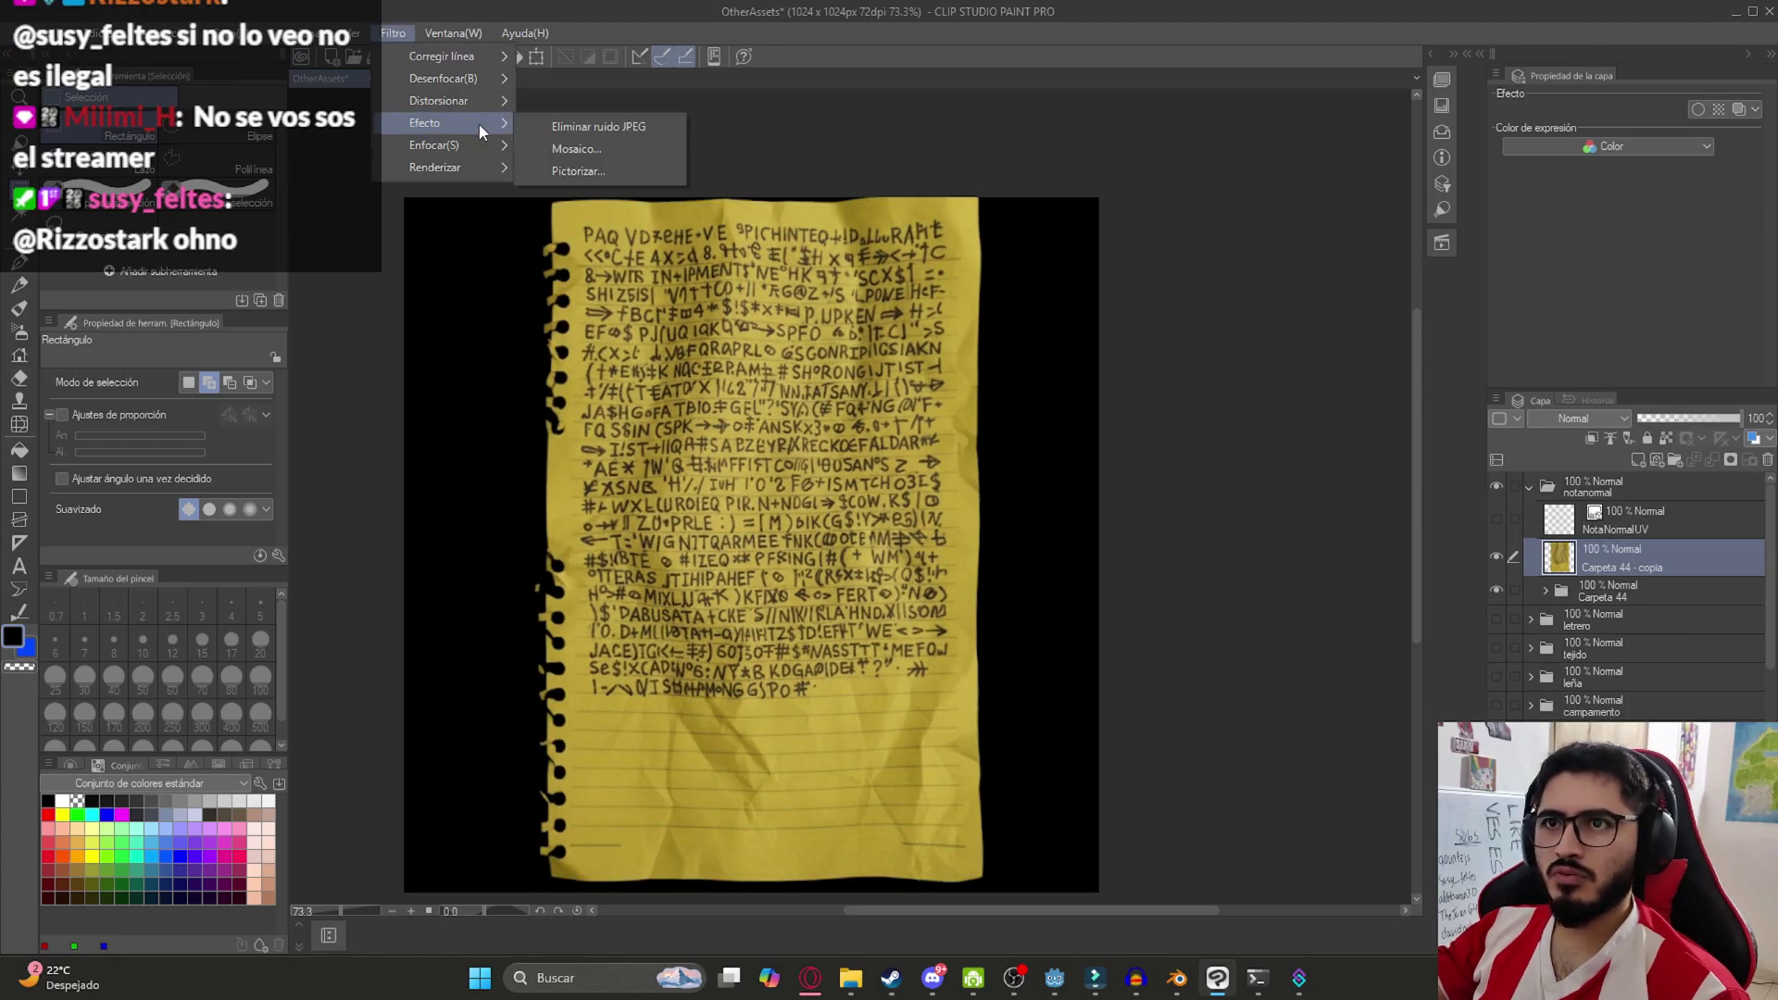
left_click(574, 148)
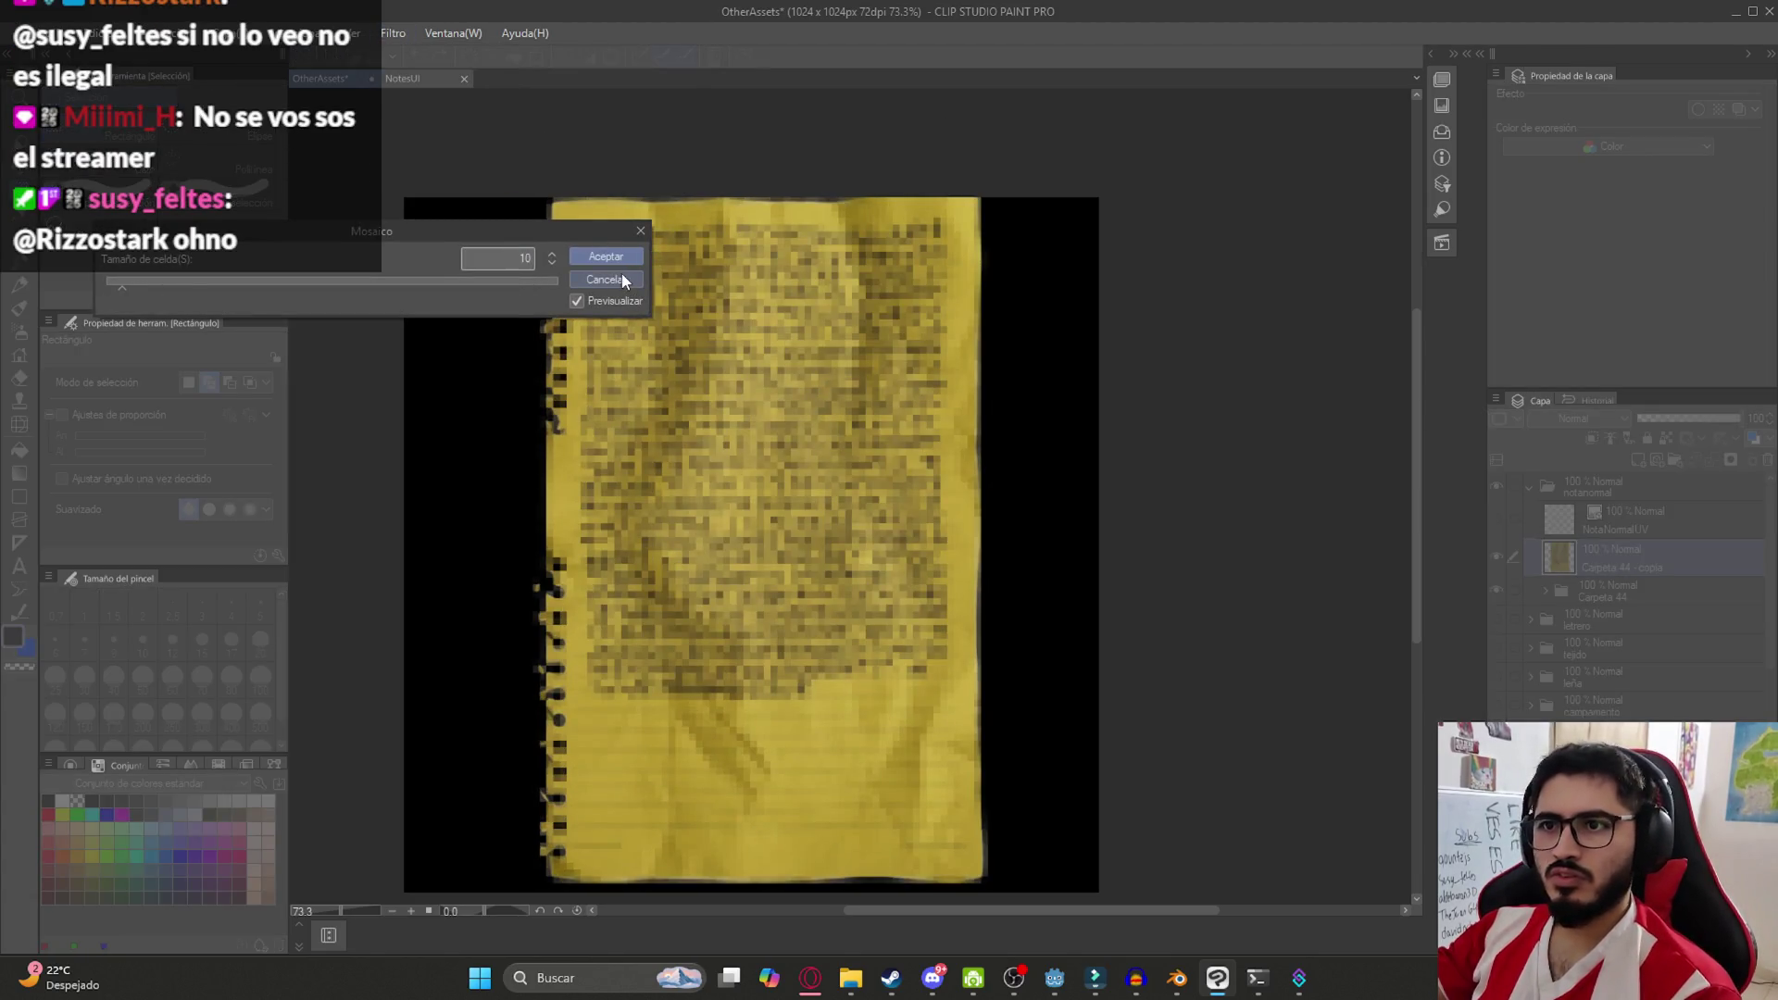
key("Return")
Start Revert and check the single-layer export formats, but cancel both without changes
left_click(21, 33)
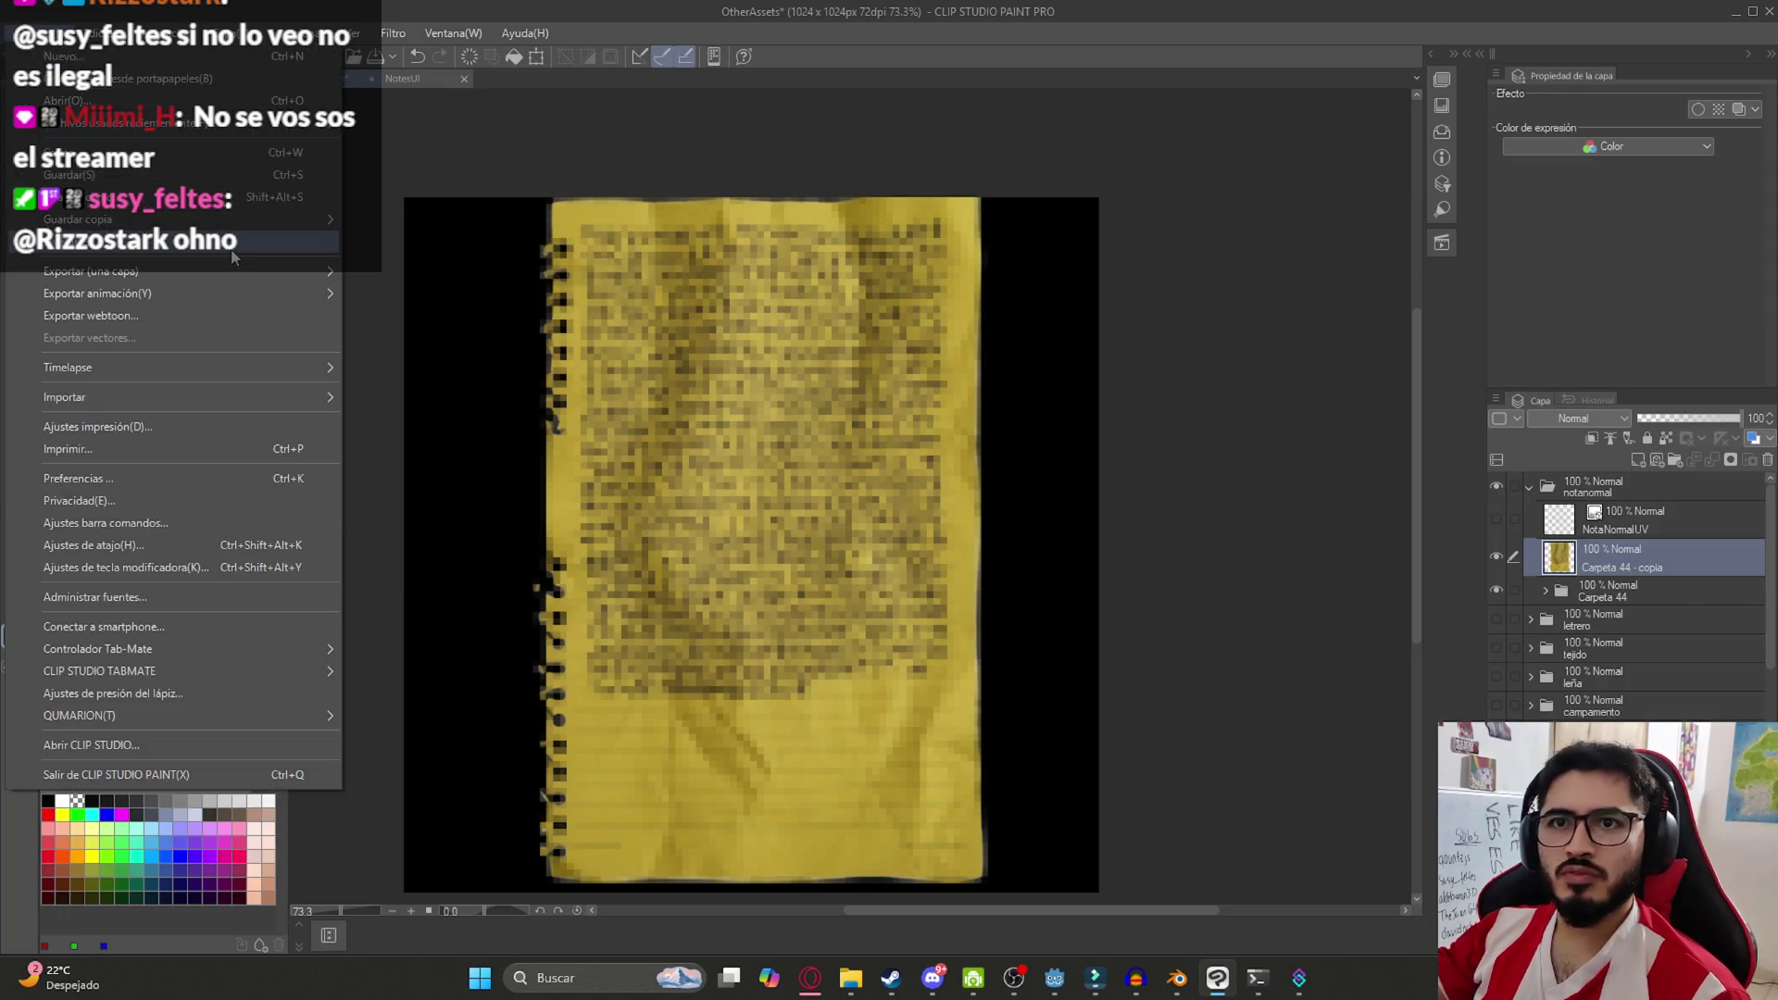
left_click(56, 199)
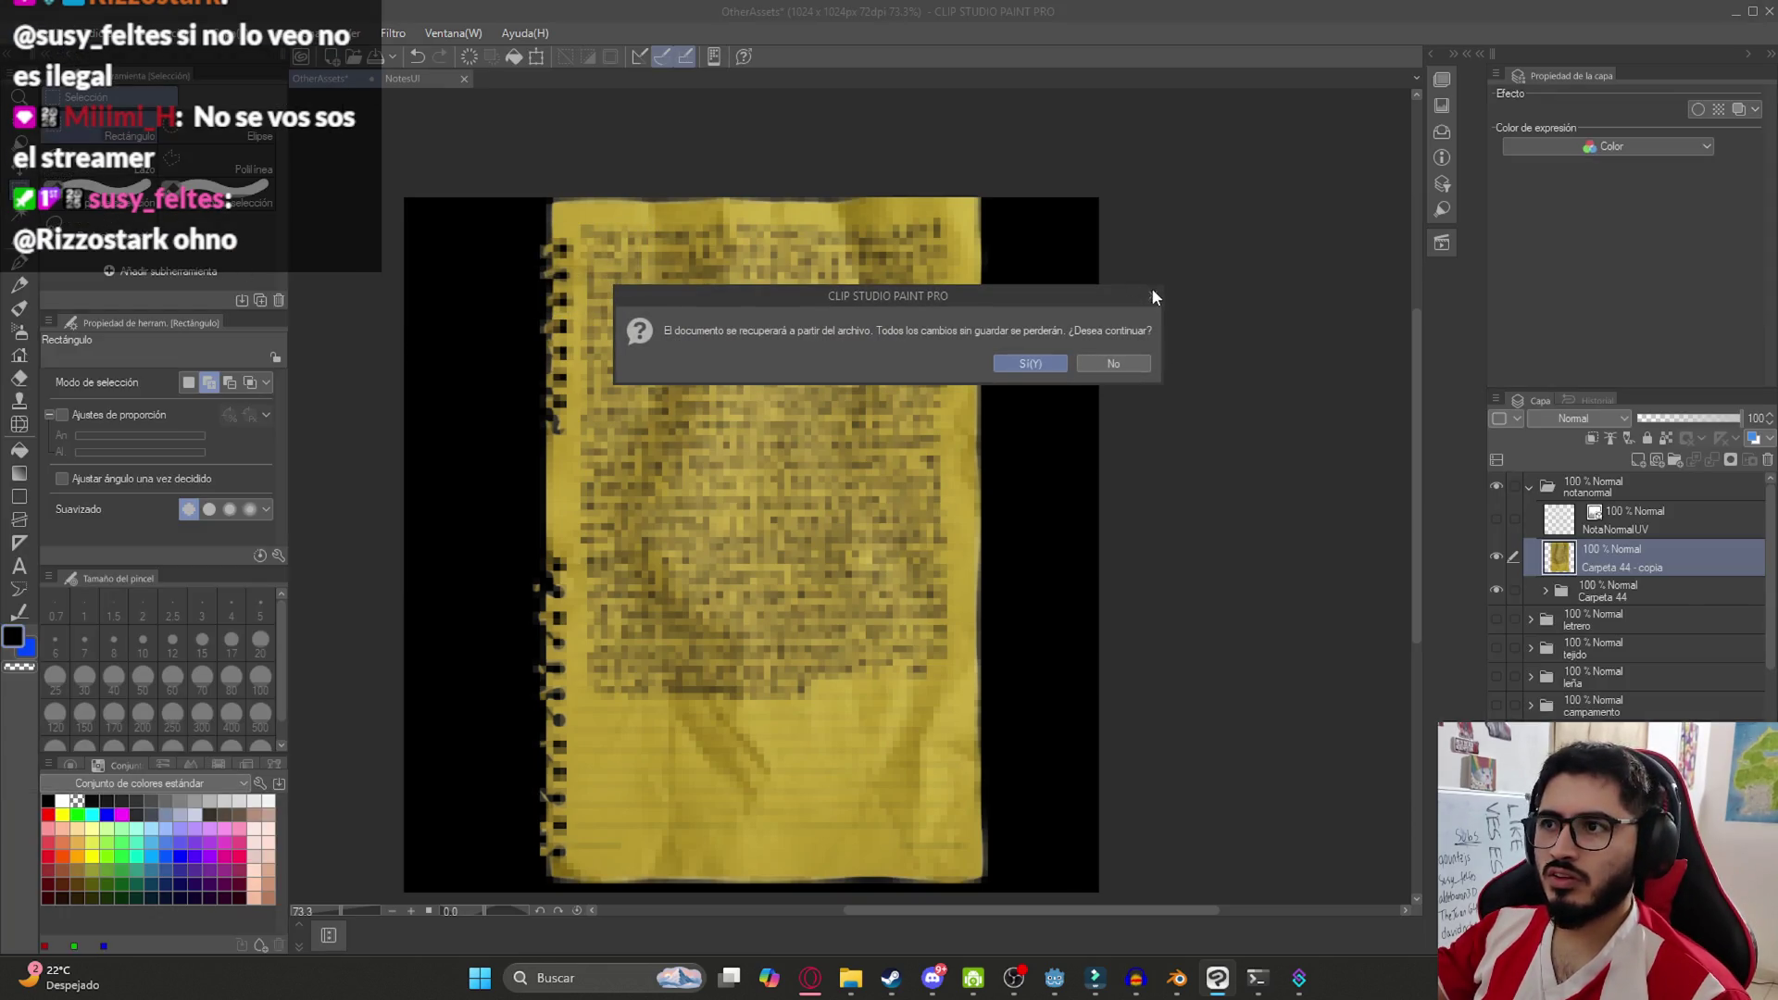
left_click(1153, 292)
left_click(23, 32)
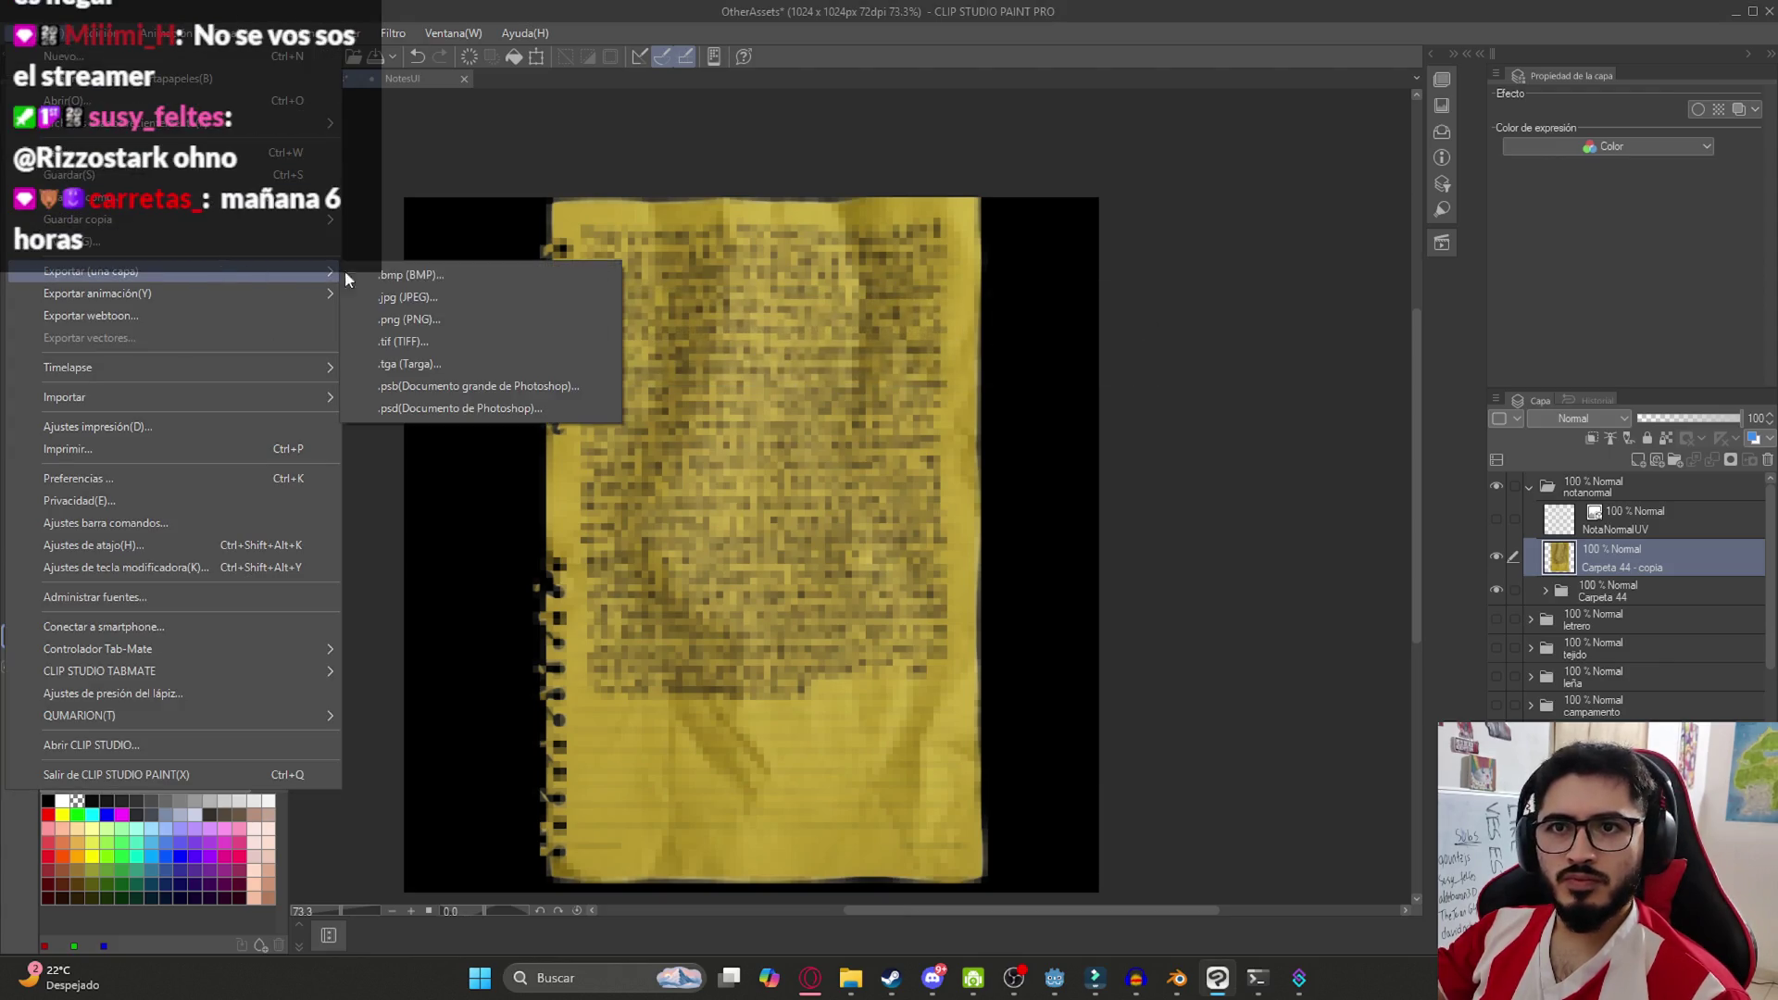
left_click(1750, 686)
scroll(1630, 593, "down", 10)
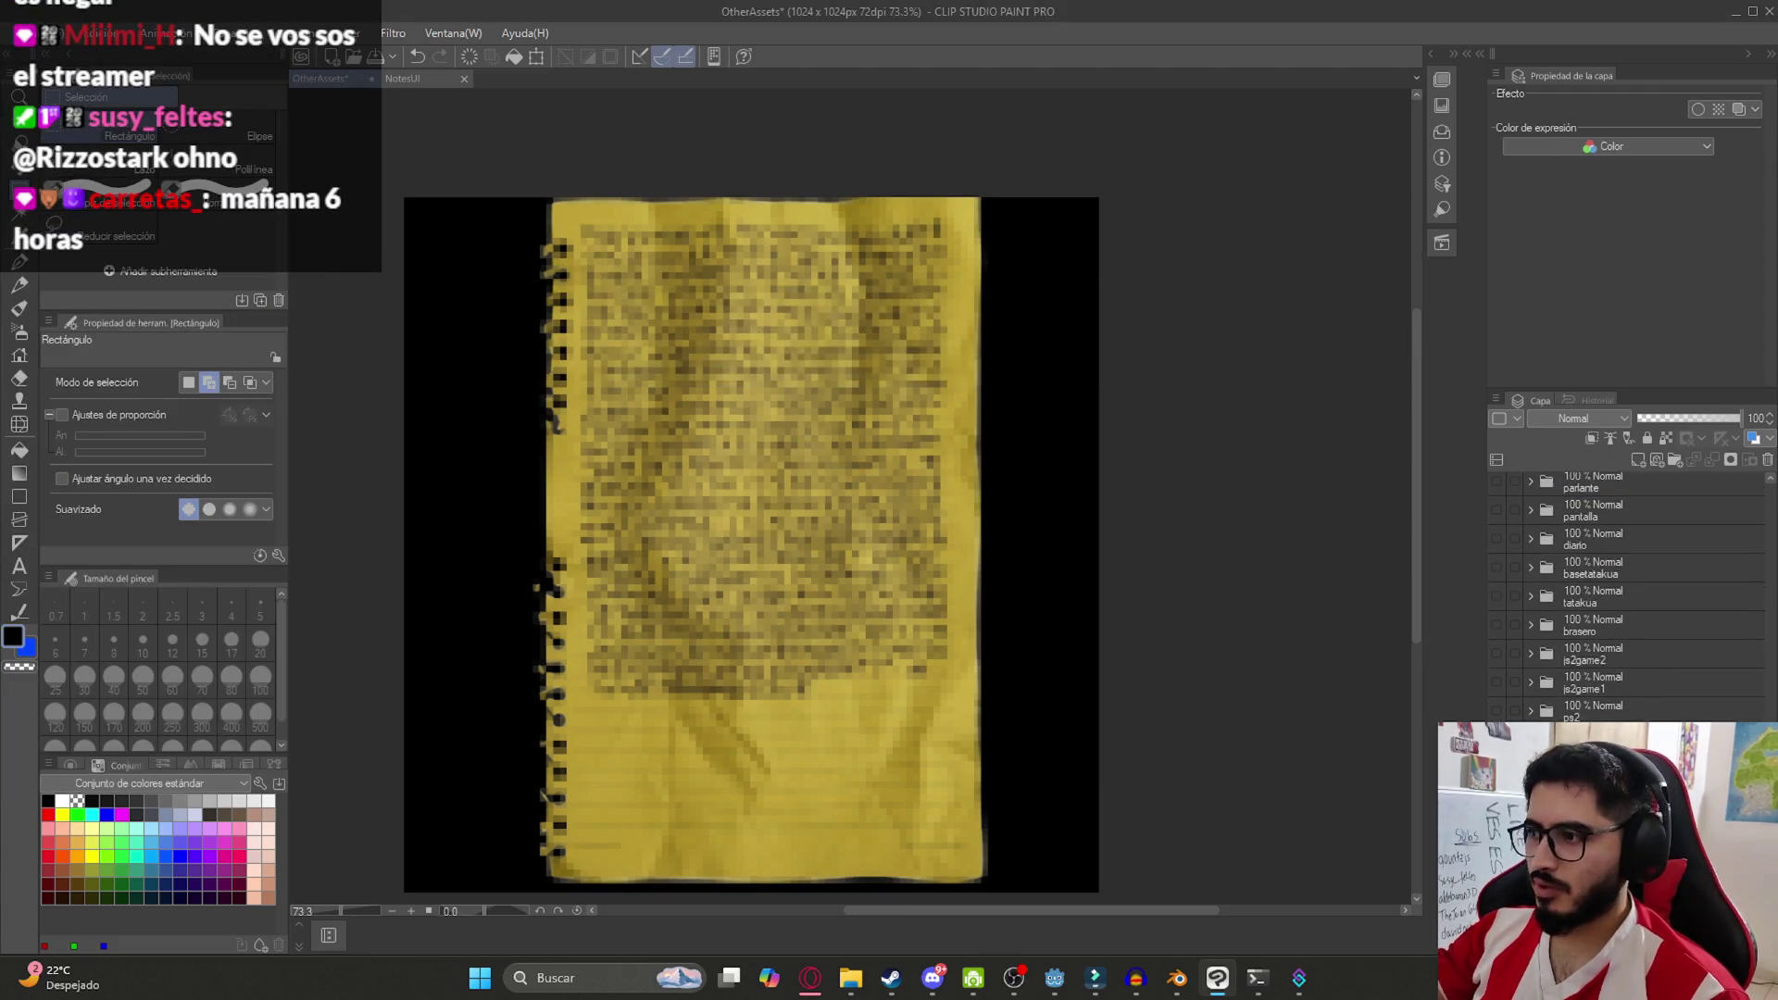
Delete the pixelated Carpeta 44 - copia layer and expand the Carpeta 44 folder
scroll(1630, 593, "up", 10)
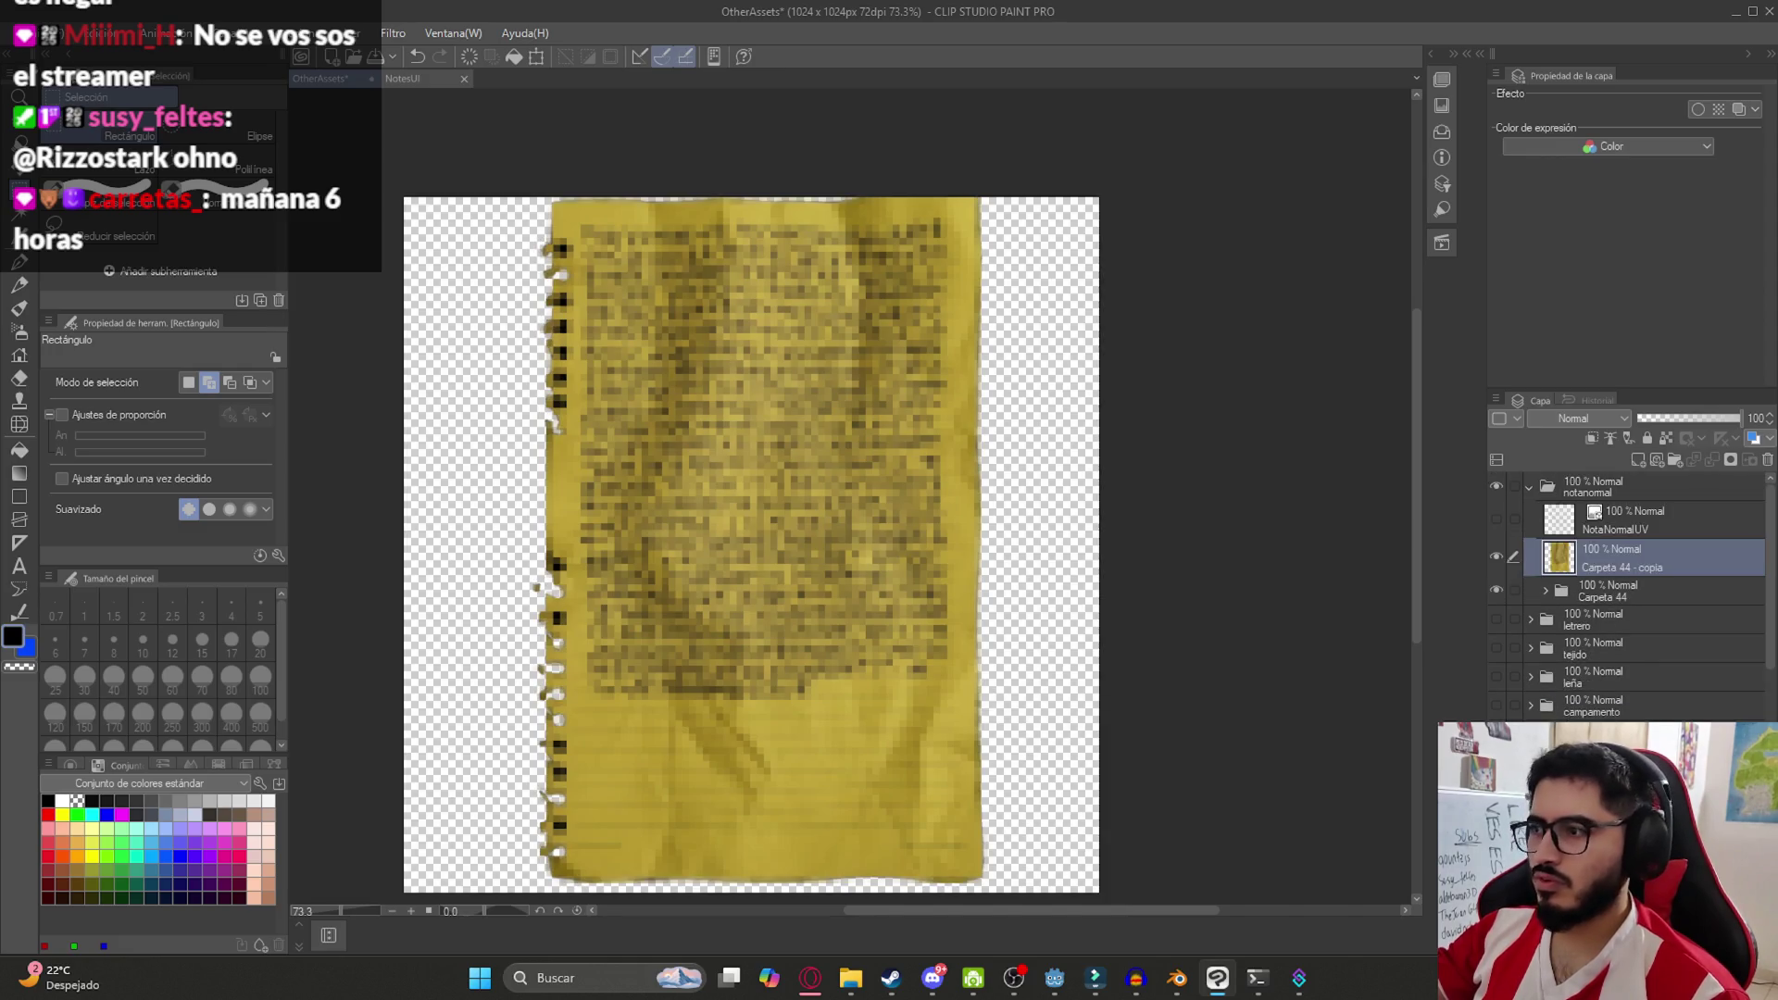
right_click(1628, 560)
left_click(1681, 236)
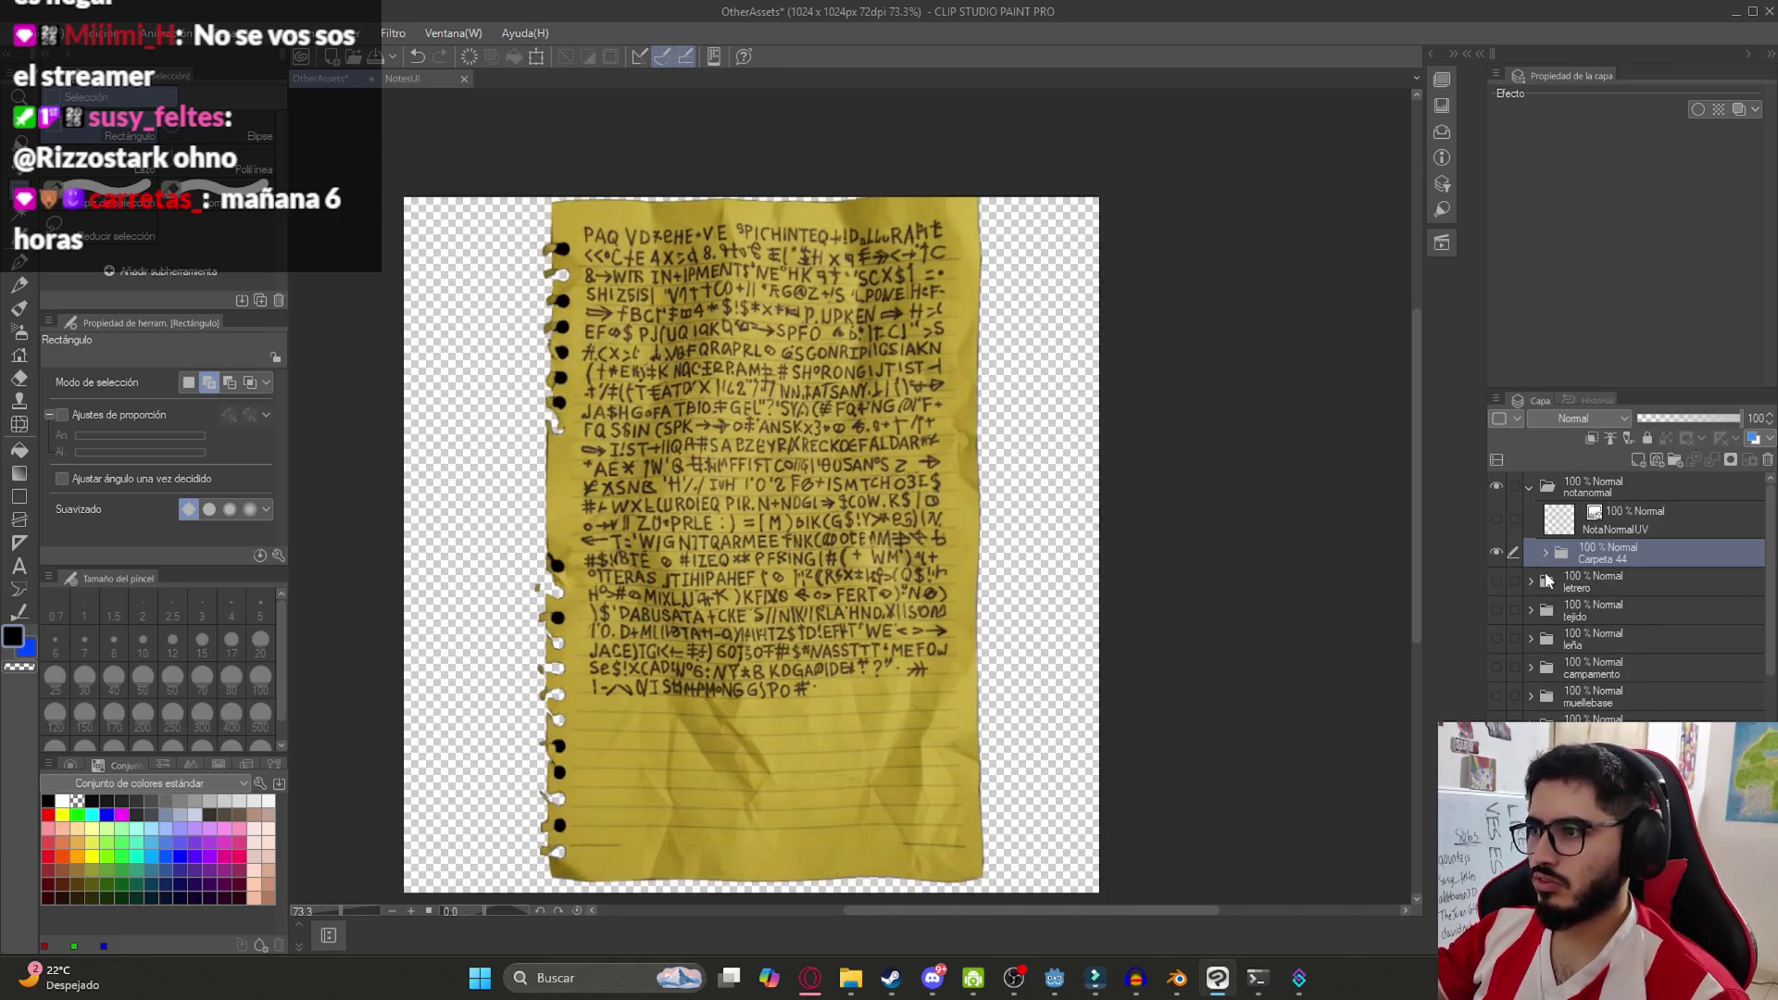
left_click(1545, 554)
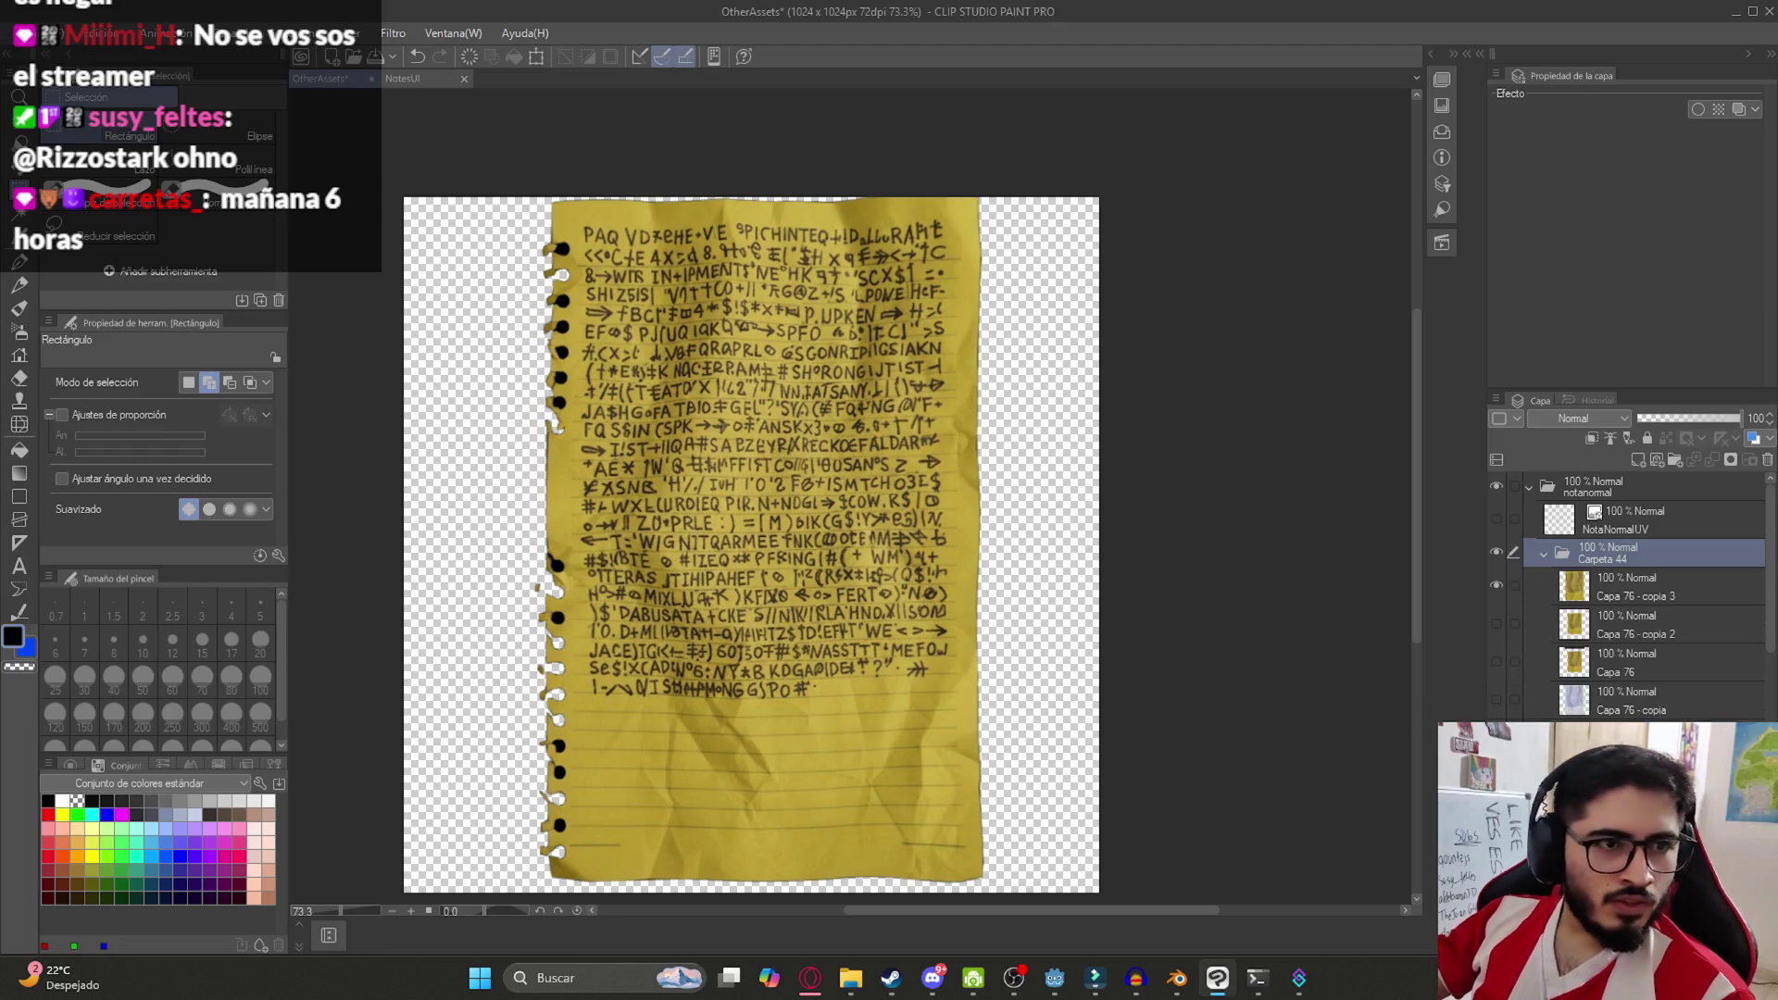
Auto-select and delete each punched hole along the note's left edge to make them transparent
scroll(574, 342, "up", 6)
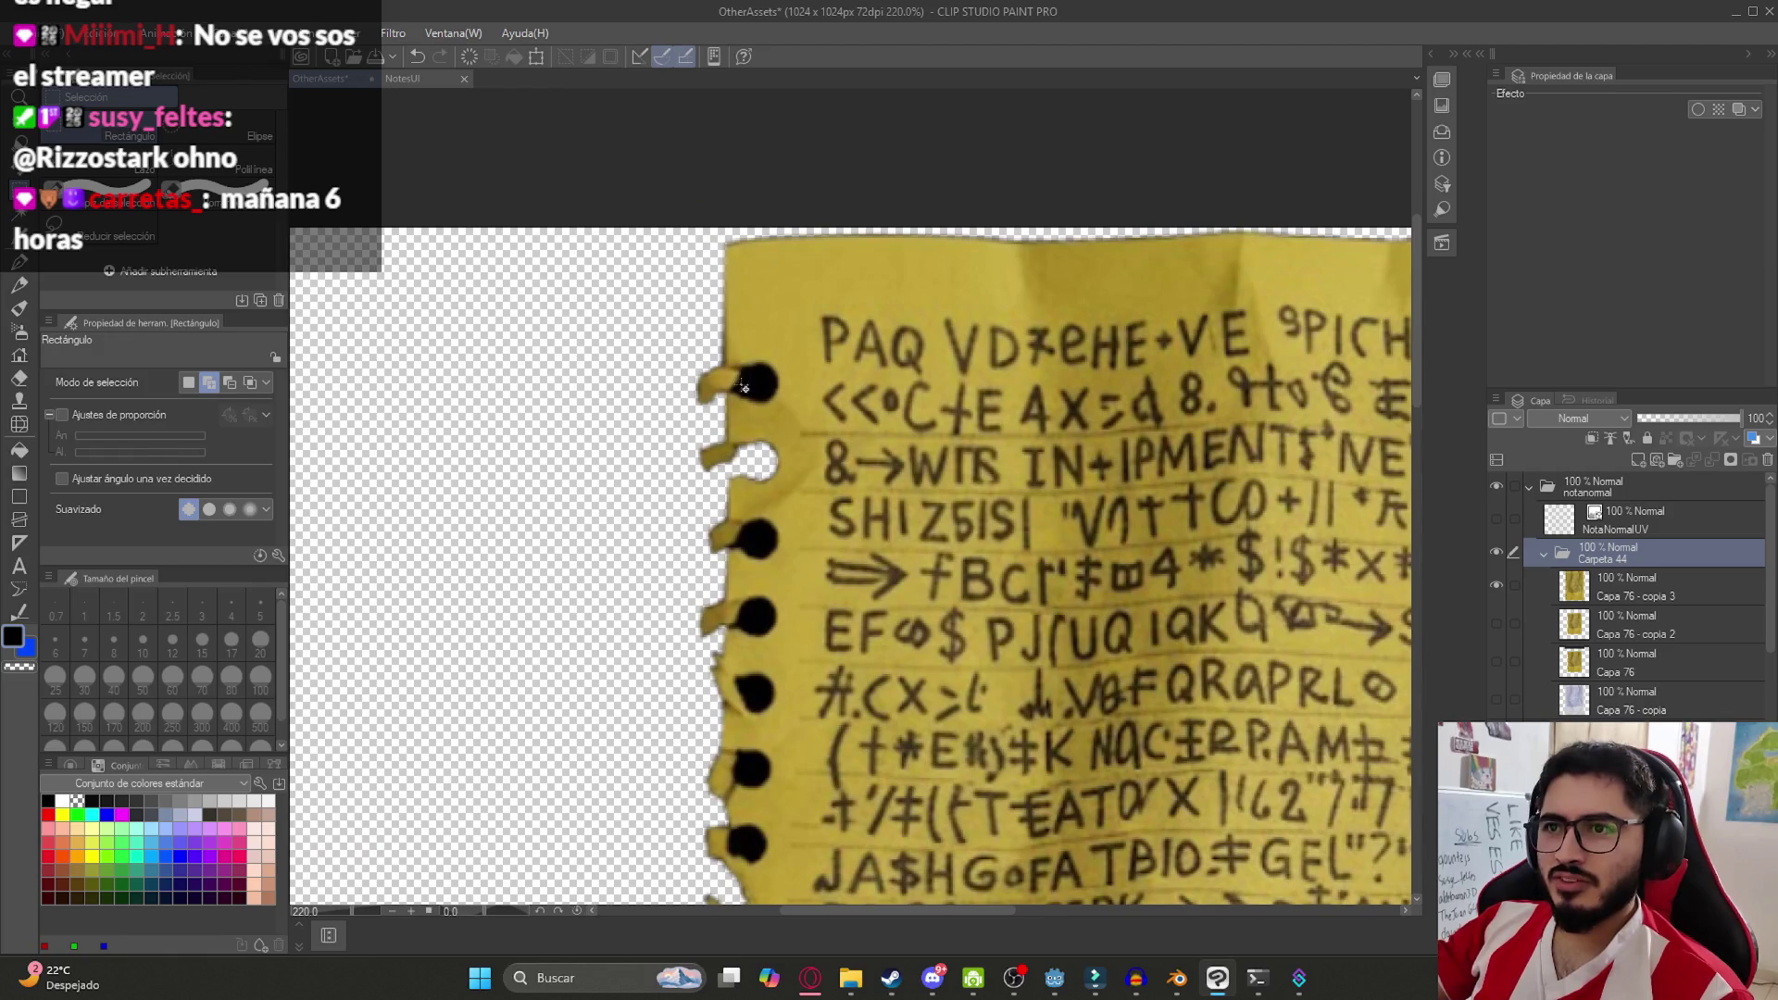
key("w")
key("Delete")
left_click(757, 537)
key("Delete")
left_click(757, 616)
key("Delete")
left_click(755, 696)
key("Delete")
left_click(745, 768)
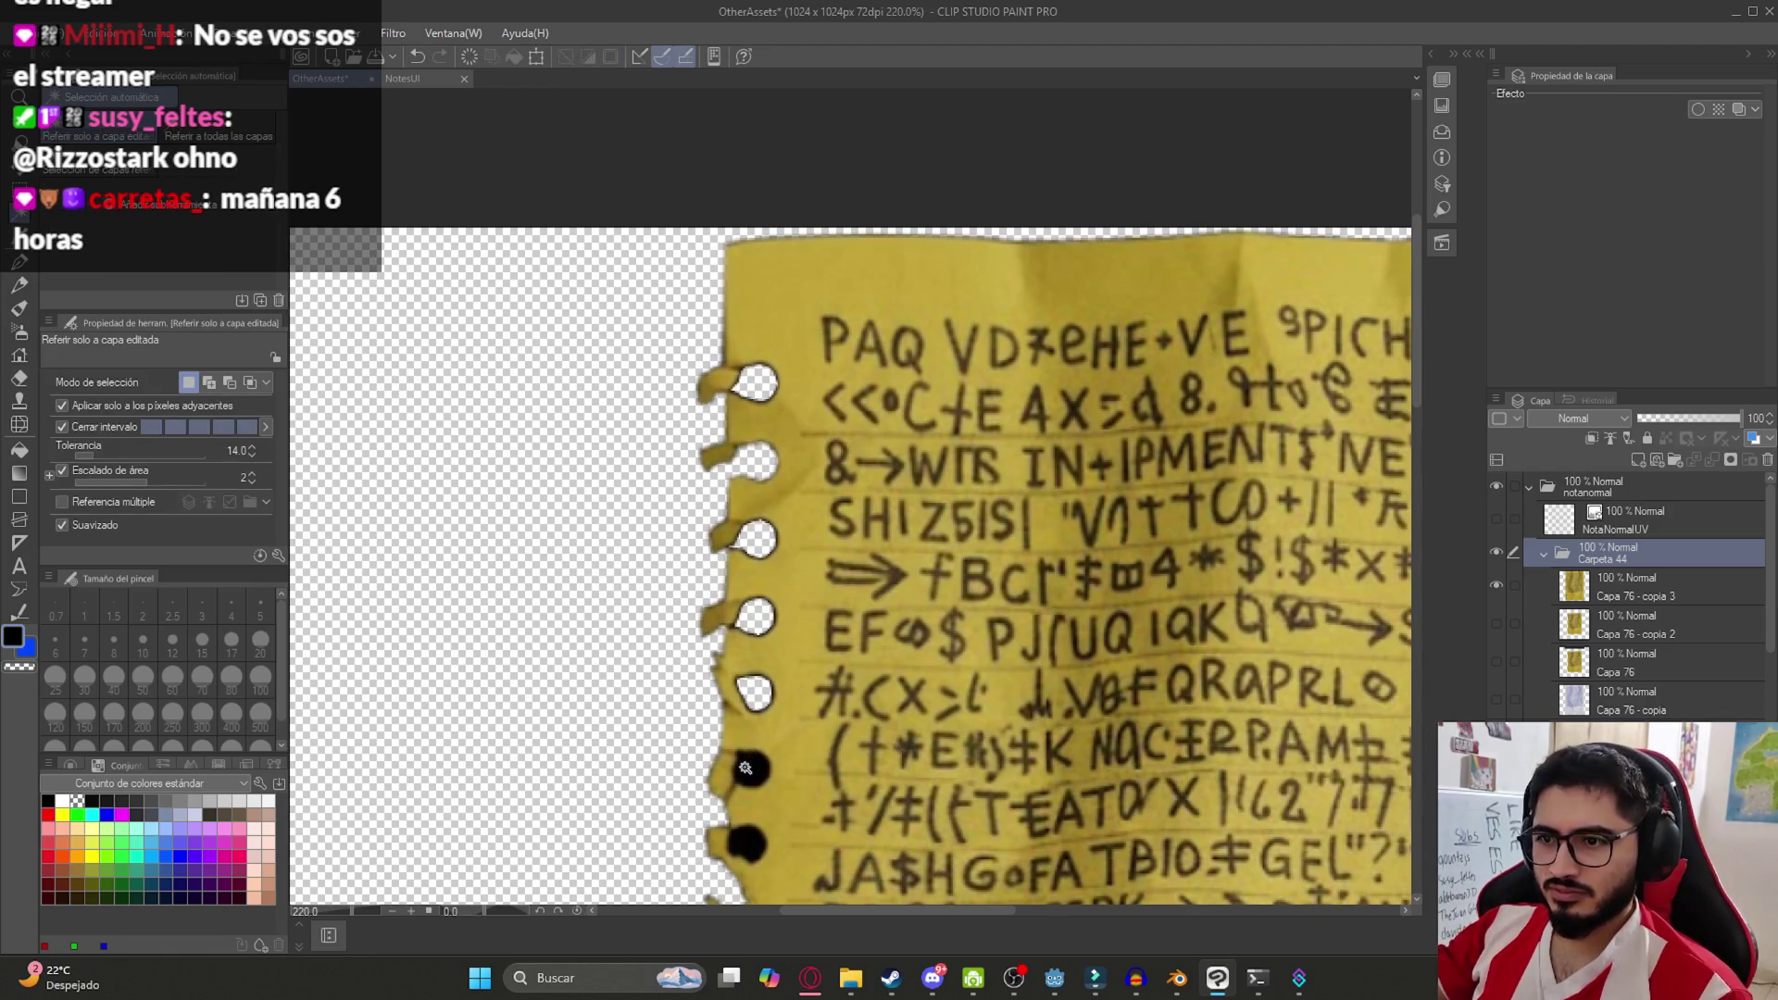
scroll(788, 582, "down", 6)
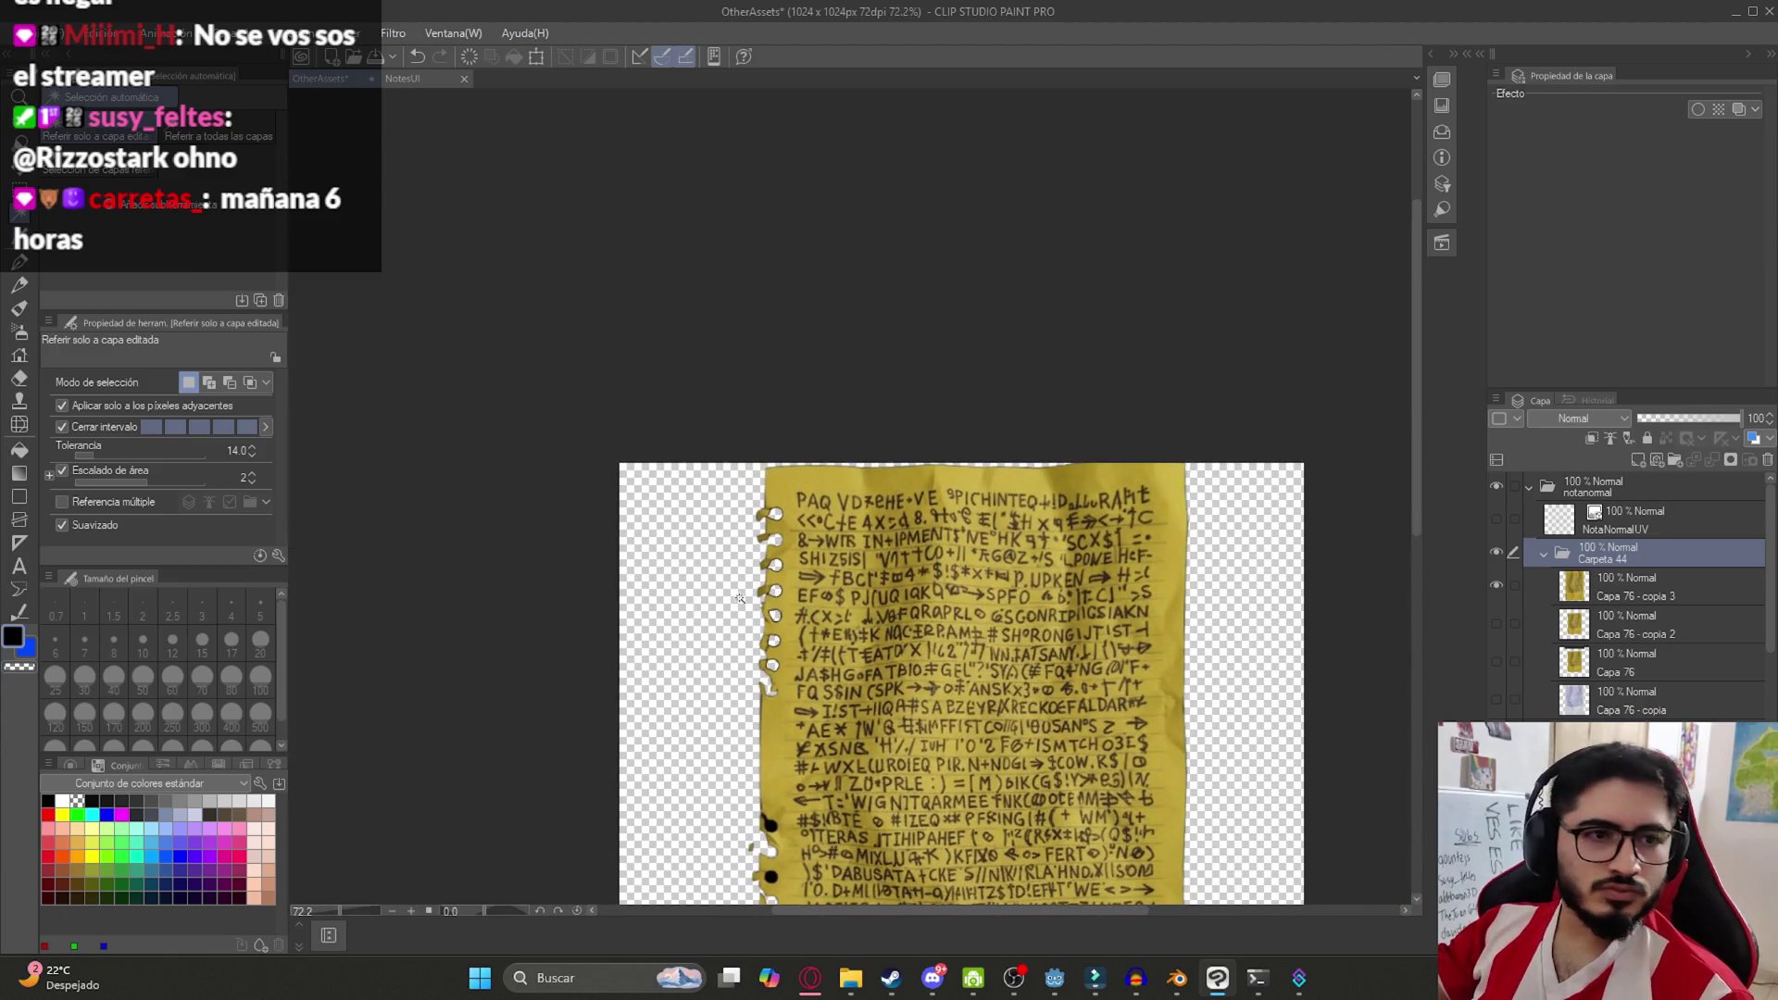
scroll(879, 809, "up", 6)
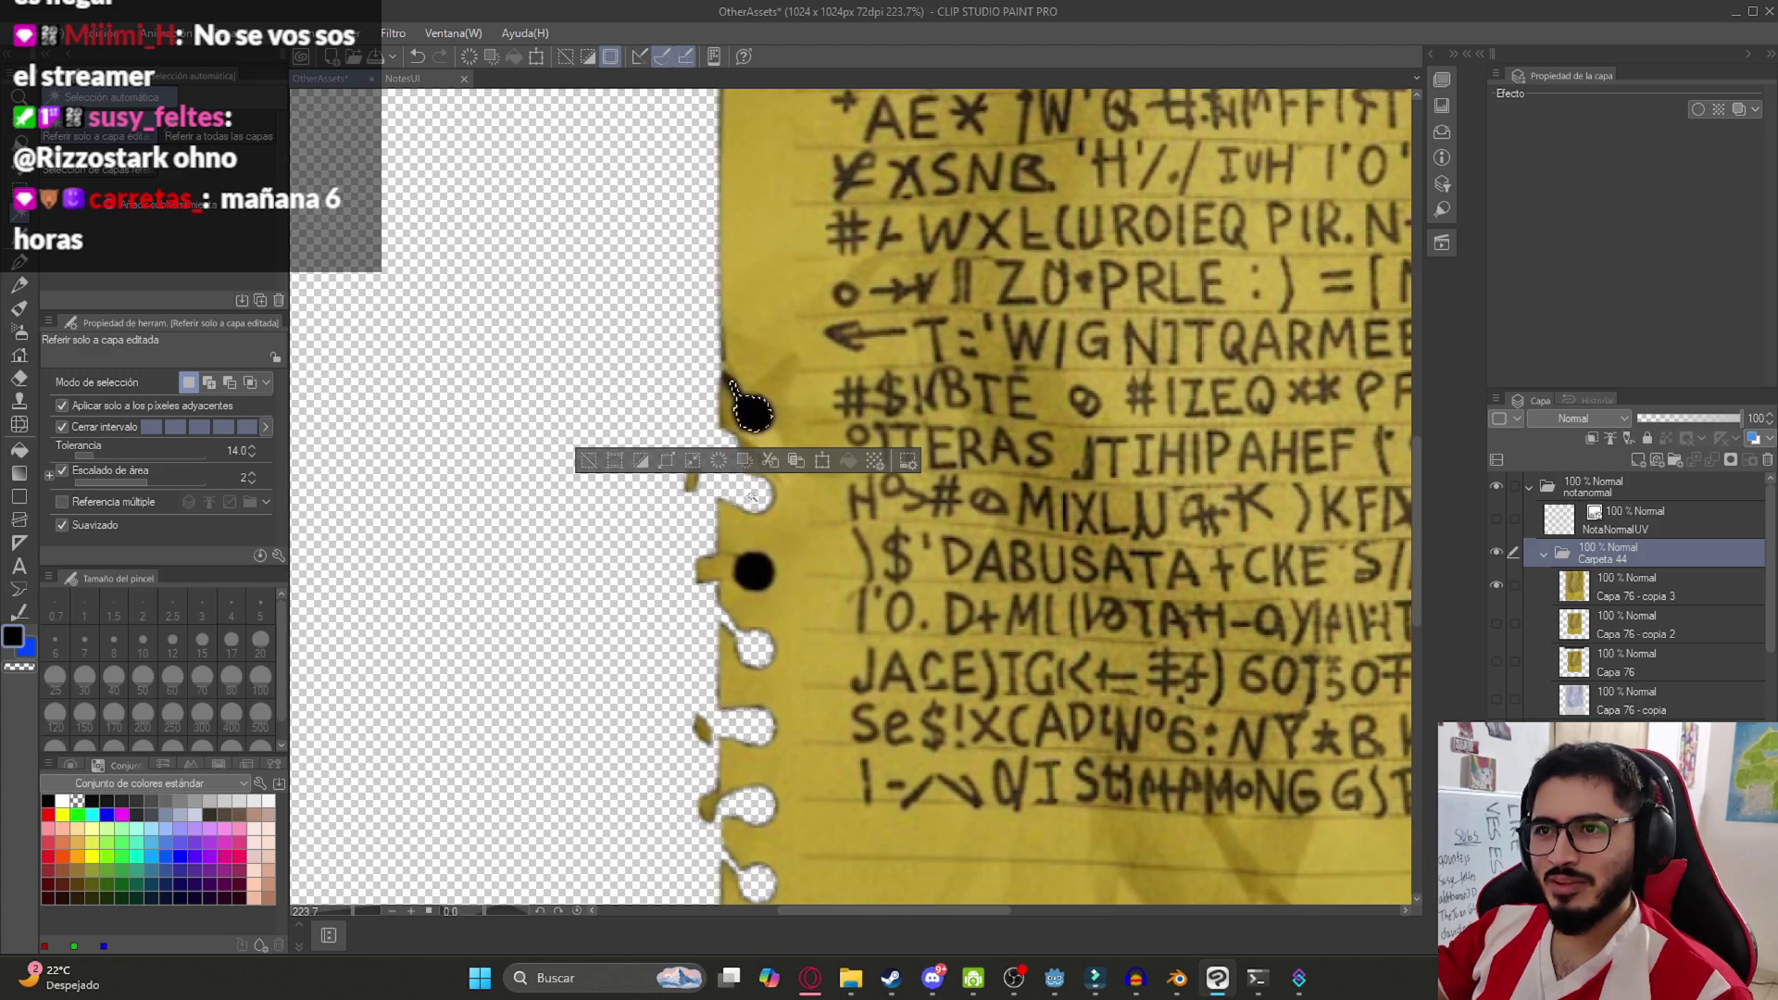
key("Delete")
left_click(755, 571)
key("Delete")
scroll(741, 607, "down", 4)
scroll(738, 602, "up", 8)
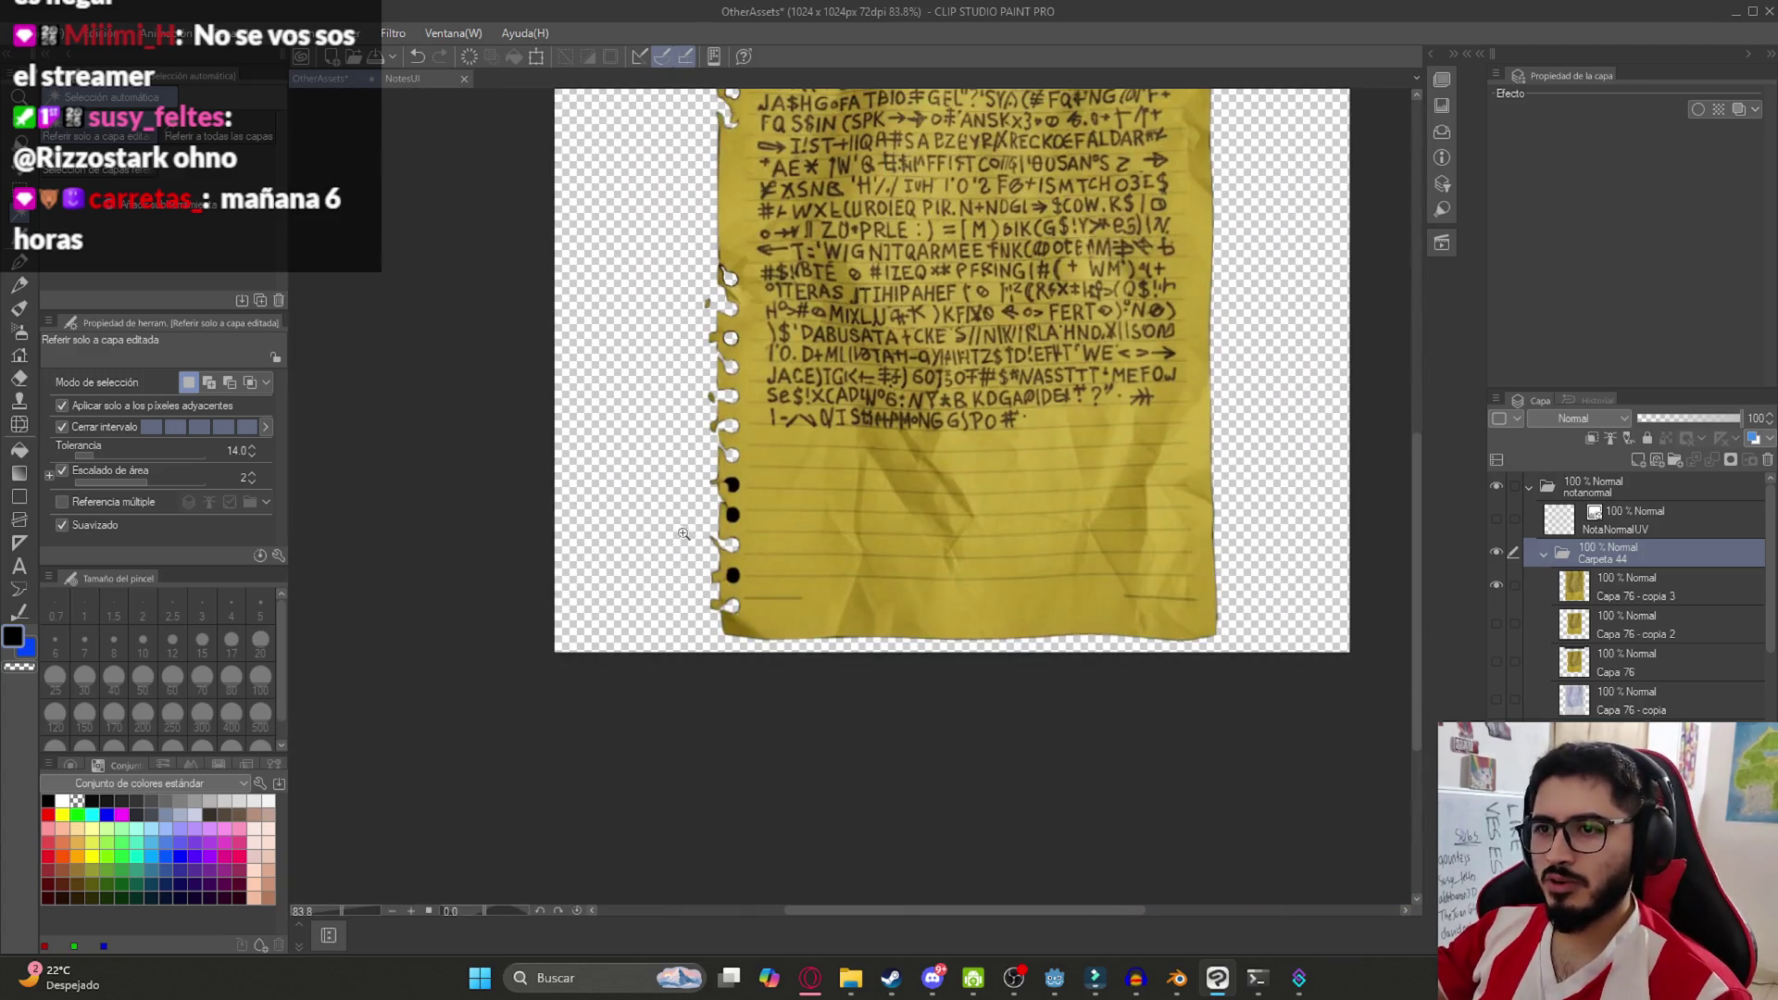
Delete the remaining middle, top and bottom black holes, then clear the selection
left_click(1066, 386)
key("Delete")
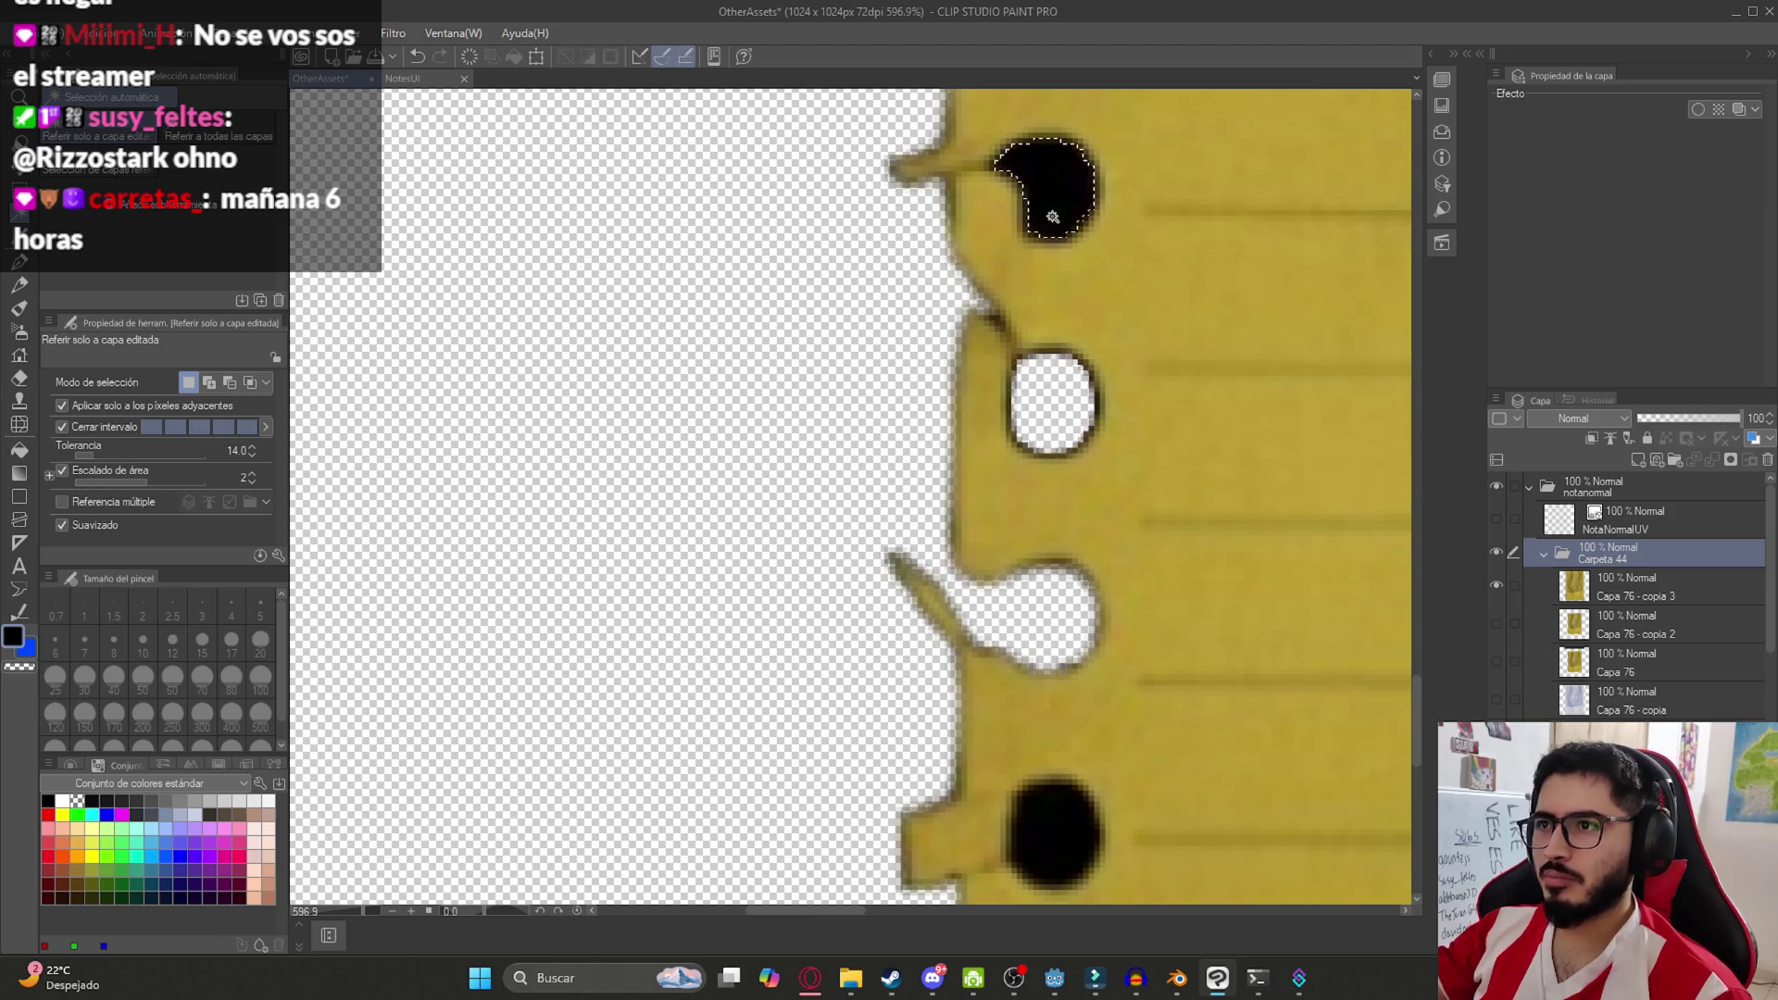
left_click(1051, 190)
key("Delete")
left_click(1065, 829)
key("Delete")
key("ctrl+d")
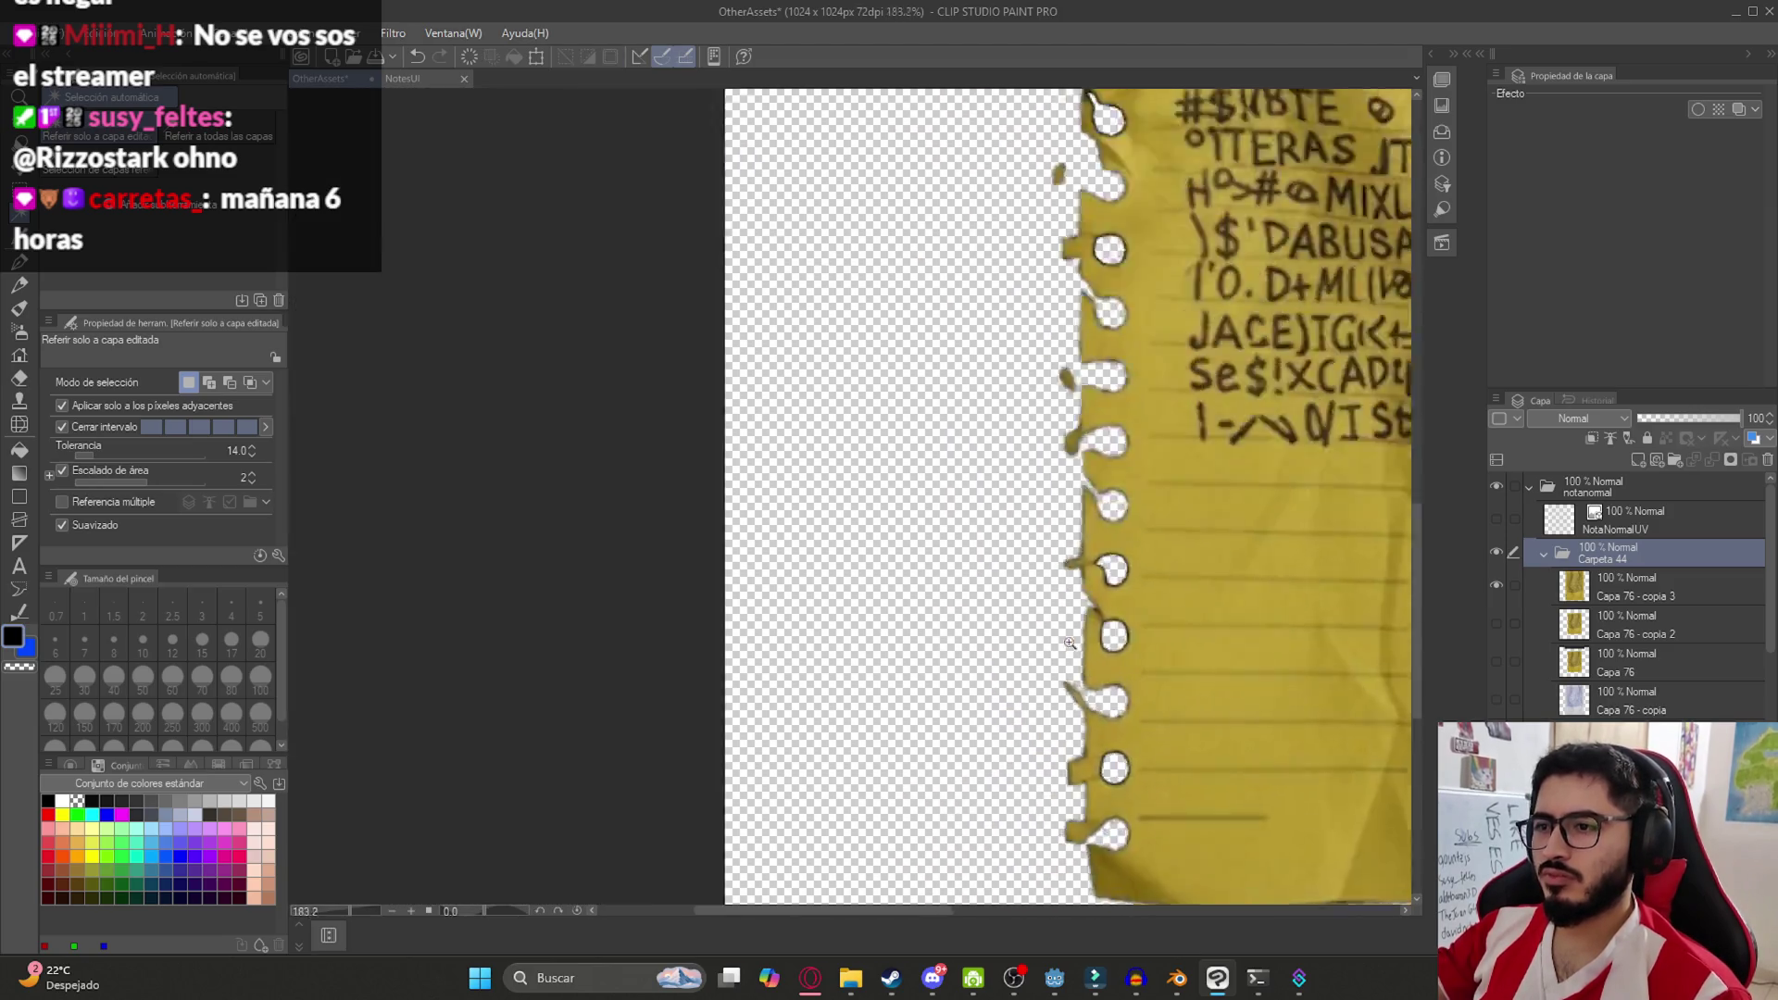
Duplicate the Carpeta 44 folder with copy and paste
scroll(975, 484, "down", 8)
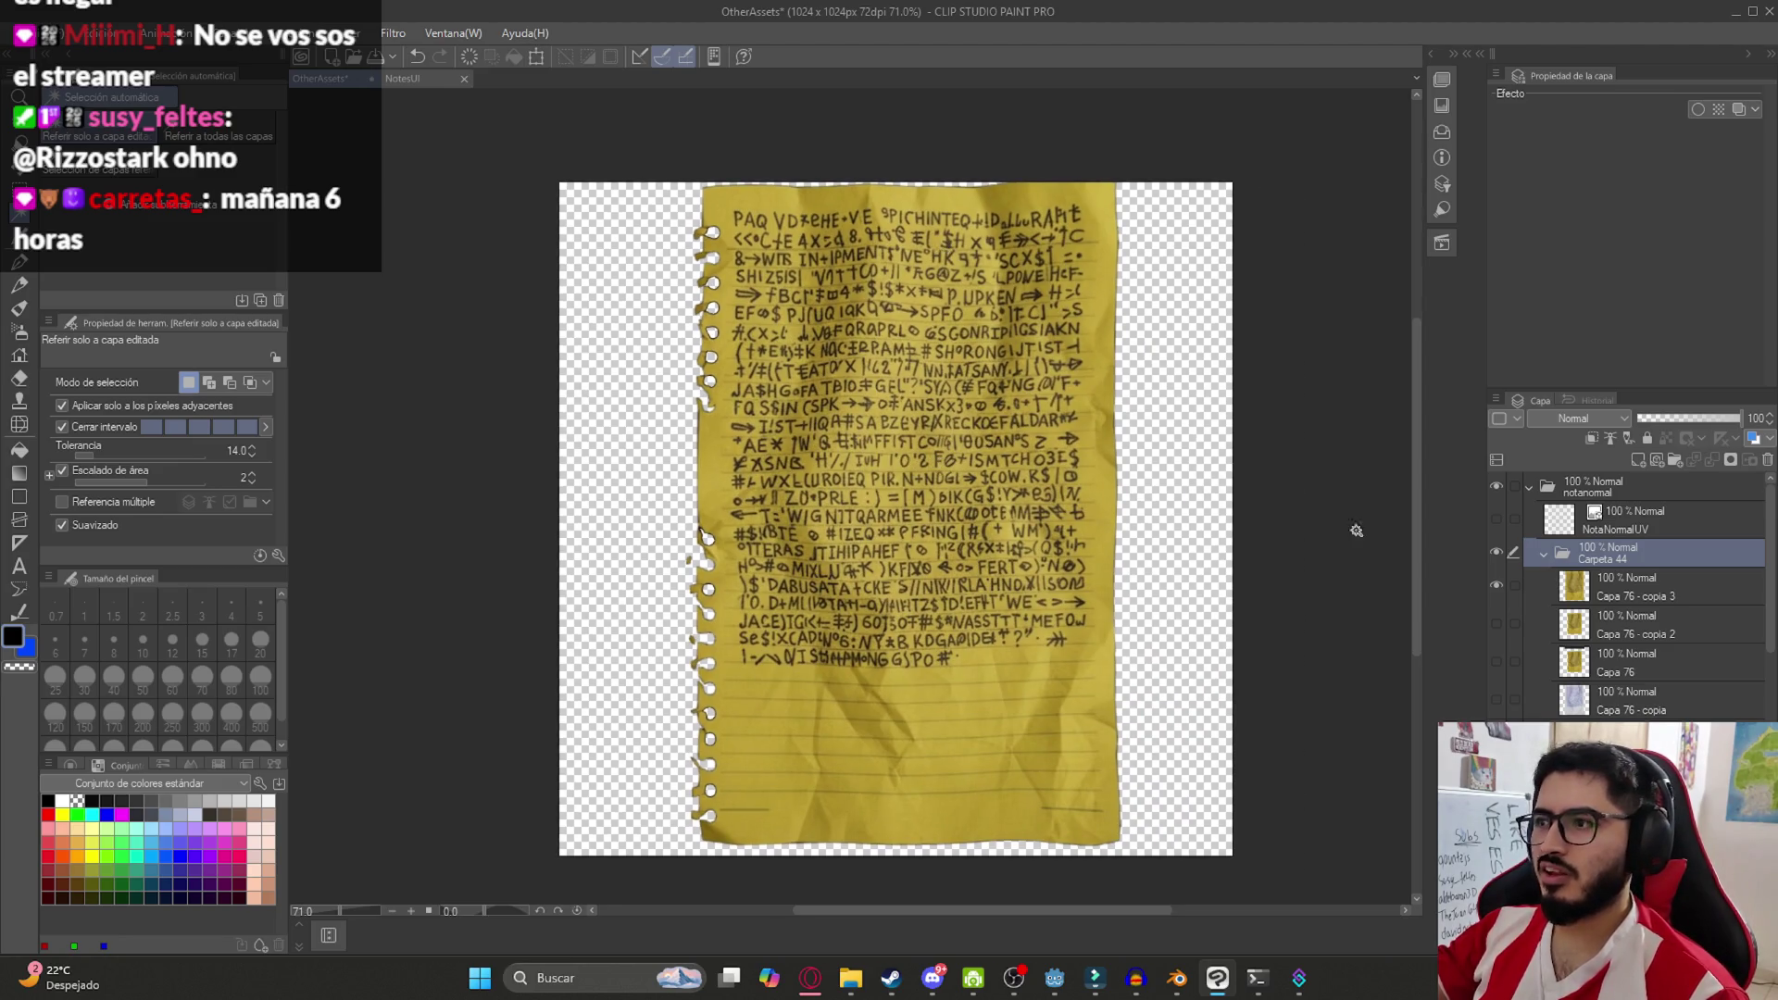
key("ctrl+c")
key("ctrl+v")
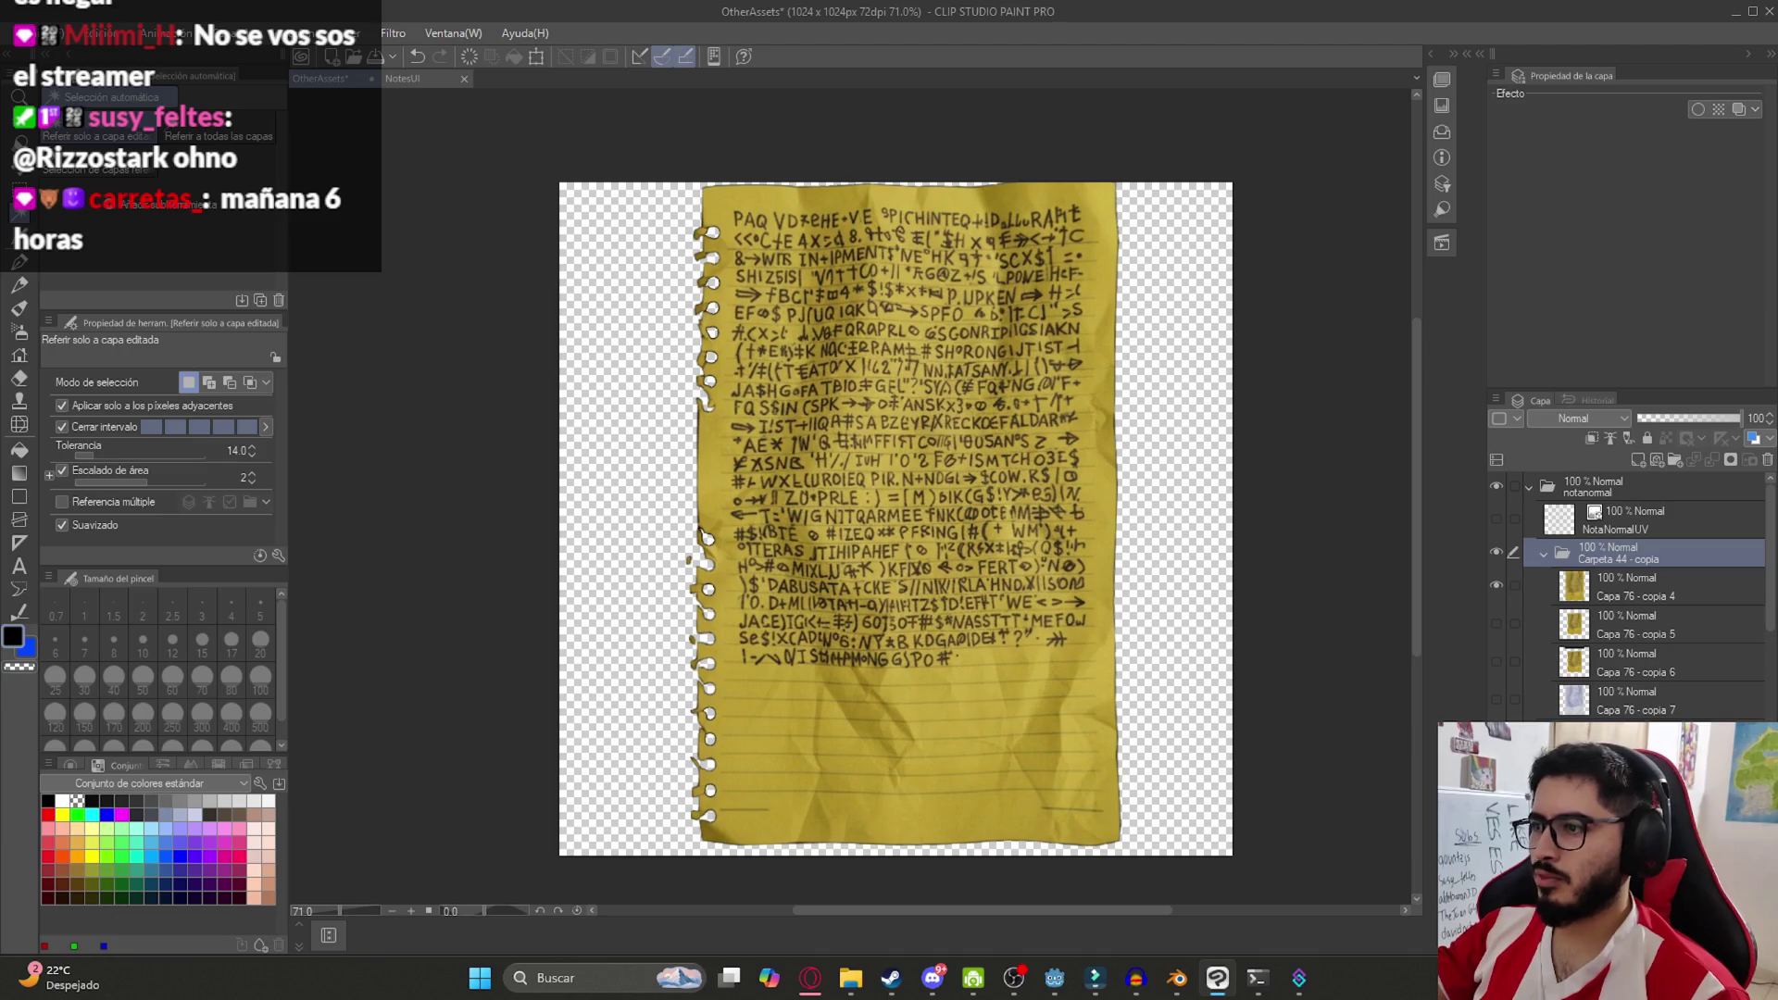
Merge the Carpeta 44 copy into one layer and pixelate it with the Mosaico filter
right_click(1644, 558)
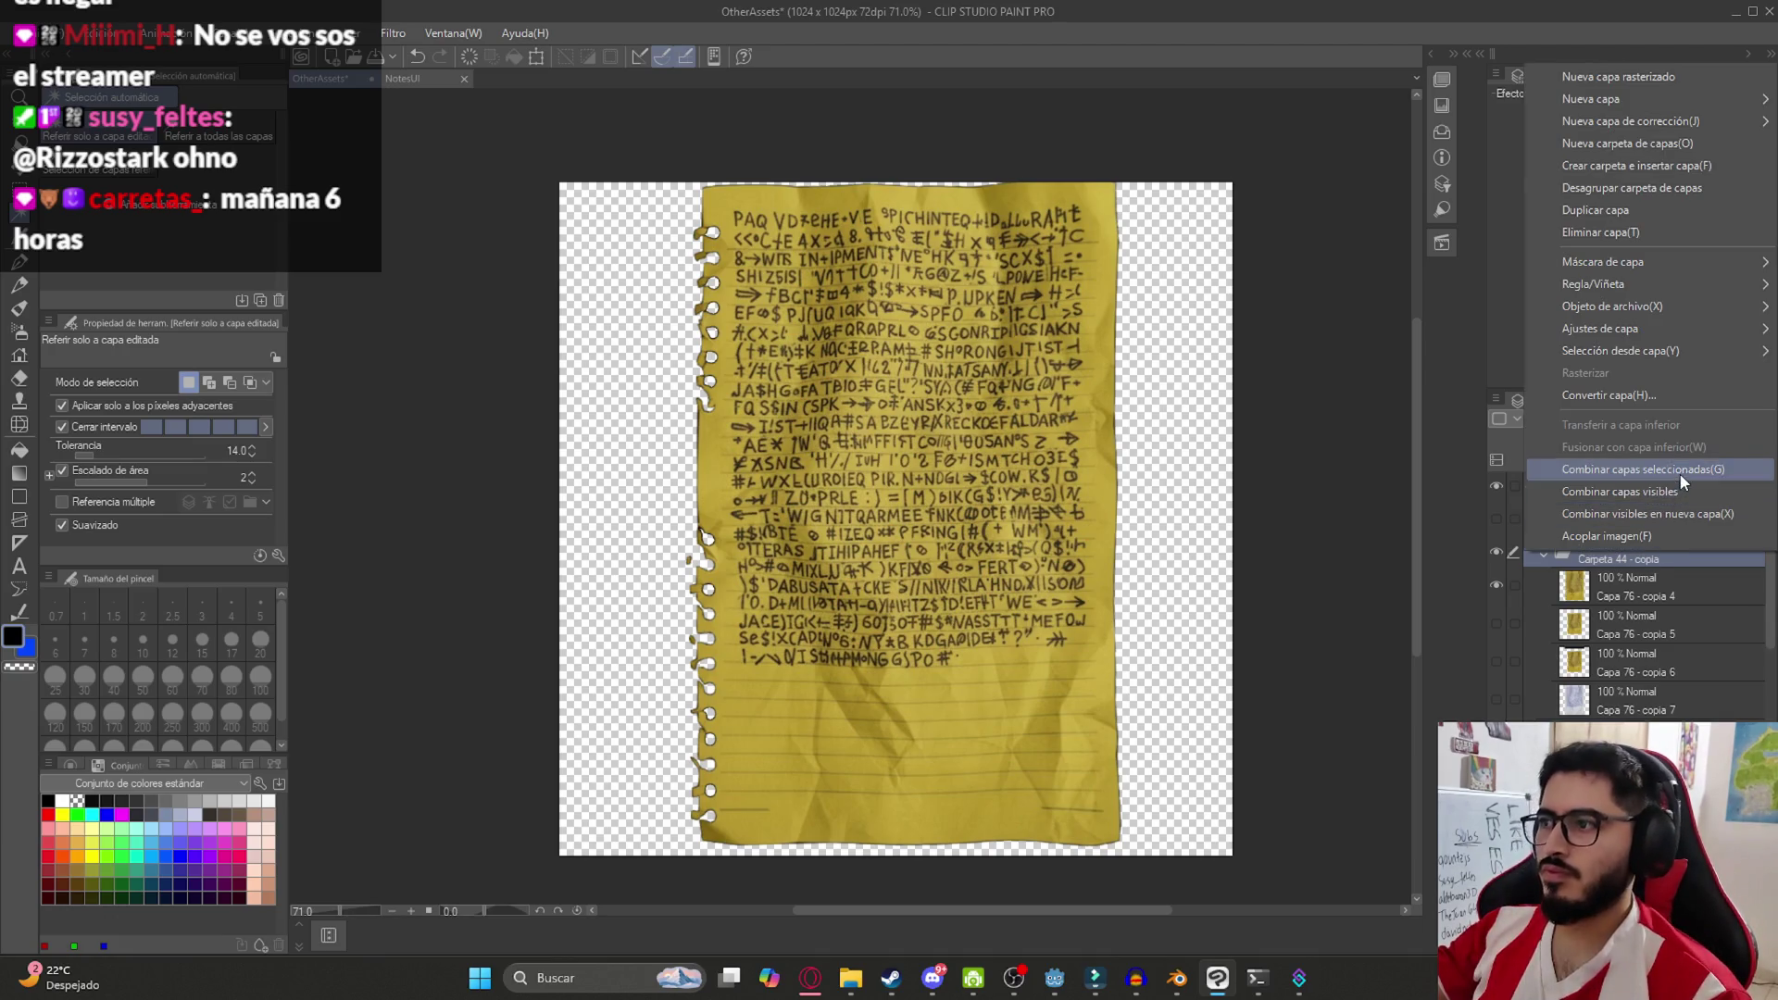
left_click(1671, 471)
left_click(389, 33)
mouse_move(444, 125)
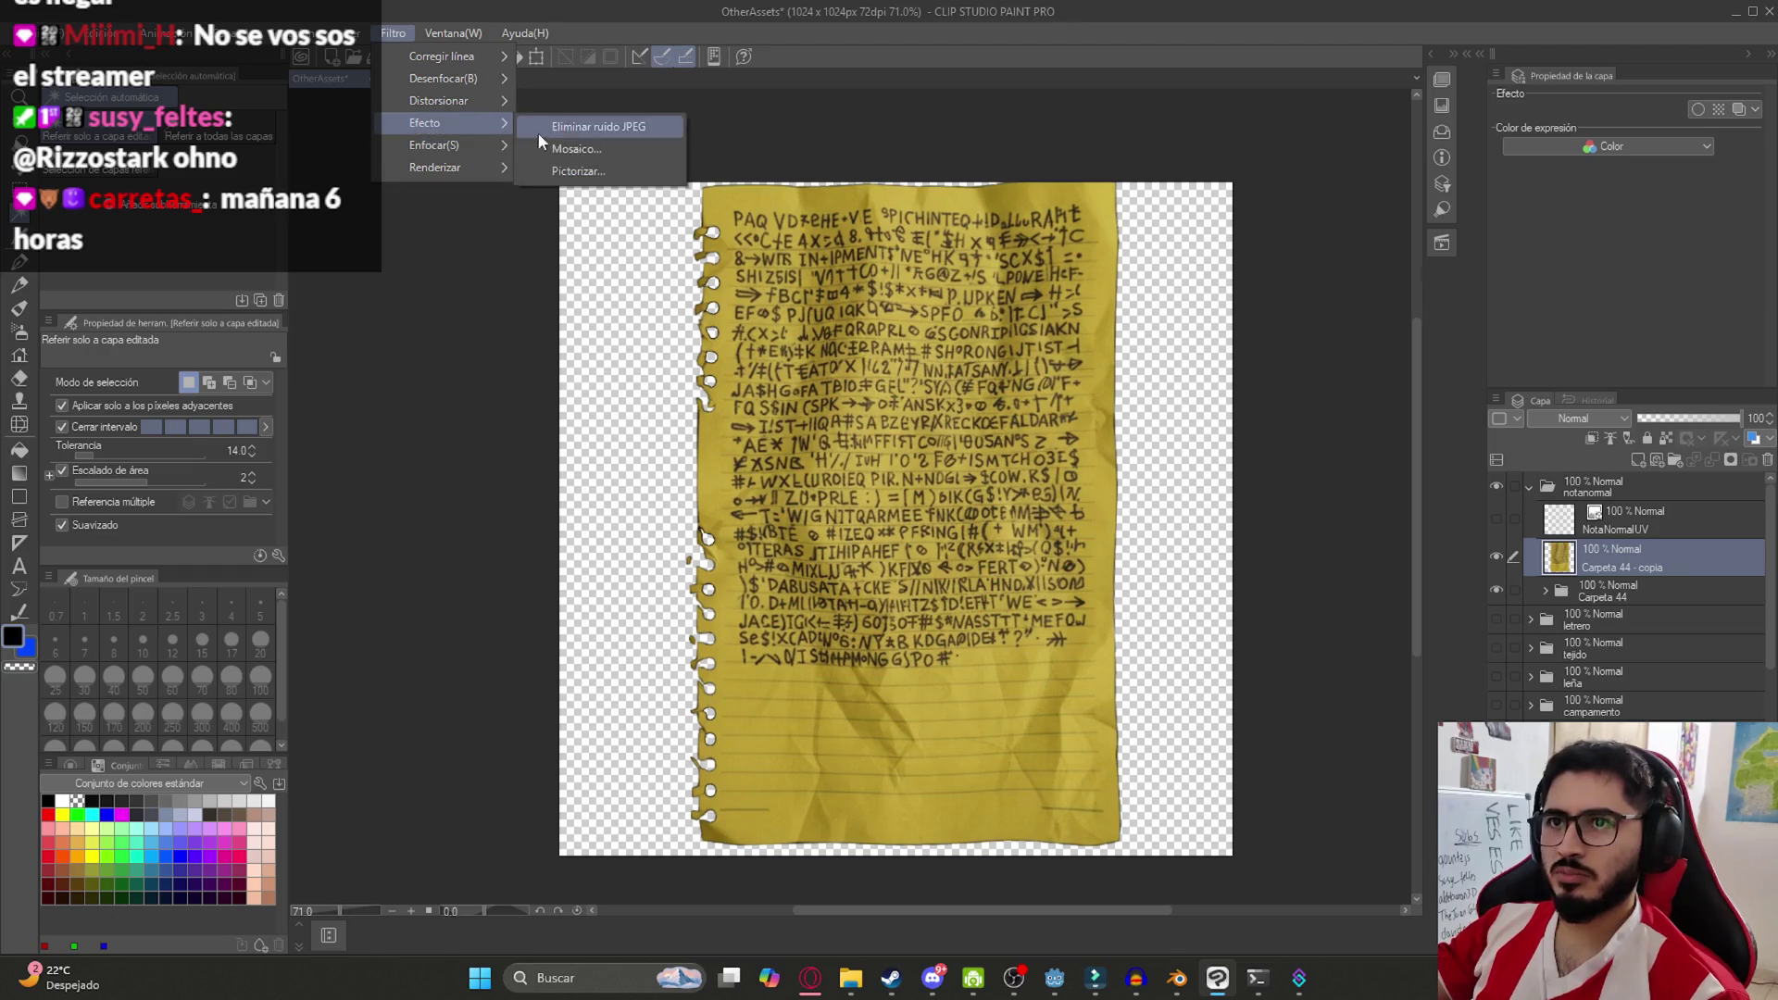
left_click(593, 139)
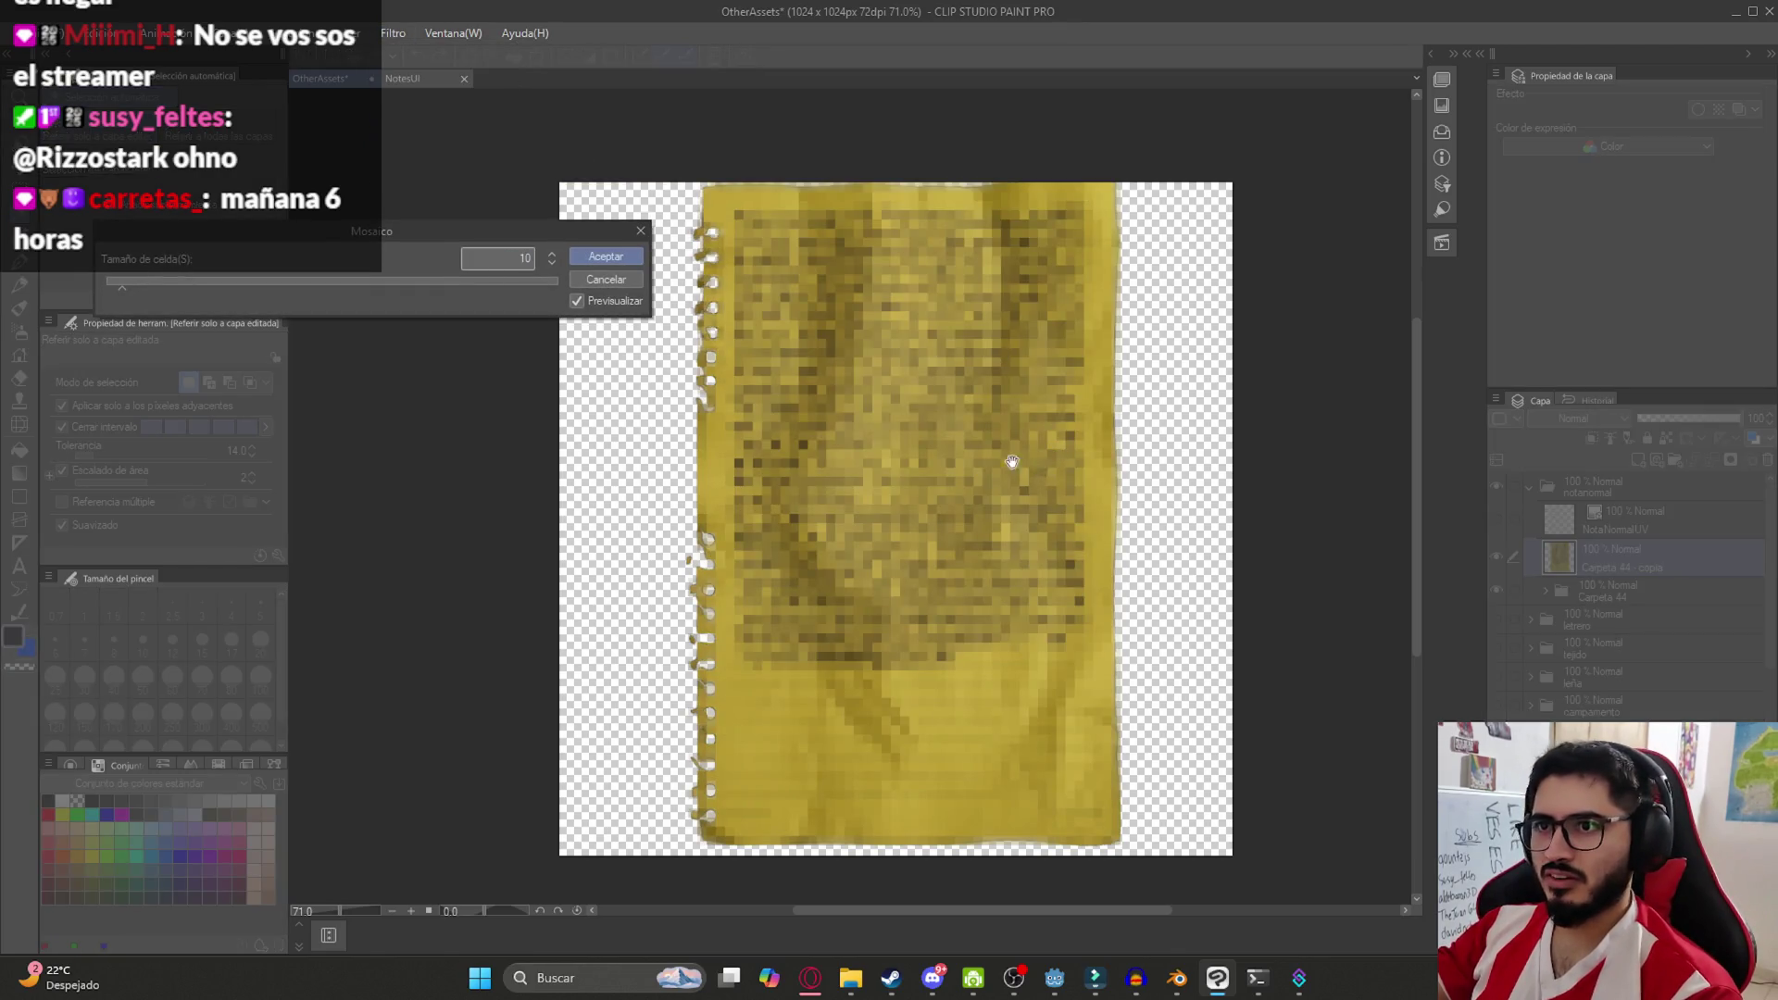
type("1")
key("Return")
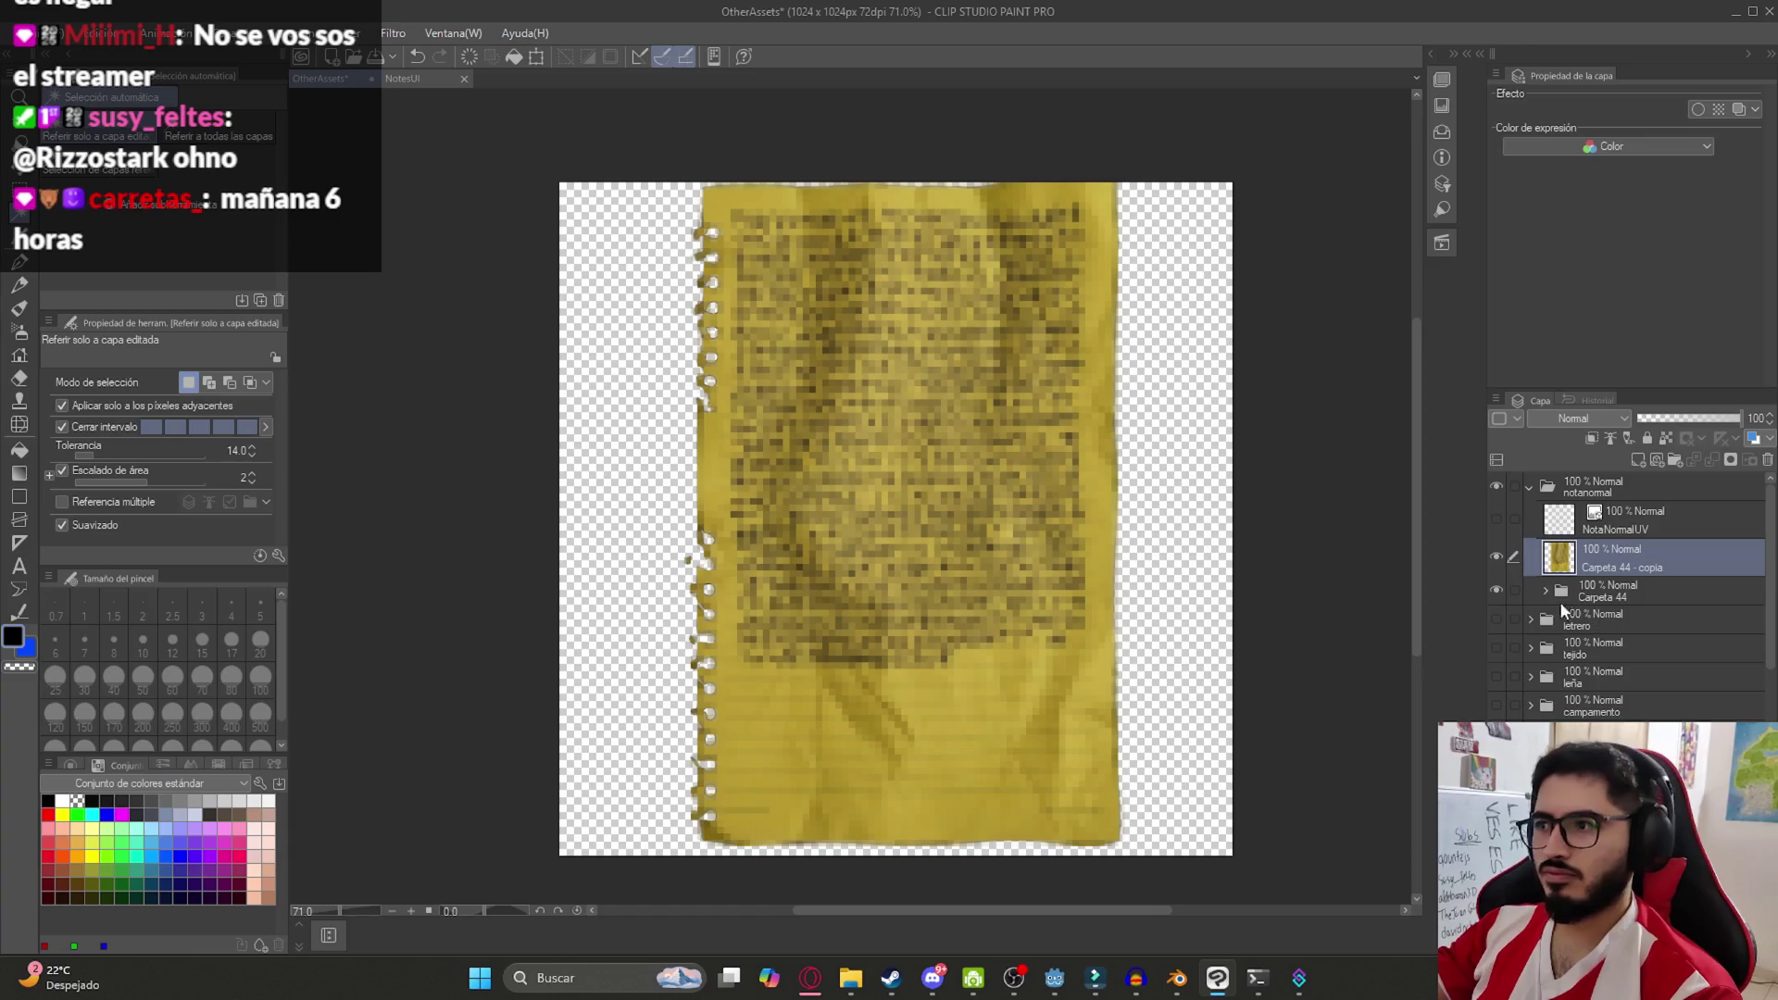
Export the layer as NotaNormalTexture.png, replacing the existing texture file
left_click(20, 32)
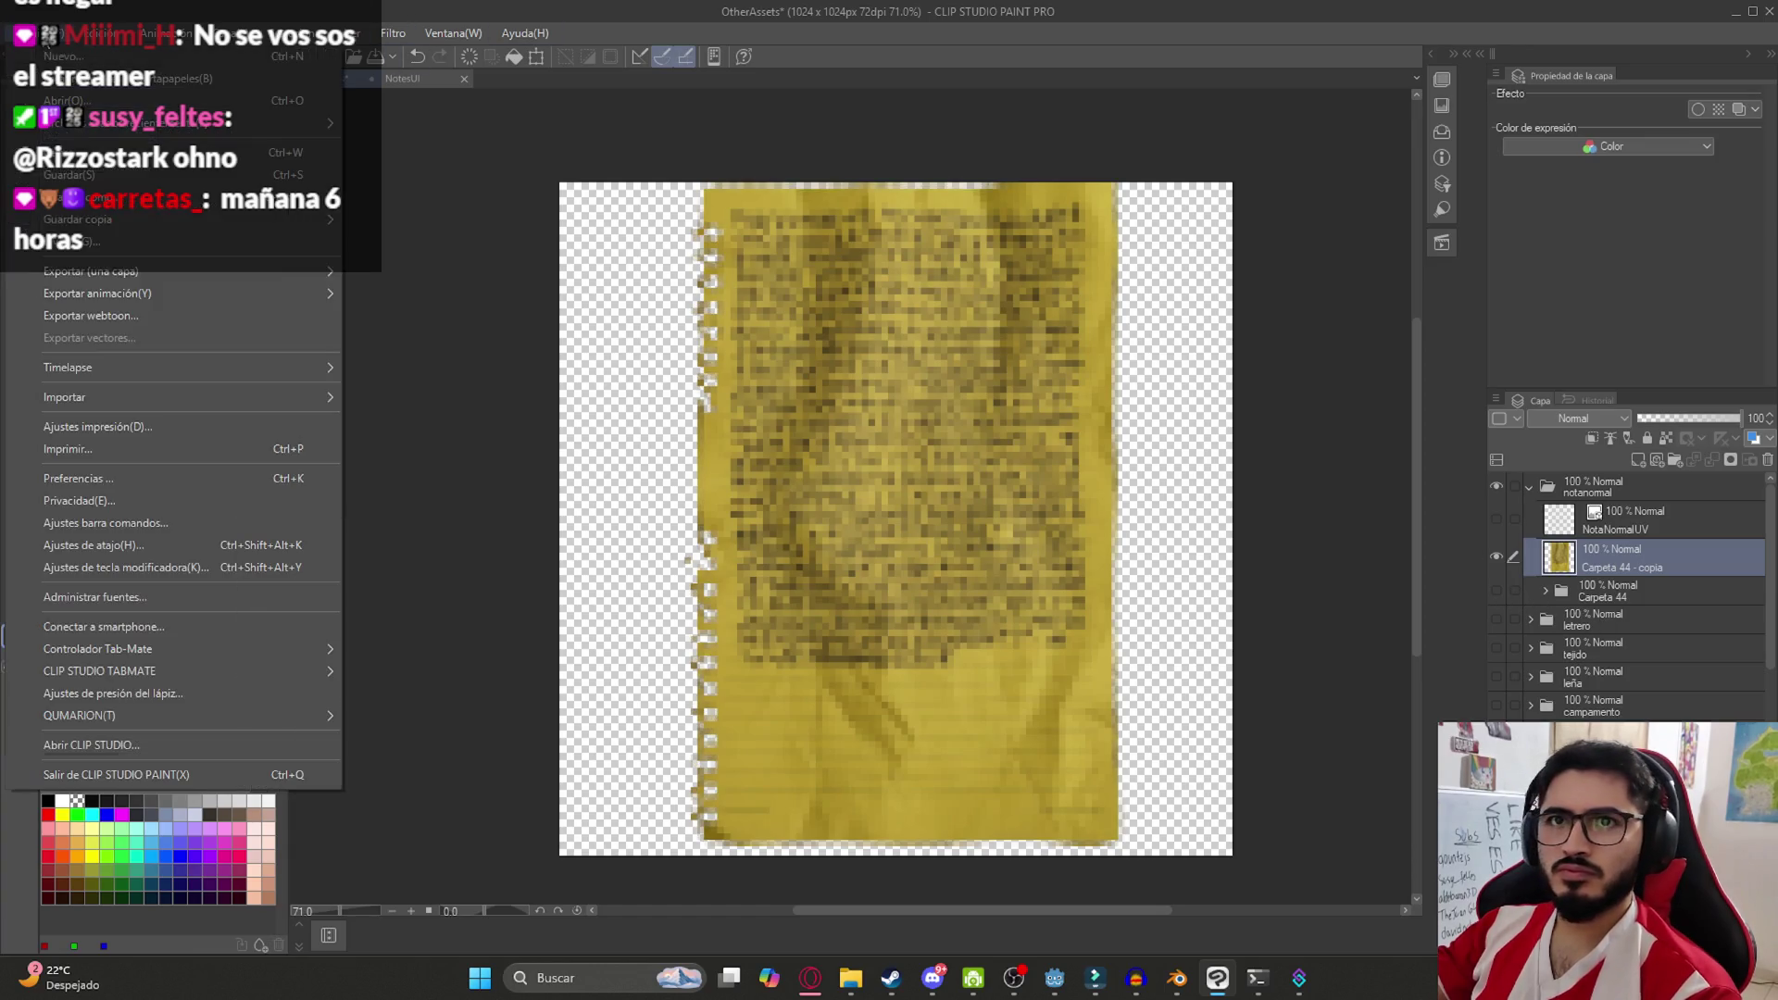
mouse_move(266, 275)
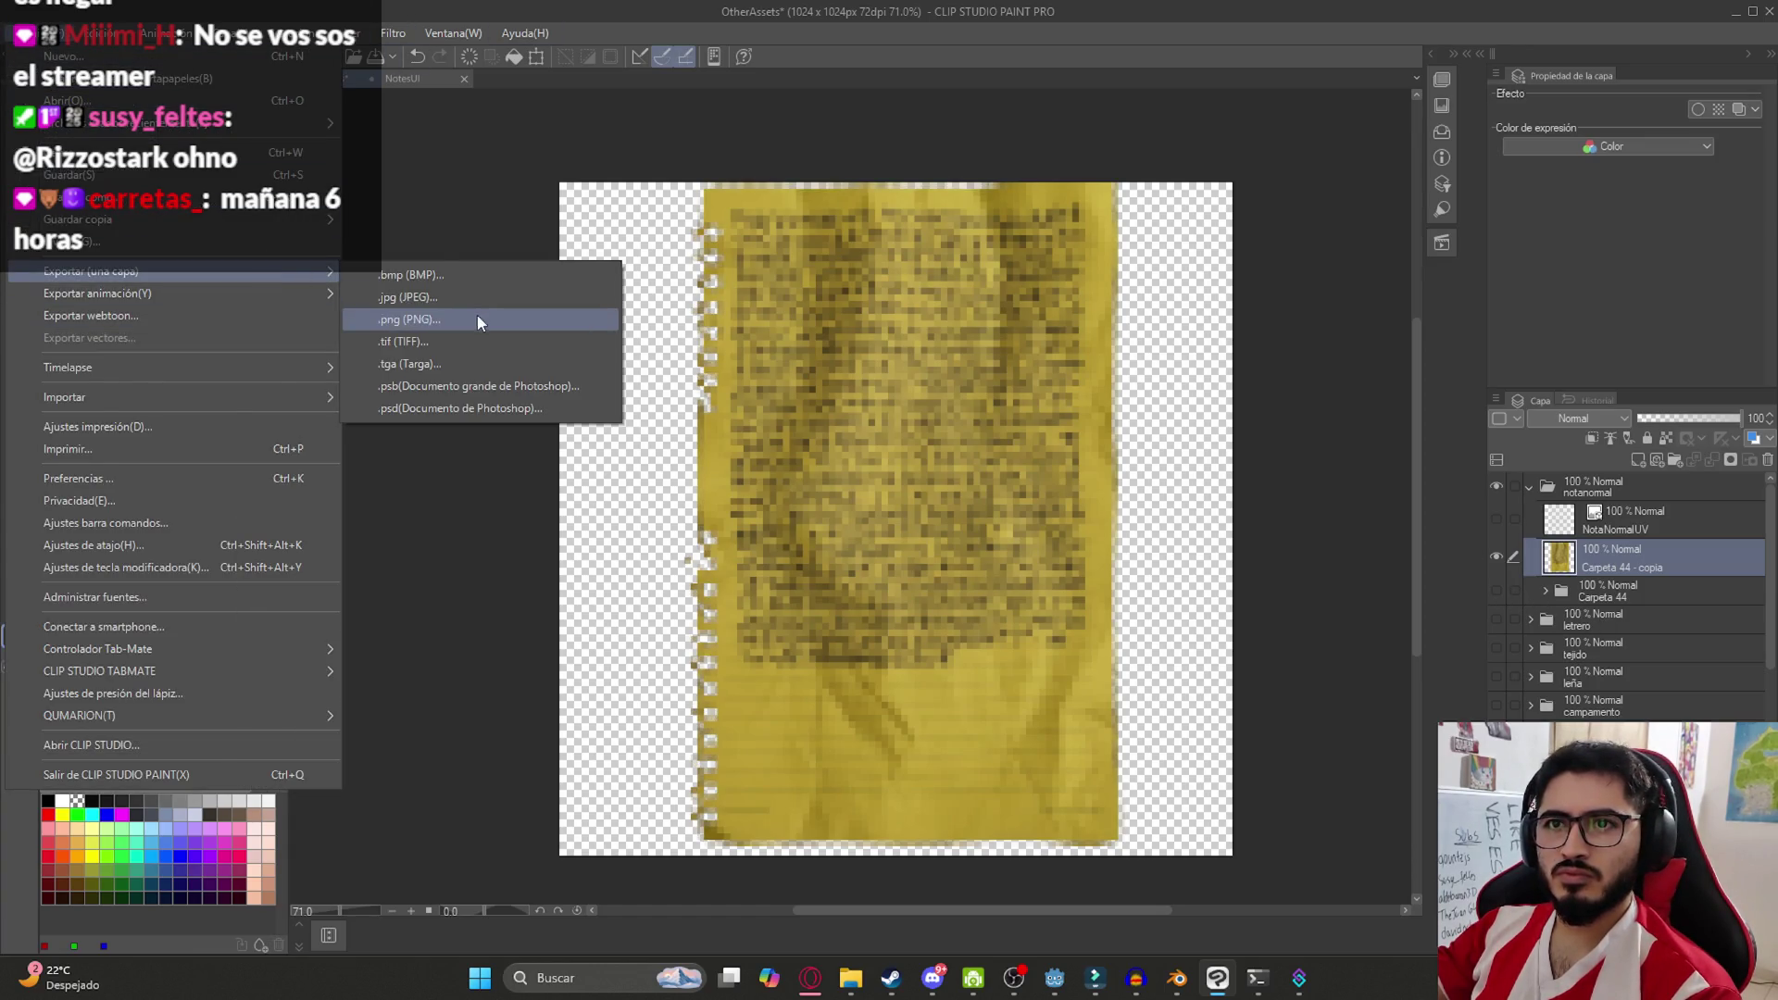
left_click(473, 318)
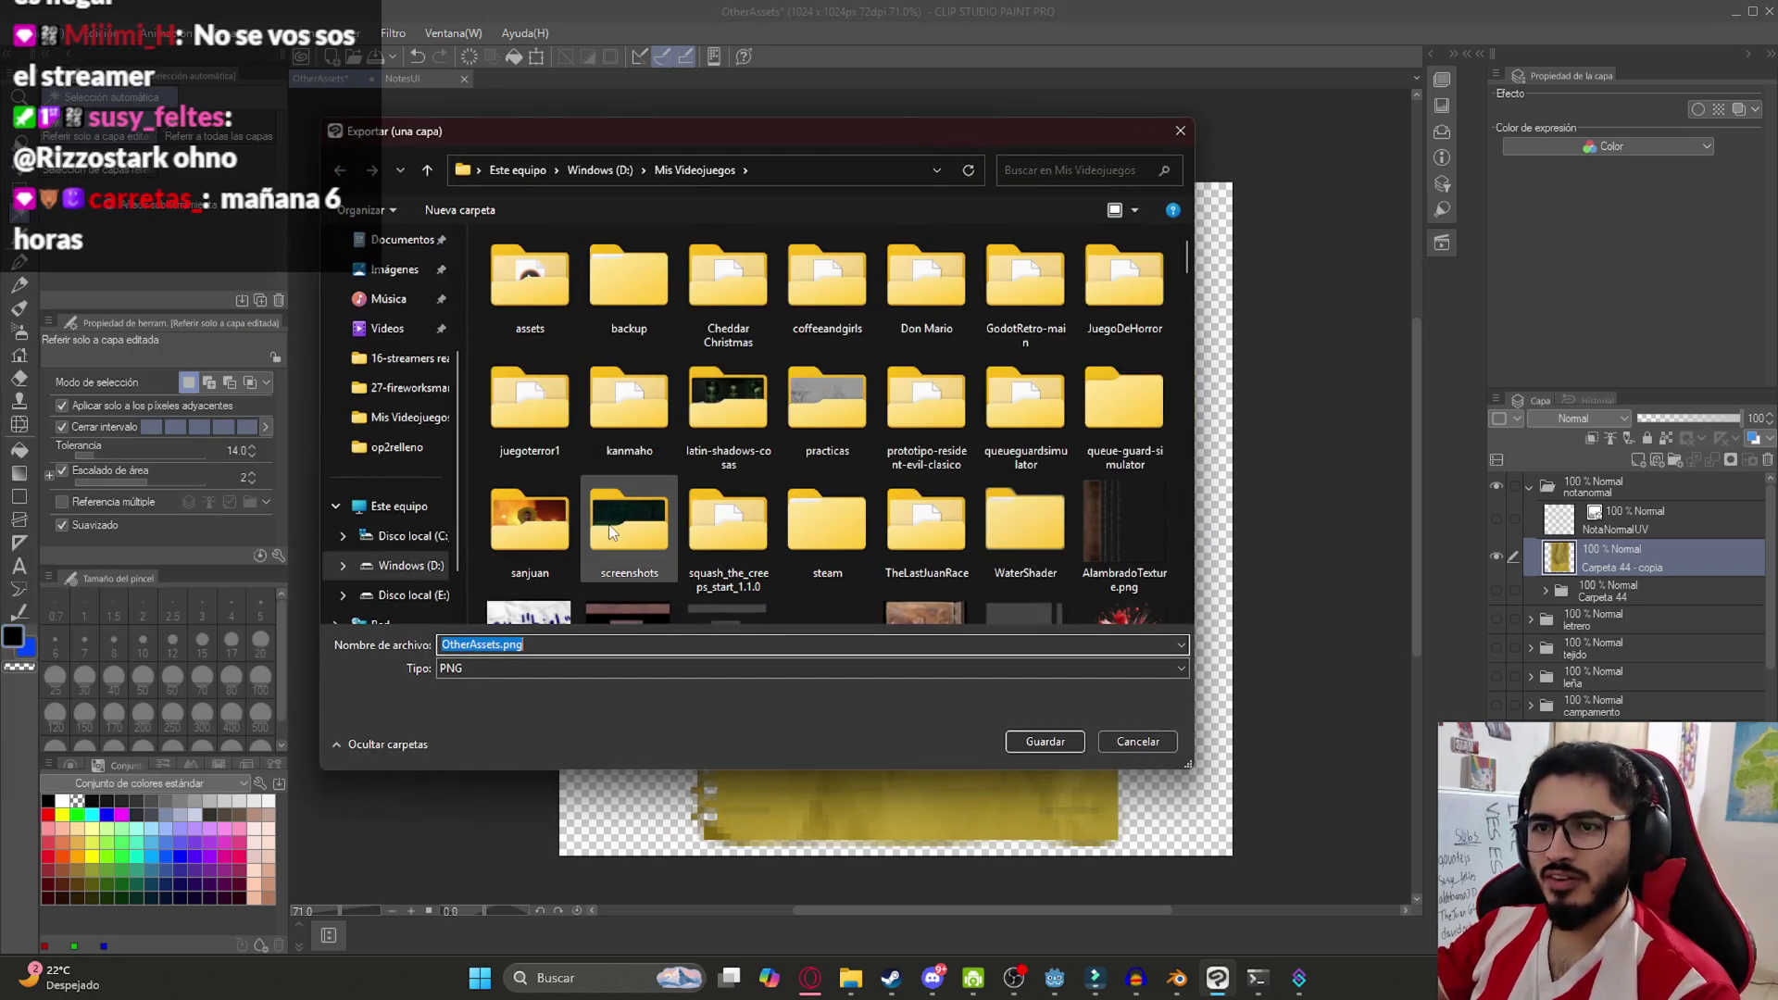
type("Nota")
key("Down")
key("Return")
key("Left")
key("Return")
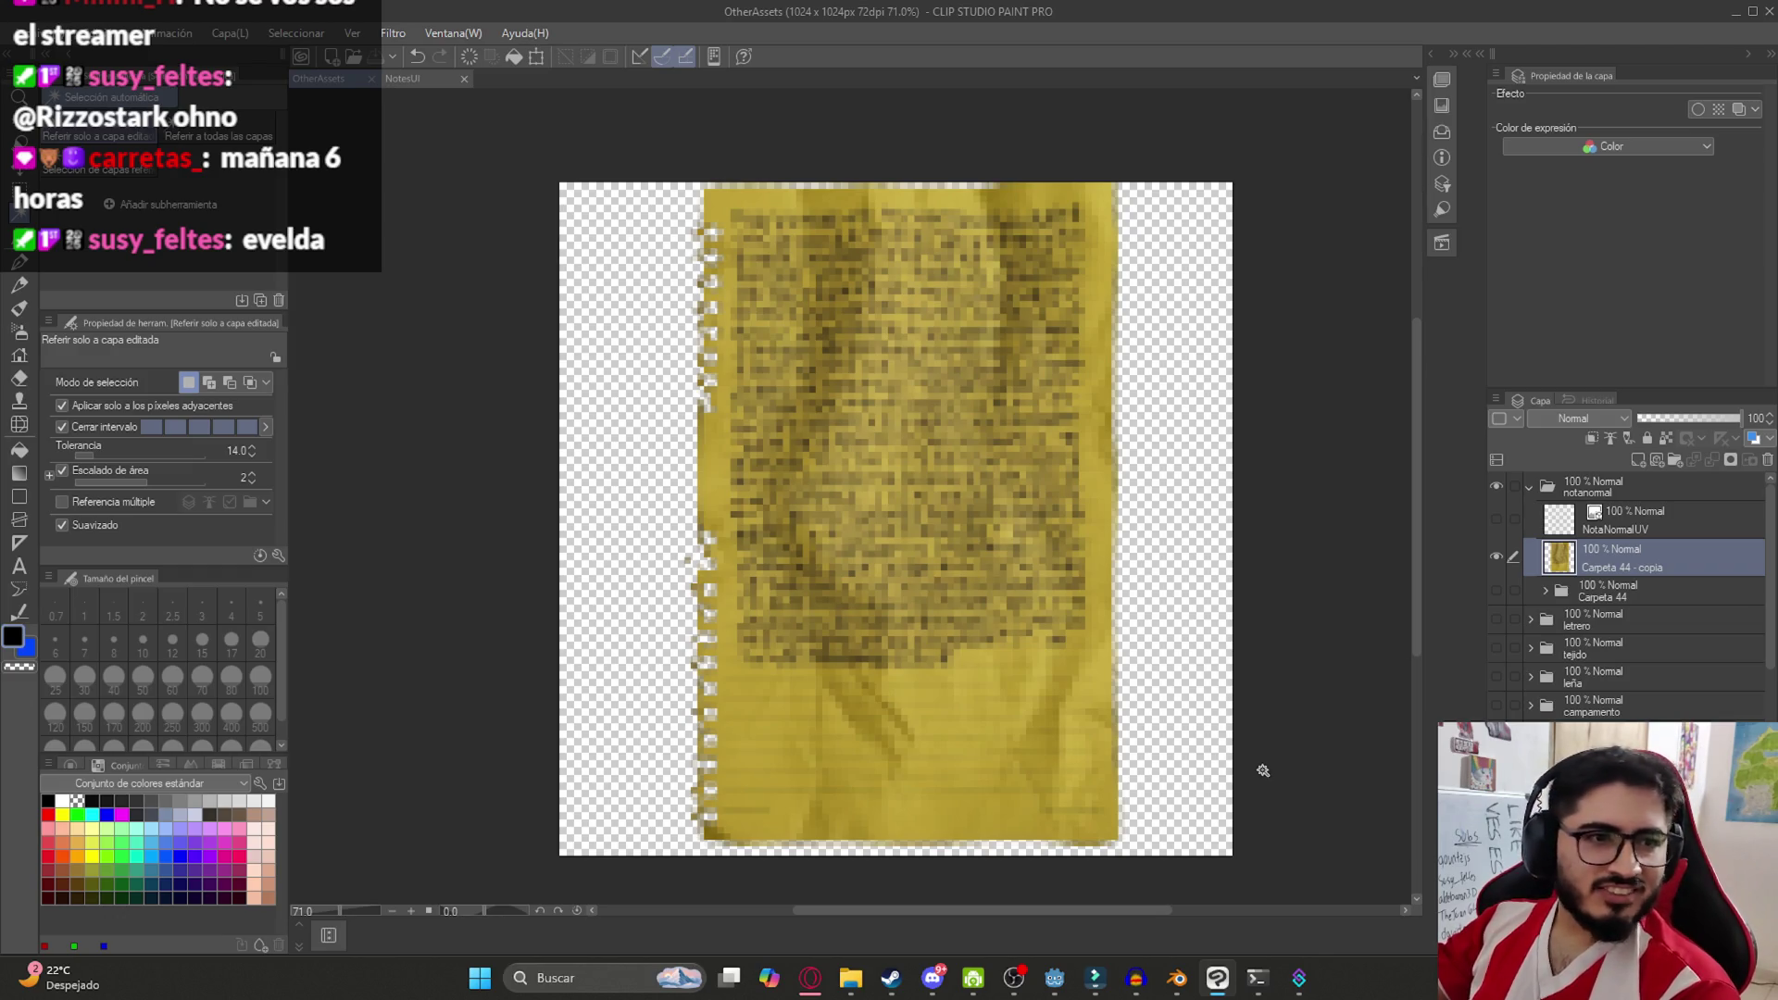
left_click(1164, 979)
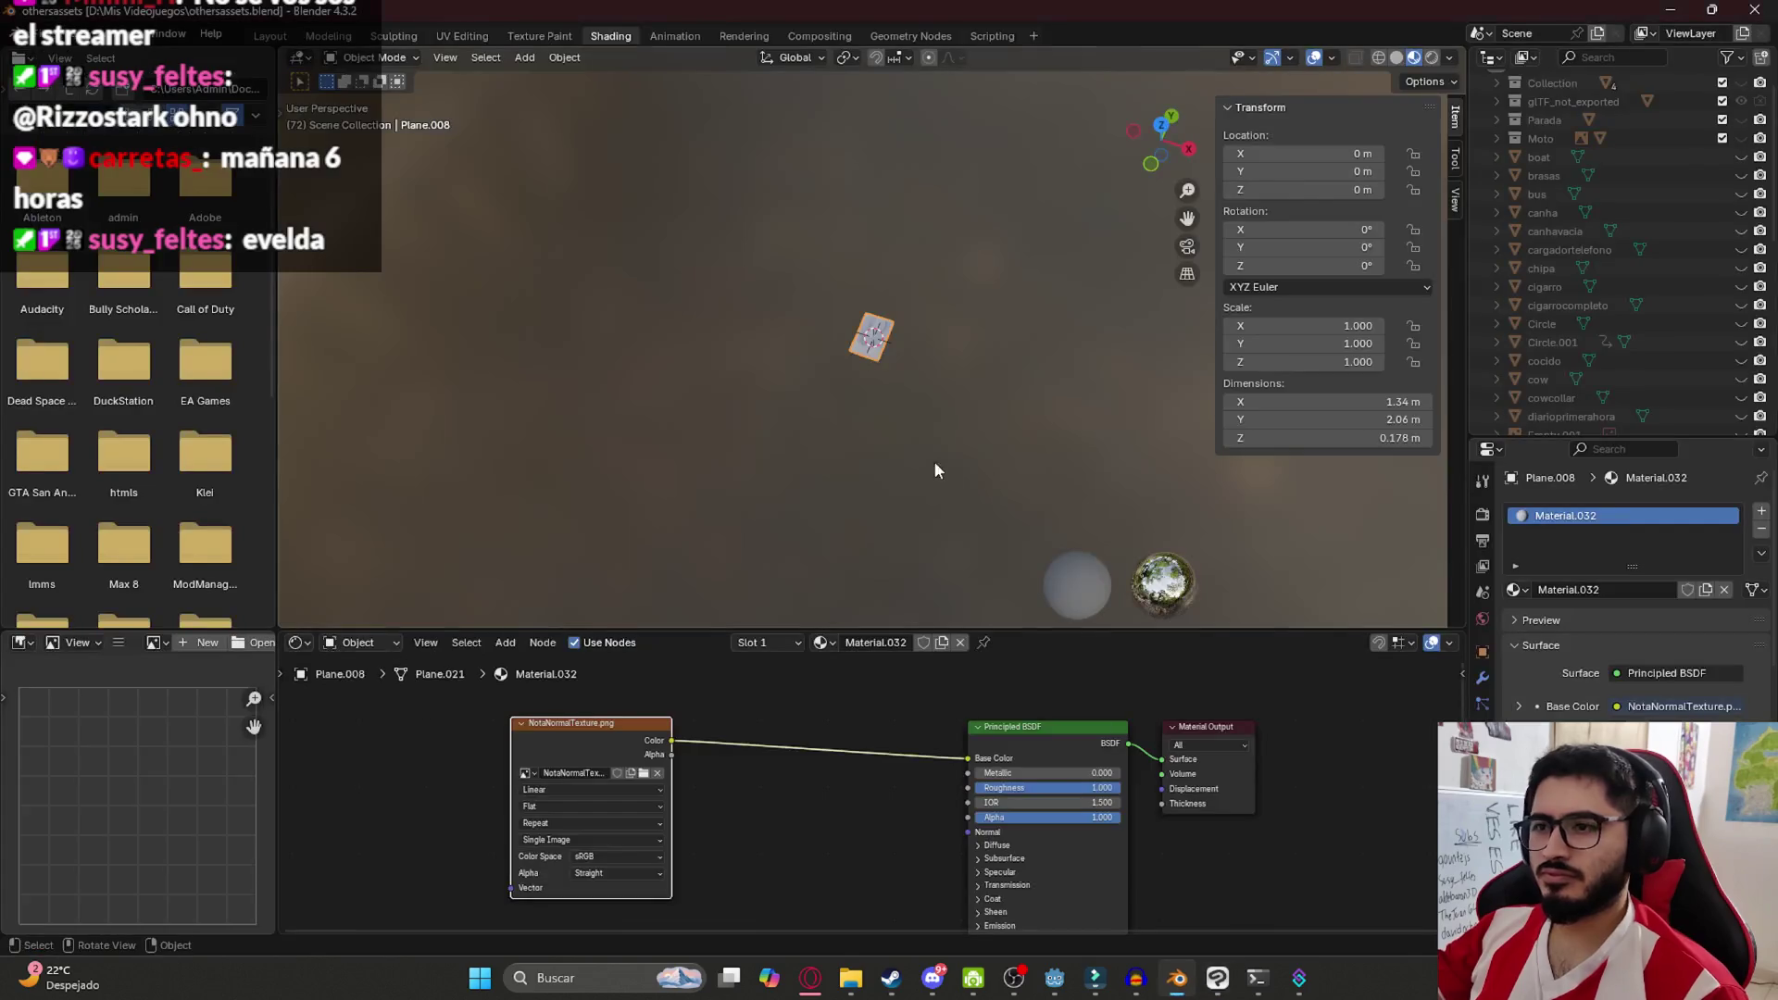
Reload NotaNormalTexture.png in the Image Texture node, link its Alpha to the BSDF Alpha, and save
scroll(865, 391, "up", 6)
left_click(657, 773)
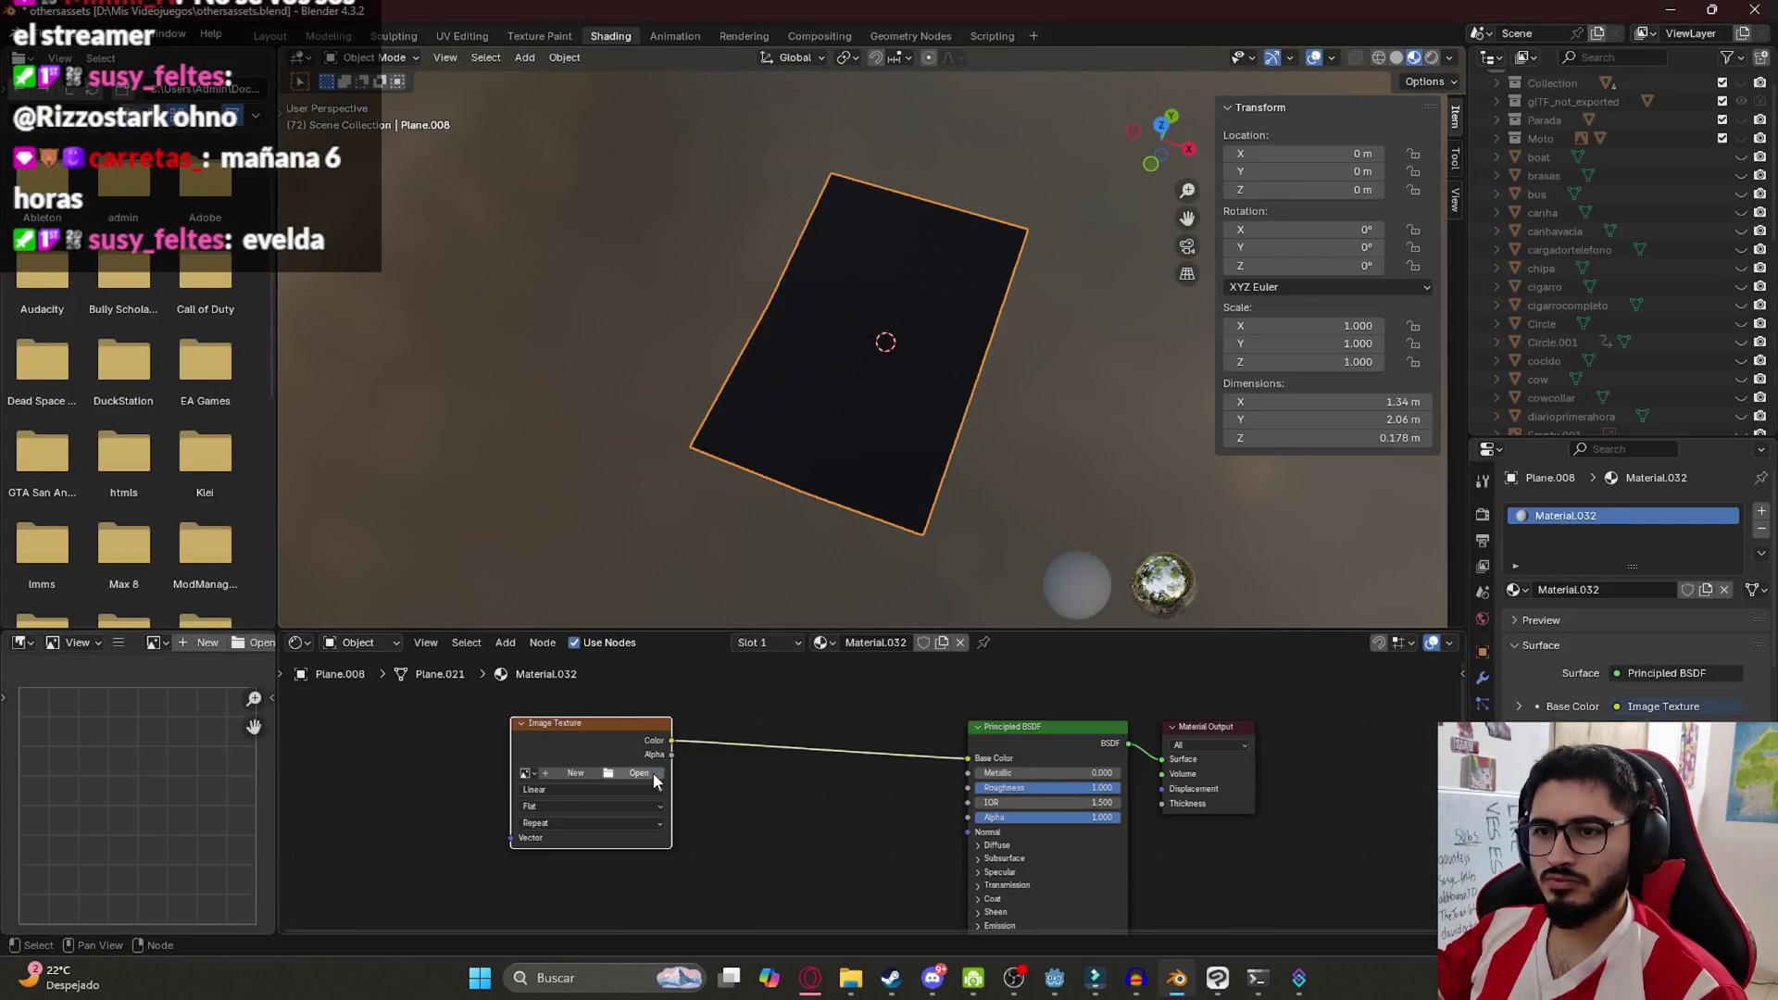
left_click(638, 772)
scroll(1362, 370, "down", 15)
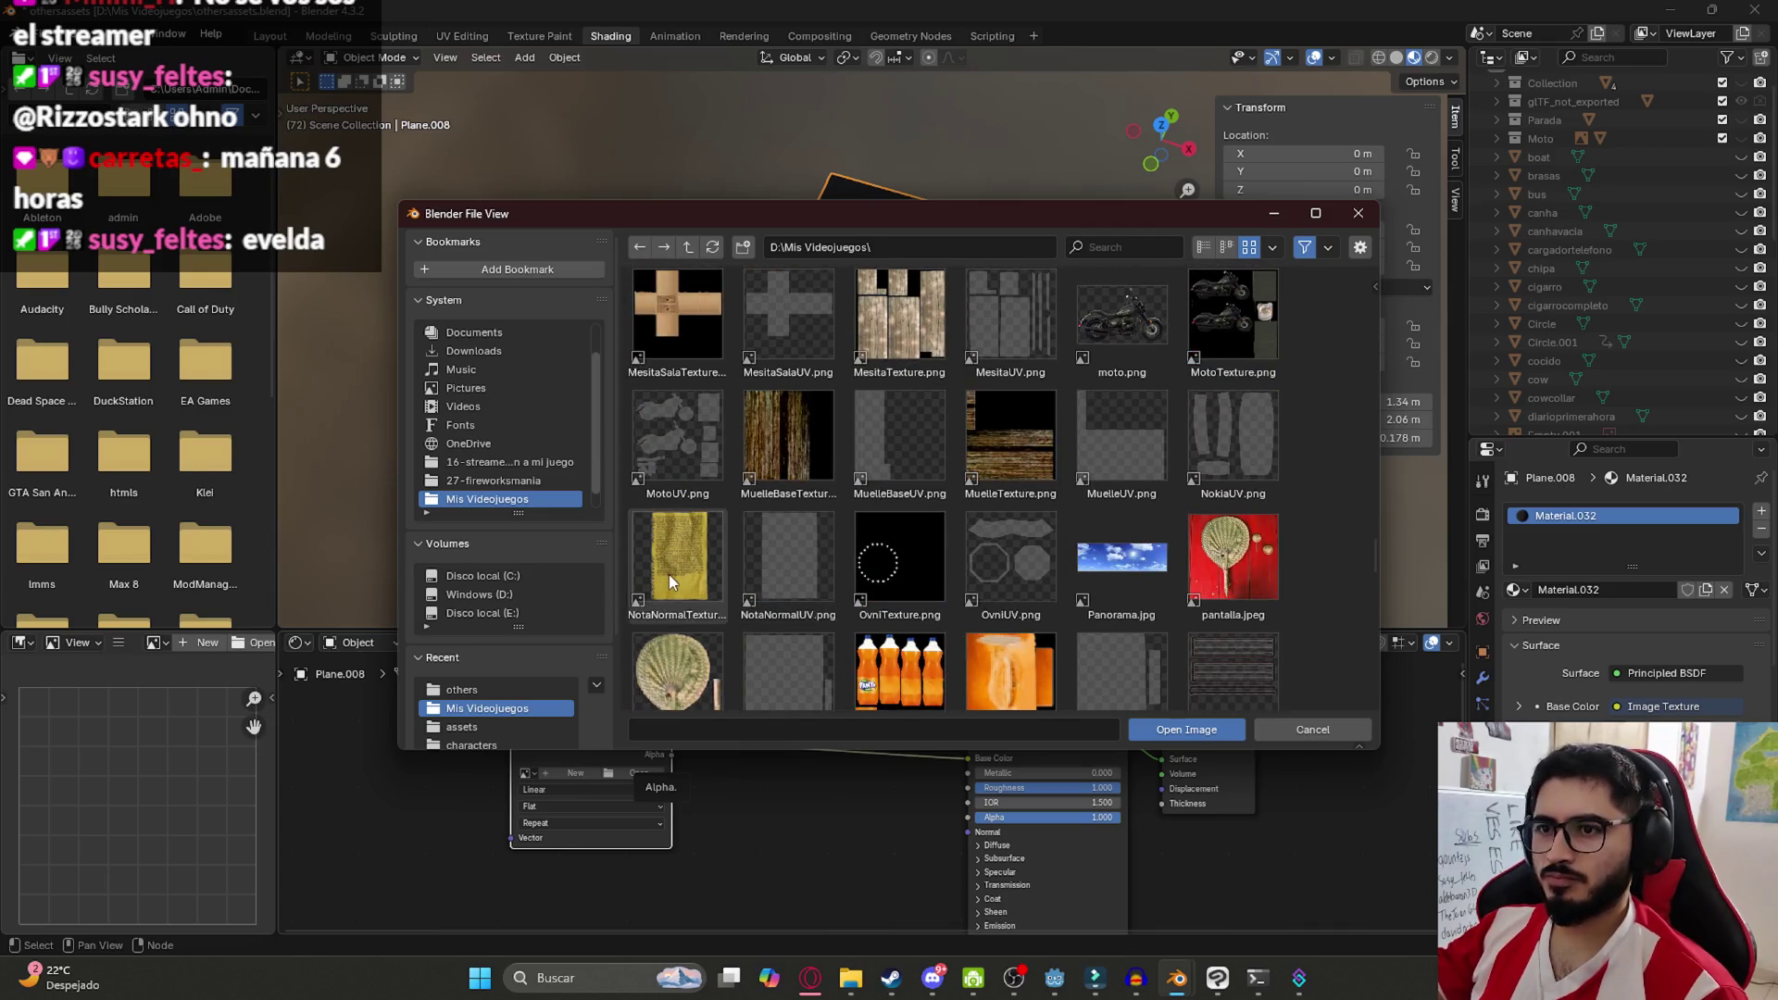
double_click(668, 574)
mouse_move(1000, 387)
left_mouse_down()
mouse_move(1039, 326)
mouse_move(996, 422)
left_mouse_up()
left_click_drag(982, 822, 836, 798)
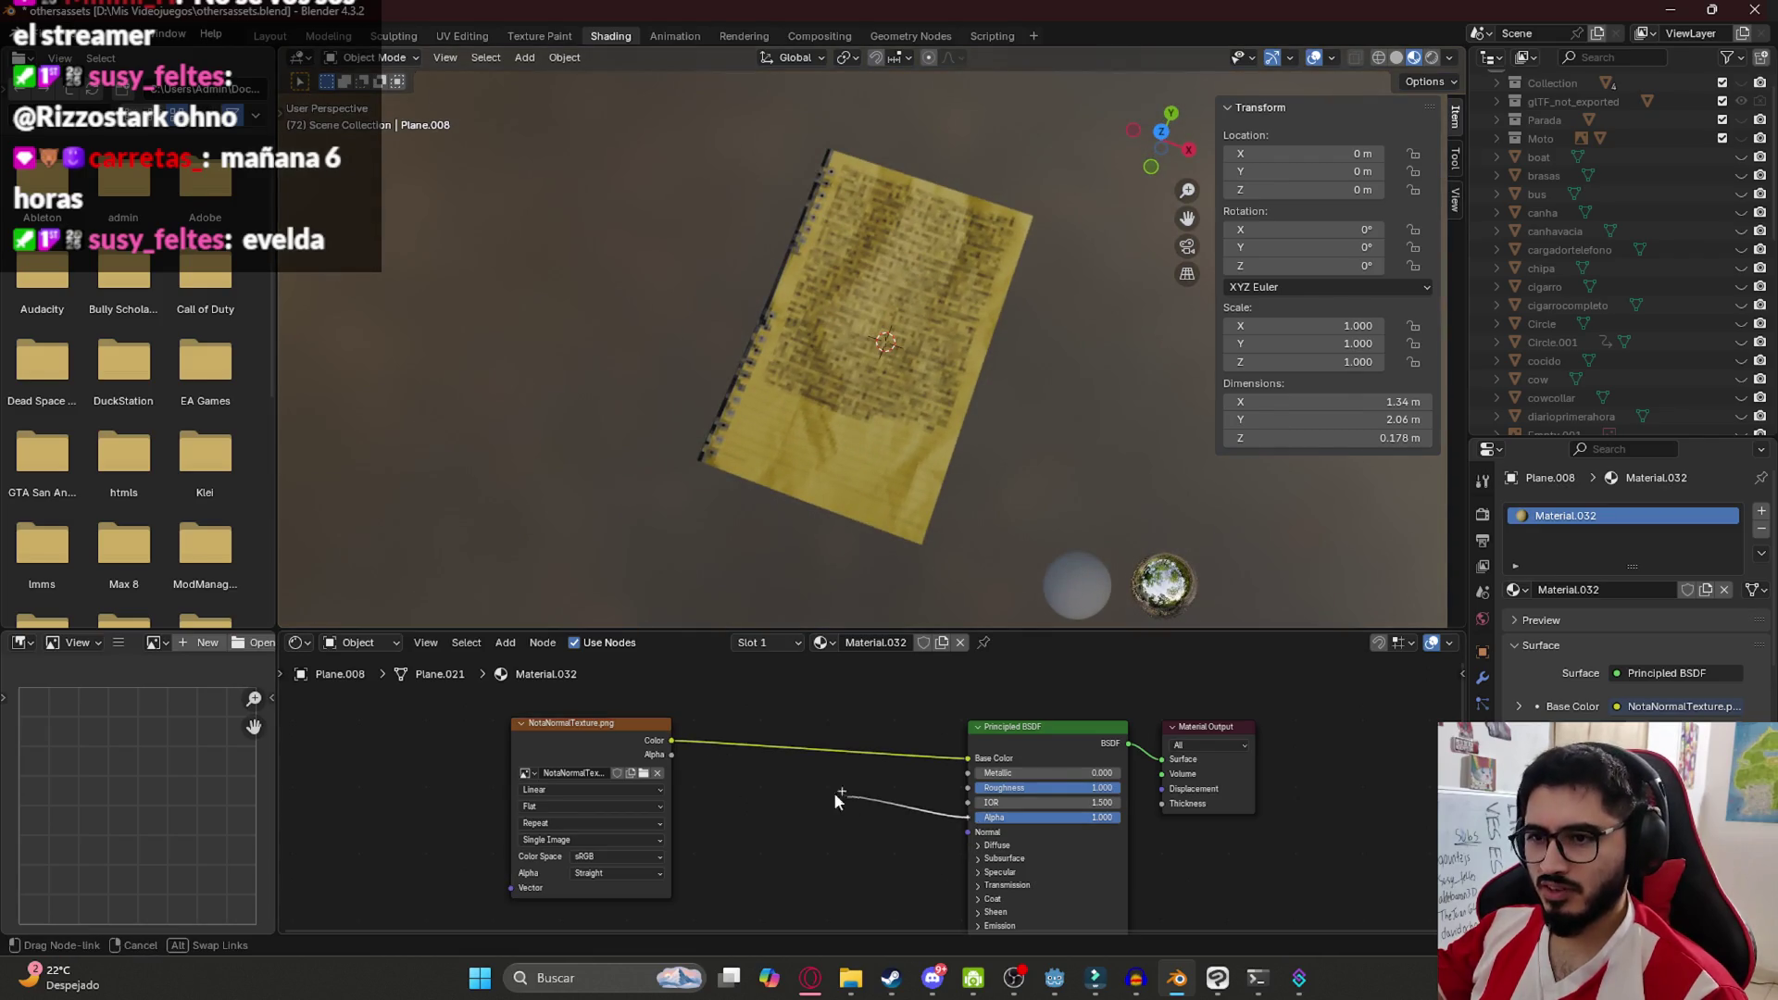
left_click_drag(666, 762, 671, 755)
mouse_move(937, 409)
left_mouse_down()
mouse_move(1015, 178)
mouse_move(969, 259)
mouse_move(999, 398)
mouse_move(1104, 303)
mouse_move(1036, 306)
mouse_move(778, 393)
mouse_move(913, 448)
mouse_move(898, 435)
left_mouse_up()
key("ctrl+s")
Export the selected paper plane as glTF 2.0 to notenormal.glb
left_click(858, 378)
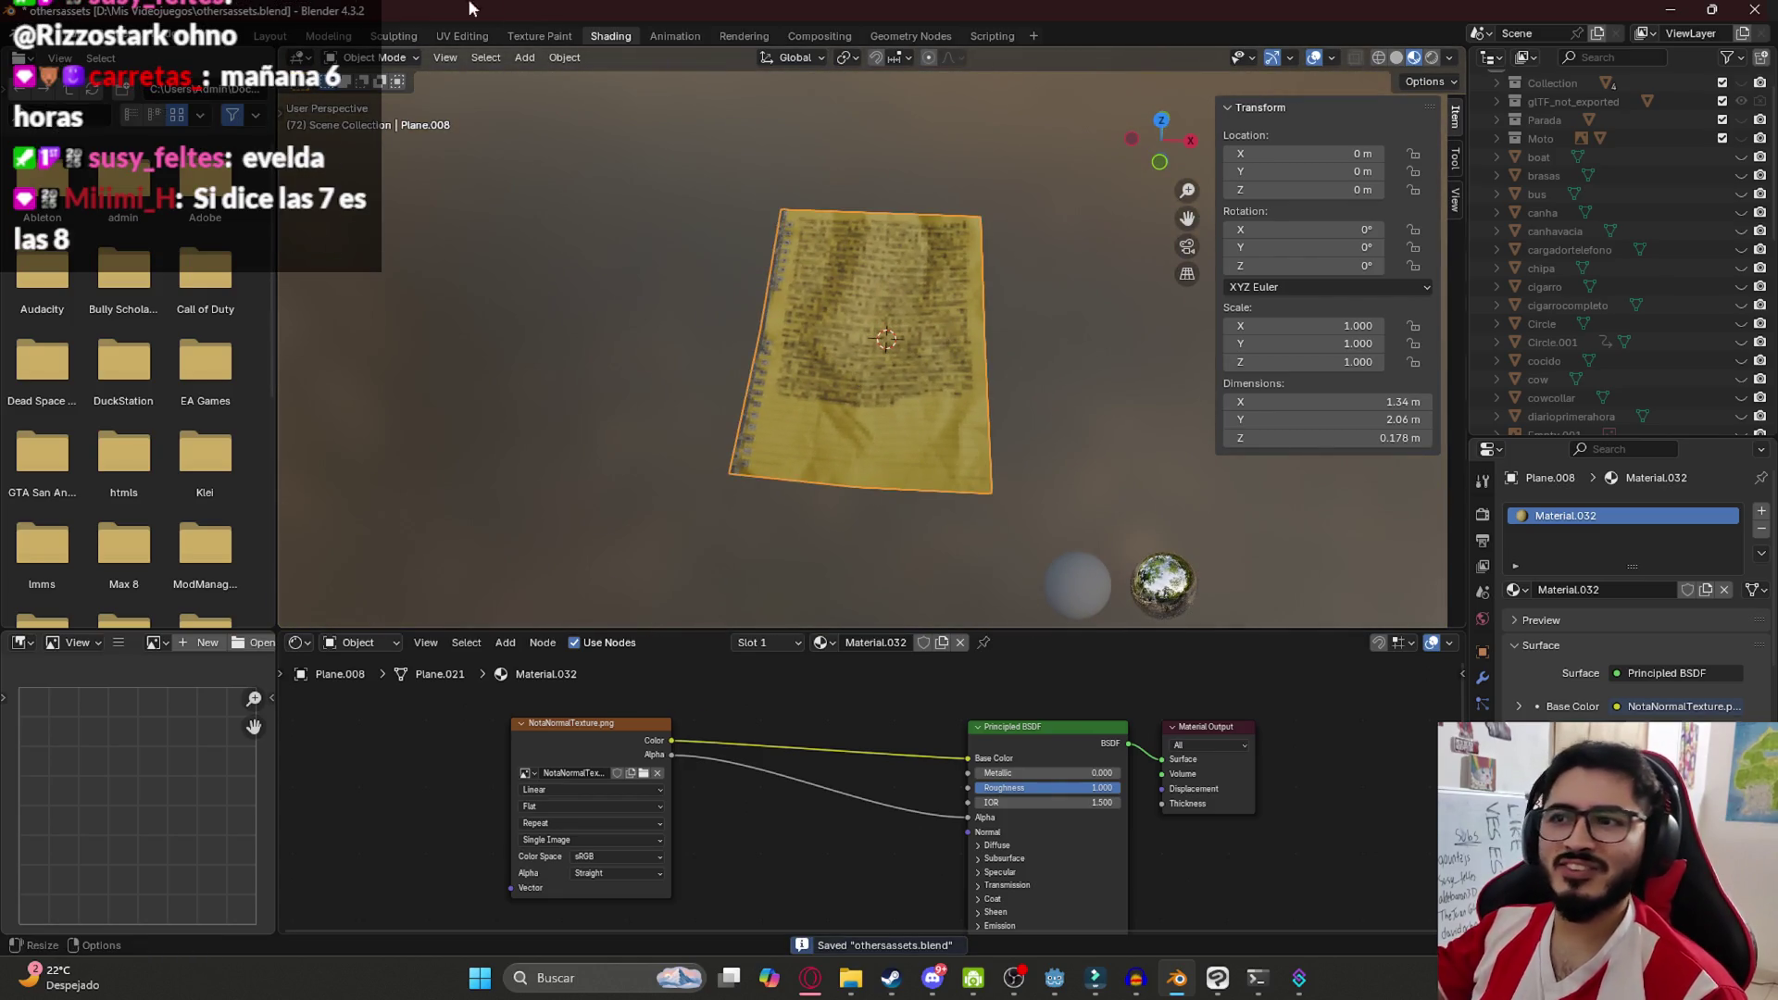
left_click(36, 35)
mouse_move(189, 313)
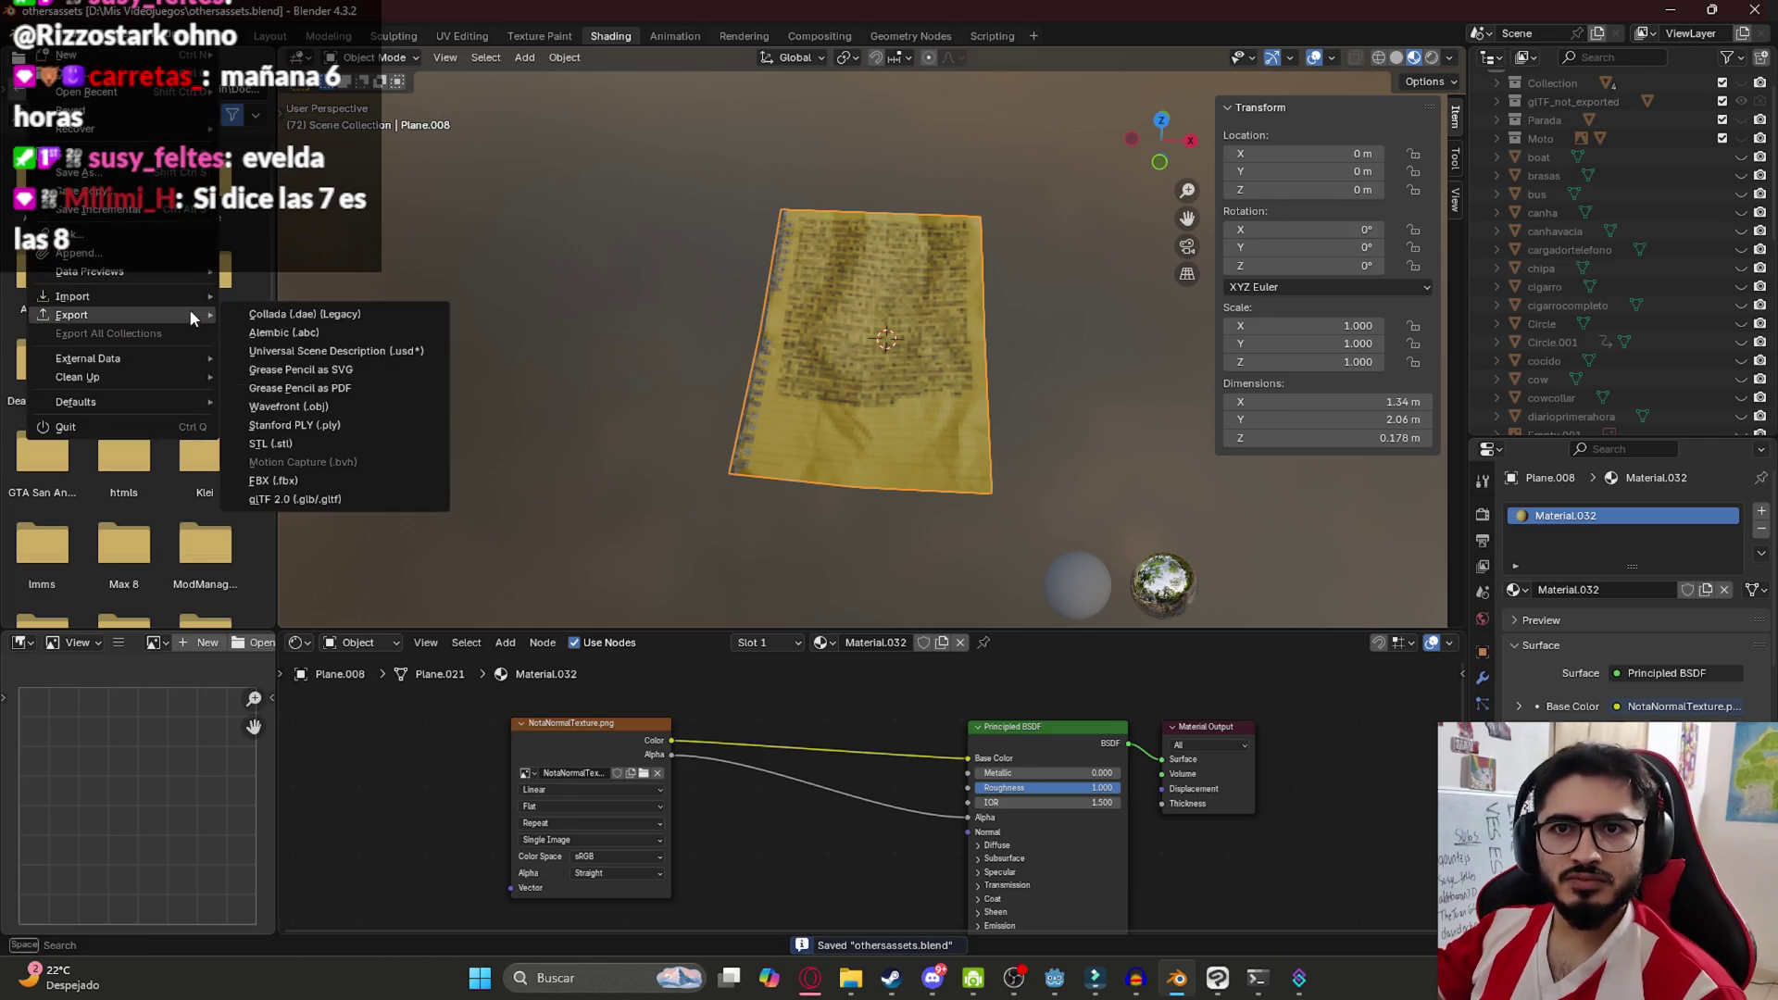
left_click(337, 499)
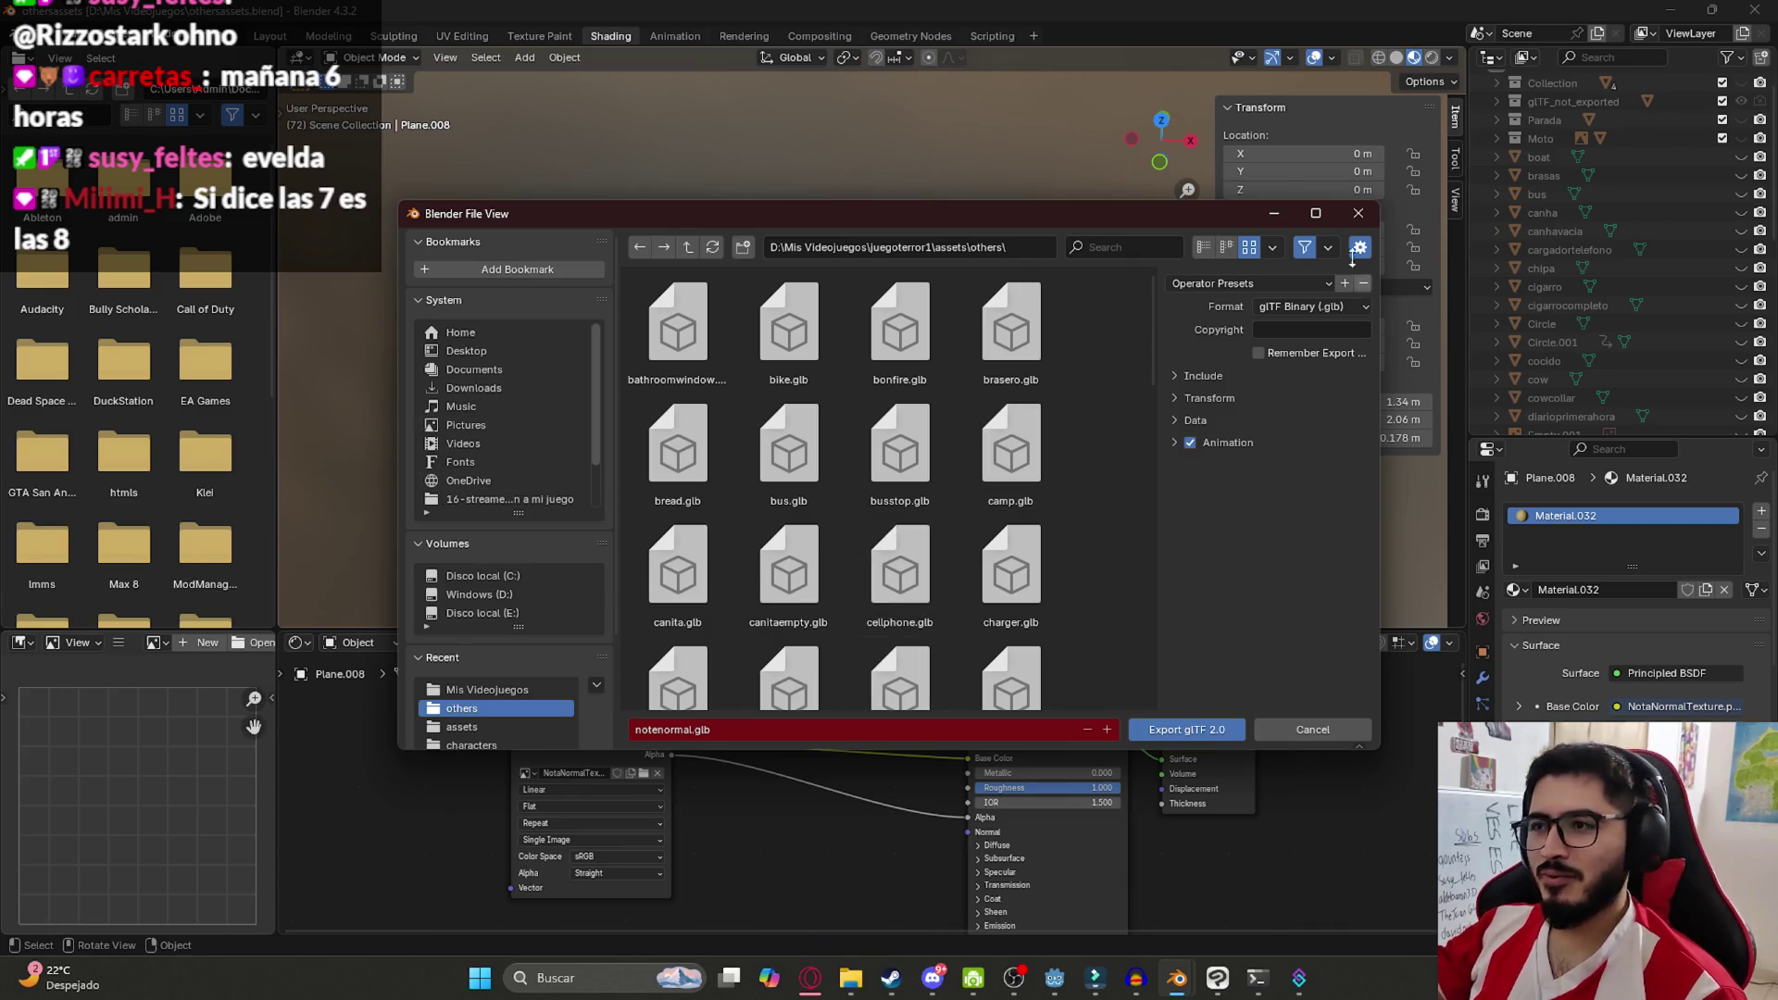
left_click(1204, 380)
mouse_move(1153, 359)
left_mouse_down()
mouse_move(1143, 648)
mouse_move(1114, 692)
left_mouse_up()
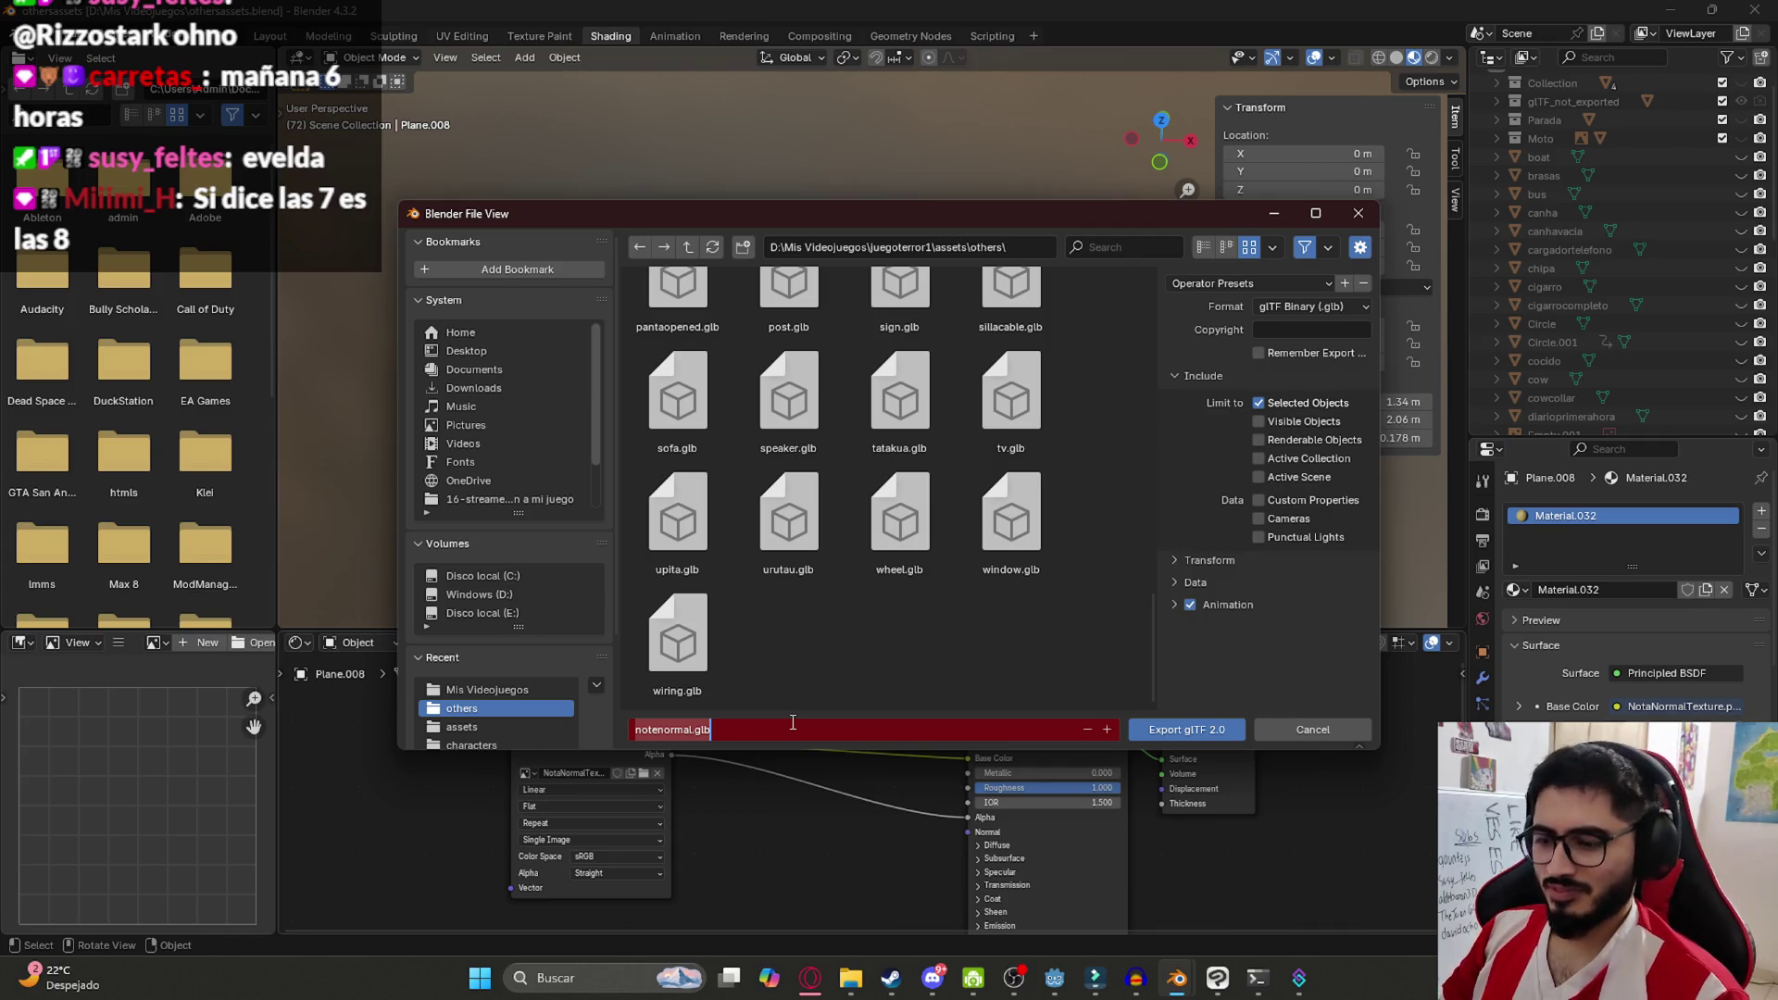
key("Return")
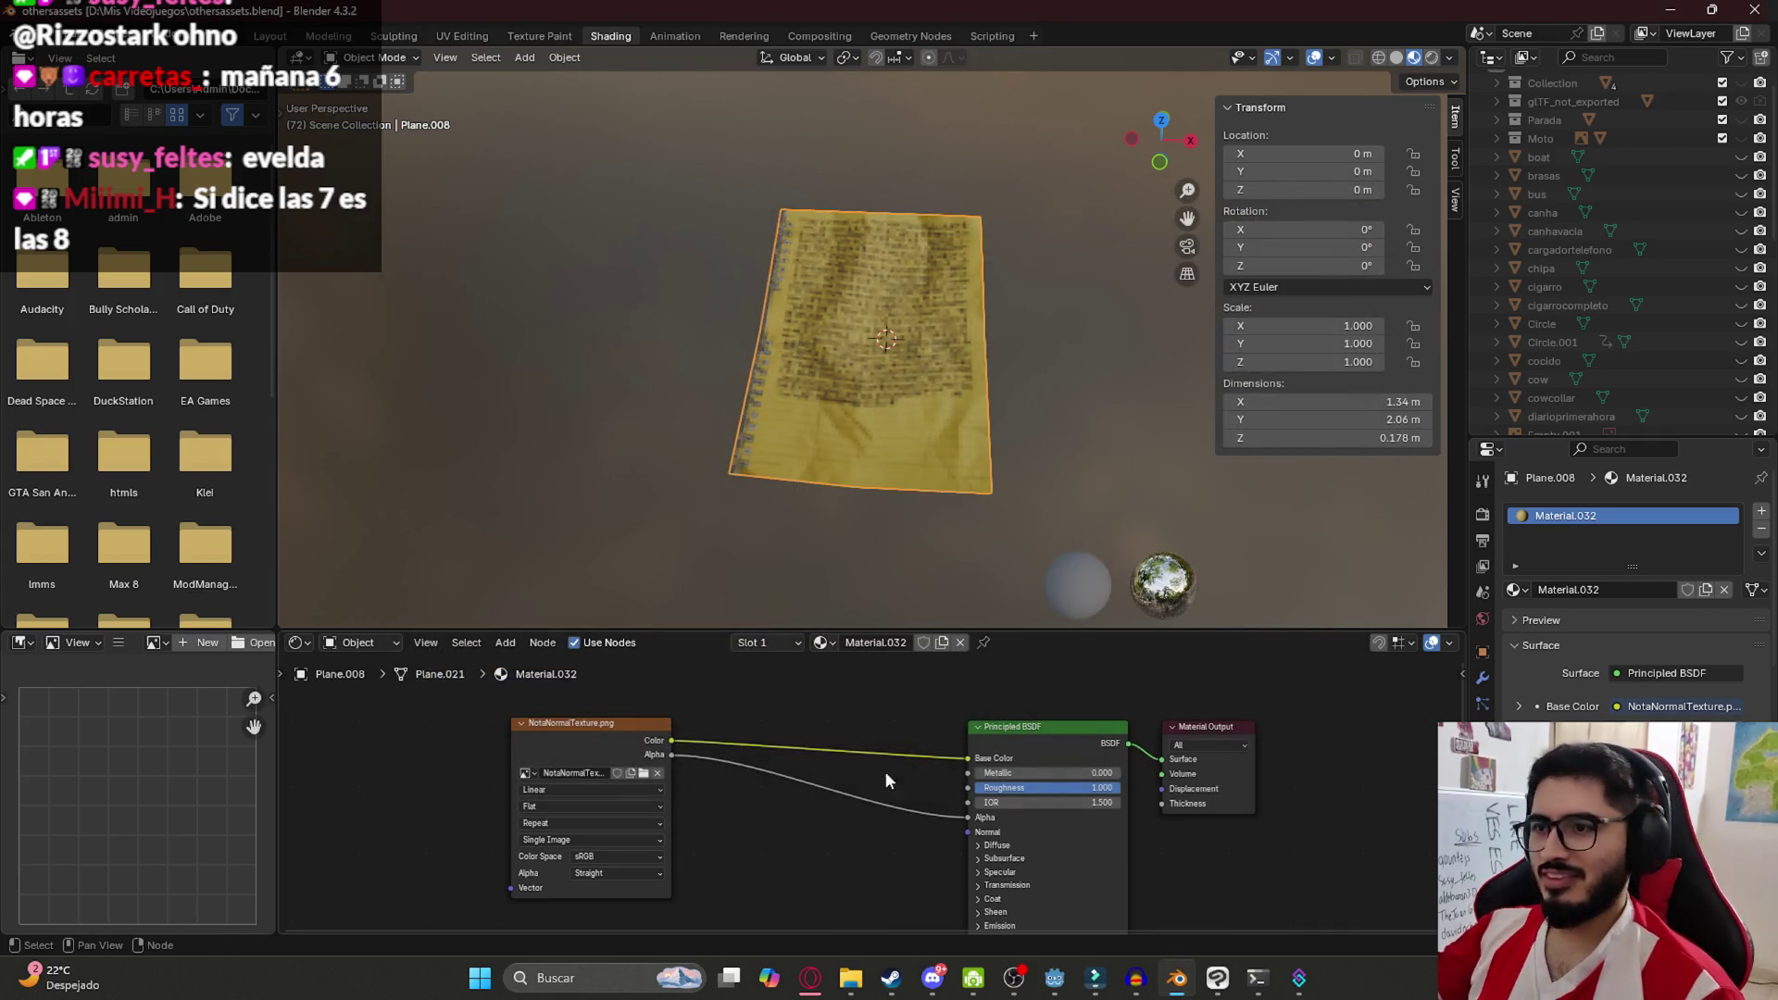
left_click(1054, 978)
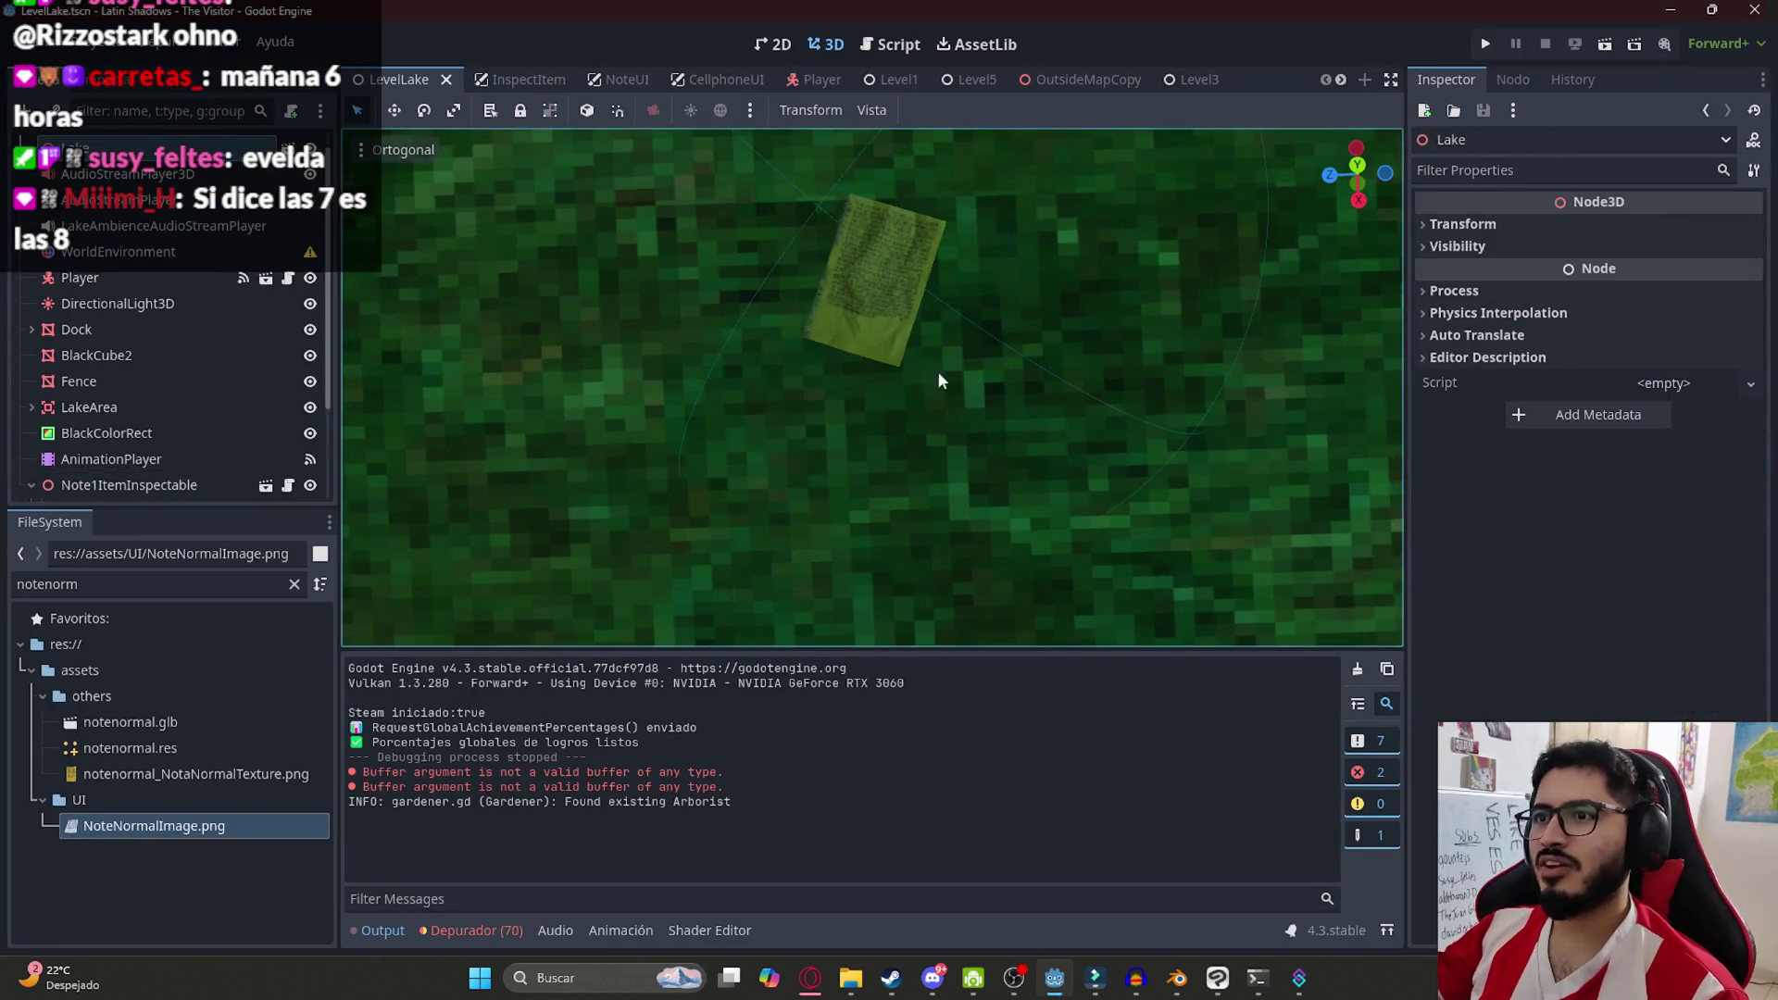
Reload the saved LevelLake scene and run the game to see the yellow note on the grass
right_click(404, 75)
left_click(507, 230)
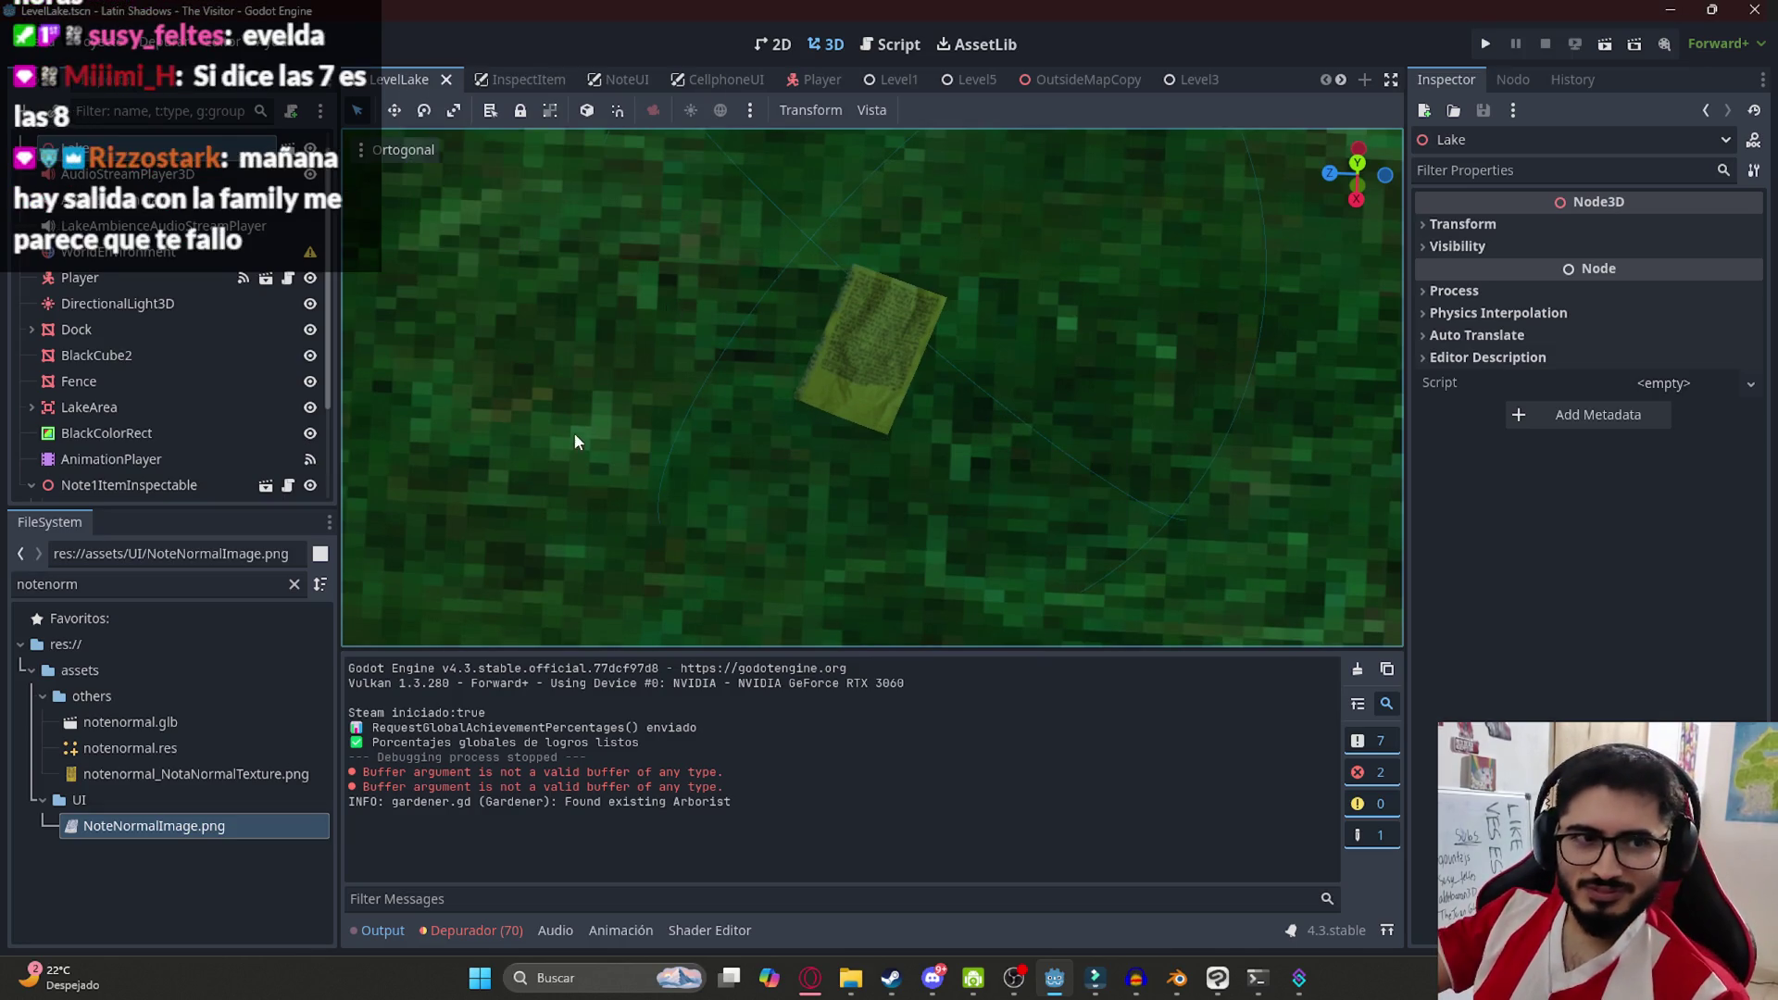
key("F5")
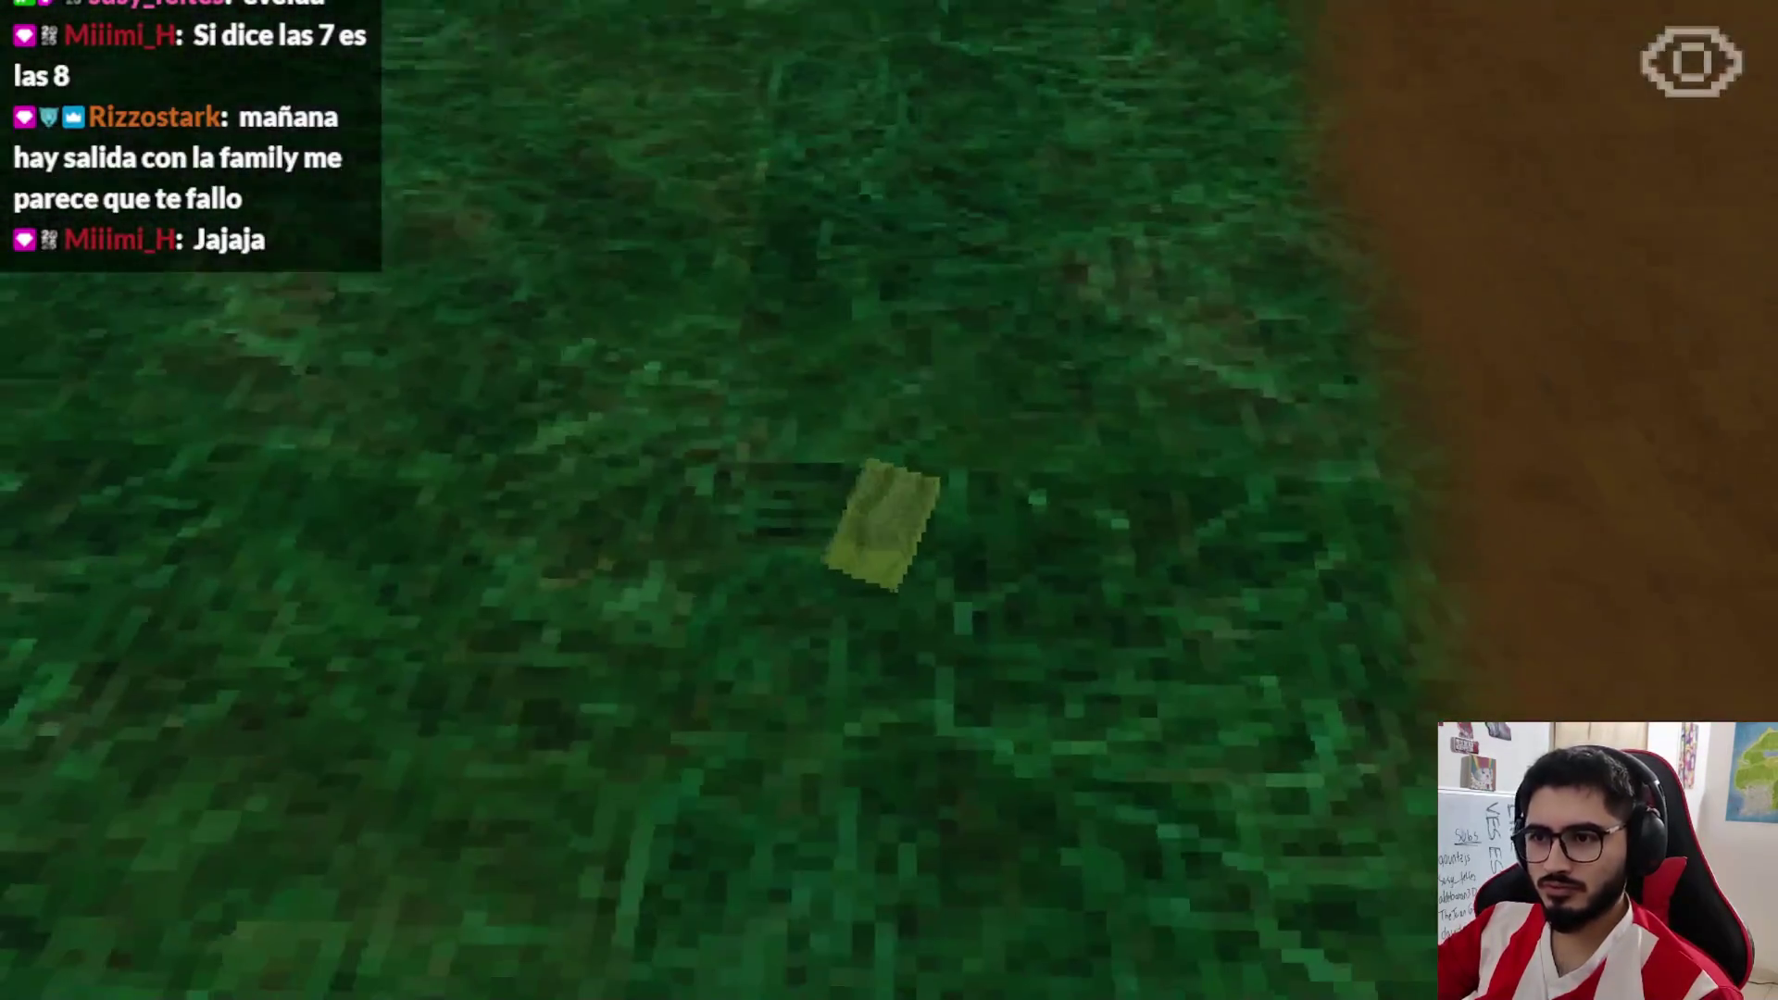
Inspect the yellow note in-game, leave it, and quit back to the editor
key("e")
left_click(1232, 889)
key("Escape")
left_click(778, 696)
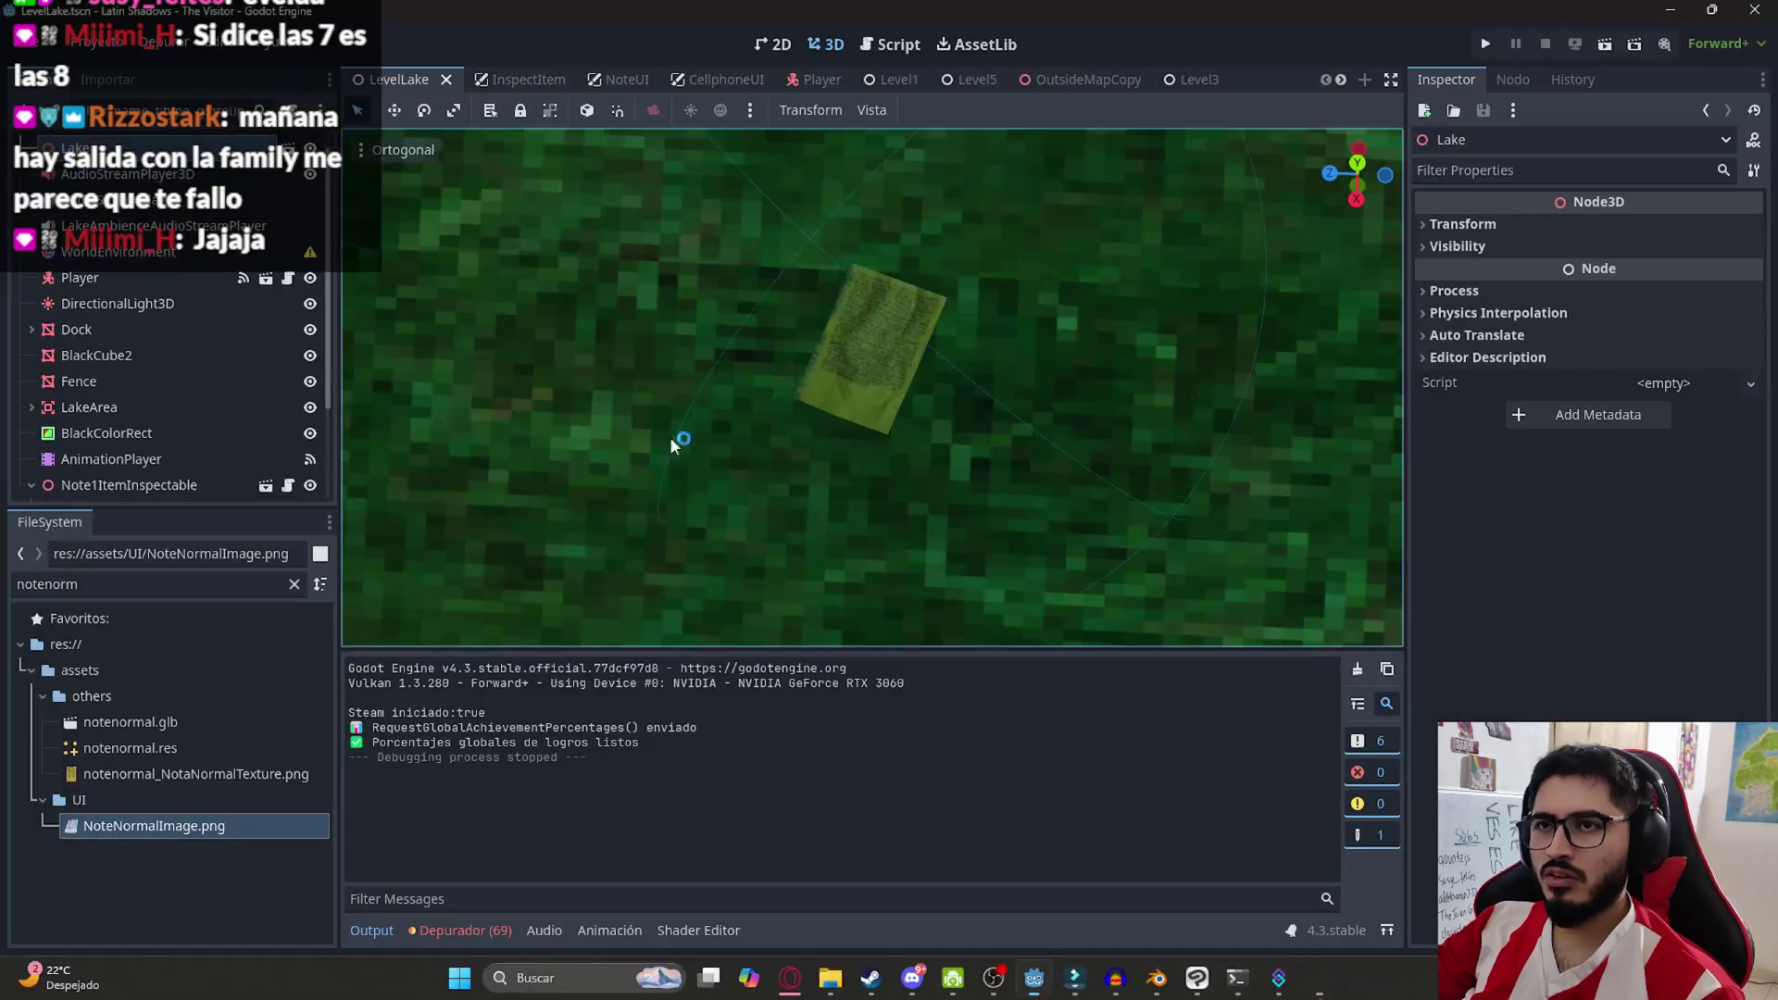
Enlarge the Notenormal mesh's Transform Scale and save the LevelLake scene
left_click(875, 335)
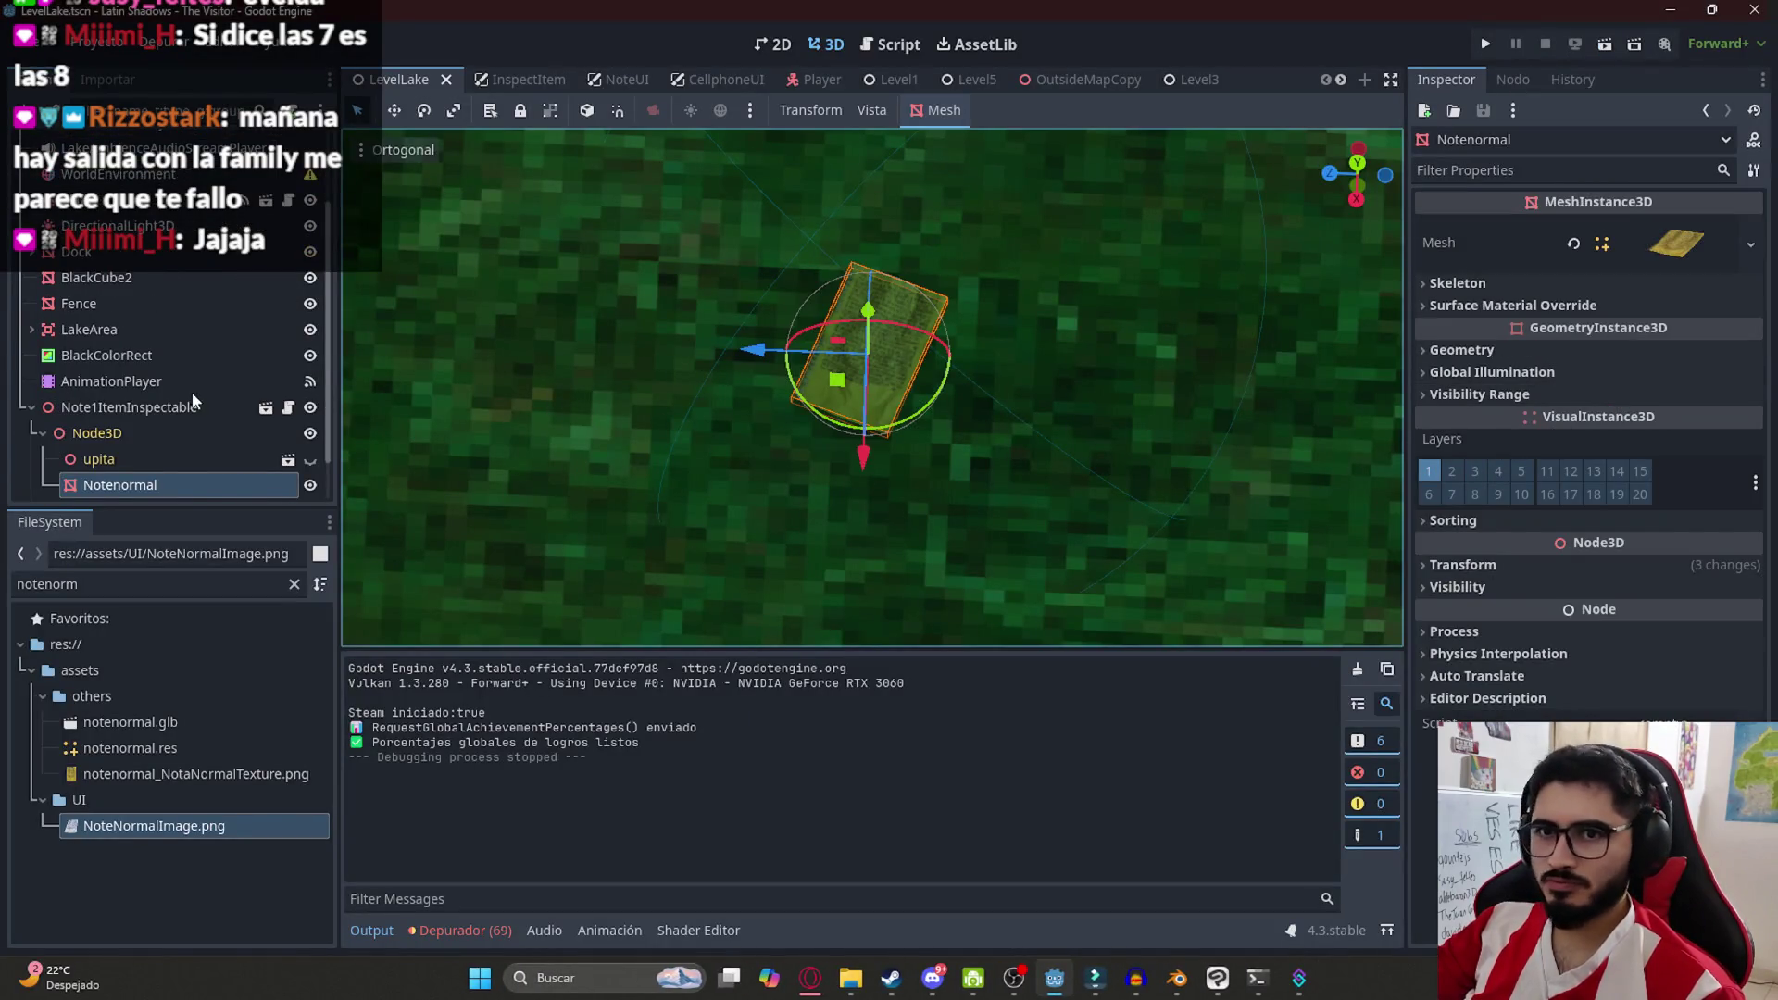
scroll(193, 400, "down", 1)
left_click(1486, 565)
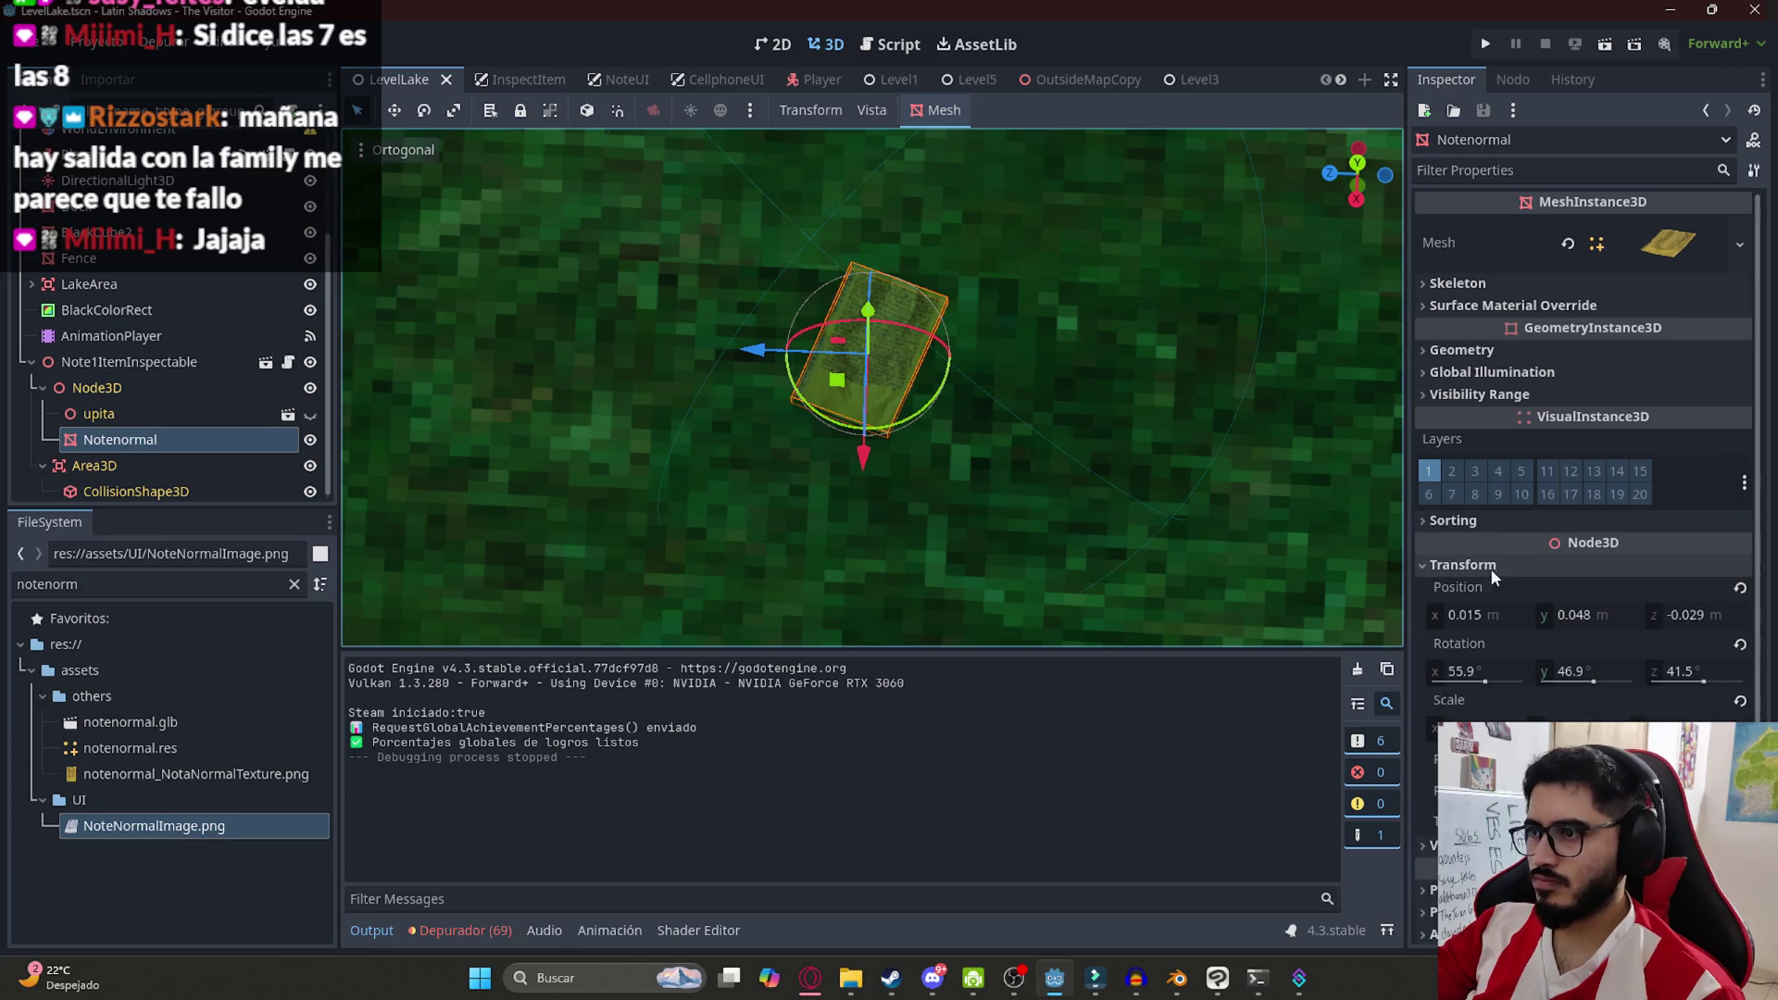
left_click(1471, 729)
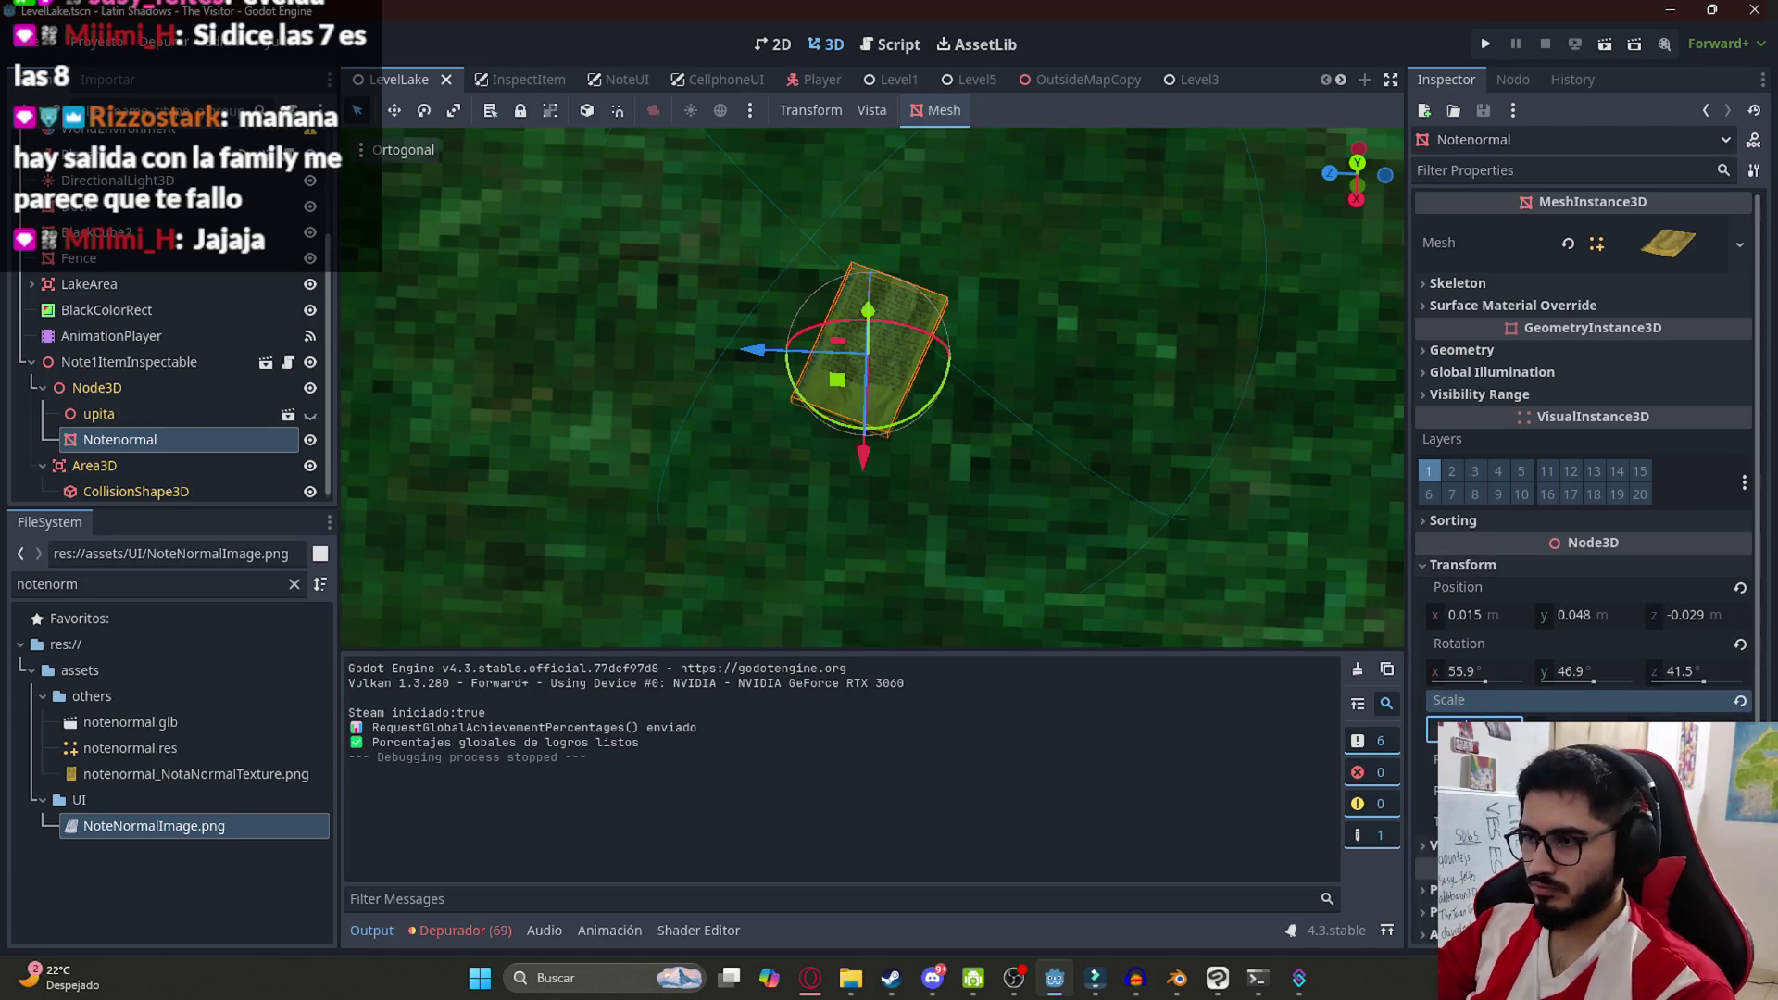
key("Return")
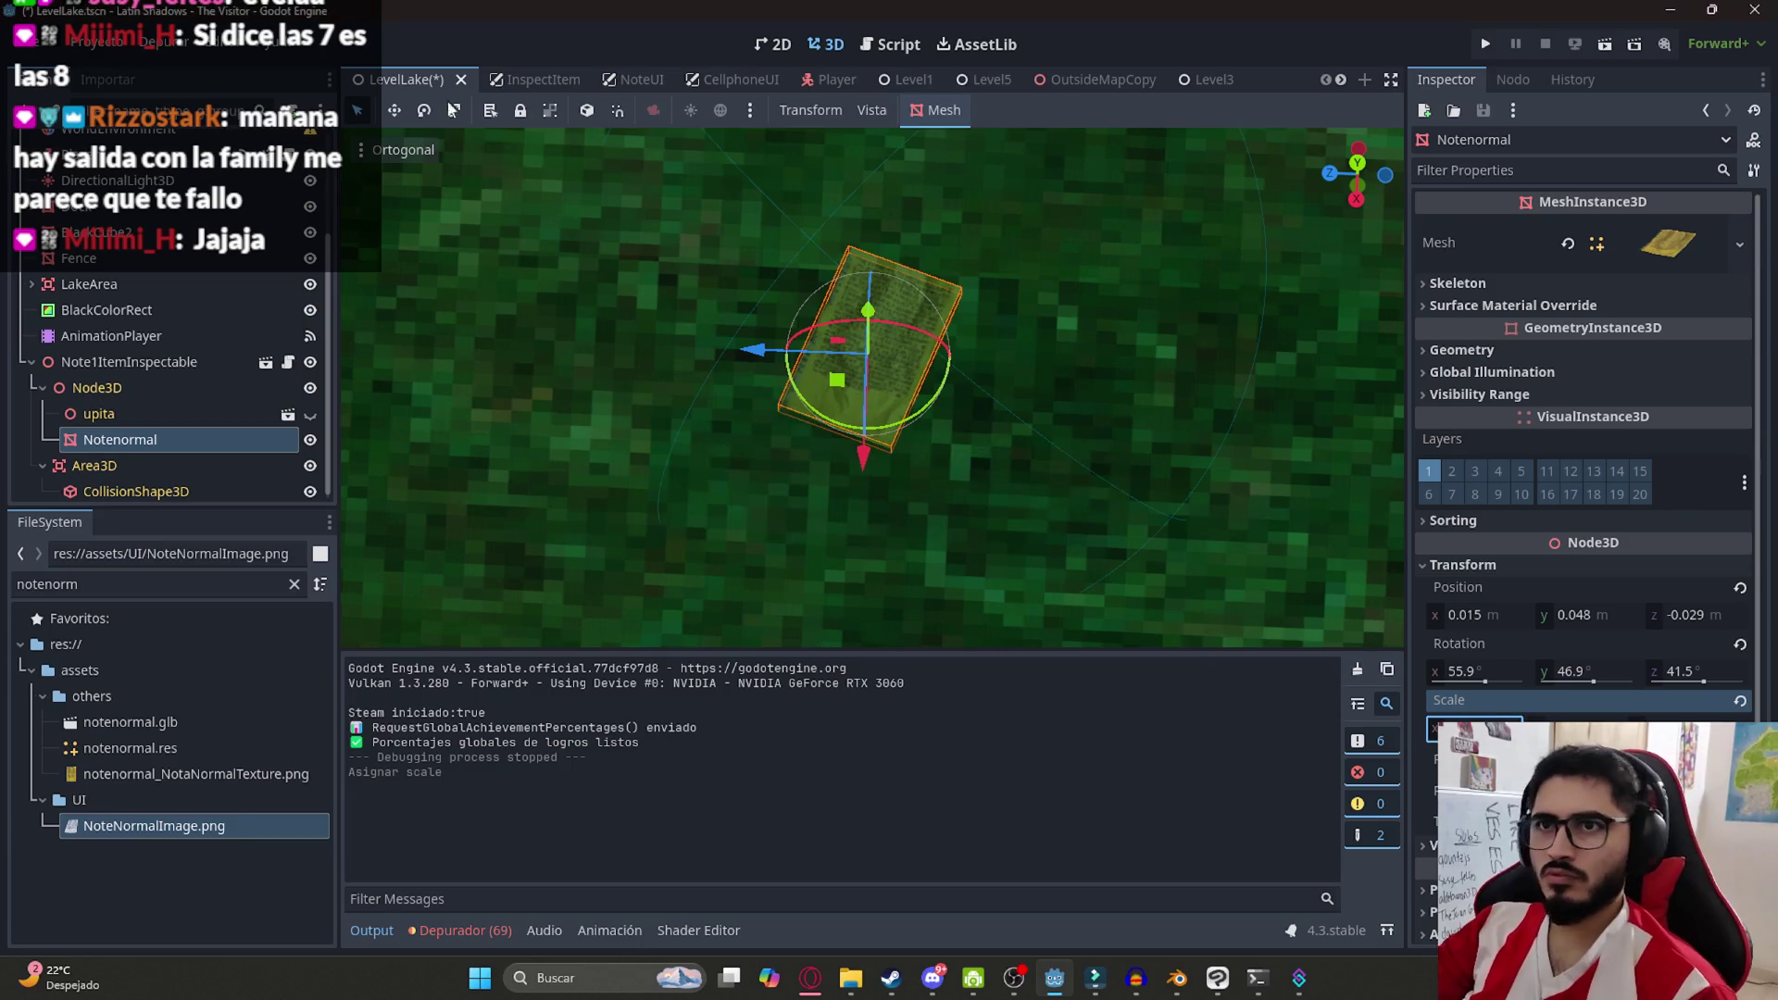
right_click(397, 80)
left_click(475, 234)
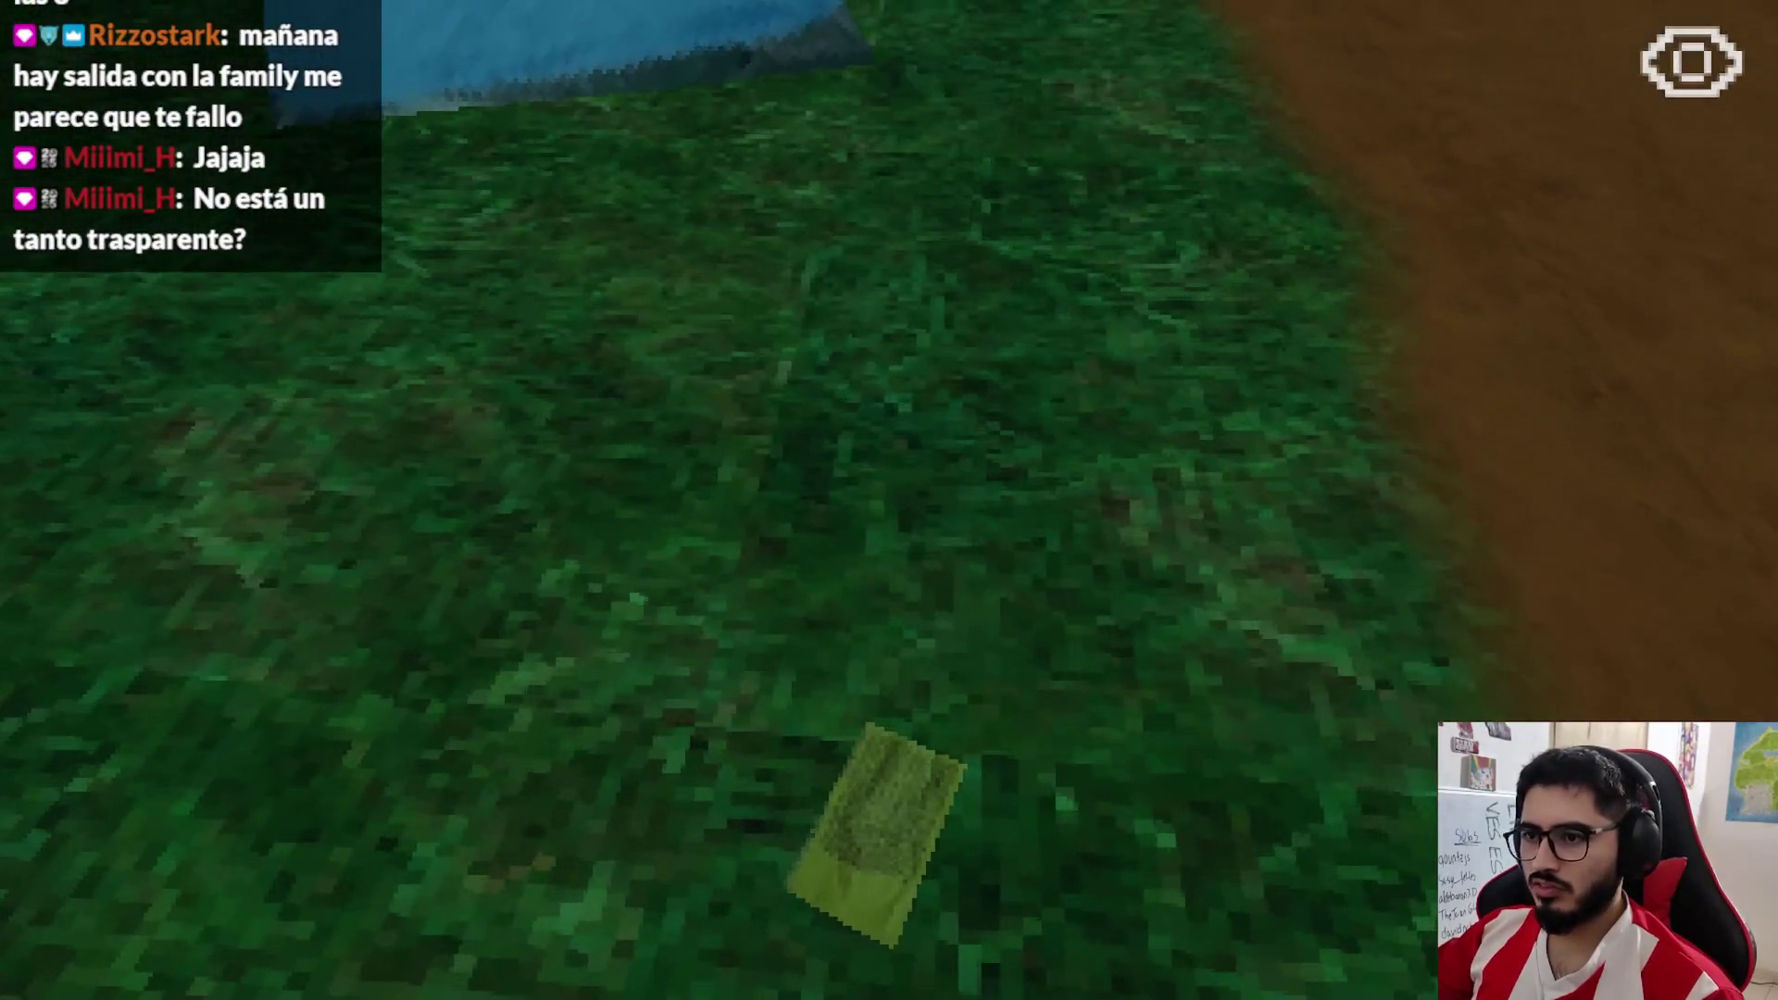
key("e")
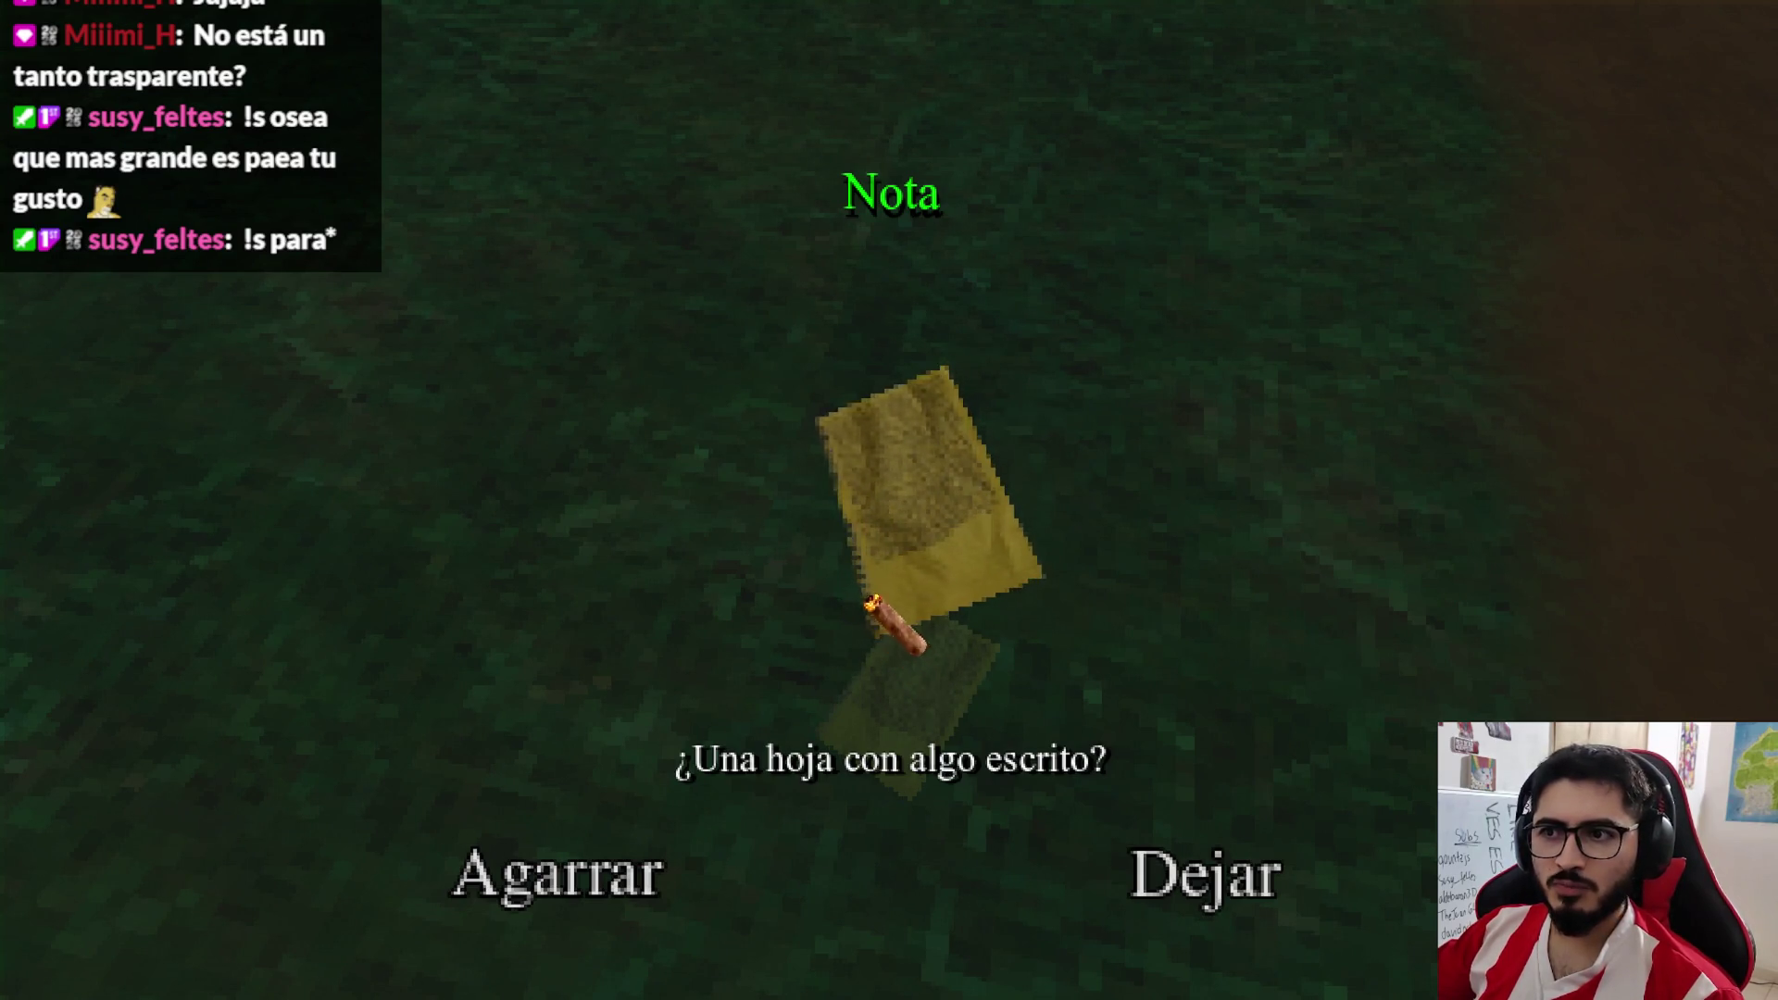
left_click(1204, 875)
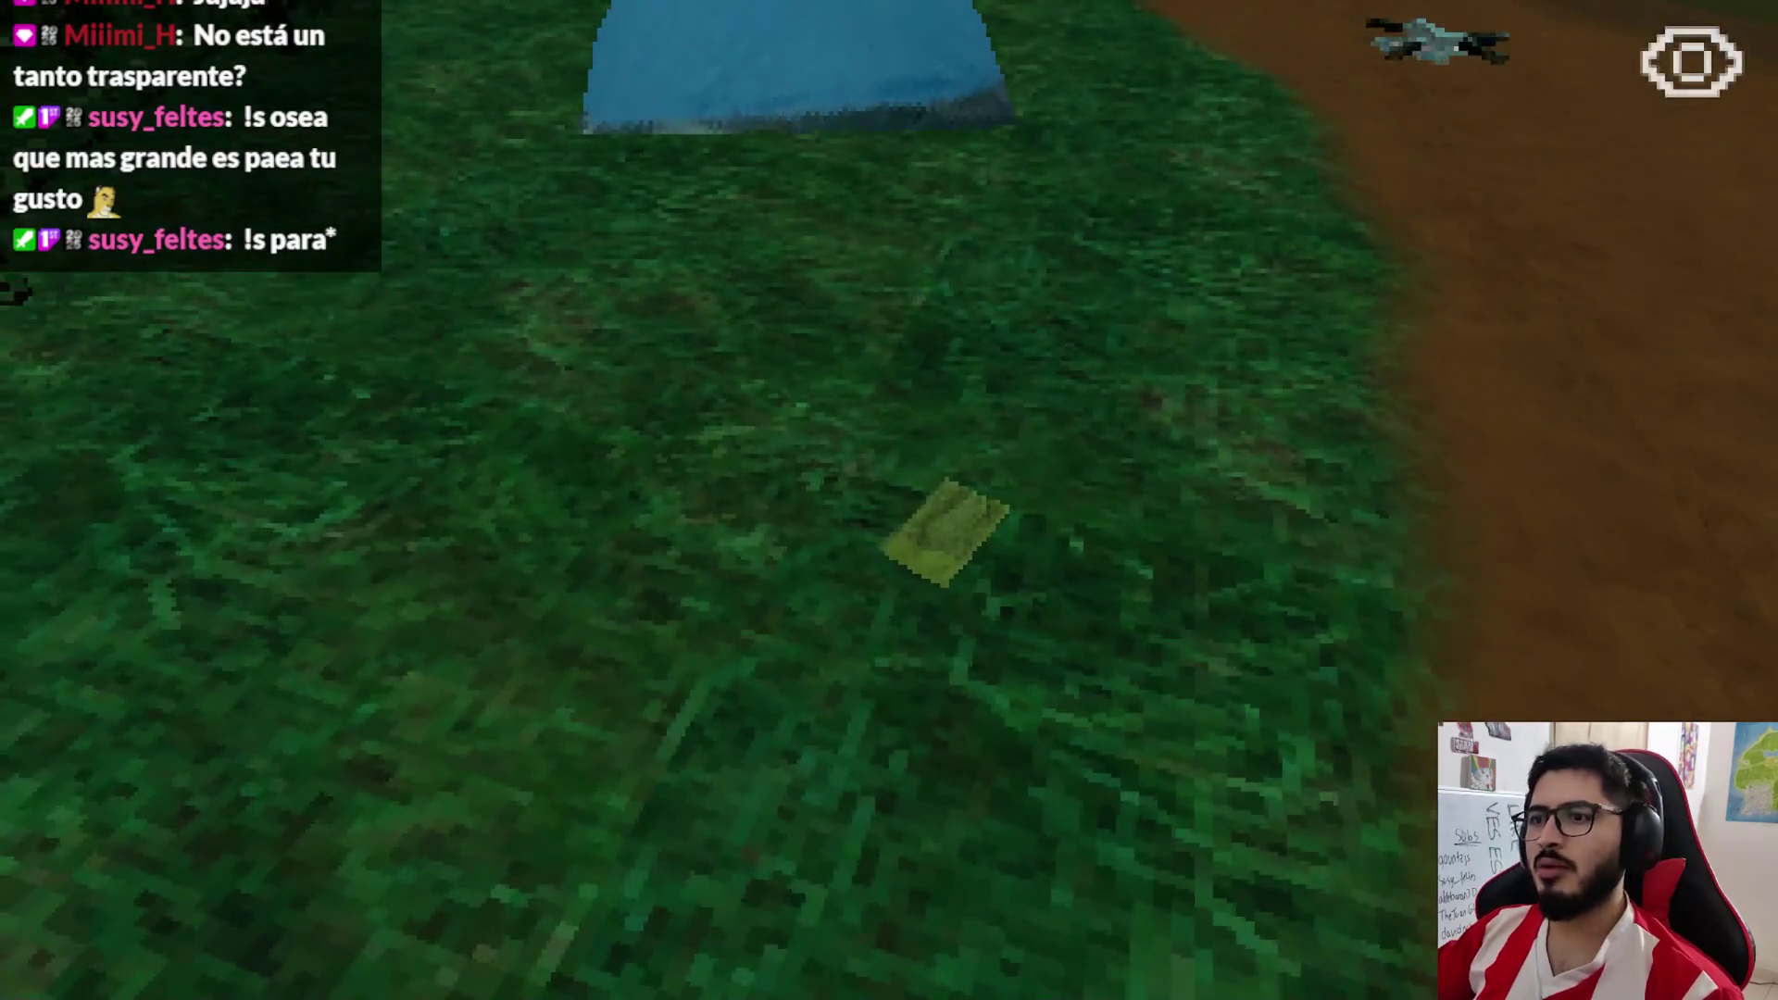
key("Escape")
left_click(1007, 752)
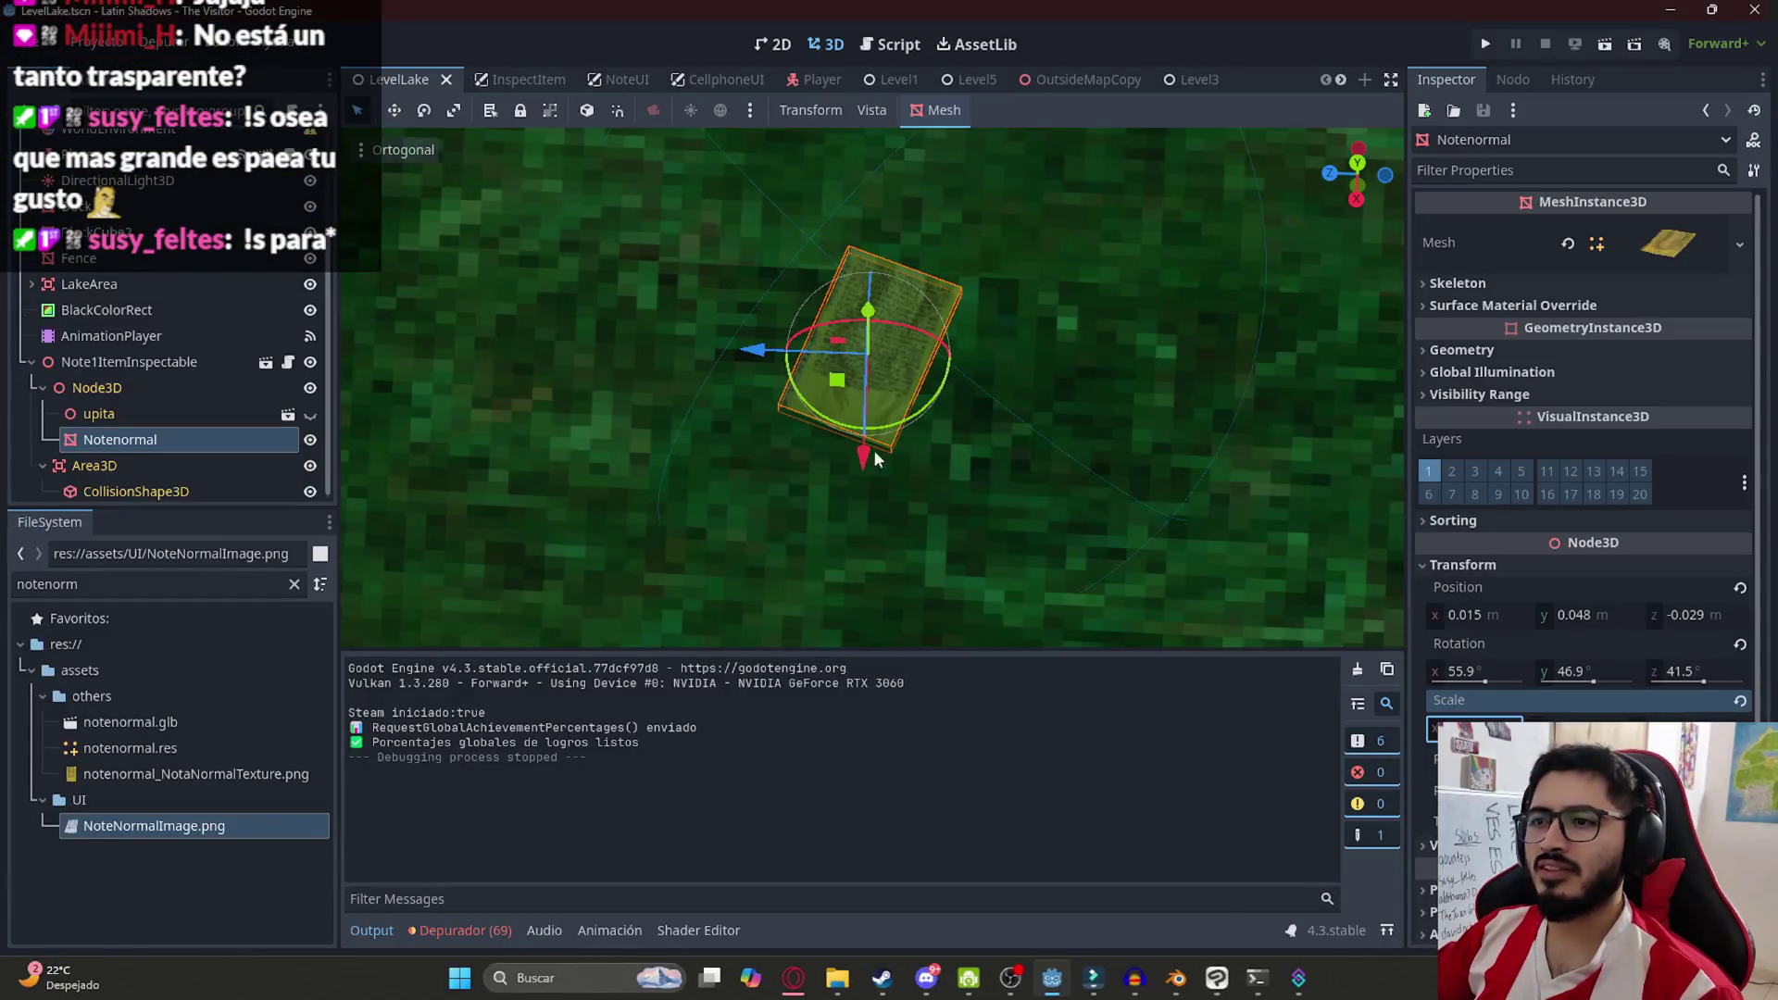
scroll(376, 265, "down", 3)
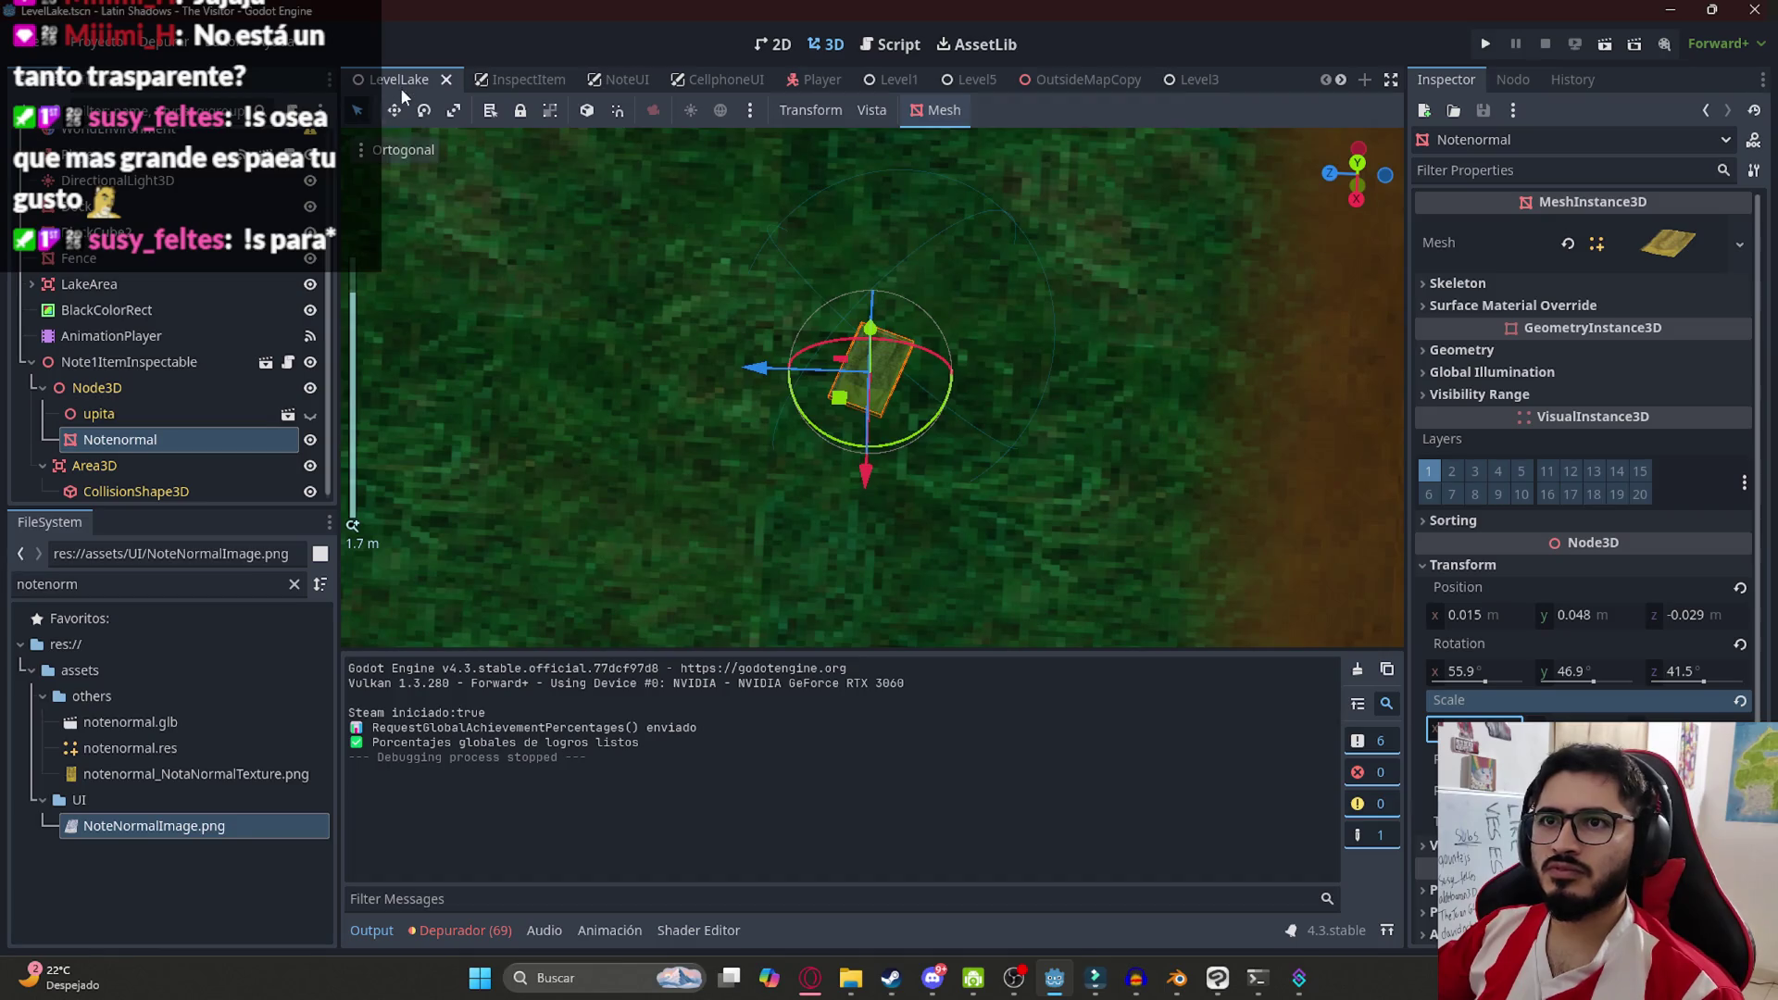
scroll(136, 340, "up", 4)
left_click(152, 275)
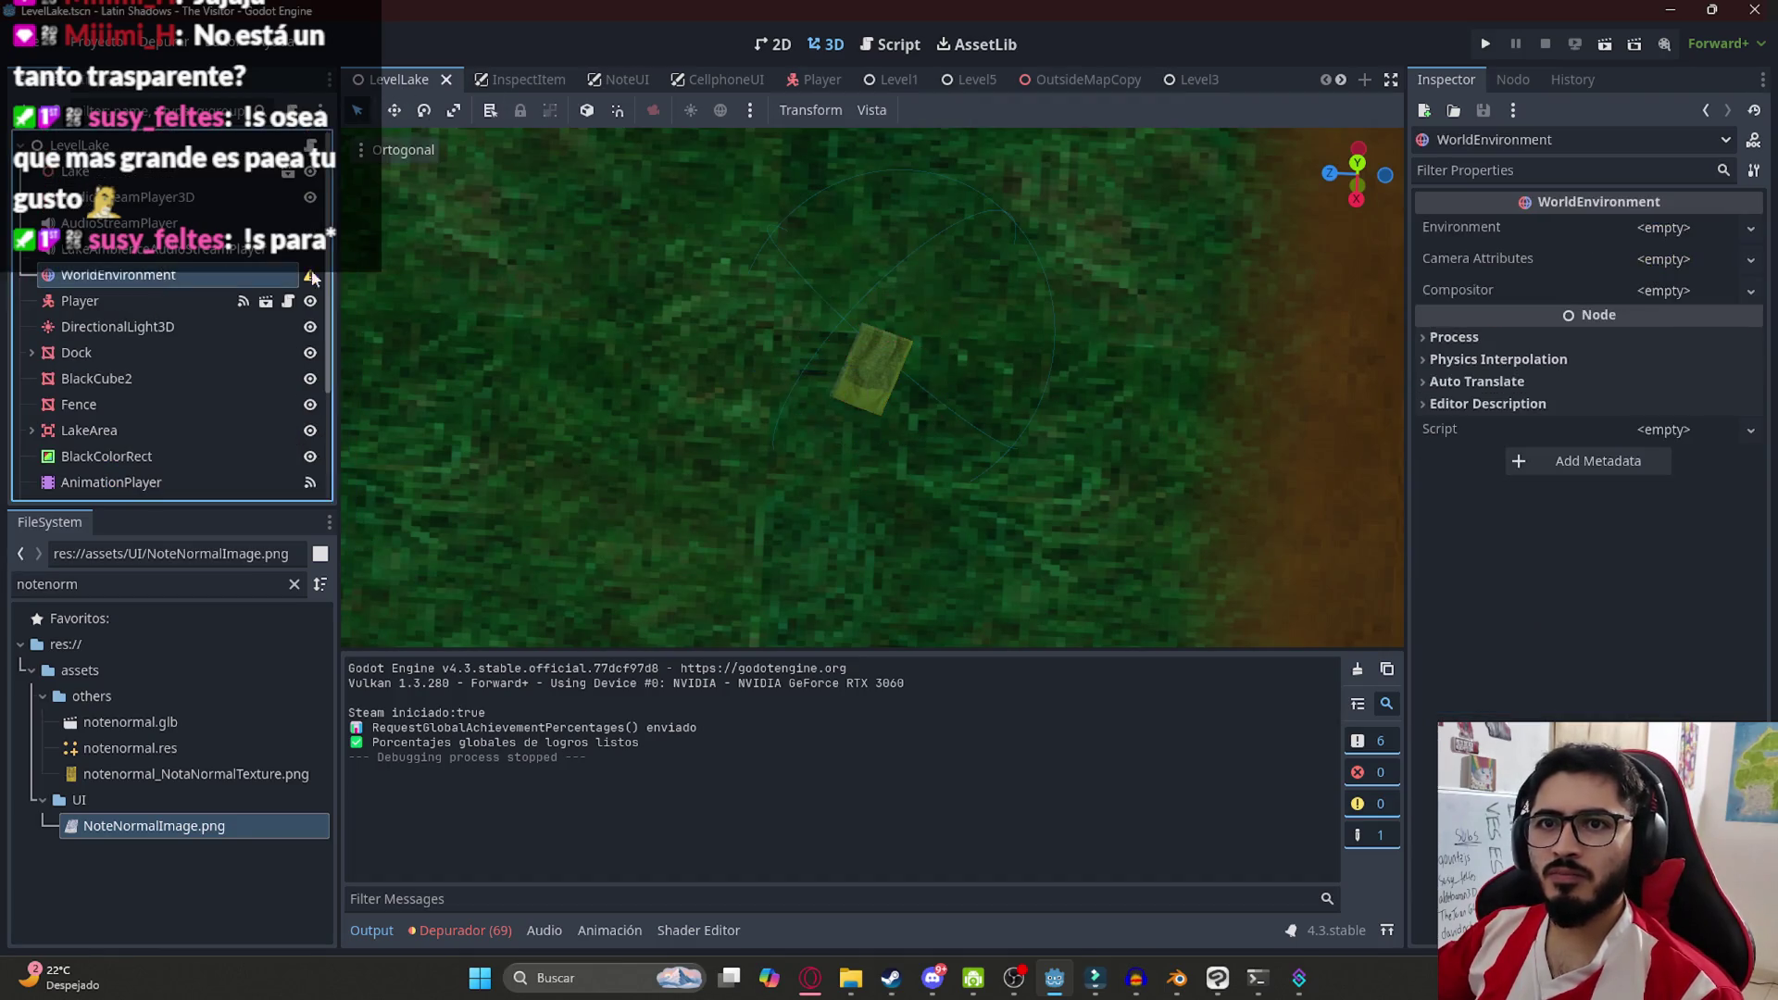
Quick Load BasicLake.tres as the WorldEnvironment's Environment
left_click(1664, 228)
left_click(1690, 289)
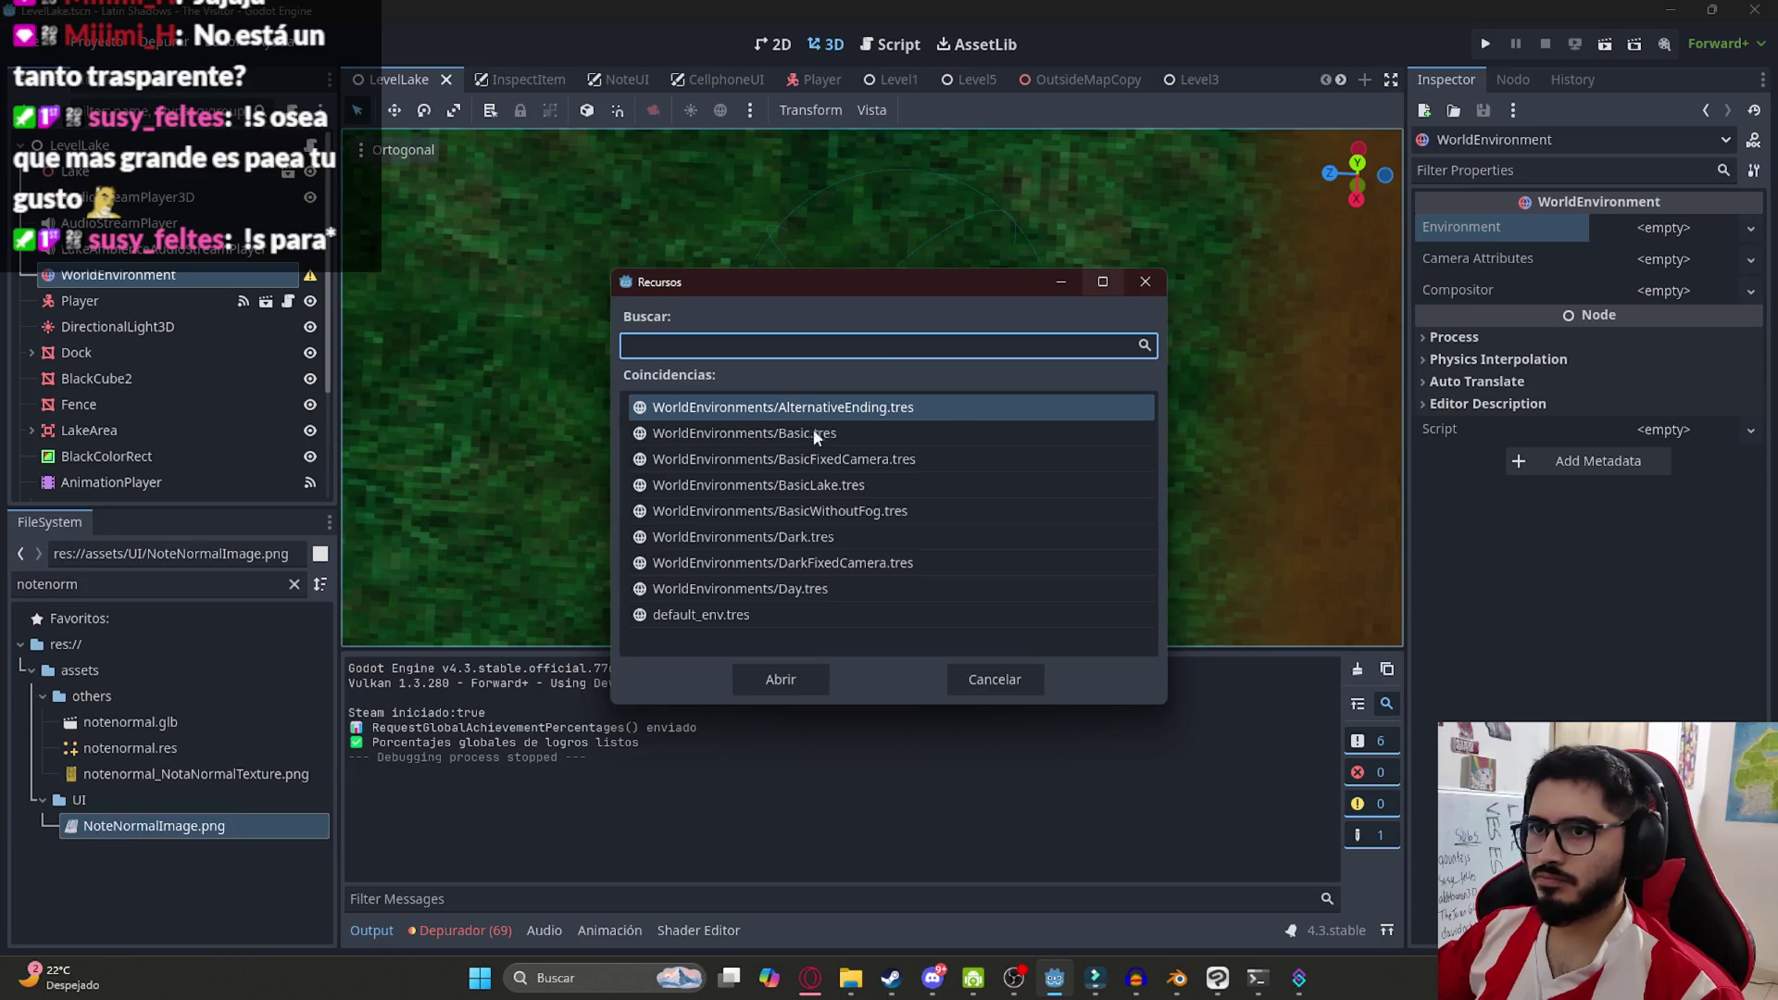
key("Down")
key("Down")
key("Down")
key("Return")
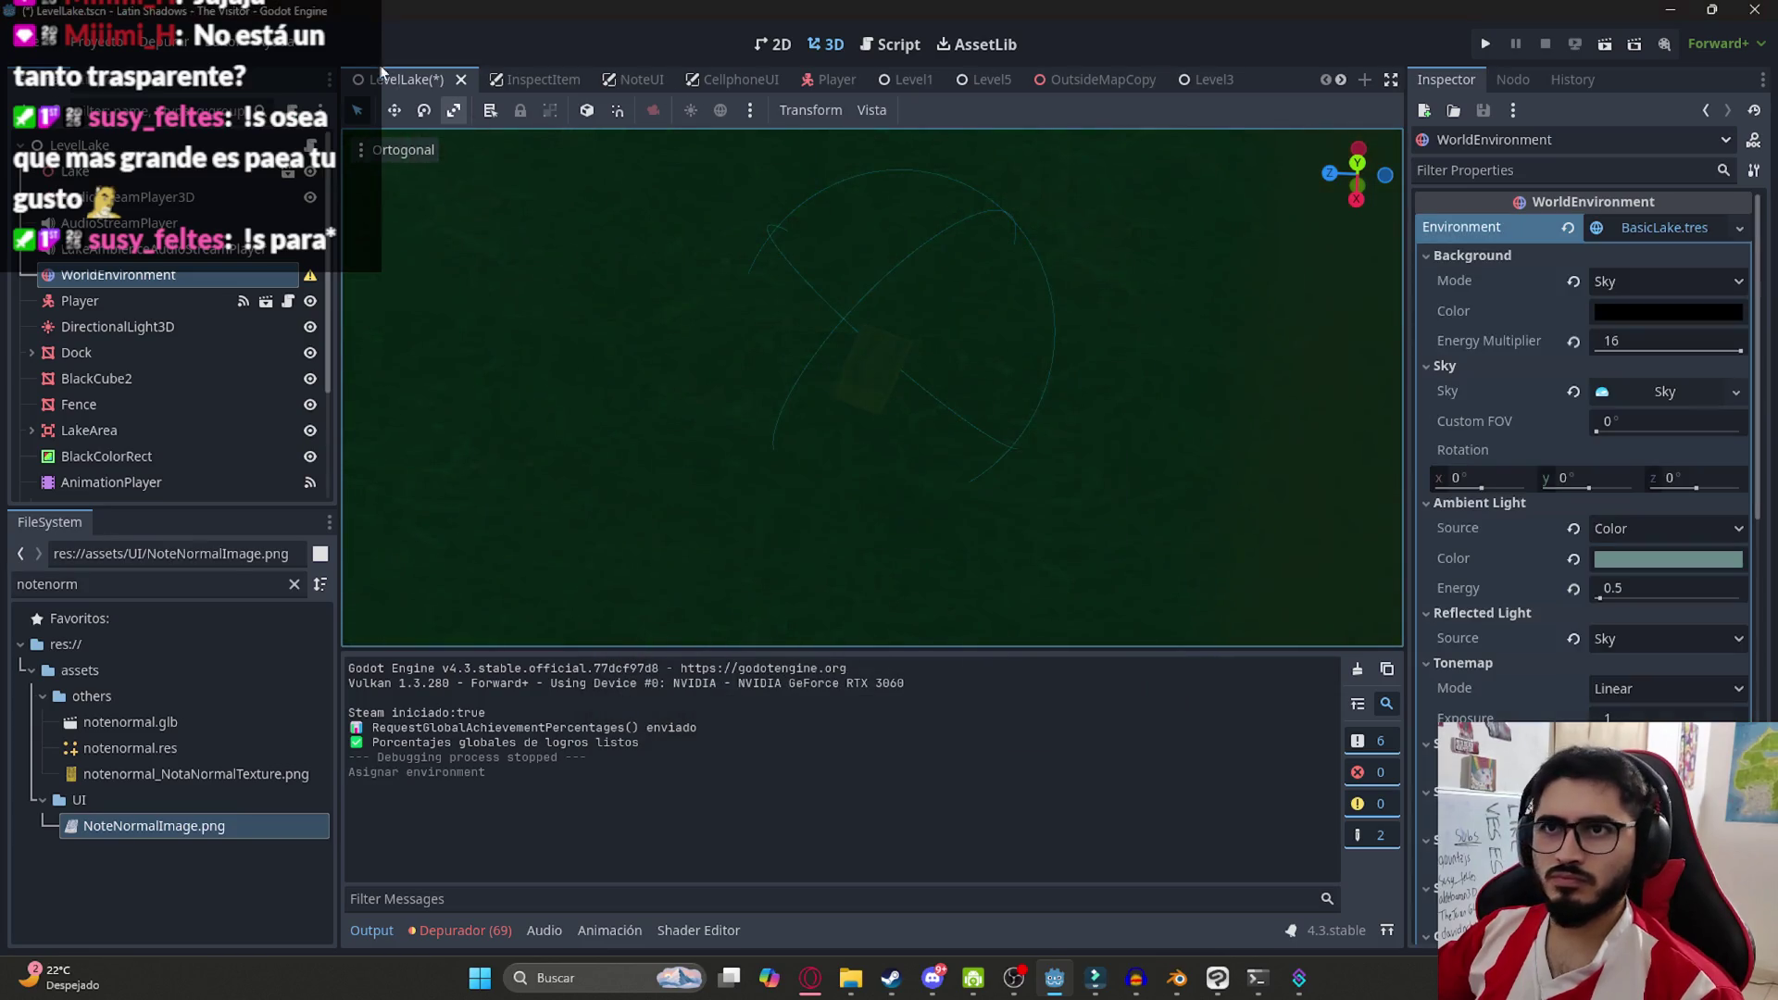
Play the LevelLake scene, walk along the path to the note by the tent, then quit
right_click(389, 83)
left_click(481, 239)
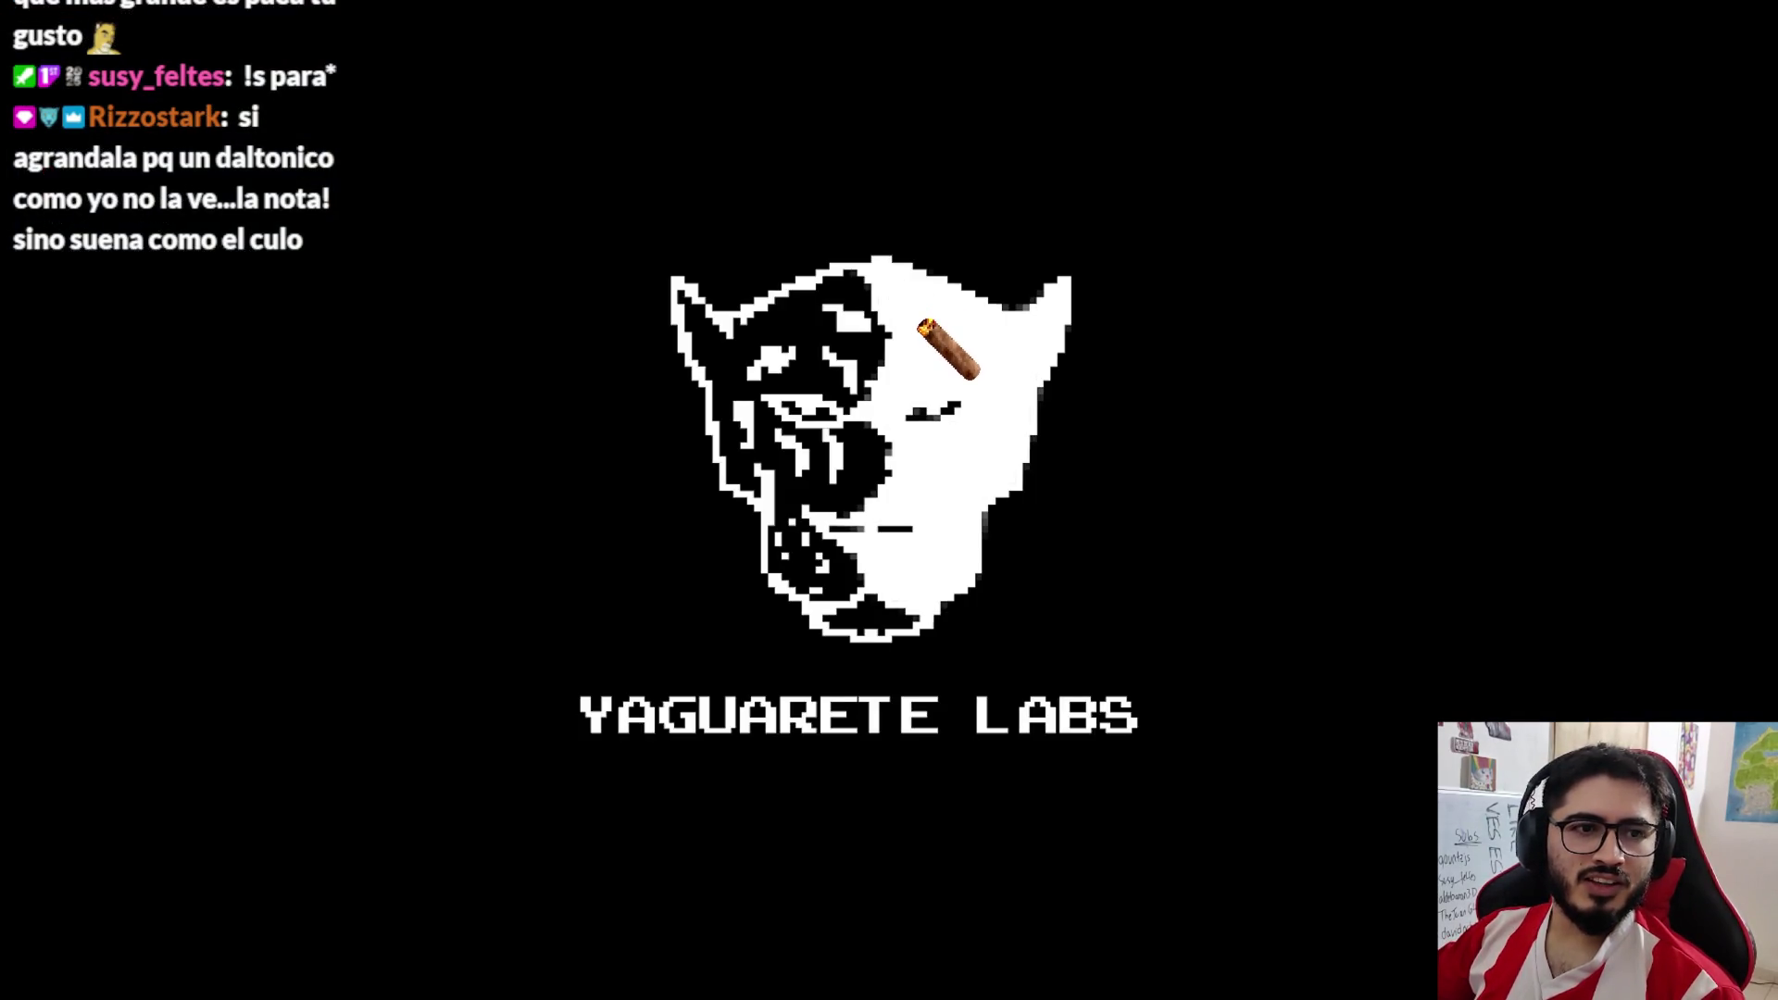
key("w")
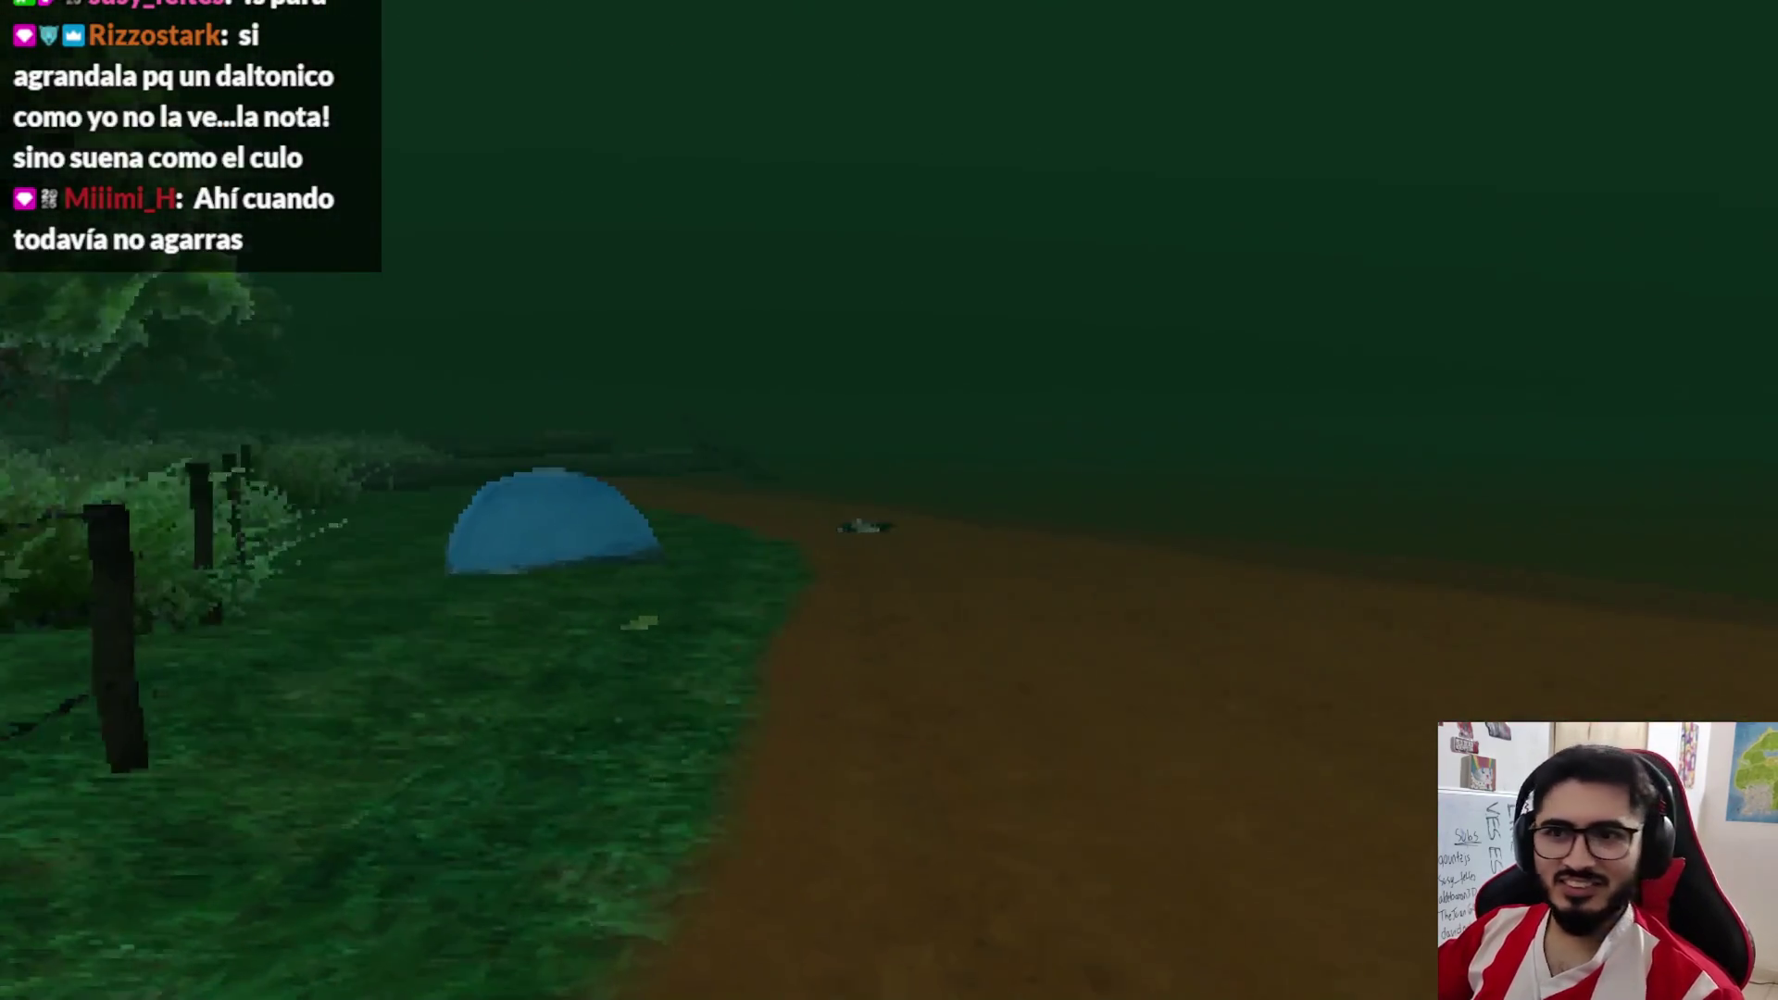
key("w")
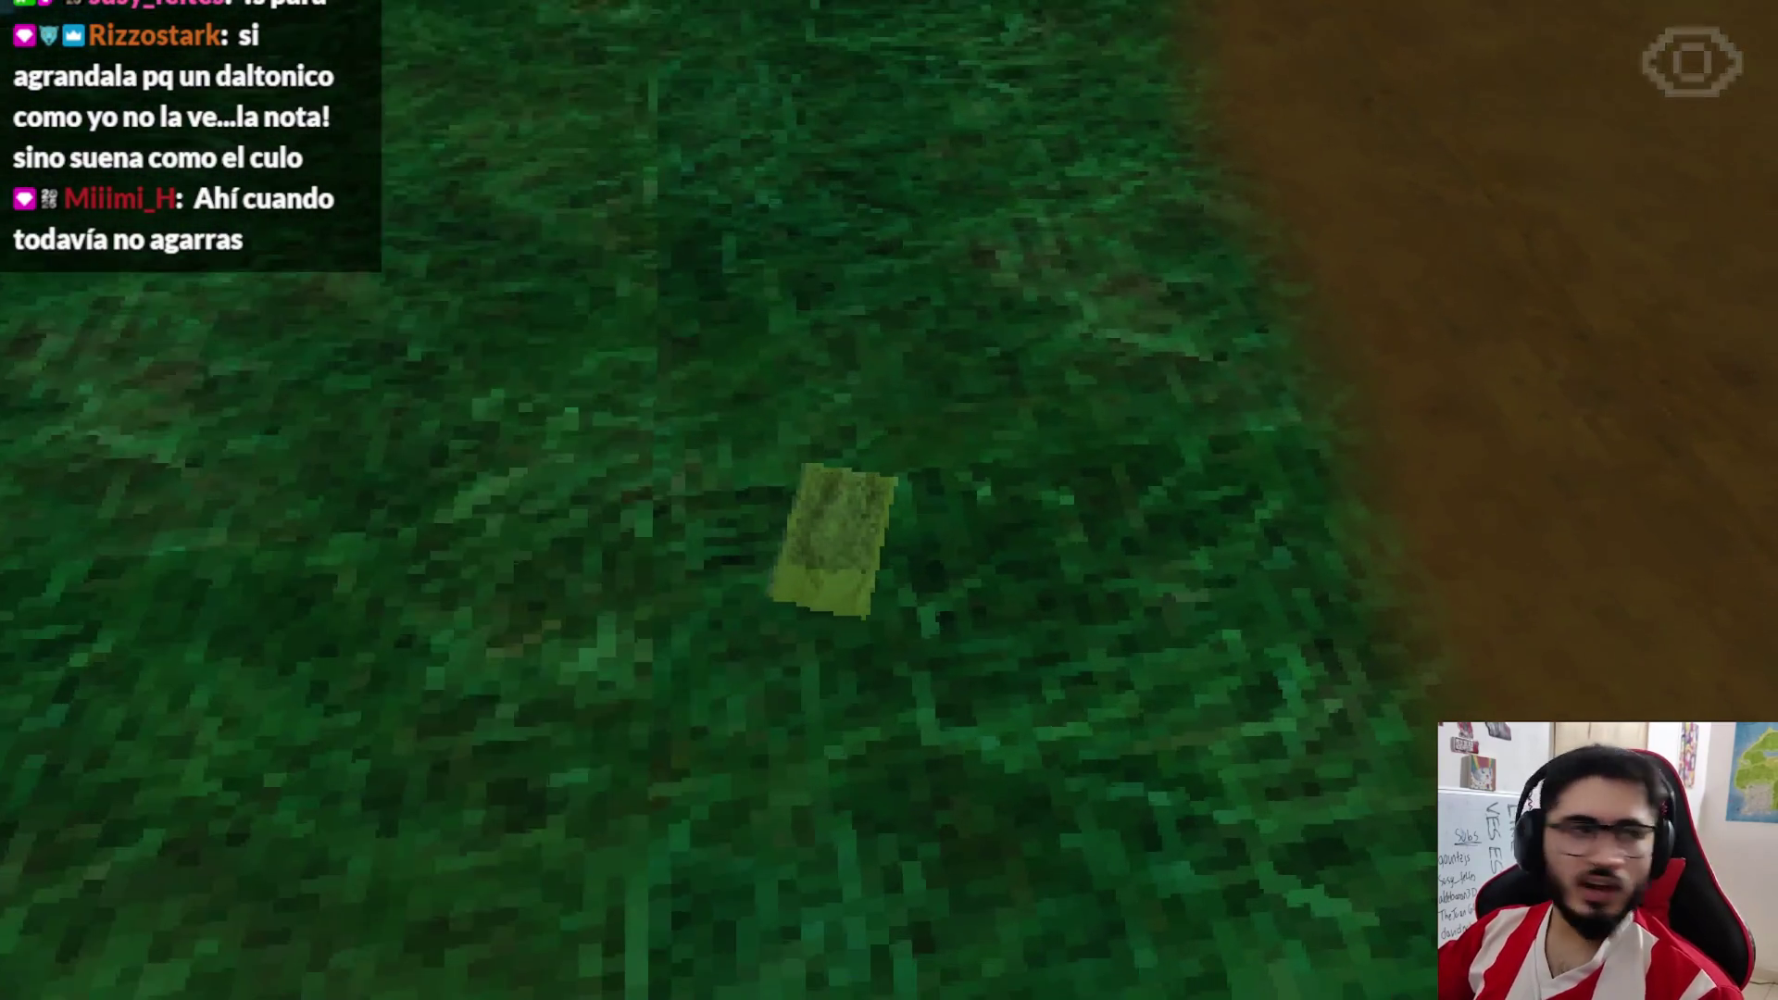
key("Escape")
left_click(811, 721)
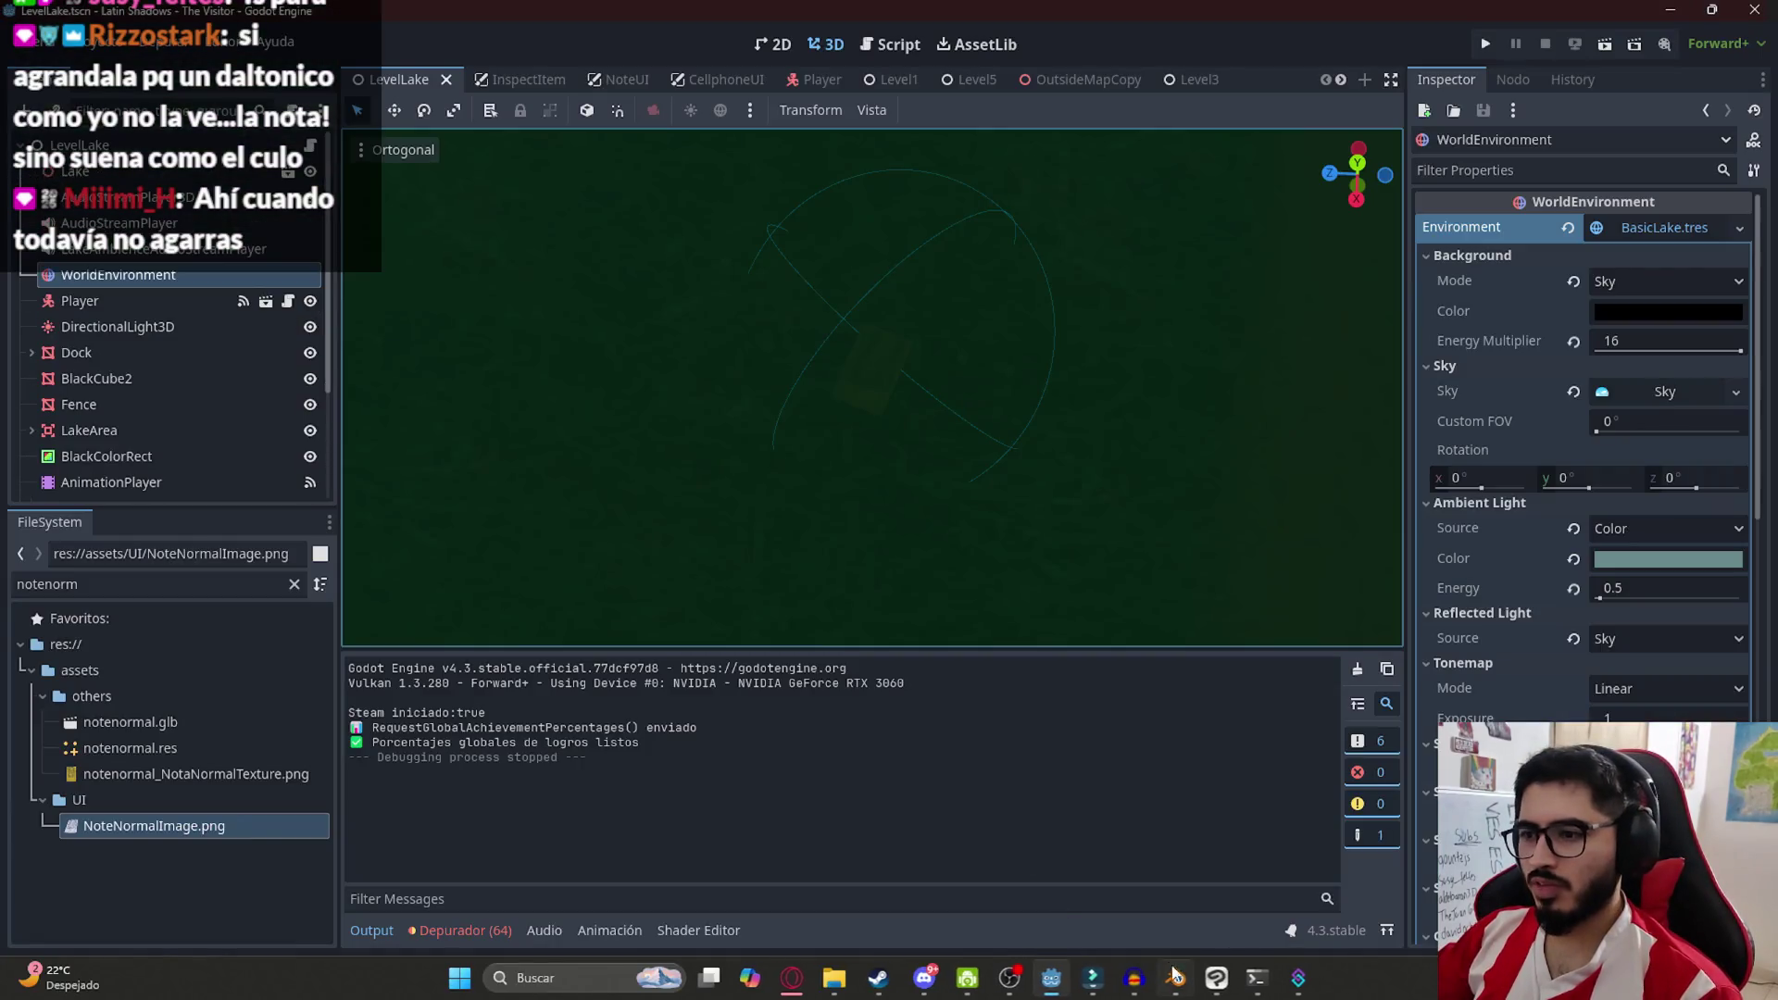
Back in Clip Studio Paint, delete the pixelated Carpeta 44 - copia layer
left_click(1218, 978)
left_click_drag(1642, 552, 1531, 599)
key("ctrl+z")
right_click(1690, 570)
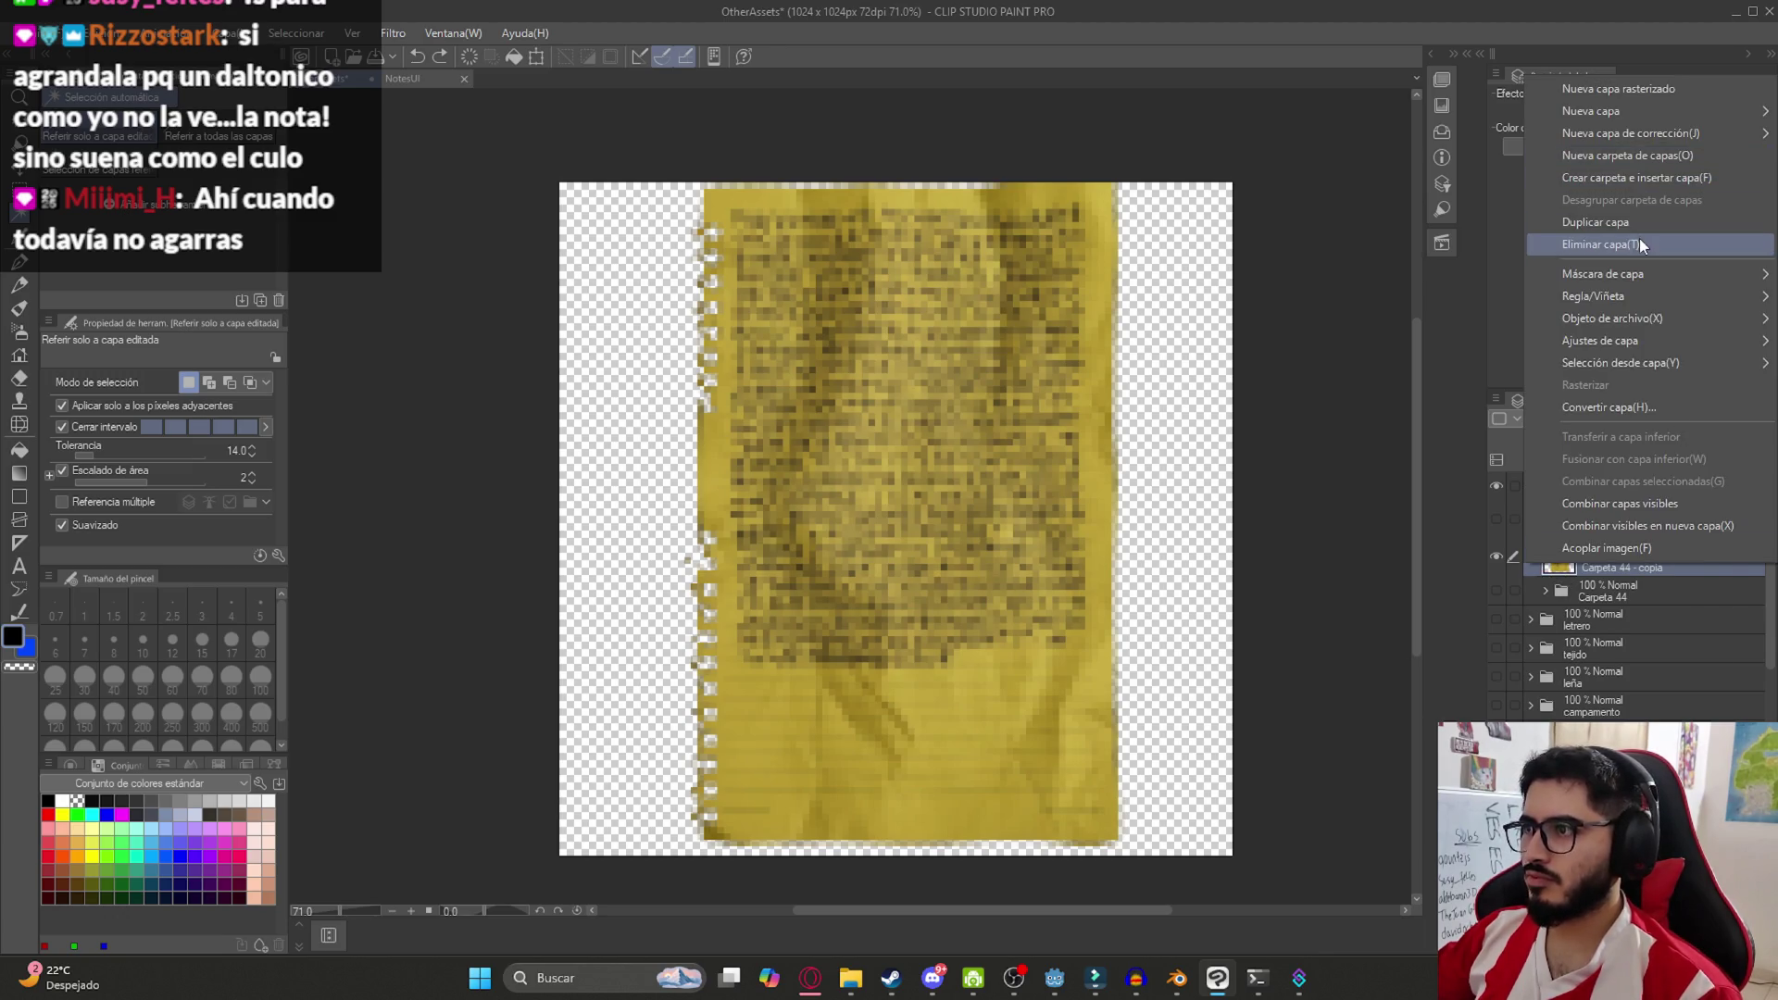
left_click(1639, 237)
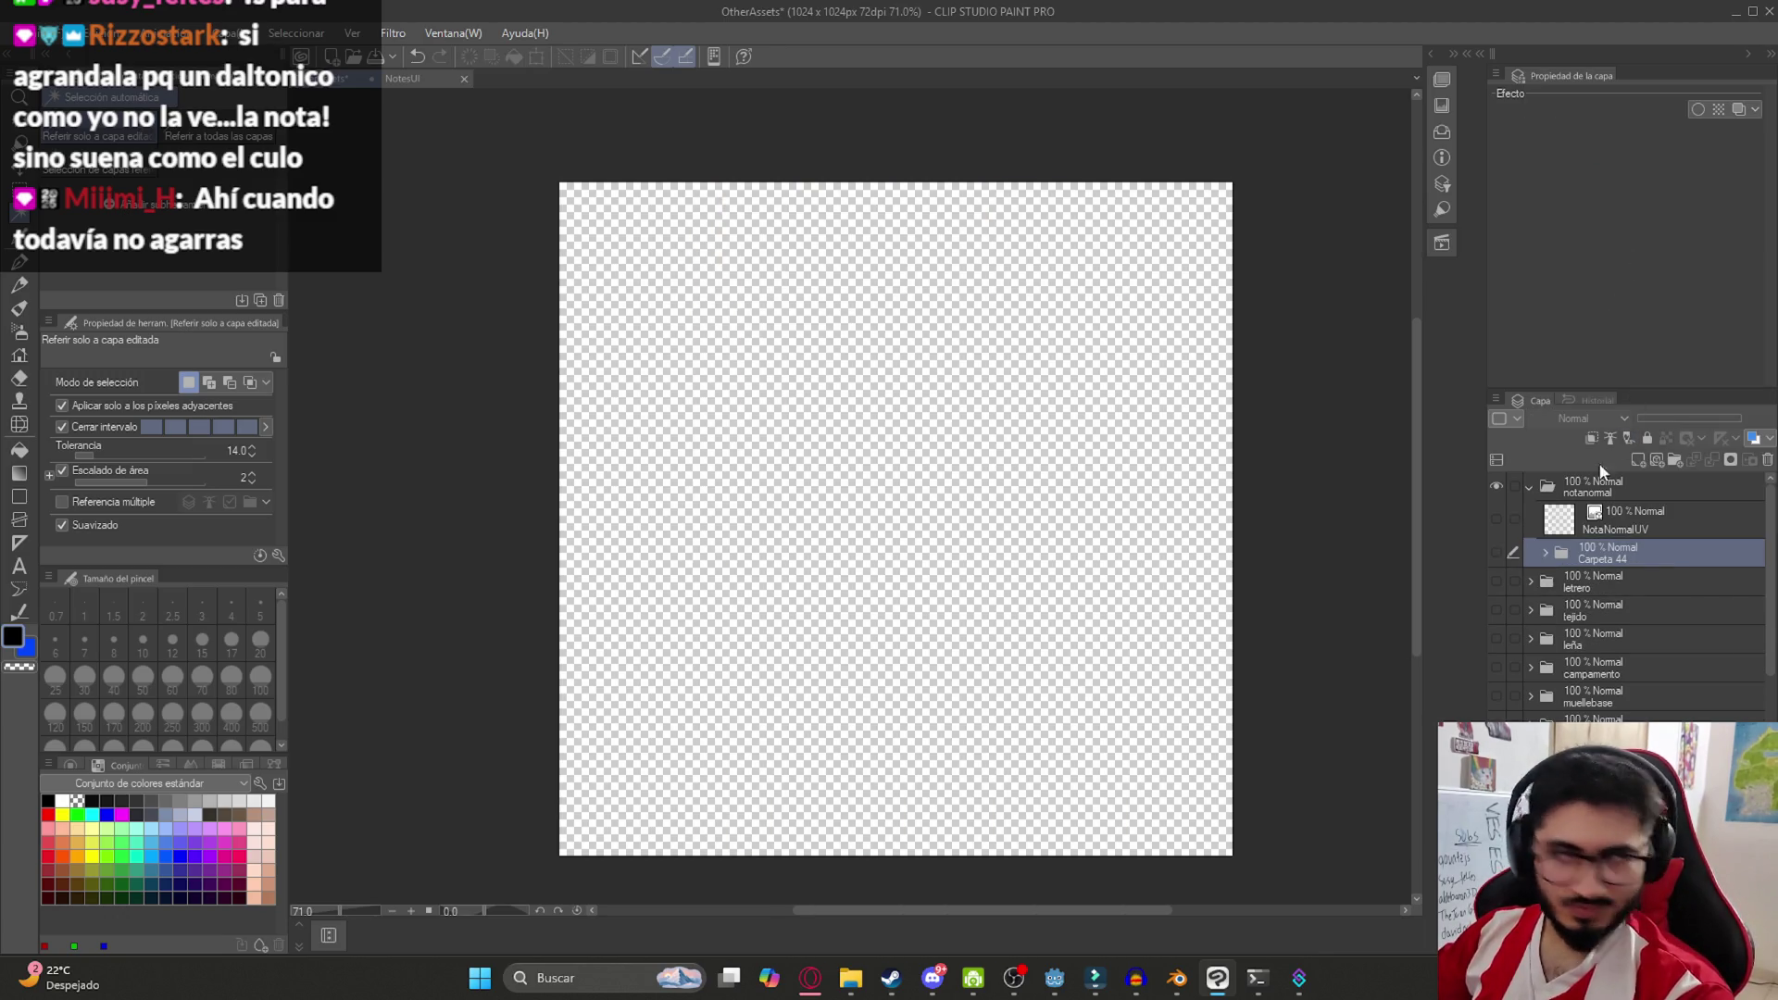
Show and expand the original Carpeta 44 folder and select Capa 76 - copia 4
left_click(1541, 552)
left_click(1497, 551)
left_click(1574, 588)
left_click(1497, 624)
Apply a Brightness/Contrast correction of brightness 42 and contrast 33 to the note
left_click(111, 32)
mouse_move(413, 456)
left_click(500, 460)
left_click_drag(302, 337, 387, 345)
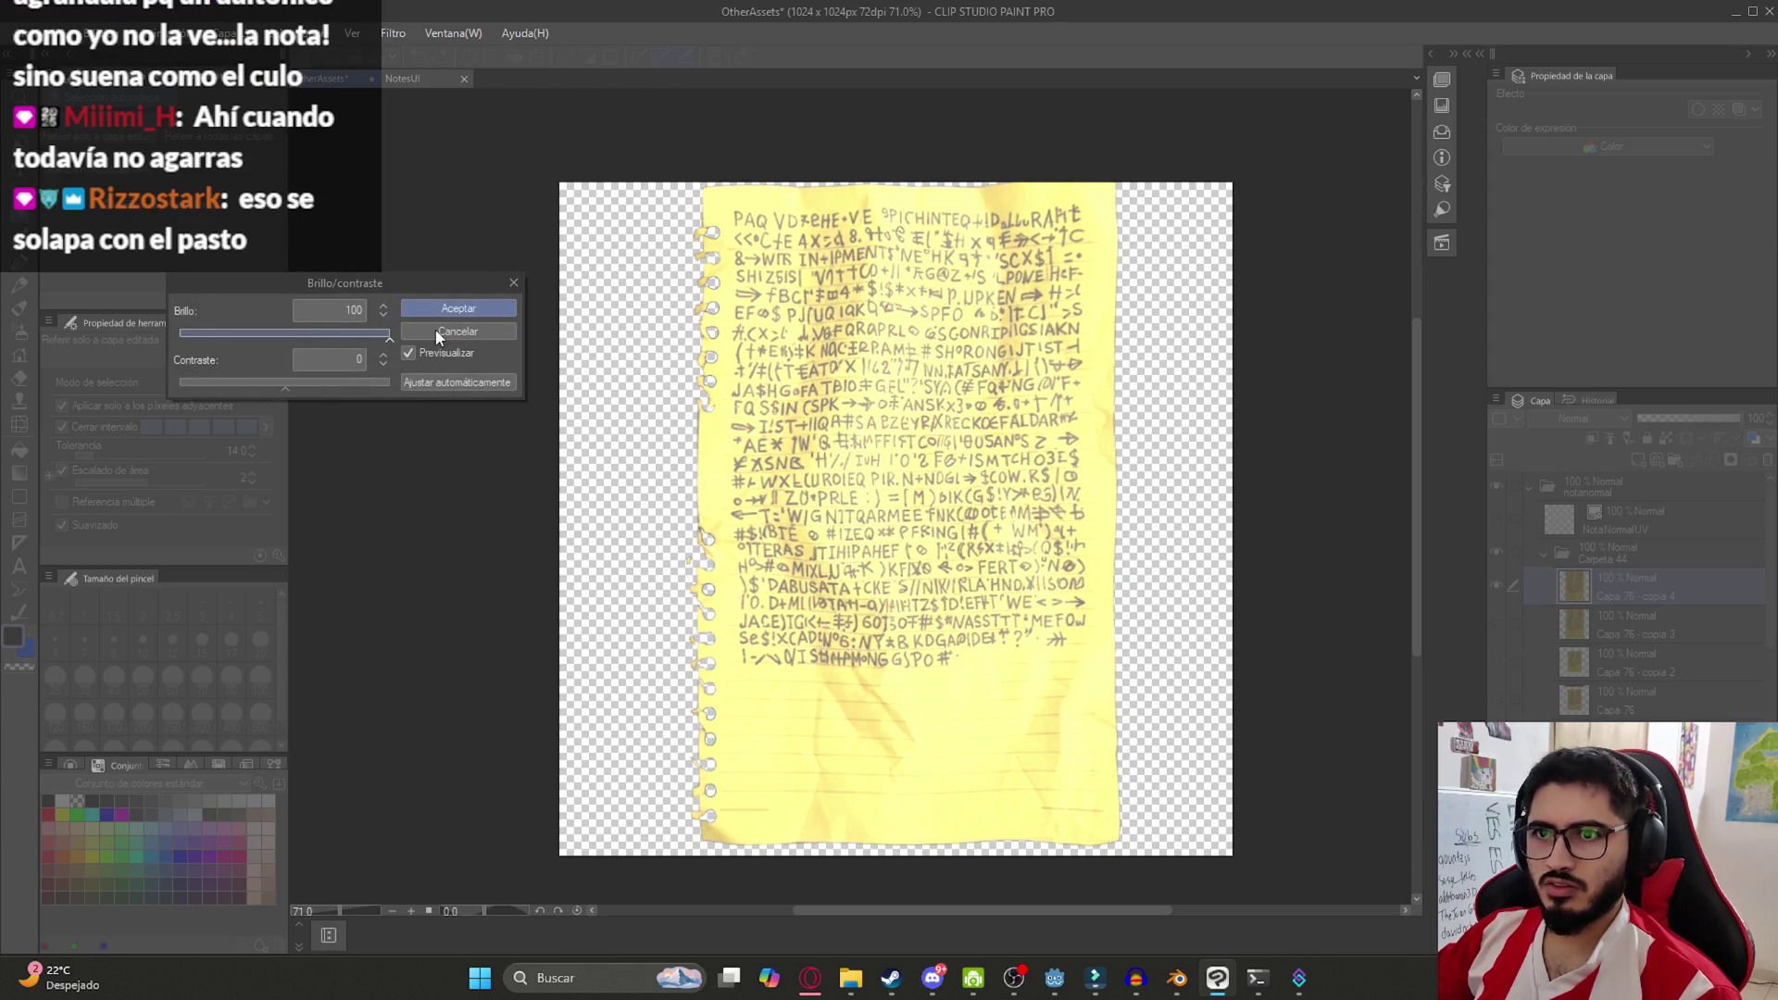
left_click(331, 382)
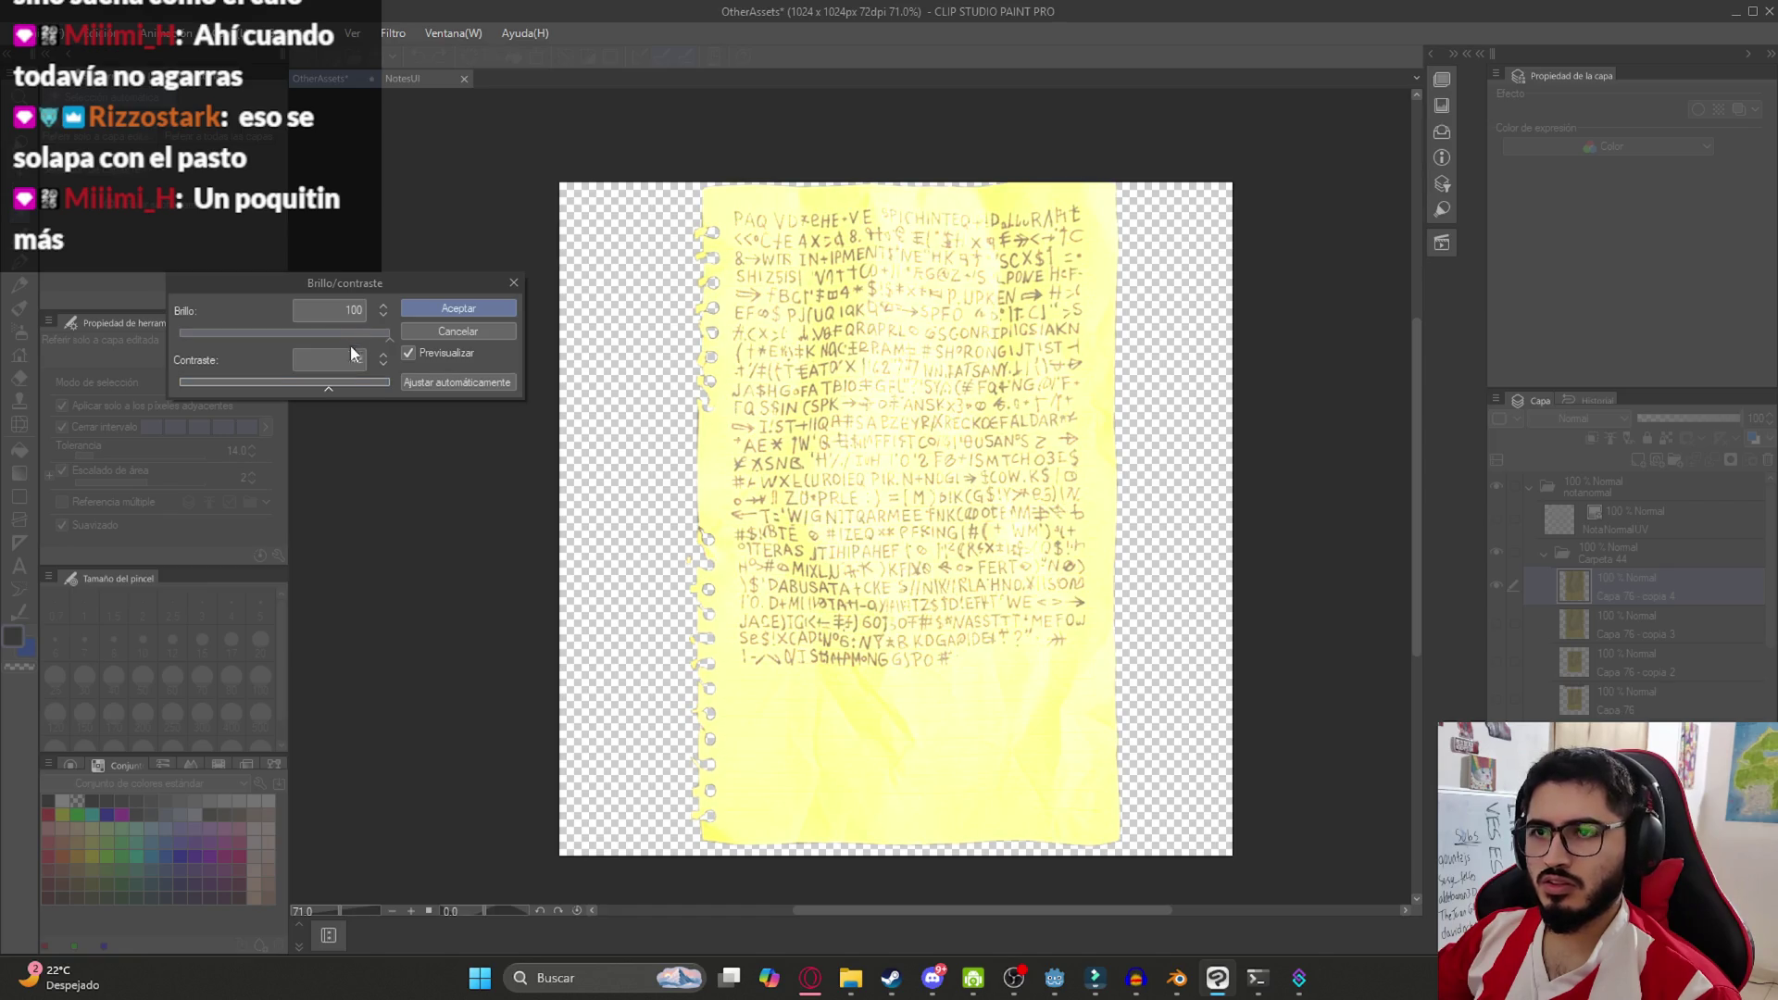
left_click_drag(344, 335, 362, 337)
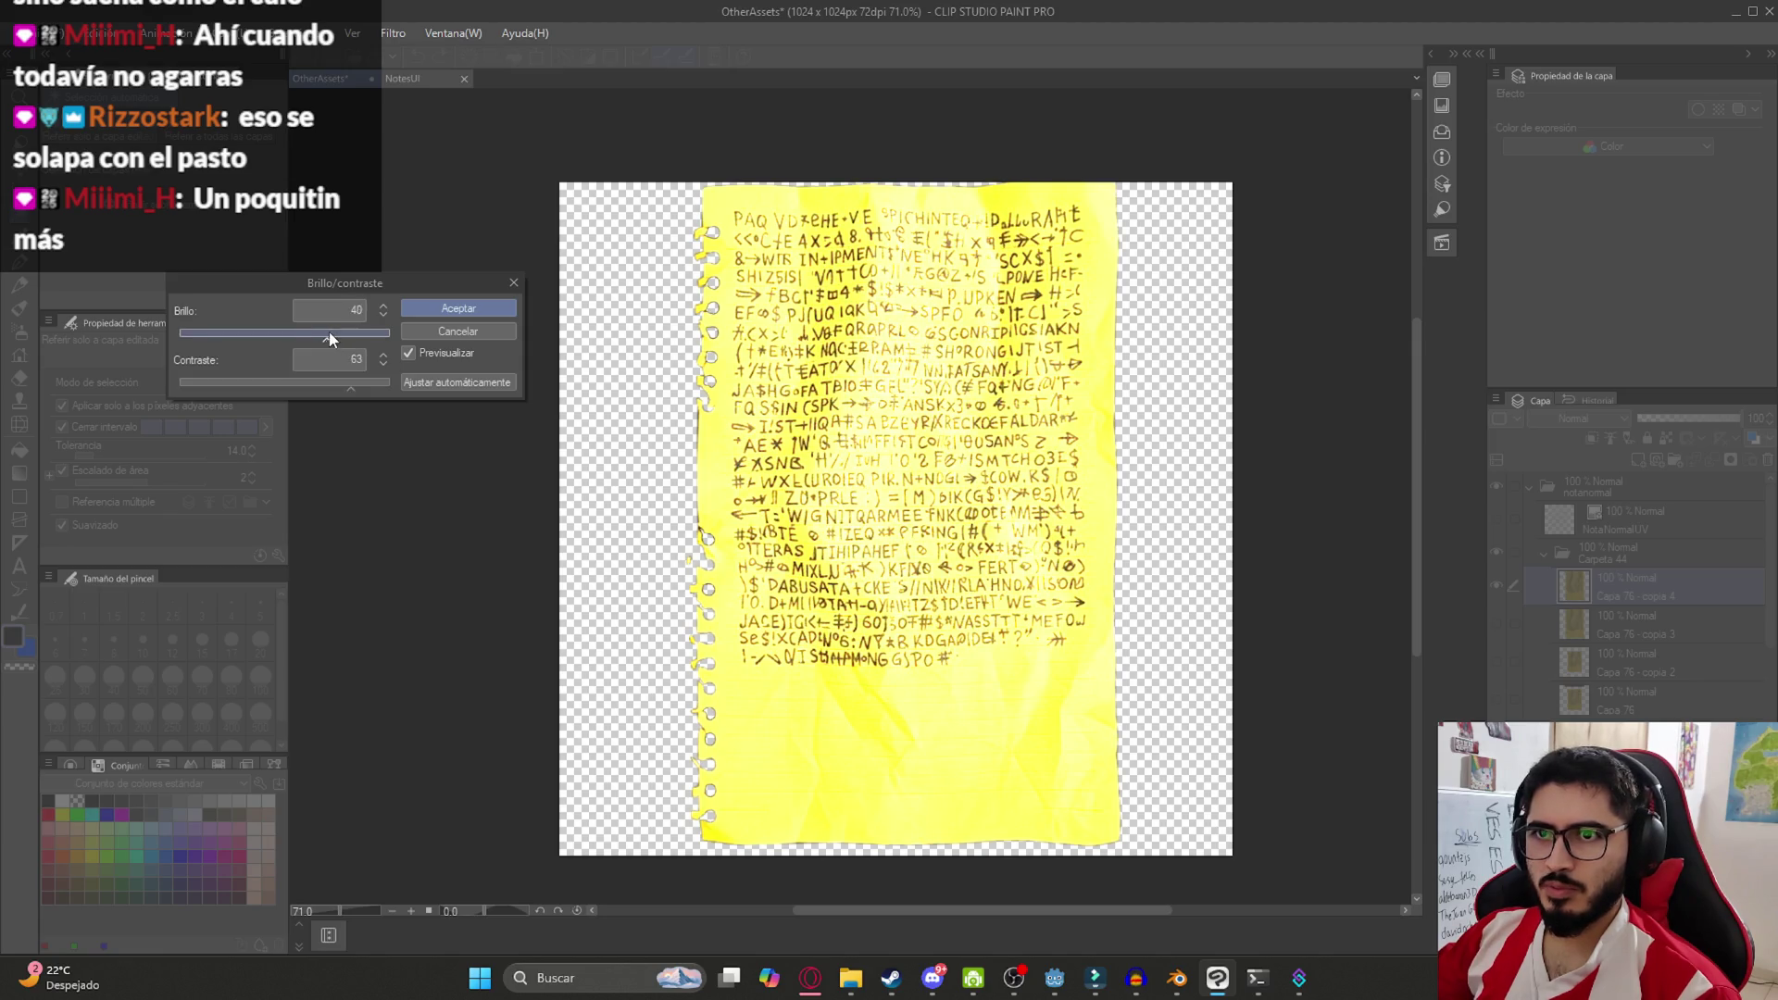
left_click(330, 339)
left_click_drag(290, 389, 315, 388)
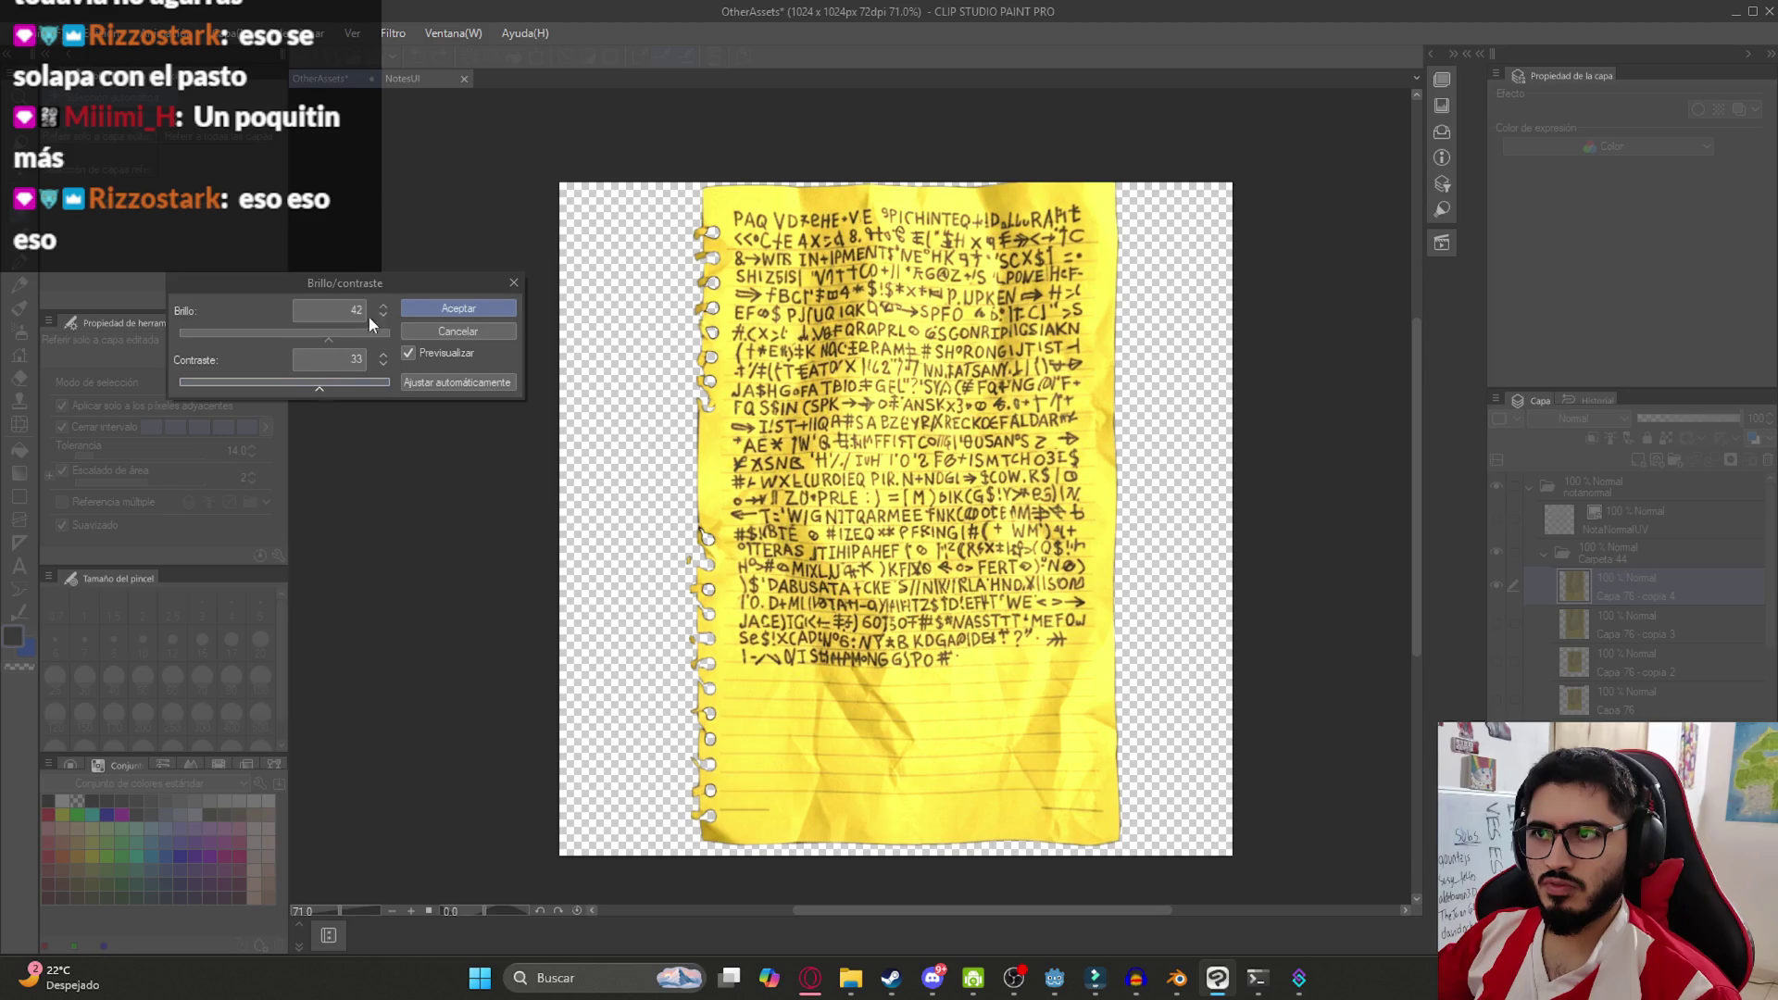
left_click(458, 307)
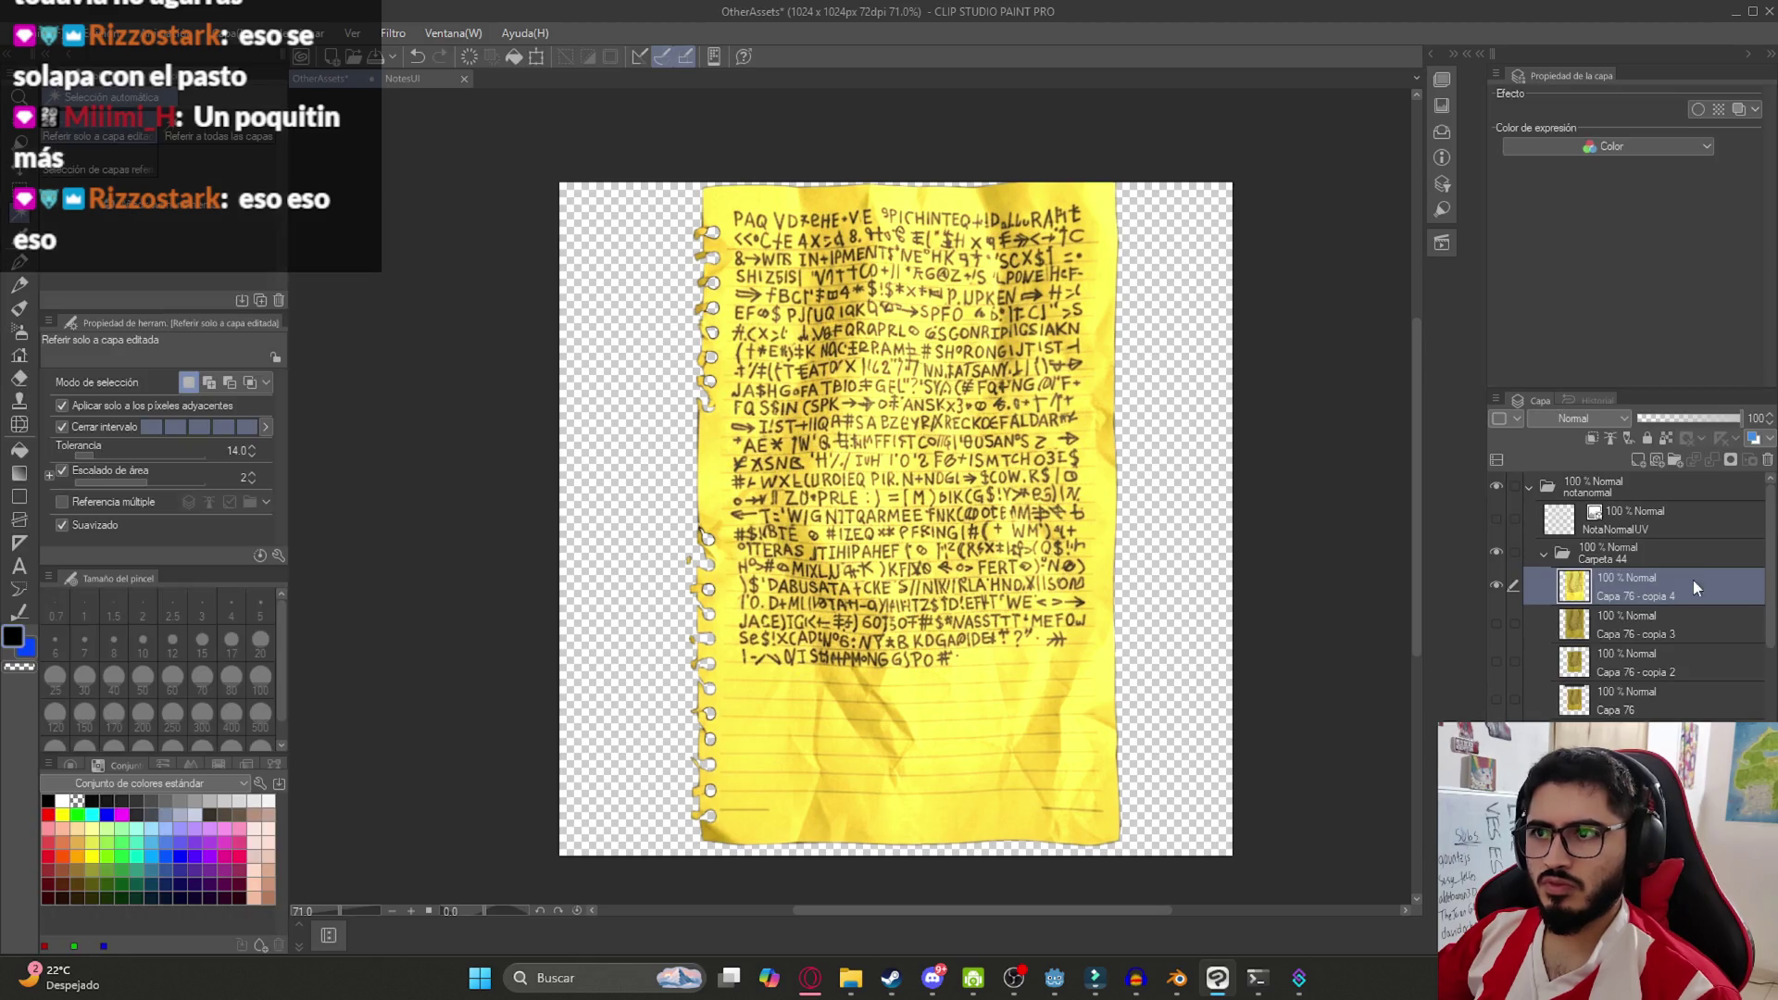
Duplicate the Carpeta 44 folder as a single merged layer and collapse the folder
left_click(1605, 546)
right_click(1606, 547)
left_click(1649, 474)
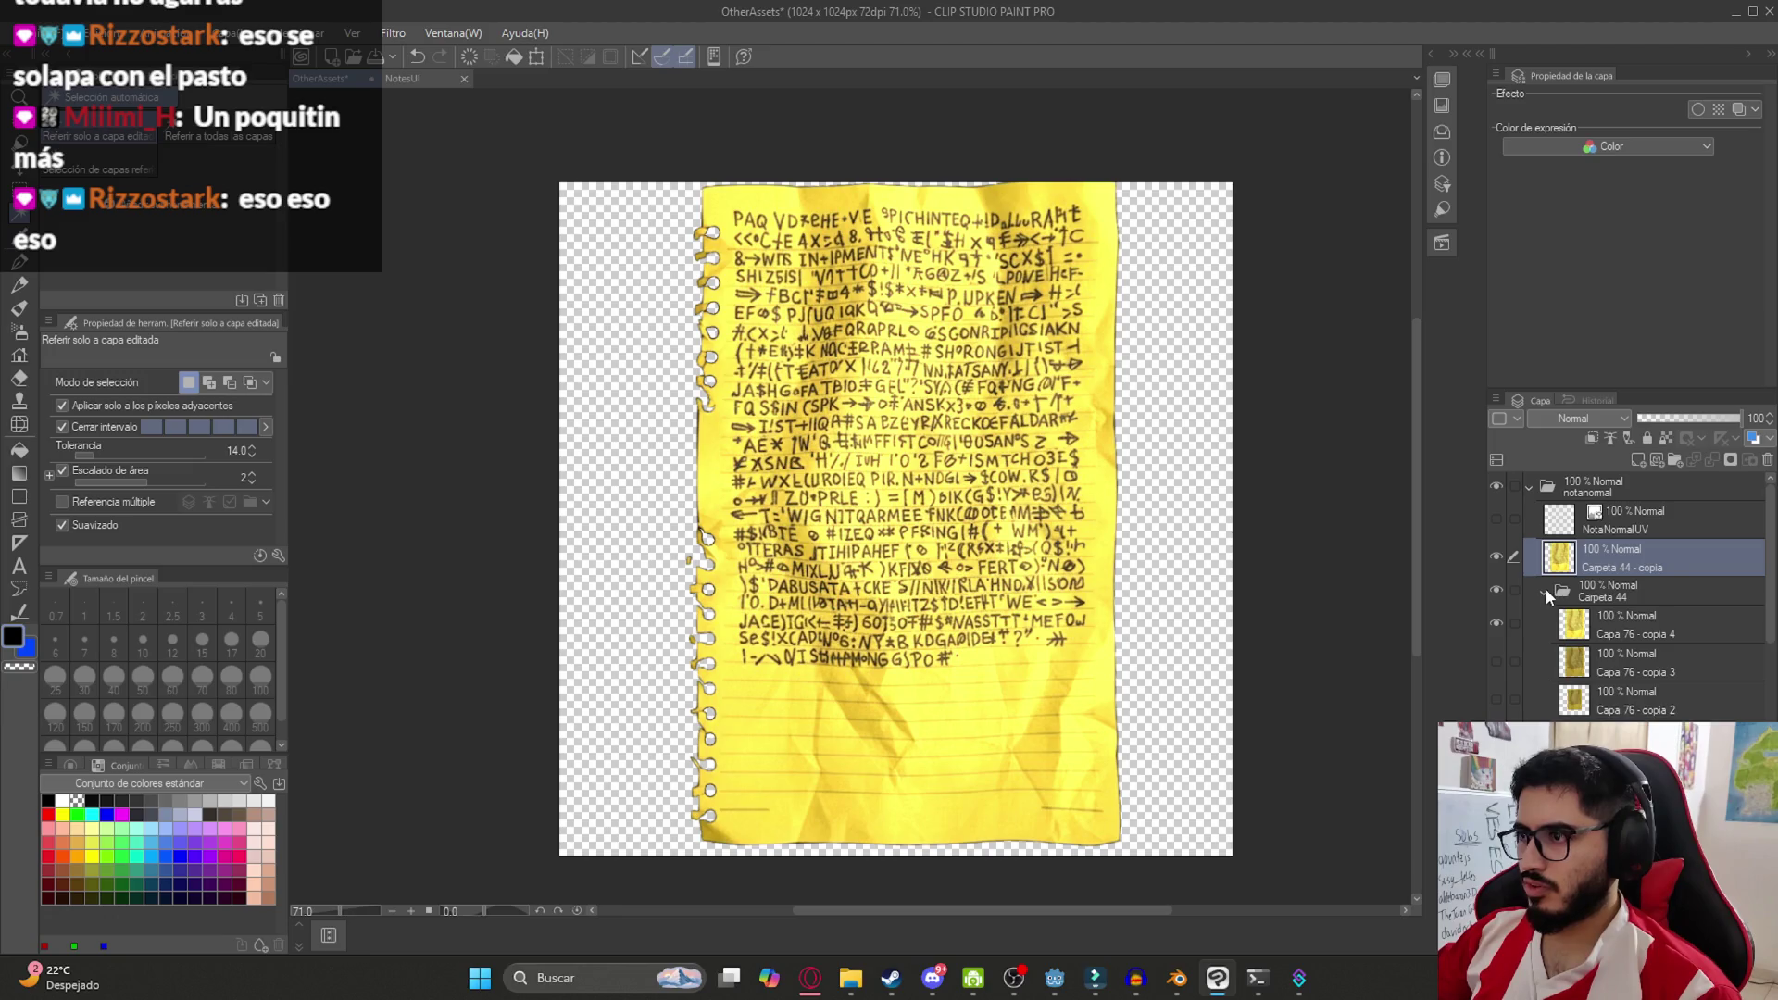
left_click(1544, 593)
Pixelate the merged copy with the Mosaic filter at size 10
left_click(392, 33)
mouse_move(482, 138)
left_click(606, 148)
key("Return")
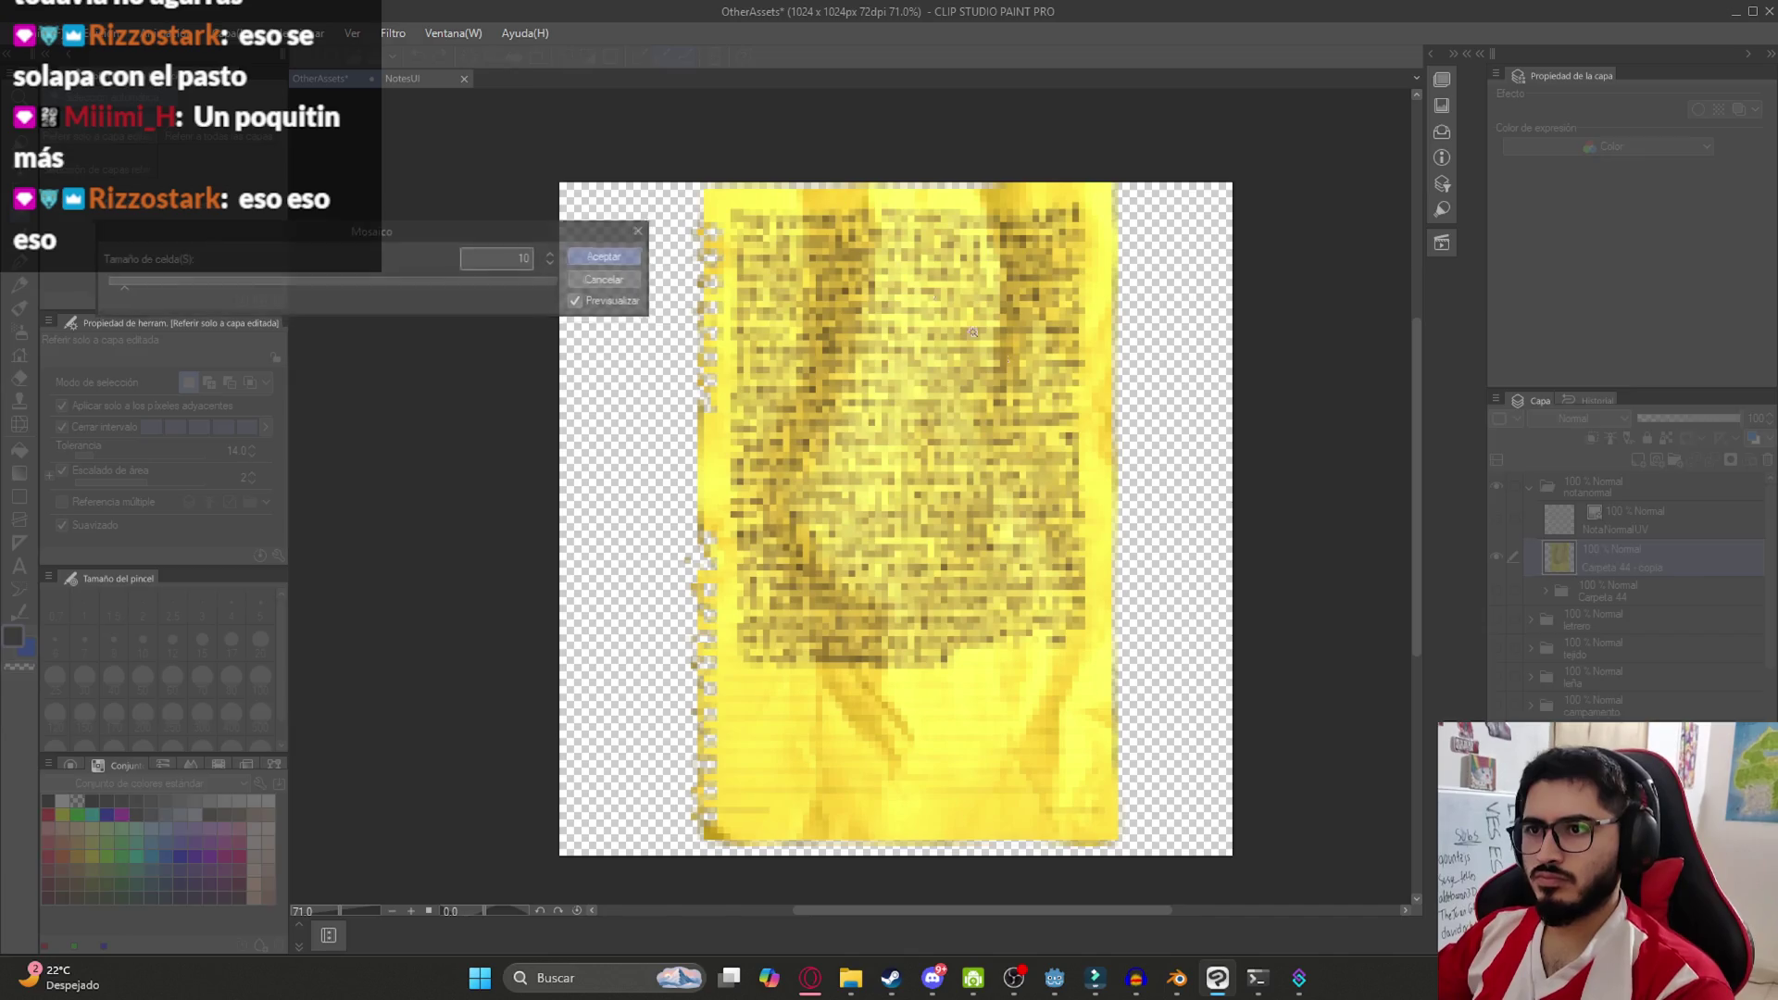
Export the layer as PNG, replacing NotaNormalTexture.png, then return to Godot
left_click(27, 33)
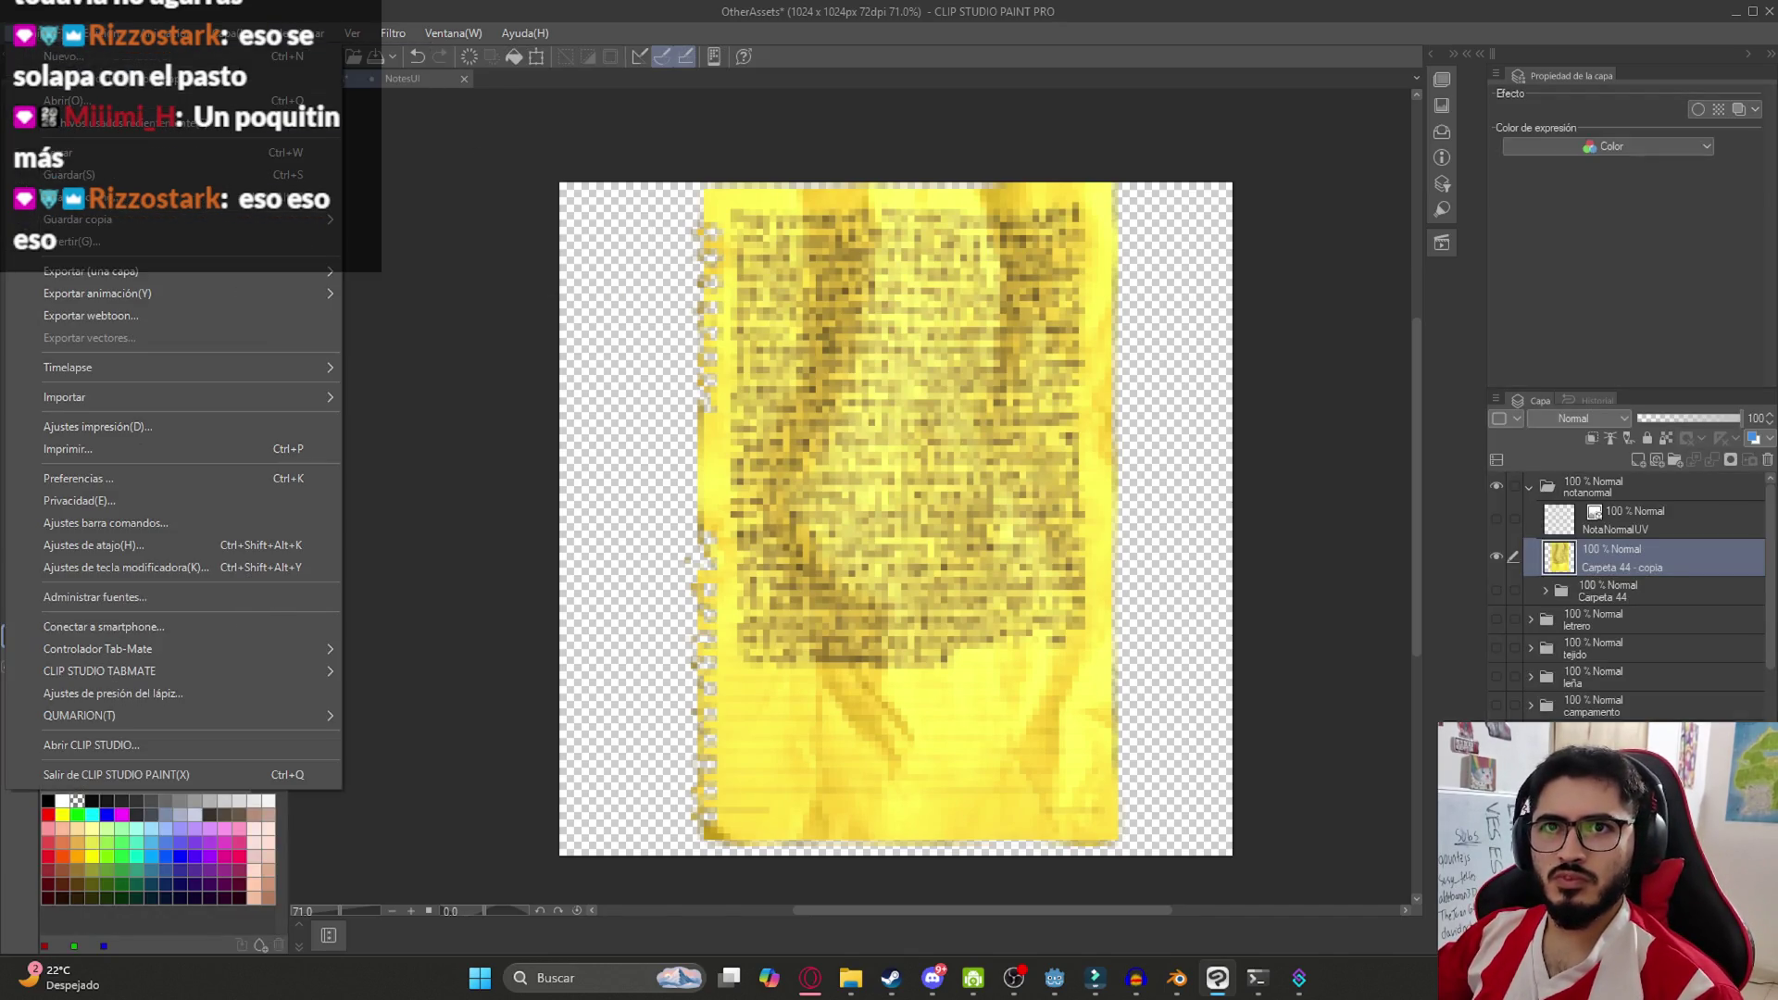
mouse_move(185, 270)
left_click(482, 319)
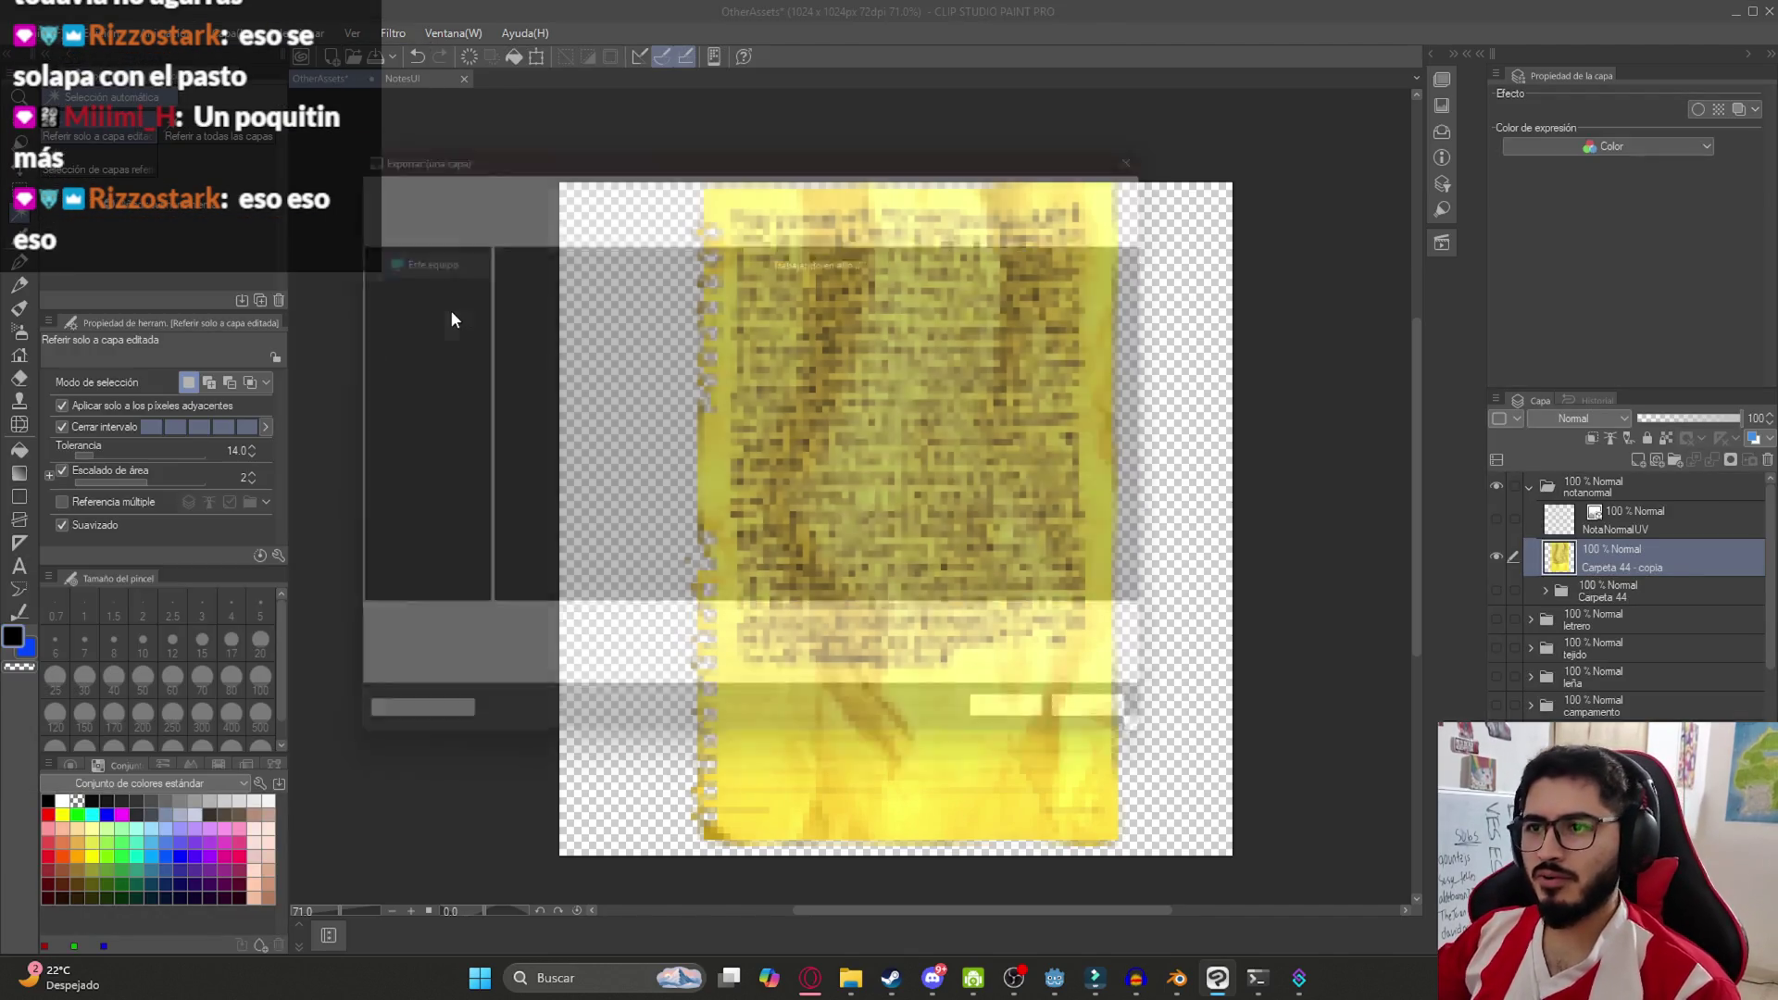
scroll(926, 555, "down", 10)
left_click(931, 546)
type("nota")
key("Return")
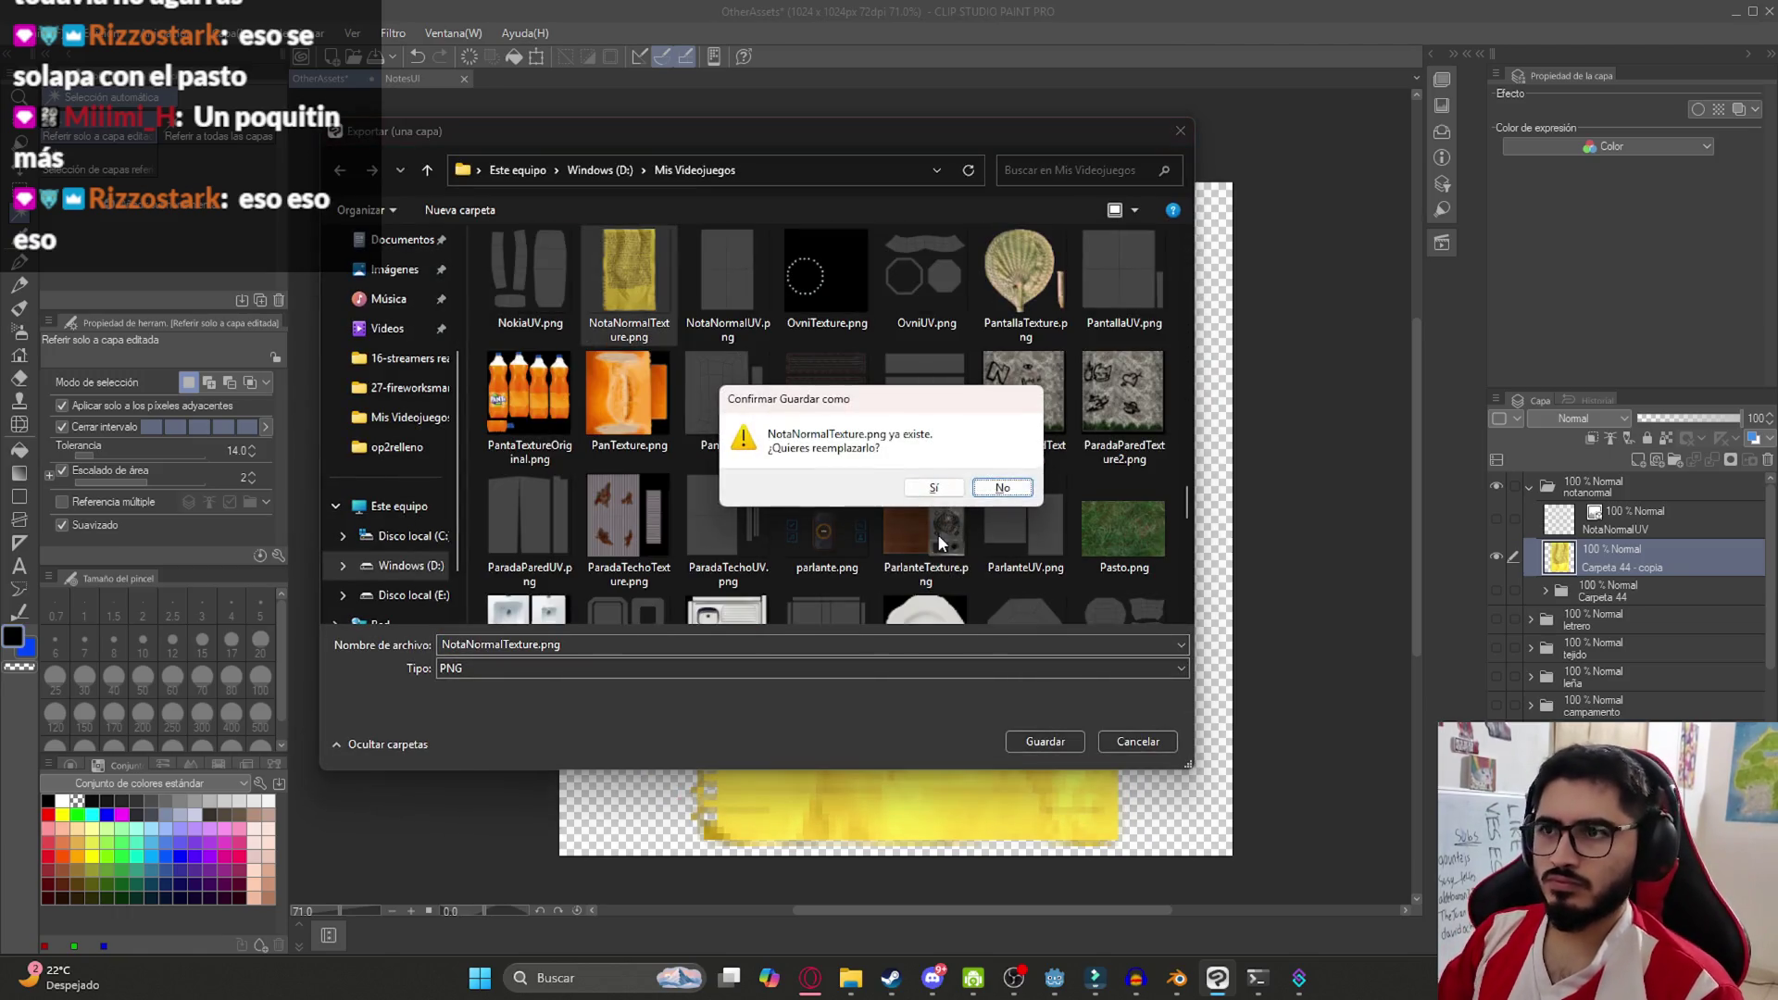
key("Left")
key("Return")
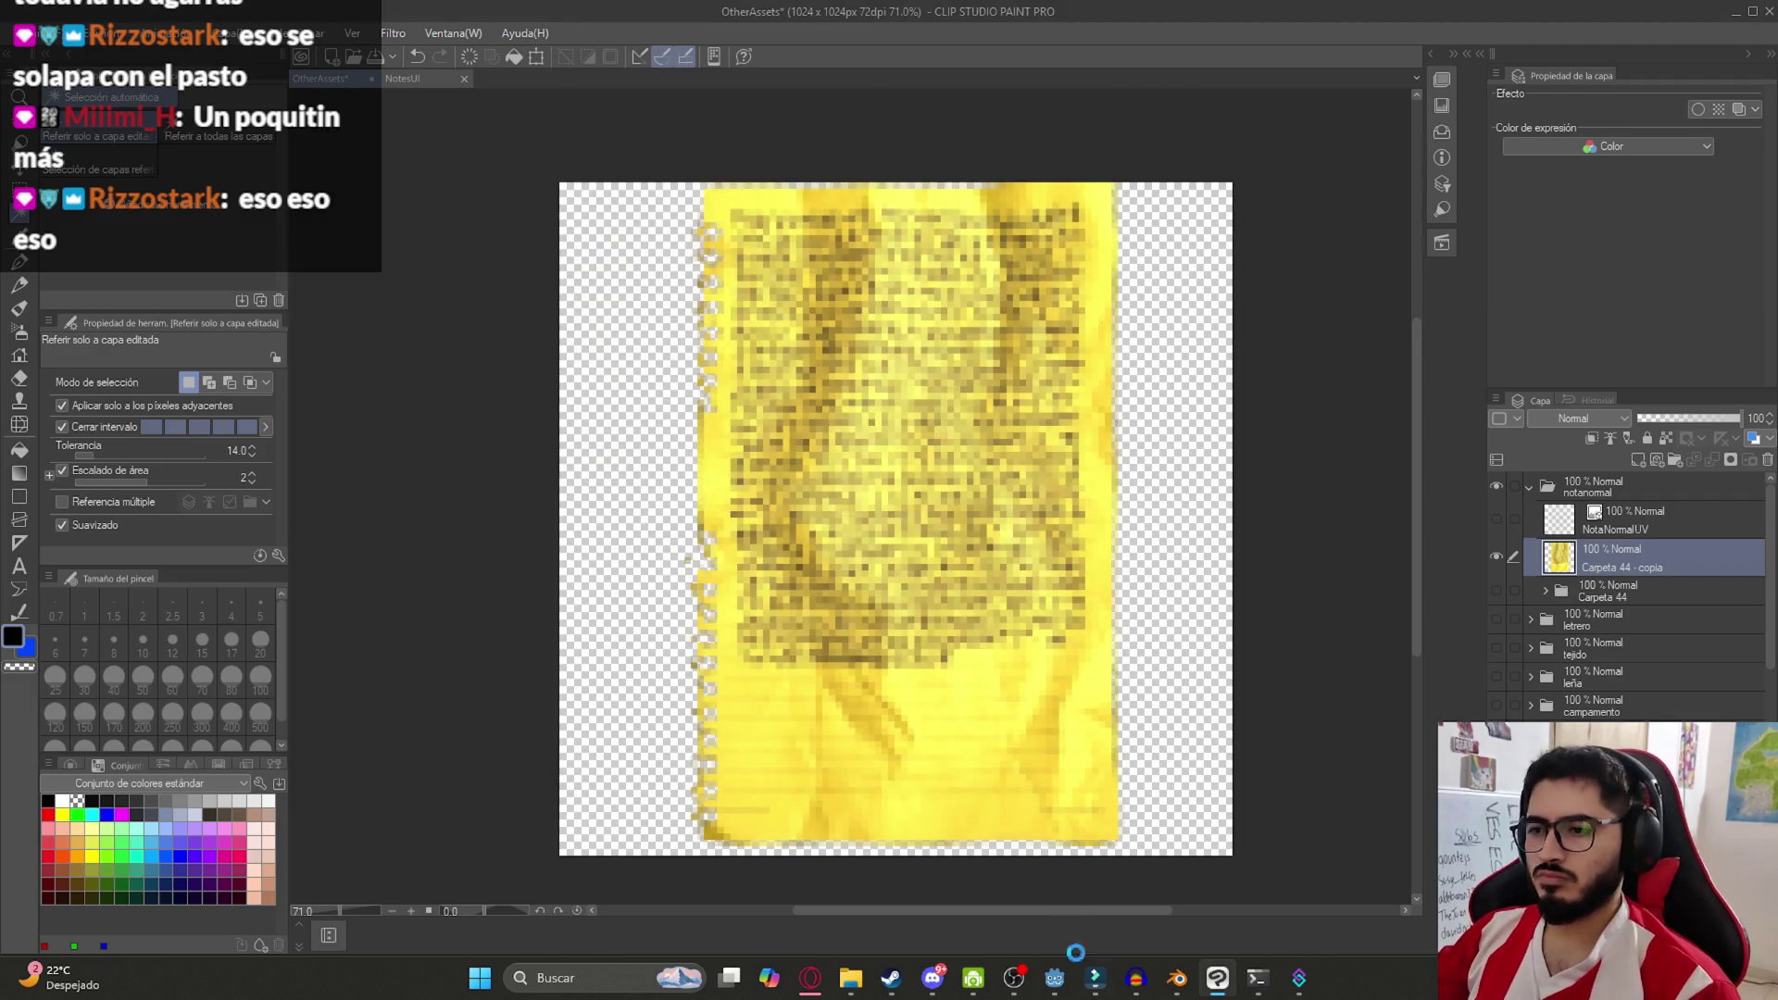
left_click(1055, 978)
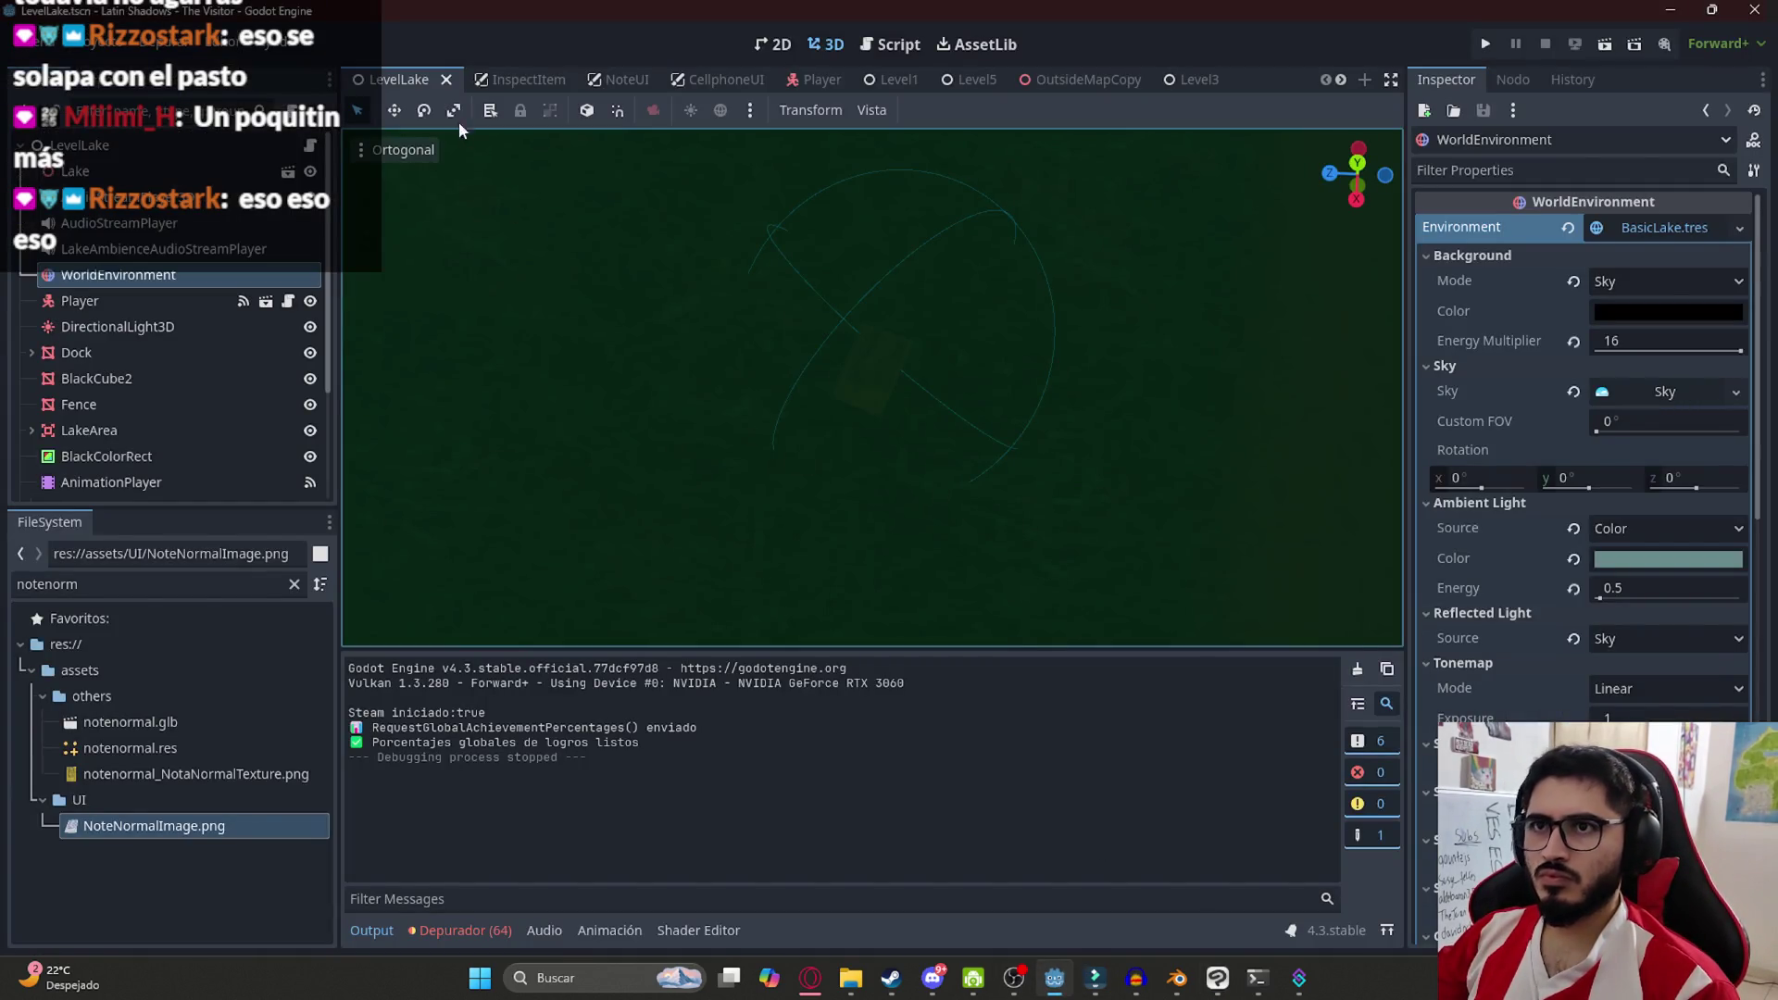
Unlink the old image in Blender's note texture node and load the updated NotaNormalTexture.png
left_click(213, 745)
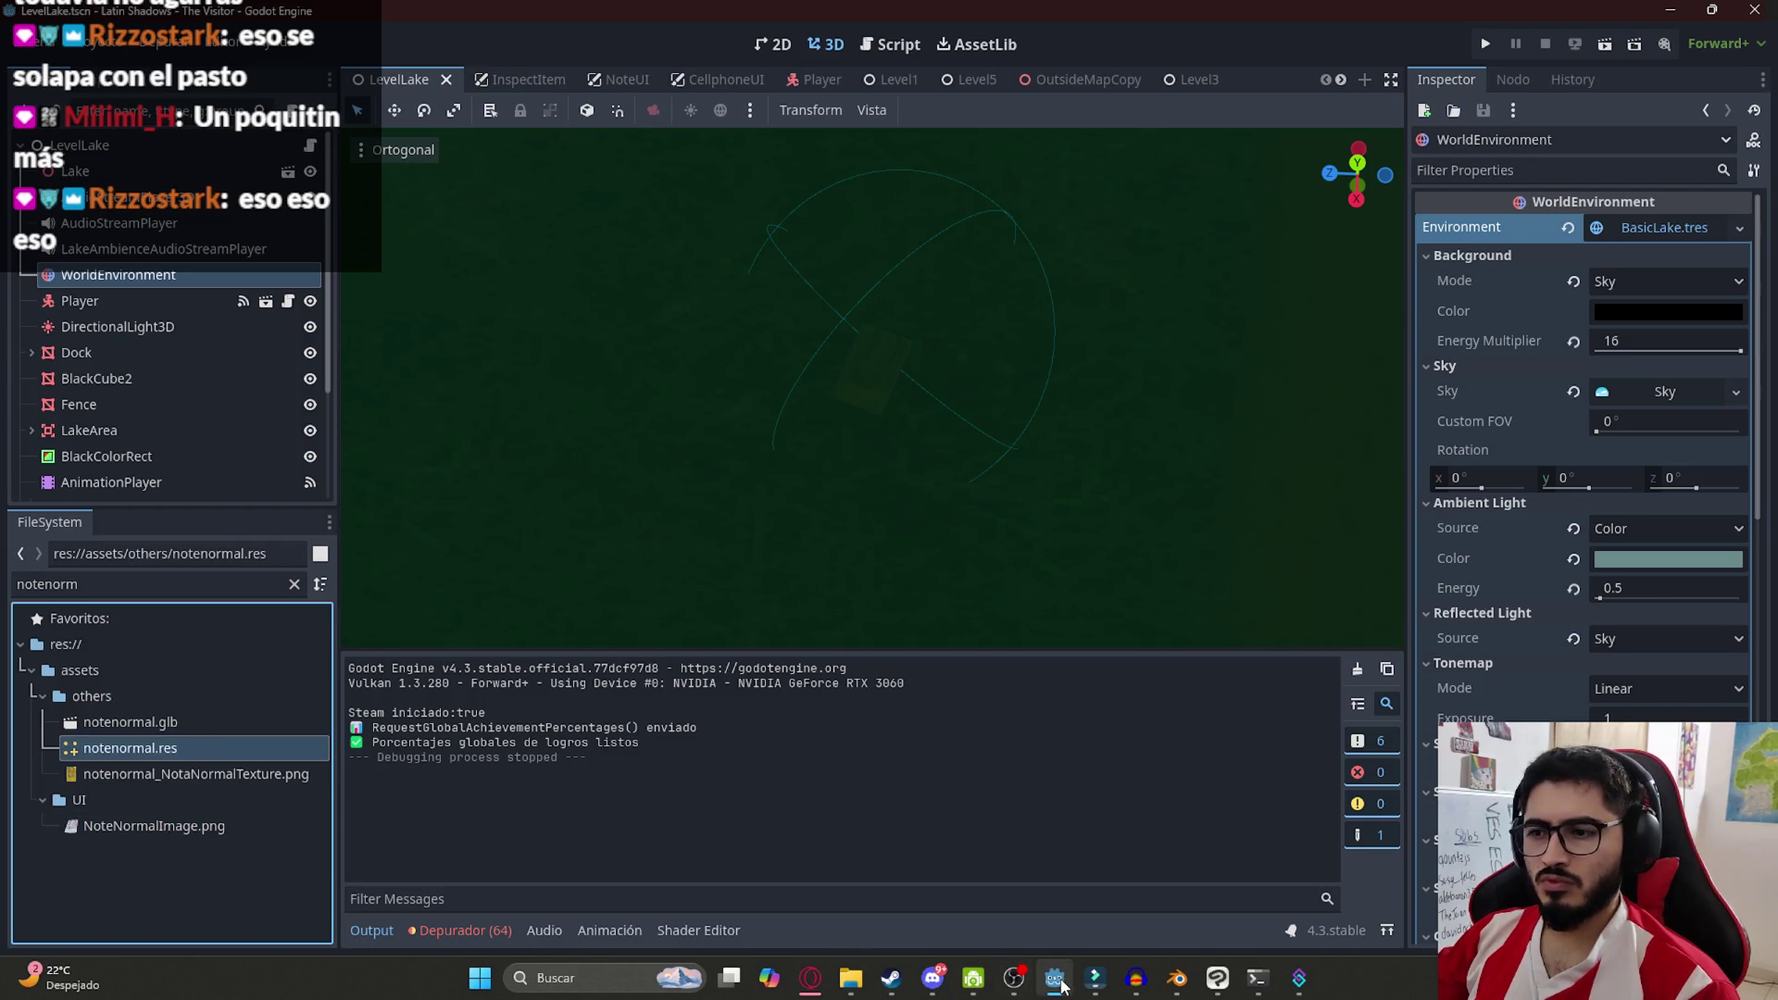
left_click(1176, 977)
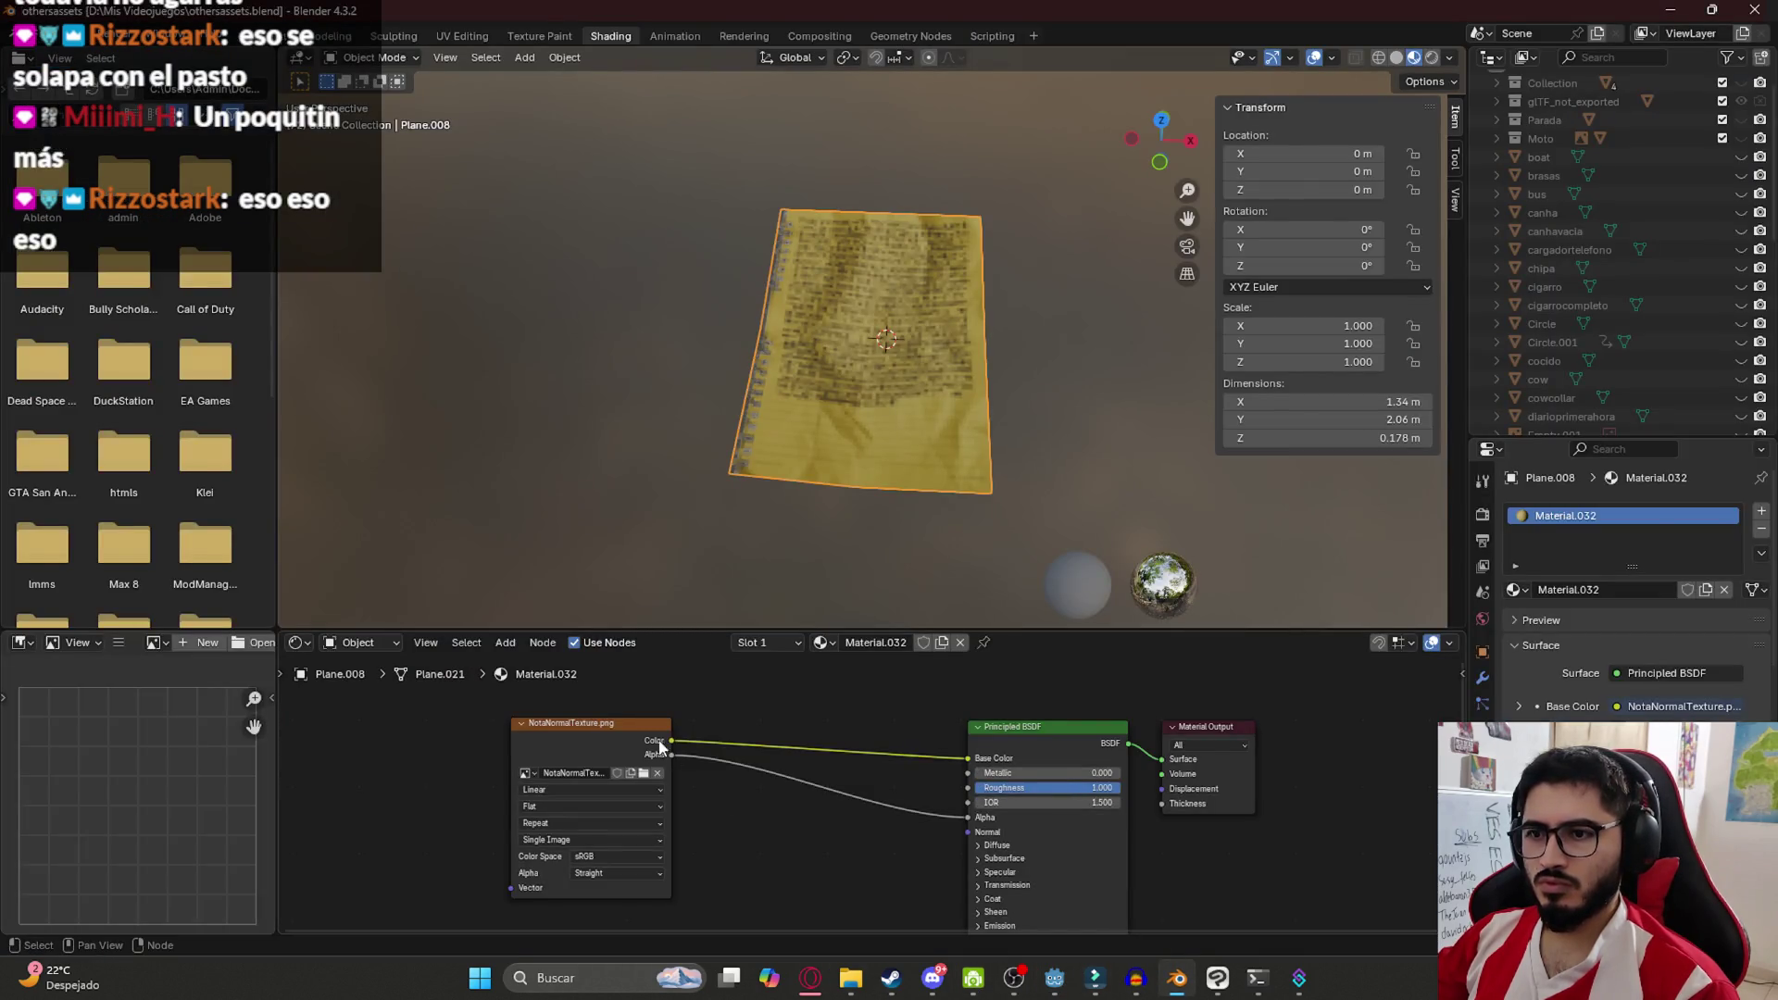
left_click(657, 772)
left_click(646, 773)
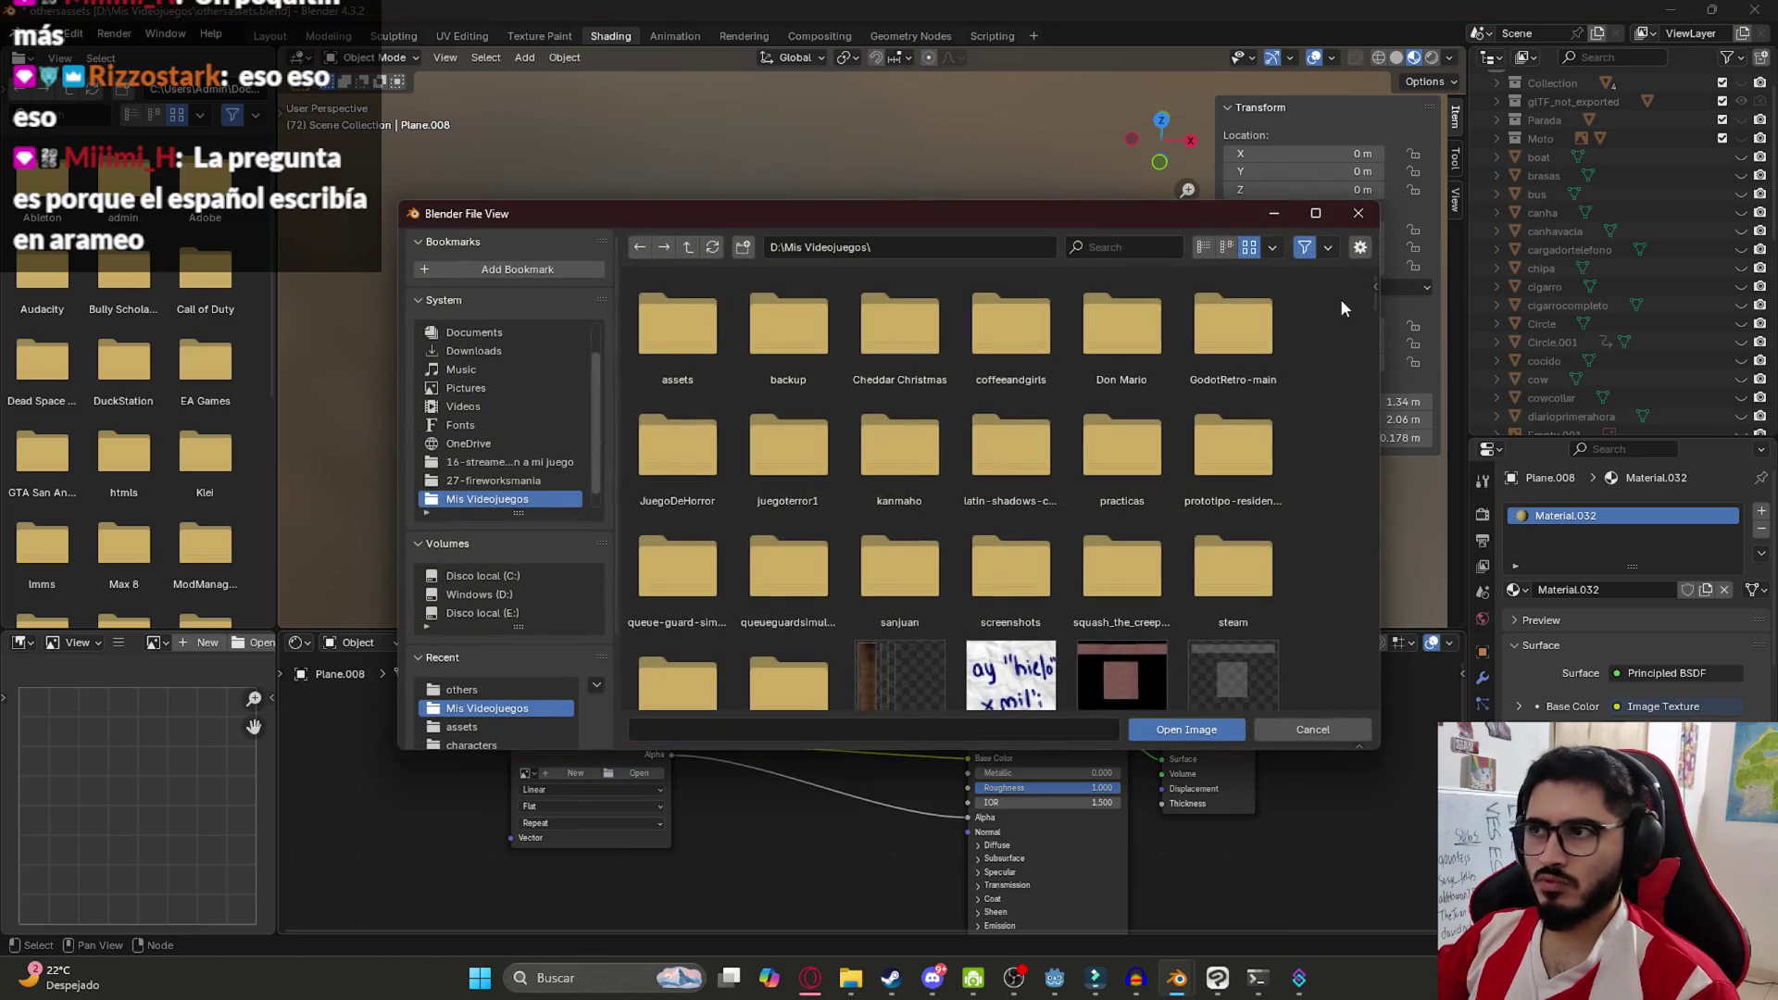
left_click_drag(1372, 308, 1372, 322)
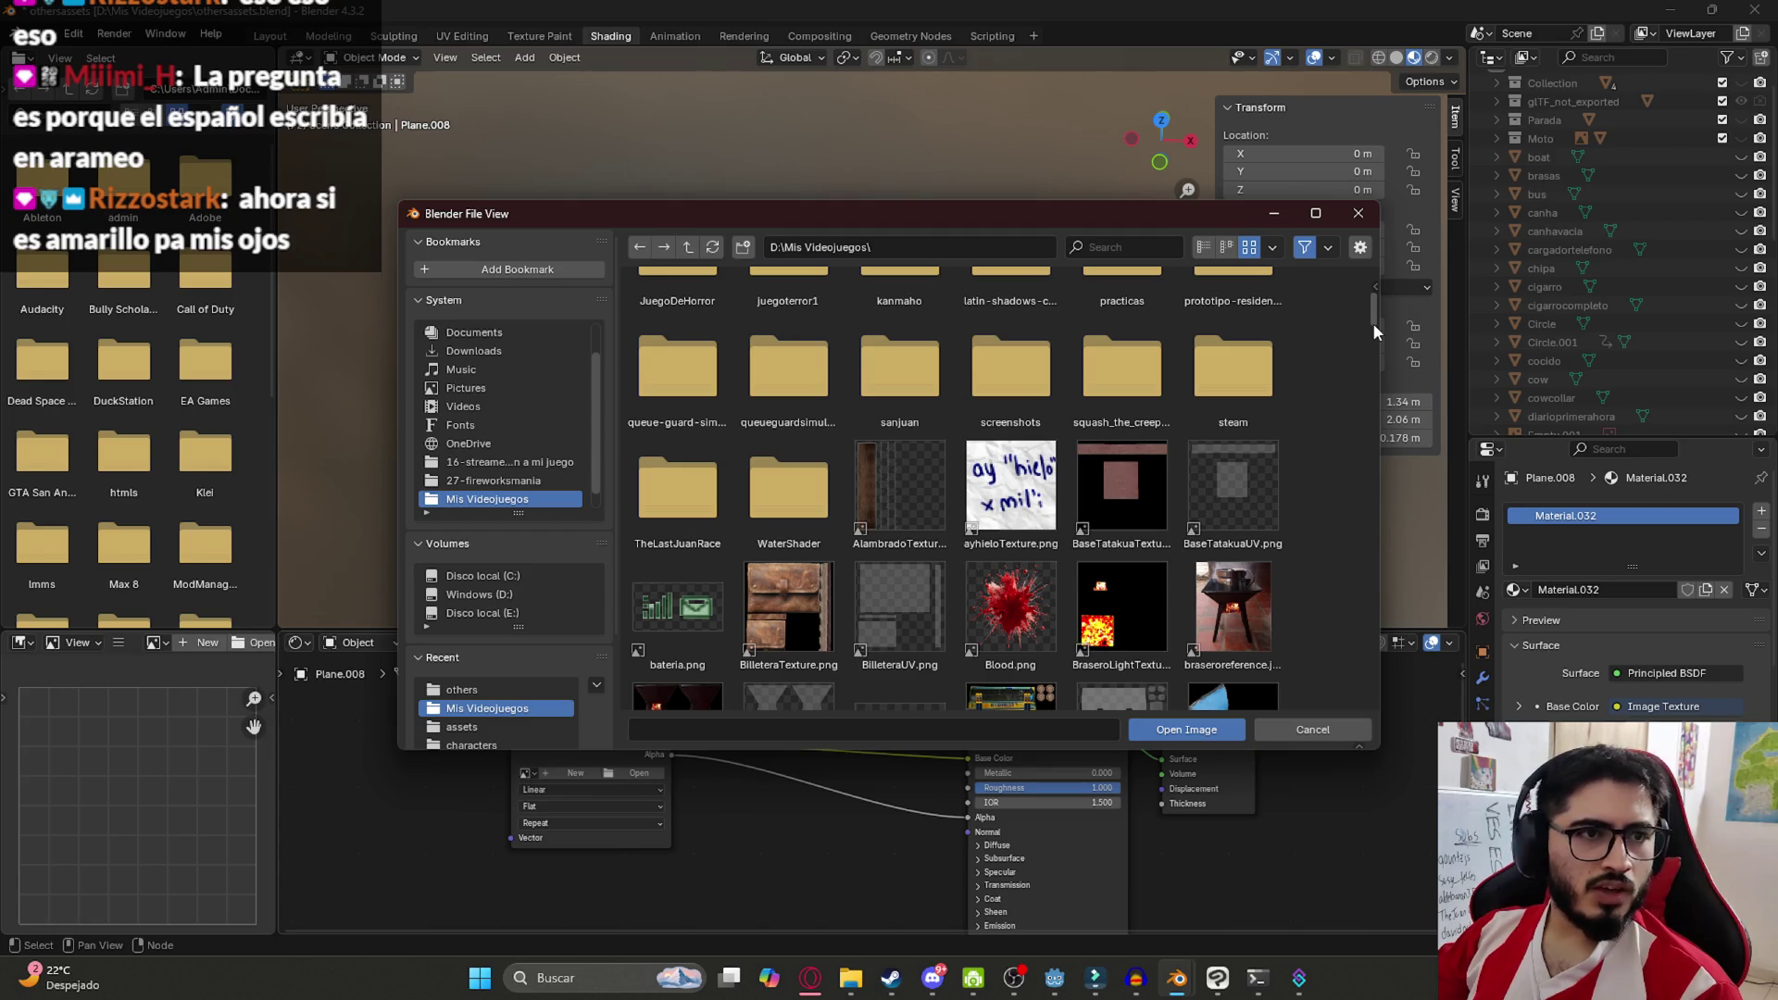
left_click_drag(1373, 324, 1361, 604)
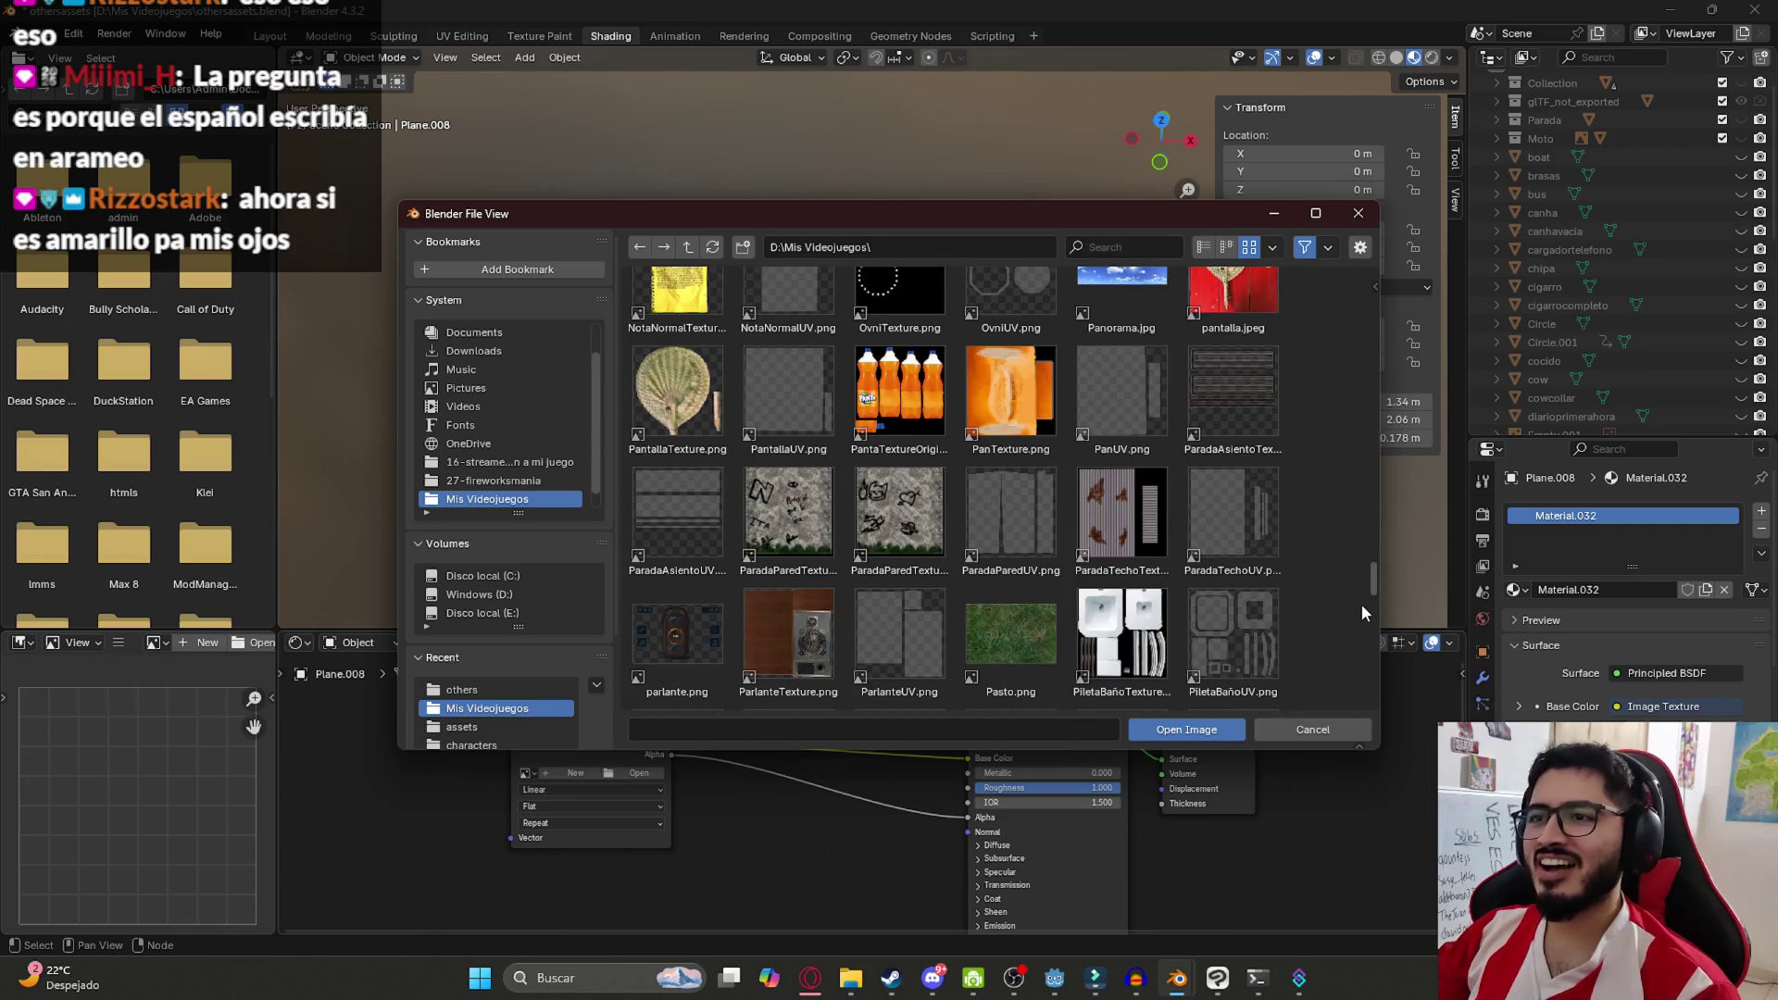
scroll(686, 302, "up", 1)
double_click(687, 302)
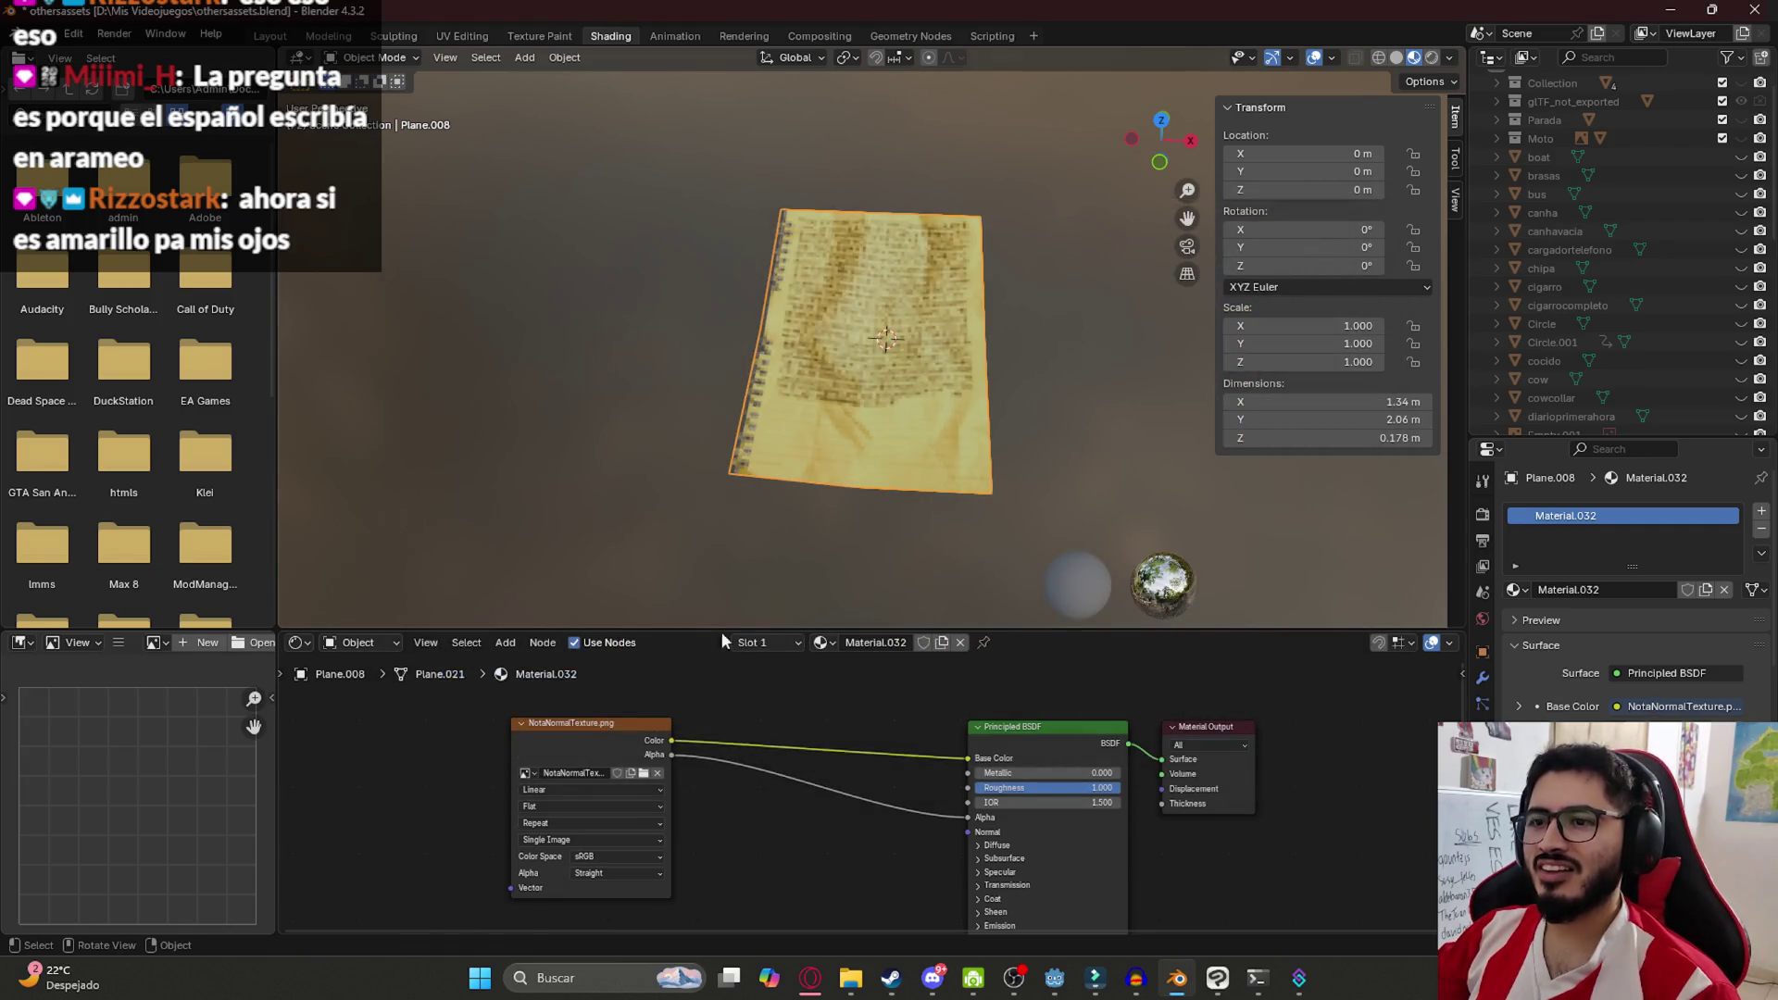
Orbit around the paper plane to check the new texture and save the Blender file
mouse_move(939, 426)
left_mouse_down()
mouse_move(891, 353)
mouse_move(1021, 391)
left_mouse_up()
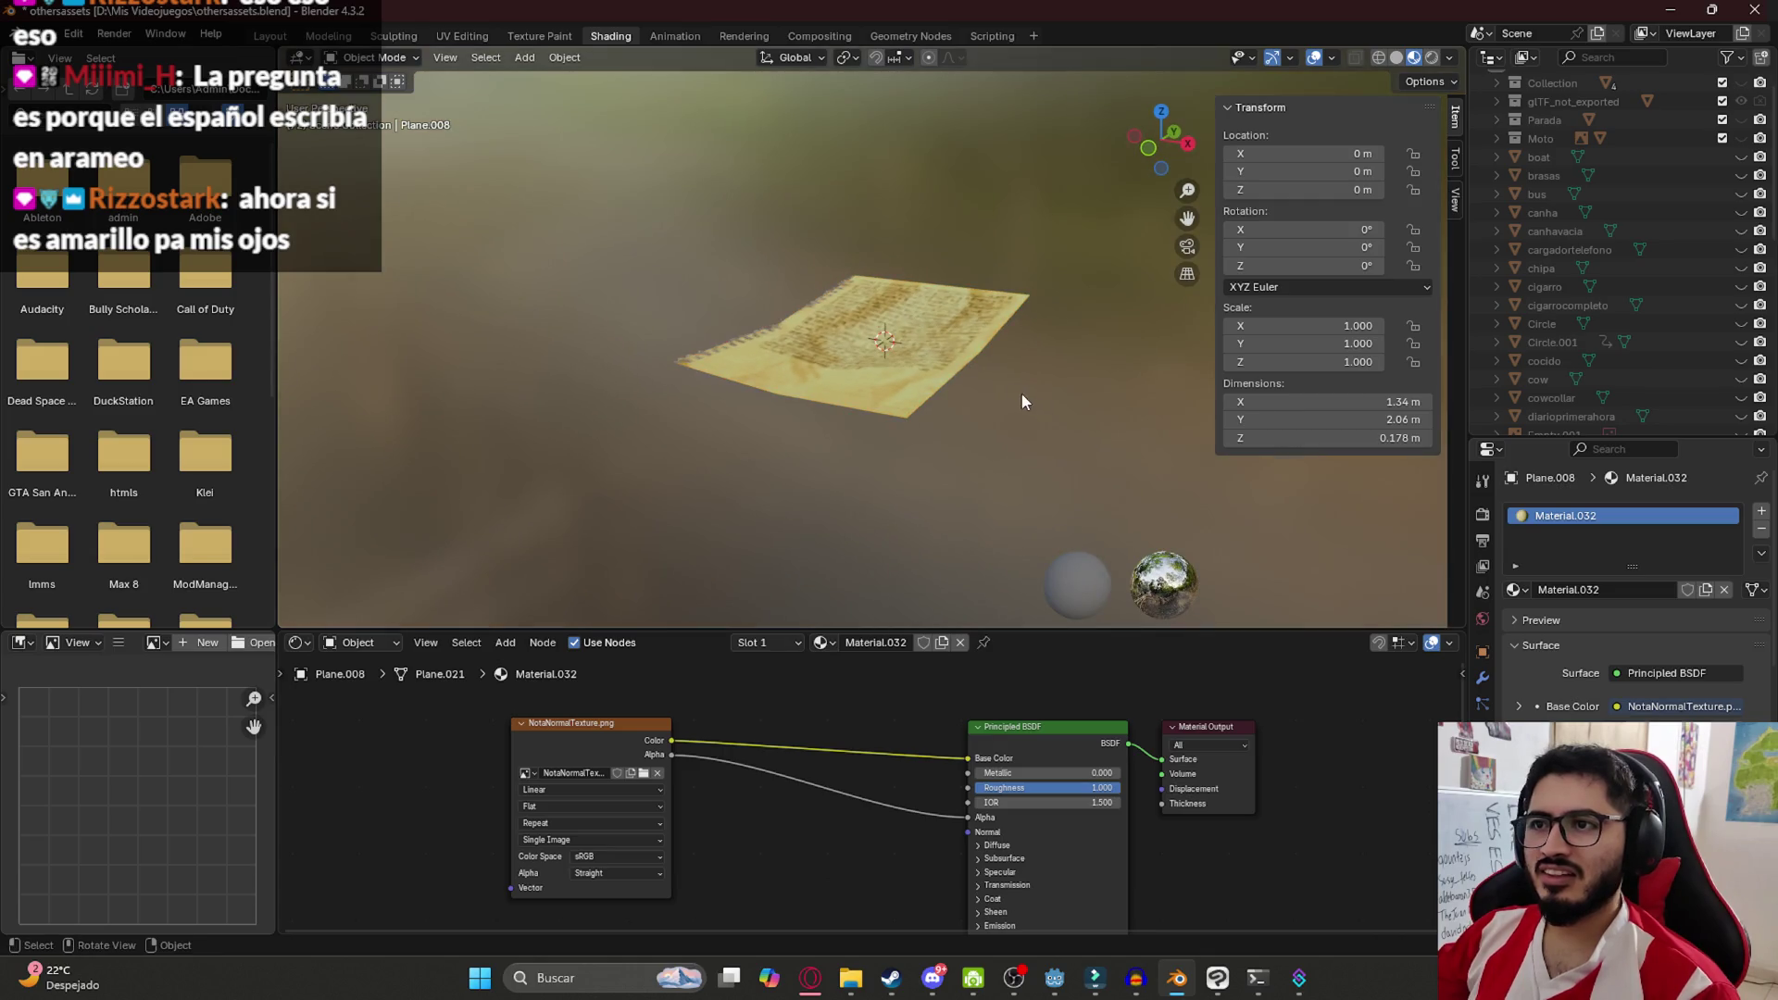
left_click_drag(769, 424, 741, 457)
left_click_drag(861, 387, 698, 359)
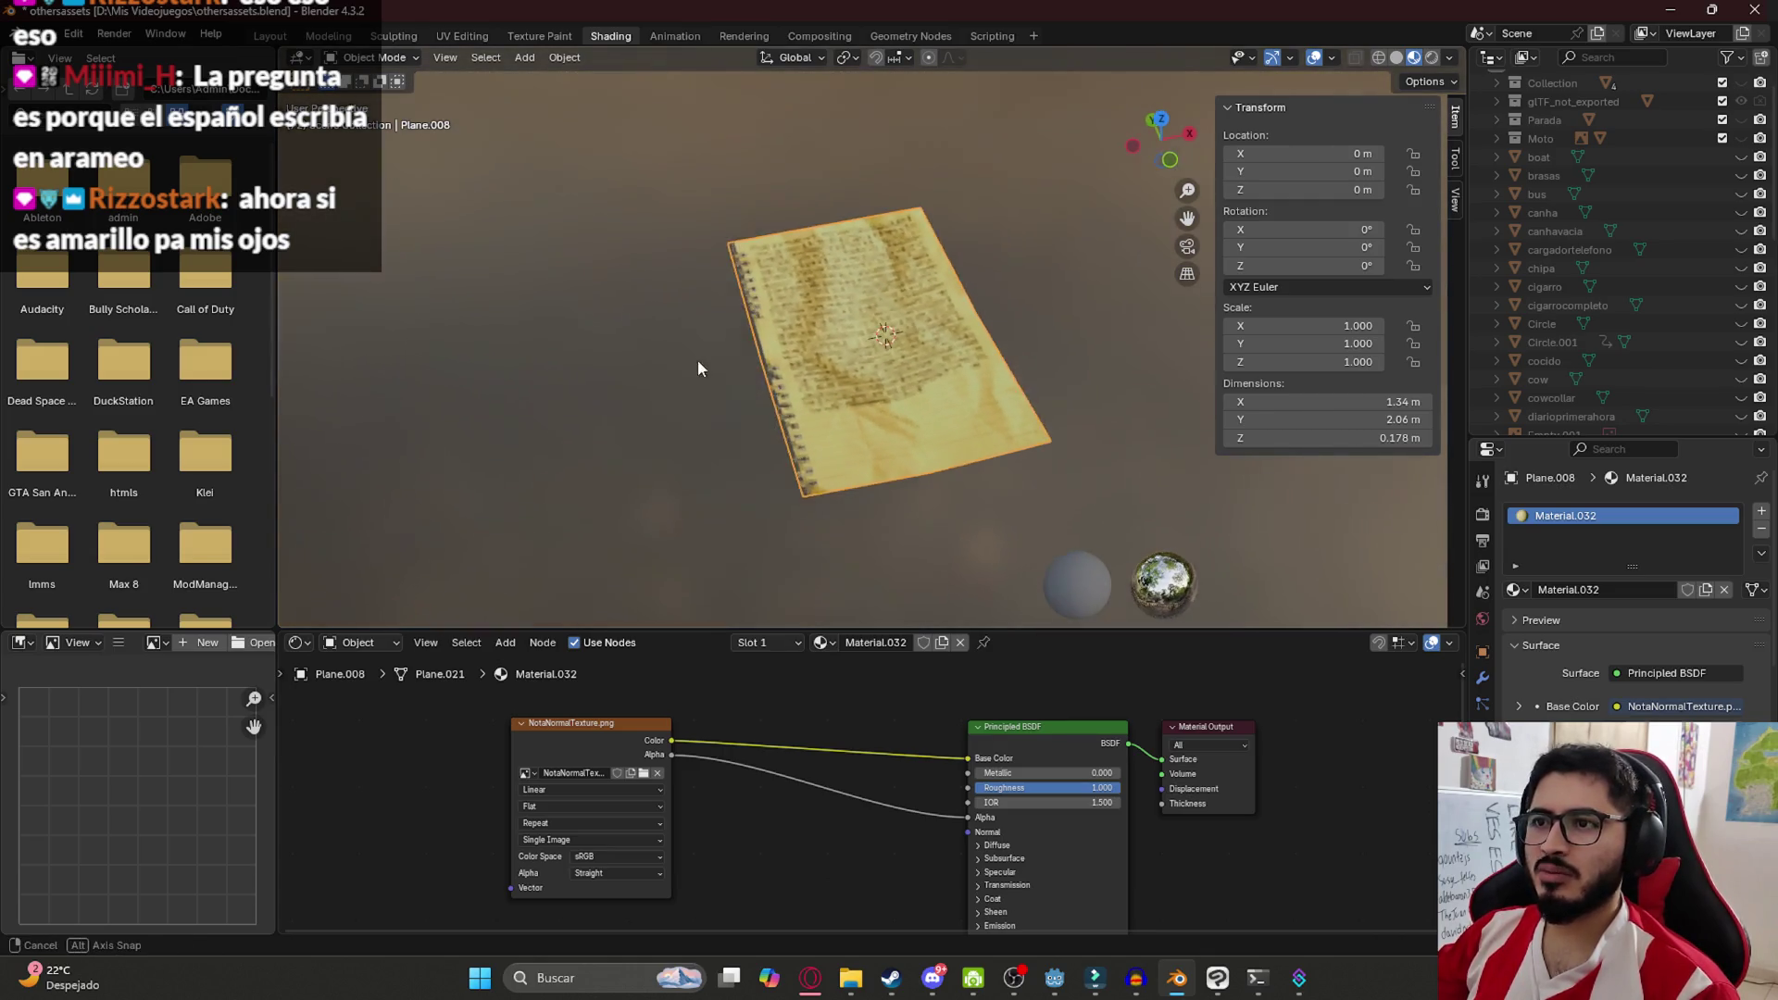
key("ctrl+s")
left_click(957, 467)
Expand the material's Emission and link the Image Texture Color into Emission Color
left_click_drag(988, 508, 830, 452)
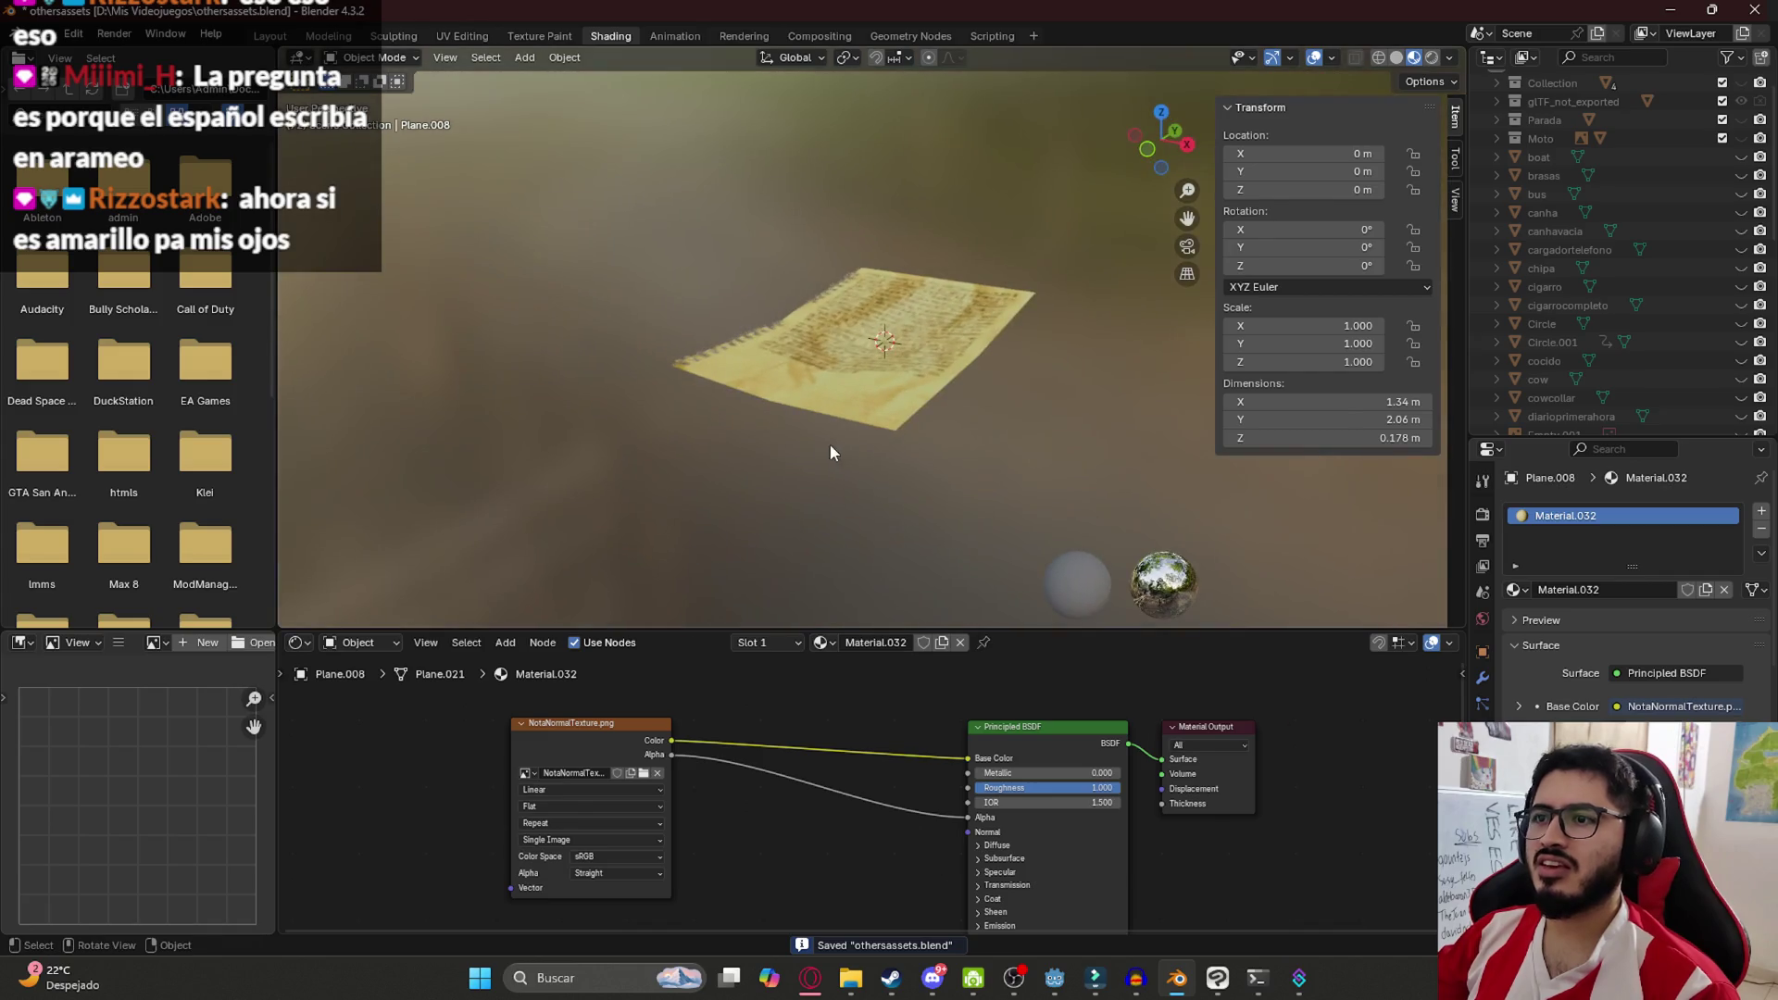
scroll(832, 817, "down", 3)
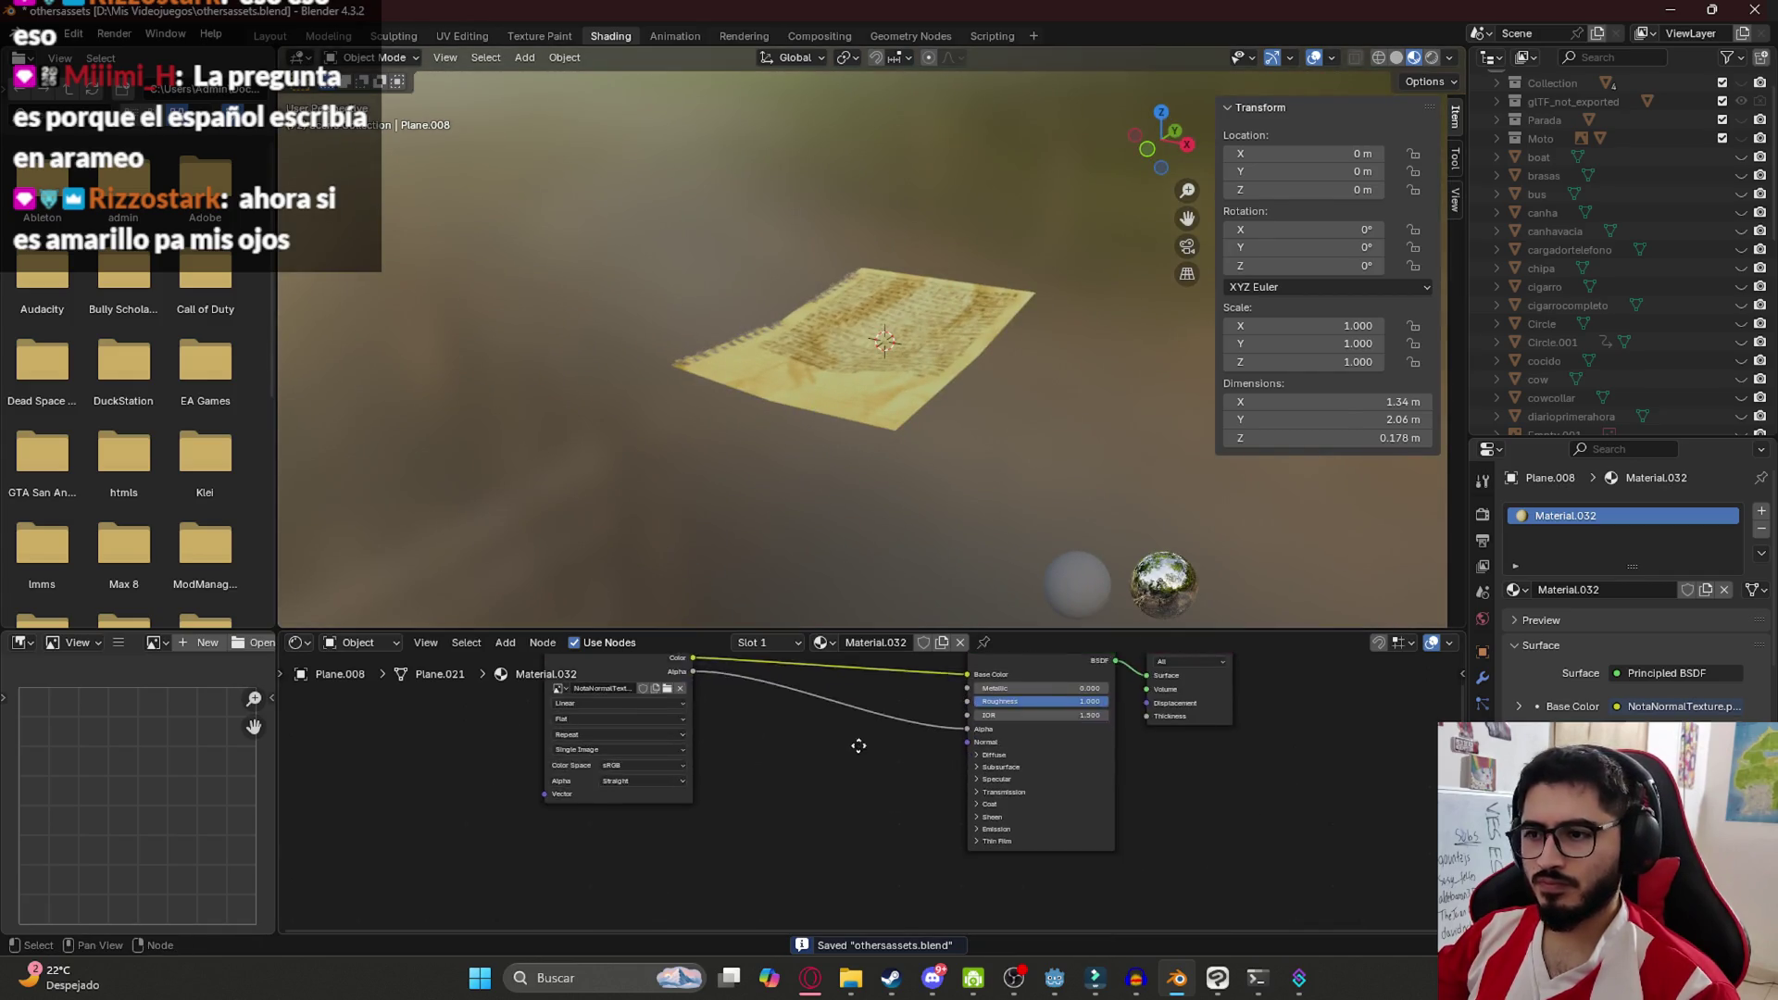
left_click(959, 779)
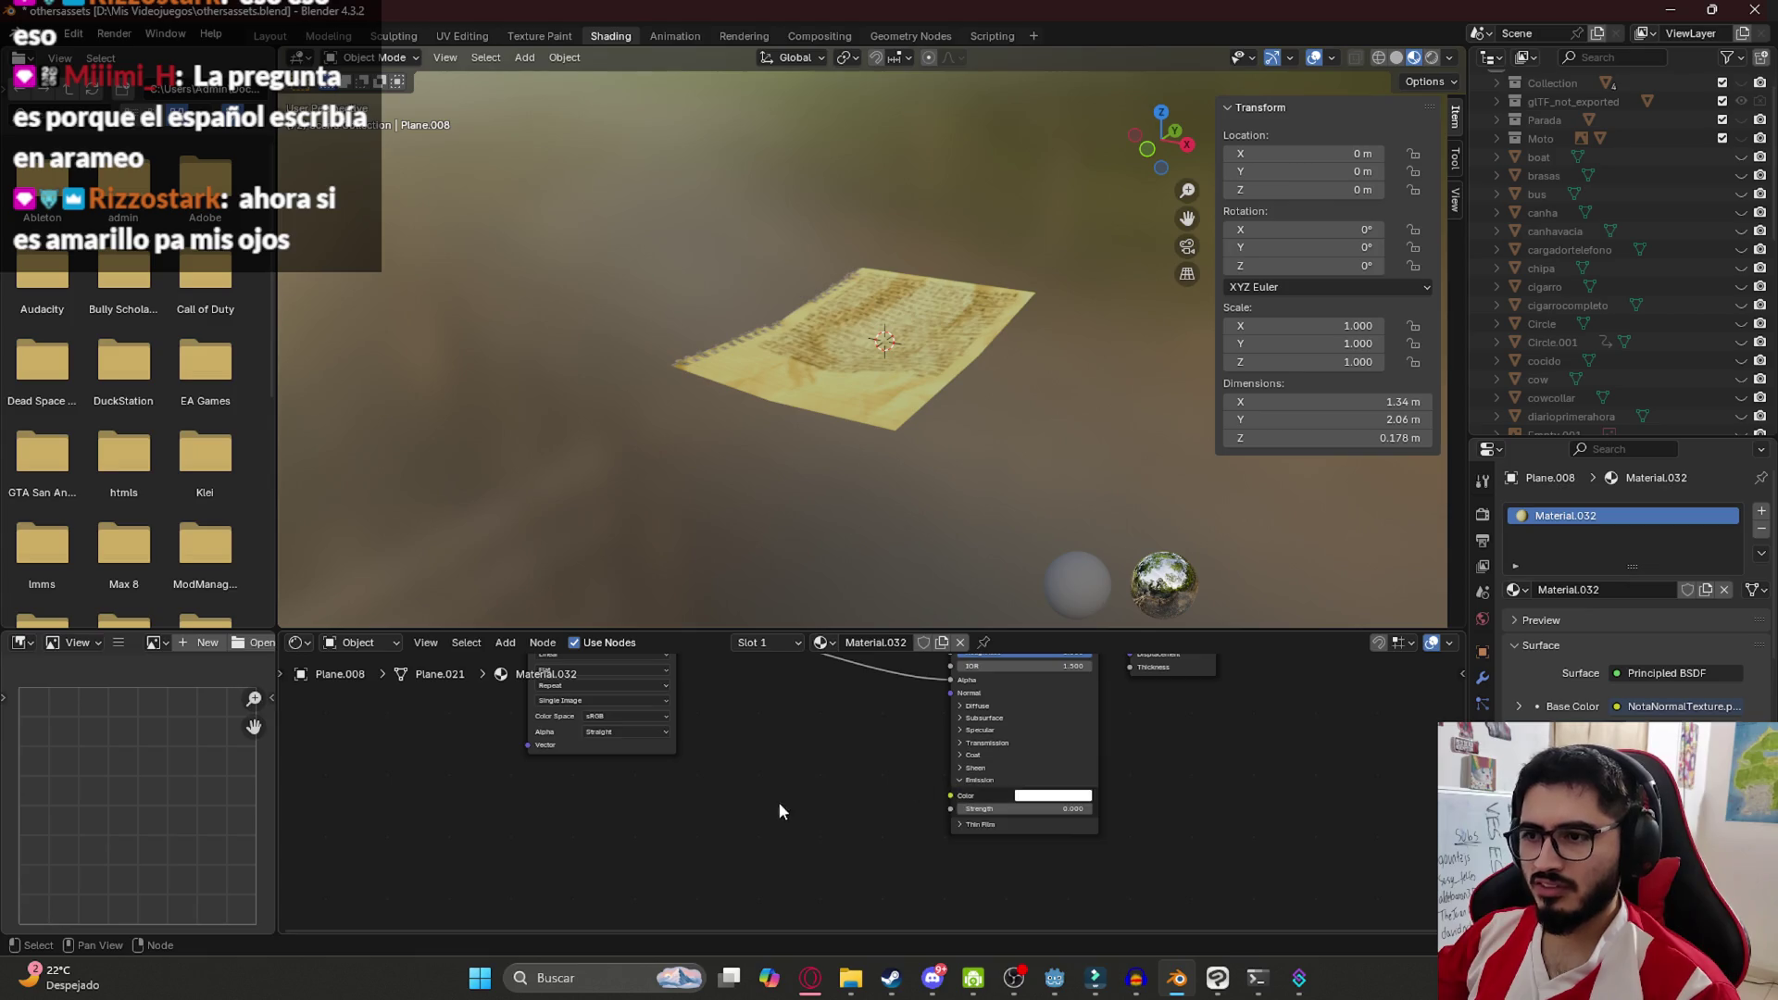
left_click_drag(963, 798, 896, 788)
mouse_move(709, 811)
left_mouse_down()
mouse_move(680, 631)
mouse_move(676, 716)
left_mouse_up()
mouse_move(831, 830)
left_mouse_down()
mouse_move(673, 613)
mouse_move(792, 715)
mouse_move(998, 802)
left_mouse_up()
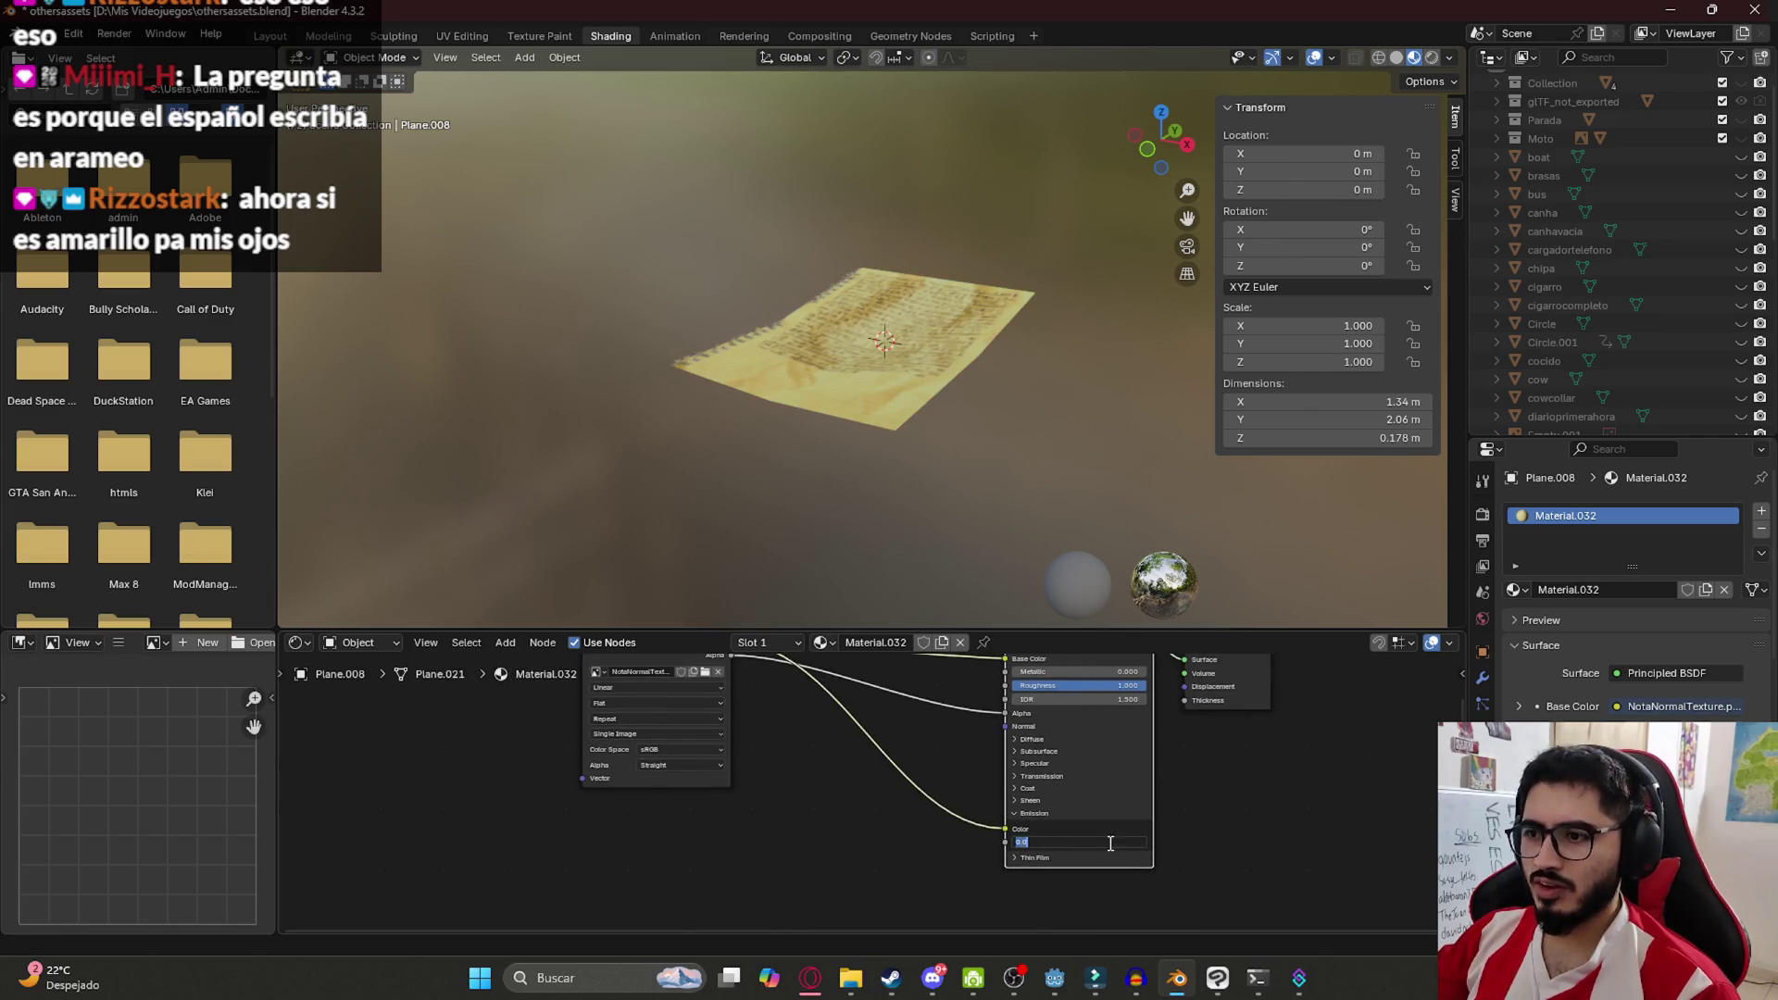
Set Emission Strength to 0.2, save othersassets.blend, and select the note plane
type("0.1")
key("Return")
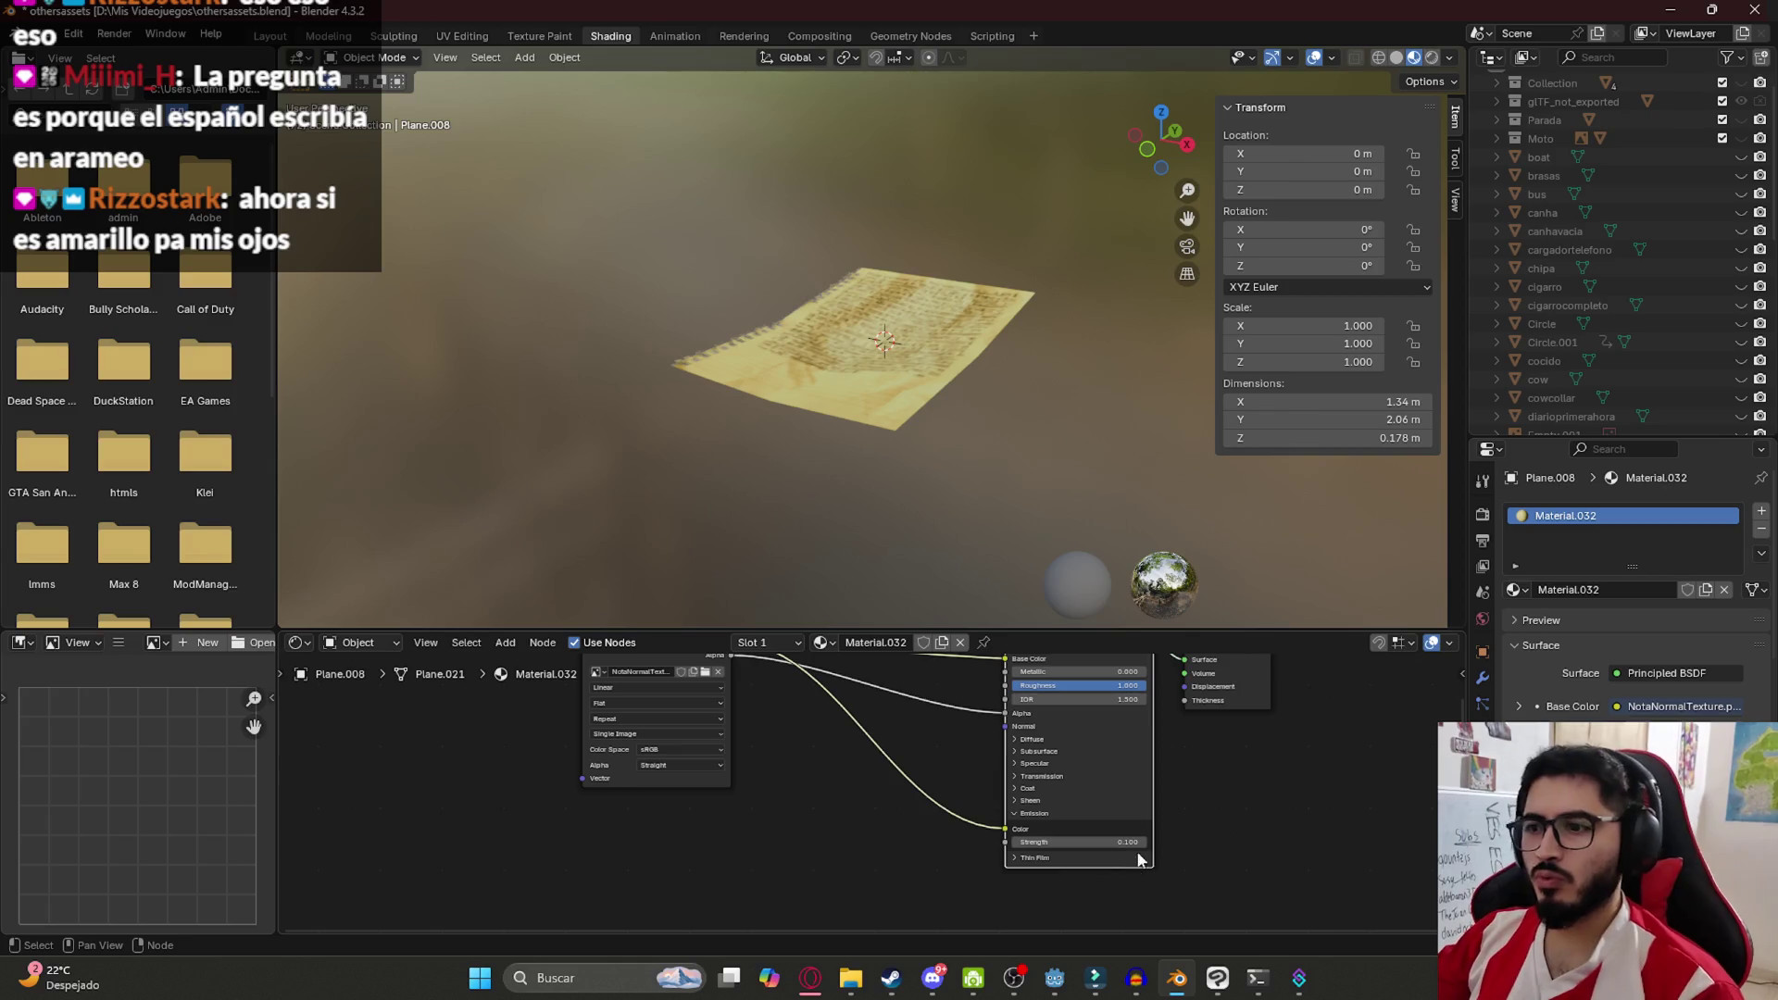
left_click(1136, 843)
type("43.4")
key("Return")
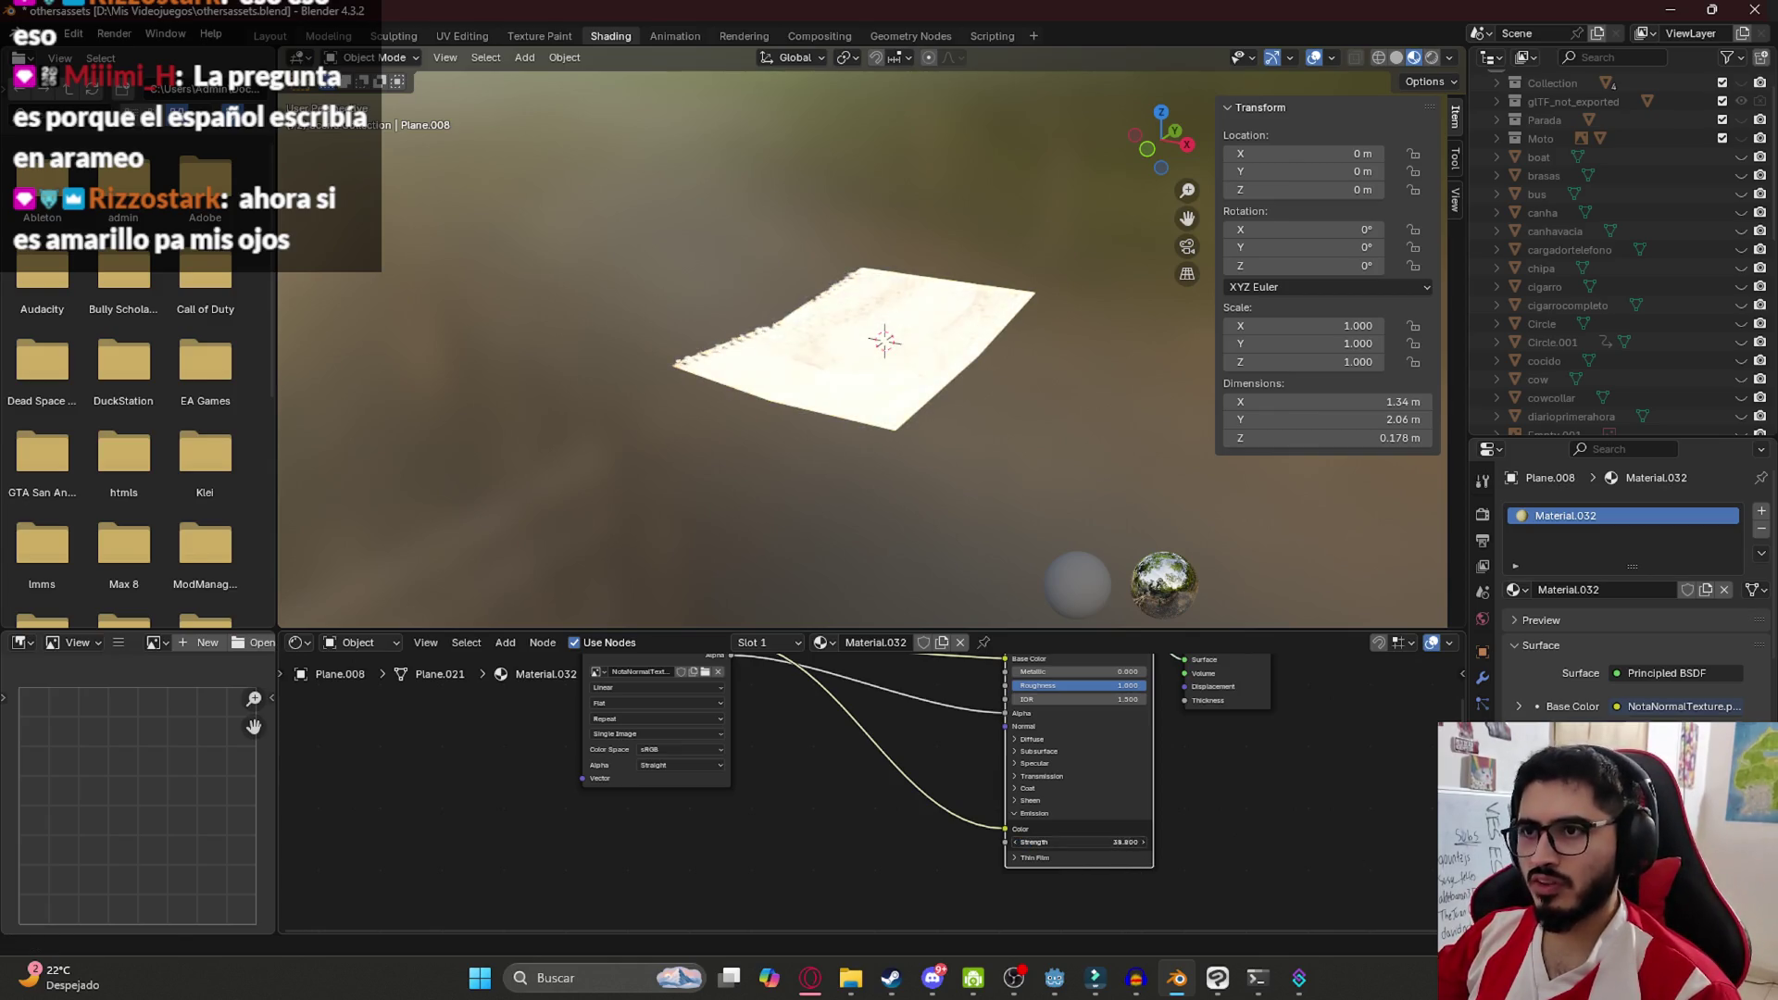
left_click(1047, 839)
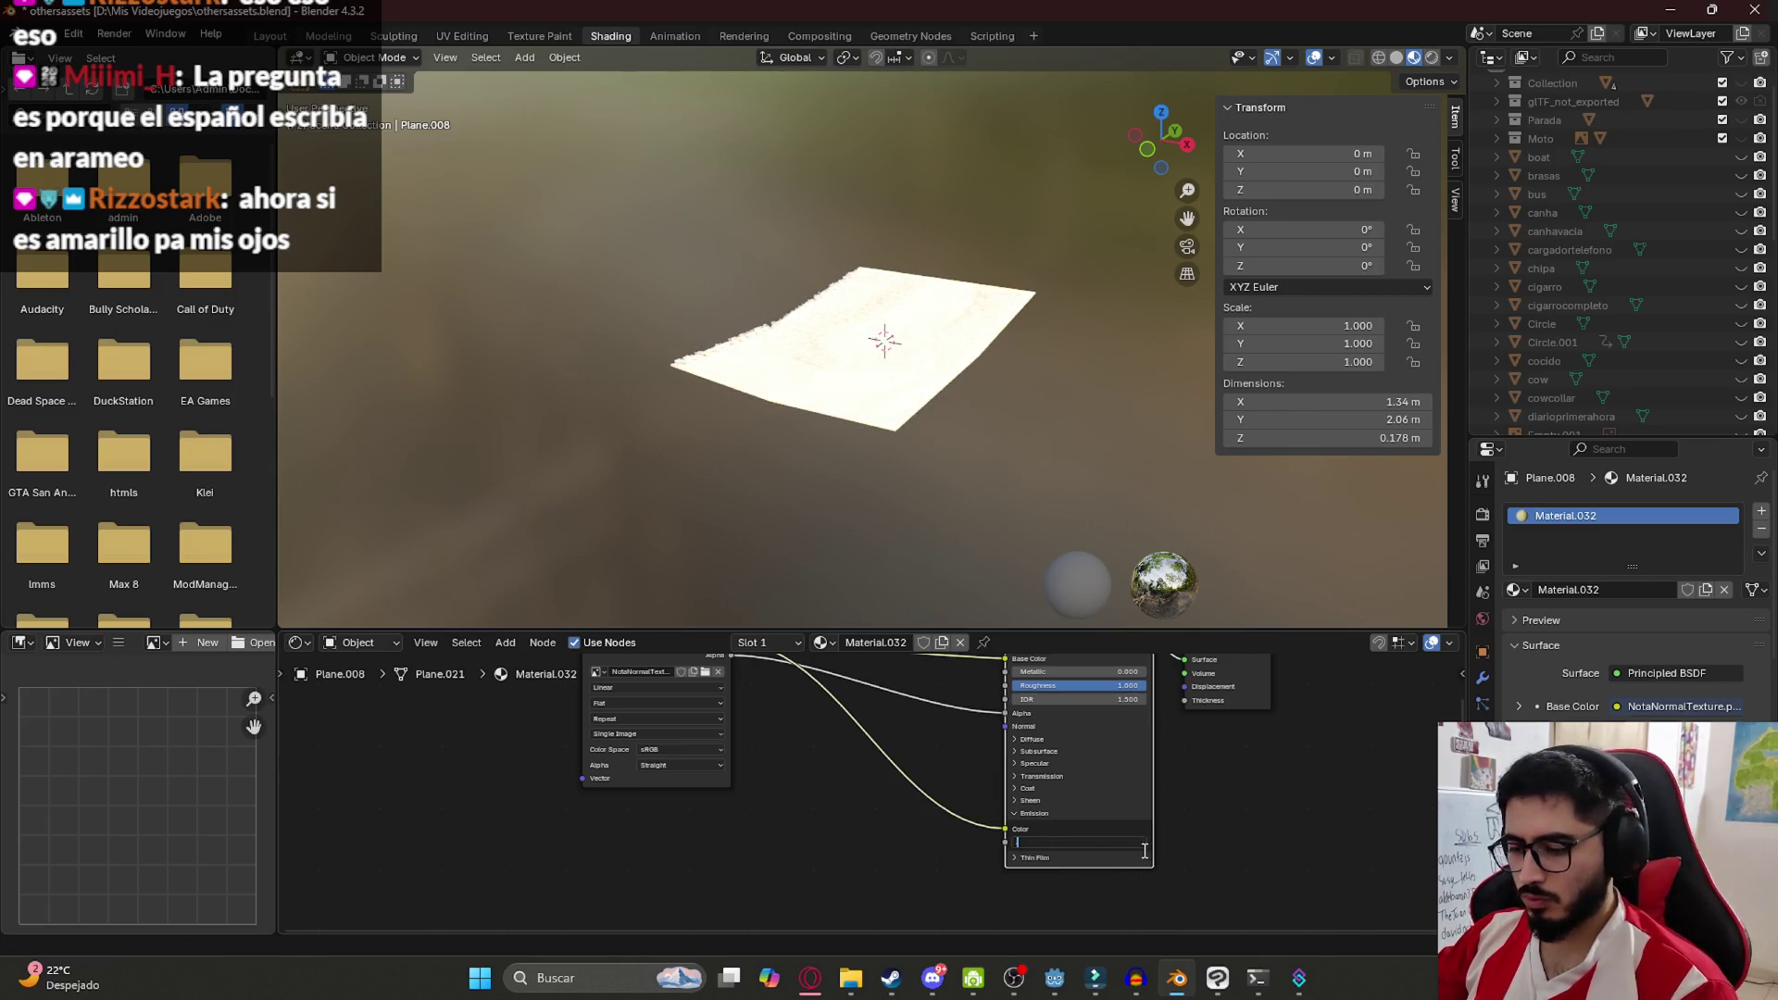
type("4")
key("Return")
key("ctrl+s")
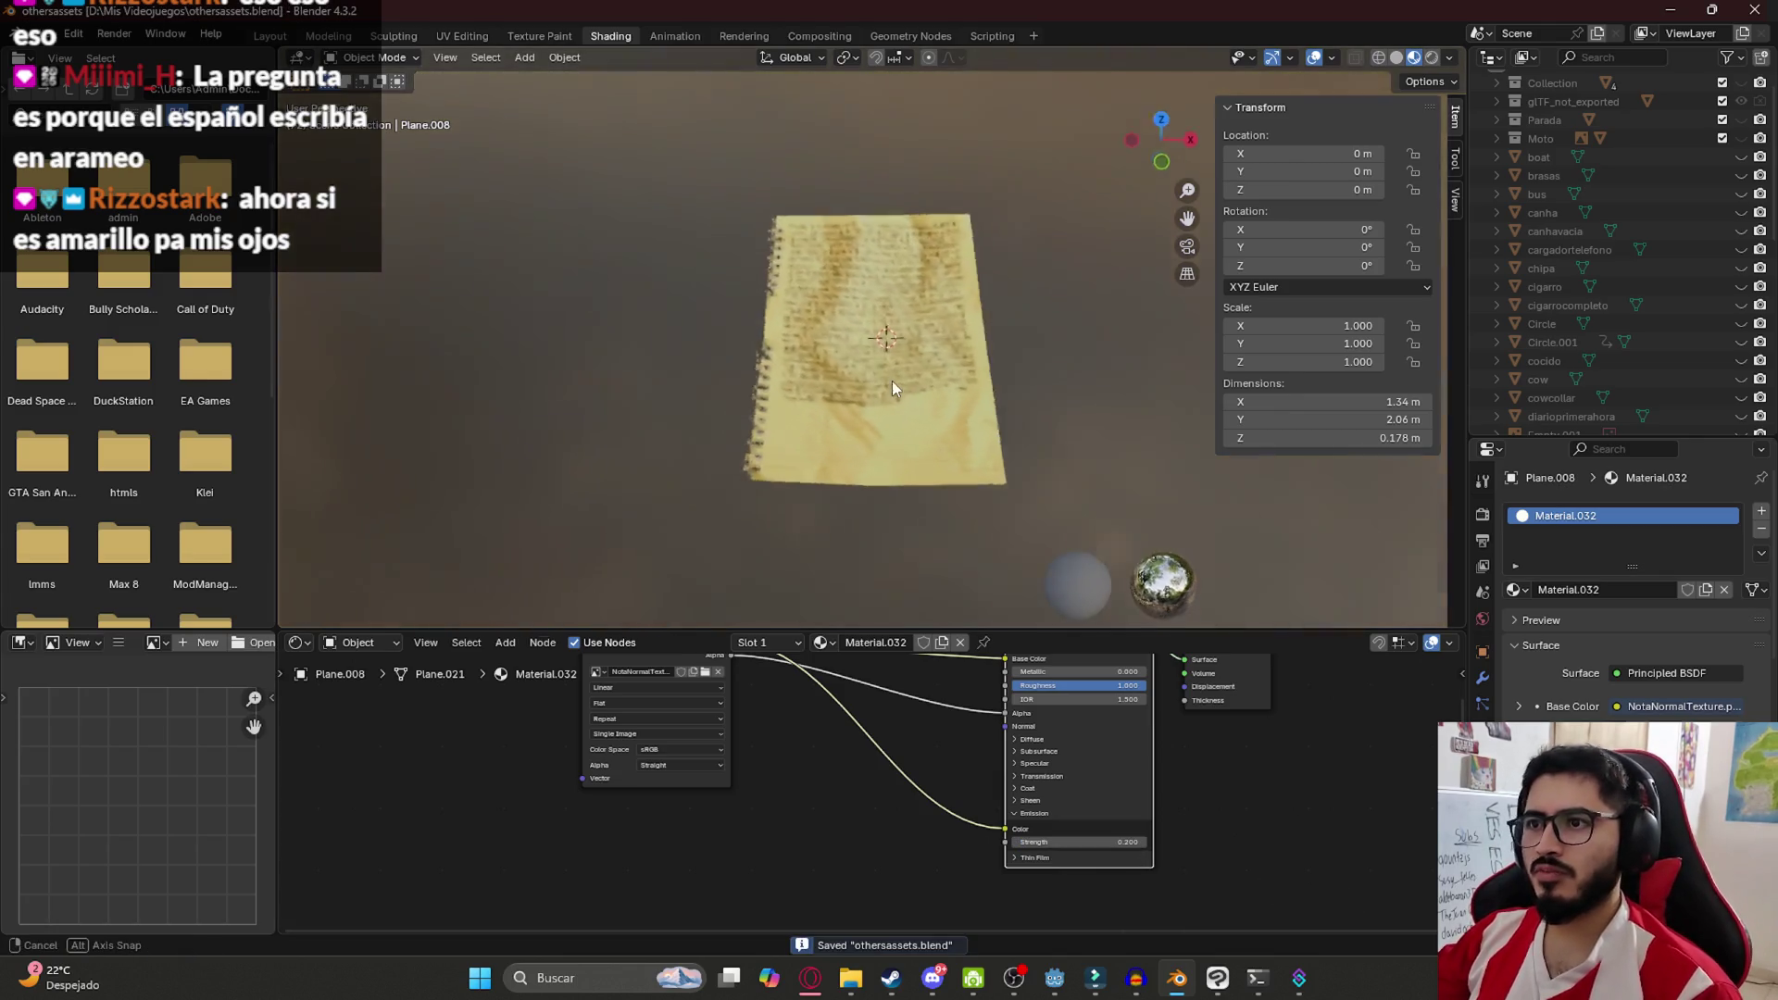
left_click(816, 195)
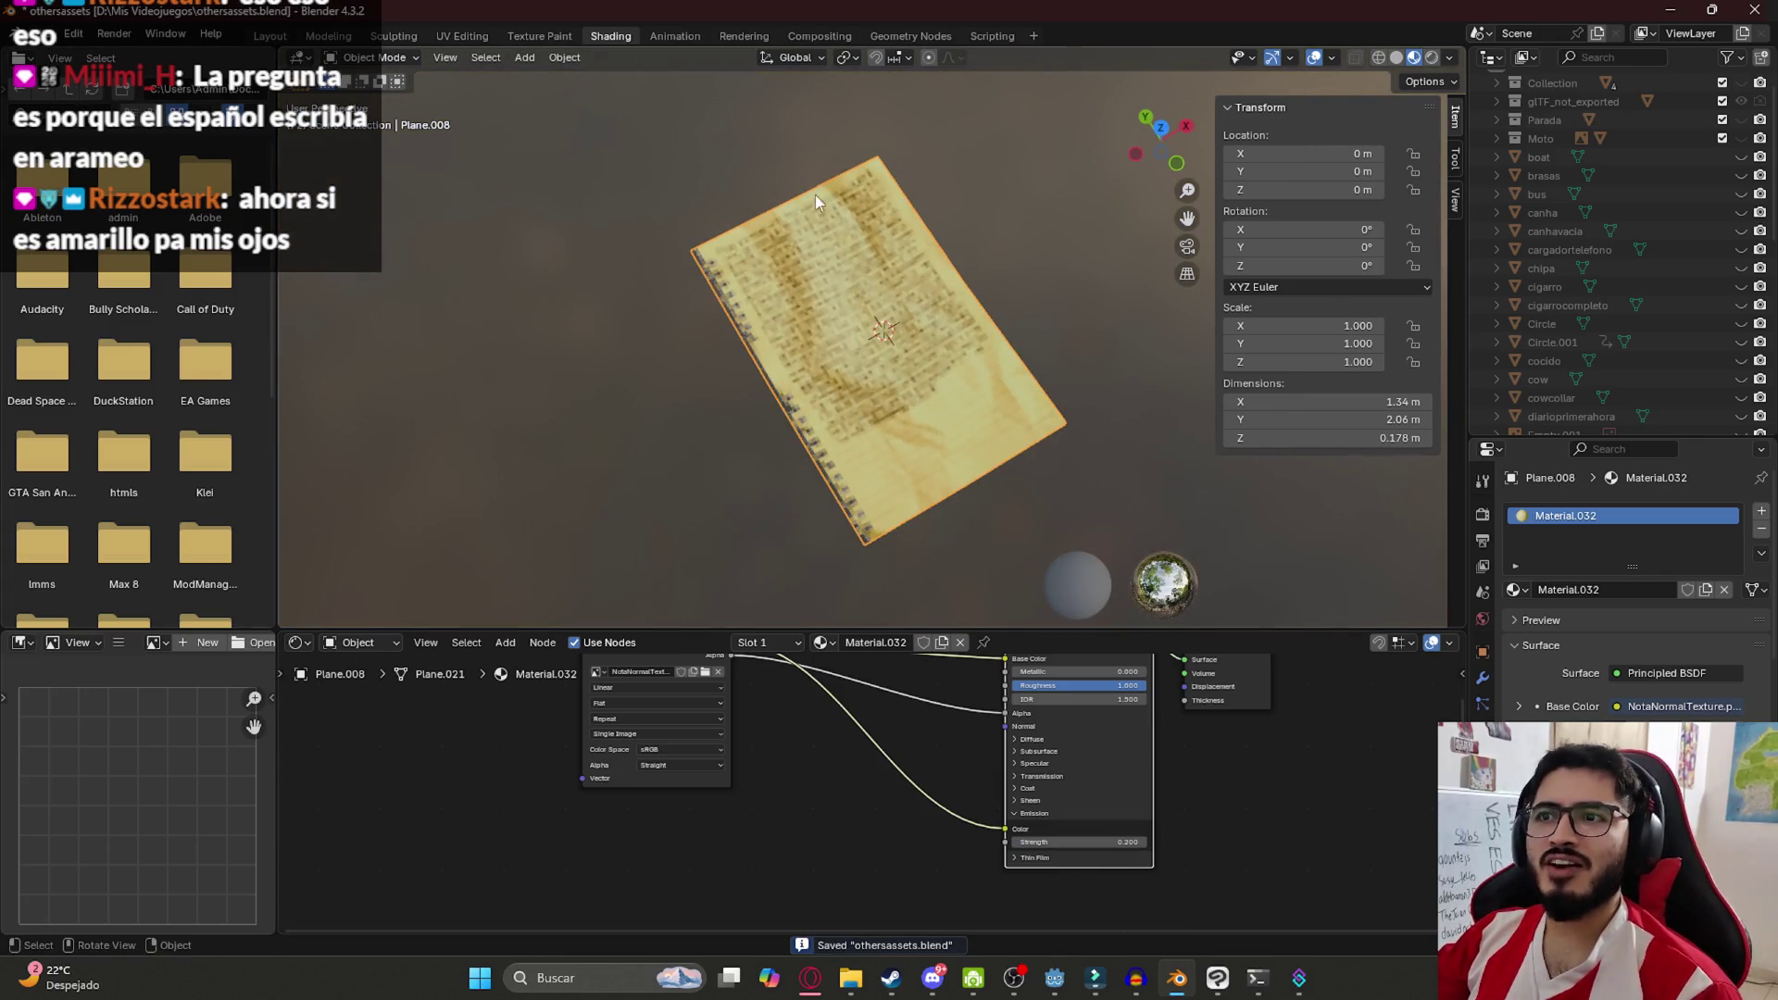
left_click(37, 34)
Export the note as glTF 2.0 to notenormal.glb in the others assets folder
mouse_move(159, 309)
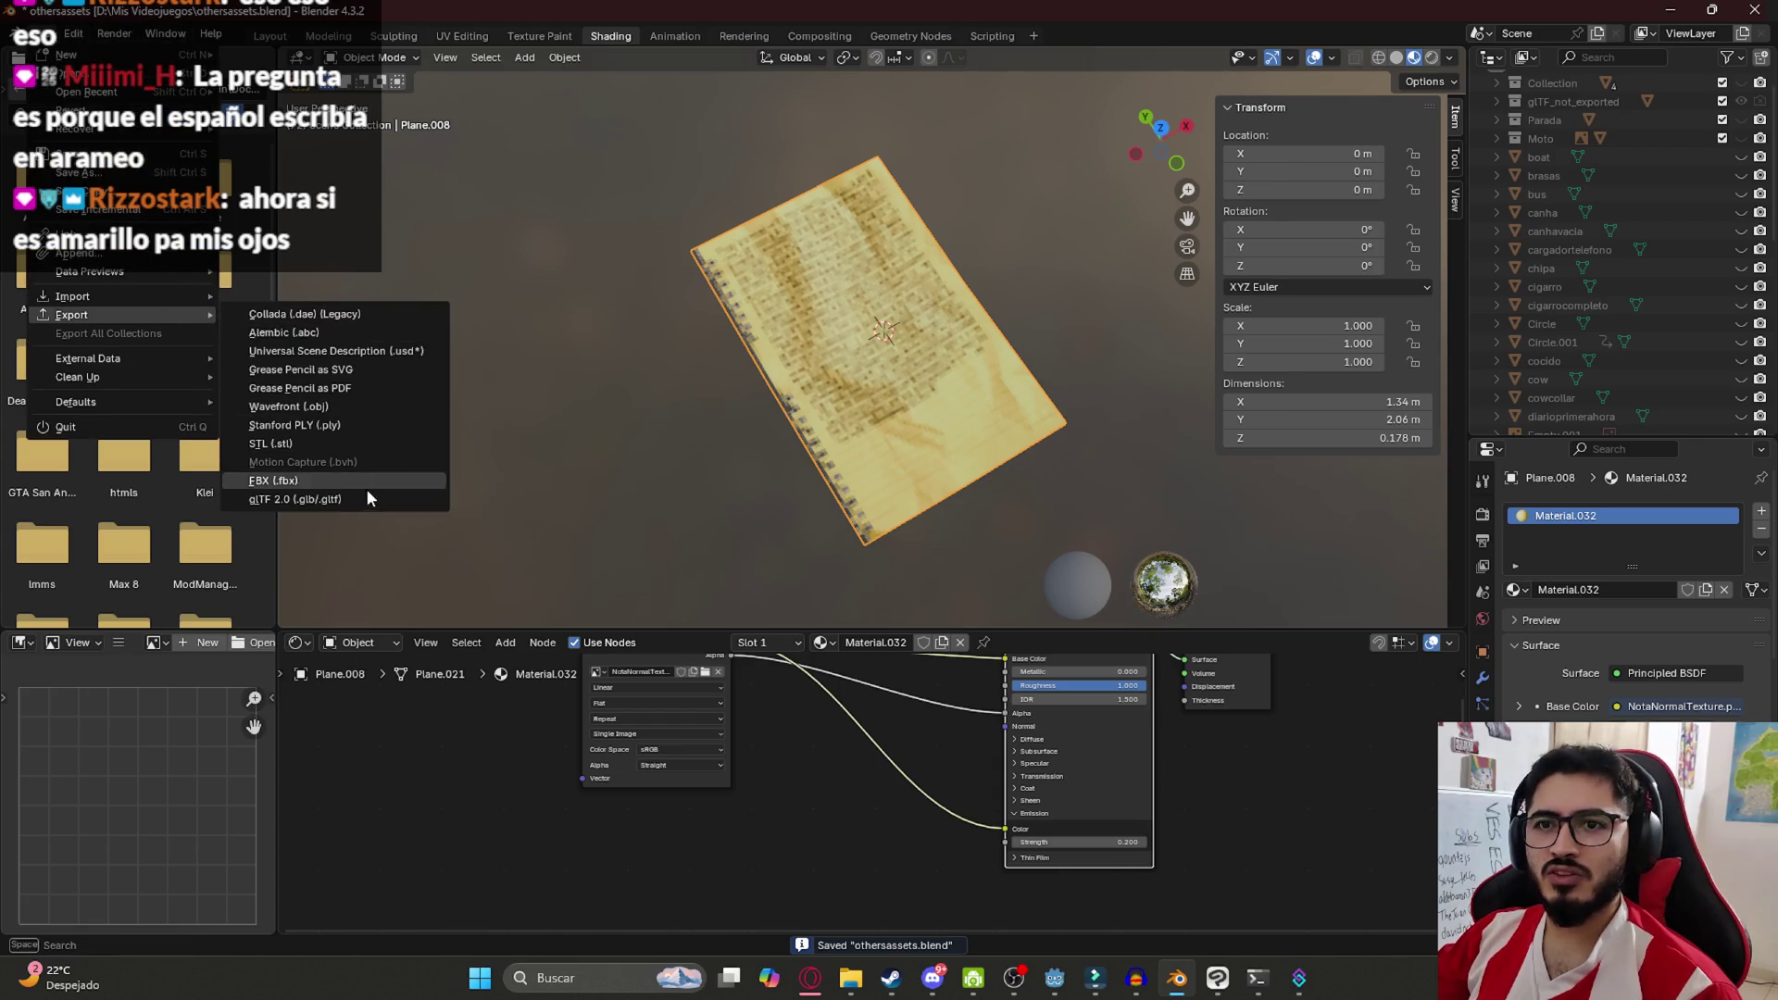
left_click(367, 492)
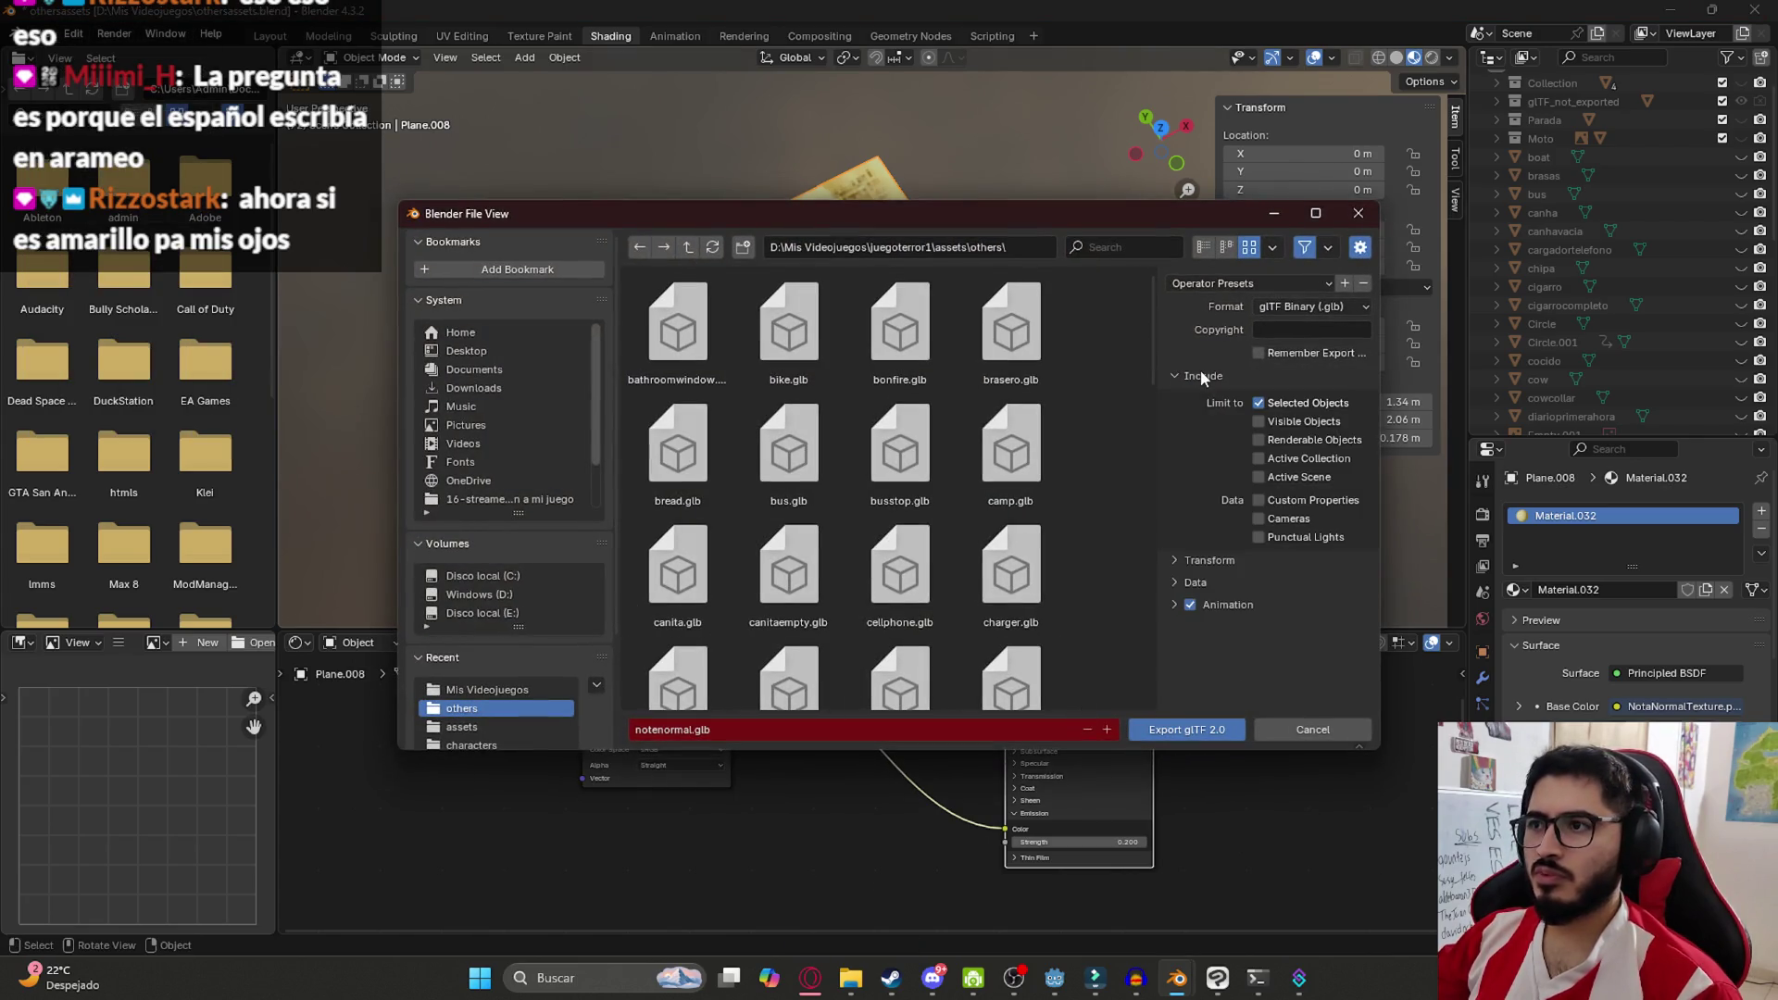
left_click(1209, 732)
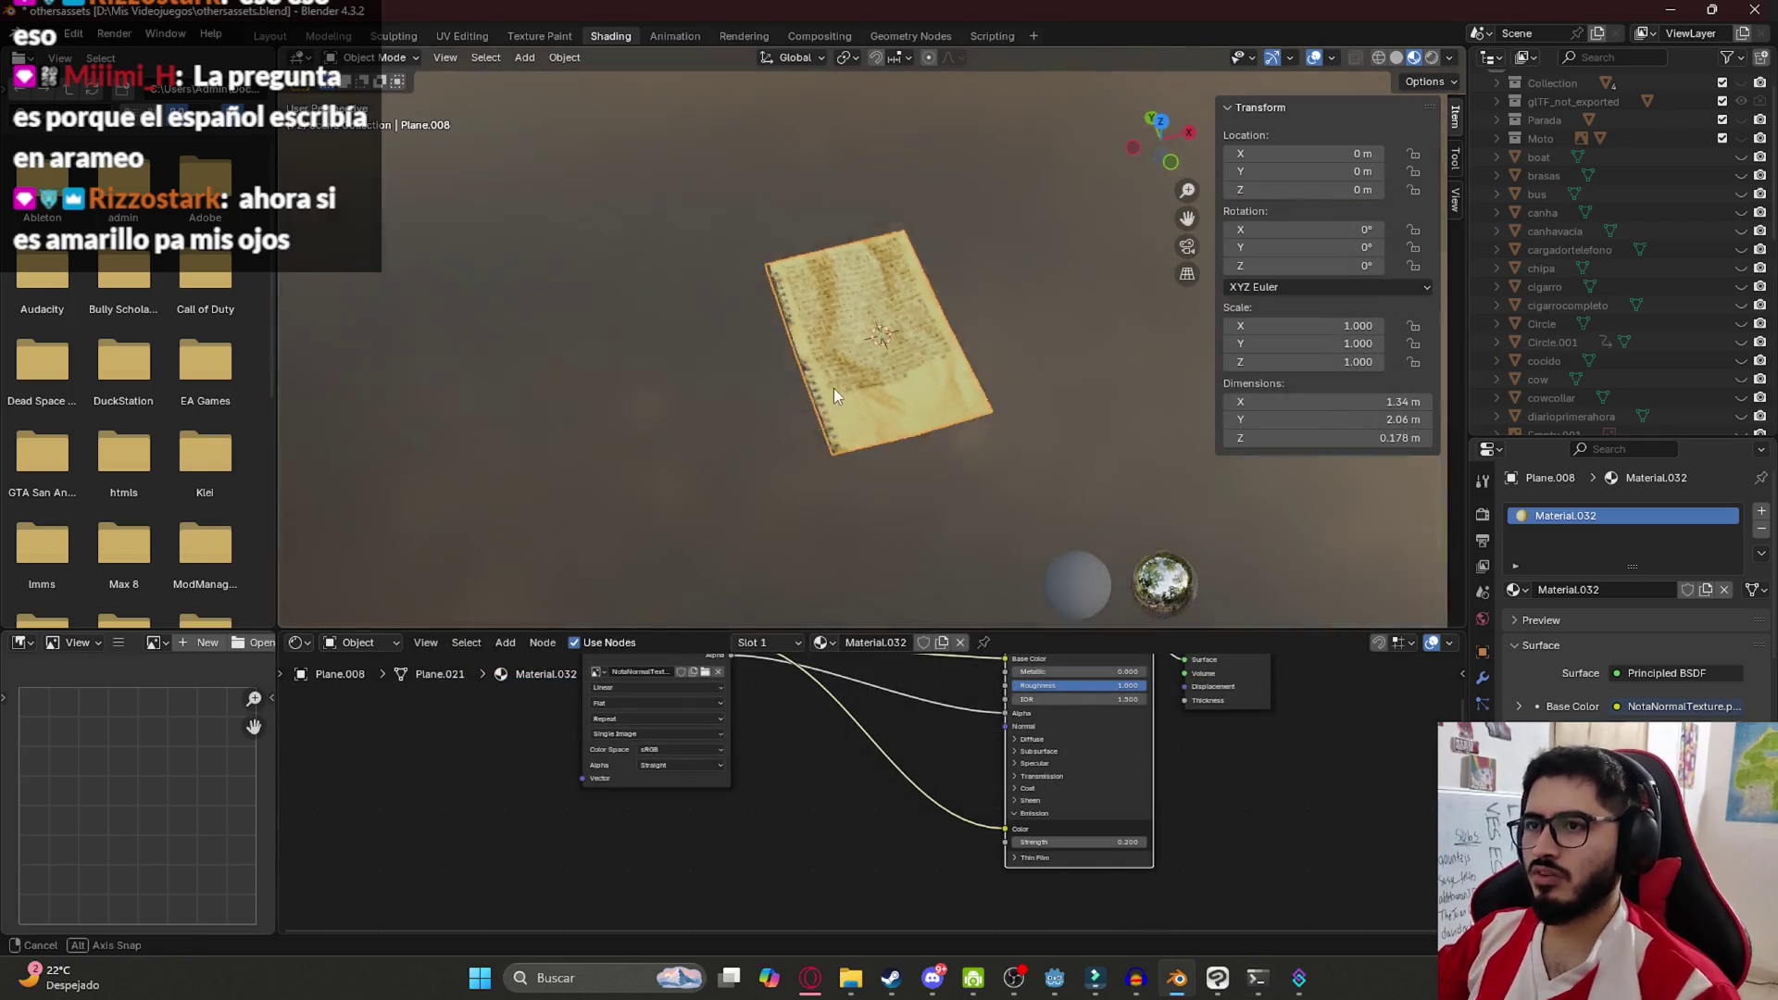
key("ctrl+s")
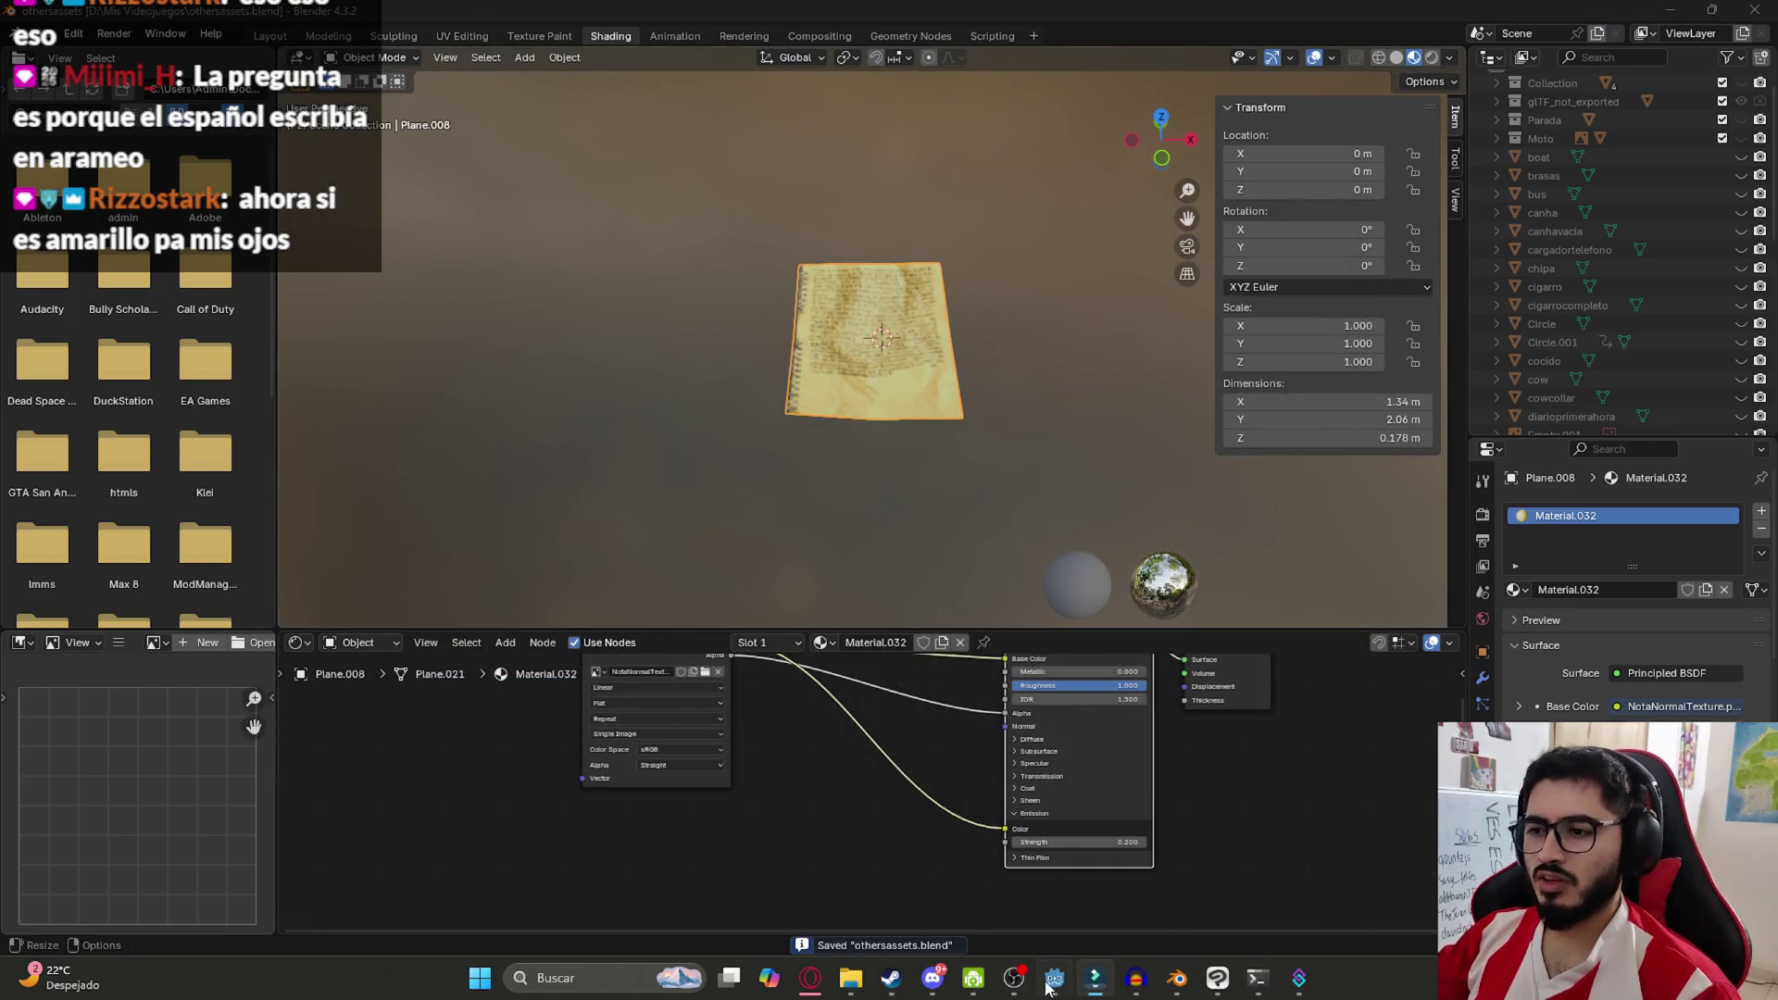
Switch to Godot to reimport the note and close Filmora
left_click(1054, 978)
right_click(1096, 979)
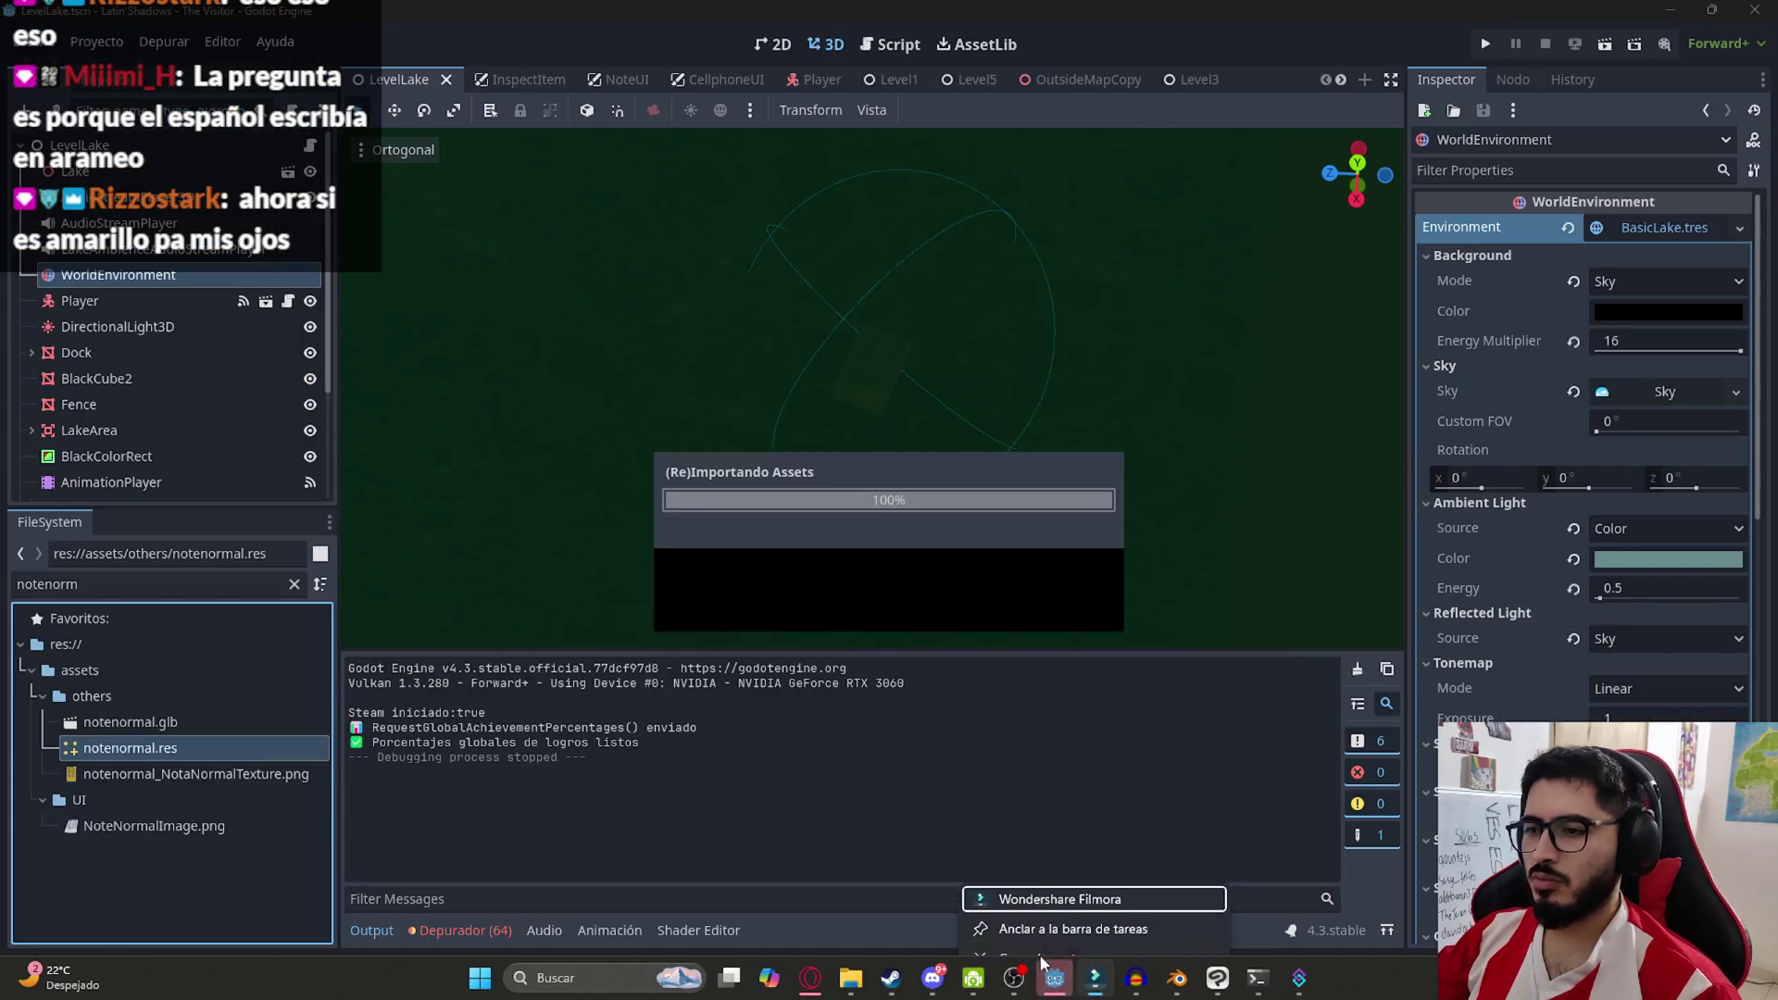
left_click(1092, 927)
Save the LevelLake scene and run it to playtest
scroll(848, 385, "down", 3)
scroll(864, 335, "up", 3)
key("ctrl+s")
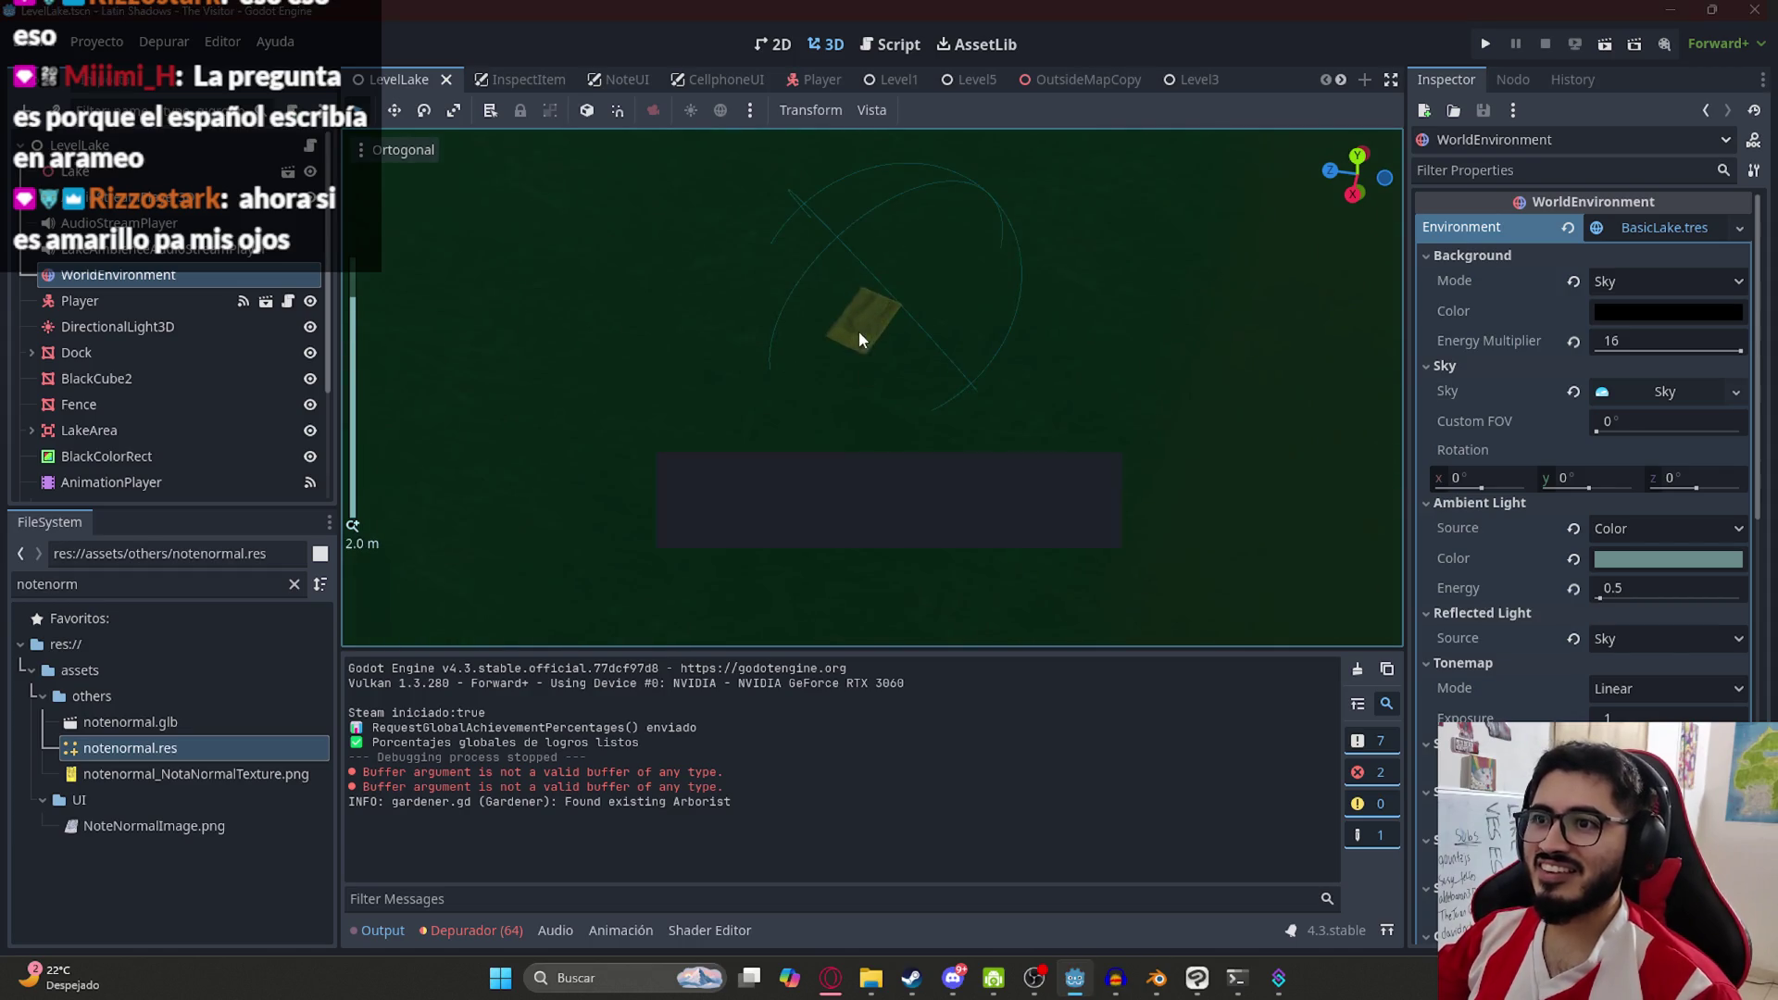
right_click(427, 81)
left_click(614, 178)
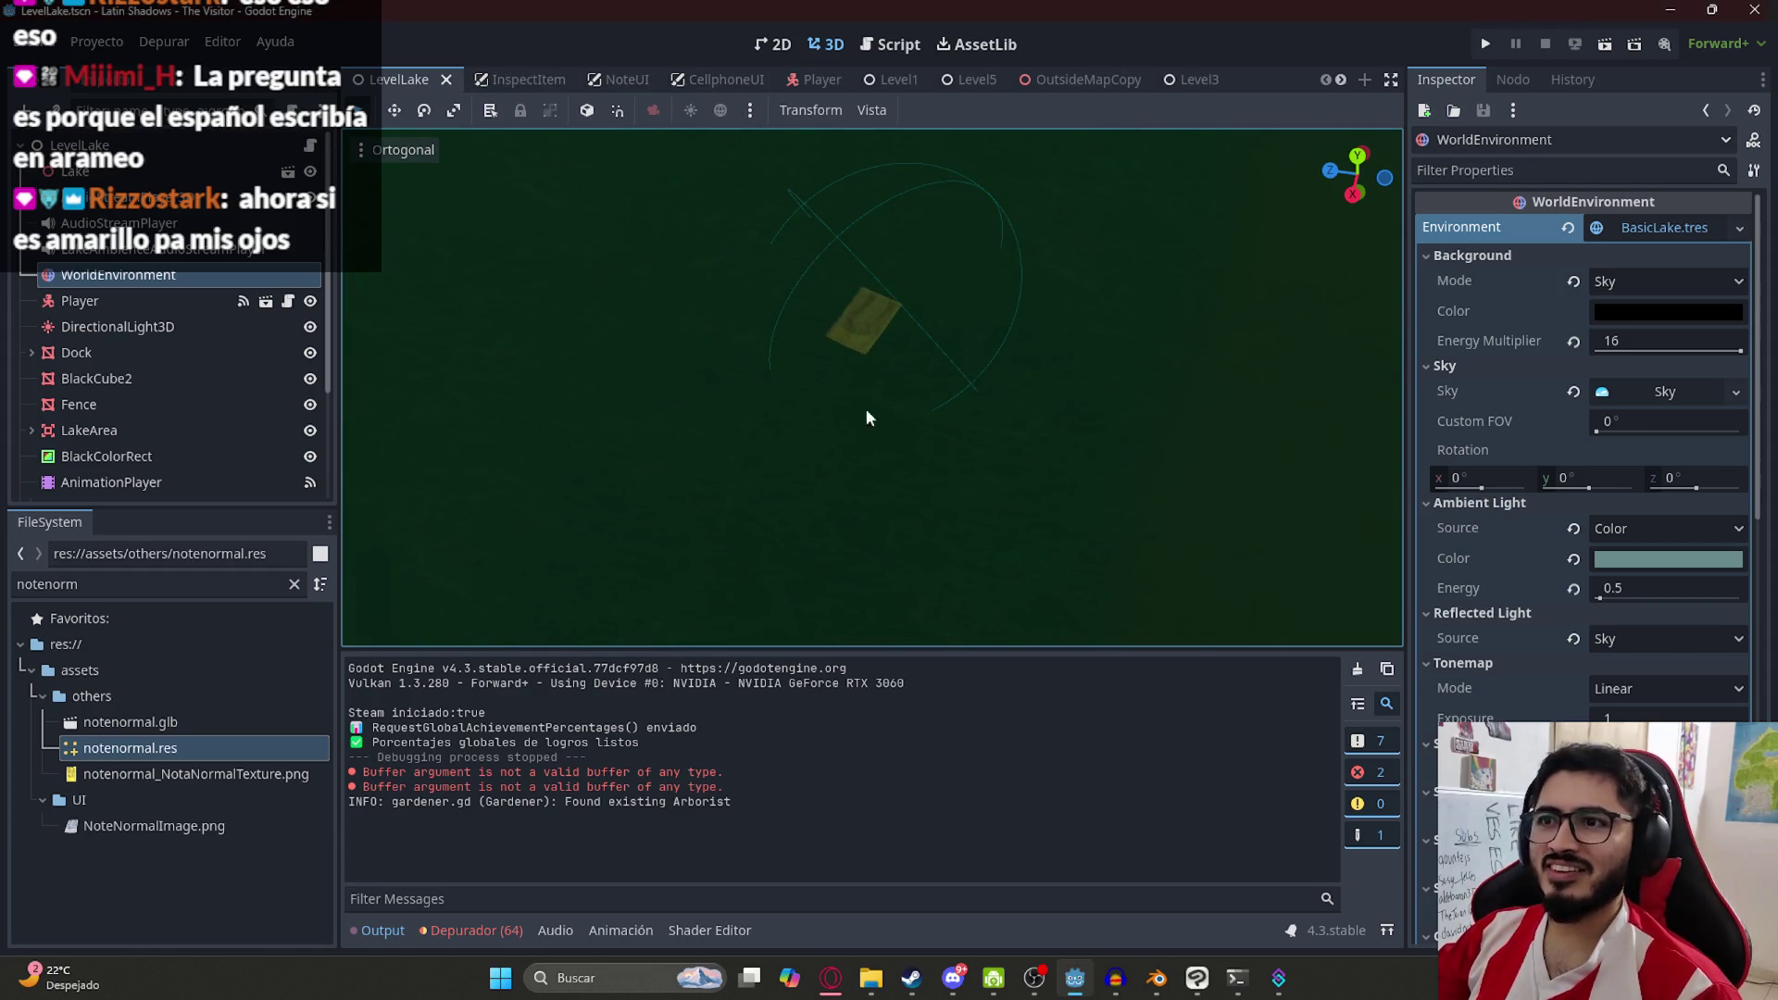
key("F5")
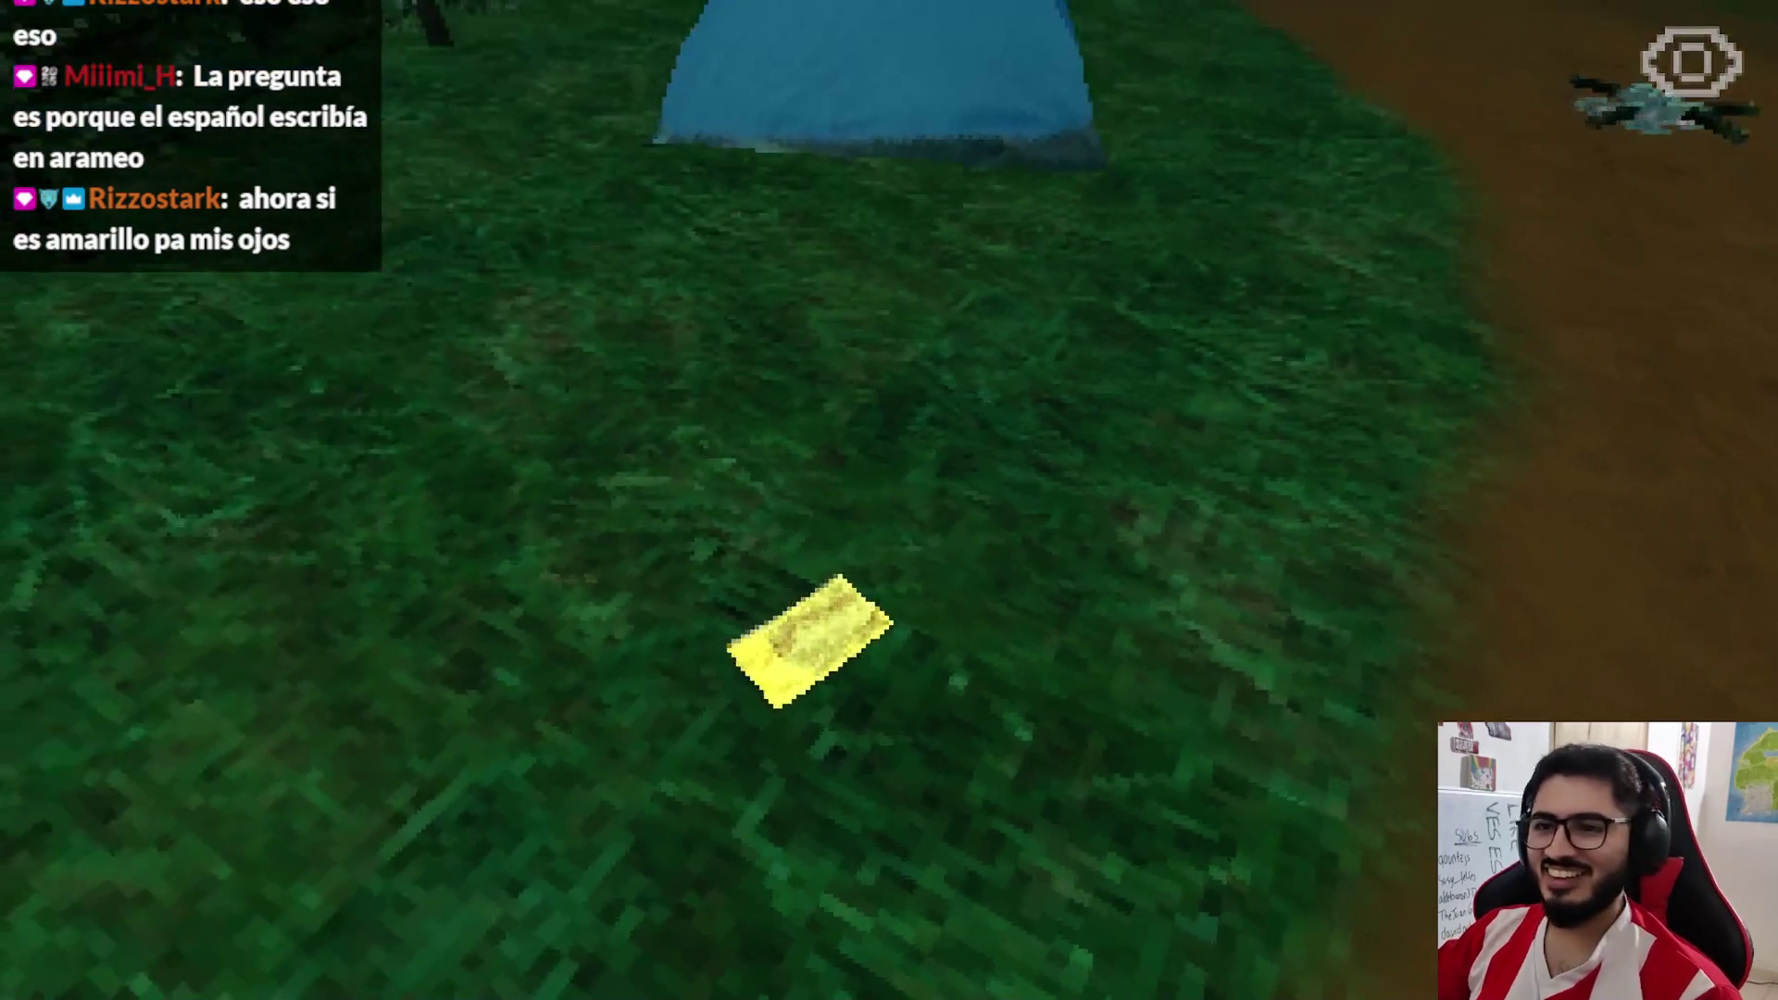
Inspect the yellow 'Nota' note in-game, leave it, quit, and switch back to Blender
key("e")
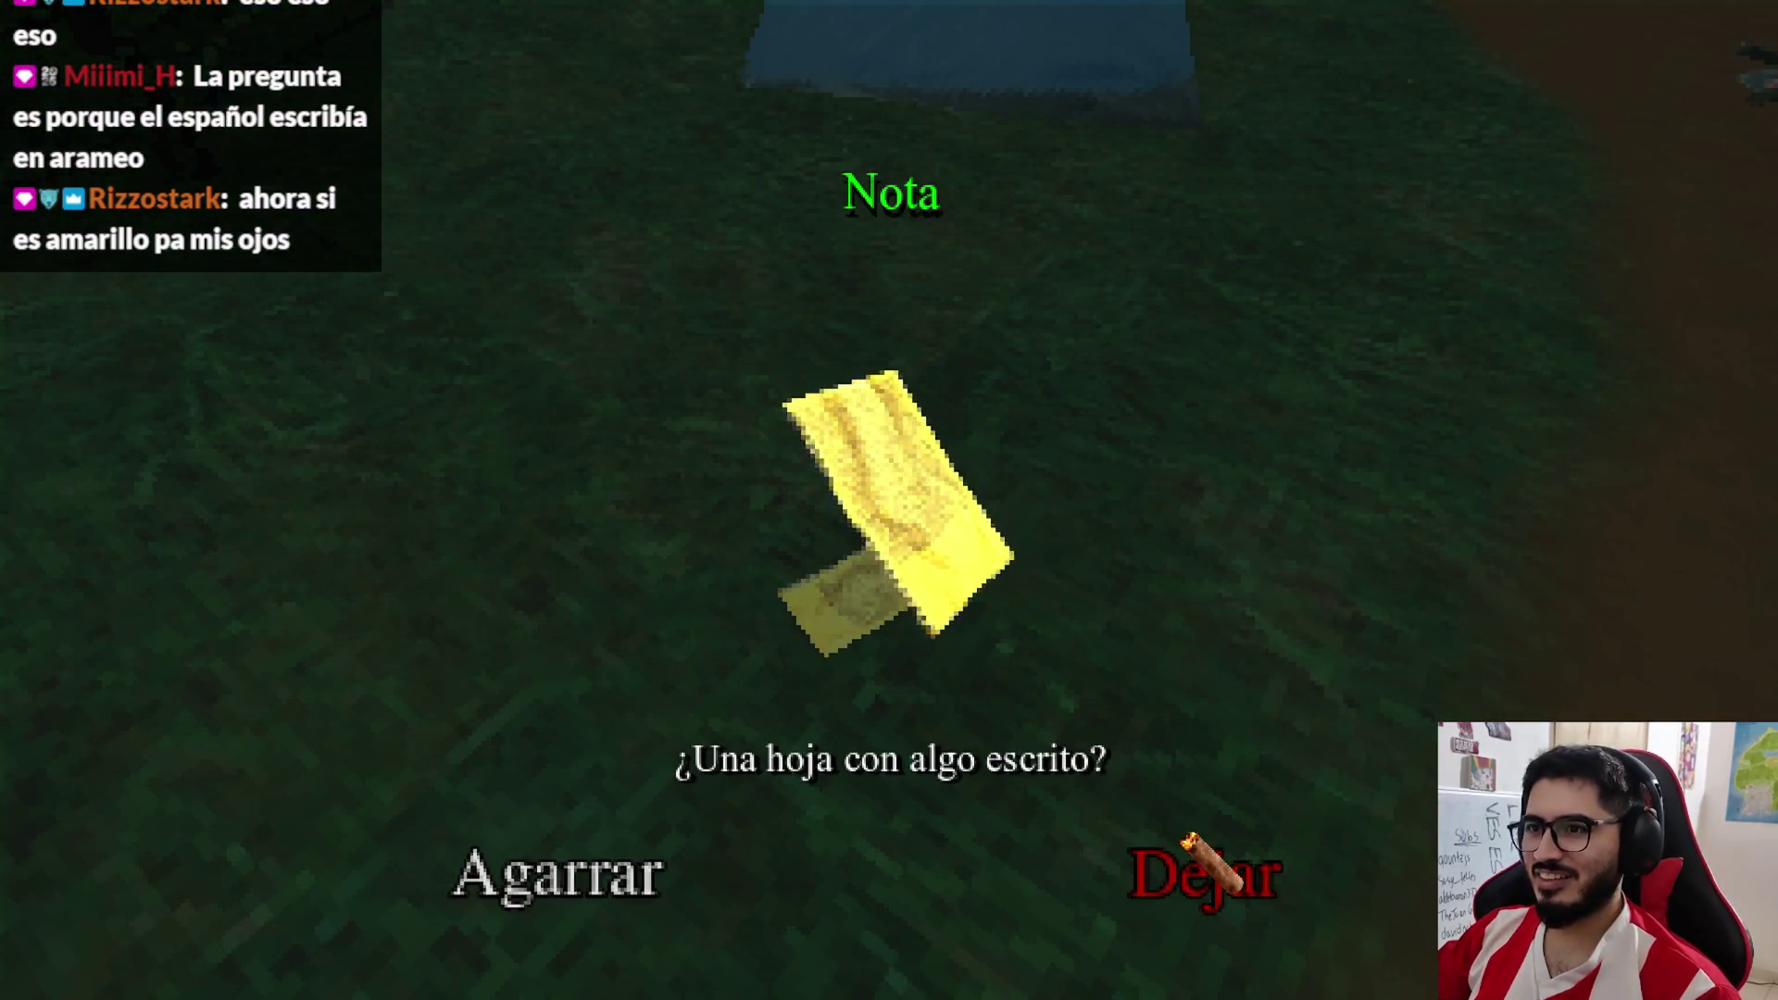
left_click(1191, 850)
key("Escape")
key("F8")
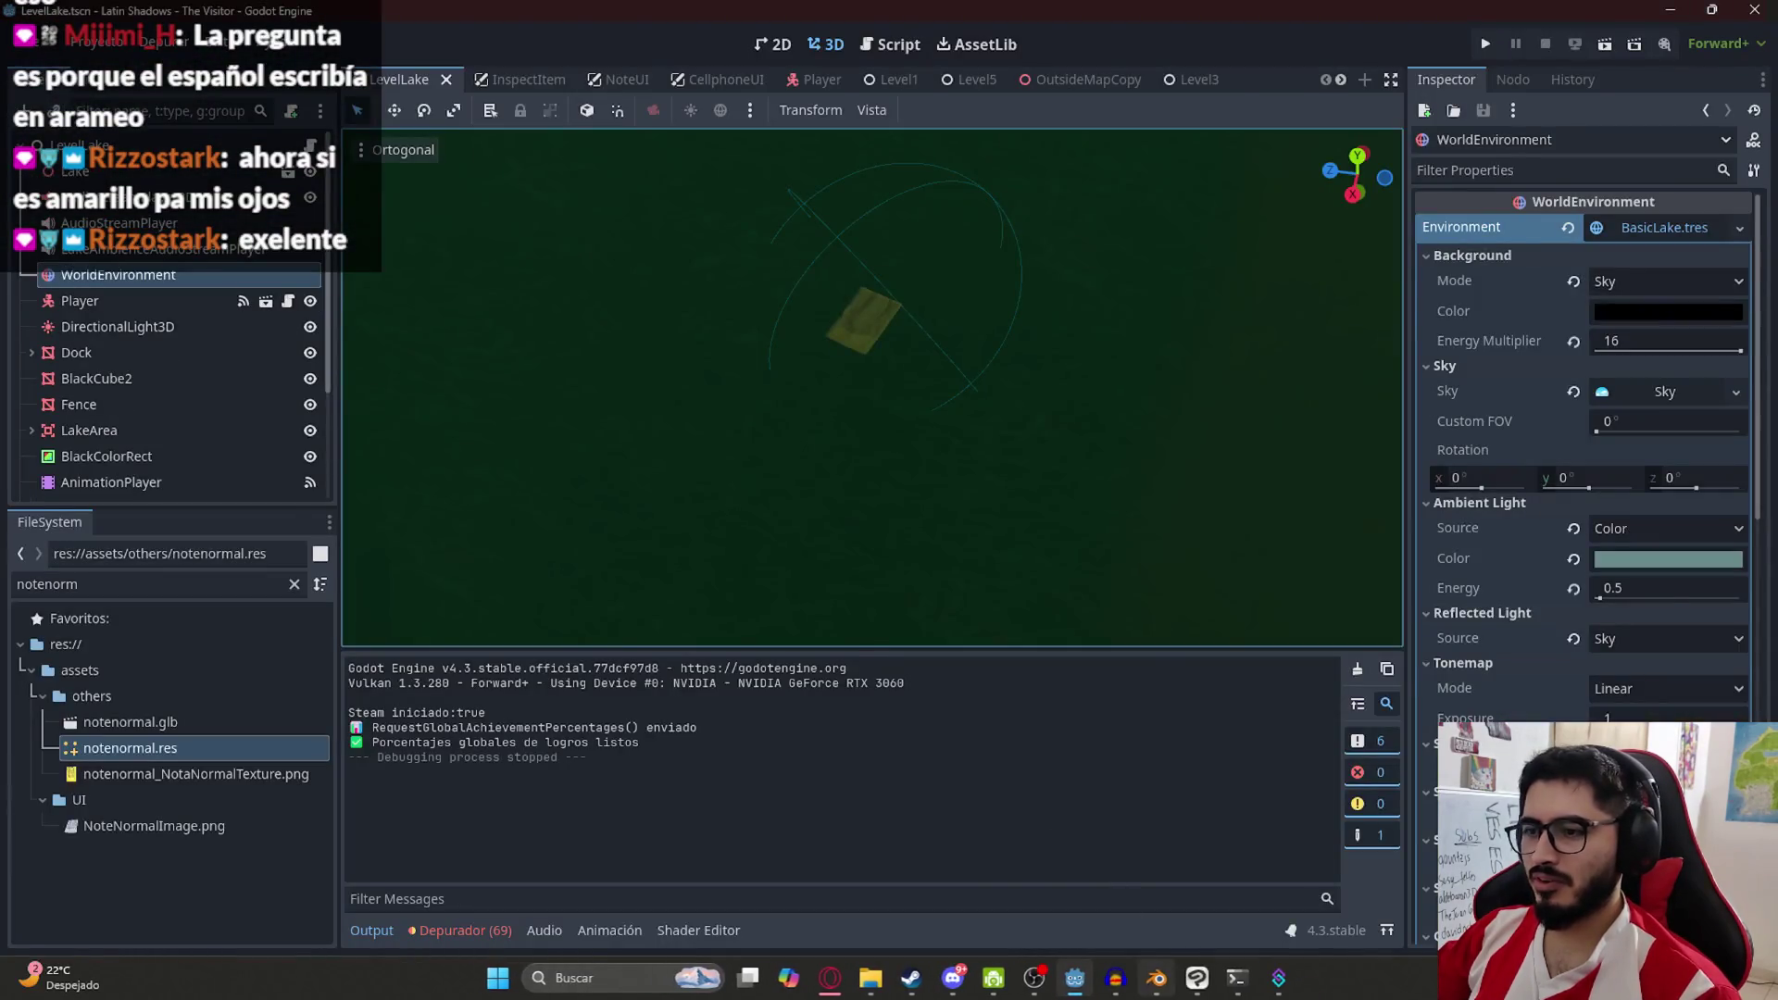
key("alt+Tab")
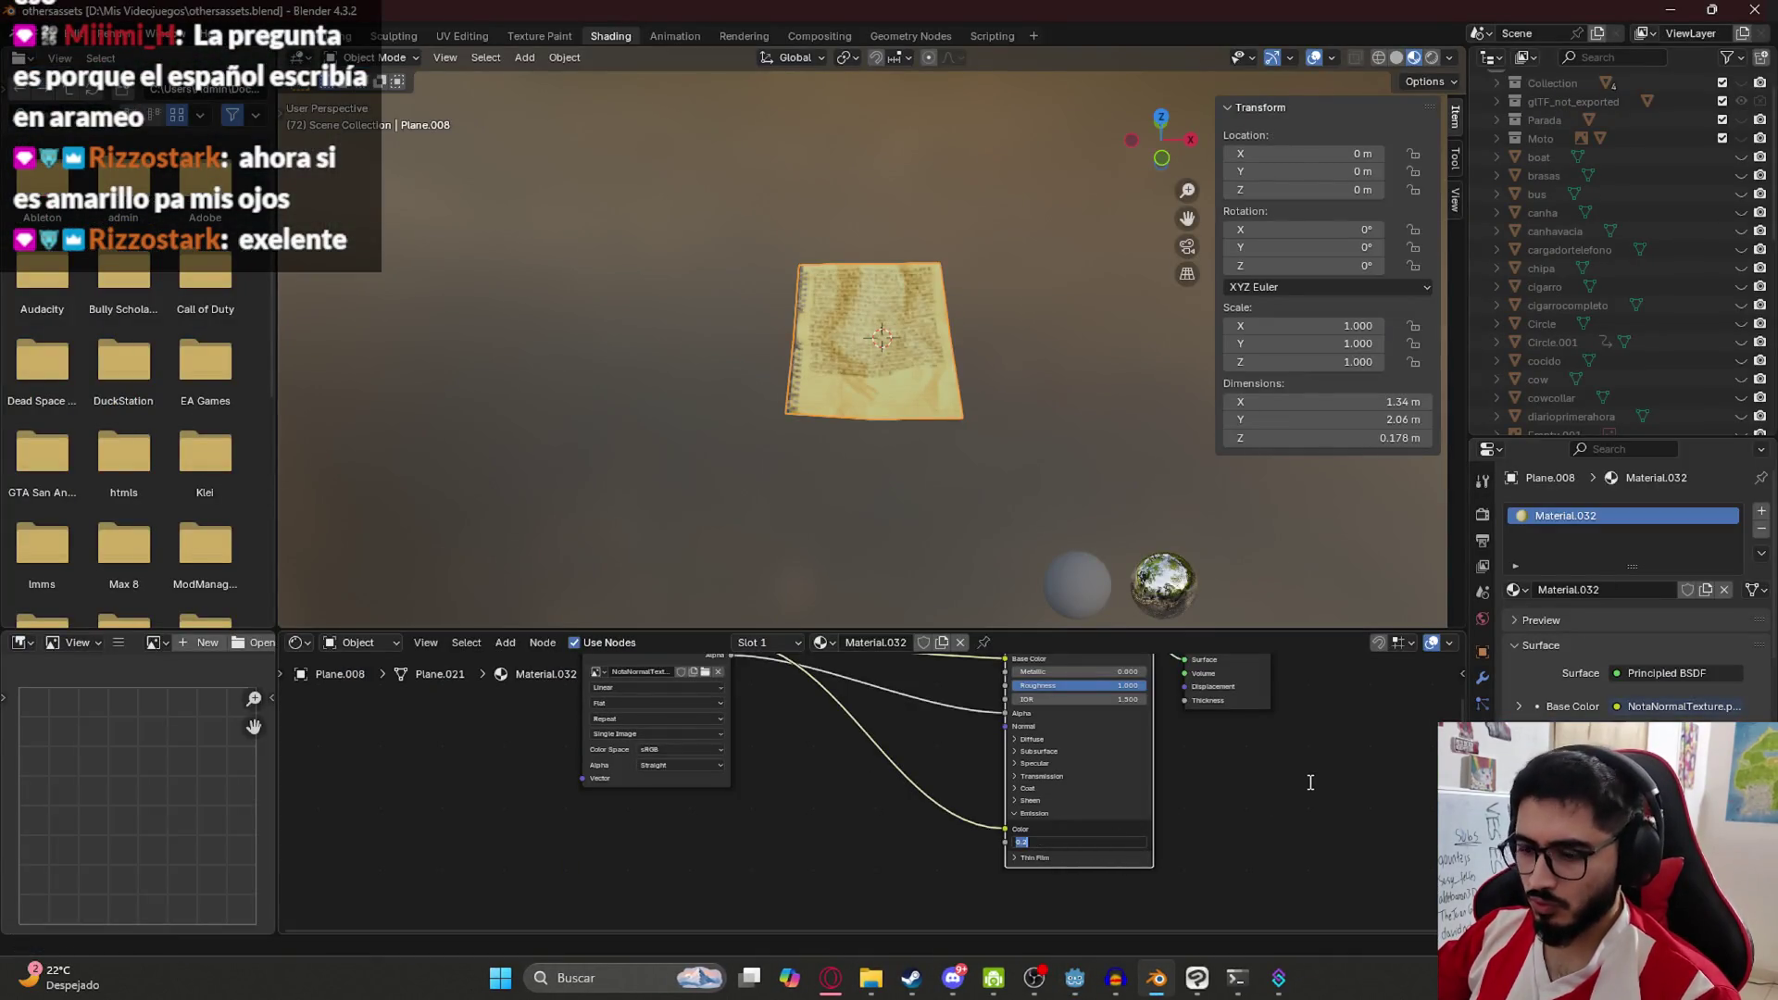
Set Emission Strength to 0.1, save, and re-export the note over notenormal.glb
type("0.1")
key("Return")
key("ctrl+s")
left_click(35, 36)
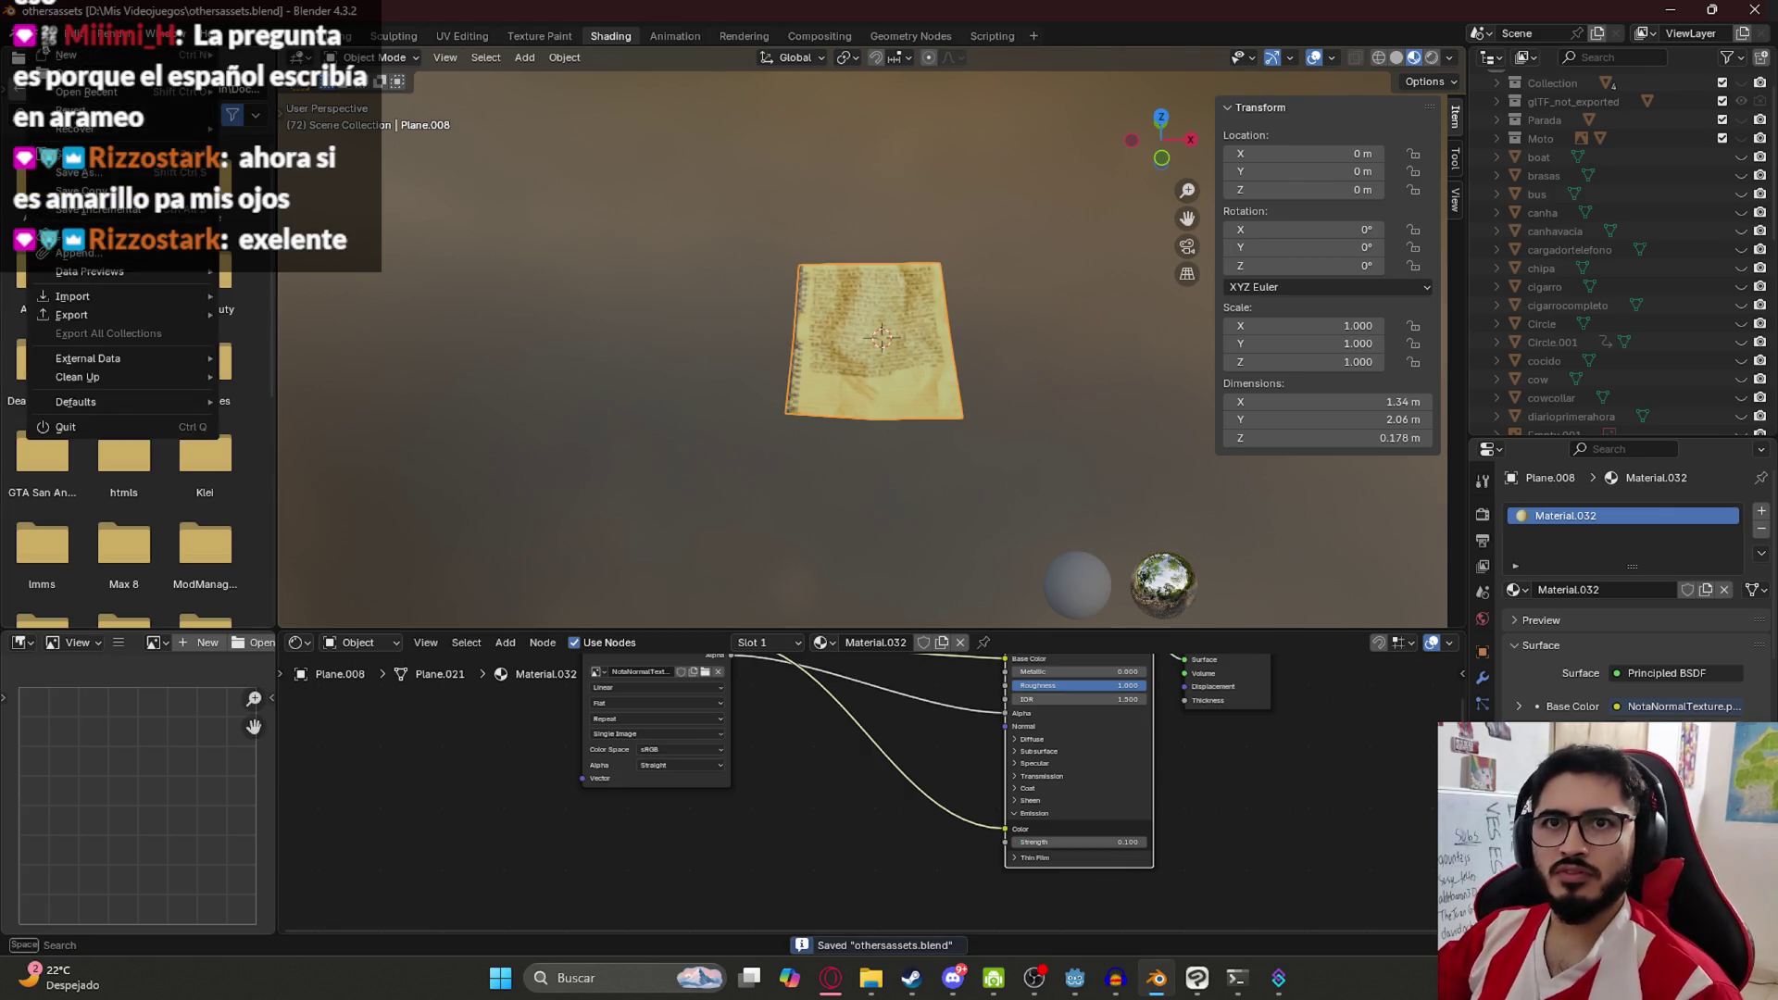
mouse_move(198, 320)
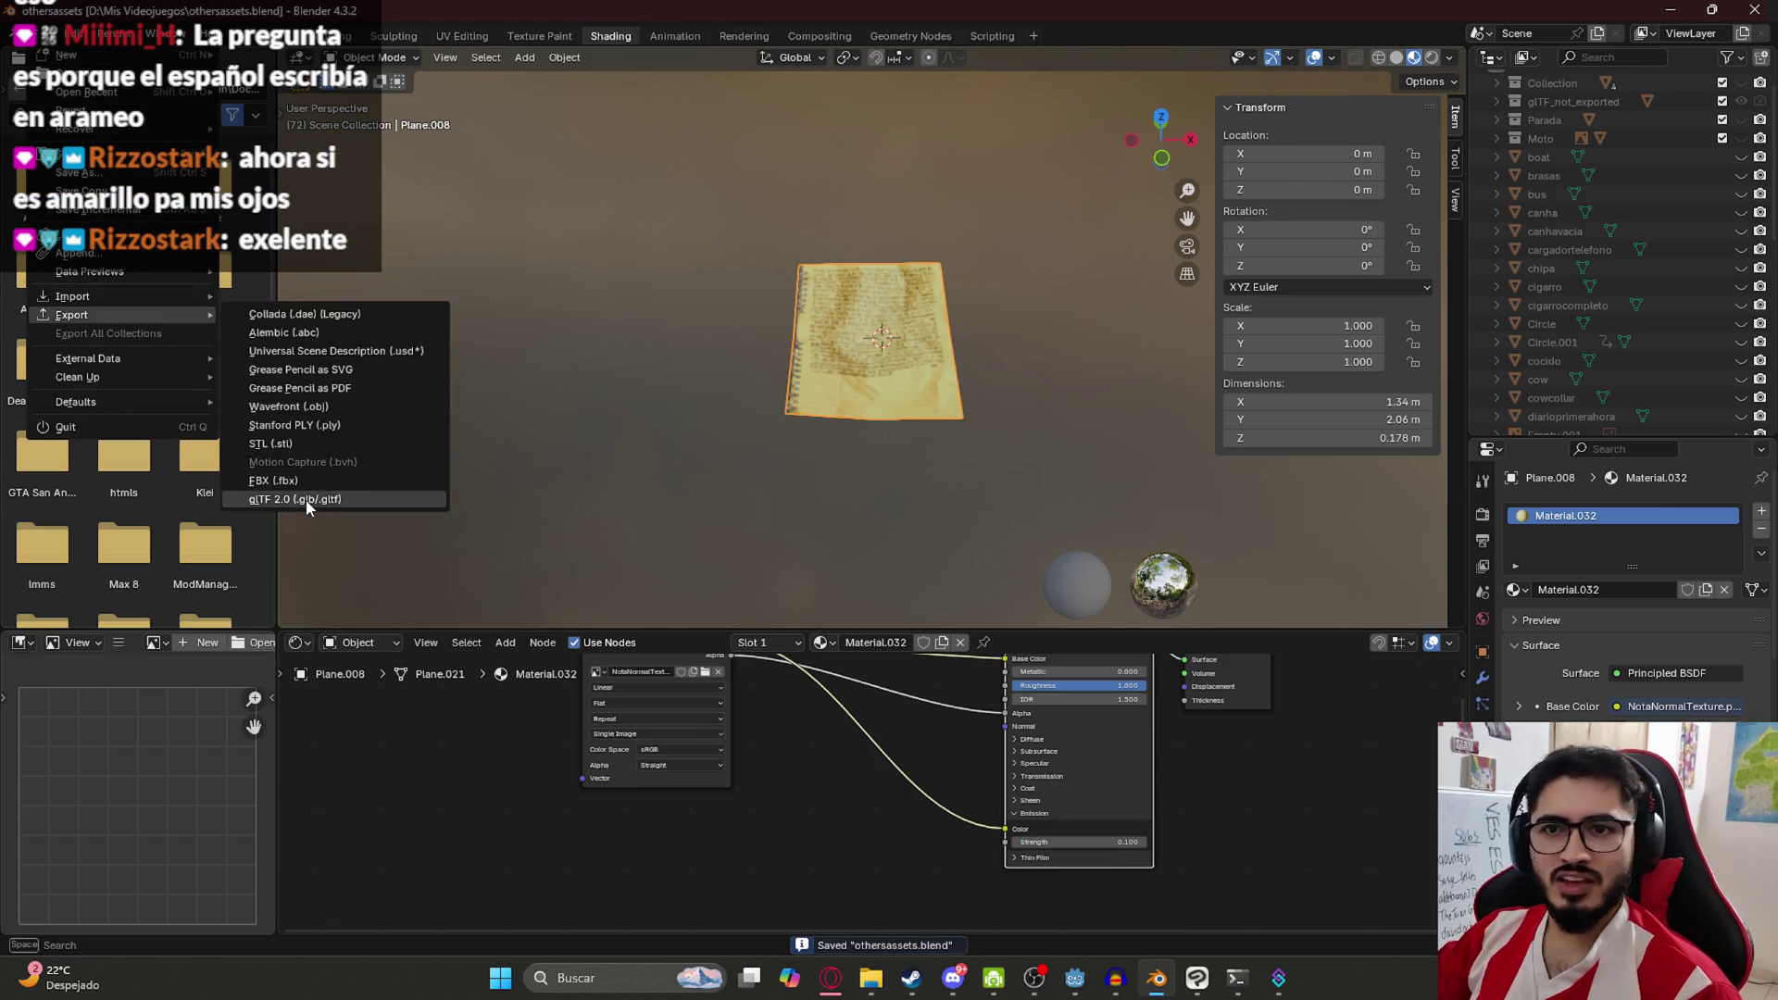
left_click(306, 498)
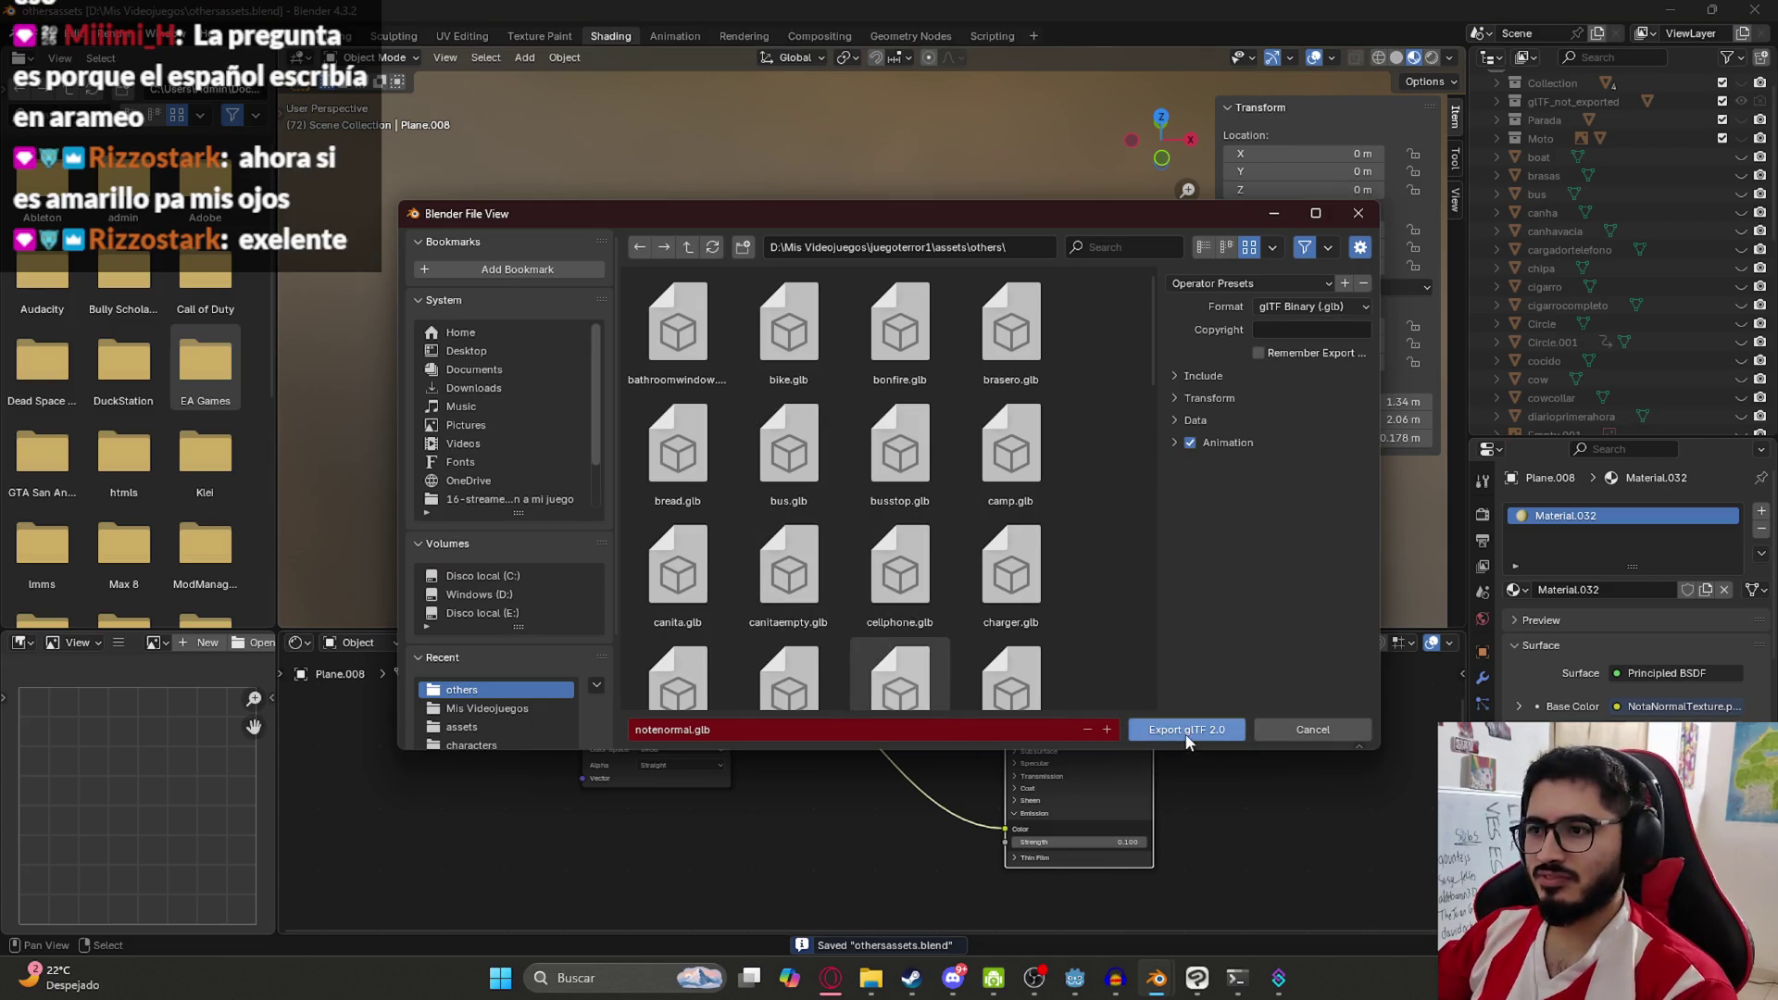
left_click(1182, 732)
In Godot, run the LevelLake scene to view the note by the tent, then quit the game
left_click(1075, 978)
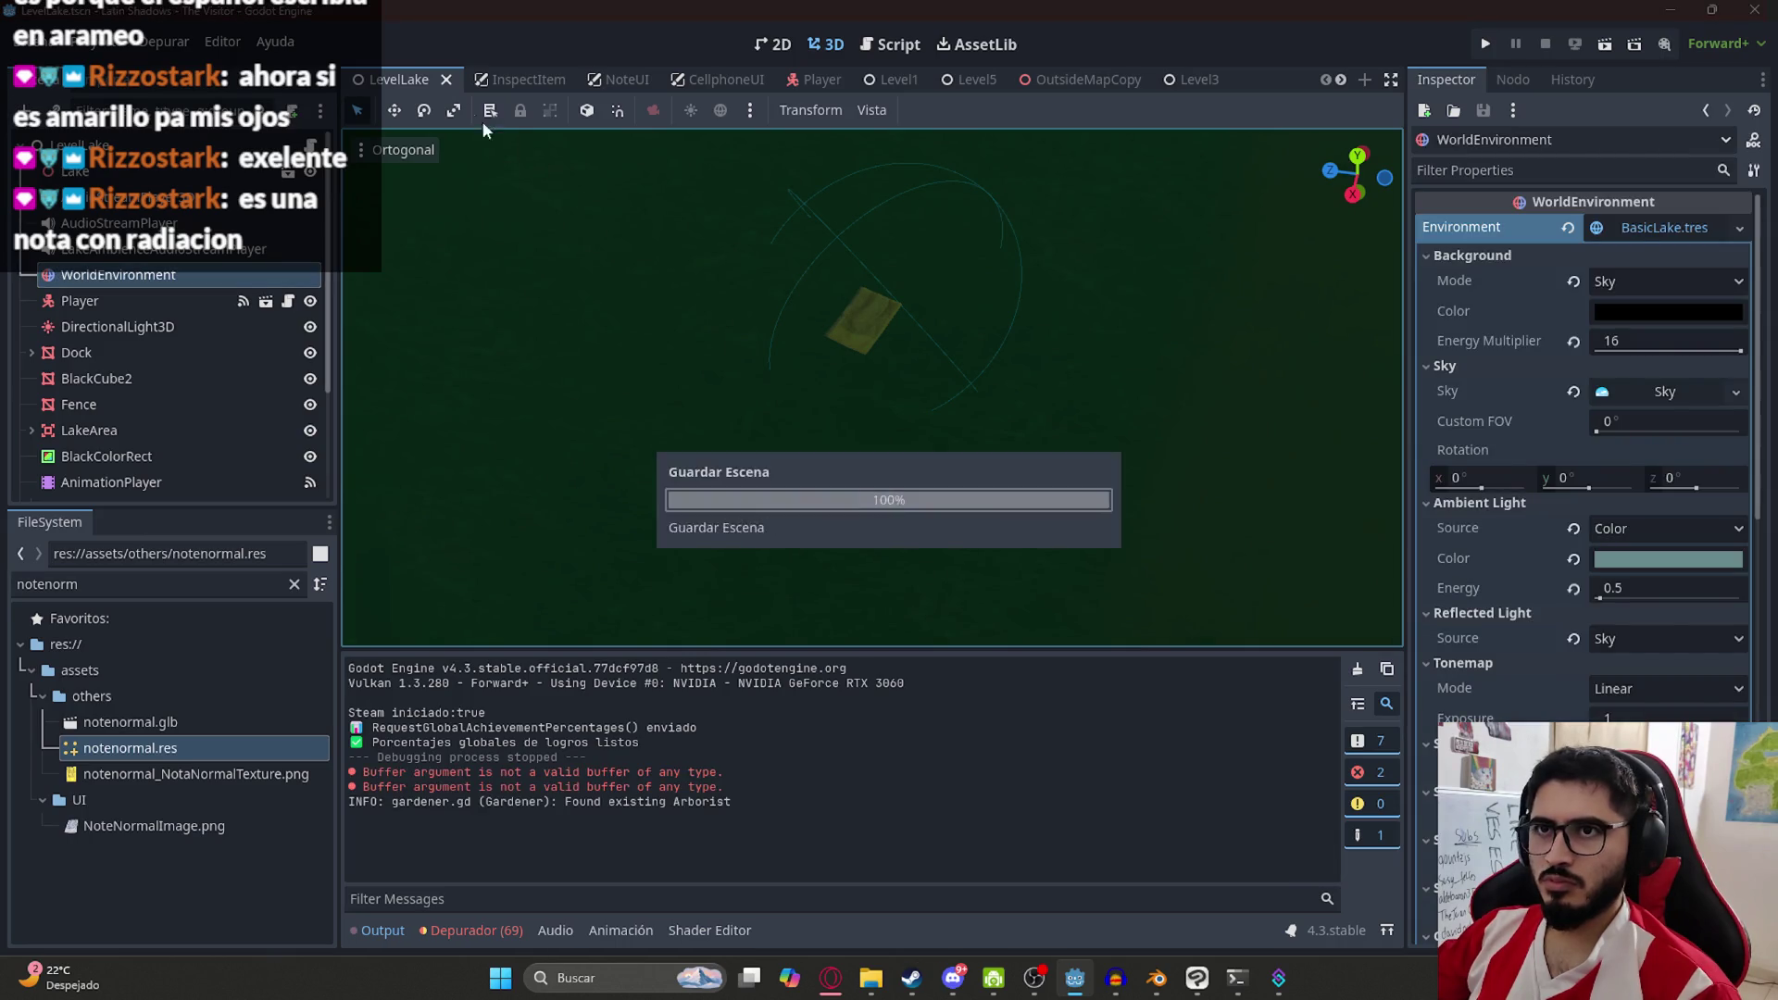
right_click(398, 81)
left_click(478, 239)
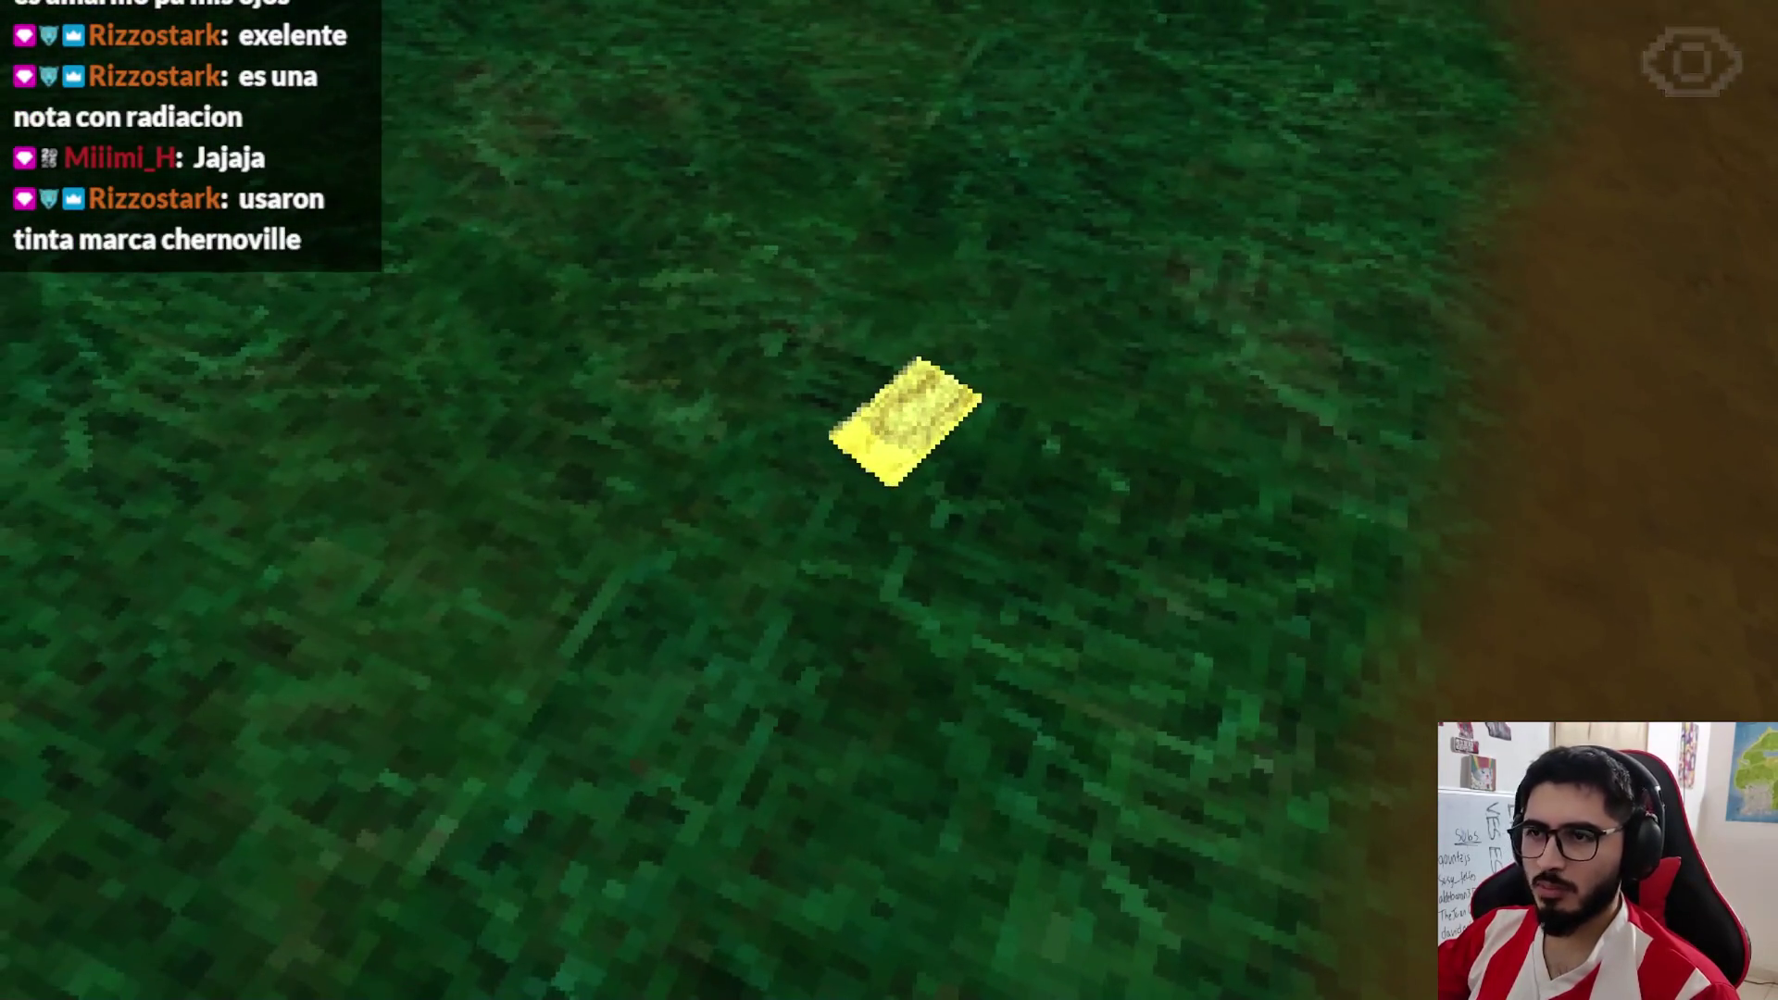
key("Escape")
left_click(927, 701)
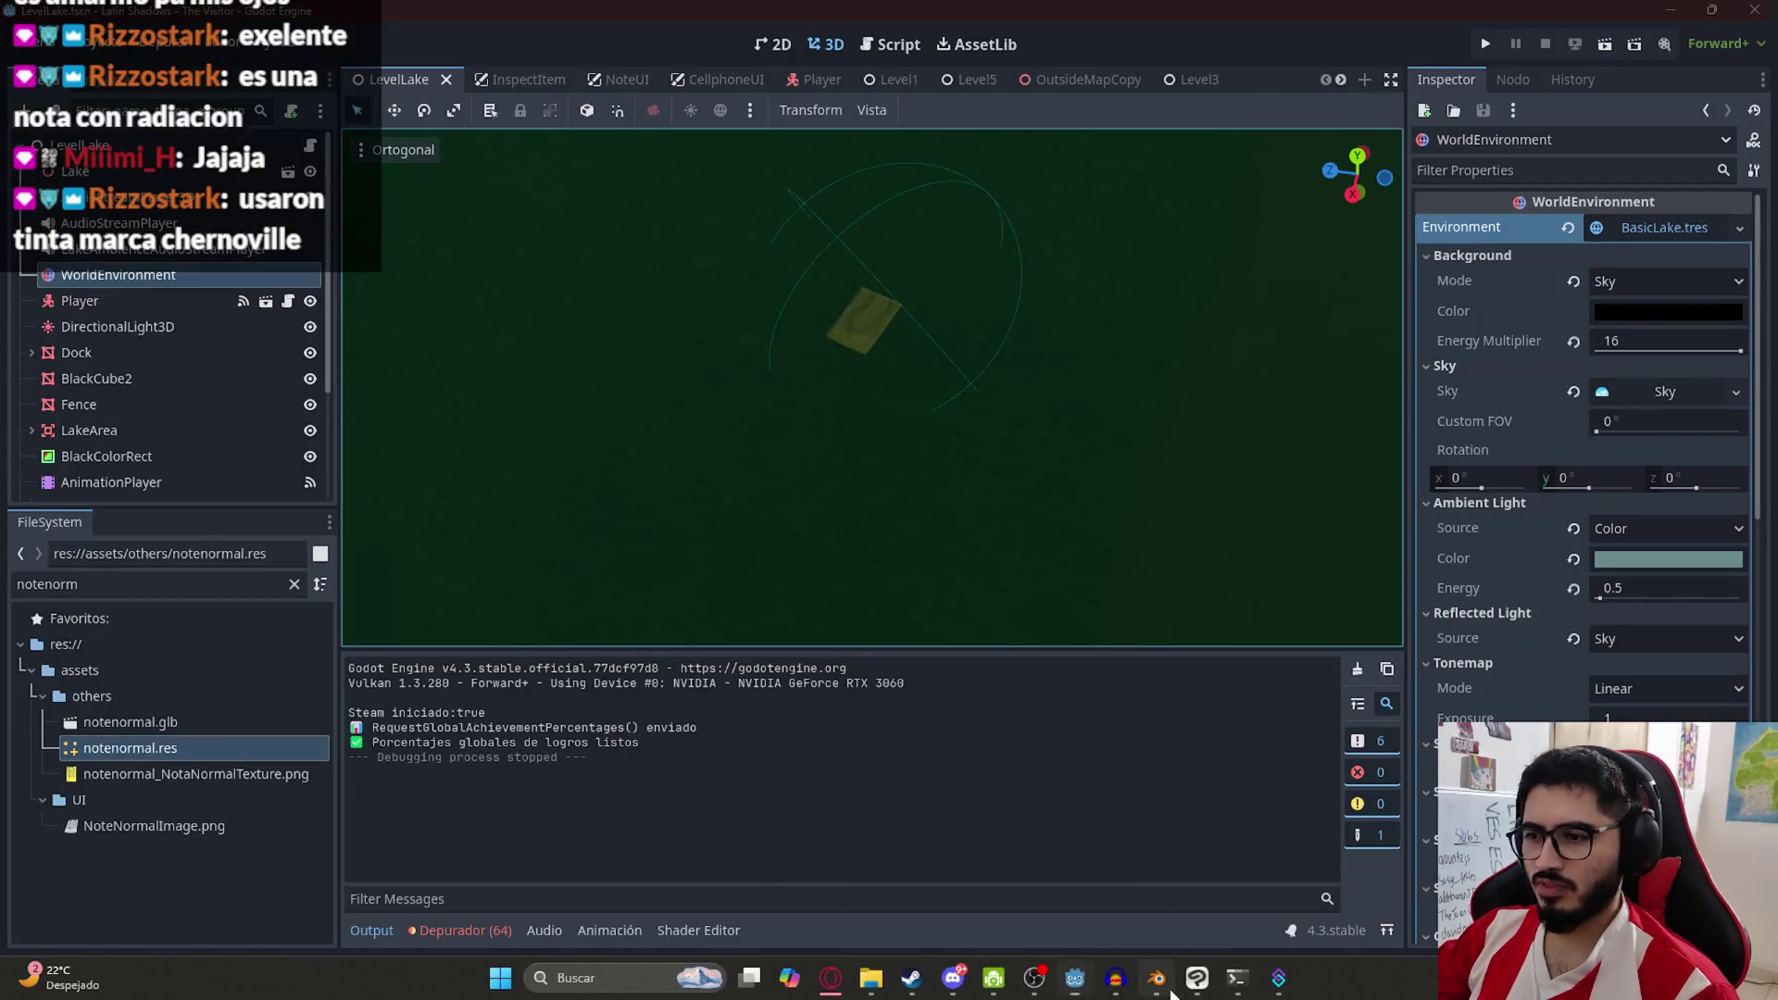
In Blender, set the note's emission strength to 0.05, save, and re-export it as notenormal.glb
key("alt+Tab")
left_click(1125, 843)
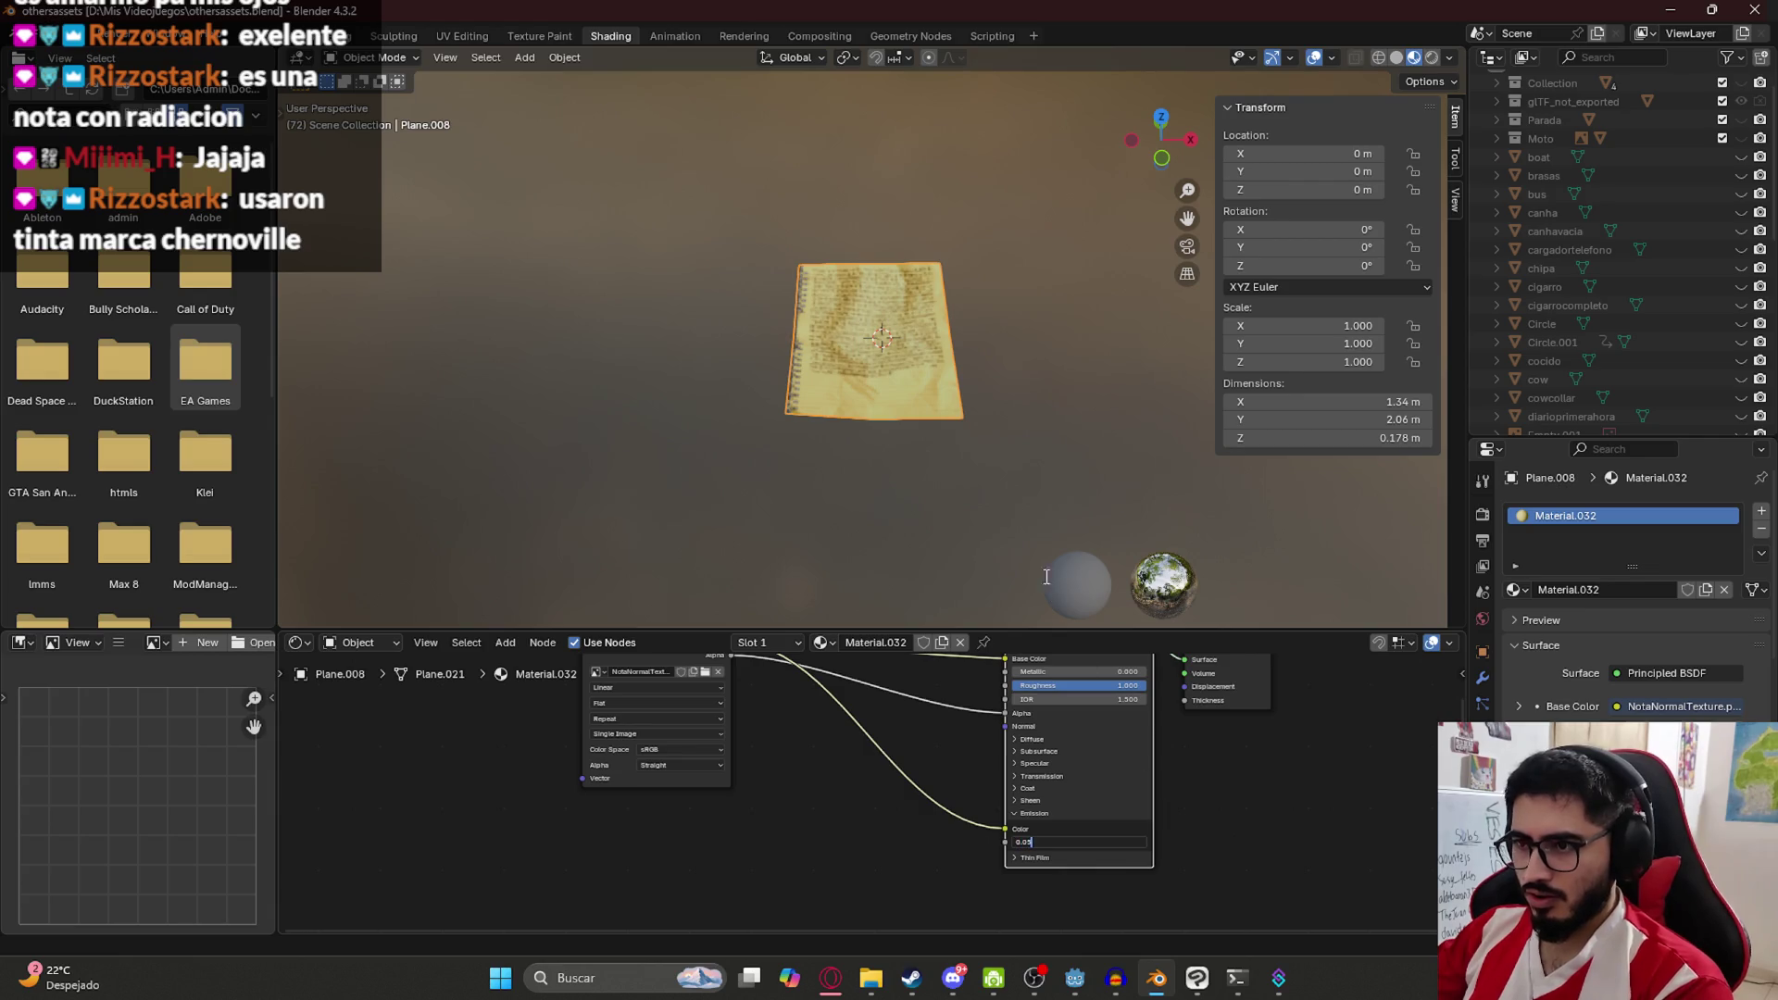
key("Return")
key("ctrl+s")
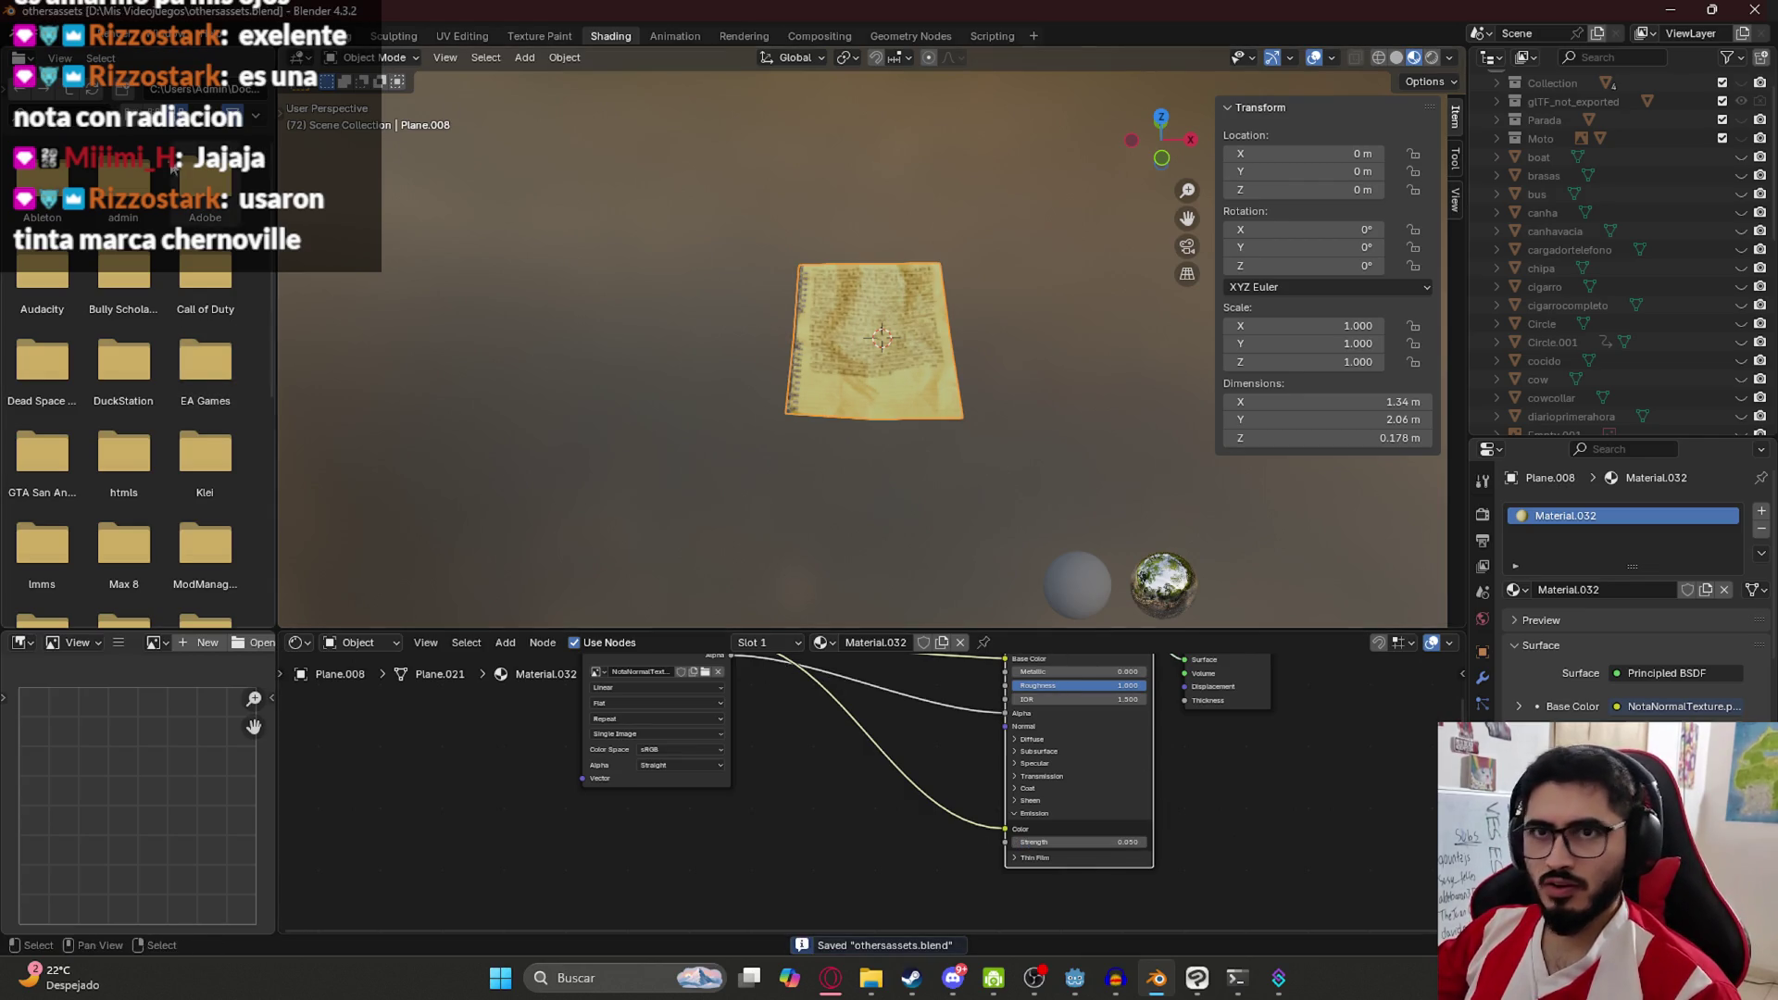
left_click(39, 37)
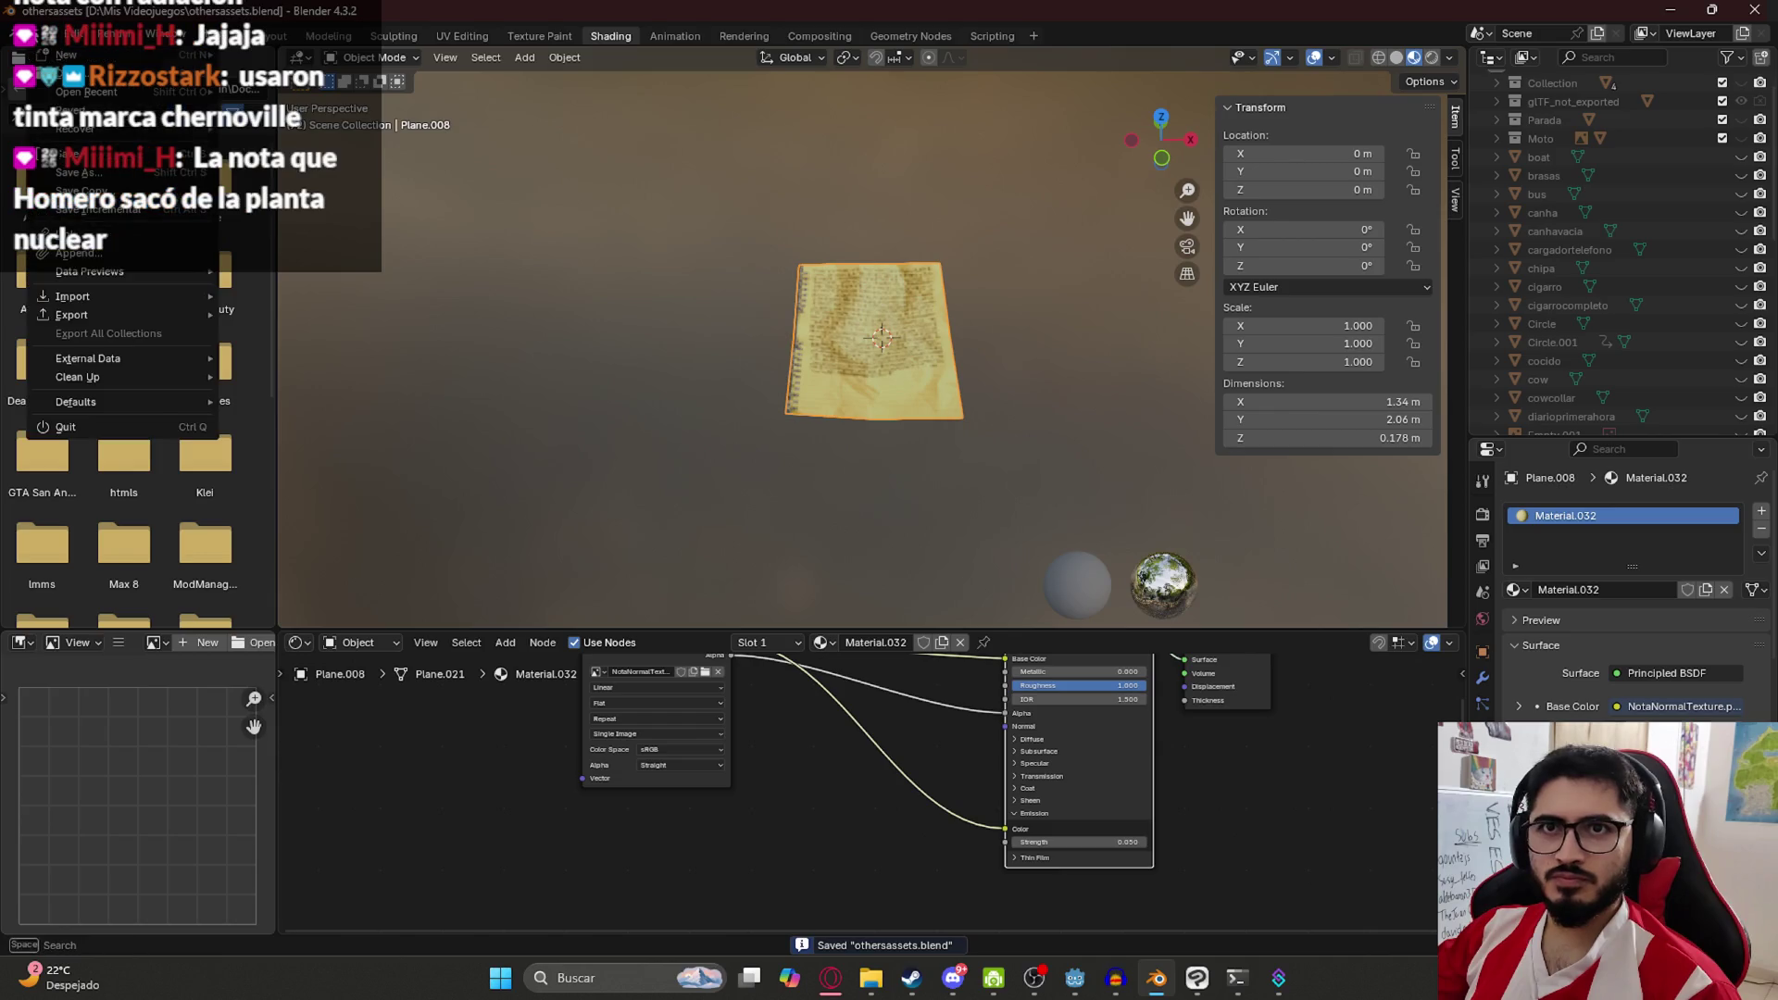
mouse_move(203, 317)
left_click(391, 497)
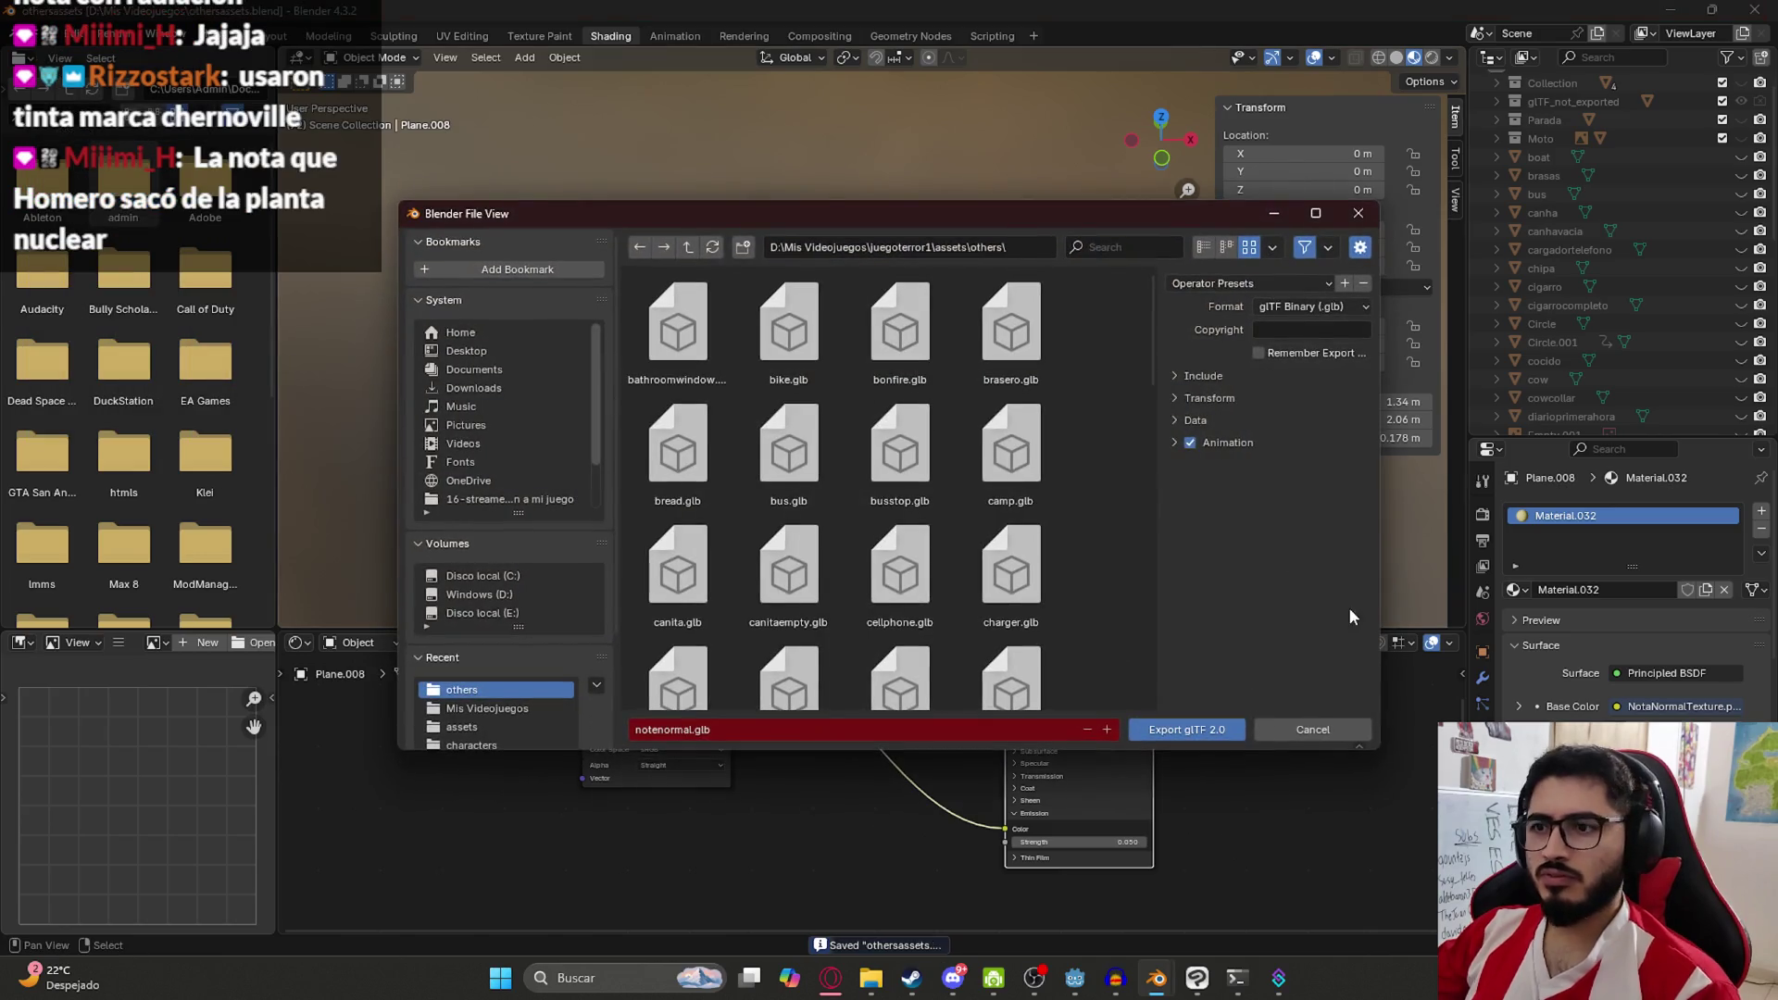
left_click(1199, 732)
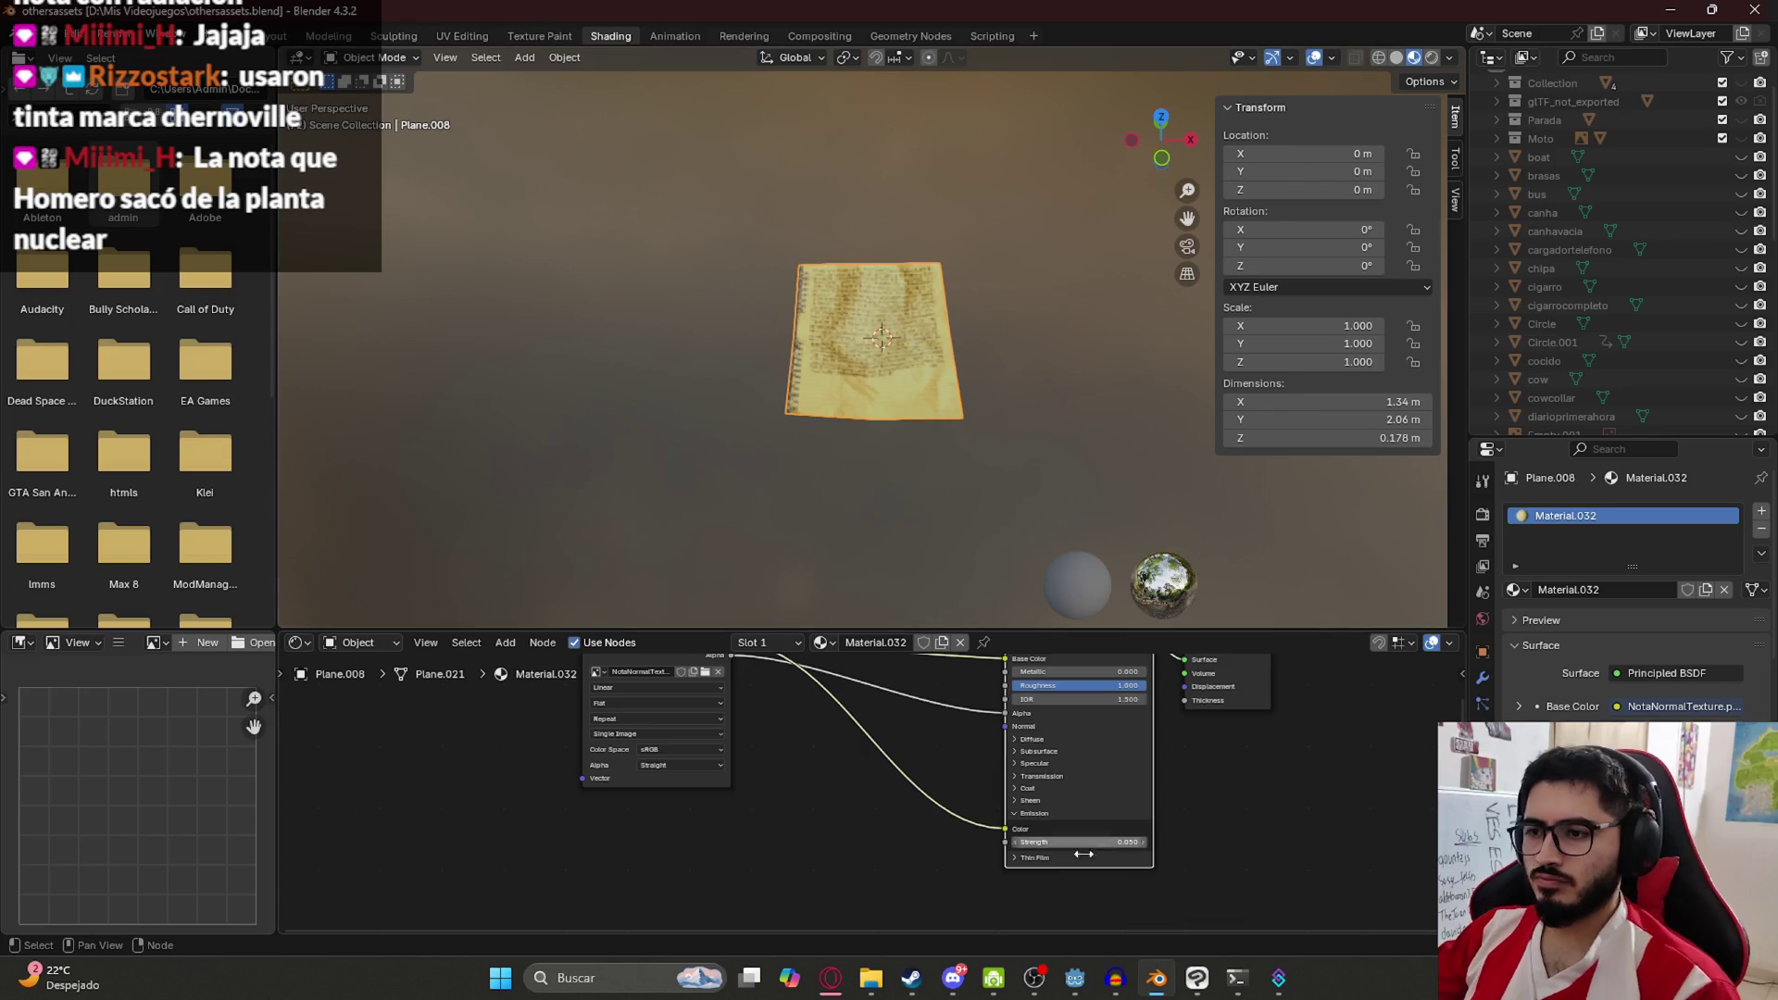
Run LevelLake with Reproducir Esta Escena to view the yellow note, then exit via Salir al escritorio
left_click(1073, 982)
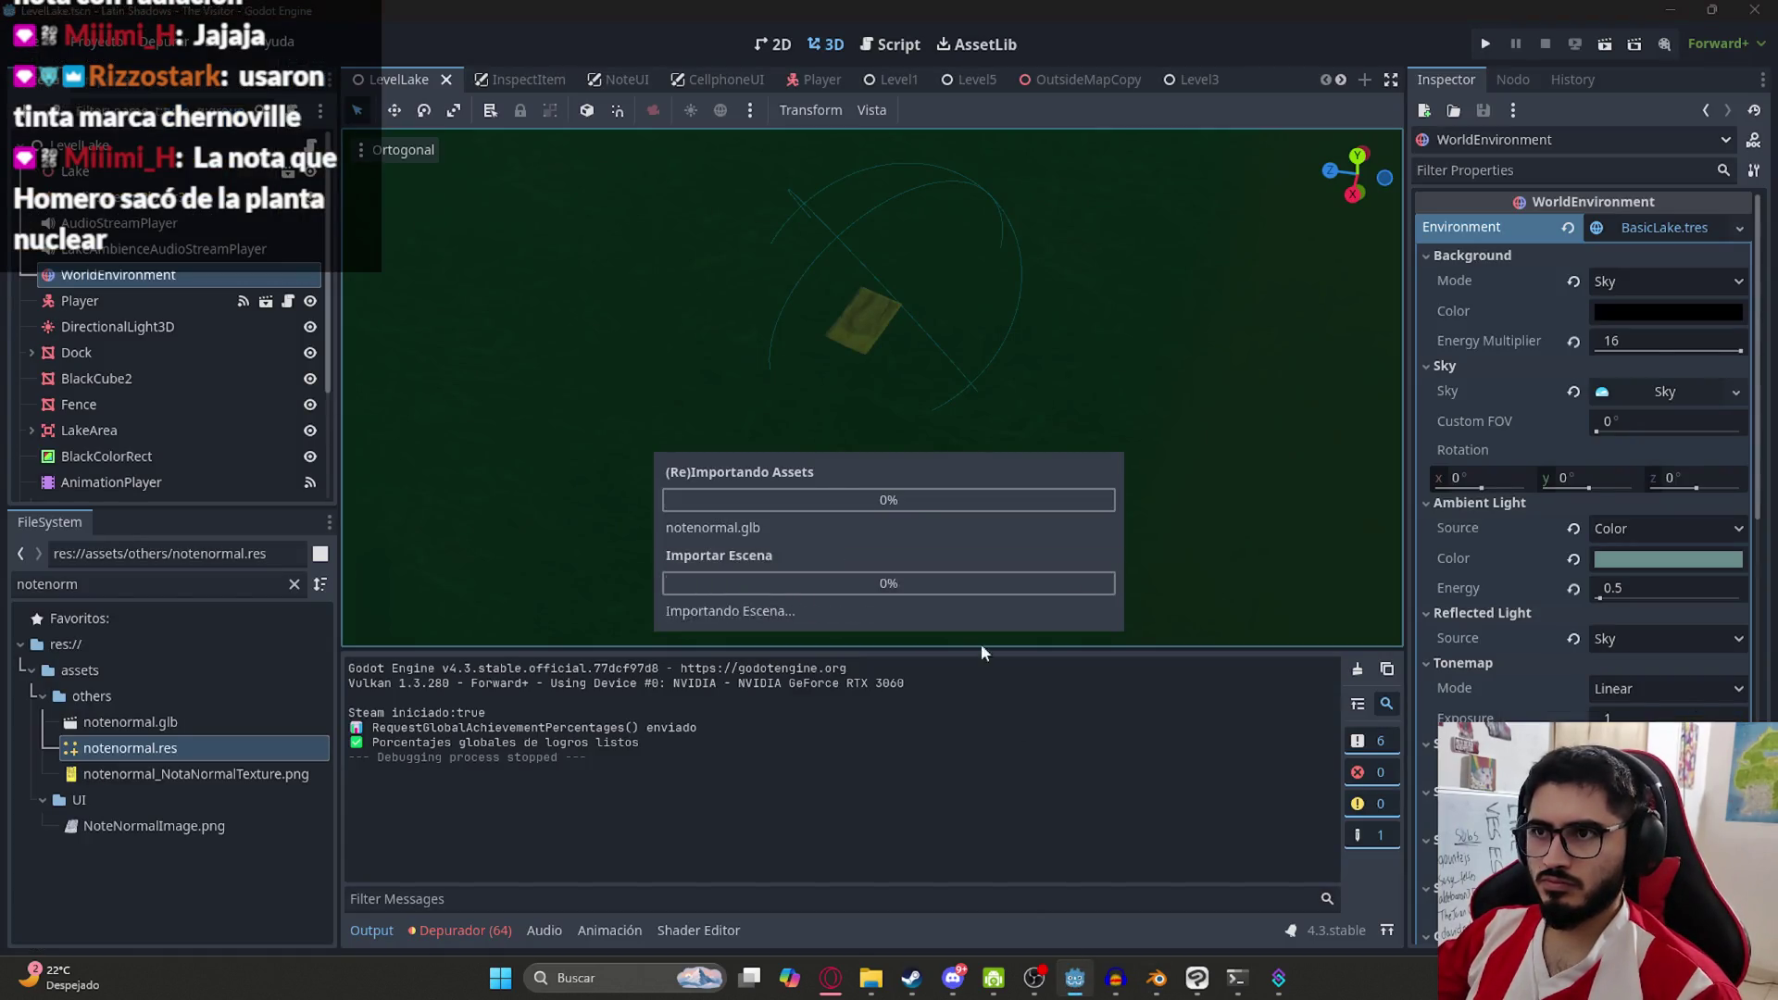
right_click(405, 85)
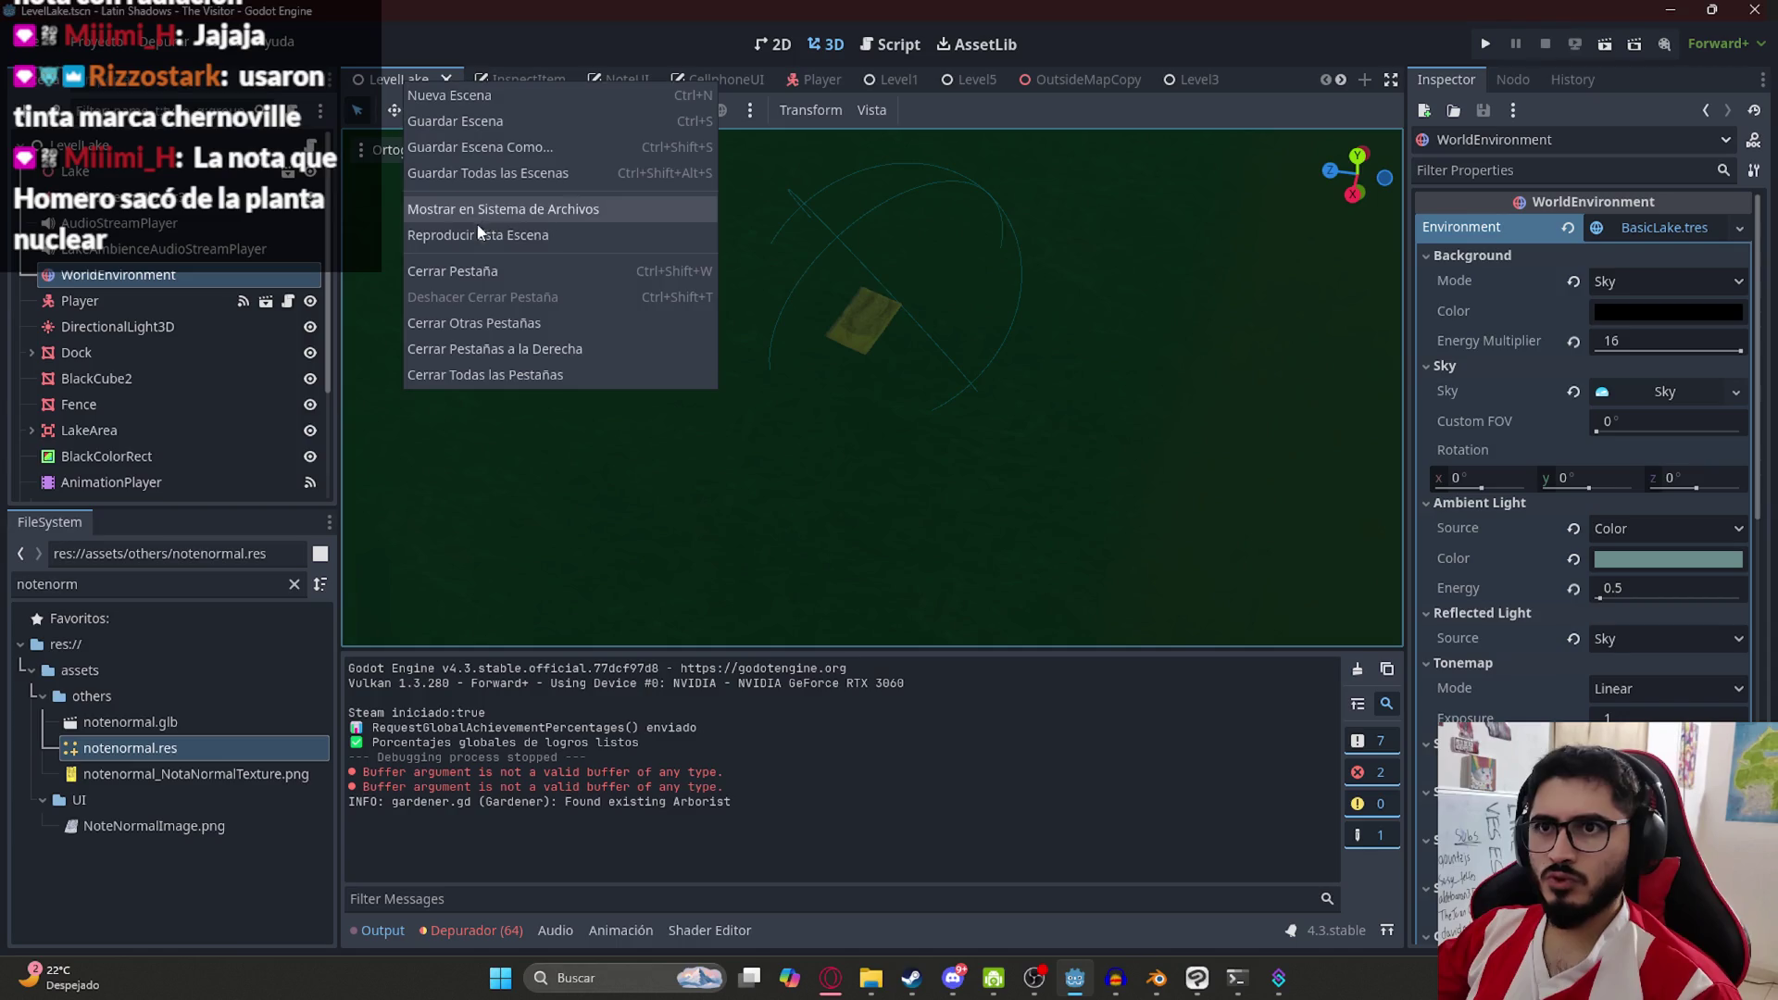
left_click(468, 234)
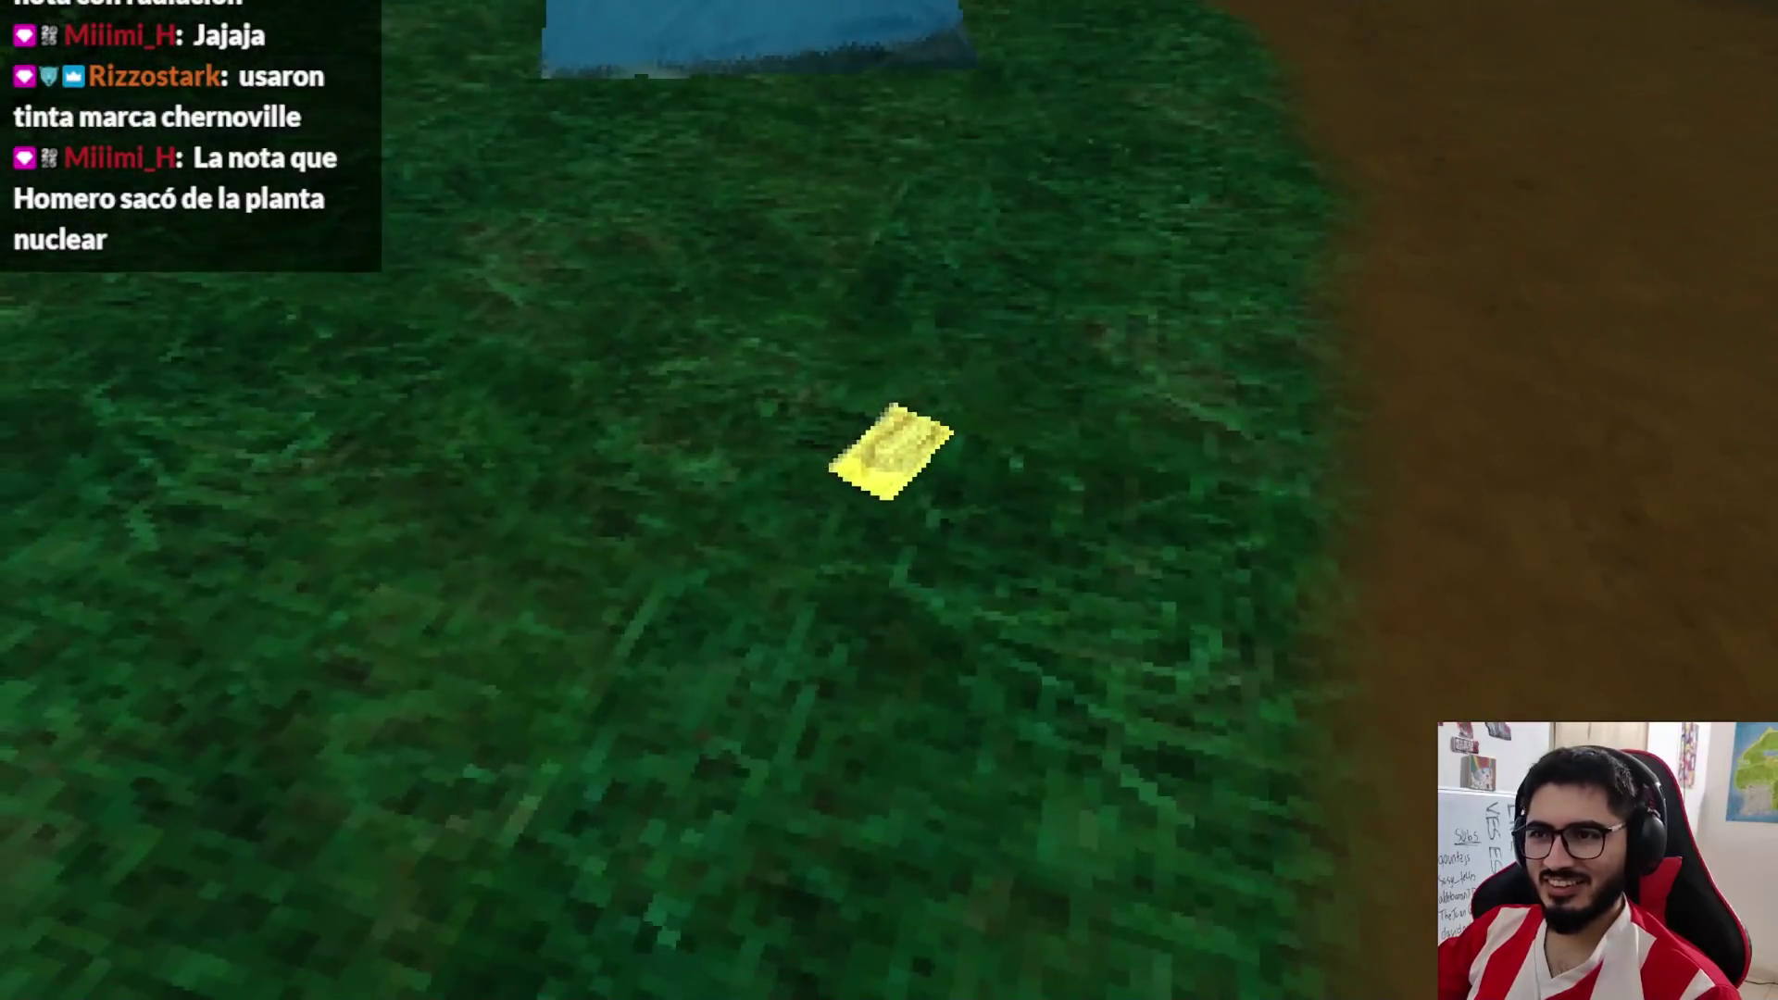
key("Escape")
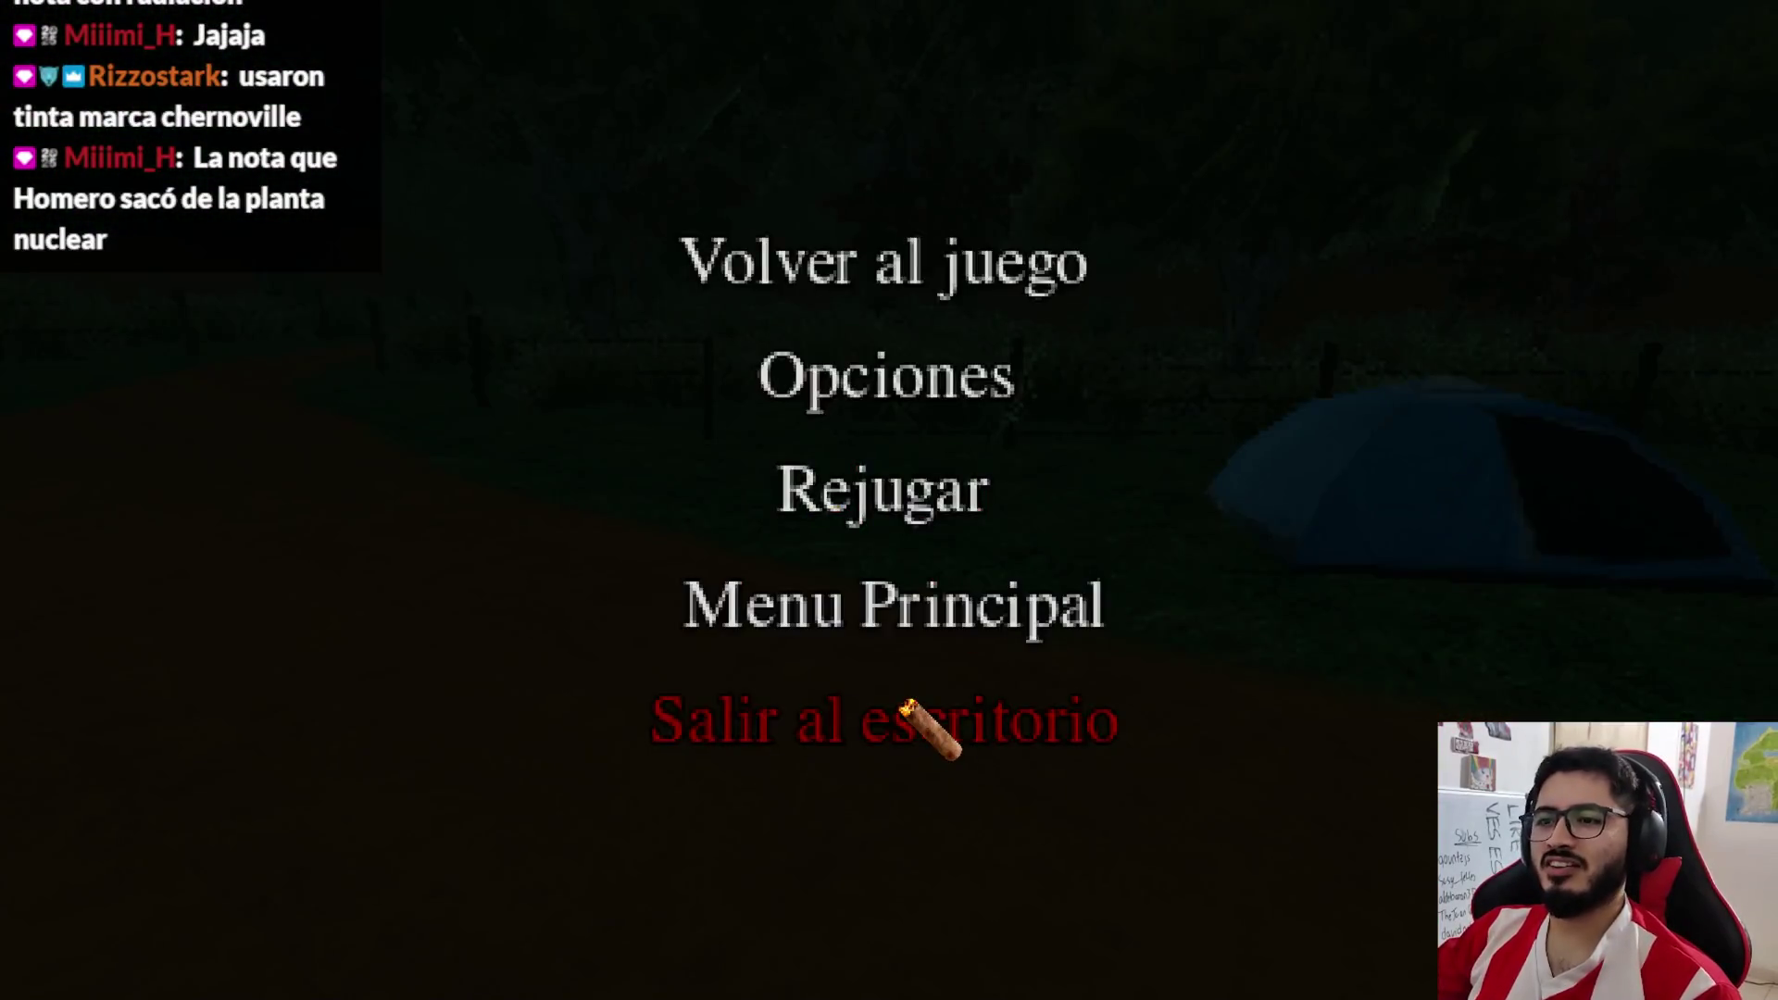
left_click(927, 721)
Disconnect the texture from the note material's Emission Color and save the blend file
left_click(1196, 978)
left_click(1156, 978)
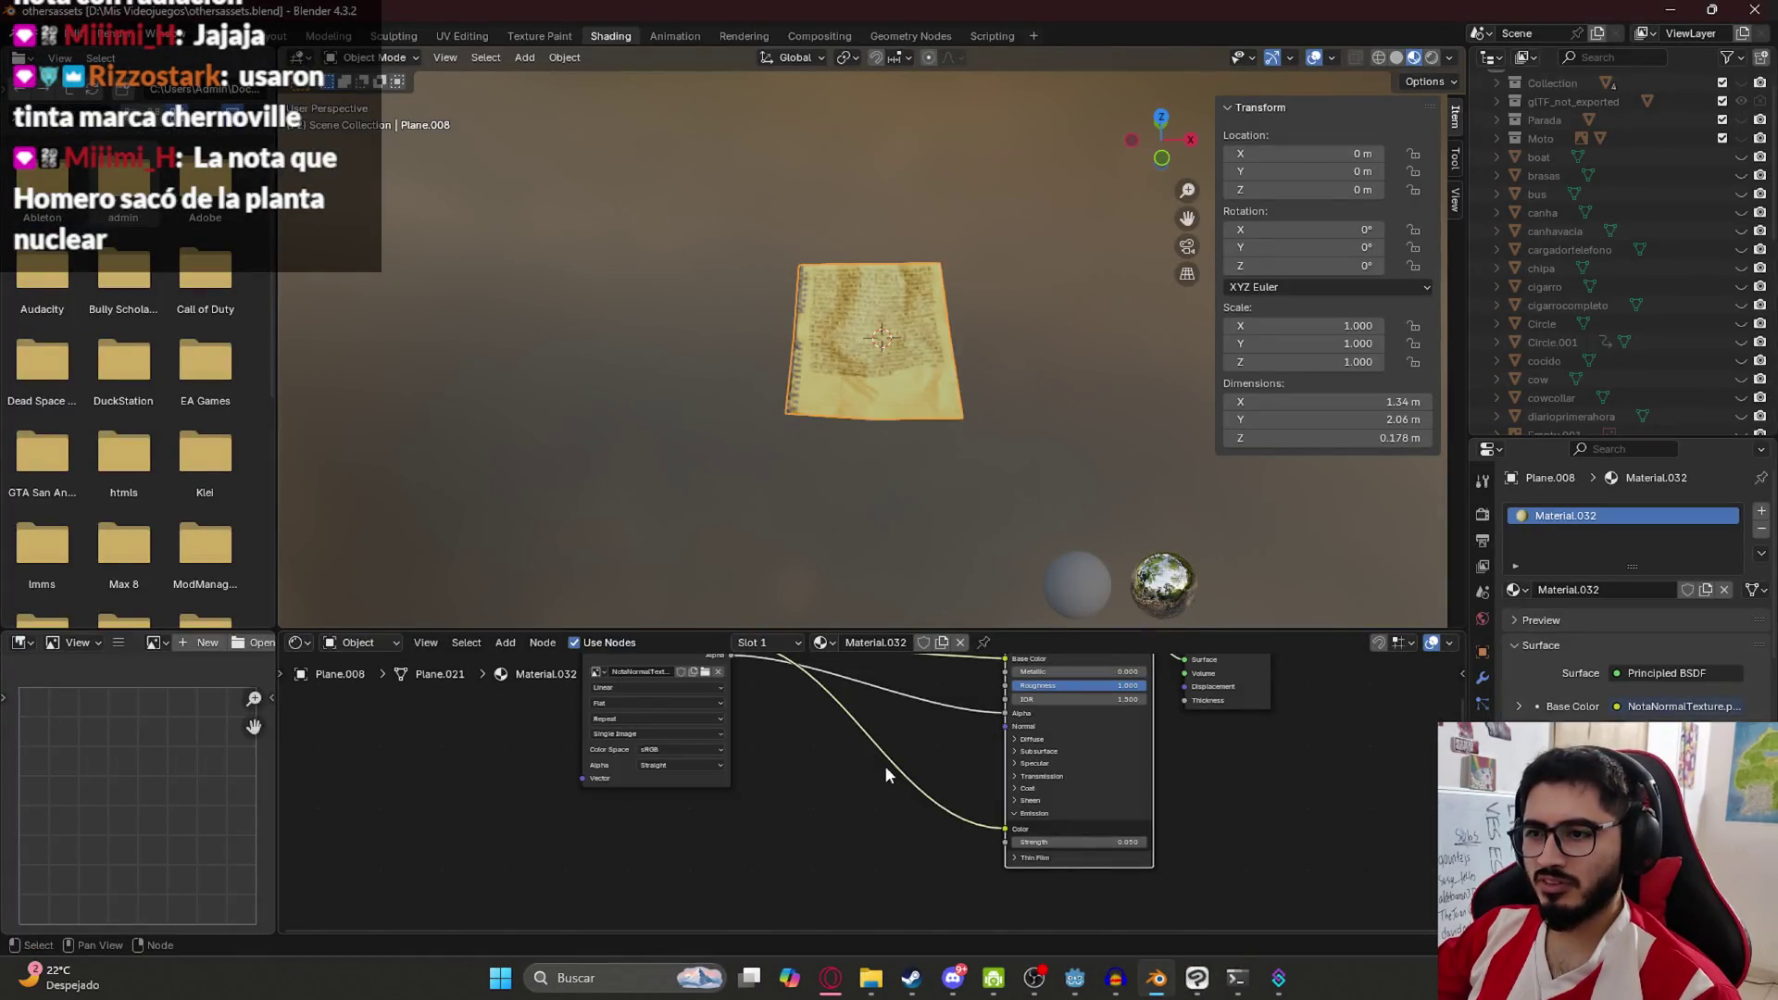
left_click_drag(1019, 834, 903, 846)
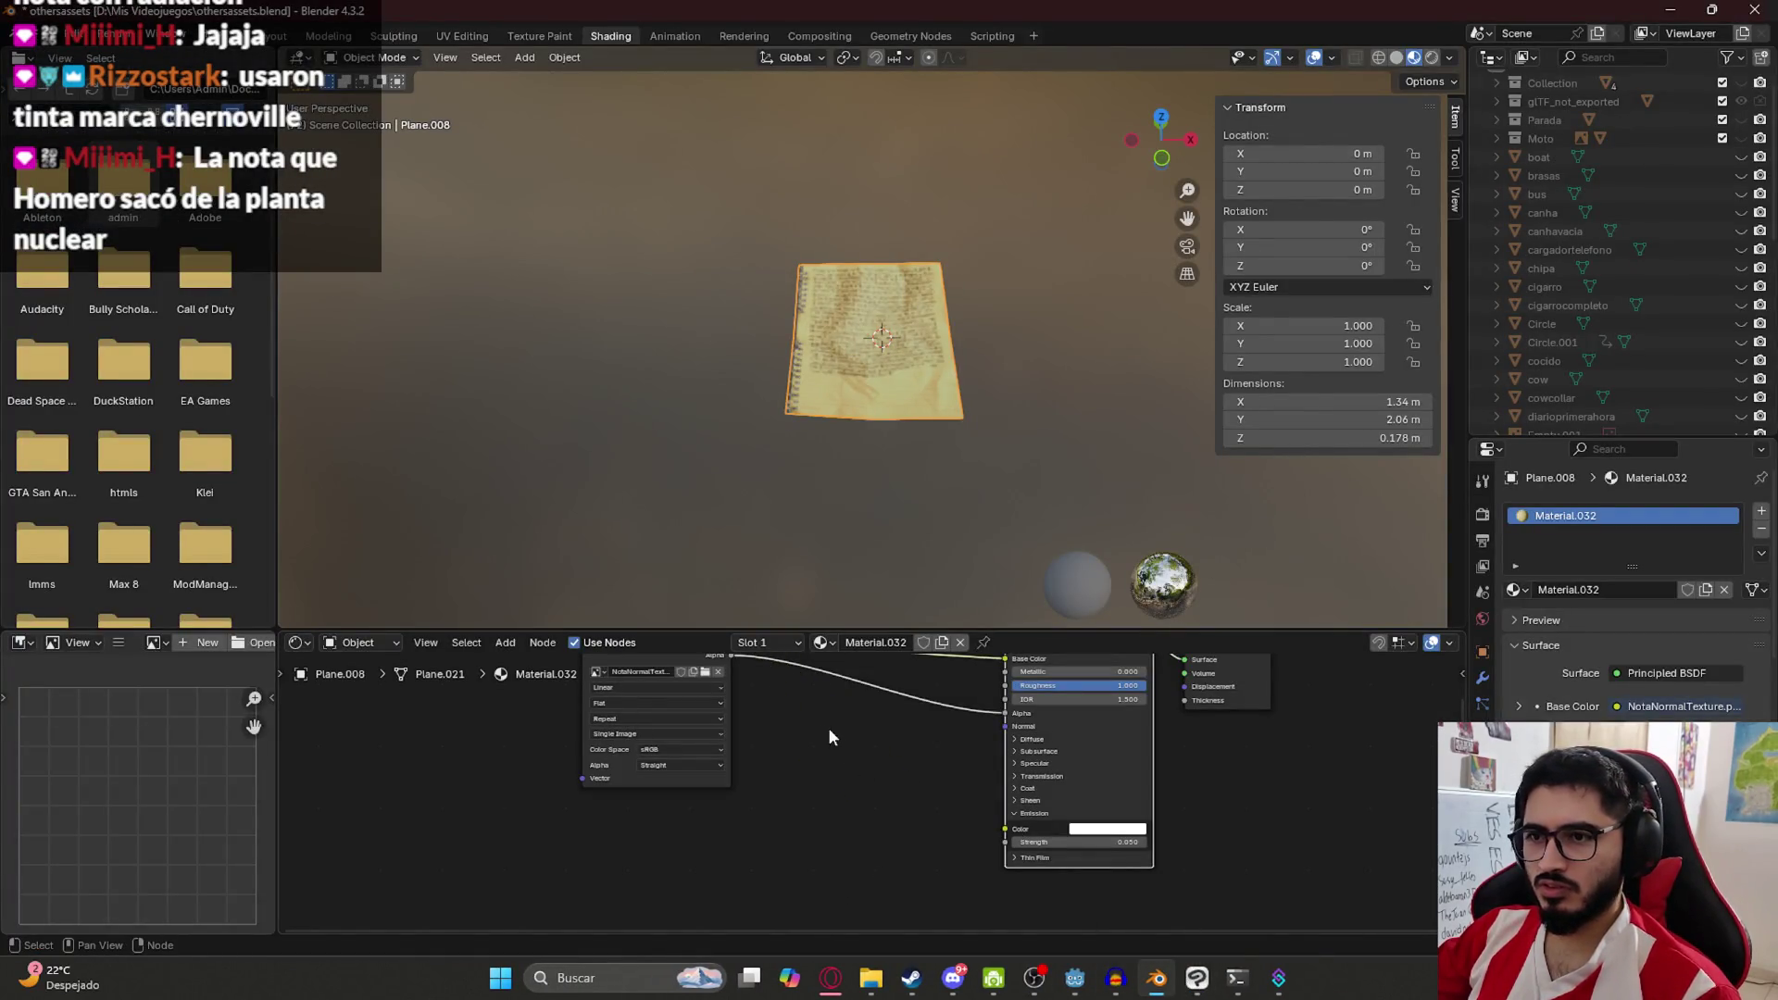
key("ctrl+s")
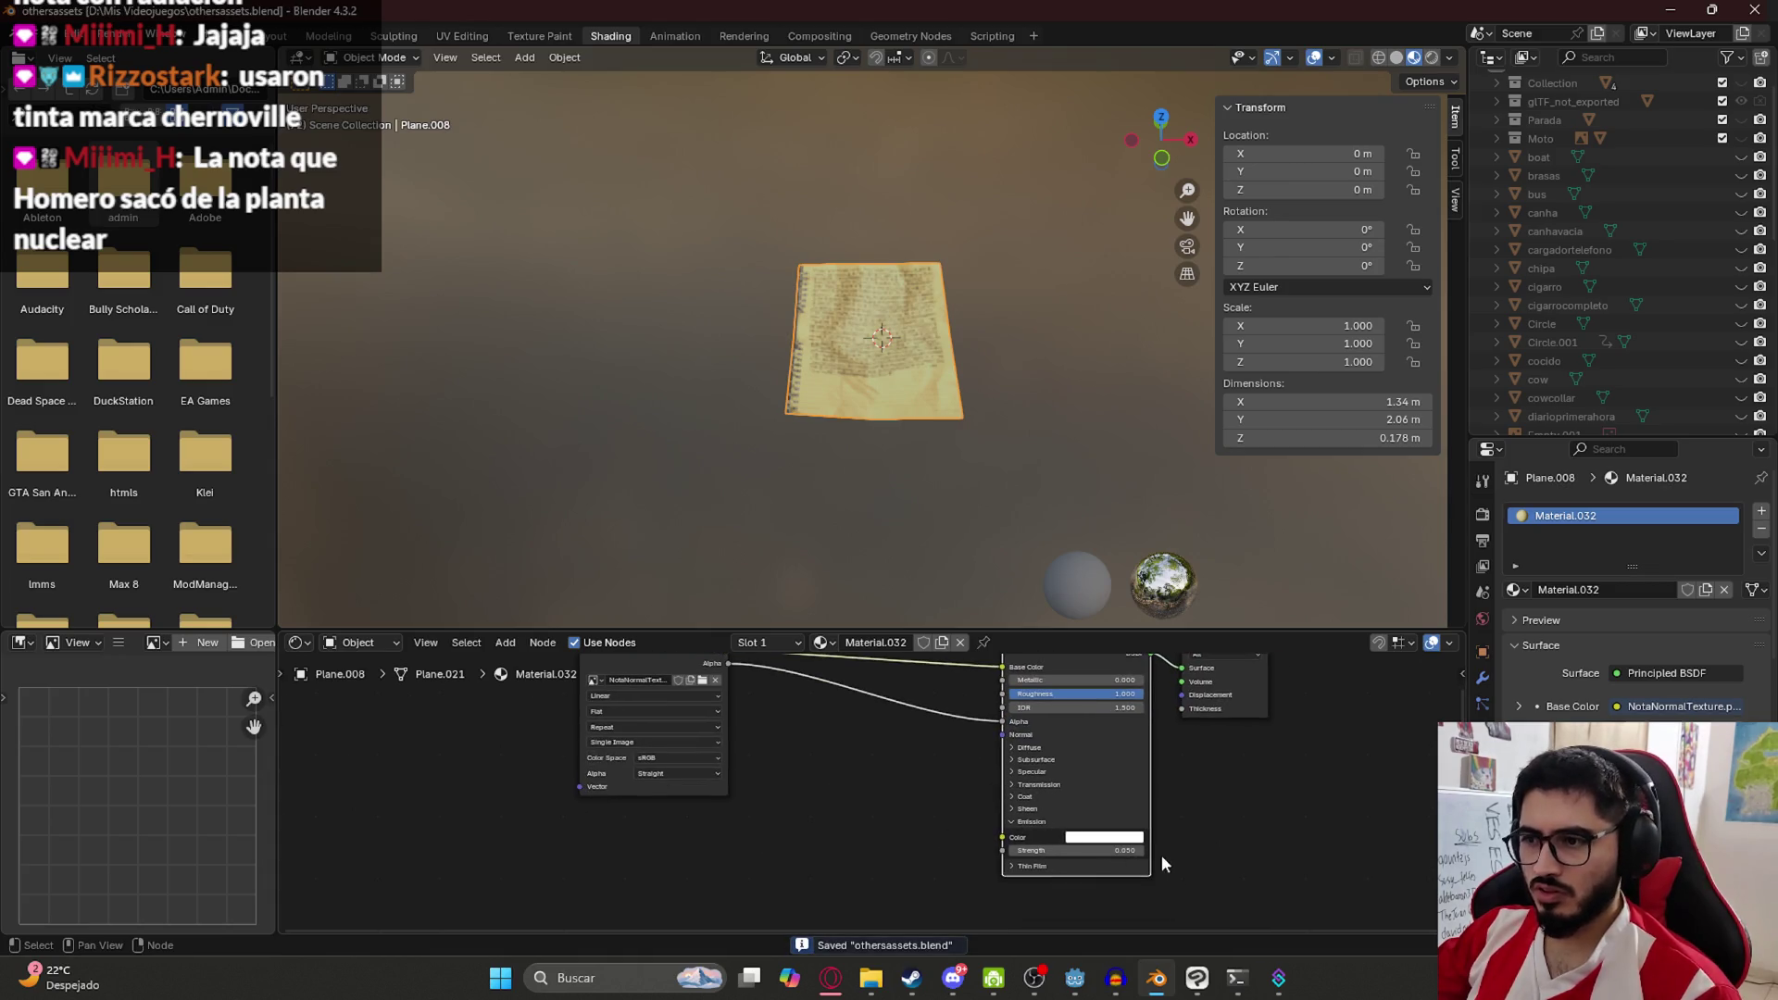
Set Emission Strength to 0, save, and re-export the note as glTF 2.0
left_click_drag(1144, 852, 1093, 852)
key("ctrl+s")
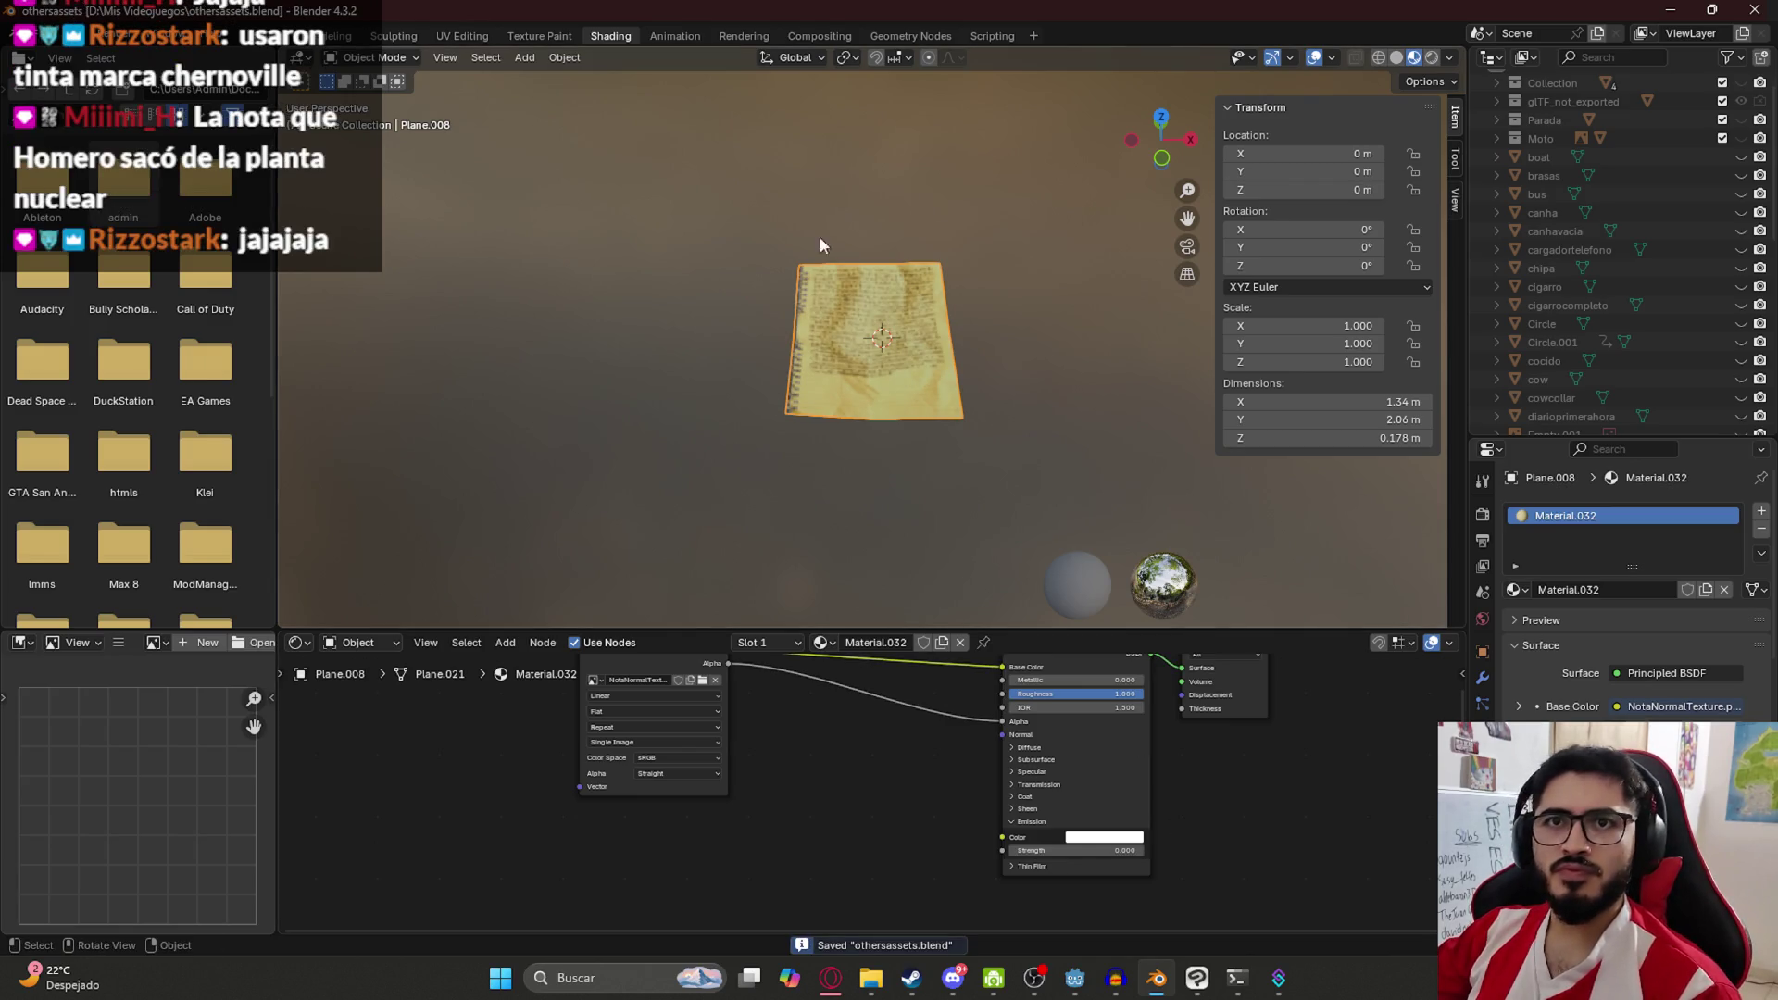
left_click(37, 37)
mouse_move(181, 313)
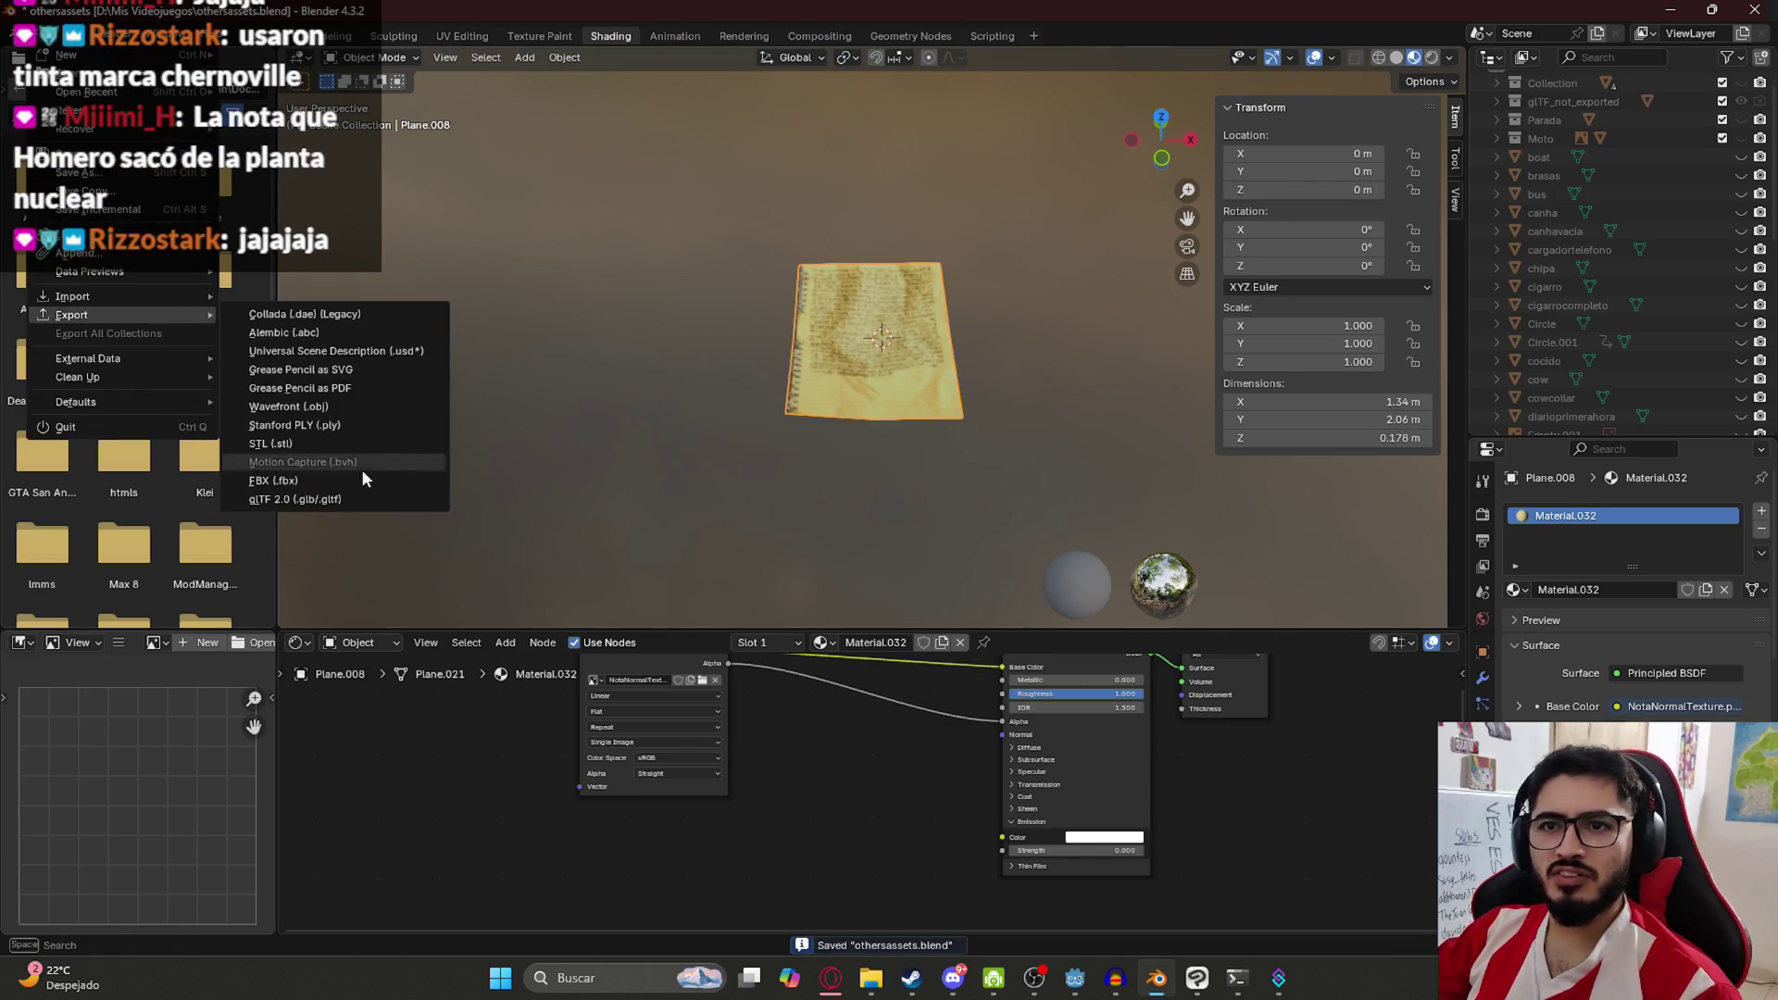
left_click(352, 497)
left_click(1187, 730)
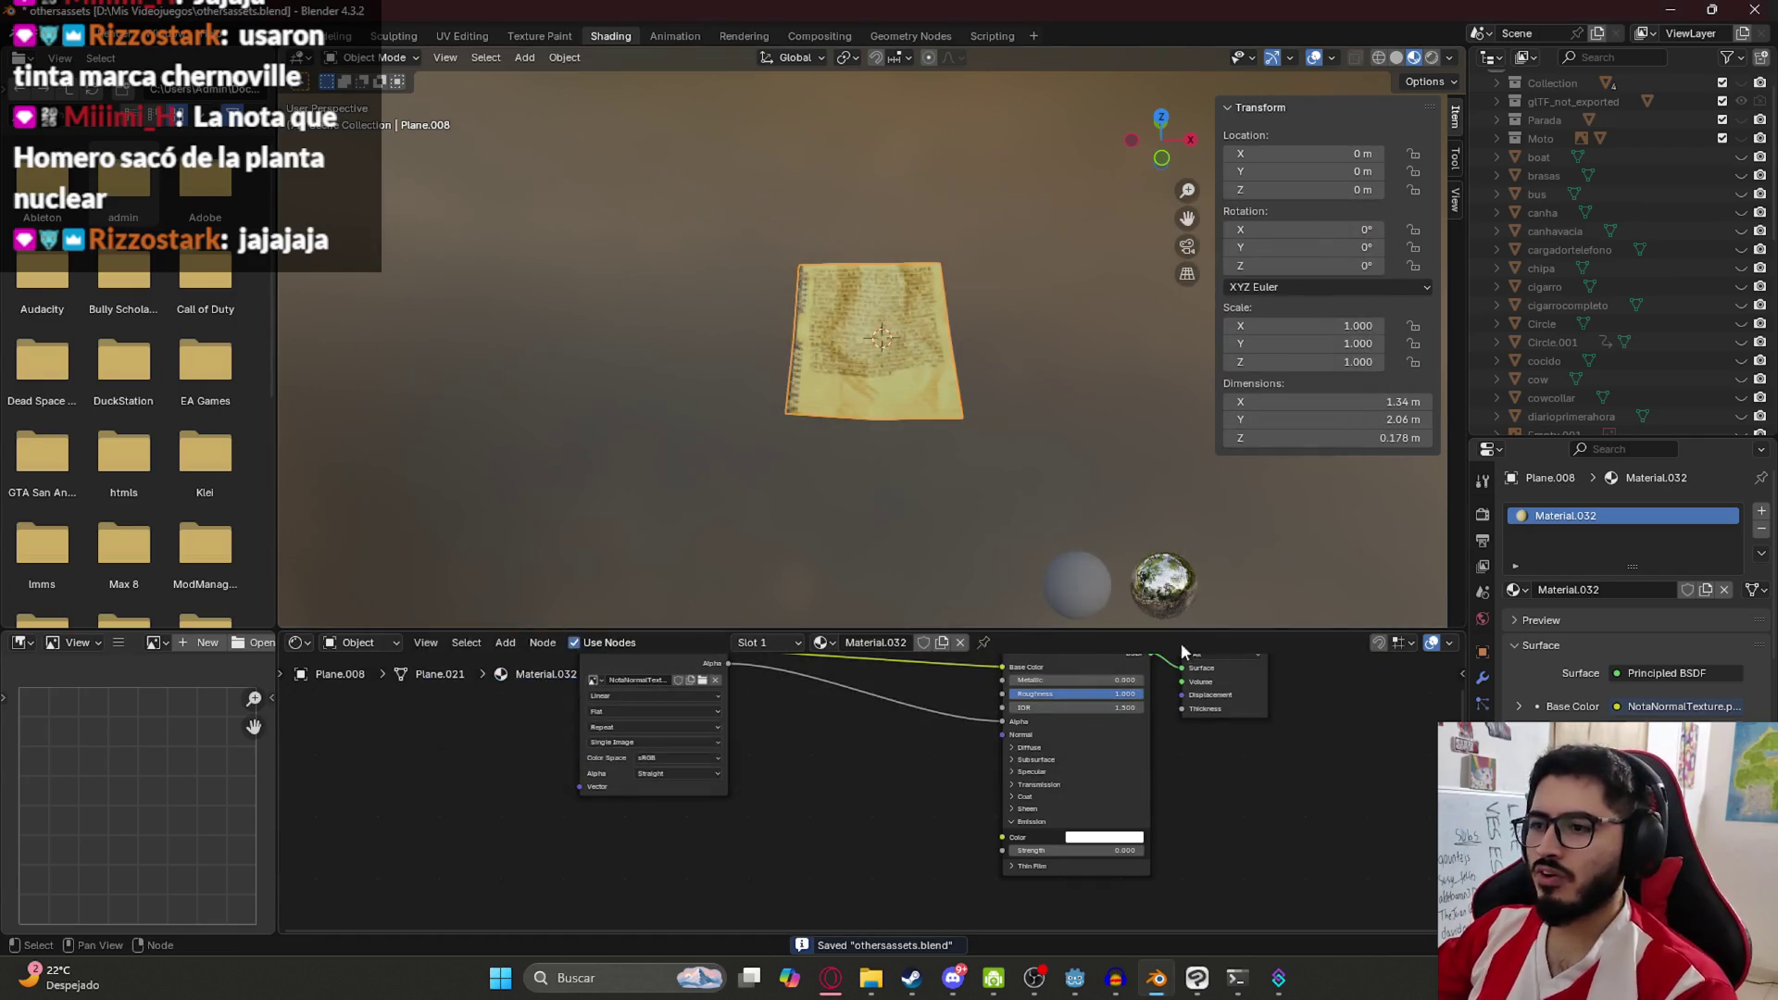
key("alt+Tab")
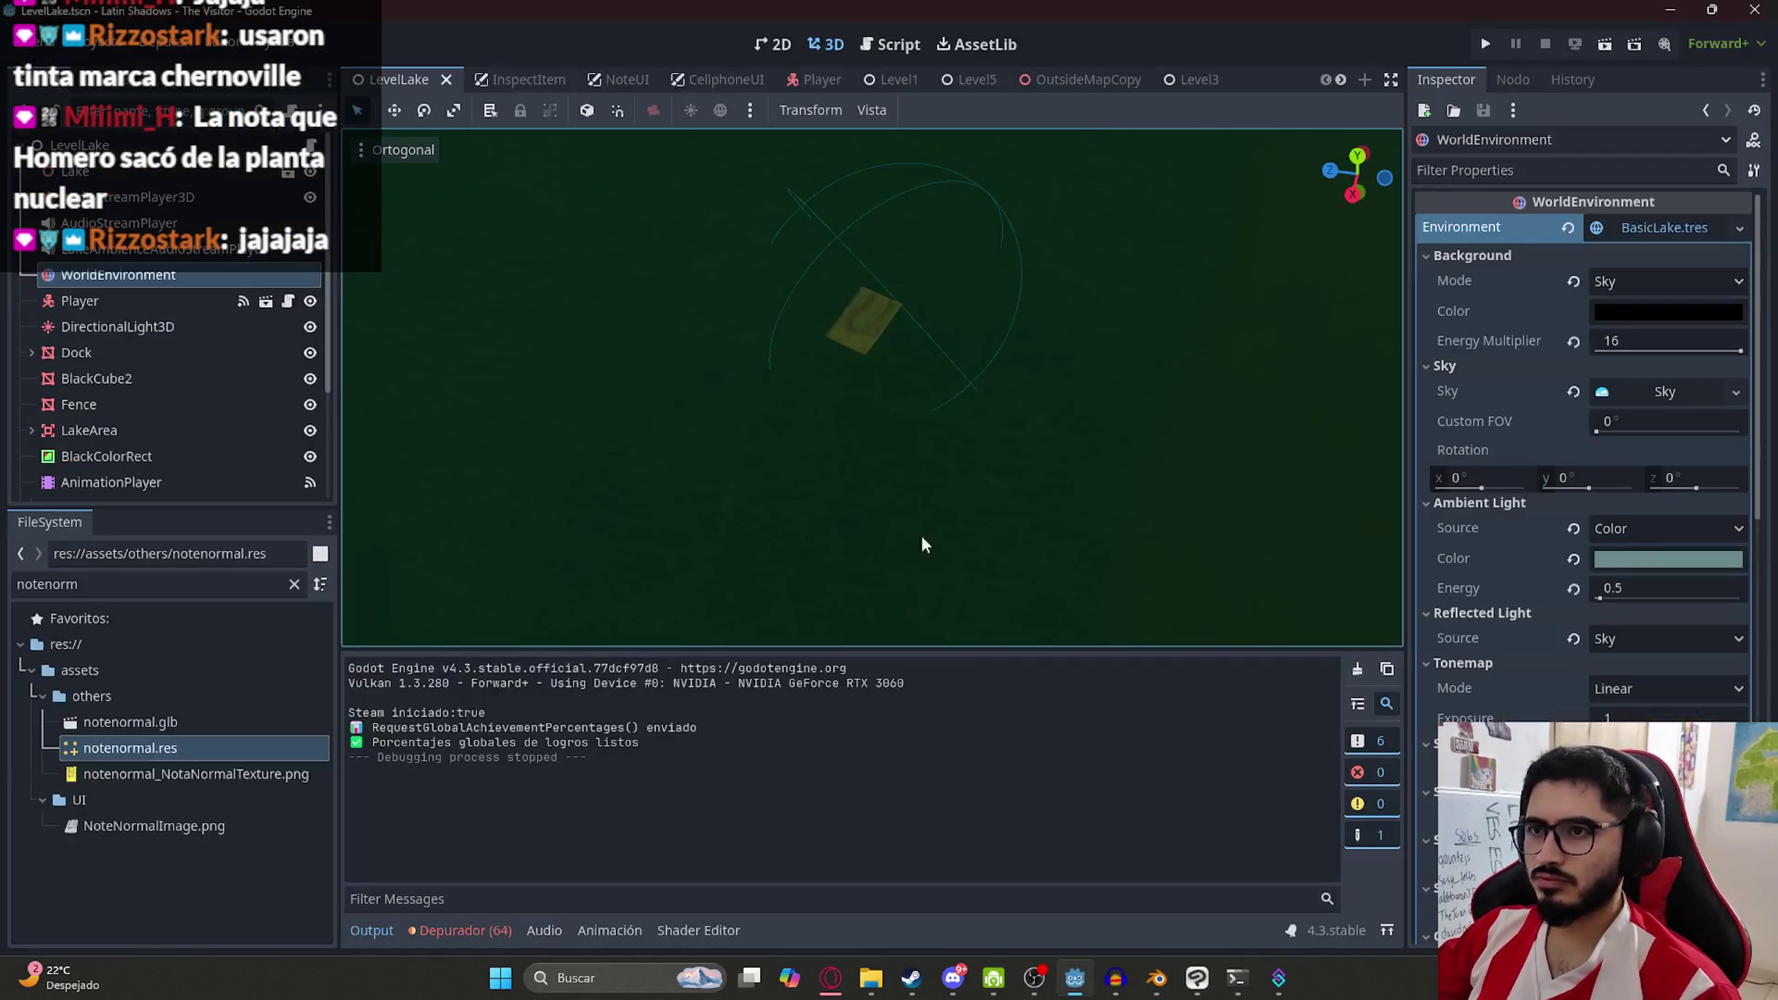
right_click(394, 82)
left_click(482, 221)
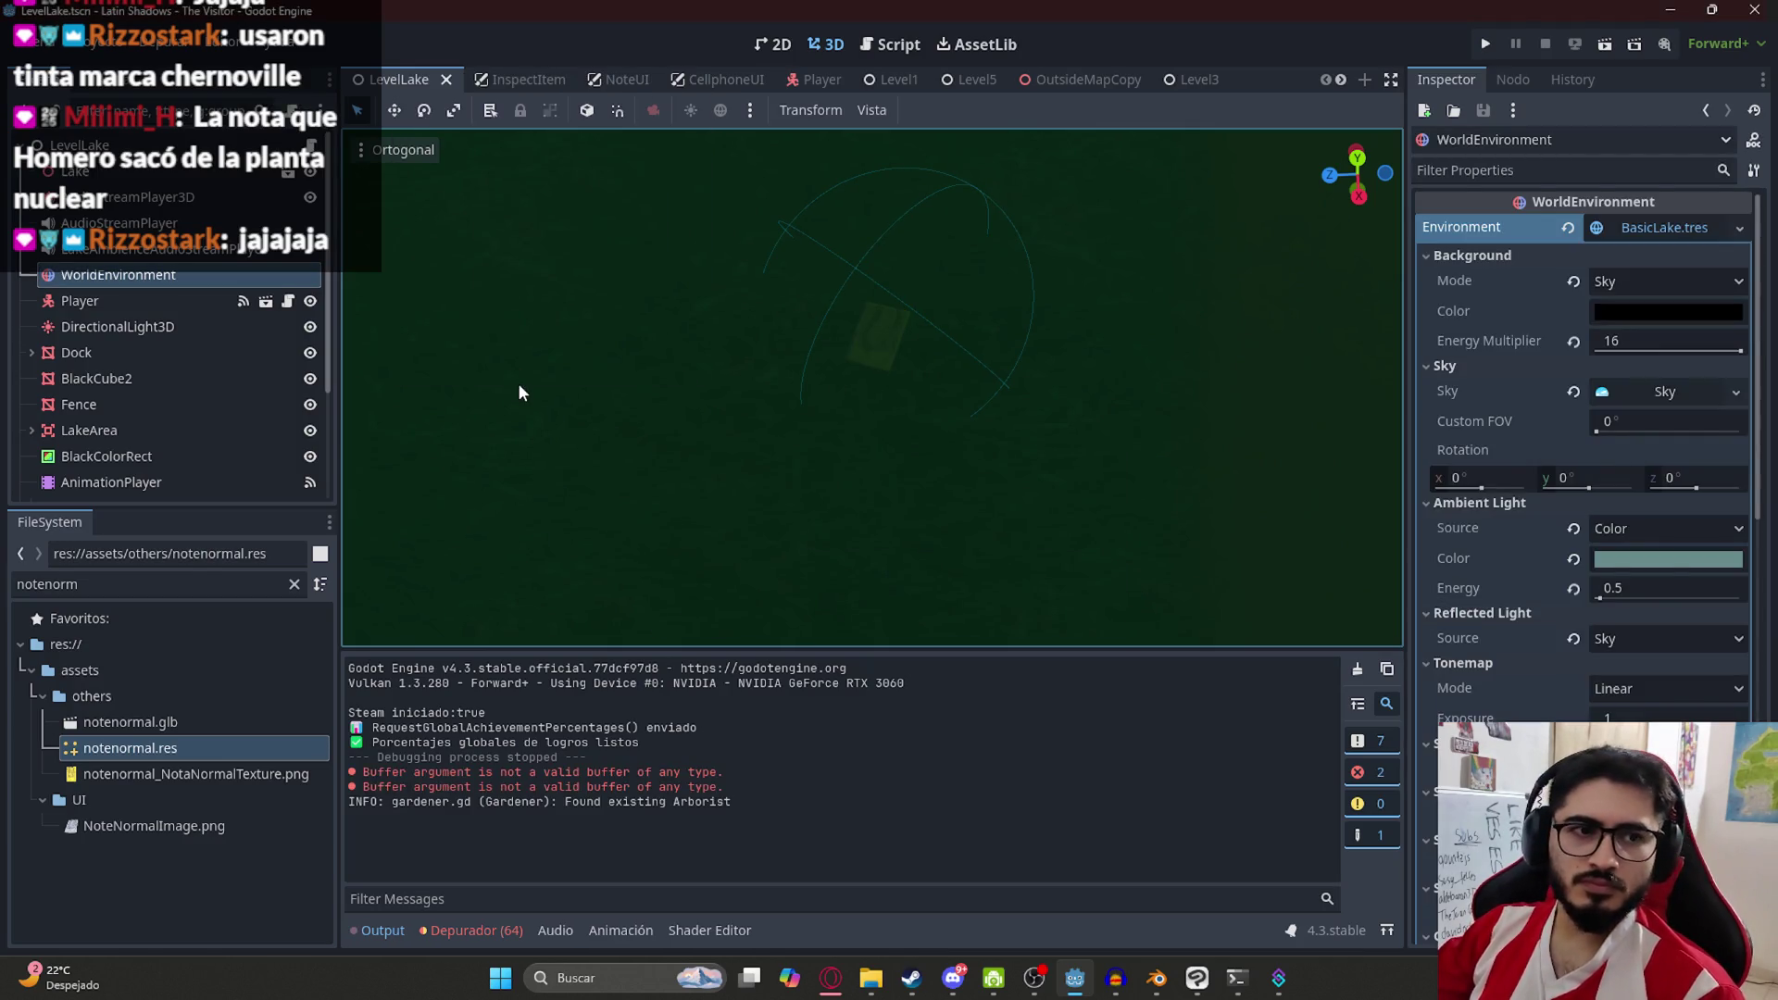
key("F5")
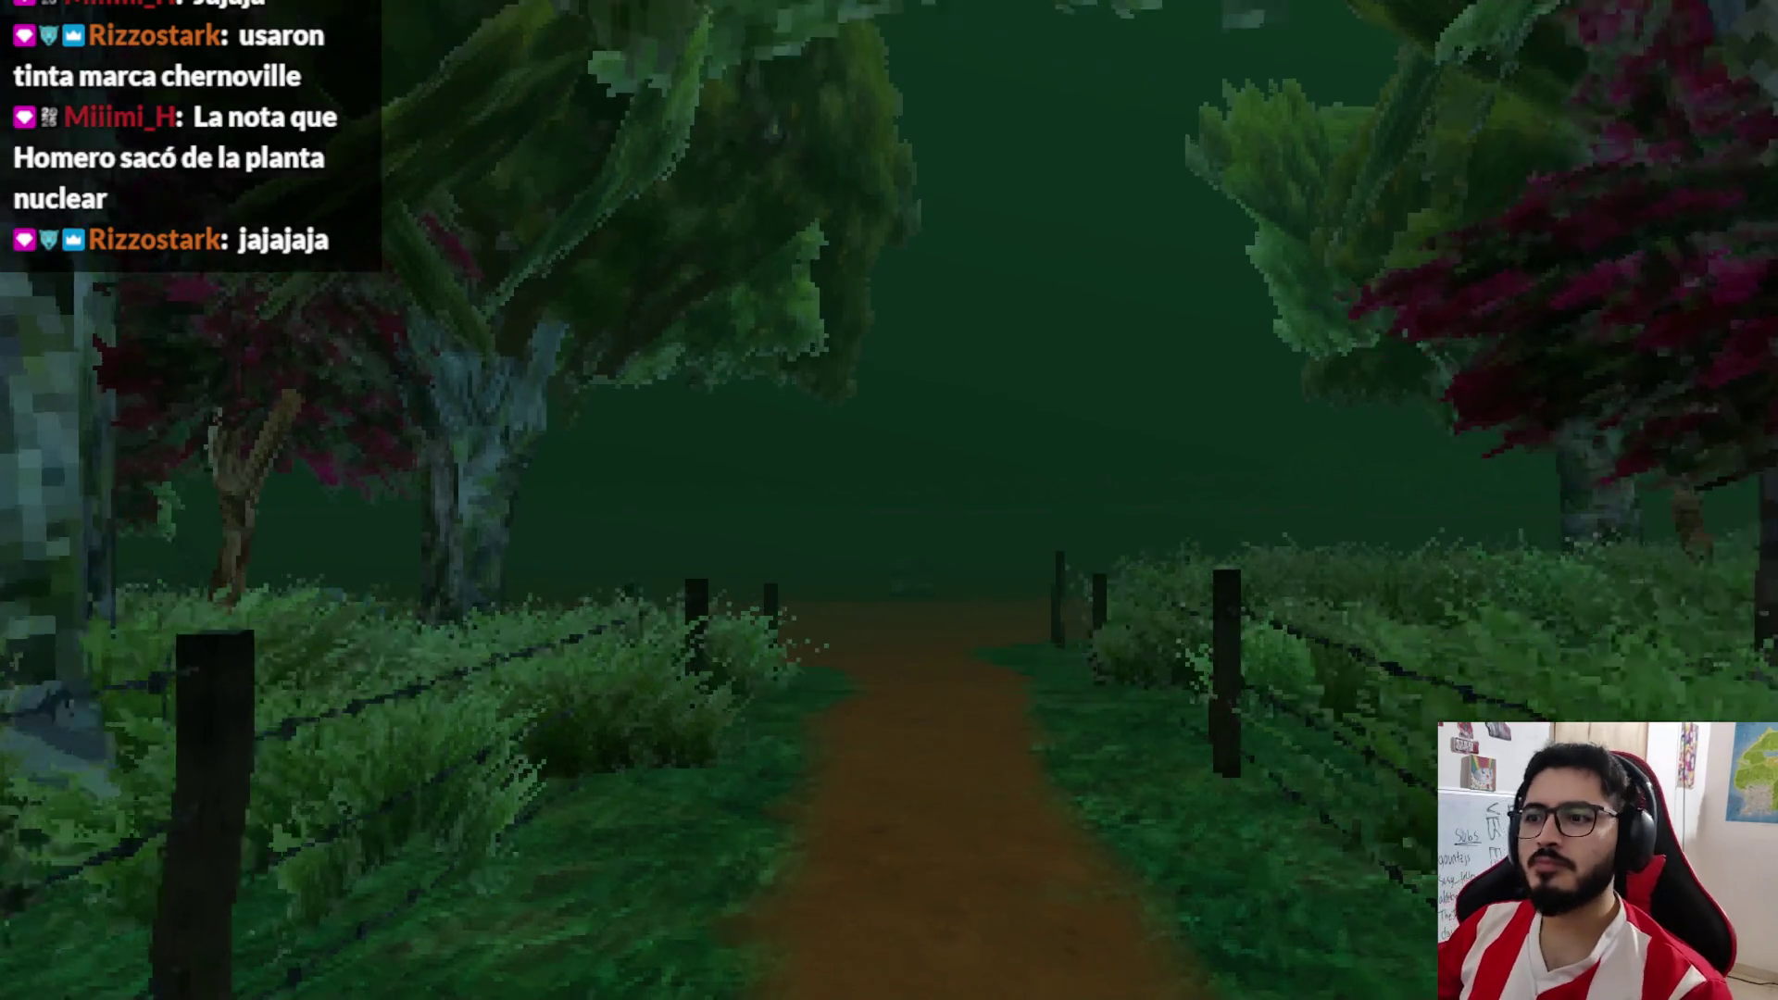
key("s")
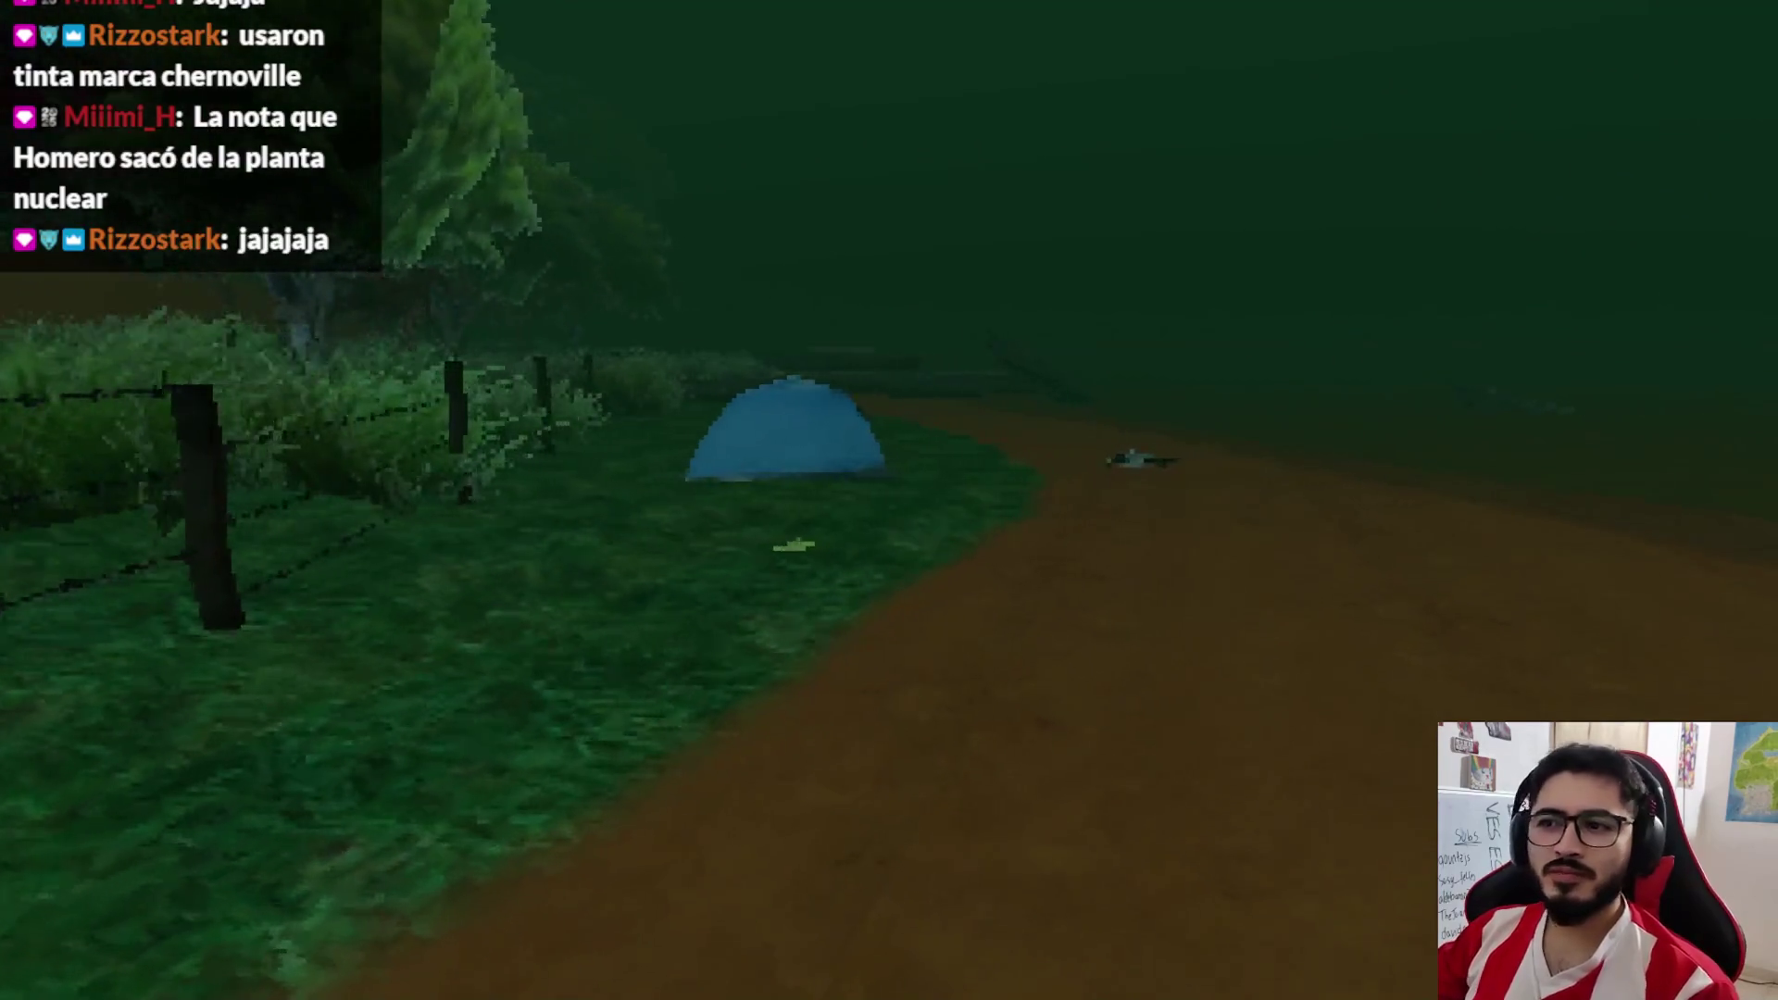
key("w")
key("w")
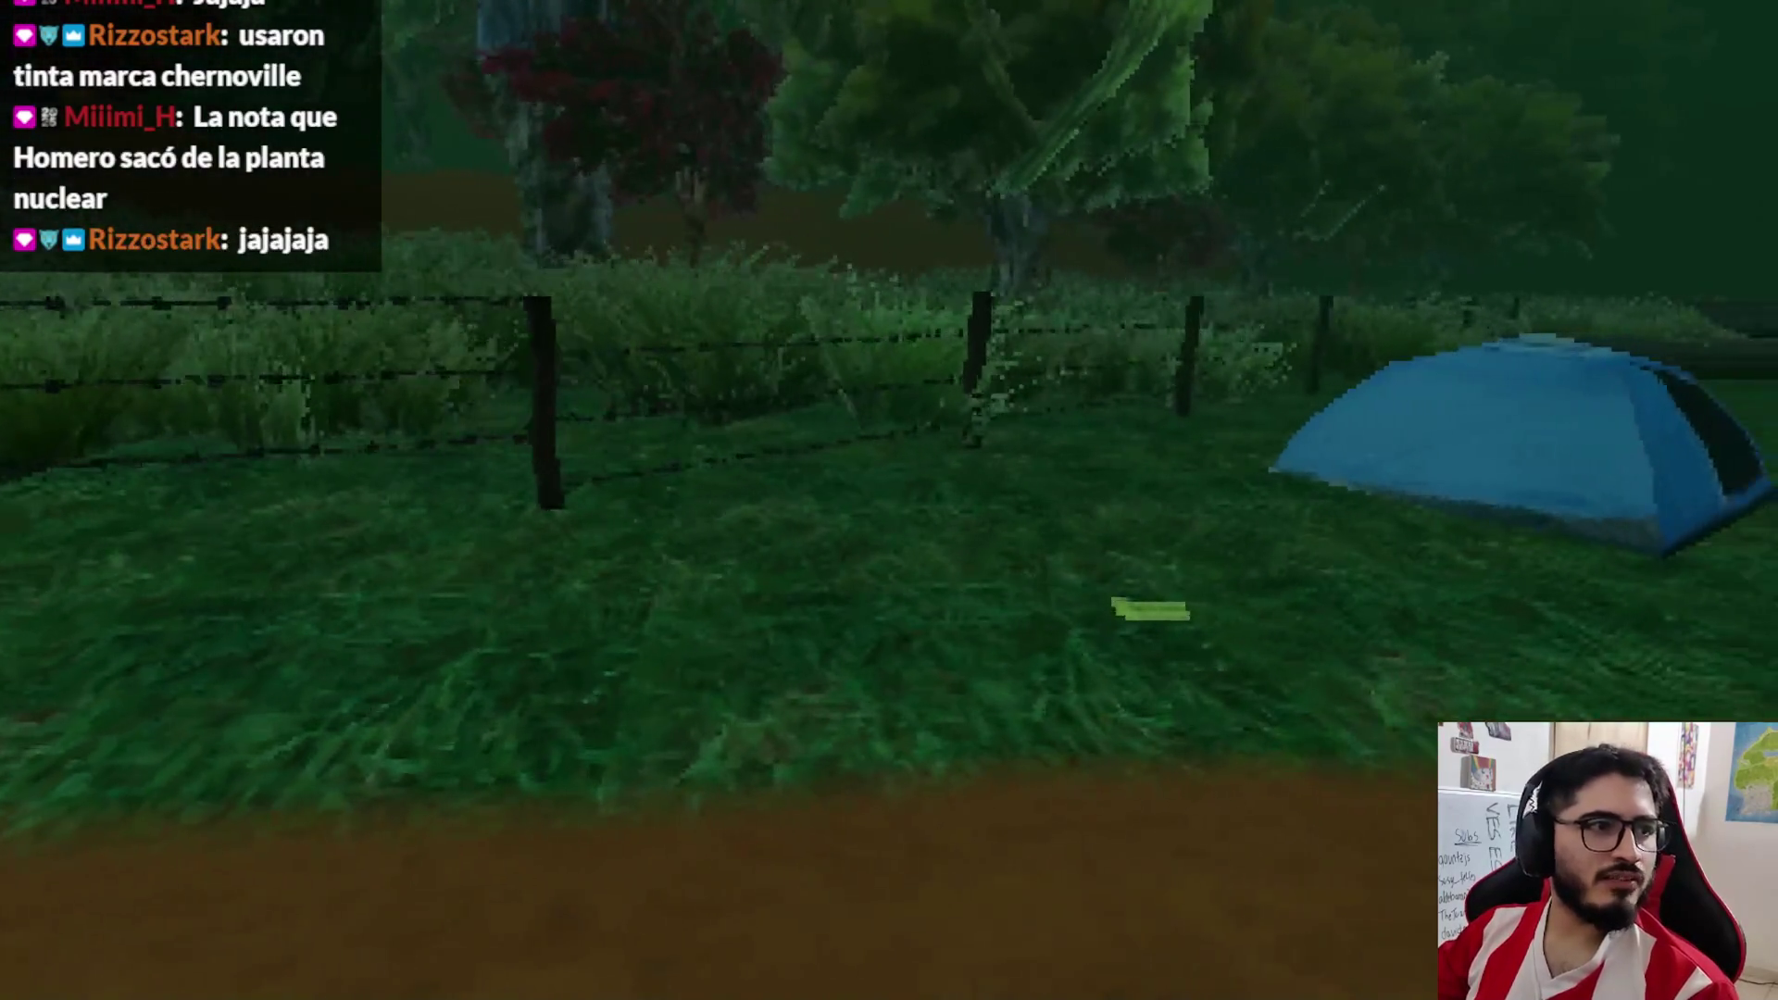
key("Escape")
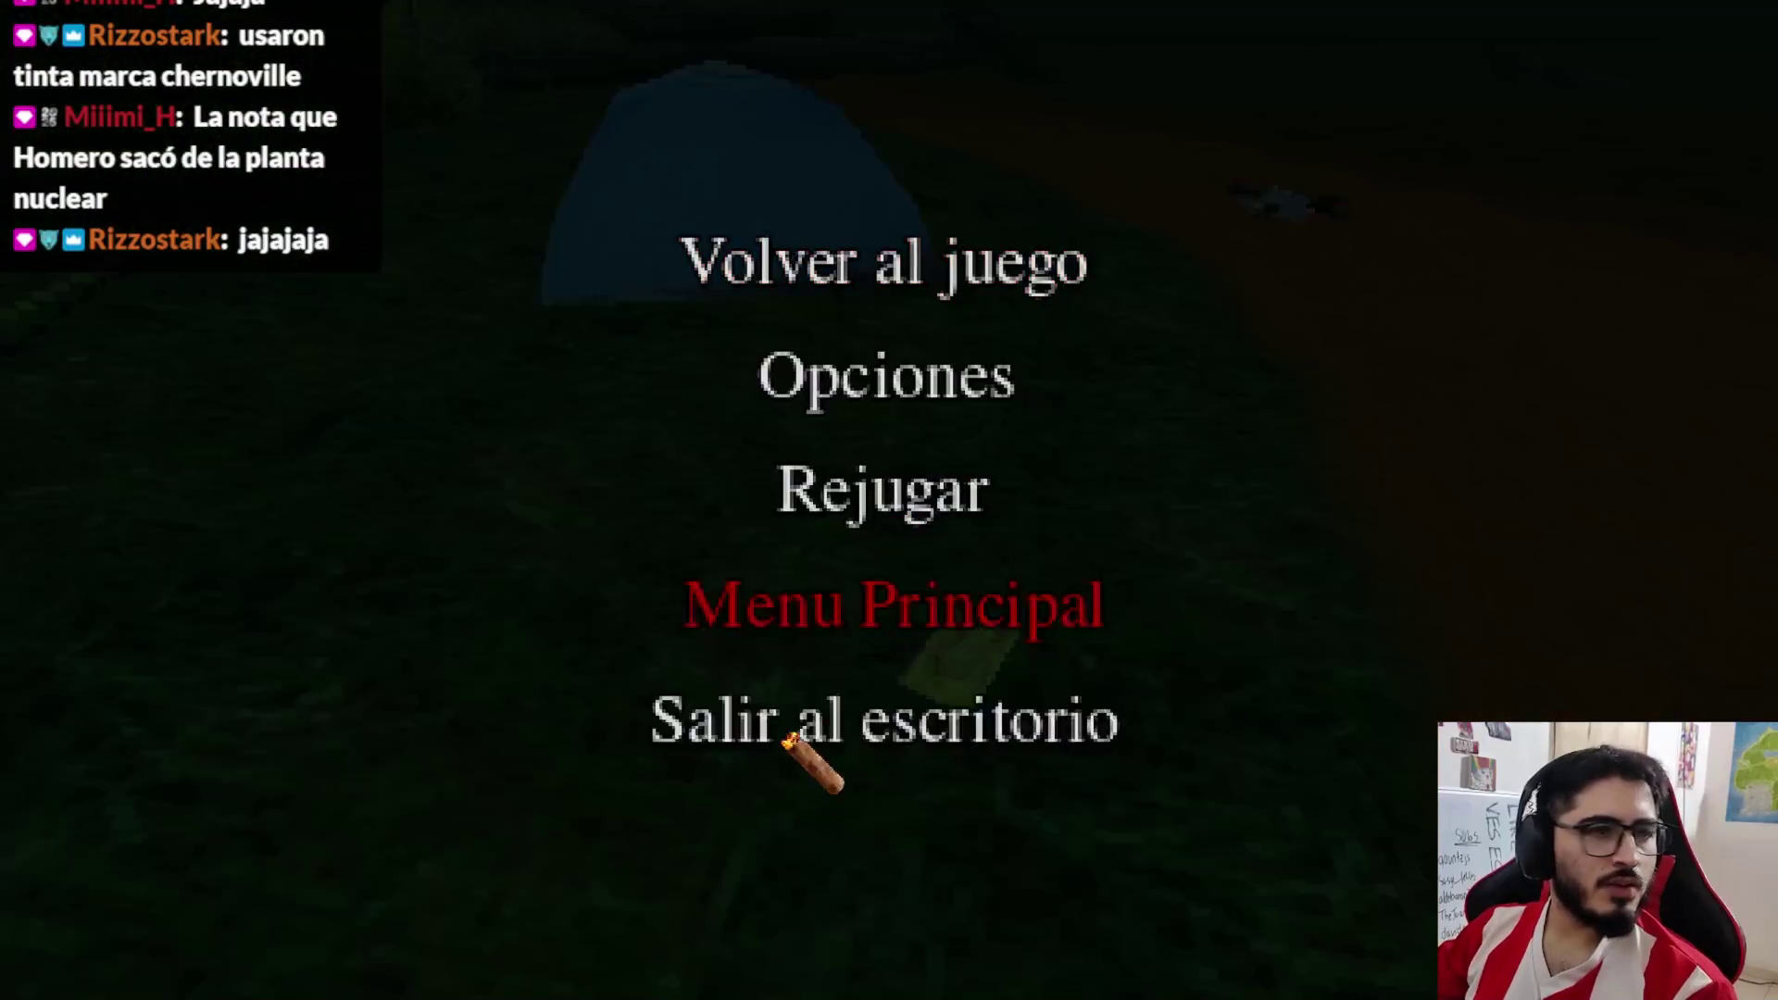
left_click(795, 727)
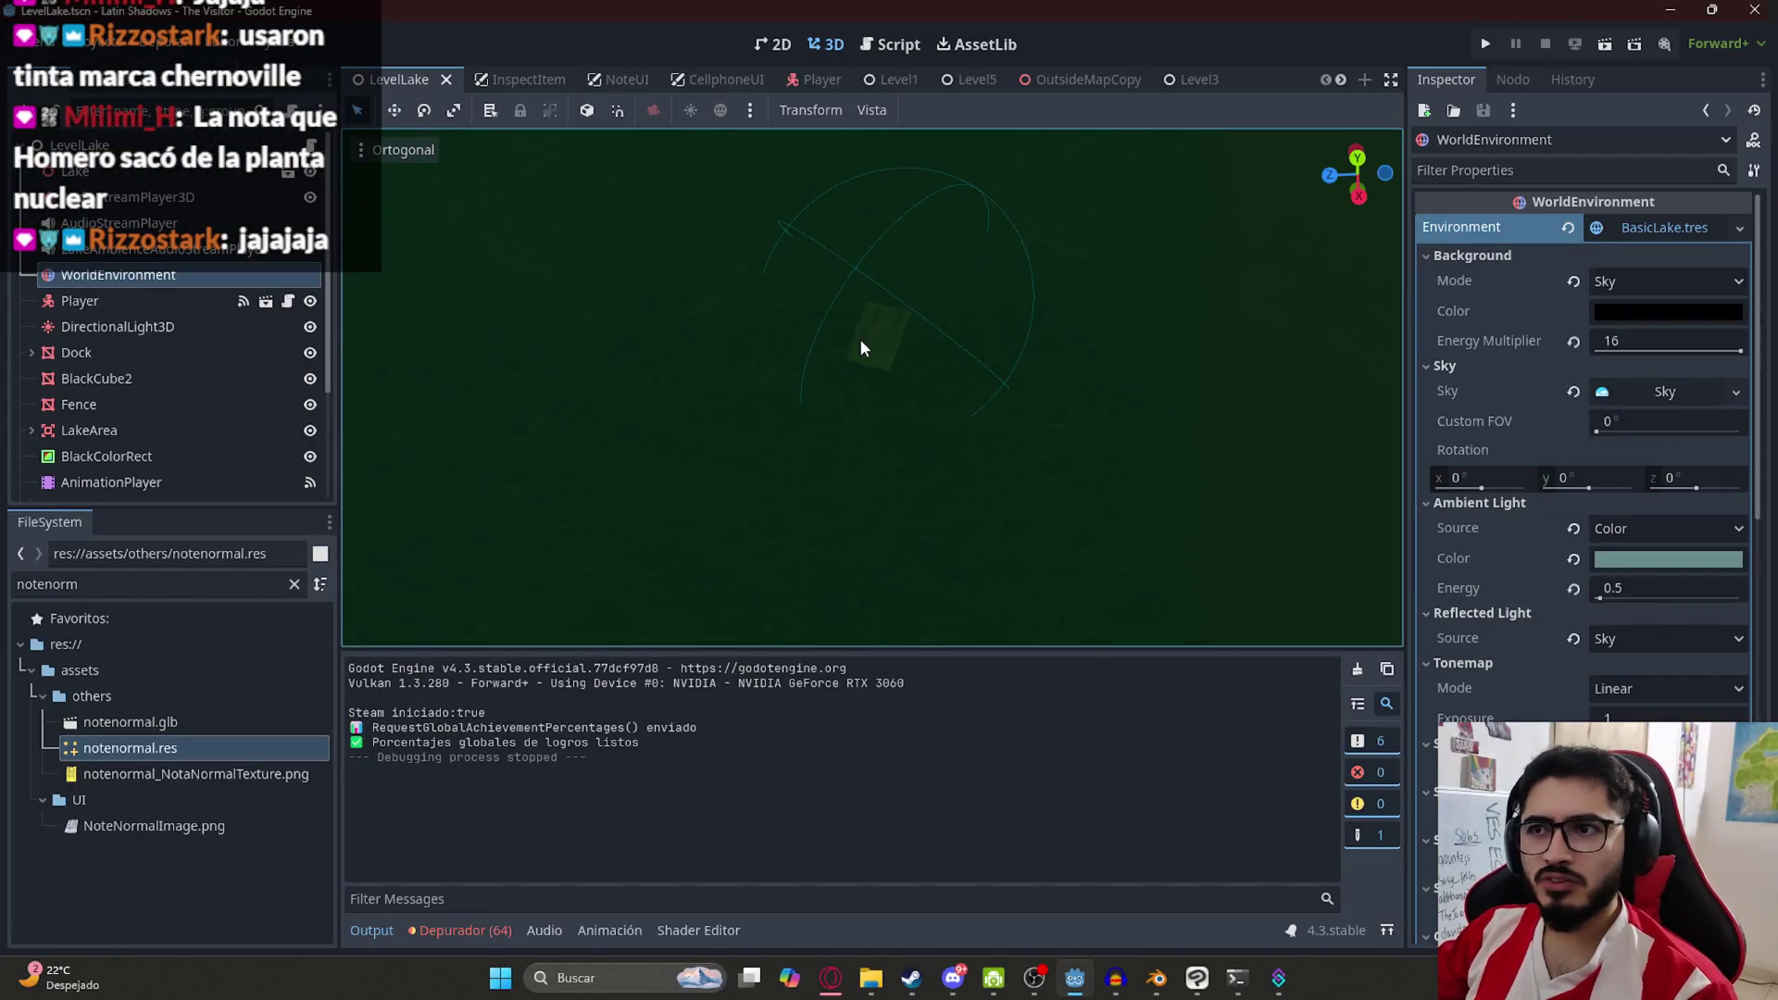
Enlarge the Notenormal mesh's Transform scale and save the LevelLake scene
left_click(861, 347)
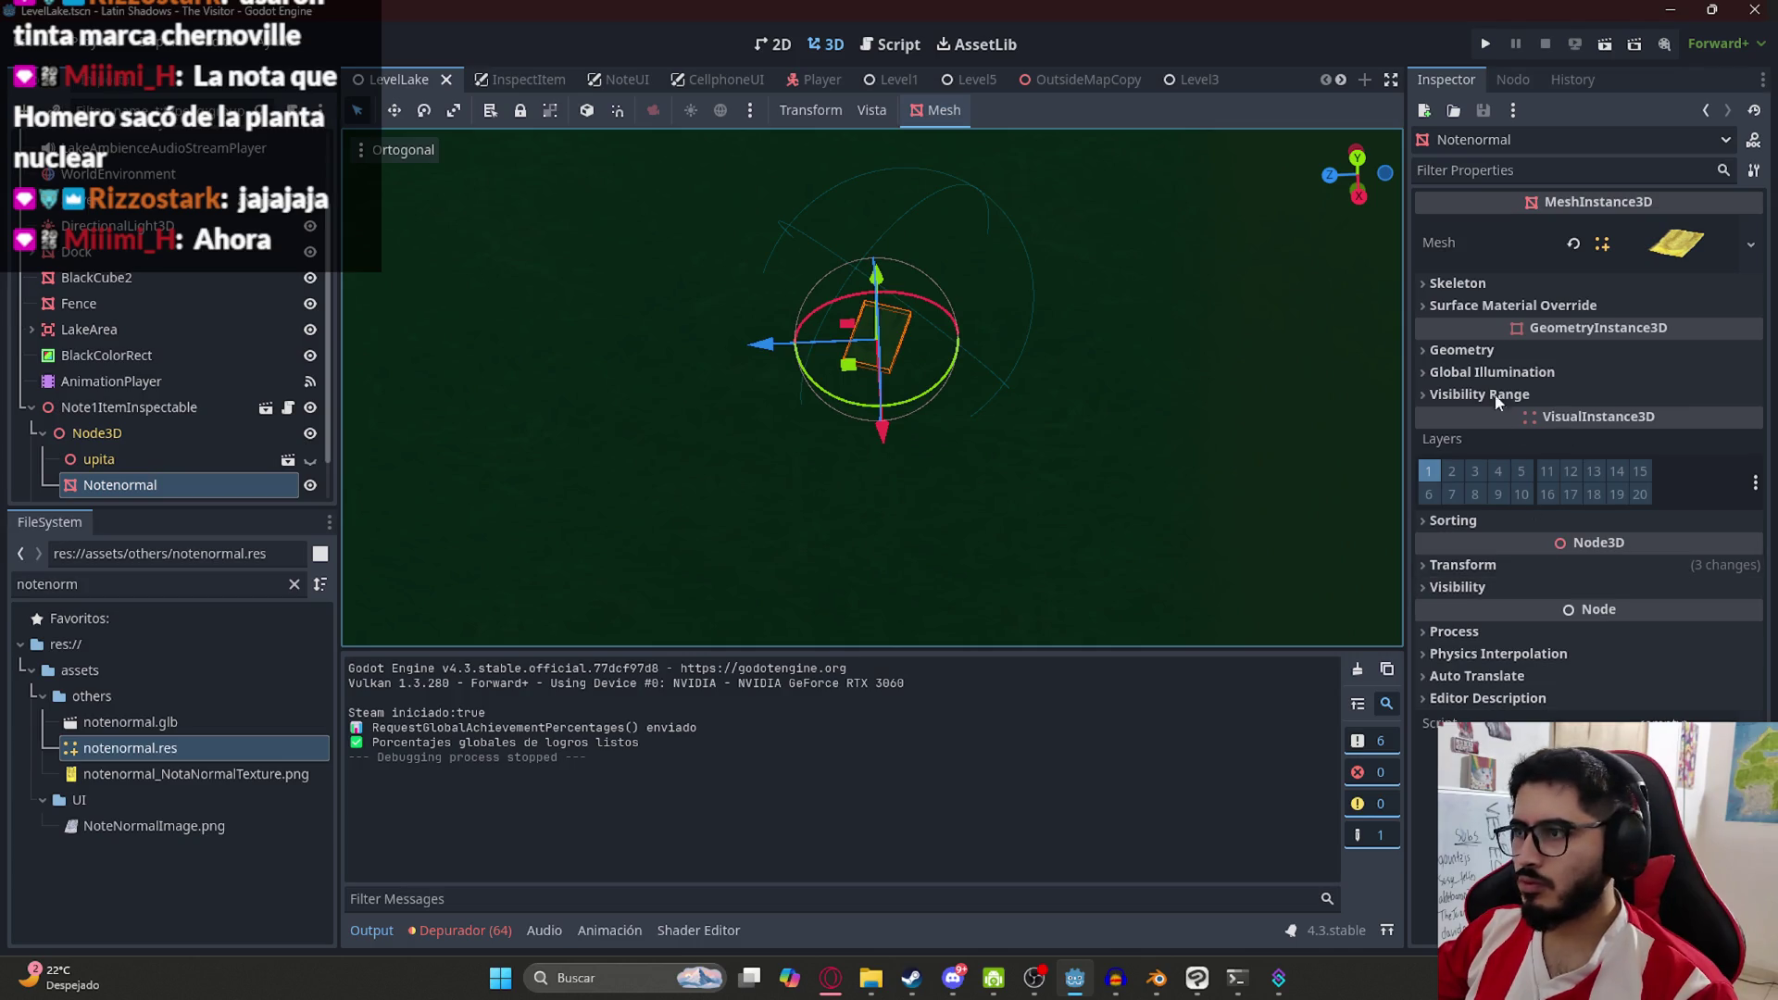
left_click(1482, 566)
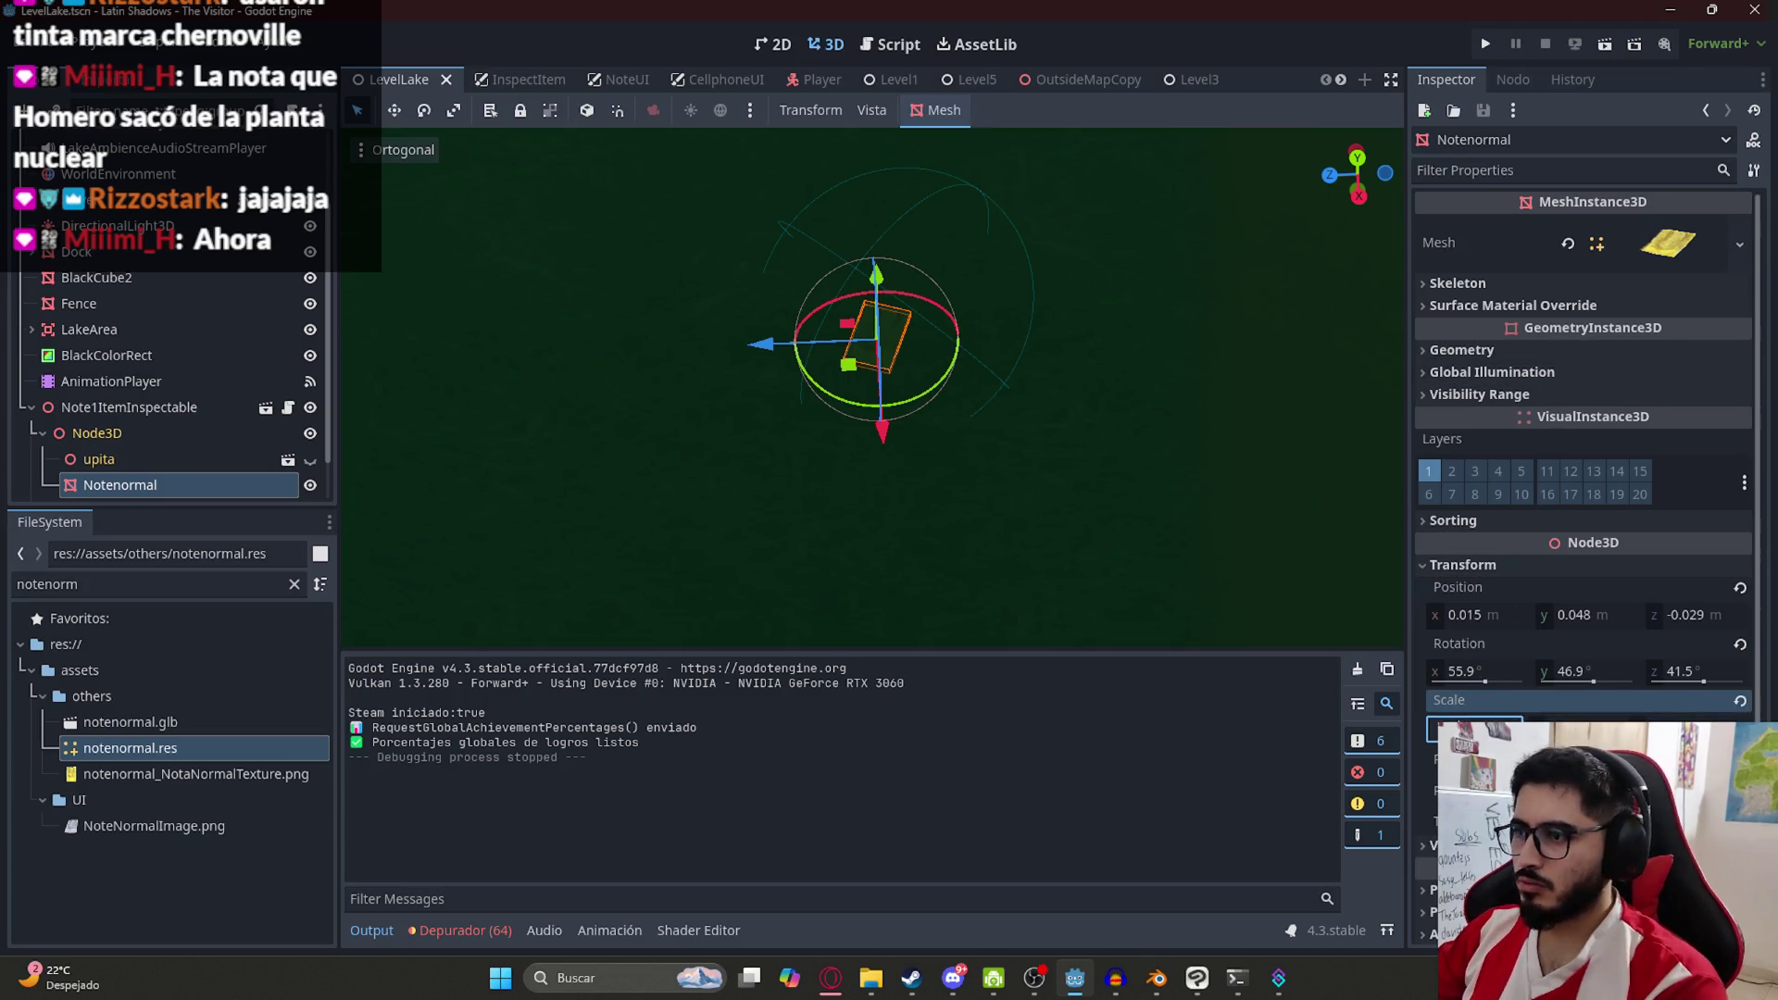
key("Return")
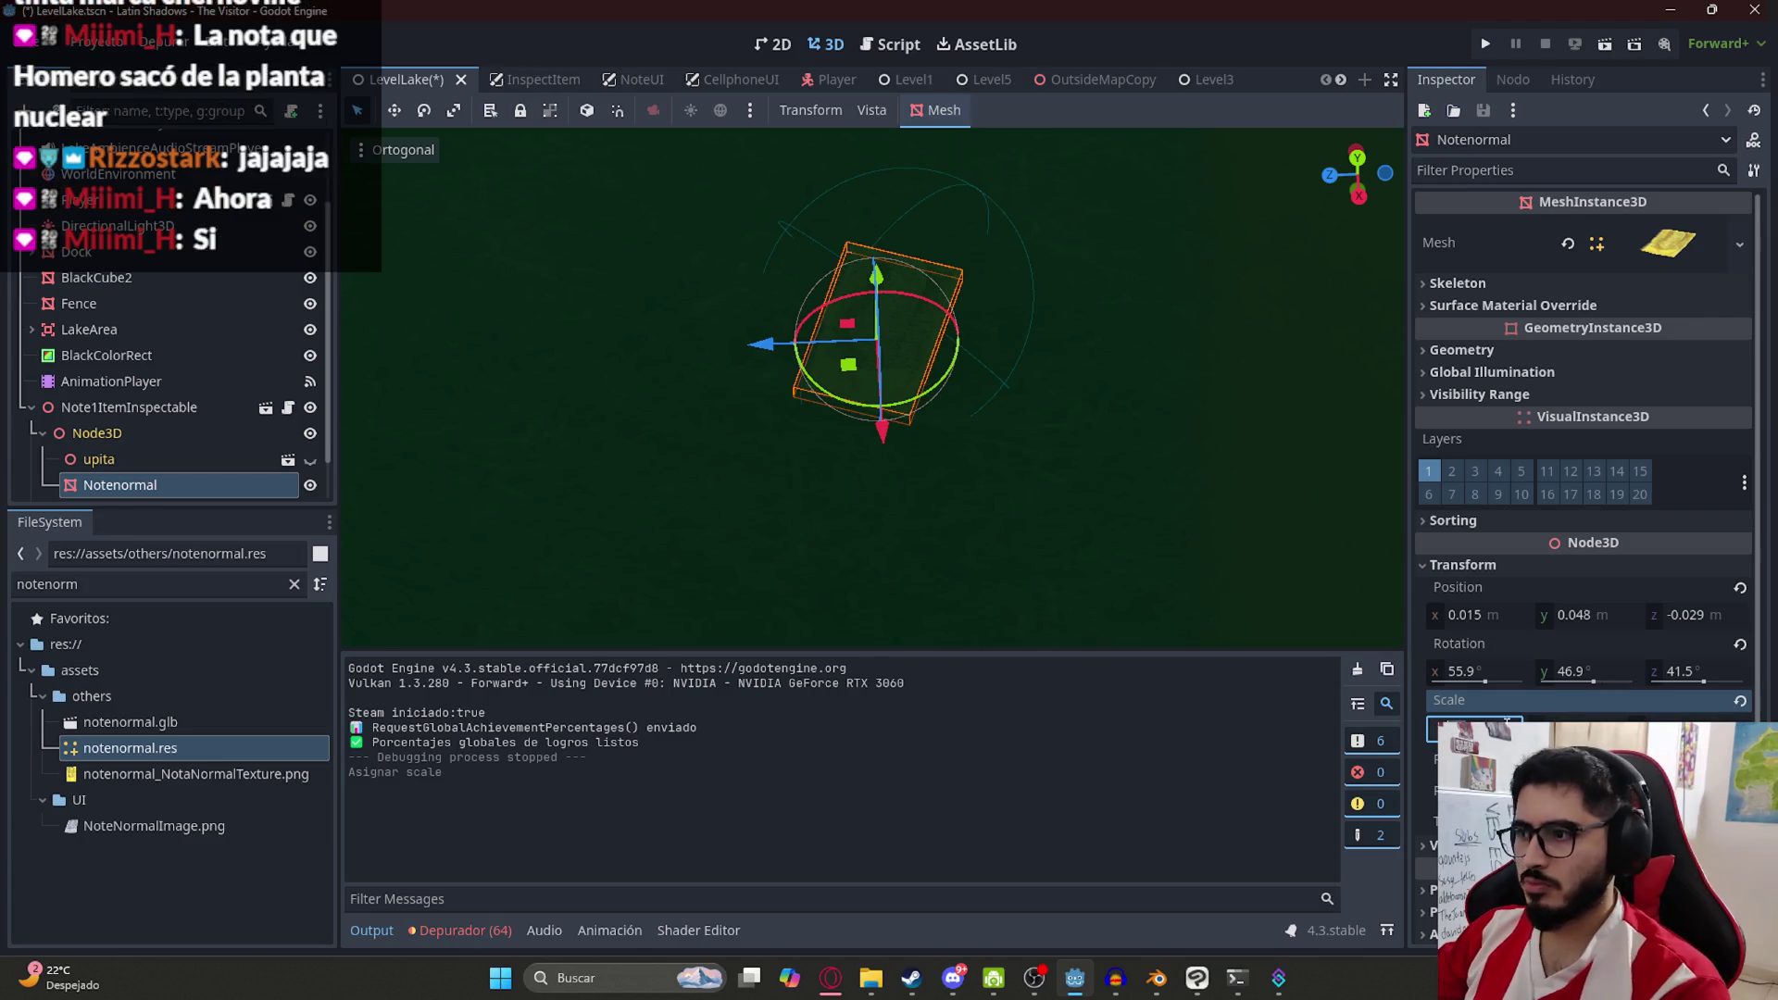
key("Return")
key("ctrl+s")
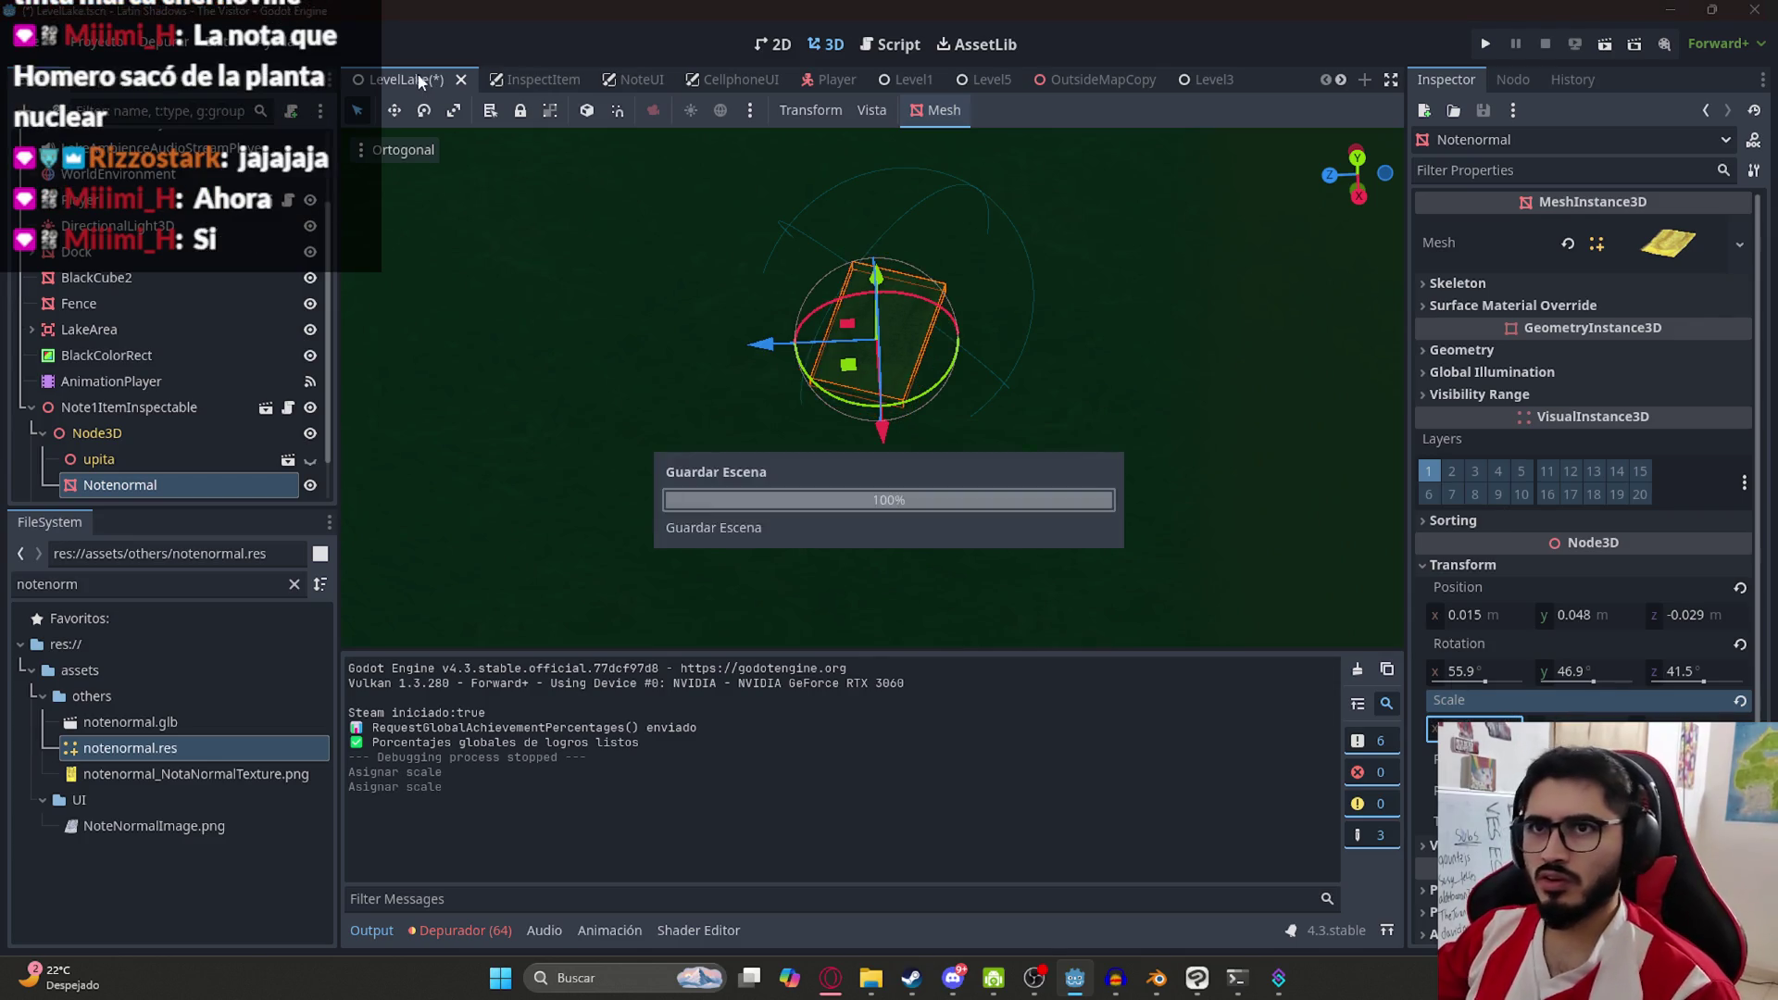
Playtest LevelLake, inspect the note on the grass, put it down, and quit the game
right_click(408, 80)
left_click(497, 229)
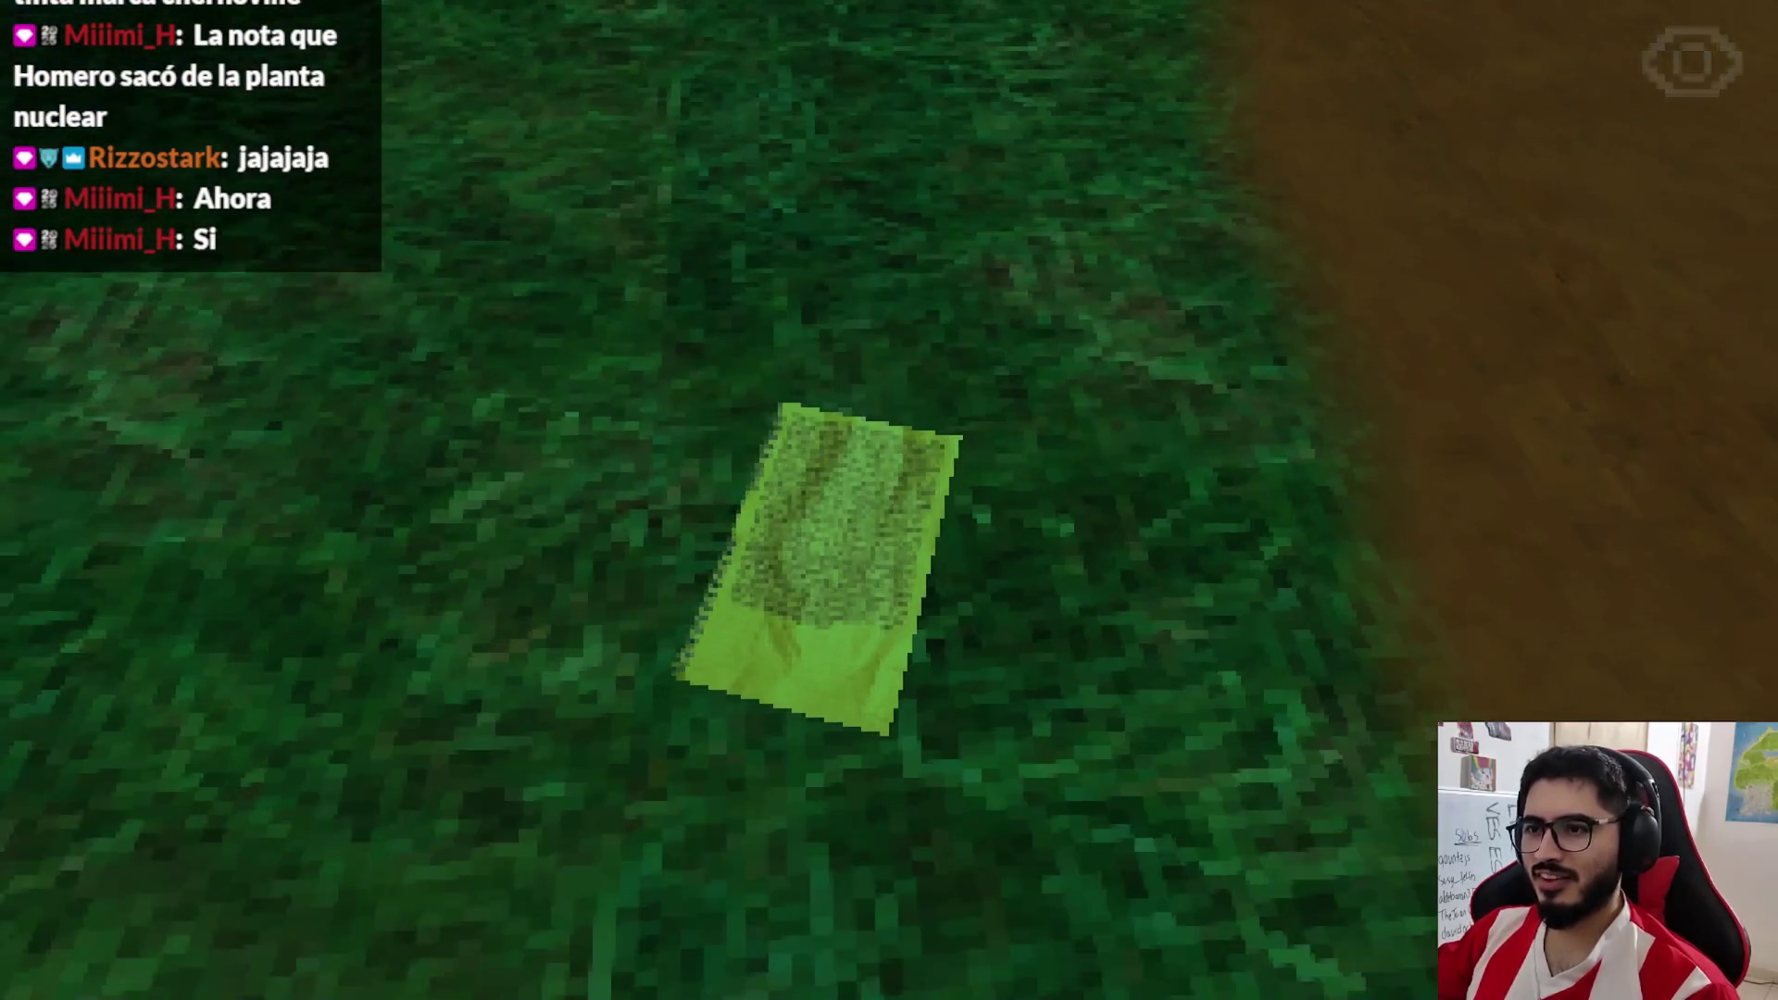
key("e")
left_click(1165, 867)
key("Escape")
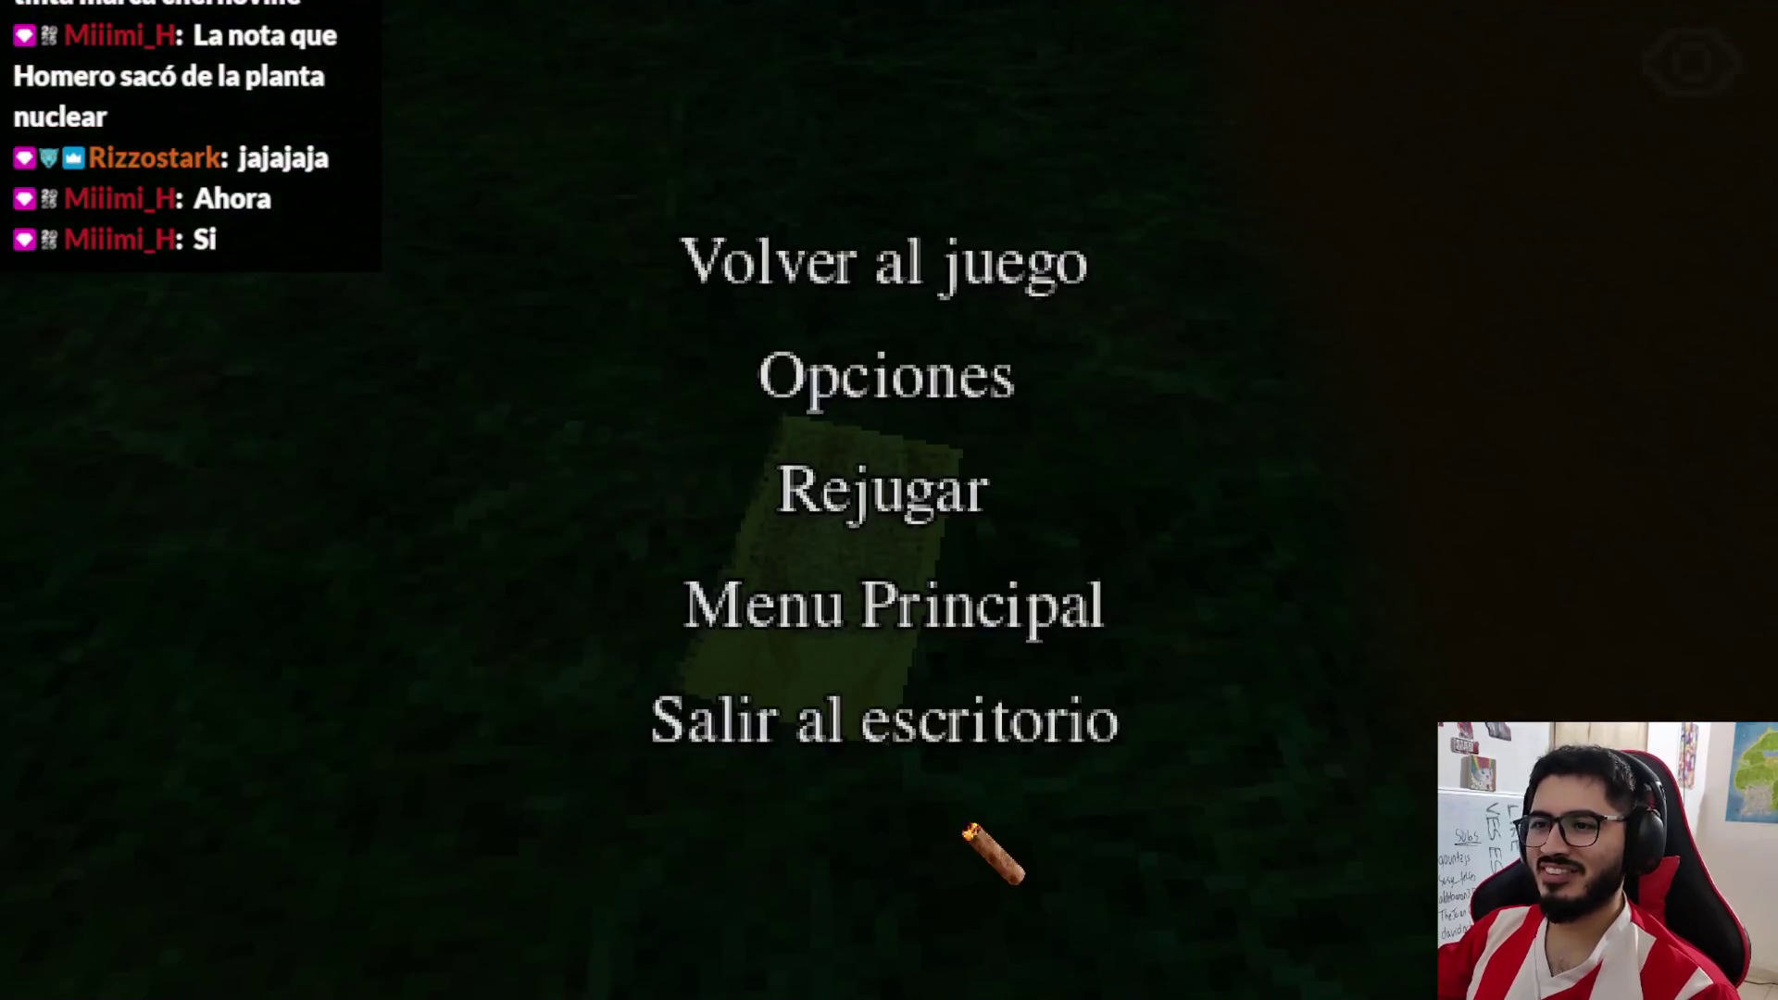
left_click(957, 717)
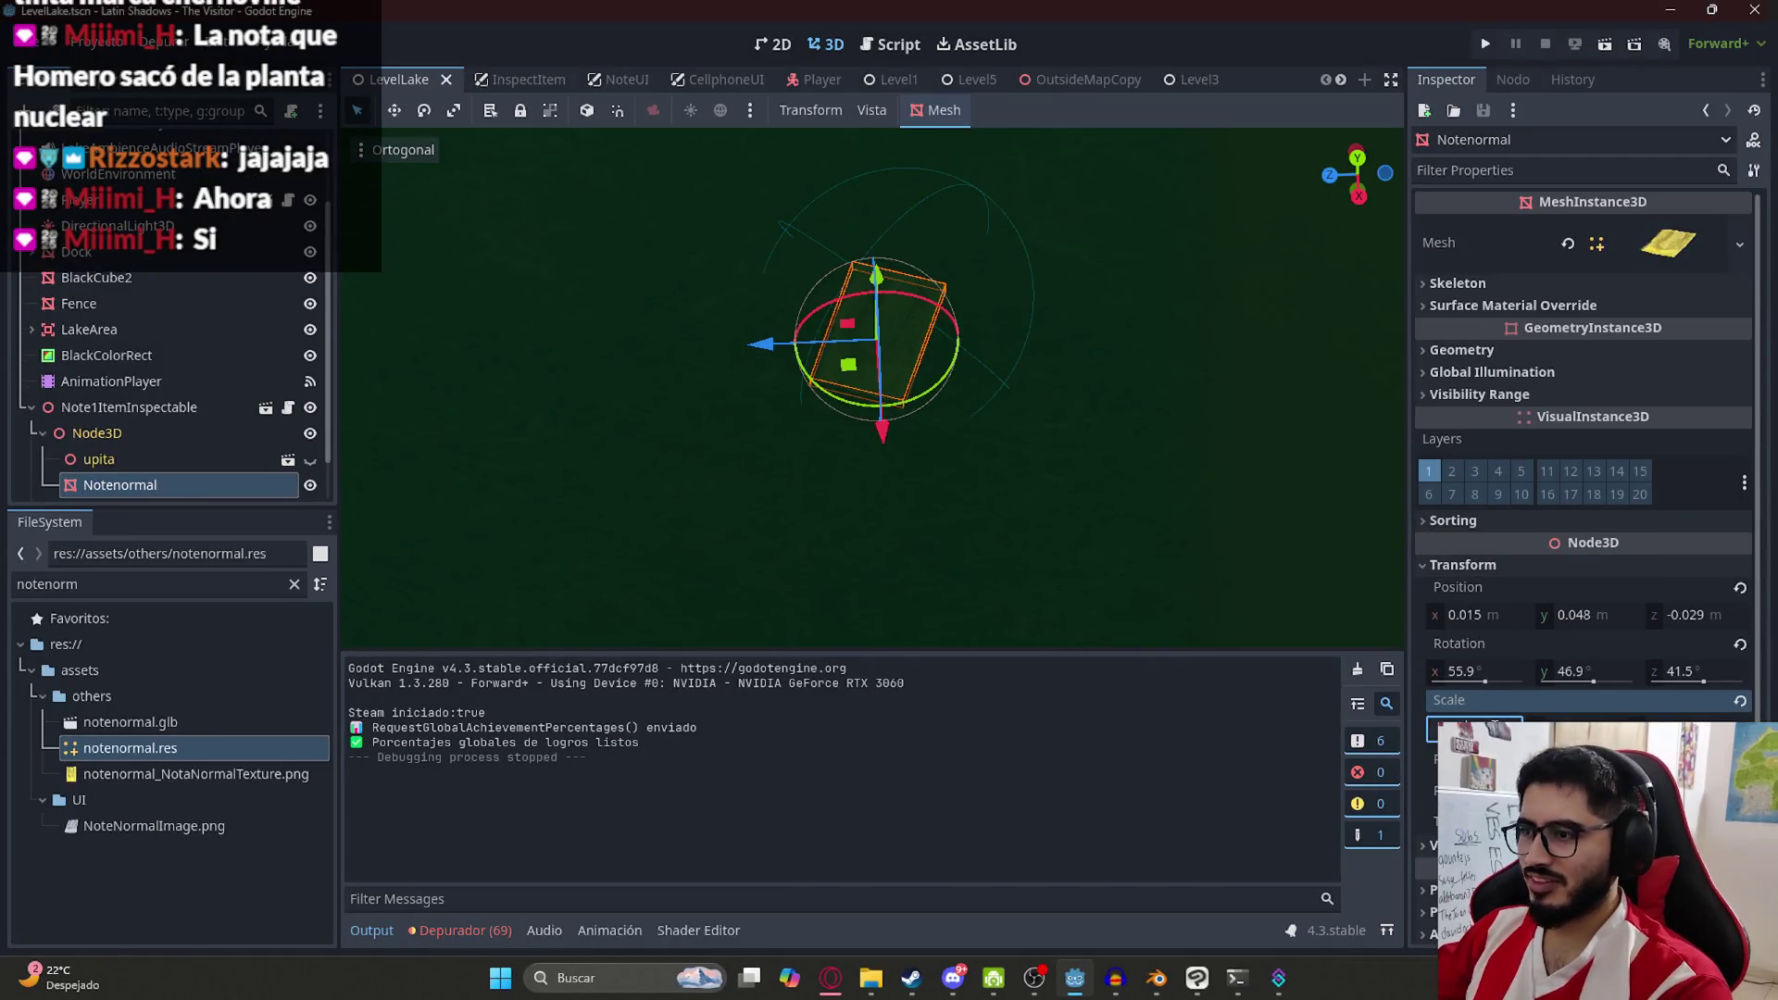
Commit the note's new scale, save LevelLake, and launch the playtest
key("Return")
key("ctrl+s")
right_click(411, 81)
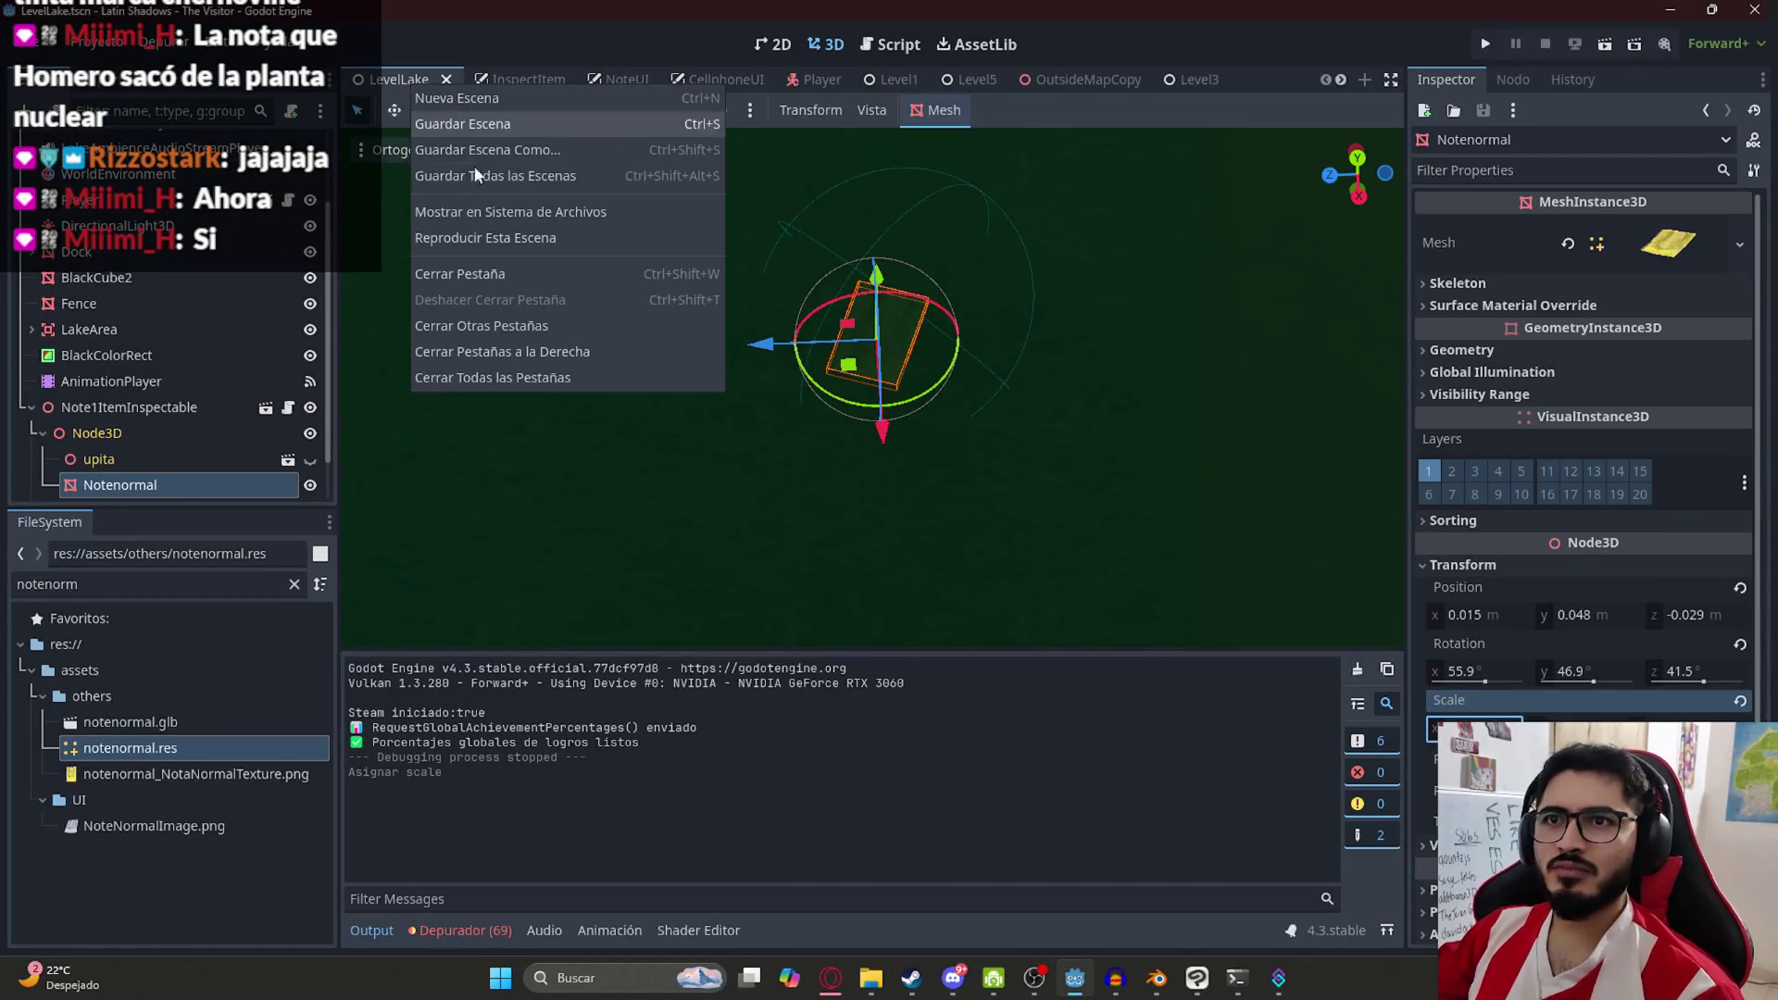
left_click(491, 239)
key("F5")
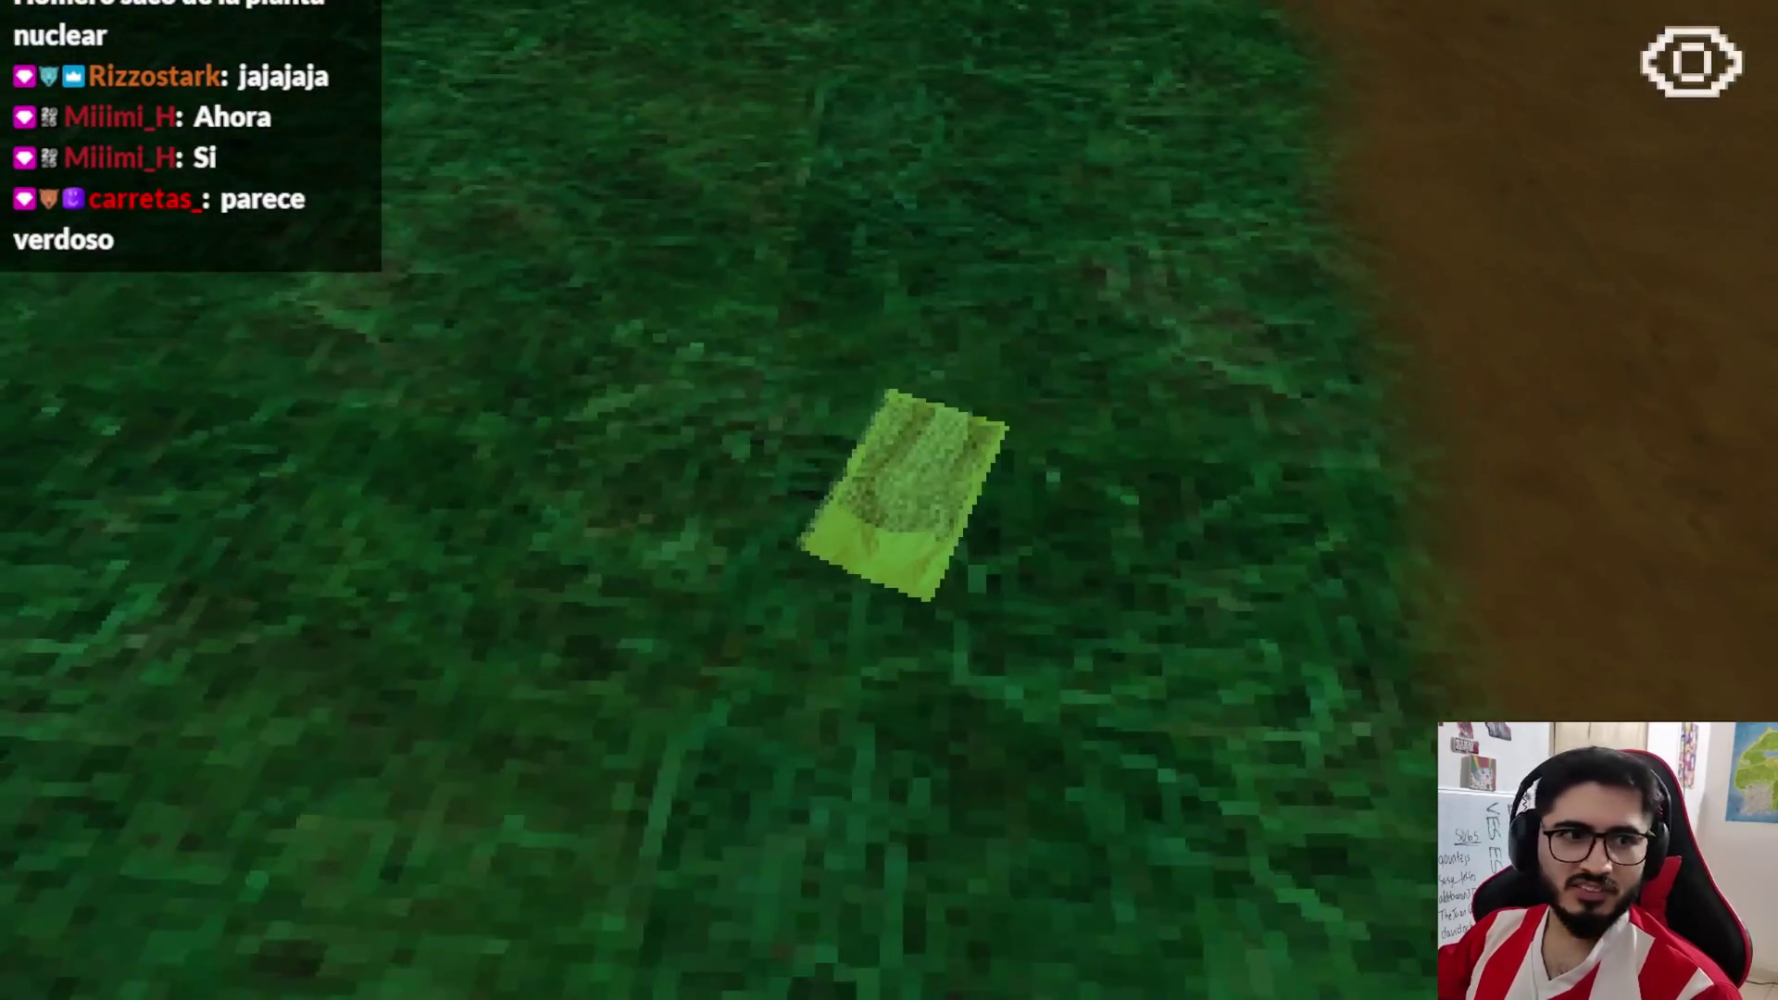
Inspect the larger note as 'Nota', leave it by the tent with Dejar, and quit
key("e")
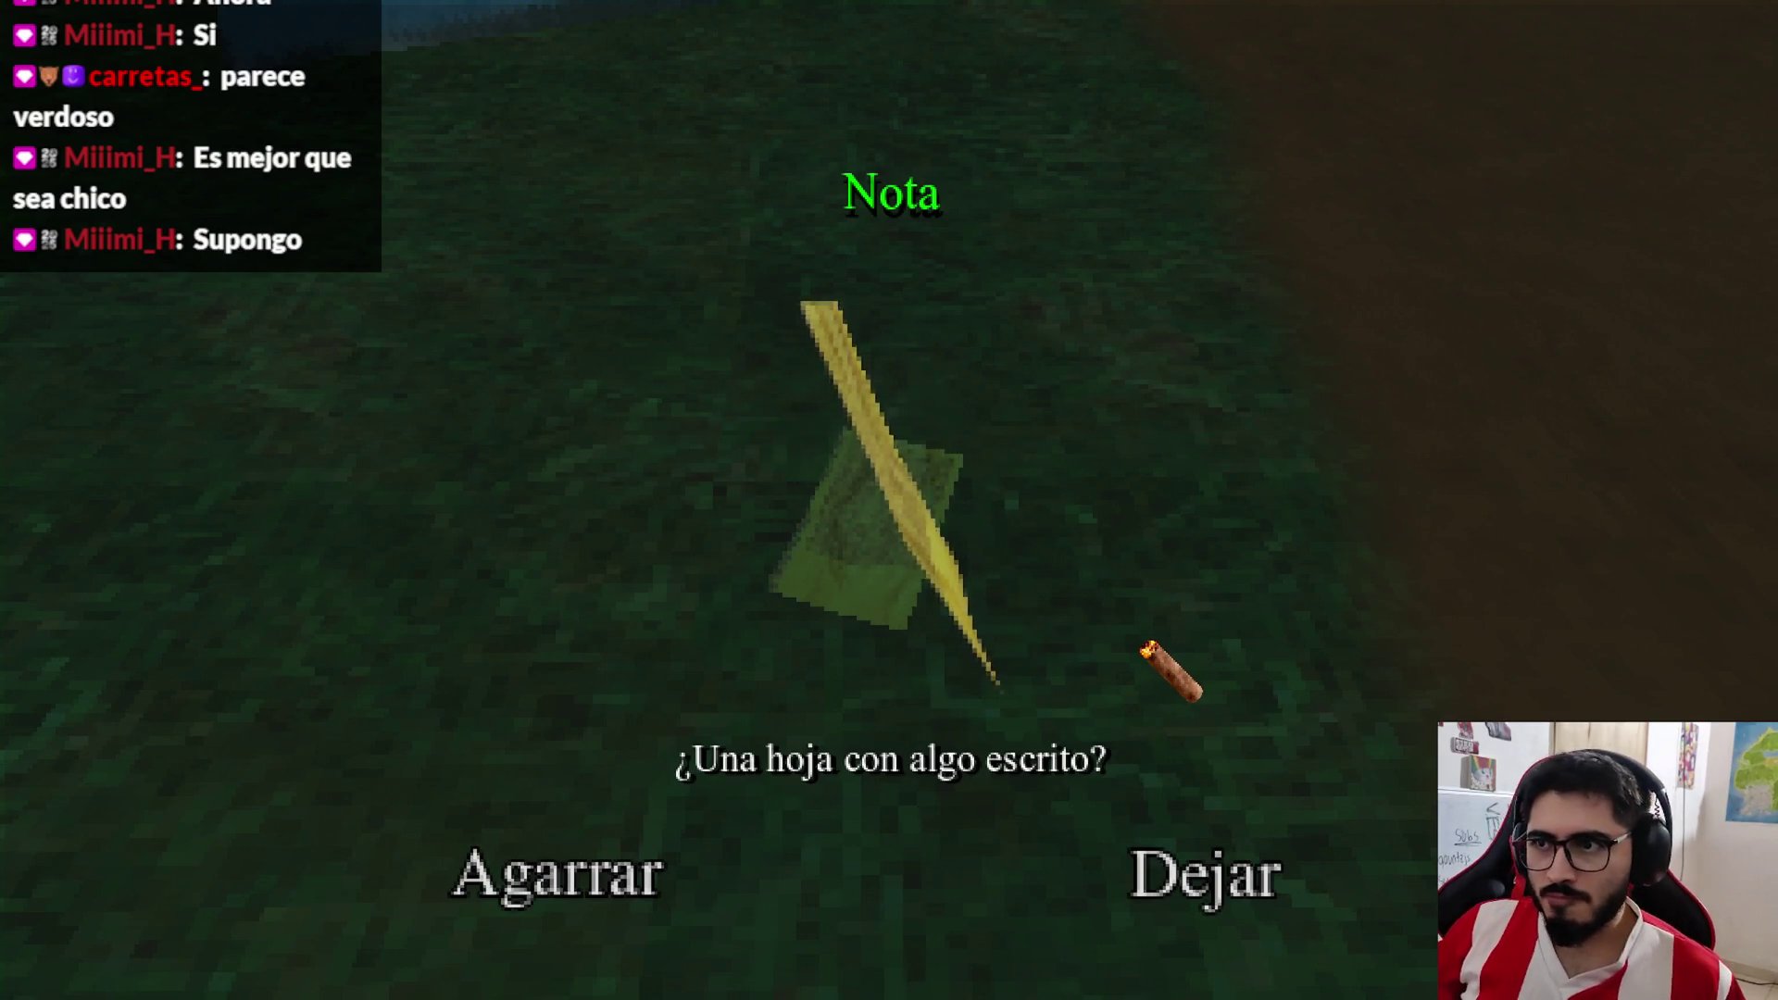
left_click(1158, 866)
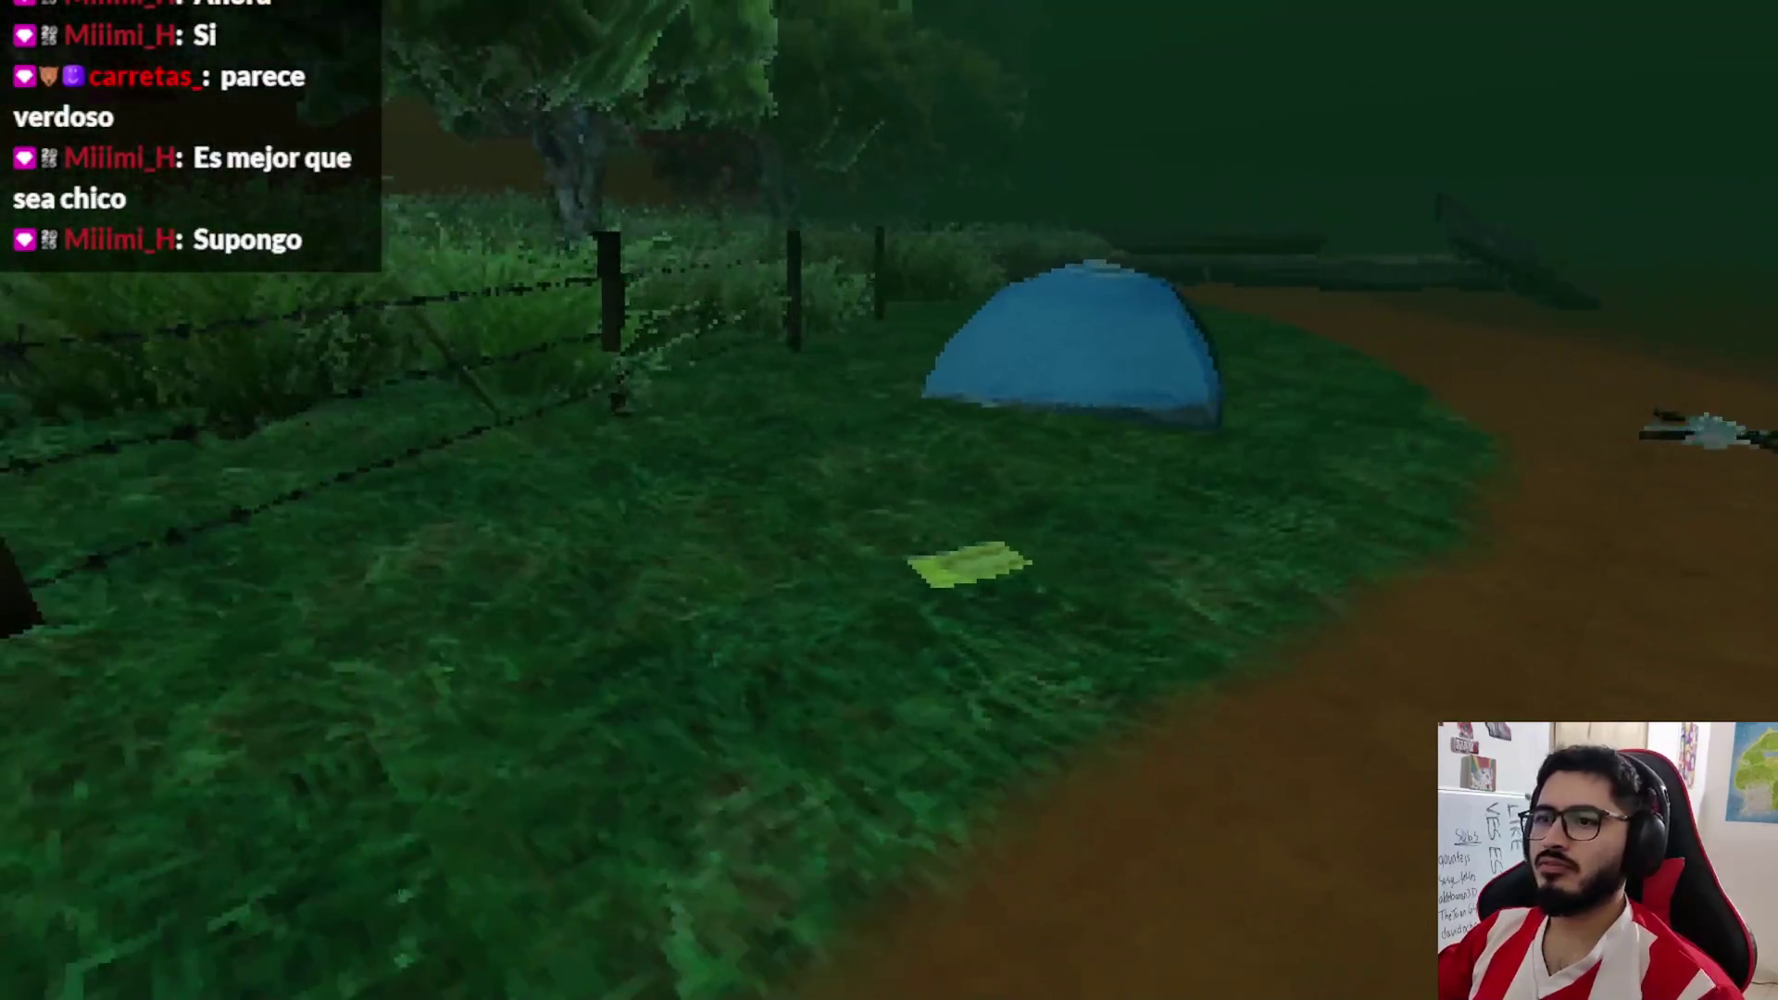
key("Escape")
left_click(981, 751)
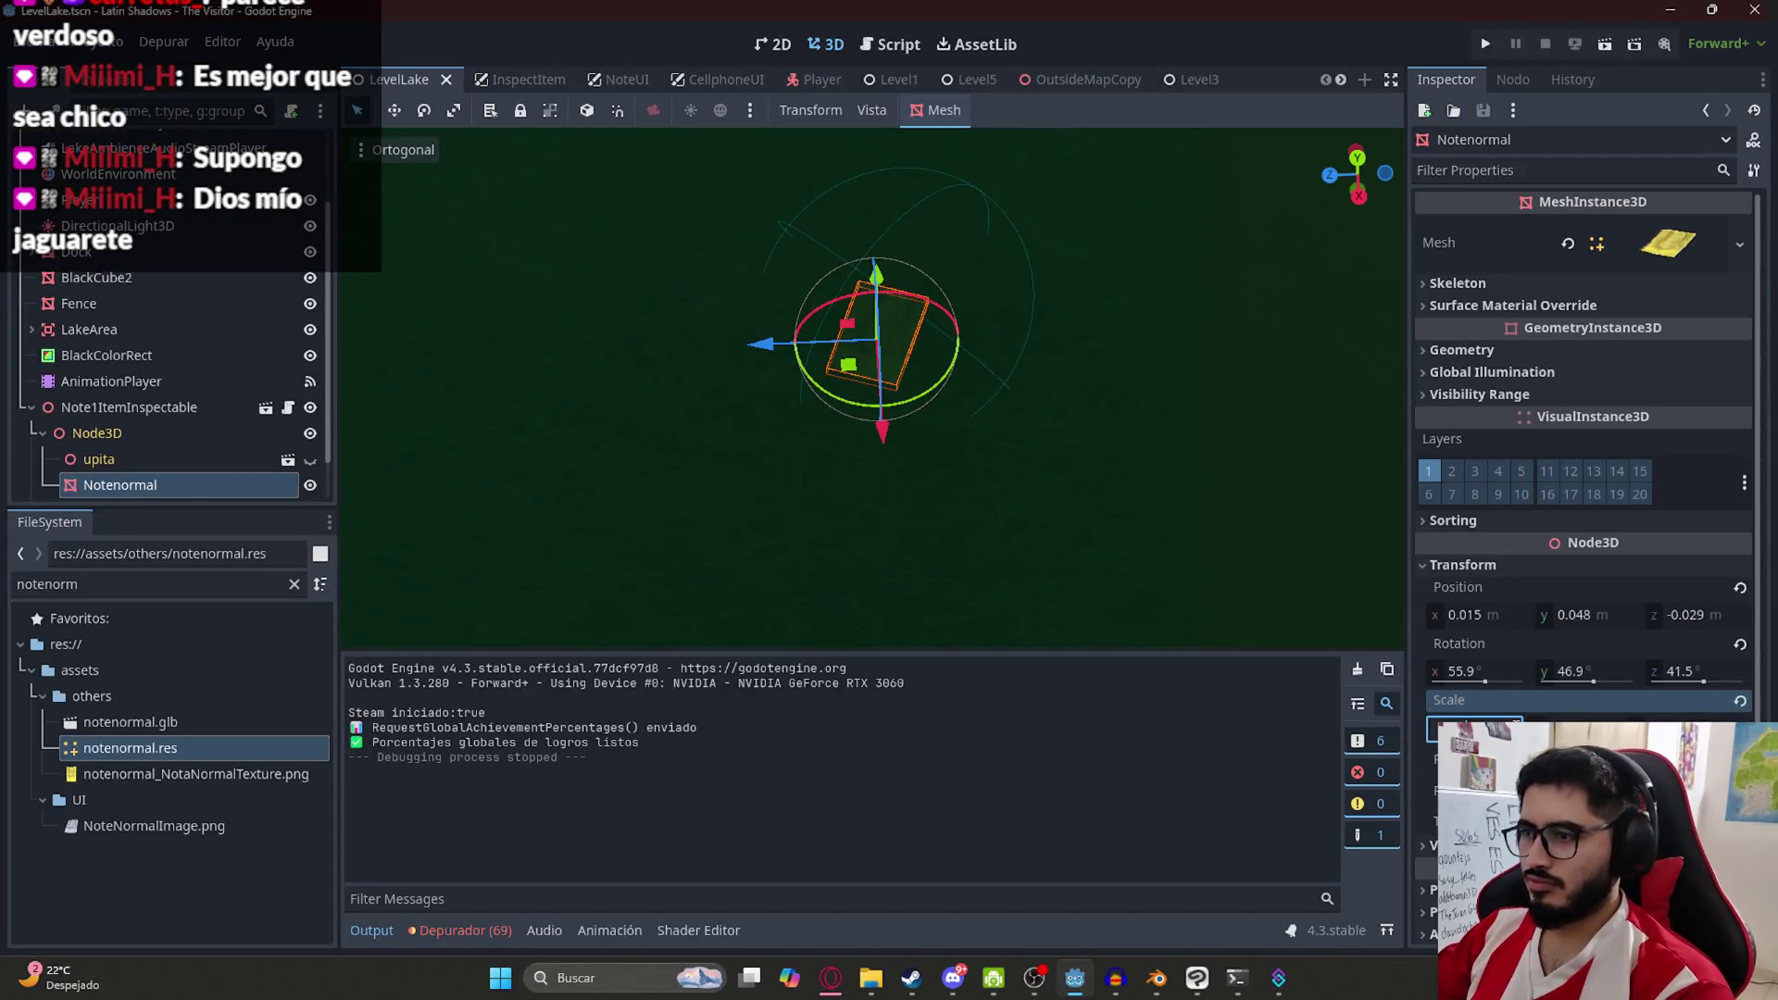
Launch LevelLake, inspect the yellow note, choose Dejar, and exit via Salir al escritorio
right_click(419, 78)
left_click(494, 231)
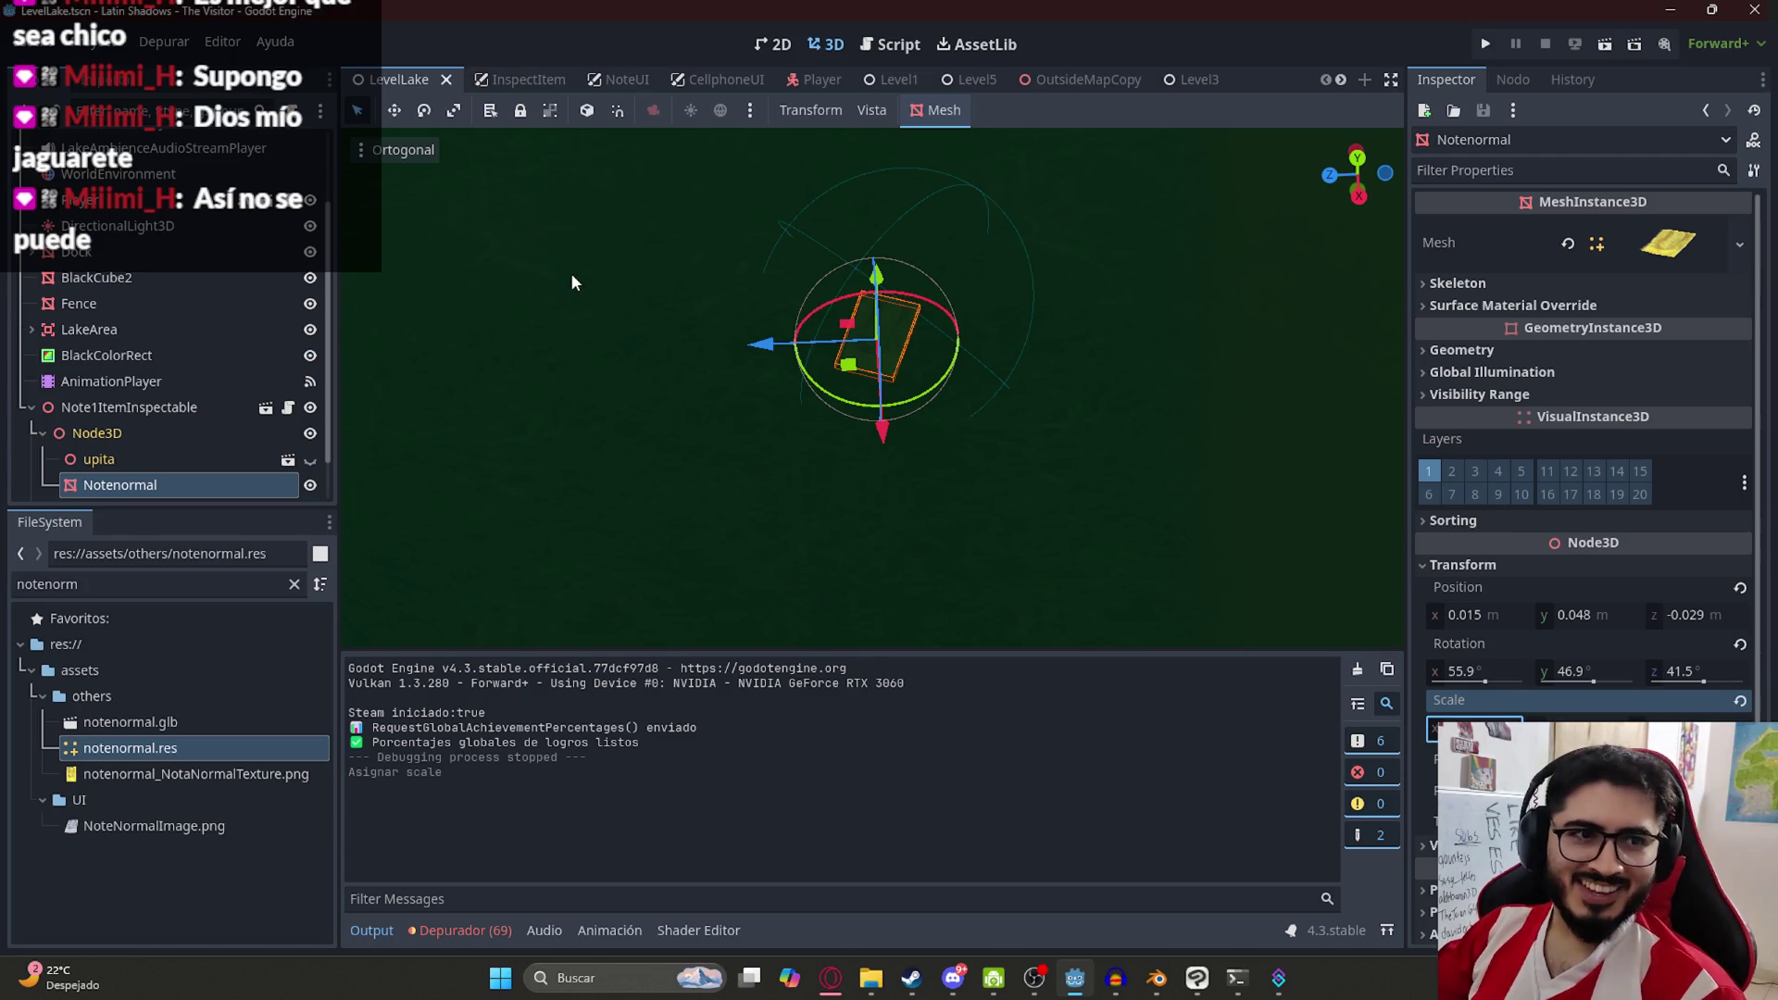
key("F5")
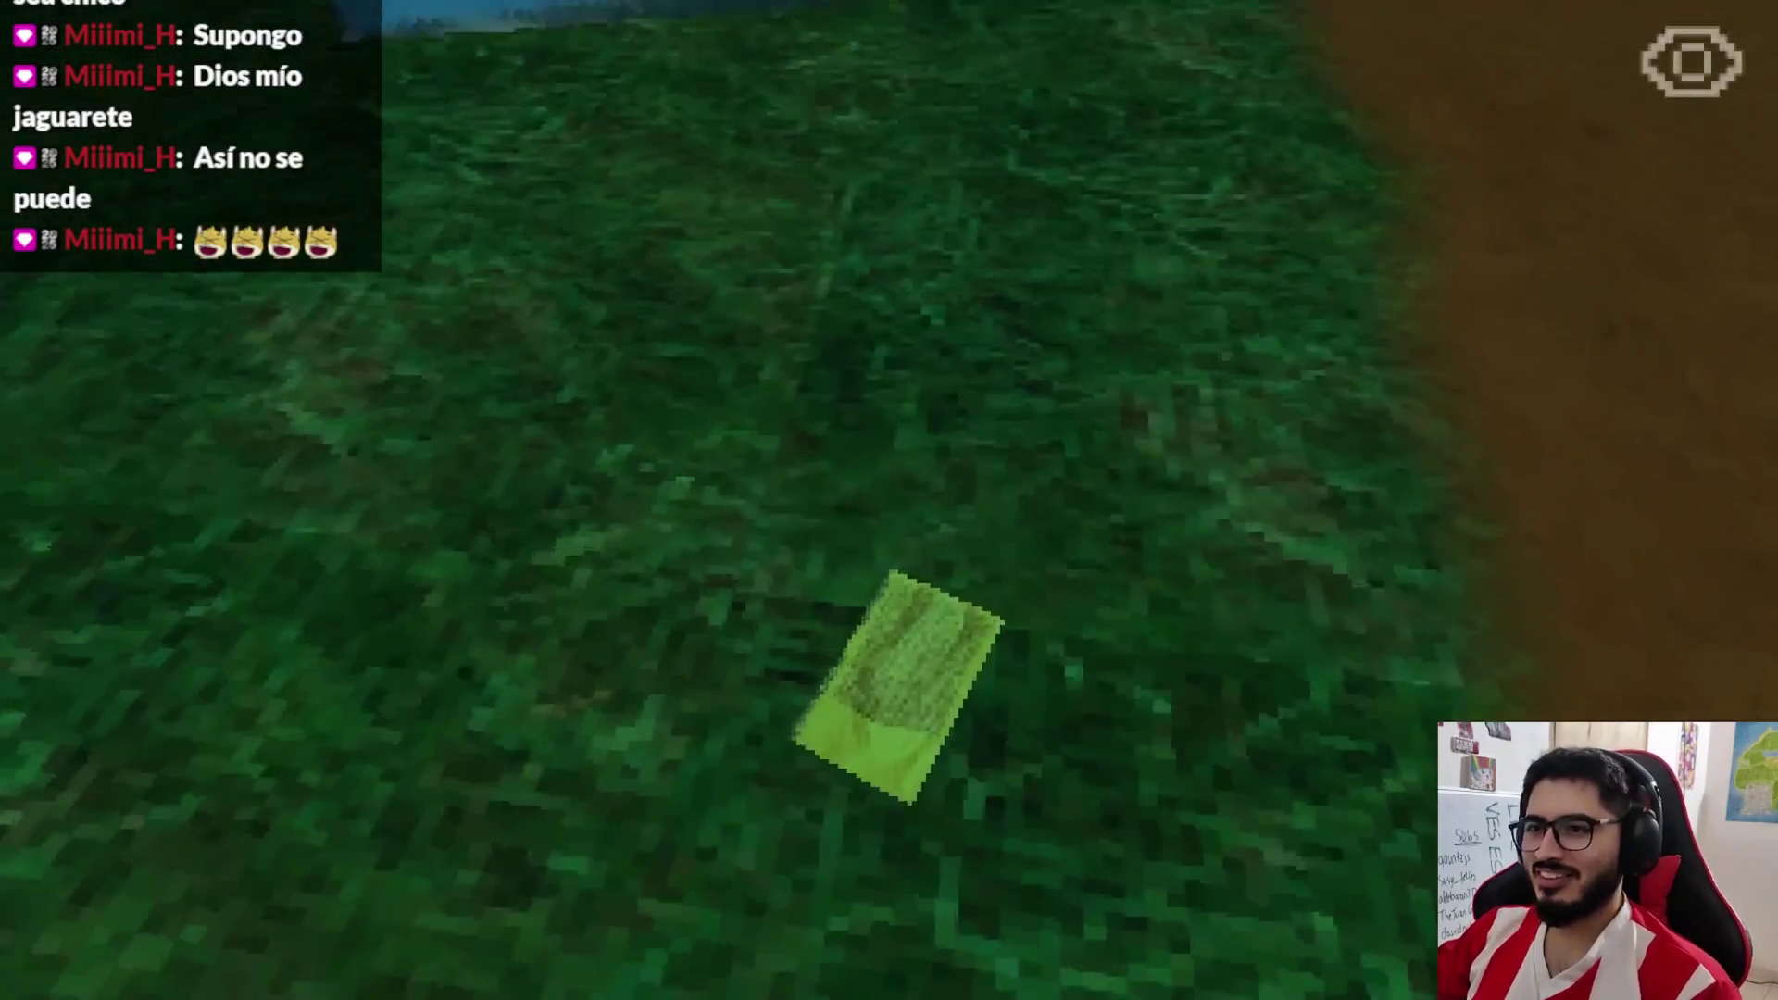
key("e")
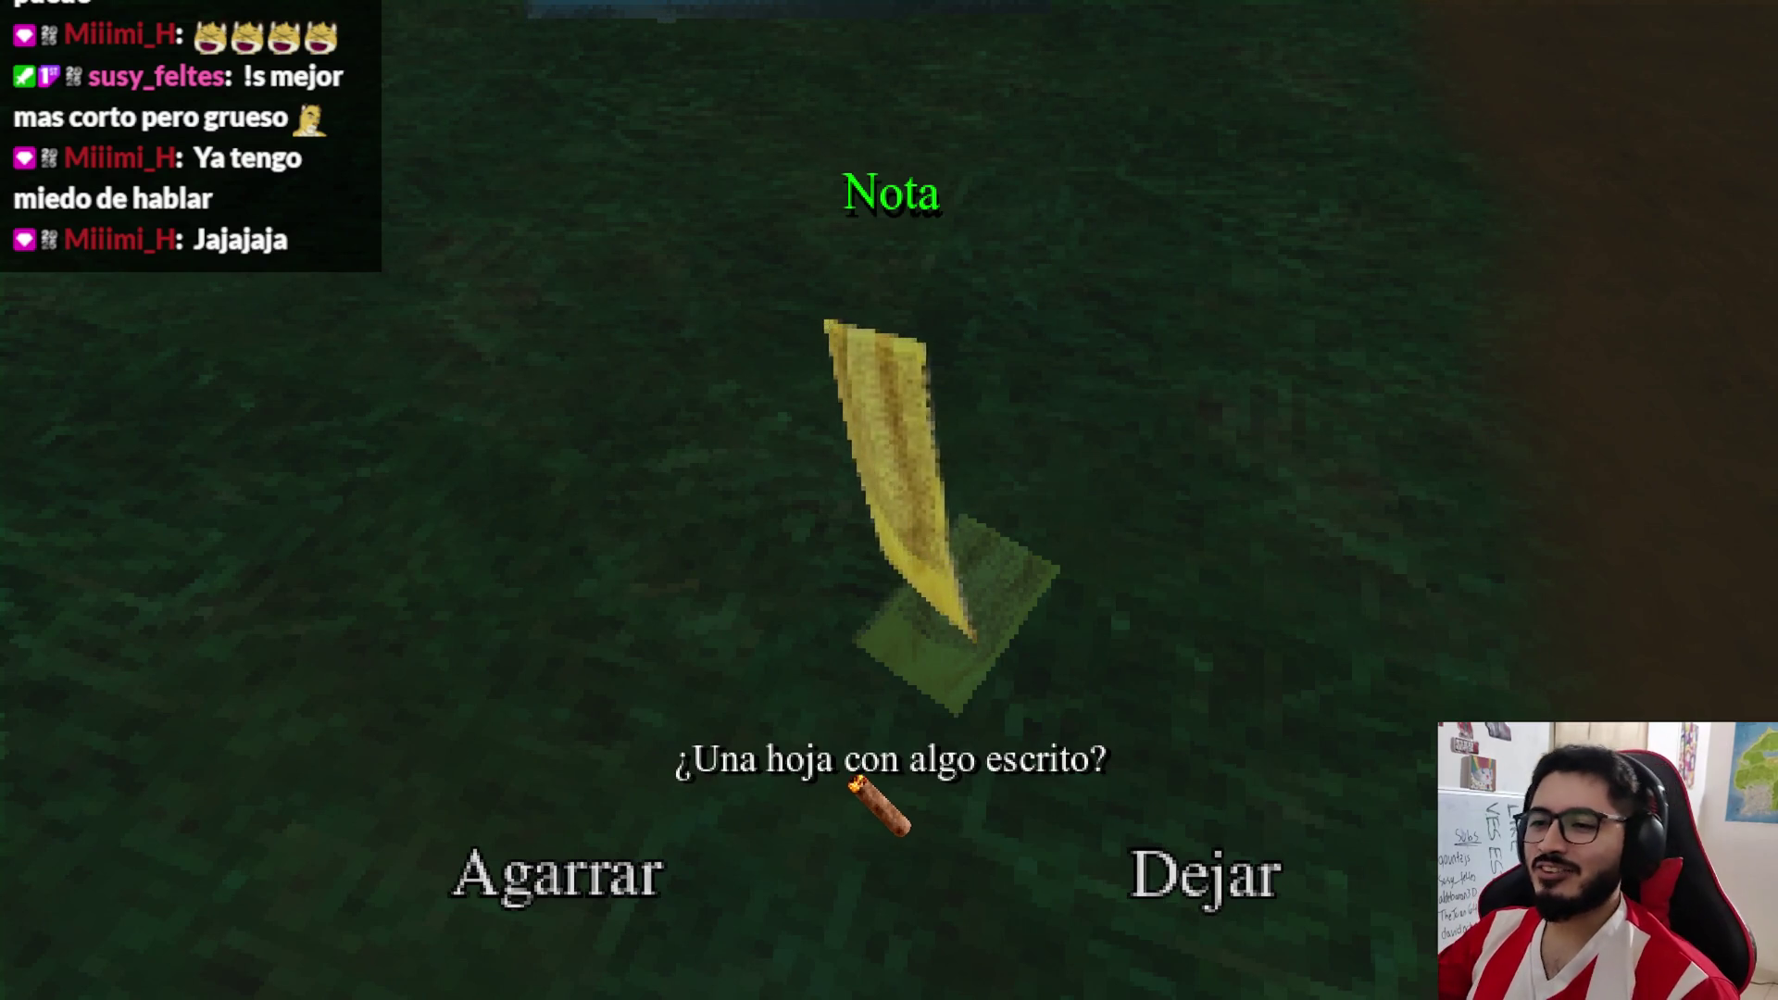
left_click(1241, 880)
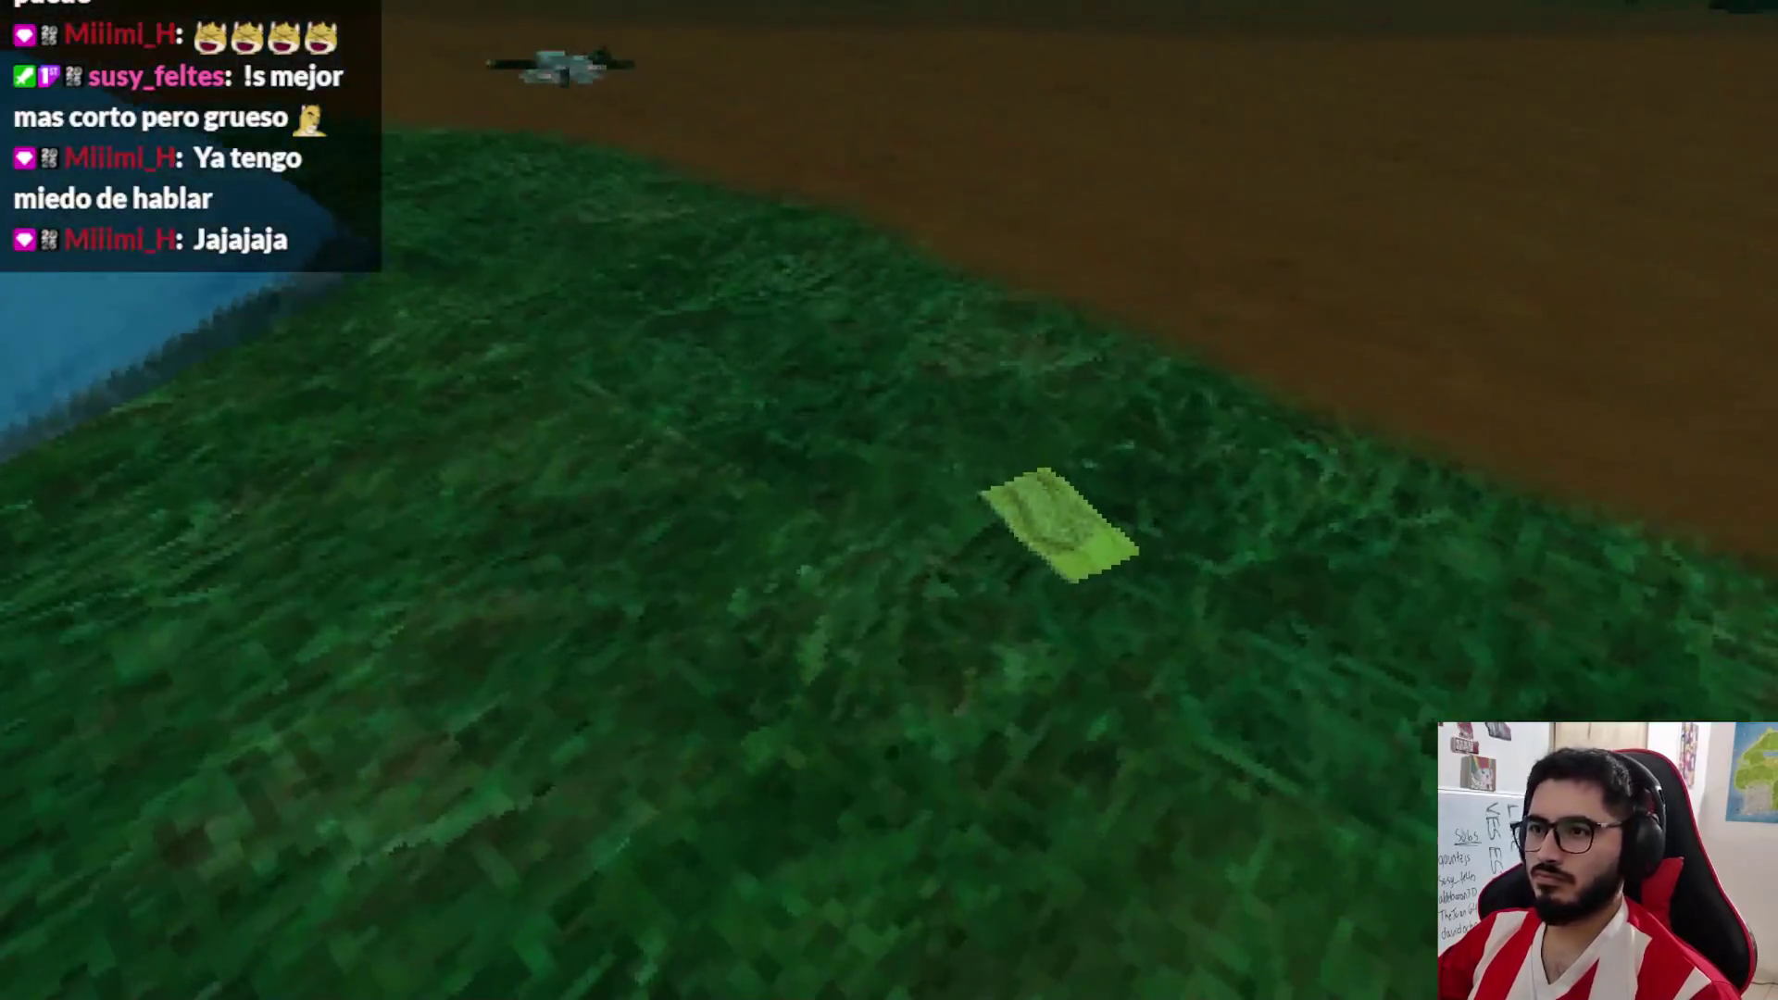
key("Escape")
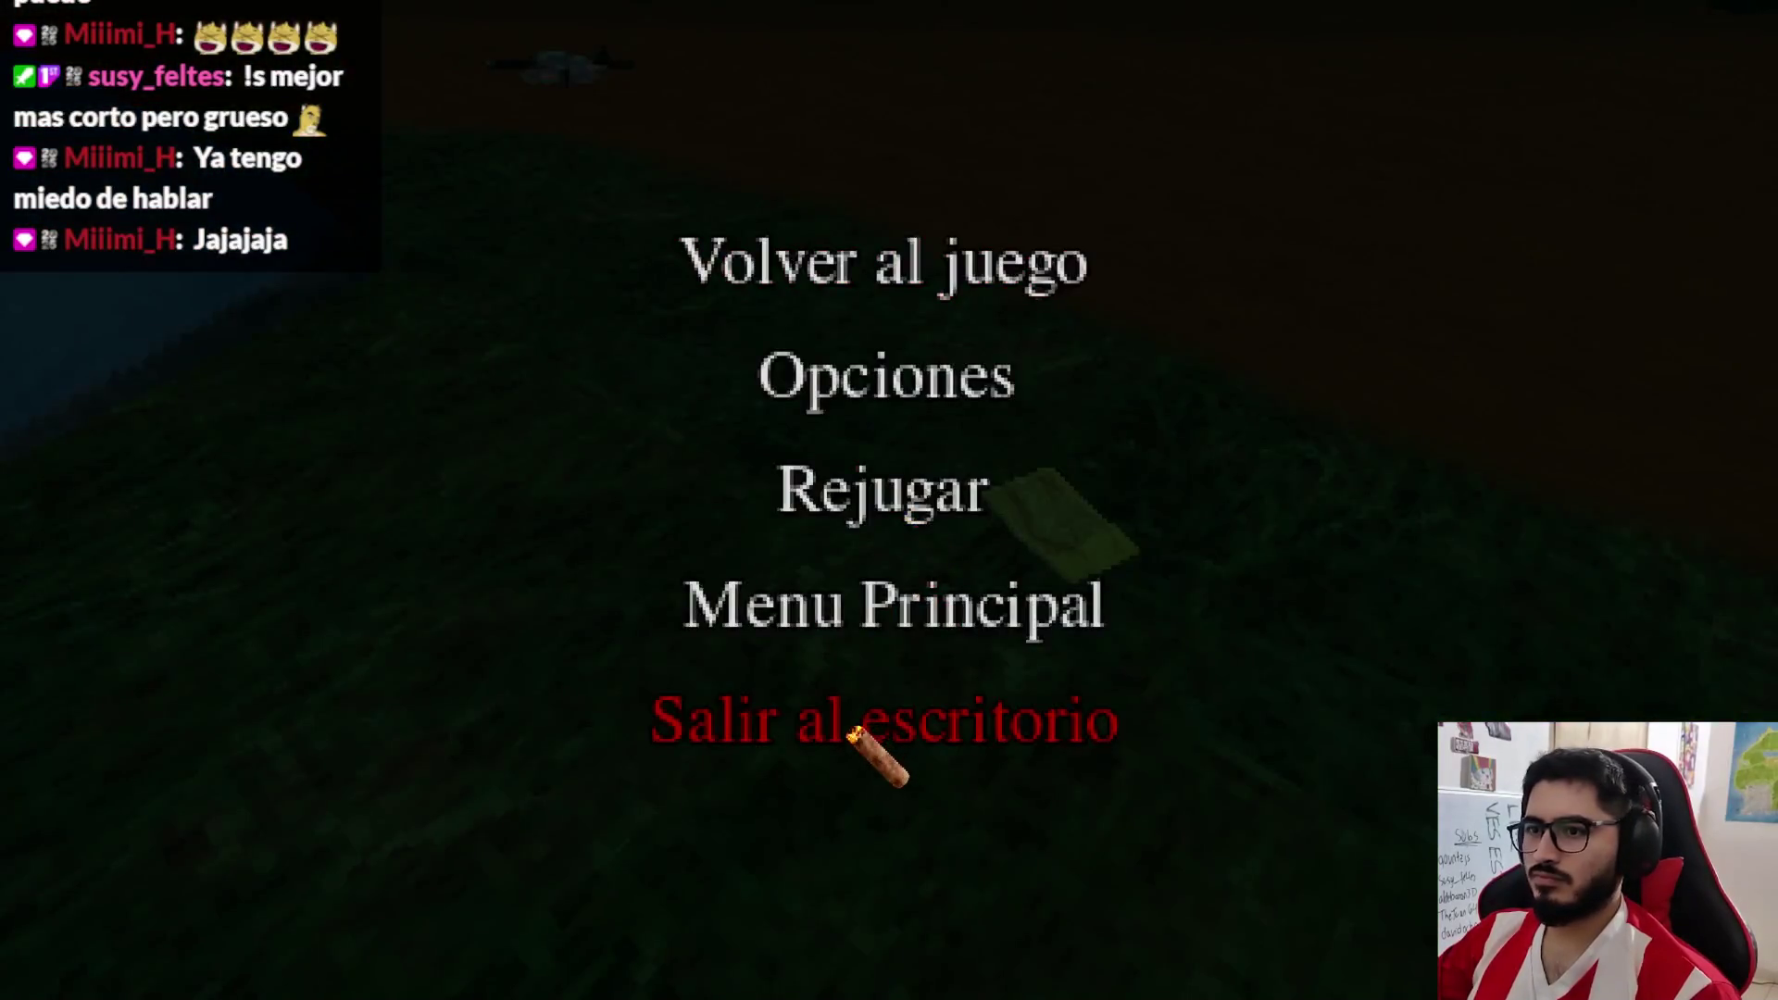
left_click(871, 752)
Paste the yellow note layer from Carpeta 44 into the NotesUI document
left_click(1158, 981)
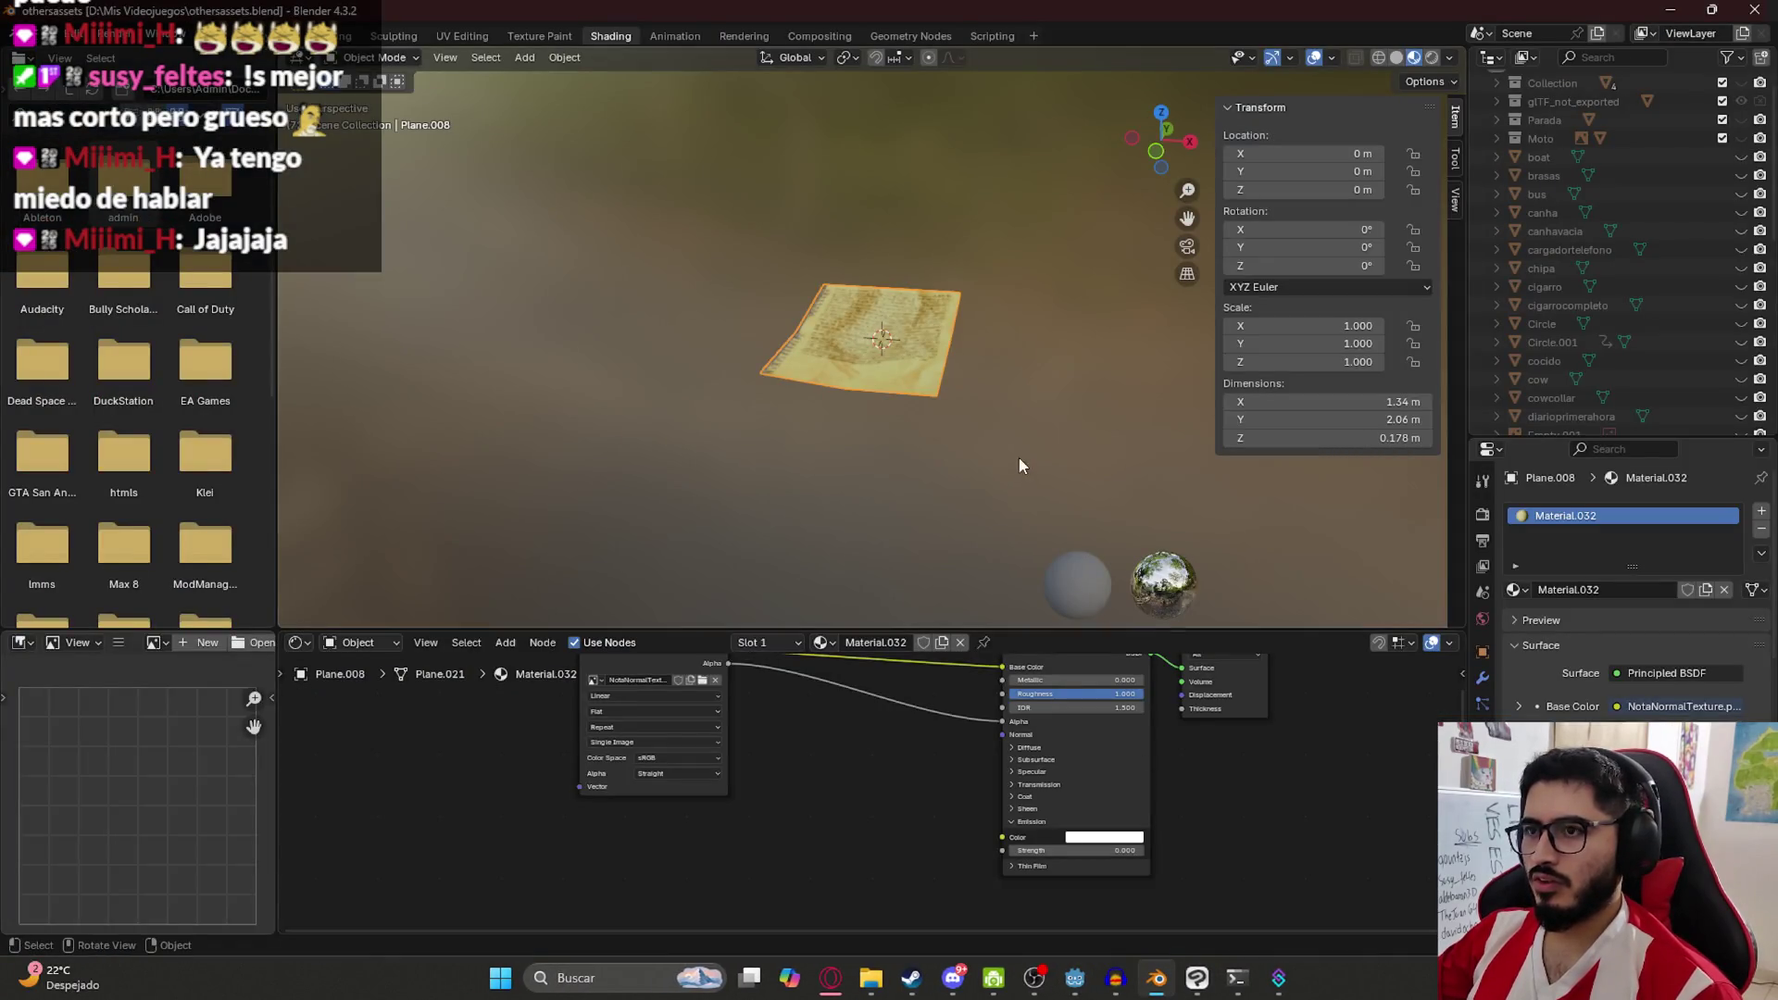
key("alt+Tab")
left_click(1546, 591)
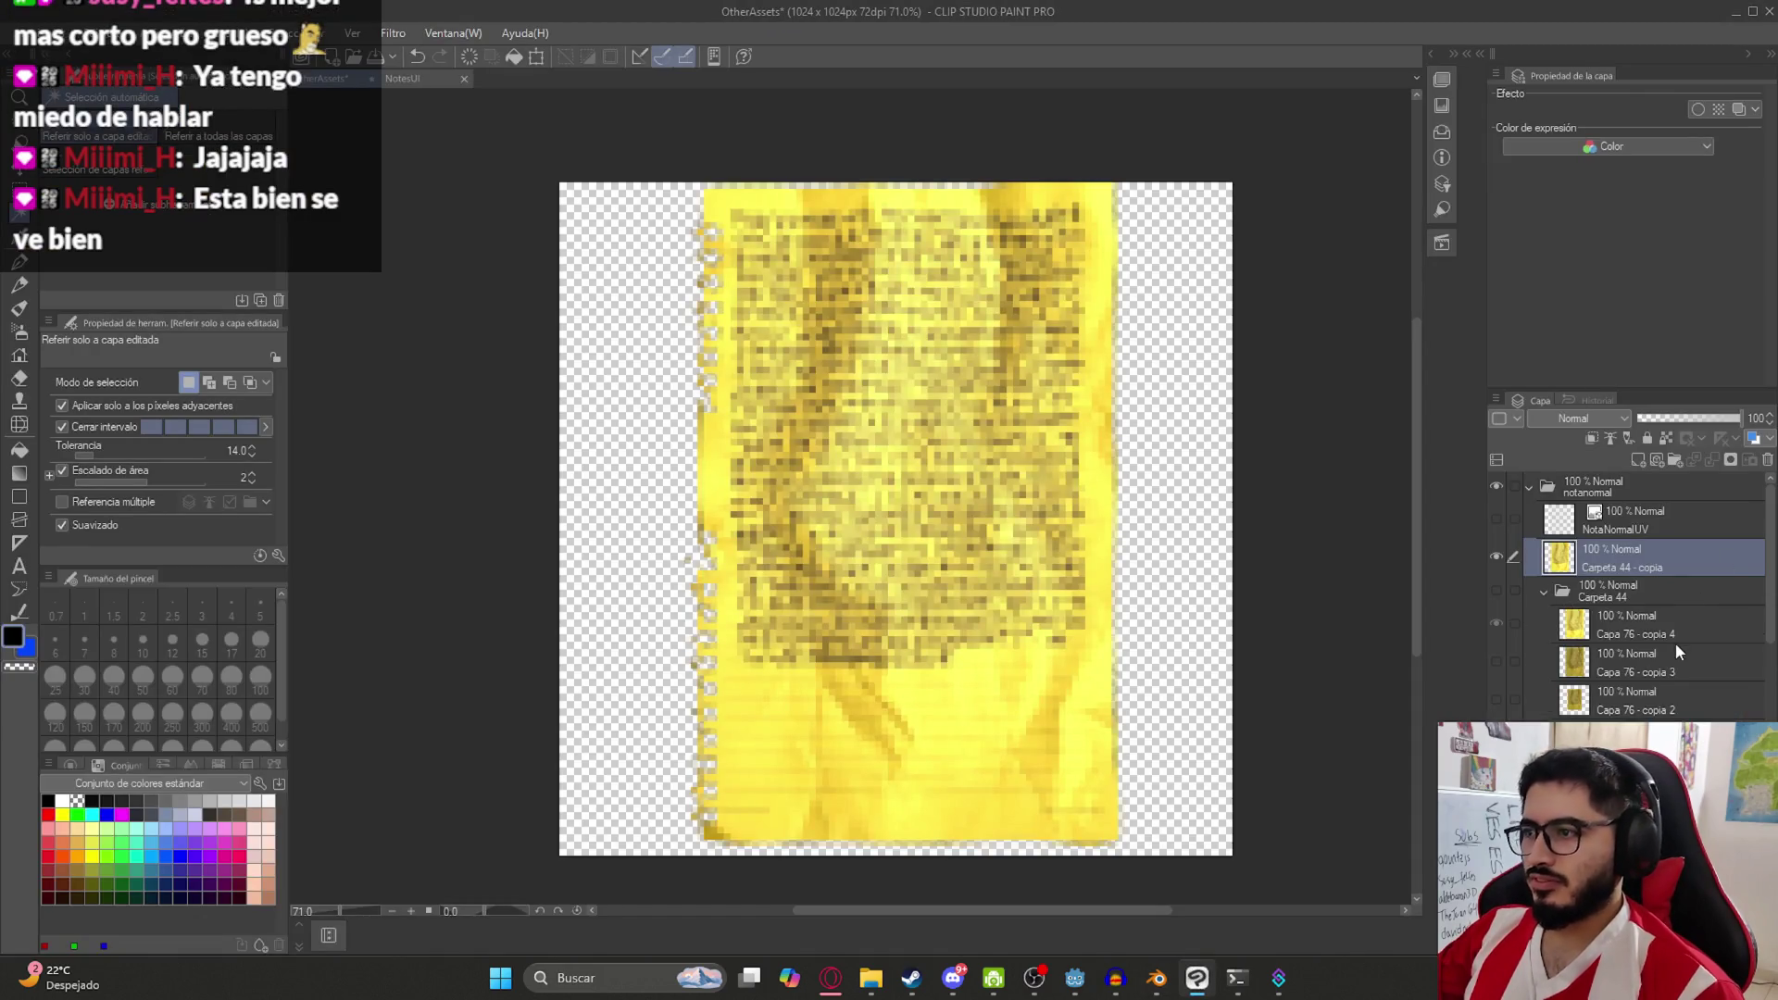
left_click(1586, 609)
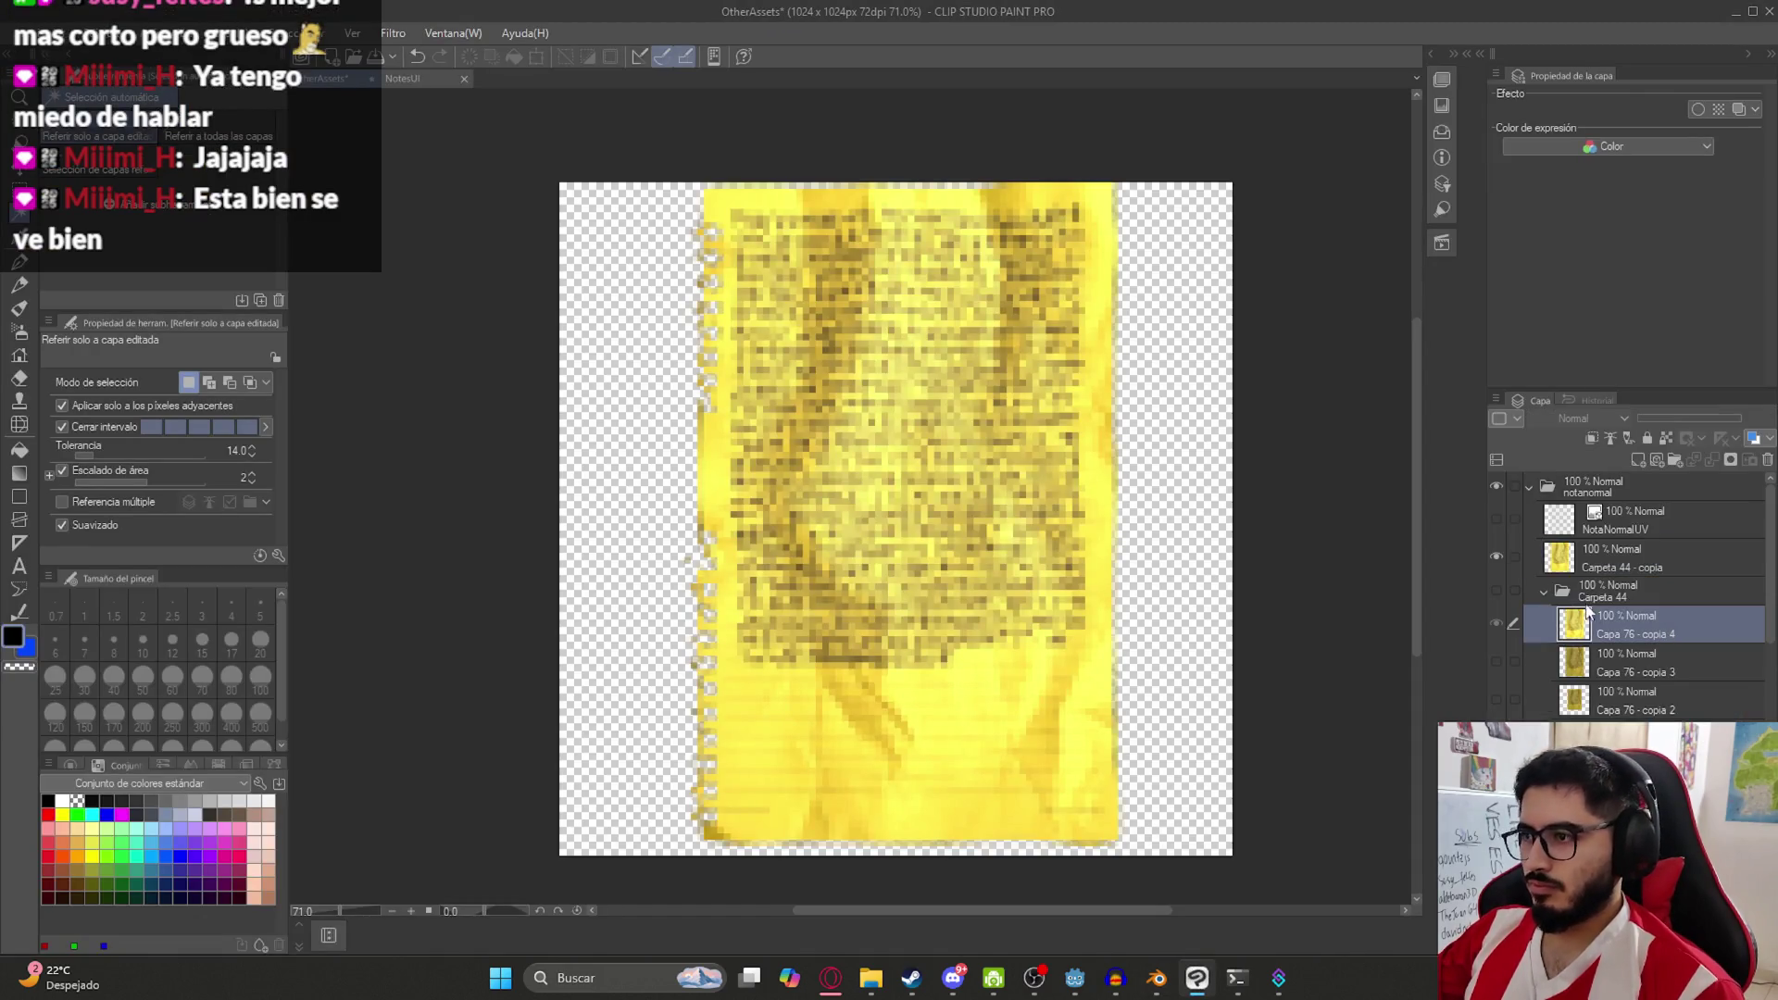
left_click(1553, 598)
left_click(416, 82)
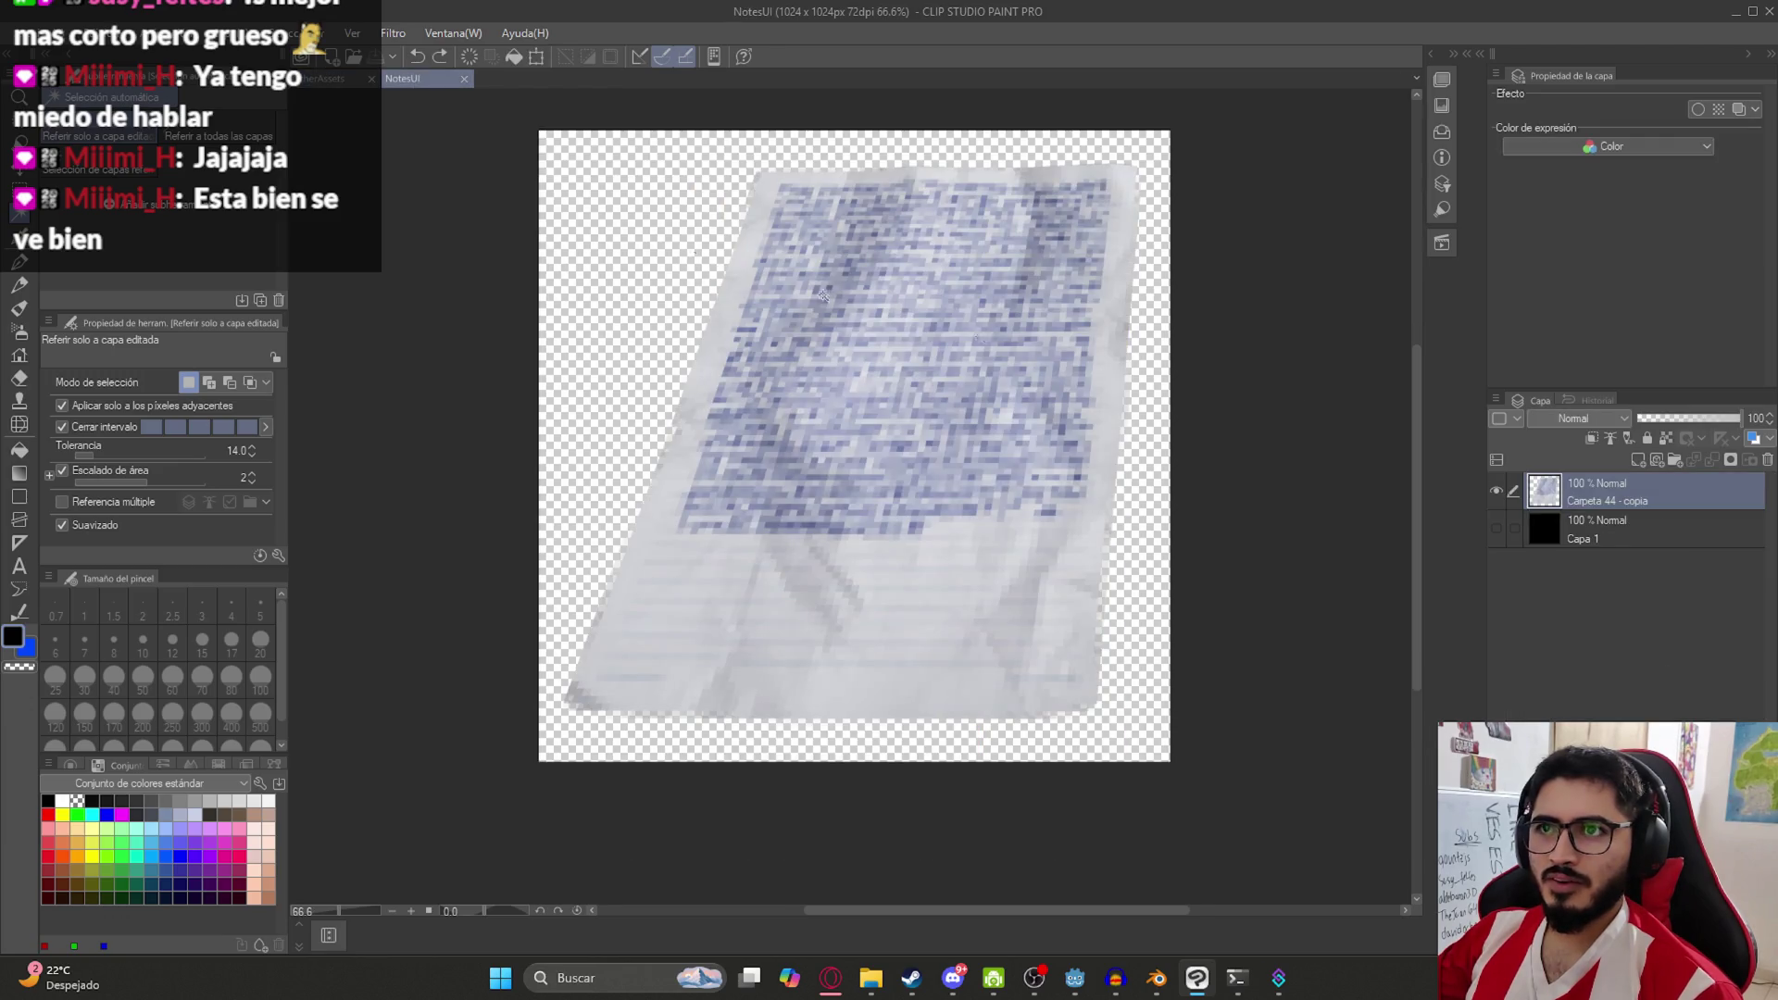
key("ctrl+v")
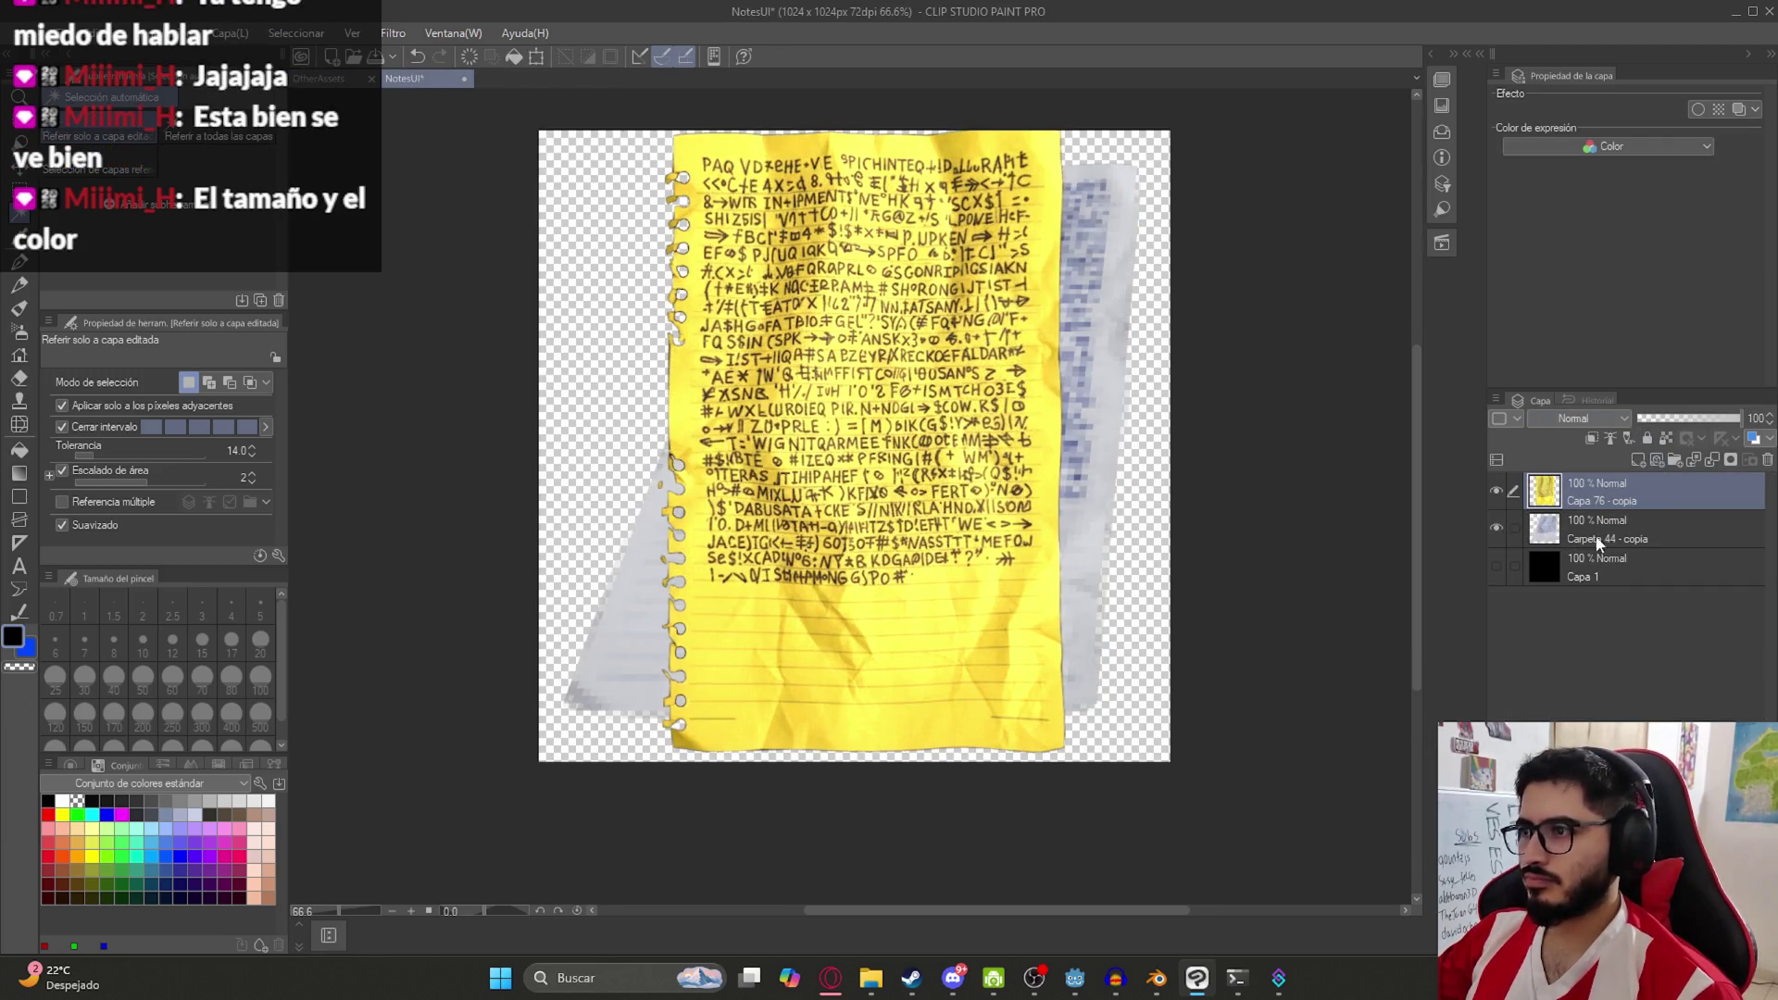
Skew and stretch the yellow note's corners to match the grey paper's slant
key("ctrl+t")
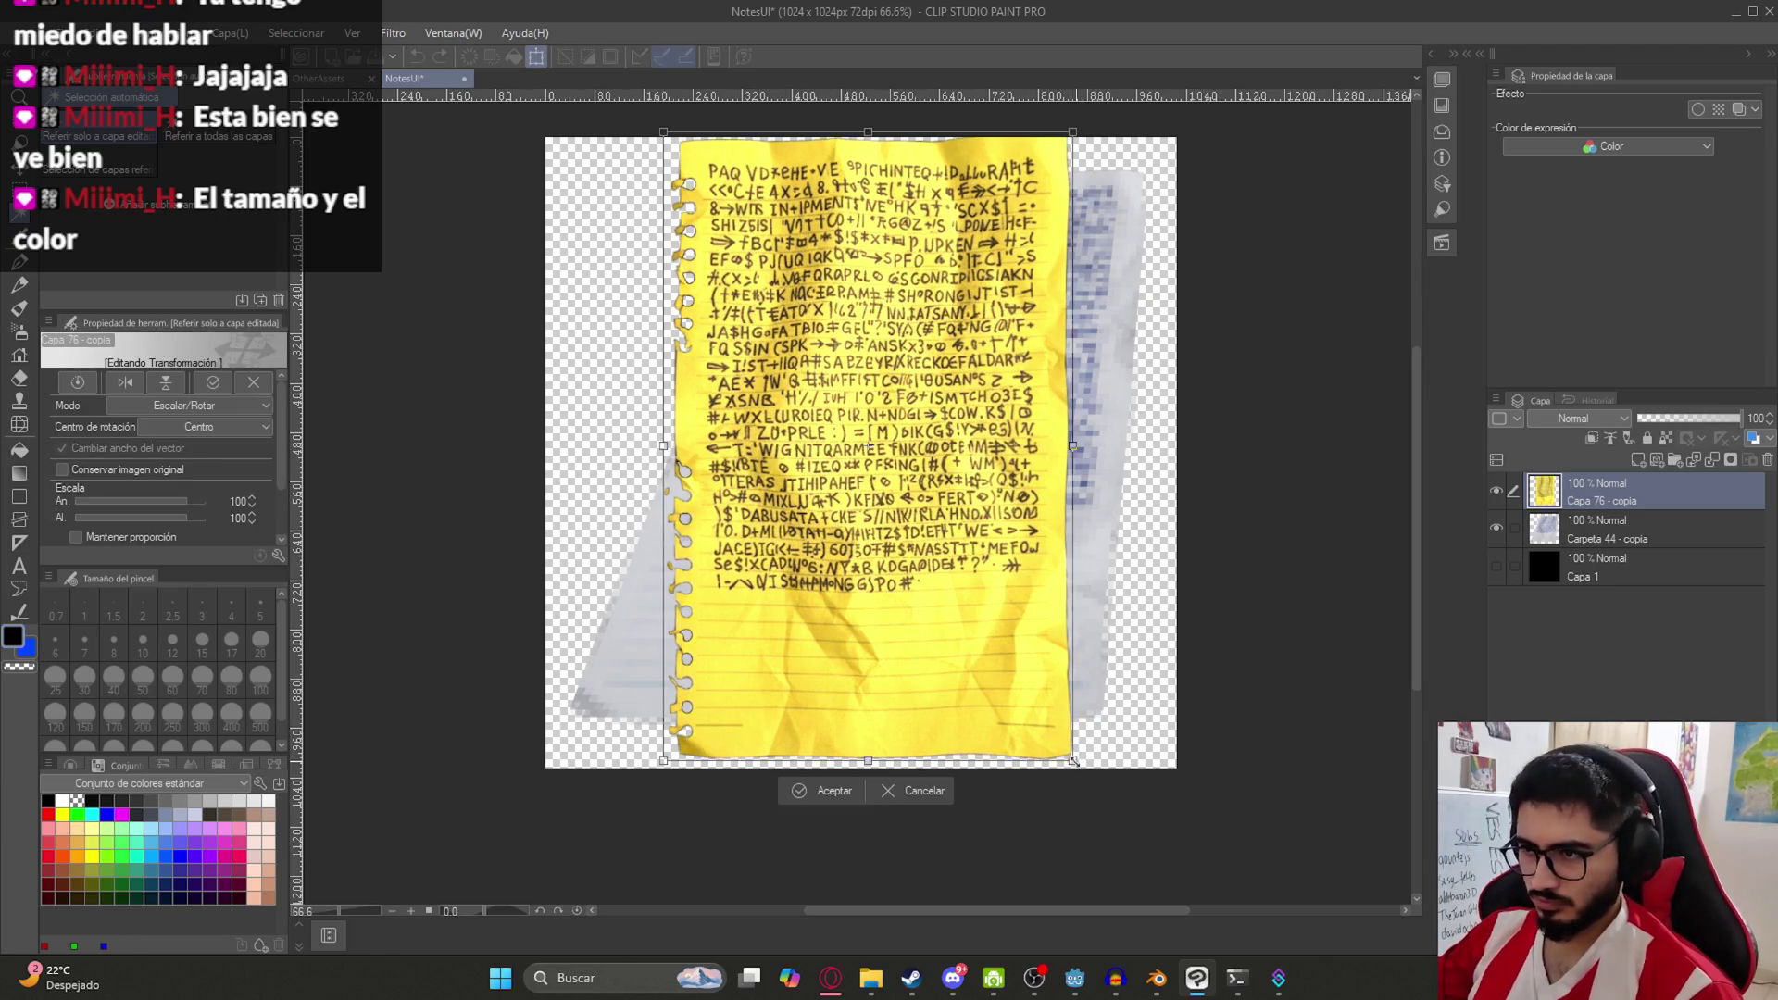
mouse_move(1073, 759)
left_mouse_down()
mouse_move(1172, 773)
mouse_move(1118, 752)
mouse_move(1101, 720)
left_mouse_up()
left_click_drag(671, 765, 545, 726)
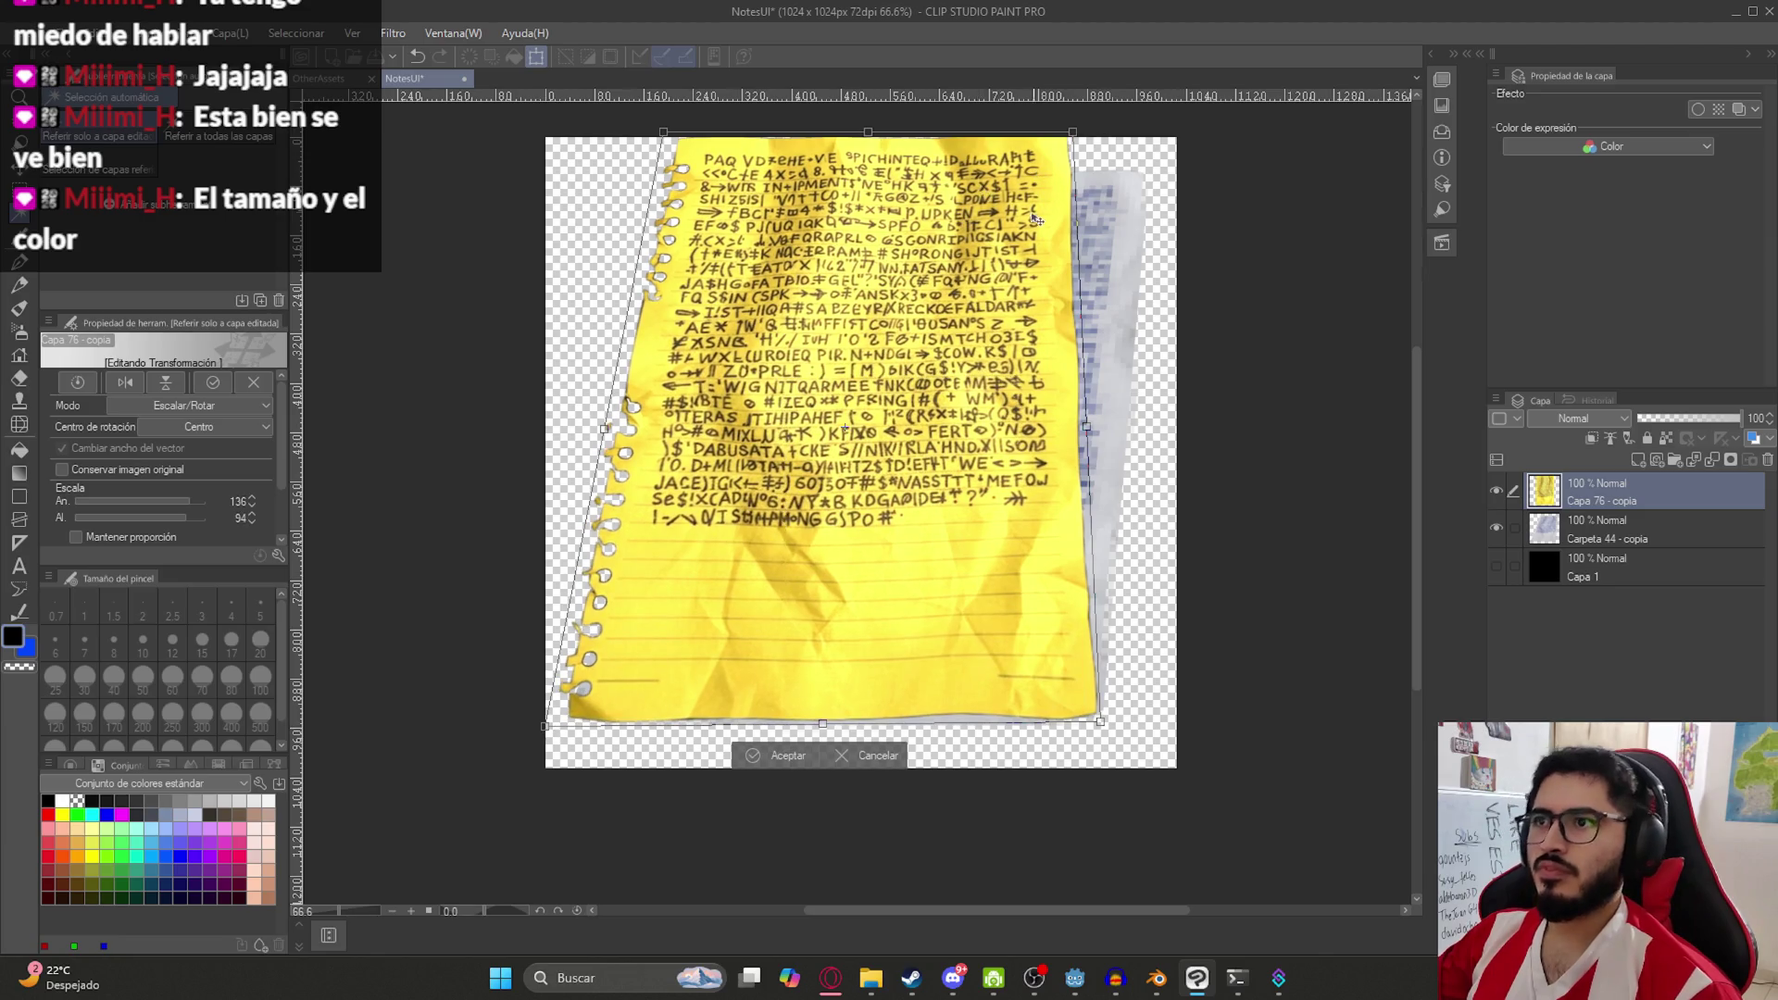
mouse_move(1082, 136)
left_mouse_down()
mouse_move(1180, 145)
mouse_move(1157, 174)
left_mouse_up()
left_click_drag(666, 134, 735, 172)
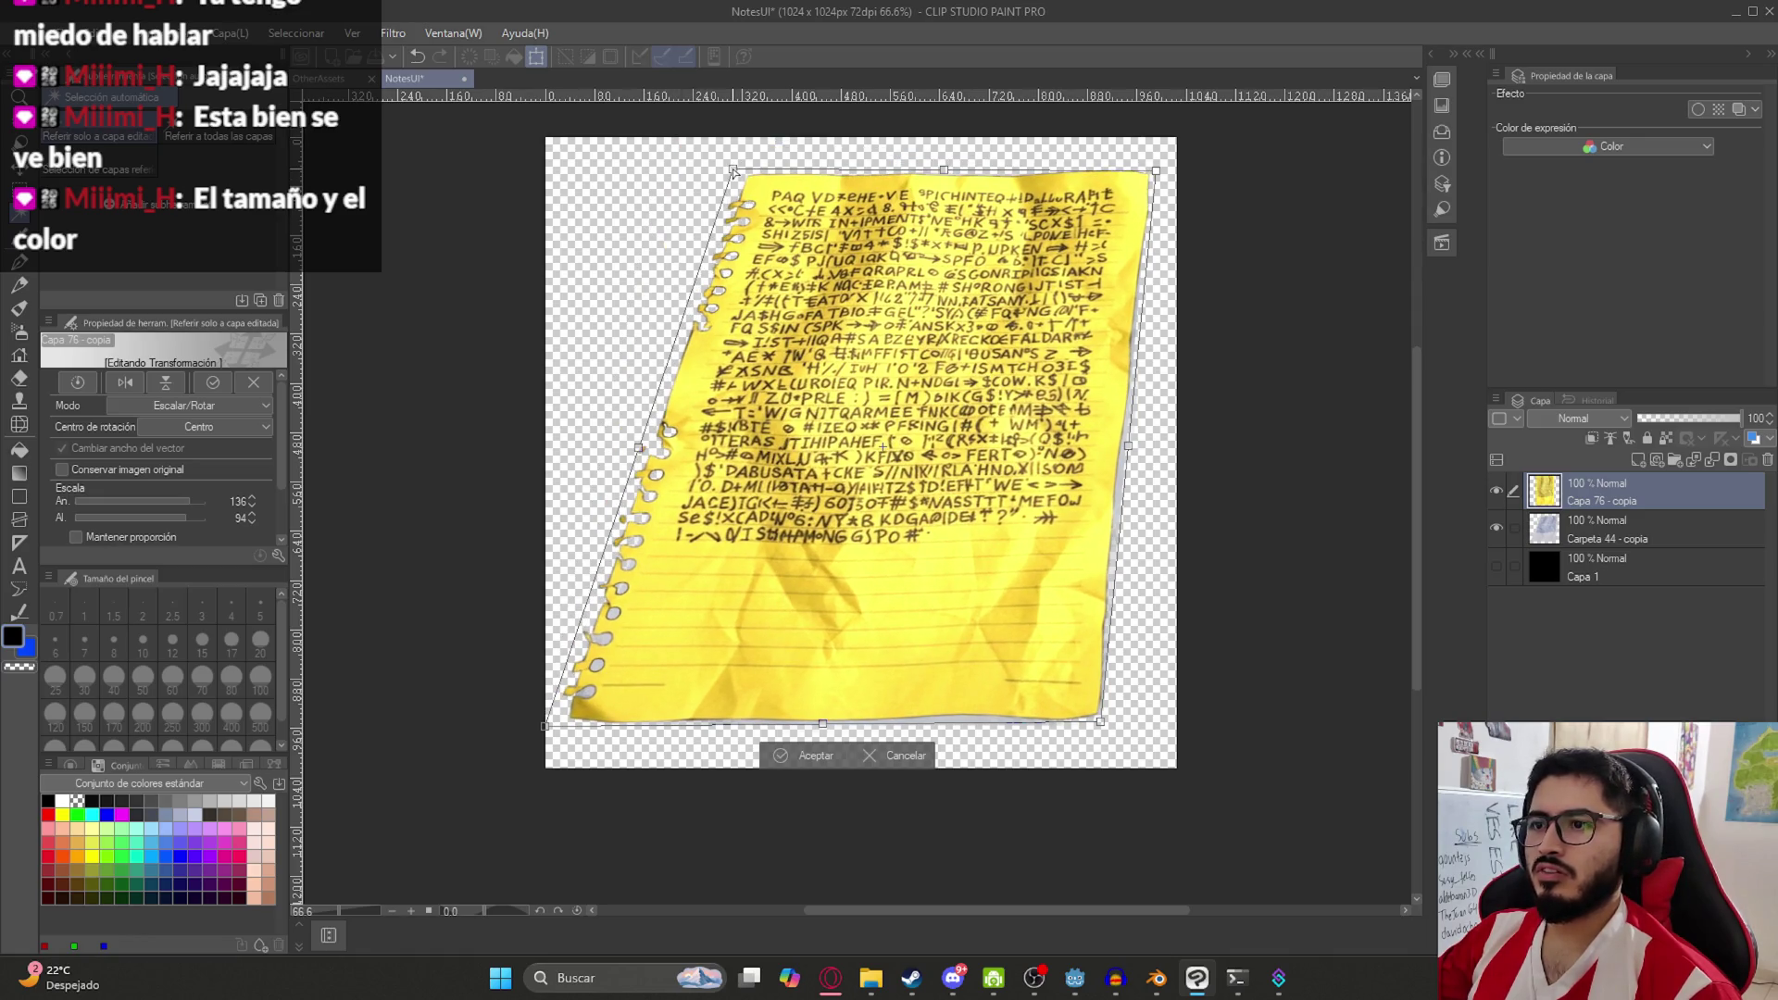
key("Return")
Scale the note to 91%, reposition it, and hide the grey paper layer
key("k")
left_click_drag(879, 482, 900, 481)
key("ctrl+t")
left_click_drag(1153, 725, 1096, 695)
mouse_move(968, 495)
left_mouse_down()
mouse_move(932, 494)
mouse_move(953, 494)
left_mouse_up()
key("Return")
left_click(1497, 530)
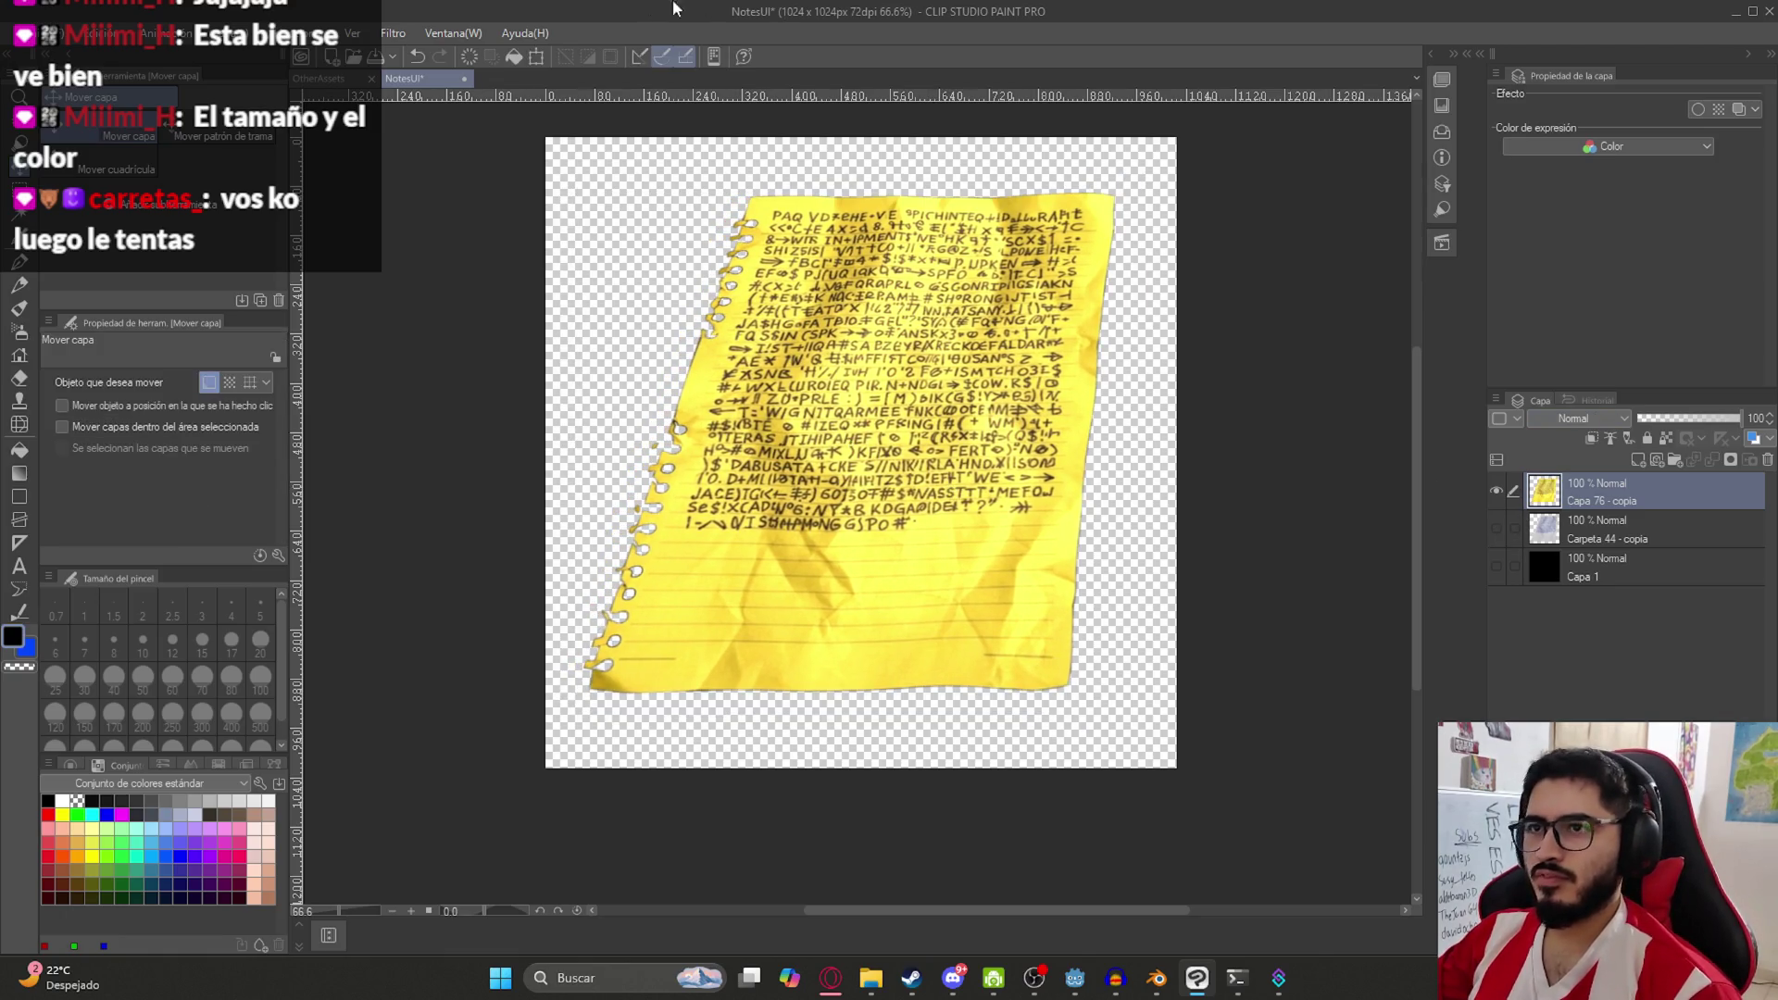
Duplicate the yellow note layer and group the three layers into folder Carpeta 1
key("ctrl+c")
key("ctrl+v")
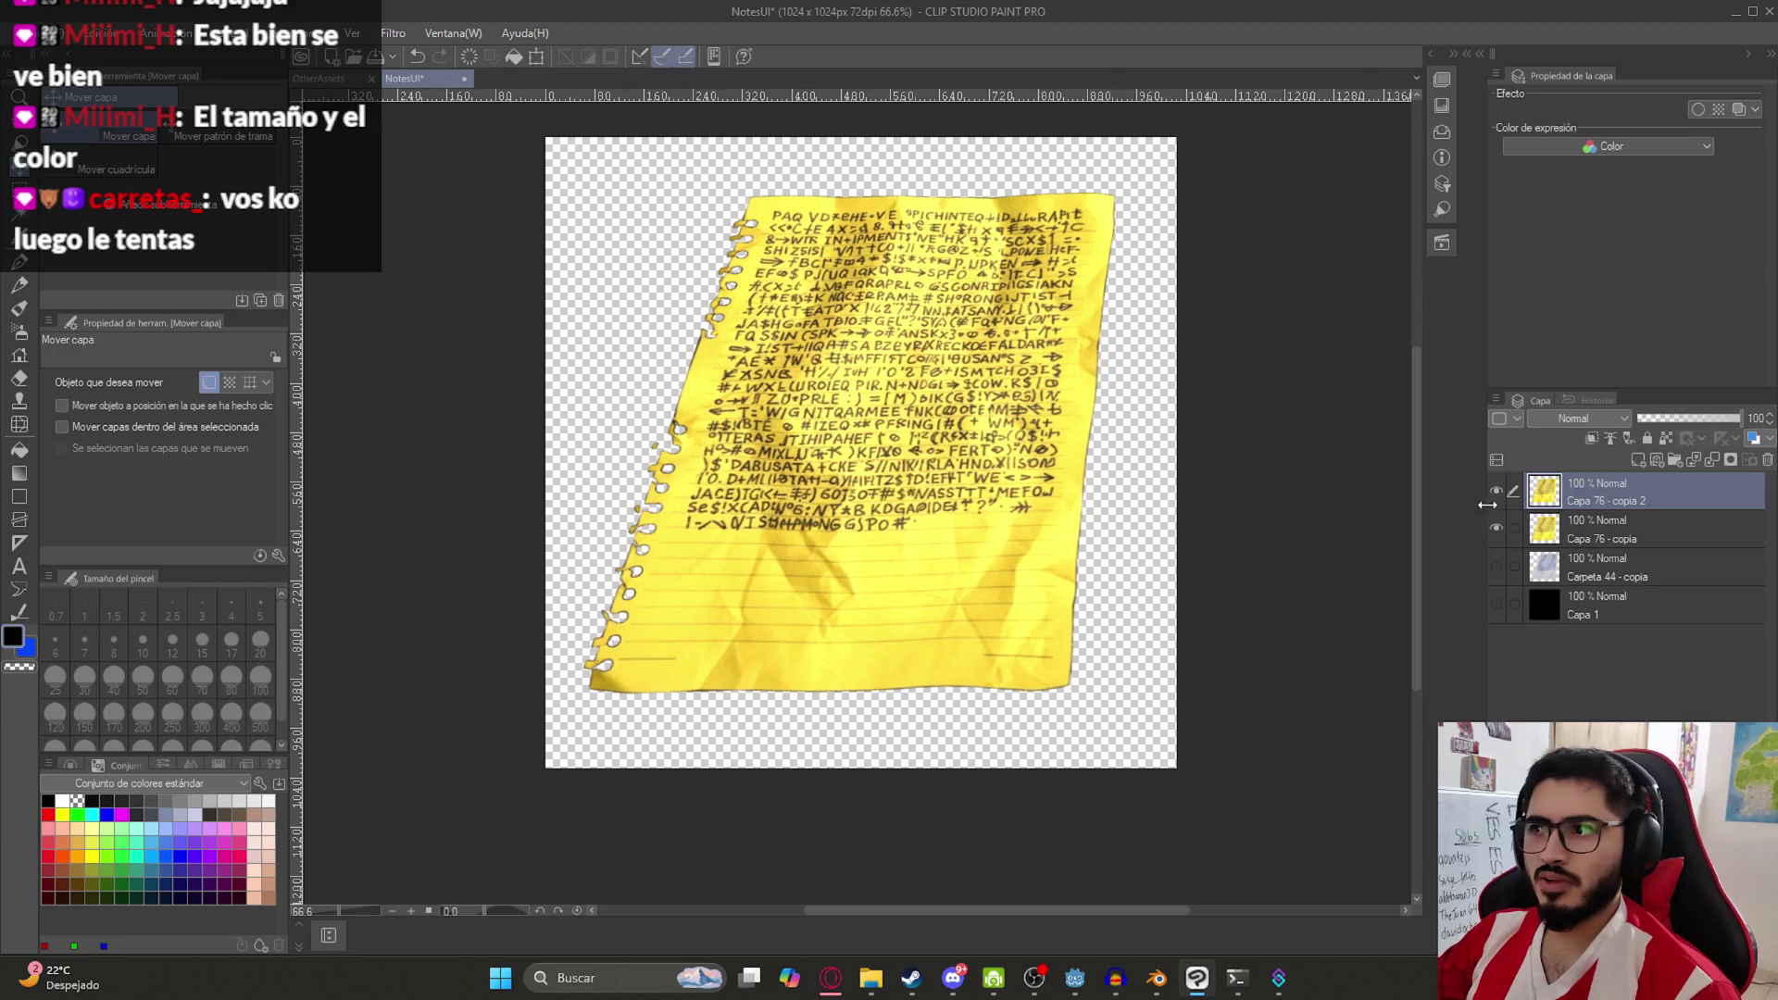
left_click(1656, 459)
left_click(1667, 520)
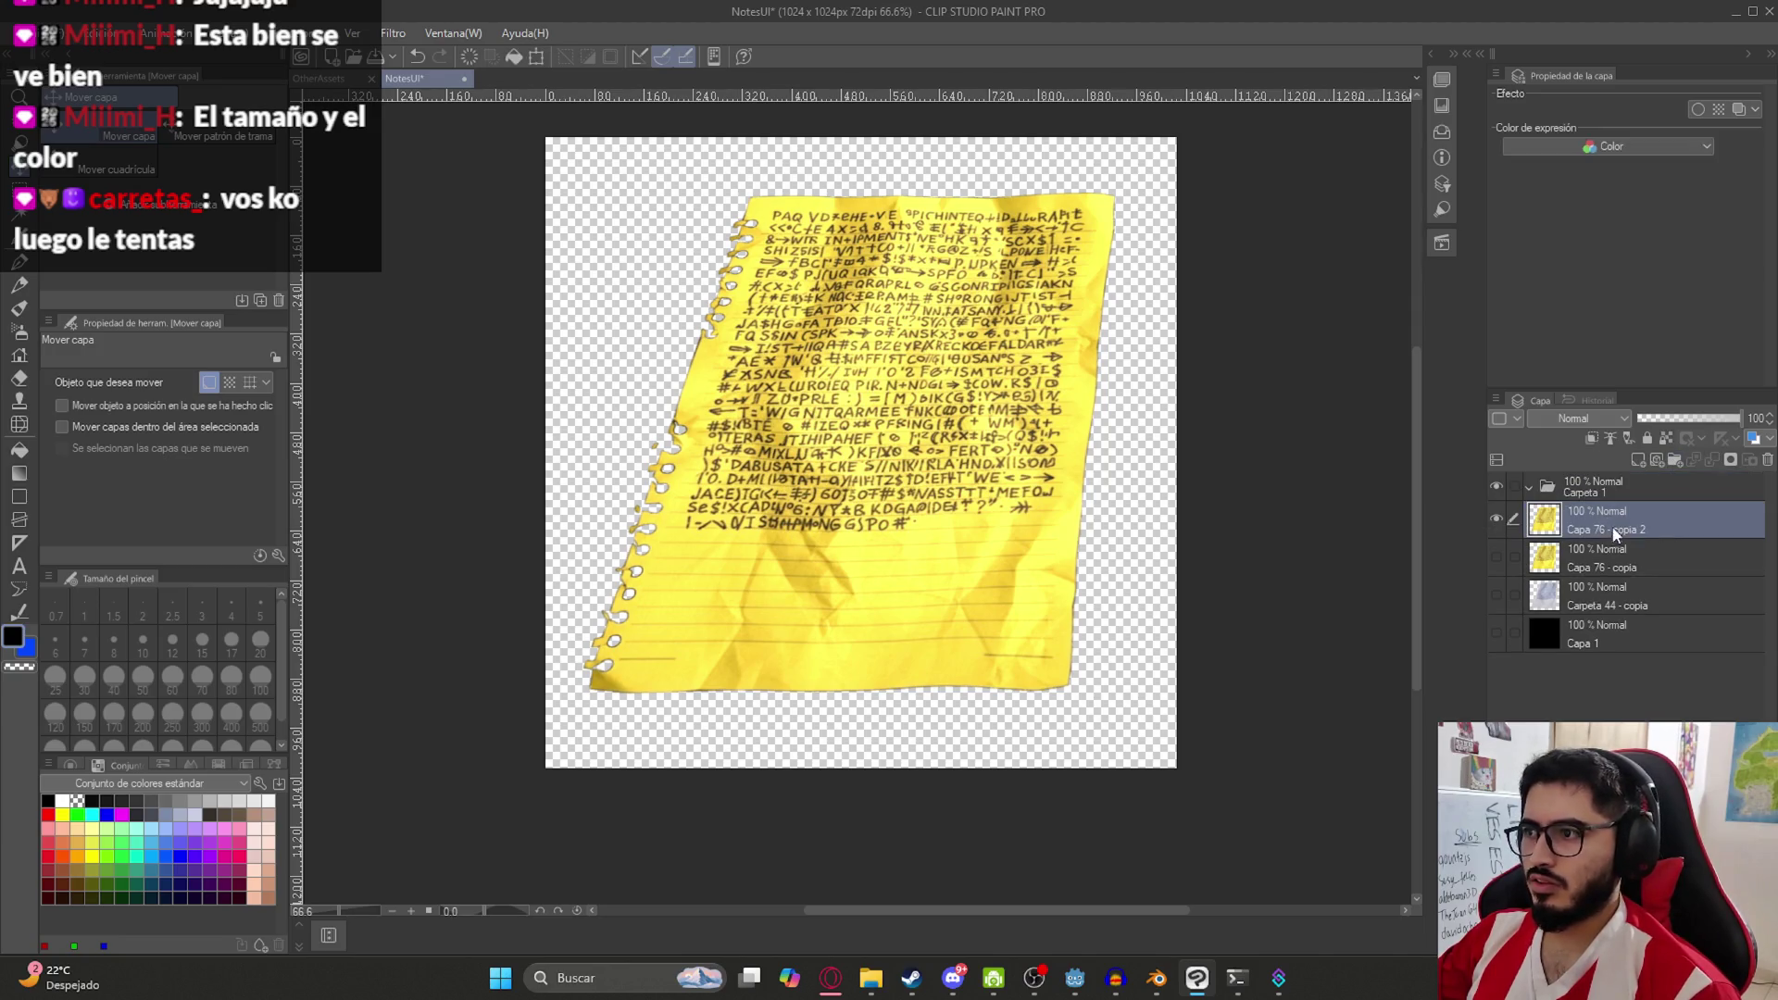
left_click(1611, 593, "shift")
left_click_drag(1574, 489, 1575, 489)
left_click(1604, 524)
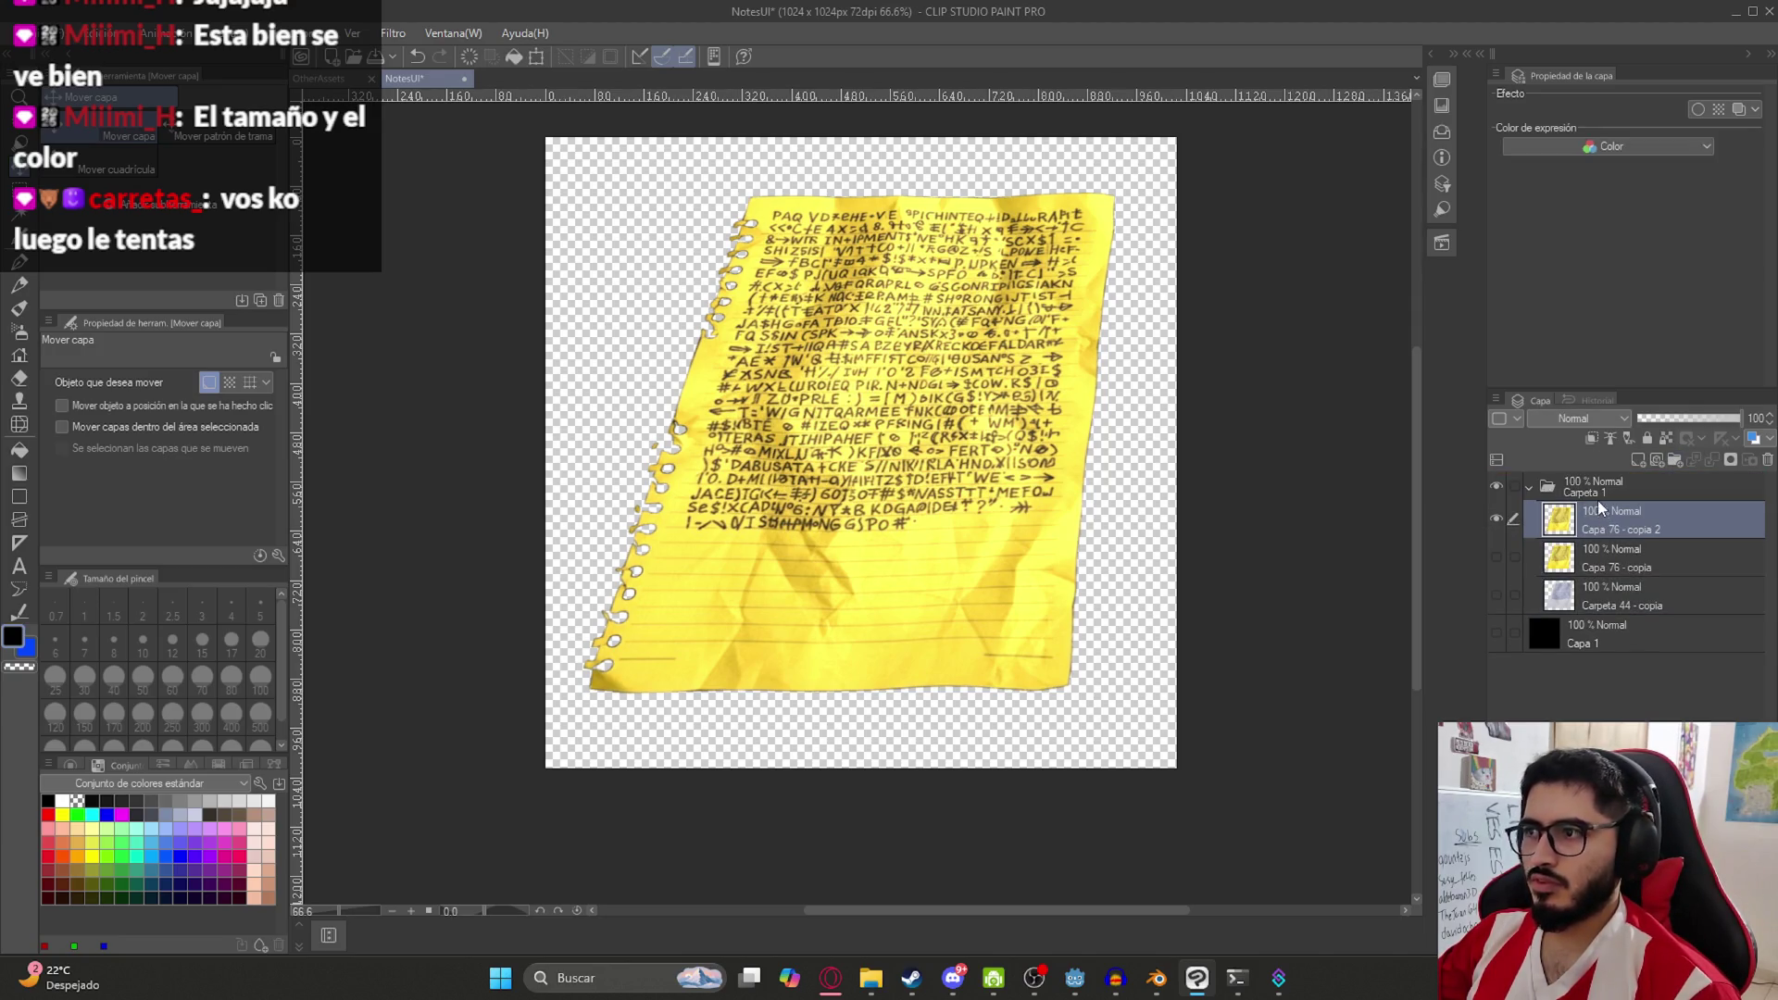
left_click(393, 33)
Apply the Mosaico filter with cell size 12 to pixelate the yellow note
mouse_move(471, 126)
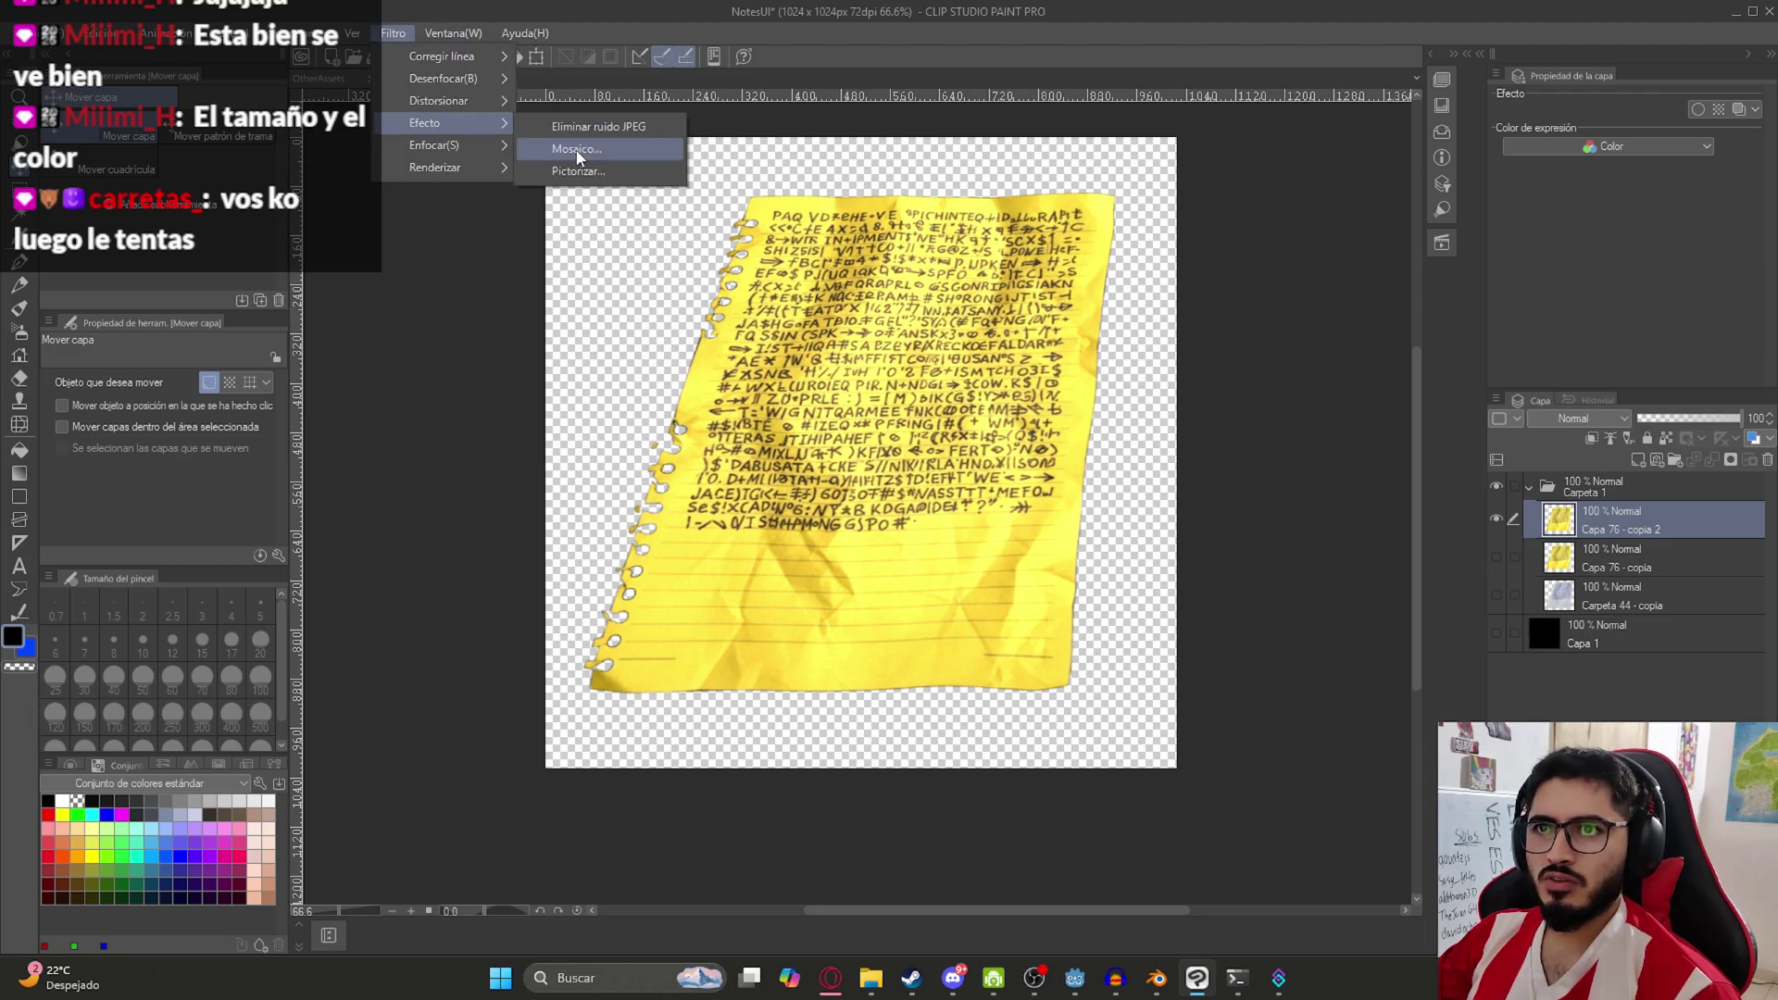
left_click(579, 148)
type("10")
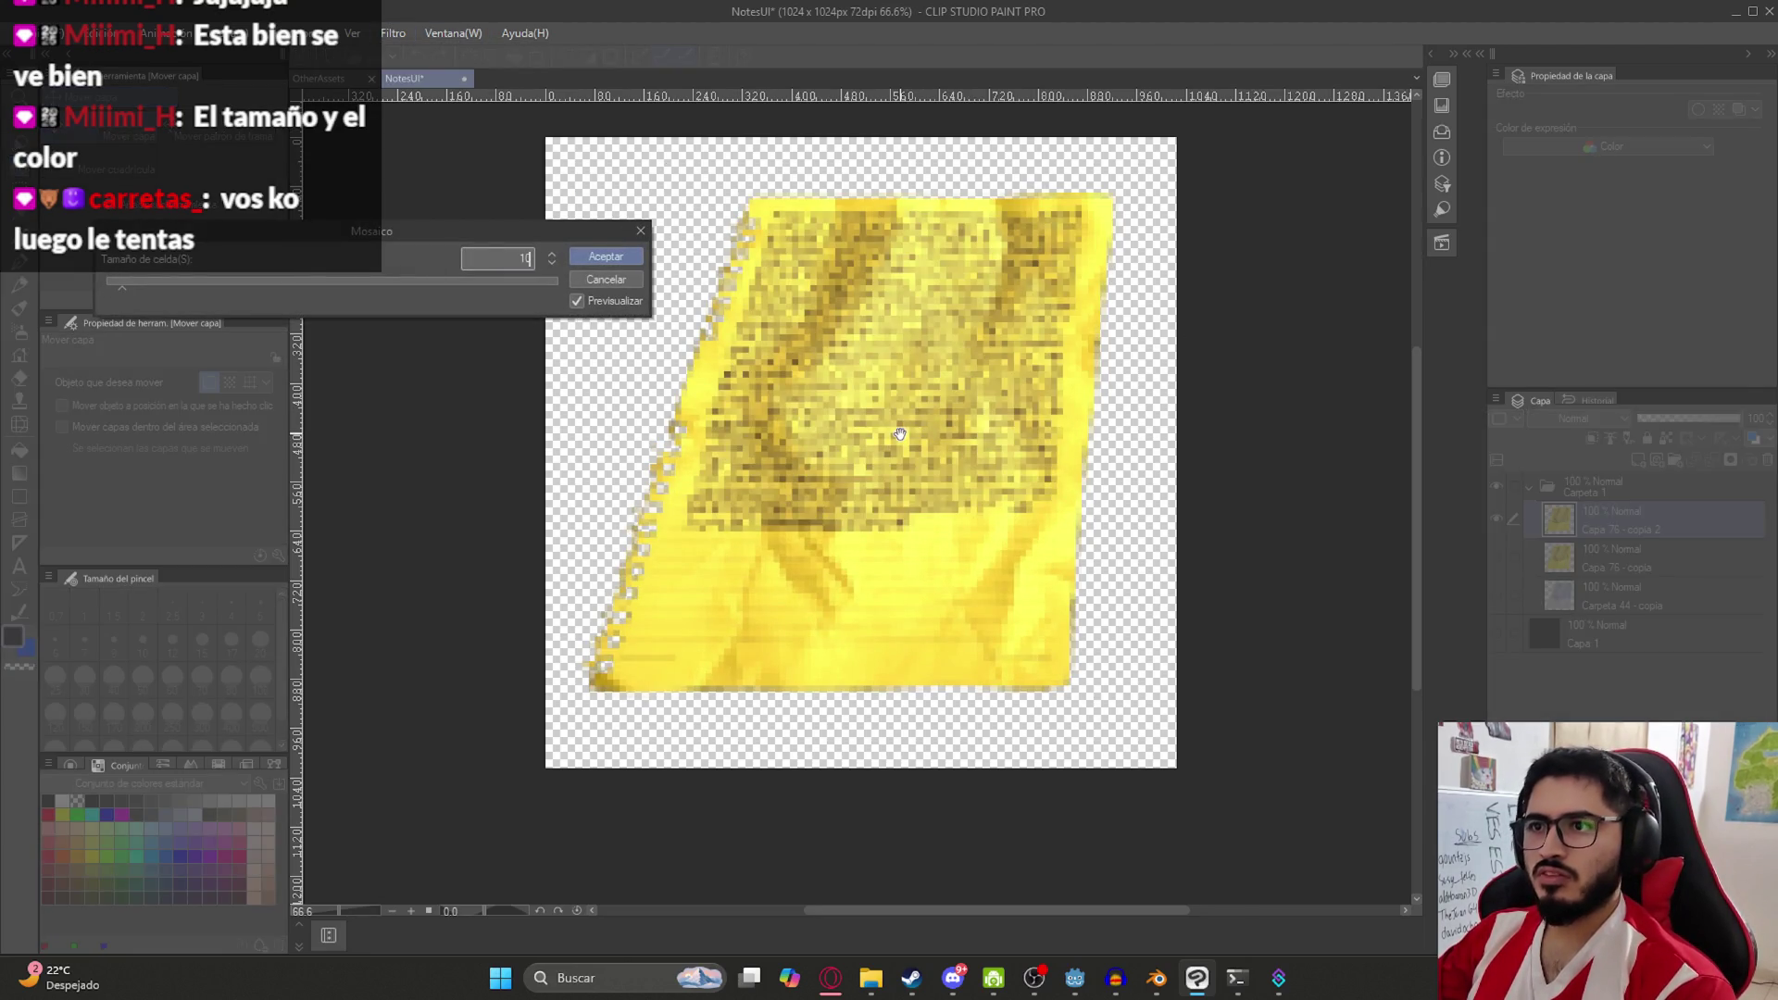
key("BackSpace")
type("2")
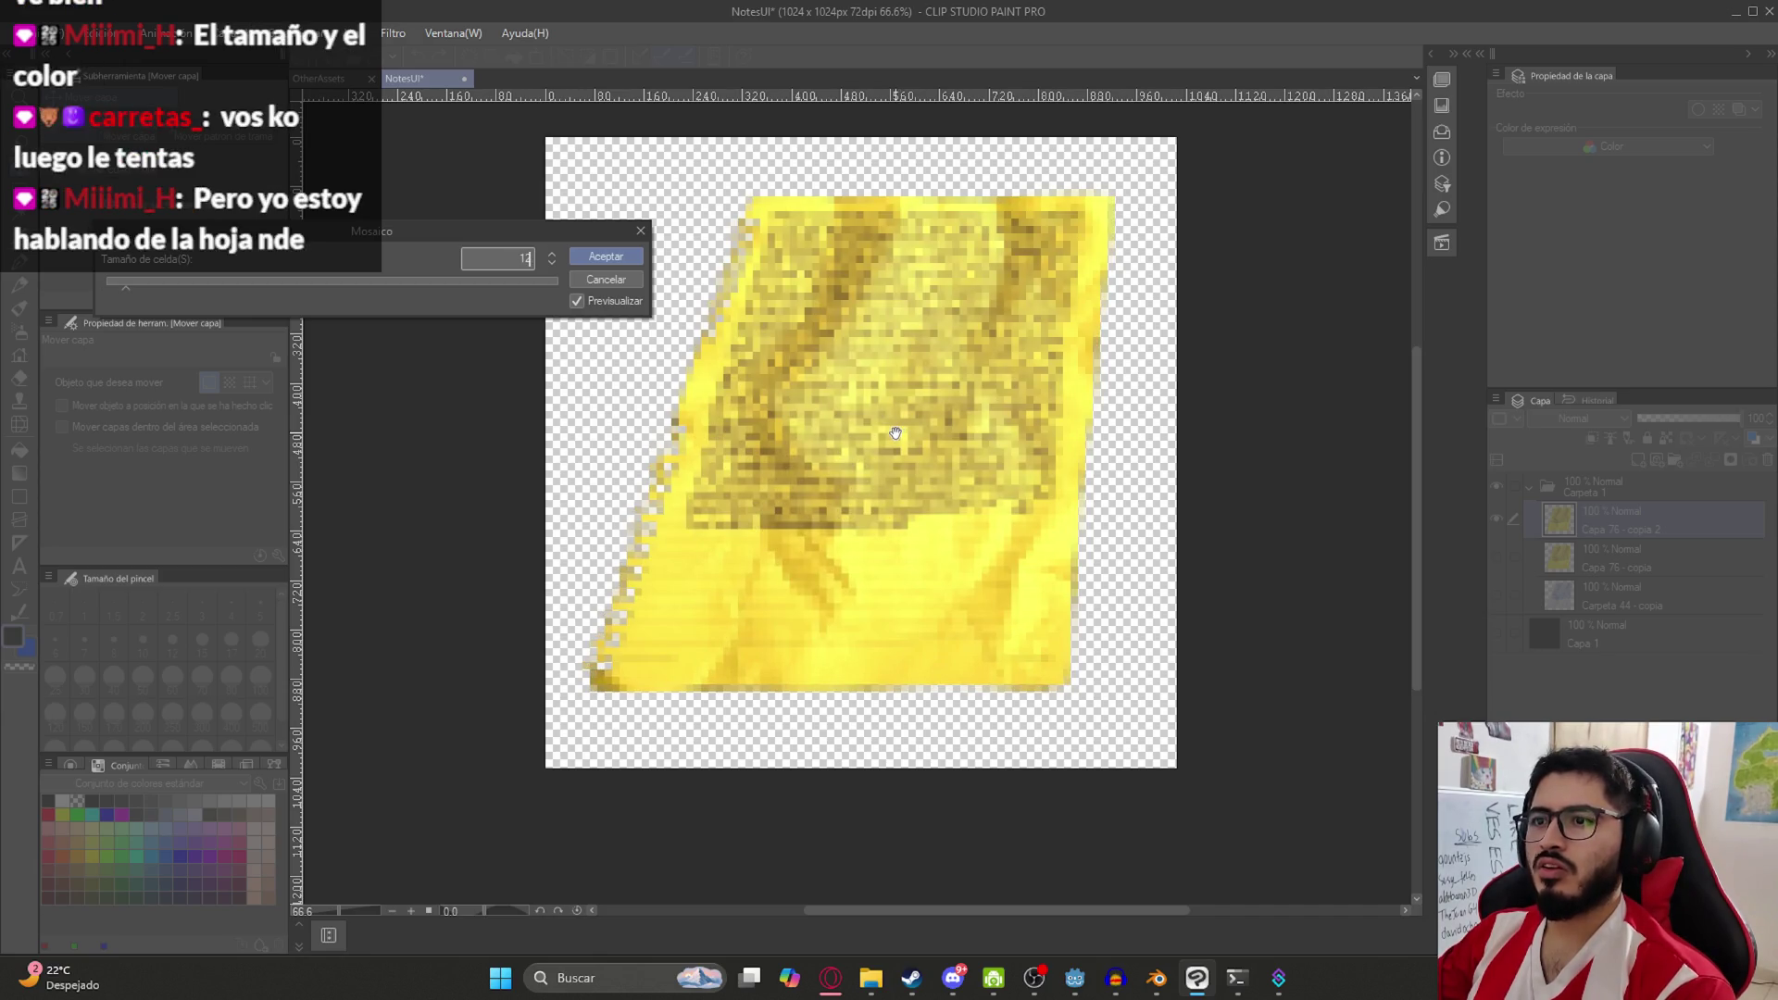
key("Return")
key("ctrl+minus")
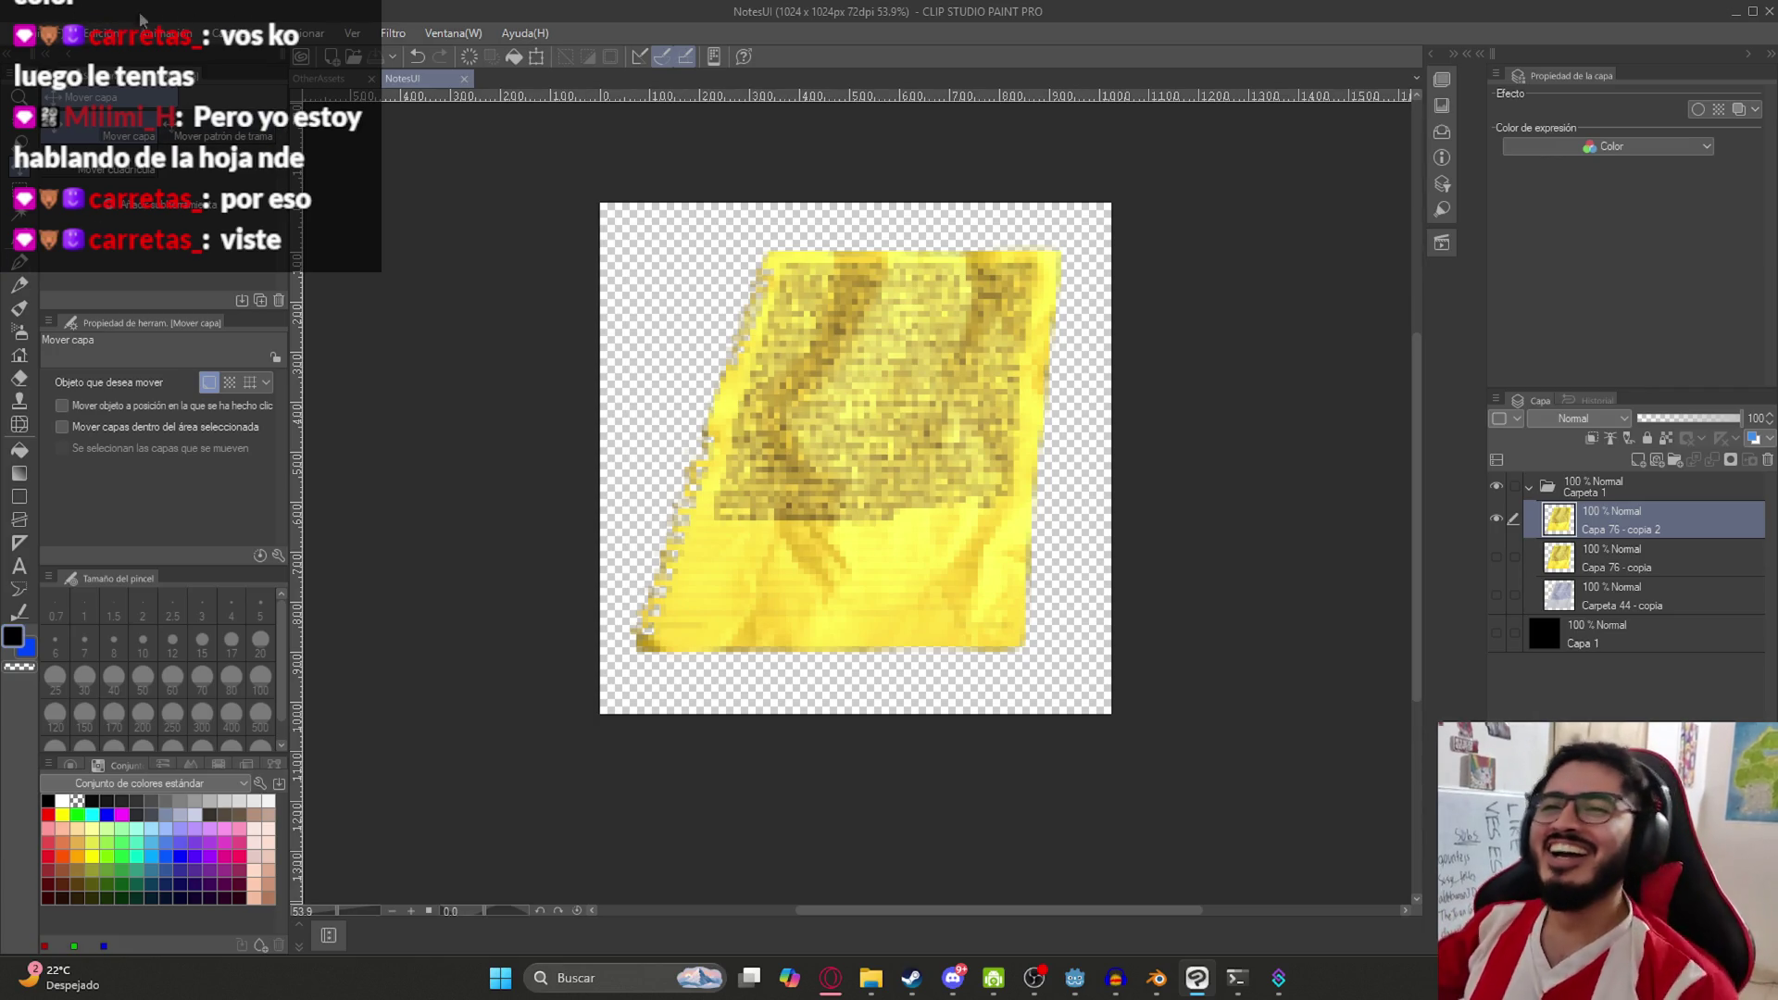
Export the layer as PNG, overwriting NoteNormalImage.png in juegoterror1's assets/UI folder
left_click(28, 33)
mouse_move(259, 282)
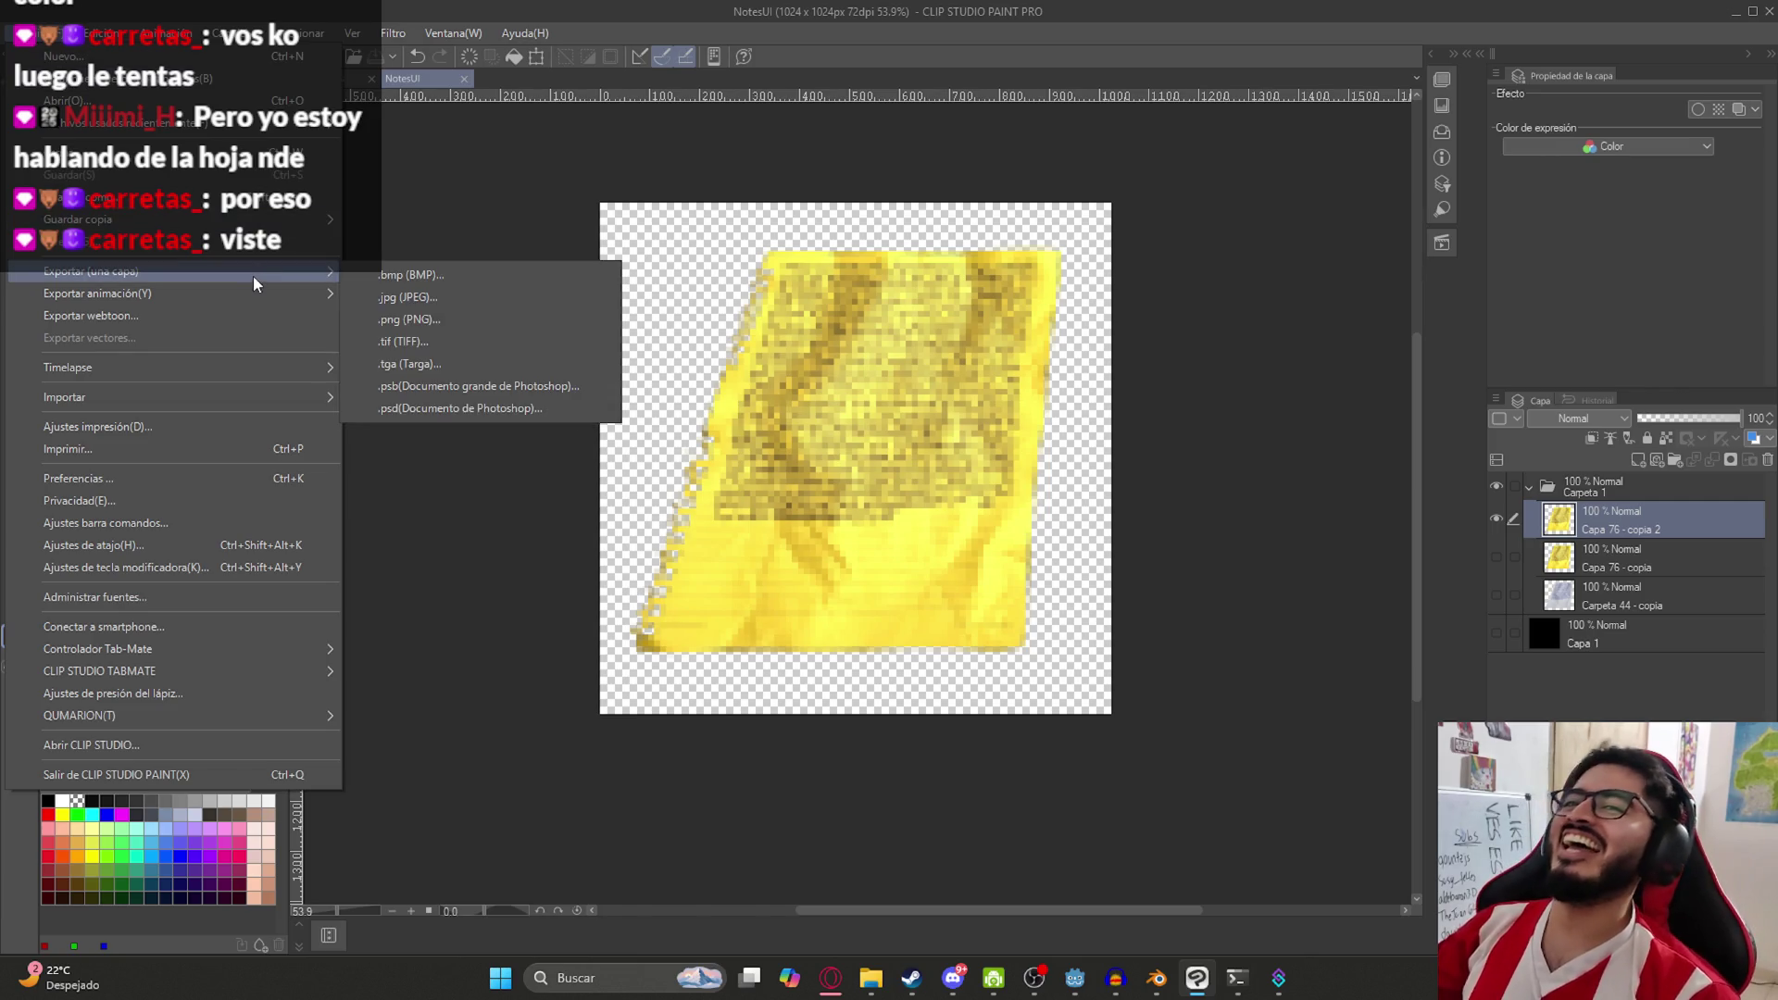
left_click(378, 317)
scroll(774, 549, "down", 8)
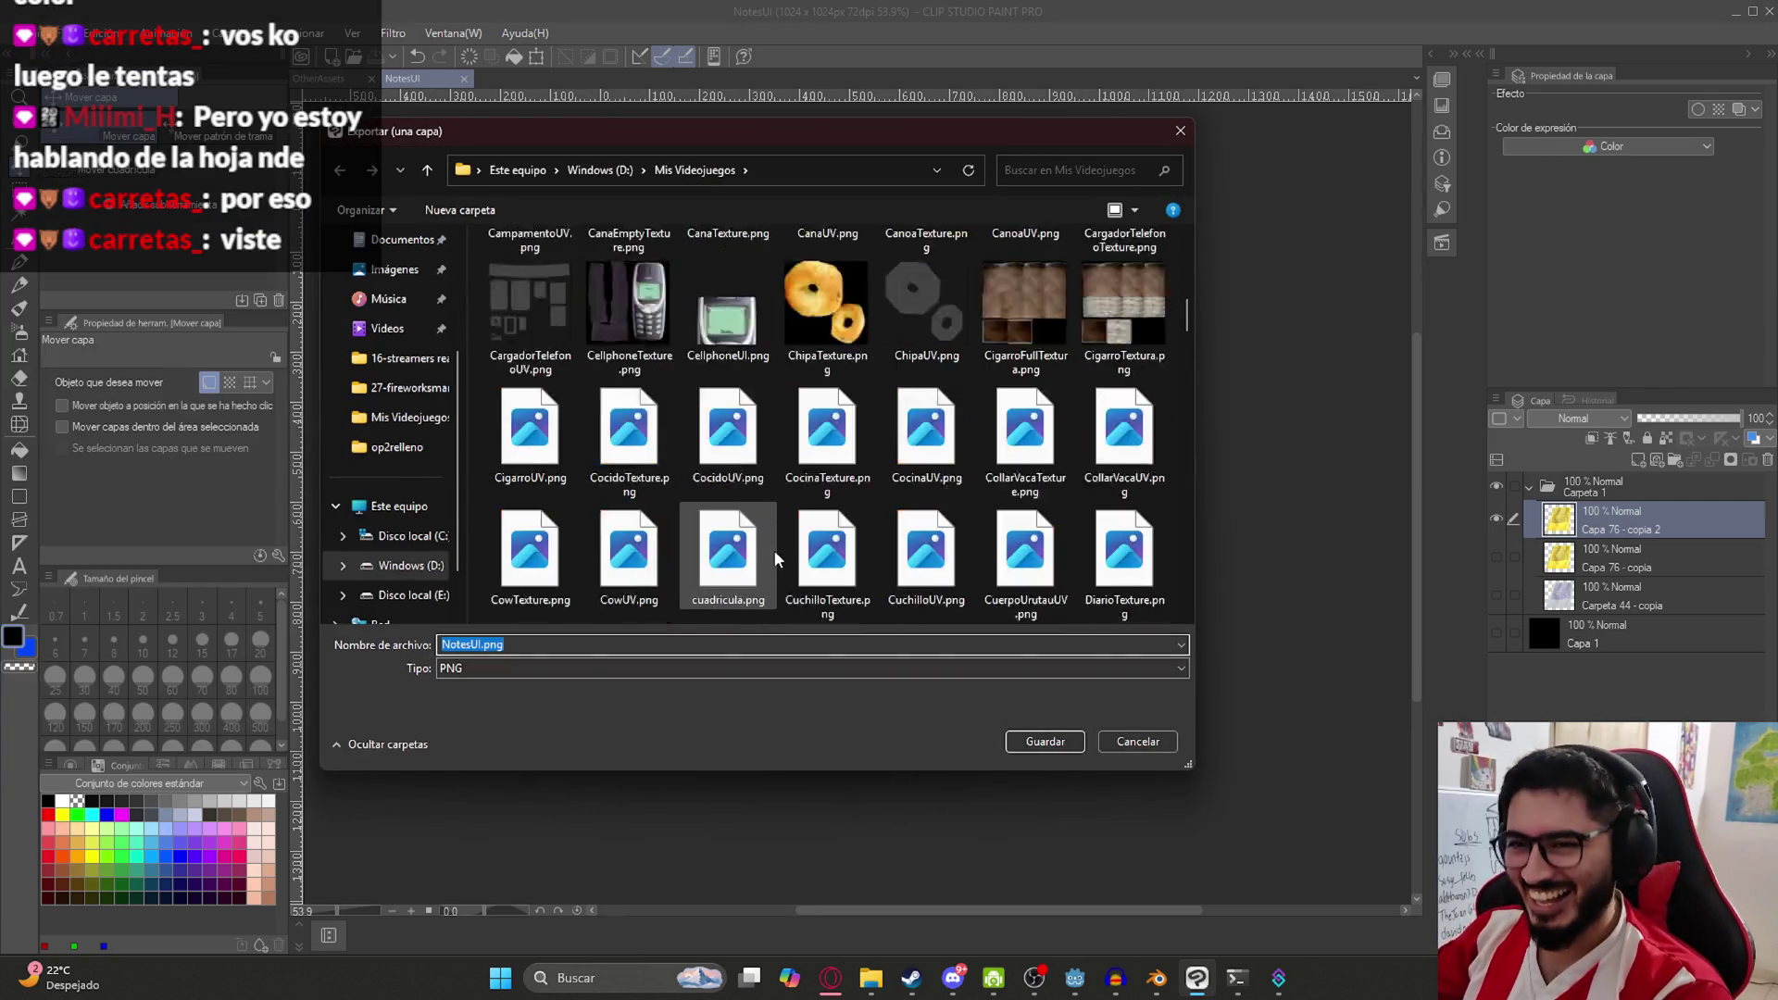
scroll(800, 480, "up", 8)
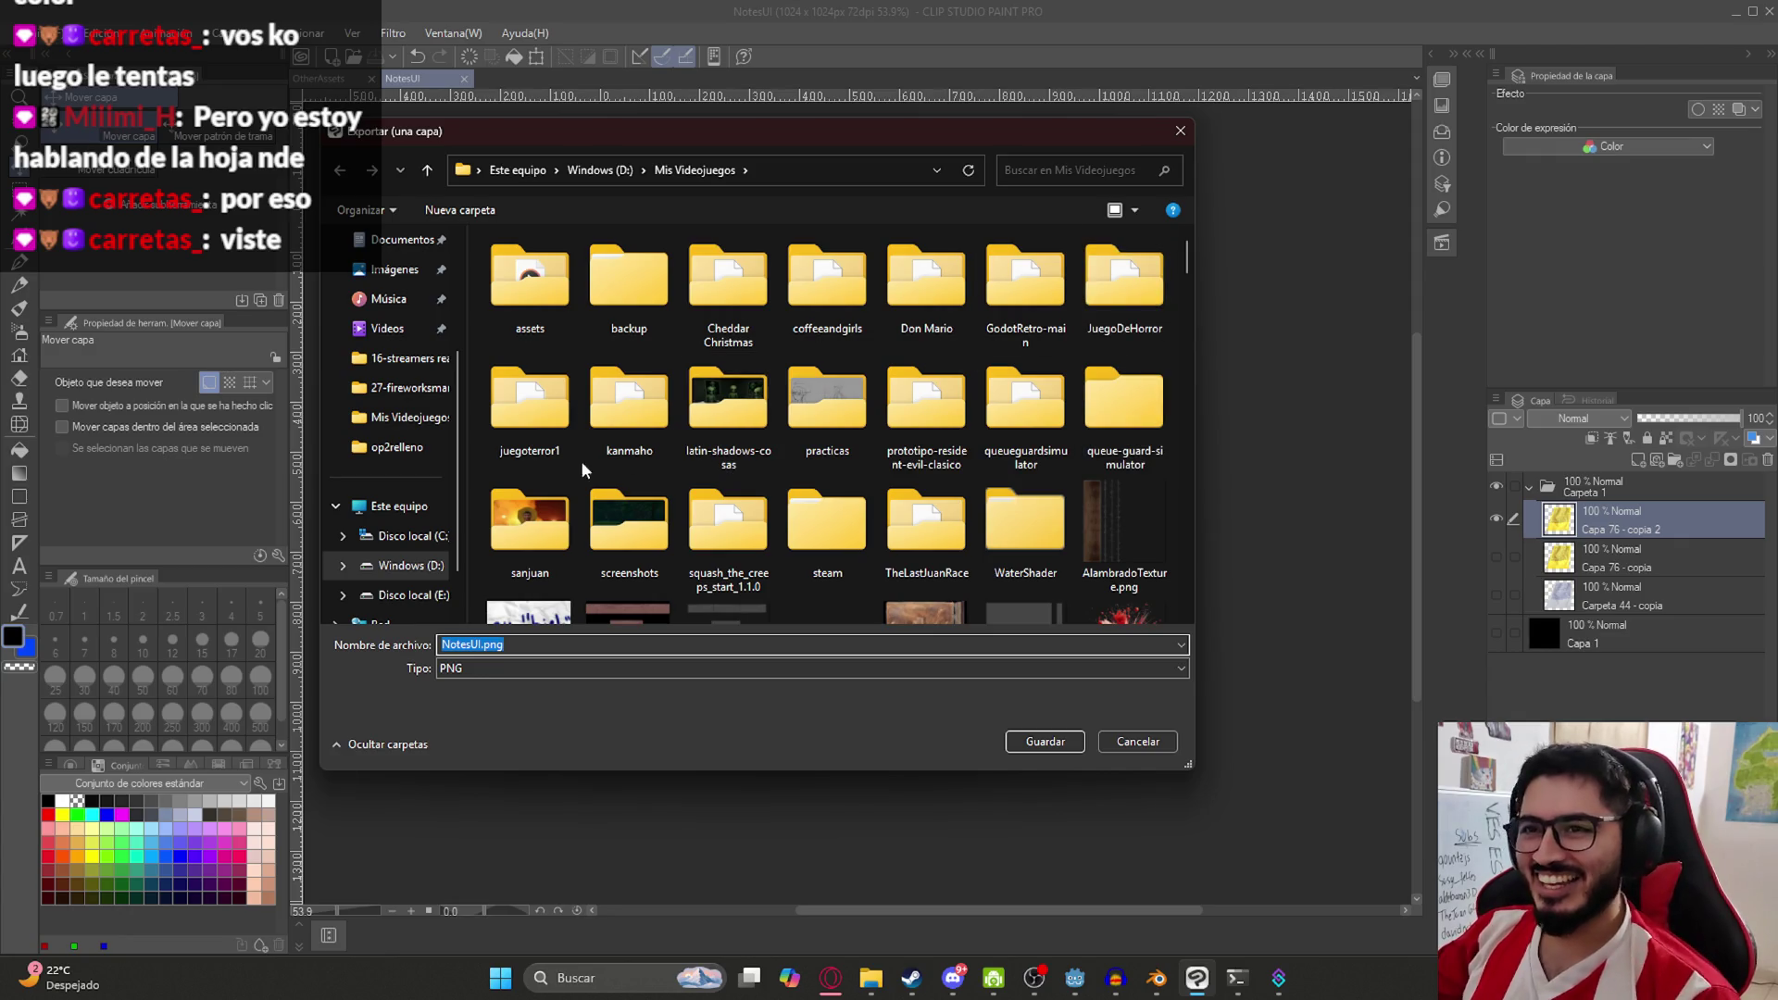
double_click(530, 407)
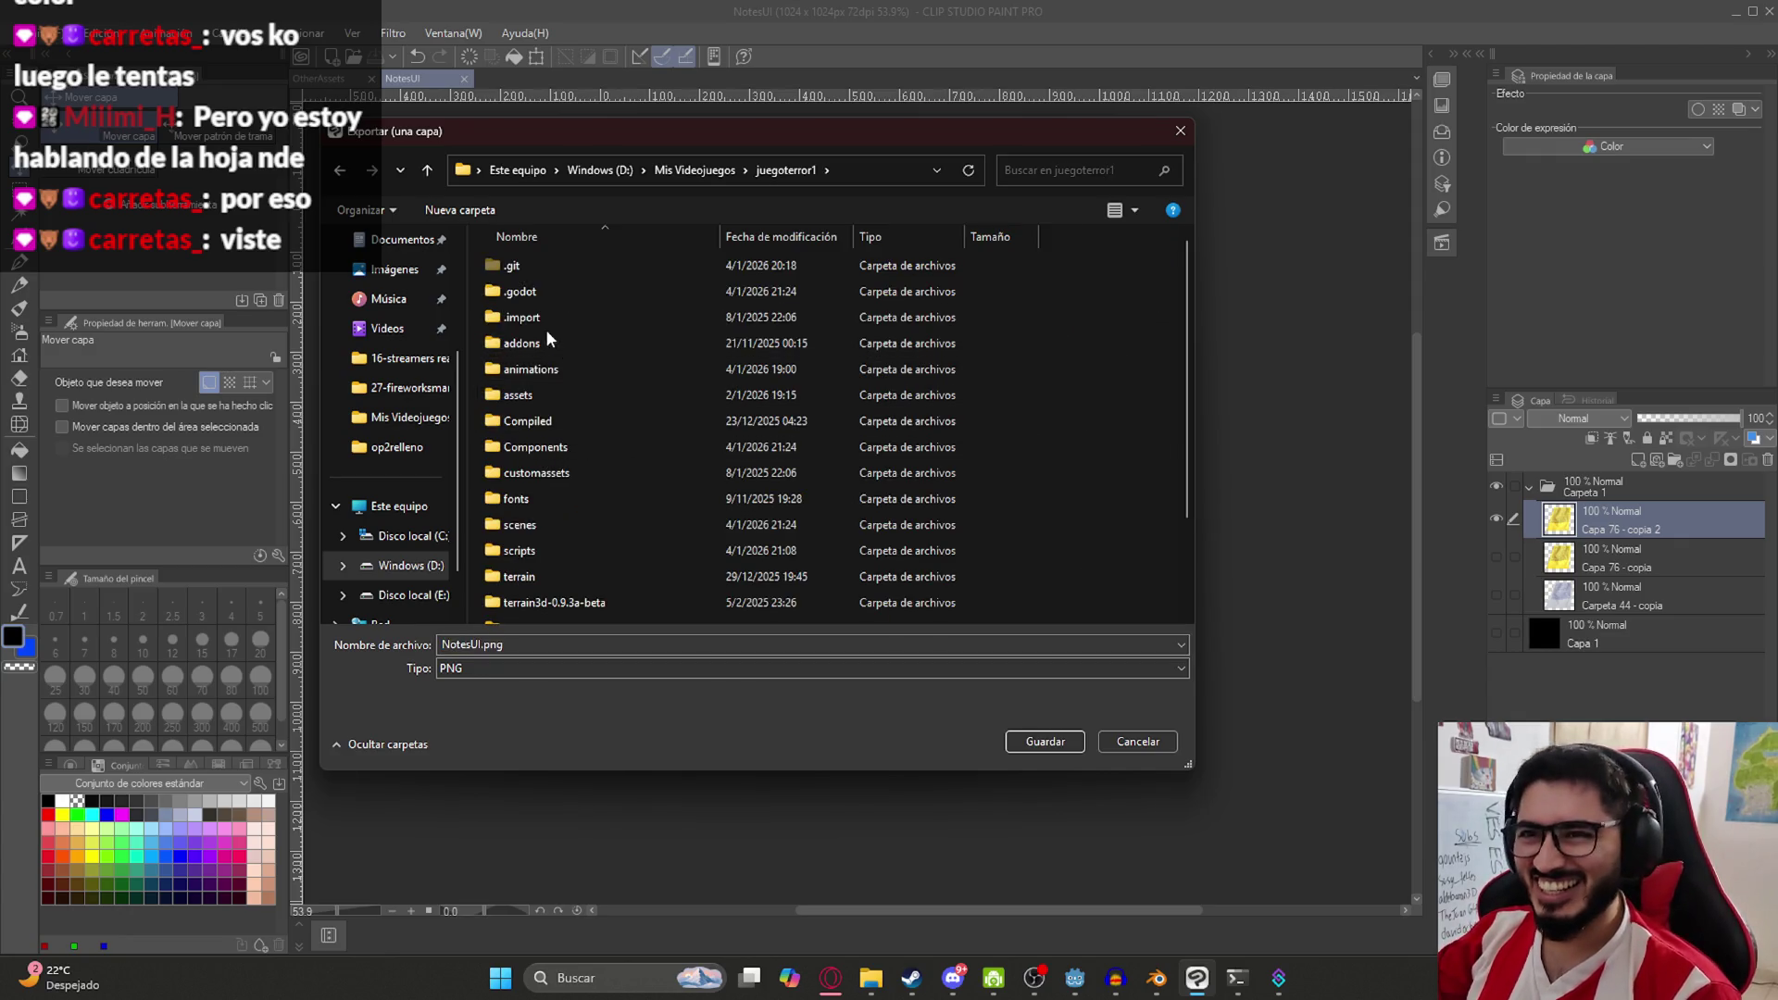
double_click(547, 394)
scroll(815, 463, "down", 5)
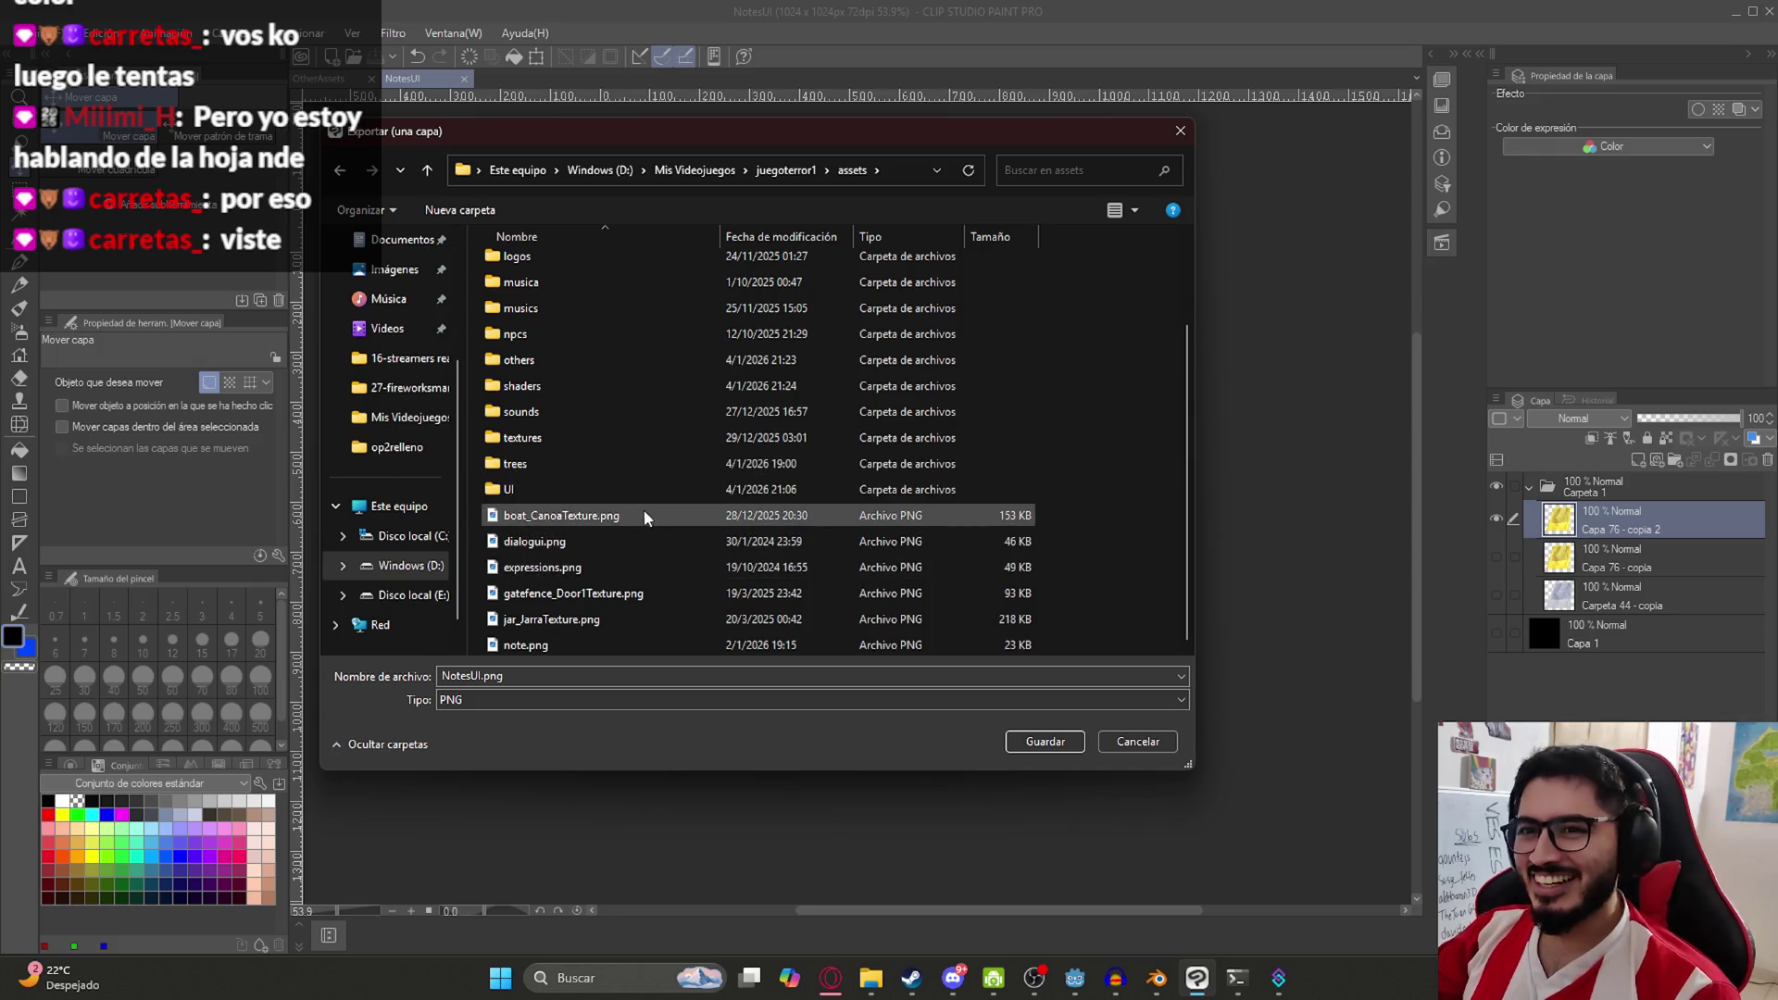
double_click(611, 489)
double_click(734, 537)
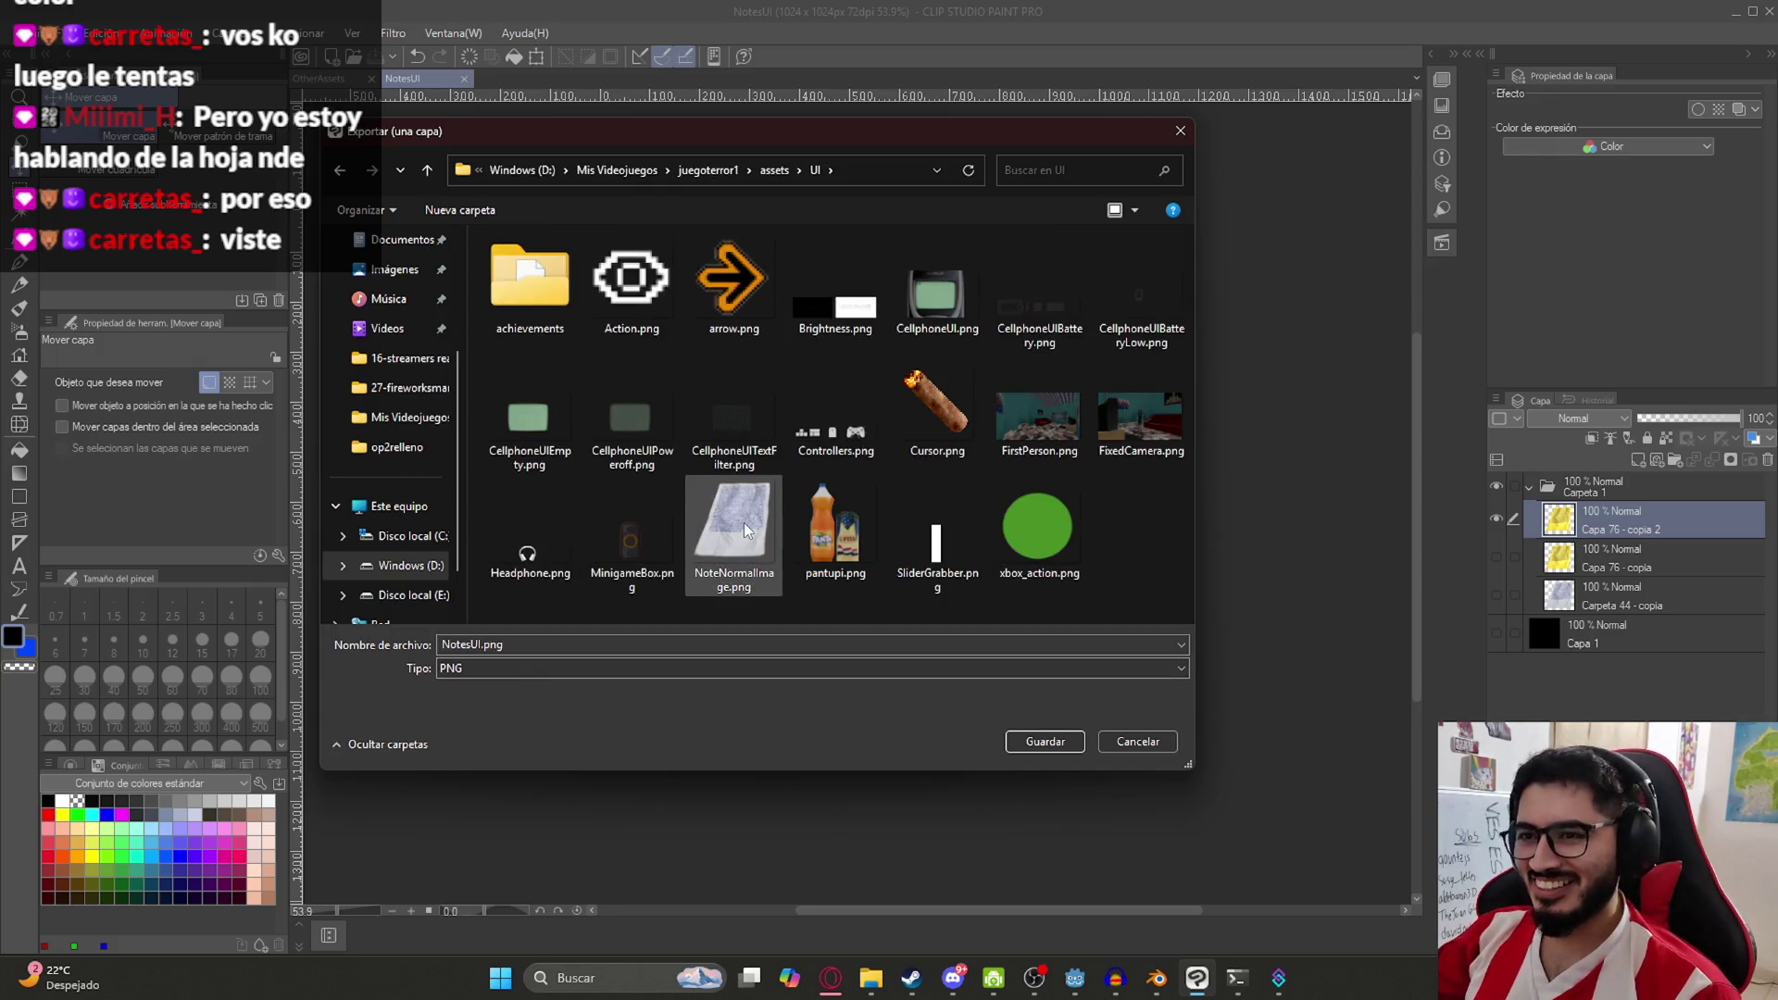
left_click(1001, 486)
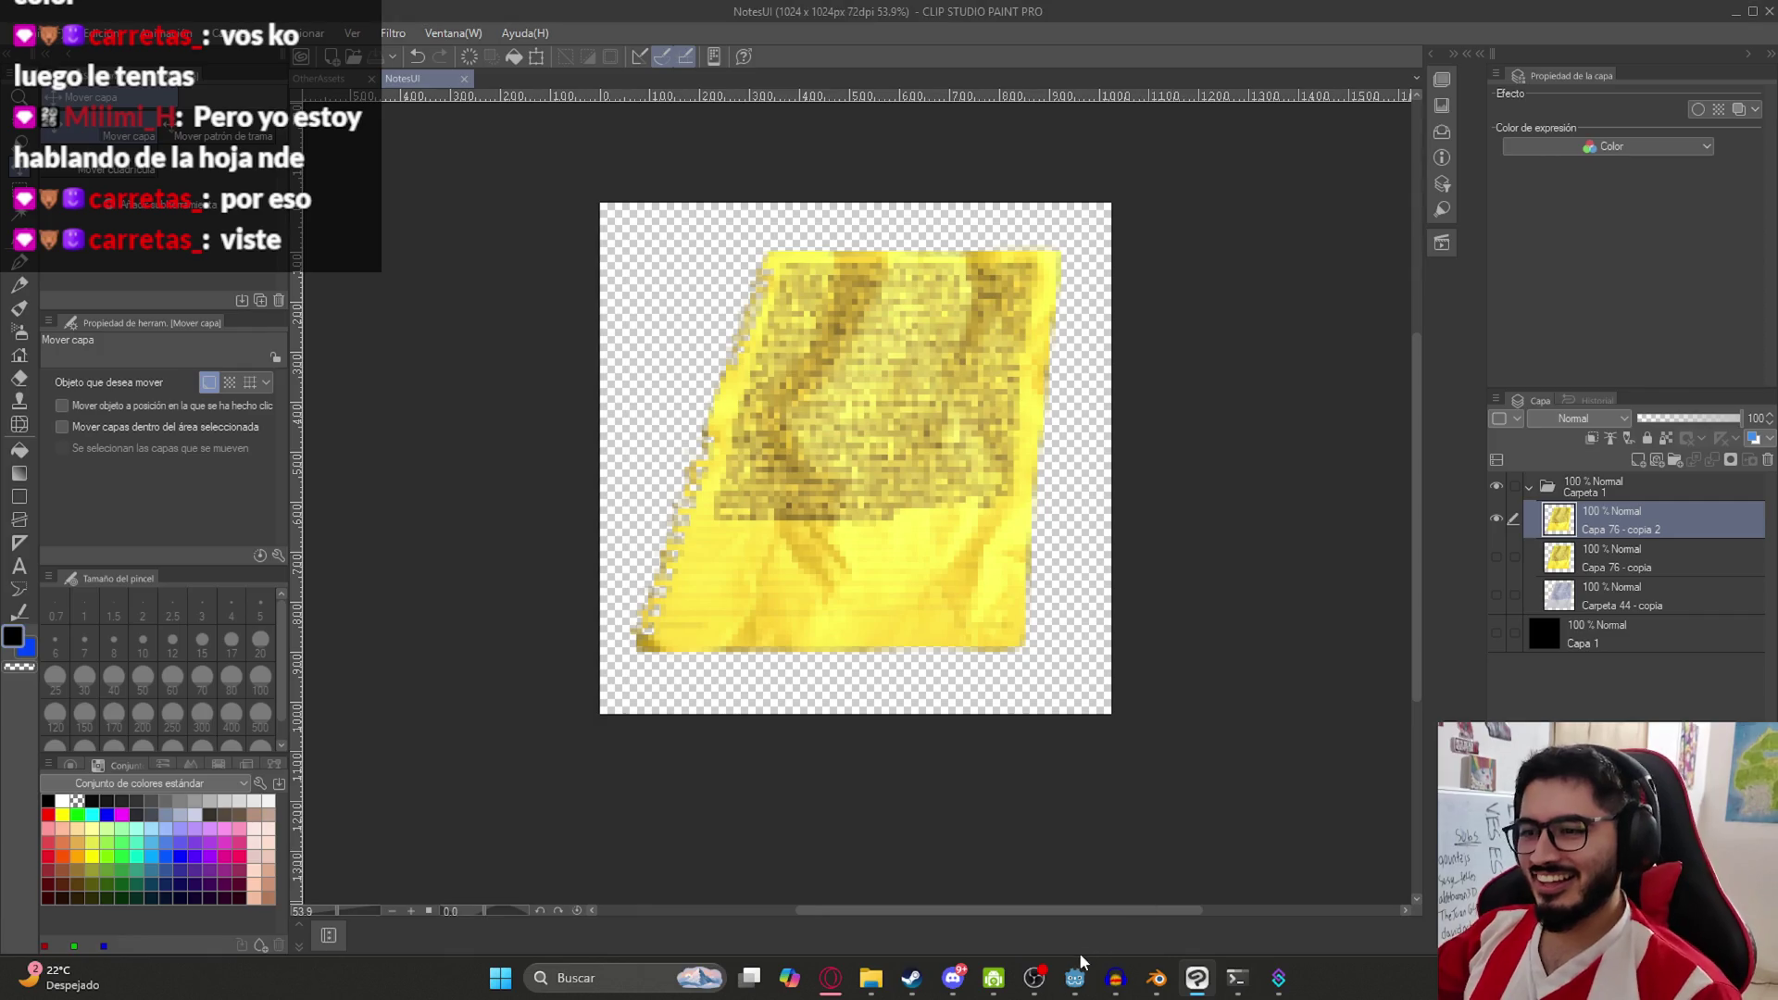
In the NoteUI scene, resize the note TextureRect to 475 by 368
left_click(1075, 978)
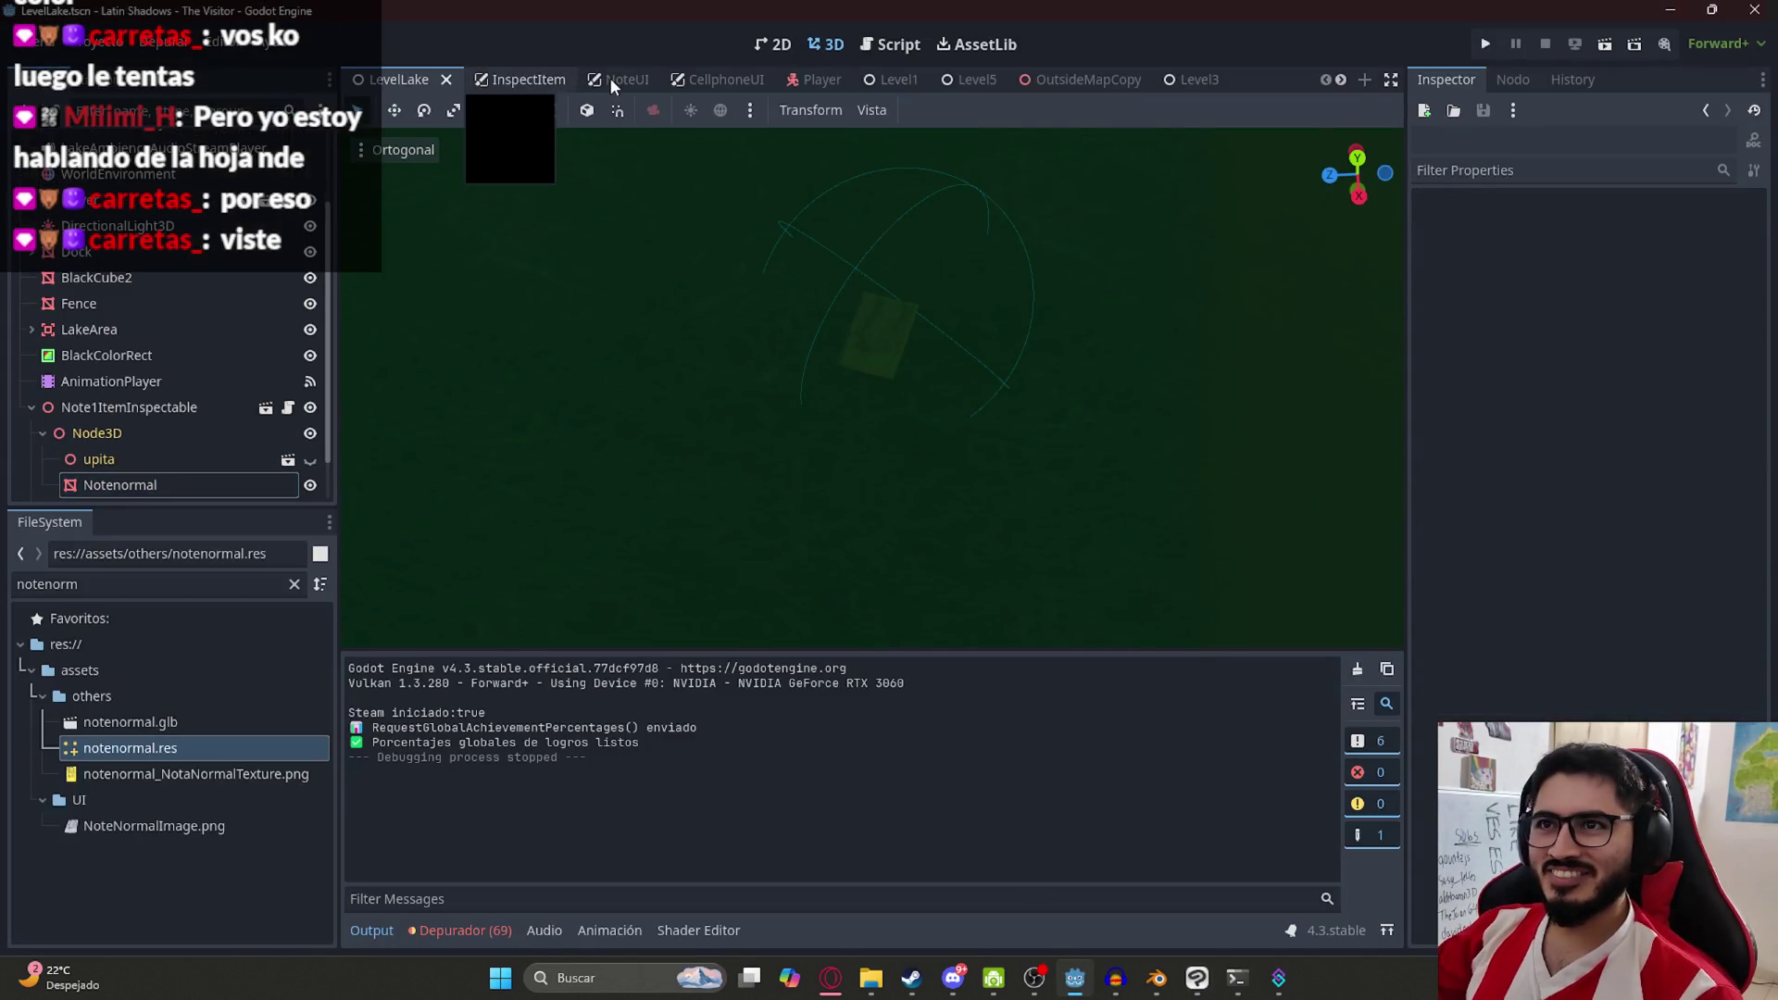
left_click(609, 79)
left_click(1156, 475)
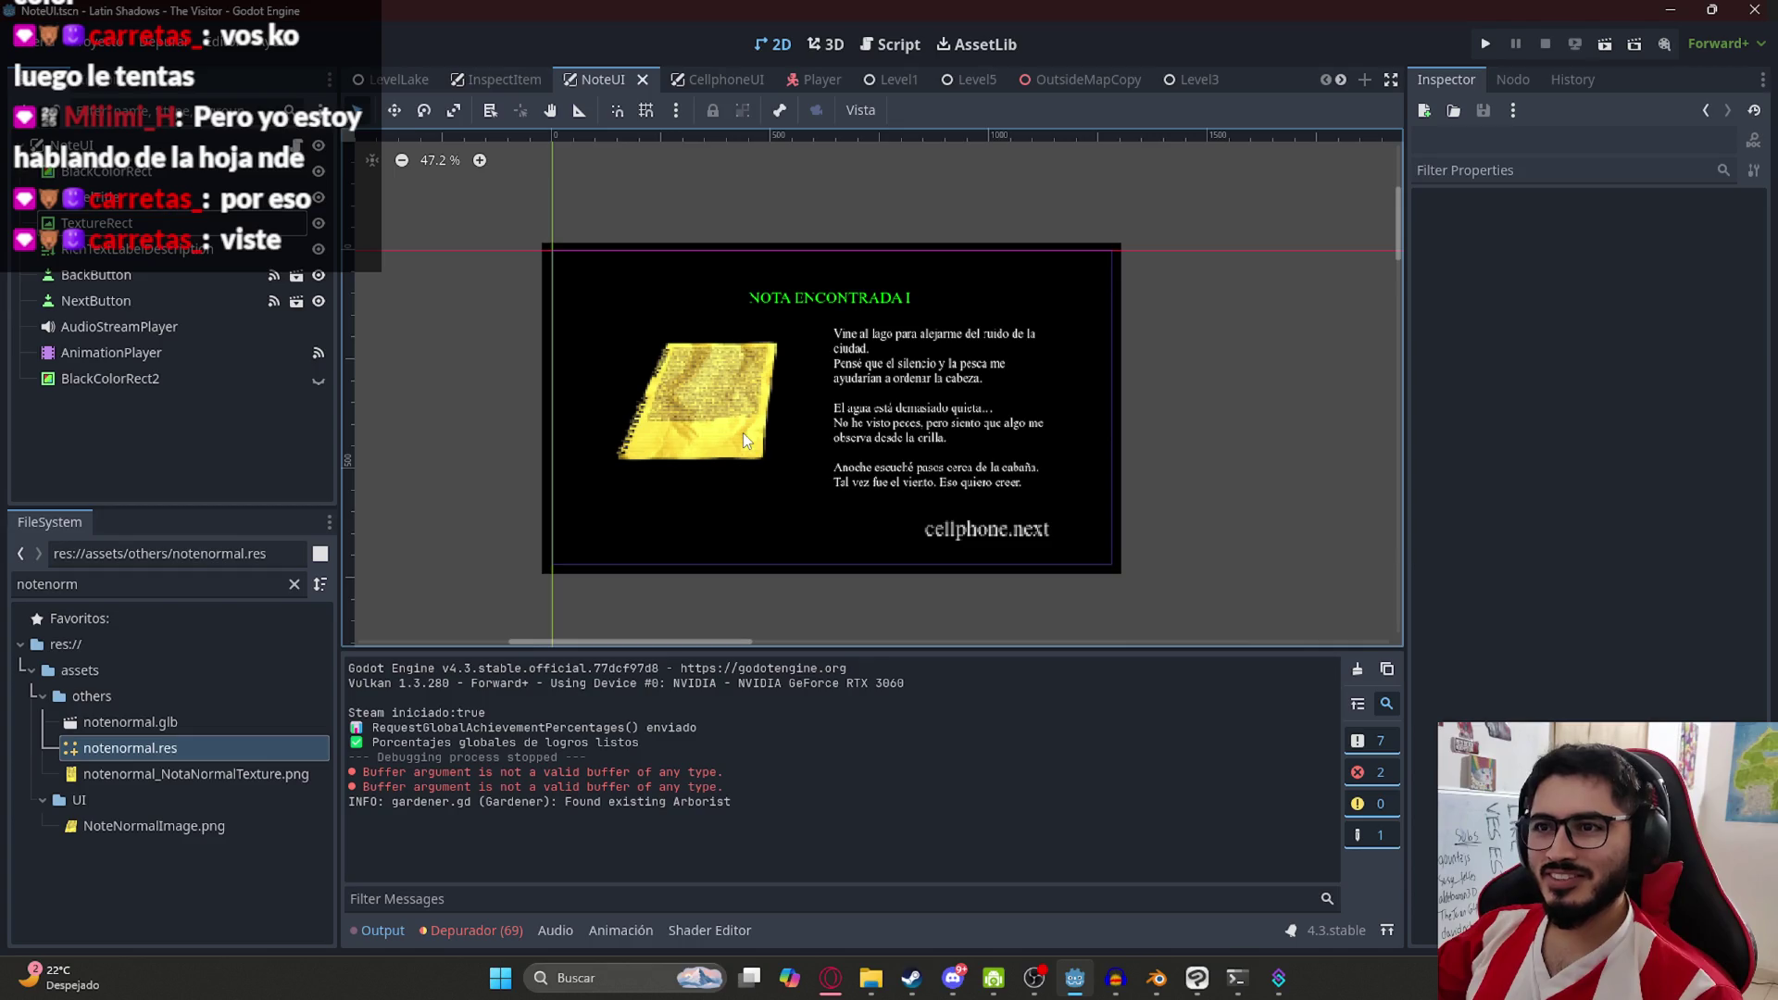
left_click(743, 431)
mouse_move(799, 480)
left_mouse_down()
mouse_move(804, 502)
mouse_move(762, 503)
left_mouse_up()
left_click(1171, 479)
Save NoteUI and start LevelLake with Reproducir Esta Escena
scroll(811, 411, "up", 2)
key("ctrl+s")
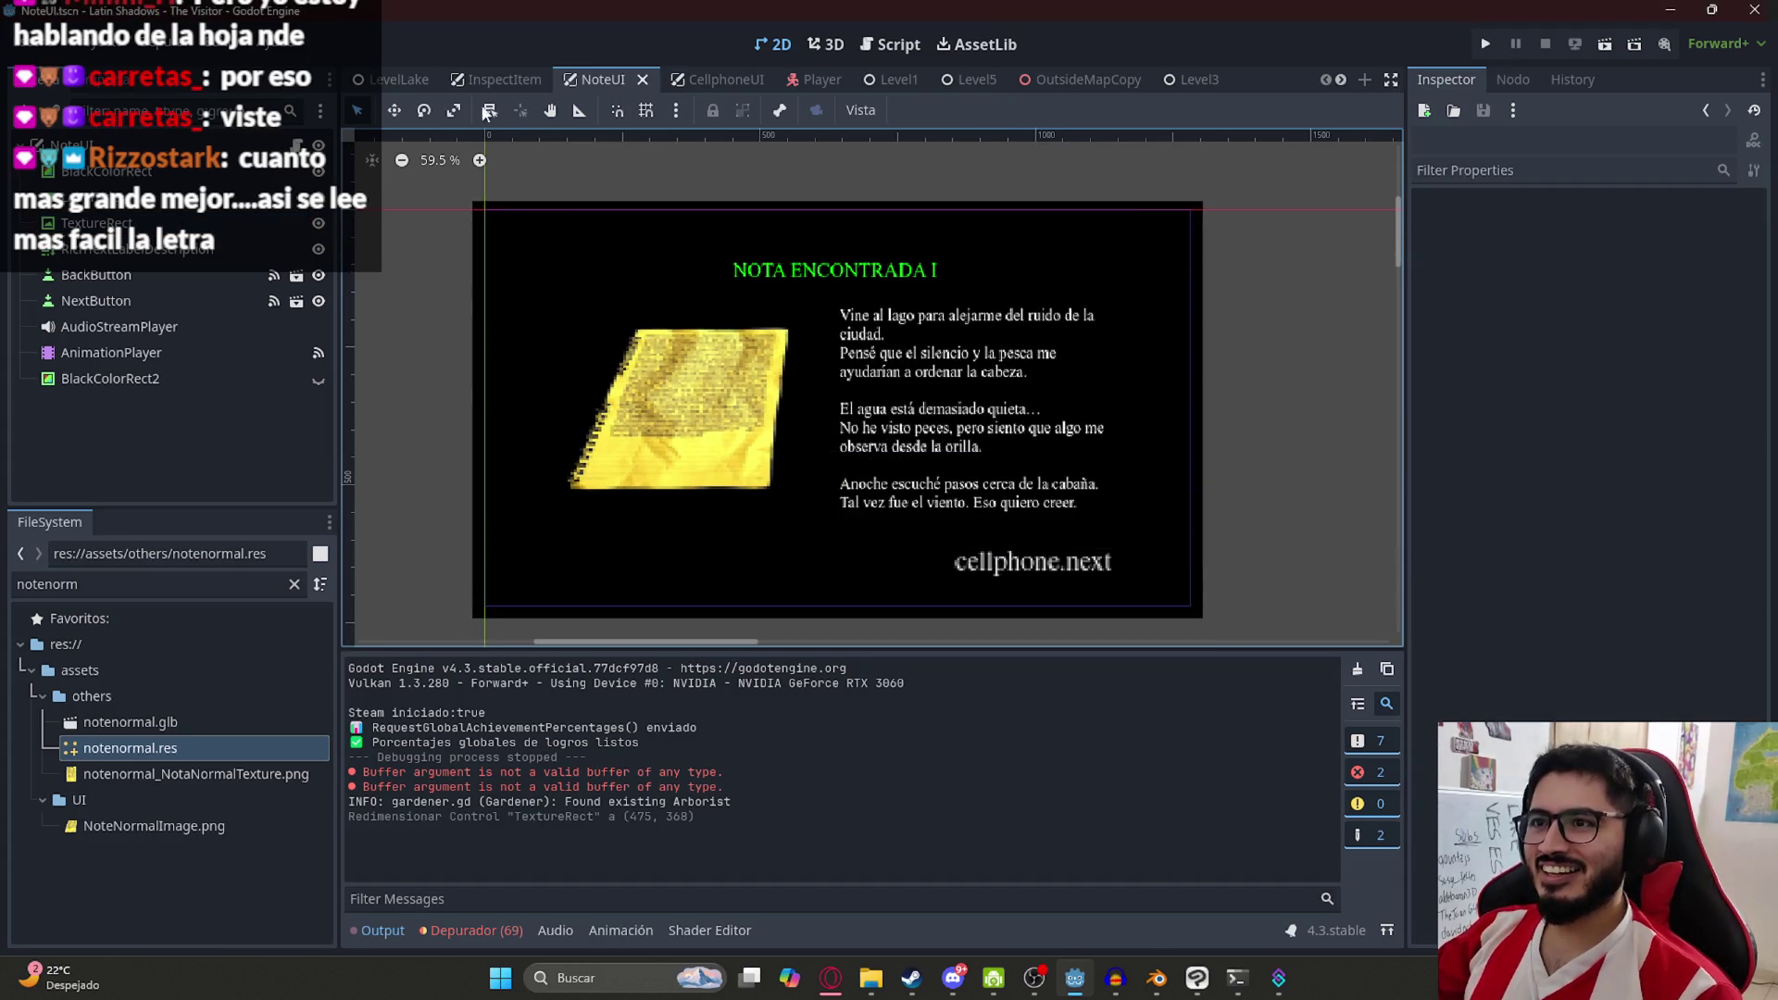
right_click(385, 80)
left_click(466, 231)
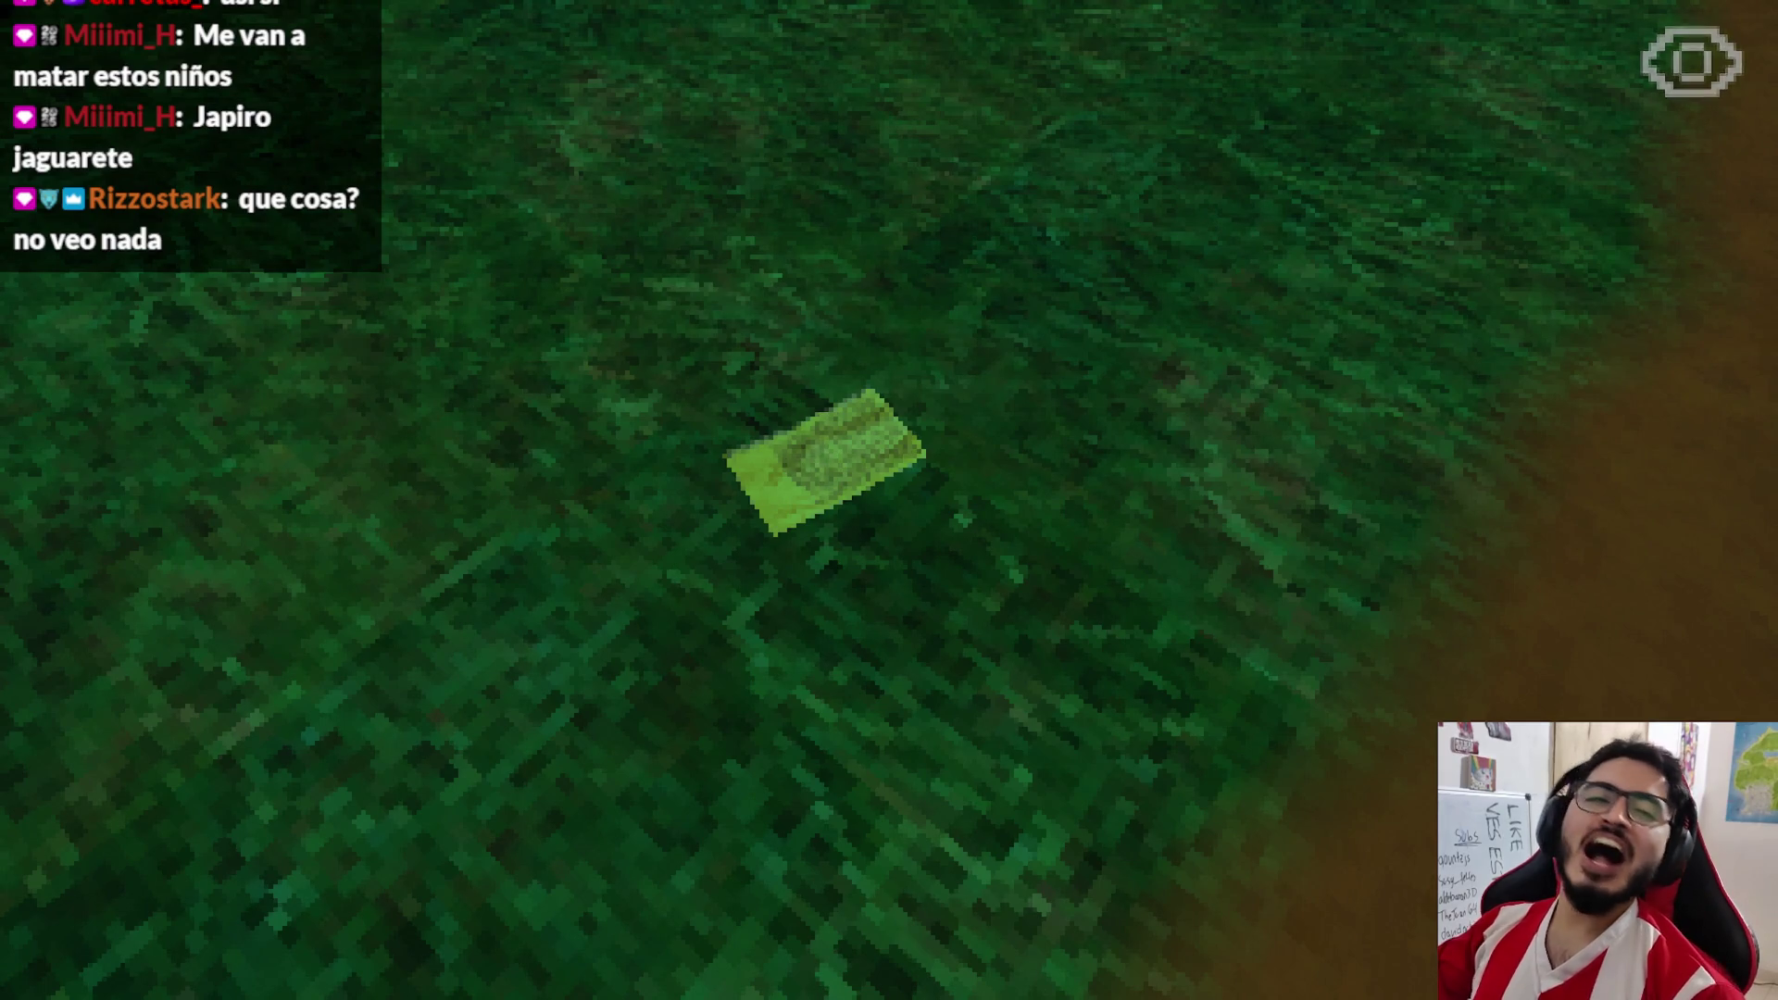
Inspect and rotate the note, choose Dejar, then Agarrar to read 'Nota Junto al campamento', and stop
key("e")
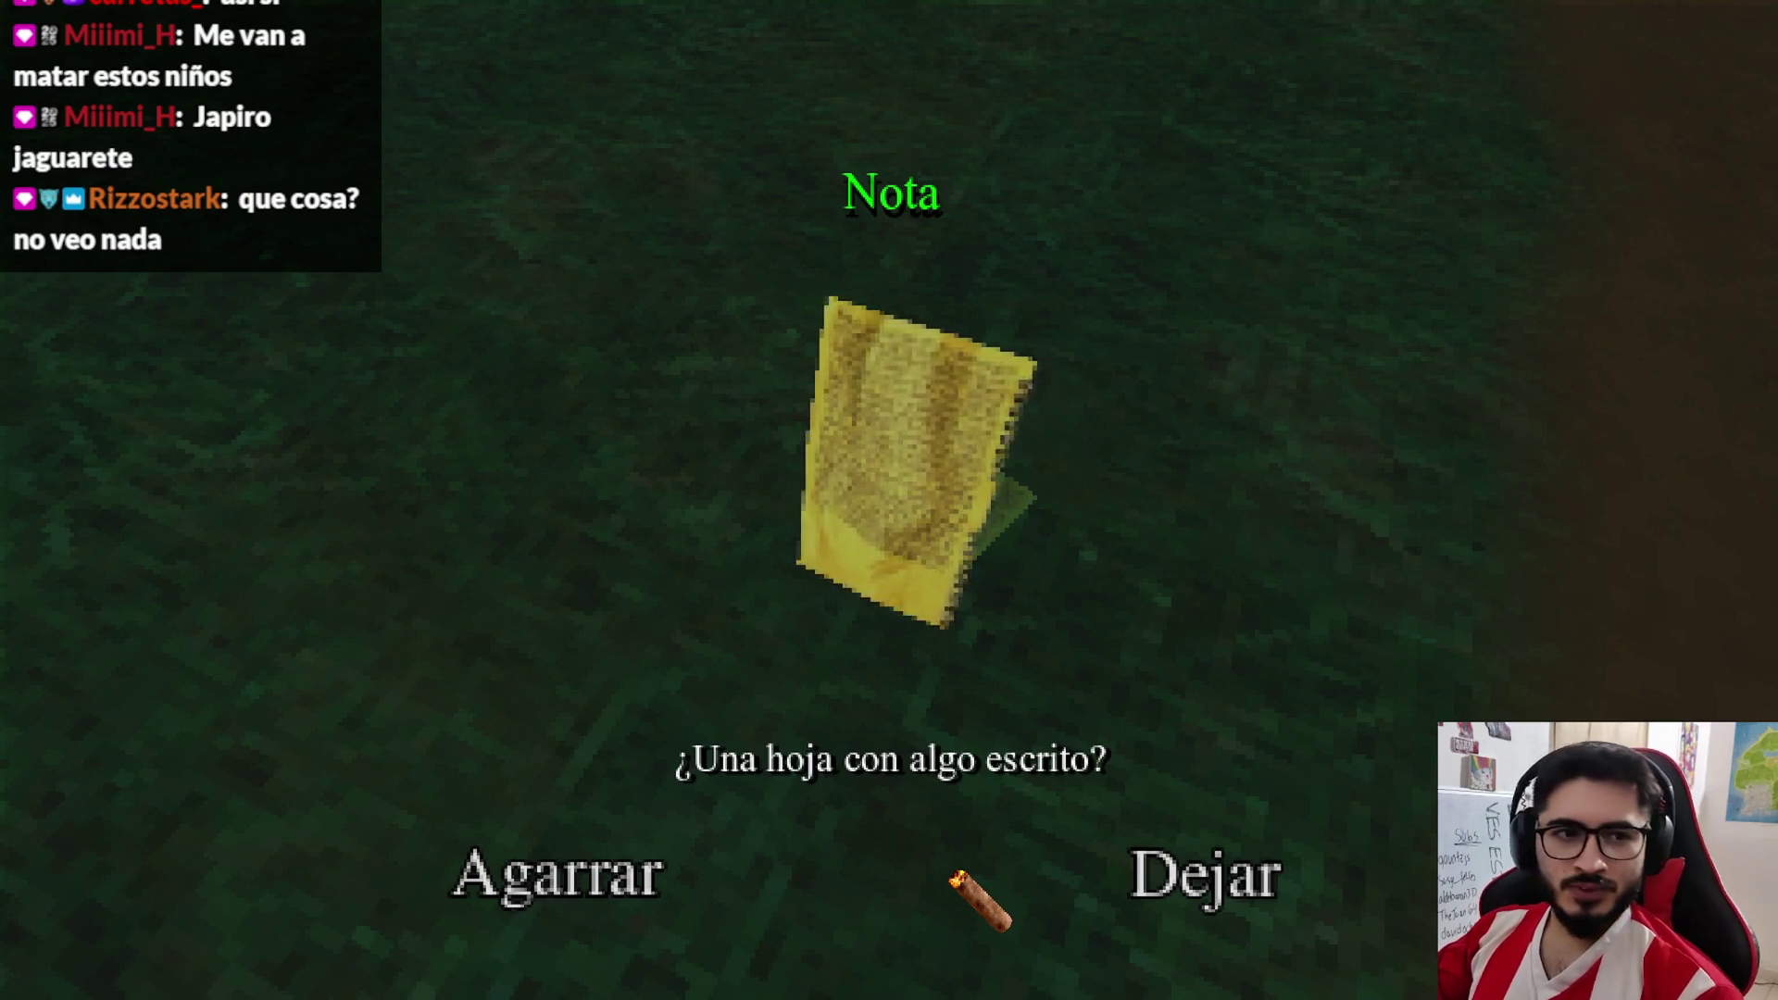
mouse_move(954, 875)
left_mouse_down()
mouse_move(889, 587)
mouse_move(926, 488)
mouse_move(924, 514)
left_mouse_up()
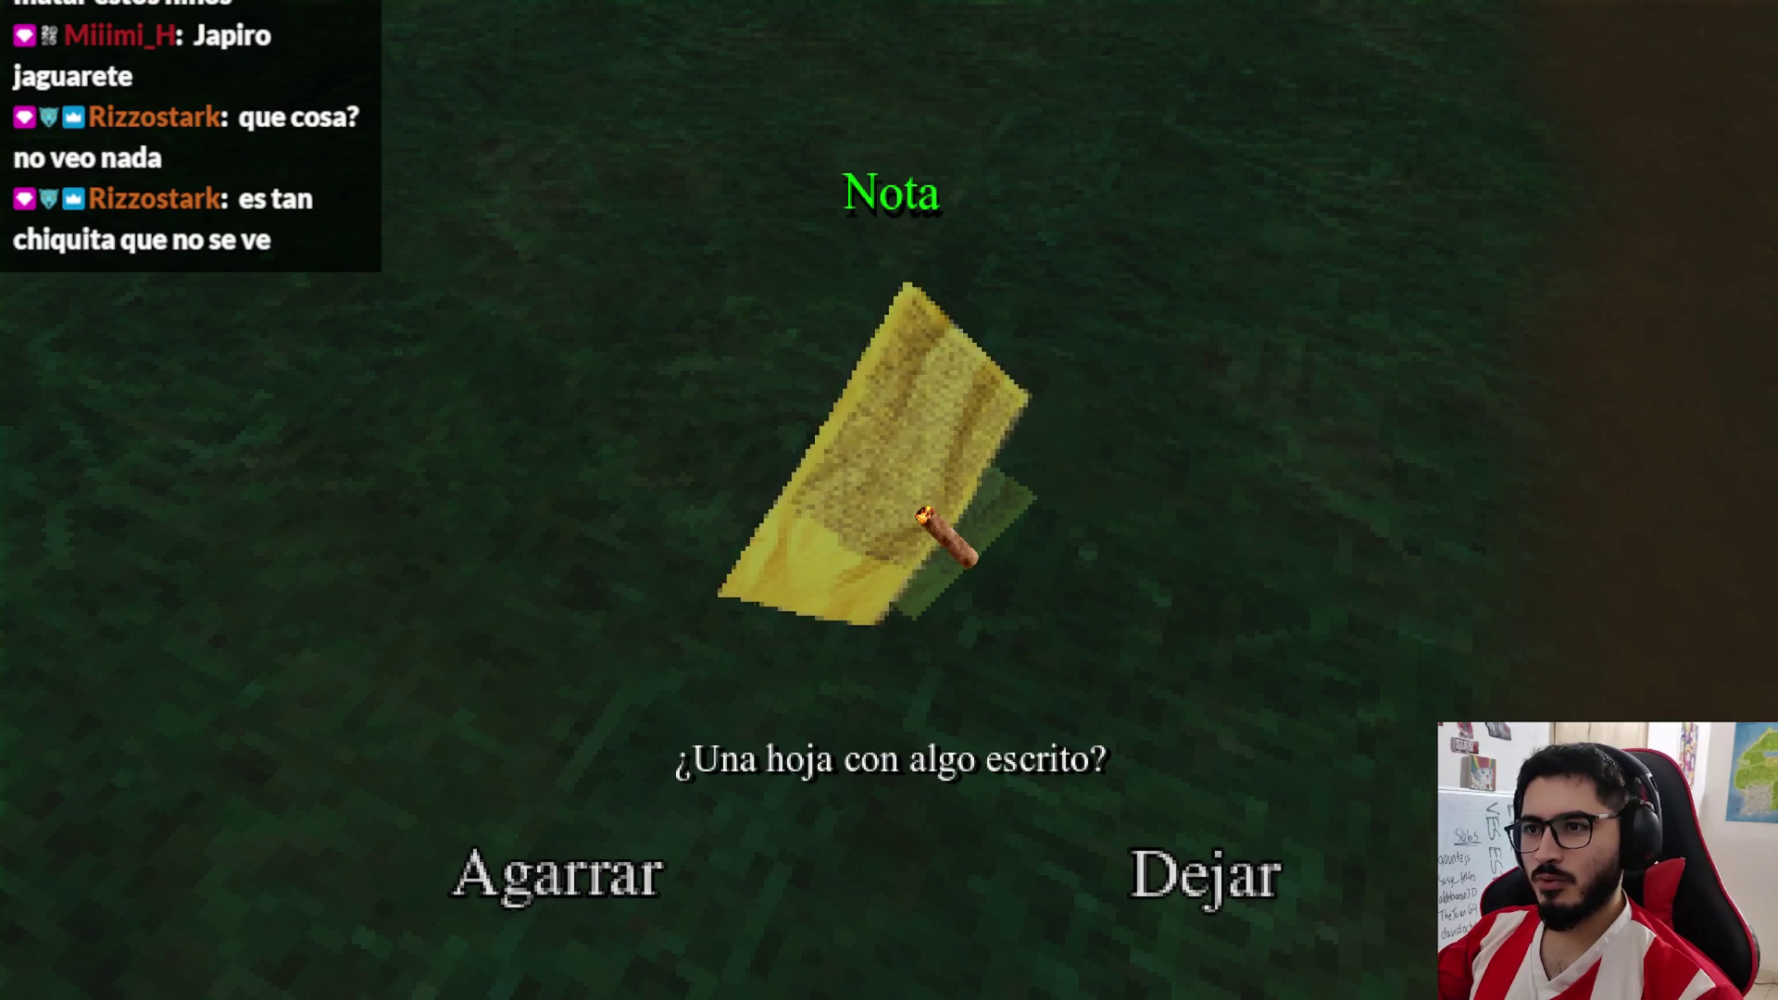
left_click_drag(719, 582, 853, 589)
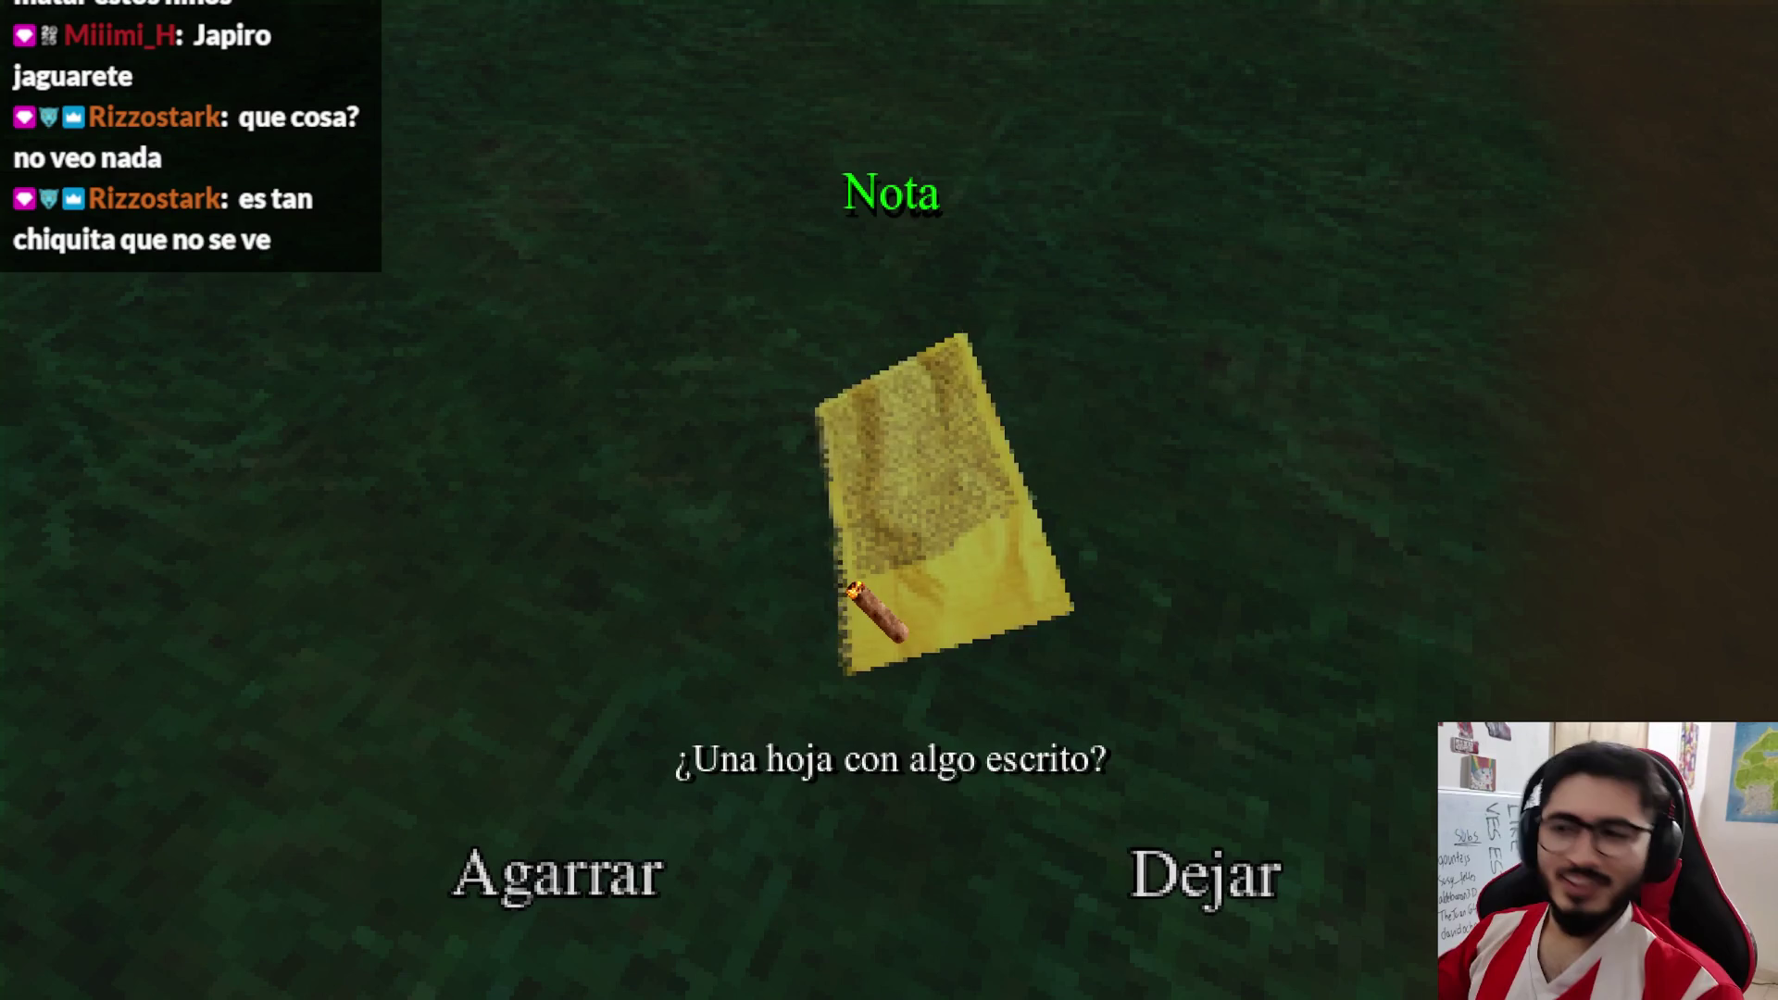
left_click(1254, 822)
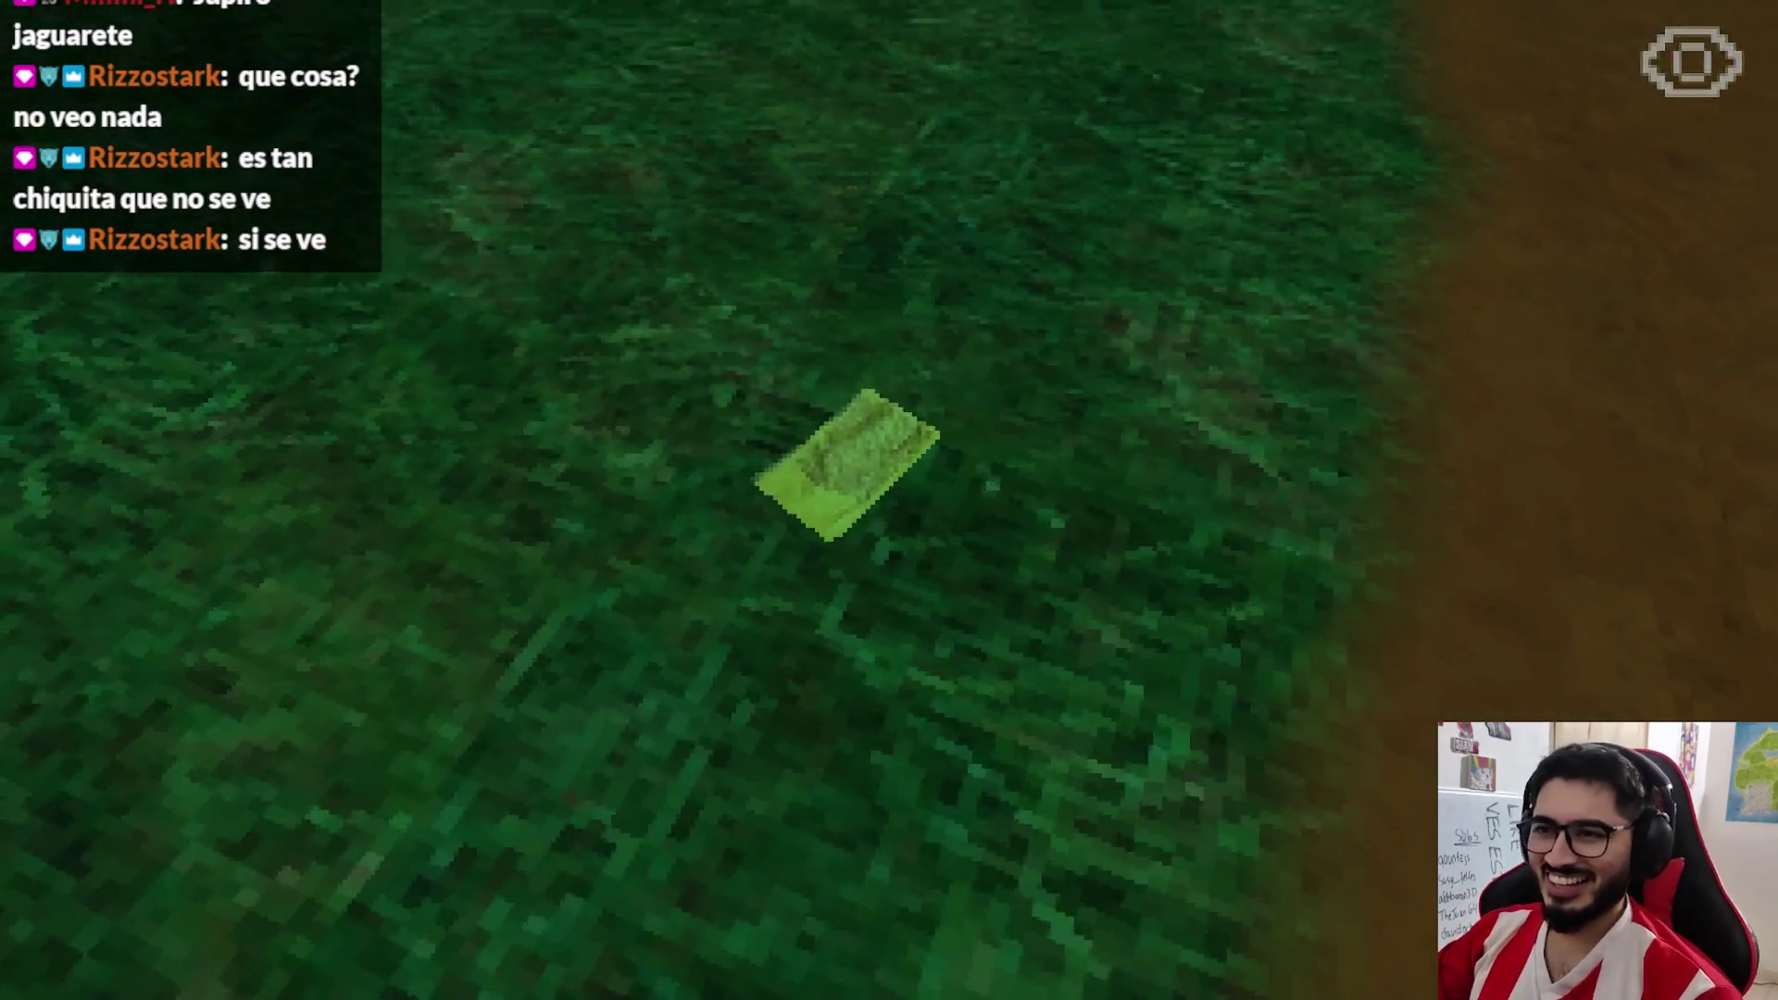
left_click(889, 500)
left_click(597, 861)
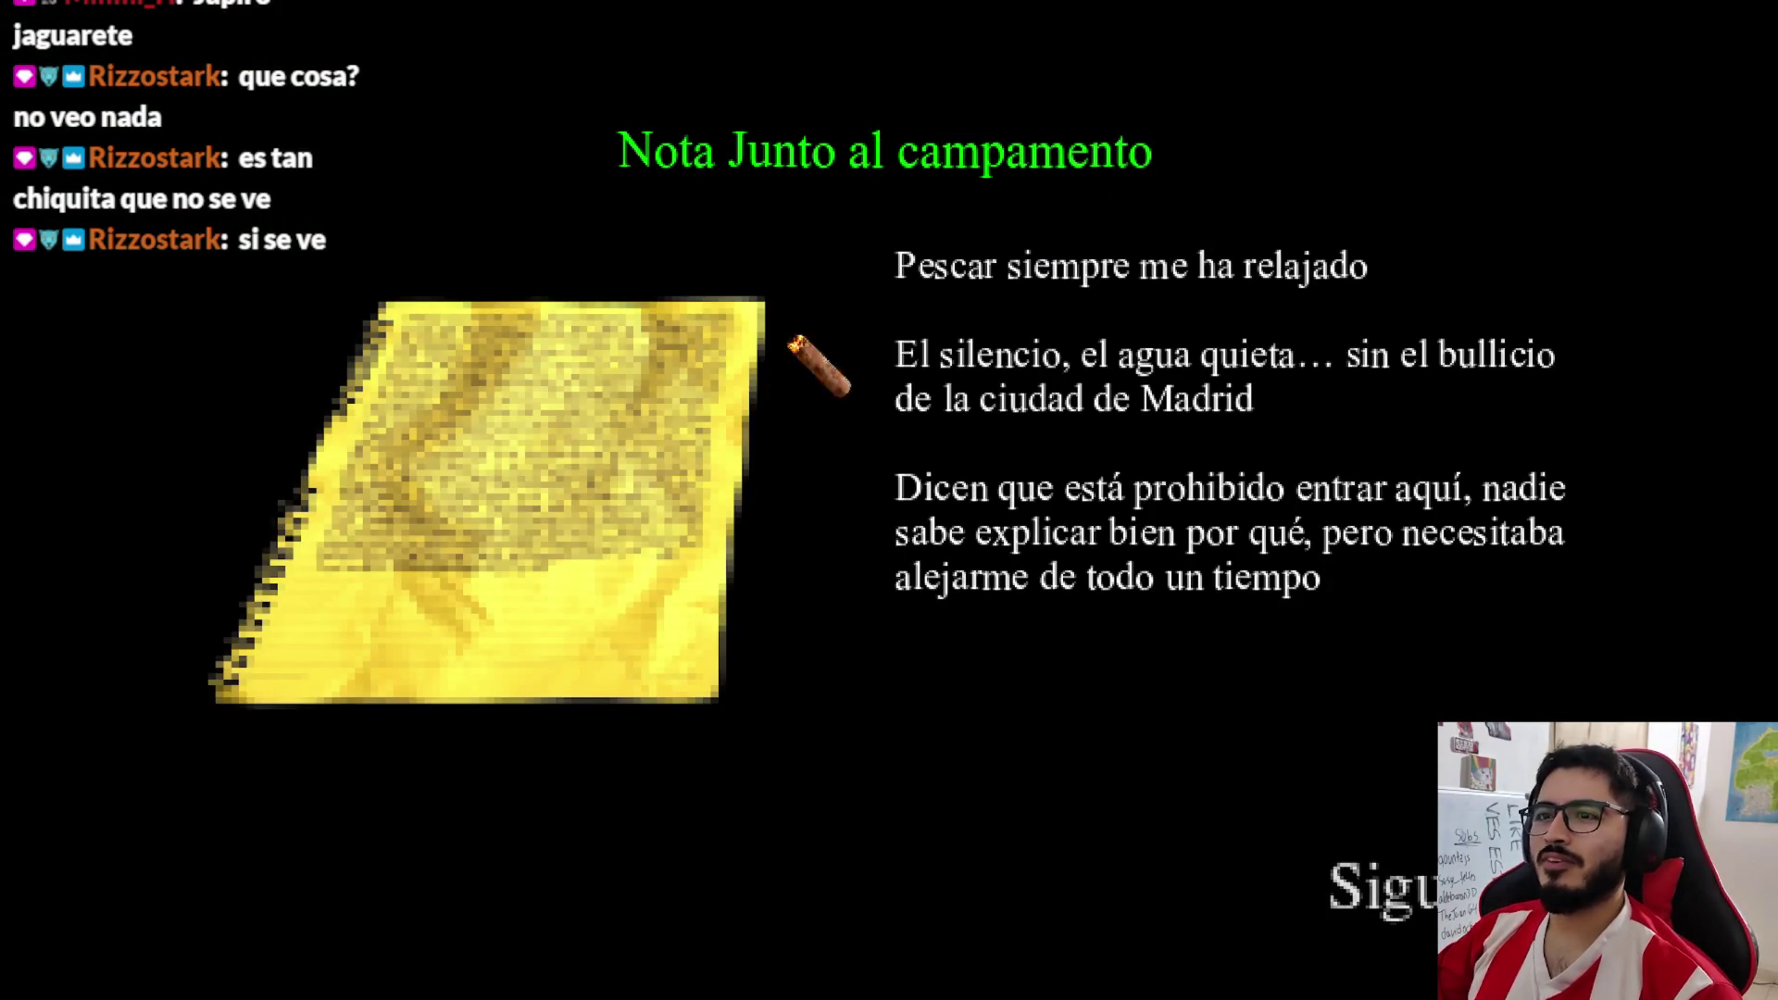
key("F8")
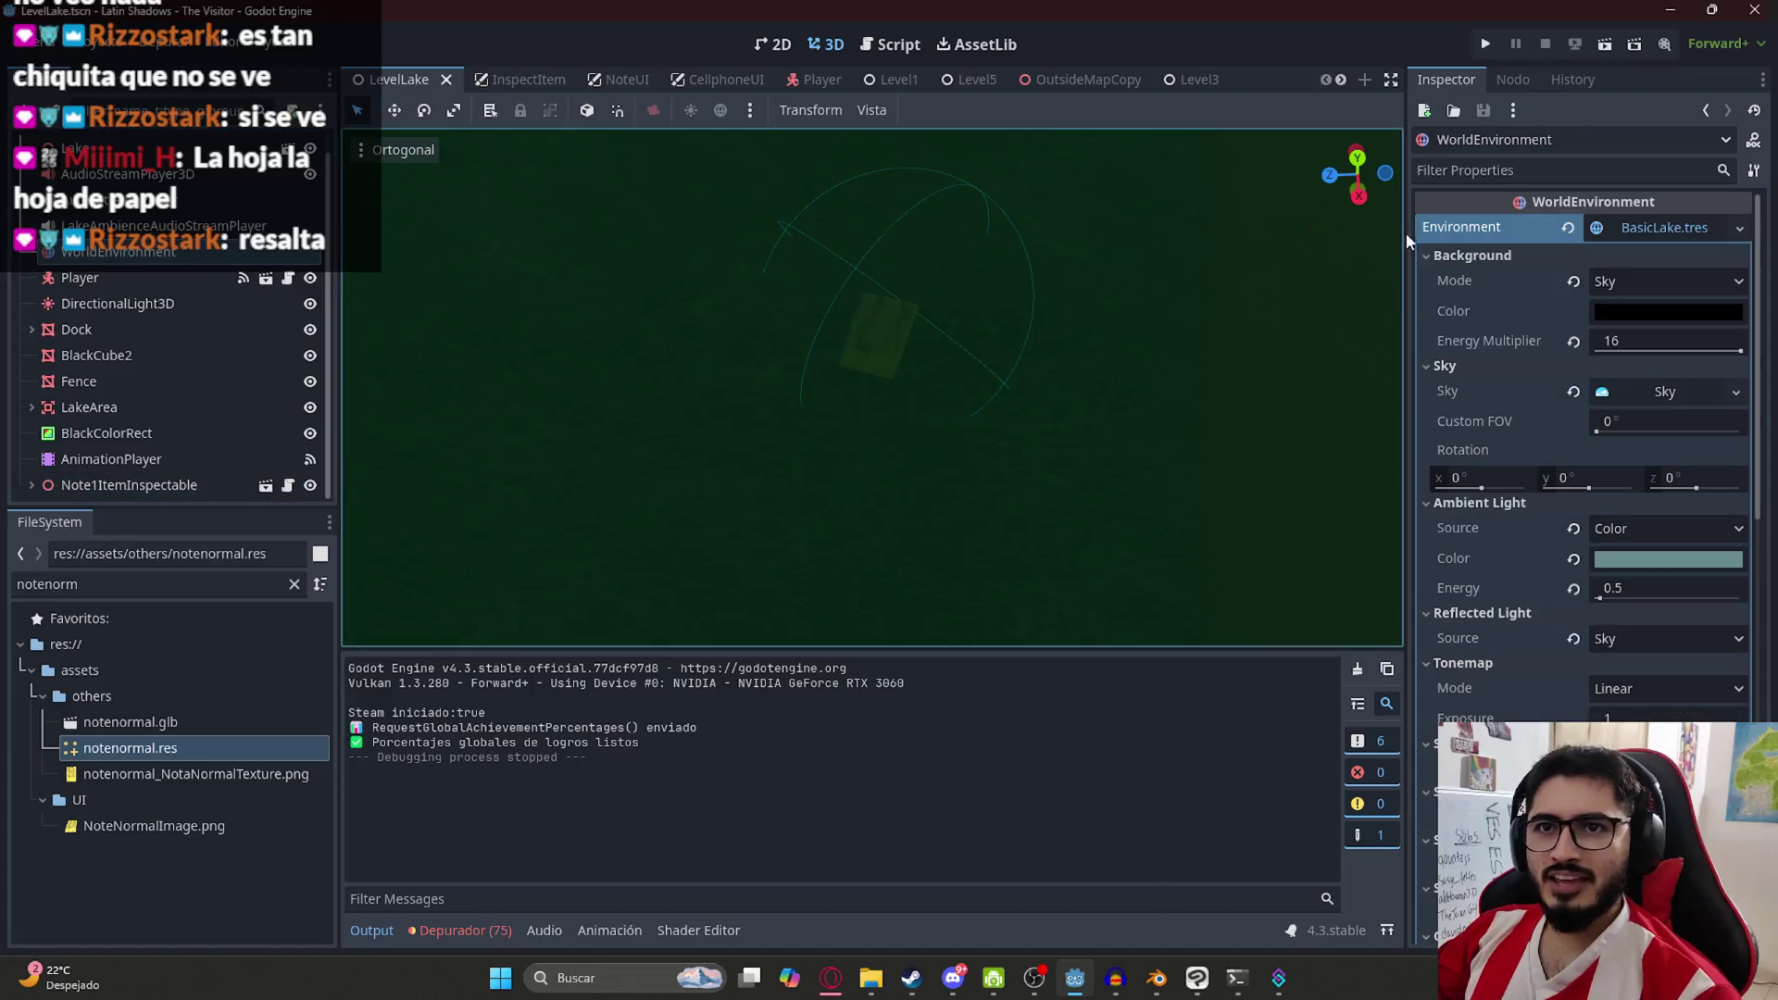
Revert the WorldEnvironment's Environment, then drag Note1ItemInspectable toward the tent with snapping toggled
left_click(1570, 226)
left_click(121, 484)
scroll(833, 431, "up", 5)
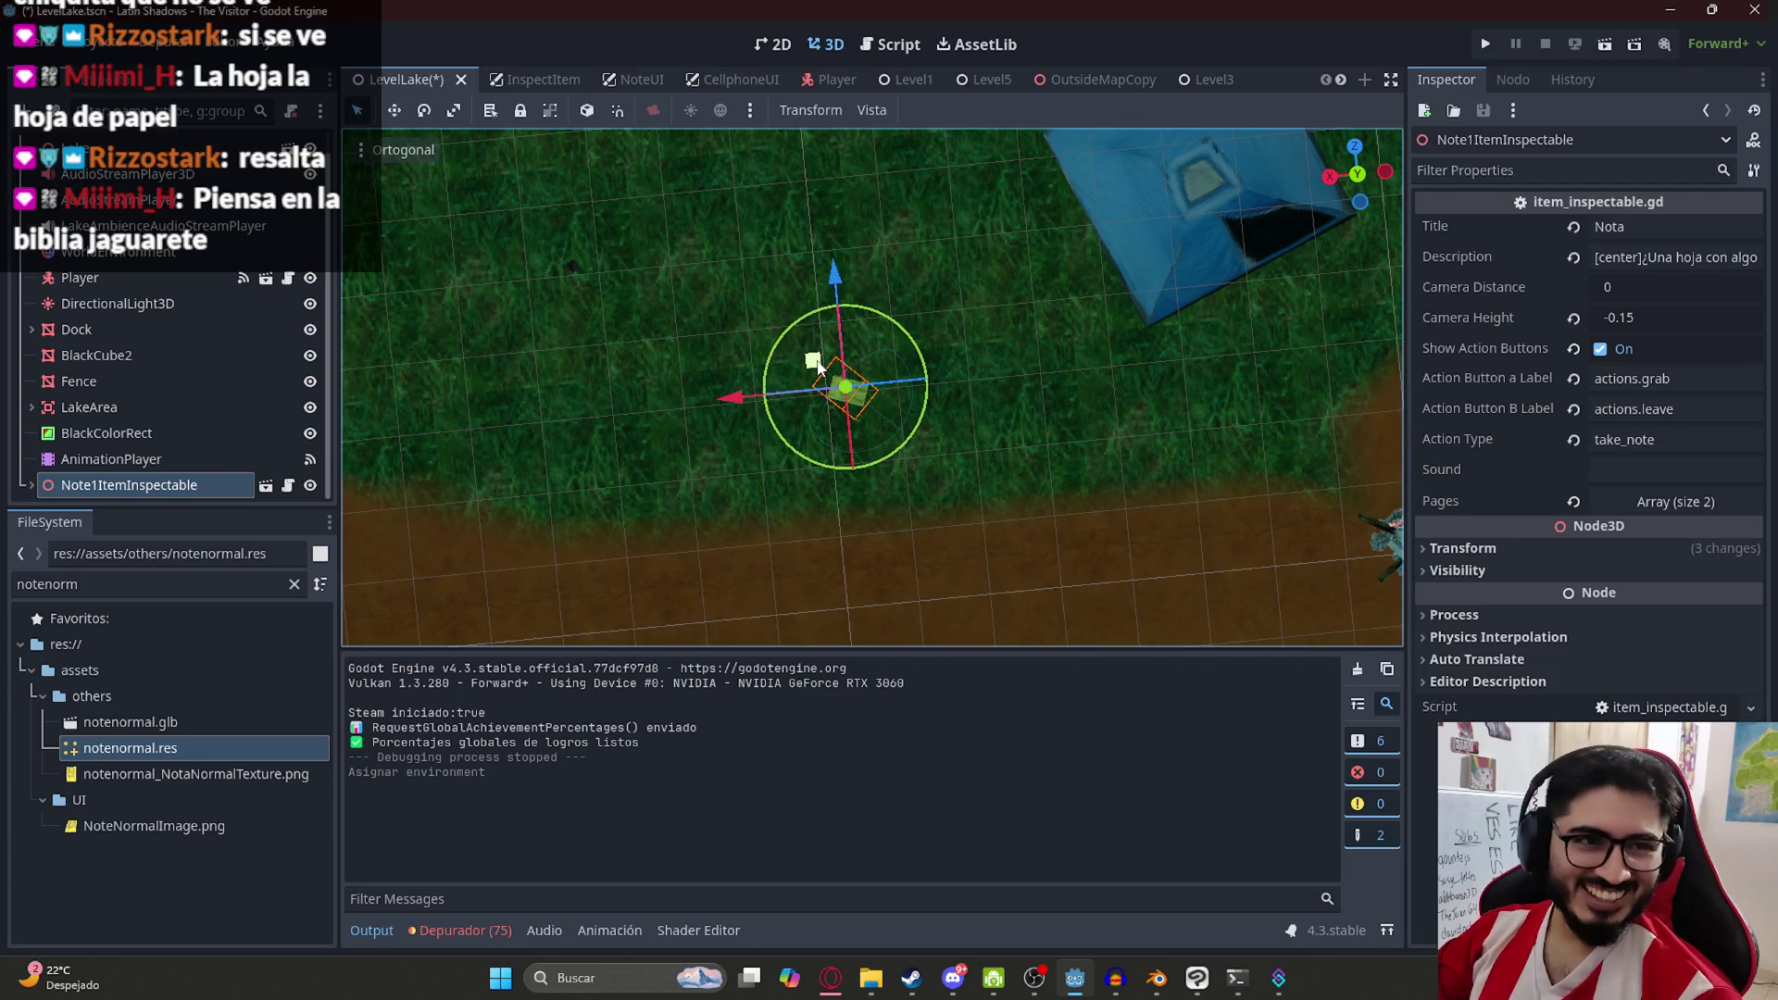
mouse_move(818, 368)
left_mouse_down()
mouse_move(1024, 330)
mouse_move(1080, 350)
mouse_move(896, 432)
mouse_move(702, 367)
mouse_move(604, 287)
mouse_move(670, 371)
mouse_move(655, 286)
mouse_move(693, 369)
mouse_move(977, 412)
mouse_move(1102, 360)
mouse_move(1006, 388)
mouse_move(979, 376)
left_mouse_up()
left_click(618, 109)
left_click(618, 110)
scroll(695, 323, "down", 3)
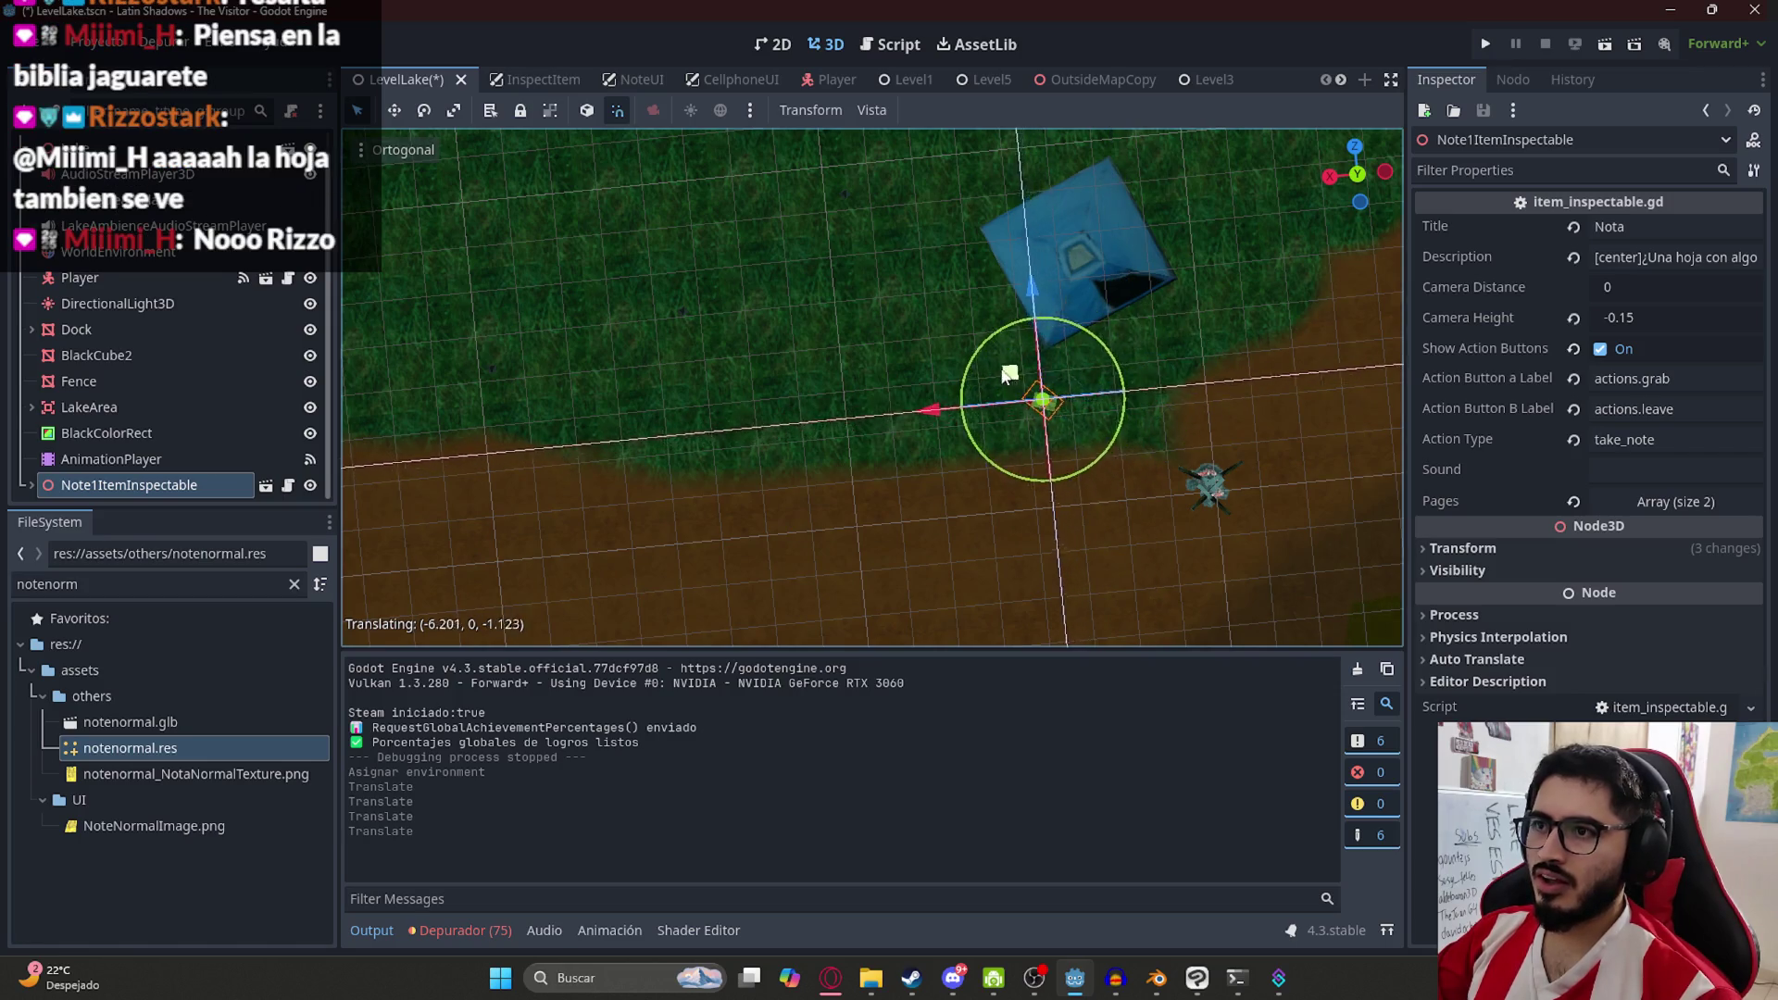
scroll(979, 376, "up", 3)
scroll(813, 362, "right", 5)
mouse_move(714, 370)
left_mouse_down()
mouse_move(808, 453)
mouse_move(692, 371)
mouse_move(838, 468)
mouse_move(766, 461)
mouse_move(806, 429)
left_mouse_up()
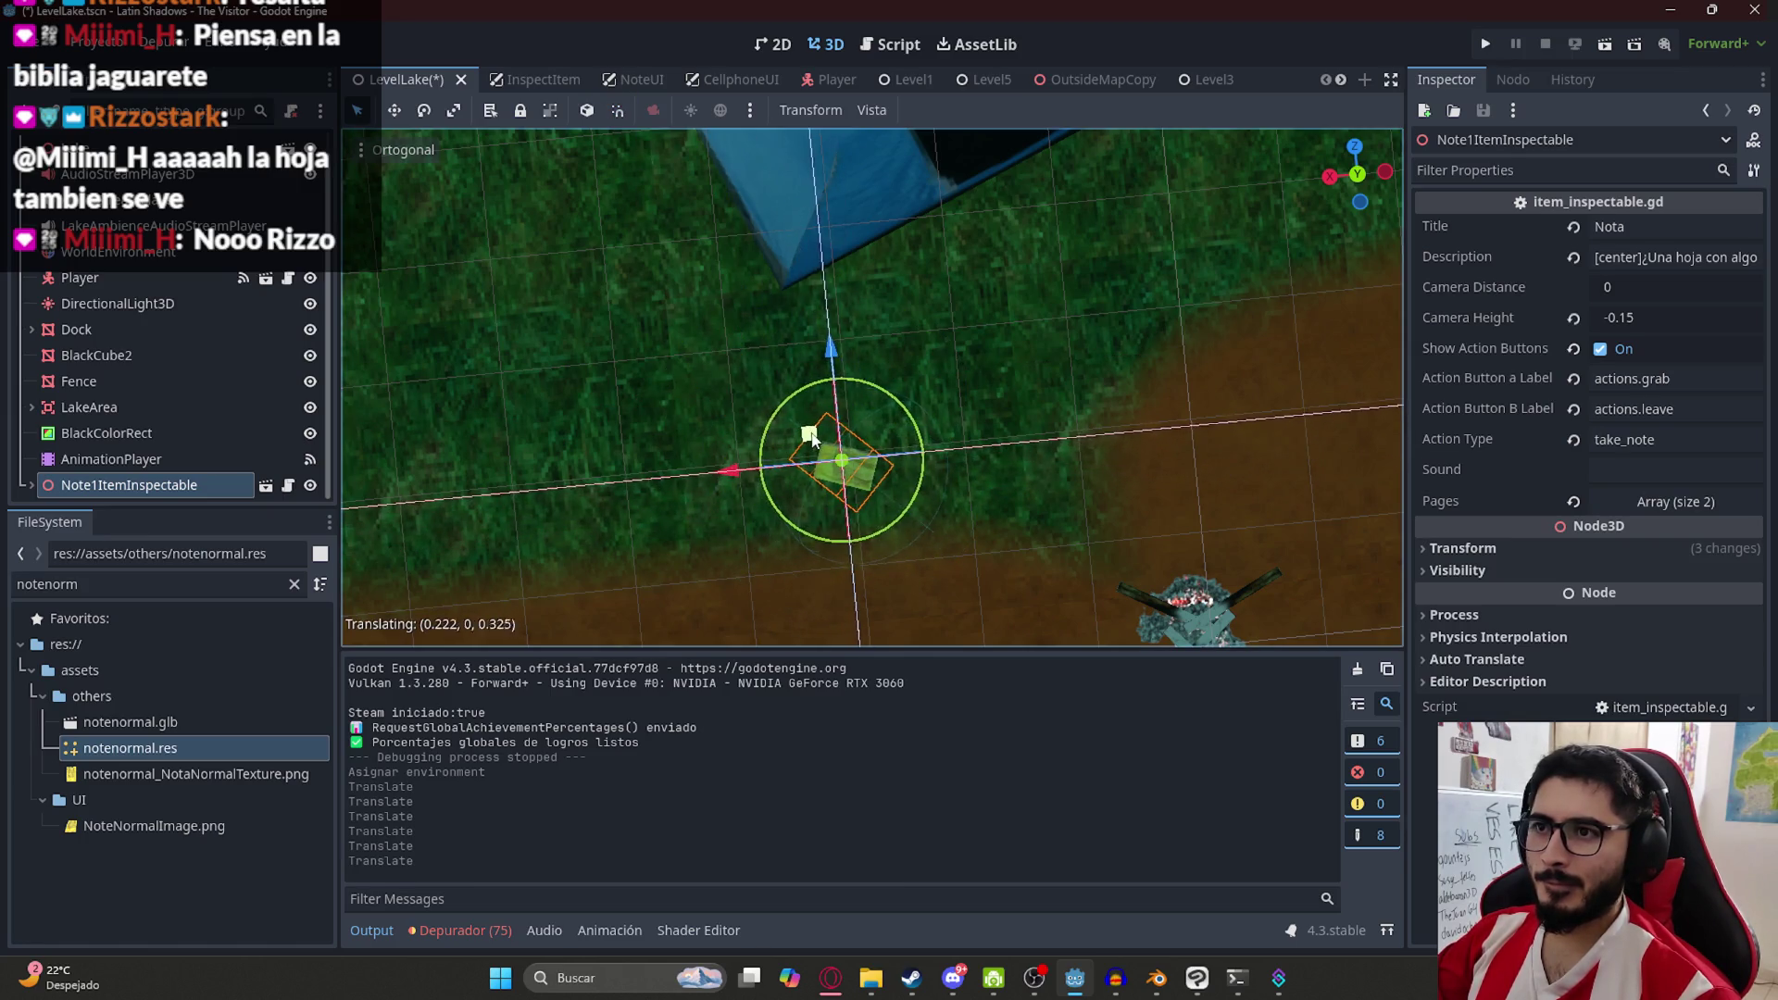
Nudge the note beside the blue tent, lower it onto the grass, and save LevelLake
left_click_drag(912, 355, 922, 357)
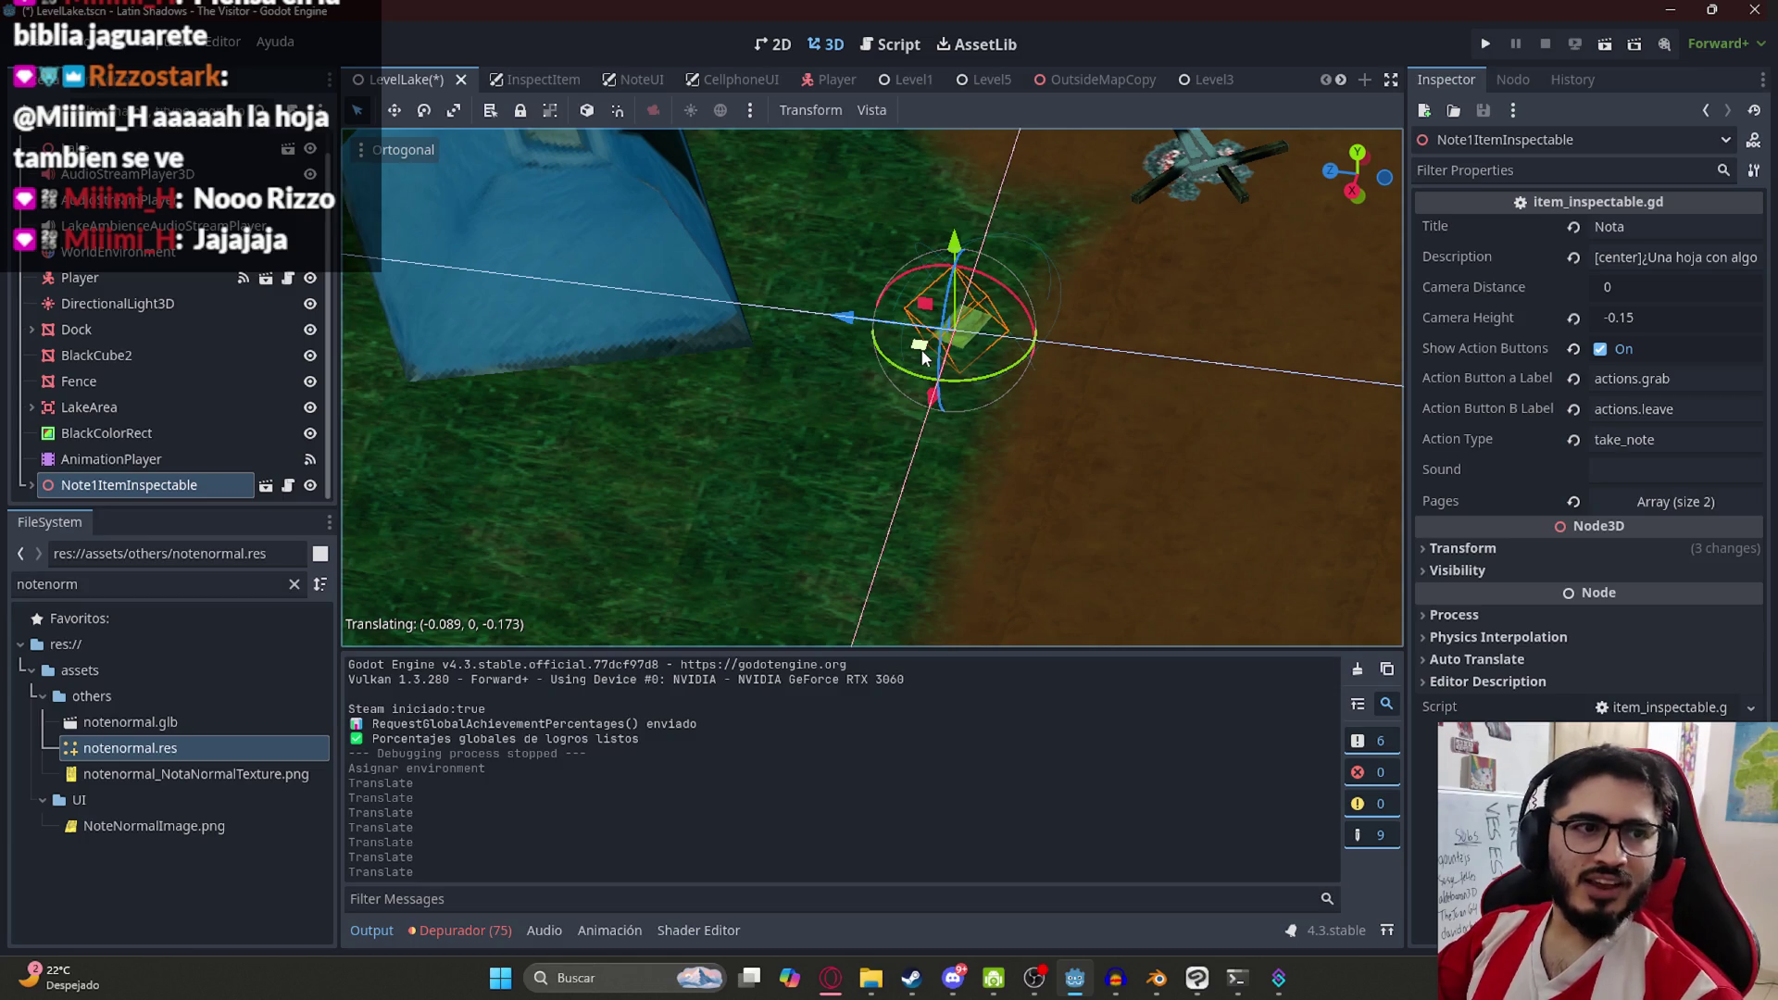
left_click_drag(922, 358, 922, 357)
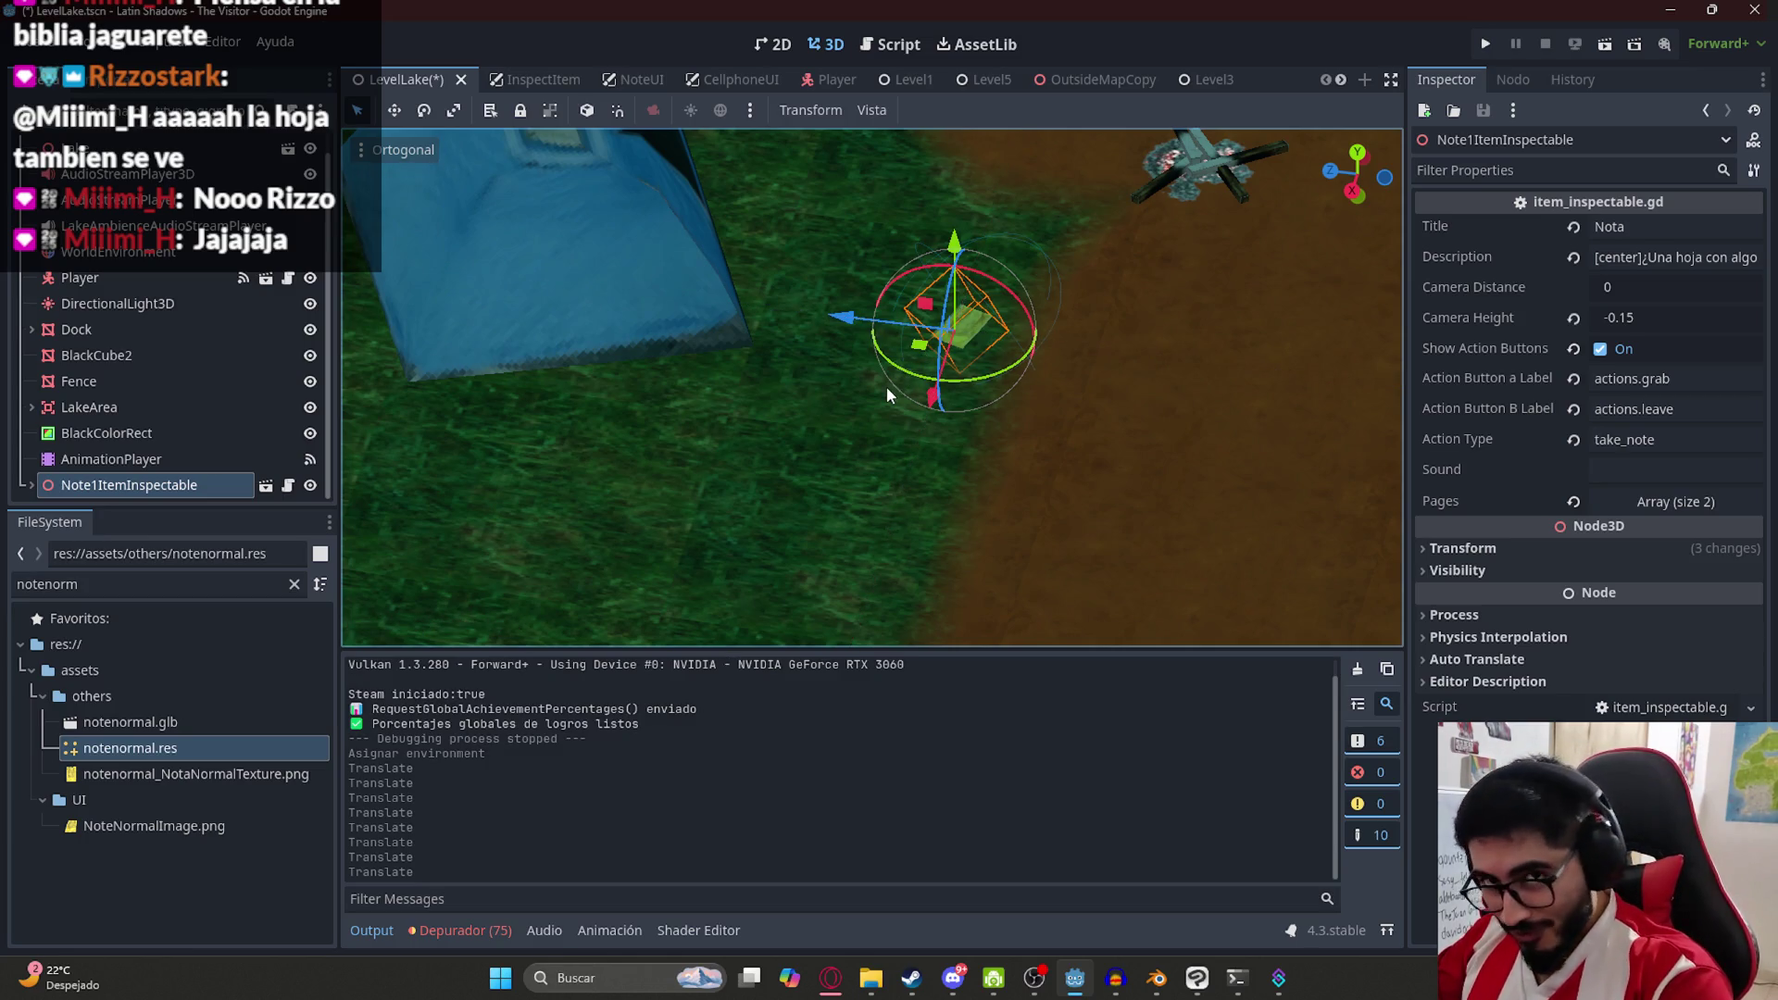
scroll(903, 398, "up", 3)
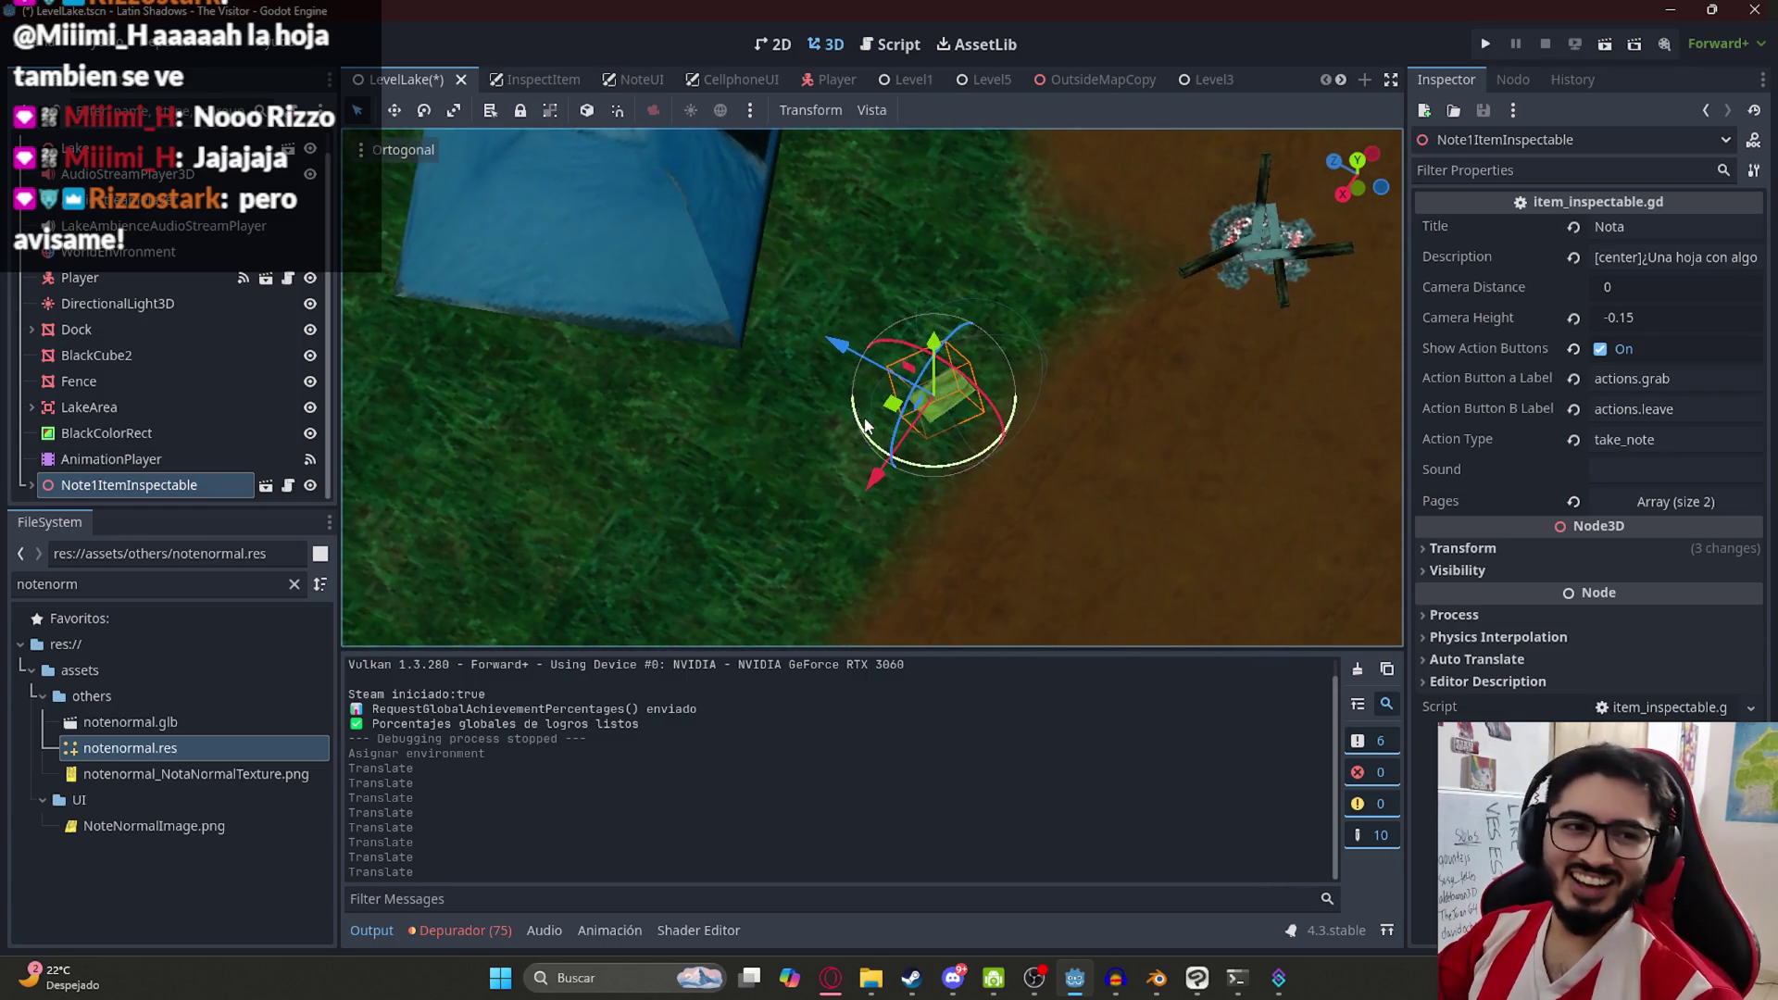
mouse_move(917, 399)
left_mouse_down()
mouse_move(964, 377)
mouse_move(926, 352)
left_mouse_up()
scroll(906, 283, "down", 3)
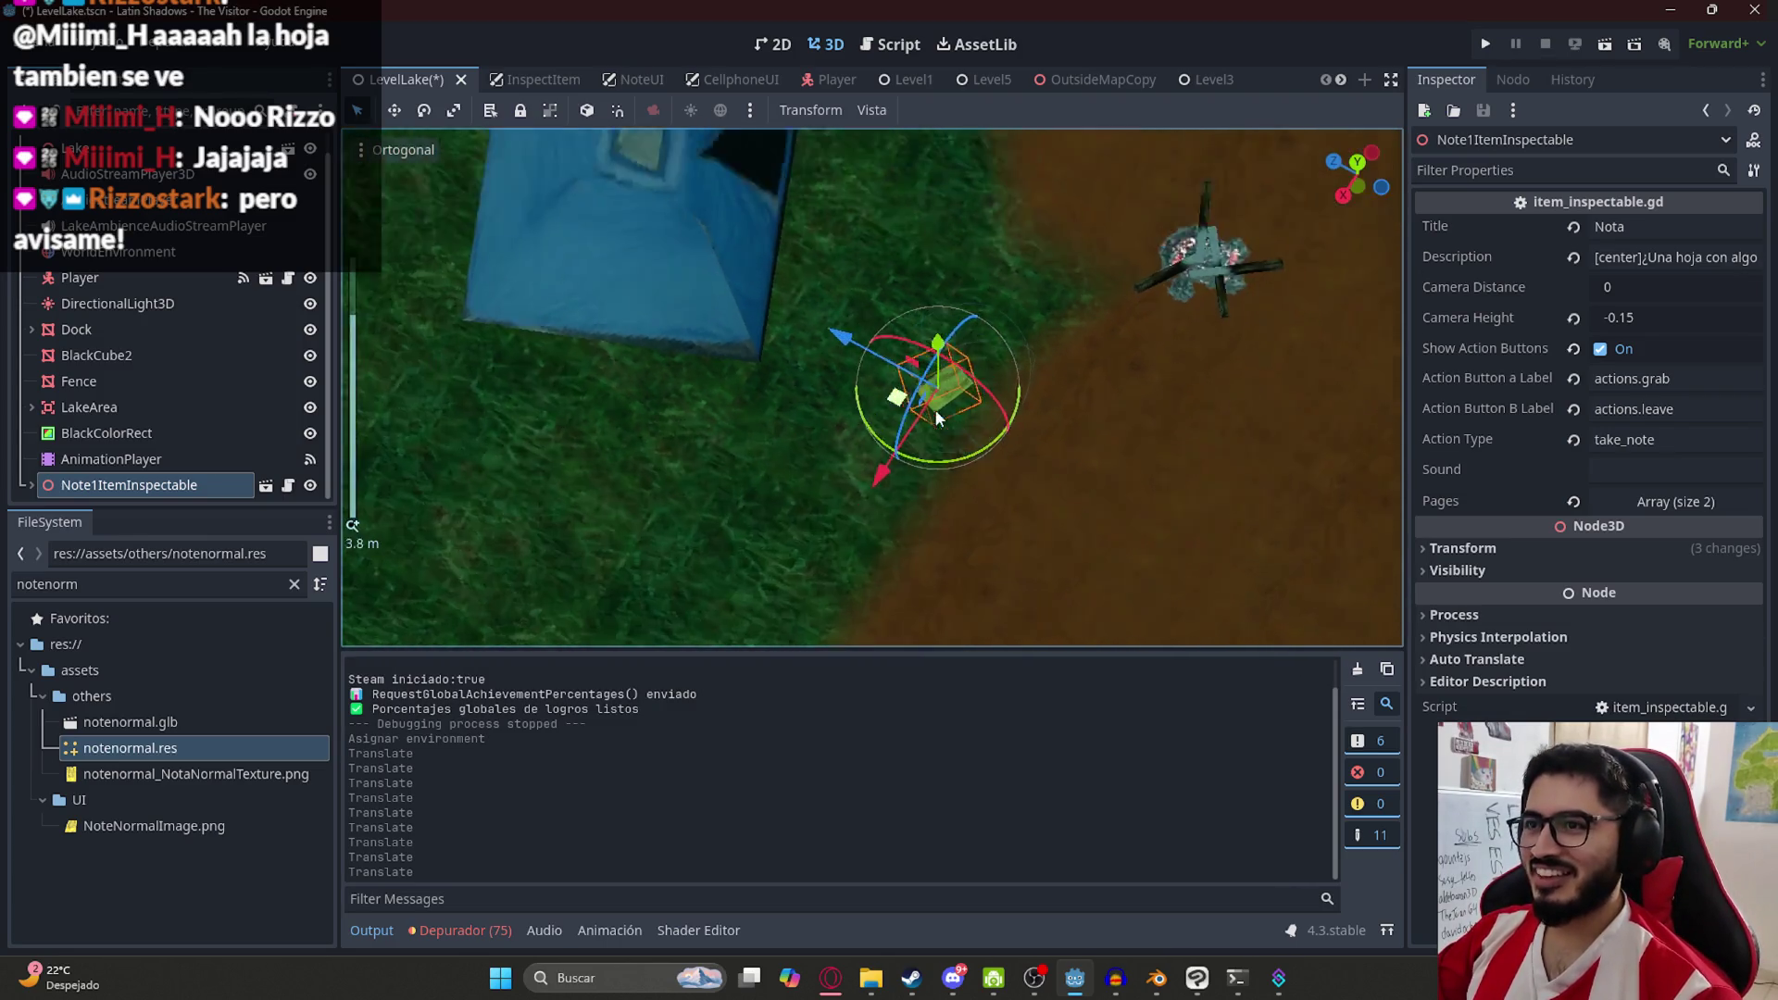
scroll(959, 584, "up", 3)
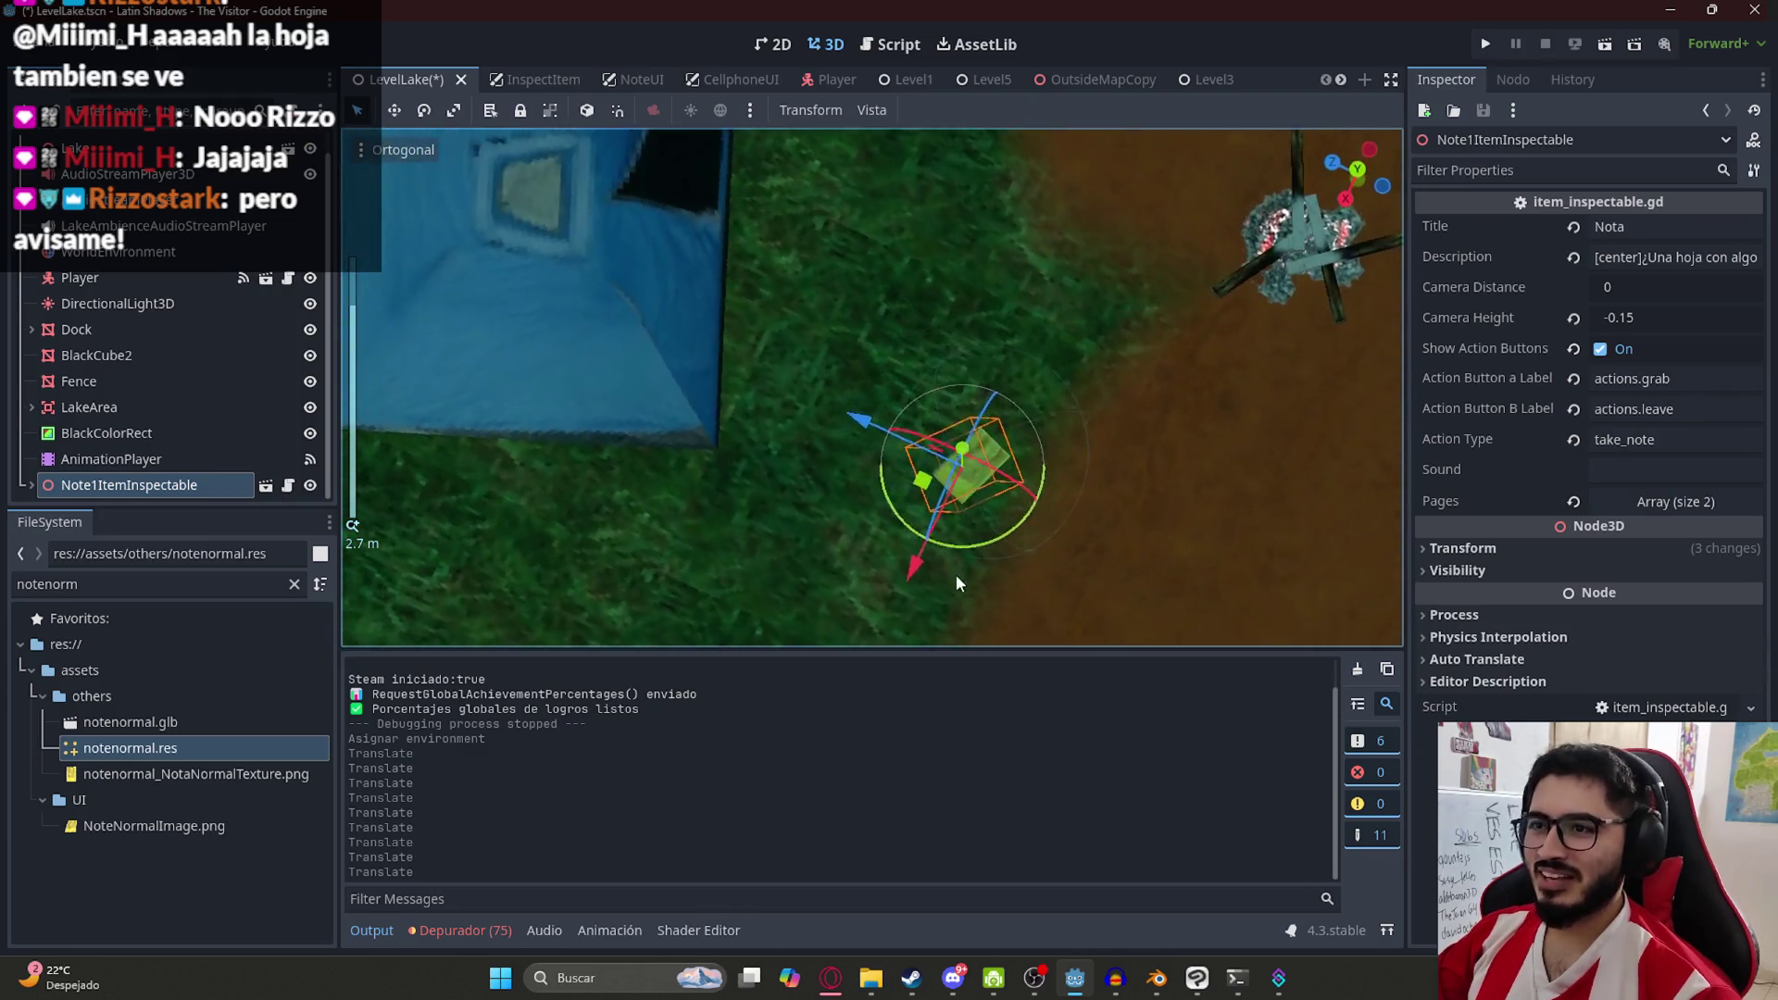
scroll(958, 584, "down", 2)
mouse_move(900, 467)
left_mouse_down()
mouse_move(856, 458)
mouse_move(862, 472)
left_mouse_up()
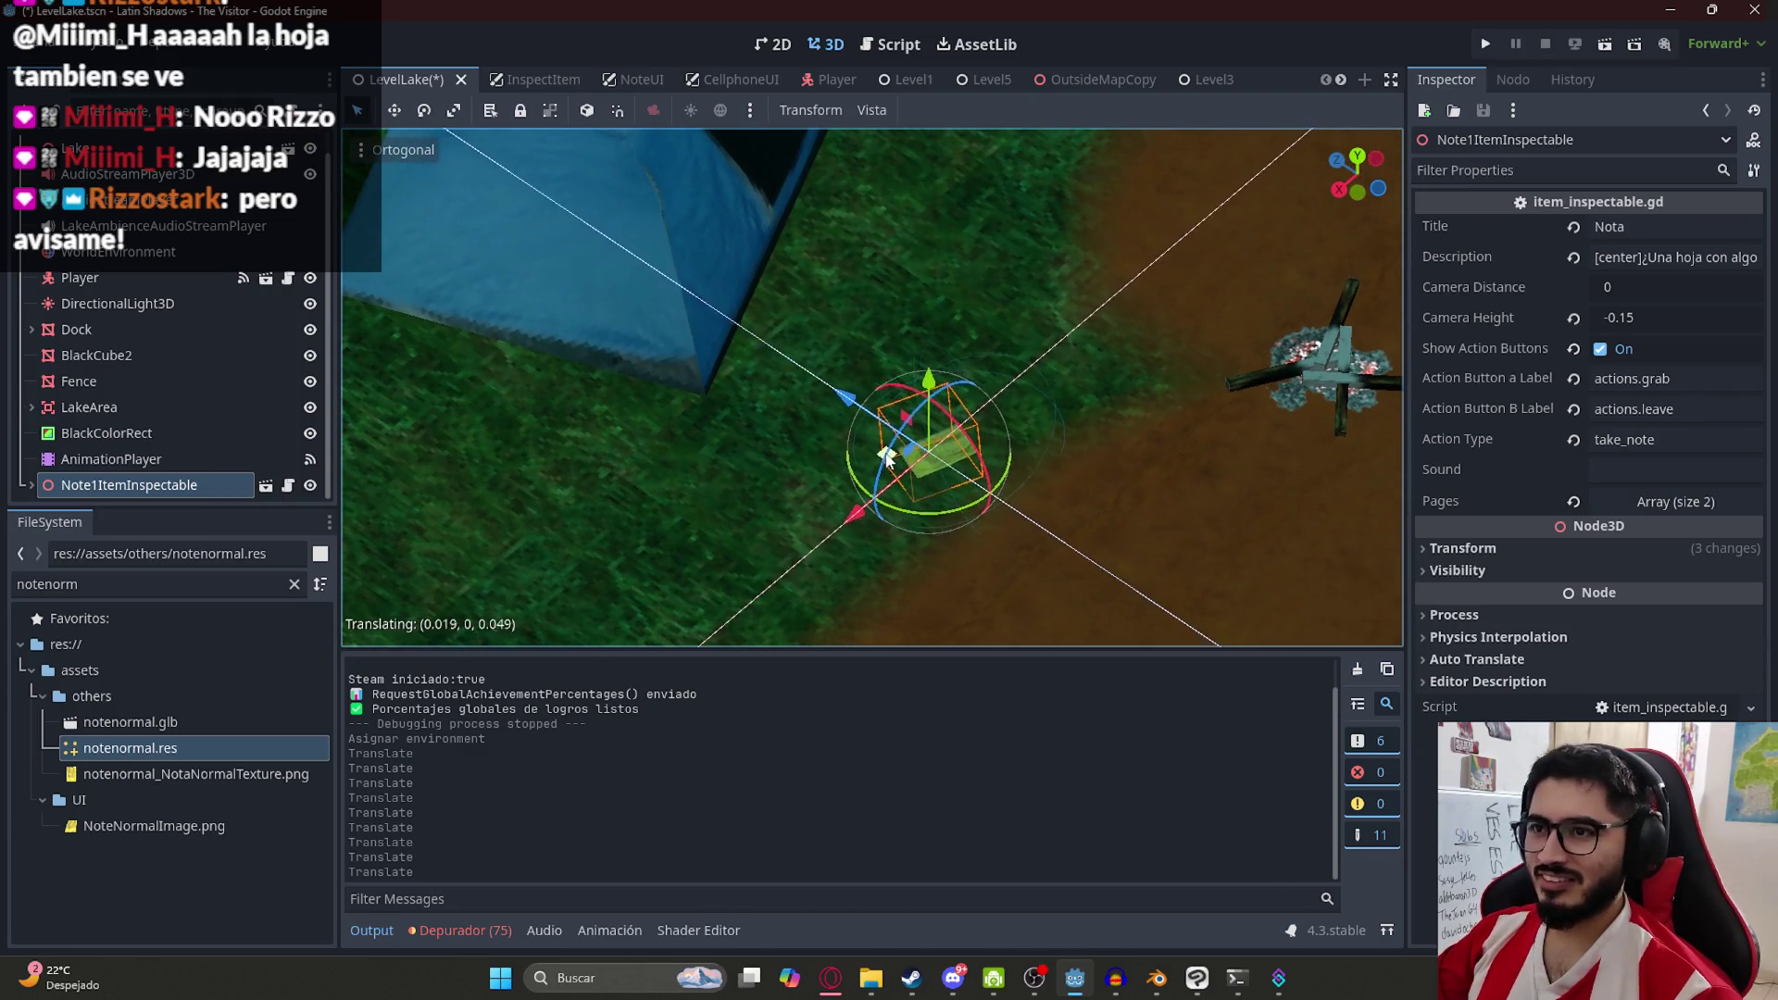
scroll(869, 477, "up", 4)
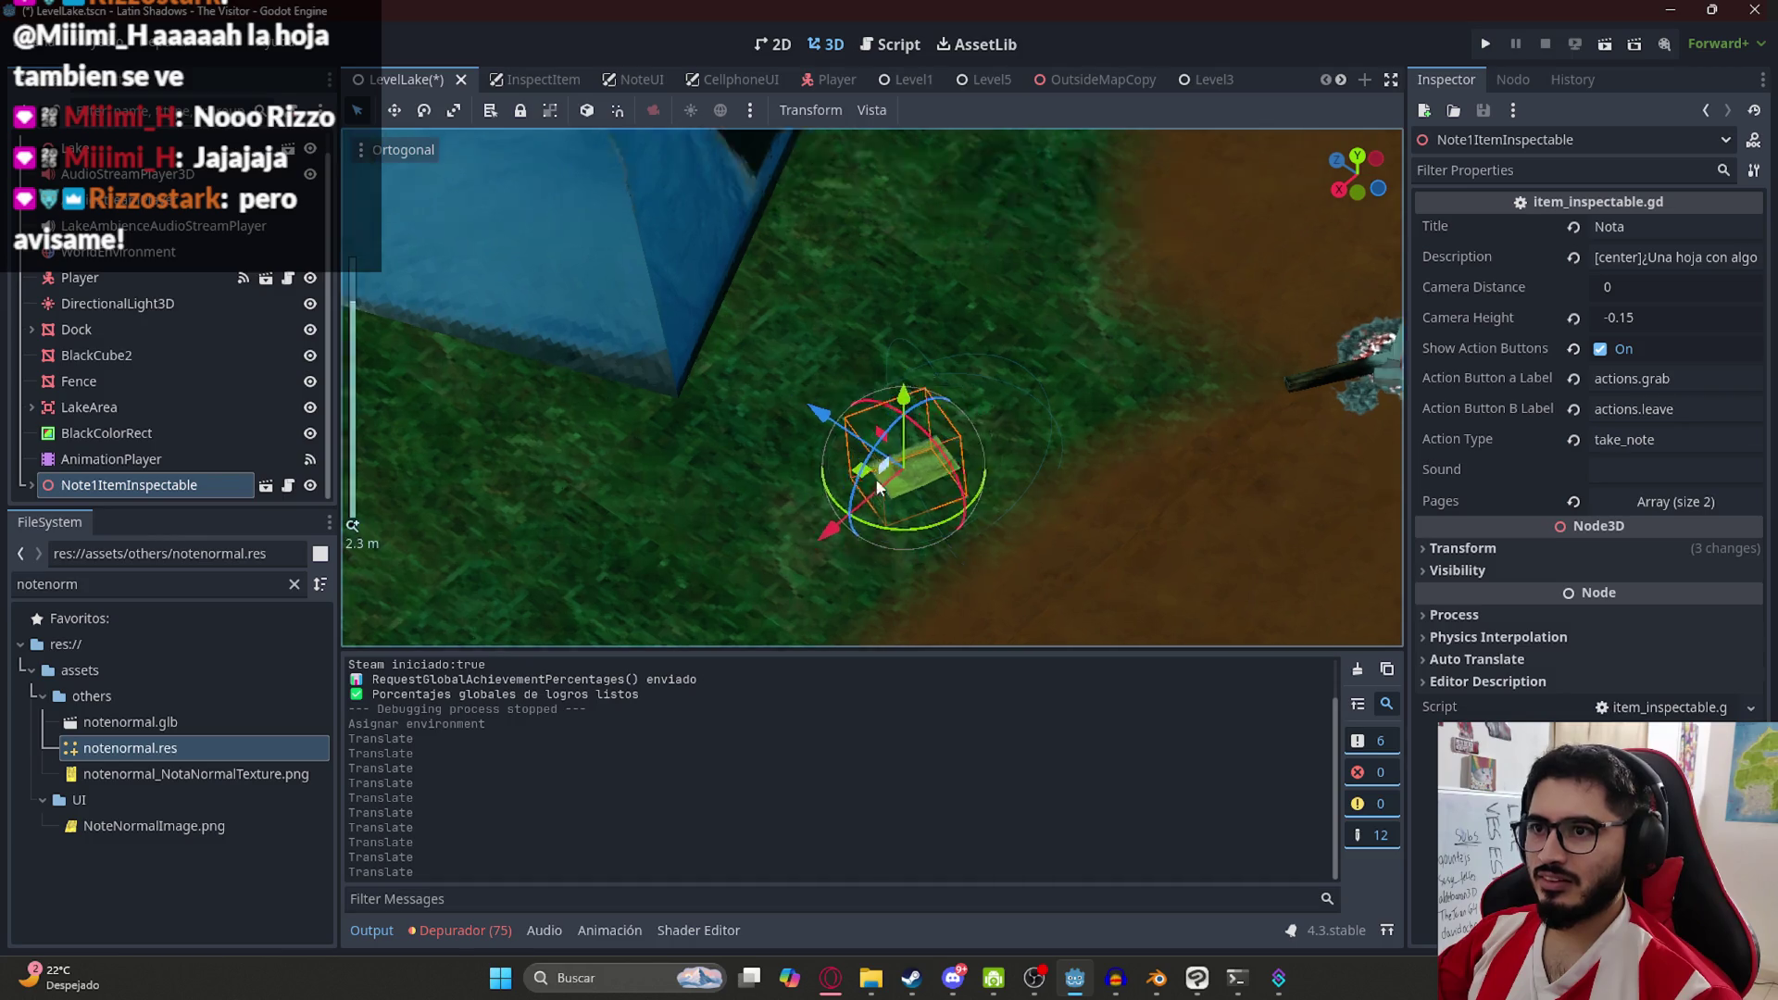
left_click_drag(868, 315, 872, 339)
scroll(872, 339, "down", 6)
key("ctrl+s")
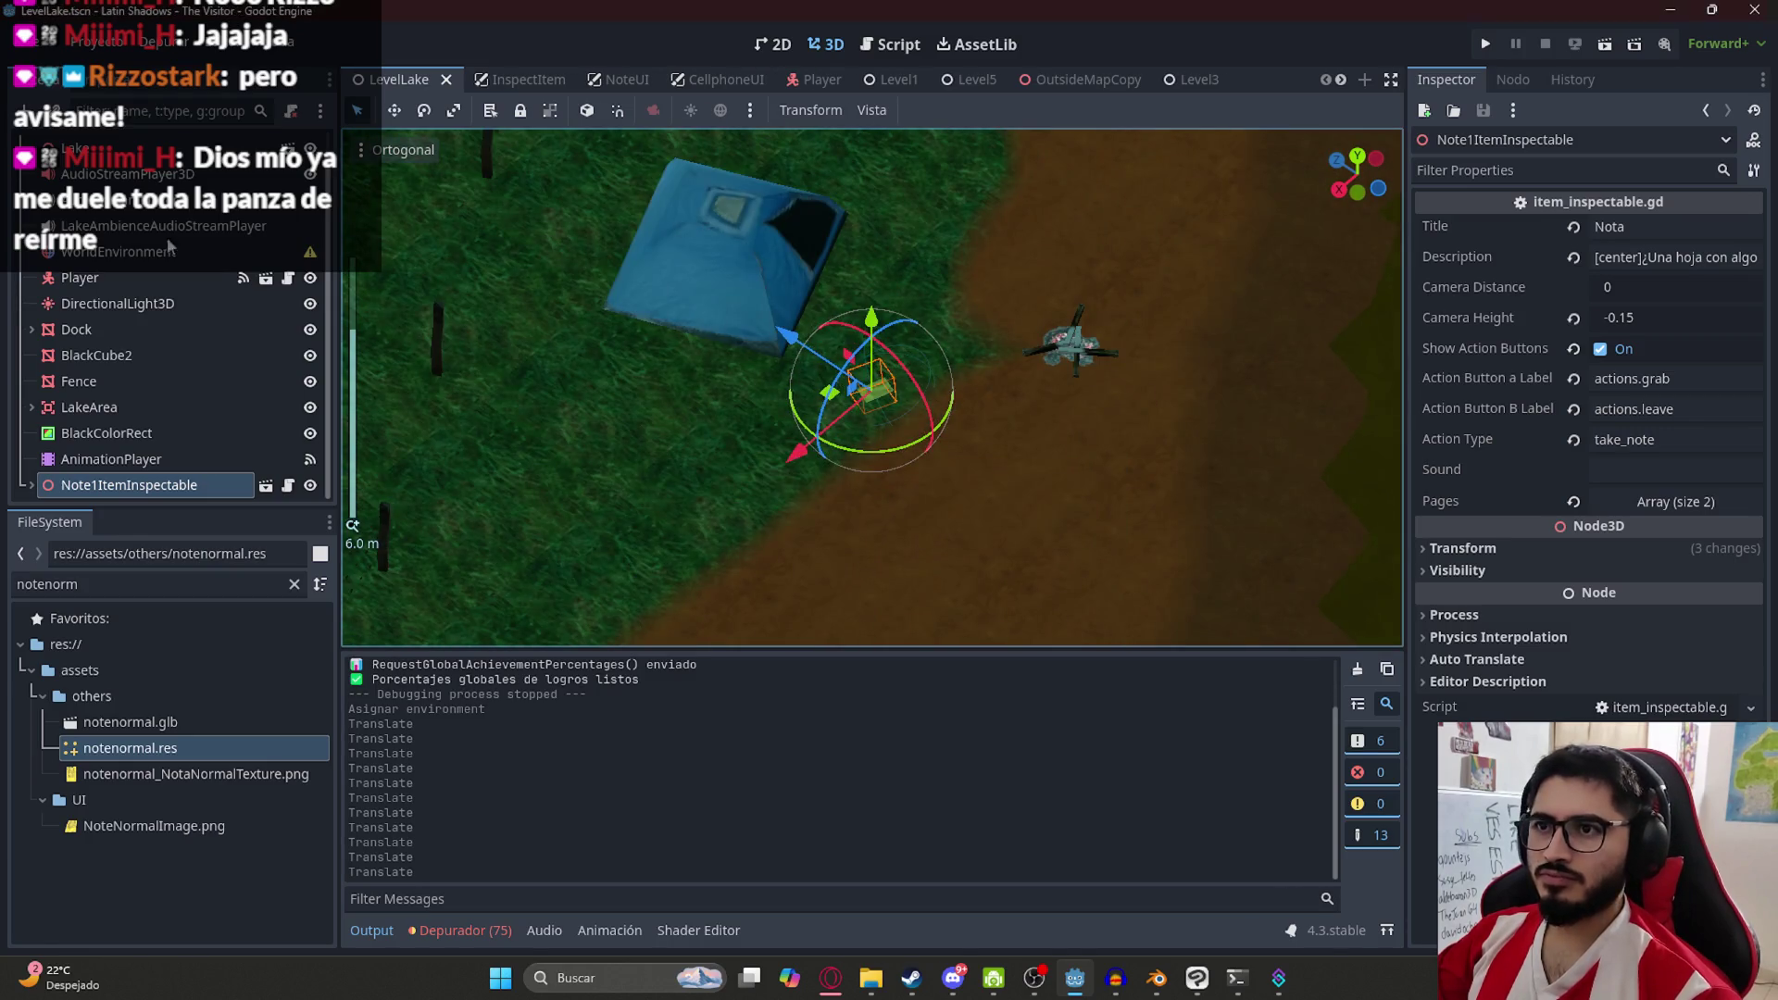
left_click(176, 251)
Quick Load BasicLake.tres as the WorldEnvironment's environment
left_click(1667, 228)
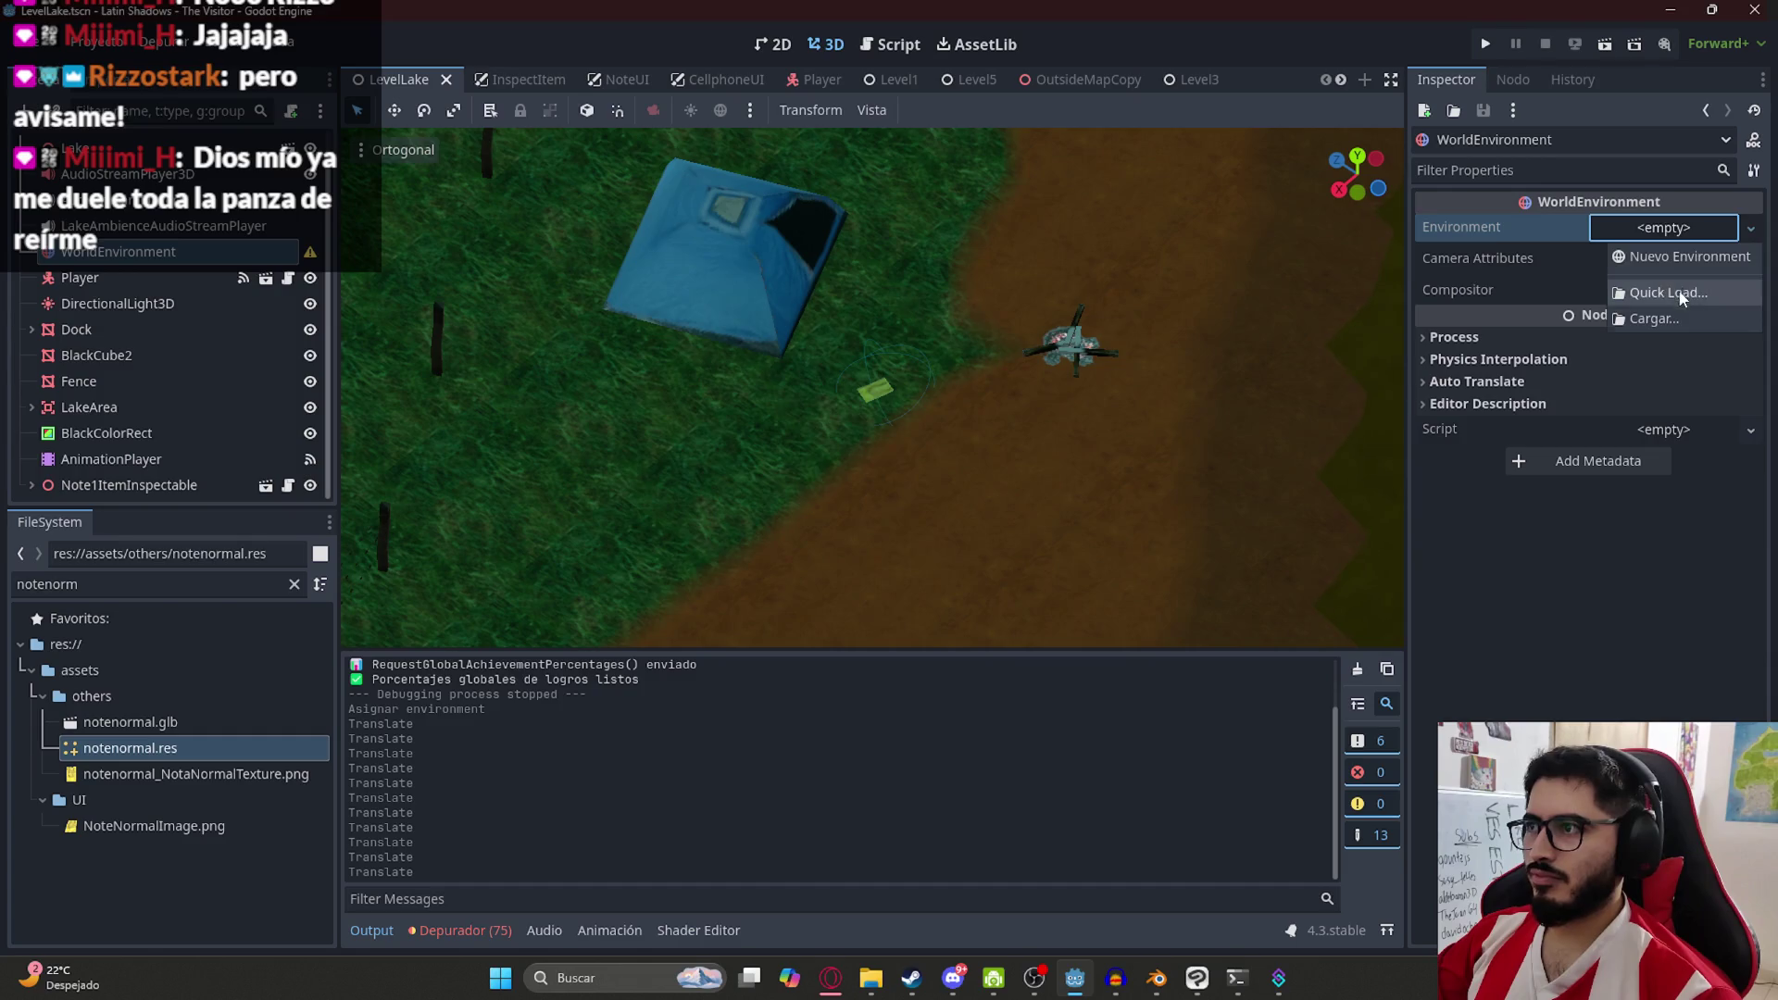
left_click(1672, 293)
double_click(827, 484)
Playtest the lake level, quit from the pause menu, and focus the view on the note
right_click(398, 79)
left_click(475, 213)
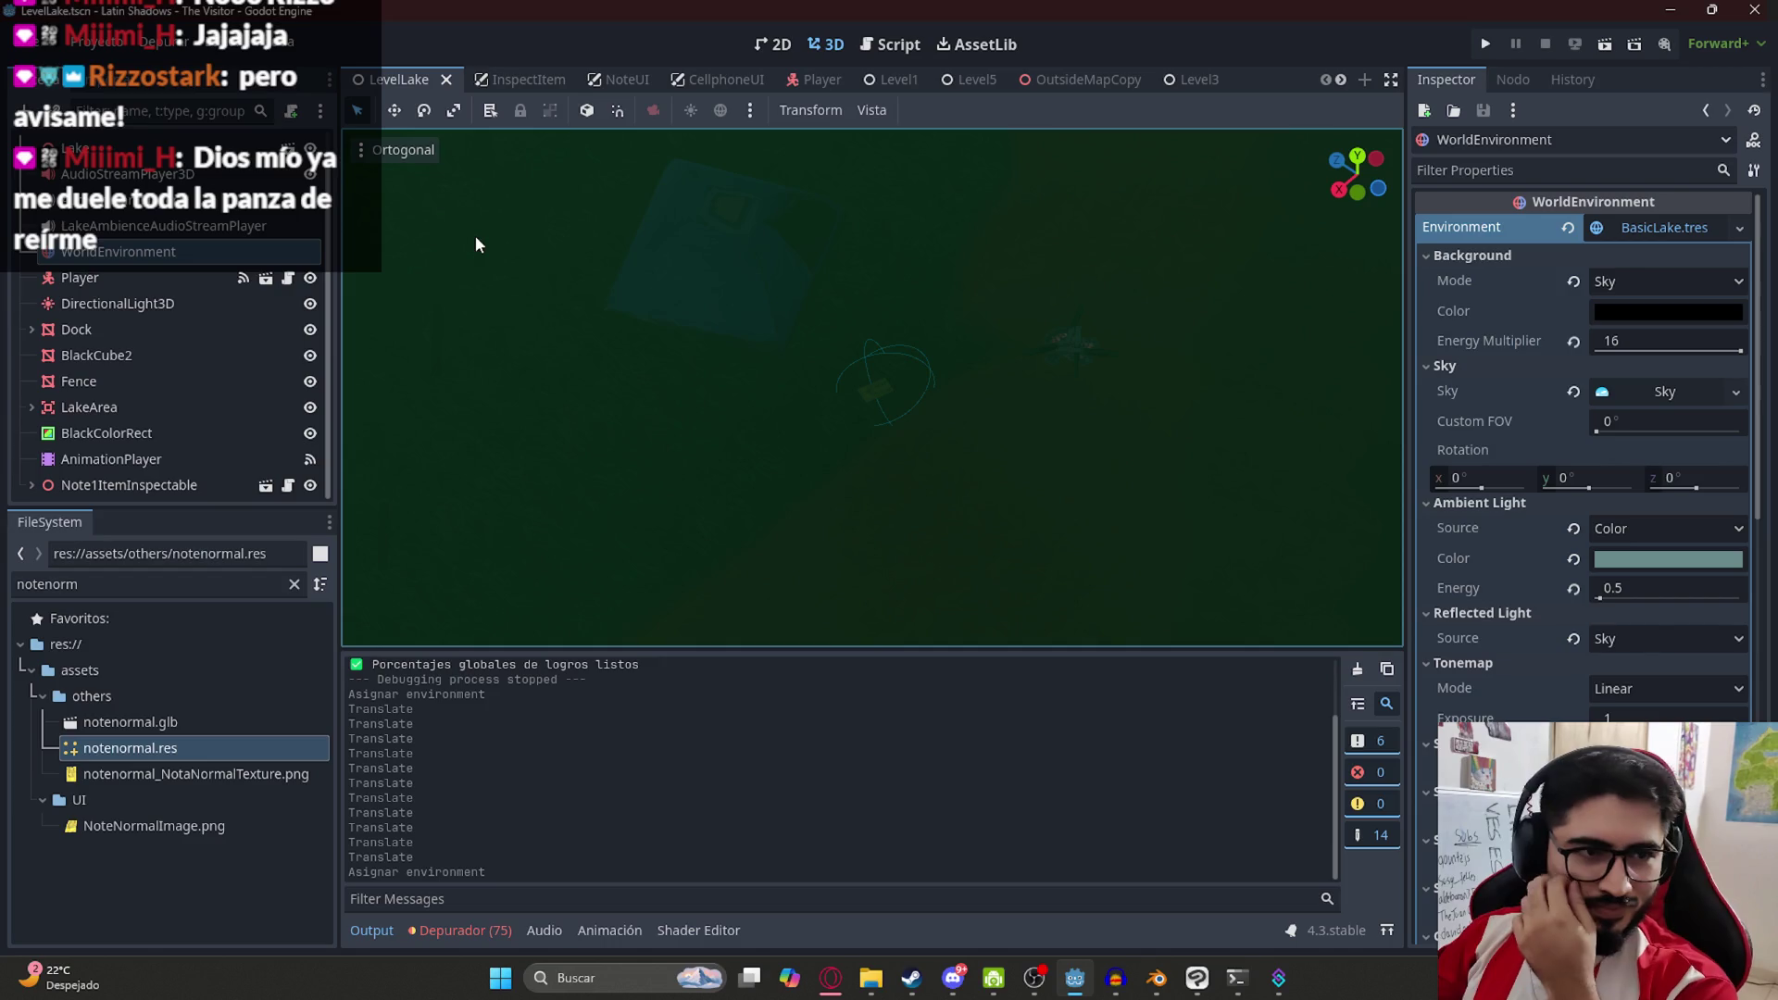
key("F5")
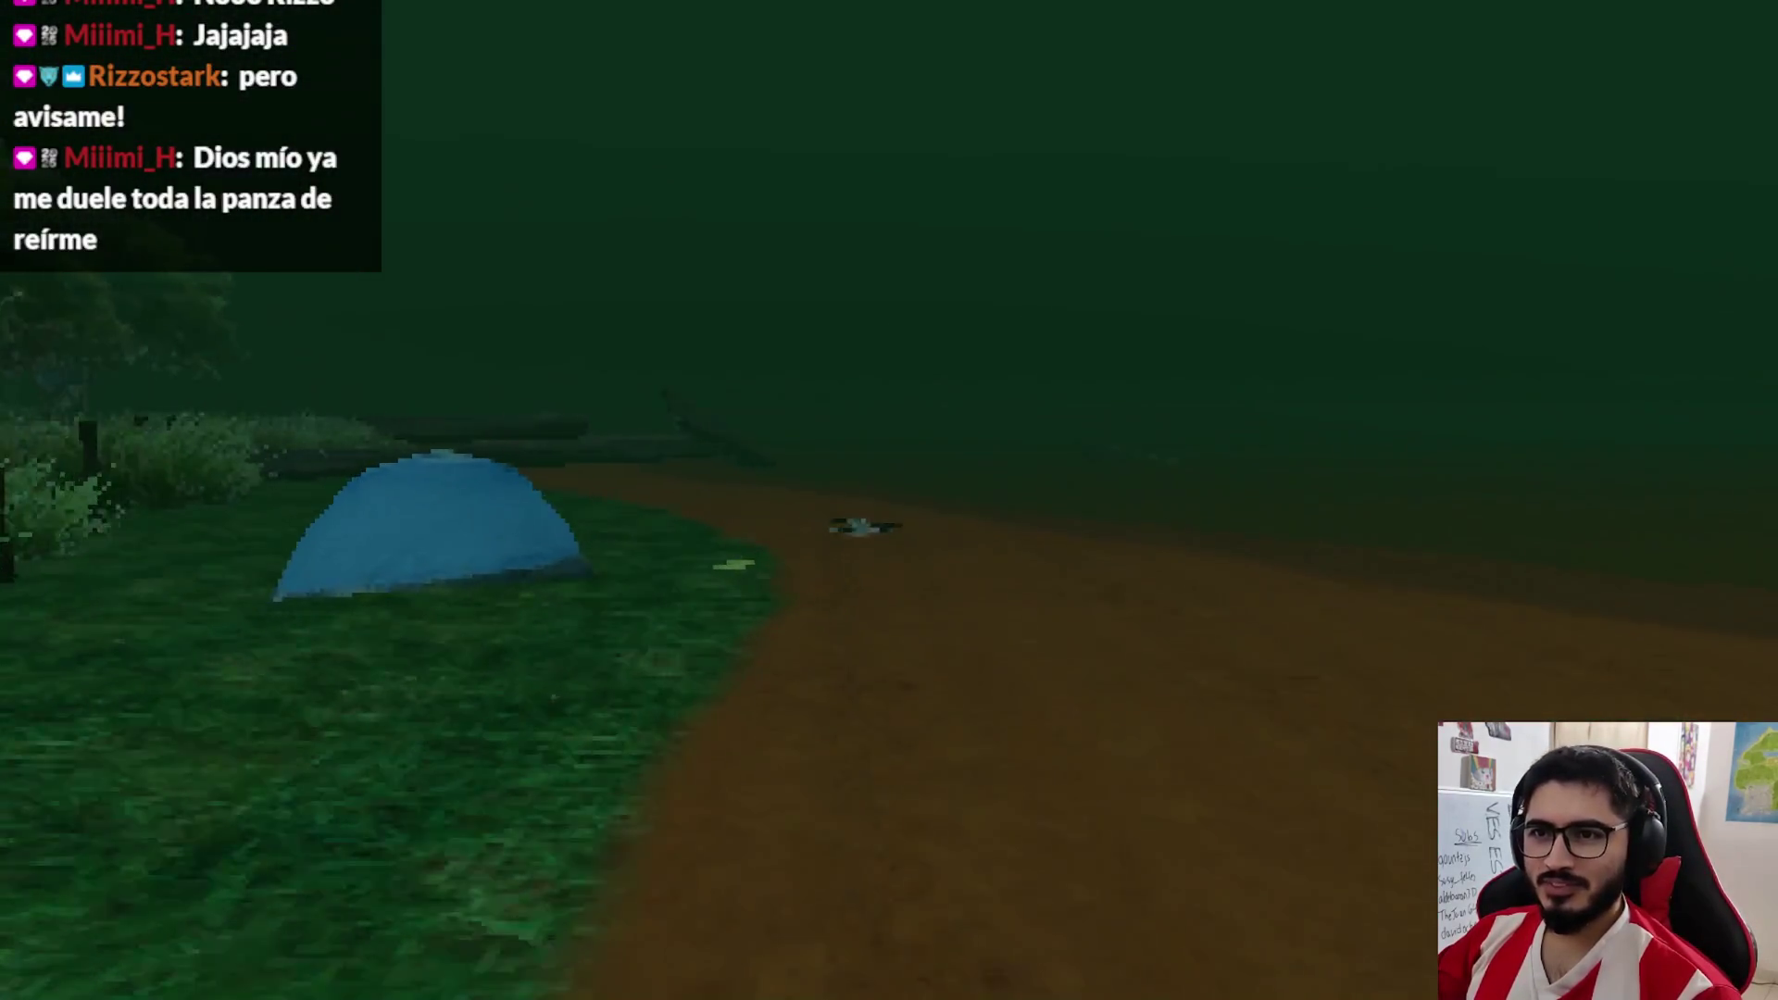
key("Escape")
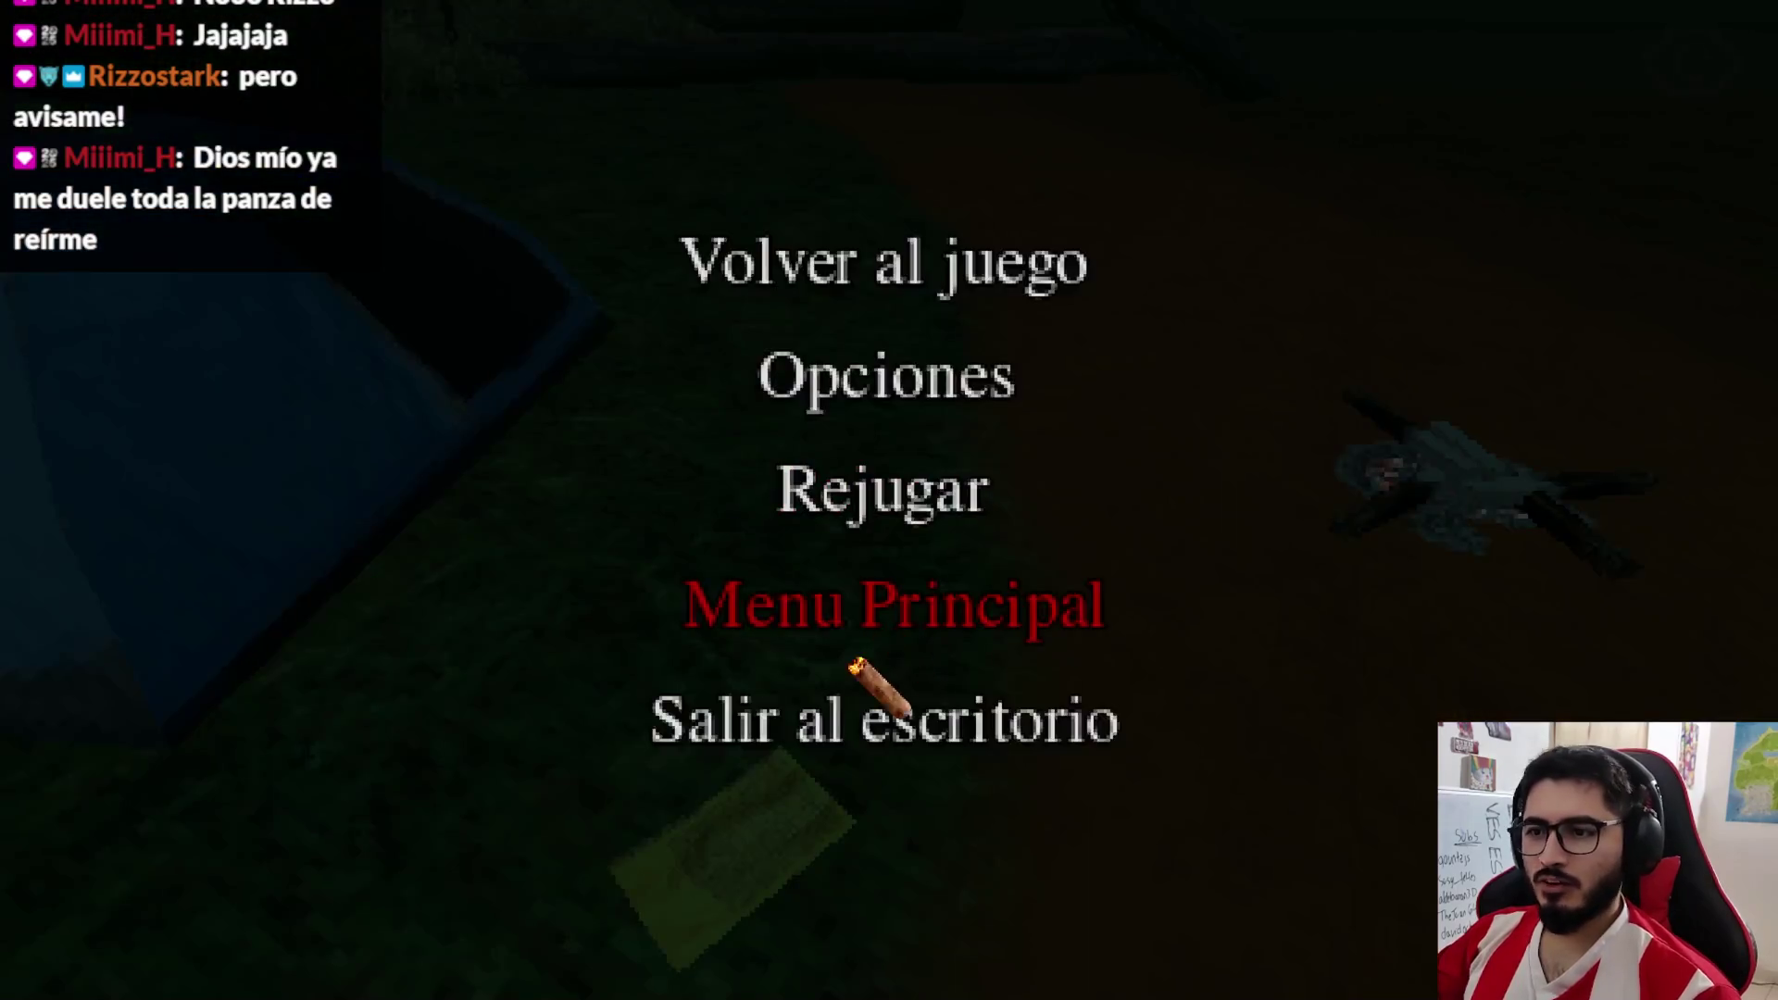
left_click(852, 718)
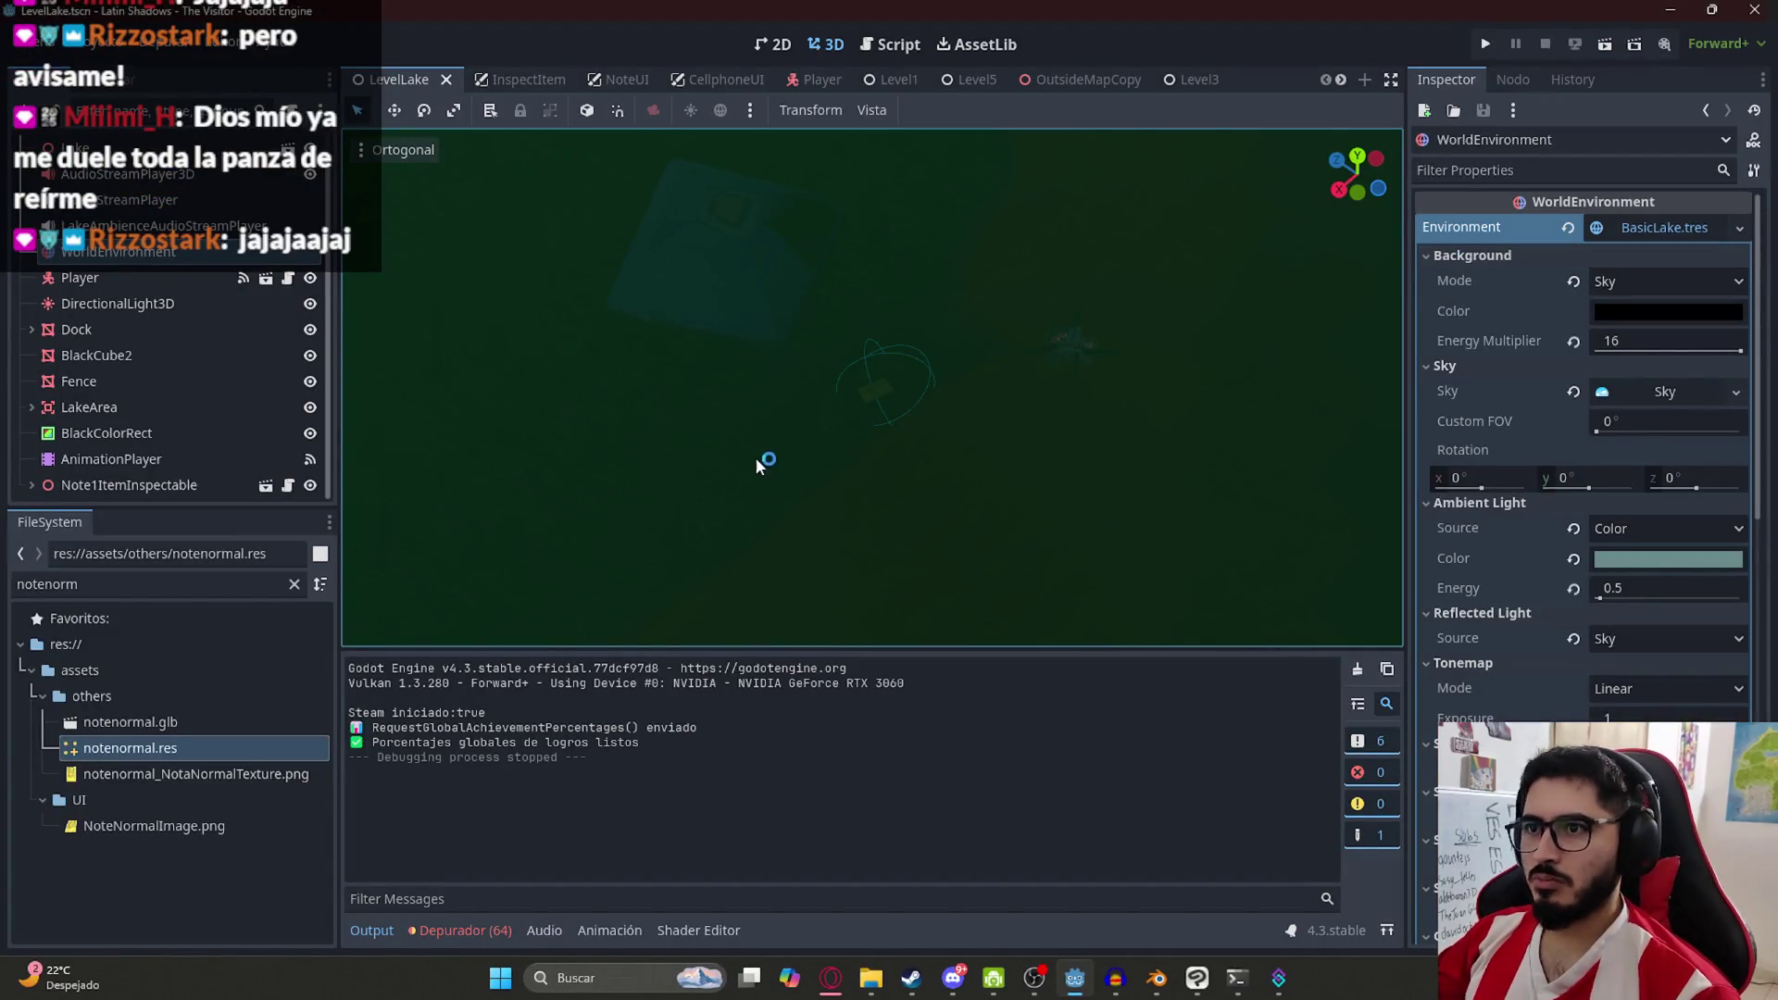
double_click(134, 484)
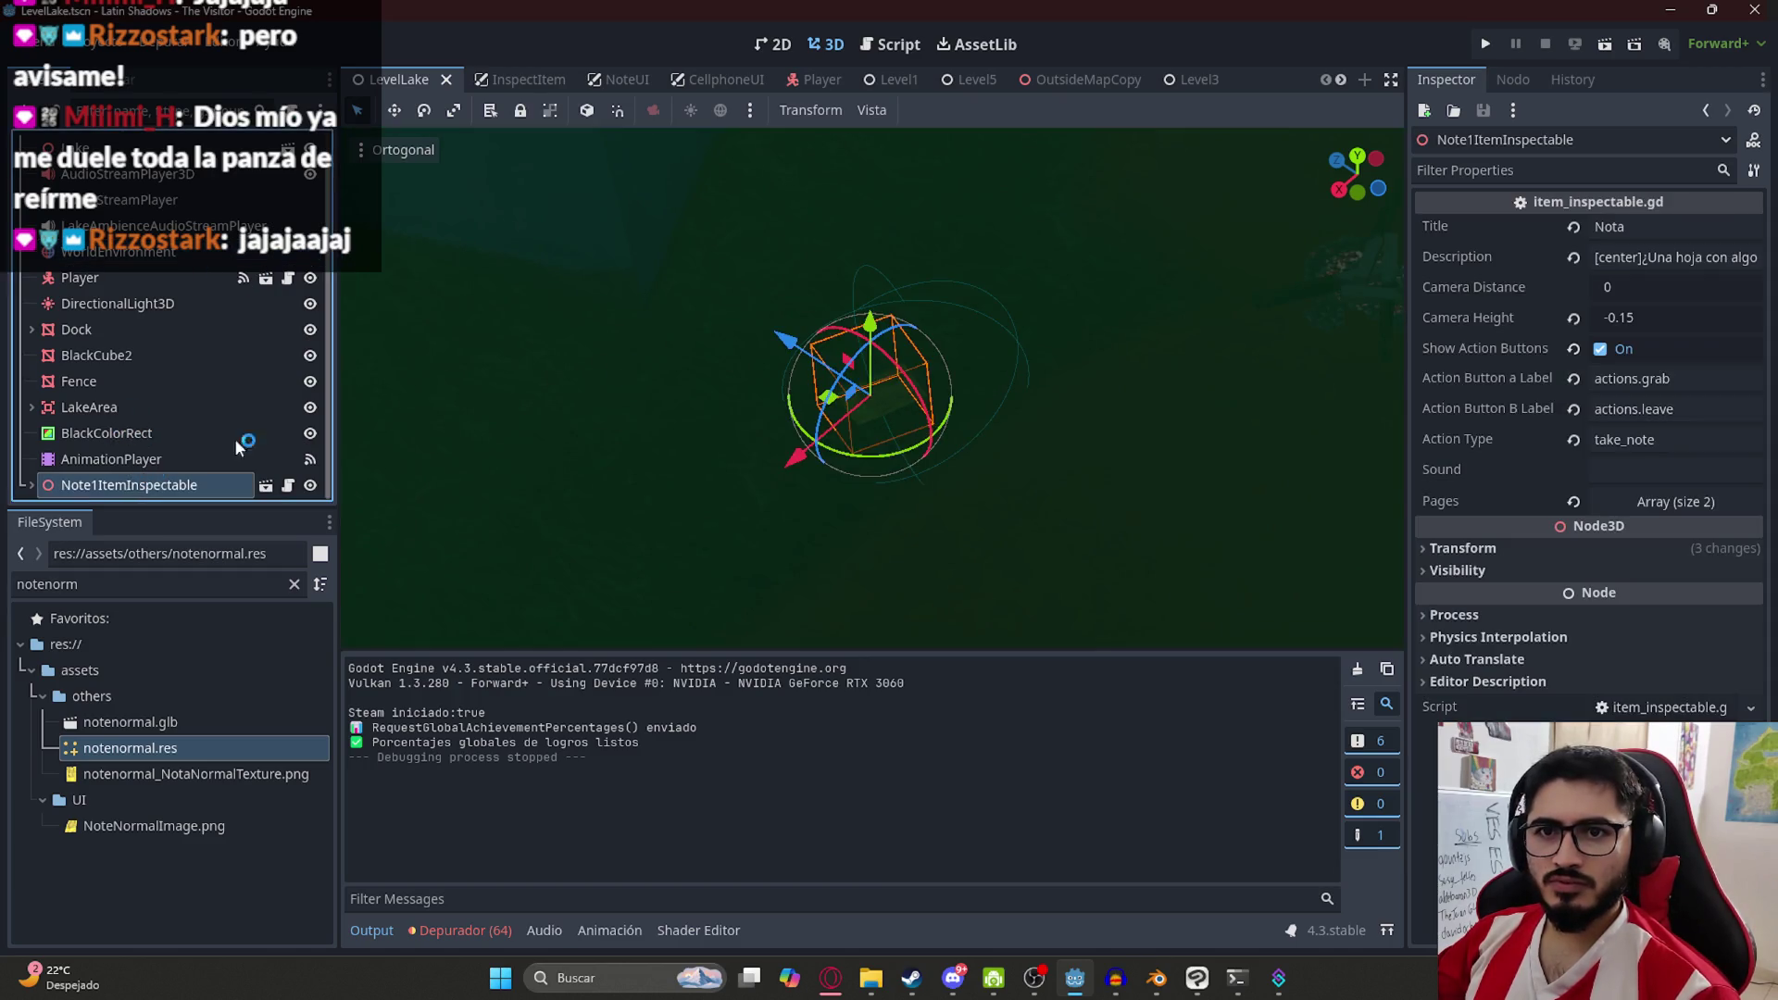
Shift the note slightly across the ground with snapping on and save the lake level
scroll(831, 389, "down", 5)
left_click_drag(819, 392, 796, 372)
key("y")
key("ctrl+s")
Play LevelLake, walk to the yellow note by the tent, inspect it, choose Dejar, then stop
right_click(400, 80)
left_click(448, 218)
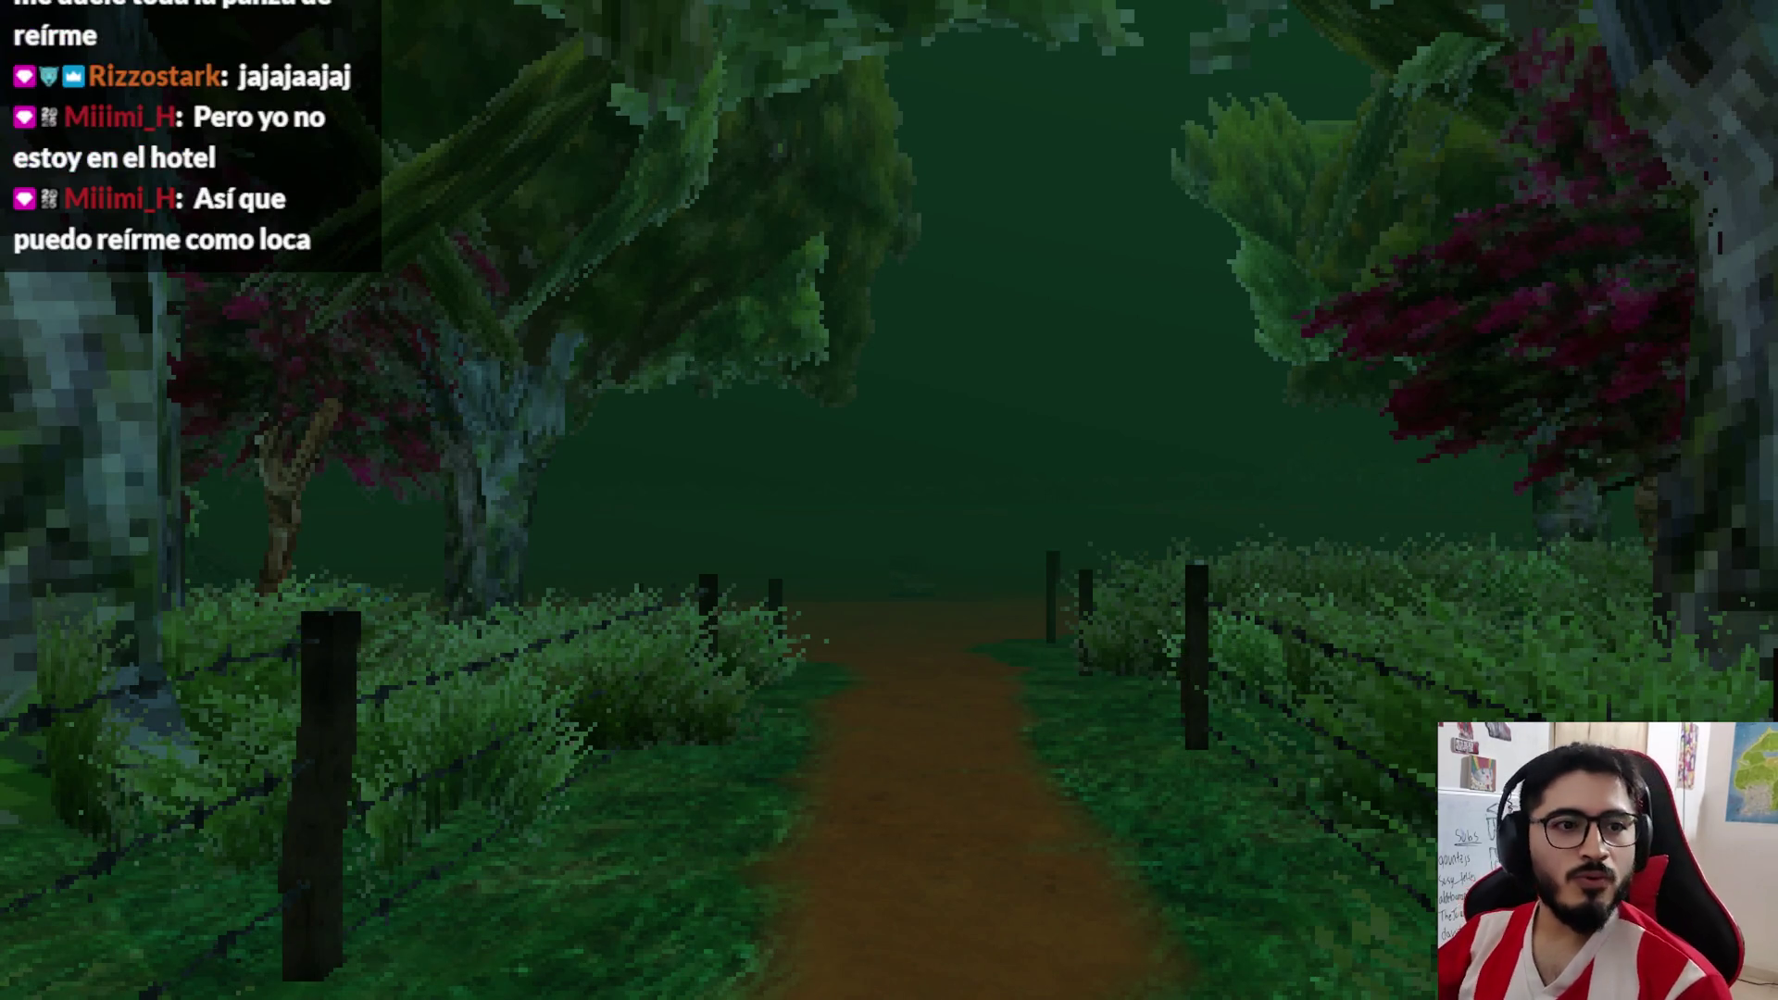
key("w")
key("w")
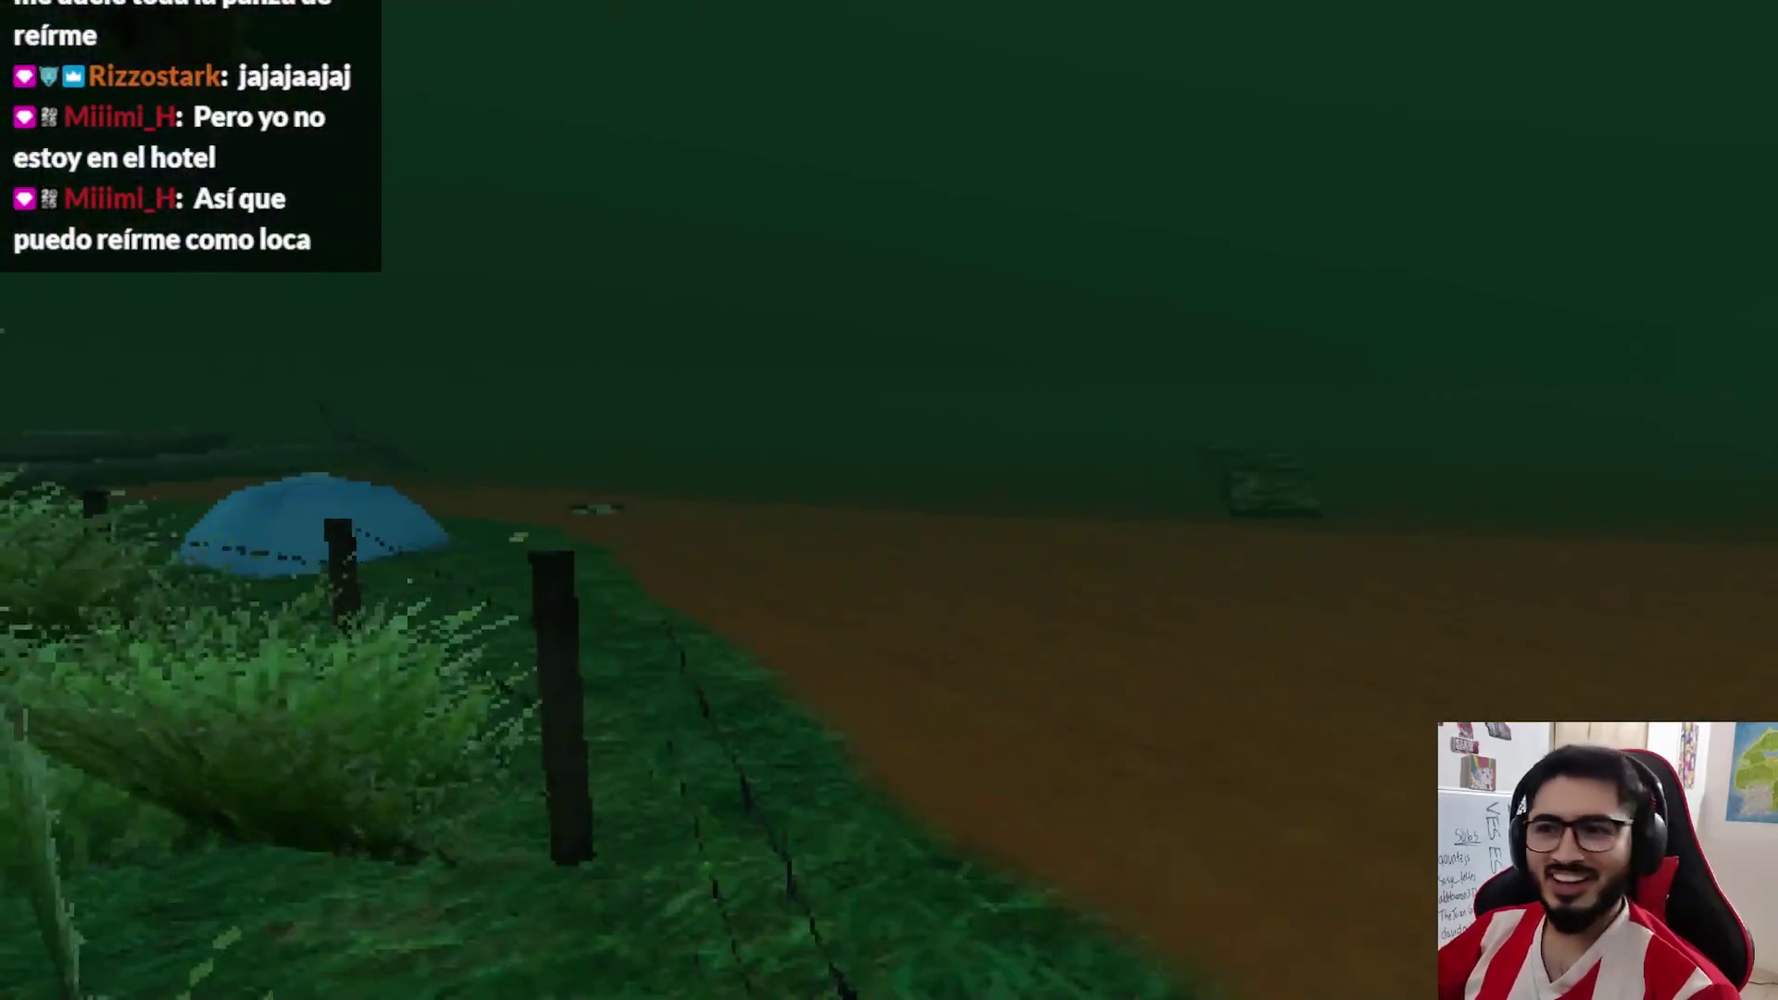
key("w")
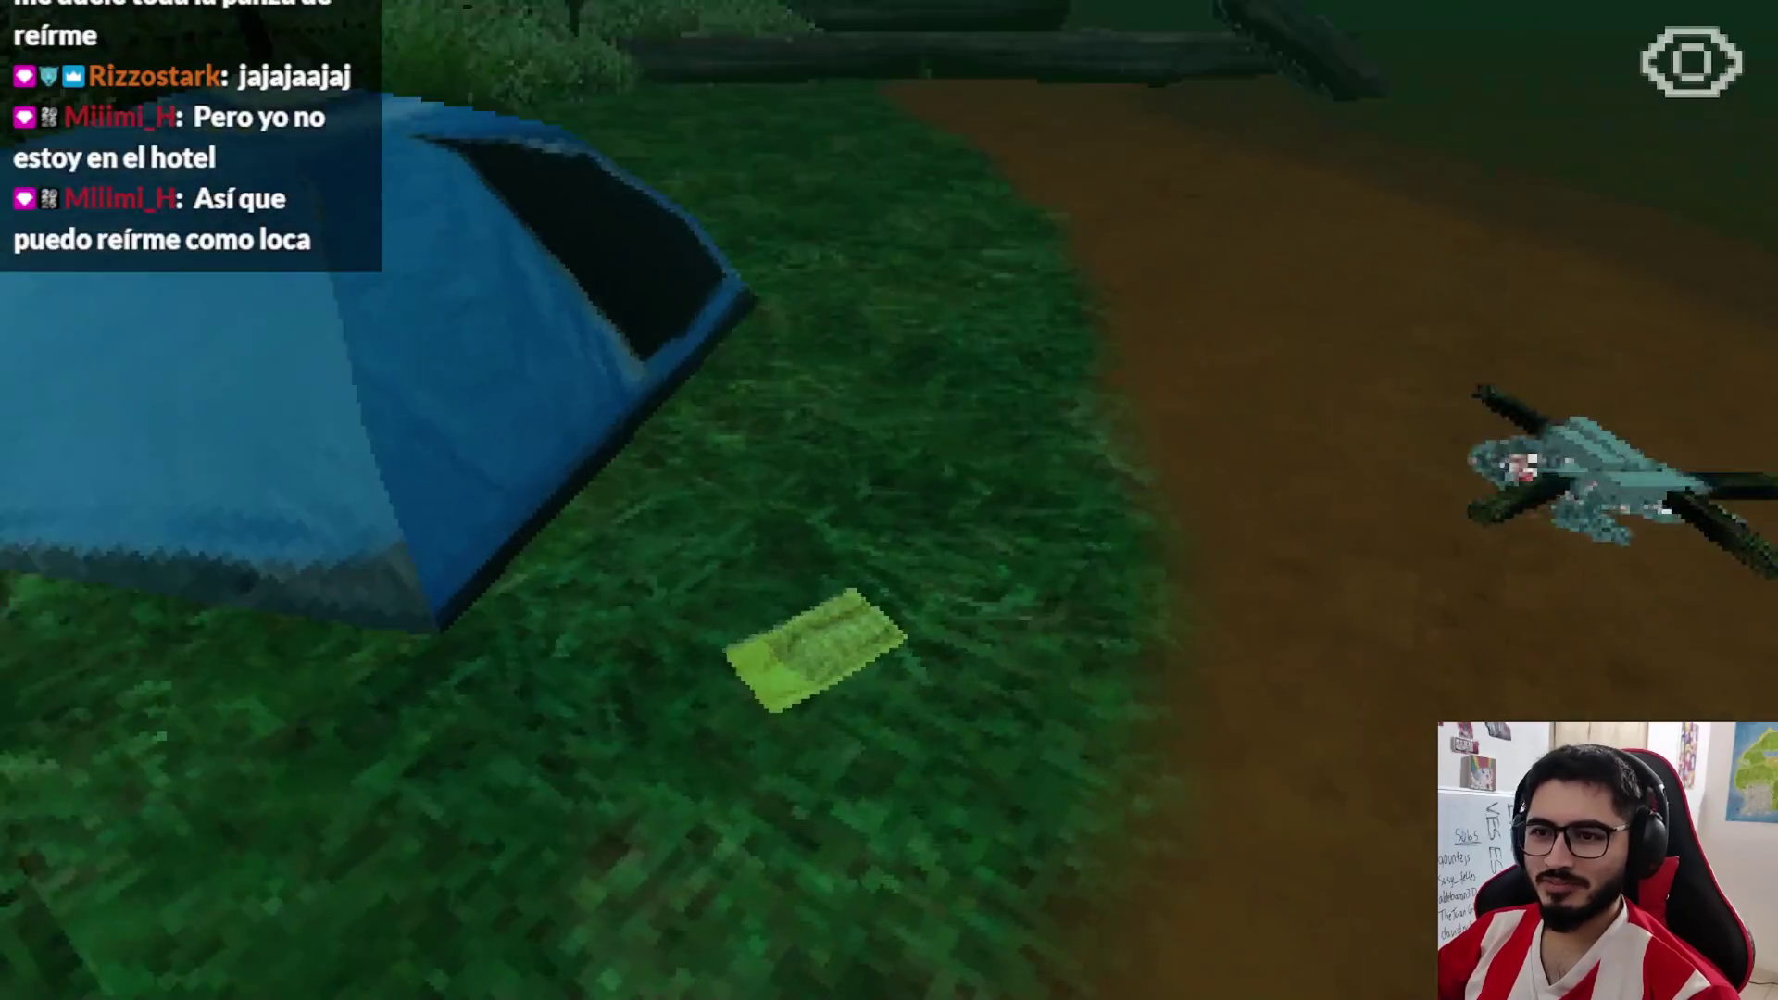
key("w")
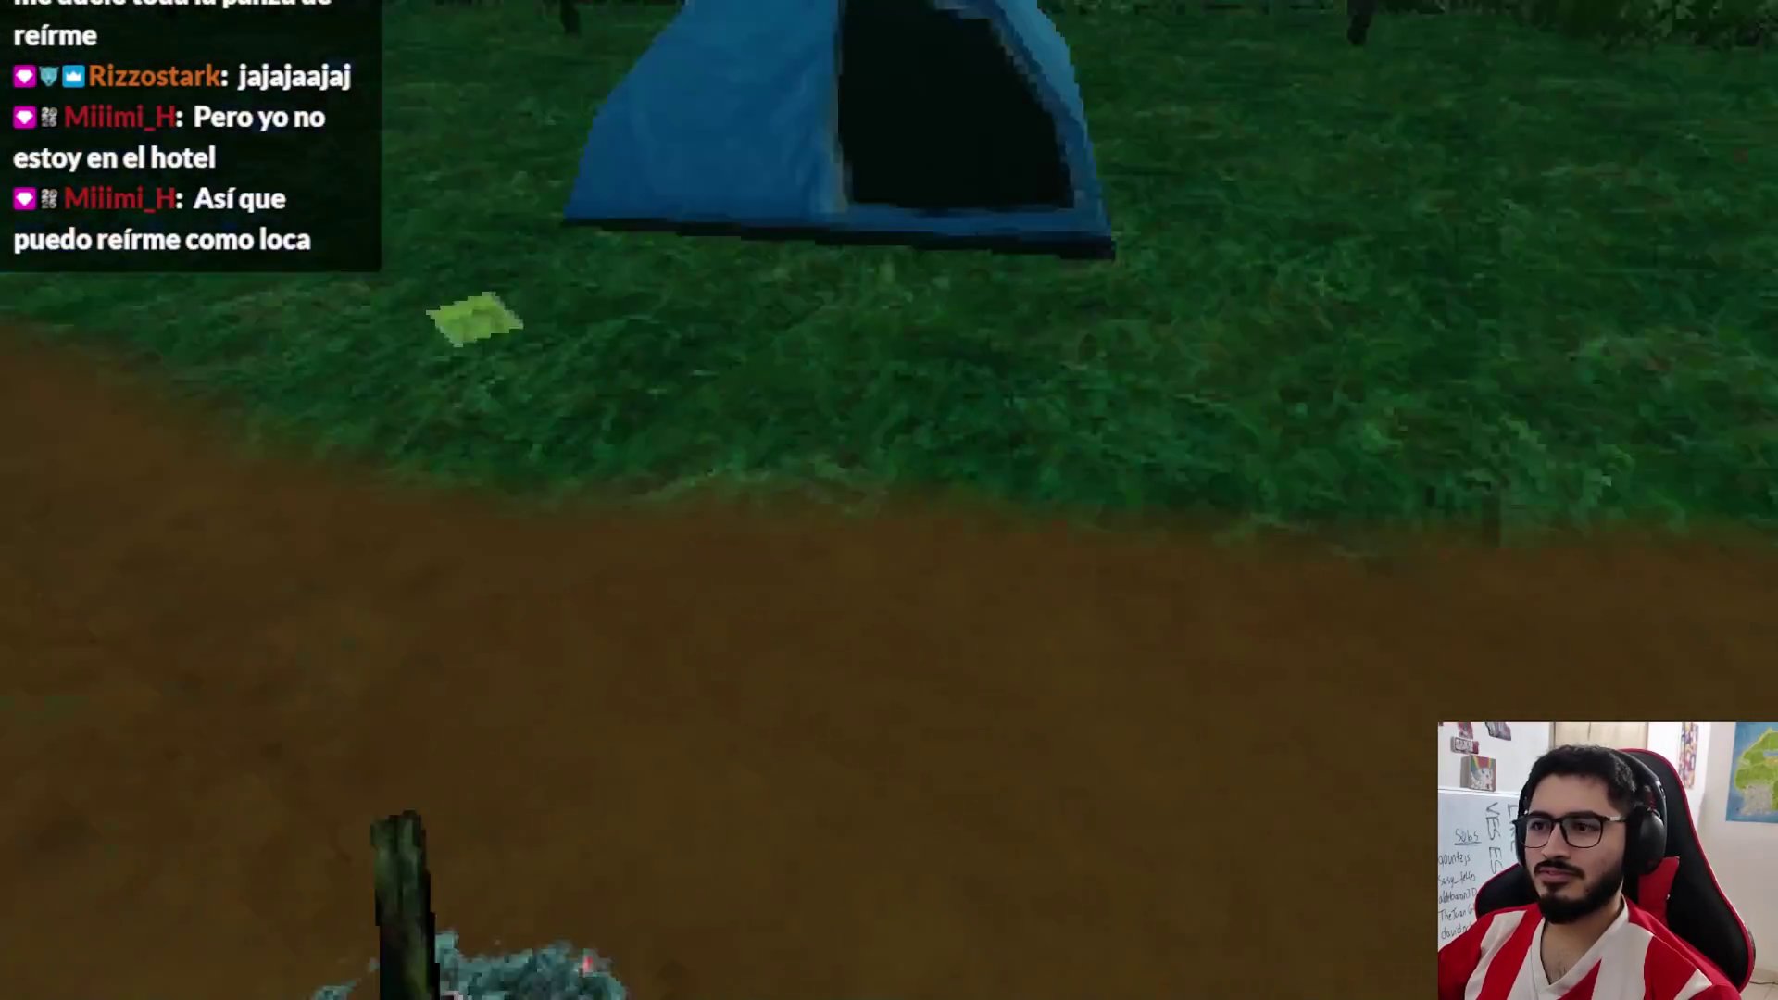
key("w")
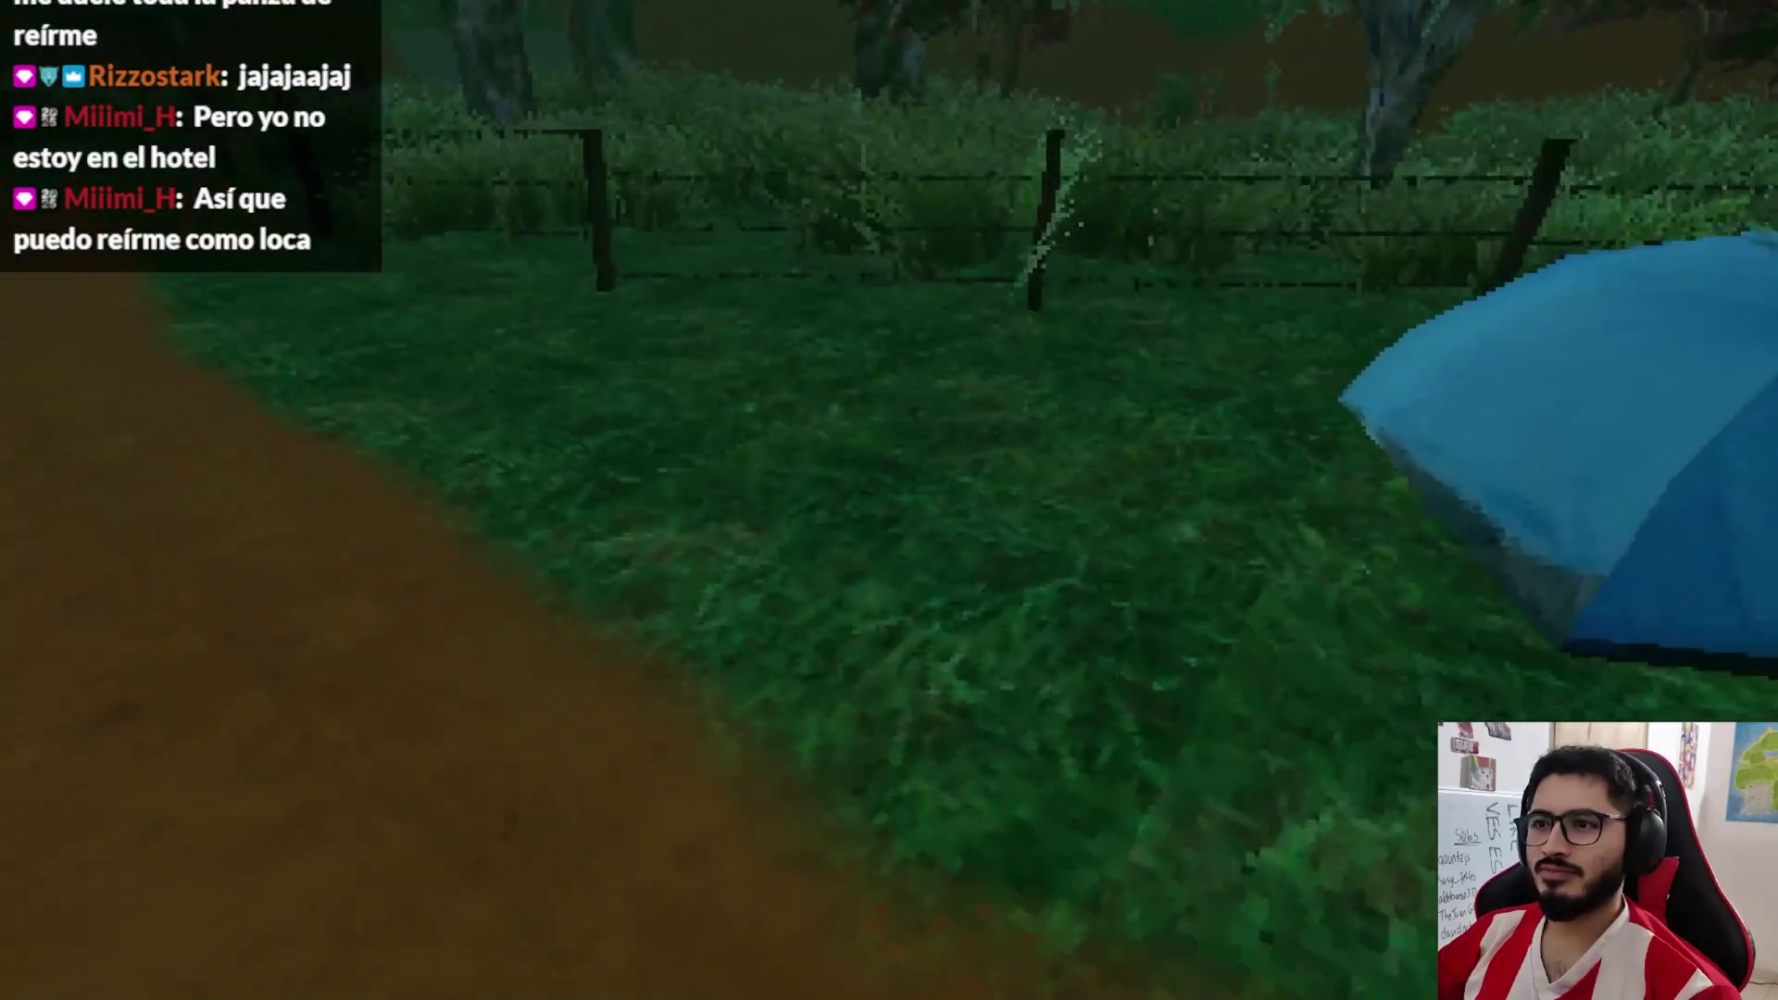
key("w")
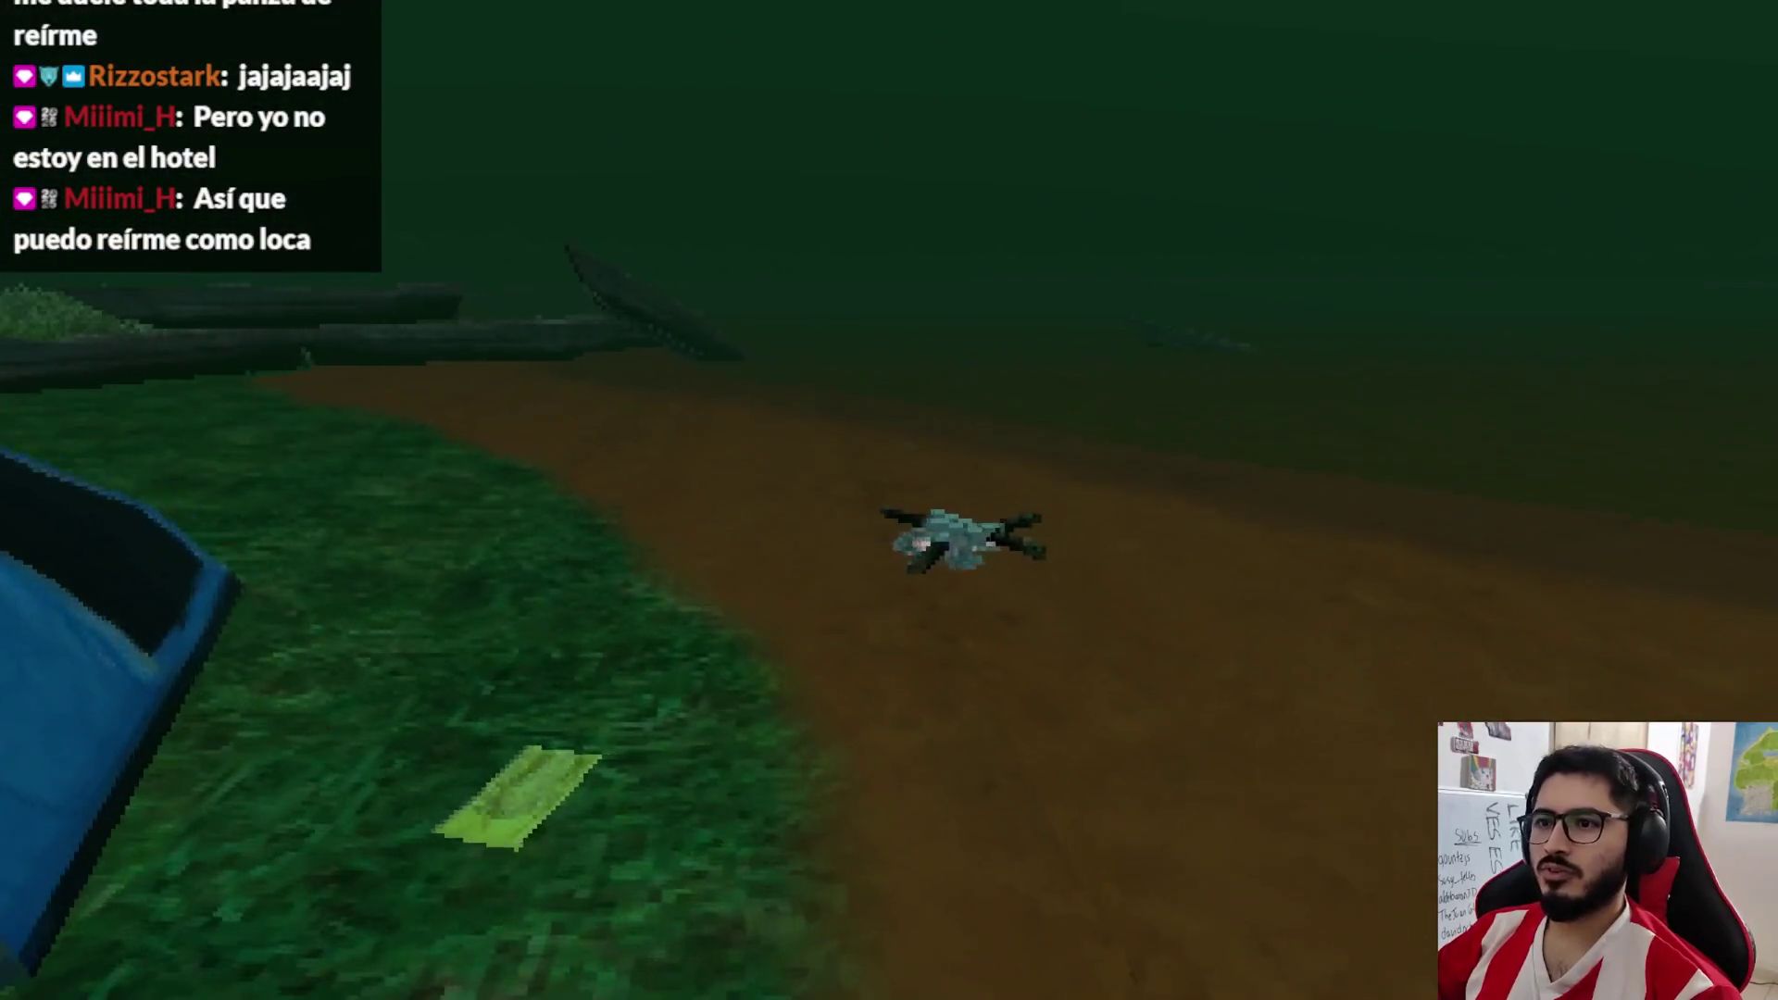
key("e")
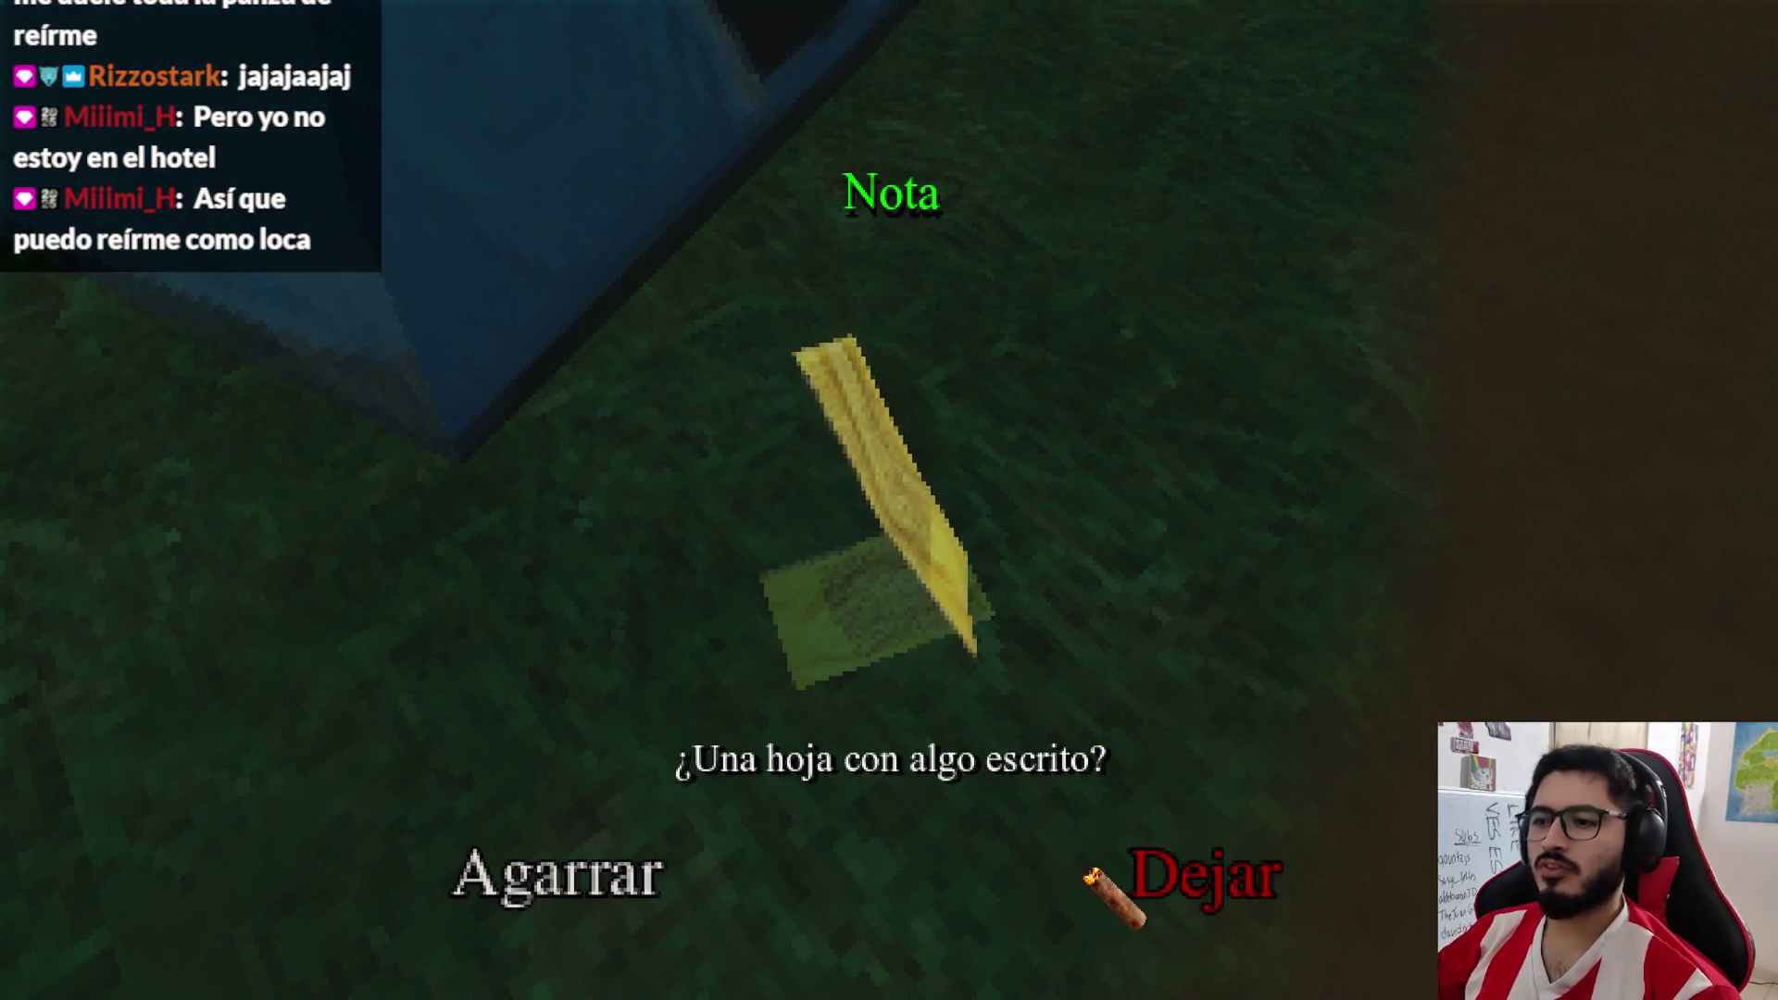
left_click(1092, 875)
key("F8")
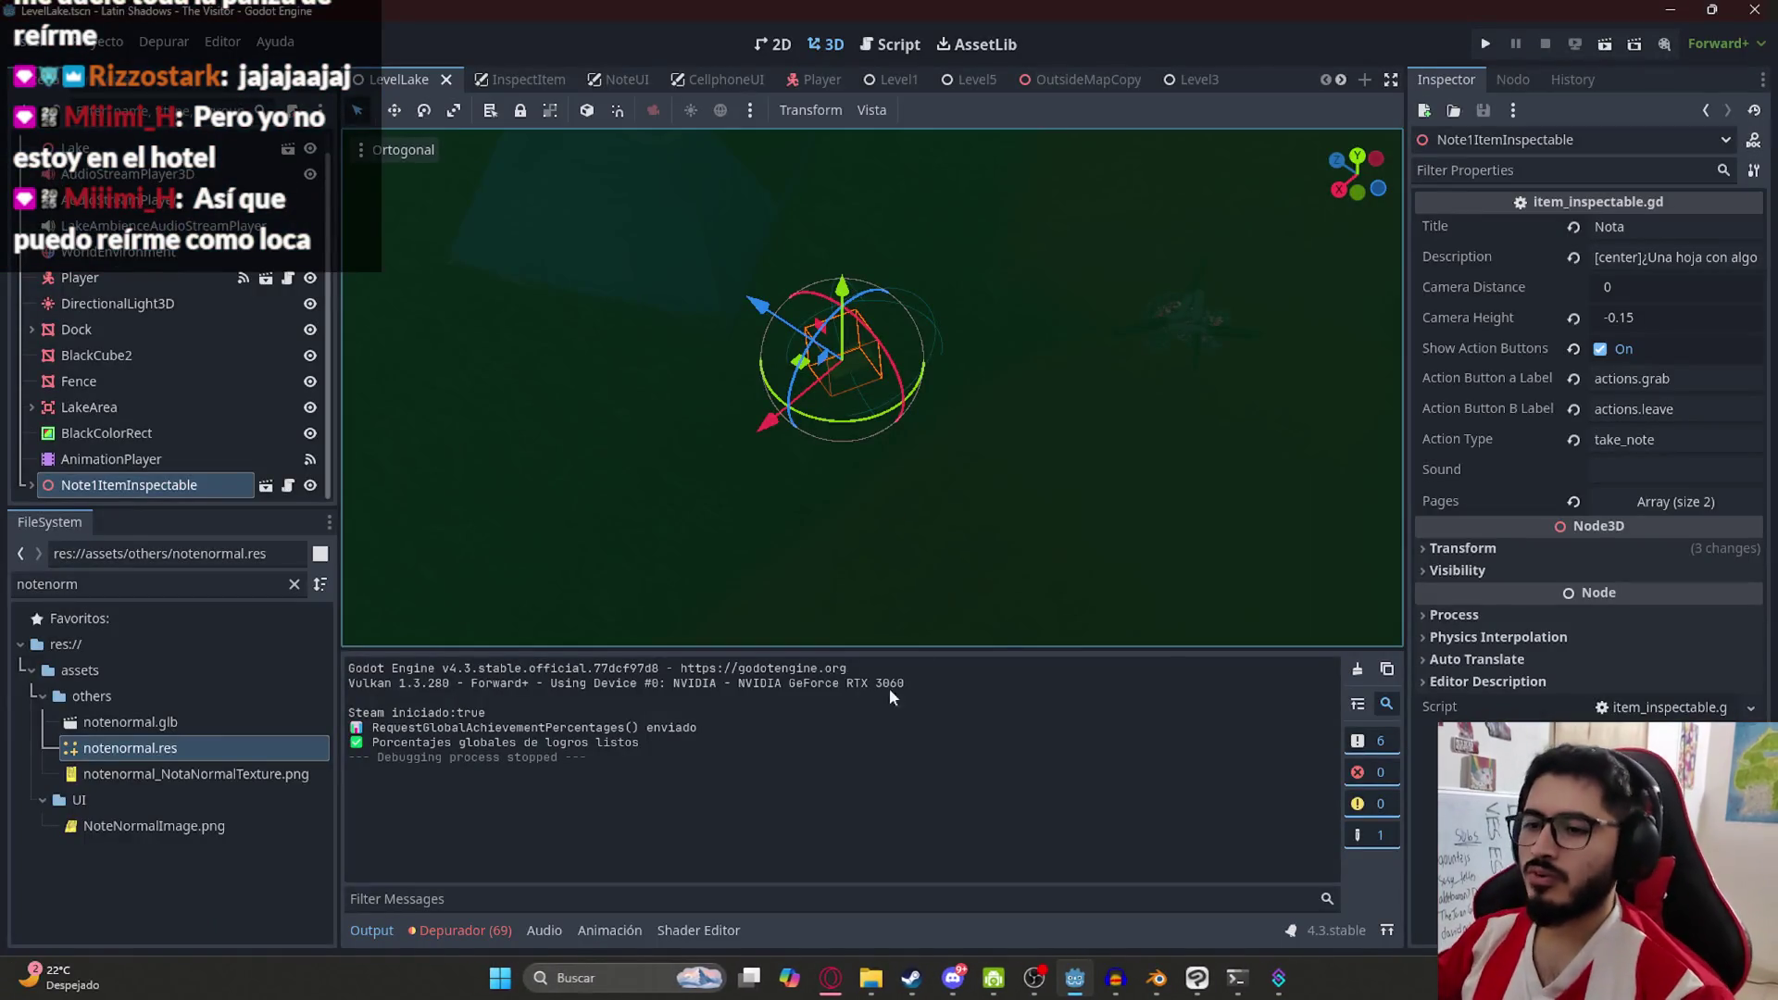
In the translations spreadsheet, go to the UI sheet and select A47, the first empty row
left_click(825, 985)
left_click(945, 11)
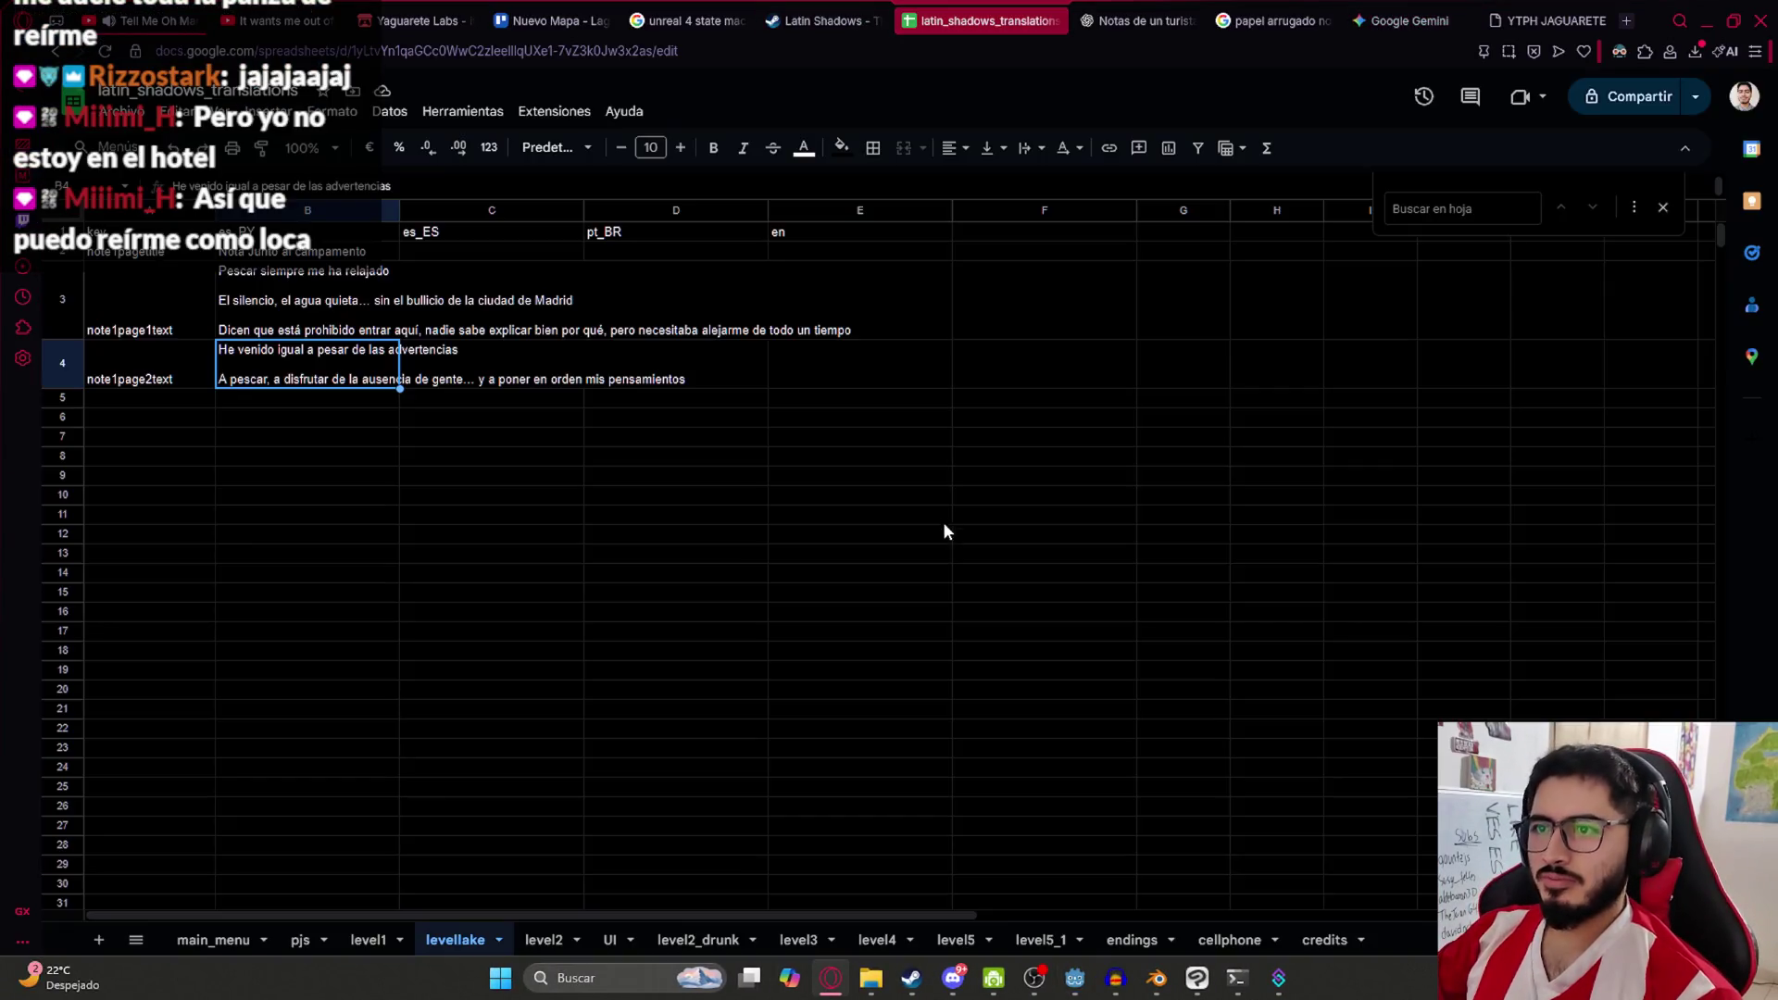
left_click(575, 434)
left_click(128, 416)
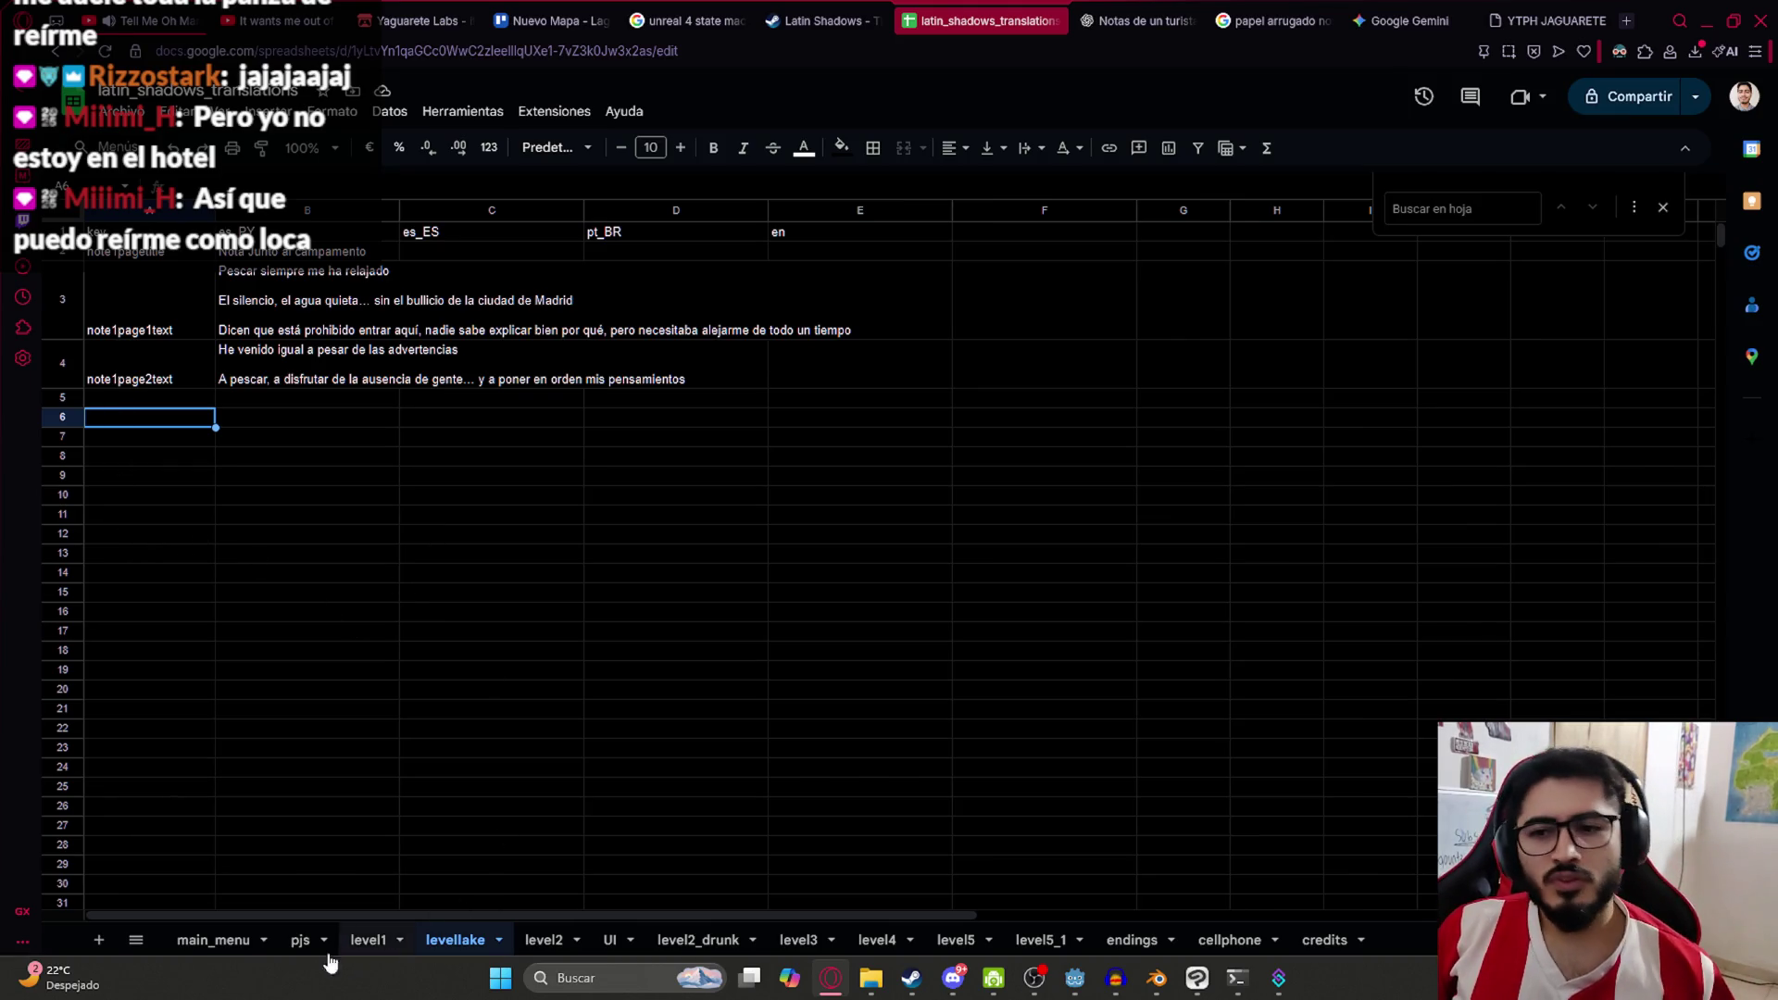
left_click(621, 936)
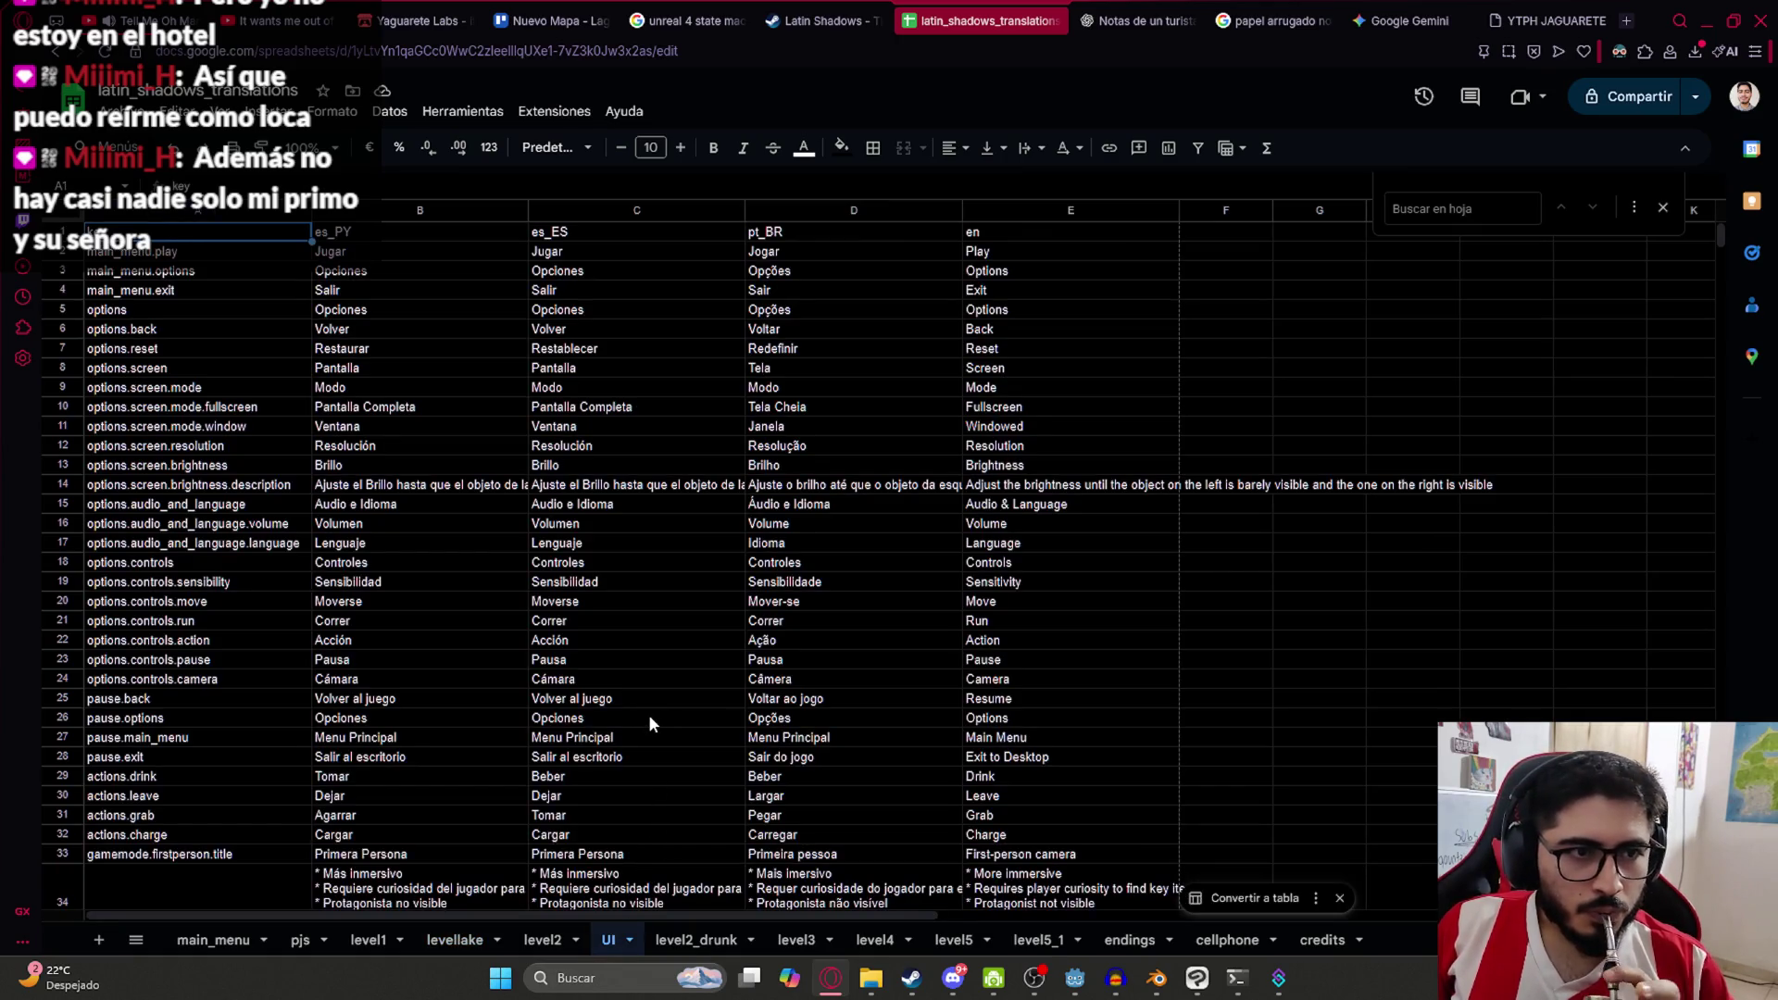
scroll(648, 714, "down", 10)
left_click(201, 546)
left_click(158, 357)
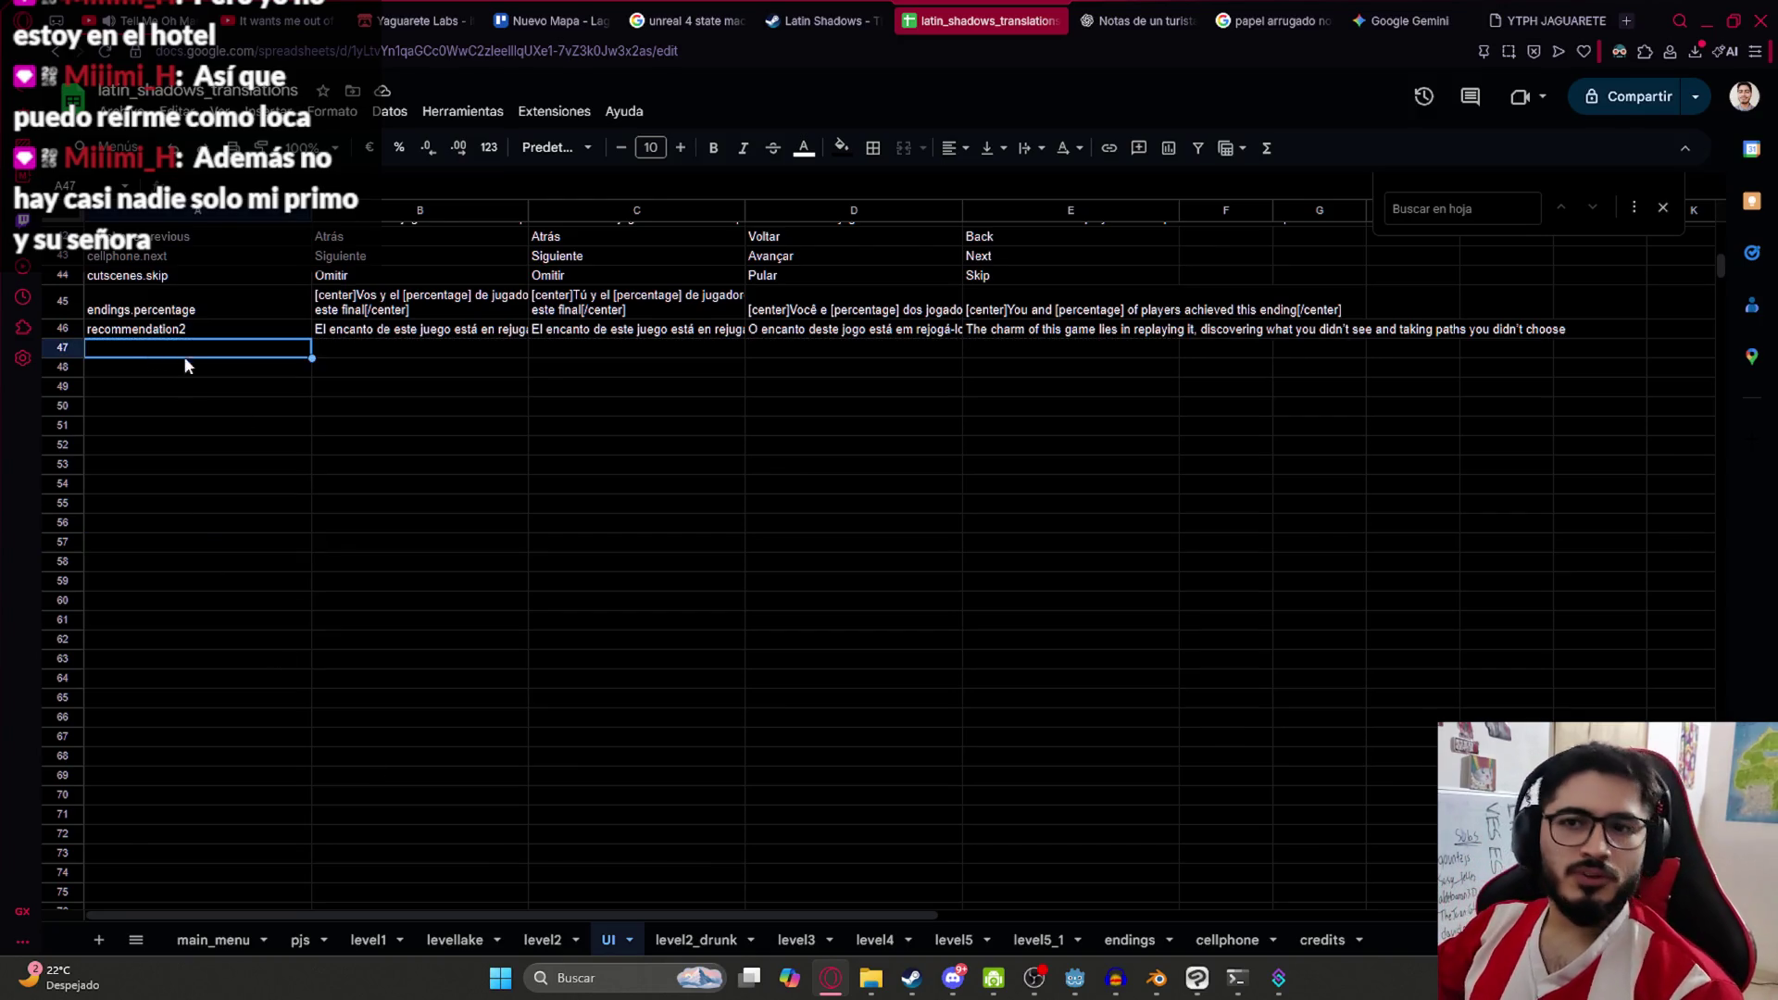
scroll(403, 632, "up", 6)
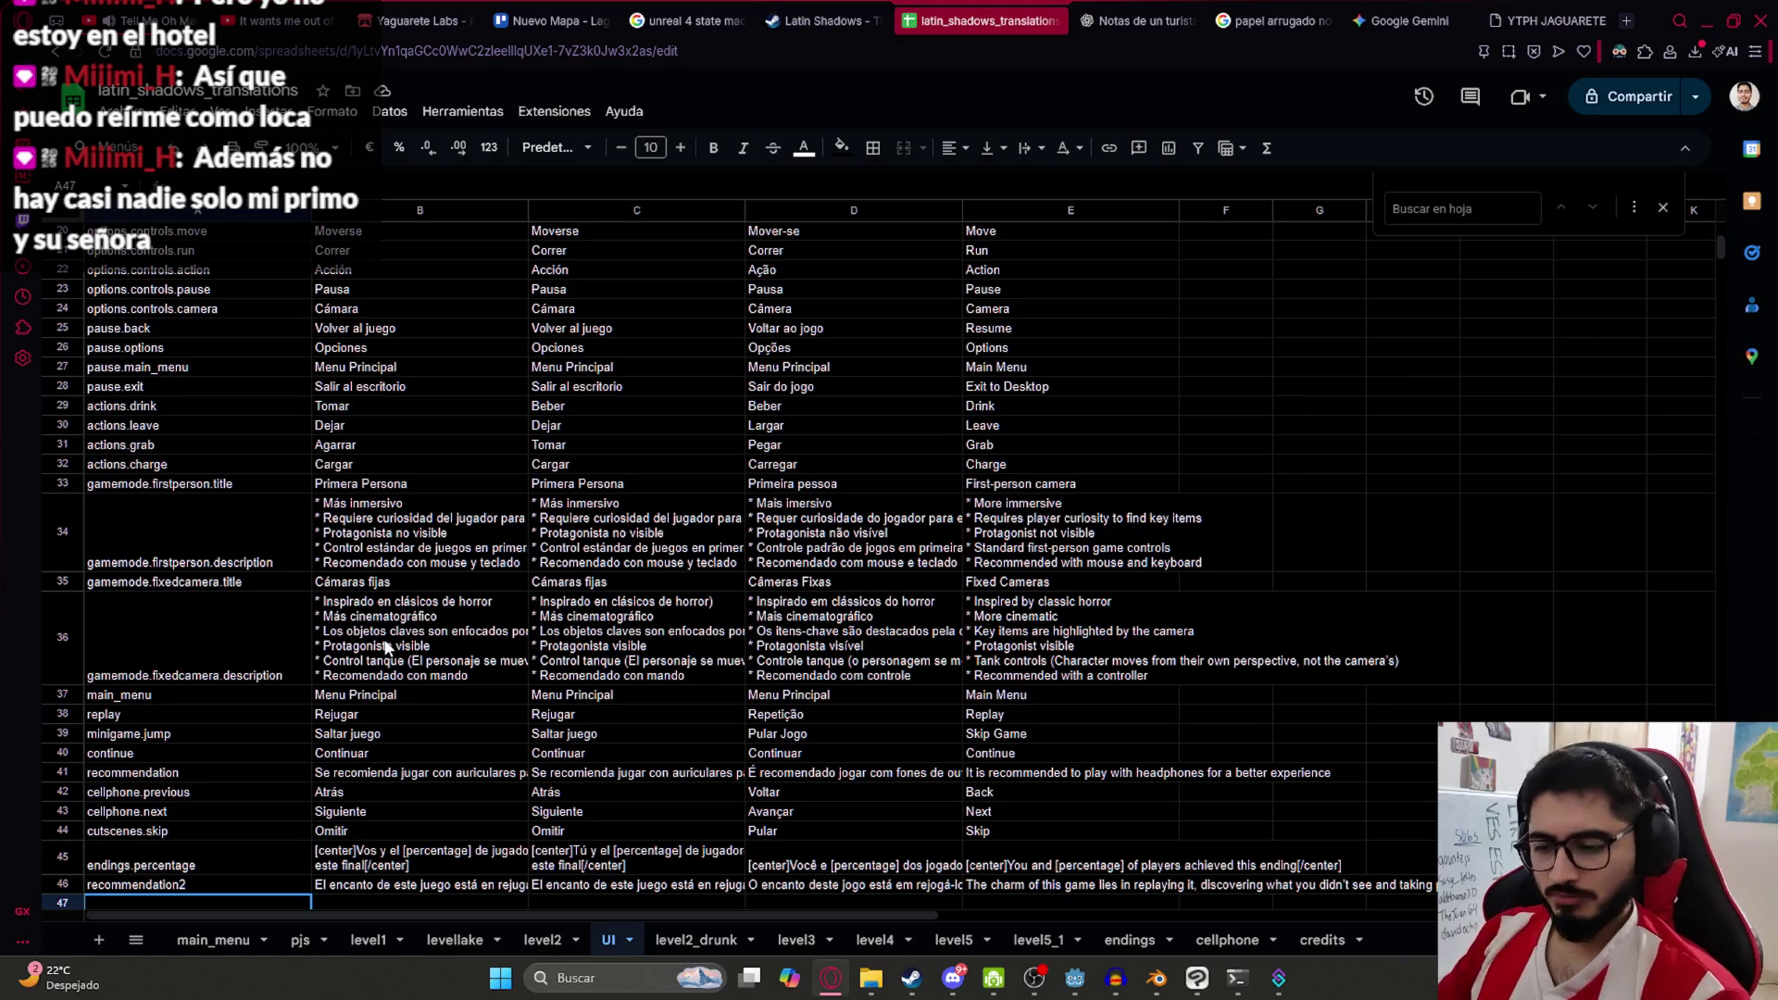
Enter read in A47 and Leer in B47, C47 and D47
type("read")
key("Tab")
type("Leer")
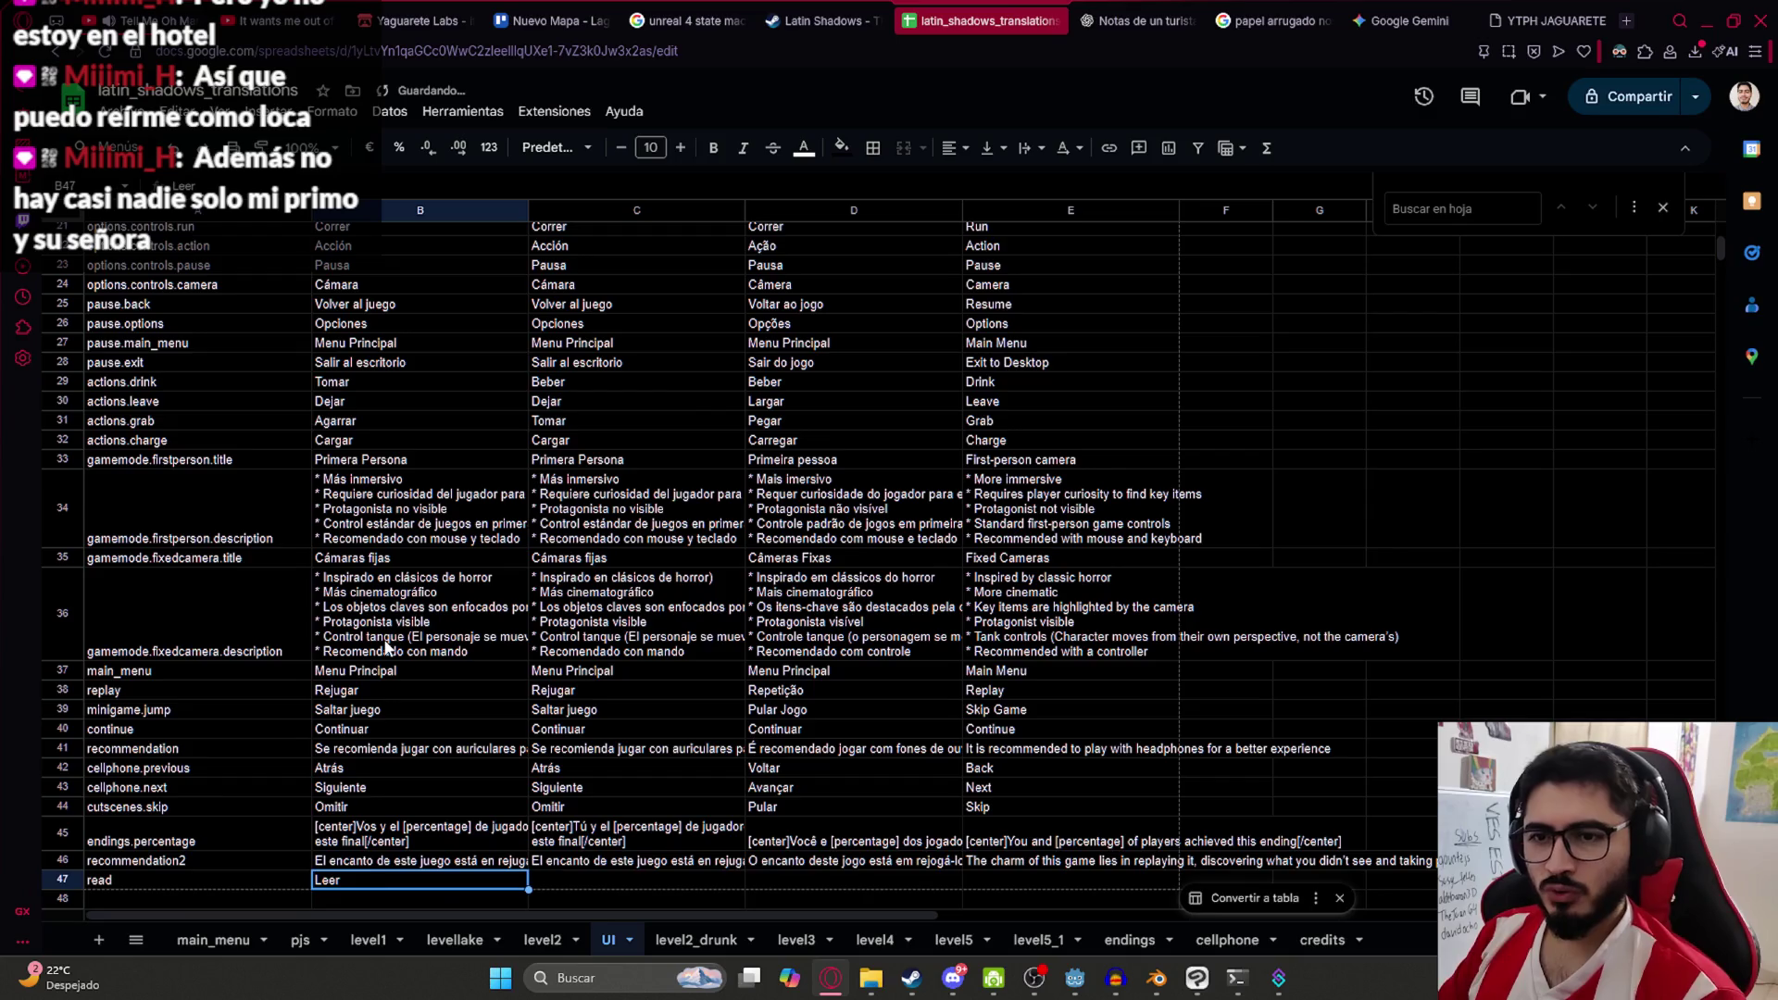
scroll(608, 506, "up", 7)
scroll(630, 547, "down", 14)
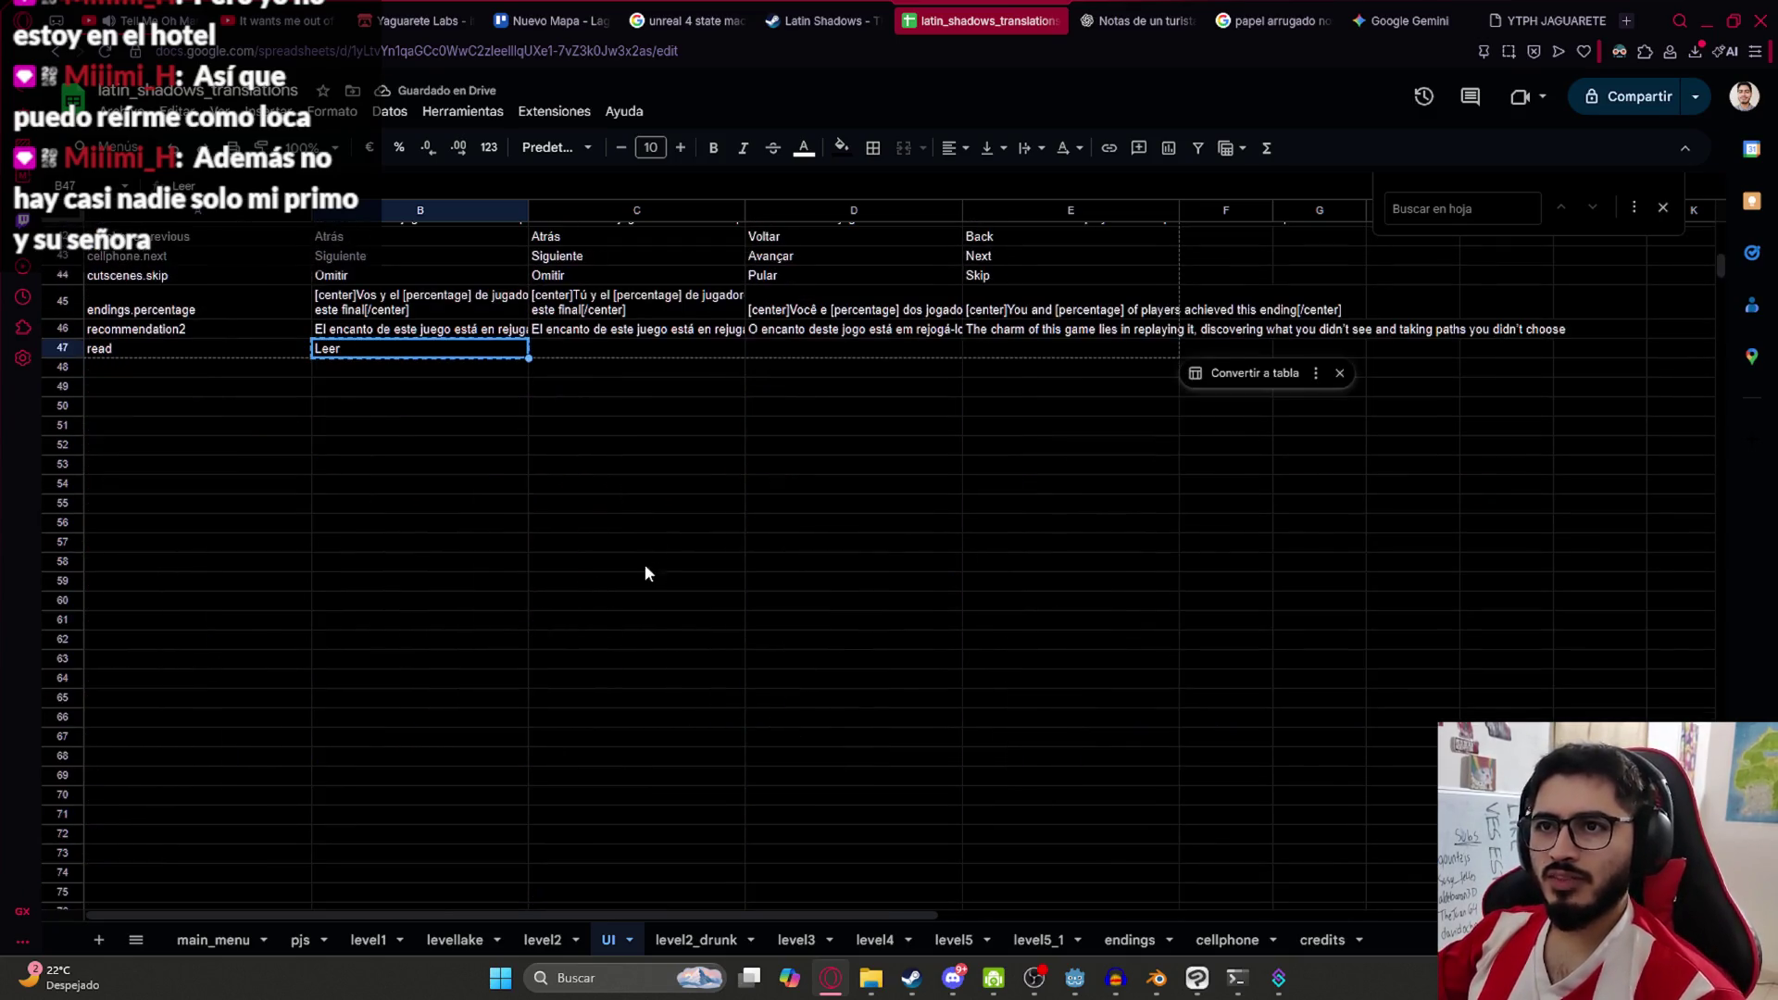
key("Tab")
scroll(796, 524, "up", 3)
type("Leer")
key("Tab")
scroll(833, 531, "up", 8)
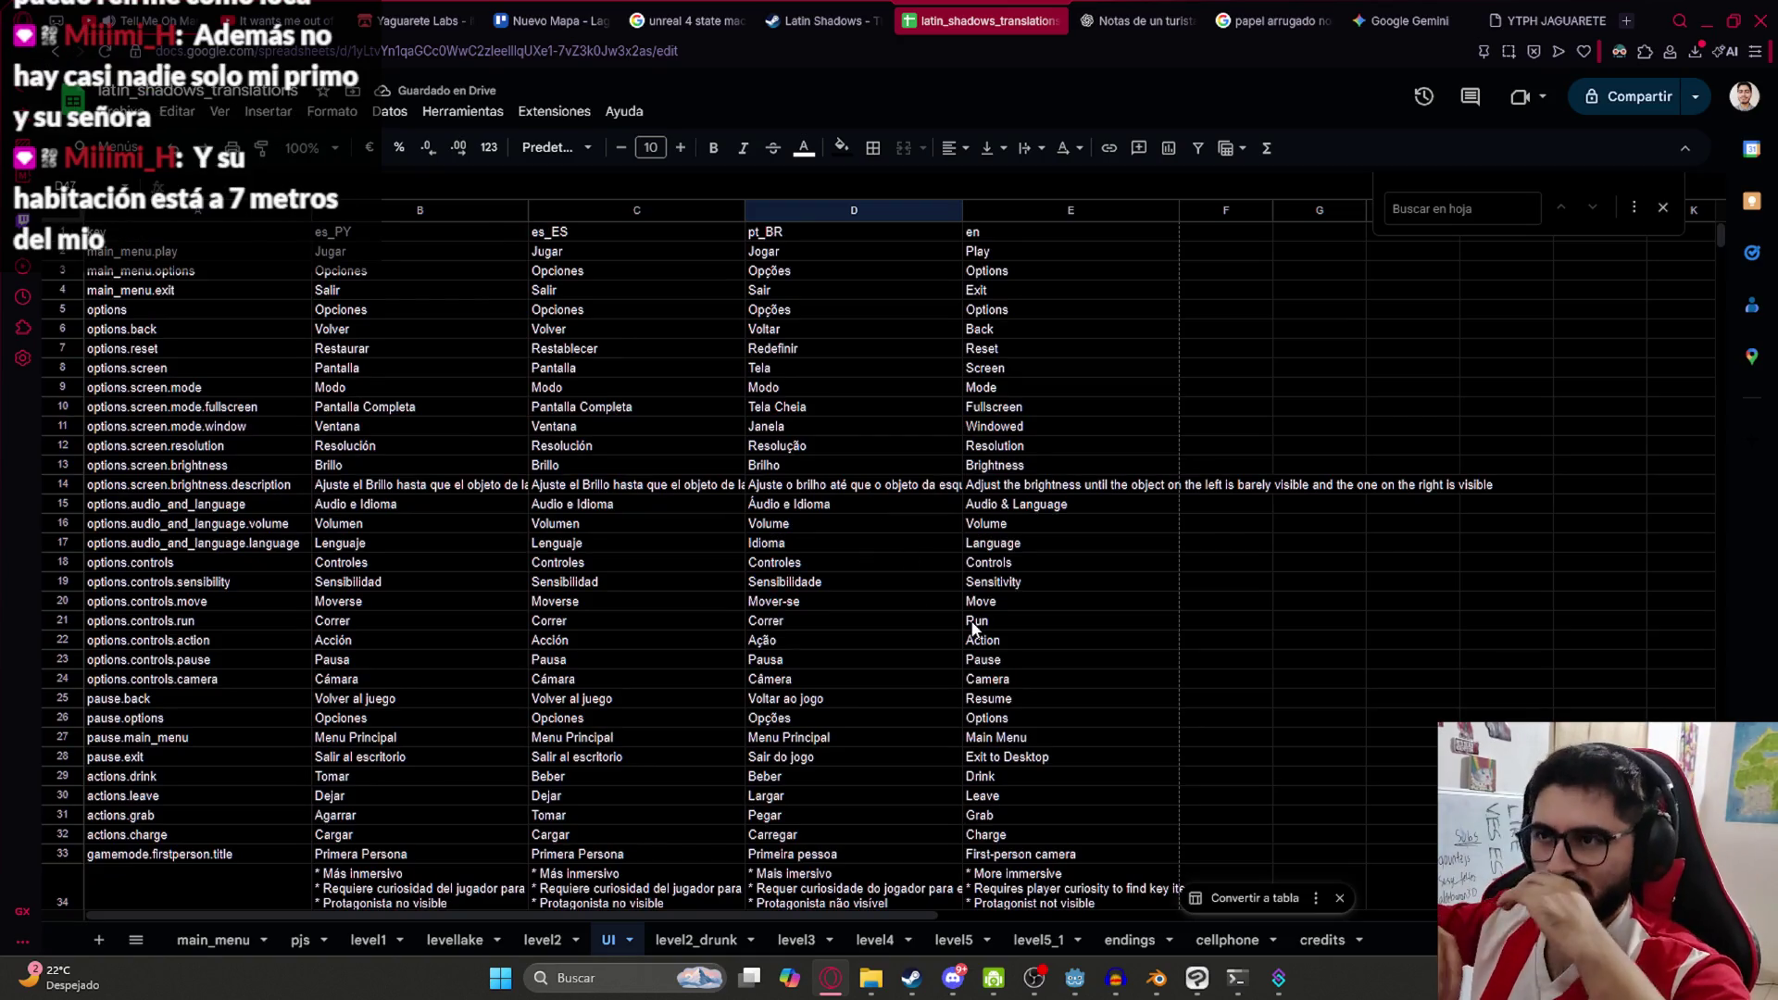
scroll(973, 627, "down", 10)
type("Leer")
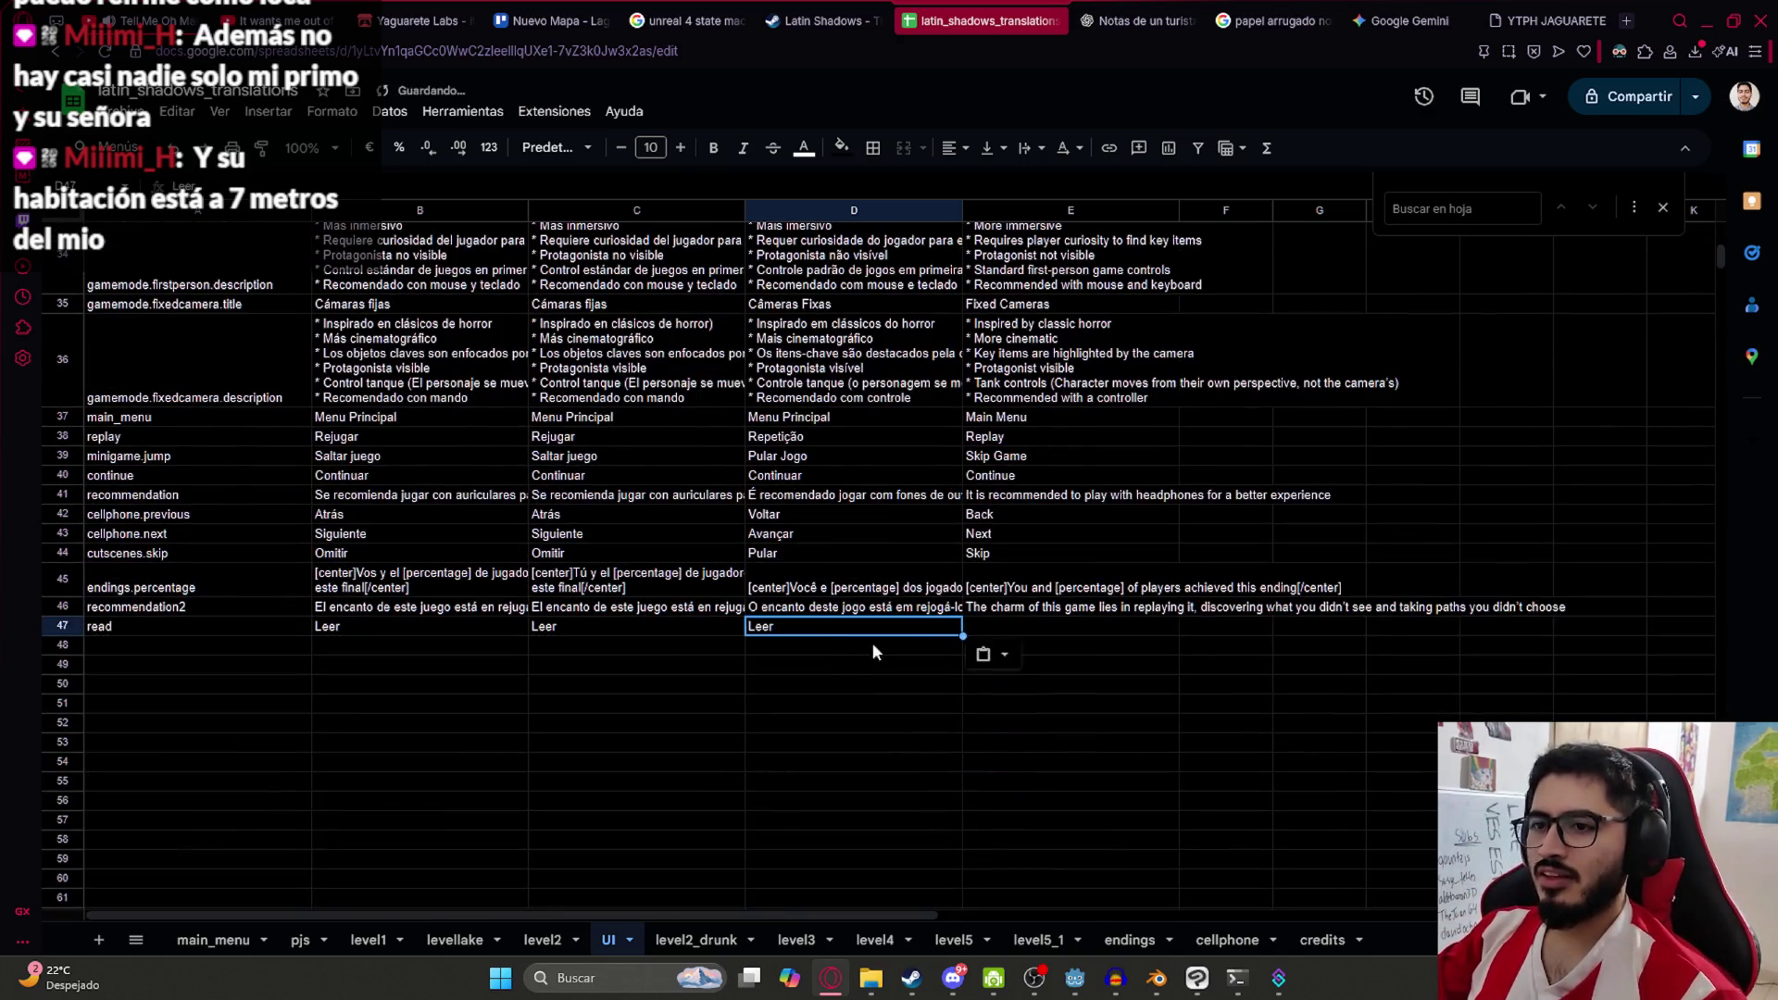
Enter Read as the English text in E47 and review the new row
left_click(1060, 628)
type("Read")
left_click(836, 640)
left_click(822, 626)
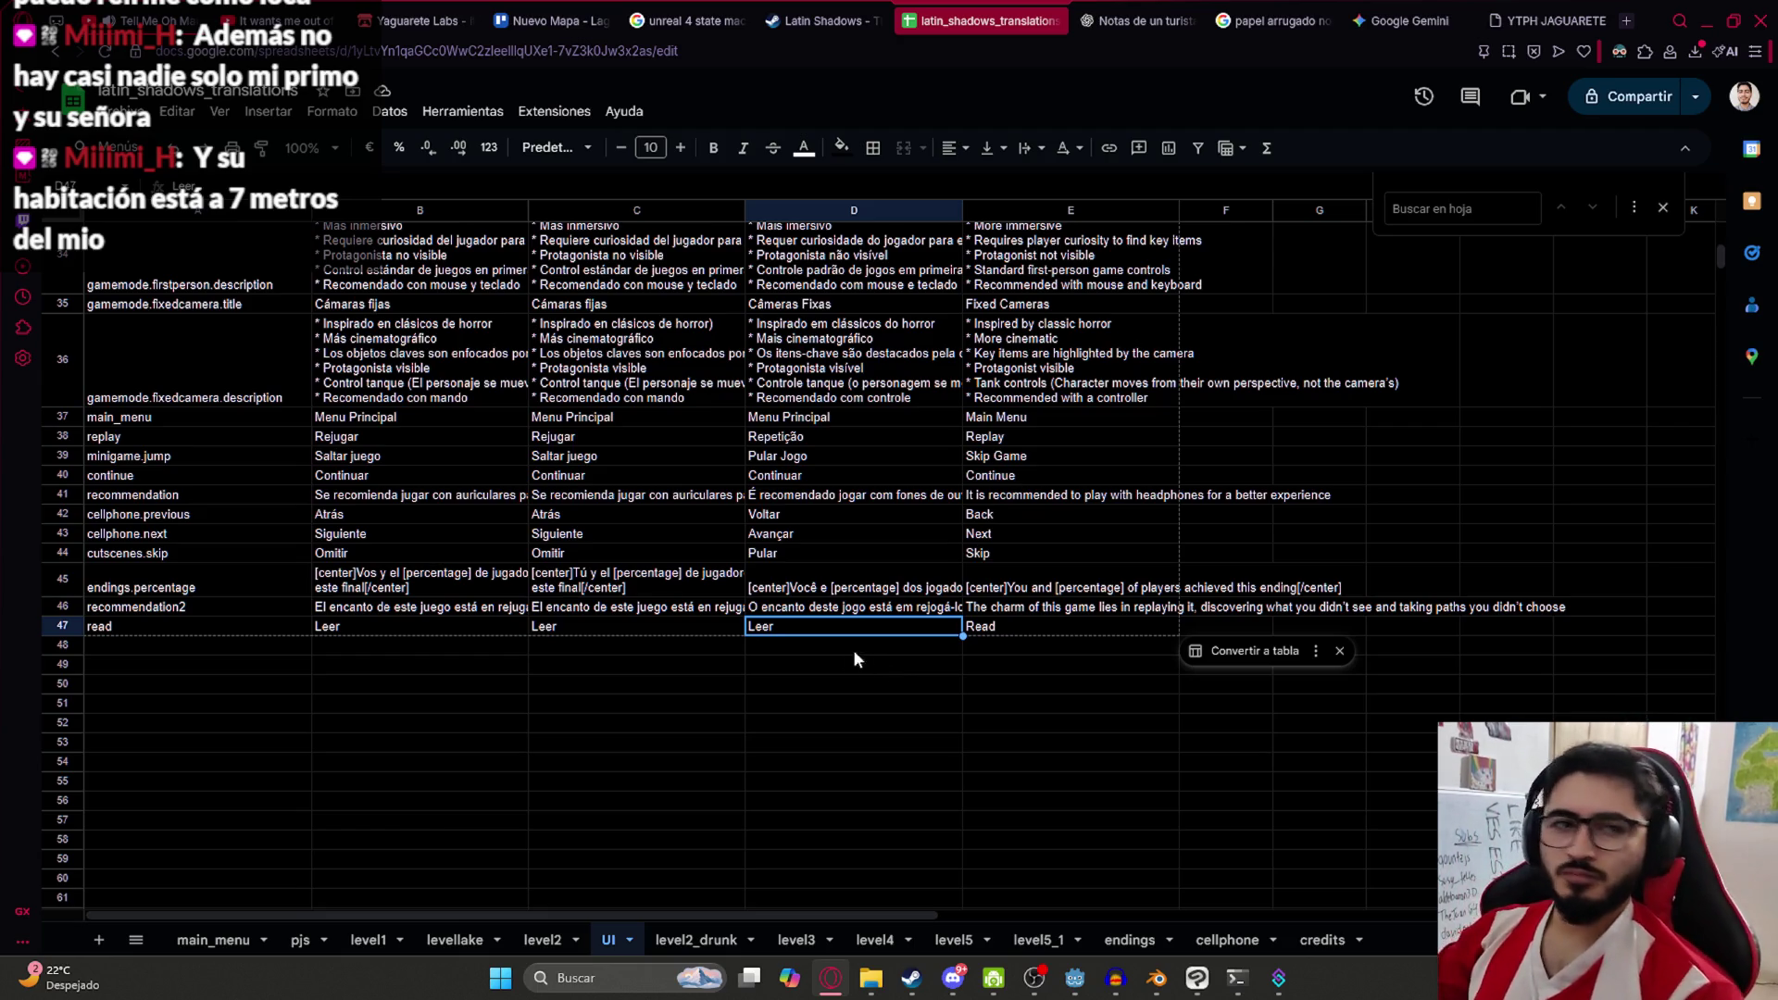
left_click(871, 609)
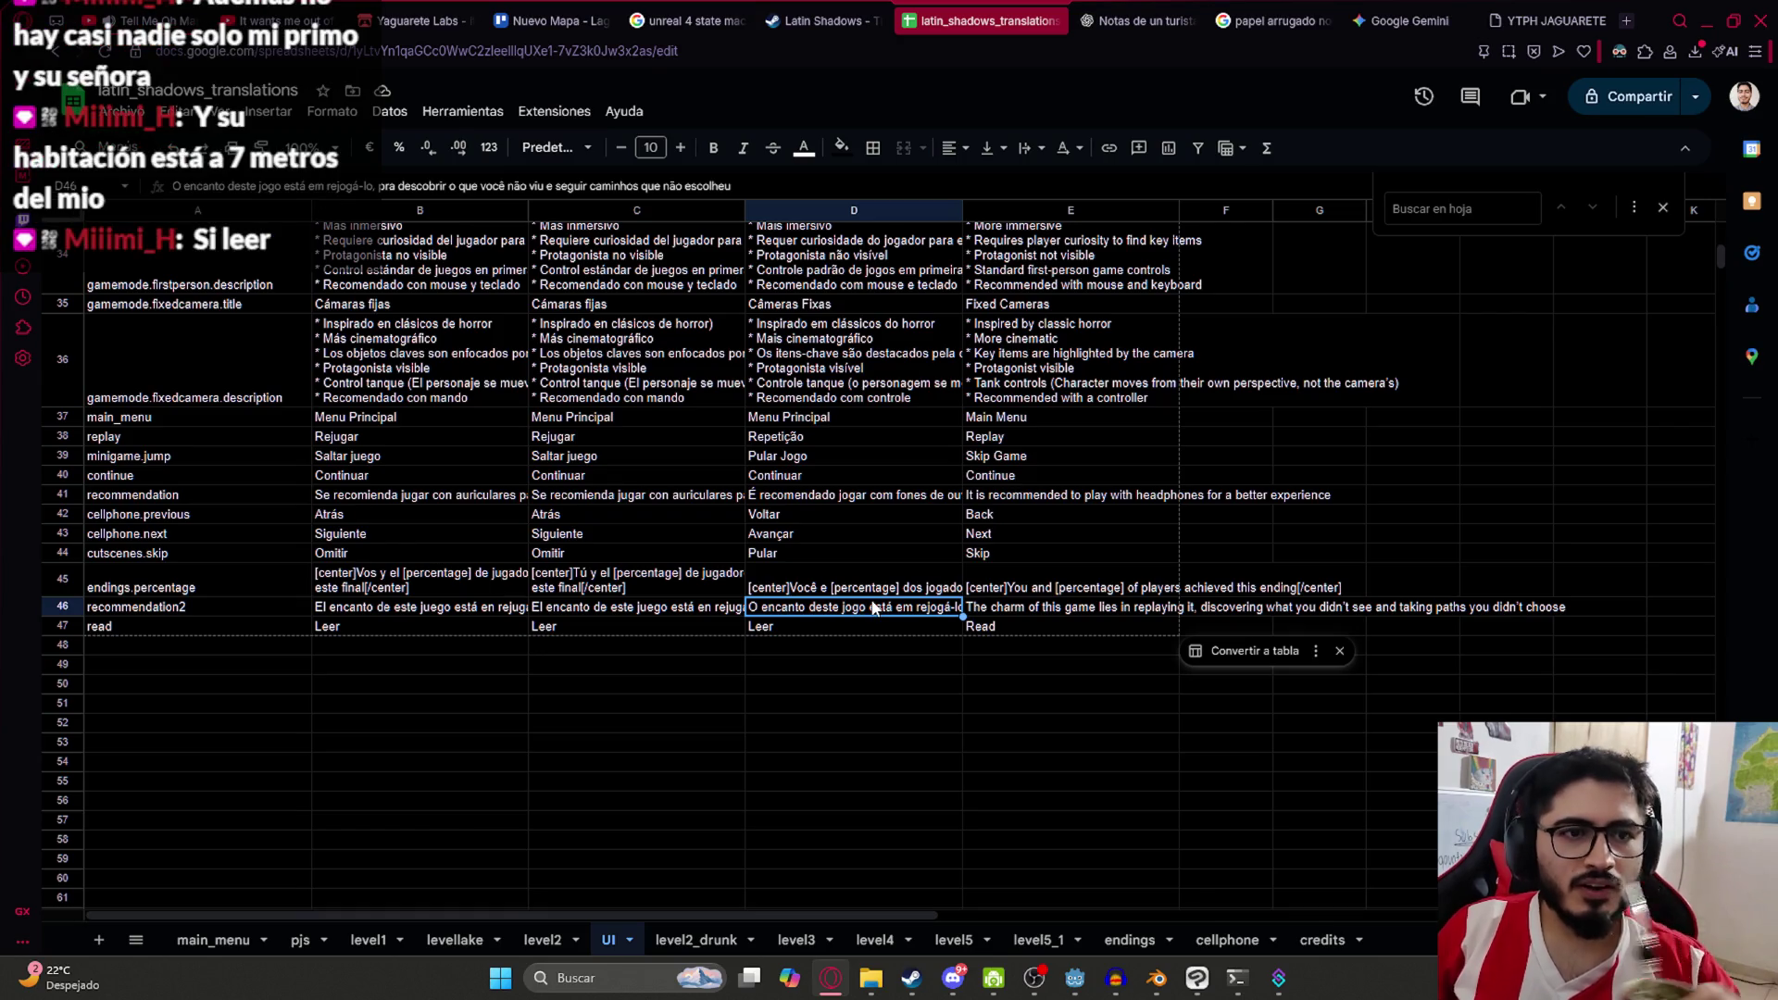
key("Down")
key("Down")
key("Down")
key("Left")
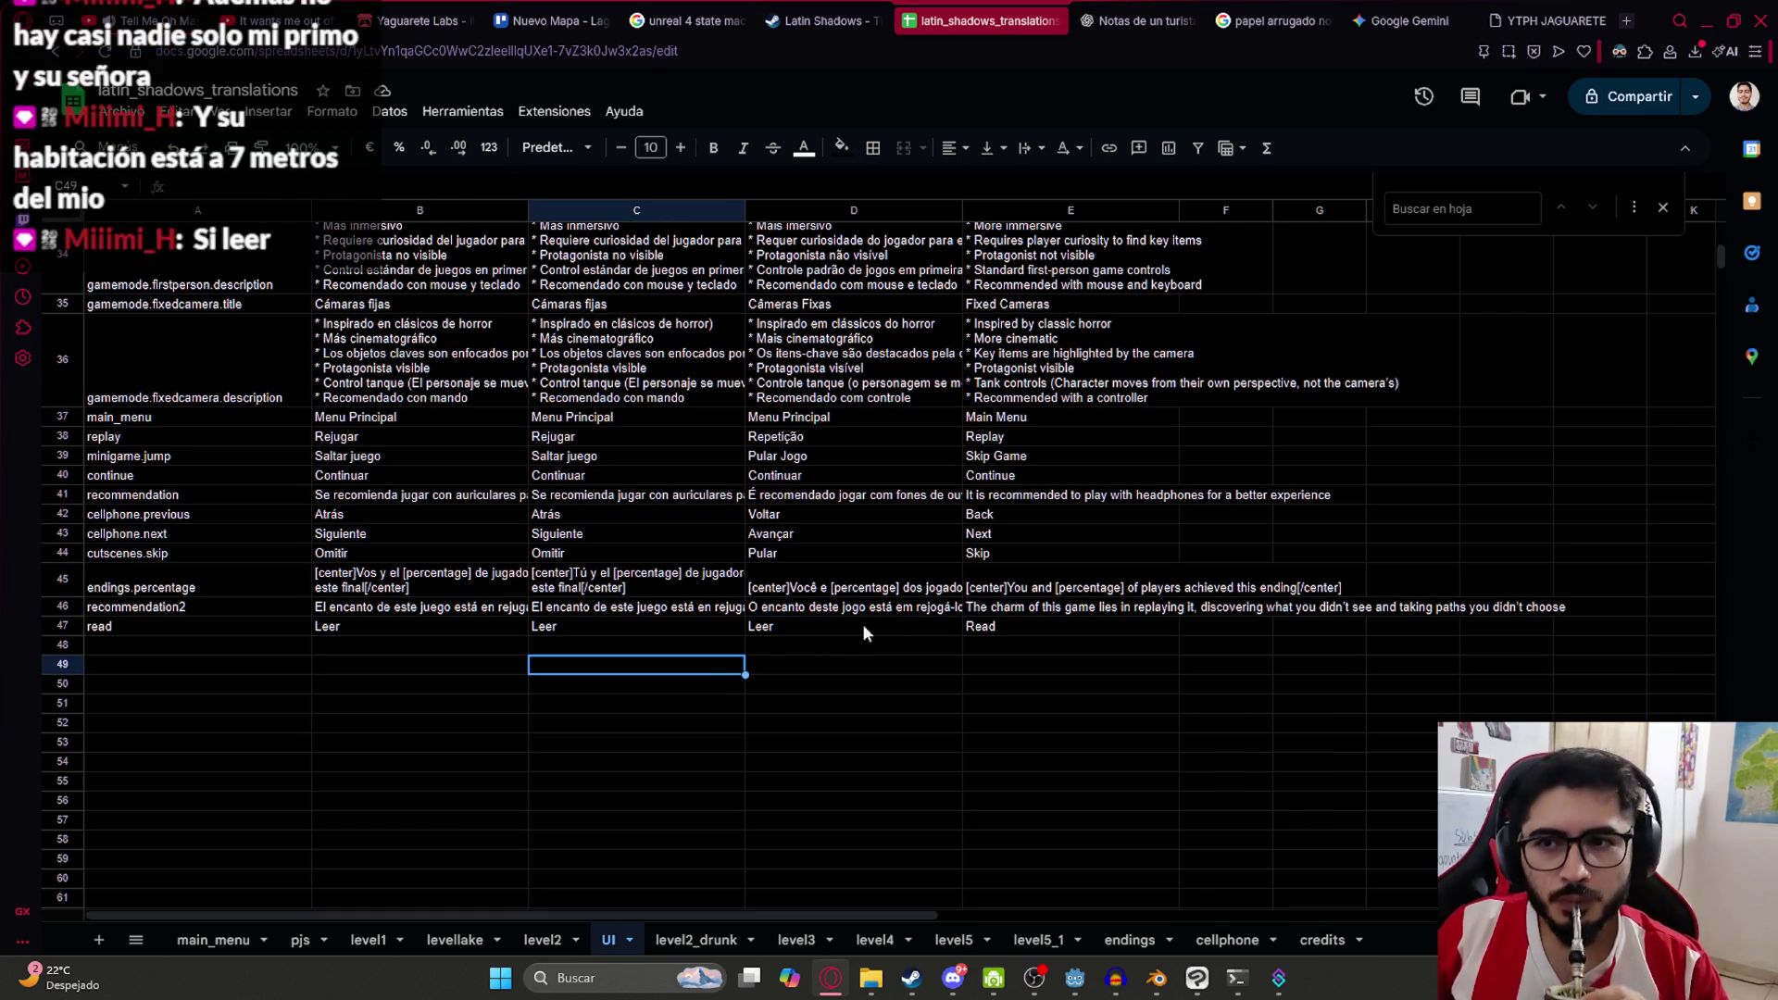
left_click(176, 624)
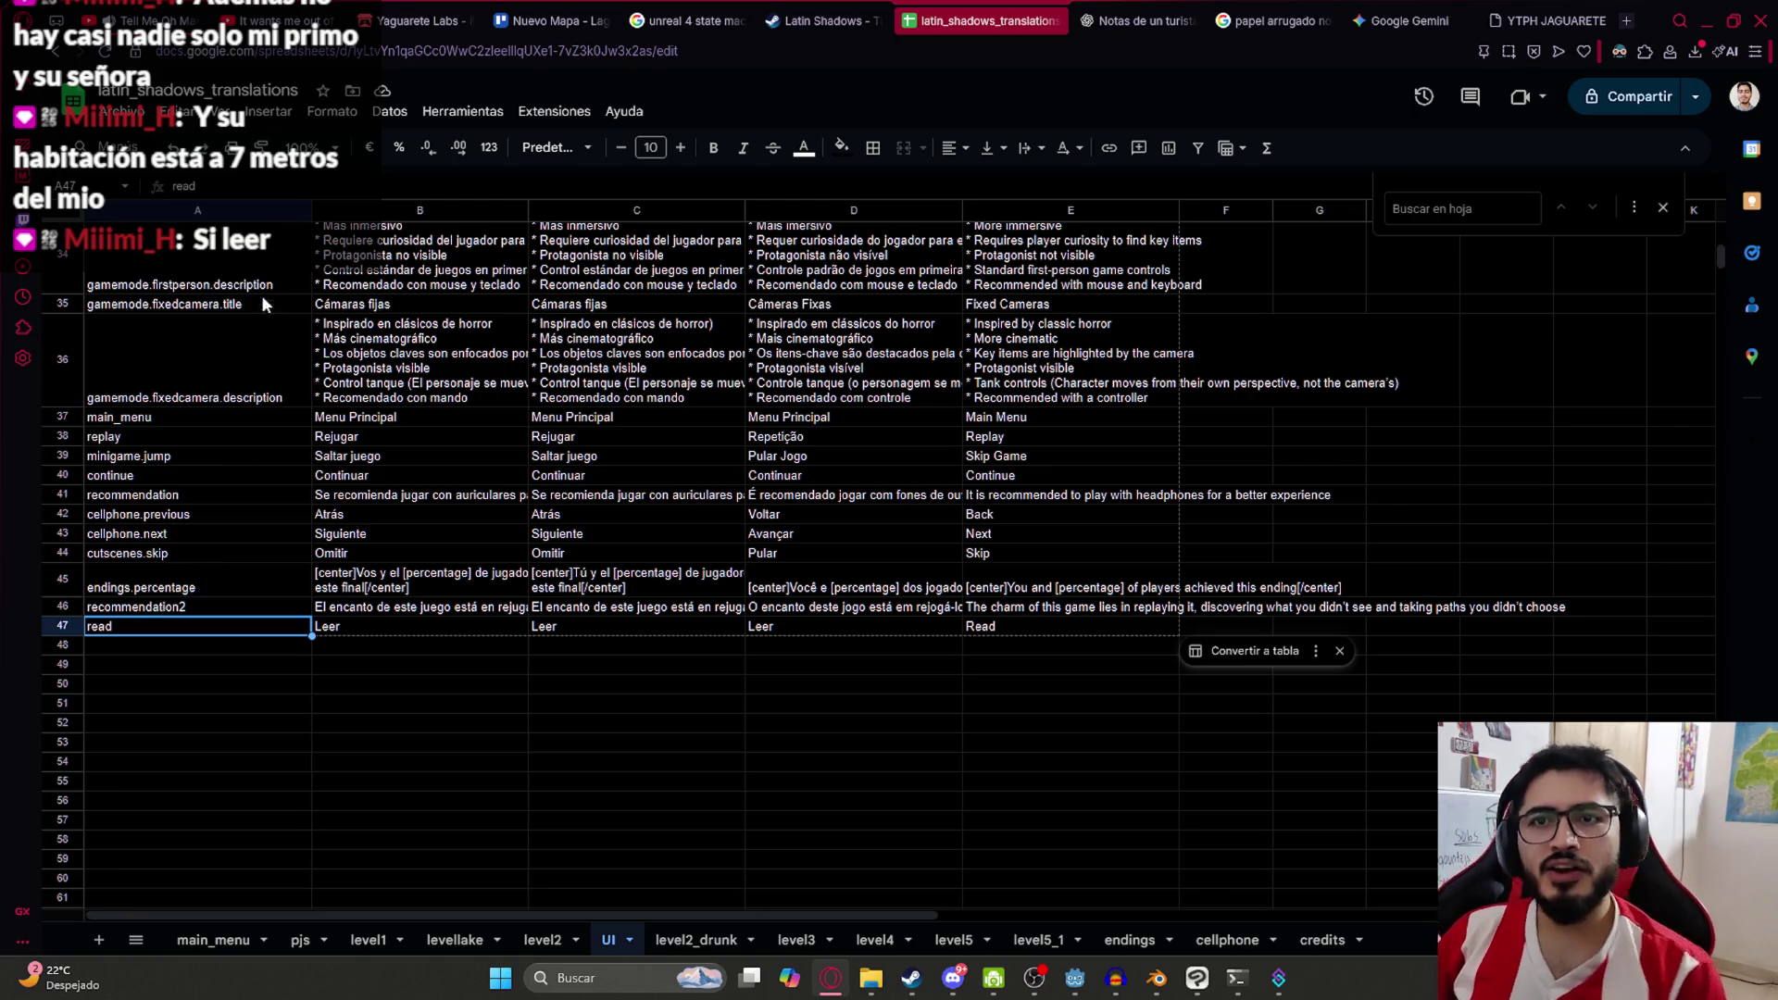
Download the UI sheet as Comma-separated values (.csv) and show it in the Downloads folder
left_click(120, 112)
mouse_move(246, 338)
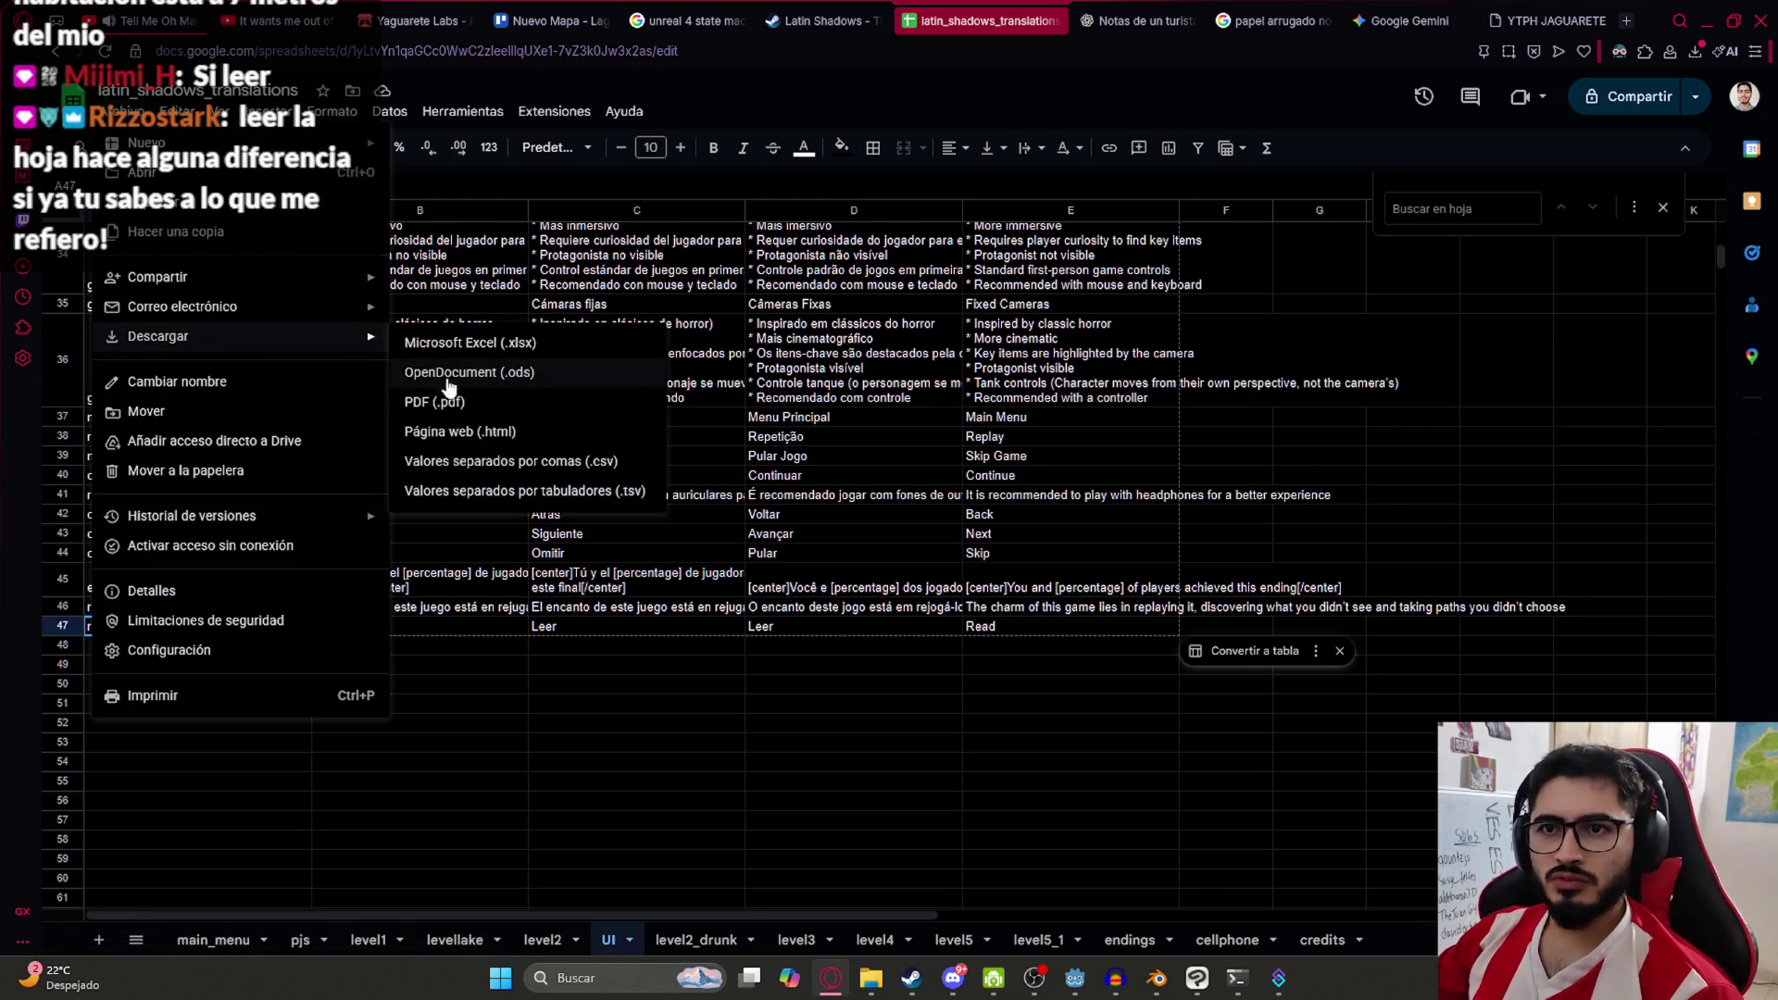
left_click(542, 462)
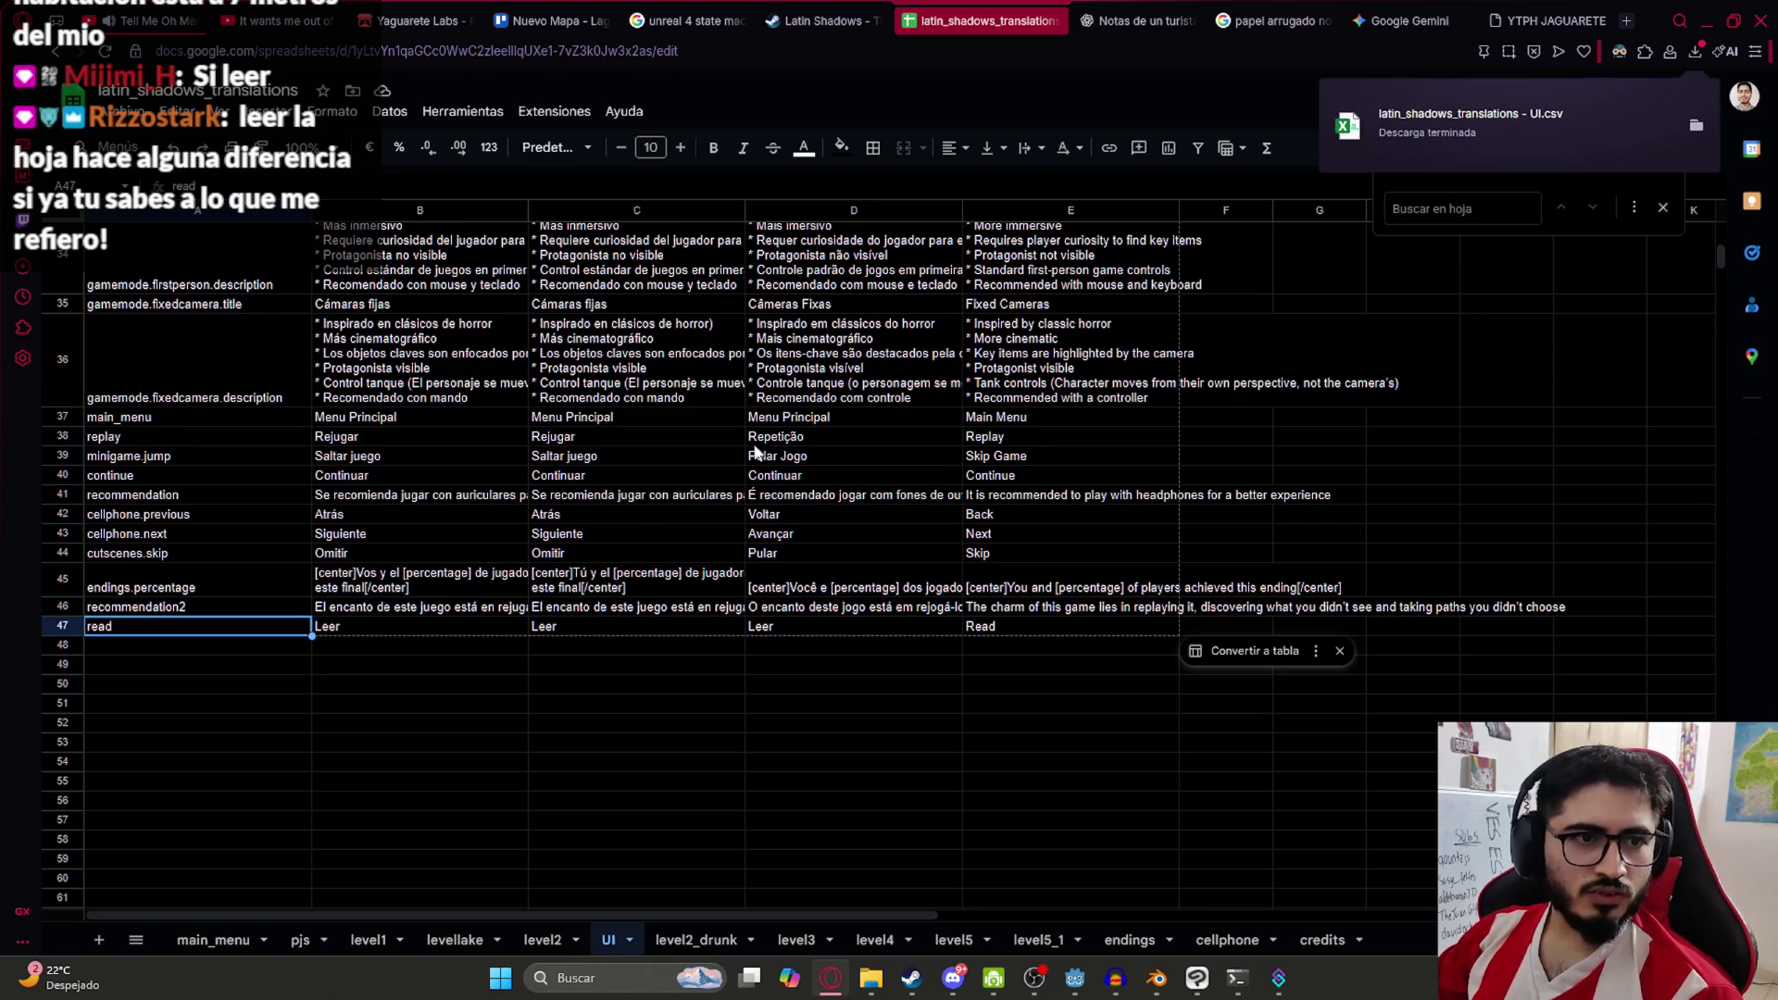
left_click(1696, 125)
Paste the downloaded UI CSV into juegoterror1's translations folder, replacing the old file
mouse_move(870, 978)
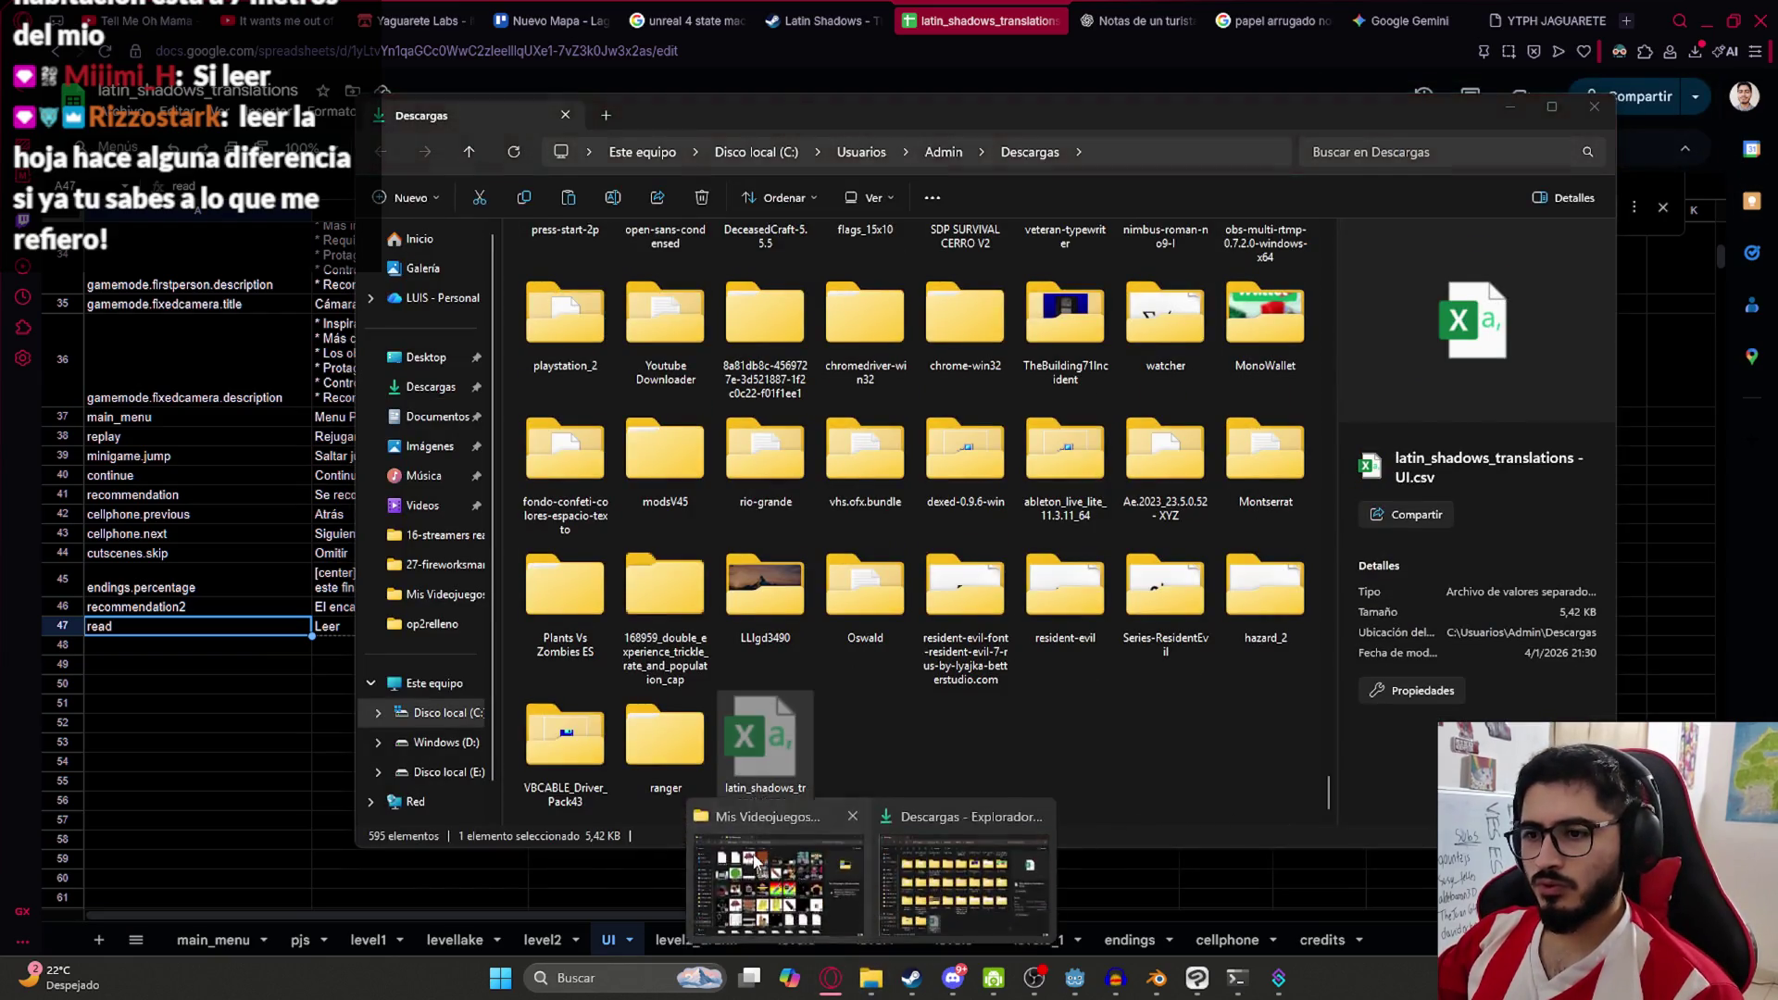
left_click(778, 893)
scroll(747, 185, "up", 10)
double_click(1217, 222)
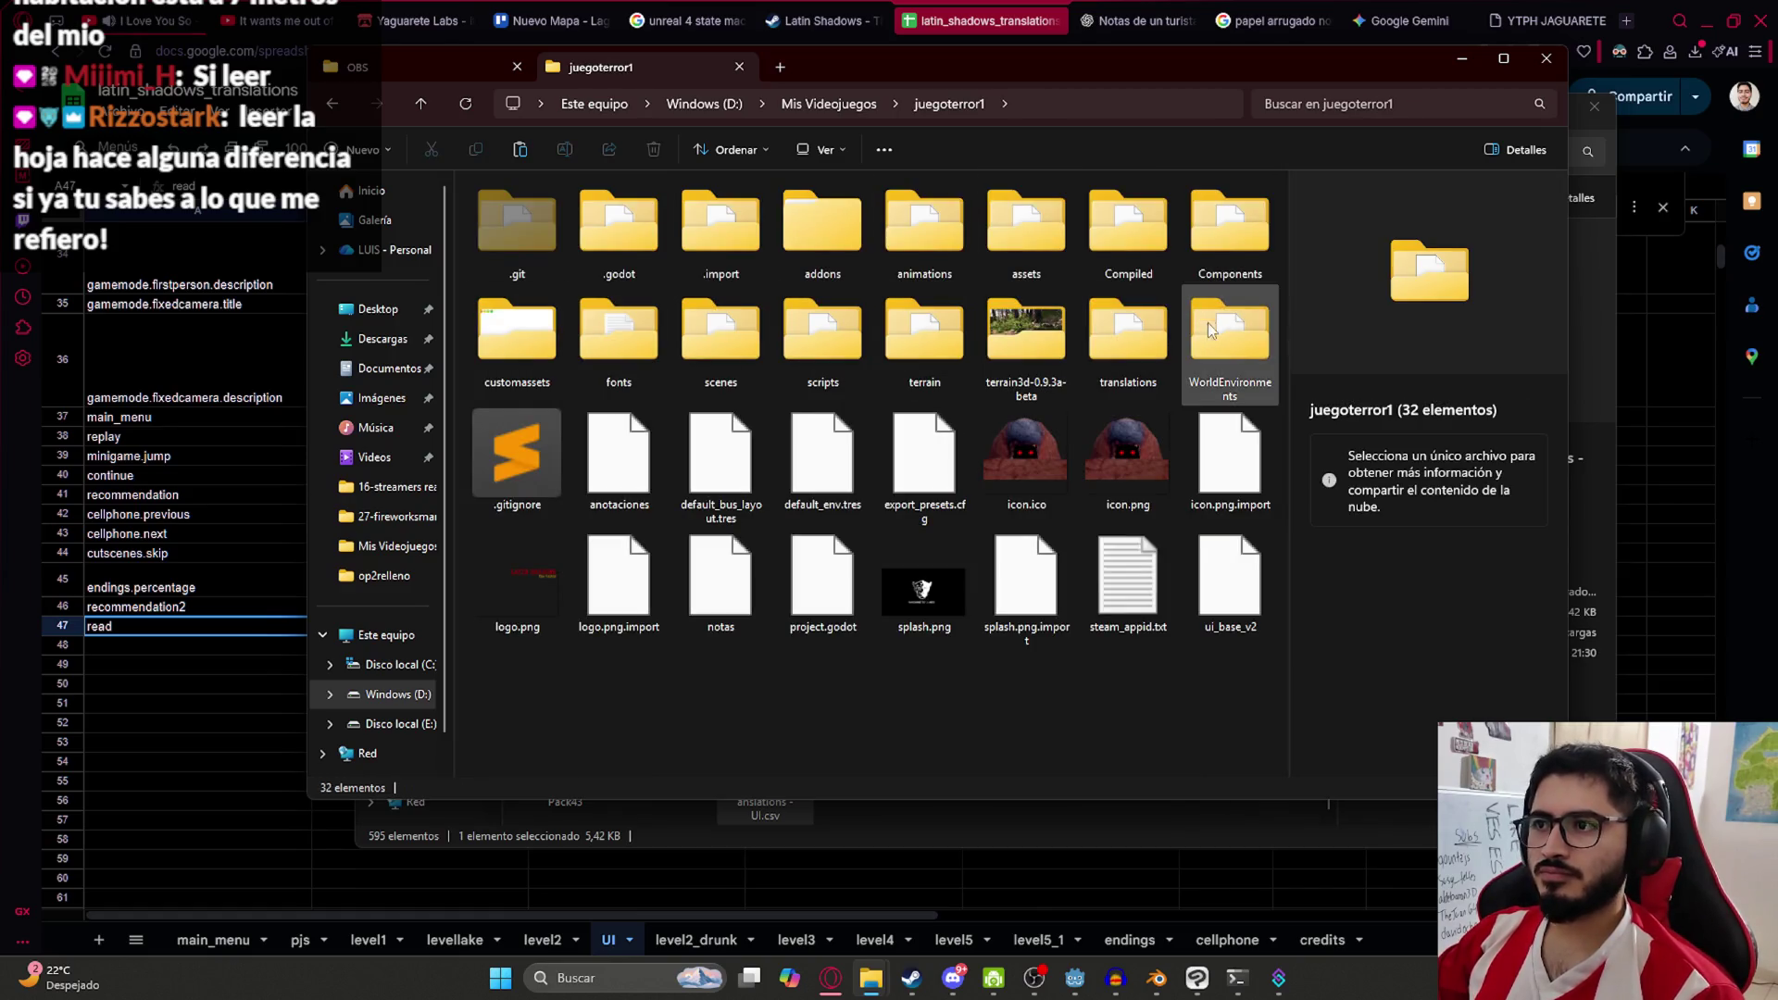
double_click(1115, 380)
key("ctrl+v")
left_click(1016, 356)
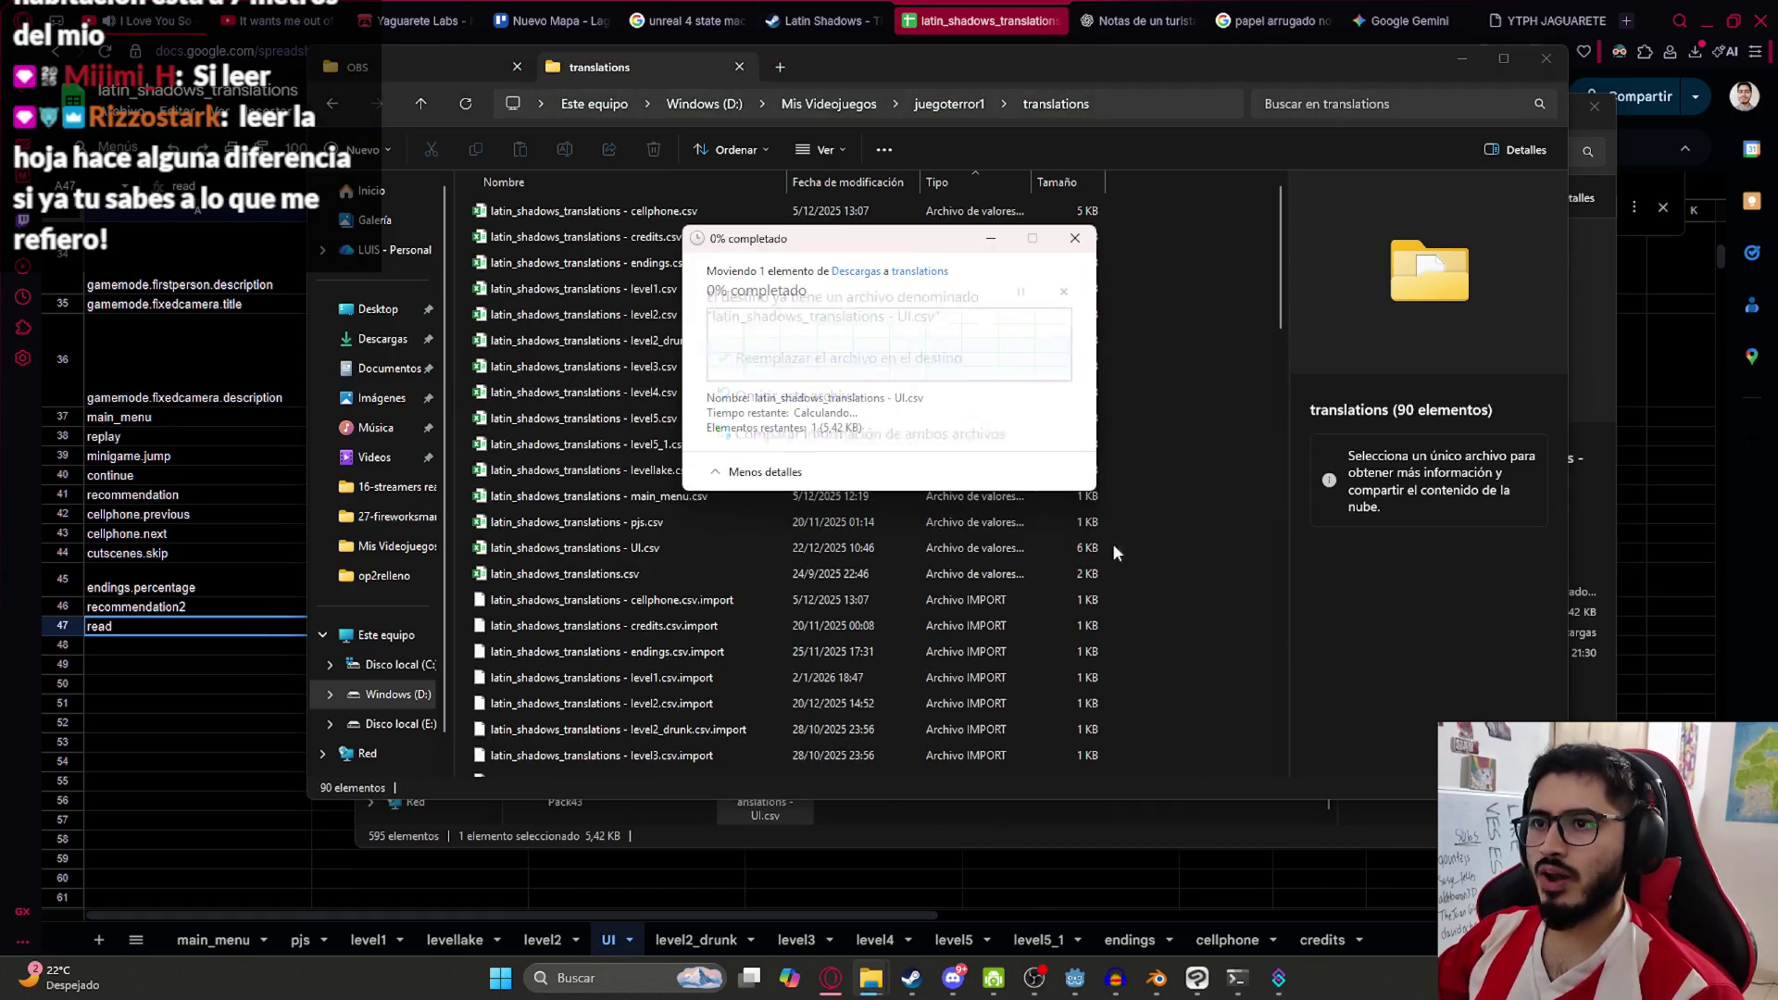
left_click(1075, 978)
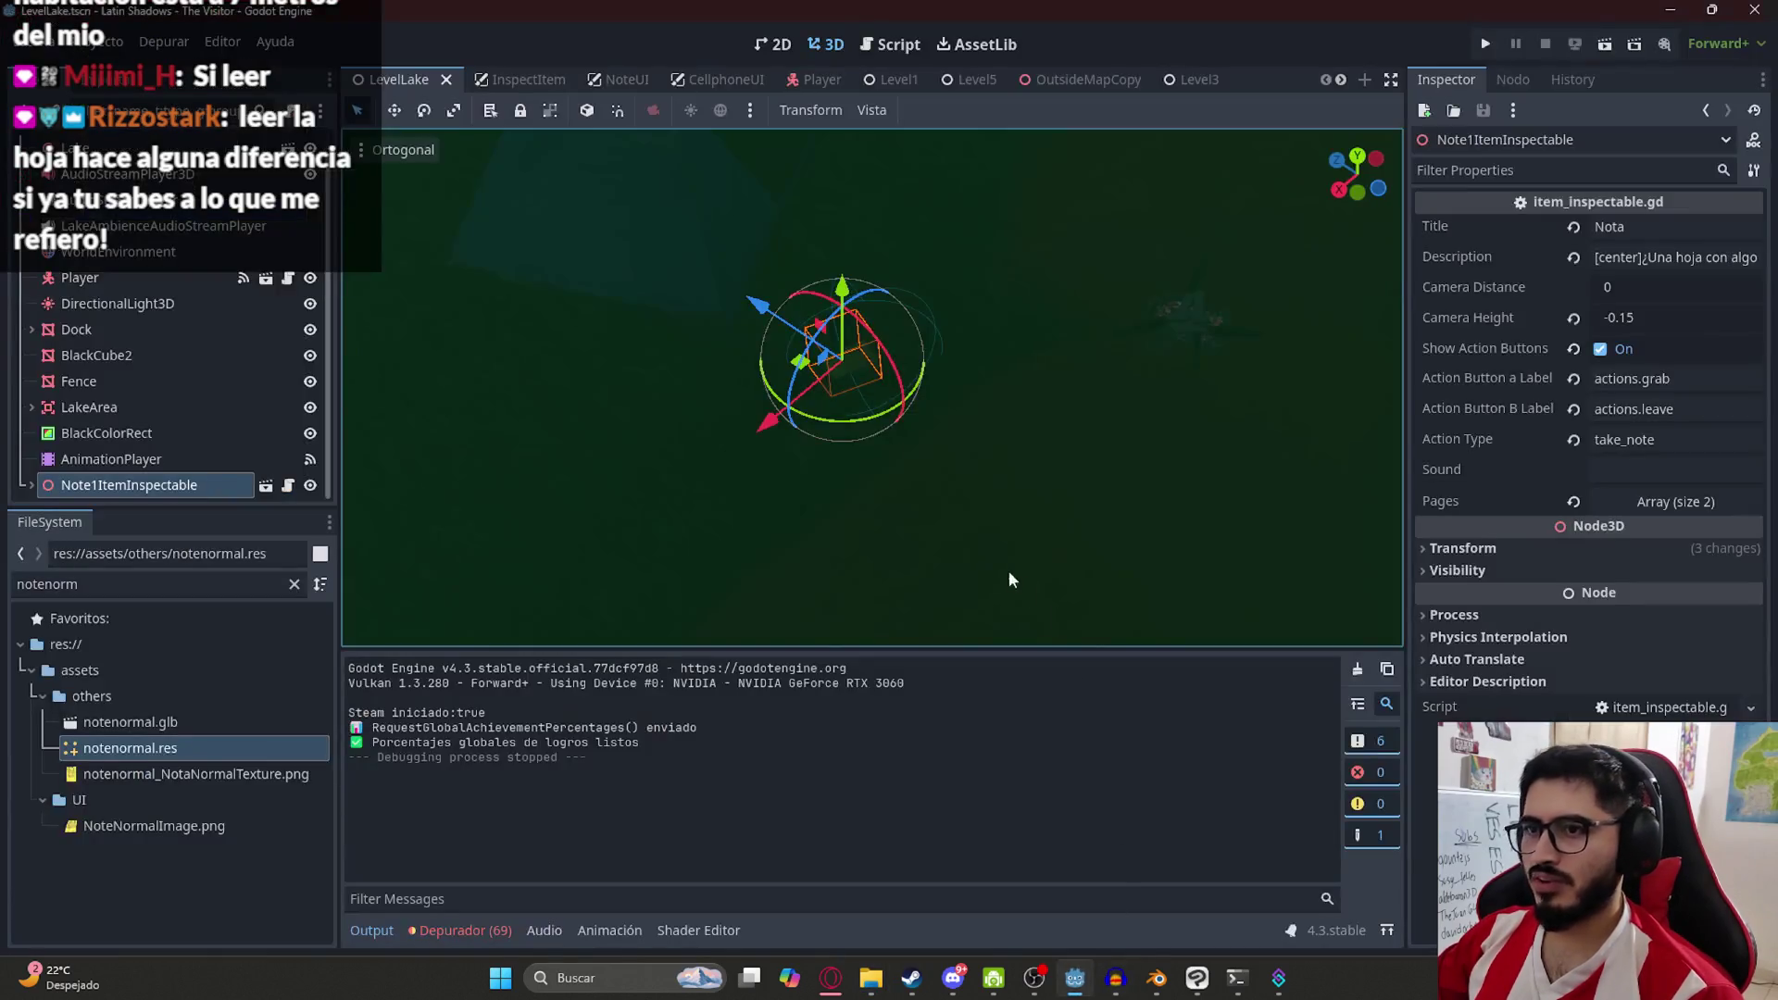
Orbit and zoom the 3D viewport around the note while the CSV re-imports
mouse_move(754, 504)
left_mouse_down()
mouse_move(783, 505)
mouse_move(738, 492)
mouse_move(814, 488)
mouse_move(686, 481)
mouse_move(746, 386)
left_mouse_up()
scroll(747, 385, "down", 2)
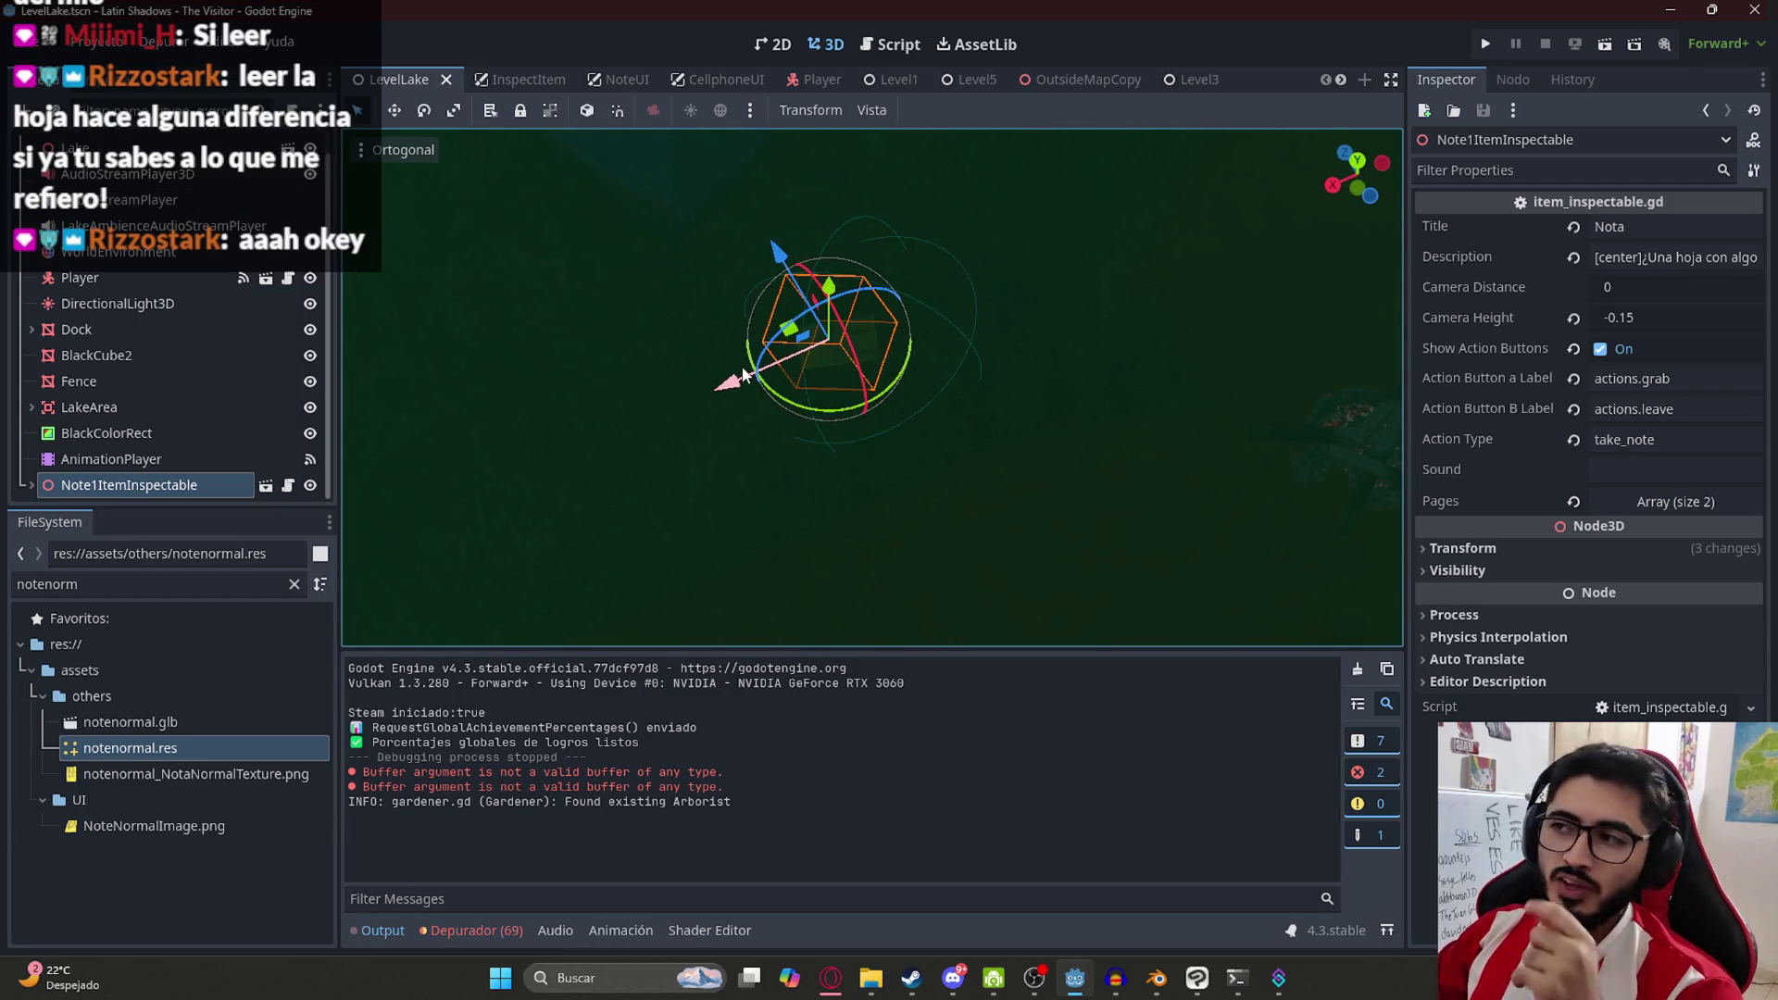
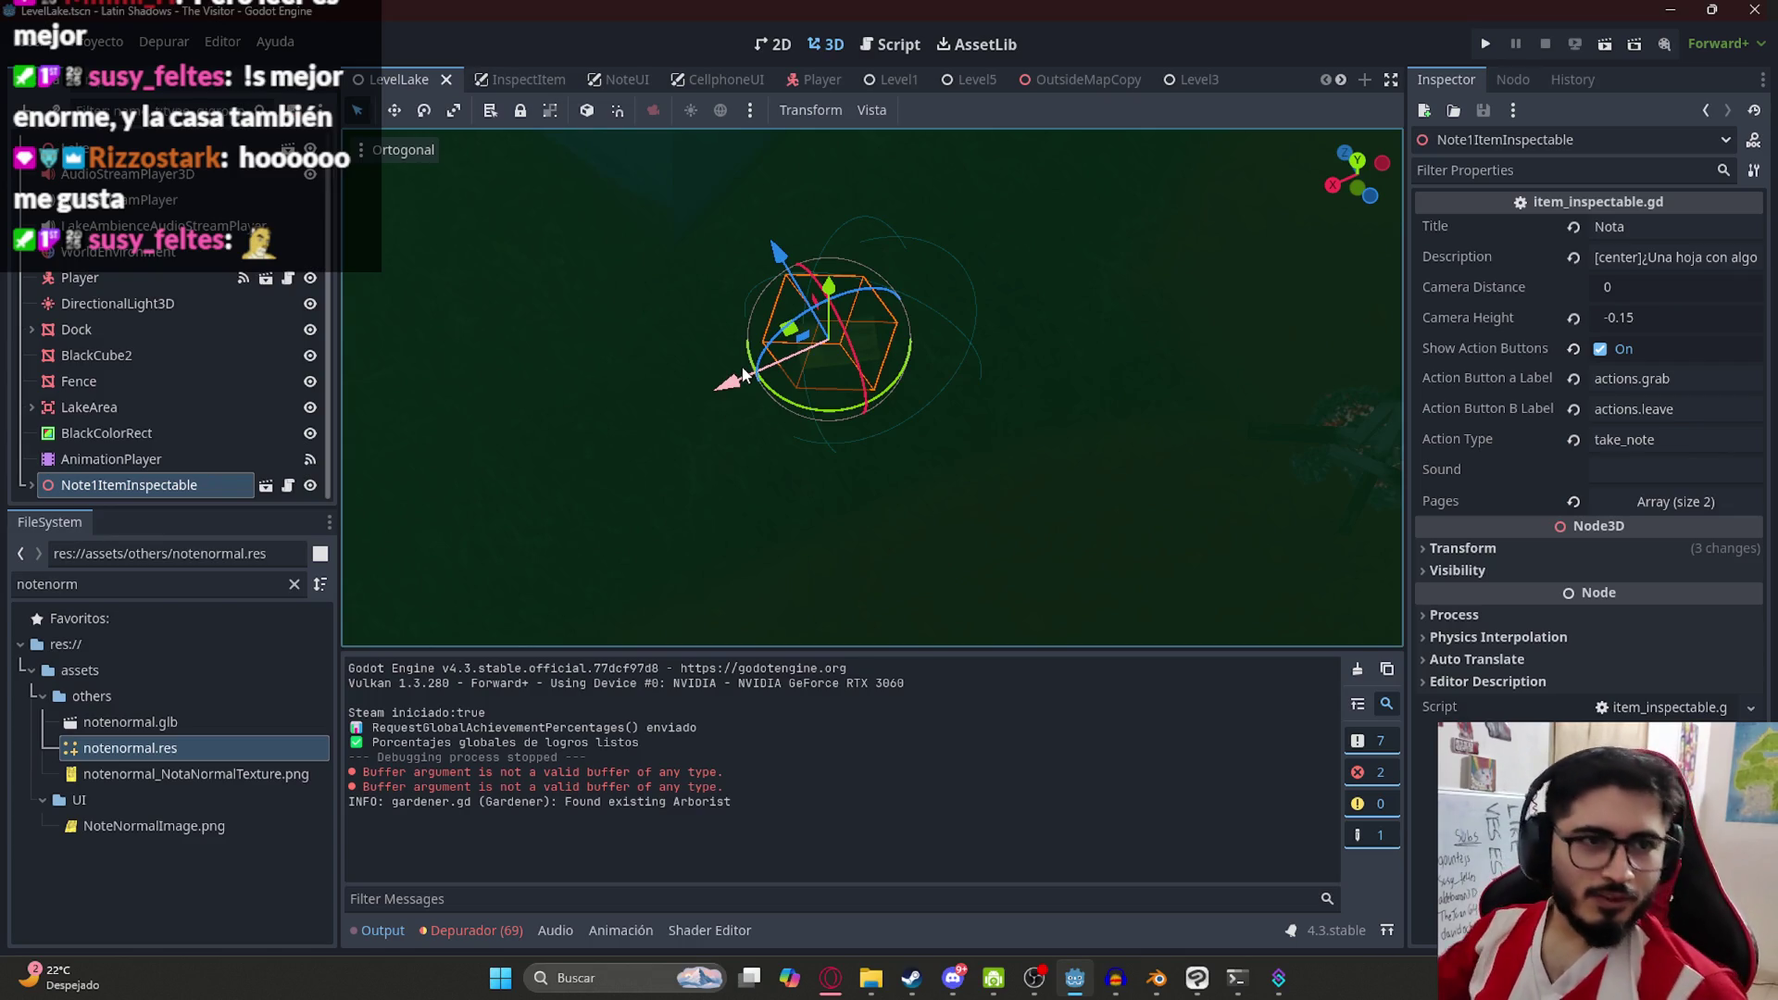
Change the note's first action label key from actions.grab to actions.read
left_click_drag(783, 442, 763, 450)
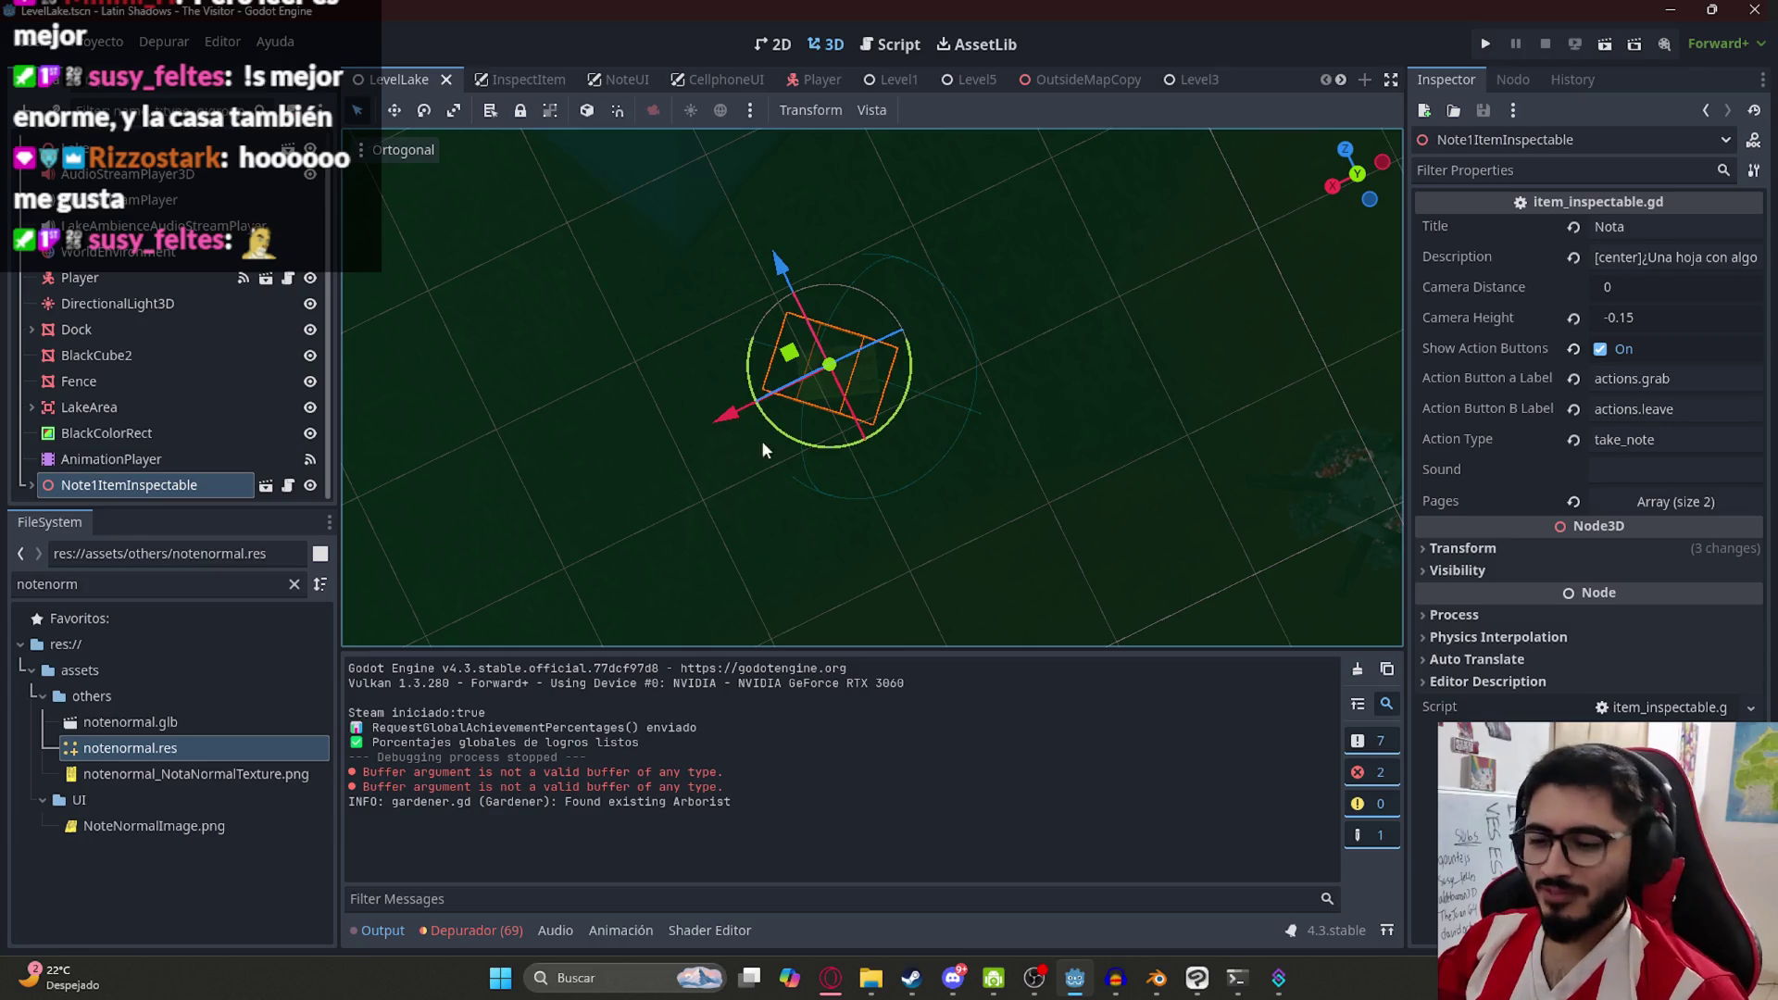
mouse_move(427, 473)
left_mouse_down()
mouse_move(646, 345)
mouse_move(736, 341)
left_mouse_up()
scroll(646, 345, "up", 2)
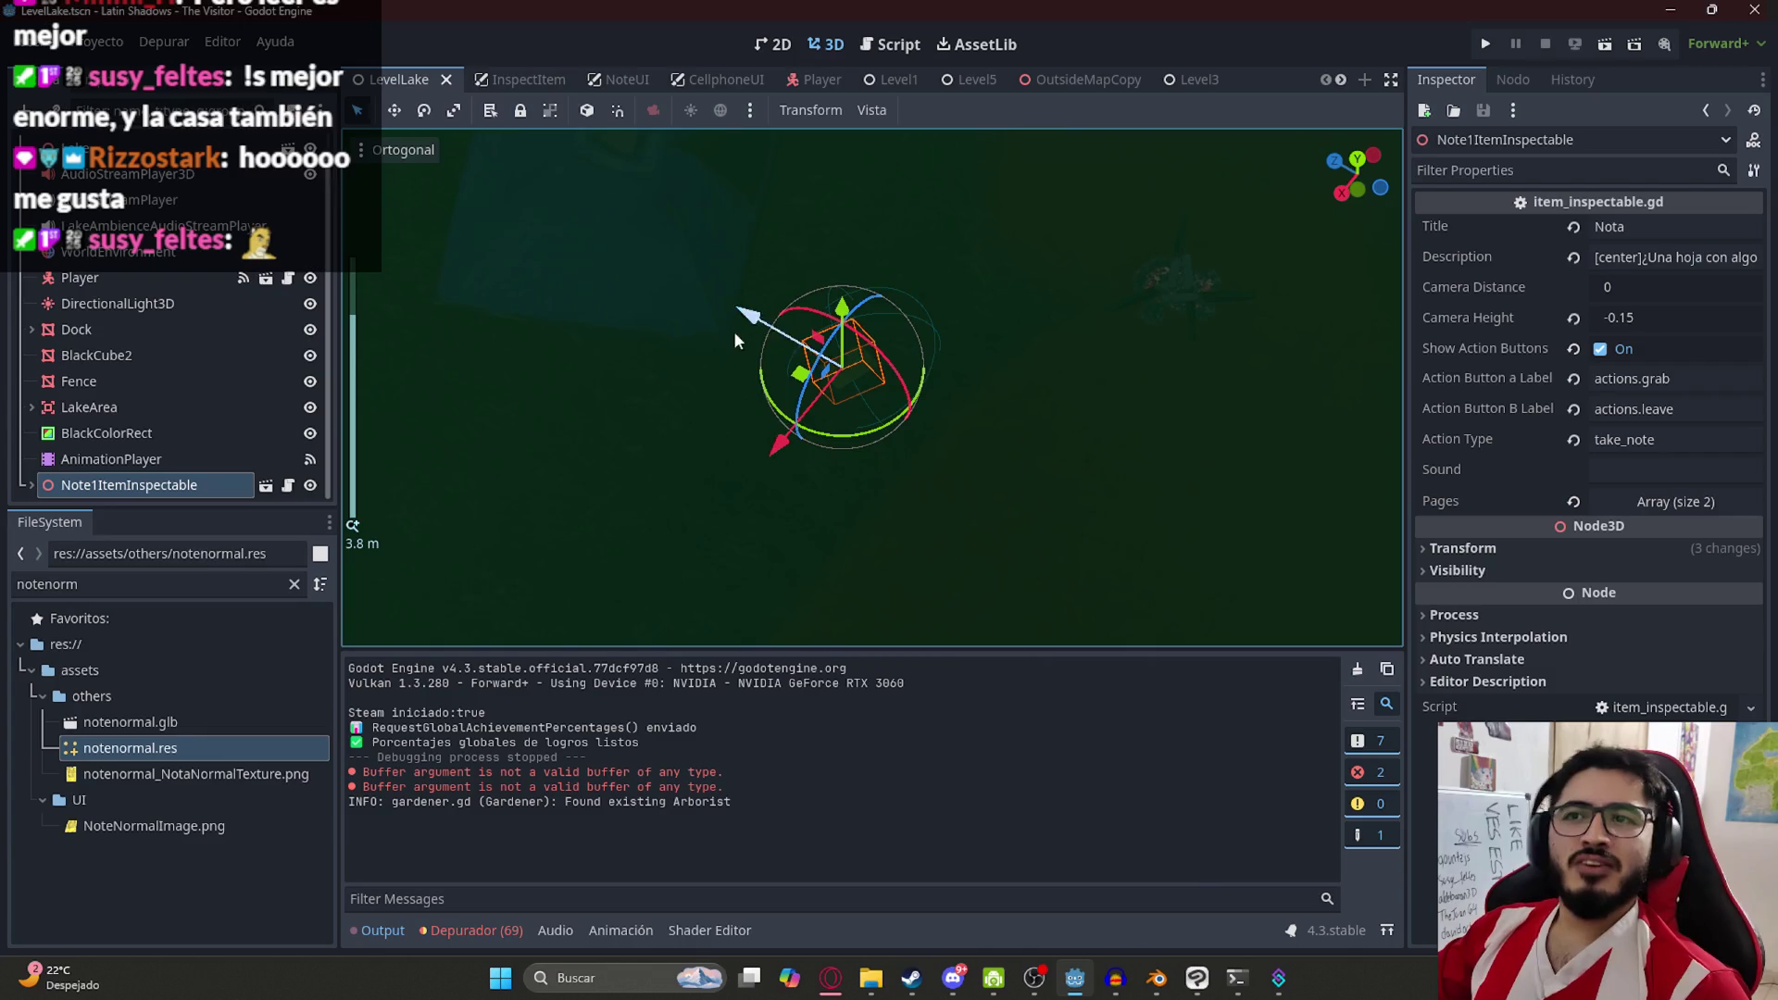
left_click(190, 461)
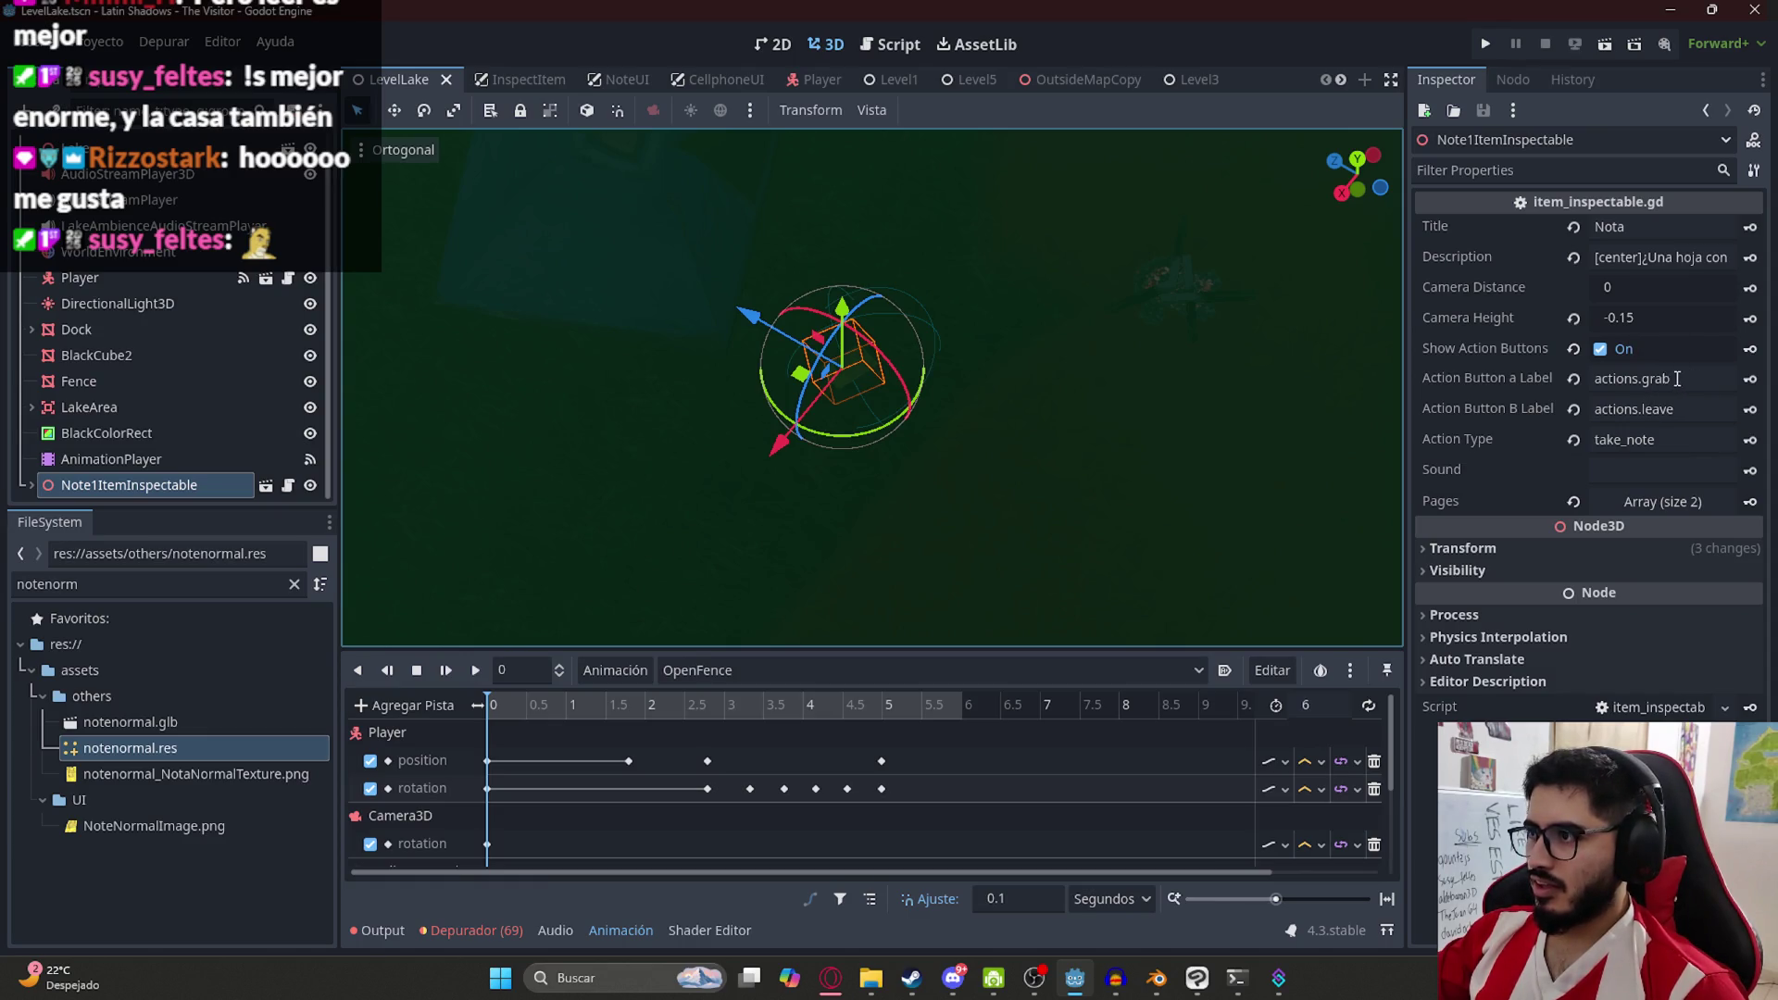
double_click(1677, 379)
type("read")
key("Return")
Save the LevelLake scene and return to the translation spreadsheet
key("ctrl+s")
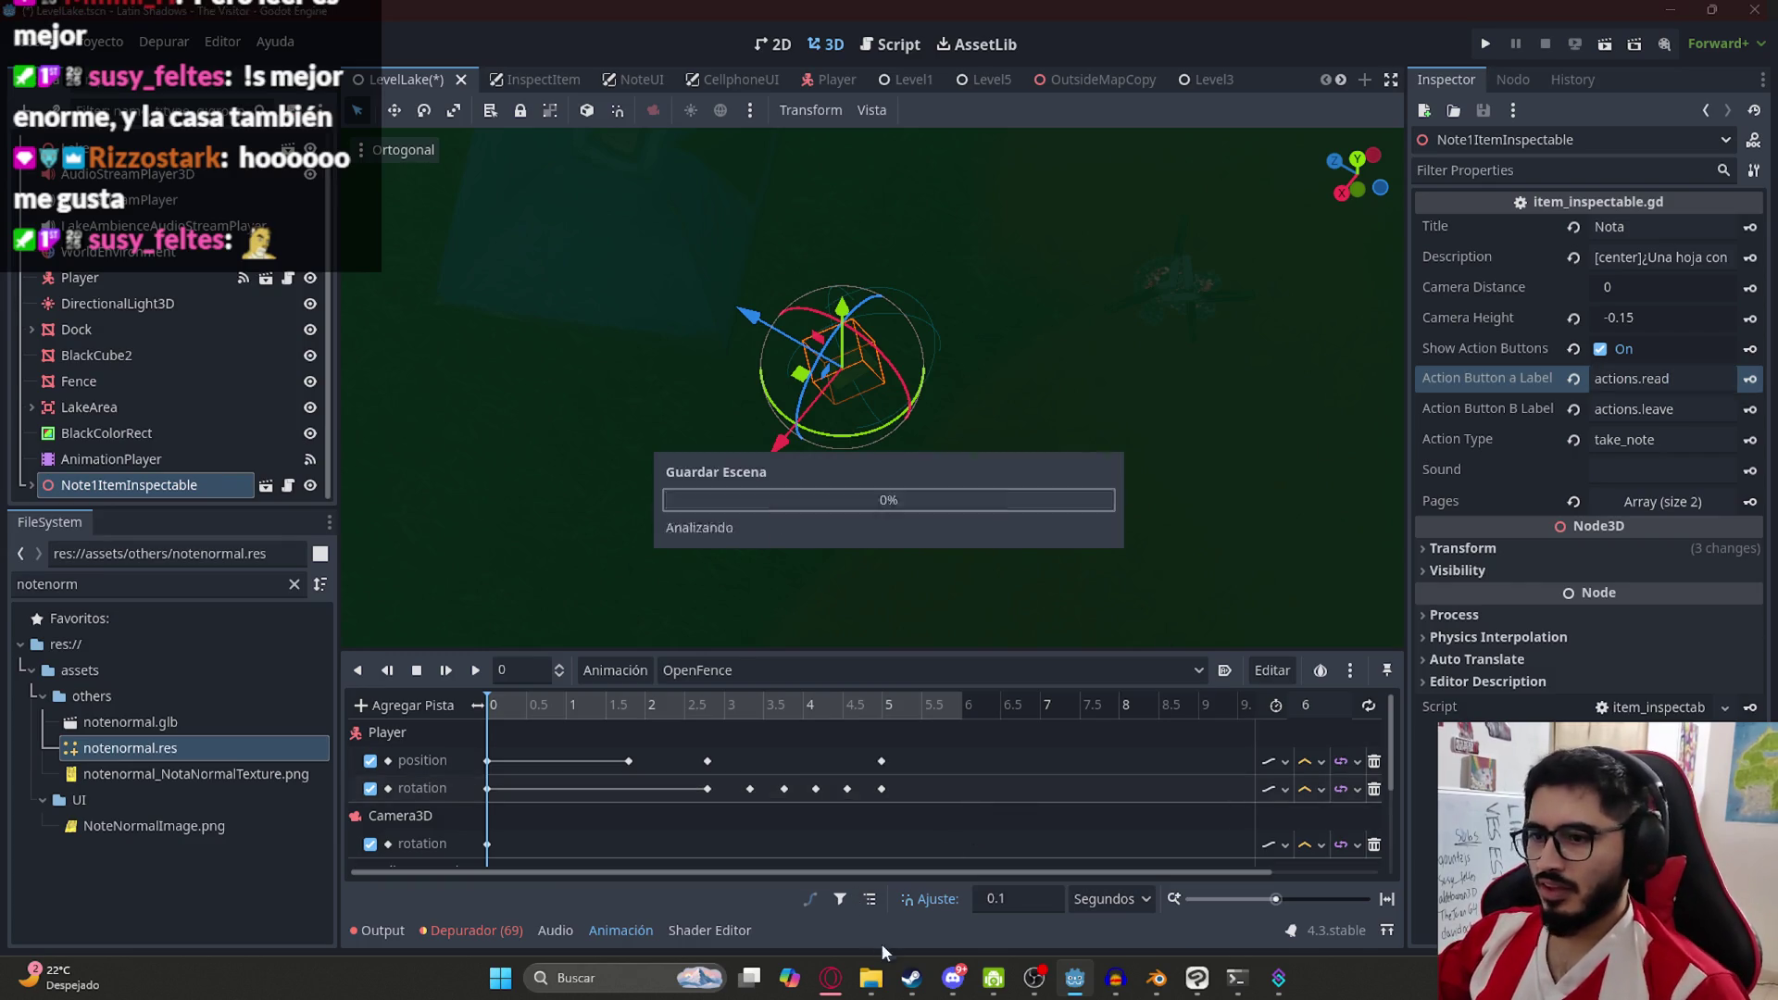
mouse_move(831, 978)
left_click(778, 870)
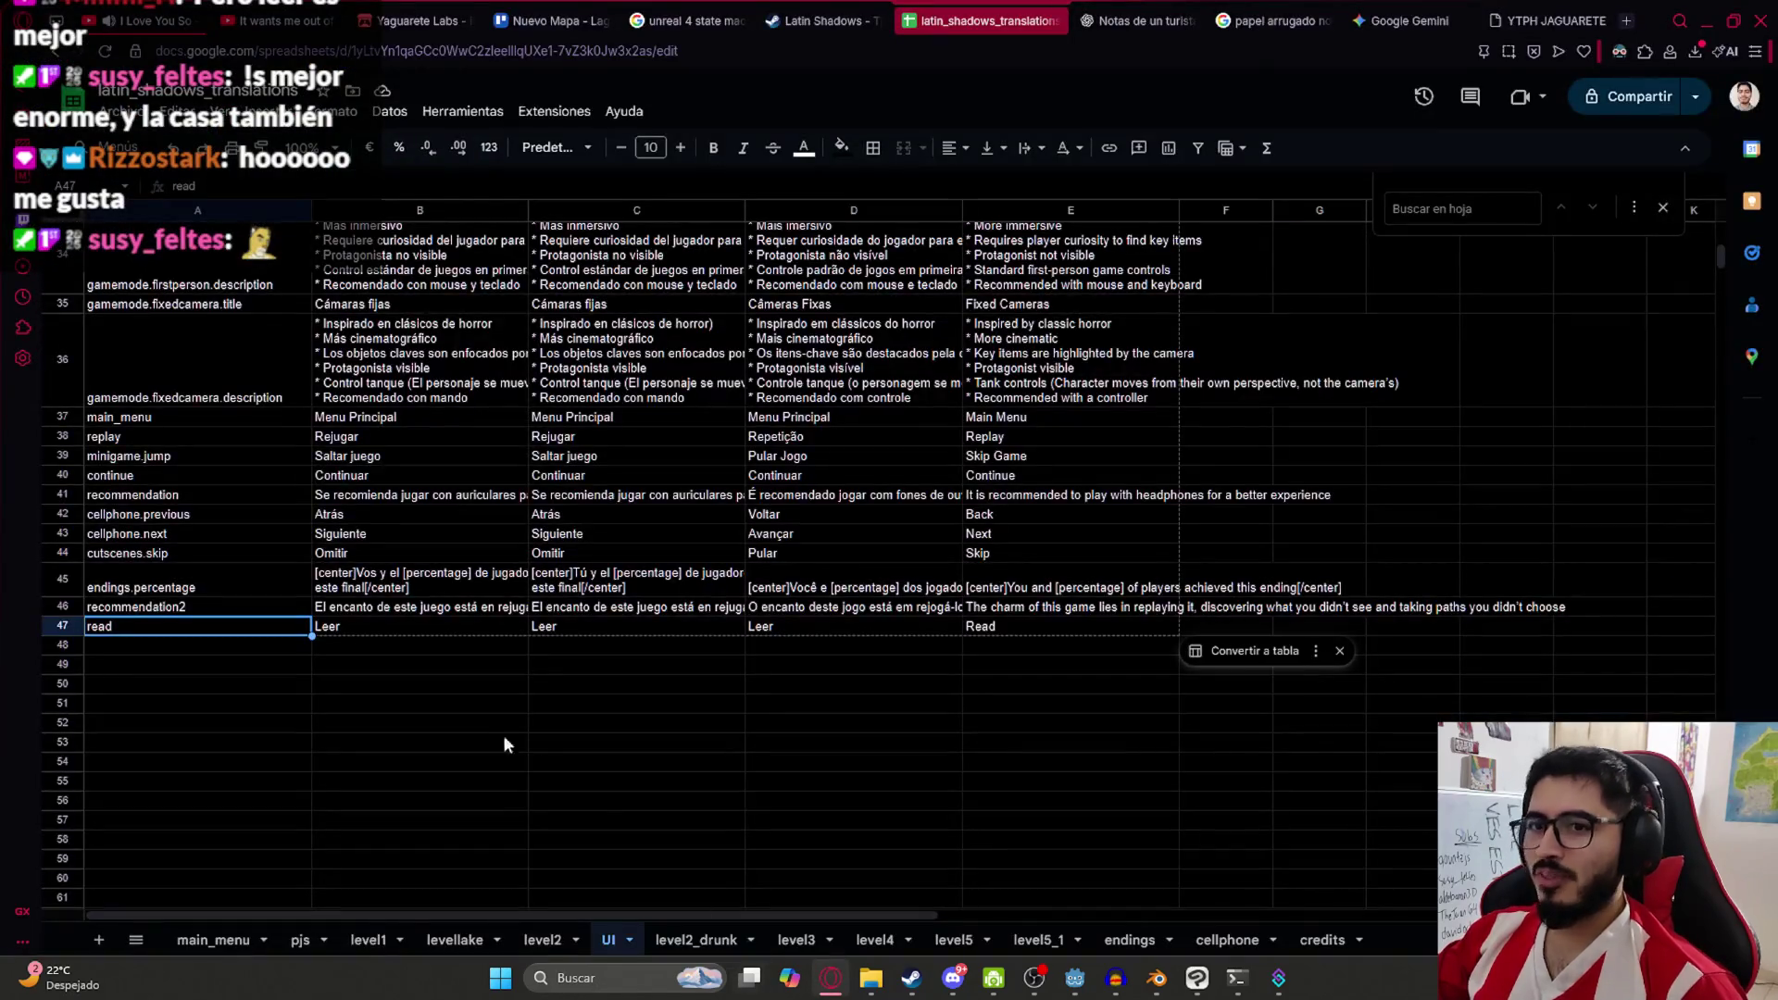
Rename the read key in cell A47 to actions.read
left_click(159, 626)
type("actions.read")
left_click(272, 742)
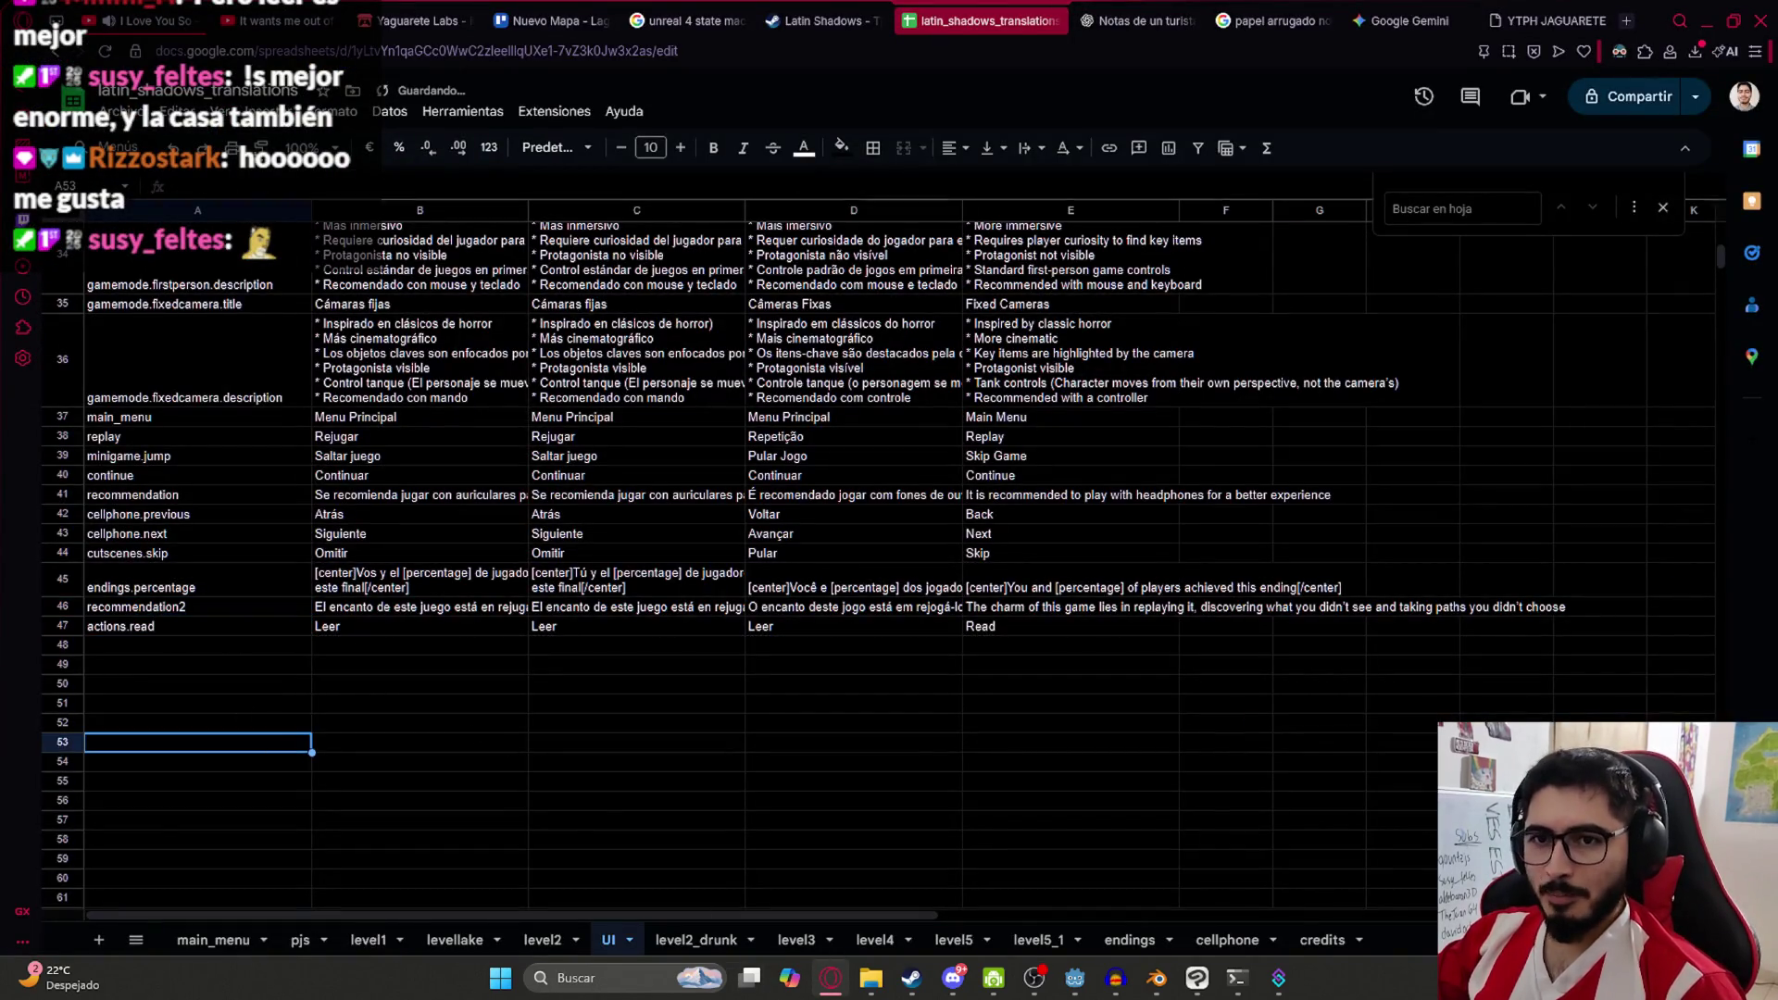
Download the UI sheet as a CSV file and show it in Downloads
left_click(109, 112)
mouse_move(278, 336)
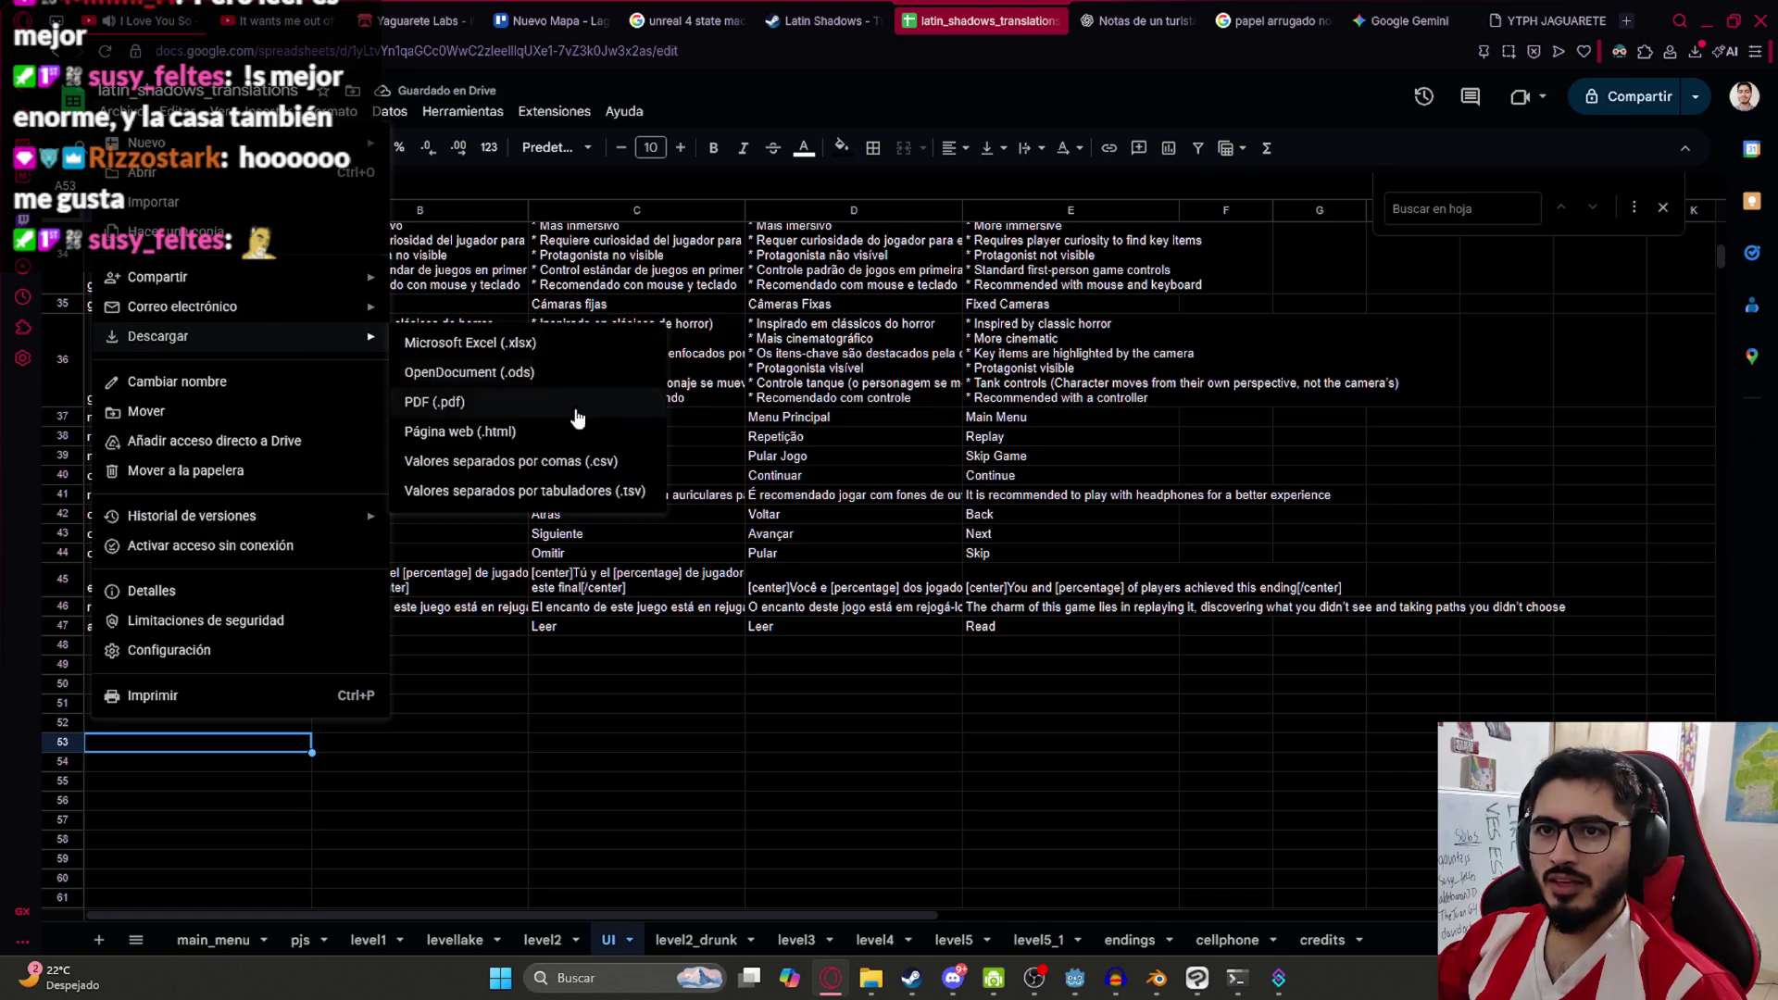
left_click(611, 463)
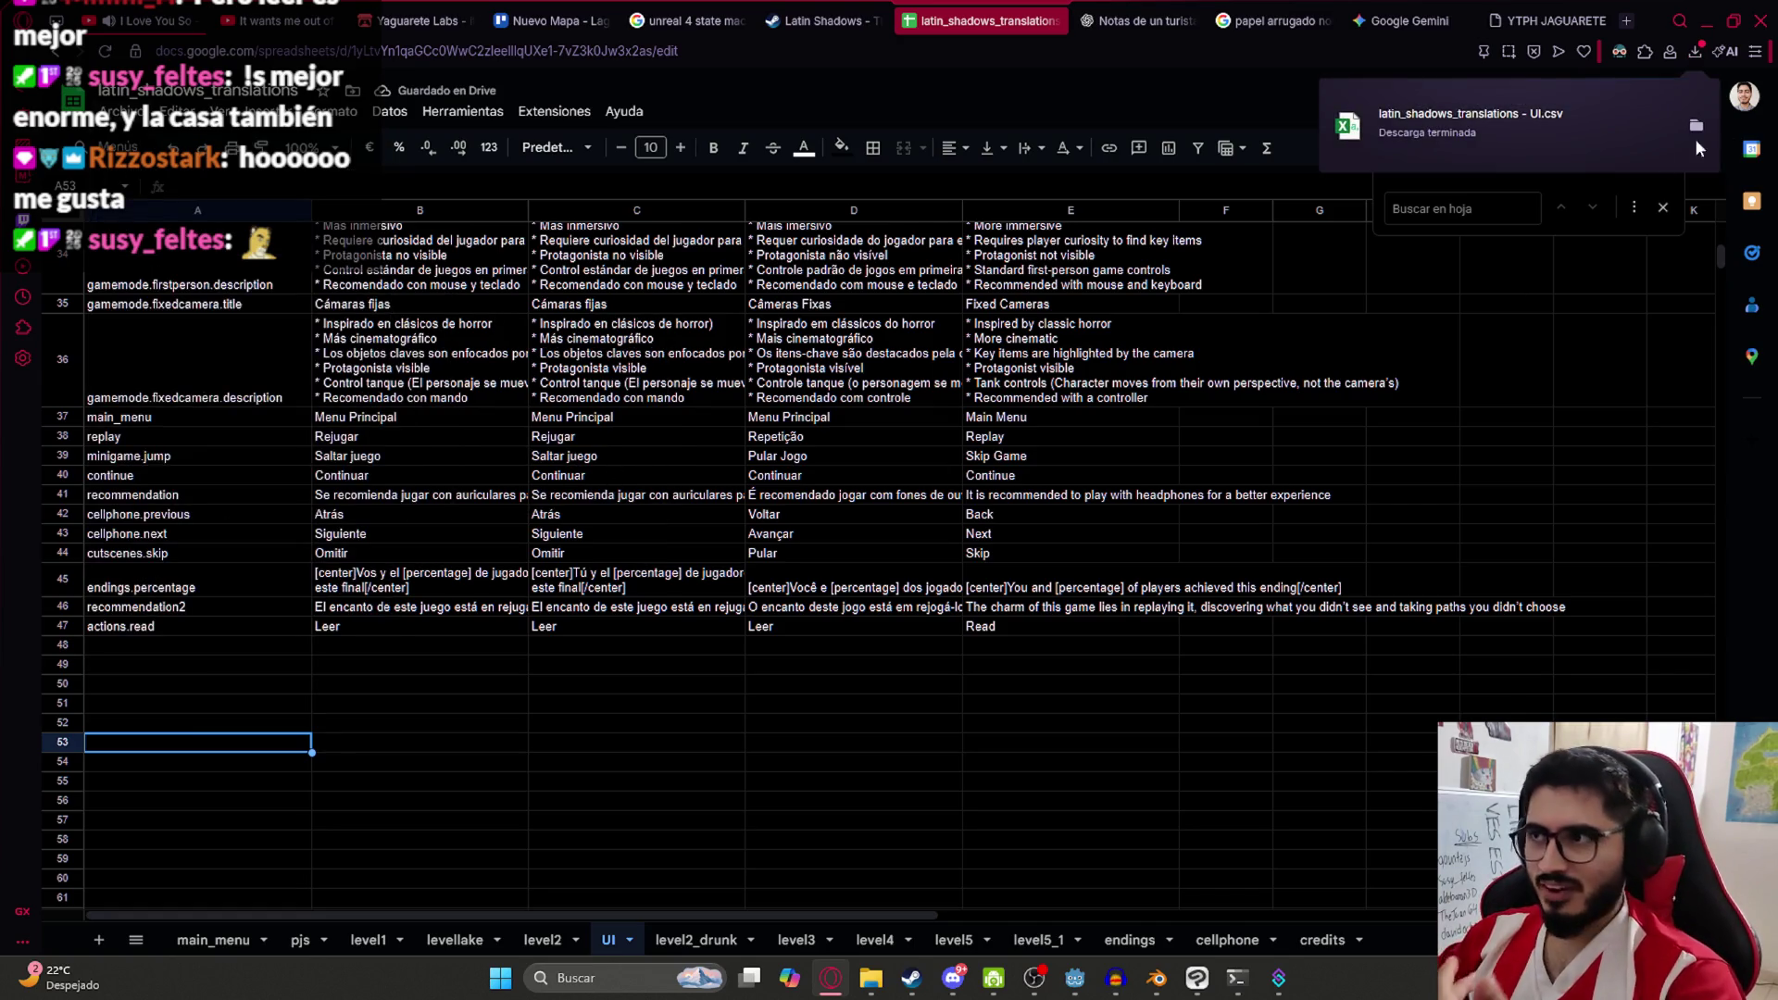
left_click(1692, 127)
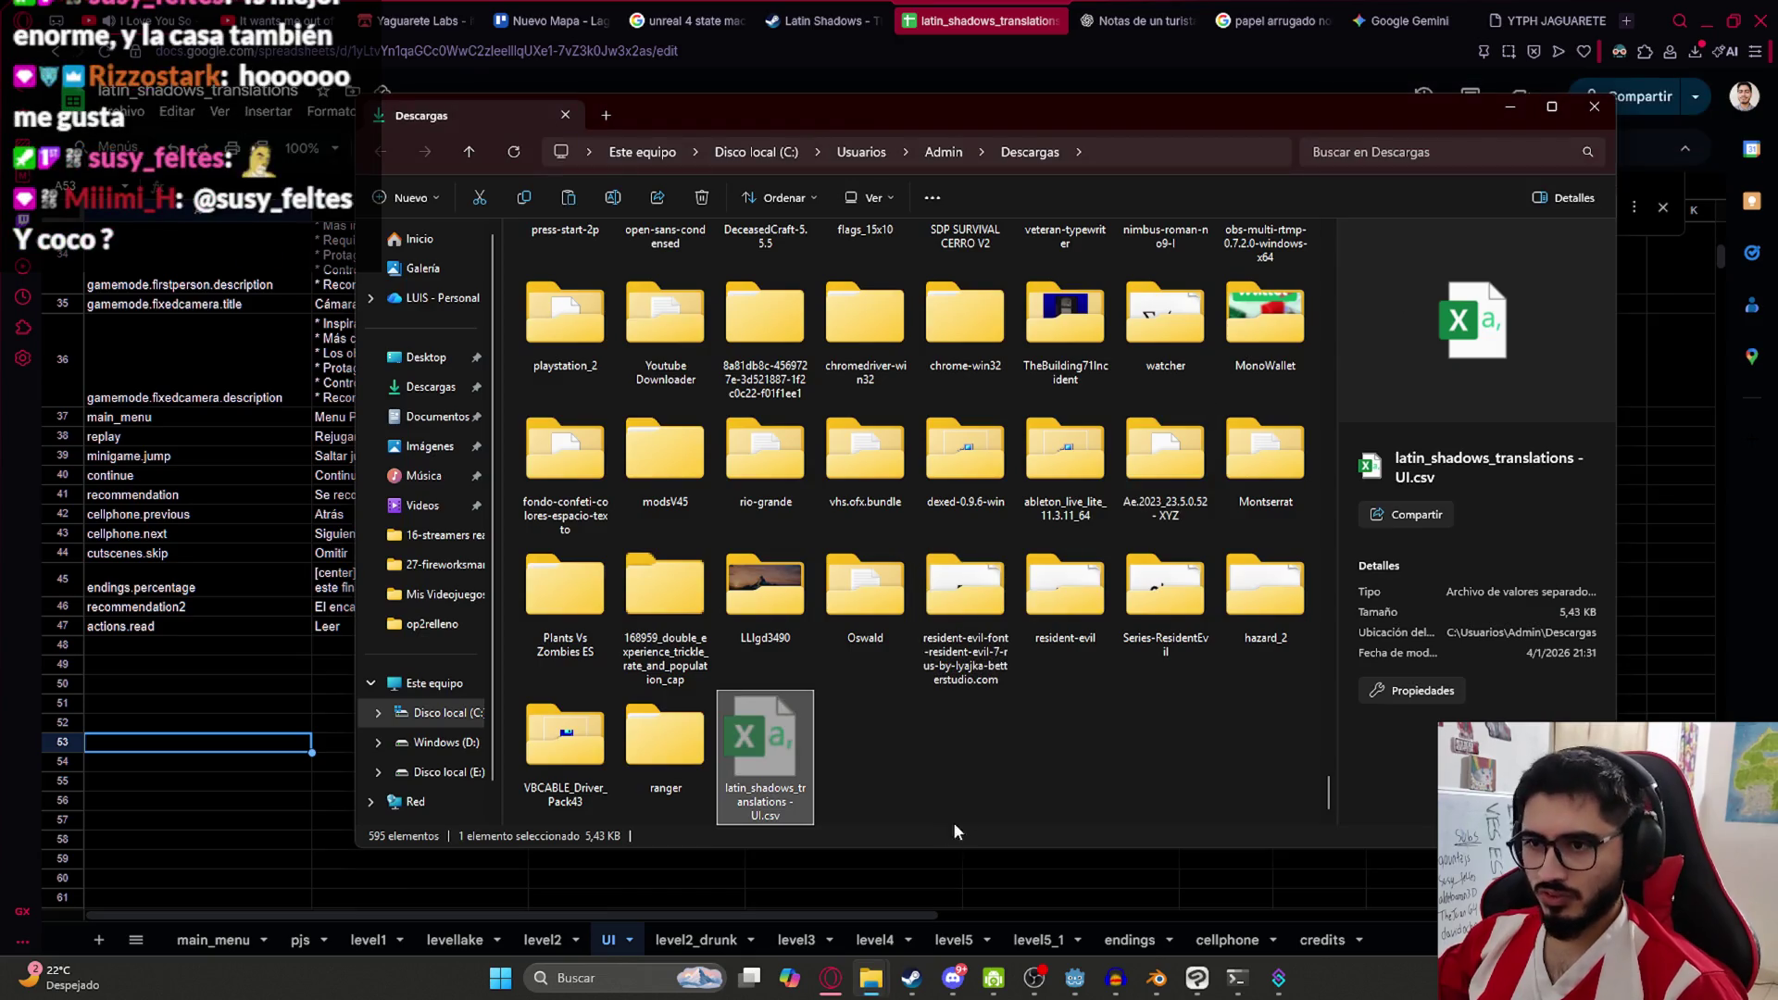
Move 'latin_shadows_translations - UI.csv' into the translations folder, replacing the old copy, then return to Godot
mouse_move(765, 756)
left_mouse_down()
mouse_move(871, 978)
mouse_move(648, 592)
left_mouse_up()
left_click(852, 353)
left_click(1074, 977)
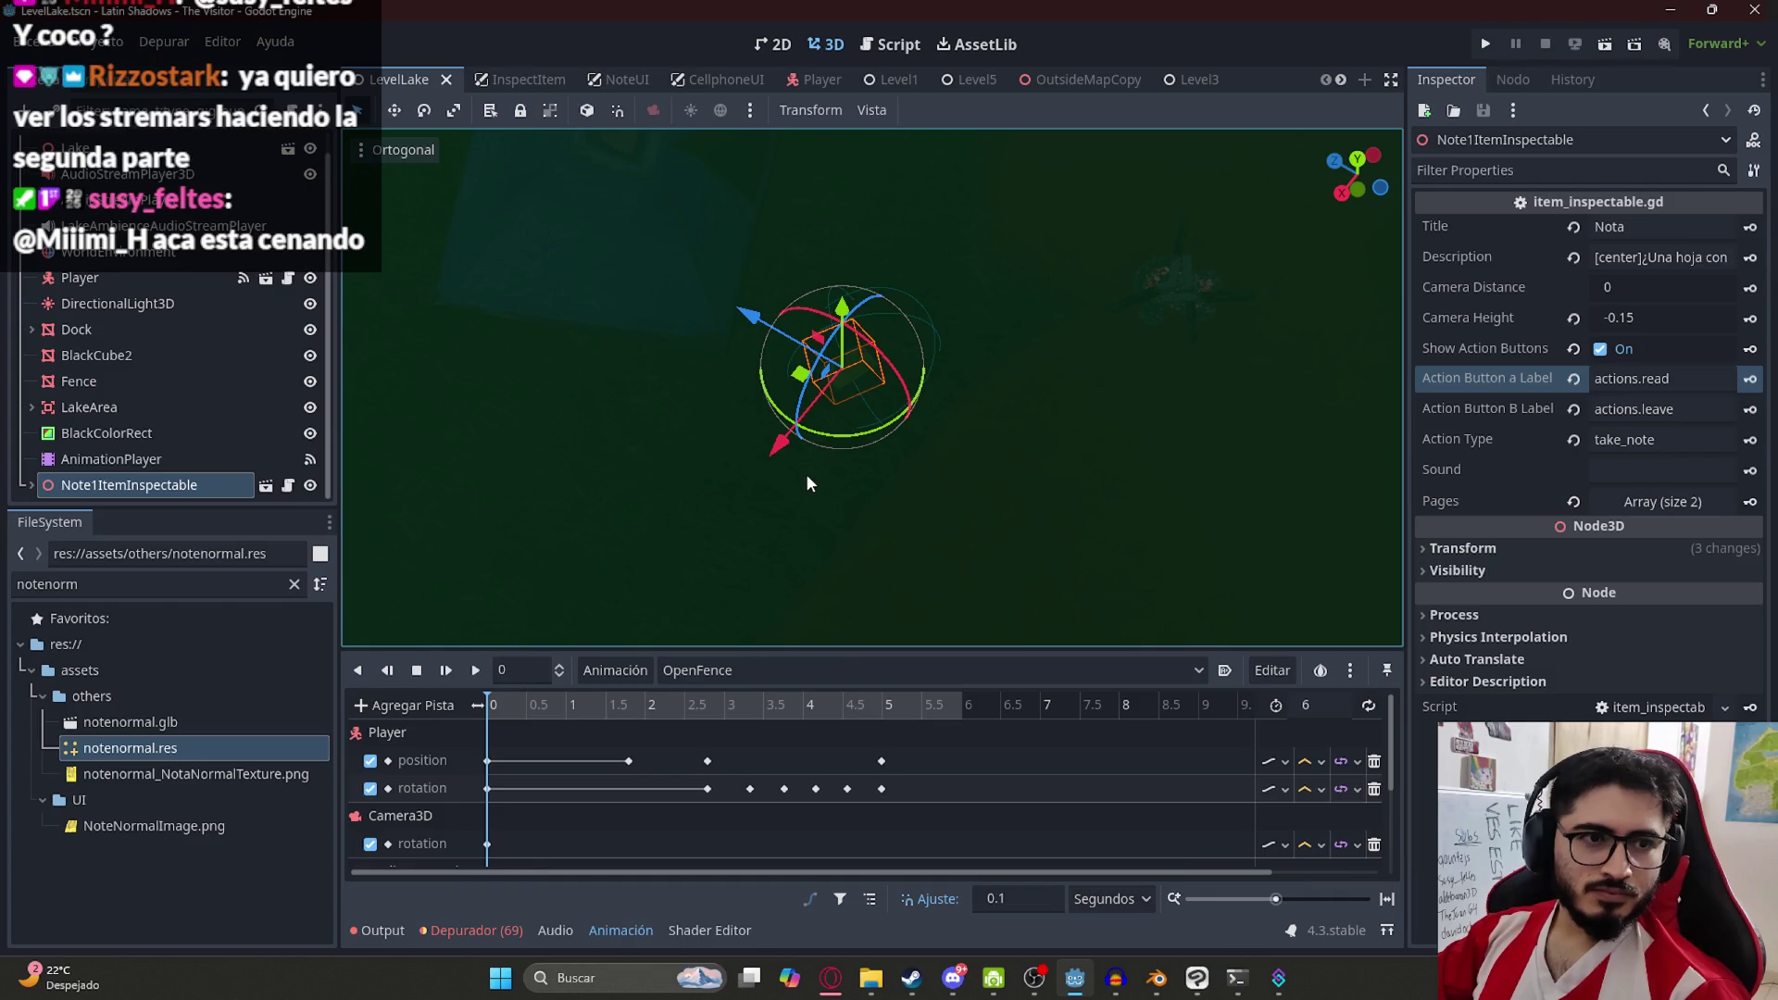
Check the note's Action Type, Description and Title values in the Inspector, then go back to Sheets
mouse_move(767, 369)
left_mouse_down()
mouse_move(889, 405)
mouse_move(871, 379)
mouse_move(863, 396)
mouse_move(814, 302)
mouse_move(704, 269)
left_mouse_up()
scroll(889, 406, "down", 2)
scroll(863, 397, "up", 5)
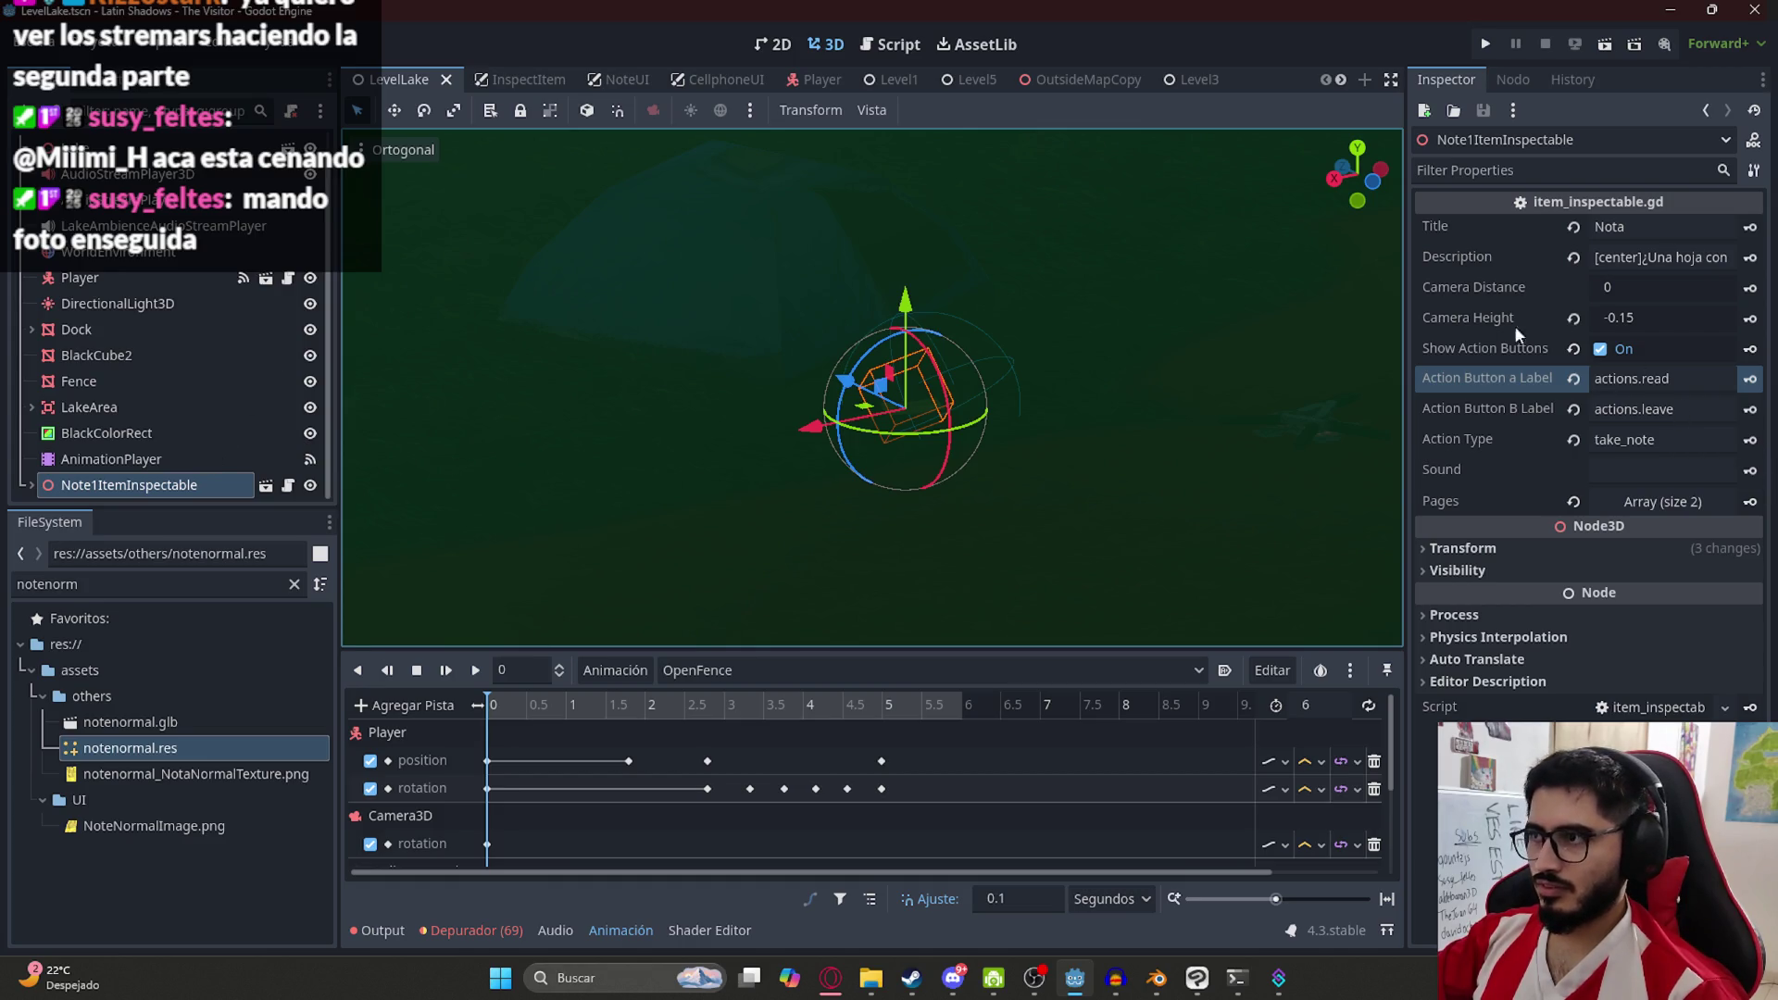
left_click(1658, 442)
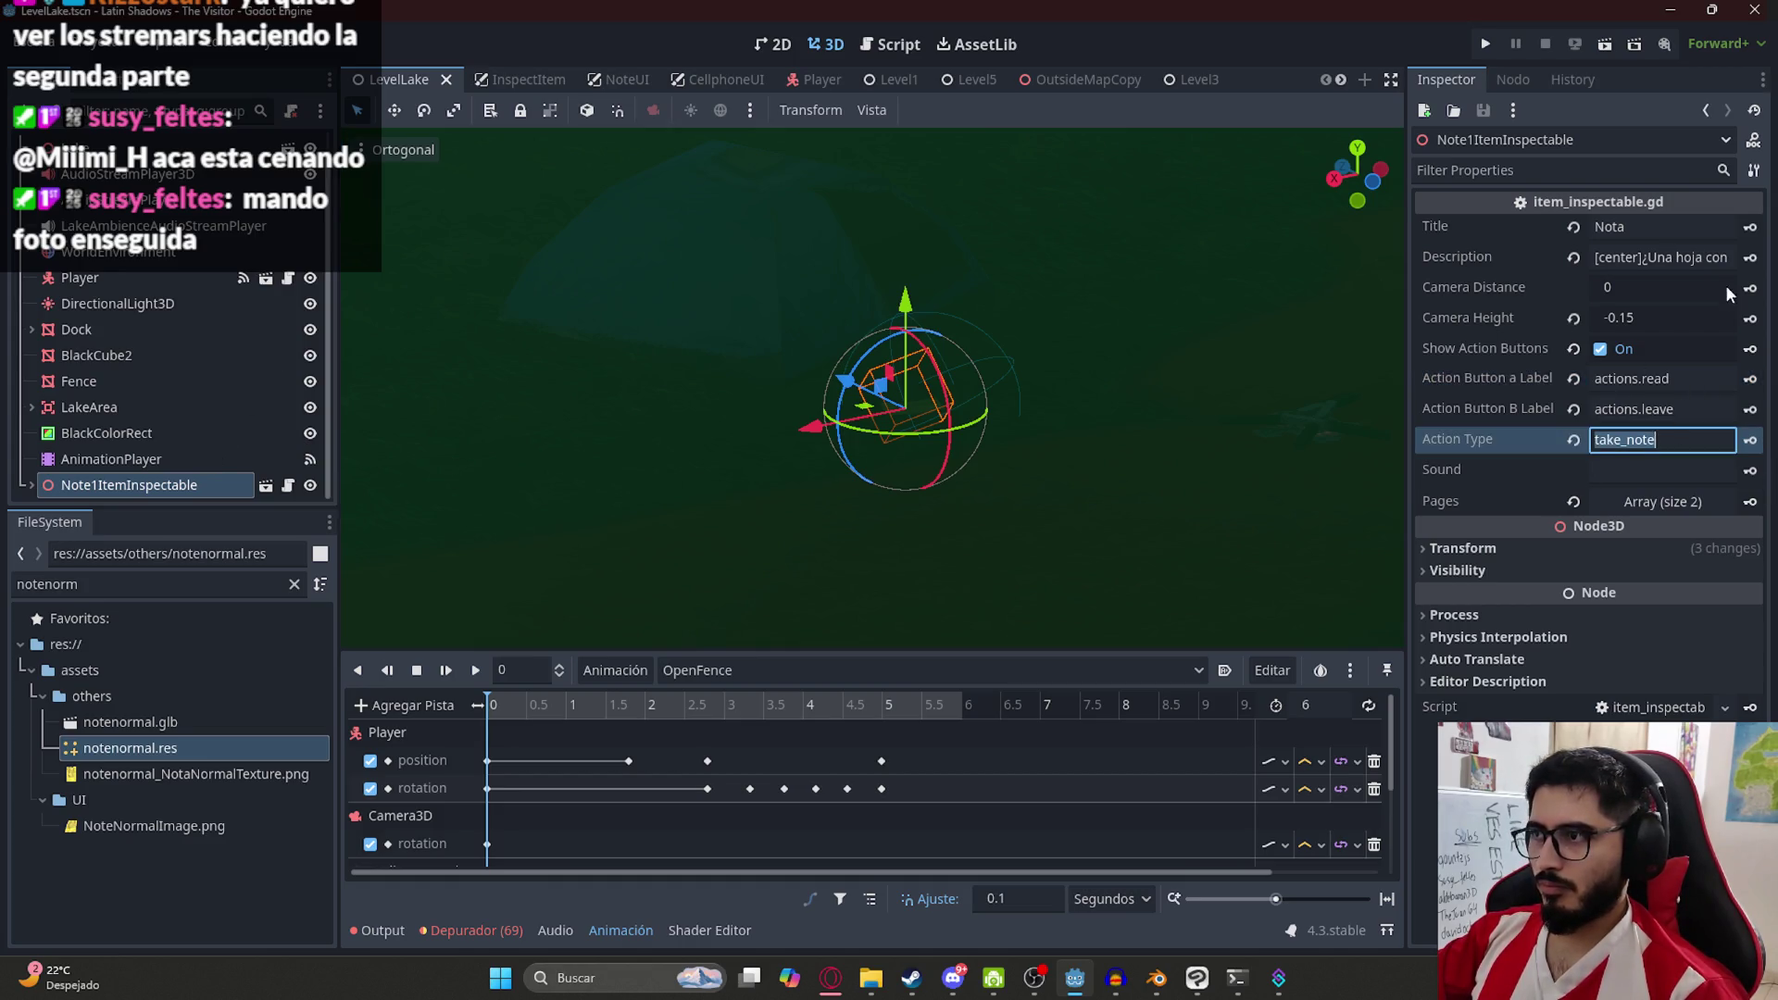
left_click(1671, 254)
left_click(1678, 235)
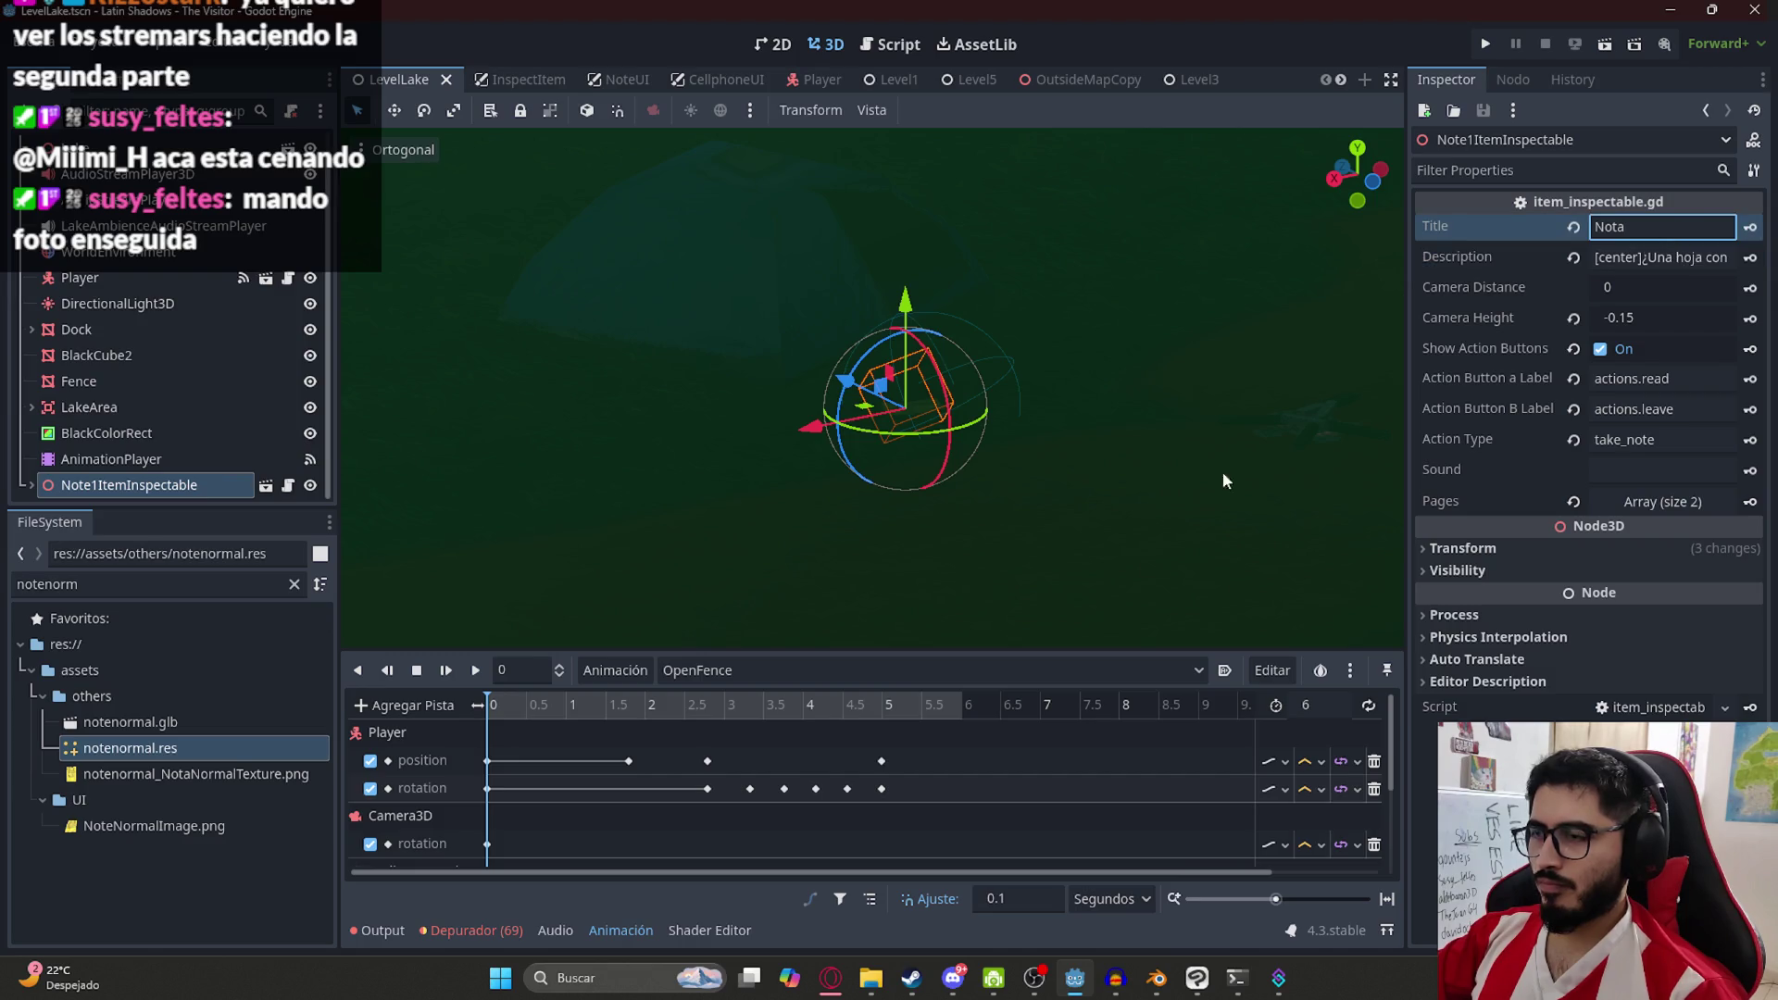
left_click(831, 978)
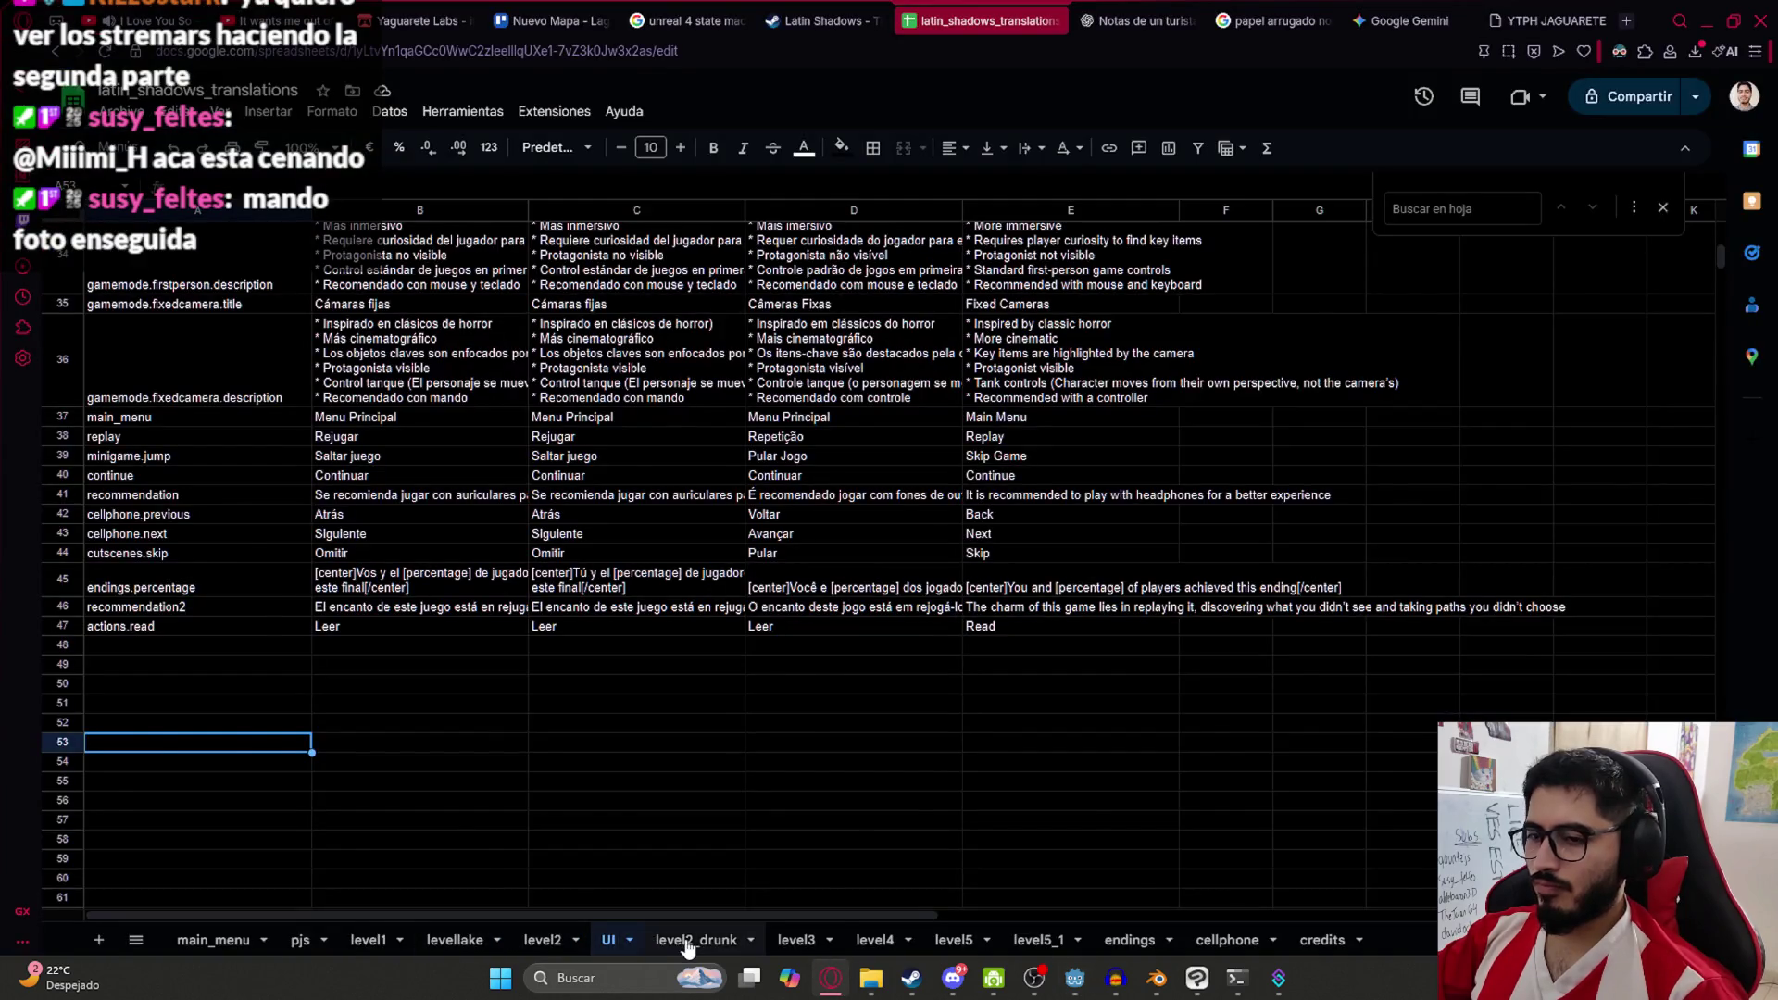
On the levellake sheet, add keys note1 and note1description in A5 and A6
left_click(690, 945)
left_click(427, 944)
left_click(178, 352)
left_click(154, 406)
type("note1")
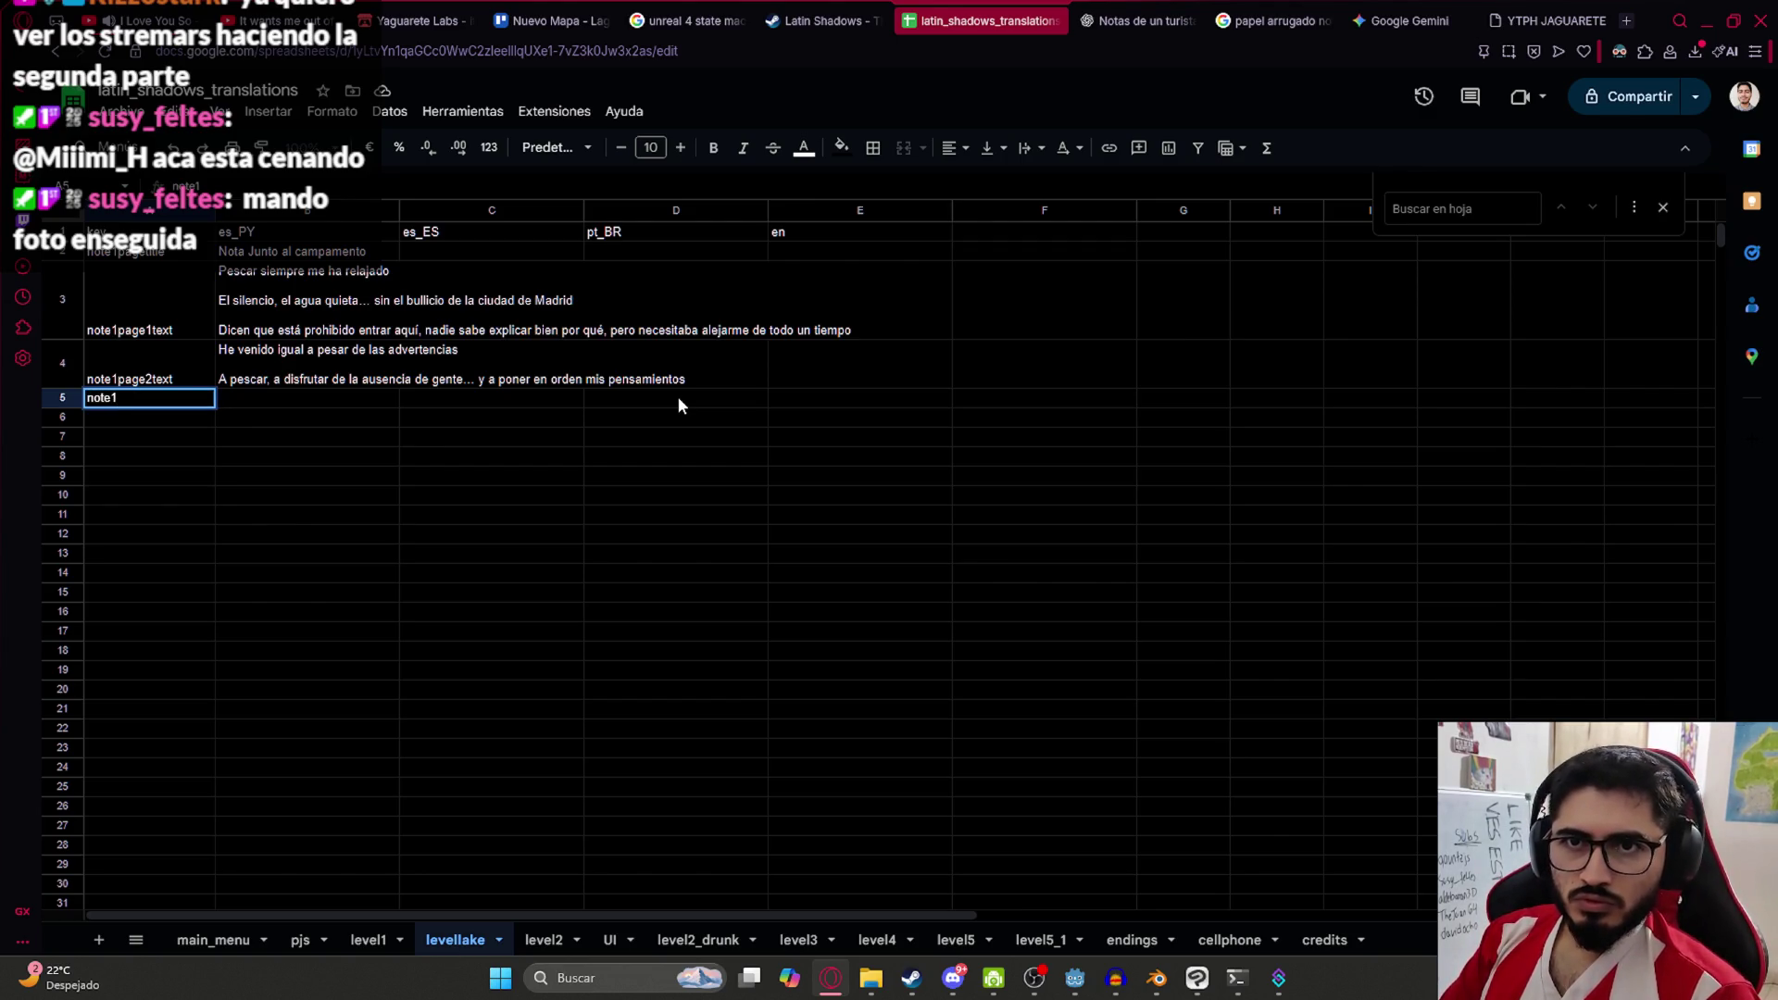
key("Return")
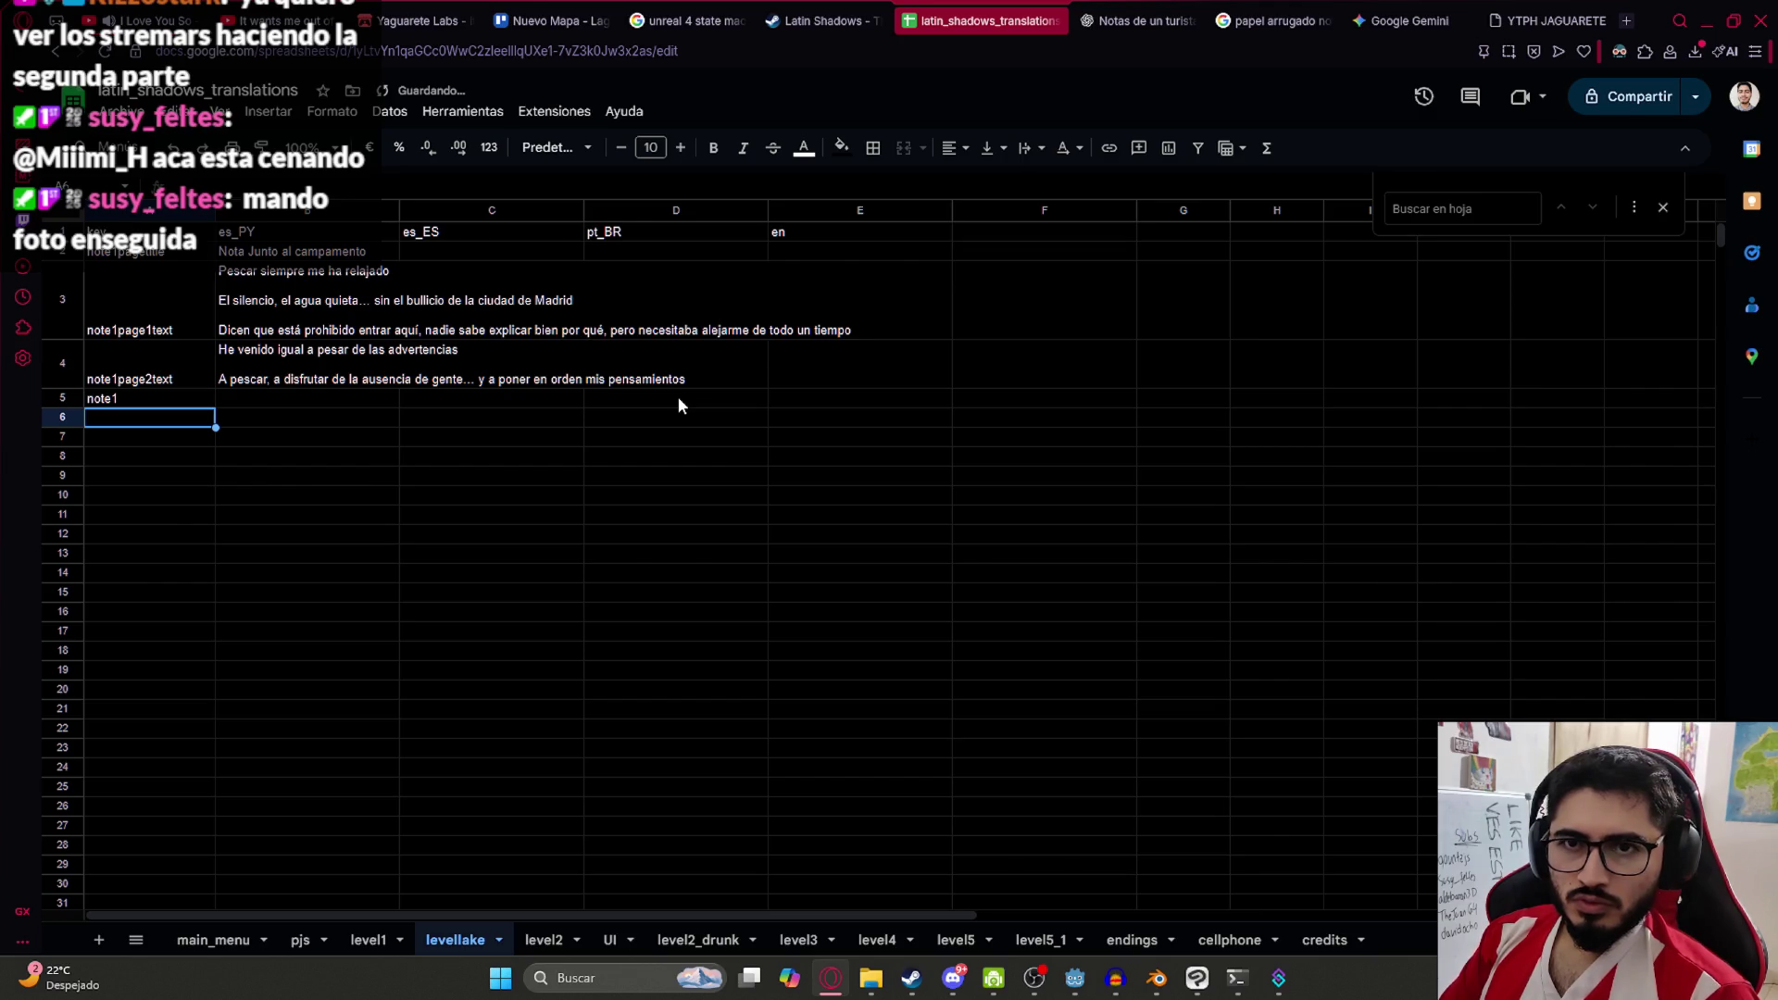
type("note1")
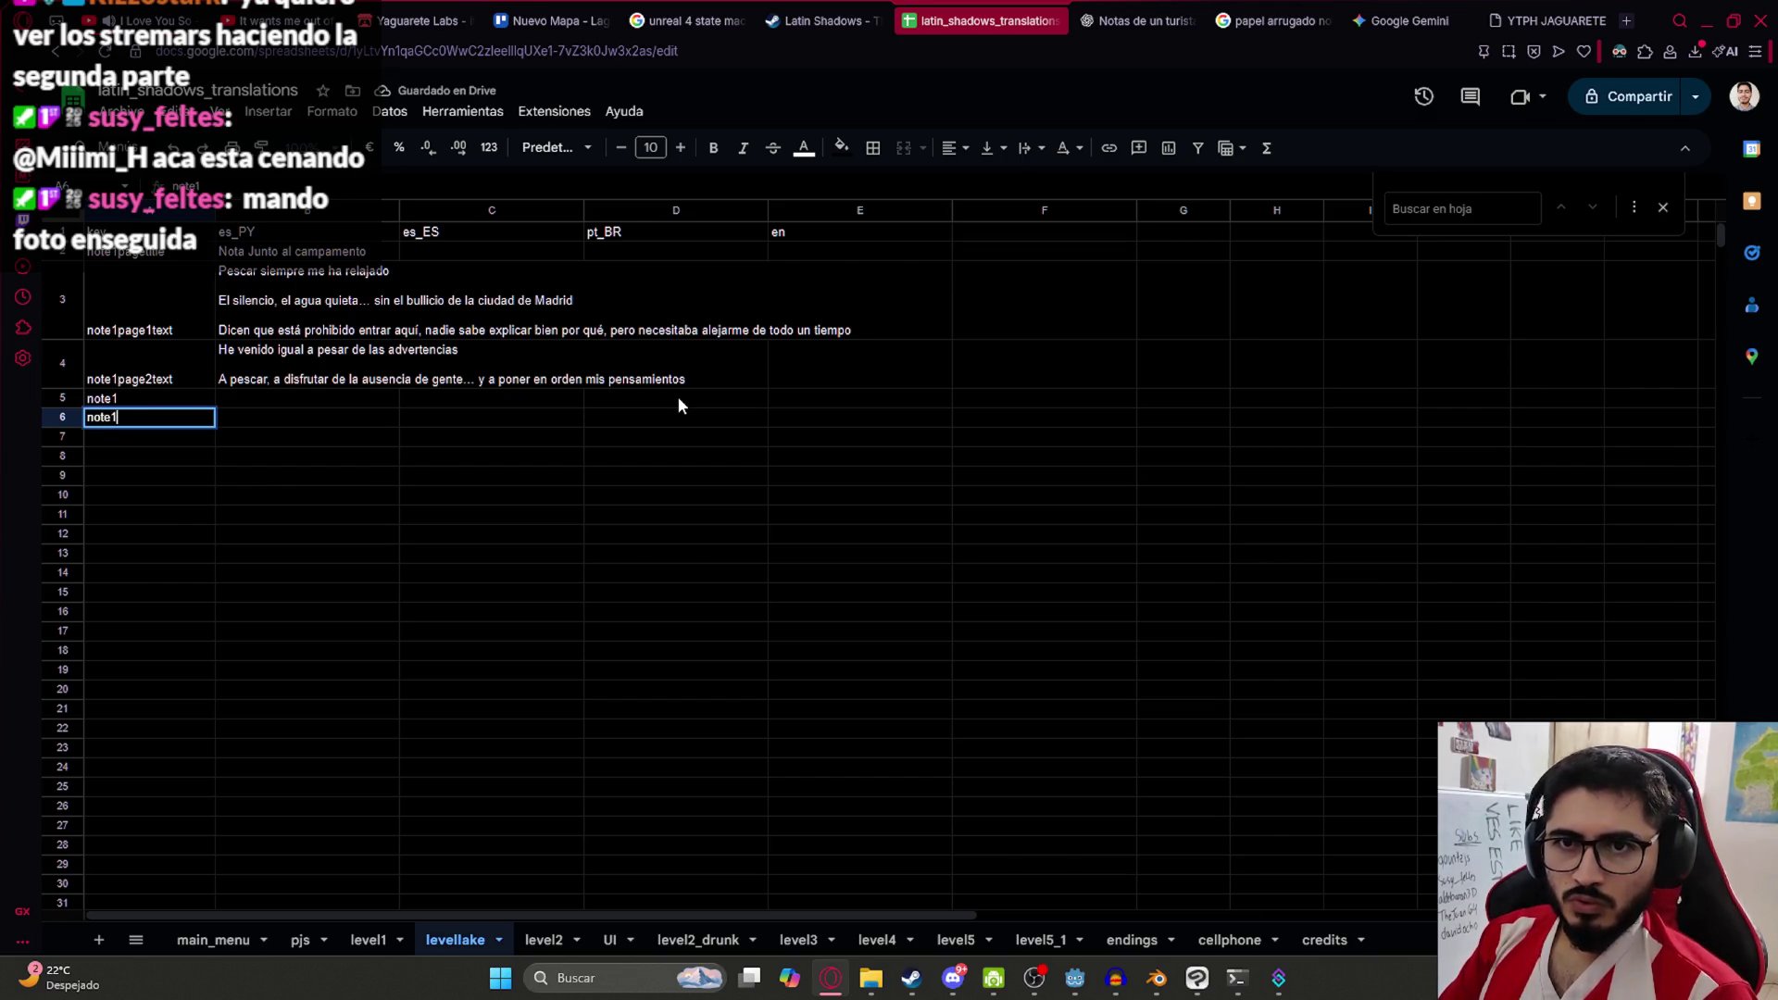
type("description")
key("Return")
Enter 'Nota I' in B5 and '¿Está pio es una nota?' in B6
key("Up")
key("Right")
key("Up")
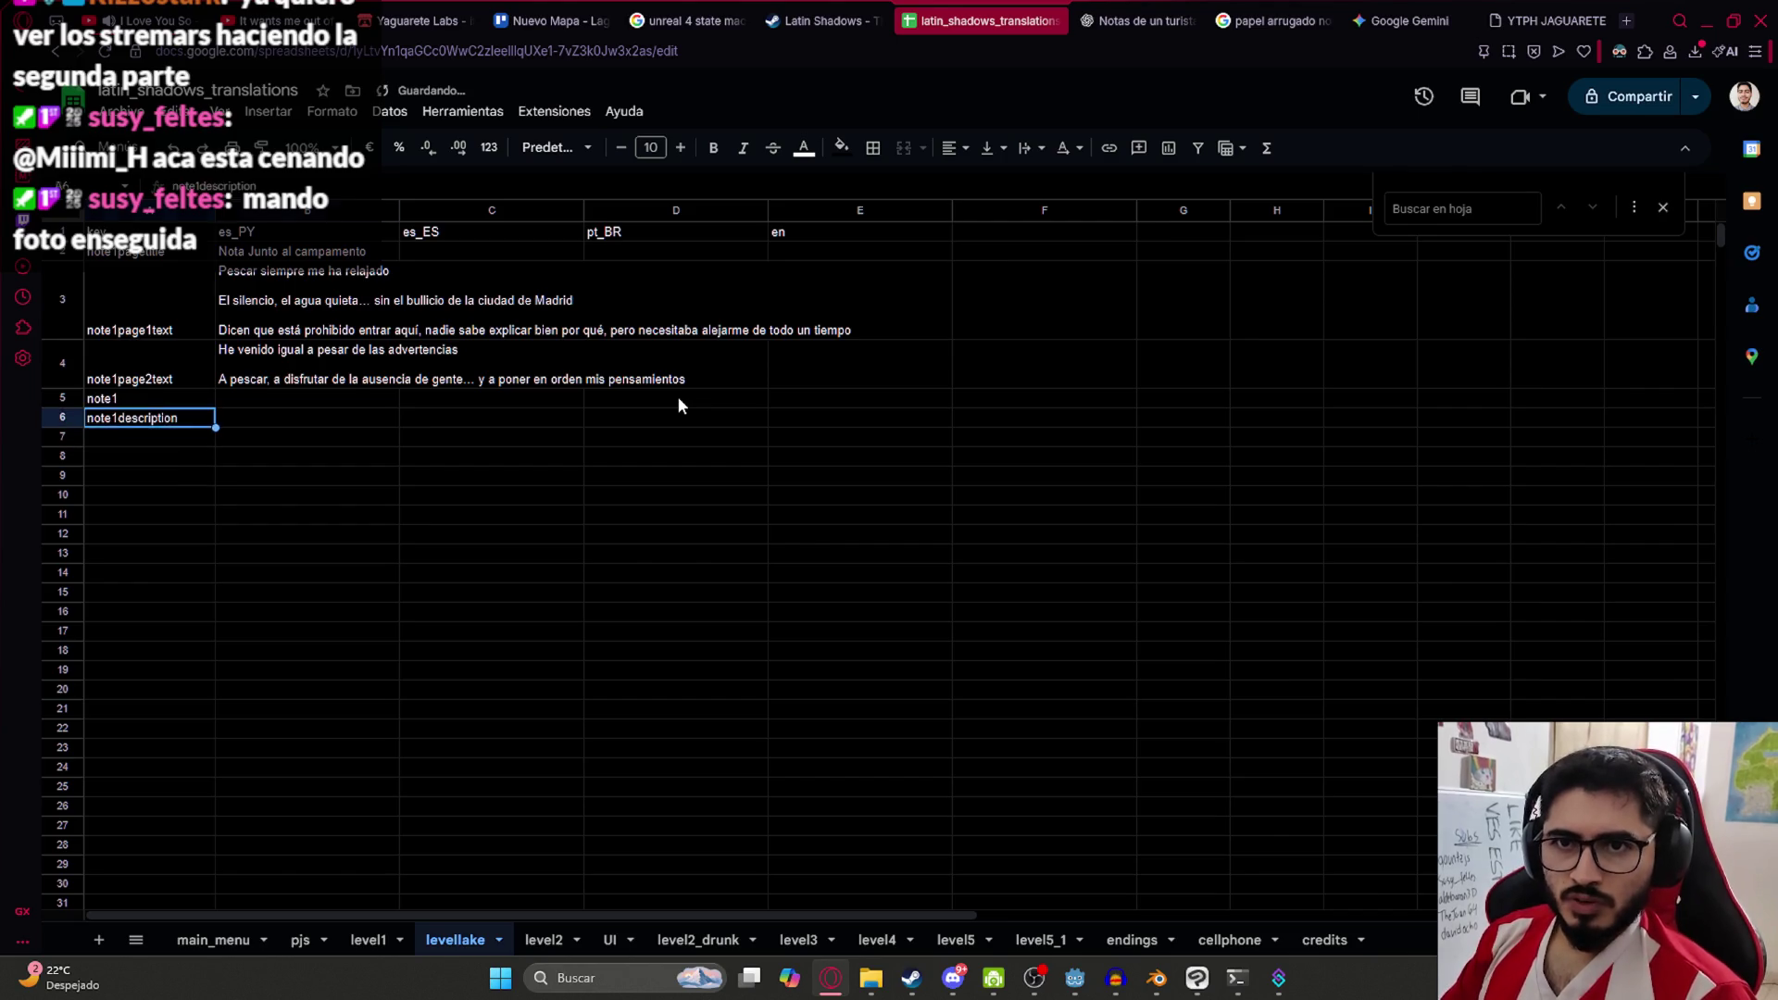
type("Nota")
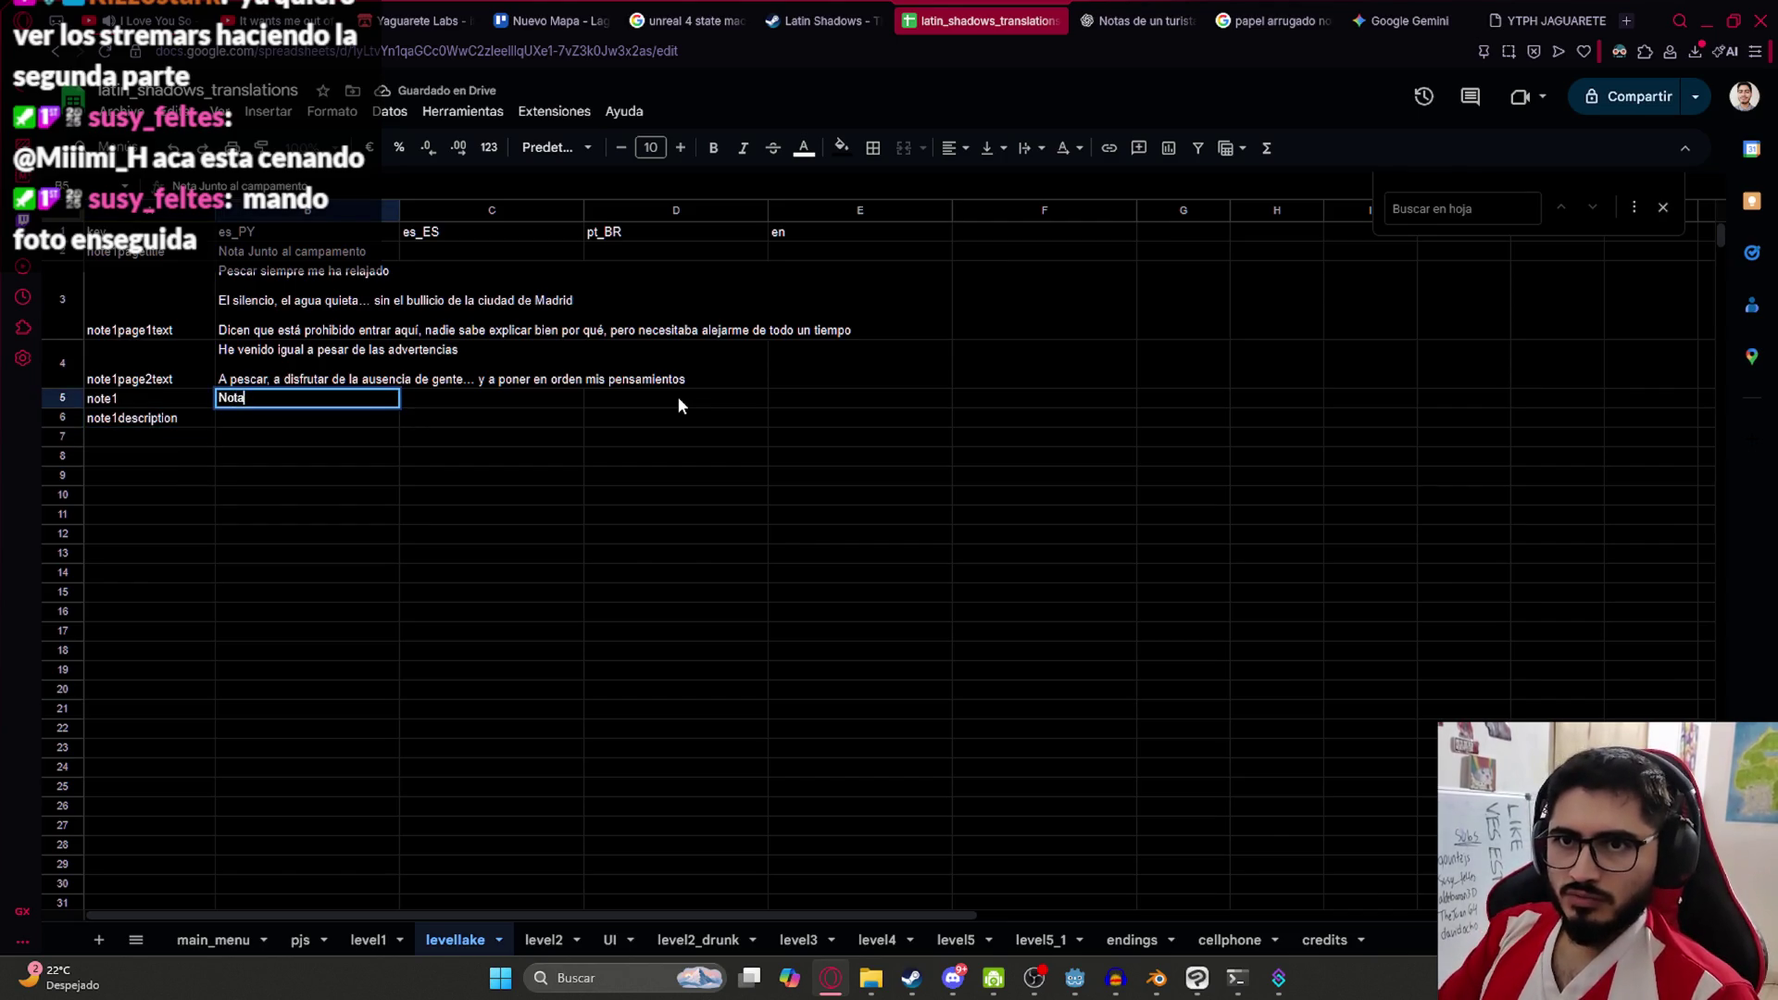
type(" I")
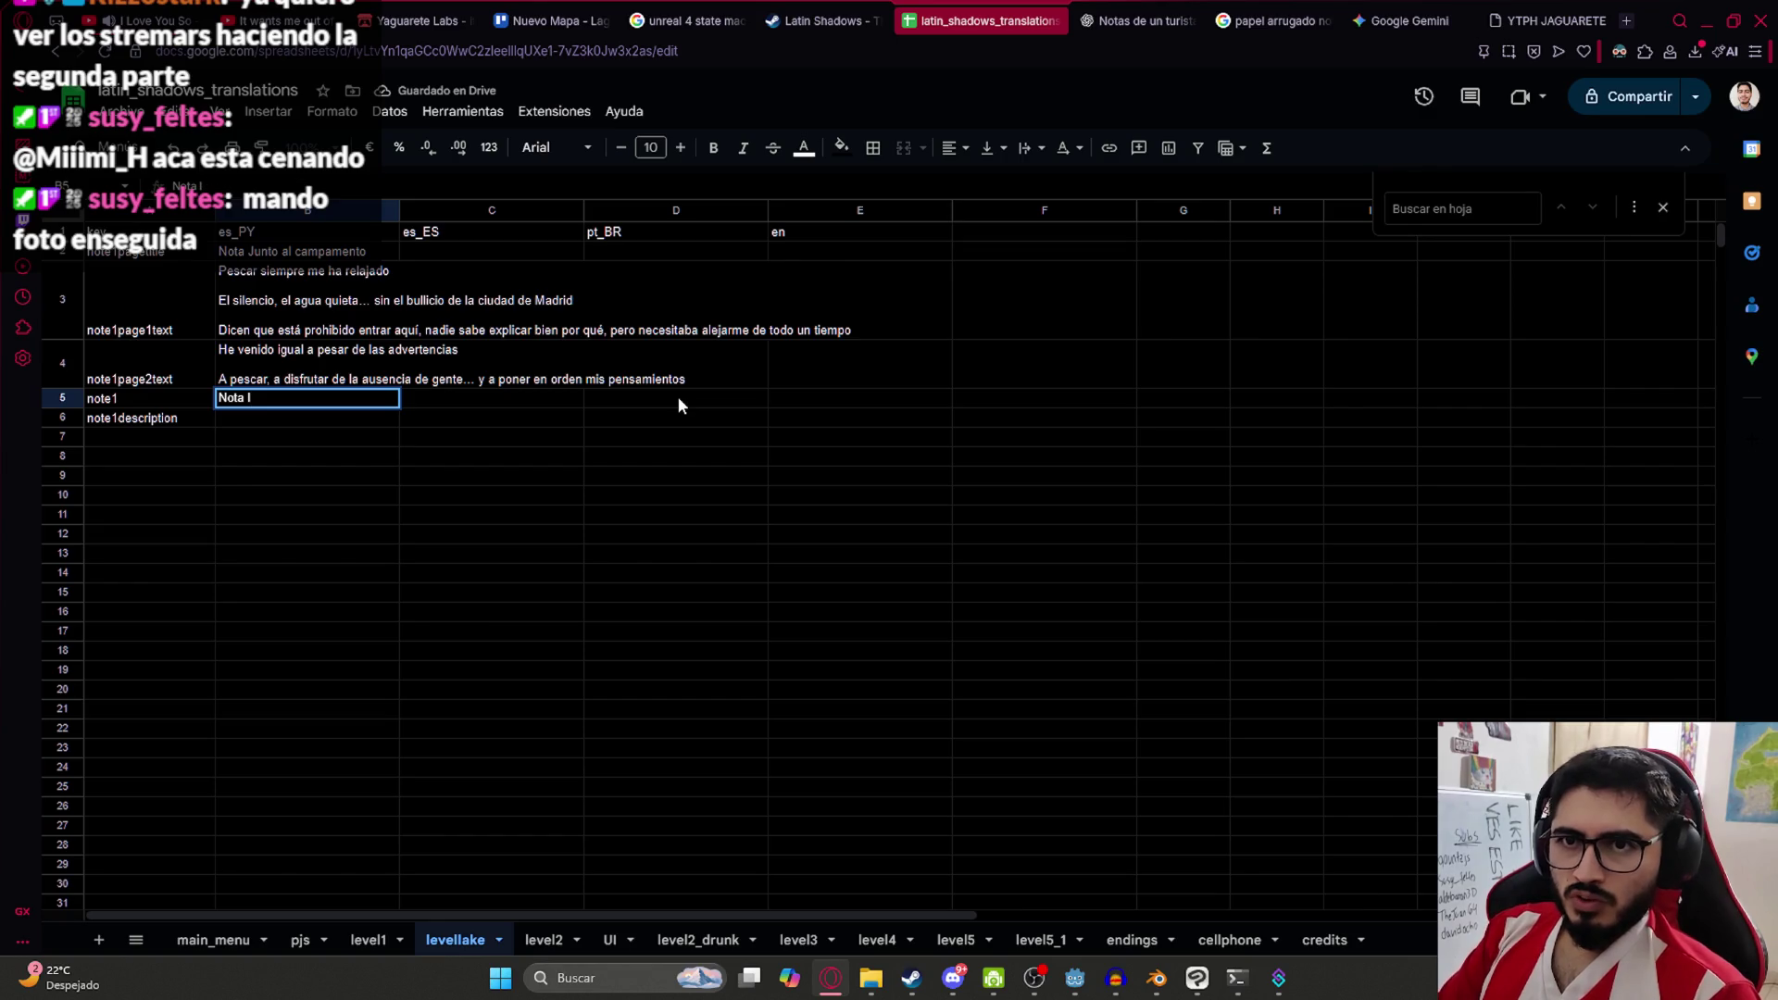
key("Return")
type("Nota")
key("BackSpace")
key("BackSpace")
key("BackSpace")
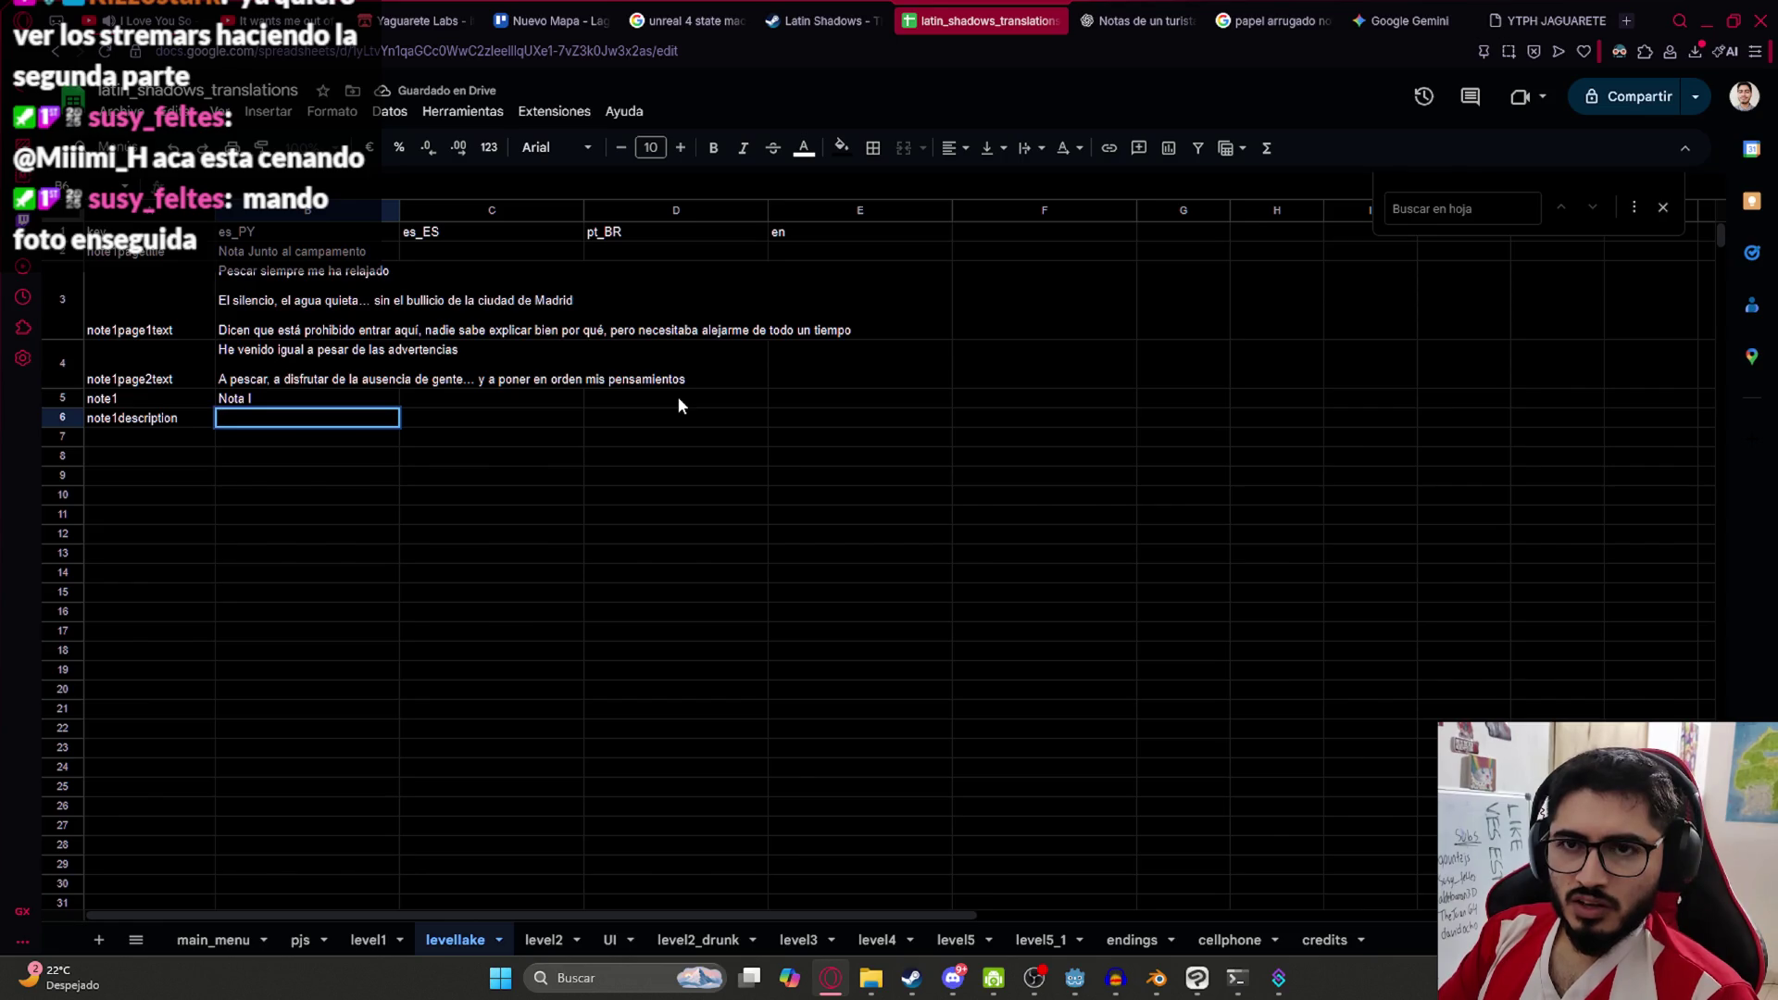
type("¿Está pio es una nota?")
key("ctrl+Return")
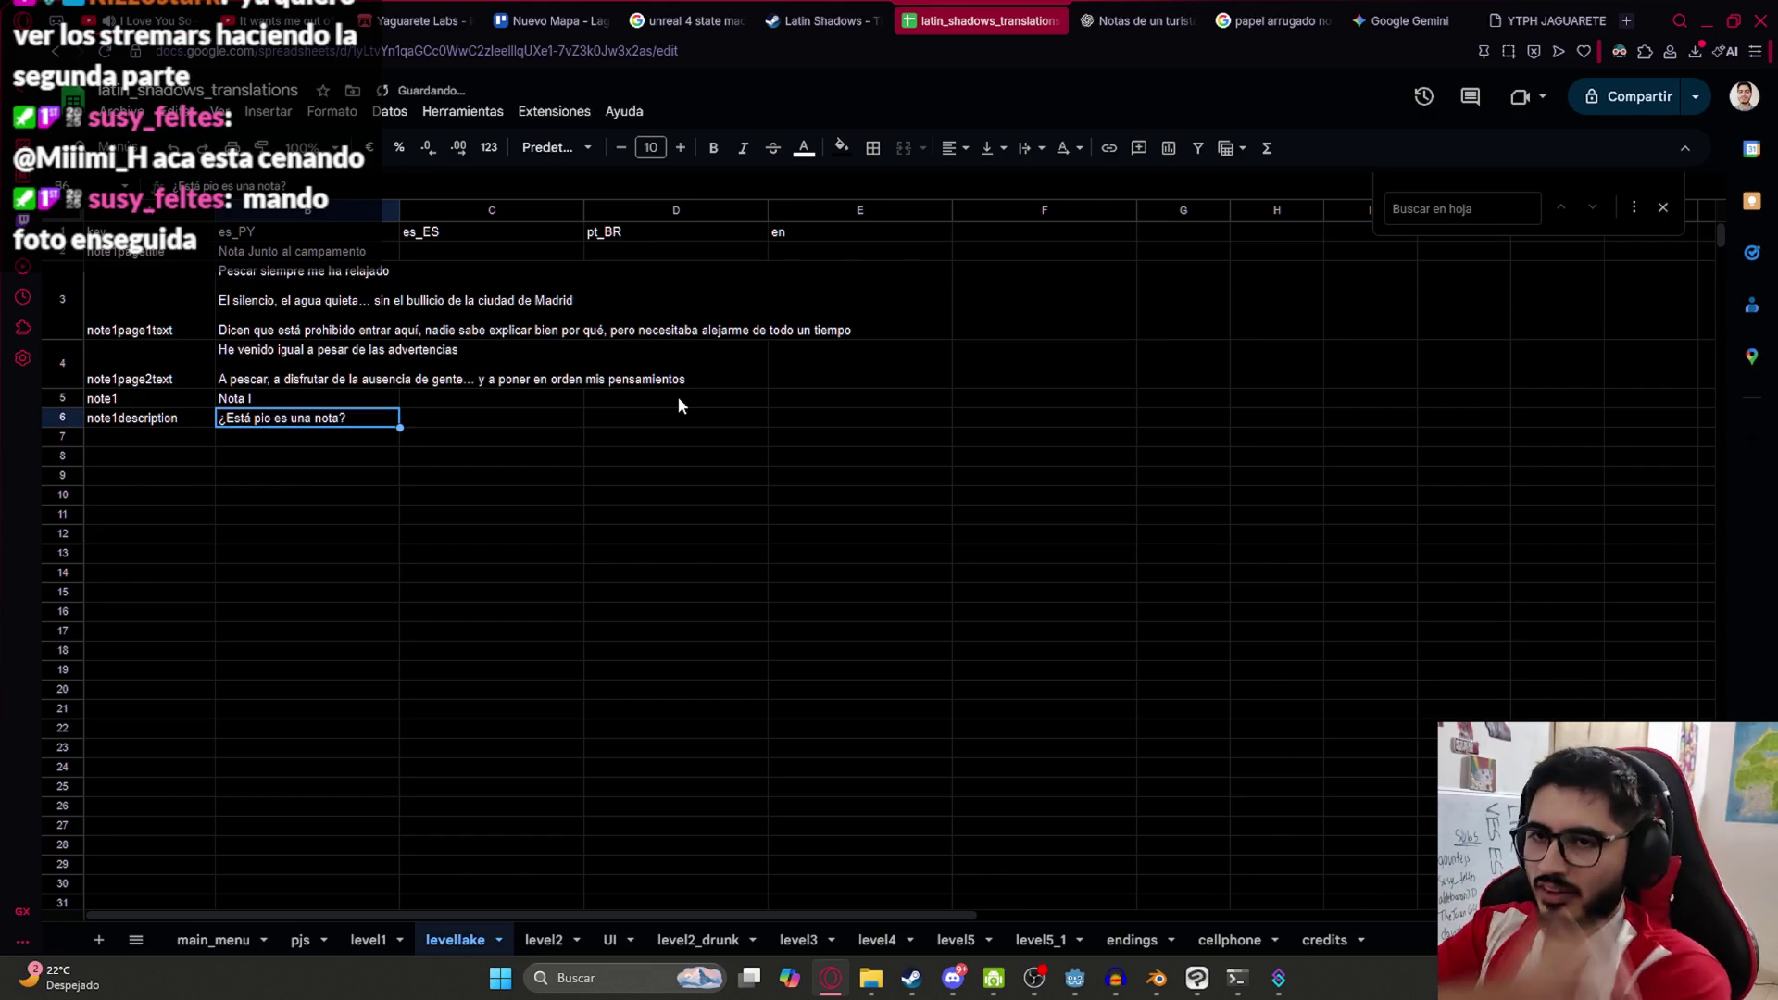
key("Return")
key("Escape")
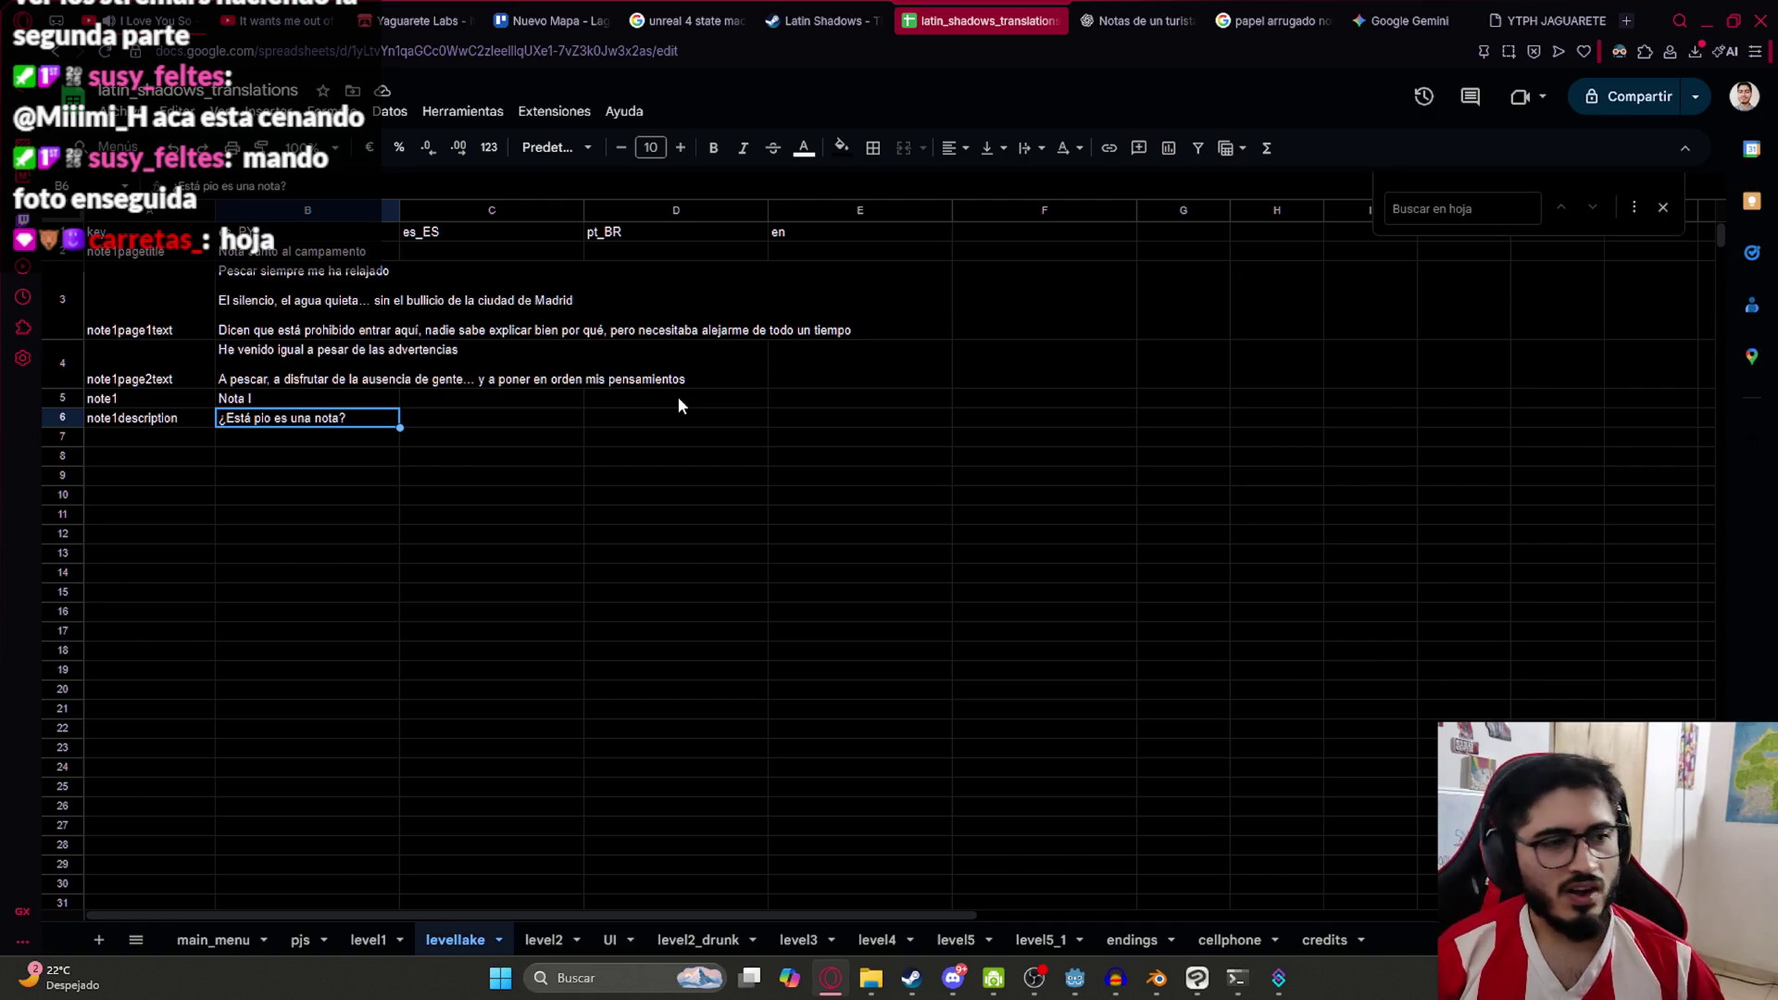
Rewrite the B6 description as '¿Este pio que es'
key("Return")
key("Left")
key("BackSpace")
key("BackSpace")
key("BackSpace")
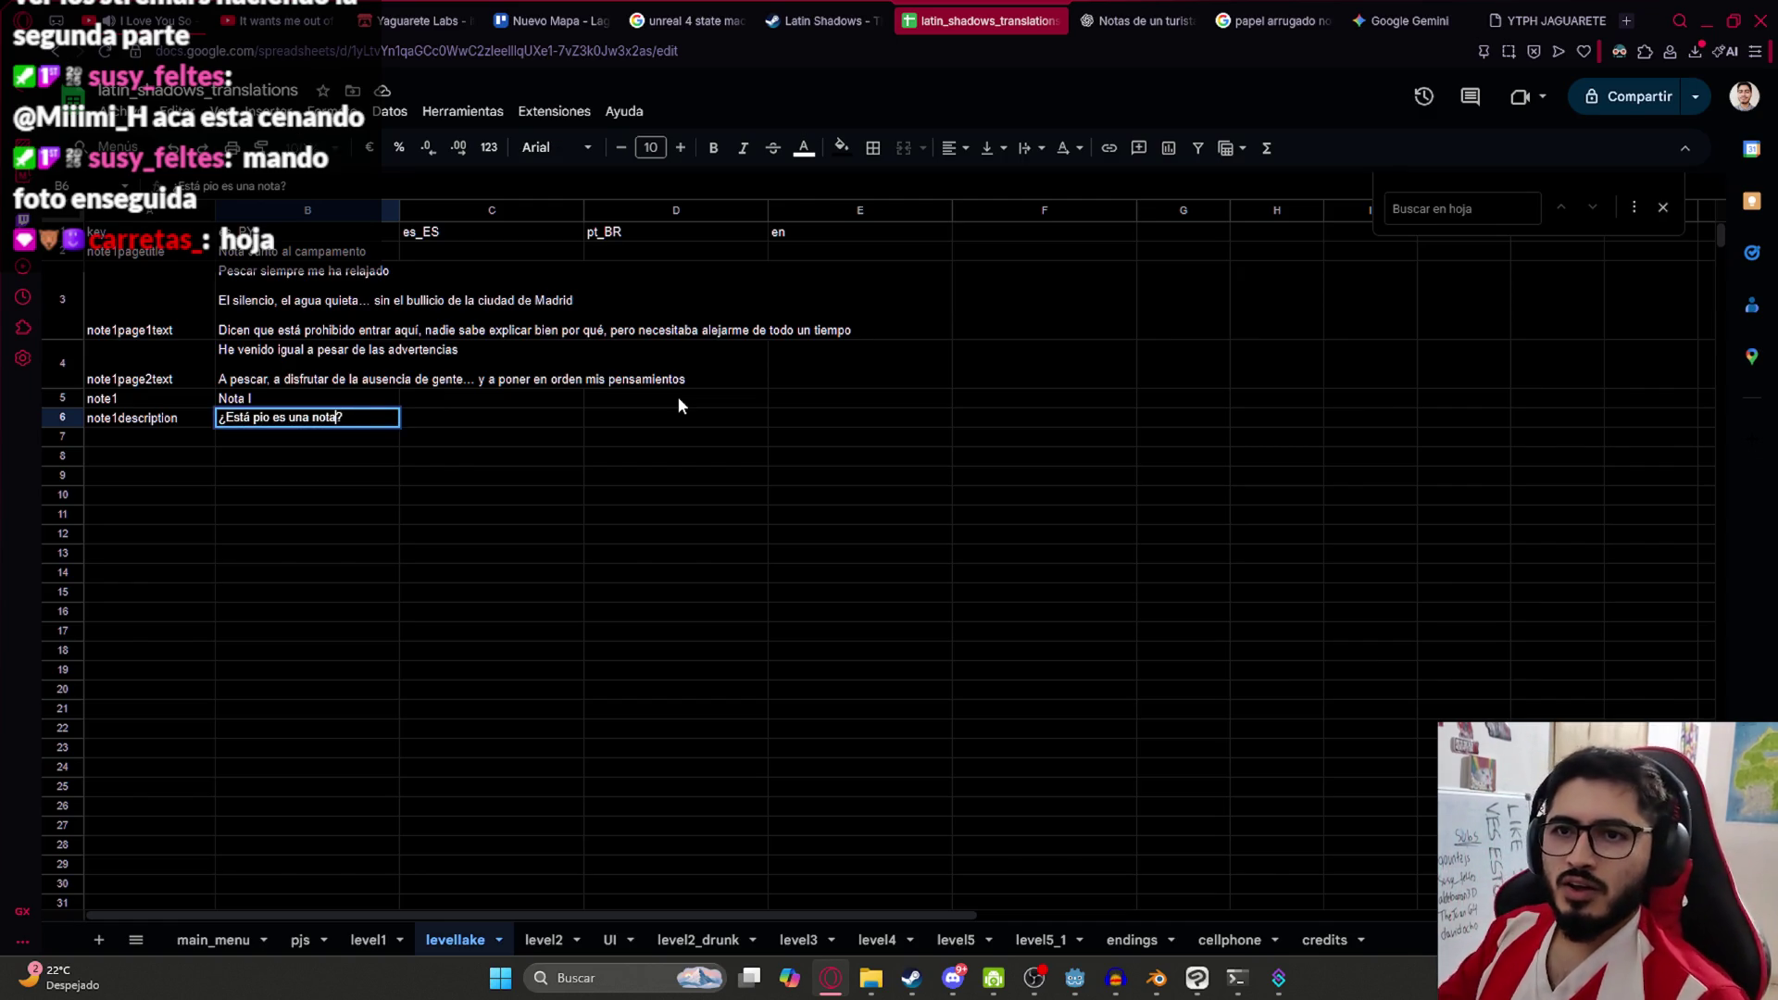
key("BackSpace")
type("hoj")
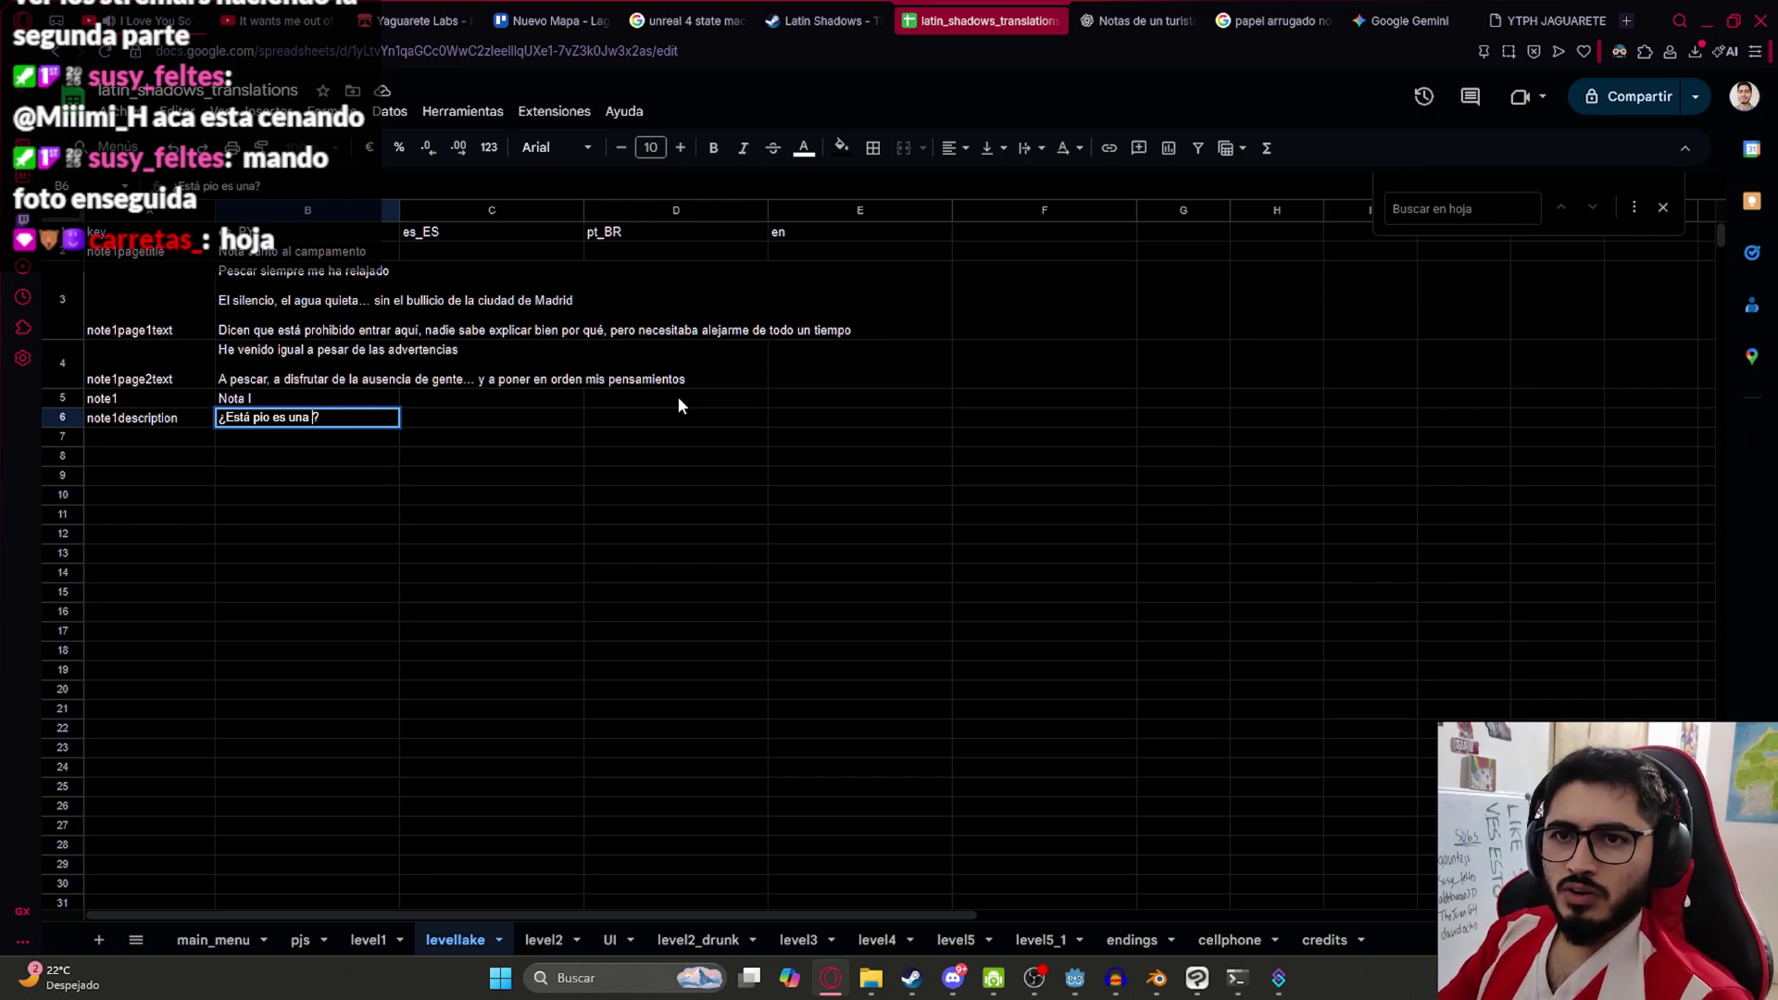
type("a con algo")
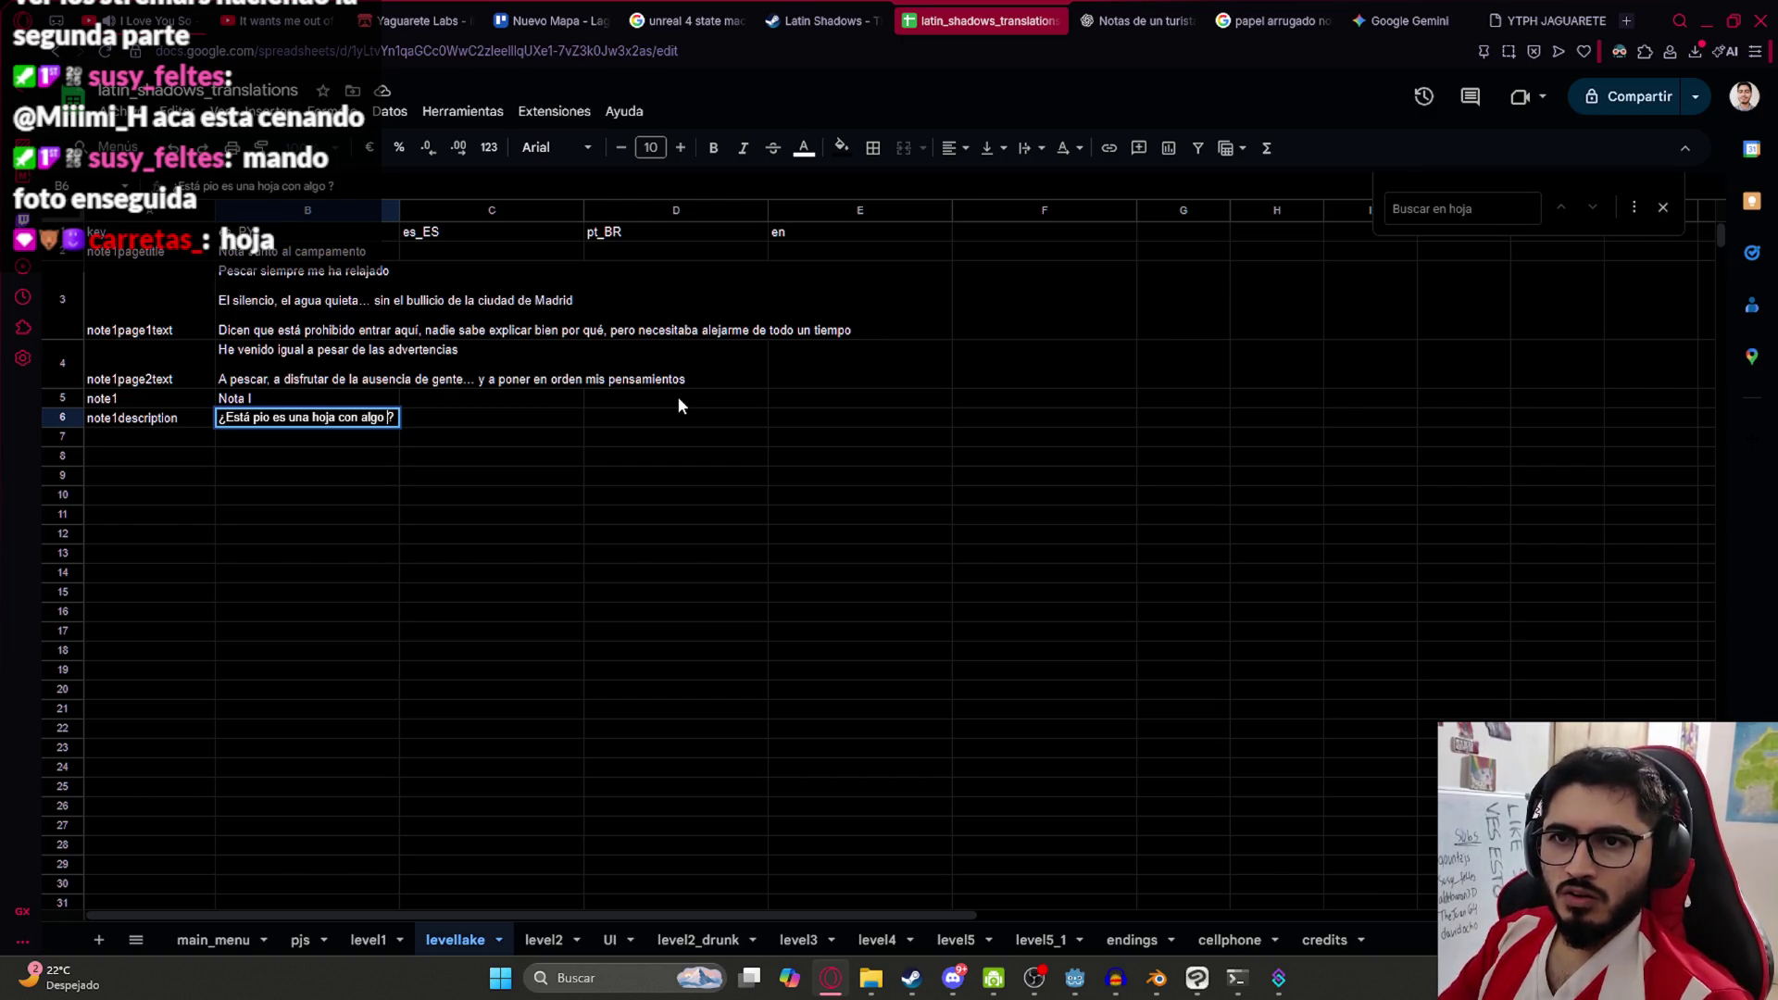
key("BackSpace")
key("BackSpace")
key("BackSpace")
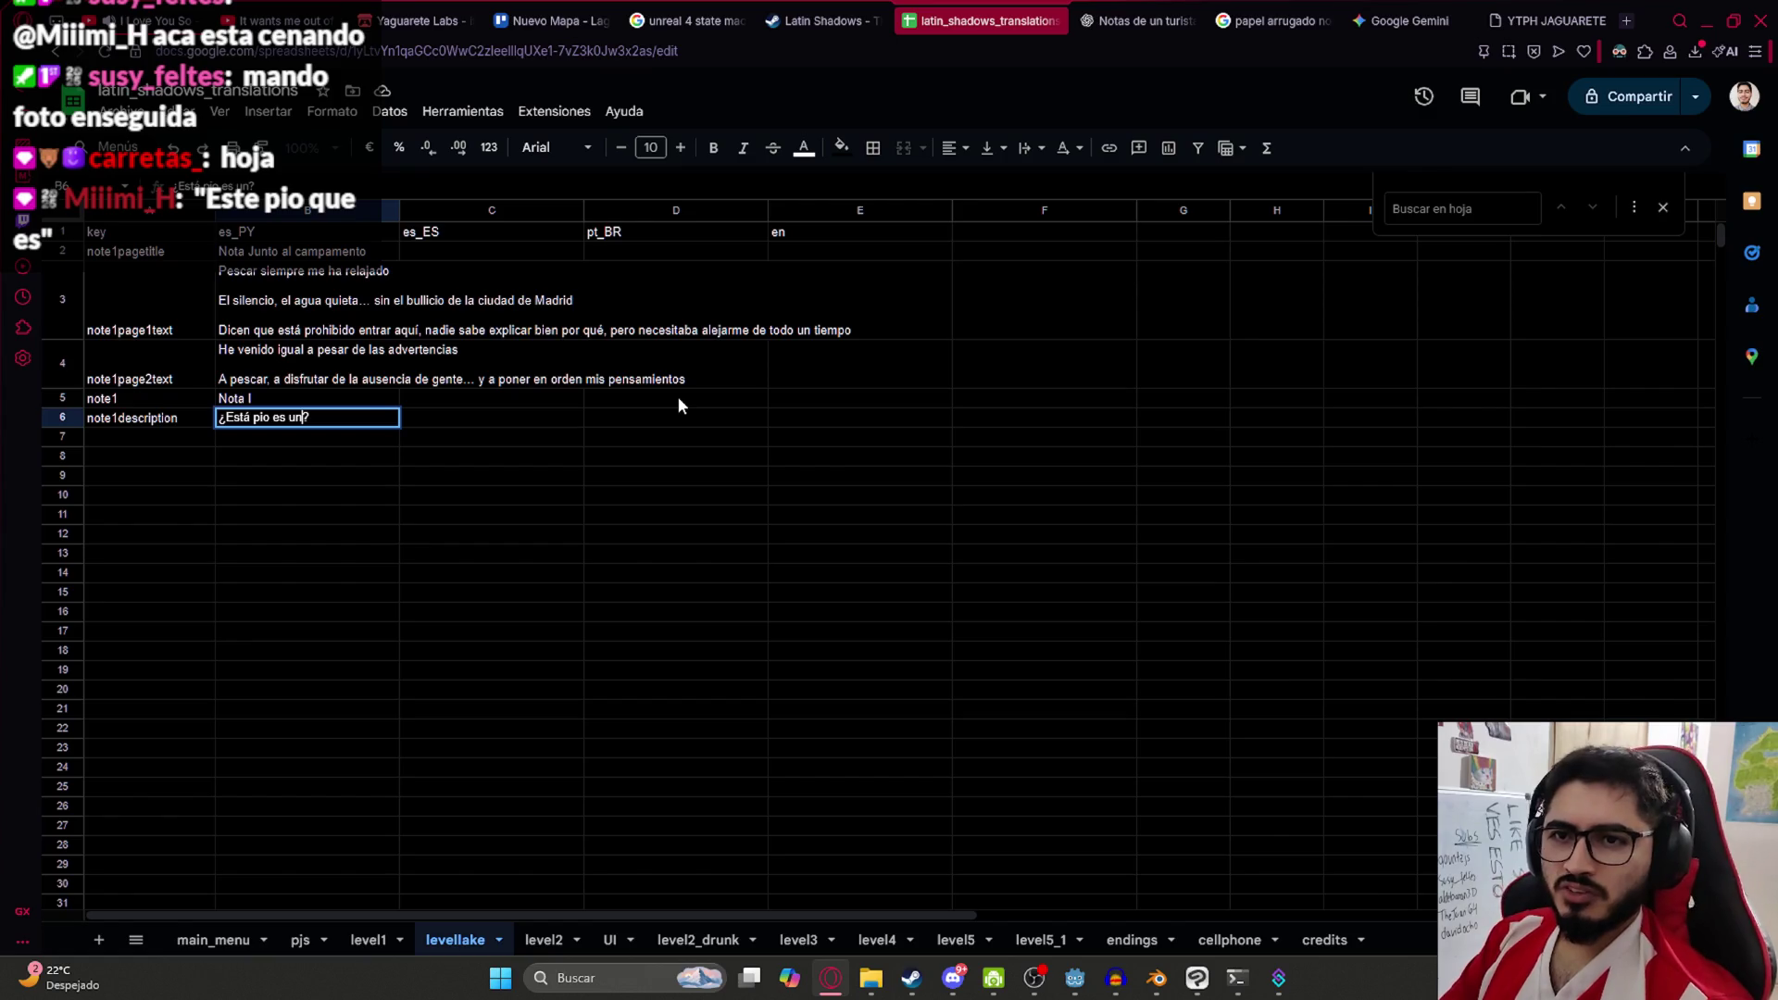
key("BackSpace")
key("BackSpace")
key("BackSpace")
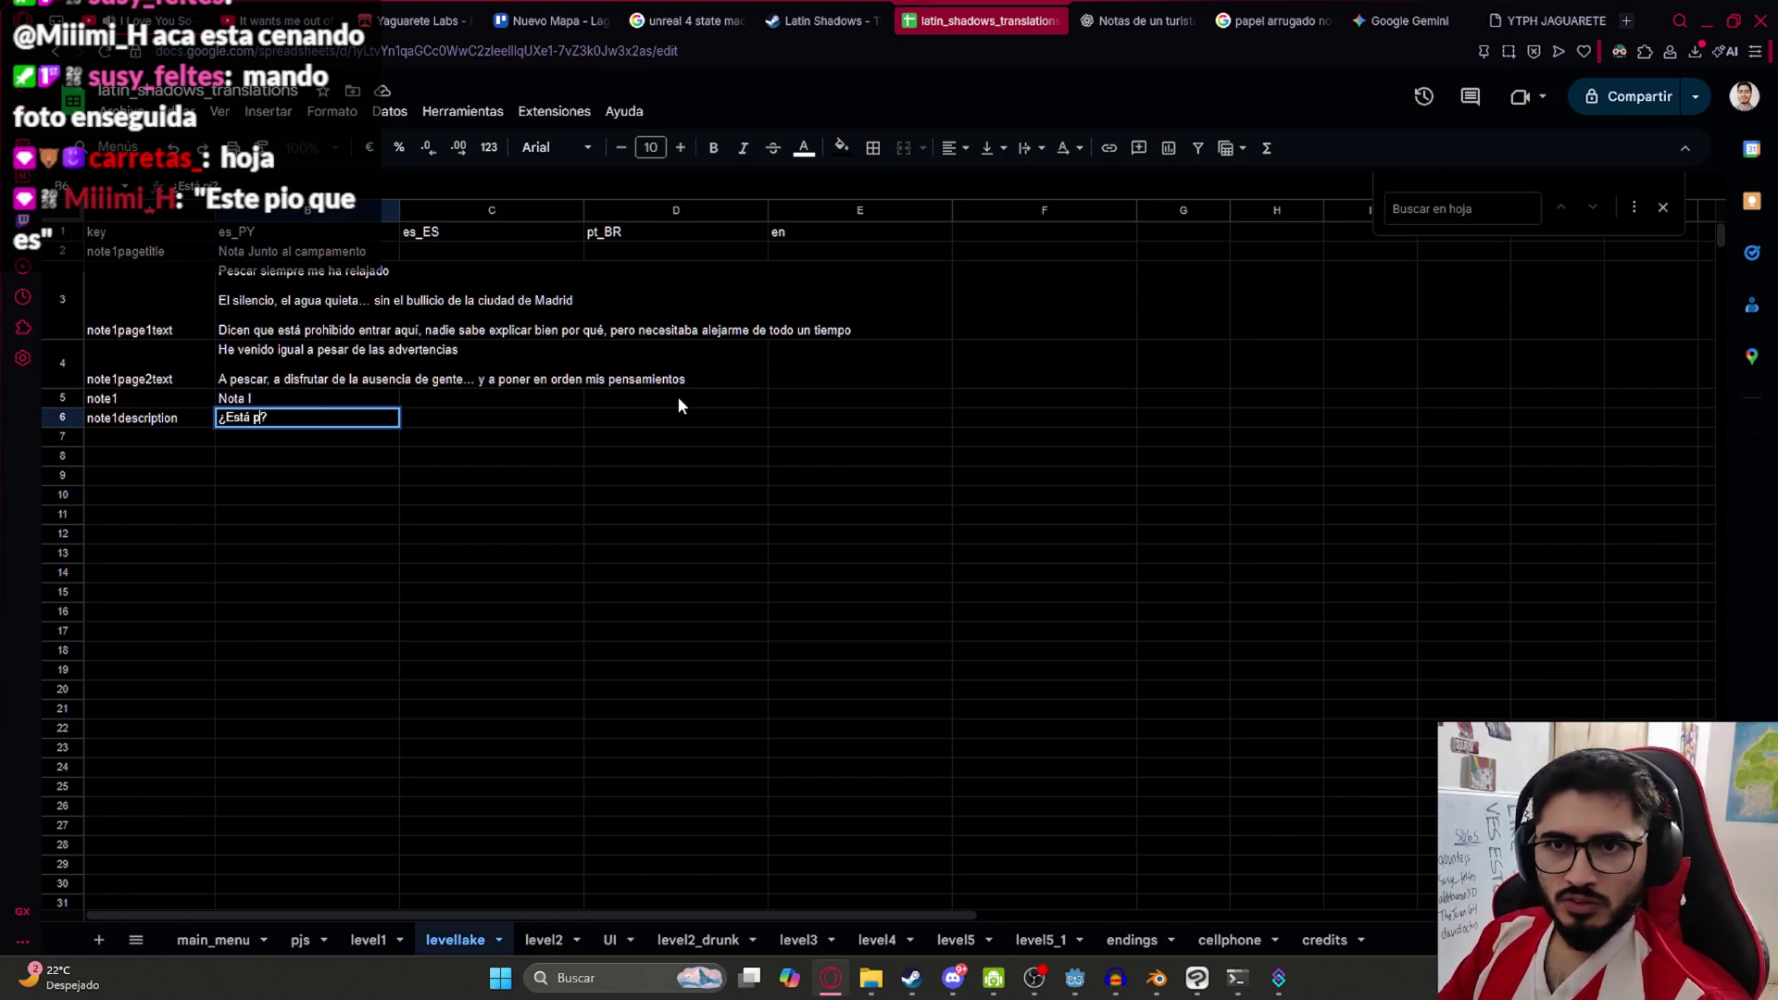
key("BackSpace")
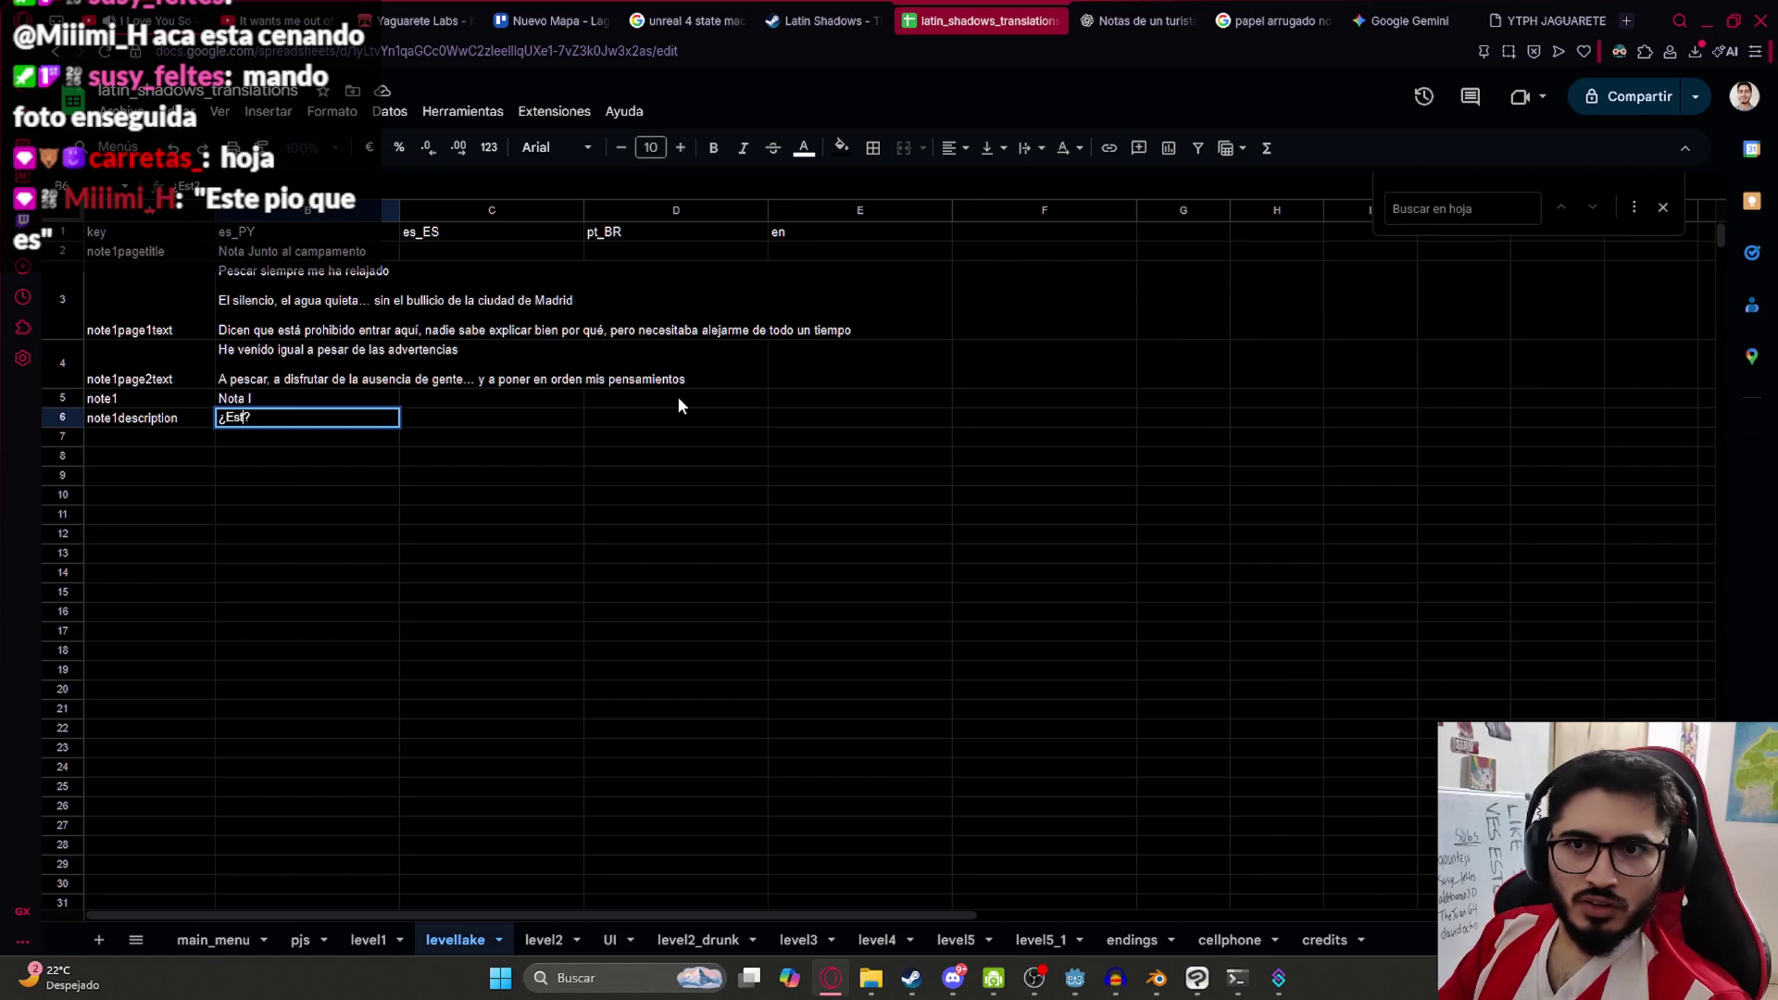
type("e pio que es")
key("Tab")
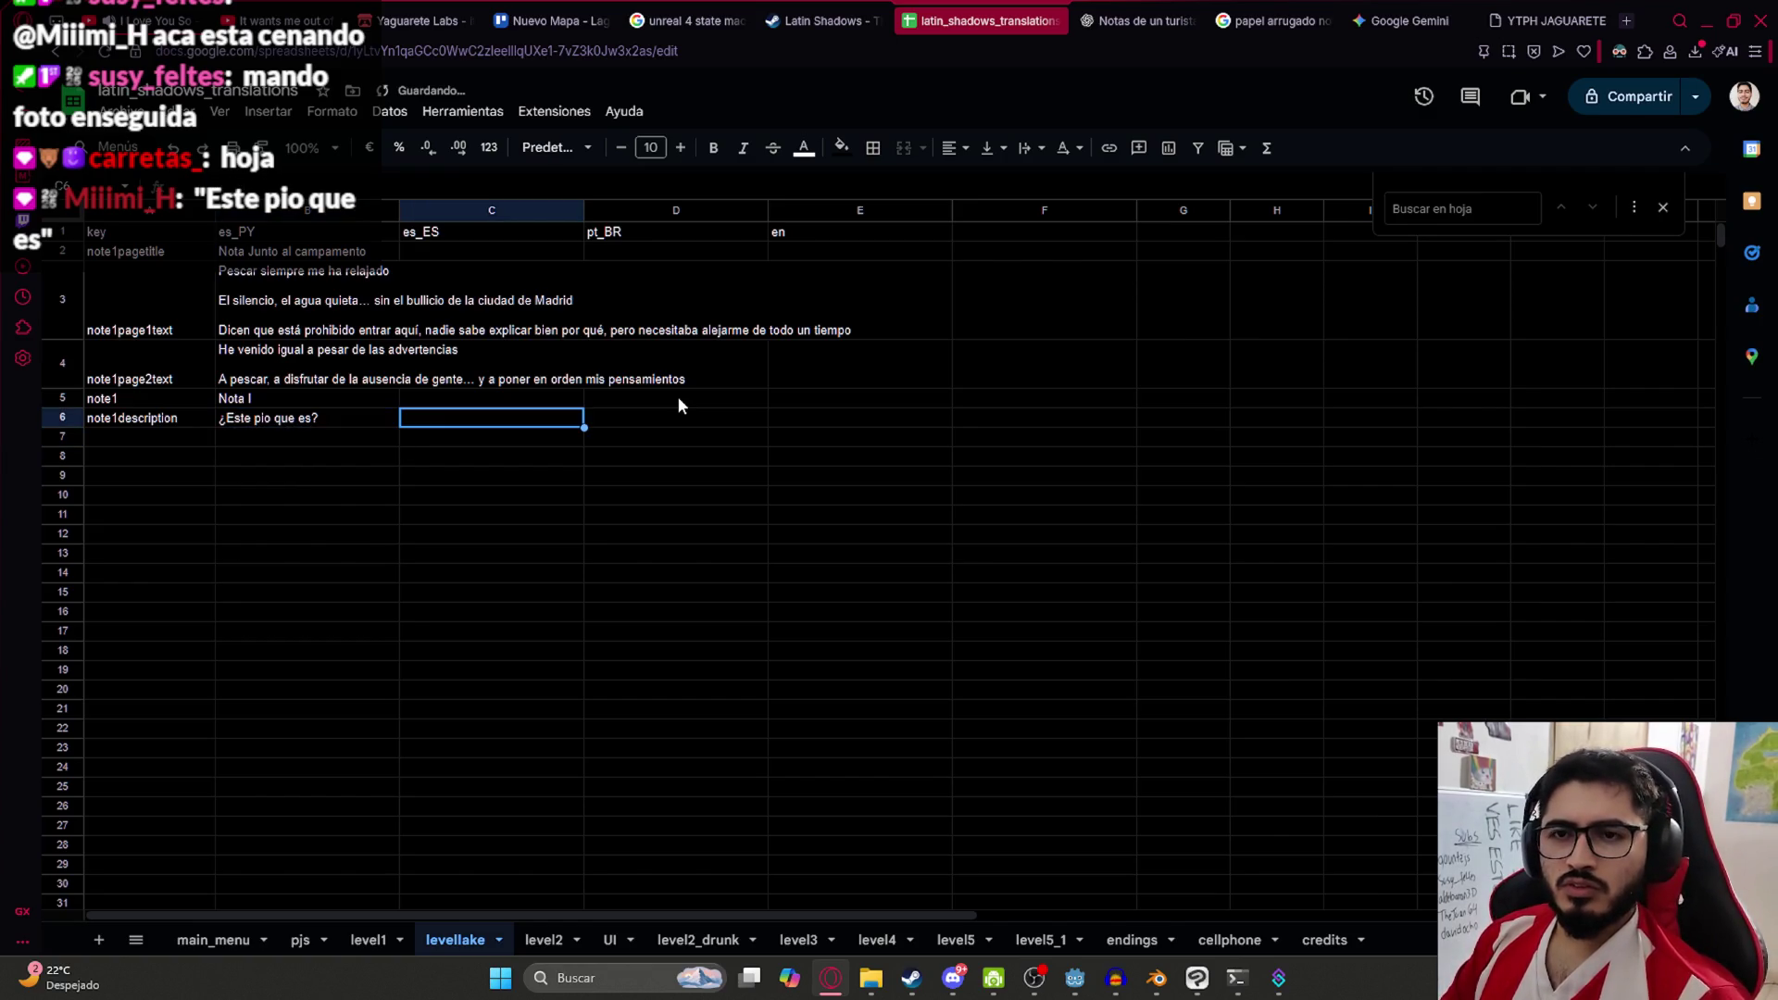
key("Left")
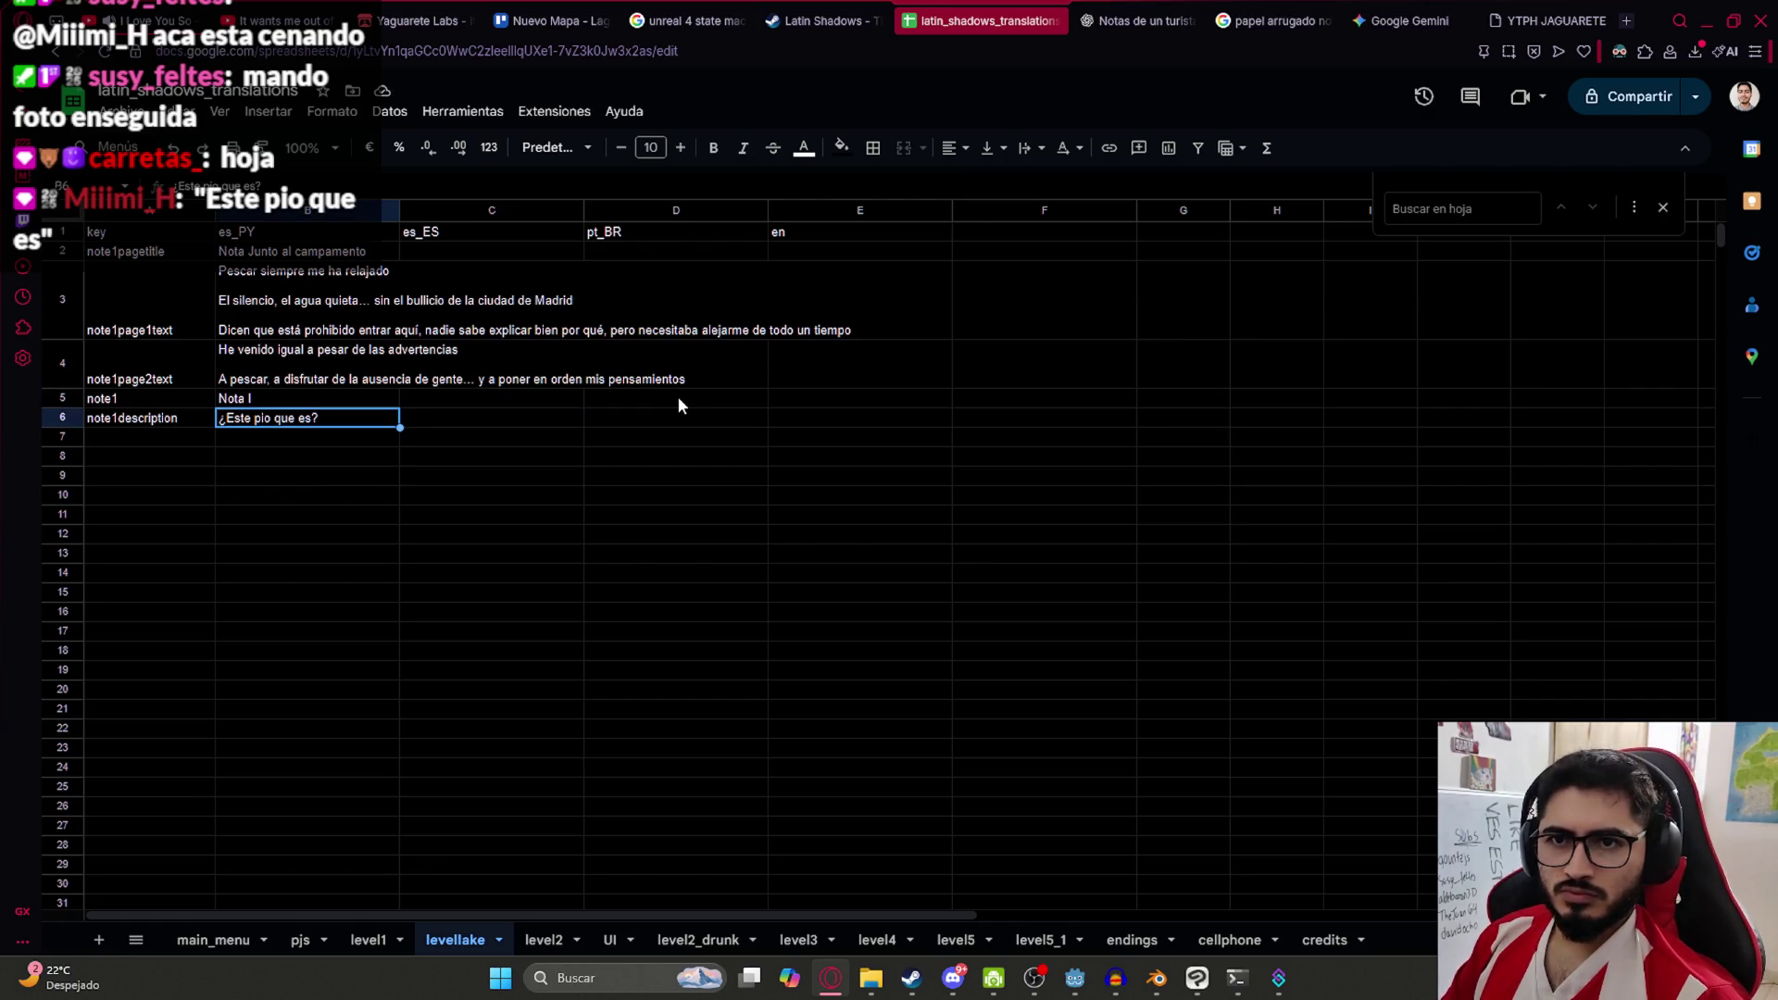
Correct the description to '¿Esto pio qué es?', fixing Esto and accenting qué
left_click(284, 511)
double_click(260, 418)
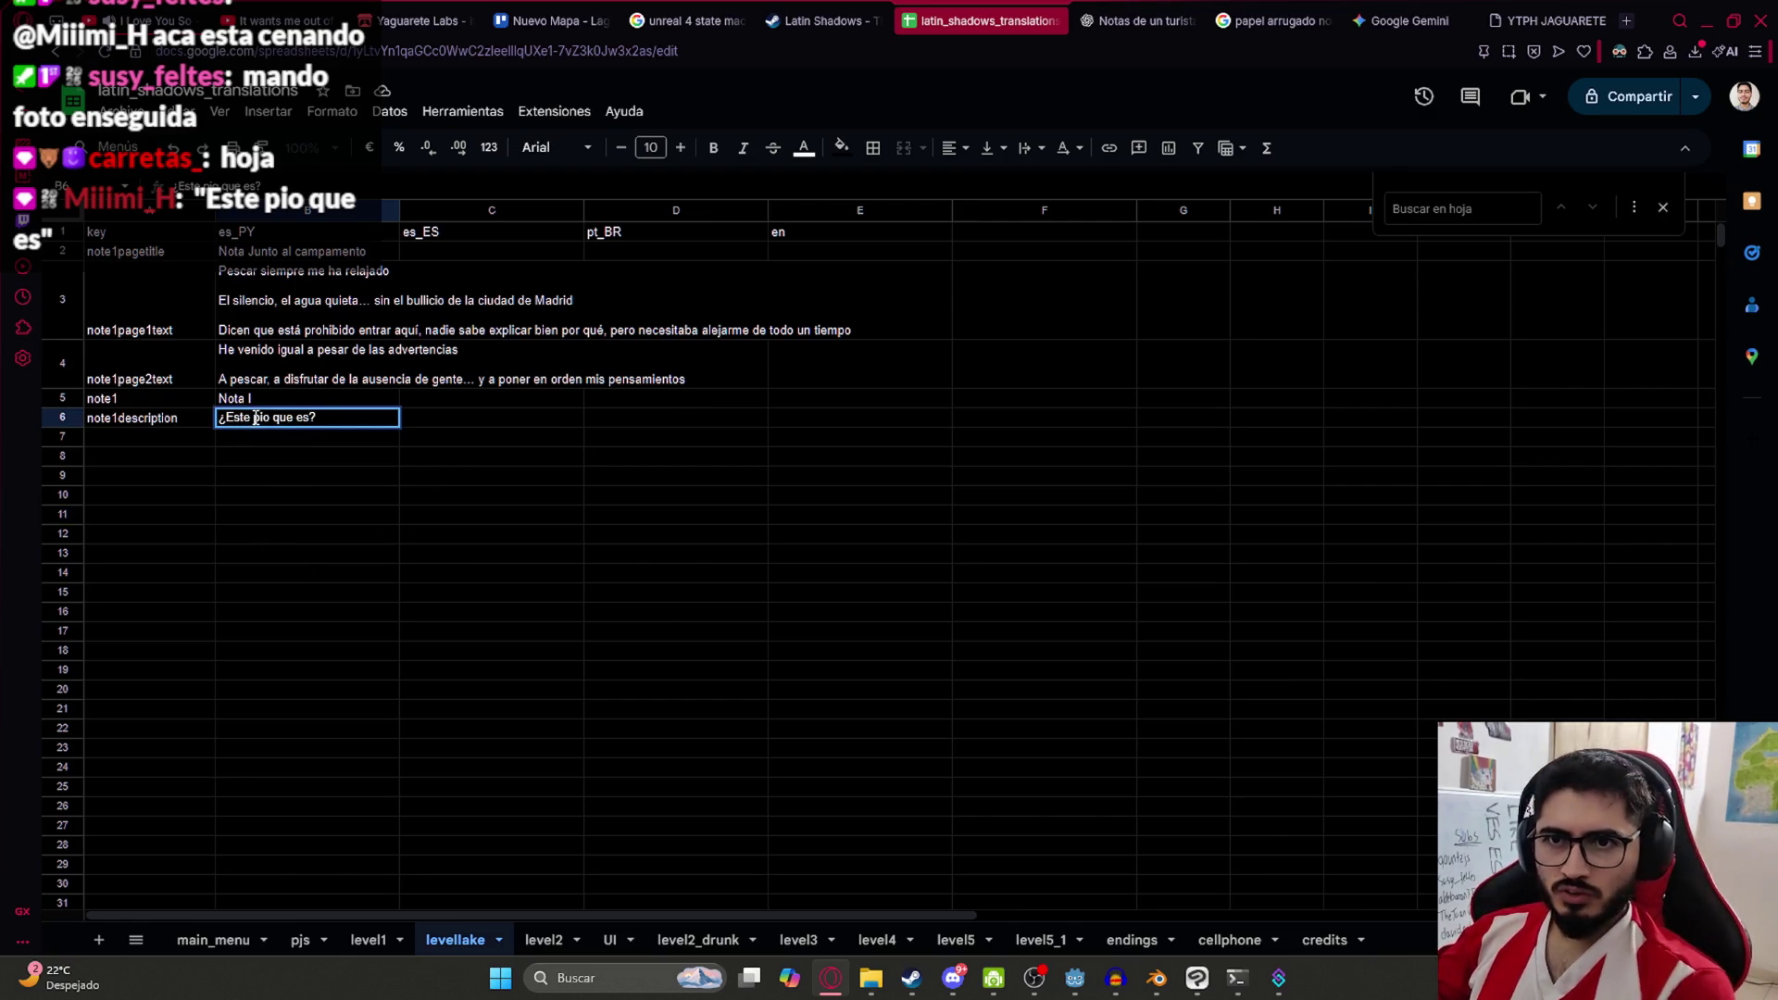
key("BackSpace")
type("o")
key("Return")
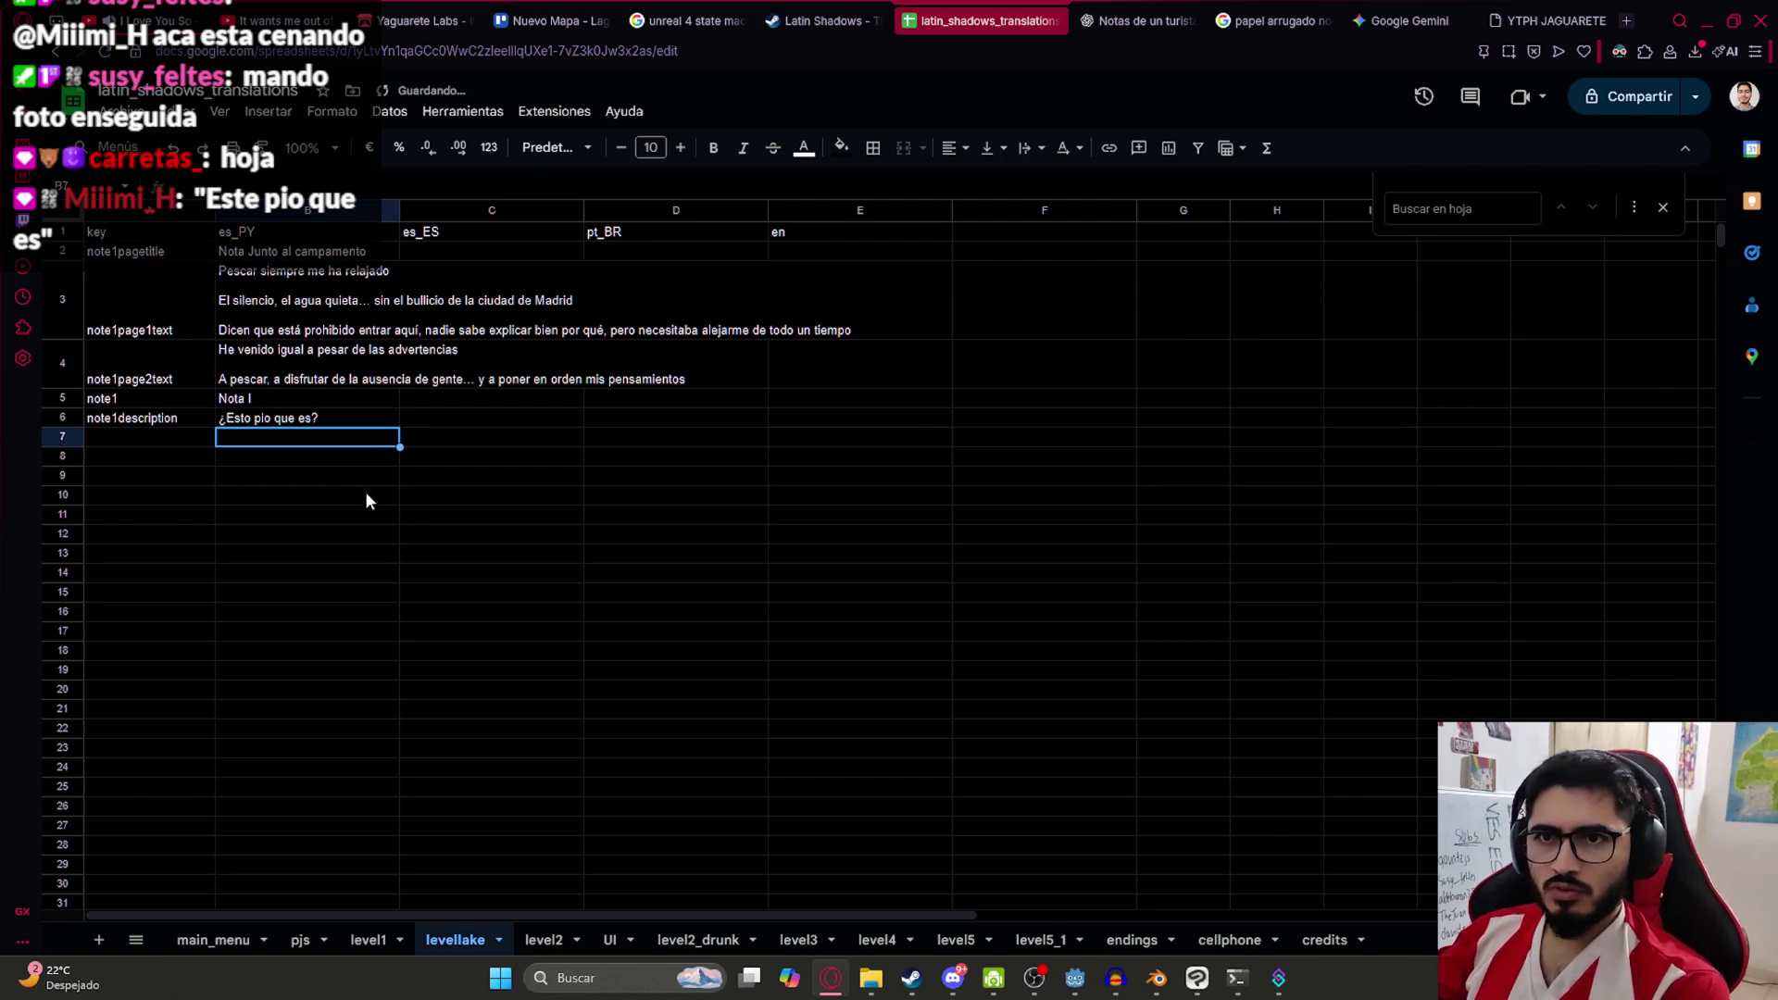
key("Up")
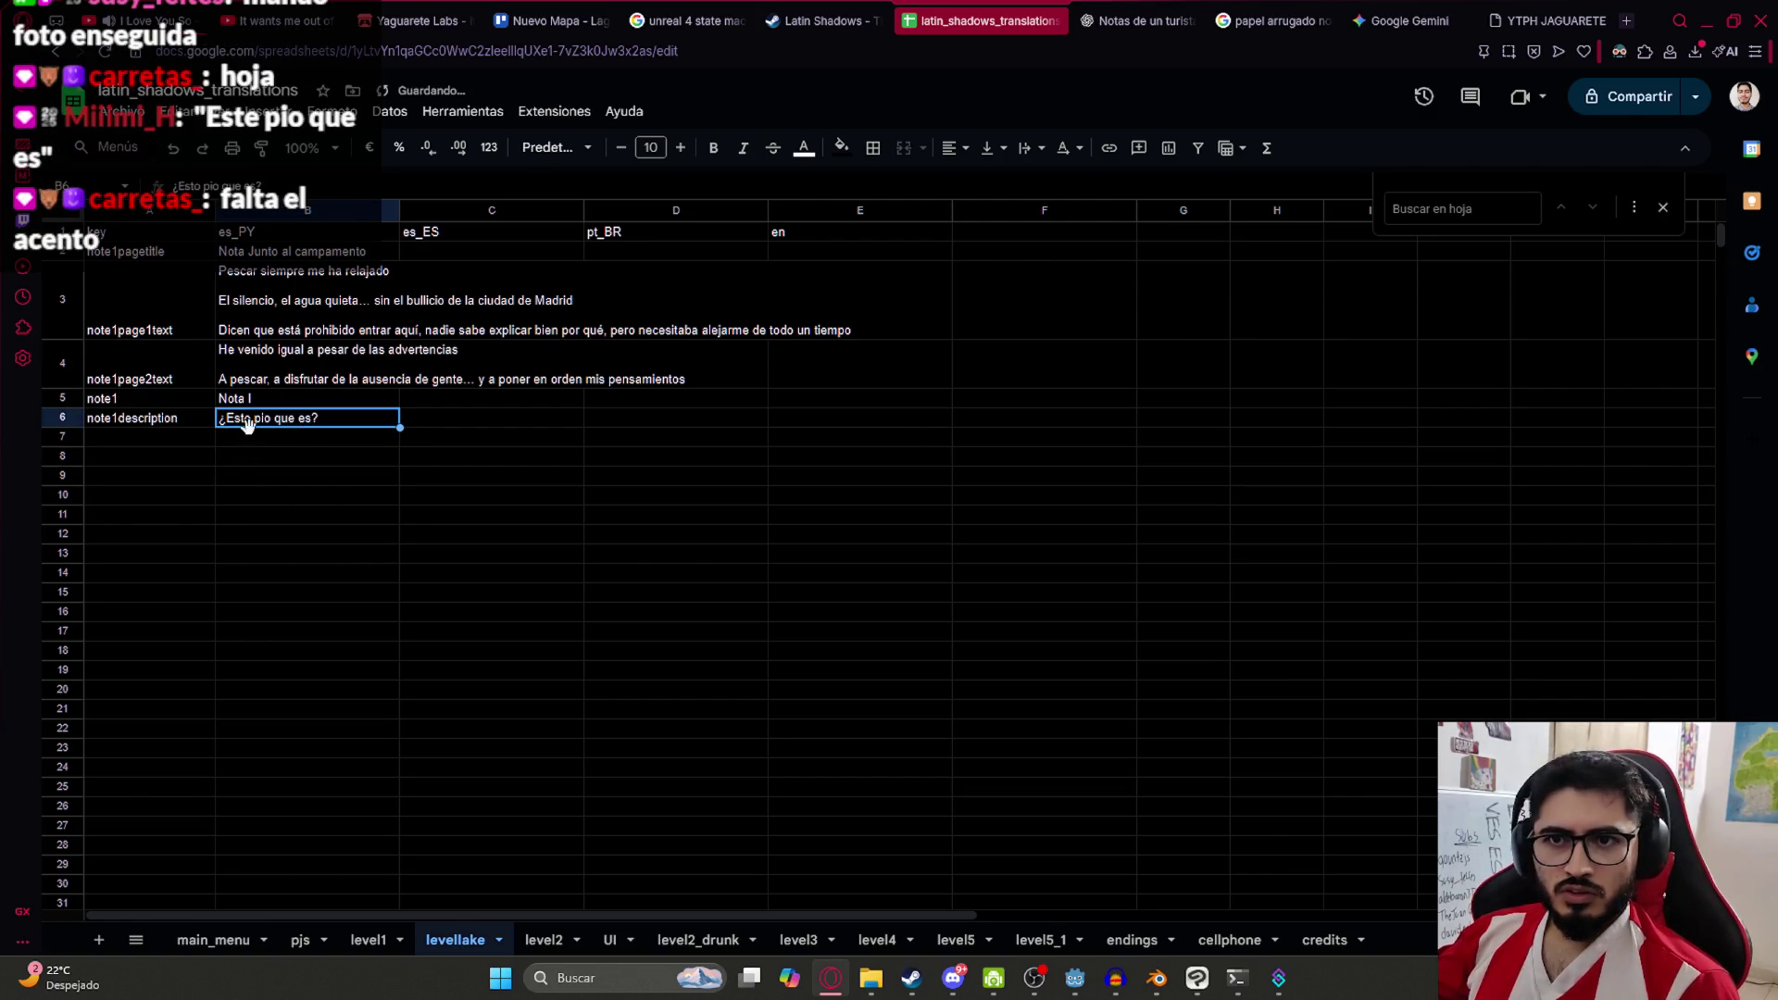
double_click(293, 422)
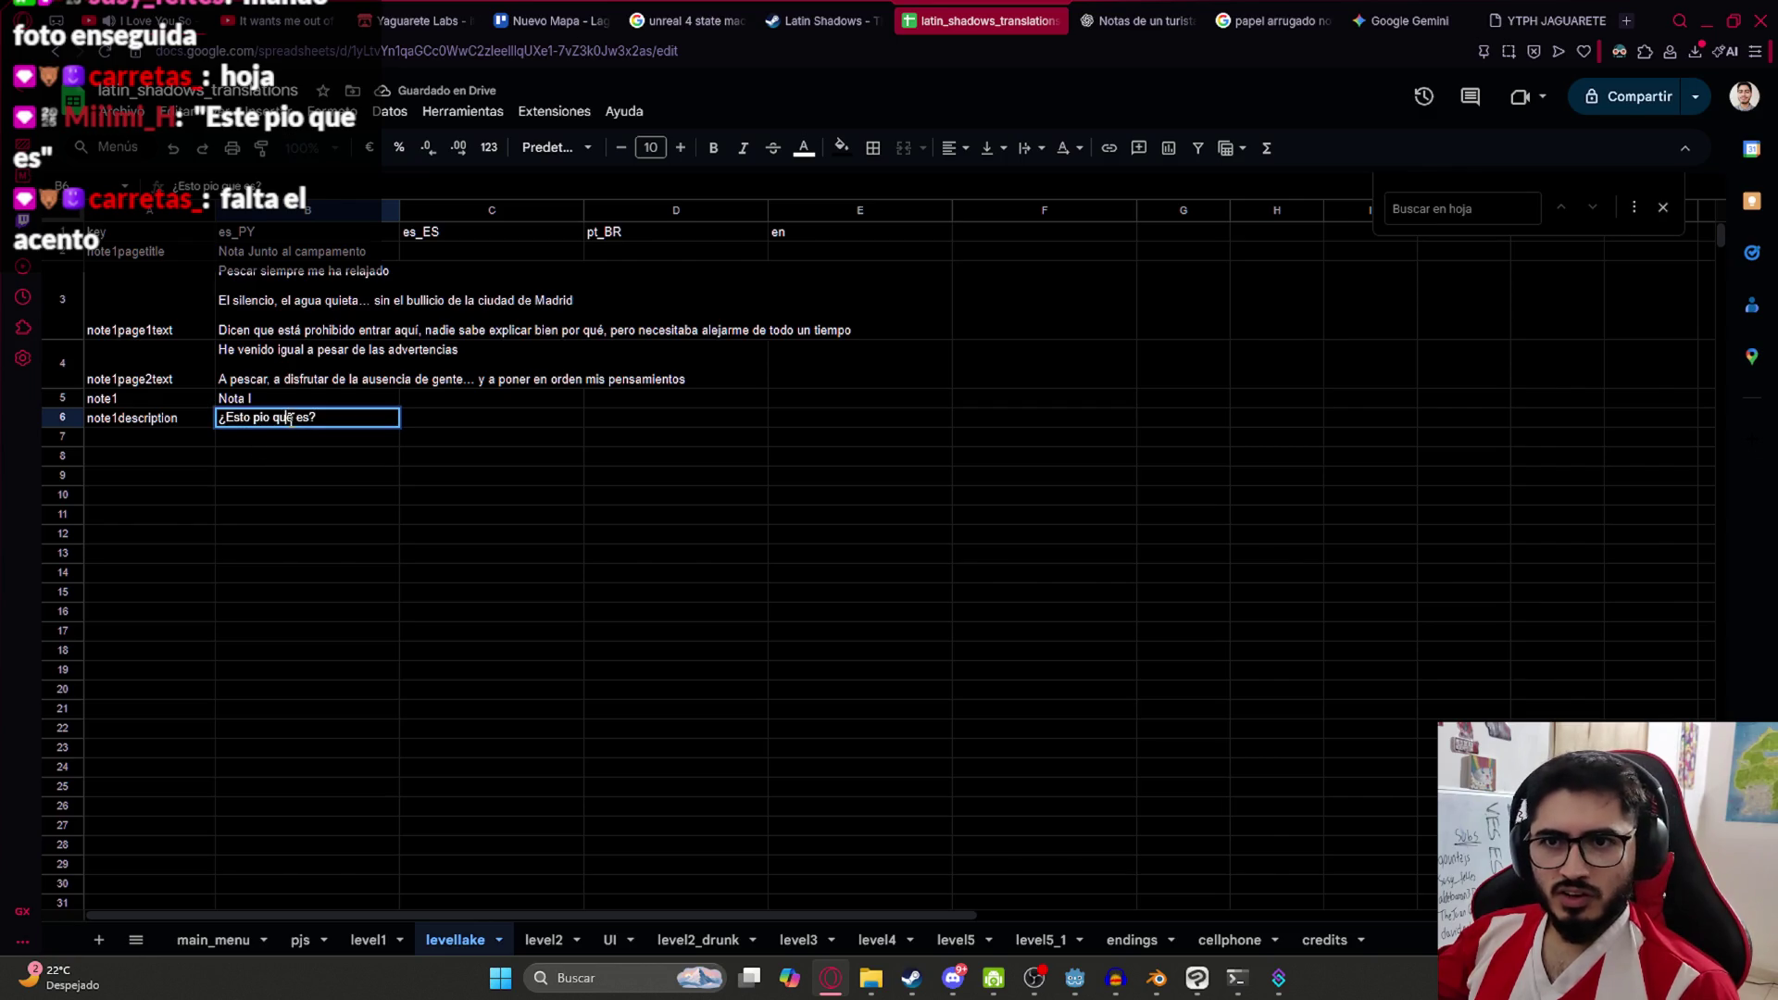
key("BackSpace")
type("é")
key("Return")
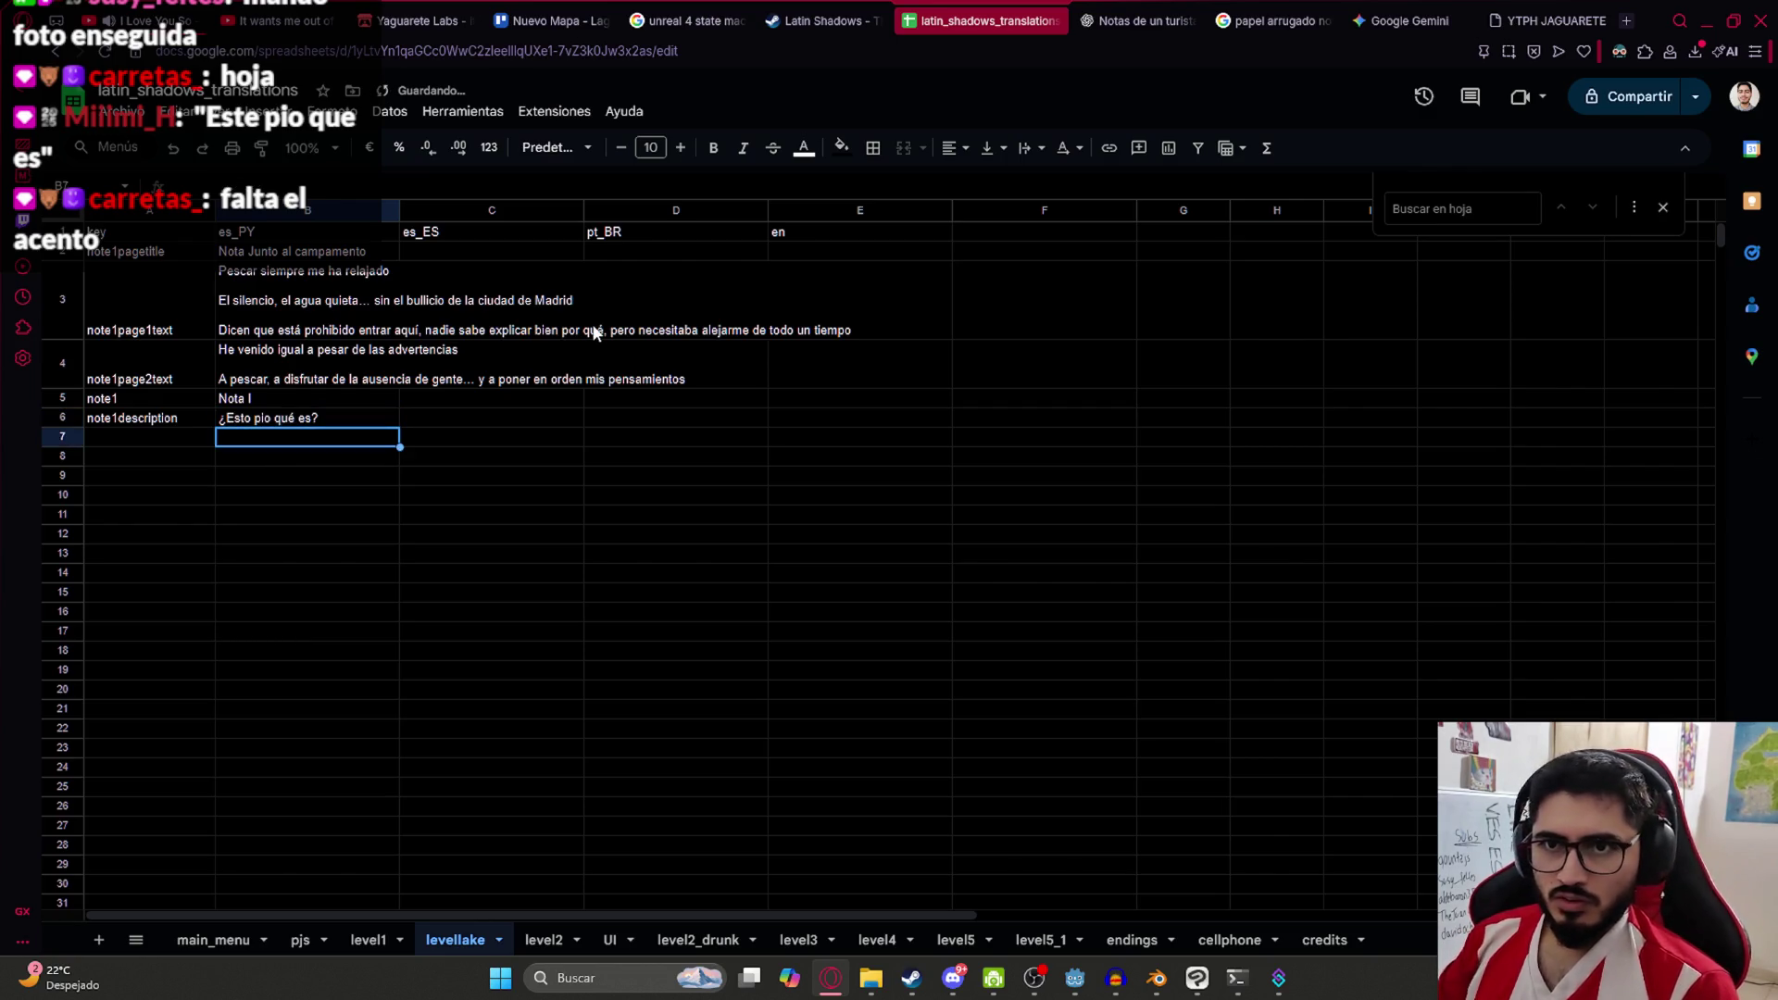
Copy the note1 and note1description rows and paste two copies below them
left_click_drag(220, 423, 180, 398)
key("ctrl+c")
left_click(139, 443)
key("ctrl+v")
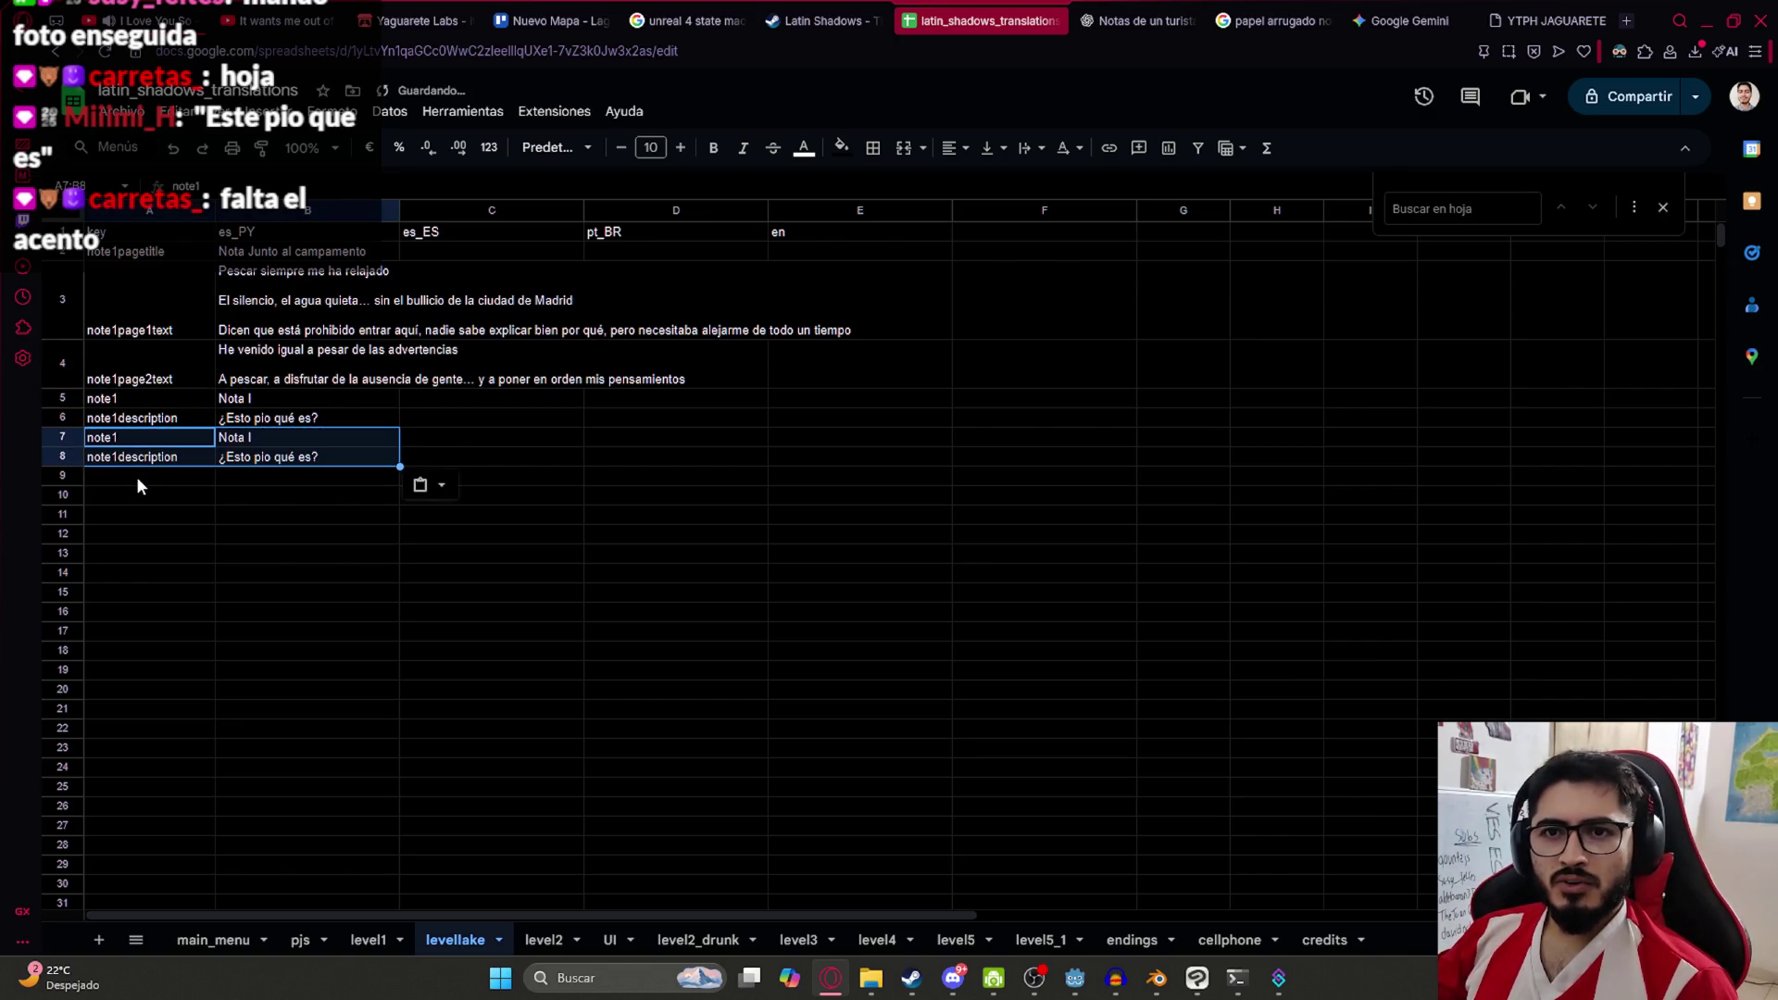
left_click(136, 476)
key("ctrl+v")
Move the page entries down and paste the three note1 pairs into rows 2–7
left_click_drag(148, 408, 299, 493)
left_click_drag(148, 401, 252, 497)
key("ctrl+c")
mouse_move(175, 286)
left_mouse_down()
mouse_move(500, 385)
mouse_move(593, 382)
left_mouse_up()
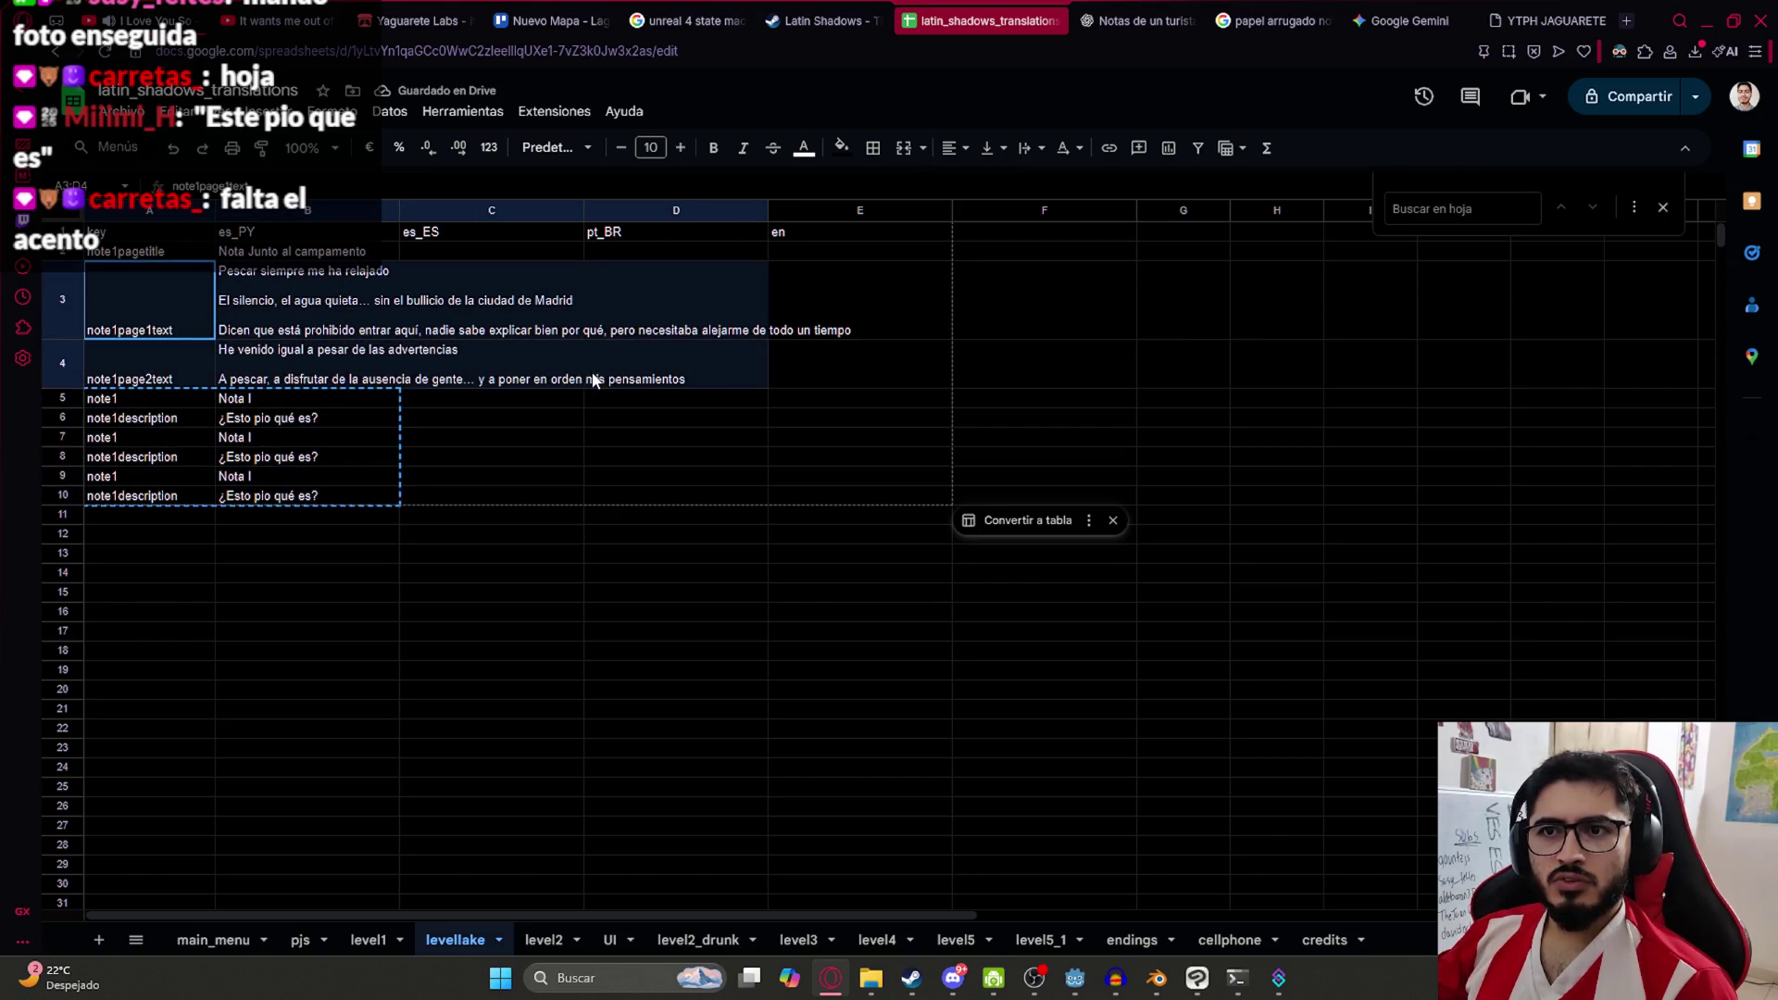
left_click_drag(132, 263, 306, 370)
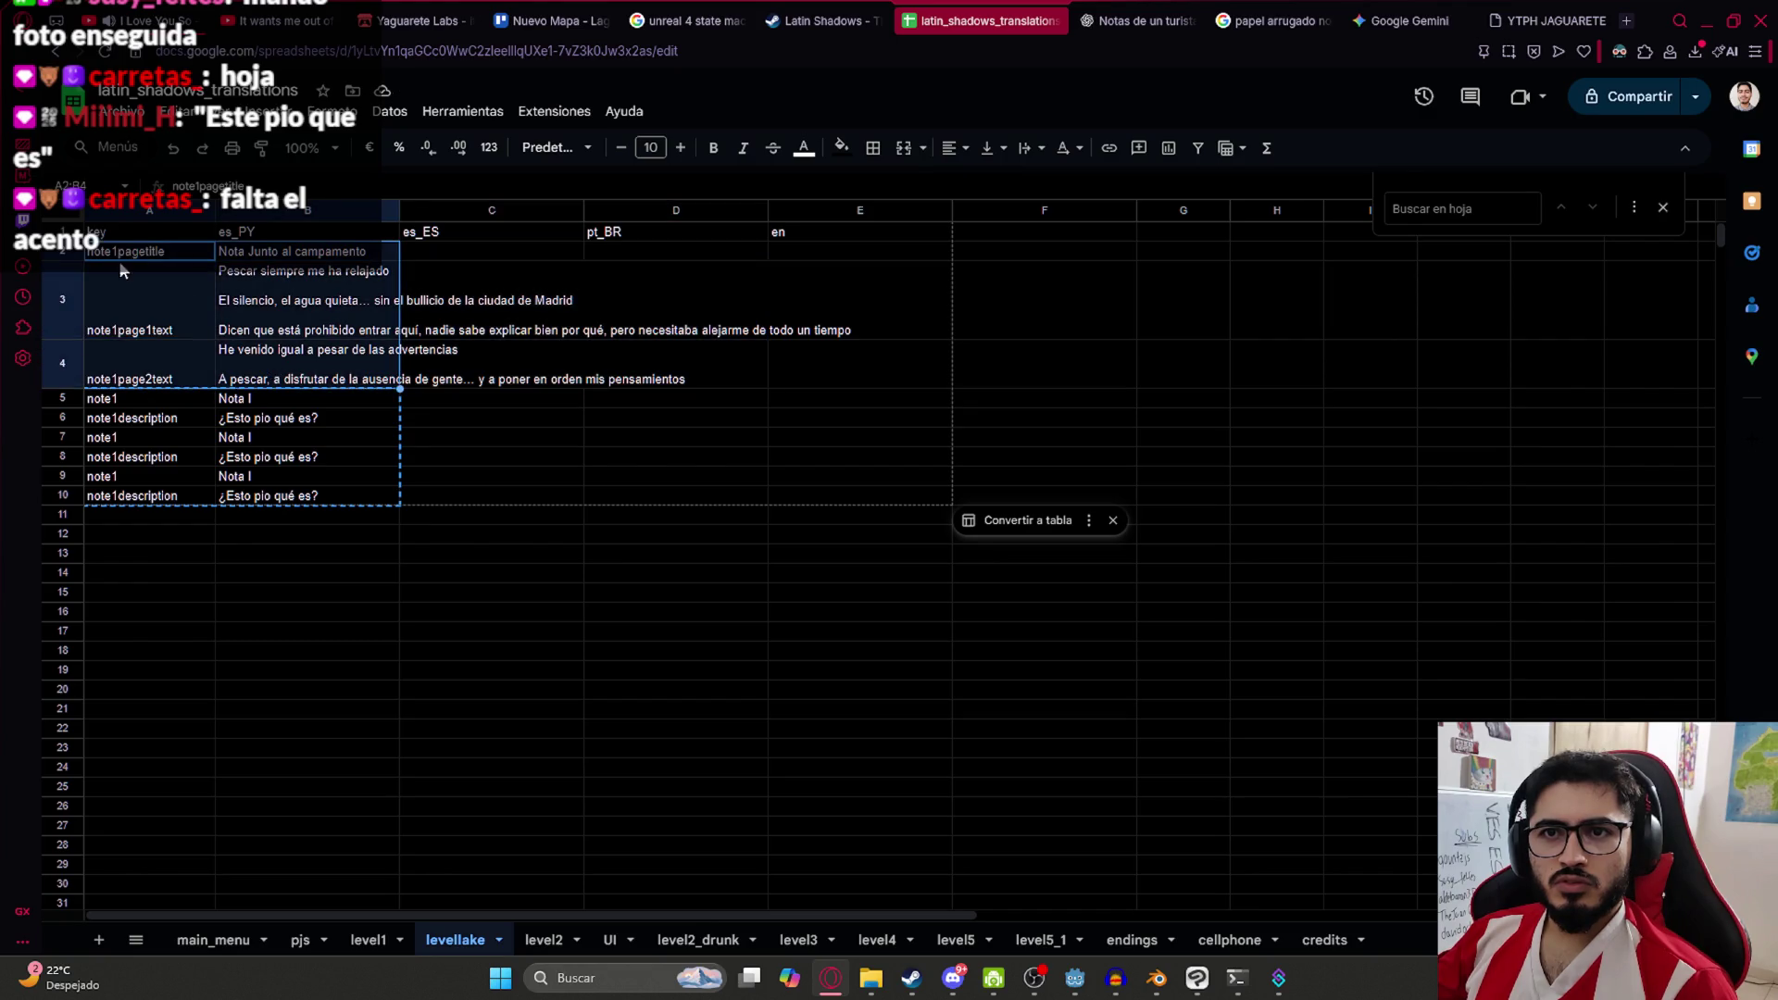
left_click_drag(116, 243, 126, 544)
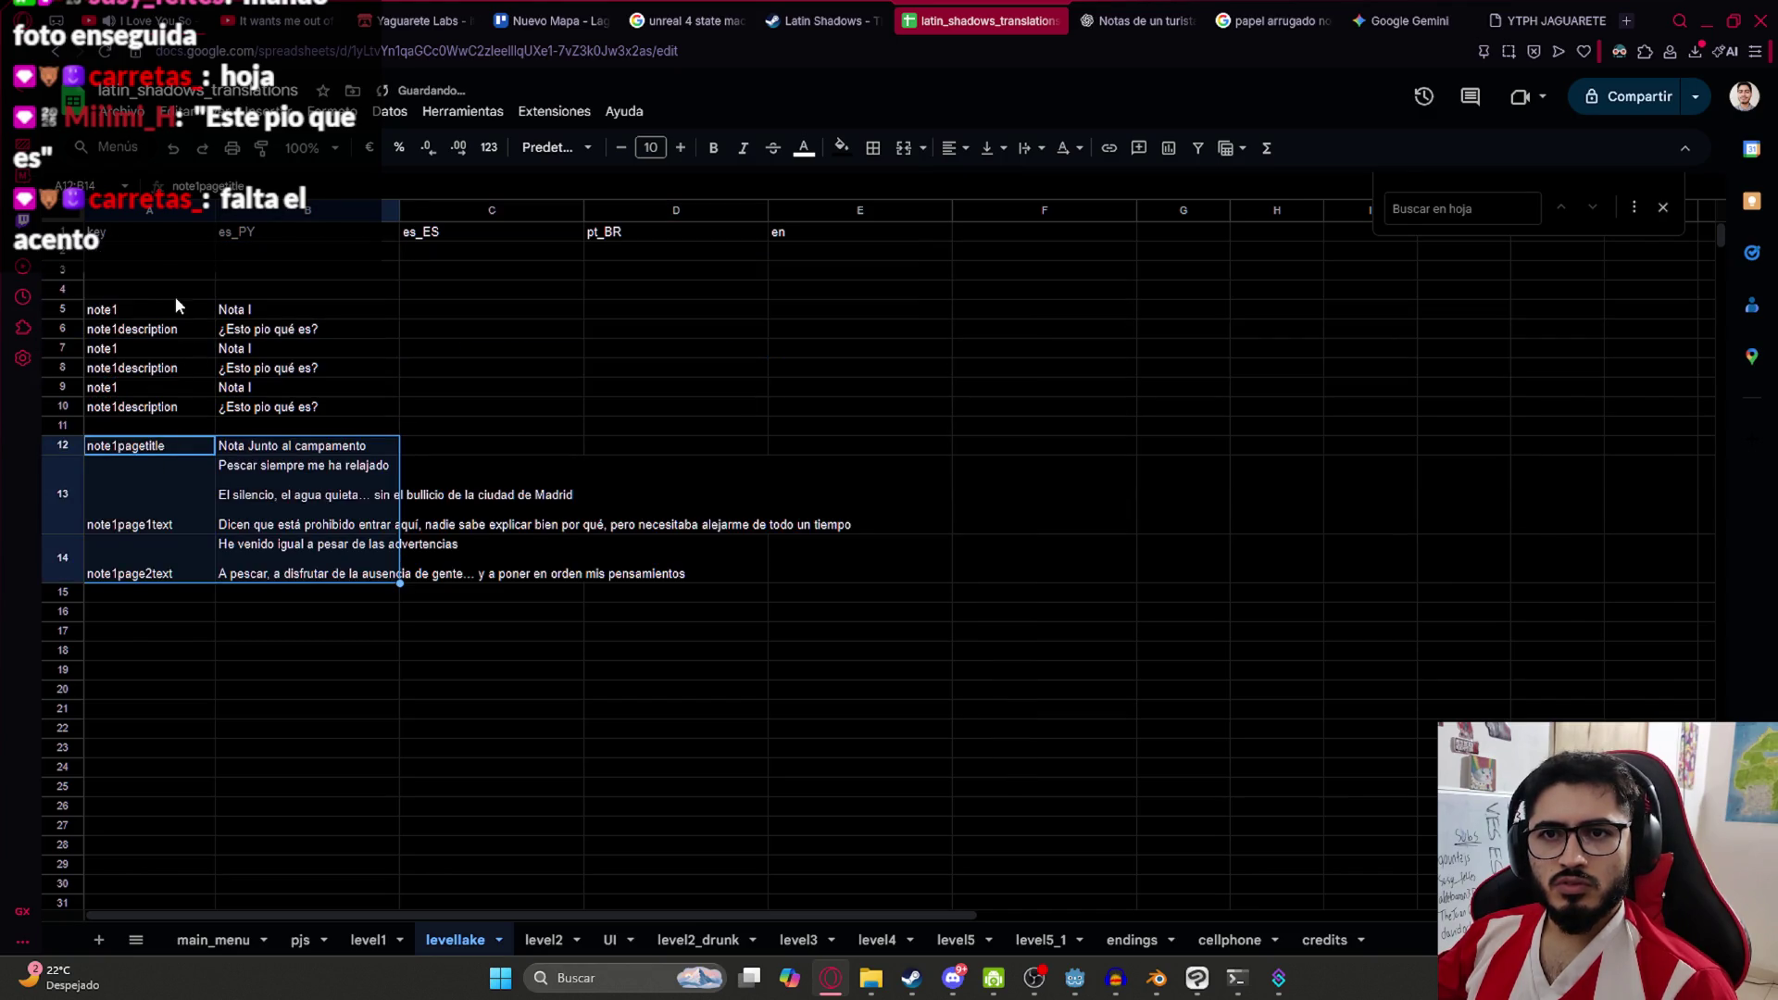
left_click(125, 267)
key("ctrl+v")
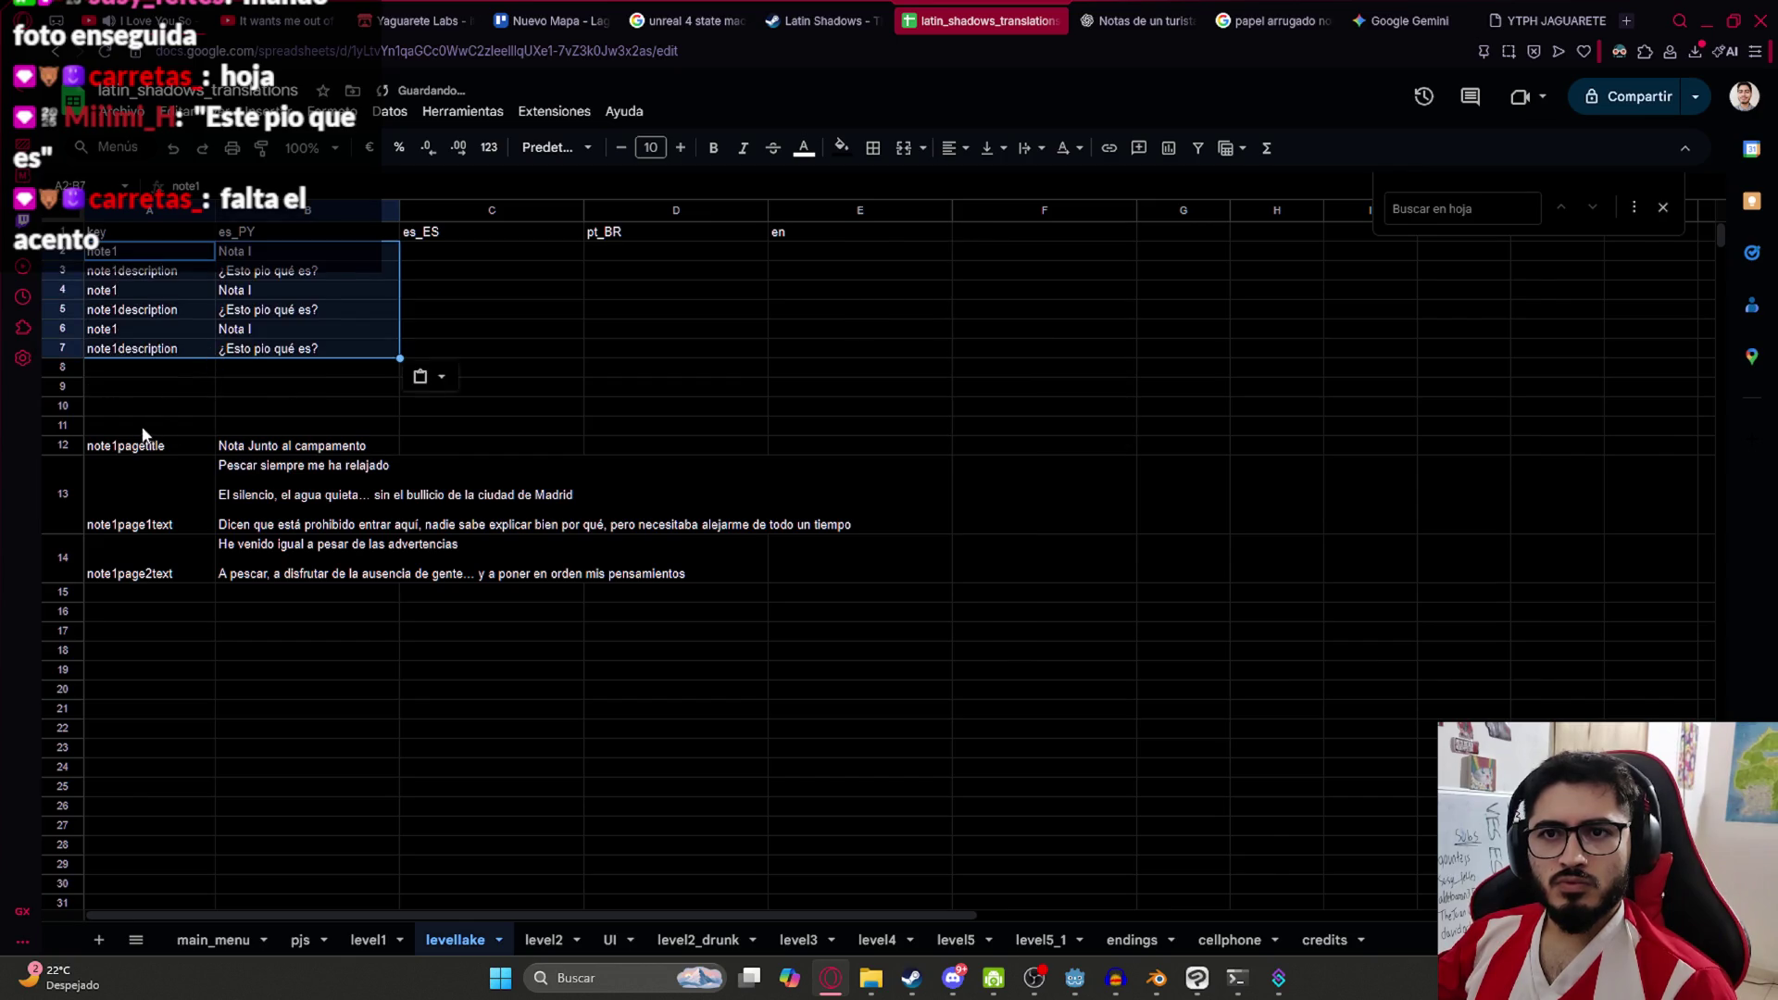
Move the page title and text entries up to row 8 and copy A8:E11
left_click_drag(134, 447, 134, 500)
left_click(686, 690, "shift")
left_click_drag(212, 435, 214, 368)
left_click(403, 310)
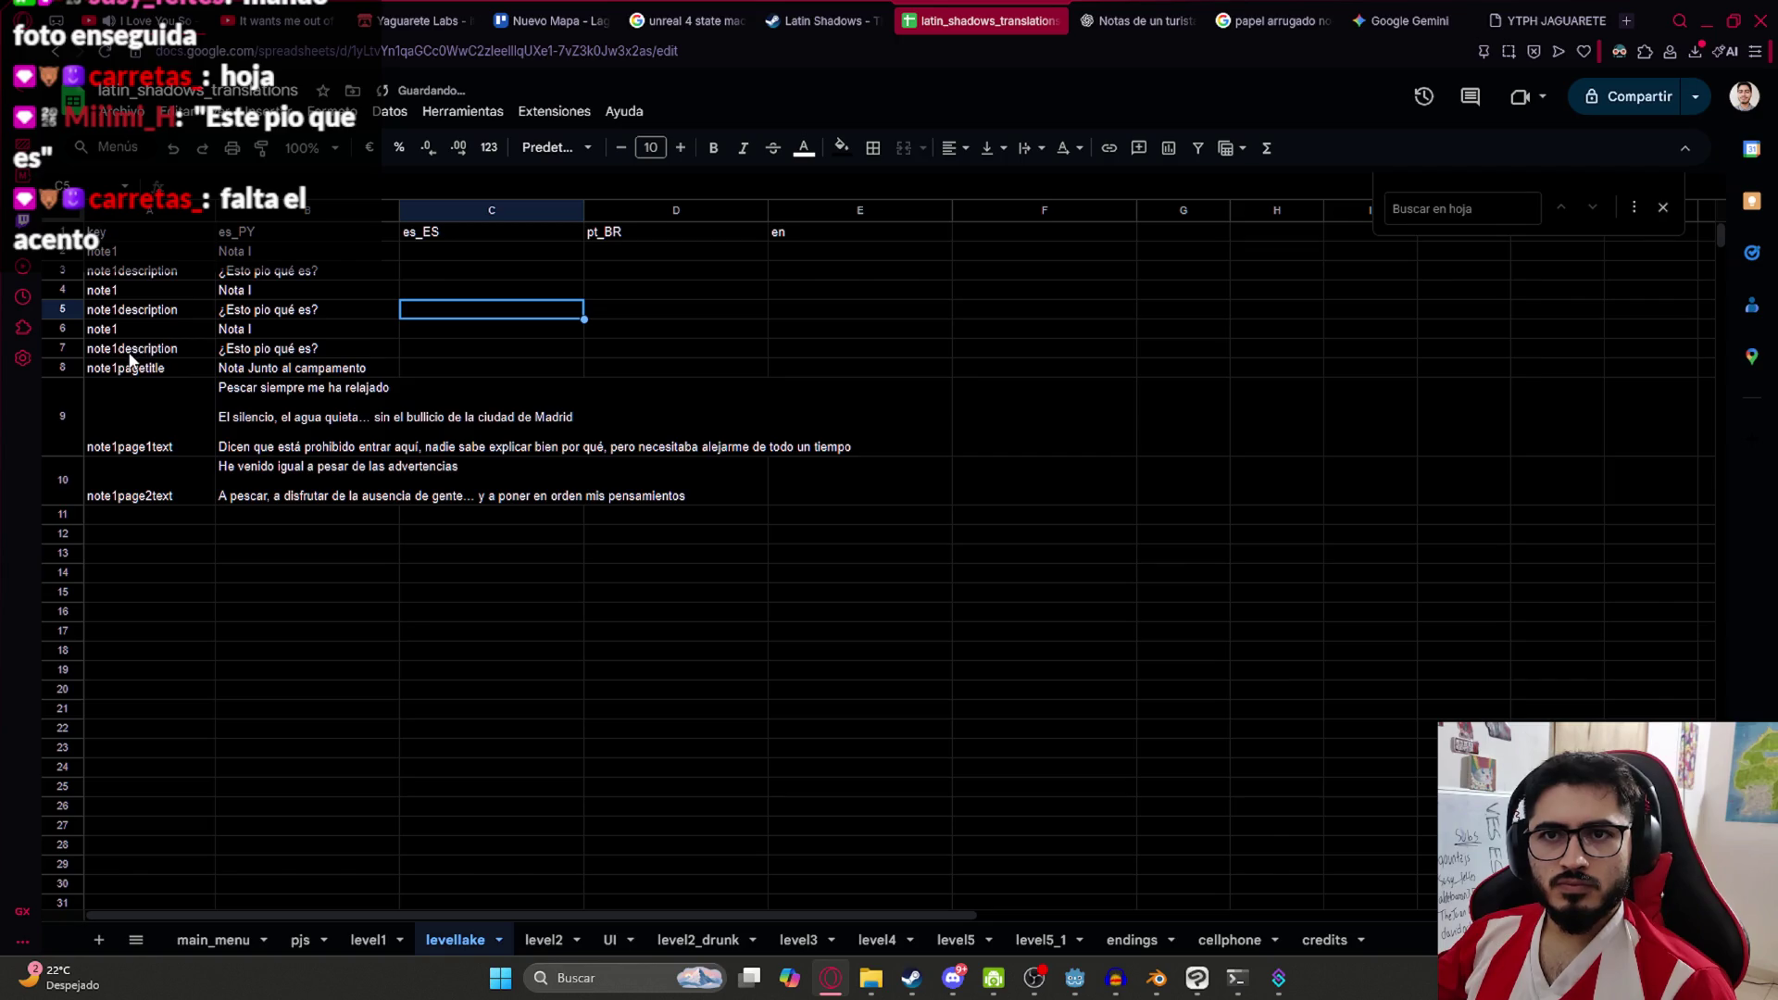
mouse_move(125, 368)
left_mouse_down()
mouse_move(376, 511)
mouse_move(927, 517)
left_mouse_up()
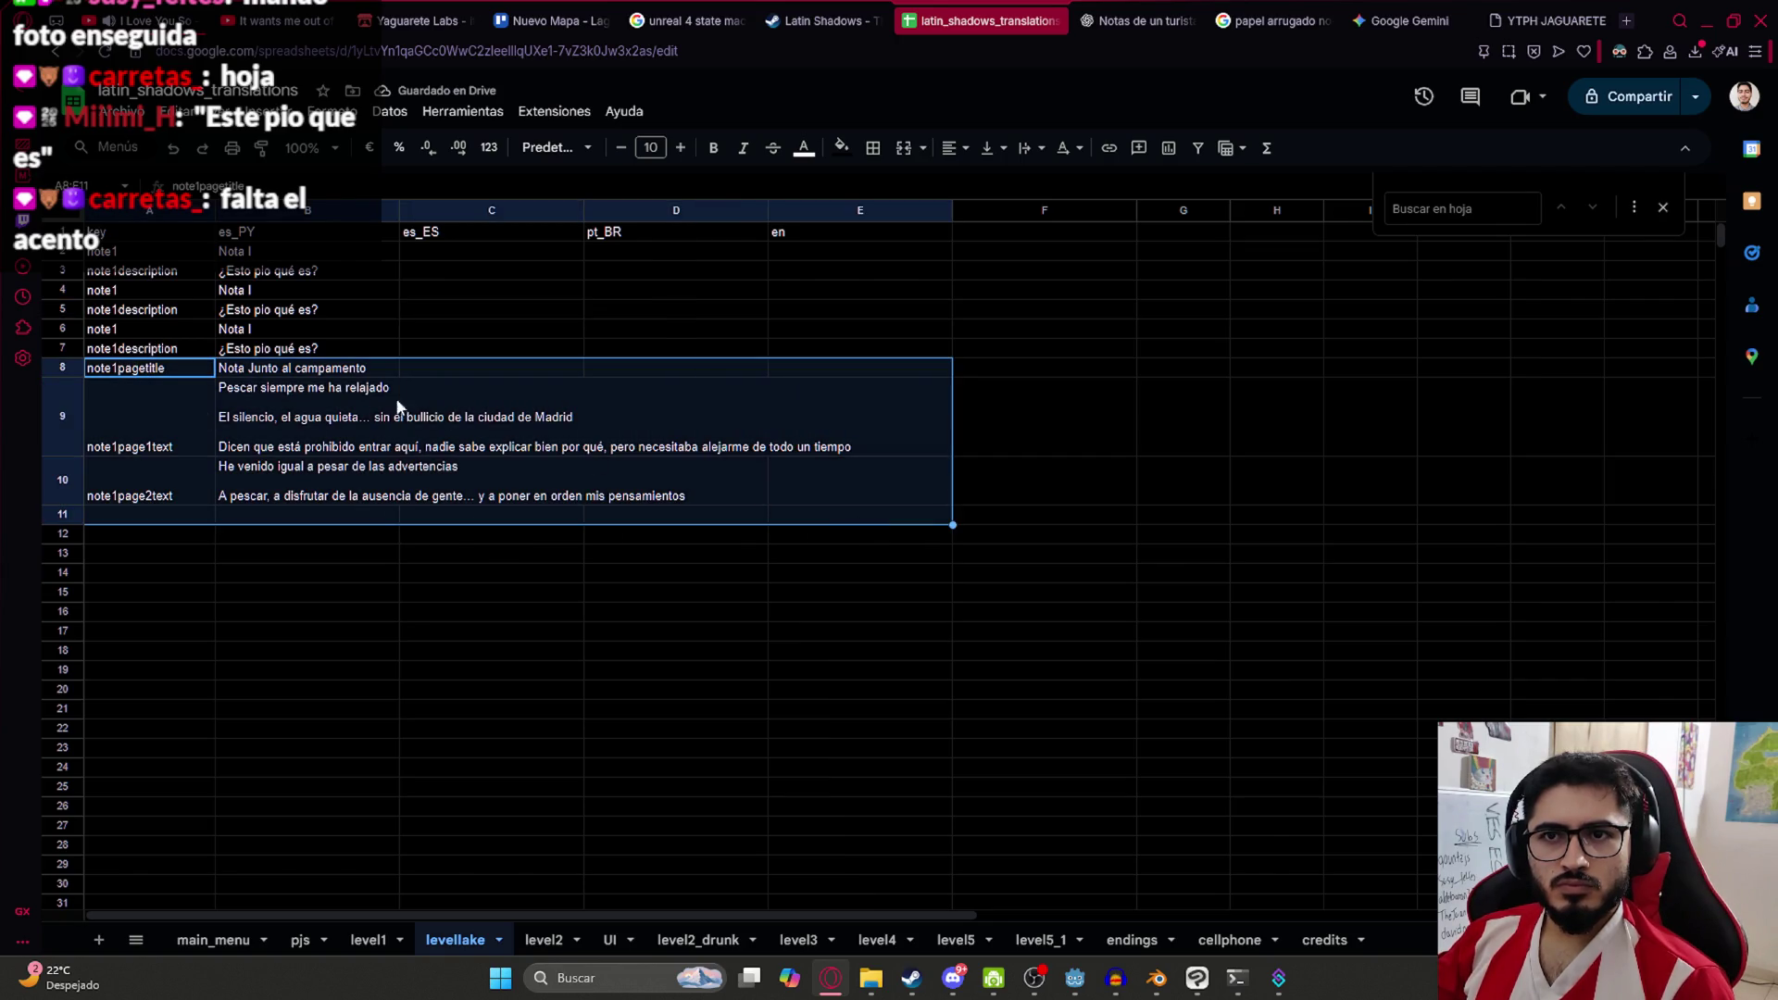
key("ctrl+c")
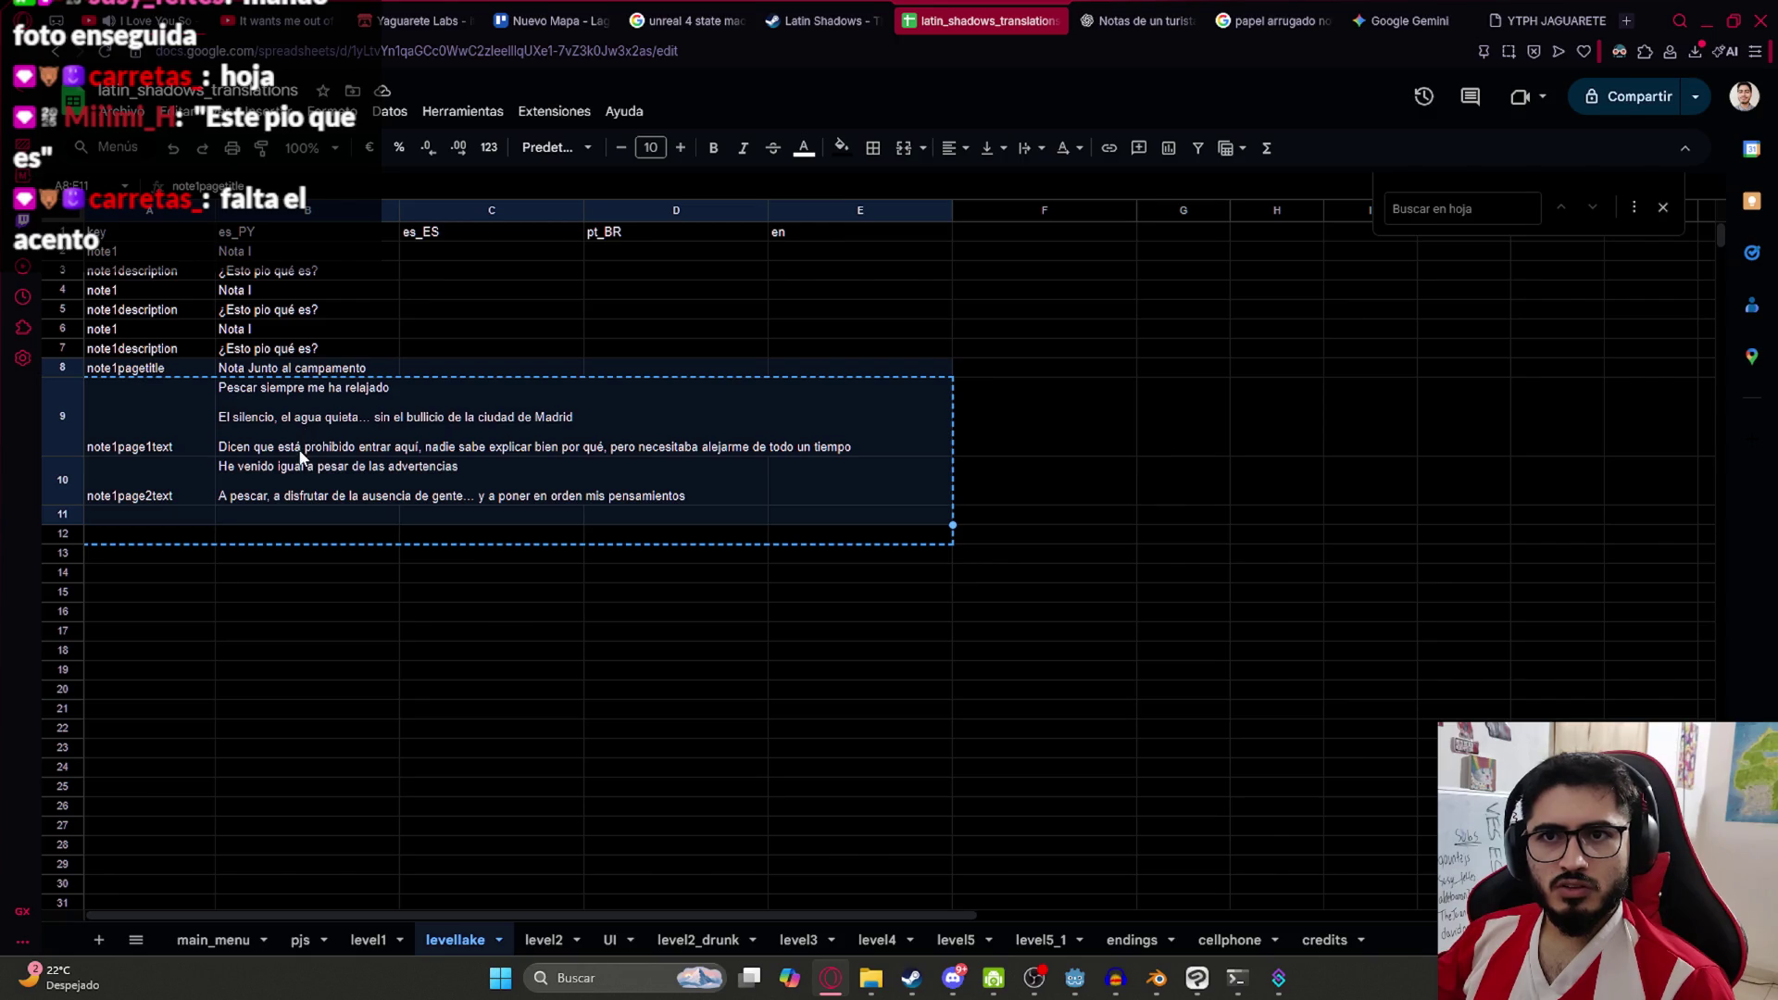
key("ctrl+v")
Rename the copied keys to note2, note2description, note3 and note3description
left_click(144, 297)
double_click(143, 298)
key("BackSpace")
type("2")
left_click(117, 317)
double_click(118, 317)
key("BackSpace")
type("2")
double_click(128, 332)
key("BackSpace")
type("3")
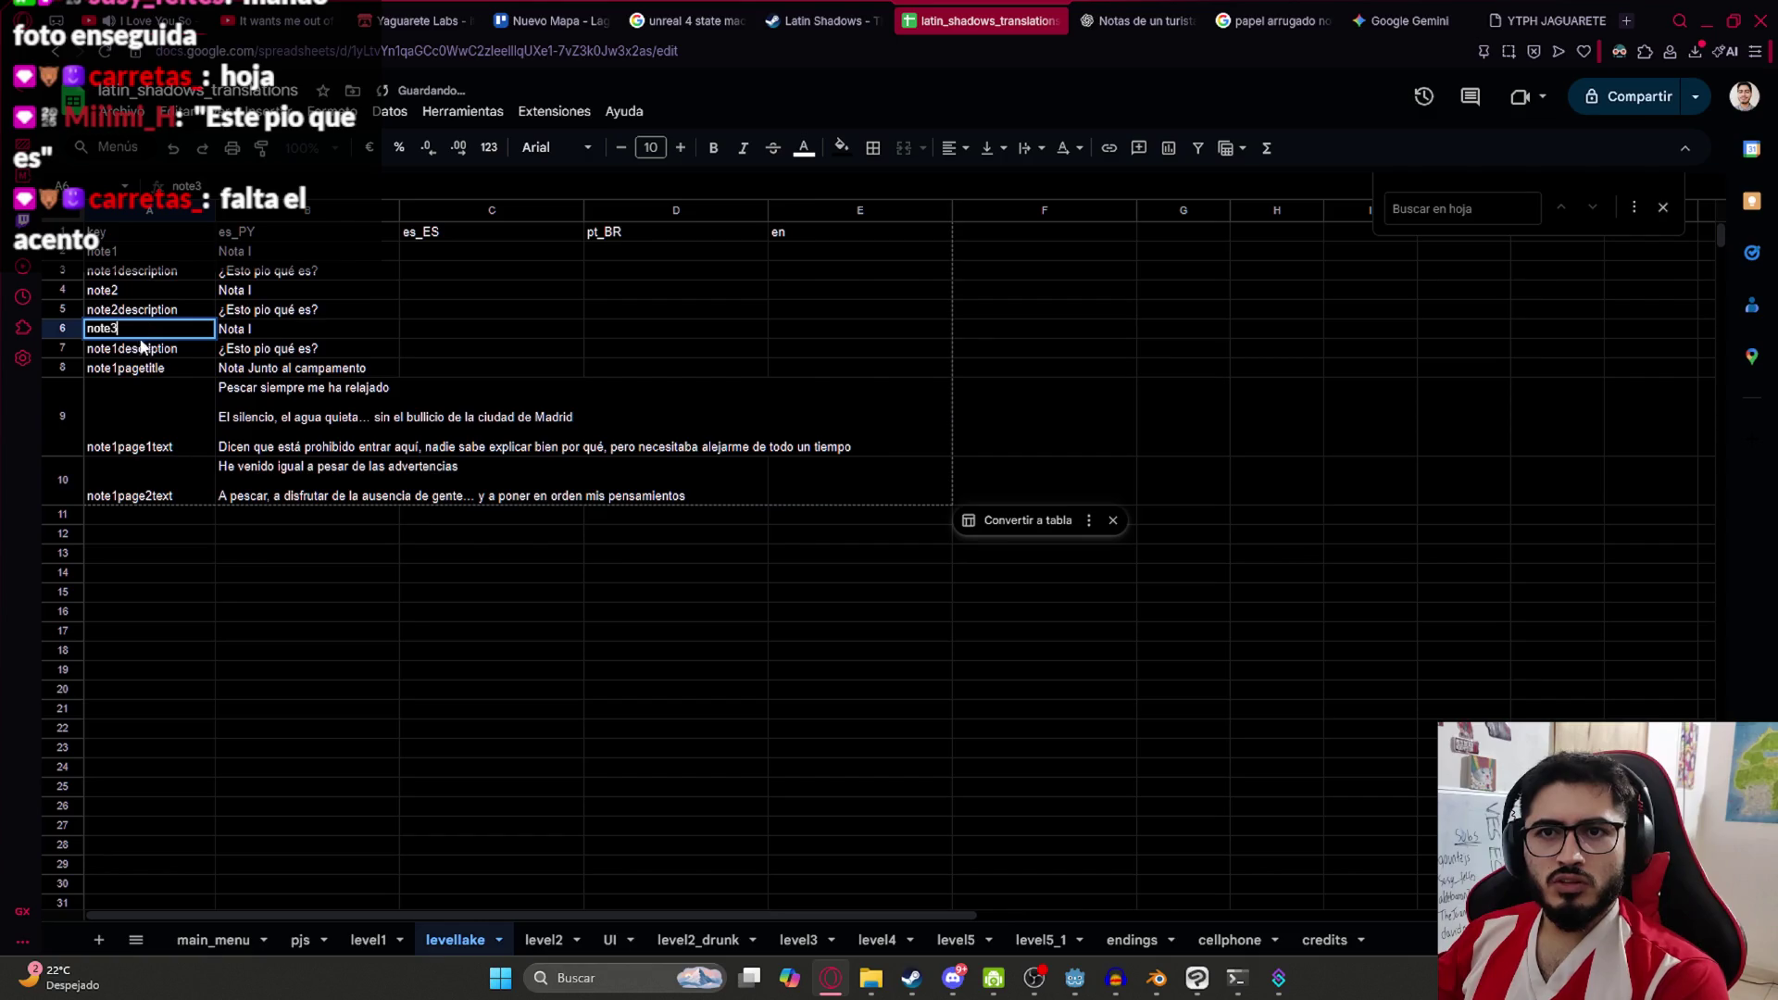
double_click(141, 346)
key("BackSpace")
type("3")
left_click(310, 315)
Change the note2 and note3 titles to 'Nota II' and 'Nota III'
double_click(290, 295)
type("I")
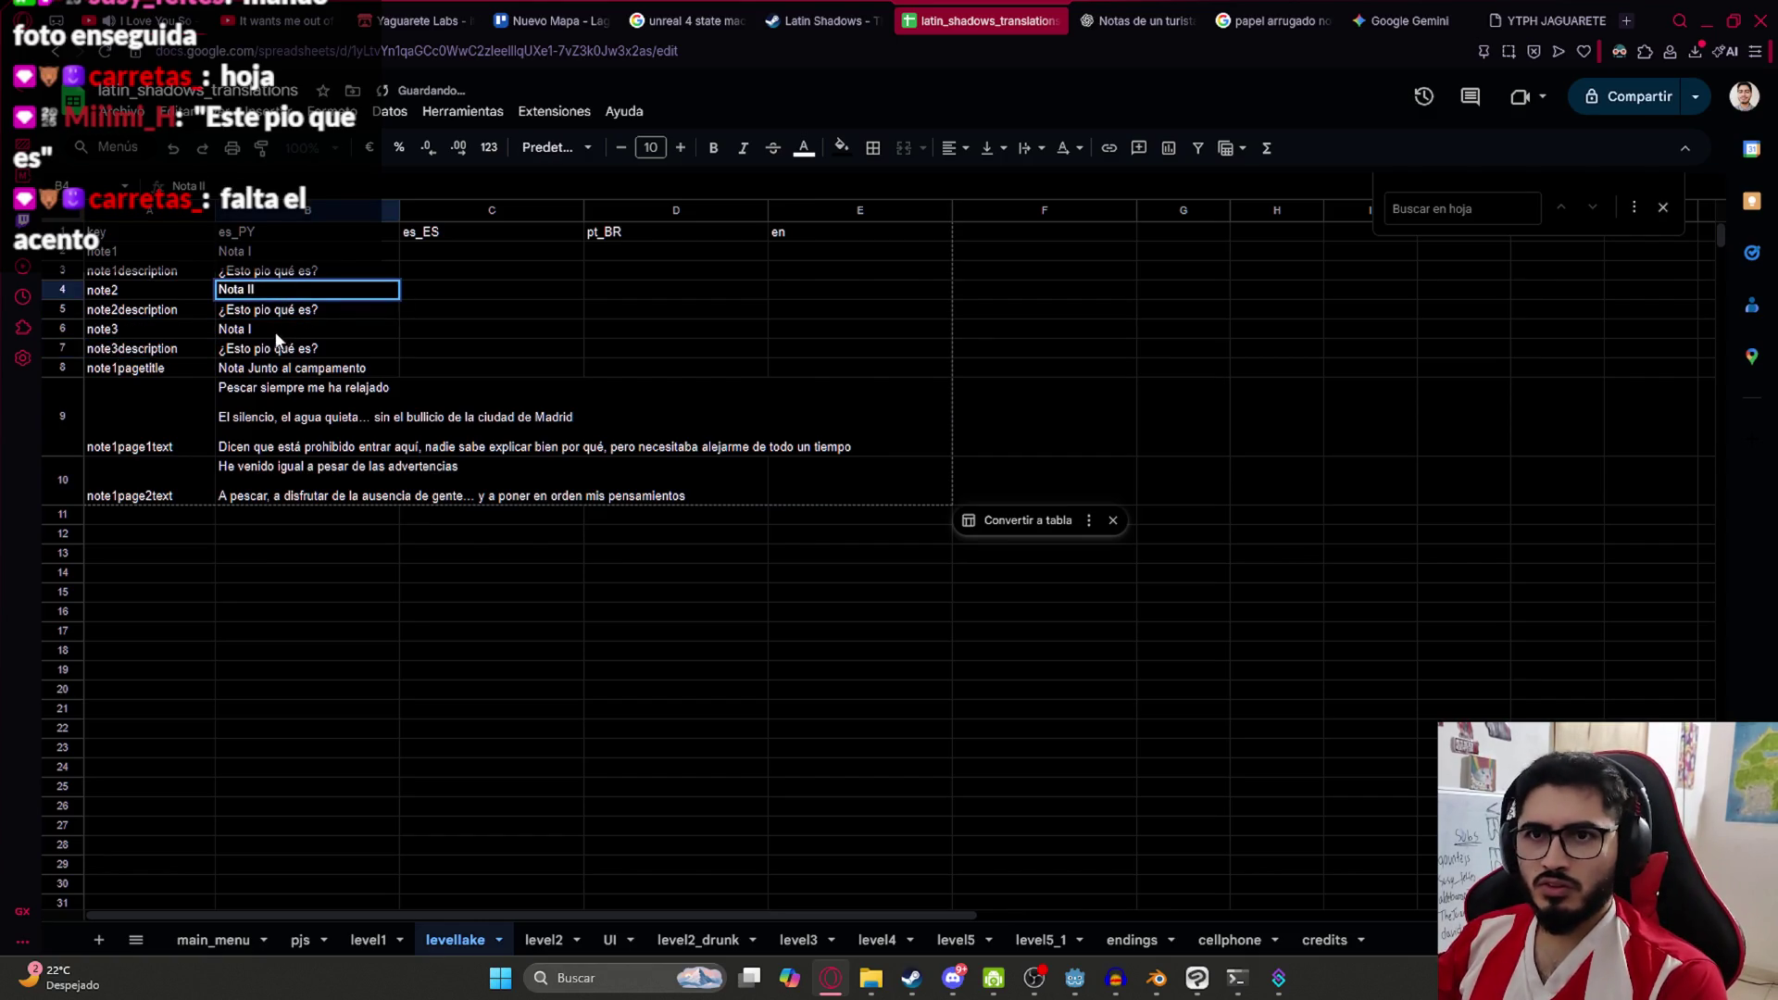
double_click(276, 332)
type("II")
left_click(317, 369)
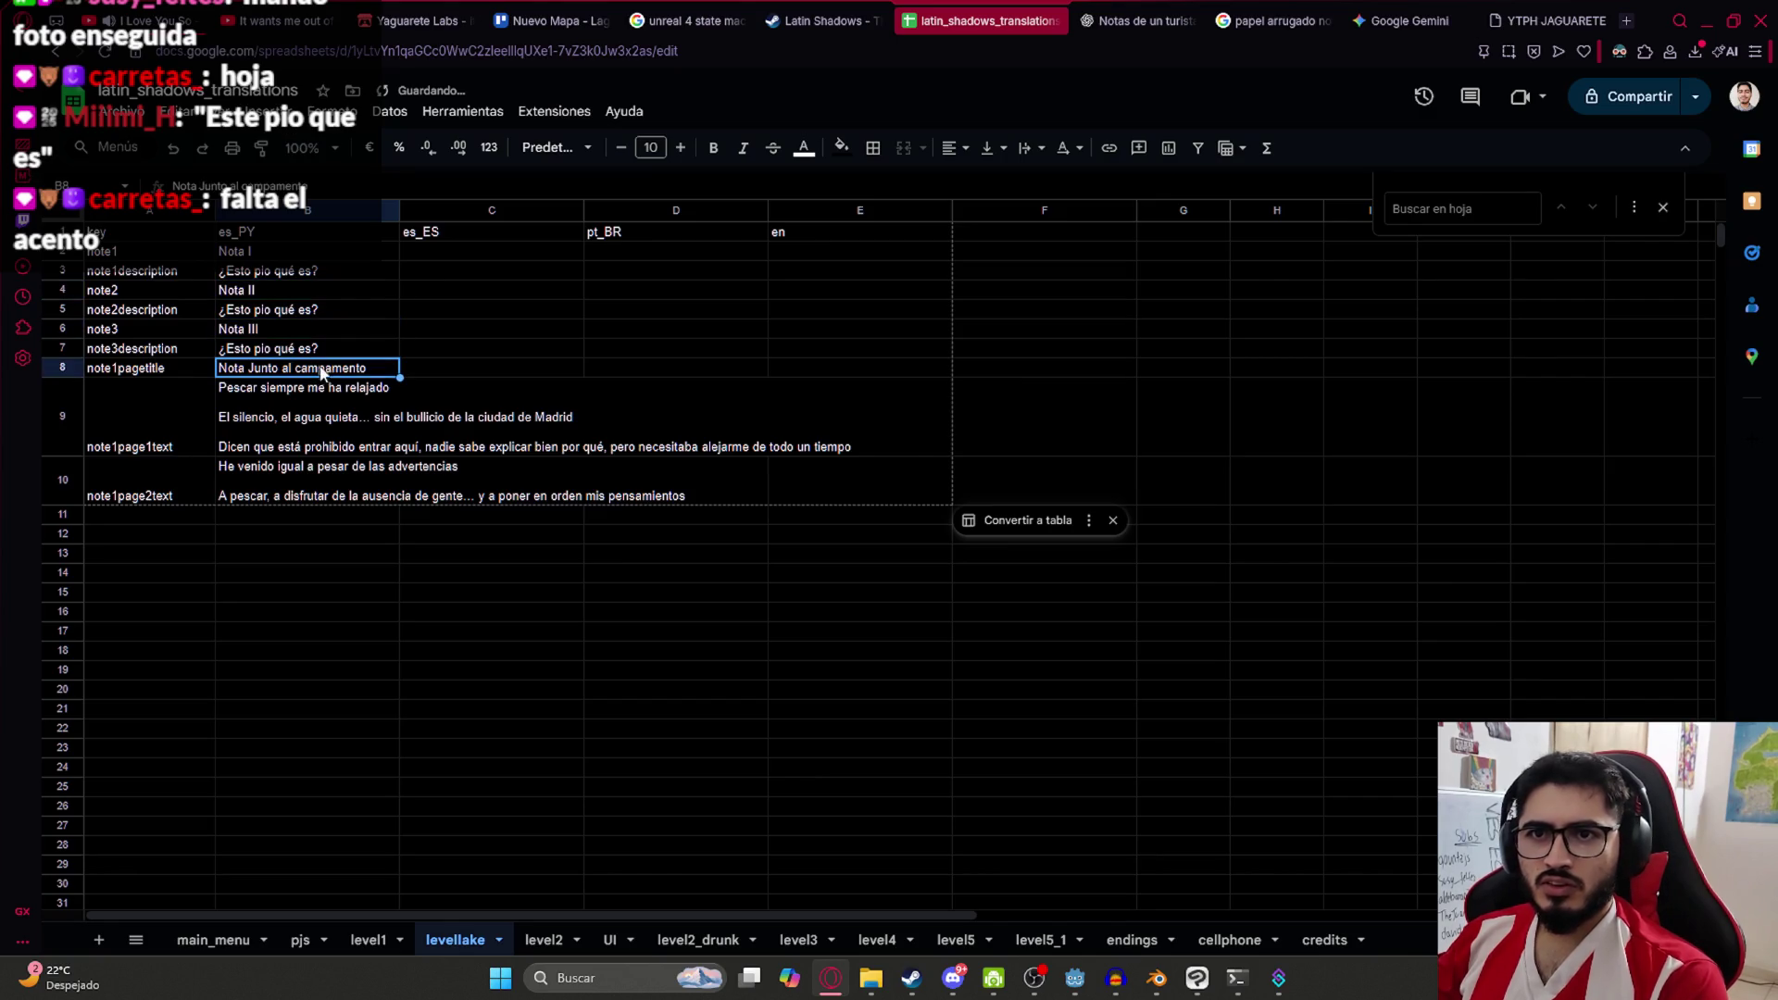
double_click(283, 315)
key("ctrl+a")
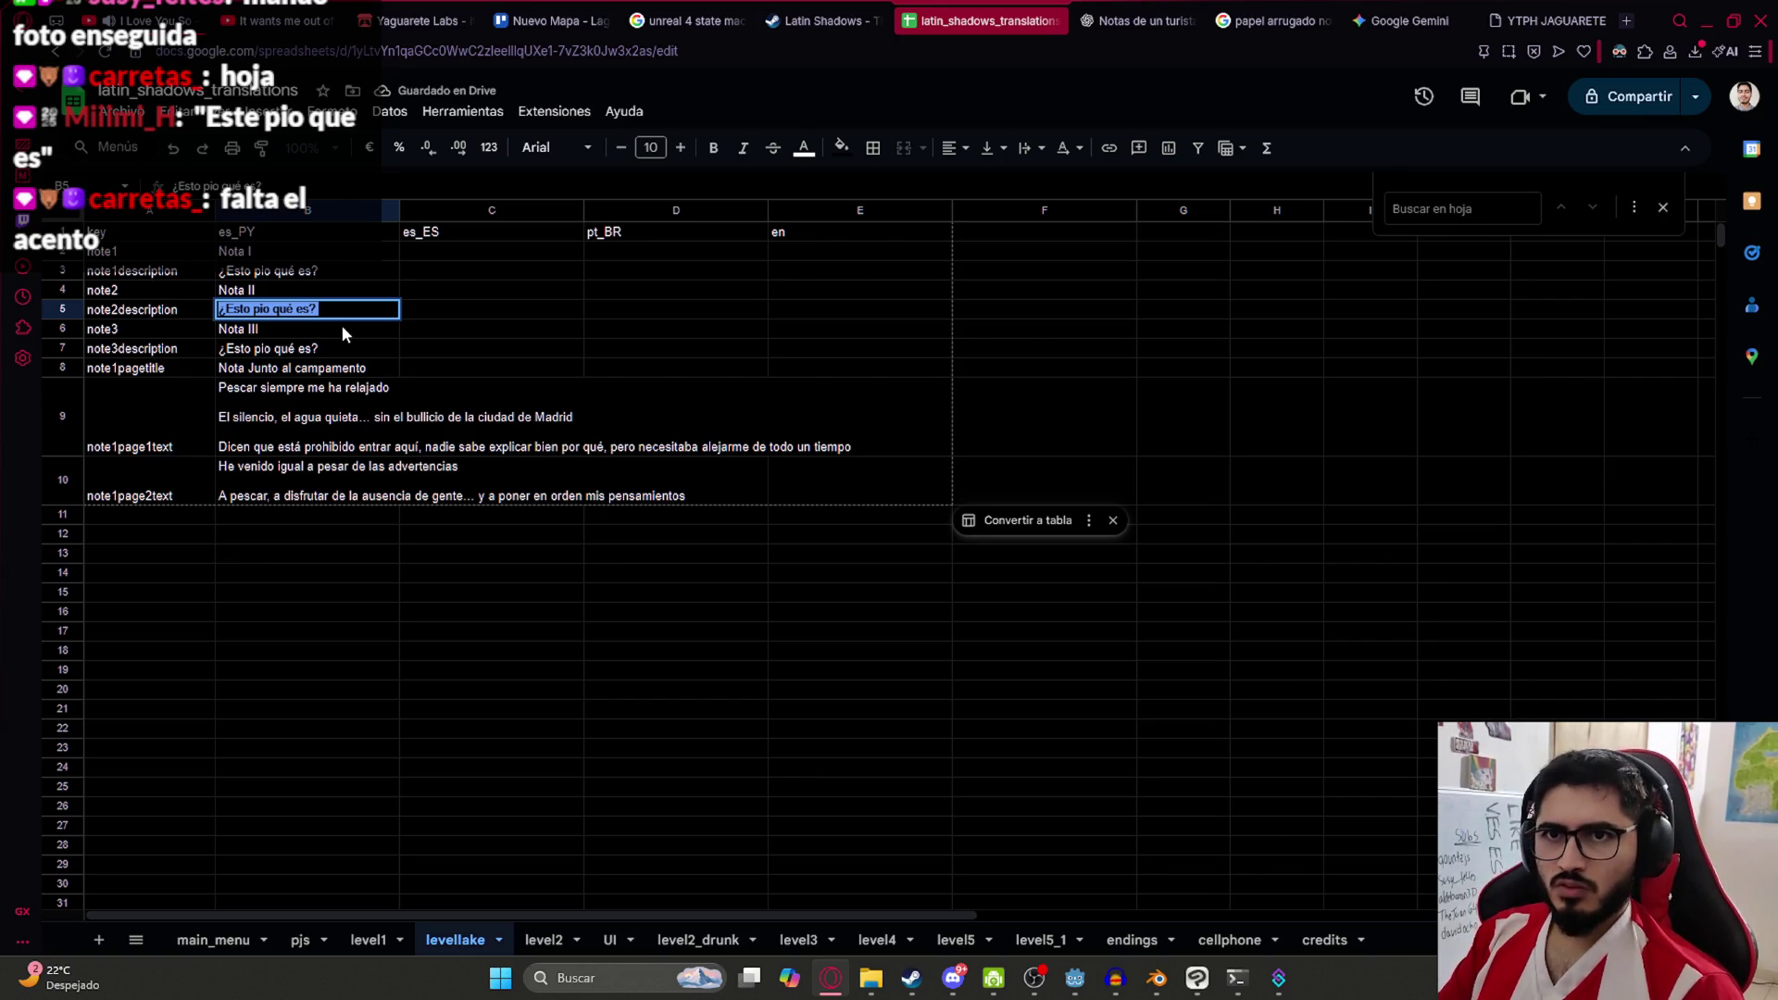
Set the note2 description to 'Esta hoja tiene algo de color rojo... no va ser'
type("Esta hoja tiene sangre")
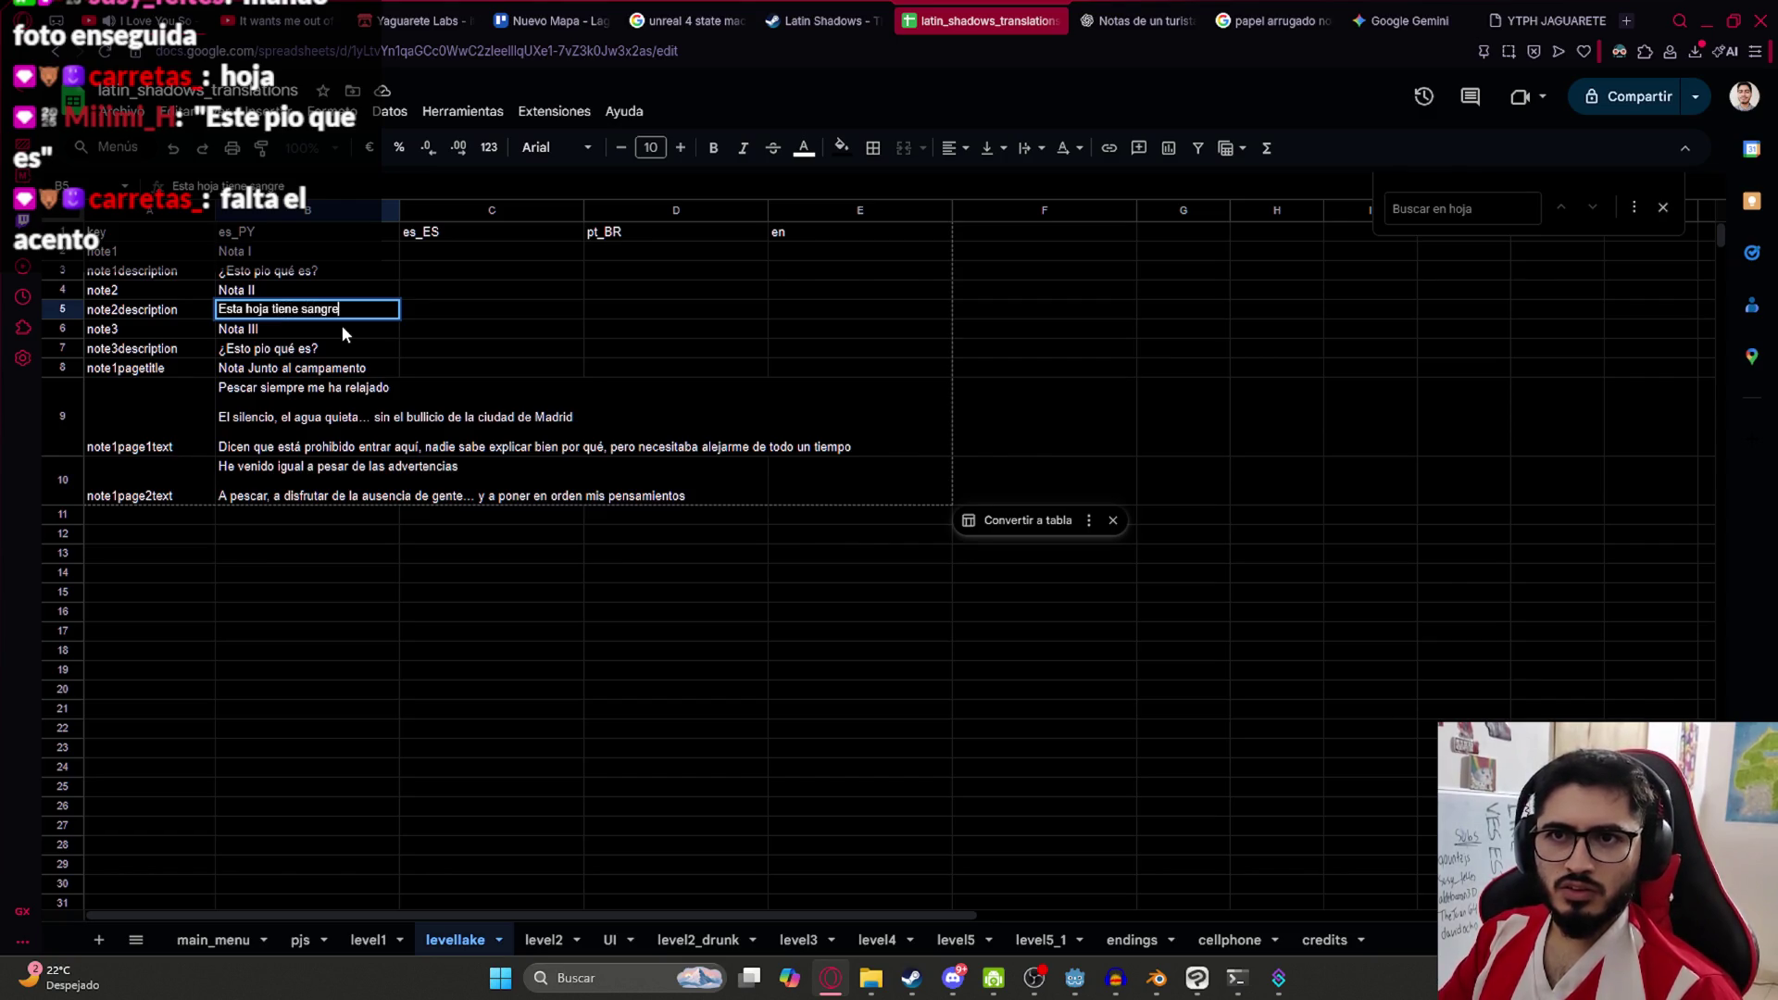
key("BackSpace")
key("BackSpace")
key("BackSpace")
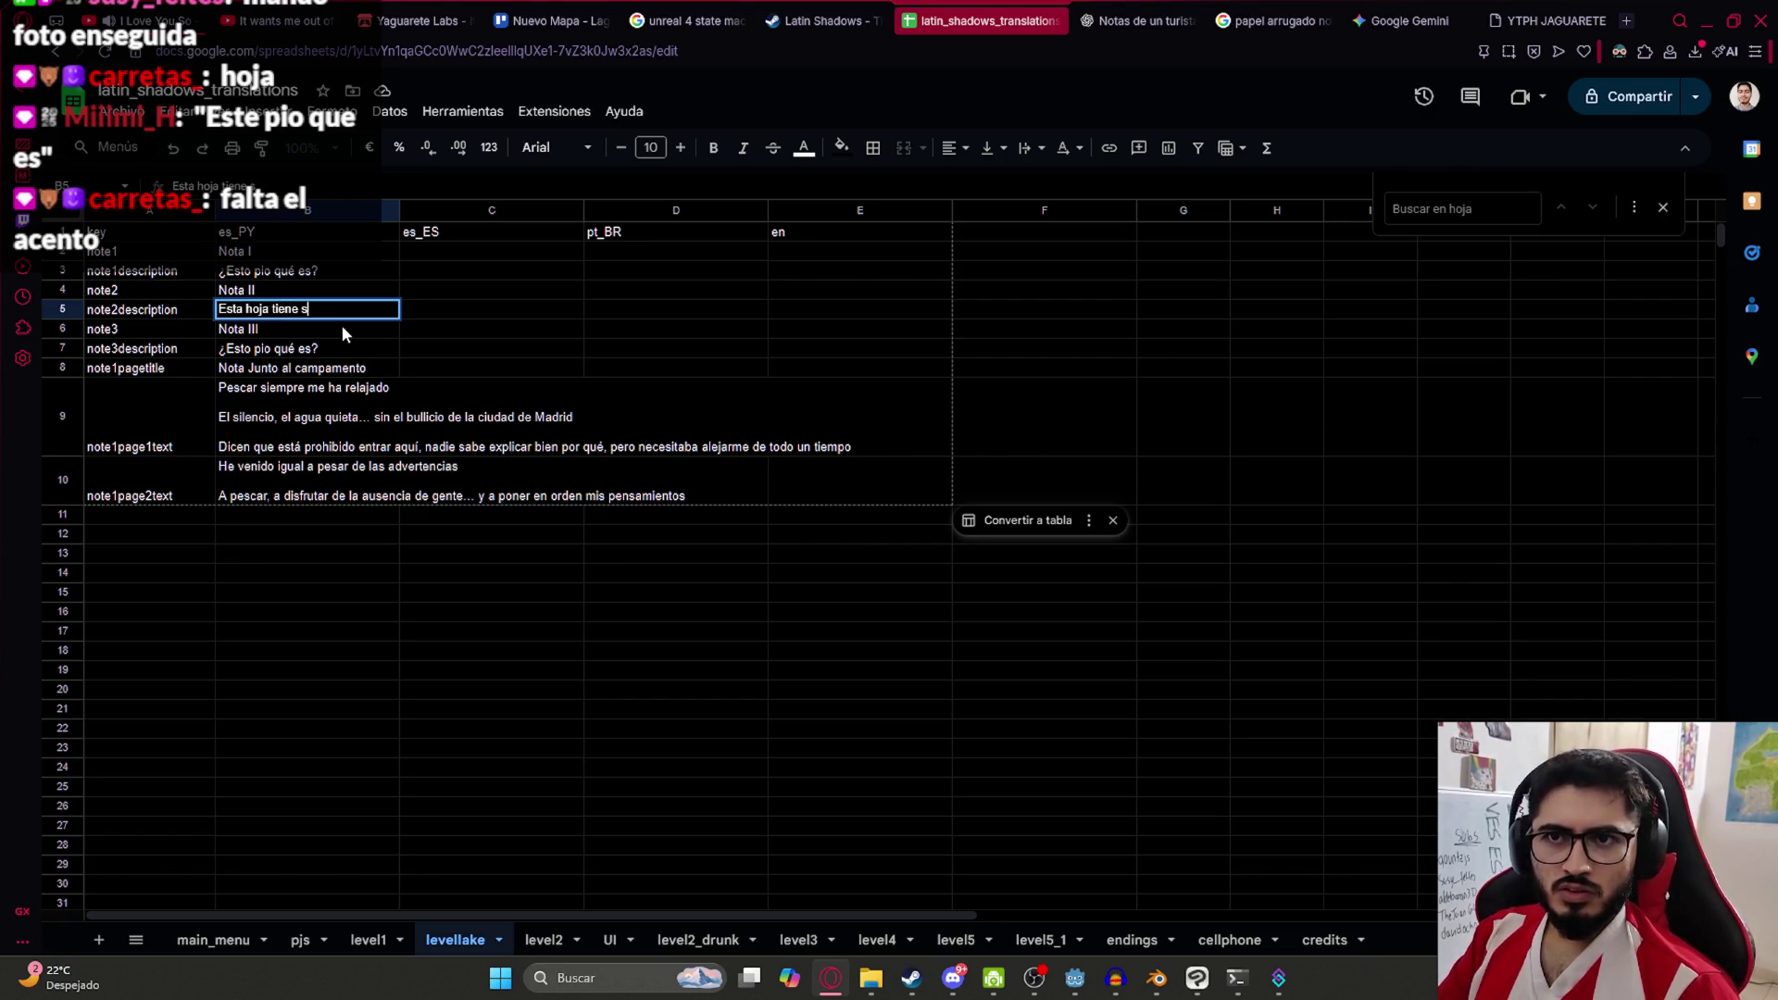
type("algo de color ")
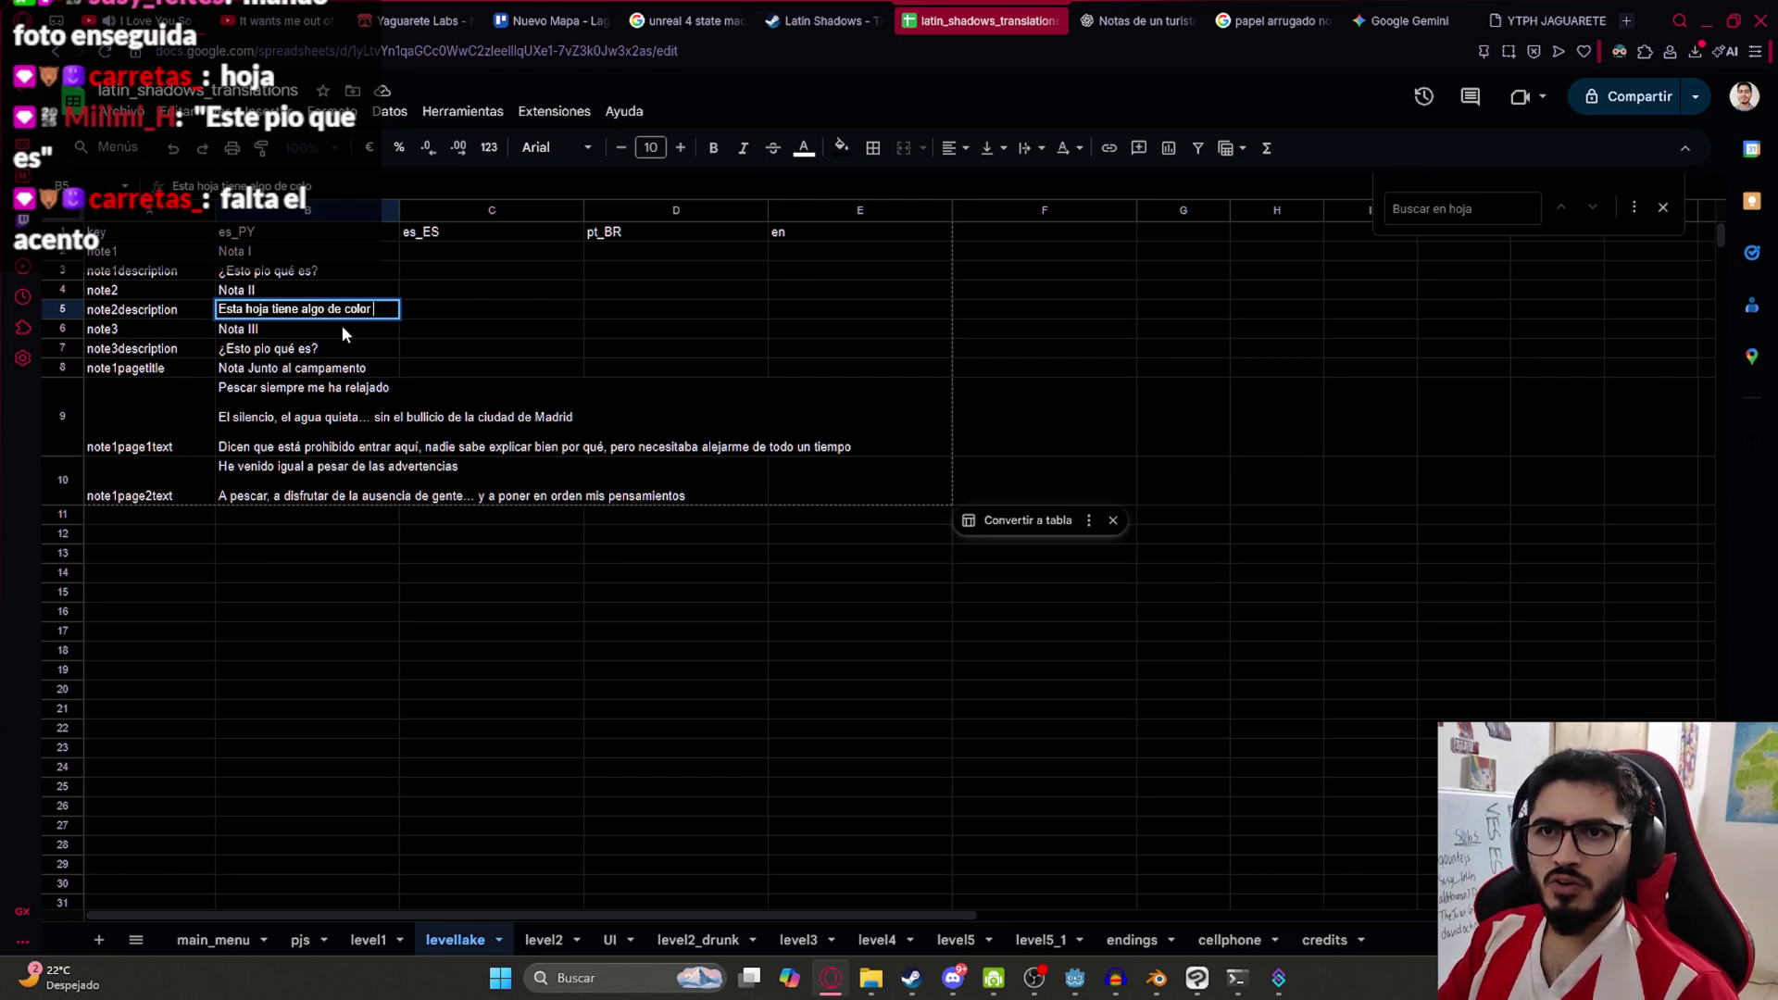
type("rojo..")
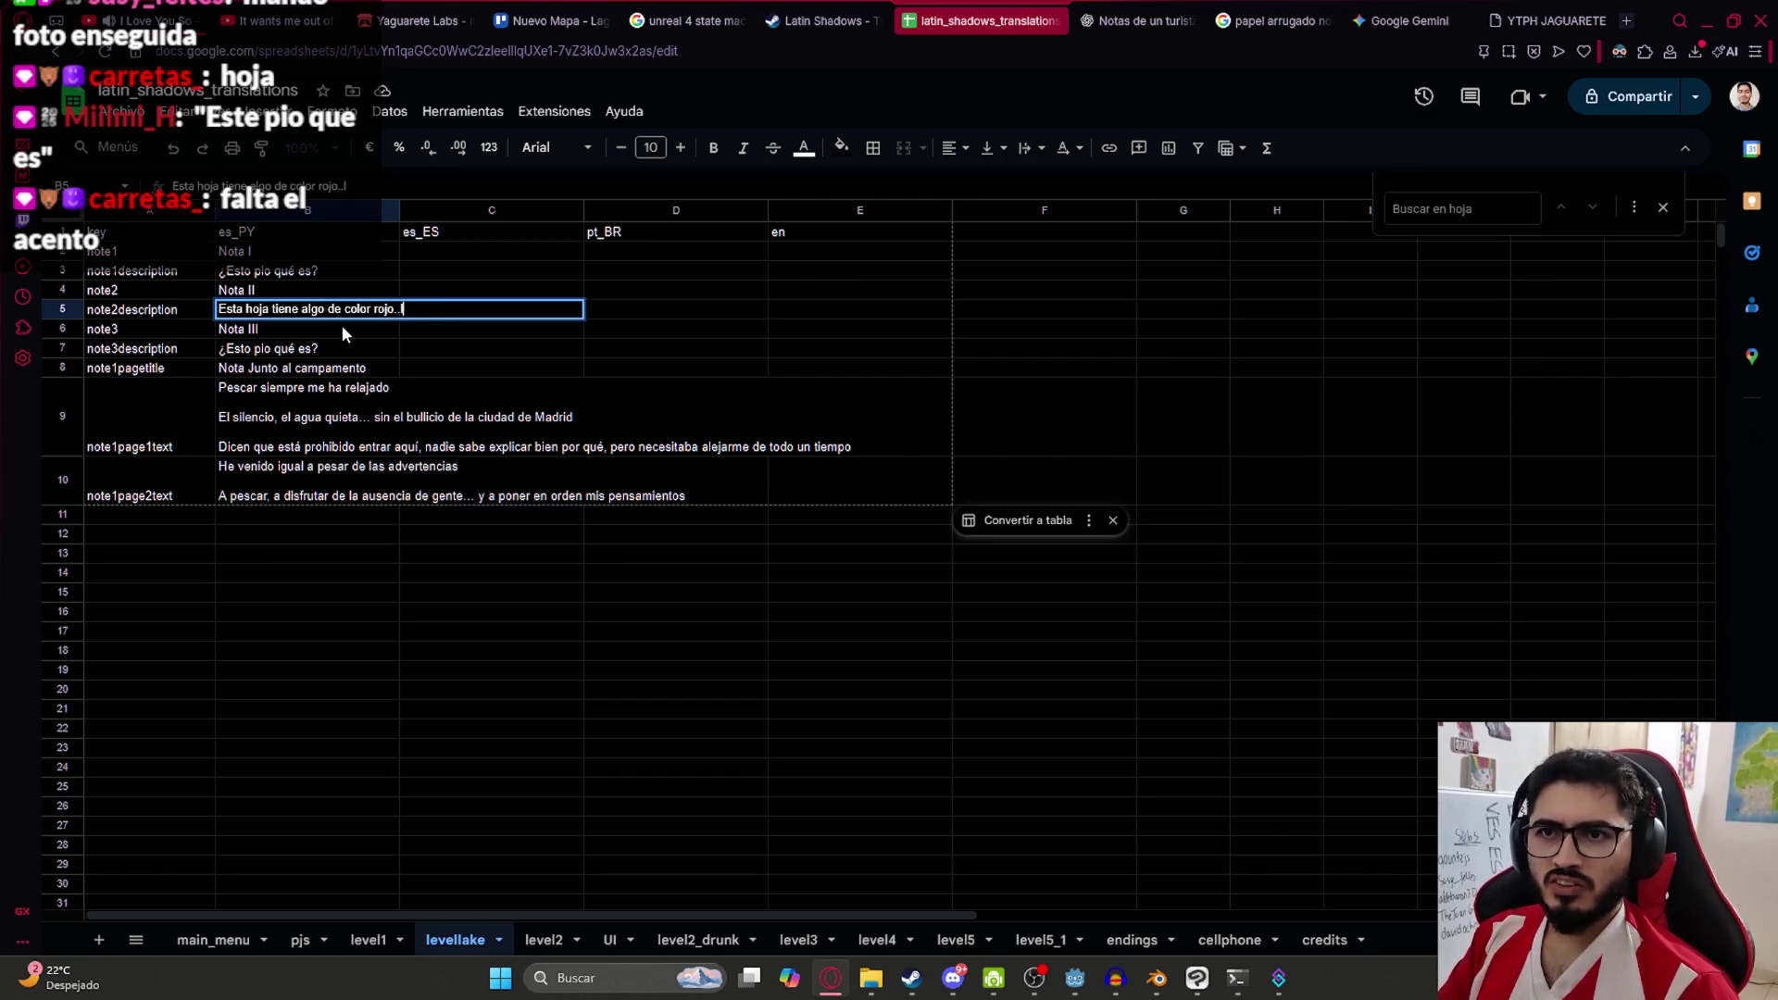
type(". no va ser")
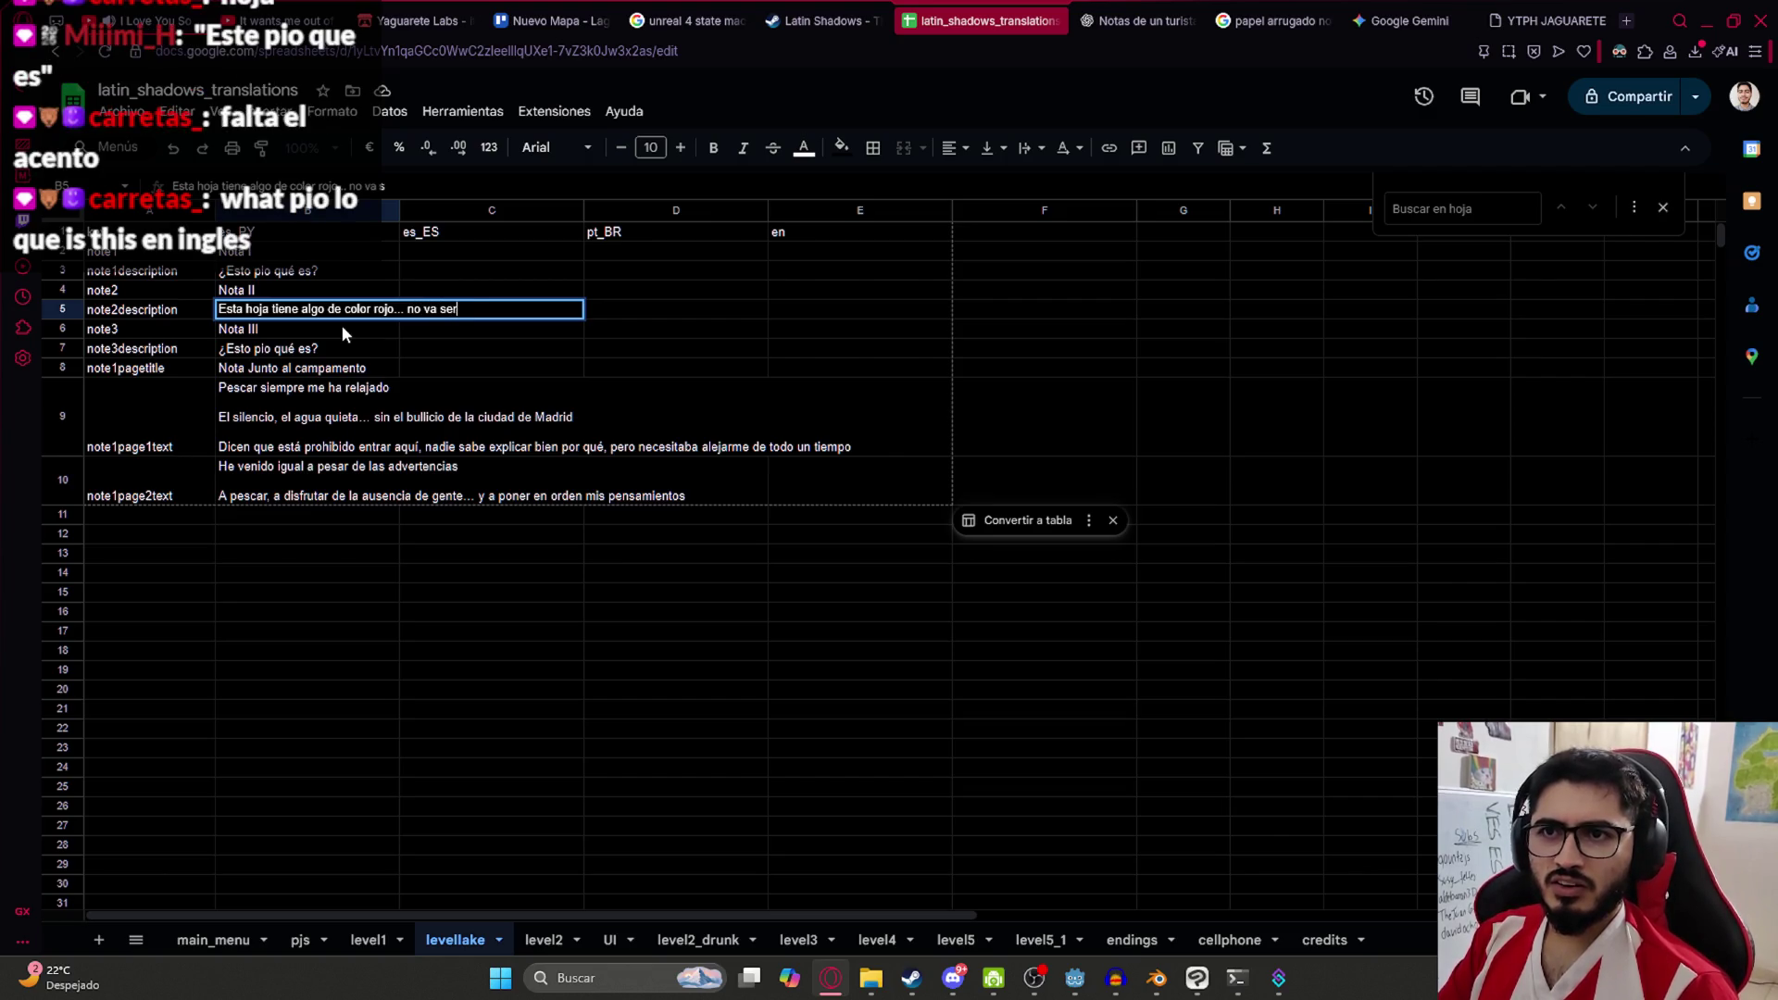
key("Return")
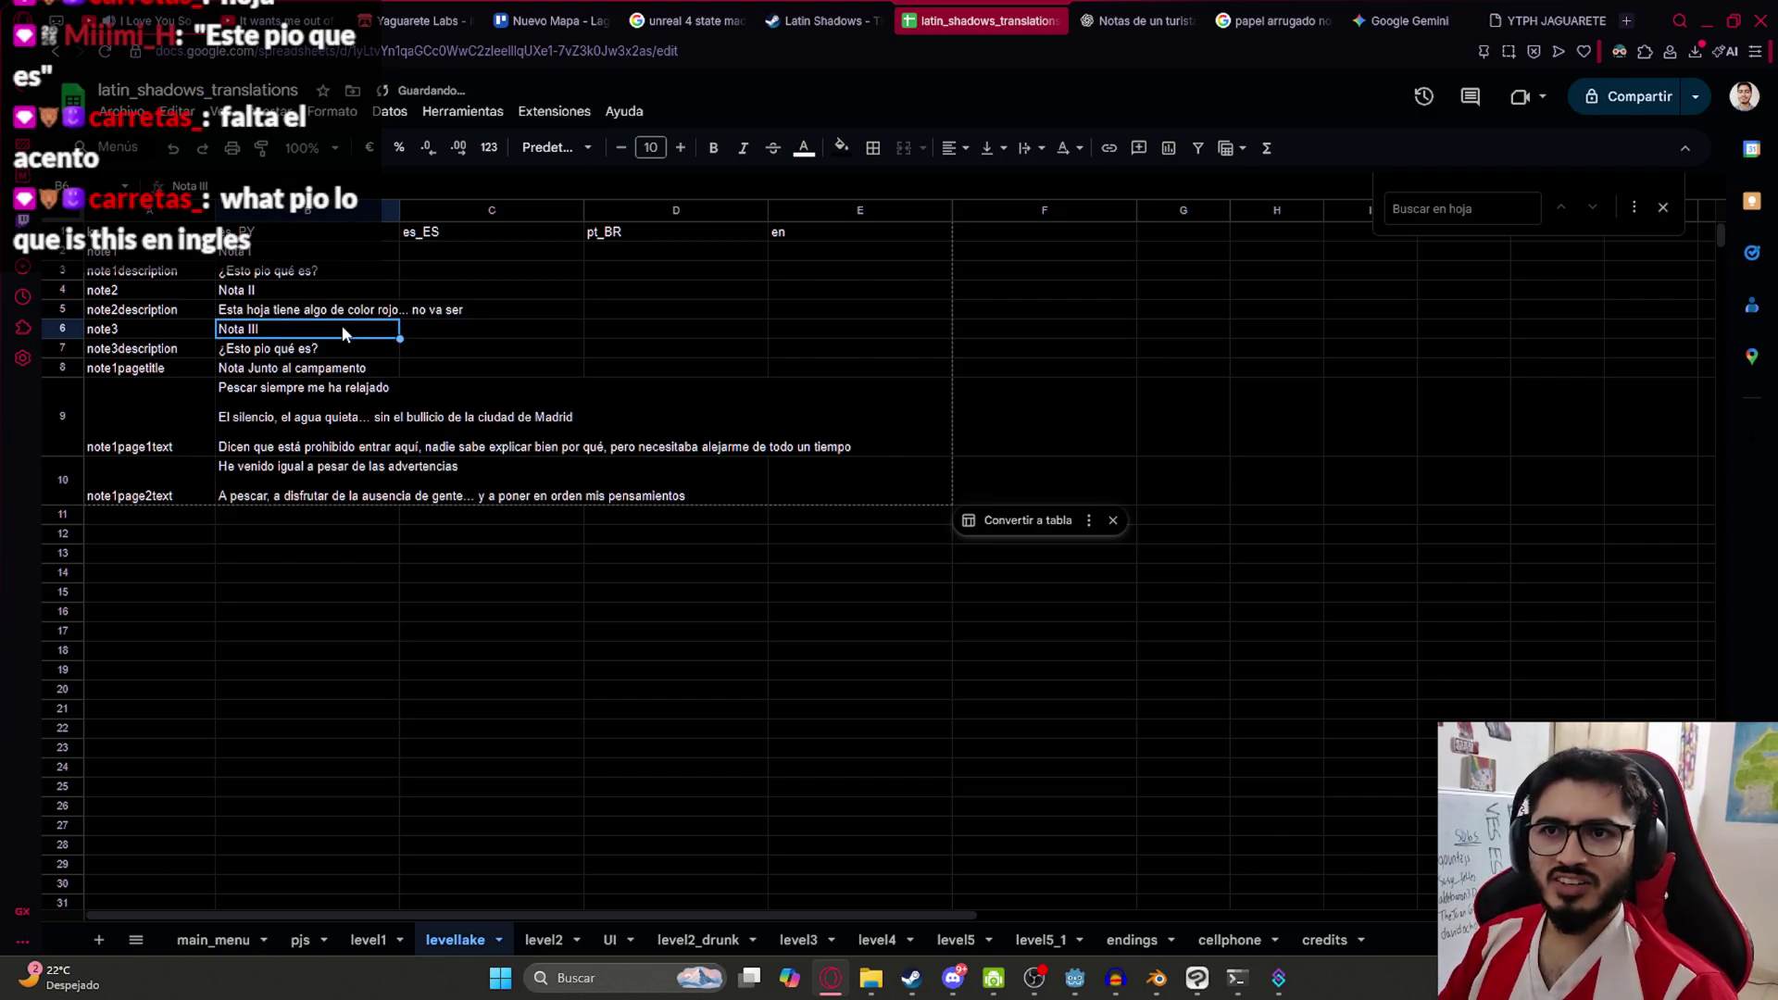
Restore the page title cell by pasting its text back
key("Up")
key("Down")
key("Down")
key("Down")
key("BackSpace")
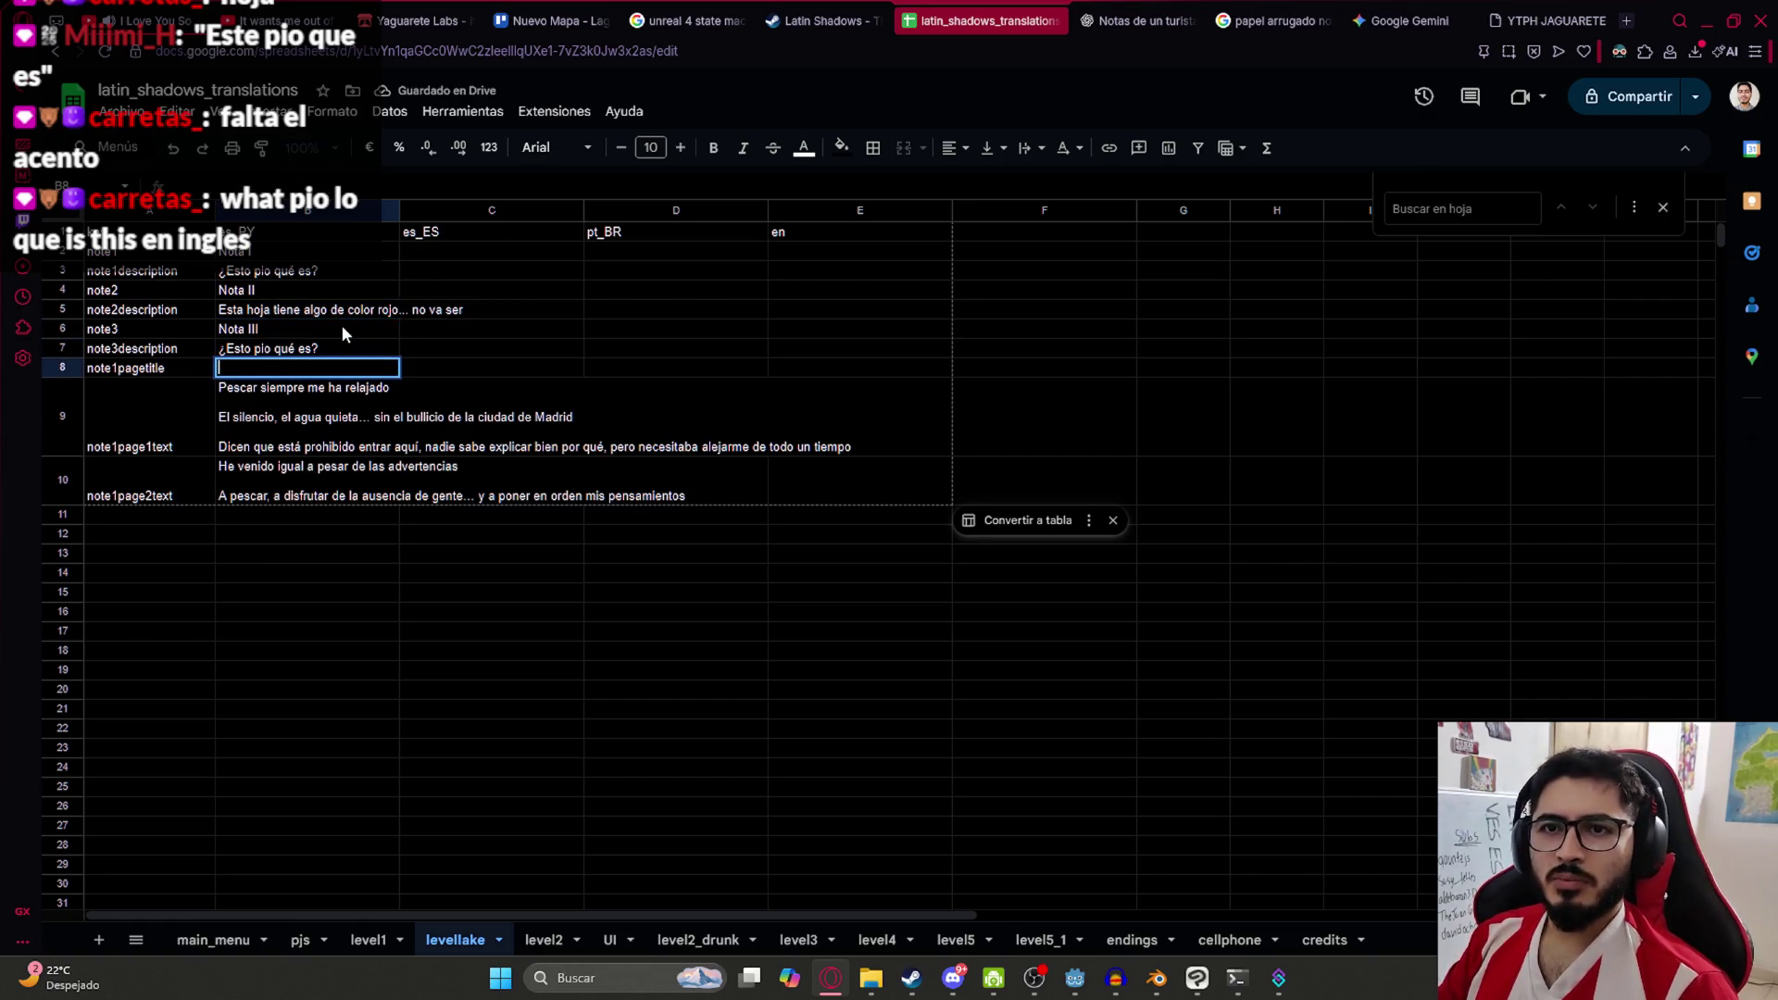
type("Nota Junto al campamento")
Replace the note3description text in B7 with '¿Qué pio dice en esta hoja?'
key("Up")
key("Delete")
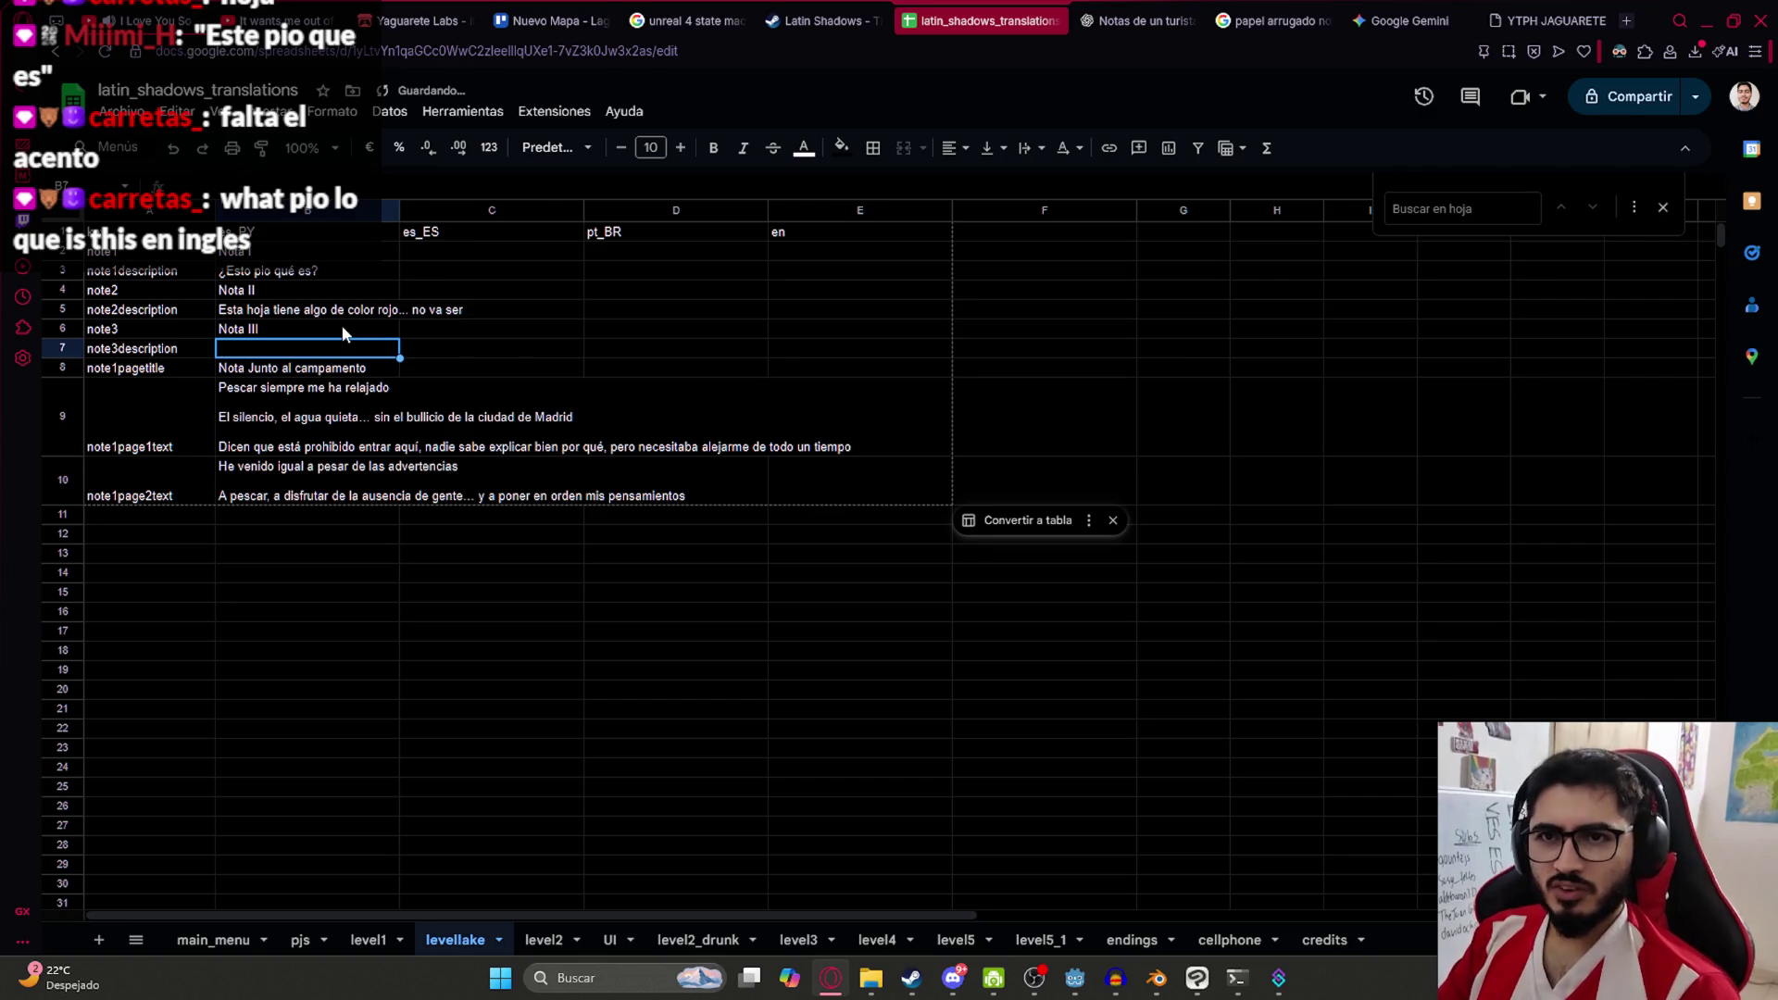
type("Ndera")
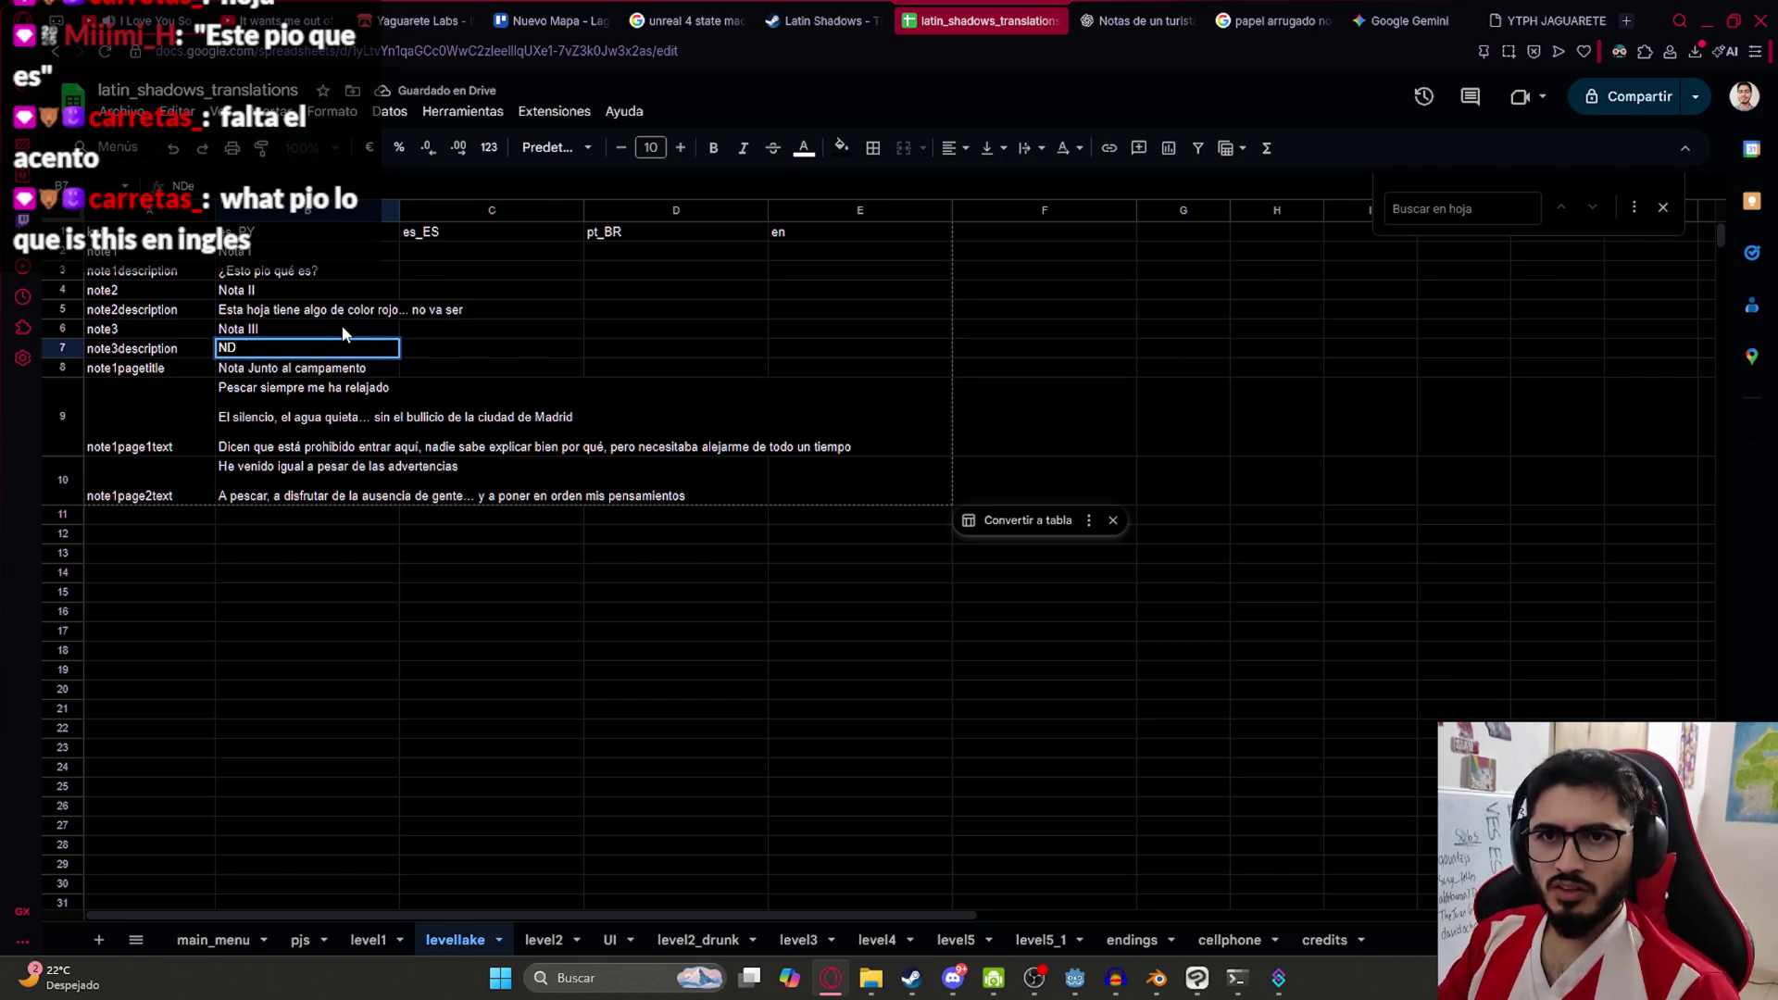
key("BackSpace")
key("BackSpace")
key("BackSpace")
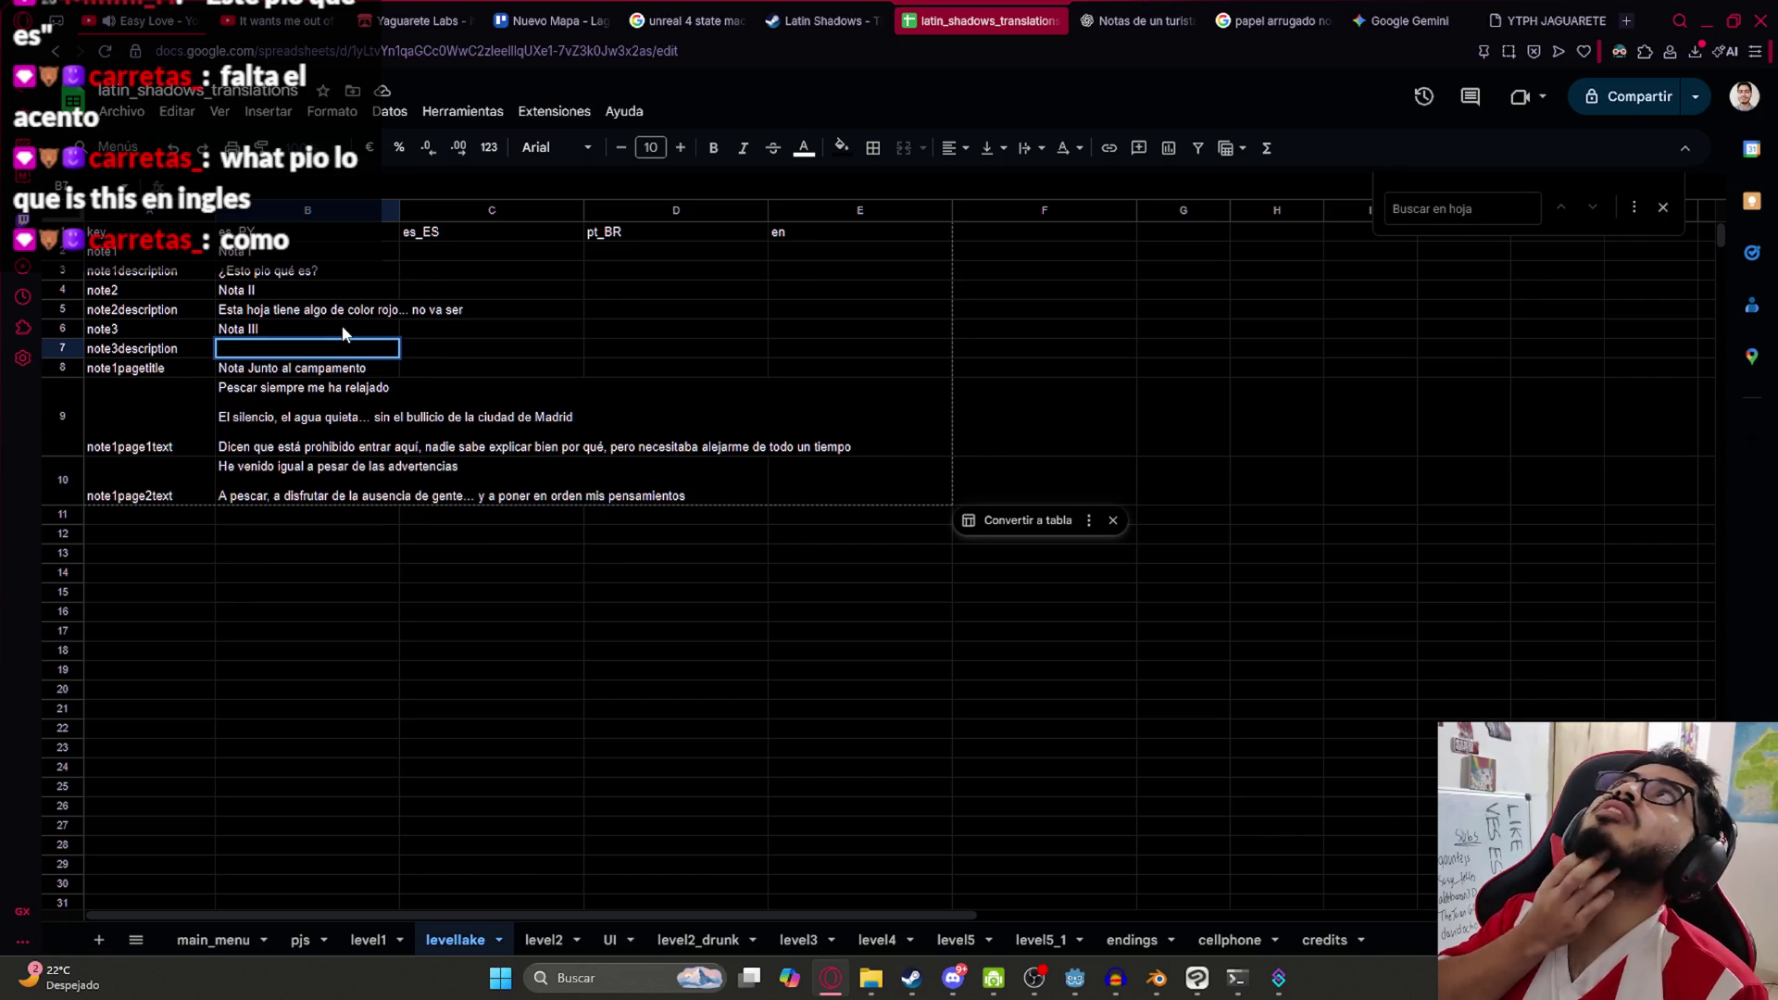
type("Esta h")
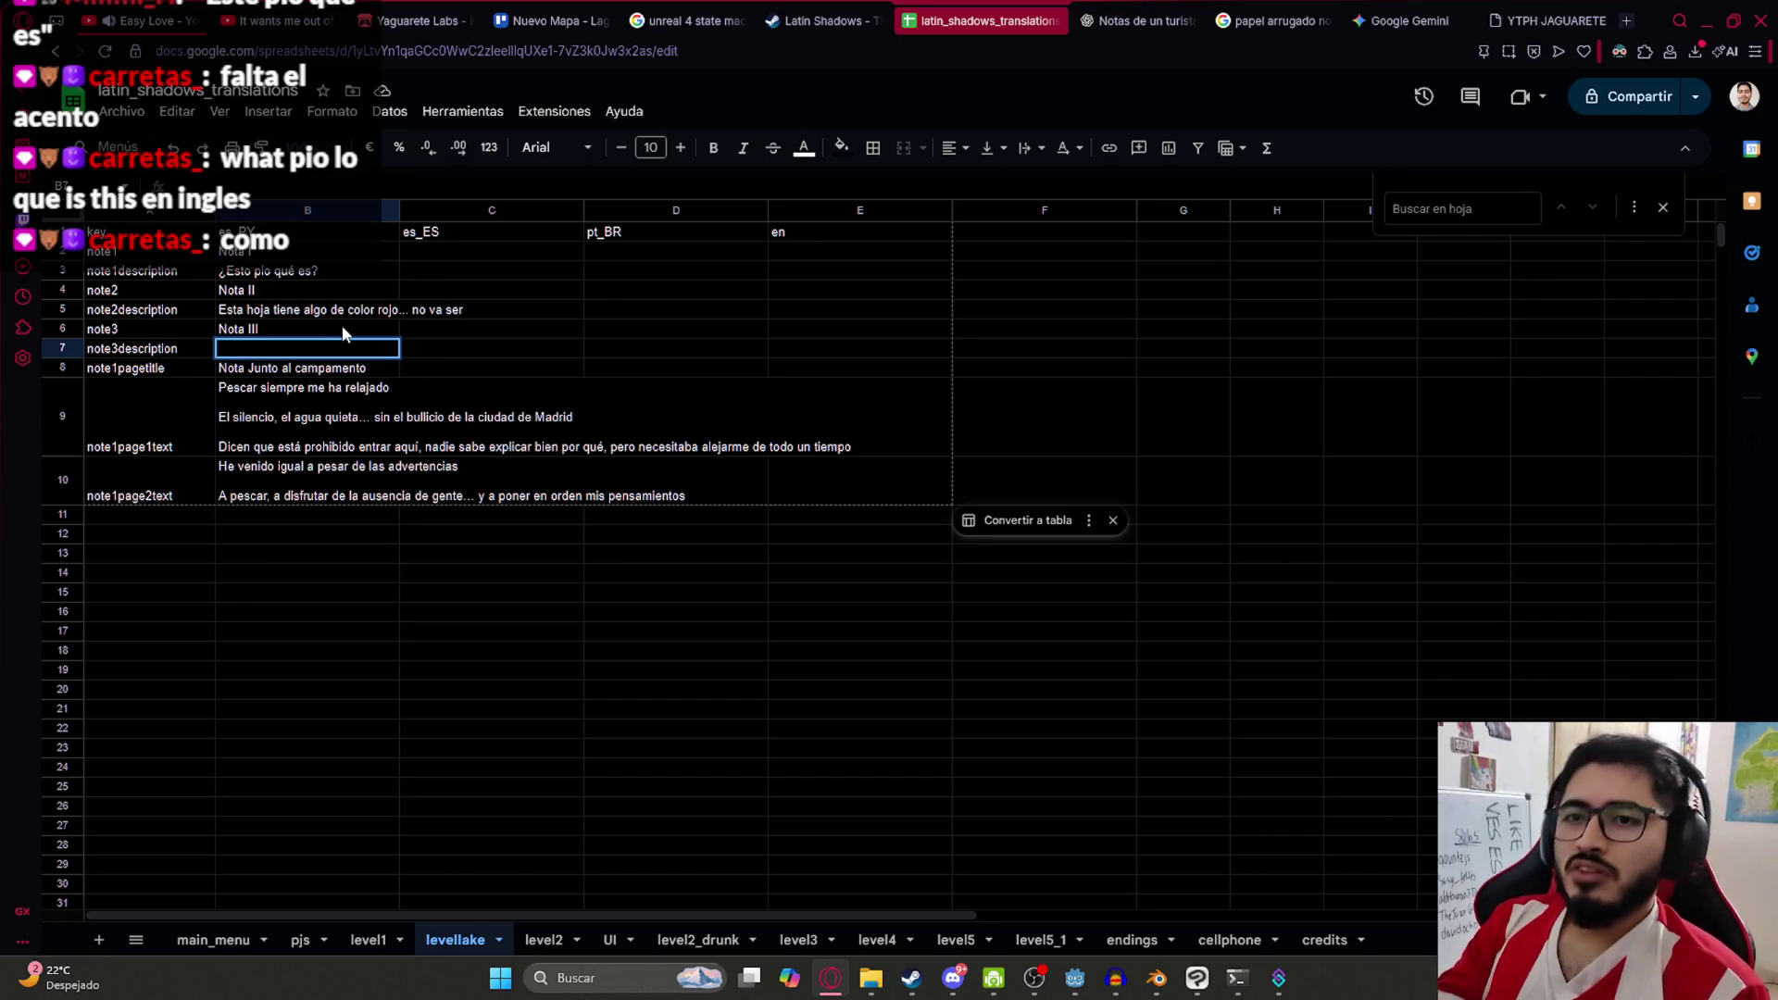
type("oja acá")
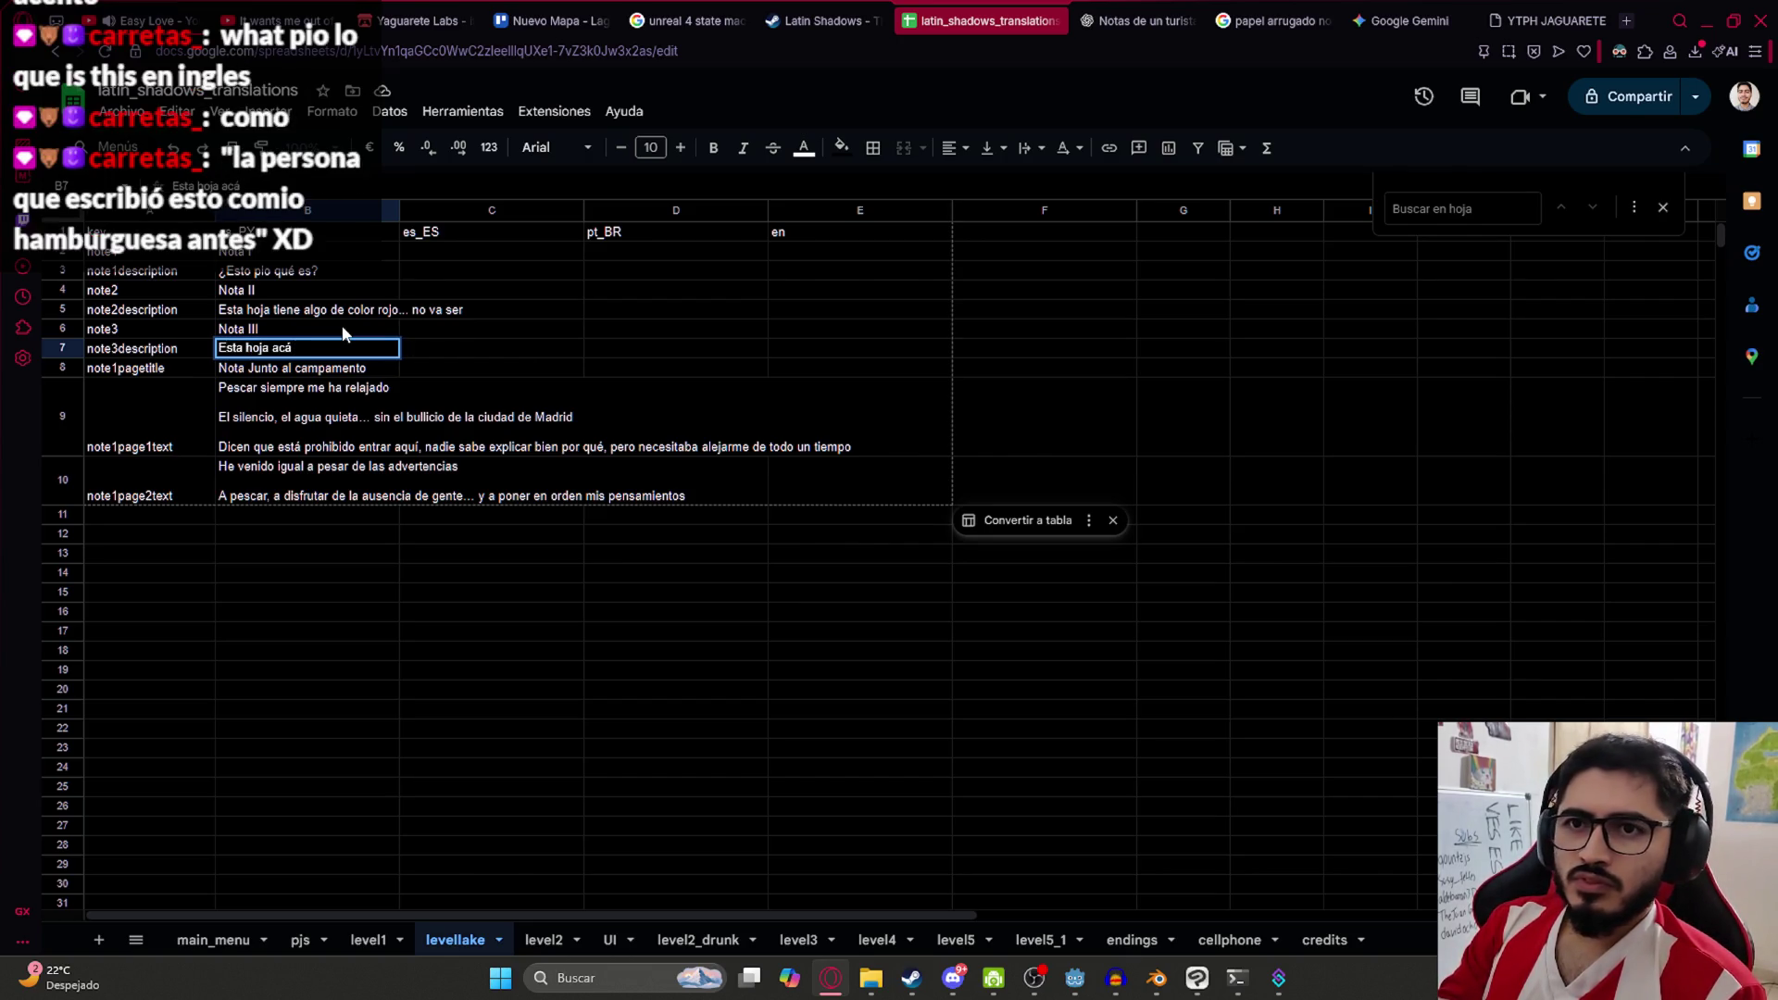
key("ctrl+a")
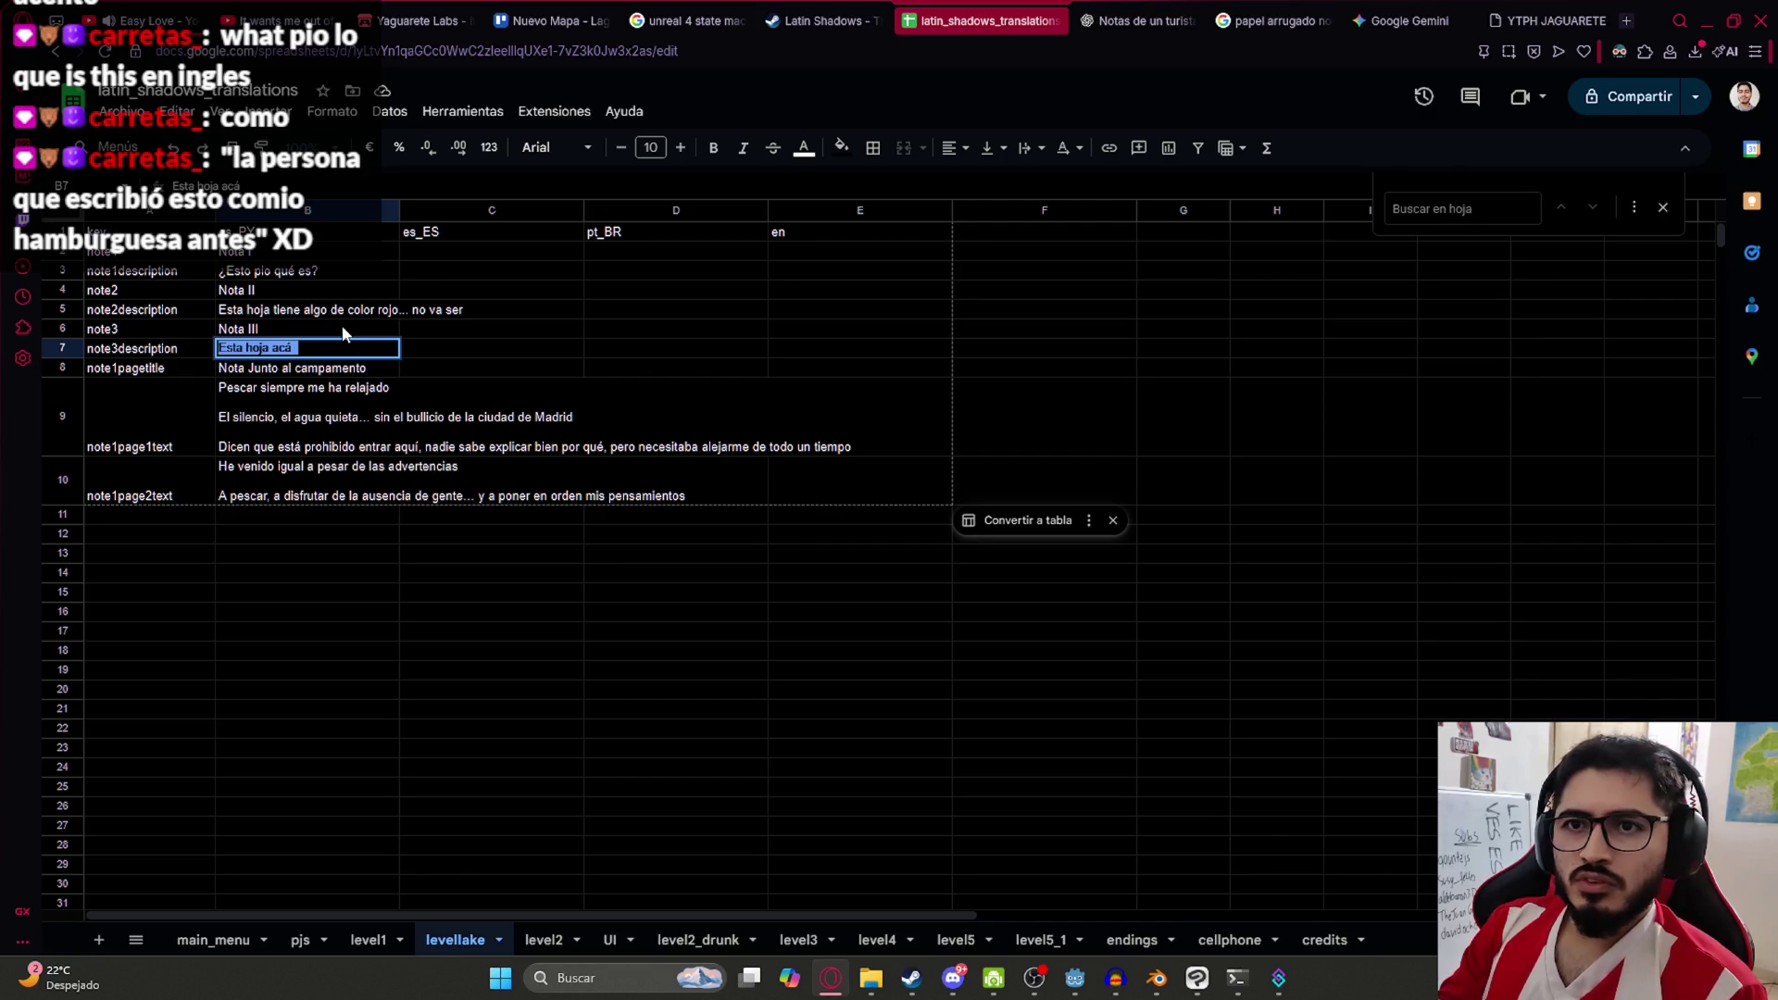
key("BackSpace")
type("¿Qué pio dice e")
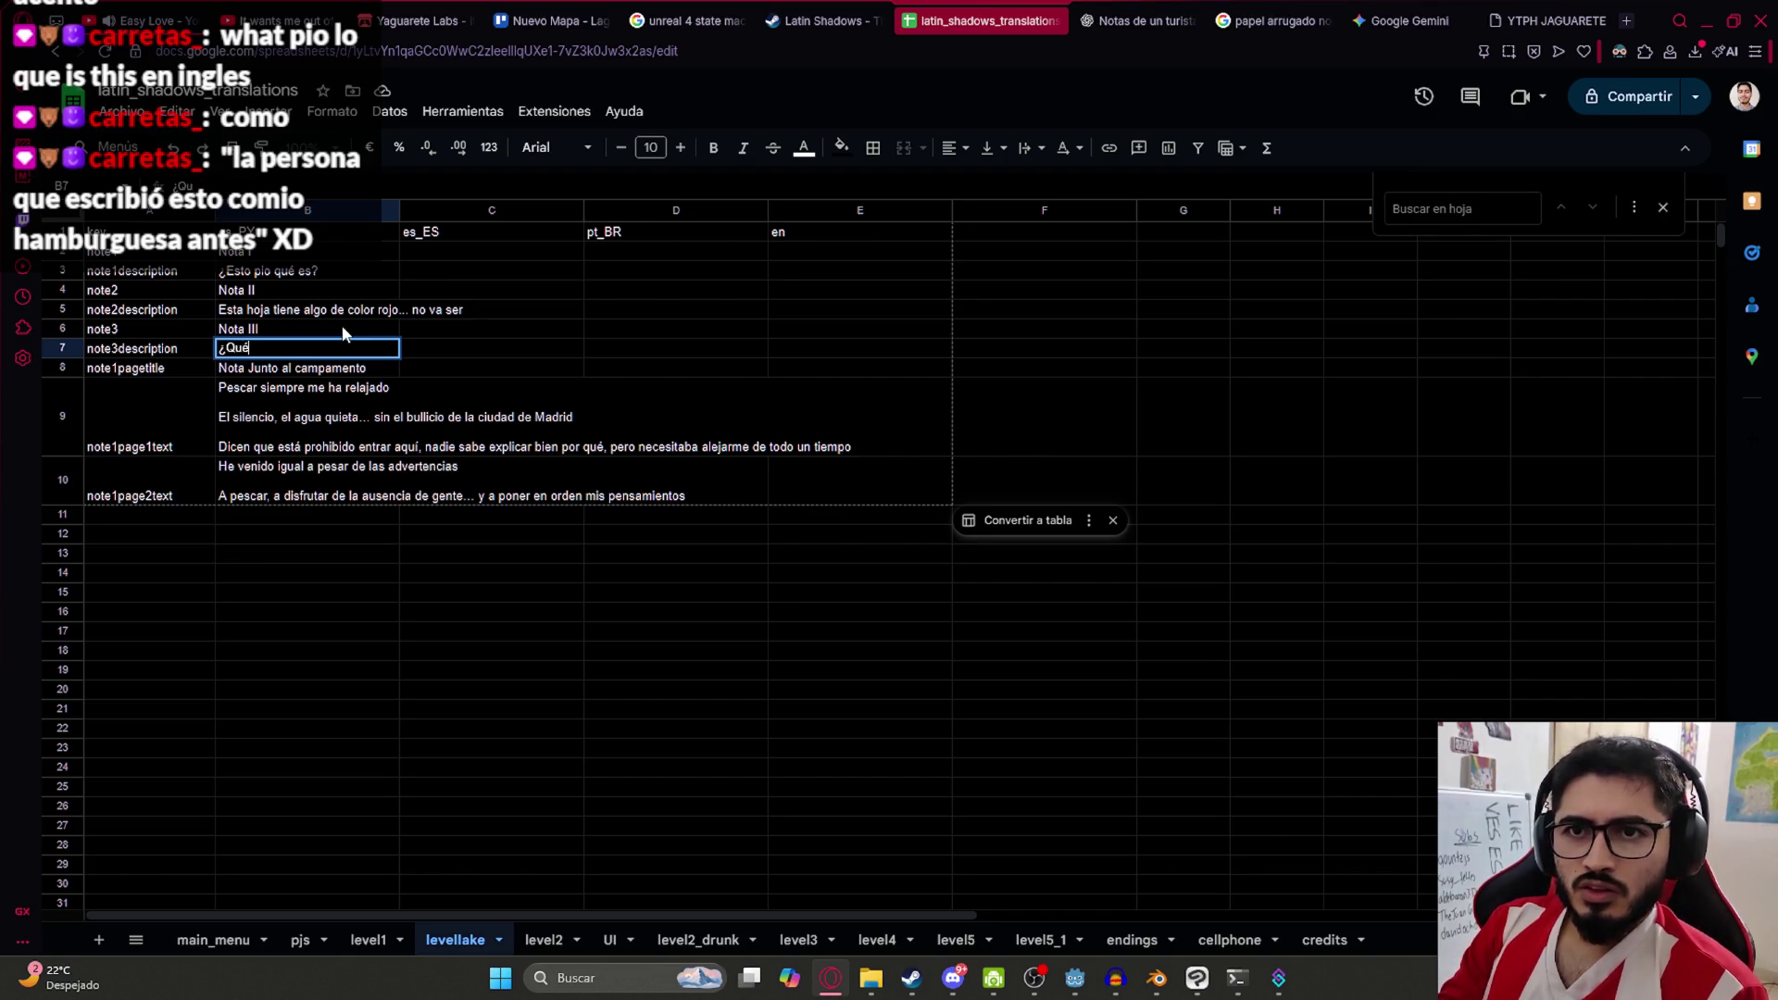
type("n esta hoja?")
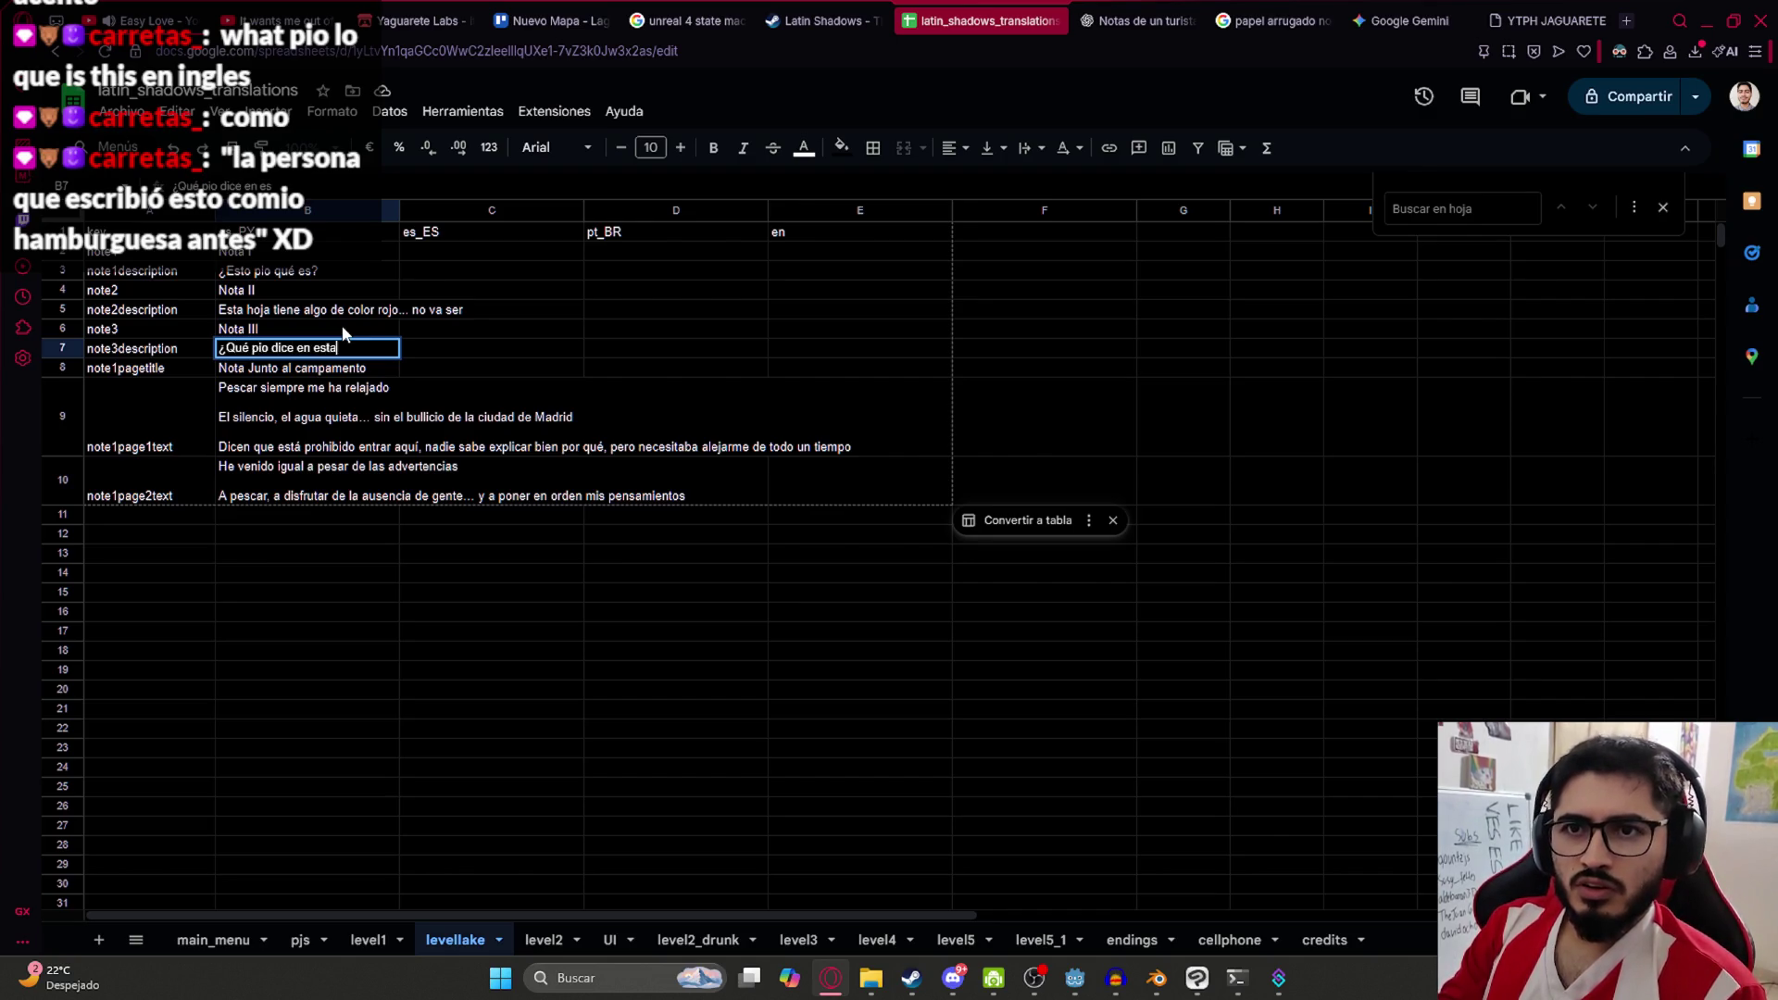
key("Return")
key("Up")
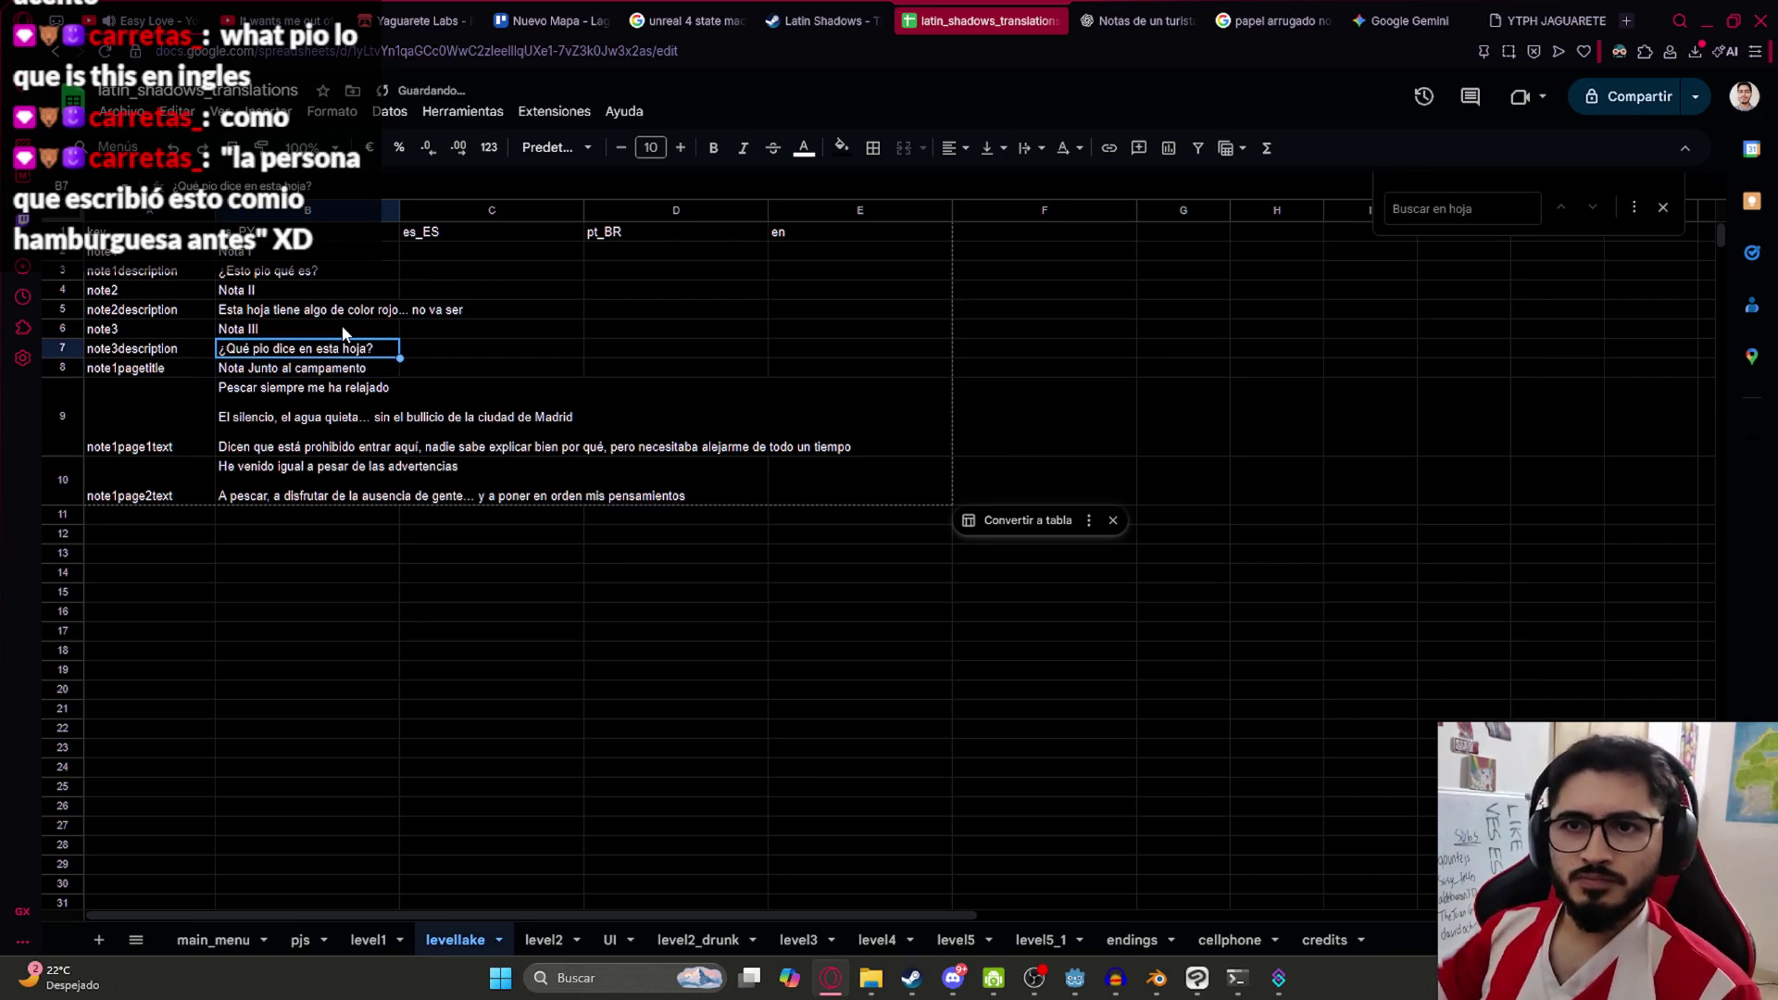
left_click(313, 407)
left_click(255, 503)
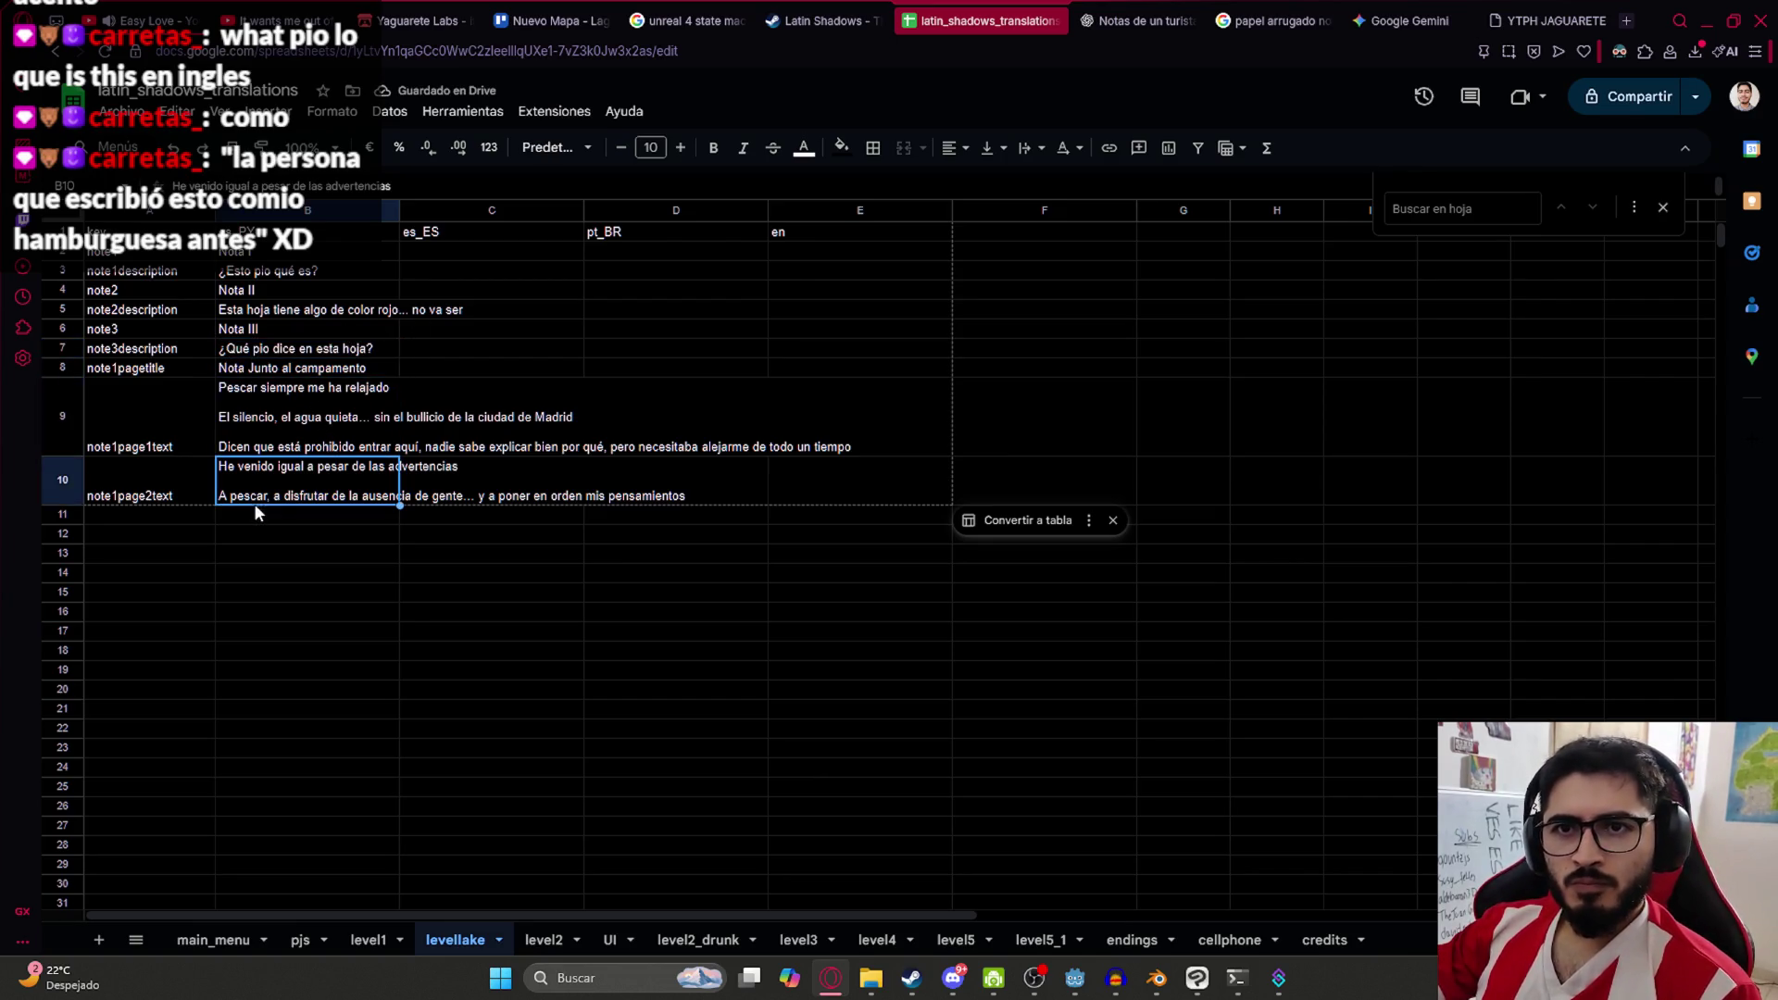
left_click(147, 295)
Download the levellake sheet as a CSV file
key("Down")
key("Down")
key("Down")
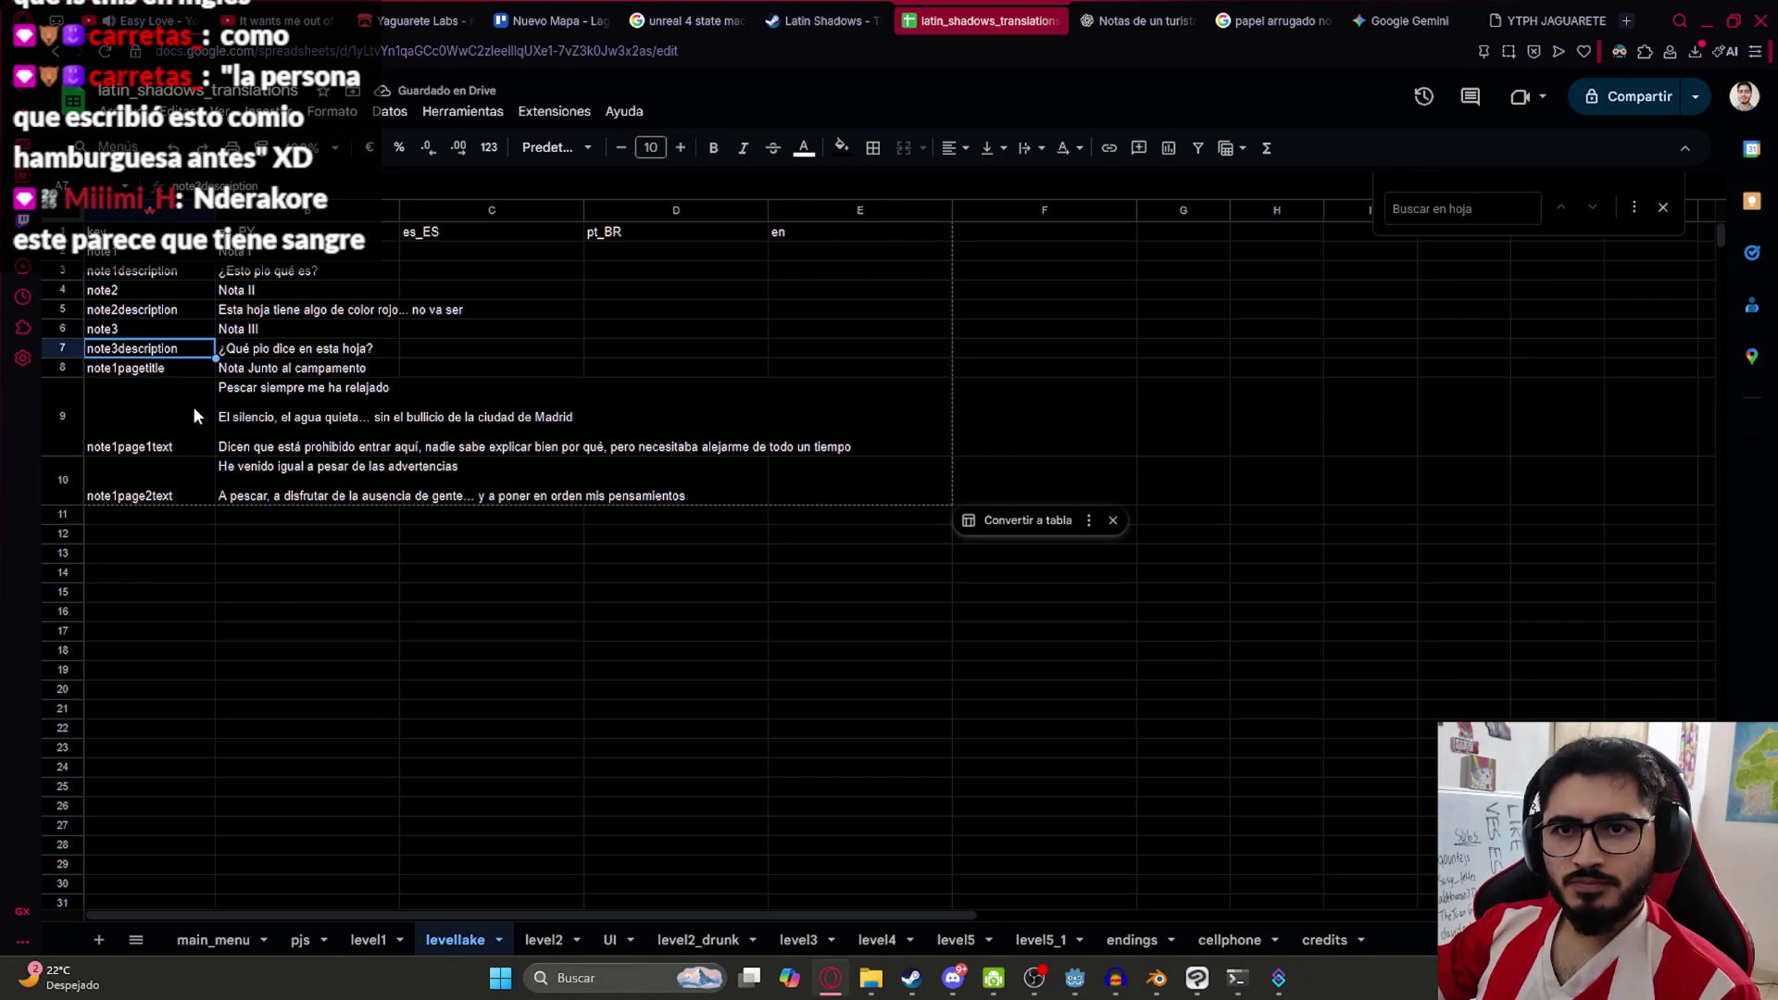
left_click(119, 112)
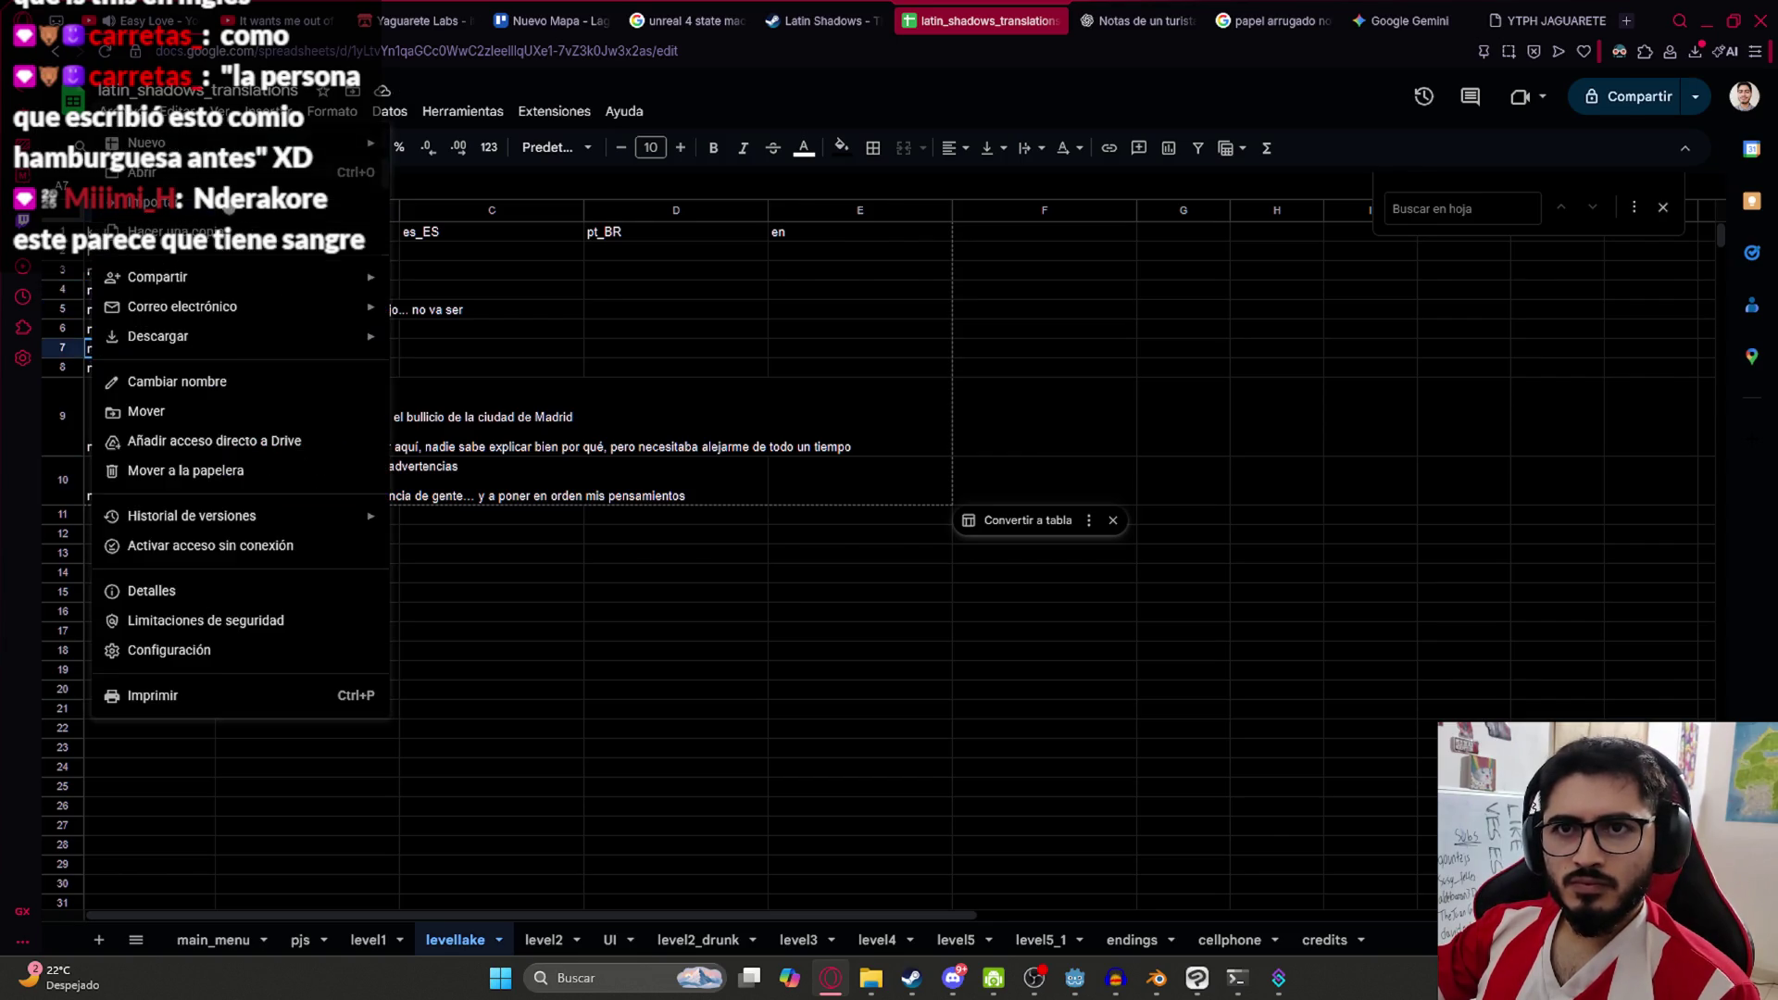
mouse_move(207, 339)
left_click(528, 461)
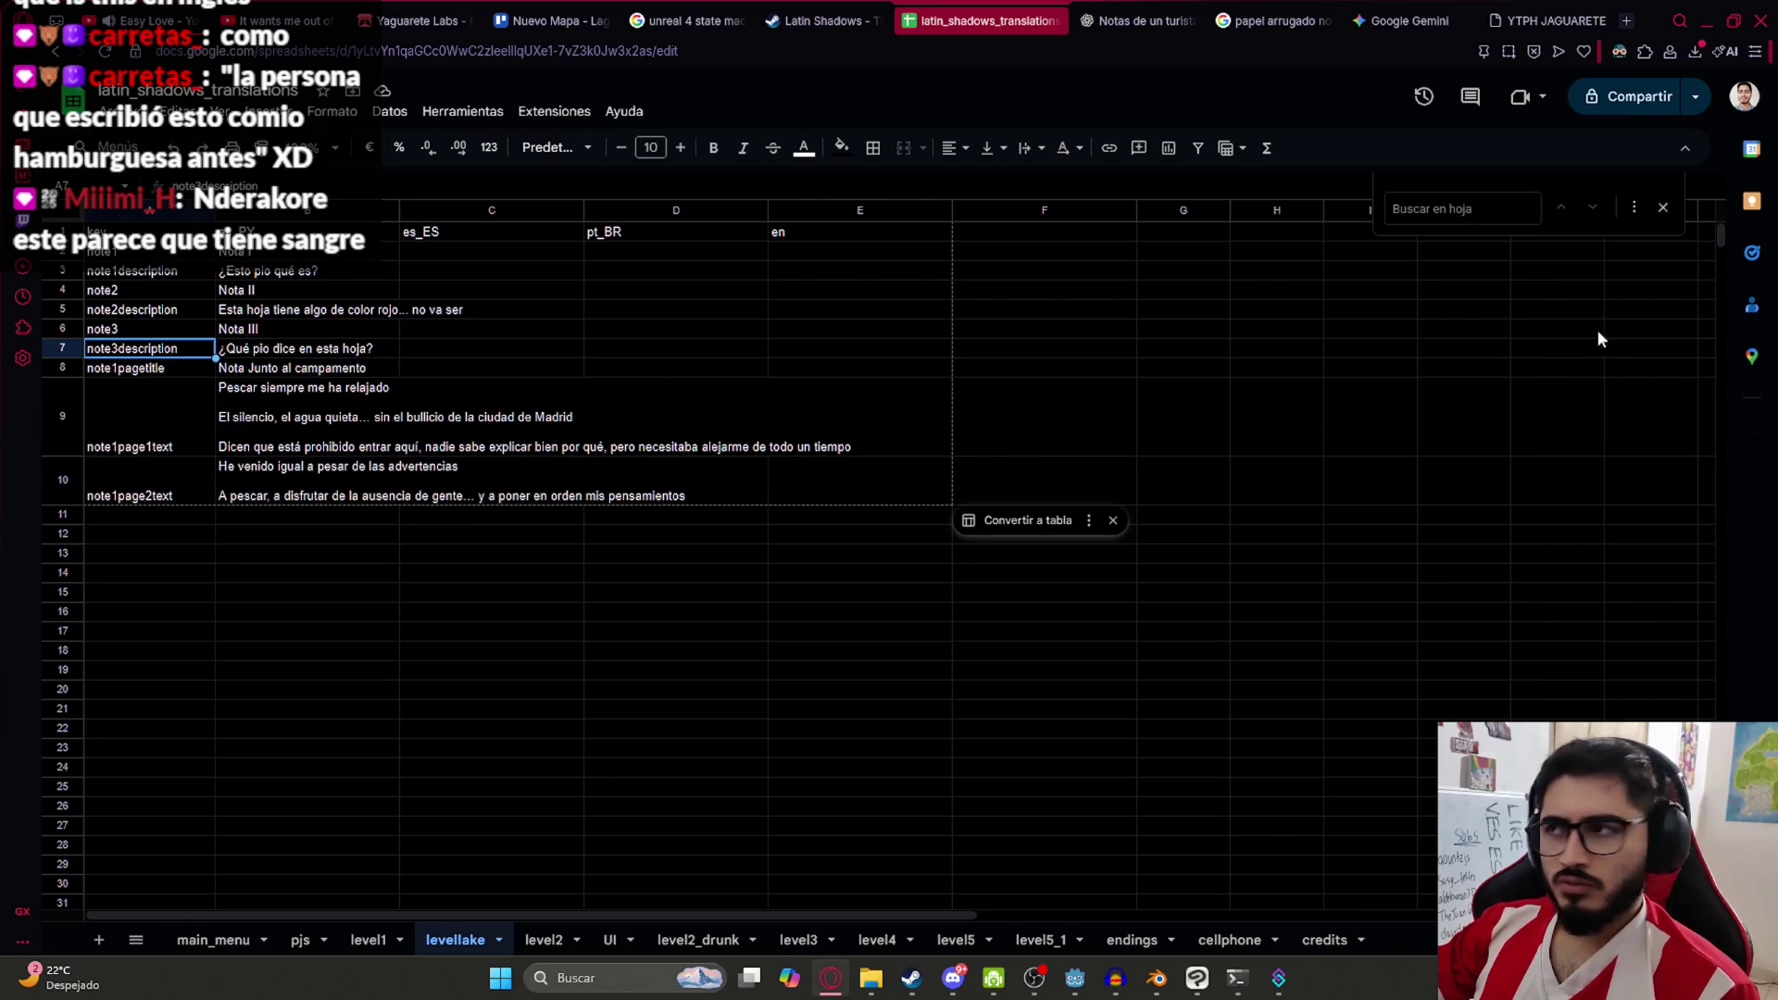
left_click(1697, 125)
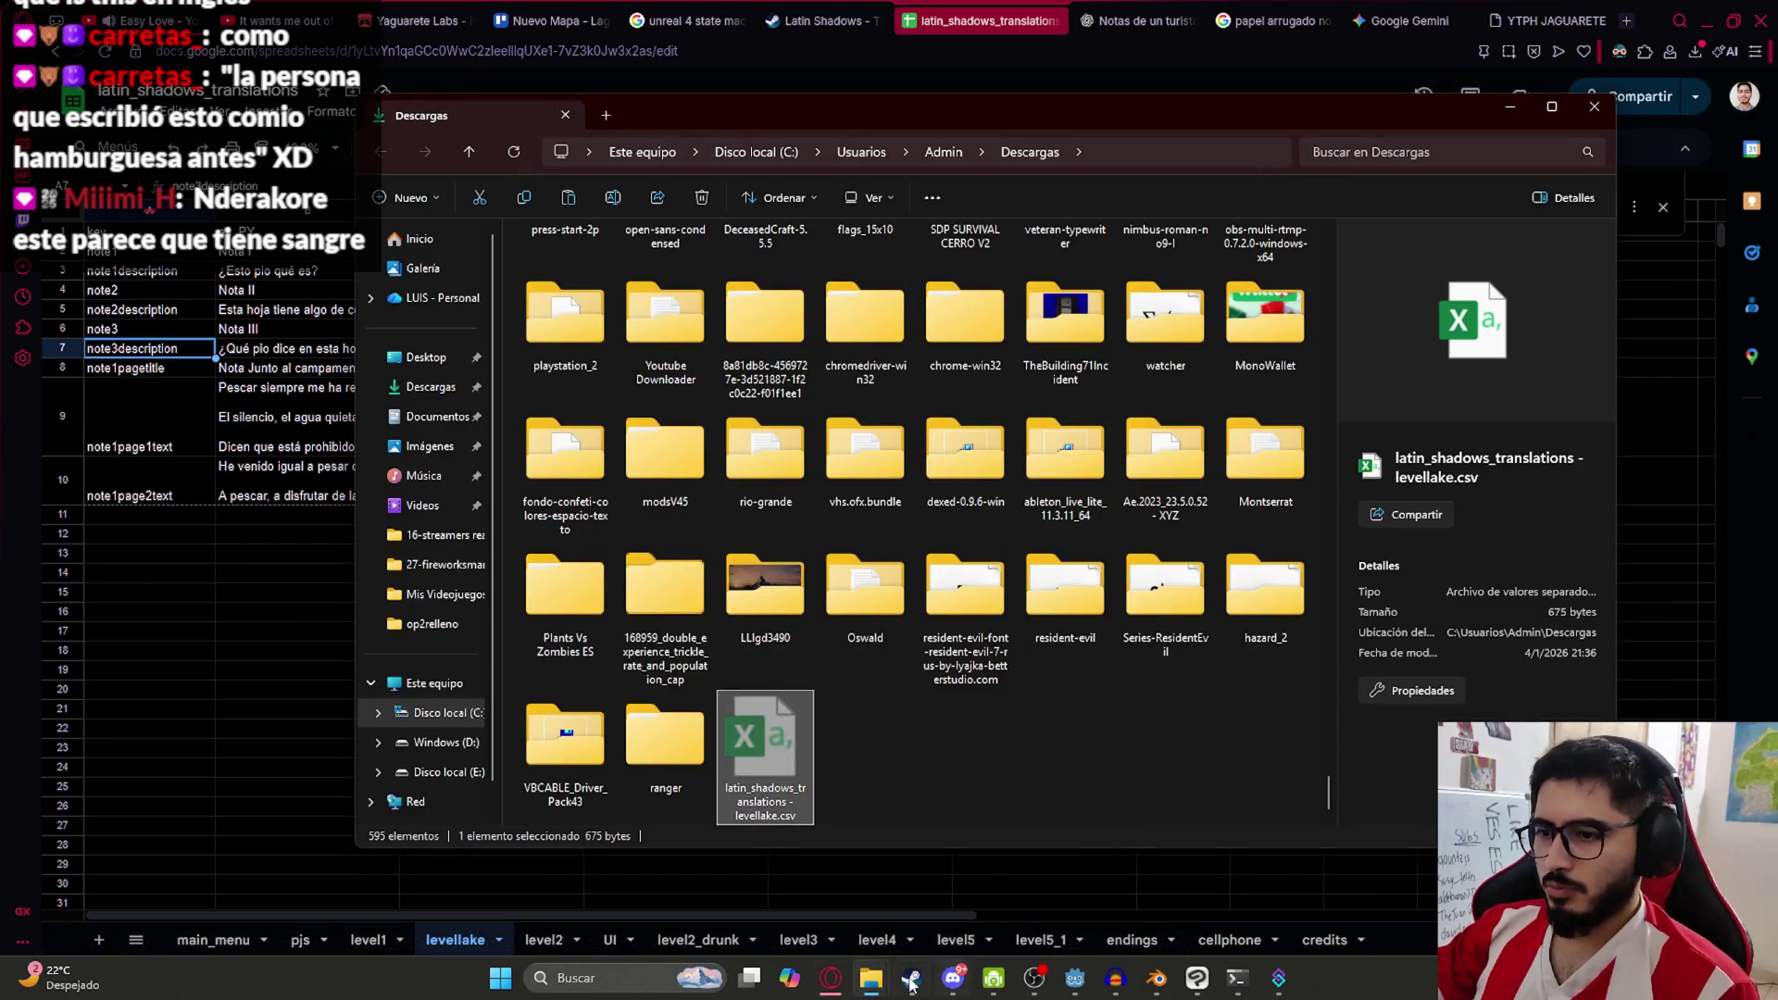
Move the downloaded CSV into the translations folder, replacing the old levellake CSV
mouse_move(871, 978)
left_click(778, 833)
left_click_drag(911, 585, 911, 584)
left_click(926, 350)
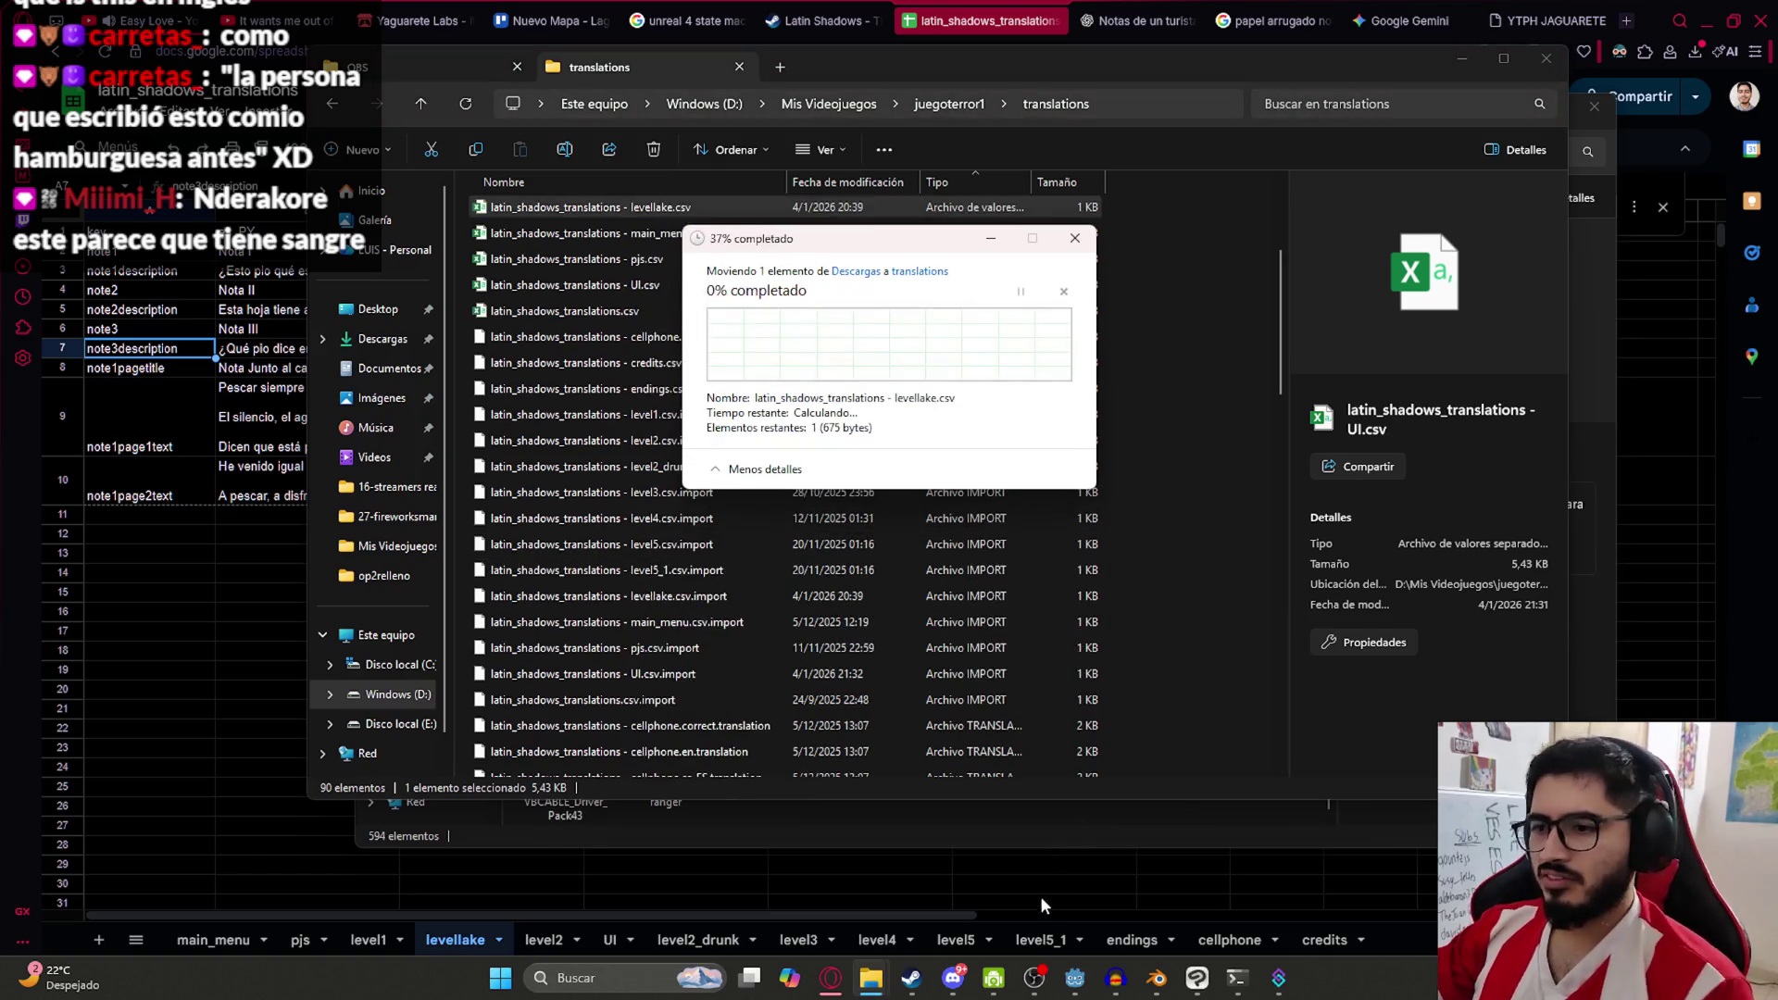
Return to the translations spreadsheet and select cell B7
left_click(208, 279)
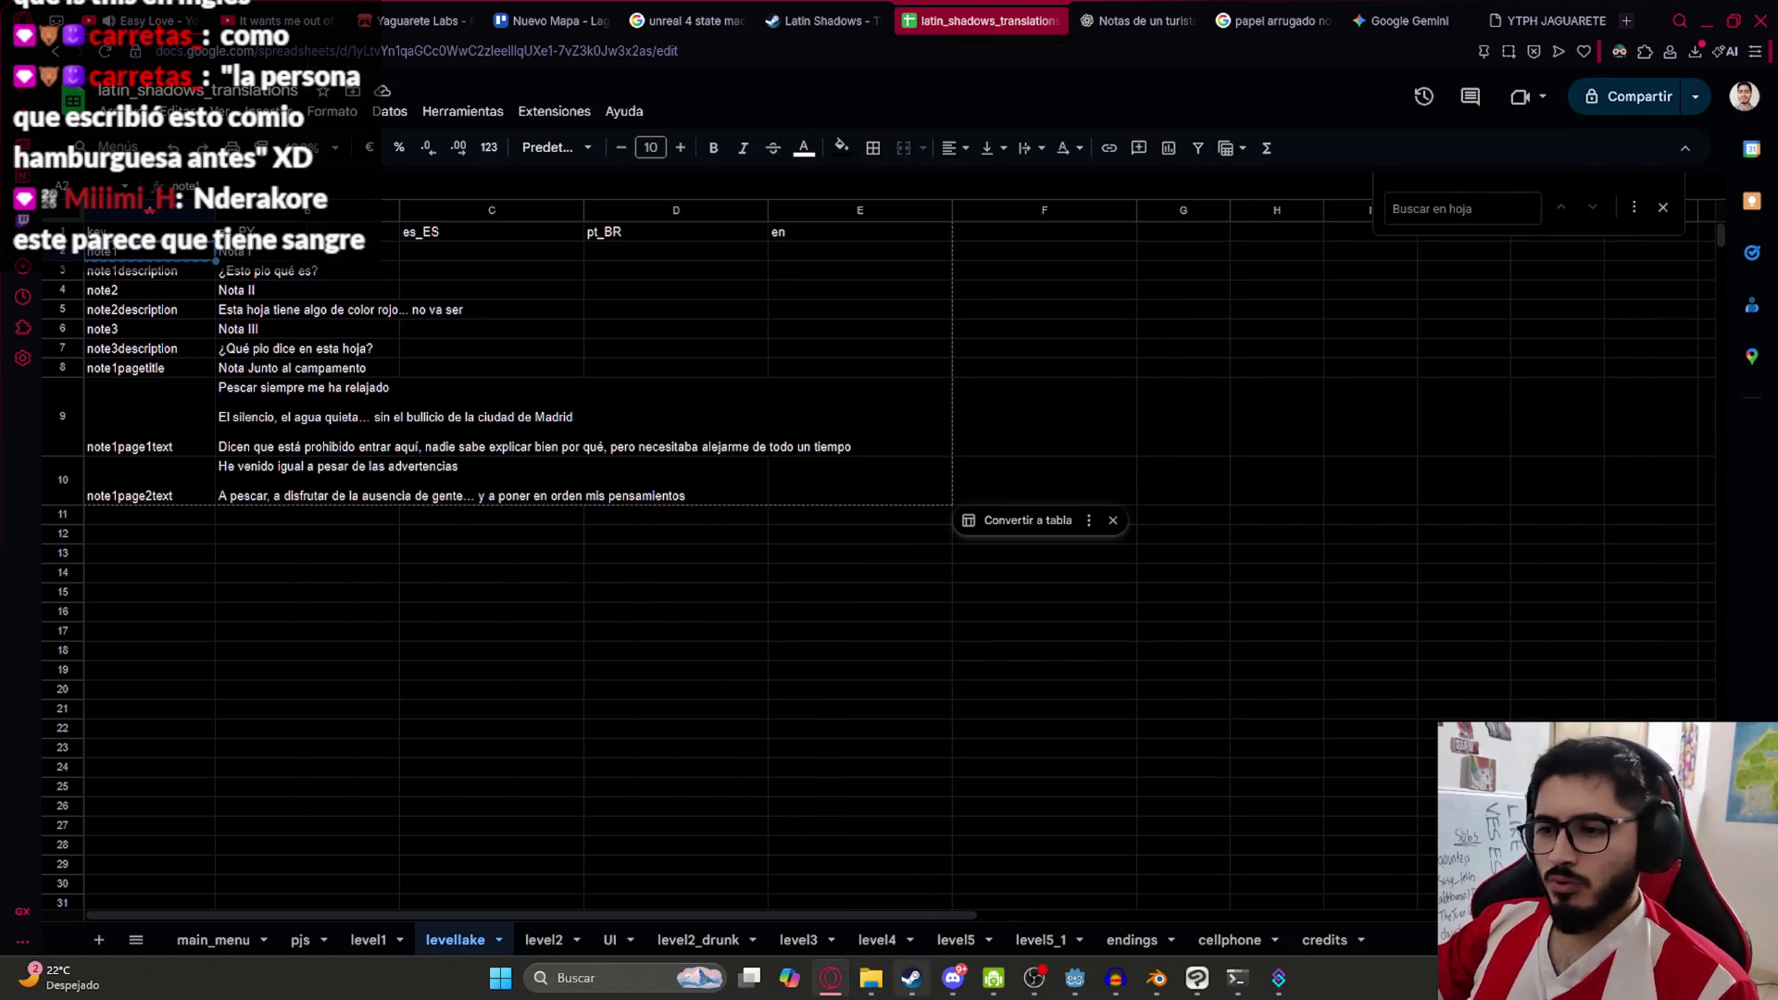
left_click(1072, 981)
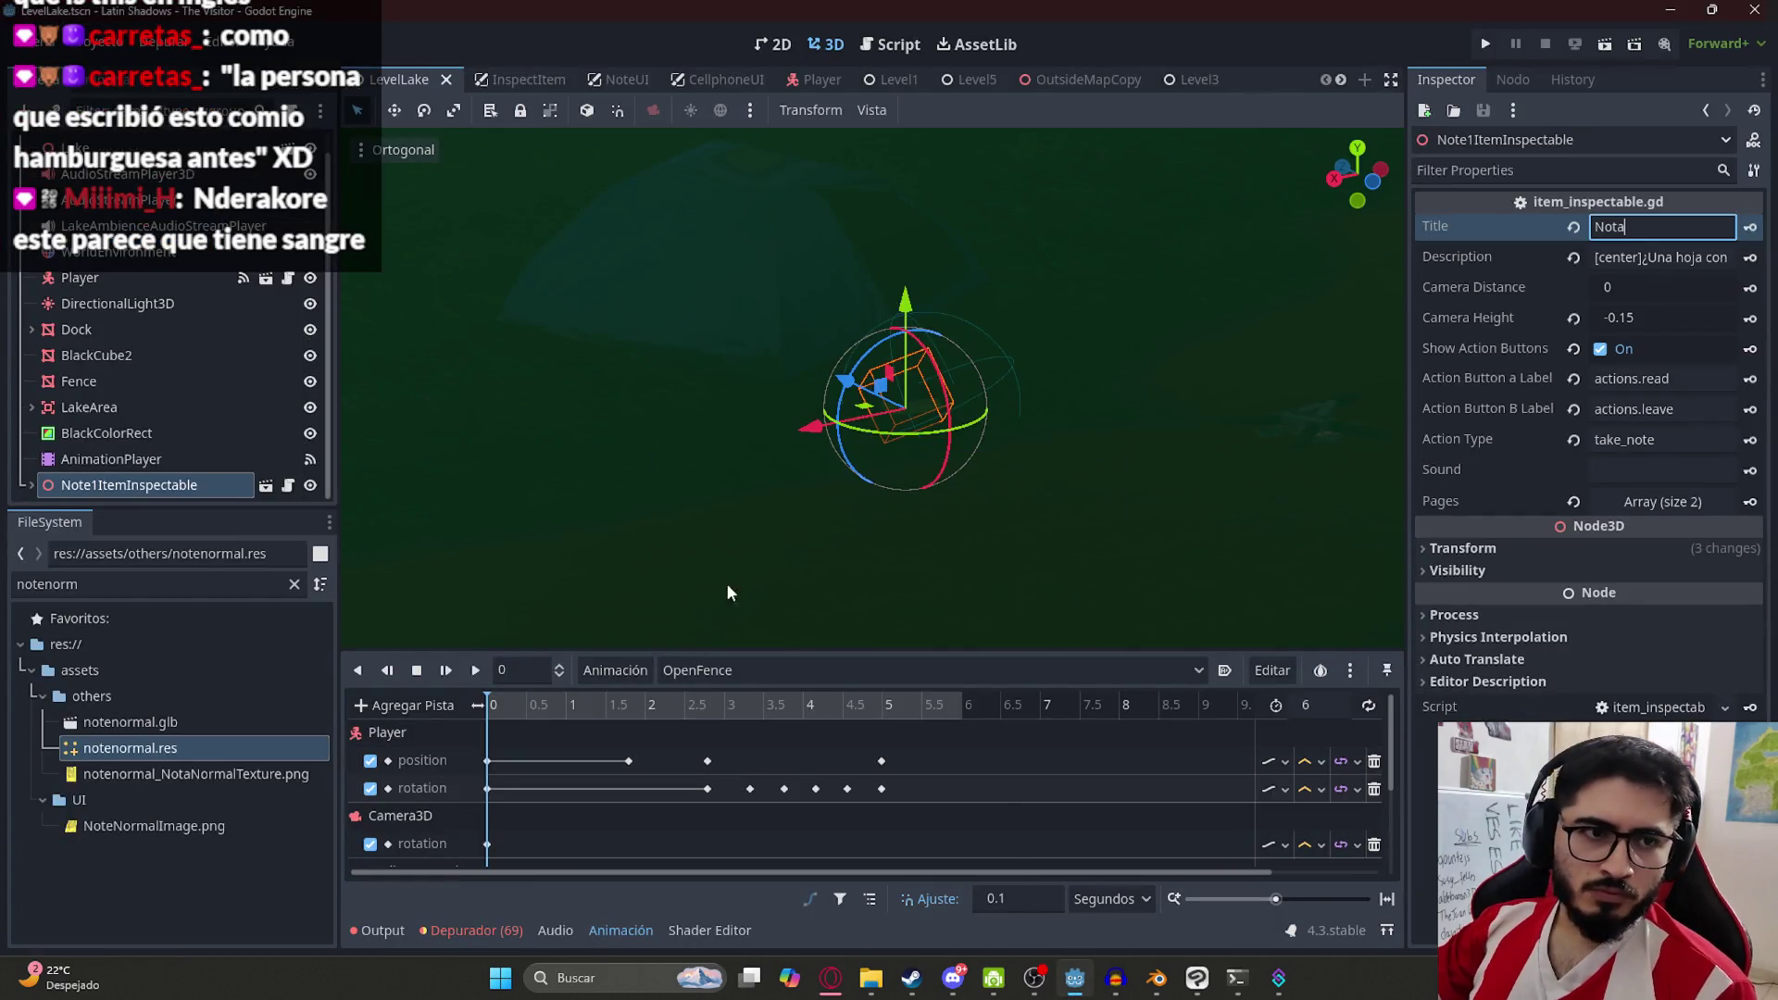
left_click(829, 976)
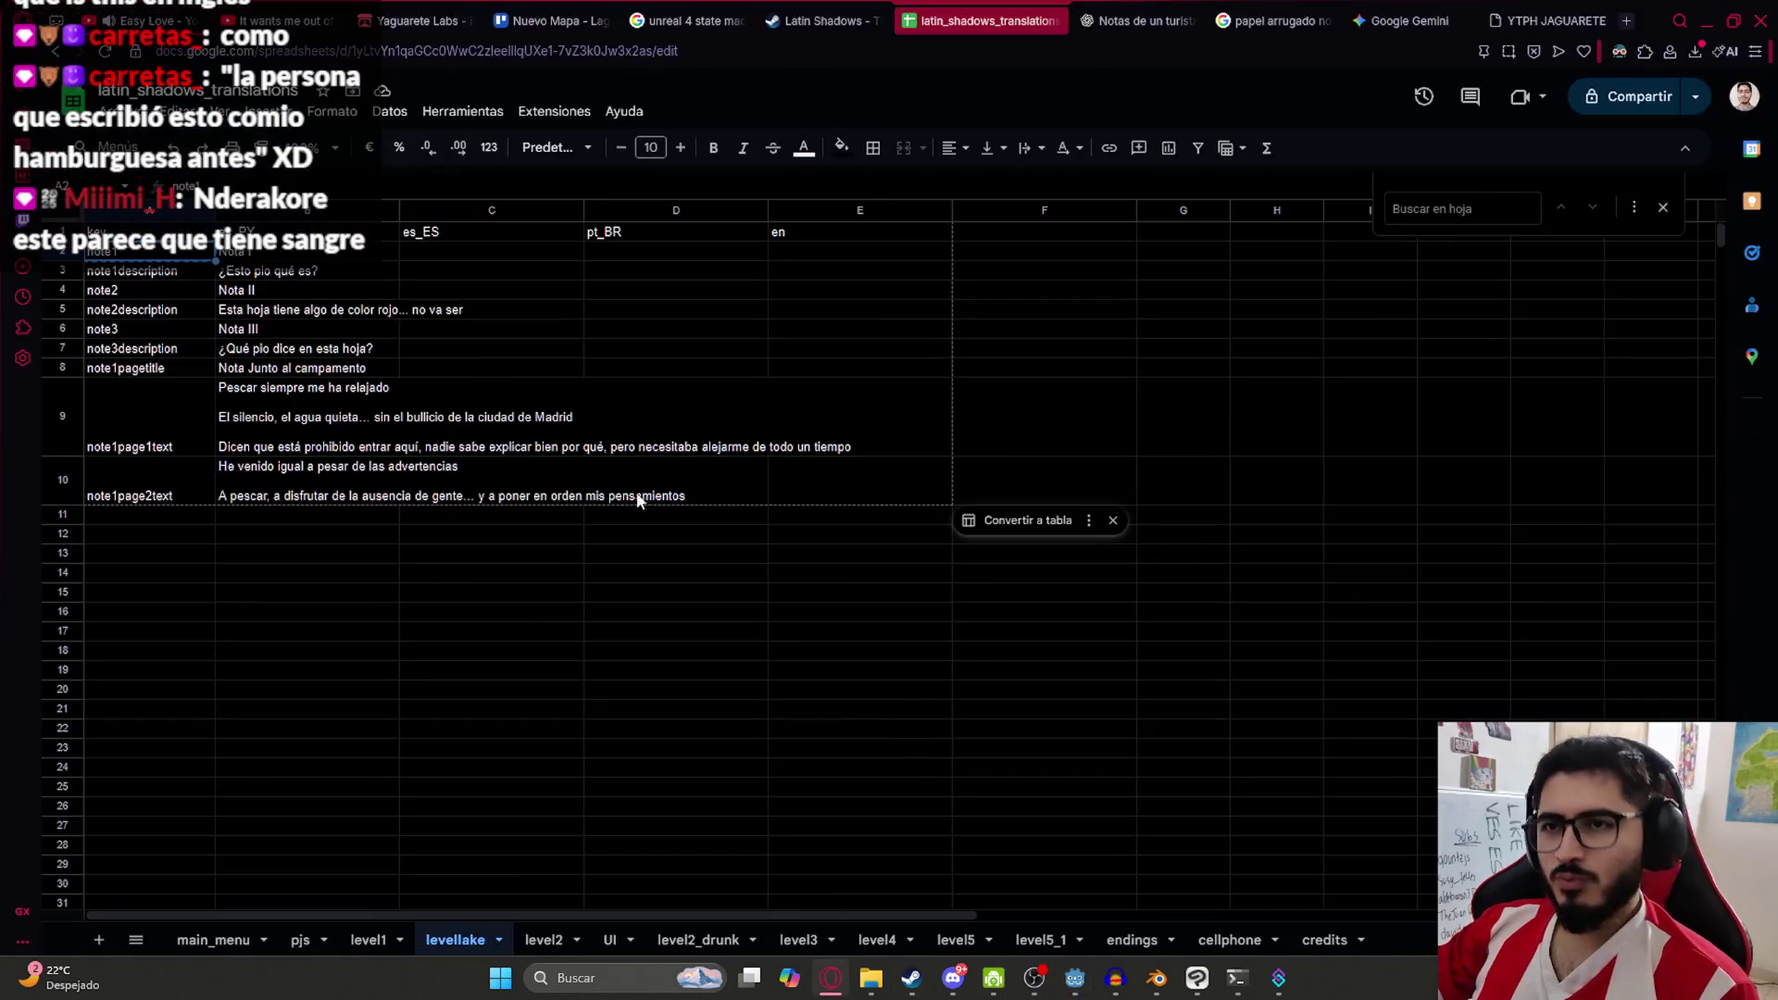
left_click(308, 348)
Change the note2description text in B5 to 'Nderakore este parece que tiene sangre'
left_click(309, 318)
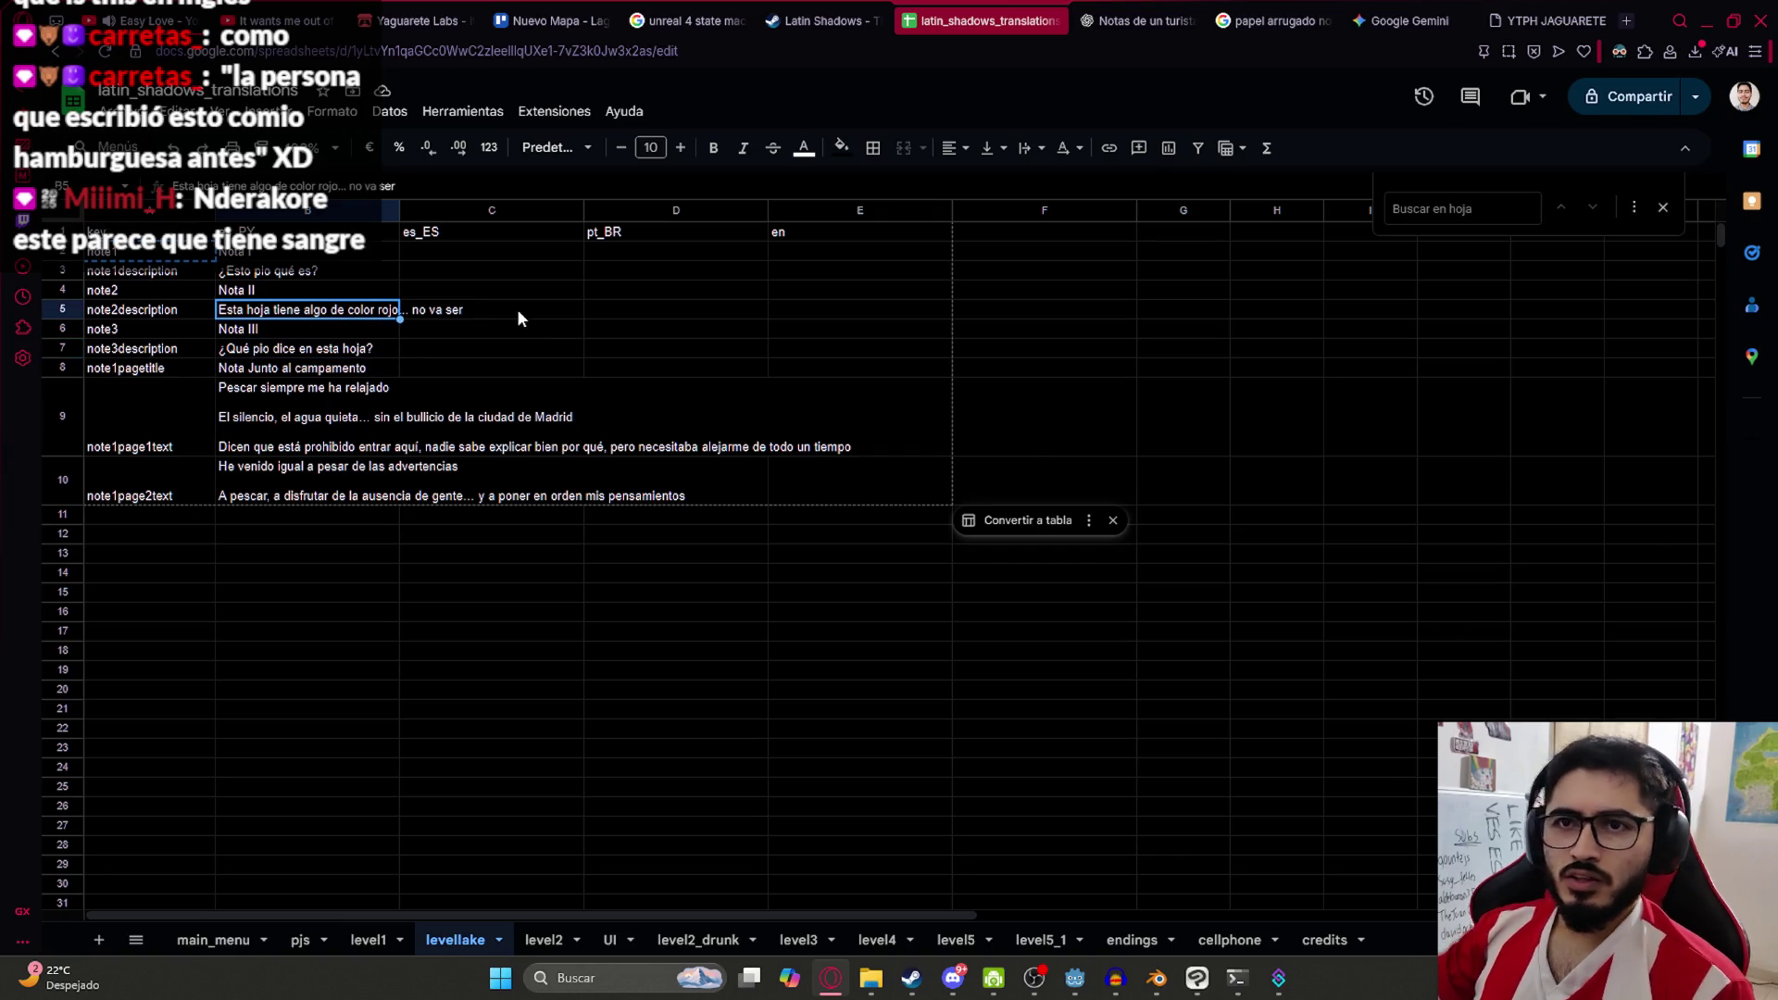
type("Nderakore")
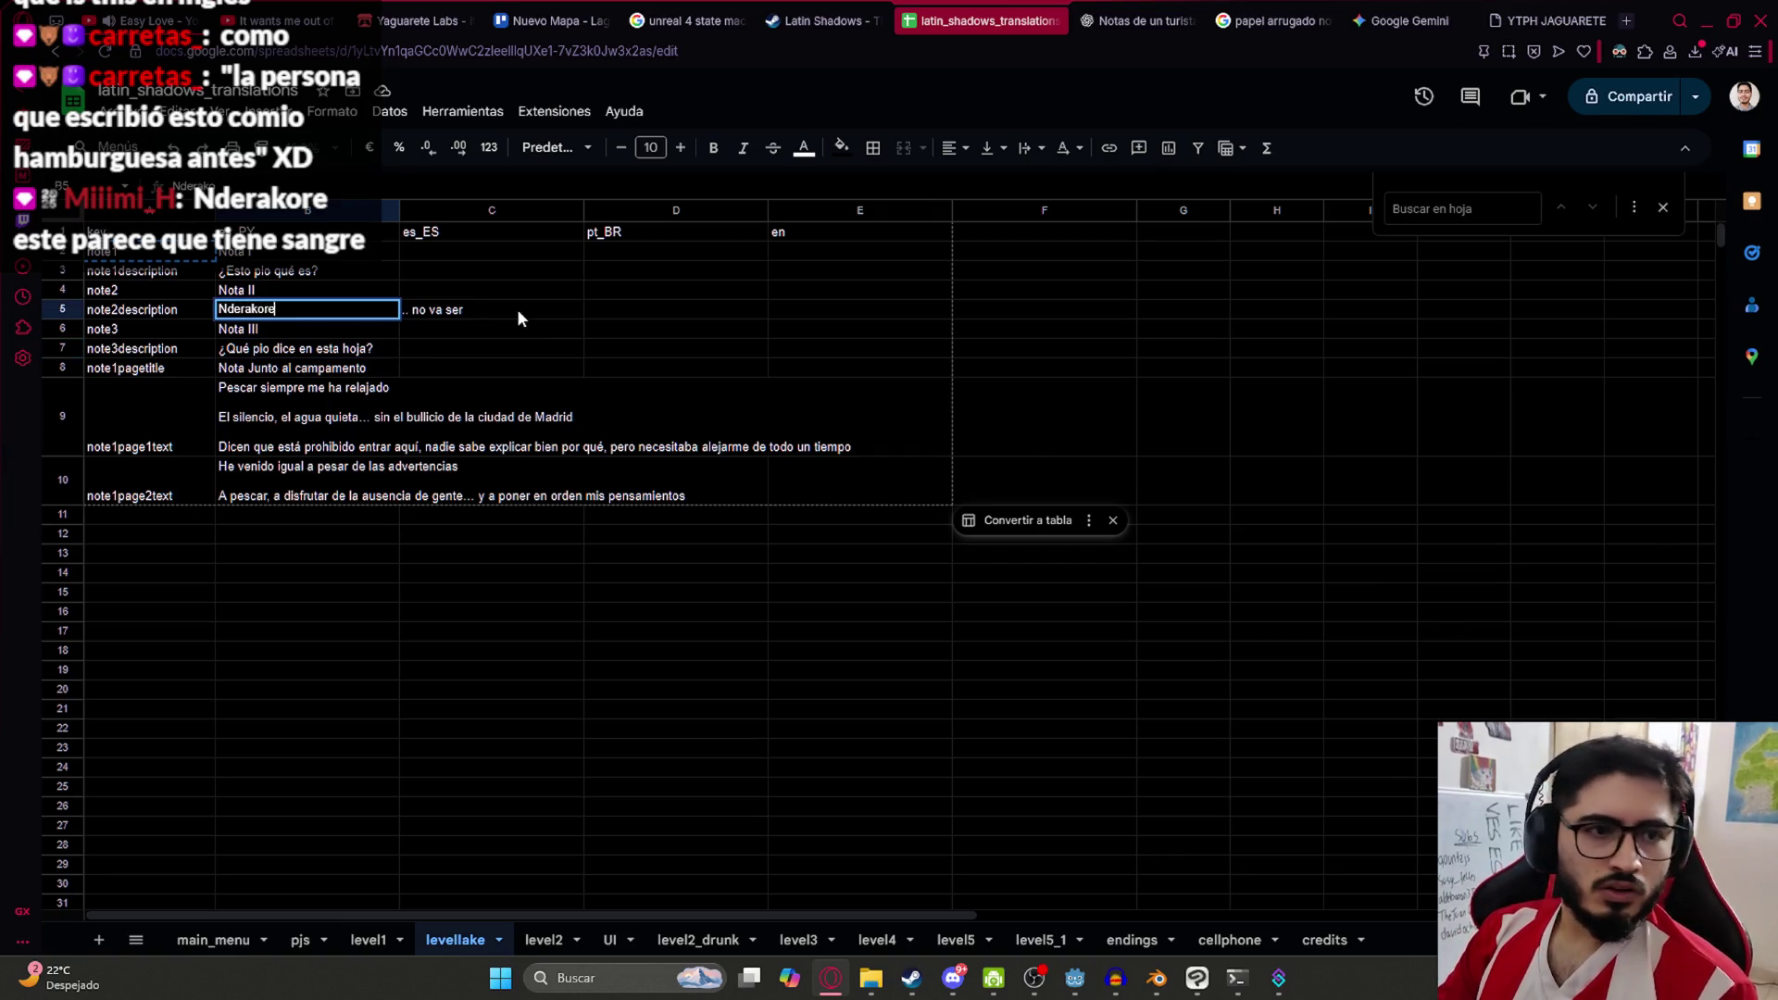
type(" este parece que tie")
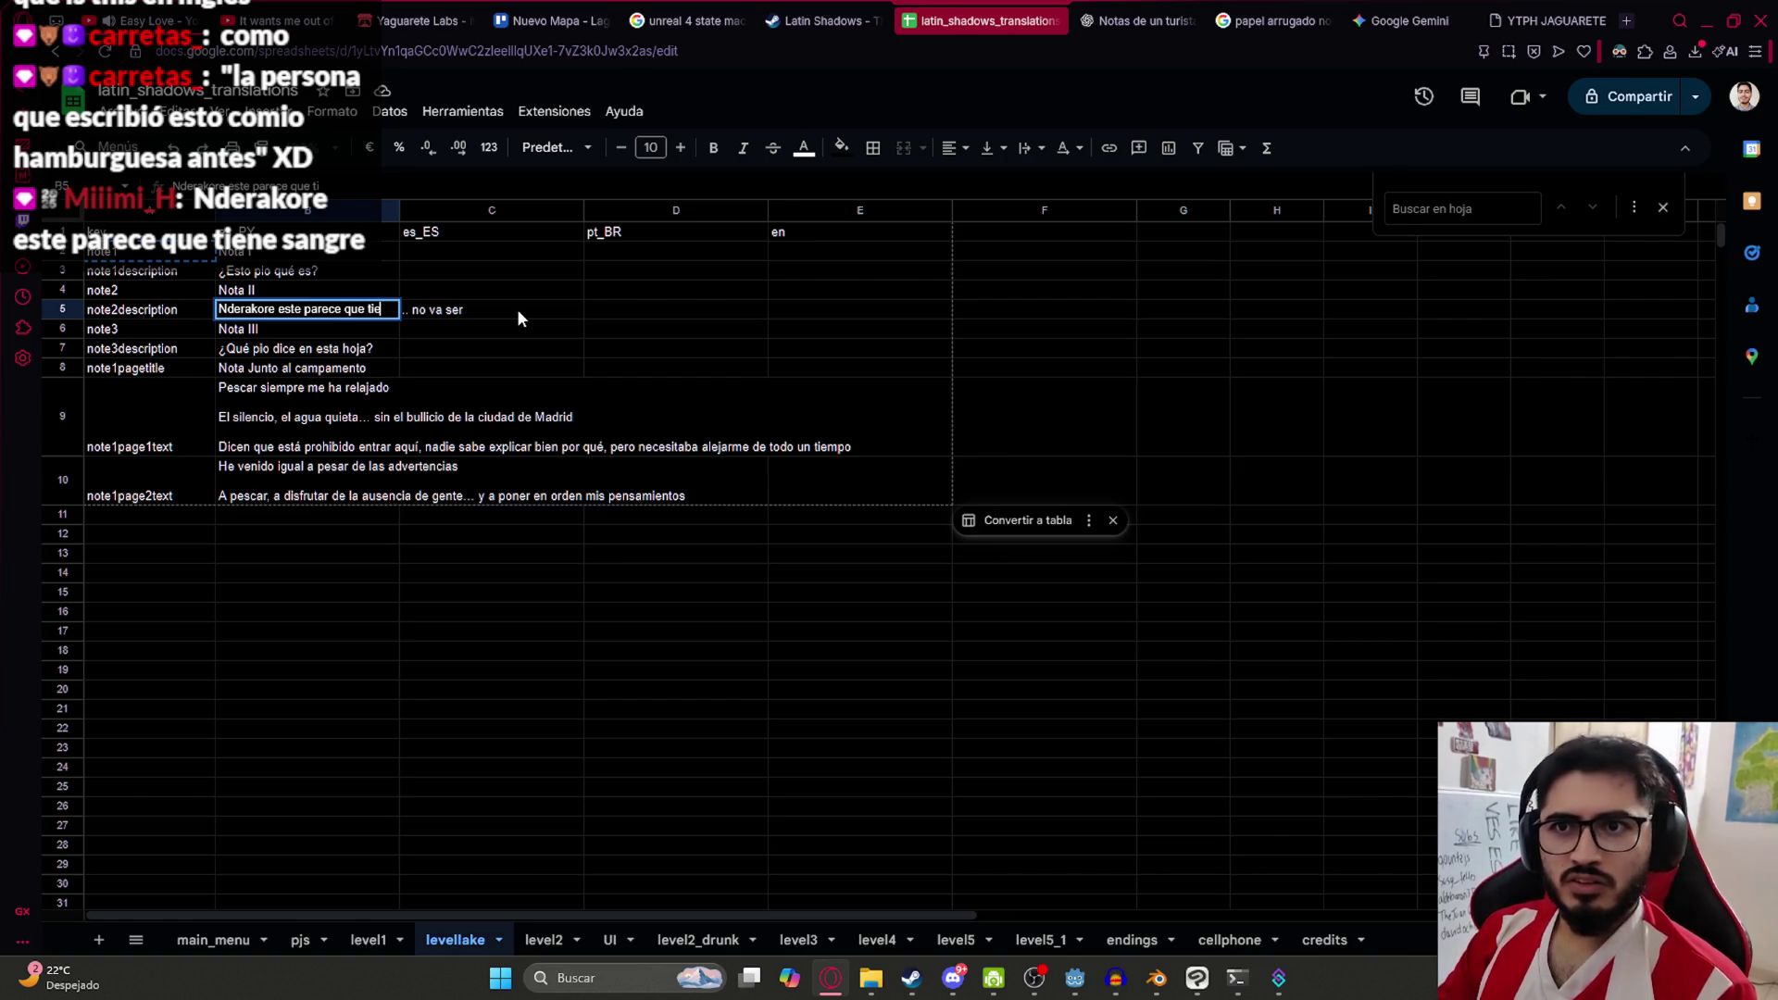
type("ne sangre")
key("Return")
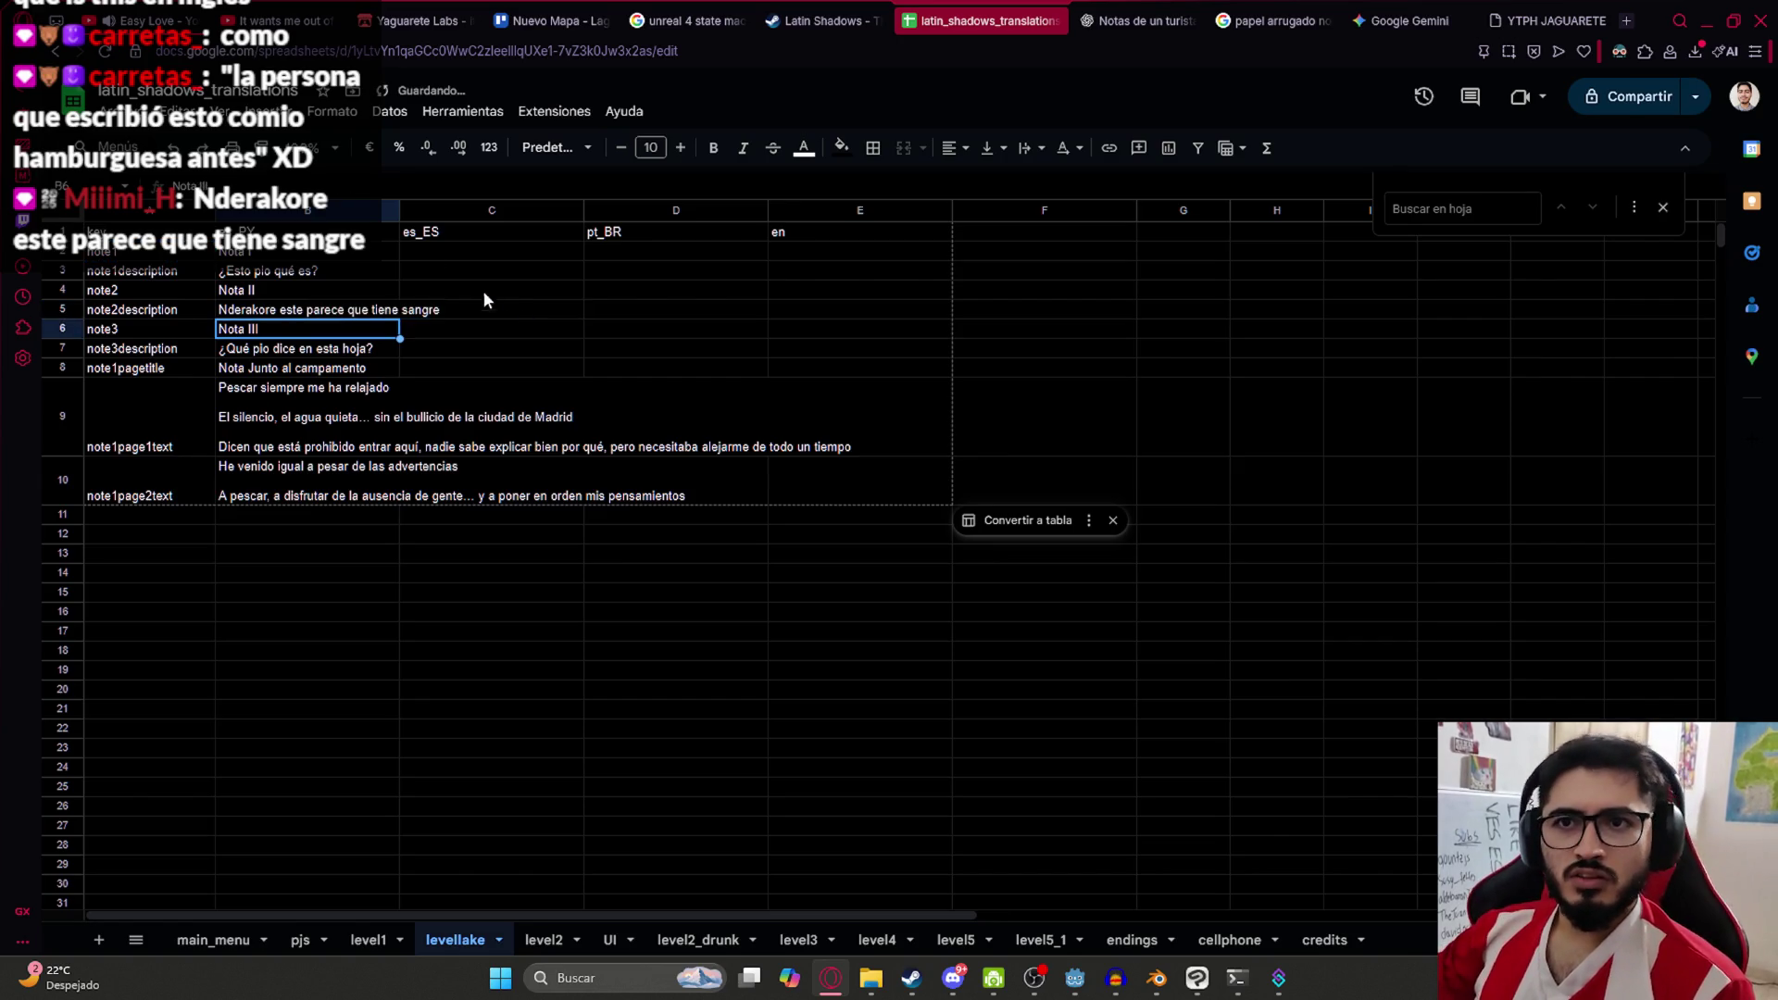
Download the sheet as CSV and replace the old levellake CSV in translations
left_click(115, 111)
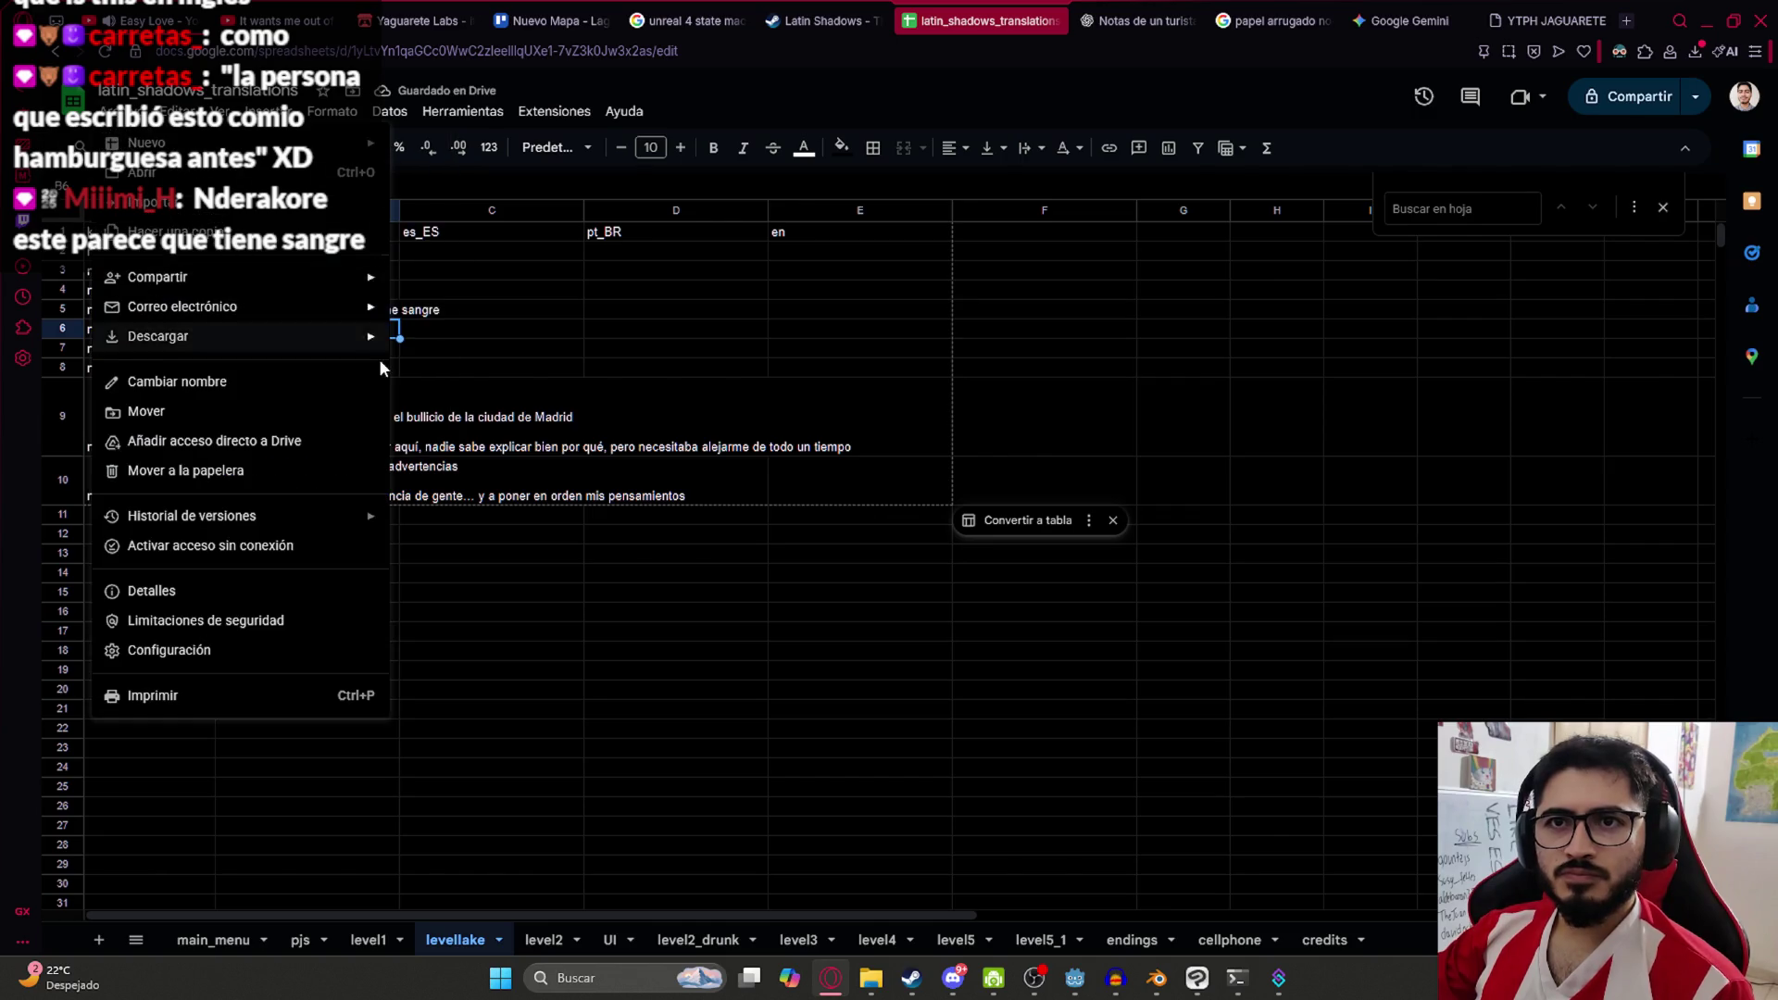
mouse_move(315, 336)
left_click(528, 462)
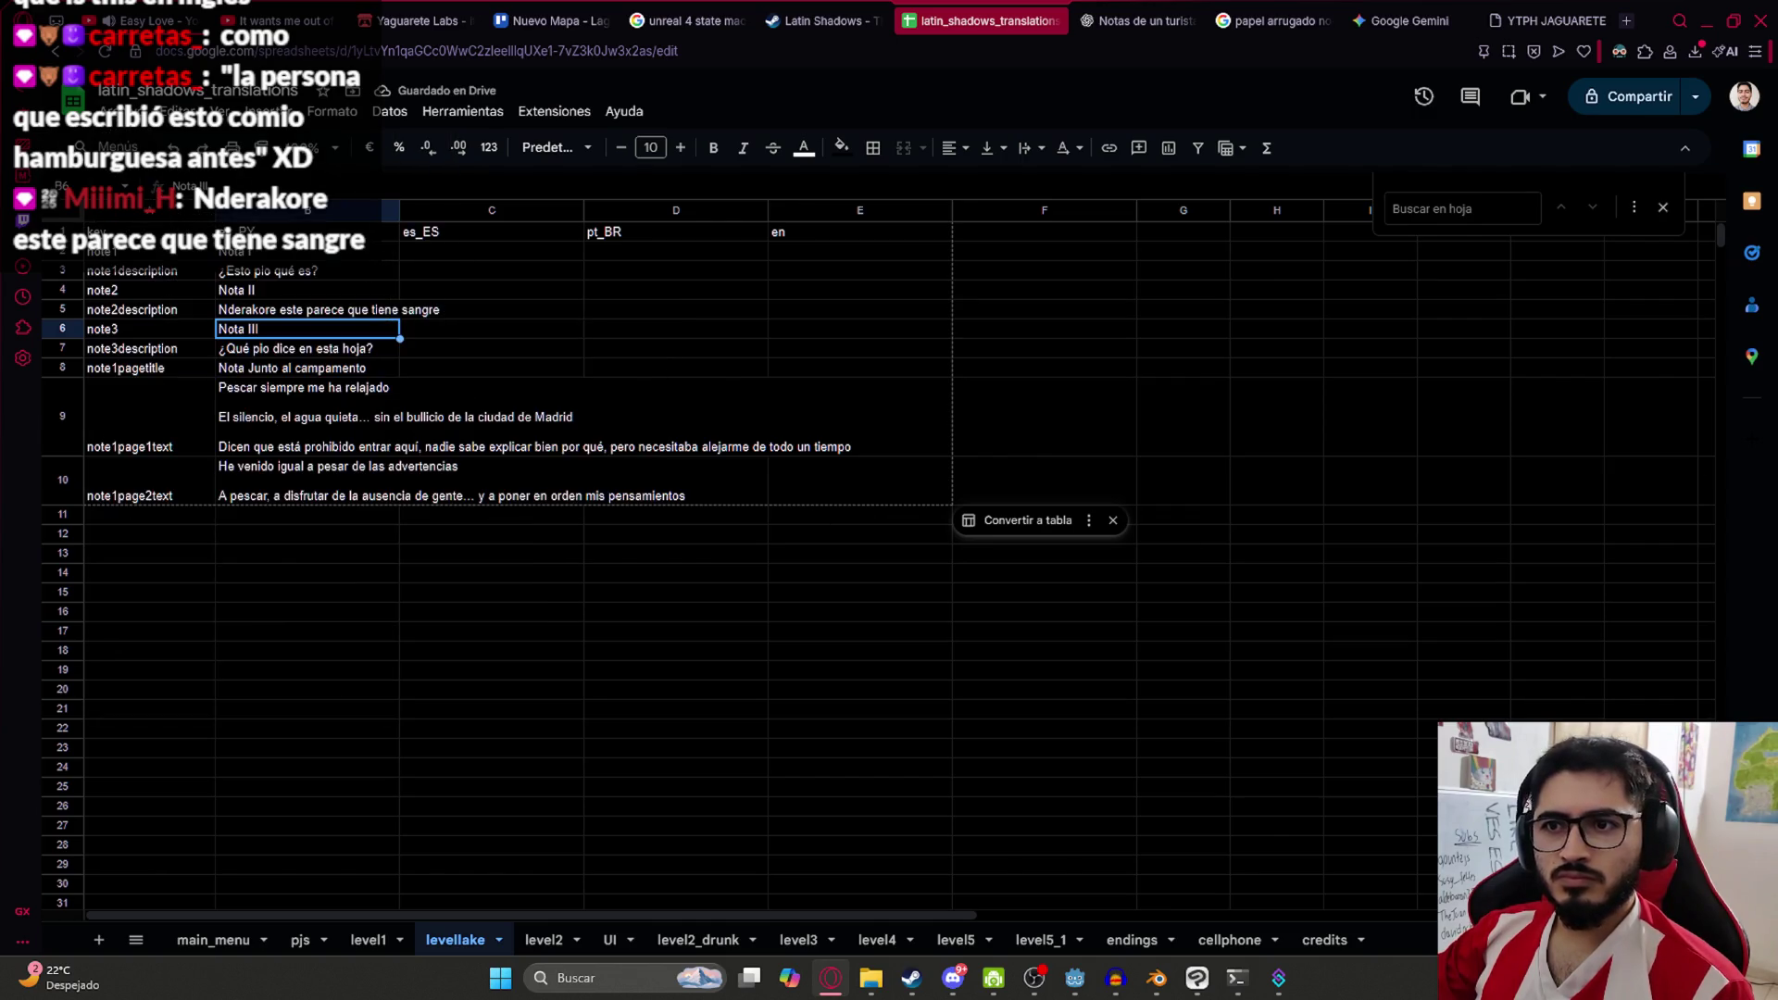
left_click(1694, 127)
mouse_move(760, 732)
left_mouse_down()
mouse_move(871, 974)
mouse_move(926, 908)
mouse_move(970, 588)
left_mouse_up()
key("Return")
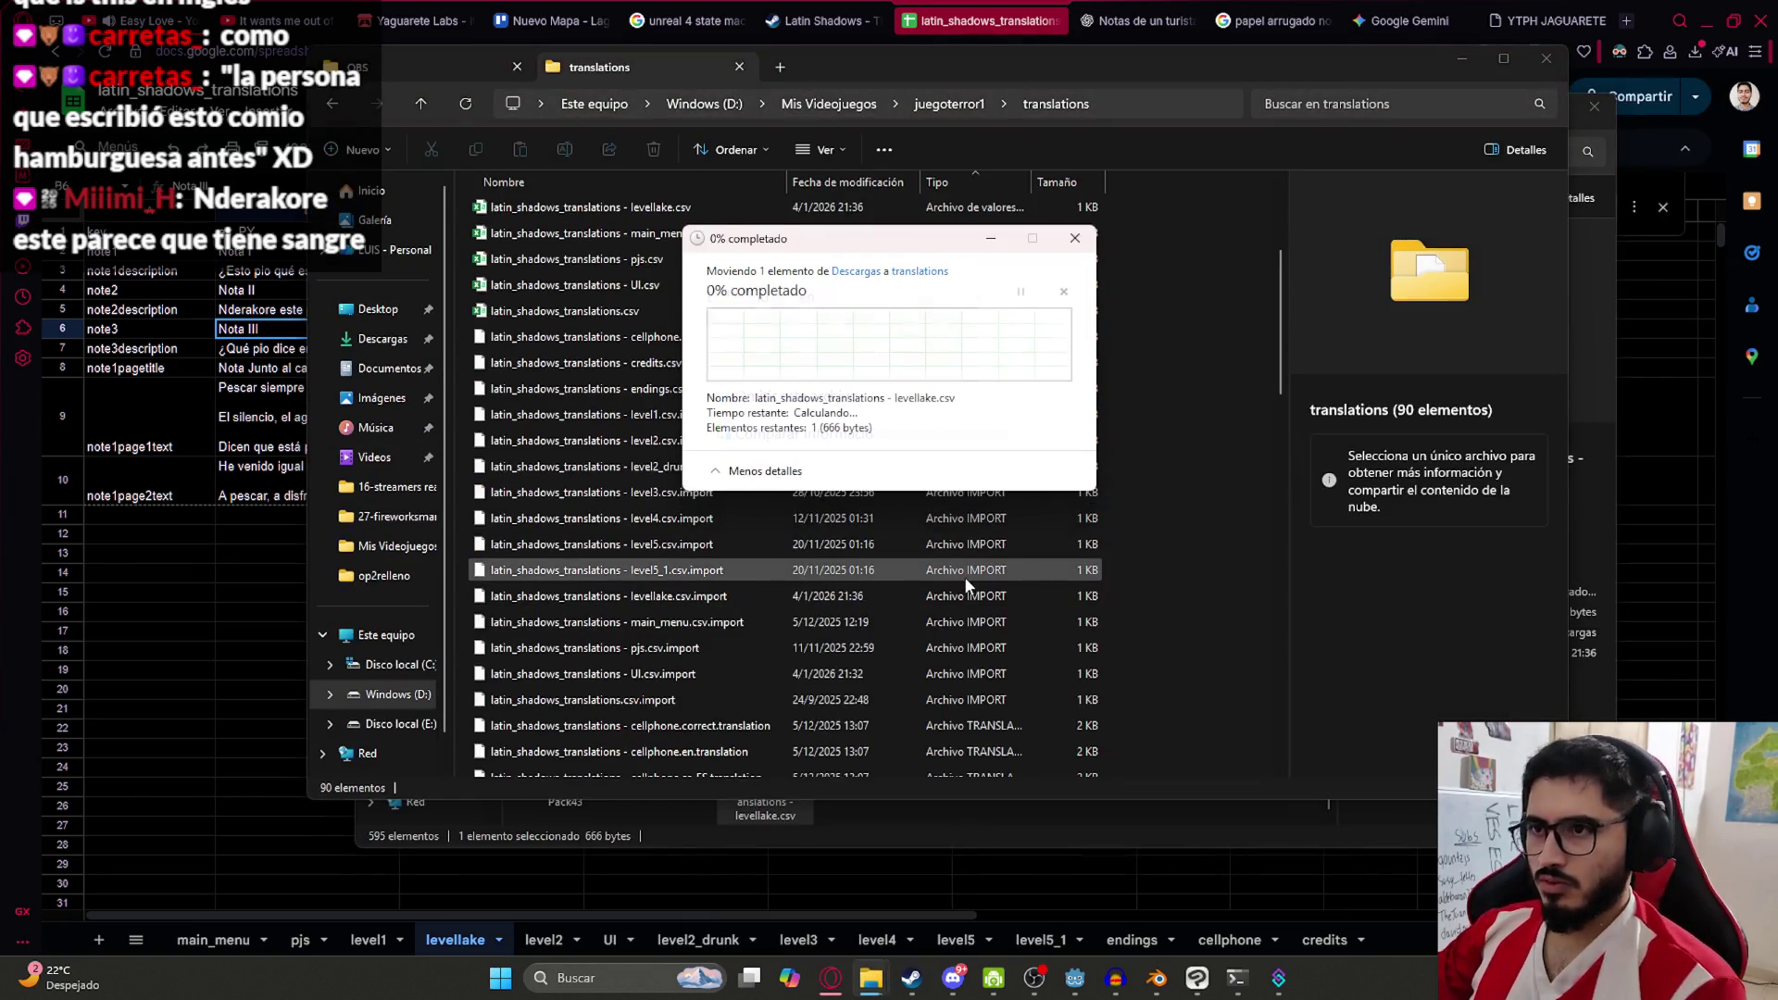
left_click(1074, 978)
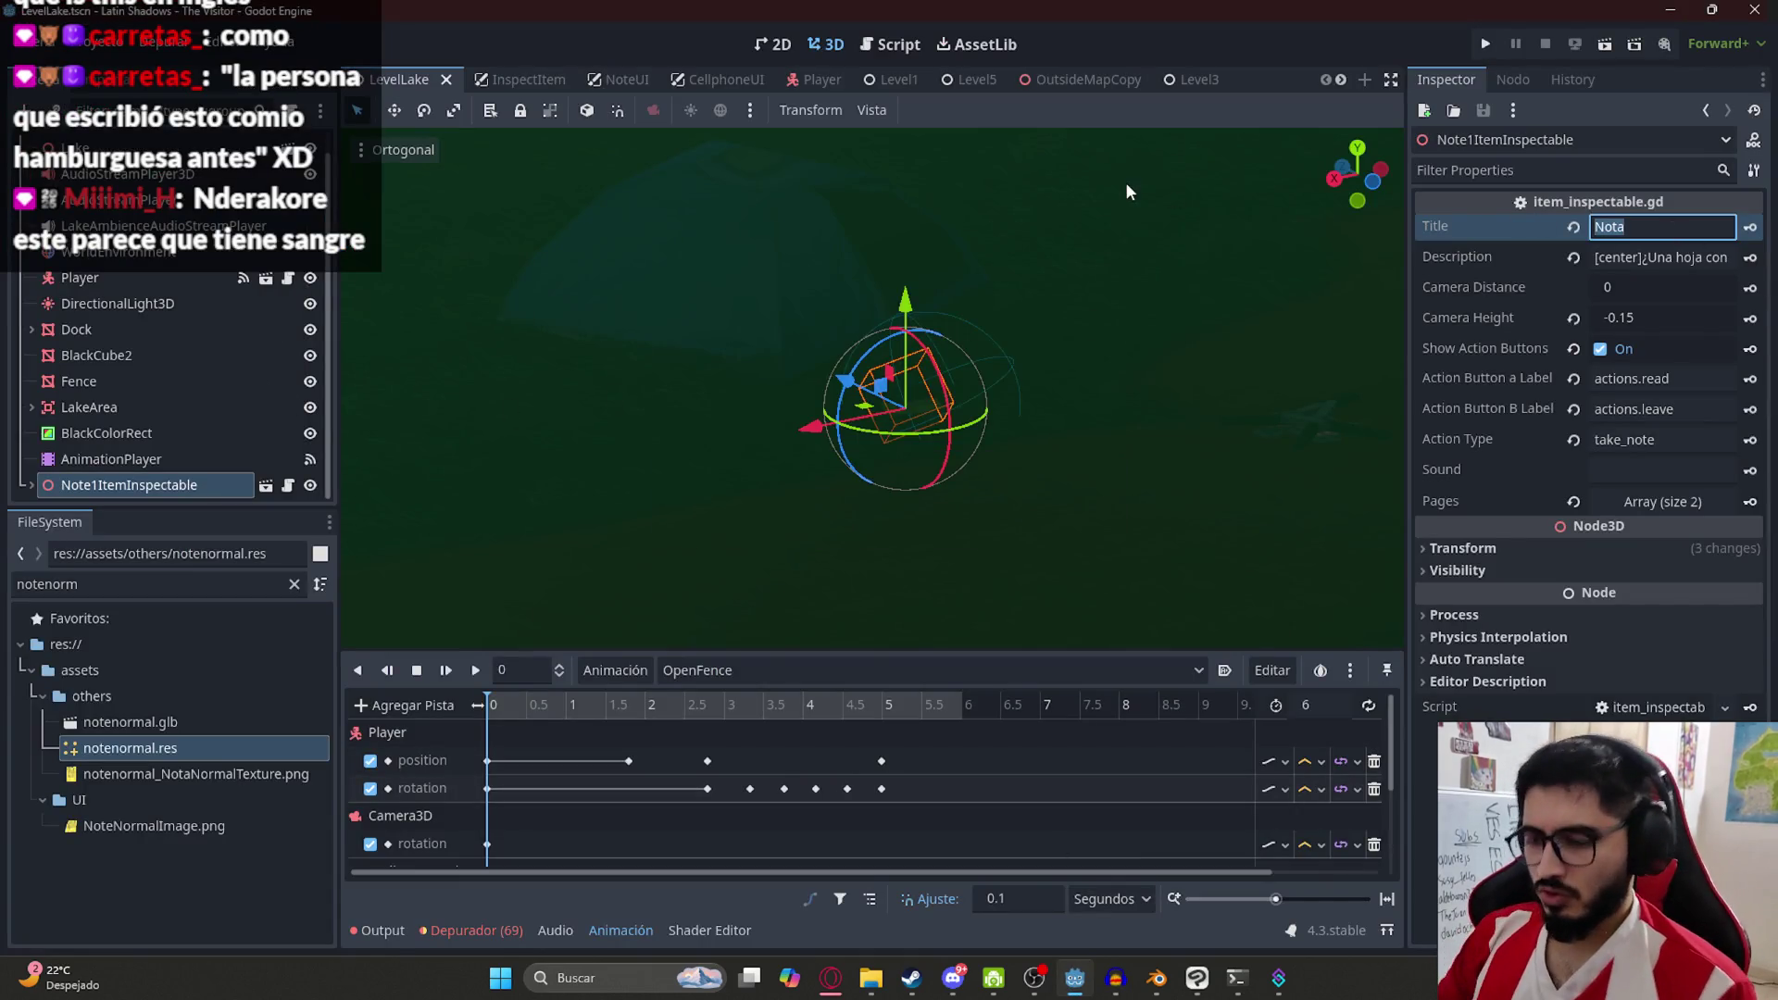
Enter note1 as the note's Title key, then clear the B3 description cell in the sheet
type("note1")
key("Tab")
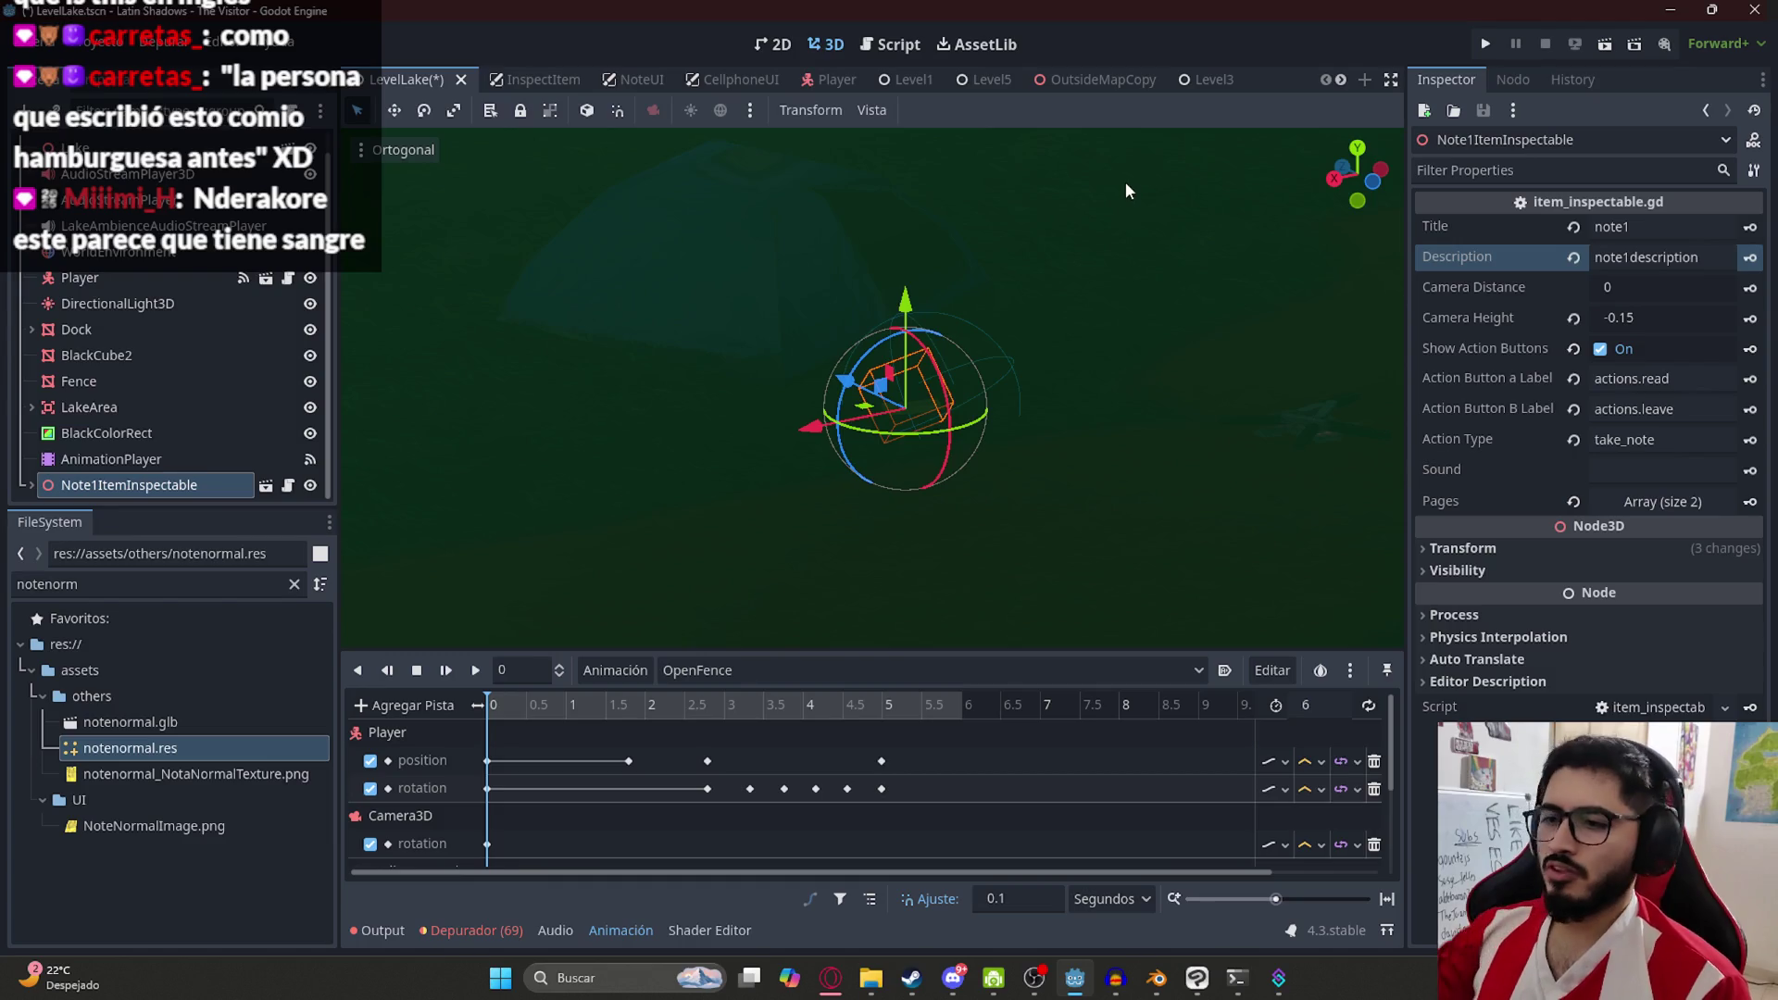
left_click(831, 978)
left_click(272, 276)
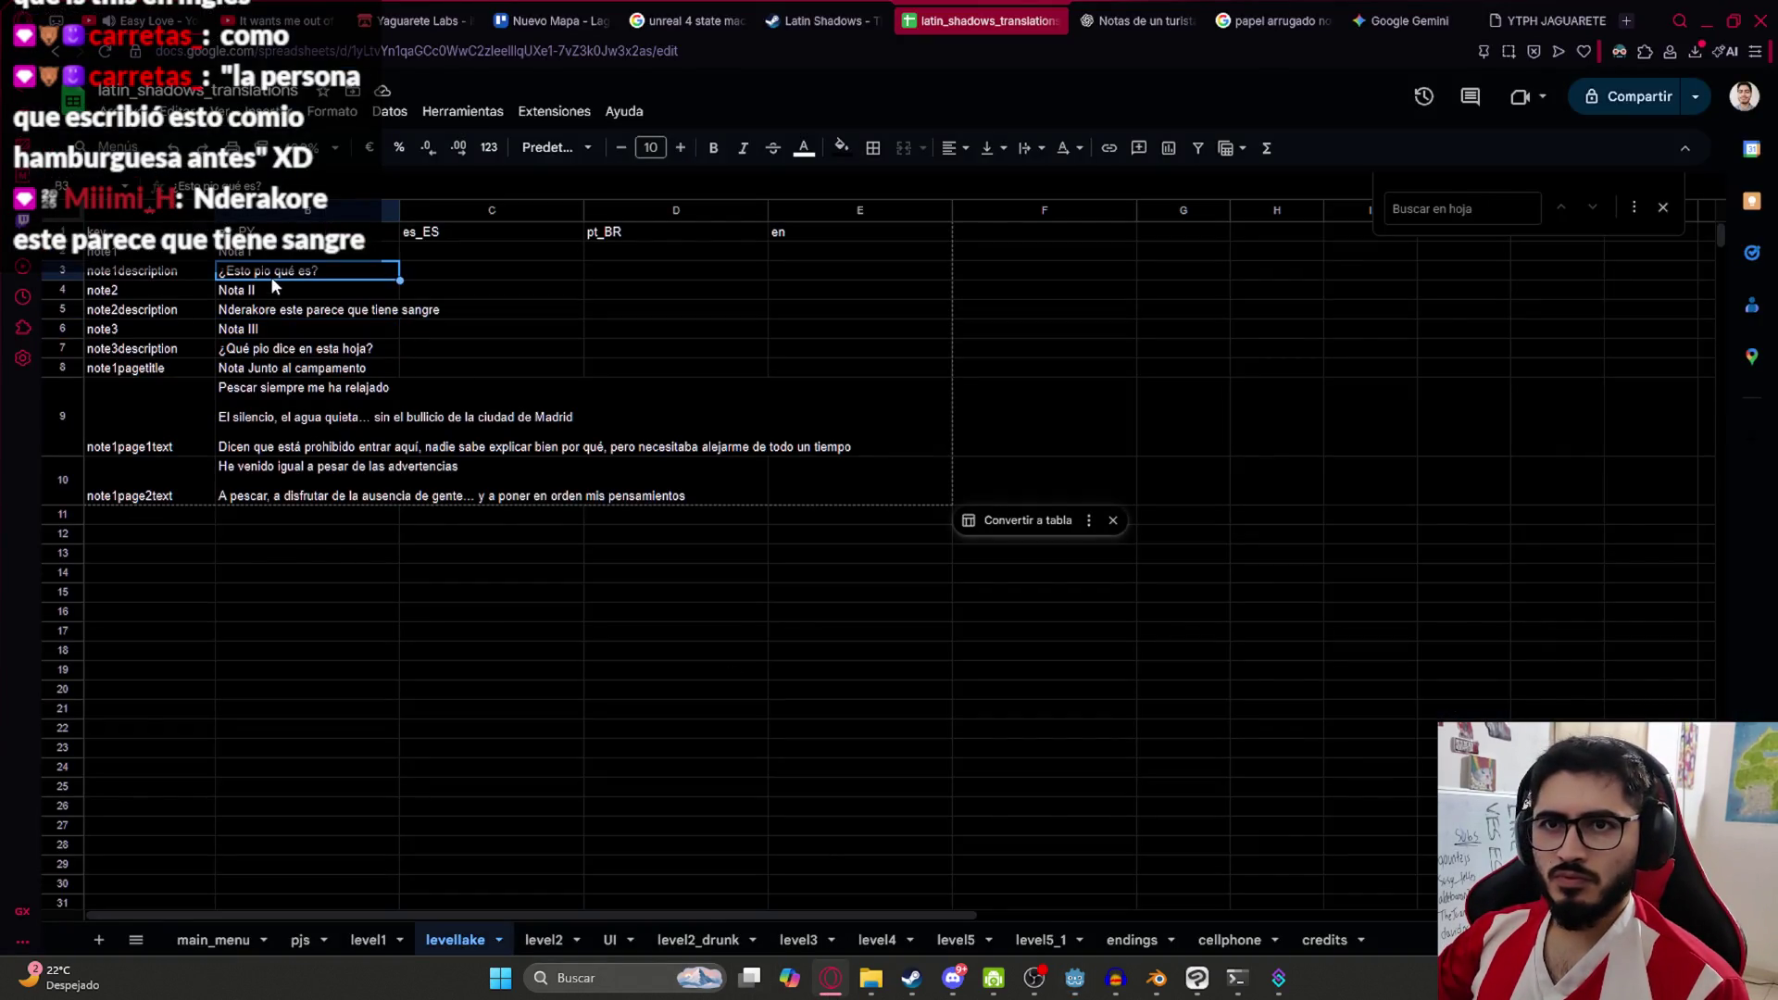
key("BackSpace")
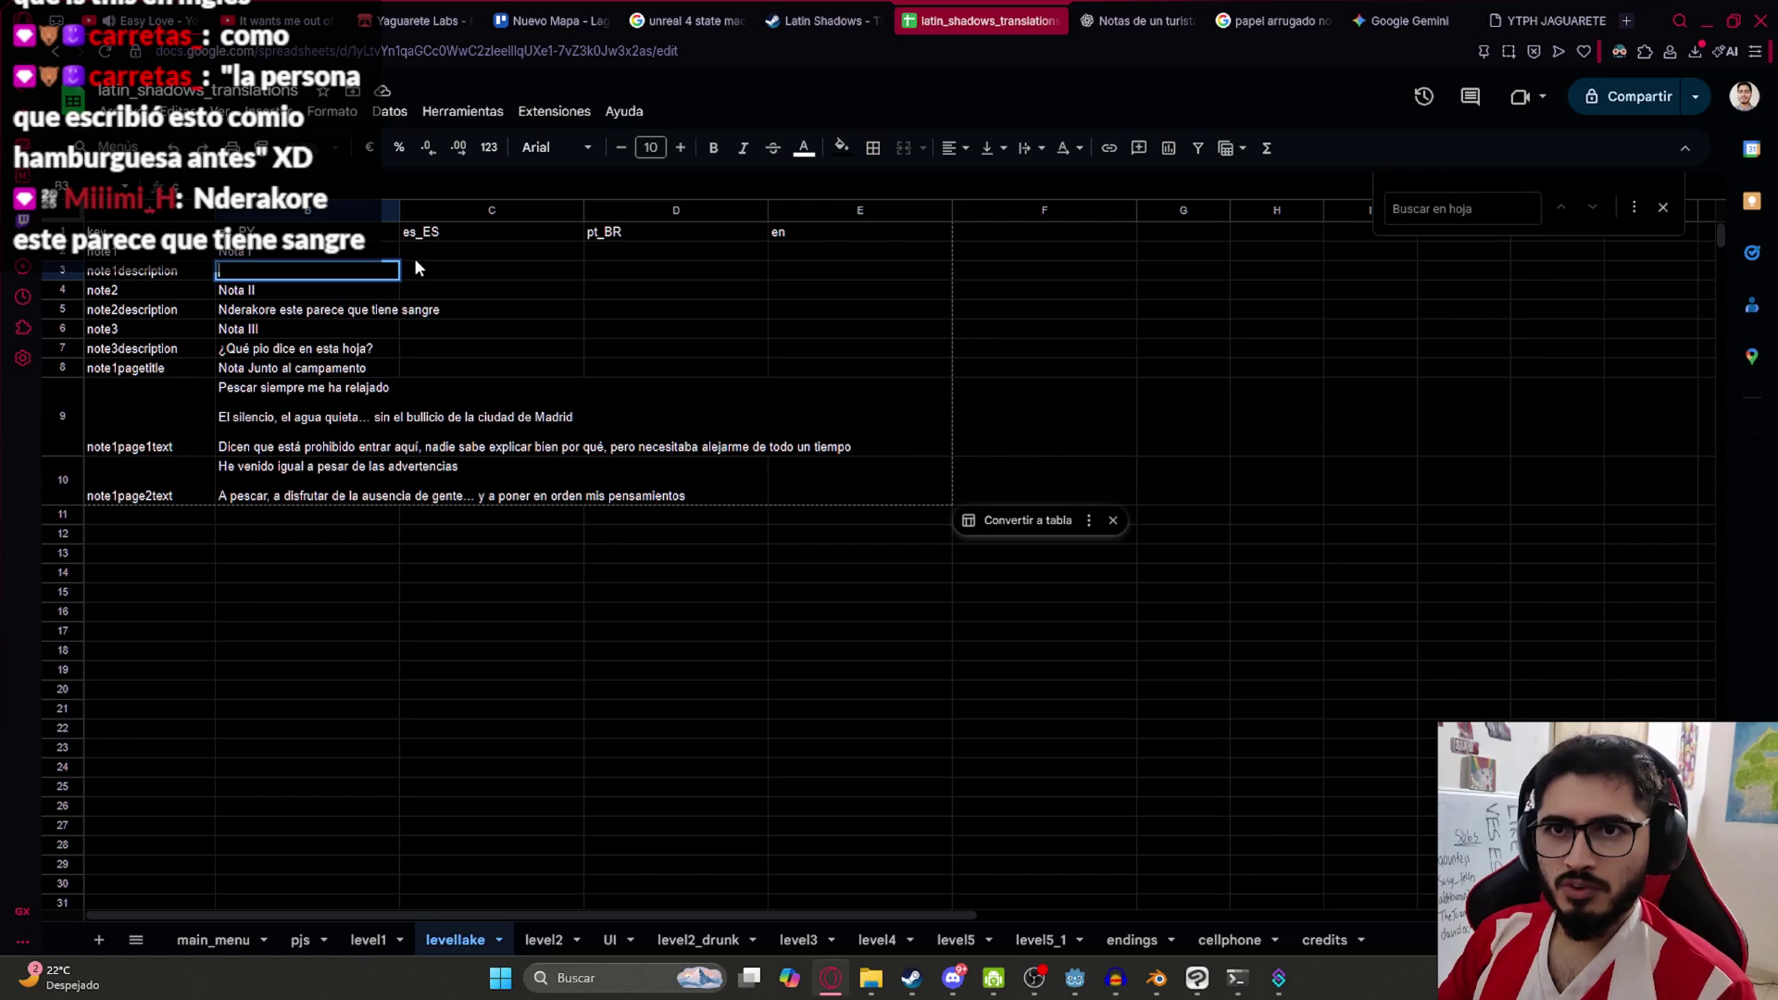
Wrap the B3, B5 and B7 note descriptions in [center]…[/center] tags
type("[center]")
type("¿Esto pio qué es?")
type("center]")
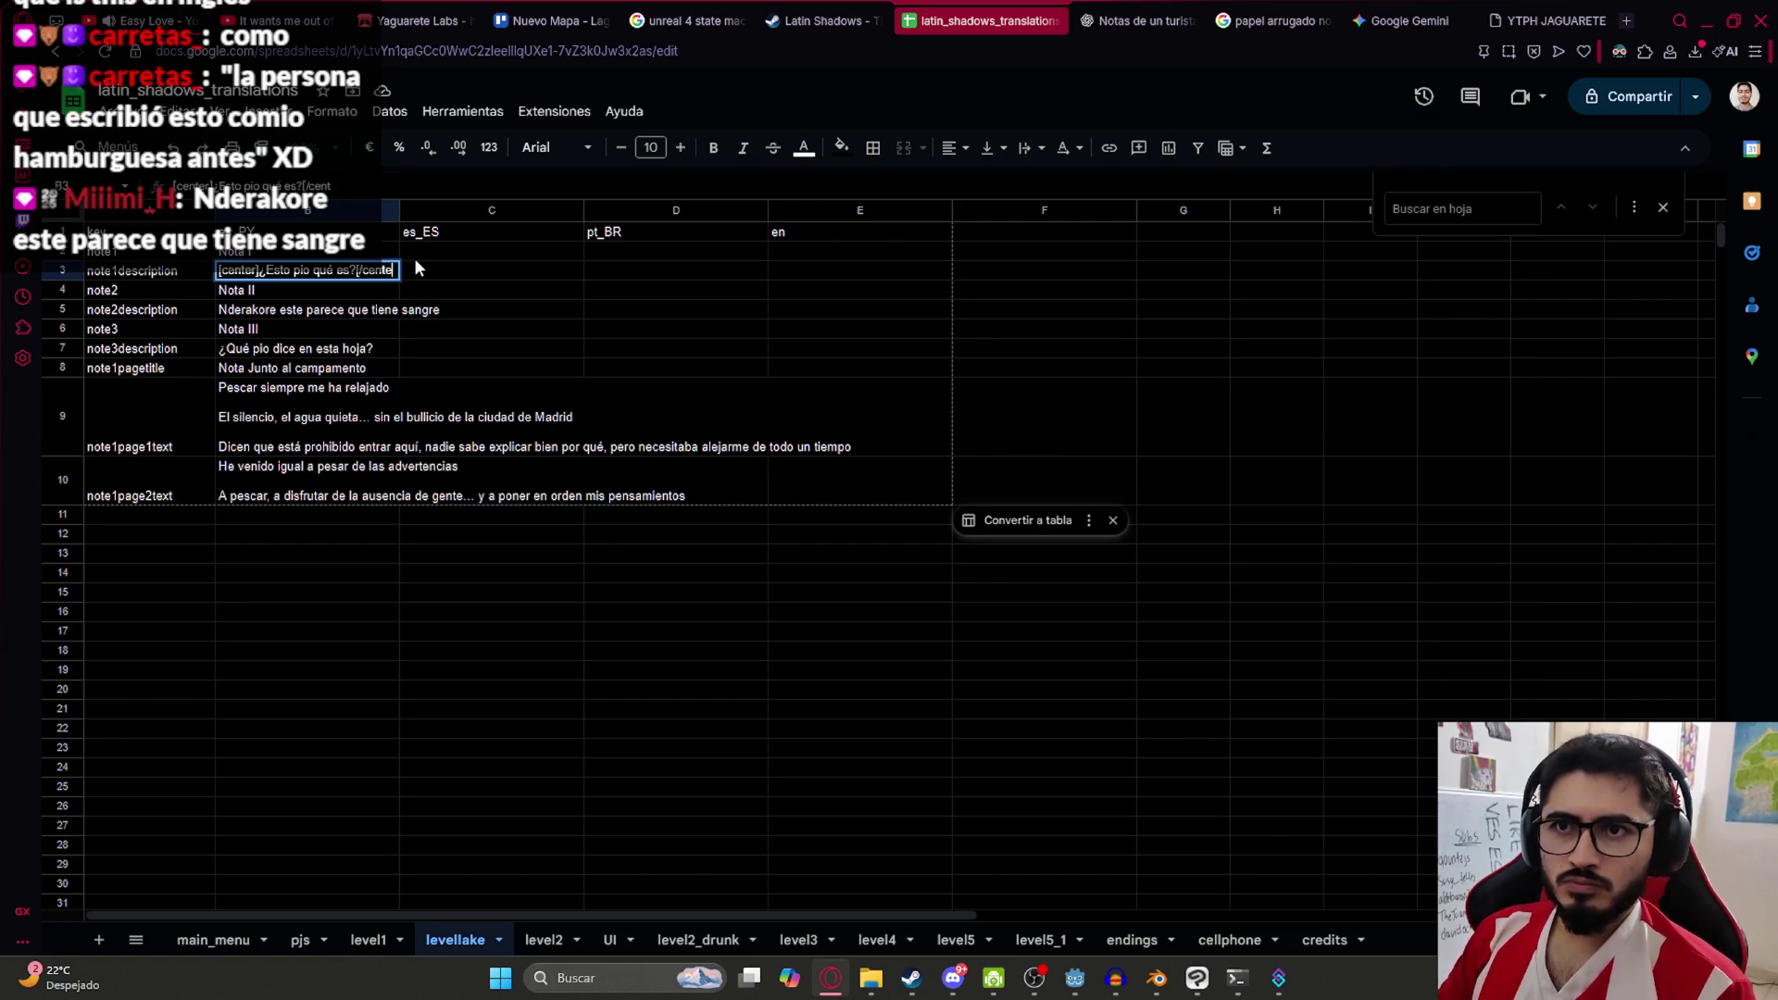
left_click(265, 294)
double_click(265, 276)
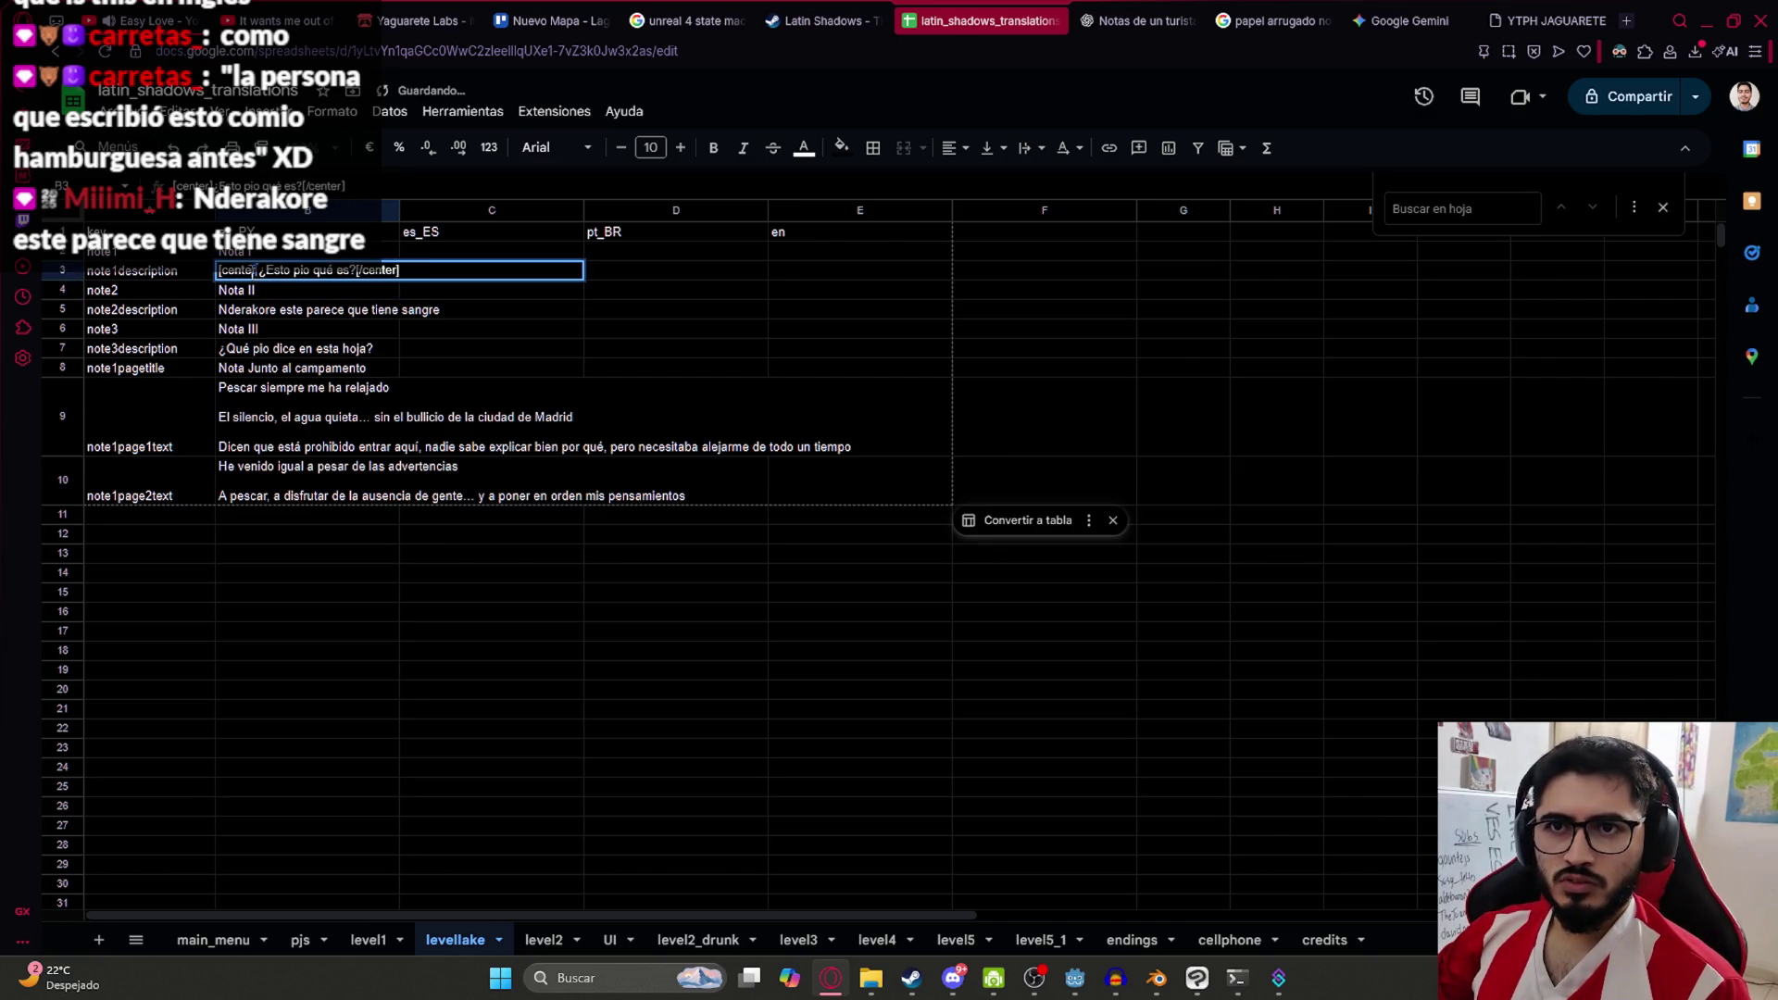
double_click(222, 307)
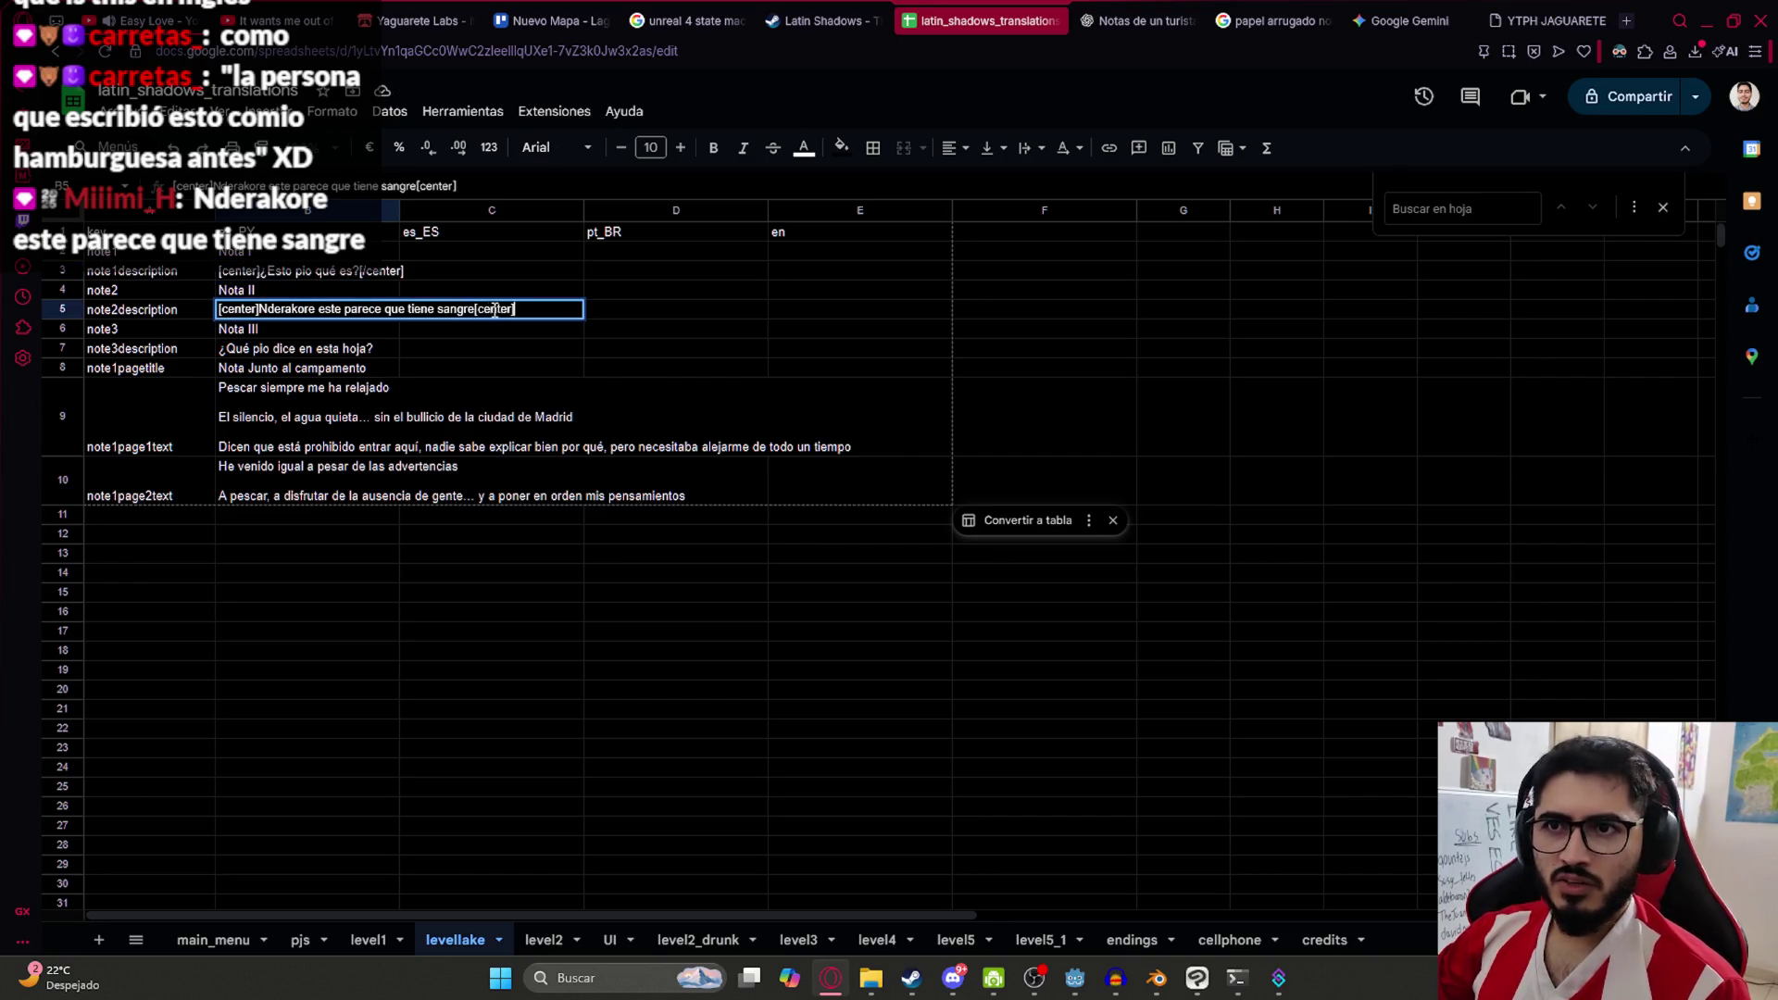
type("/")
double_click(294, 352)
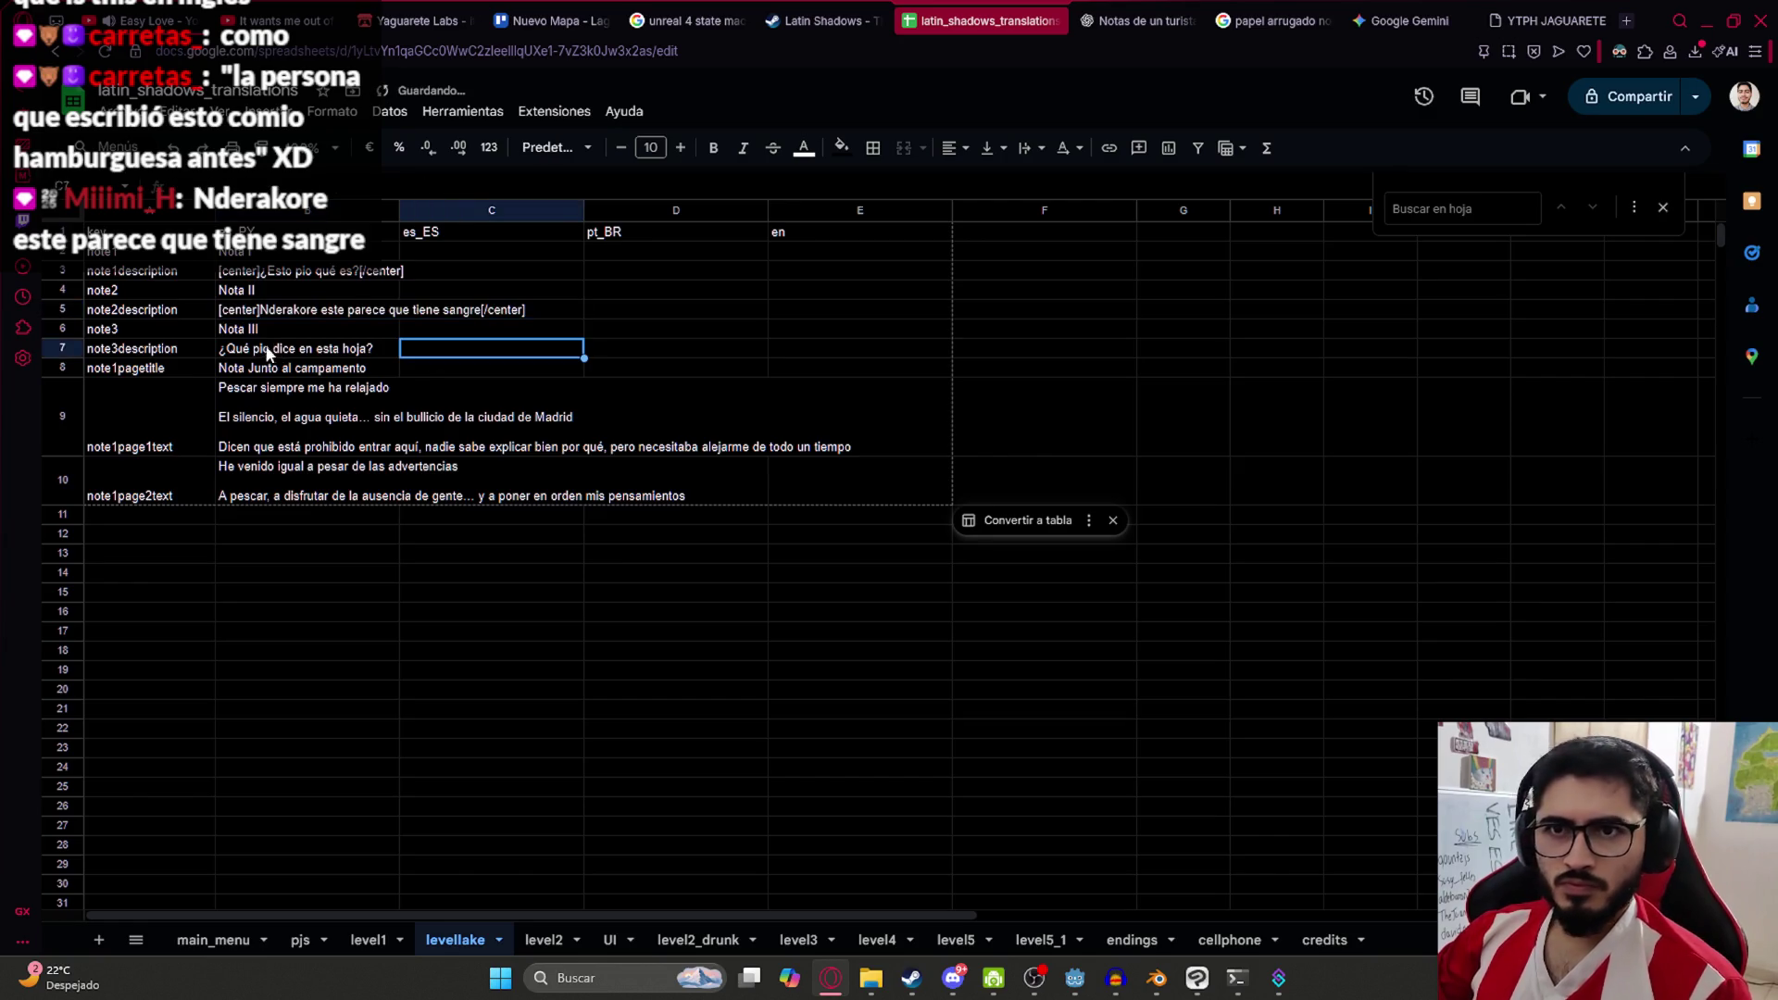
type("[center]")
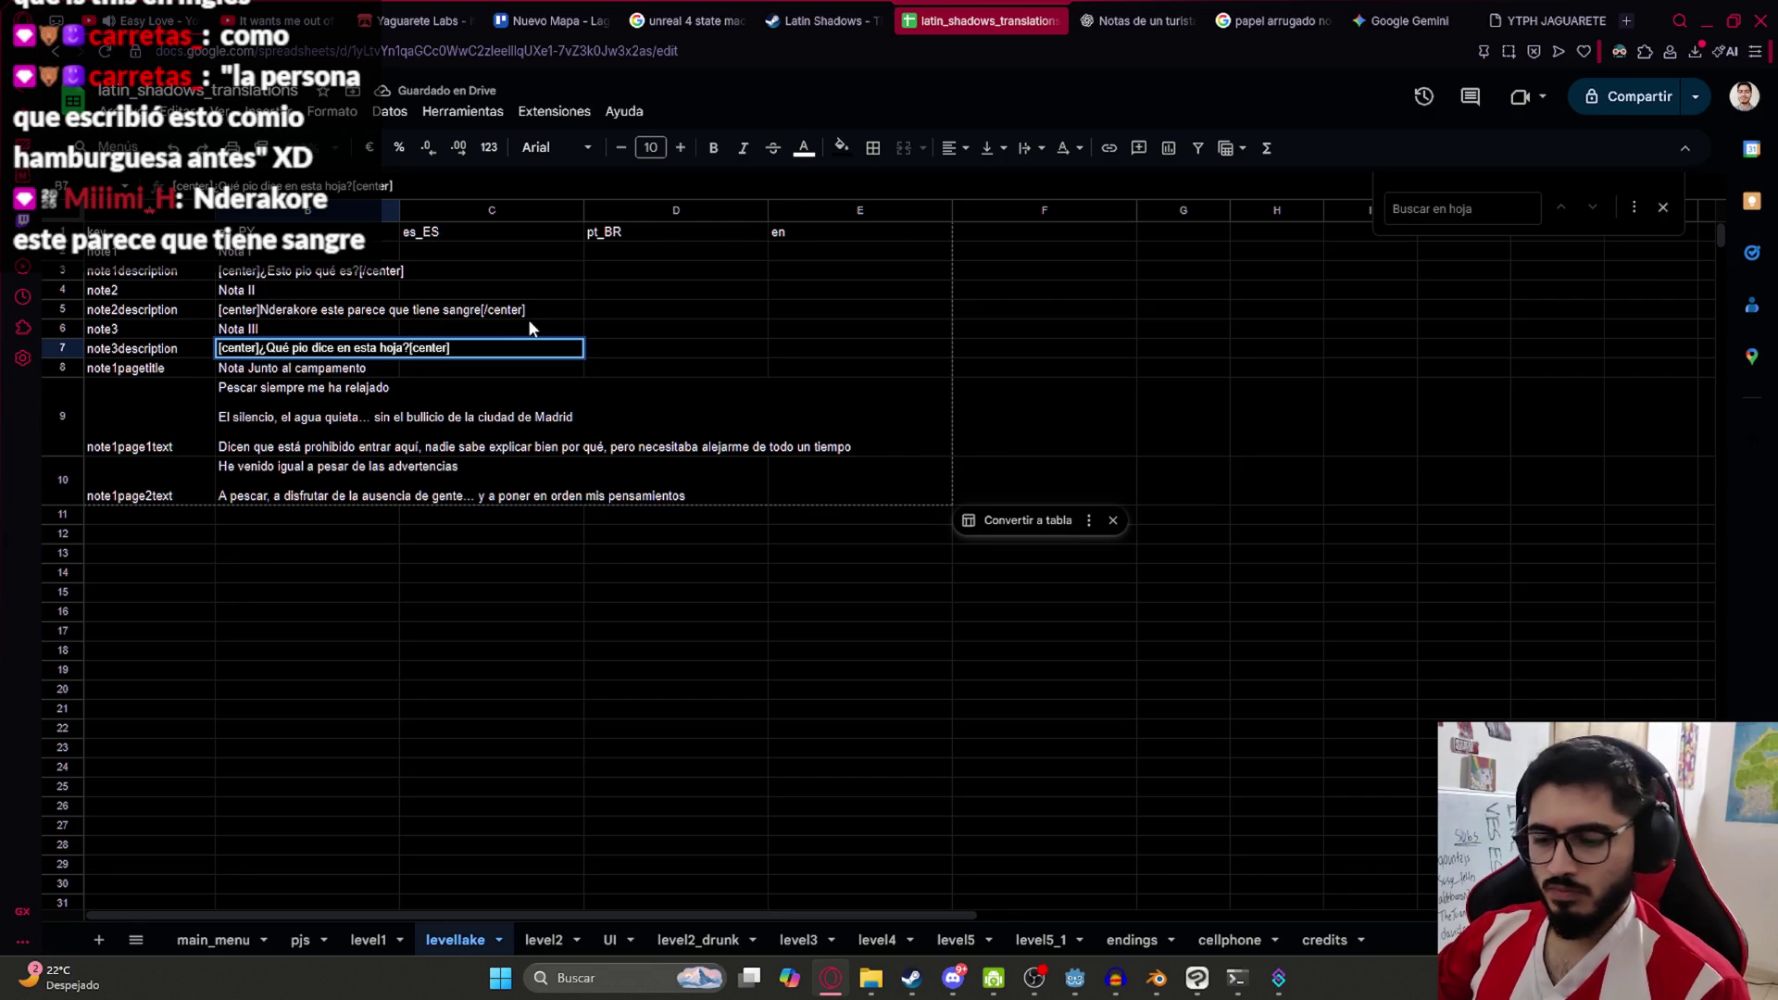
type("/")
left_click(624, 424)
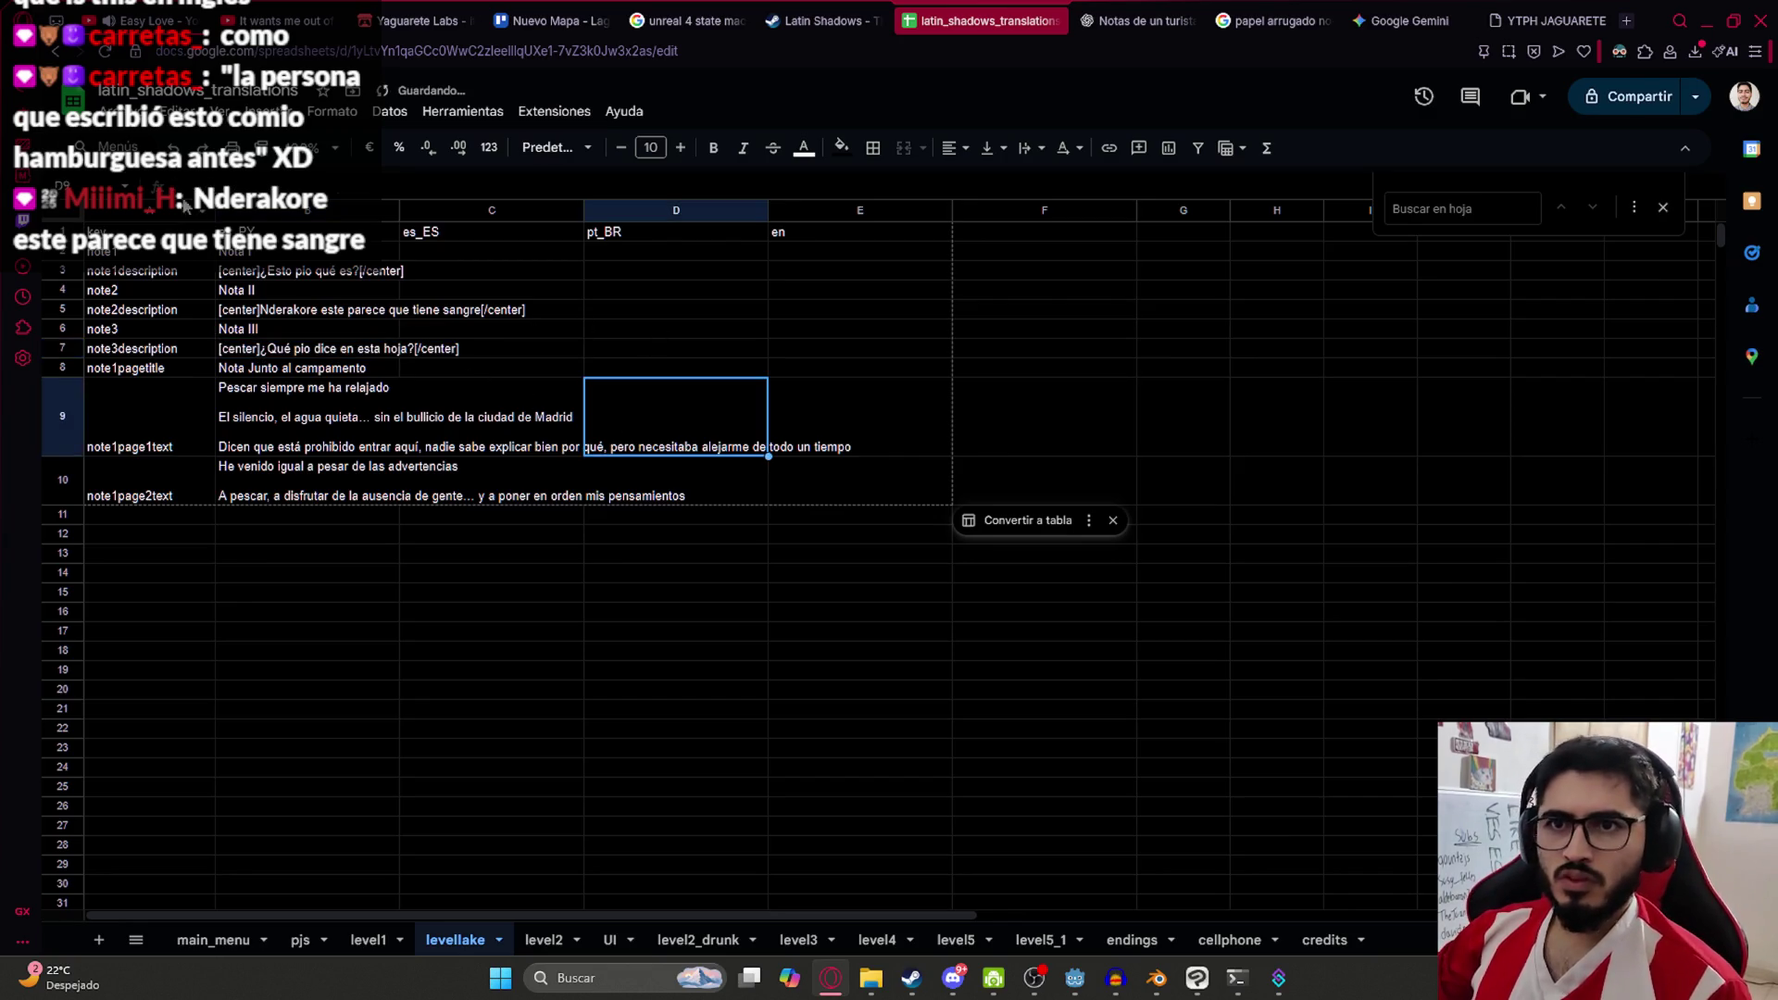
Download the levellake sheet as Valores separados por comas (.csv)
left_click(174, 112)
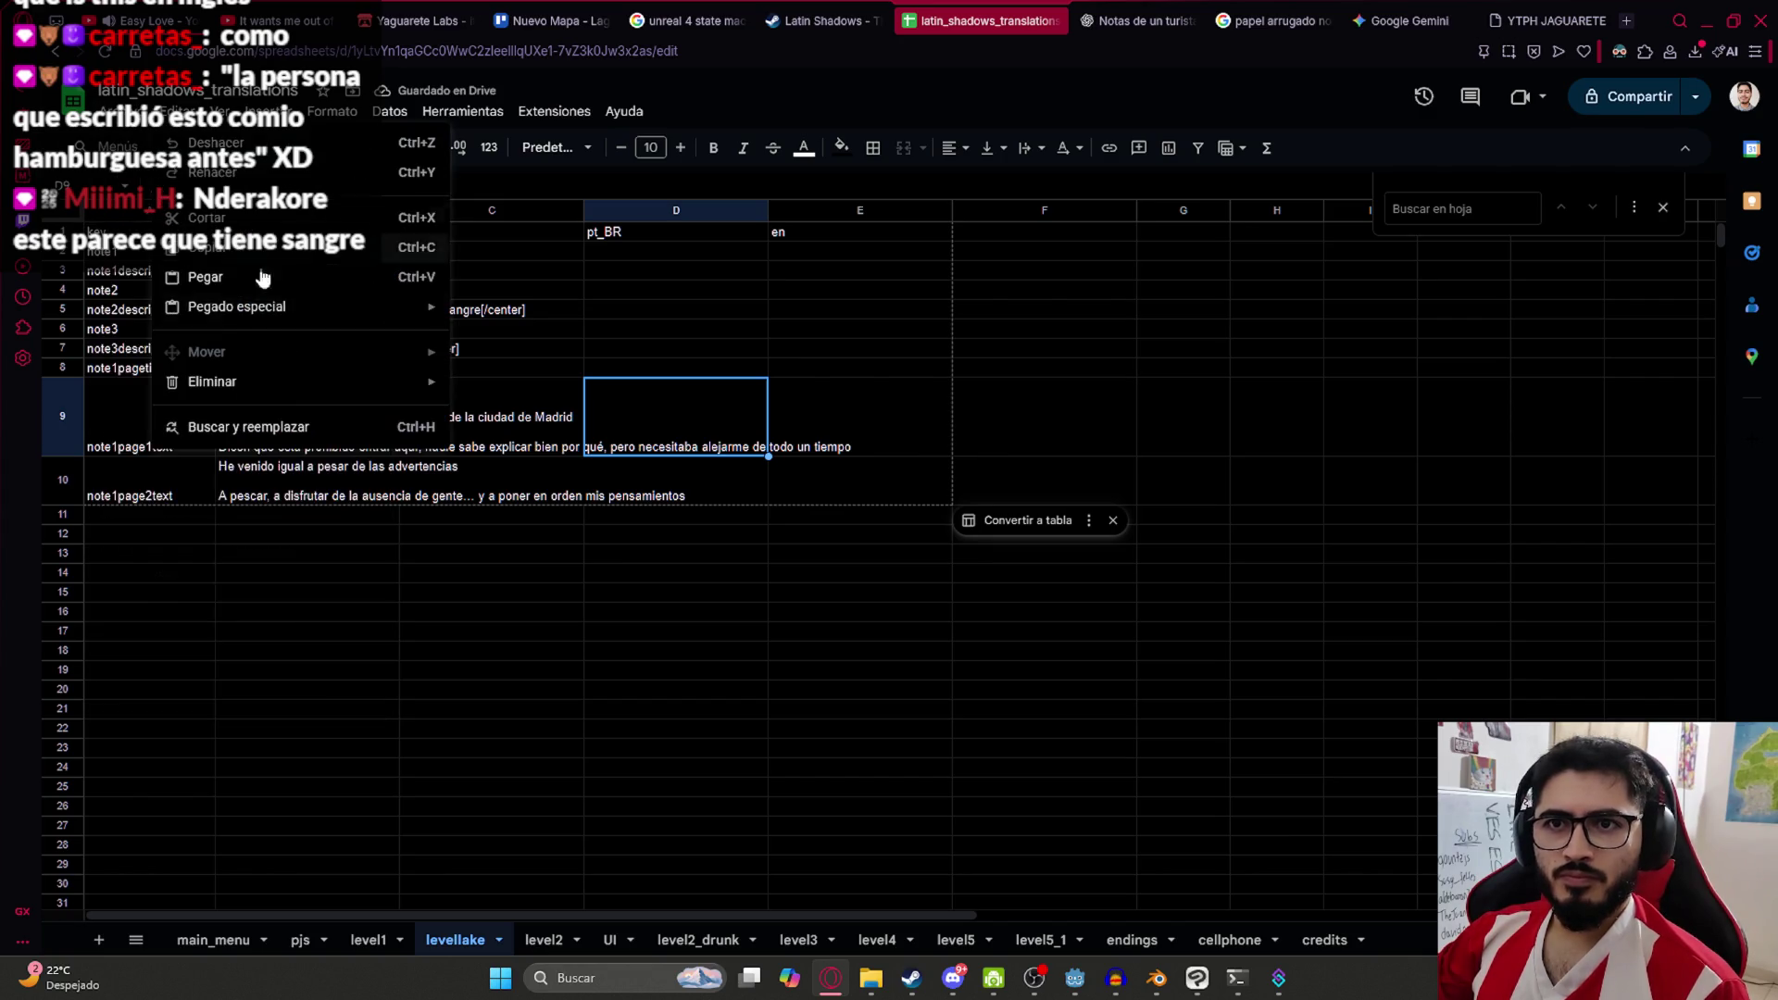
mouse_move(118, 111)
mouse_move(157, 336)
left_click(594, 461)
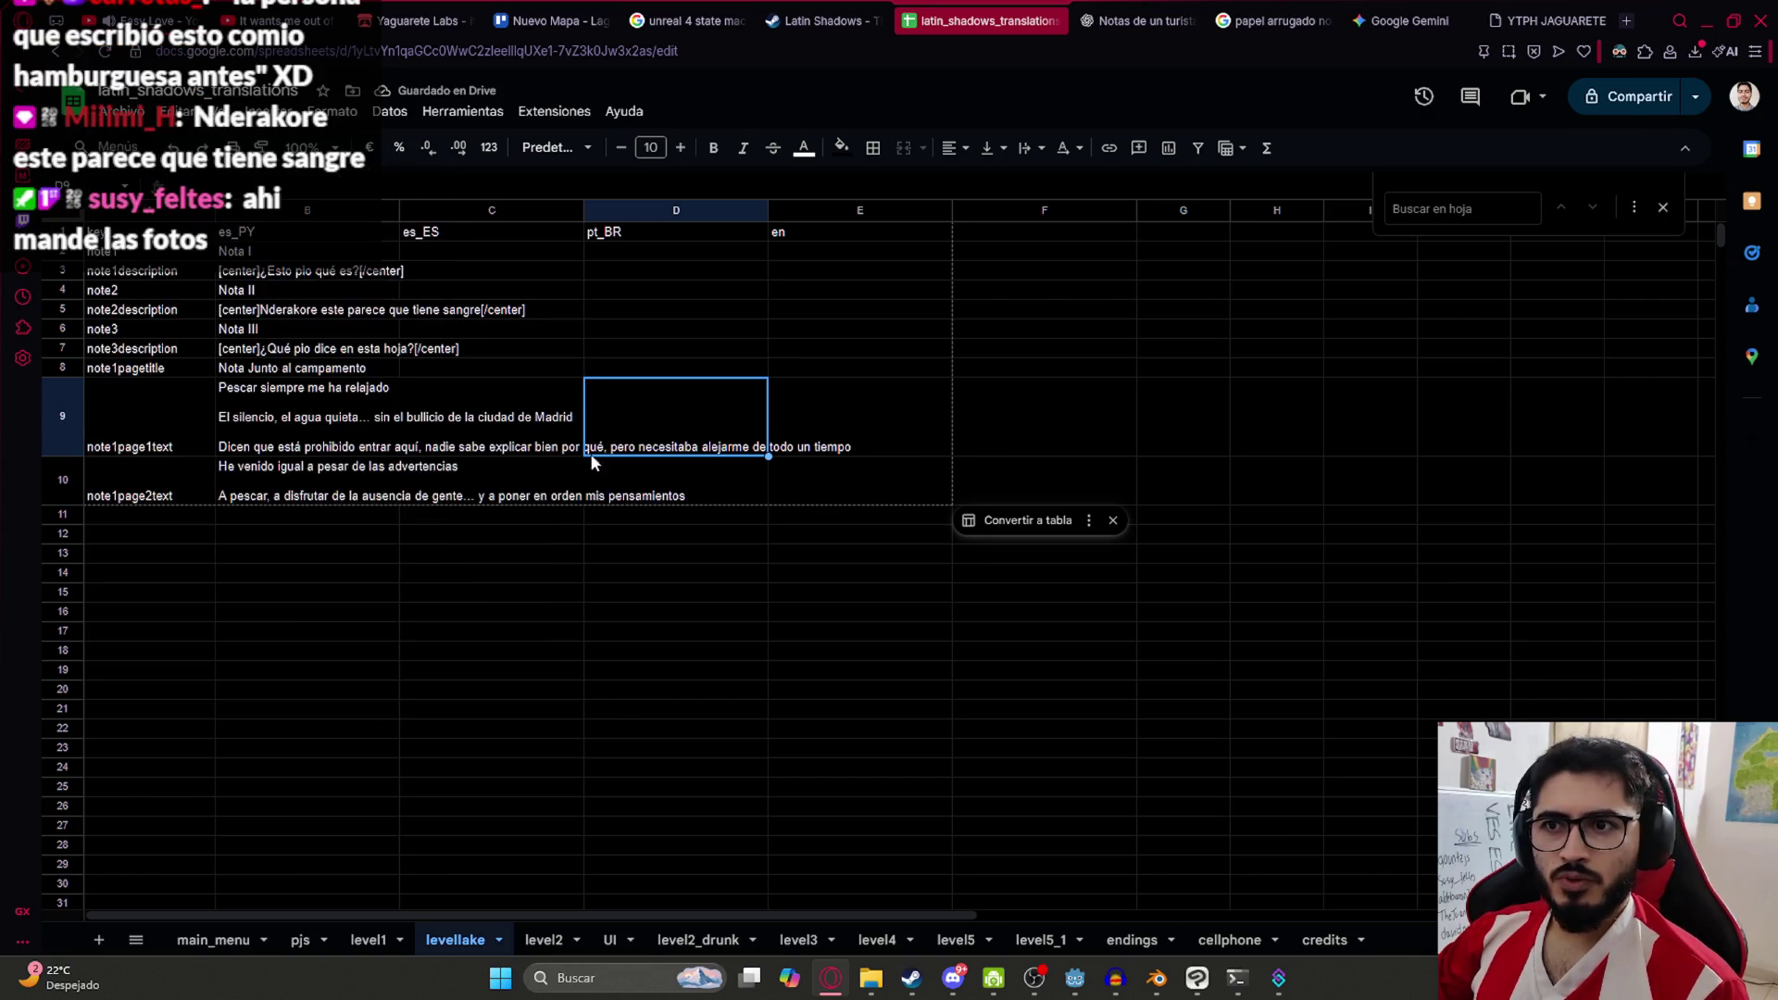
Copy the downloaded levellake CSV into the translations folder, replacing the existing file
left_click(1707, 119)
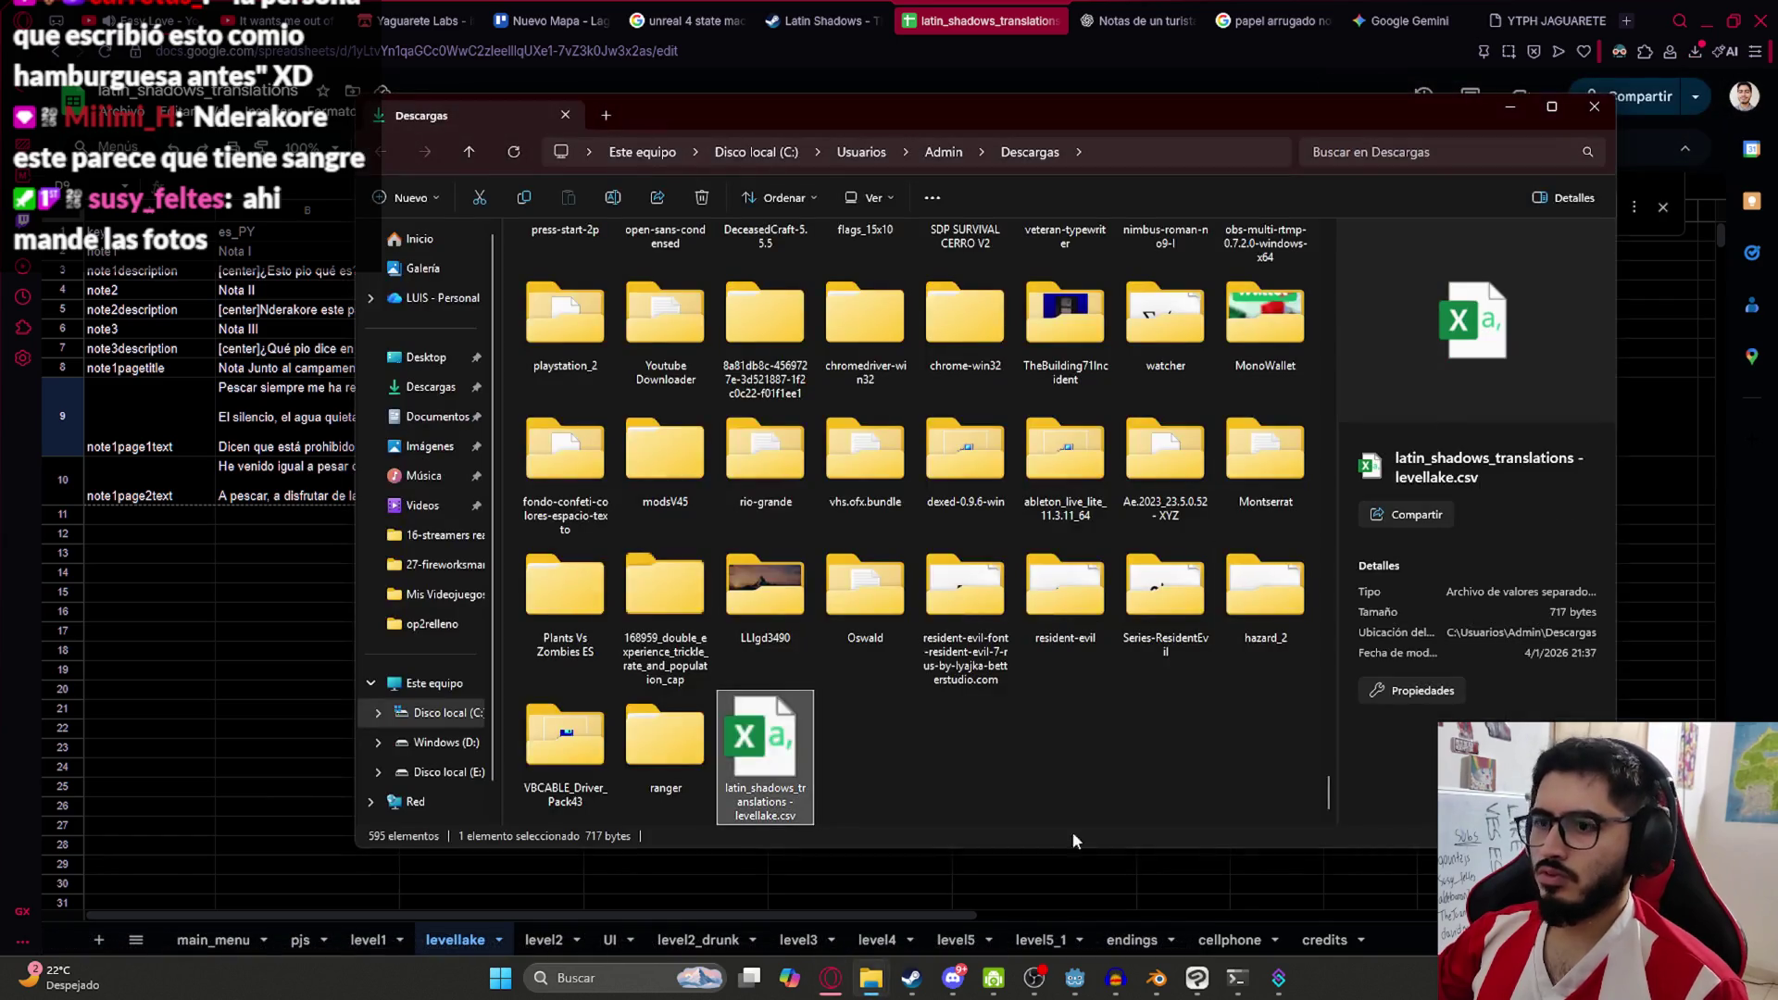
mouse_move(871, 986)
left_mouse_down()
mouse_move(799, 897)
mouse_move(870, 693)
mouse_move(926, 601)
left_mouse_up()
key("Return")
Save the LevelLake scene in Godot and run the game
left_click(1075, 978)
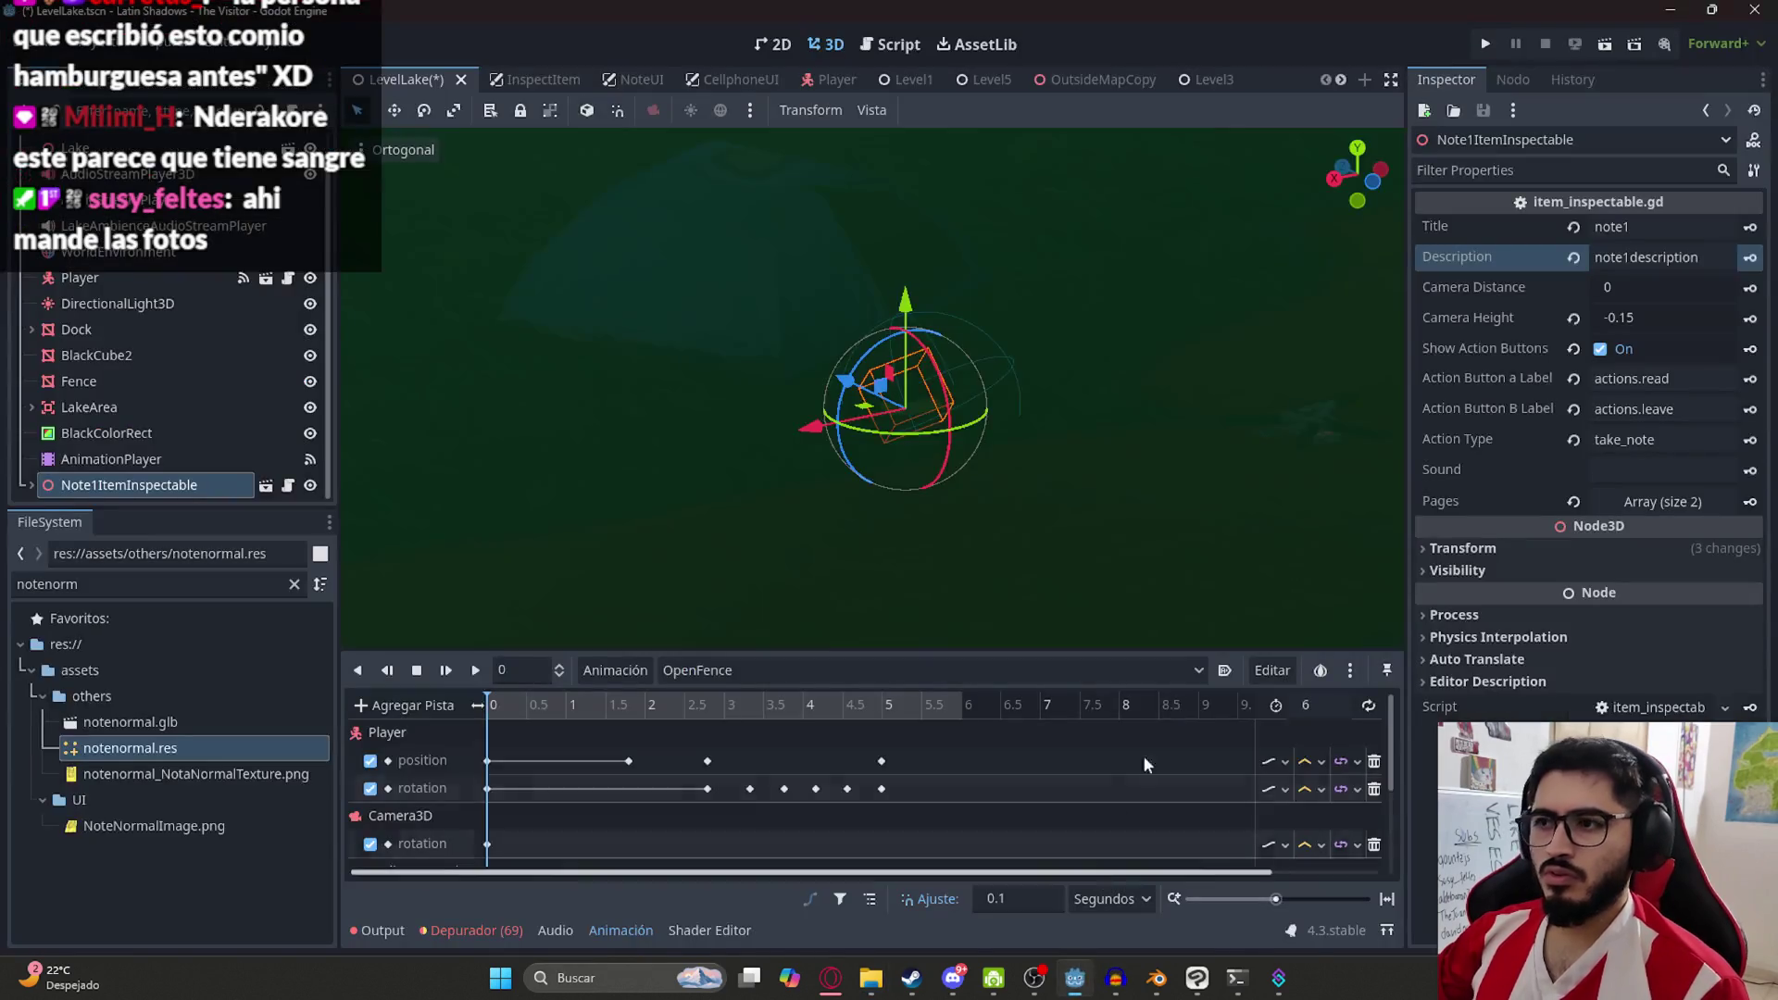
left_click_drag(747, 431, 462, 153)
right_click(419, 76)
left_click(518, 230)
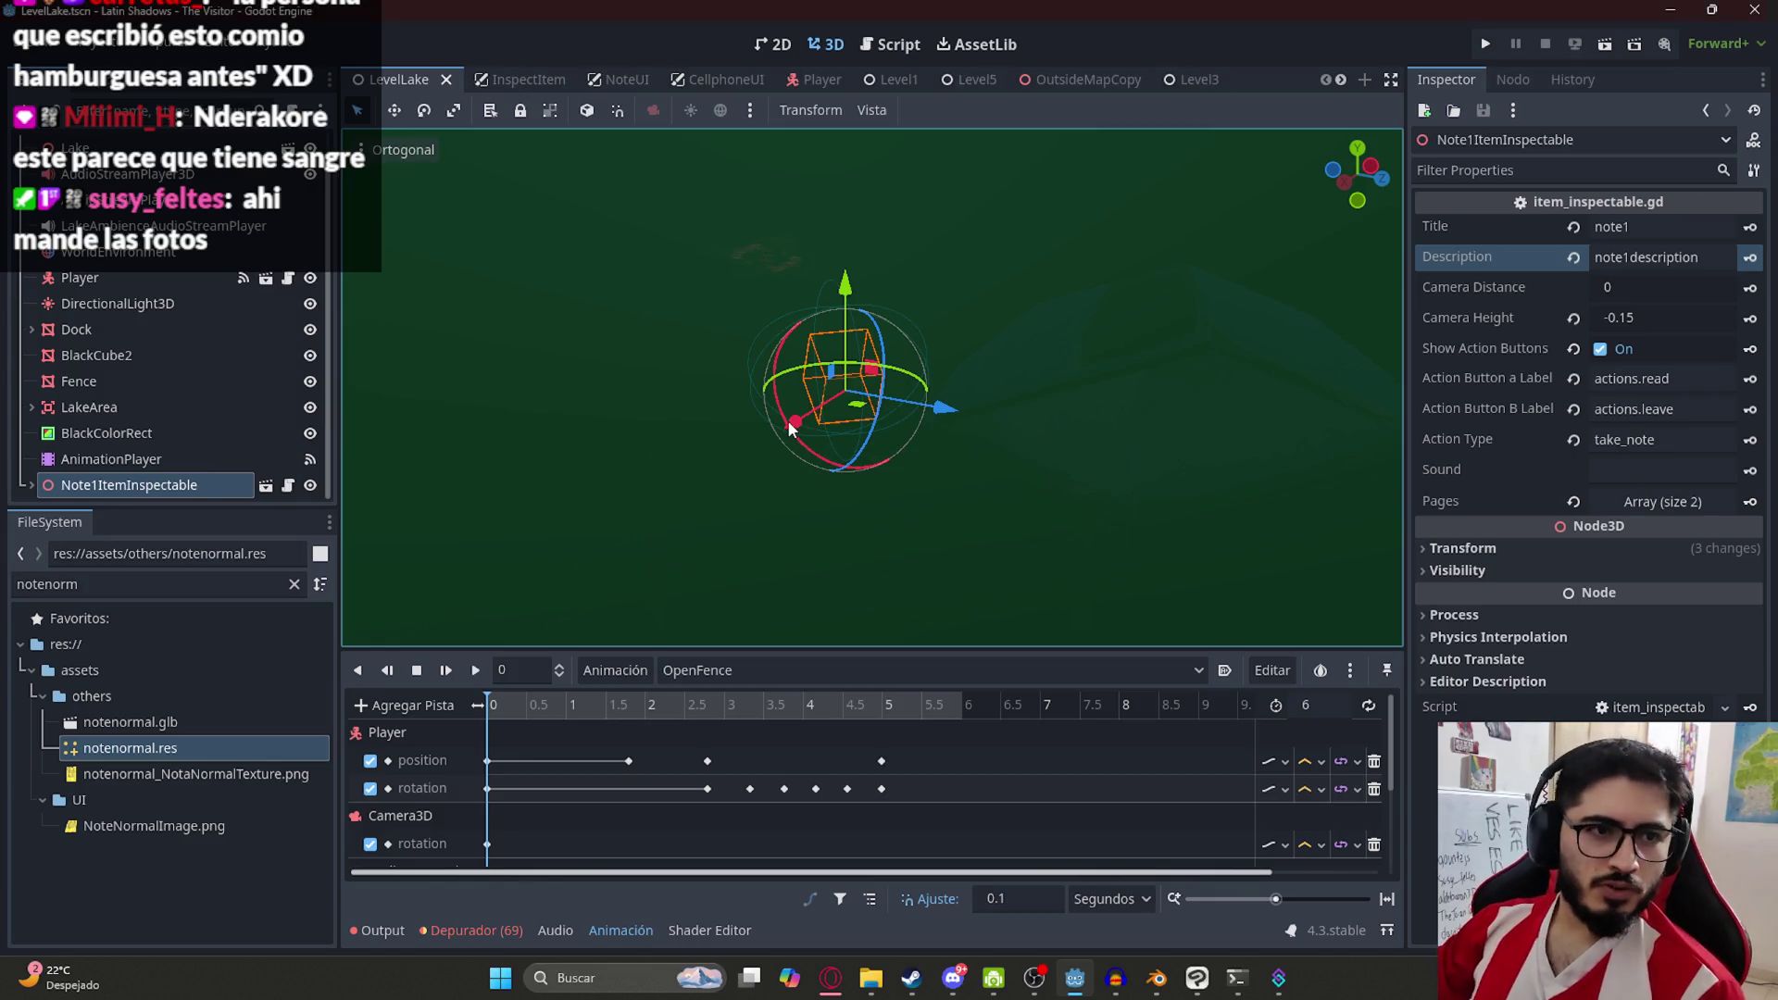
key("F5")
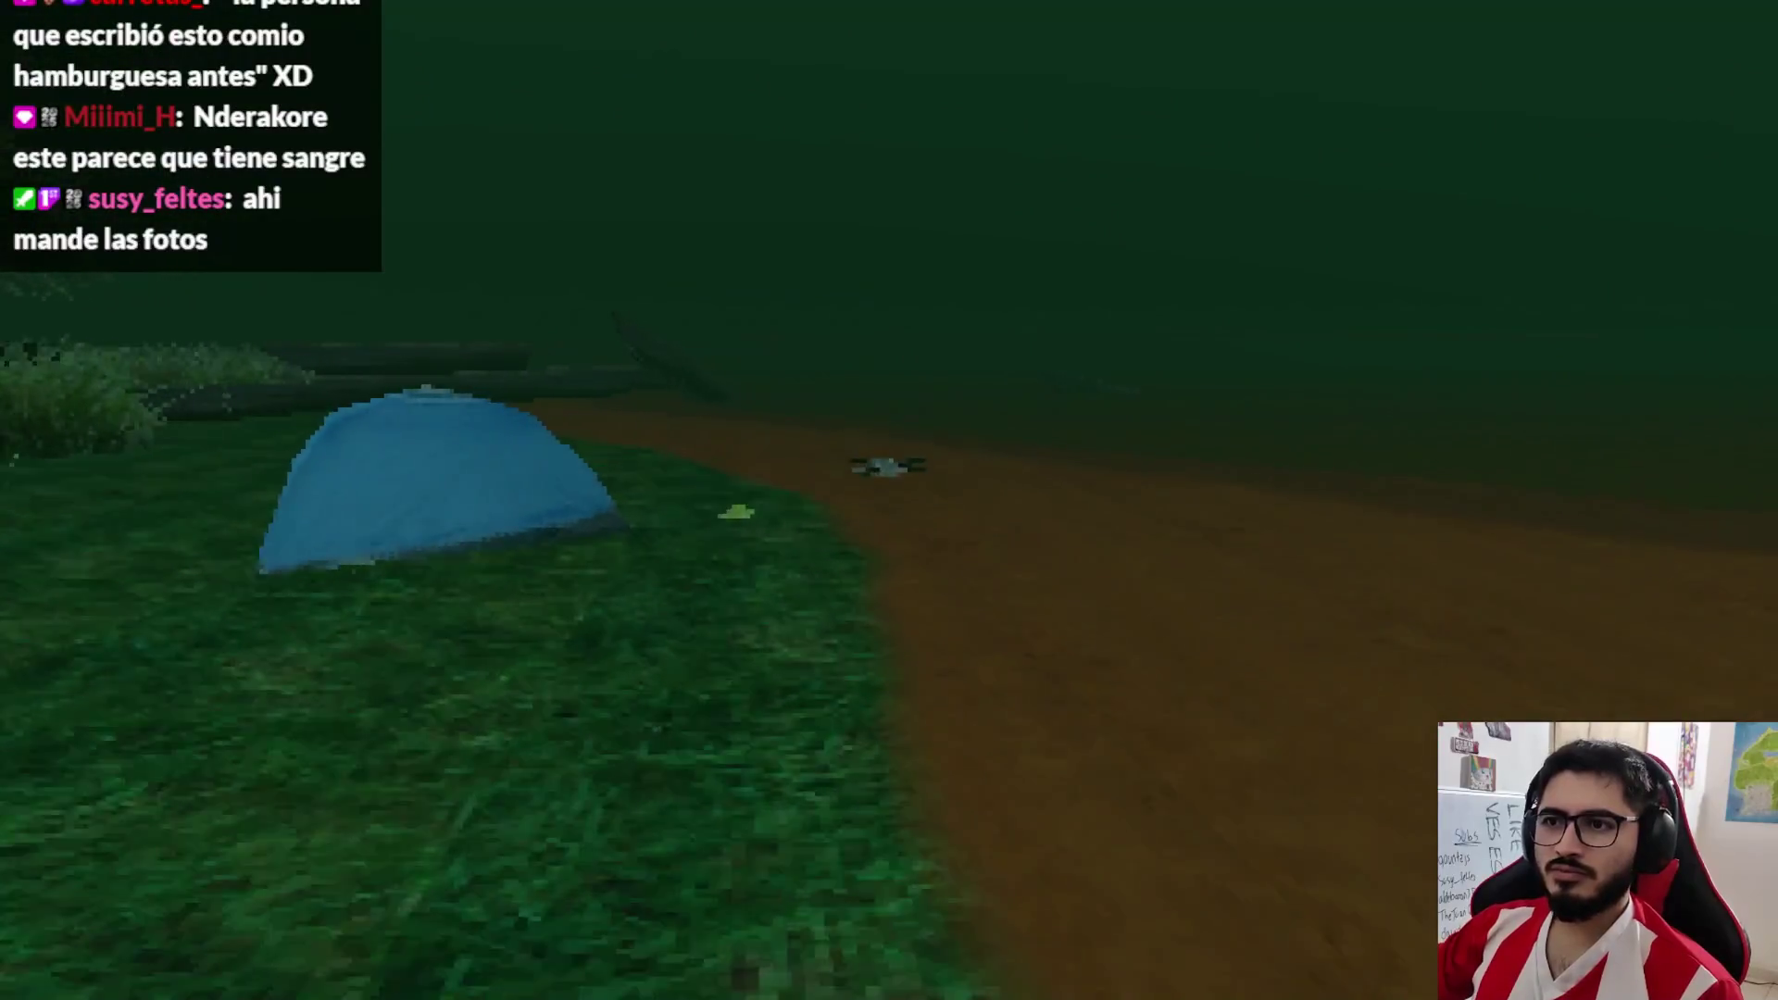
Pick up the lake note and read both pages of its centred text
key("e")
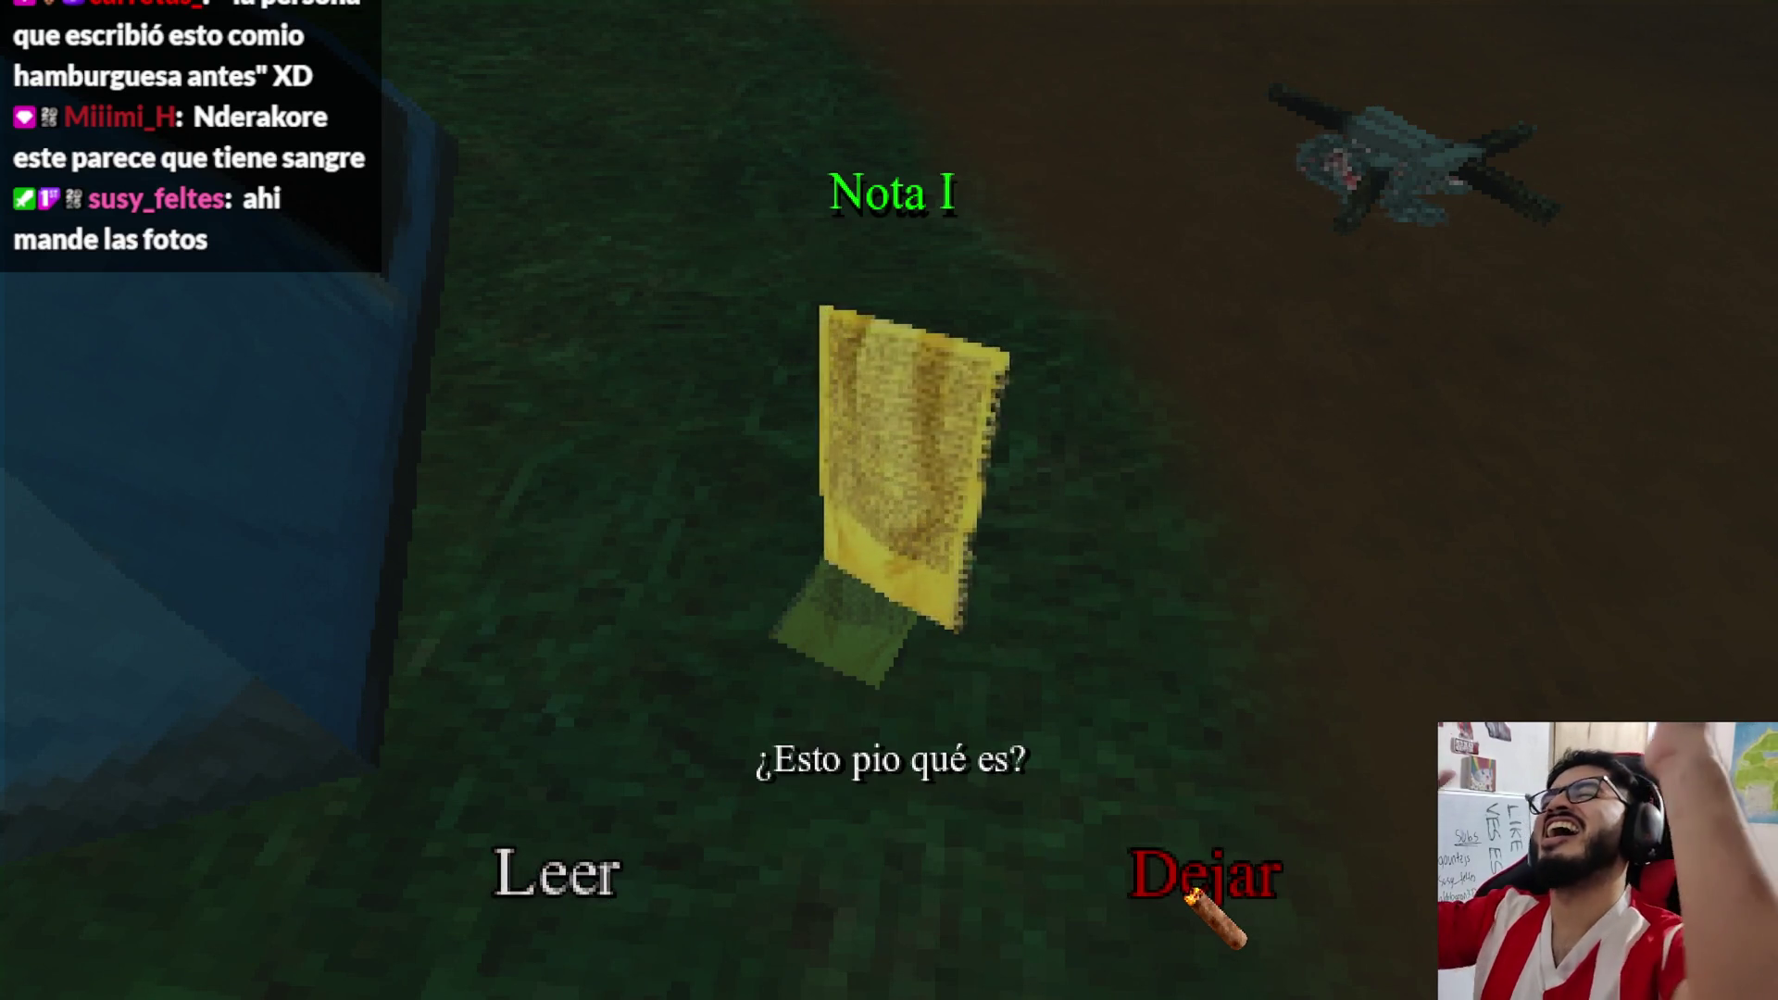
left_click(1192, 896)
key("e")
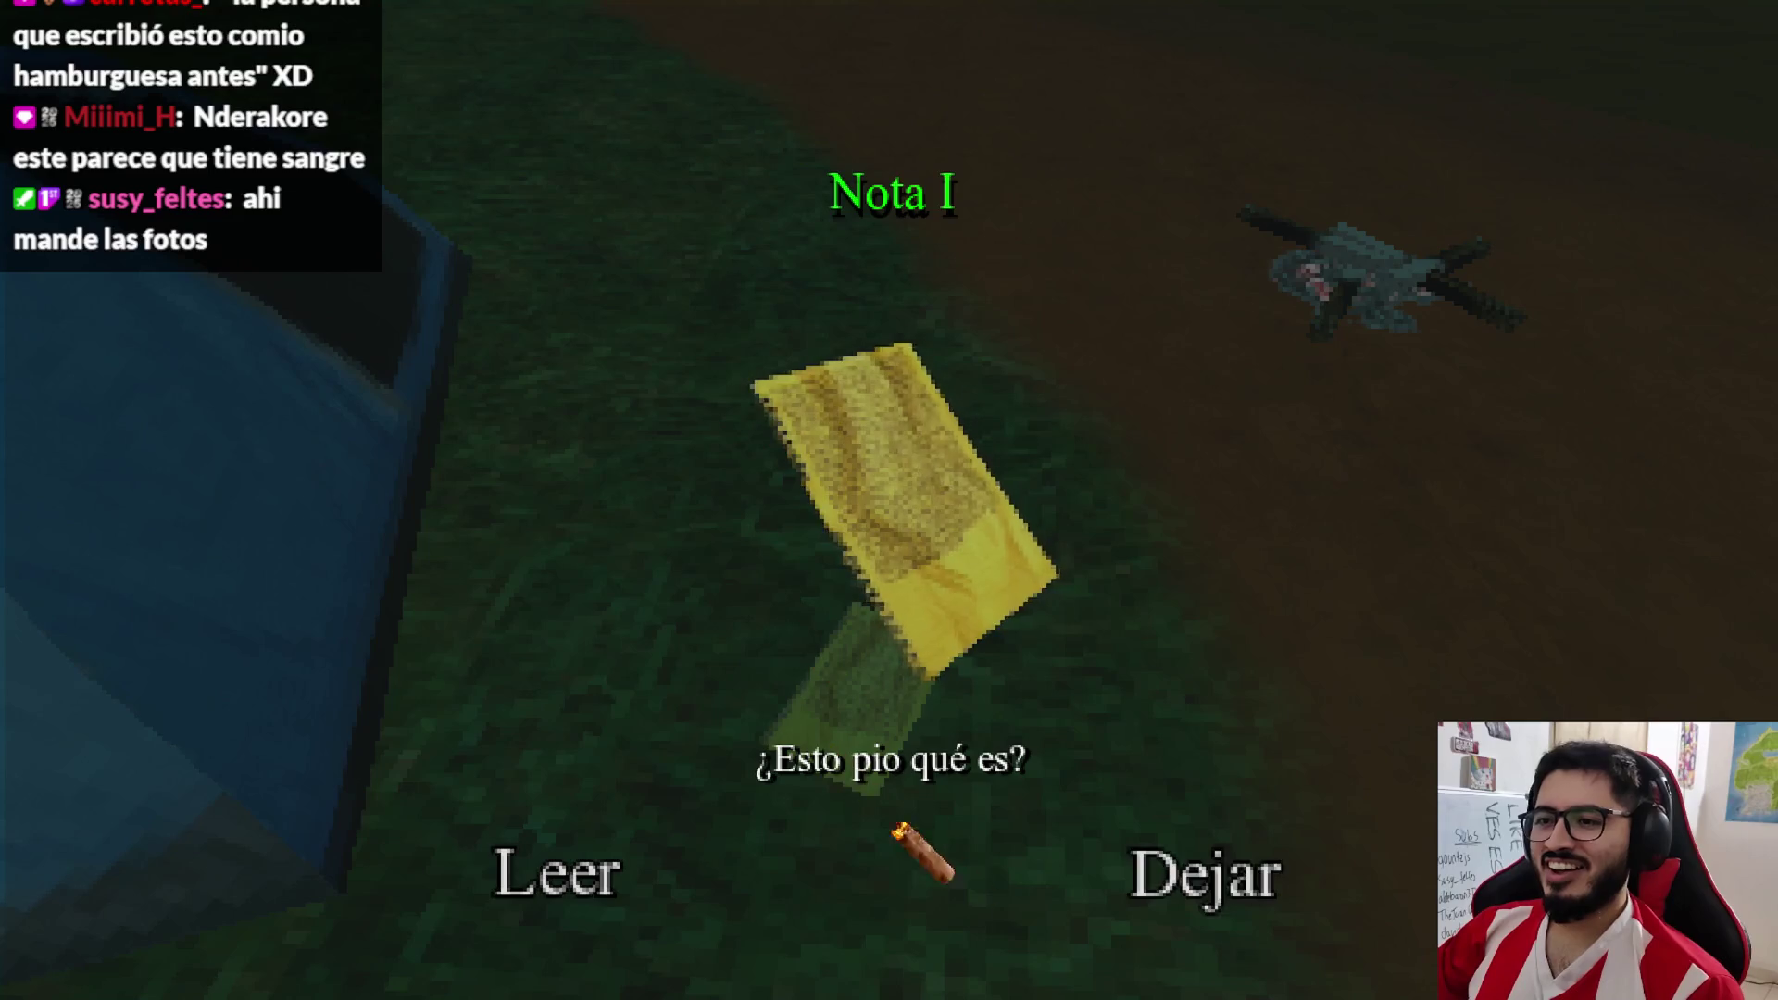
left_click(600, 875)
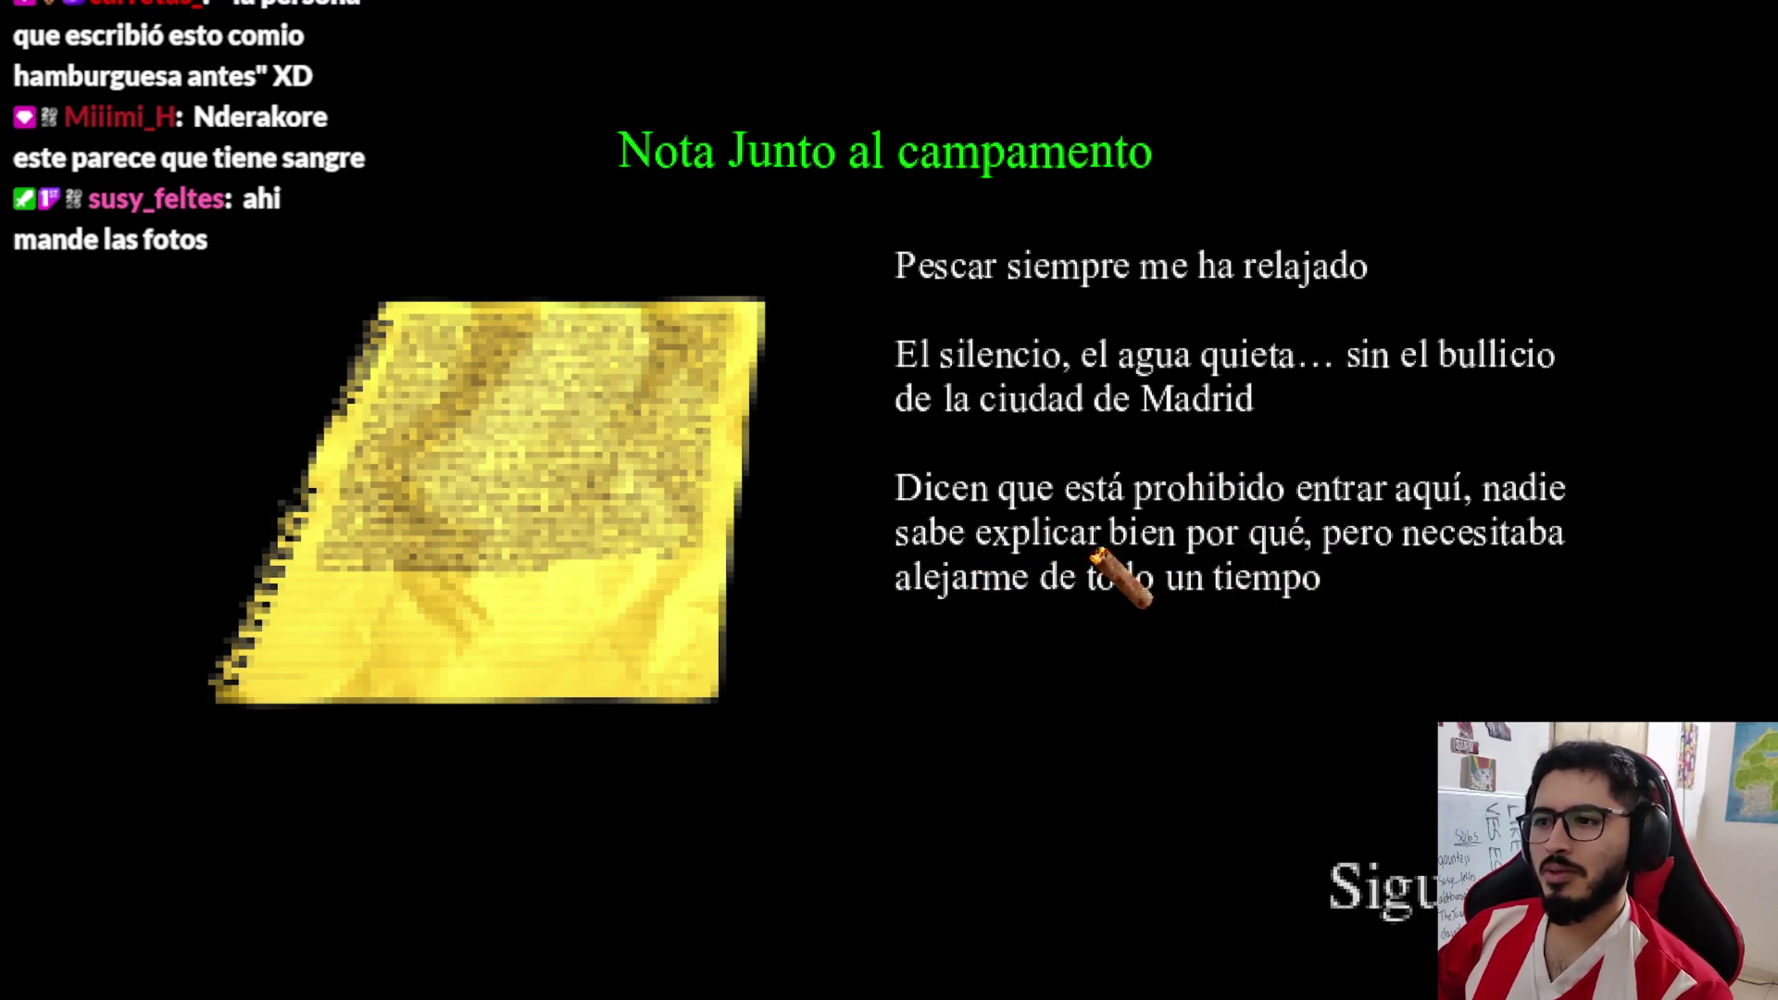
left_click(1379, 870)
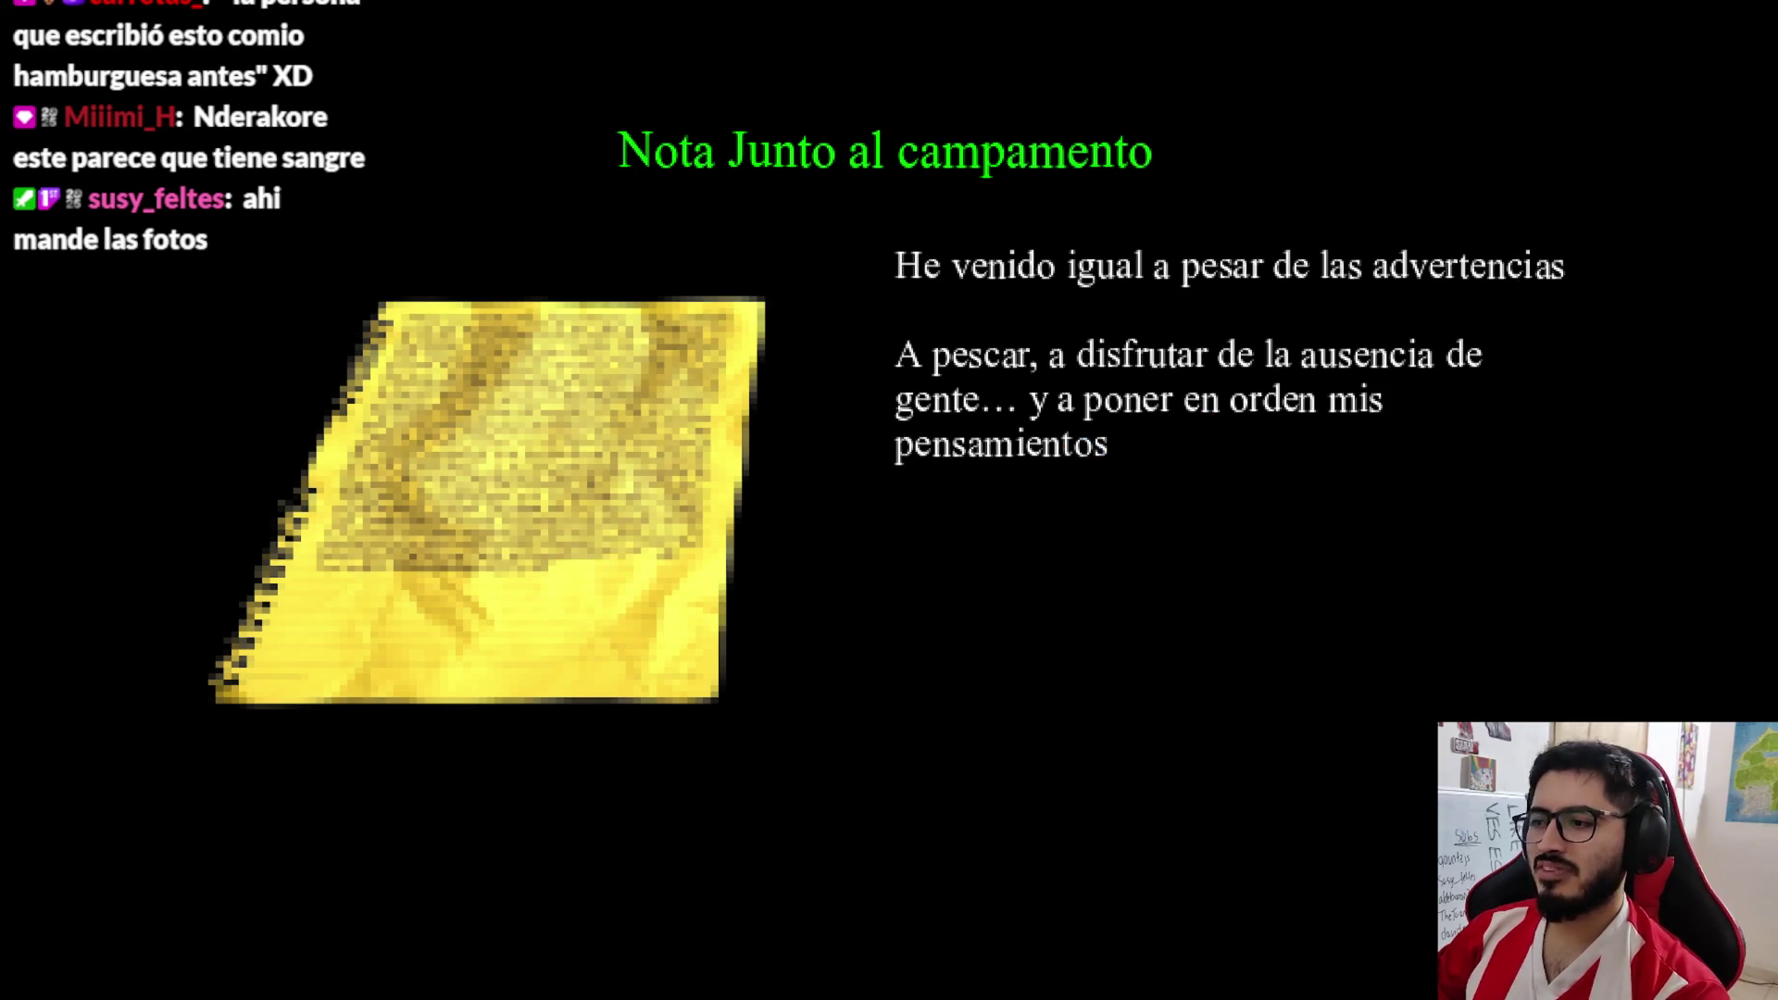
key("Escape")
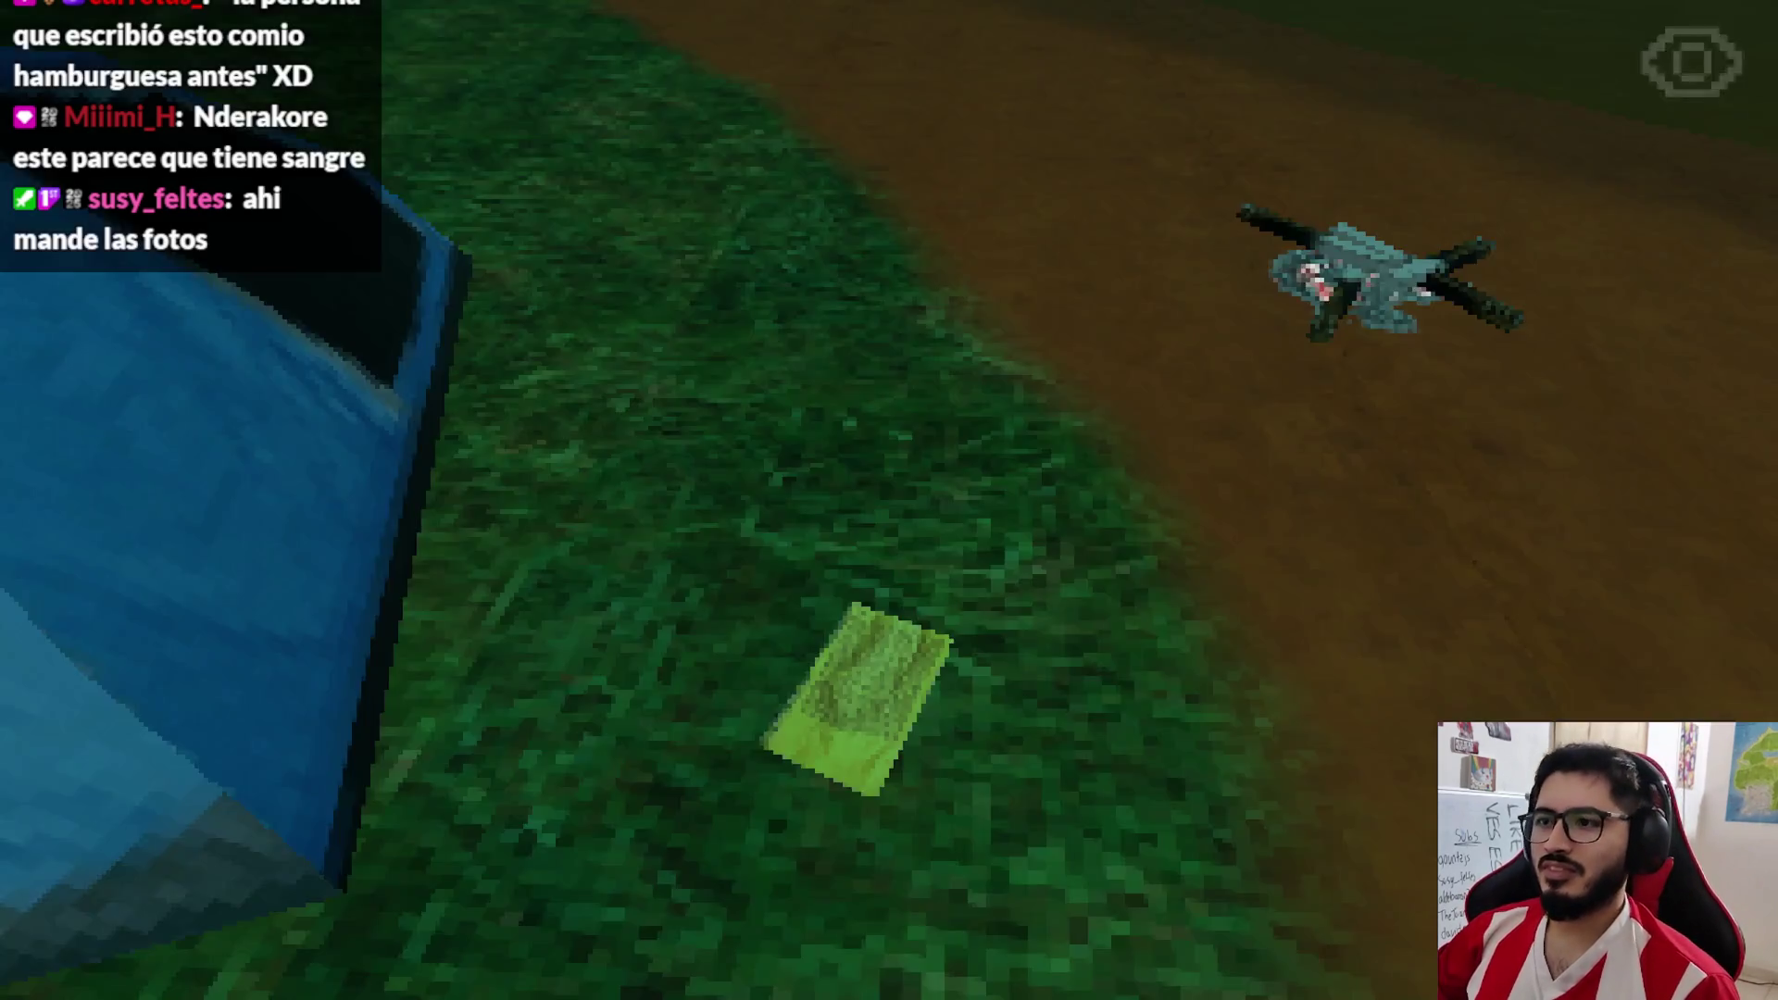
Walk around the campsite, reread the note, then quit the game back to the editor
key("w")
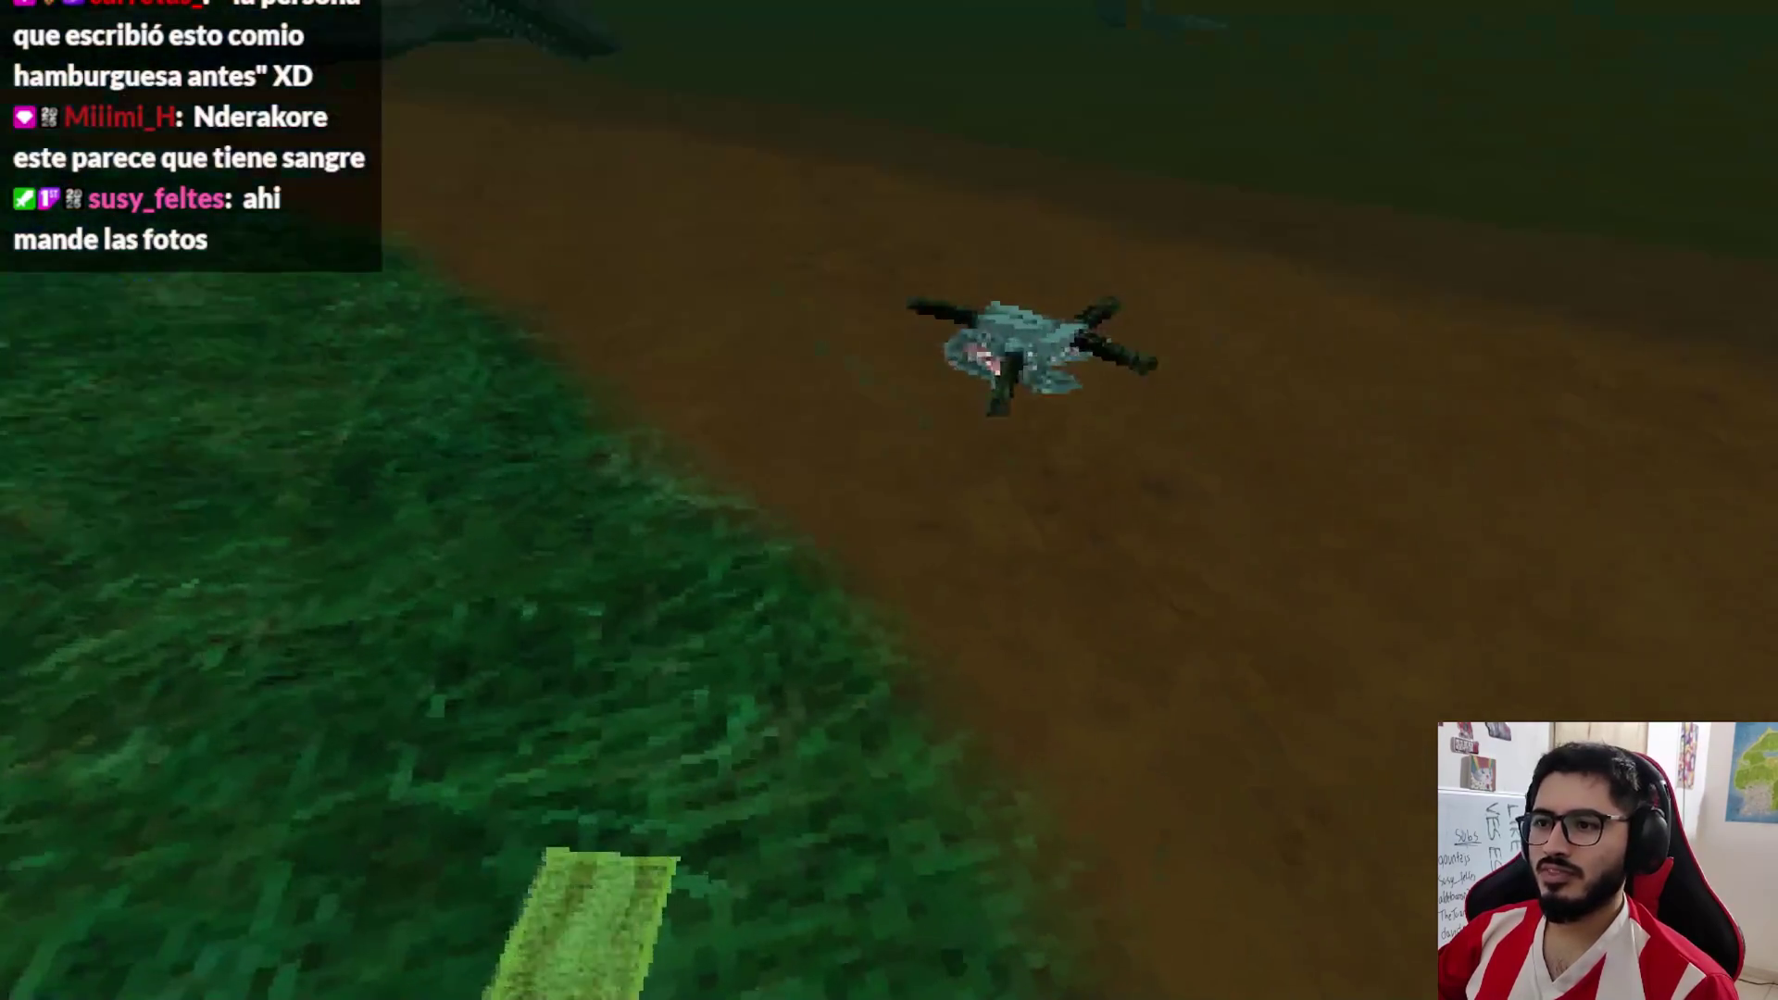
key("w")
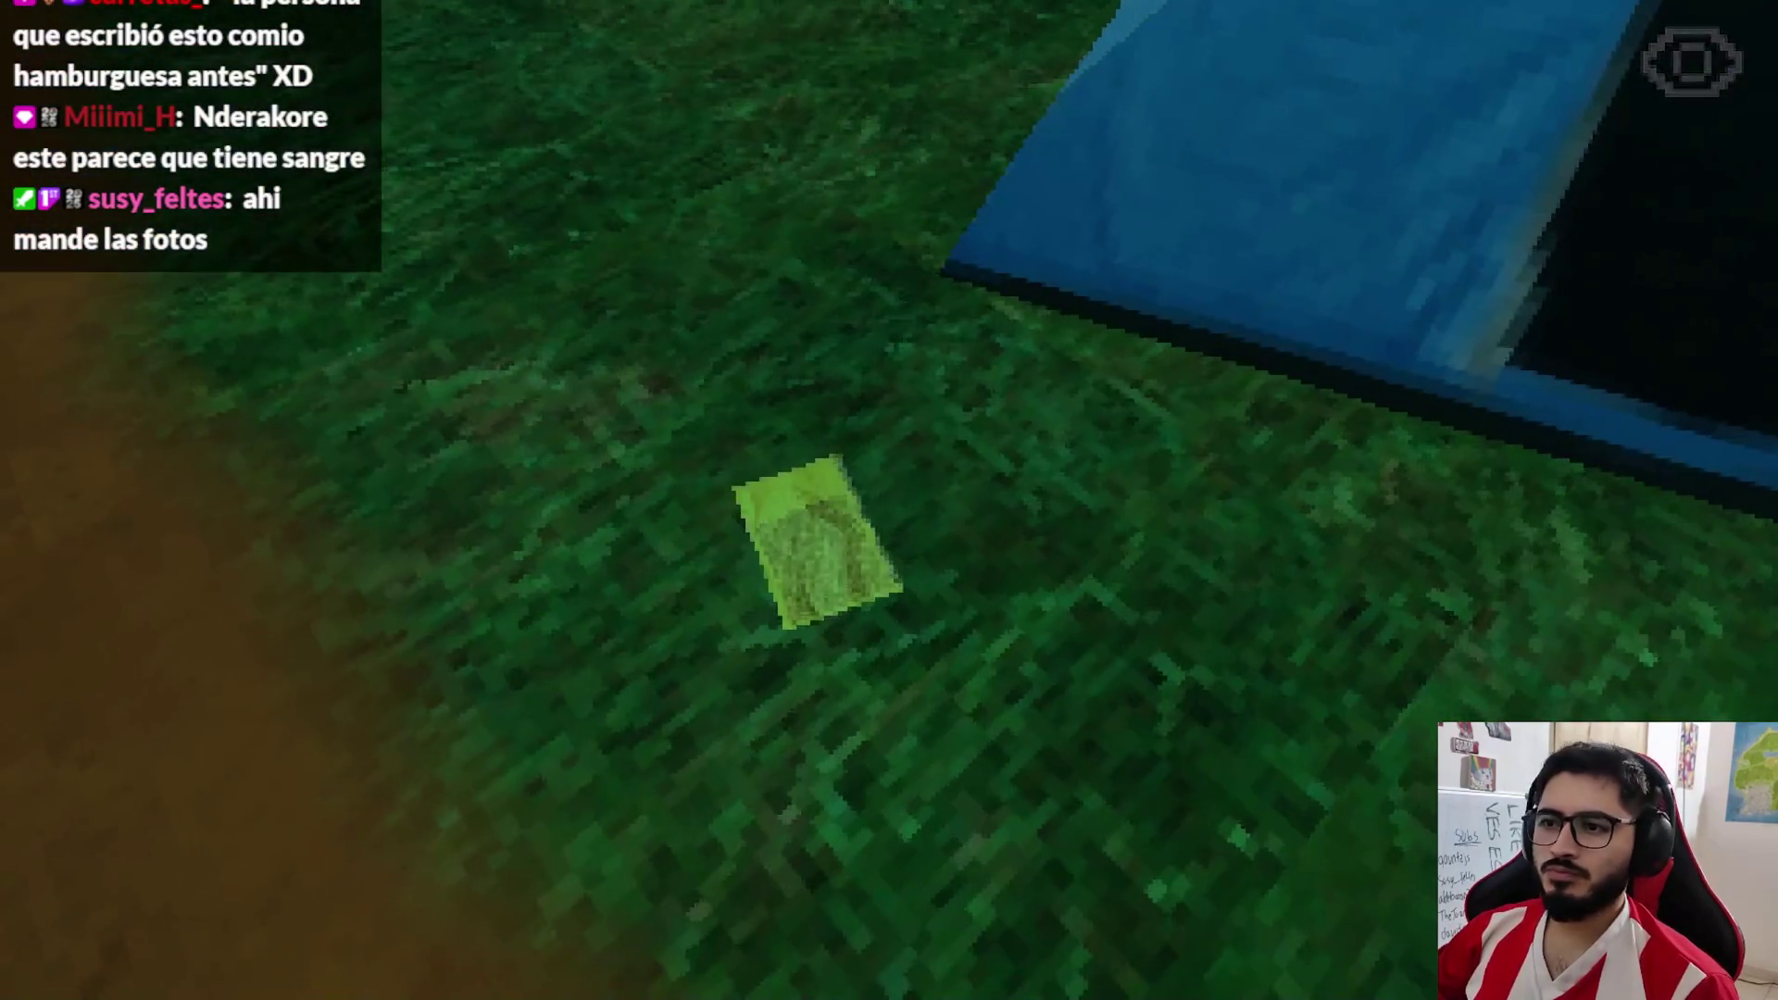
key("w")
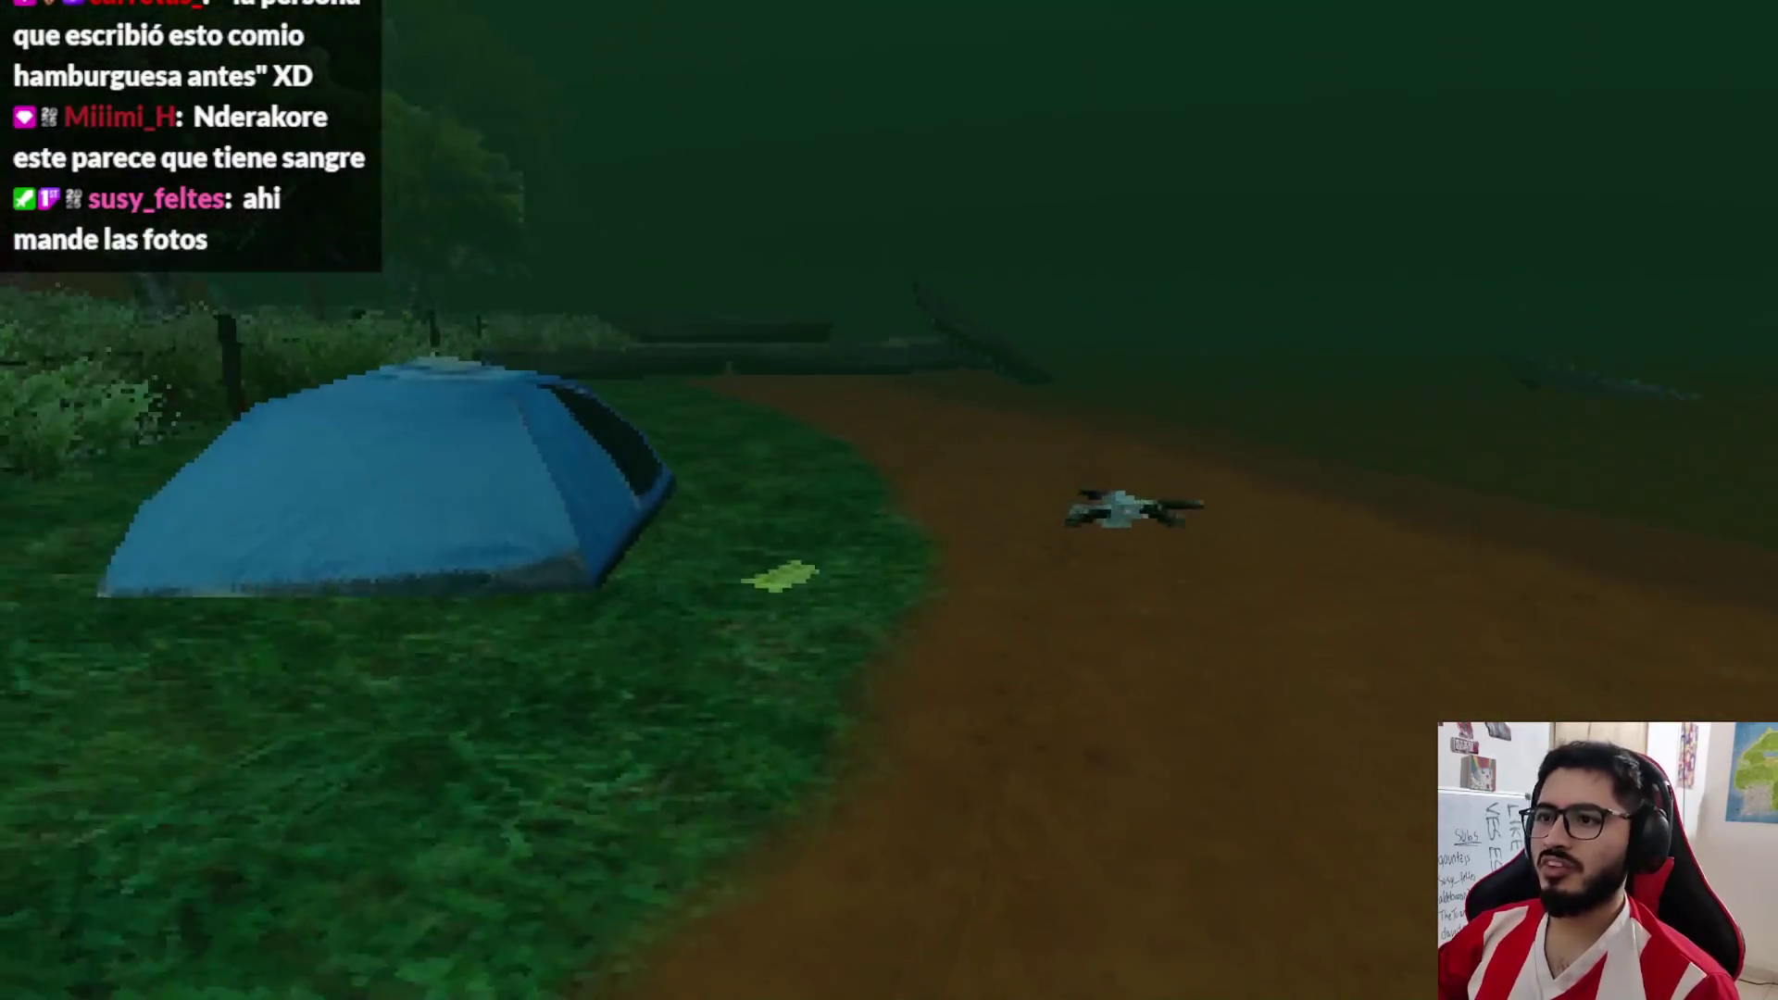
key("e")
key("e")
key("e")
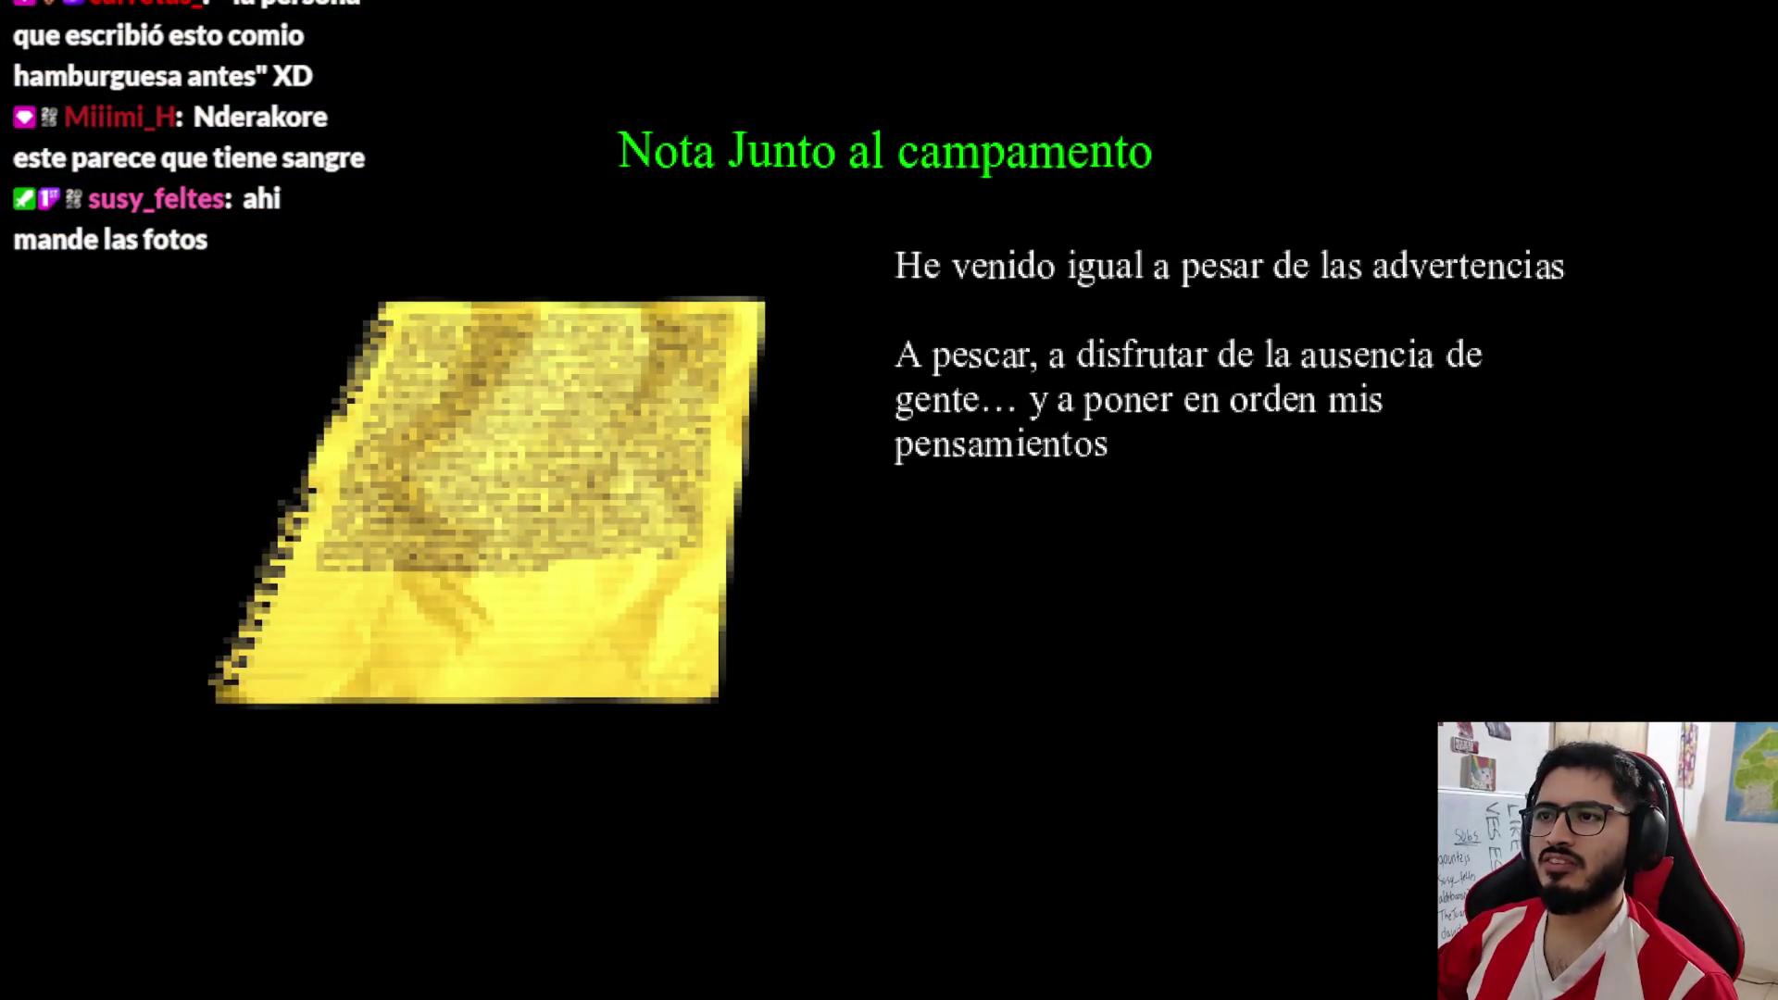
key("e")
key("e")
key("Escape")
key("e")
key("e")
key("e")
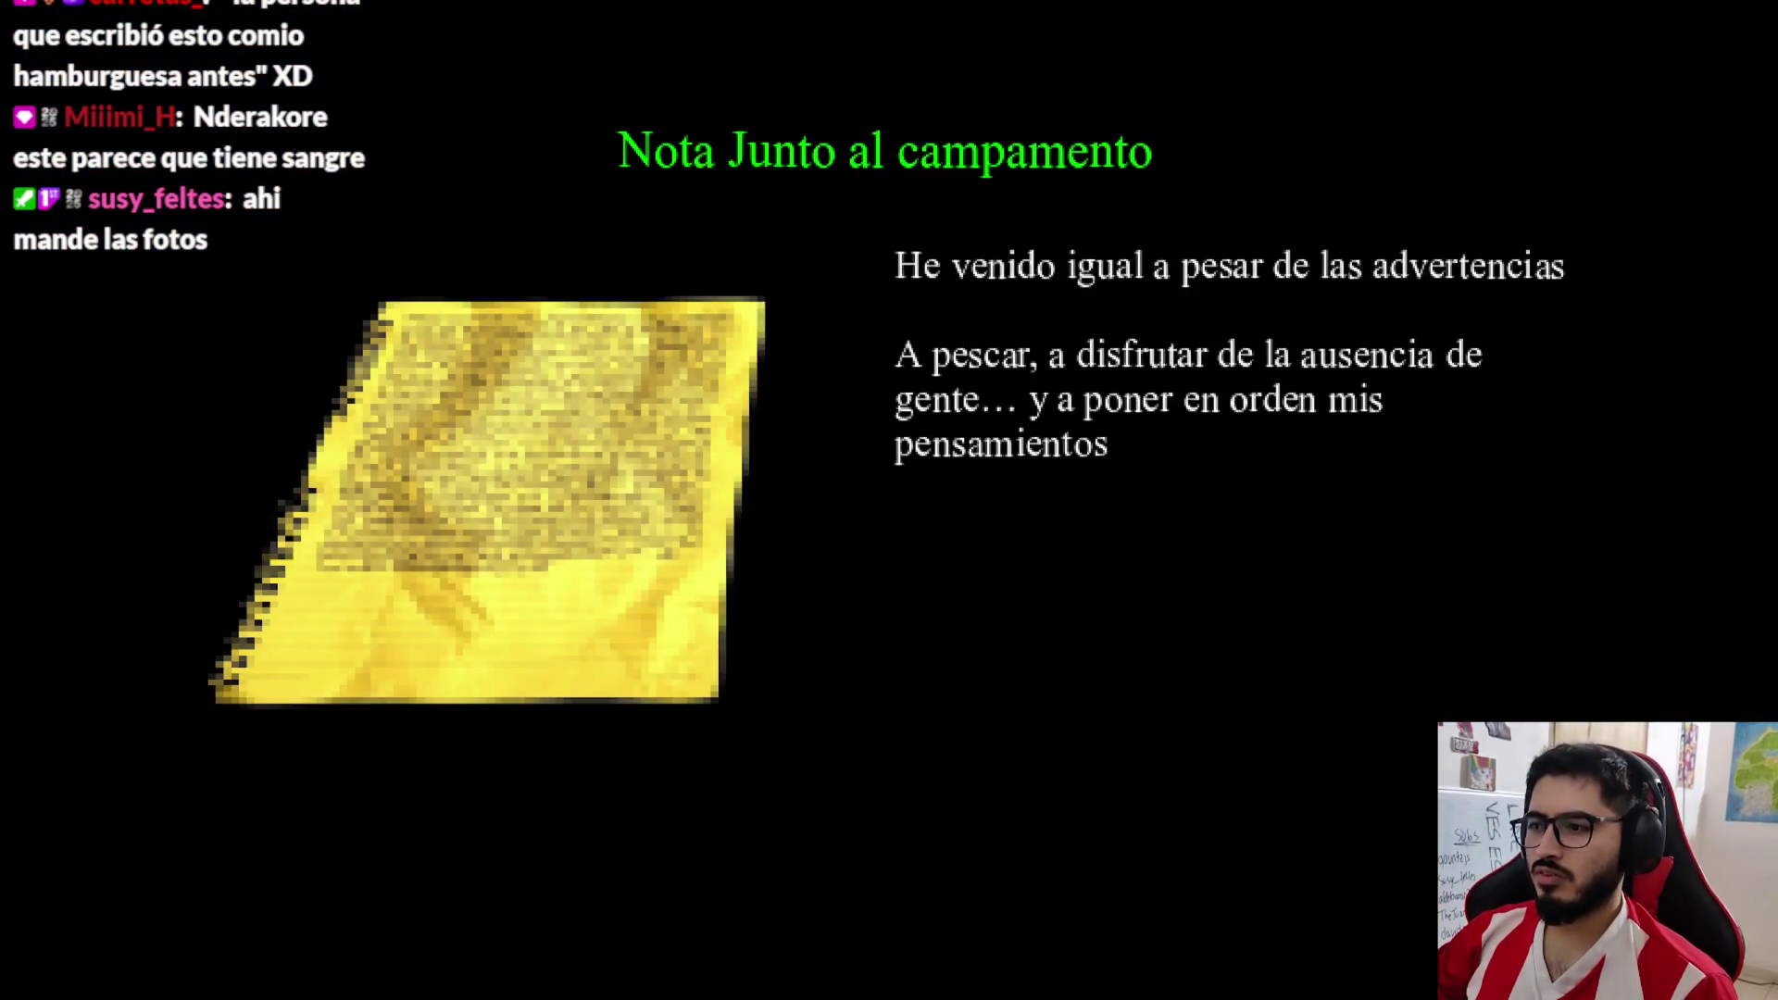
key("e")
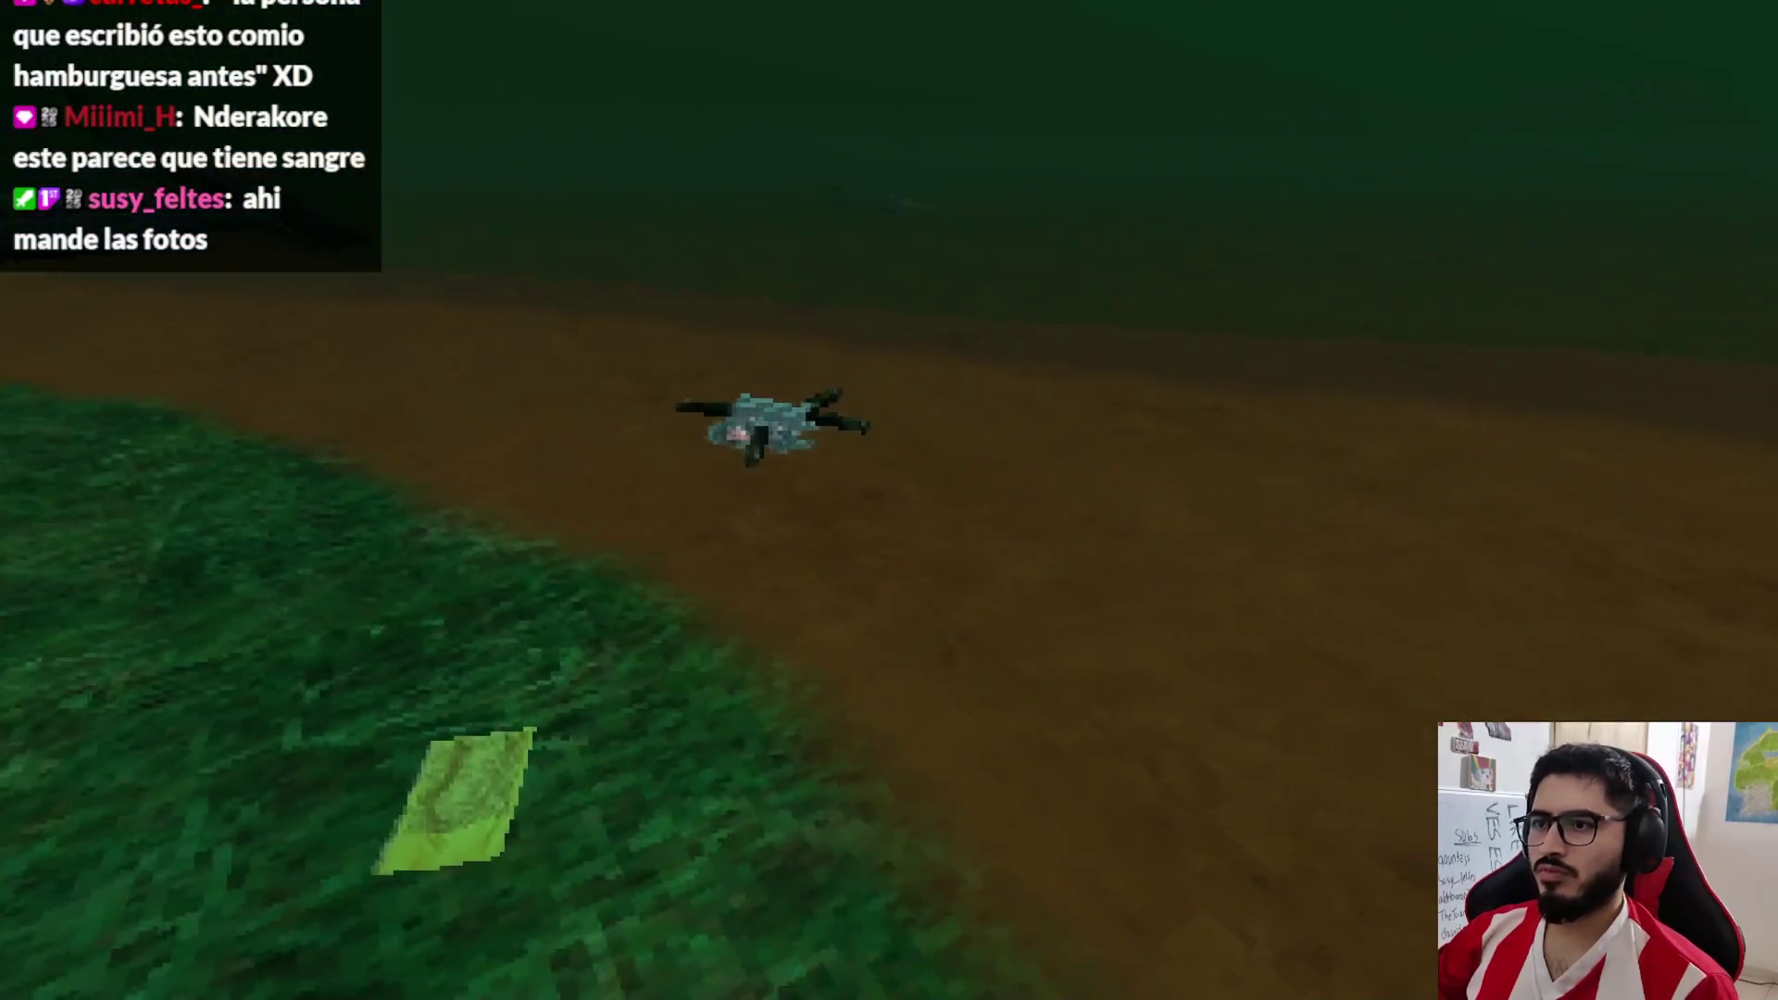
key("Escape")
left_click(871, 690)
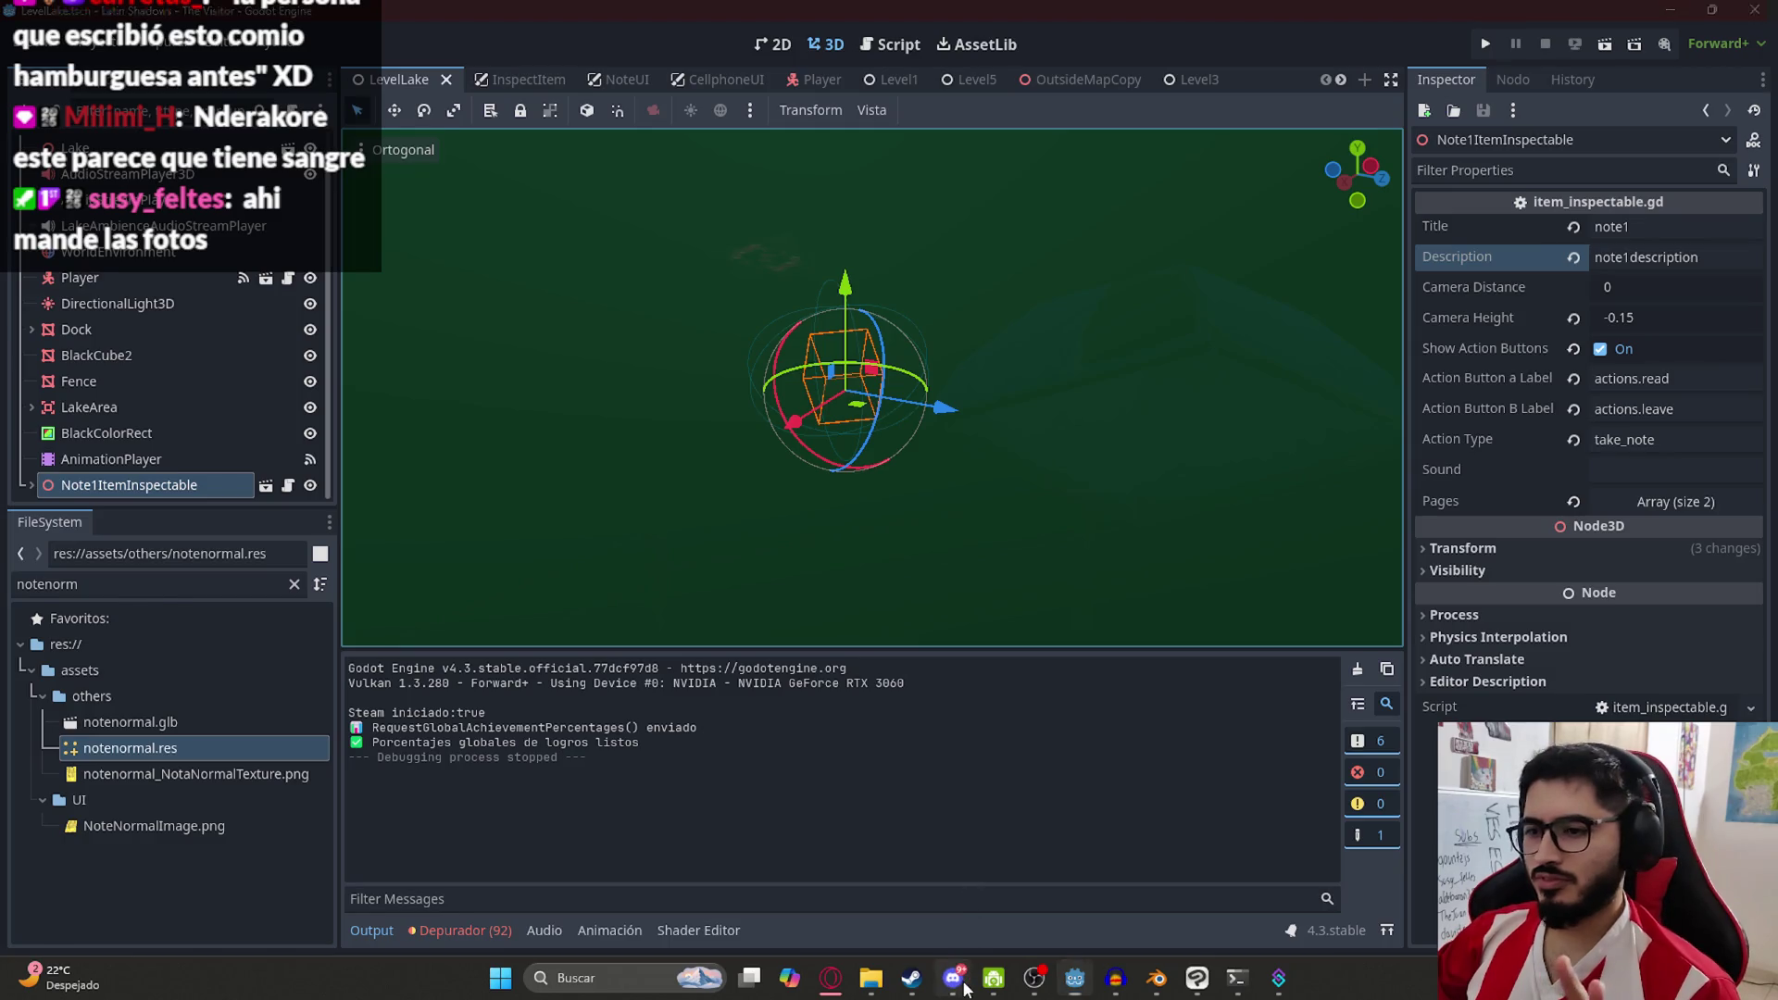
View both cat photos in Discord's general channel, react to them, and return to Godot
left_click(963, 987)
left_click(617, 698)
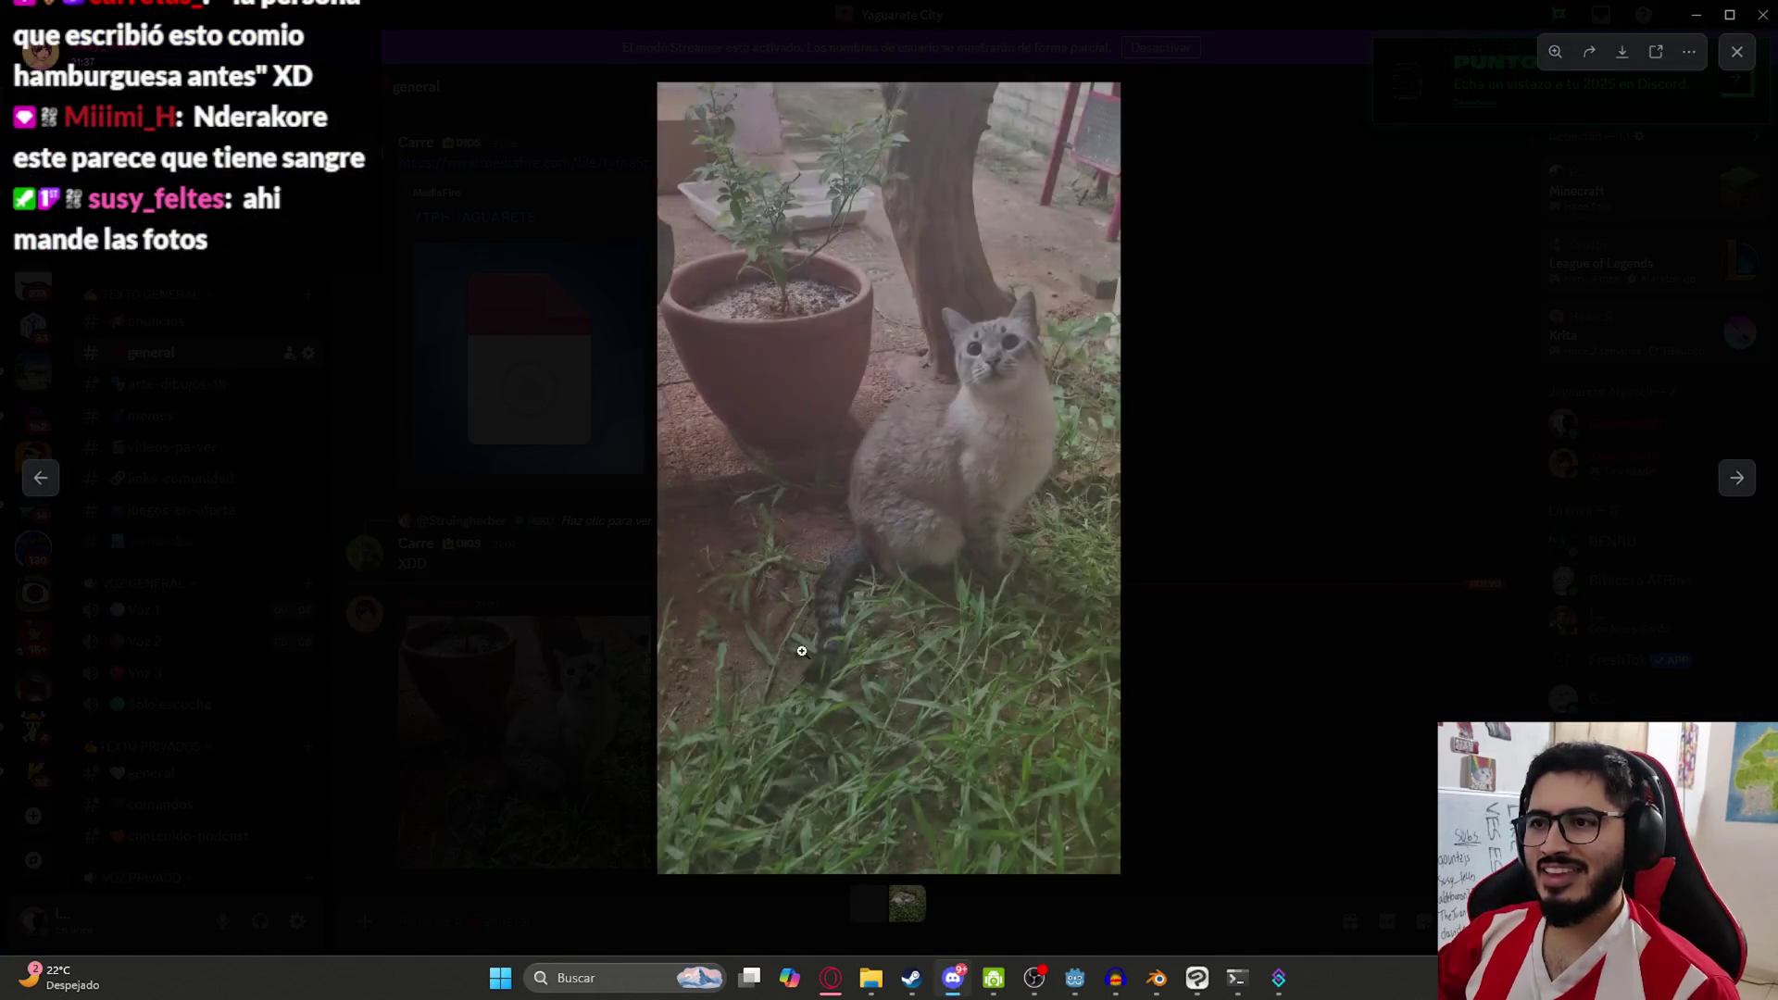
left_click(1731, 481)
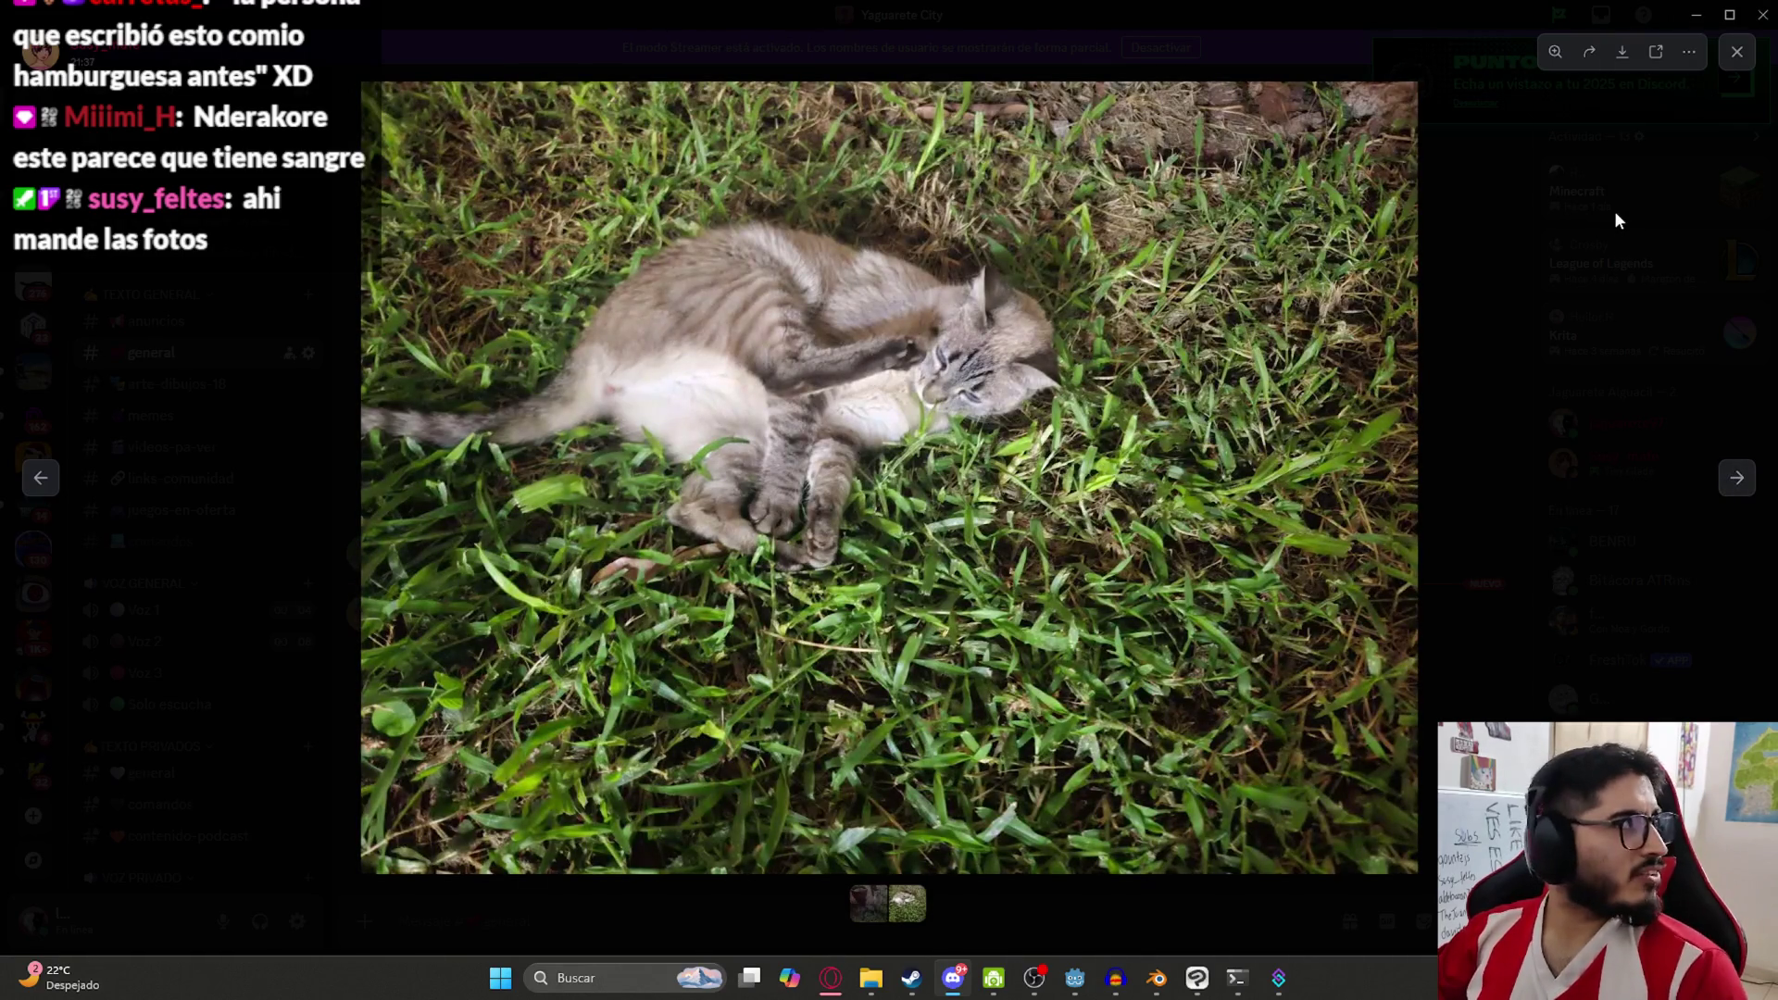
left_click(1552, 238)
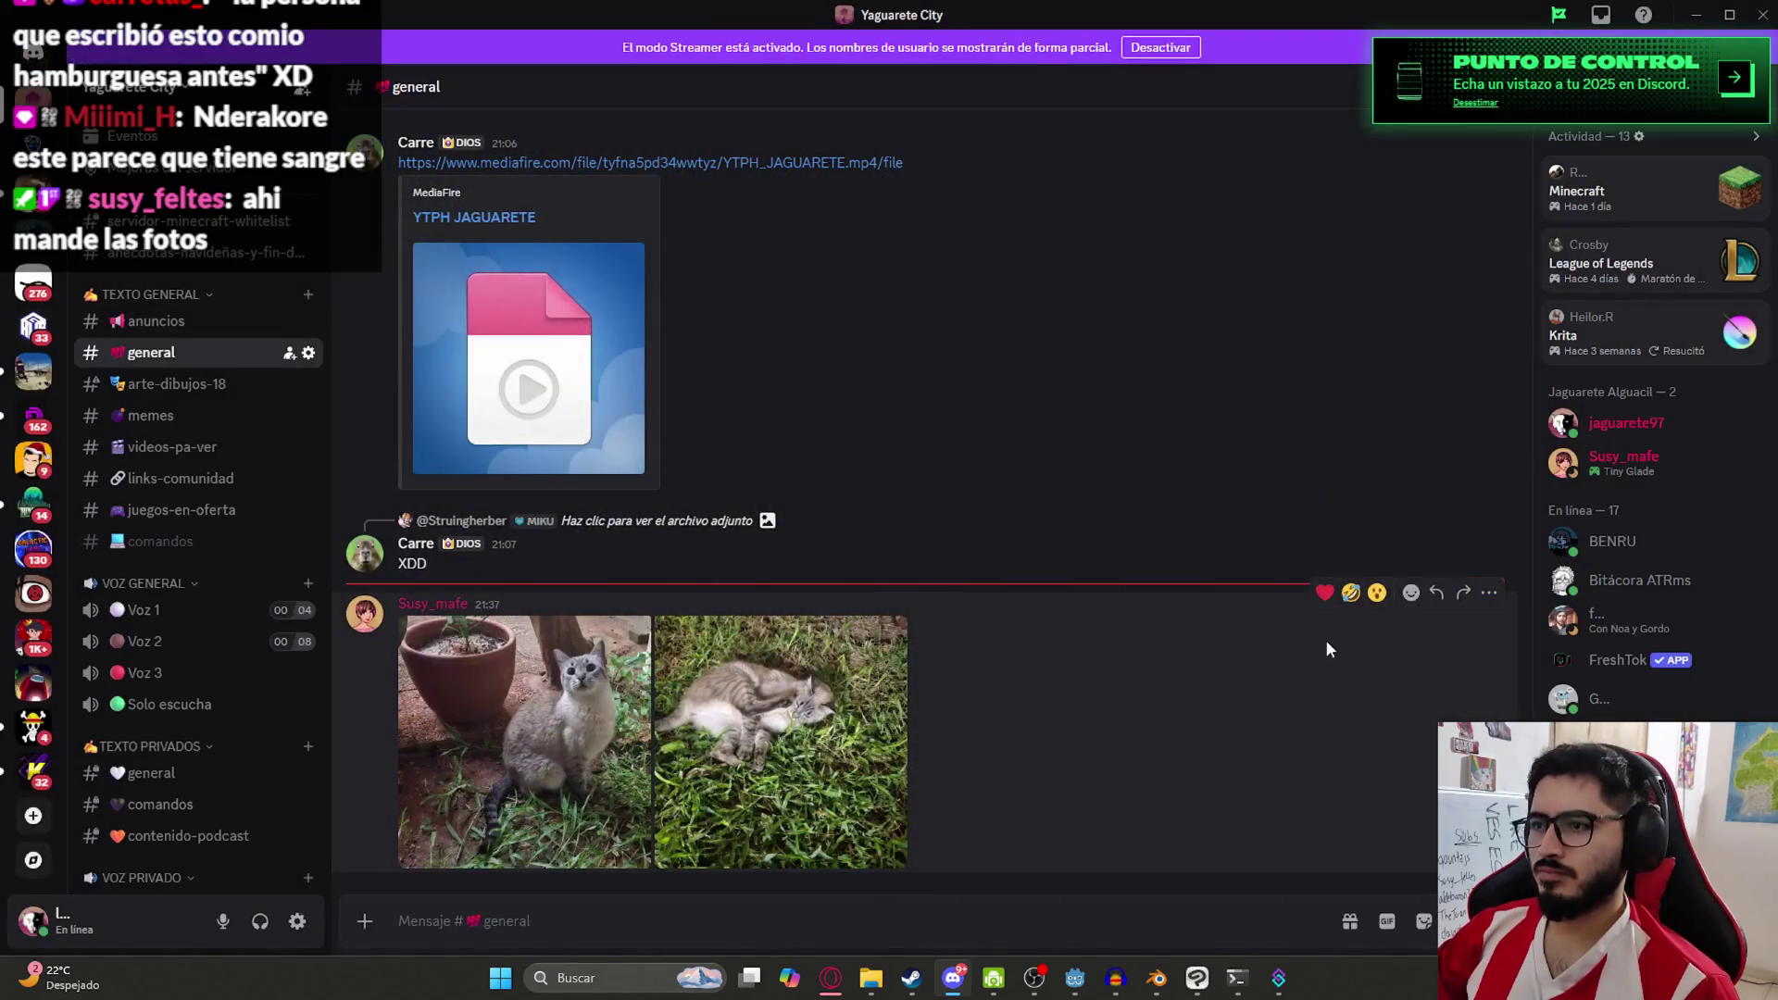
left_click(1410, 593)
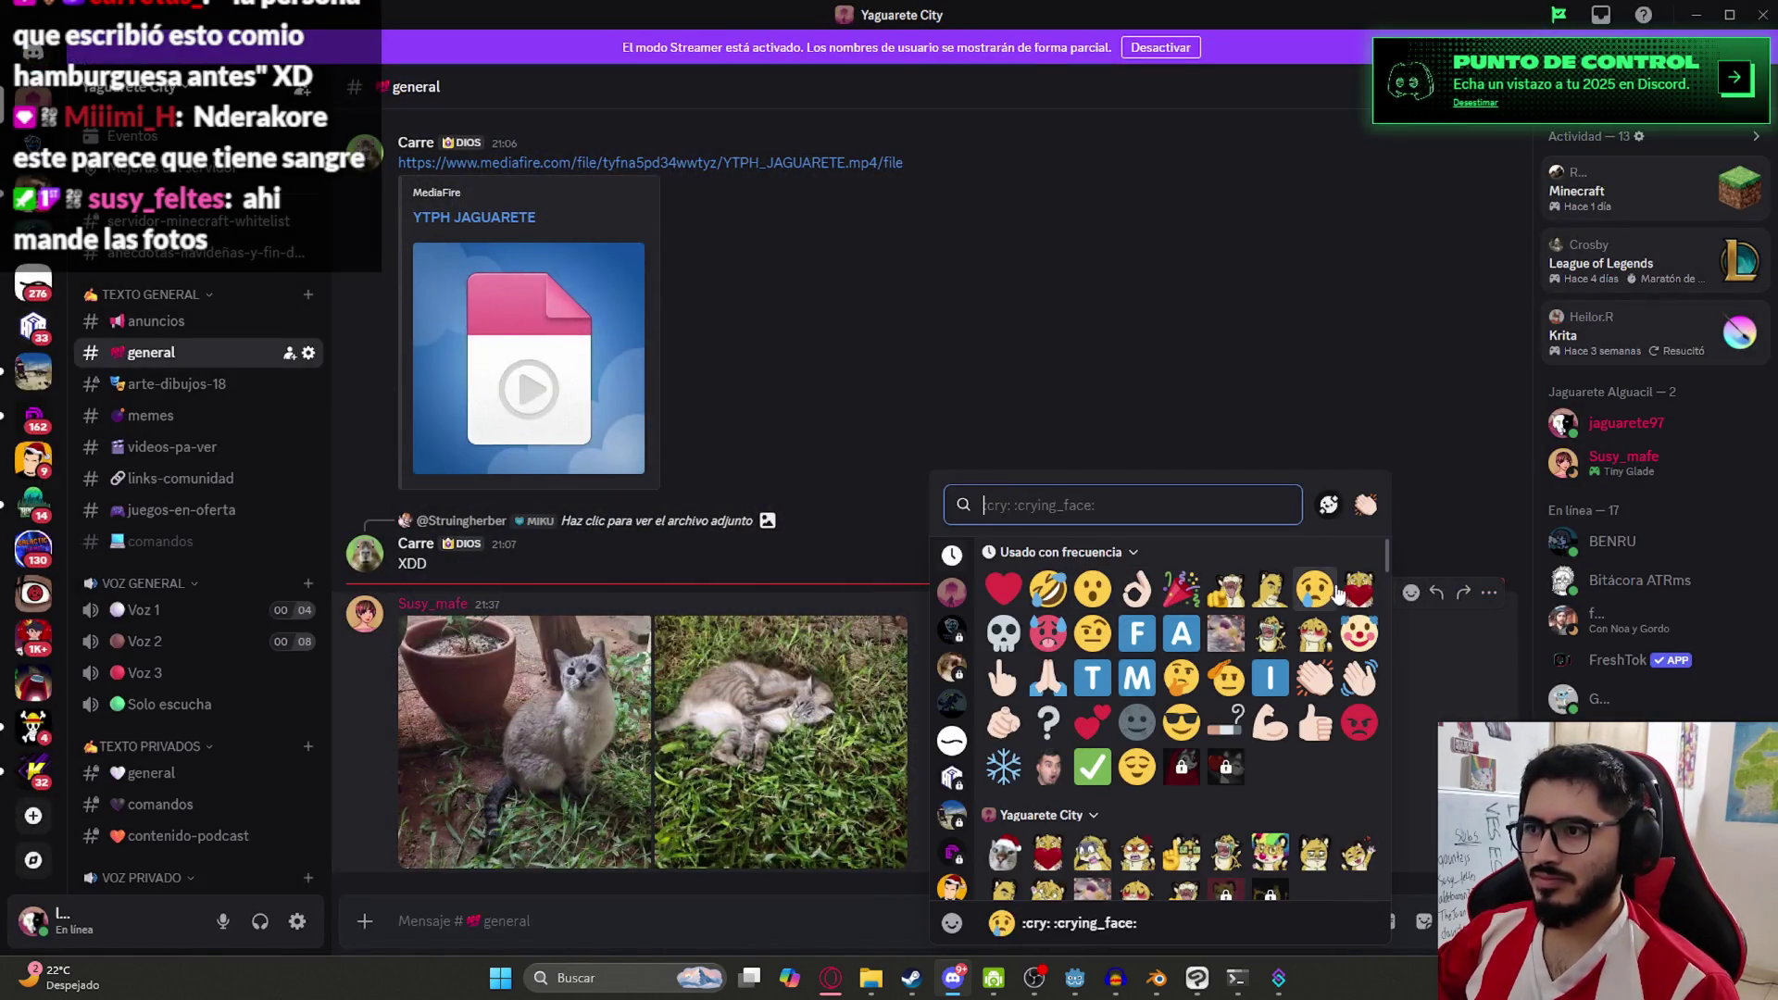
left_click(1358, 590)
left_click(1074, 979)
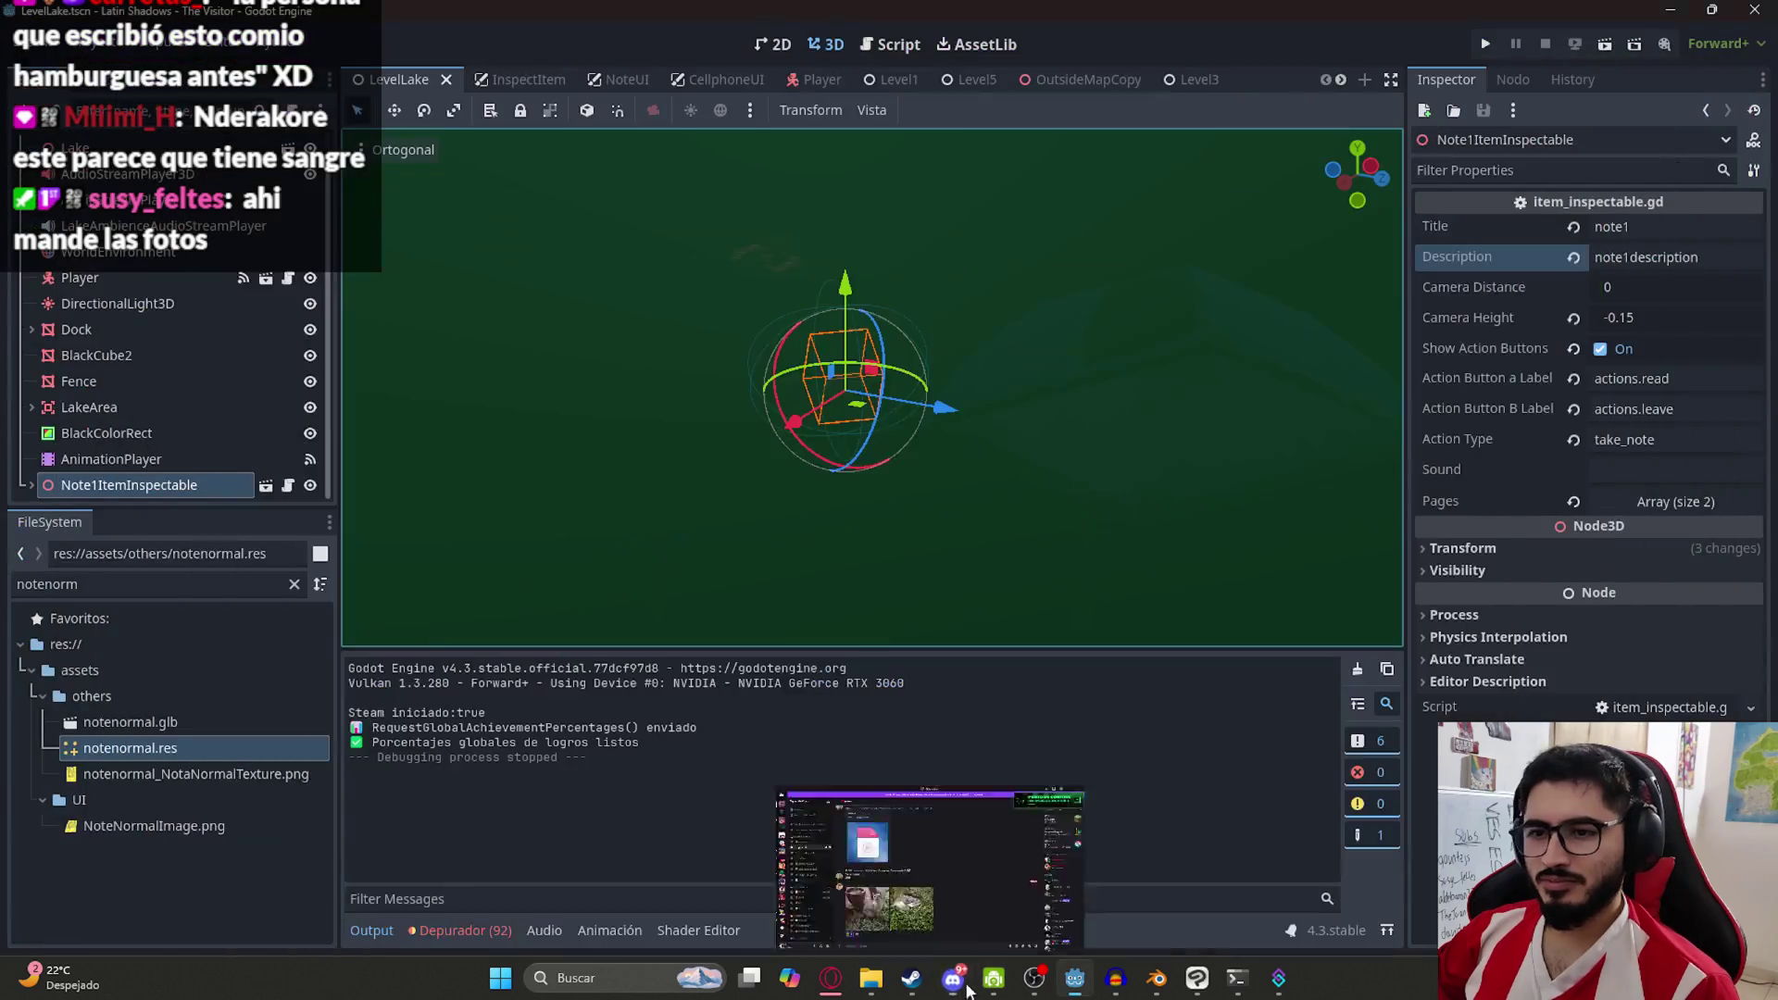
Try clearing the world environment, undoing and redoing the changes to compare the lighting
left_click_drag(755, 320, 551, 321)
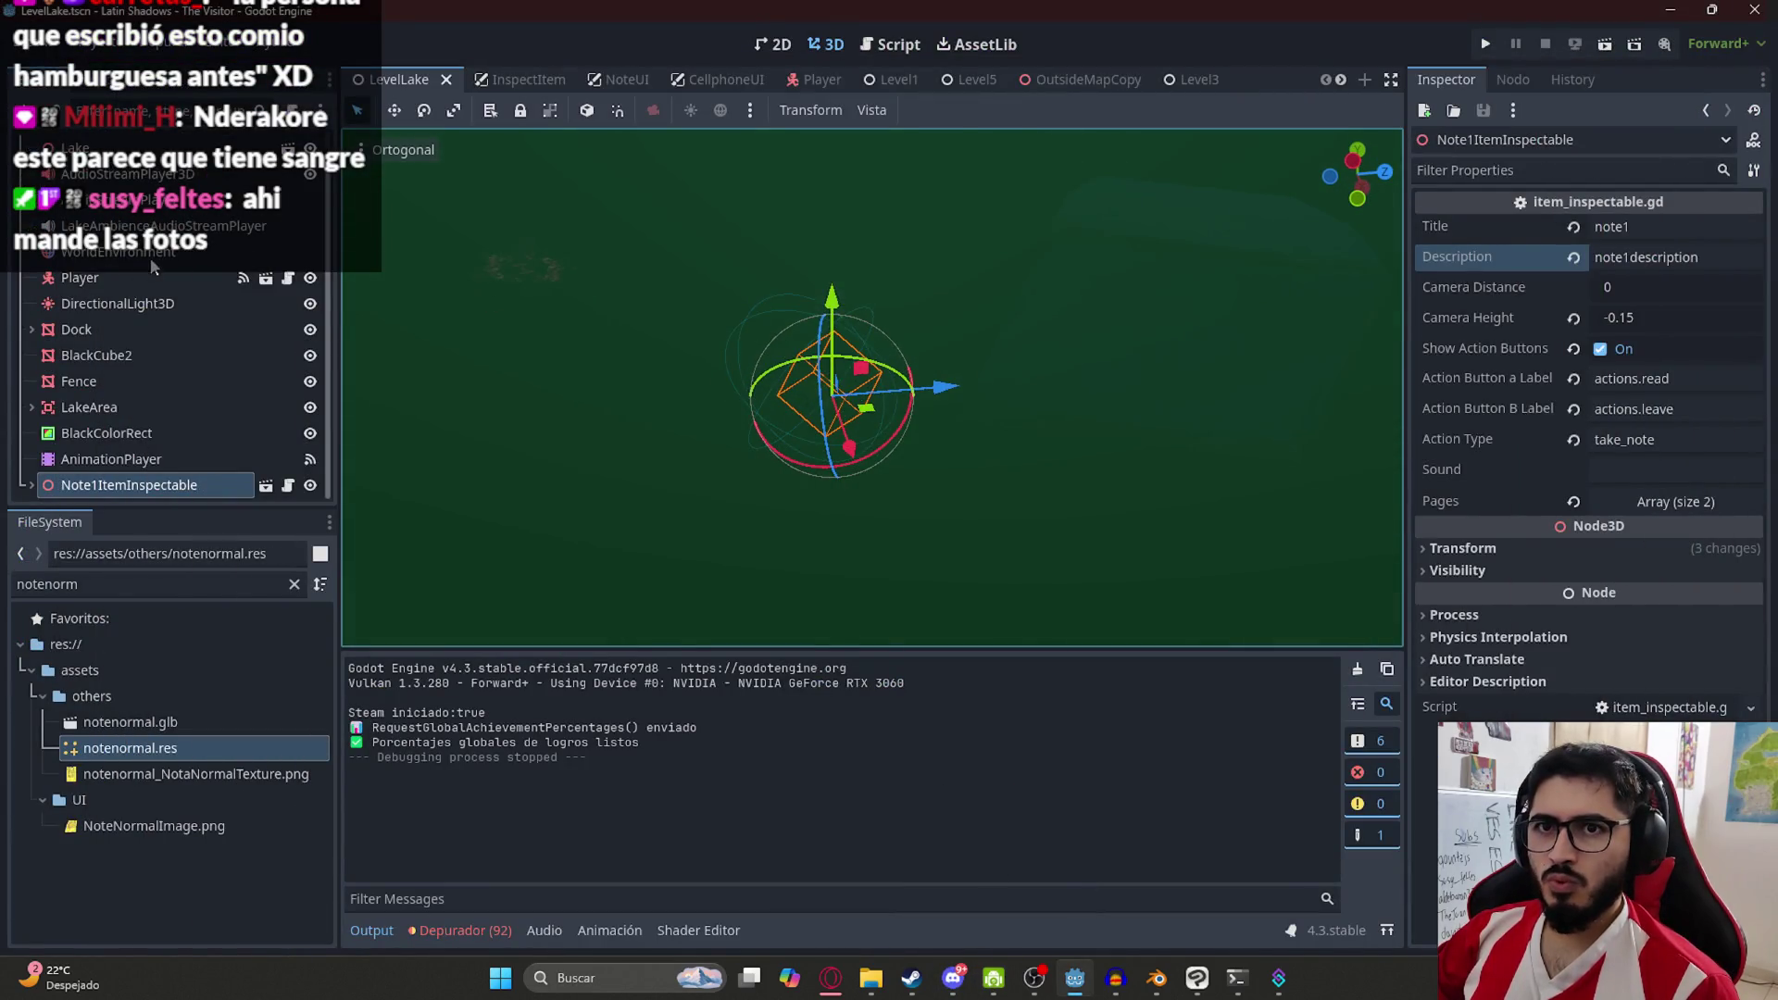
left_click(150, 252)
left_click(1573, 227)
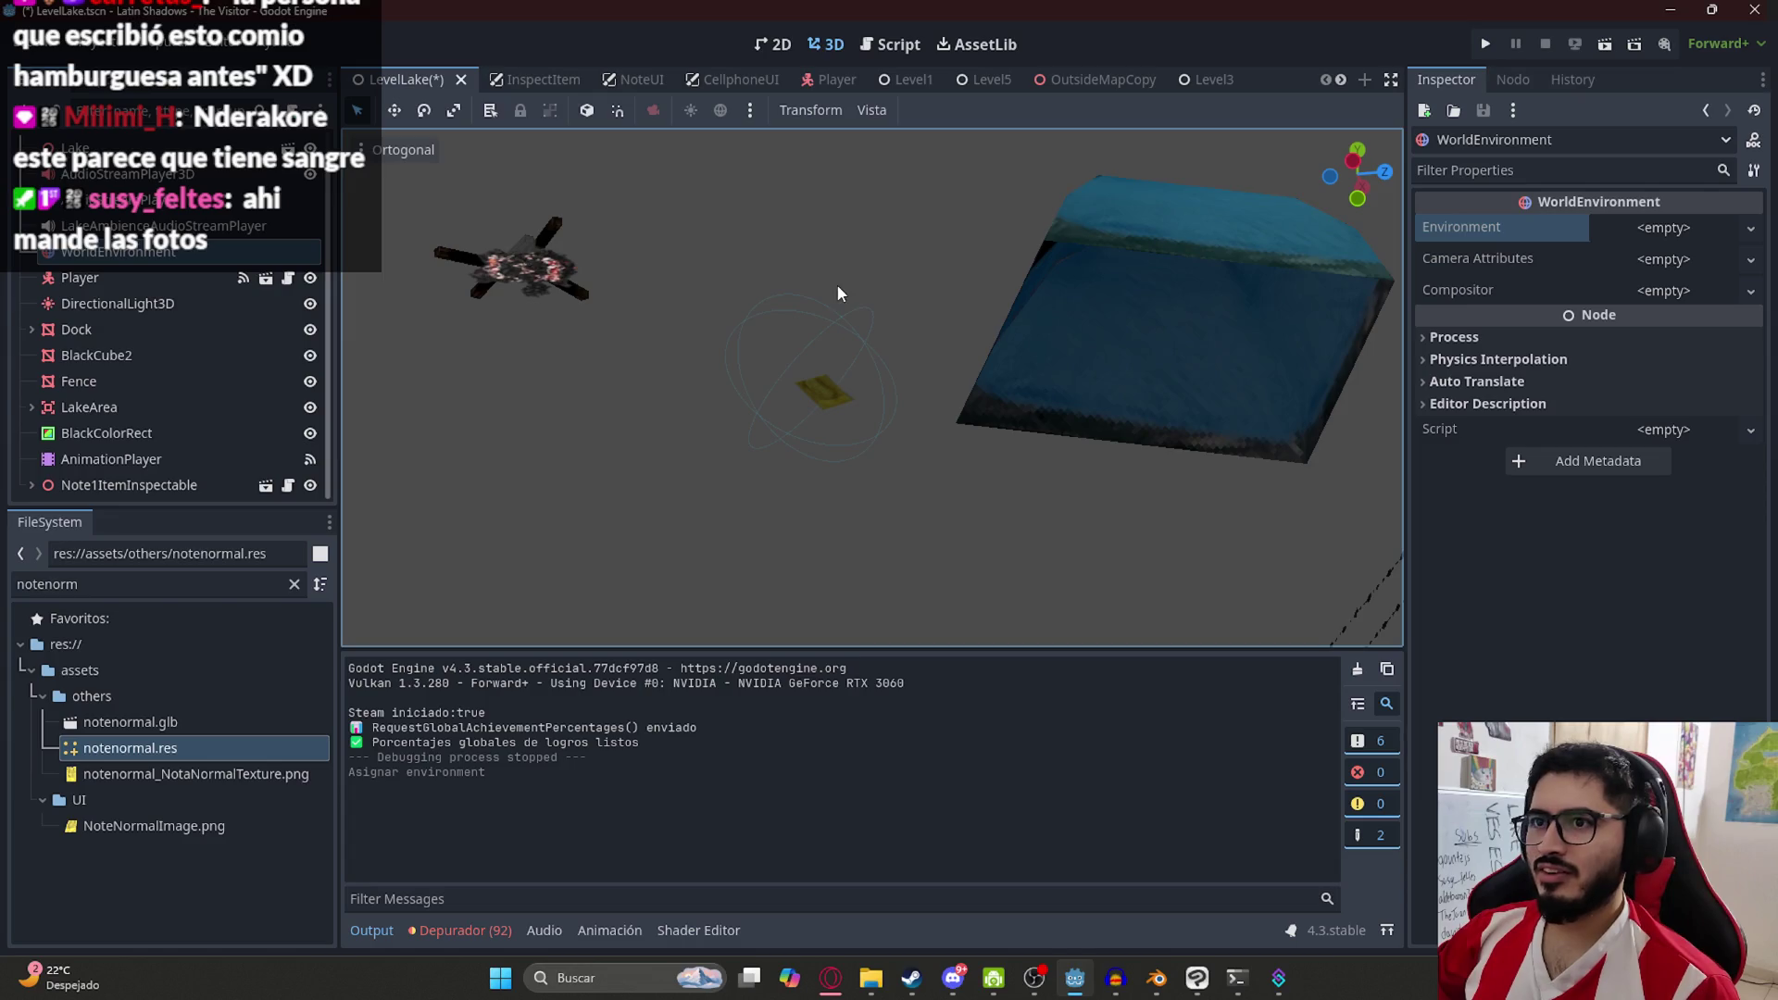
key("ctrl+z")
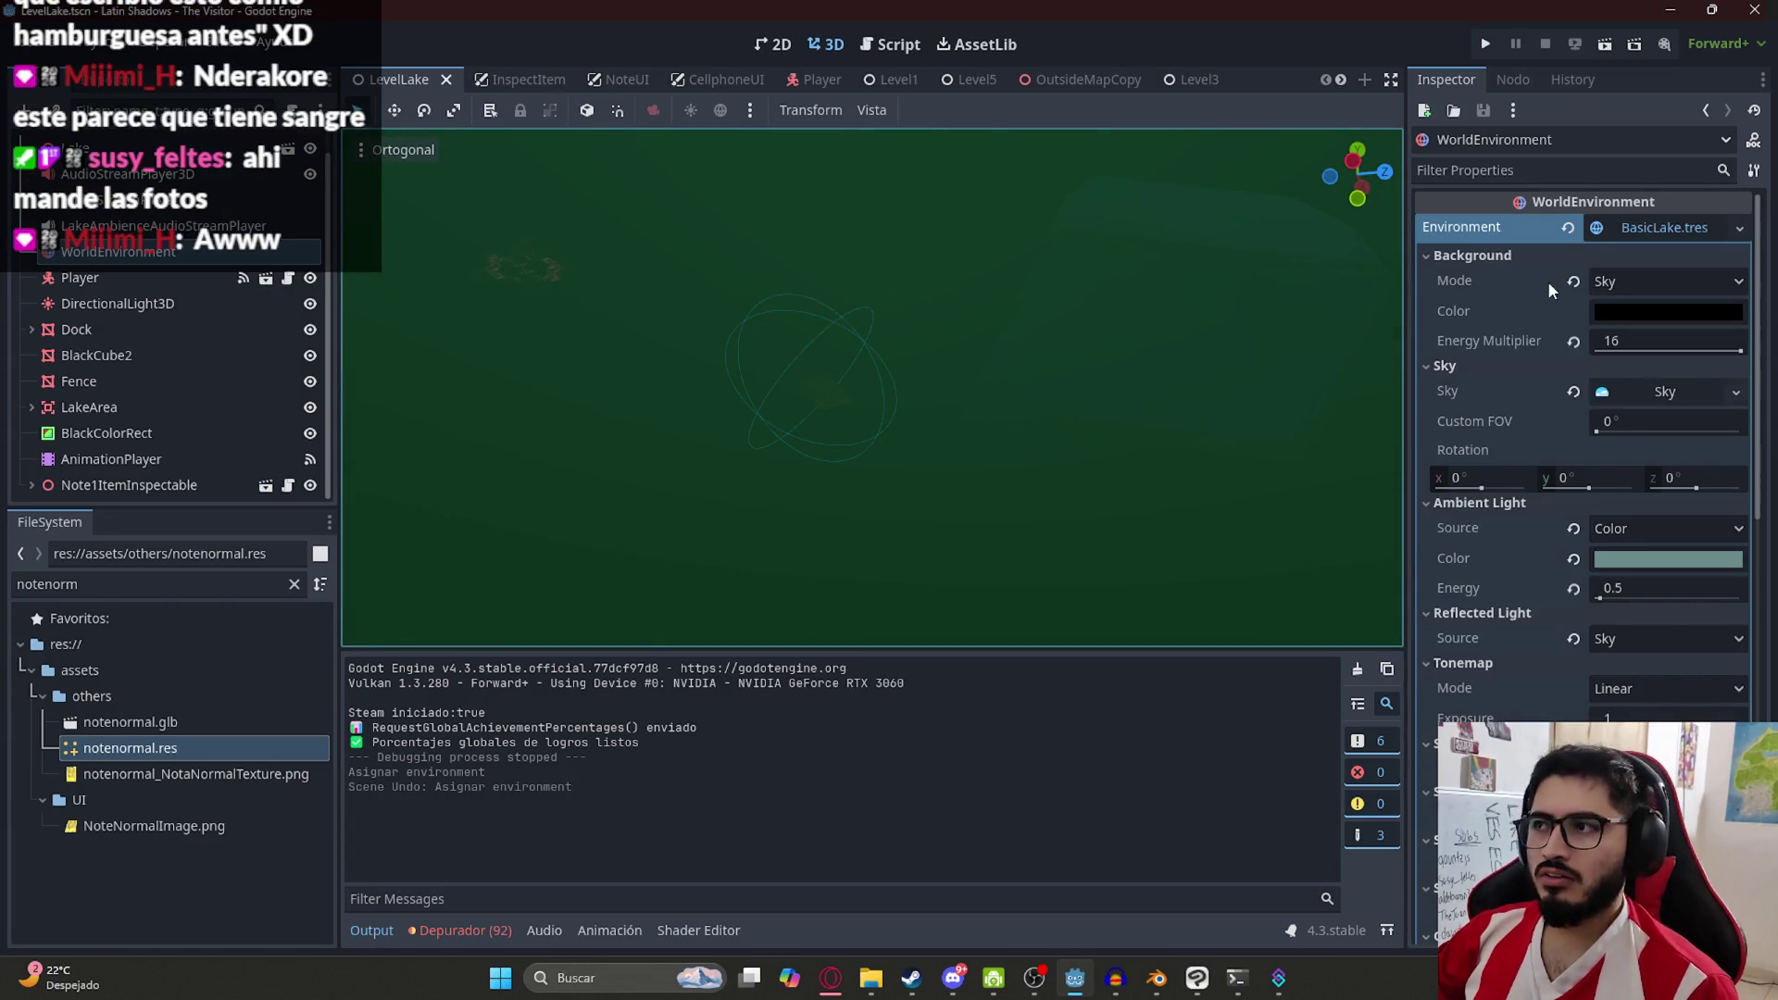
left_click(1573, 227)
scroll(925, 459, "up", 5)
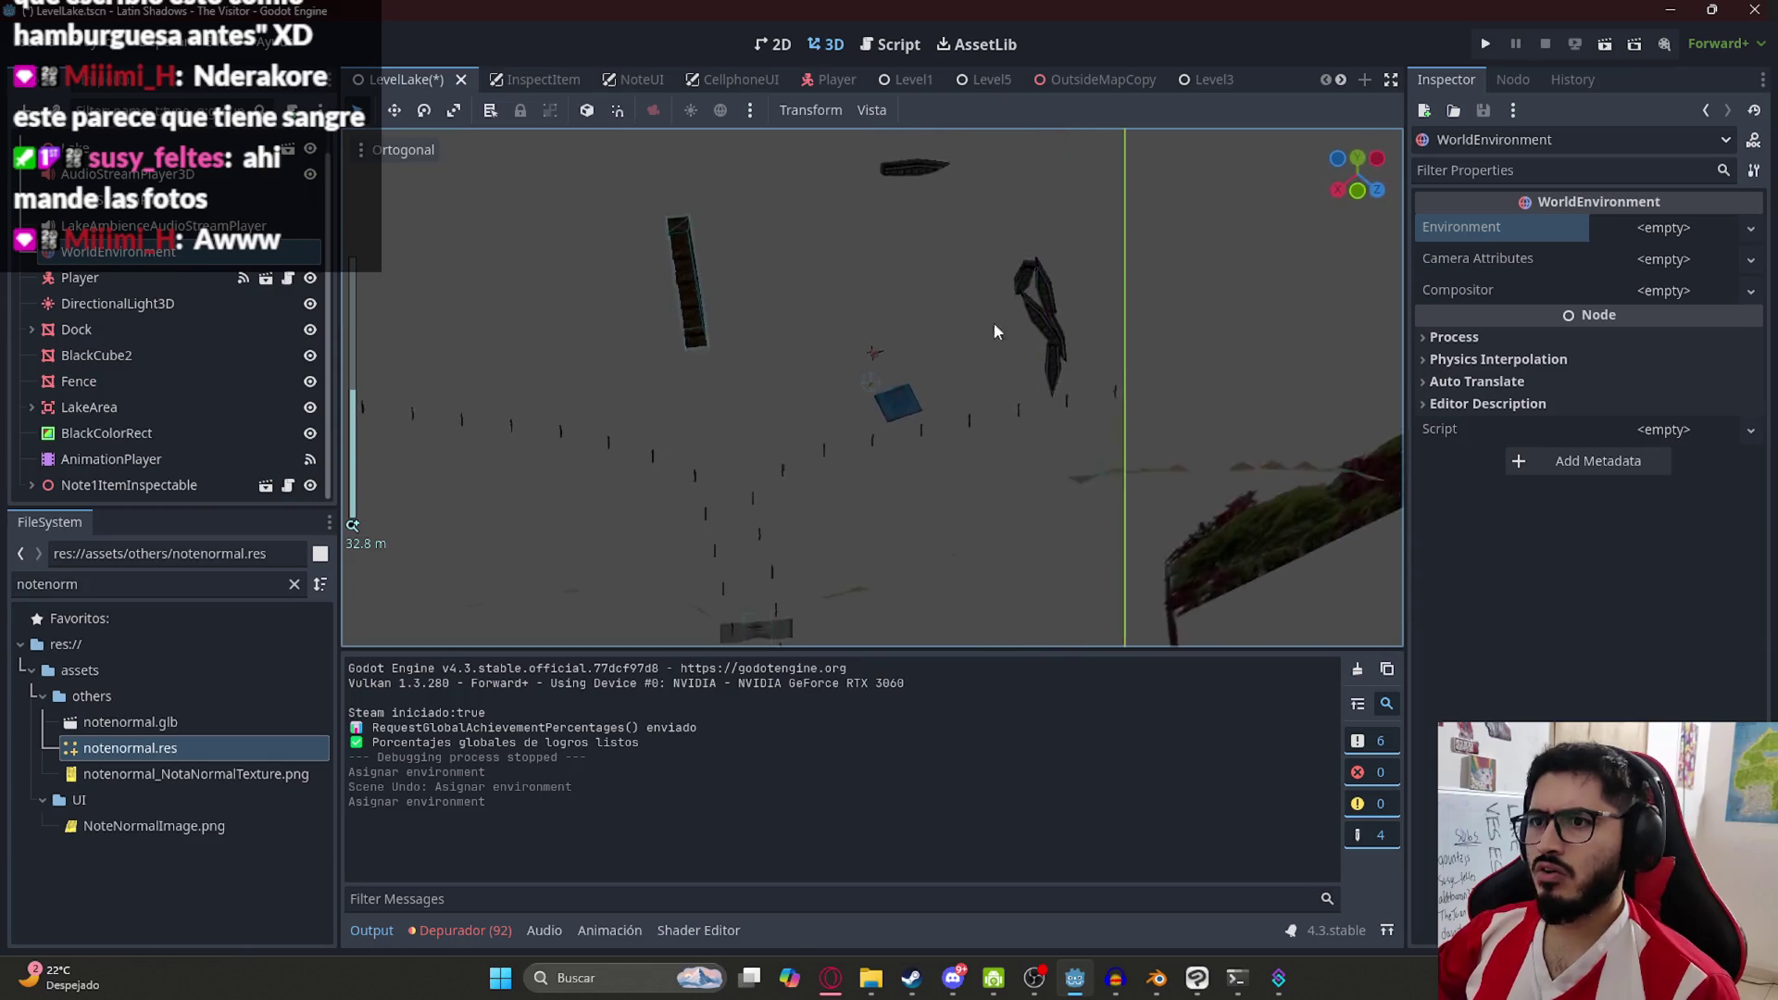
key("ctrl+z")
key("ctrl+z")
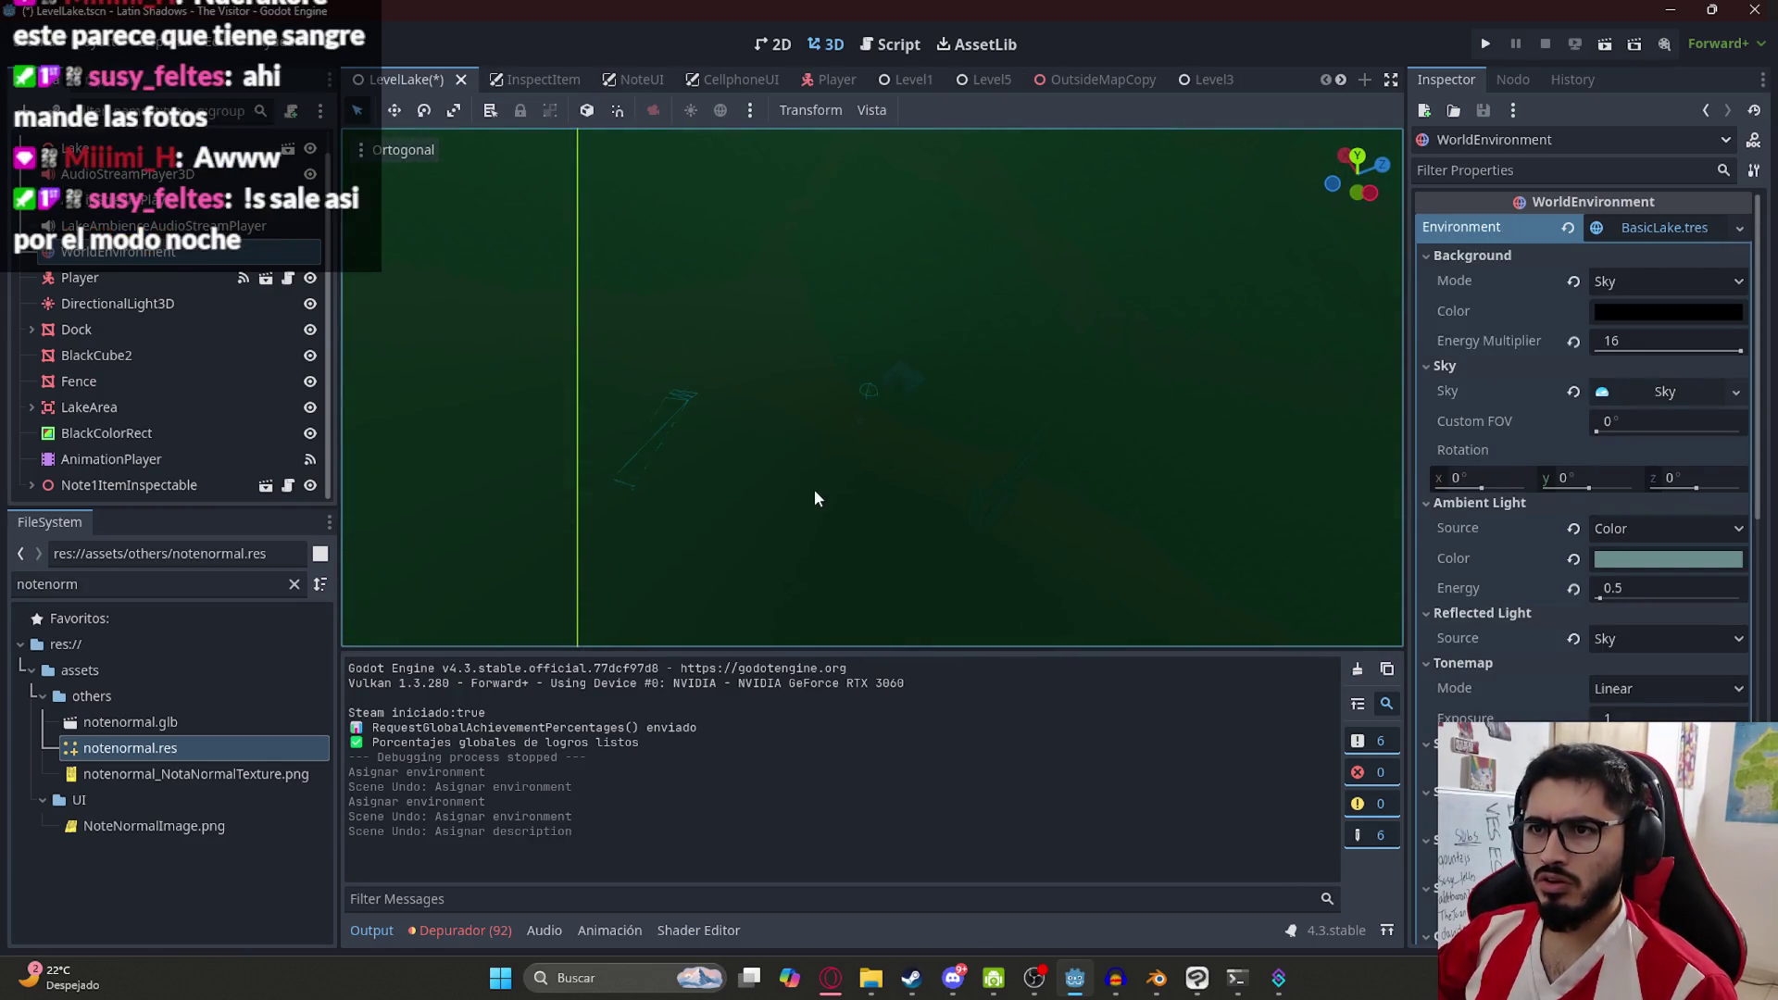
scroll(239, 276, "up", 1)
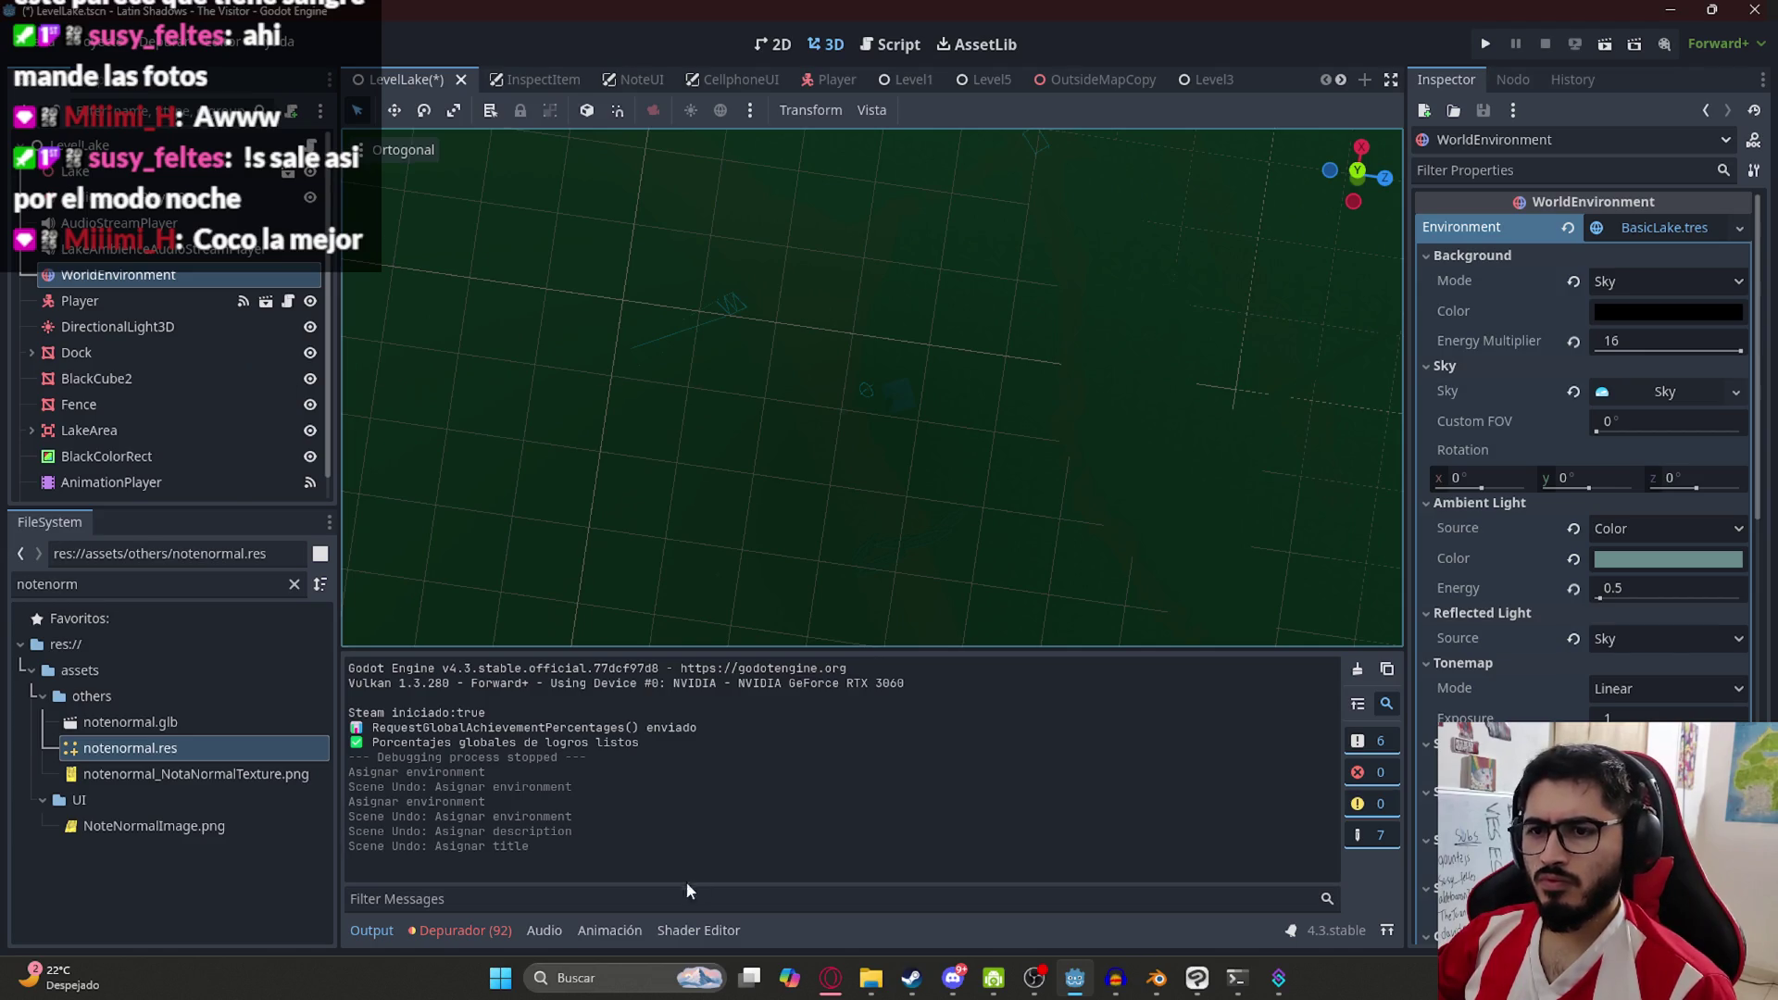
key("ctrl+shift+z")
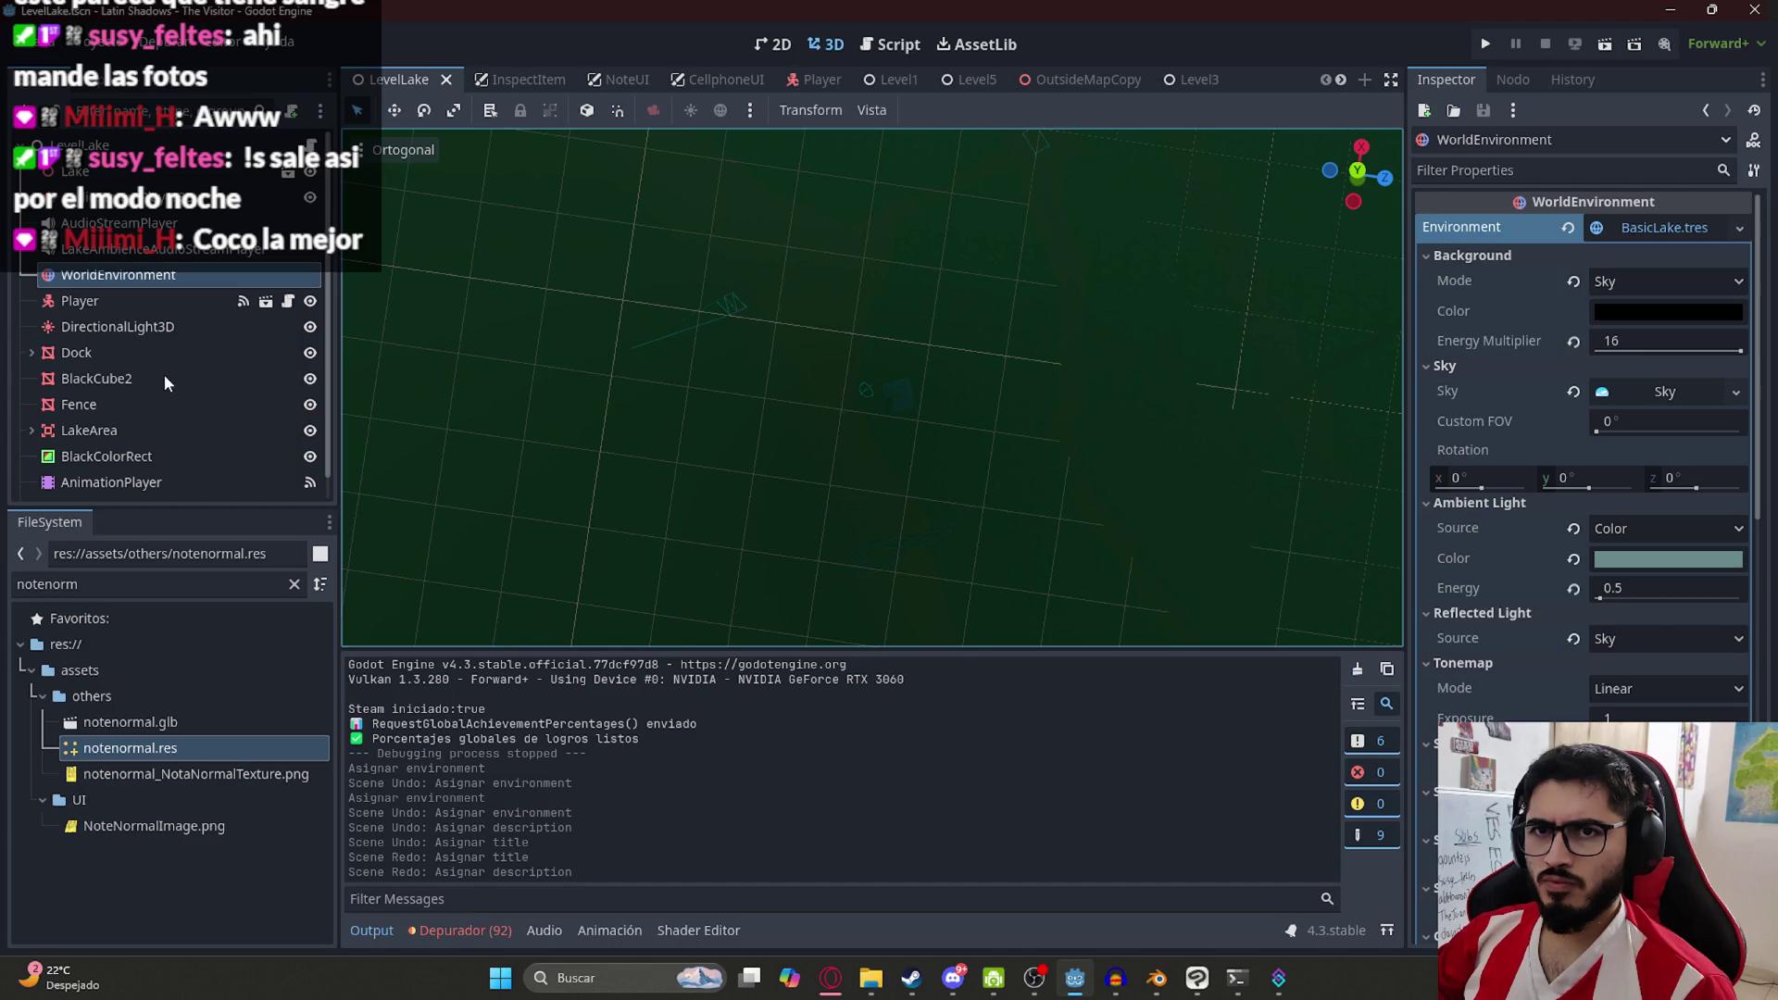
left_click(1567, 229)
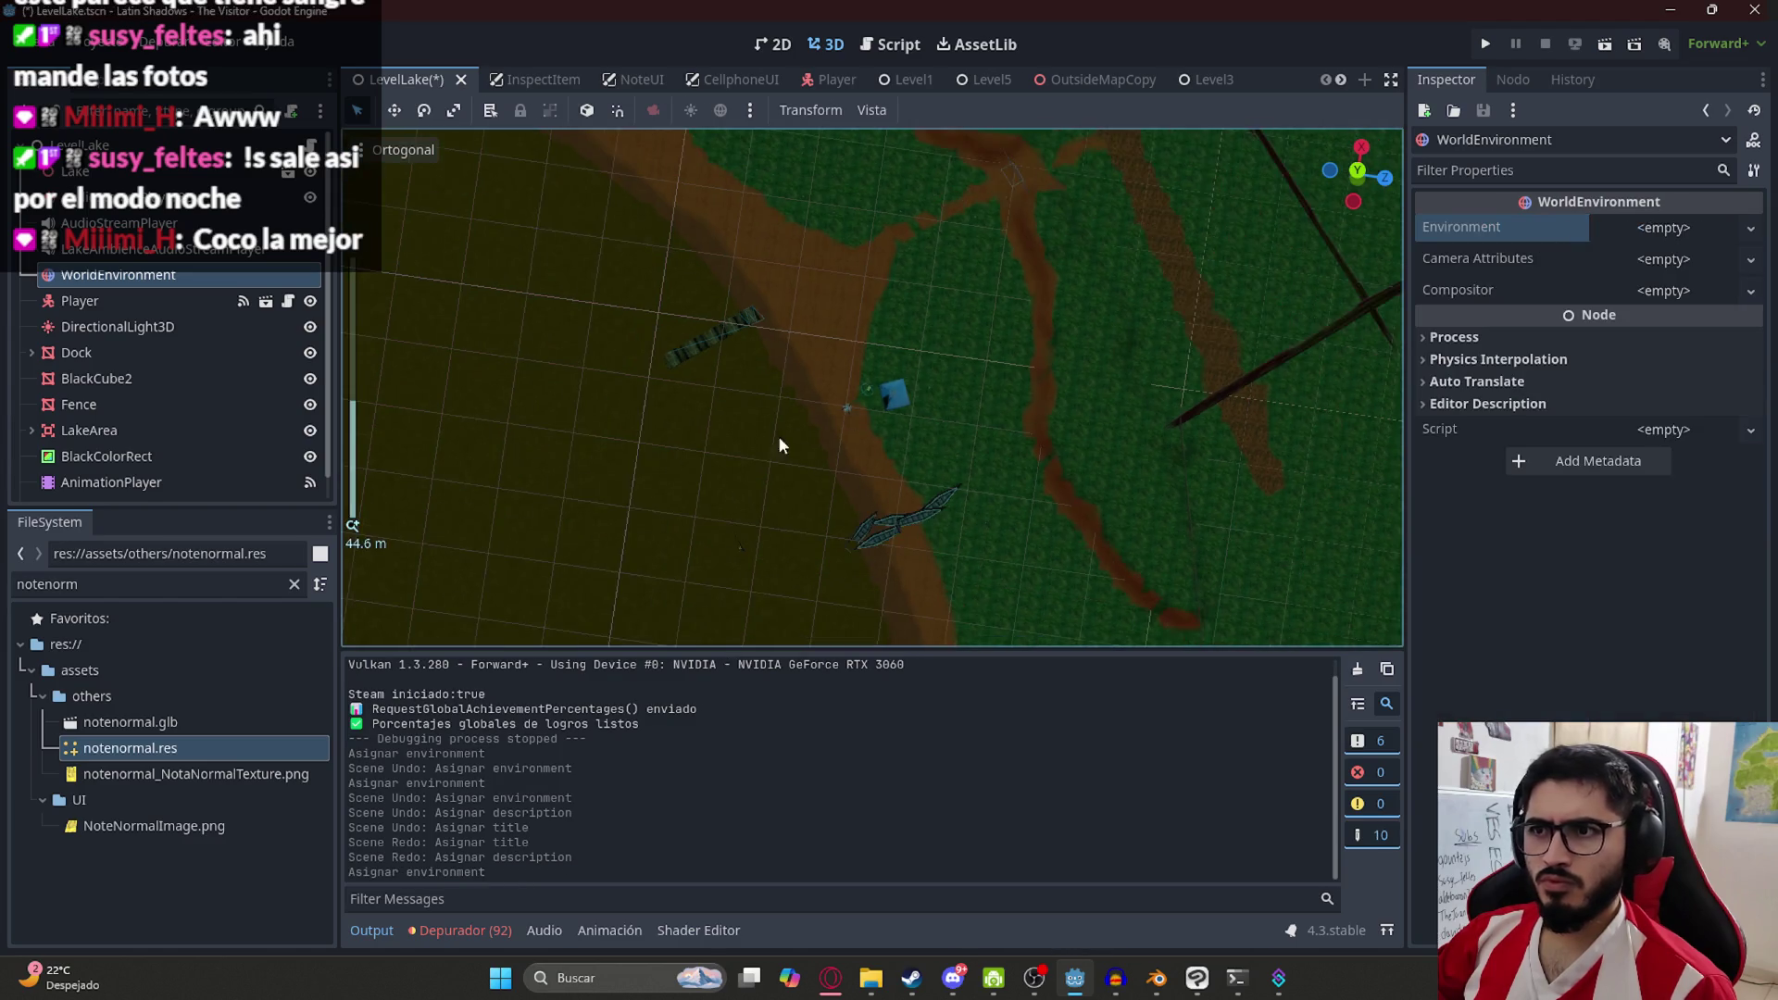
Select the Note1ItemInspectable node and save the LevelLake scene
left_click(852, 400)
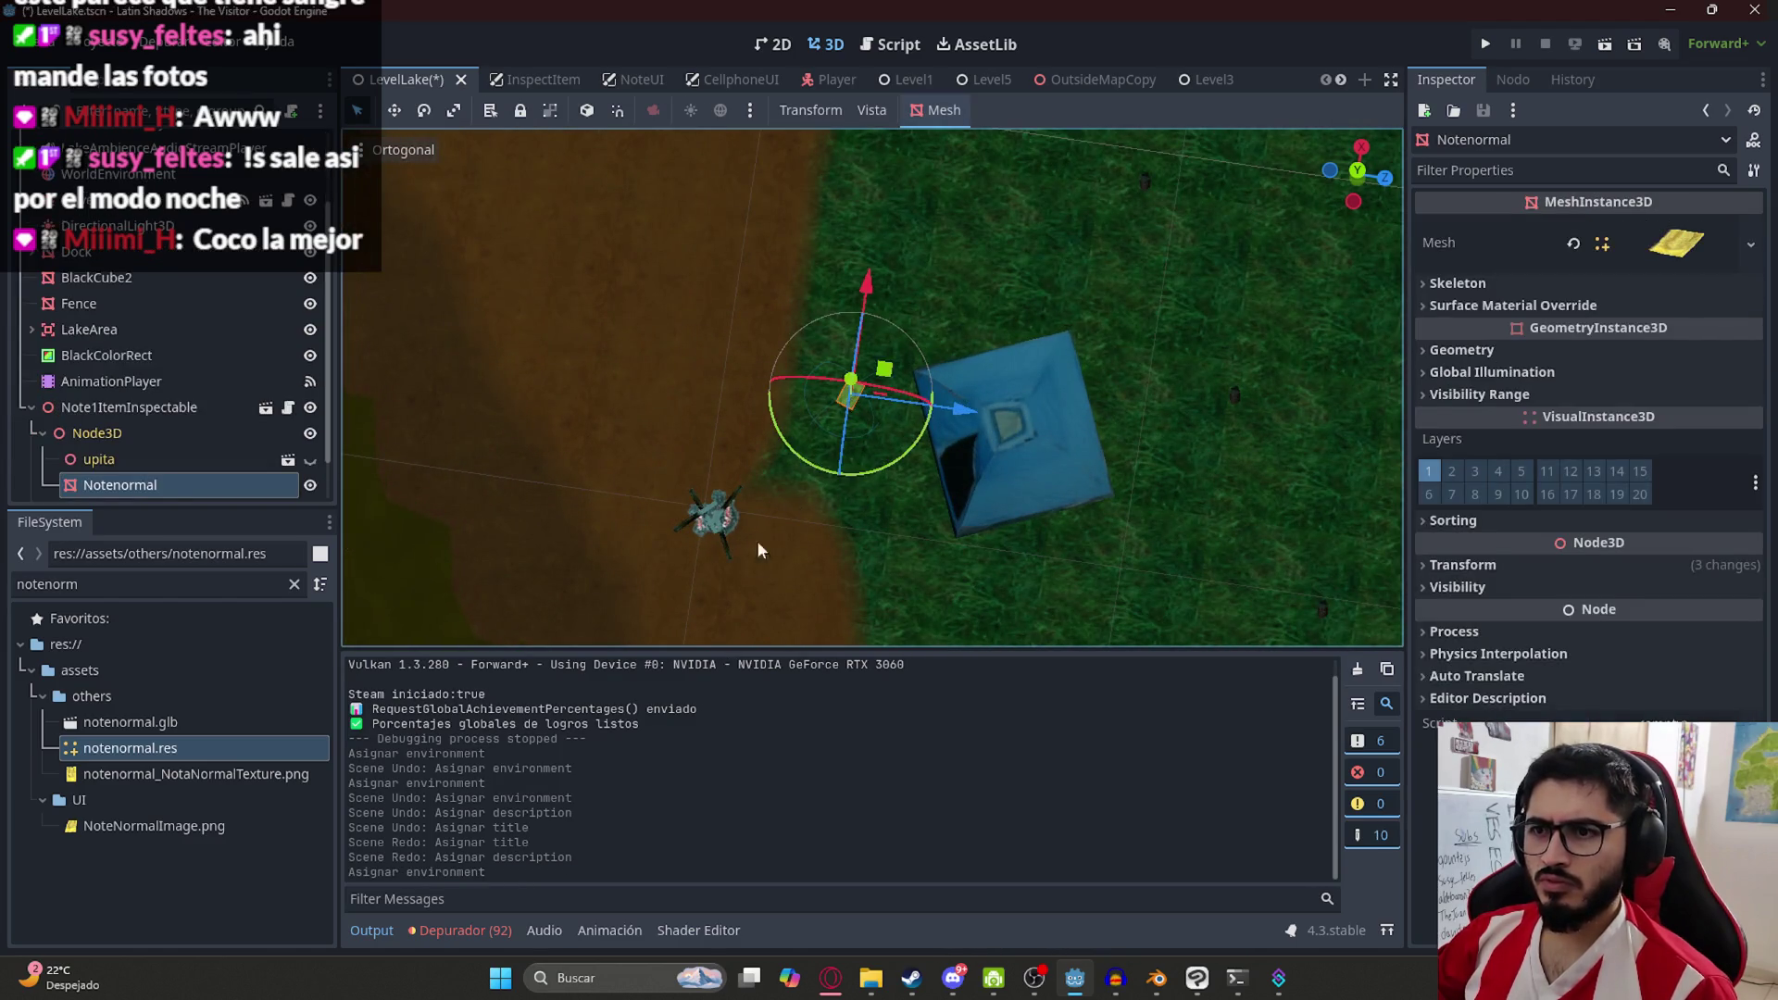
left_click(125, 405)
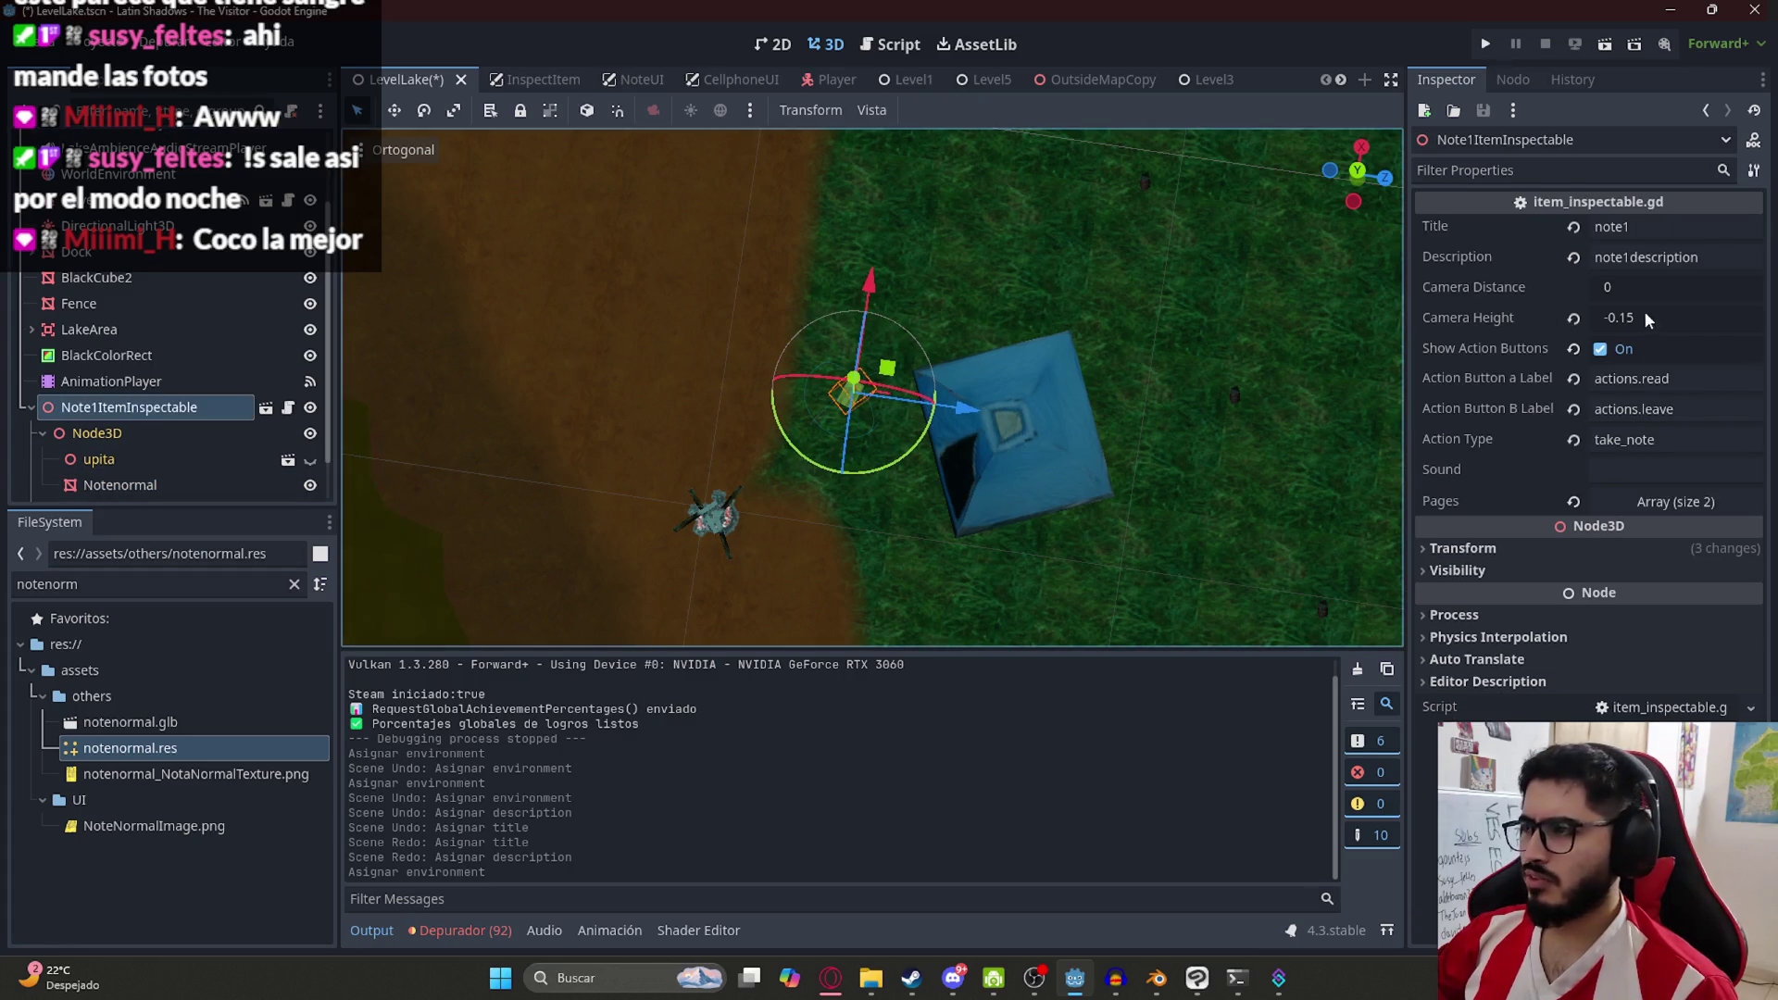
key("ctrl+s")
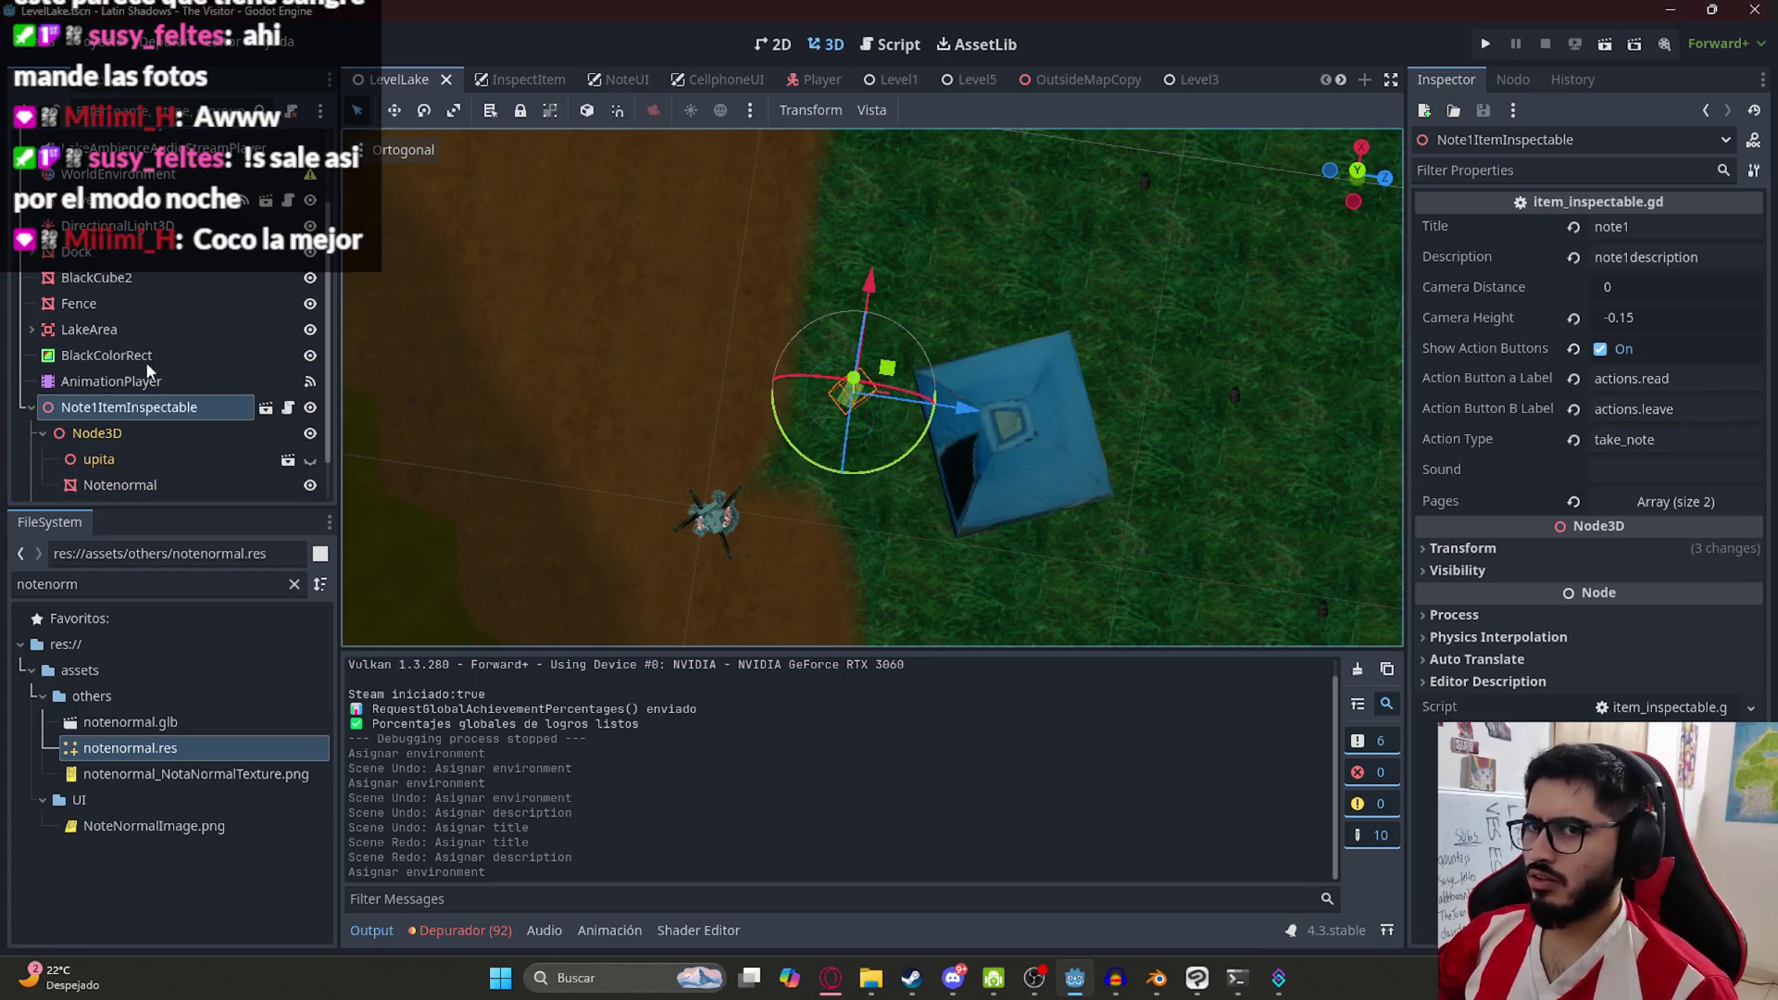
Load Basic.tres, then BasicLake.tres, into WorldEnvironment's Environment and save the scene
scroll(232, 286, "up", 3)
left_click(231, 266)
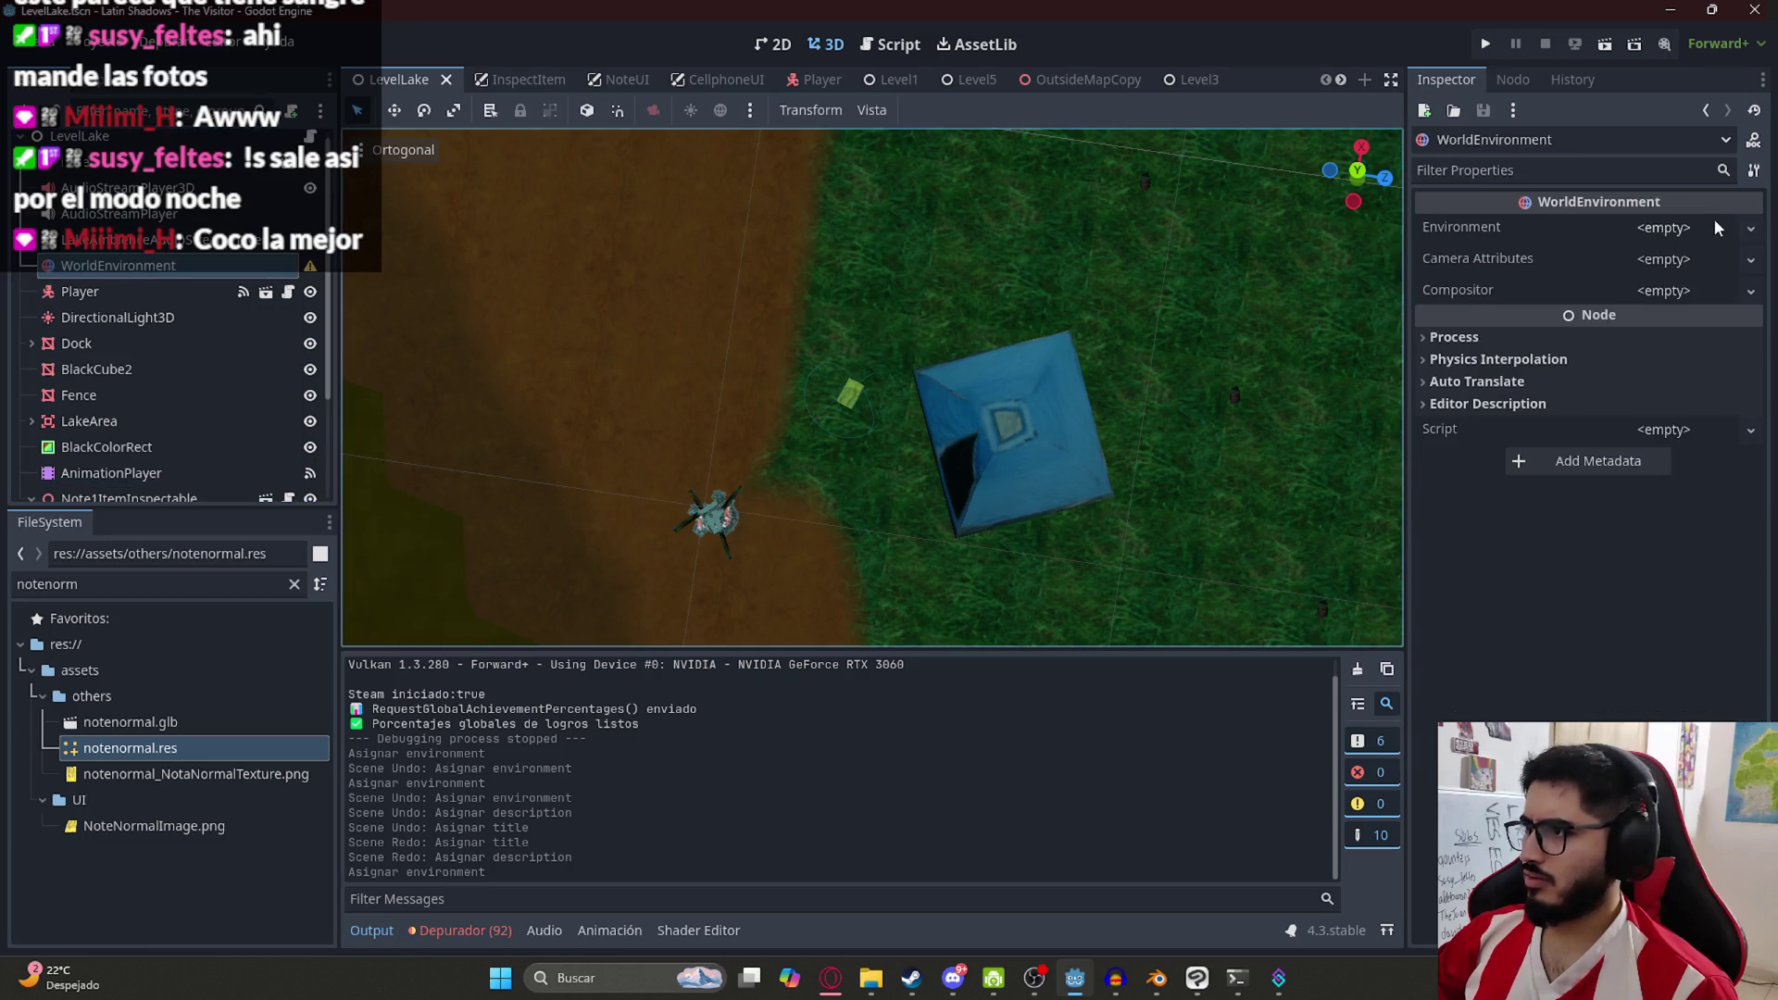
left_click(1716, 227)
left_click(1667, 278)
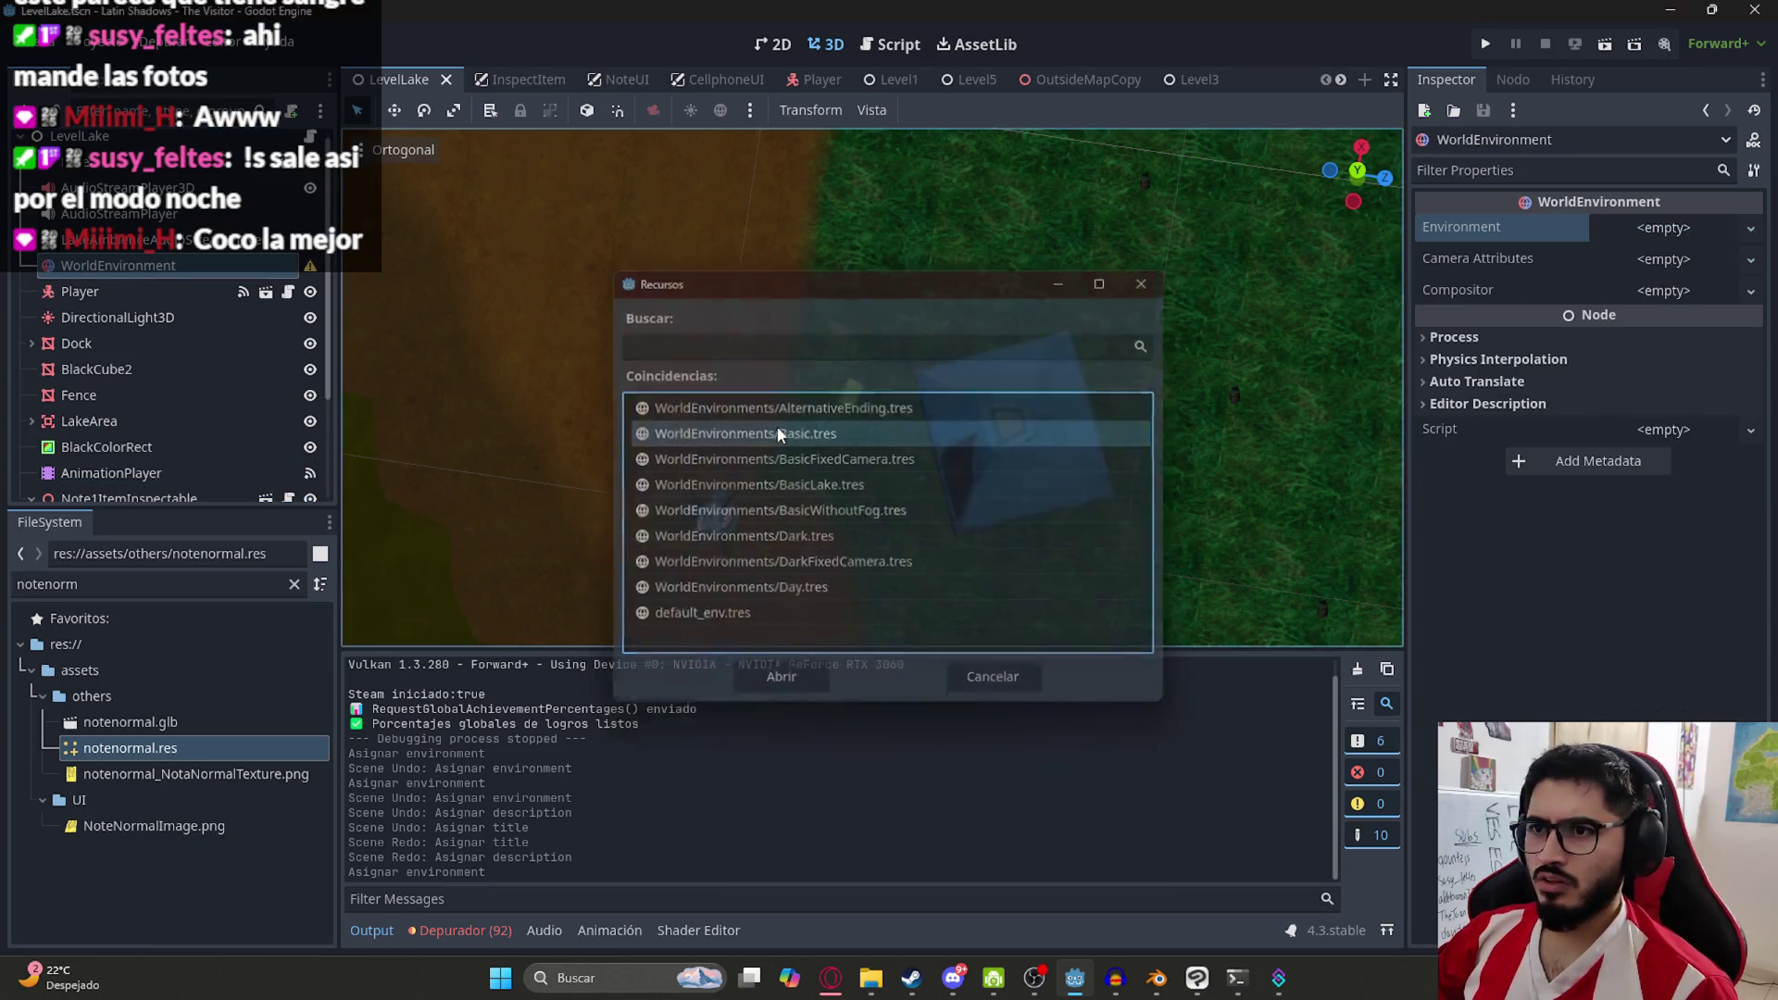
double_click(778, 433)
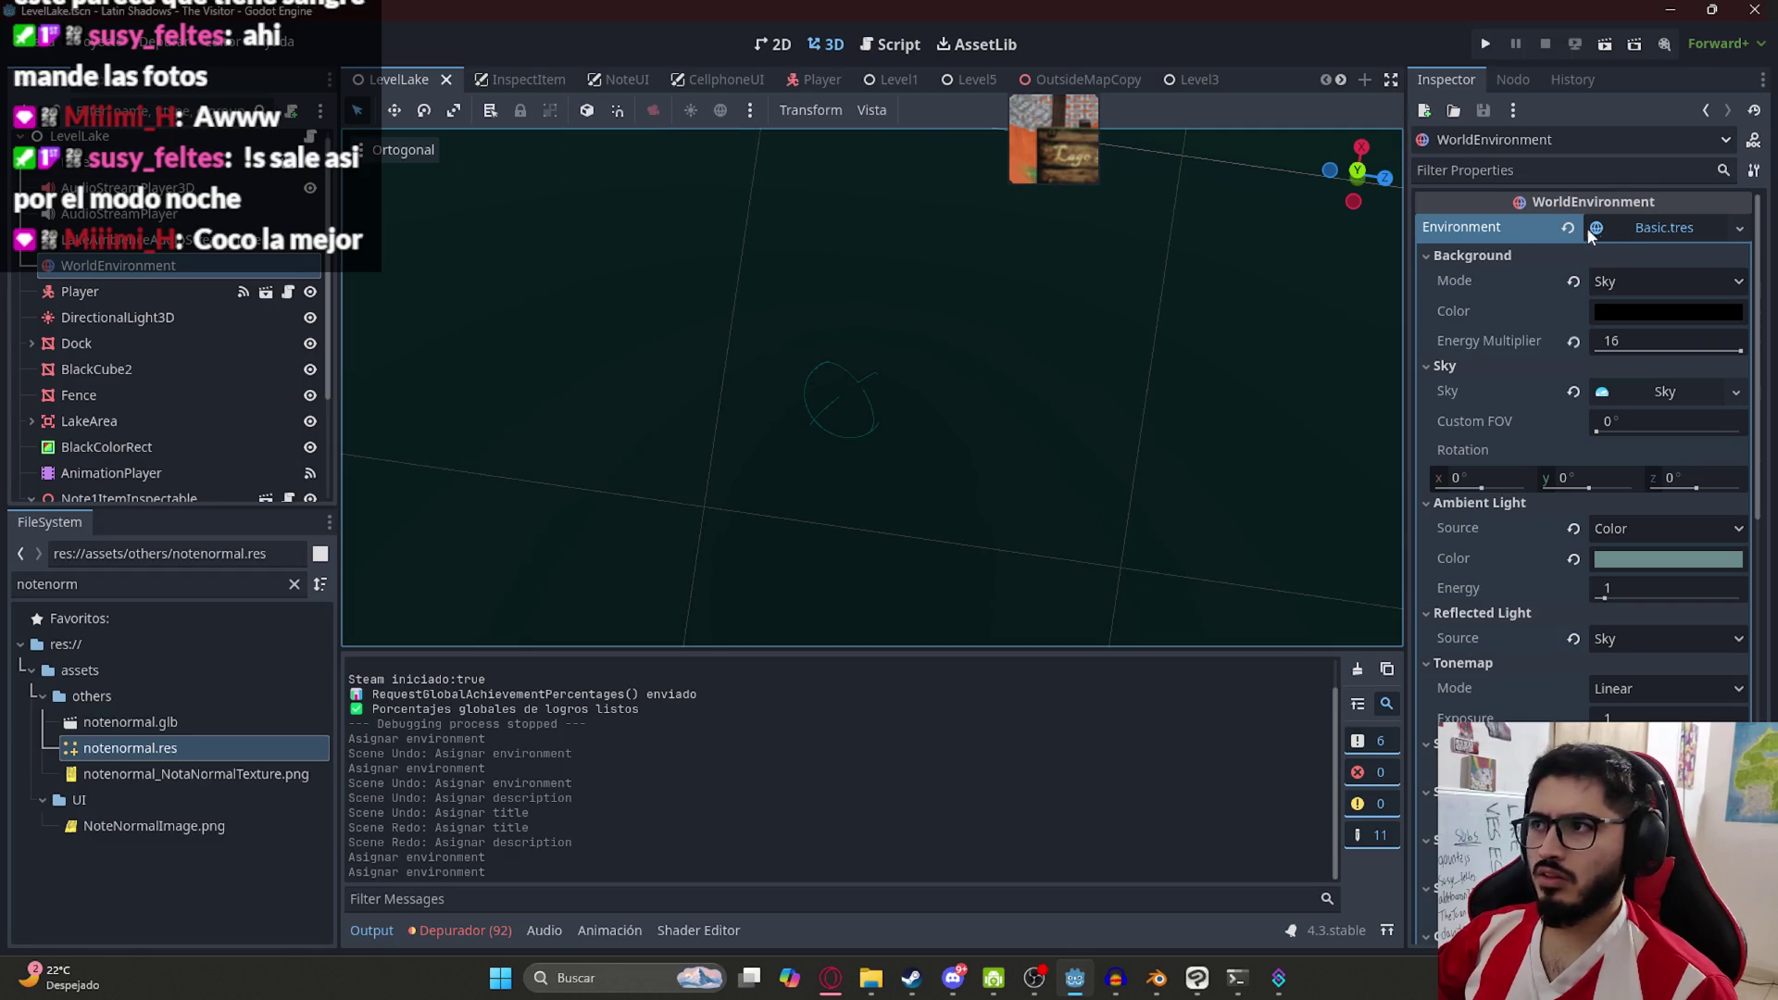
left_click(1587, 226)
left_click(1689, 230)
left_click(1663, 268)
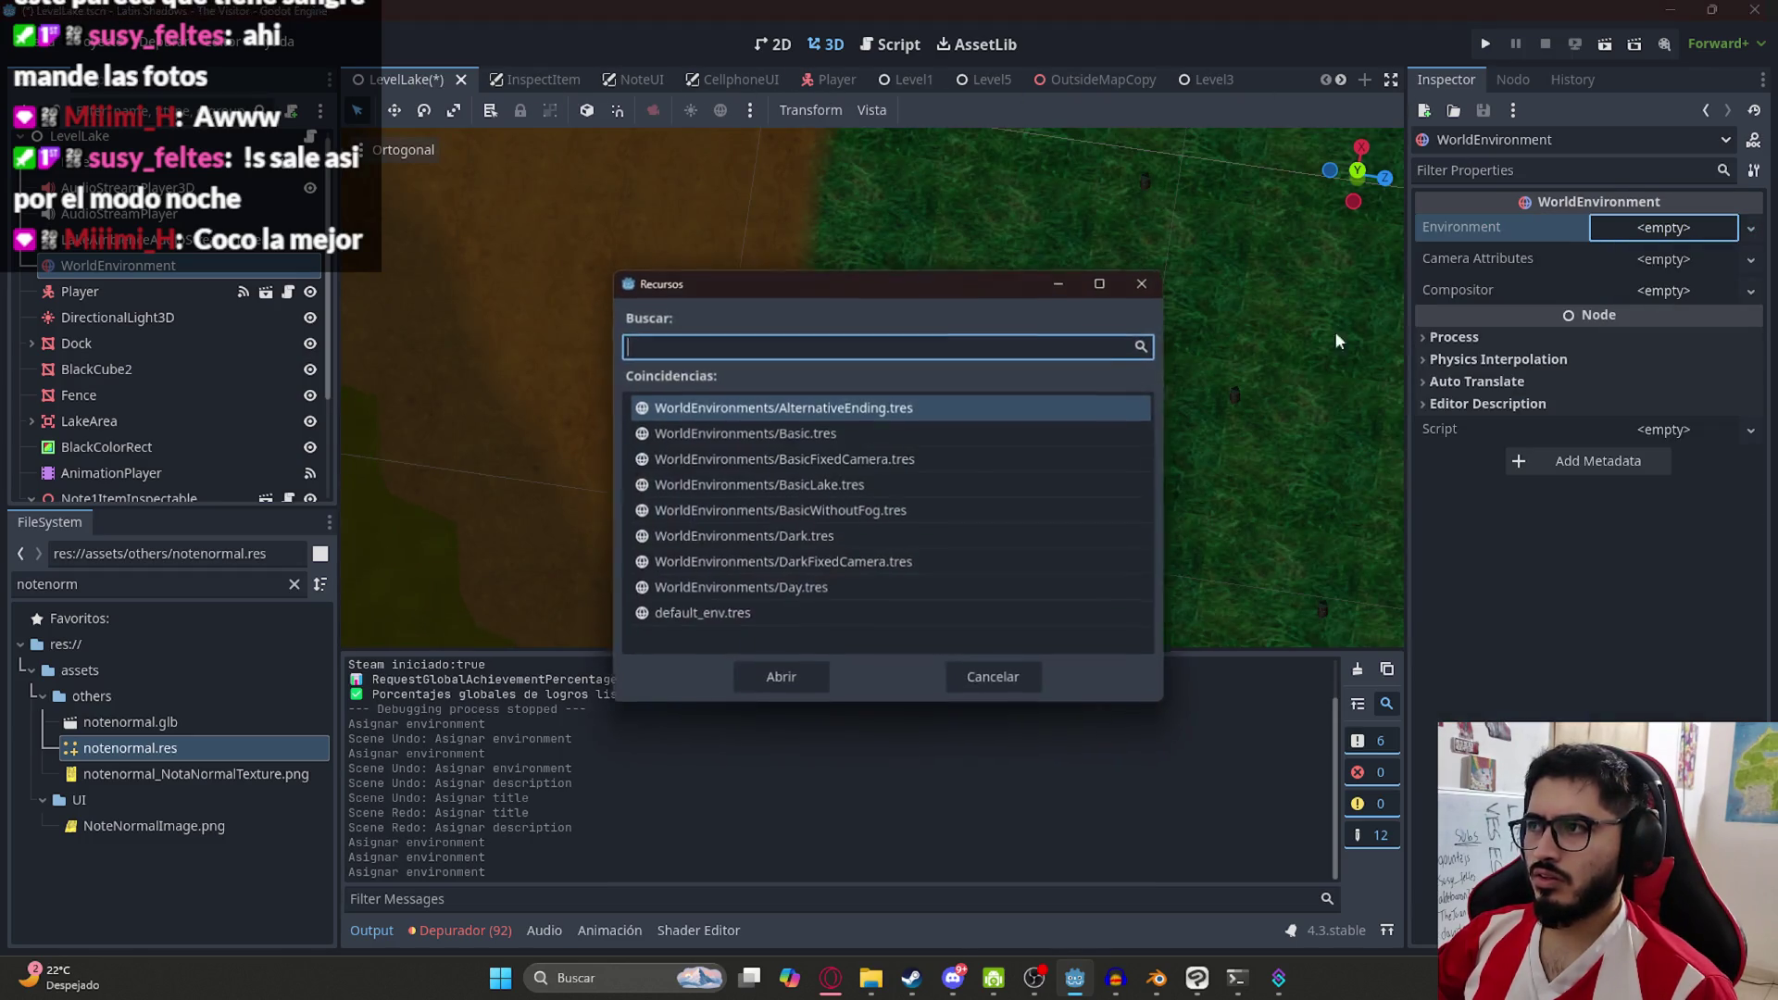
double_click(825, 484)
key("ctrl+s")
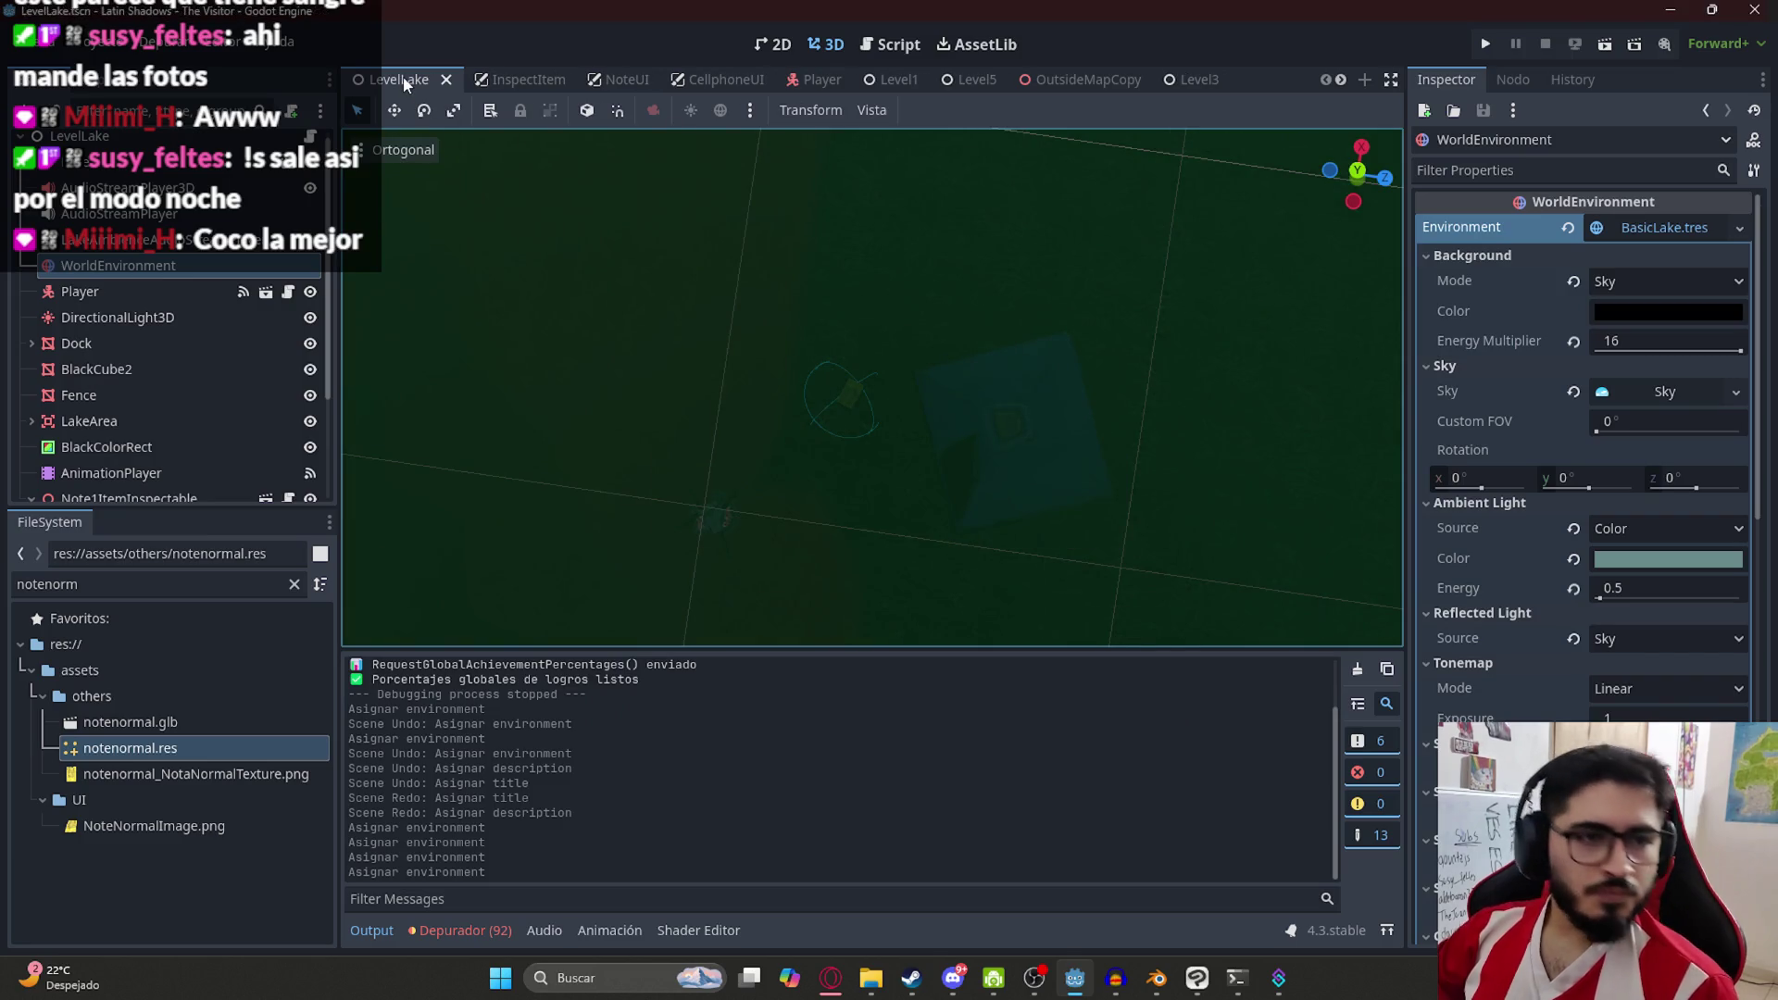
right_click(404, 81)
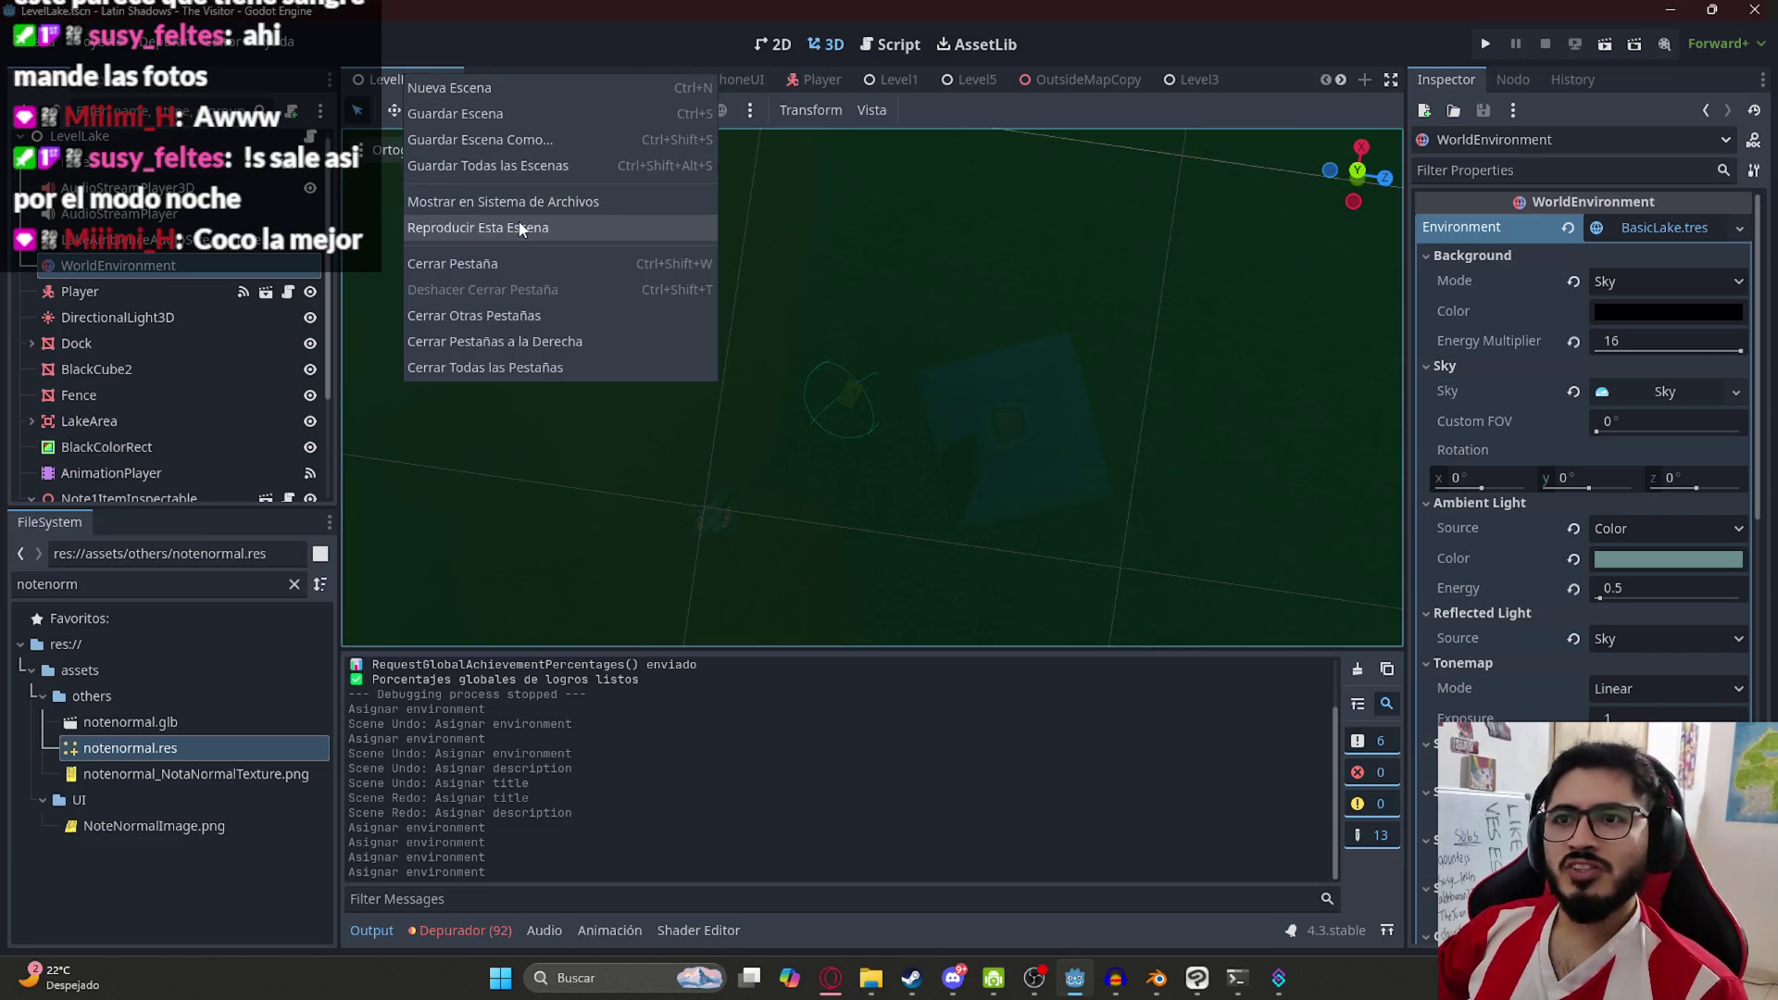
Play the LevelLake scene, read the pages of the note by the tent, and quit
left_click(513, 212)
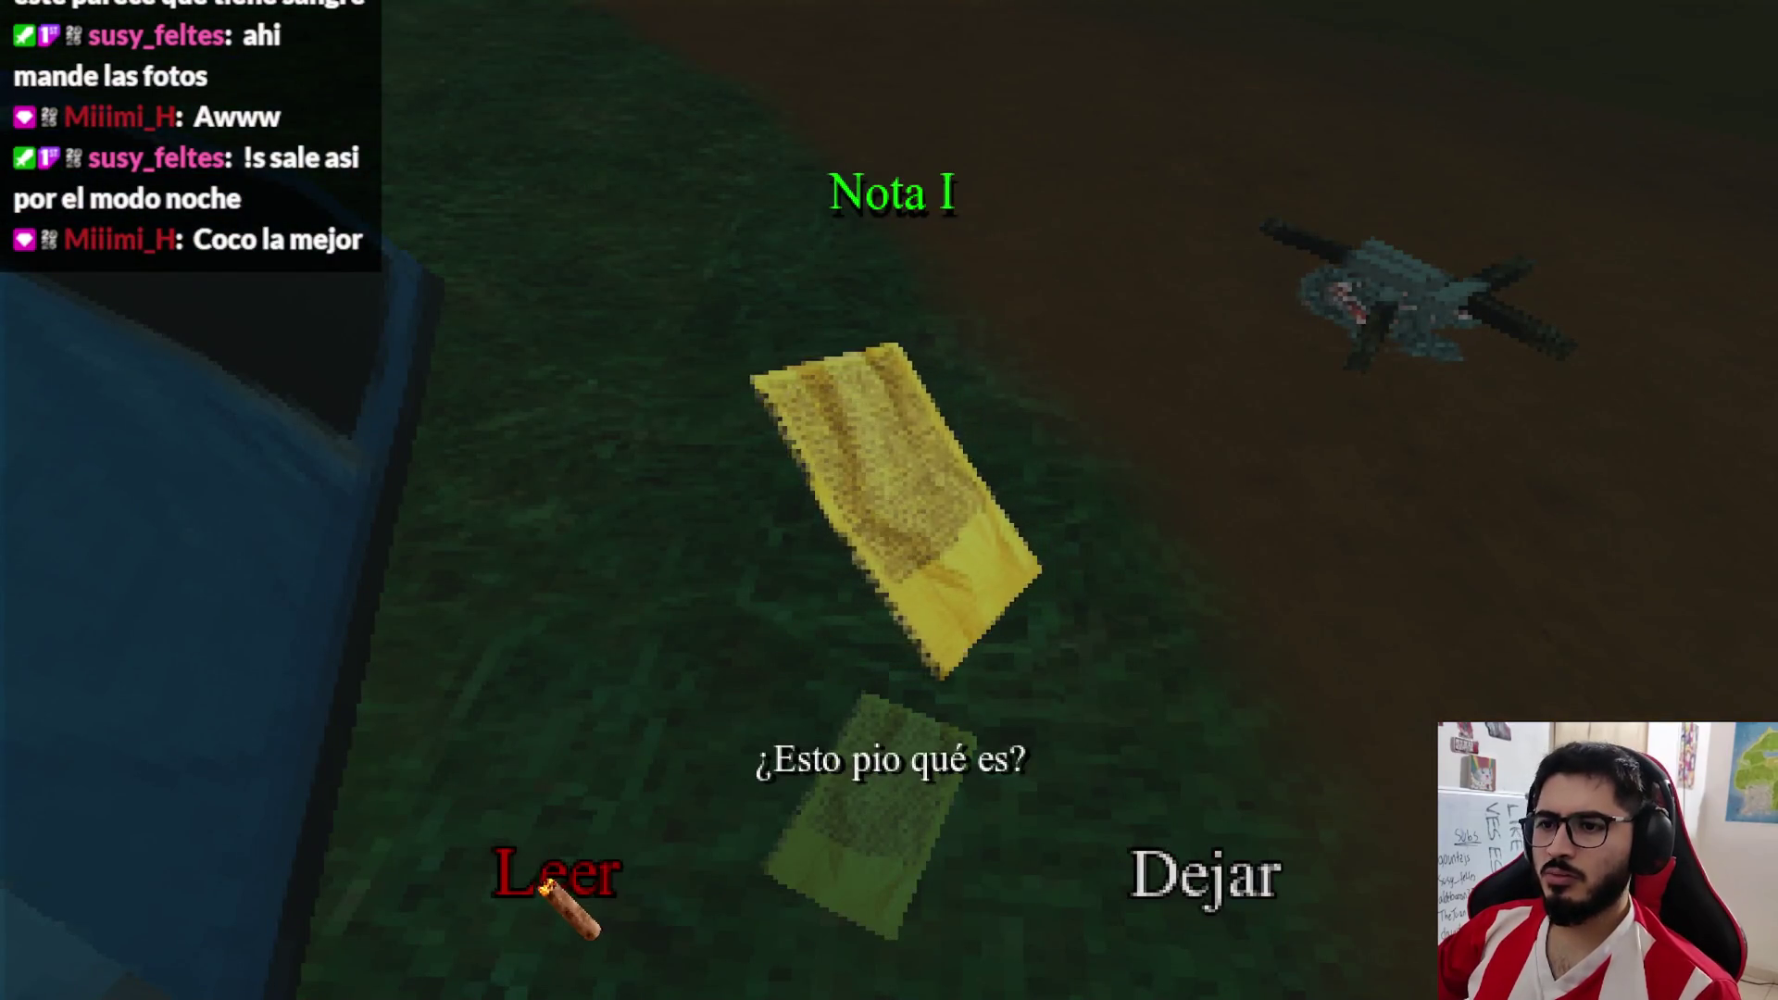
left_click(556, 875)
left_click(665, 824)
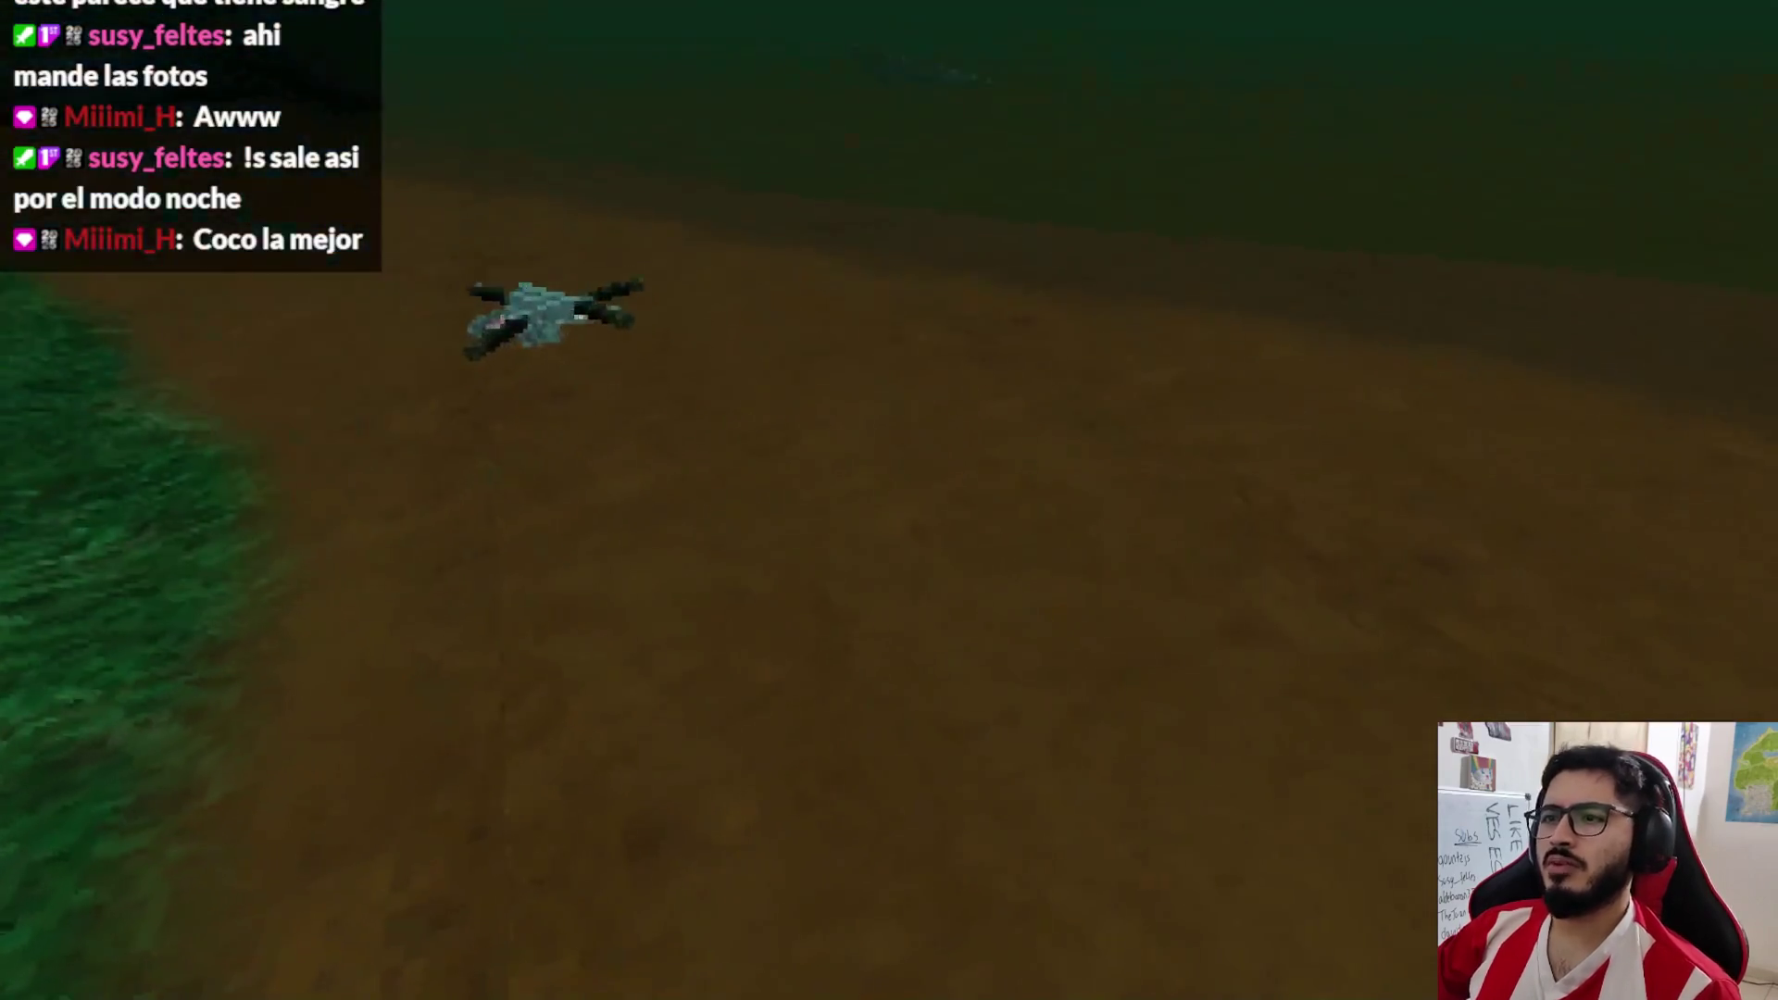
key("Escape")
left_click(903, 718)
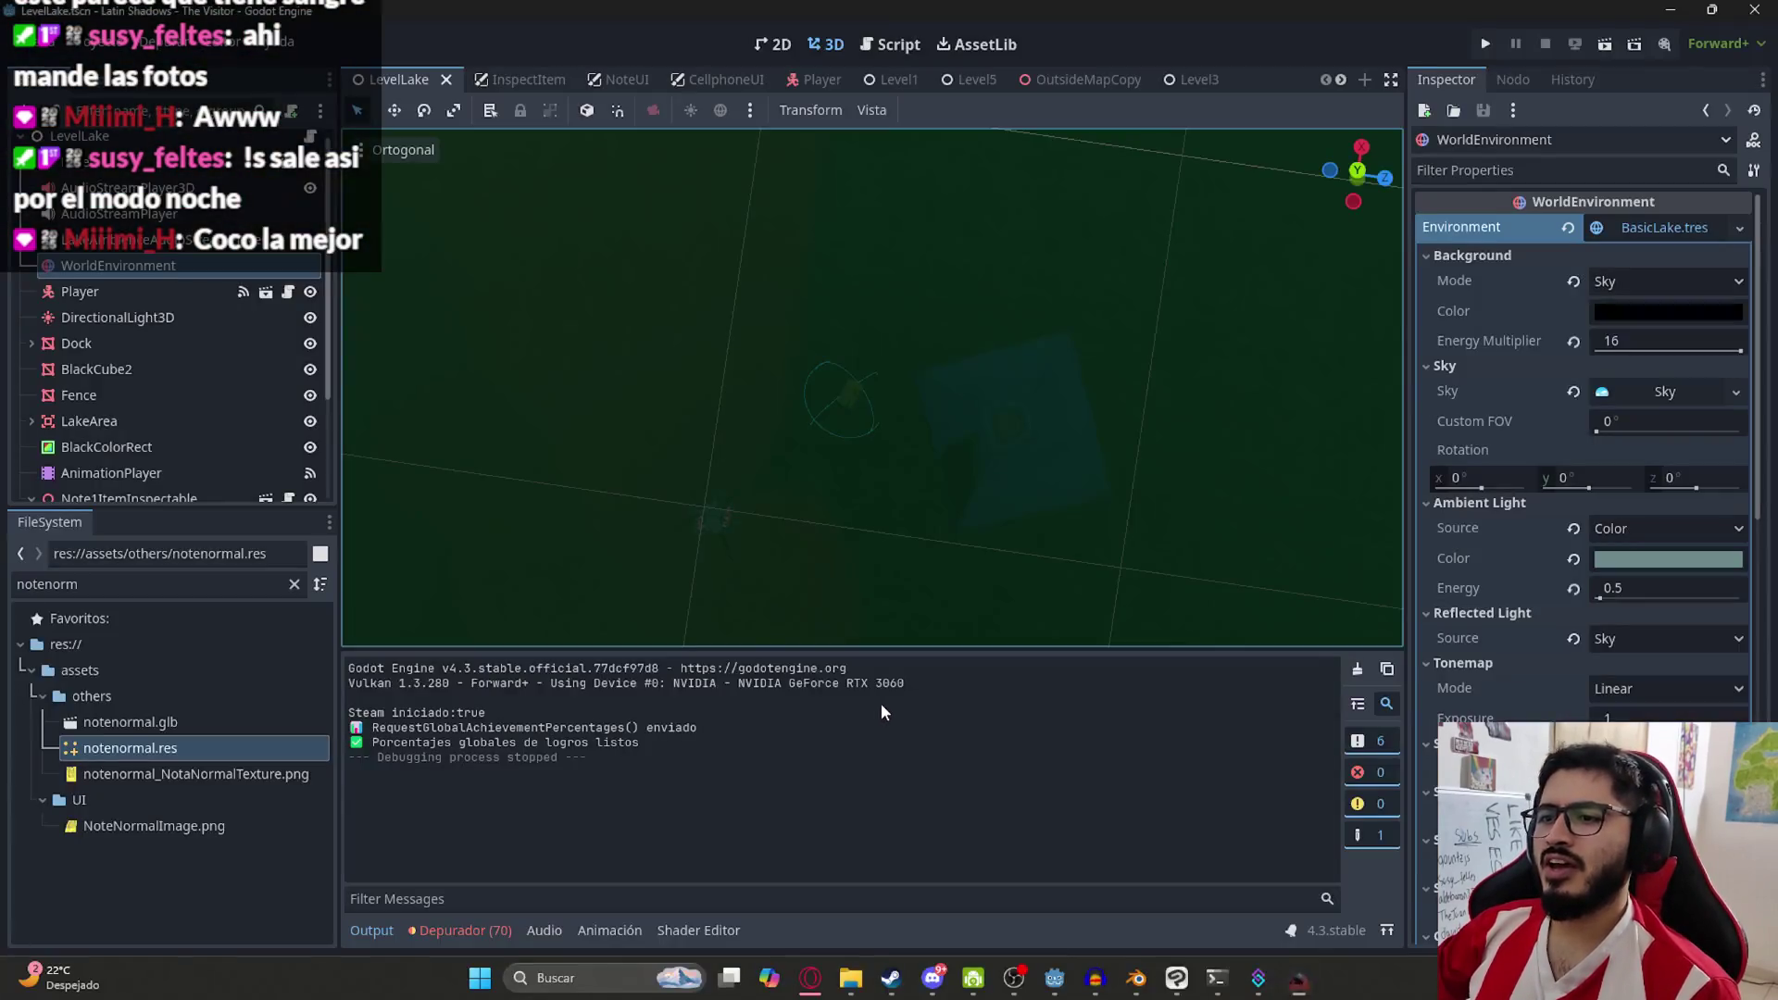
Clear the Godot environment, then save othersassets.blend in Blender
left_click(1569, 229)
left_click(1158, 979)
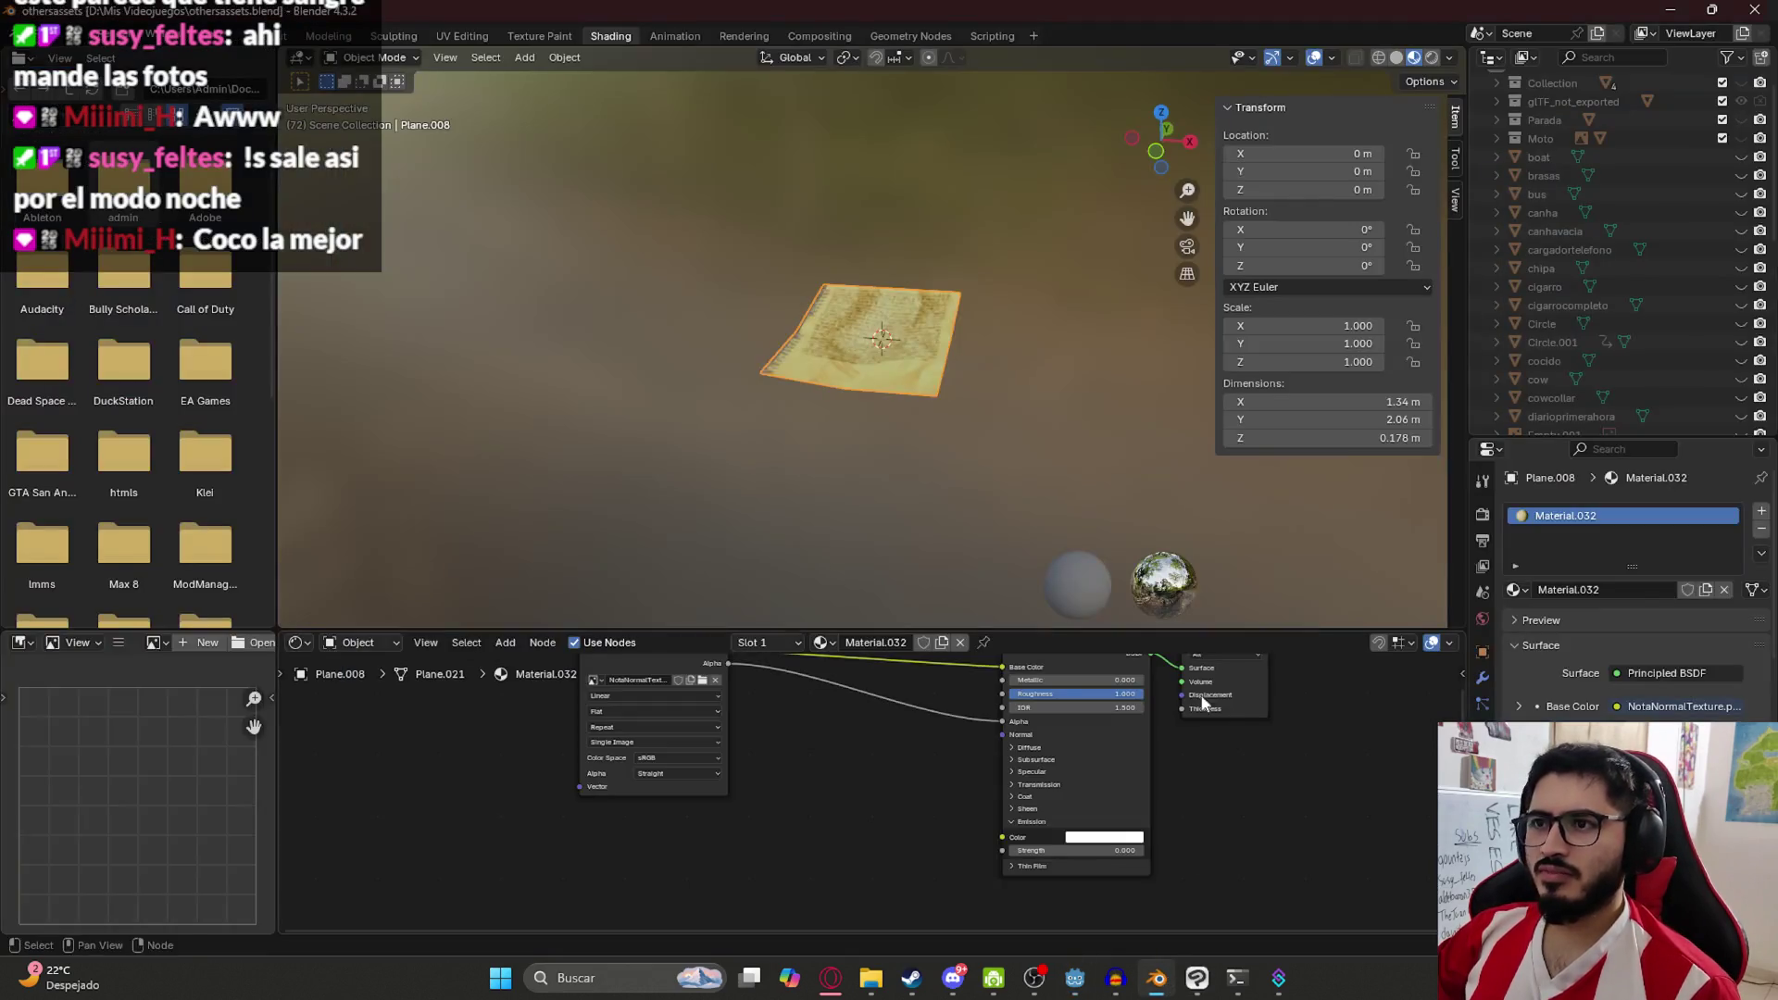
scroll(941, 387, "up", 3)
key("ctrl+s")
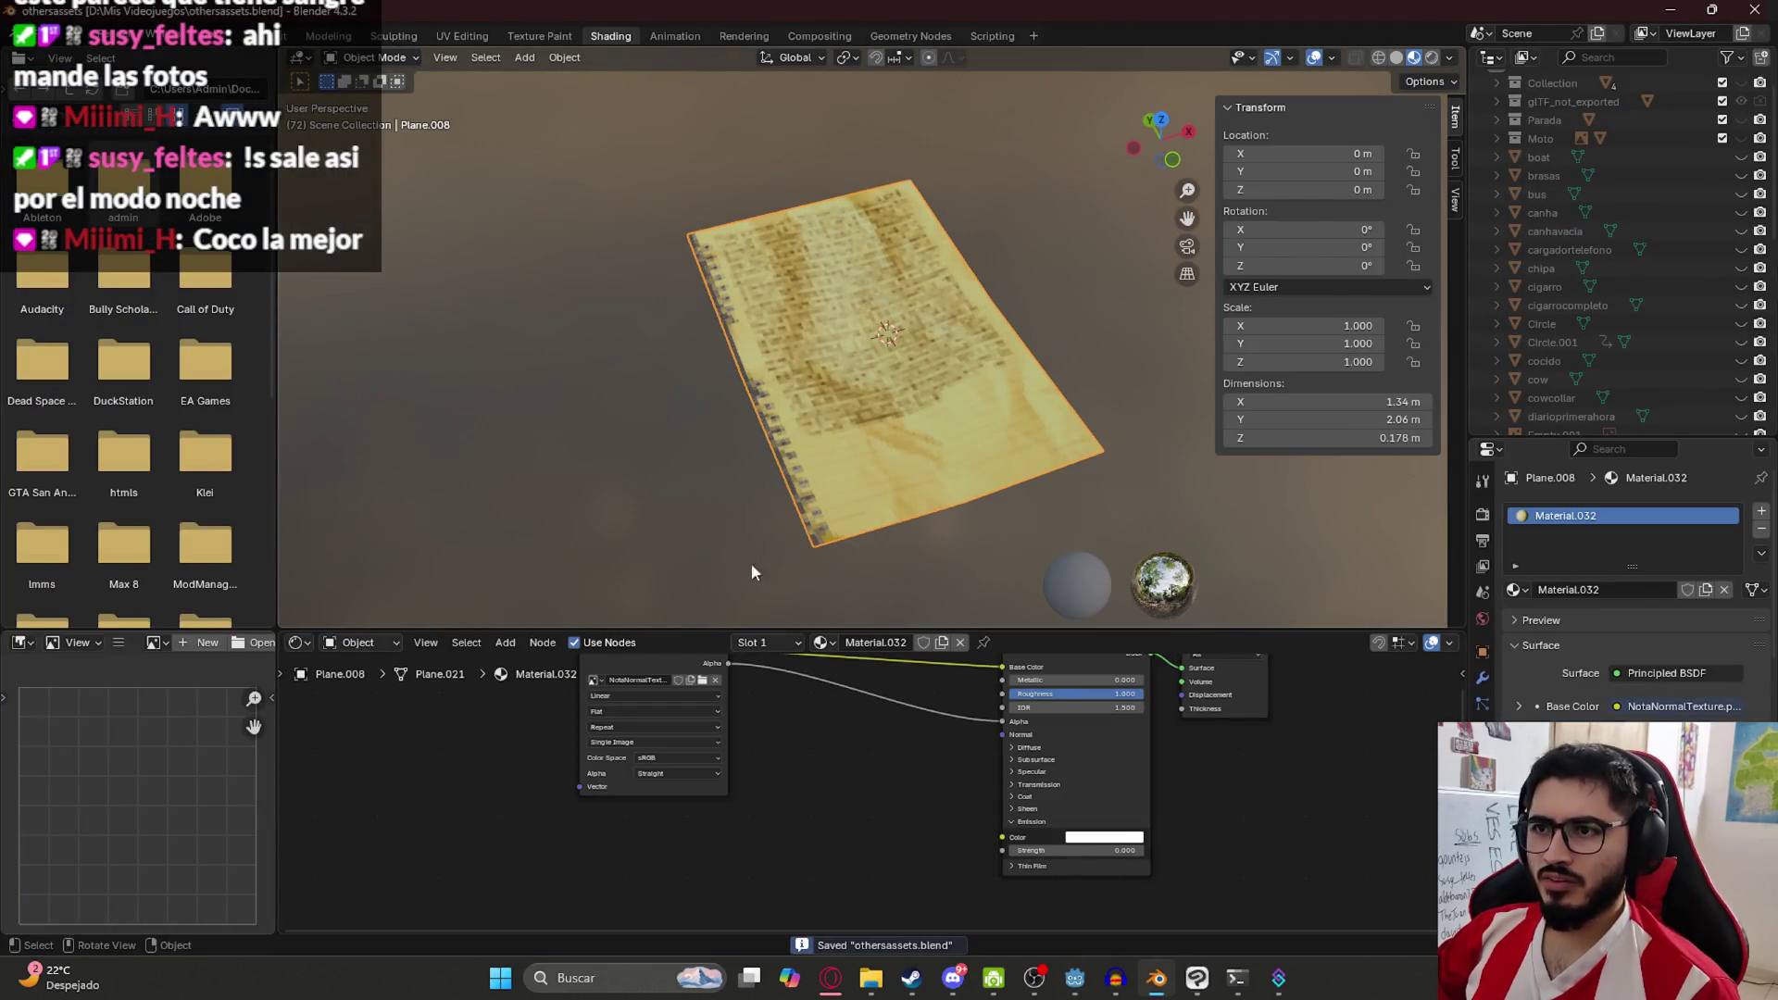
Duplicate the note plane in place in the Layout workspace's front view
left_click(267, 39)
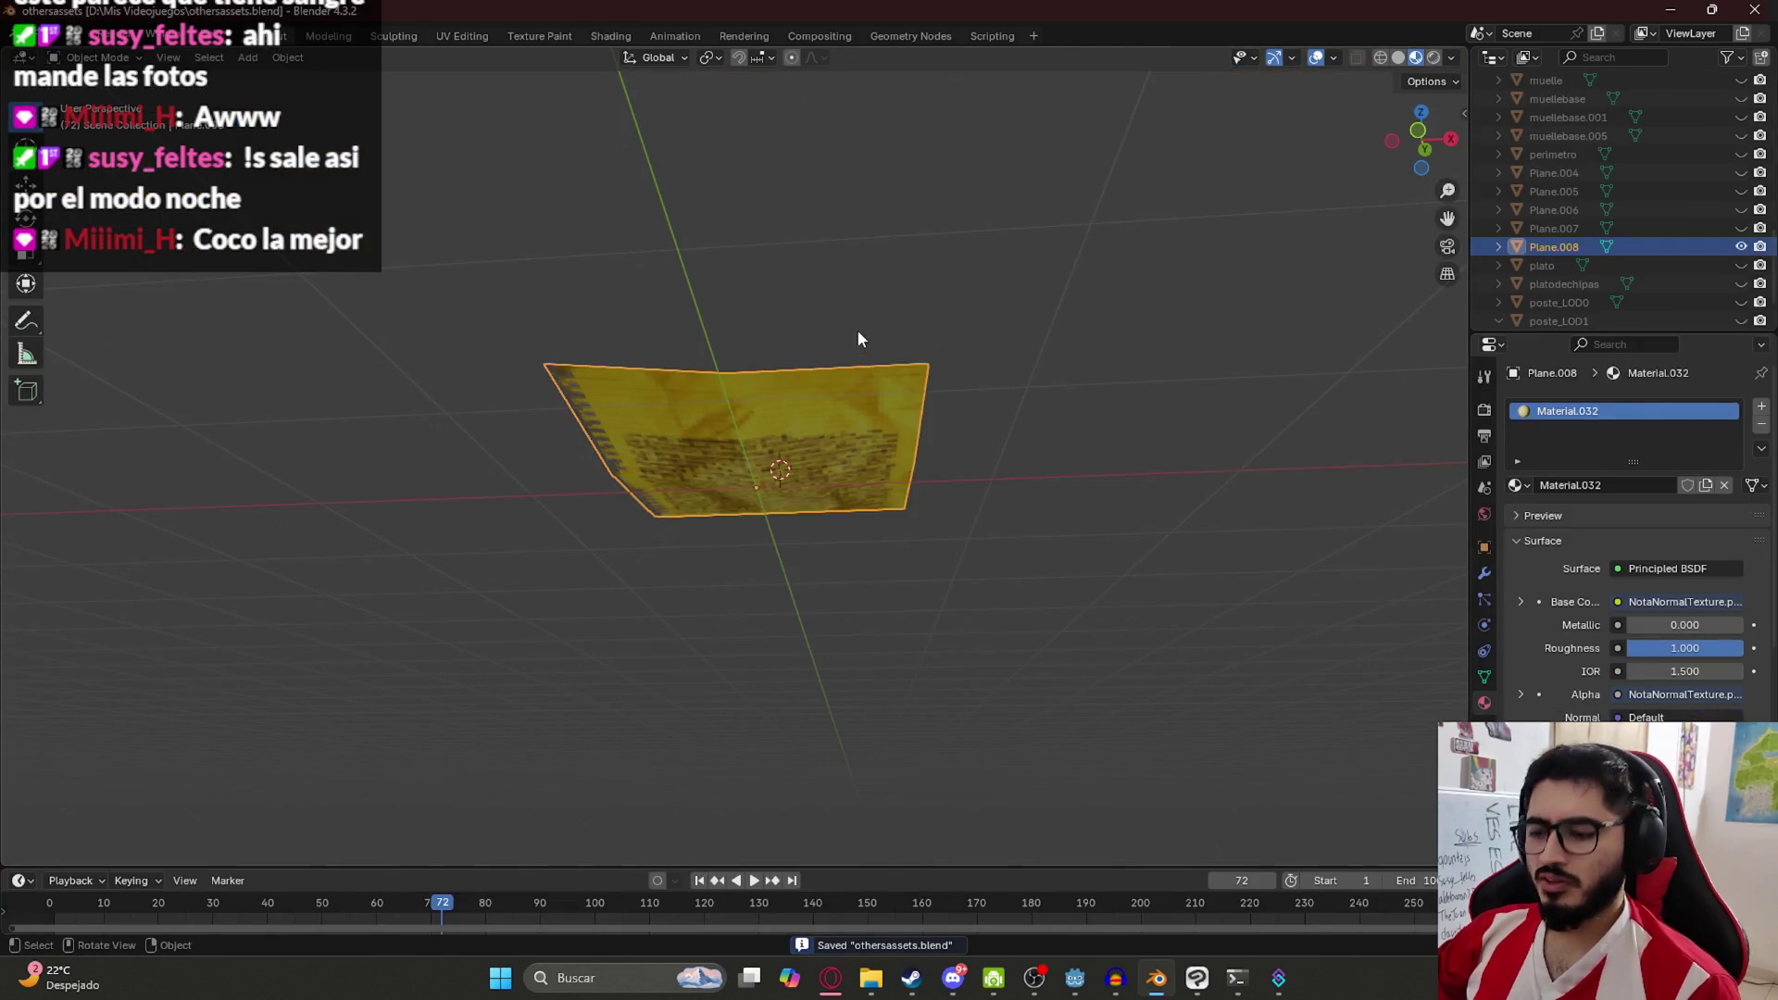
key("KP_1")
key("shift+d")
right_click(792, 492)
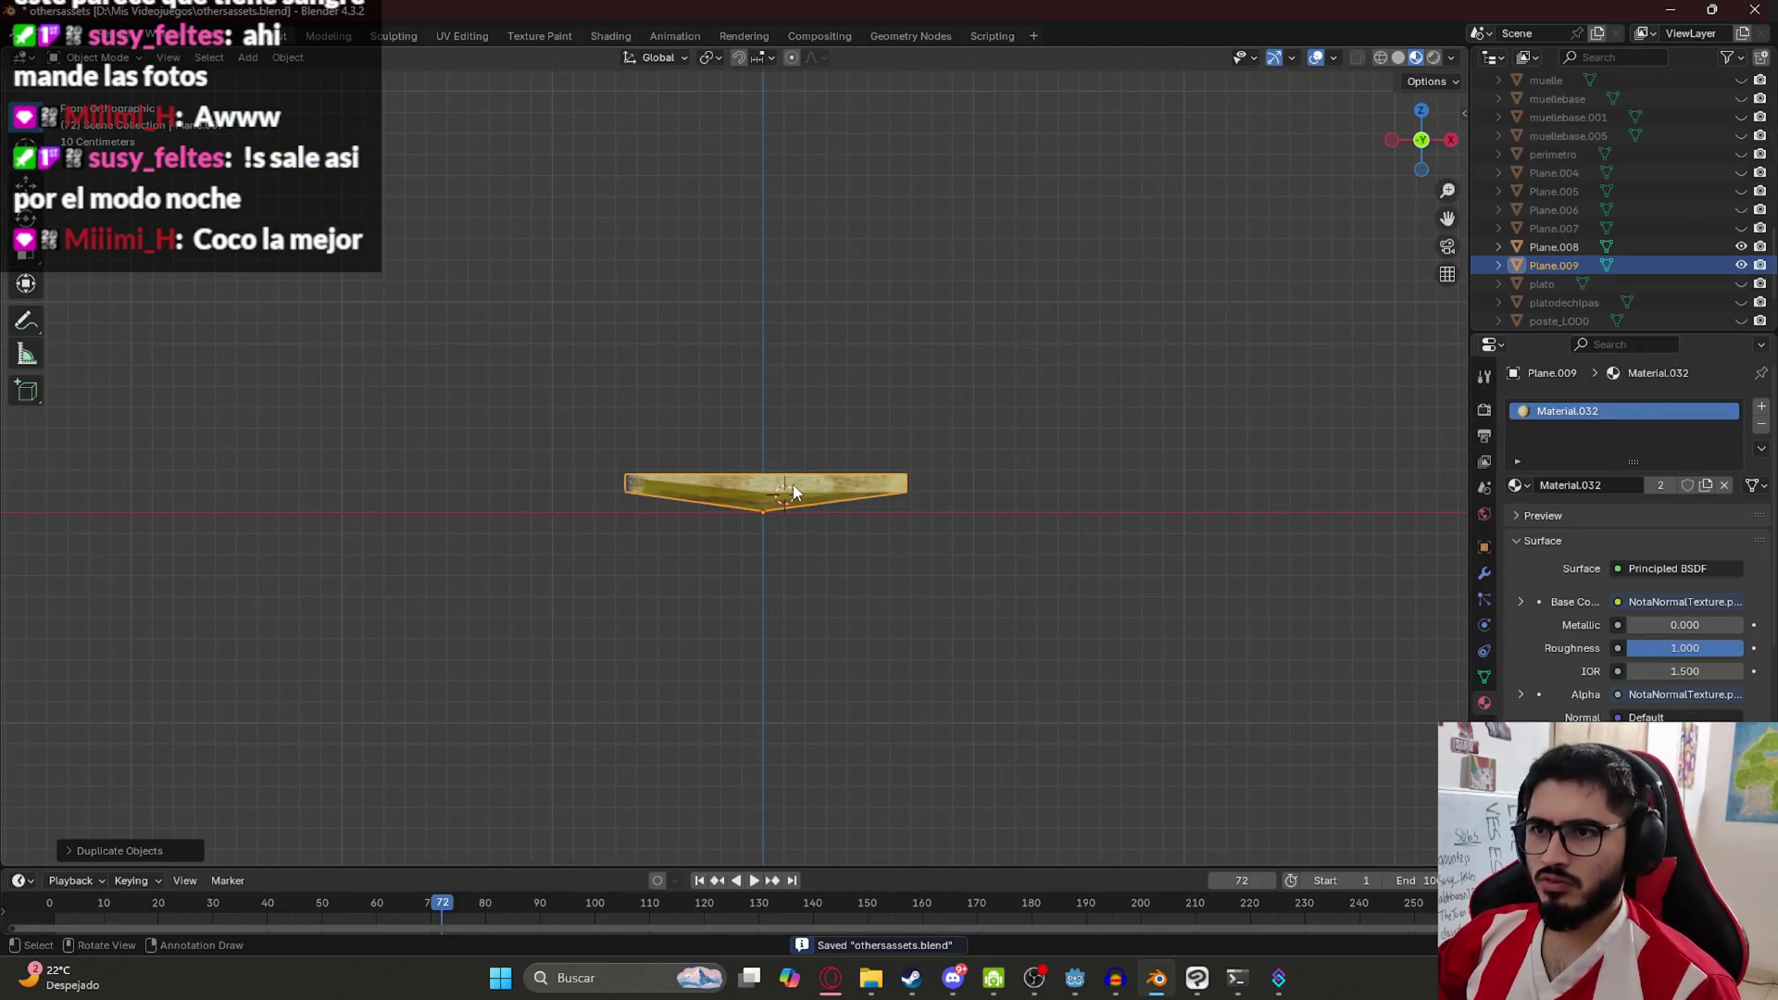
left_click(793, 492)
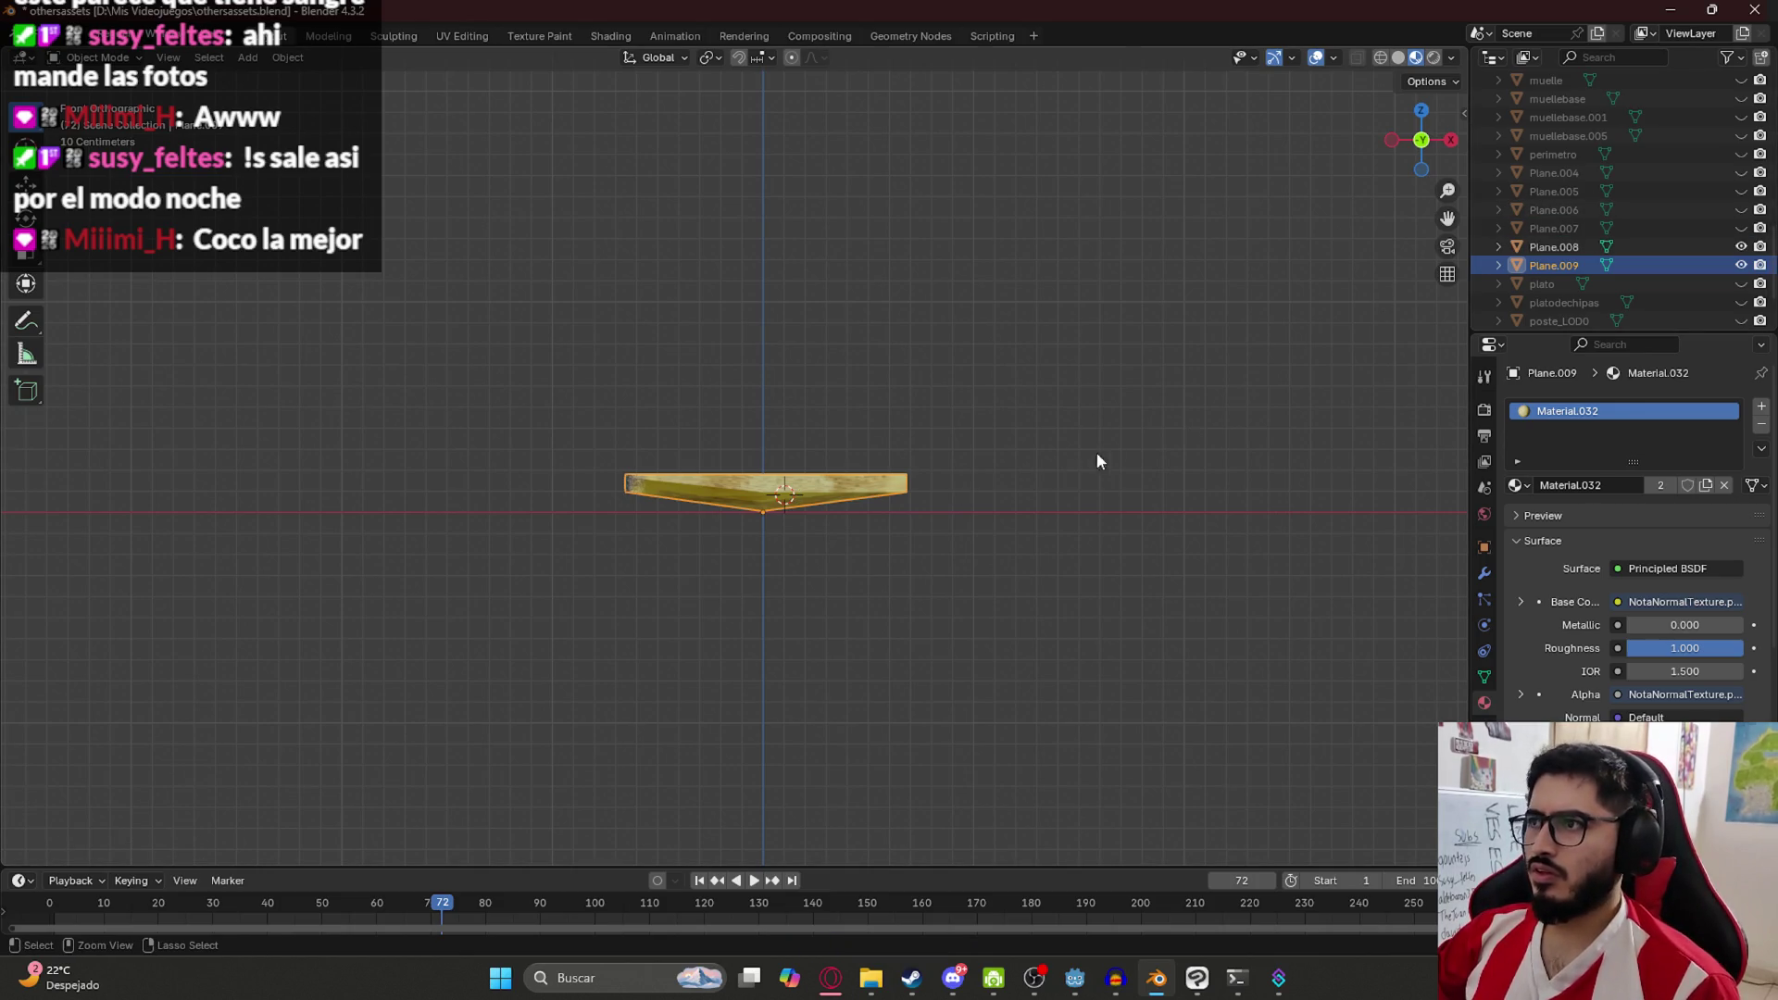
Rename the note planes notanormal and notasangre and save the blend file
double_click(1555, 247)
scroll(1564, 249, "down", 3)
type("notanor")
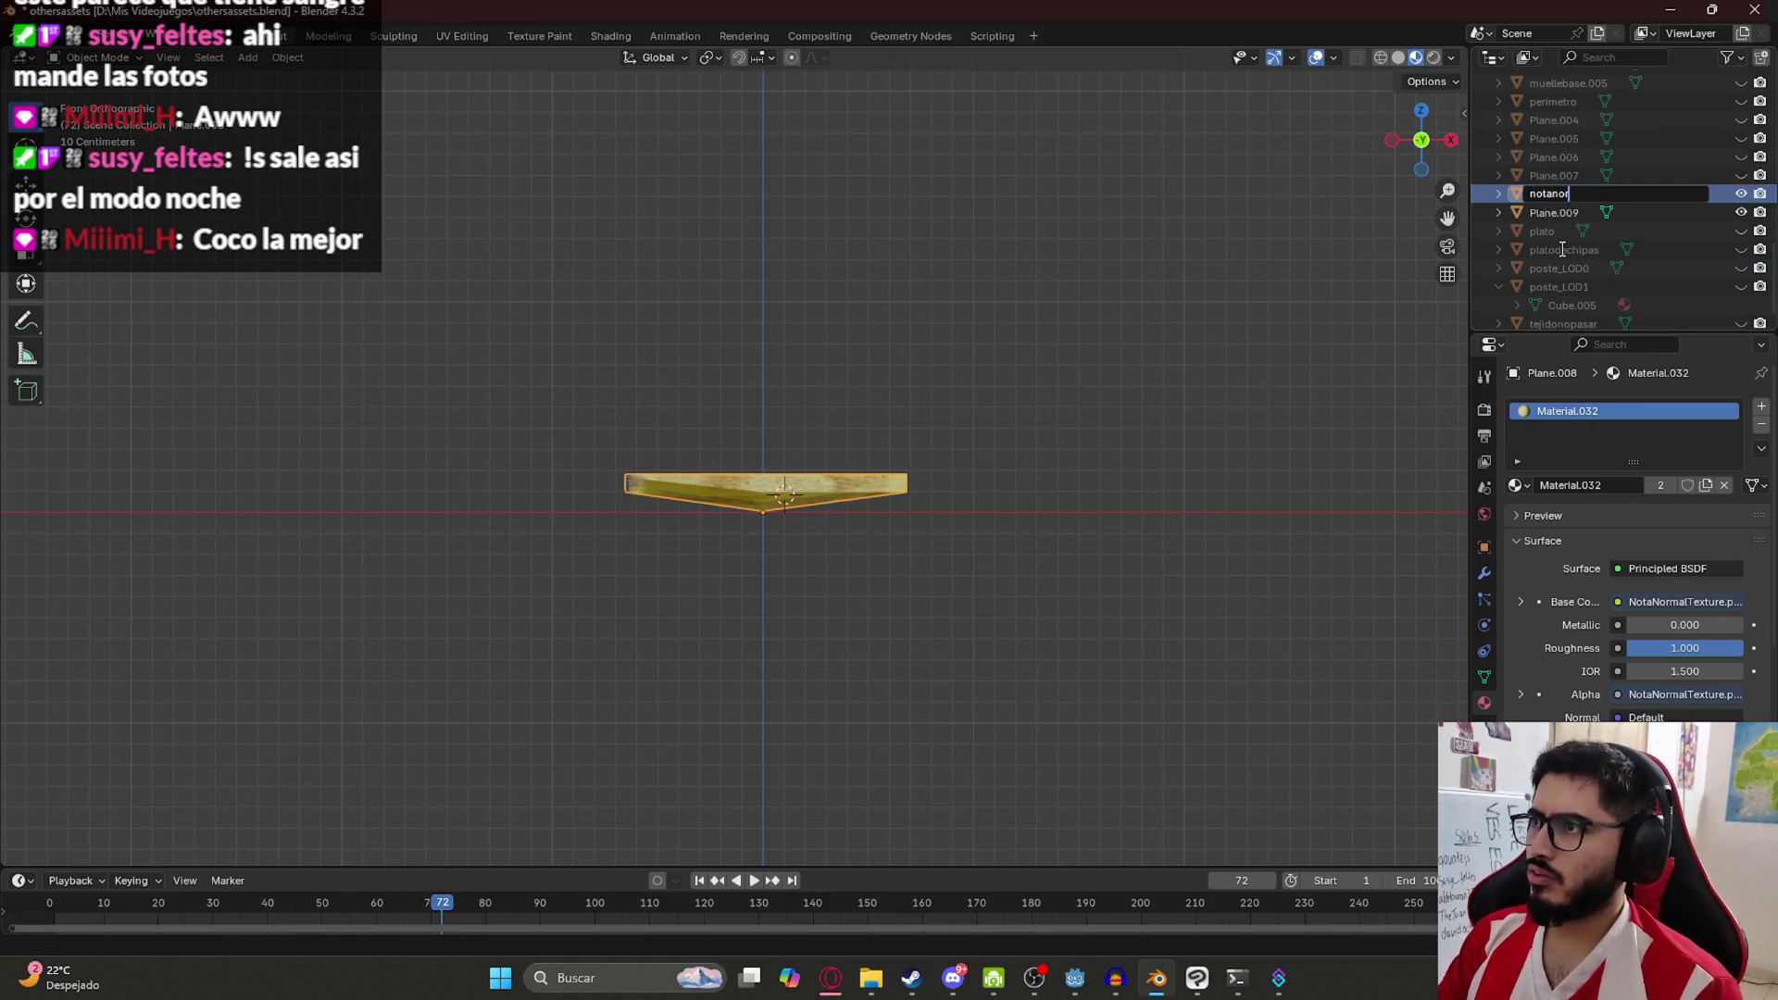
type("mal")
key("Return")
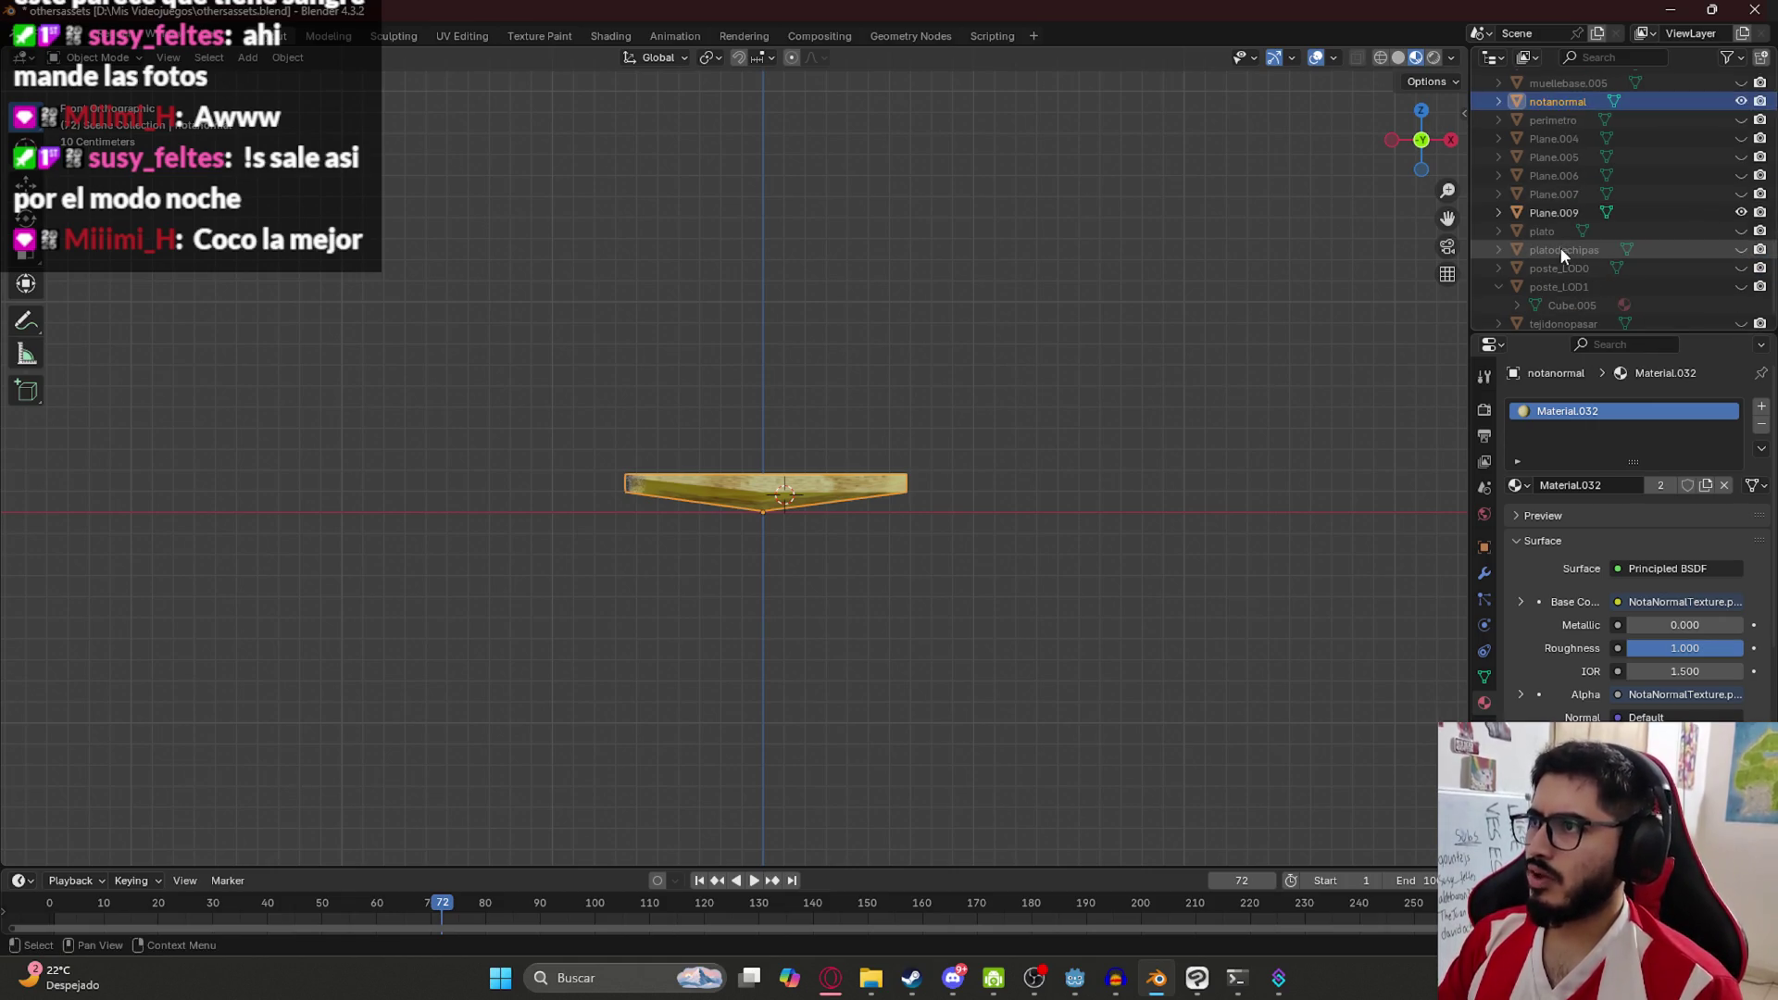
type("notasangre")
key("Return")
mouse_move(1265, 243)
left_mouse_down()
mouse_move(819, 420)
mouse_move(612, 328)
left_mouse_up()
key("ctrl+s")
Replace notasangre's shared material with a new Material.033 at roughness 1.000
left_click(610, 36)
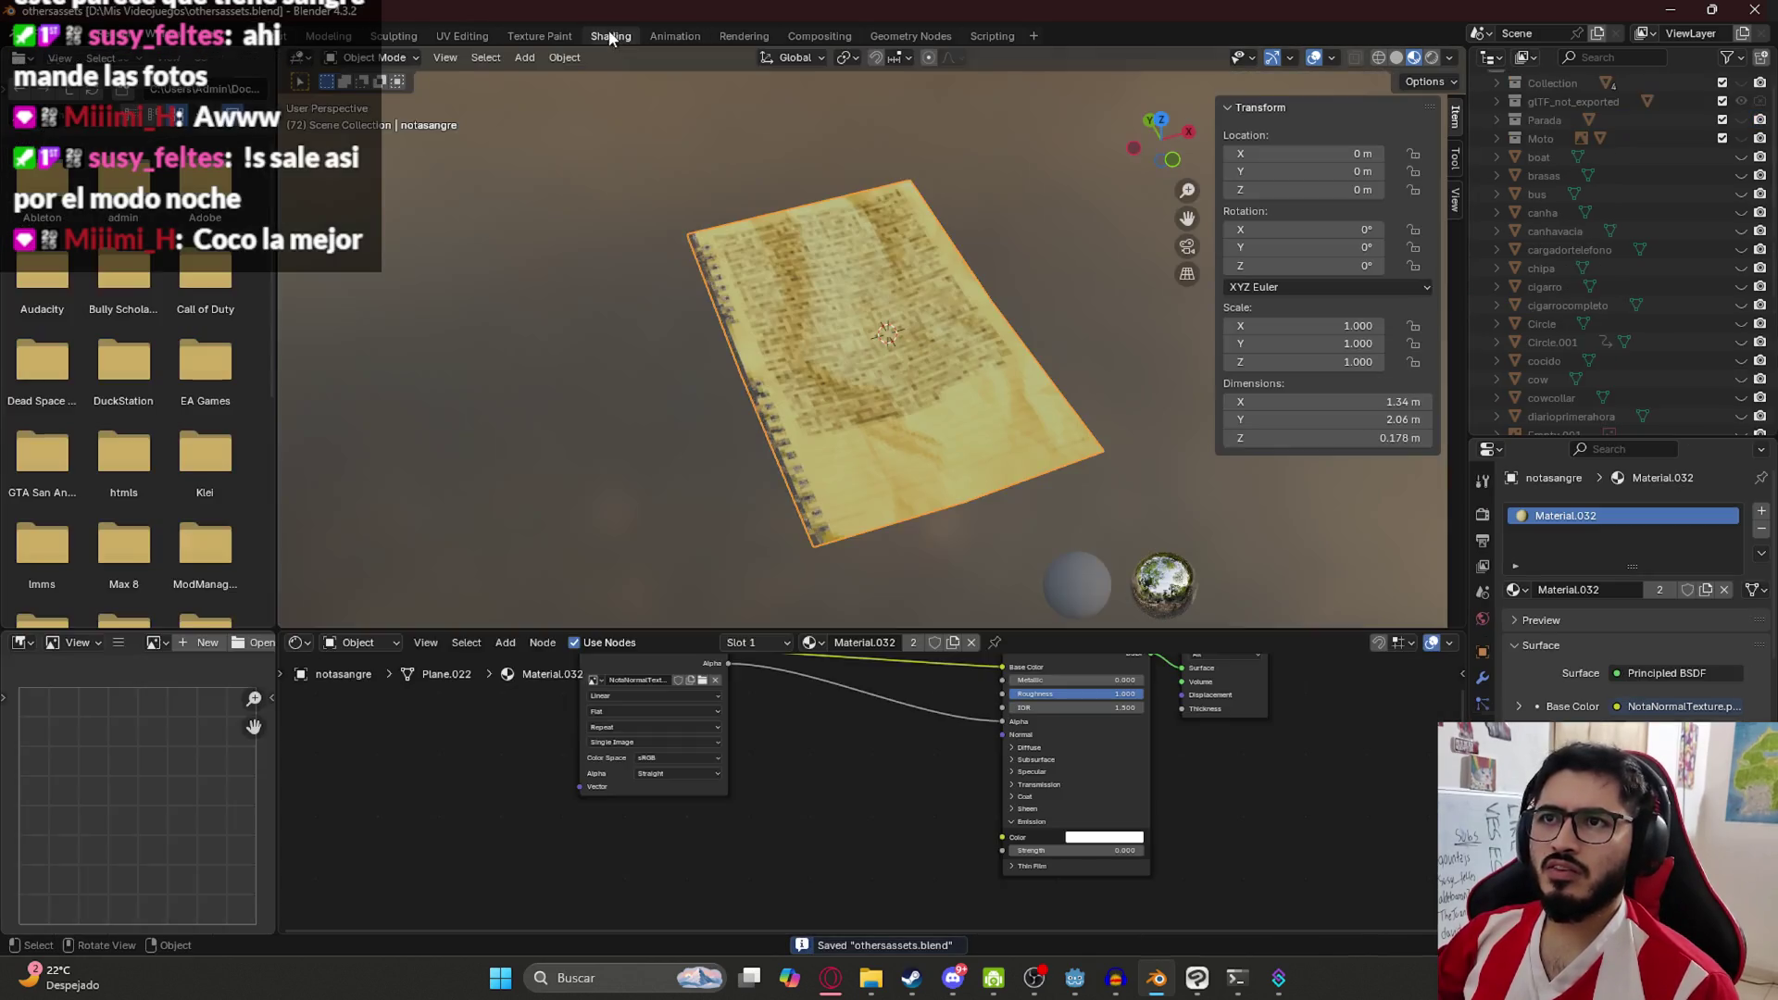
scroll(966, 763, "down", 3)
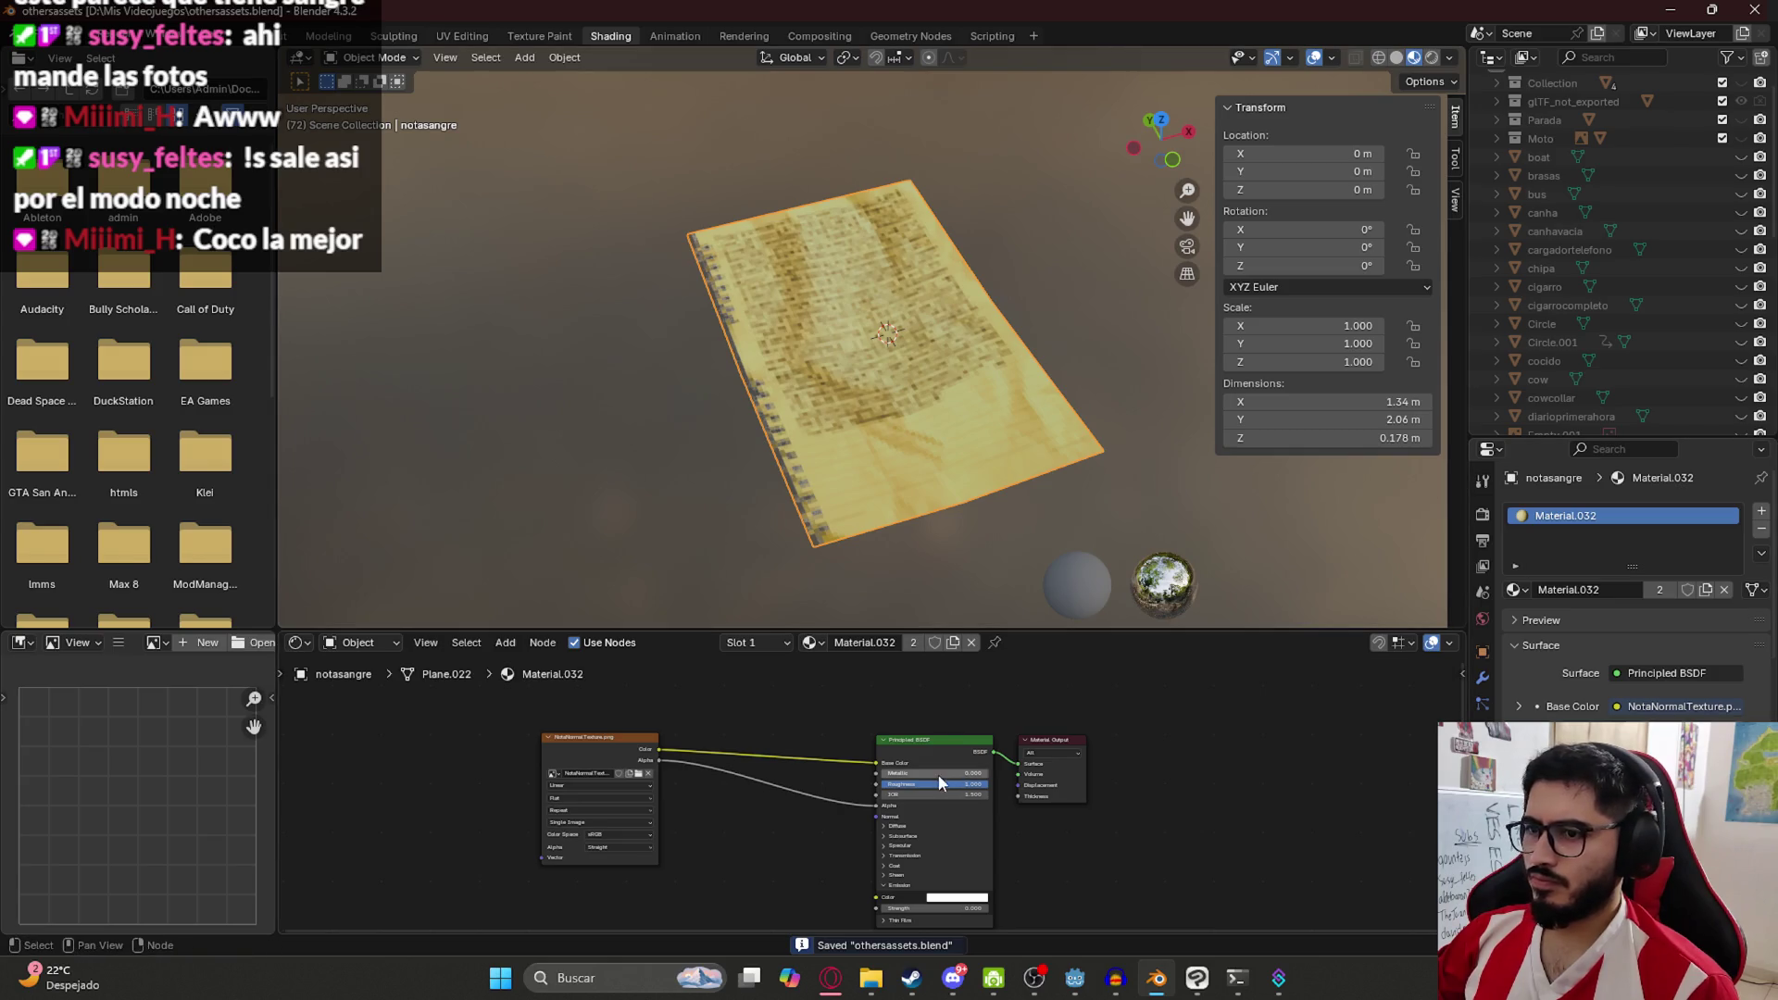
left_click(1756, 535)
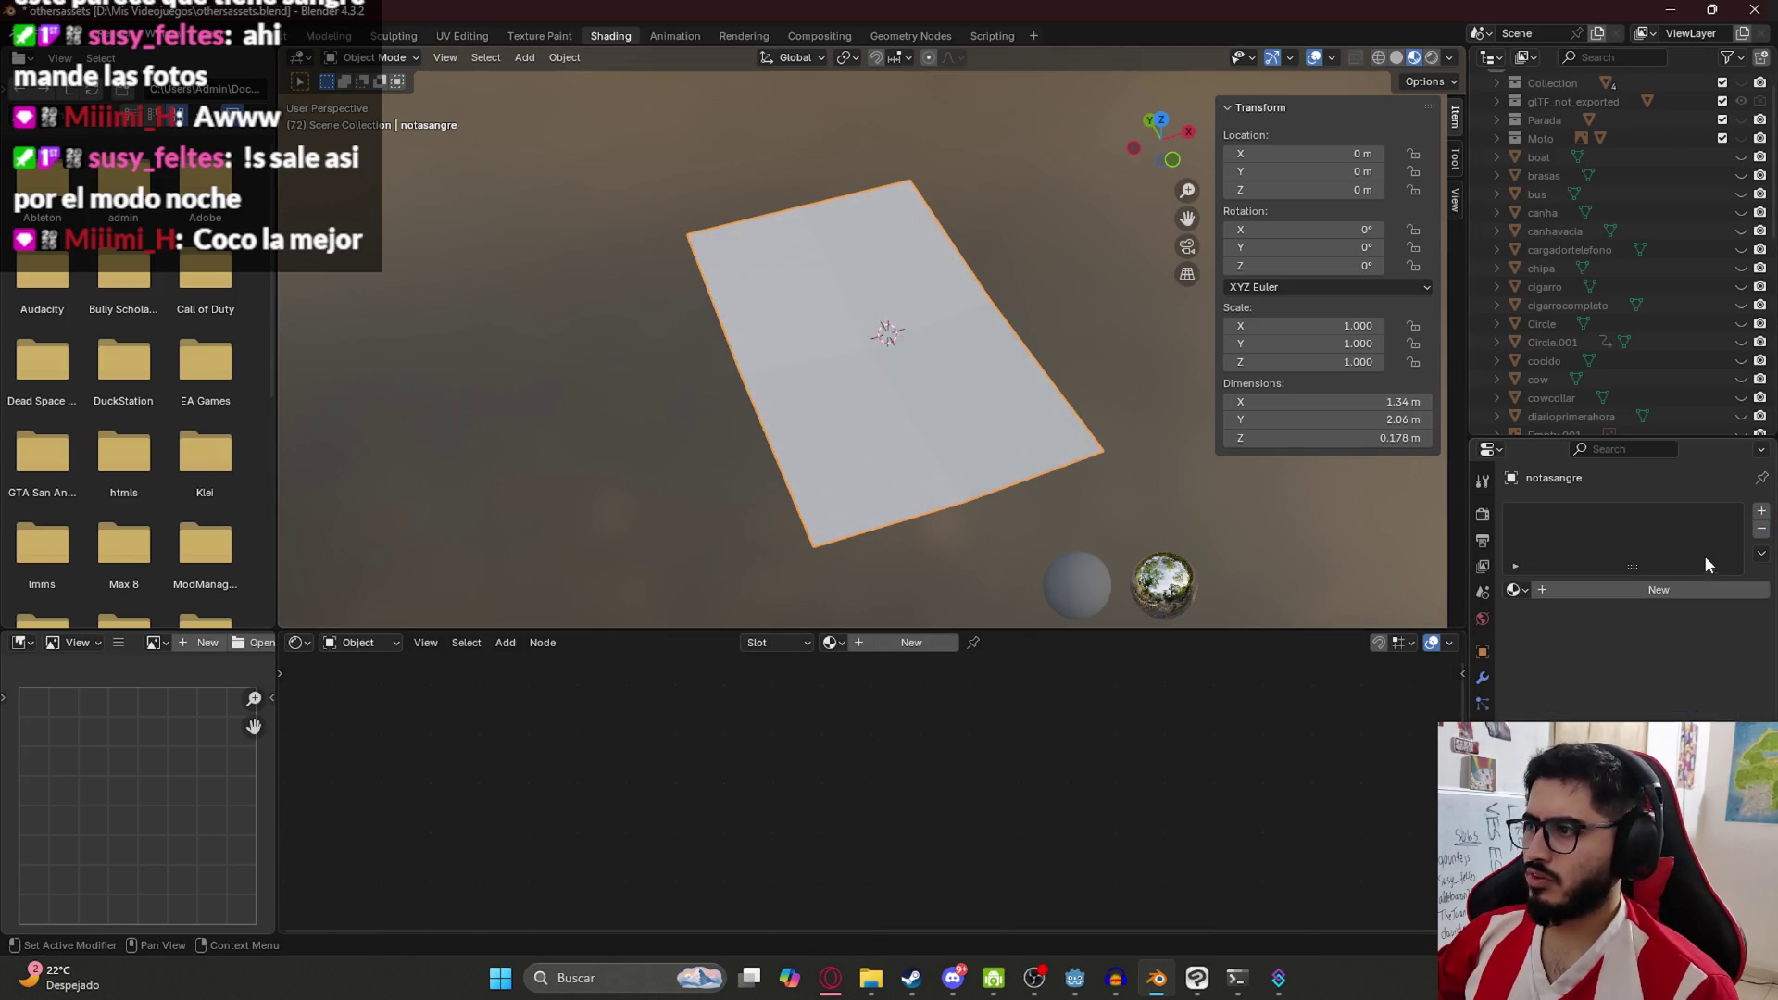
left_click(862, 642)
left_click_drag(908, 783, 981, 783)
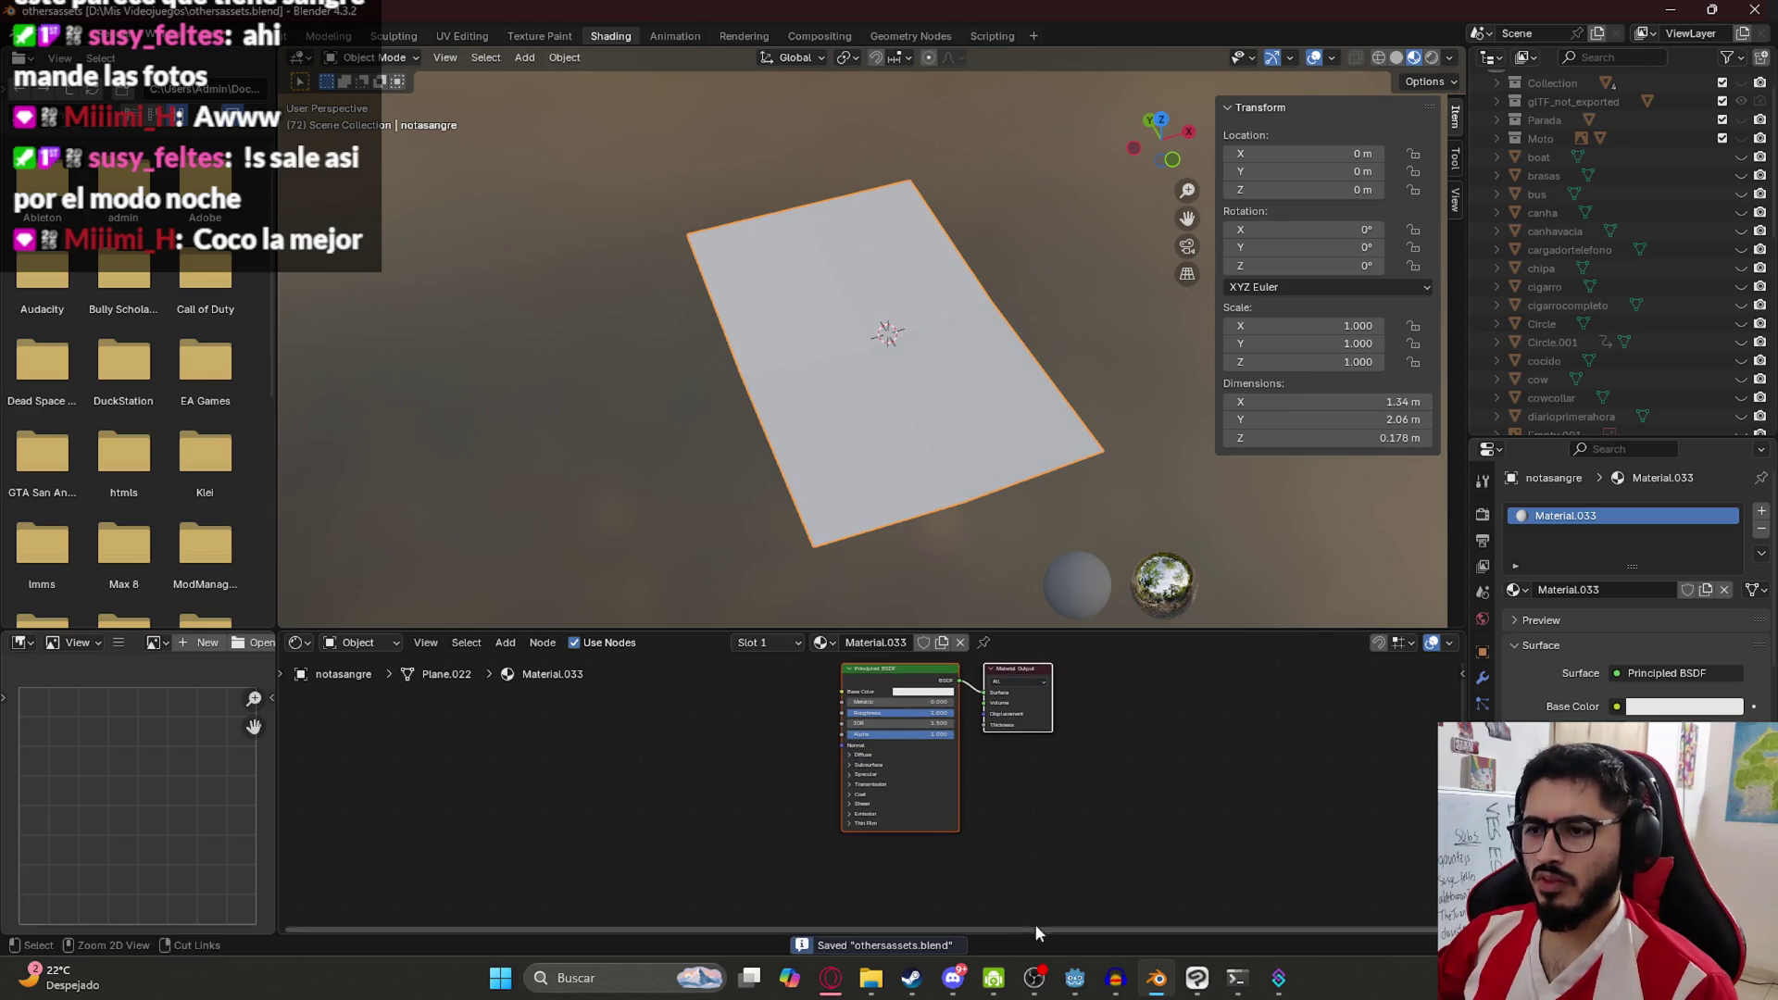
left_click(1198, 978)
key("ctrl+Tab")
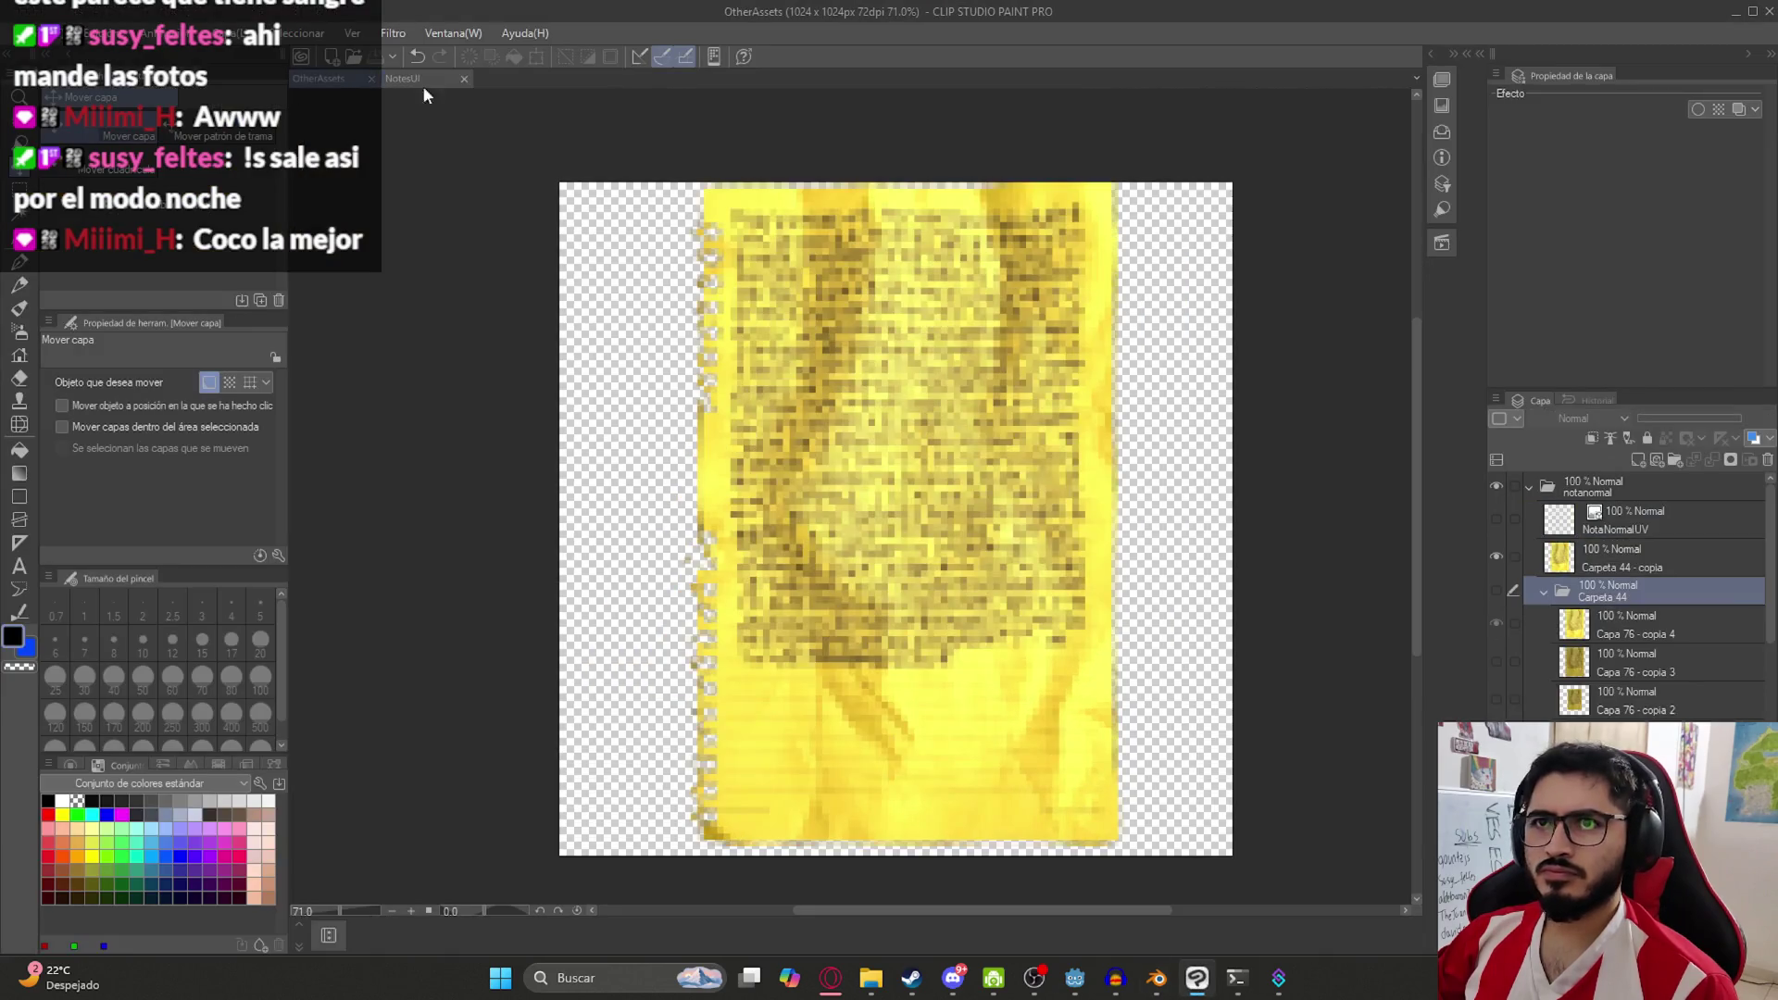
Duplicate the notanormal folder with copy-paste and name the copy notasangre
left_click(1543, 592)
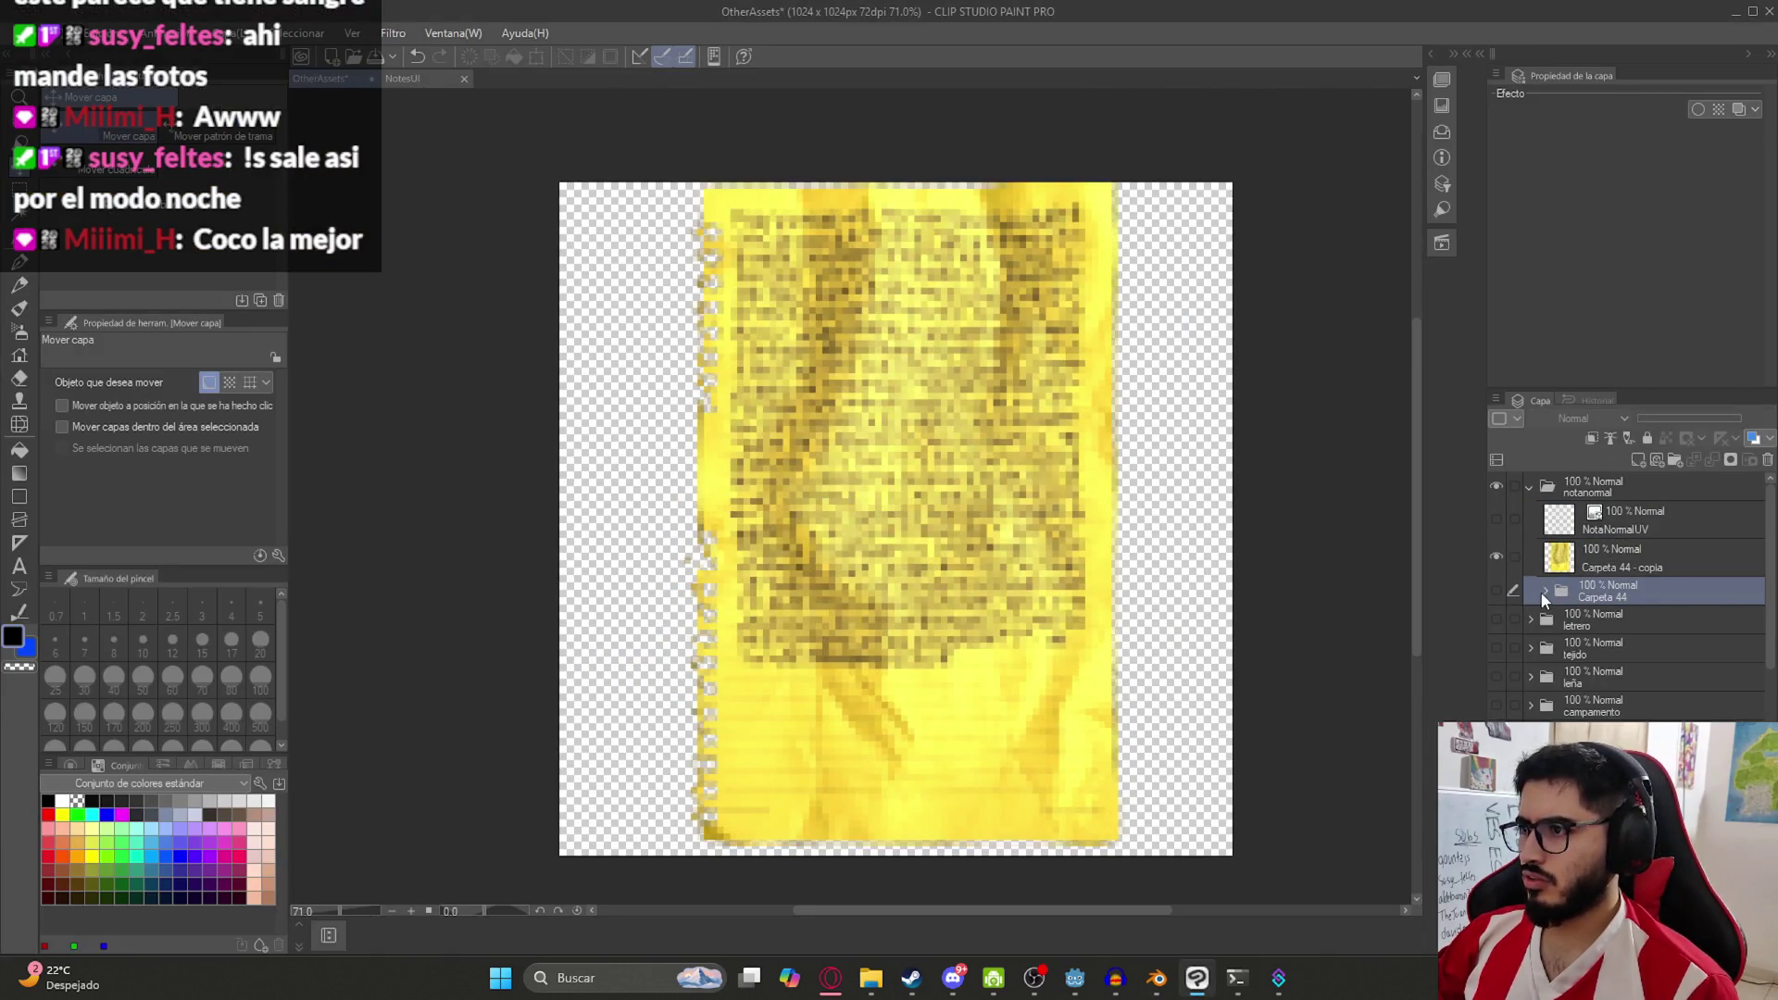
left_click(1587, 490)
key("ctrl+c")
key("ctrl+v")
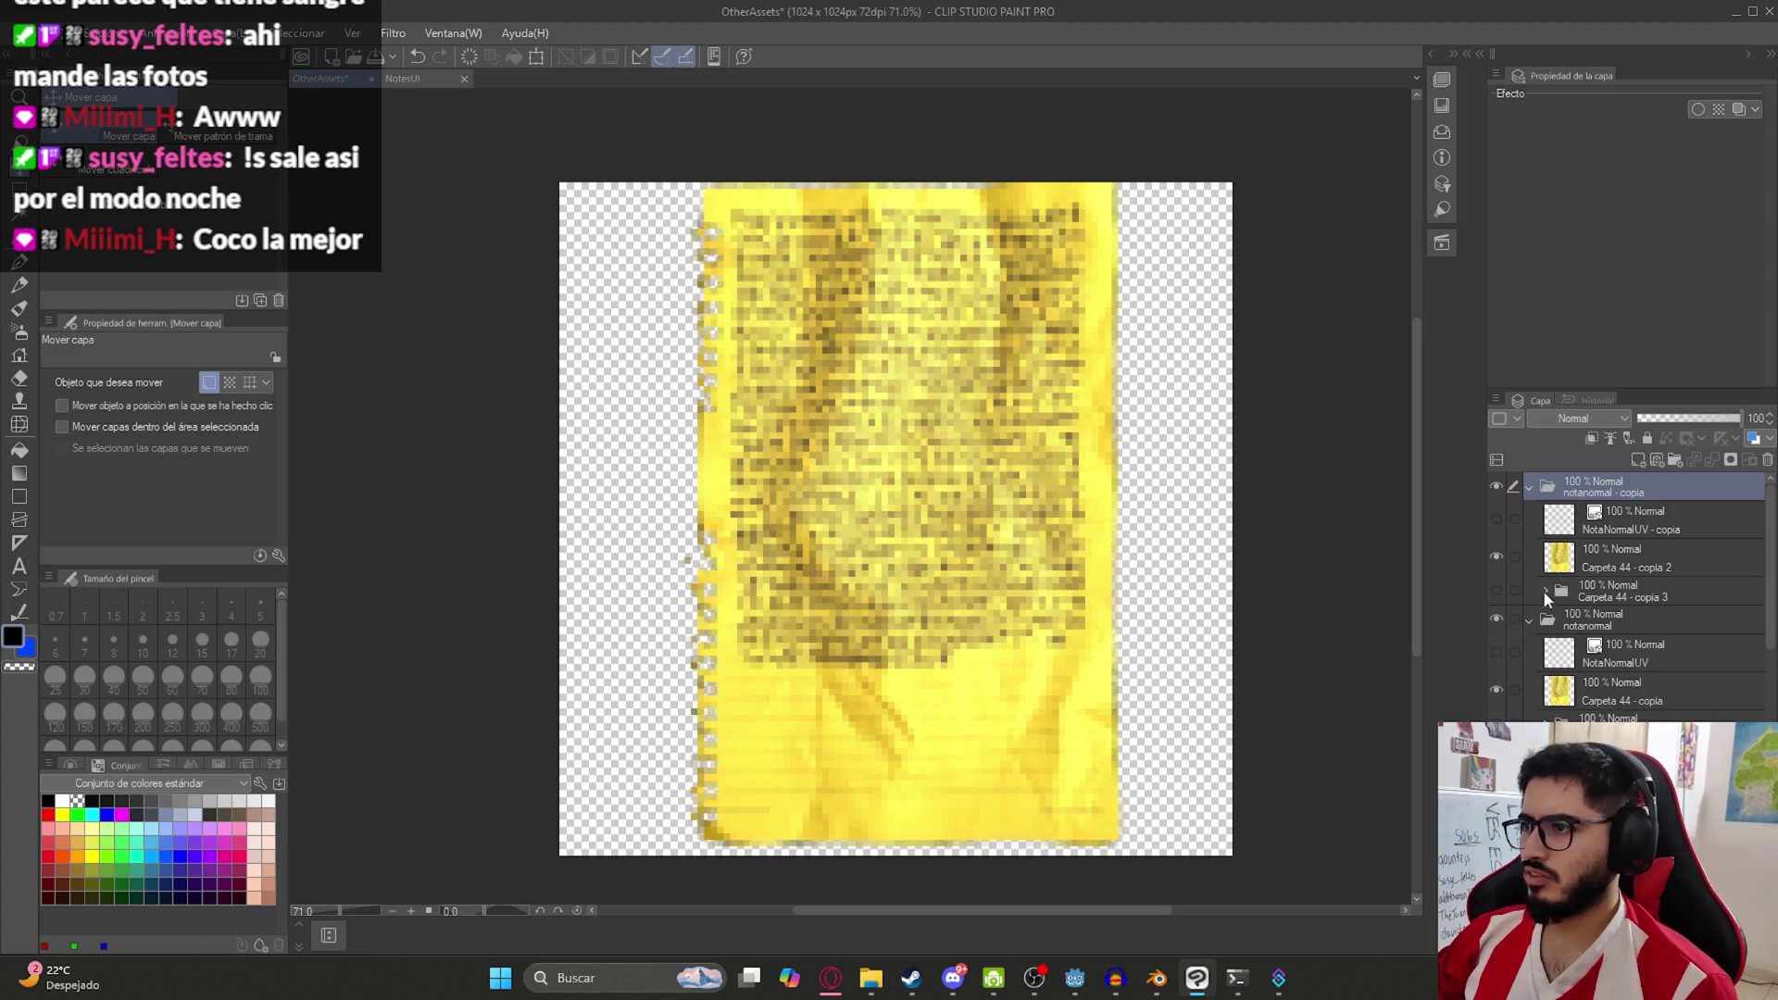
left_click(1529, 619)
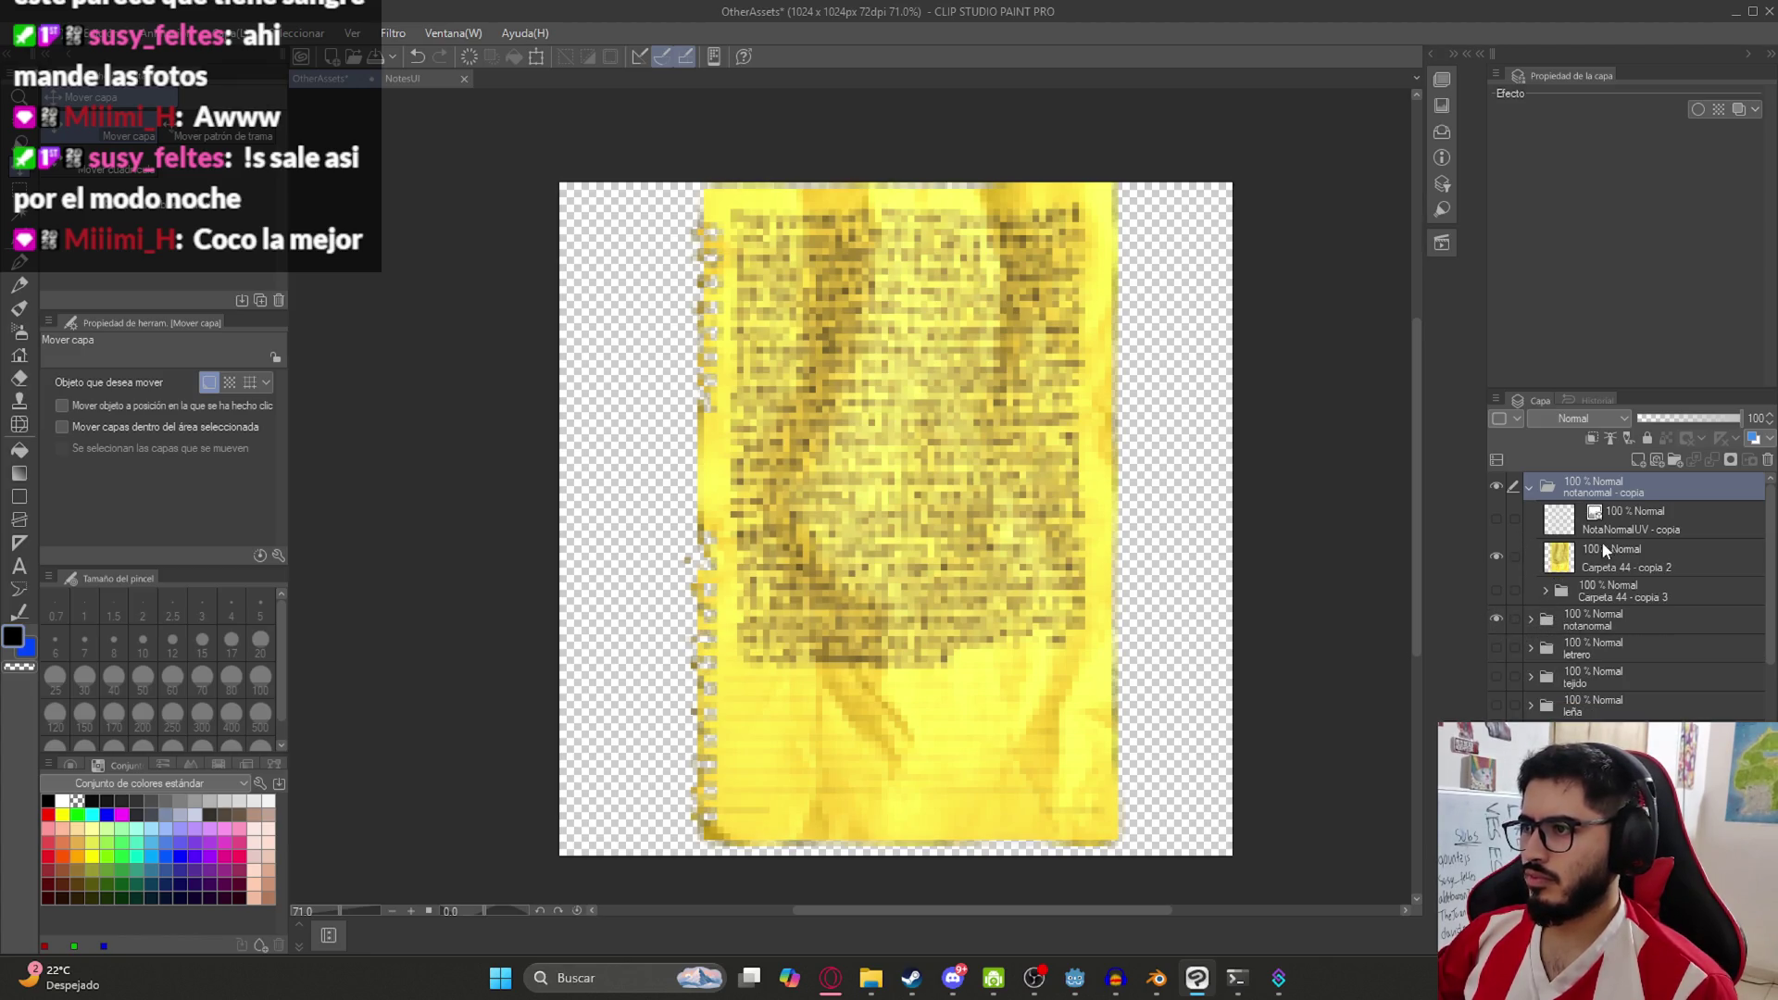
type("notasangre")
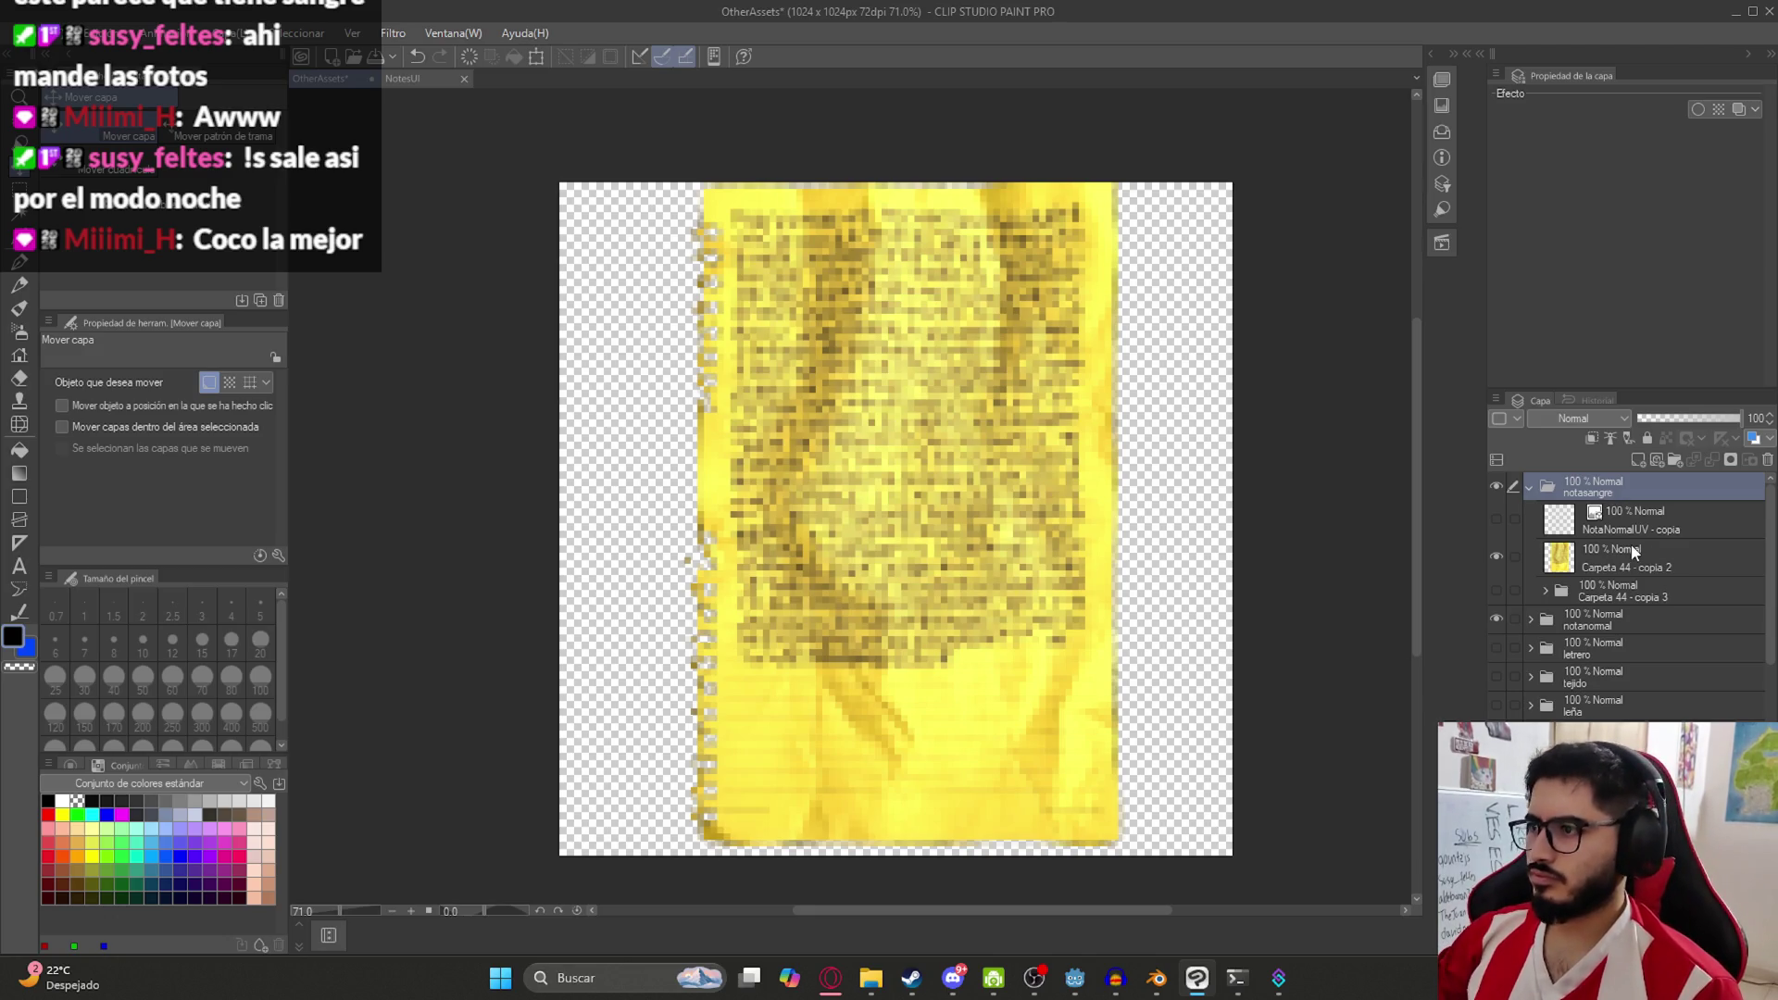
Delete Carpeta 44 - copia 2 and add a new empty layer above Capa 76 - copia 5
left_click(1630, 561)
right_click(1630, 561)
left_click(1622, 237)
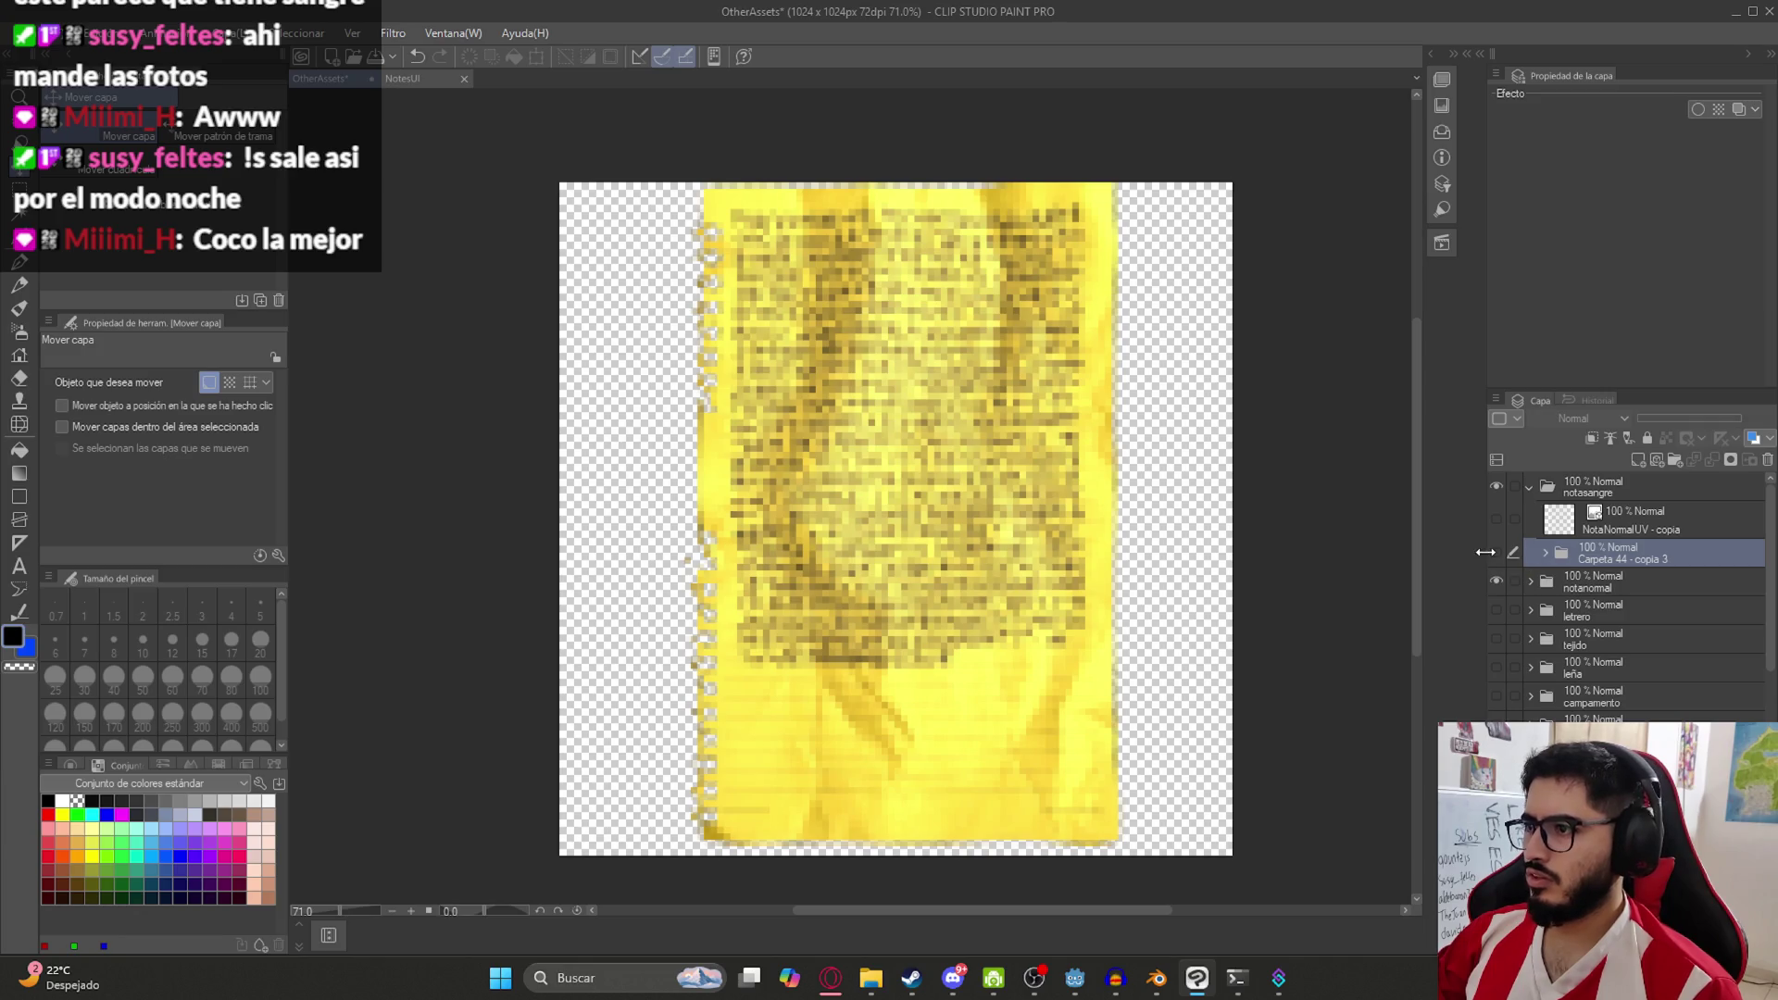
left_click(1544, 553)
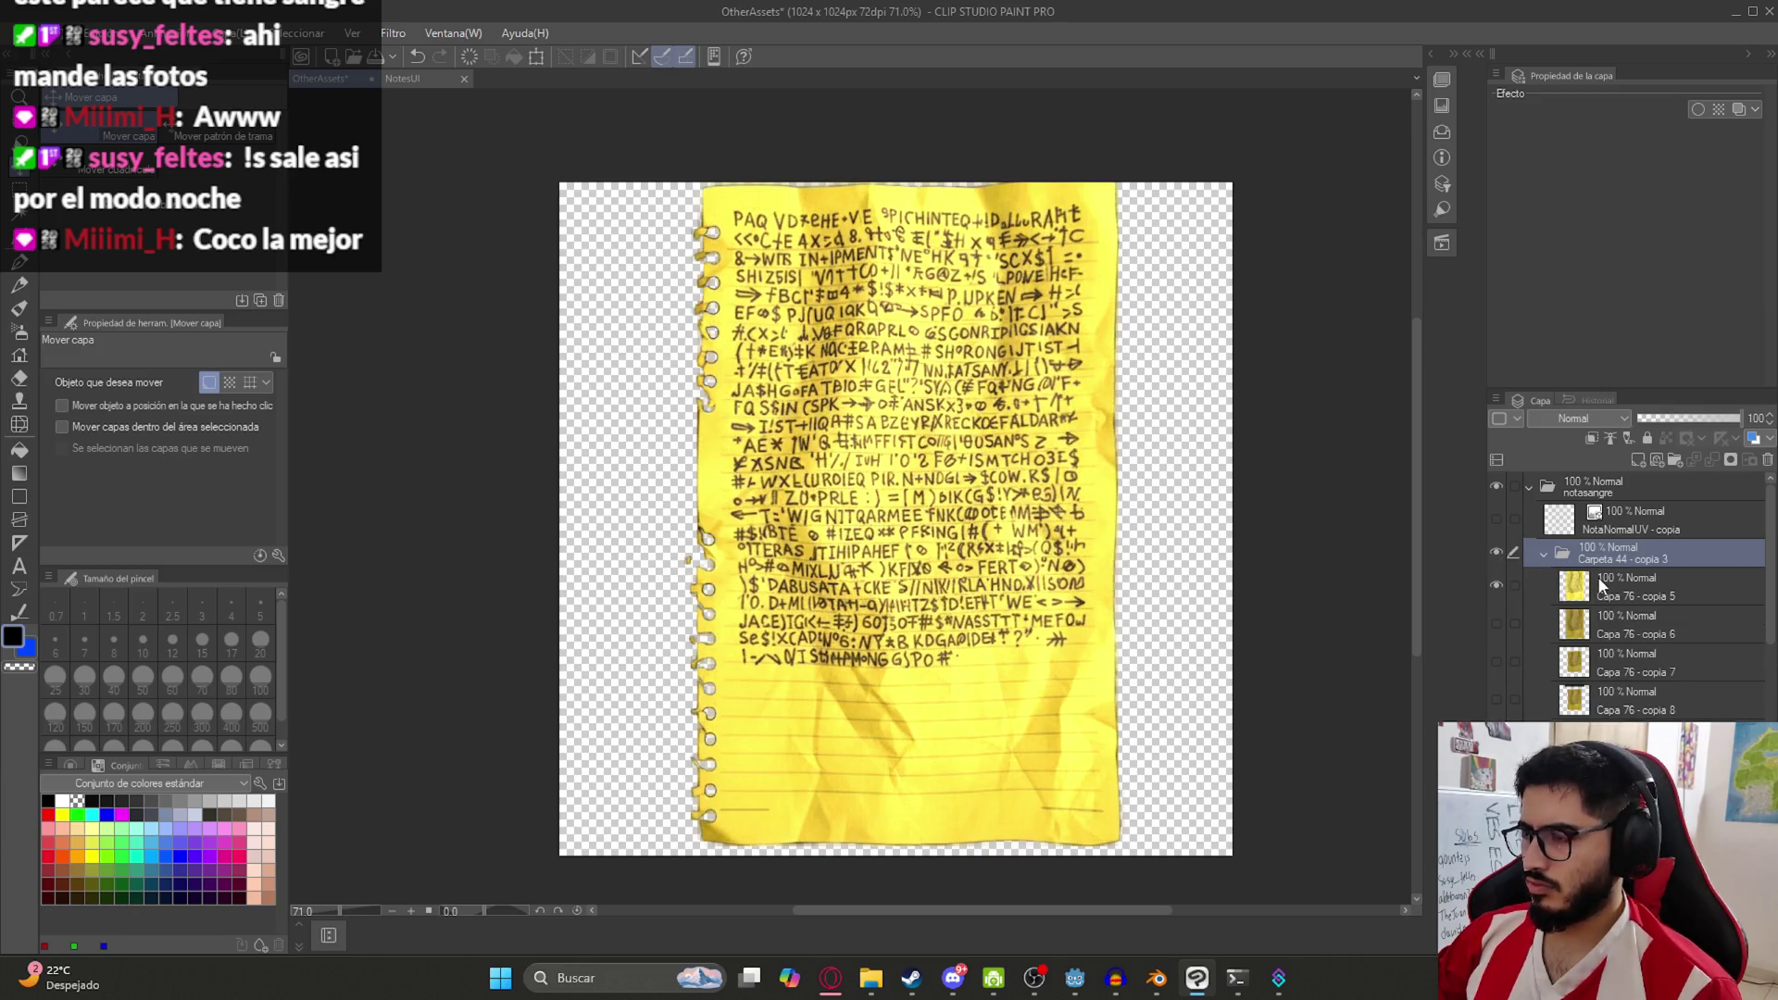
left_click(1602, 586)
left_click(1638, 460)
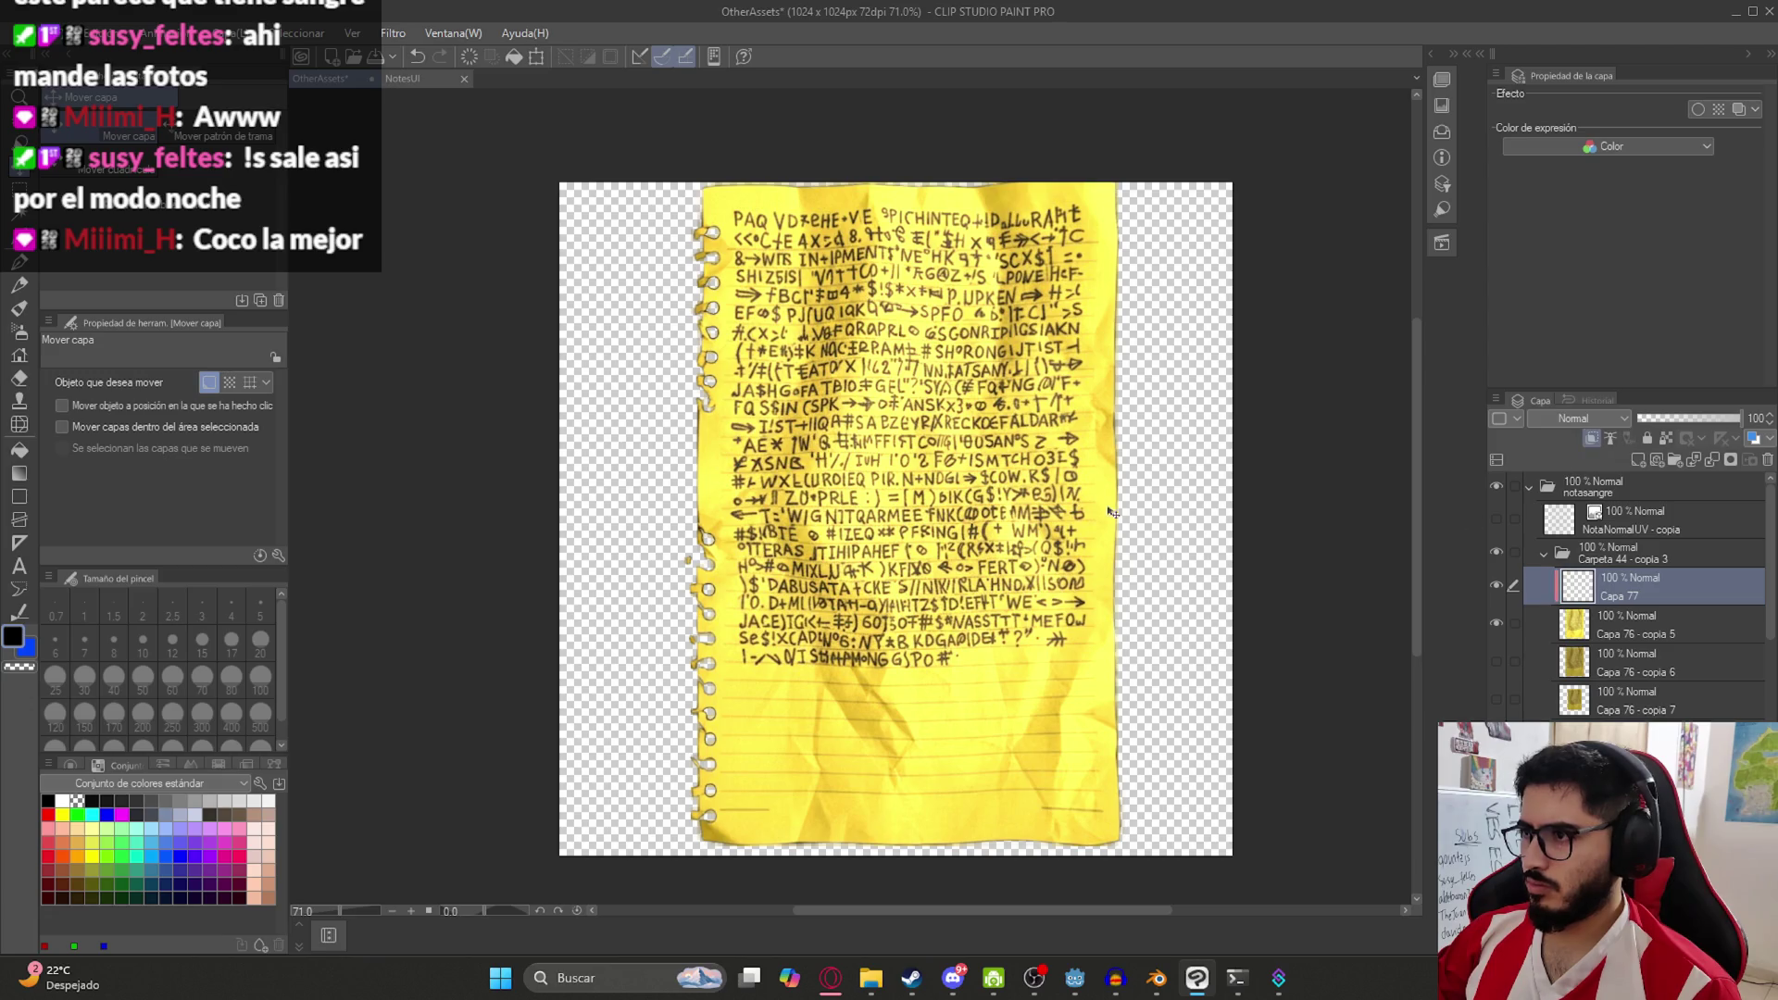
Choose the Mancha de sangre brush from the Decoration effect brushes
left_click(18, 400)
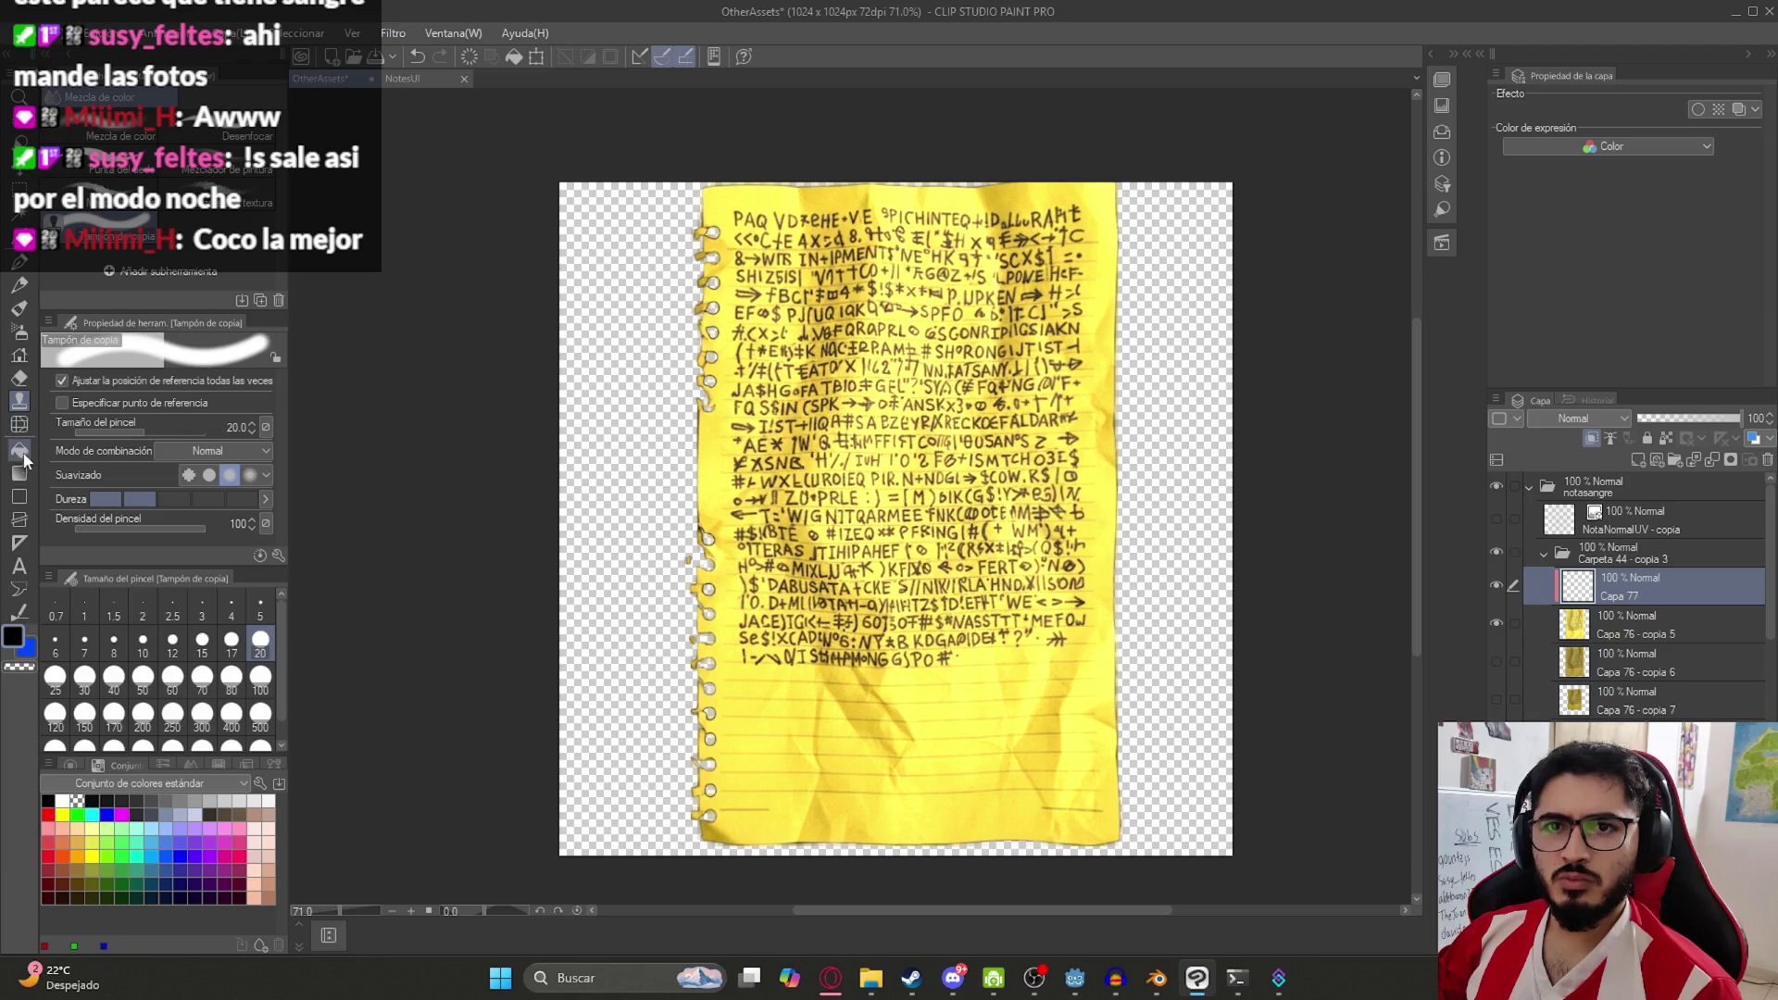
left_click(18, 425)
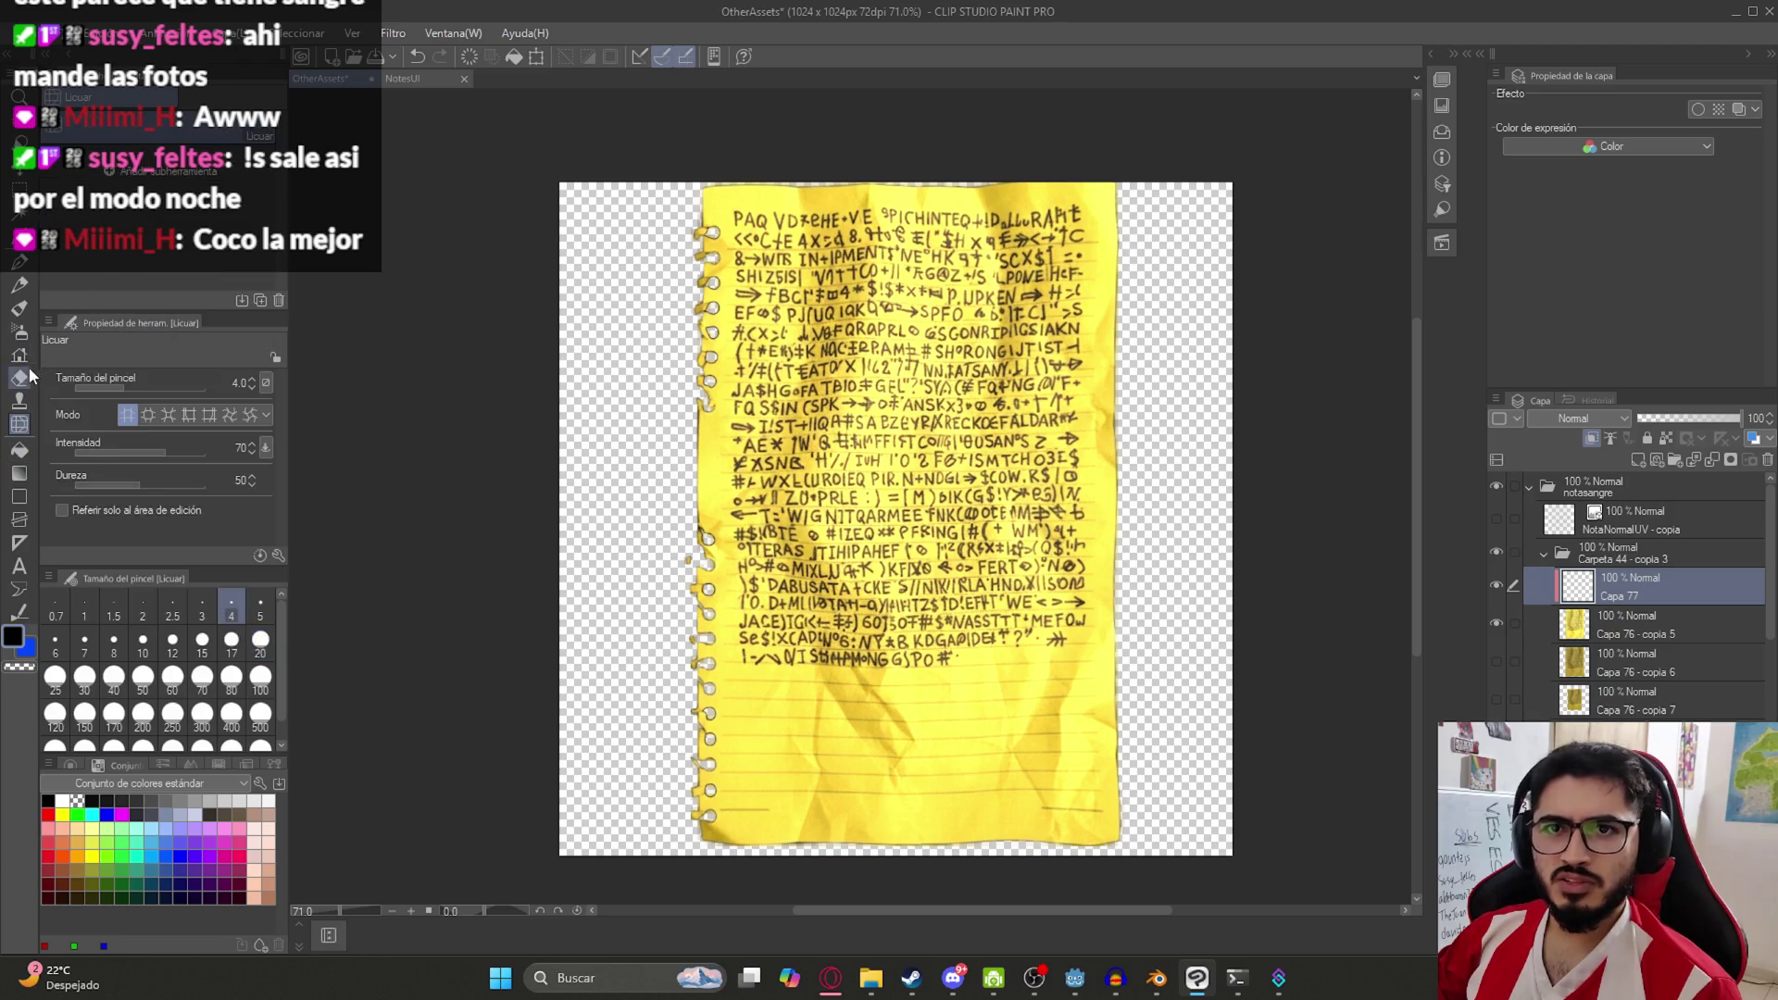
left_click(19, 328)
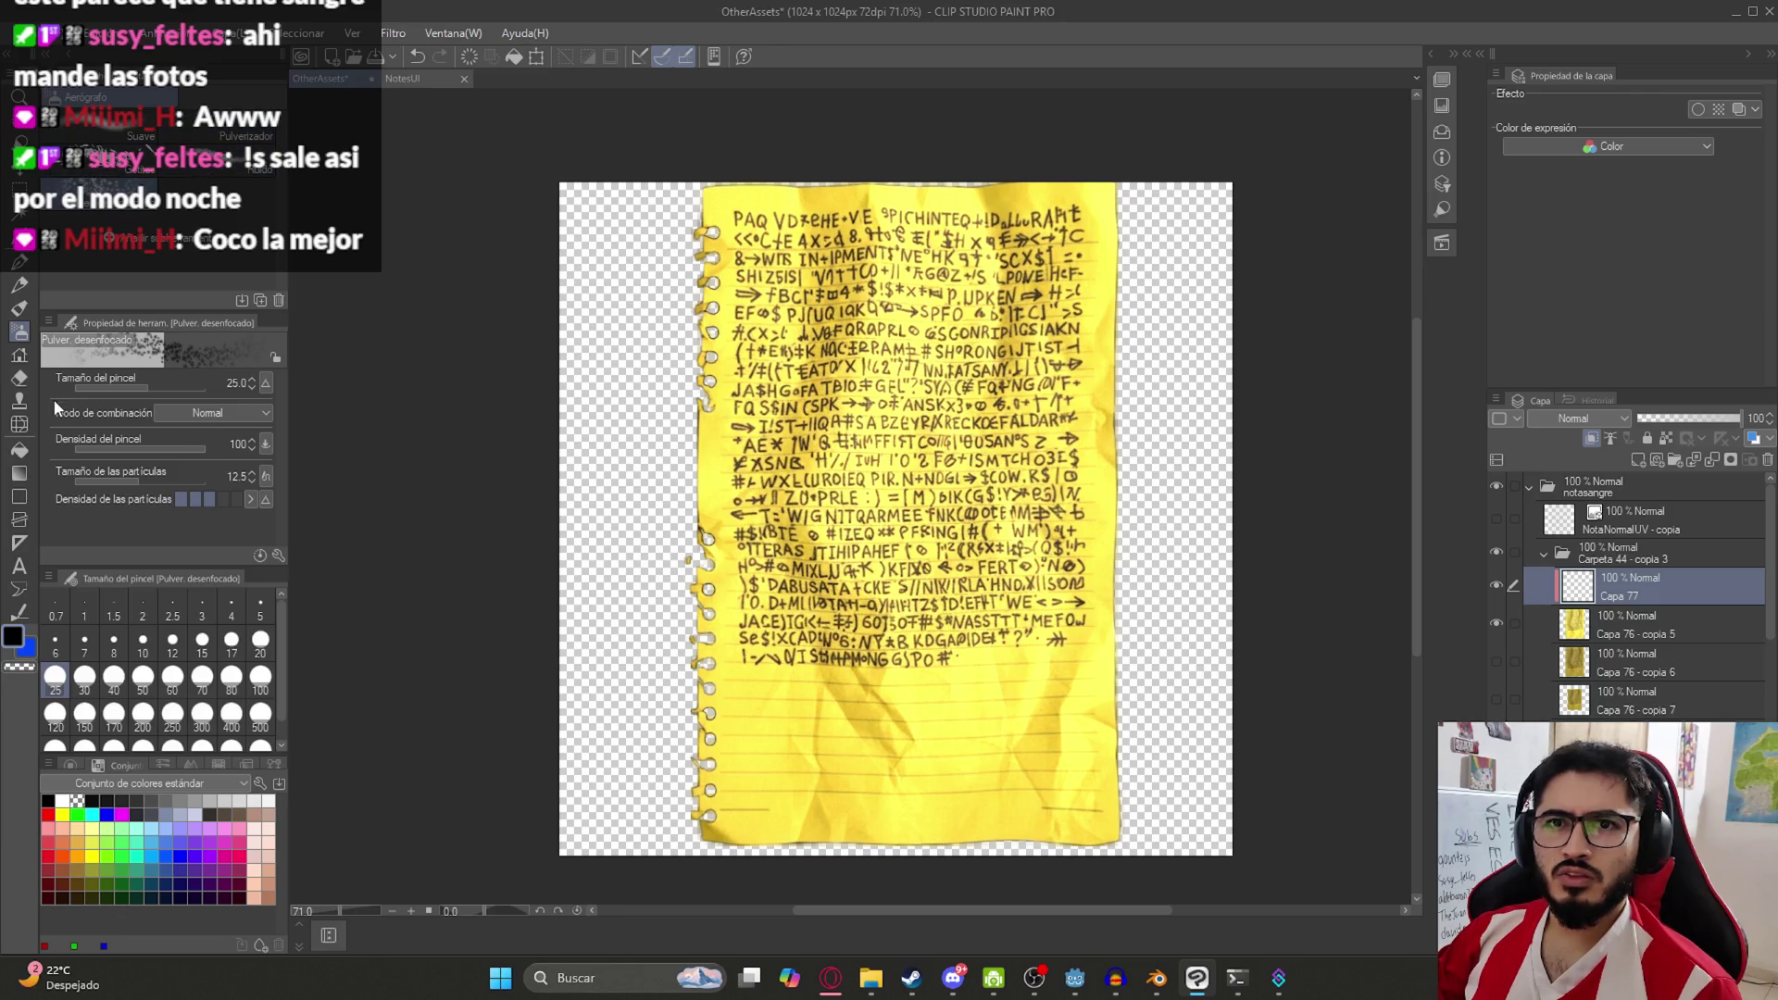
left_click(17, 400)
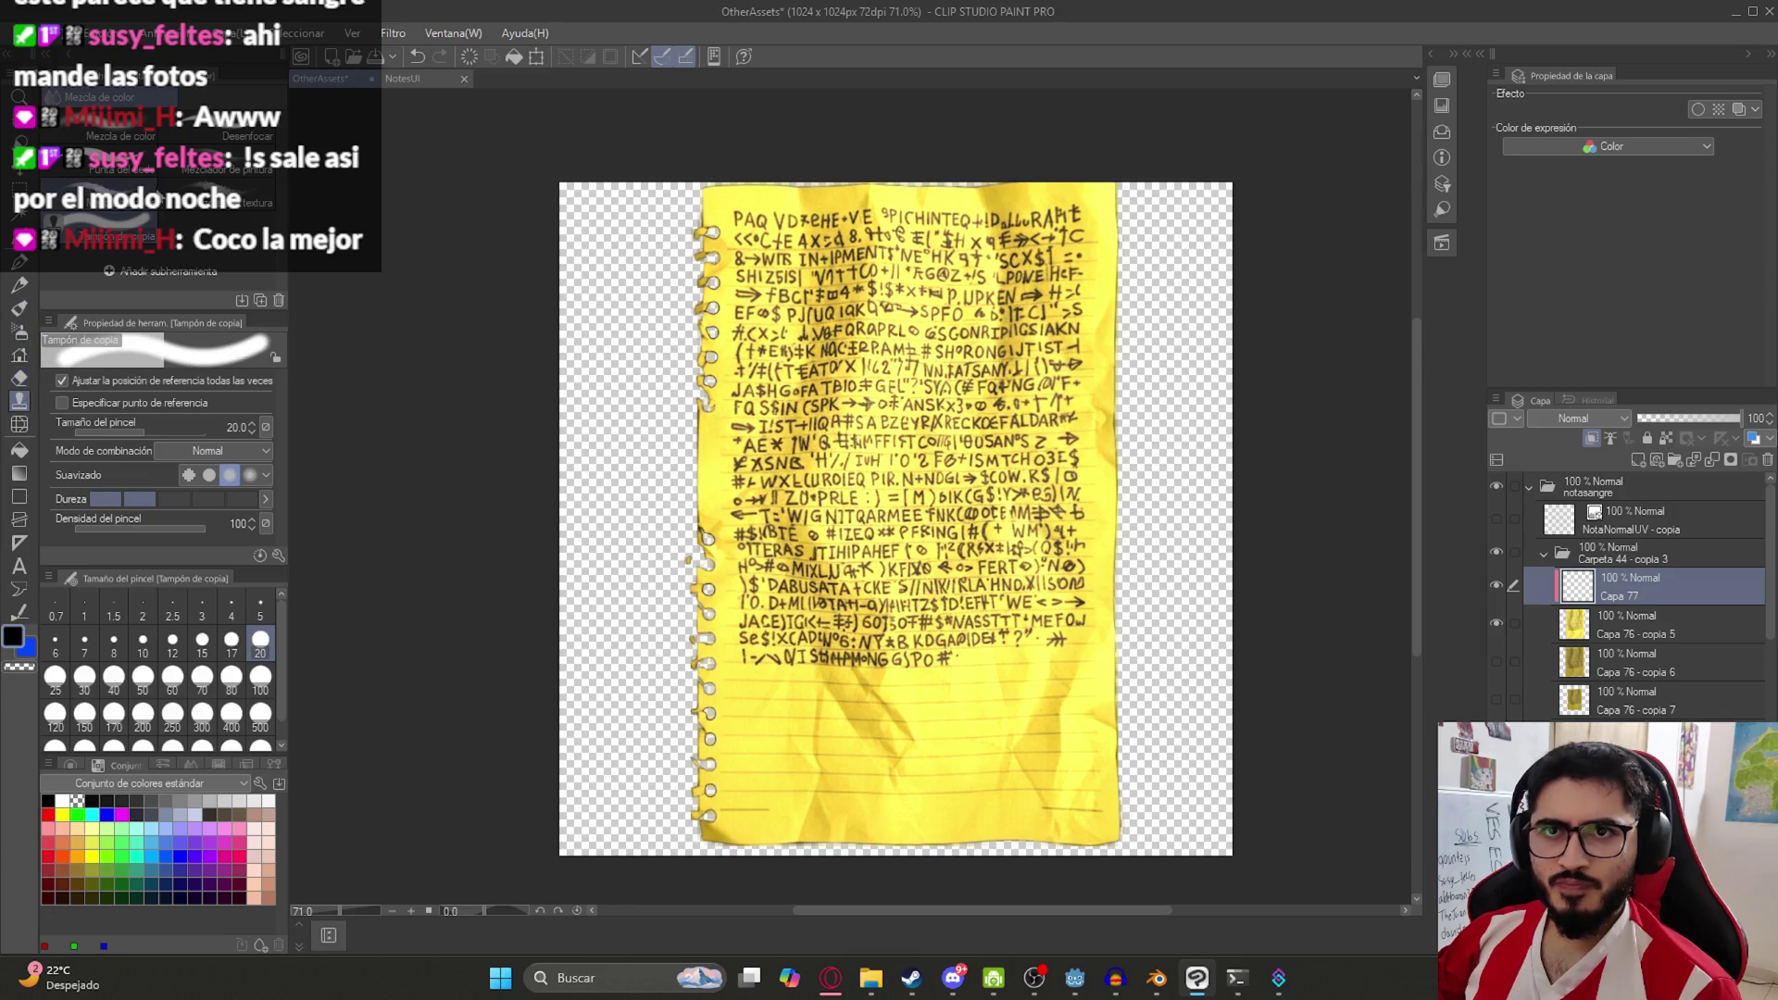
left_click(22, 359)
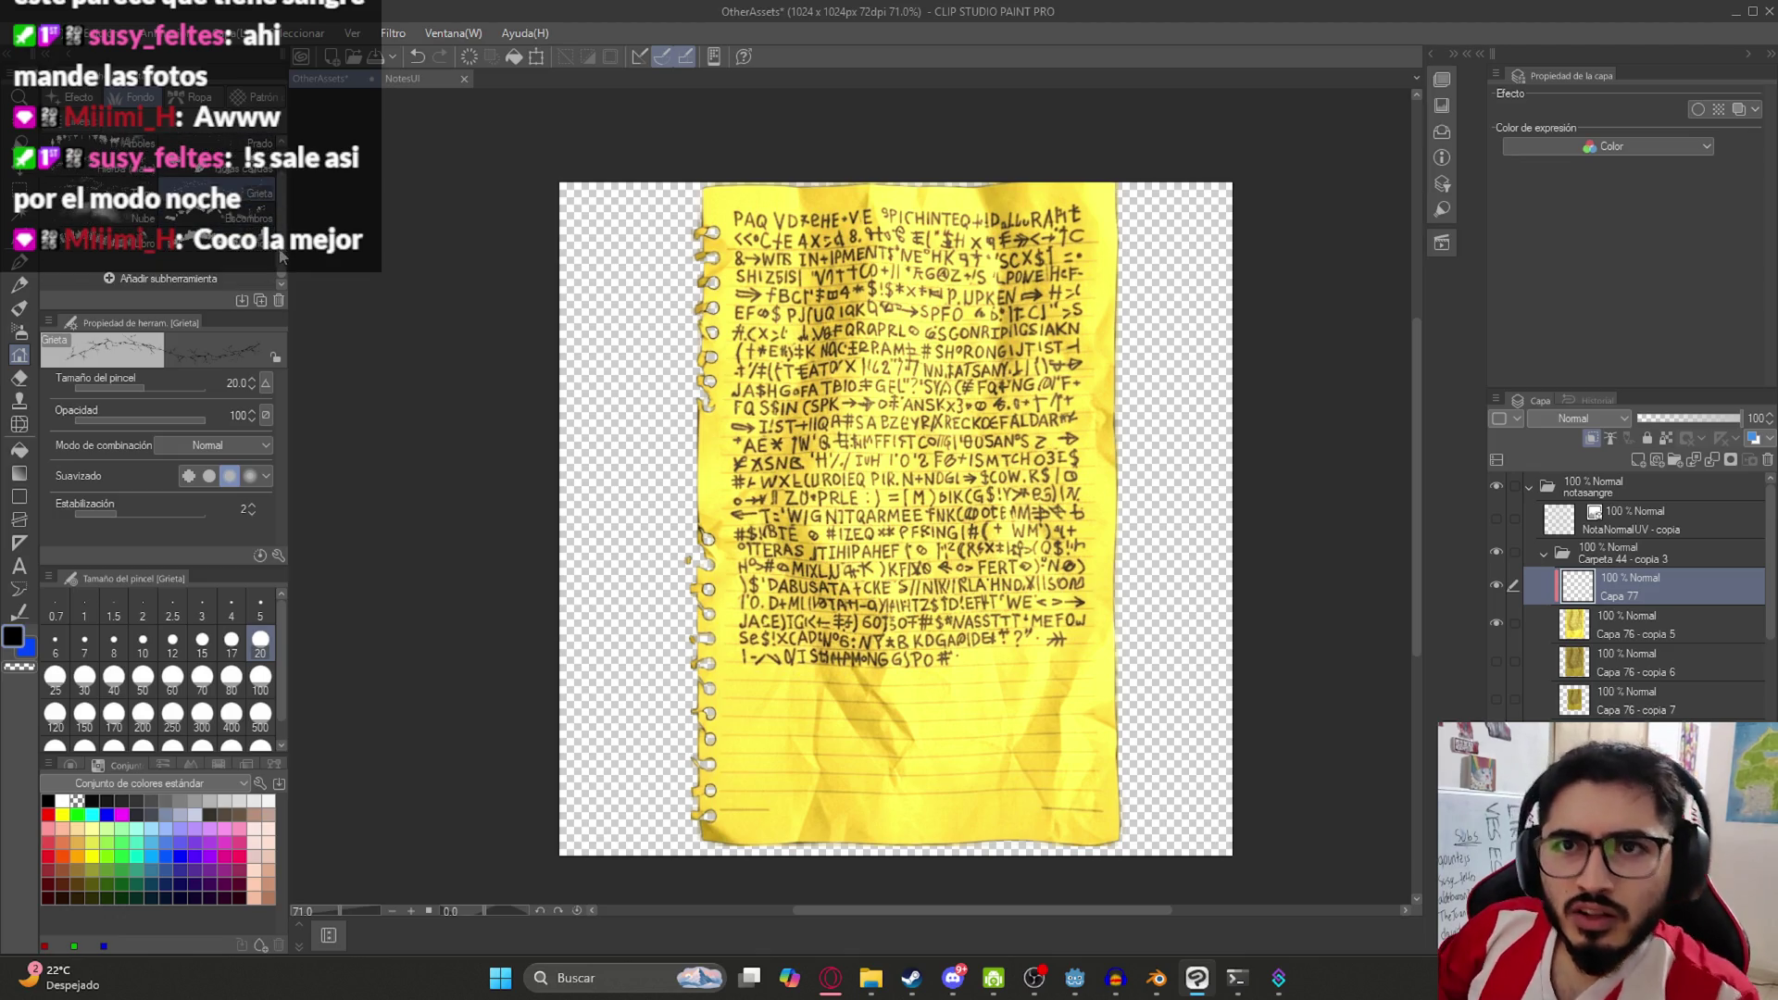
left_click(79, 96)
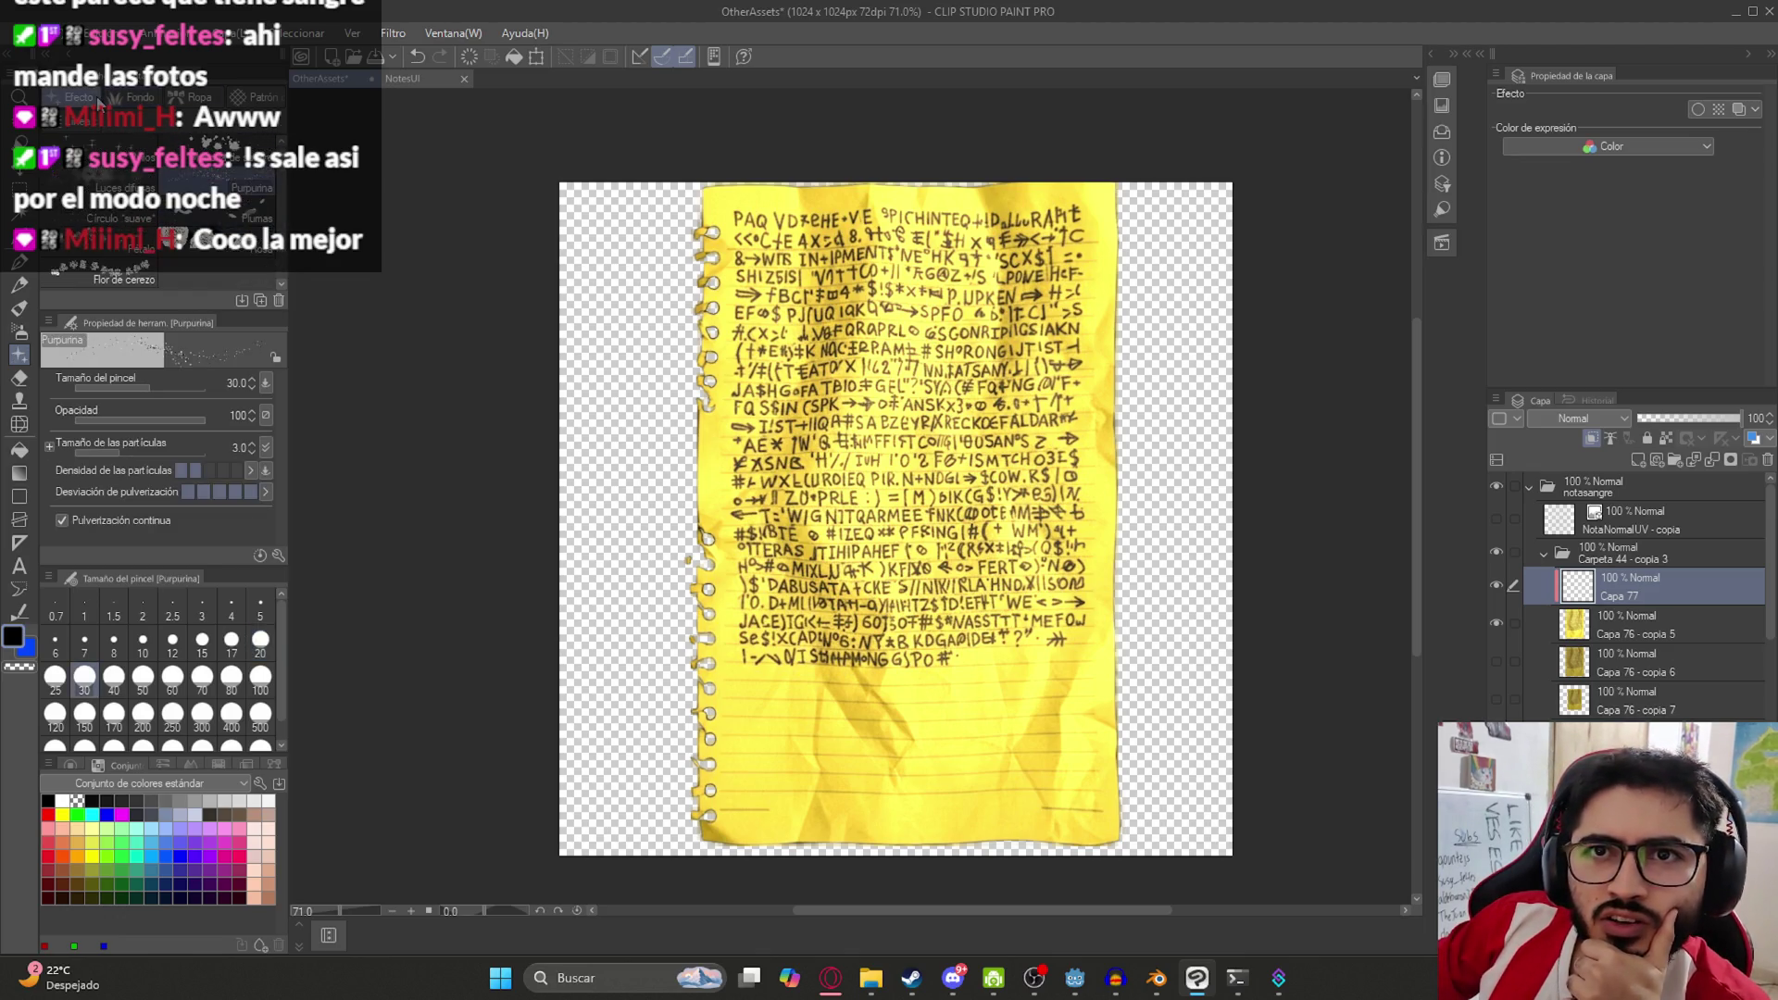
left_click(215, 148)
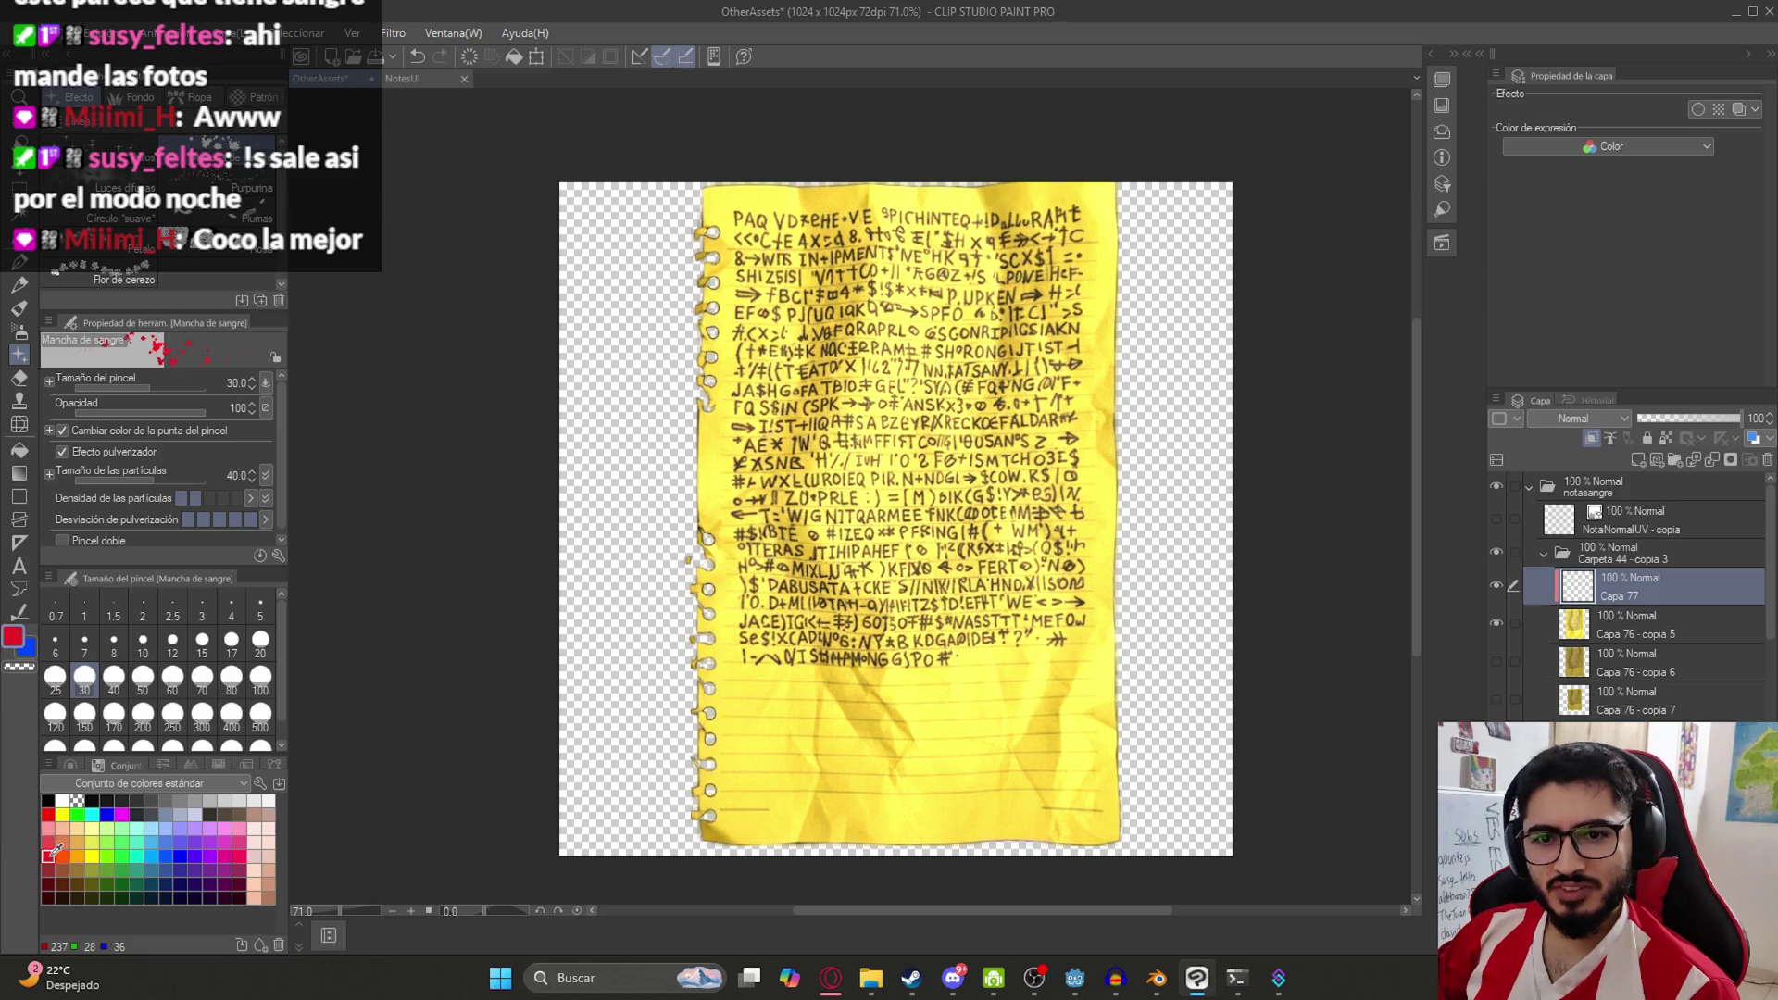
Try blood splatters at brush sizes 70 and 400 across the note, undoing each attempt
mouse_move(996, 482)
left_mouse_down()
mouse_move(861, 547)
mouse_move(769, 671)
left_mouse_up()
key("ctrl+z")
left_click(202, 676)
mouse_move(926, 417)
left_mouse_down()
mouse_move(968, 560)
mouse_move(889, 315)
left_mouse_up()
key("ctrl+z")
left_click(231, 711)
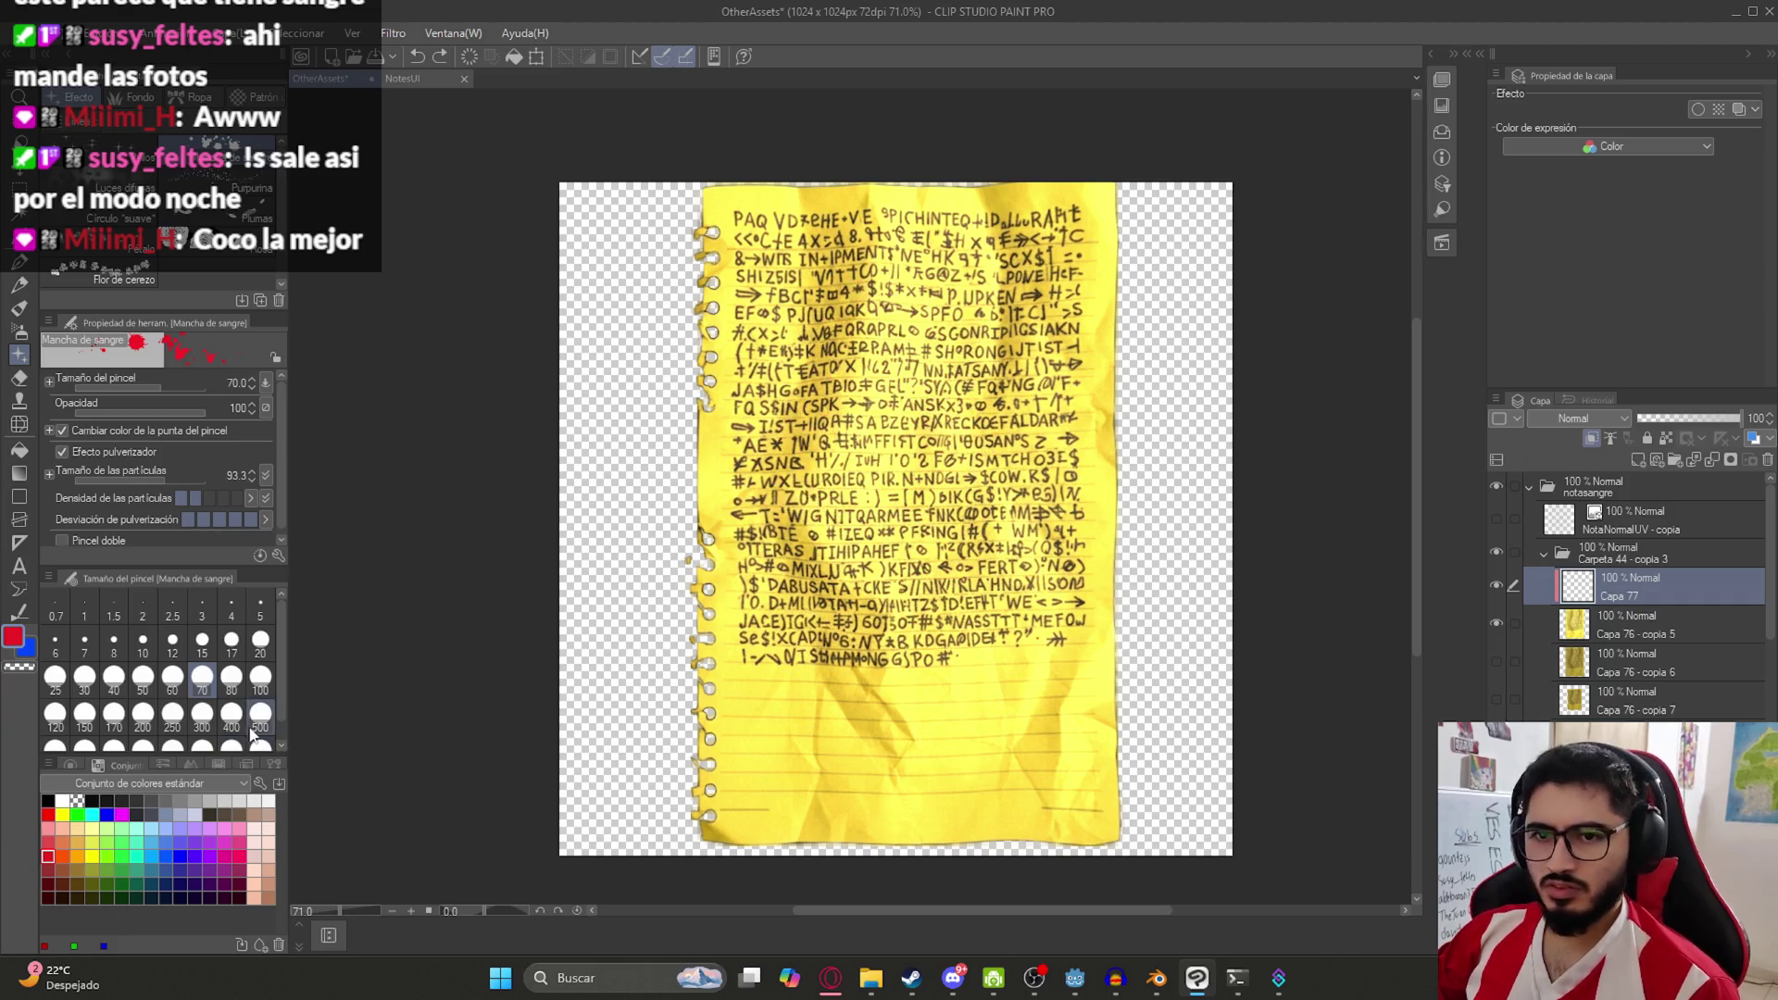
left_click_drag(917, 519, 889, 352)
key("ctrl+z")
scroll(894, 342, "down", 1)
scroll(894, 342, "down", 1)
mouse_move(754, 278)
left_mouse_down()
mouse_move(774, 178)
mouse_move(843, 166)
left_mouse_up()
key("ctrl+z")
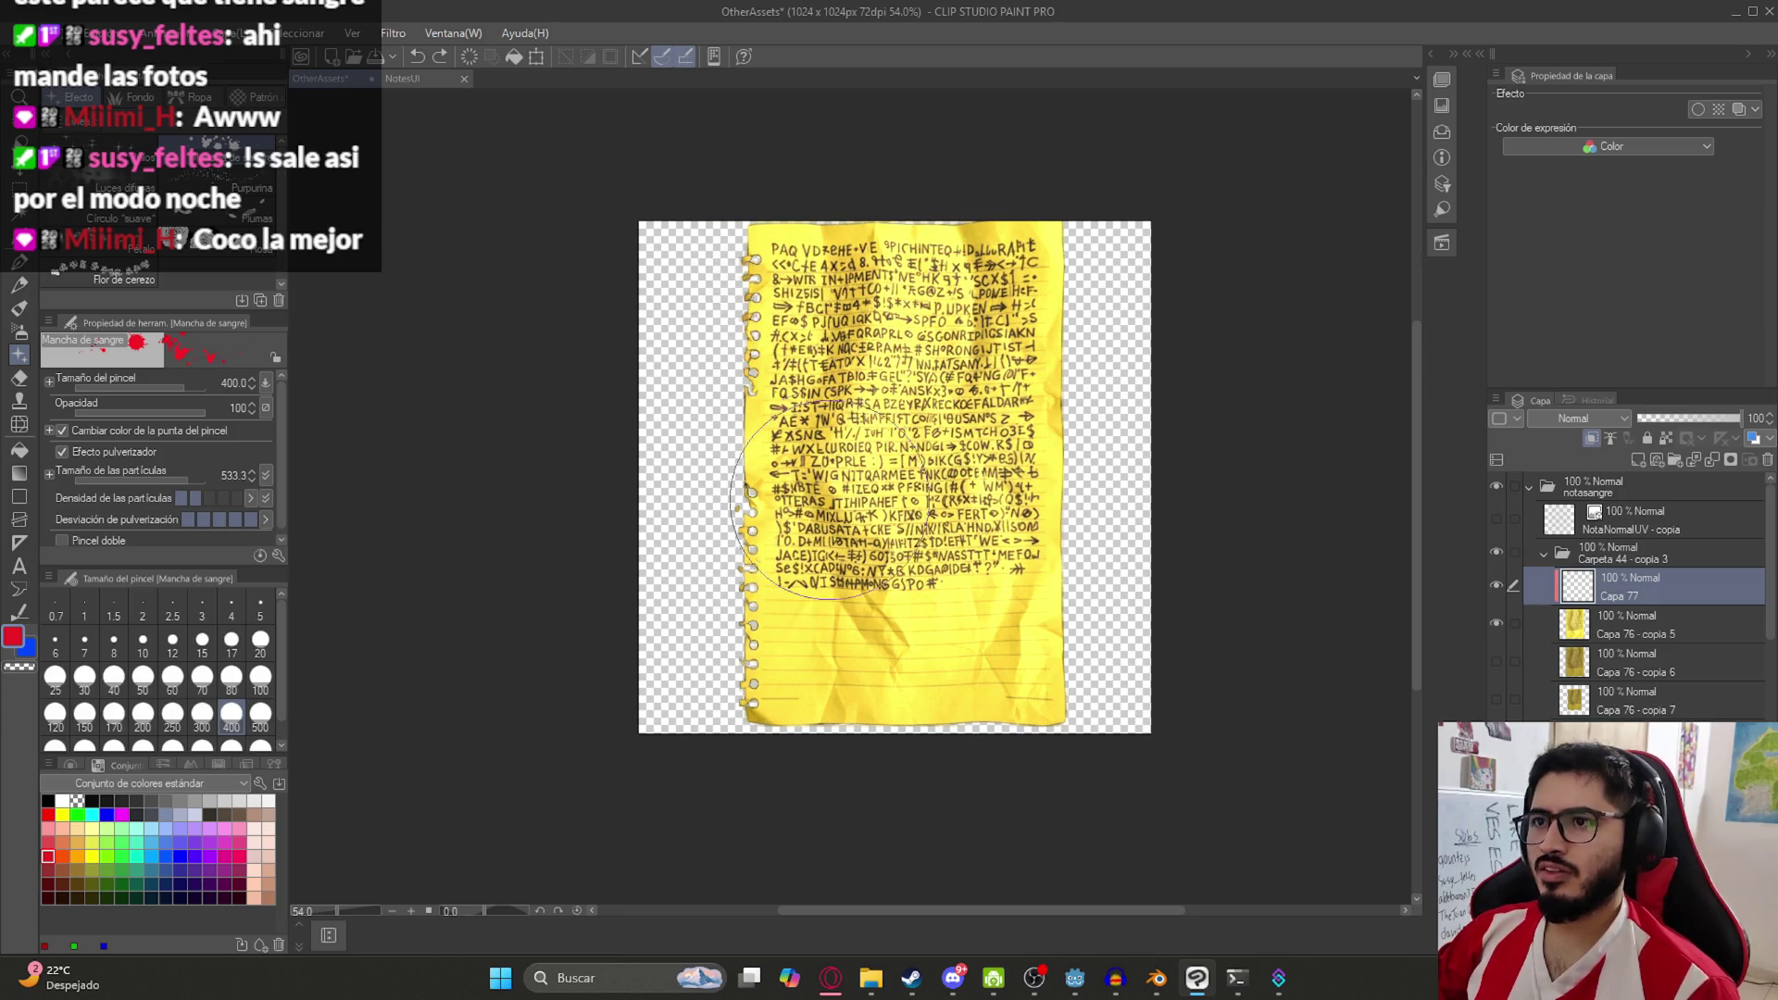
mouse_move(1019, 649)
left_mouse_down()
mouse_move(939, 737)
mouse_move(1151, 675)
mouse_move(1052, 754)
mouse_move(715, 680)
mouse_move(714, 754)
mouse_move(727, 714)
mouse_move(704, 732)
left_mouse_up()
key("ctrl+z")
key("ctrl+z")
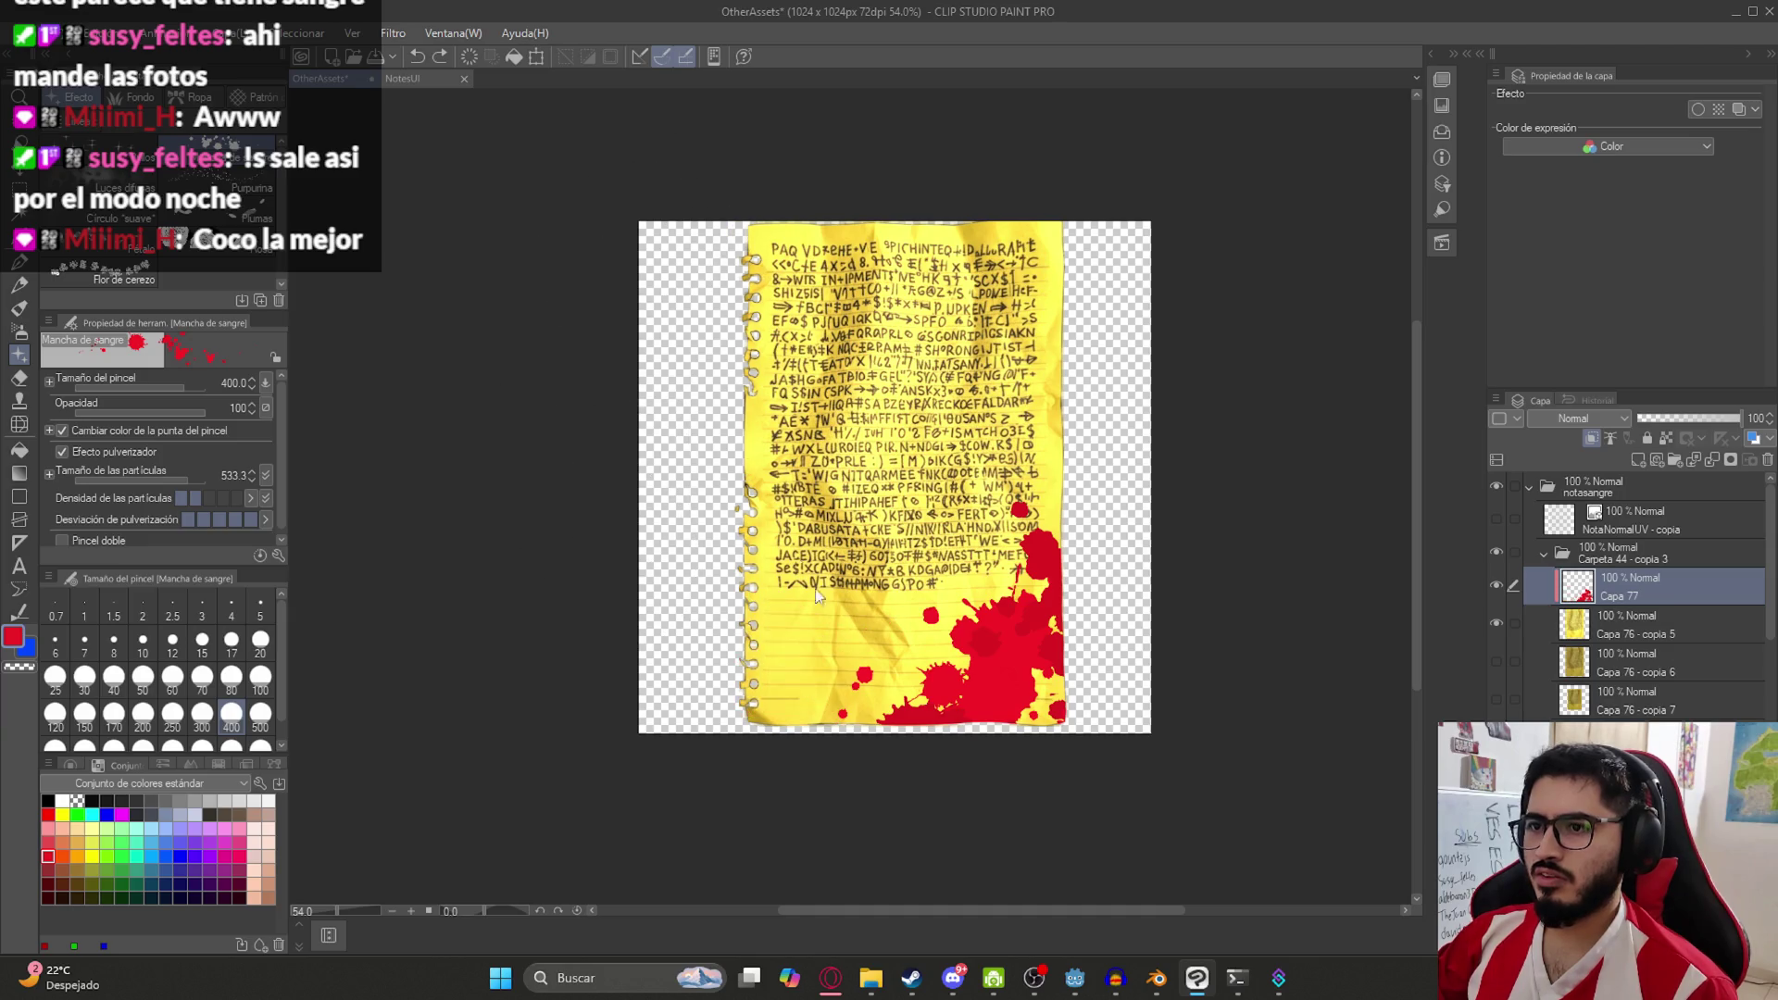
Splatter blood at size 100 on the note's top-right corner, top edge and right side
left_click(1053, 162)
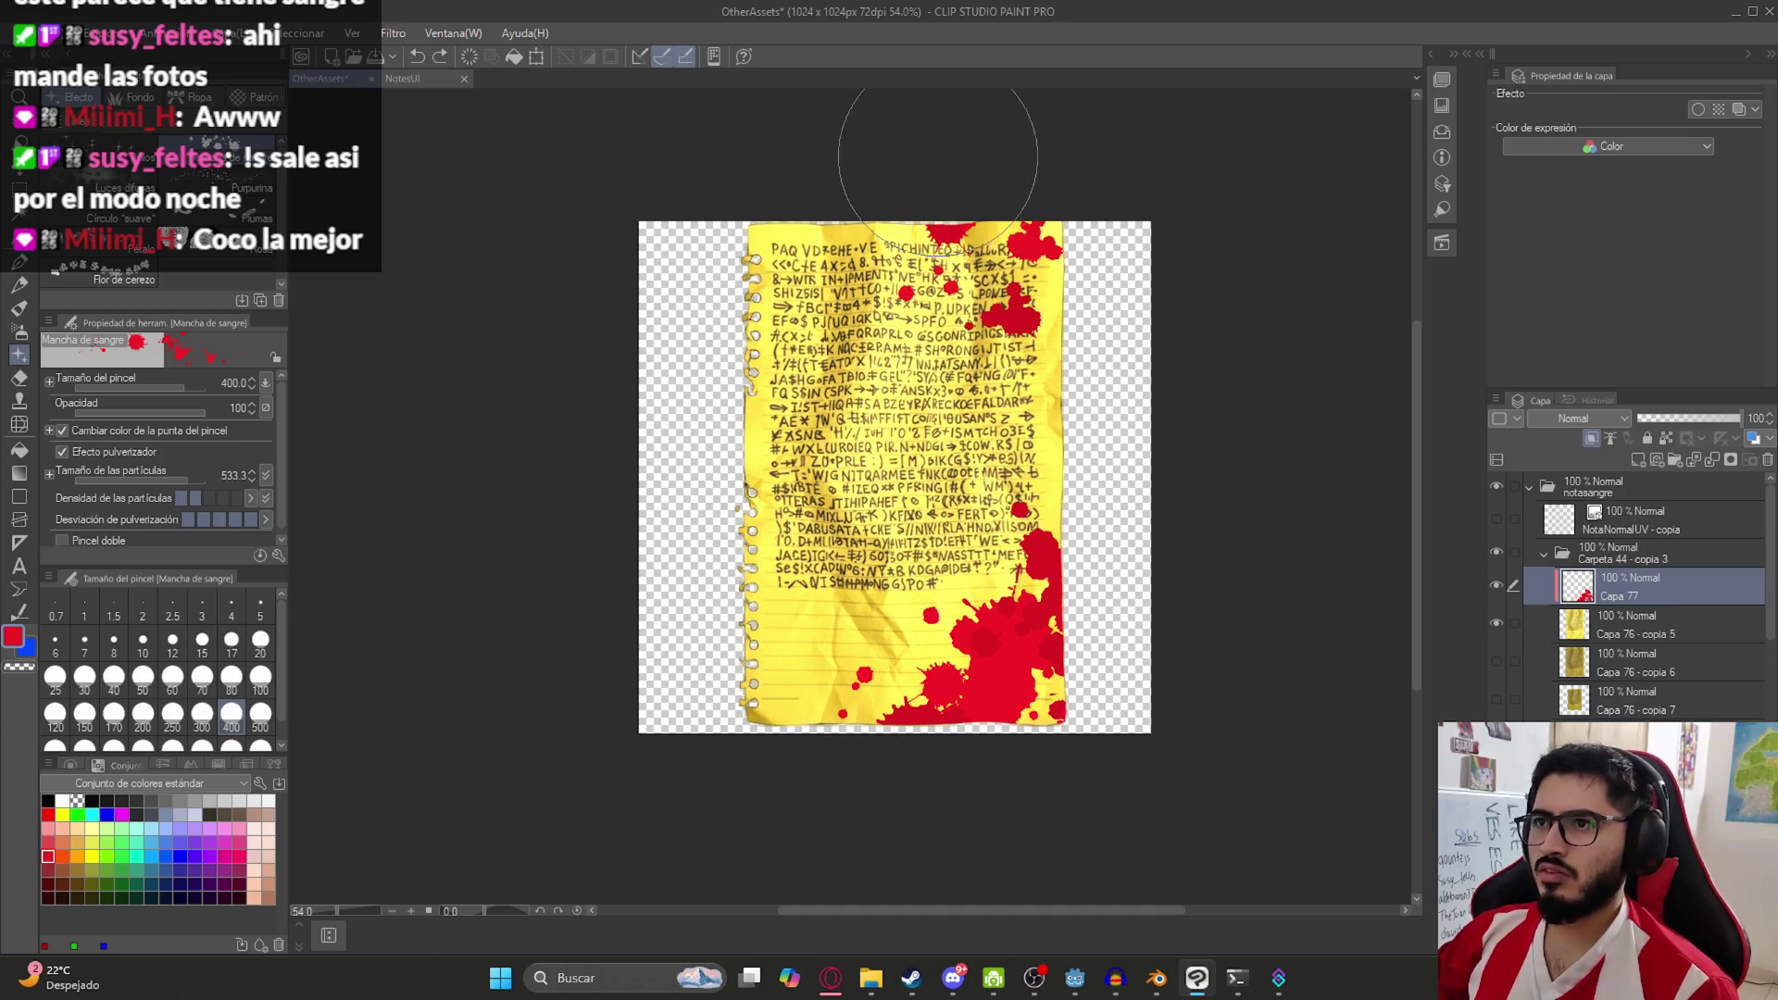
key("ctrl+z")
left_click(261, 676)
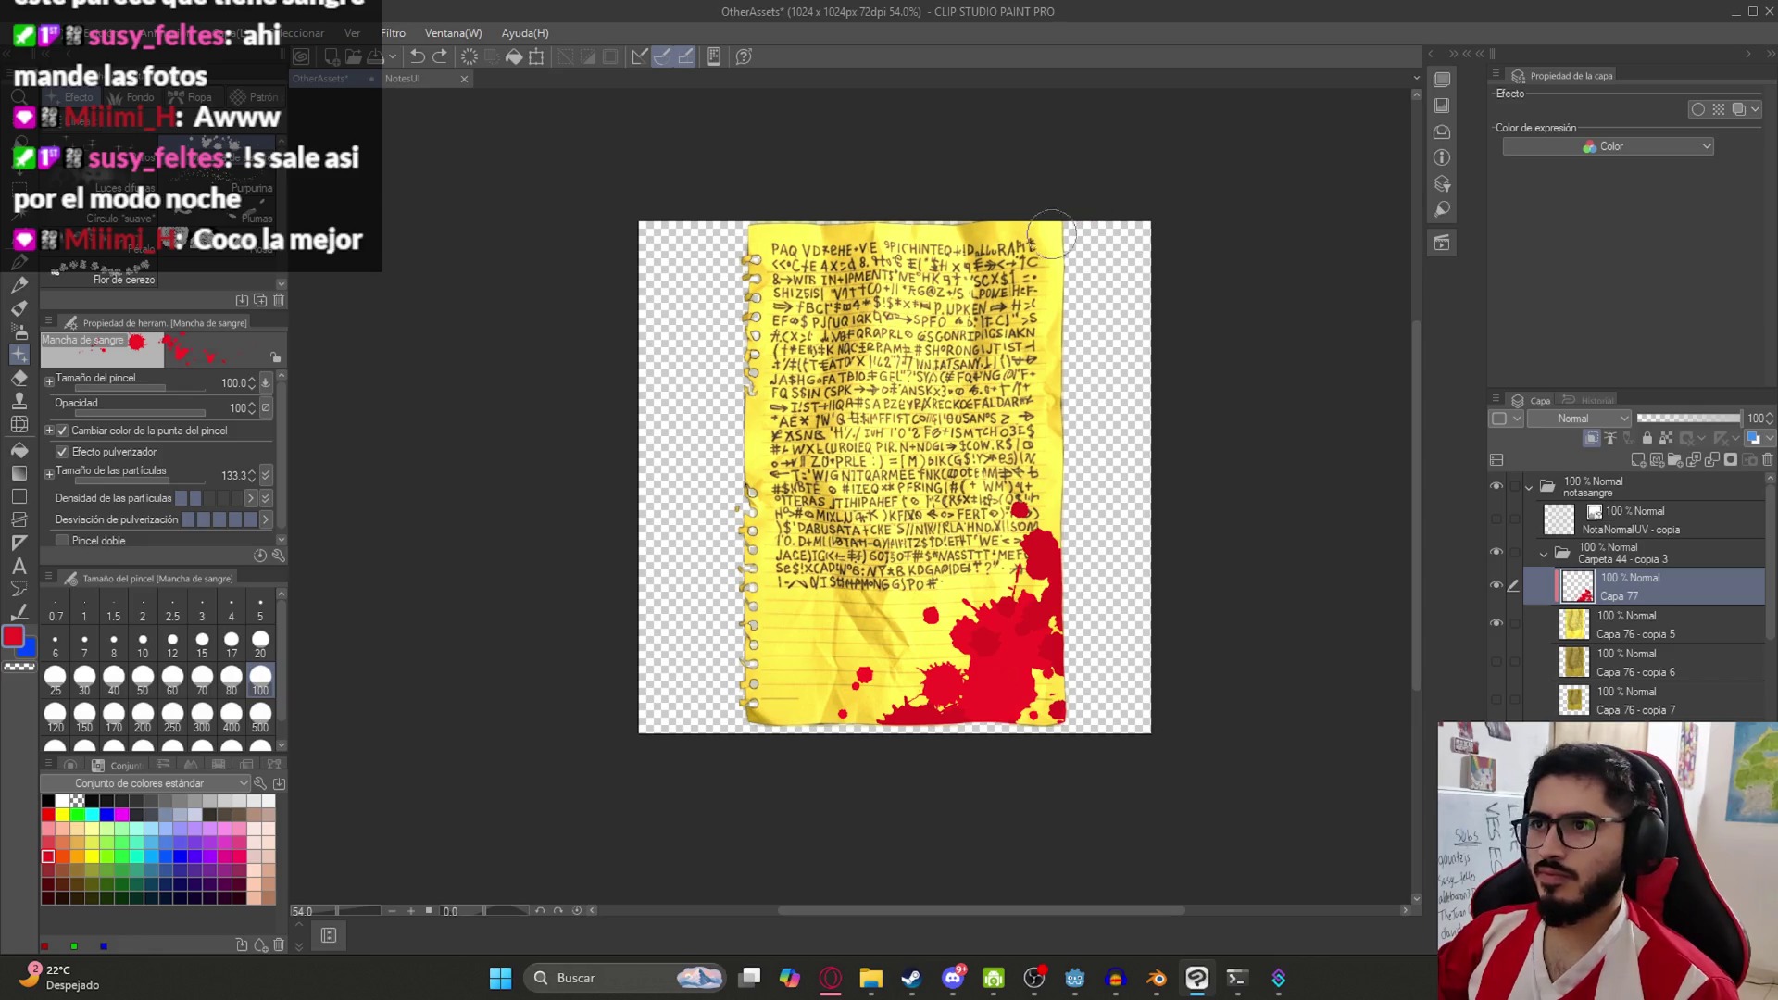
left_click_drag(1052, 234, 1073, 259)
mouse_move(931, 201)
left_mouse_down()
mouse_move(1056, 222)
mouse_move(1060, 403)
mouse_move(1028, 248)
left_mouse_up()
scroll(1016, 450, "up", 1)
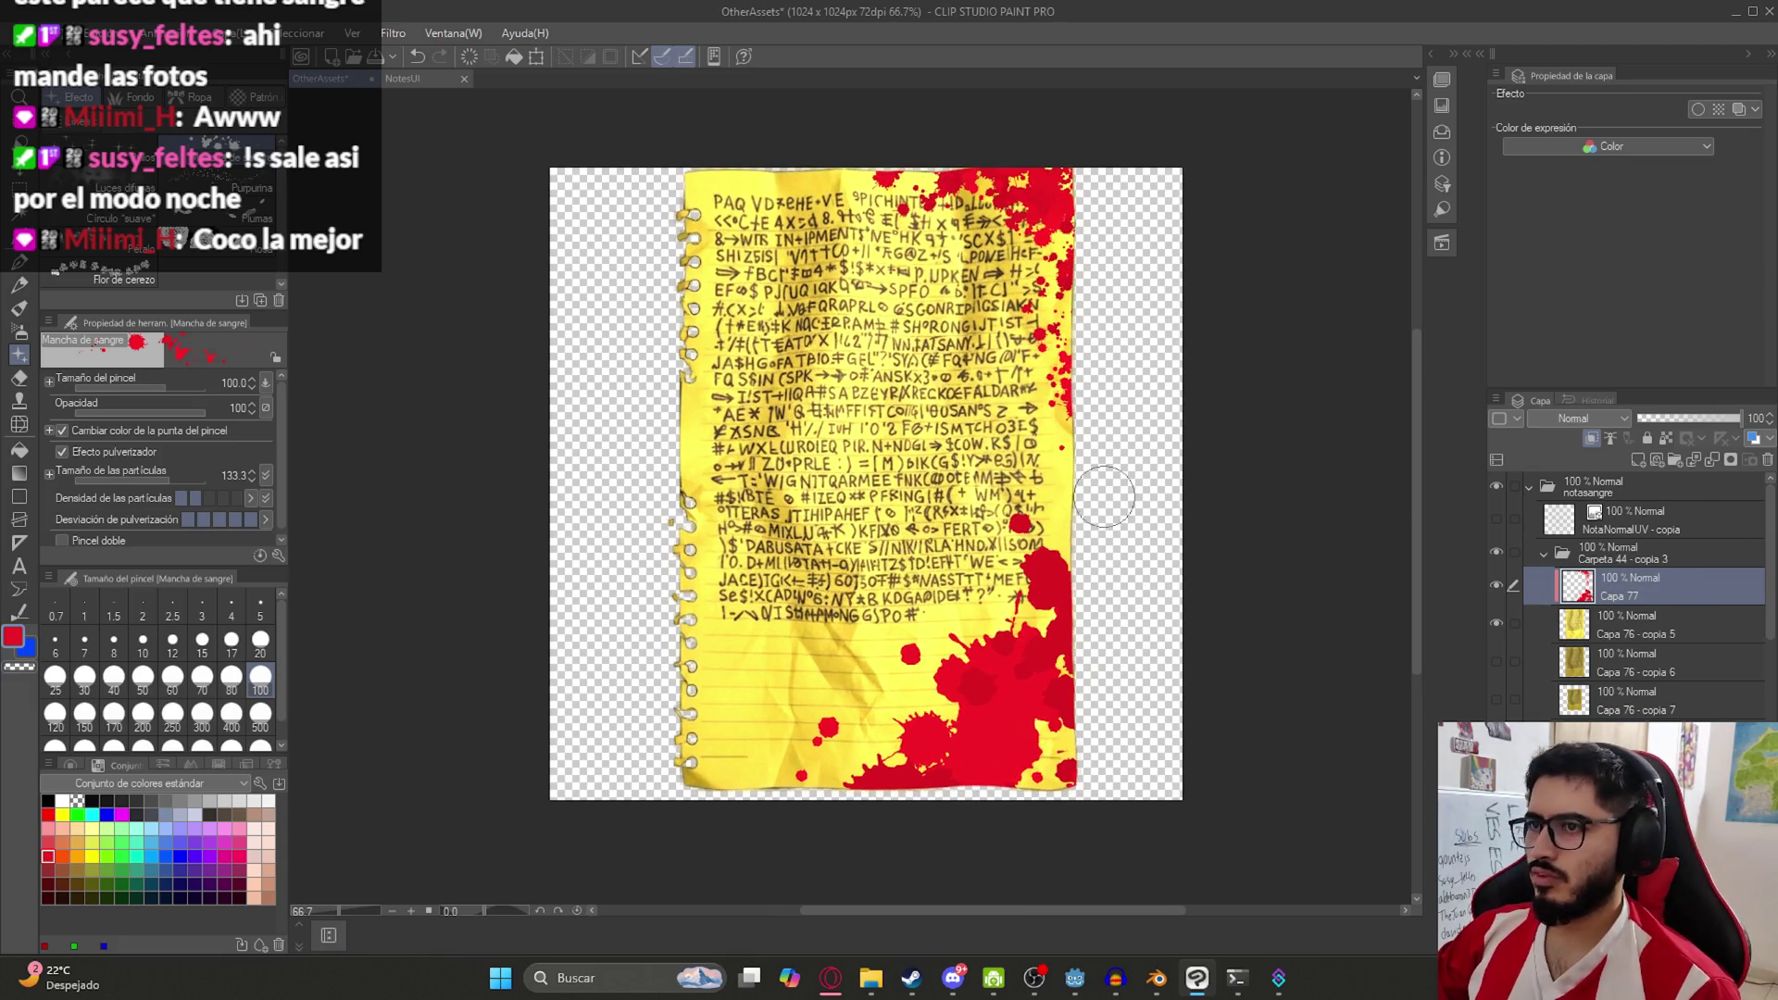
scroll(1104, 496, "down", 1)
Make a merged raster copy of the Carpeta 44 - copia 3 folder
left_click(1649, 555)
left_click(1544, 555)
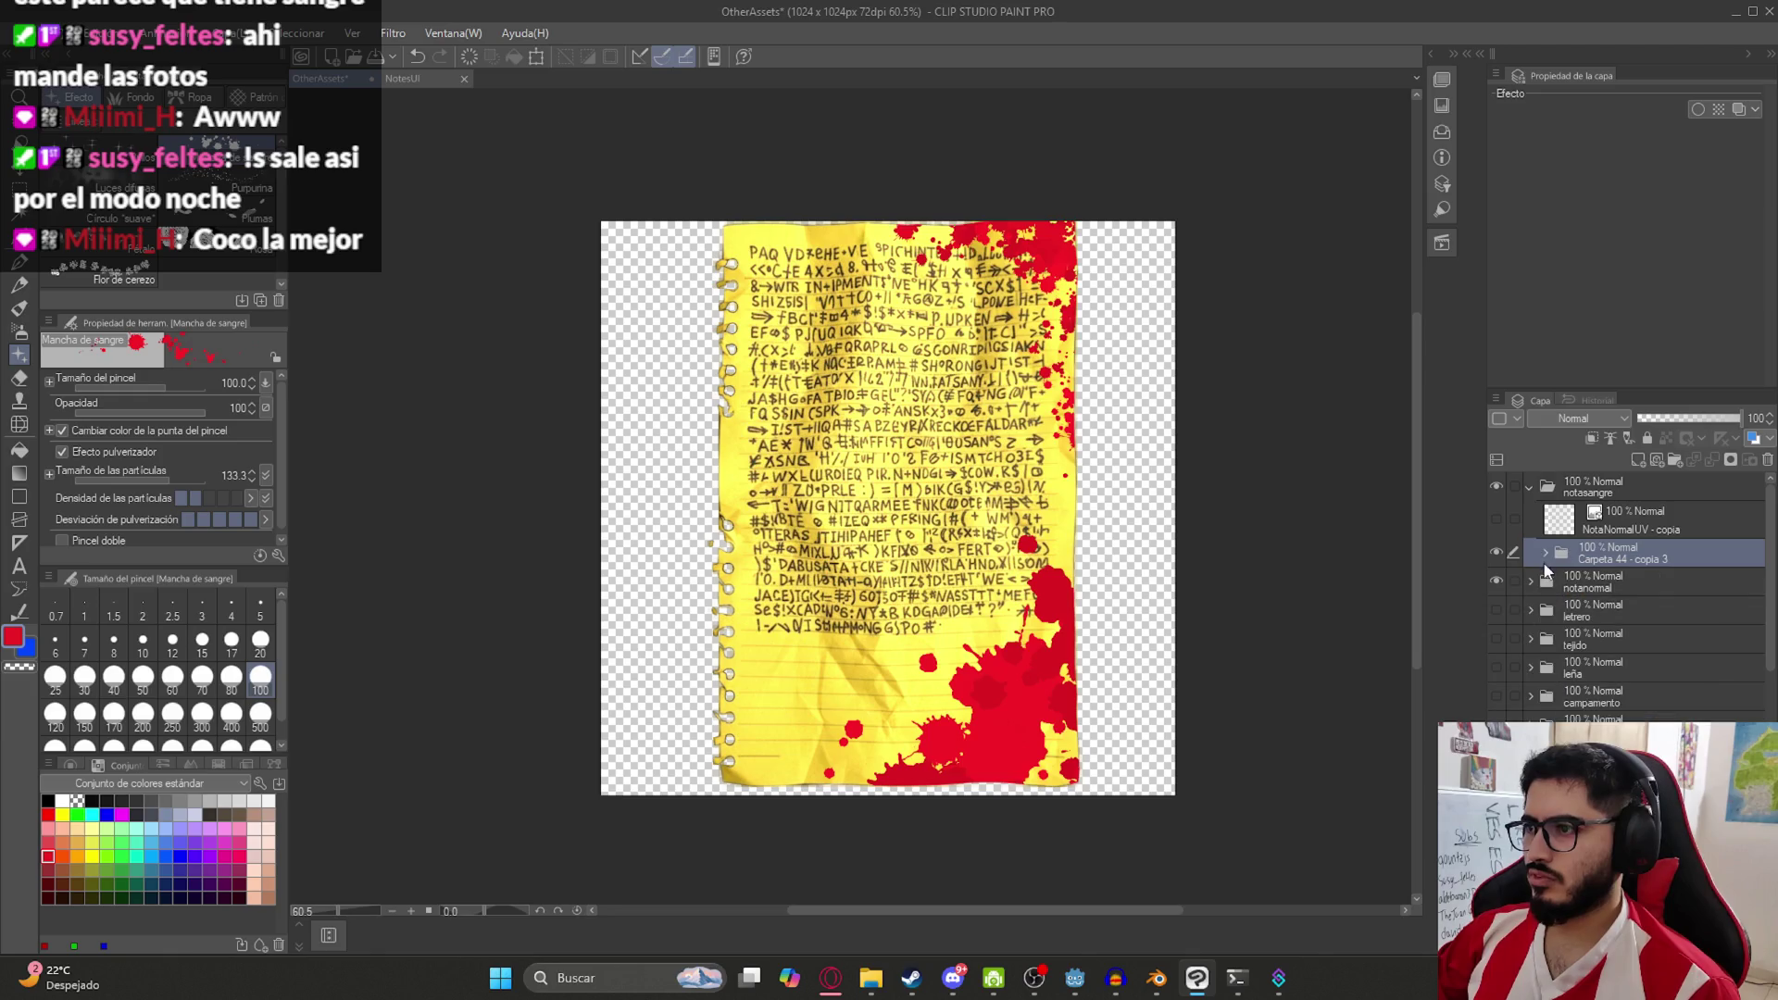
right_click(1614, 556)
left_click(1627, 470)
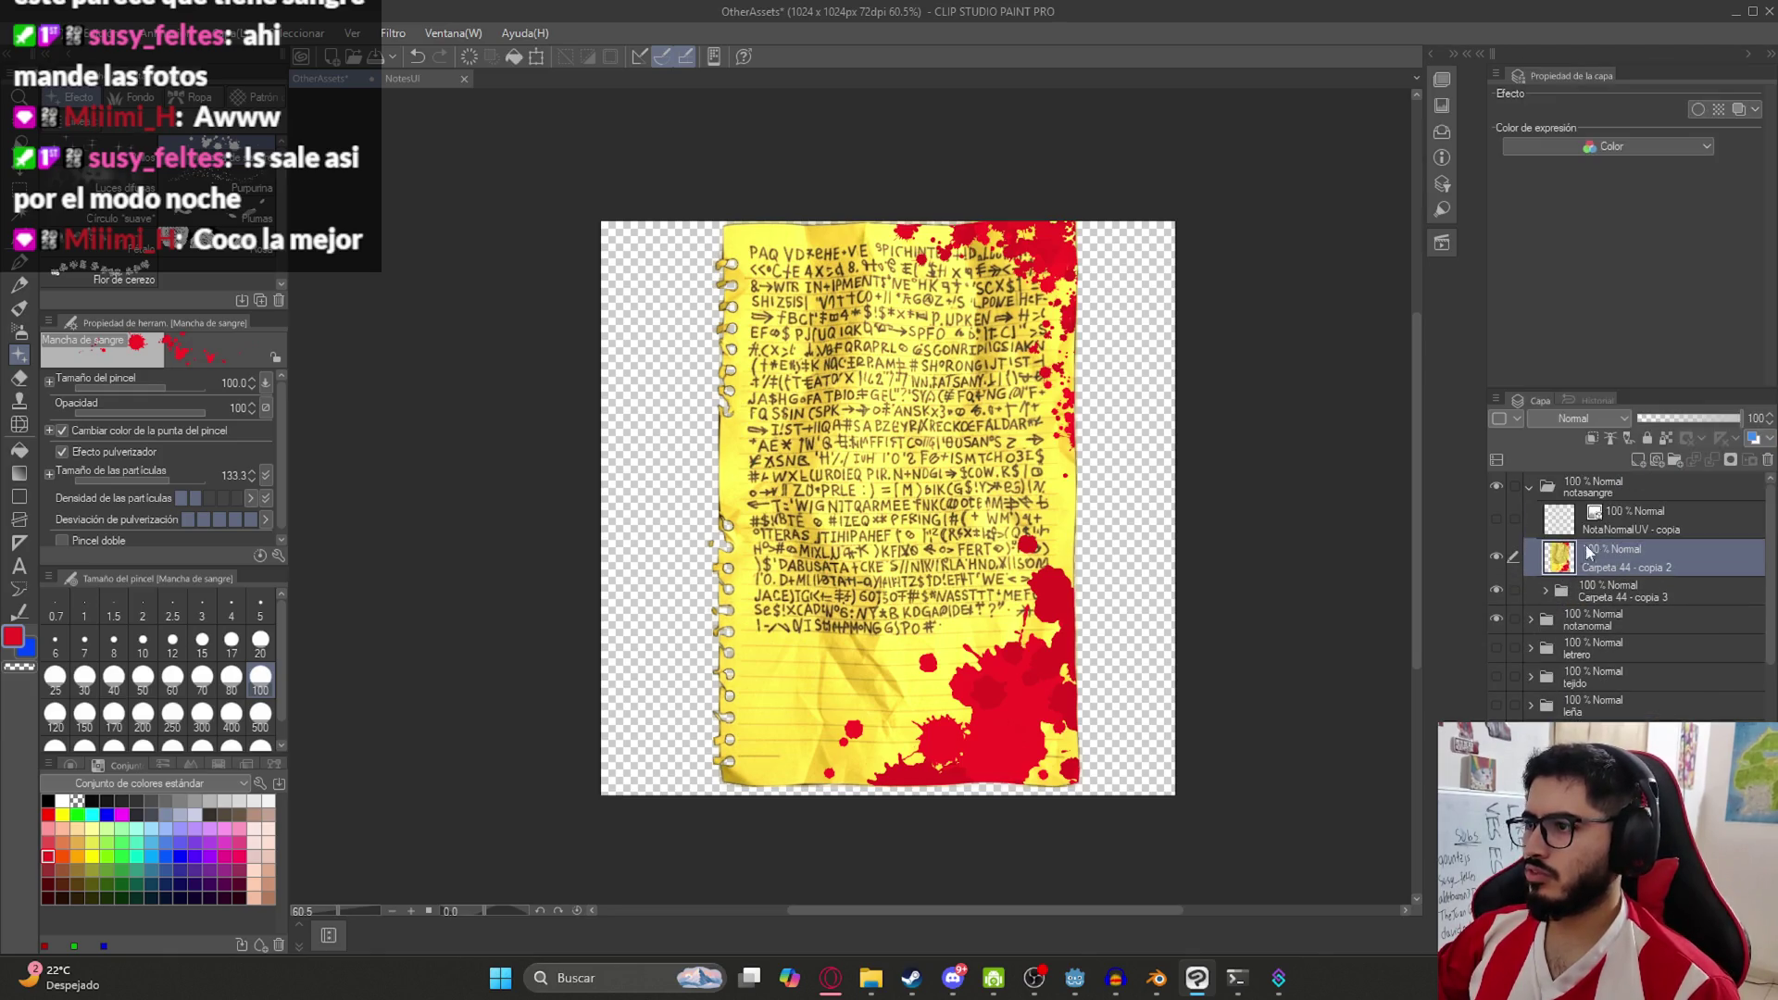